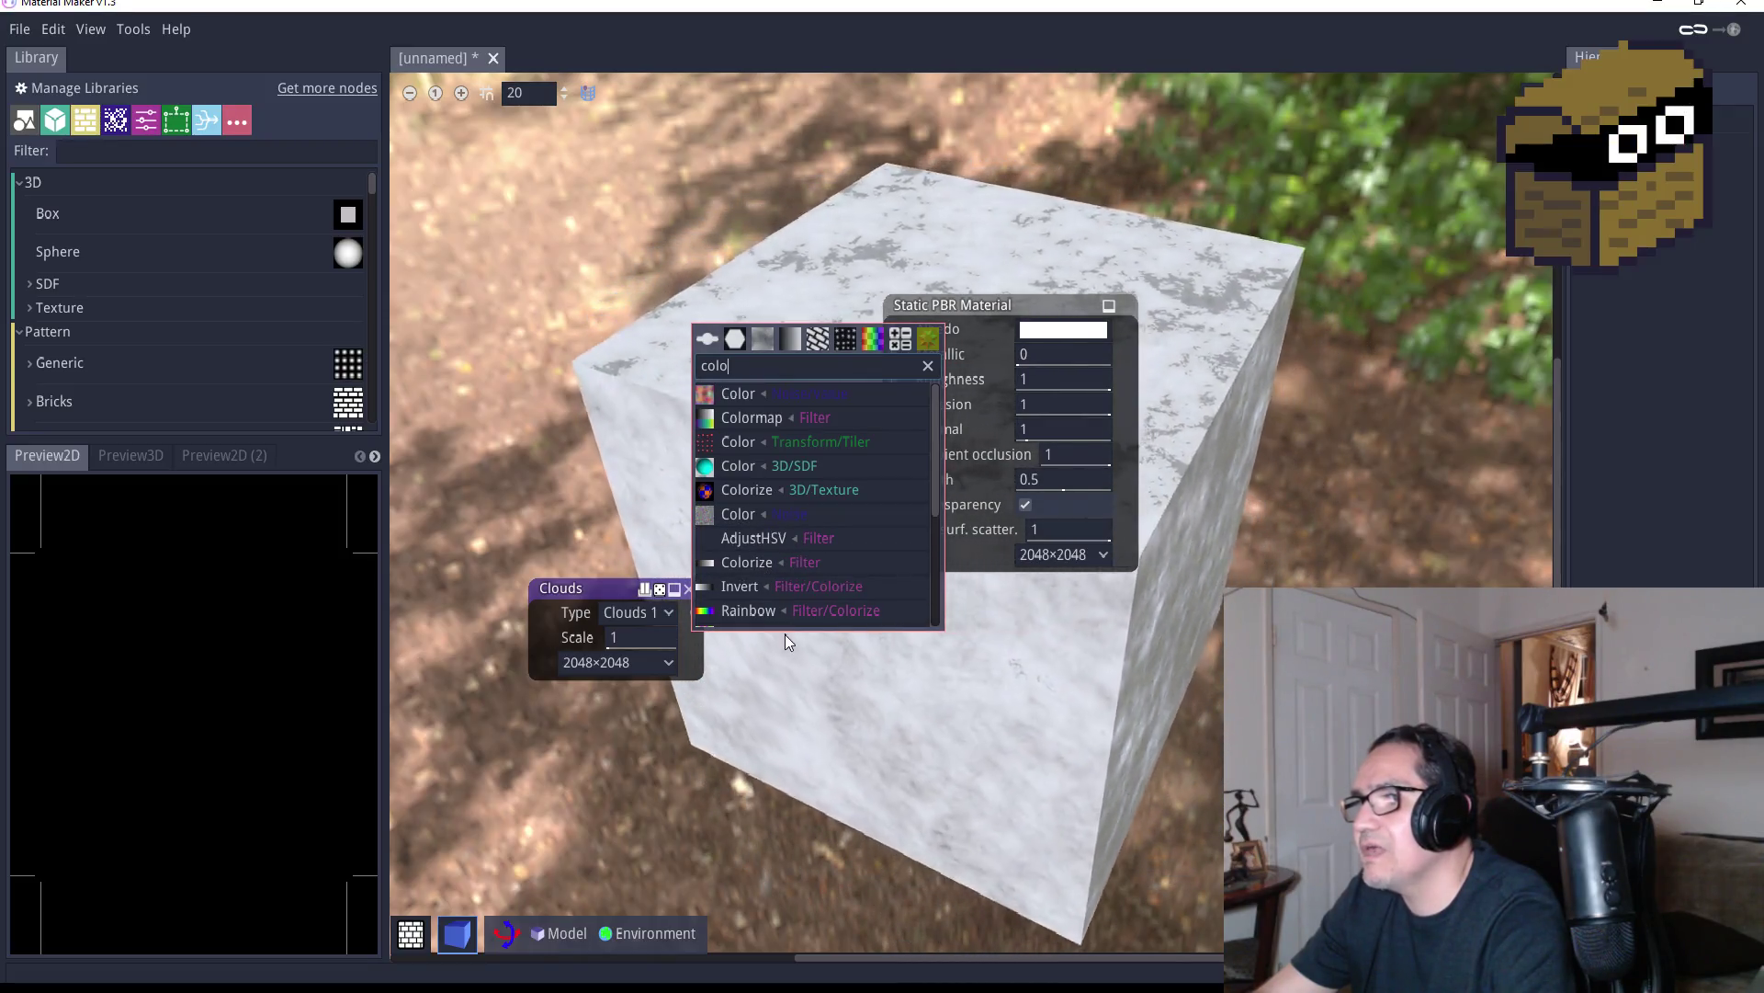
Add a Colormap node wired into the material's Albedo, with offset 0
click(748, 429)
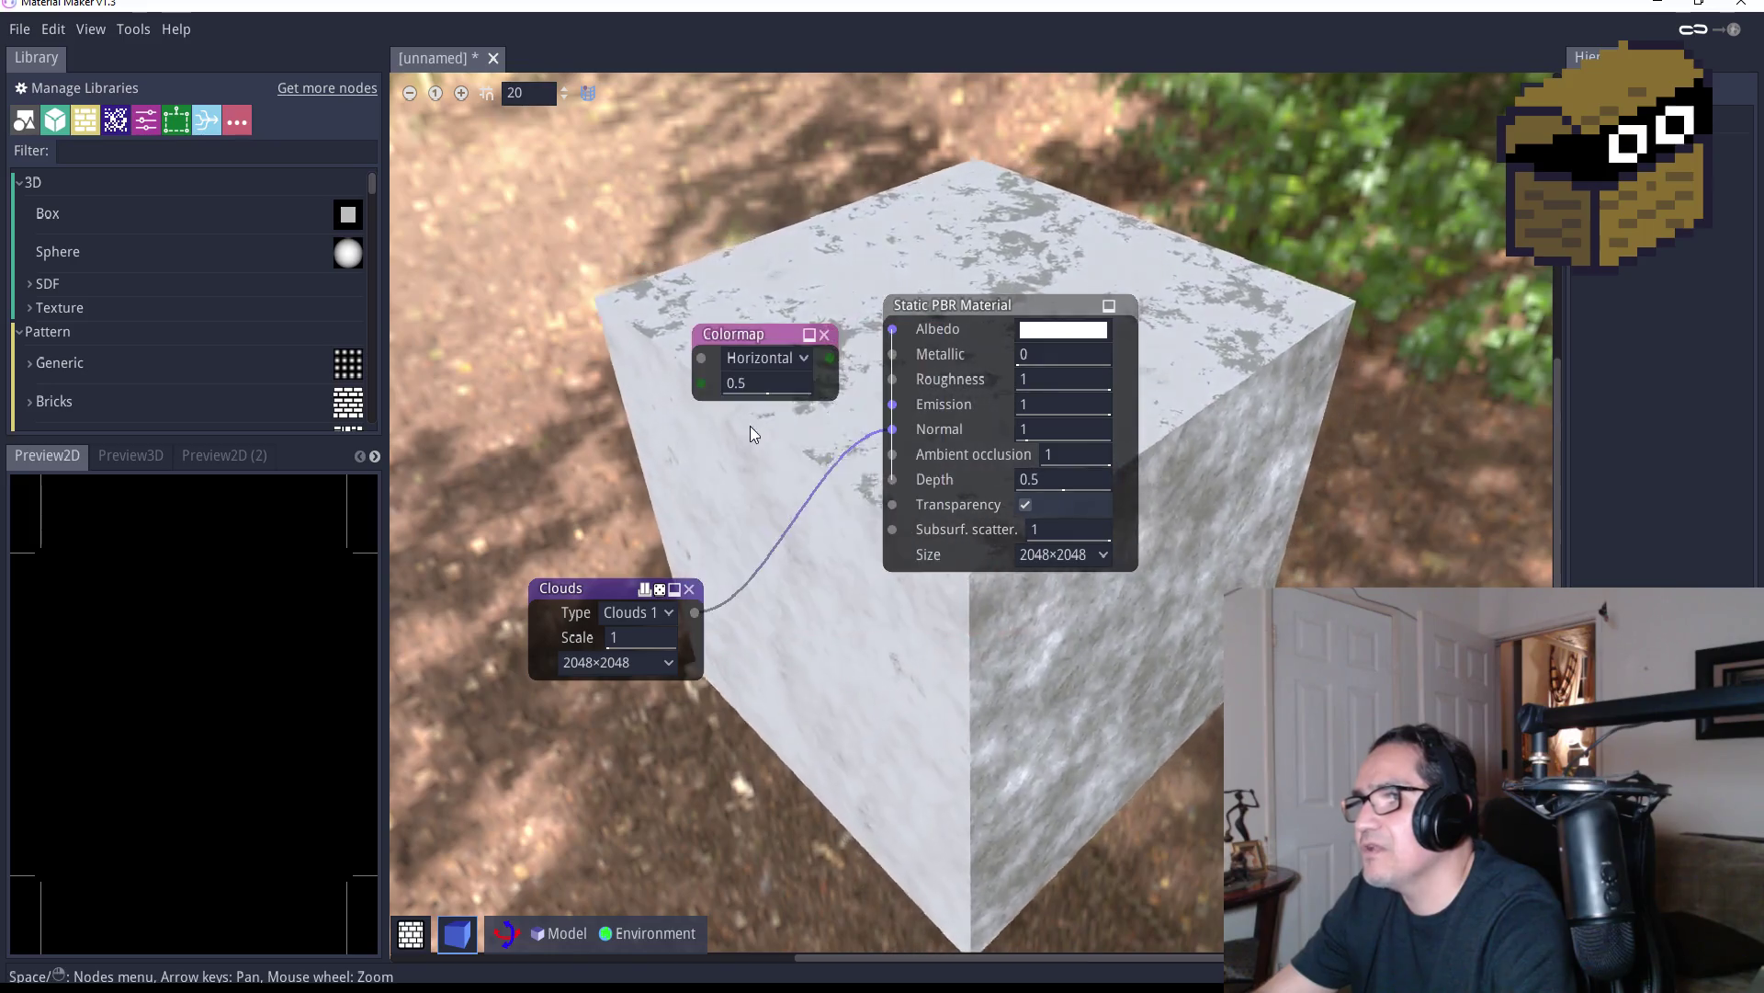
drag(726, 336, 893, 329)
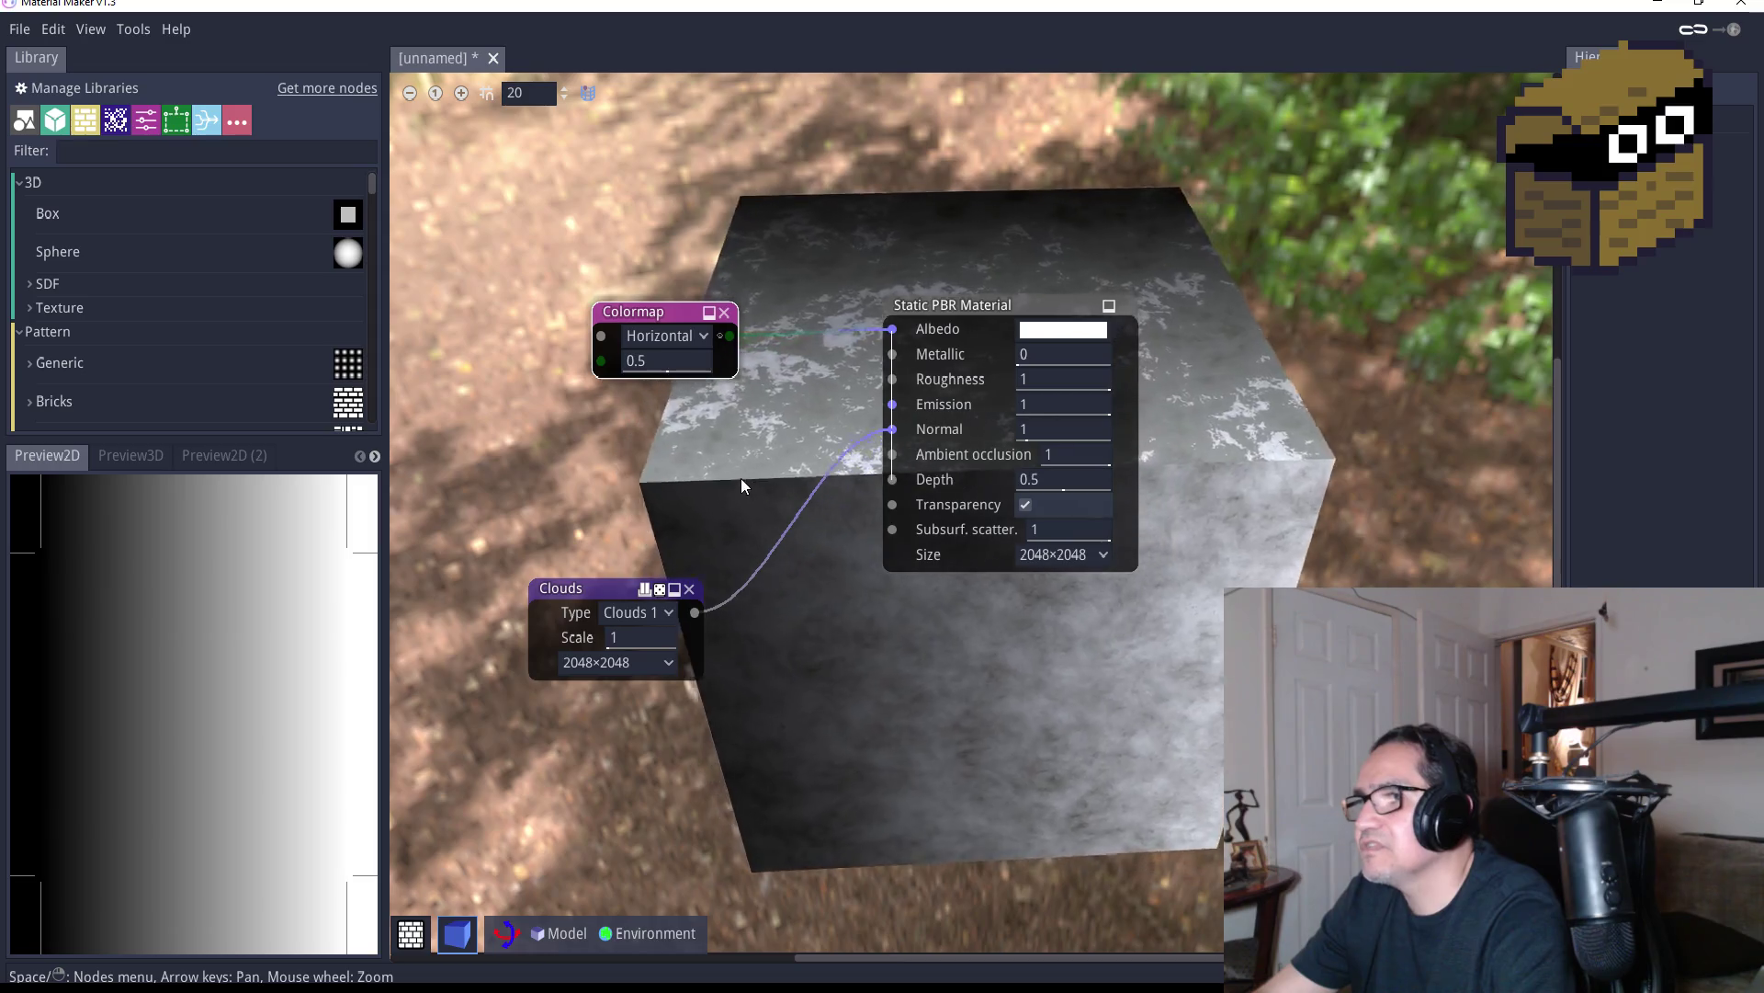
click(672, 367)
key(BackSpace)
key(BackSpace)
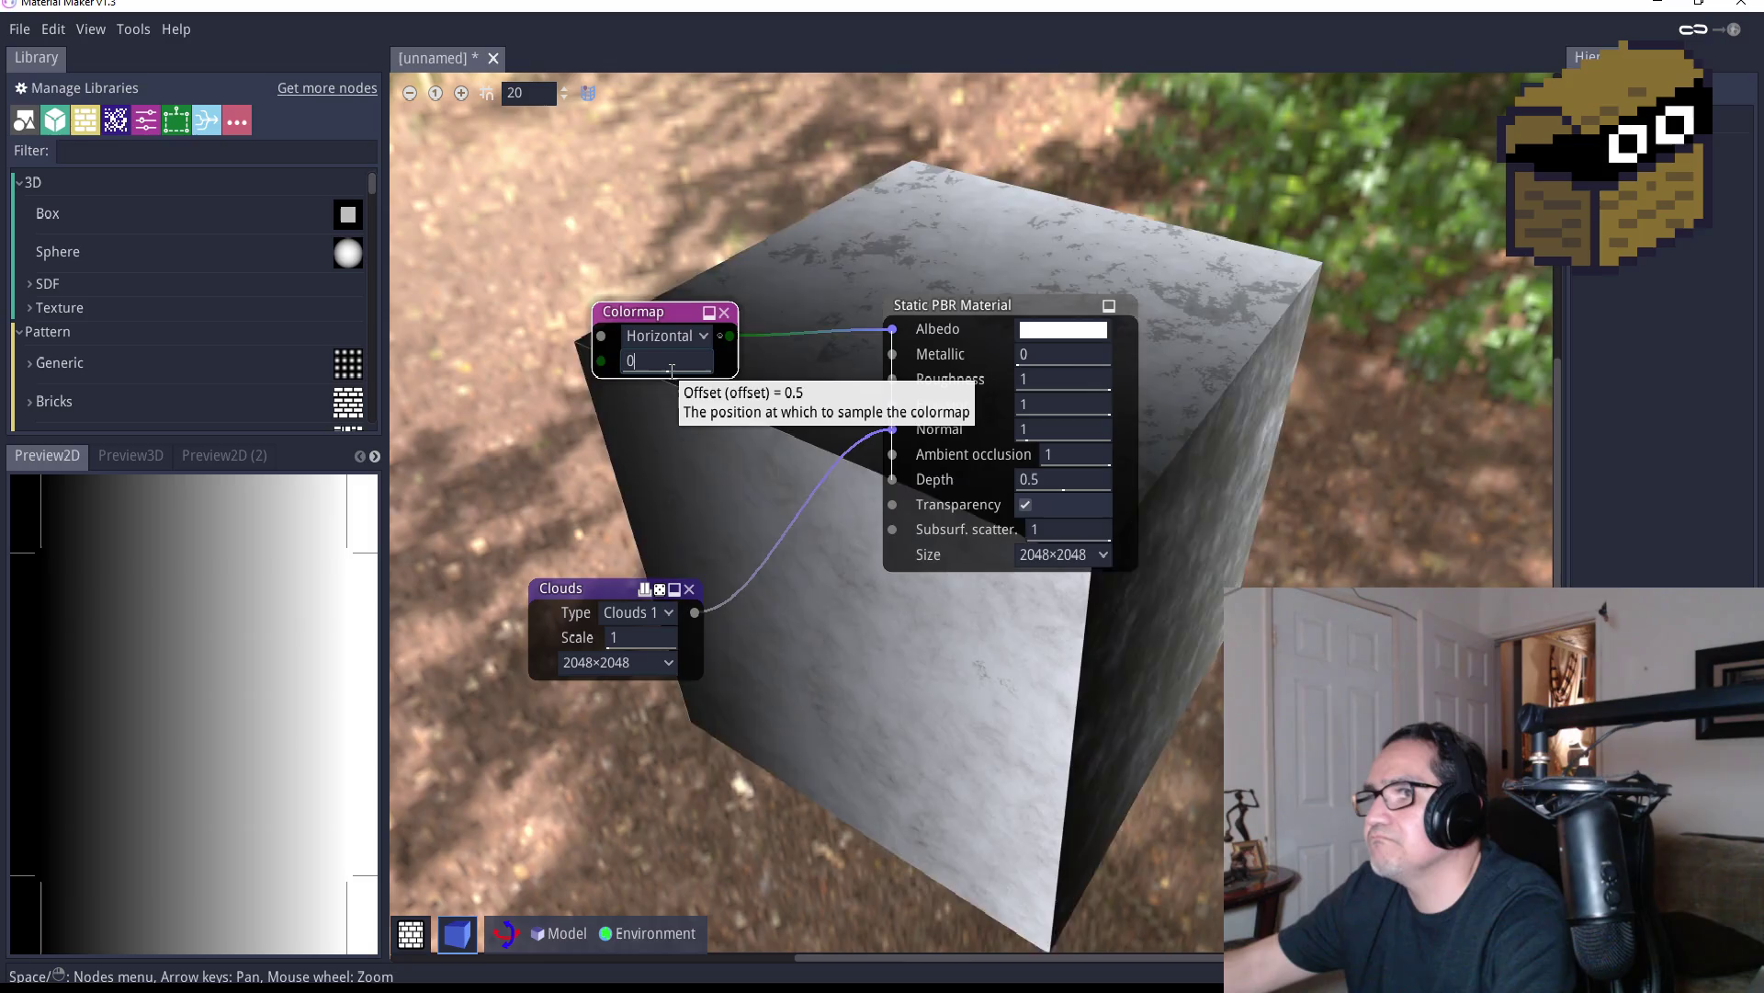
key(Return)
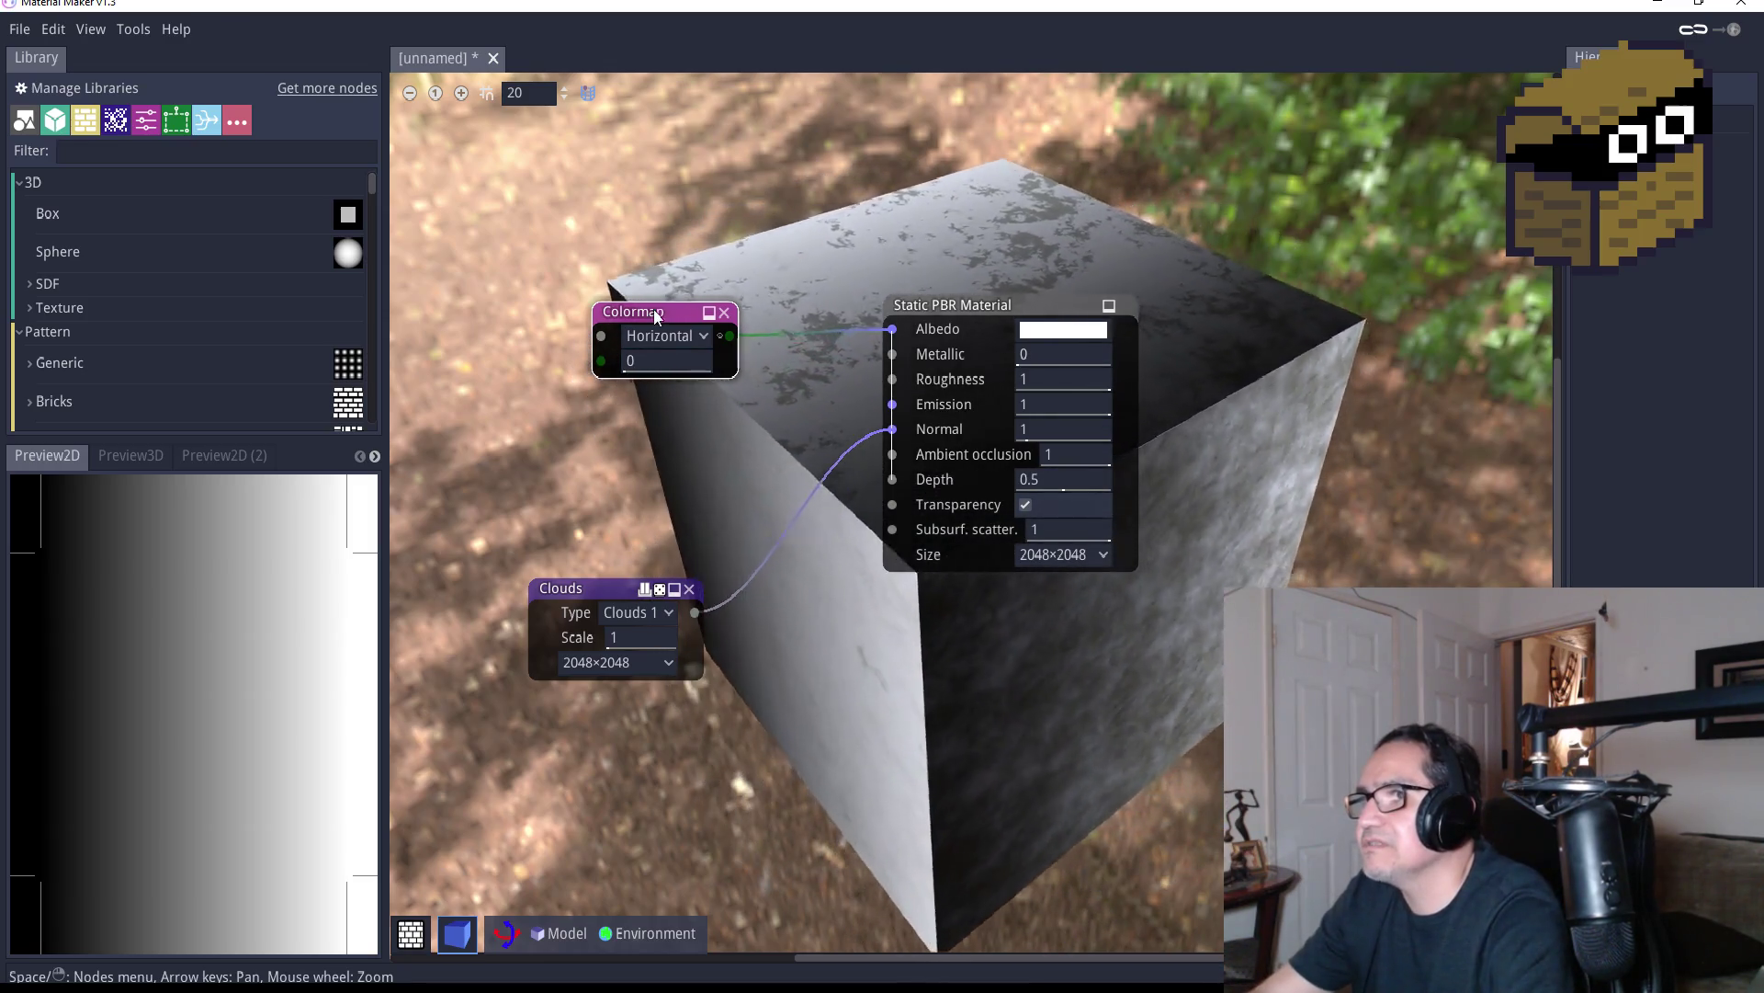
Feed the Clouds noise output into the Colormap input and the Normal input
mouse_move(654, 309)
mouse_down()
mouse_move(612, 287)
mouse_move(686, 346)
mouse_up()
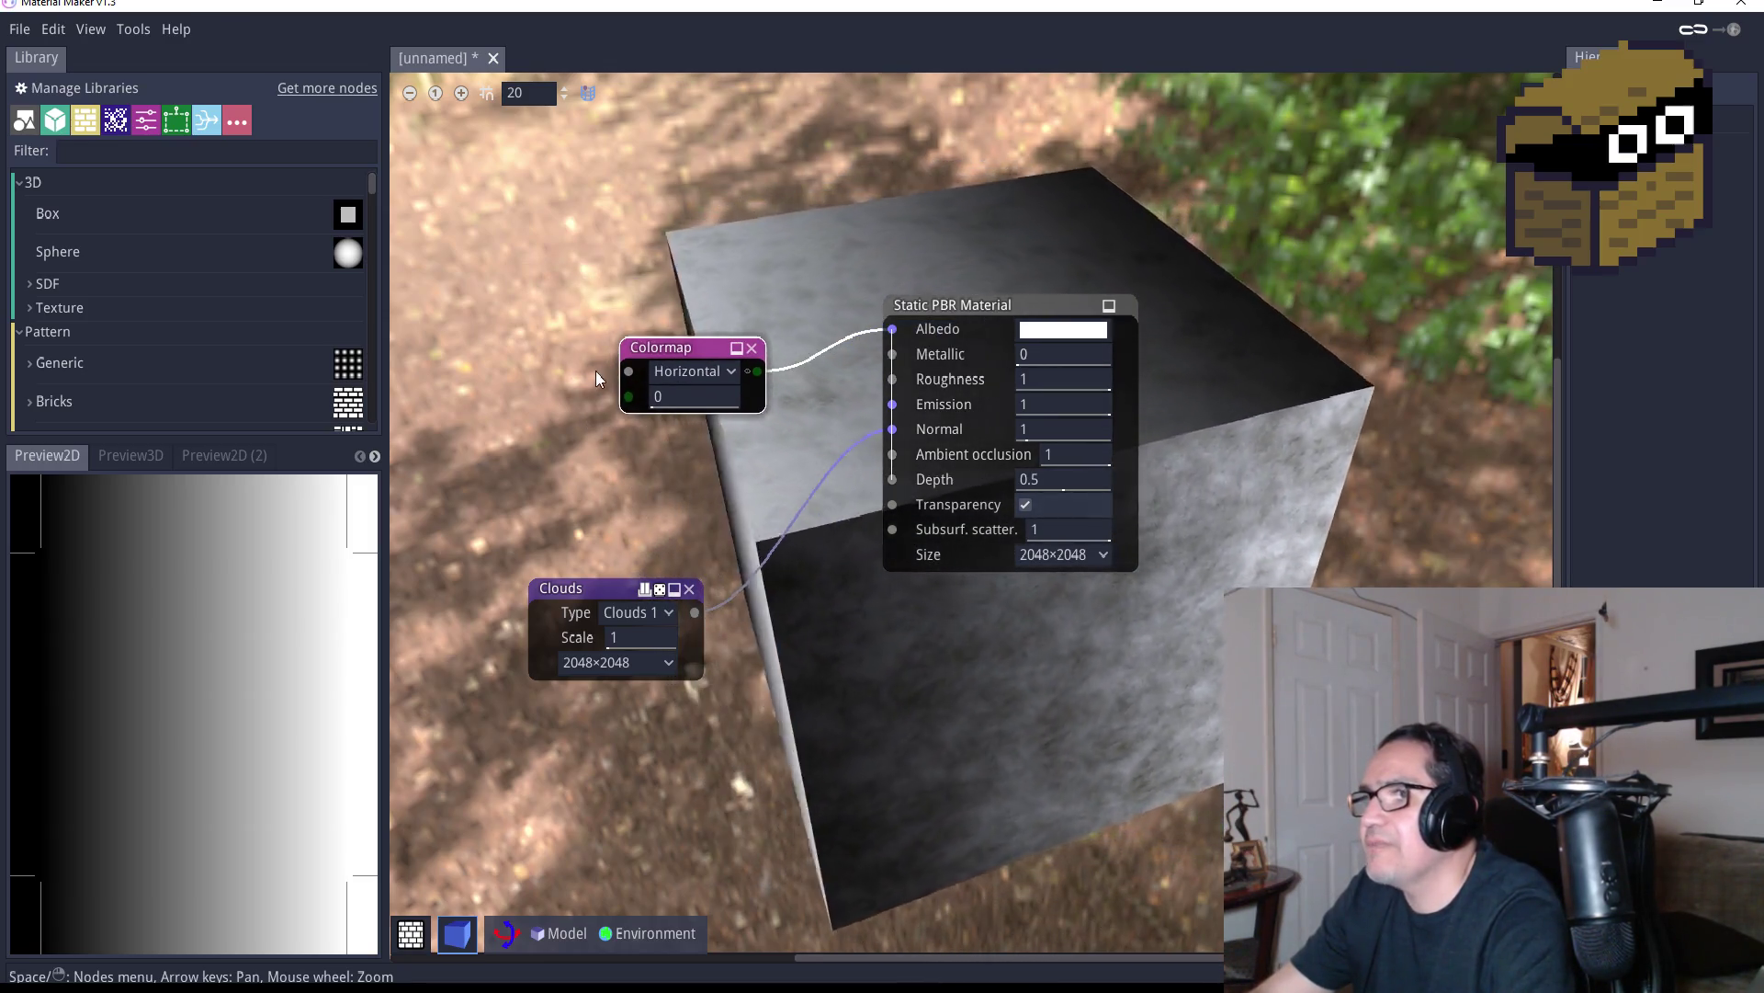
mouse_move(608, 600)
mouse_down()
mouse_move(546, 575)
mouse_move(609, 373)
mouse_move(629, 372)
mouse_up()
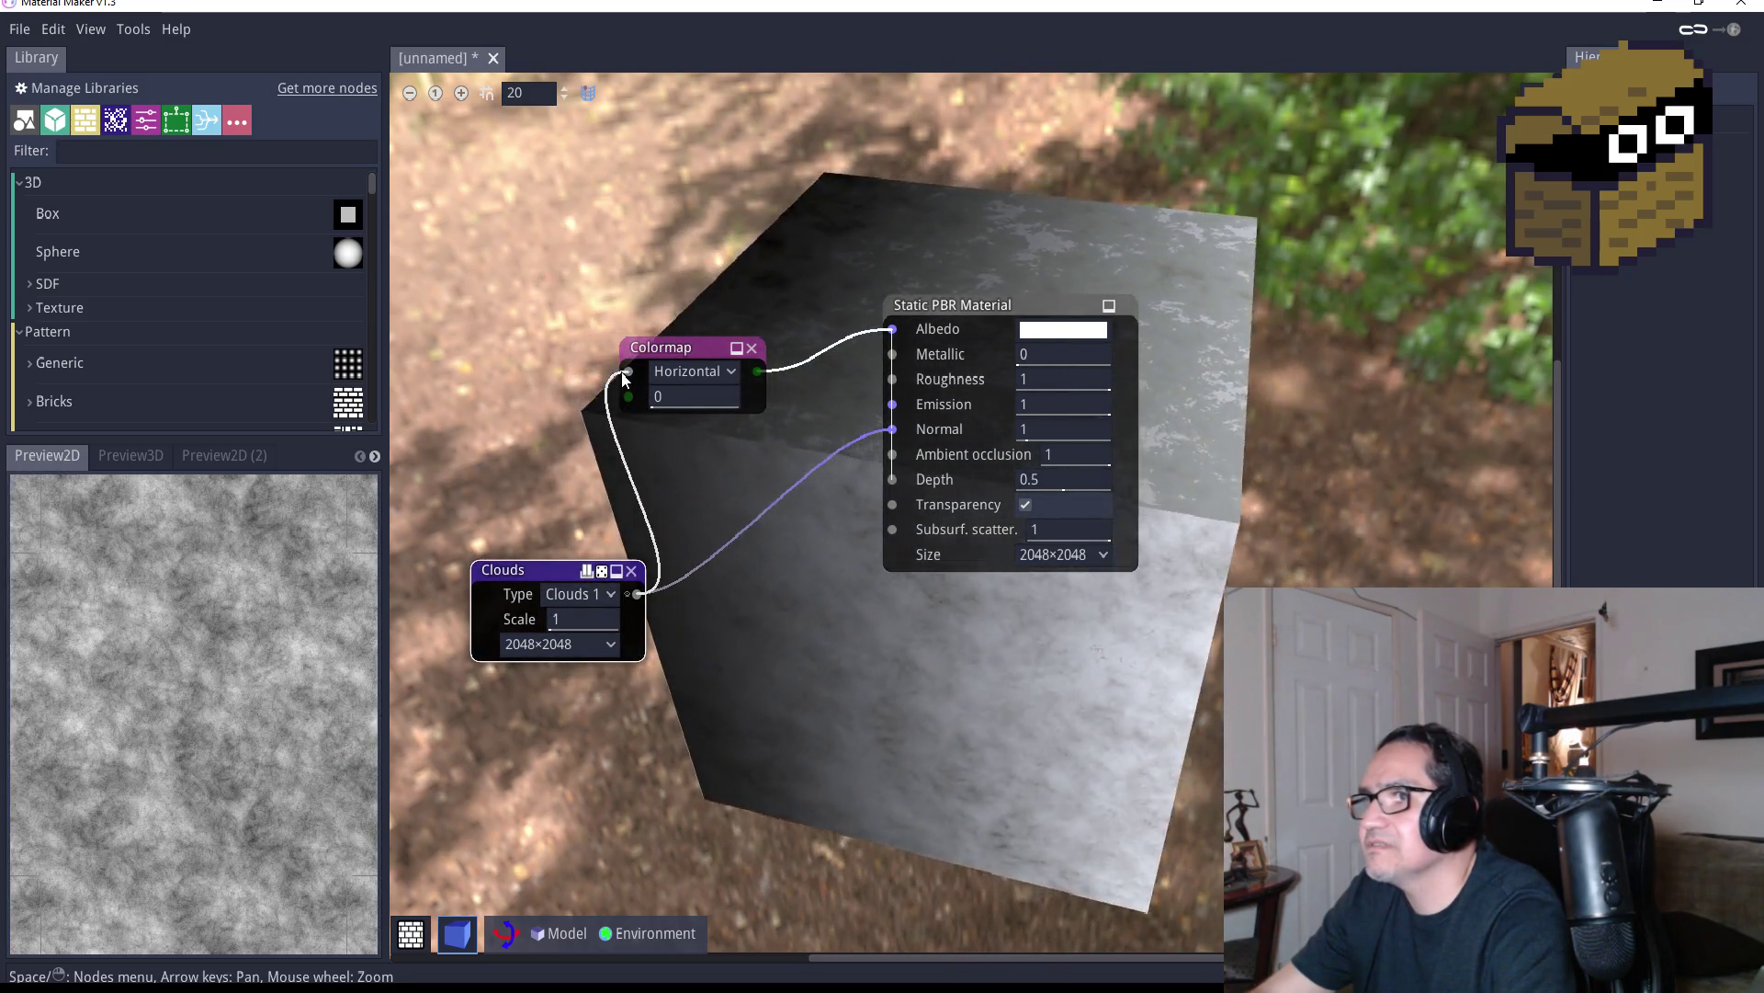
drag(892, 432, 892, 431)
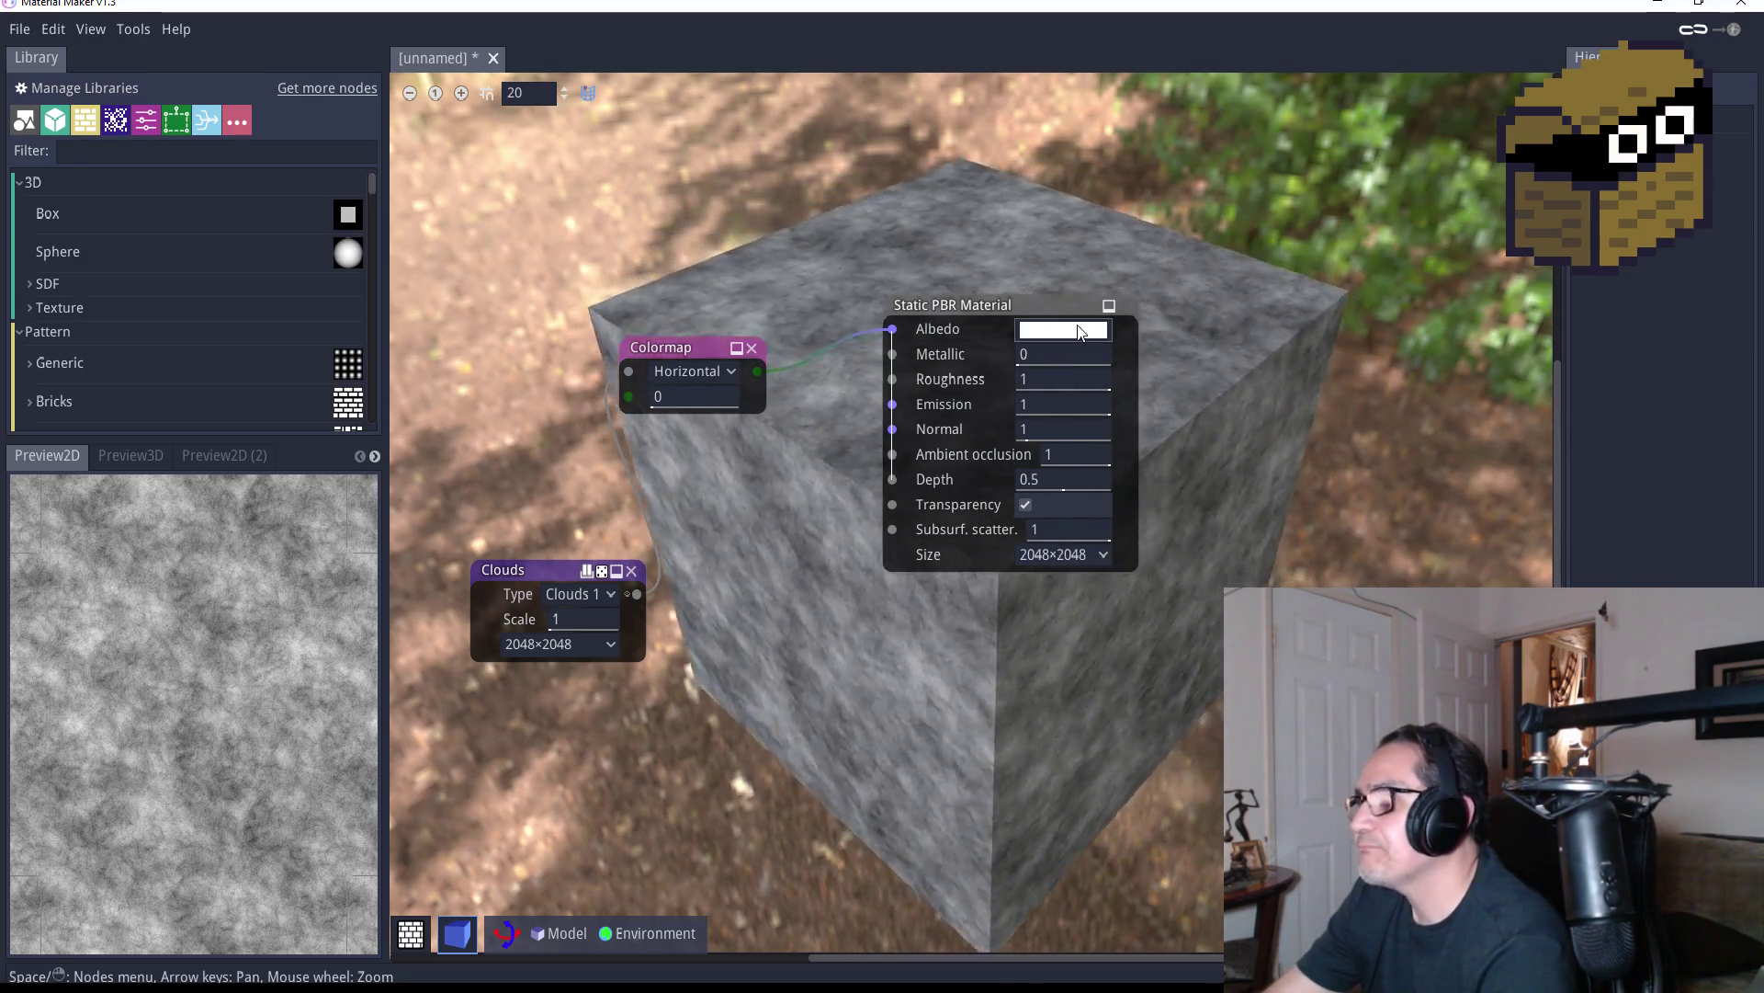
After checking the Albedo colour, change the Static PBR Material's Depth from 0.5 to 1
click(1063, 329)
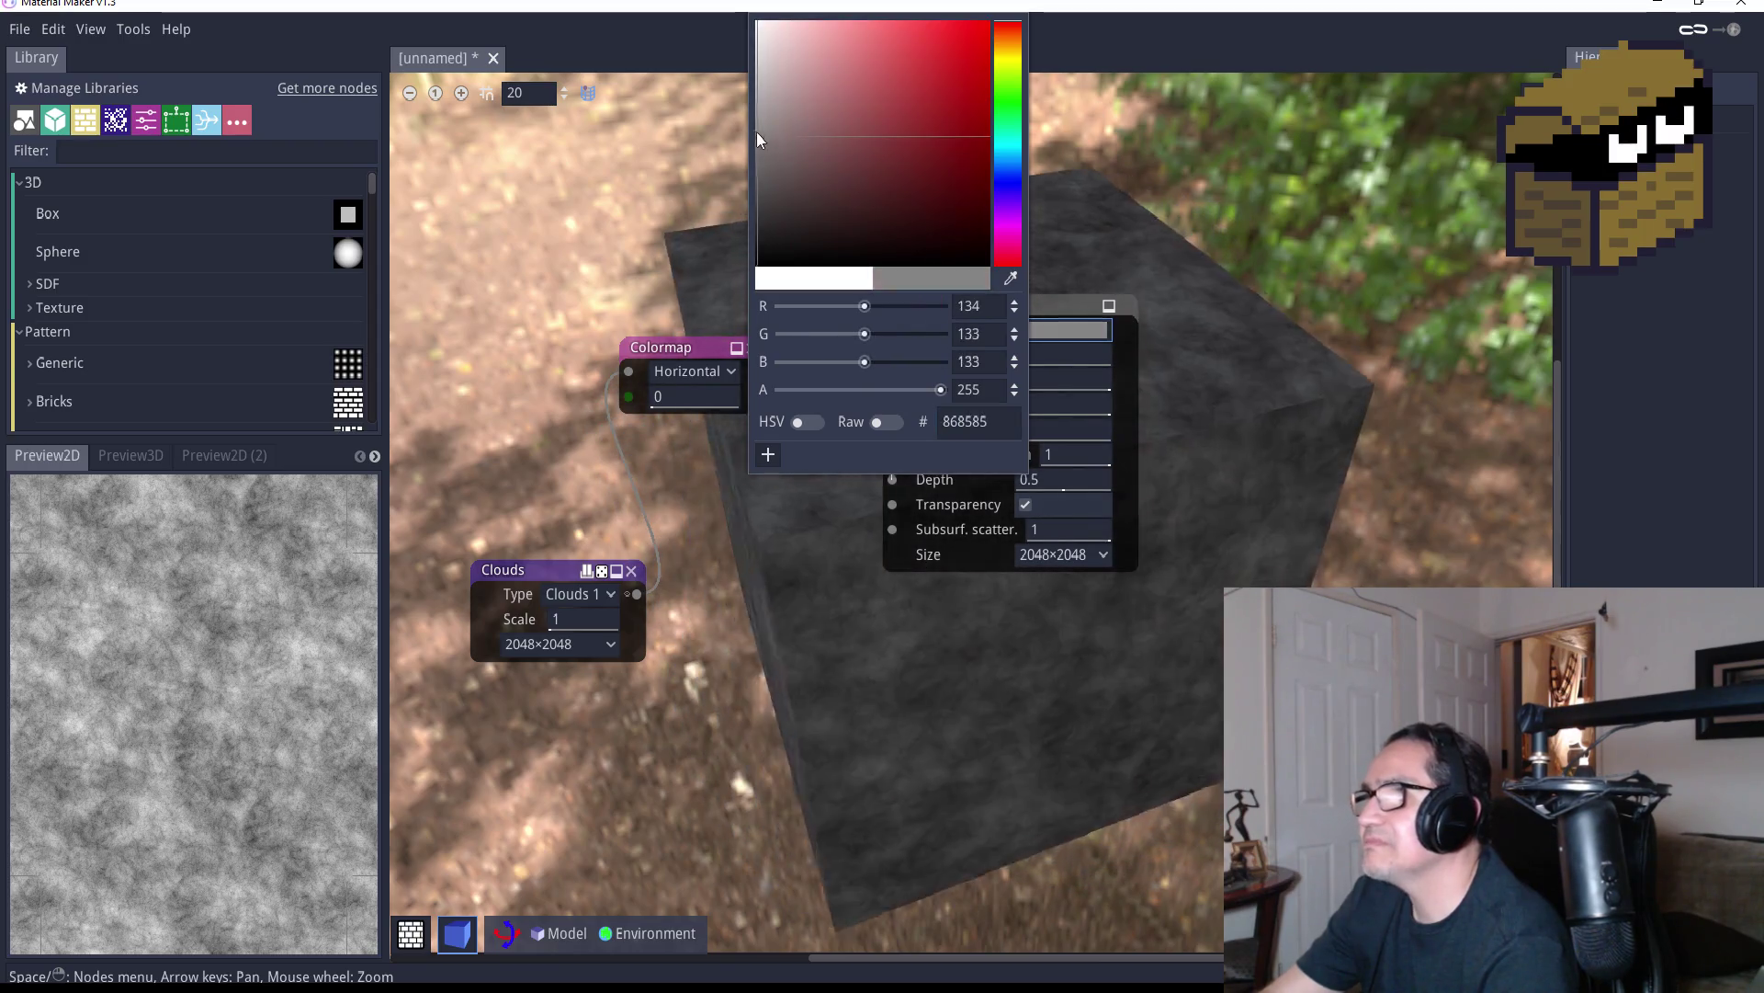
click(1054, 454)
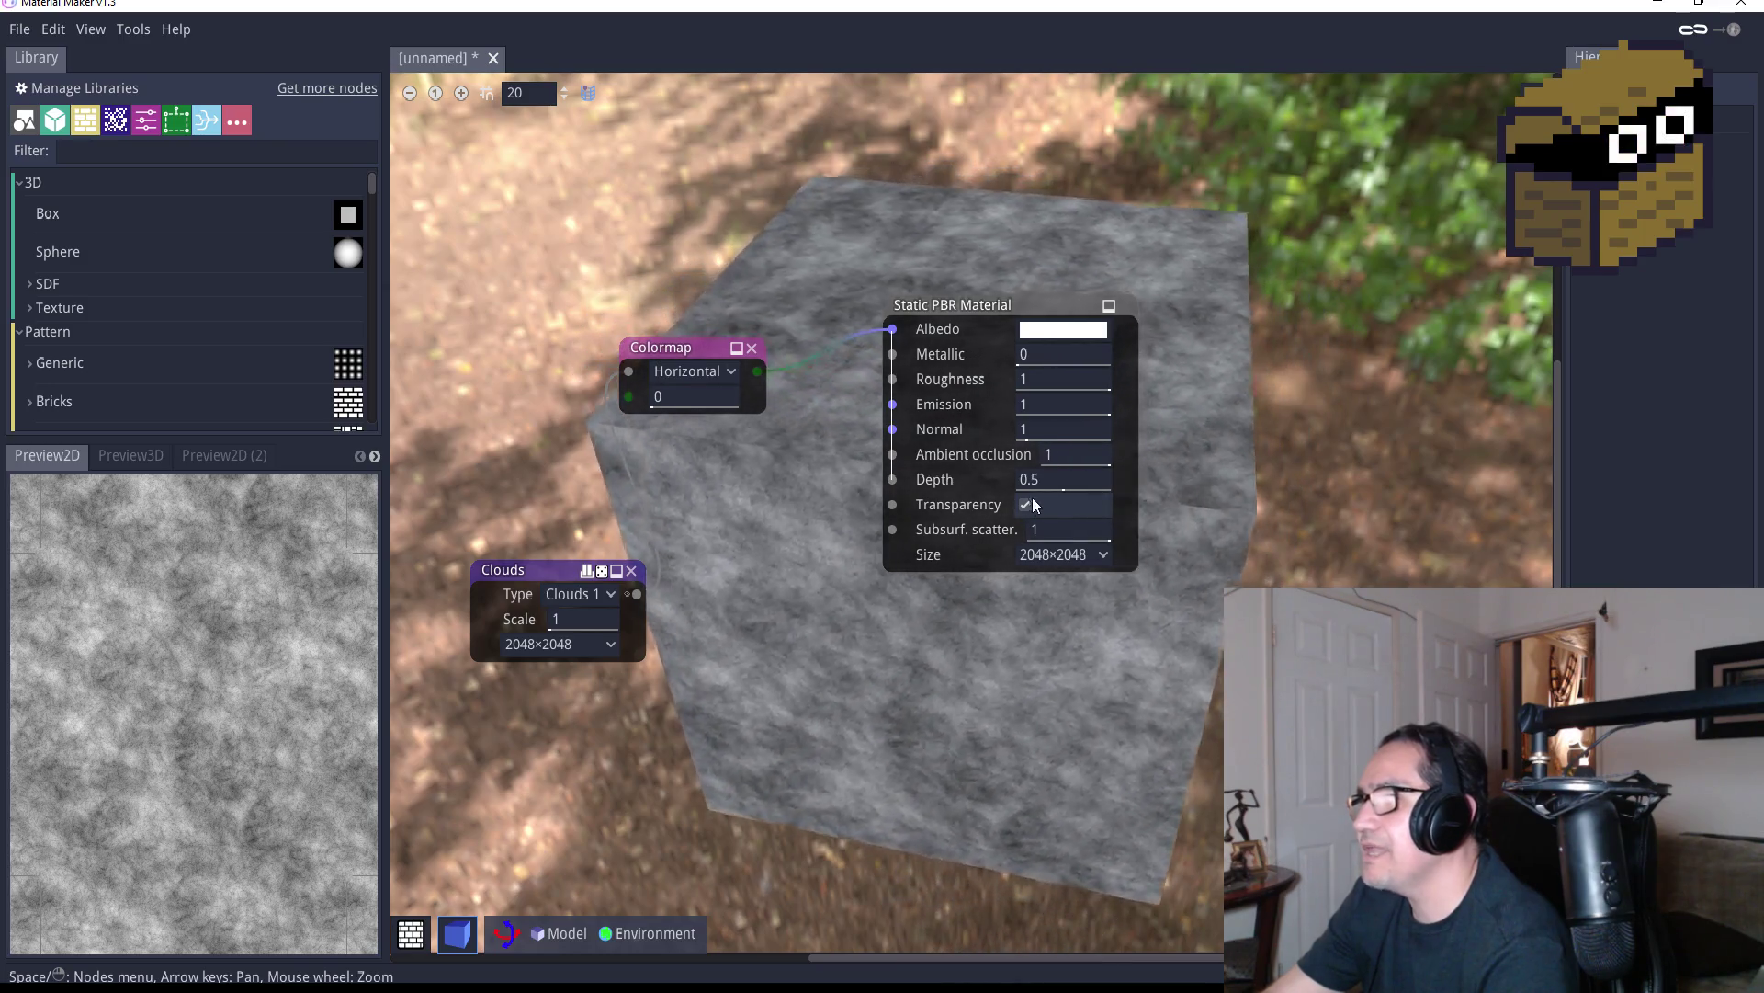
click(1059, 480)
key(BackSpace)
key(BackSpace)
key(BackSpace)
text(1)
key(Return)
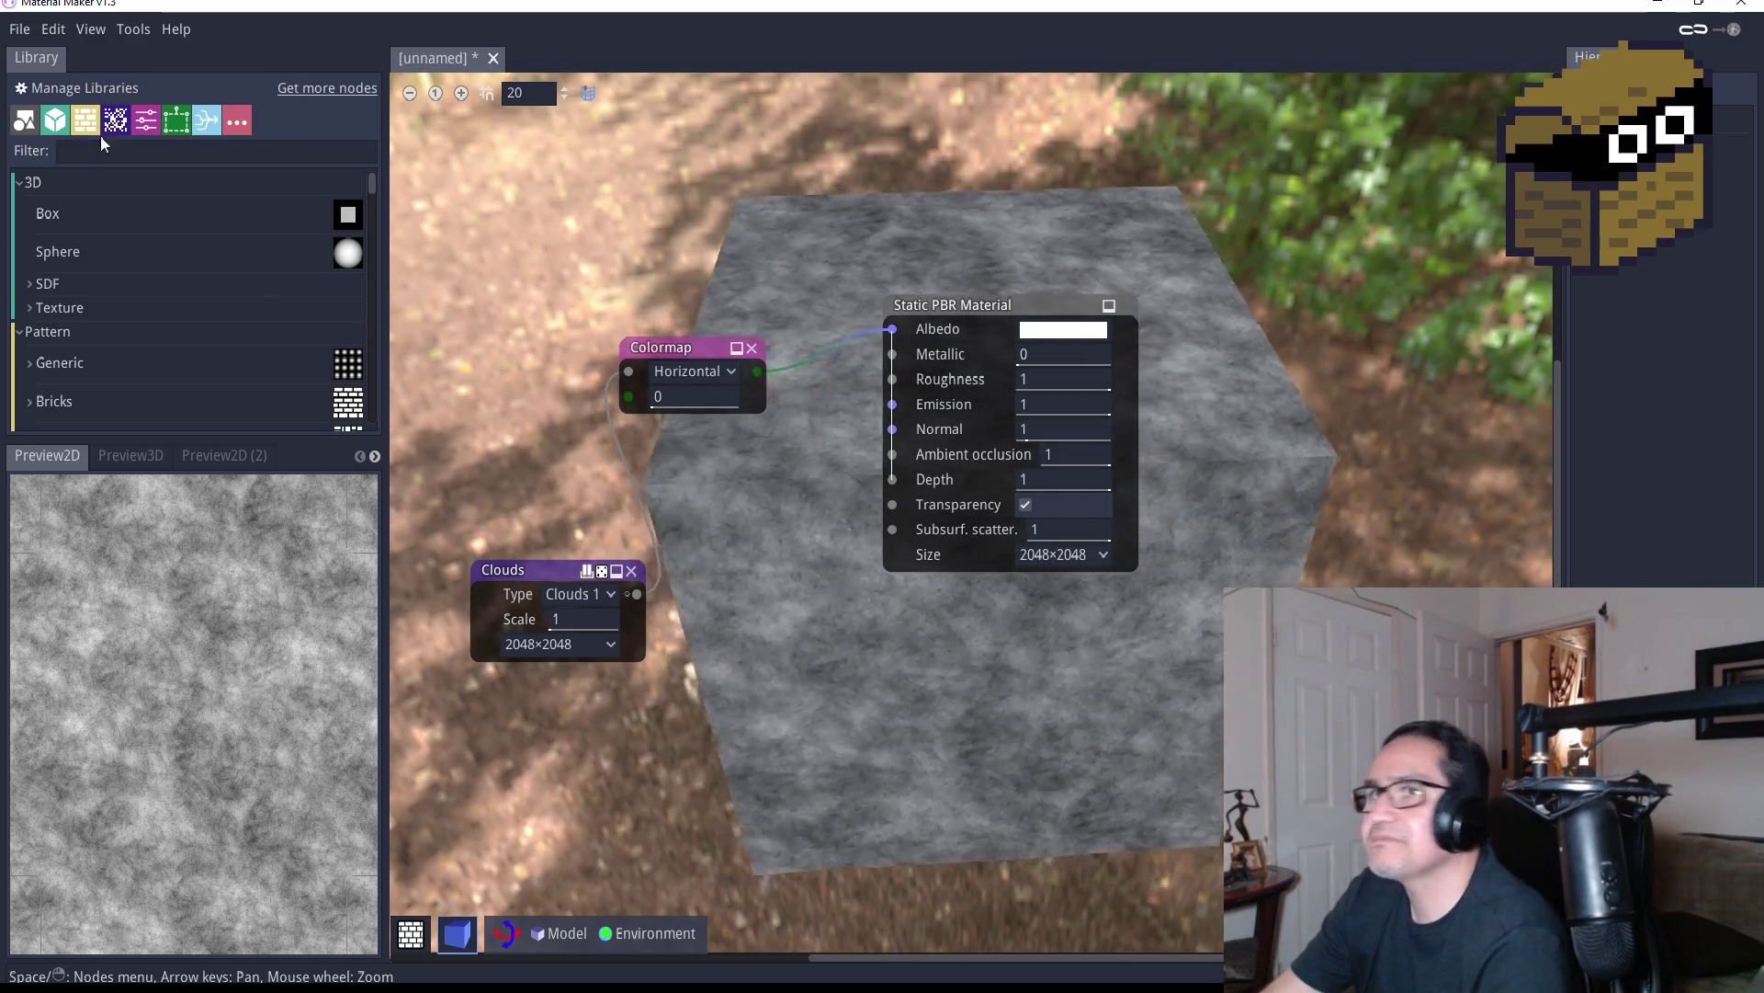
click(20, 29)
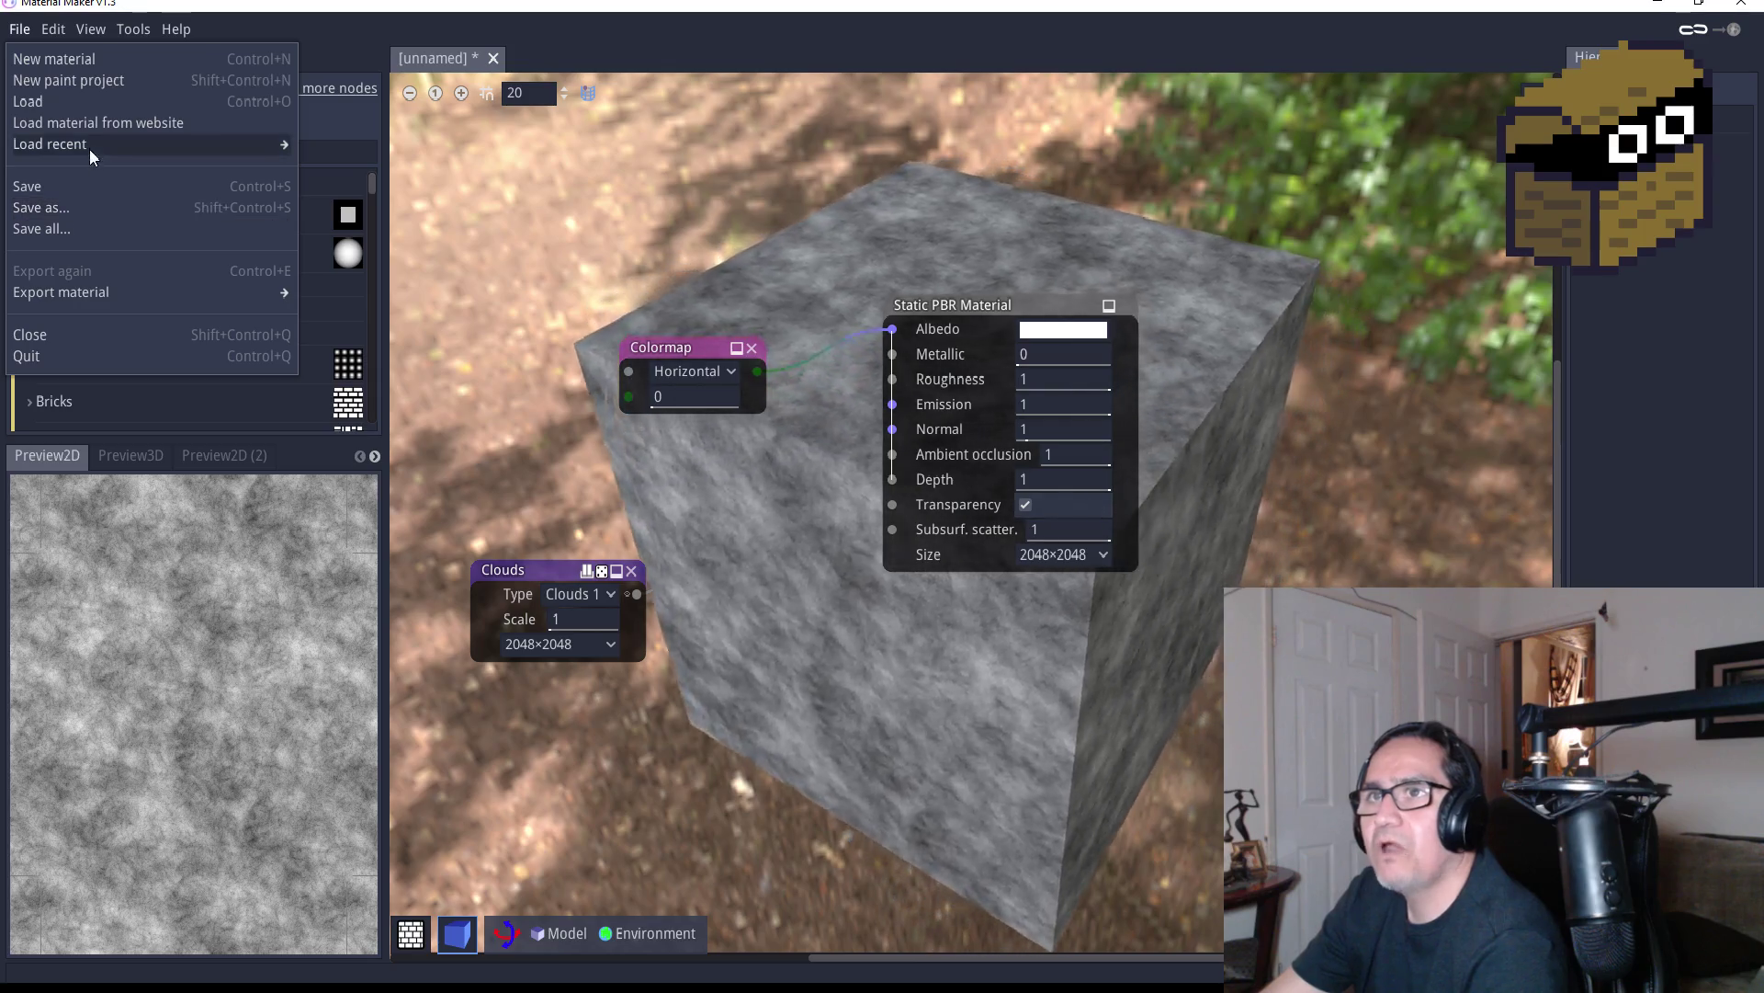
Export the material for Unity under the file name CloudFloorMat
mouse_move(96, 294)
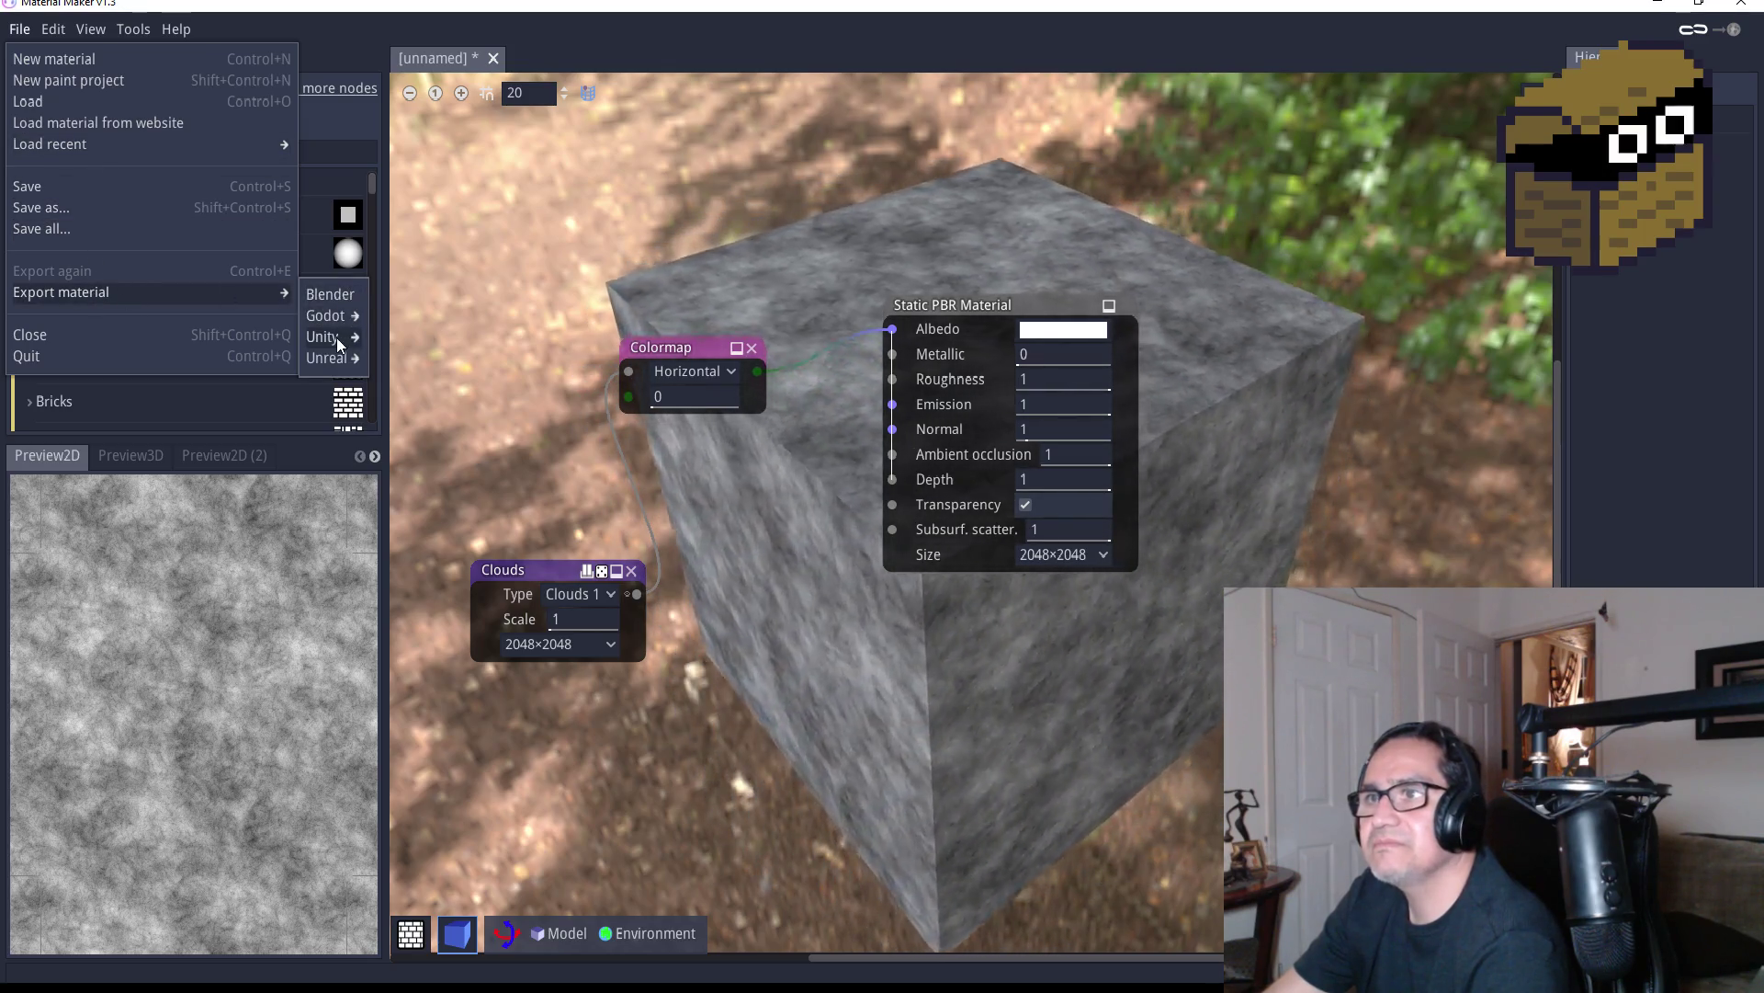
click(386, 339)
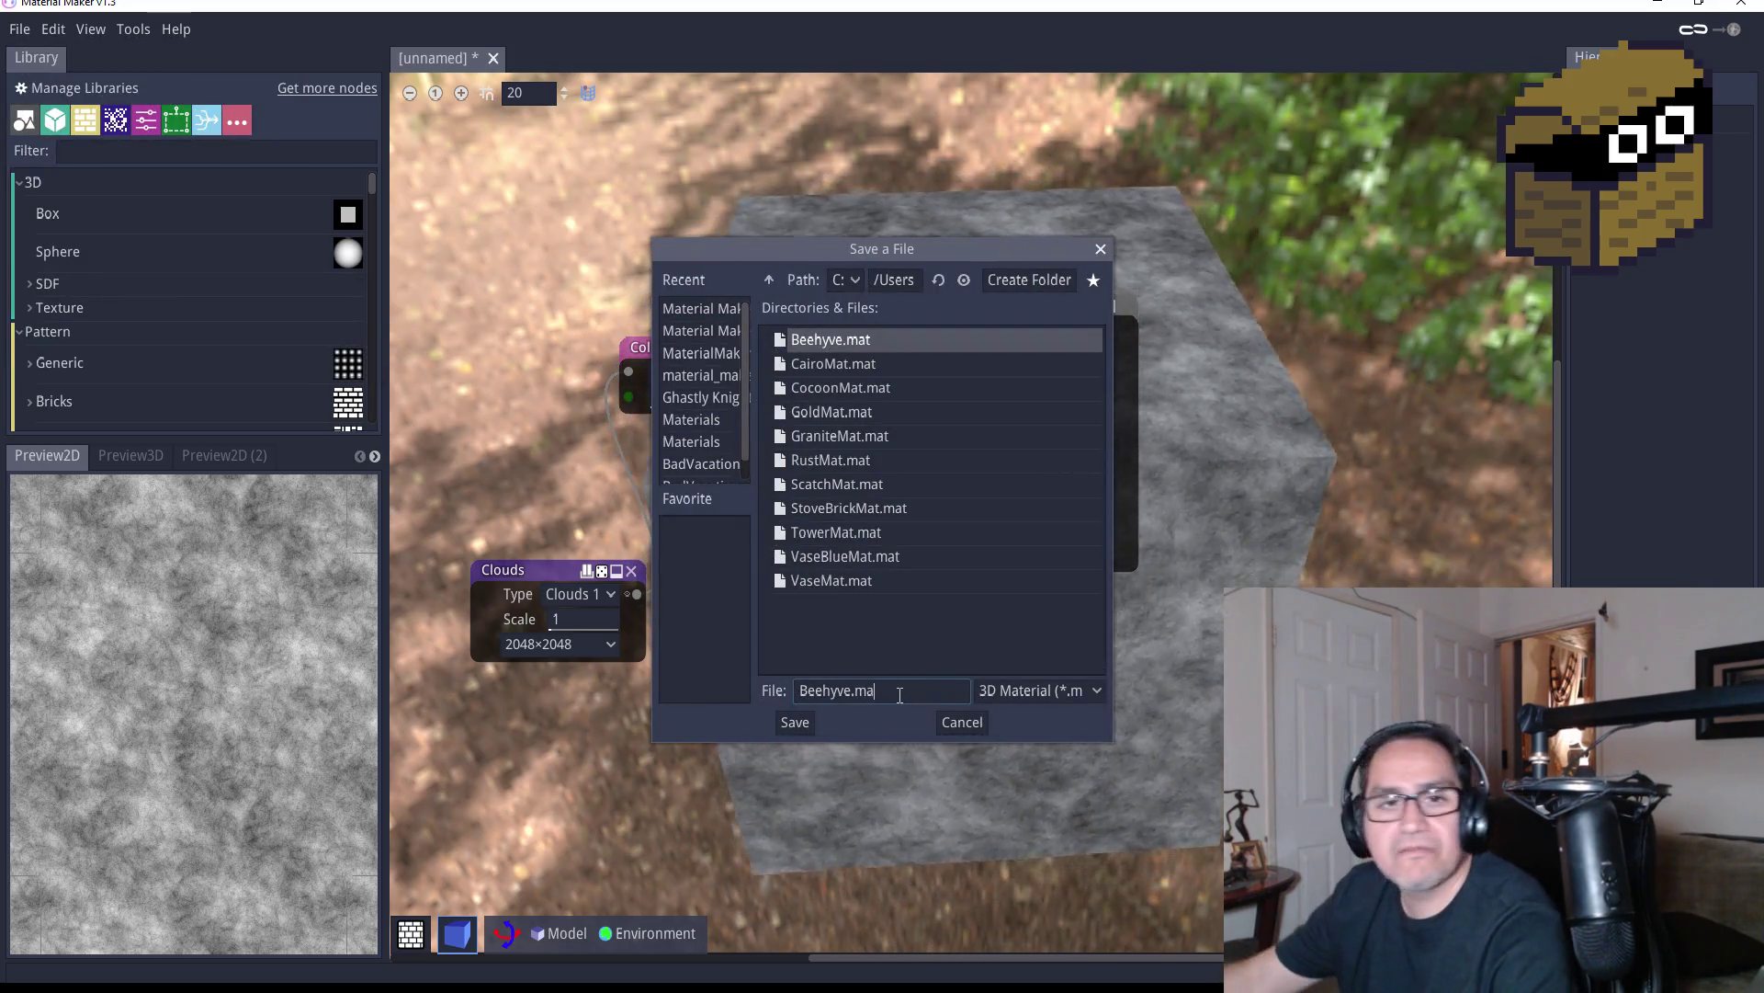
key(ctrl+a)
key(BackSpace)
text(Cloud)
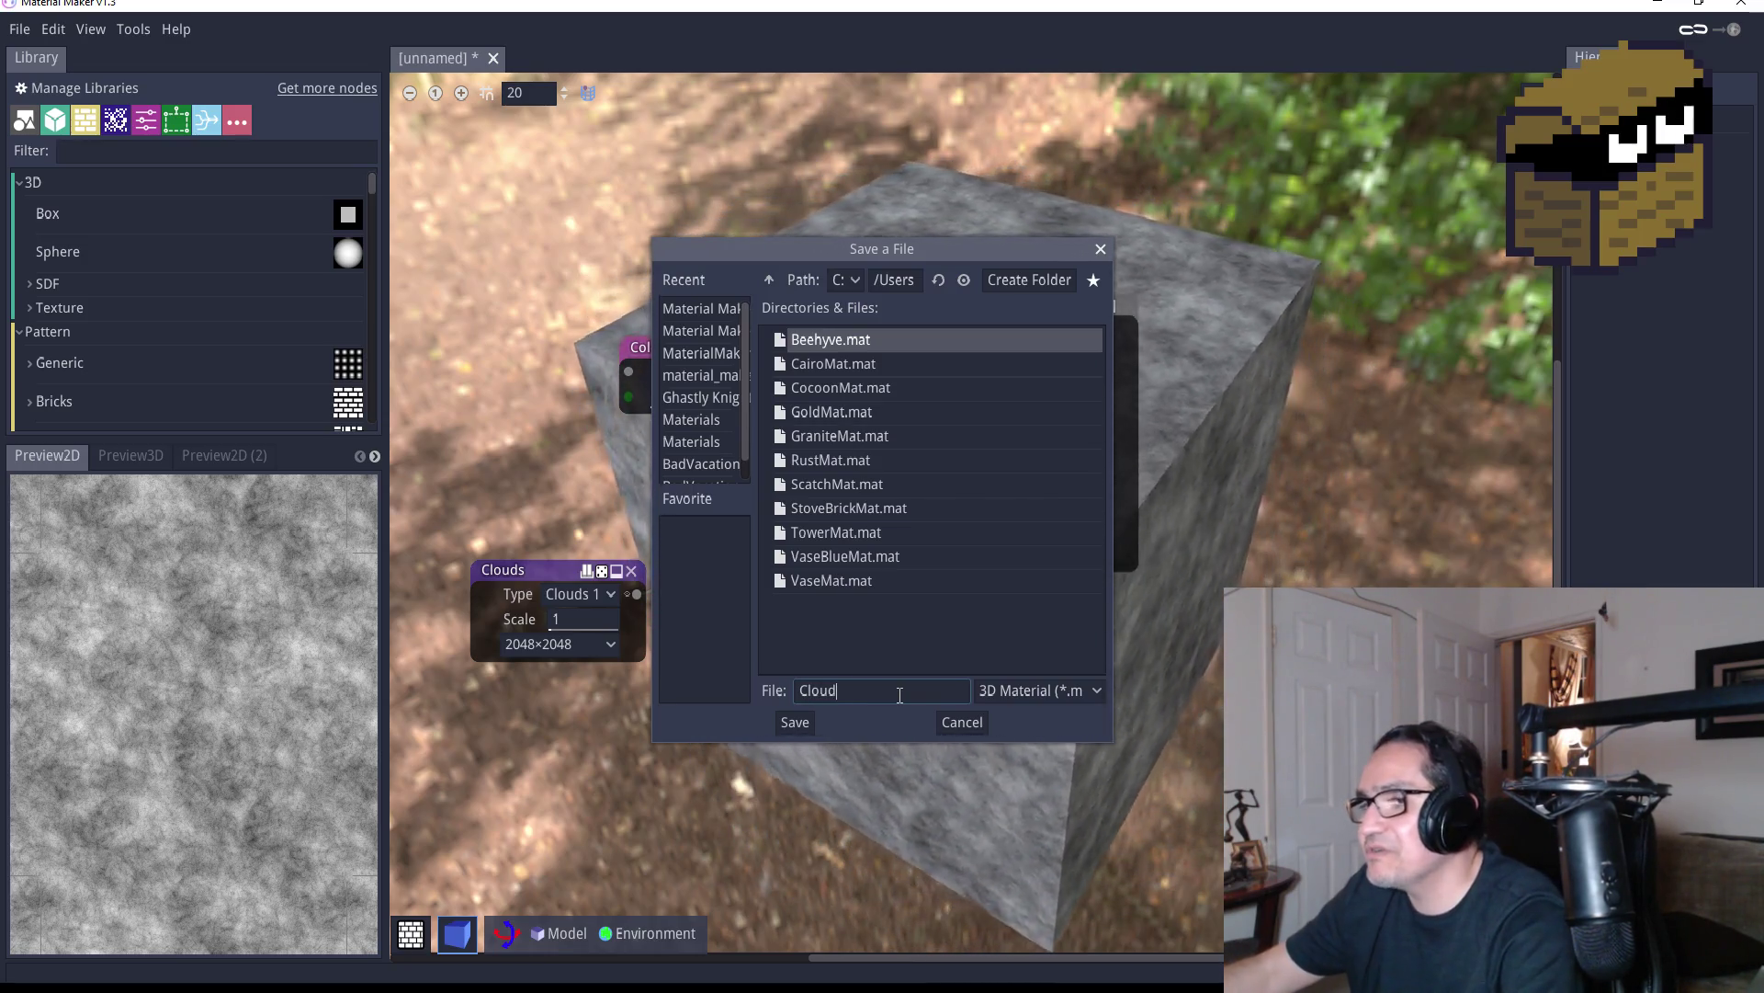
text(Mat)
key(BackSpace)
key(BackSpace)
key(BackSpace)
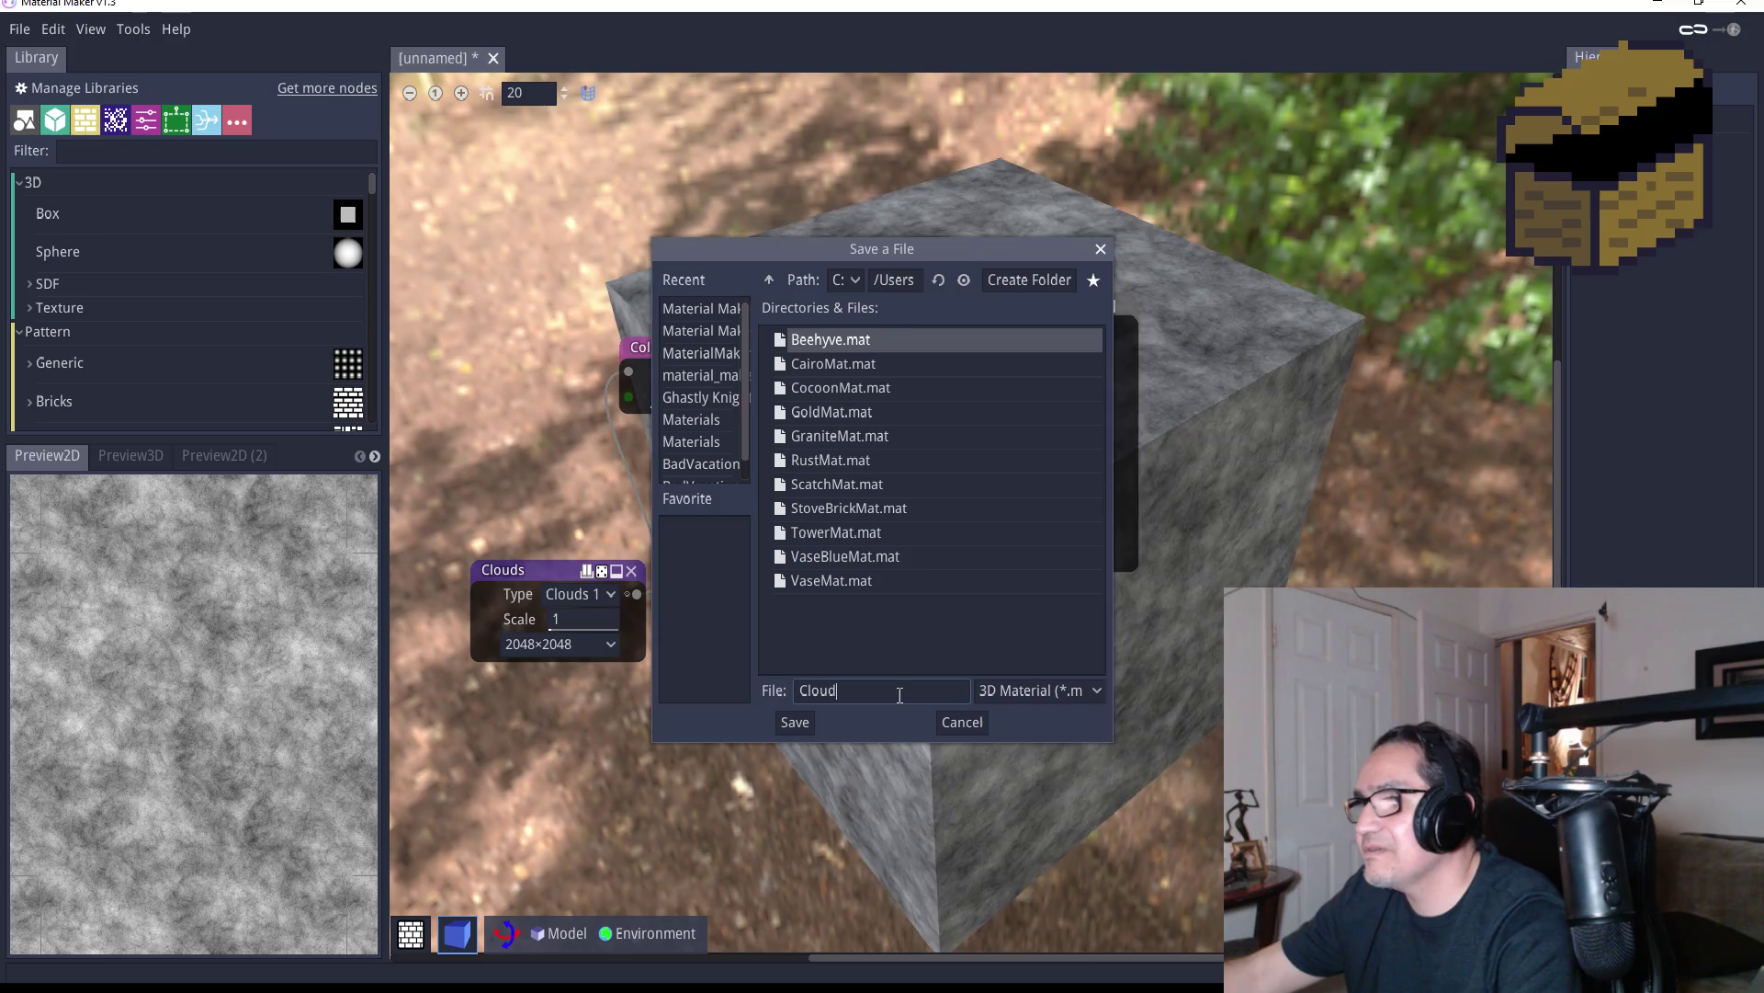
text(FloorMat)
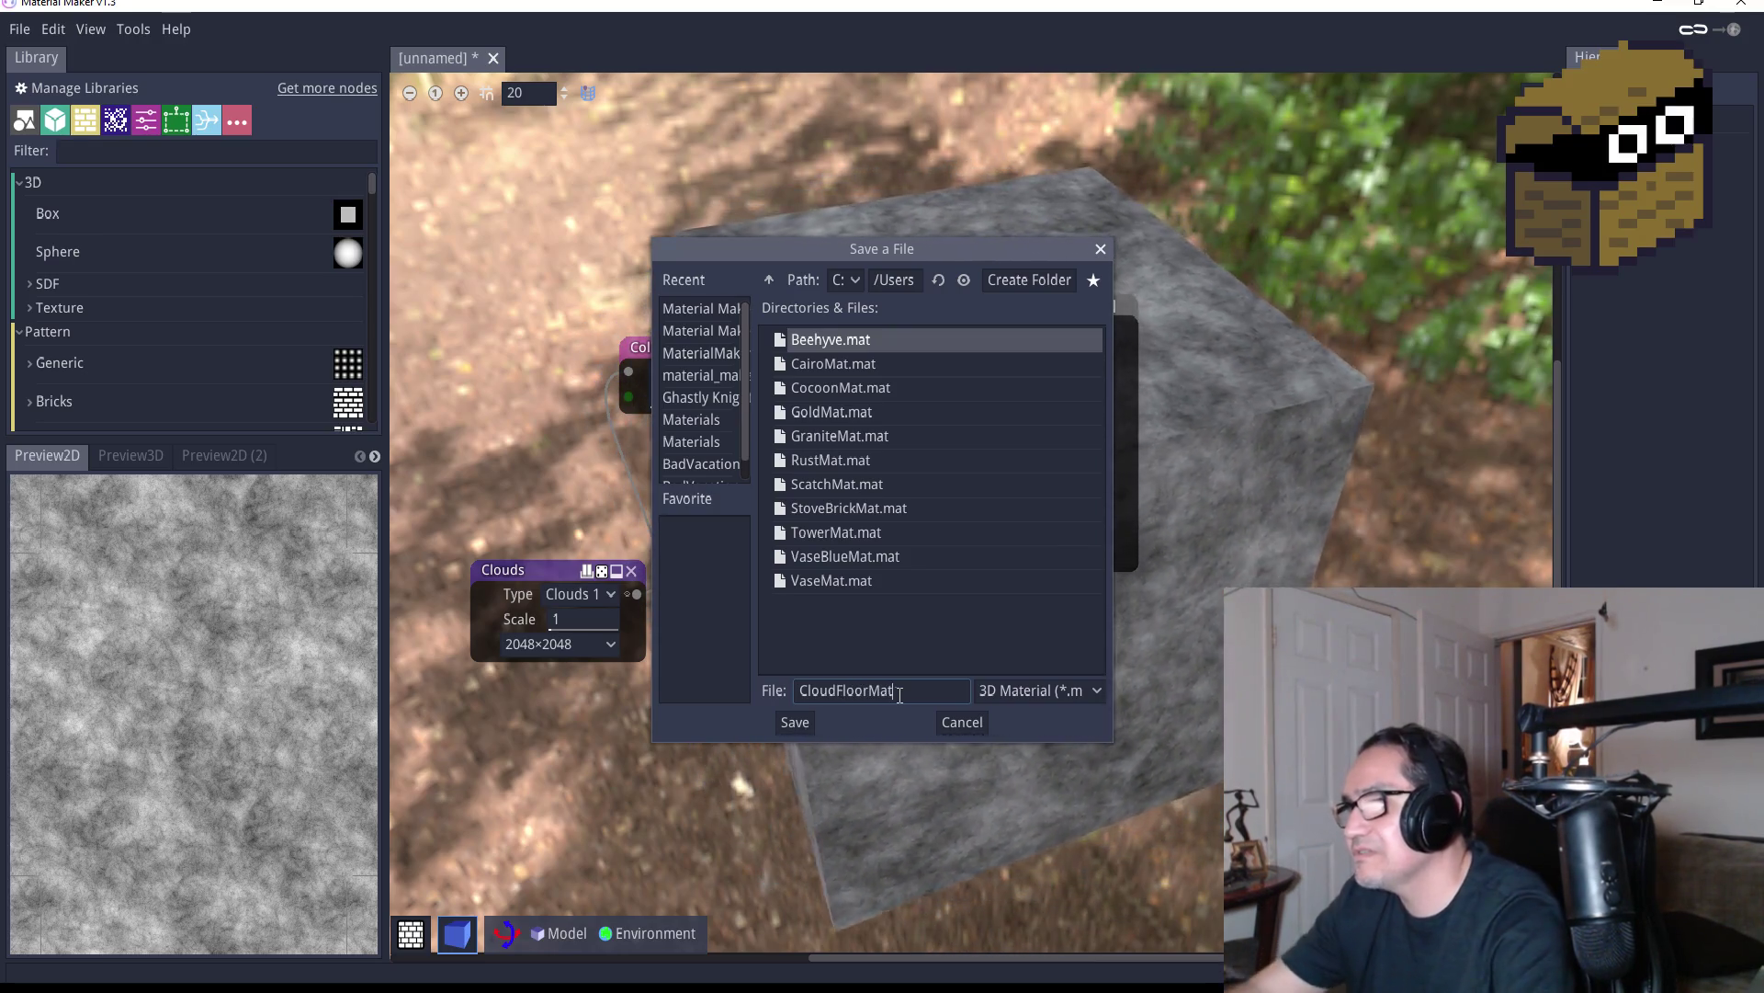
click(799, 722)
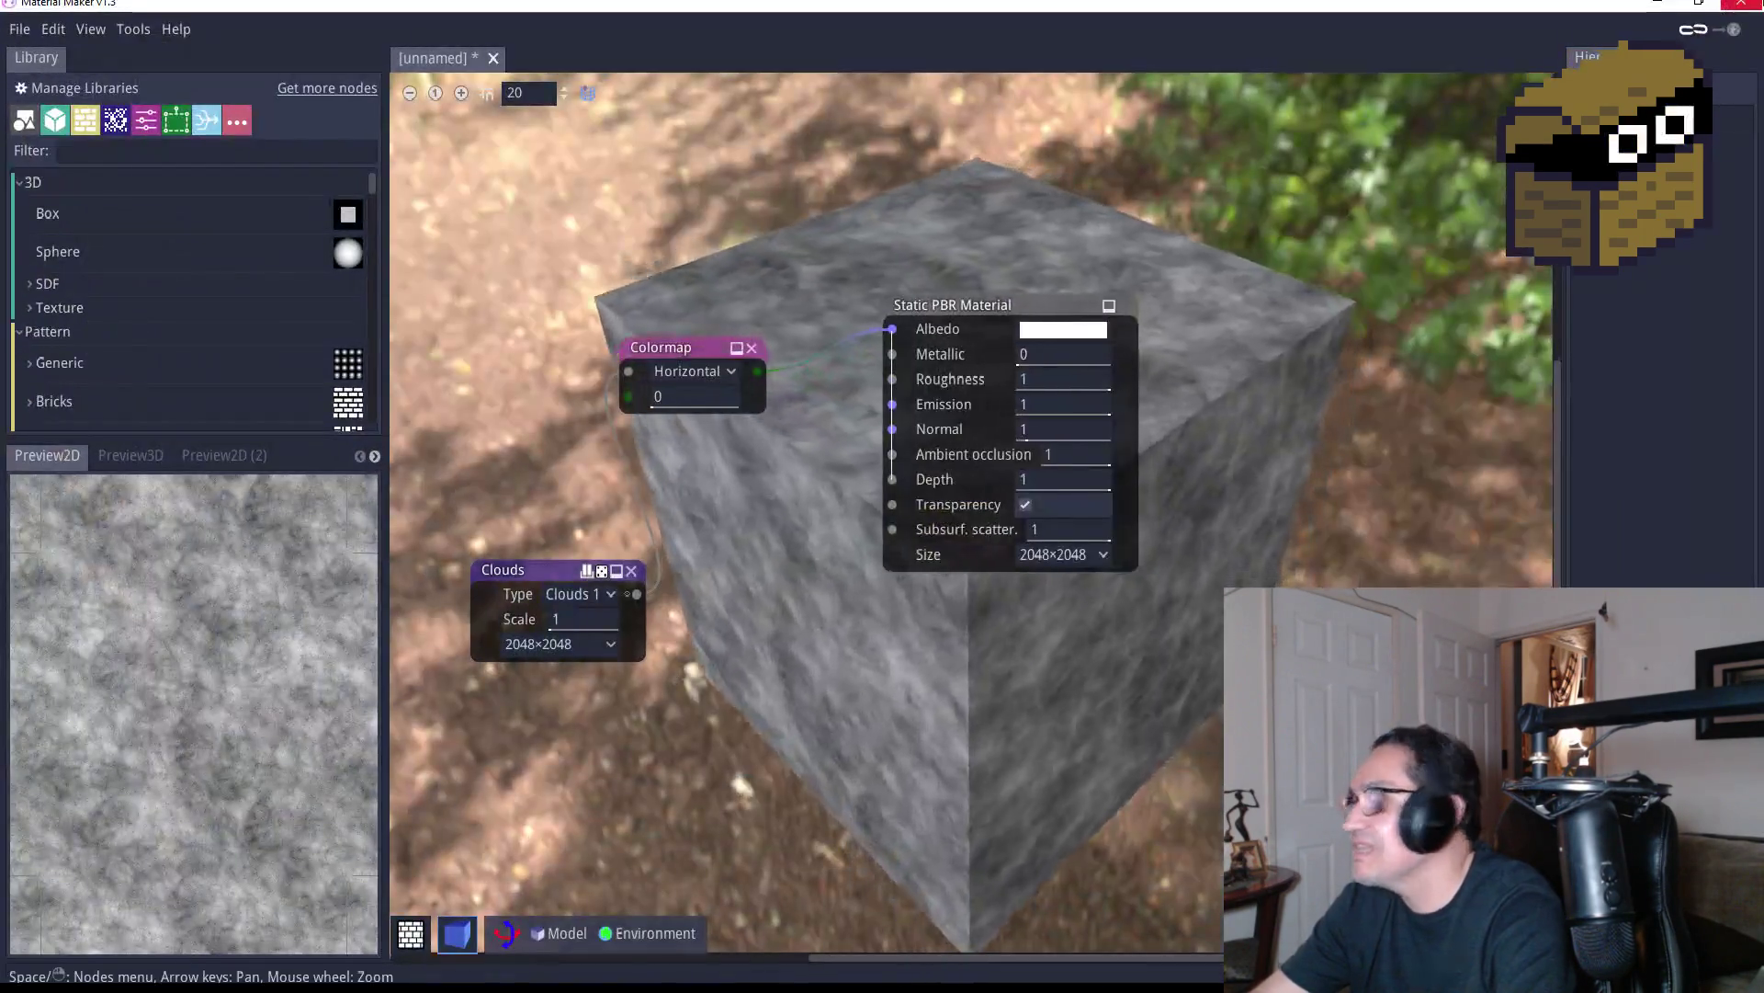
Quit Material Maker, discarding changes to the unnamed graph
click(1735, 11)
click(842, 515)
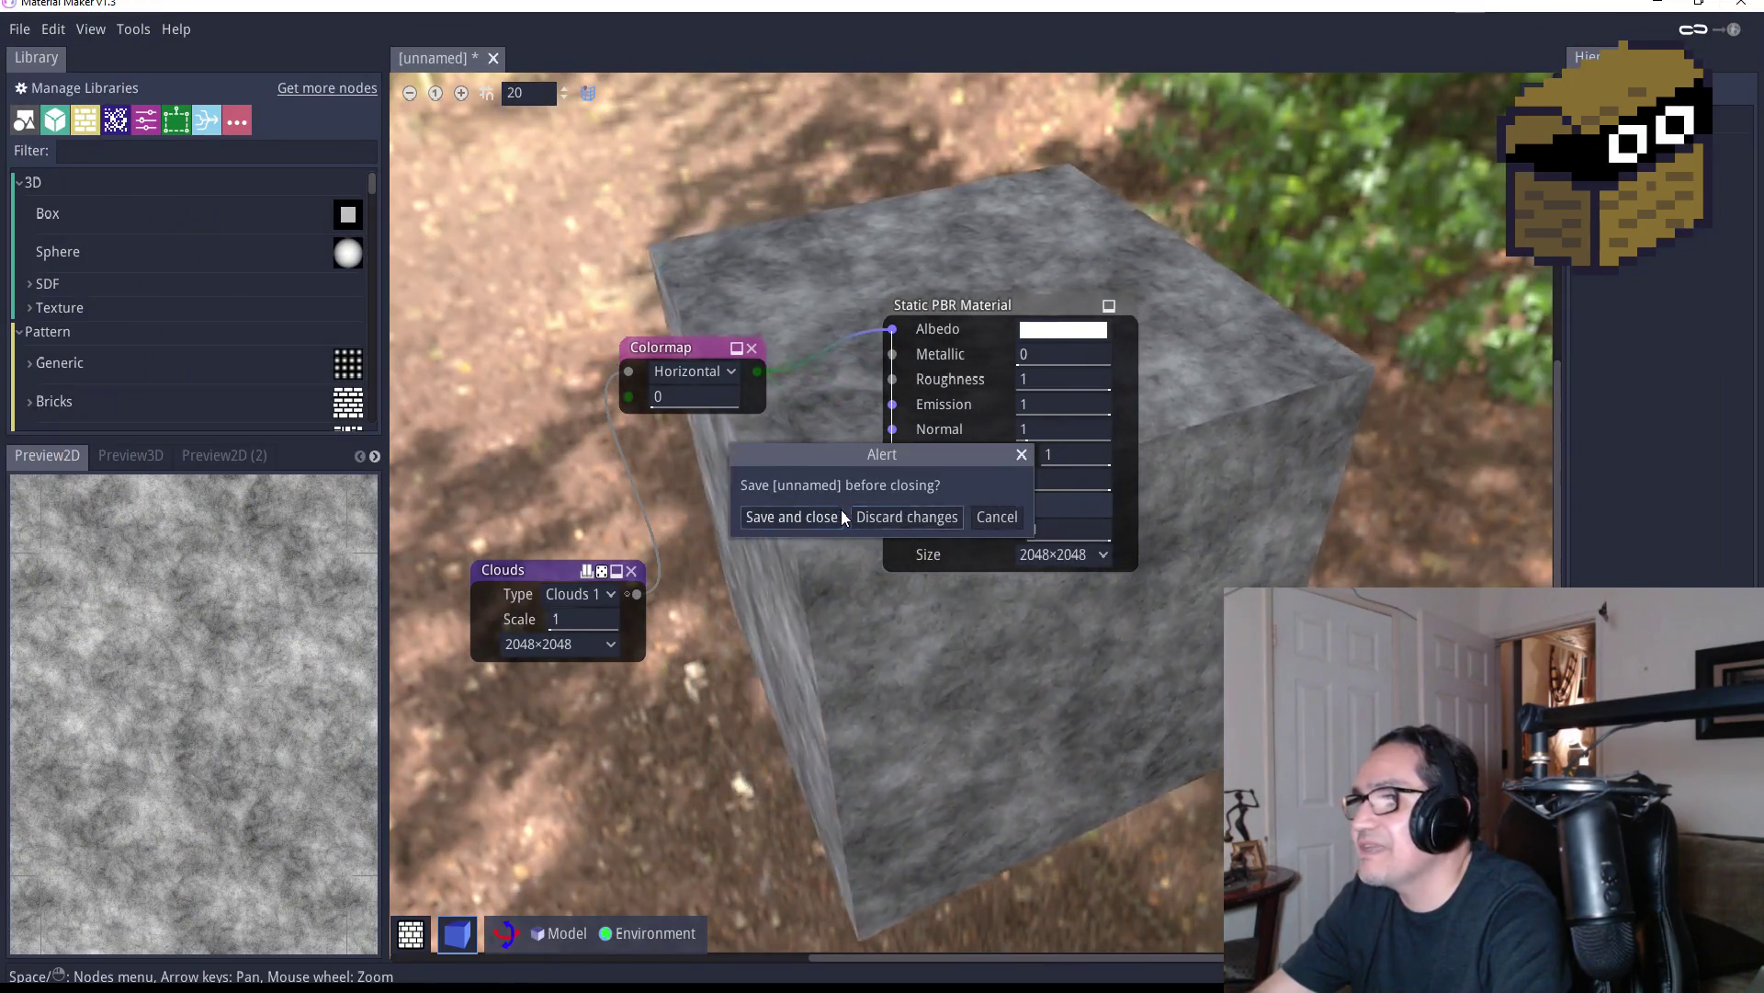
click(897, 520)
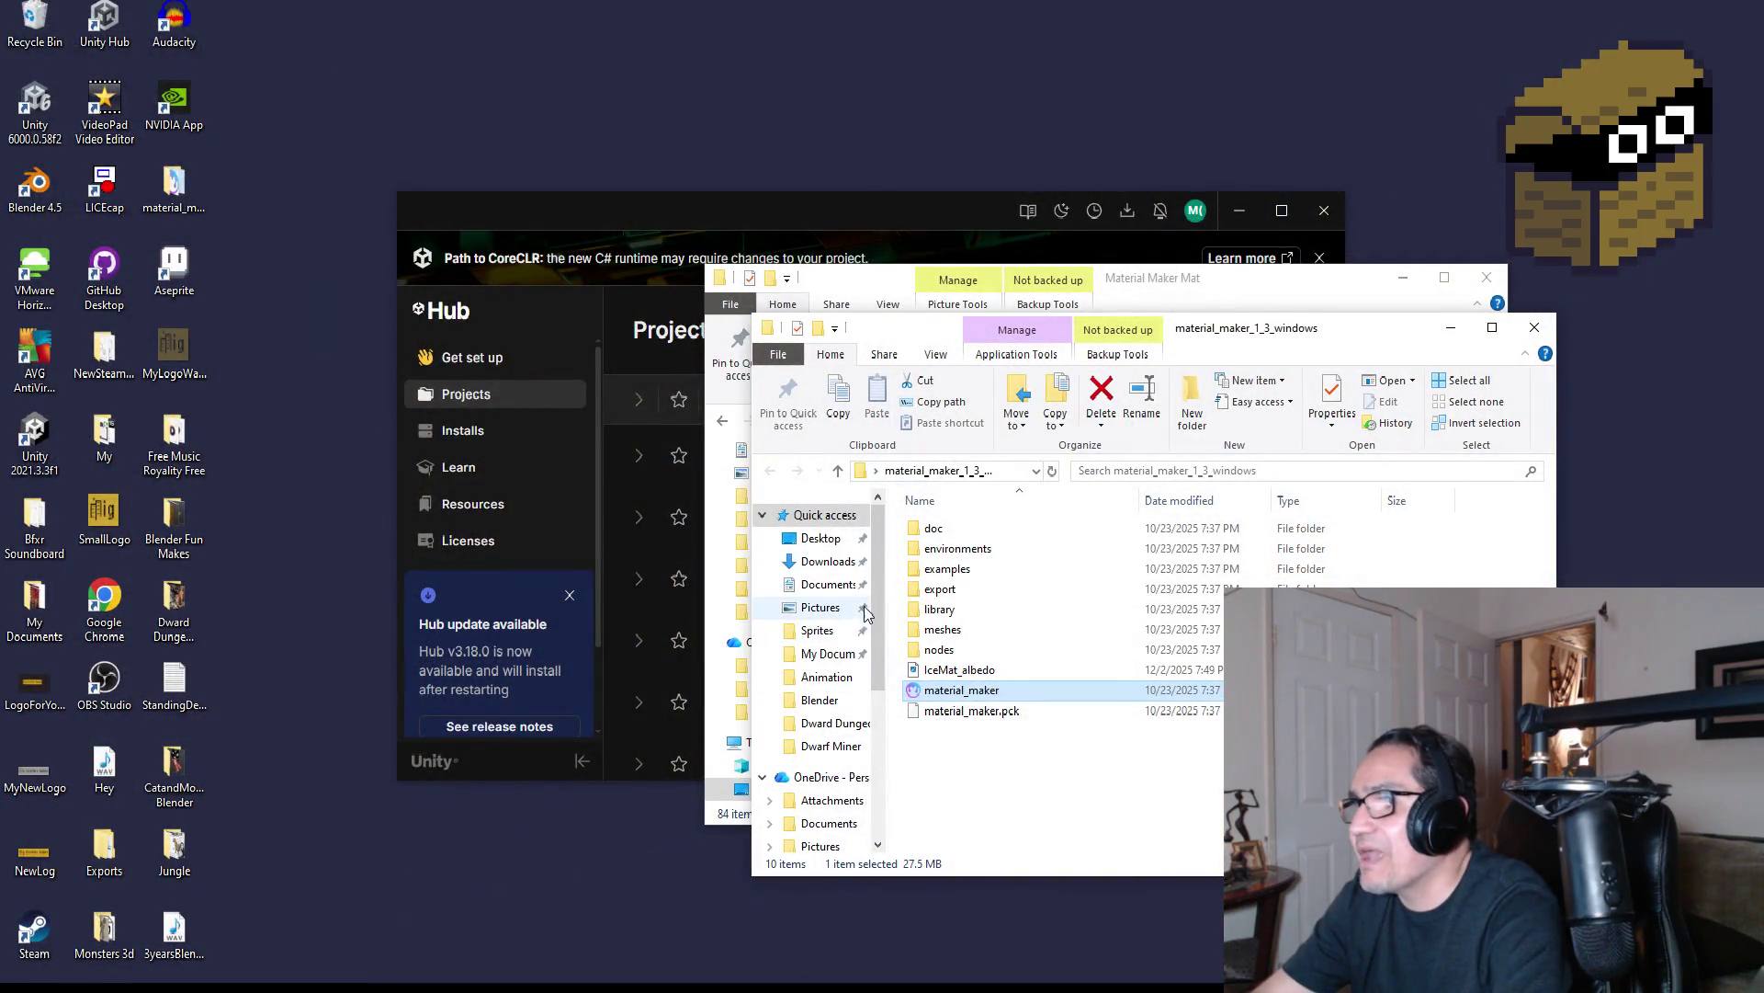
Browse My Documents and Unity Items and Scripts, then open the Material Maker Mat folder
click(831, 655)
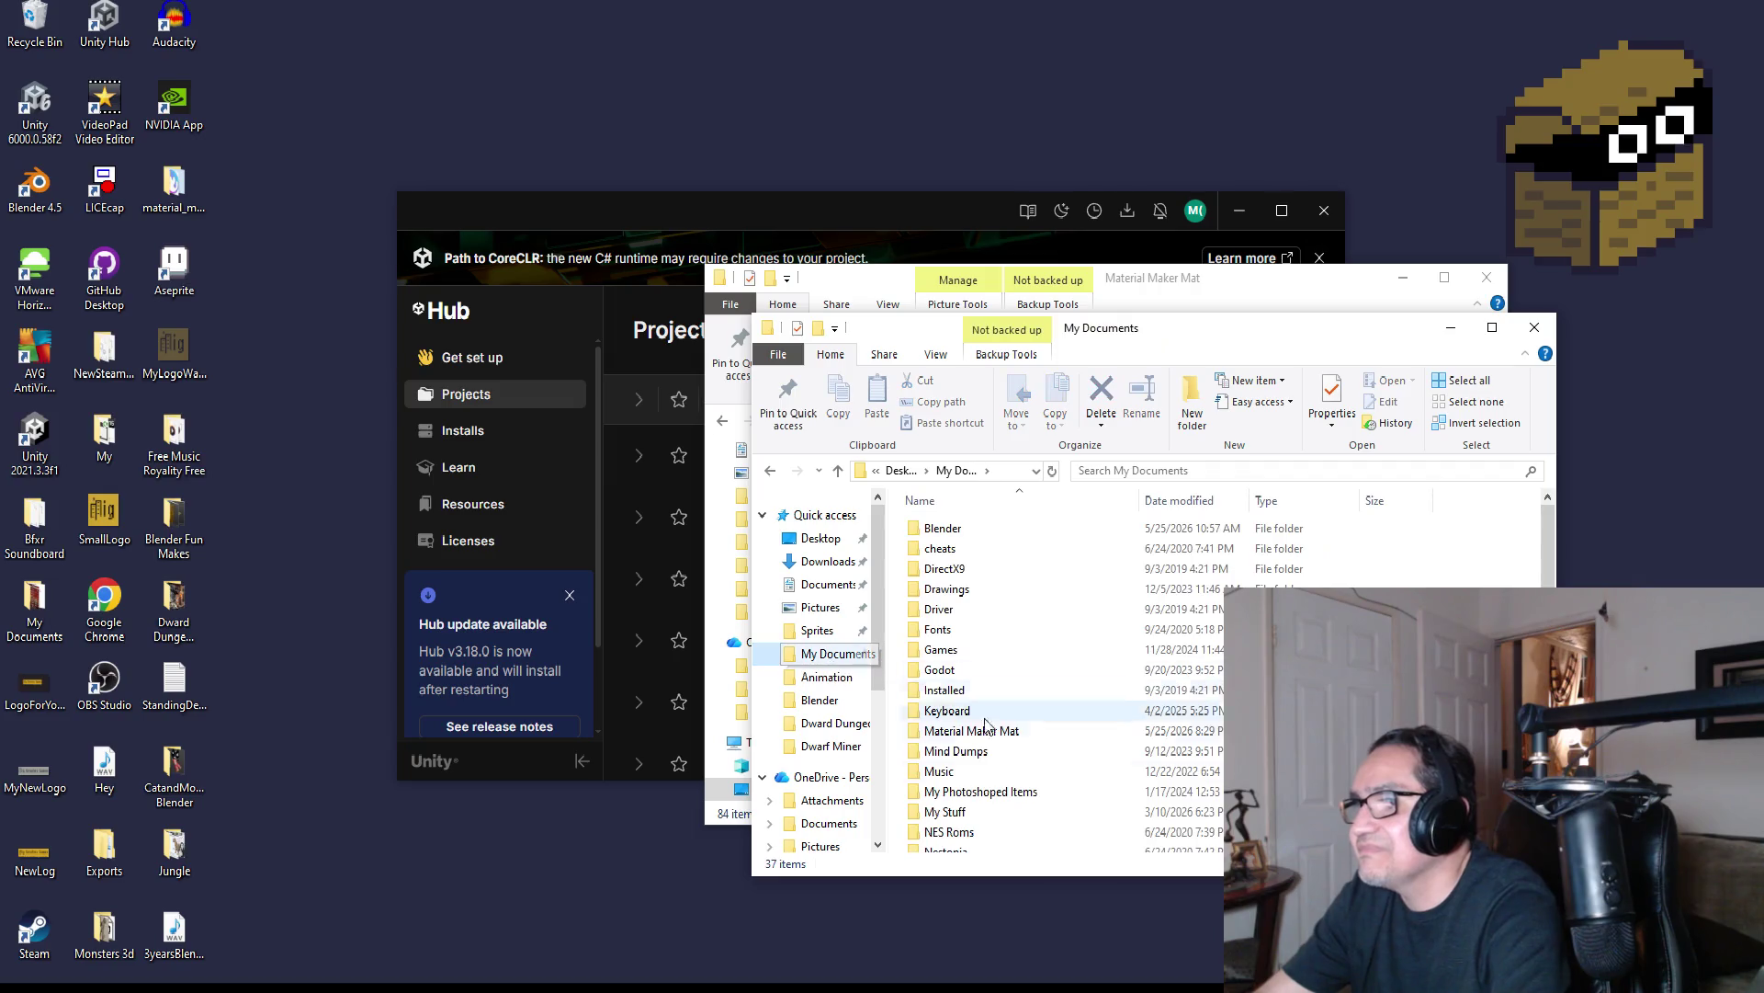
scroll(969, 672, down, 6)
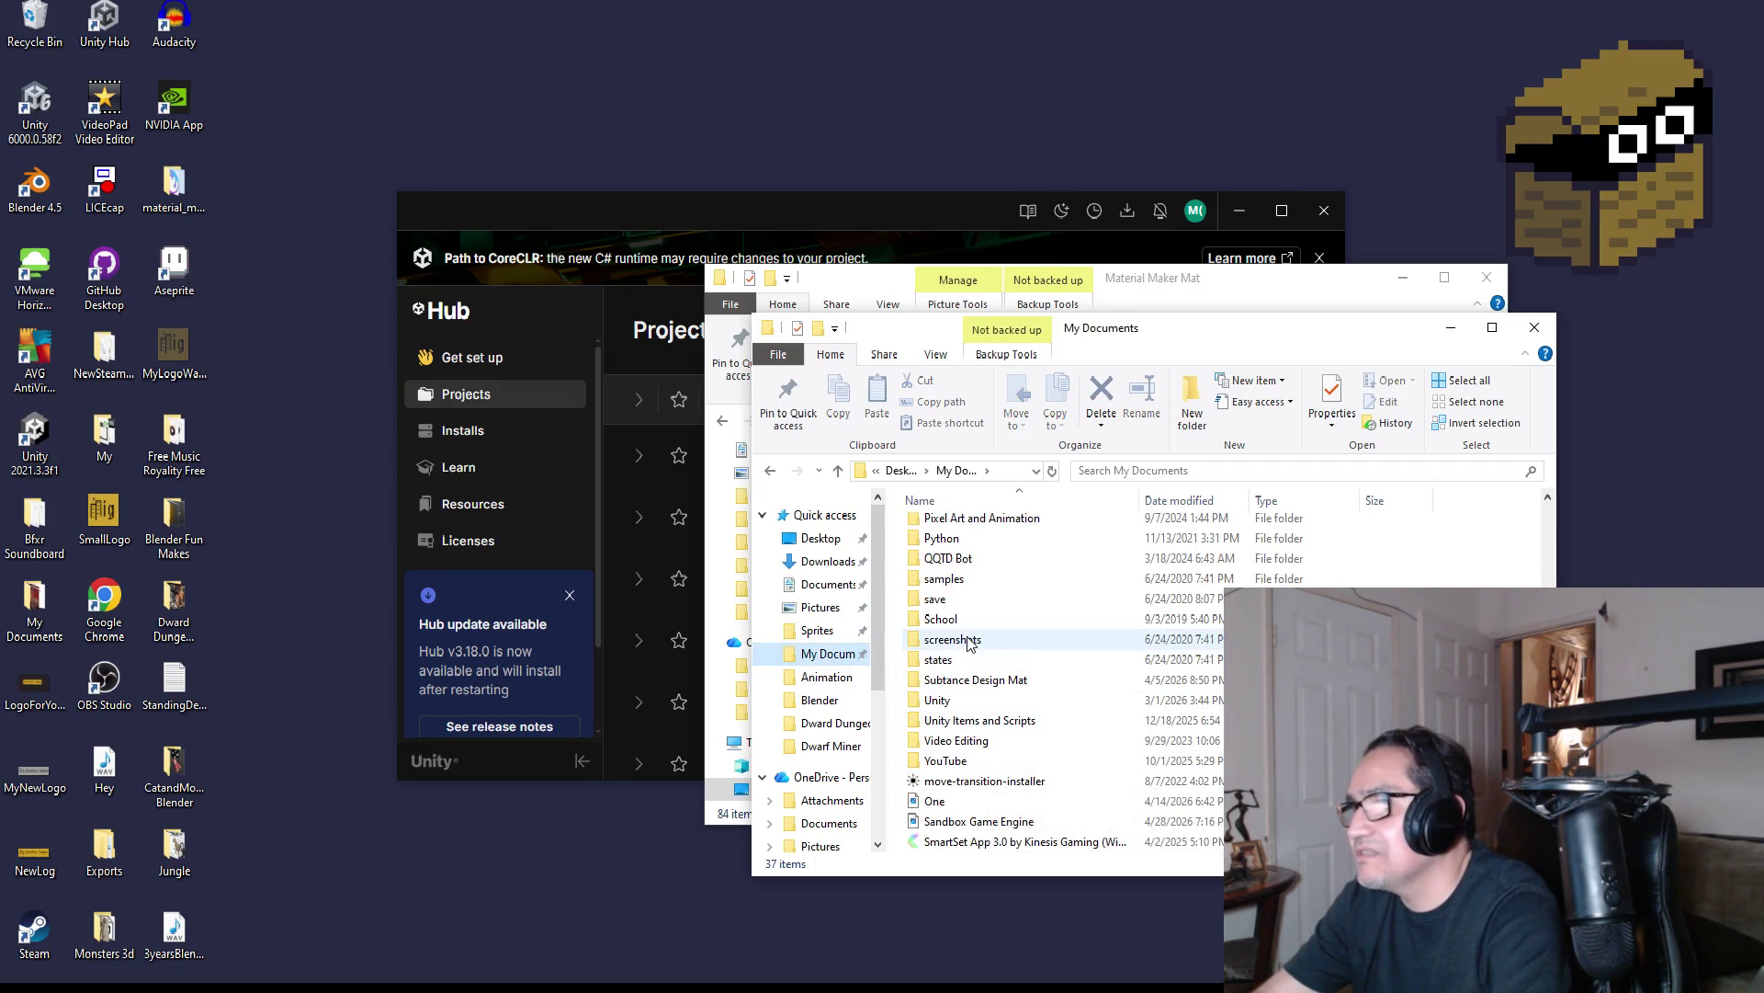
click(977, 700)
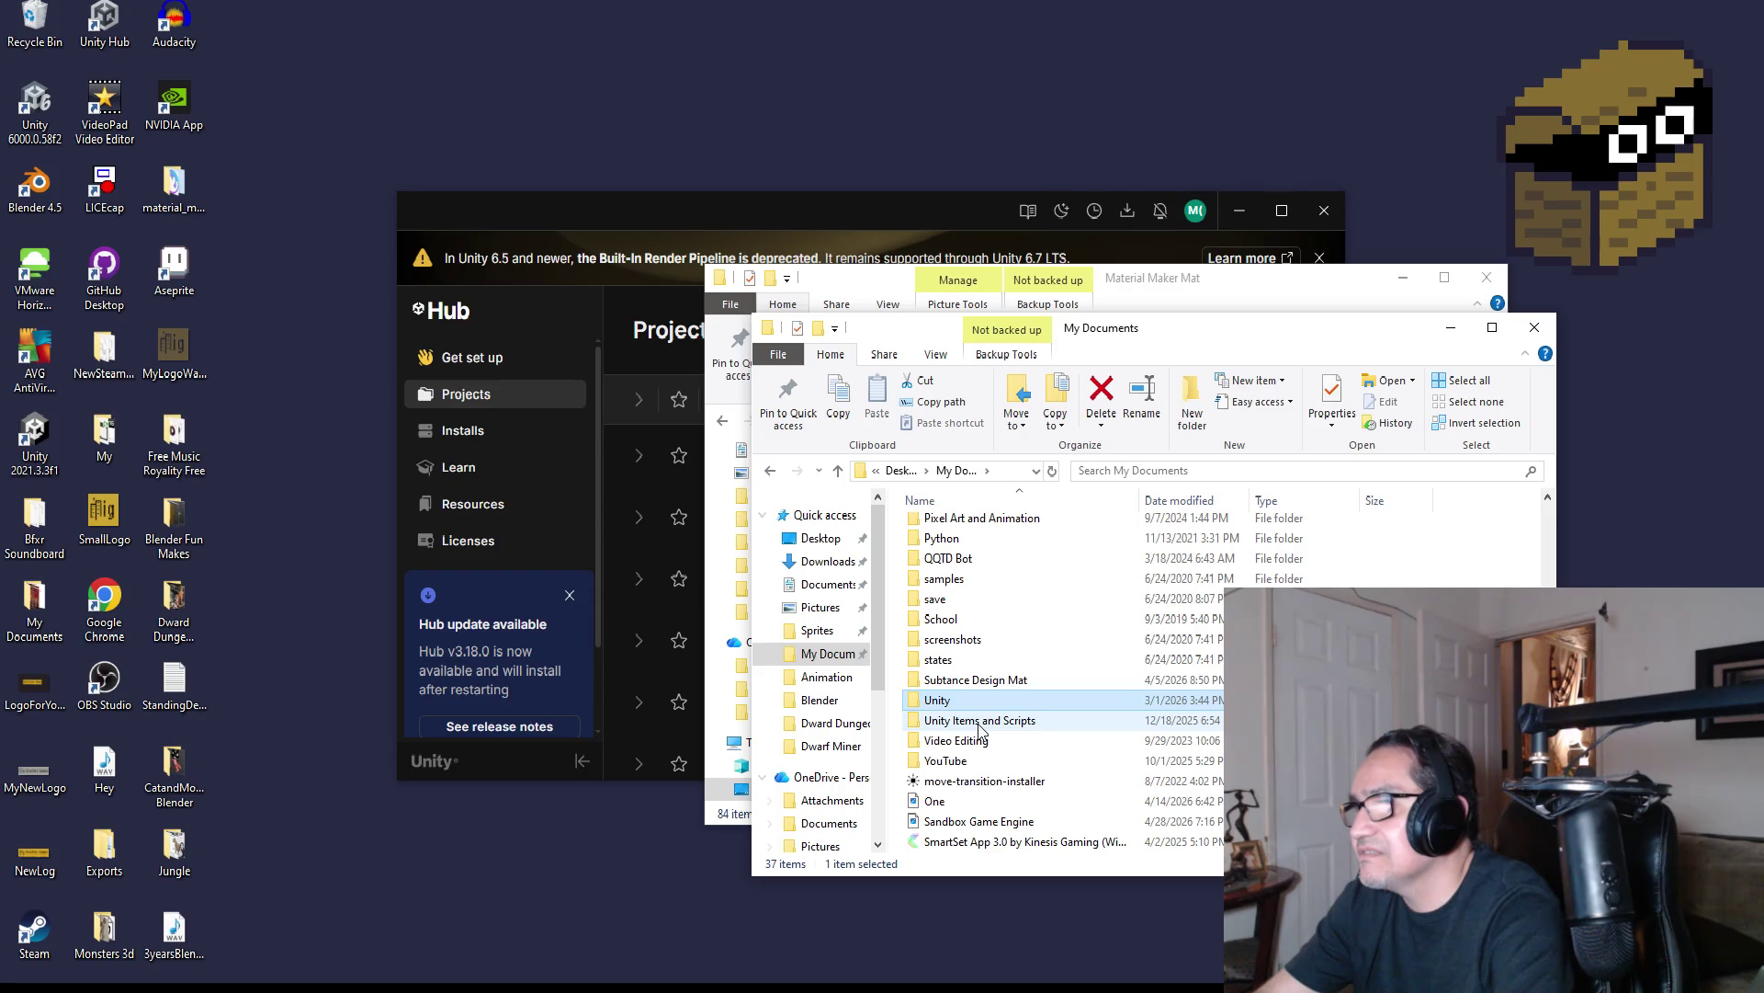
double_click(981, 720)
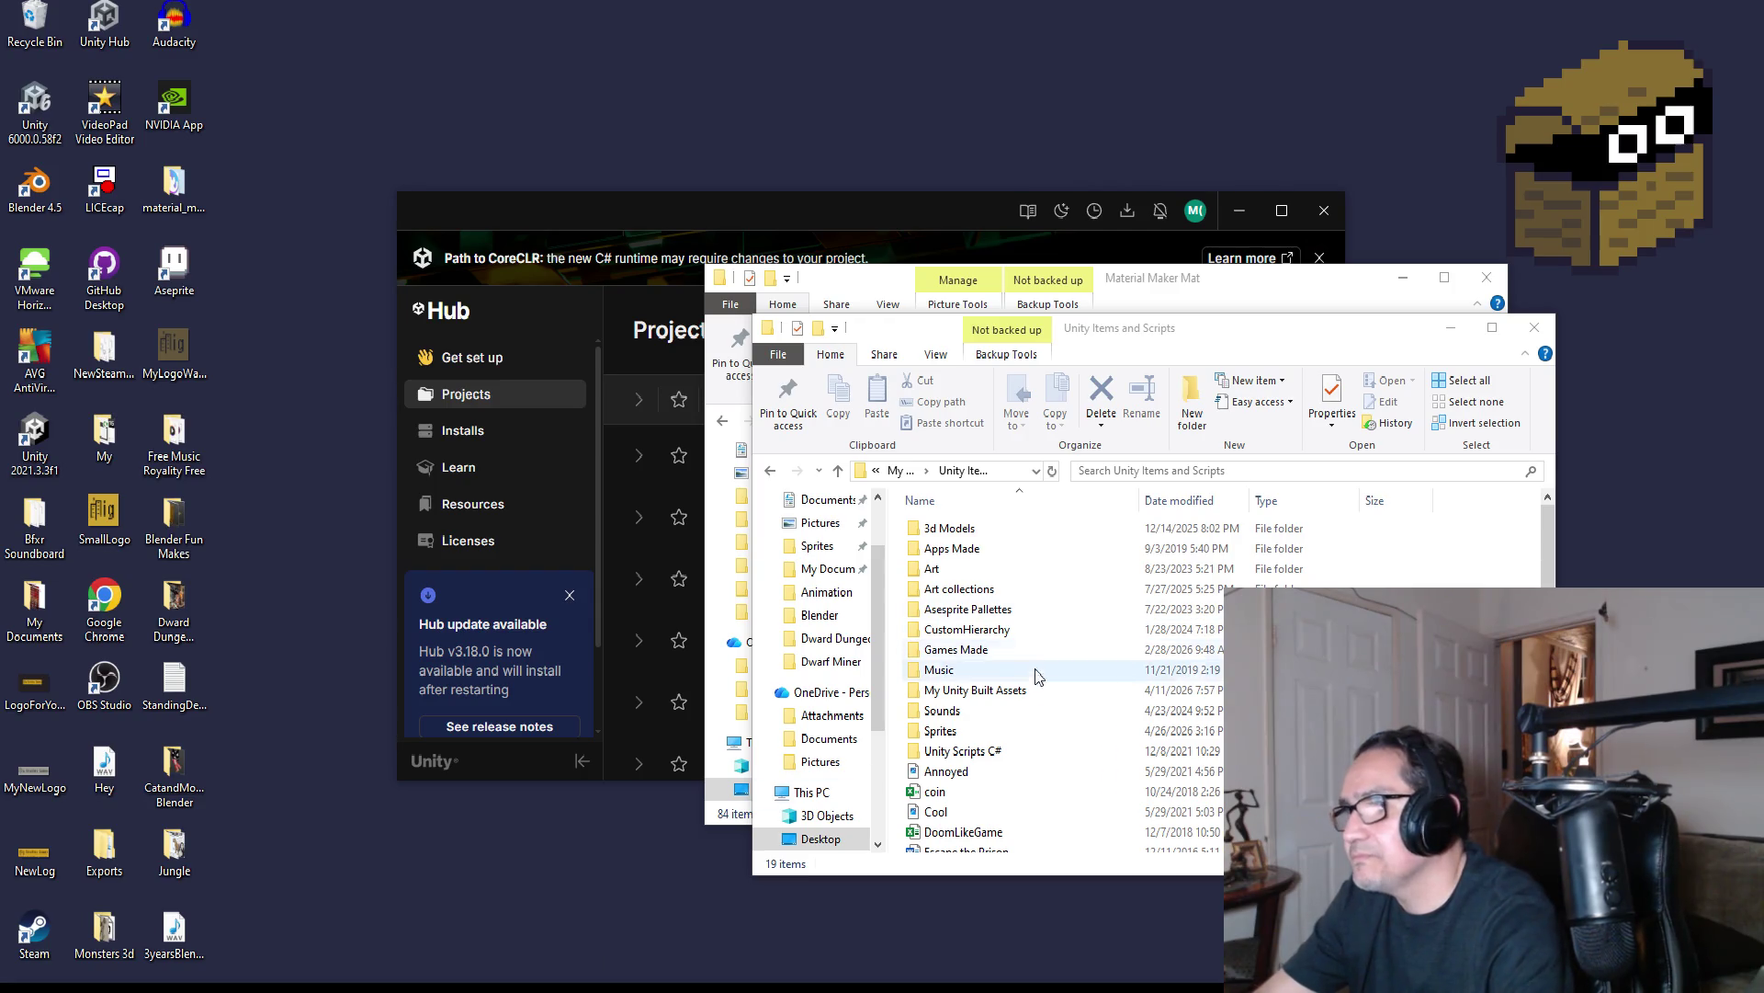
click(1008, 738)
click(992, 698)
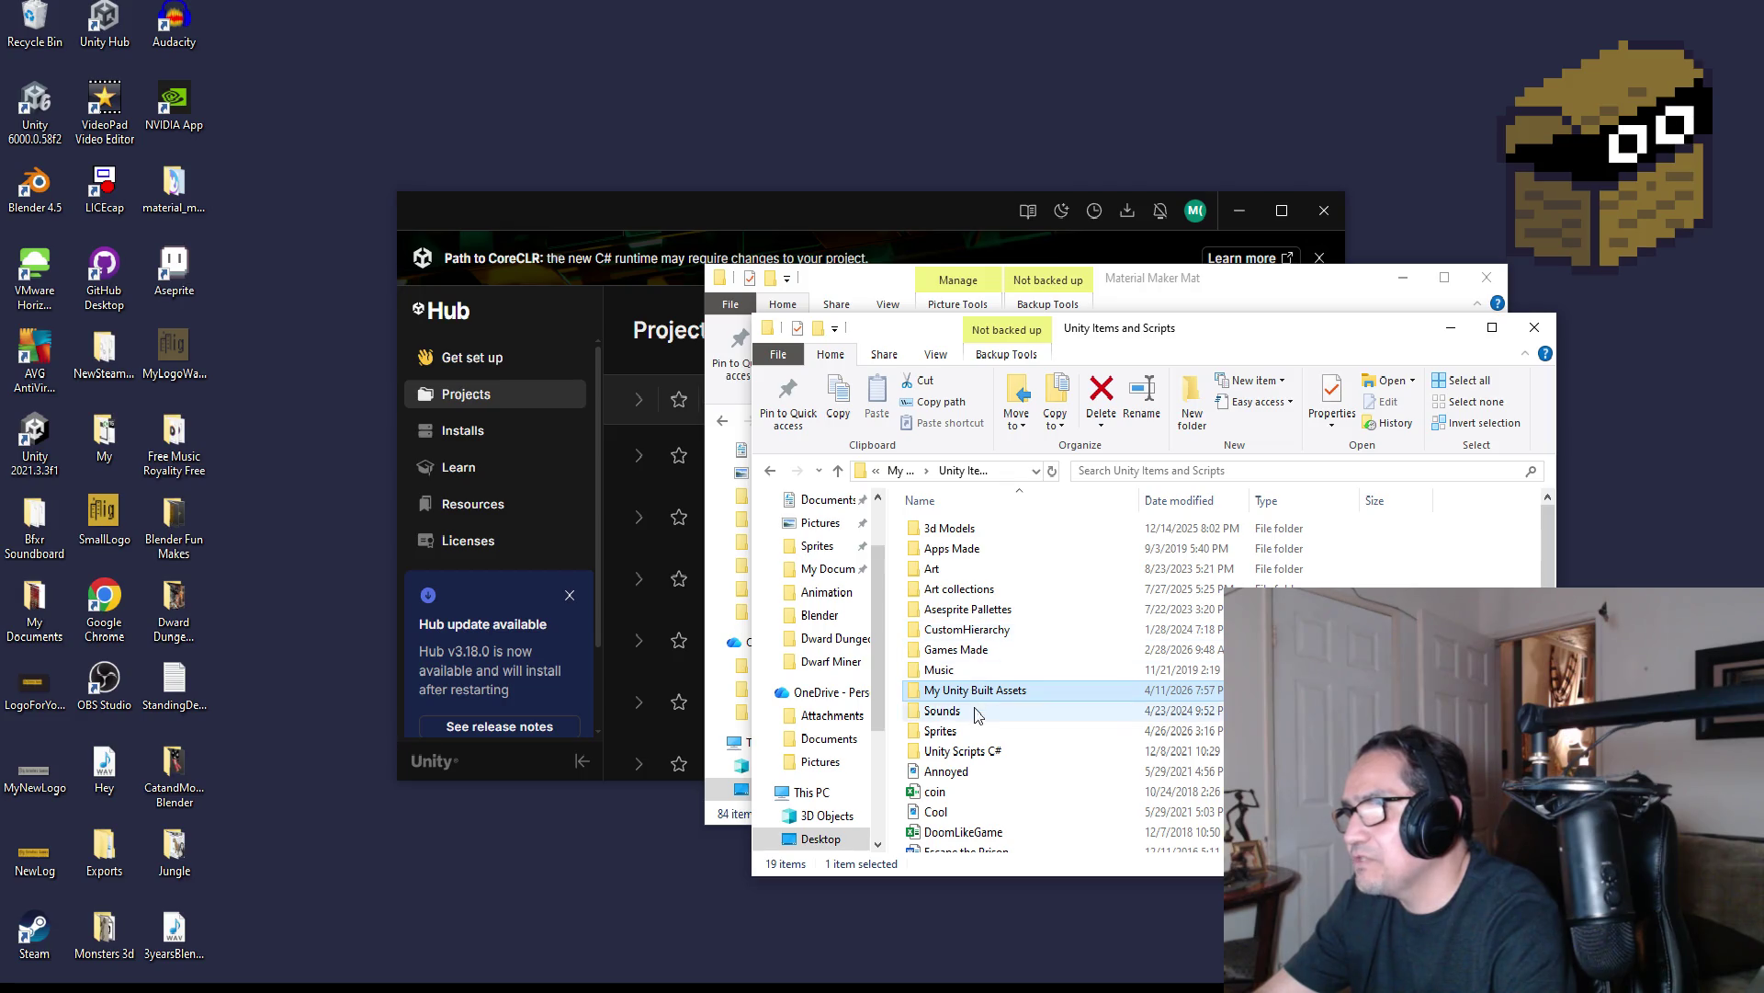
click(834, 577)
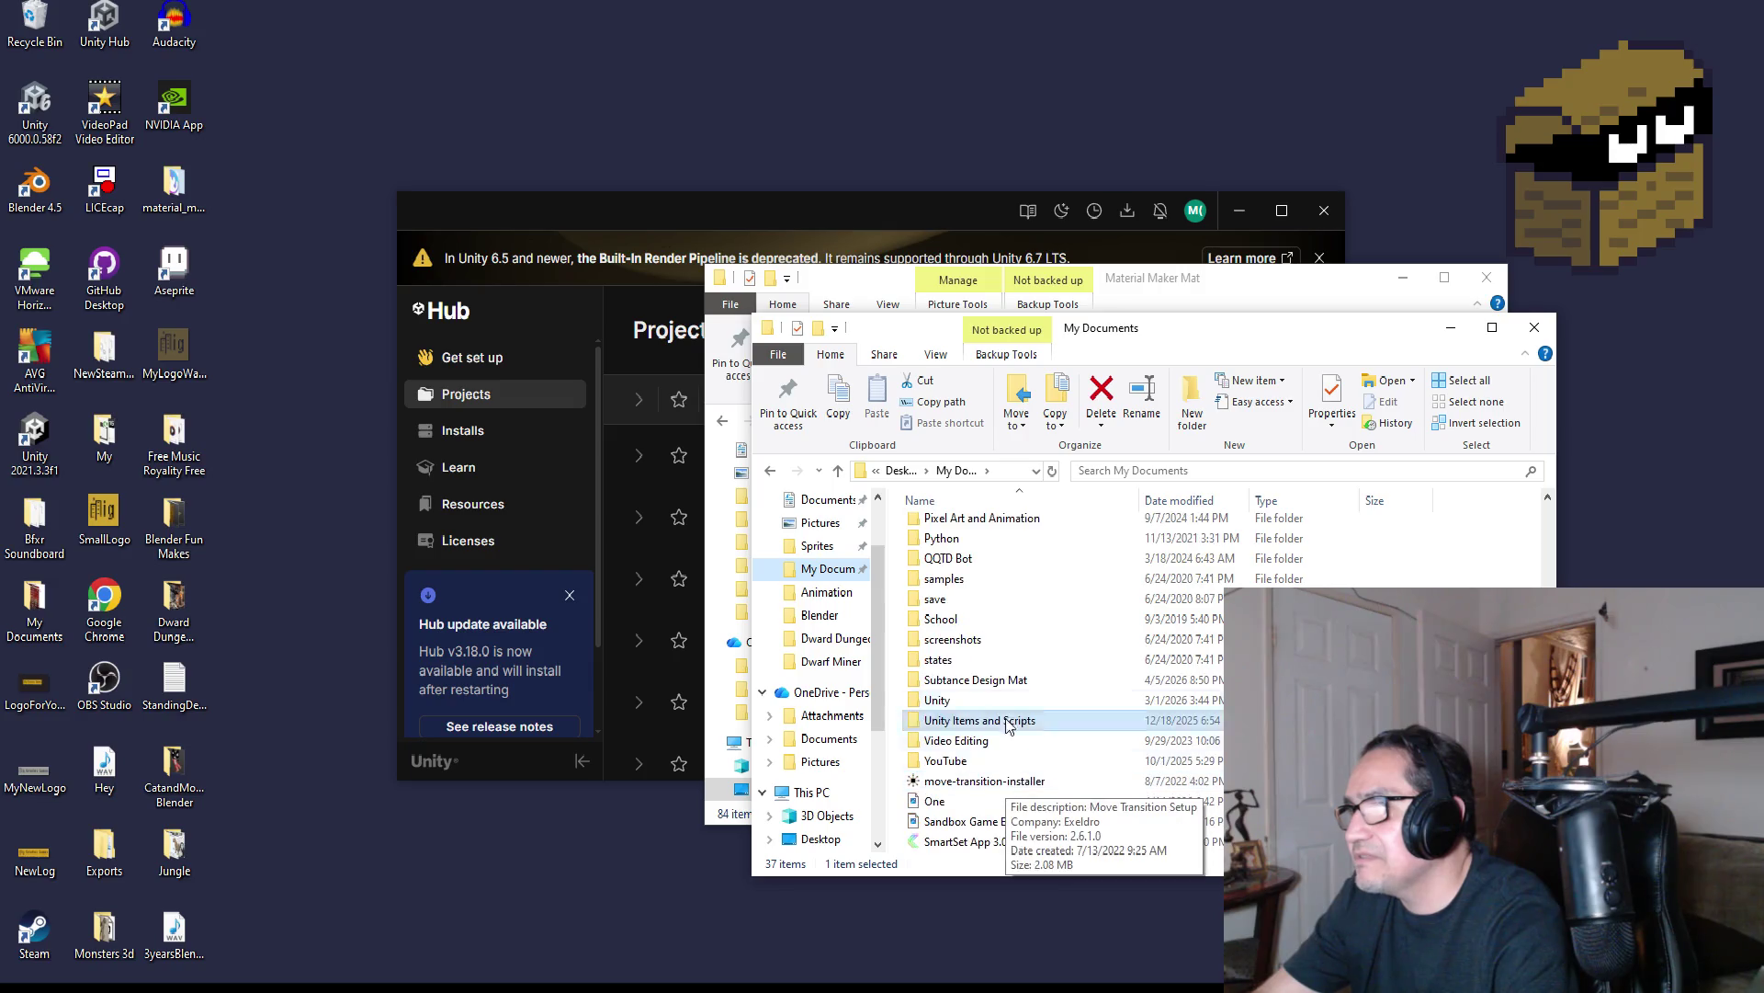
scroll(1008, 726, up, 7)
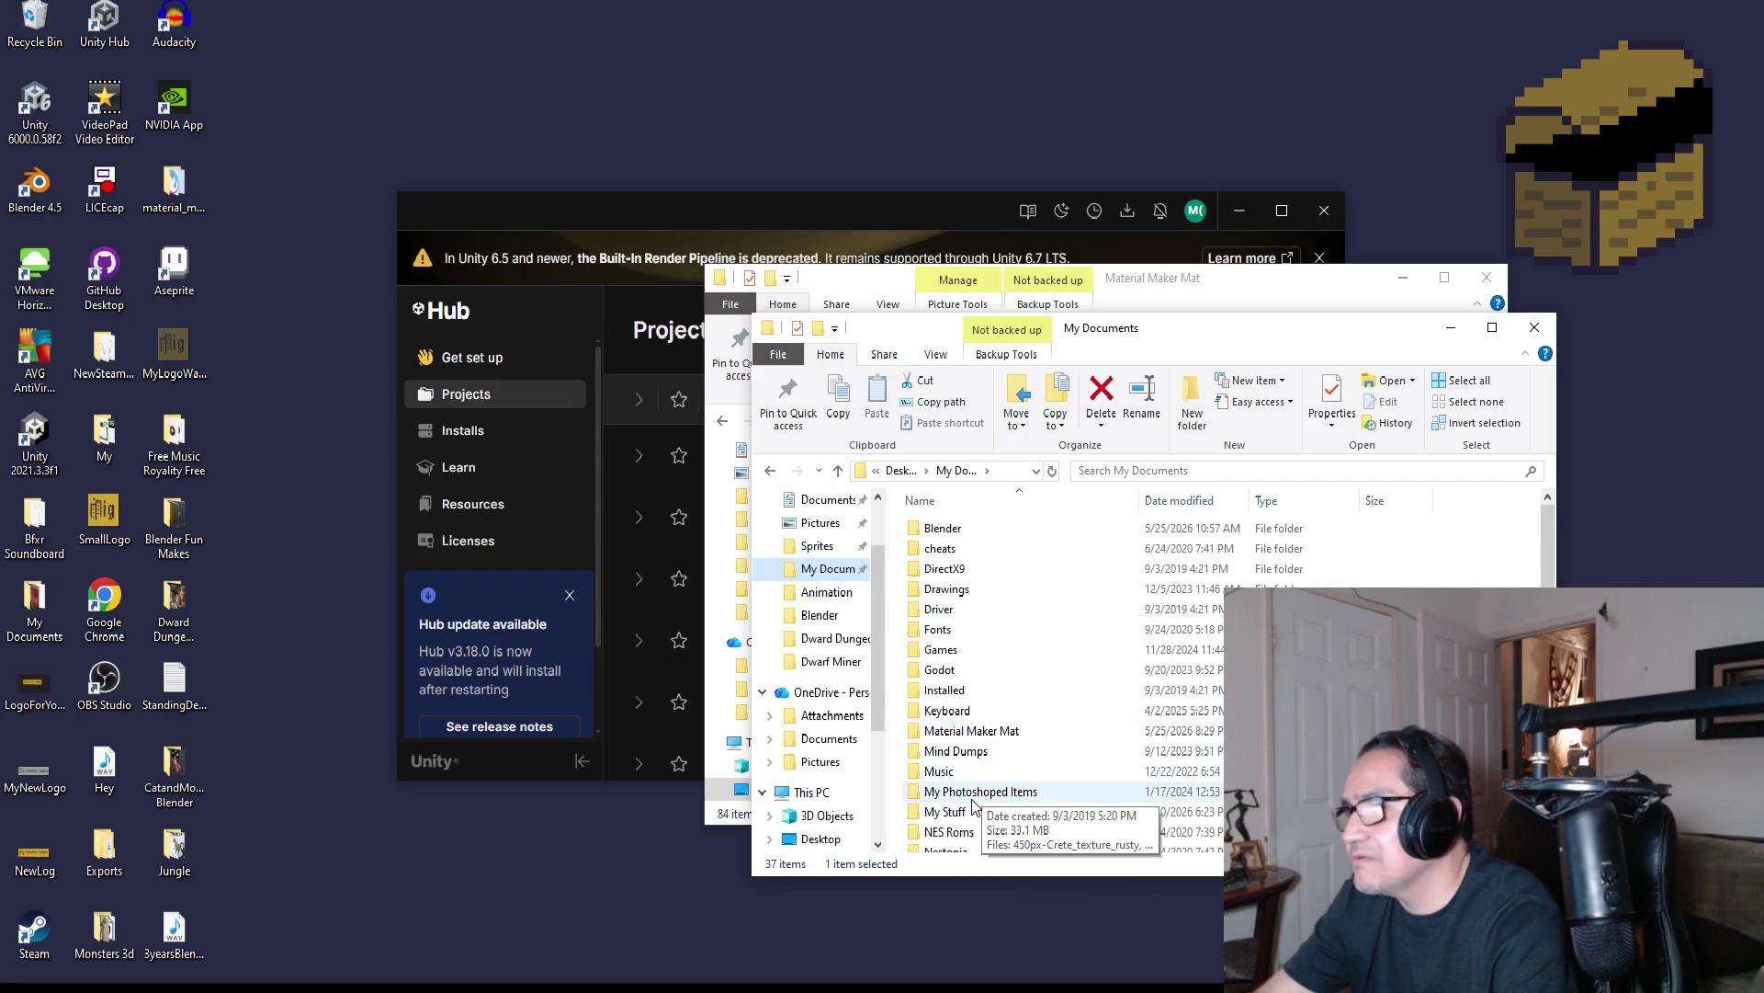
double_click(974, 730)
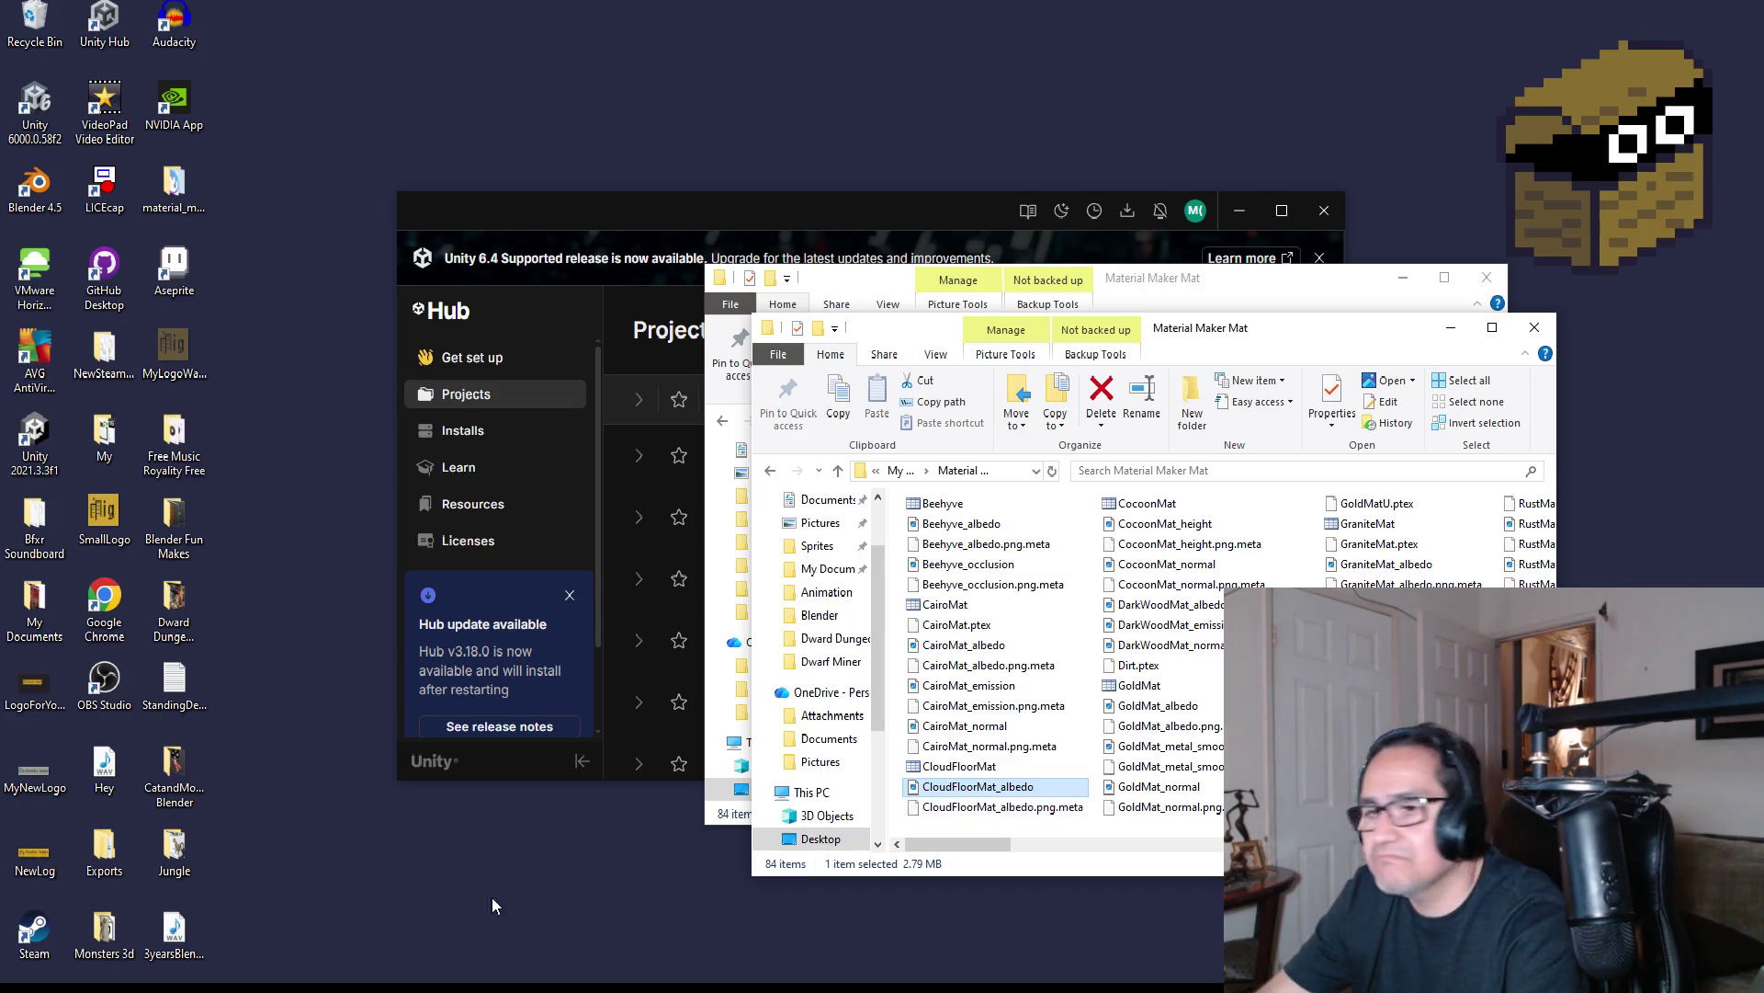
Drag CloudFloorMat_albedo.png from Explorer into Unity's Assets/2d Art folder
key(alt+Tab)
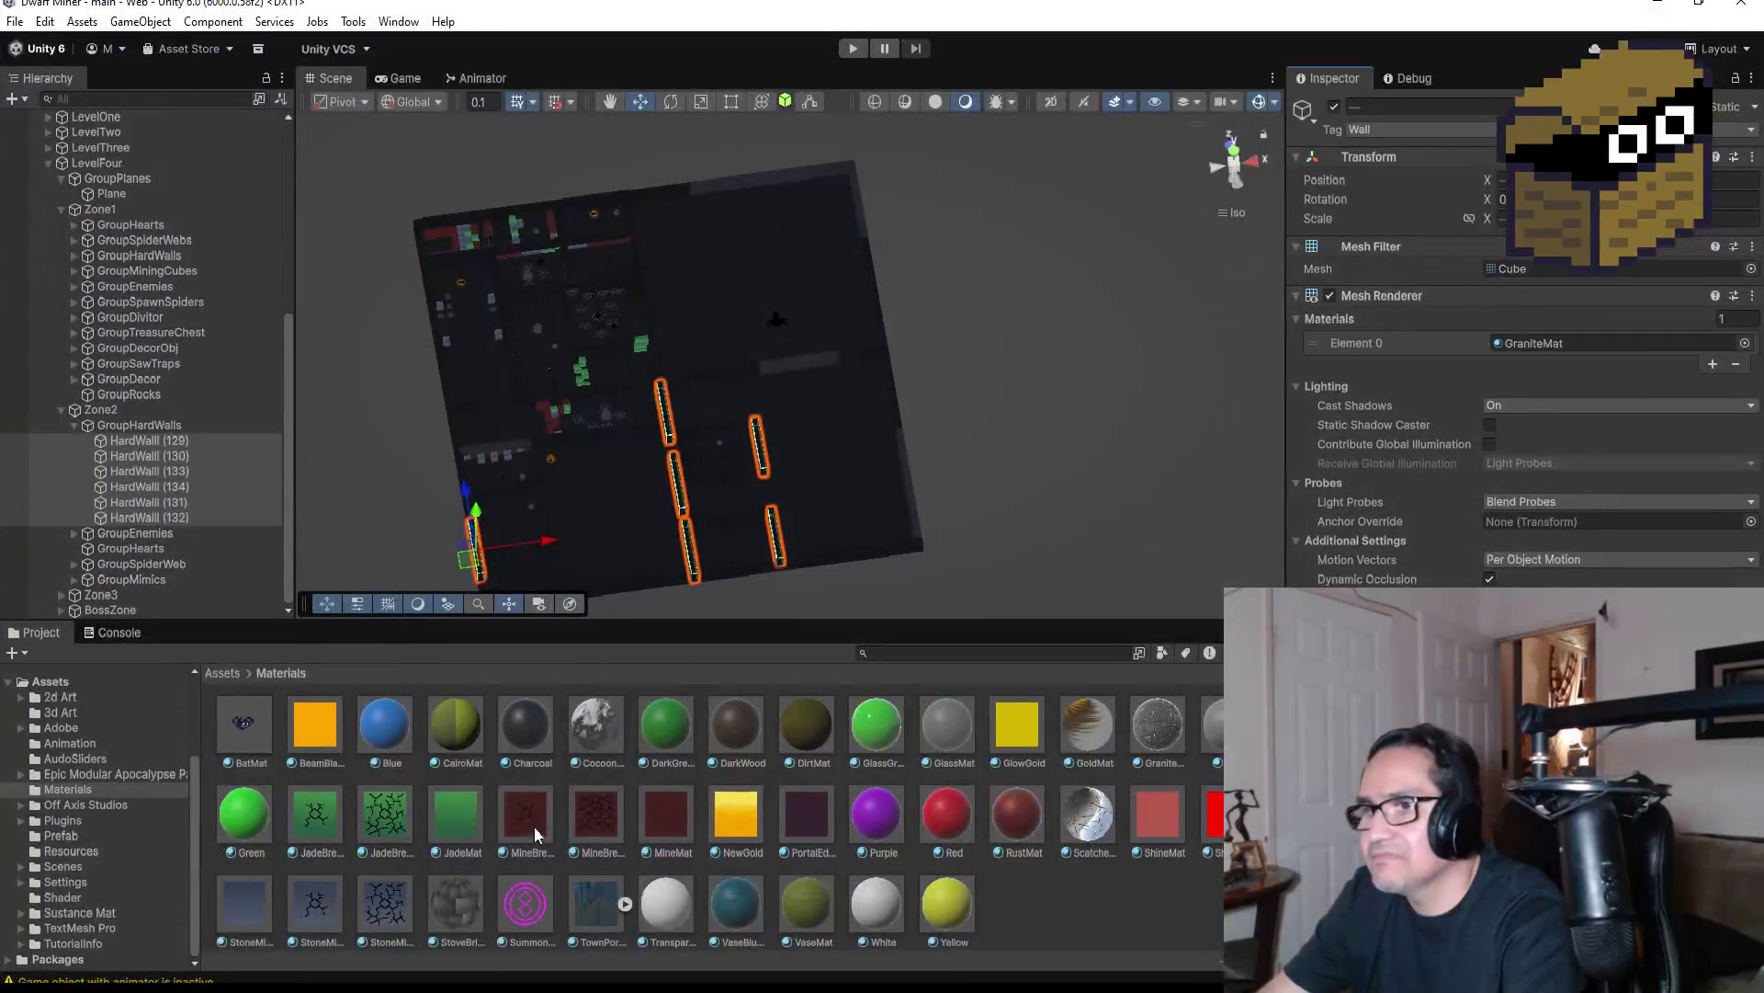
click(223, 674)
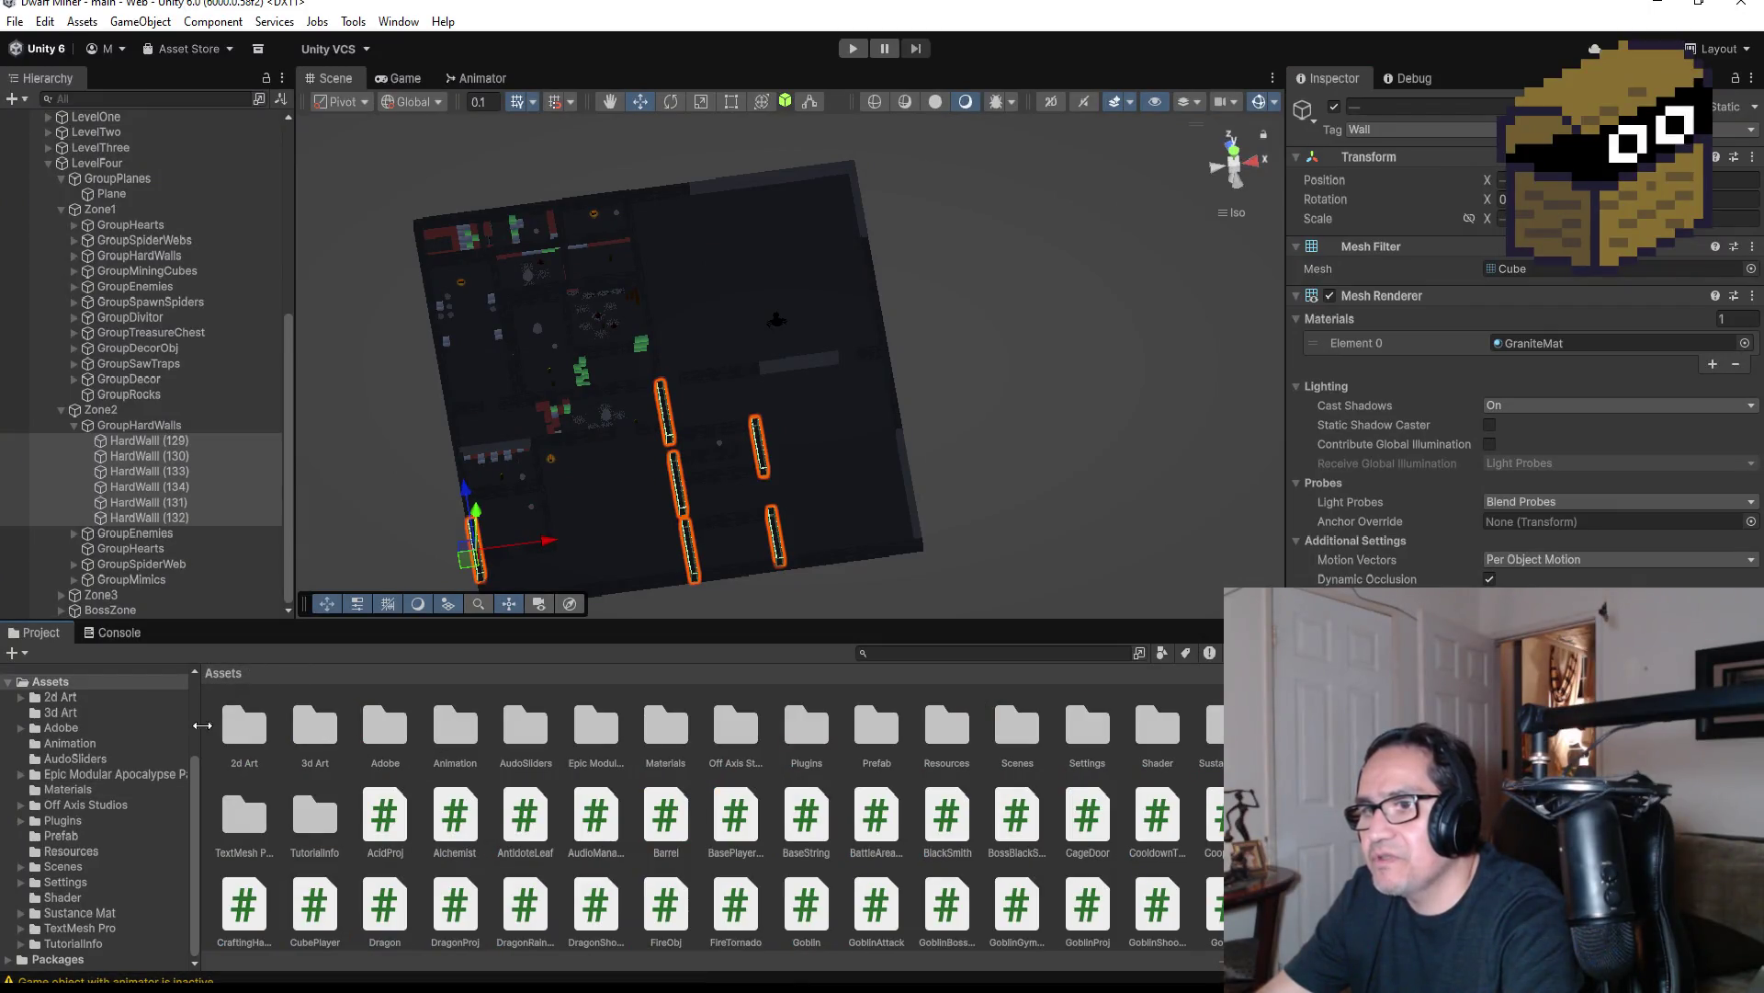
double_click(247, 738)
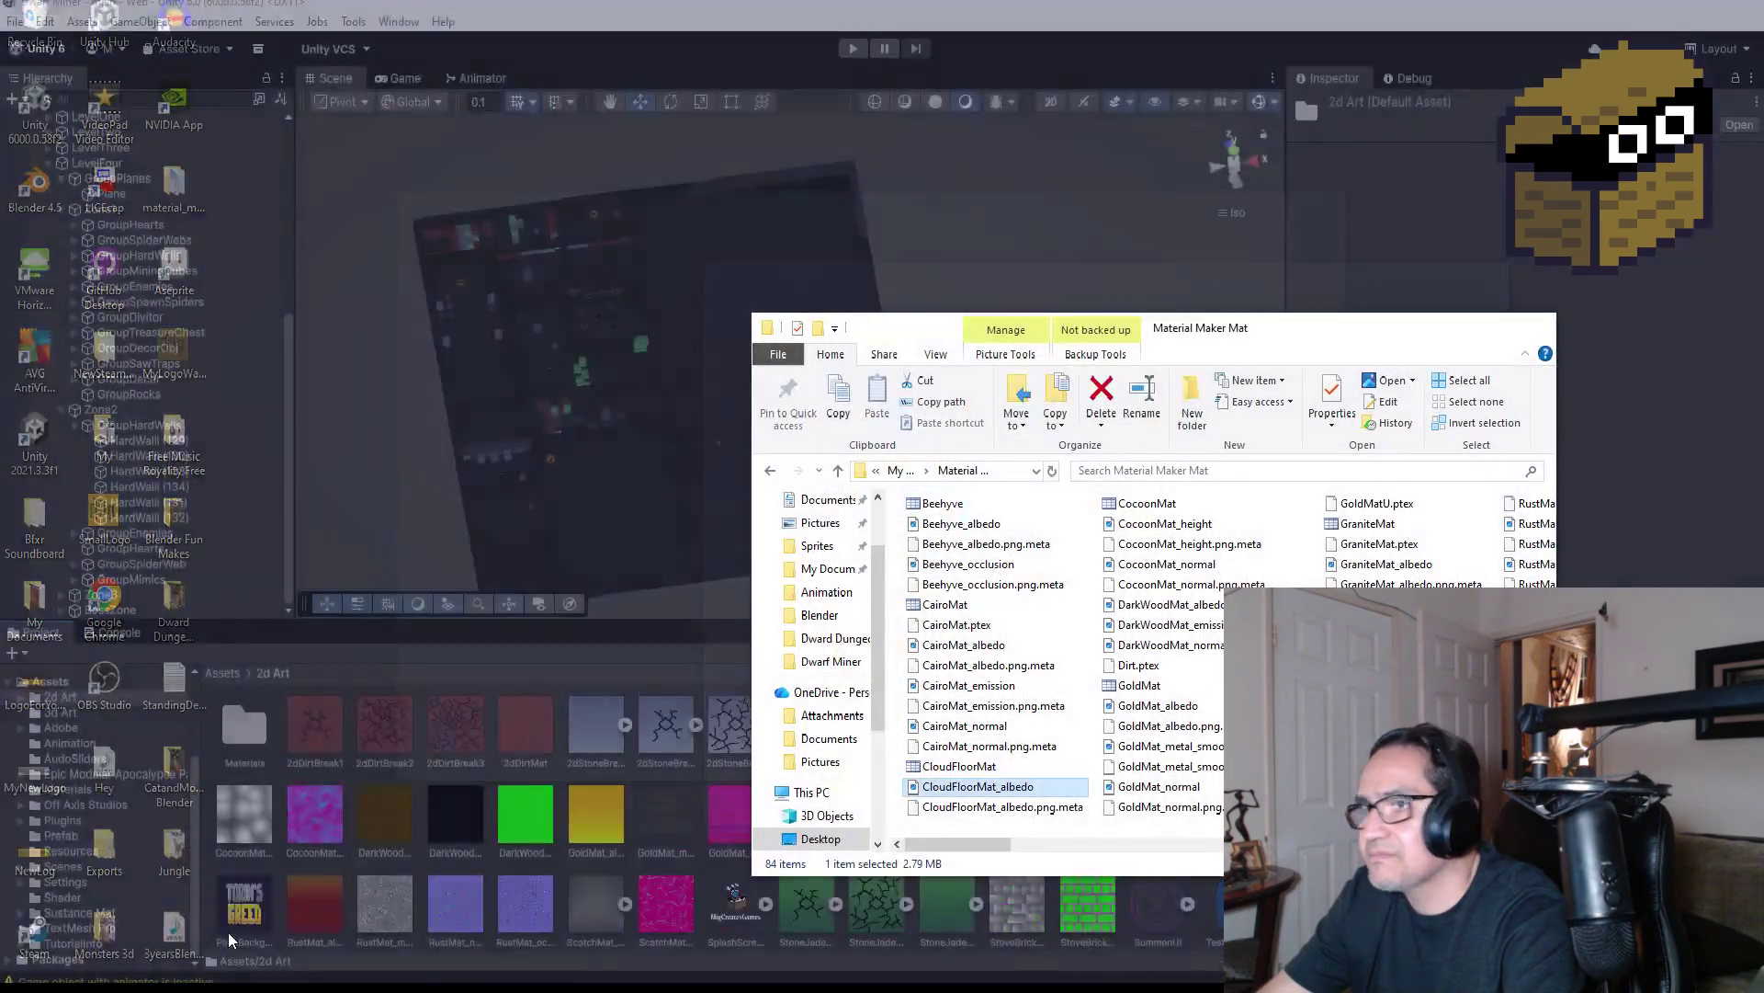
click(228, 931)
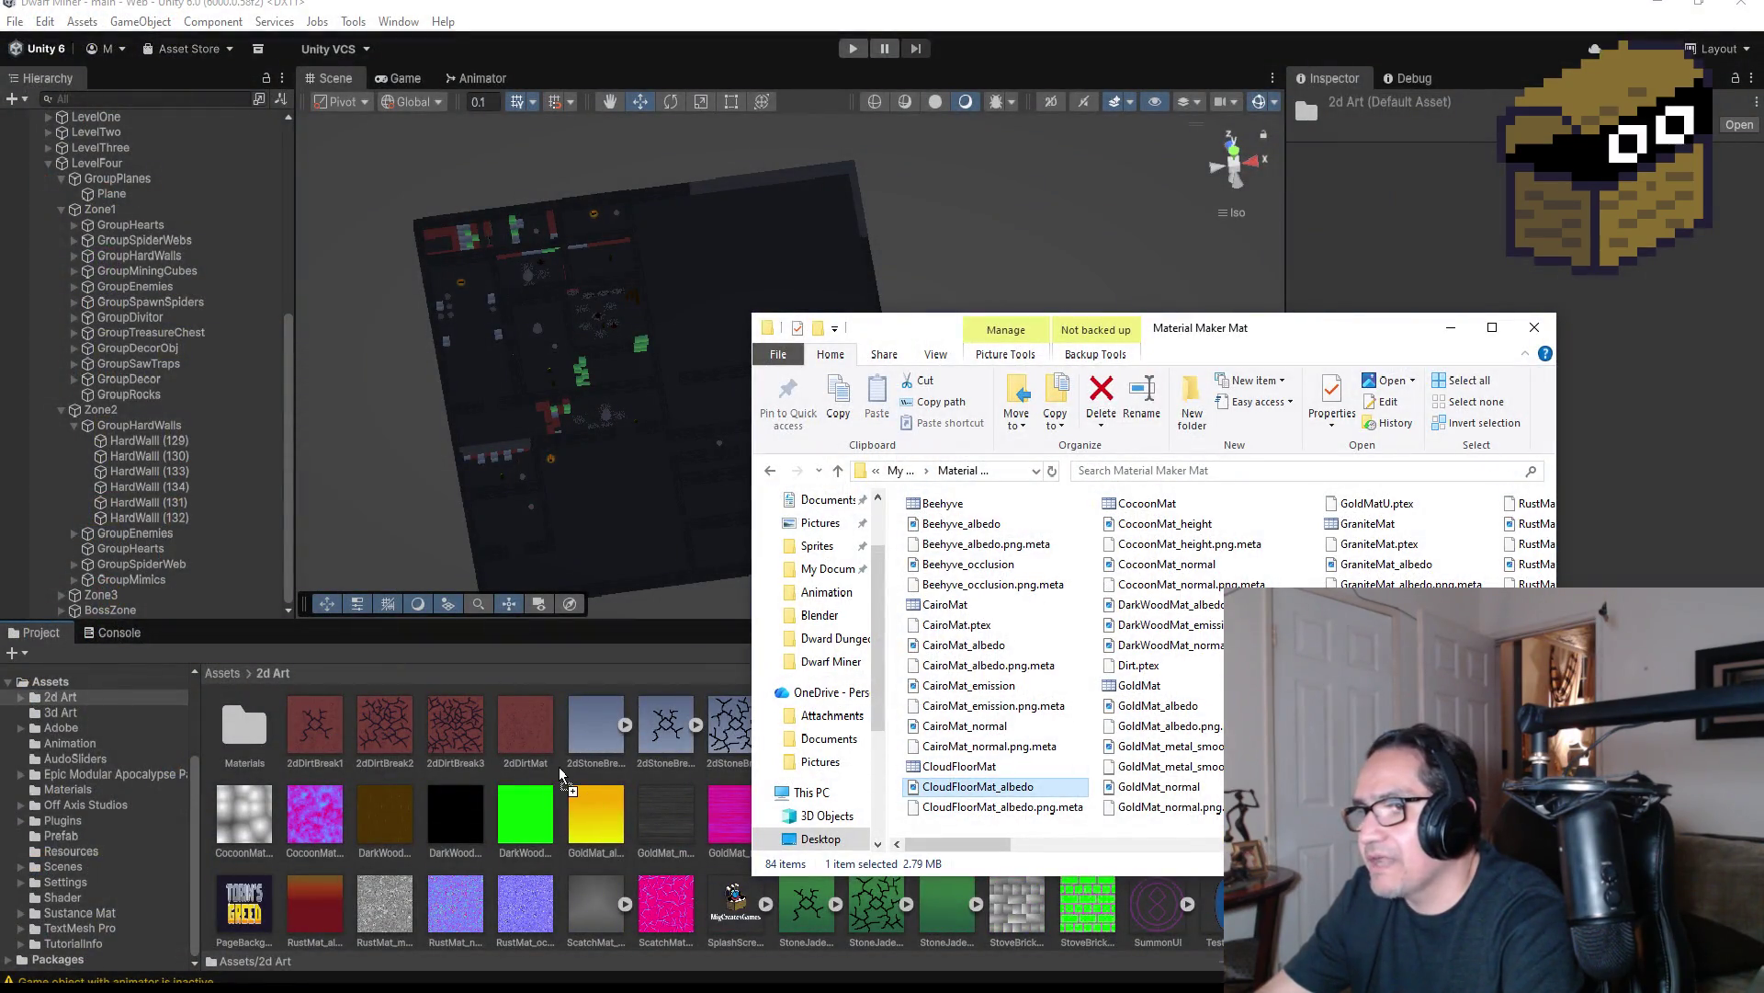
drag(559, 767, 558, 767)
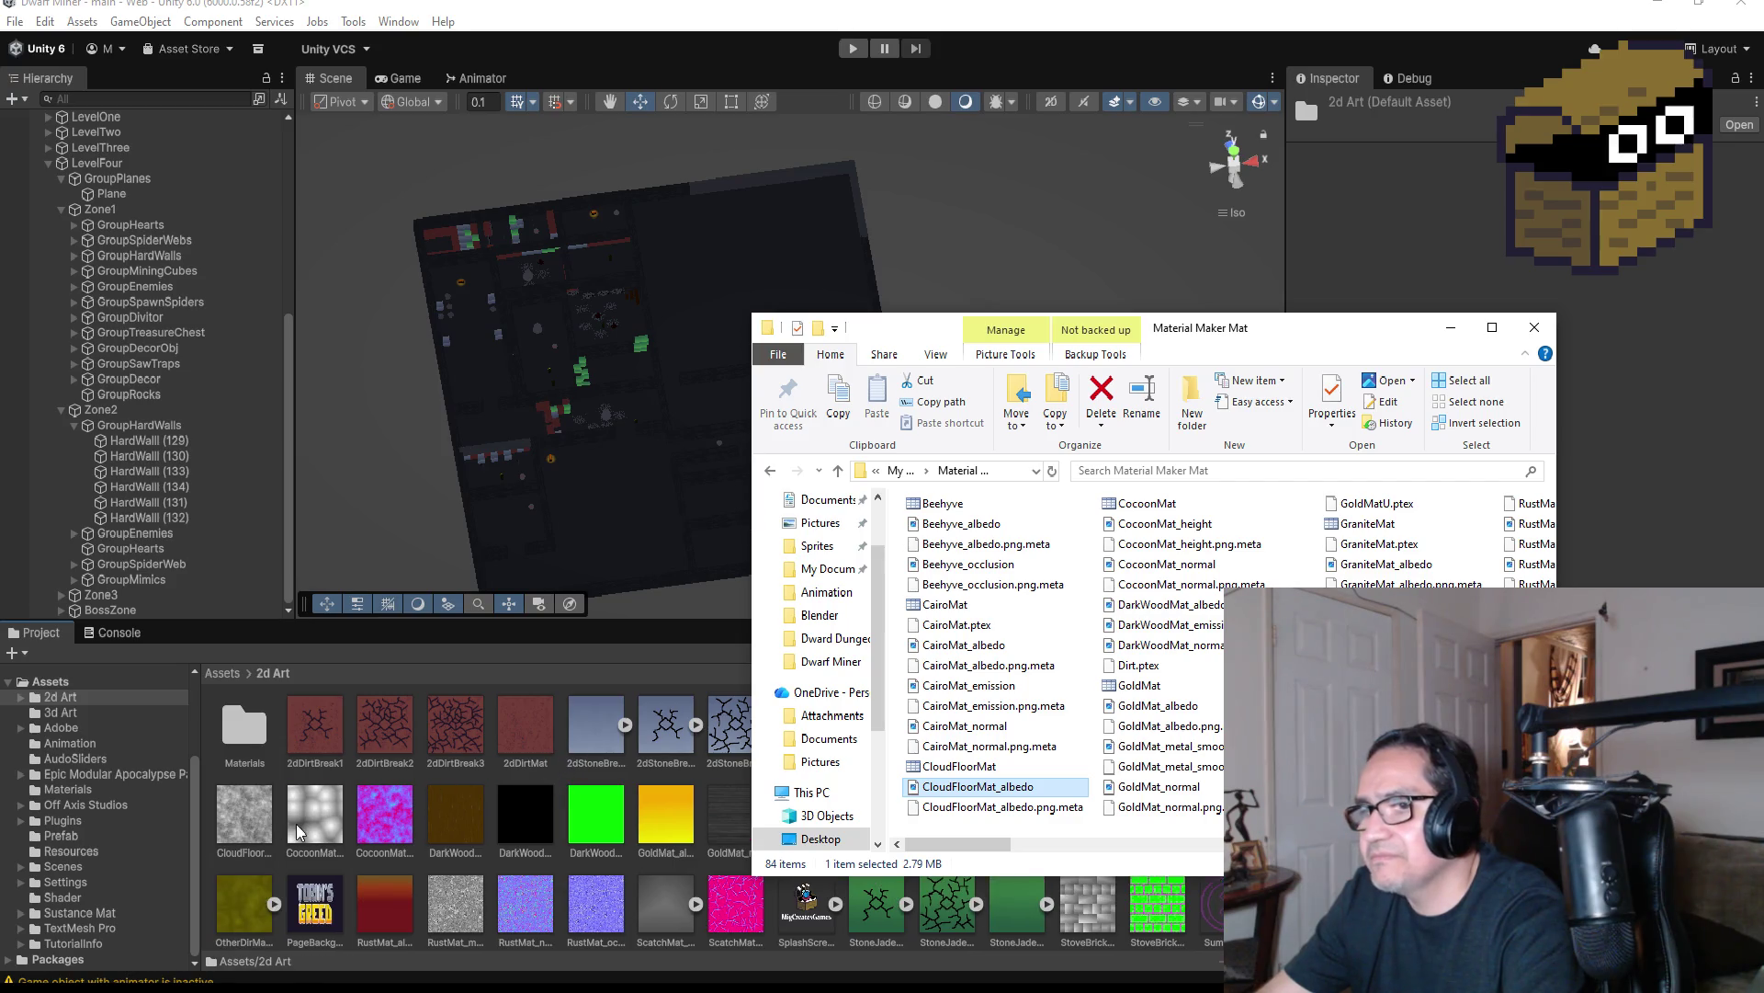
click(246, 825)
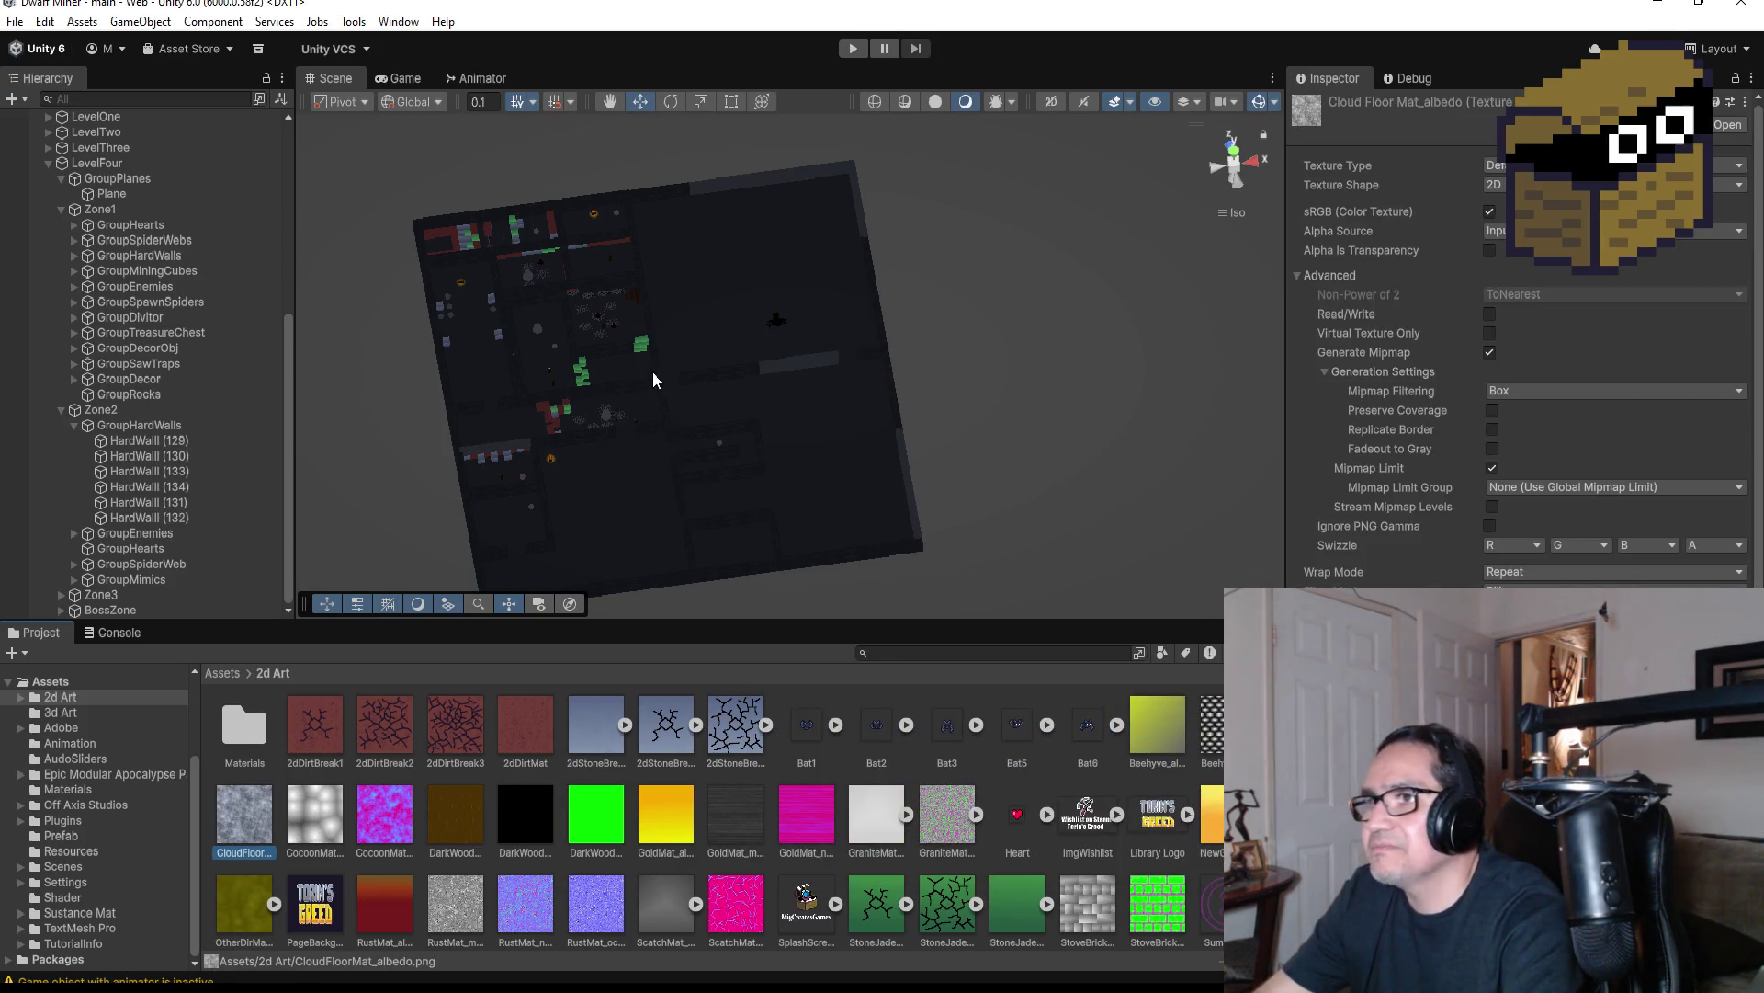
click(222, 673)
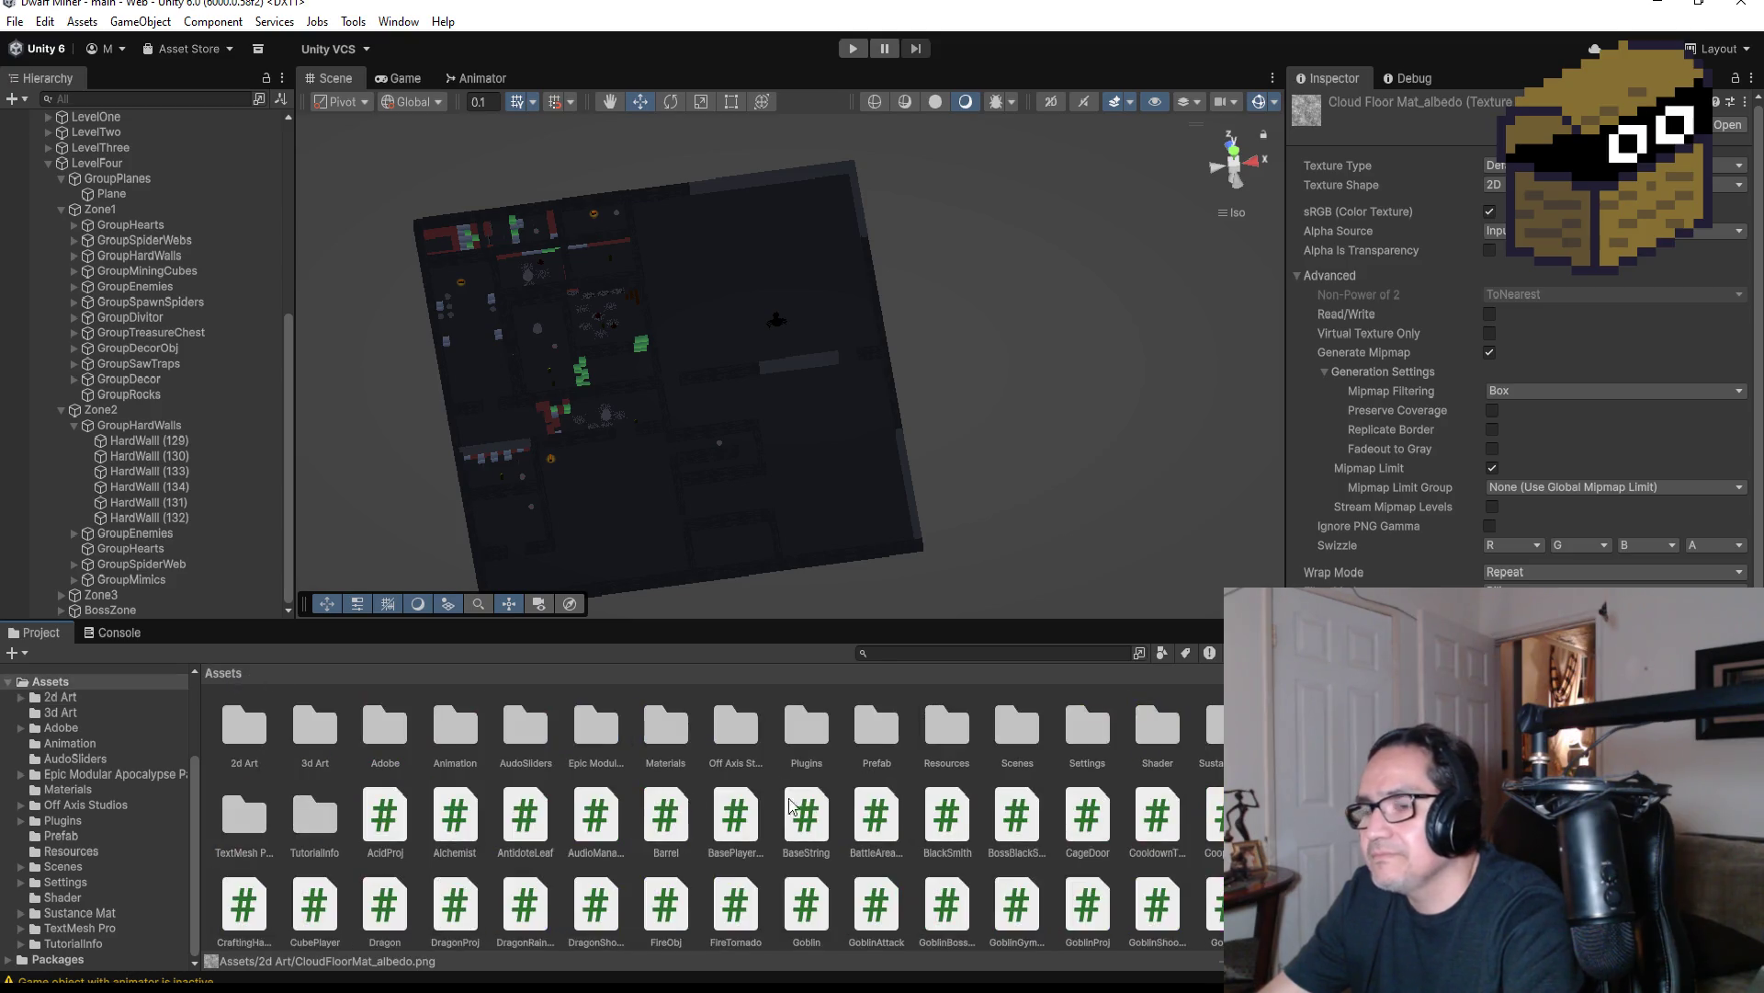
Create a new material named CloudFloorMat in Assets/Materials
double_click(662, 732)
right_click(1052, 905)
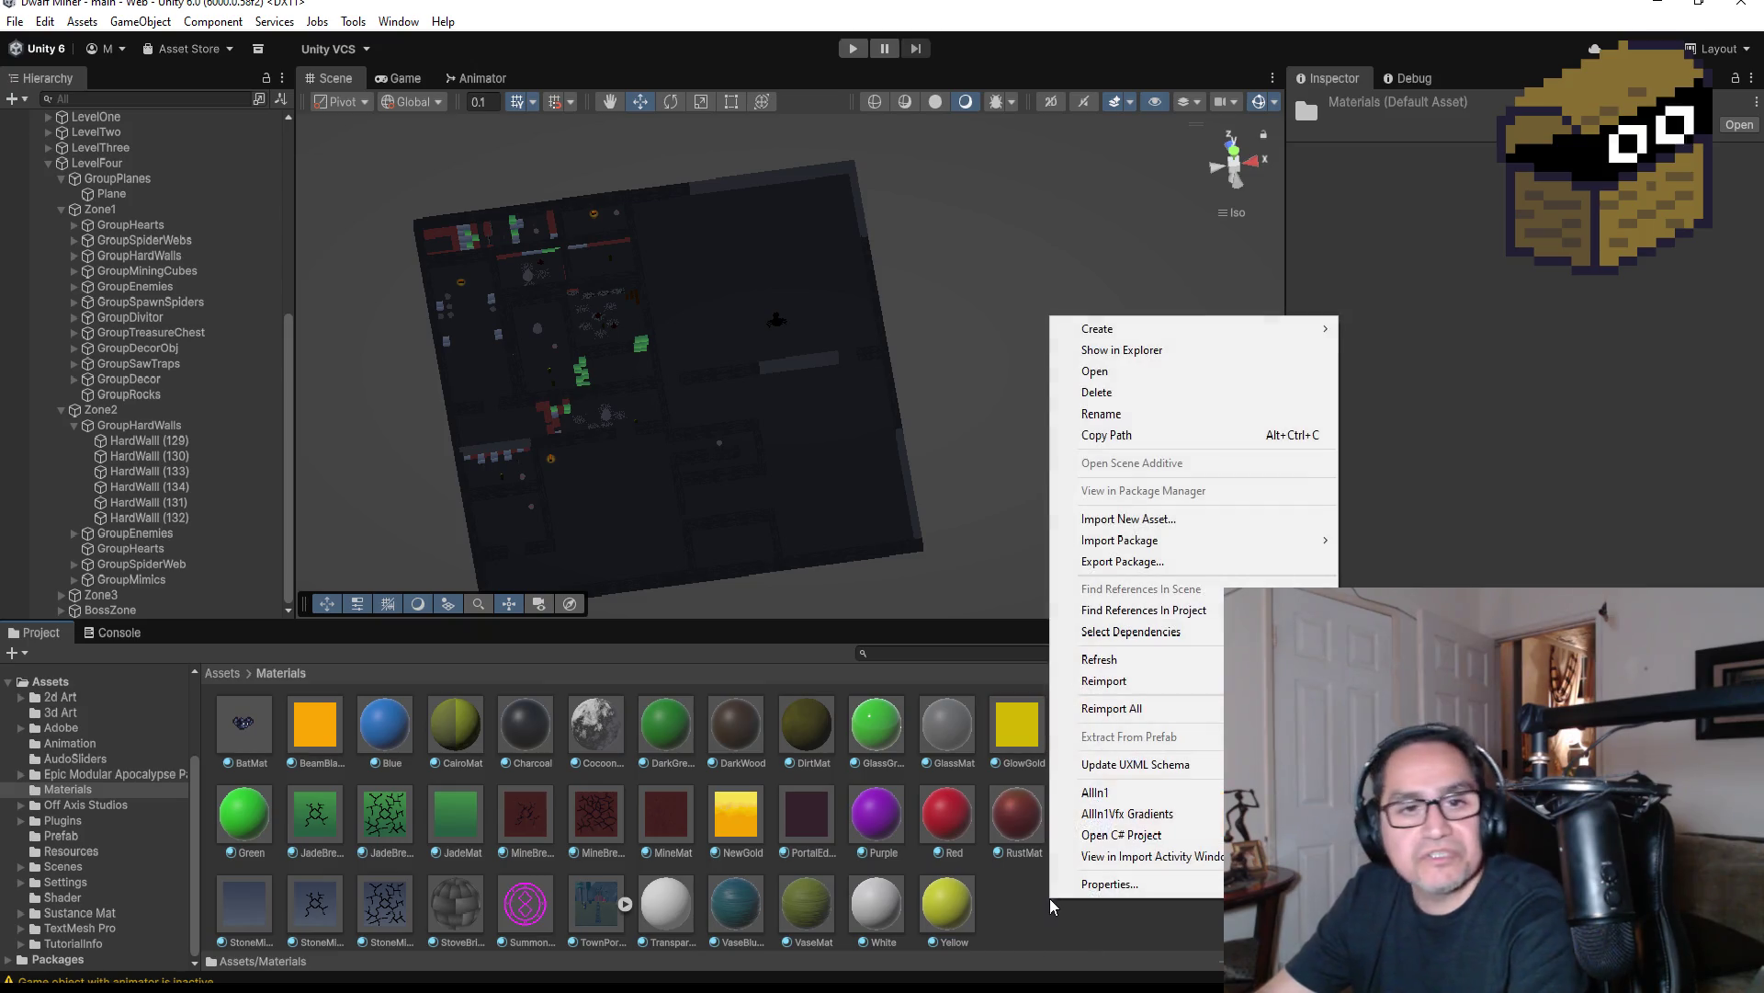
mouse_move(1206, 337)
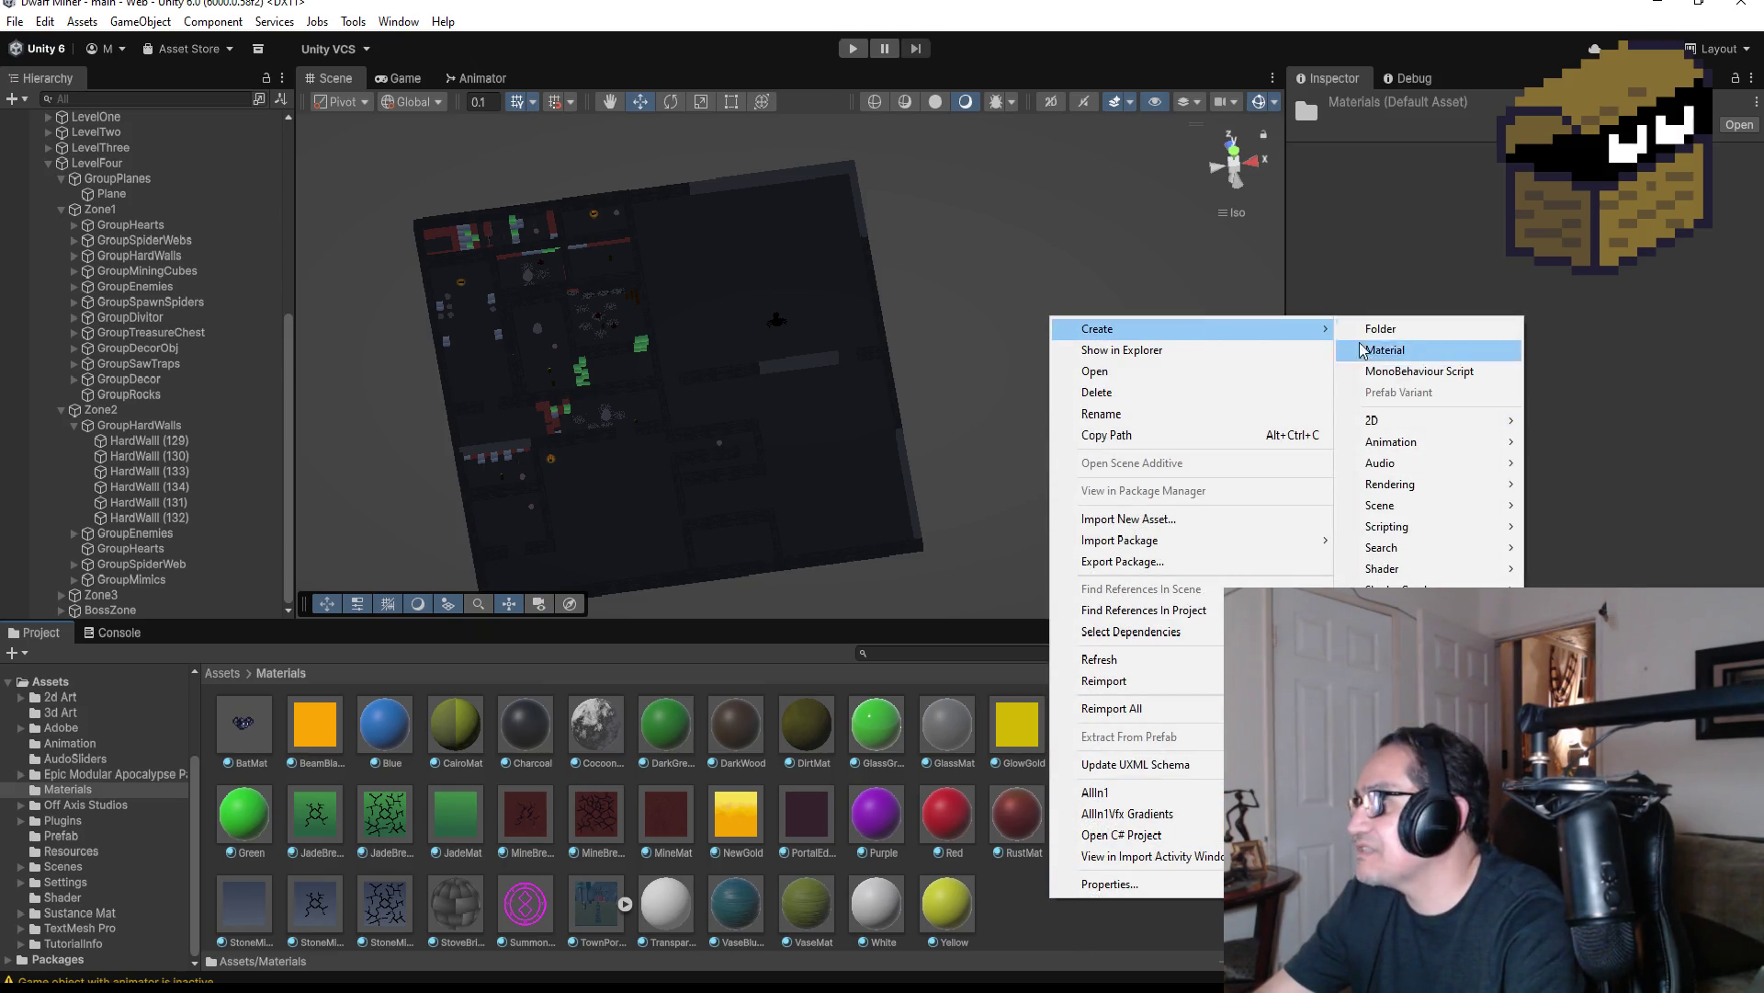
click(1429, 355)
text(CloudFloor)
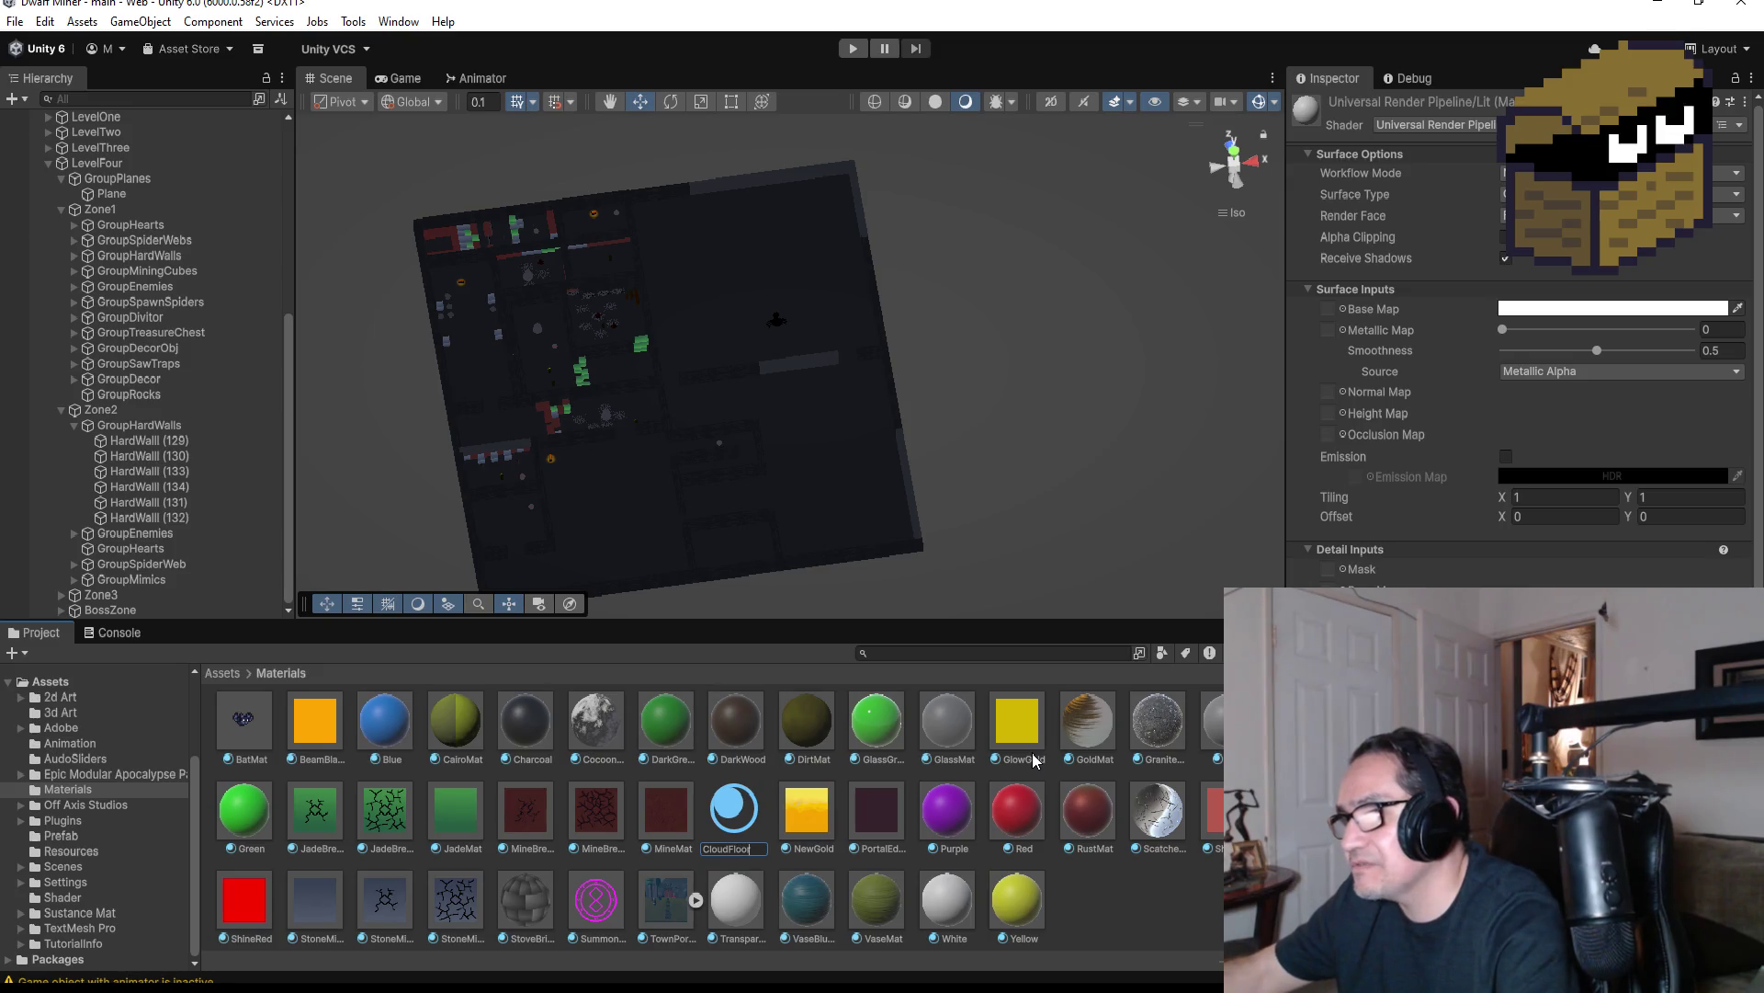
text(Mat)
key(Return)
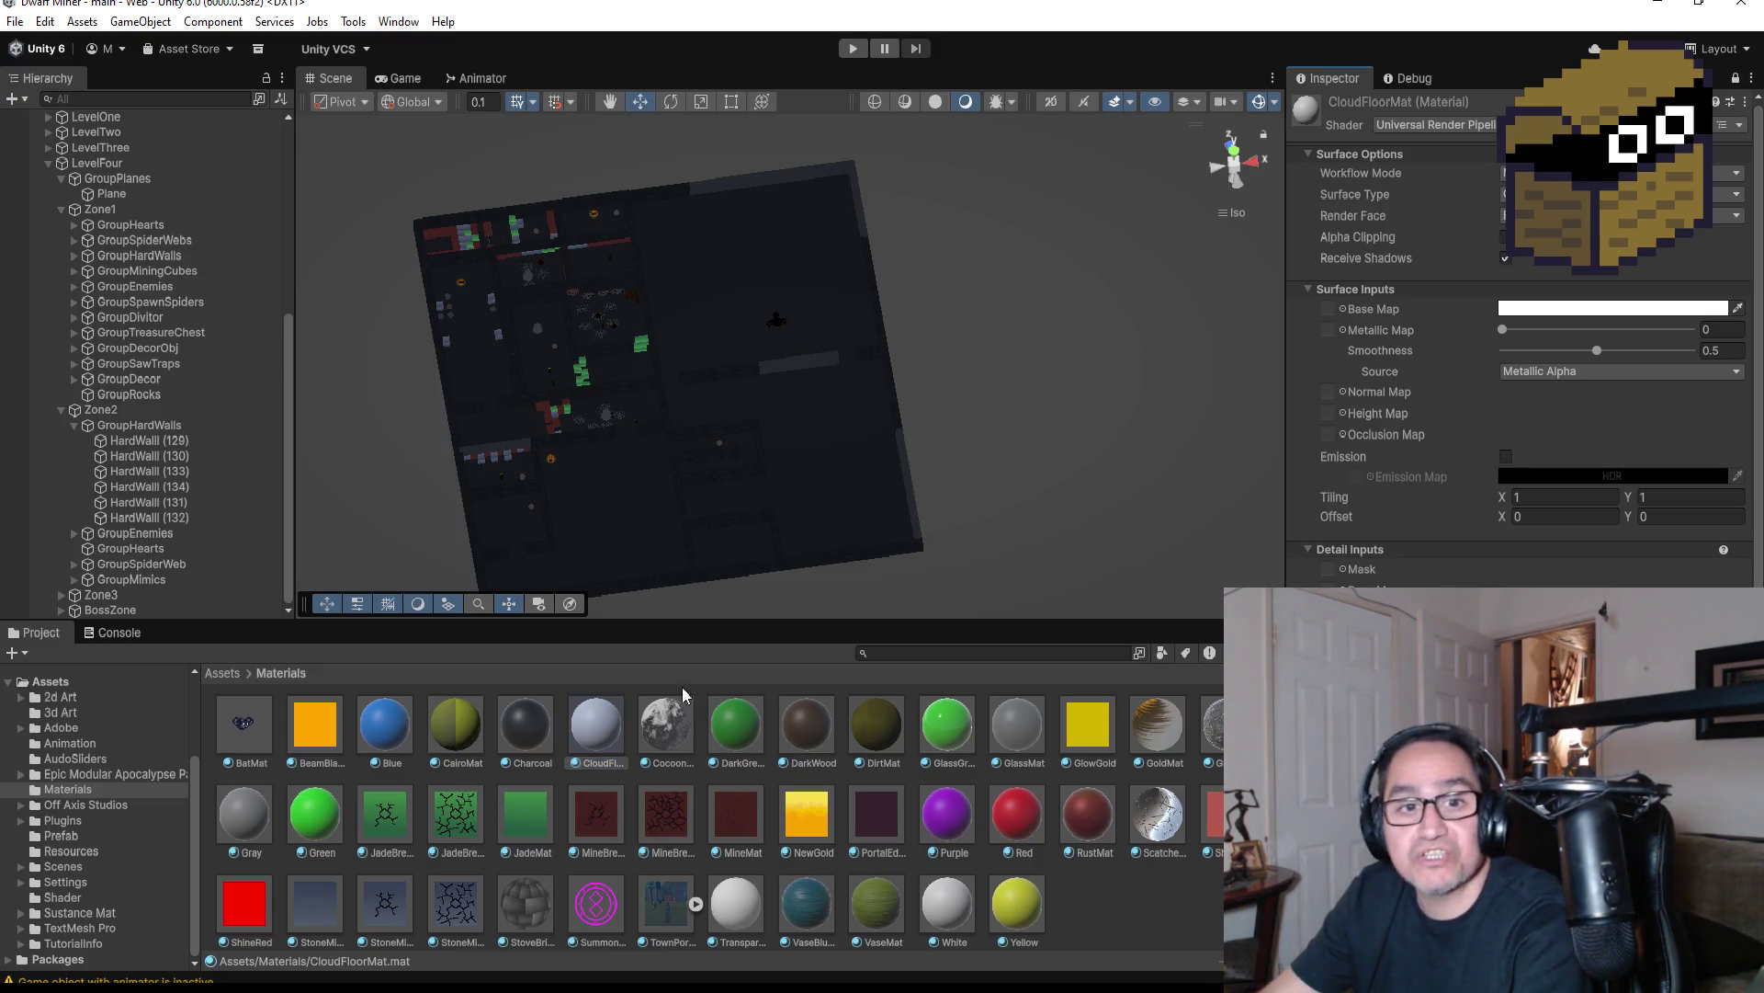
Assign the cloud albedo texture from 2d Art to CloudFloorMat's Base Map
click(235, 673)
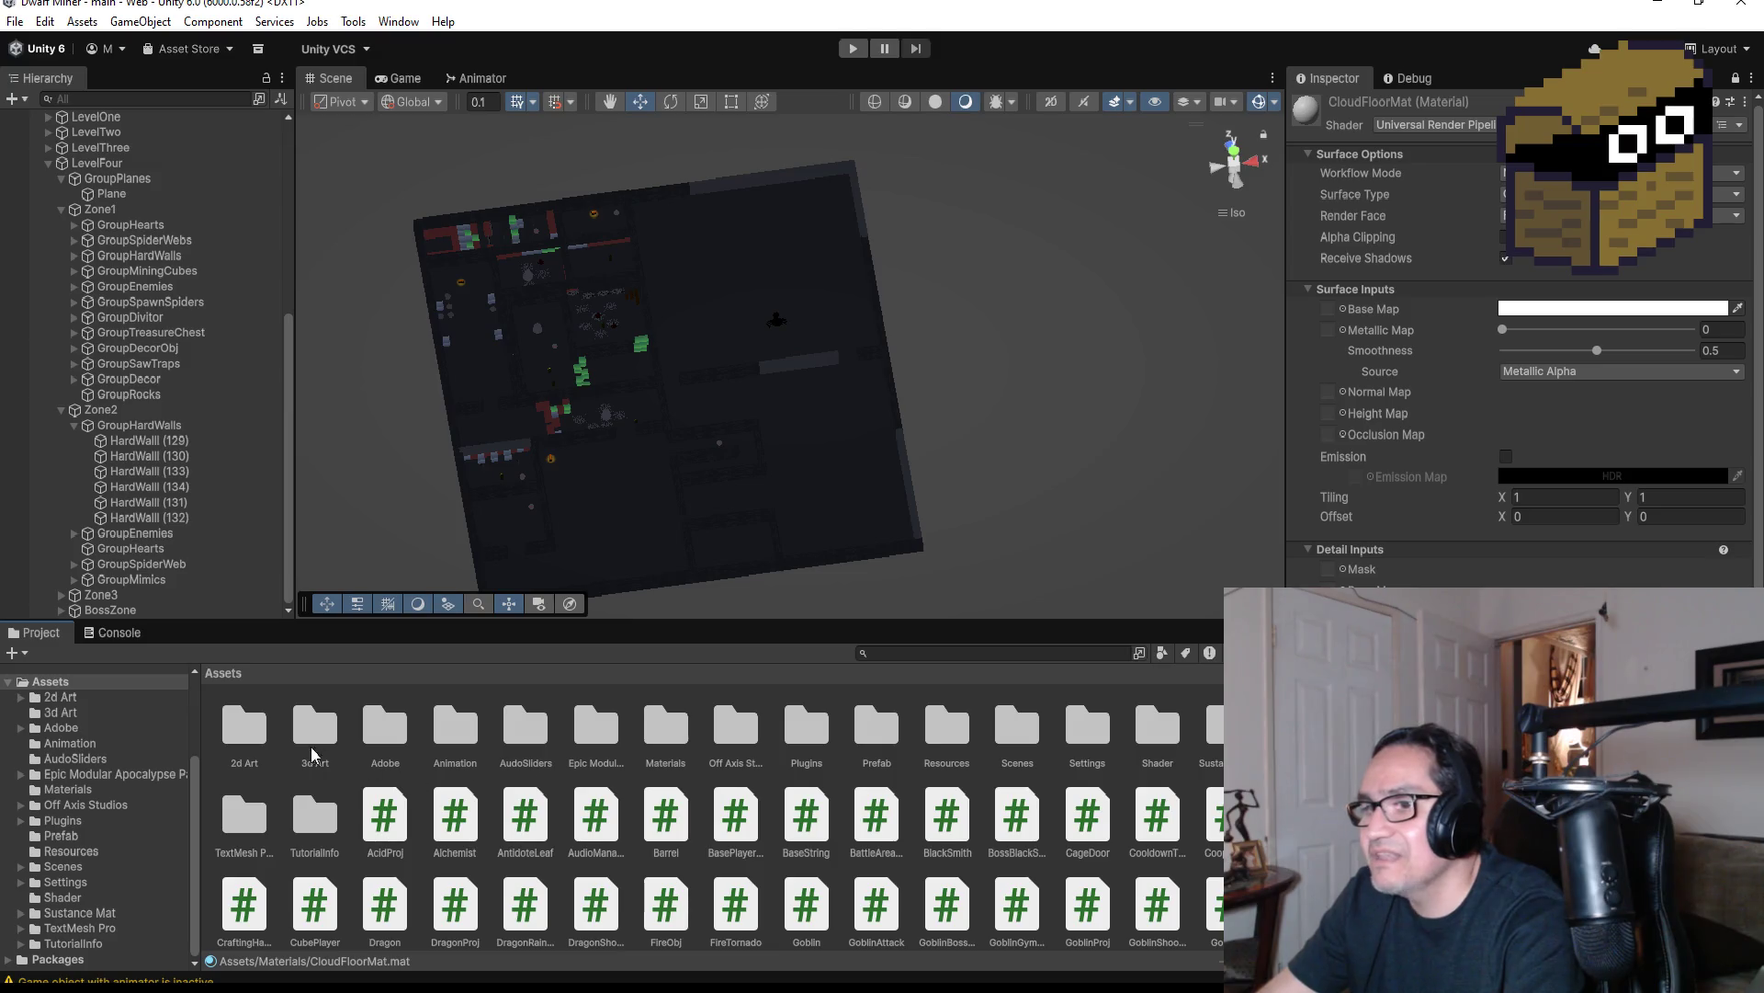
double_click(272, 733)
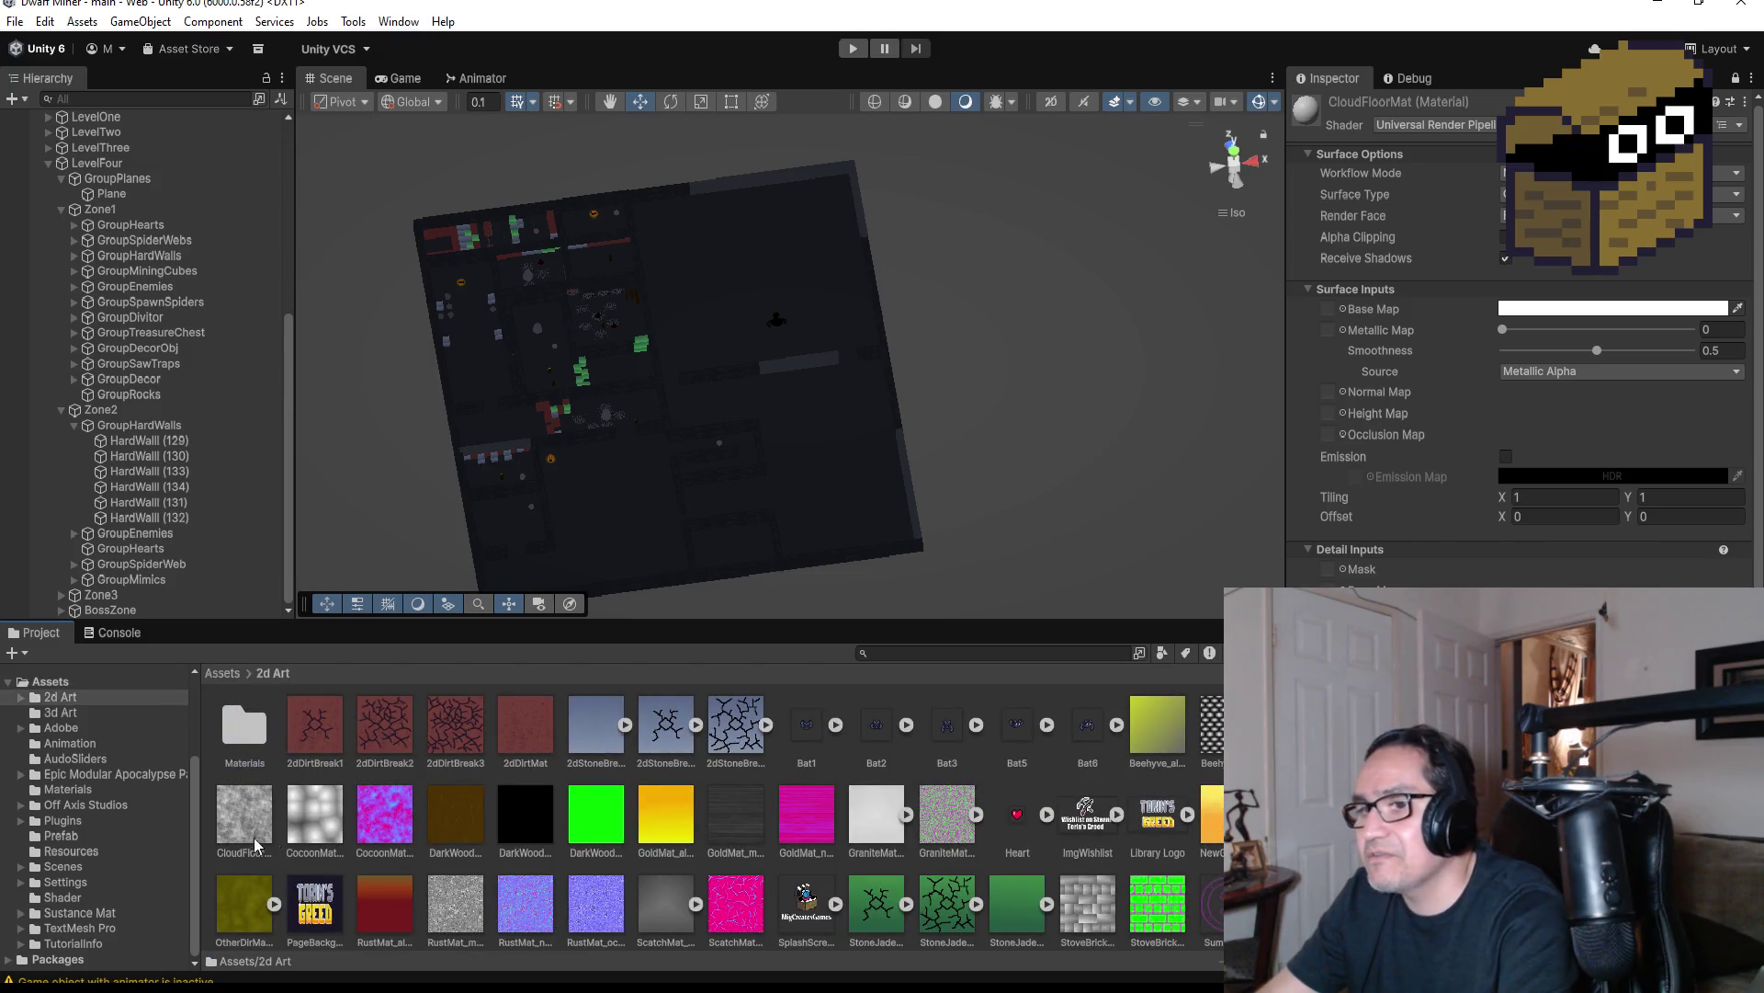
drag(236, 805, 1342, 435)
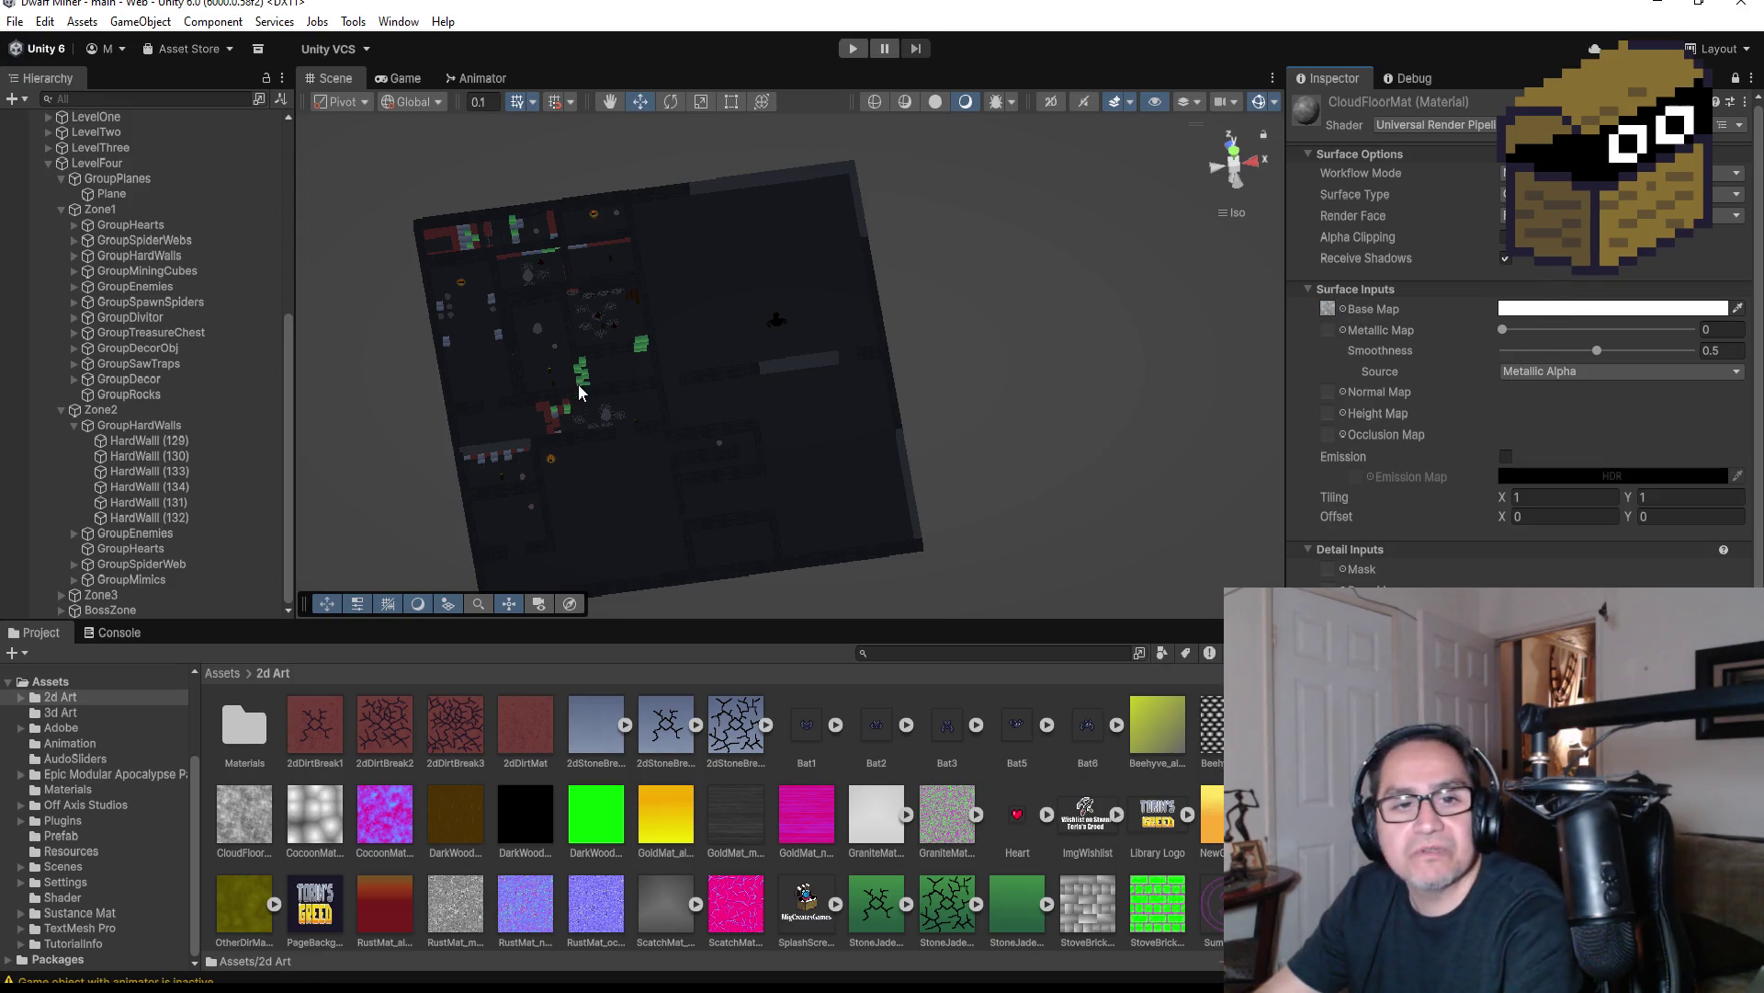
Apply CloudFloorMat from the Materials folder to the dungeon floor plane
click(811, 238)
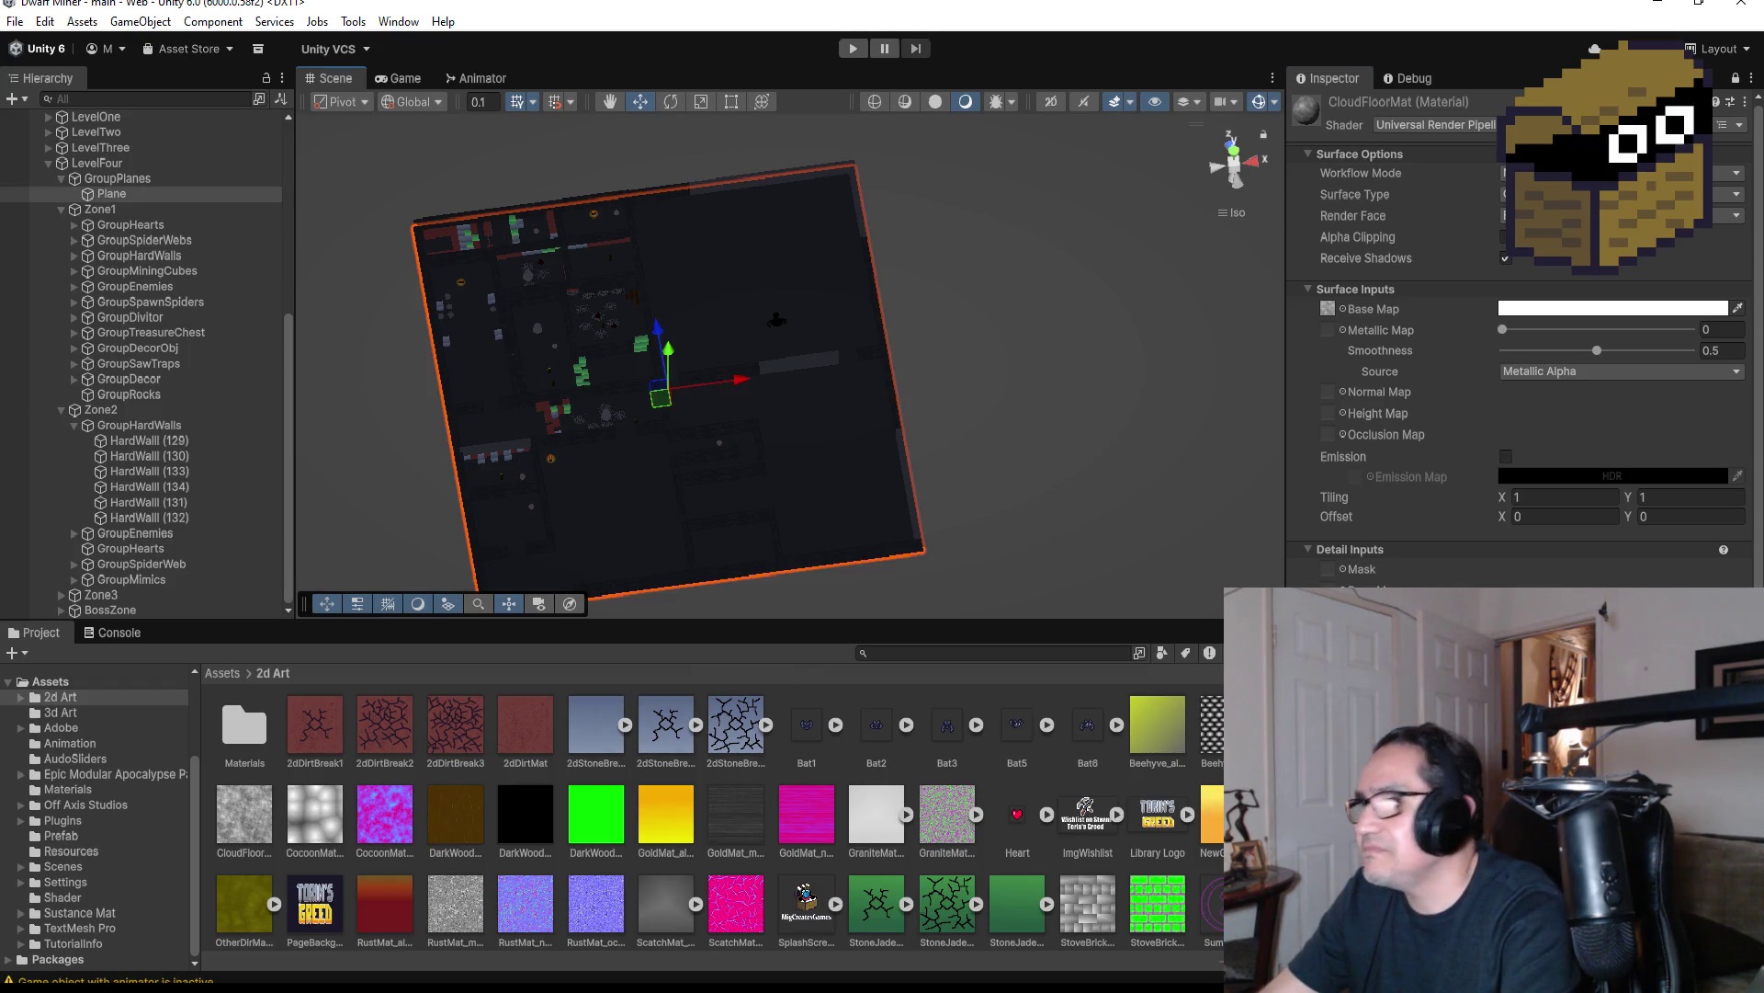
click(1736, 81)
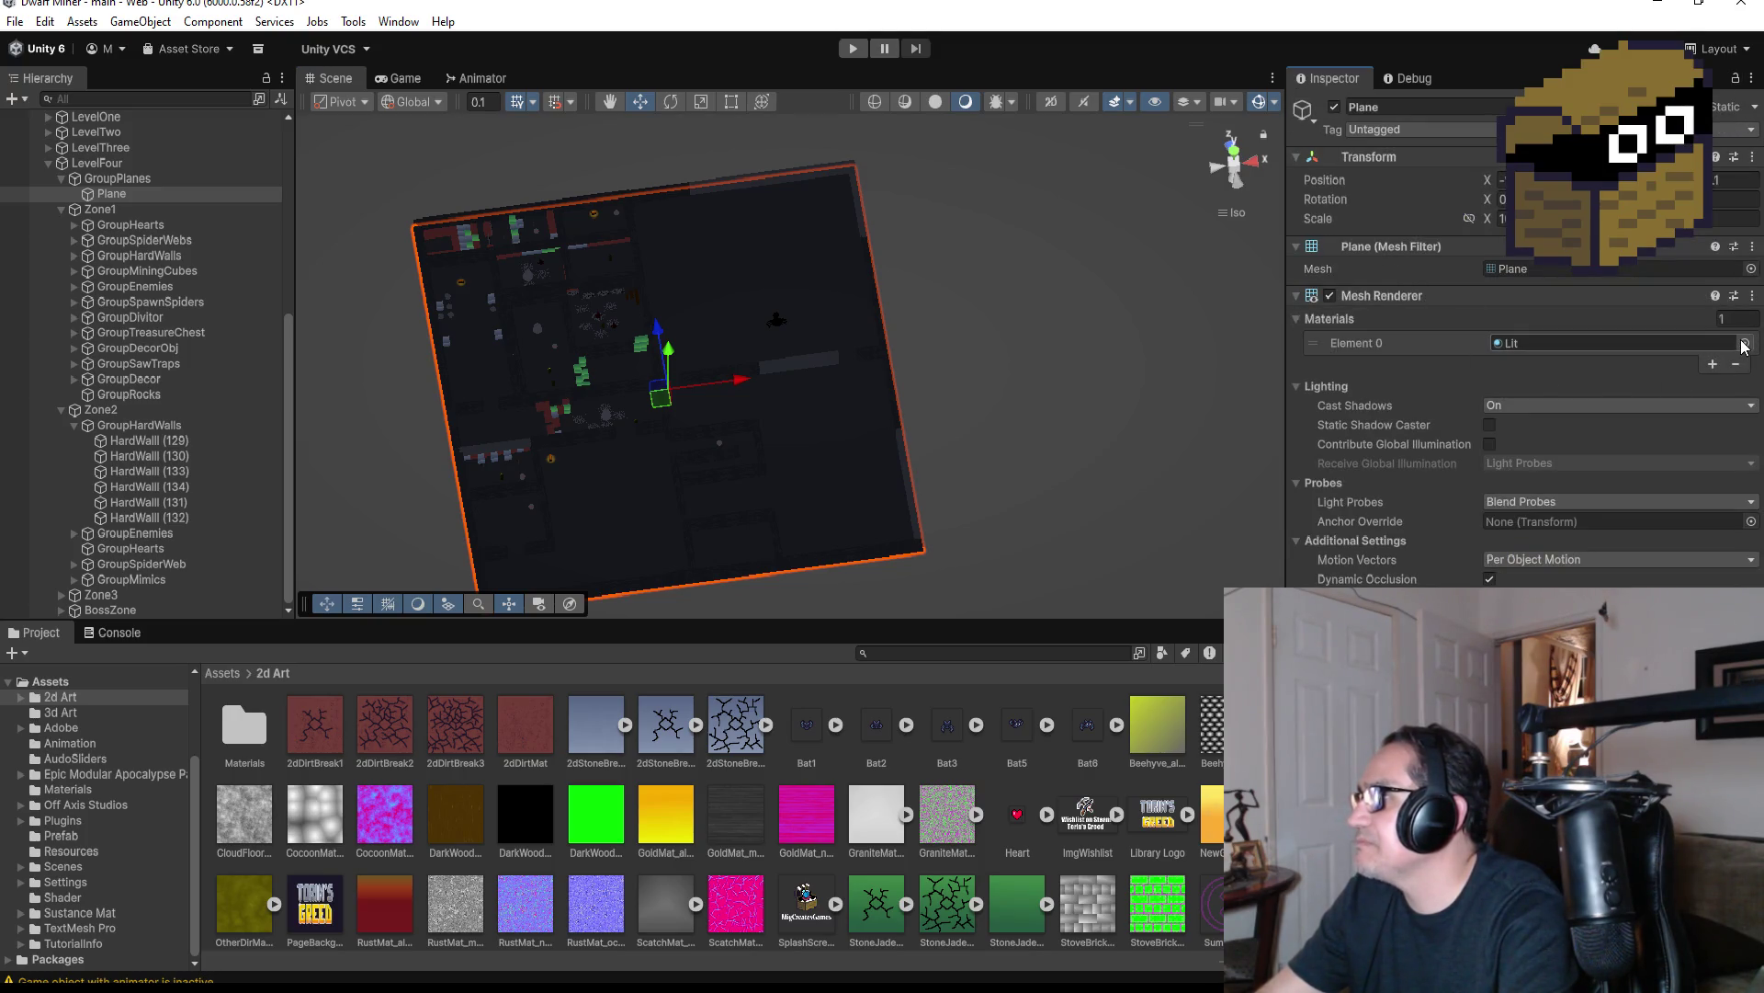
click(221, 672)
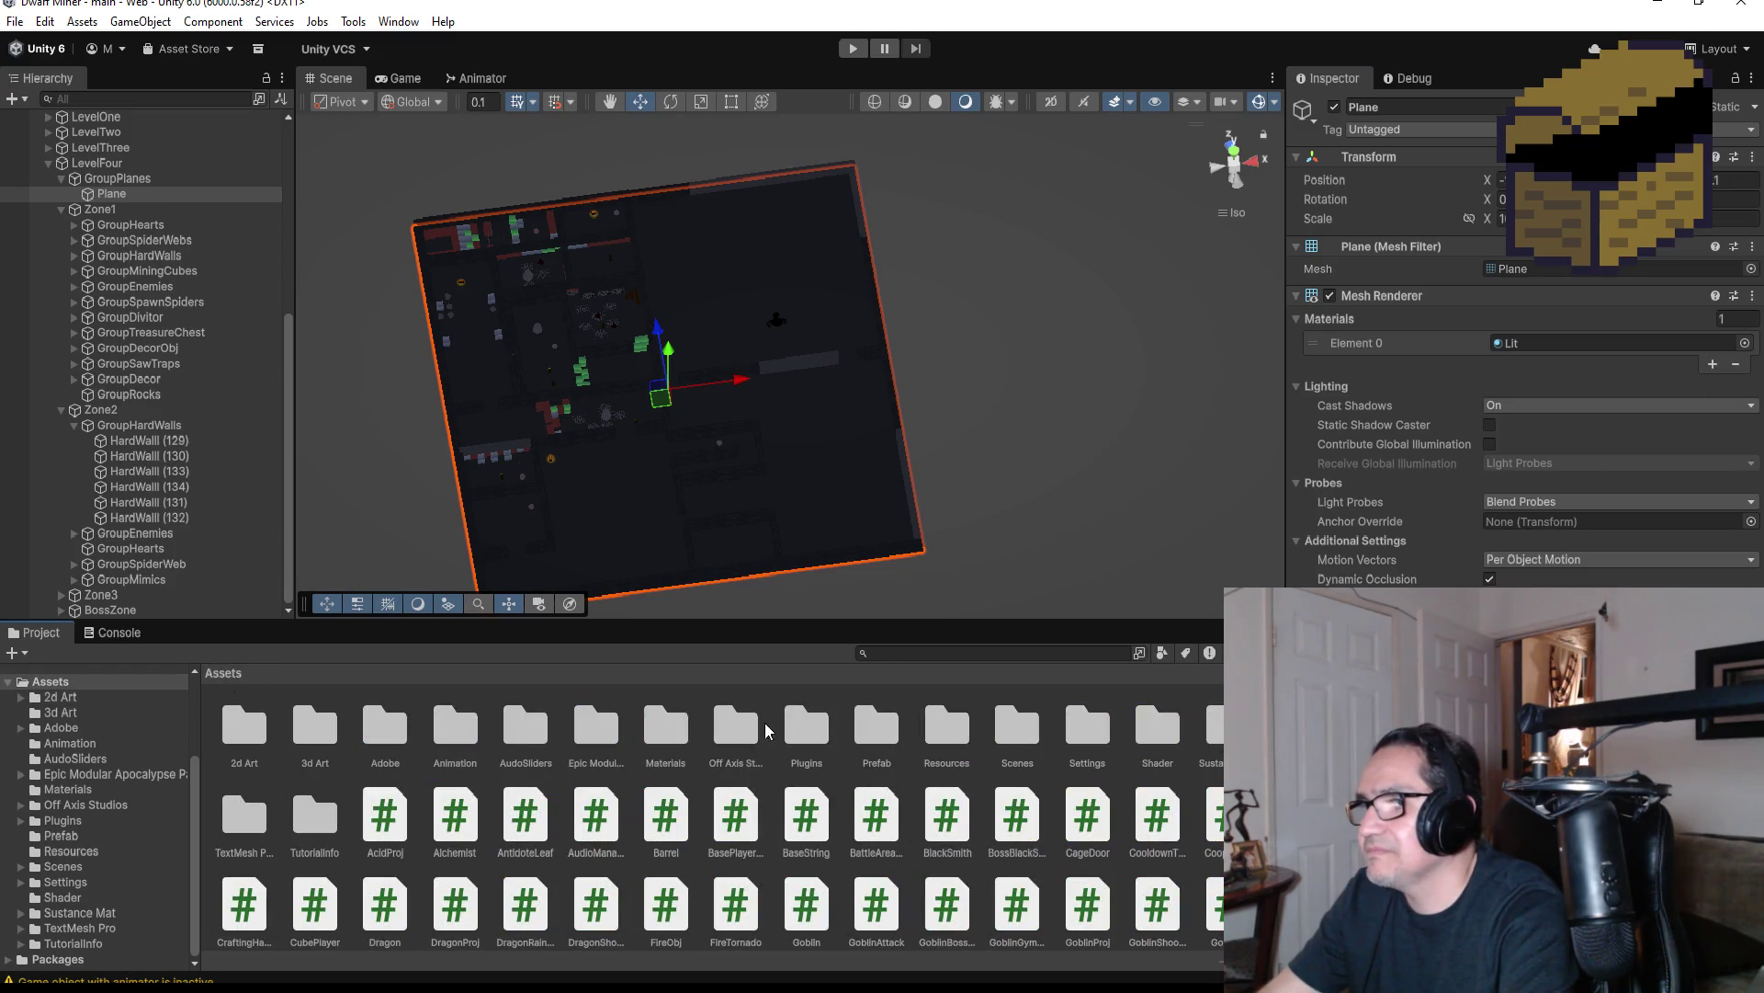
double_click(680, 728)
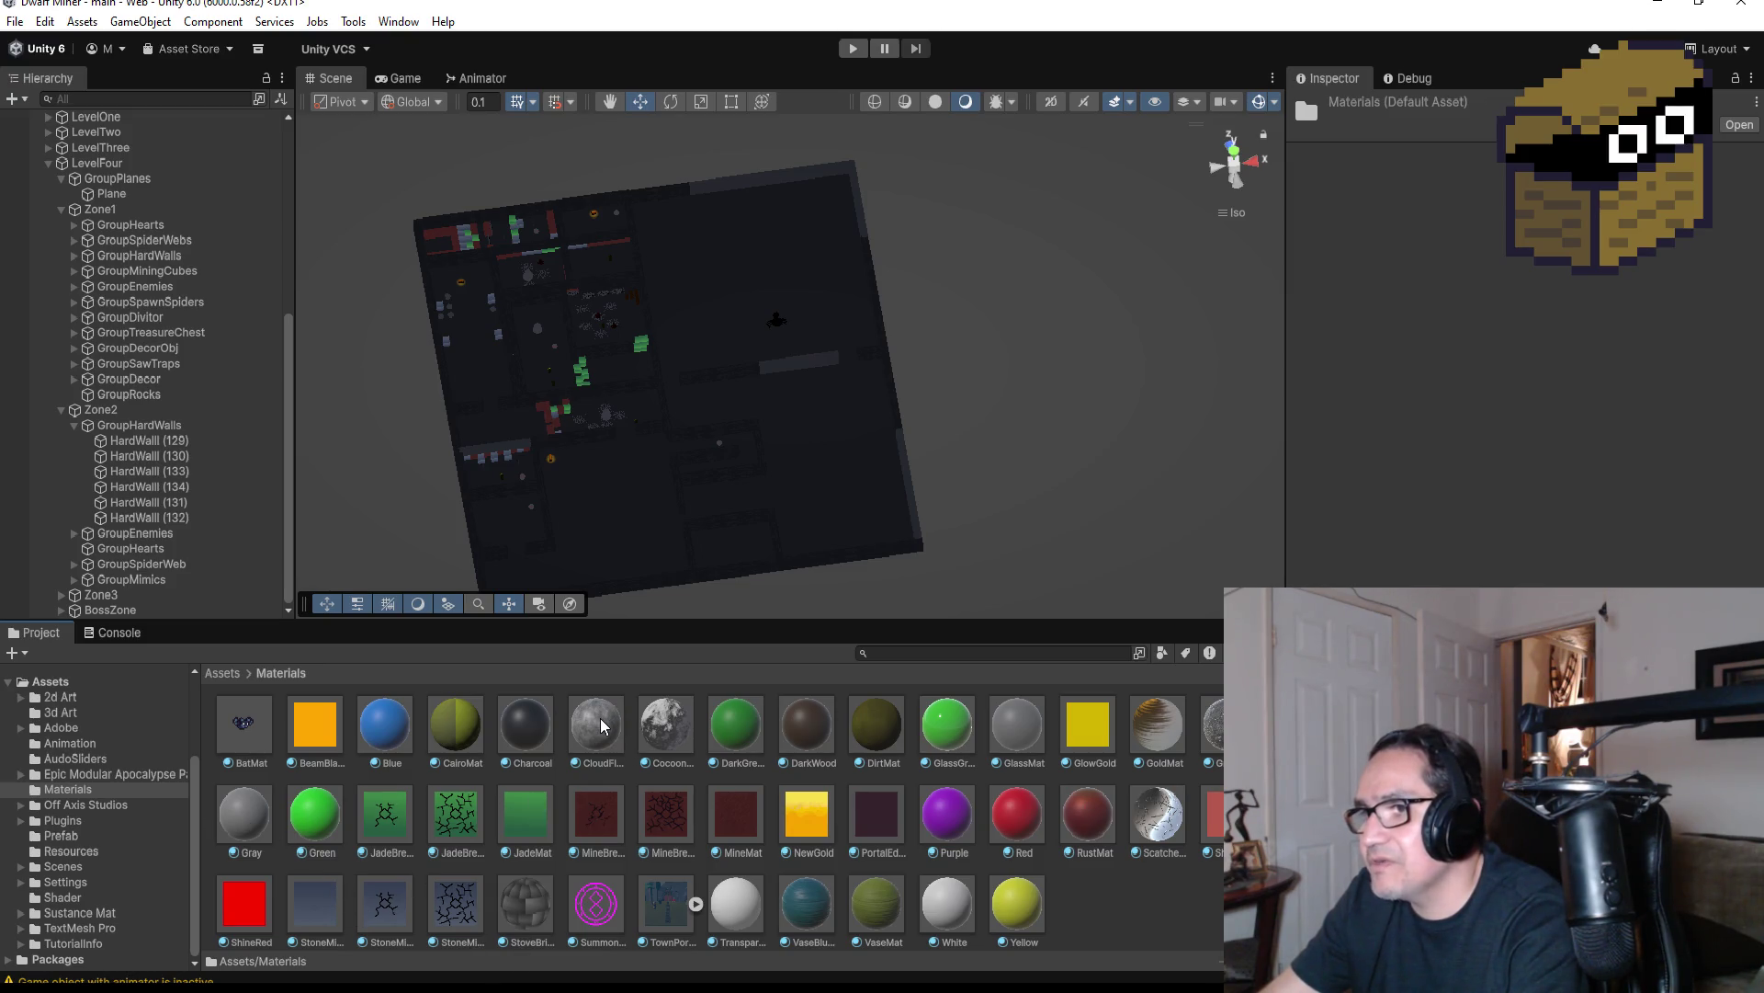
mouse_move(600, 718)
mouse_down()
mouse_move(682, 602)
mouse_move(704, 521)
mouse_move(792, 489)
mouse_up()
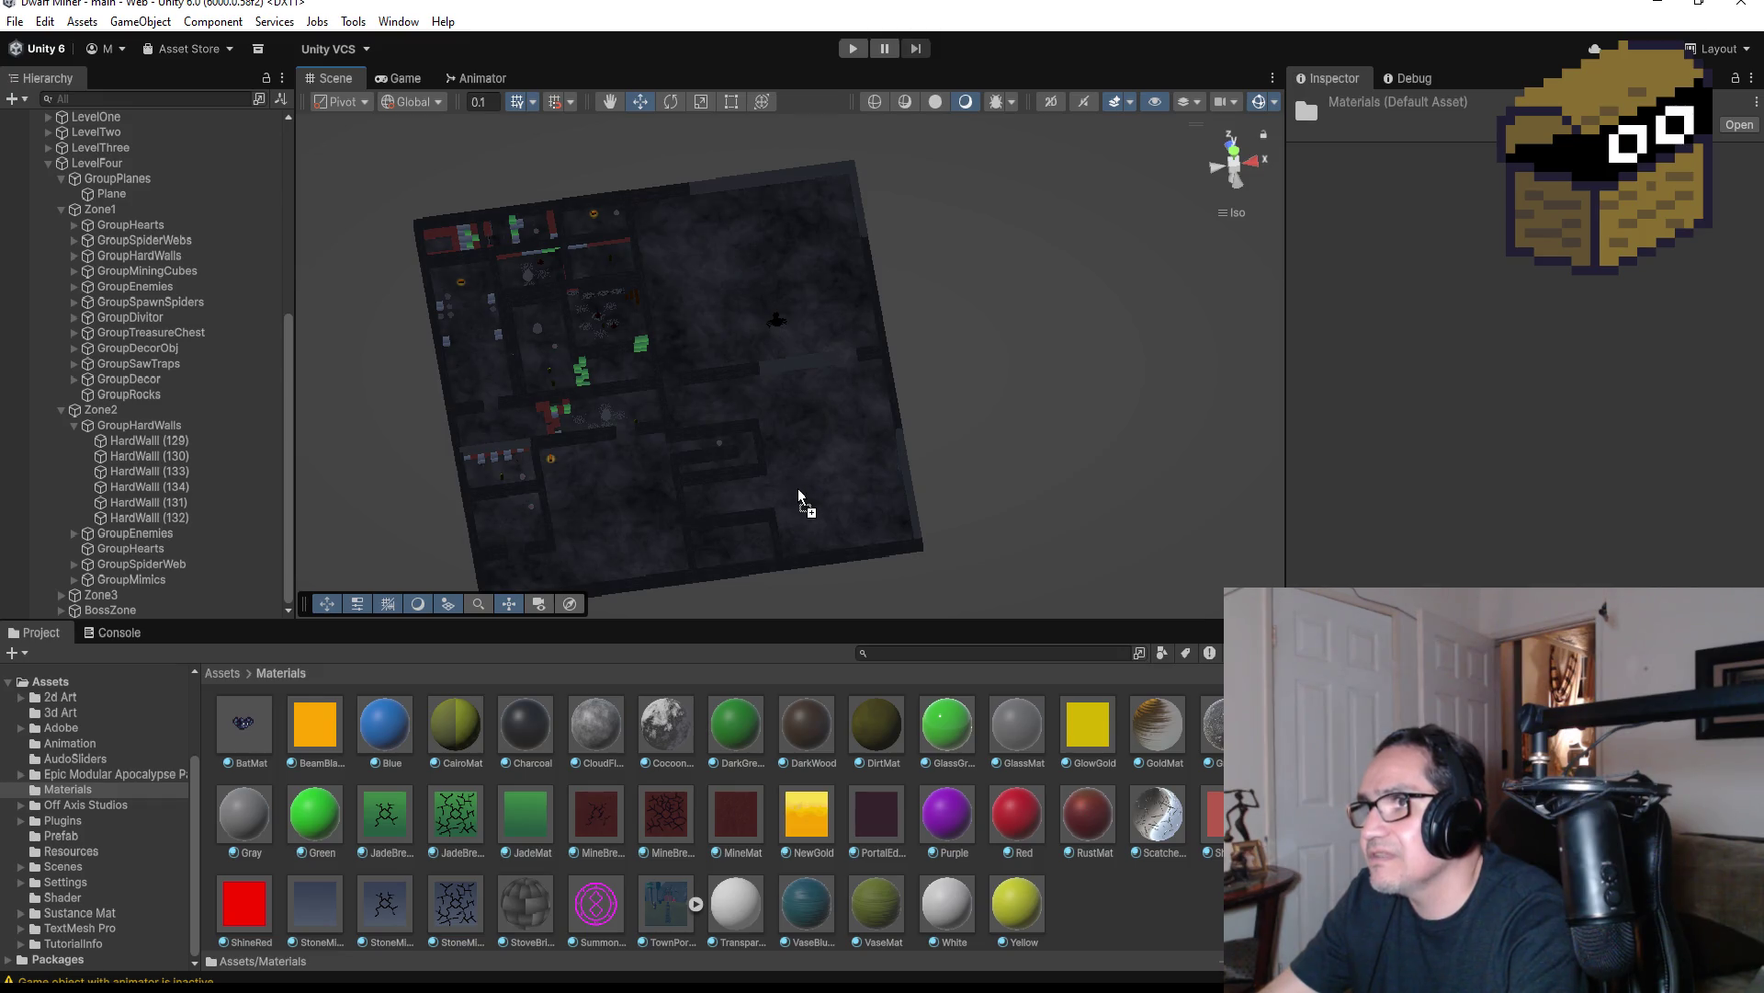
click(853, 48)
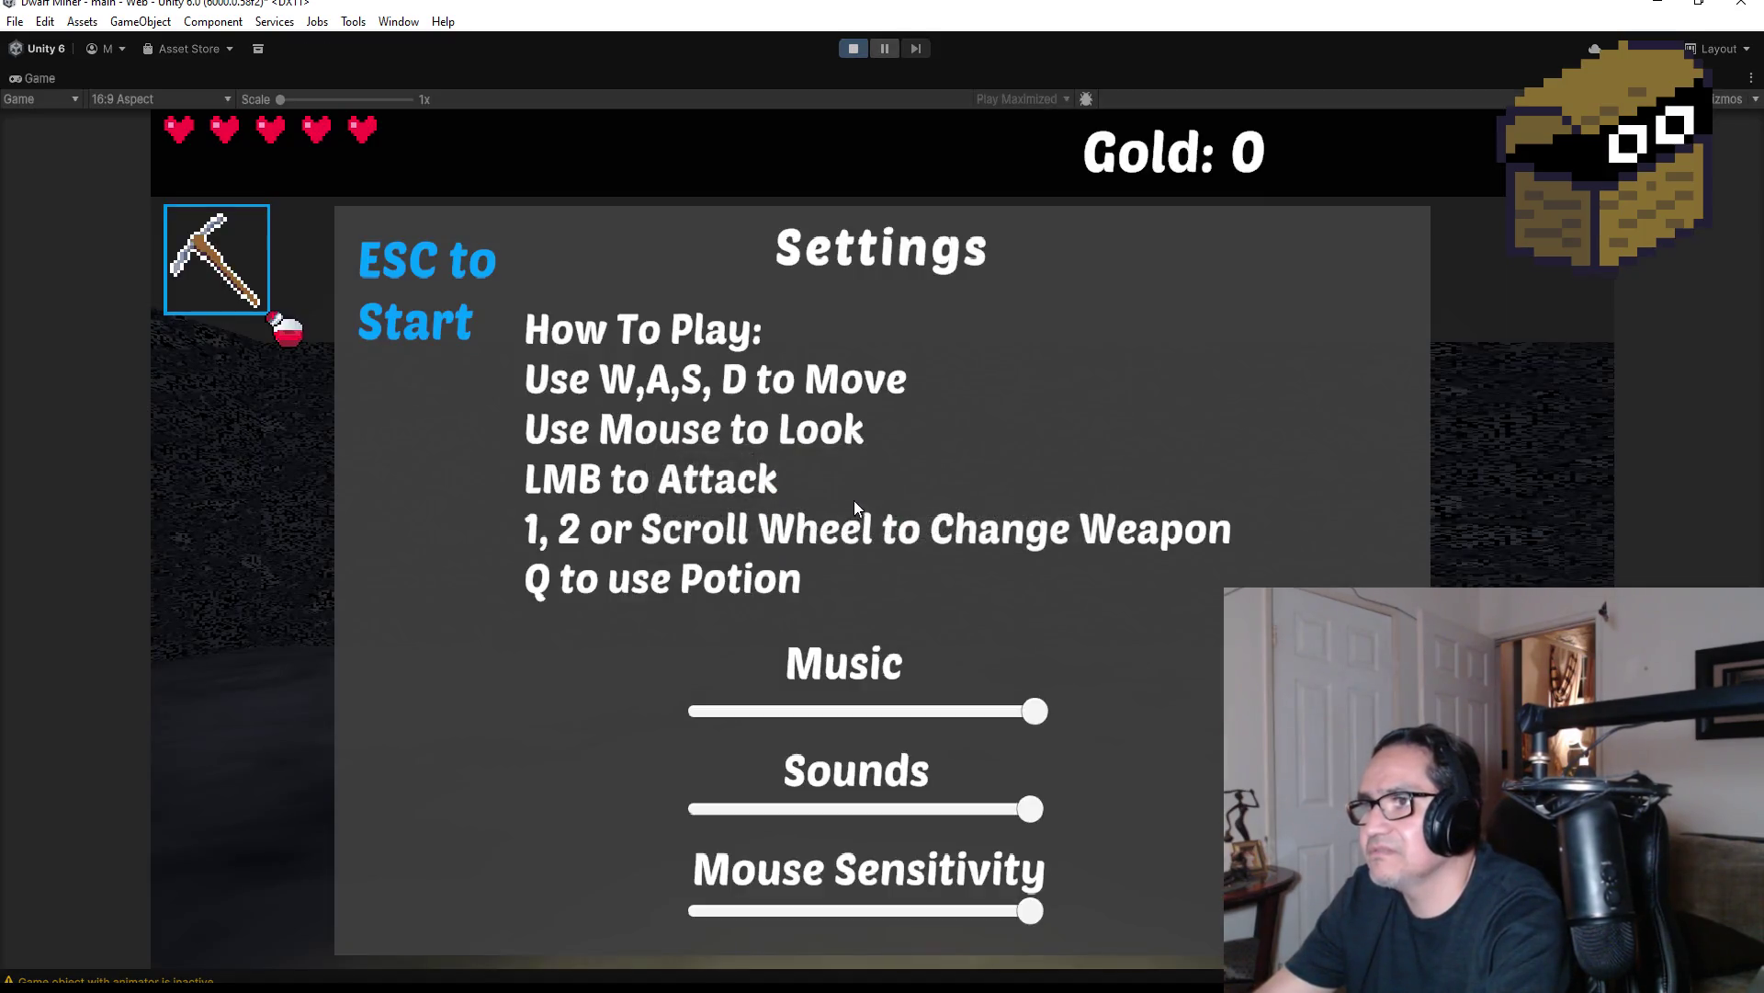
key(Escape)
scroll(882, 552, down, 1)
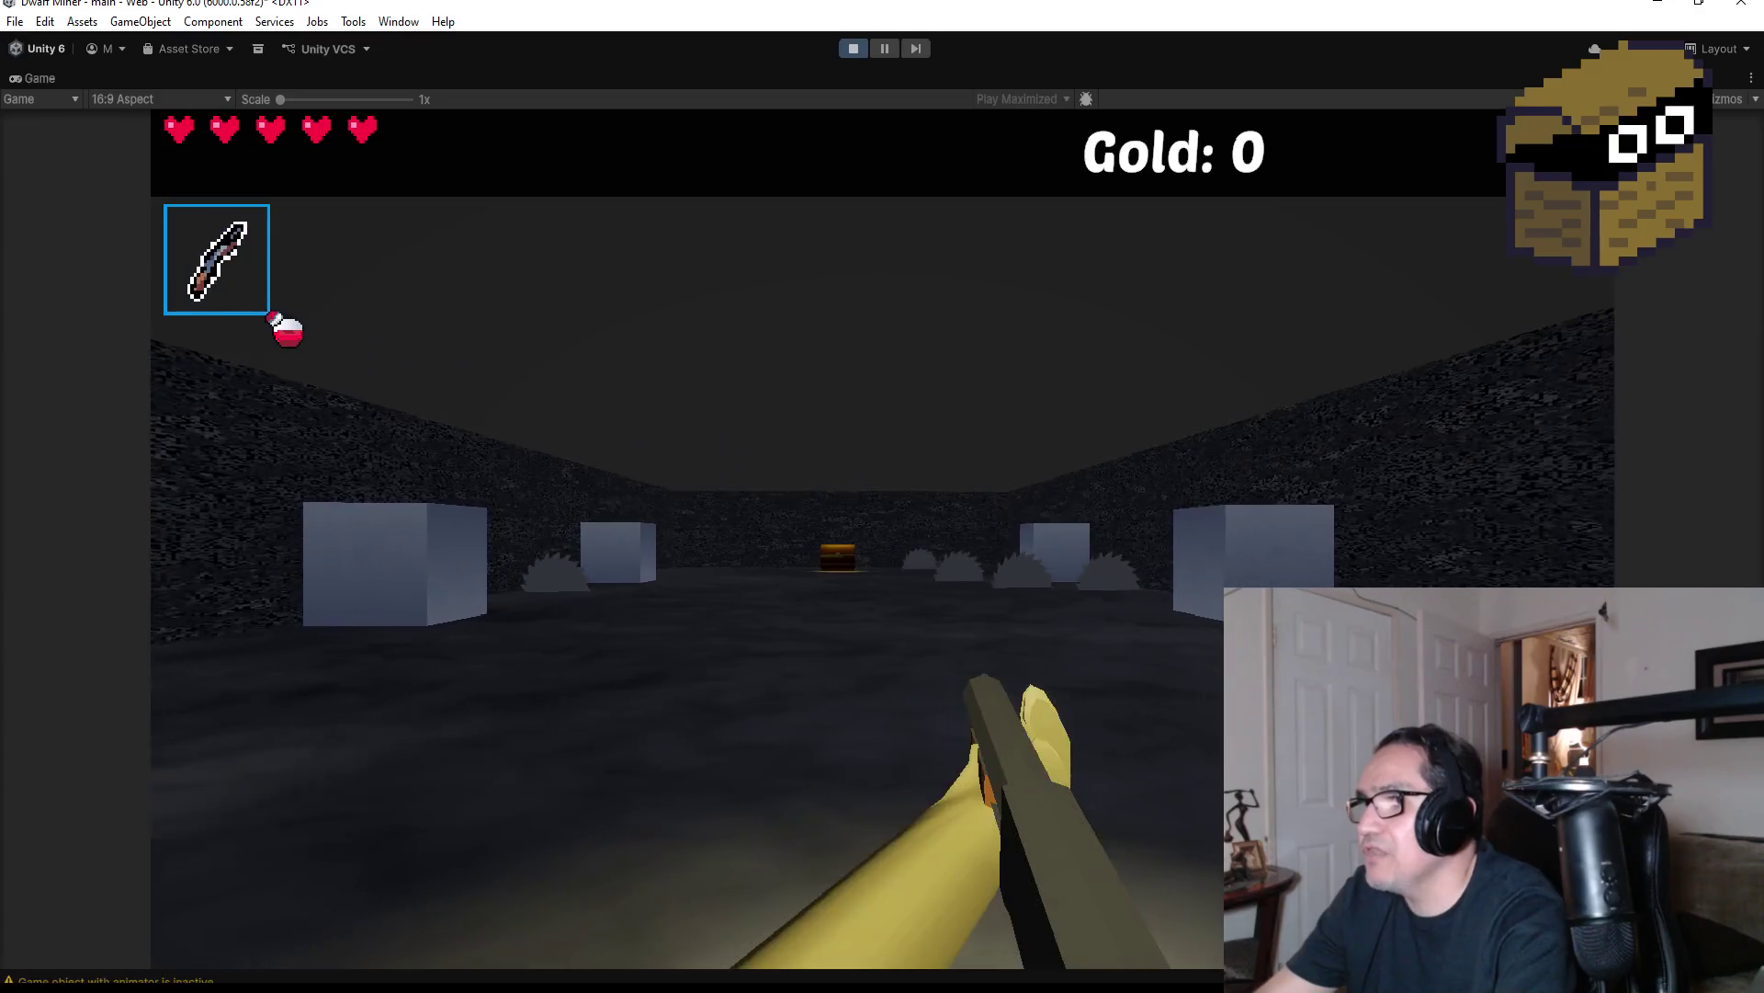
key(w)
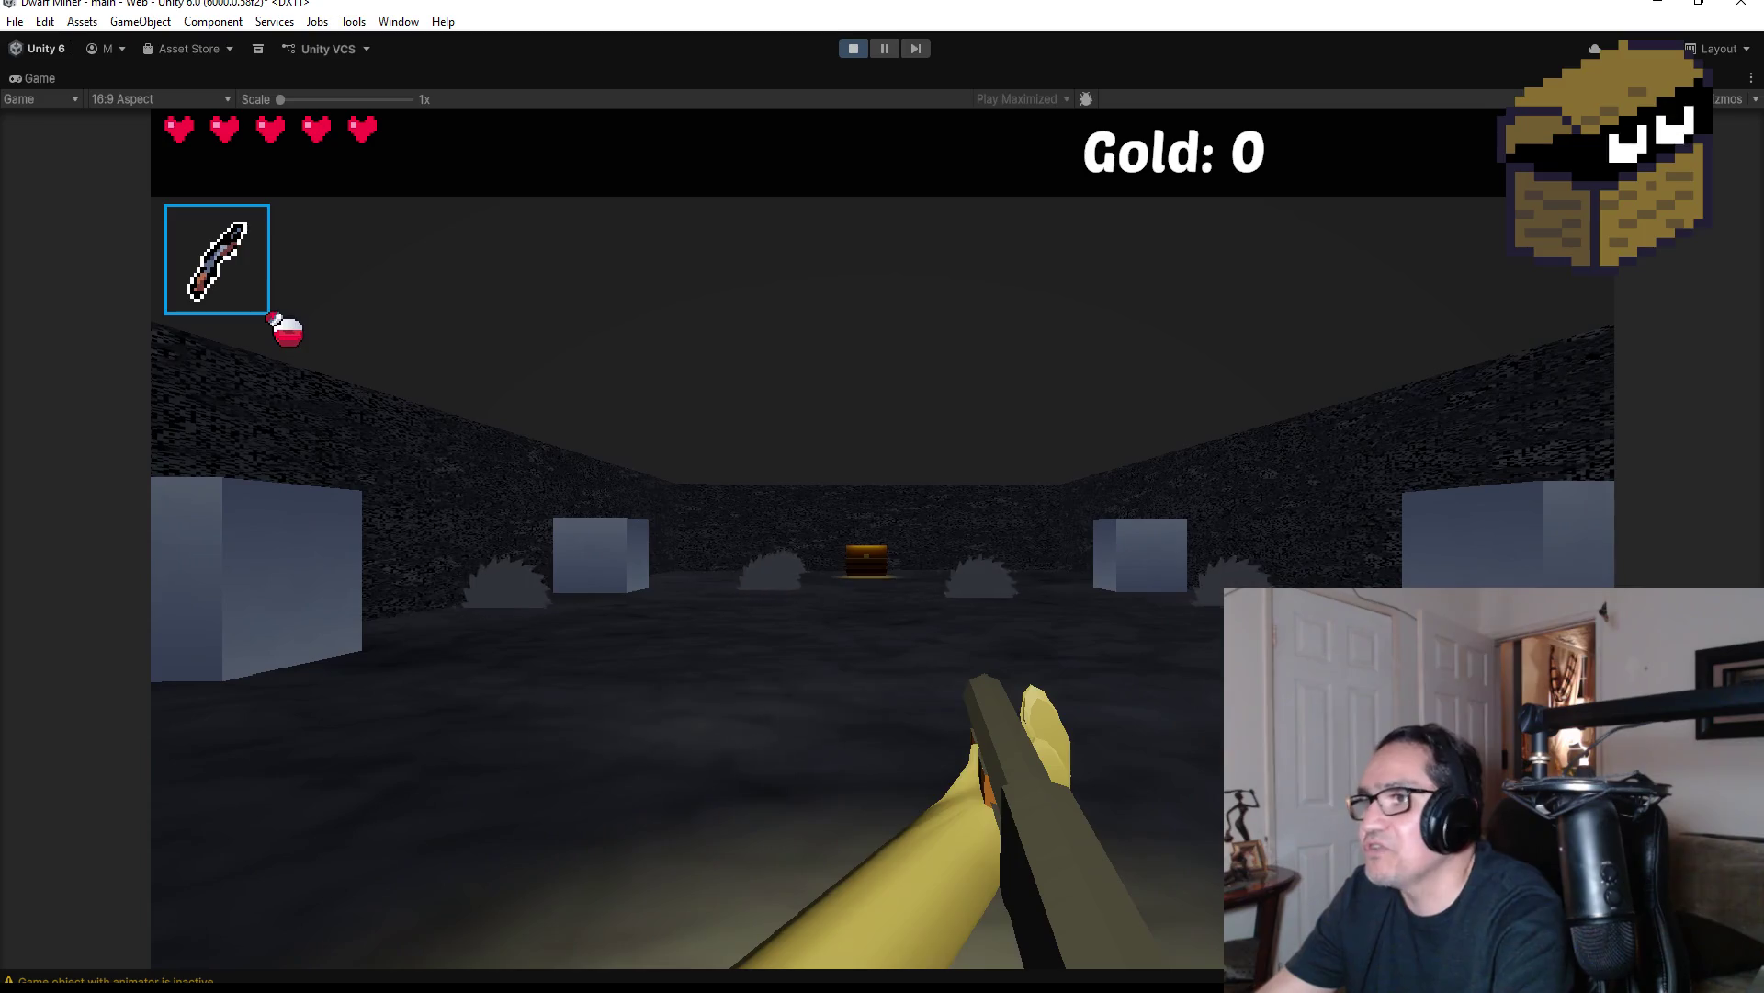
key(Escape)
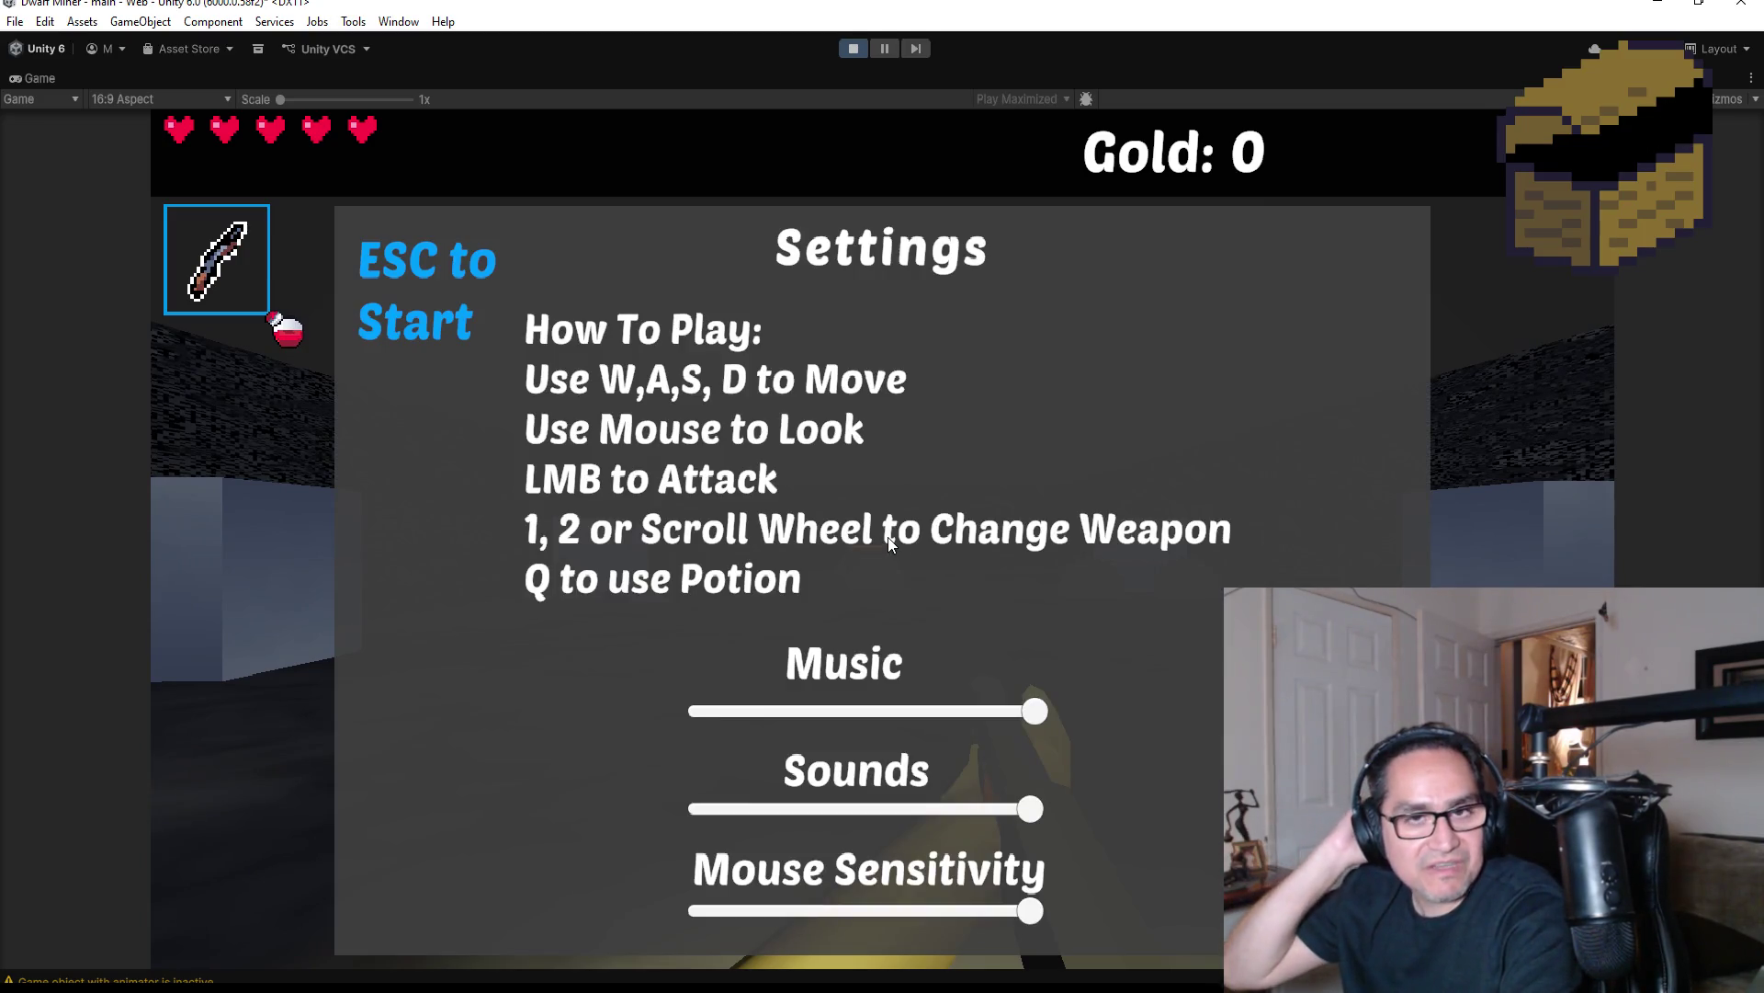
click(859, 49)
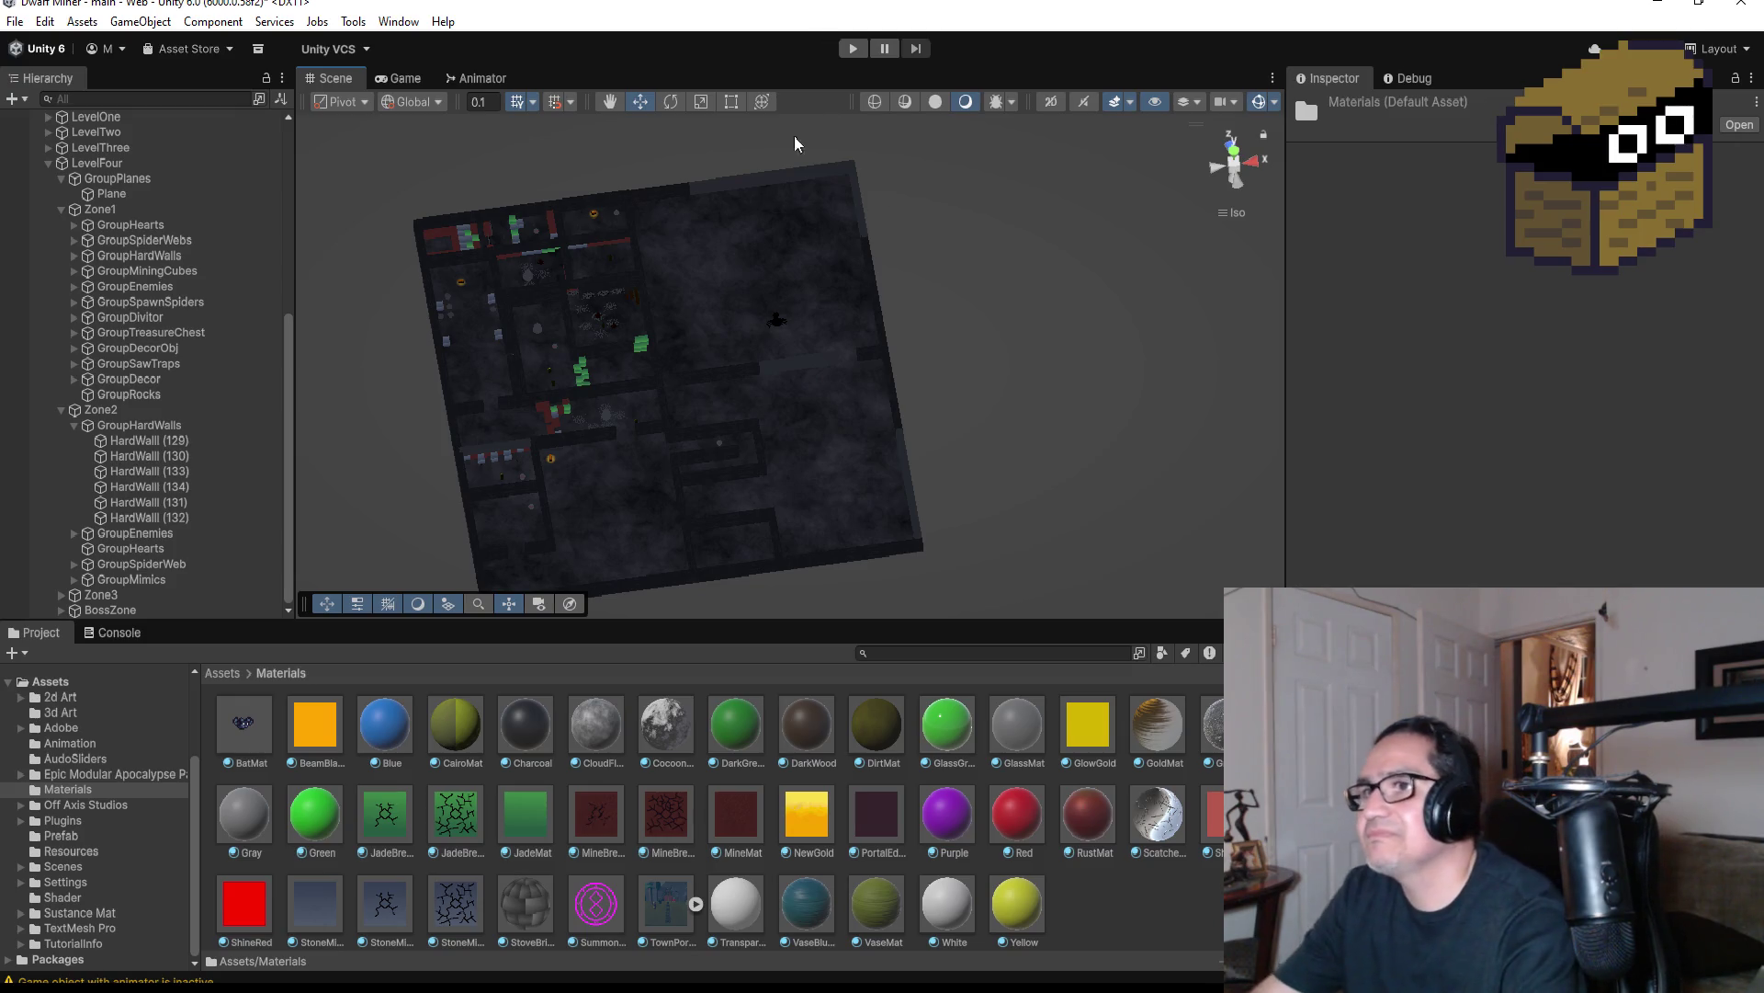
Replace the floor's material with DirtMat and start another play test
scroll(504, 292, up, 3)
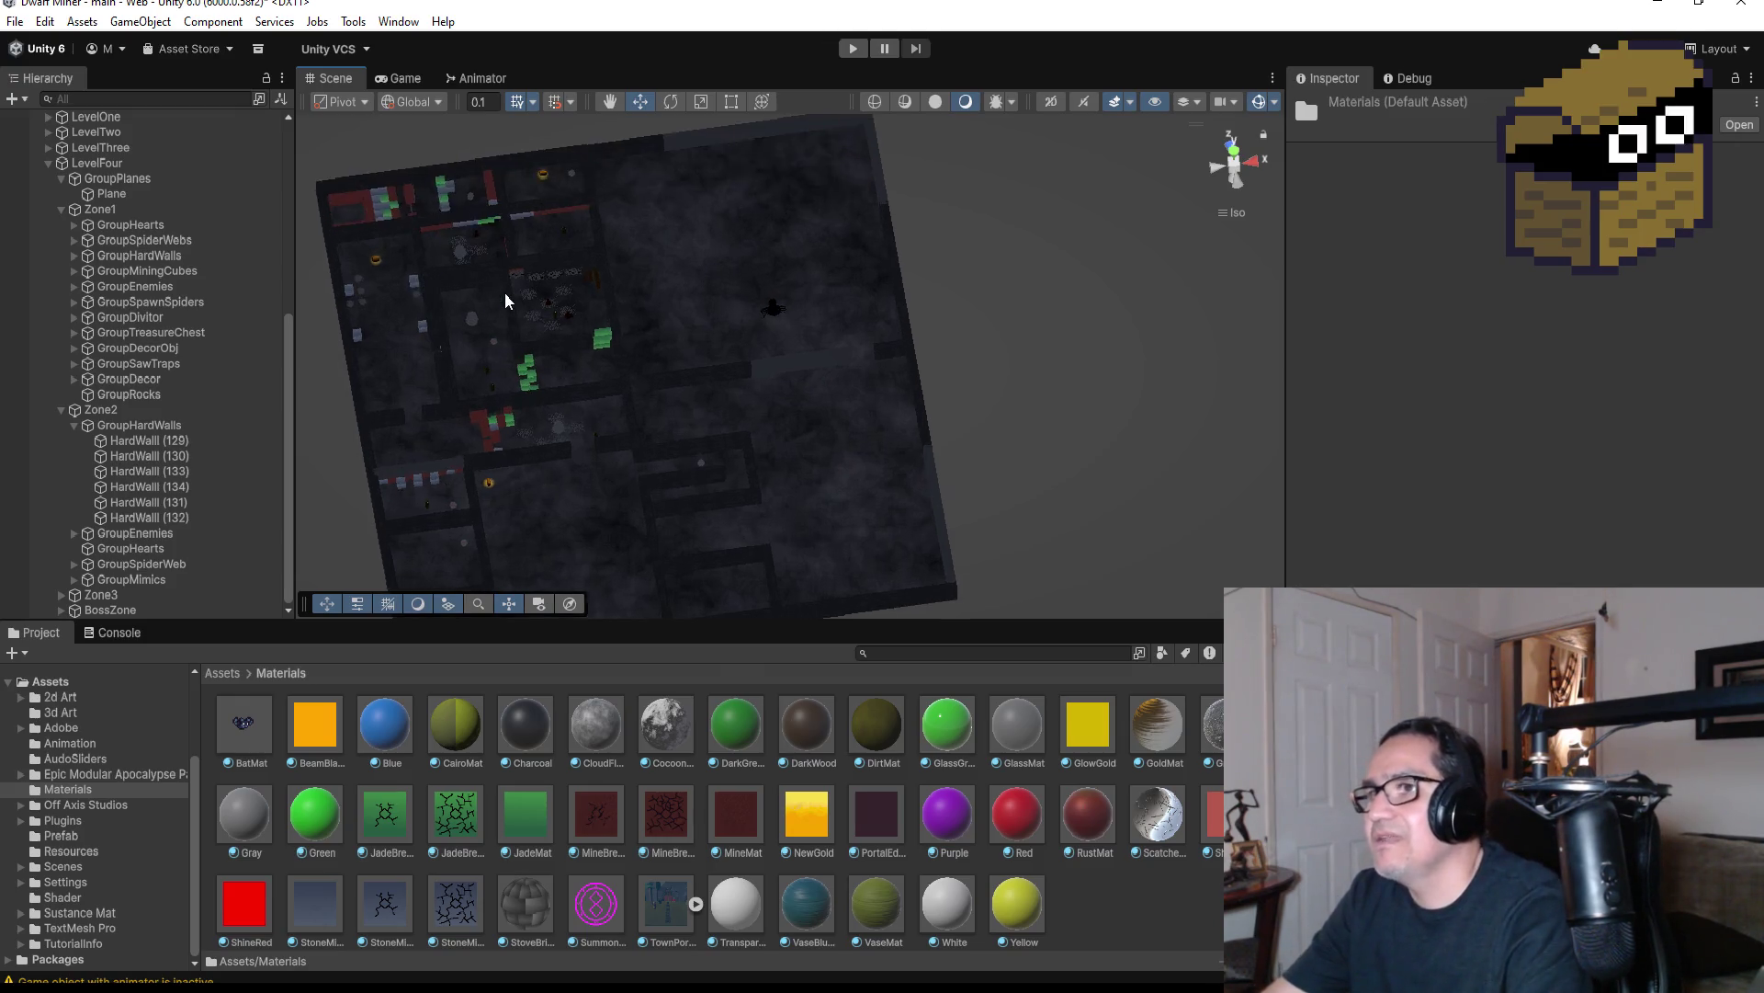
scroll(466, 308, down, 3)
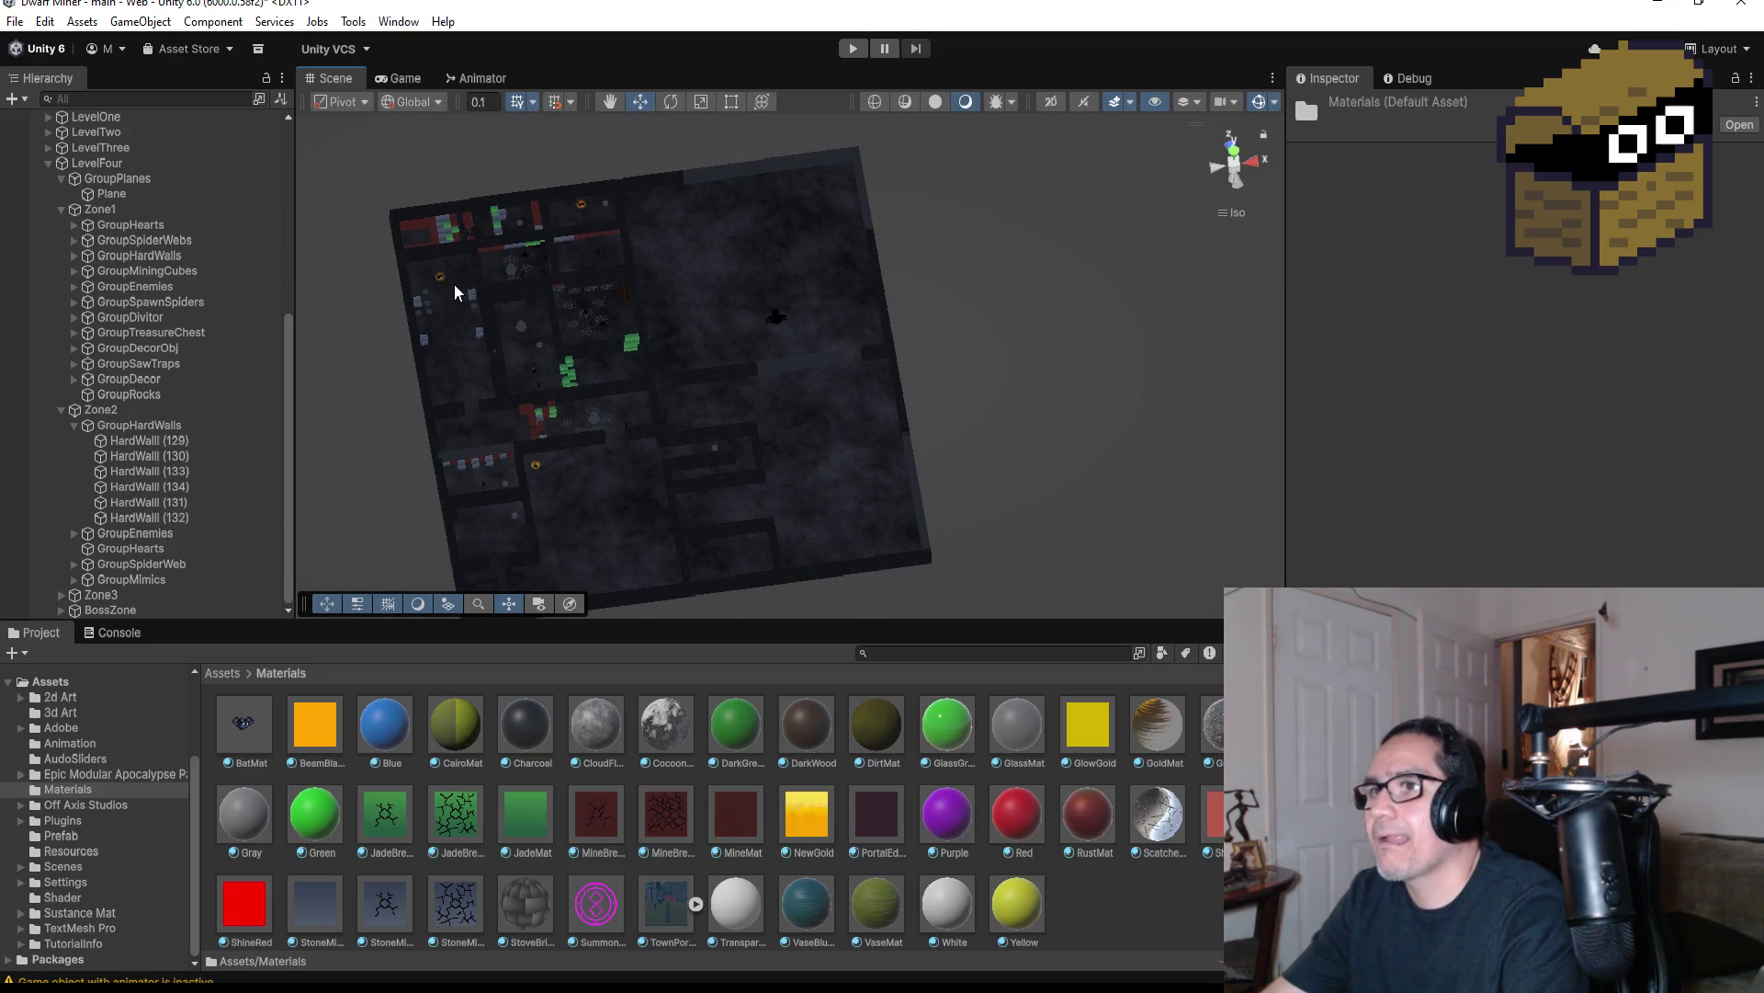
click(458, 252)
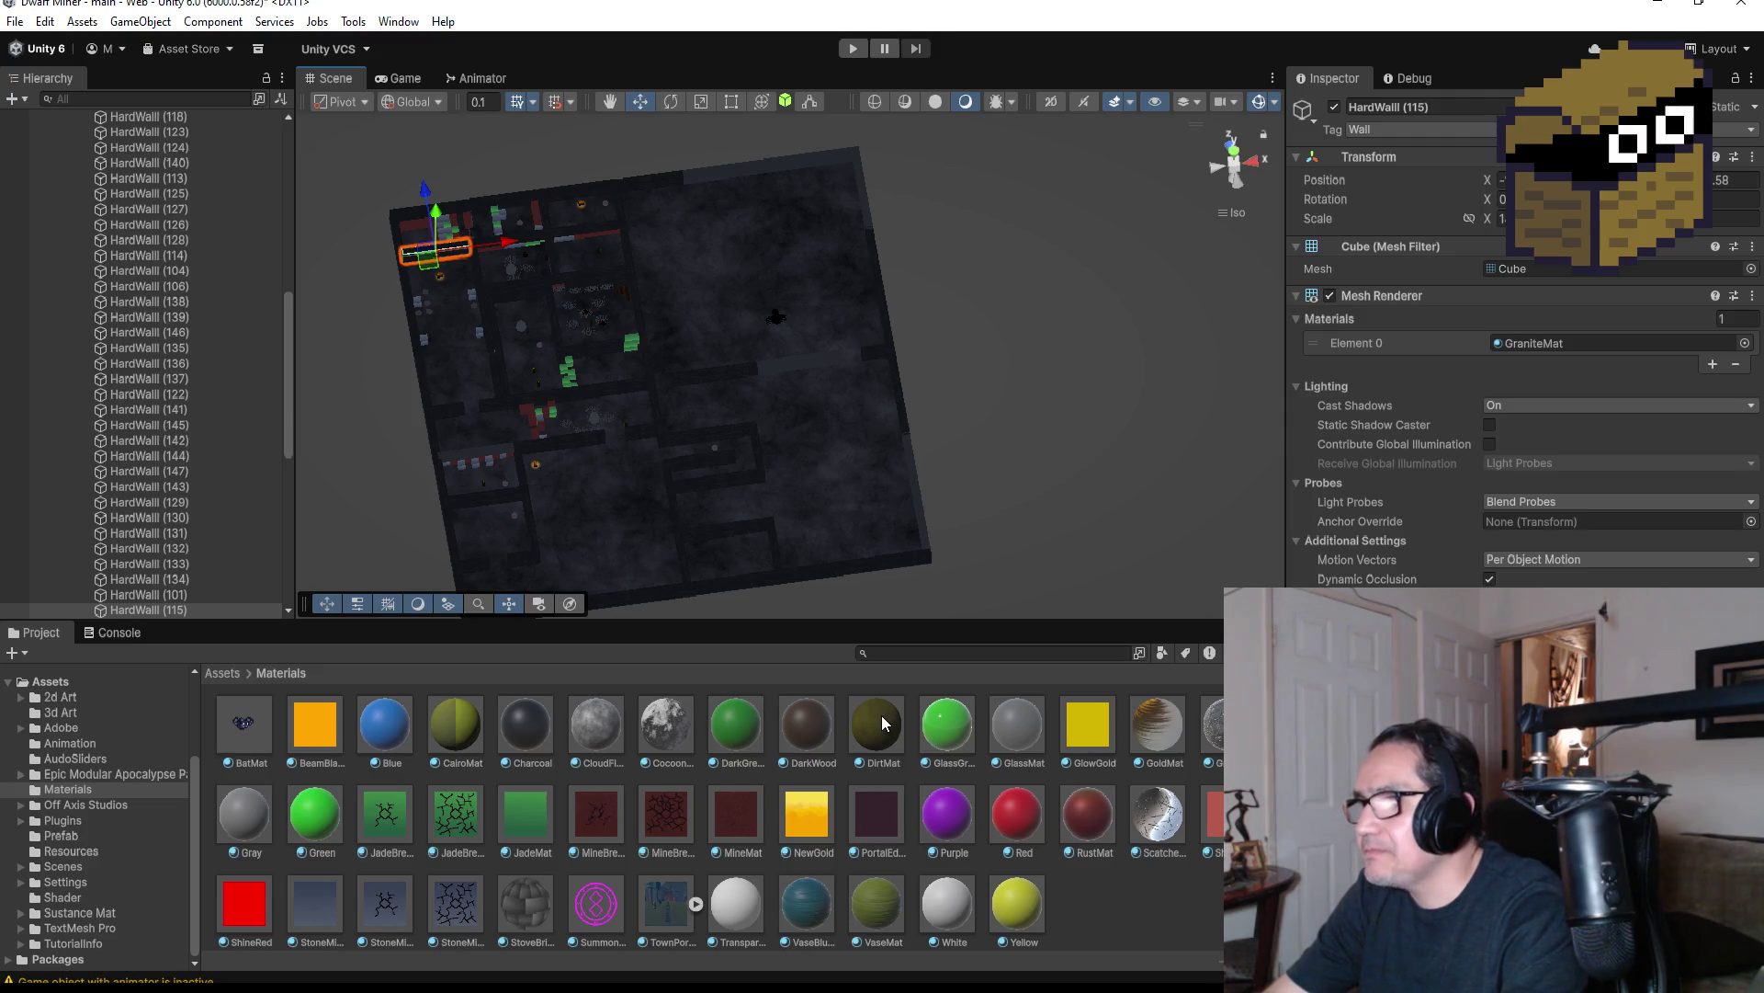
drag(879, 720, 831, 460)
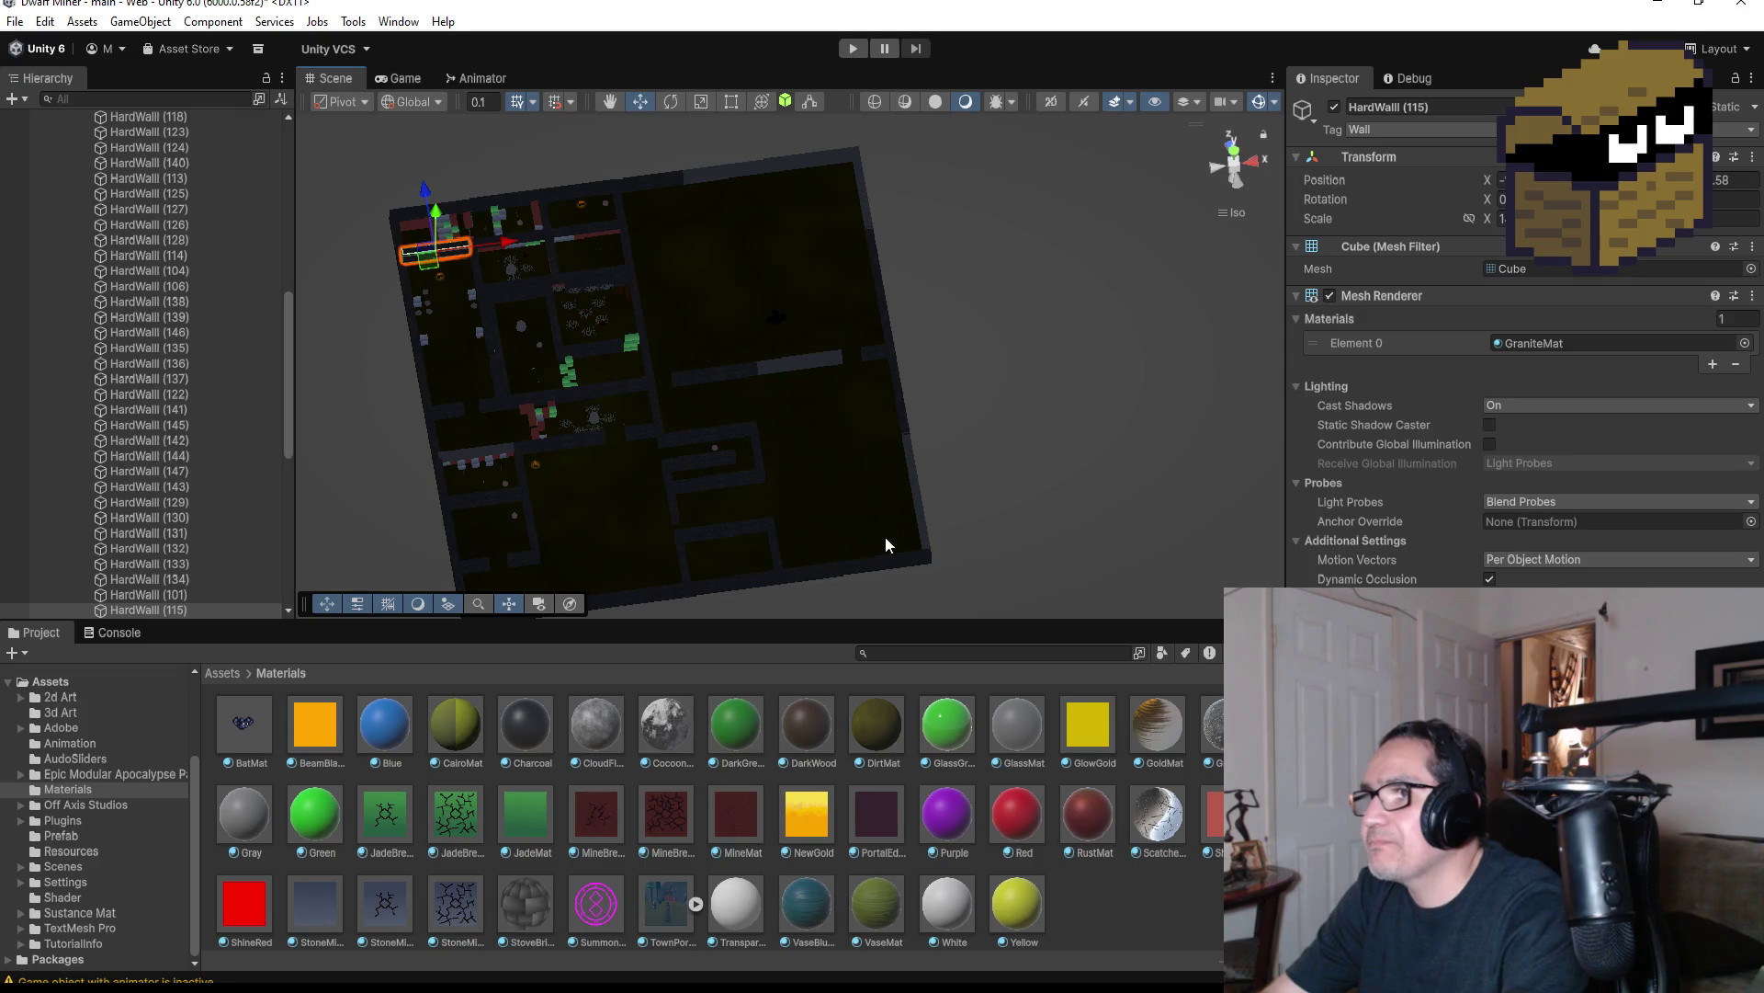
click(854, 48)
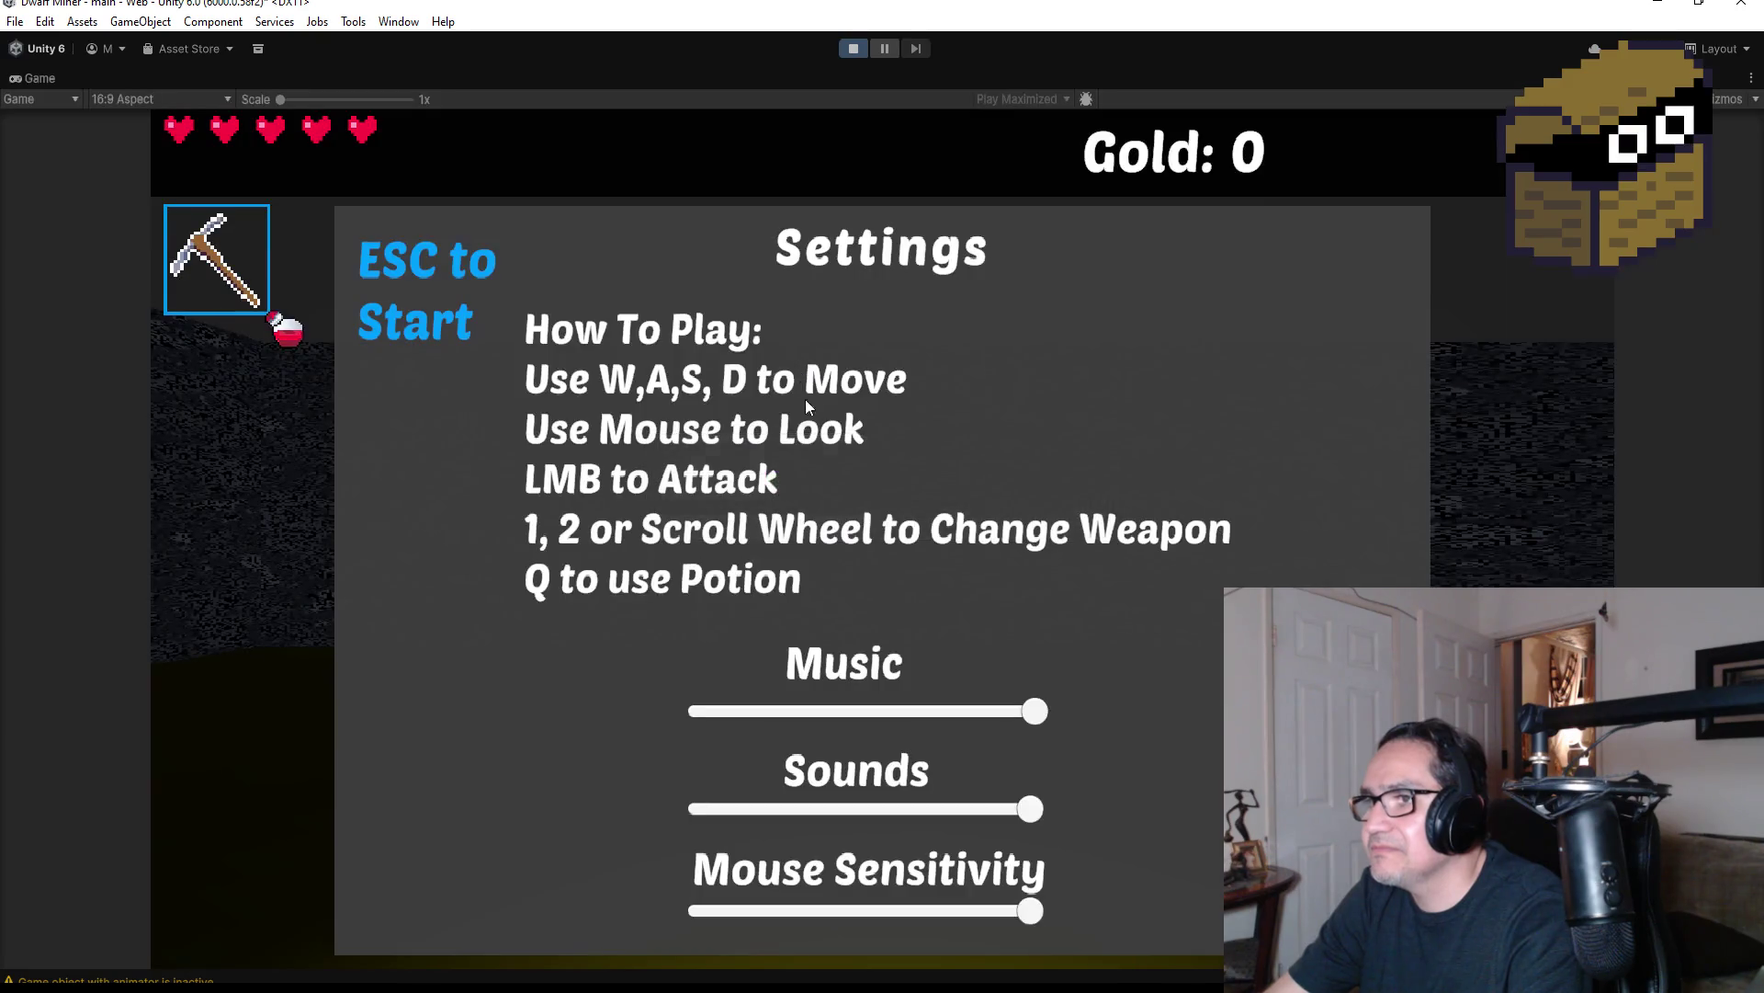
Switch to the knife and walk forward into the treasure chest to collect gold
key(Escape)
click(843, 545)
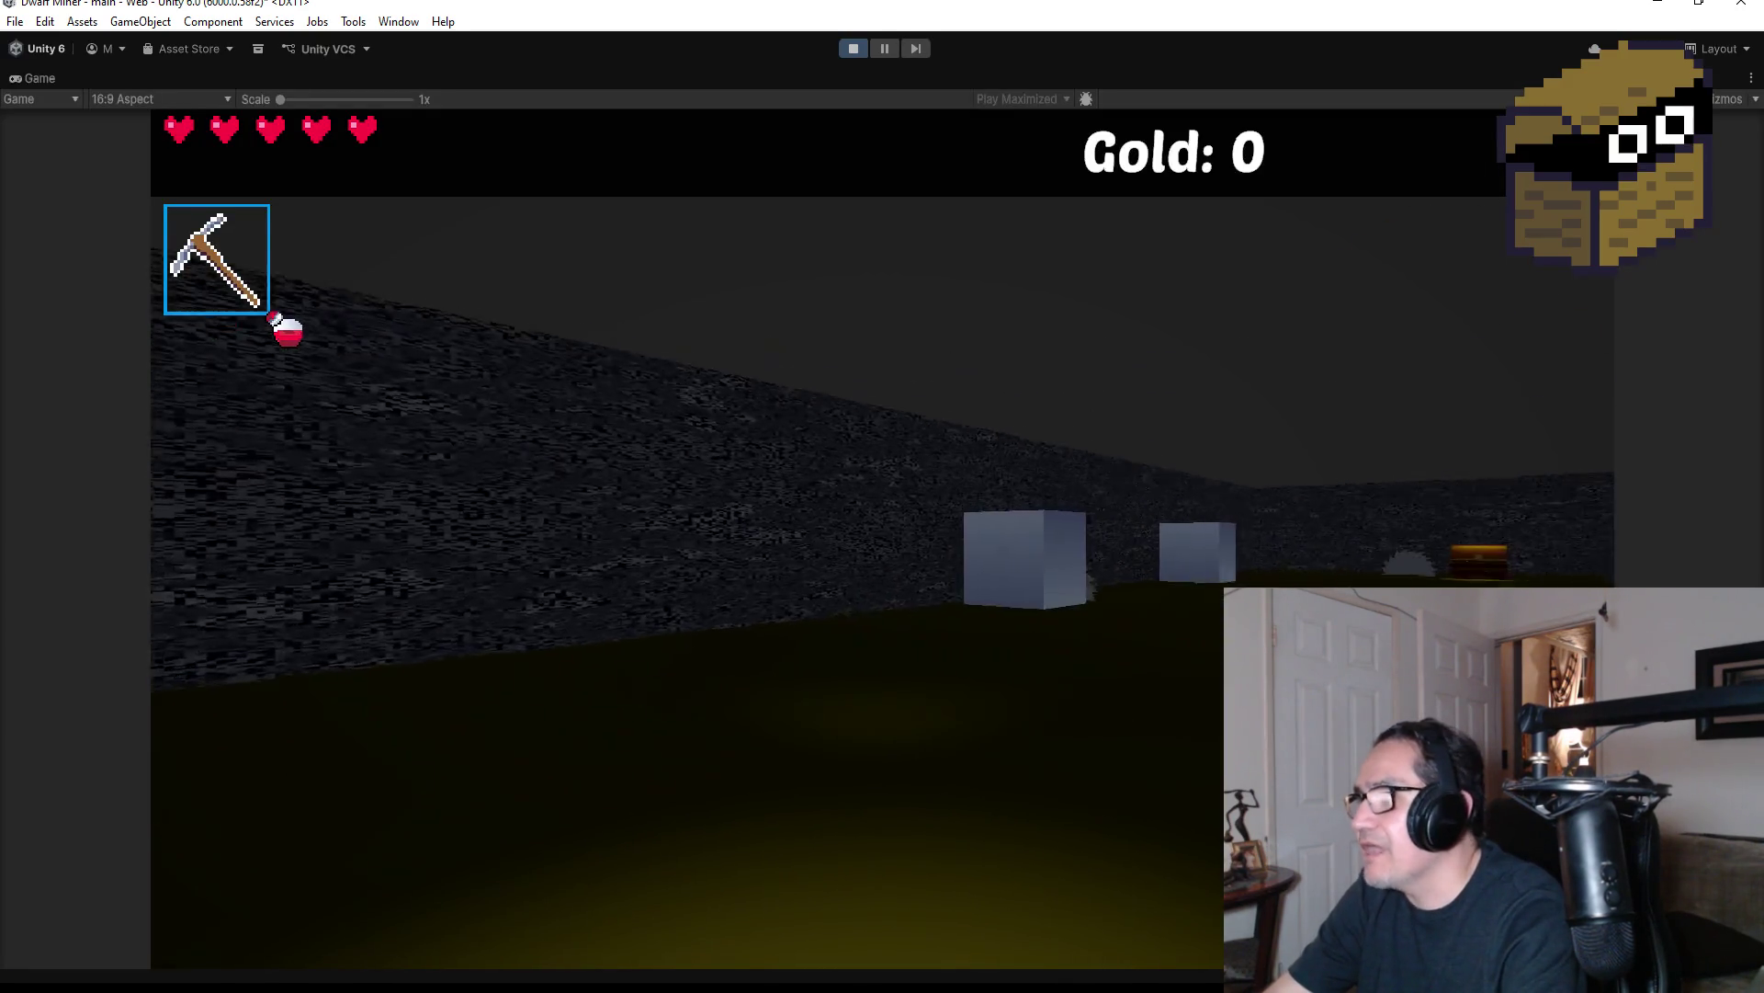
key(w)
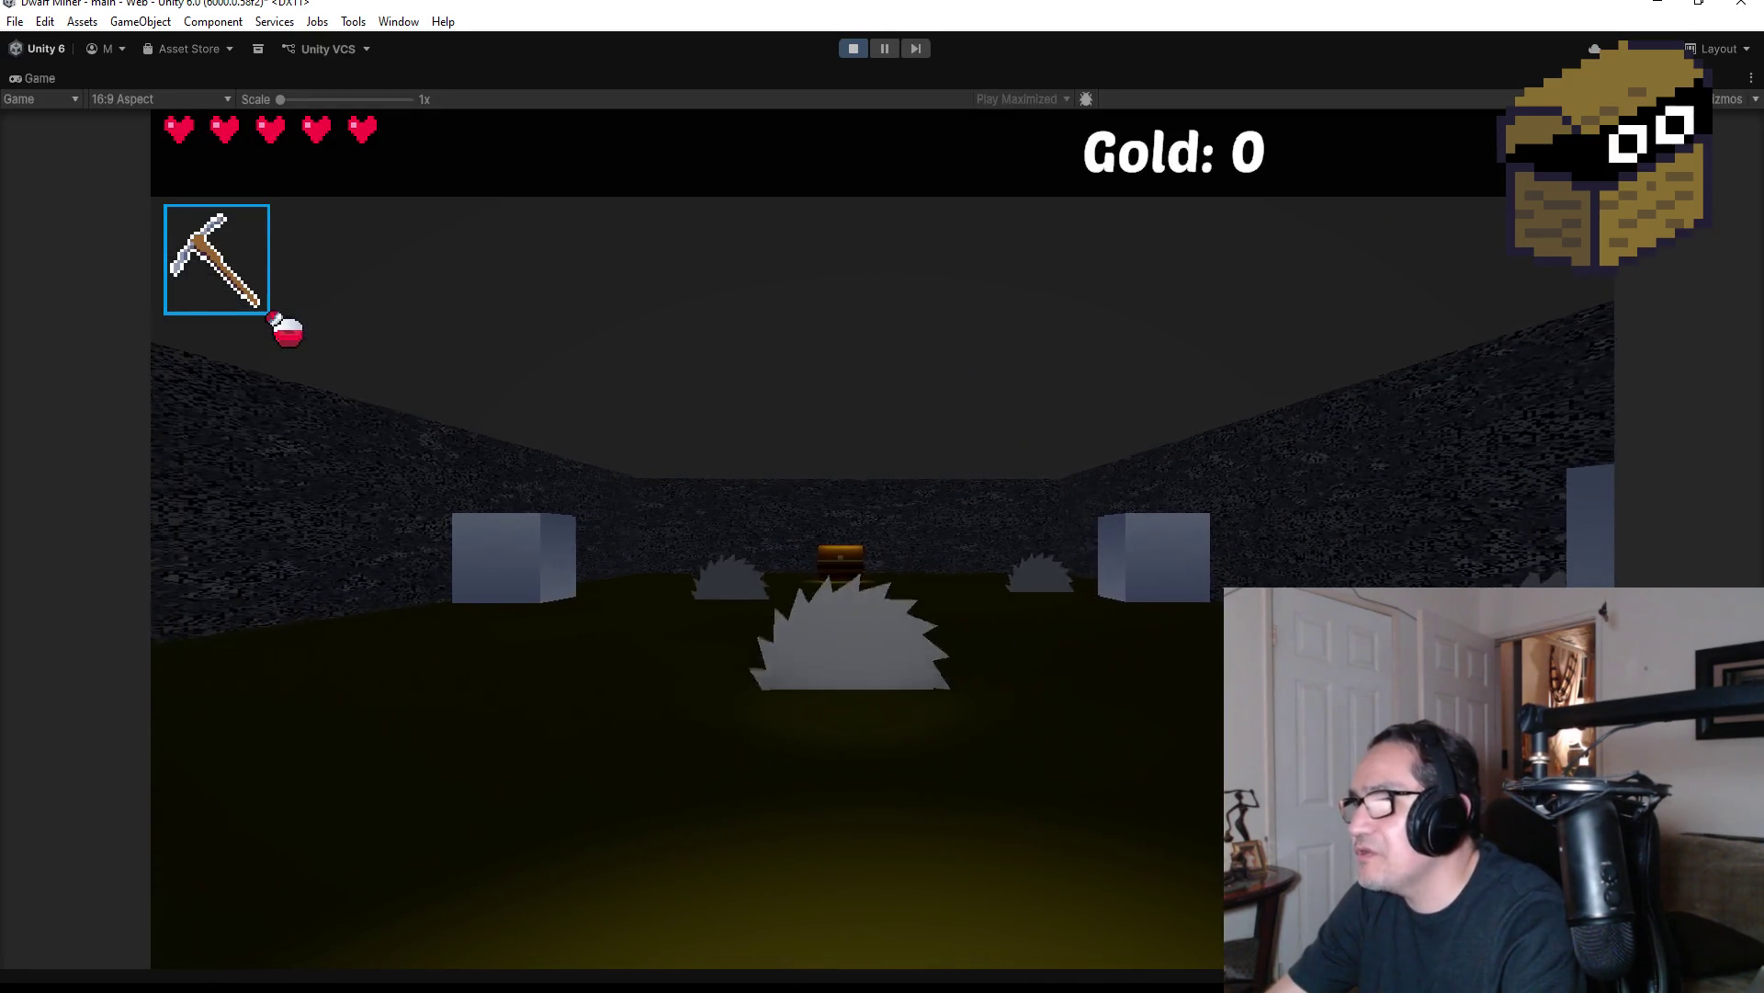
key(2)
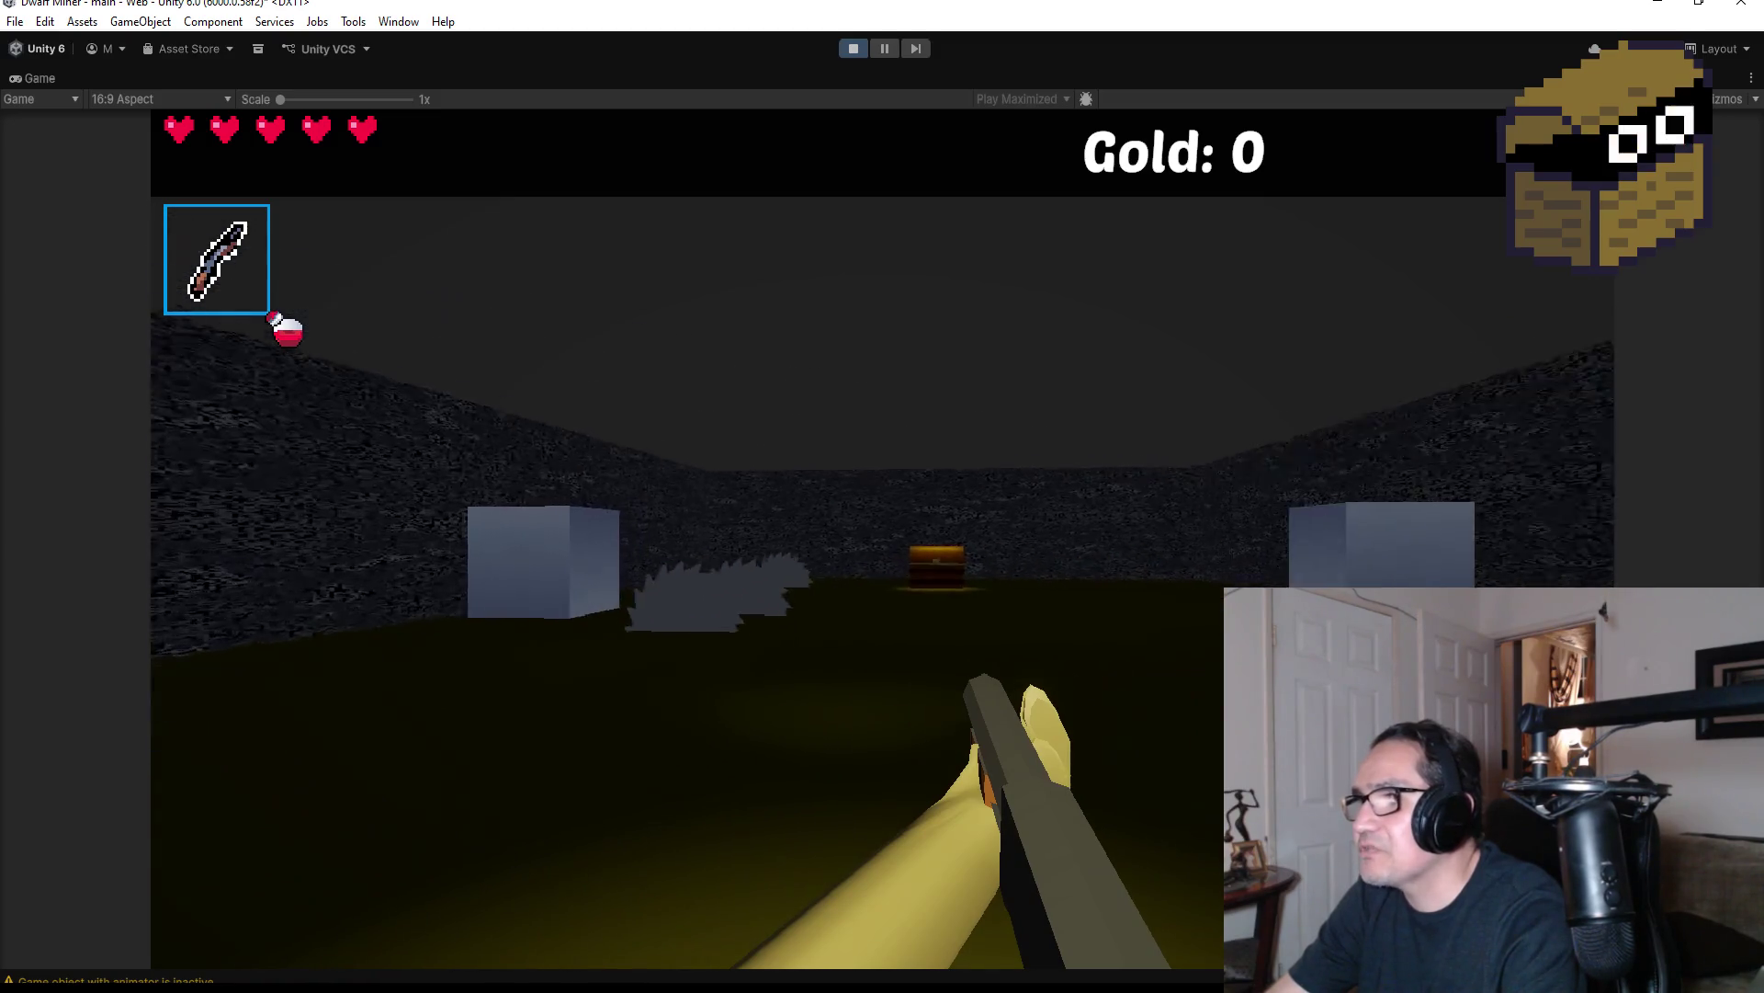
key(w)
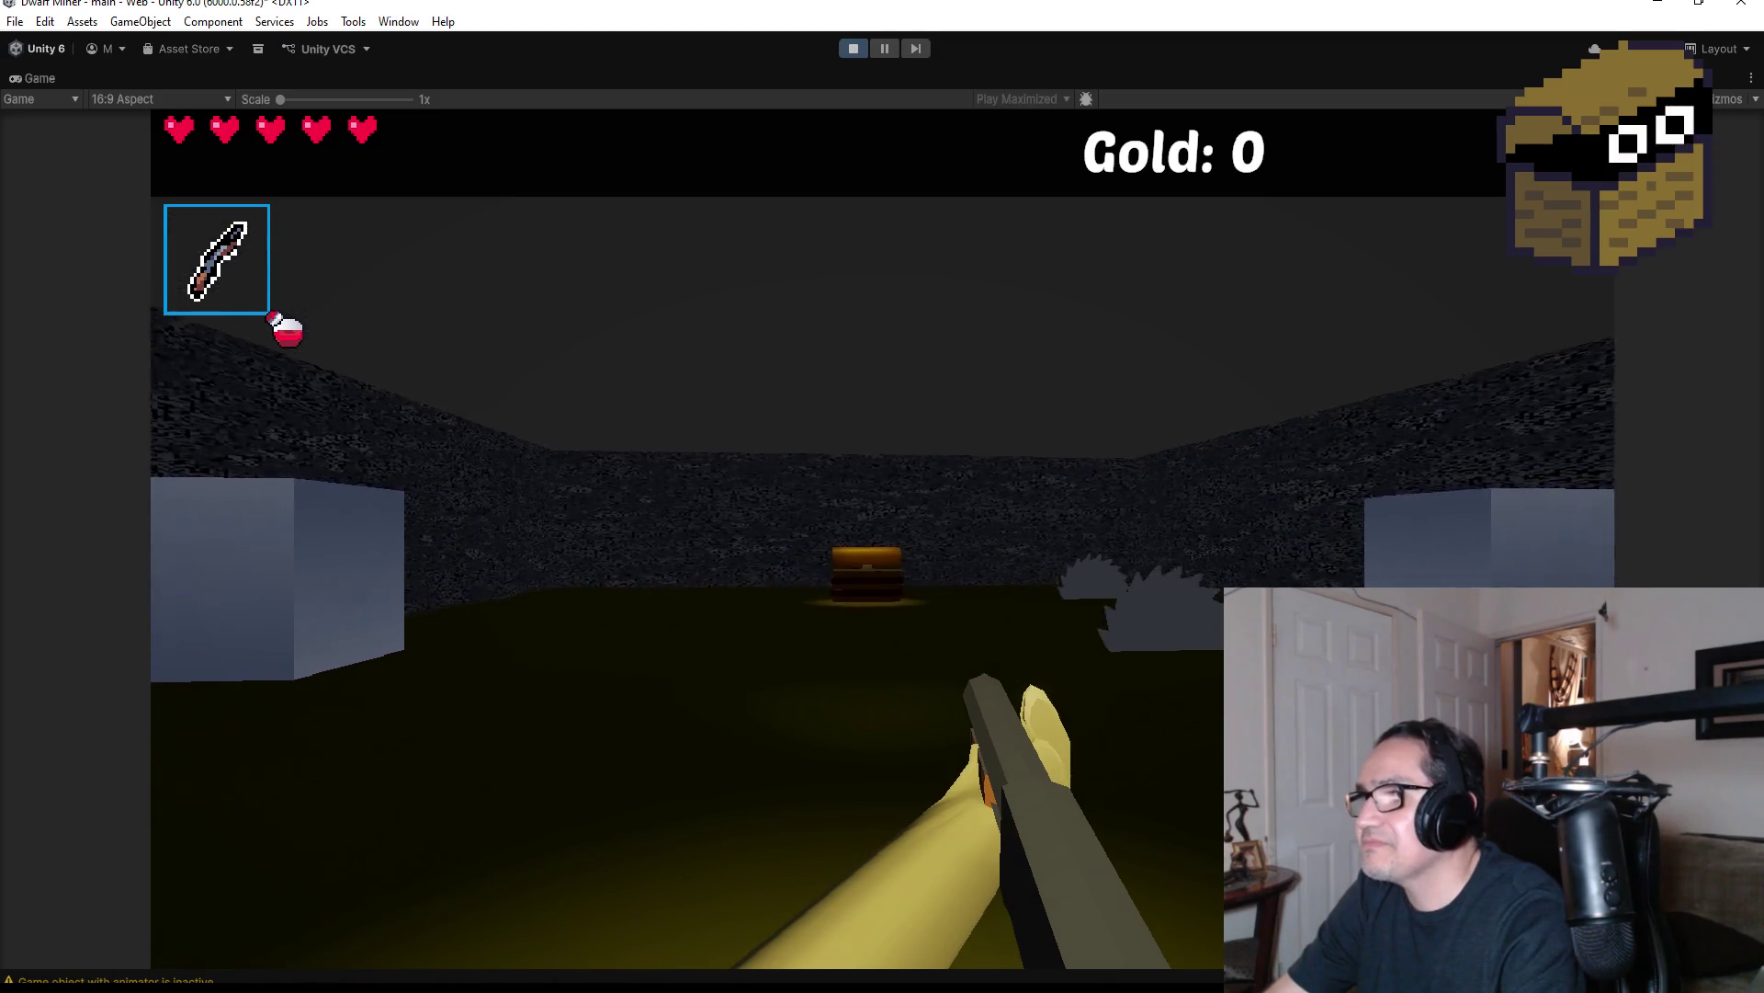
key(w)
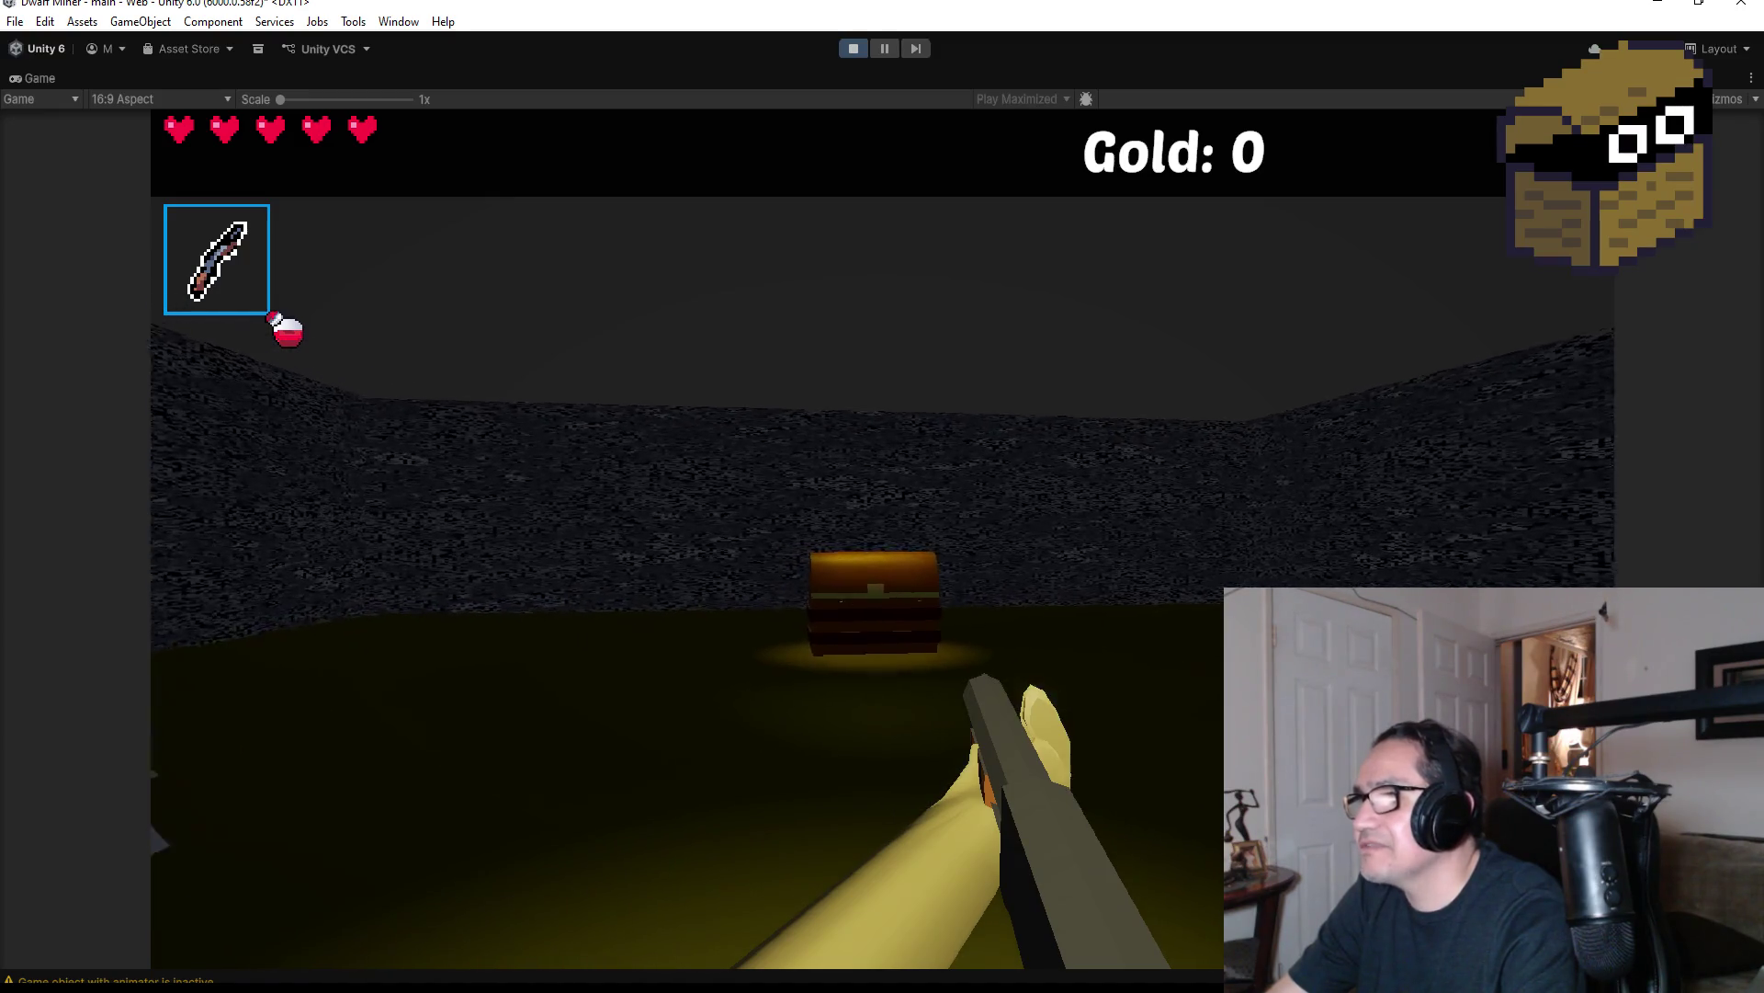
key(w)
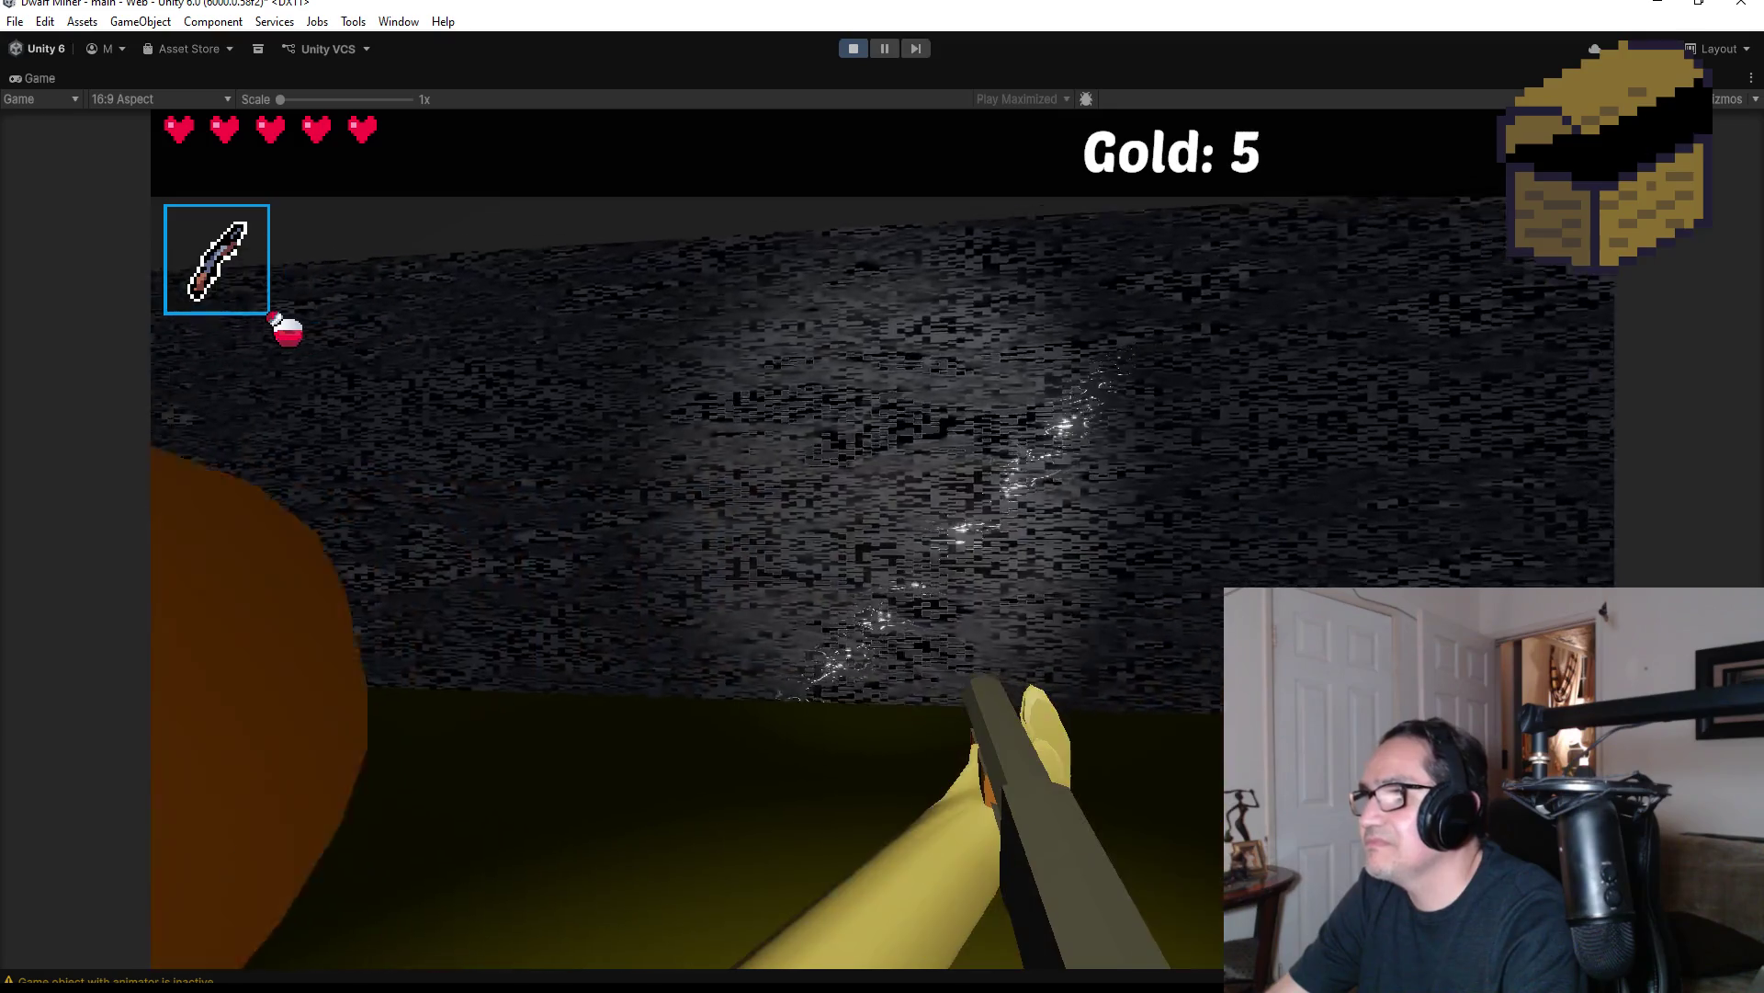
mouse_move(883, 496)
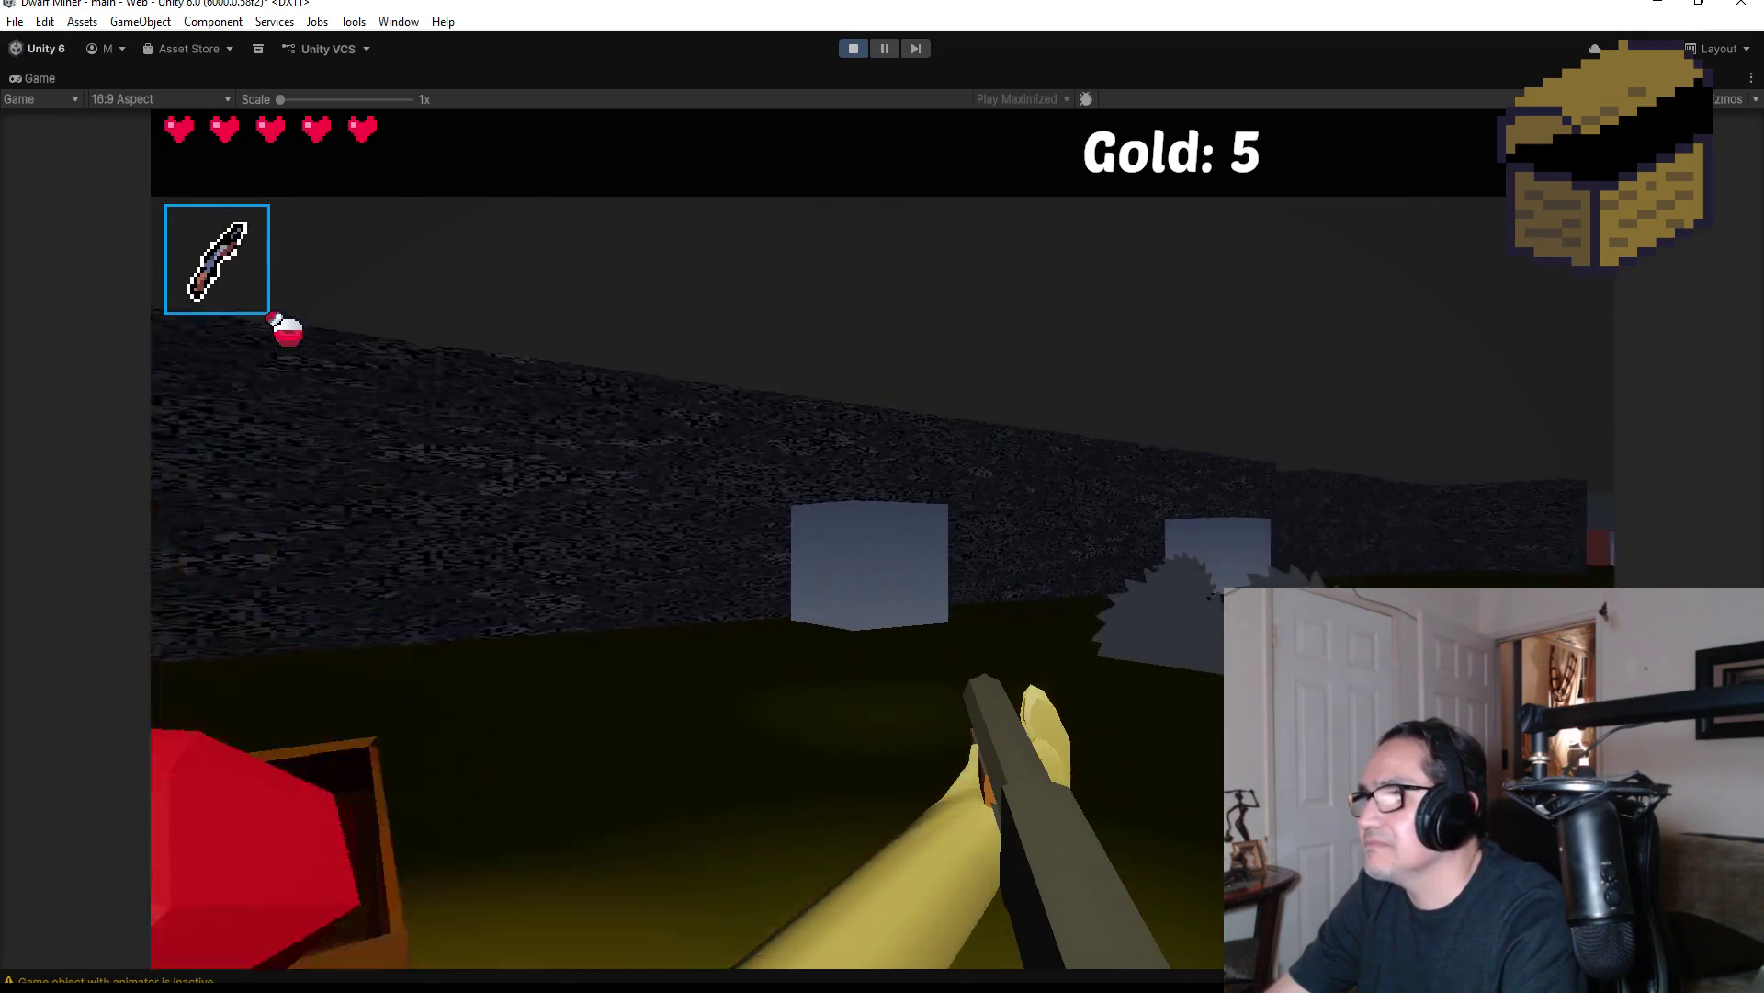
Run down the saw-blade corridor to reach 11 gold, then stop the play test
key(w)
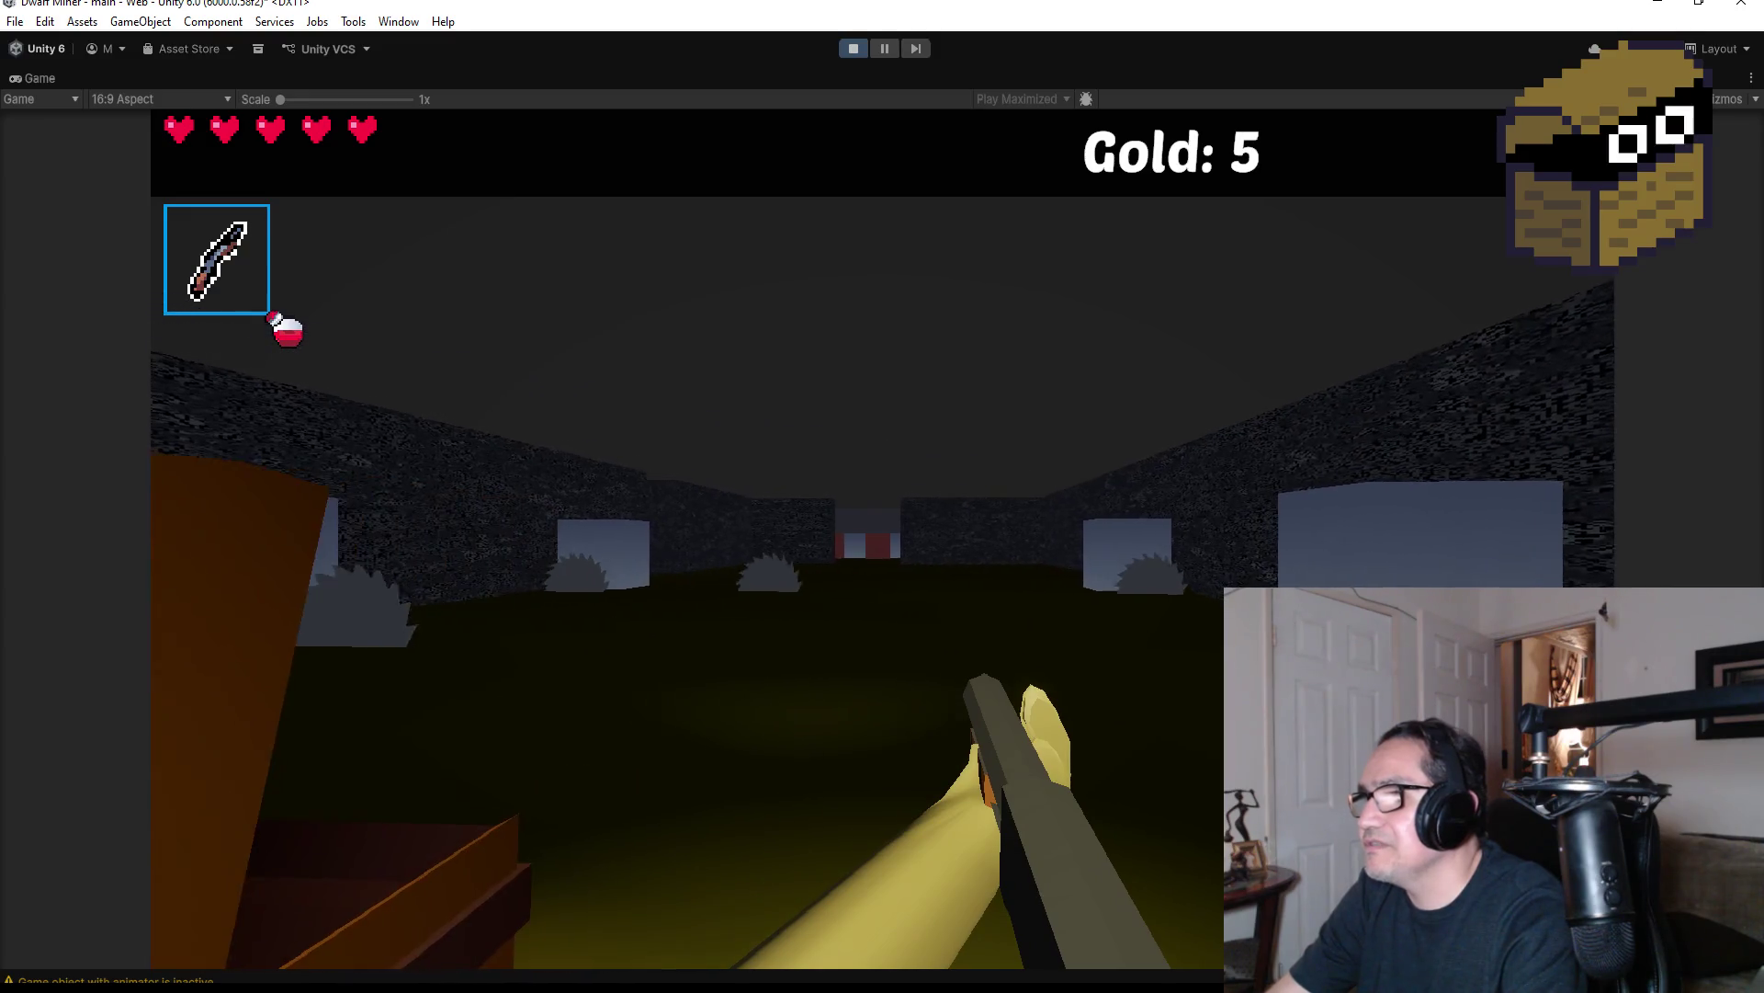
key(w)
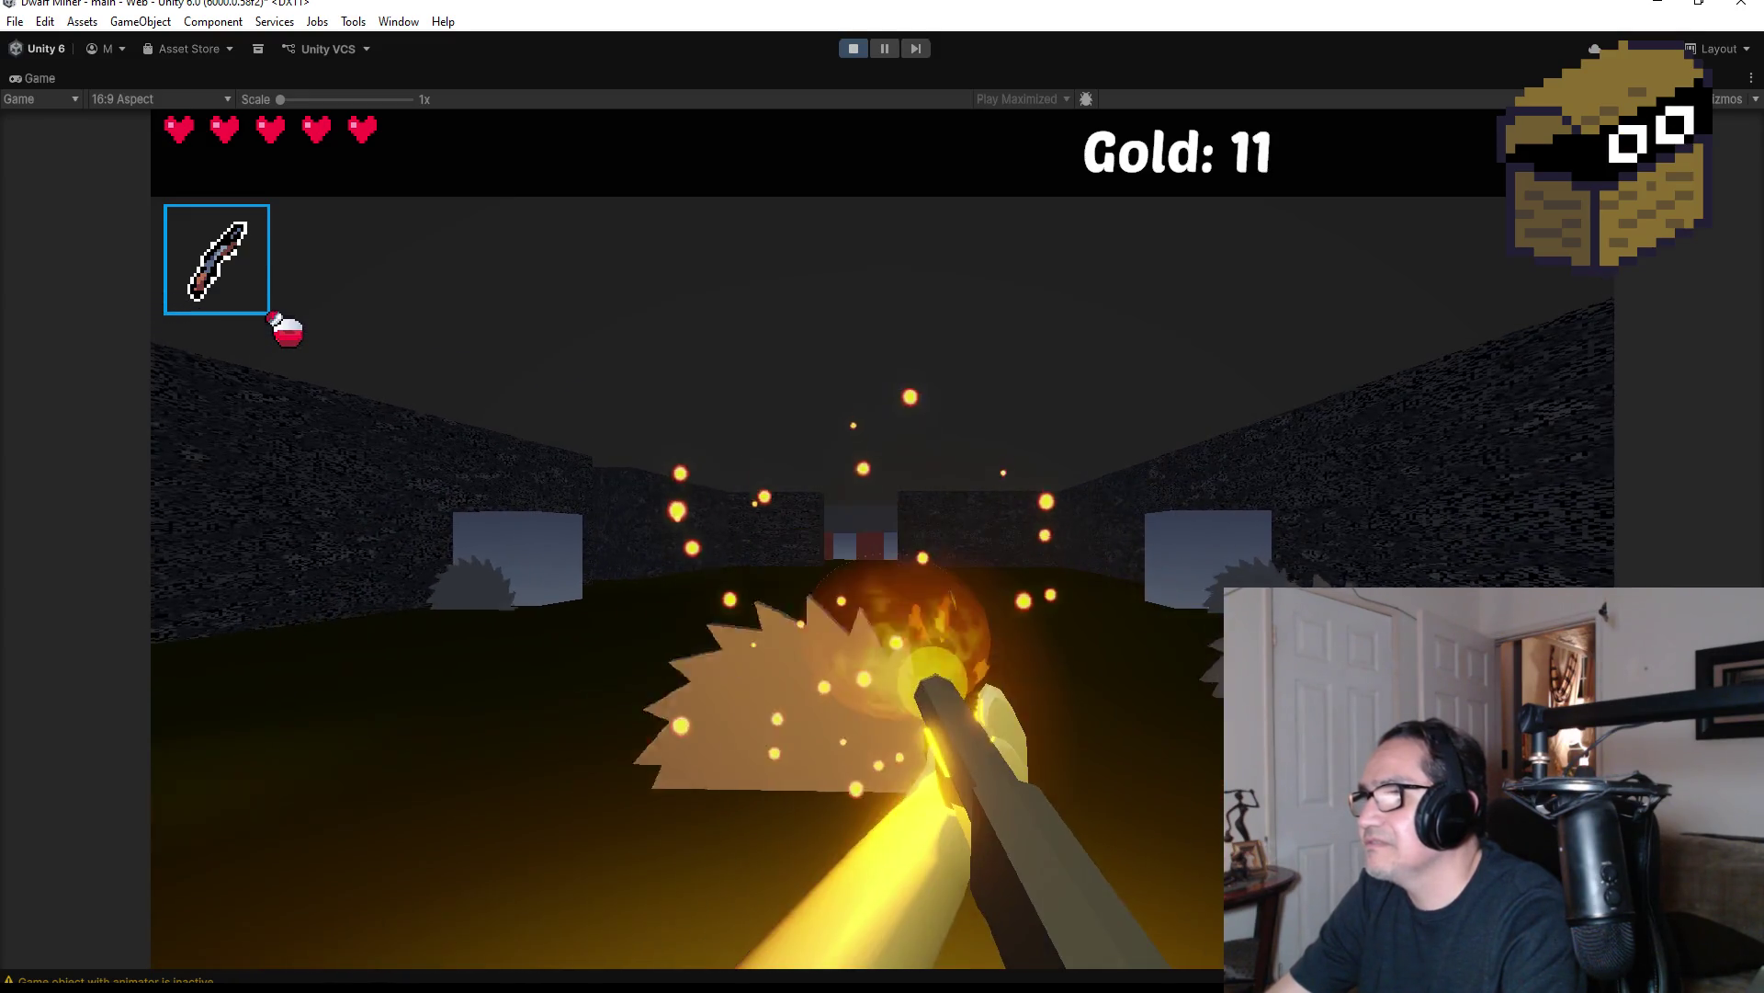
key(w)
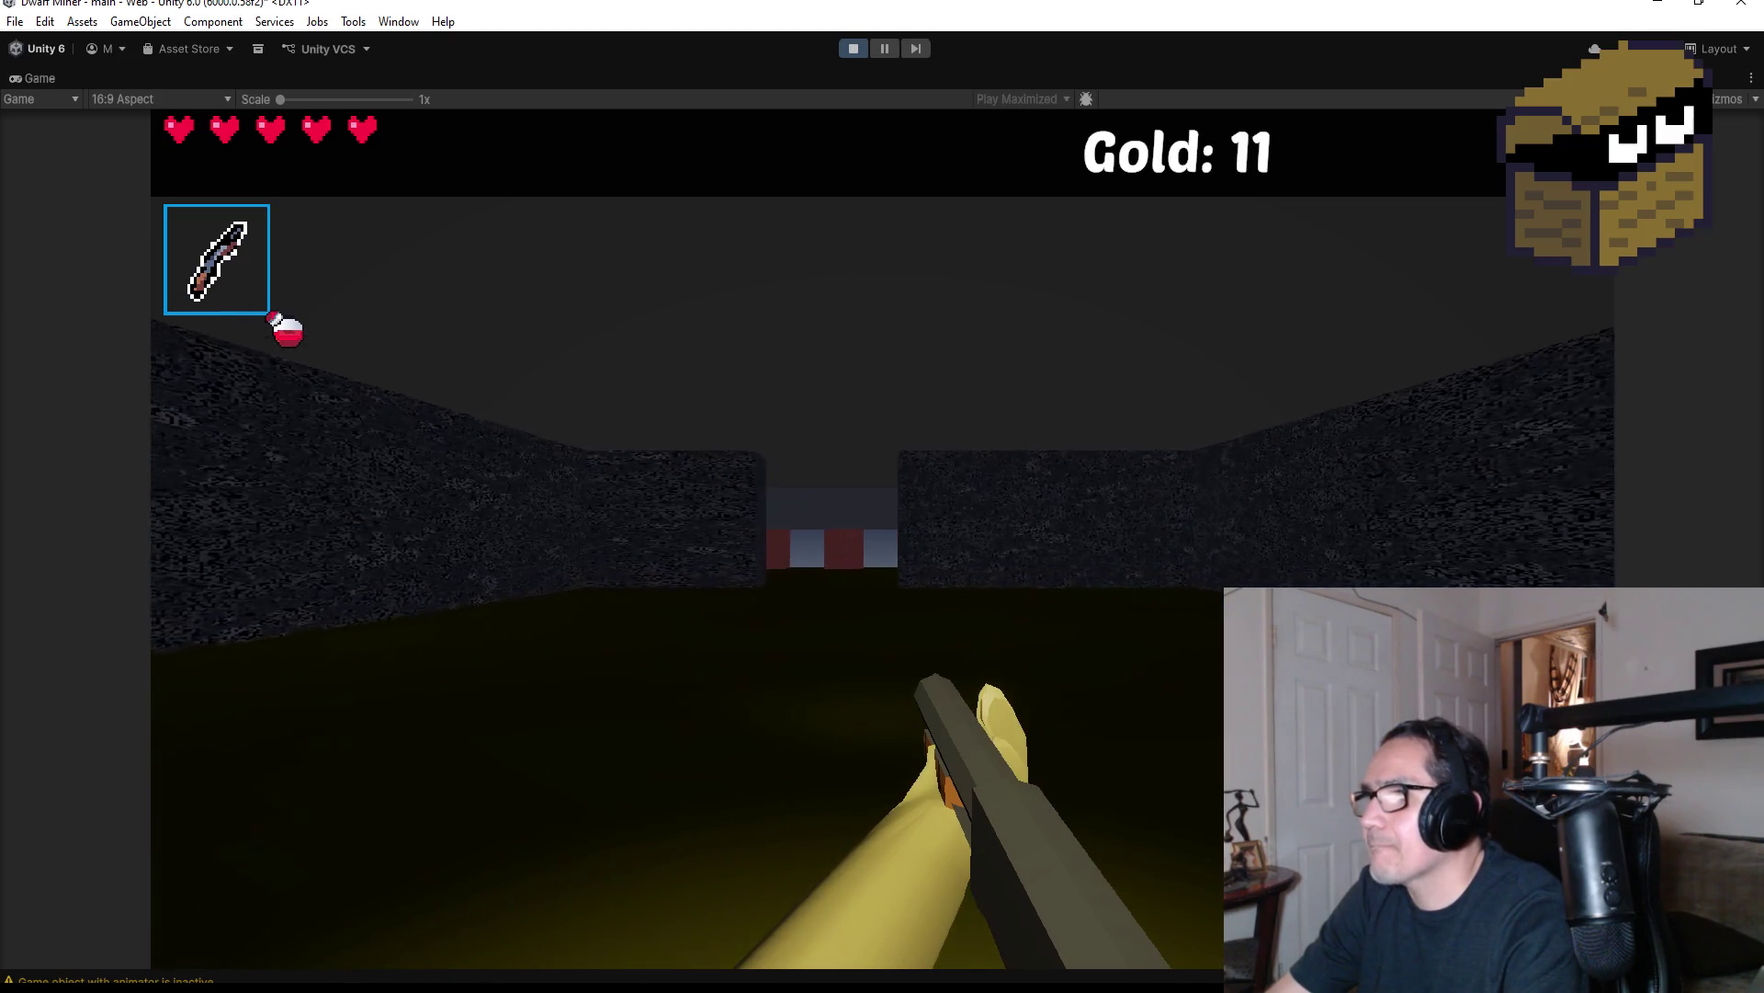
key(Escape)
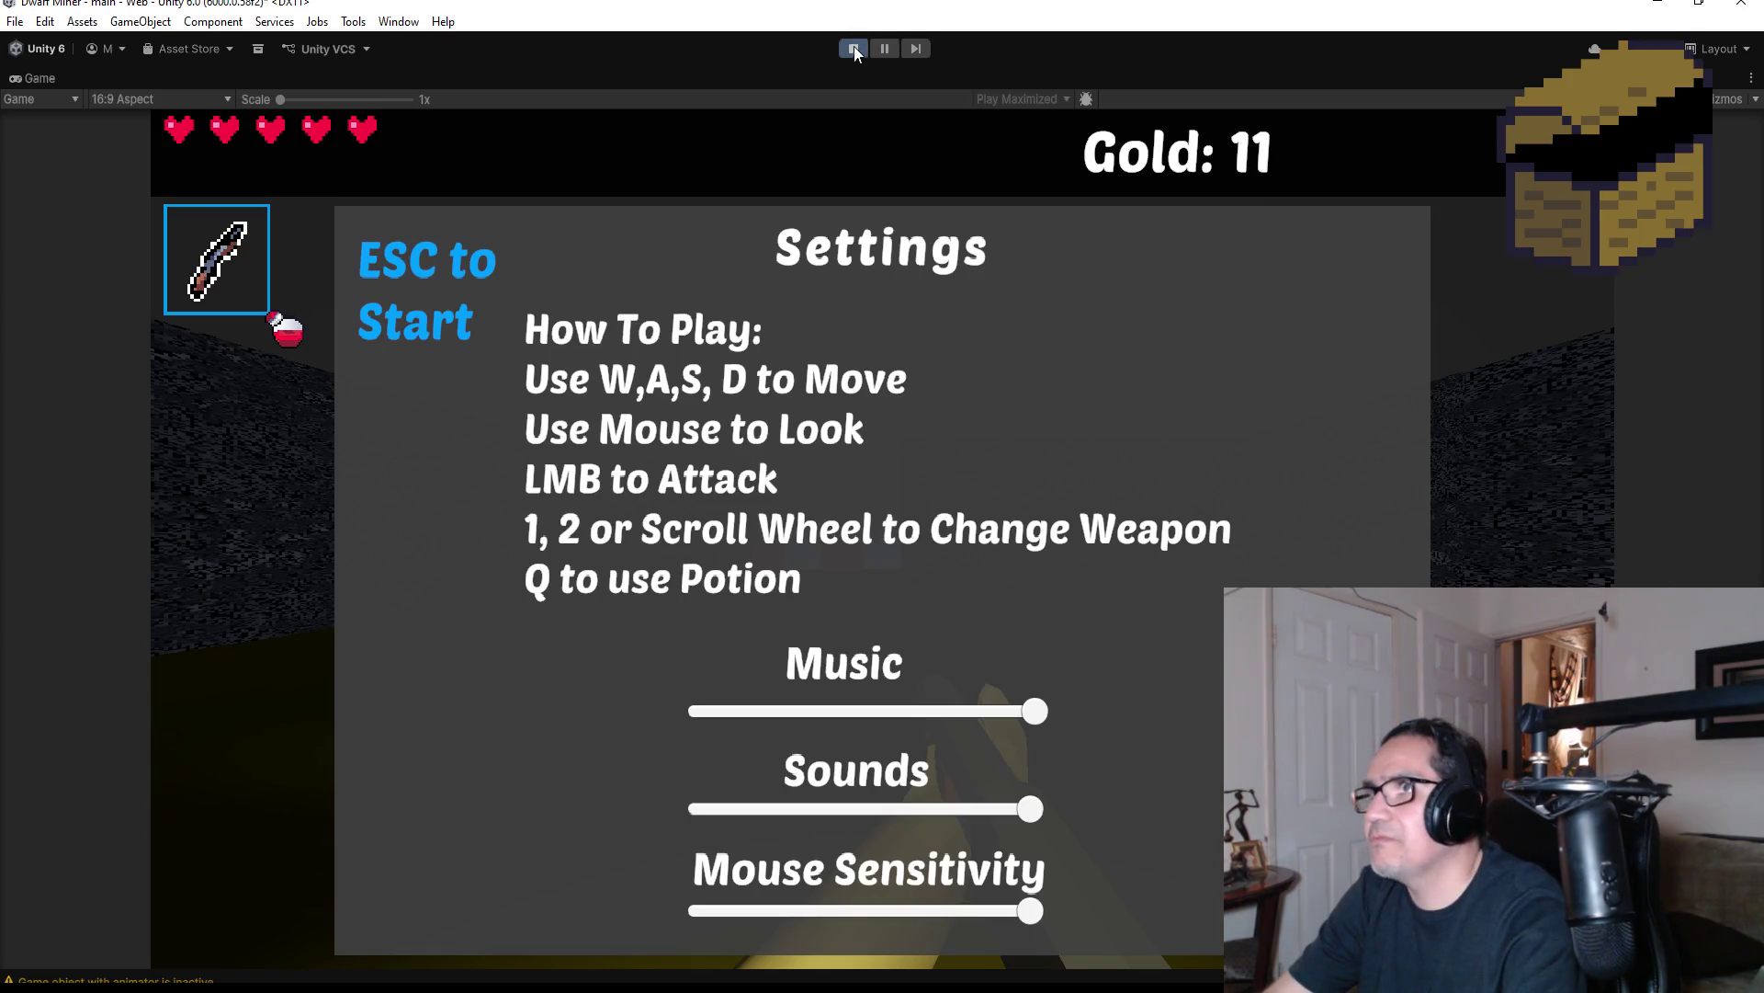
click(853, 48)
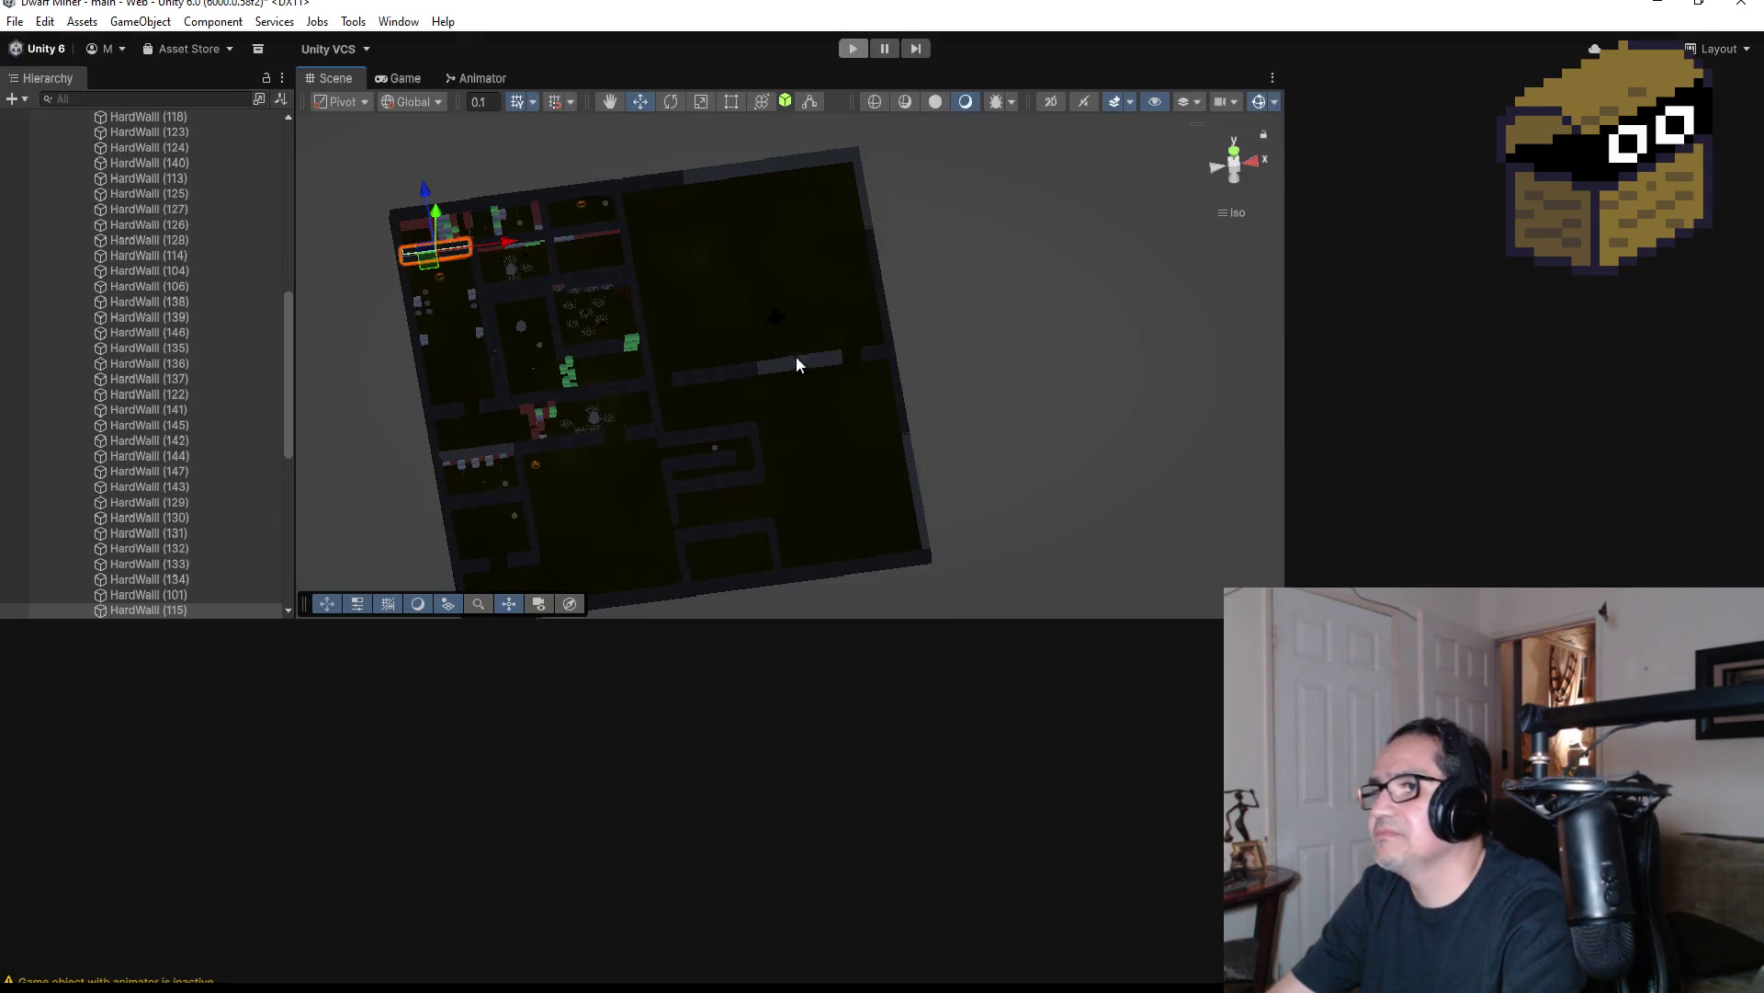
Orbit the maze and select wall HardWall (136) to read its material, Scraches_graph_0_material
scroll(751, 439, up, 10)
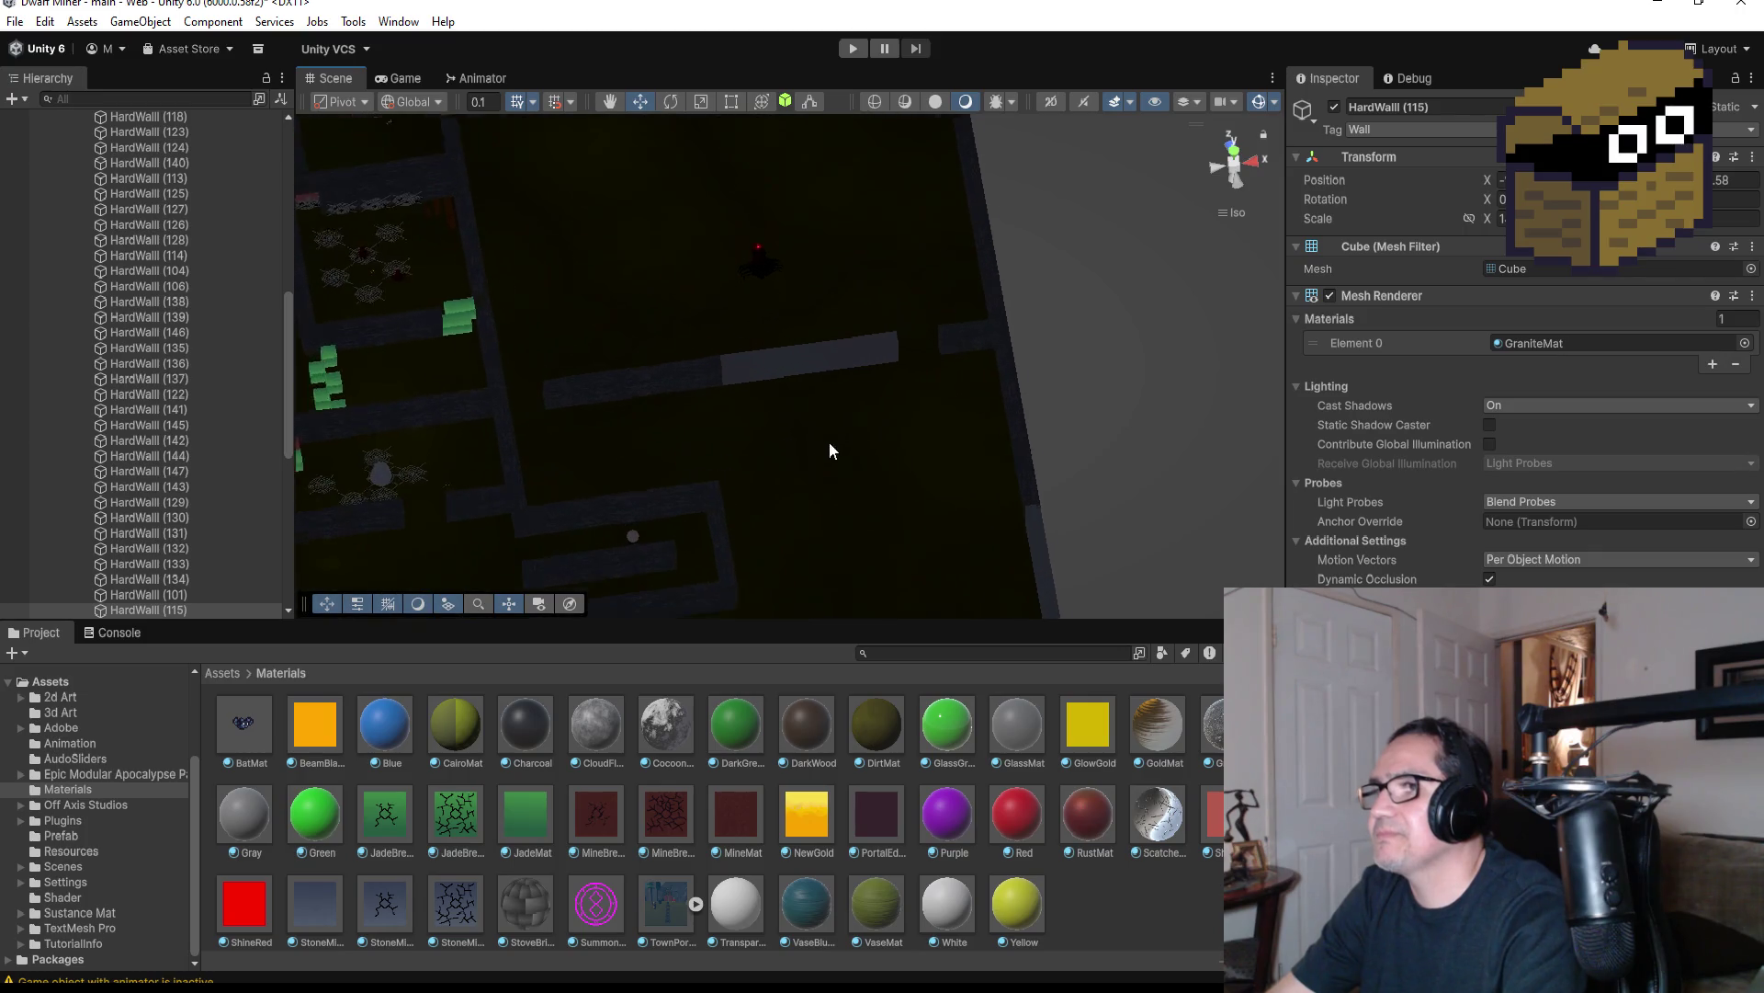
mouse_move(904, 304)
mouse_down()
mouse_move(1012, 343)
mouse_move(646, 205)
mouse_up()
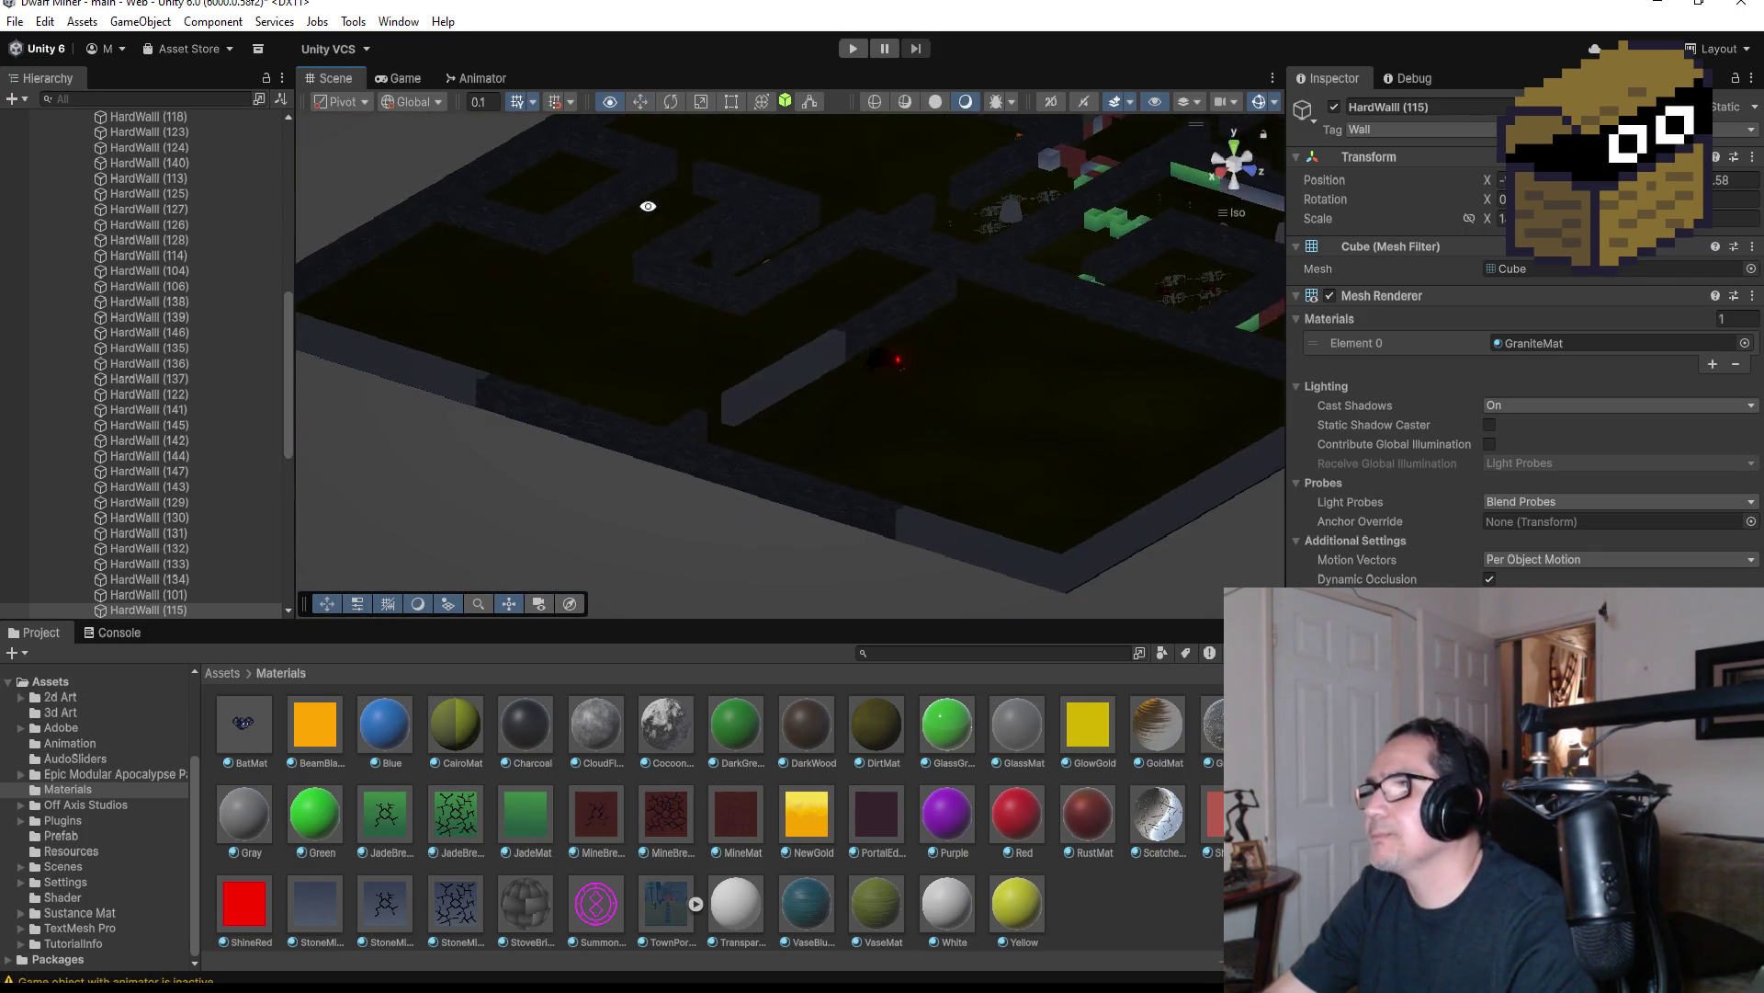
mouse_move(1314, 384)
mouse_down()
mouse_move(957, 405)
mouse_move(1115, 465)
mouse_move(1132, 452)
mouse_up()
click(1132, 450)
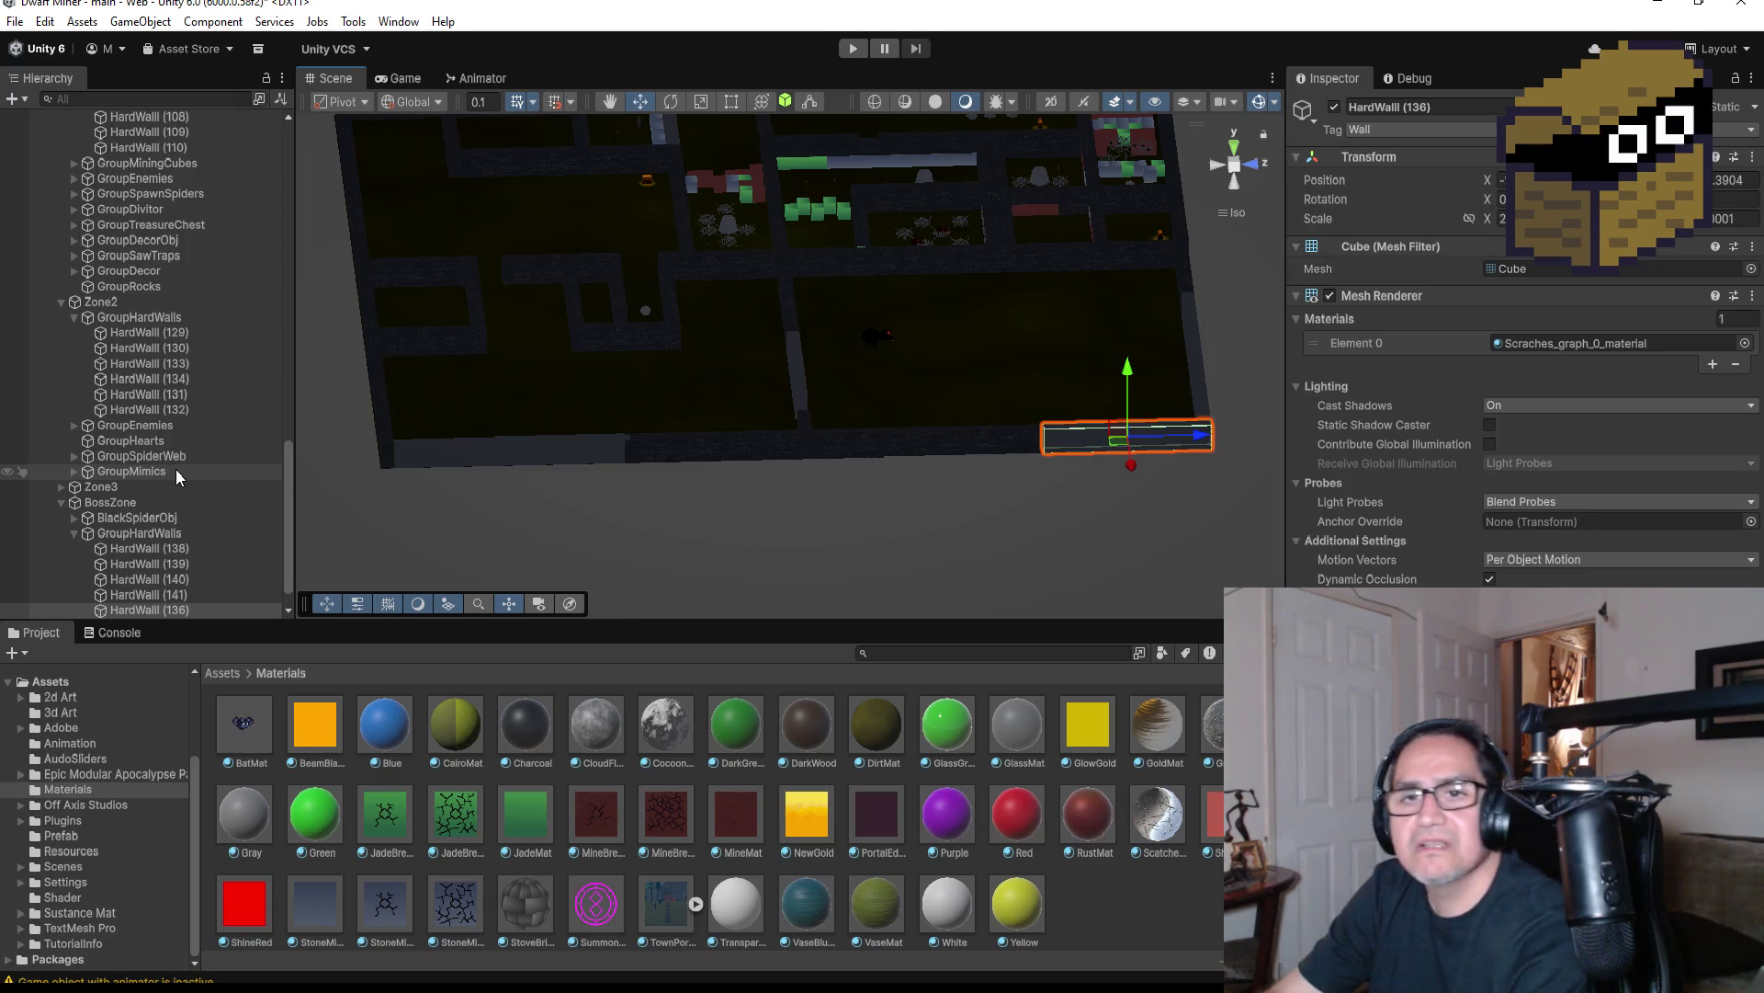
scroll(990, 355, down, 5)
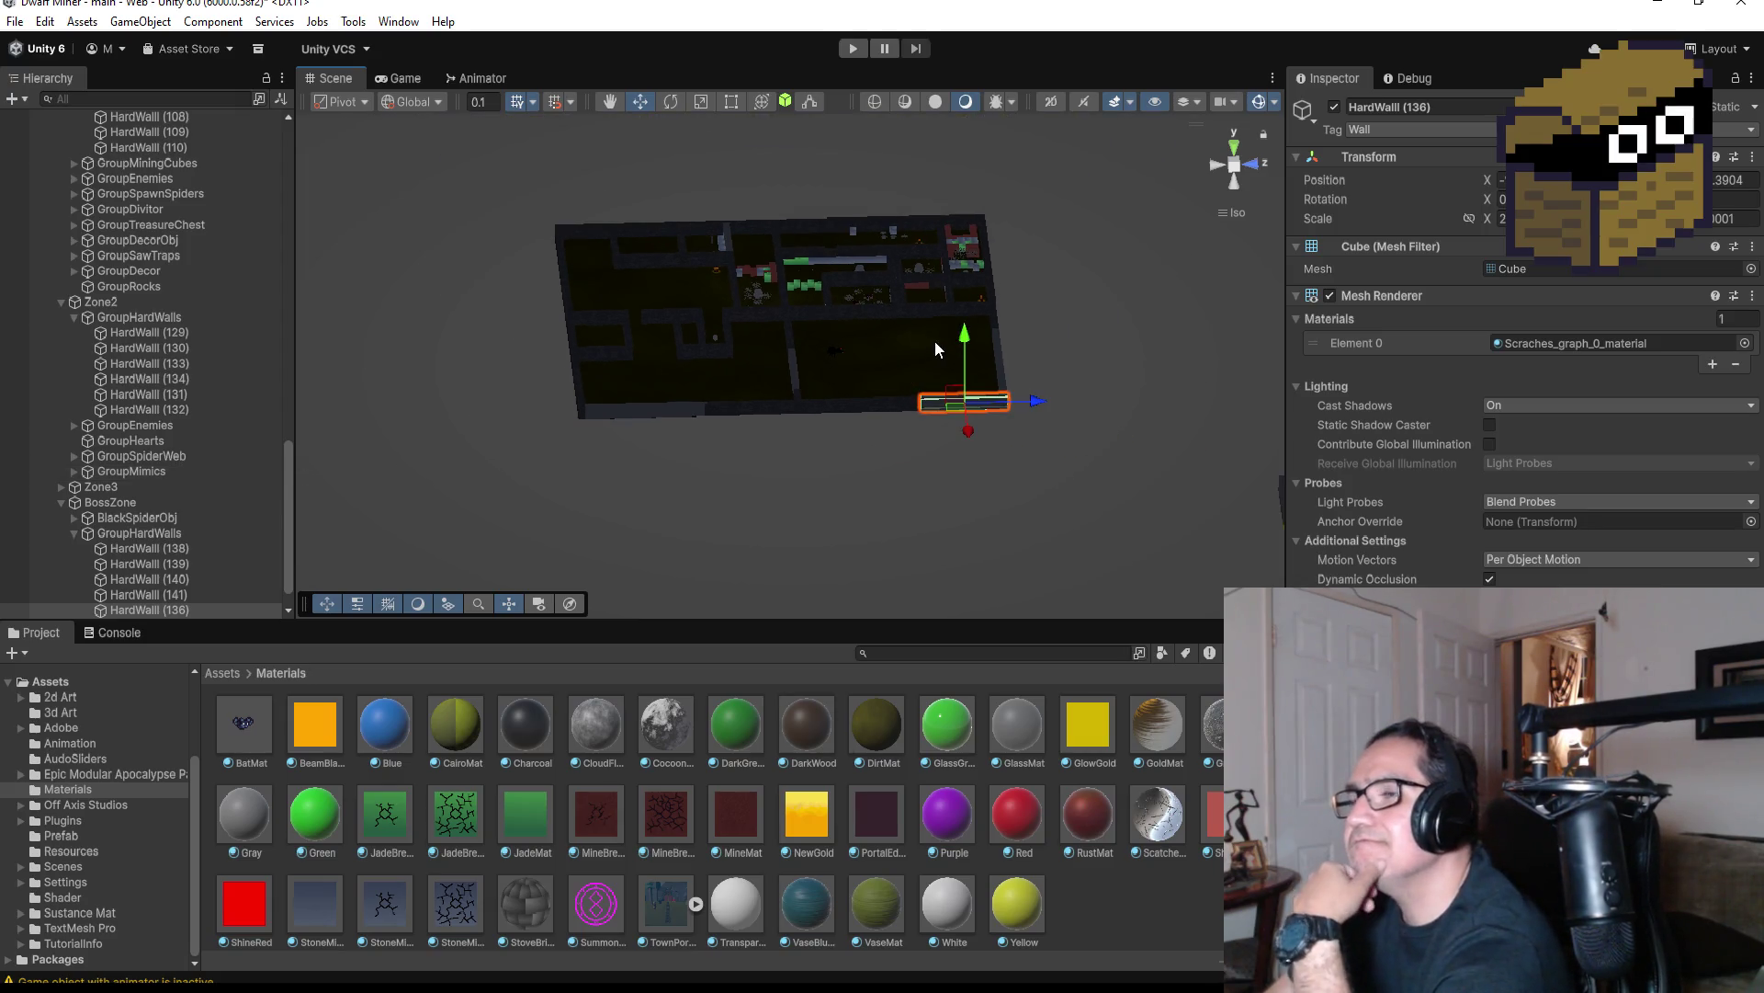
Frame HardWall (101) with local handles and orbit to an angled view of it
click(985, 233)
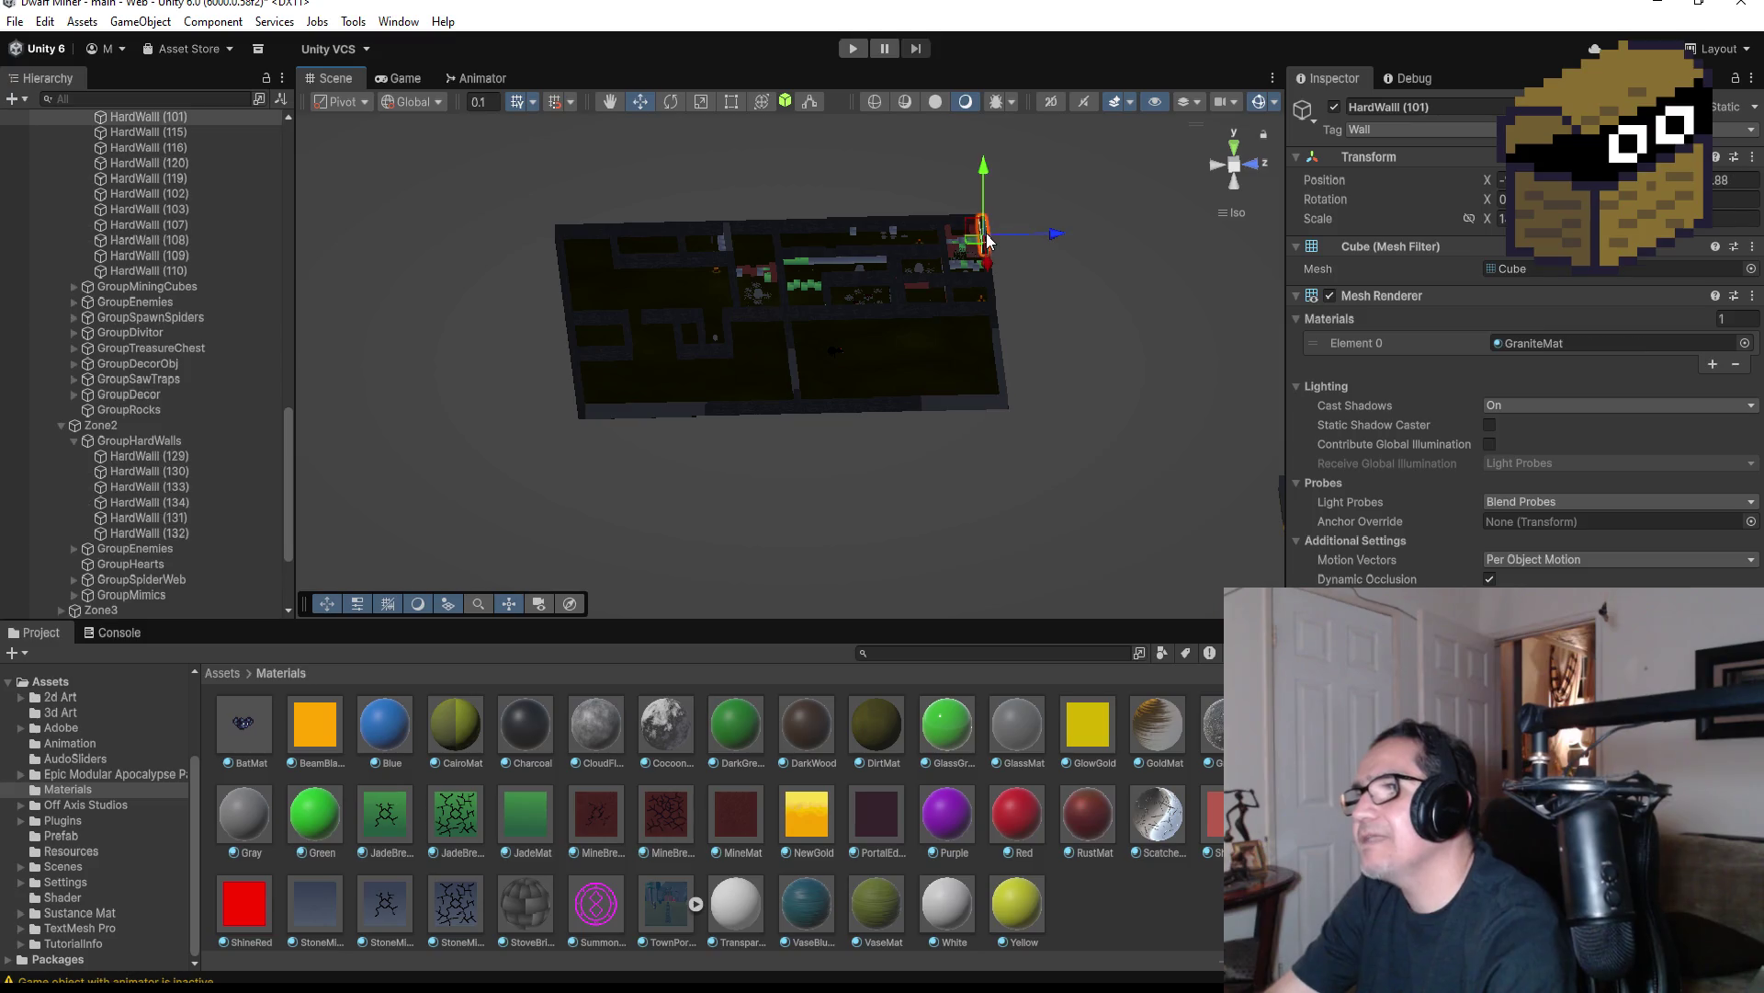
scroll(1061, 230, up, 5)
key(f)
key(x)
mouse_move(878, 428)
alt+mouse_down()
mouse_move(800, 363)
mouse_move(1044, 441)
mouse_move(924, 410)
mouse_move(1066, 510)
mouse_move(811, 435)
mouse_move(984, 498)
mouse_move(918, 484)
mouse_move(976, 448)
alt+mouse_up()
scroll(975, 448, down, 3)
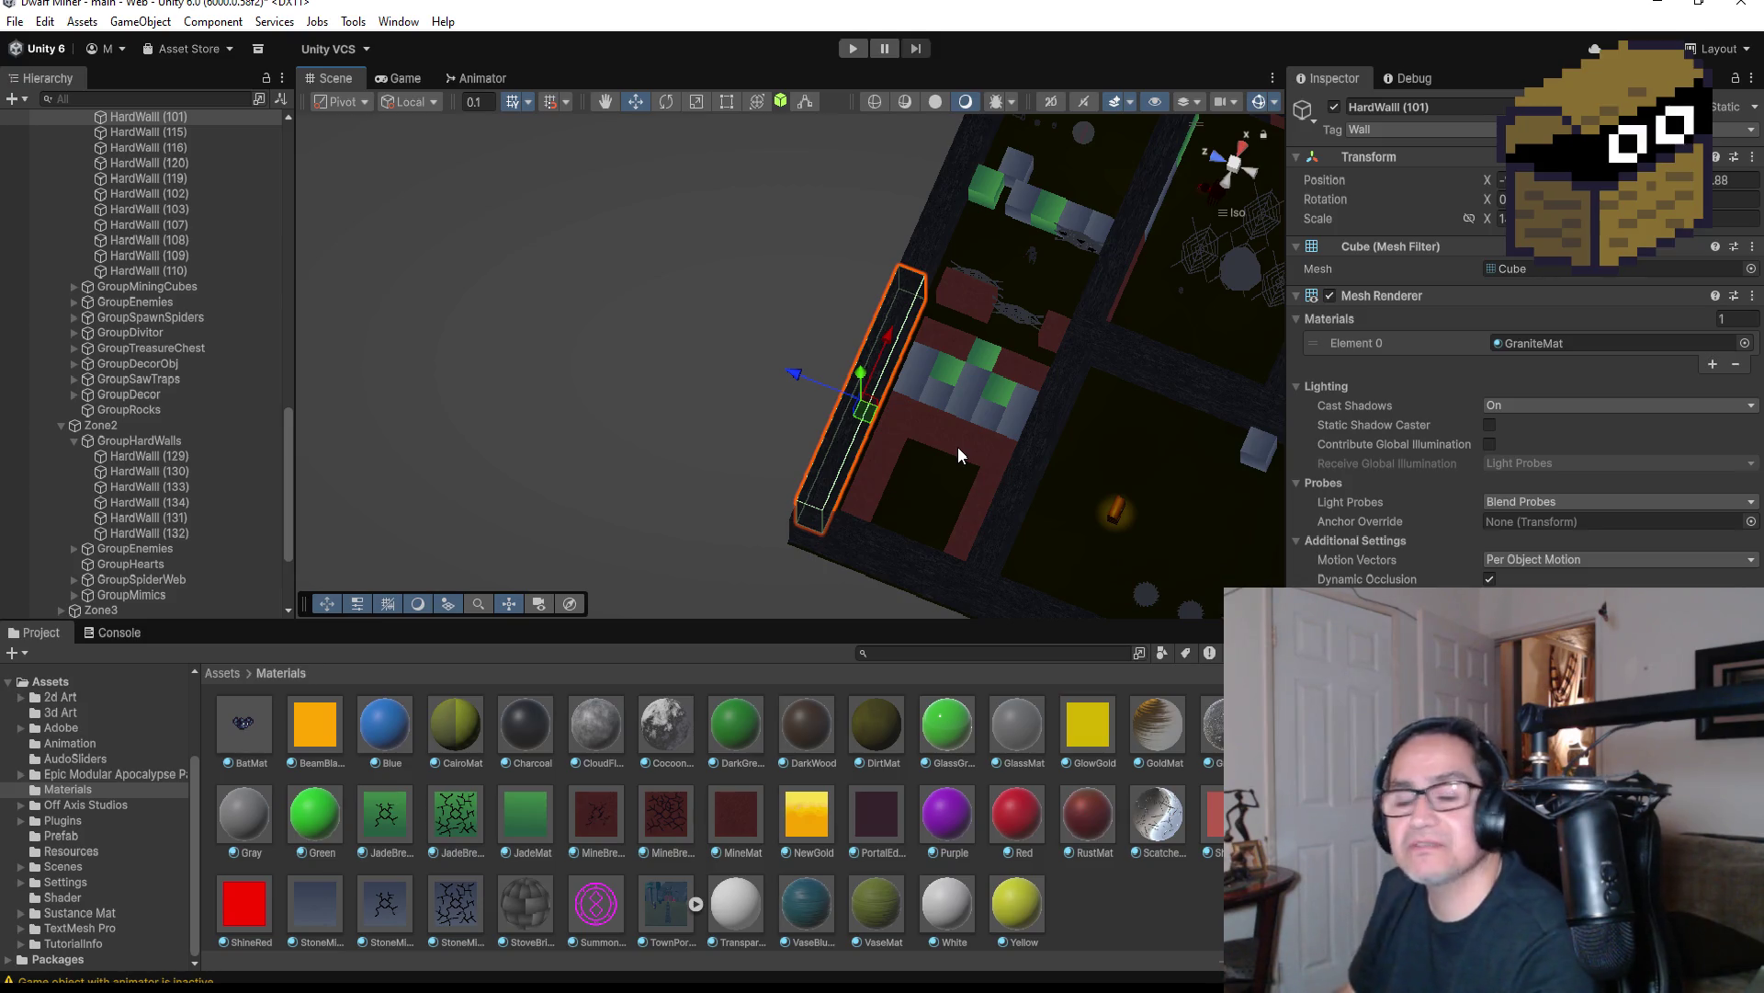
scroll(1086, 404, down, 5)
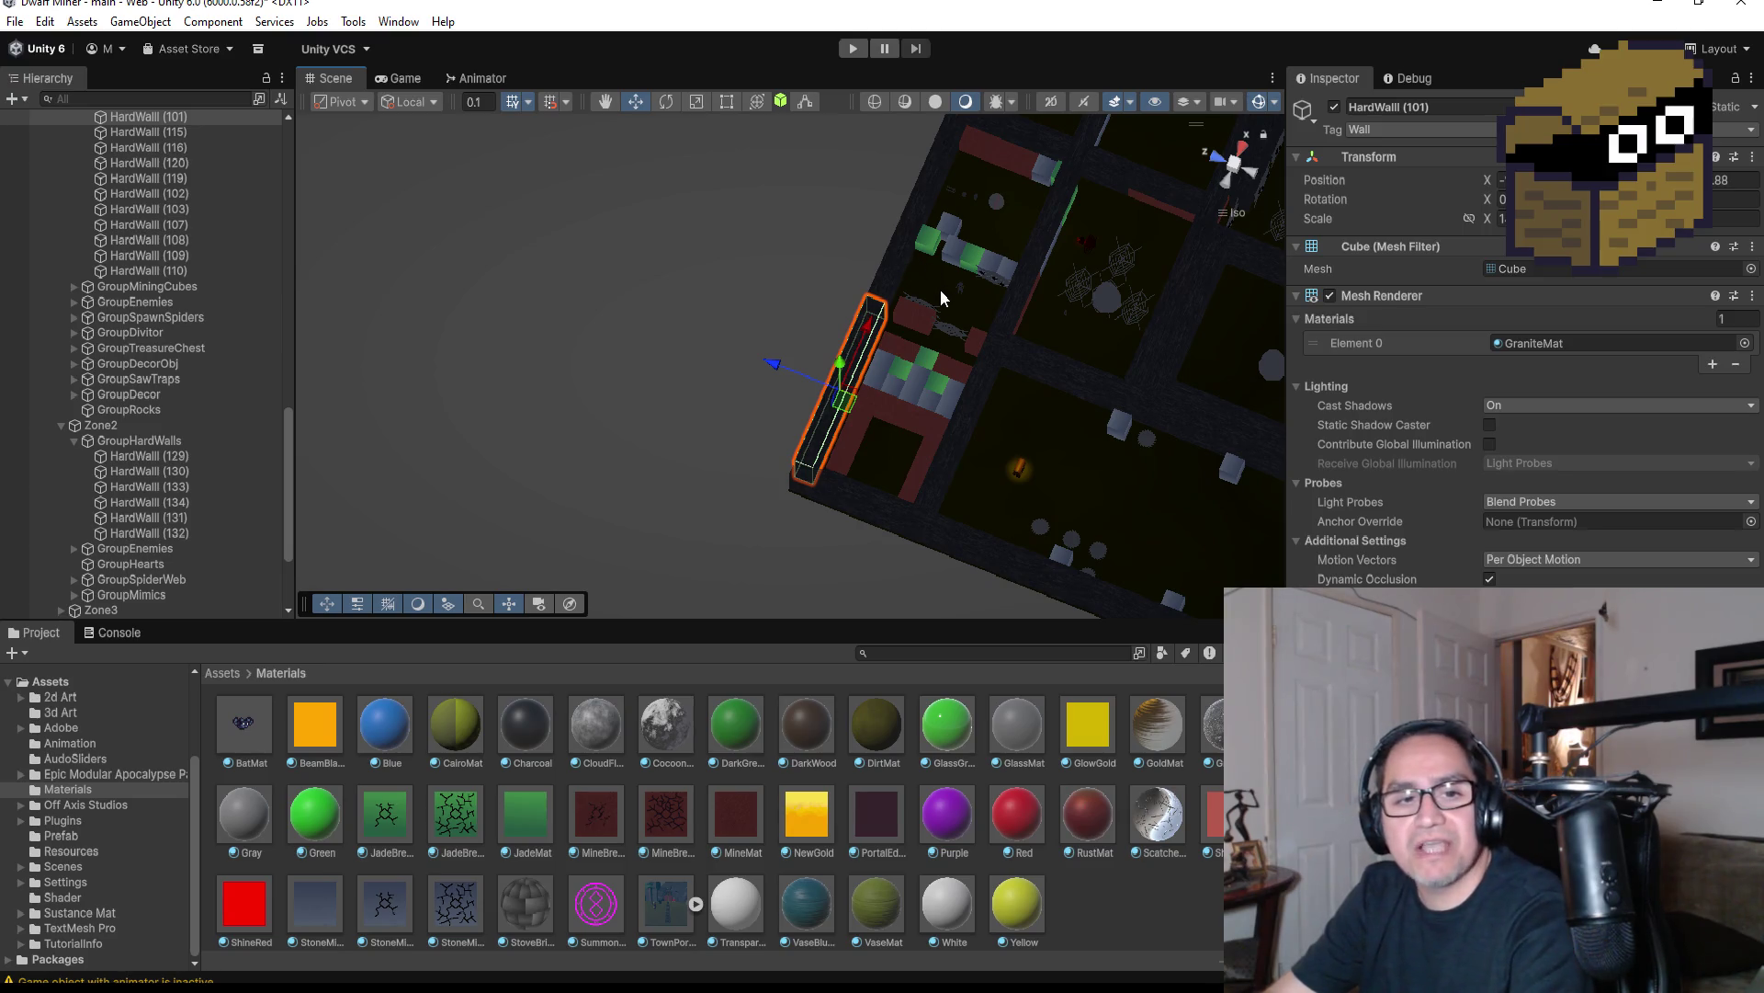
scroll(939, 291, up, 4)
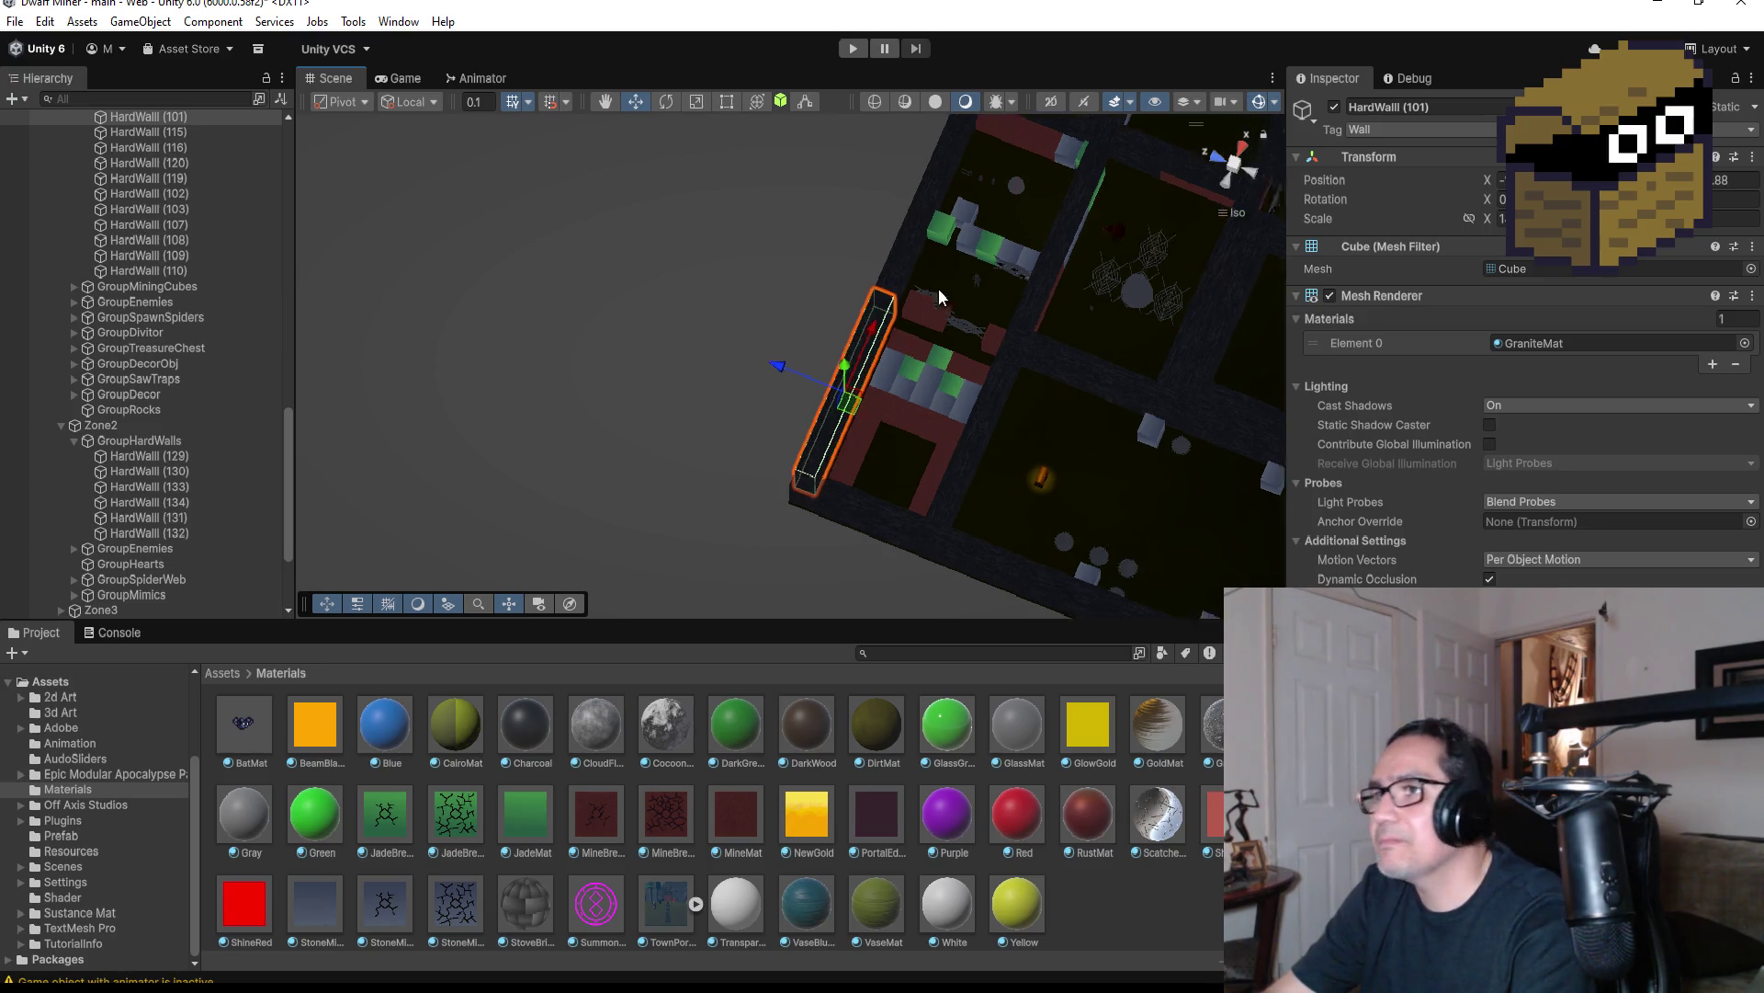
Frame the neighbouring wall HardWall (102) and zoom out around it
click(968, 213)
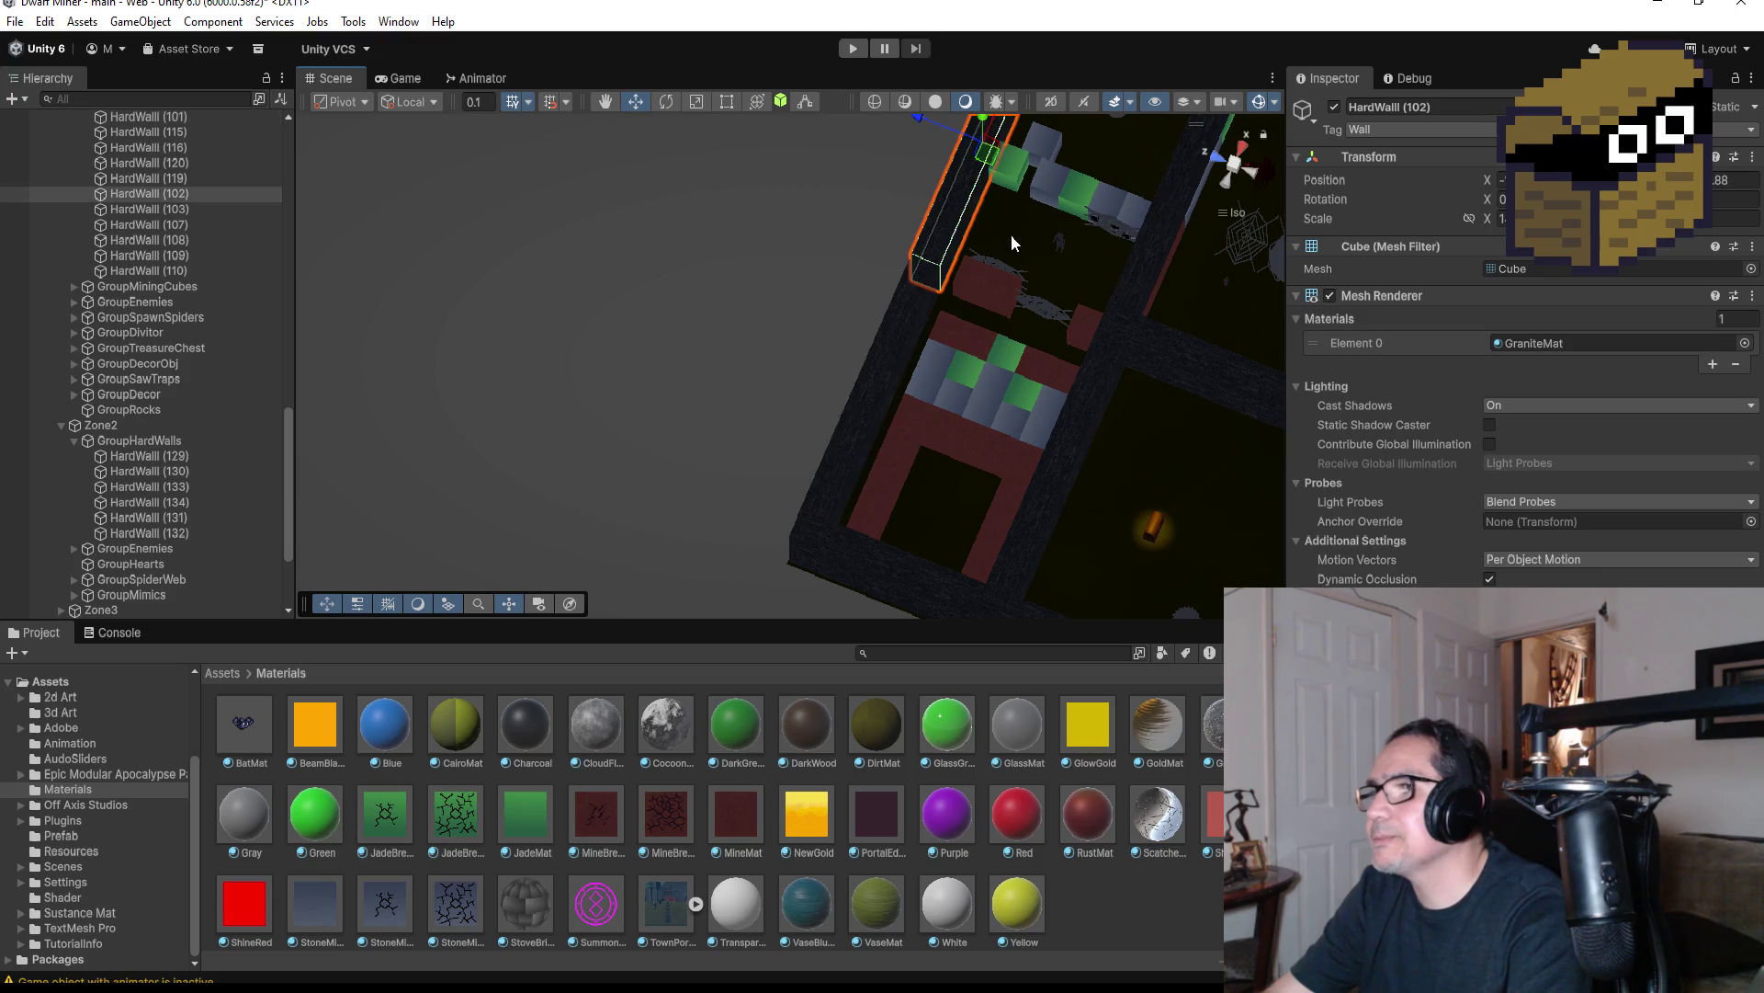
key(f)
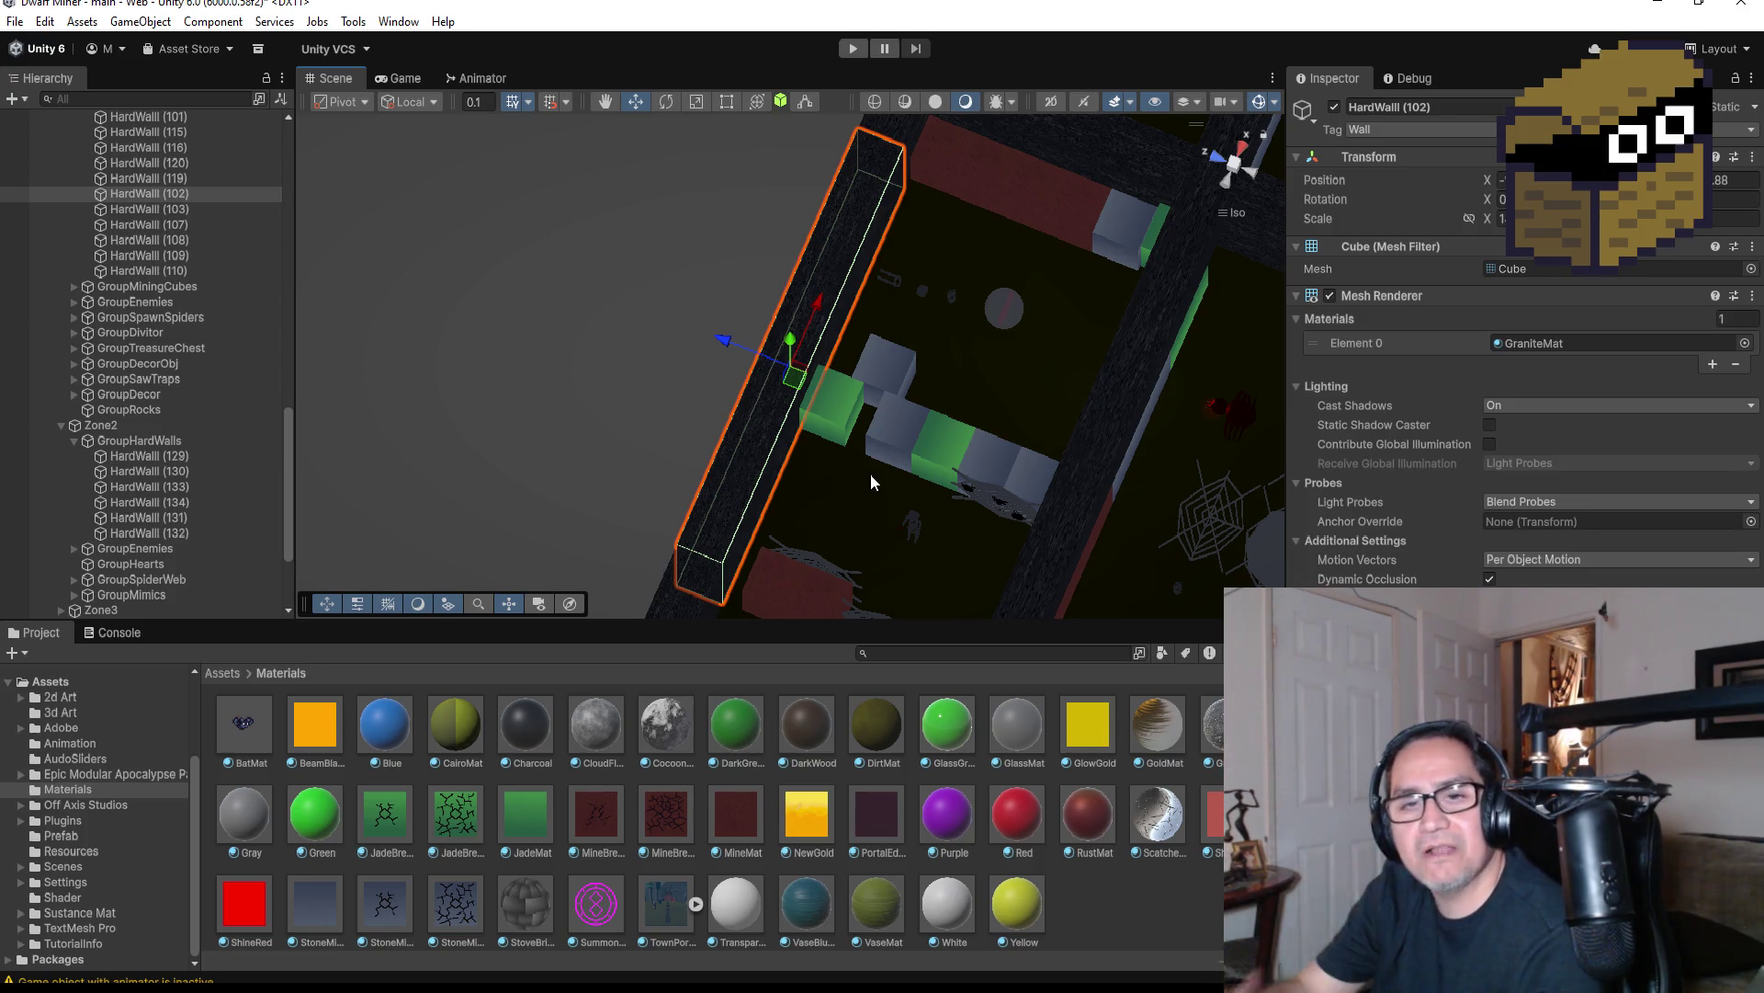
scroll(814, 487, down, 5)
scroll(809, 444, down, 3)
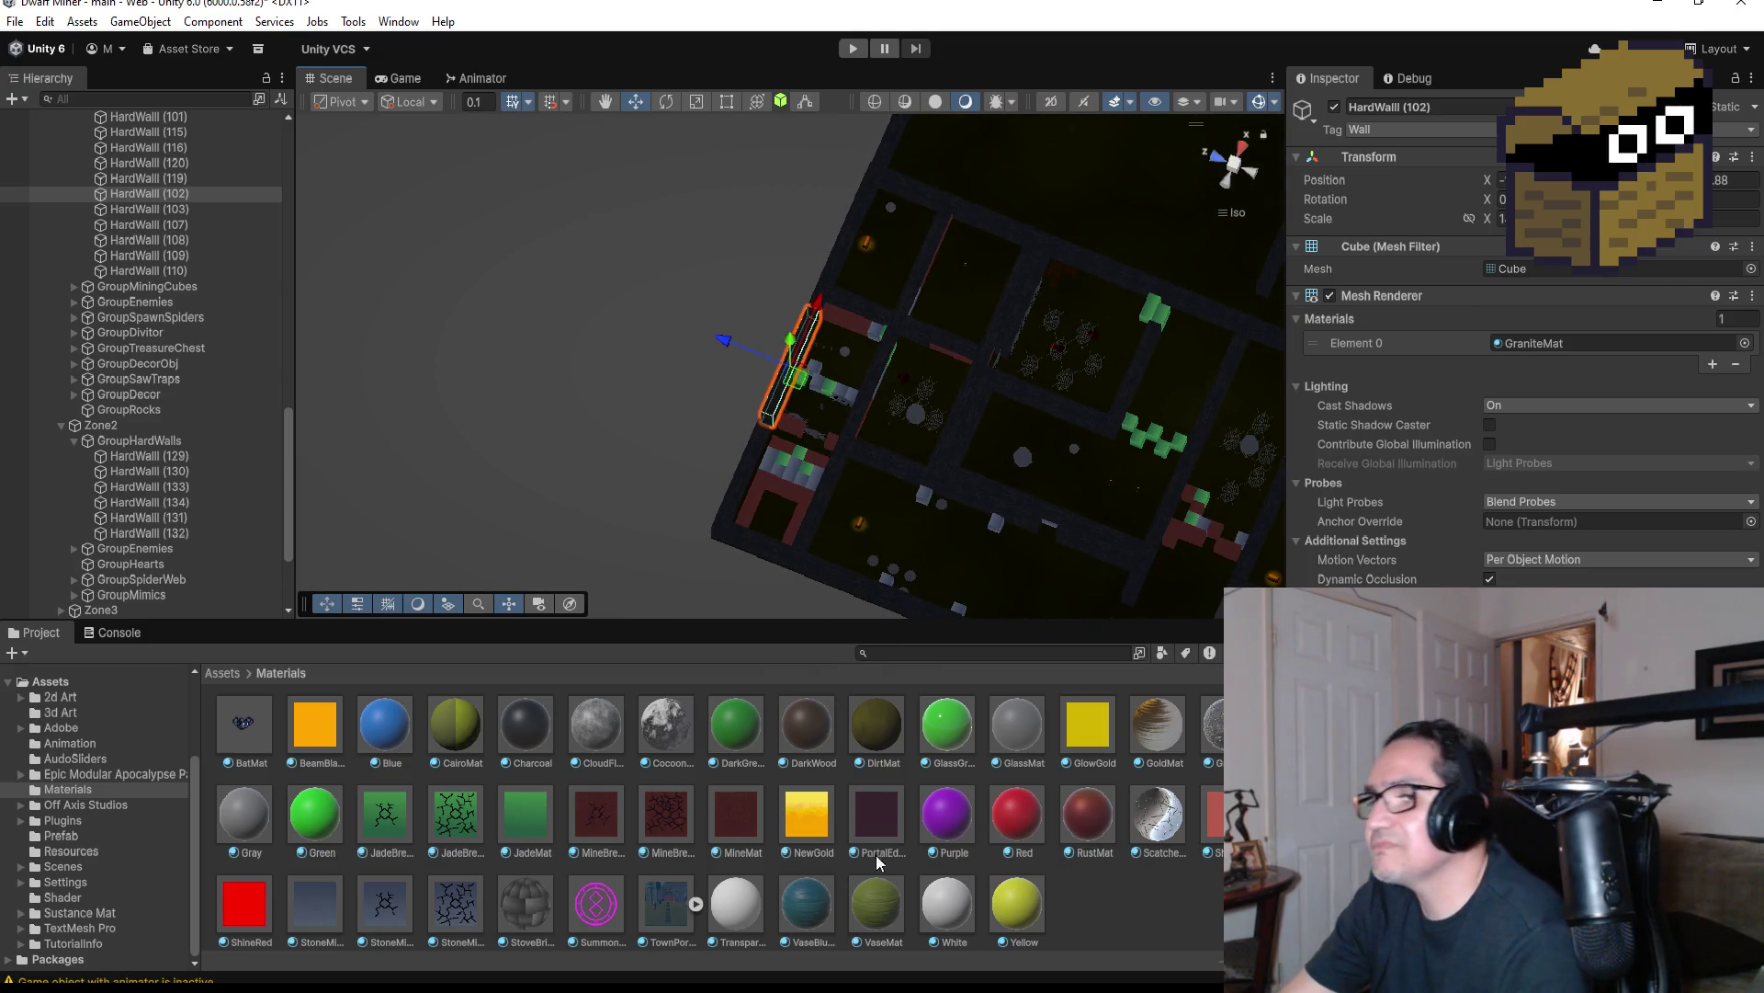
Return the Project window to the Assets root and select the Resources and Prefab folders
click(230, 674)
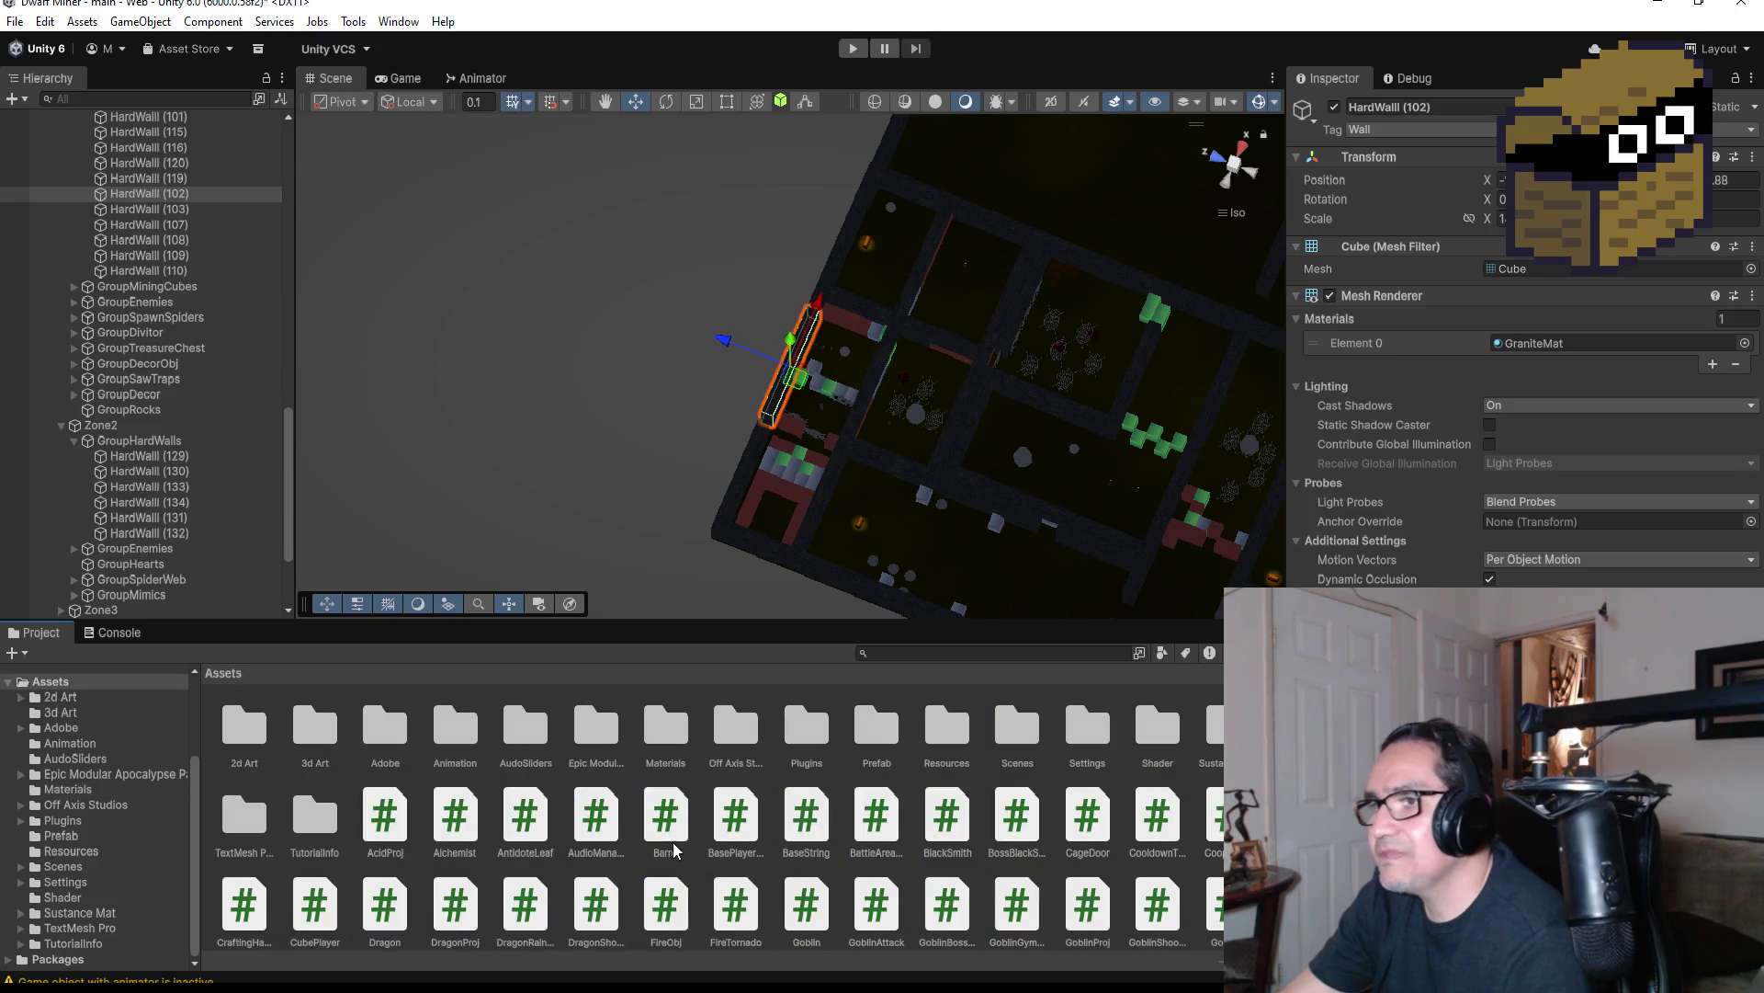
click(947, 730)
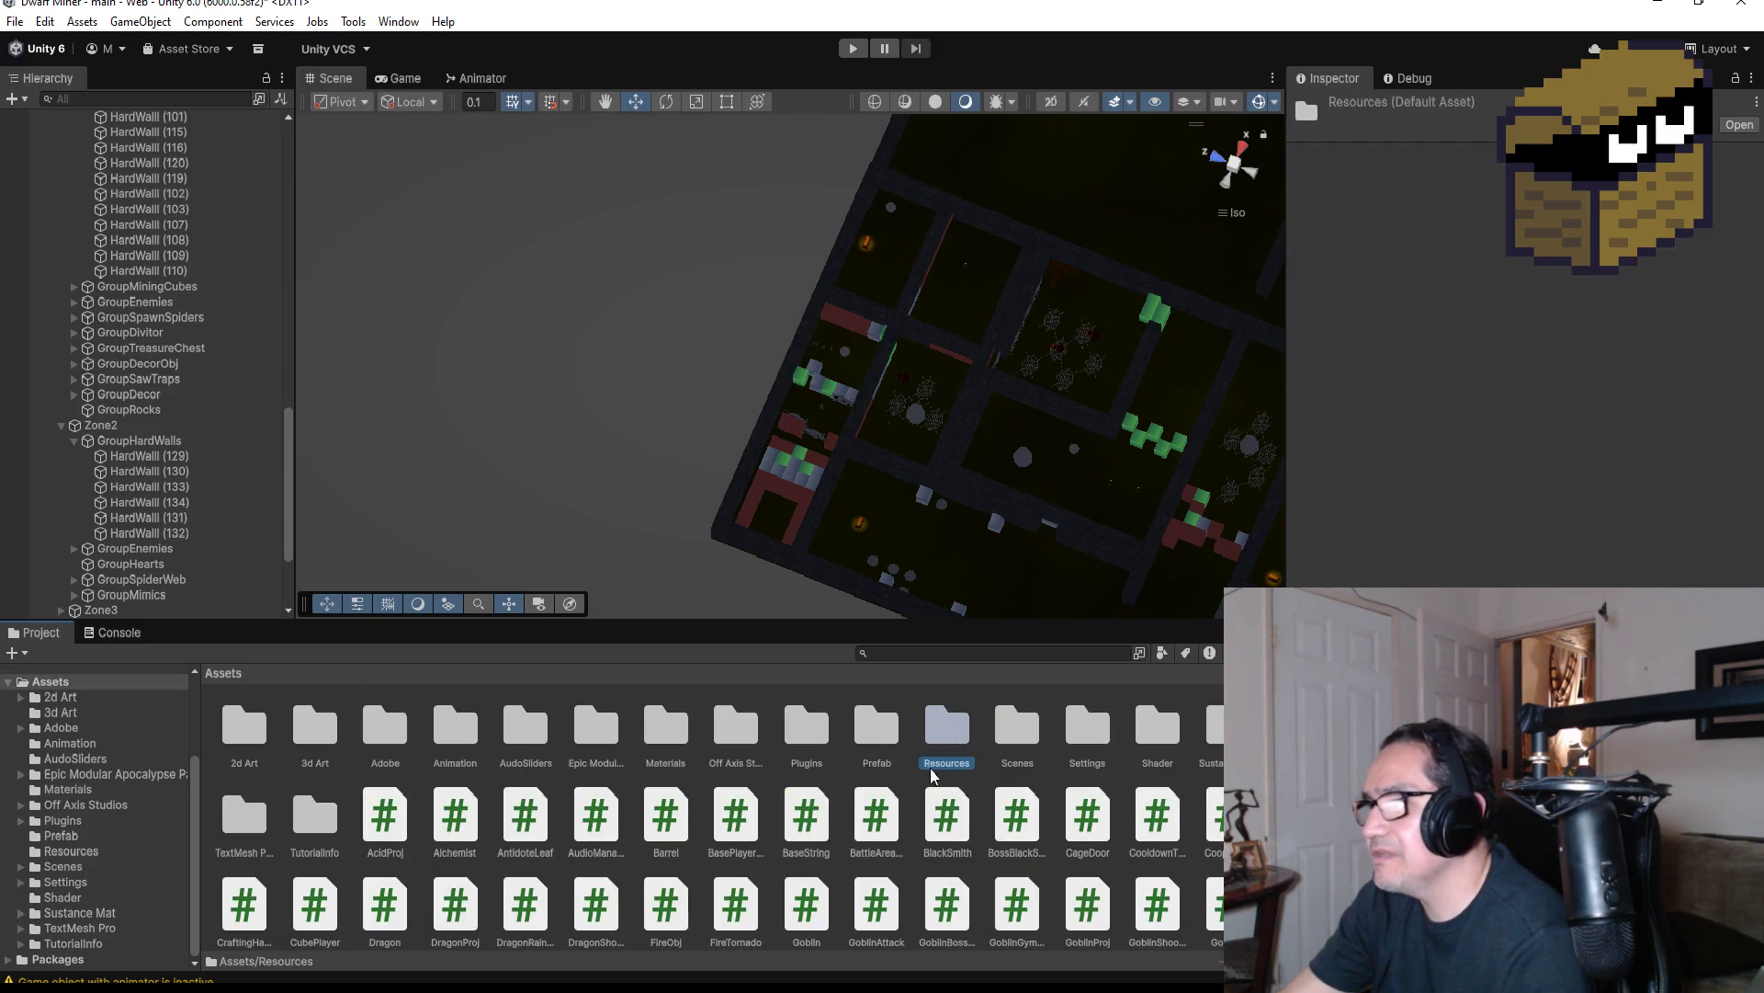
click(877, 731)
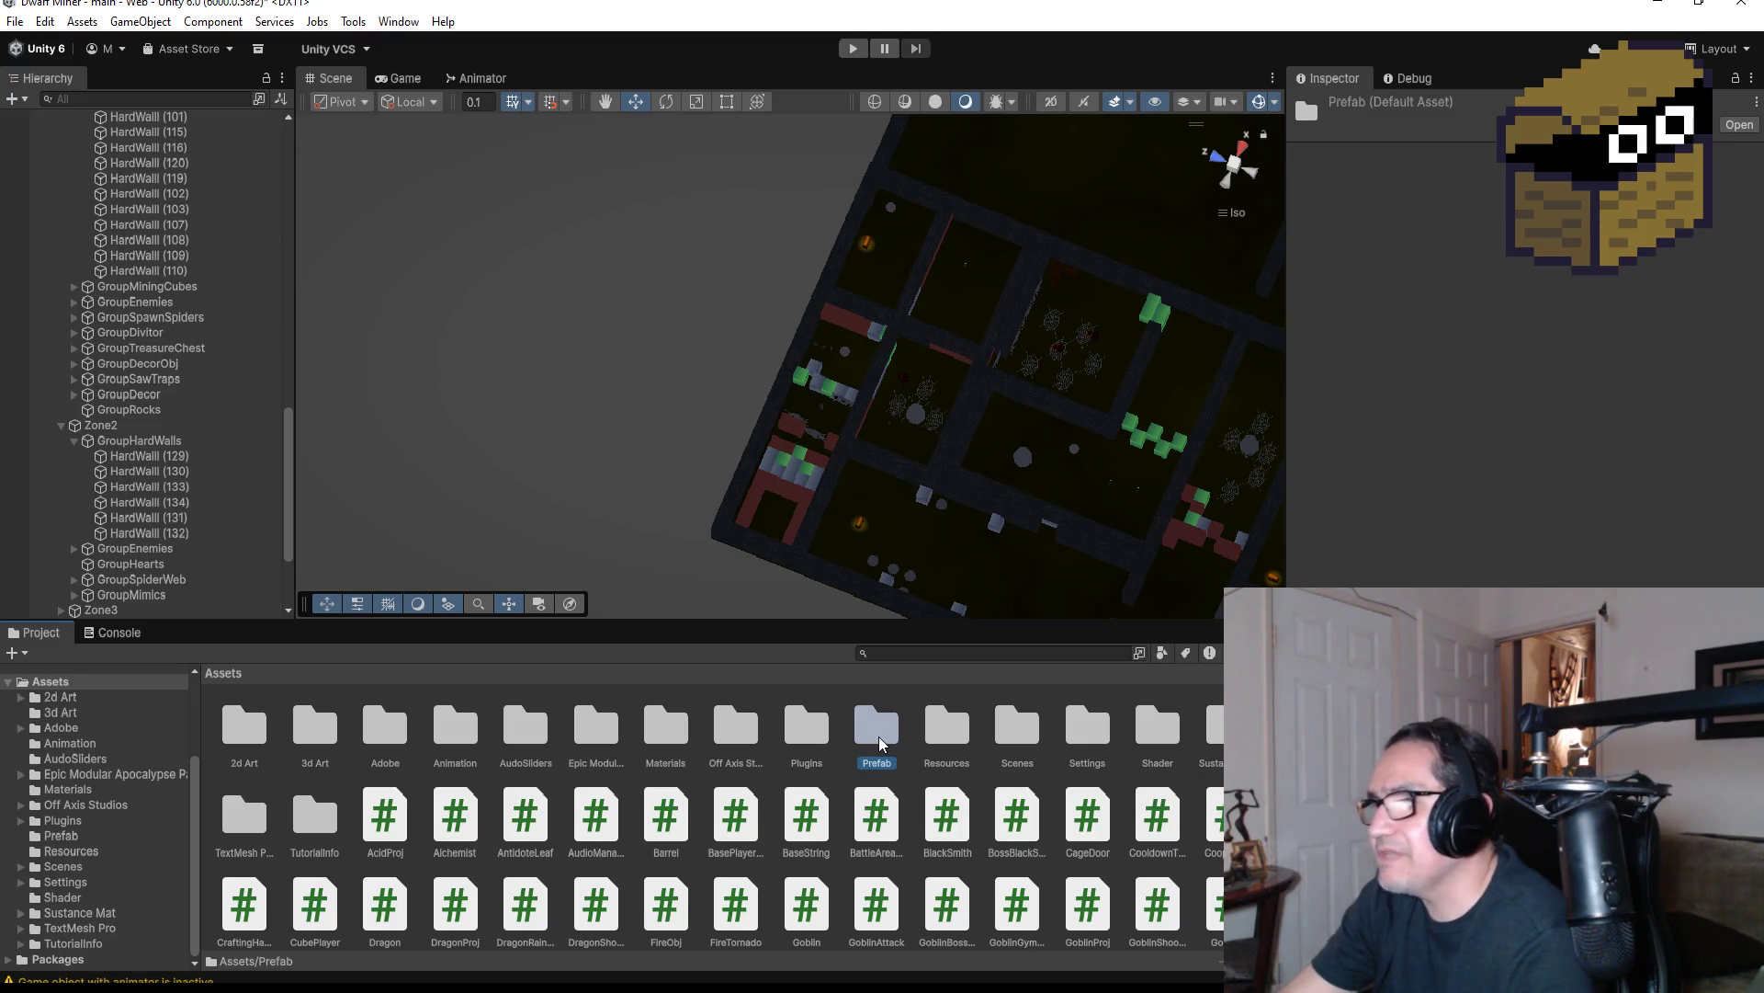
Browse from Assets through Off Axis Studios/Polyworks/Prefabs/Atlased into the Cave Lair folder
double_click(877, 726)
click(223, 673)
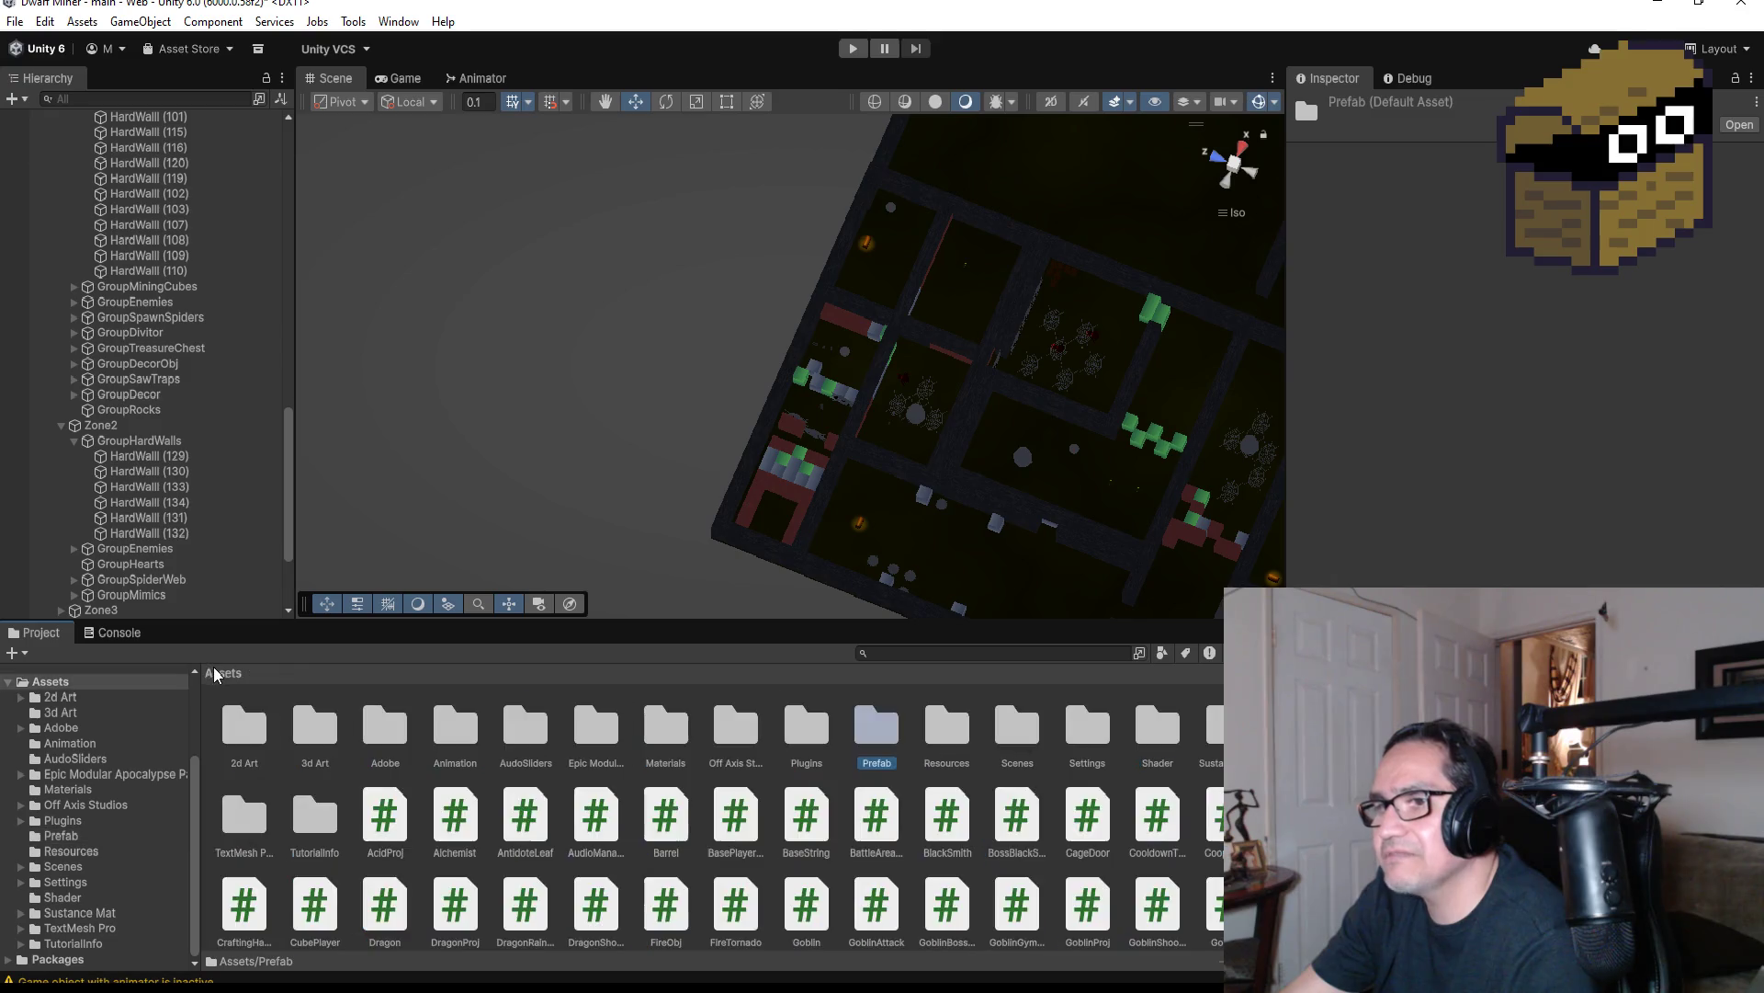
click(930, 732)
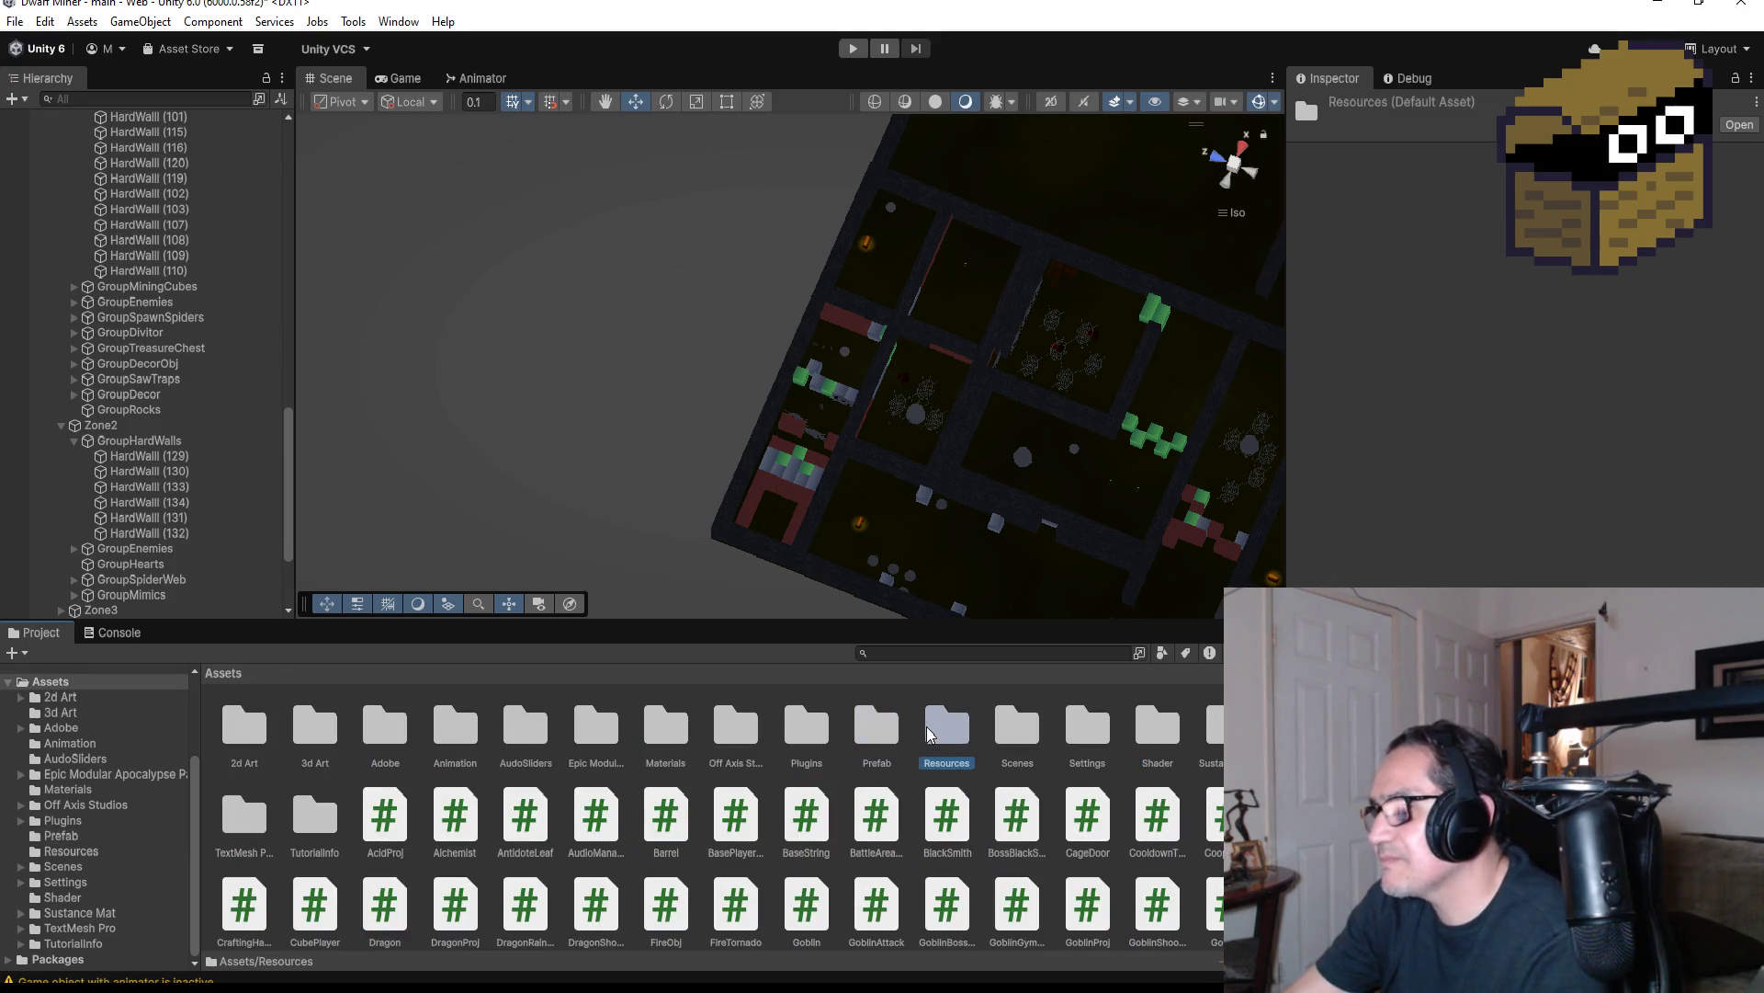
click(1028, 728)
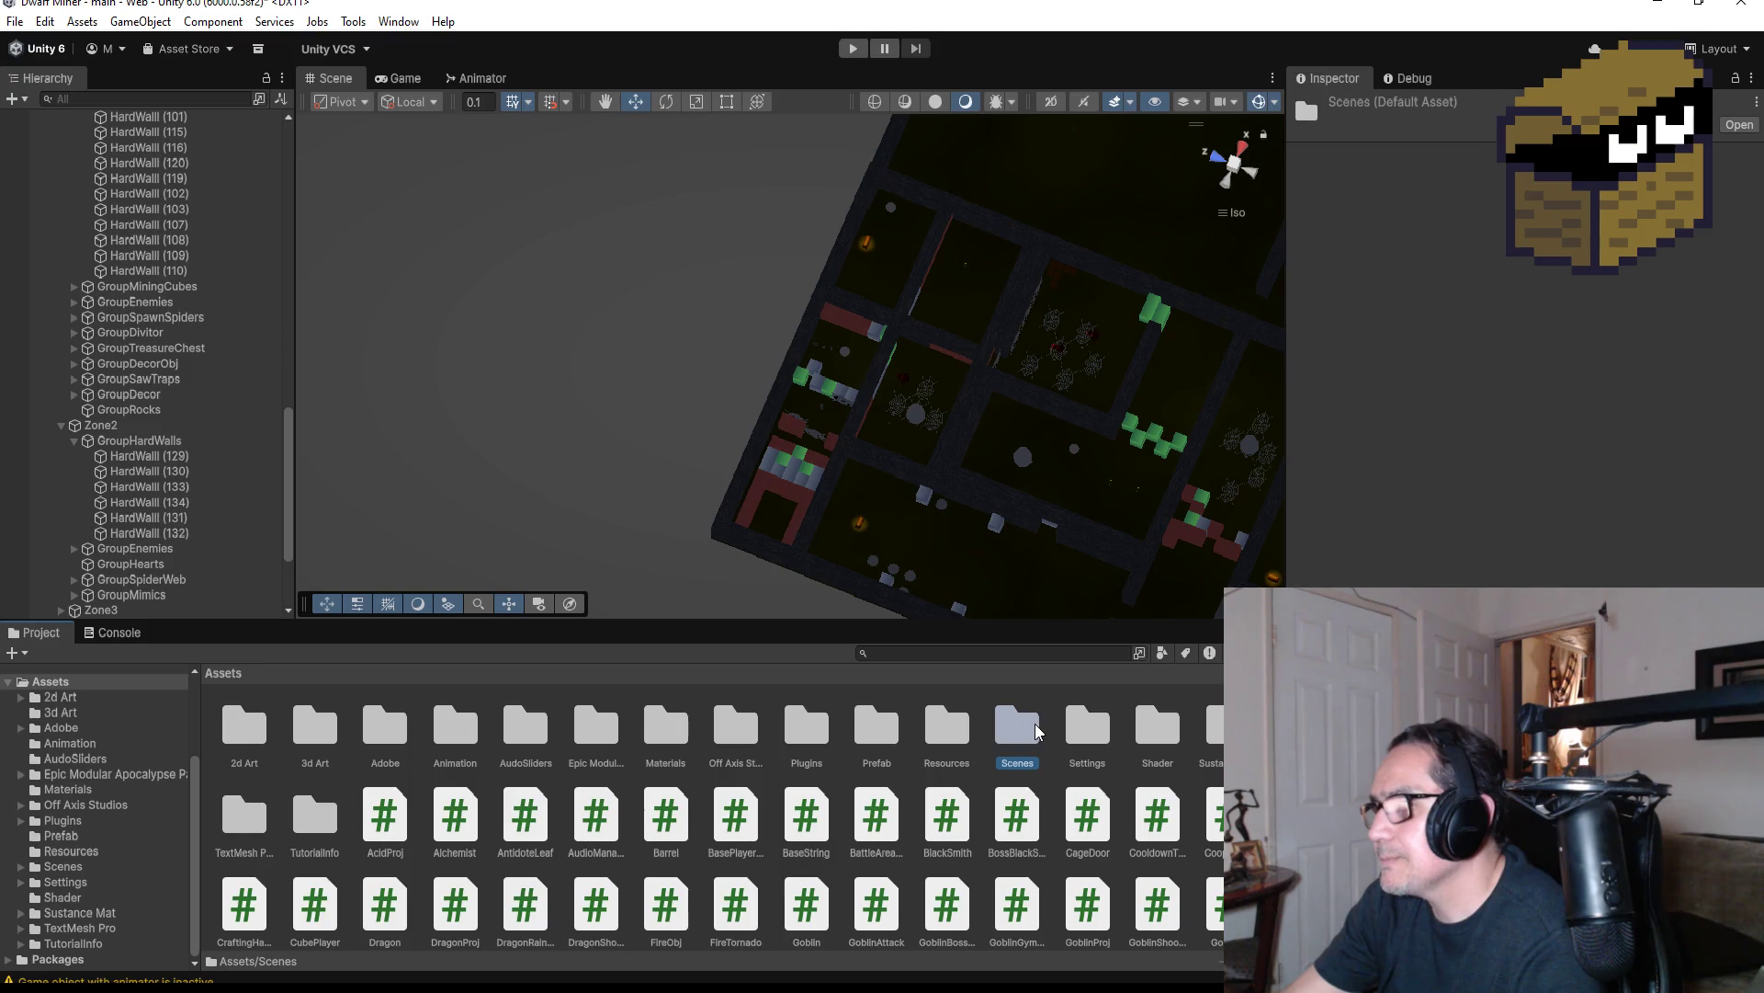
double_click(735, 726)
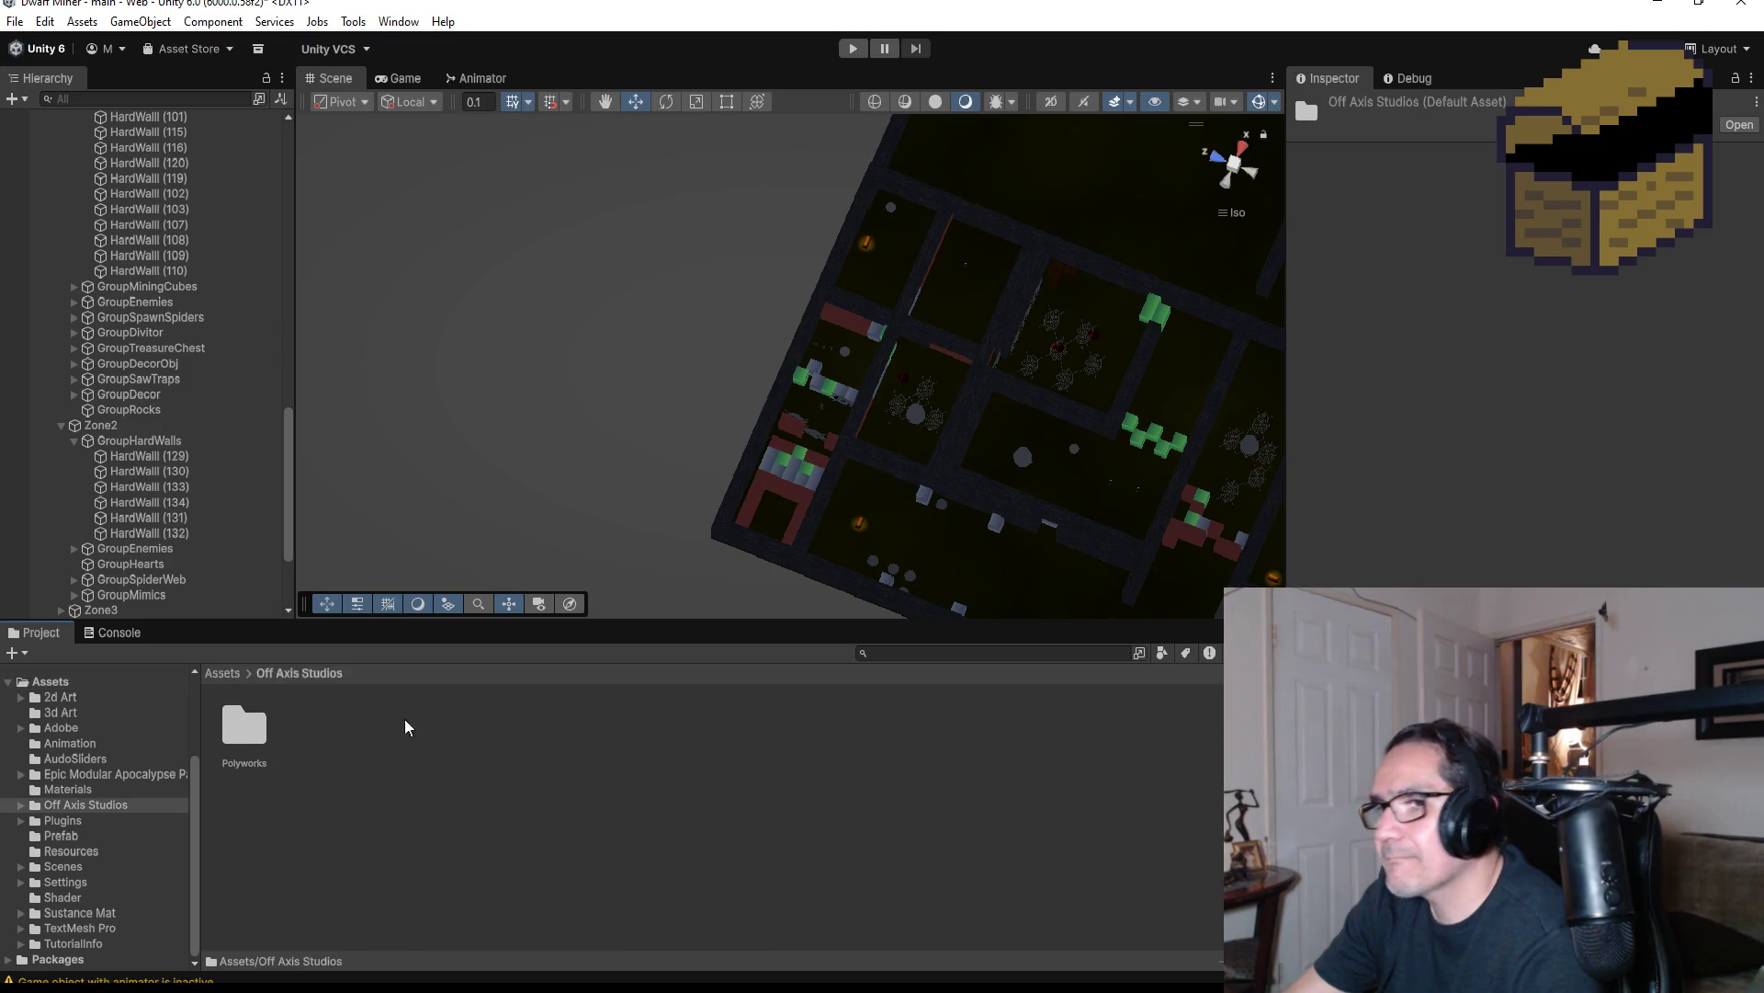
double_click(244, 728)
double_click(401, 728)
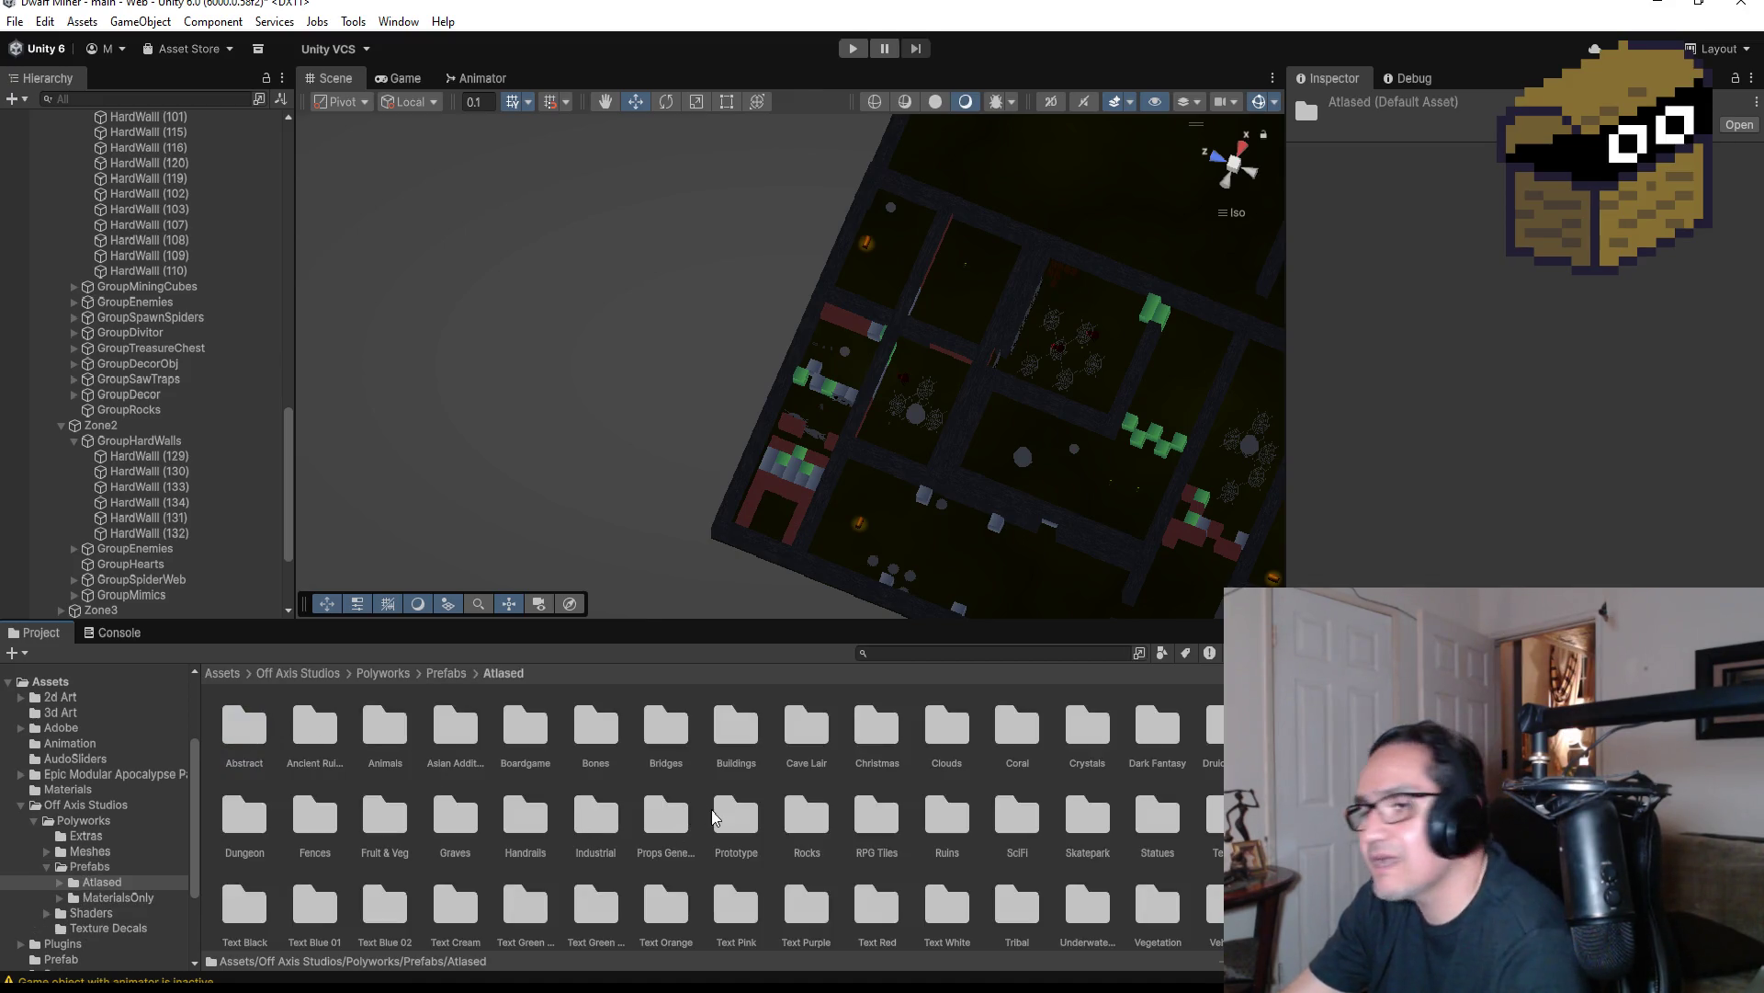
click(734, 733)
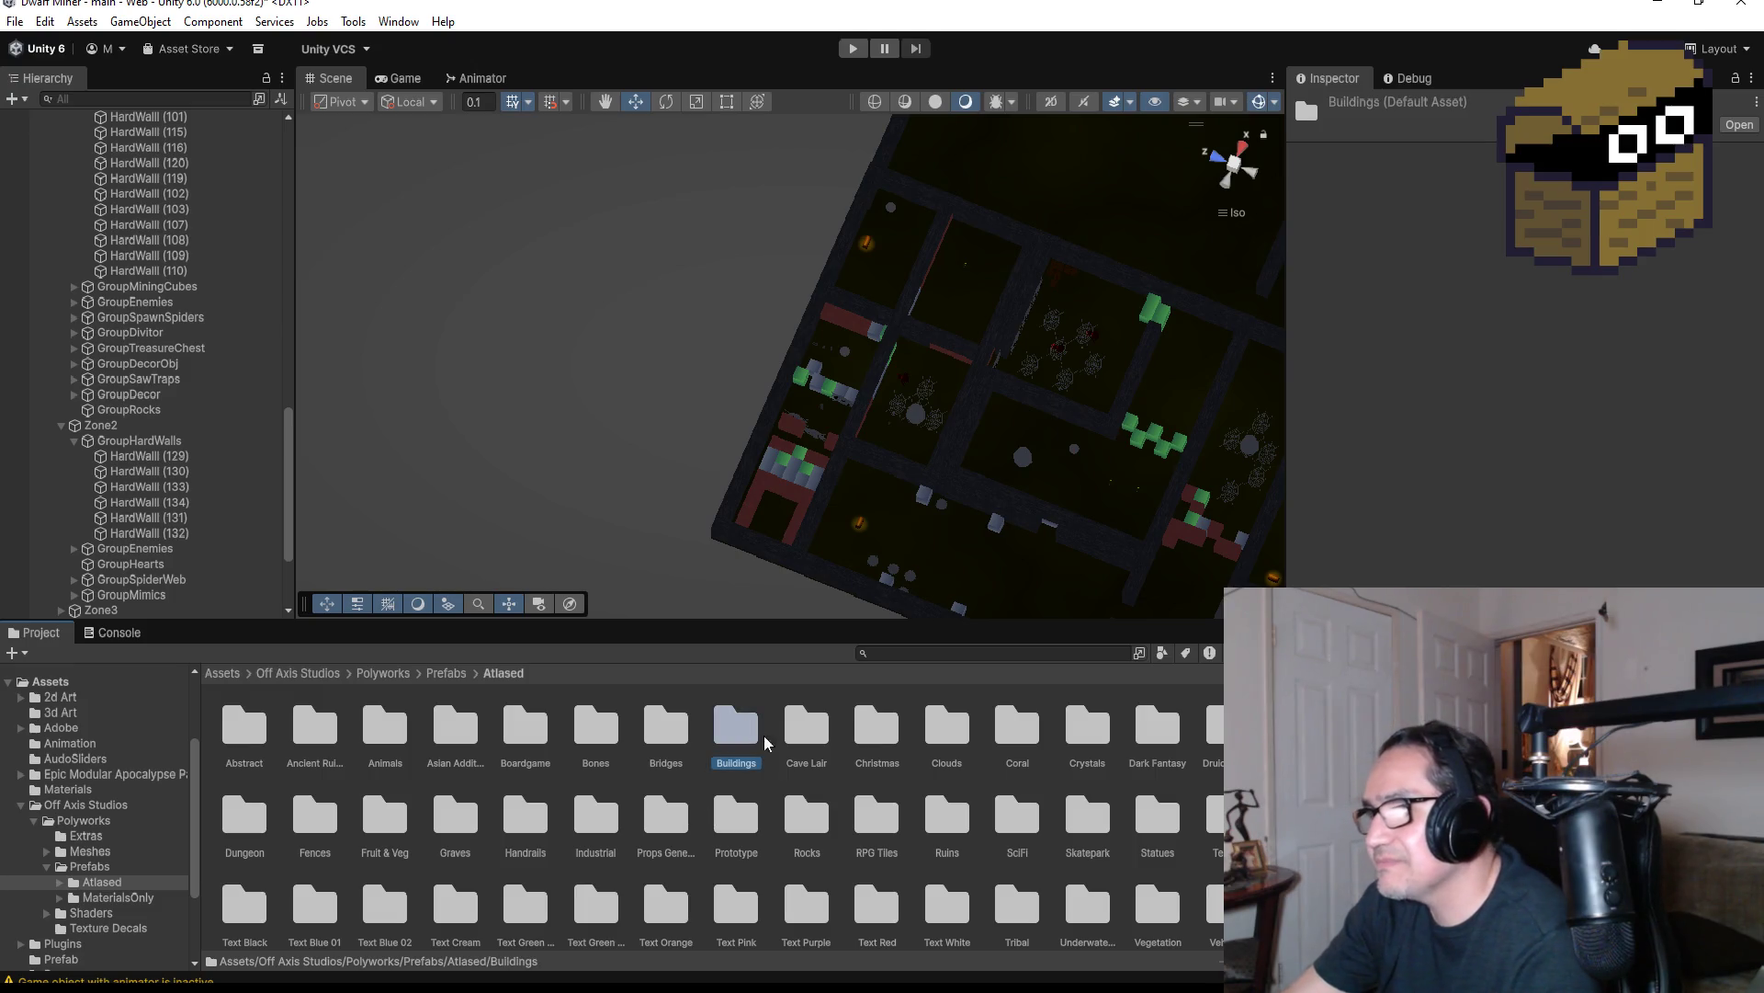
double_click(820, 752)
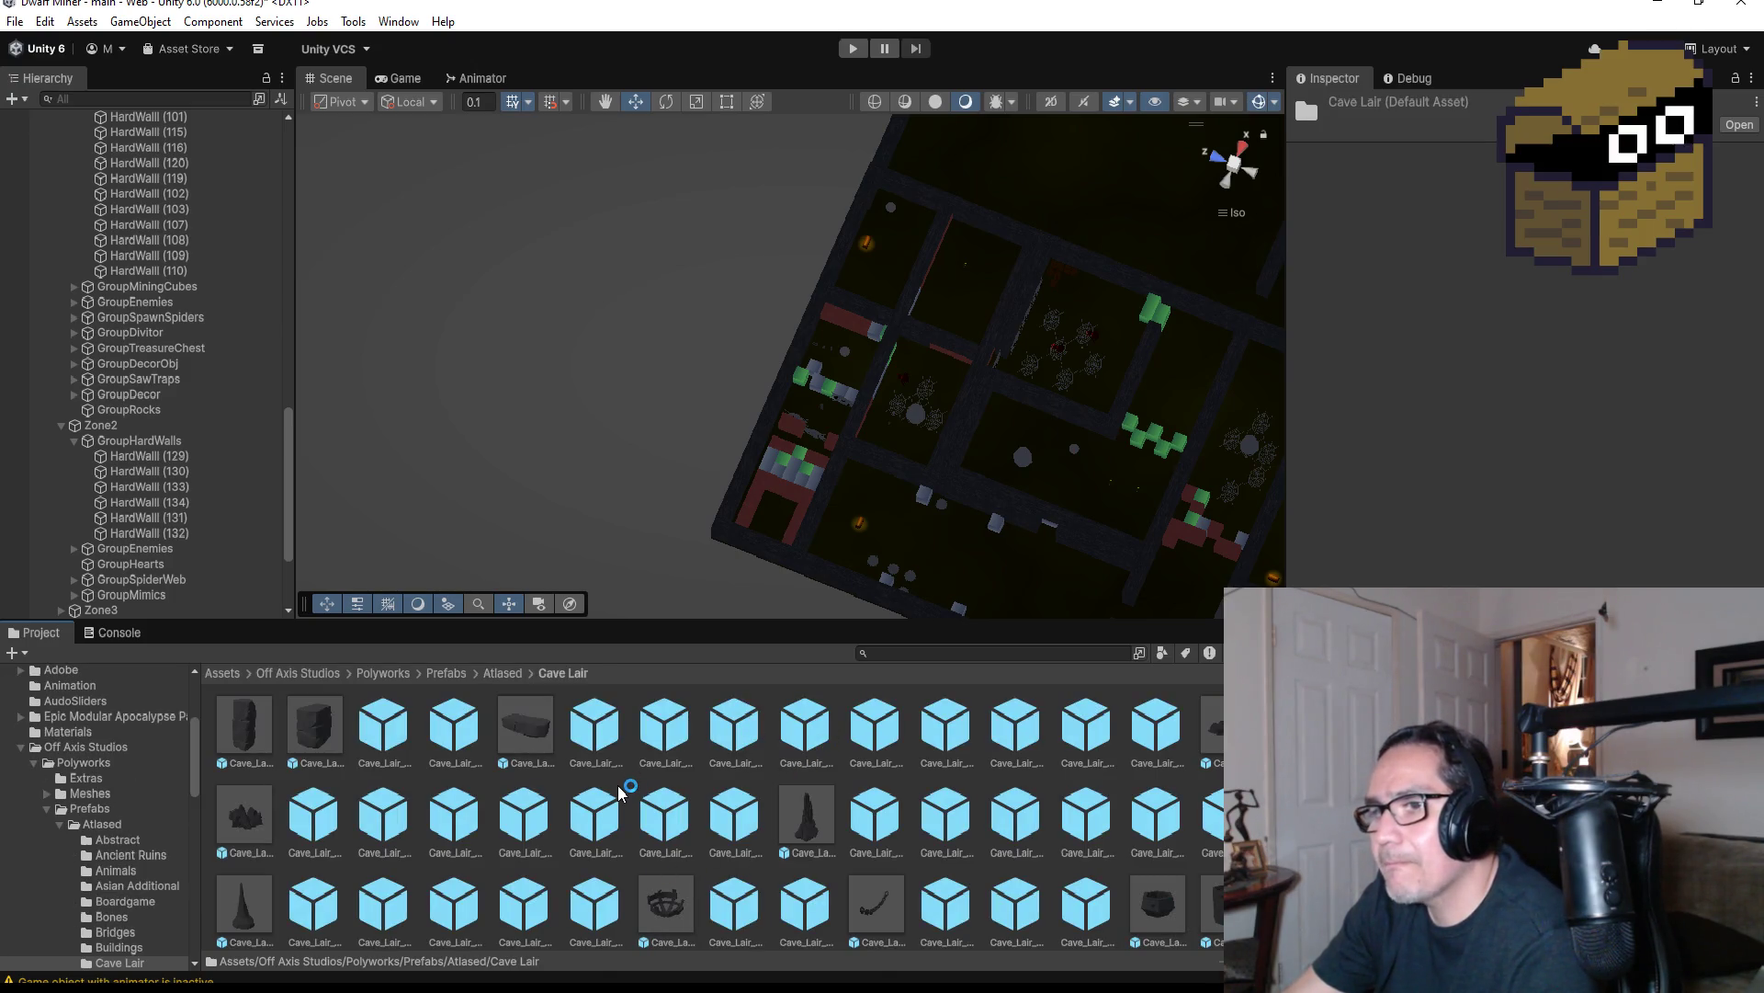
Drop Cave_Lair_Cave_Stone_Block_Eroded_02 into the scene and move it toward the lower rooms
click(324, 729)
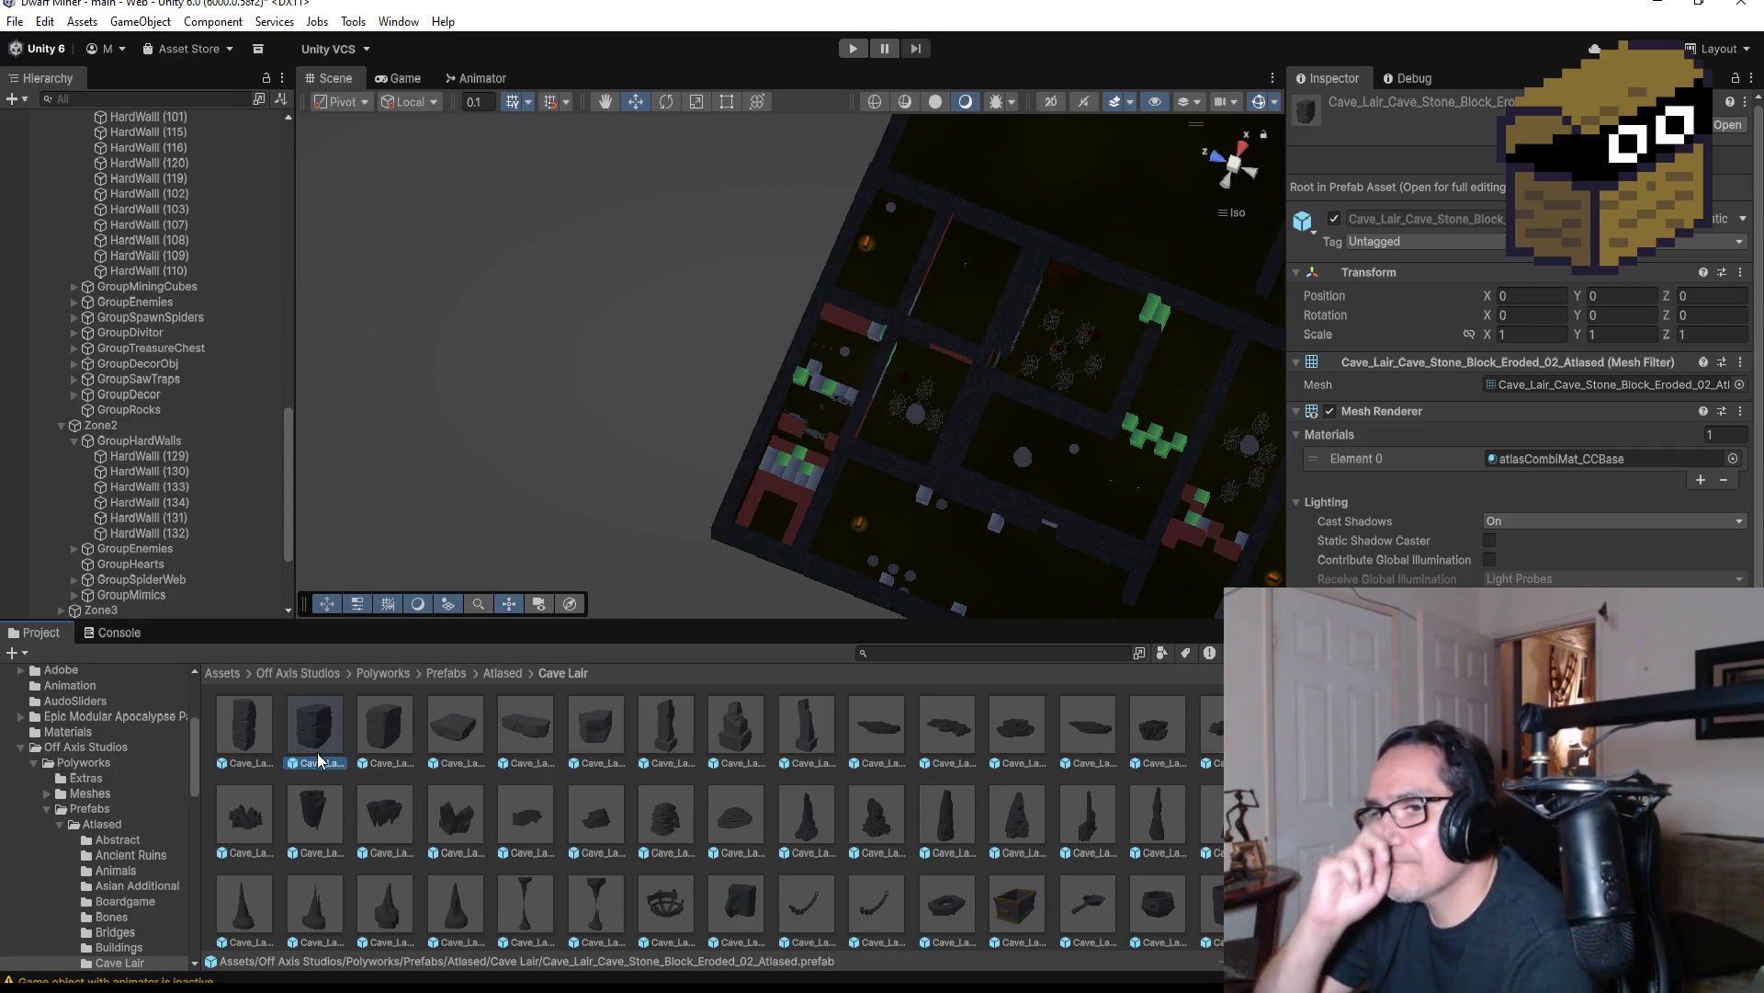
scroll(740, 827, down, 10)
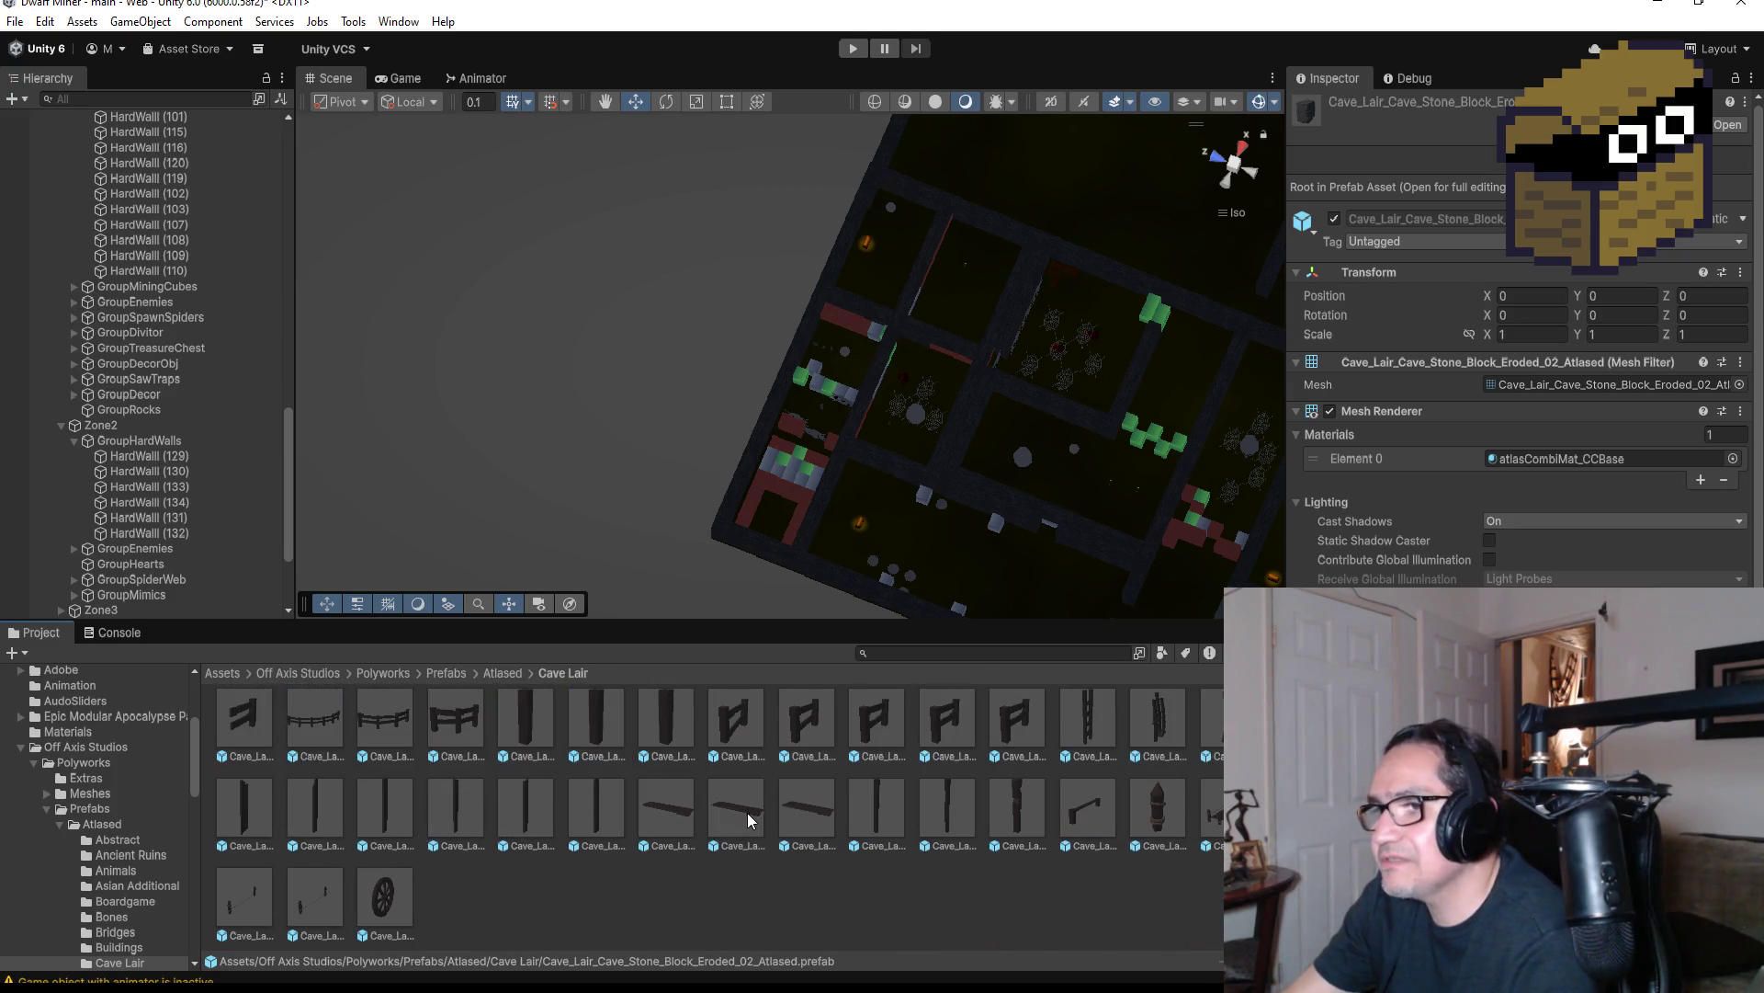
scroll(515, 763, up, 10)
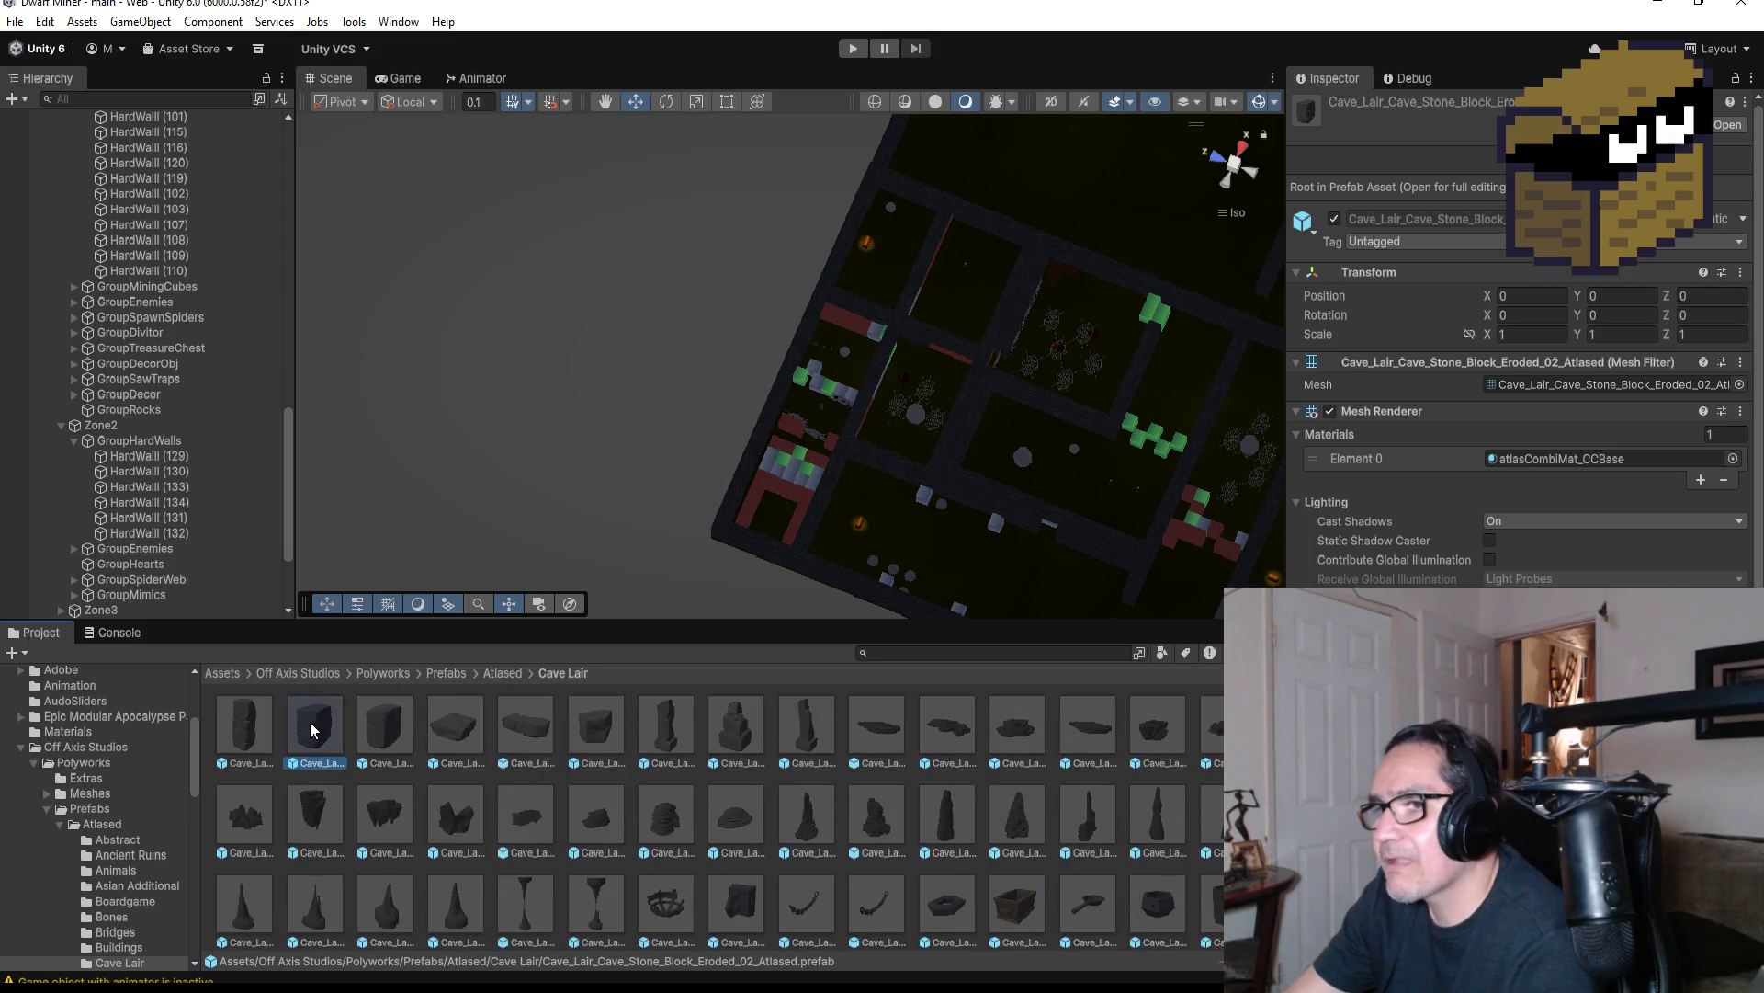
mouse_move(313, 731)
mouse_down()
mouse_move(752, 474)
mouse_move(768, 516)
mouse_up()
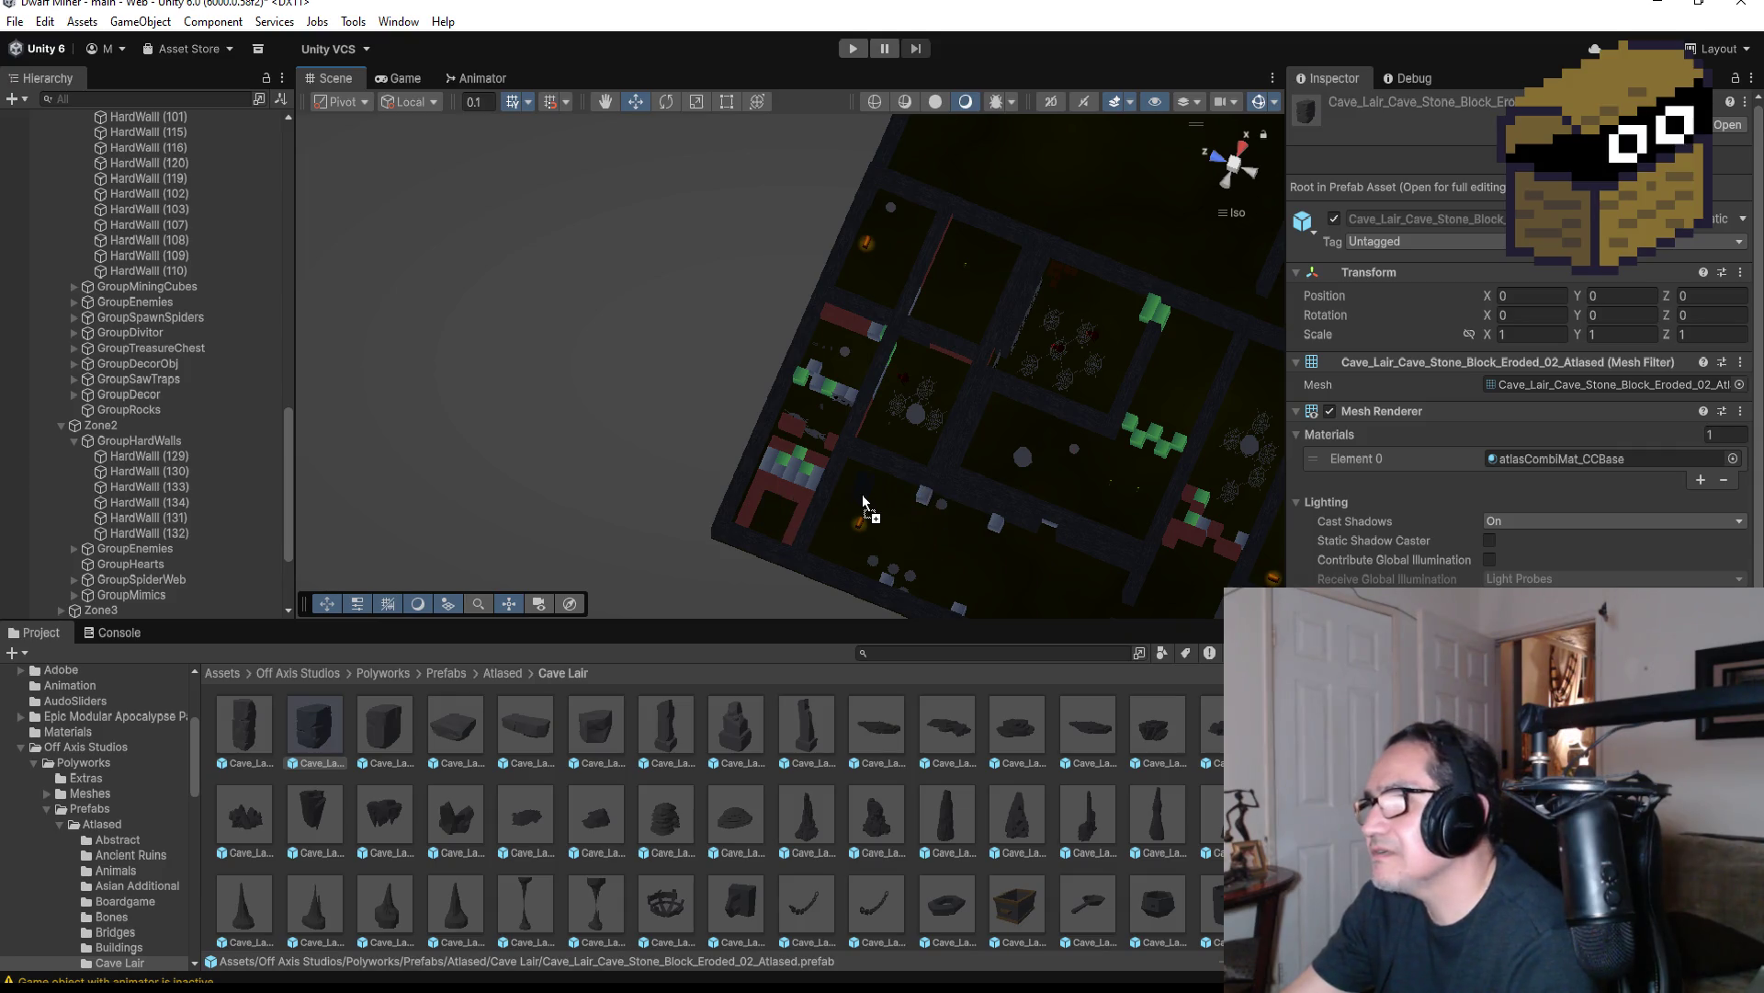
mouse_move(856, 481)
mouse_down()
mouse_move(883, 493)
mouse_move(859, 480)
mouse_up()
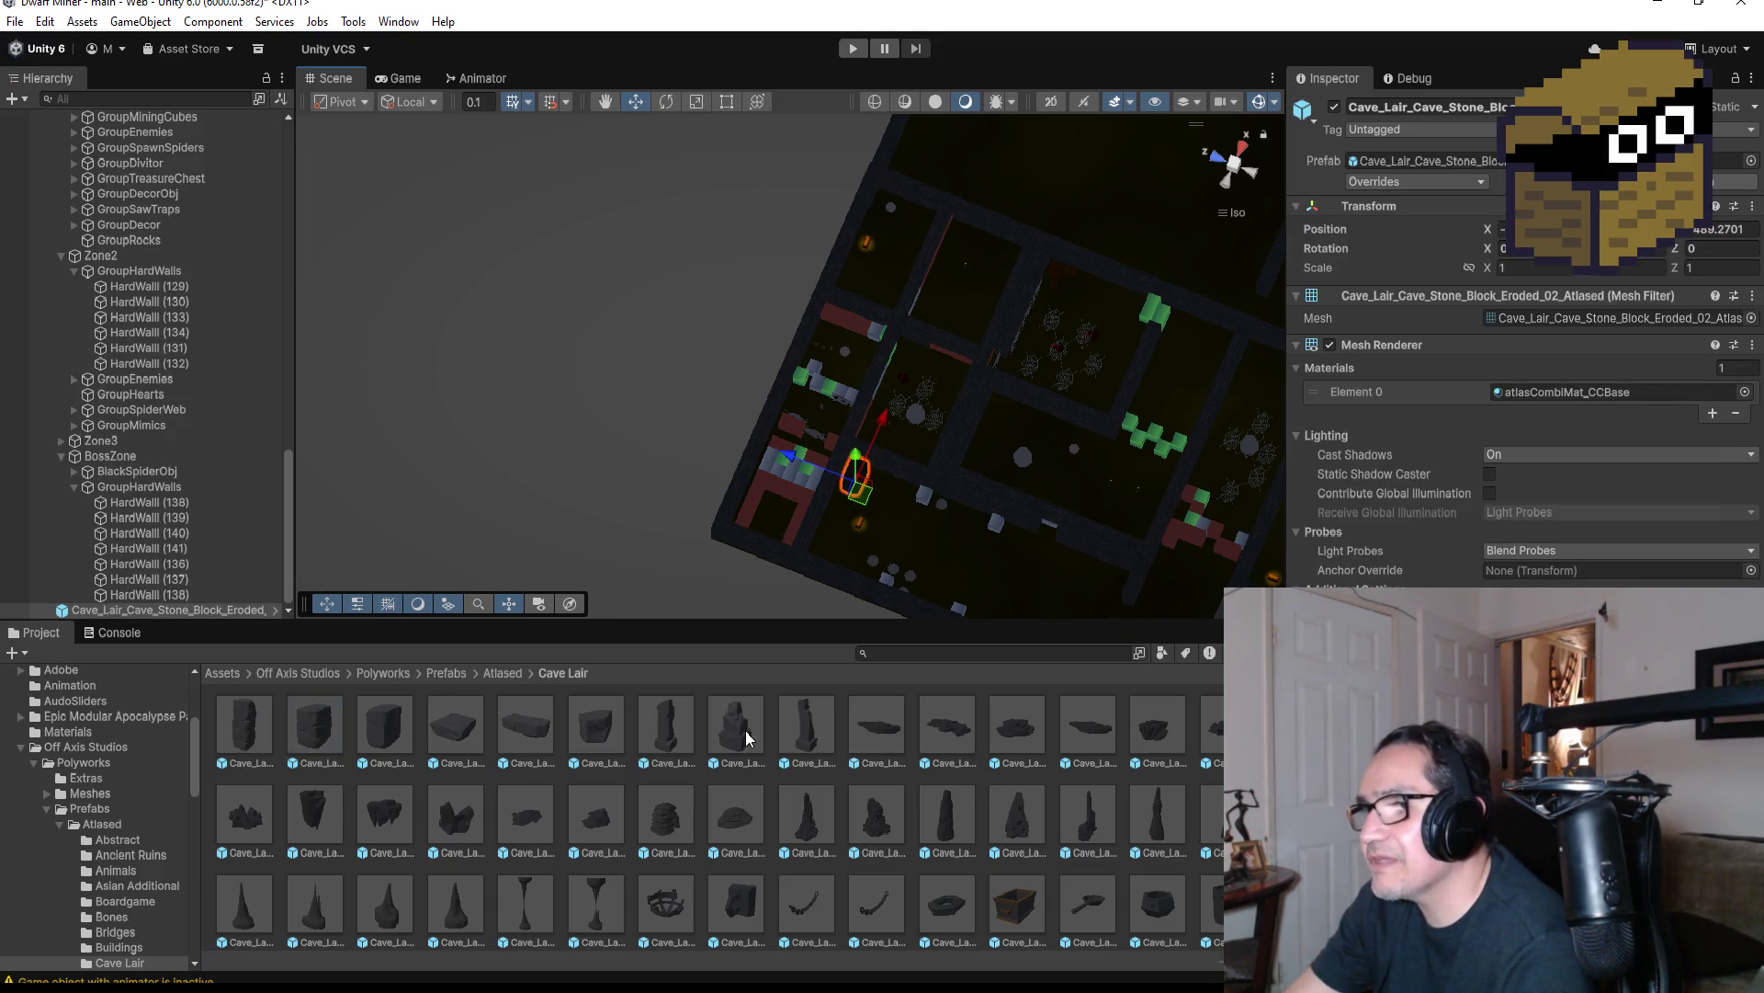
click(747, 736)
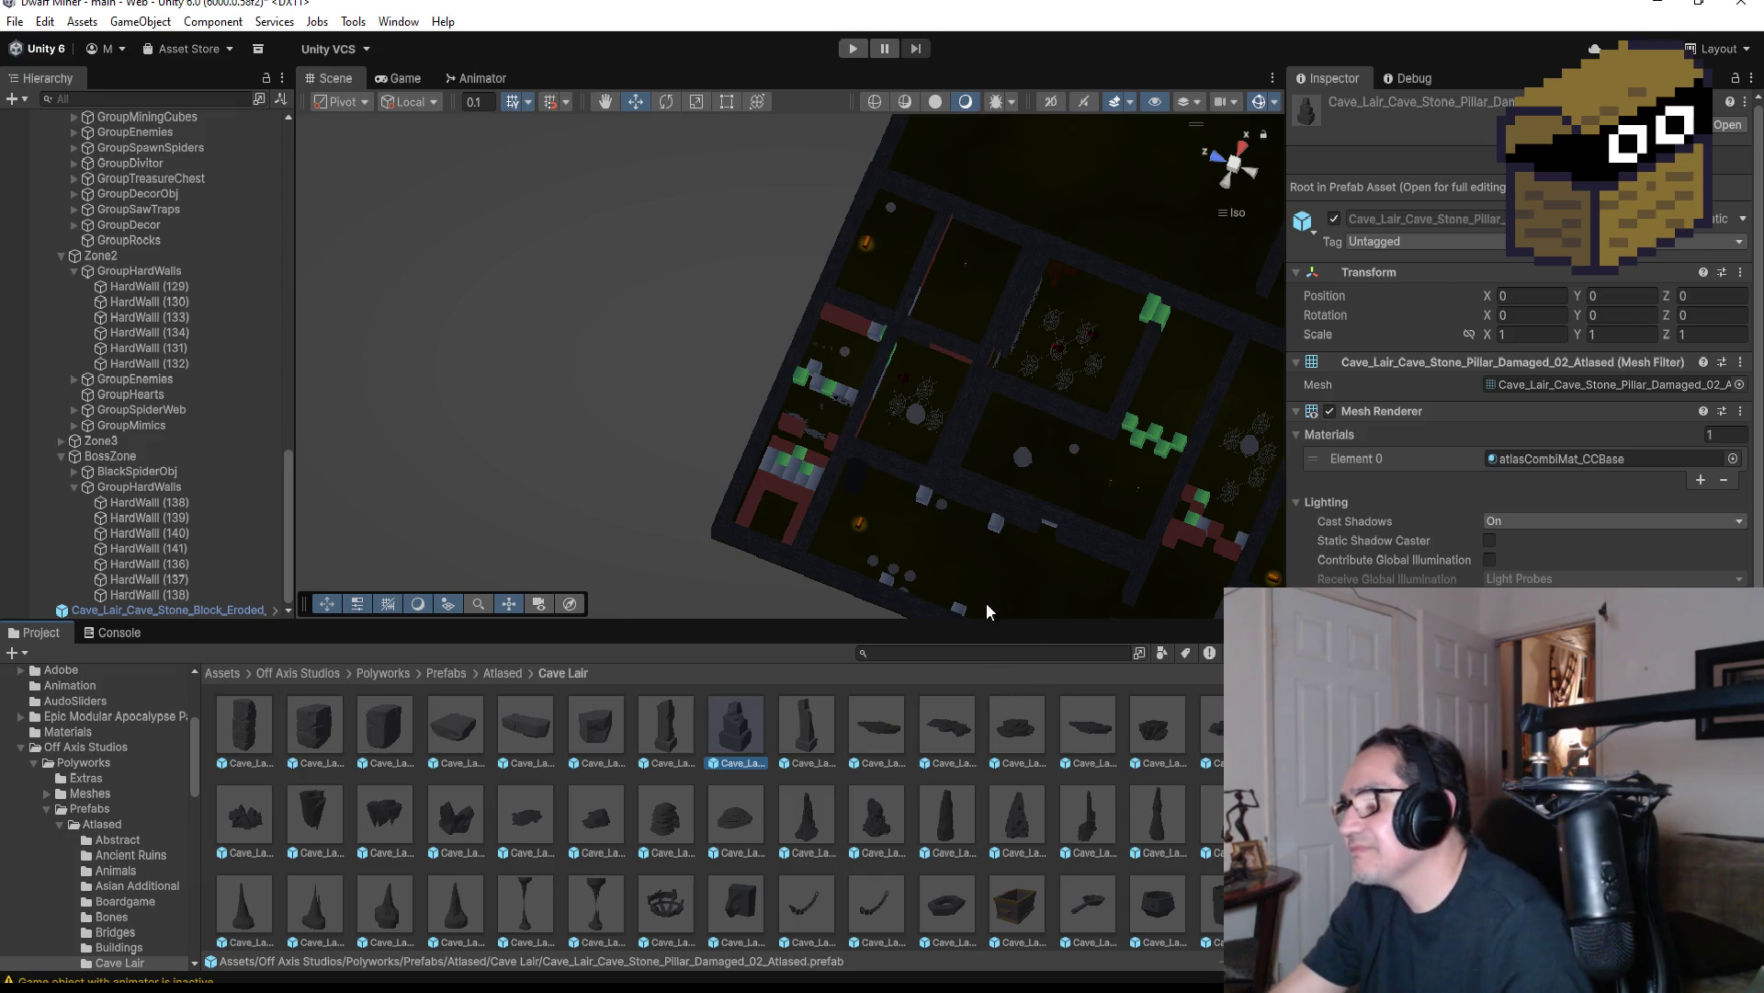
click(861, 473)
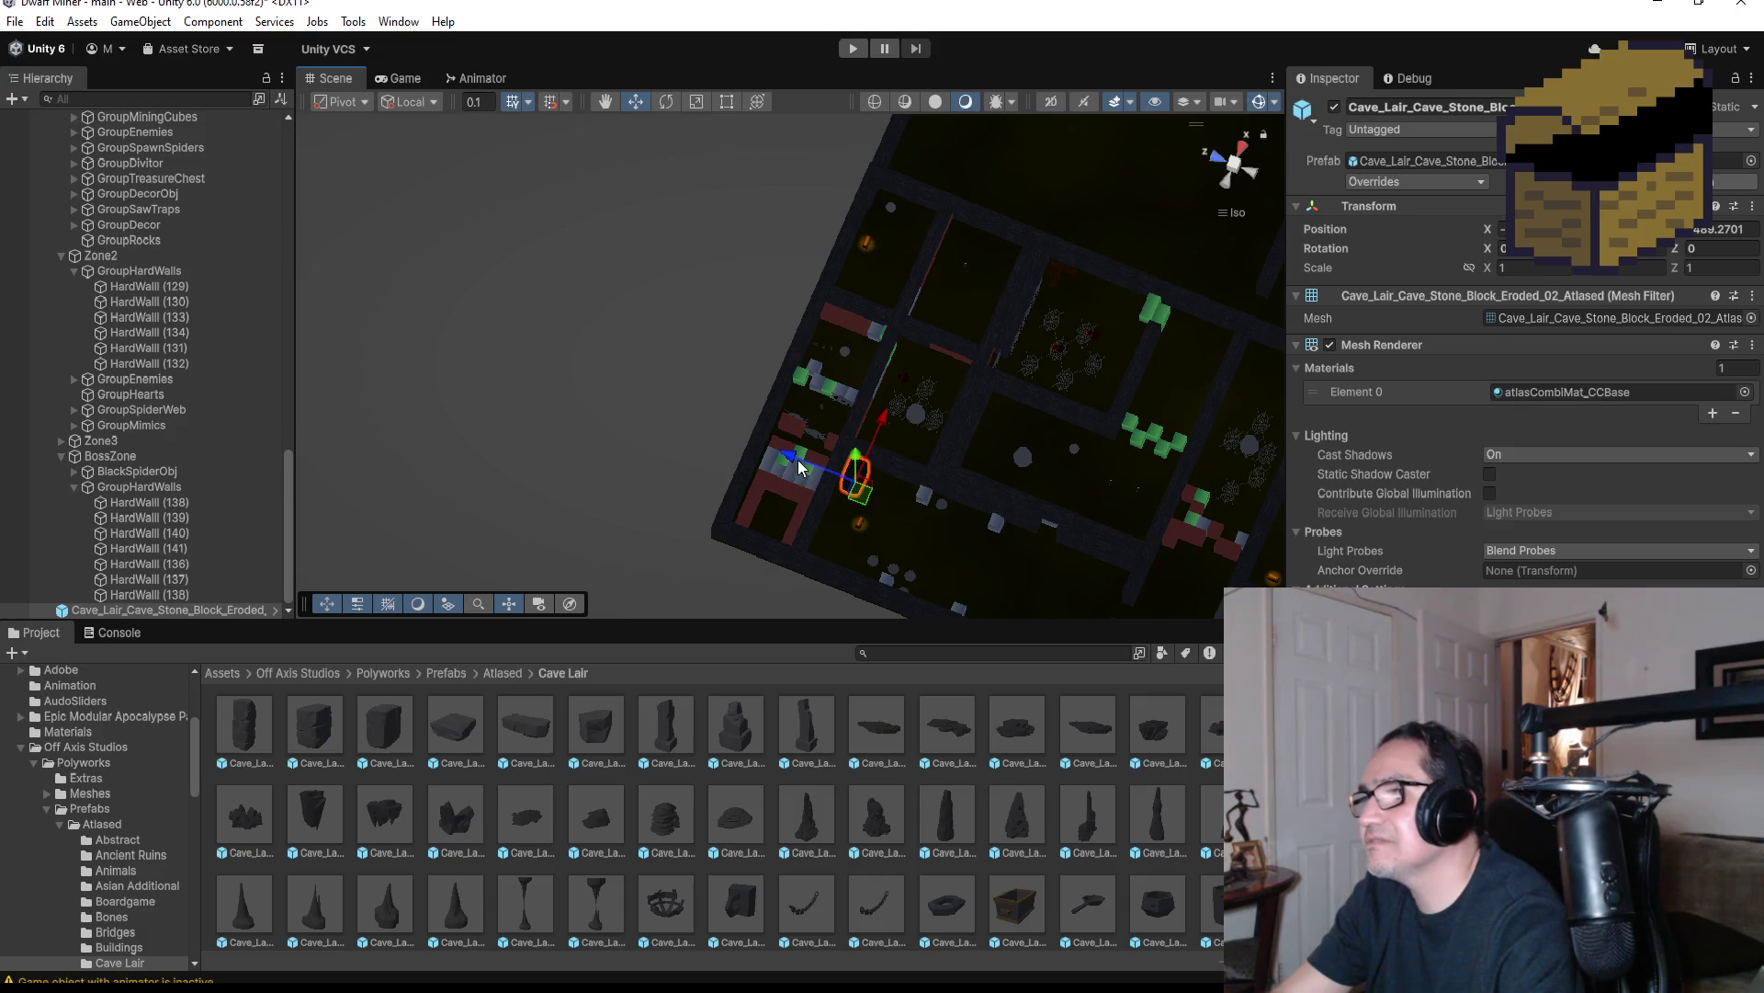
mouse_move(797, 467)
mouse_down()
mouse_move(1008, 497)
mouse_move(987, 563)
mouse_move(906, 542)
mouse_move(998, 549)
mouse_up()
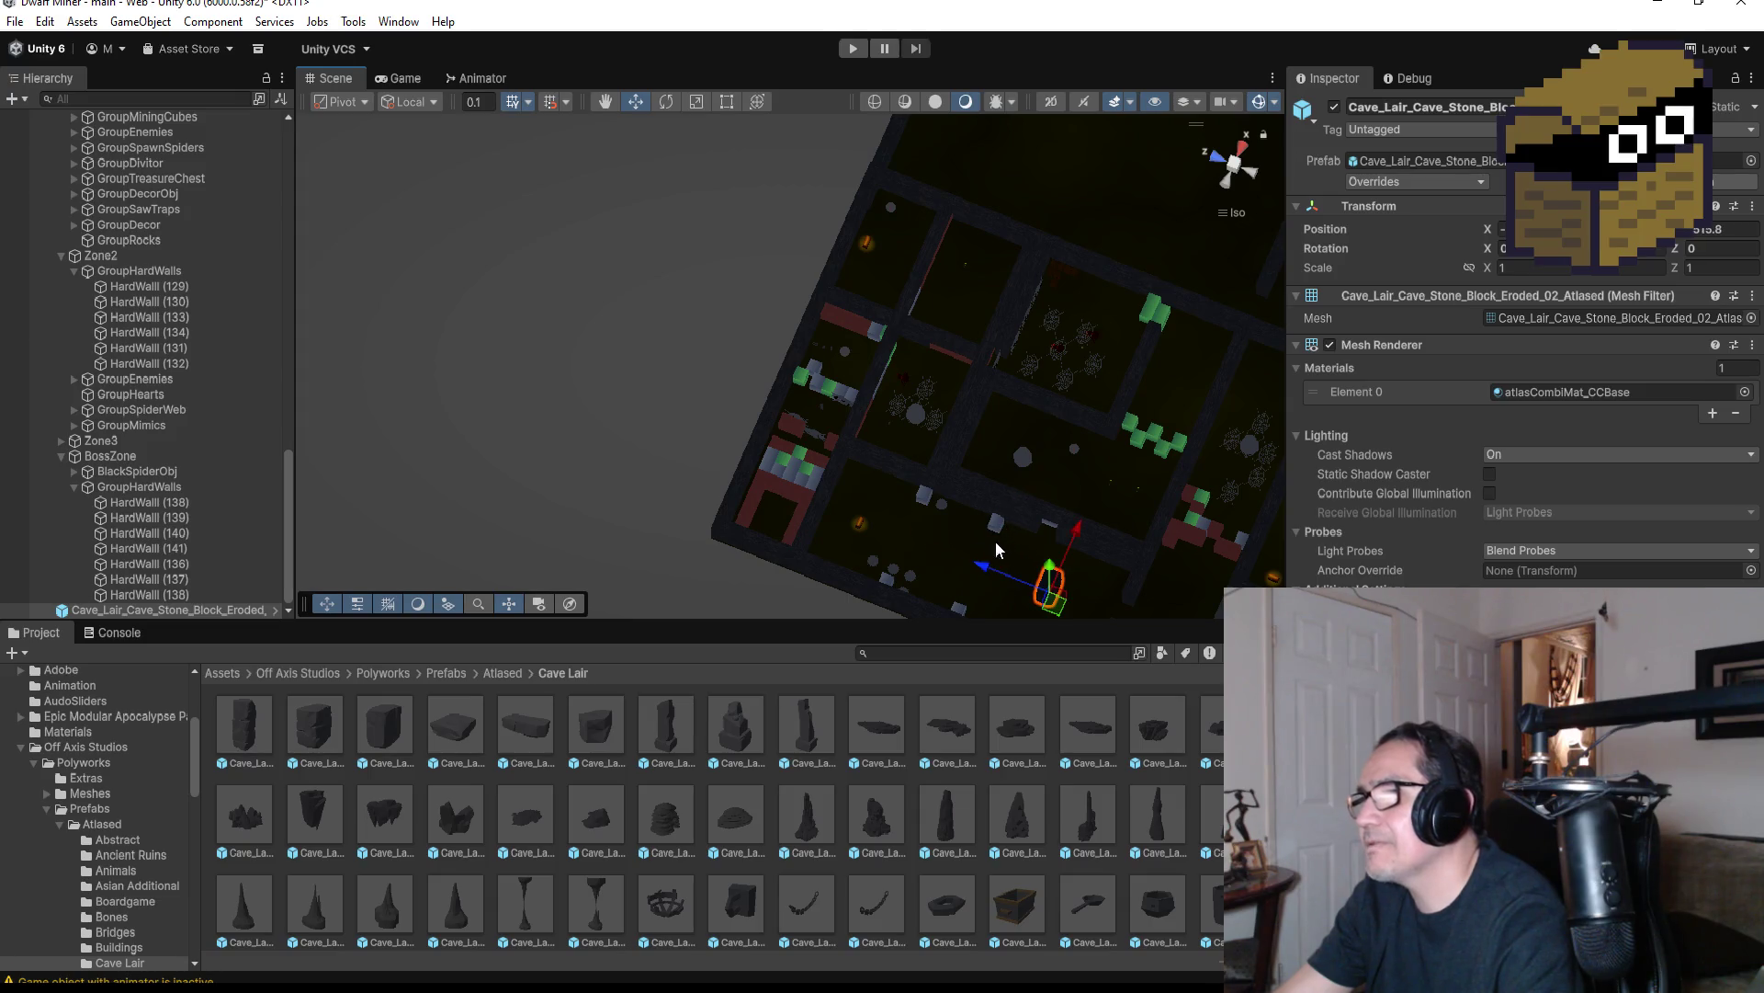
click(850, 49)
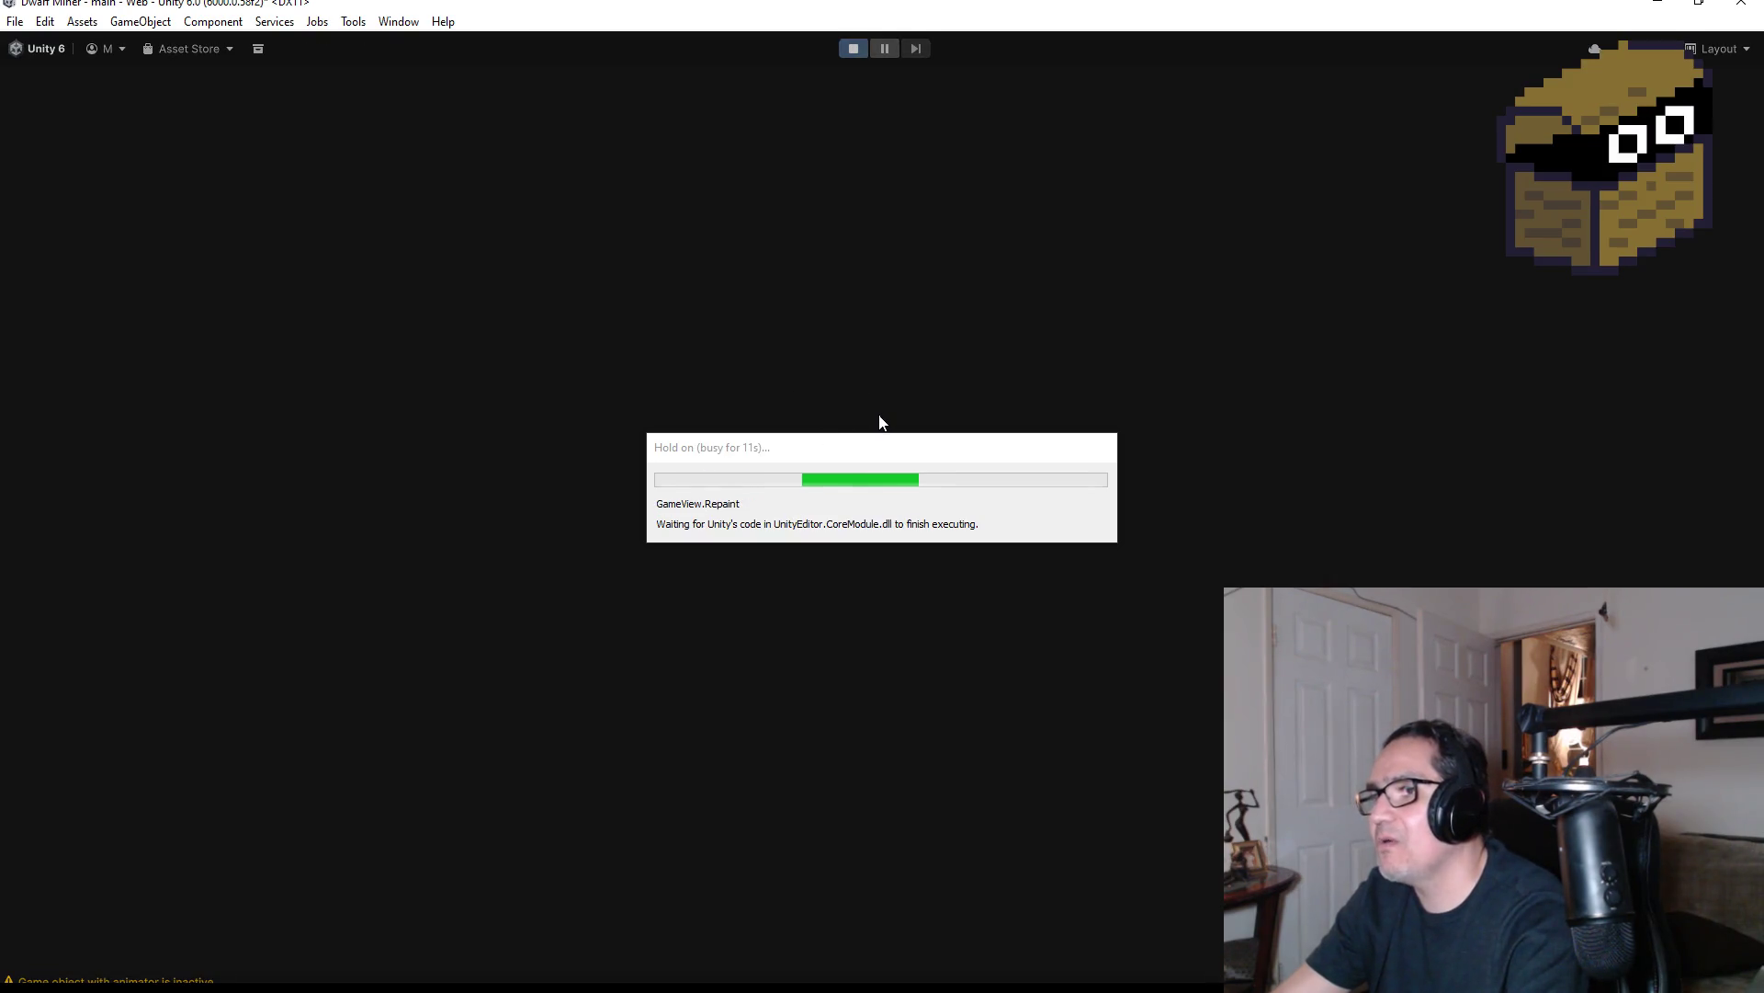
key(Escape)
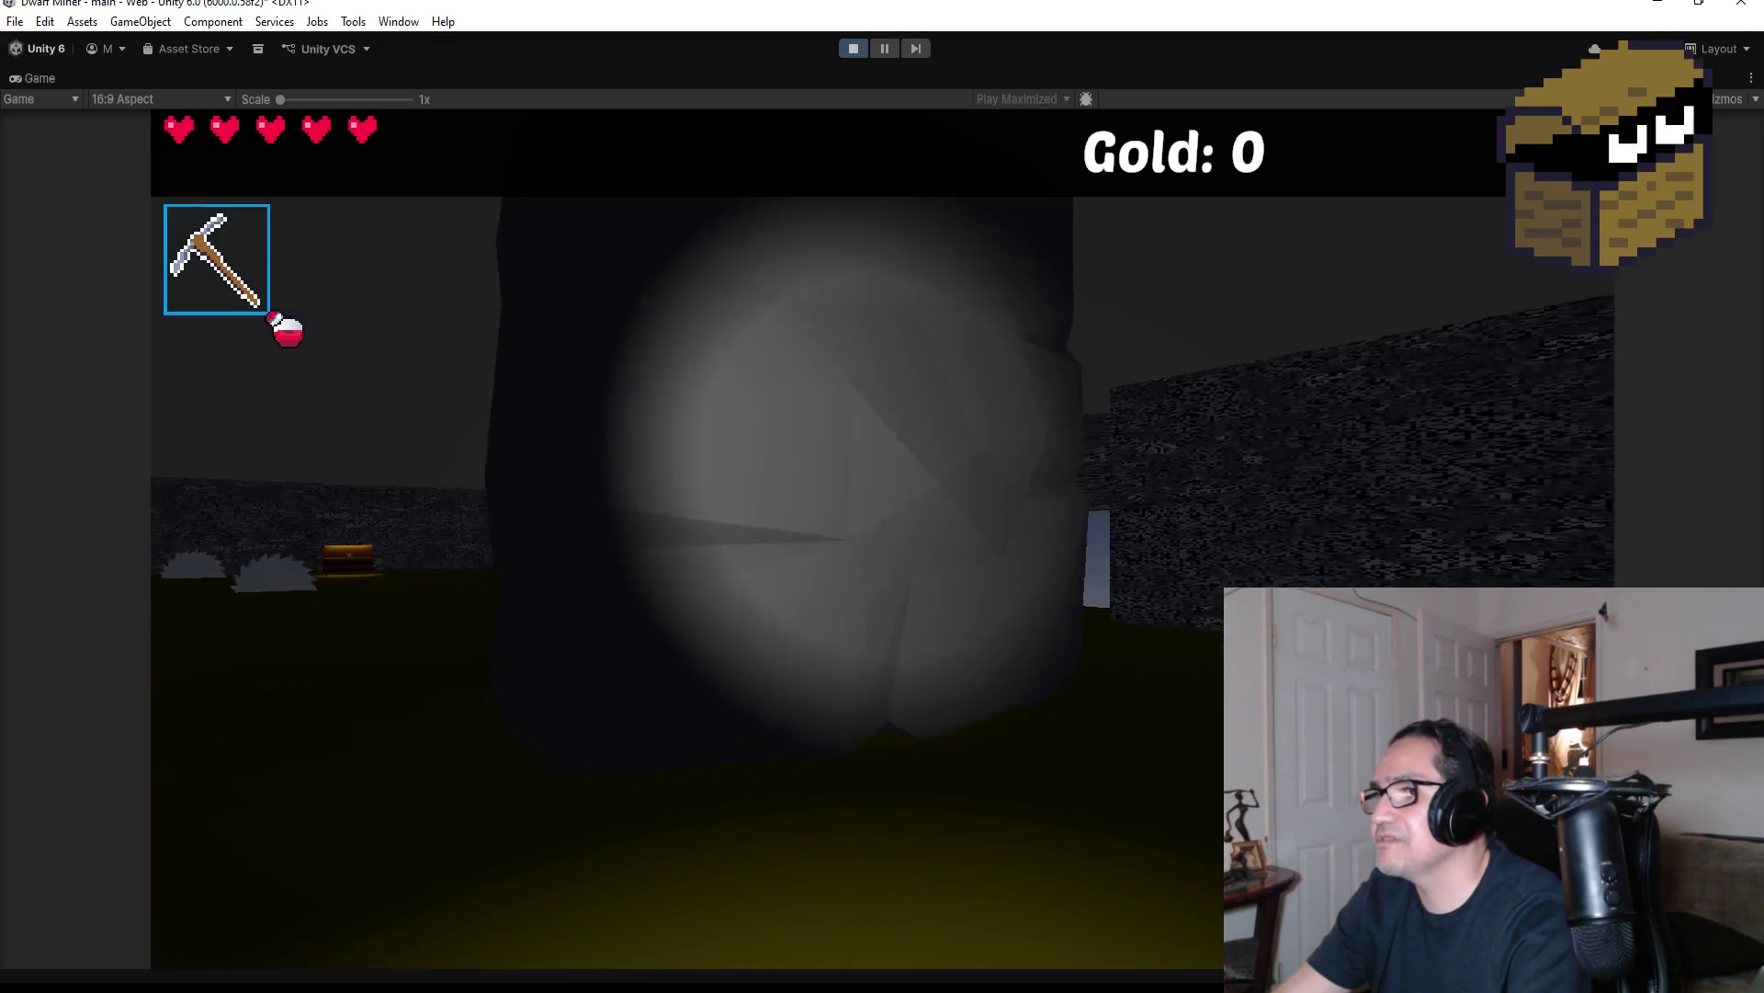
key(Escape)
click(846, 42)
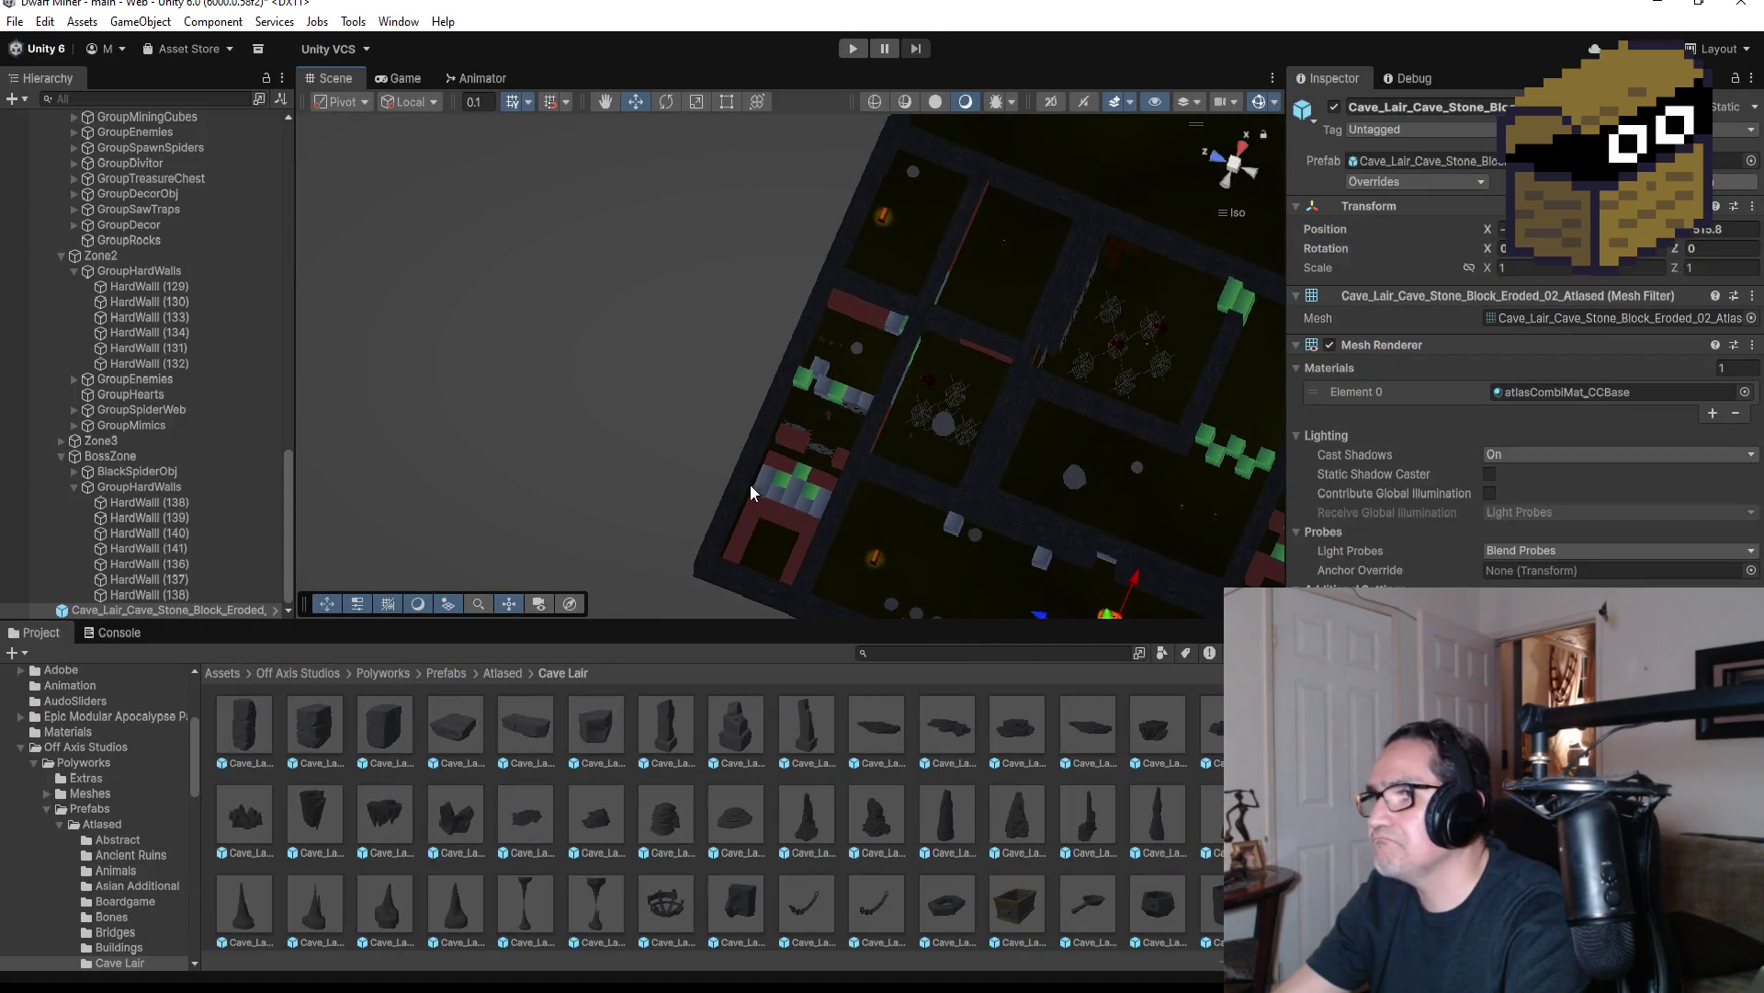
click(733, 478)
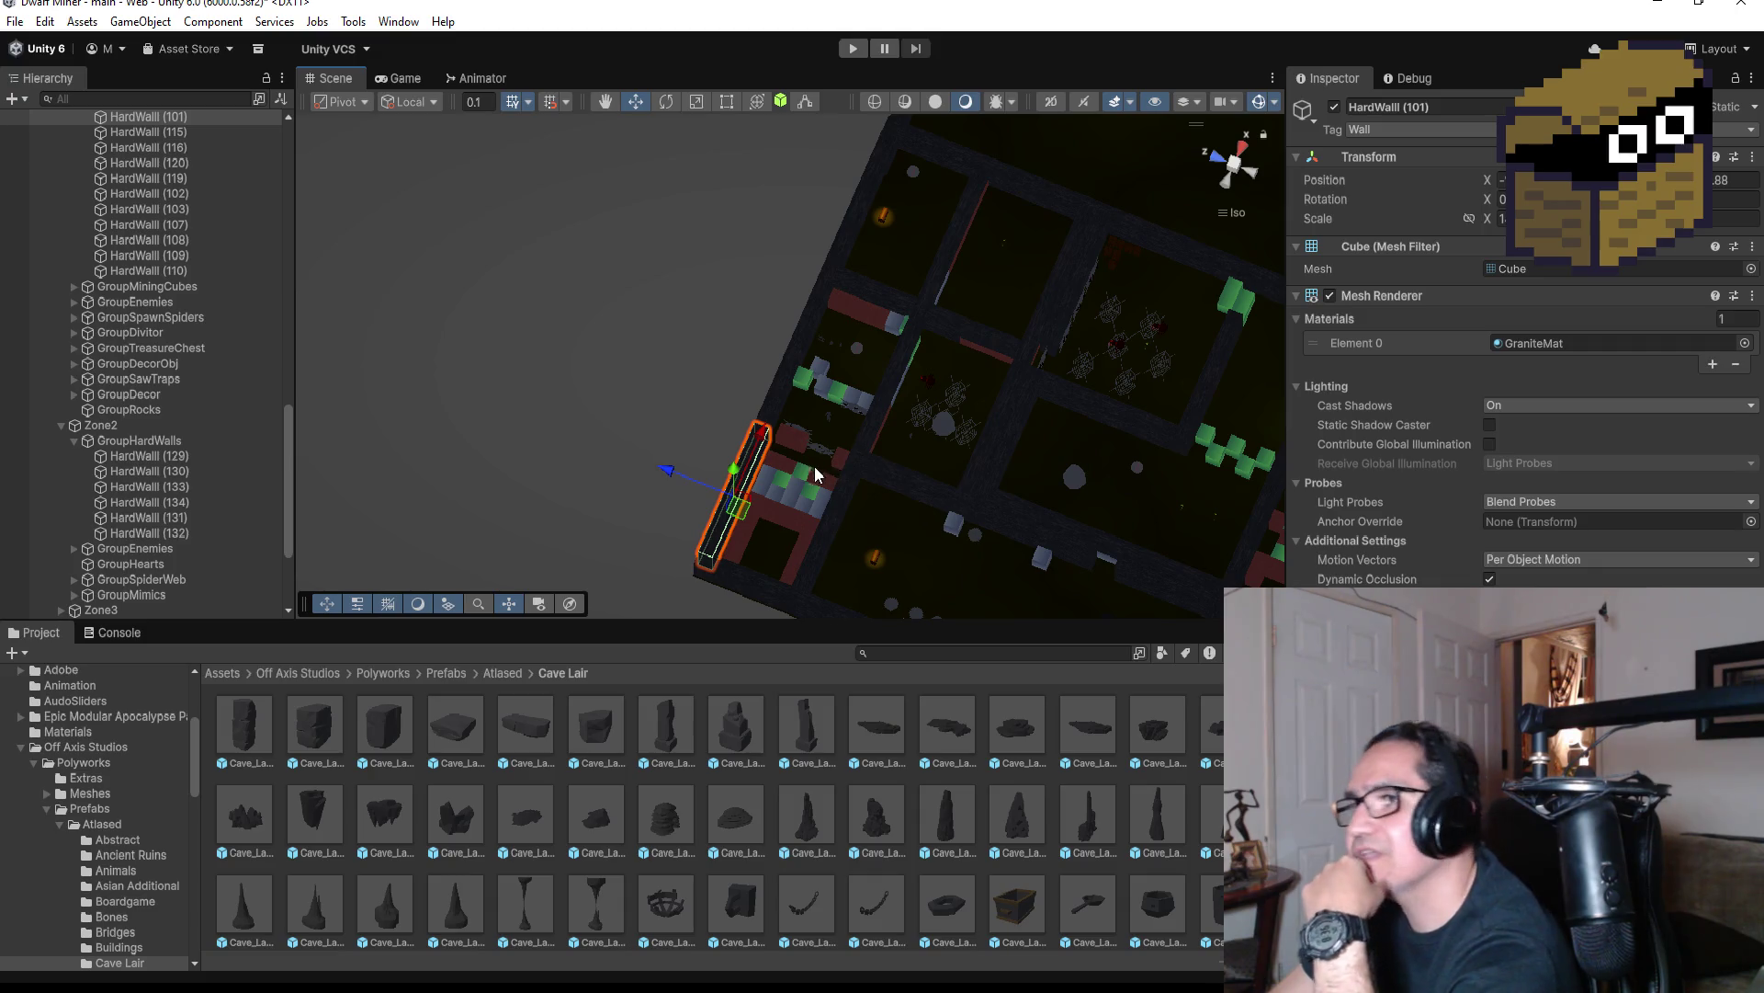
scroll(812, 469, down, 3)
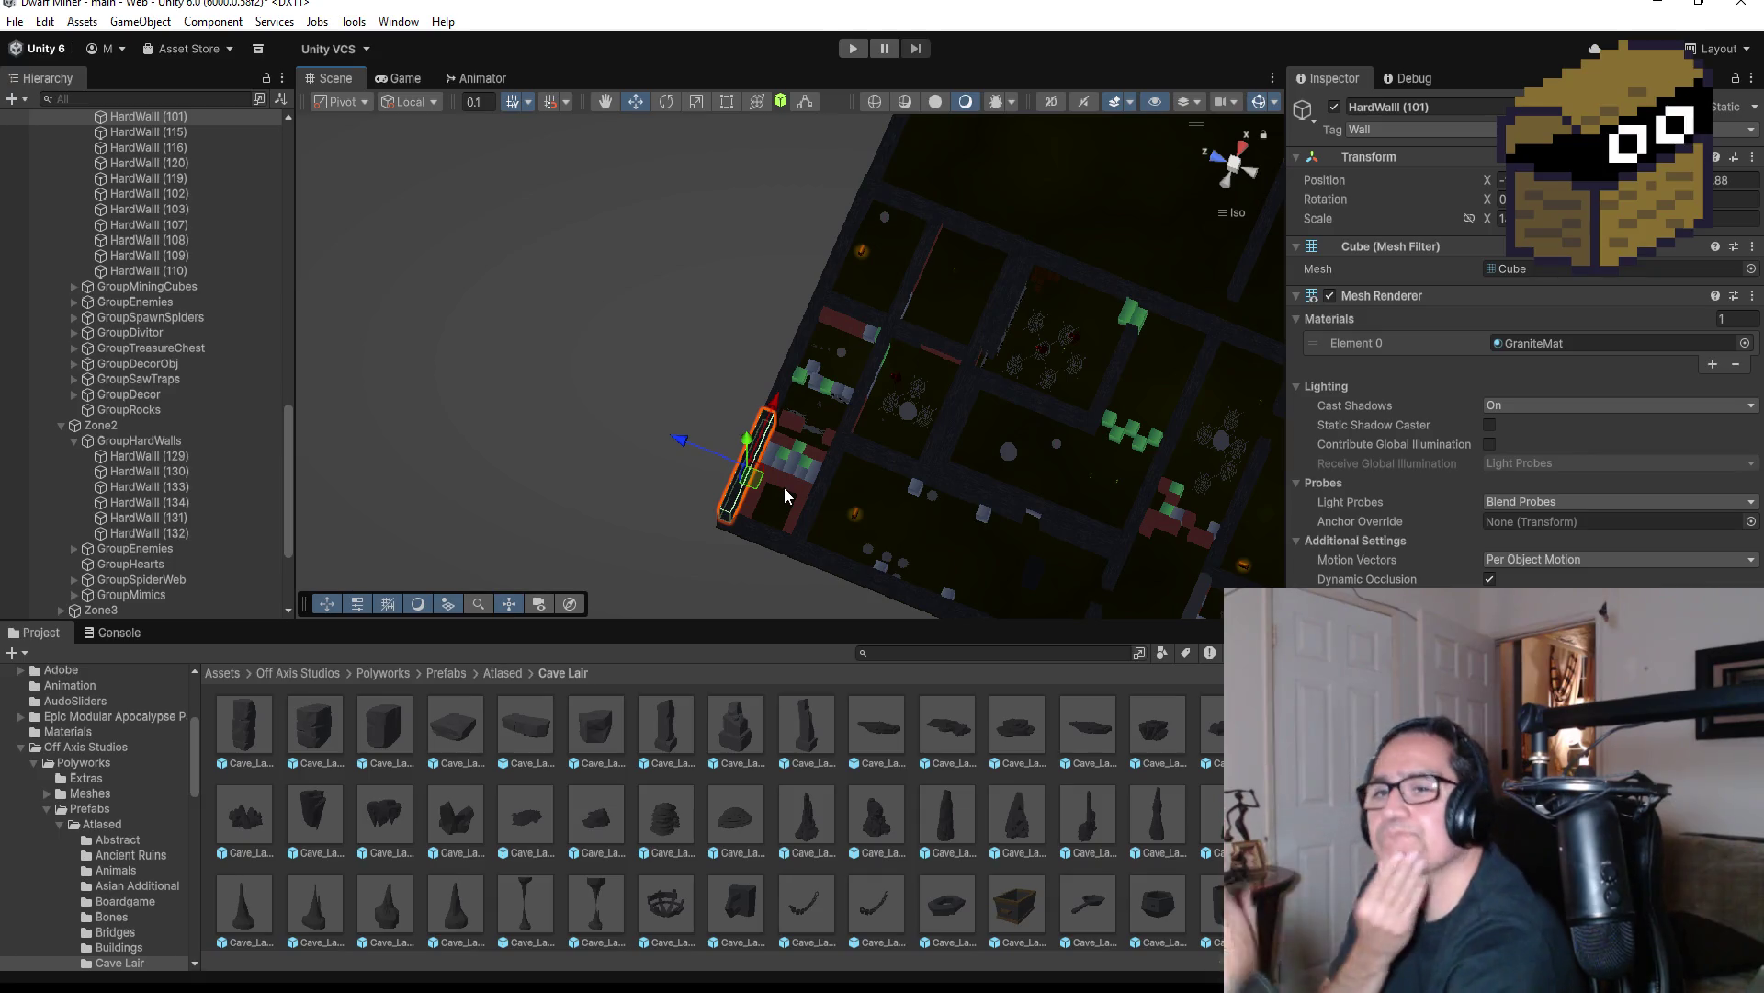
scroll(829, 509, up, 5)
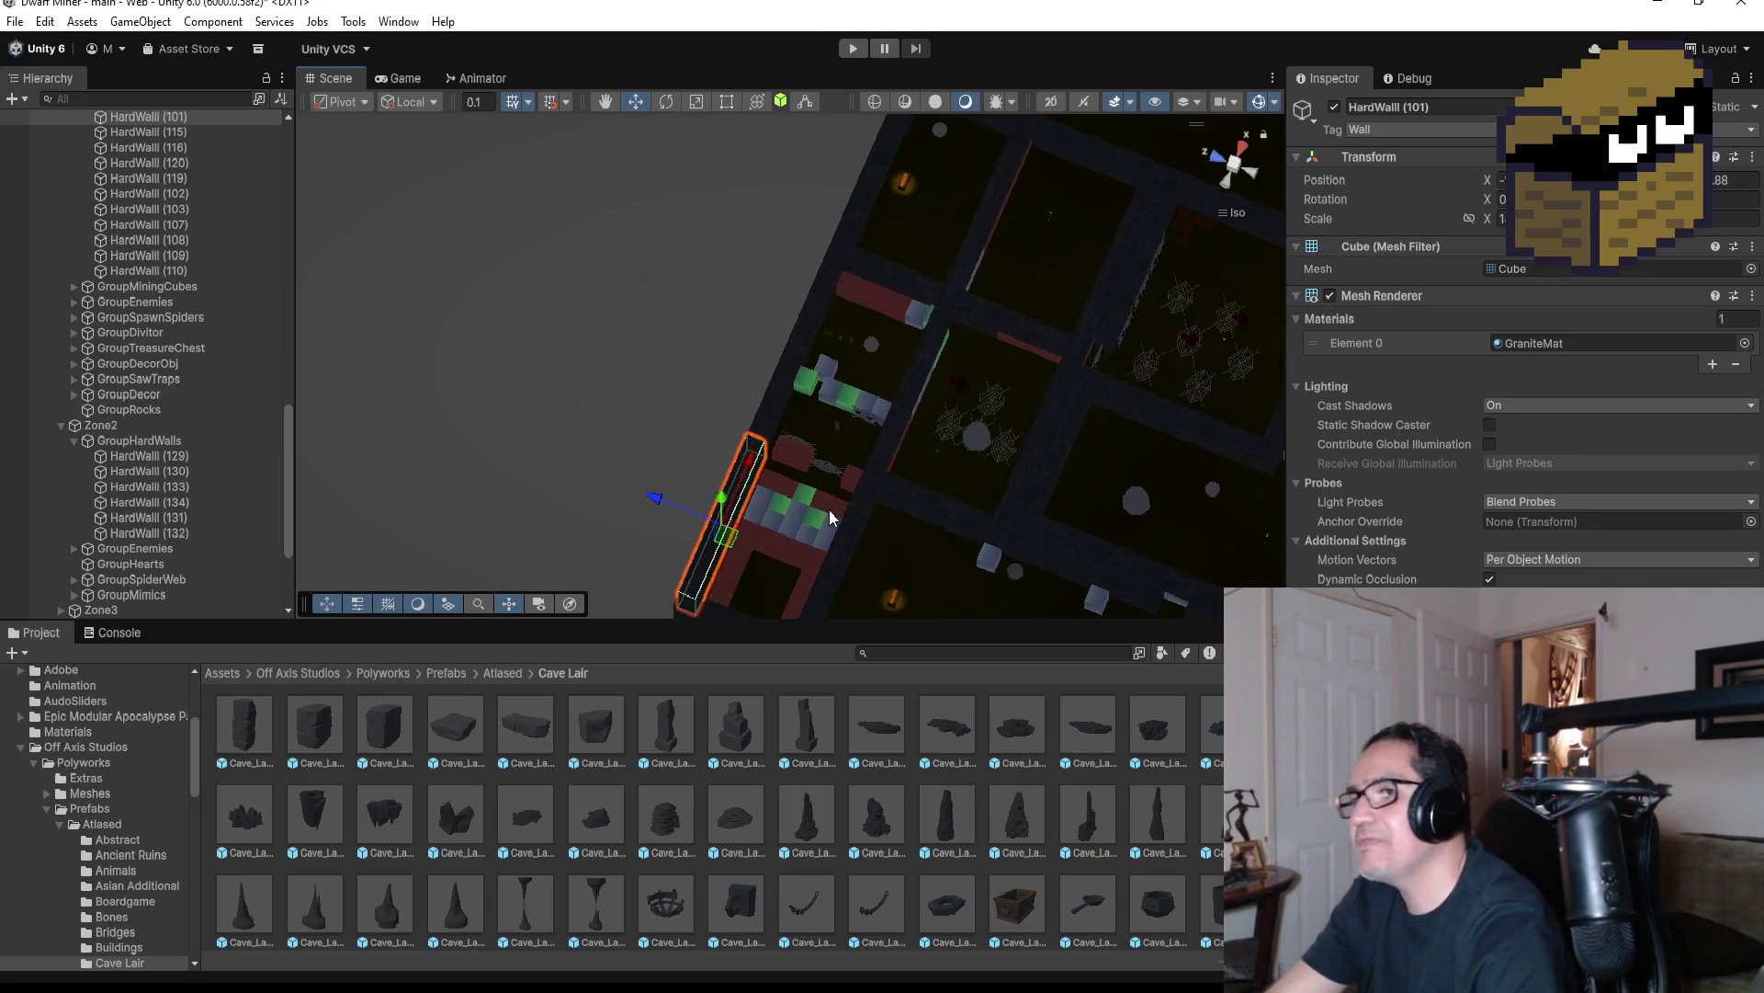
mouse_move(862, 492)
mouse_down()
mouse_move(776, 157)
mouse_move(832, 220)
mouse_move(914, 383)
mouse_move(906, 454)
mouse_up()
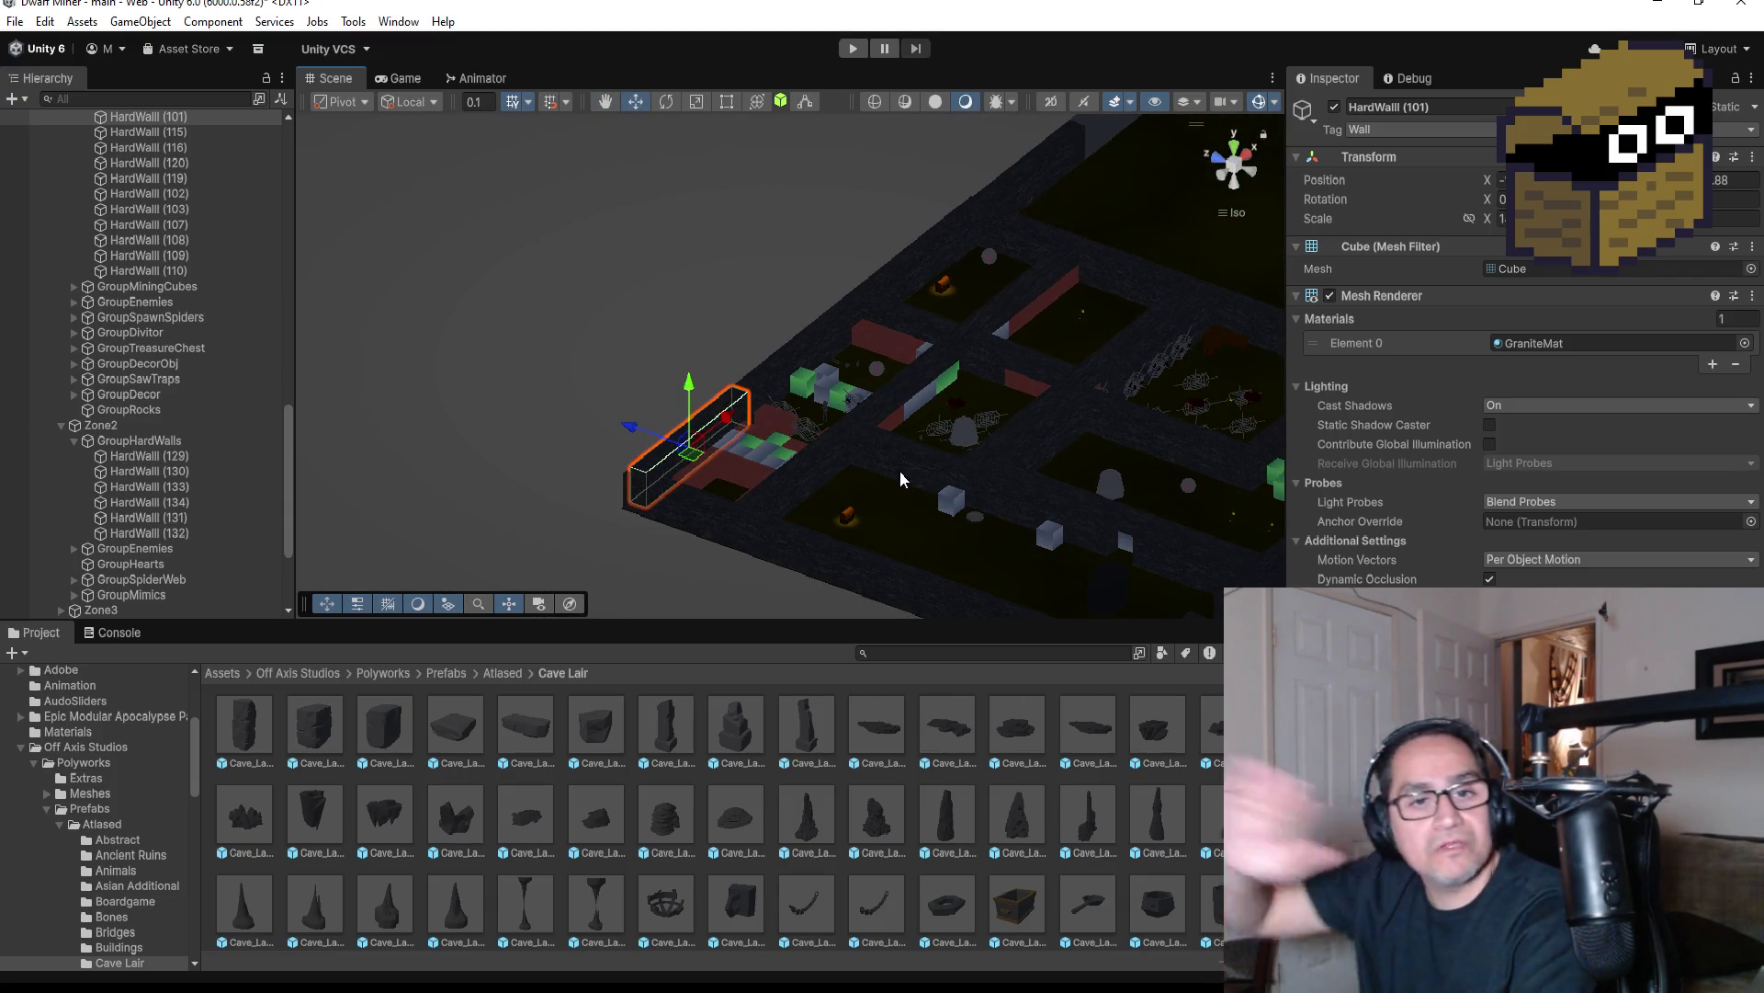
scroll(764, 465, up, 4)
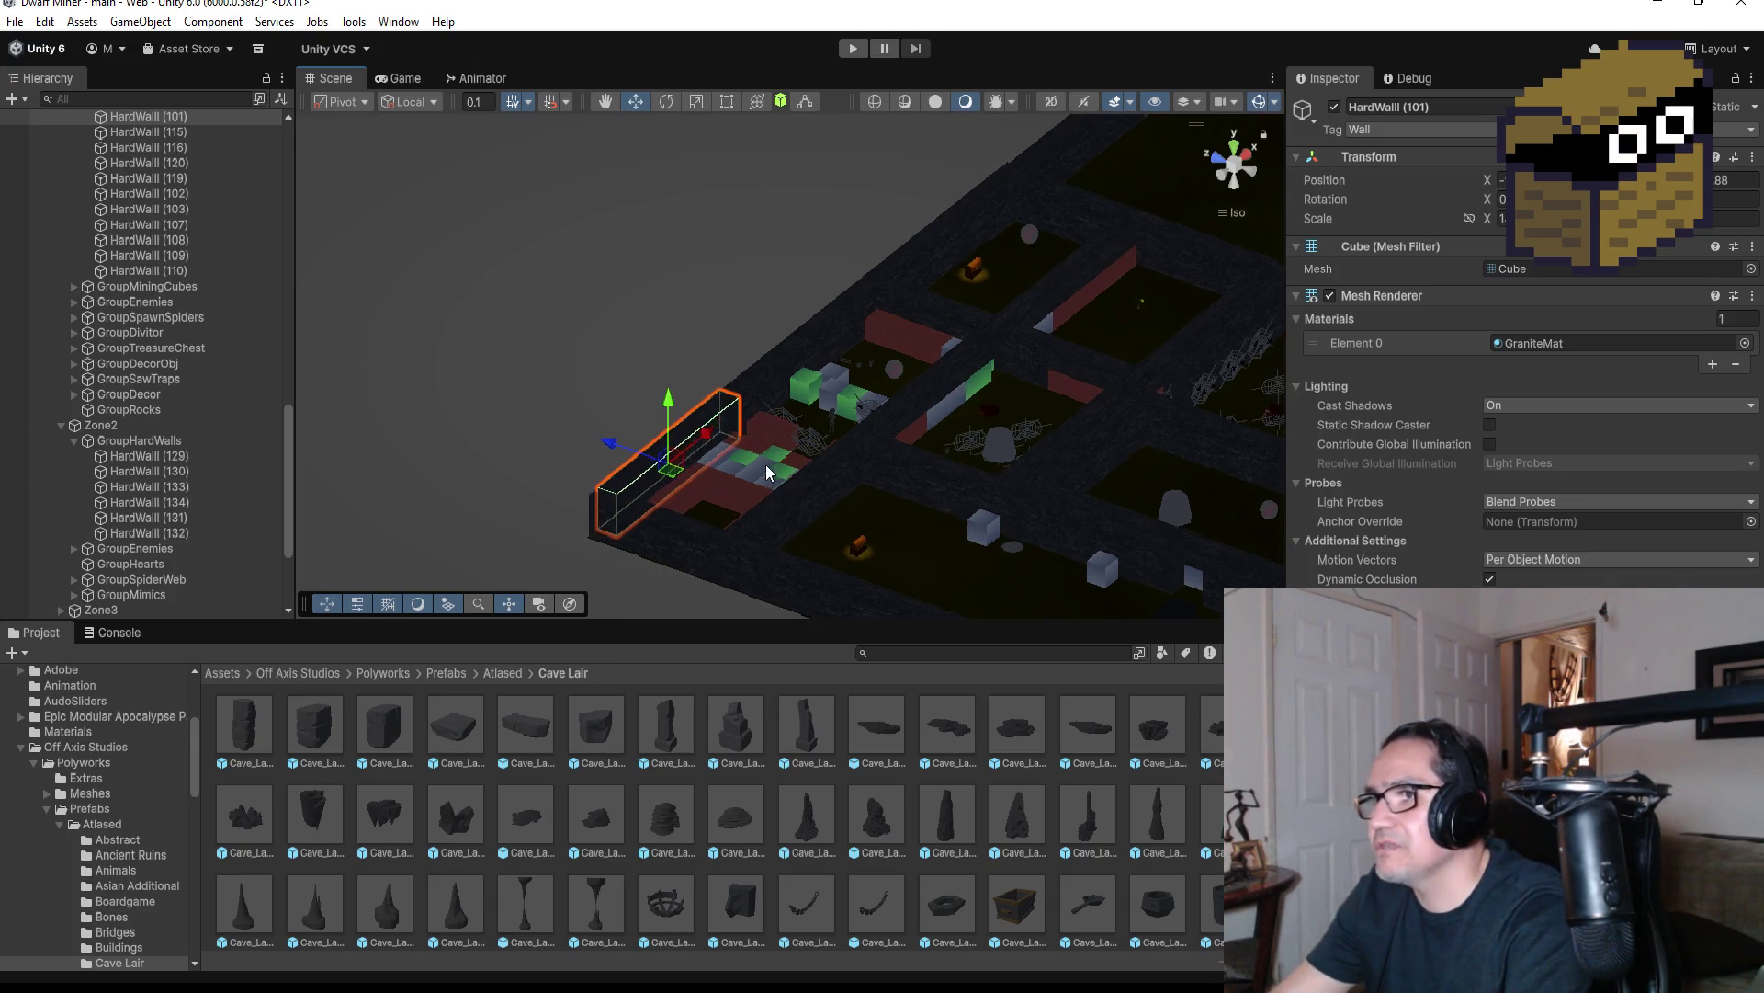
mouse_move(788, 520)
mouse_down()
mouse_move(853, 432)
mouse_move(992, 510)
mouse_move(916, 457)
mouse_up()
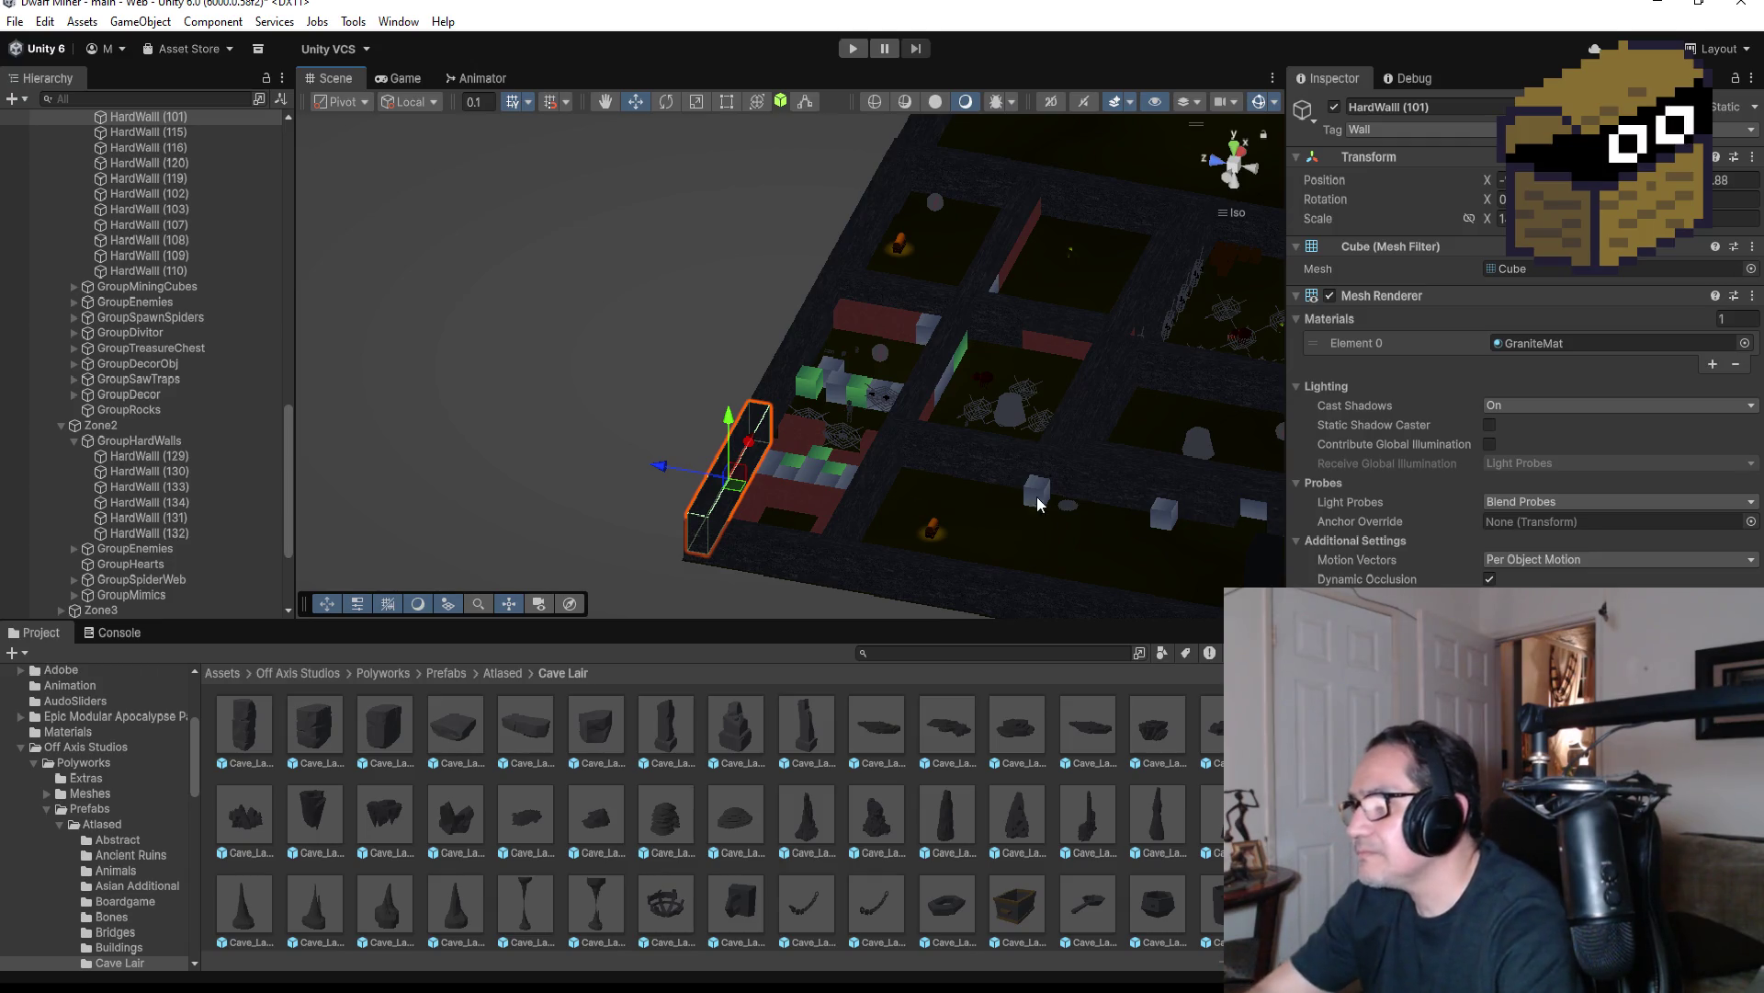
scroll(1100, 462, down, 3)
scroll(1101, 493, down, 2)
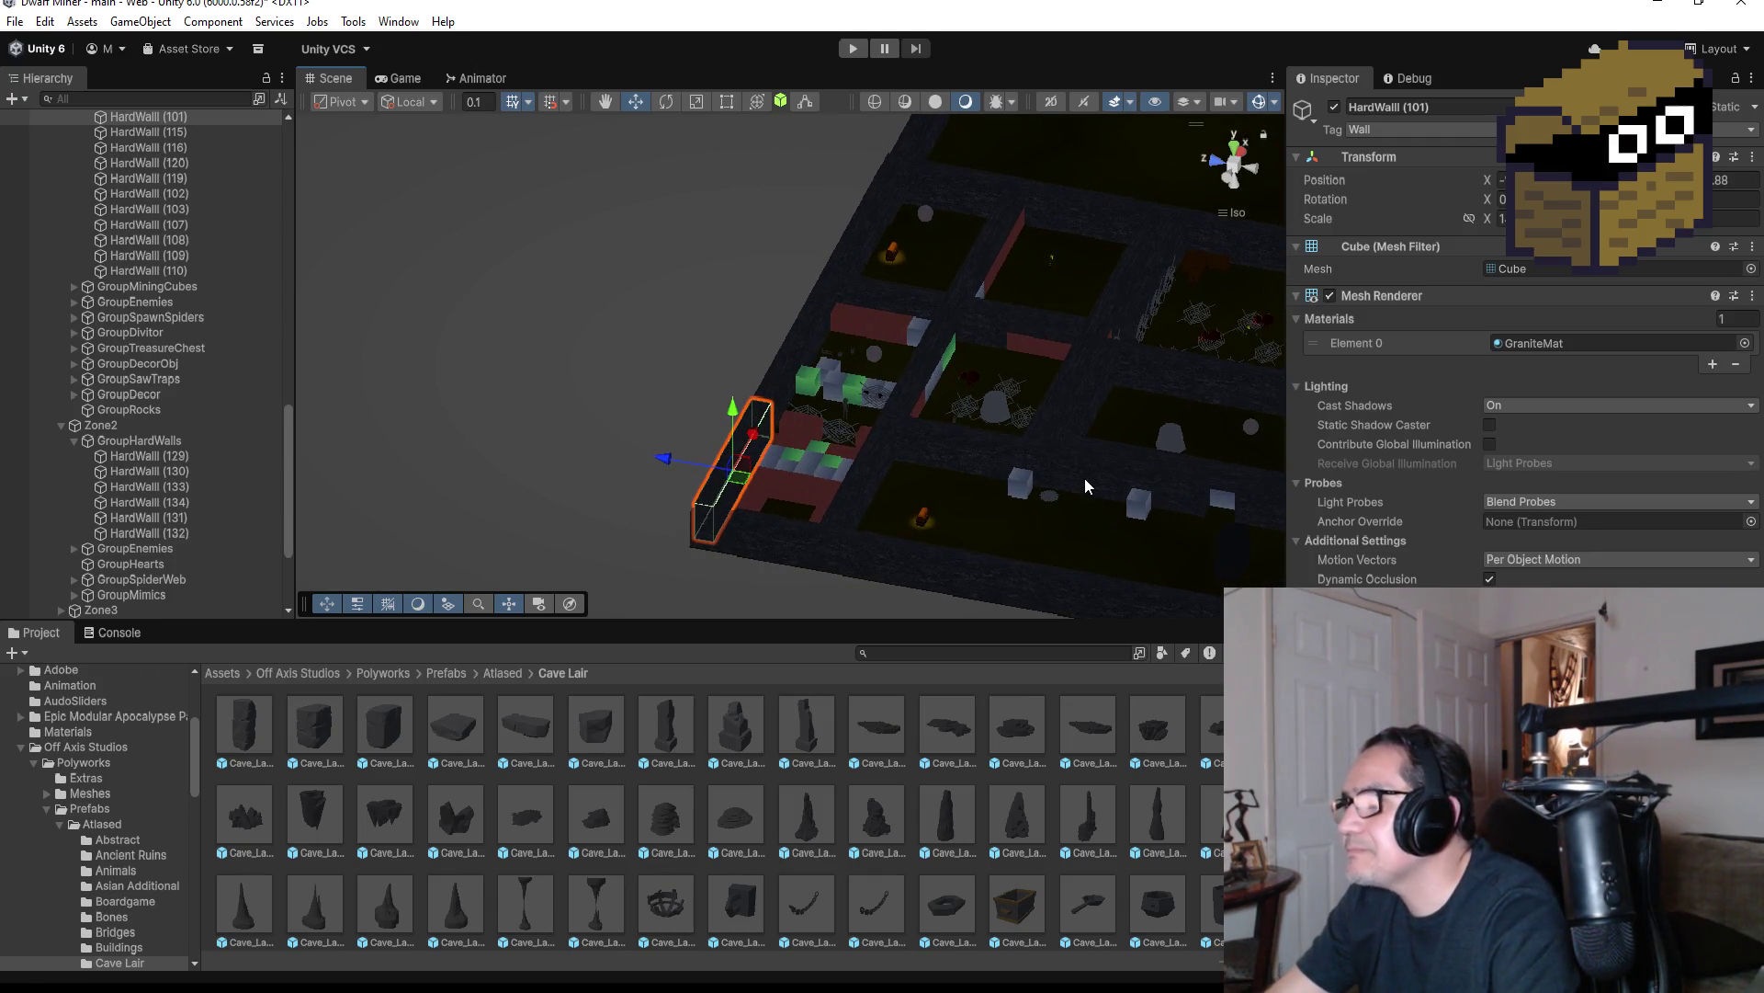
scroll(765, 441, up, 3)
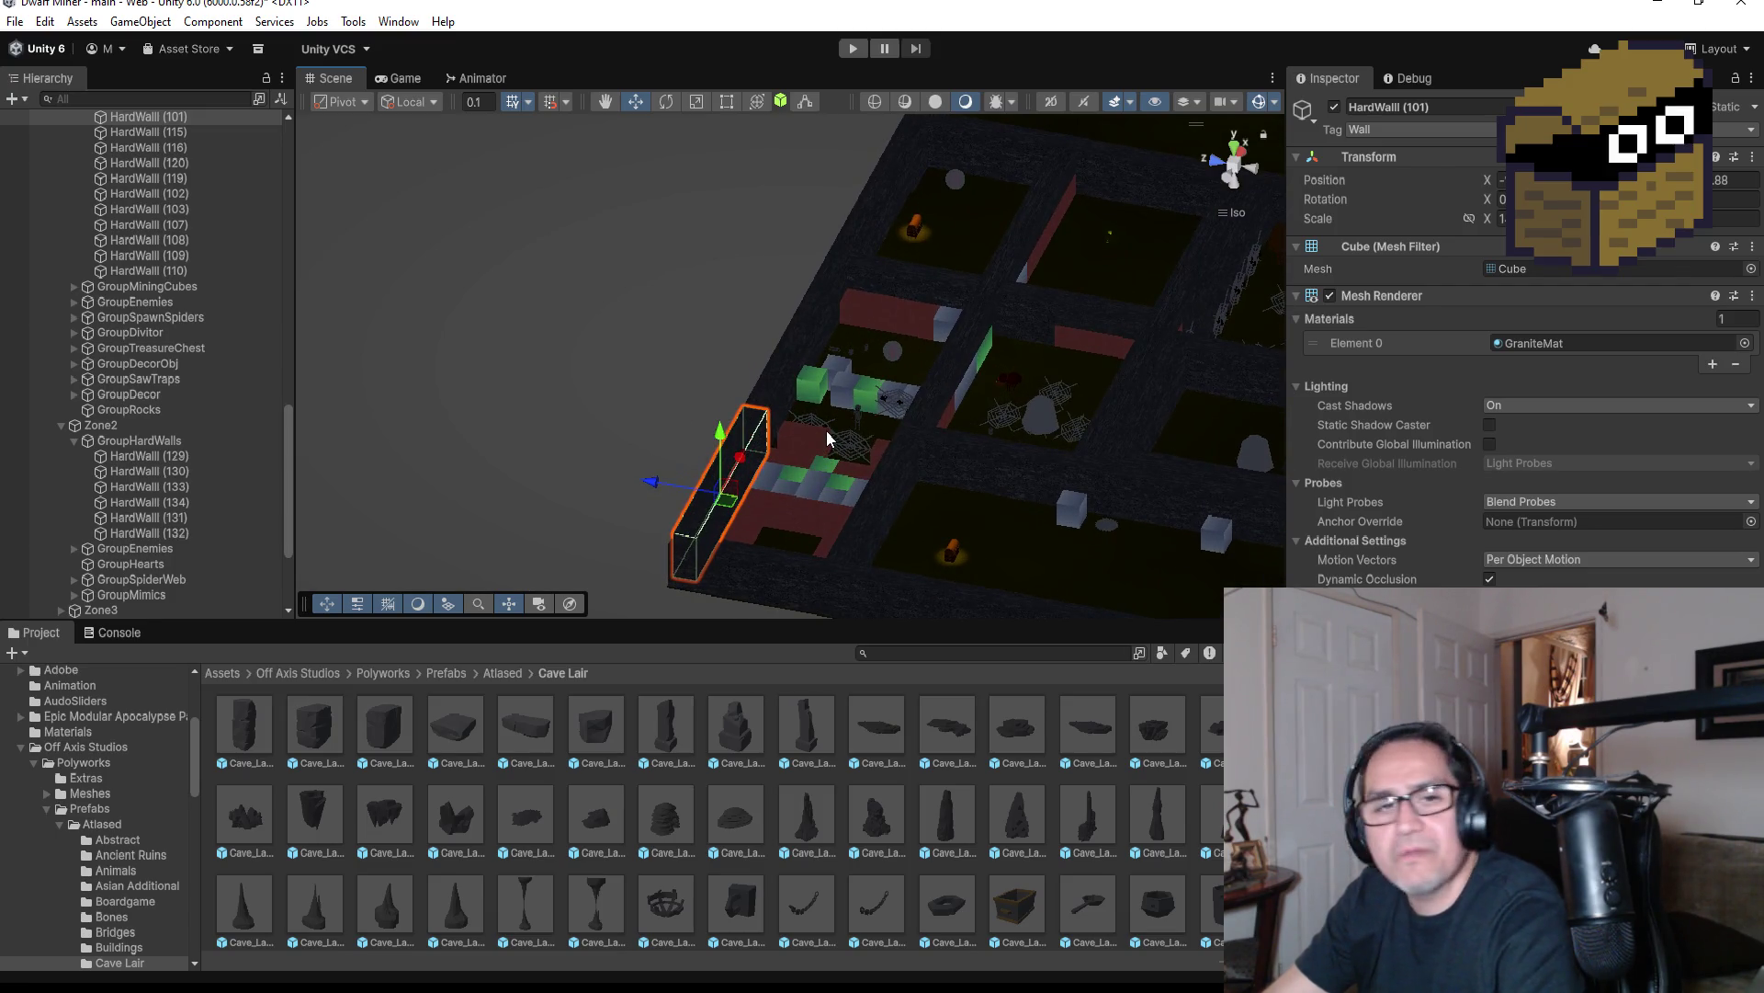
scroll(979, 331, up, 1)
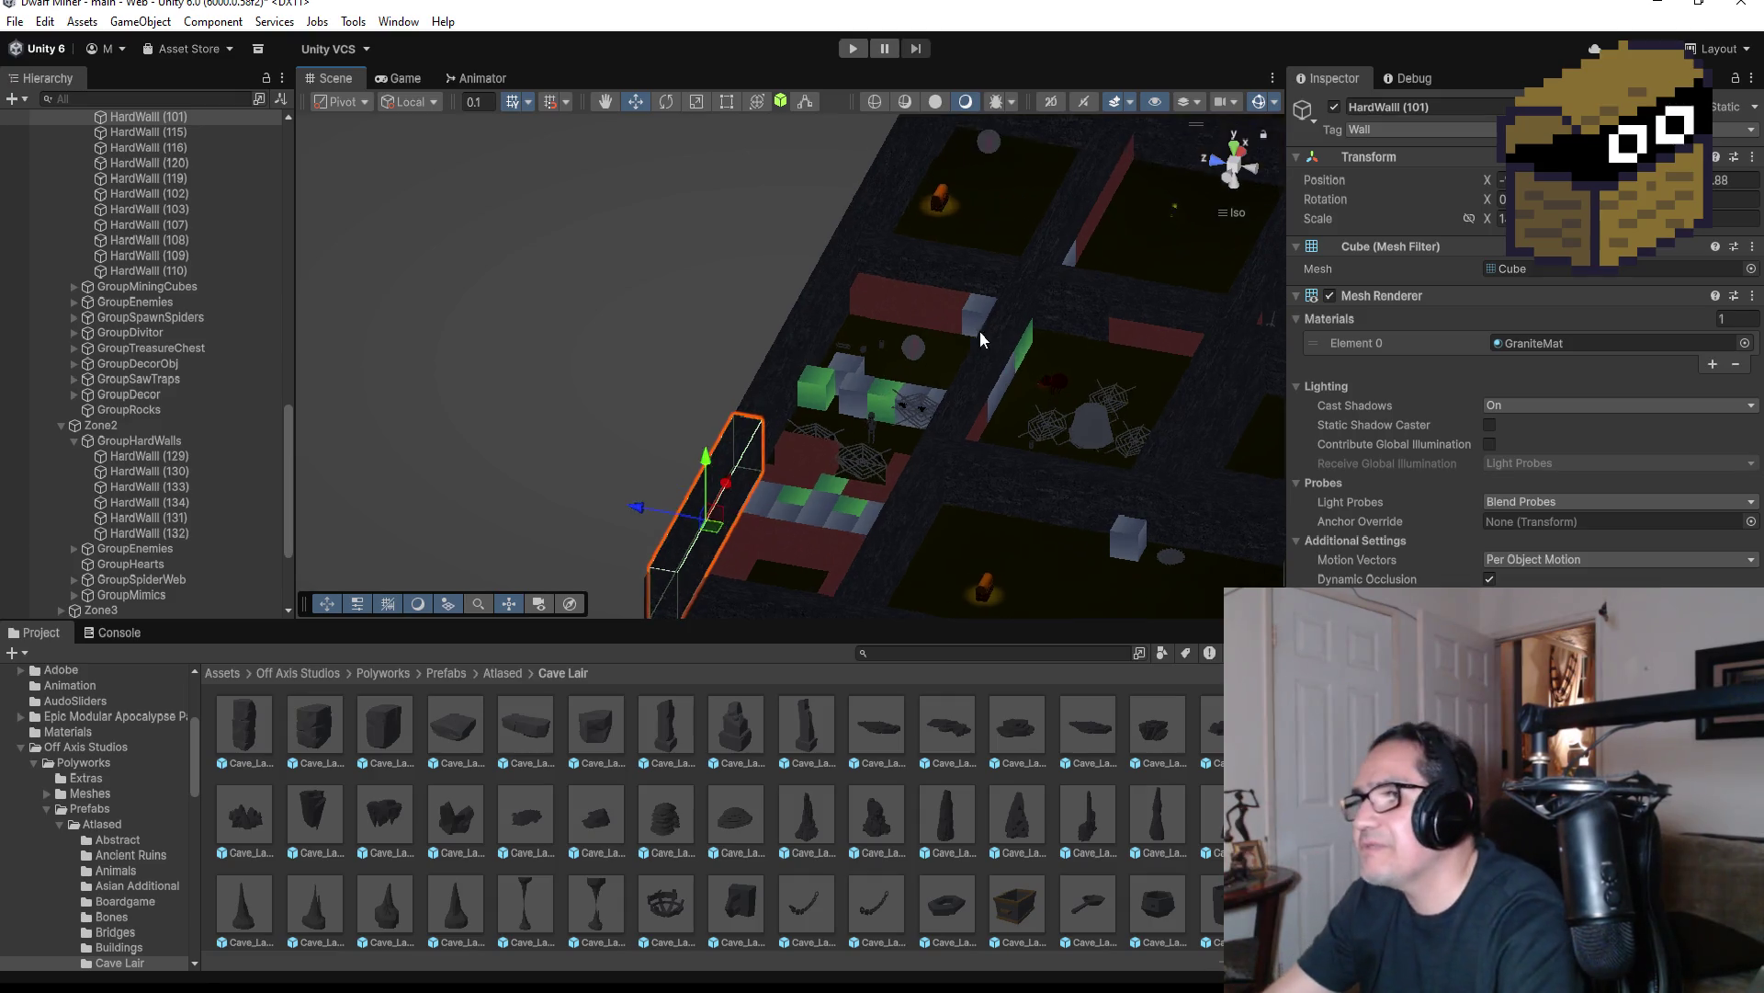
mouse_move(979, 331)
mouse_down()
mouse_move(990, 362)
mouse_move(1175, 340)
mouse_move(914, 277)
mouse_move(857, 352)
mouse_move(1247, 198)
mouse_up()
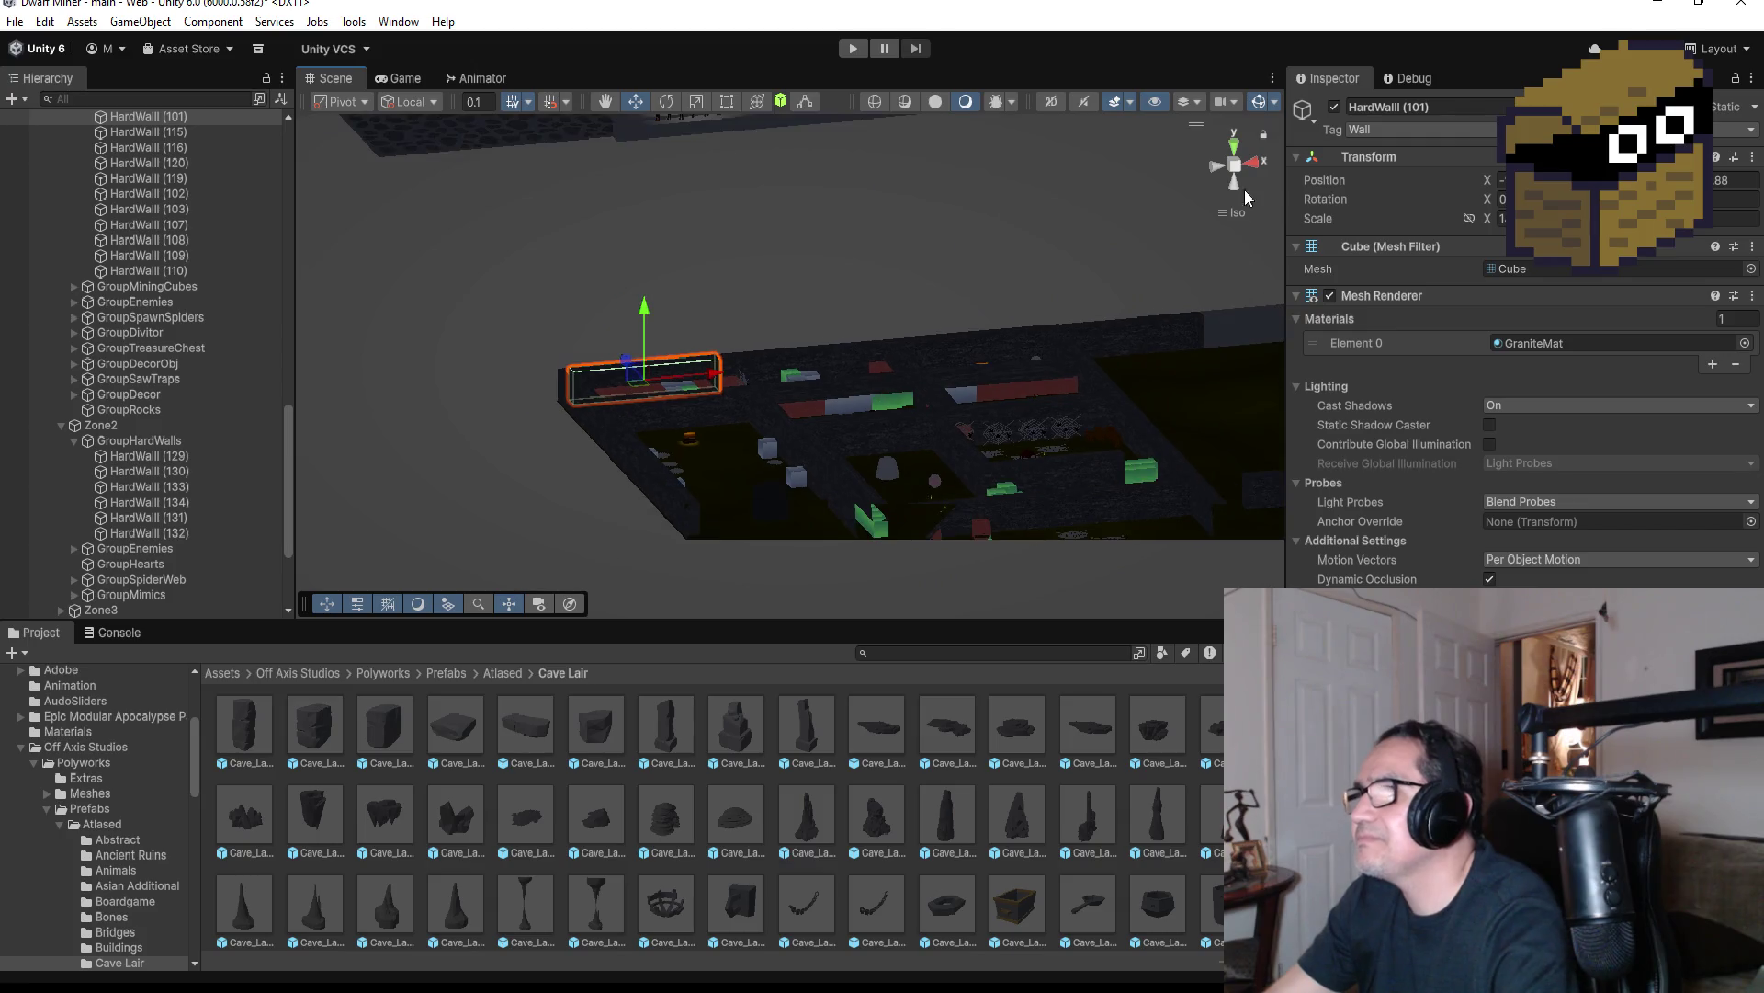
click(1235, 144)
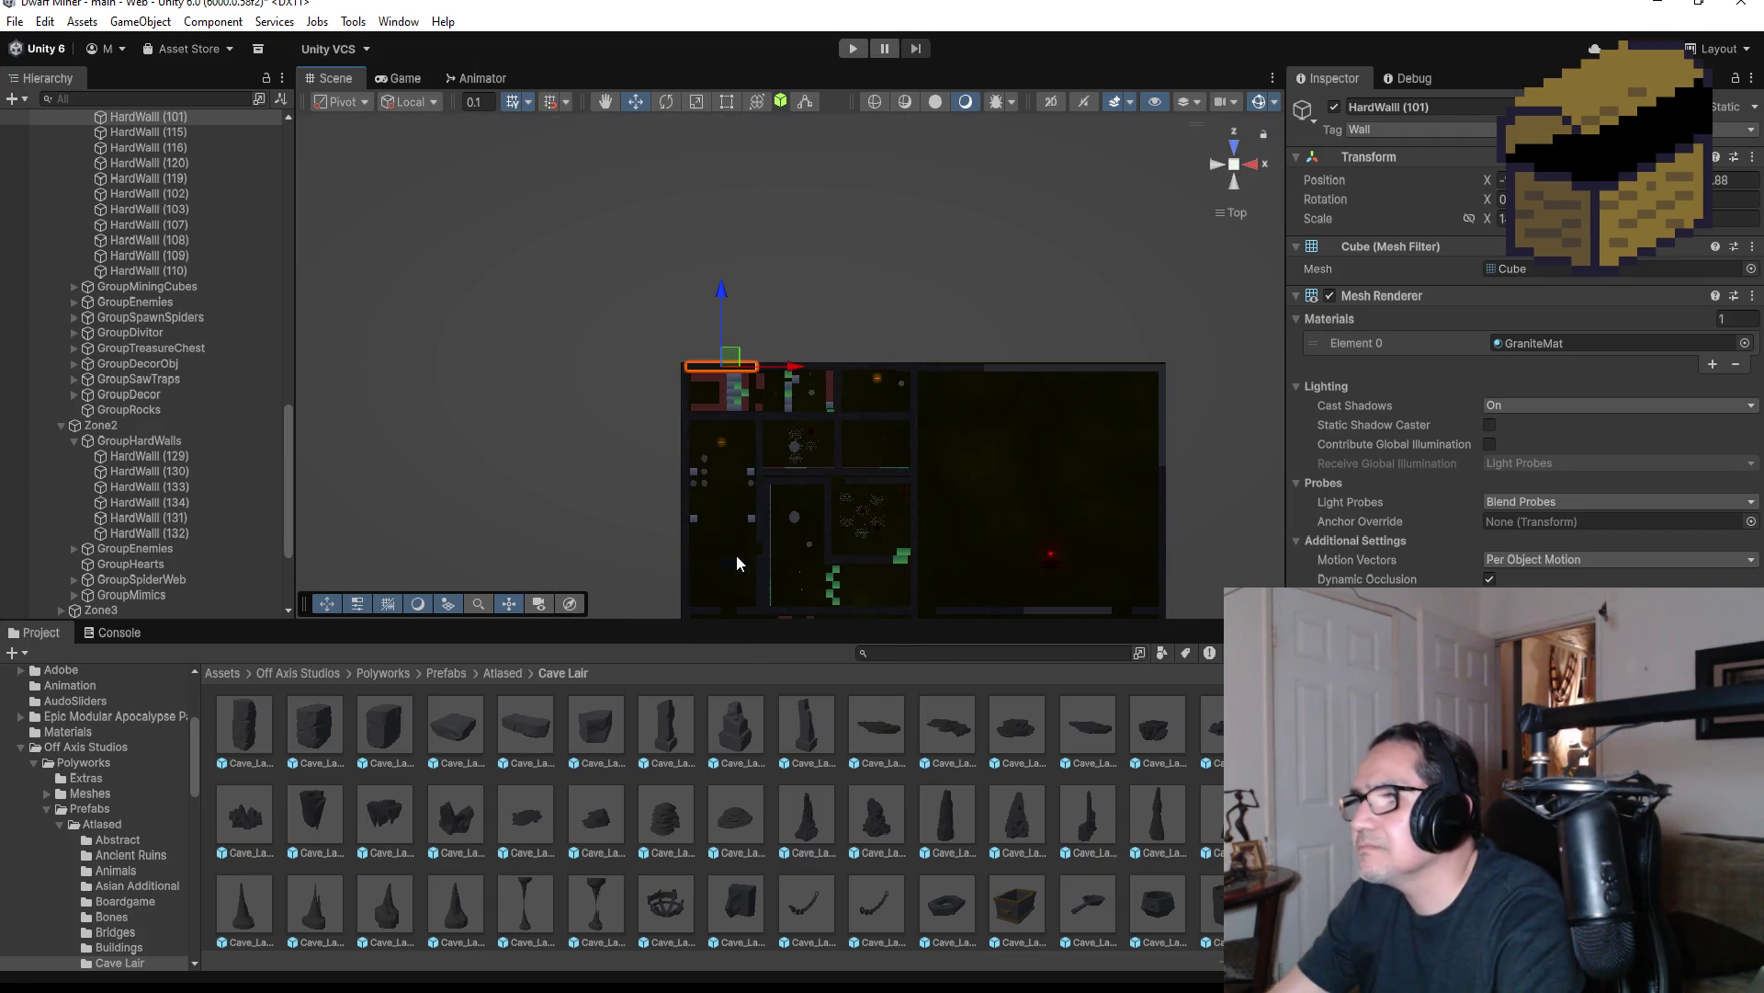
mouse_move(331, 725)
mouse_down()
mouse_move(129, 582)
mouse_move(179, 609)
mouse_up()
double_click(179, 609)
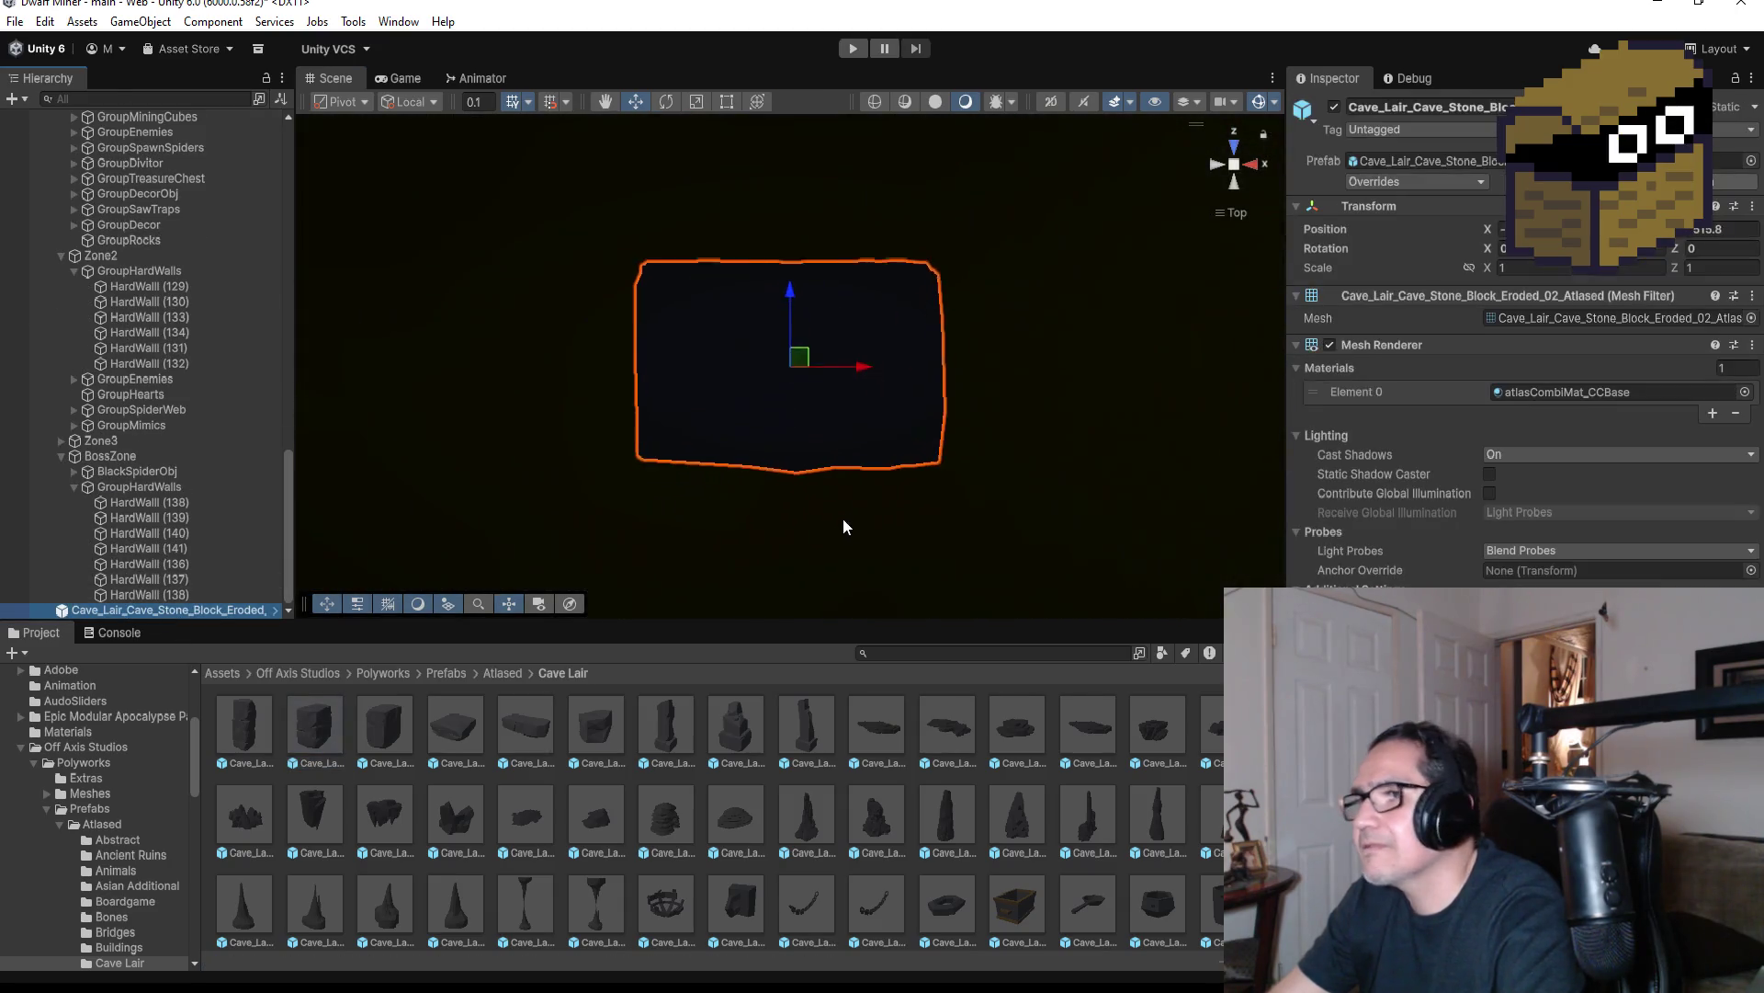
scroll(1003, 196, down, 5)
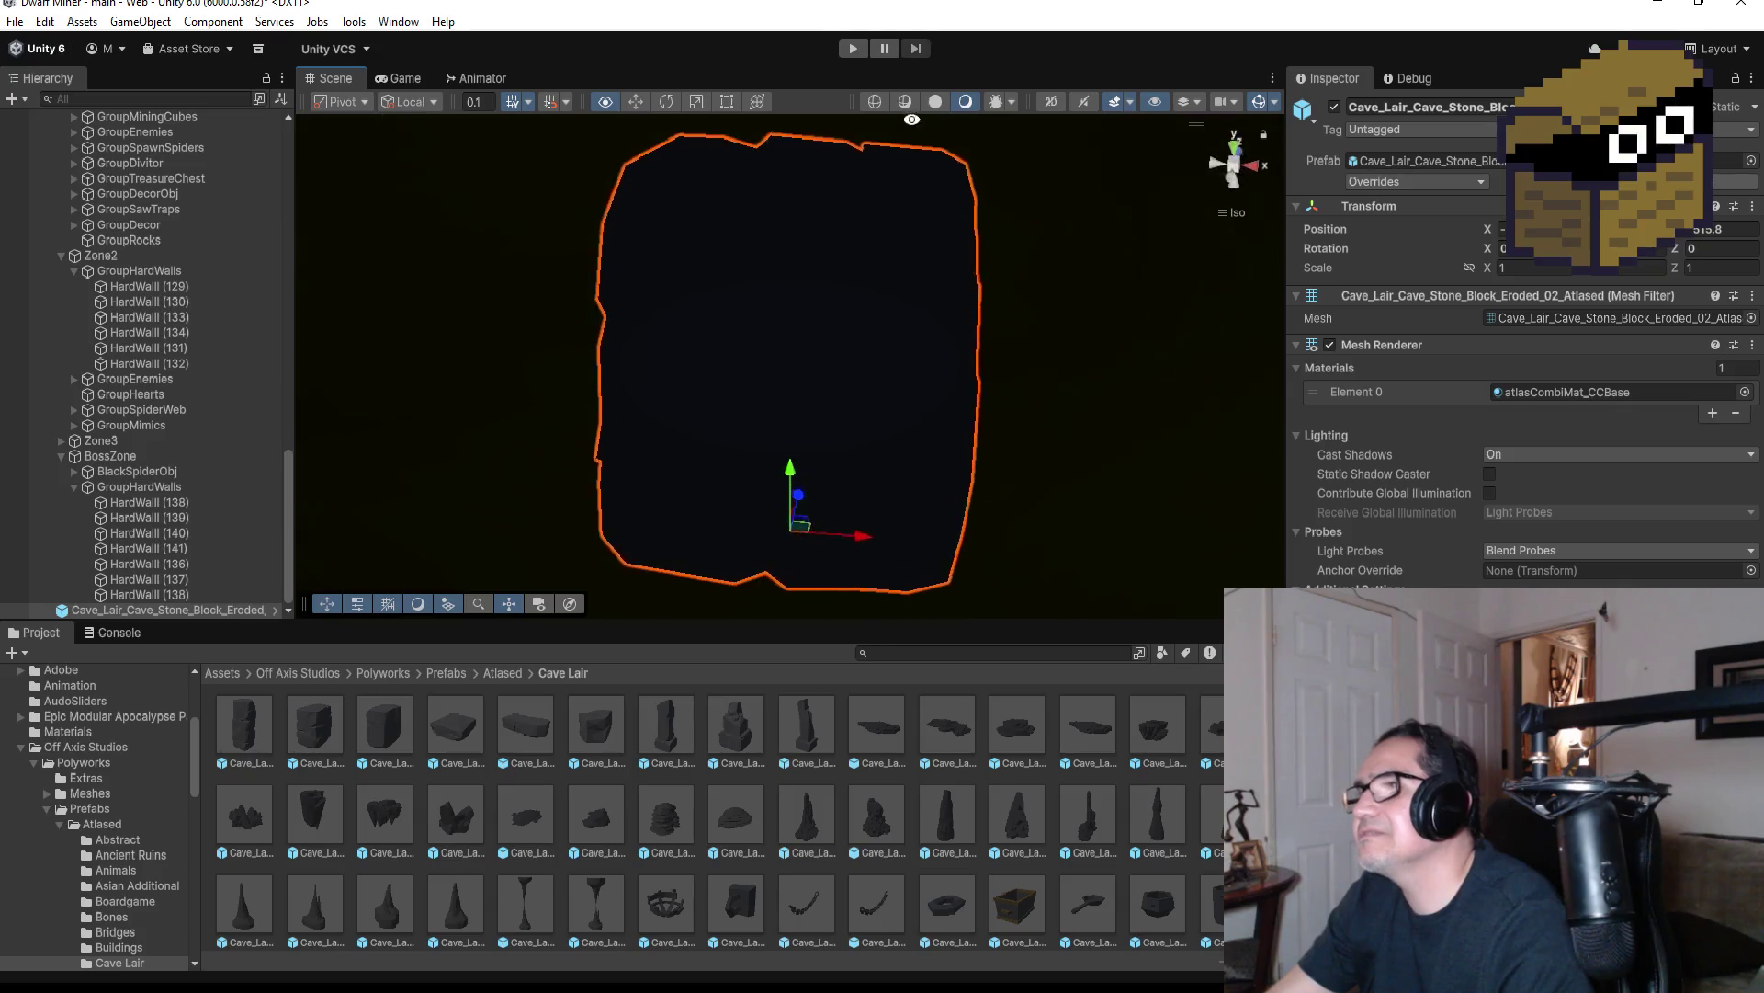
scroll(940, 372, down, 4)
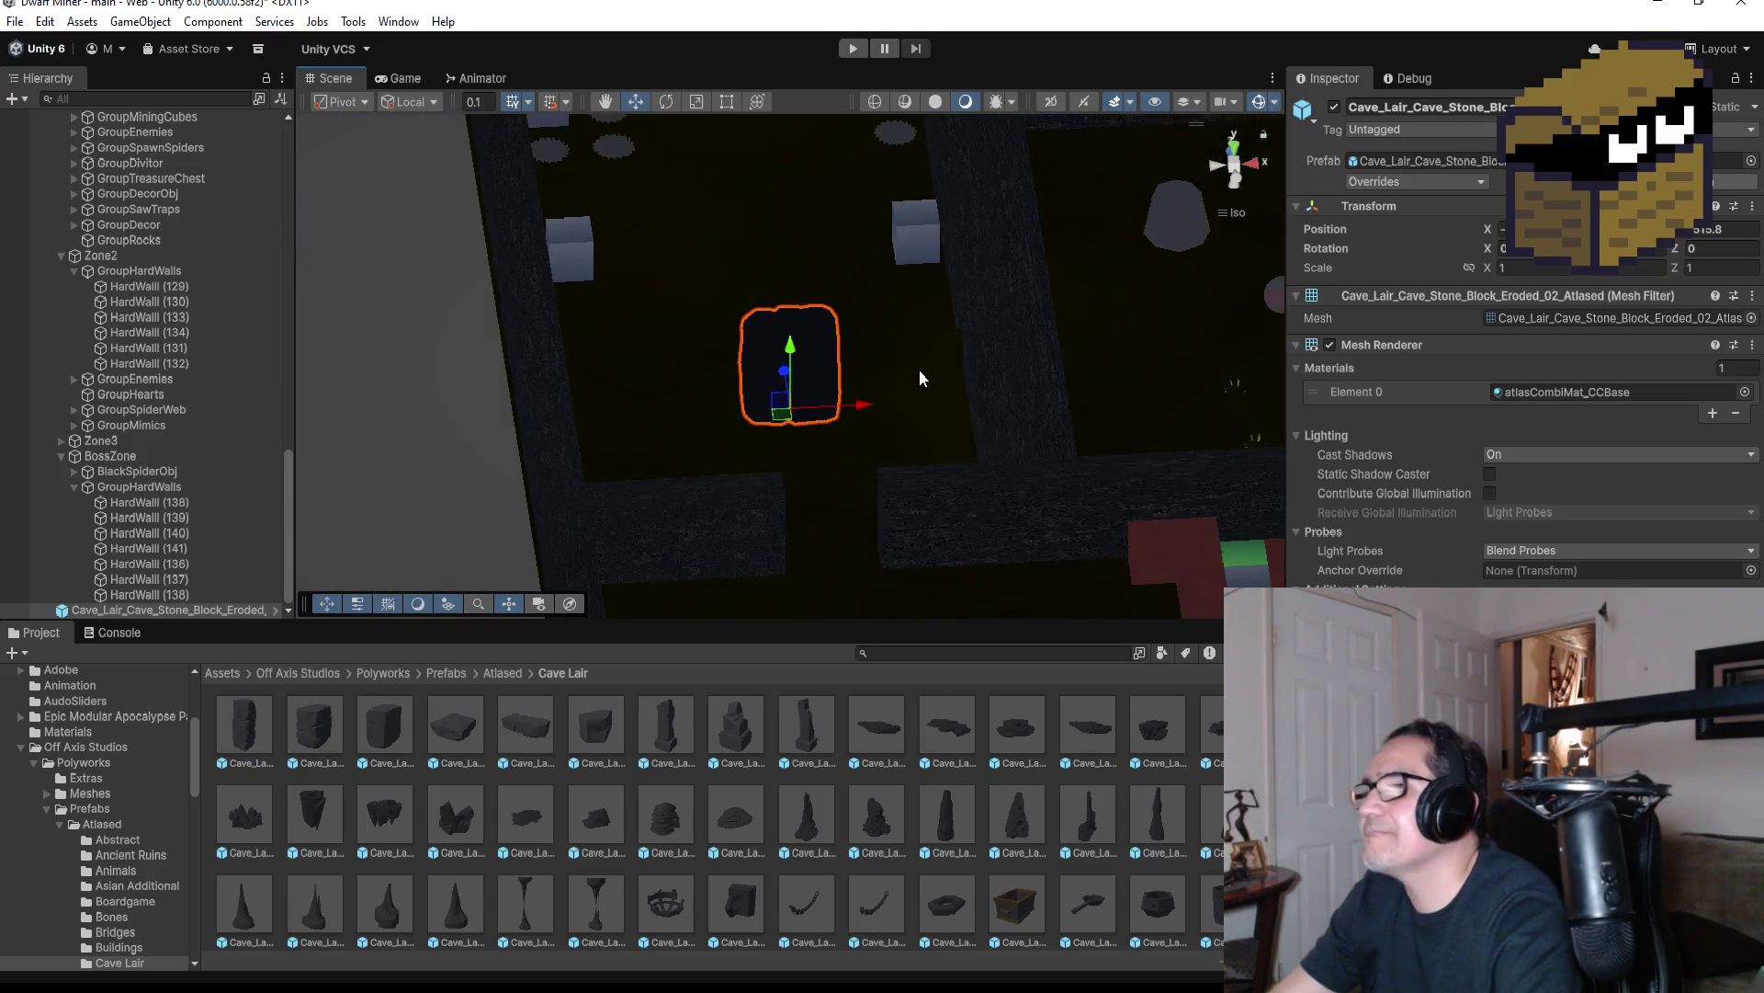
mouse_move(784, 363)
mouse_down()
mouse_move(776, 281)
mouse_move(742, 319)
mouse_move(709, 320)
mouse_move(819, 347)
mouse_up()
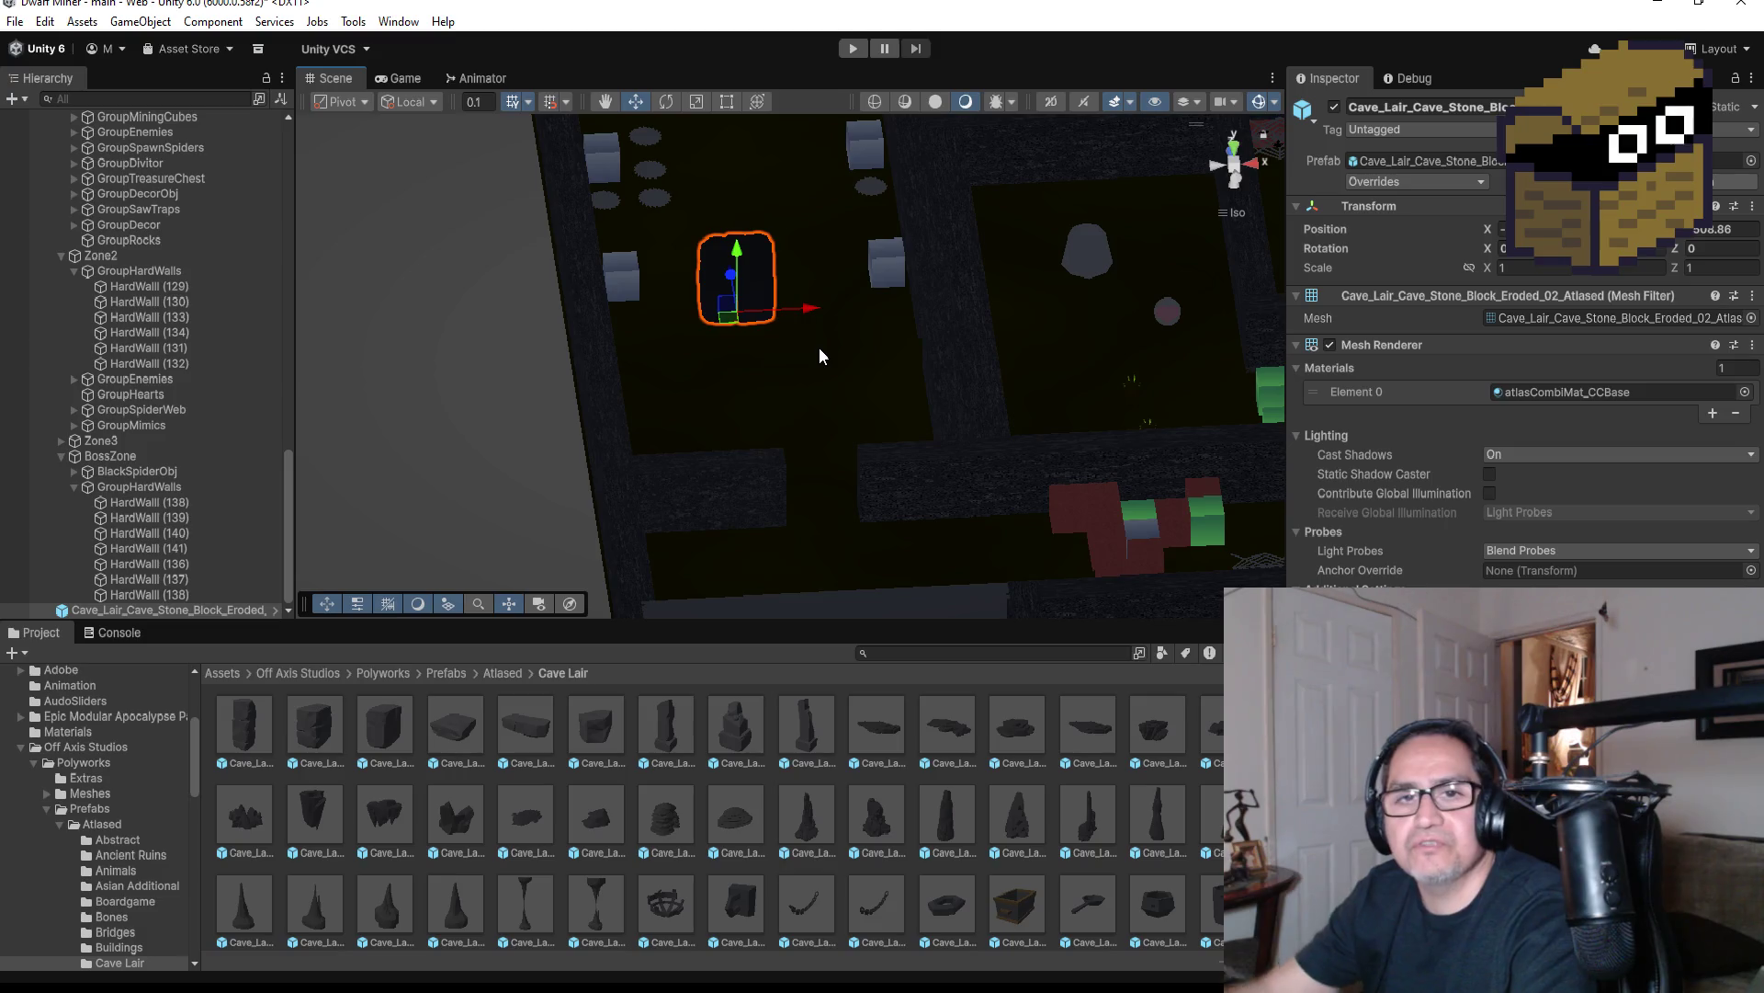
key(Delete)
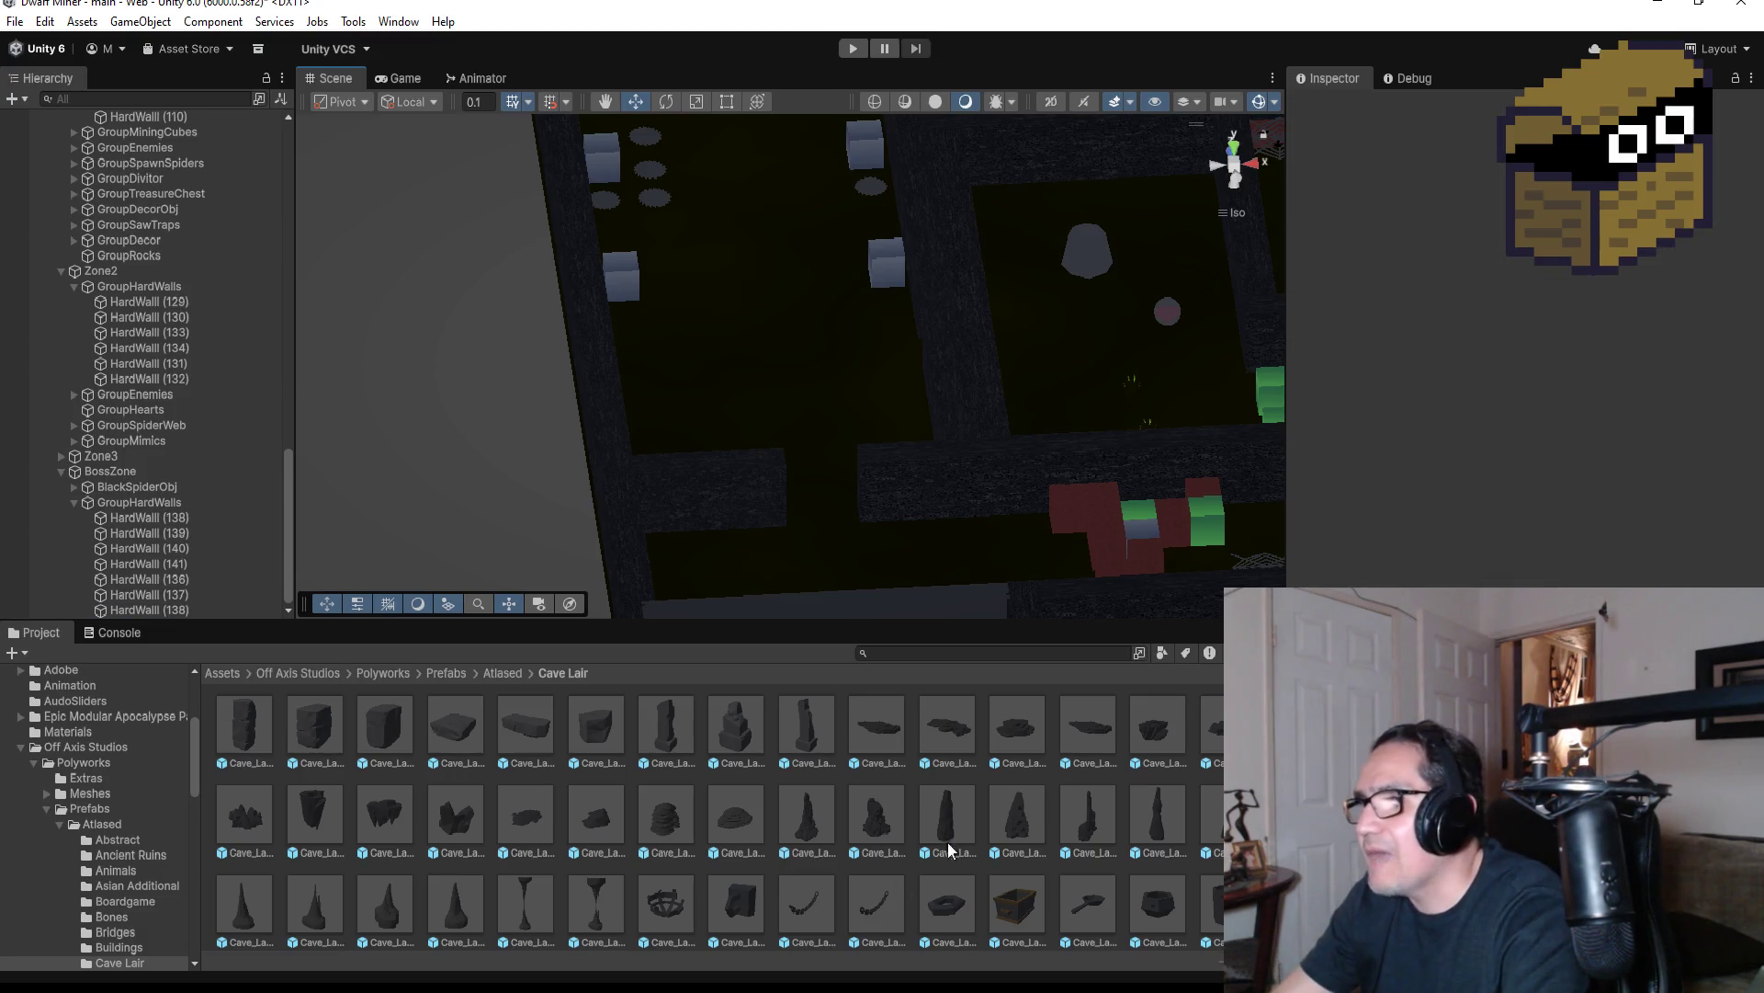
Try a rubble pile prefab in the level, then delete it again
click(1155, 735)
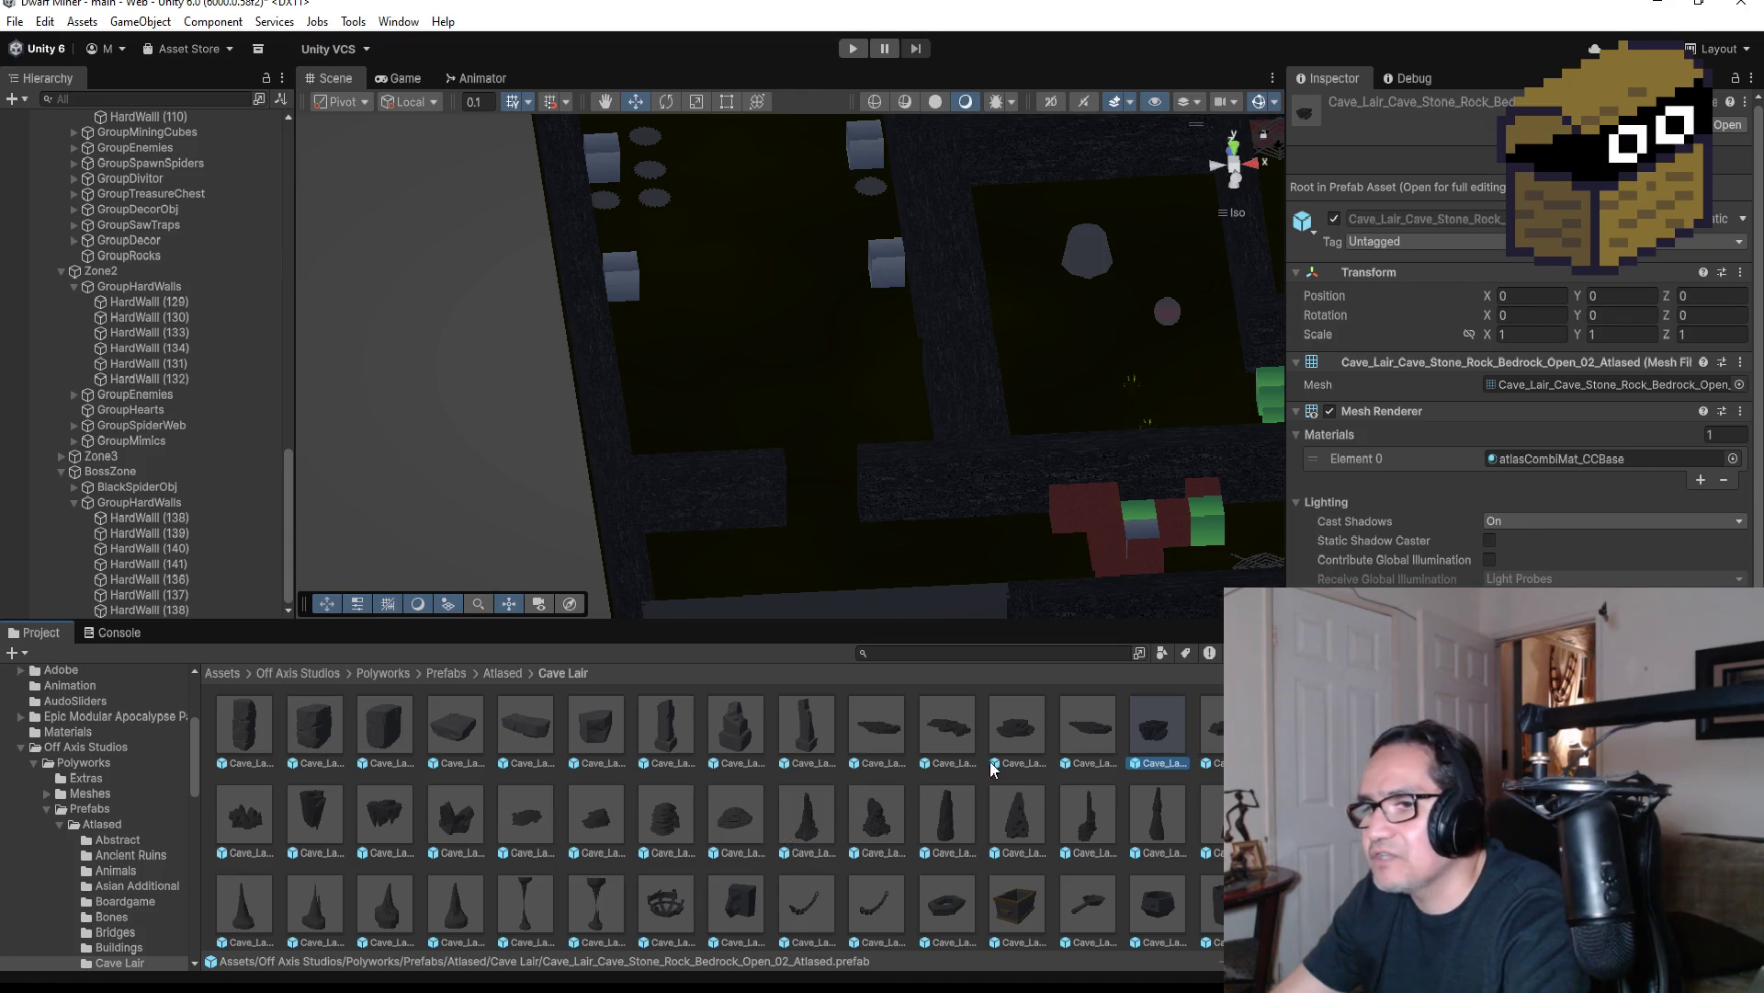
click(586, 818)
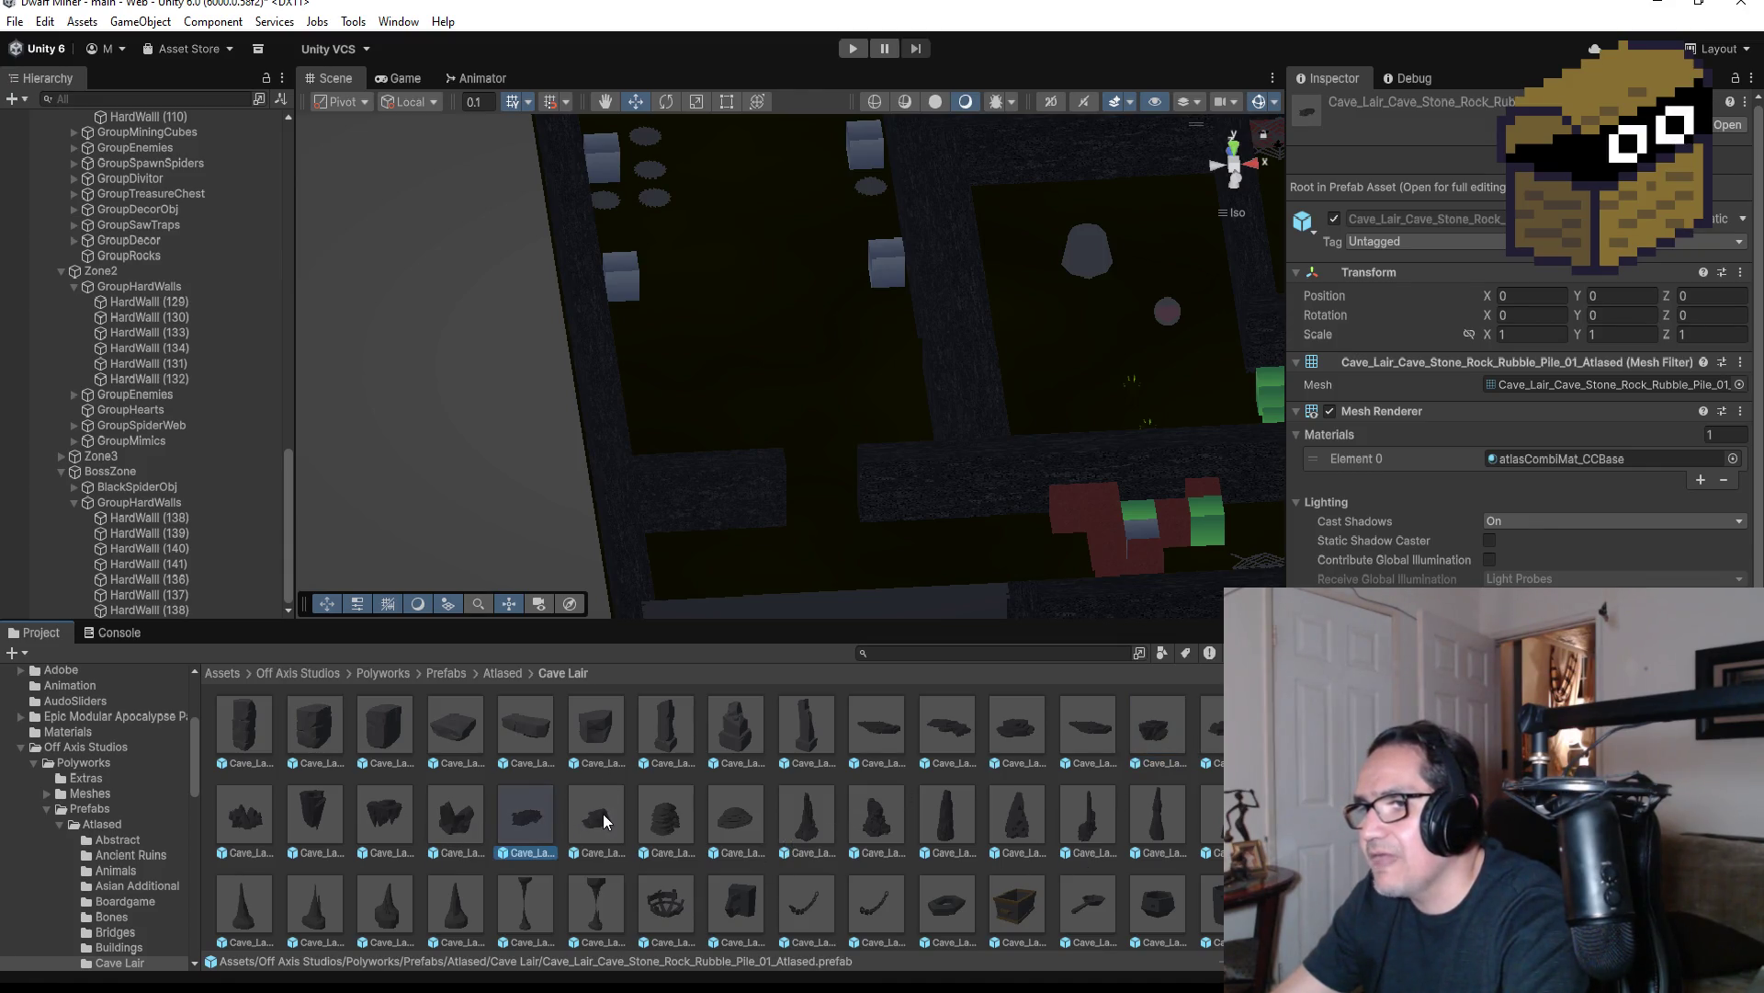
mouse_move(609, 832)
mouse_down()
mouse_move(716, 523)
mouse_move(737, 323)
mouse_move(750, 335)
mouse_up()
key(Delete)
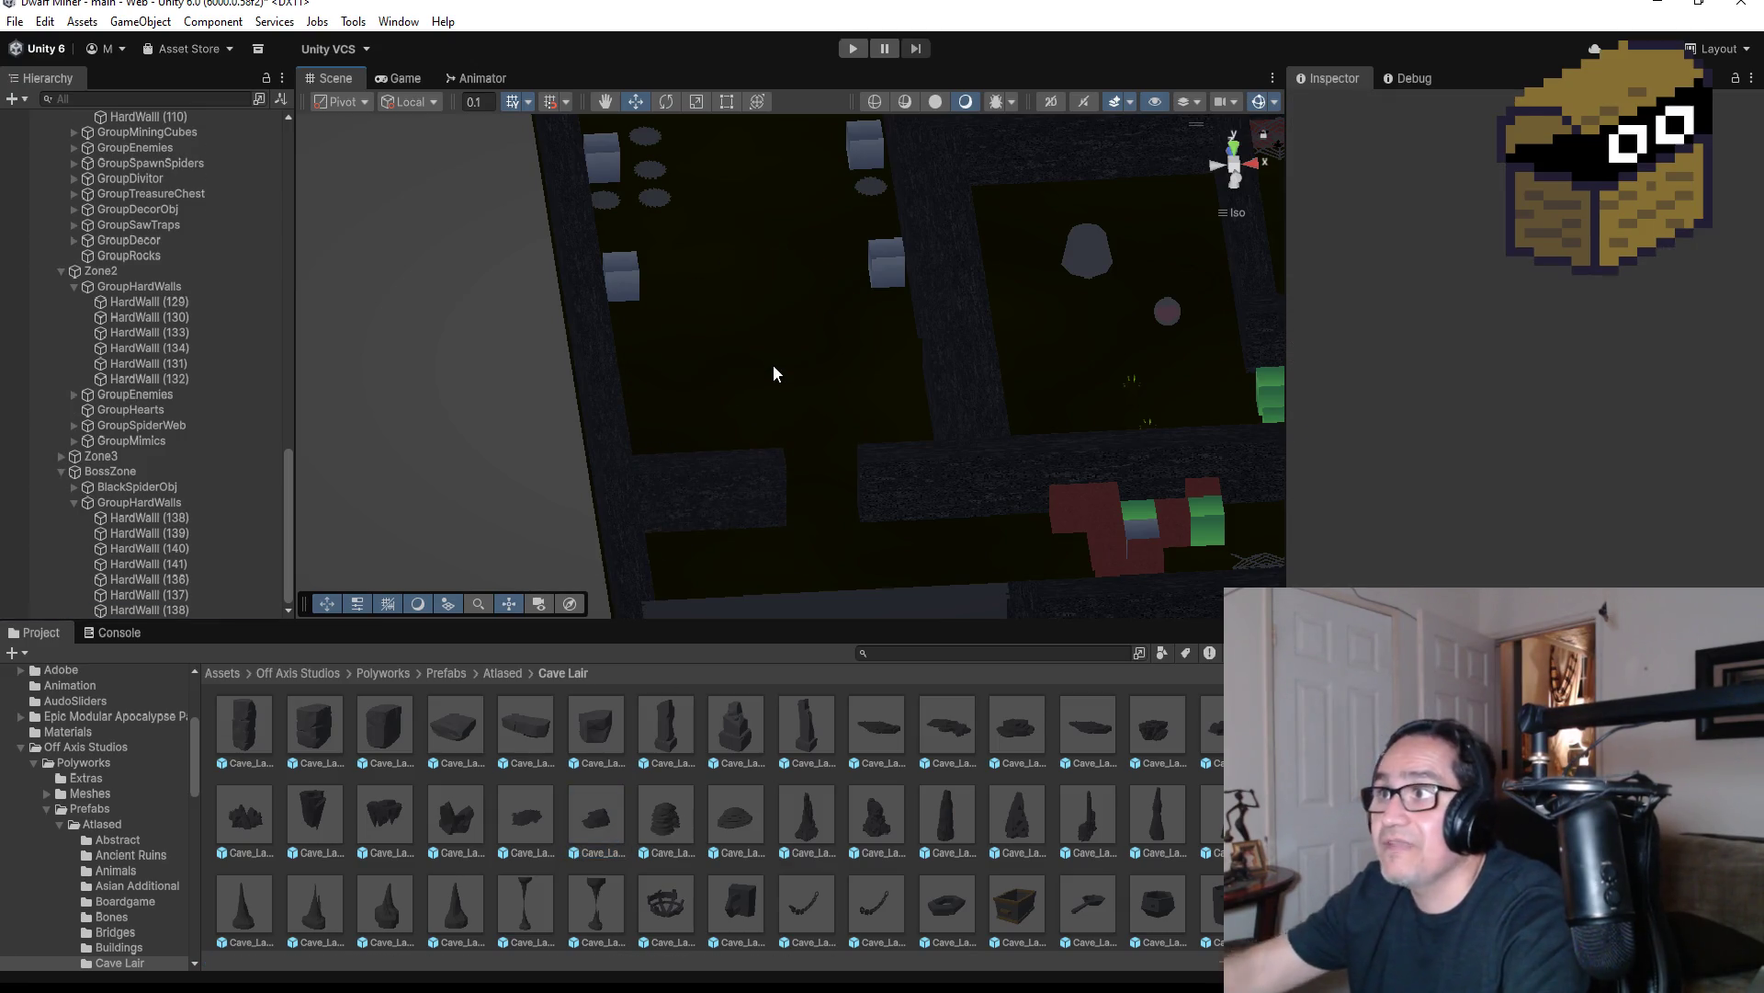
Preview the mining cart, eroded block and rubble prefabs, then select the Bedrock_Open_02 rock
scroll(836, 818, down, 3)
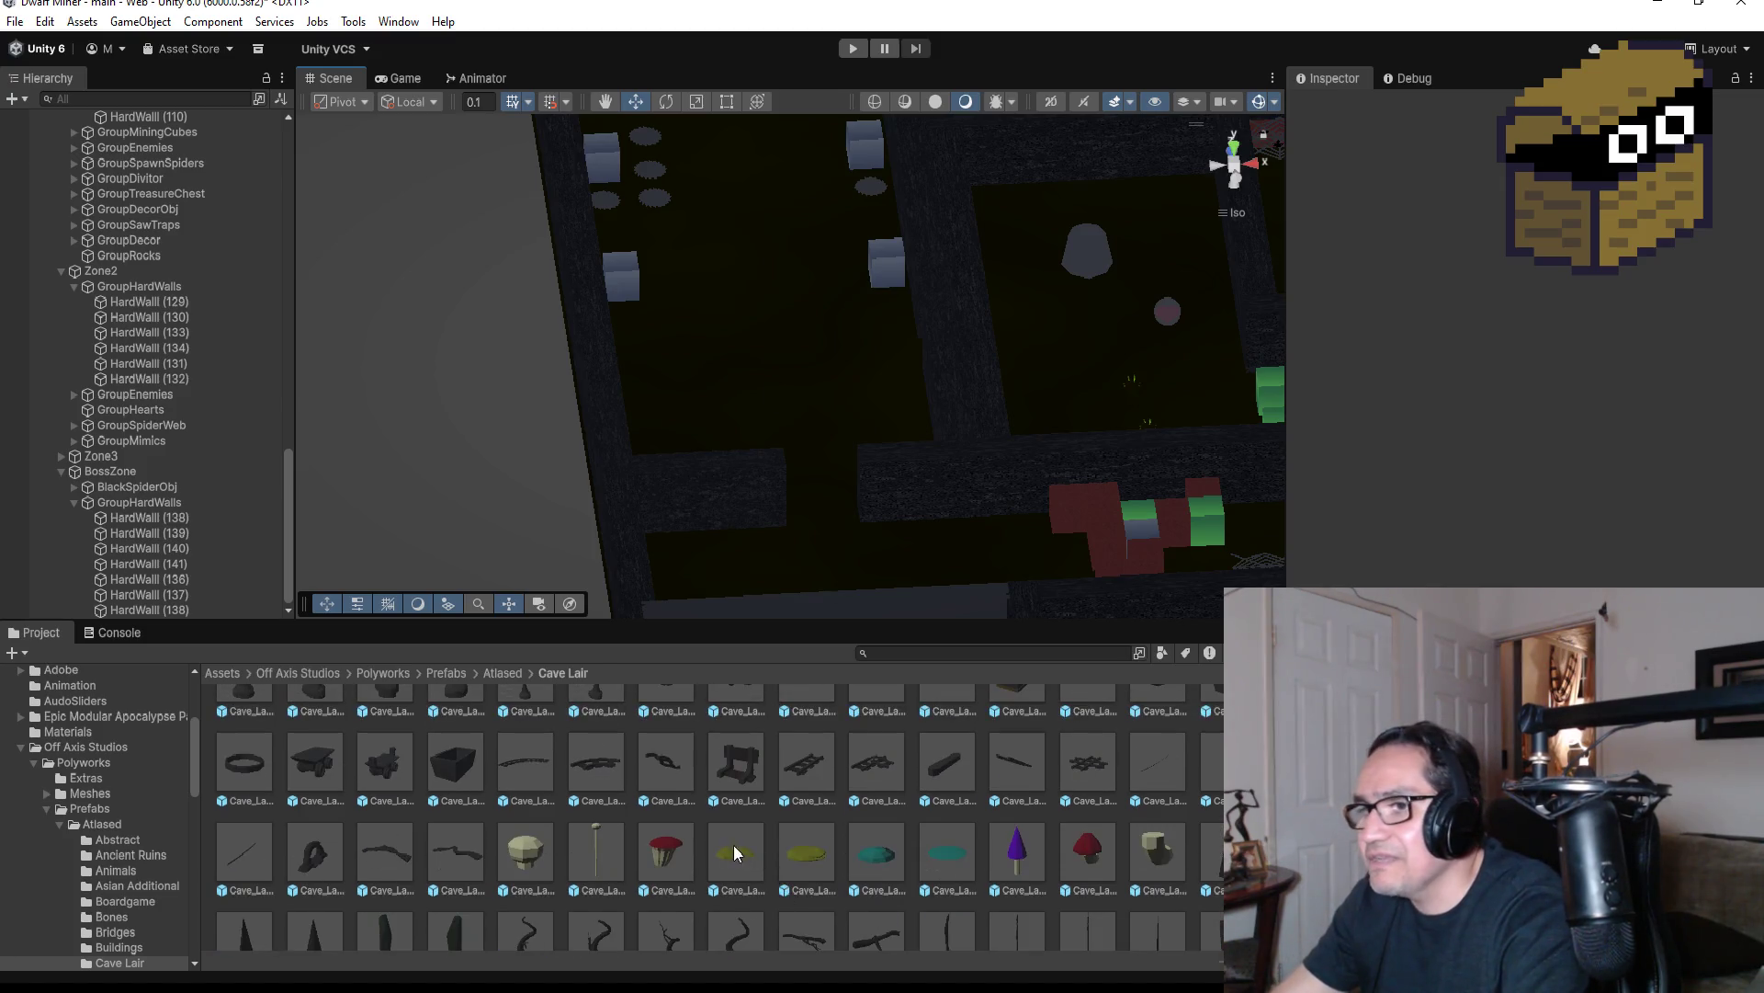
click(450, 776)
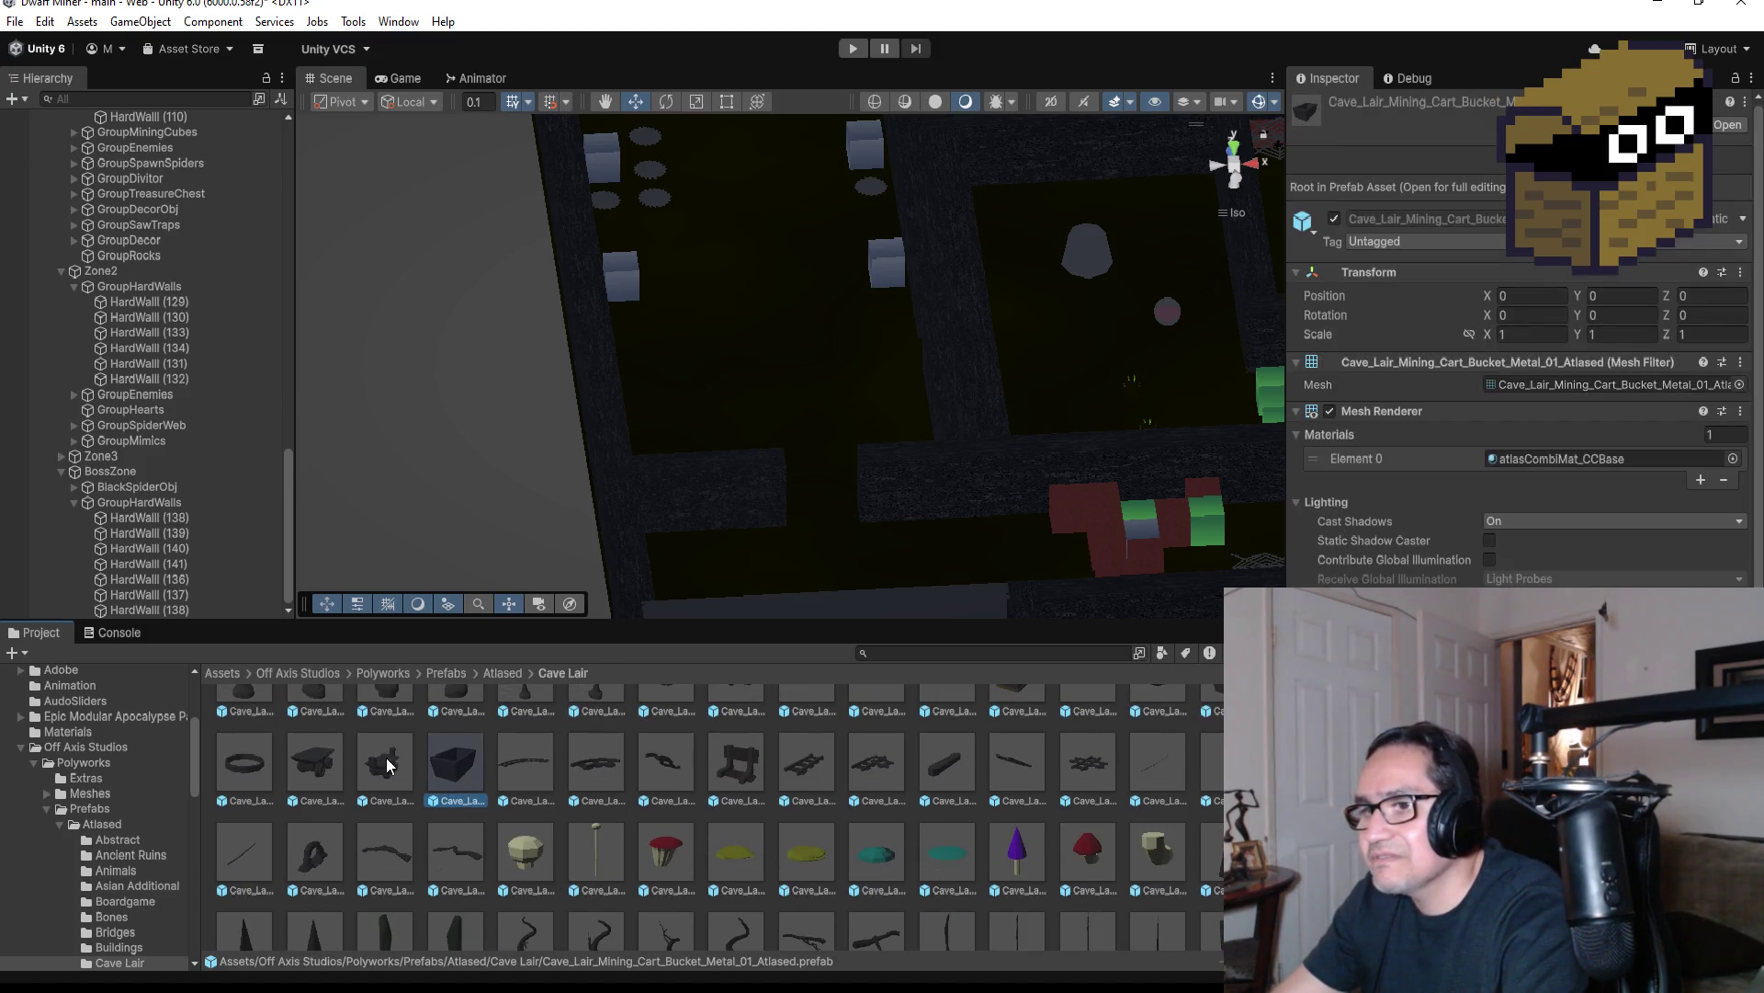
scroll(455, 772, up, 3)
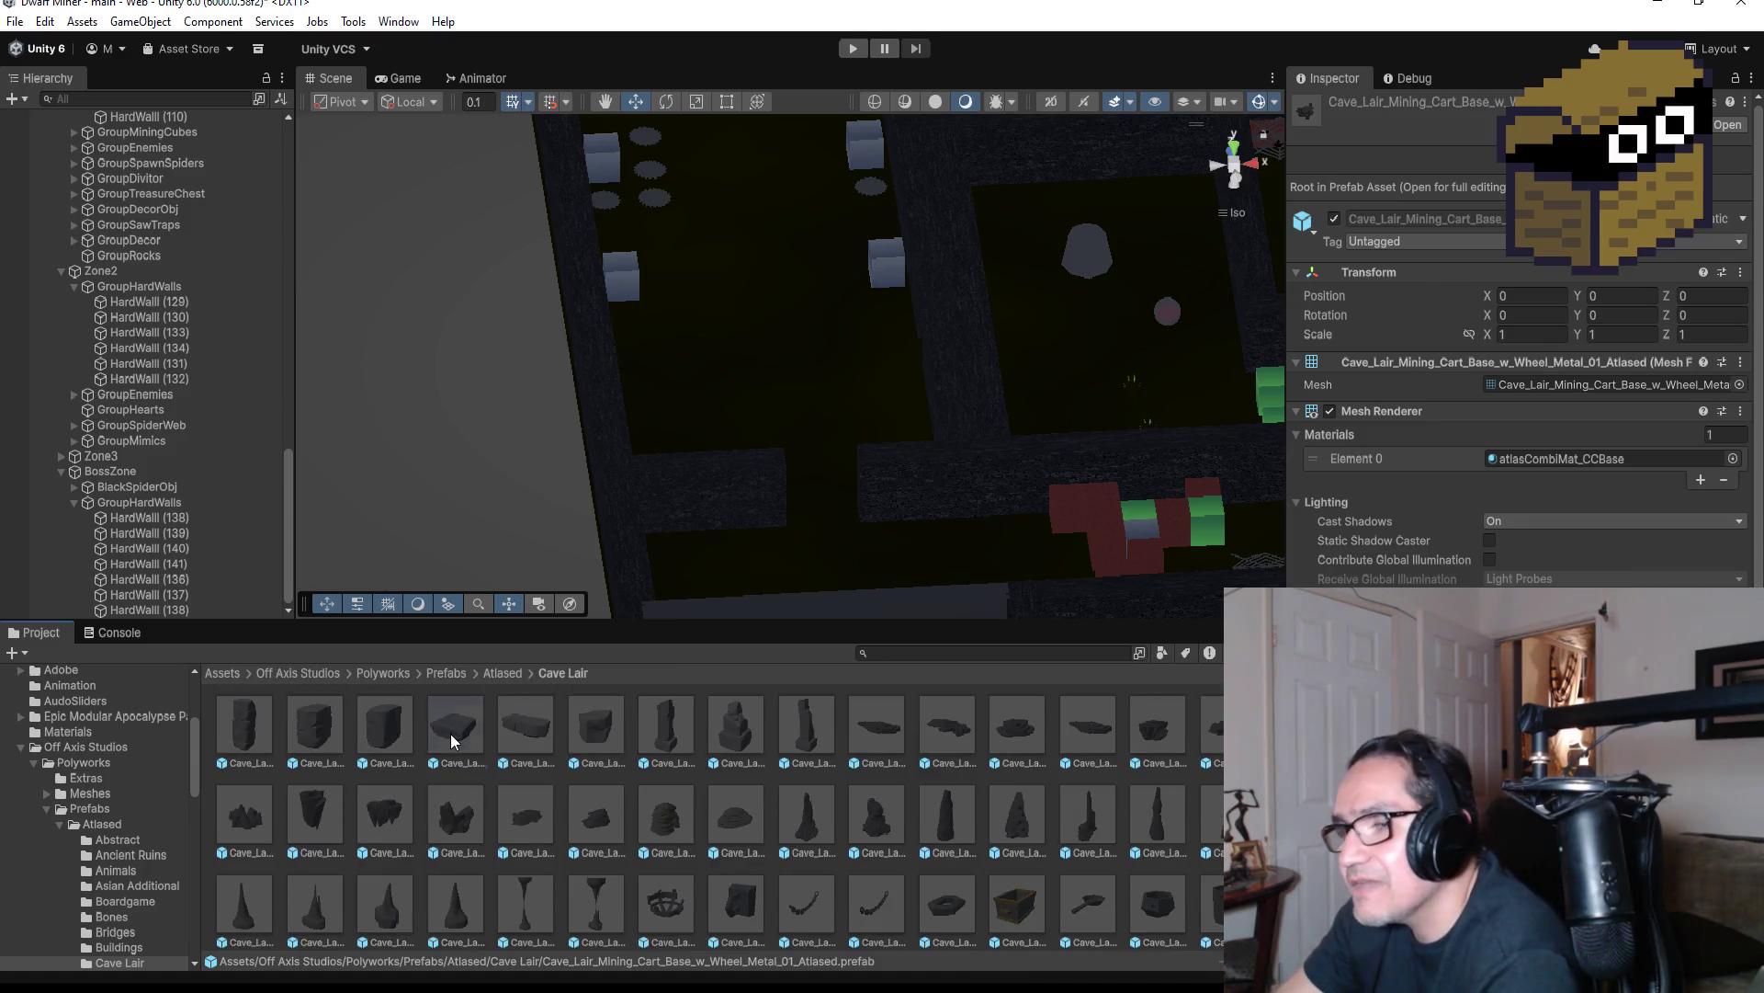
click(450, 734)
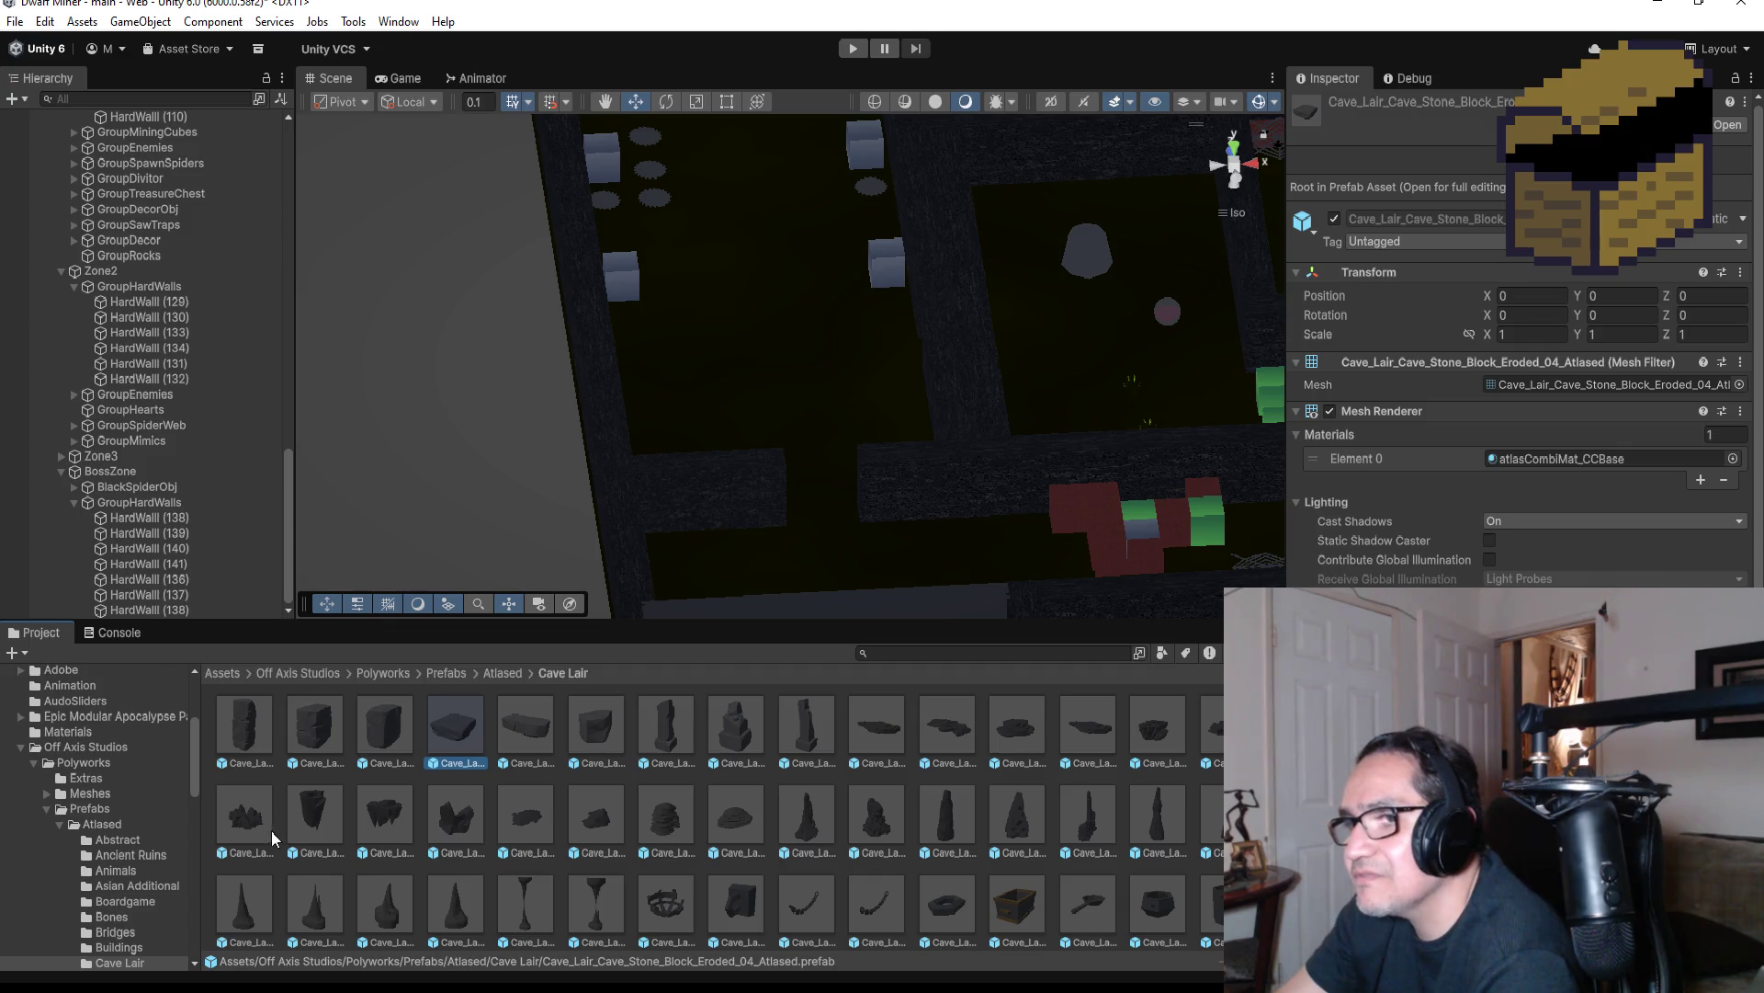
click(531, 822)
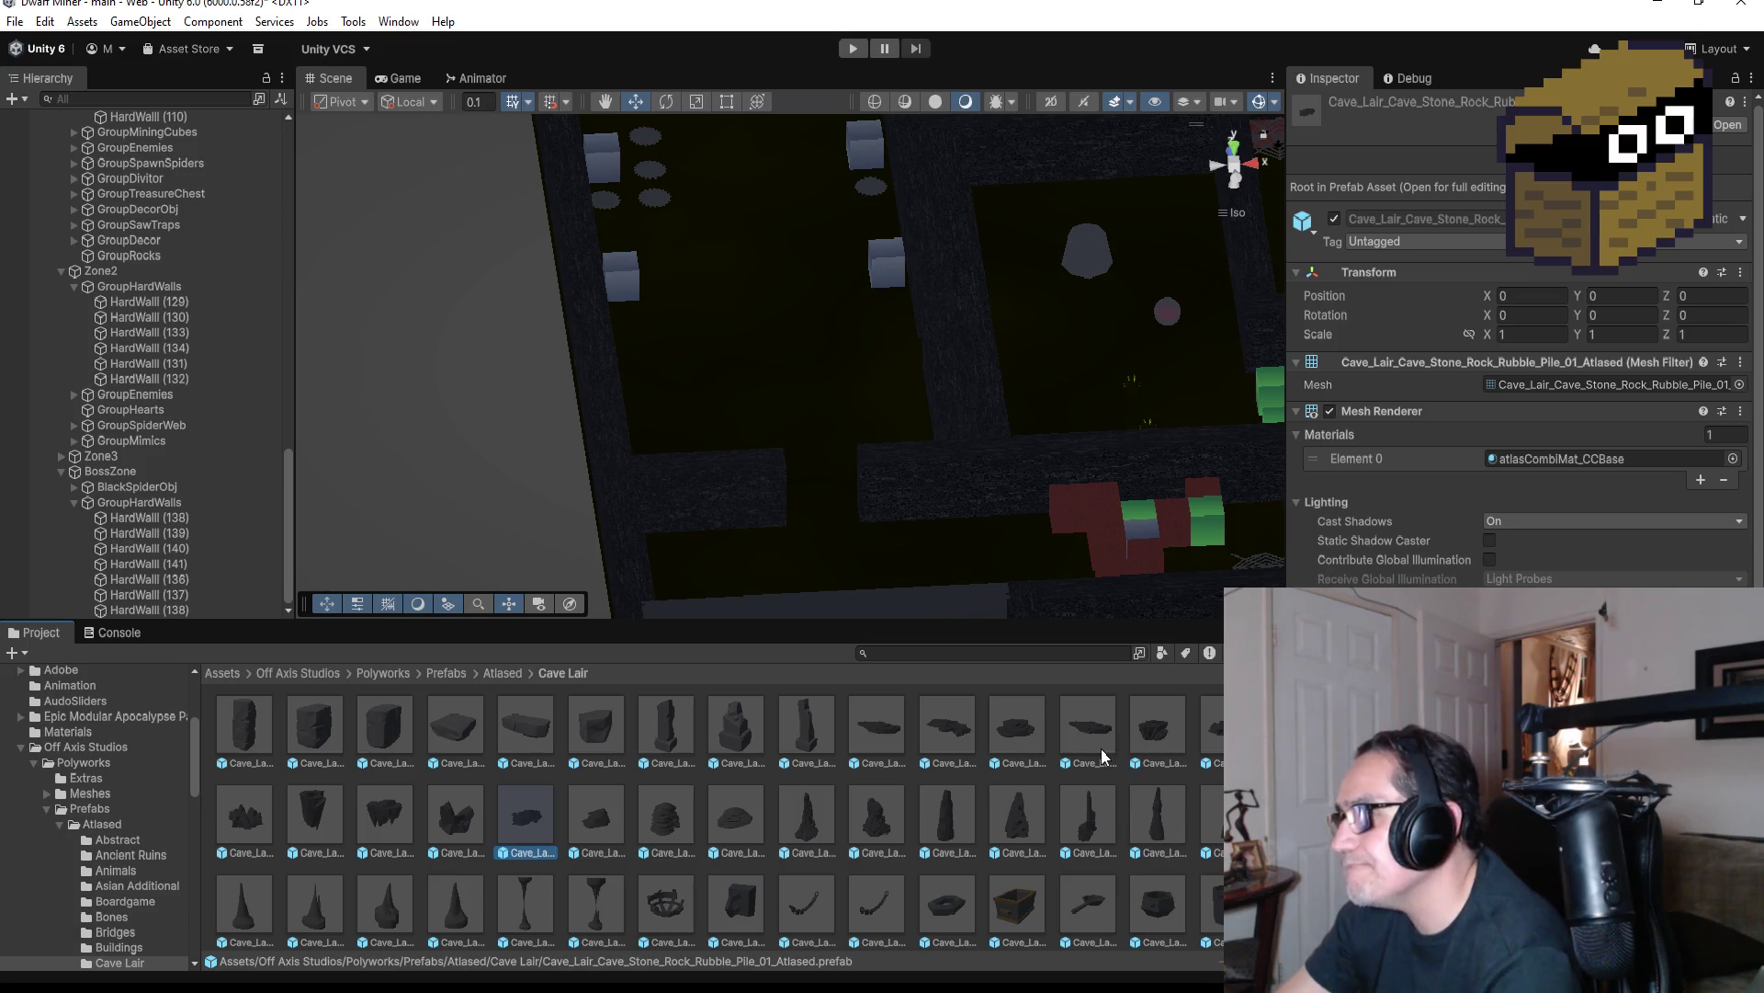
click(1160, 722)
Place the Bedrock_Open_02 rock, set its X and Z scale to 0.03, and enter Play mode
mouse_move(1160, 712)
mouse_down()
mouse_move(814, 351)
mouse_move(758, 357)
mouse_up()
click(1521, 266)
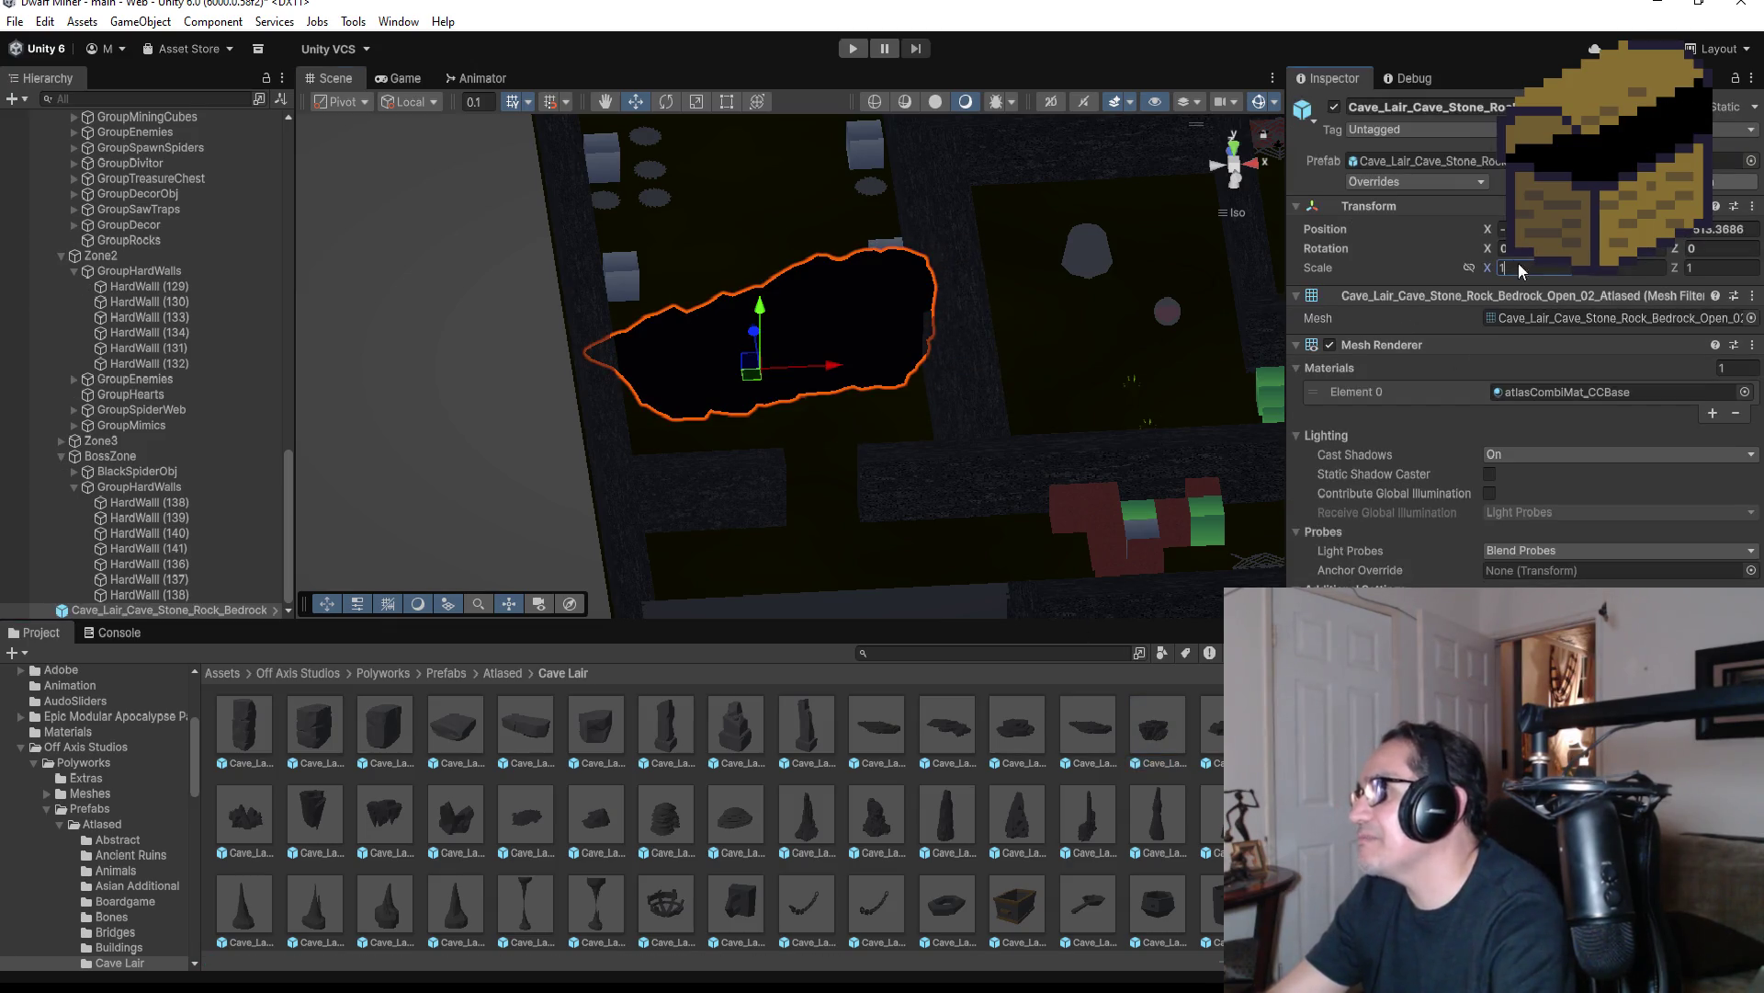
text(0.2)
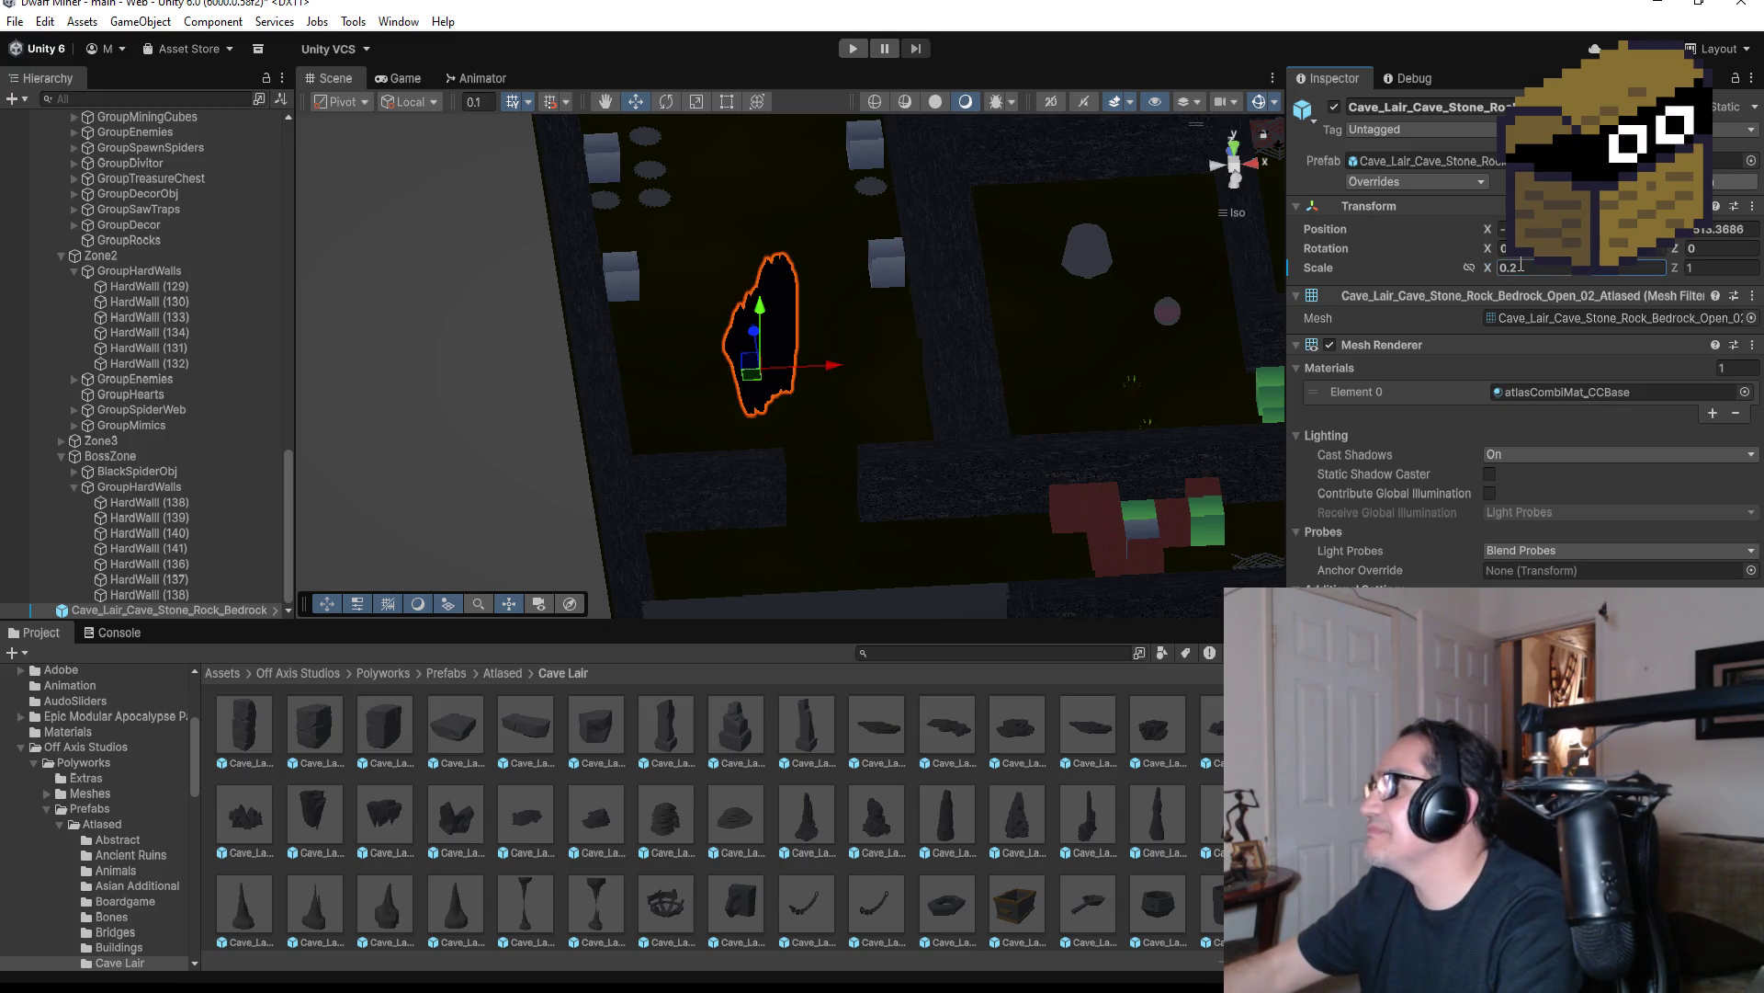
text(.2)
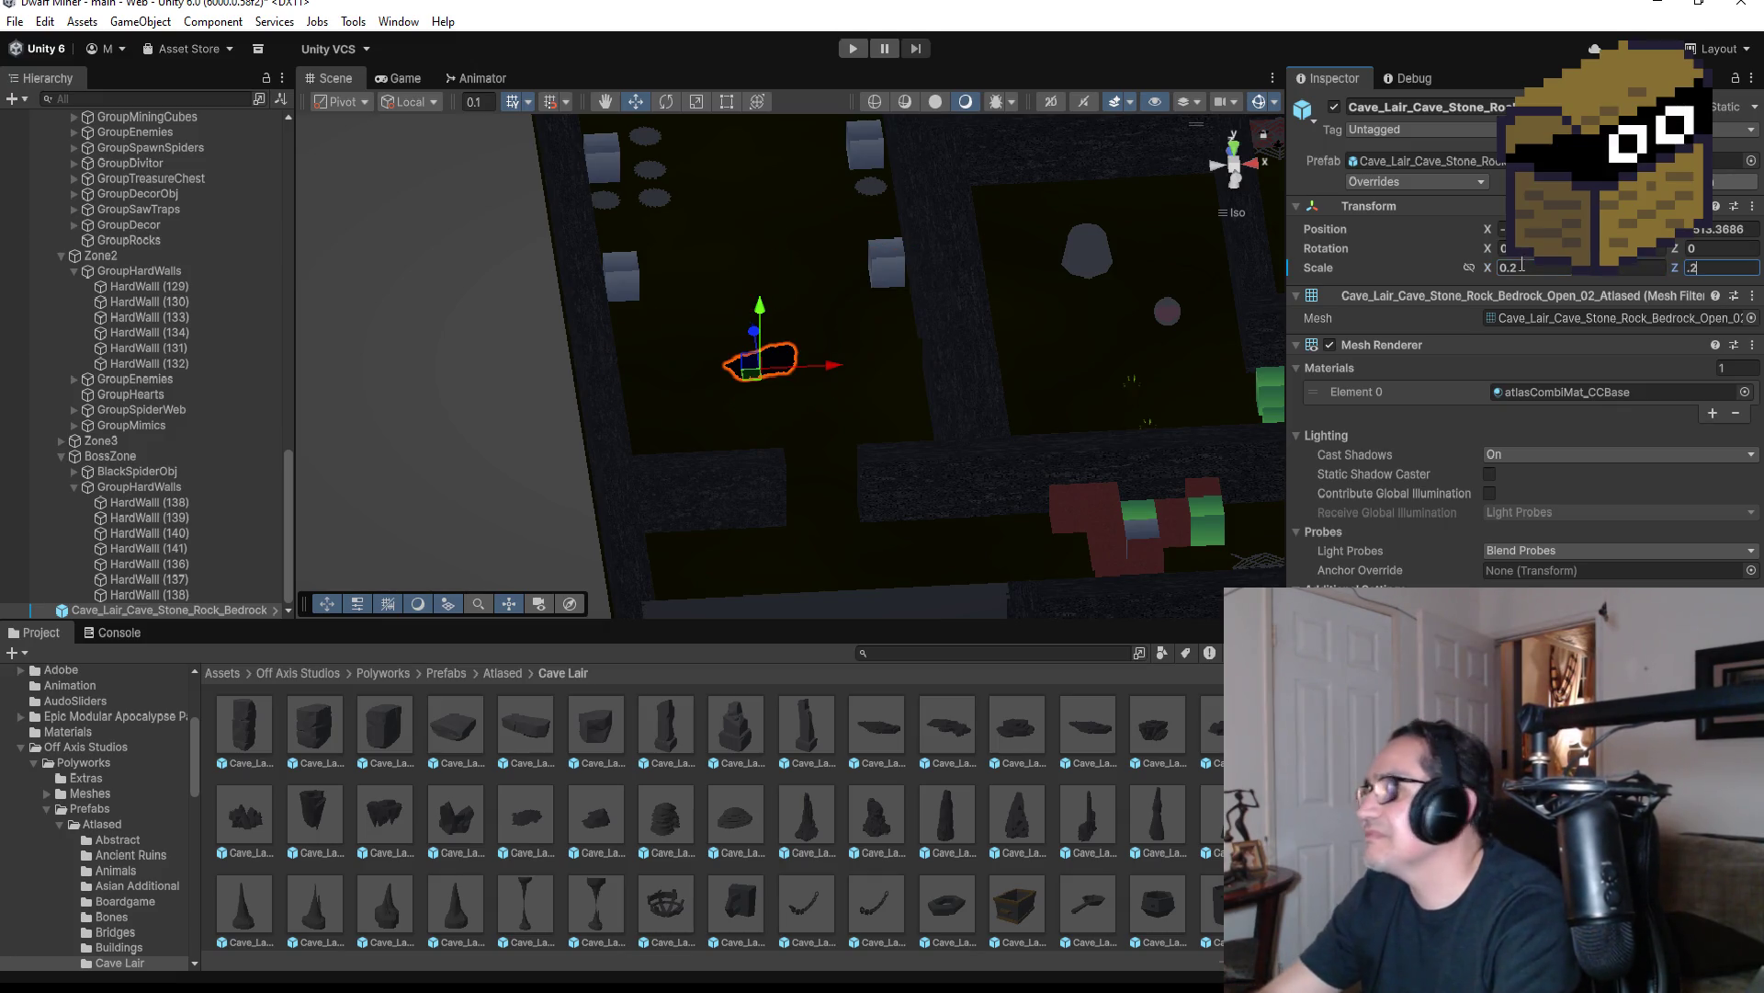
double_click(1540, 270)
text(0.03)
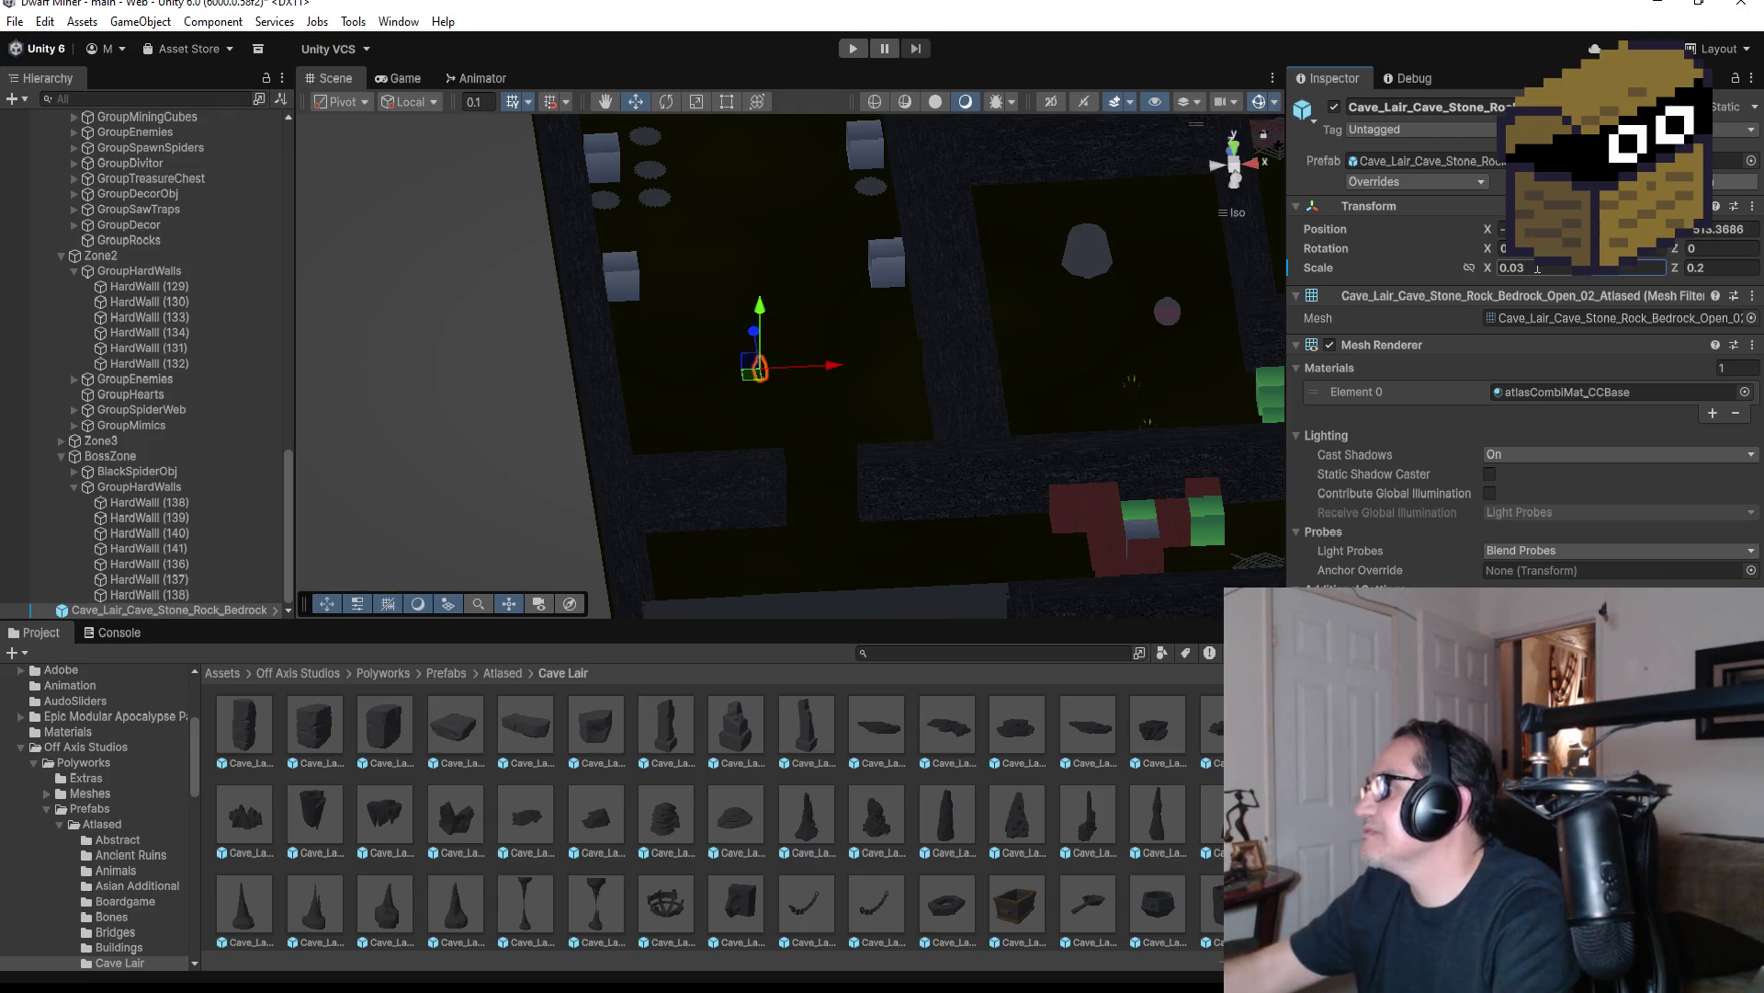
key(Tab)
key(Tab)
text(0.0)
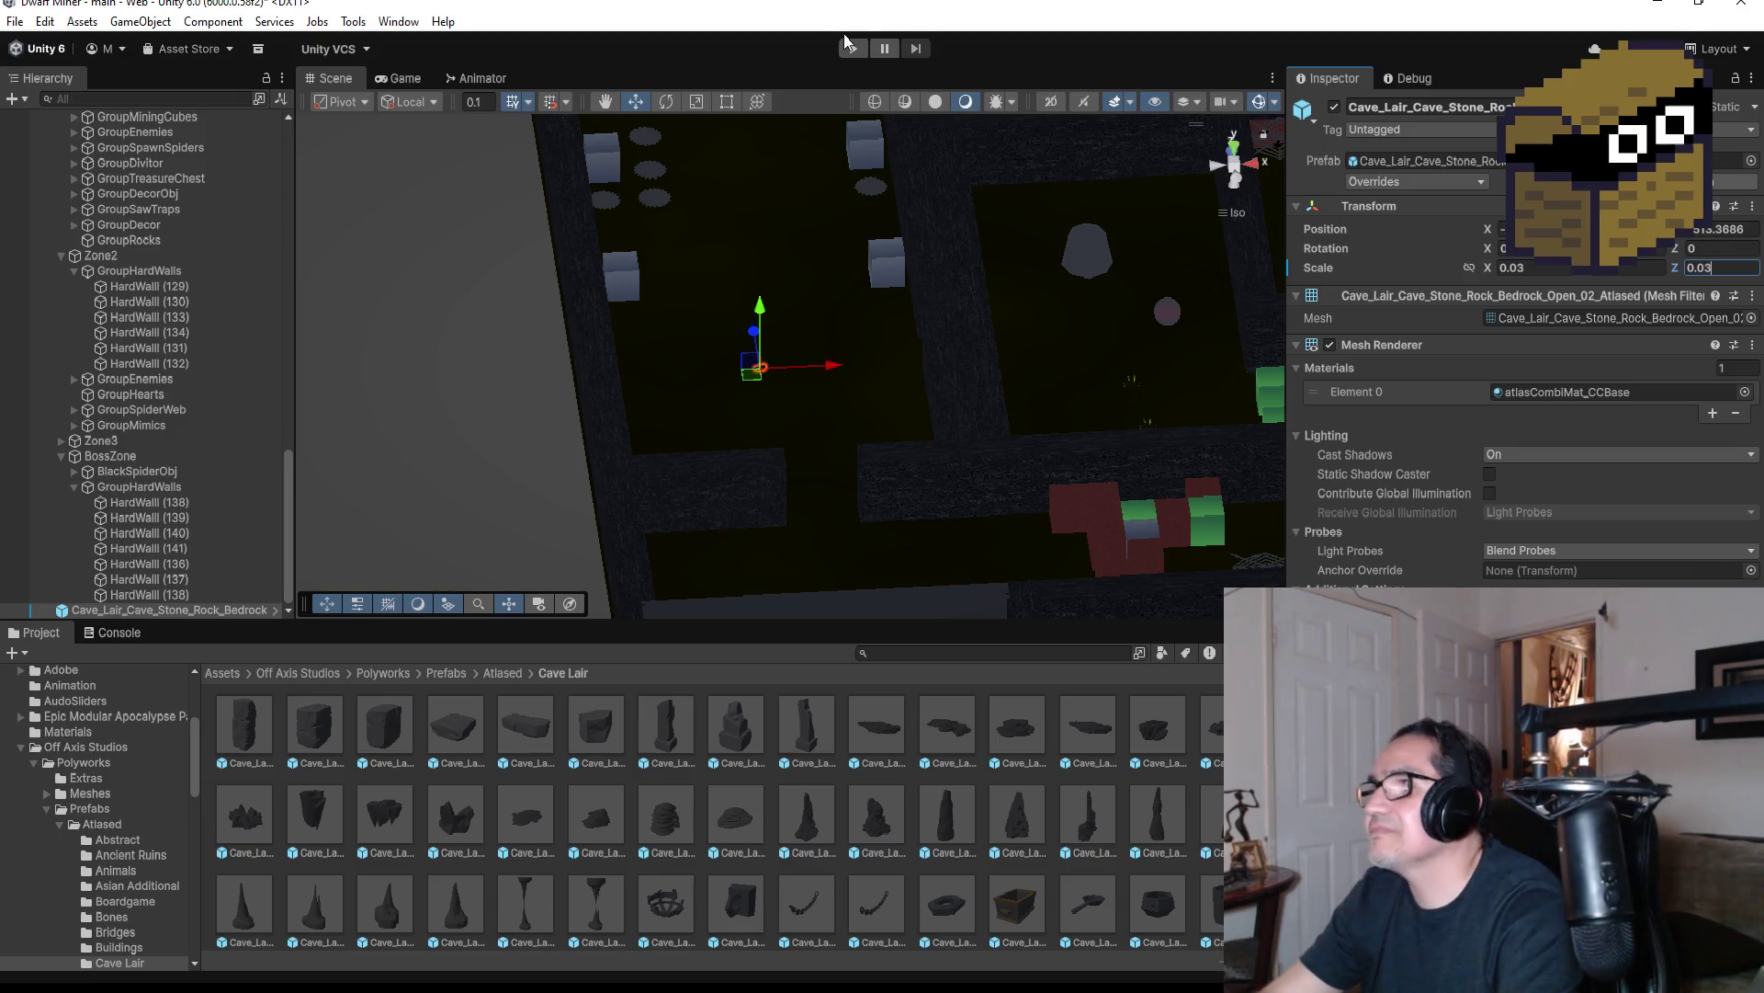
click(848, 43)
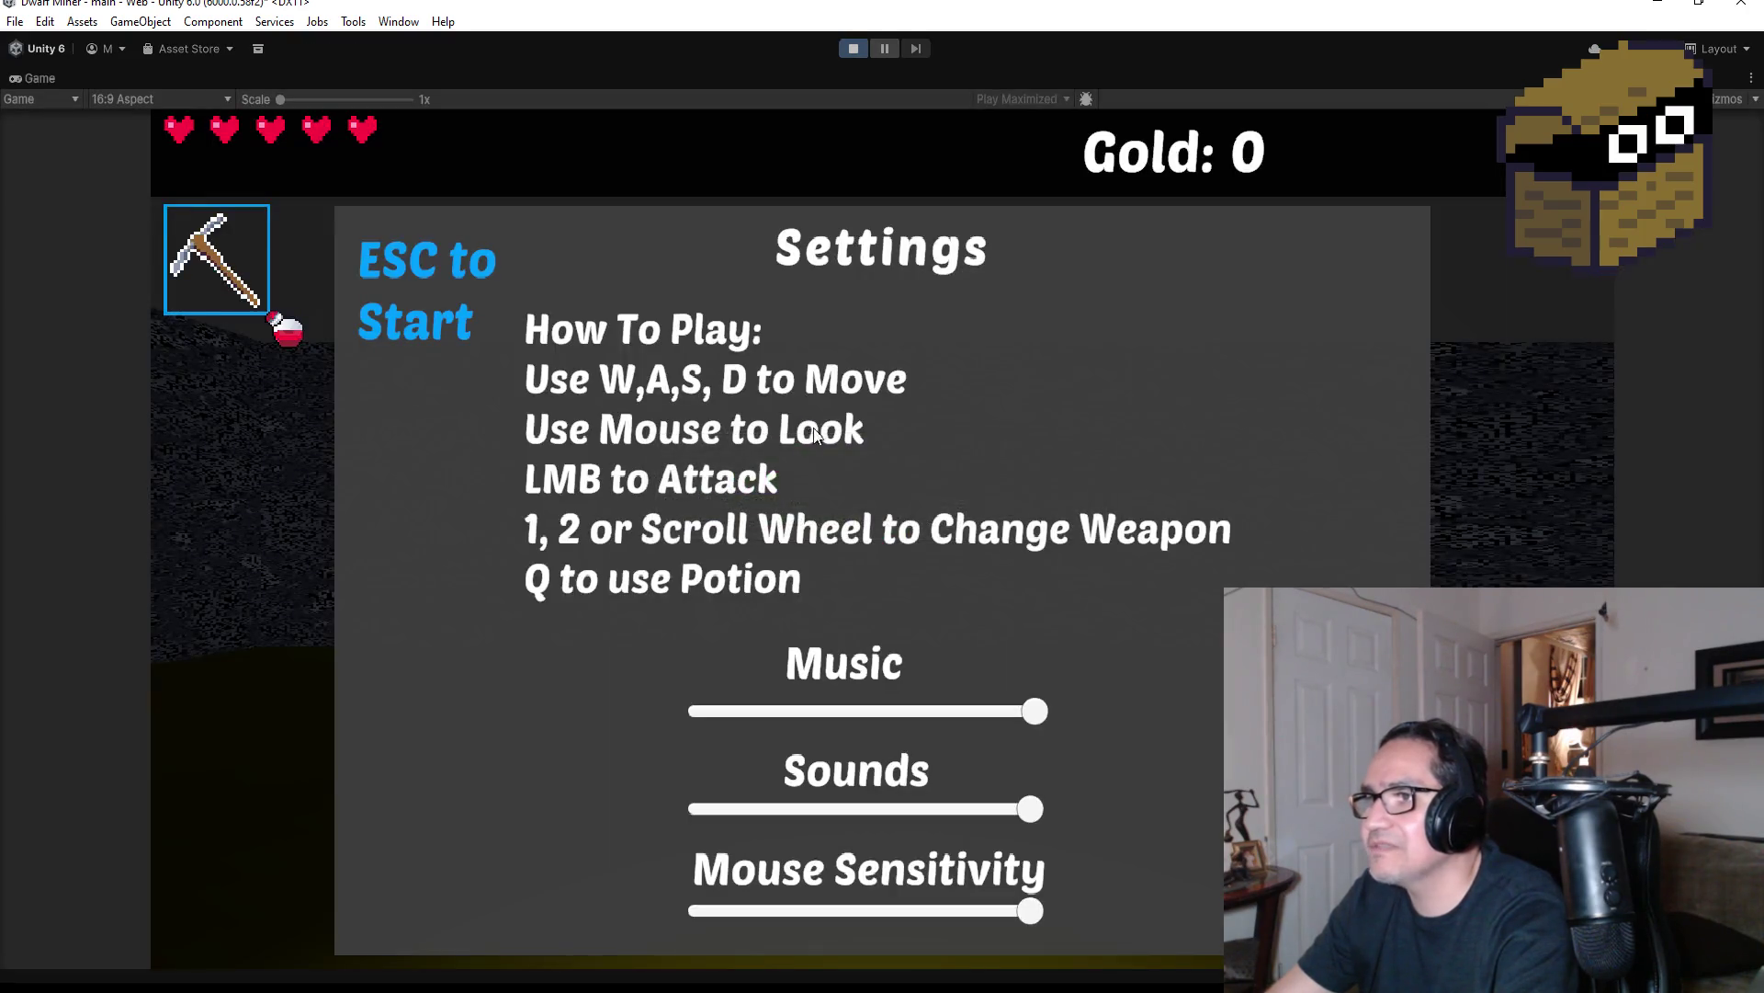
Start the game, walk the corridor toward the treasure chest and cubes, then stop playing
key(Escape)
key(w)
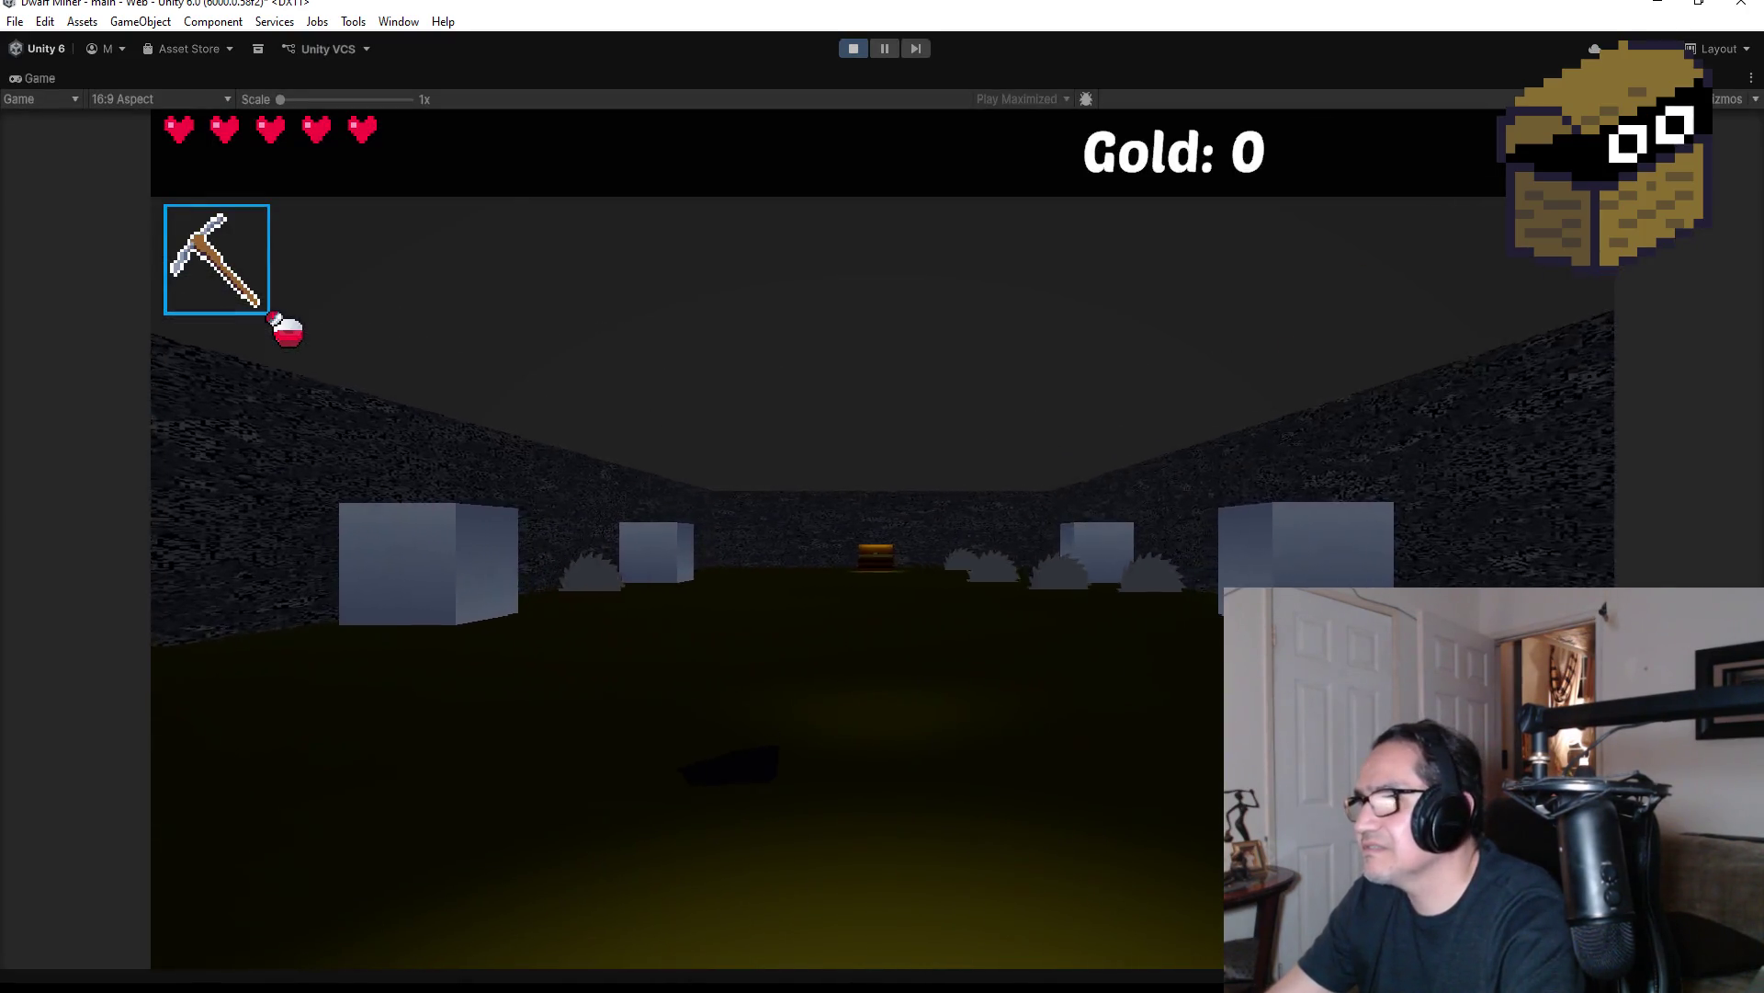
key(w)
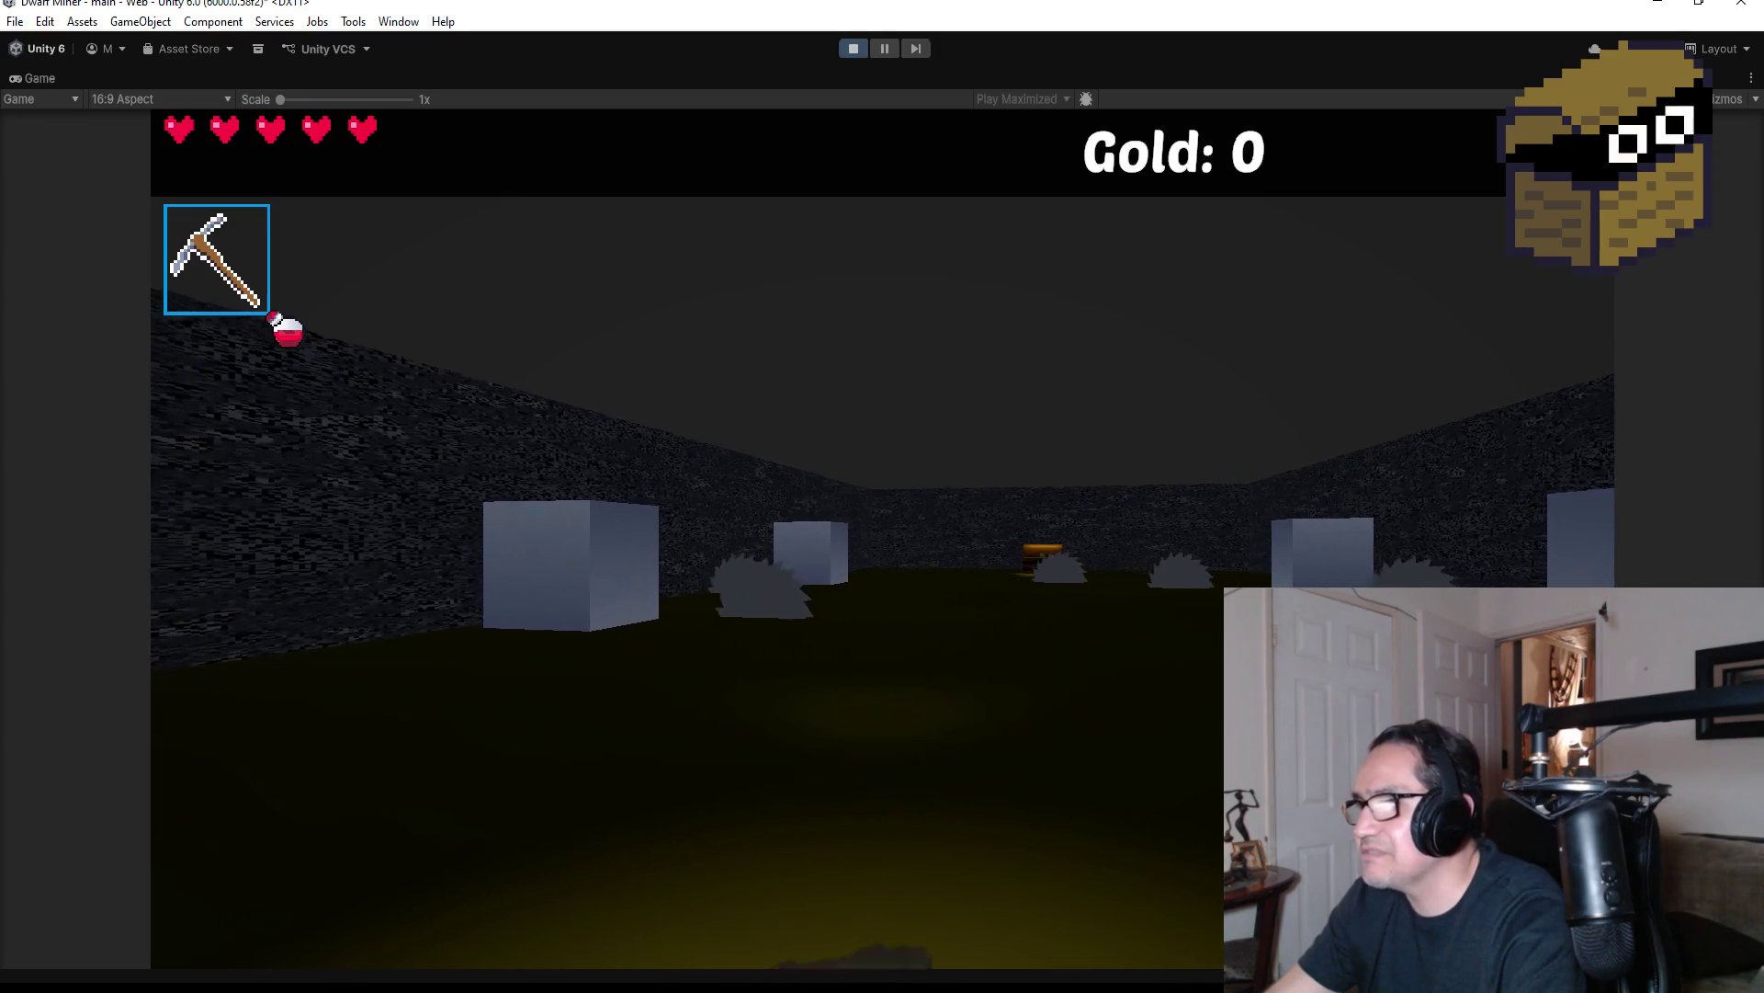
key(w)
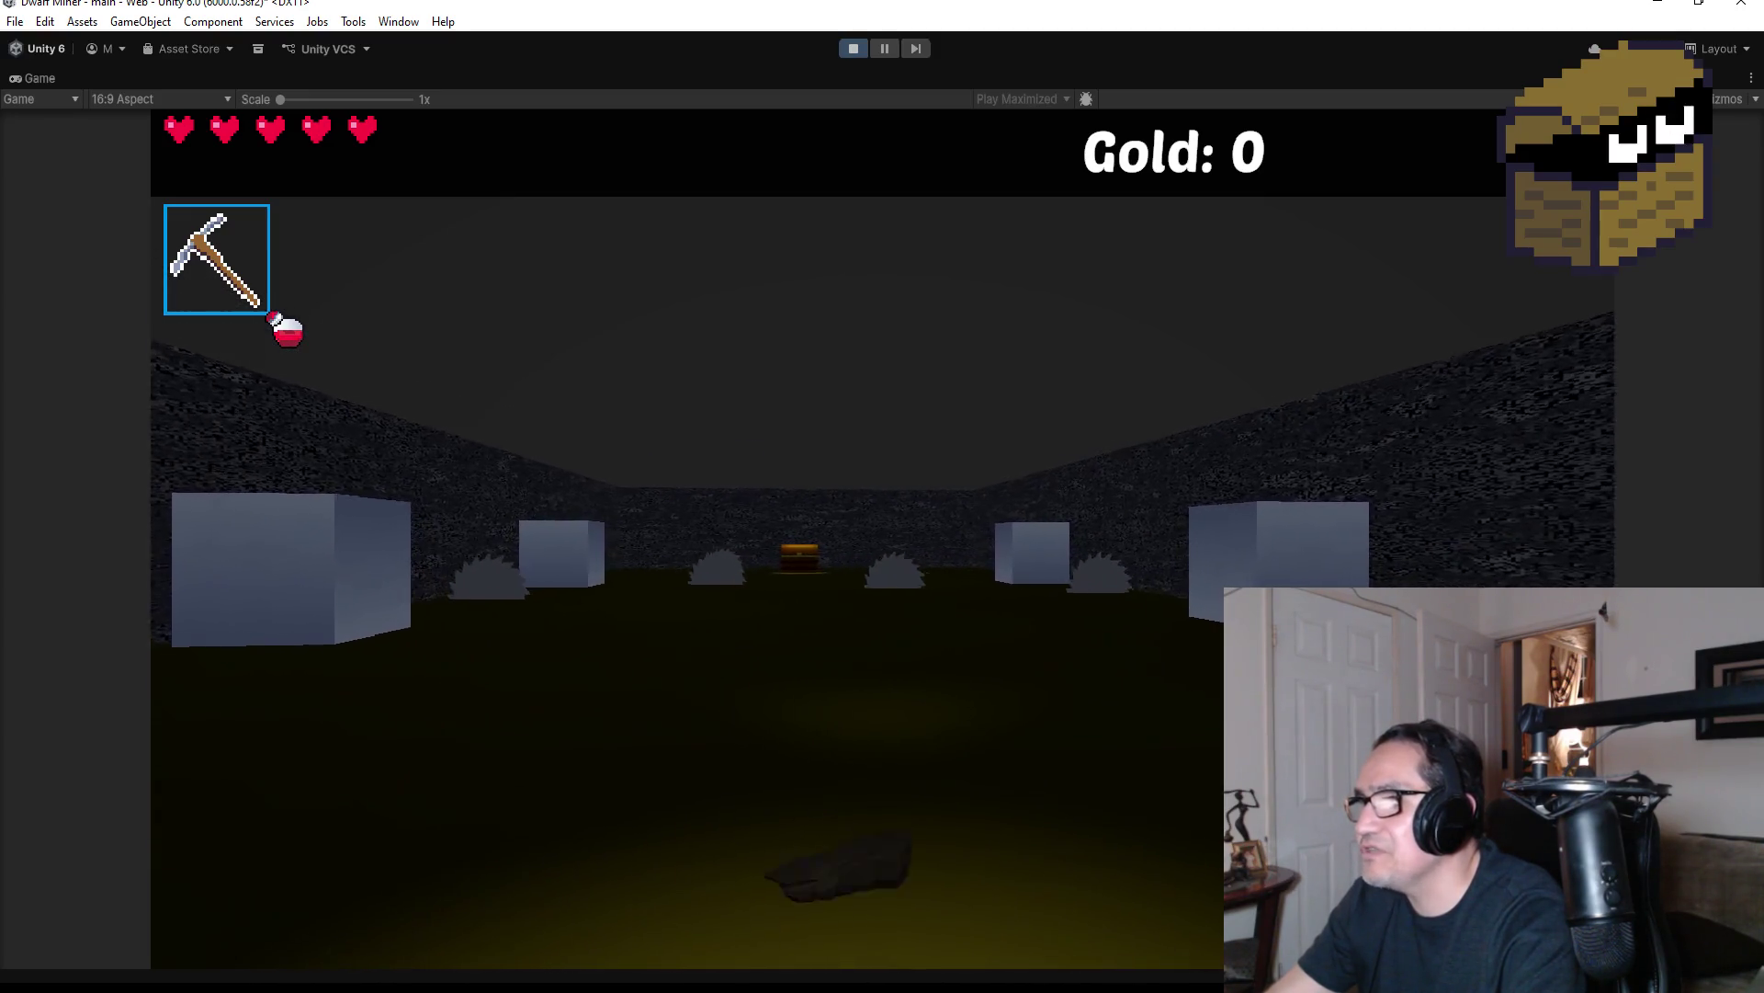
key(w)
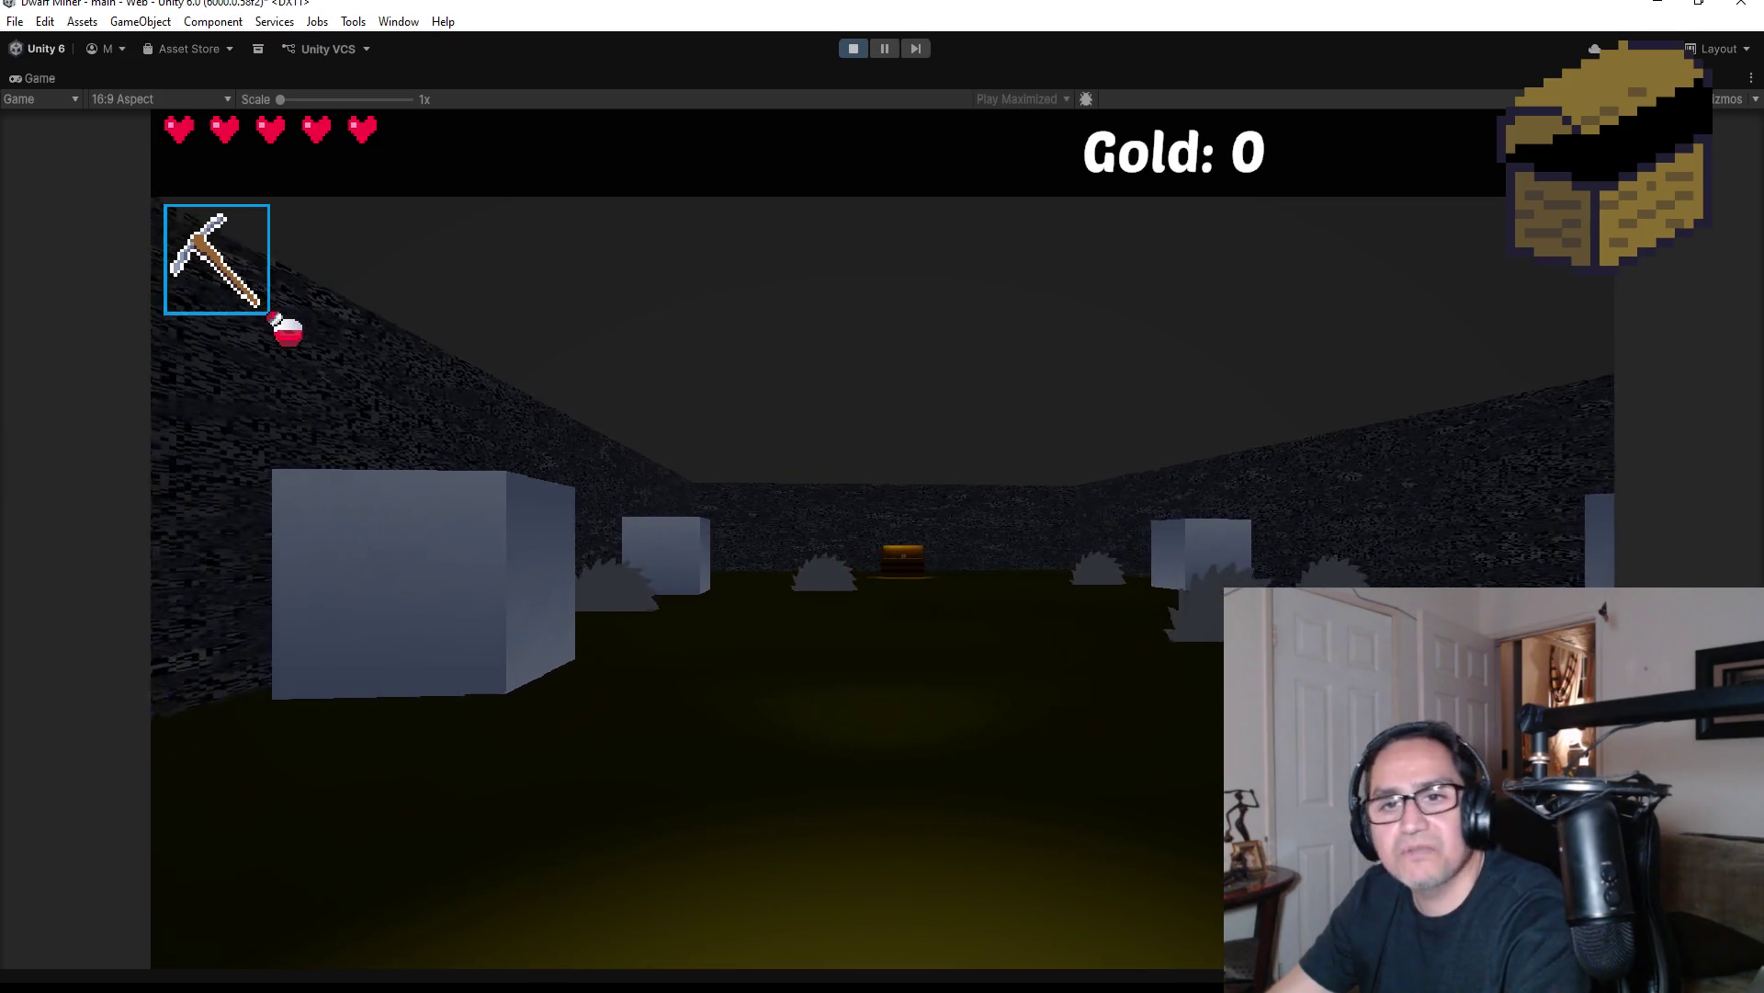
key(w)
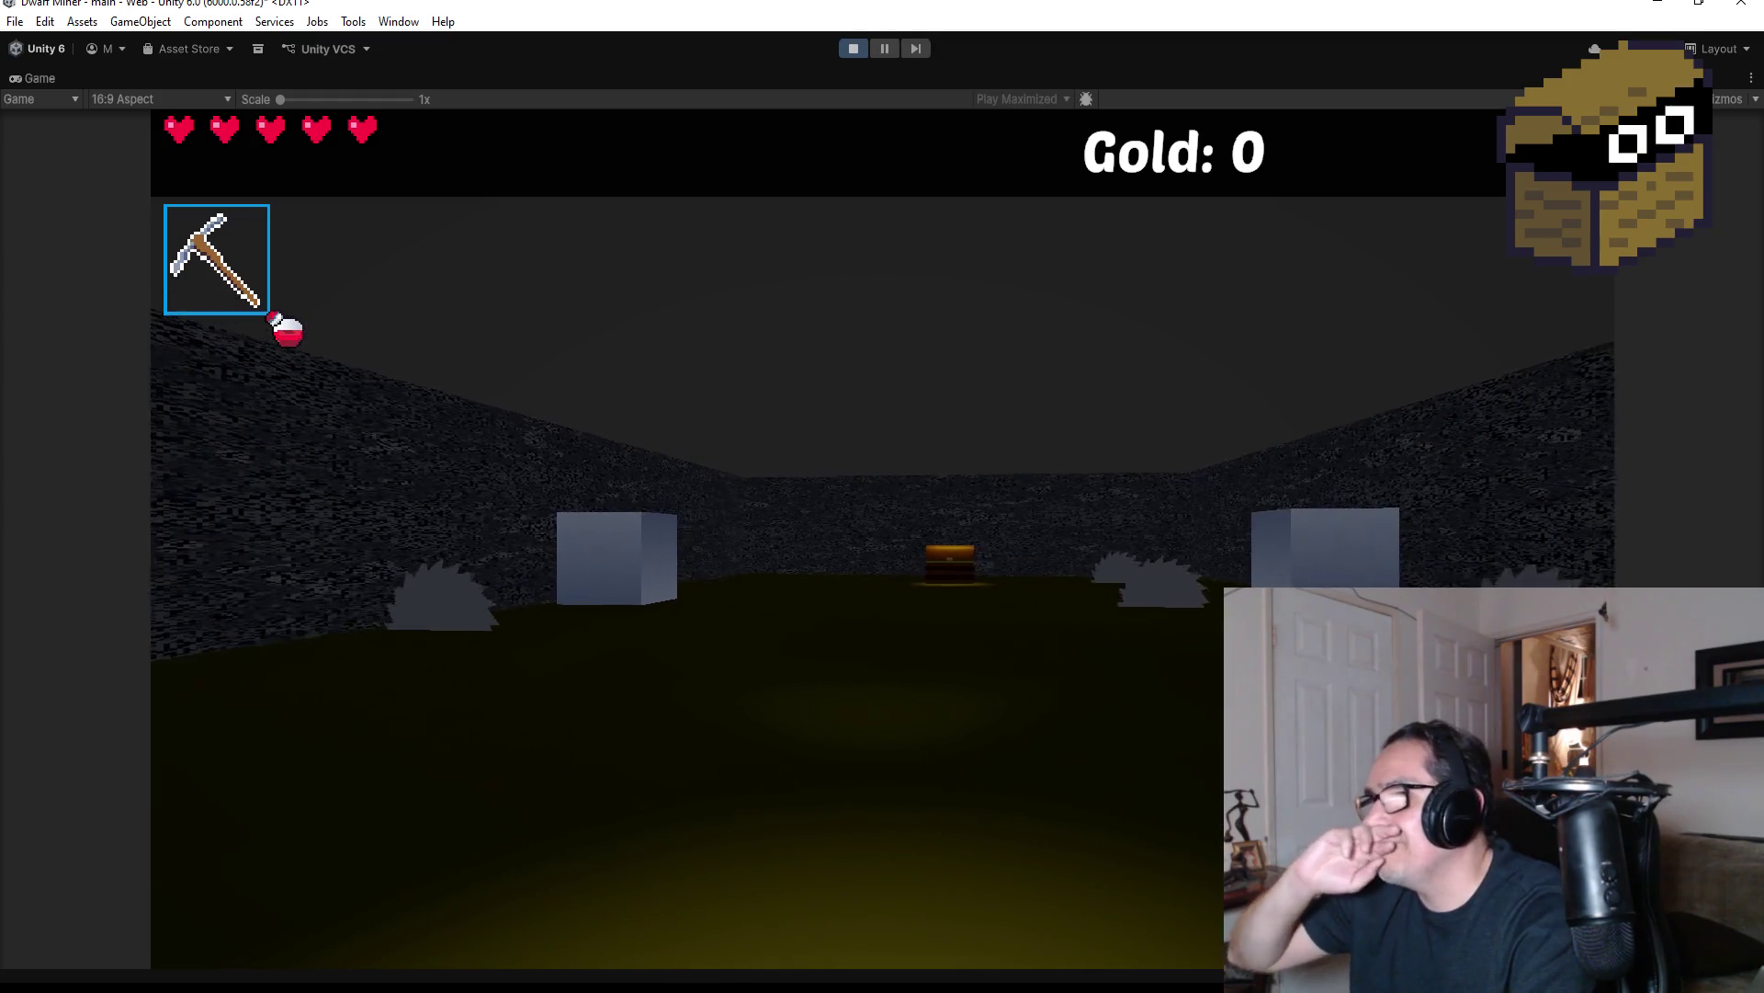
key(Escape)
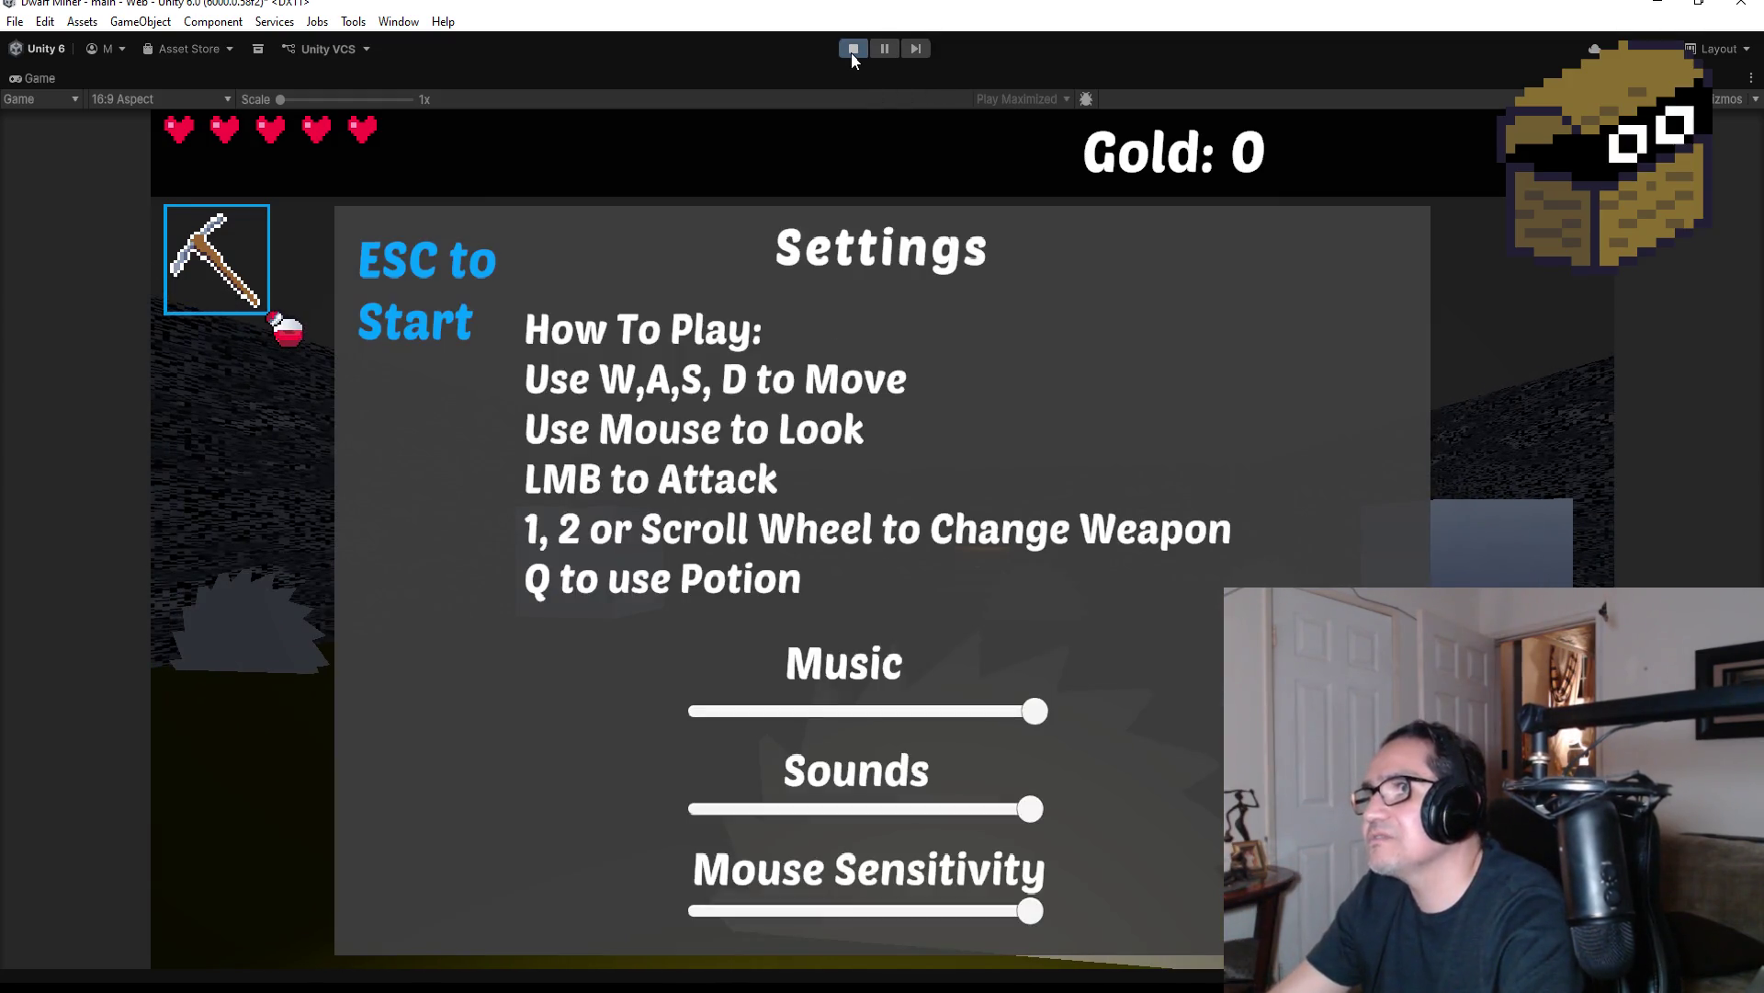
click(851, 49)
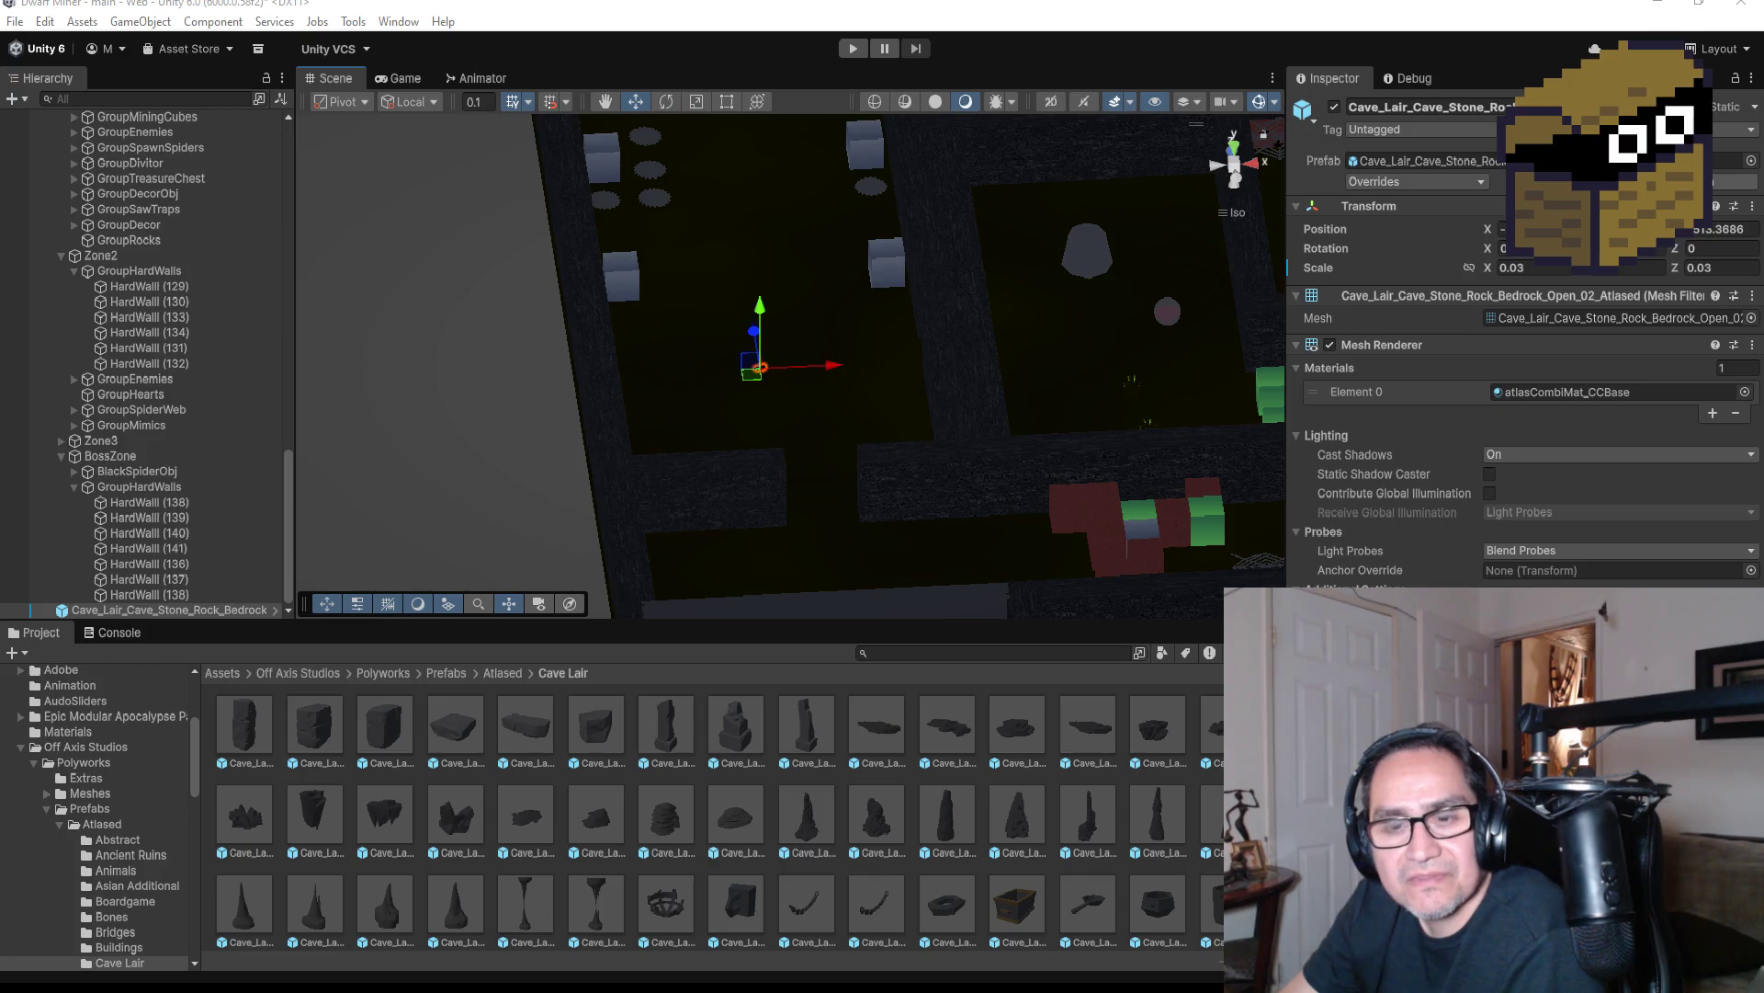
Maximize Chrome and preview the Procedural Material Pack, Stack Exchange cave, stone wall and limestone images
key(alt+Tab)
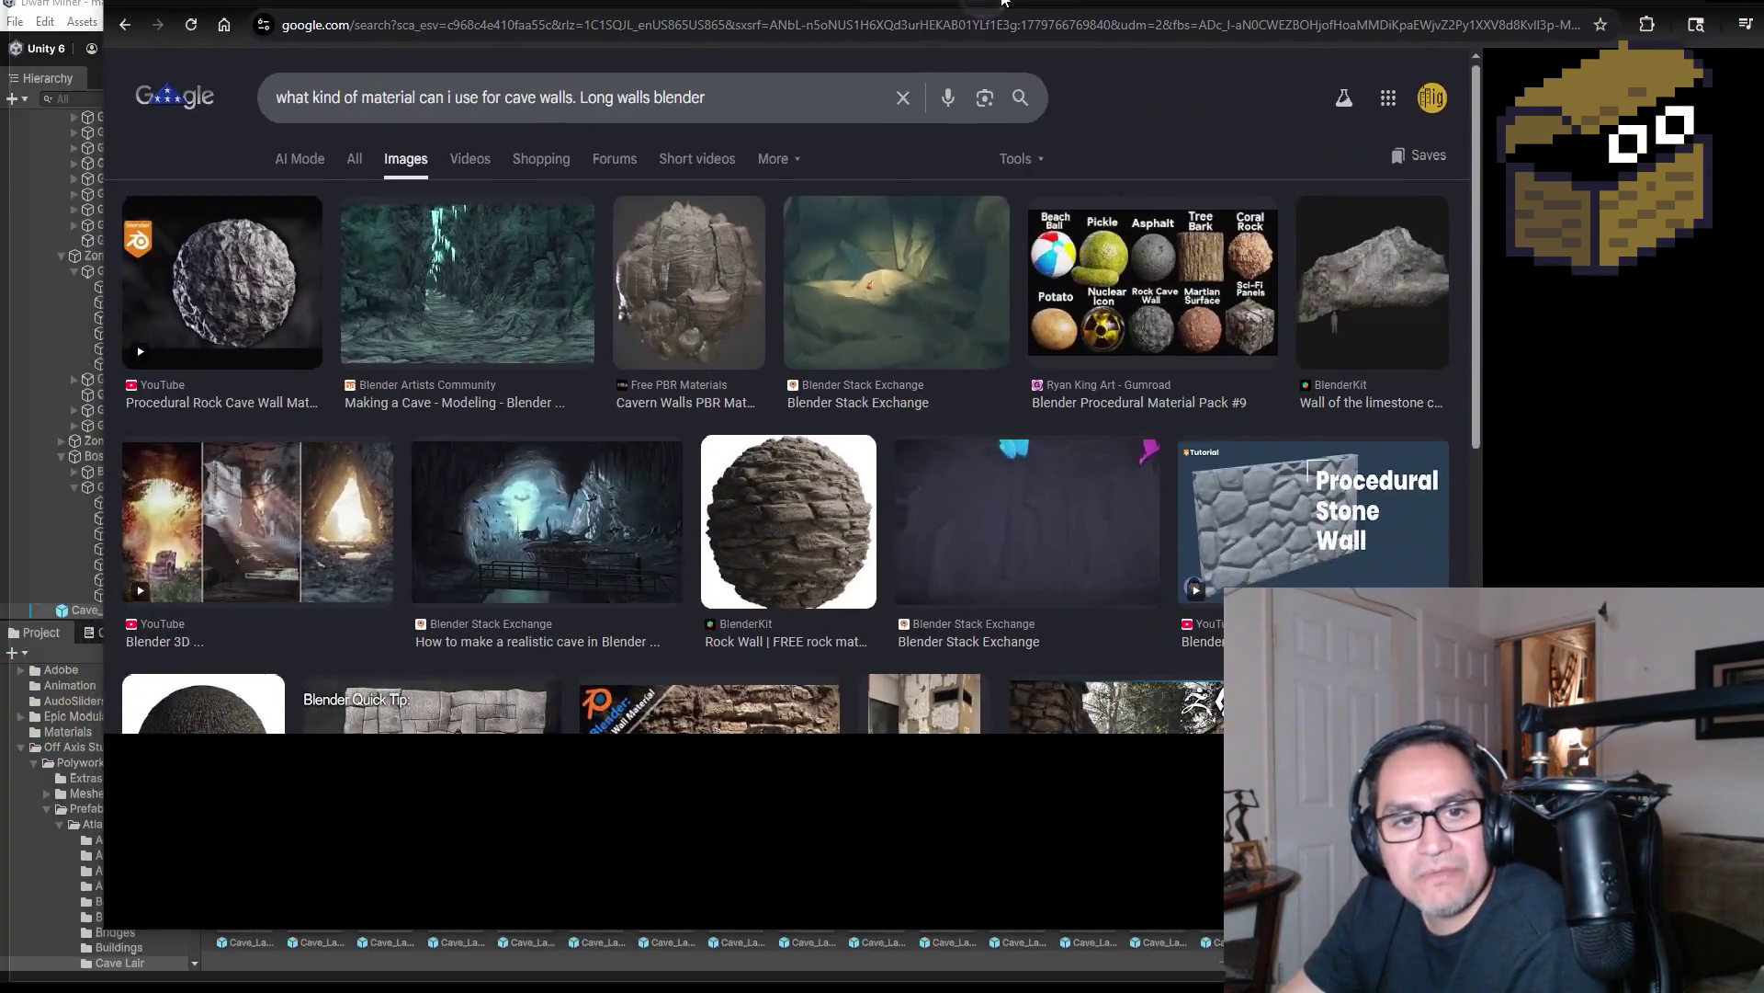
drag(1002, 0, 1002, 1)
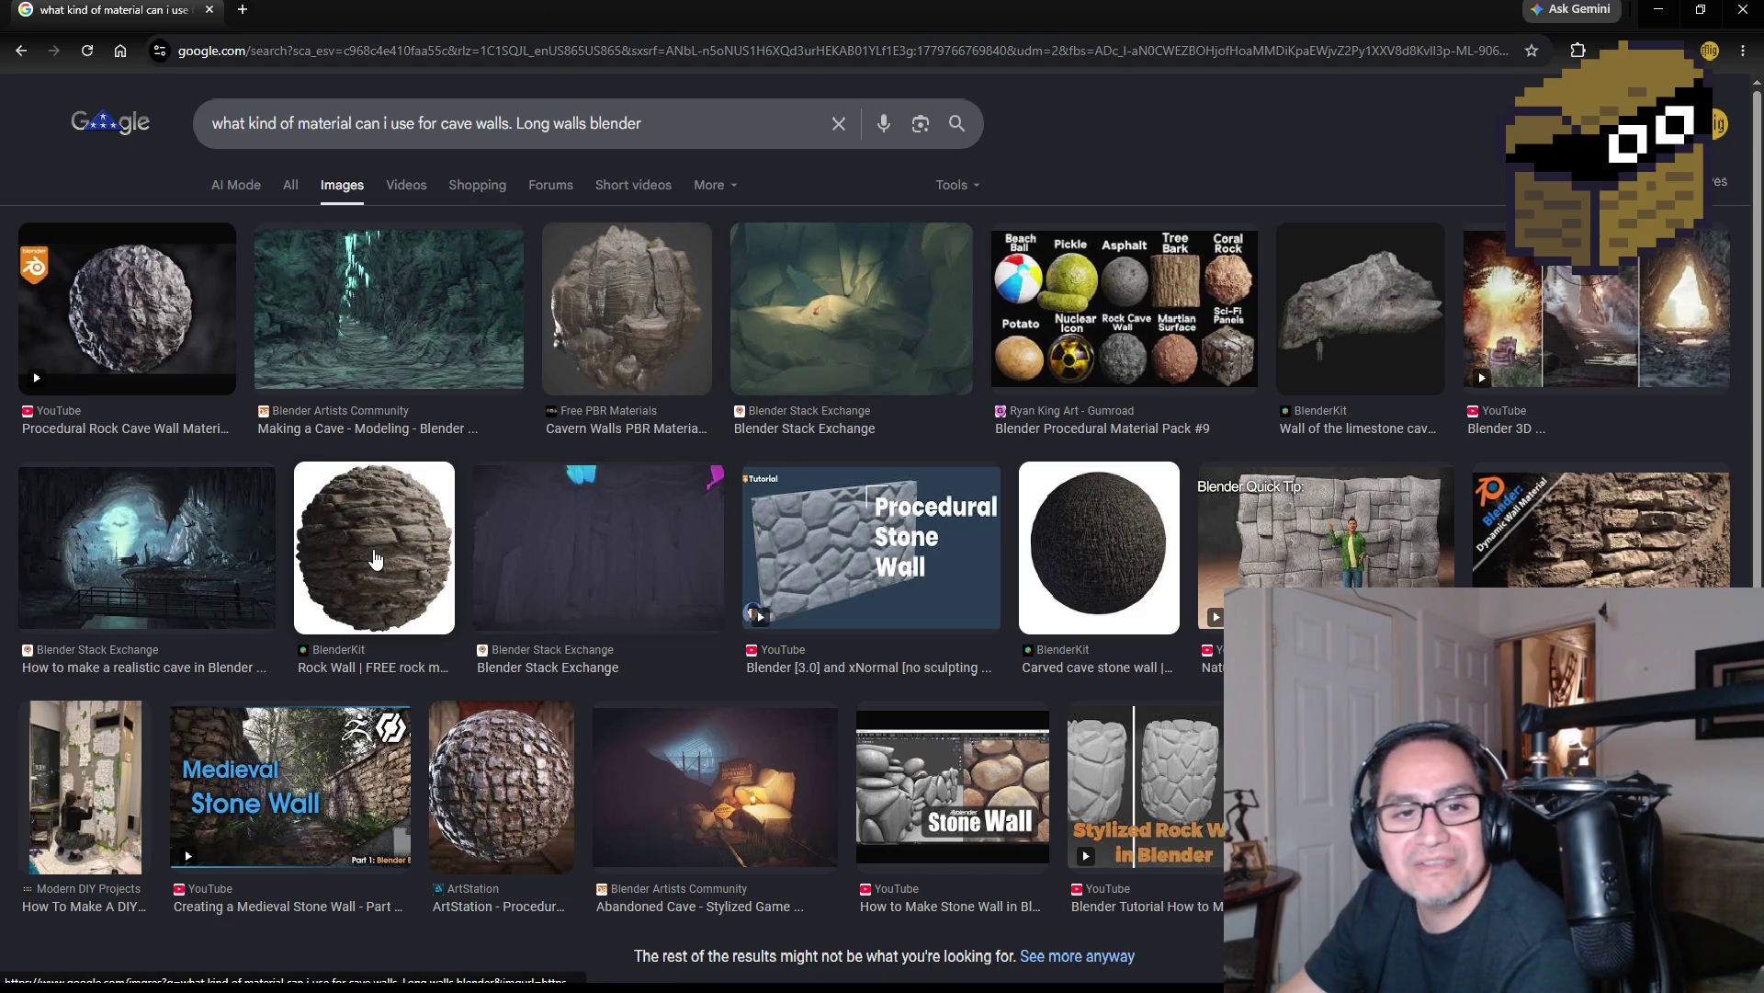
click(1137, 347)
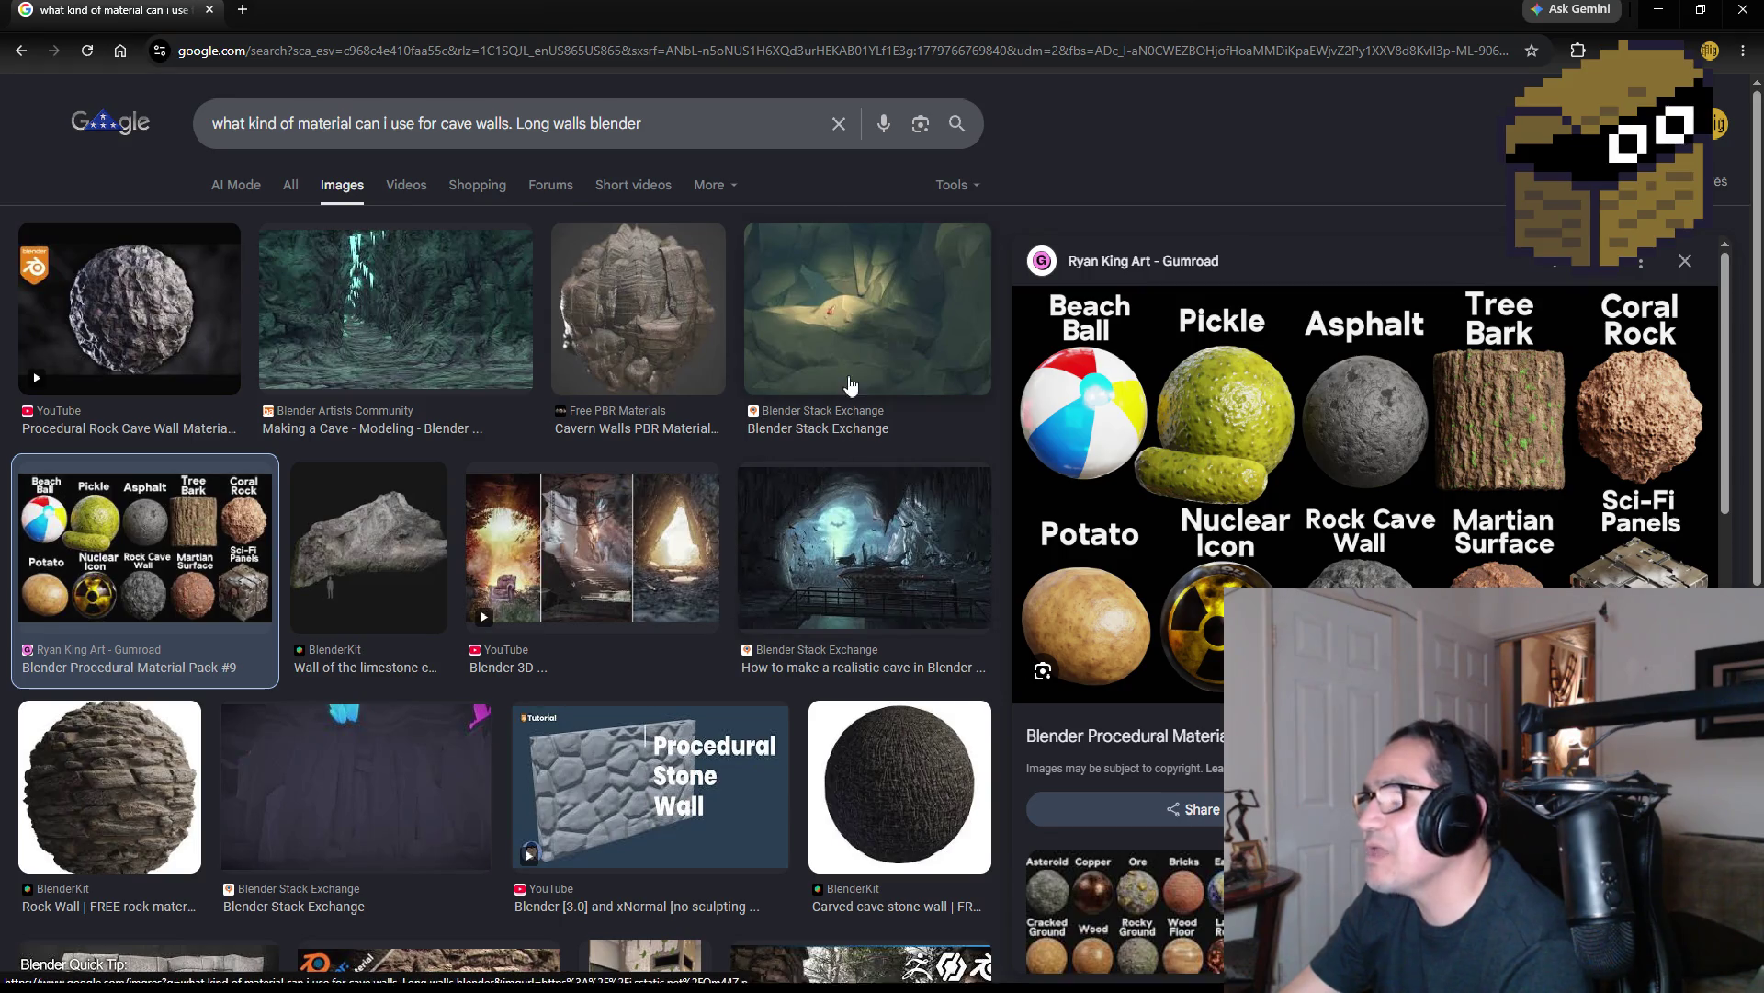
click(850, 330)
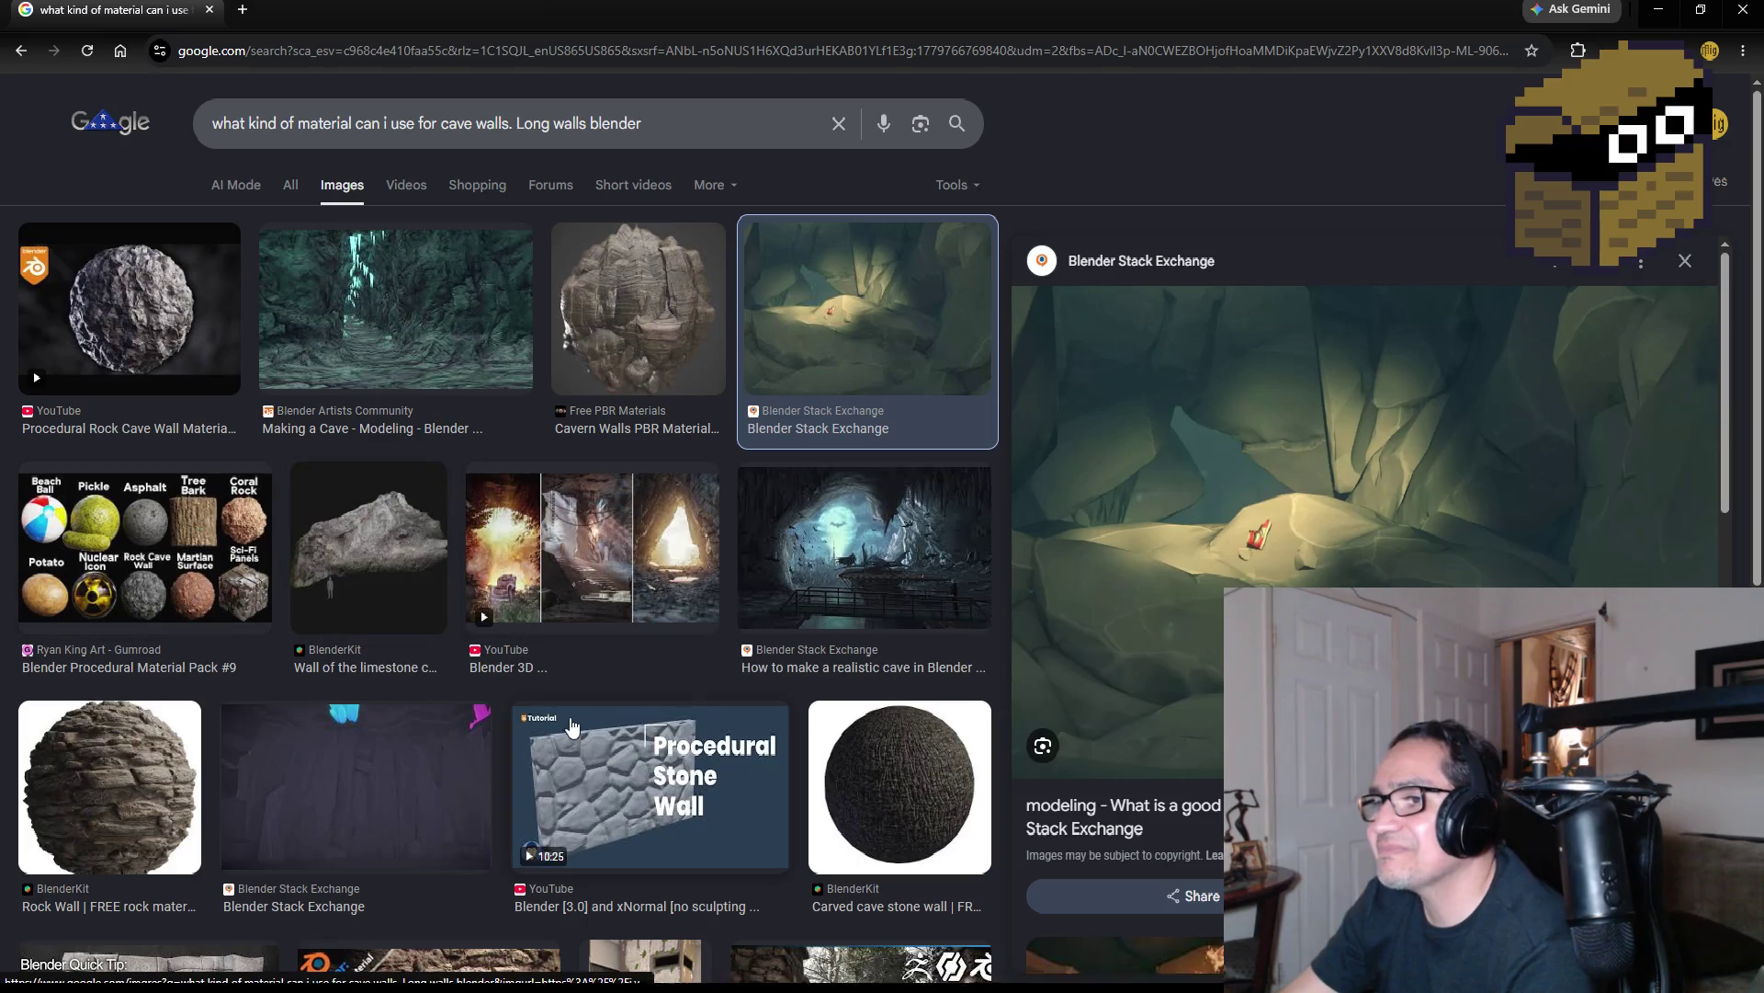
click(616, 766)
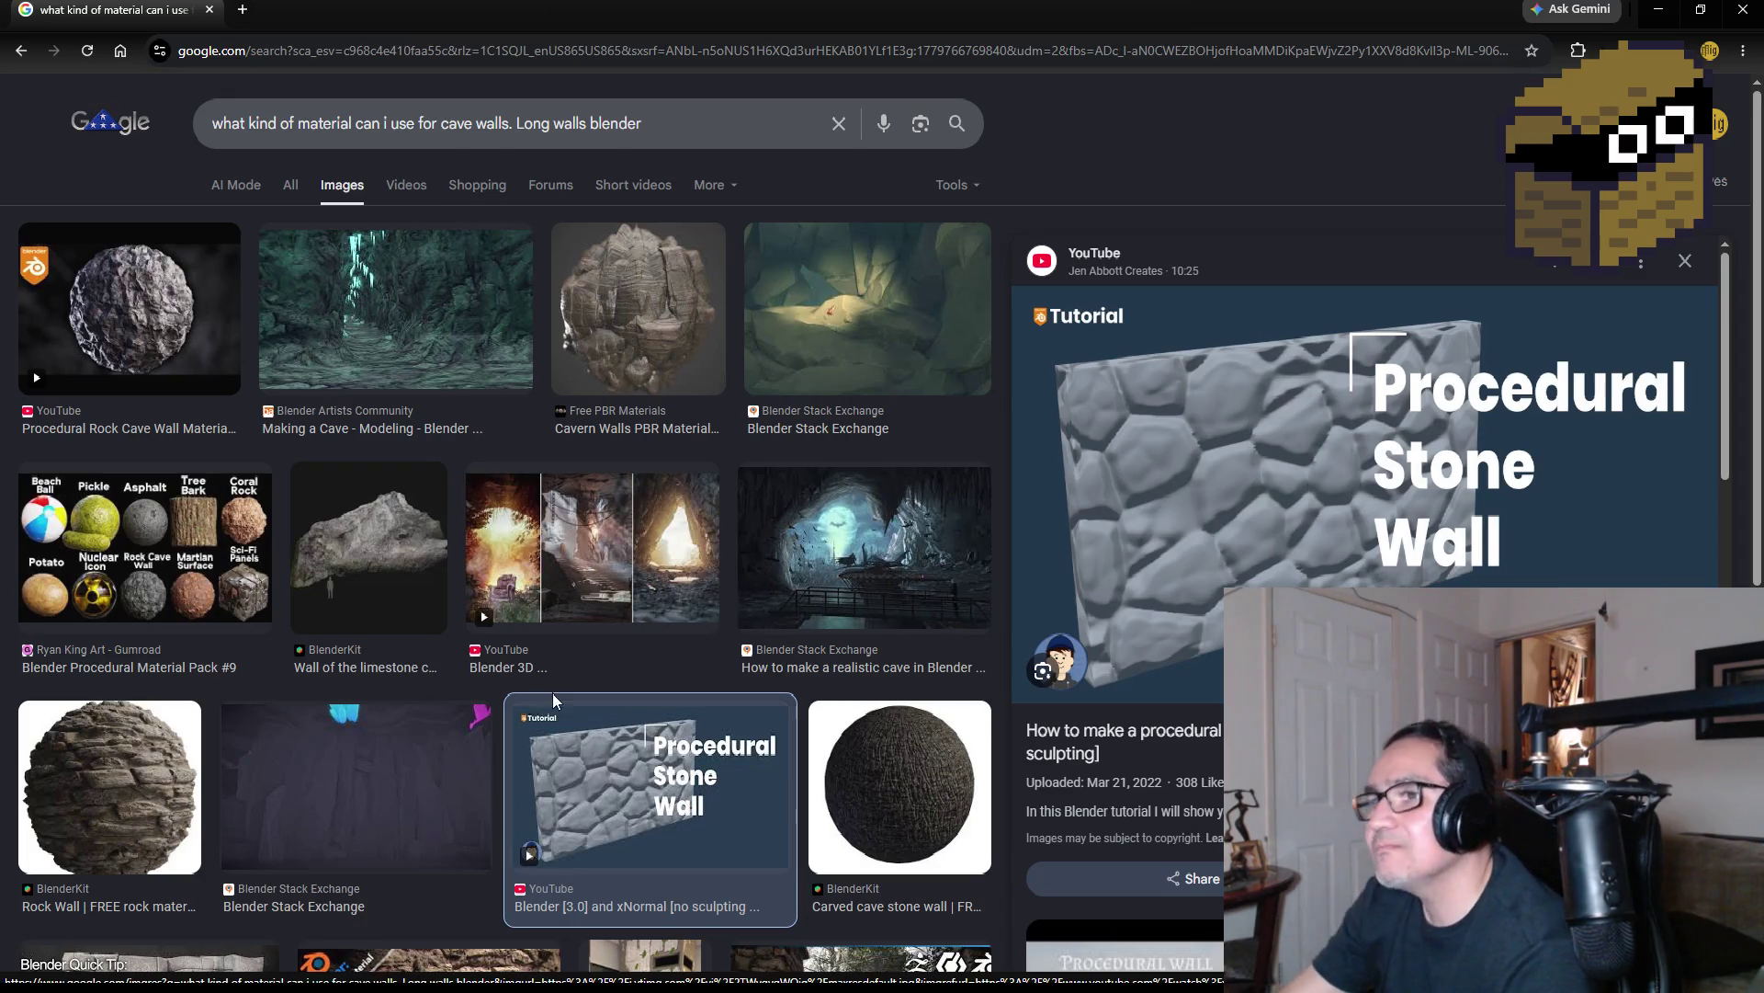
click(403, 563)
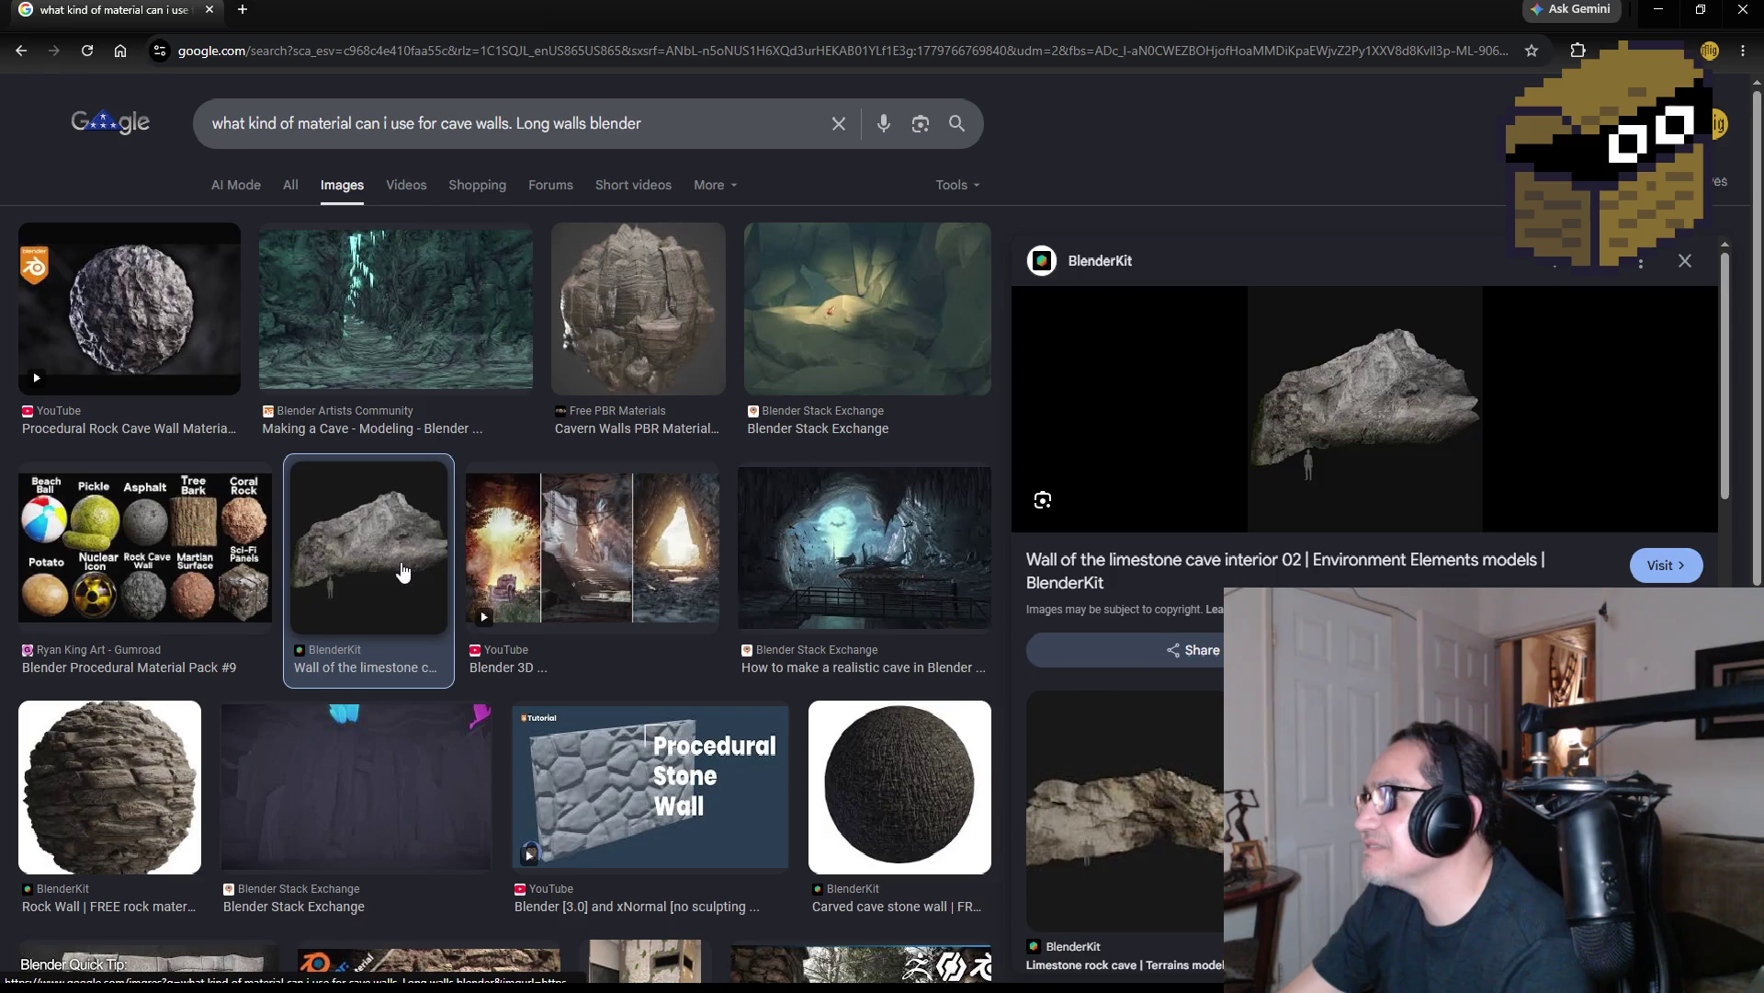
Preview the Dynamic Wall Material, Natural Stone Wall and Stylized Rock Wall videos, then return to Unity
scroll(395, 698, down, 3)
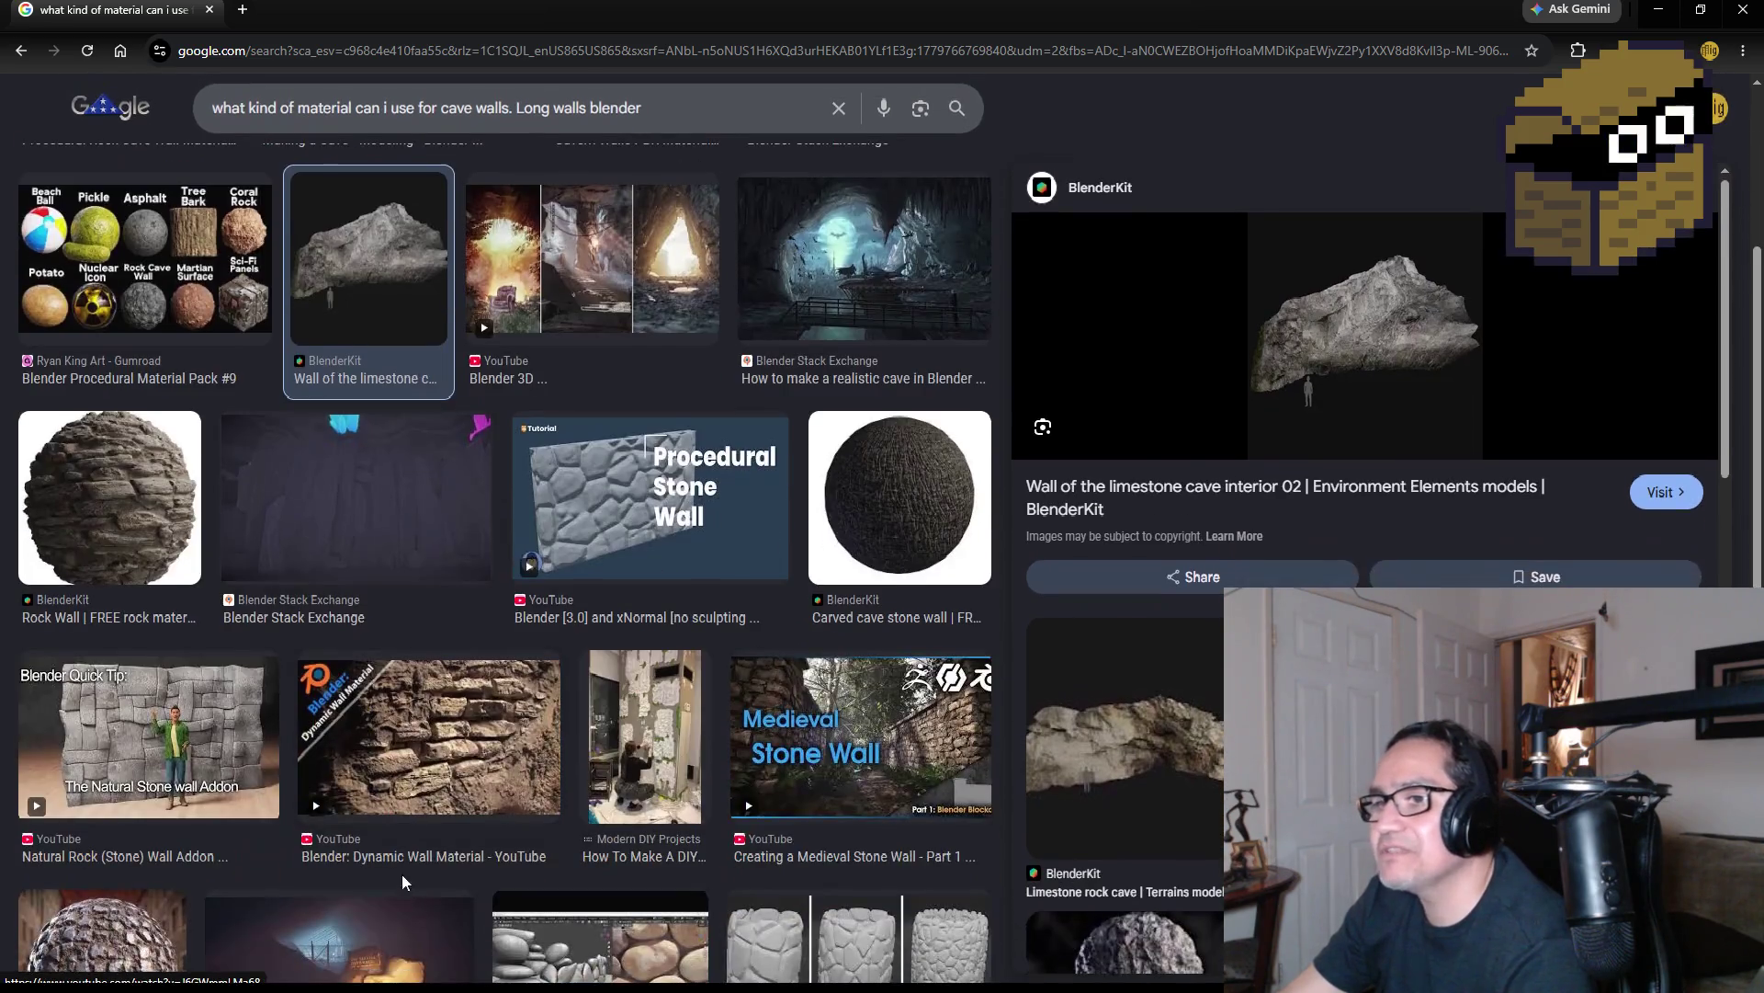
click(443, 720)
click(160, 731)
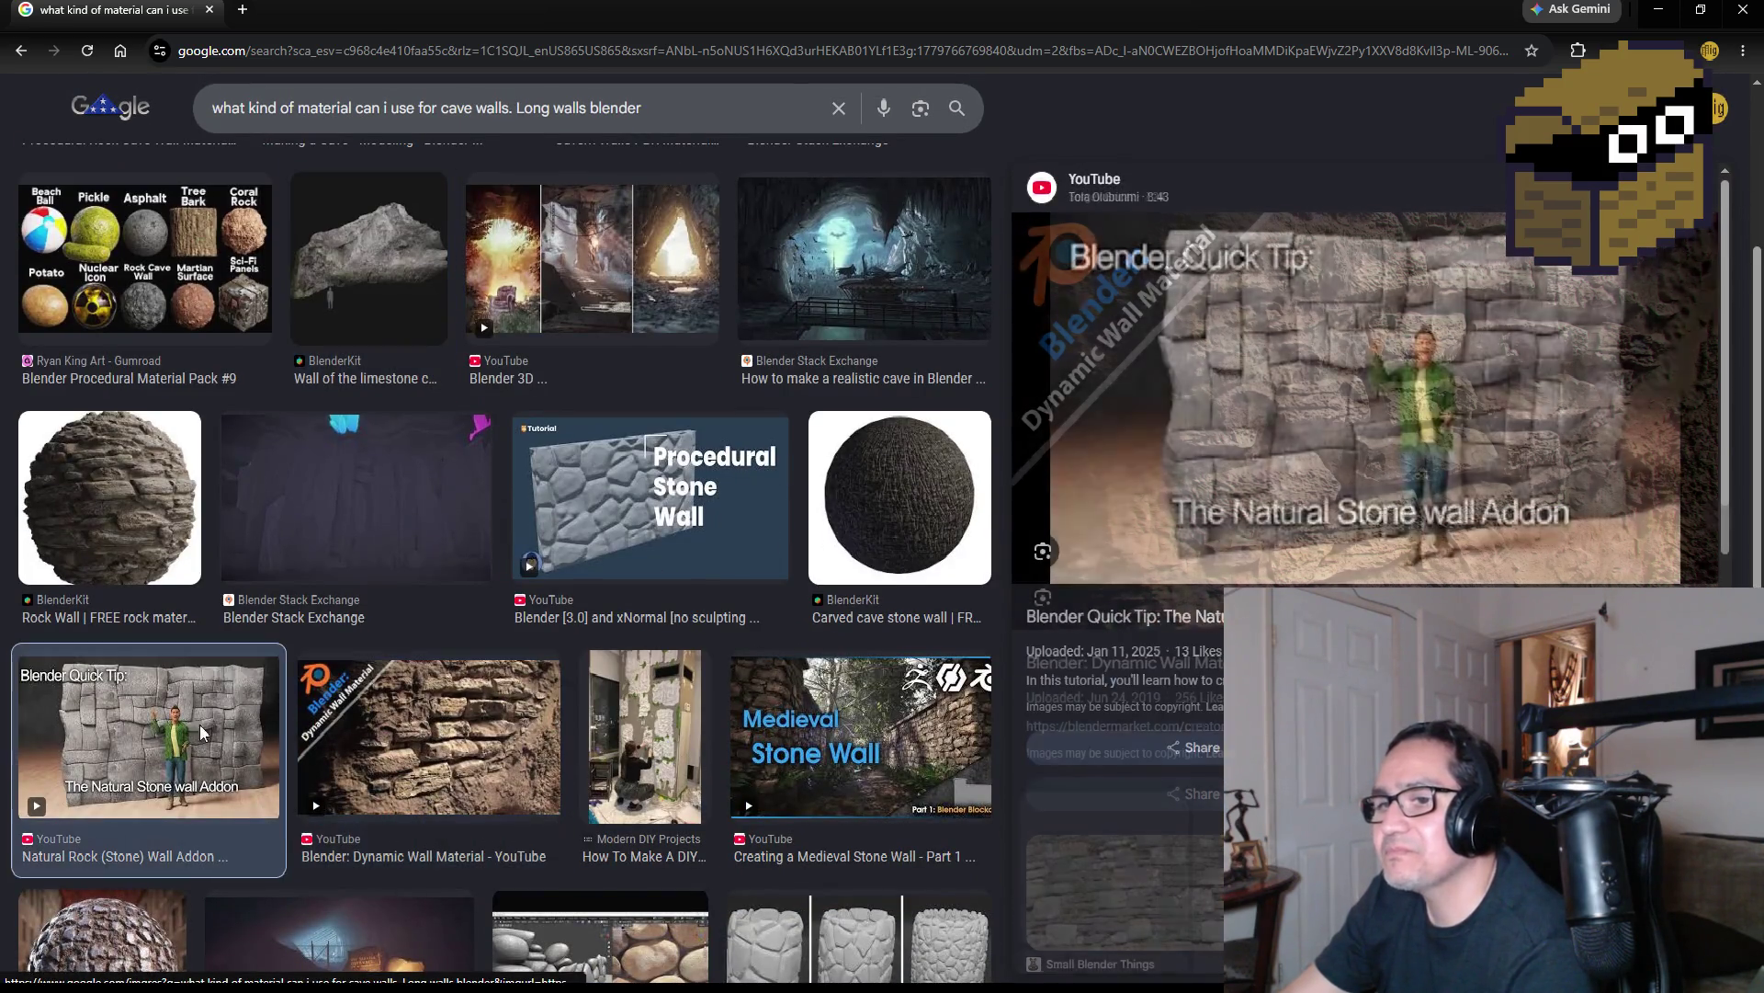
click(501, 755)
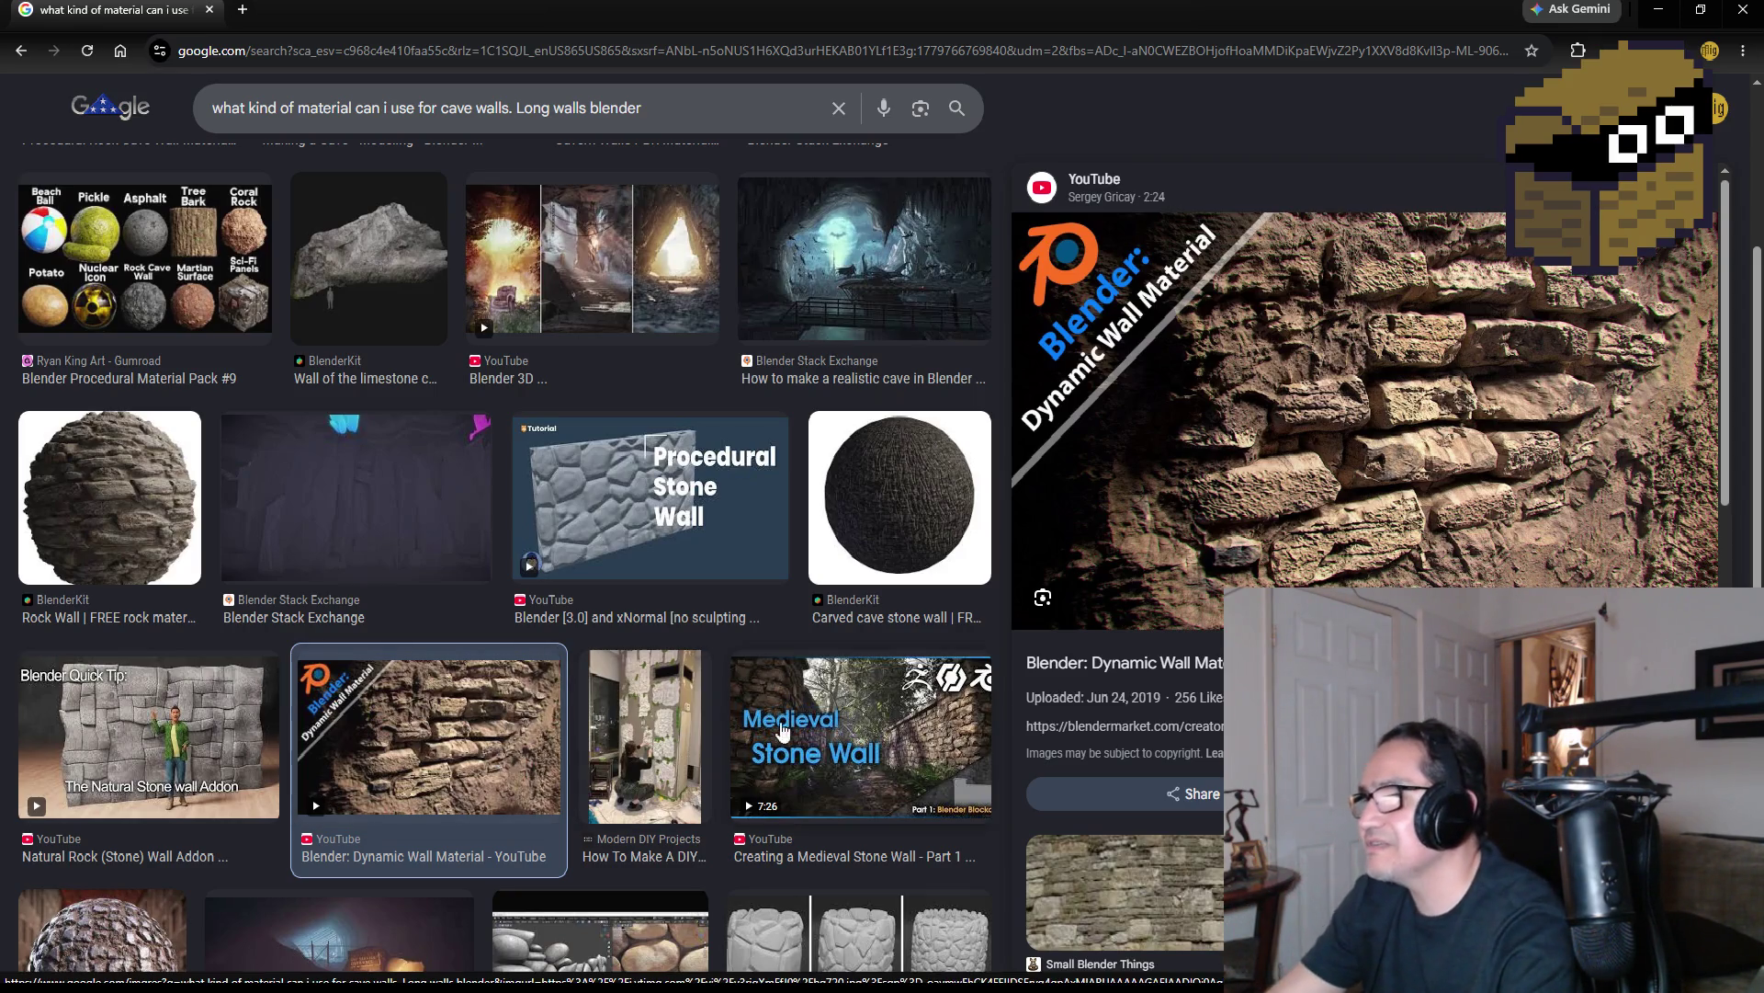
scroll(857, 751, down, 2)
click(857, 752)
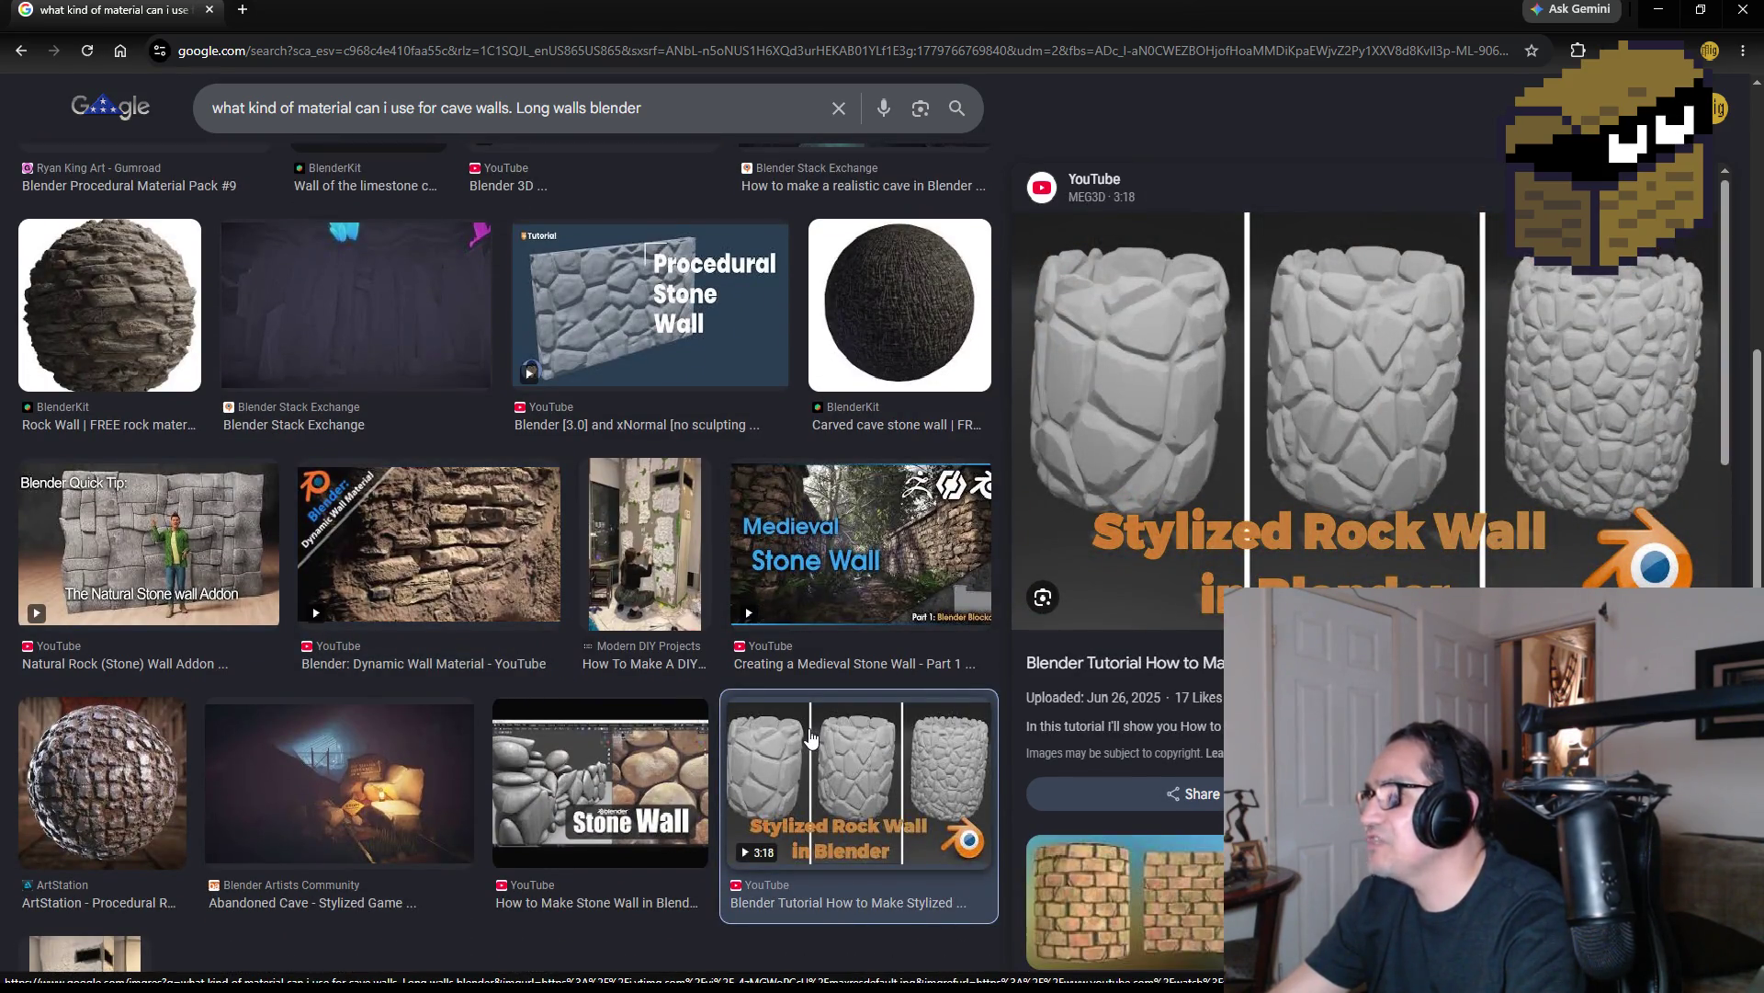
click(438, 552)
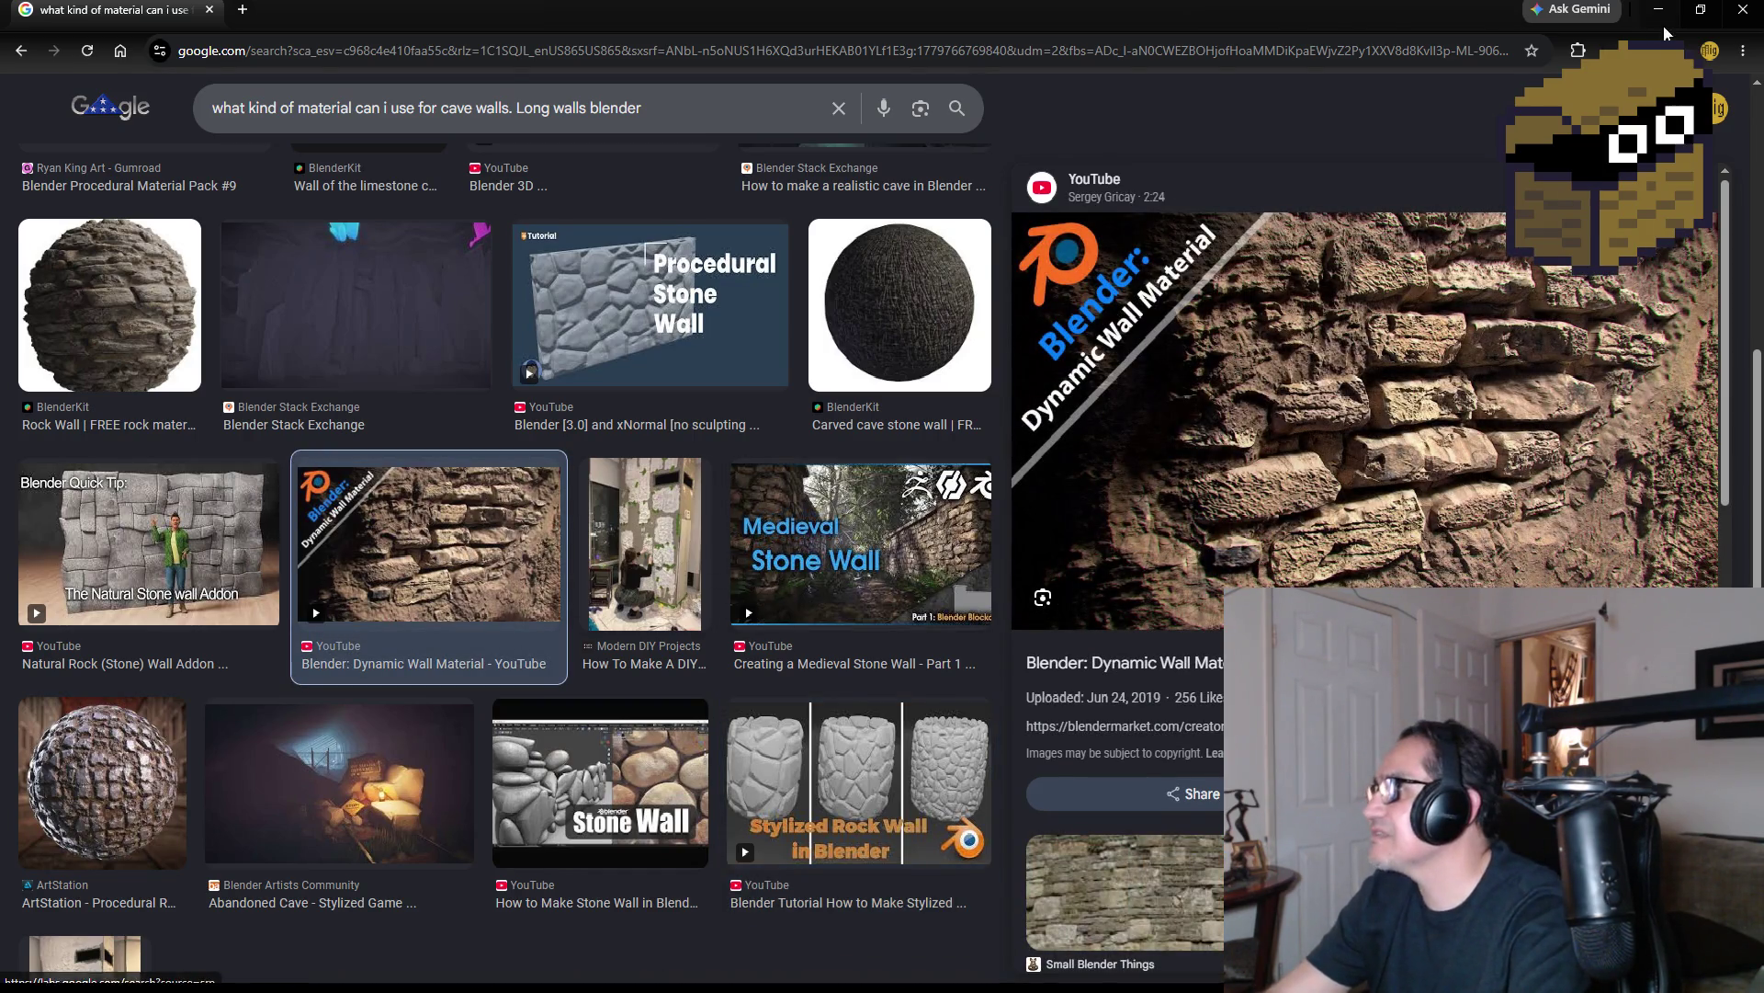
key(alt+Tab)
Orbit to the long walls, frame HardWall (113) and HardWall (111), then show the Assets root
drag(834, 508, 885, 453)
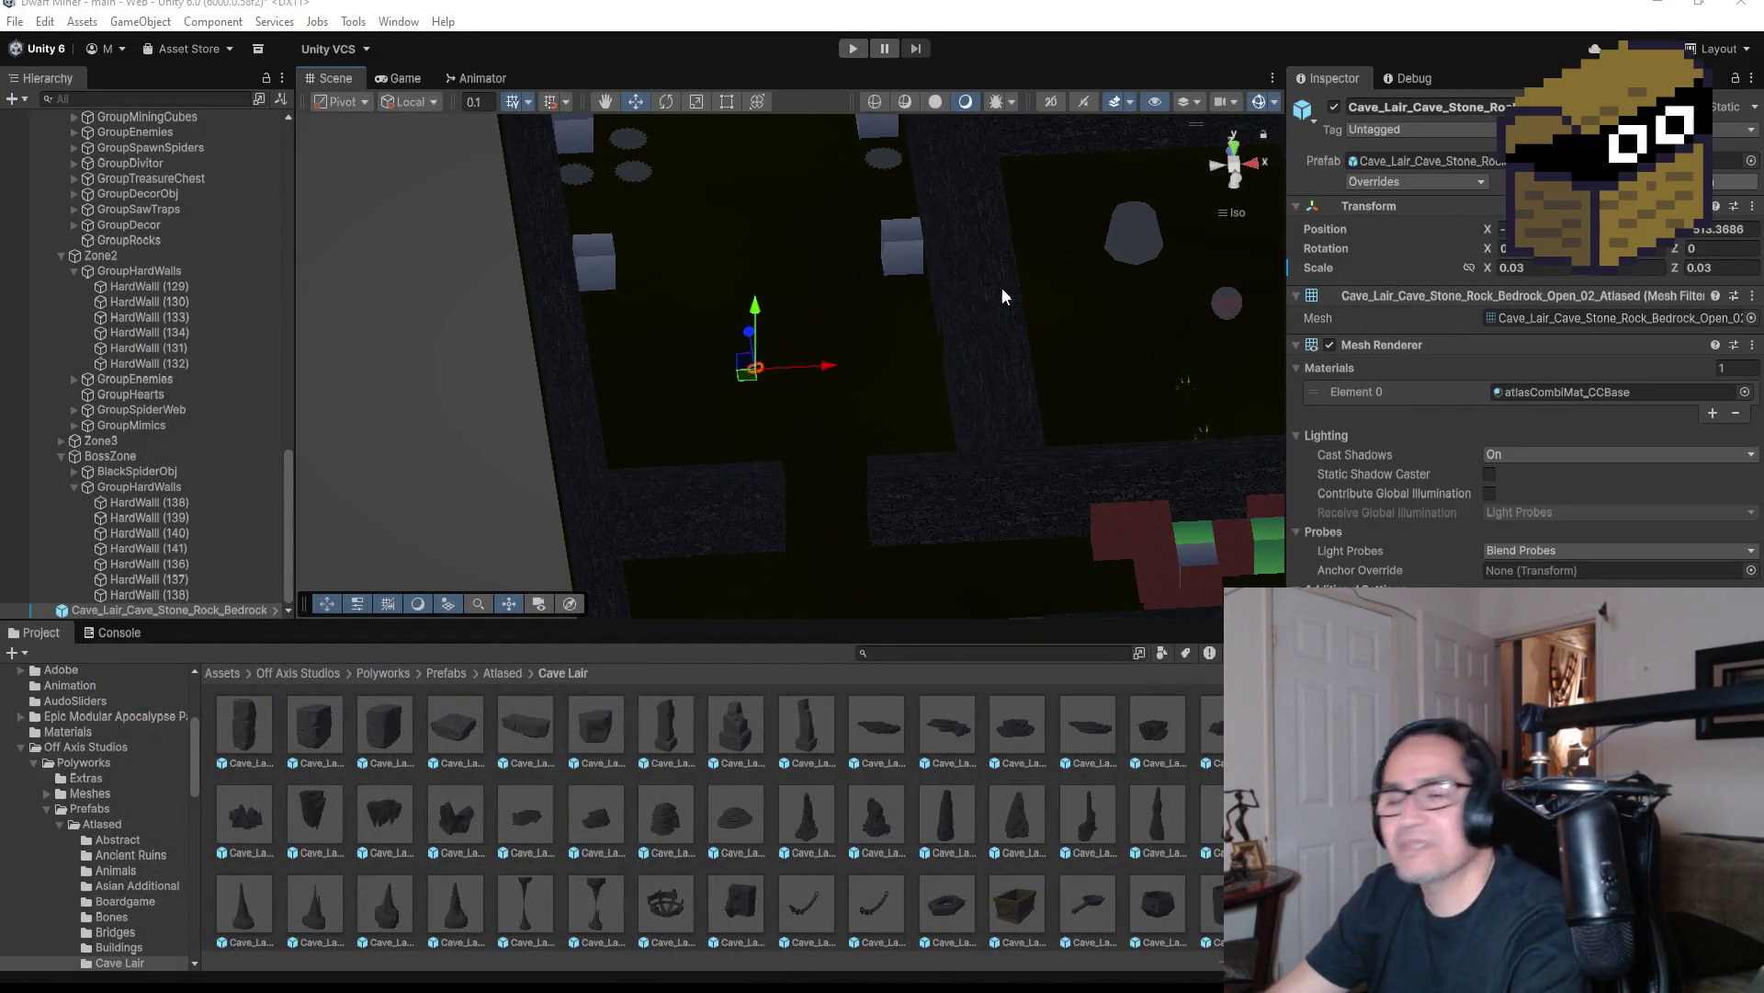
mouse_move(776, 252)
mouse_down()
mouse_move(835, 319)
mouse_move(984, 382)
mouse_move(870, 233)
mouse_move(781, 207)
mouse_move(701, 303)
mouse_move(521, 313)
mouse_up()
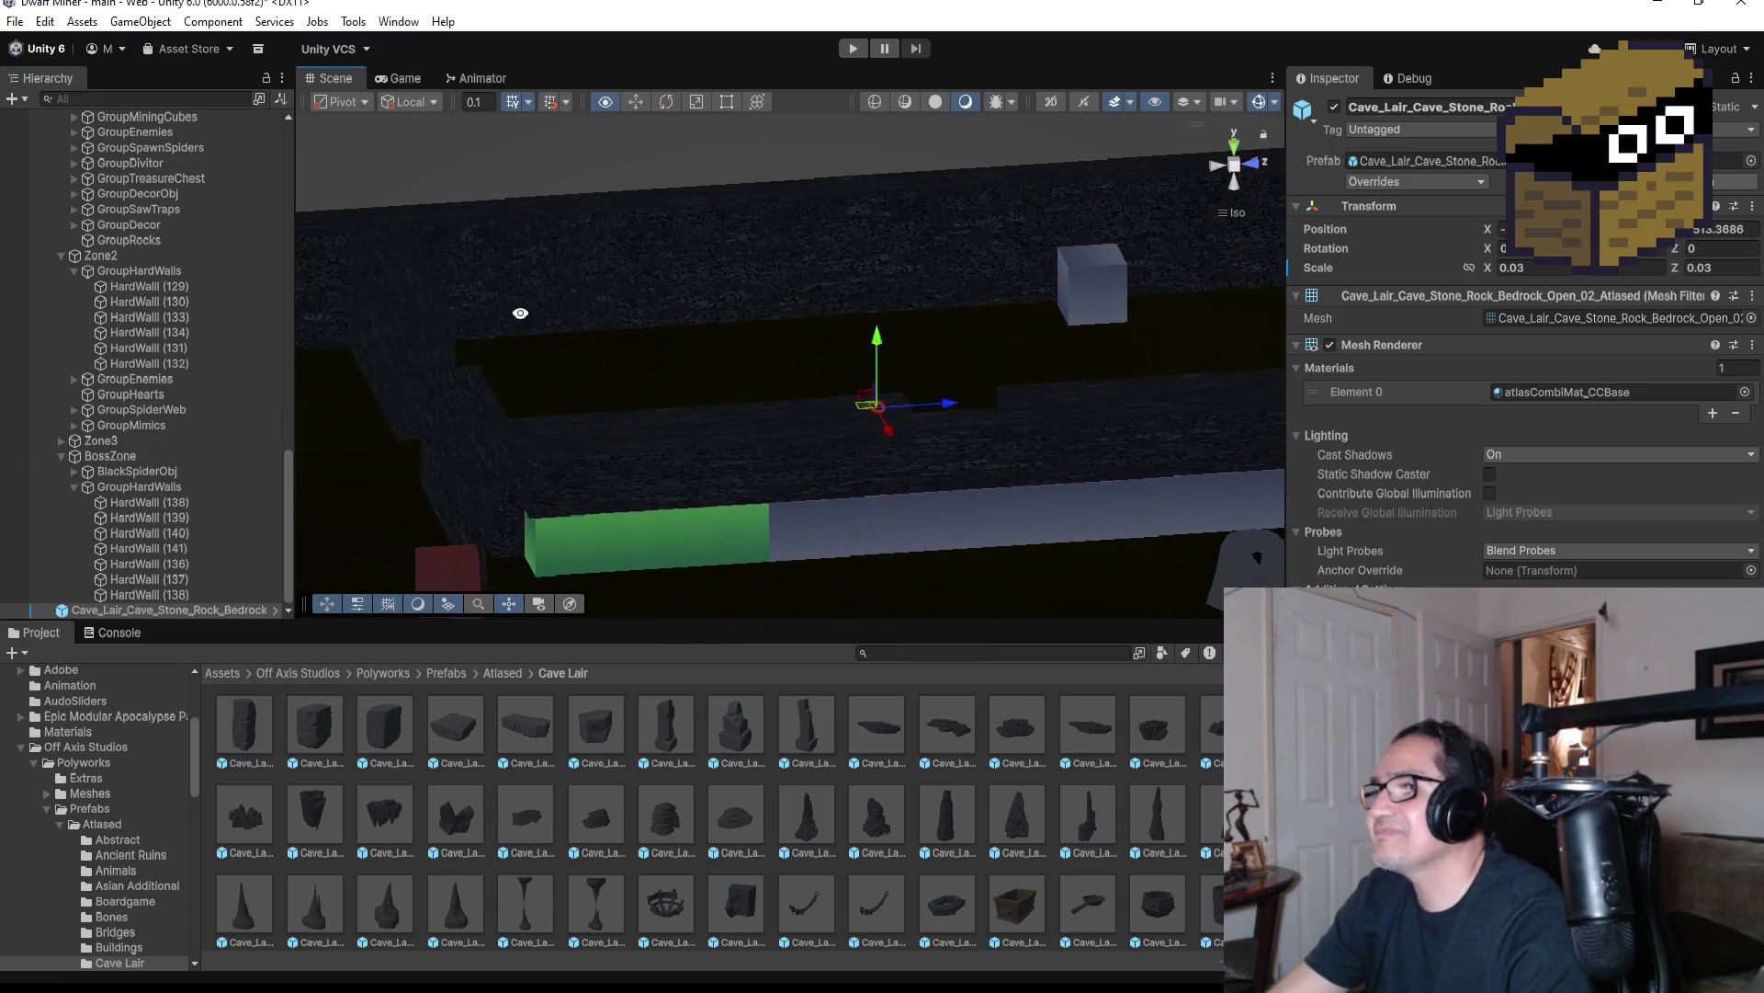
click(705, 236)
key(f)
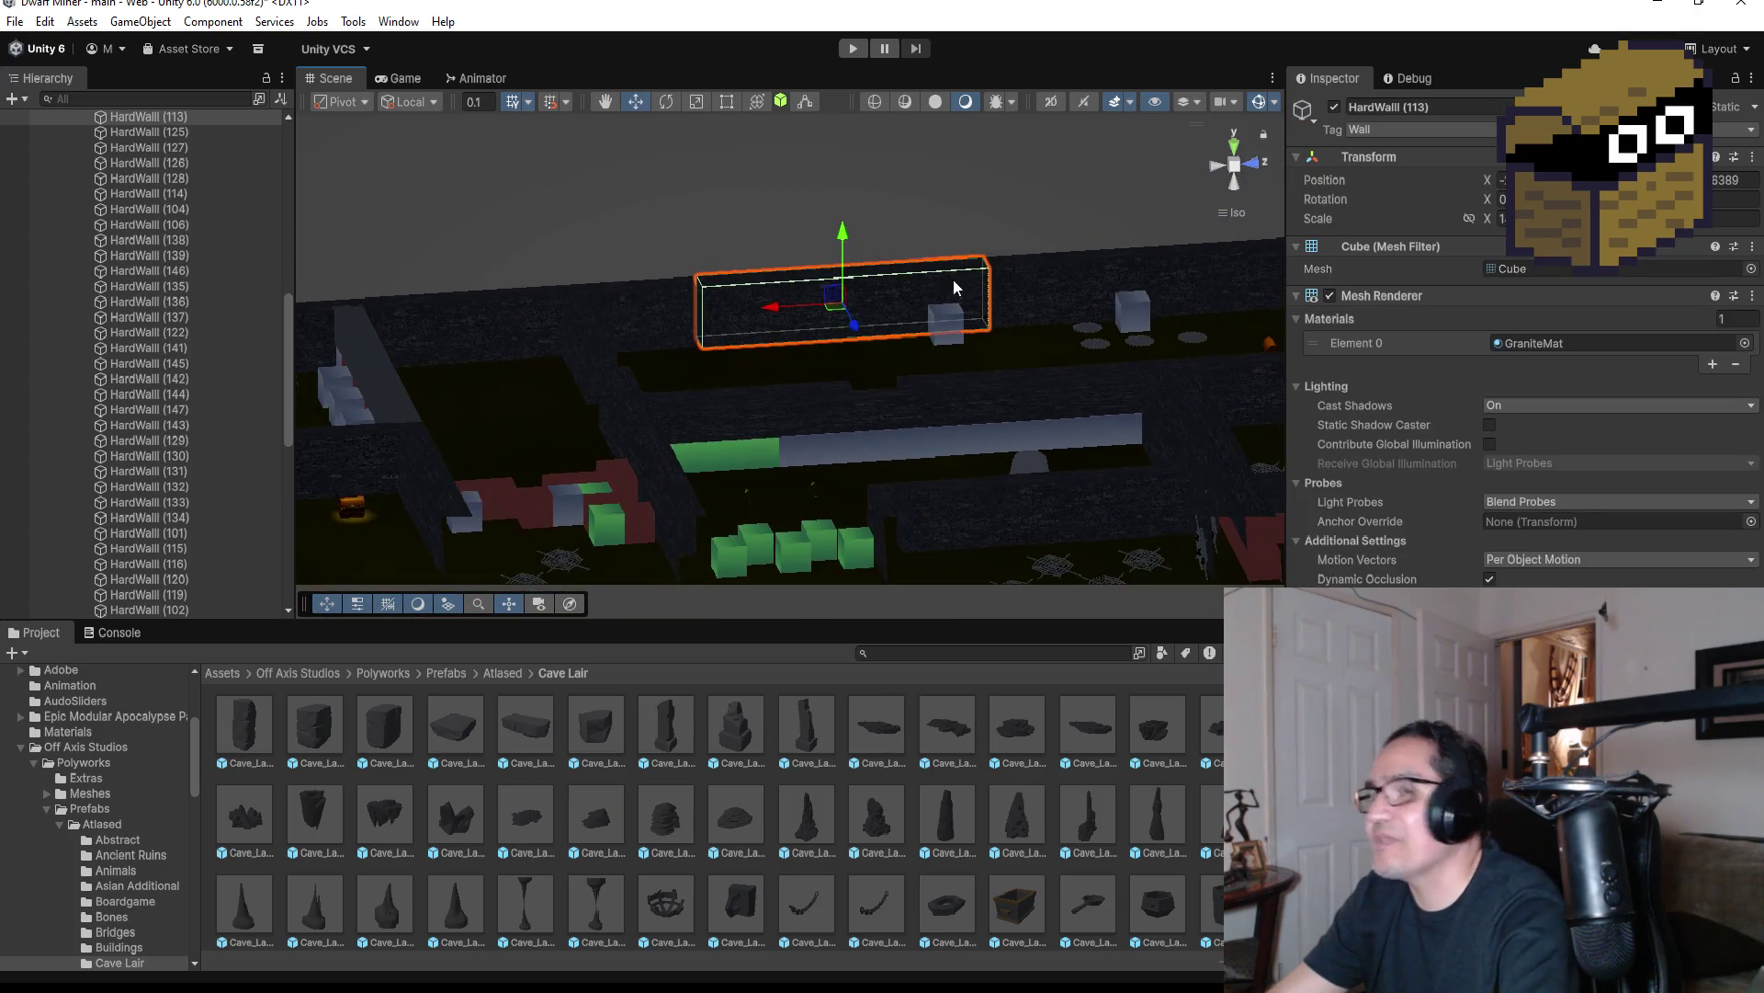
scroll(809, 311, down, 4)
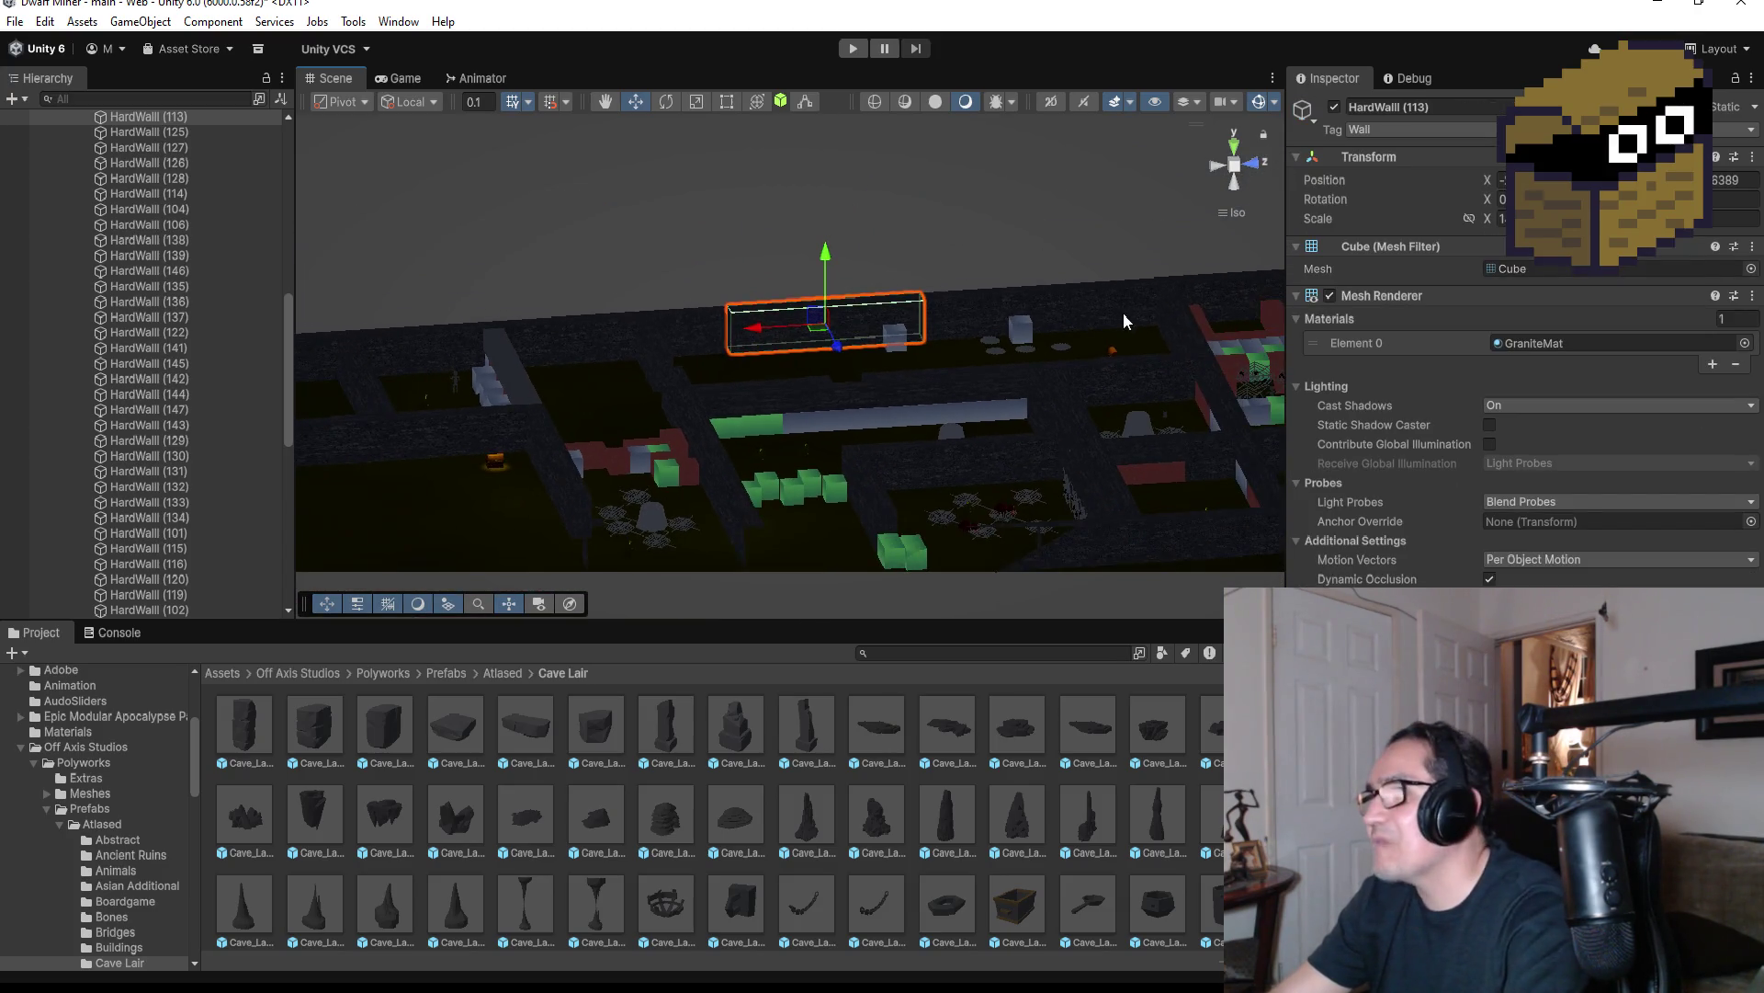
click(1206, 300)
key(f)
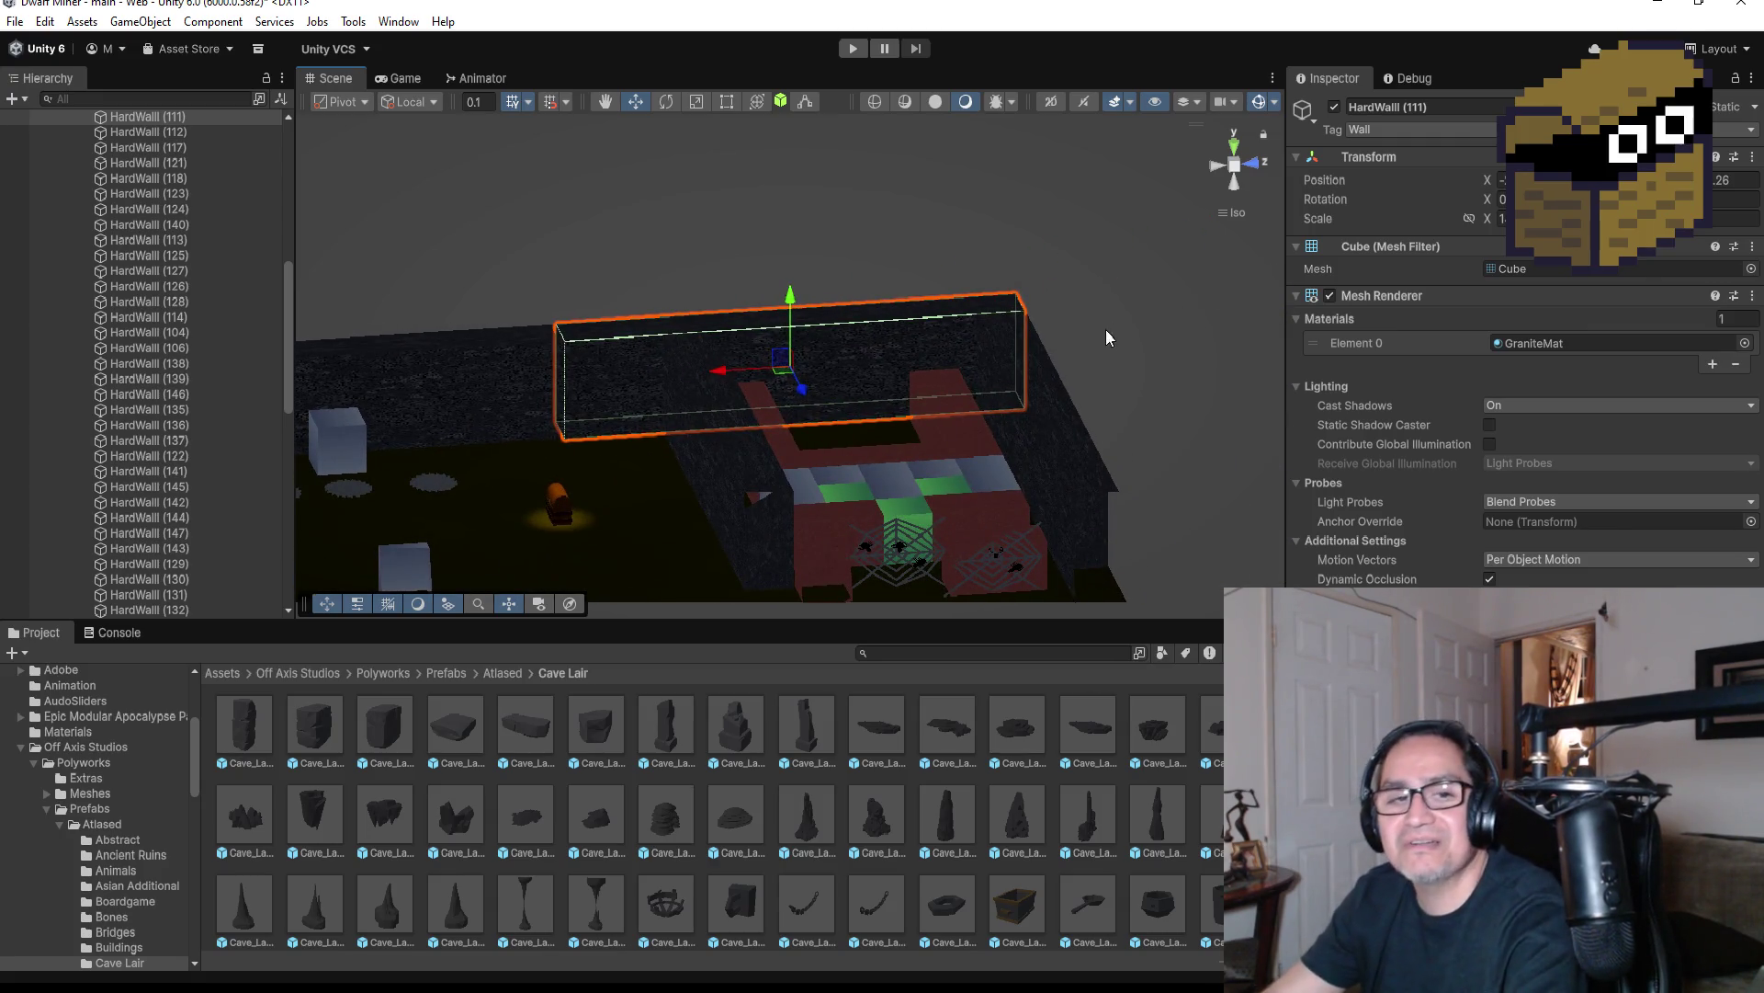
scroll(1084, 331, up, 3)
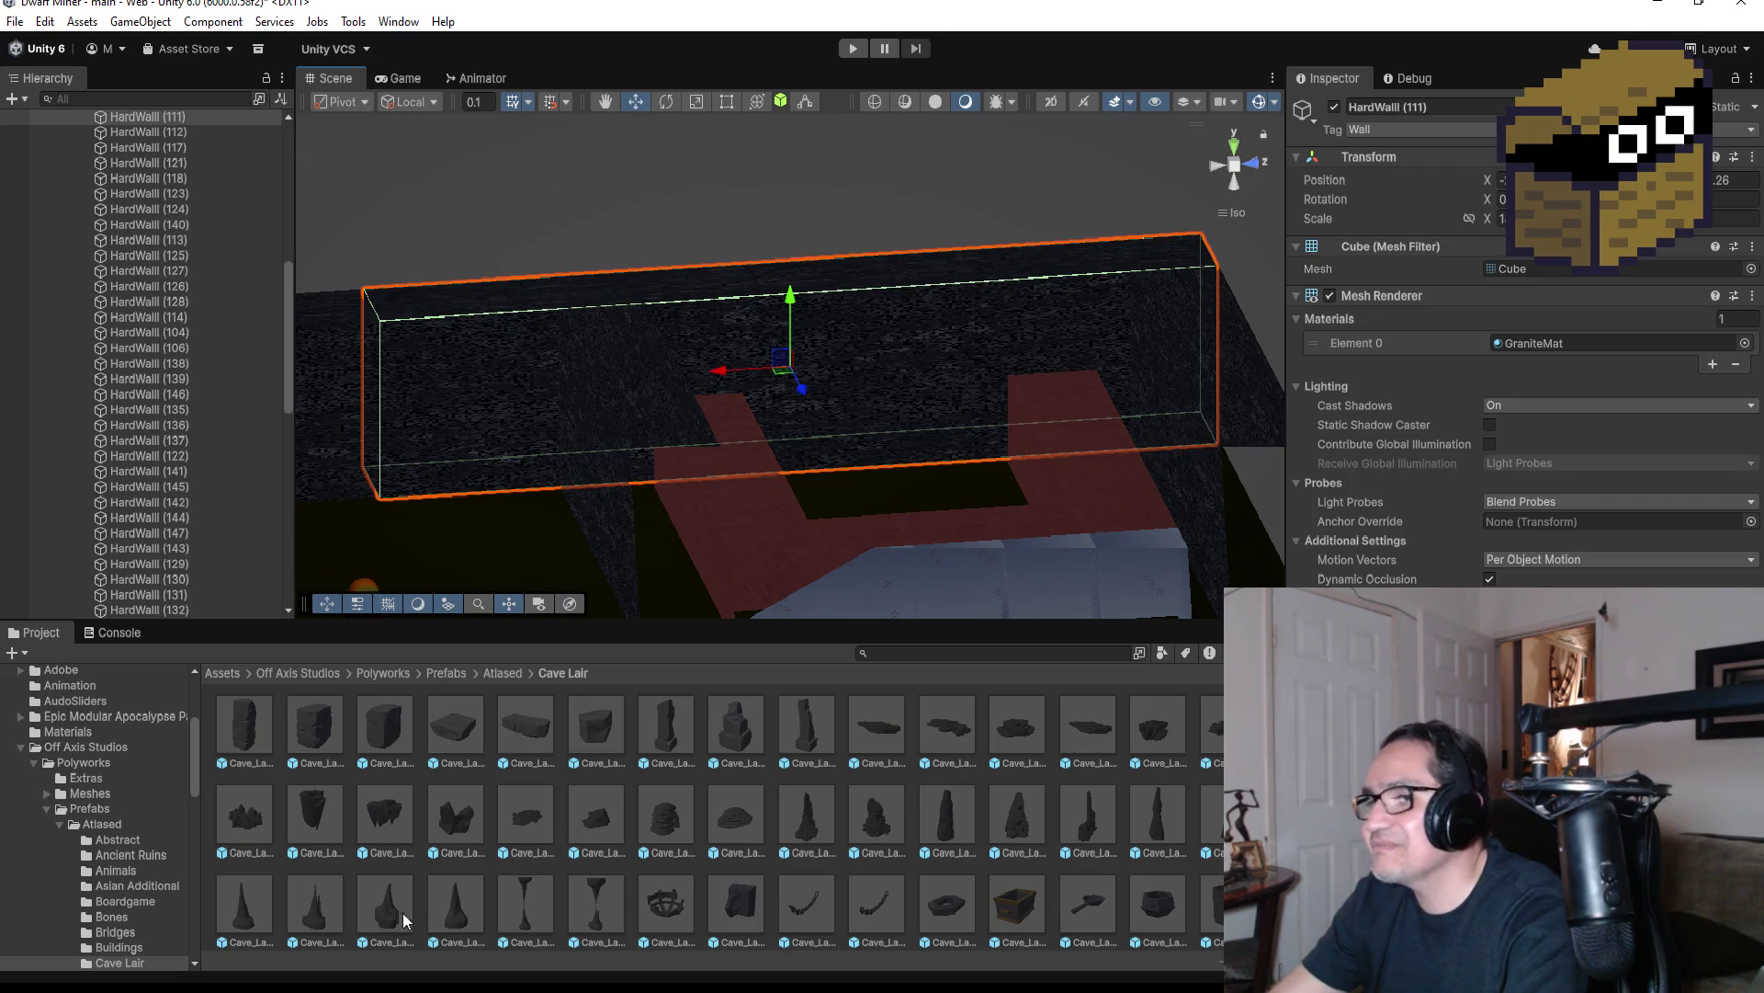
click(222, 672)
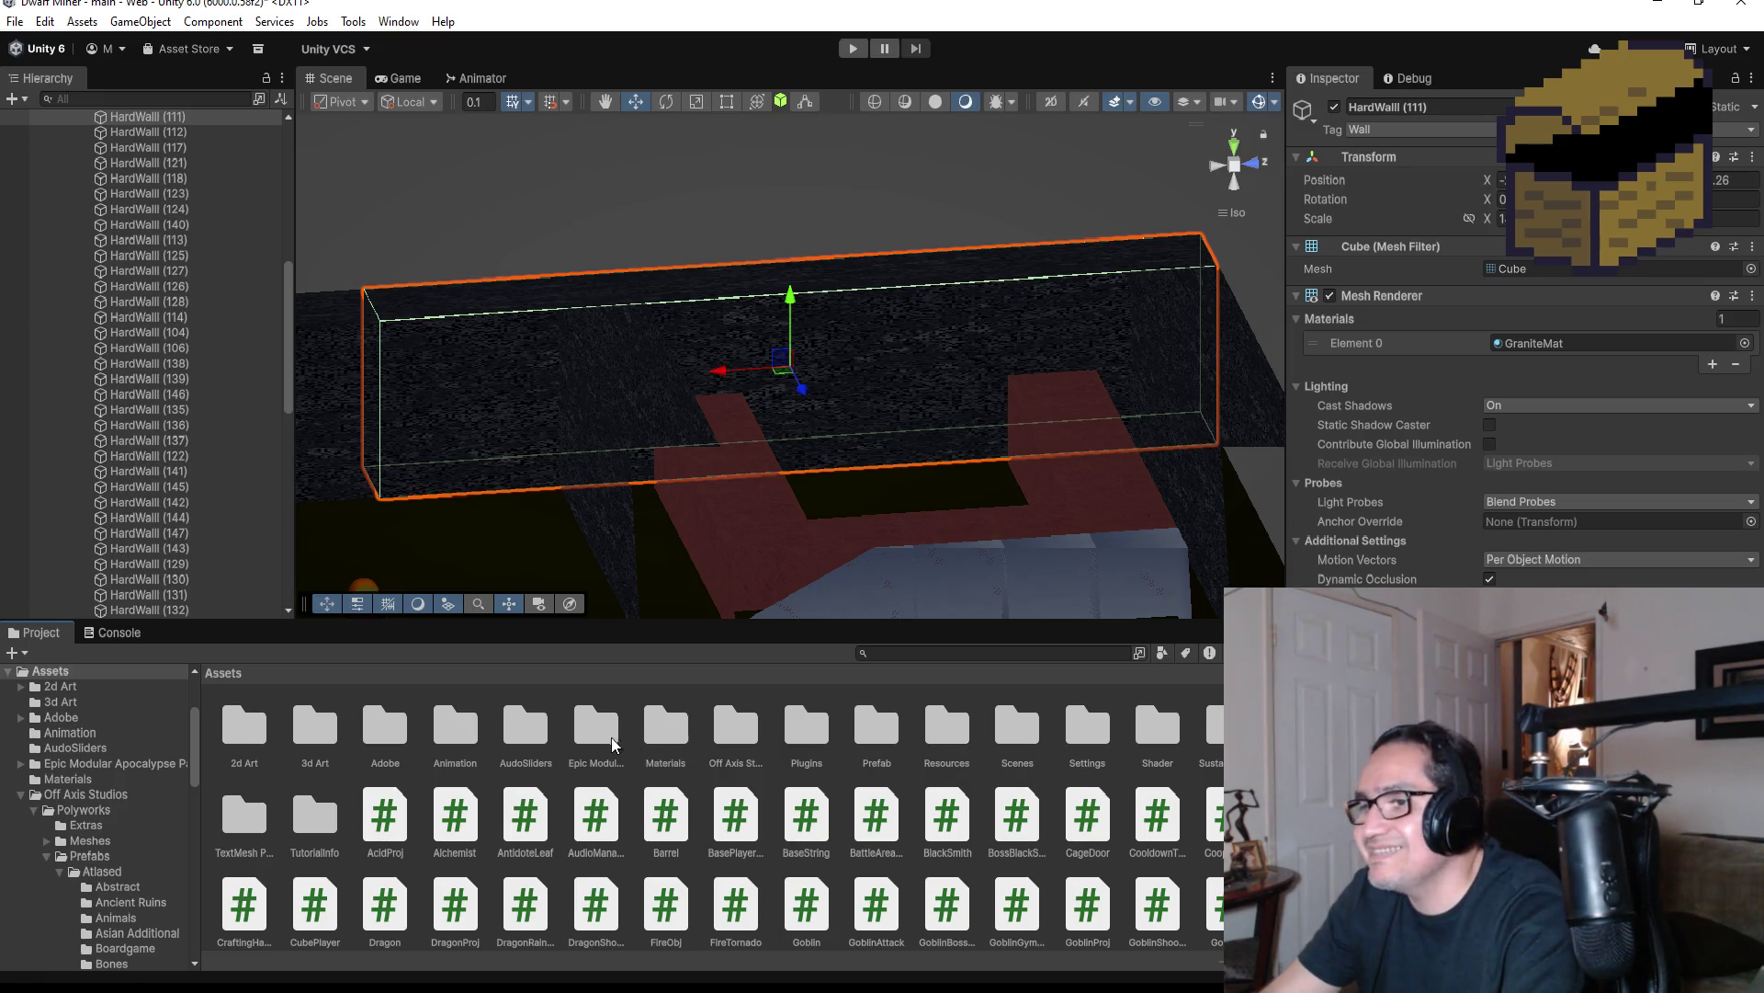
Open Assets/Materials and preview the StoveBrick material on the walls
double_click(665, 726)
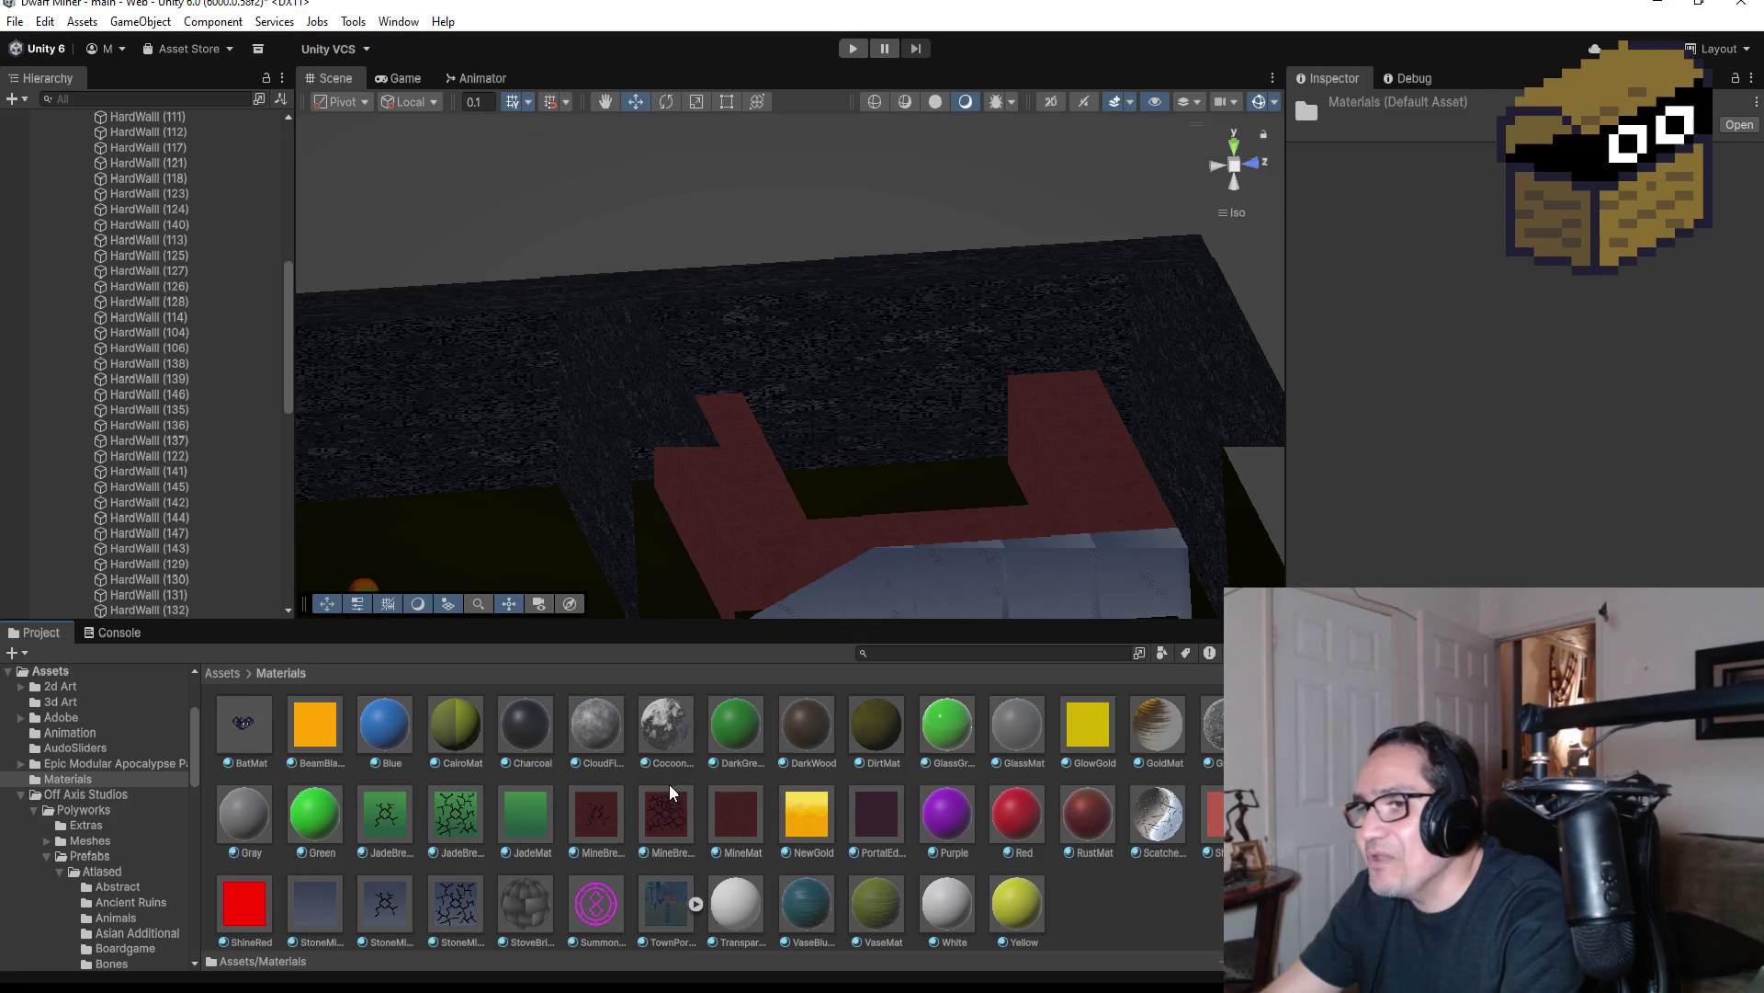
scroll(885, 861, down, 1)
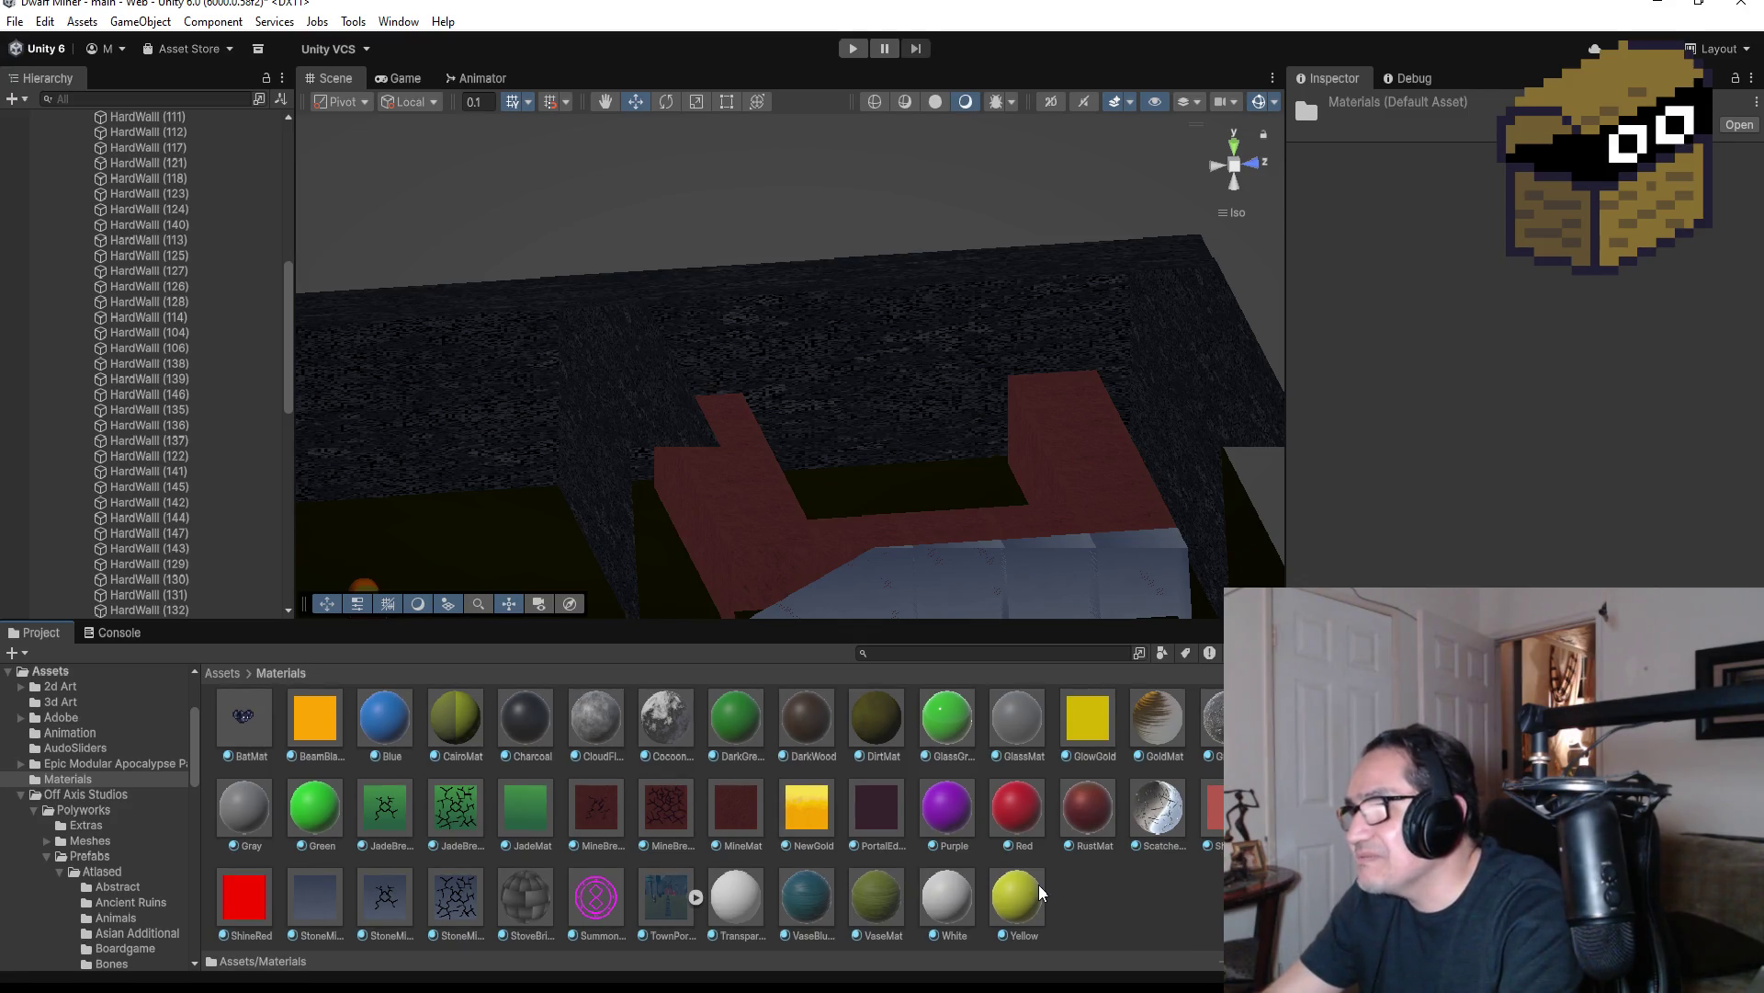
scroll(1122, 871, up, 1)
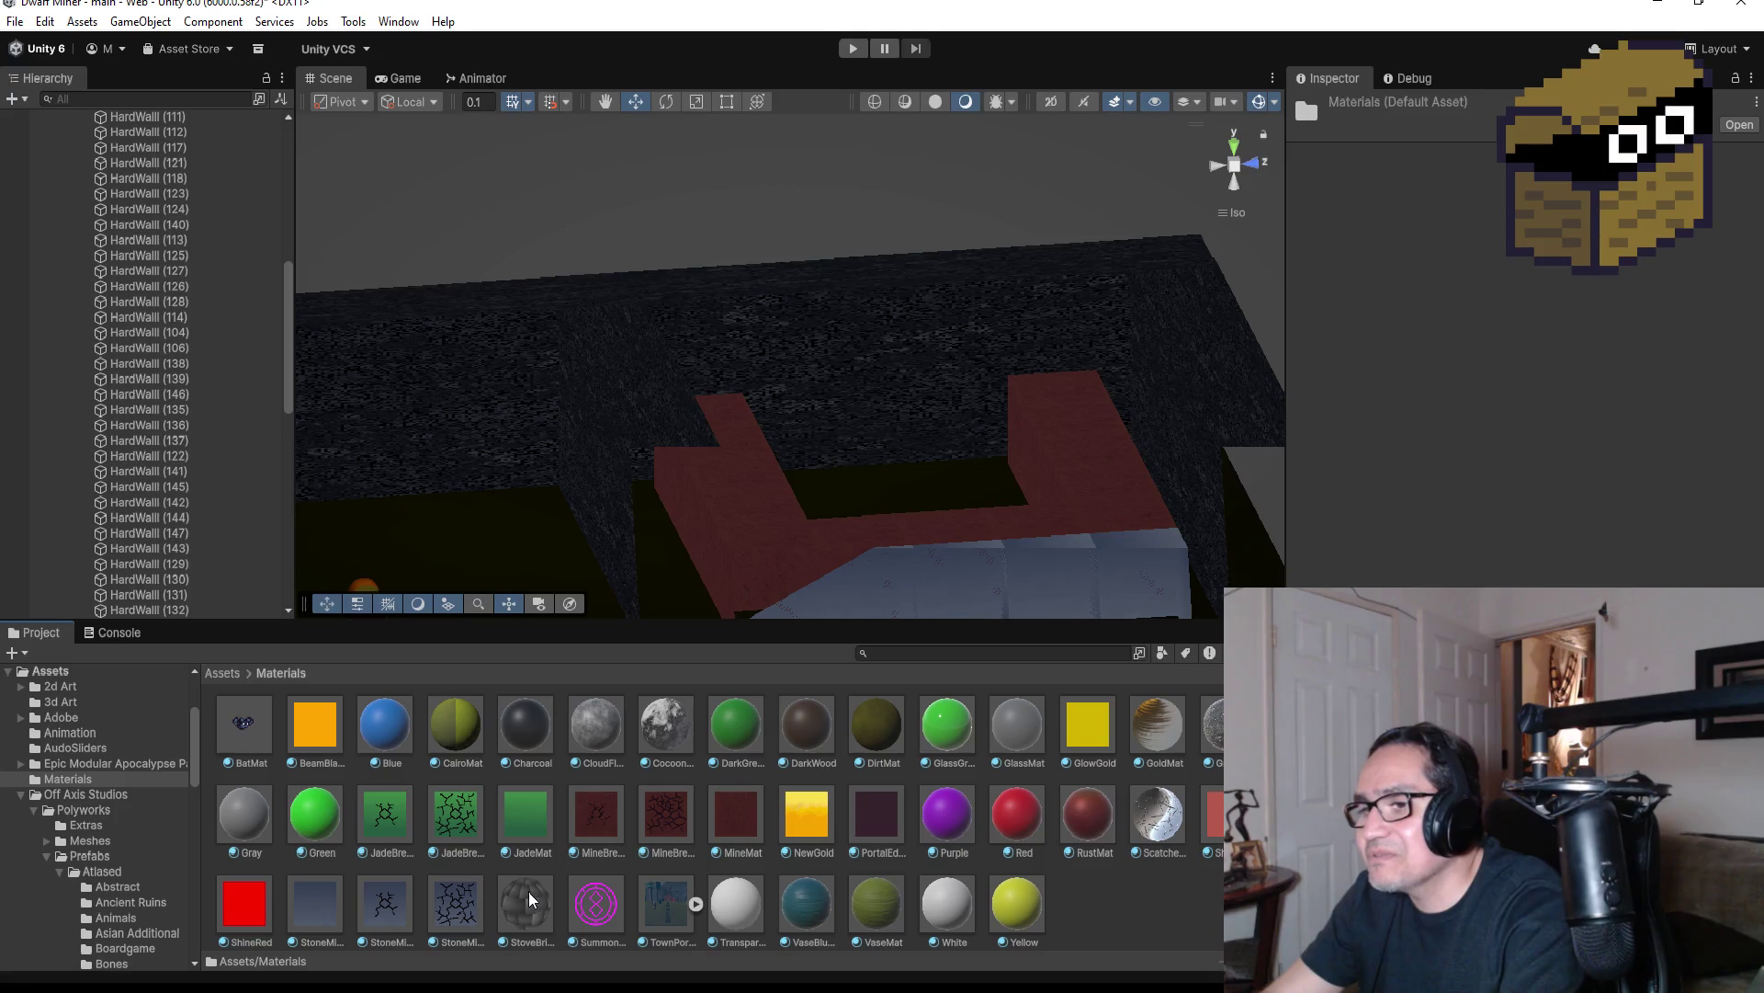
mouse_move(530, 907)
mouse_down()
mouse_move(953, 347)
mouse_move(1022, 960)
mouse_move(1100, 929)
mouse_up()
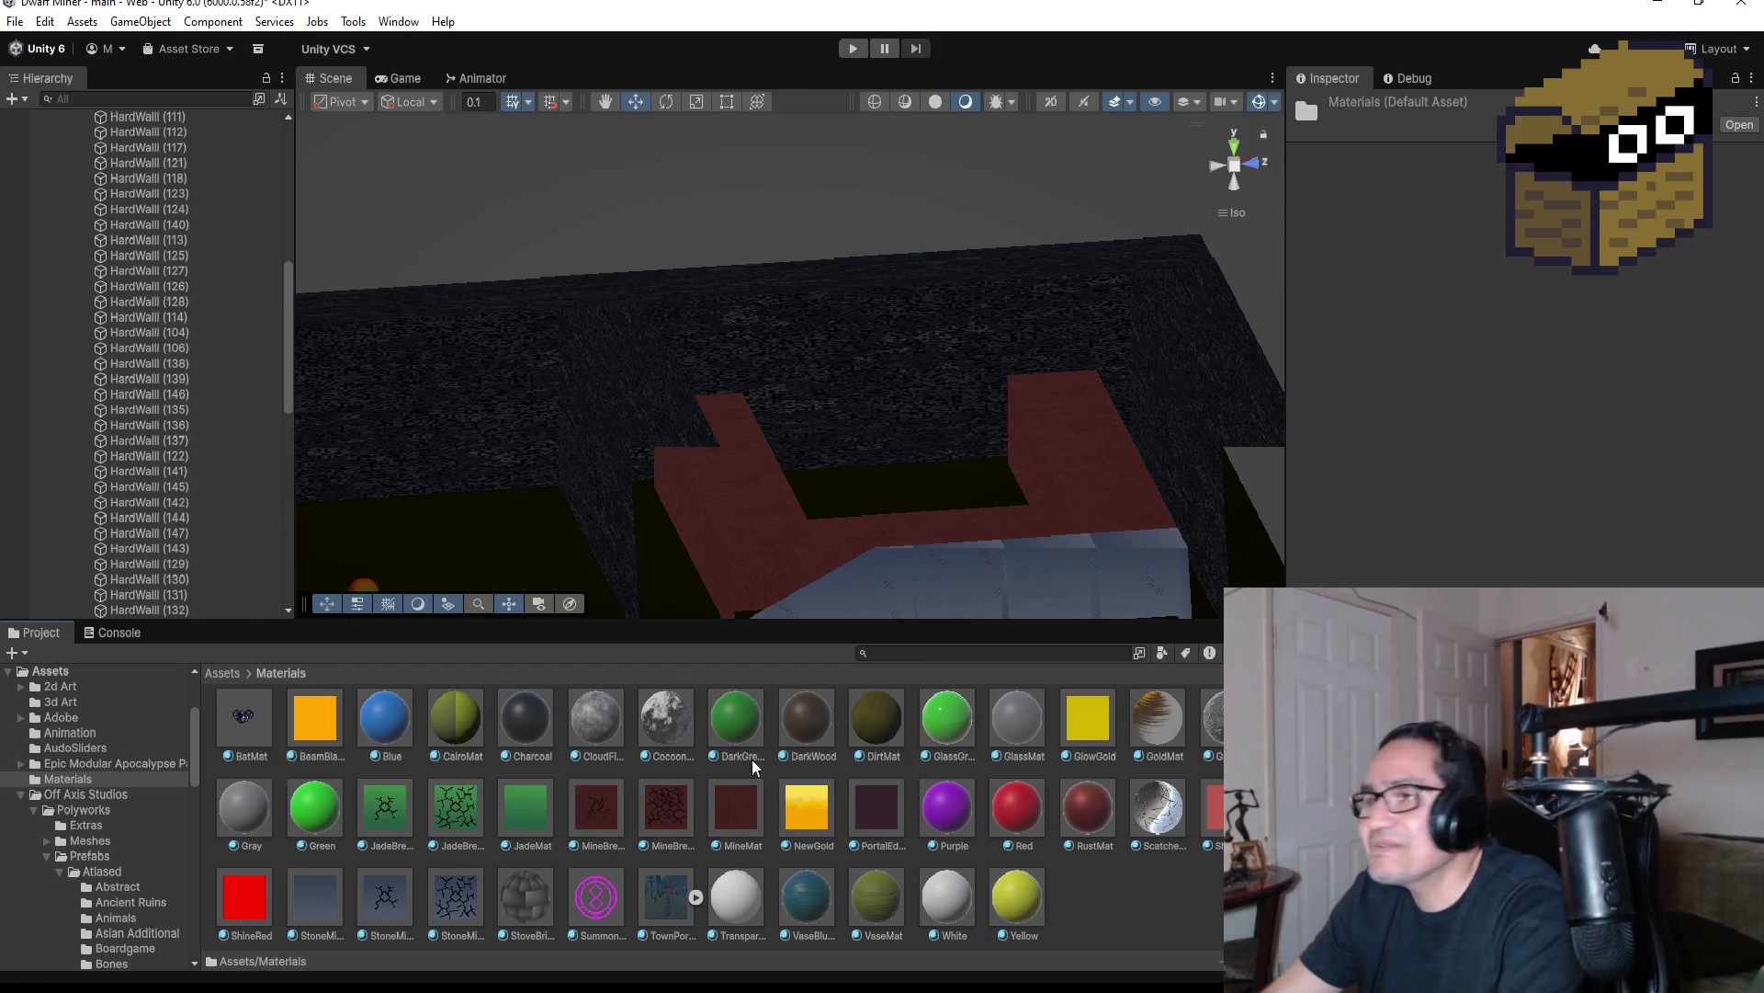
scroll(864, 334, up, 2)
Select and frame the back wall, orbit around the level, and pick another wall segment
click(865, 322)
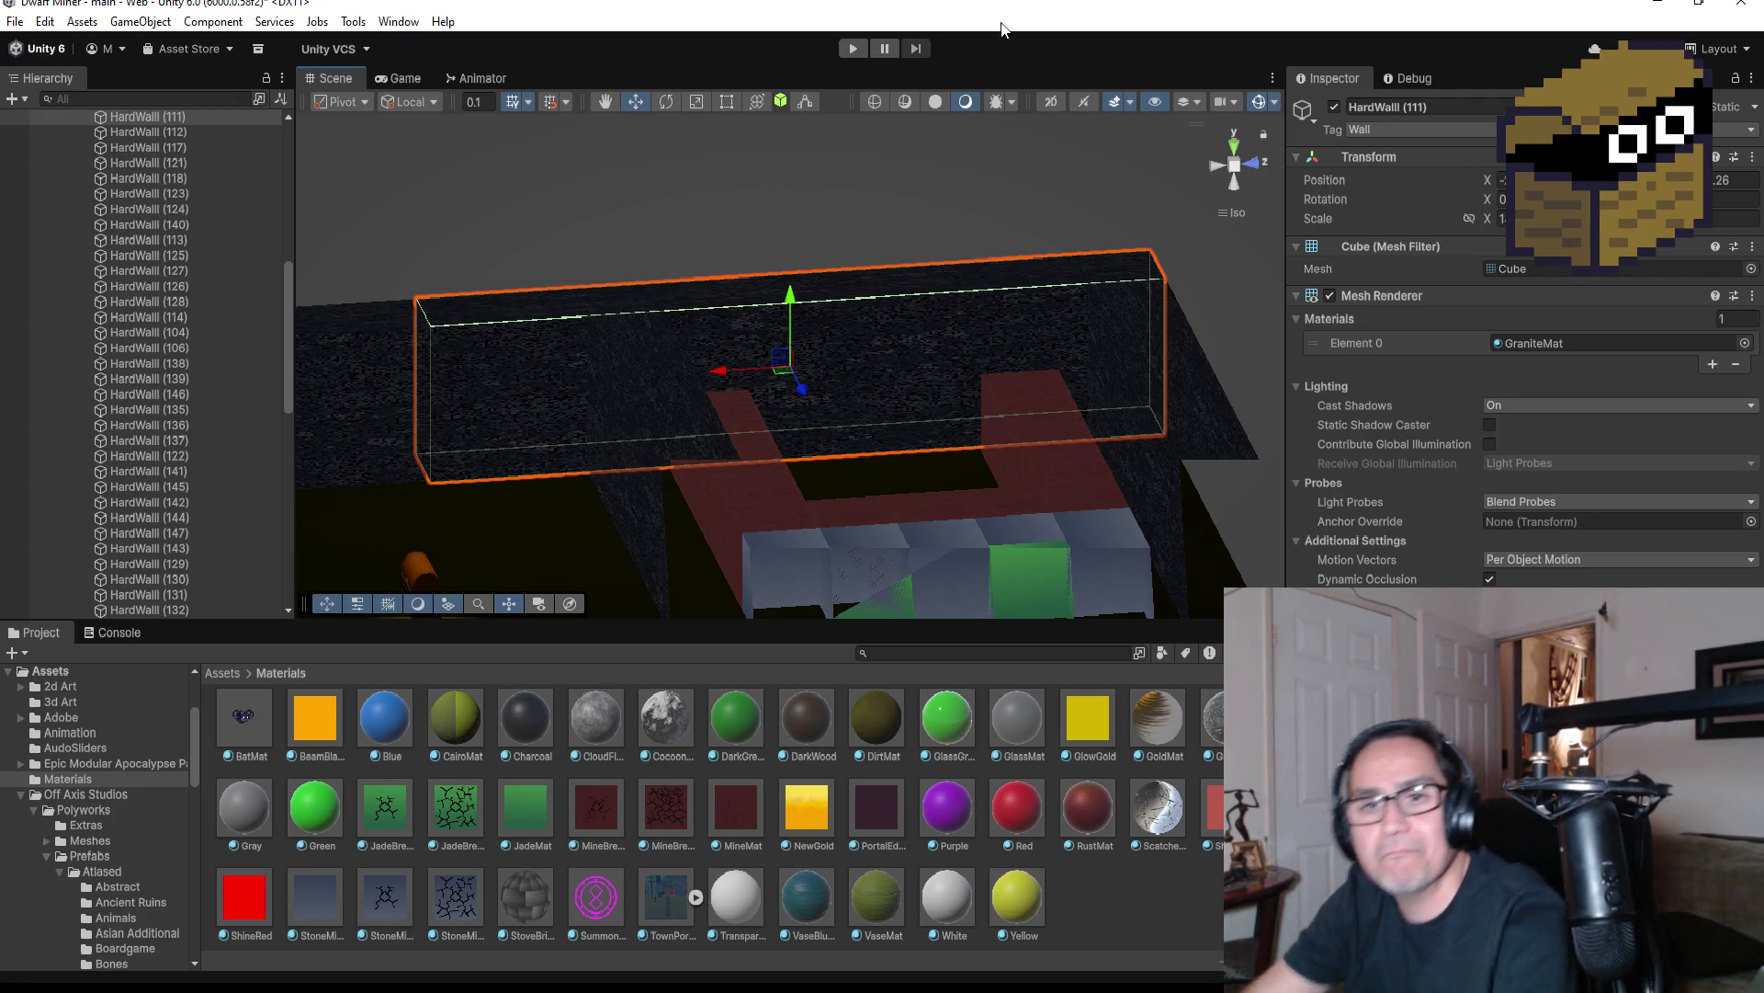
scroll(1040, 390, down, 2)
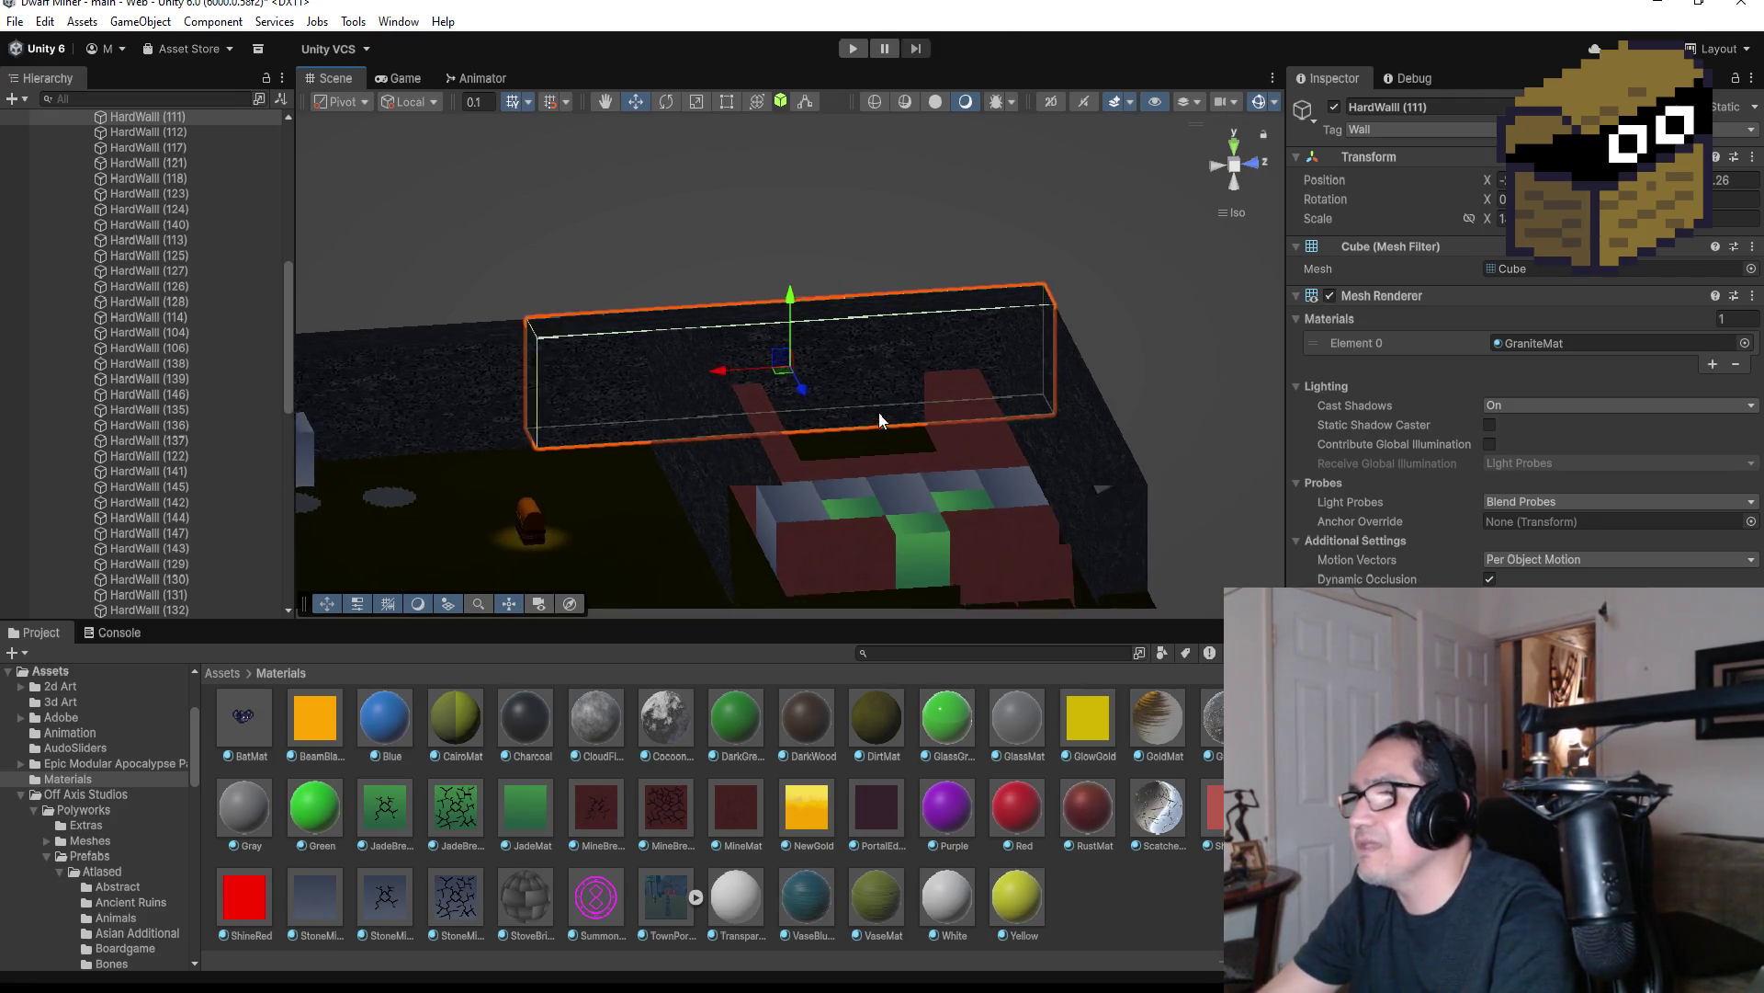
scroll(919, 401, up, 4)
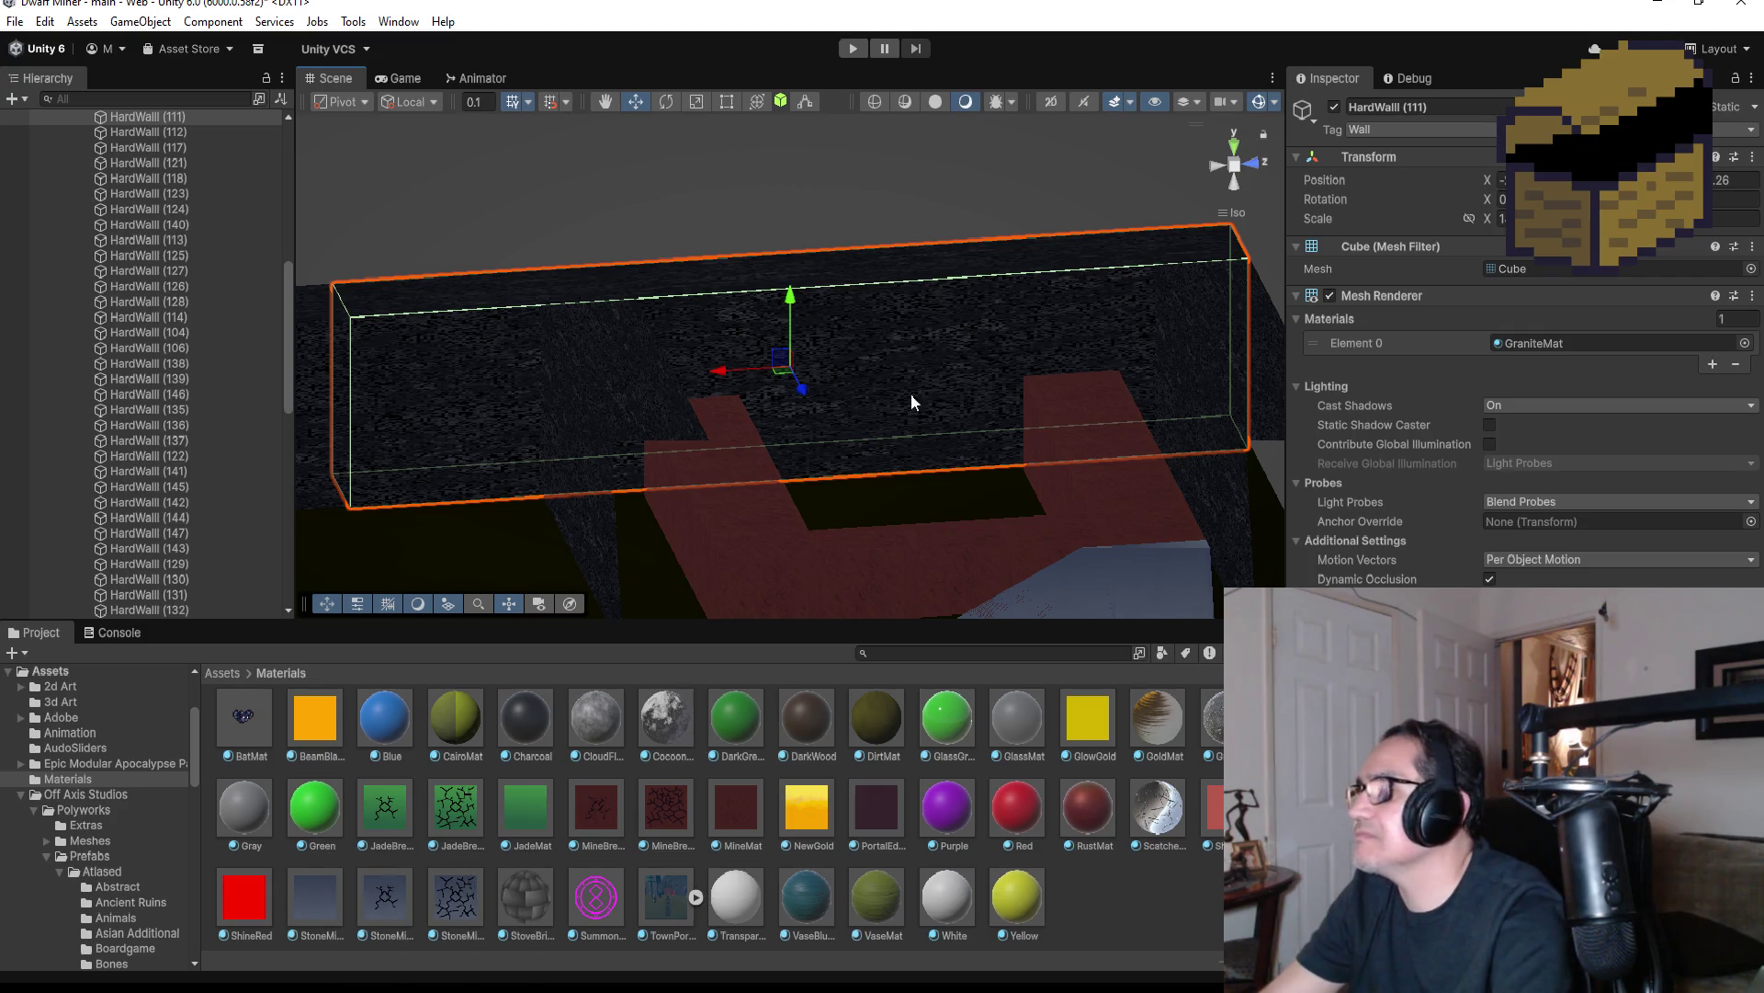
click(1102, 928)
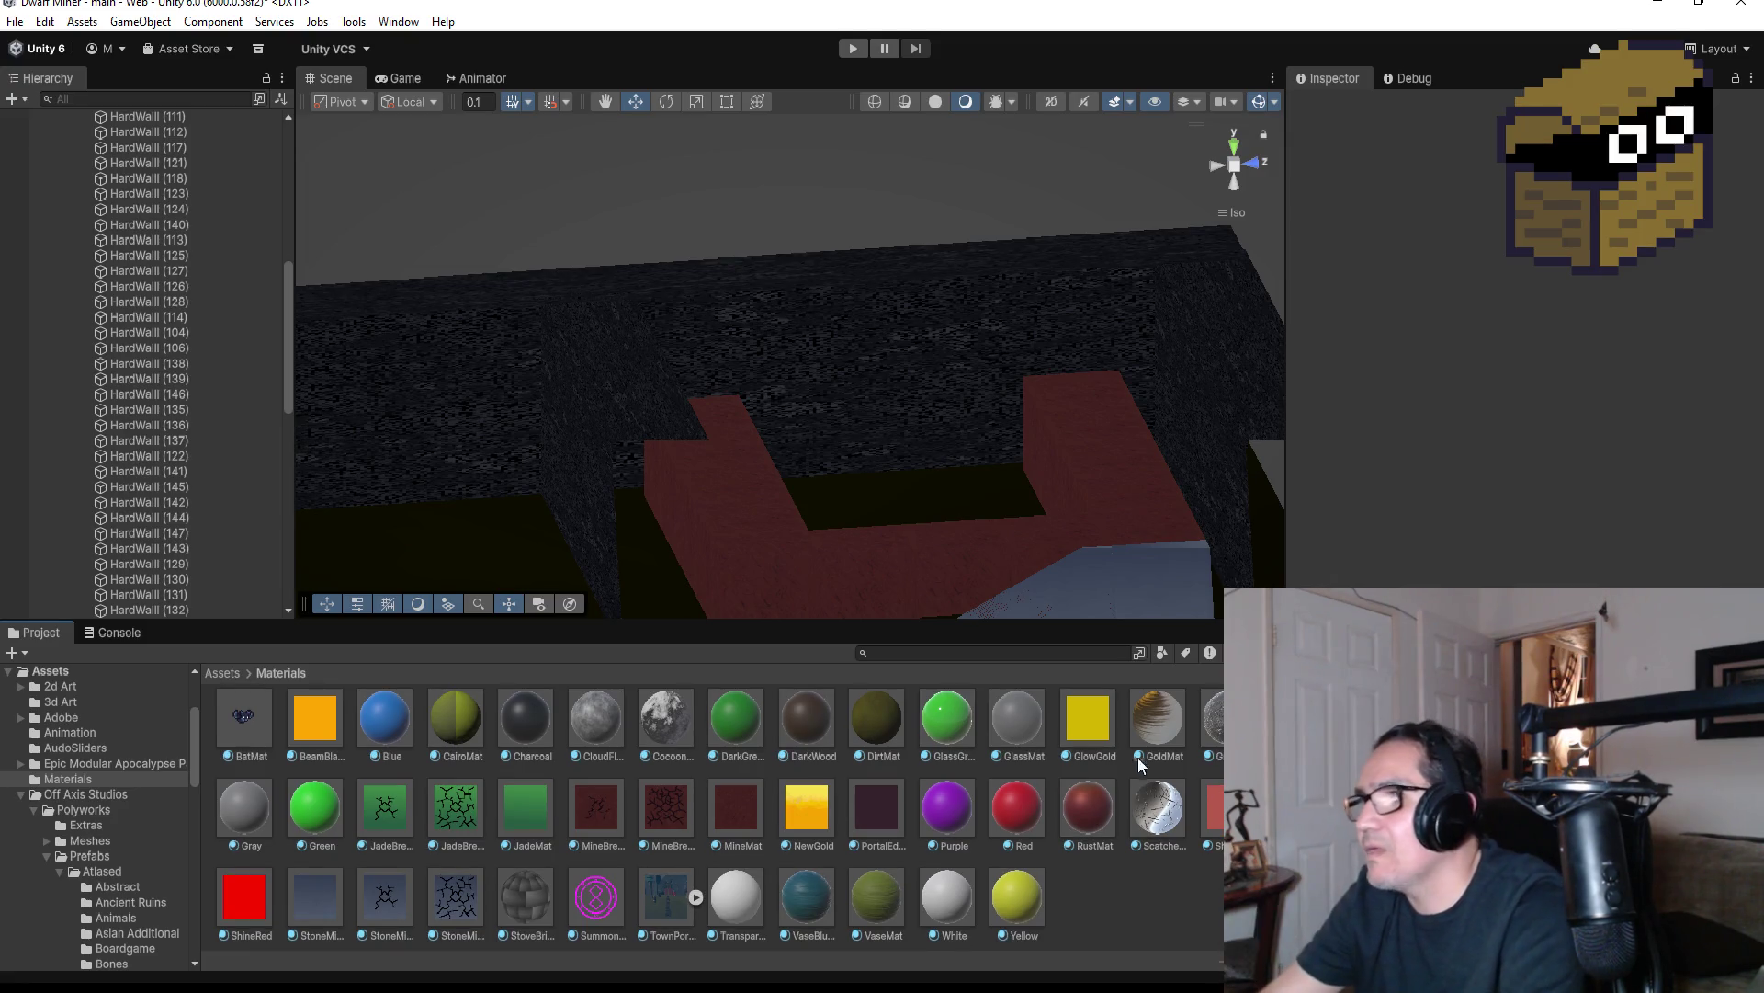
click(947, 332)
key(f)
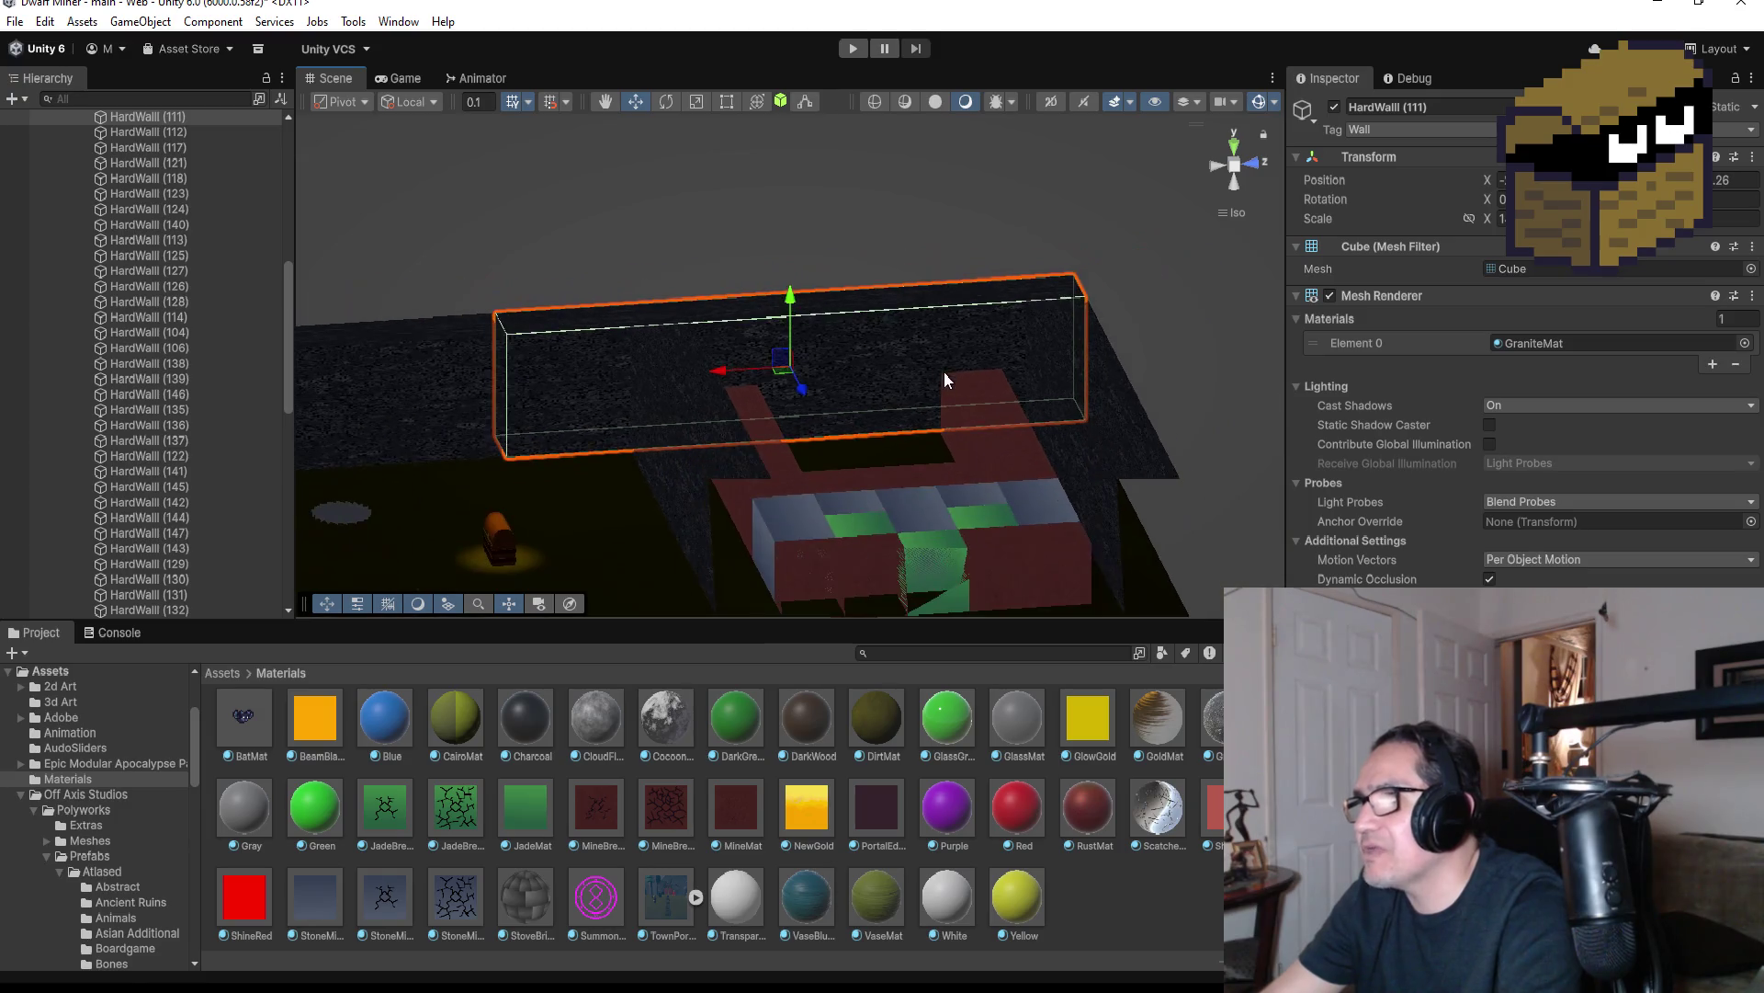
drag(994, 357, 1044, 434)
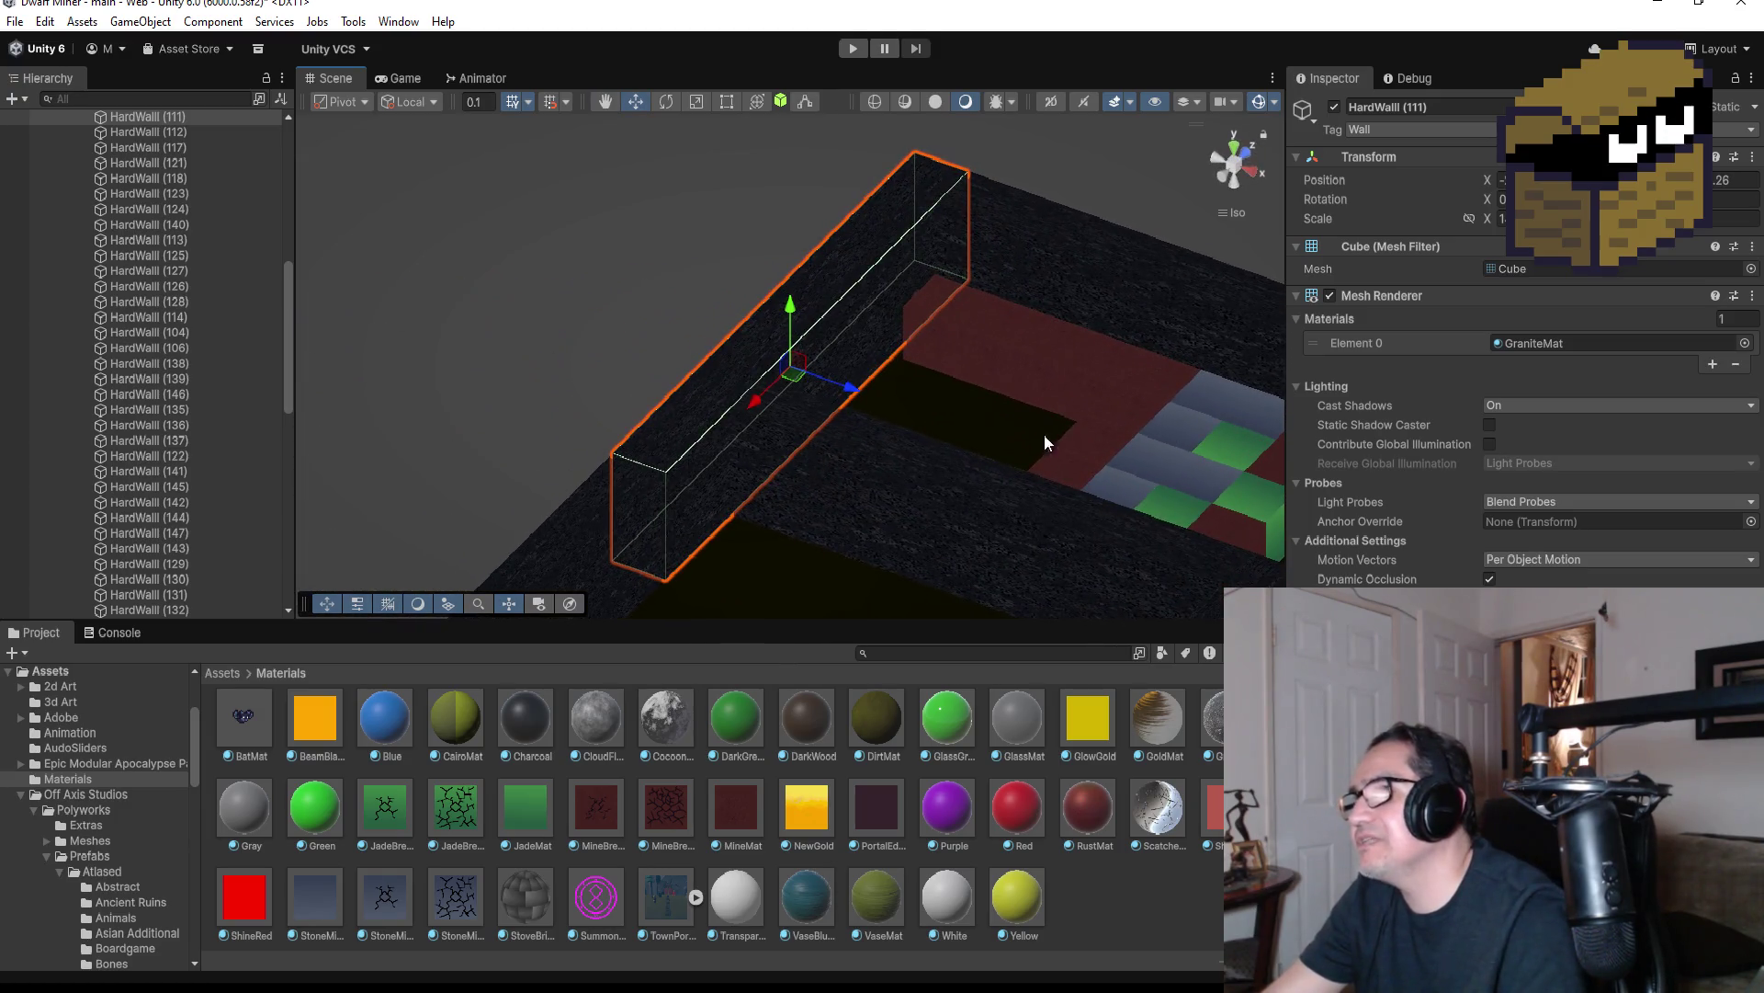
click(1045, 219)
Create a material named StoneWall in Assets/Materials and bring up its Shader list
key(f)
right_click(1109, 865)
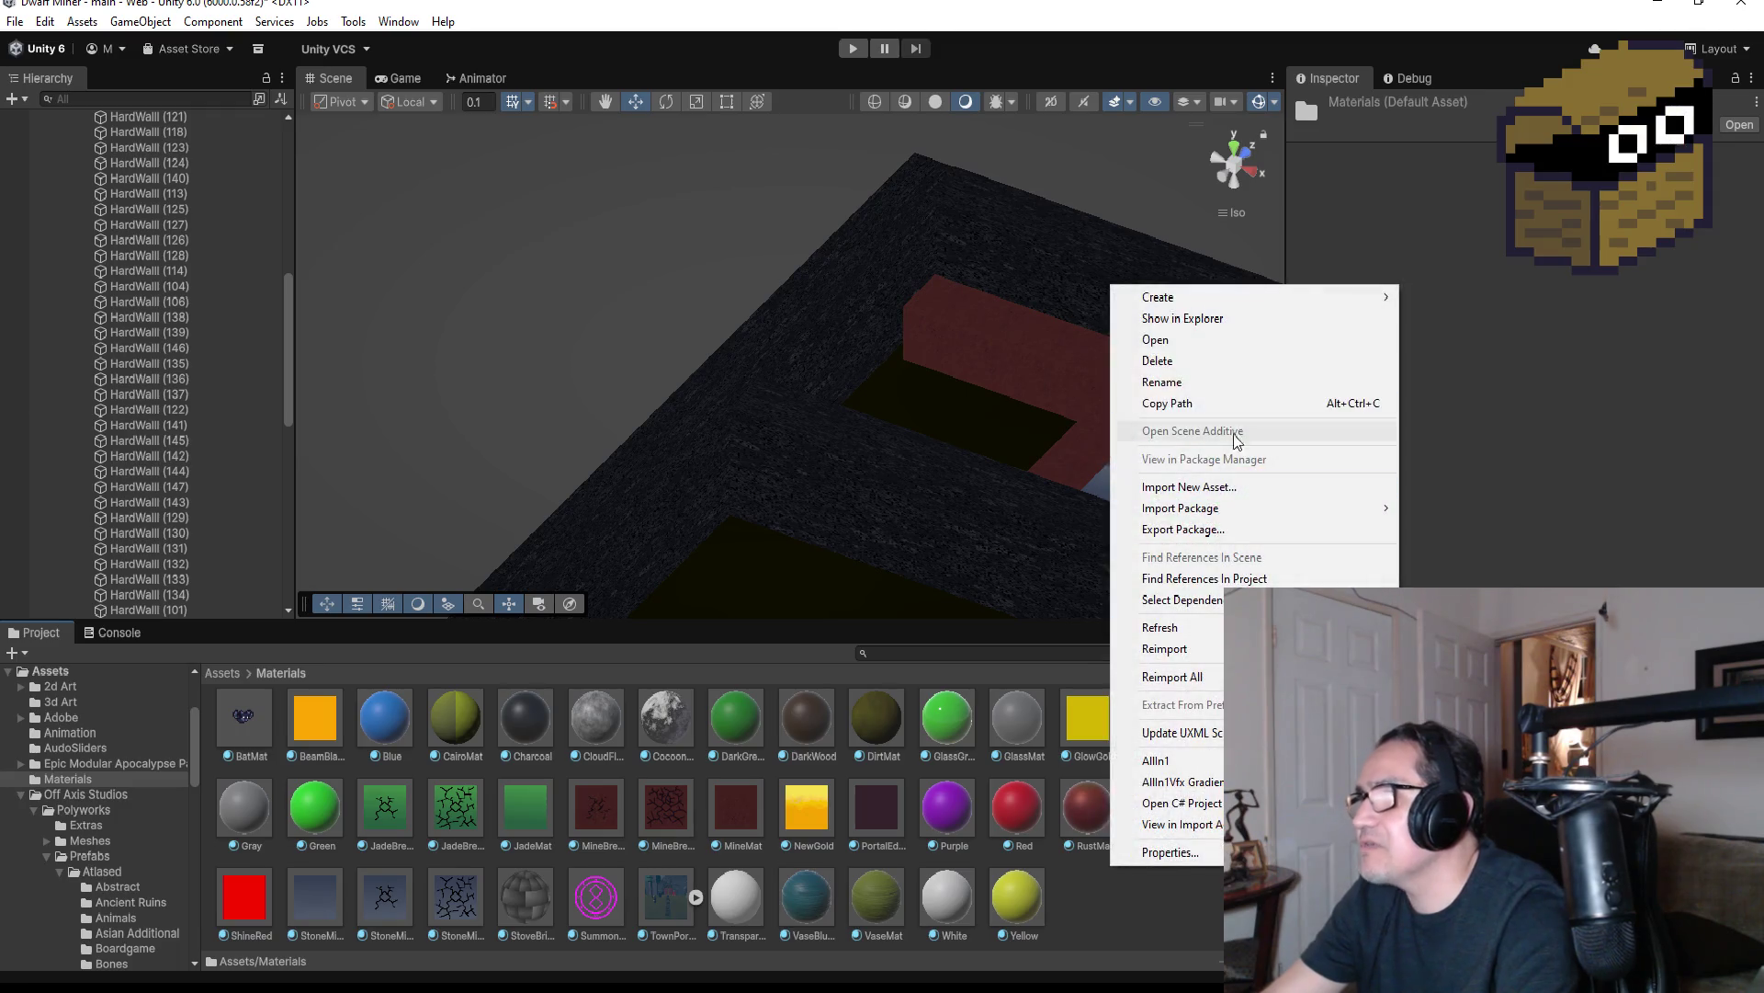
mouse_move(1319, 296)
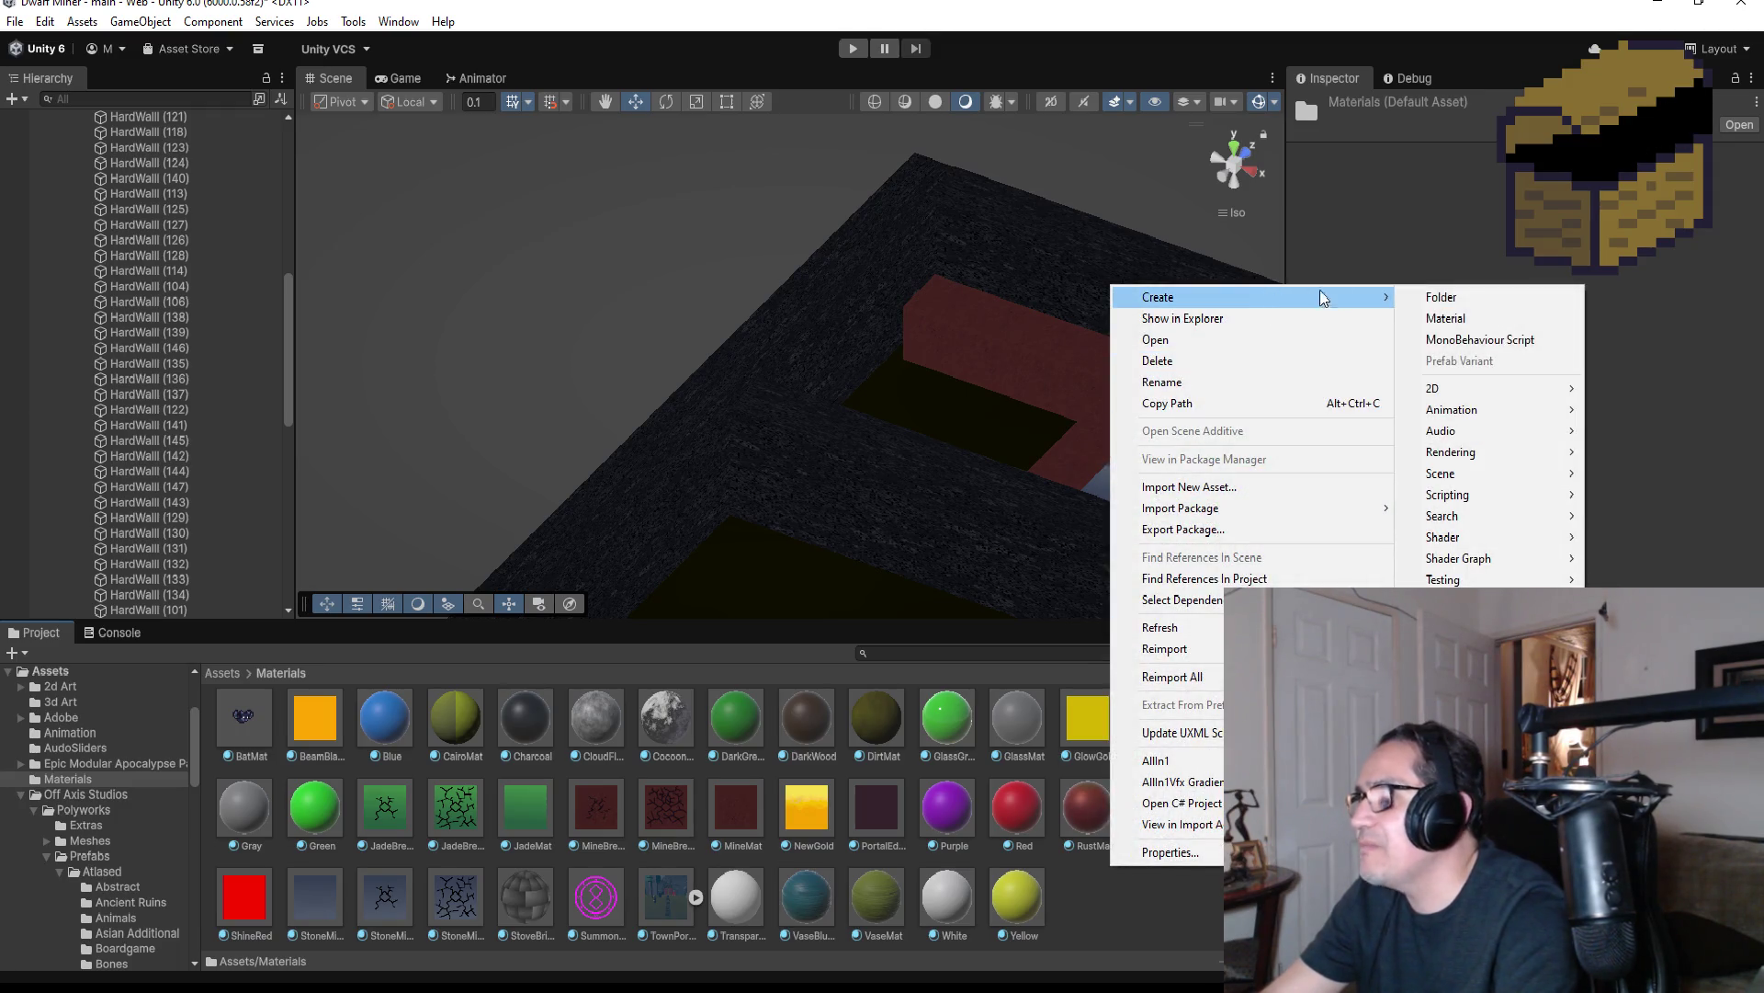
click(1449, 319)
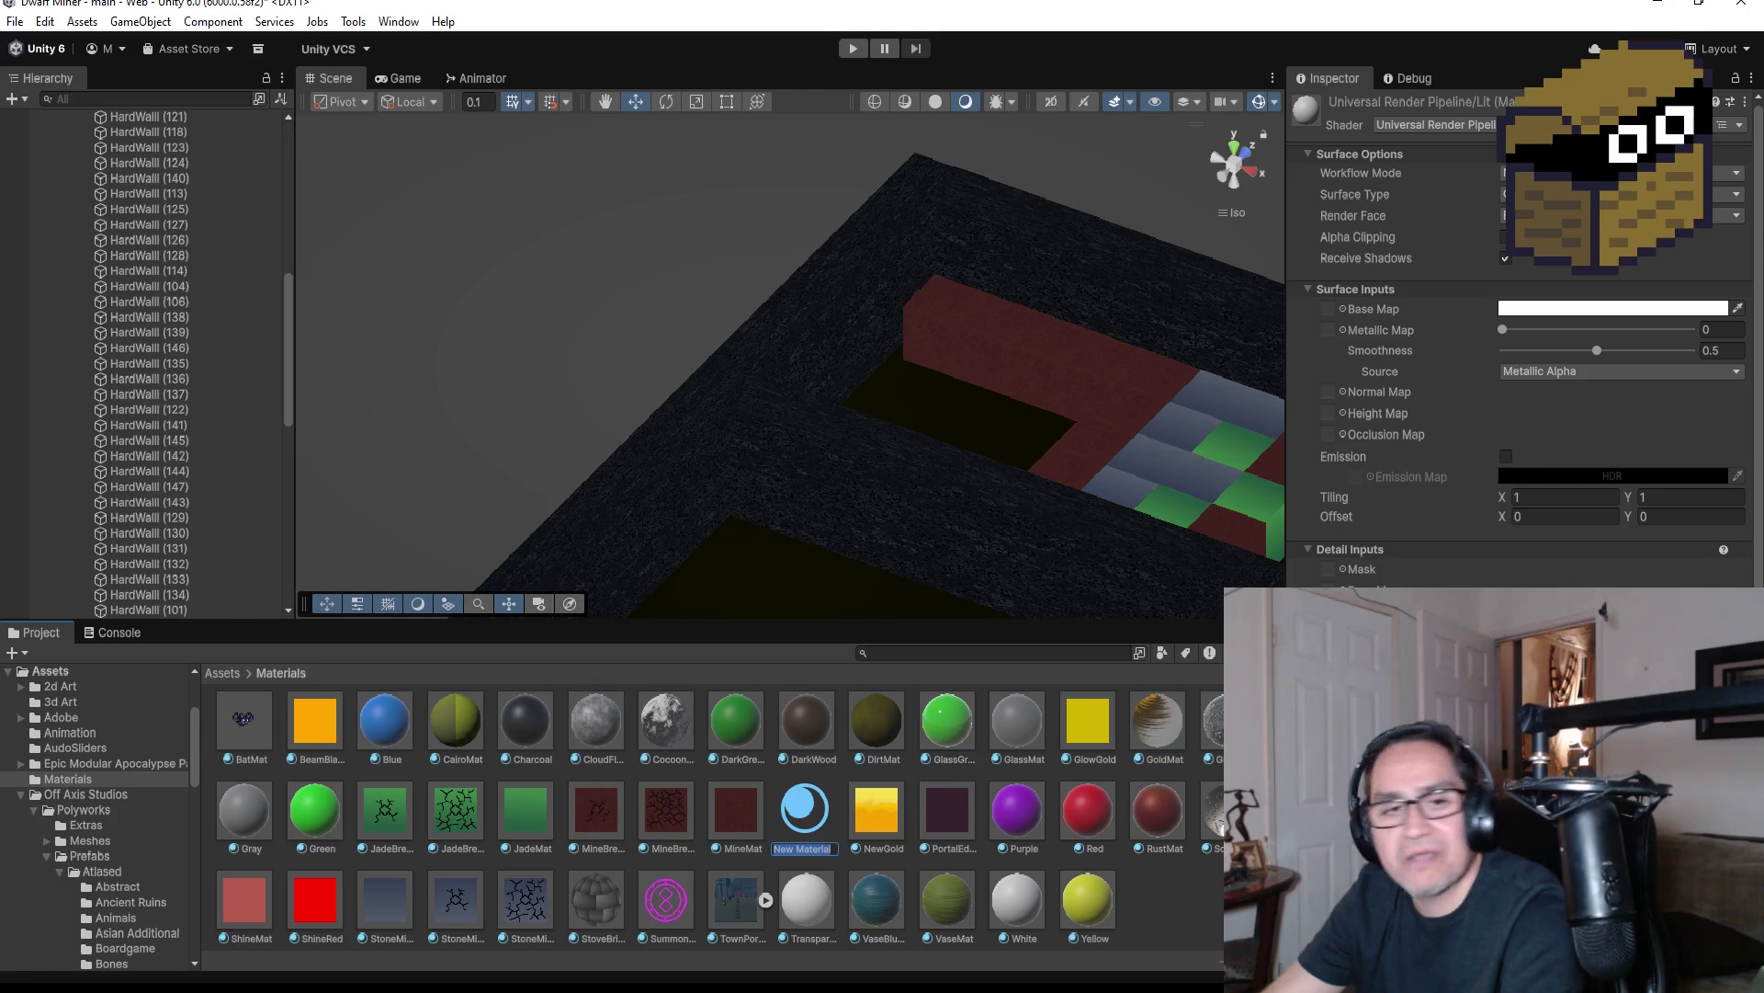
text(StoneWSa)
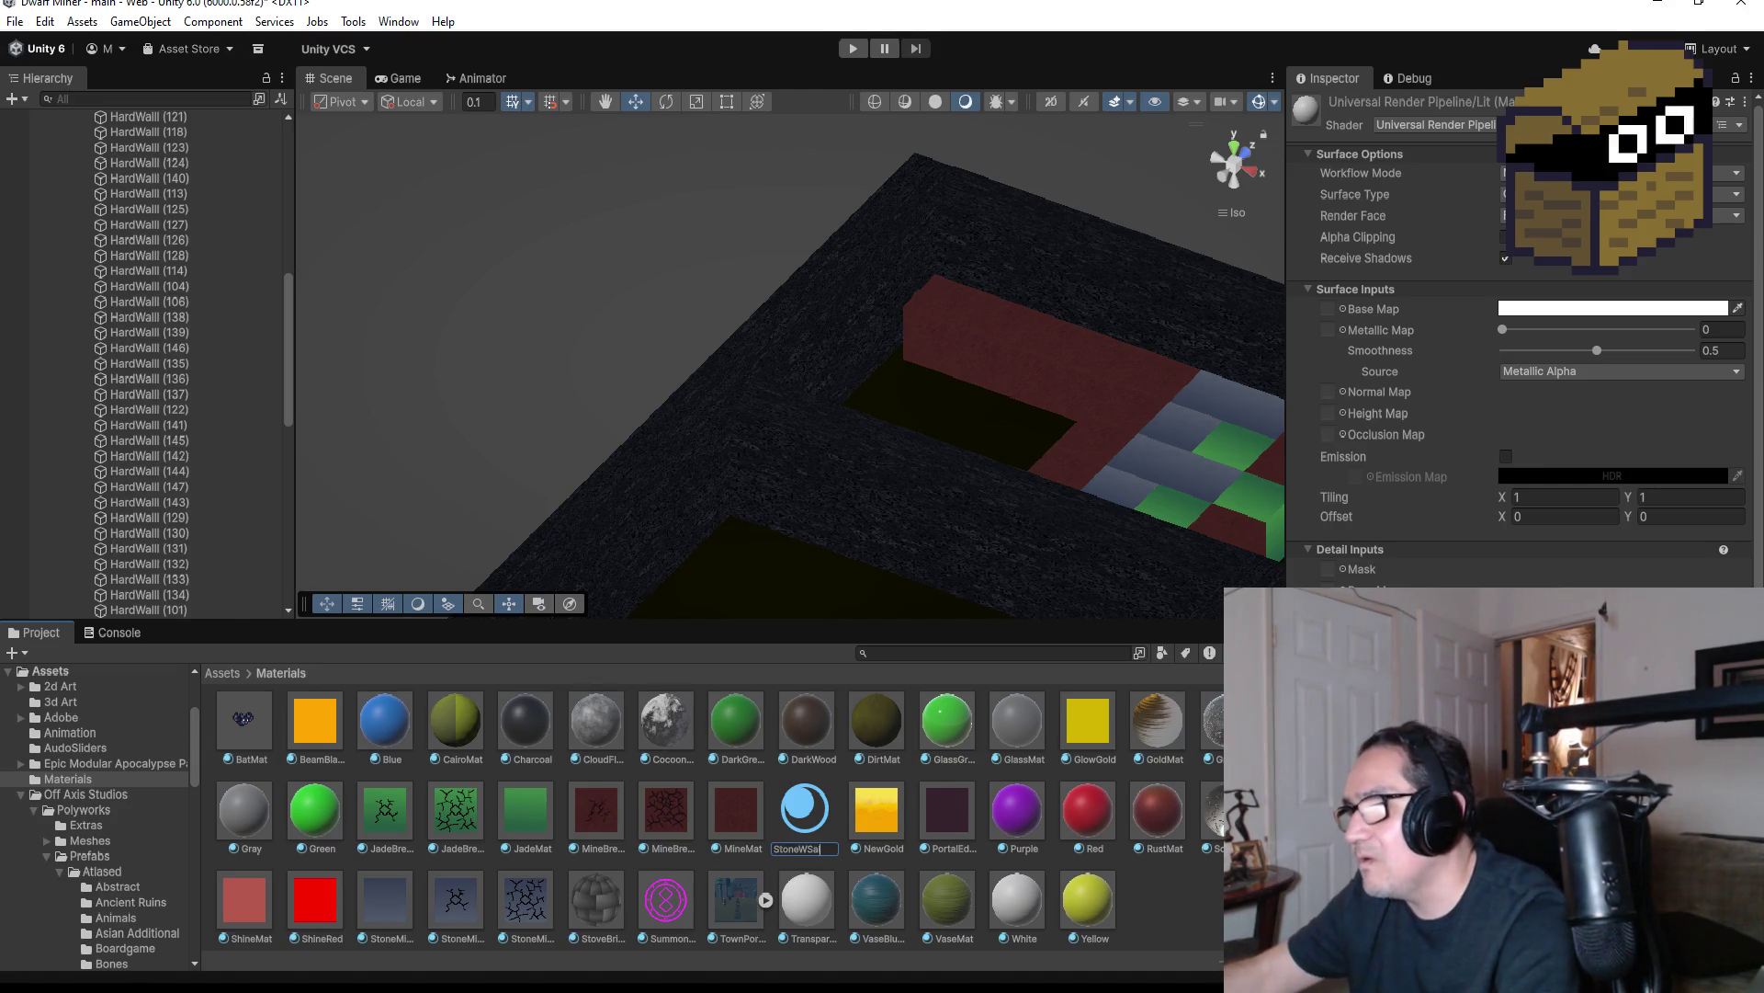
key(BackSpace)
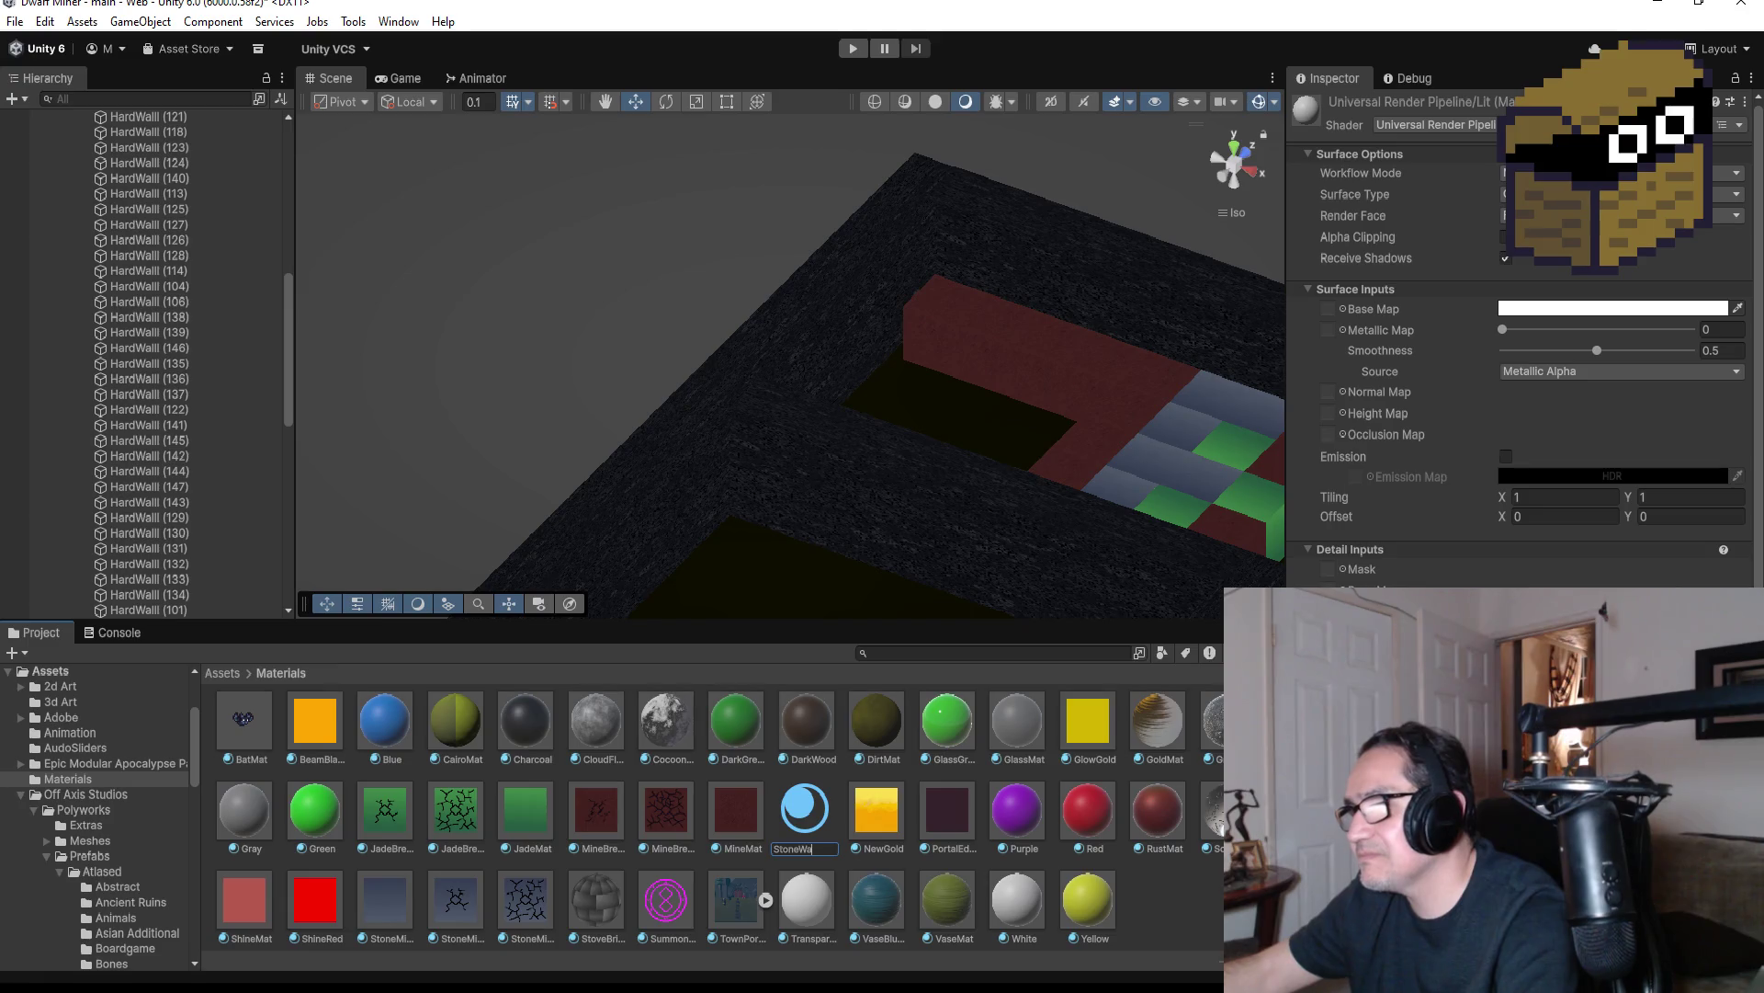
key(BackSpace)
key(BackSpace)
key(BackSpace)
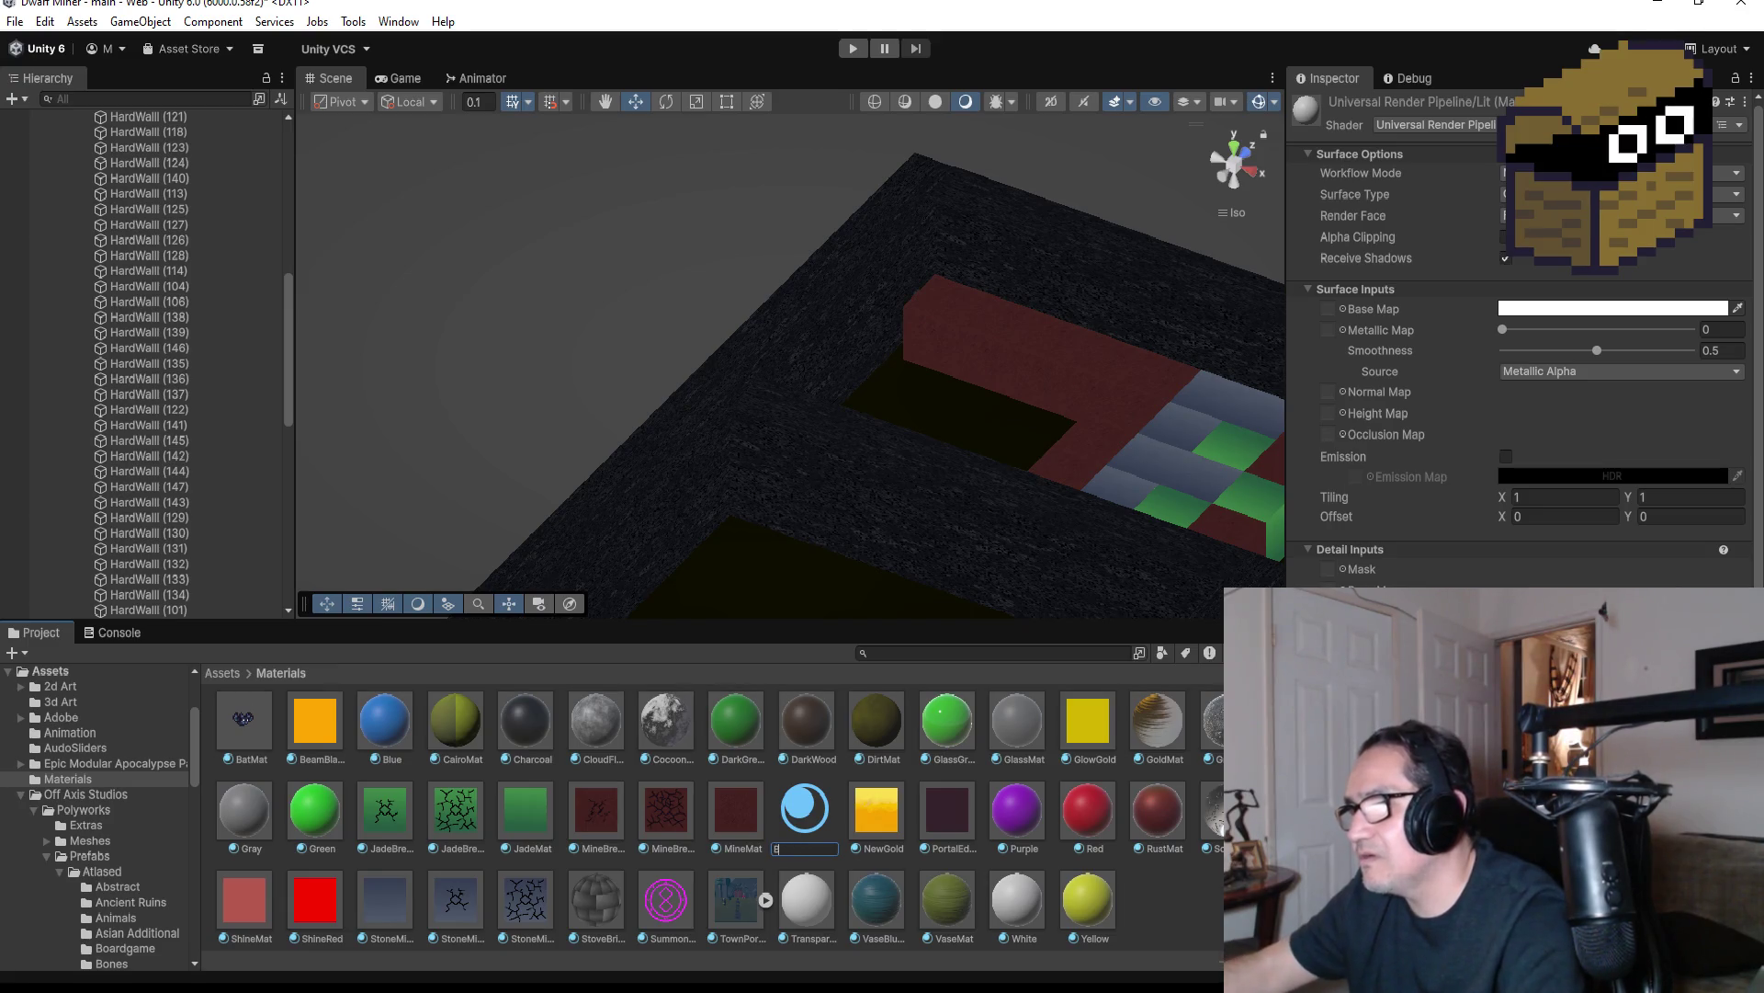
text(Wtone)
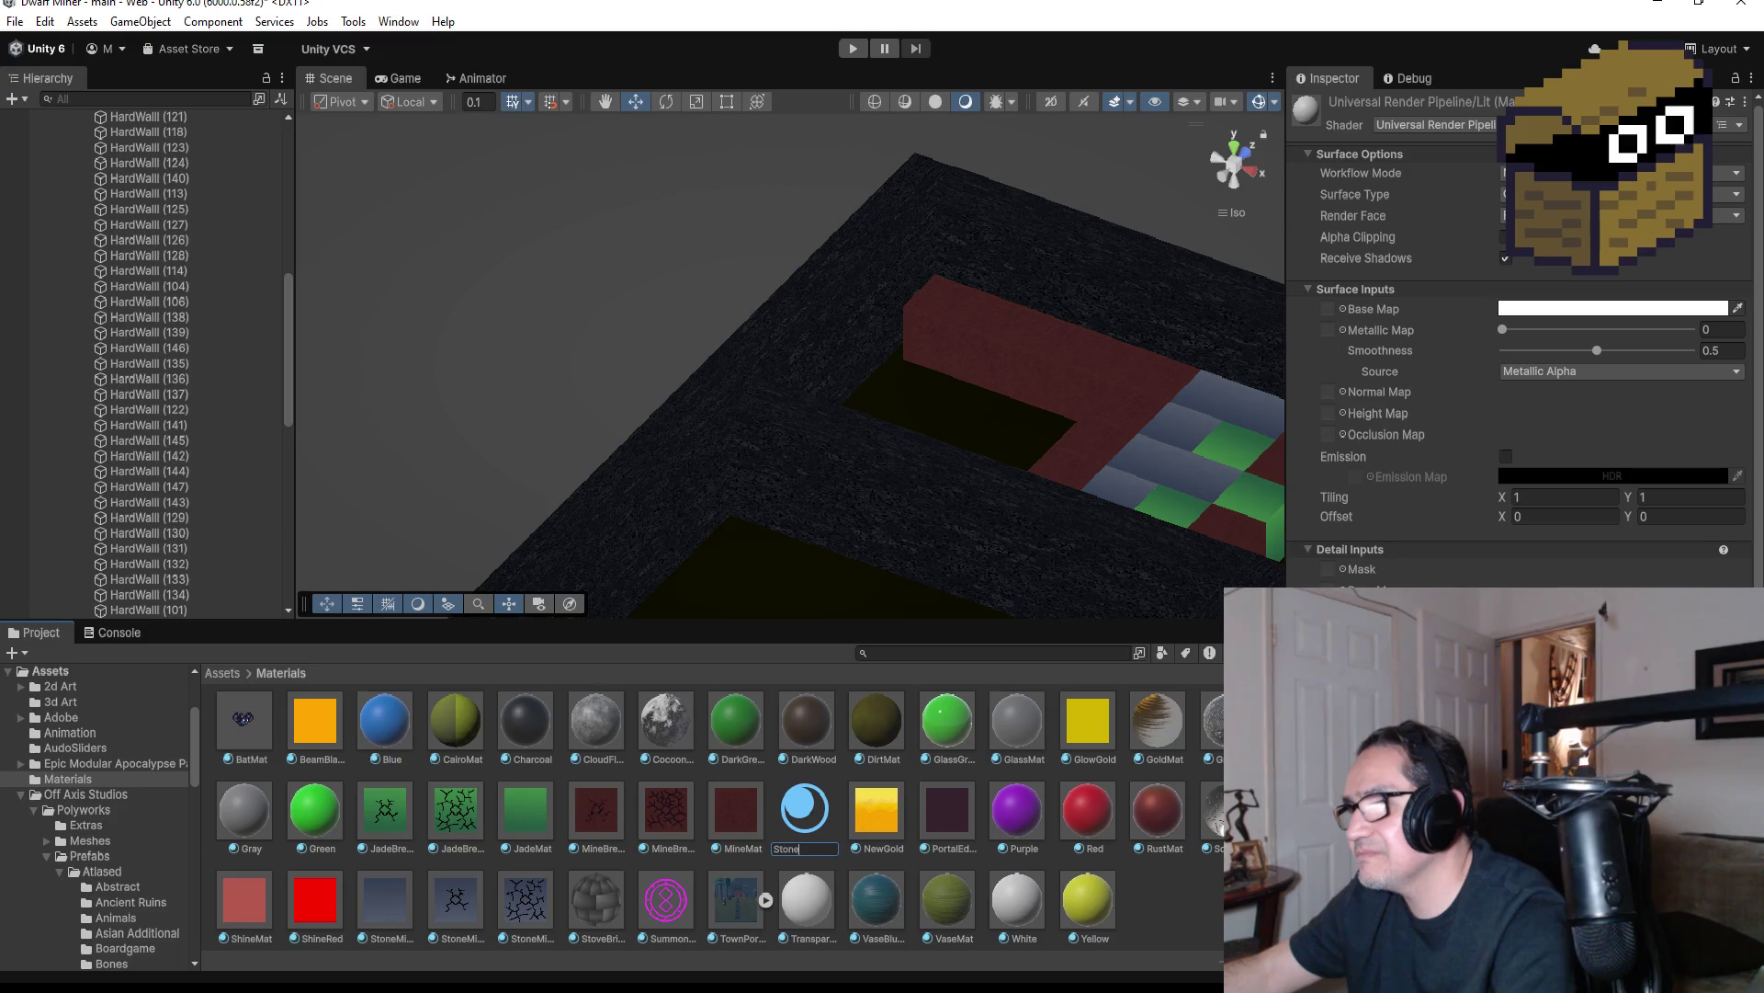
text(Wall)
key(Return)
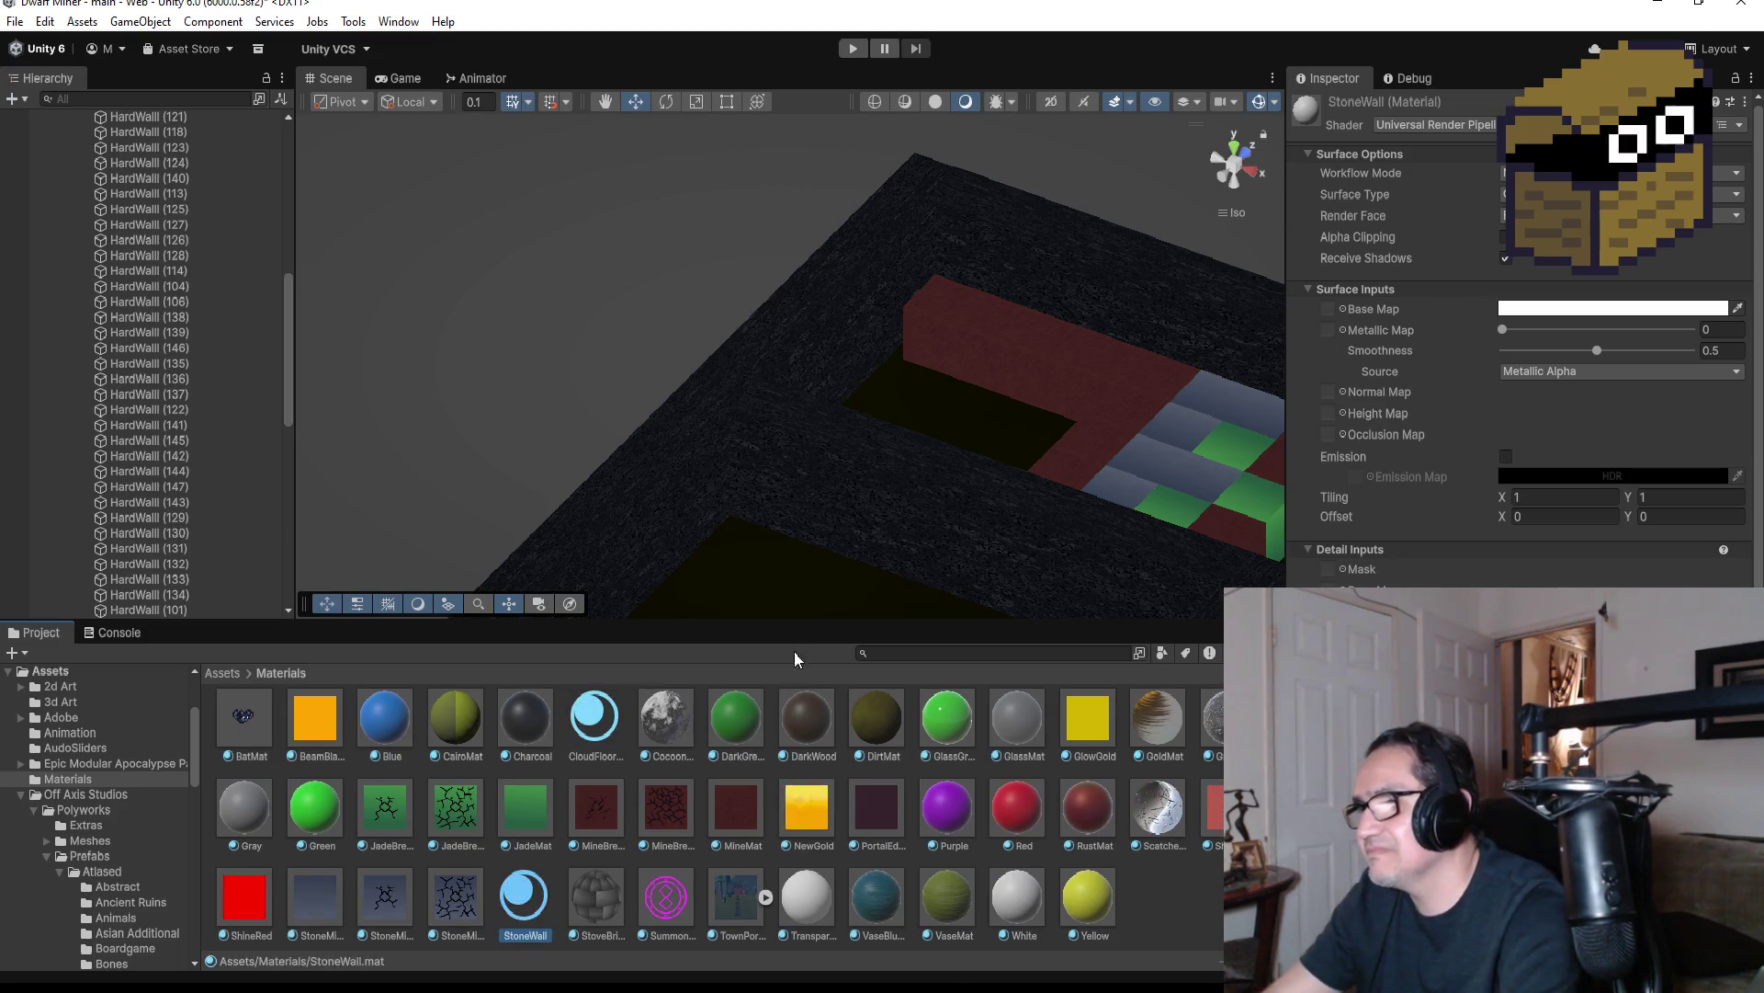
click(1448, 125)
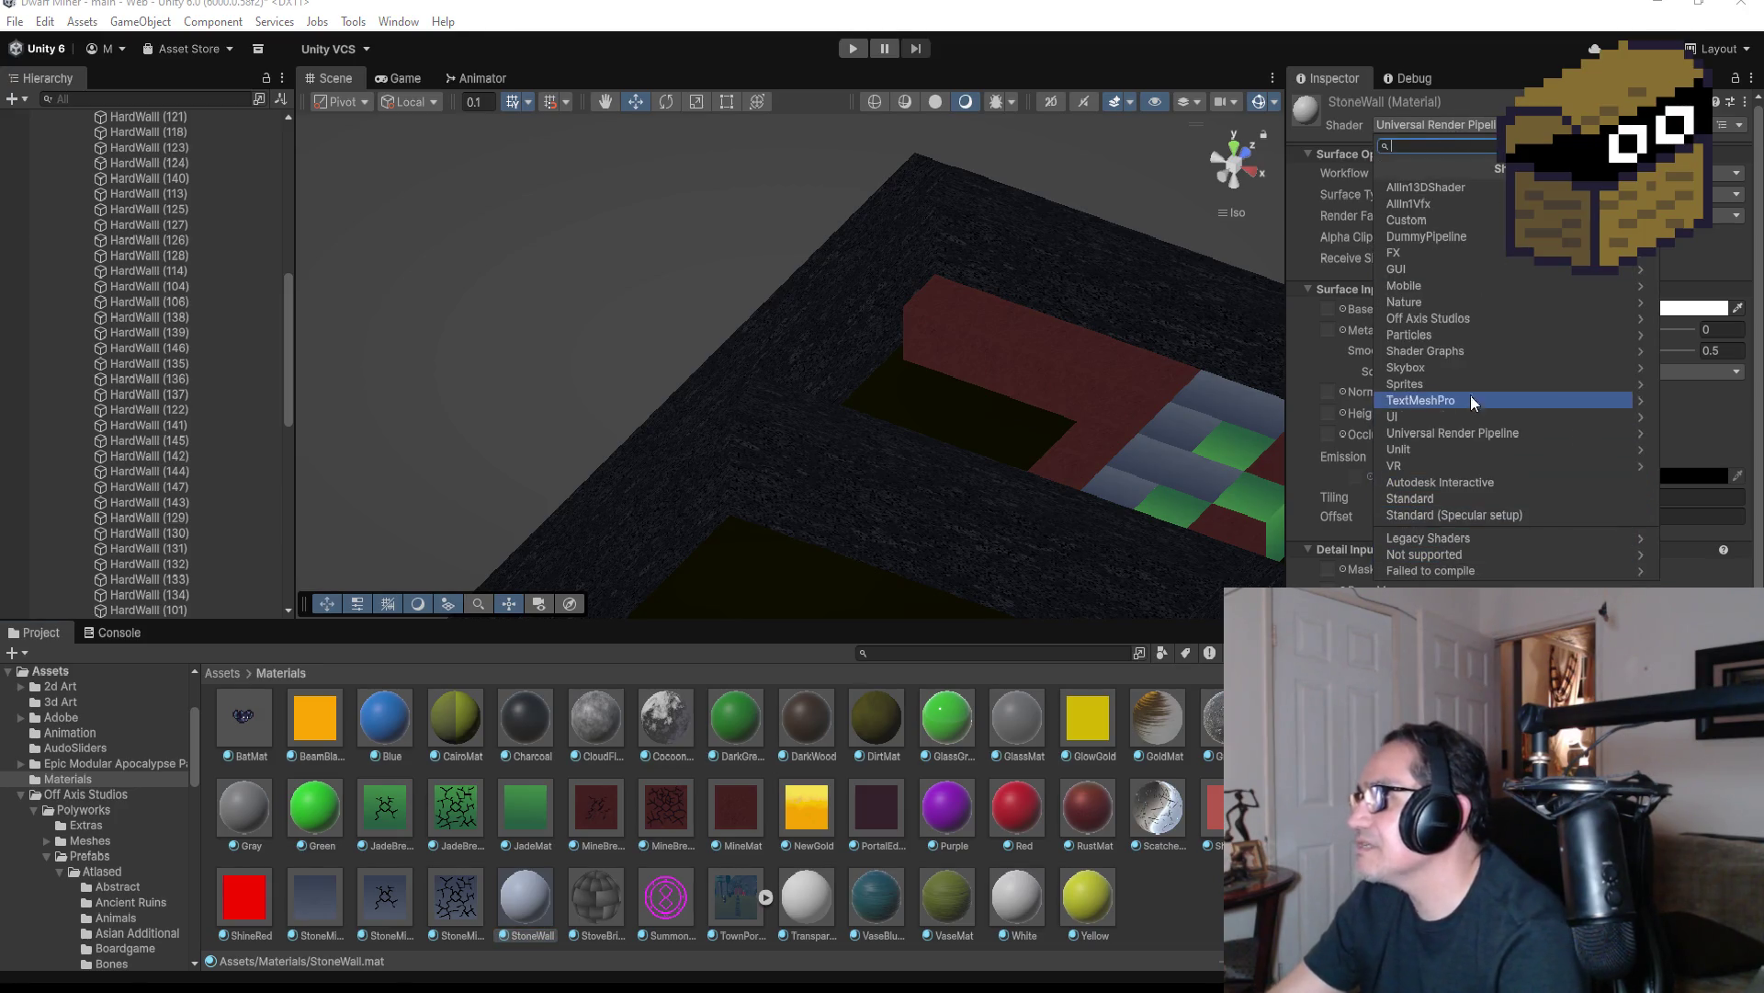
Switch the StoneWall material's shader to AllIn1Vfx > AllIn1Vfx
click(1496, 188)
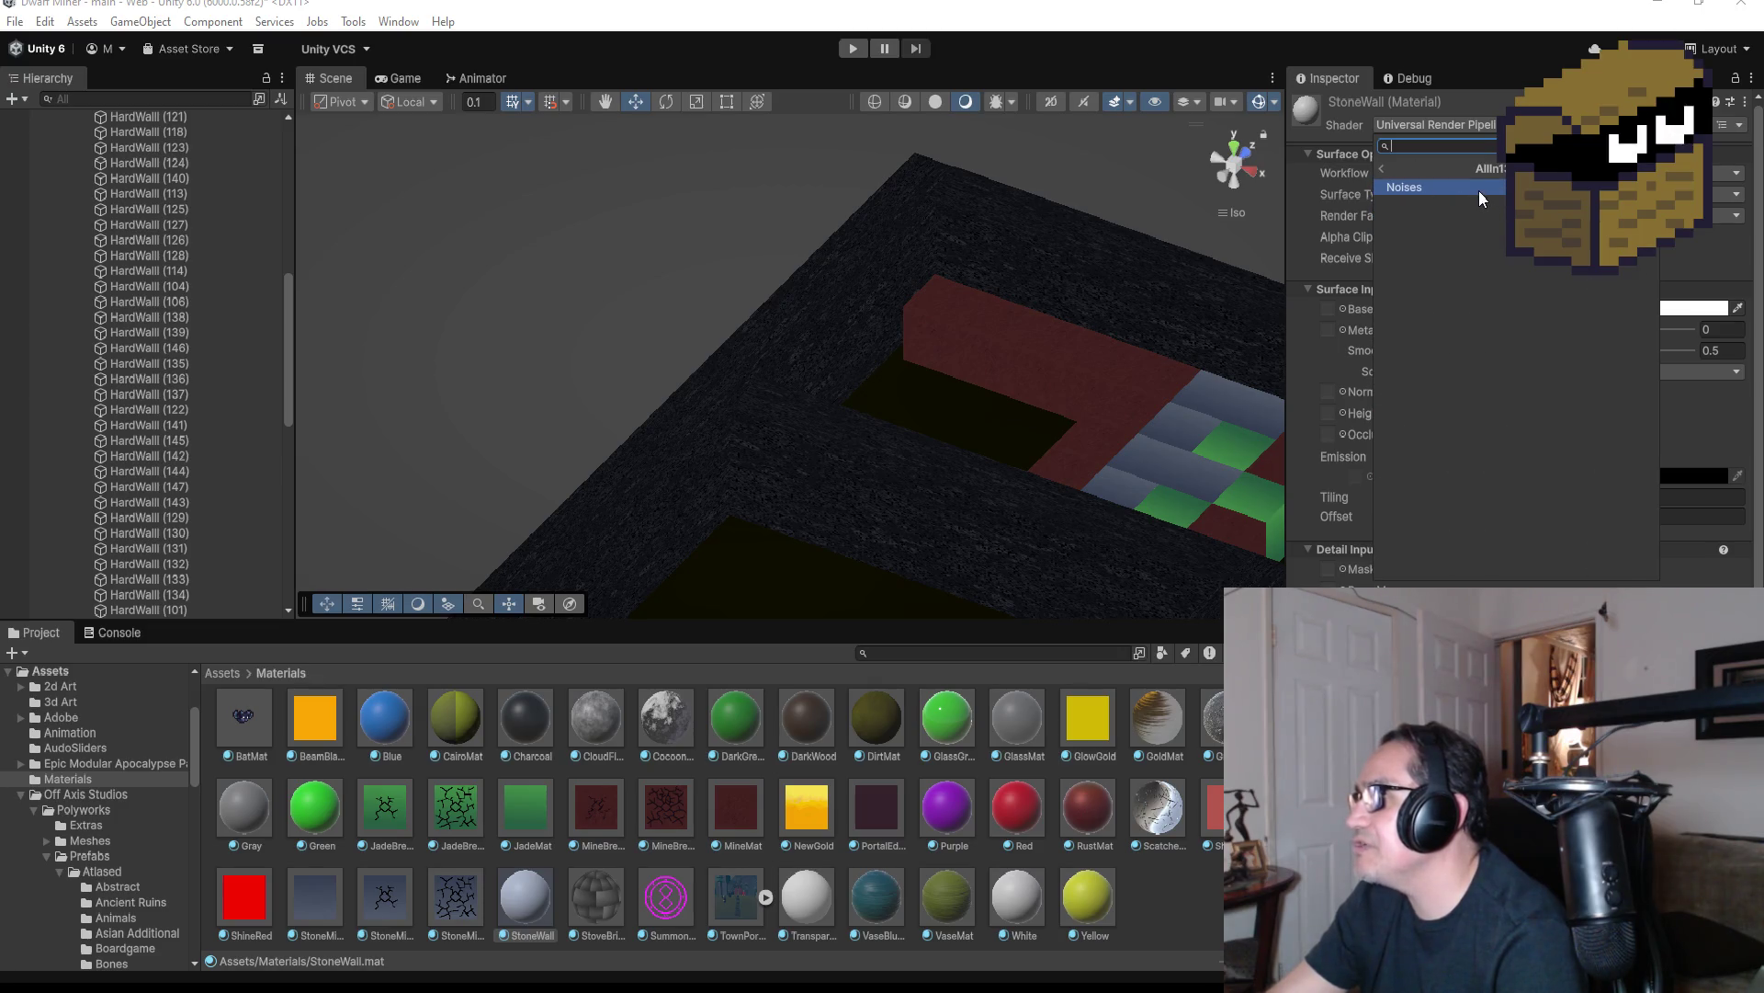
click(1381, 169)
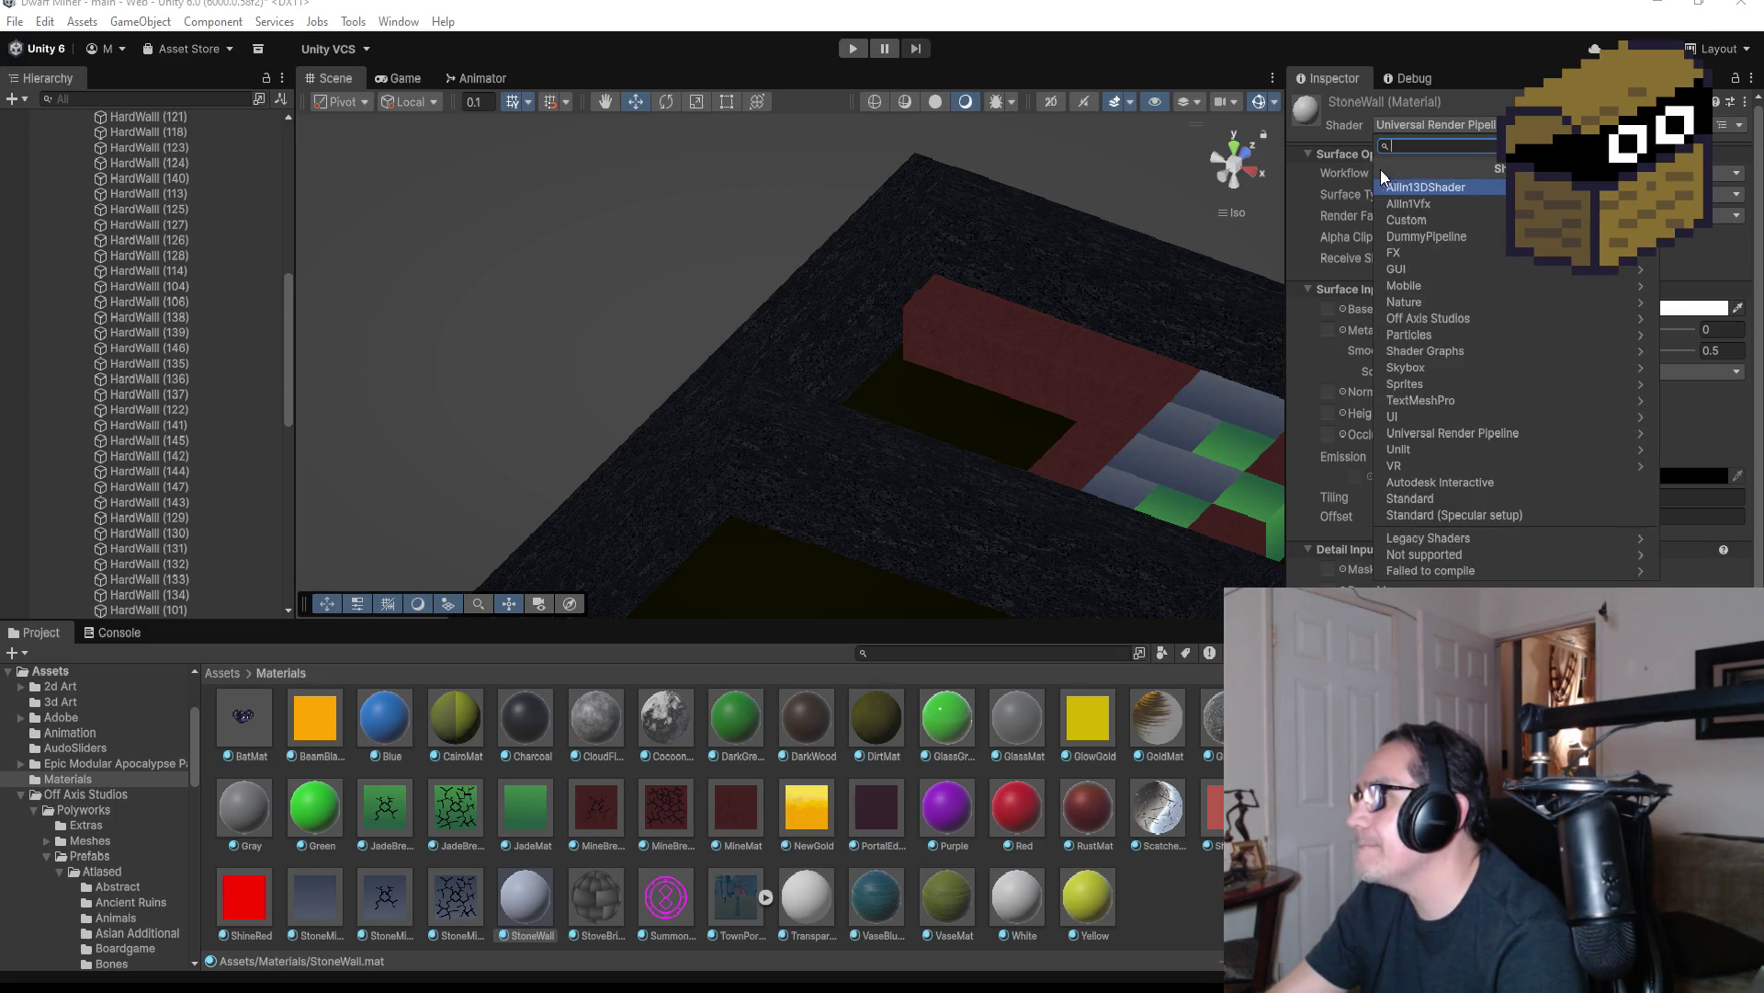
click(1454, 207)
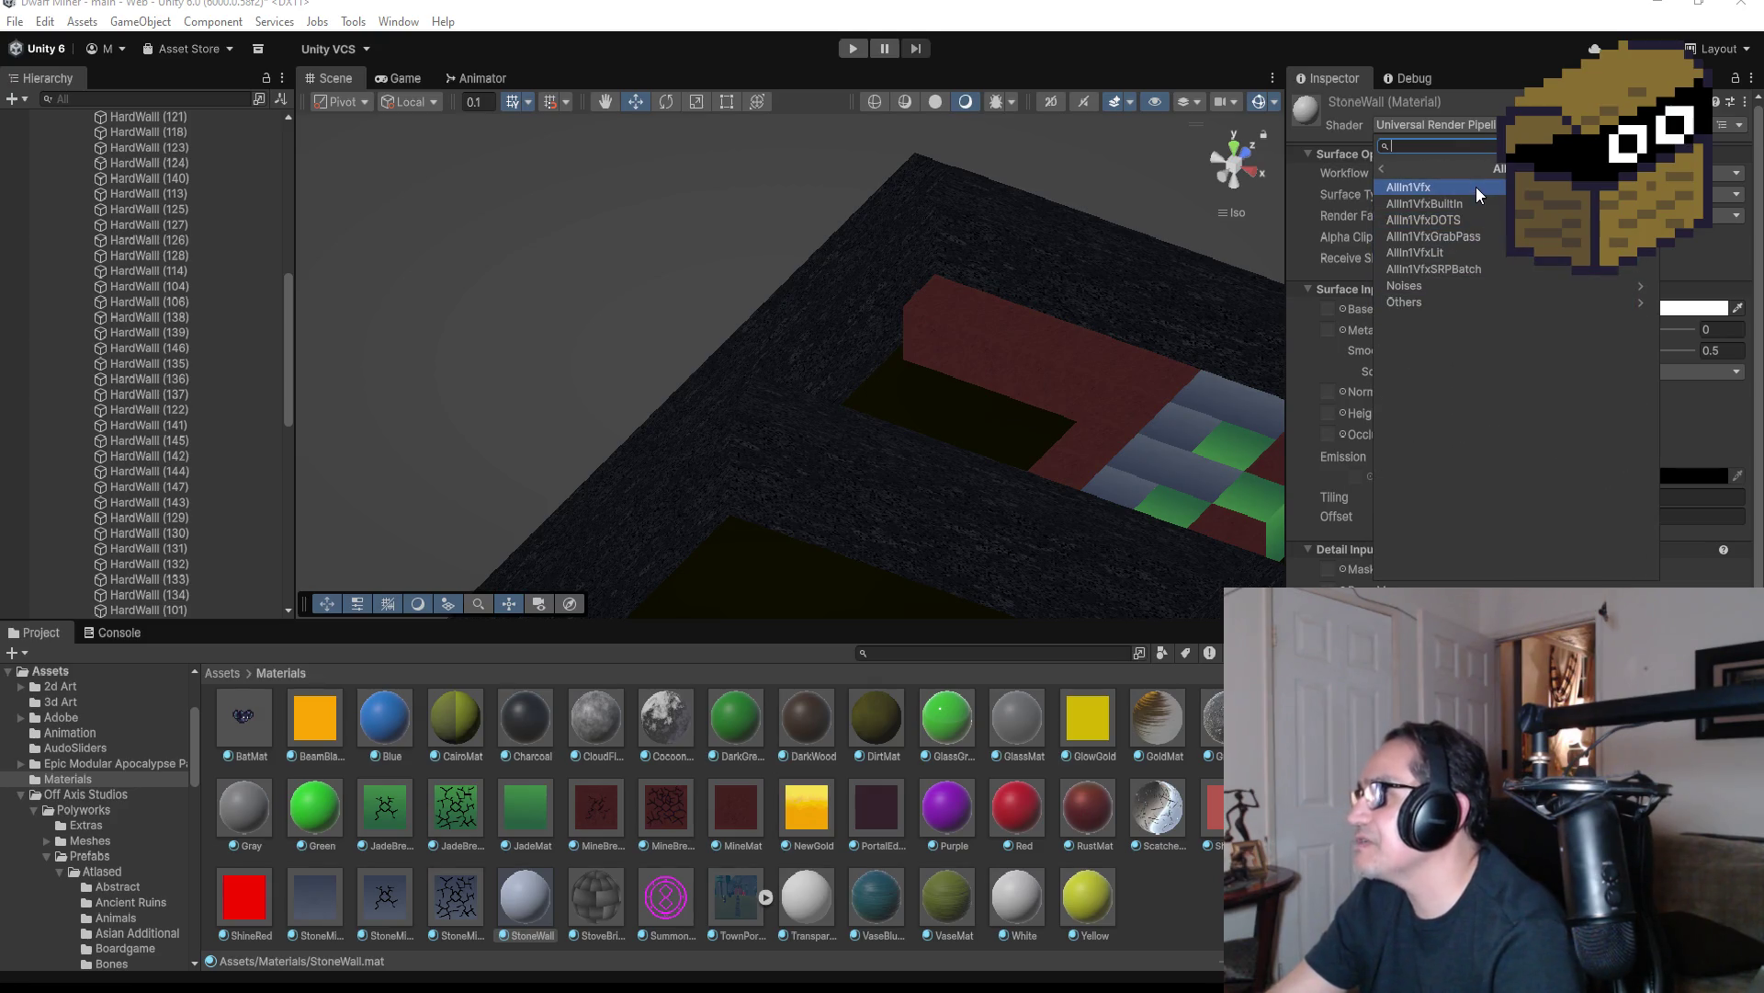
click(1476, 186)
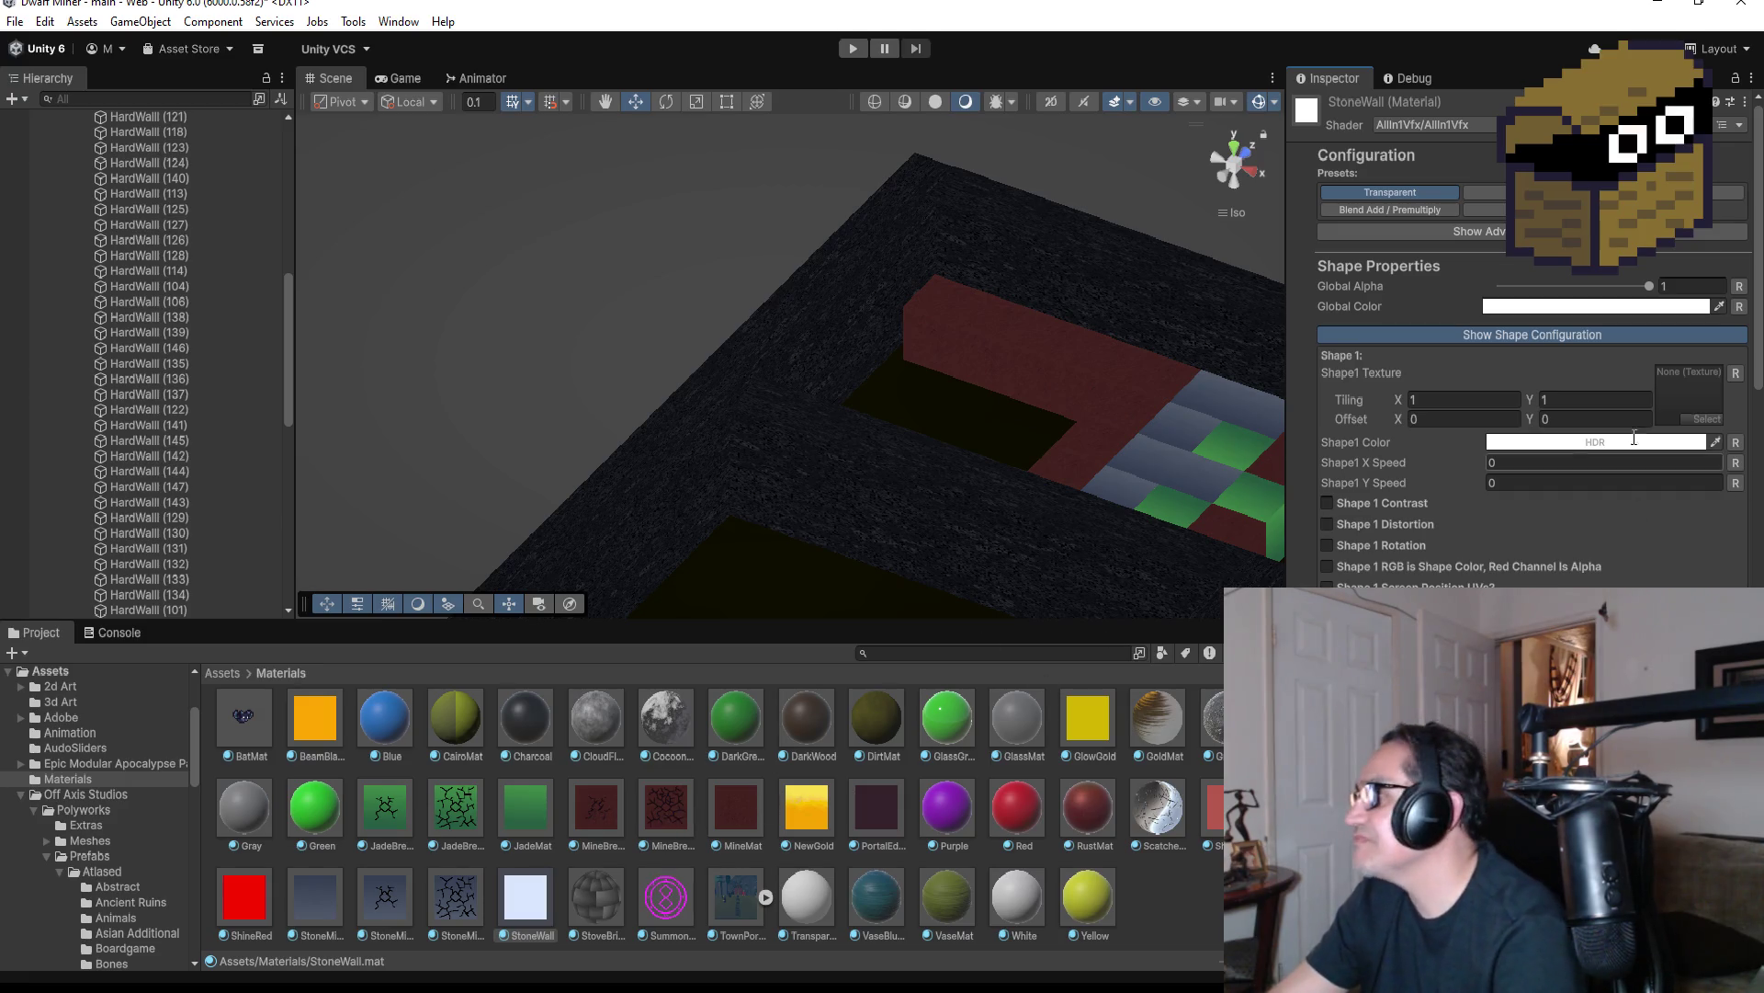
Tint the material's Global Color olive-gold
click(1591, 306)
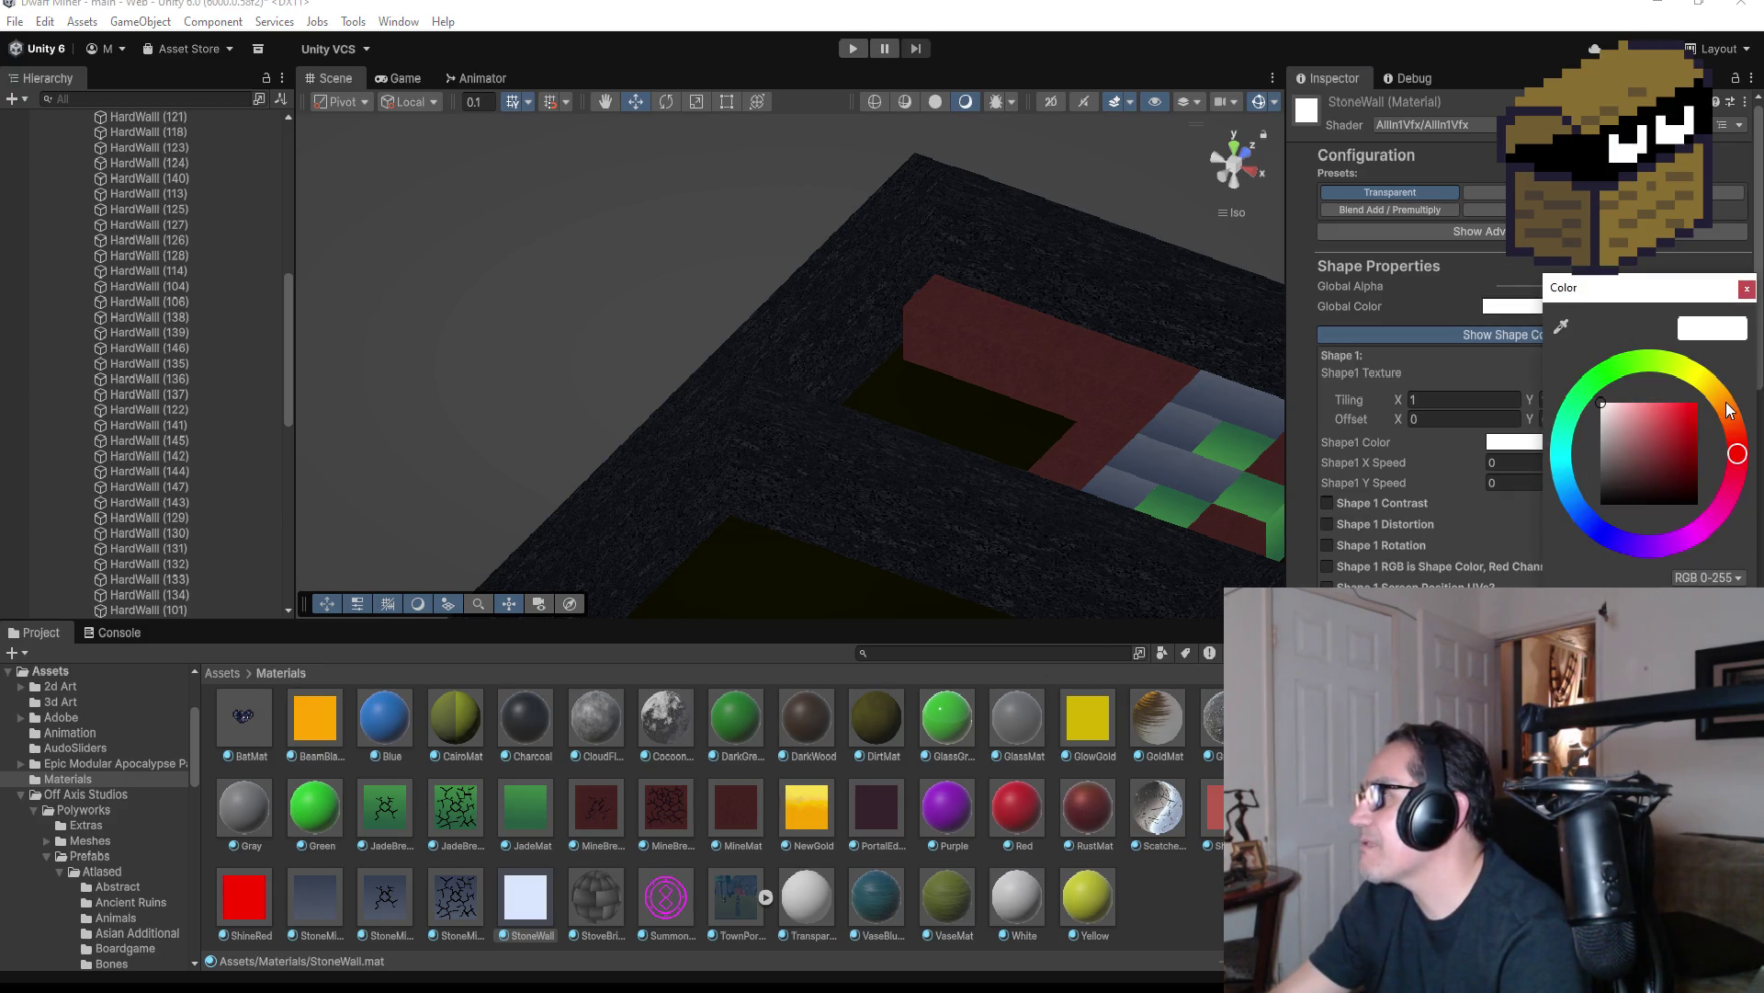
mouse_move(1728, 416)
mouse_down()
mouse_move(1723, 402)
mouse_move(1668, 438)
mouse_move(1713, 379)
mouse_up()
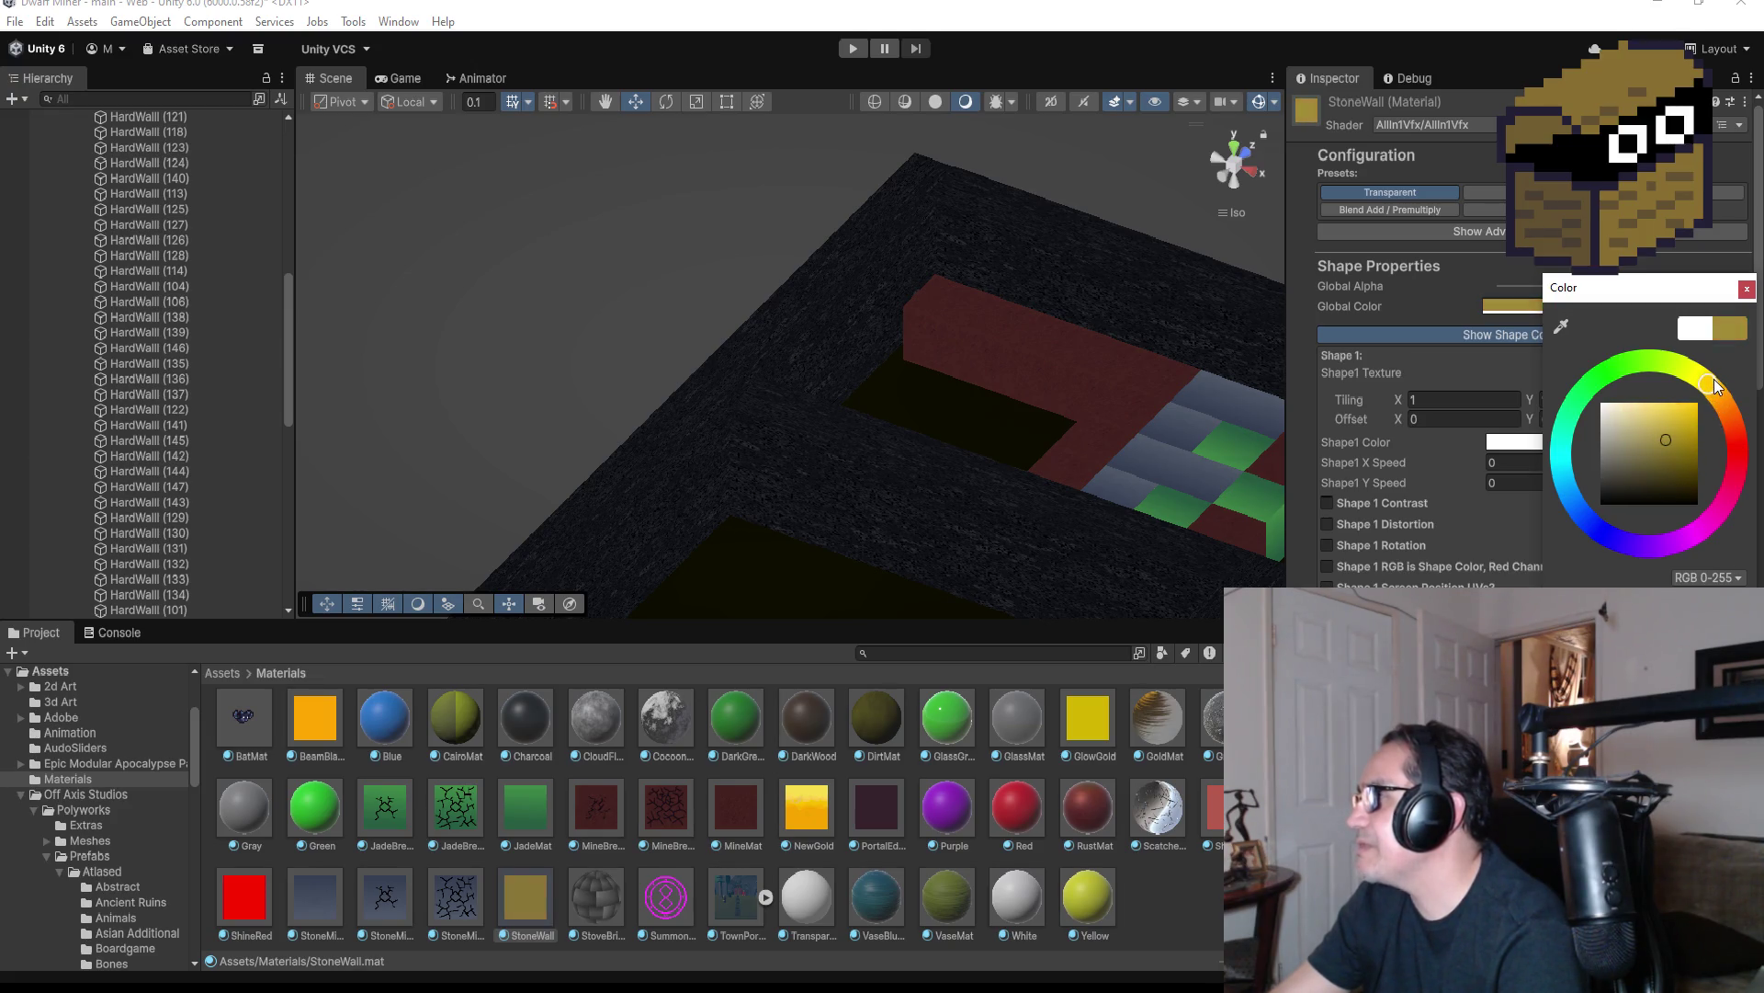
drag(1687, 442, 1668, 461)
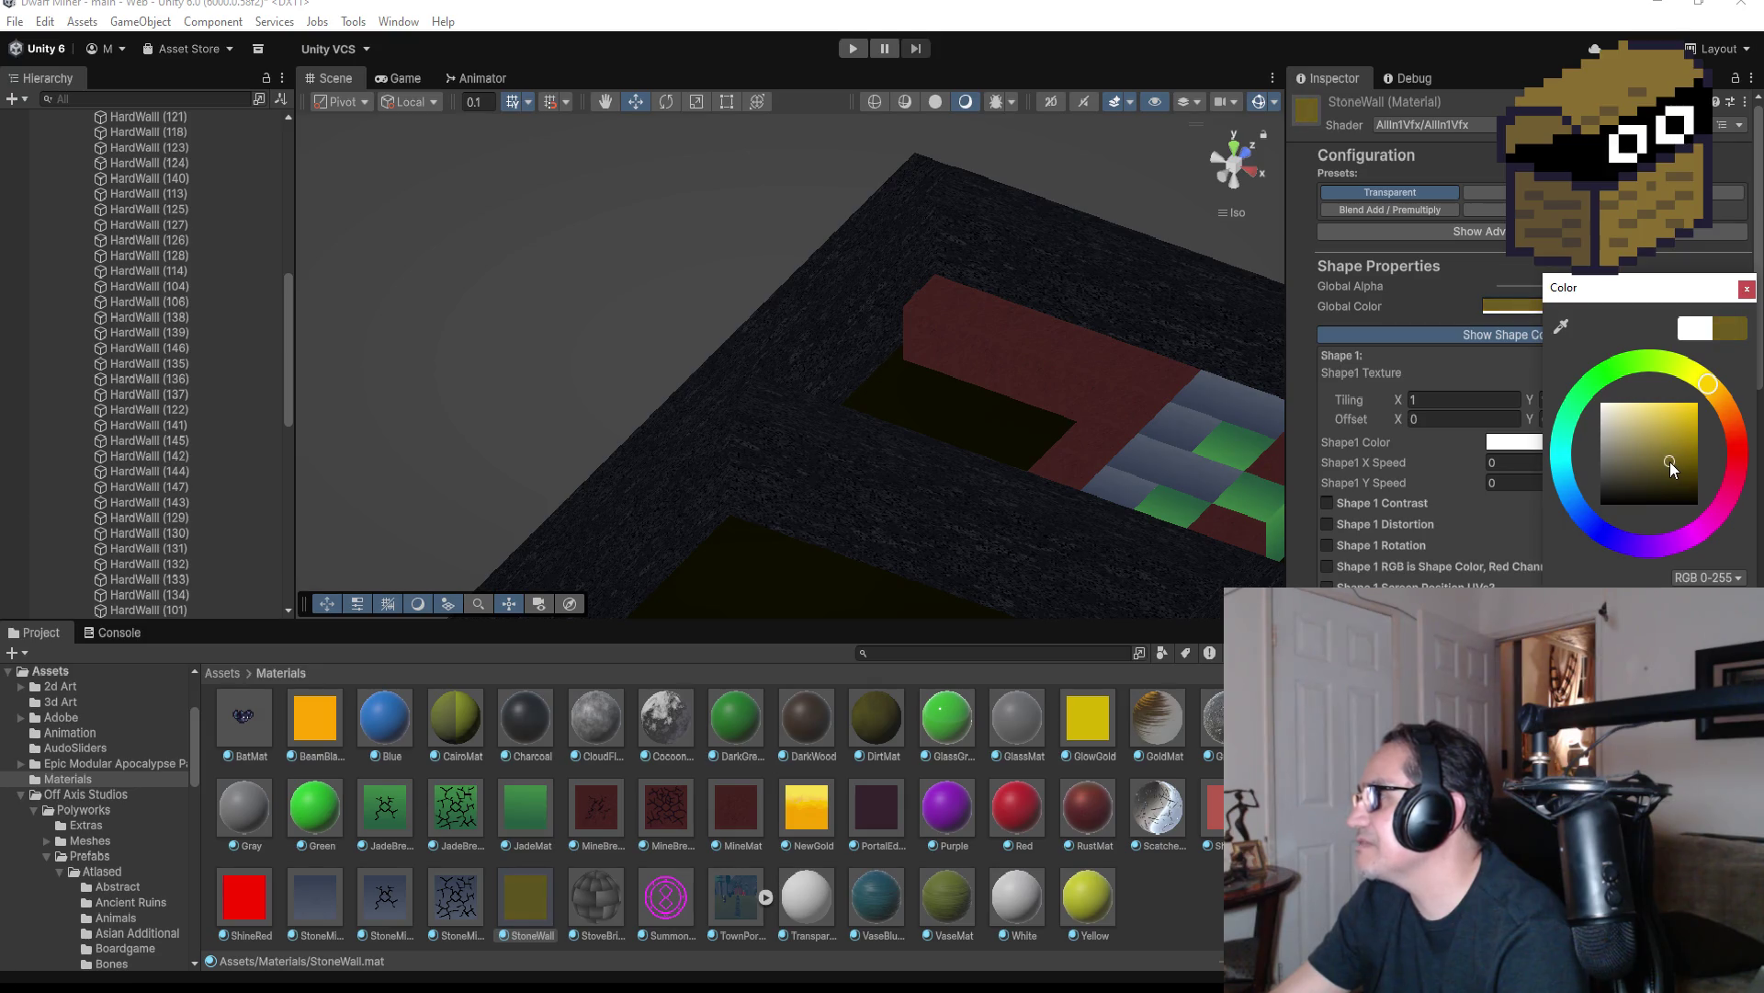
click(1746, 289)
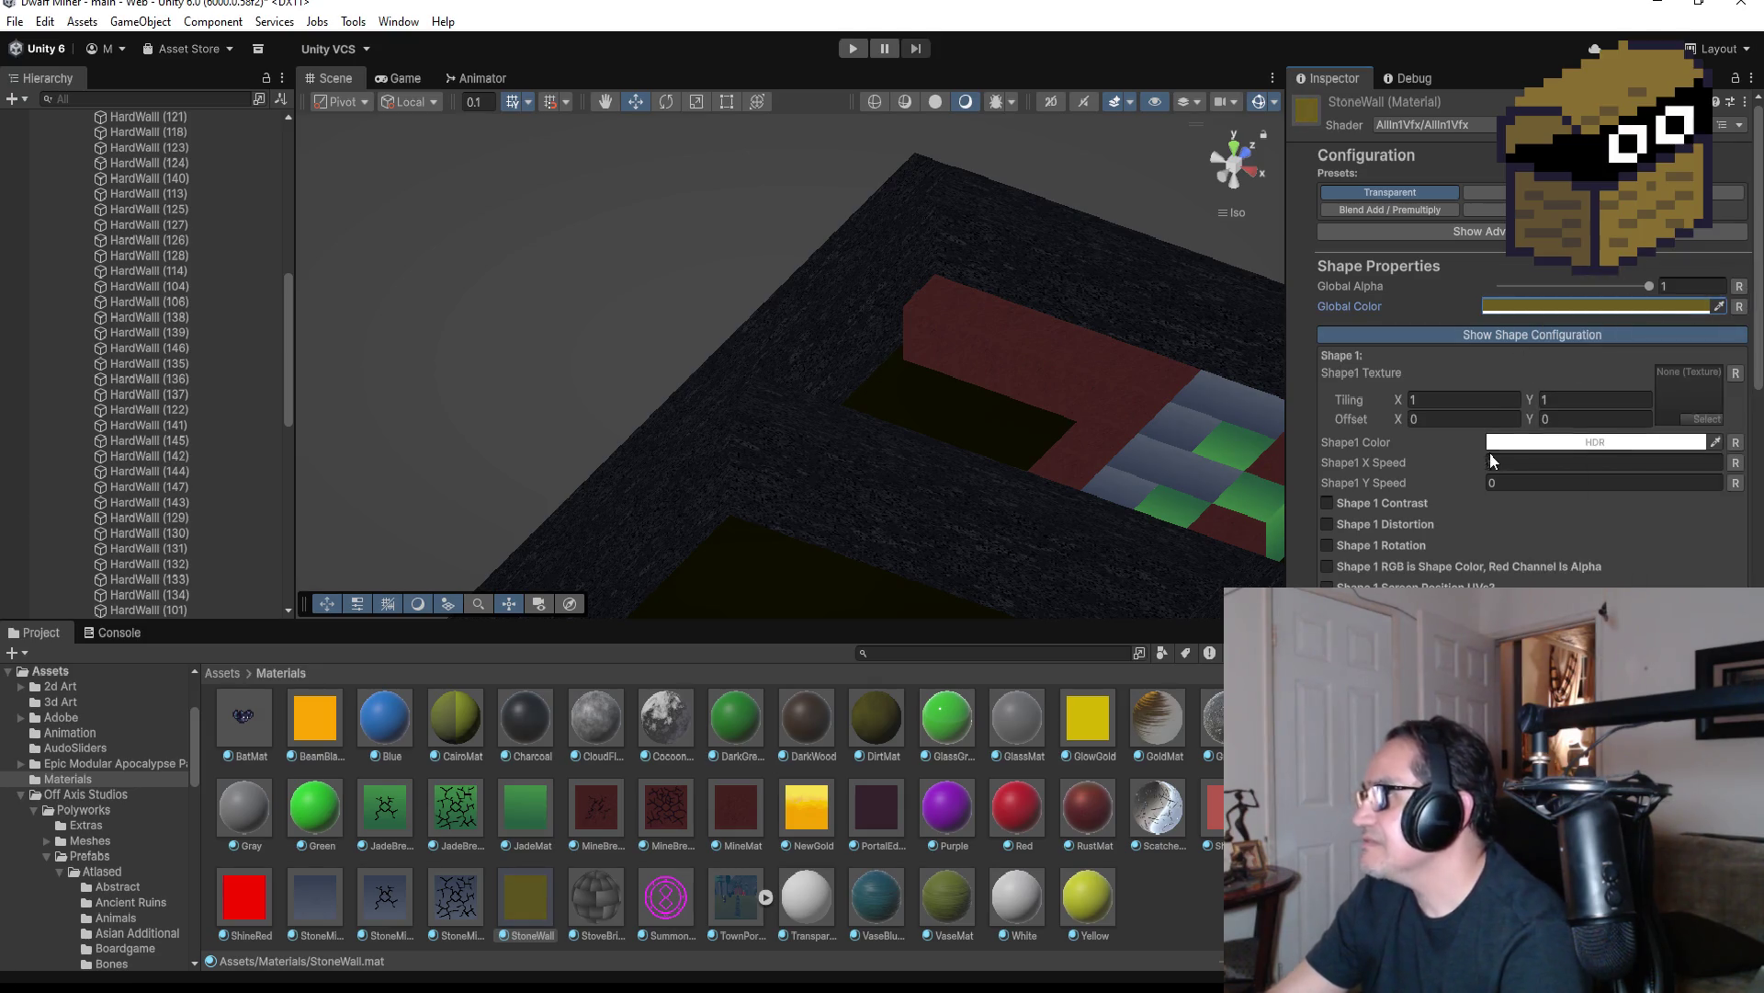
Enable Shape 1 Distortion, with amount 0.5 and scrolling 0.1
scroll(1519, 539, down, 3)
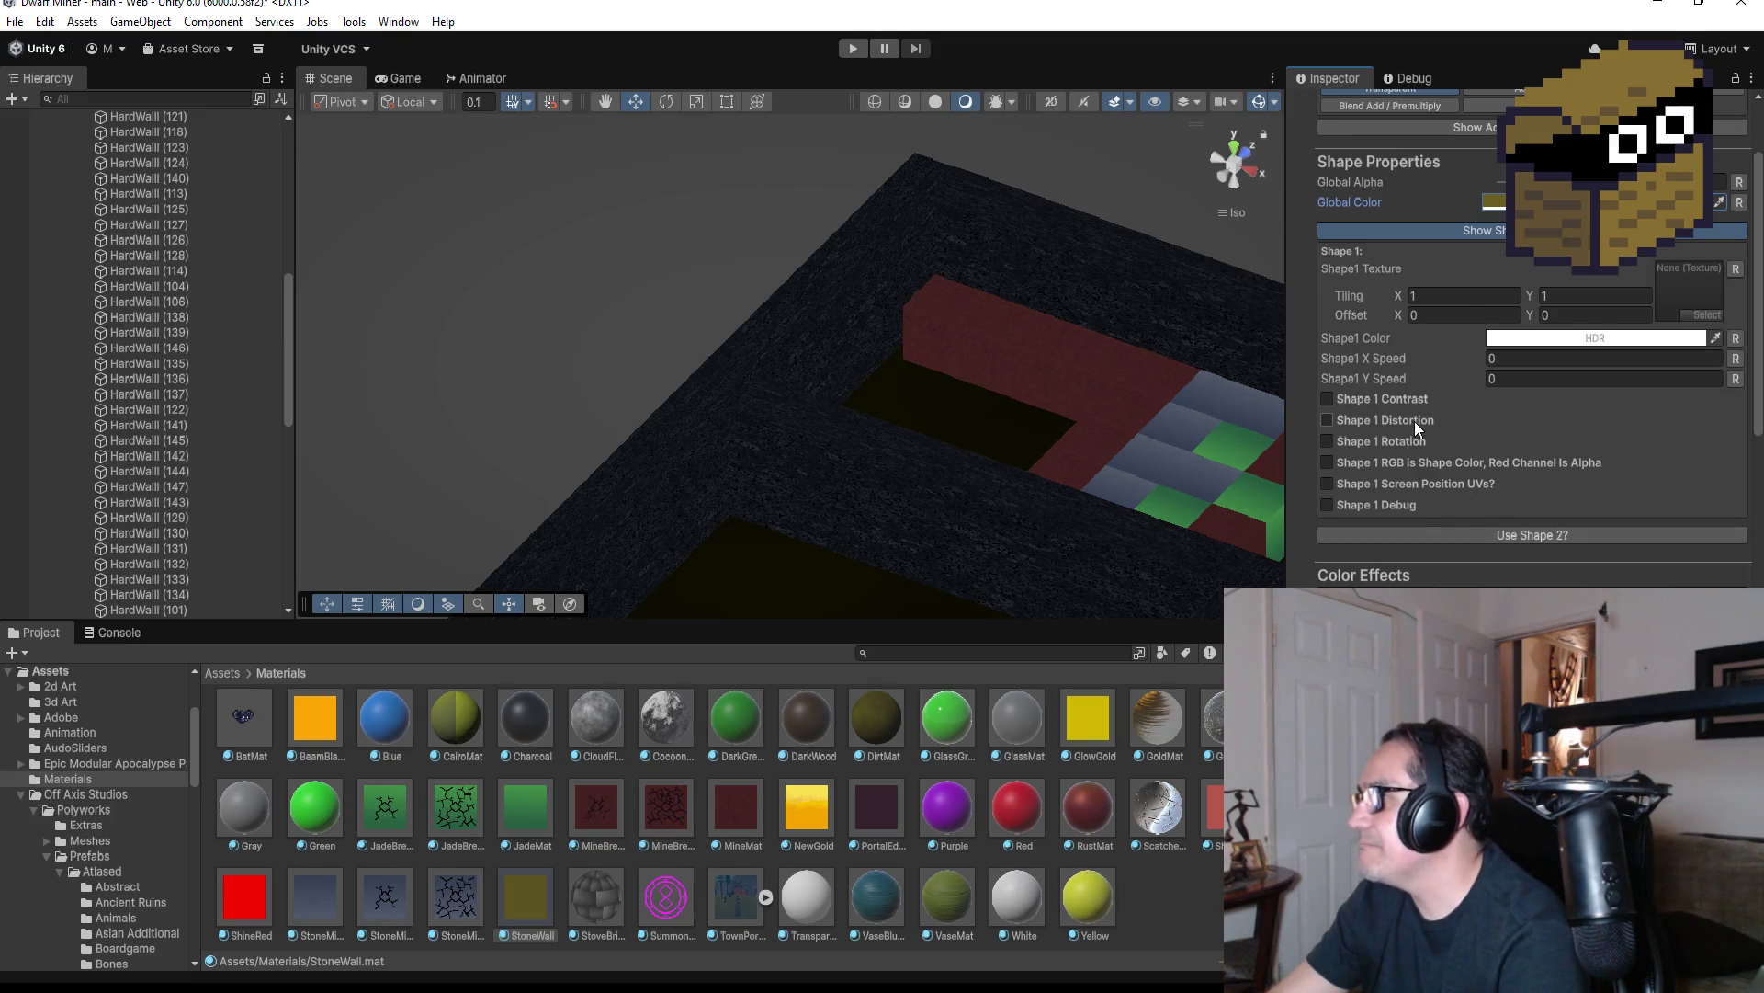
click(1415, 421)
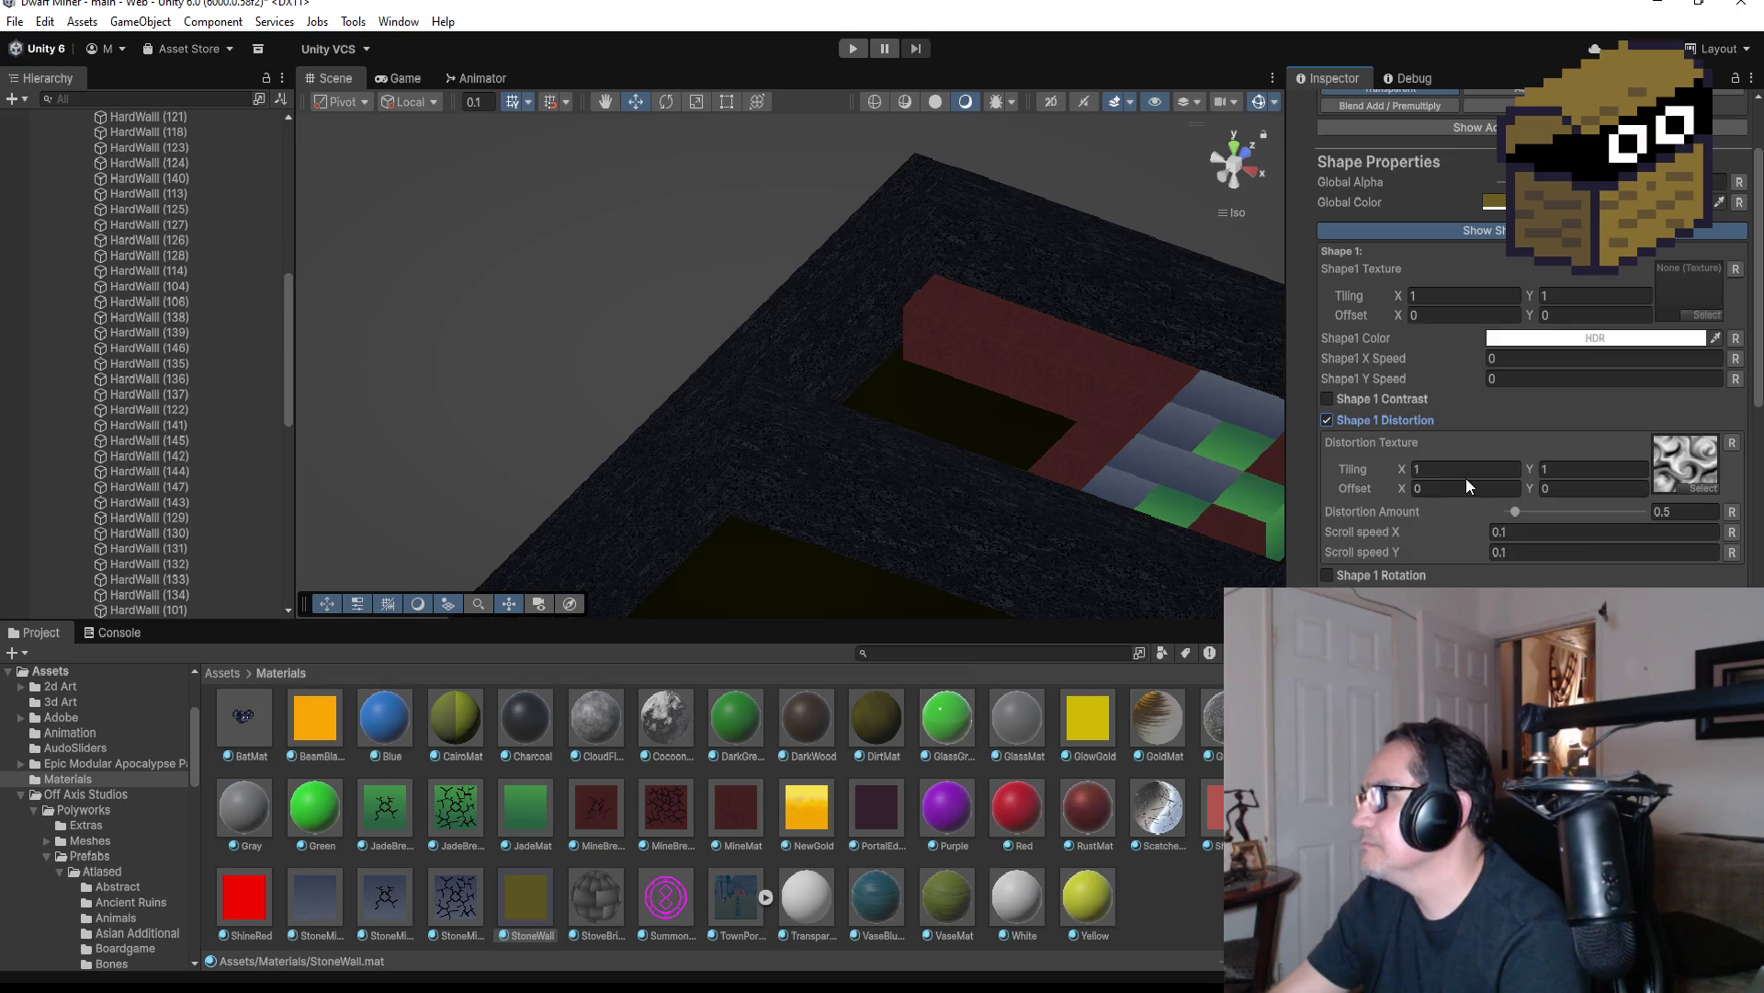
scroll(1479, 580, down, 3)
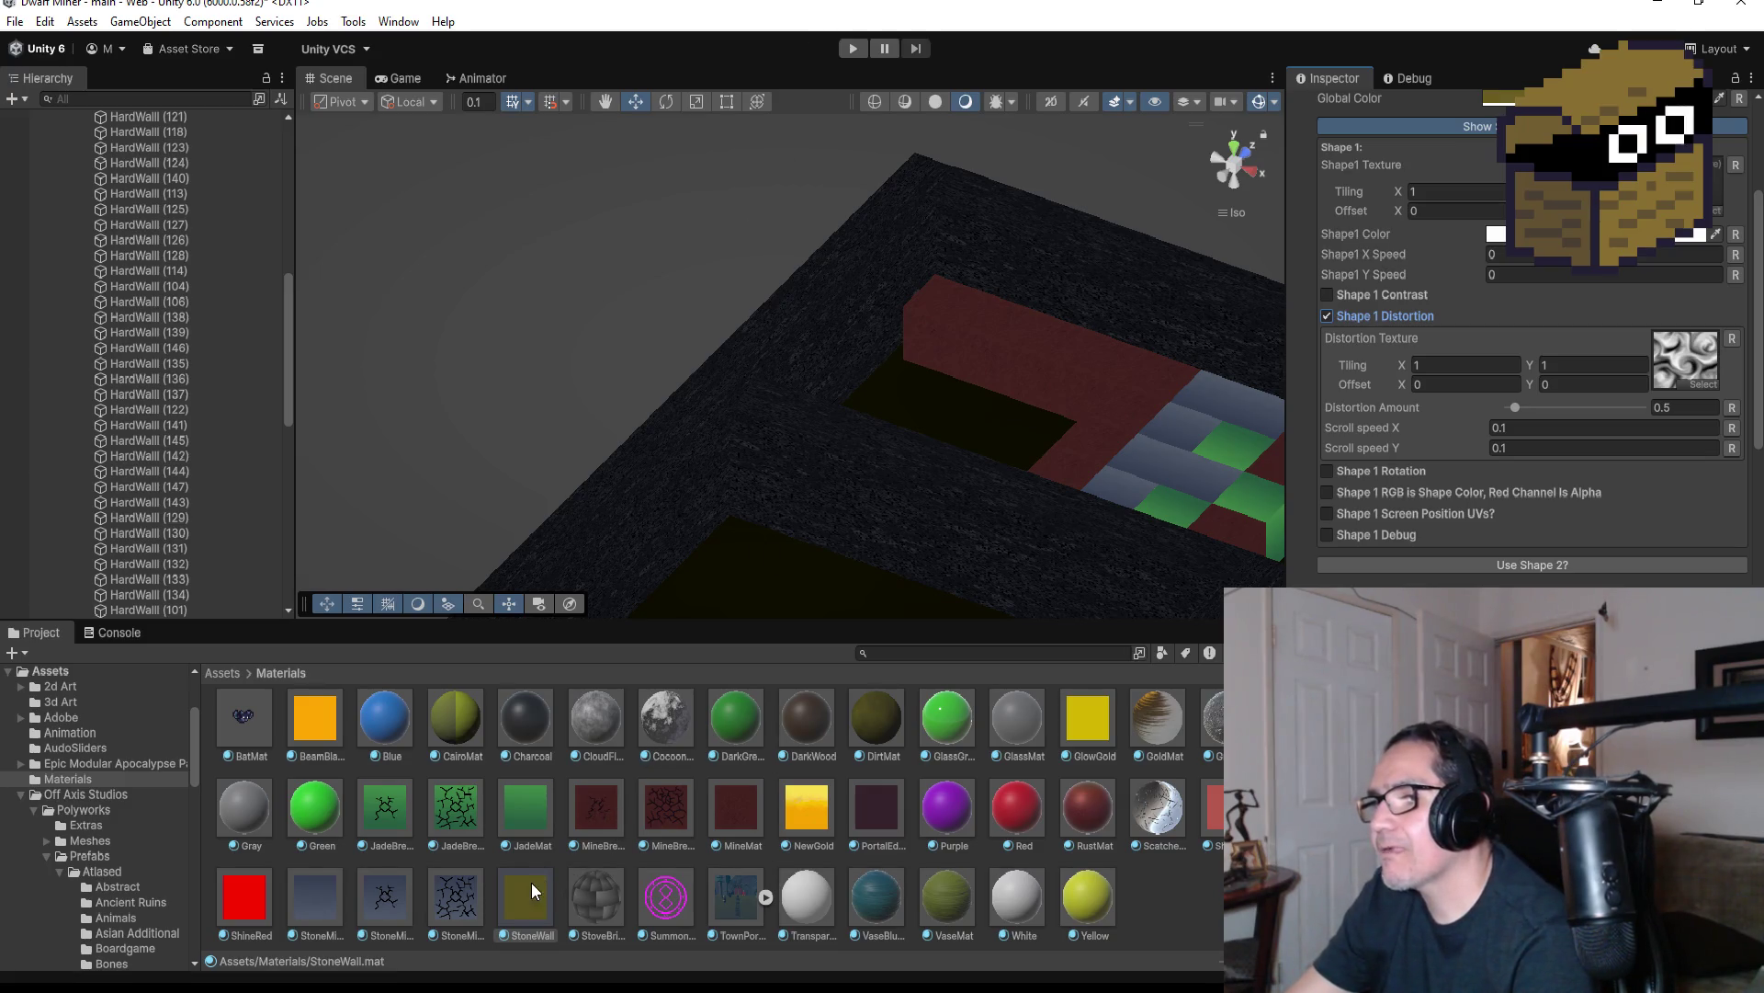
drag(531, 882, 930, 529)
scroll(1658, 396, up, 5)
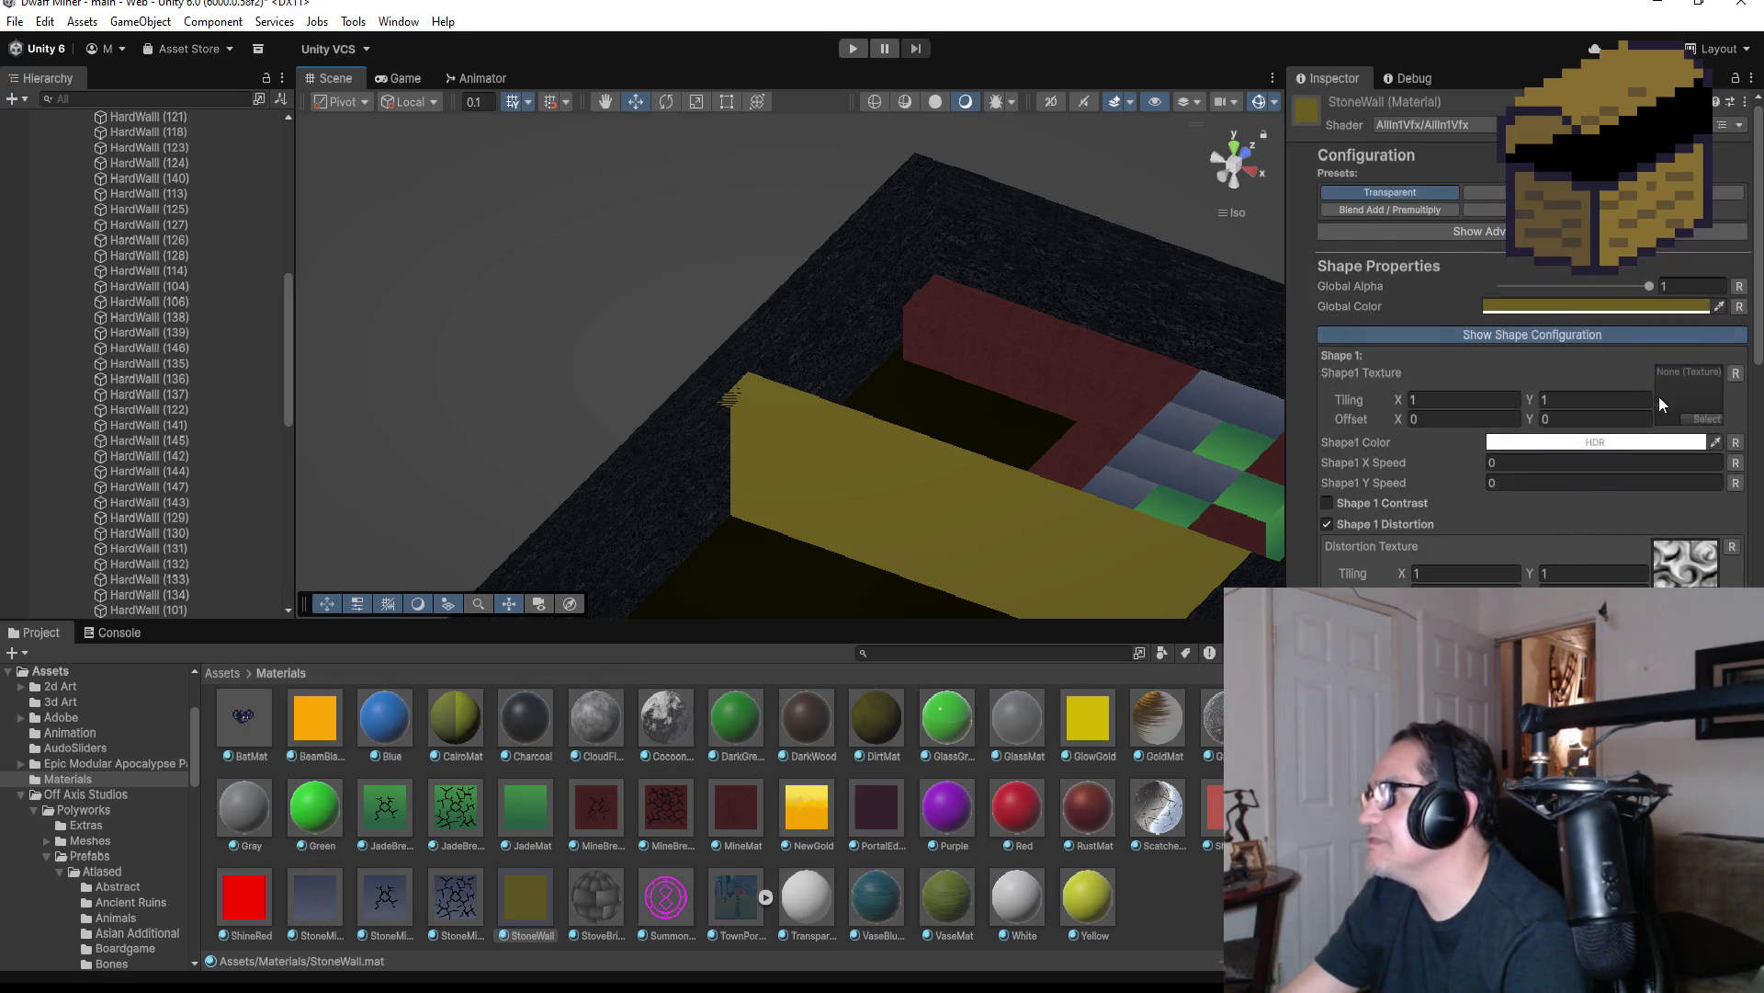
scroll(1658, 395, down, 5)
scroll(1489, 502, down, 2)
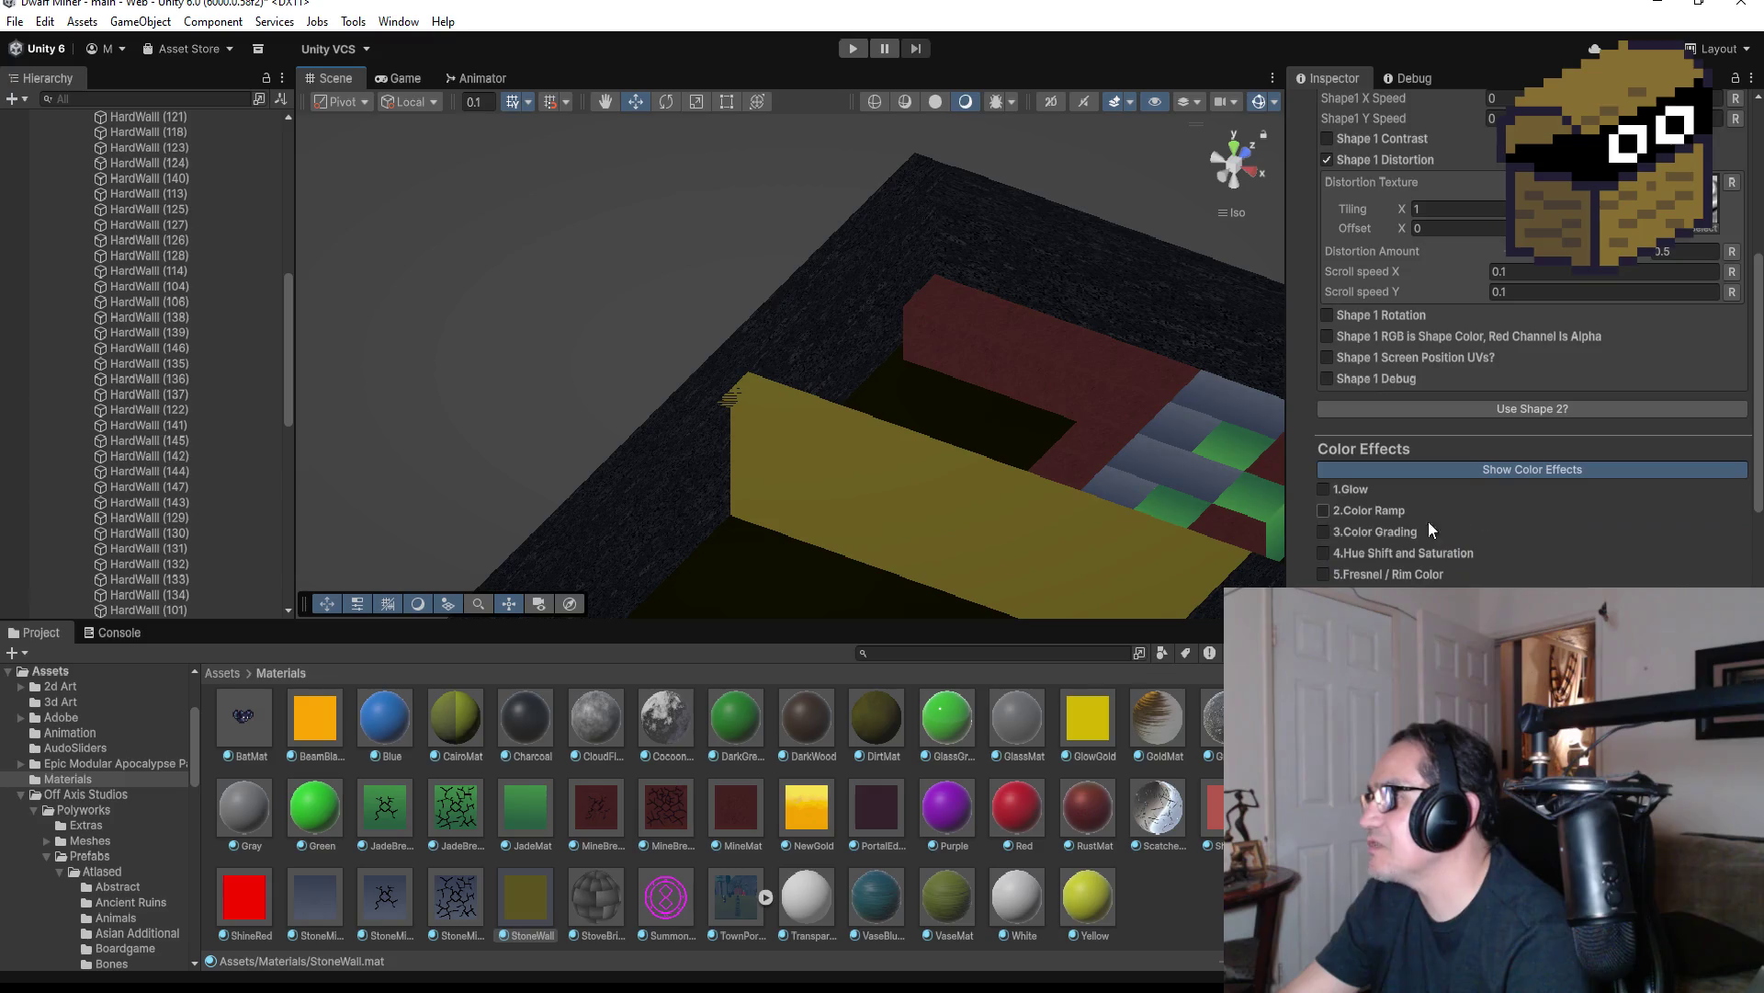
click(1380, 528)
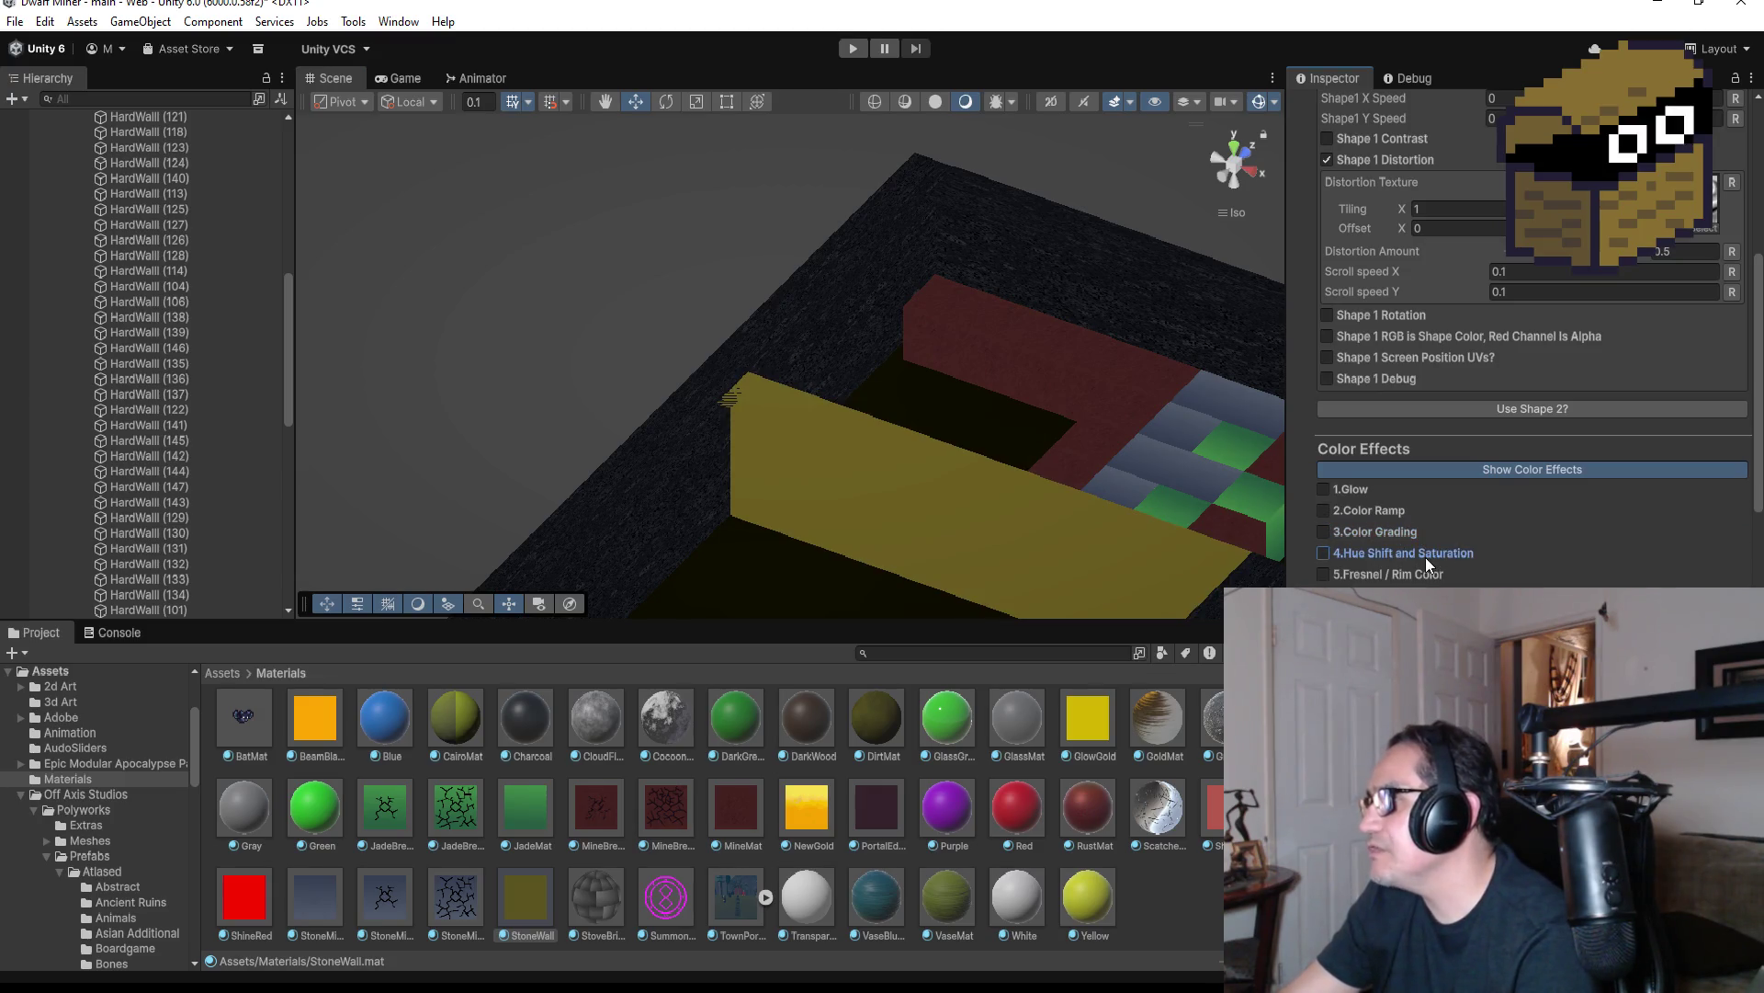
click(1425, 555)
click(1425, 555)
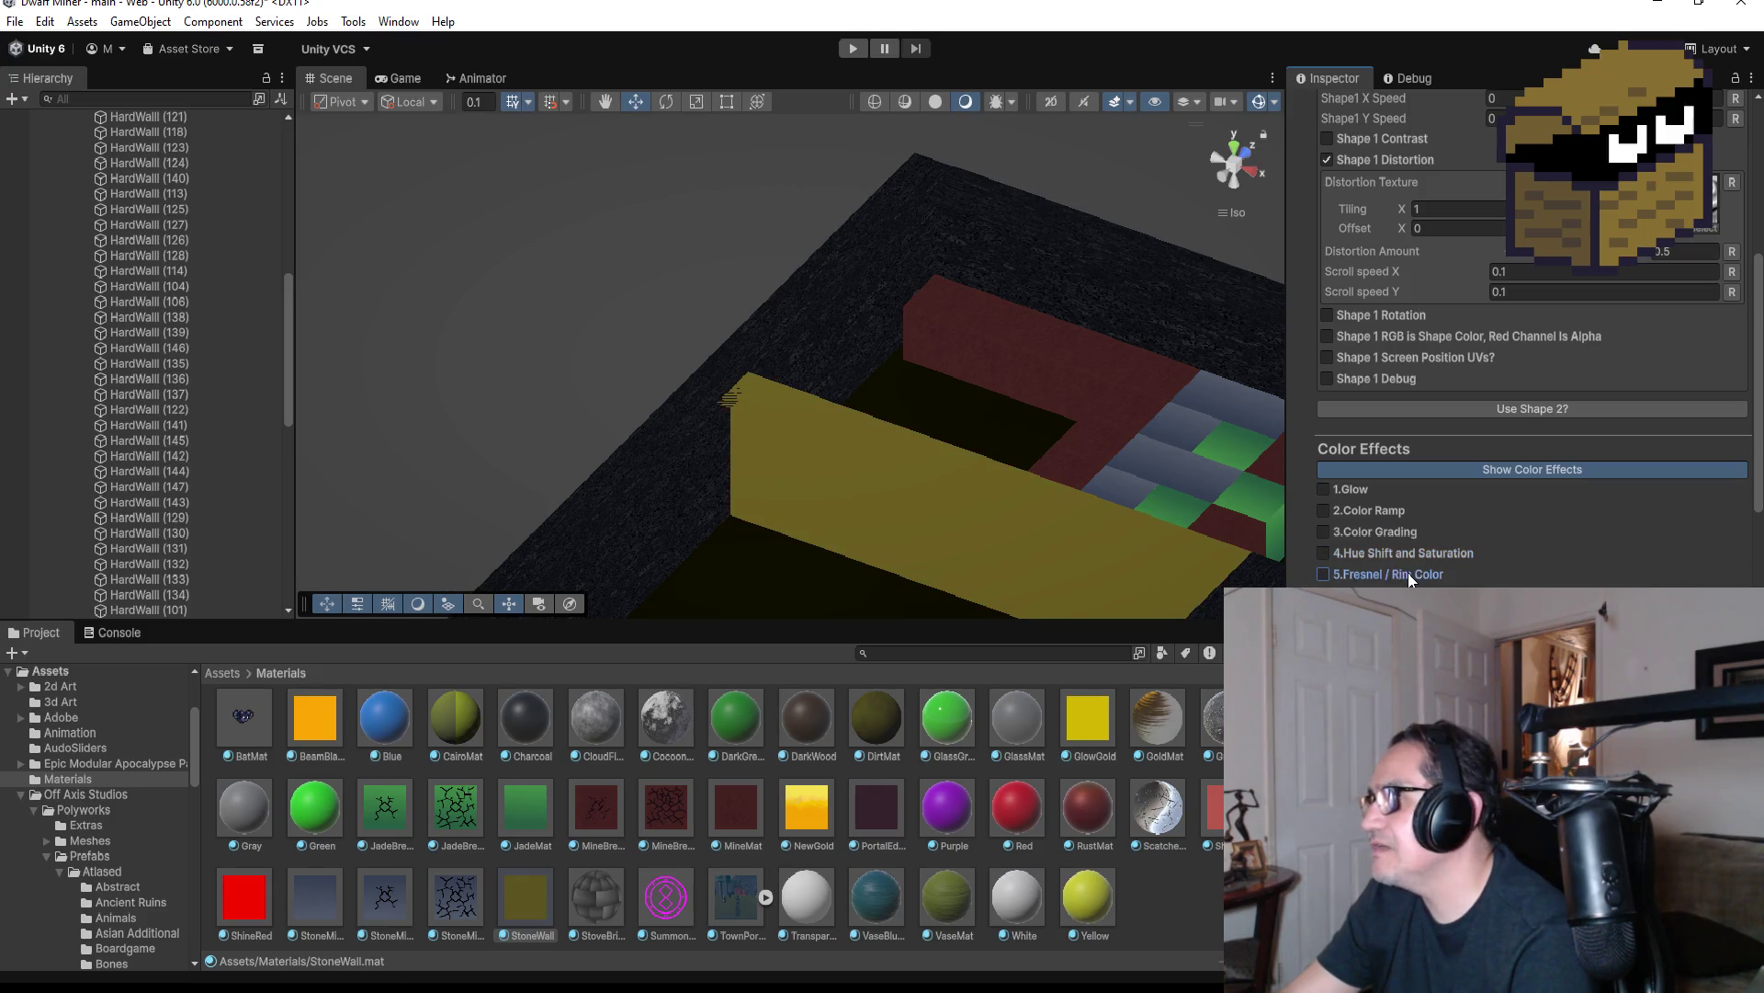
click(1410, 576)
click(1412, 576)
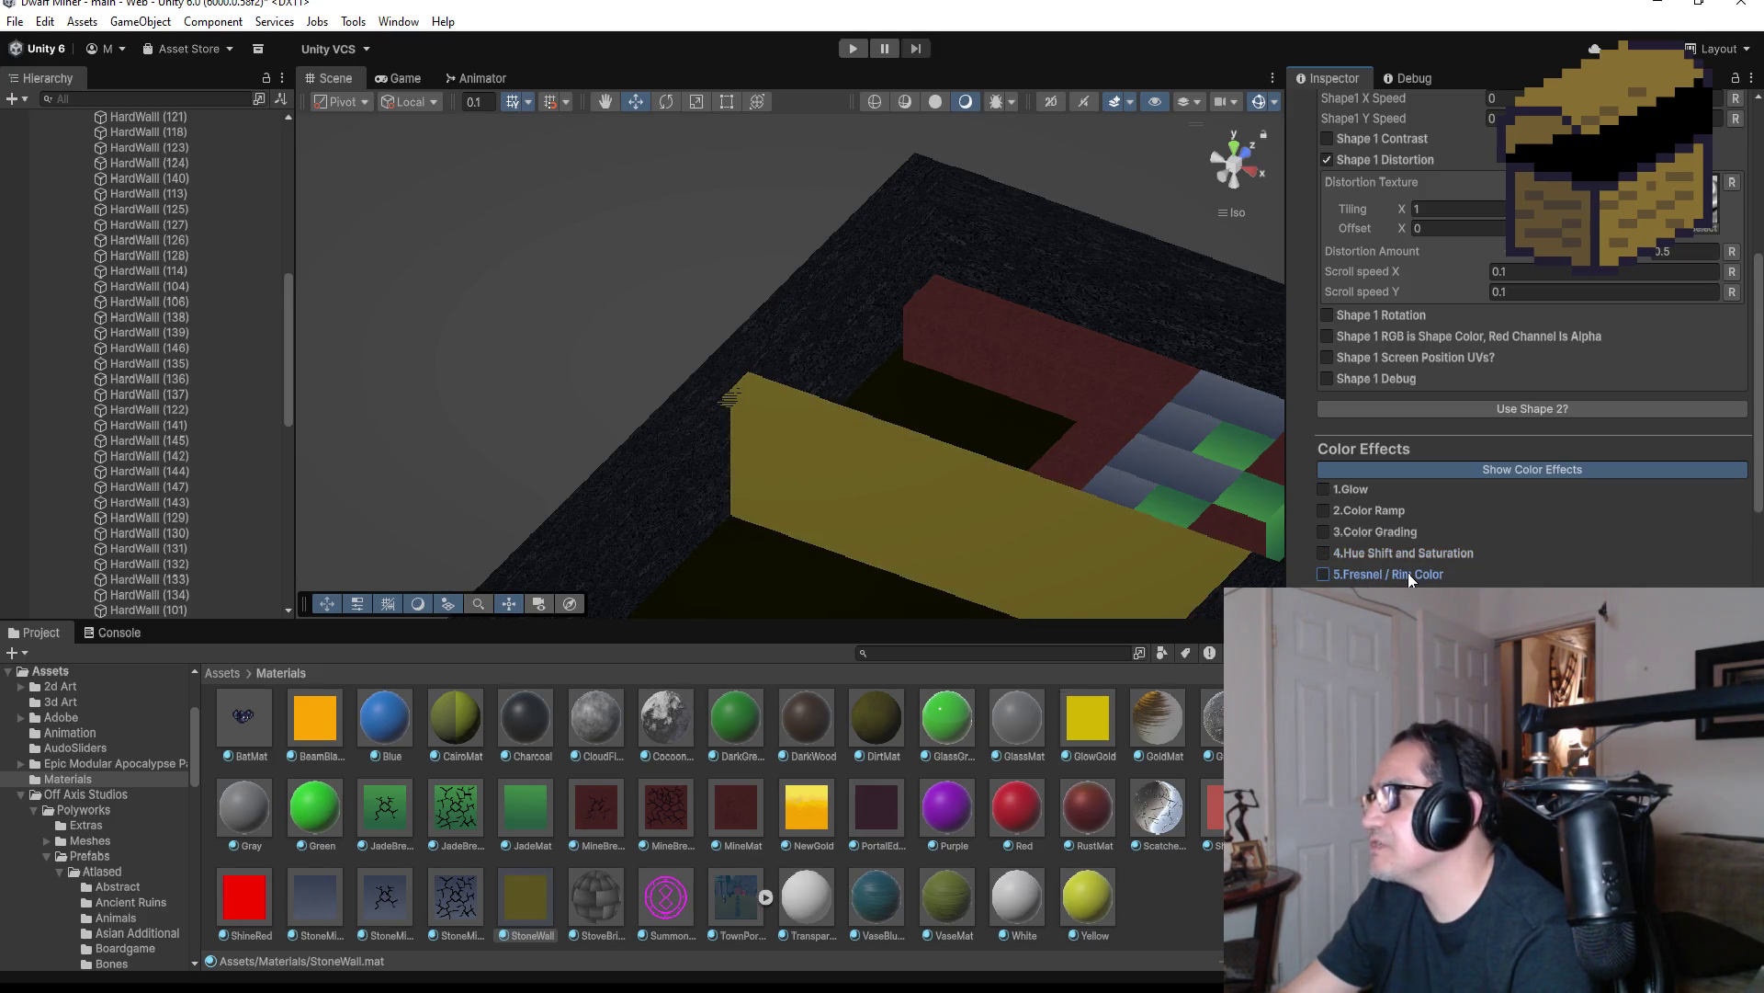
scroll(1411, 575, down, 3)
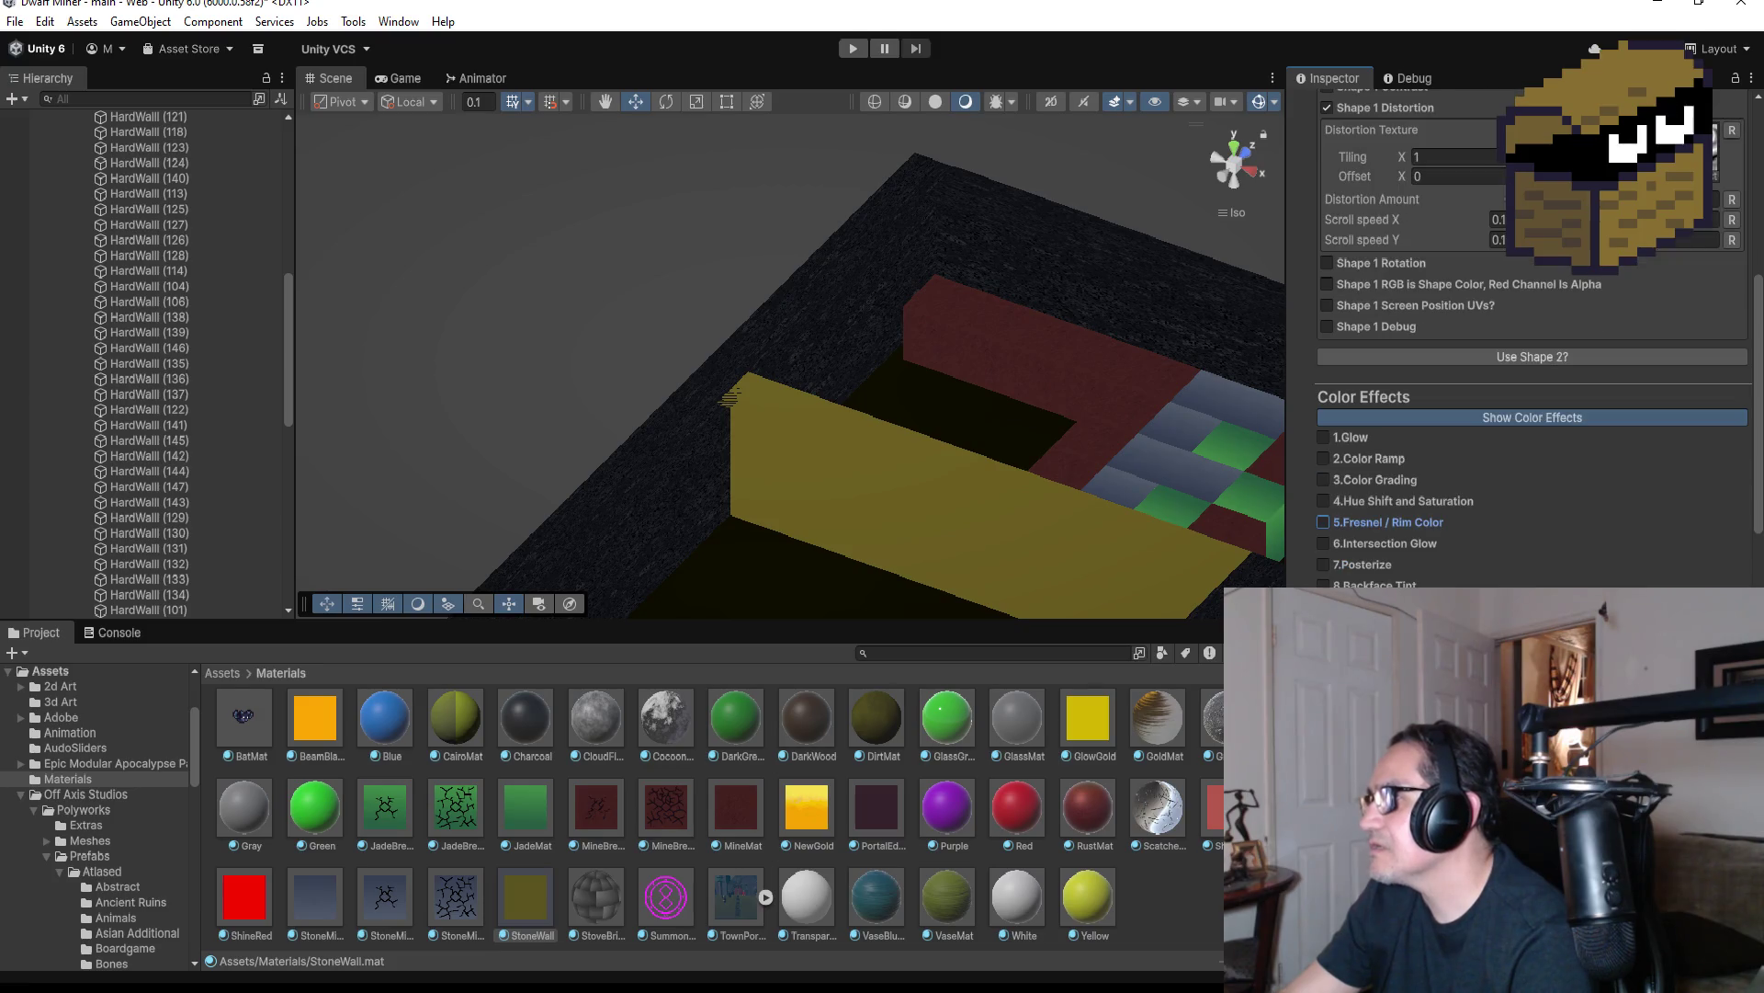
click(1375, 565)
click(1376, 570)
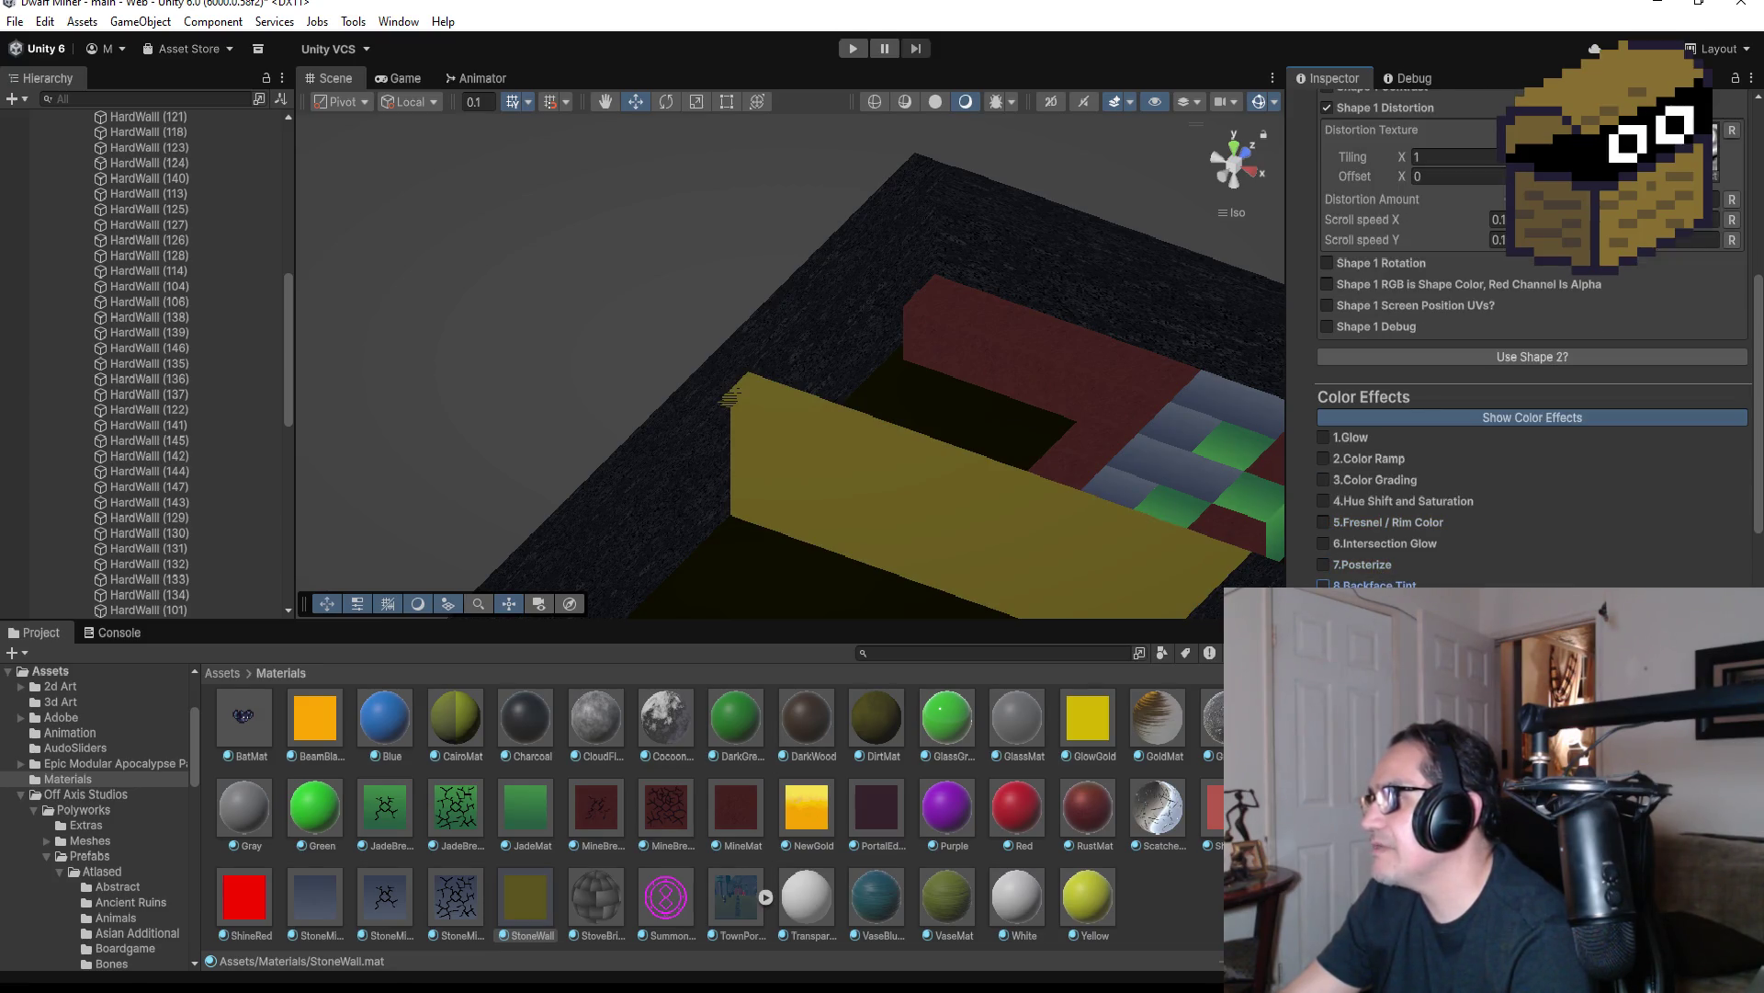
scroll(1532, 414, down, 5)
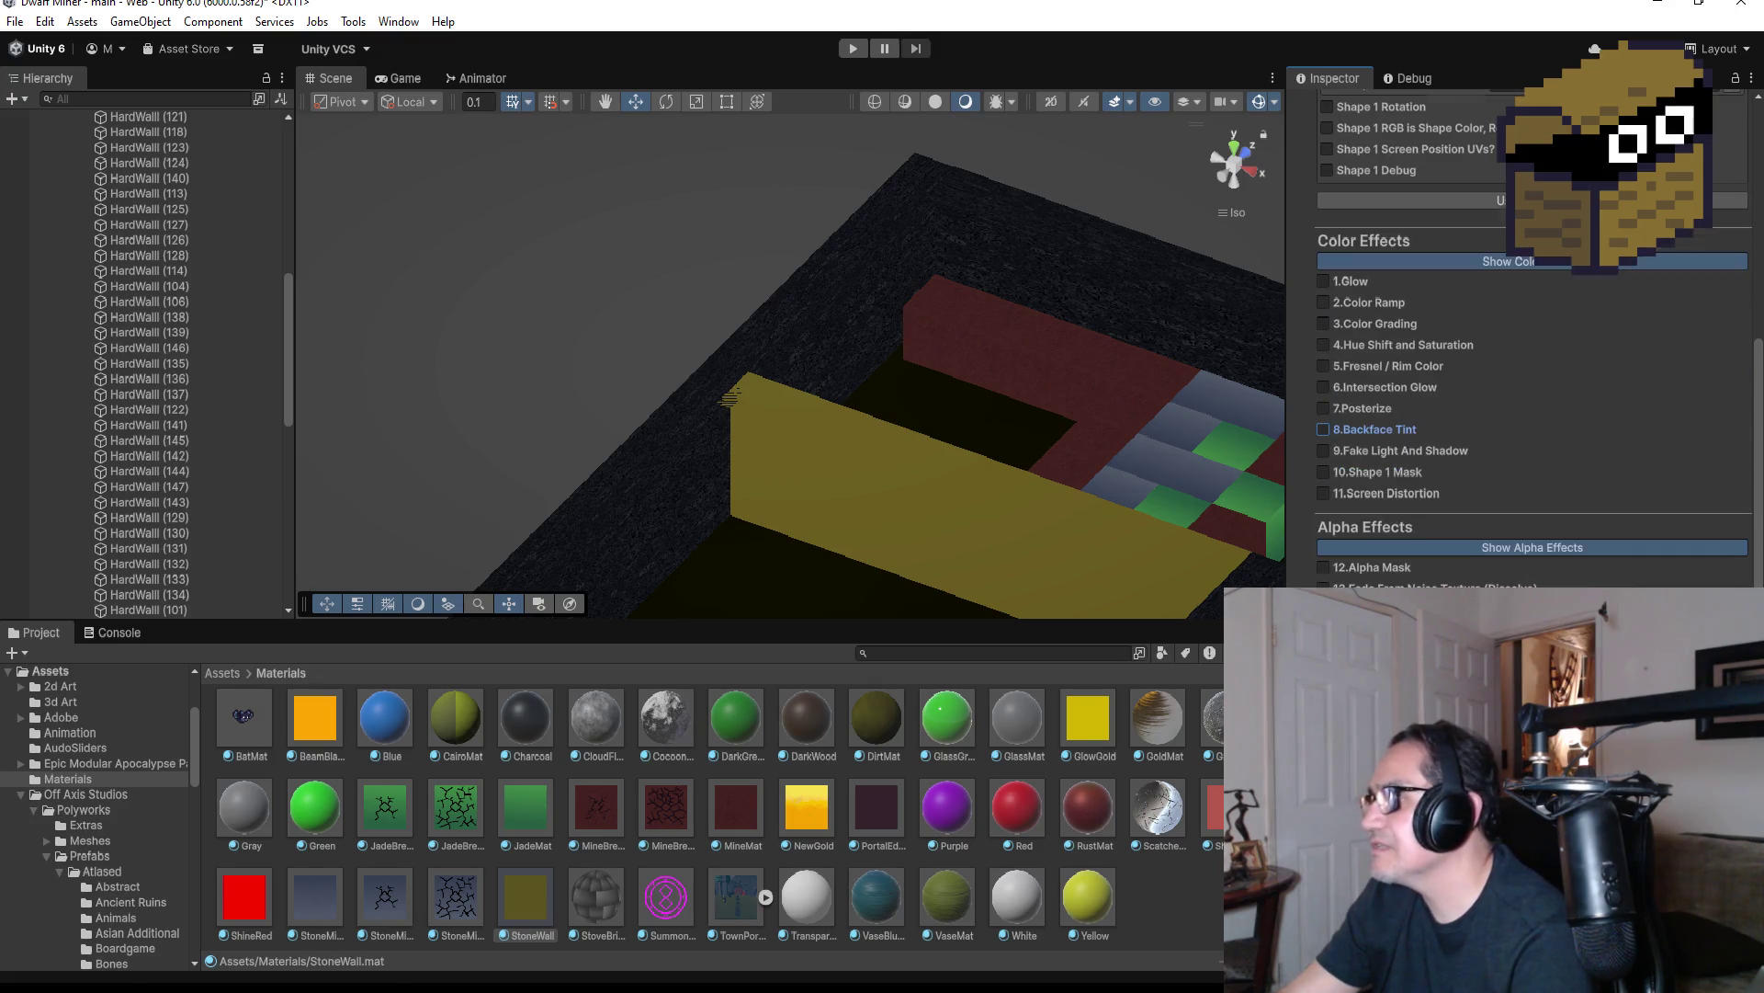
scroll(1491, 566, down, 2)
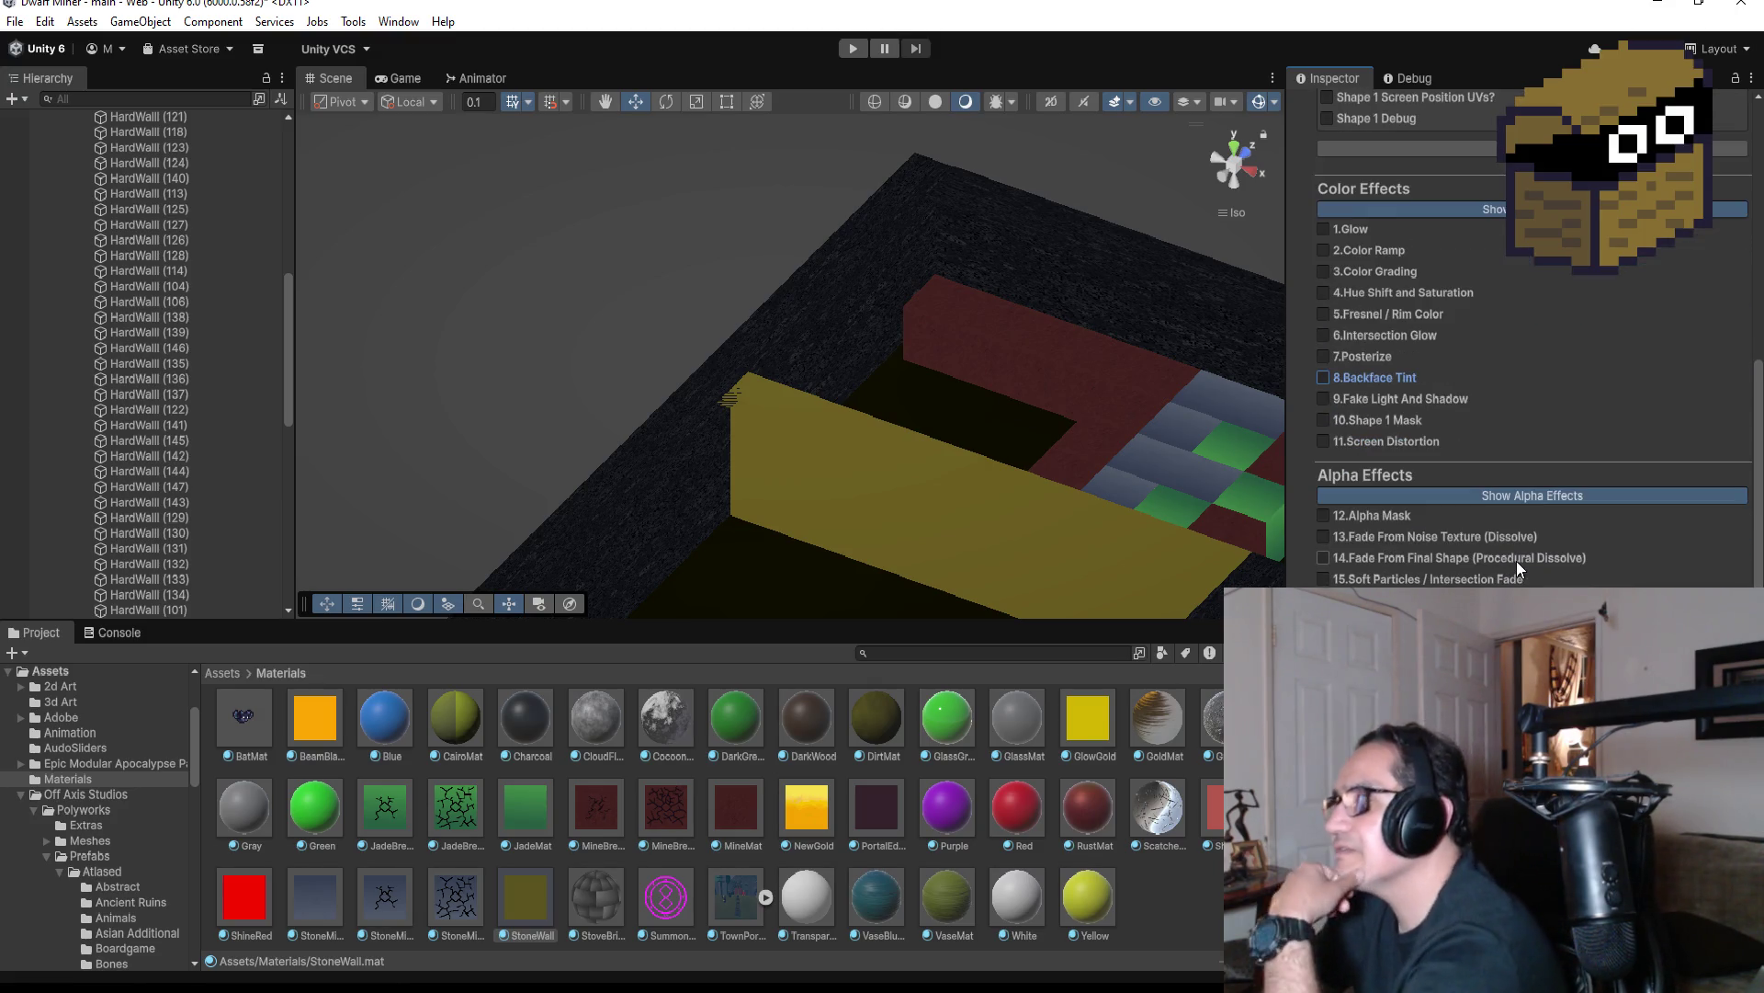
scroll(1530, 566, up, 10)
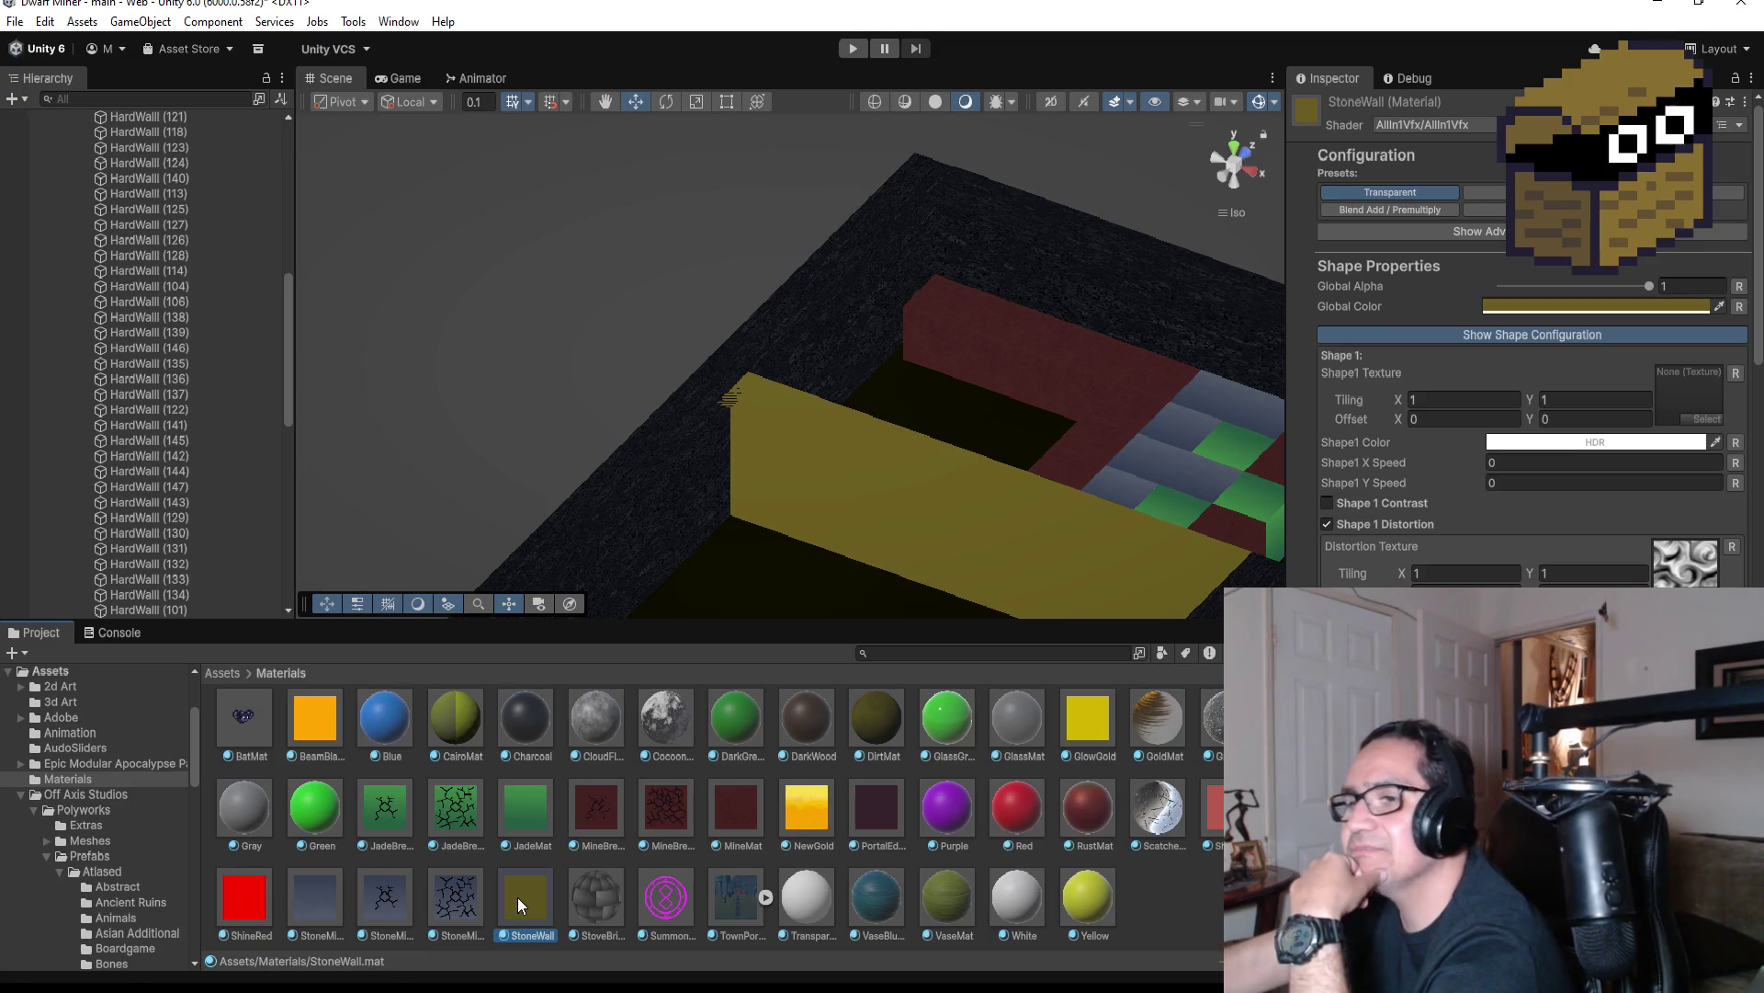
Delete StoneWall.mat and drop the dark GraniteMat material onto wall HardWall (111)
key(Delete)
click(891, 538)
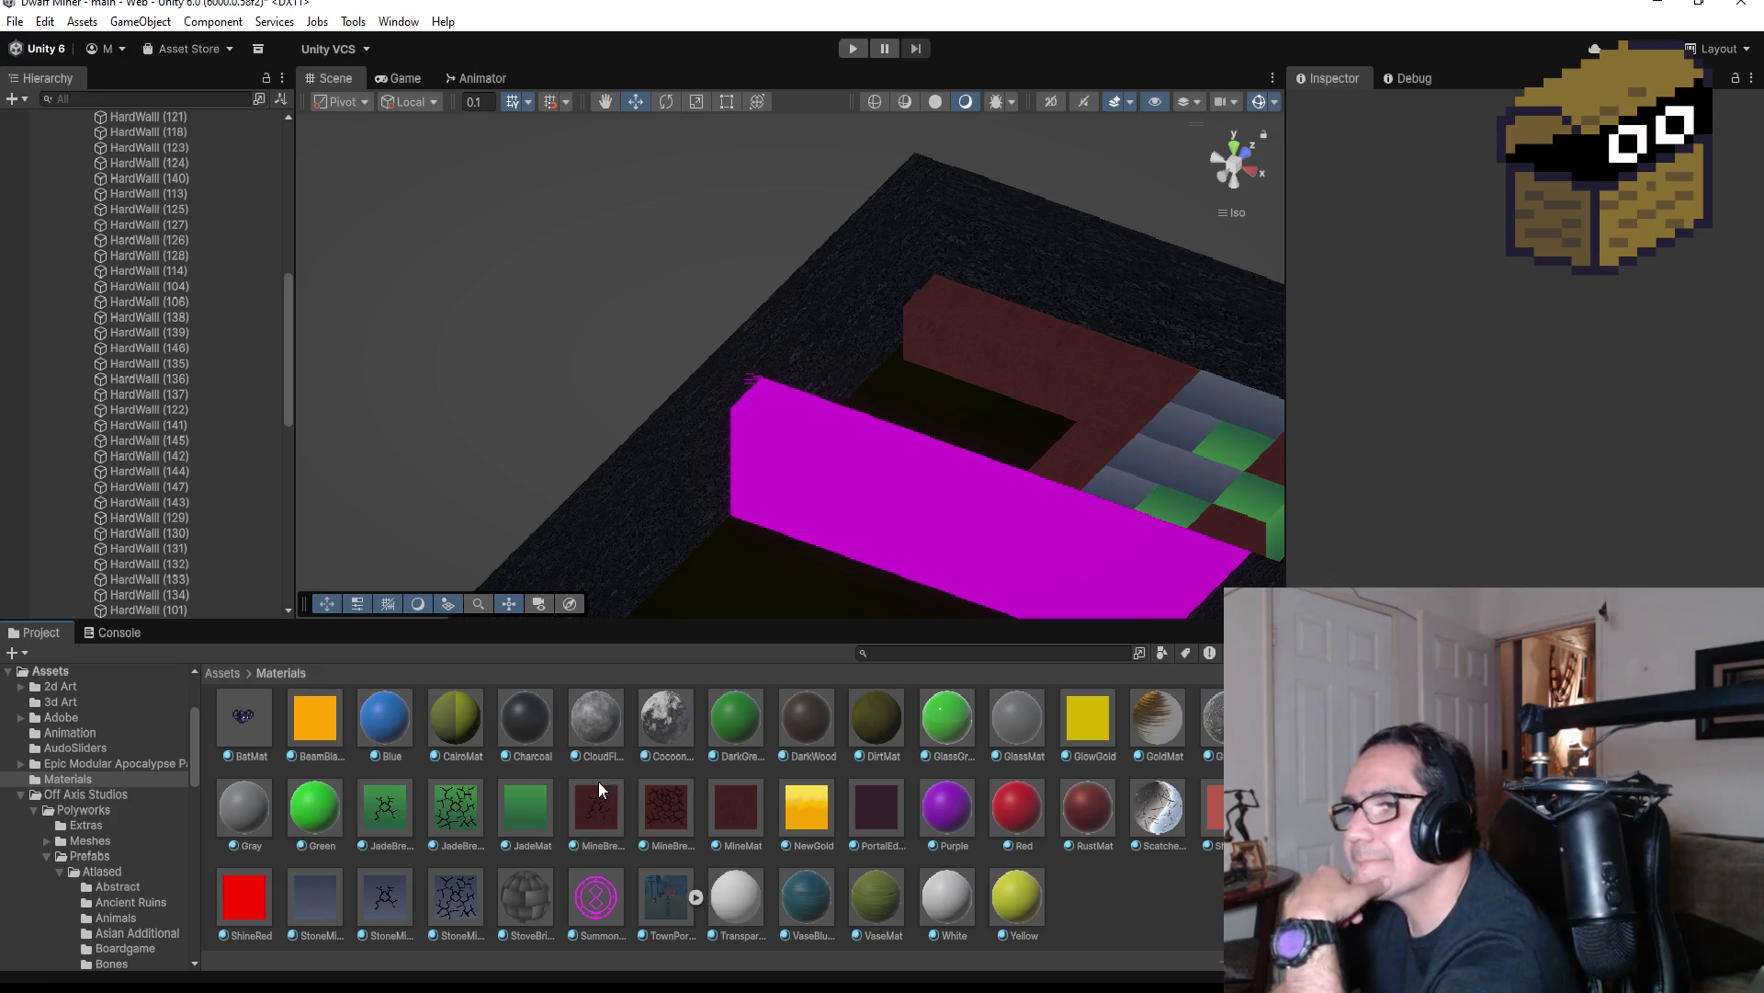
mouse_move(461, 711)
mouse_down()
mouse_move(464, 726)
mouse_move(888, 504)
mouse_move(579, 661)
mouse_move(499, 744)
mouse_move(889, 506)
mouse_up()
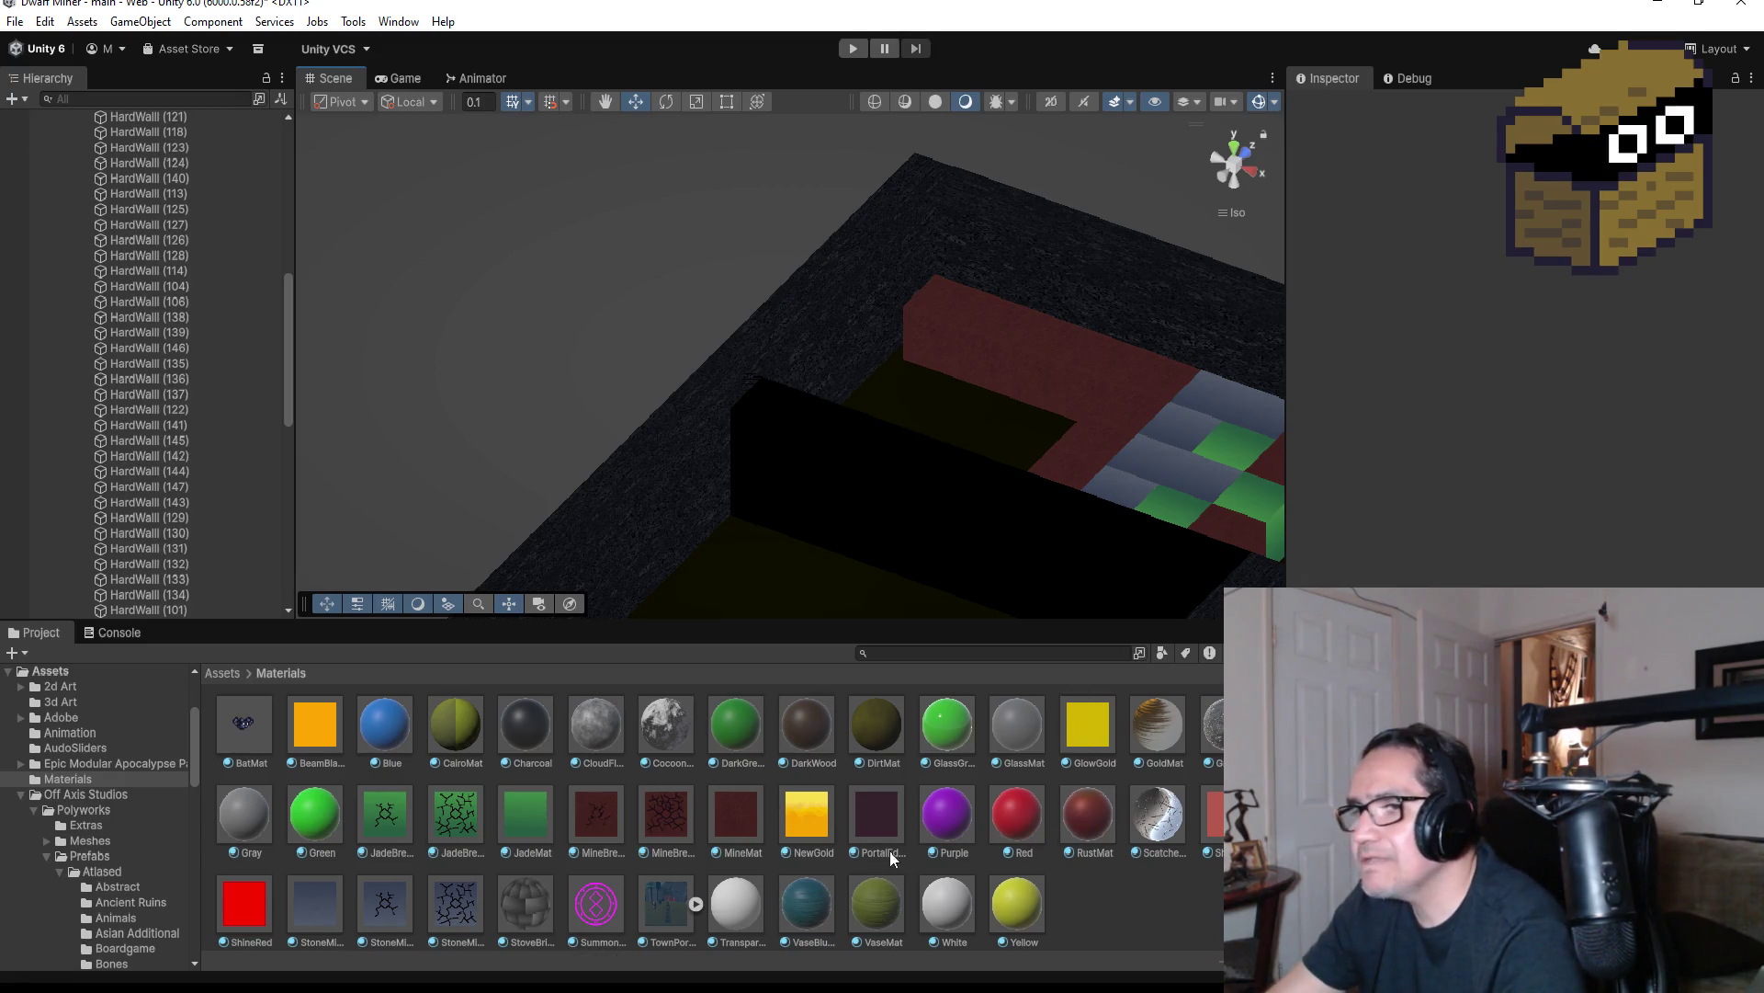
scroll(901, 308, up, 3)
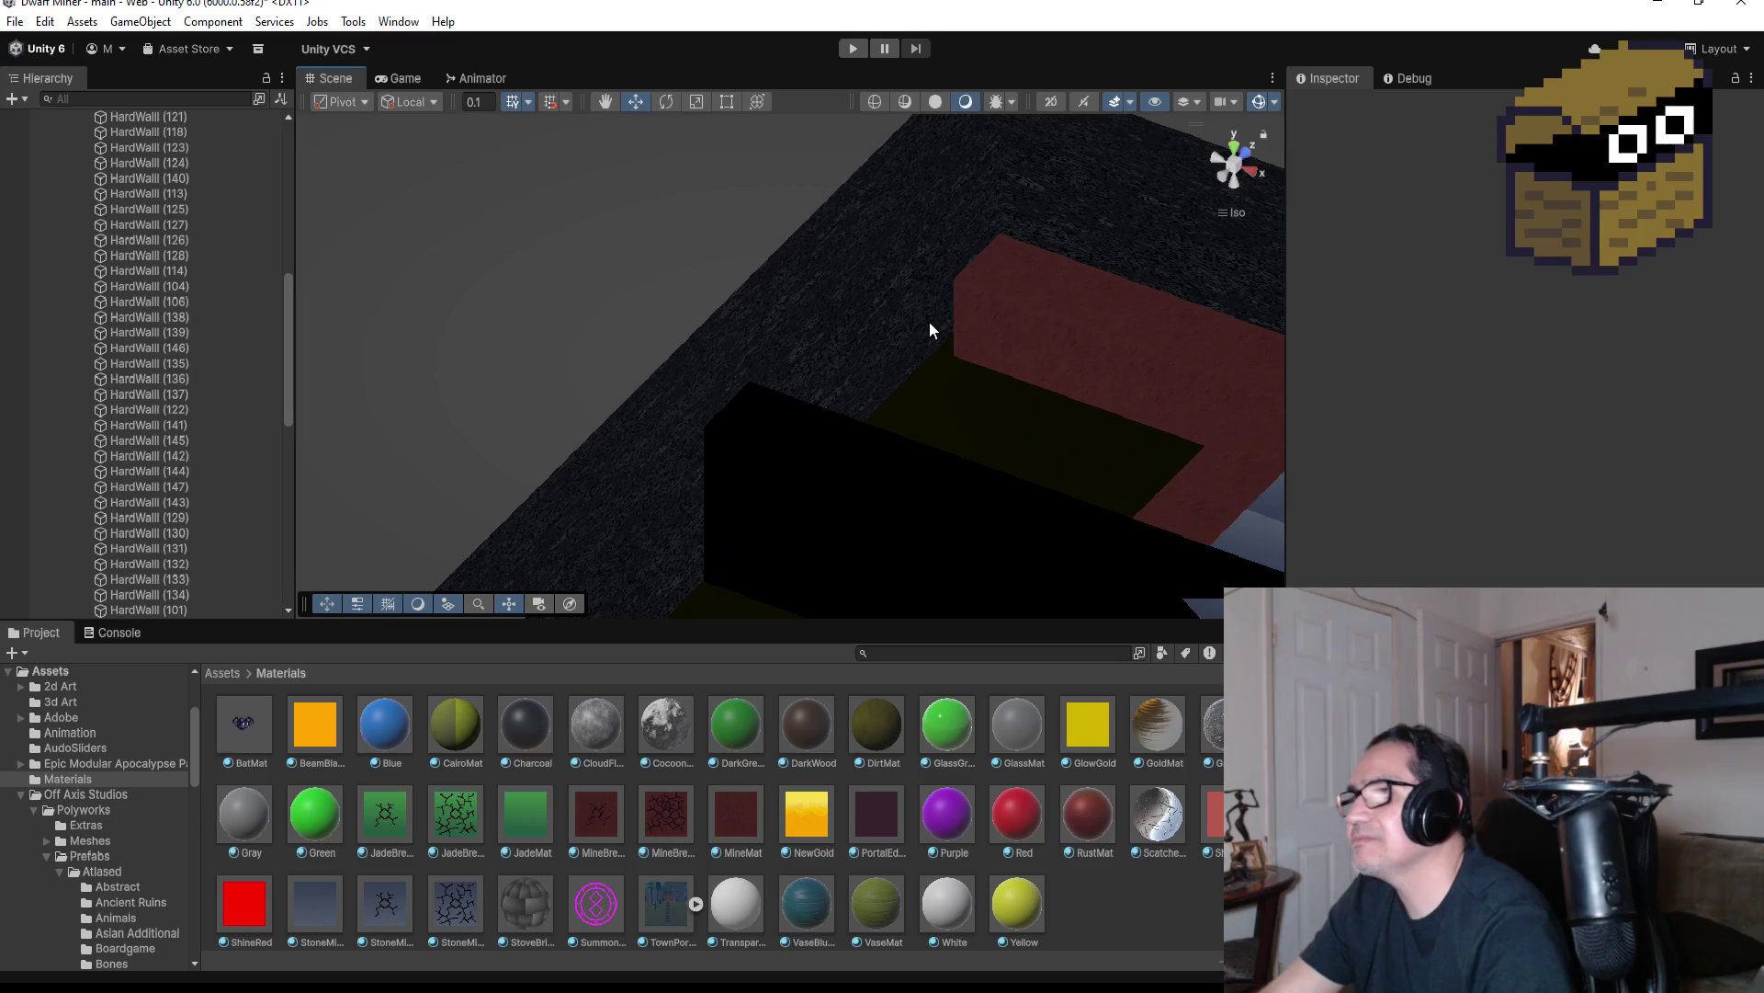
scroll(967, 298, down, 3)
Select the red MiningCube (59) and show its MineMat material in the Inspector
click(945, 364)
key(f)
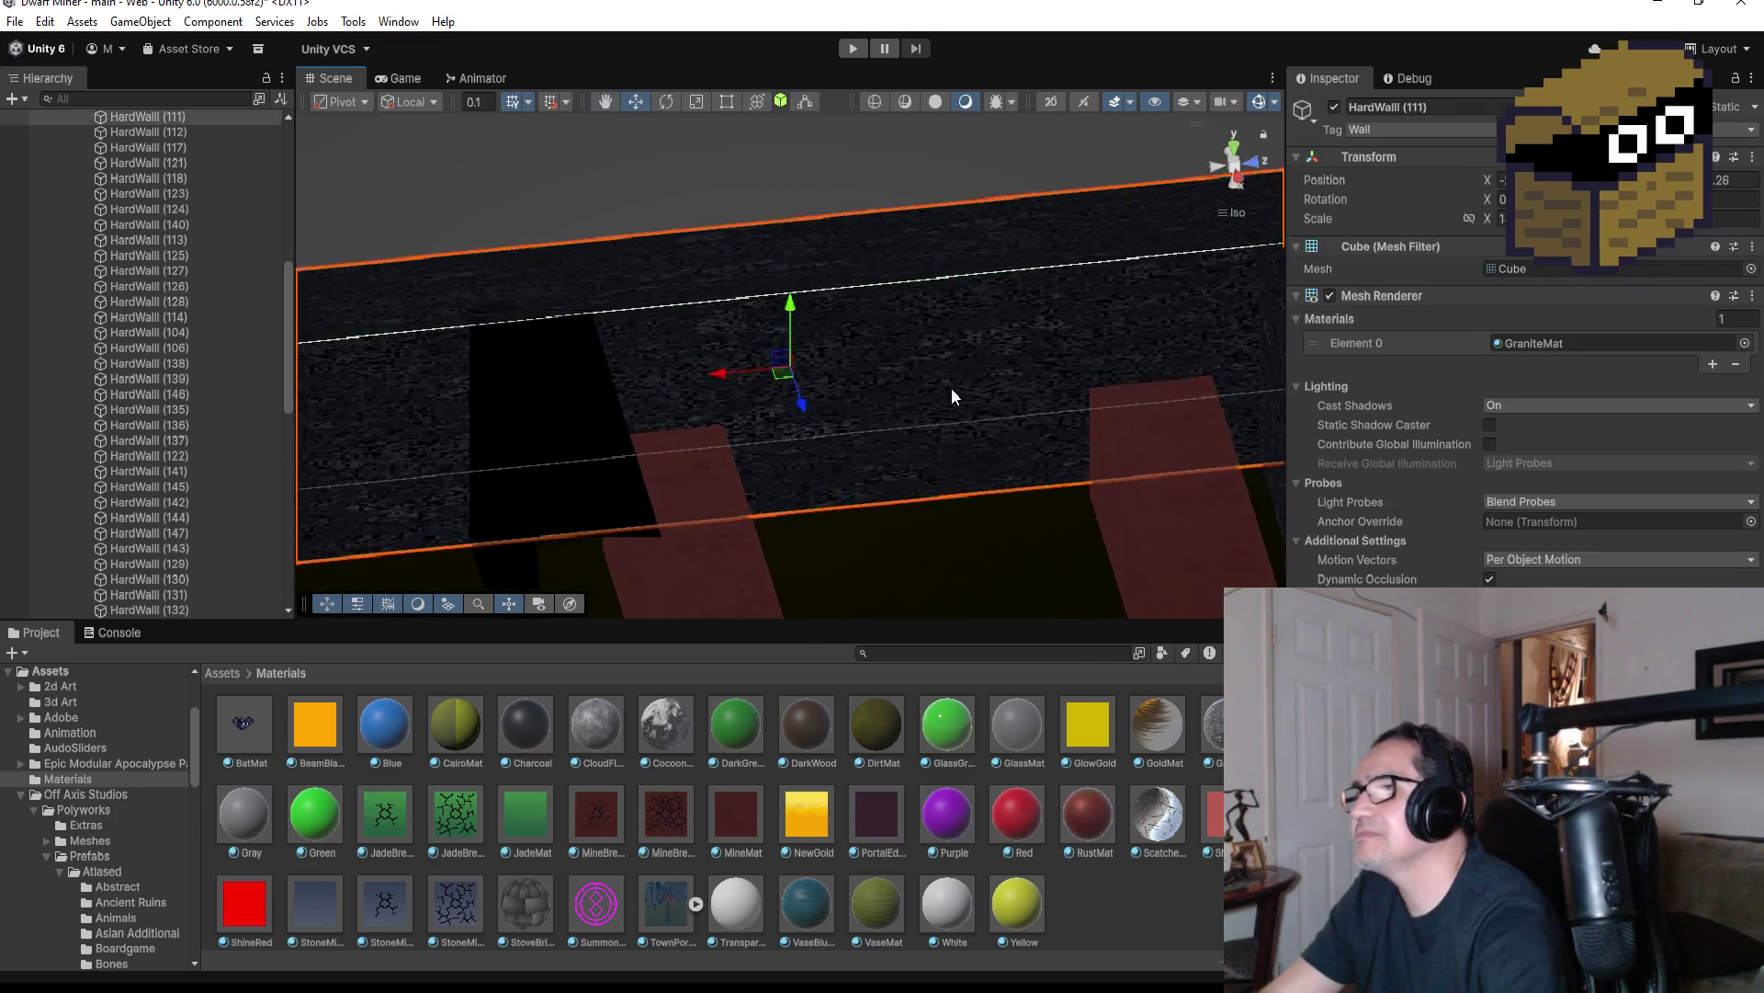
mouse_move(976, 407)
mouse_down()
mouse_move(1028, 460)
mouse_move(919, 359)
mouse_move(906, 315)
mouse_move(1000, 367)
mouse_up()
scroll(983, 419, down, 5)
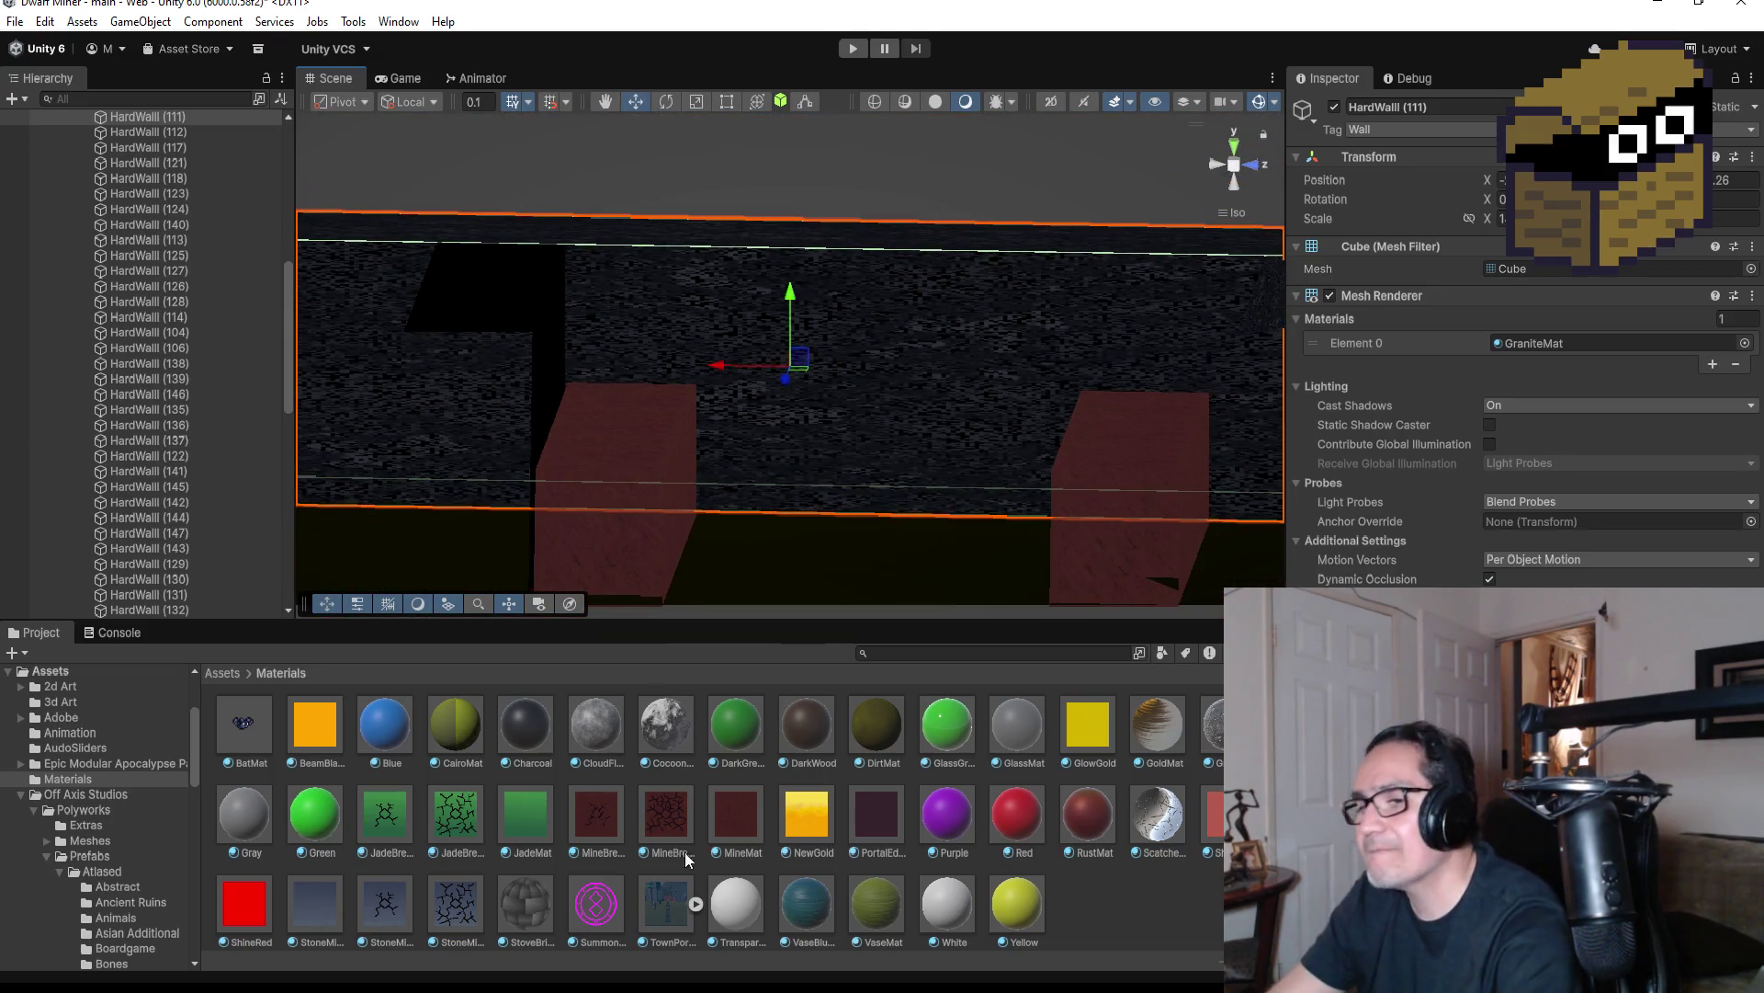
scroll(1001, 389, down, 5)
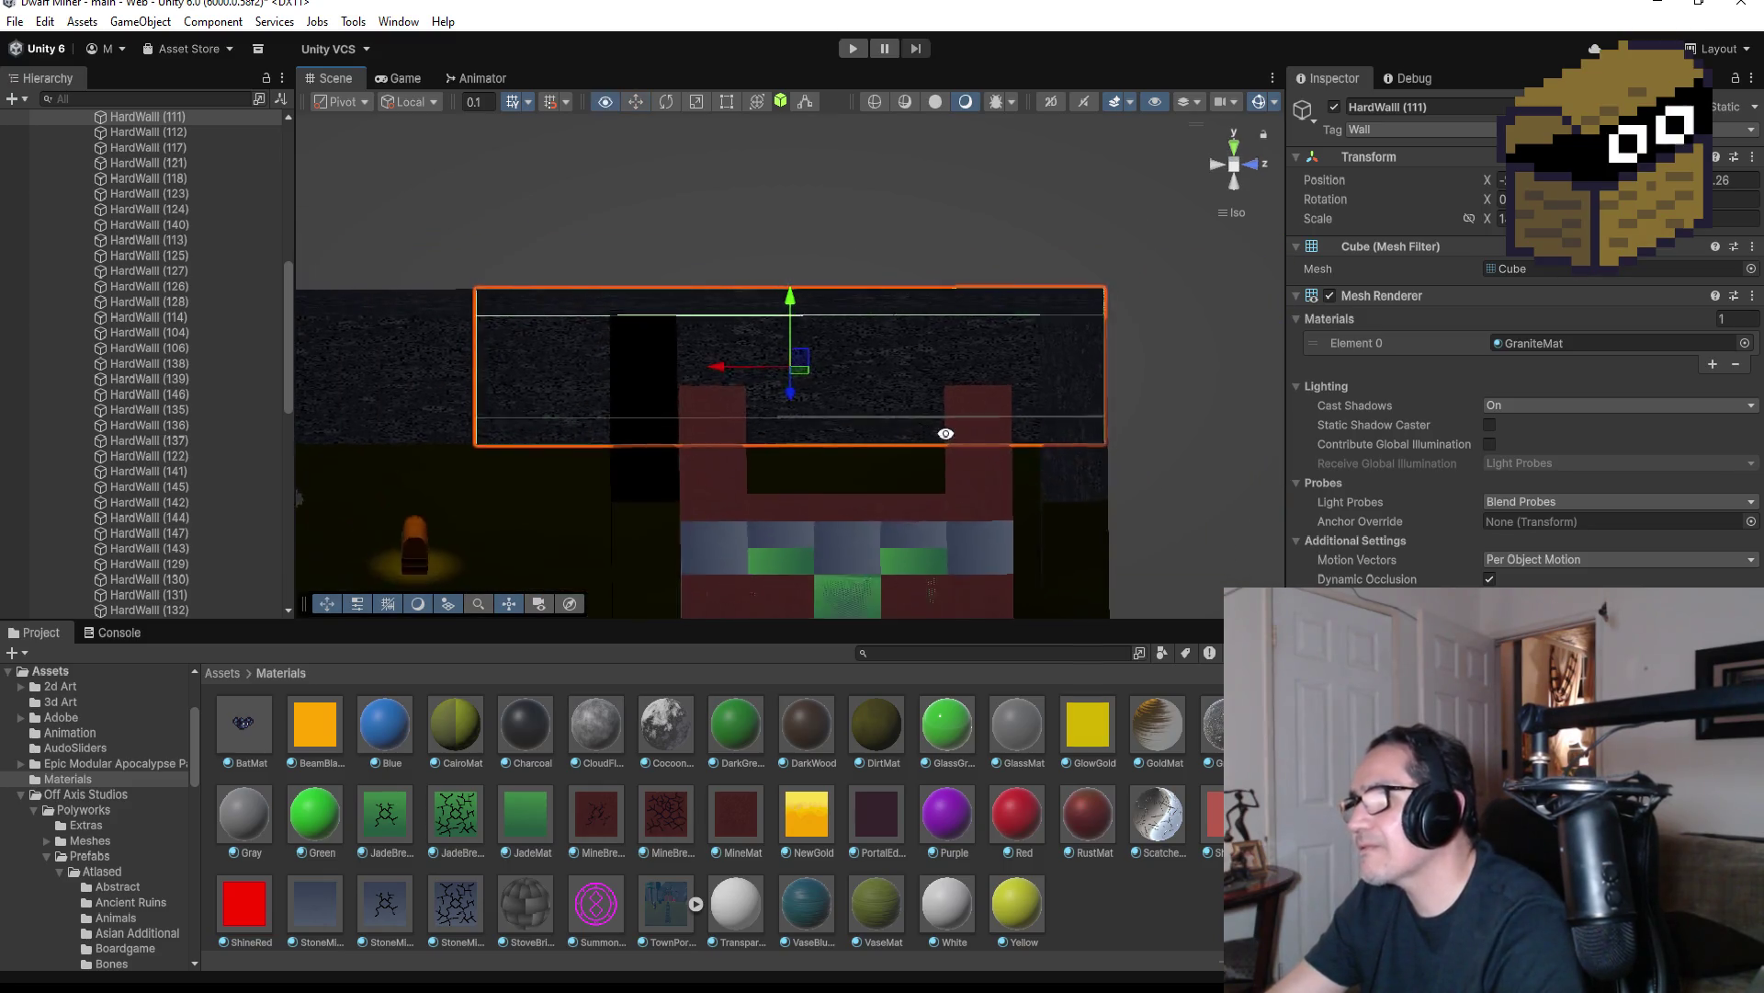
mouse_move(946, 433)
mouse_down()
mouse_move(972, 516)
mouse_move(704, 440)
mouse_up()
click(708, 437)
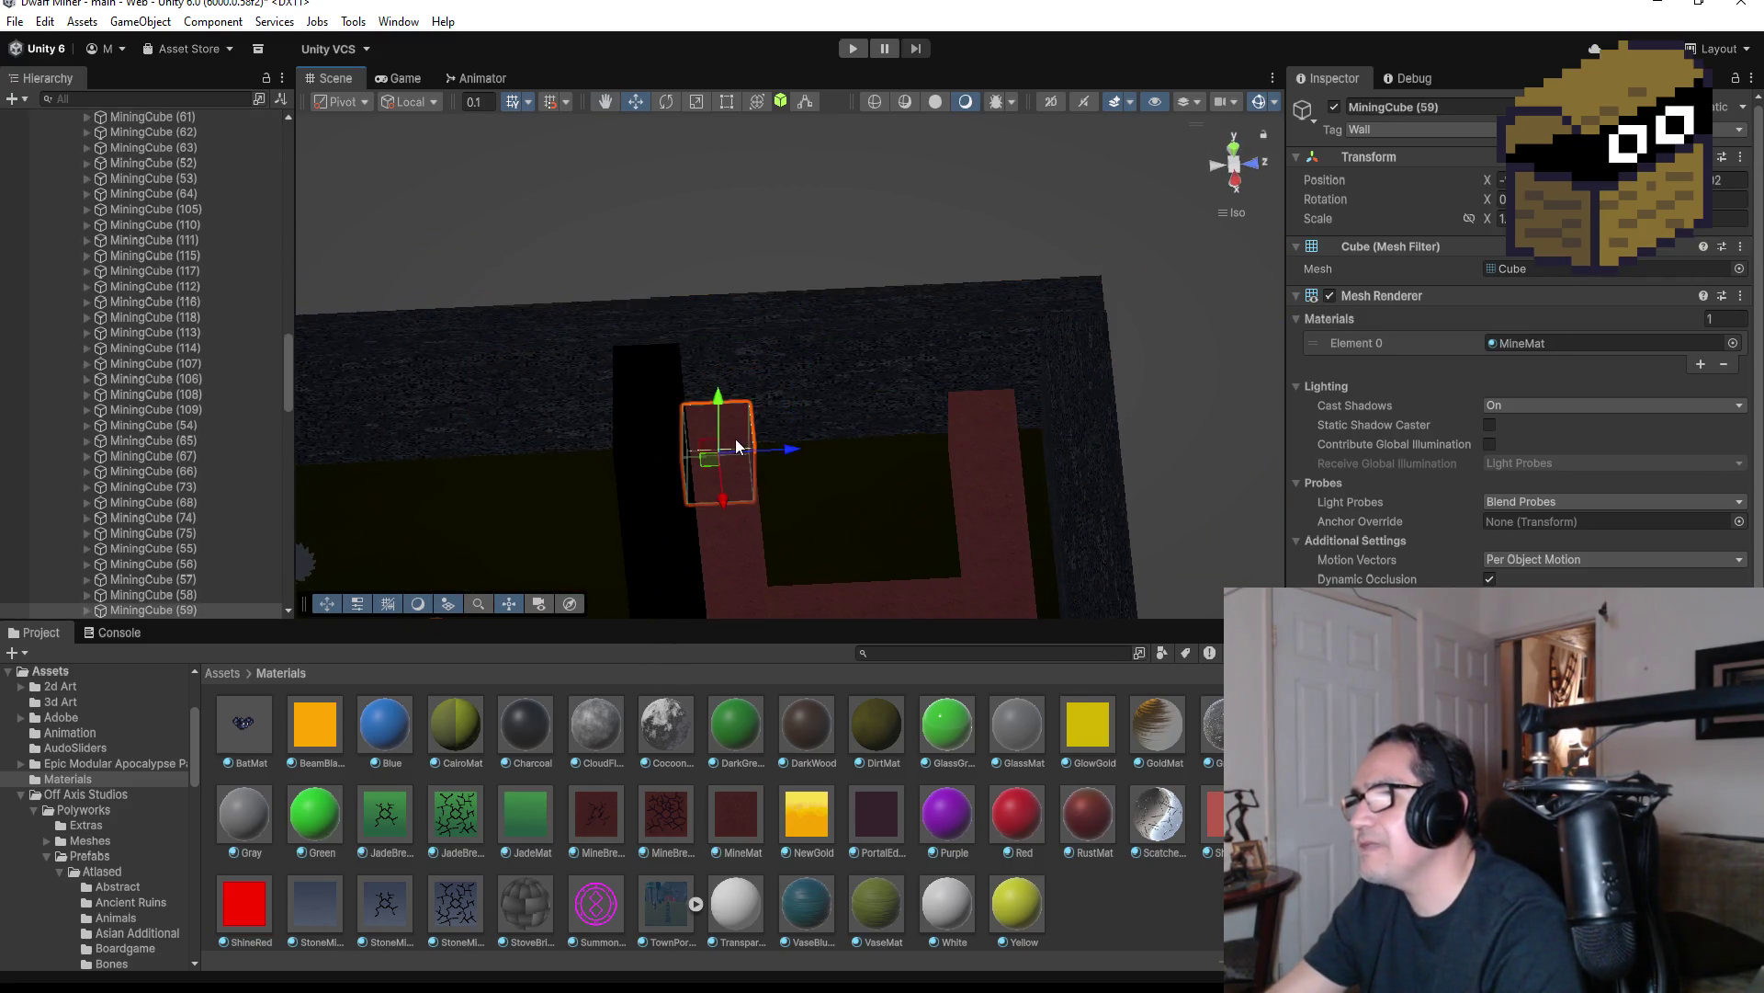
scroll(842, 405, up, 3)
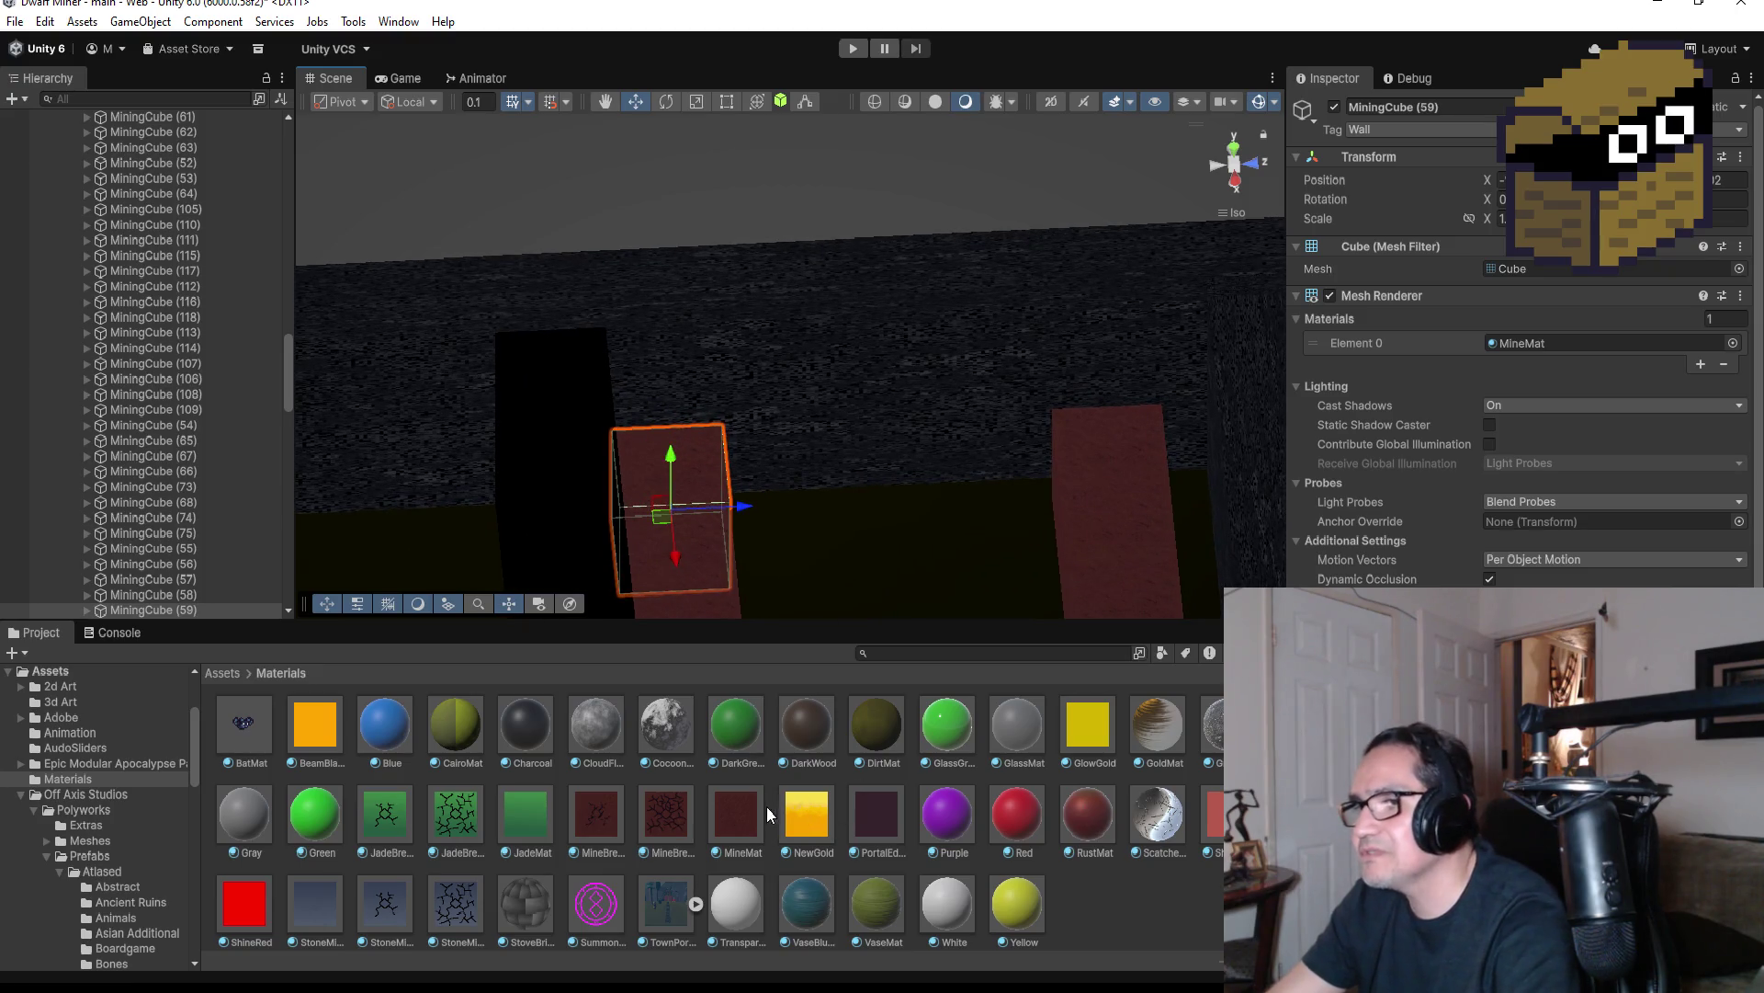
click(738, 808)
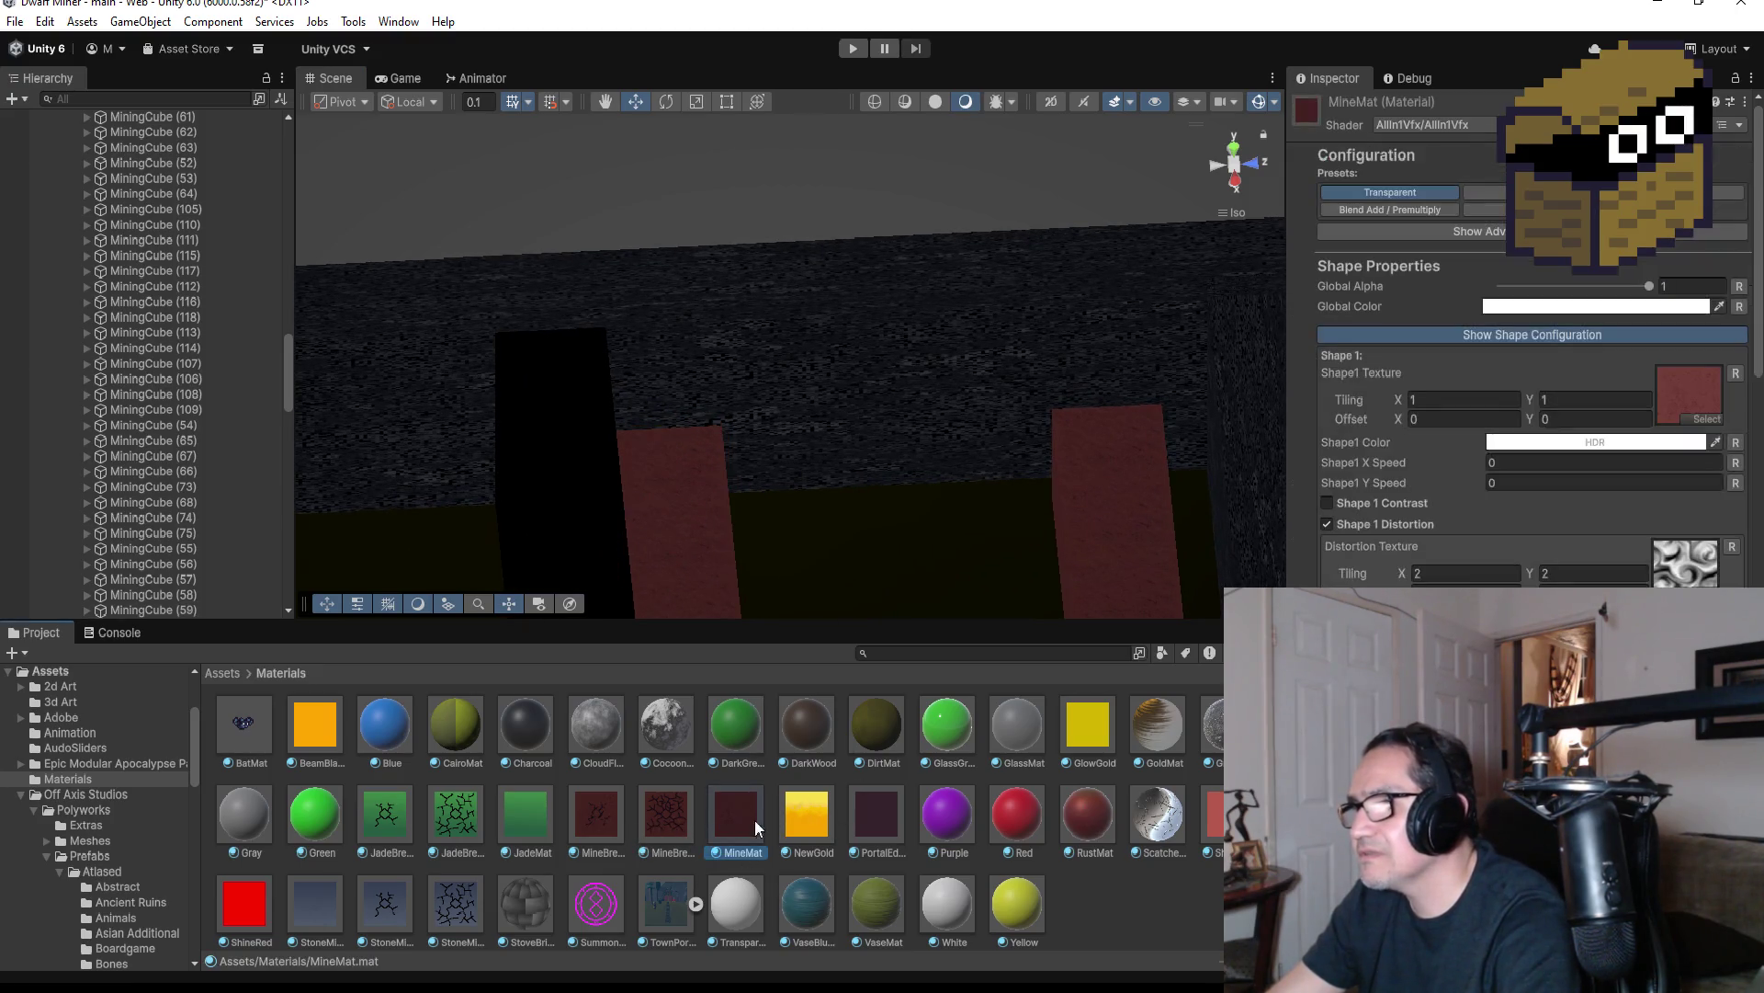
Open Assets > Sustance Mat, preview StoneTile and CrackedTile, then select CooperOre
click(225, 673)
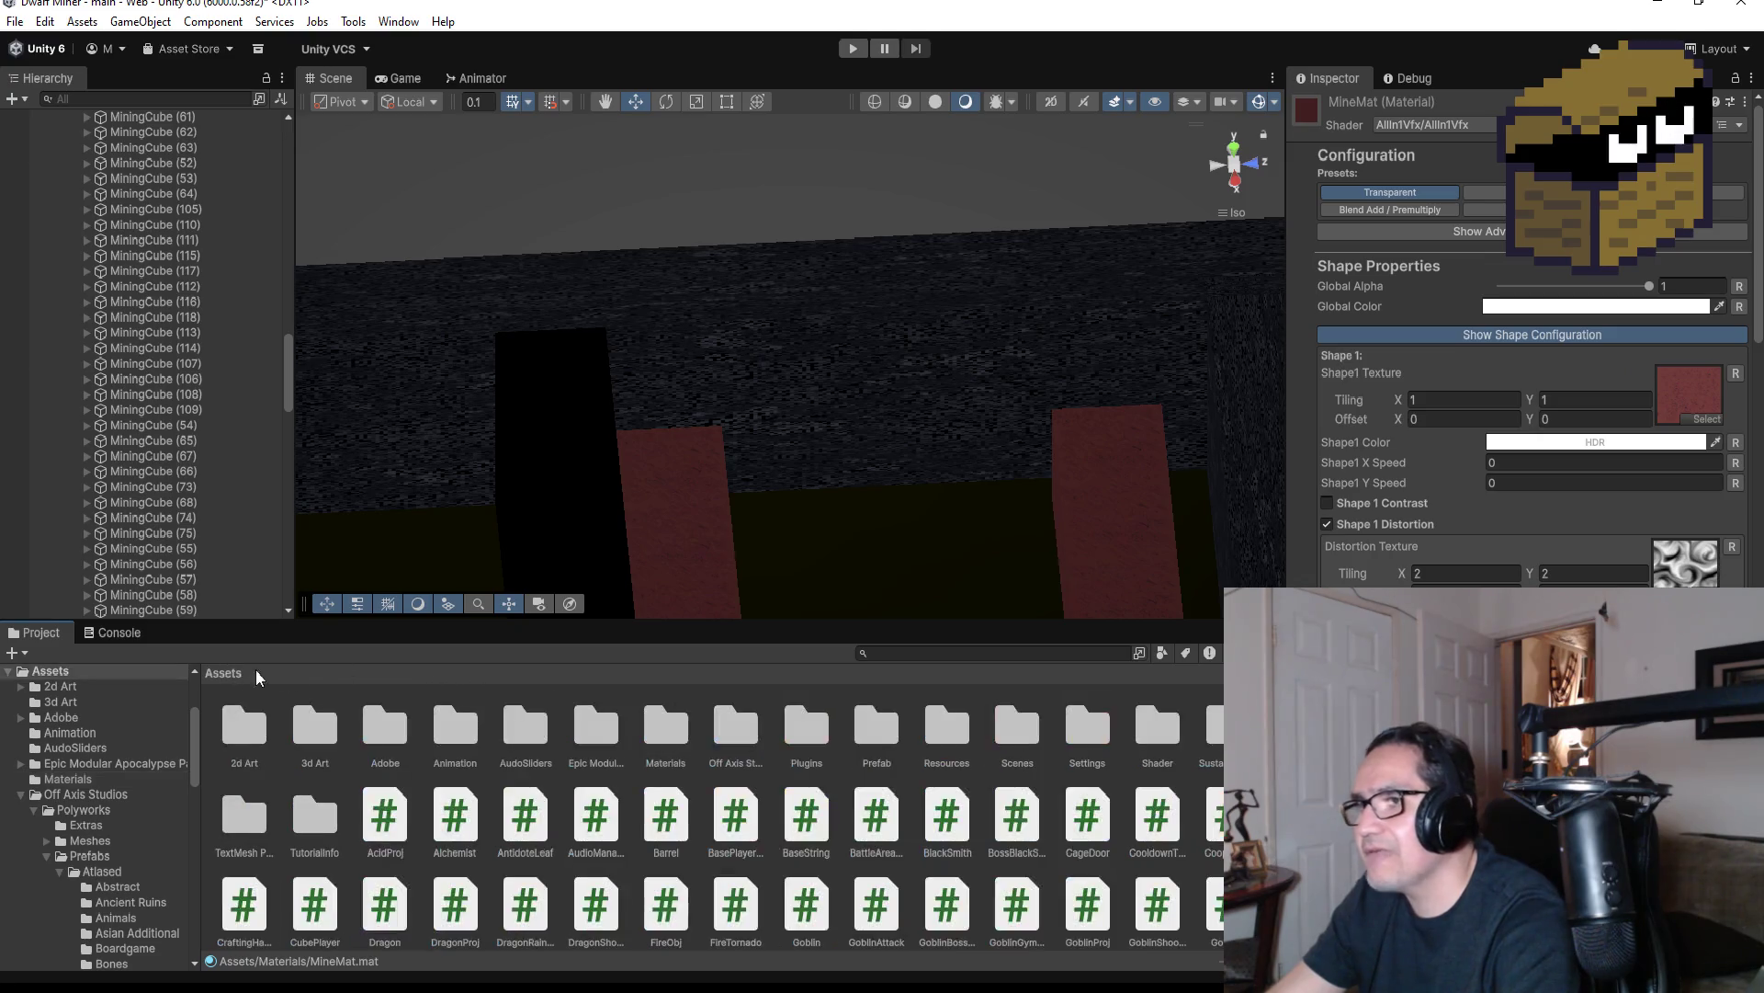
double_click(1199, 734)
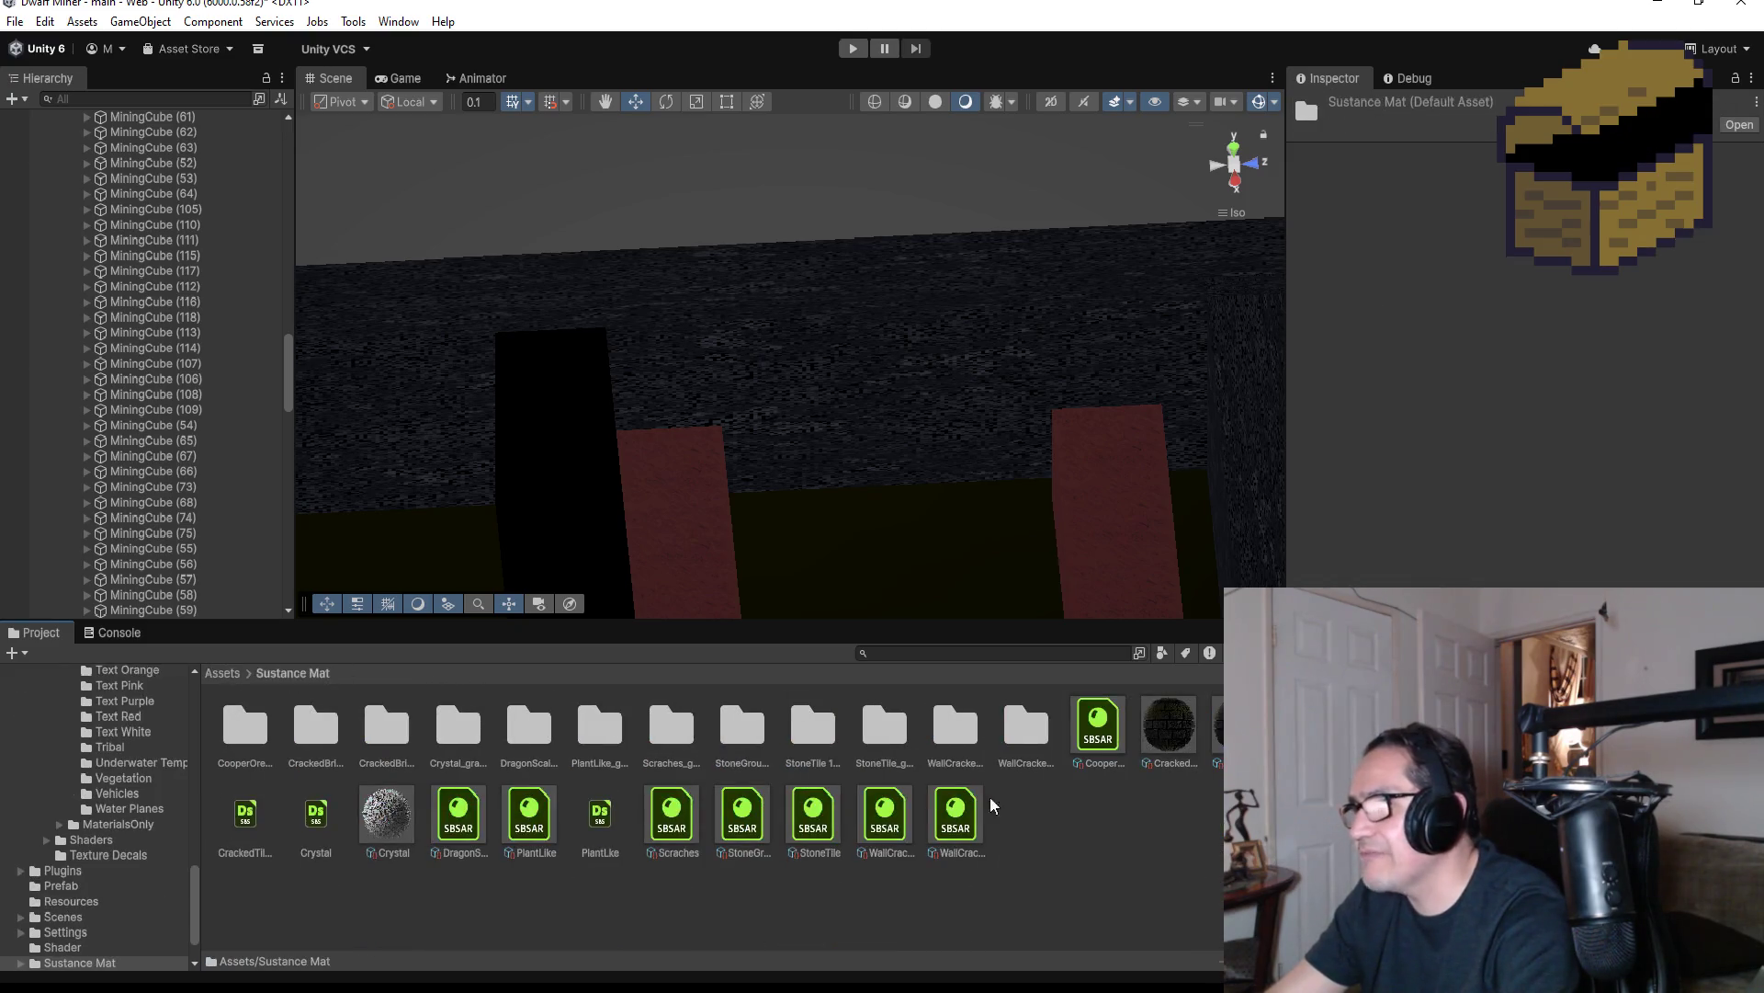
mouse_move(814, 813)
mouse_down()
mouse_move(808, 685)
mouse_move(873, 370)
mouse_up()
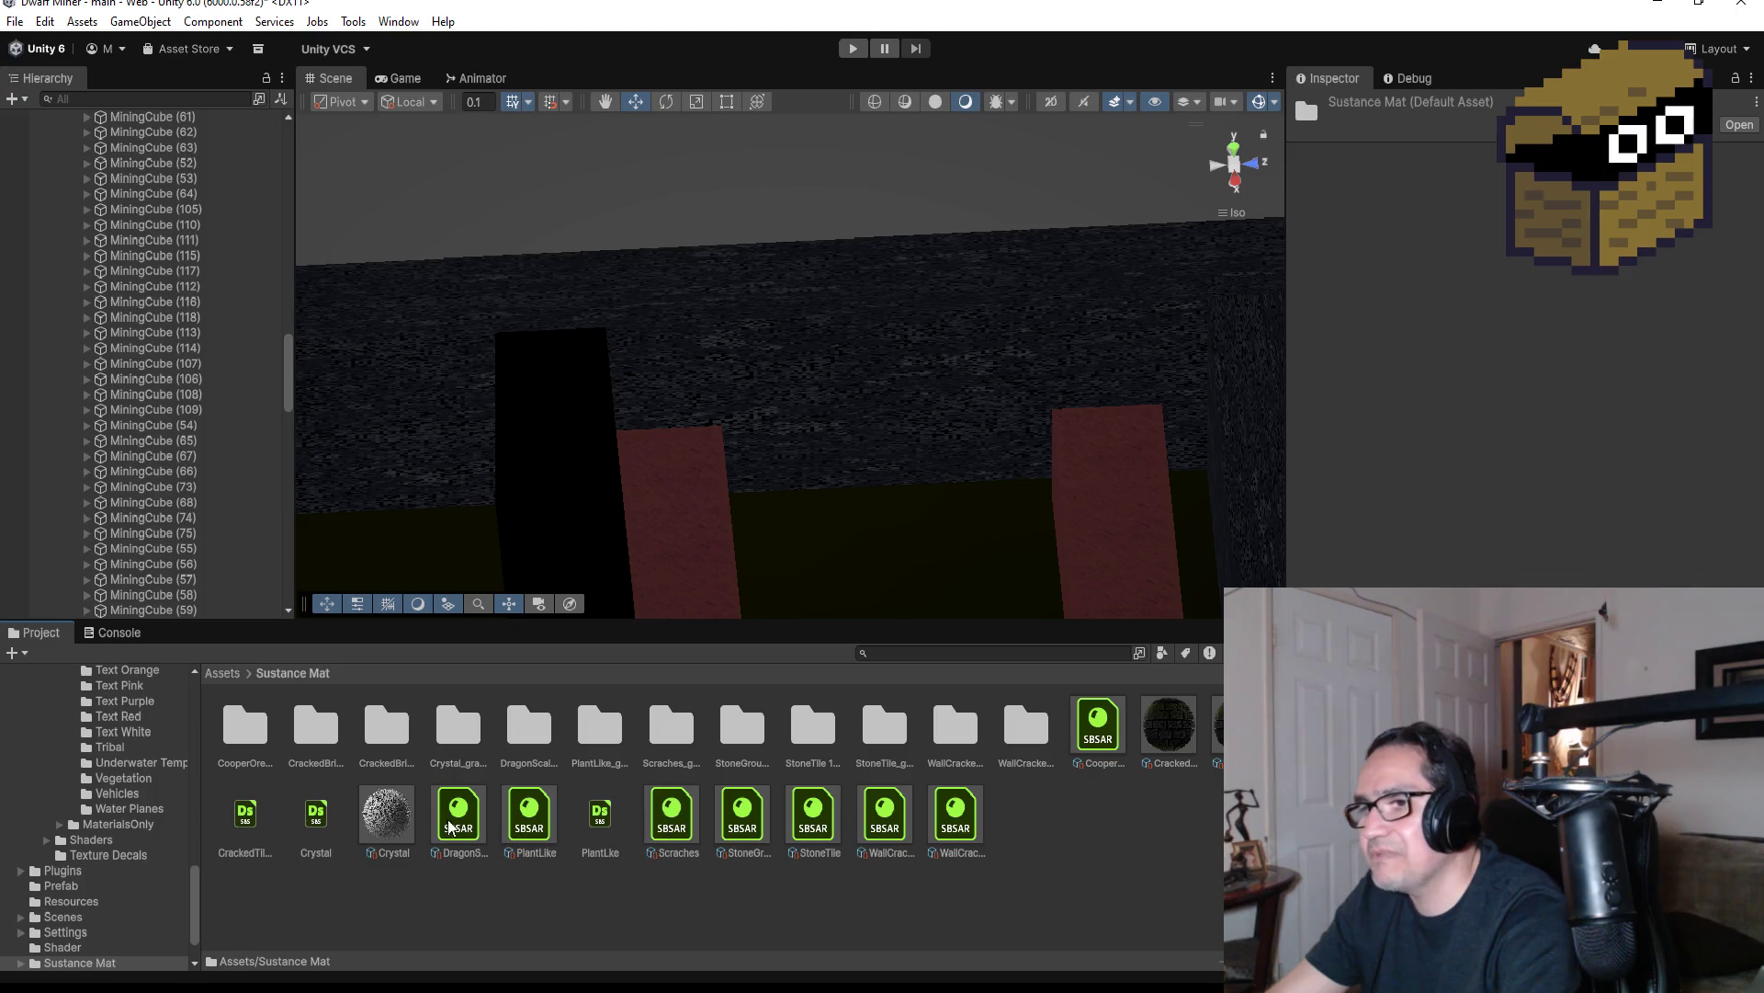
mouse_move(244, 820)
mouse_down()
mouse_move(571, 686)
mouse_move(852, 365)
mouse_move(1017, 711)
mouse_move(997, 326)
mouse_move(910, 339)
mouse_move(1122, 775)
mouse_move(984, 307)
mouse_move(1097, 830)
mouse_up()
click(1106, 733)
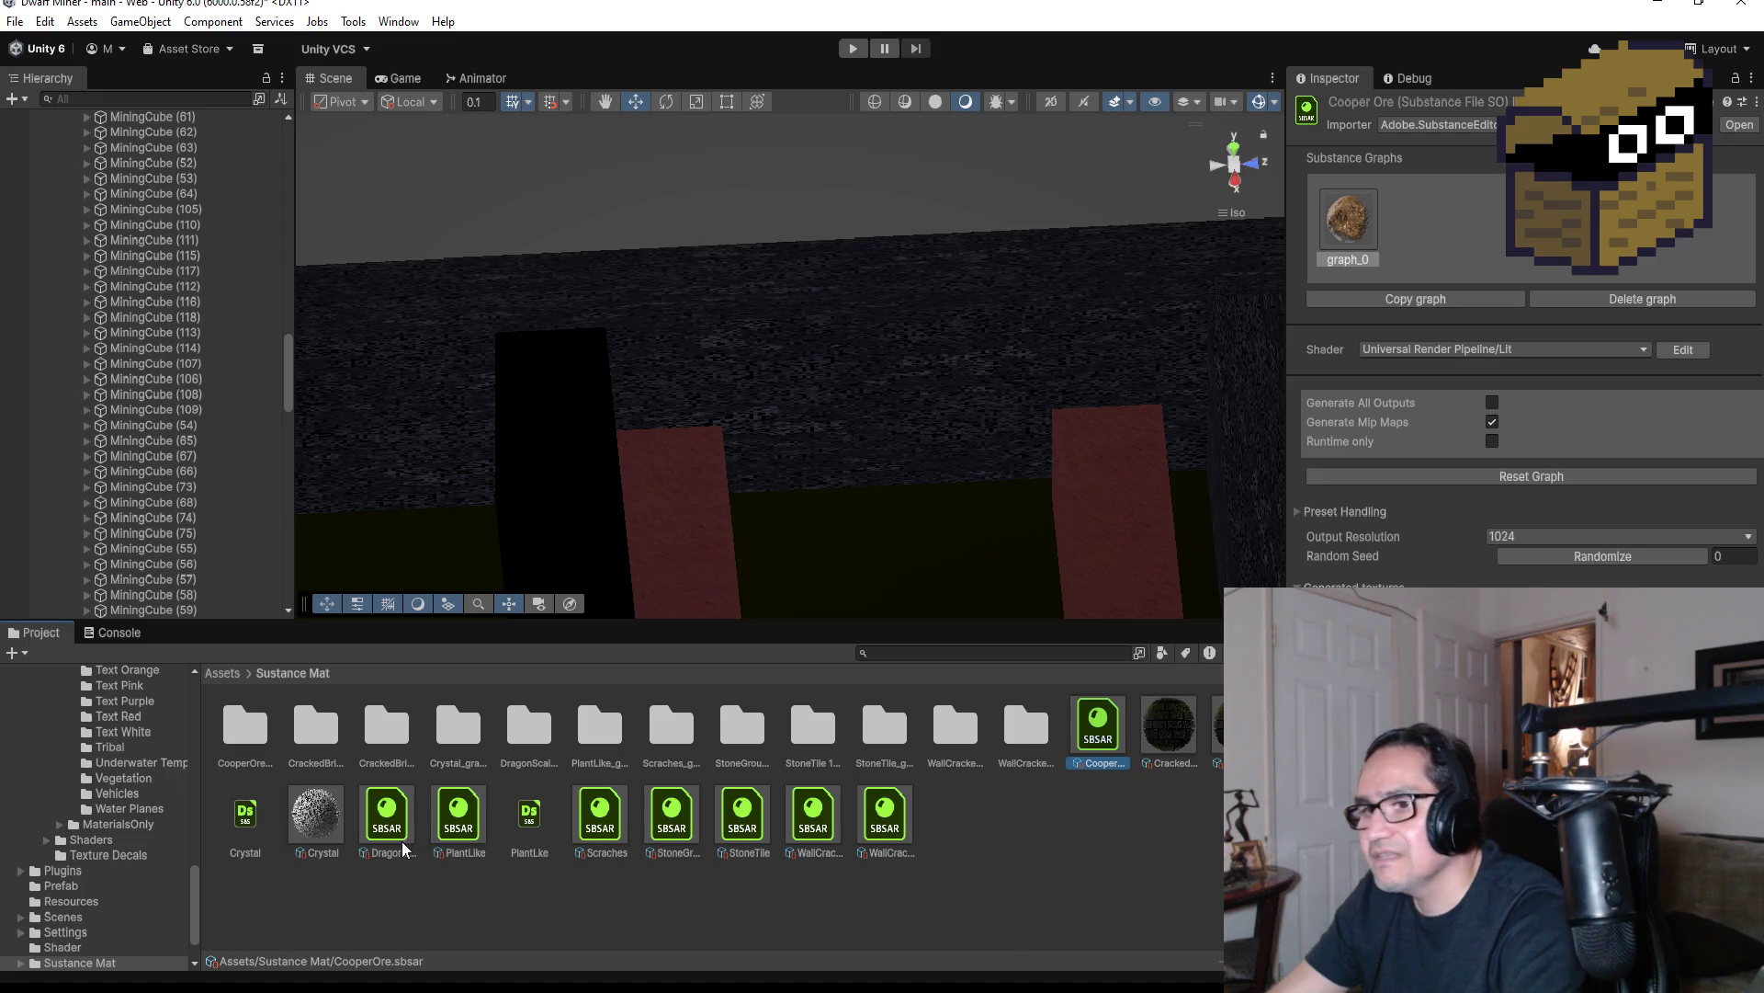
Try the Crystal substance on the wall, then browse DragonScale, PlantLike and Scraches
click(238, 832)
drag(238, 832, 726, 405)
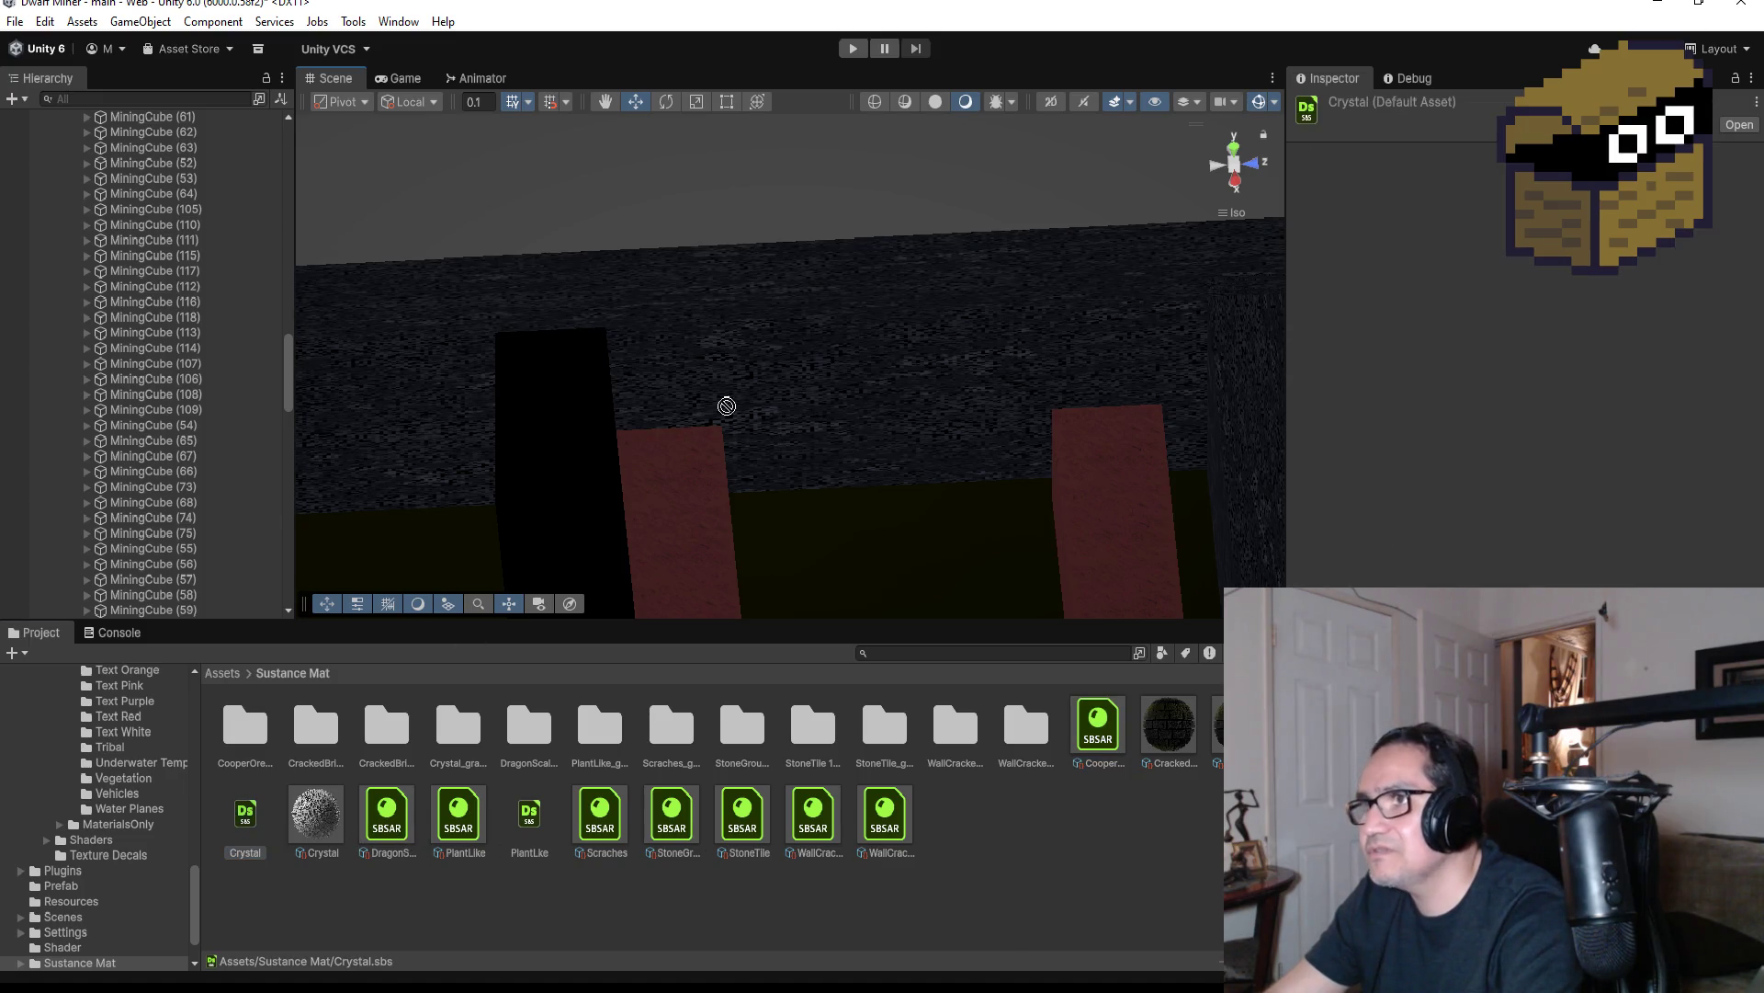
mouse_move(854, 346)
mouse_down()
mouse_move(901, 307)
mouse_move(1049, 906)
mouse_up()
click(387, 816)
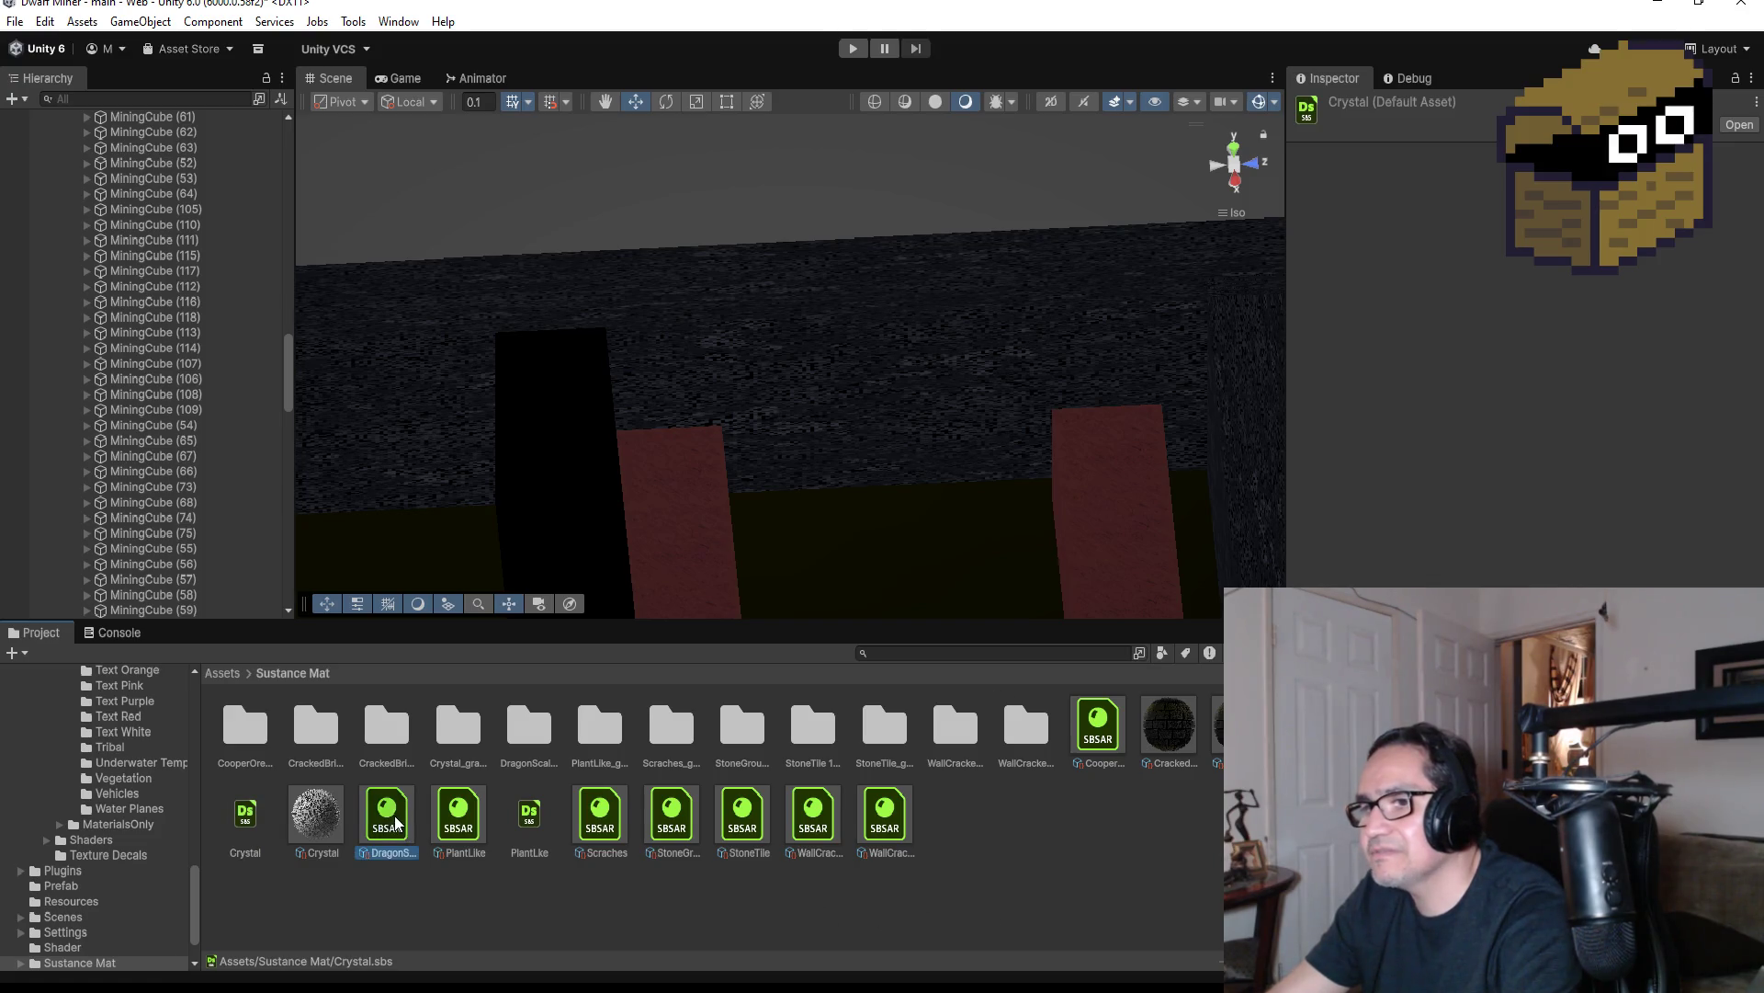
click(466, 820)
click(602, 825)
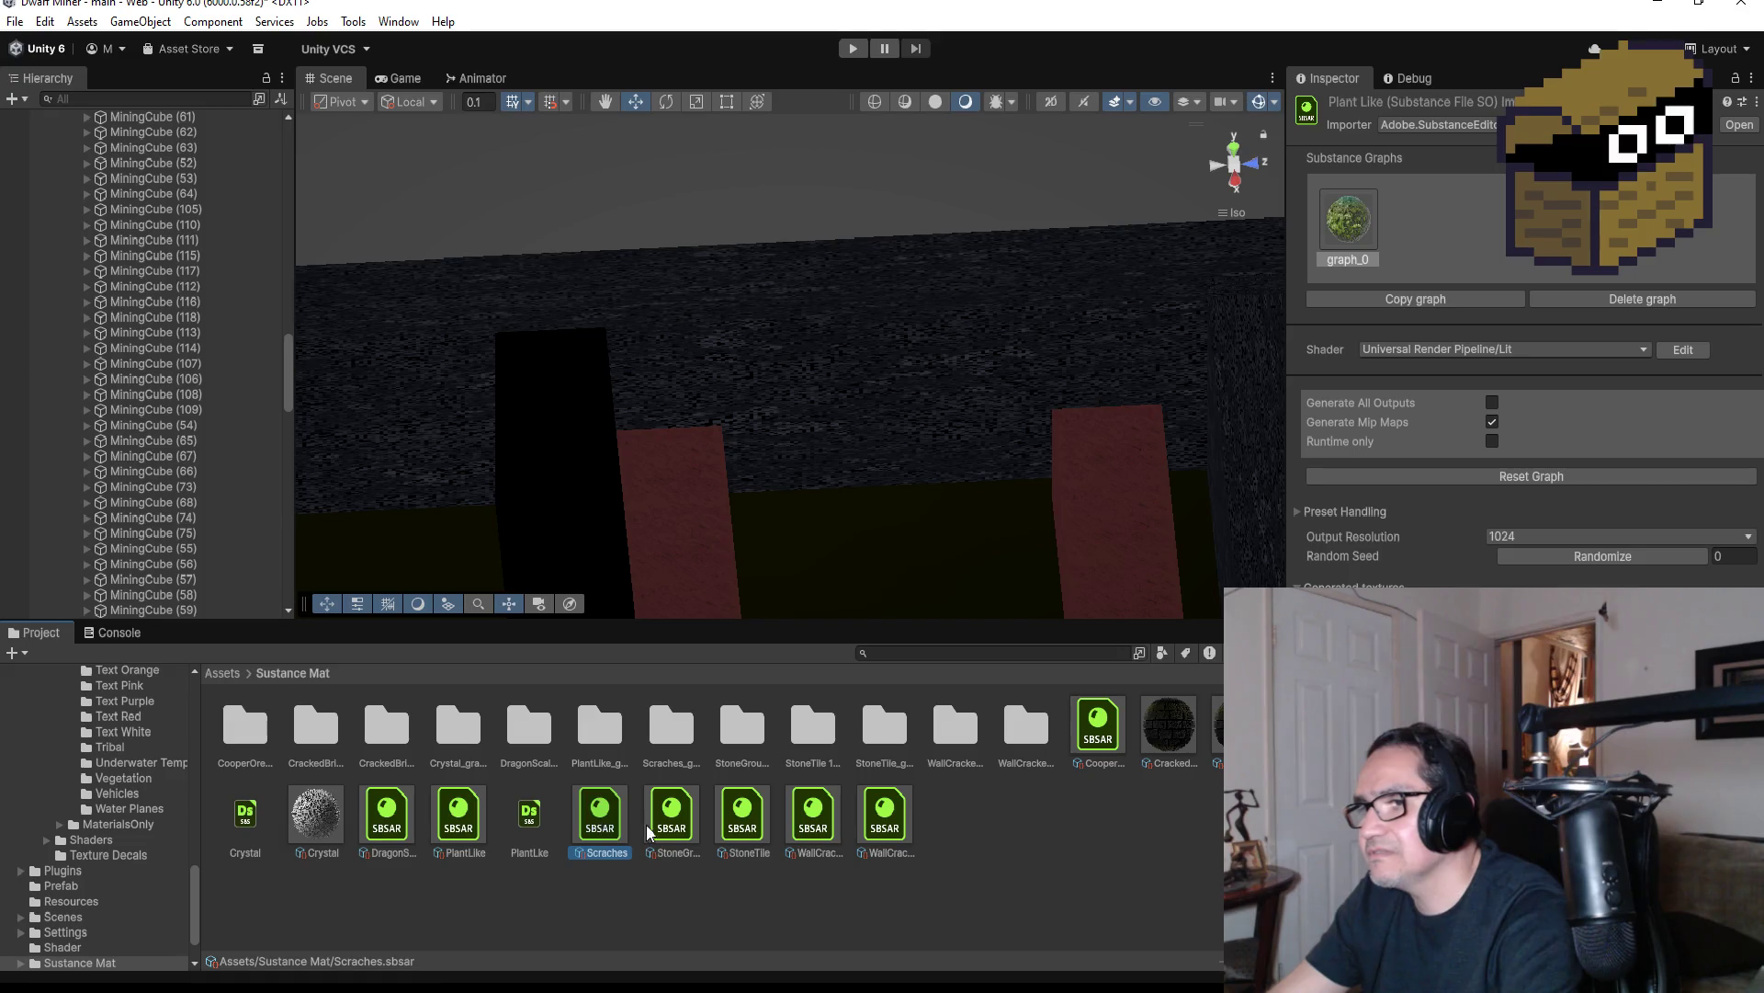
Apply StoneGround, then StoneTile, and finally WallCracked to the back wall
click(713, 827)
drag(680, 814, 858, 395)
scroll(857, 411, down, 2)
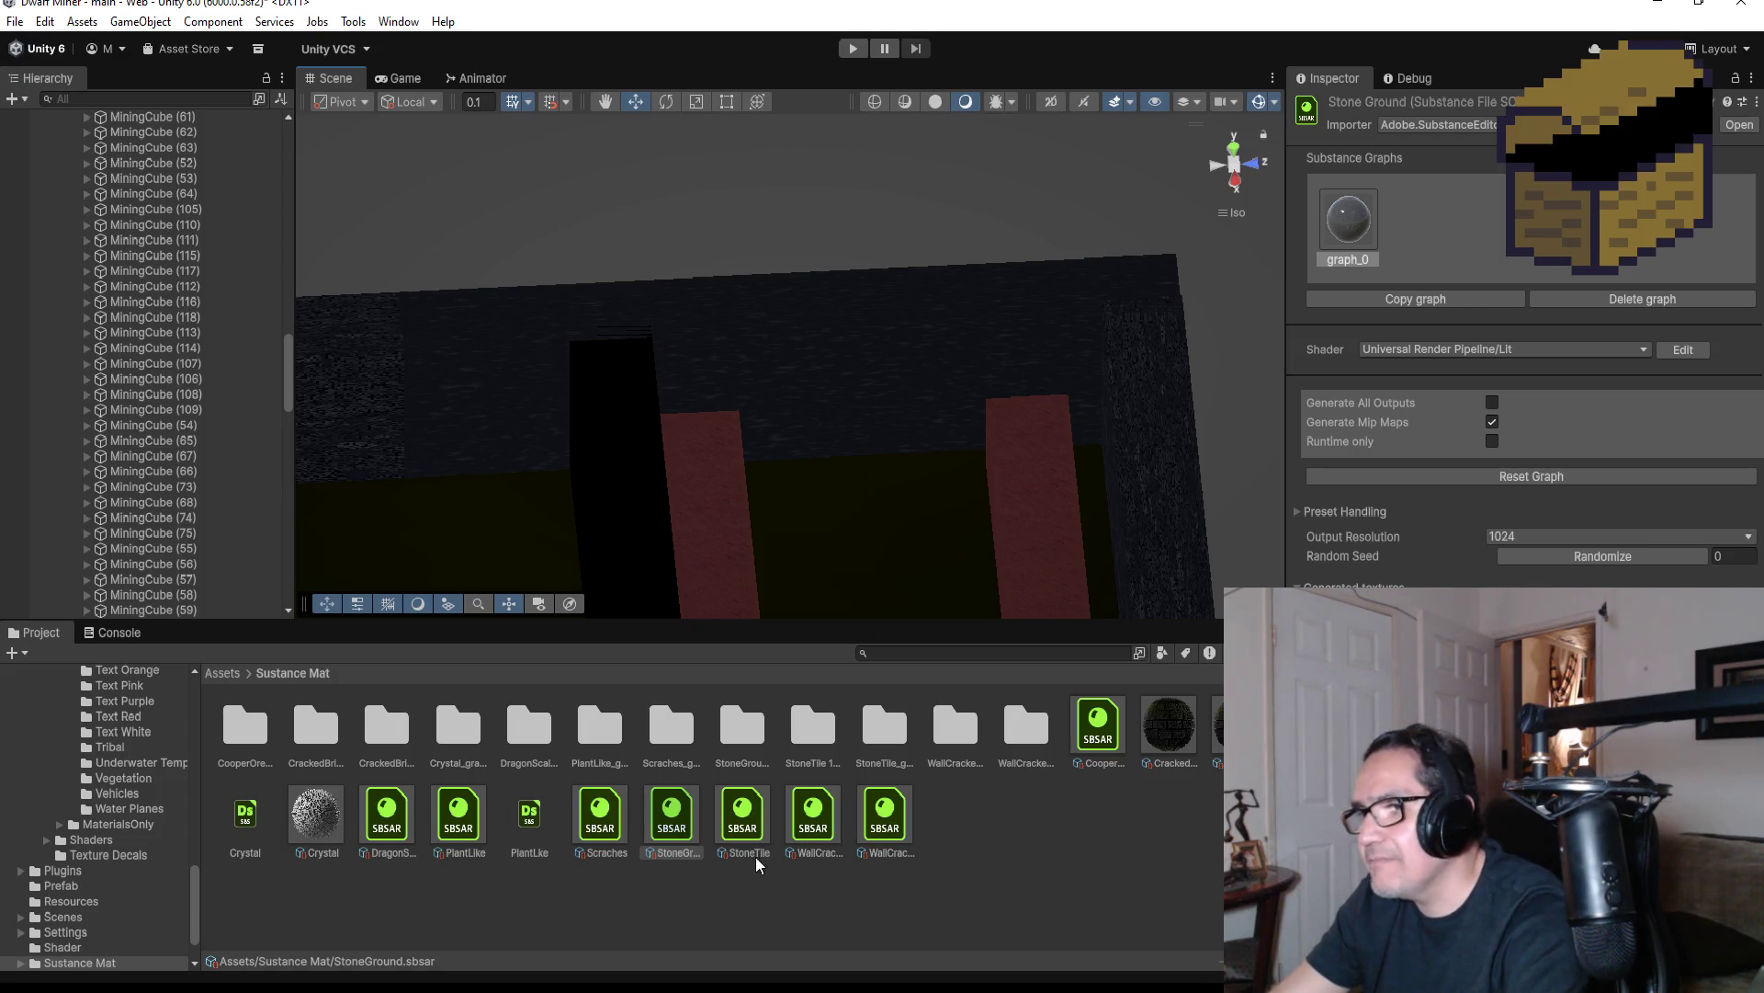
click(755, 830)
drag(751, 818, 883, 366)
click(814, 830)
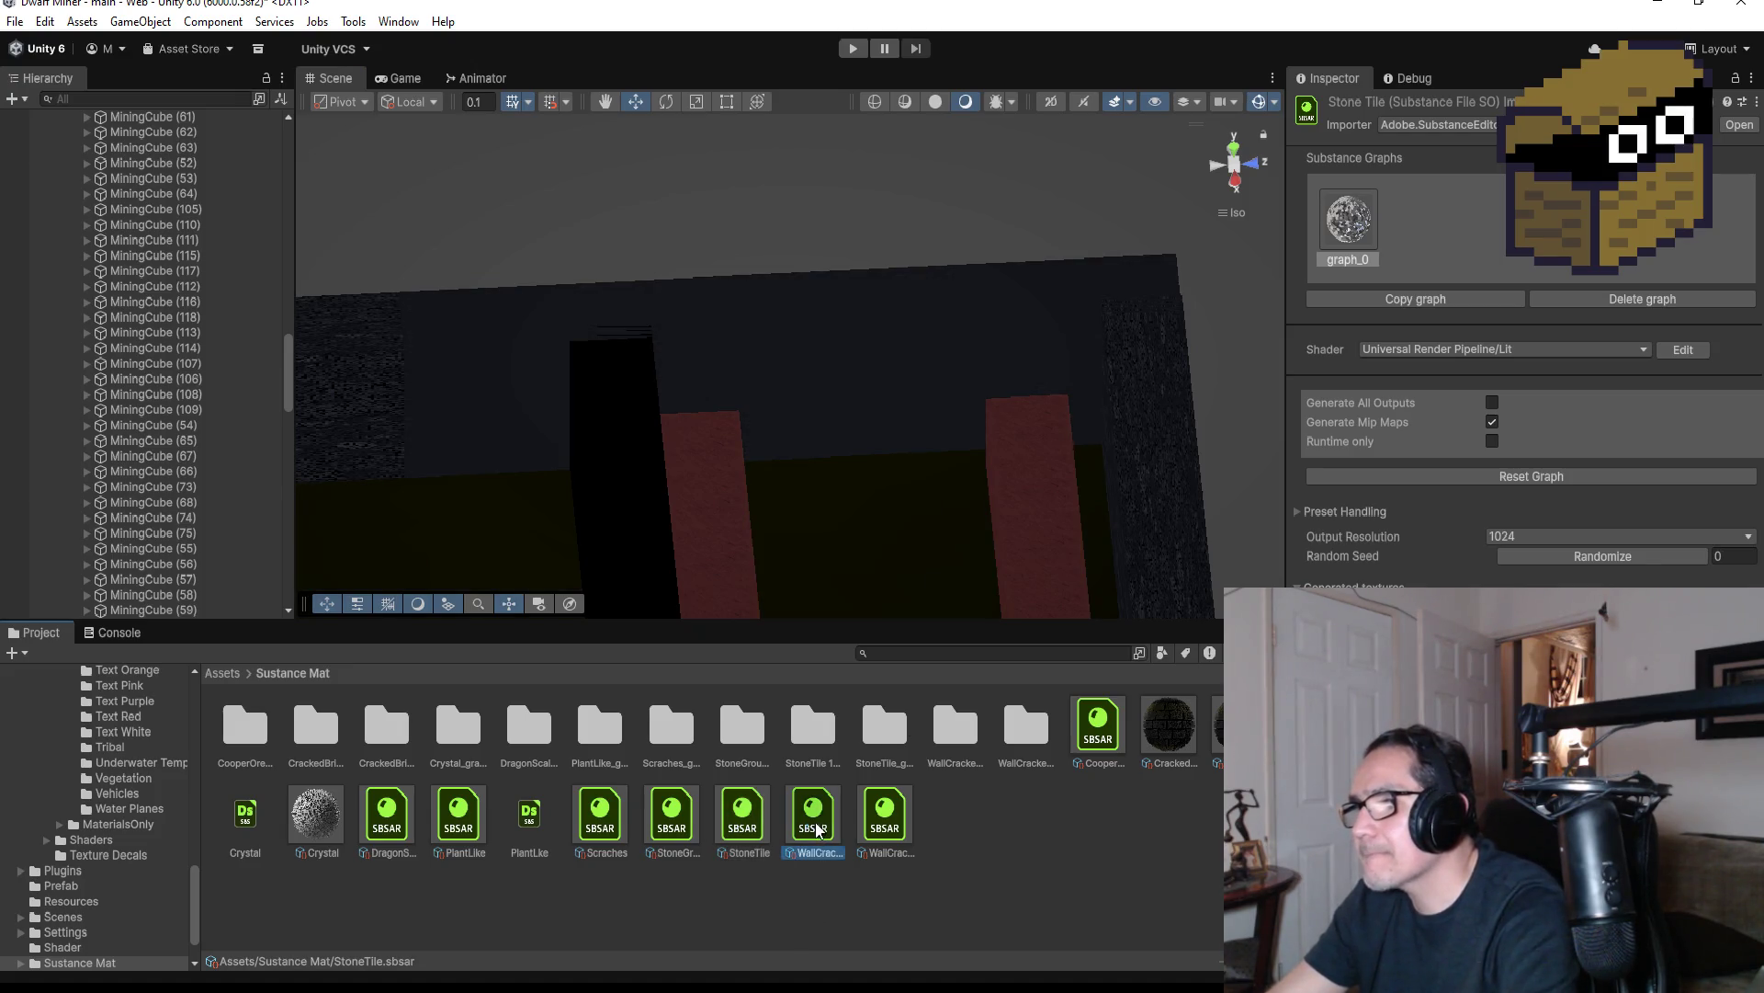
drag(818, 817, 890, 370)
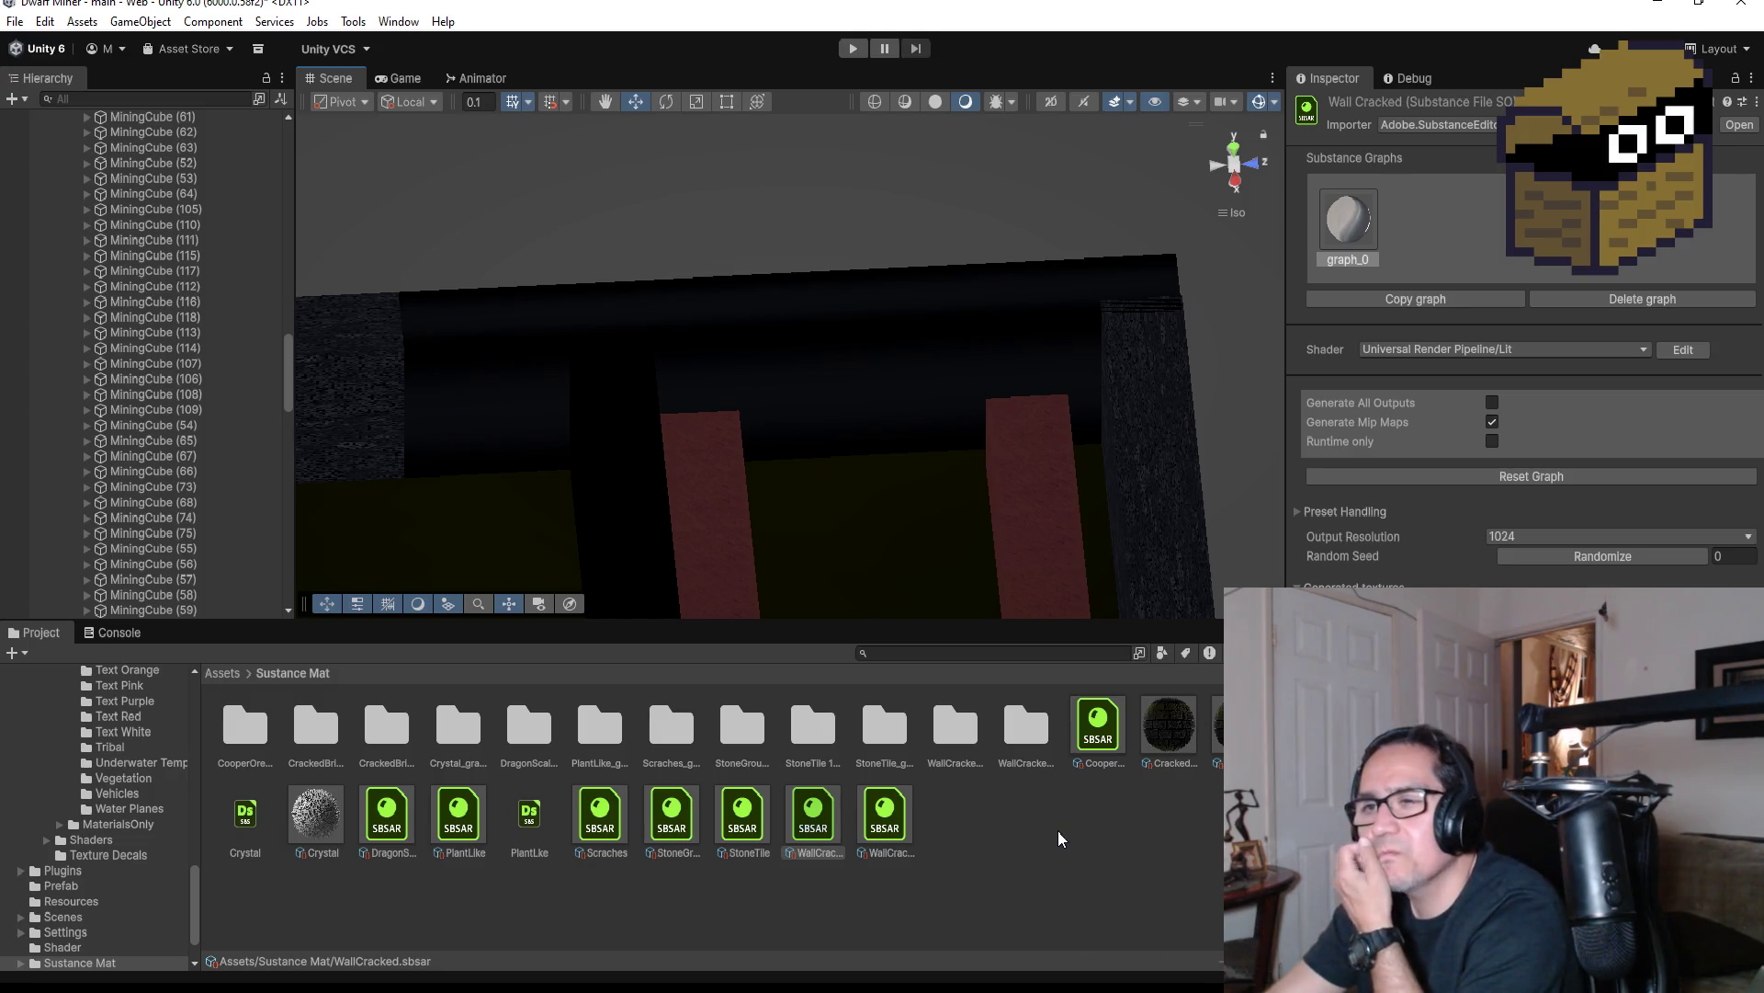
Go back to Assets and open the Materials folder listing DirtMat, MineMat and StoneWall
click(224, 675)
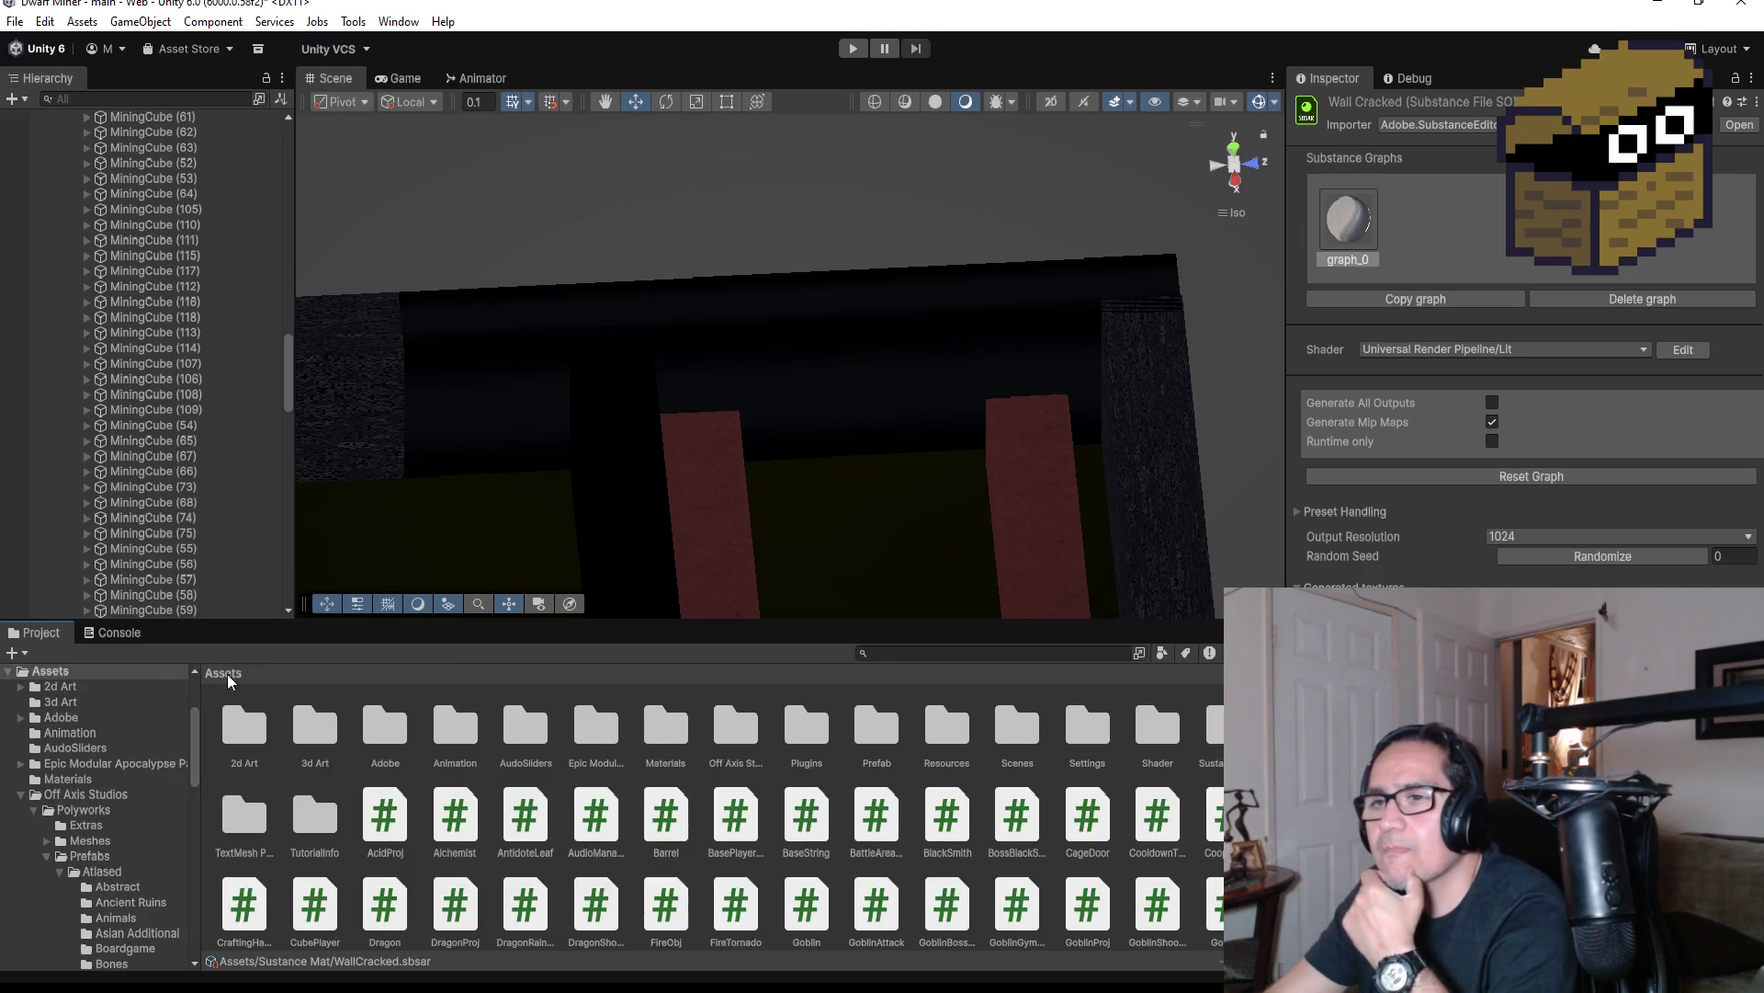
scroll(768, 334, up, 3)
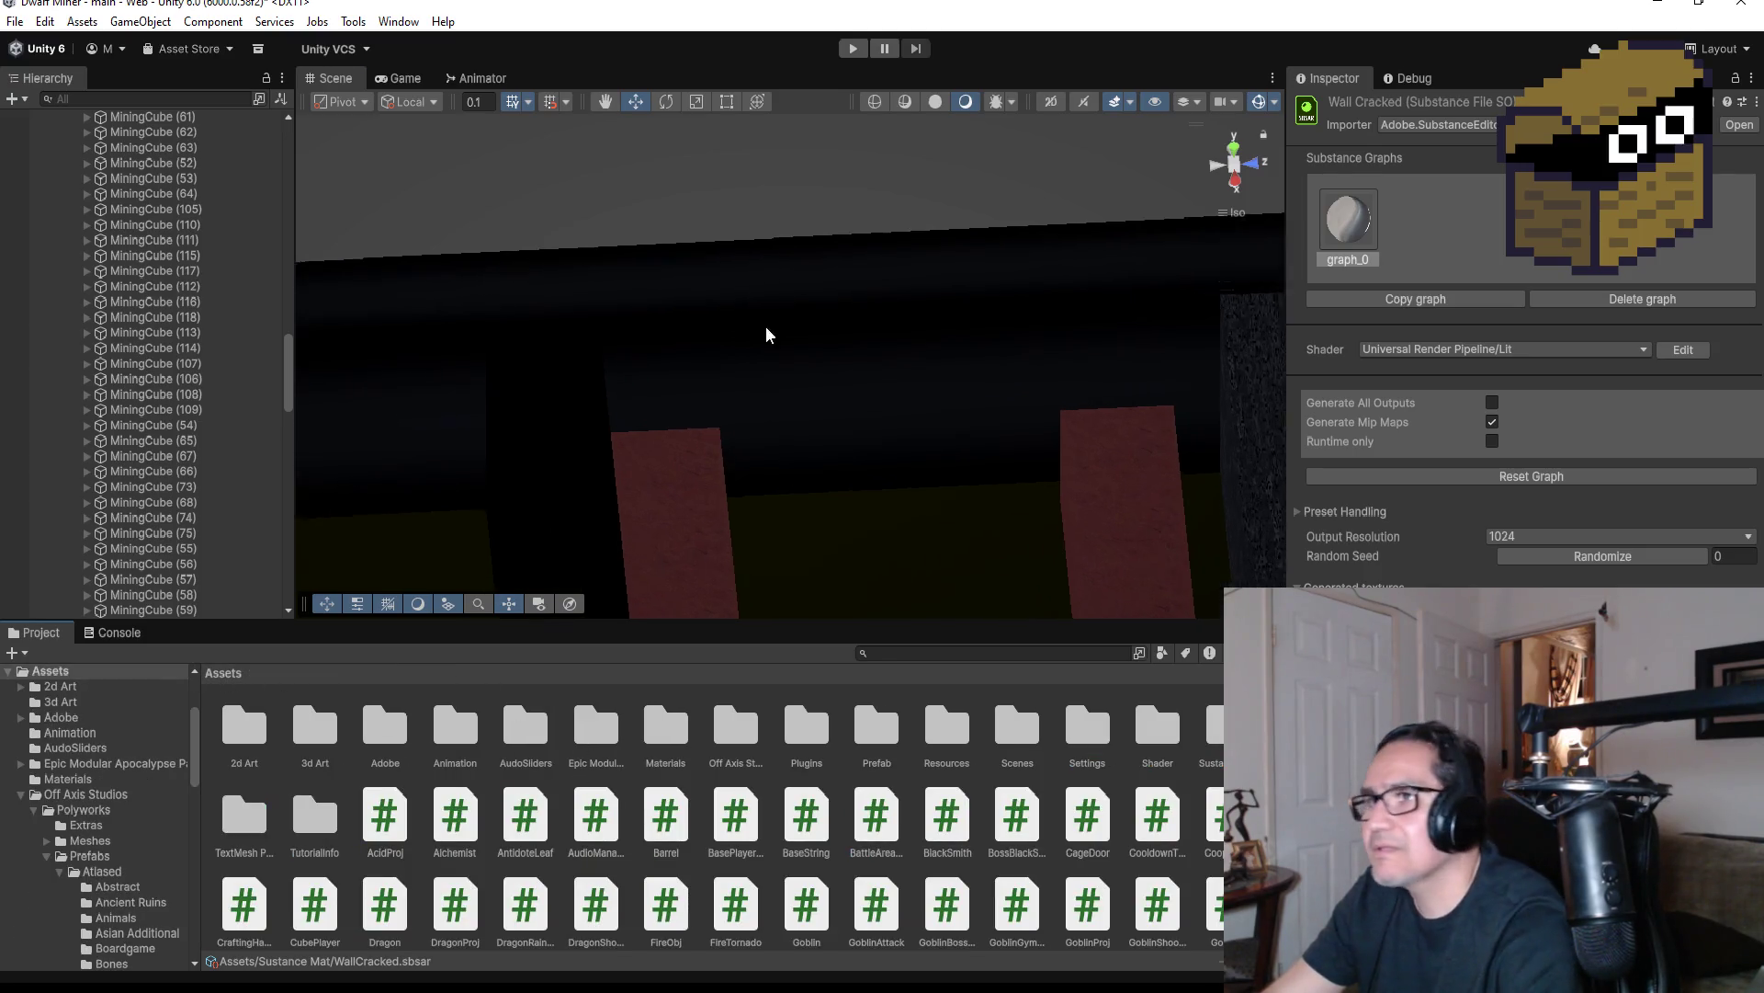
mouse_move(769, 335)
mouse_down()
mouse_move(846, 496)
mouse_move(1094, 366)
mouse_move(1091, 335)
mouse_move(829, 345)
mouse_move(980, 488)
mouse_move(1122, 505)
mouse_move(1040, 468)
mouse_up()
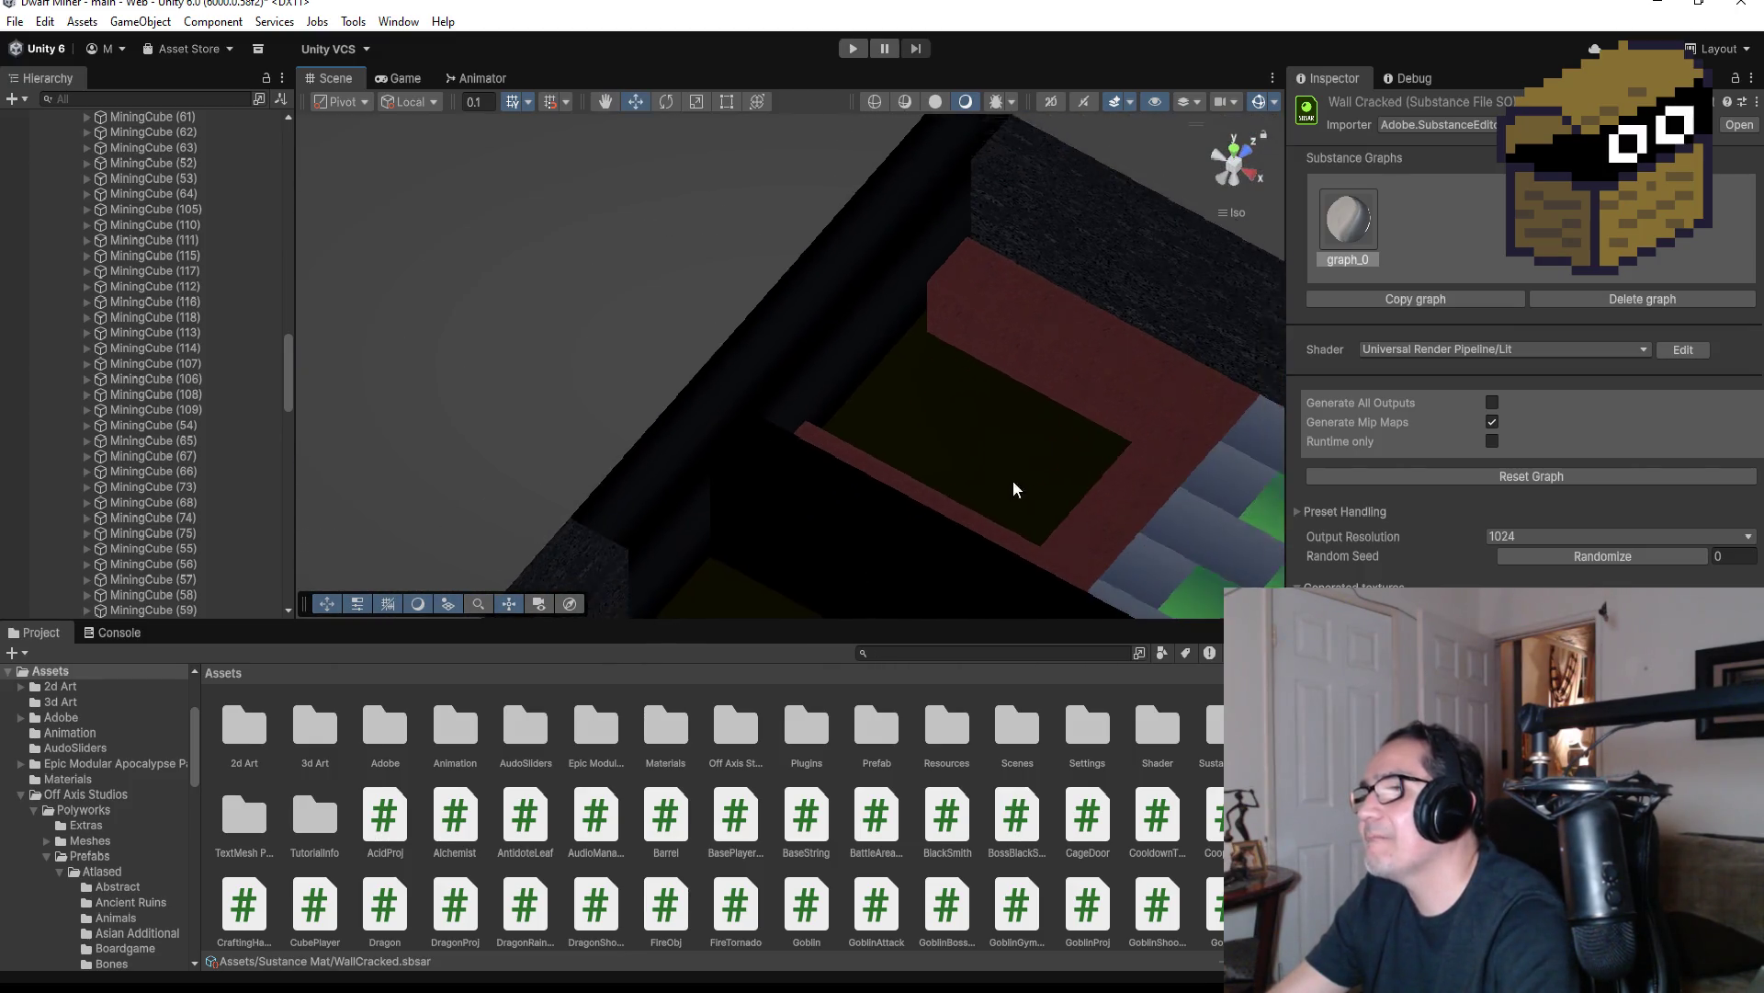
scroll(1016, 488, down, 5)
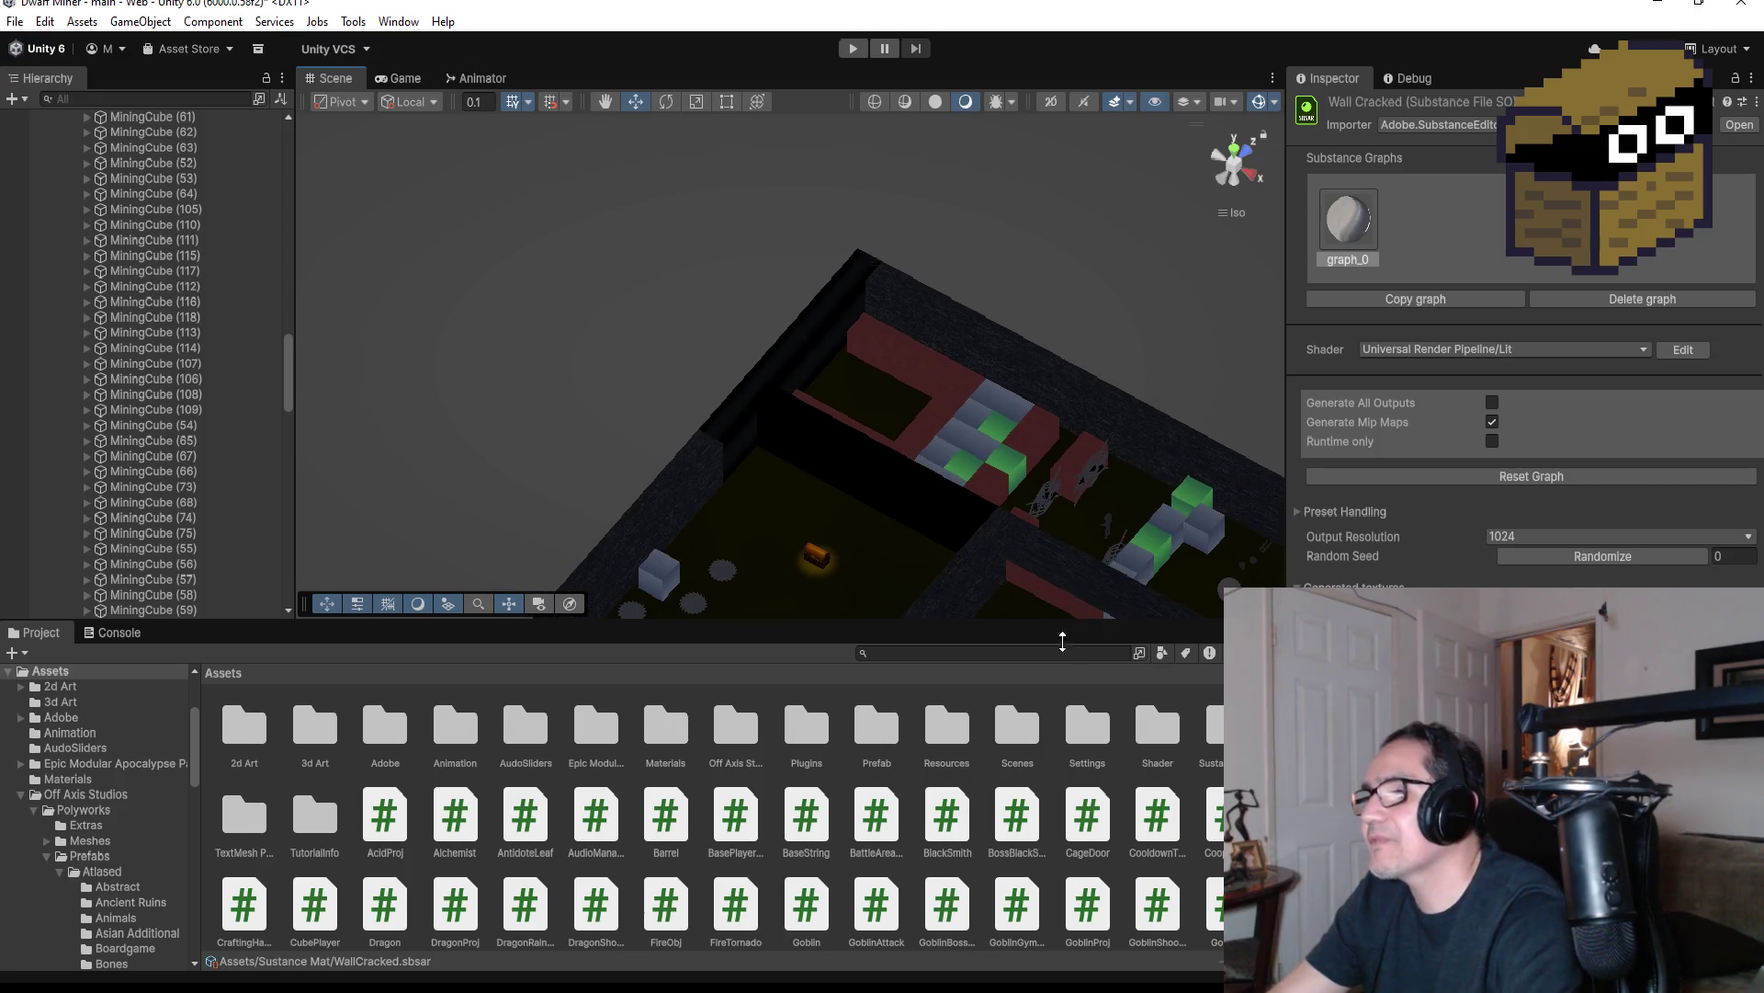
double_click(676, 740)
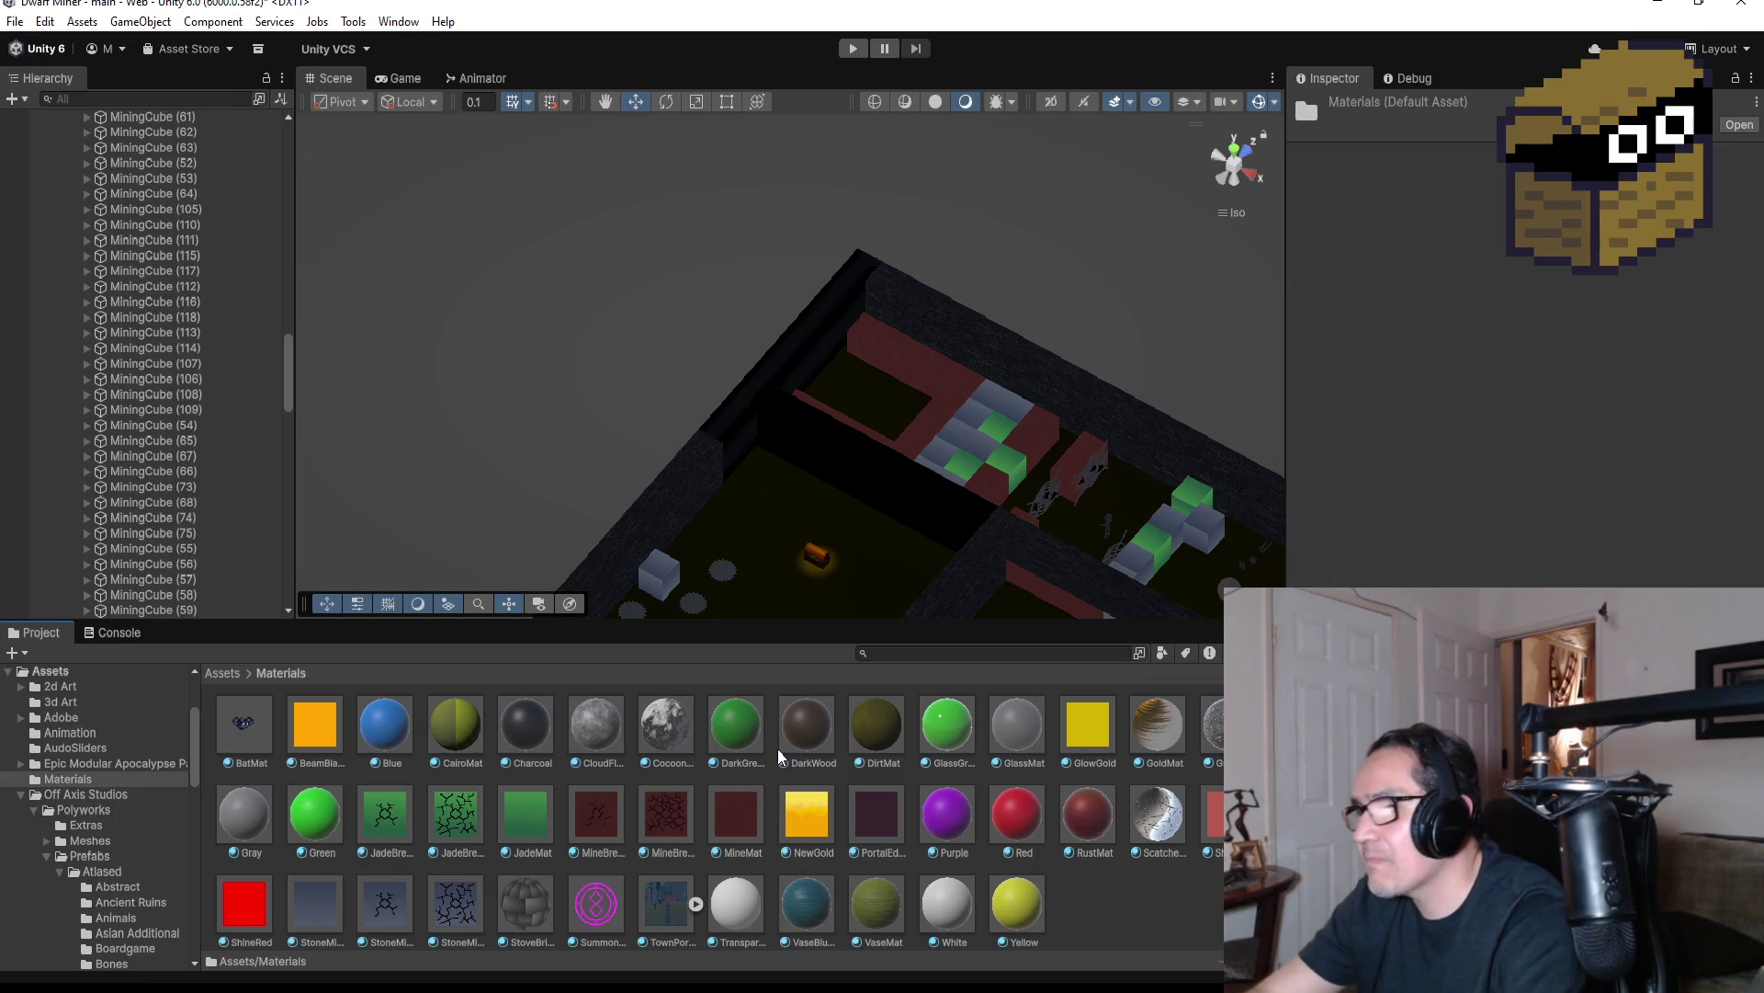
Inspect VaseMat, preview Scratched and RustMat on the walls, then enter Play mode
click(871, 900)
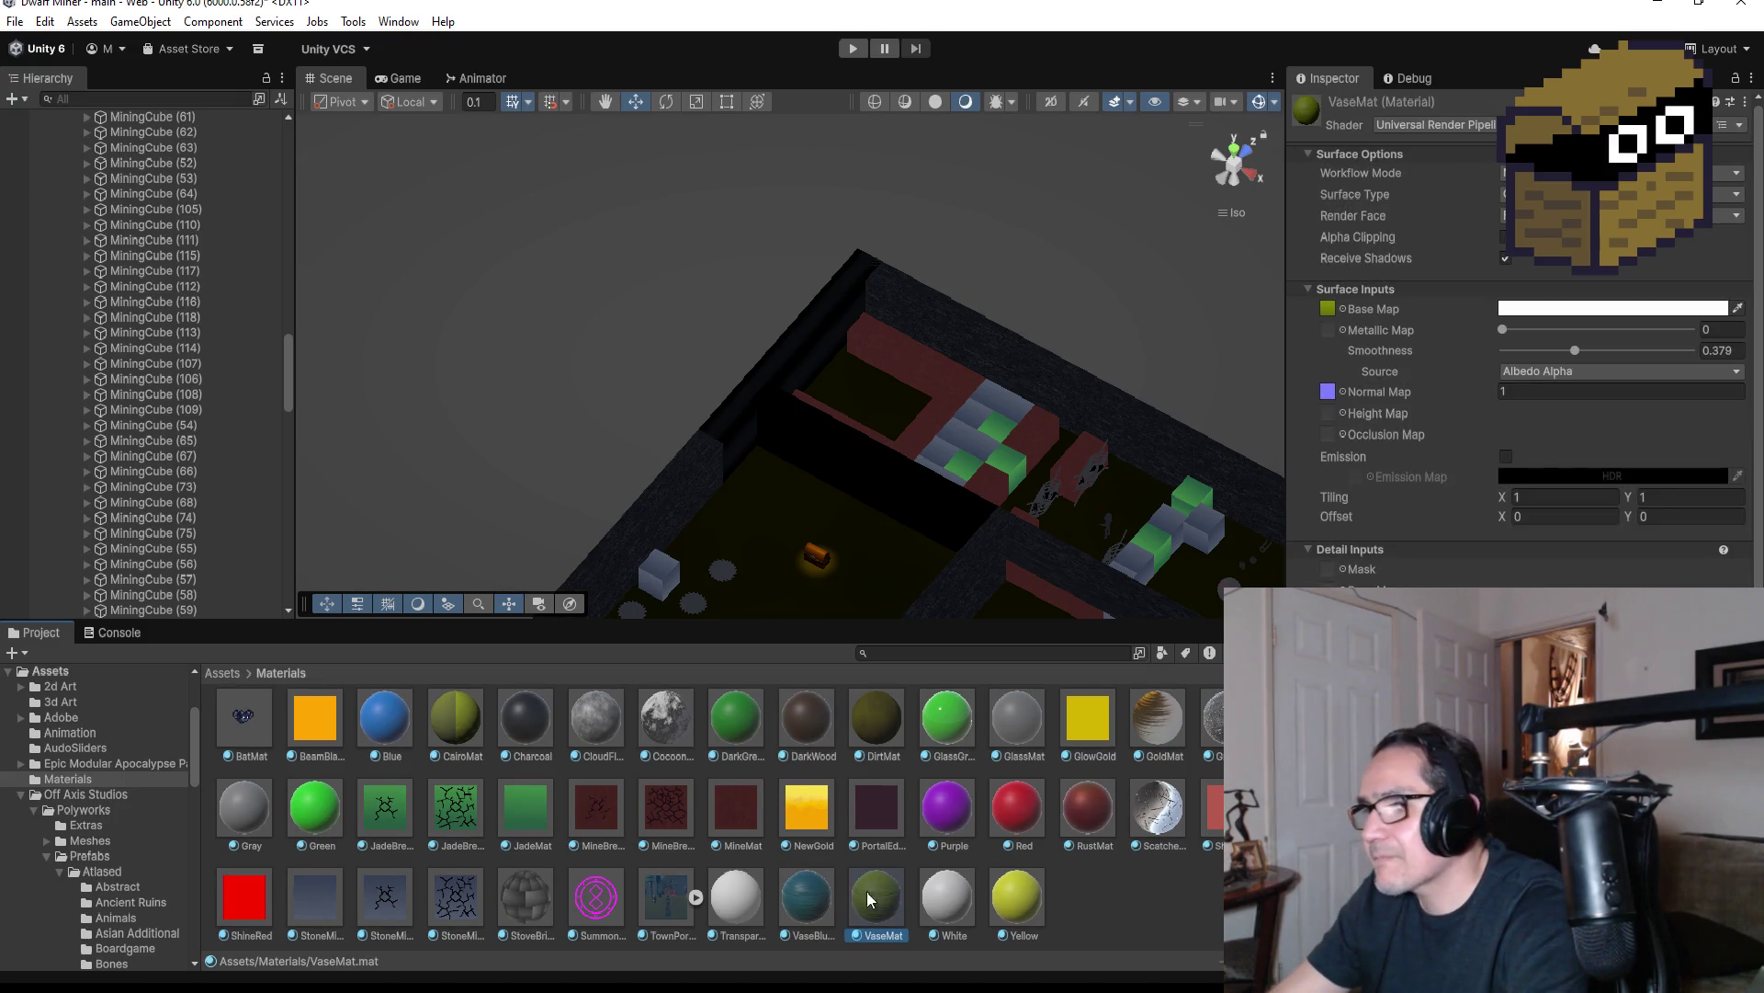
scroll(983, 788, up, 1)
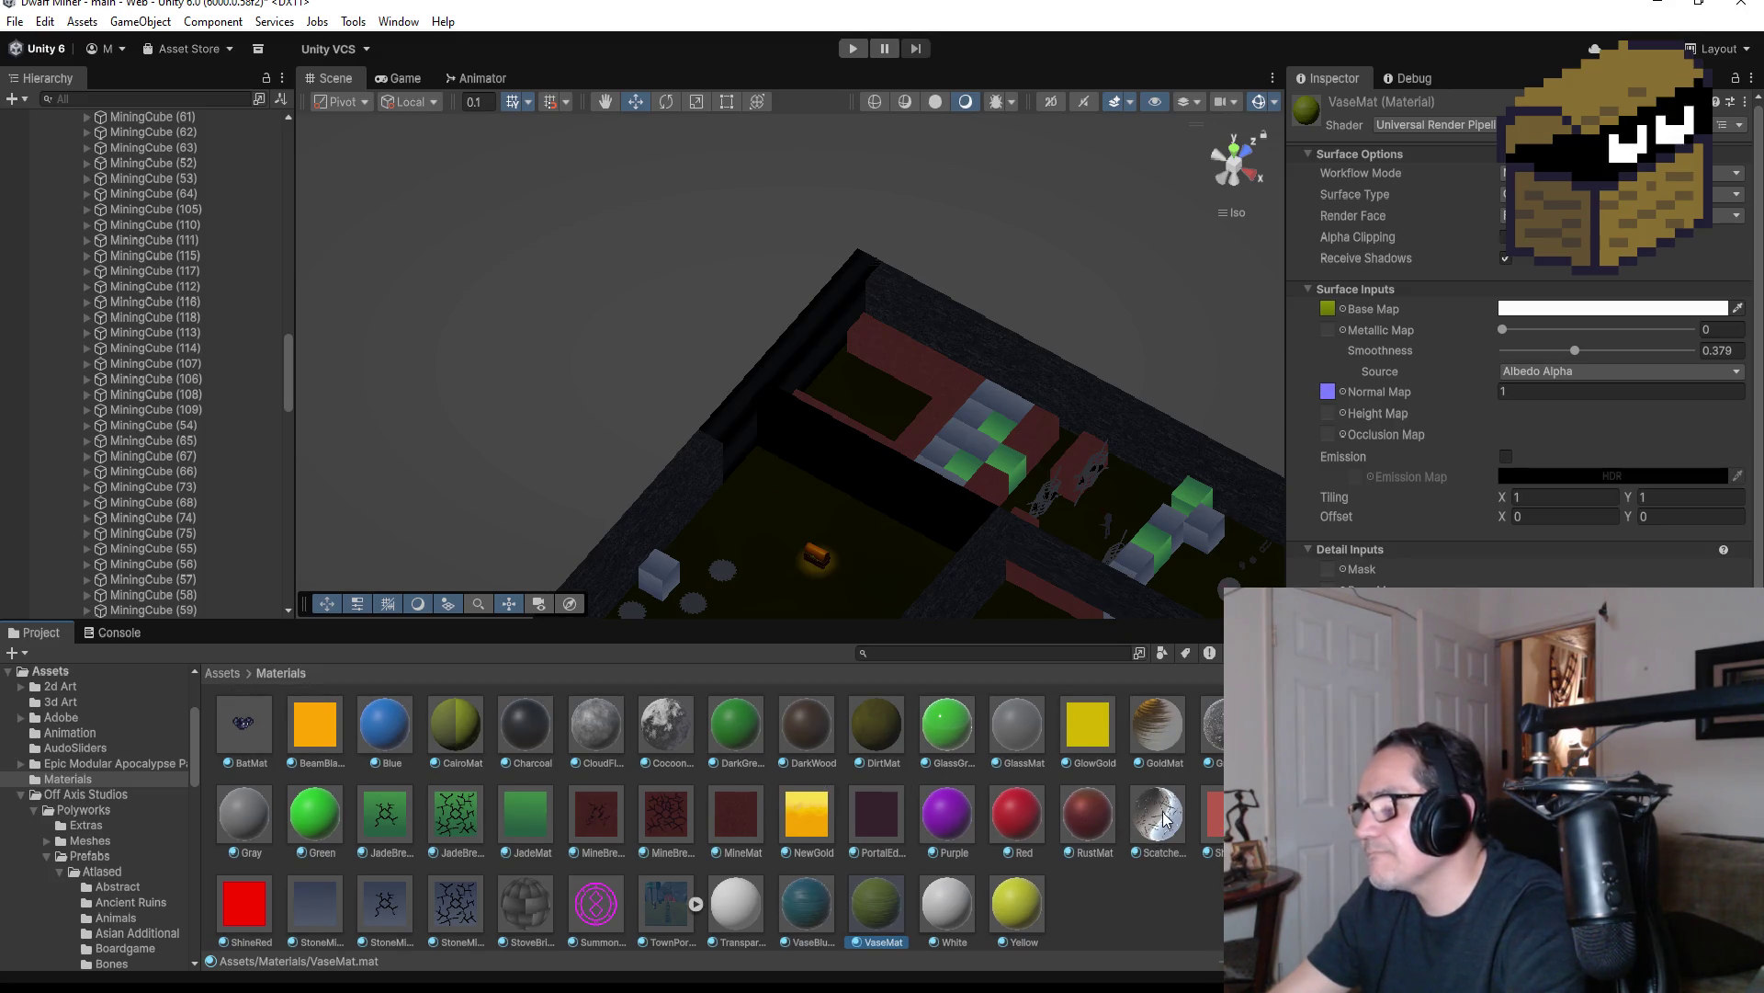
drag(1164, 818, 875, 466)
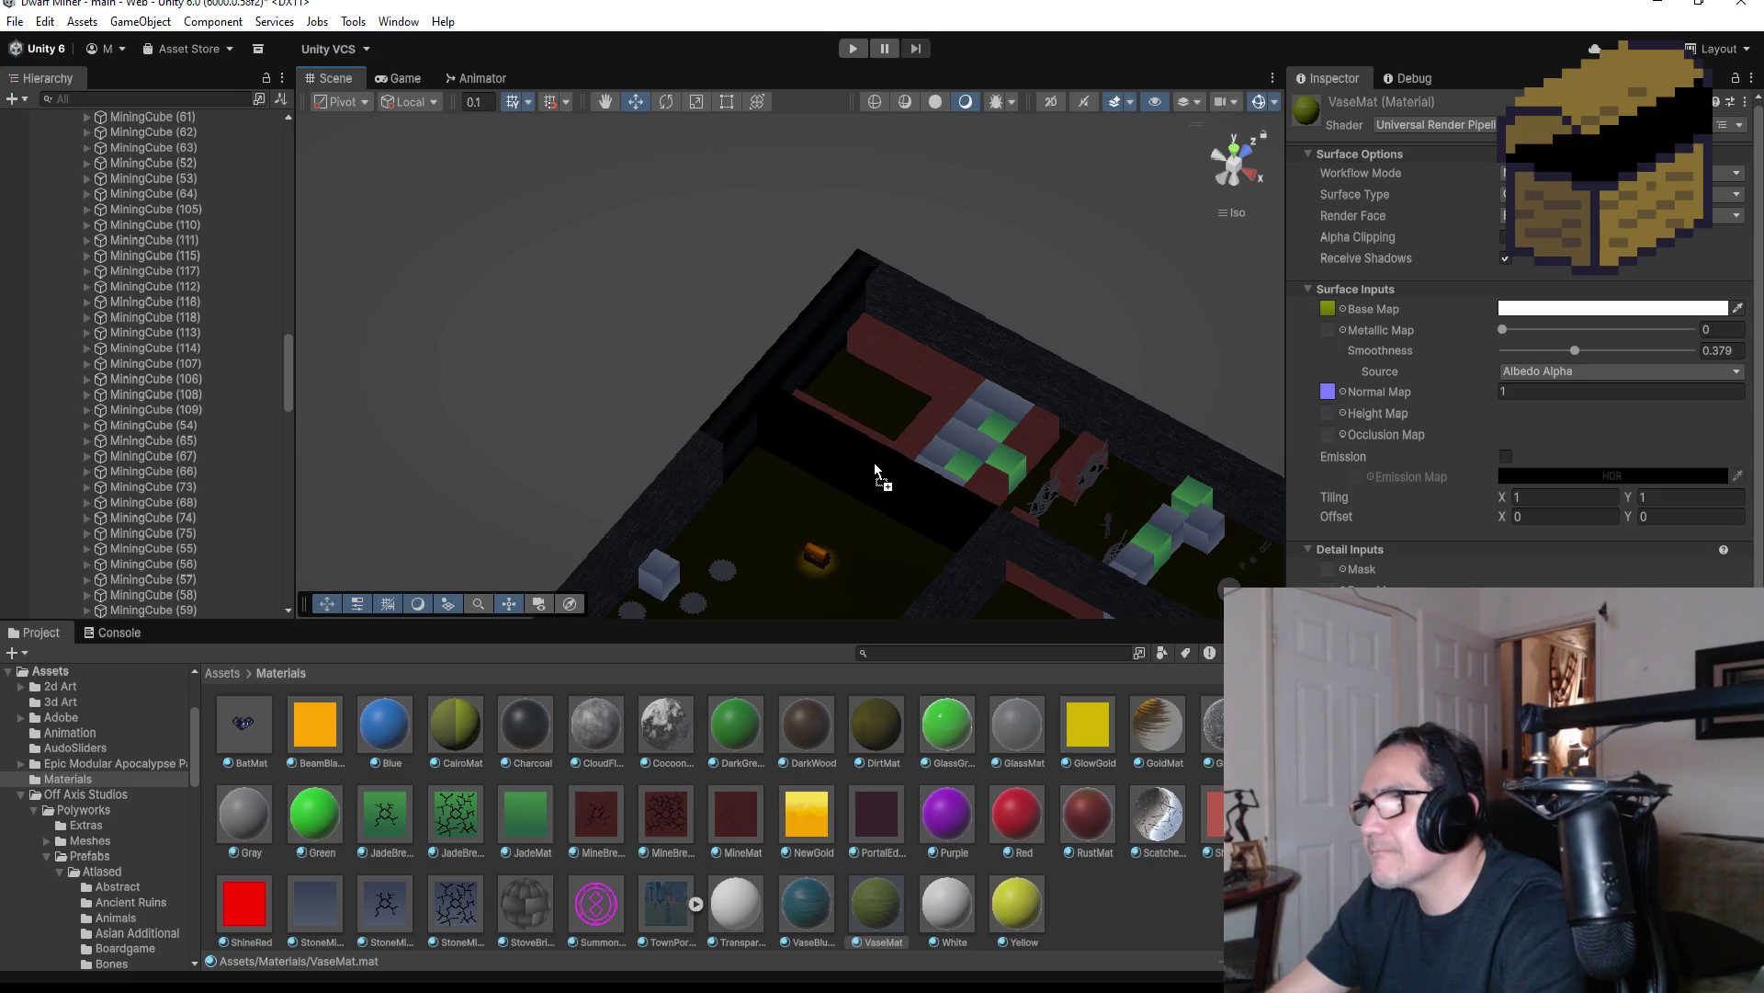
drag(961, 522, 1128, 823)
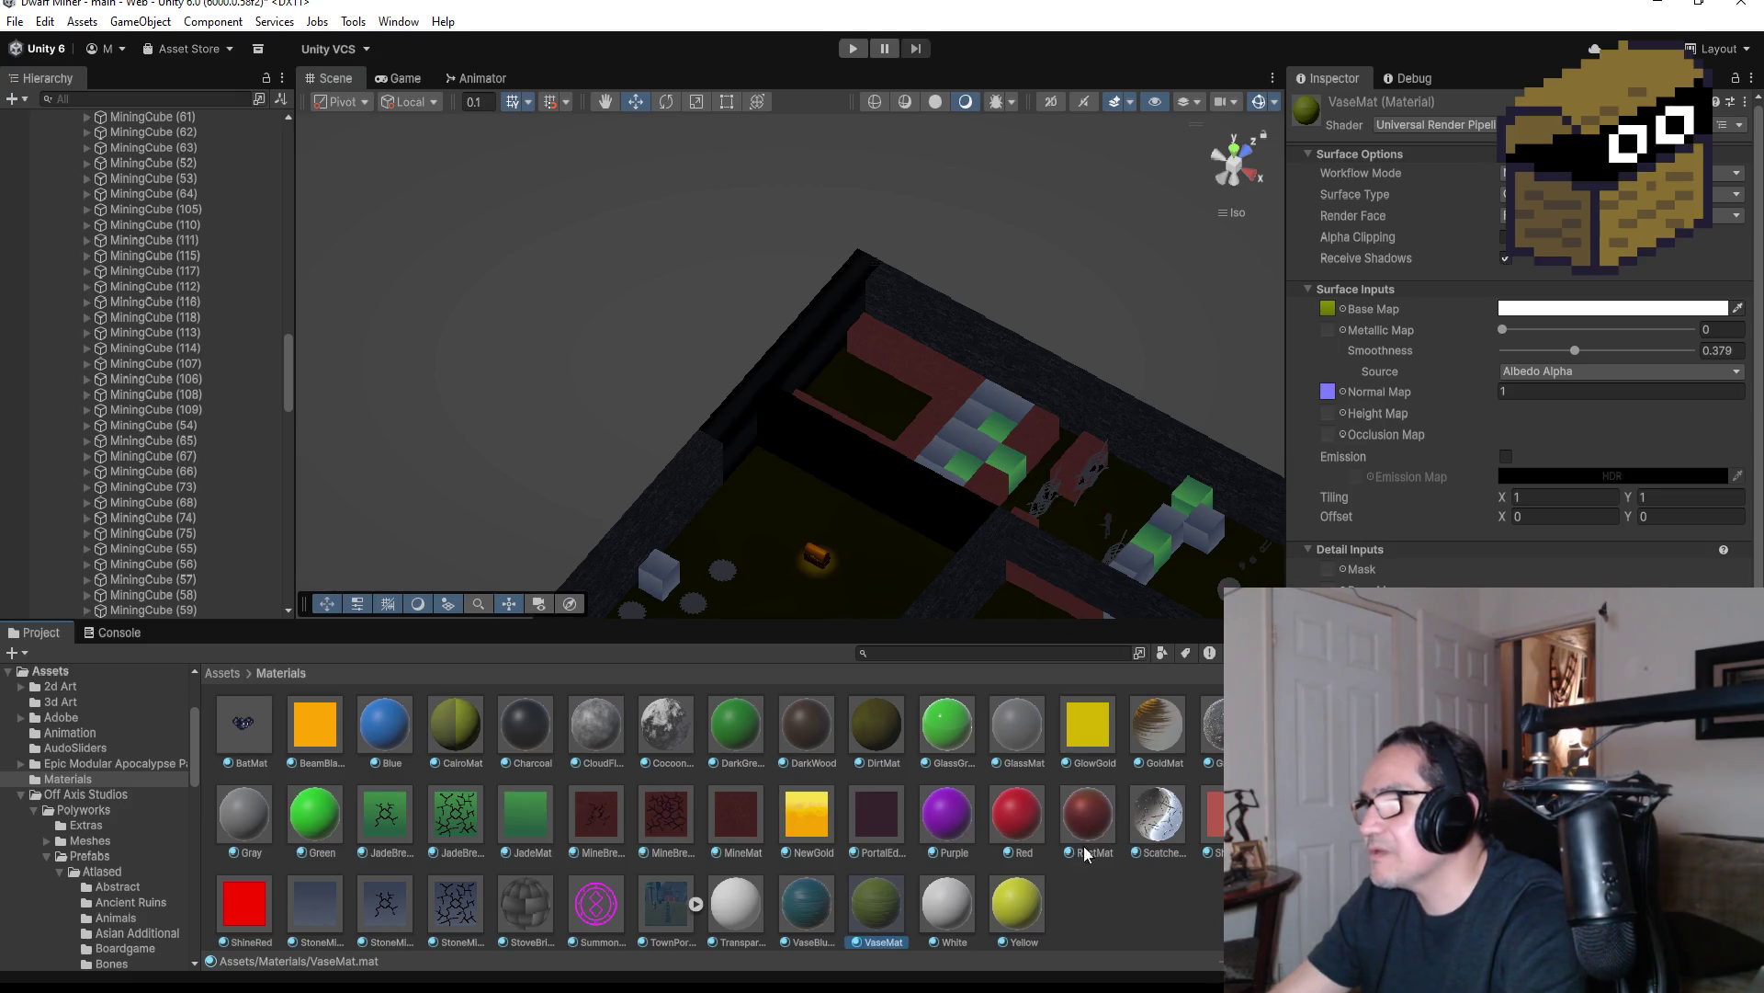
mouse_move(1088, 824)
mouse_down()
mouse_move(889, 477)
mouse_move(1114, 805)
mouse_move(1088, 841)
mouse_up()
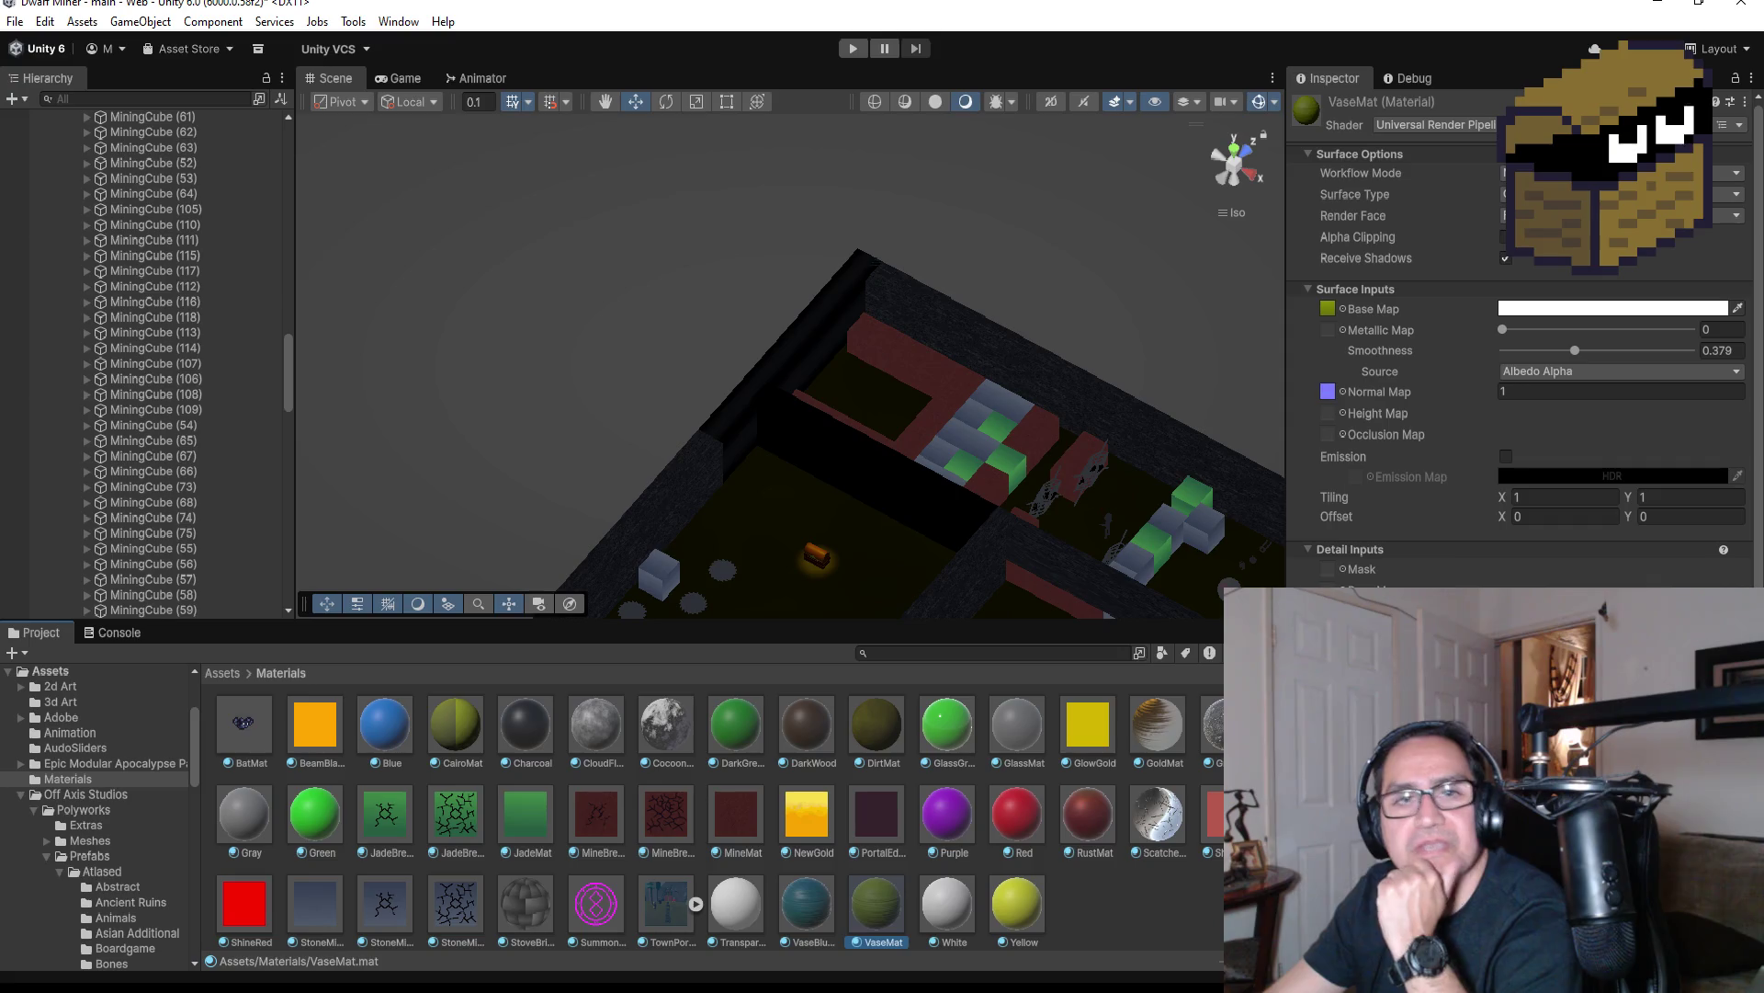
click(853, 49)
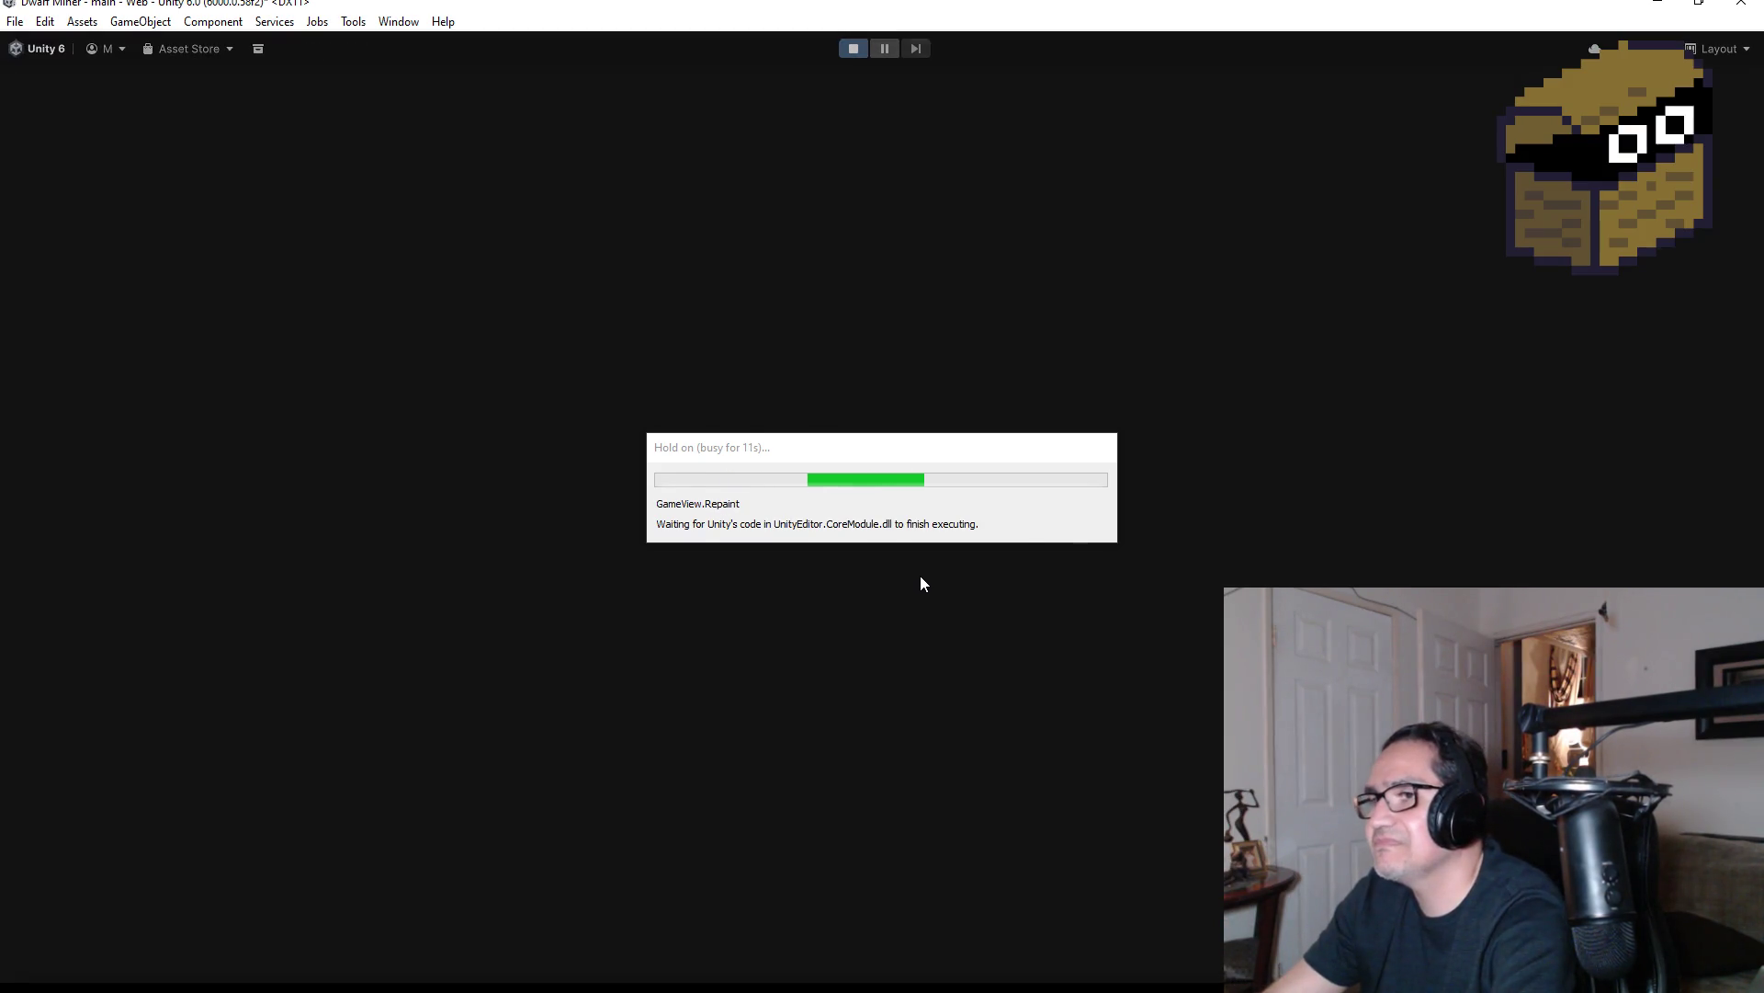
Walk the corridor, mine the red gem and loot the chest for 17 gold, then stop playing
key(Escape)
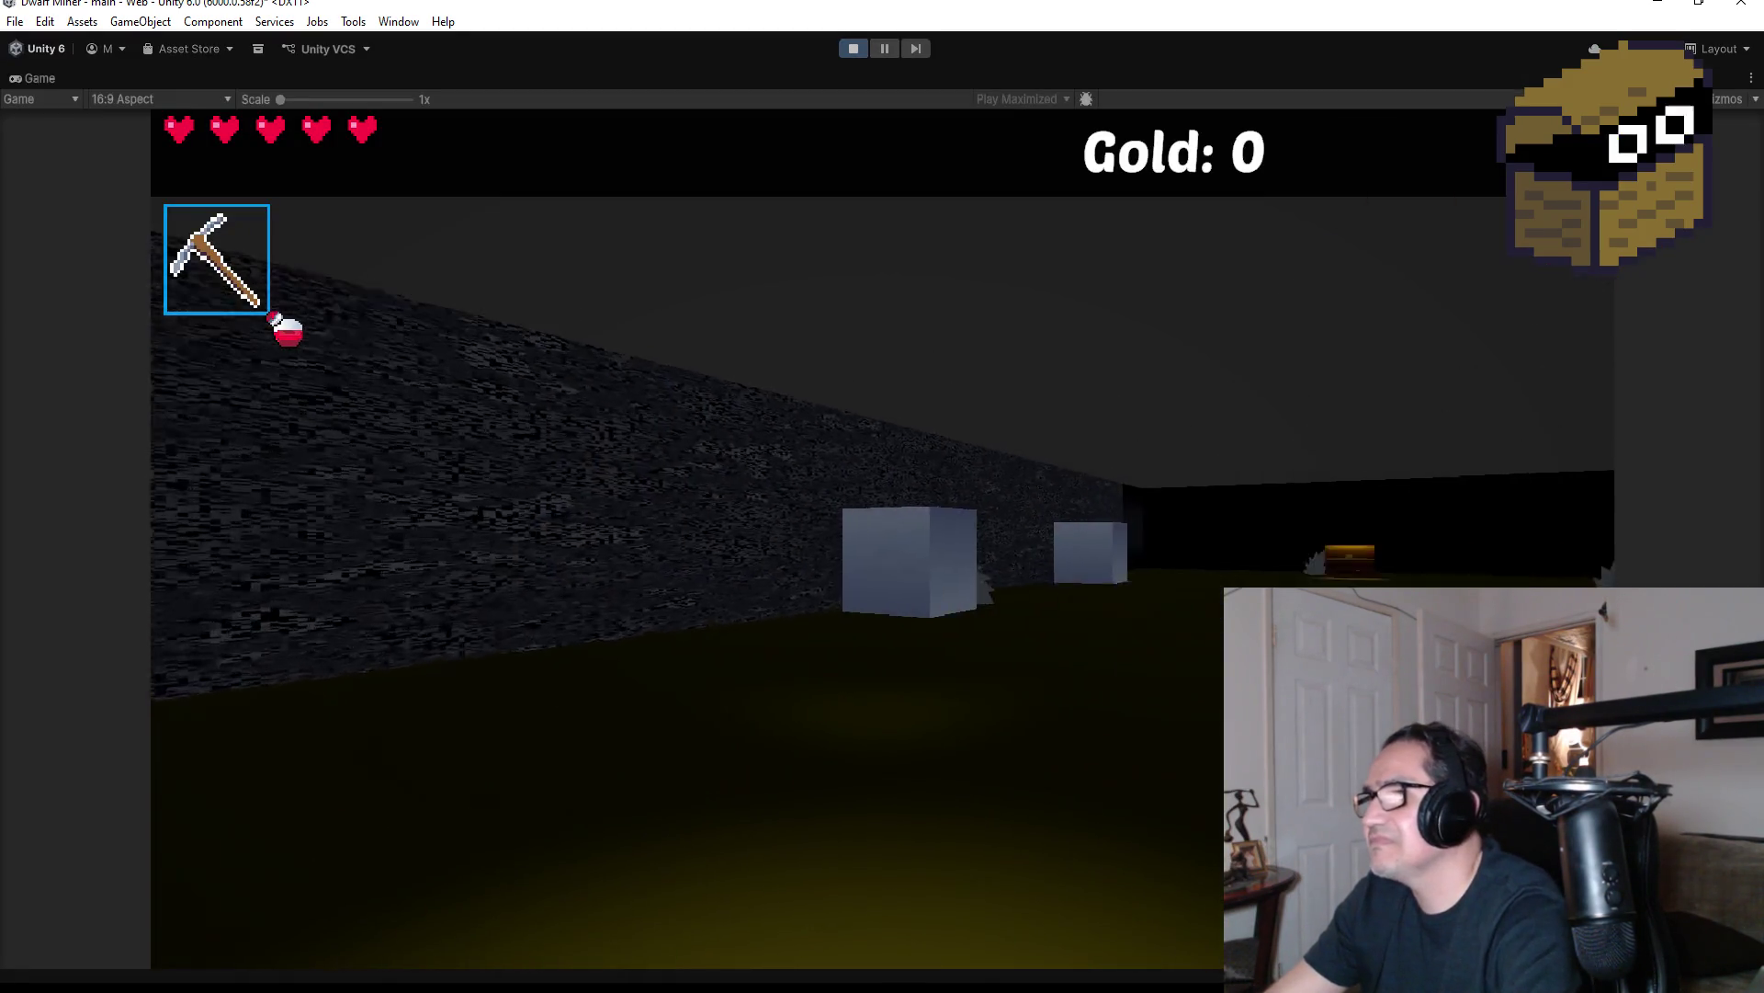
key(w)
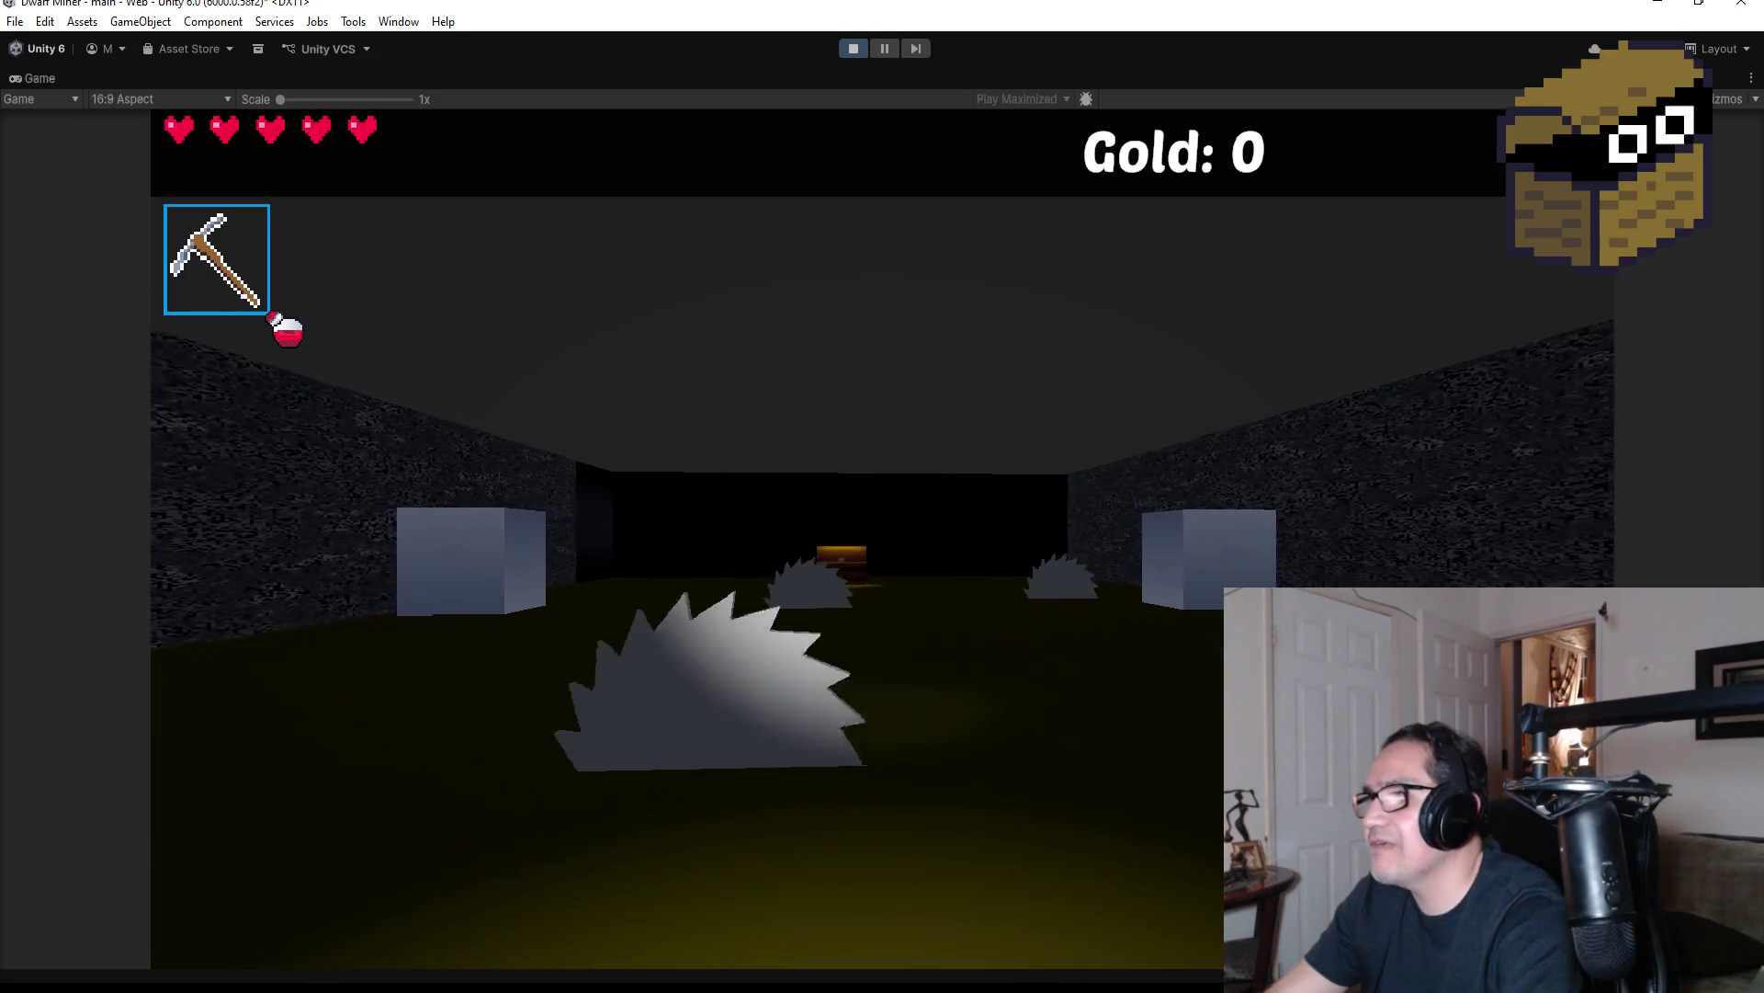
key(w)
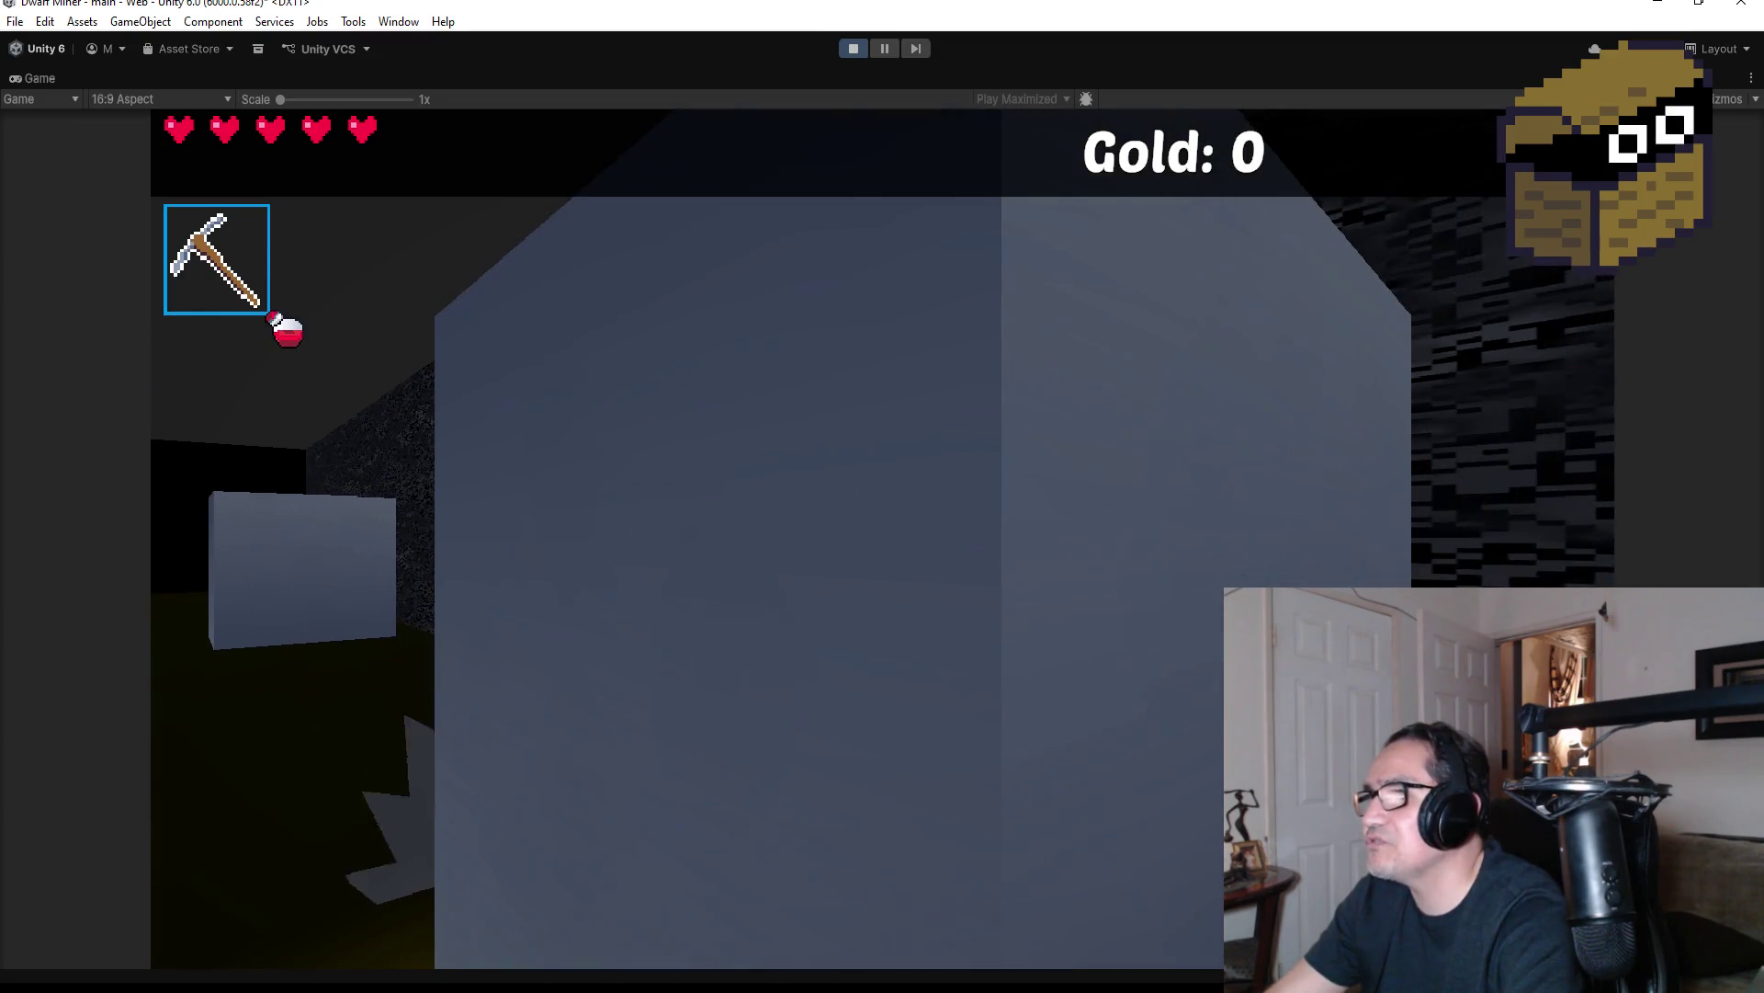
key(w)
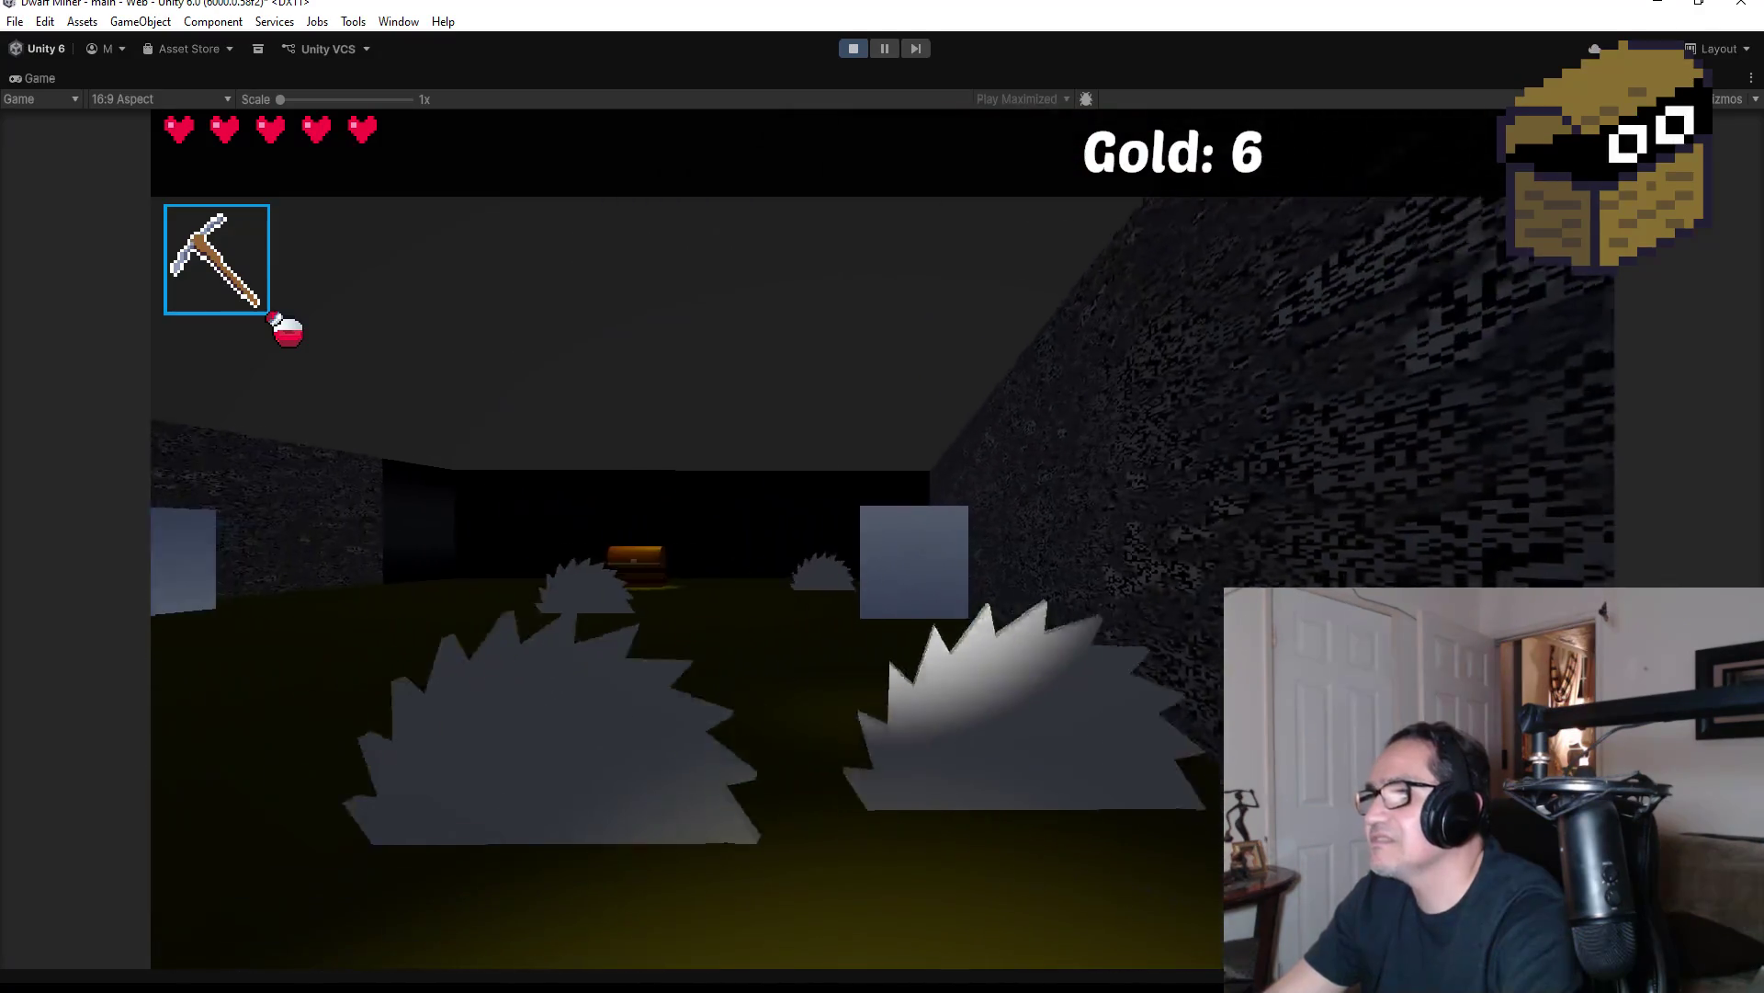
key(w)
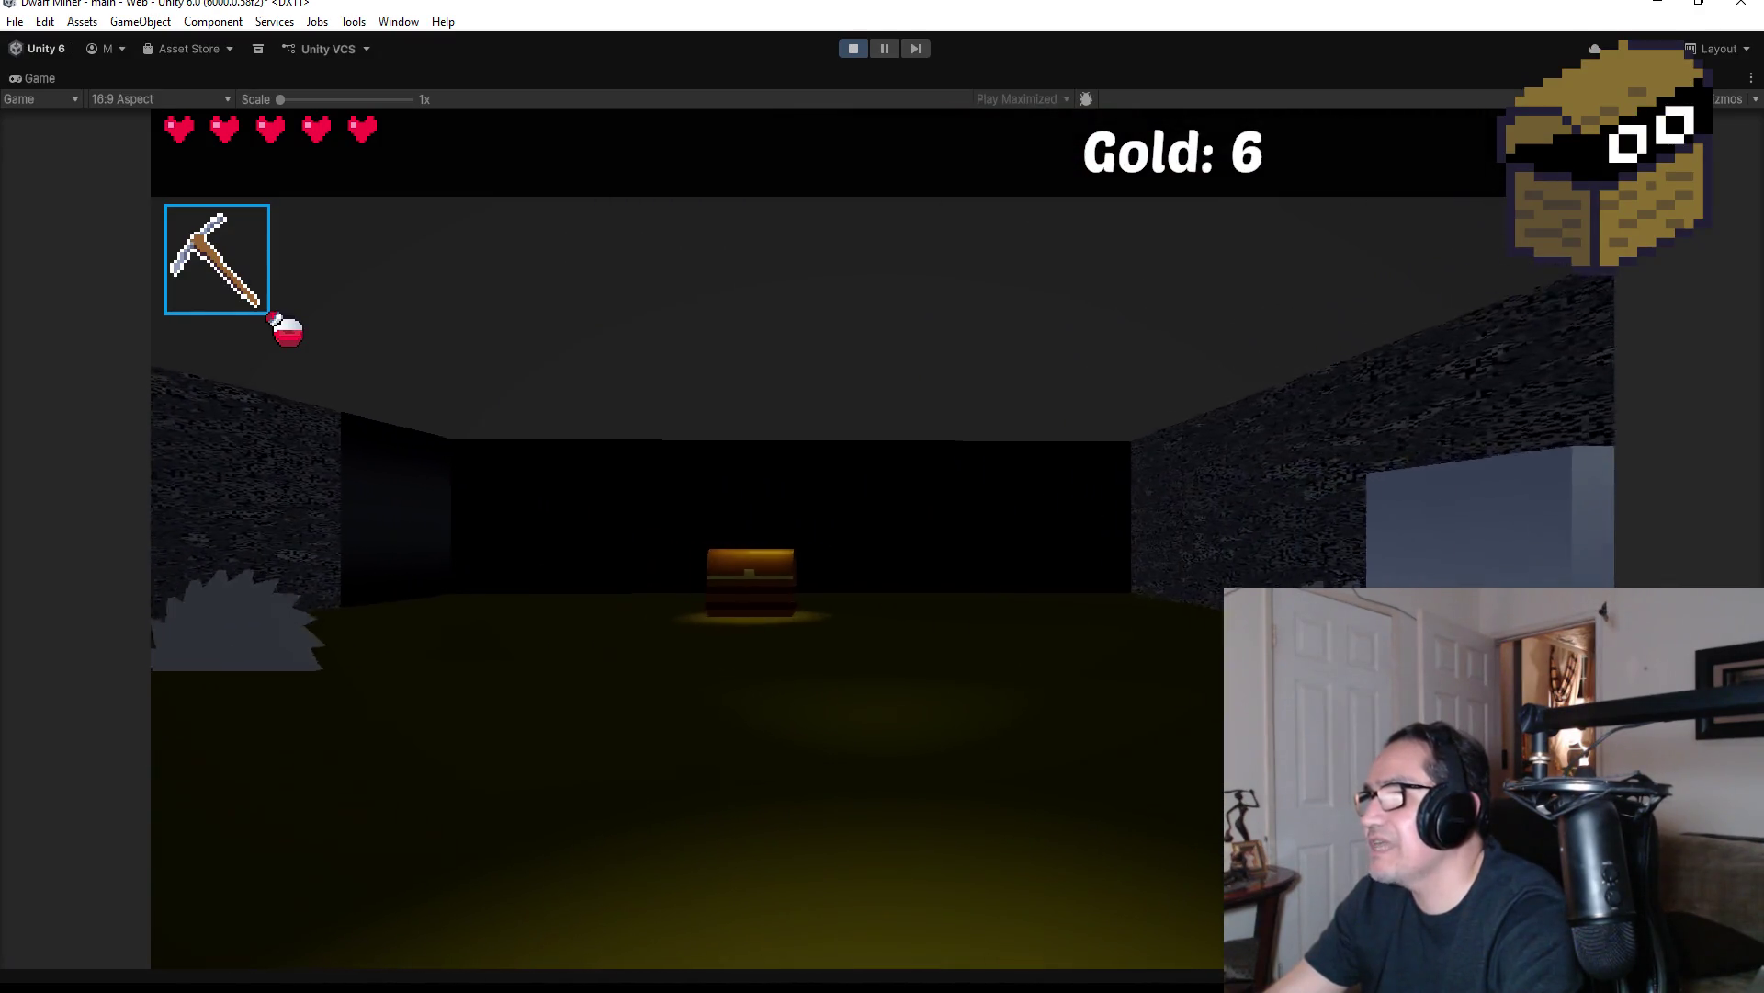
key(w)
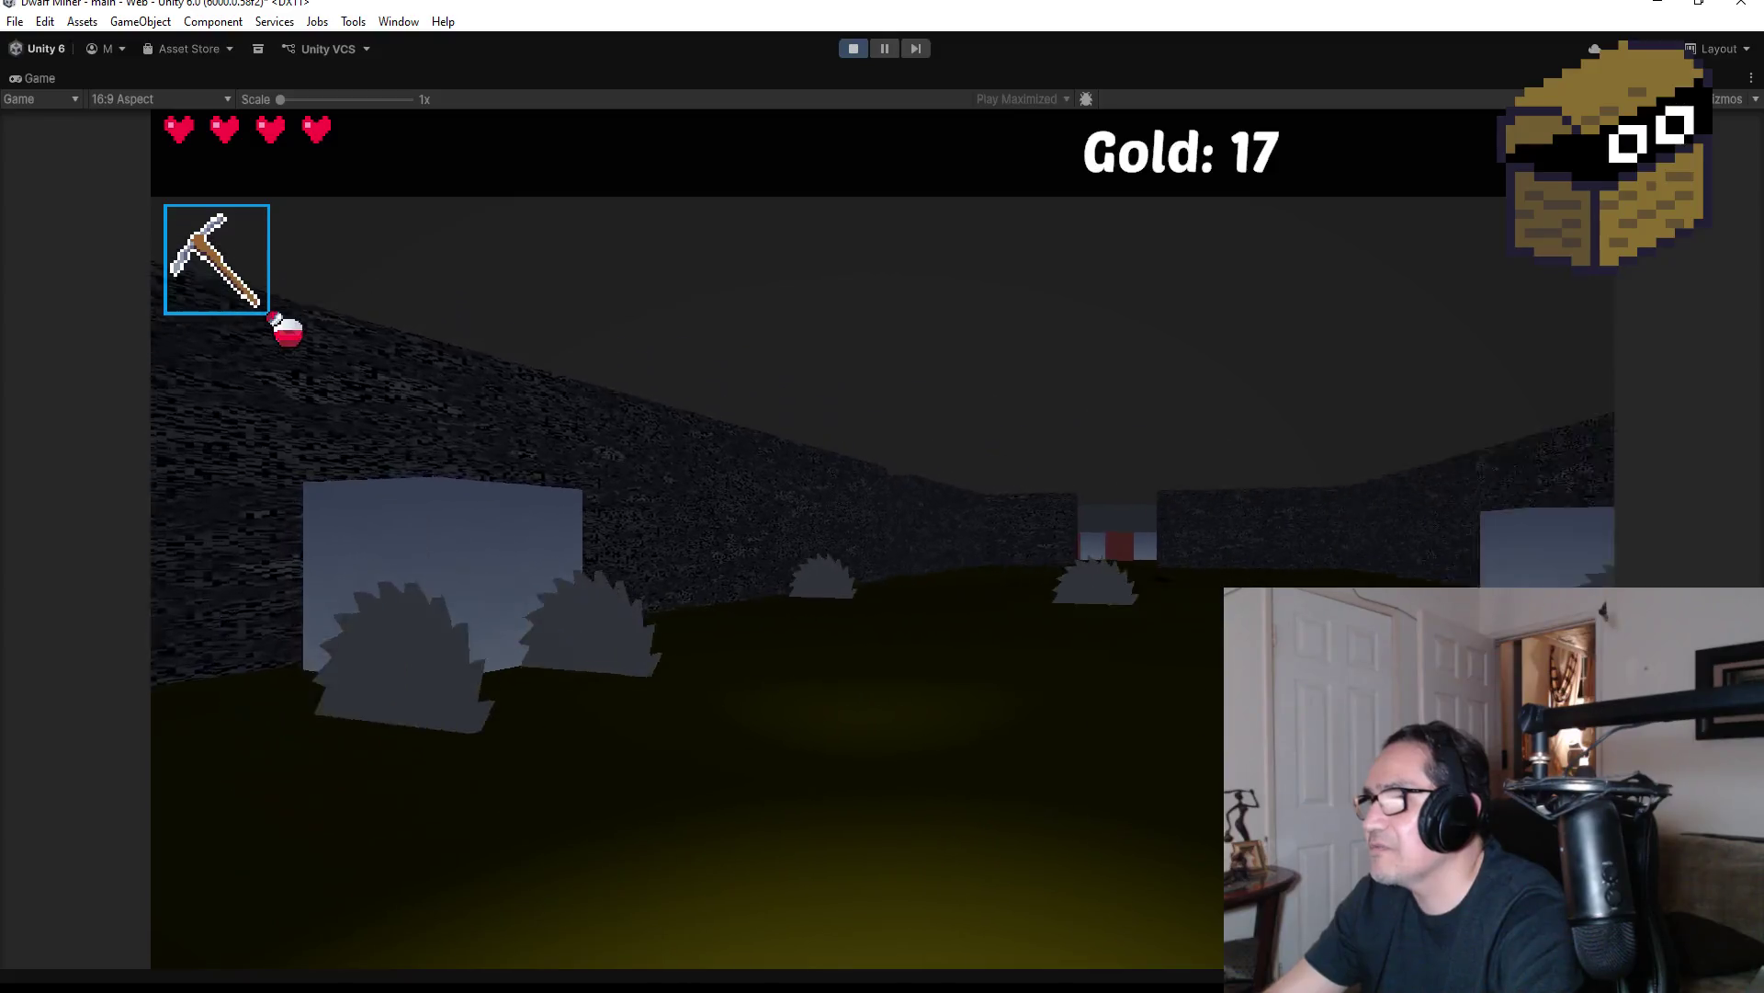
key(Escape)
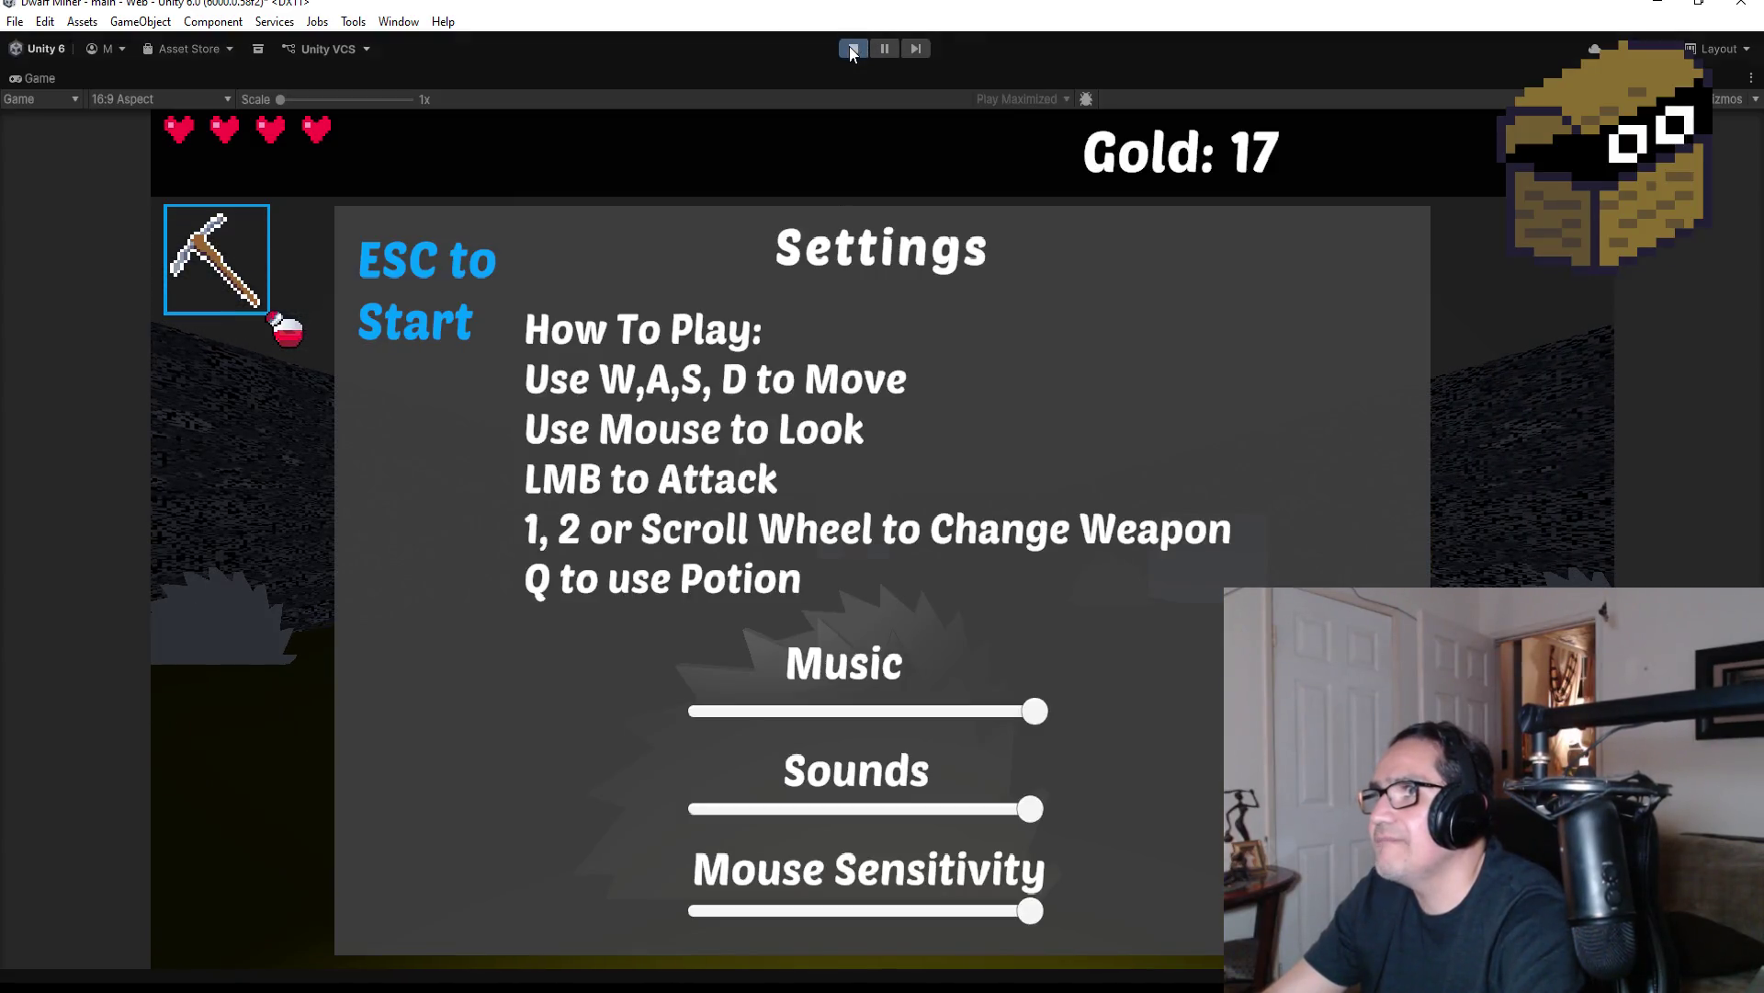
click(850, 48)
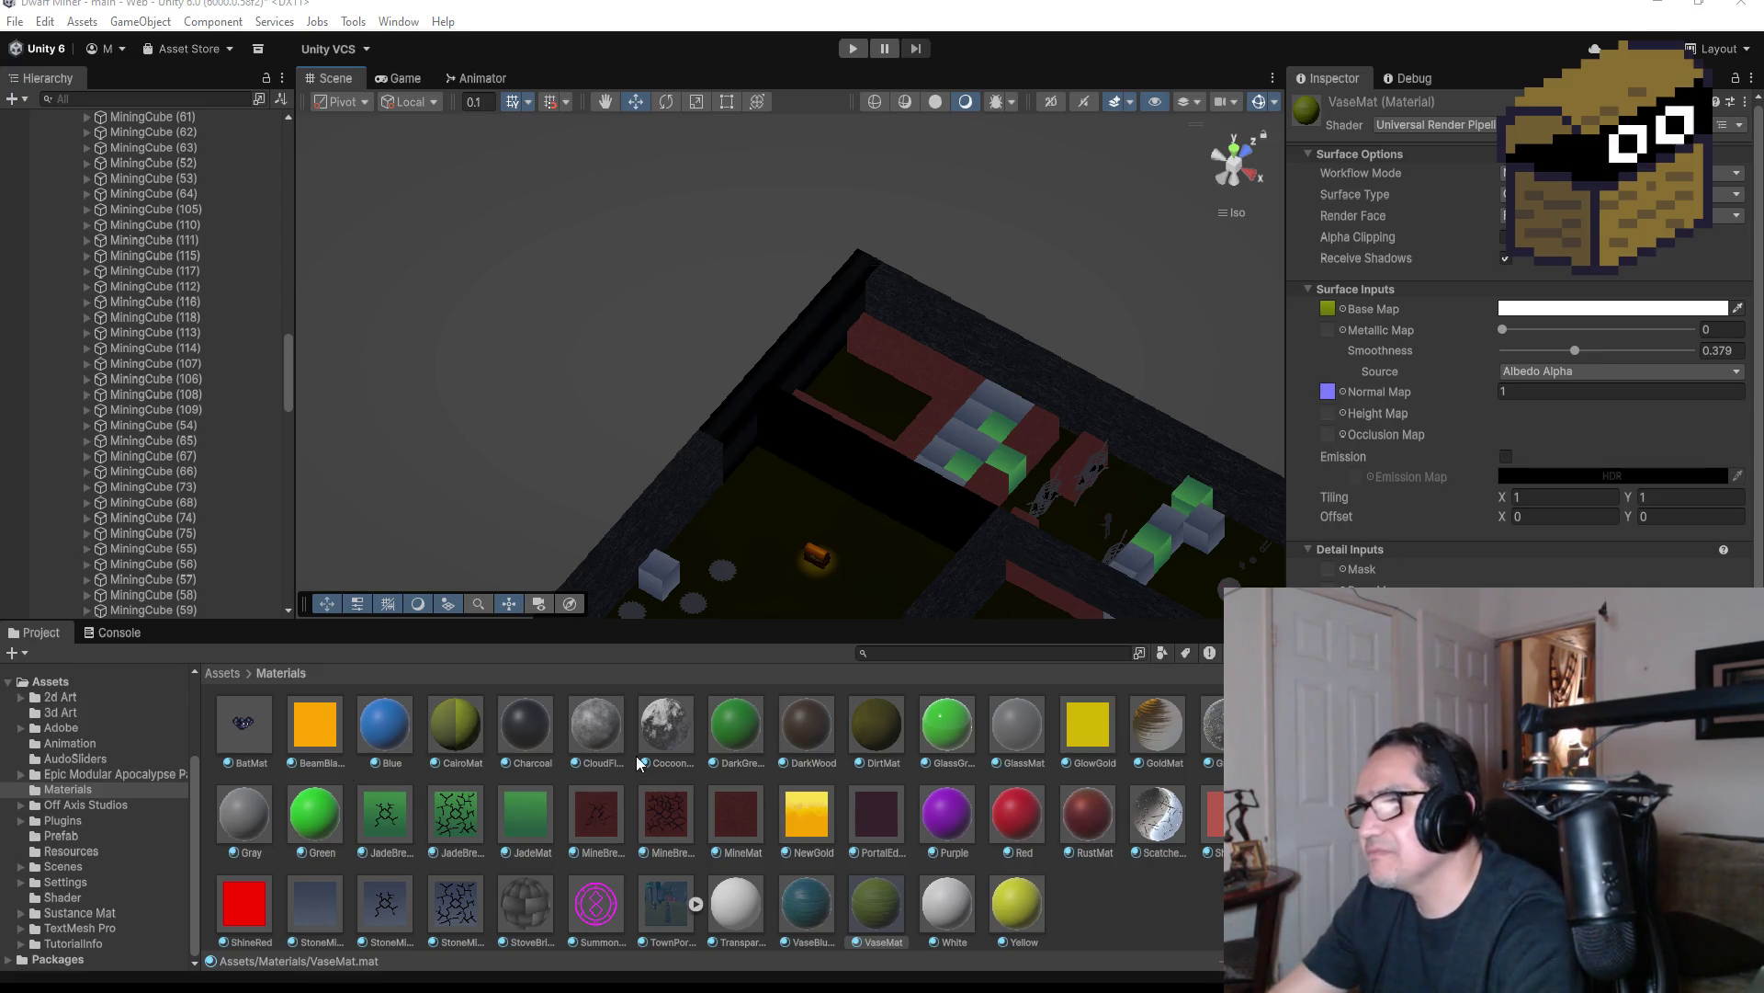
Preview DirtMat and GraniteMat on the dungeon floor
mouse_move(875, 723)
mouse_down()
mouse_move(899, 503)
mouse_move(927, 493)
mouse_up()
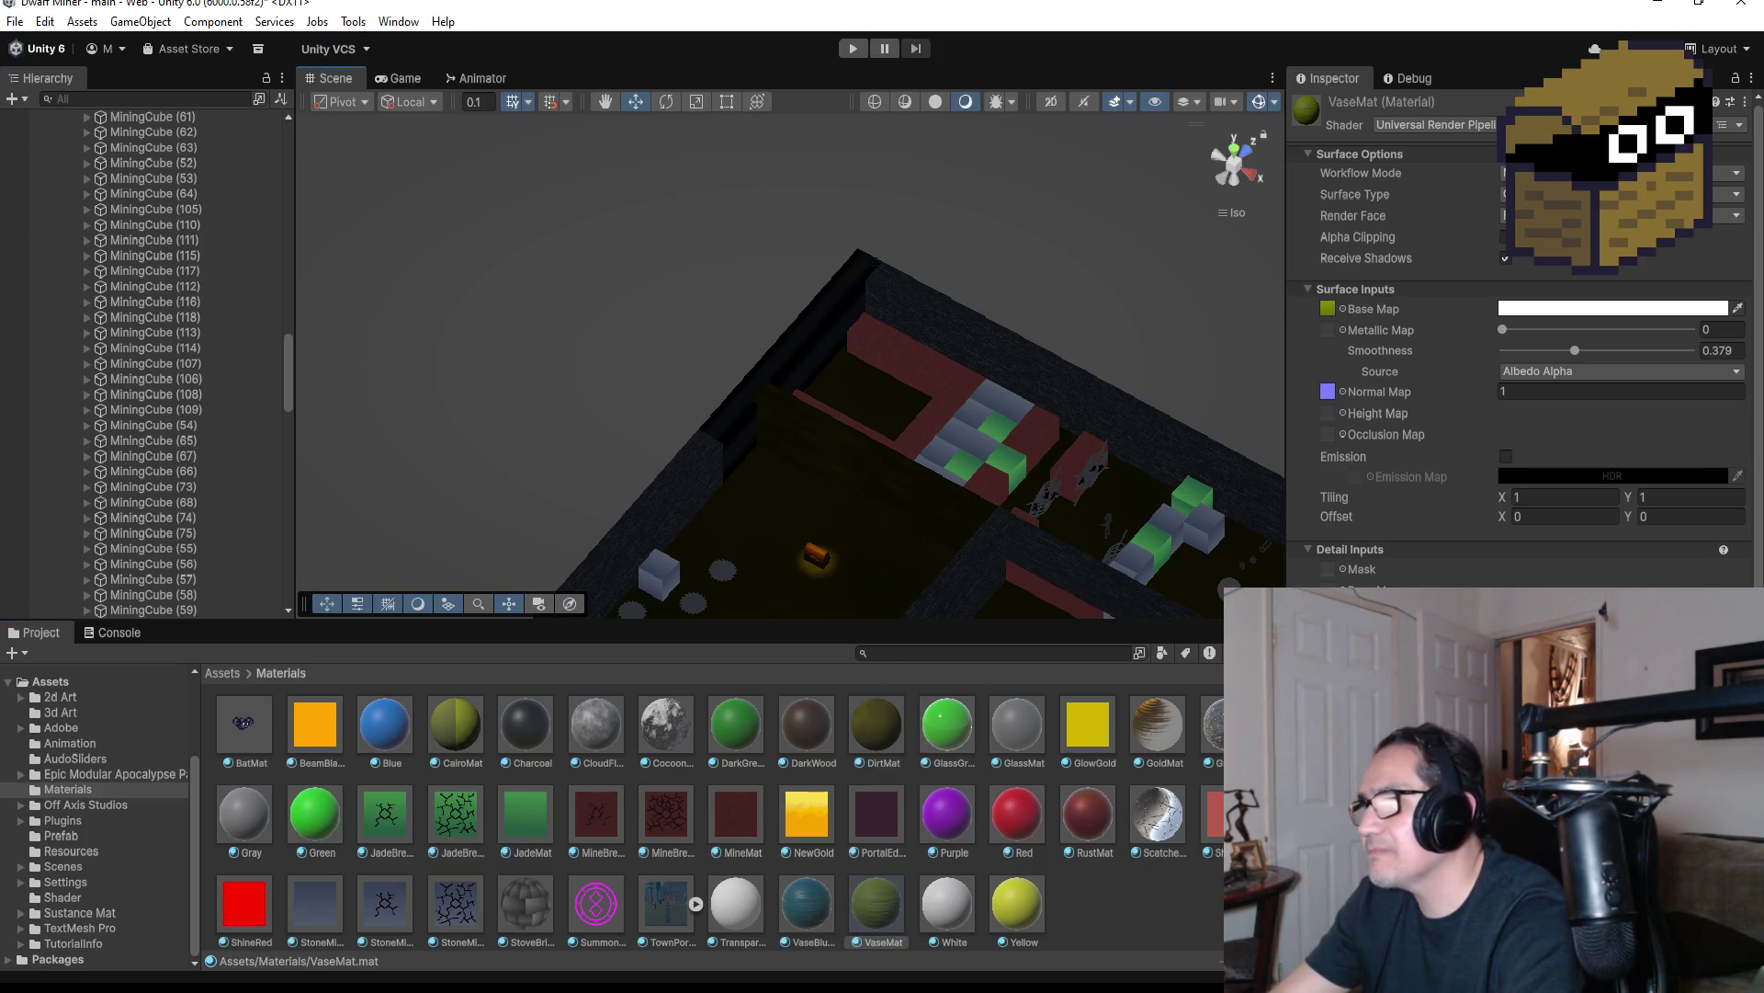
click(1211, 726)
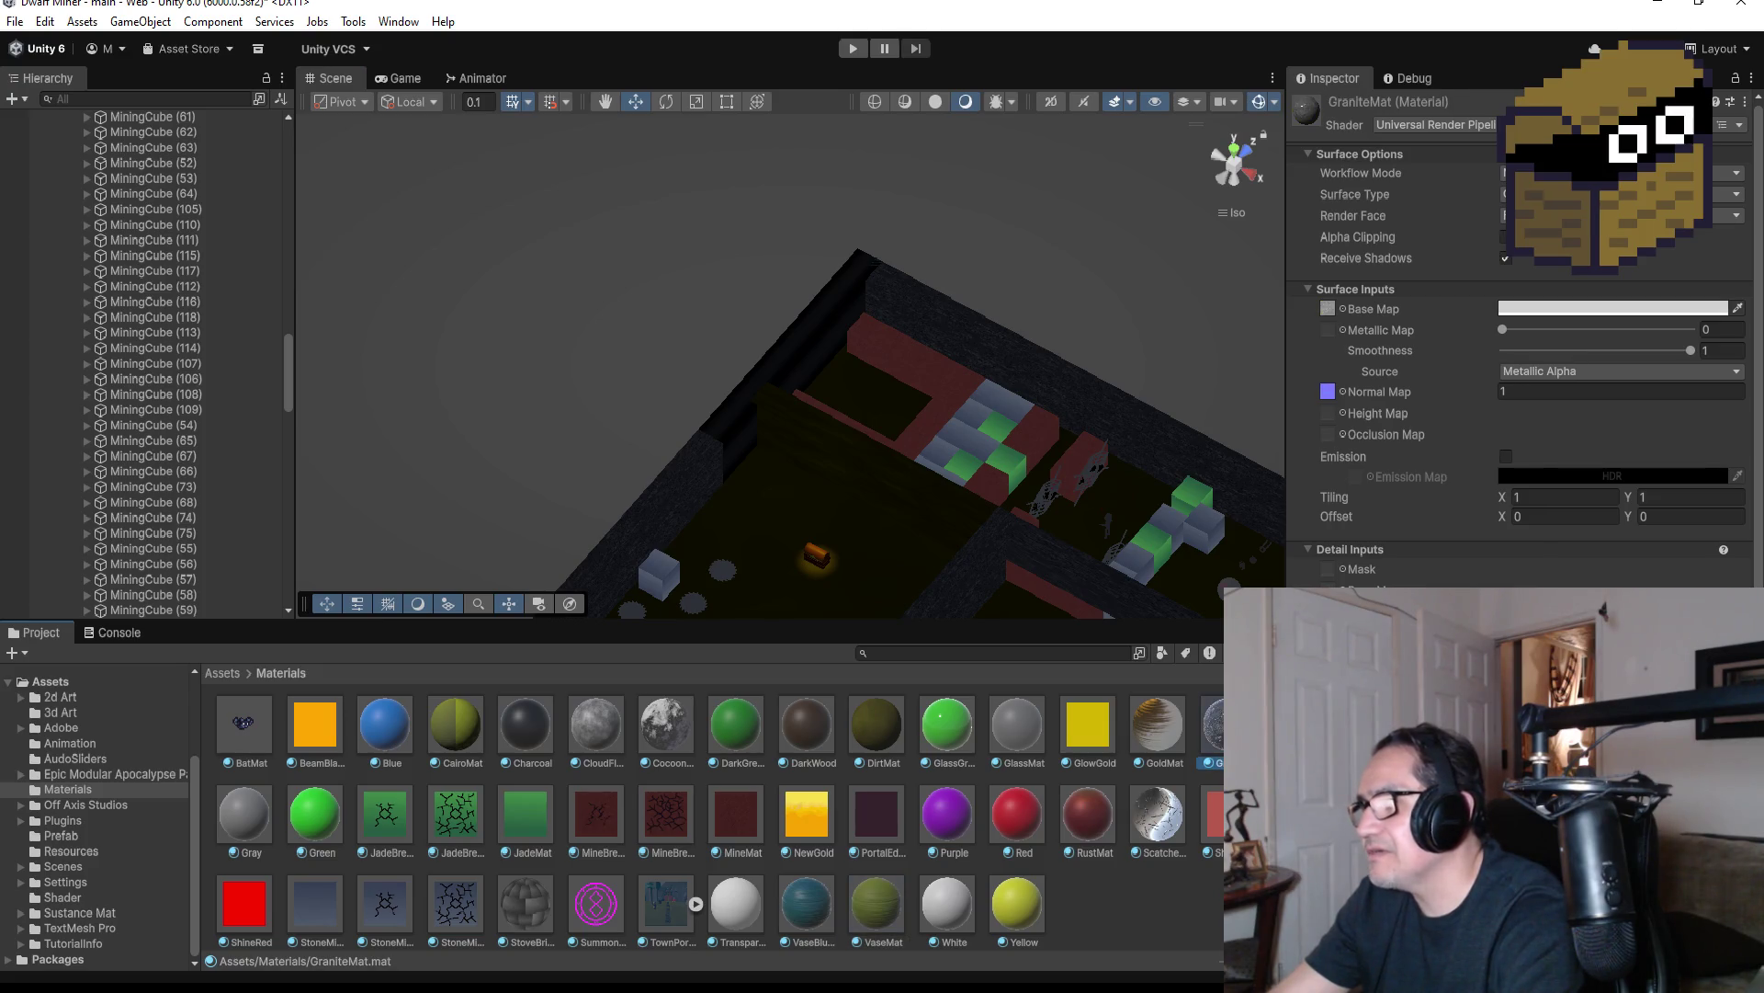
mouse_move(1211, 726)
mouse_down()
mouse_move(858, 555)
mouse_move(1216, 779)
mouse_up()
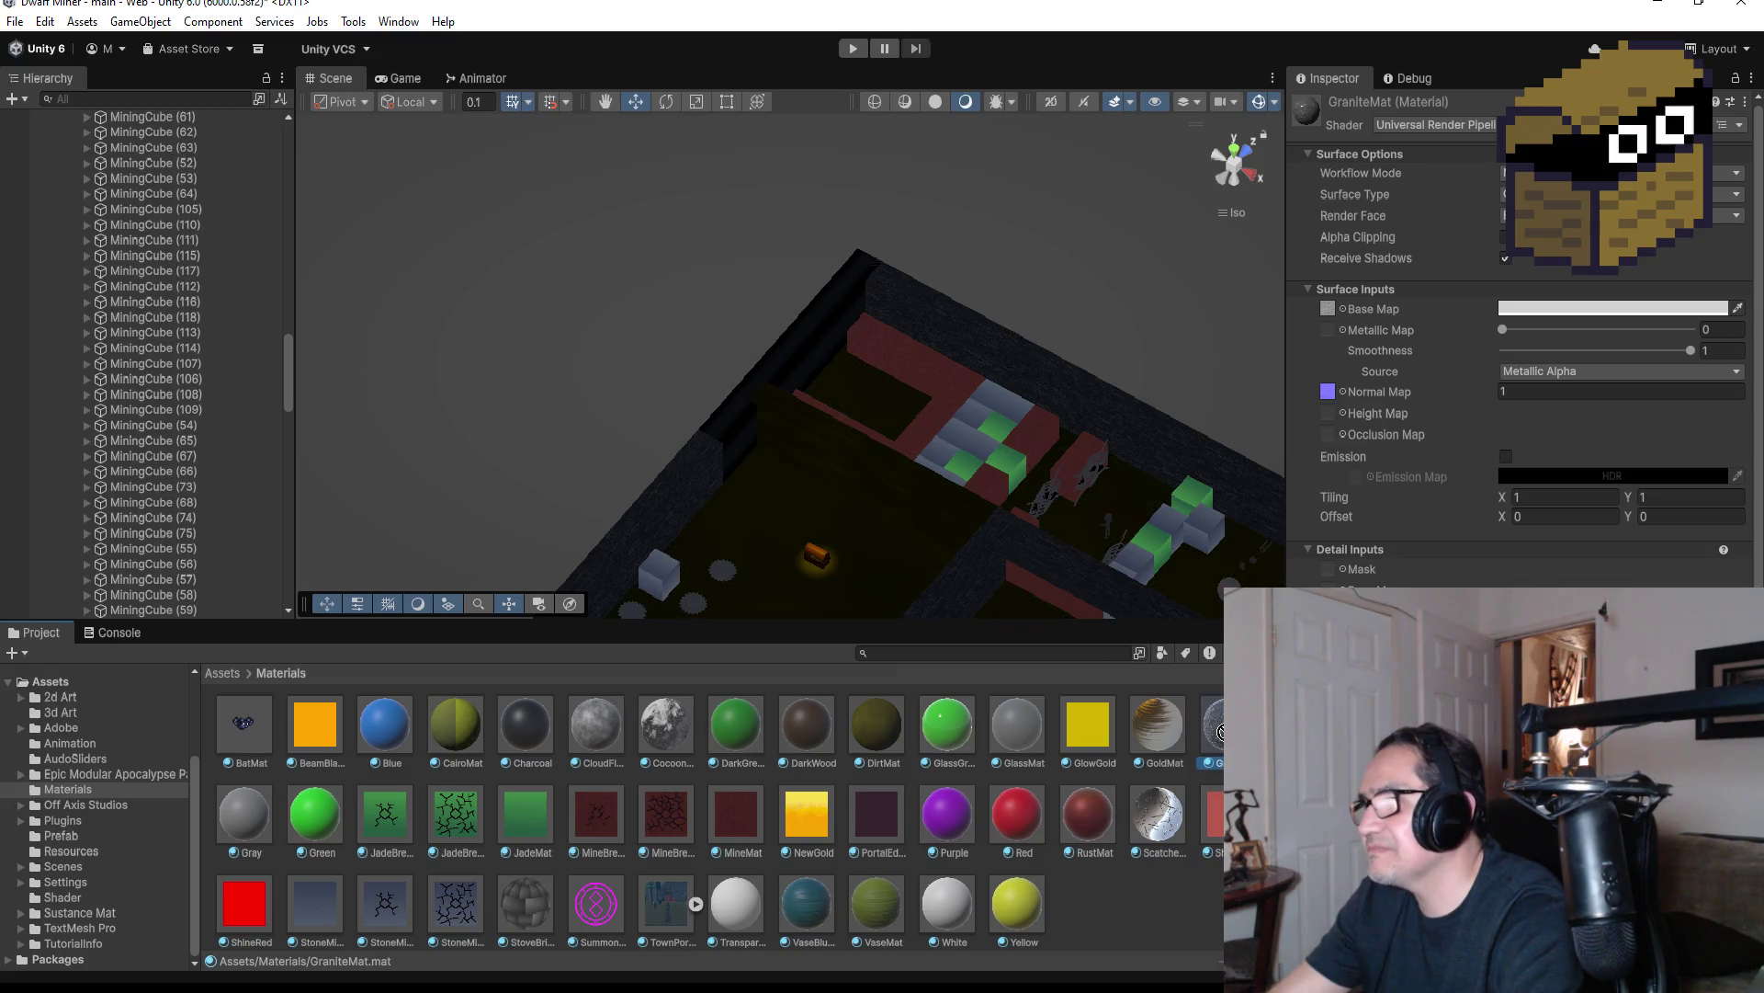
Inspect RustMat, Red, PortalEdge and DarkWood, ending on DirtMat's settings
click(1097, 814)
click(992, 814)
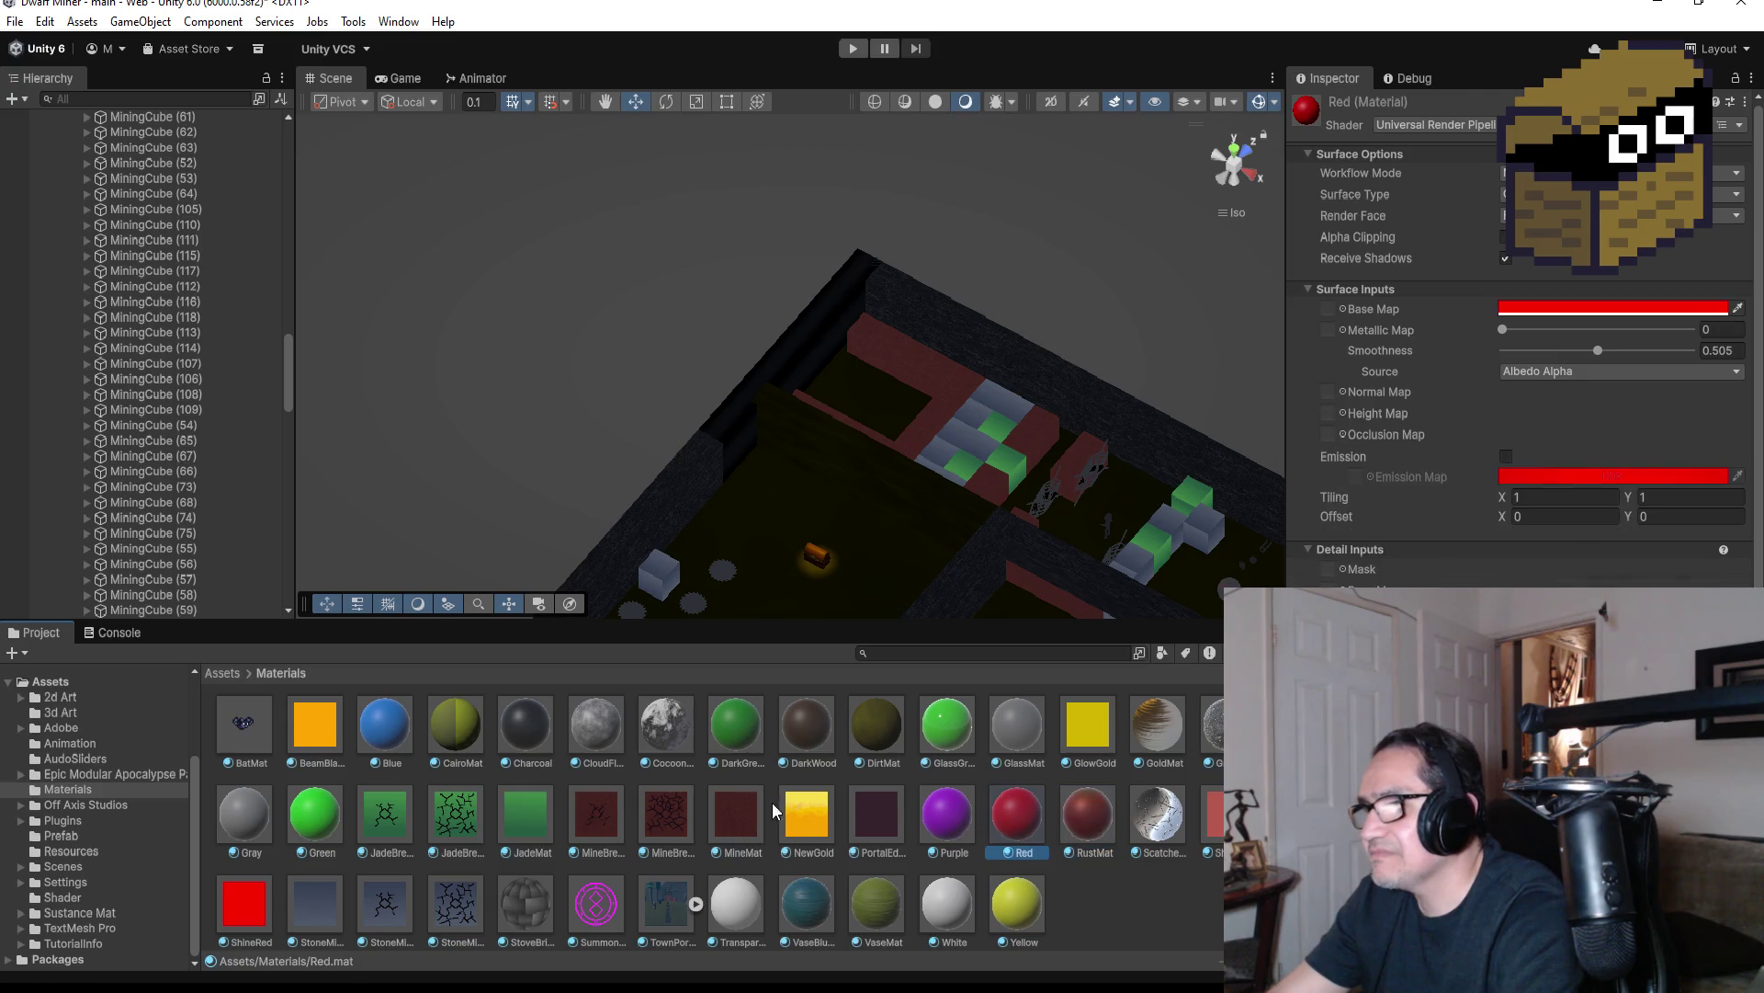
click(890, 814)
click(825, 725)
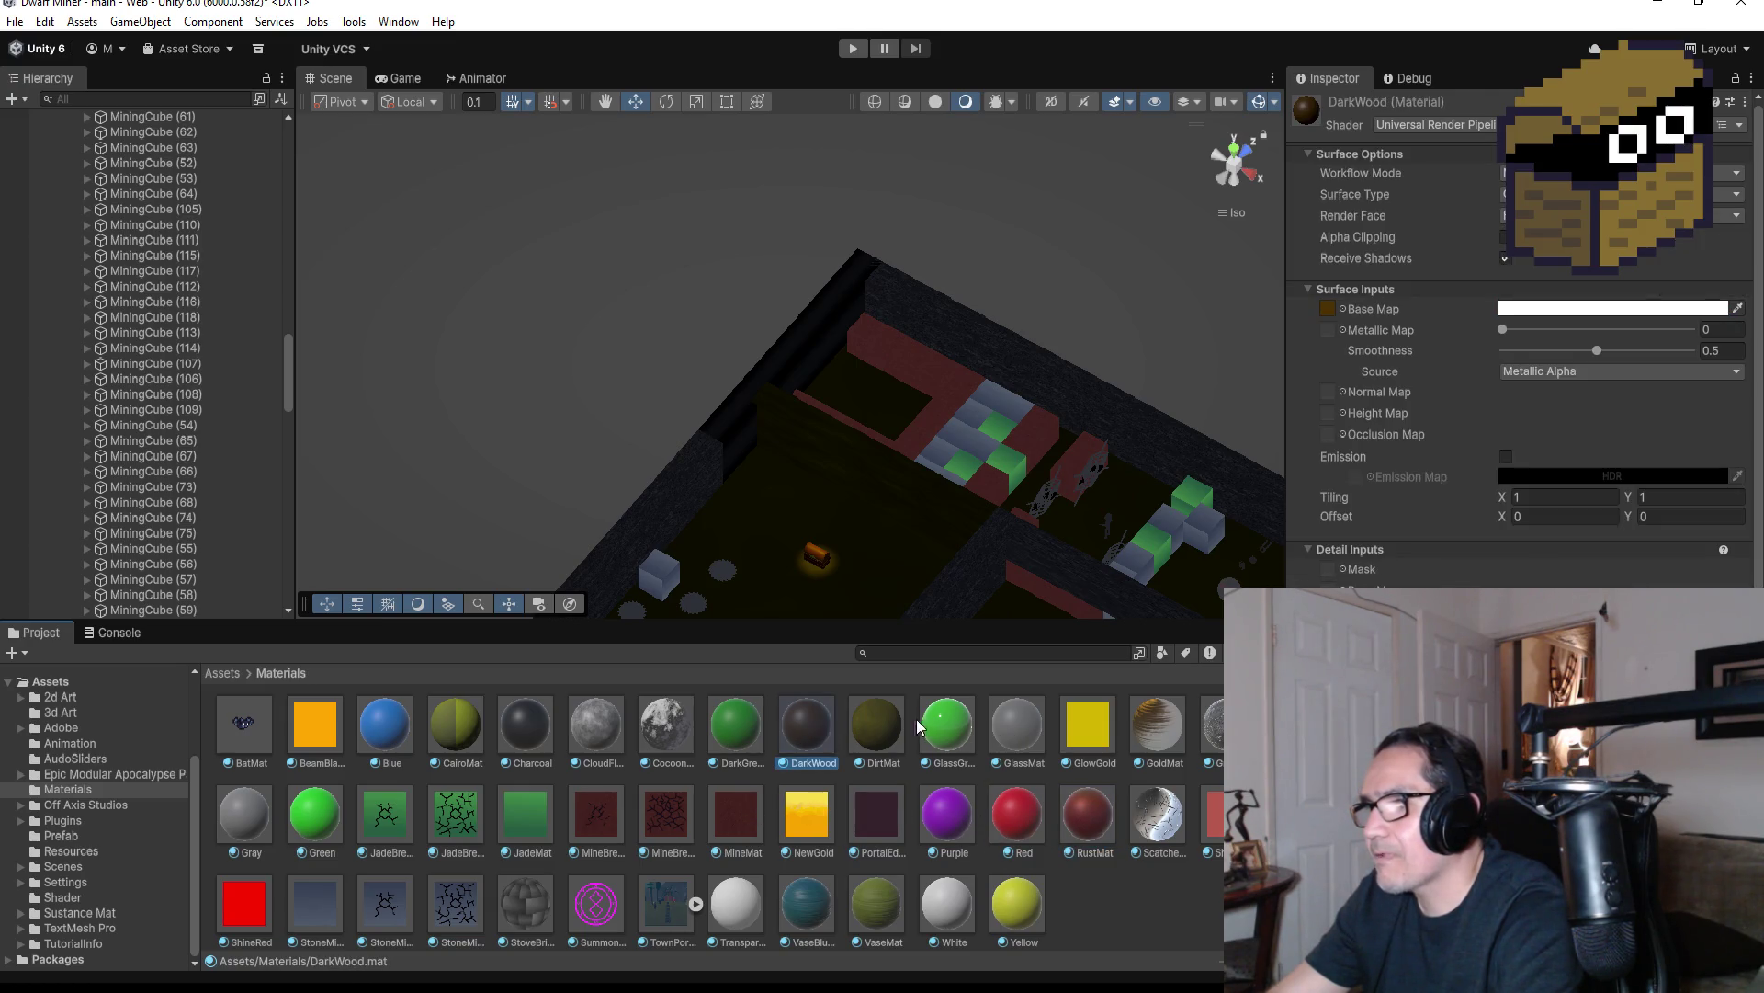
click(880, 720)
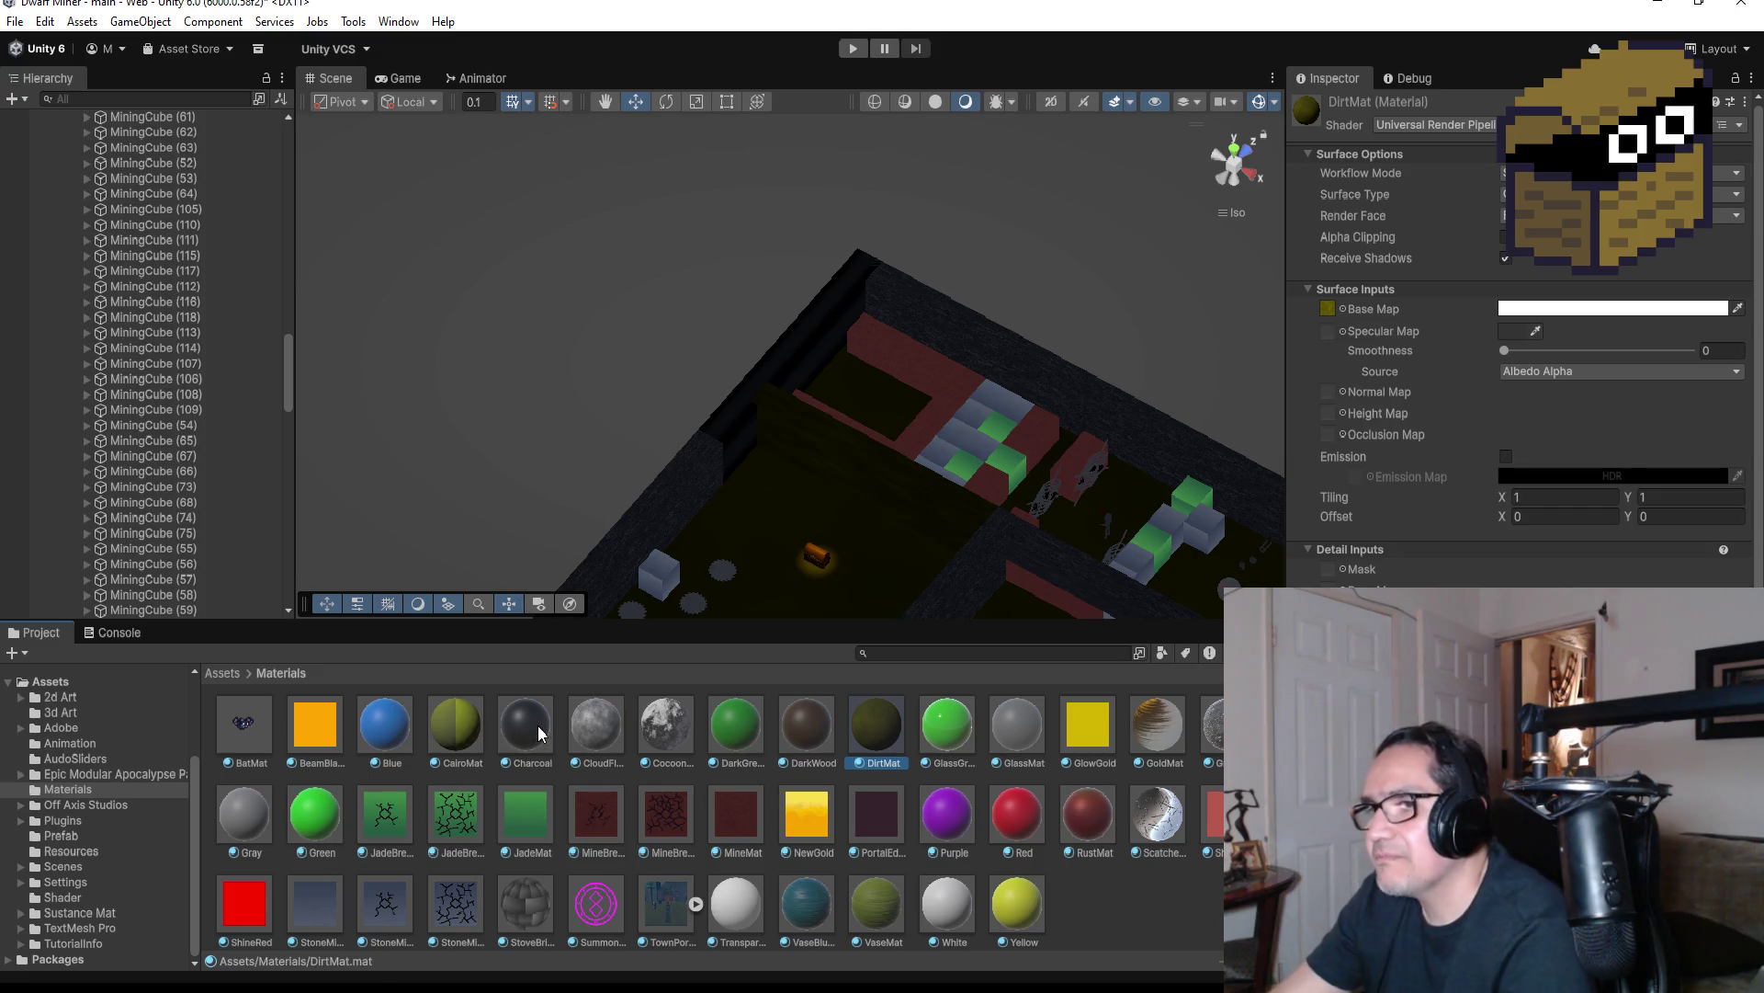
Try Charcoal, then put the grey mottled CloudFl material on the floor and start Play mode
mouse_move(527, 725)
mouse_down()
mouse_move(846, 572)
mouse_move(1130, 841)
mouse_up()
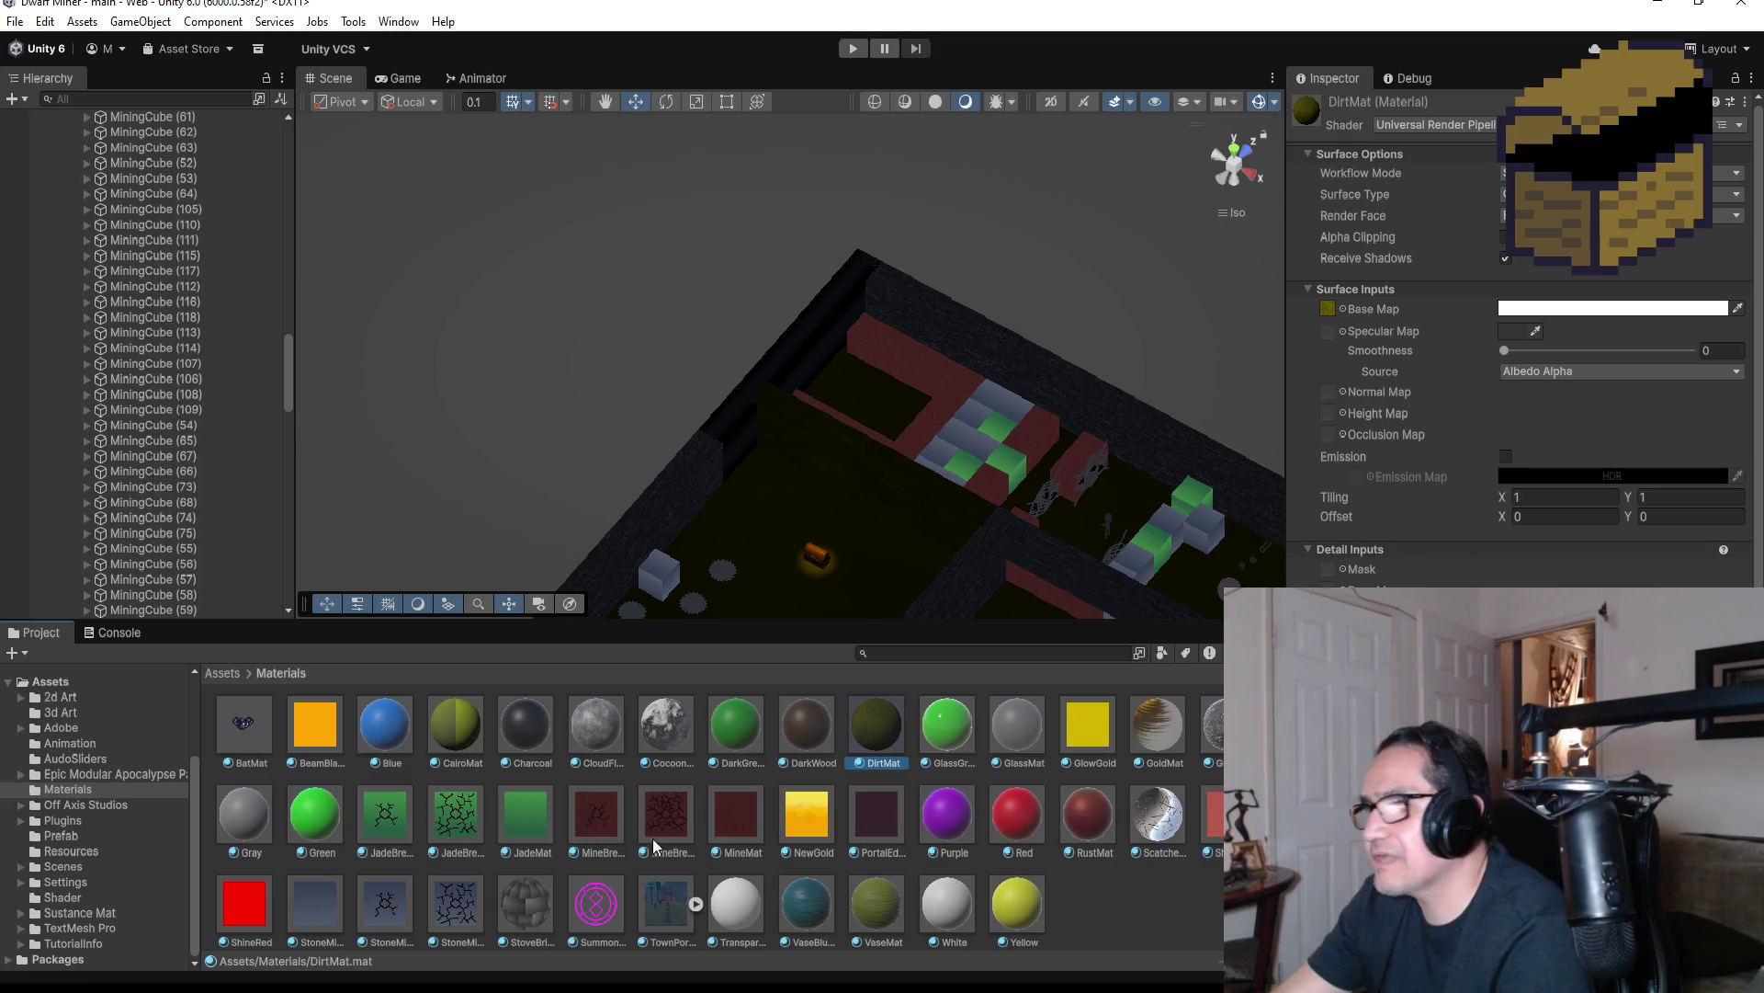
mouse_move(612, 721)
mouse_down()
mouse_move(785, 583)
mouse_move(847, 566)
mouse_up()
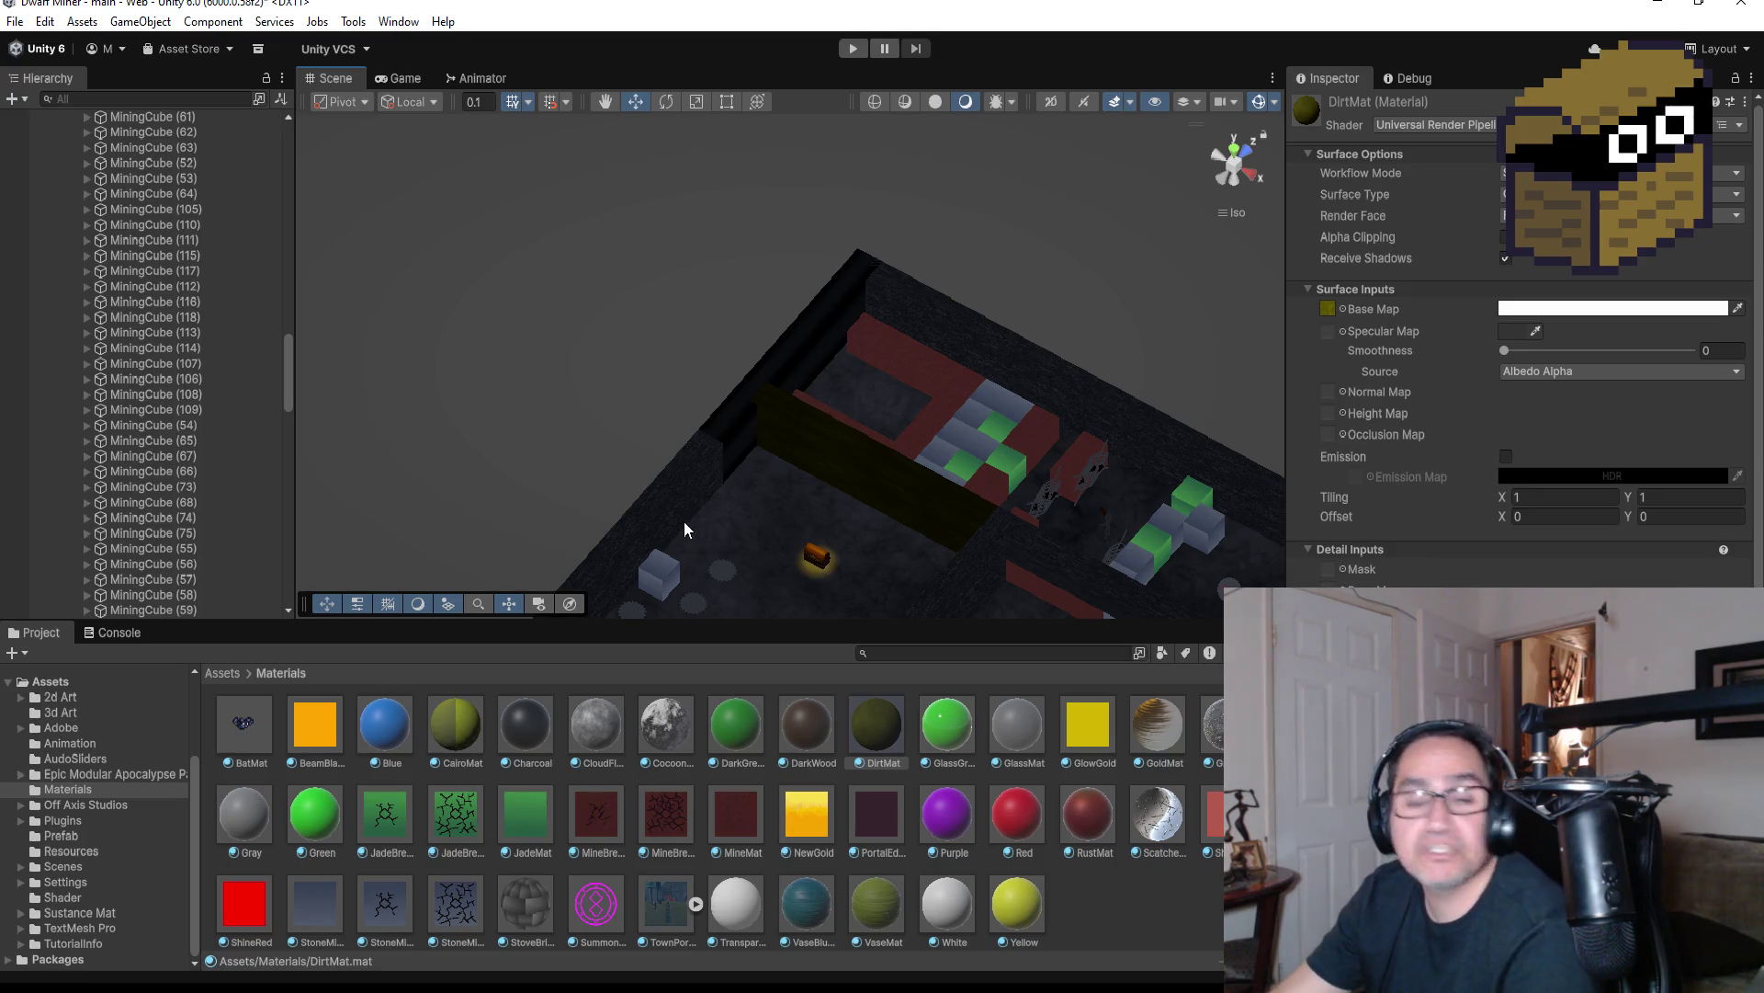
click(851, 48)
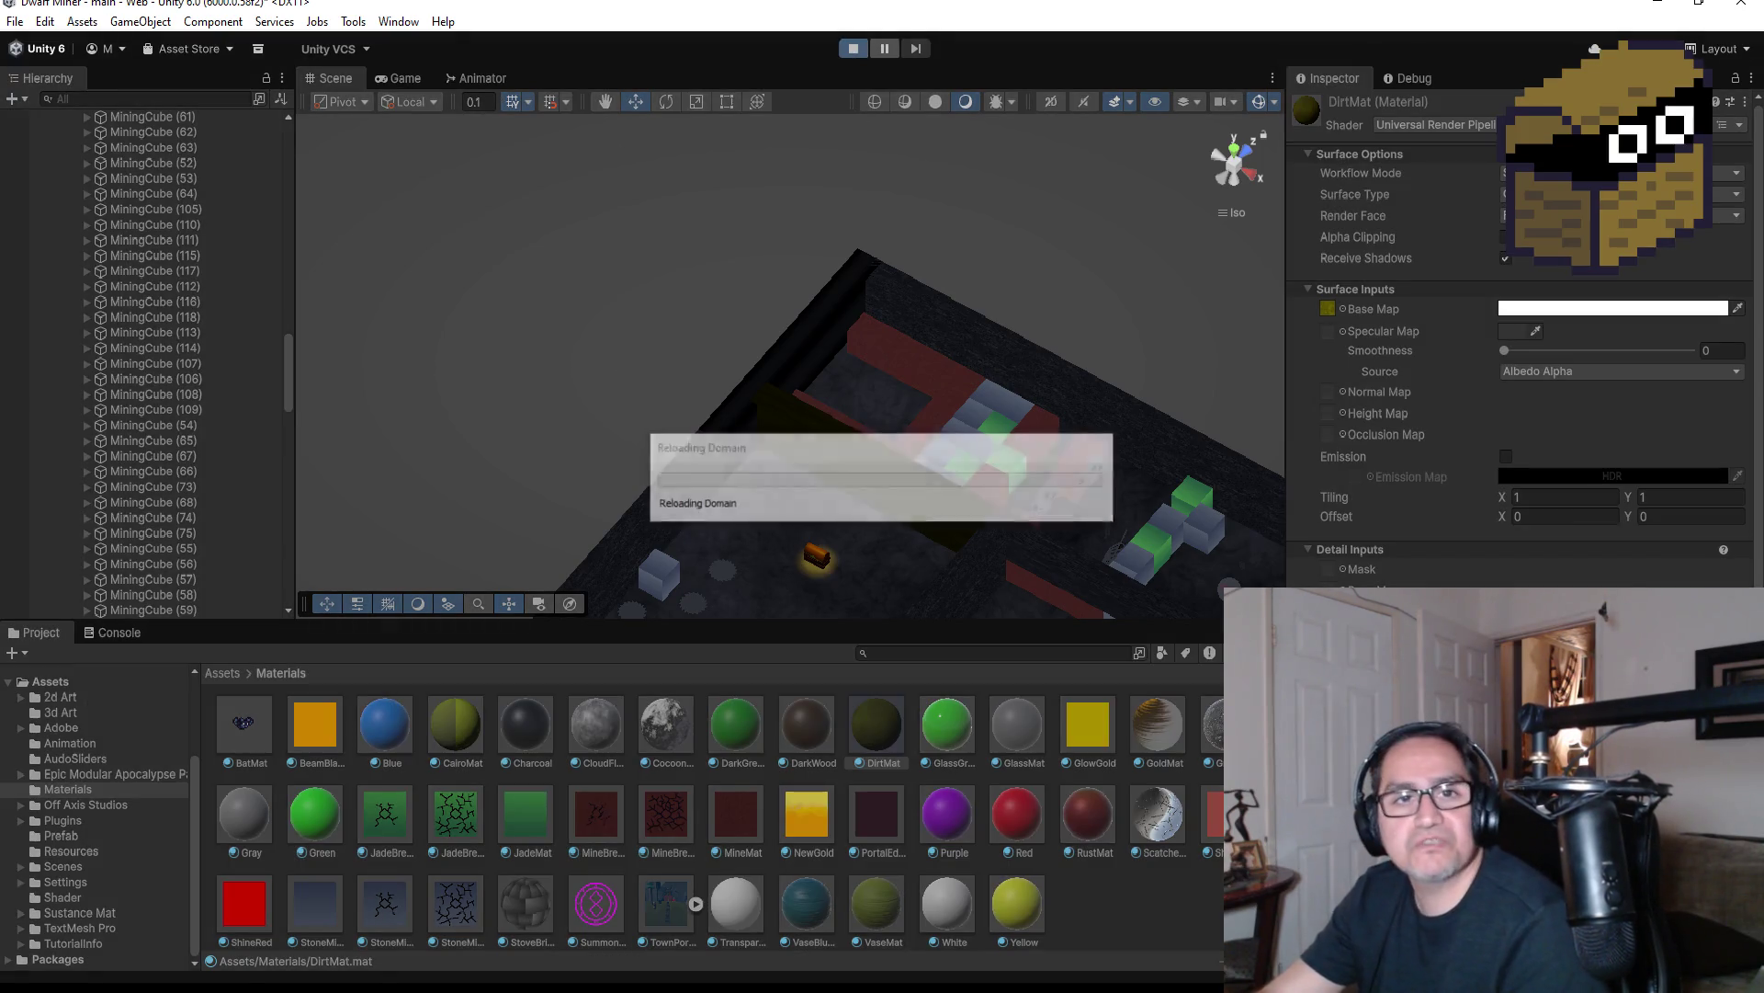
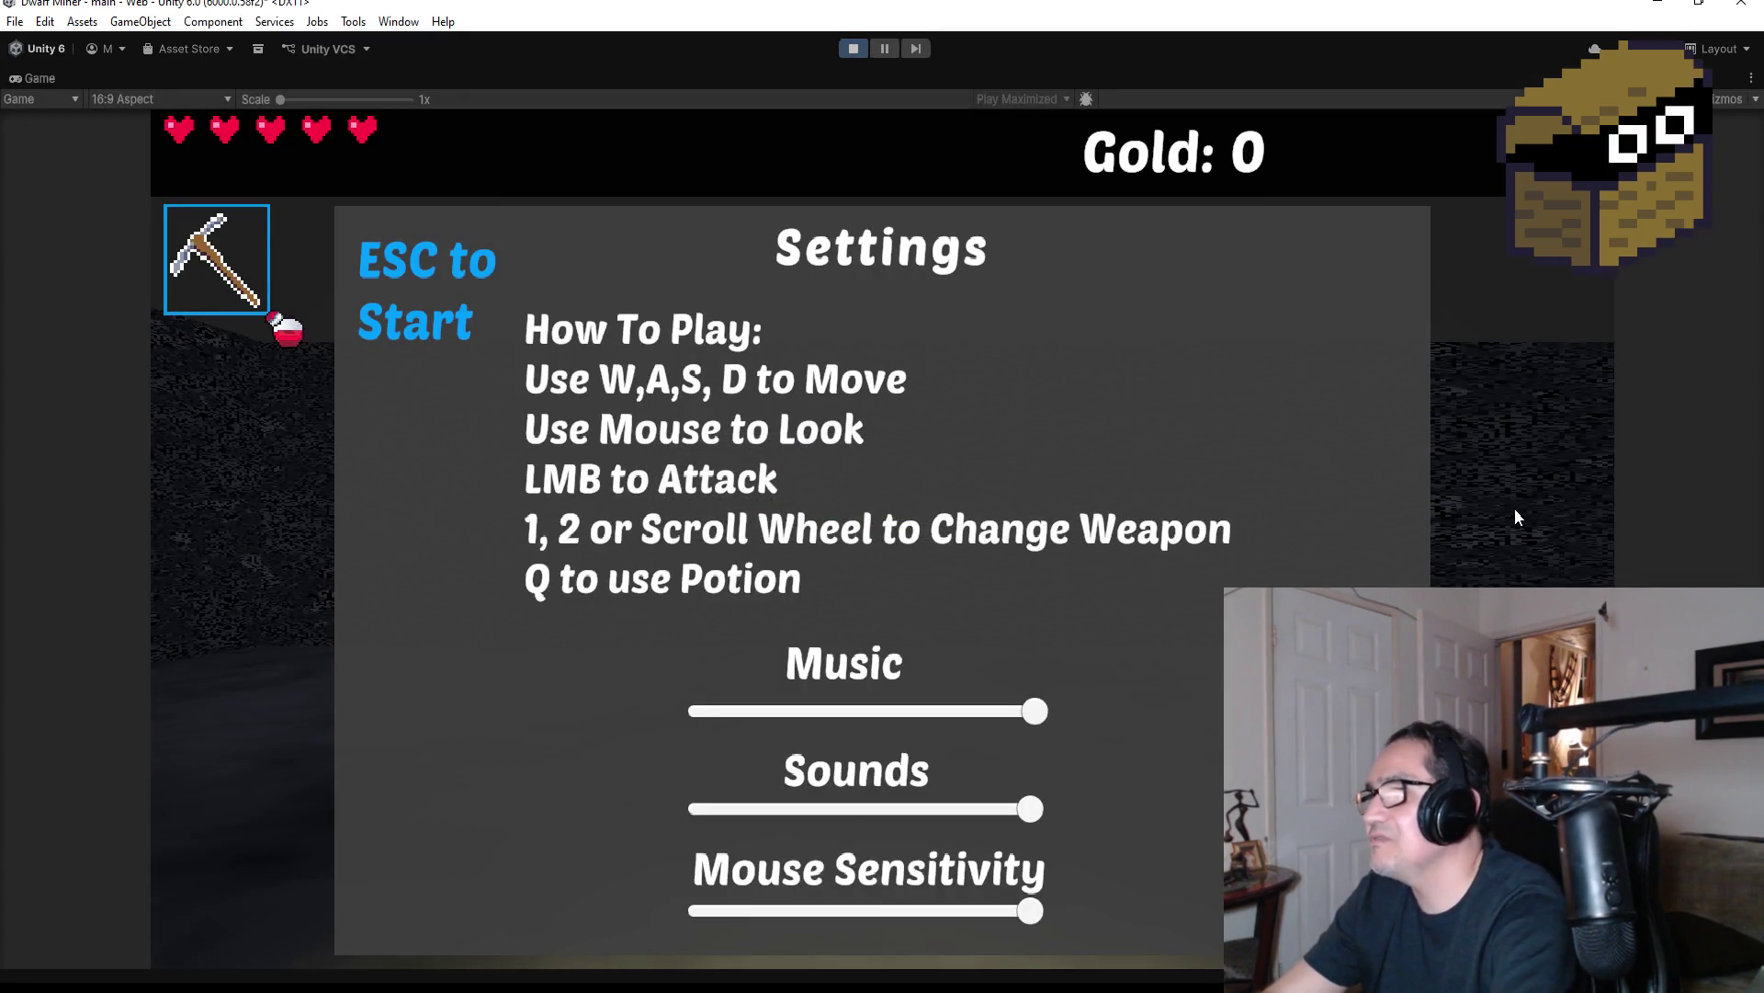
Start playing and walk down the corridor to open the treasure chest
key(Escape)
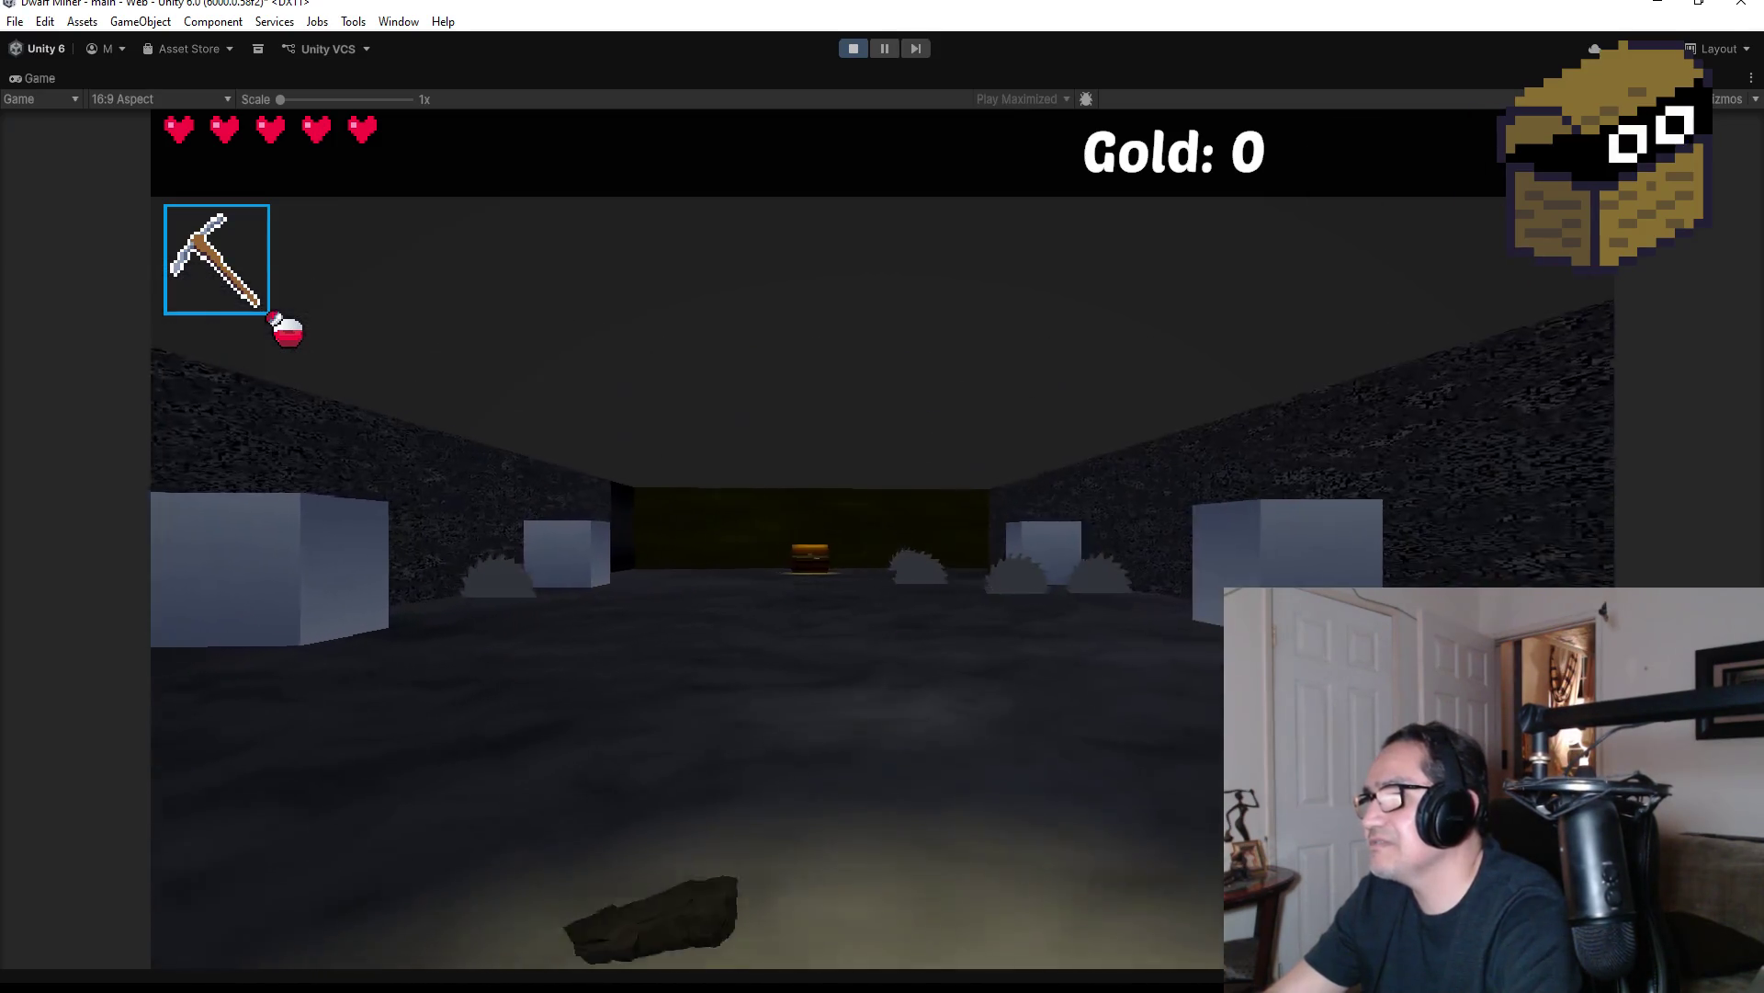
key(w)
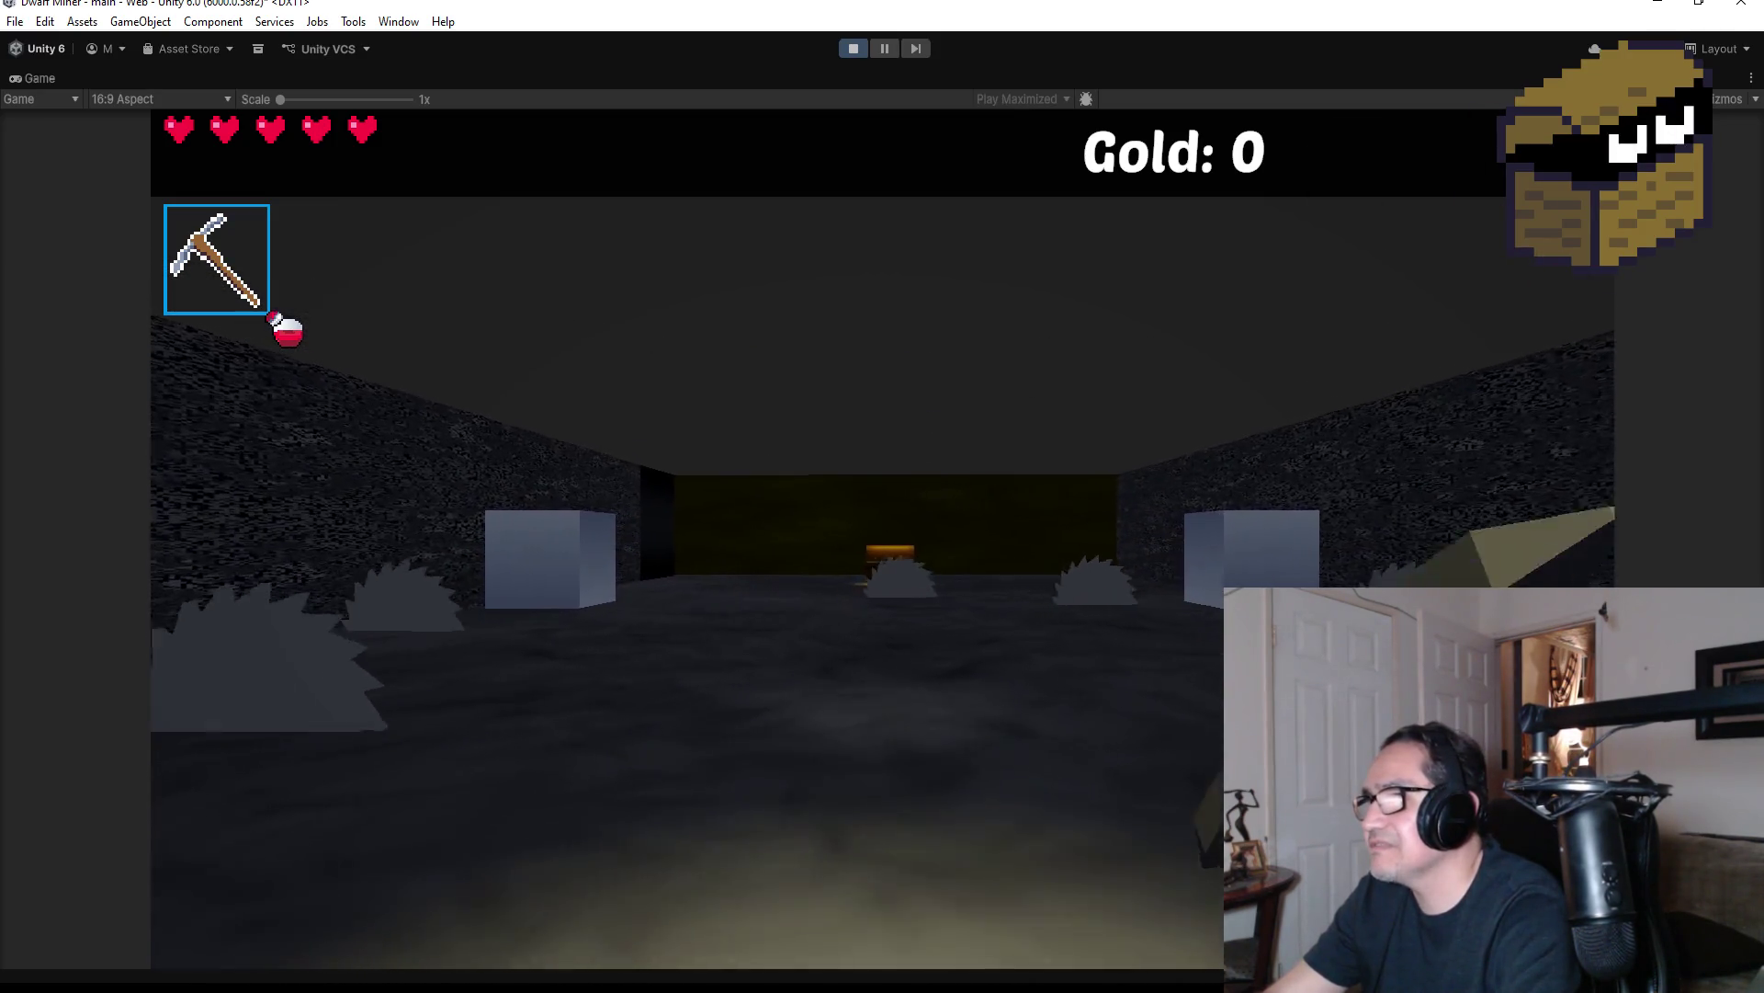
key(w)
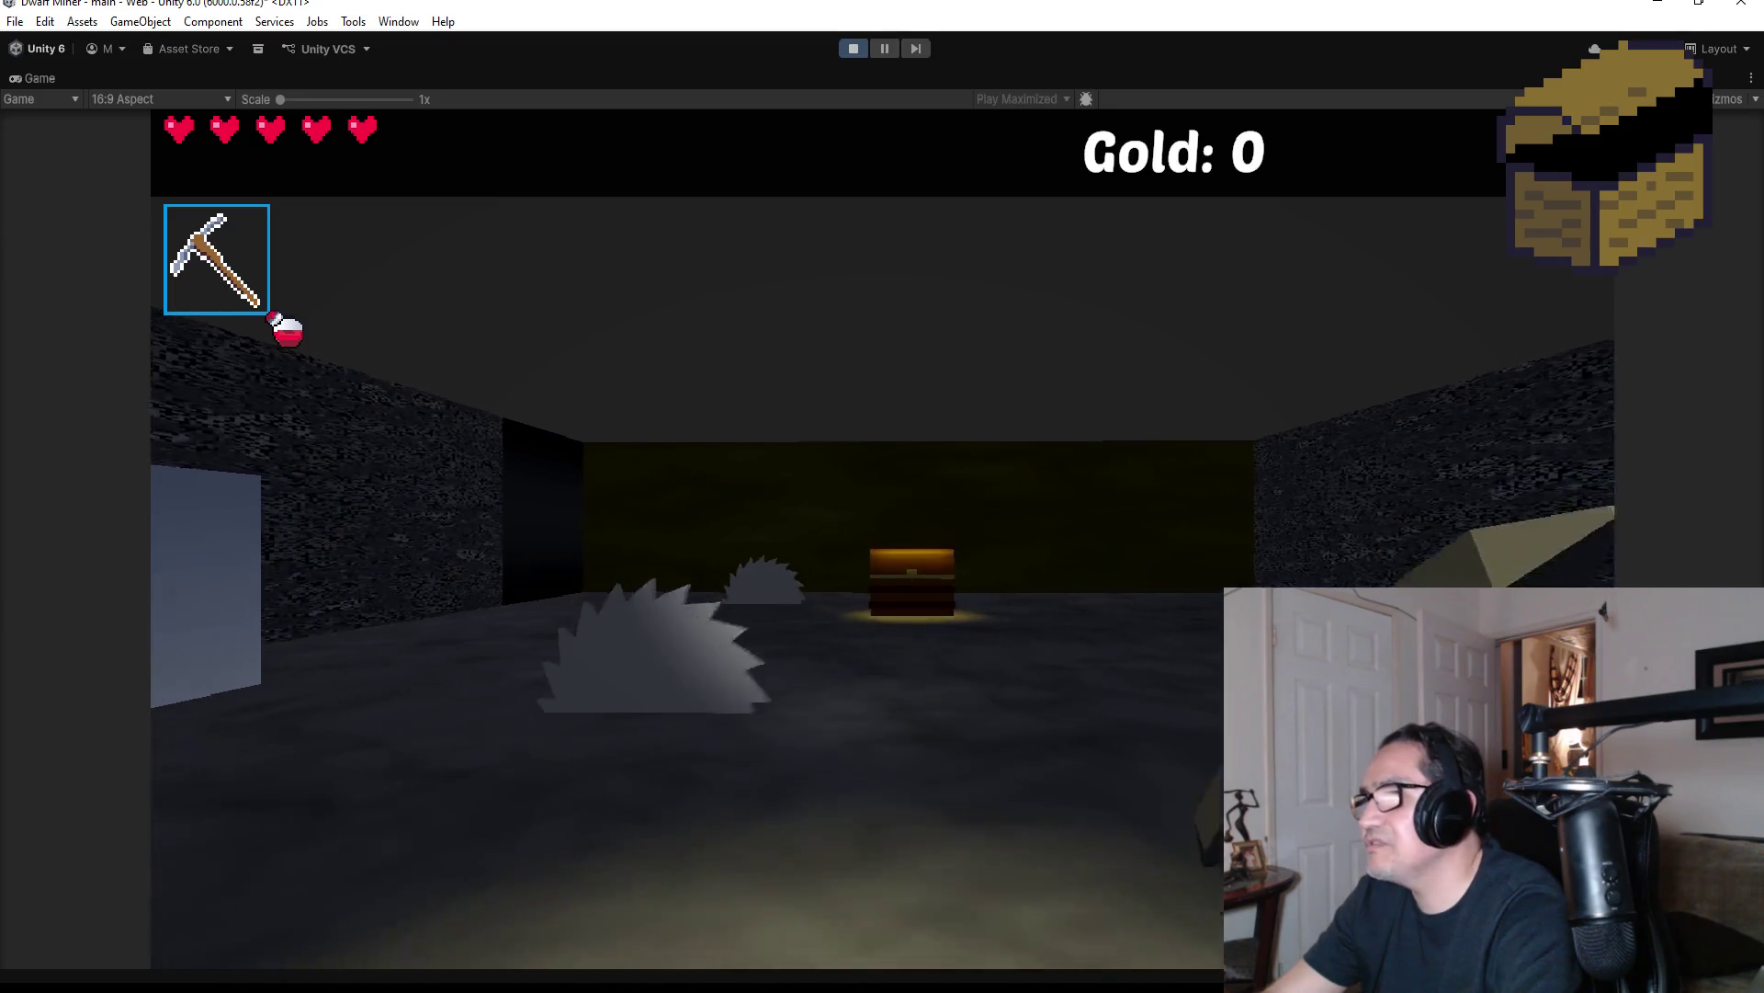
key(w)
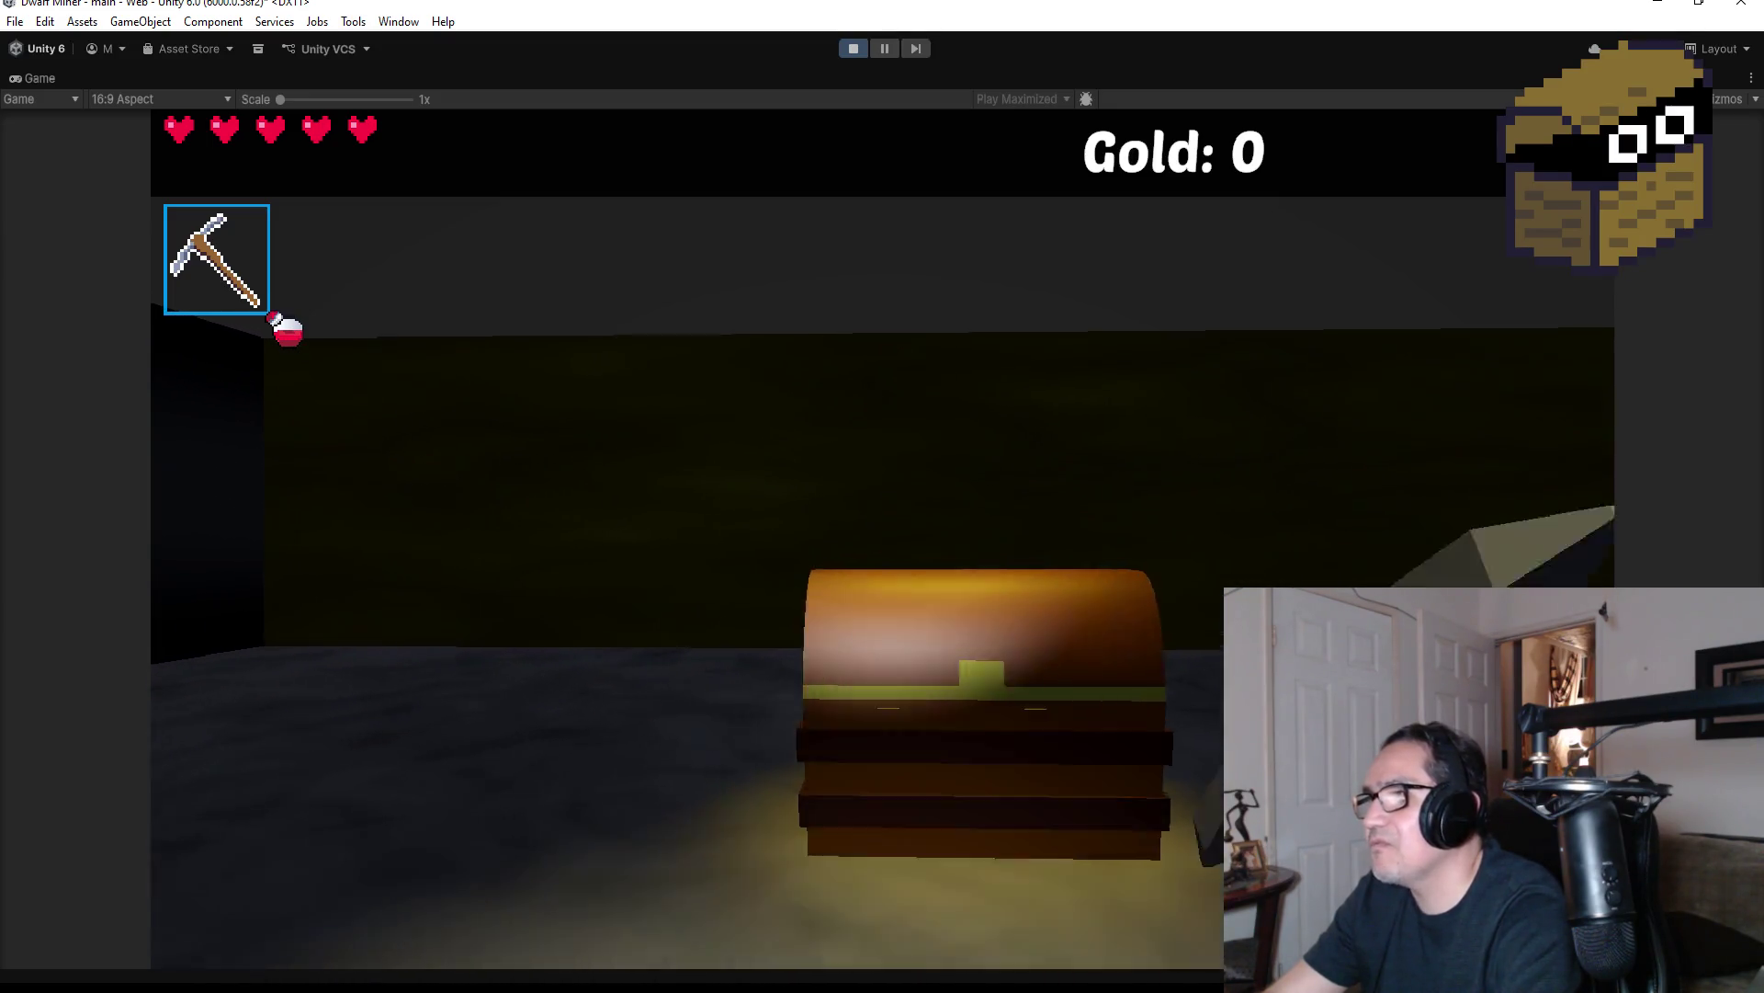
key(w)
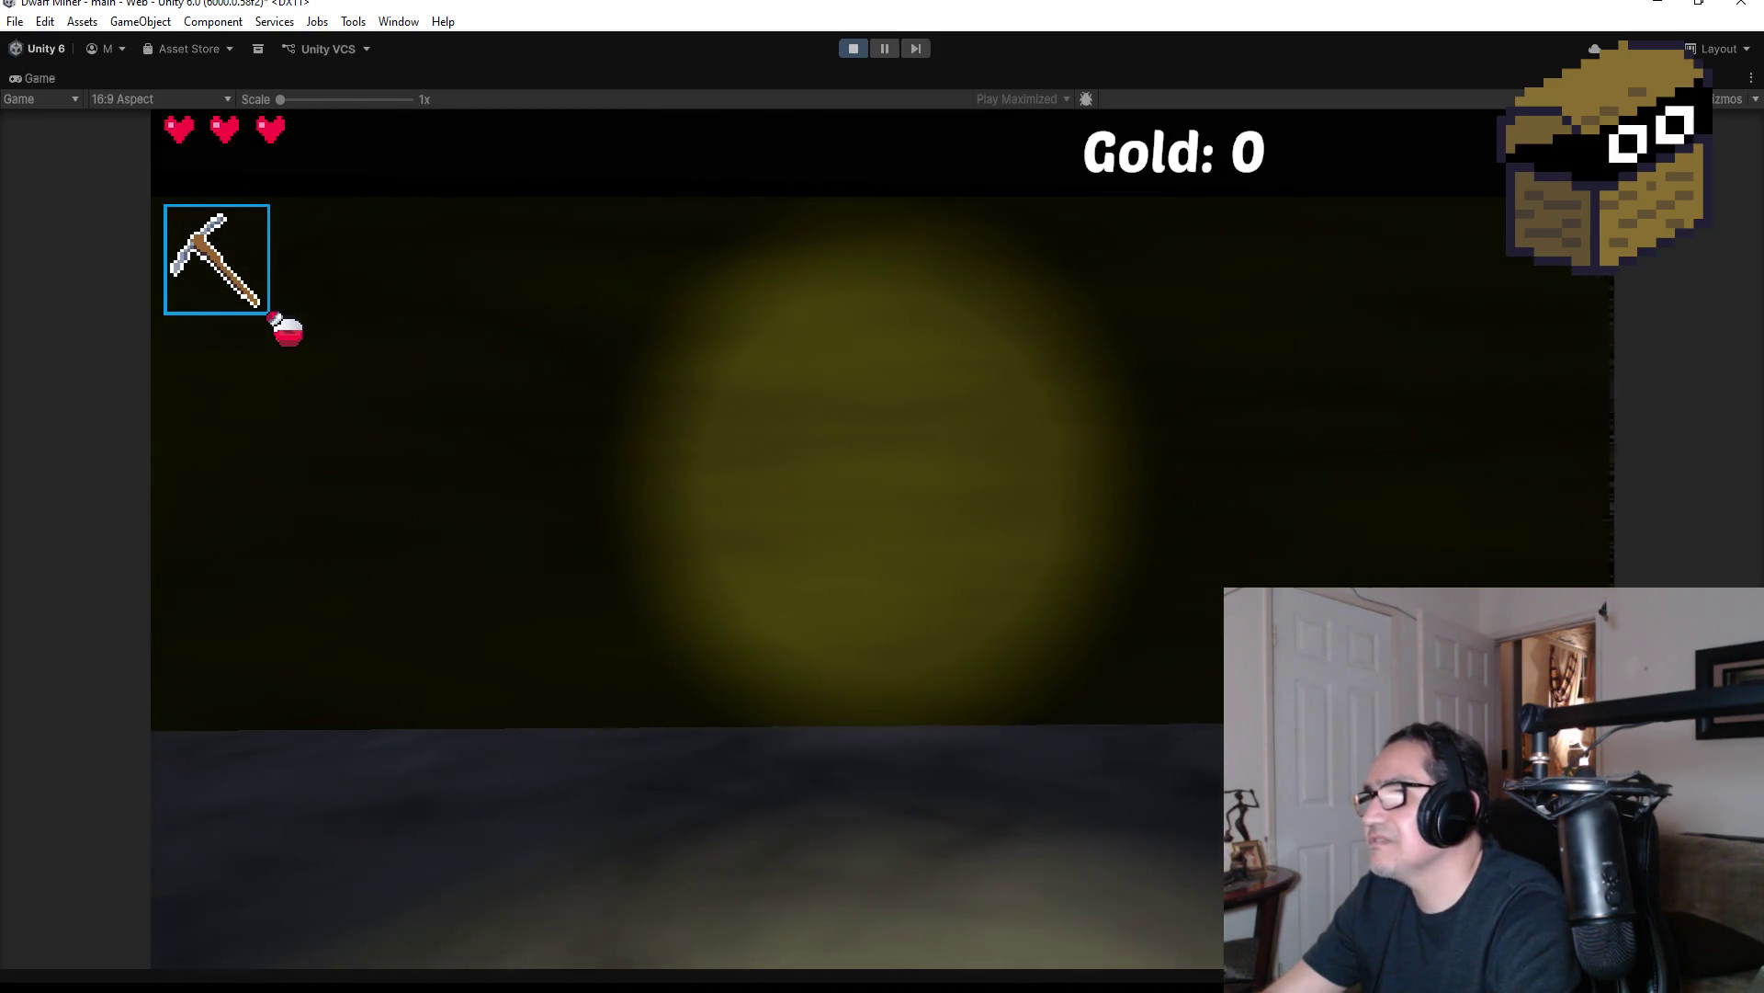
Turn toward the room with the other chest, then pause on Settings and stop Play mode
key(q)
key(w)
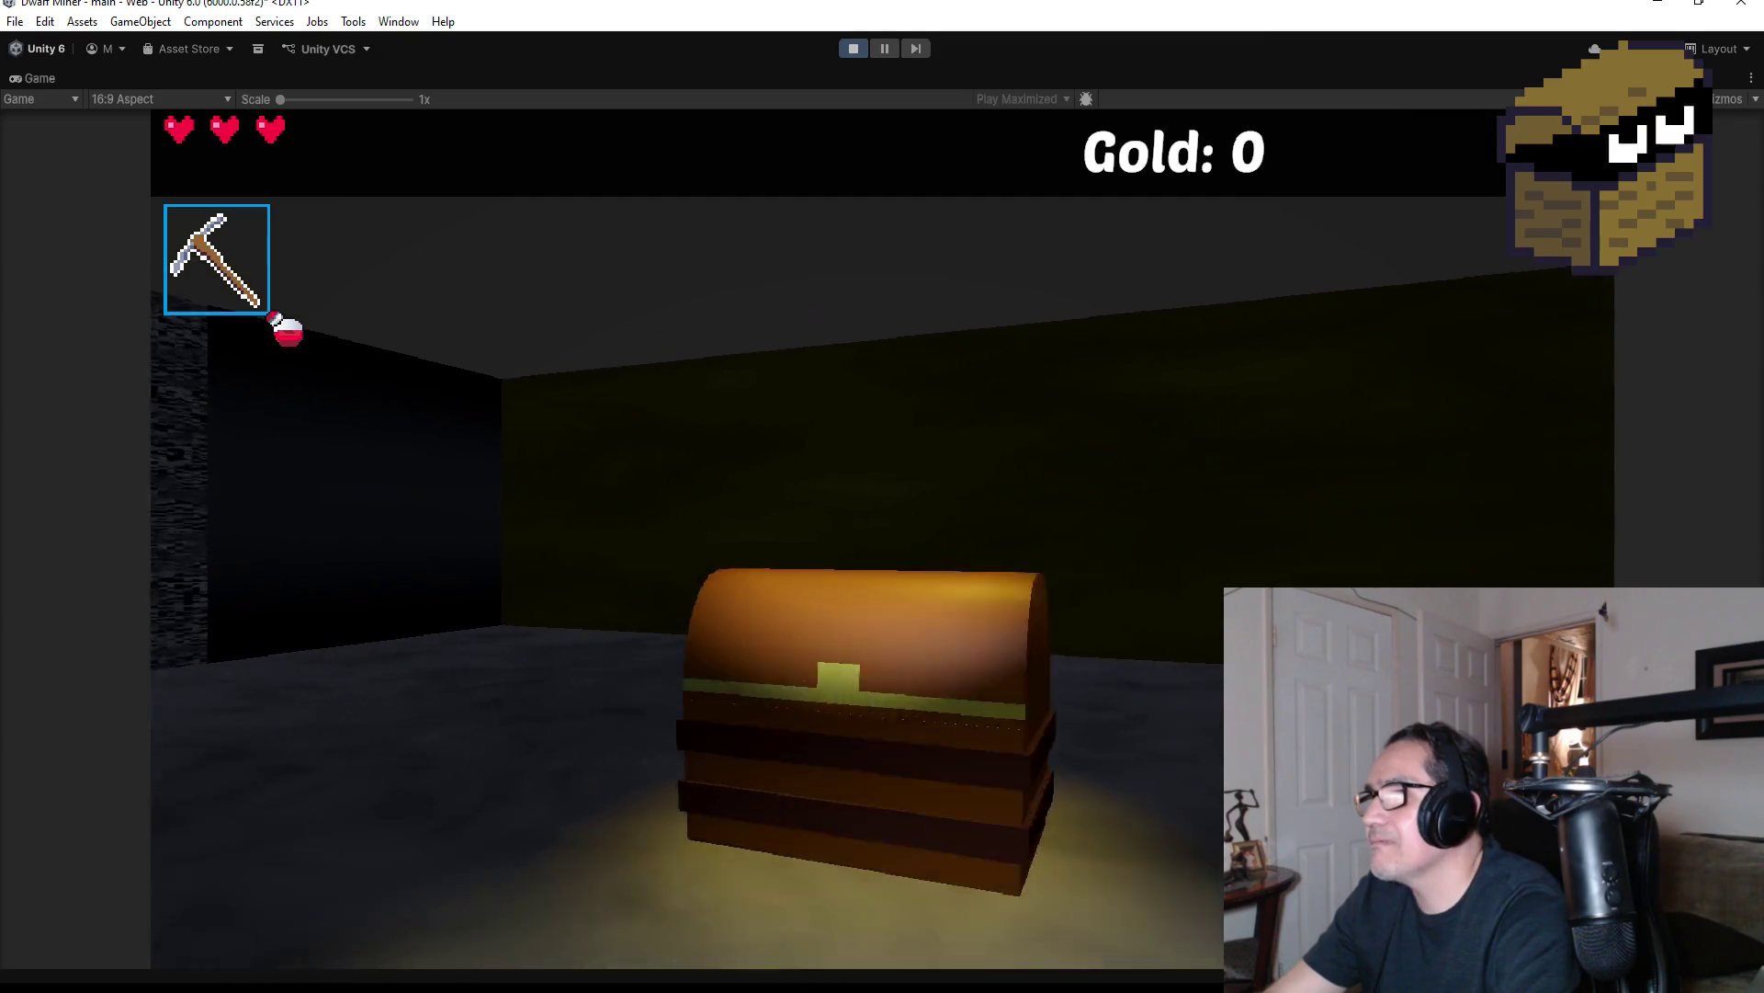
key(Escape)
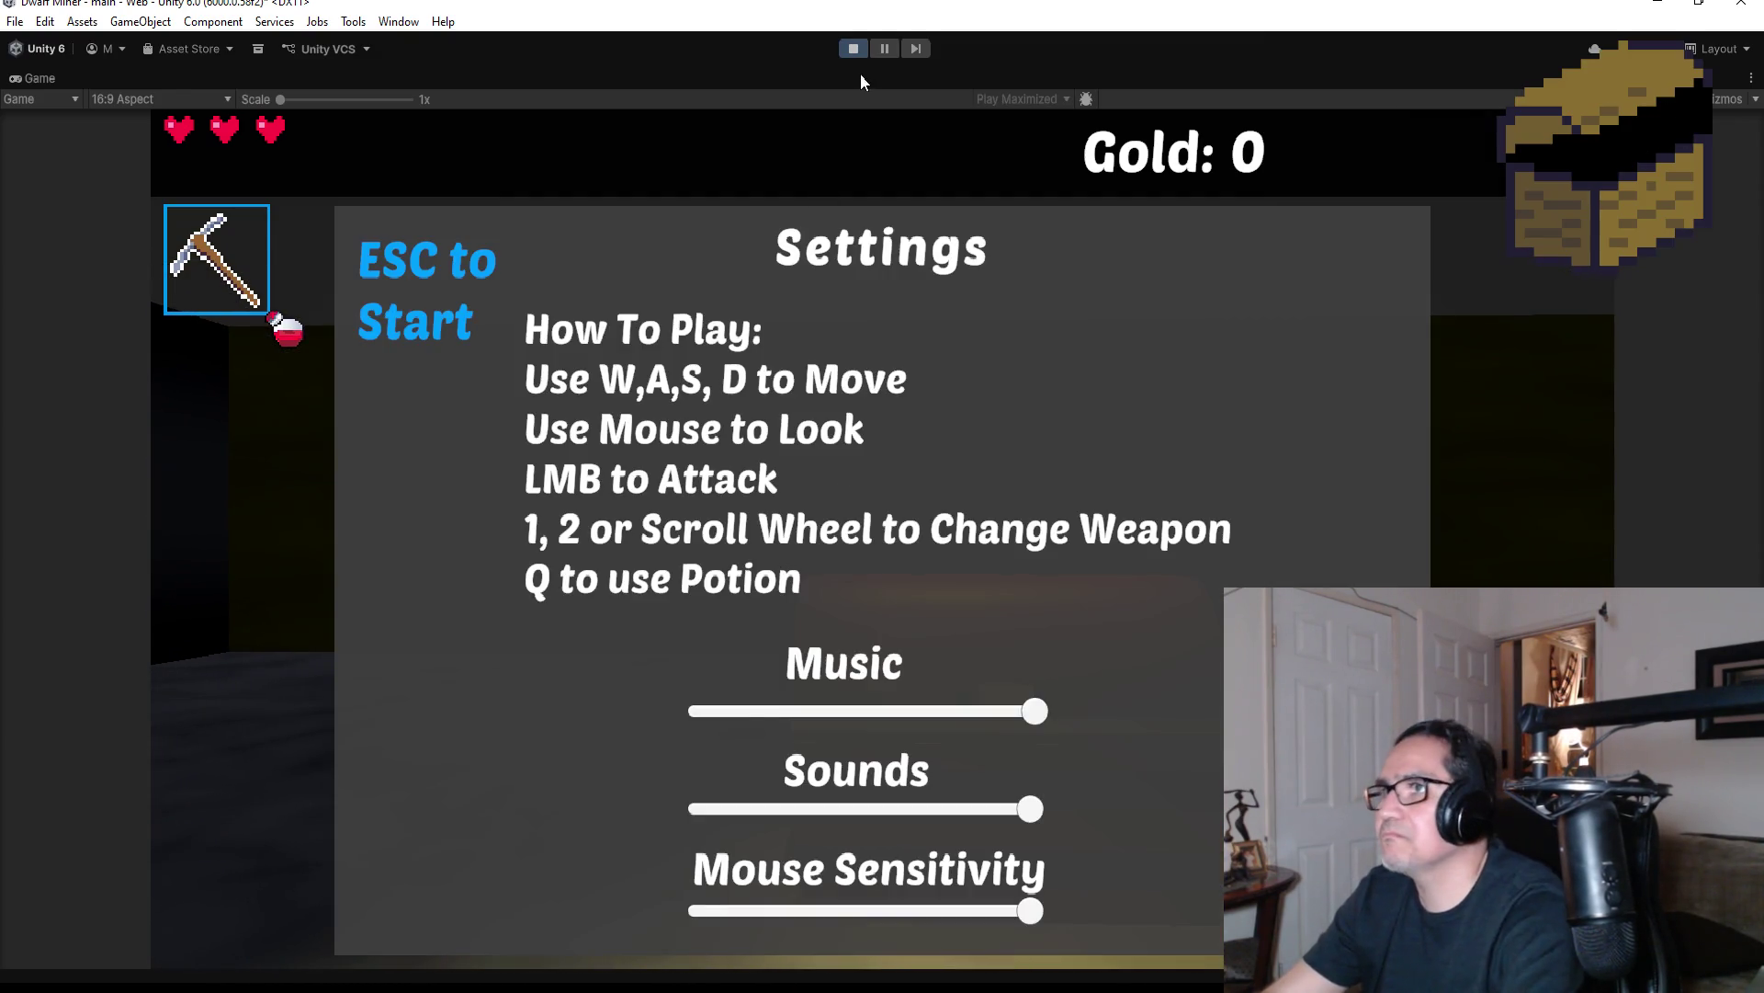
click(852, 48)
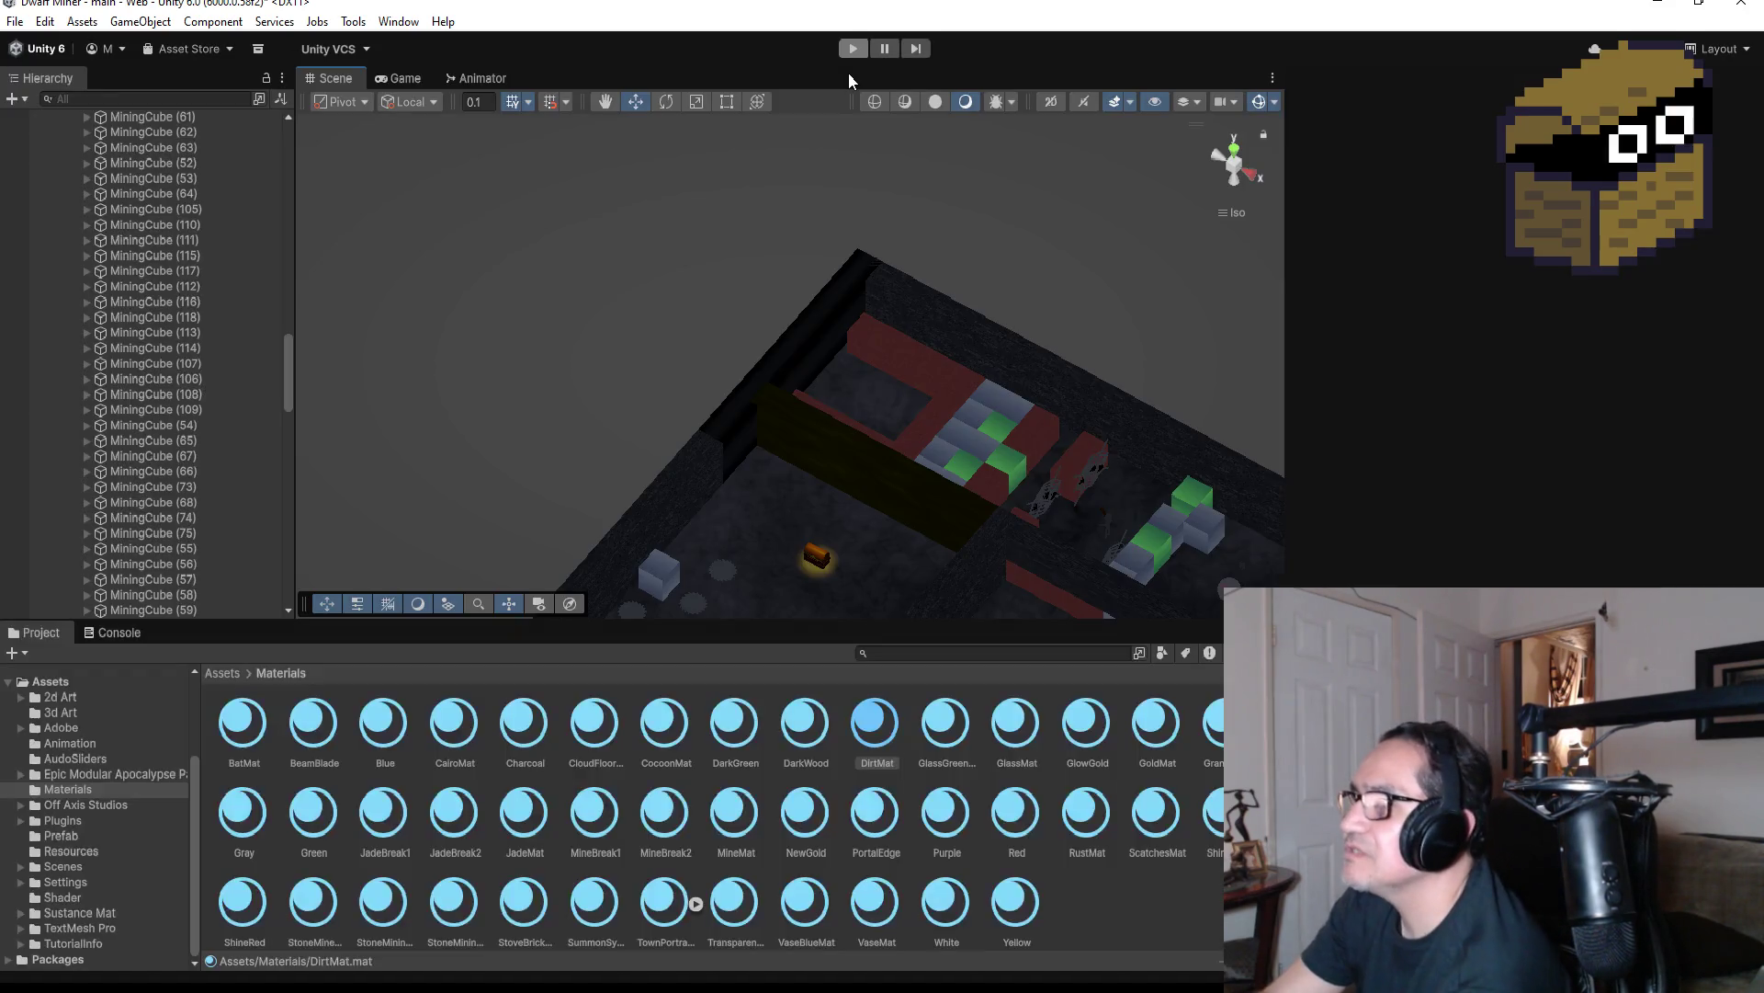
Select the front wall and back wall HardWall (101) and inspect the StoveBrickMat material
click(895, 489)
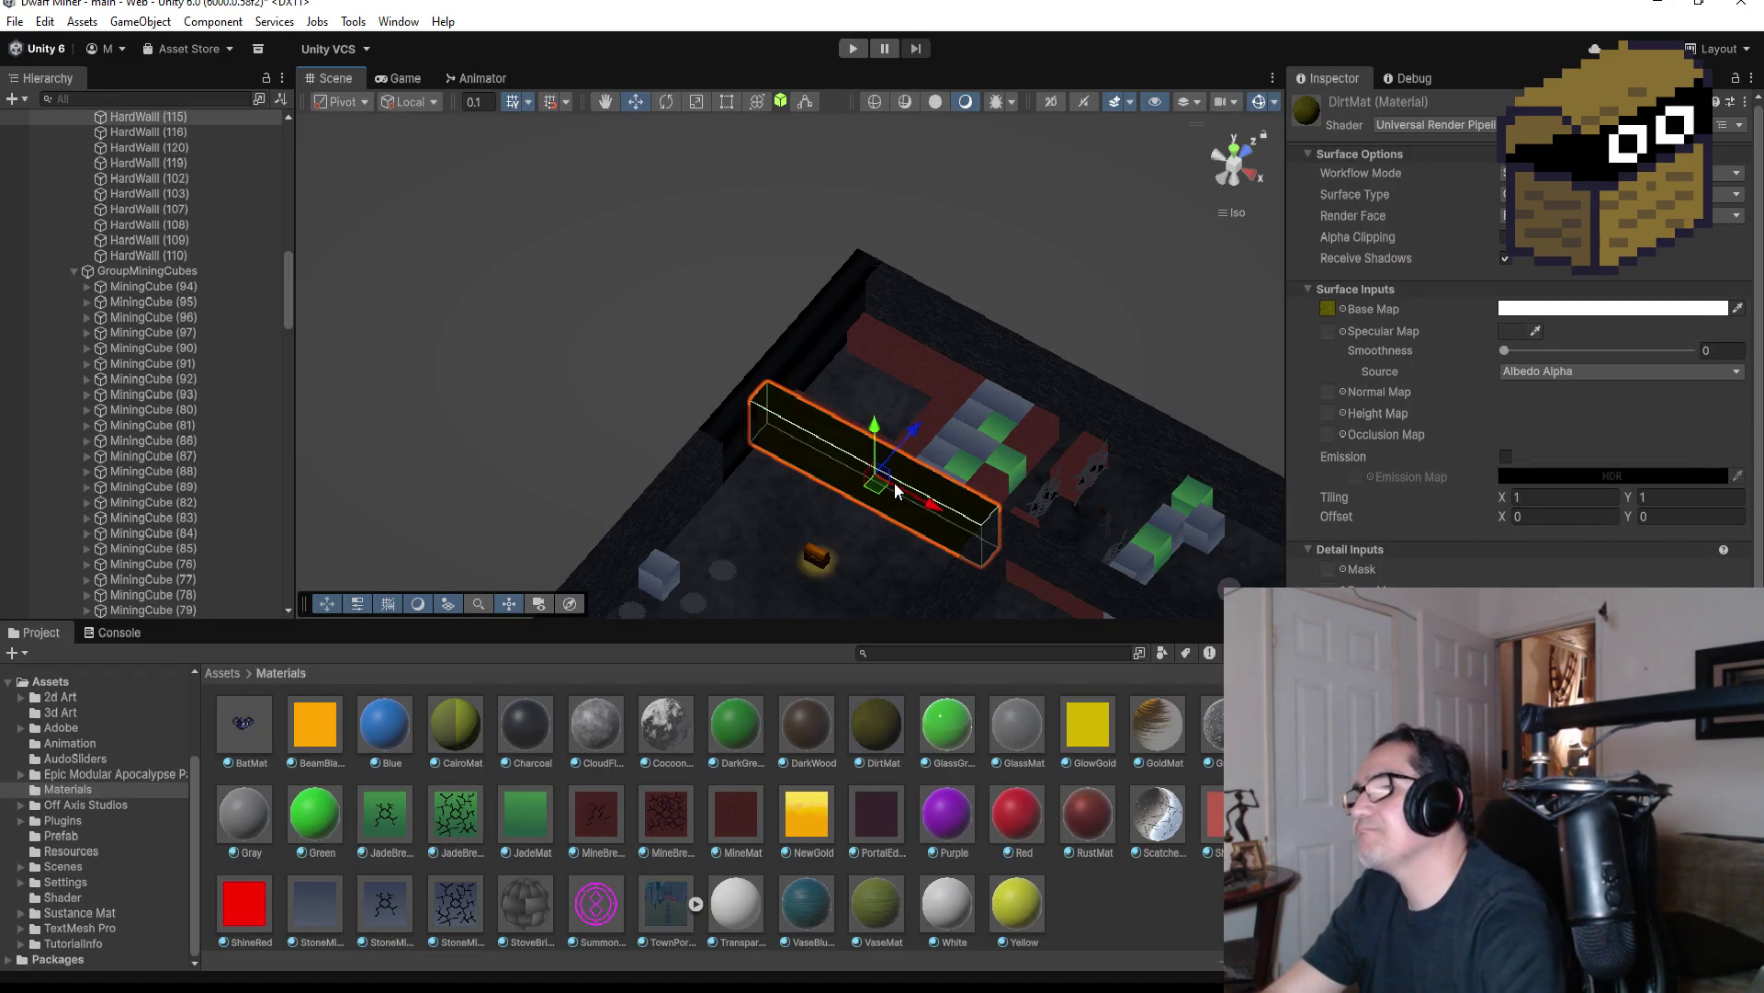
key(f)
mouse_move(923, 476)
mouse_down()
mouse_move(1143, 379)
mouse_move(1075, 452)
mouse_up()
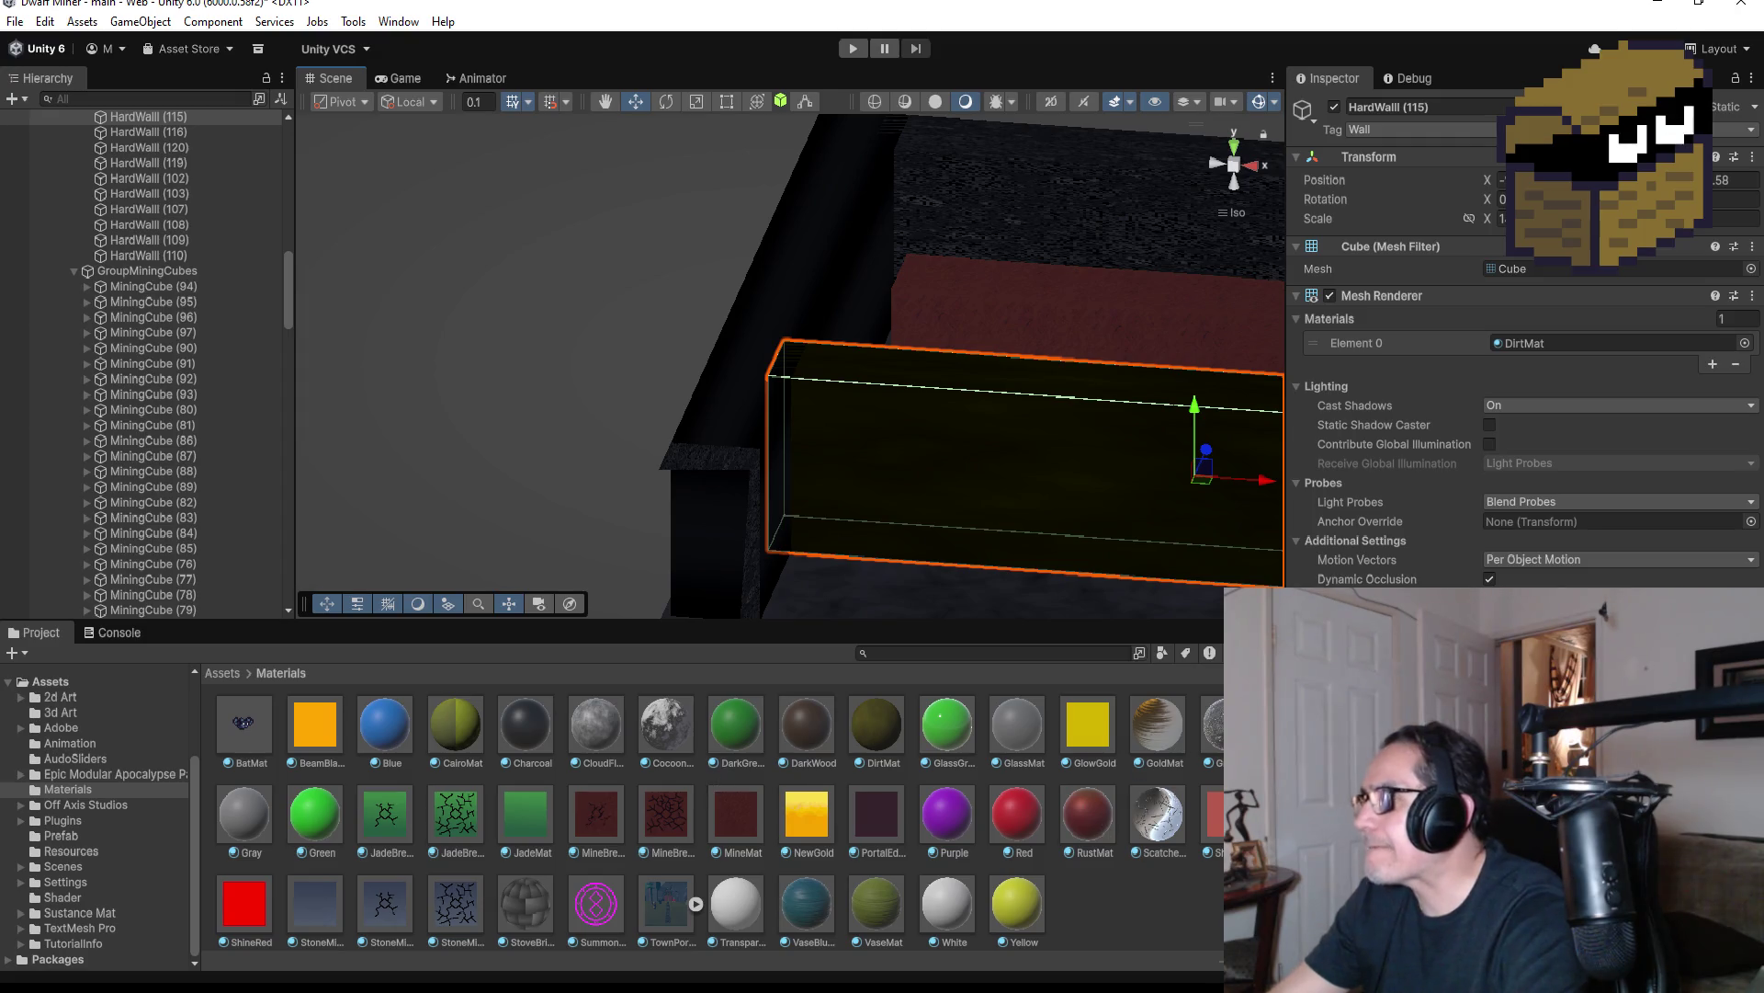
scroll(1011, 372, down, 2)
click(1049, 267)
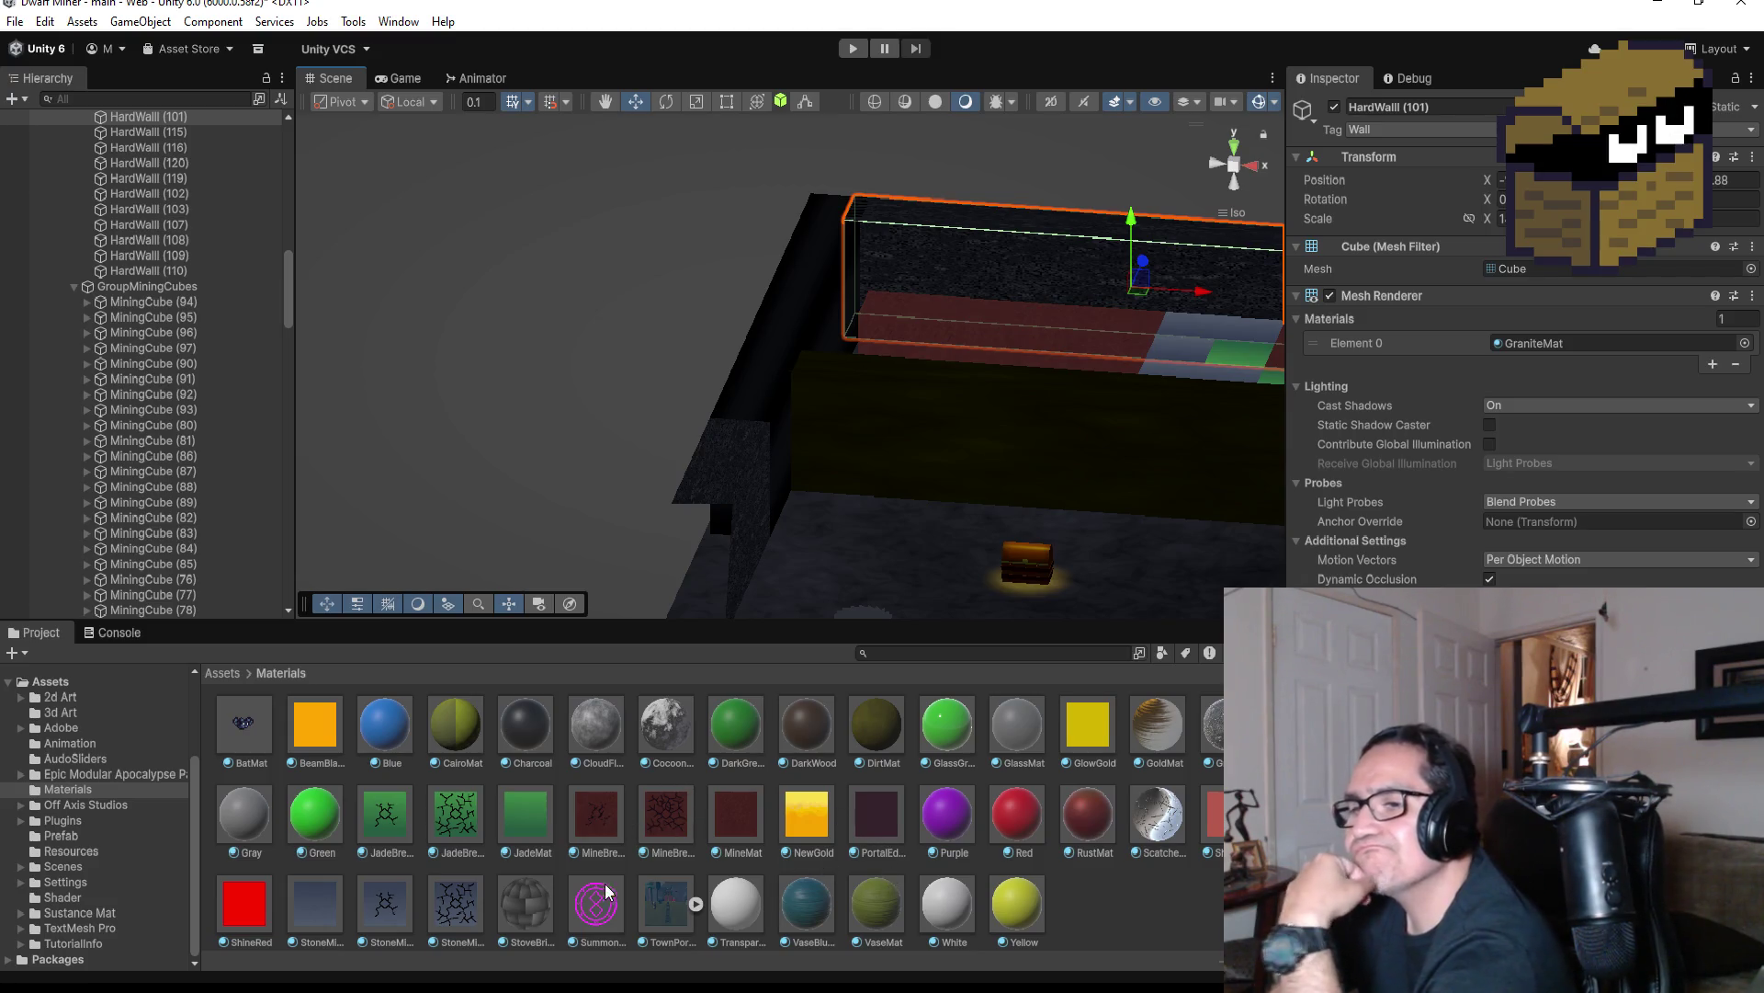
click(537, 902)
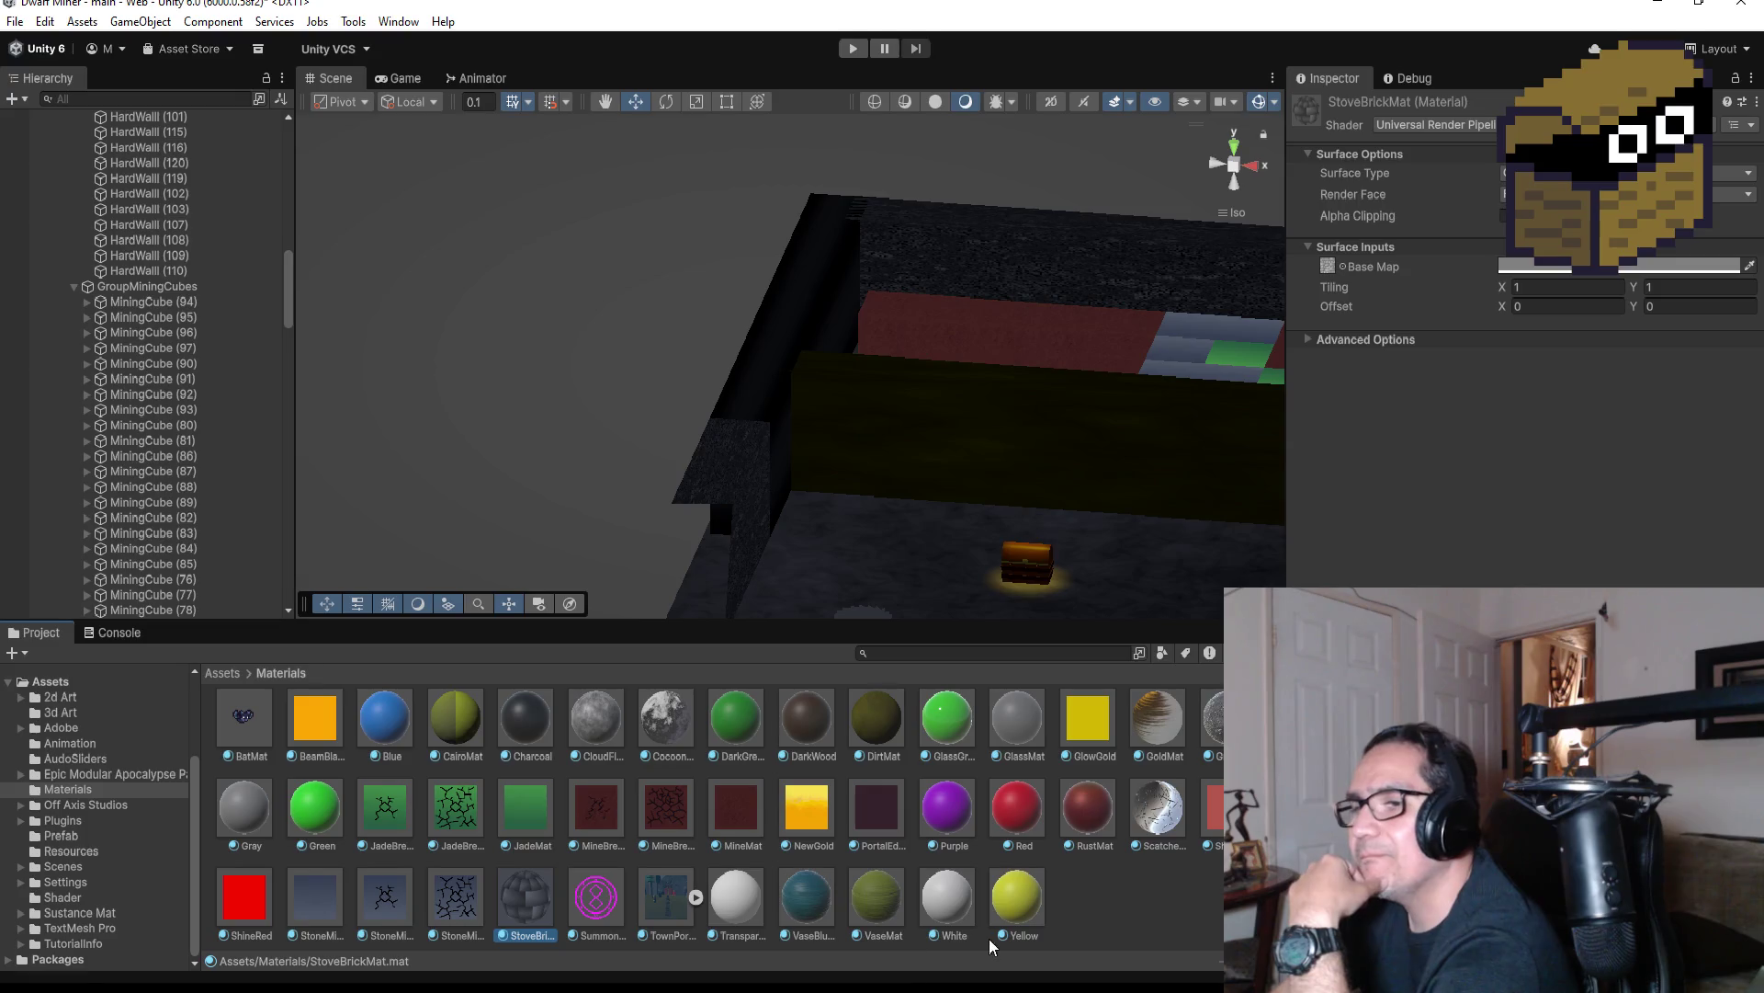
click(1099, 907)
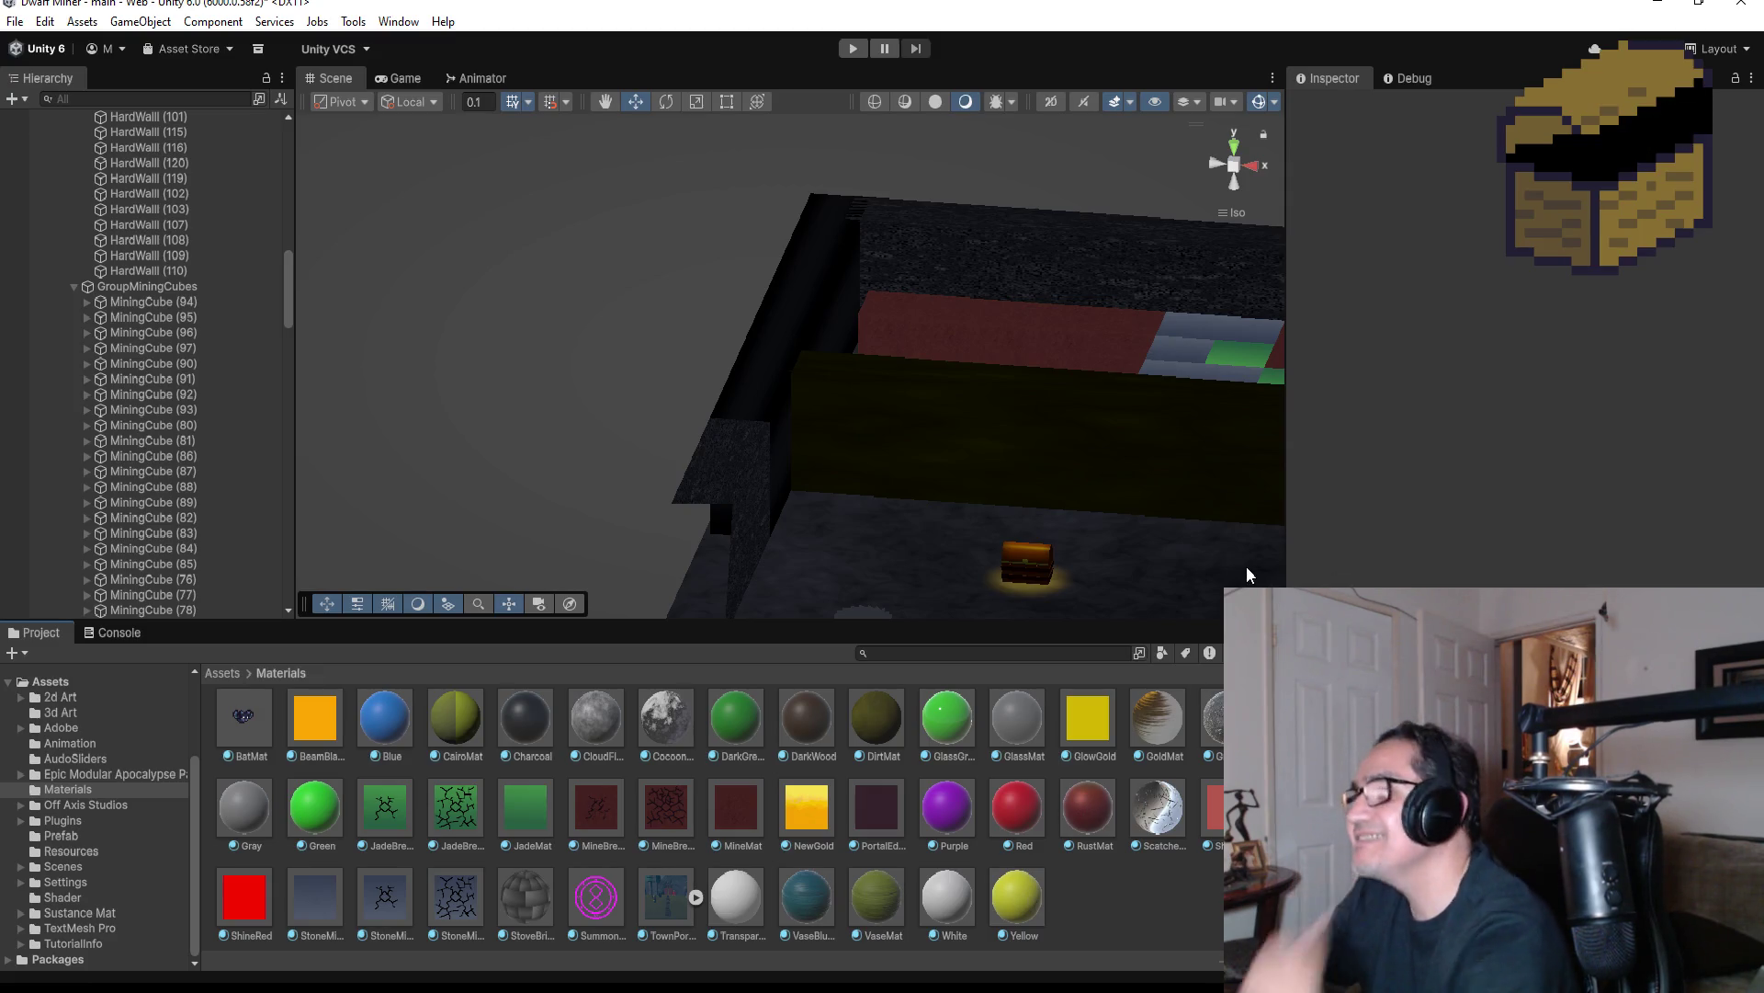
Compare HardWall (115) and HardWall (101) from a top-down view, then return to the Assets folder
click(1000, 450)
scroll(999, 449, down, 2)
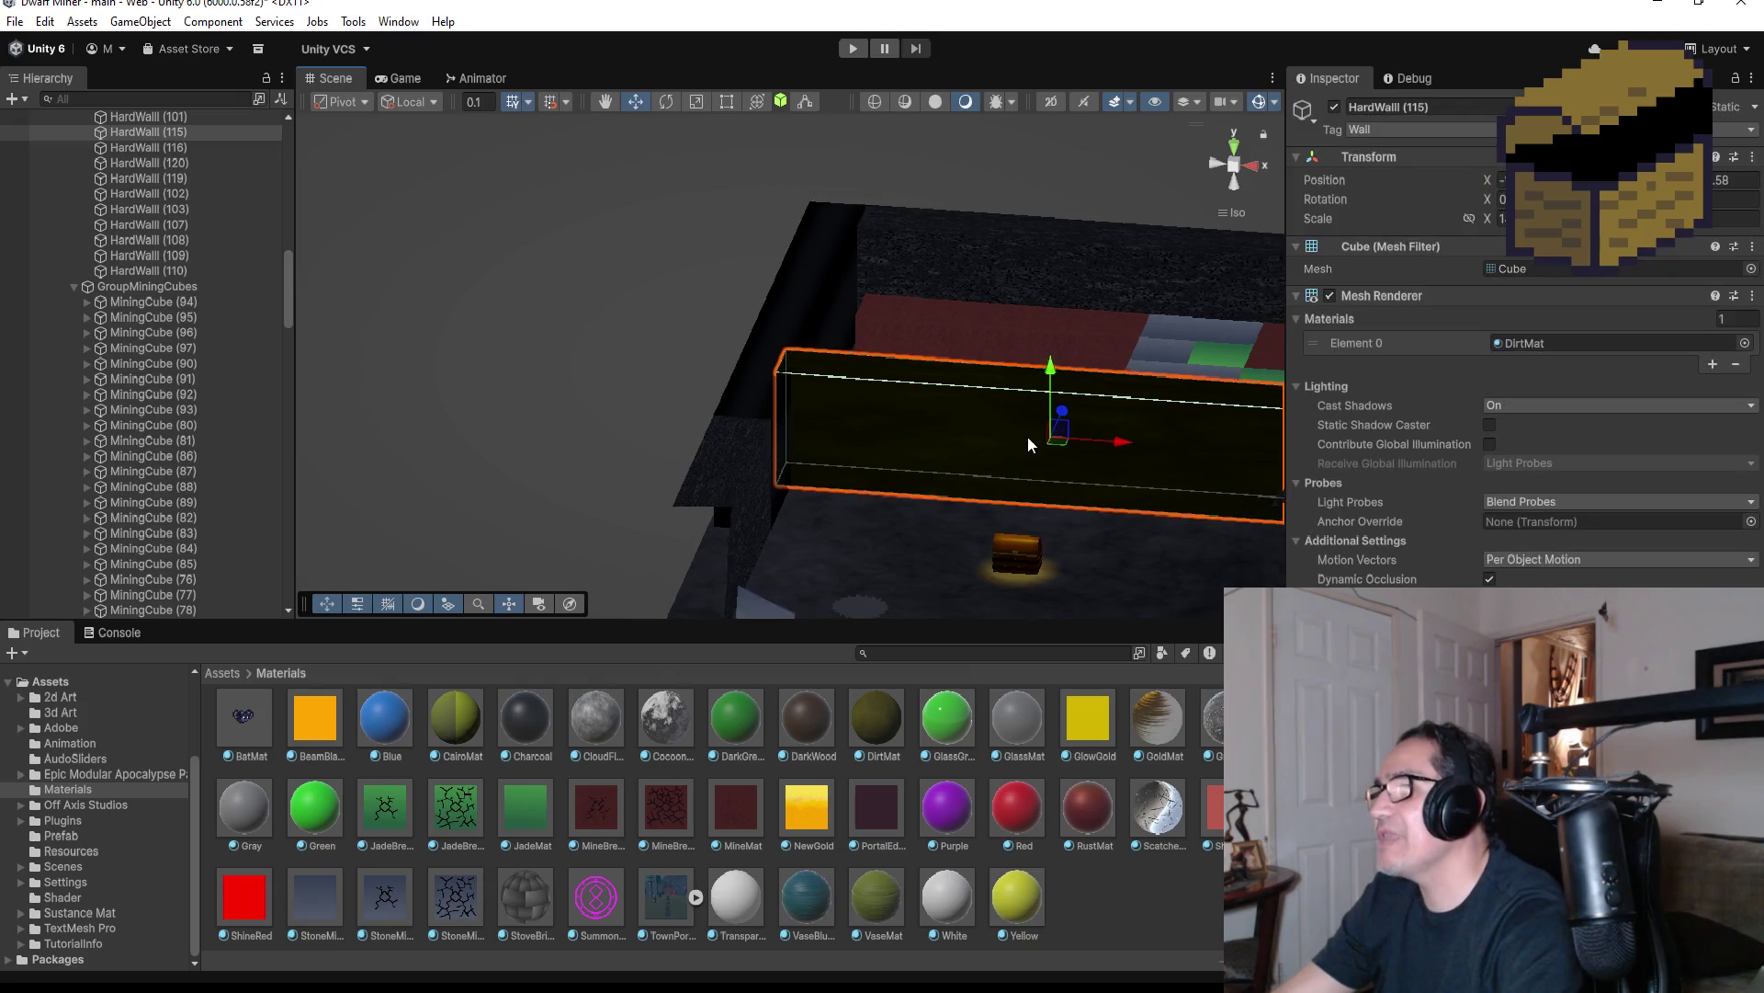
click(1029, 275)
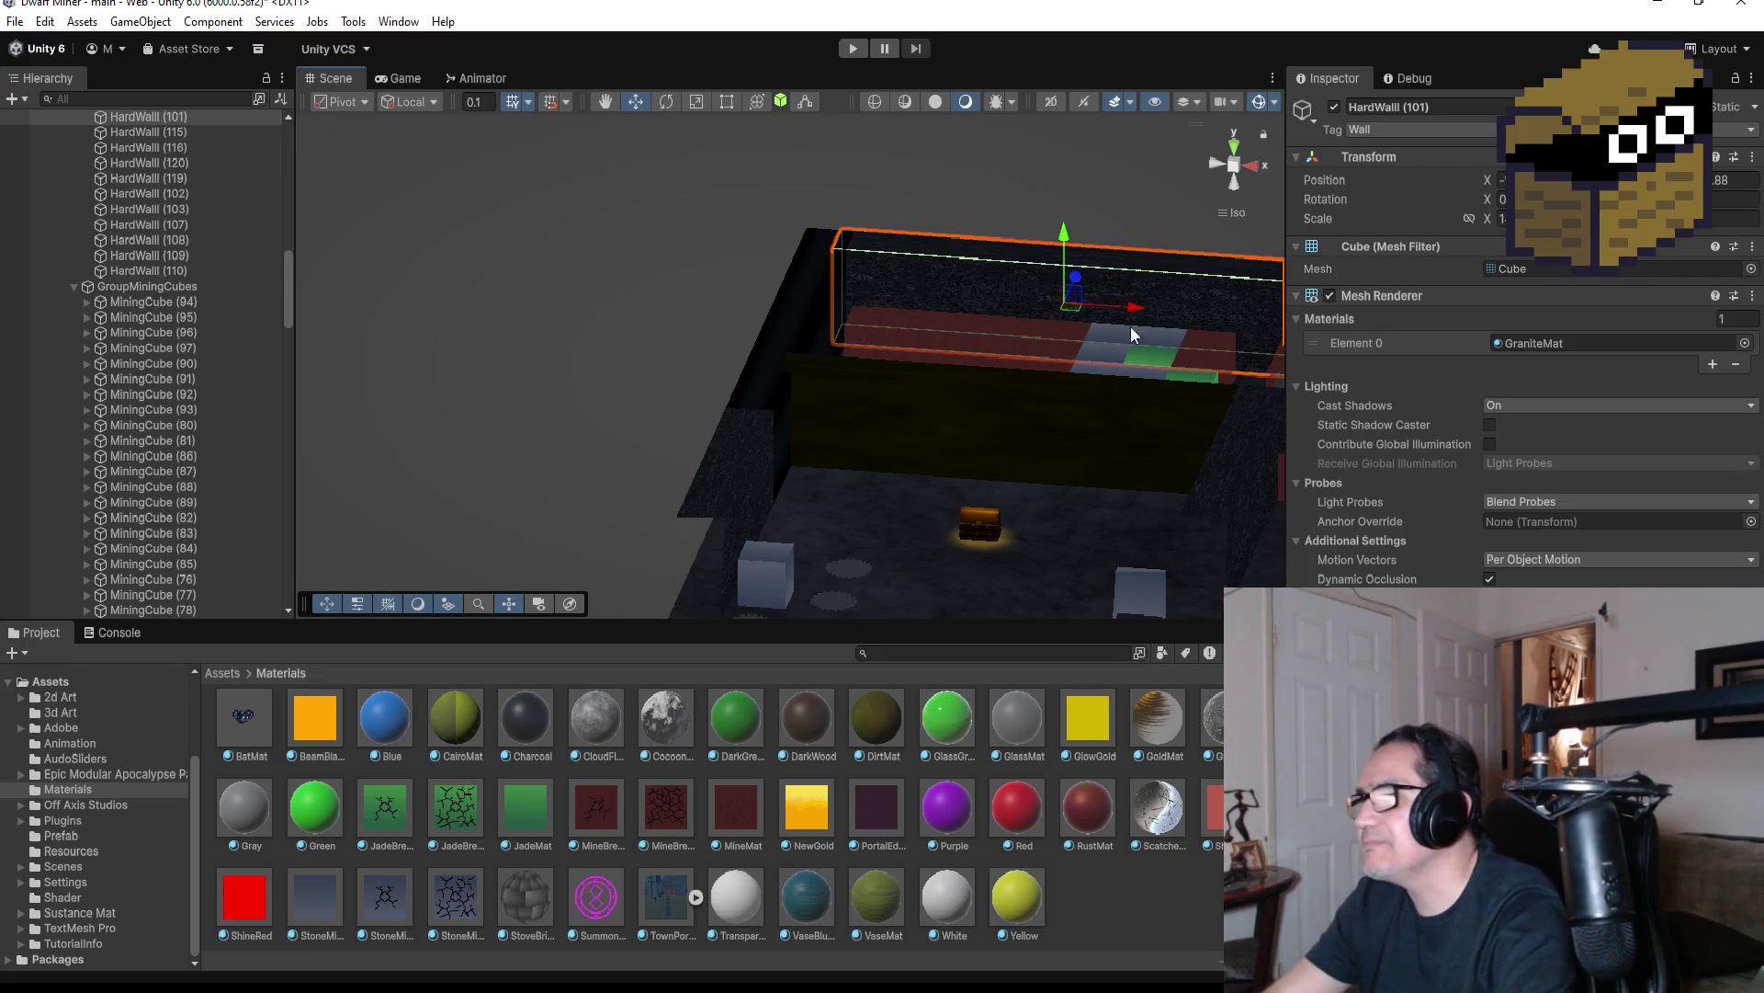
scroll(1090, 268, up, 2)
scroll(1027, 360, down, 2)
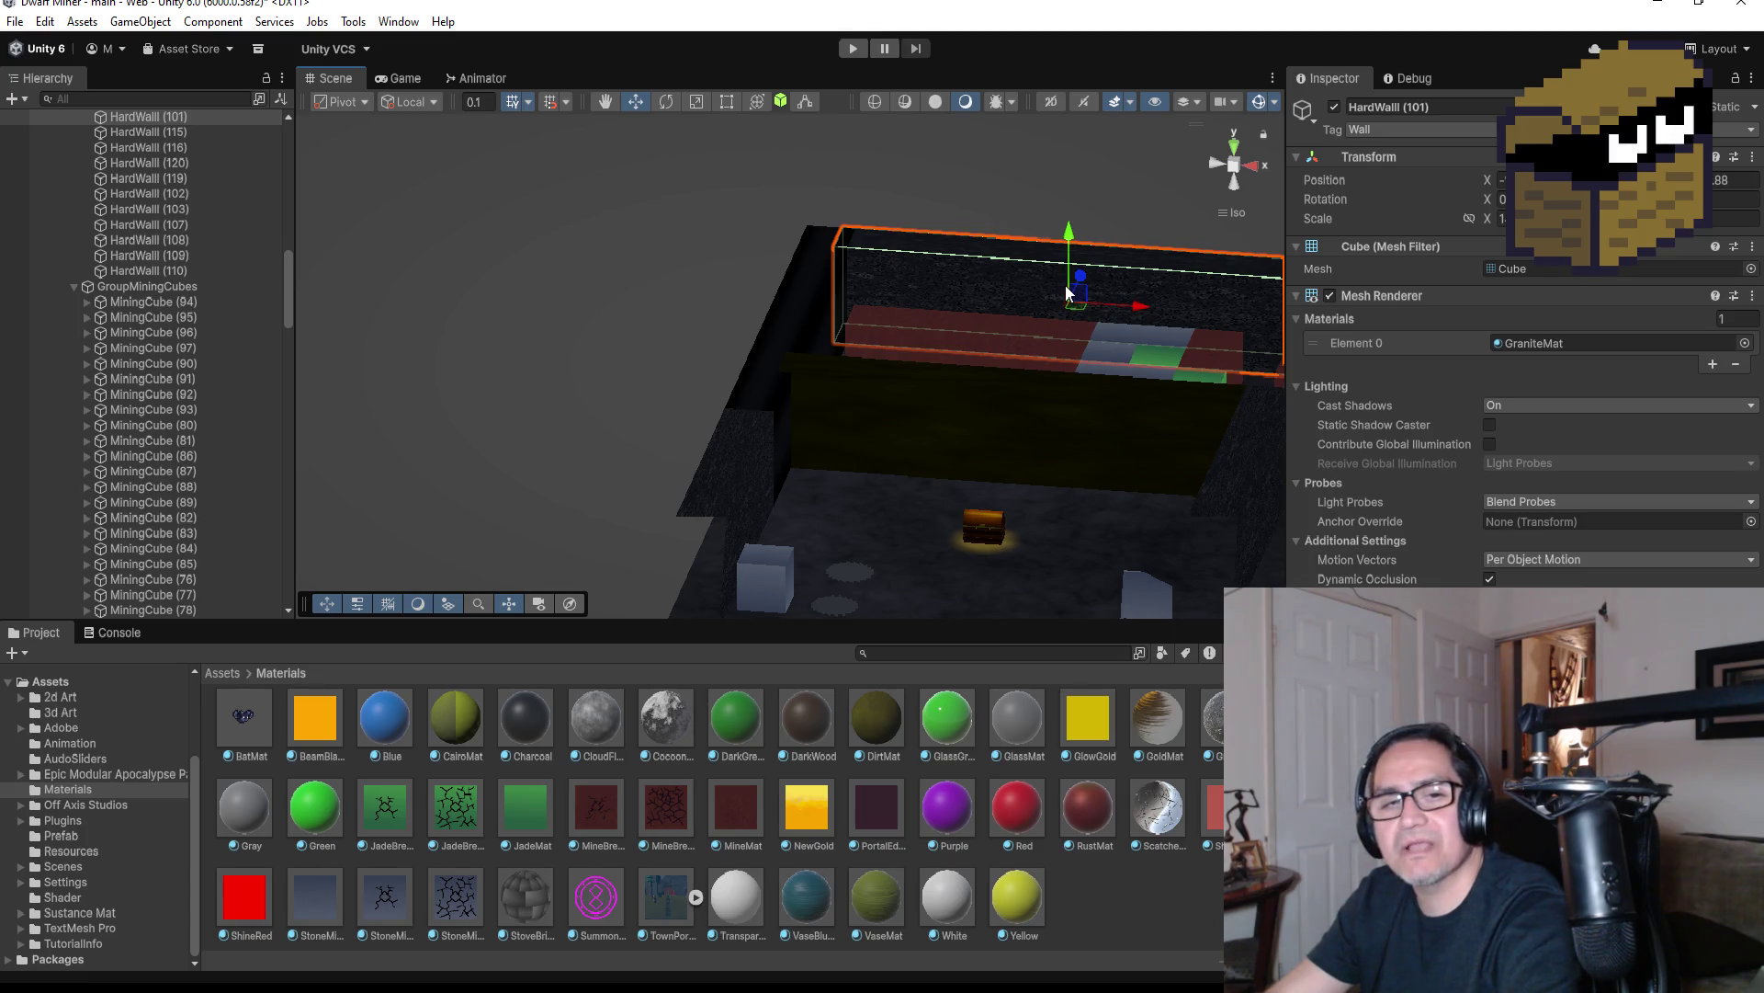
scroll(1107, 350, down, 1)
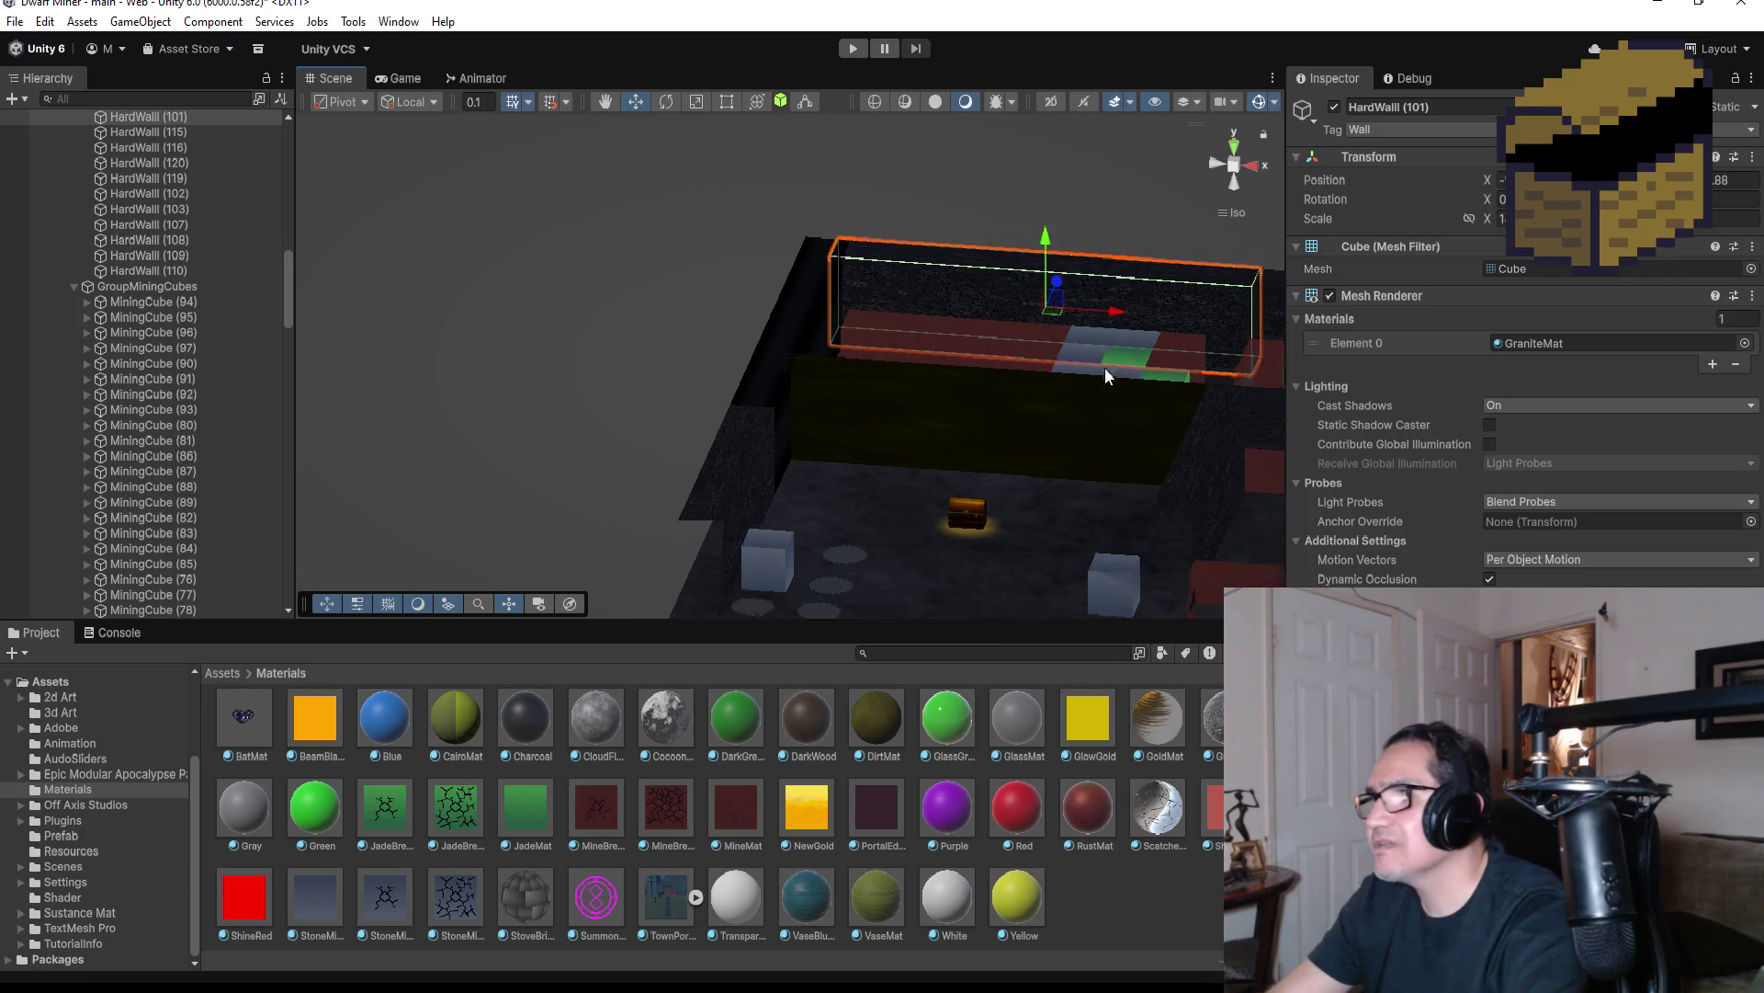
mouse_move(1137, 312)
mouse_down()
mouse_move(1063, 497)
mouse_move(995, 539)
mouse_move(1057, 524)
mouse_move(1101, 570)
mouse_up()
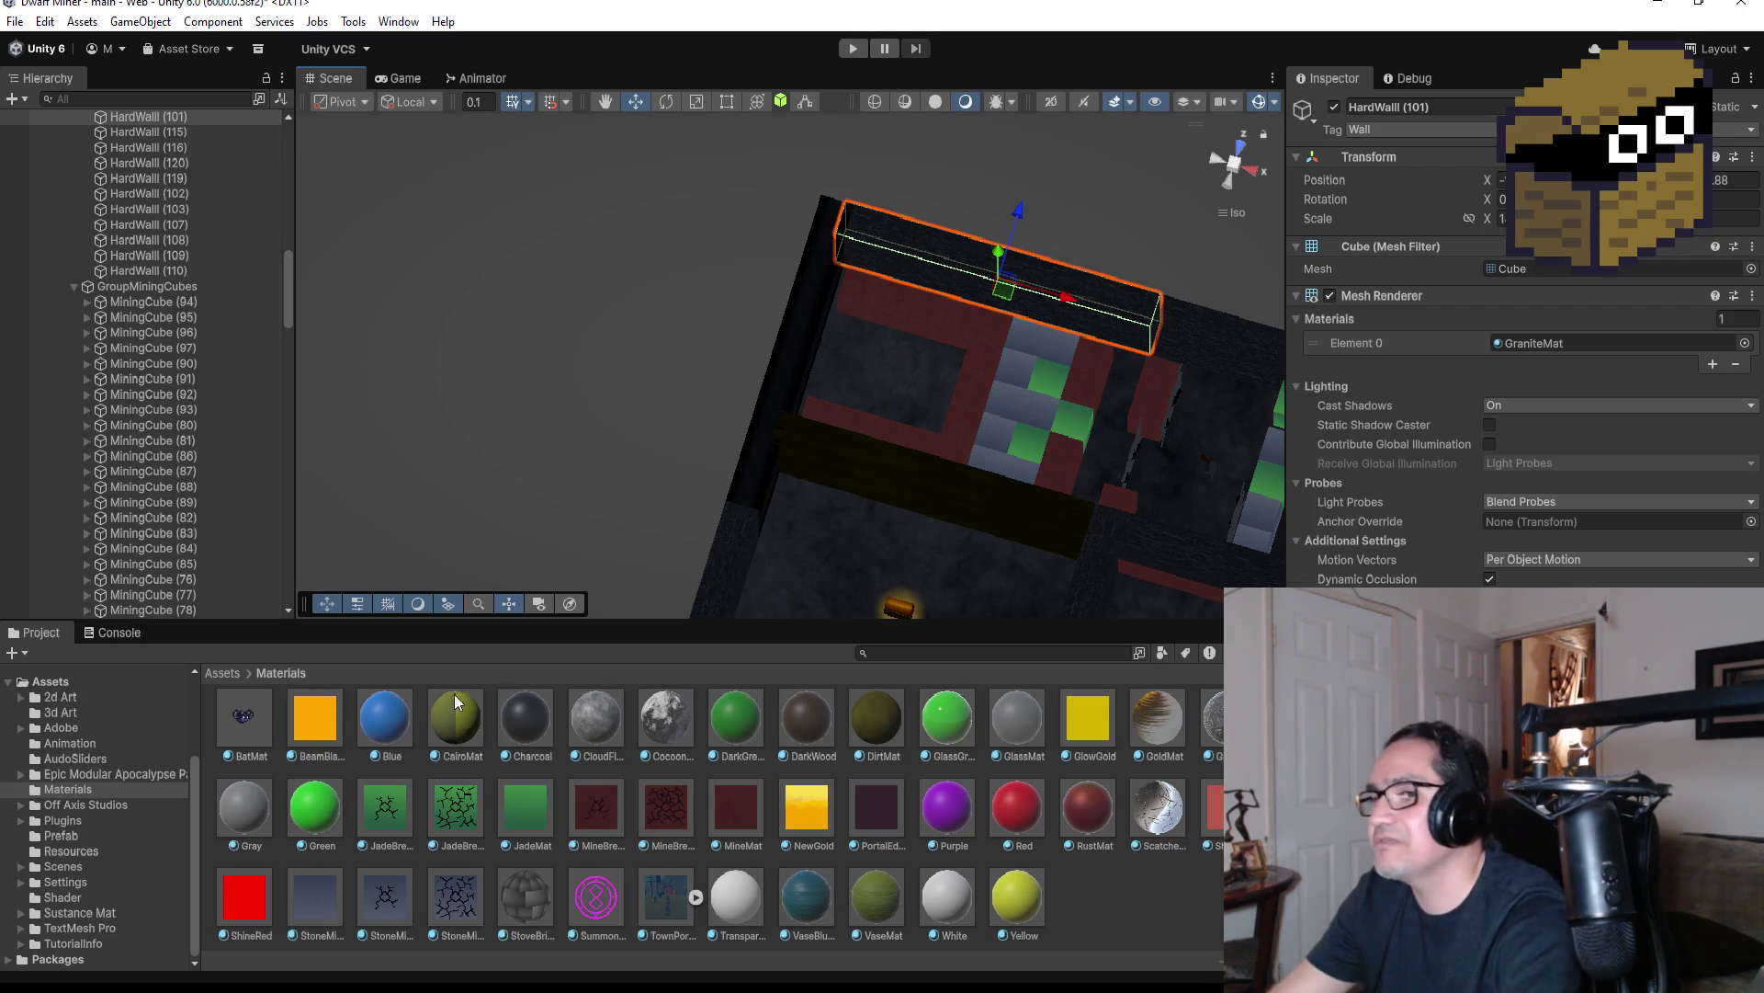
click(226, 676)
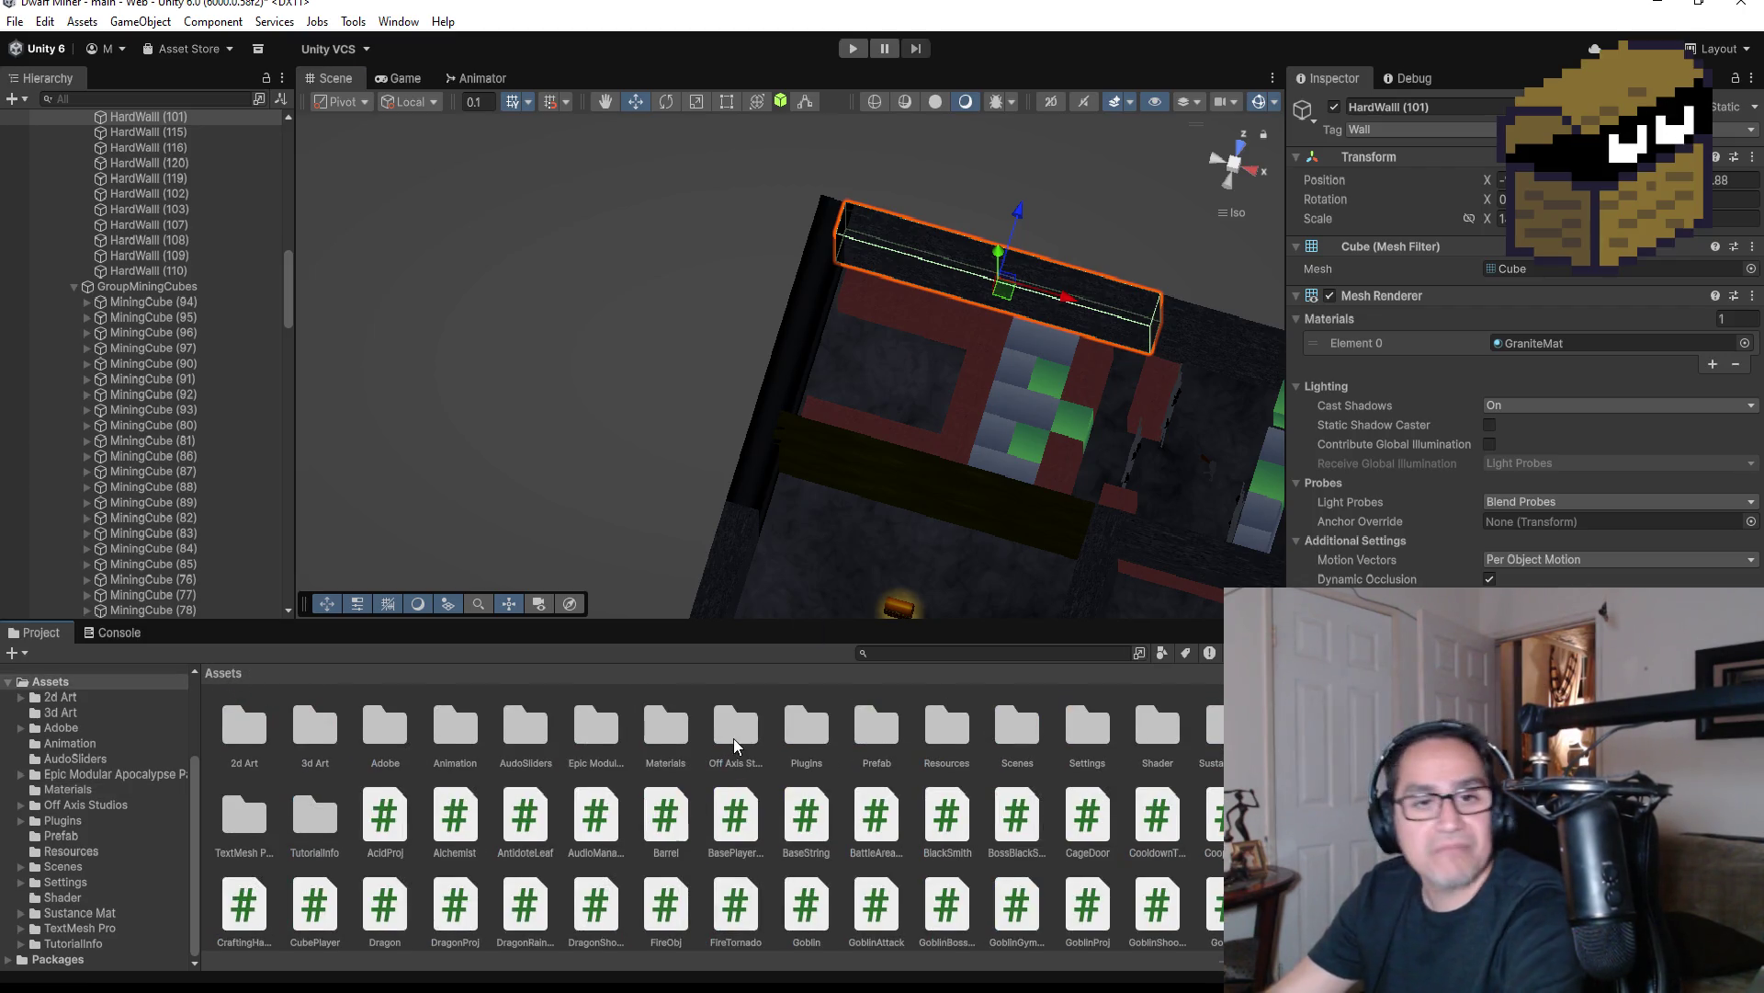
Open the Prefab folder and inspect the HardWall prefab's material
click(772, 743)
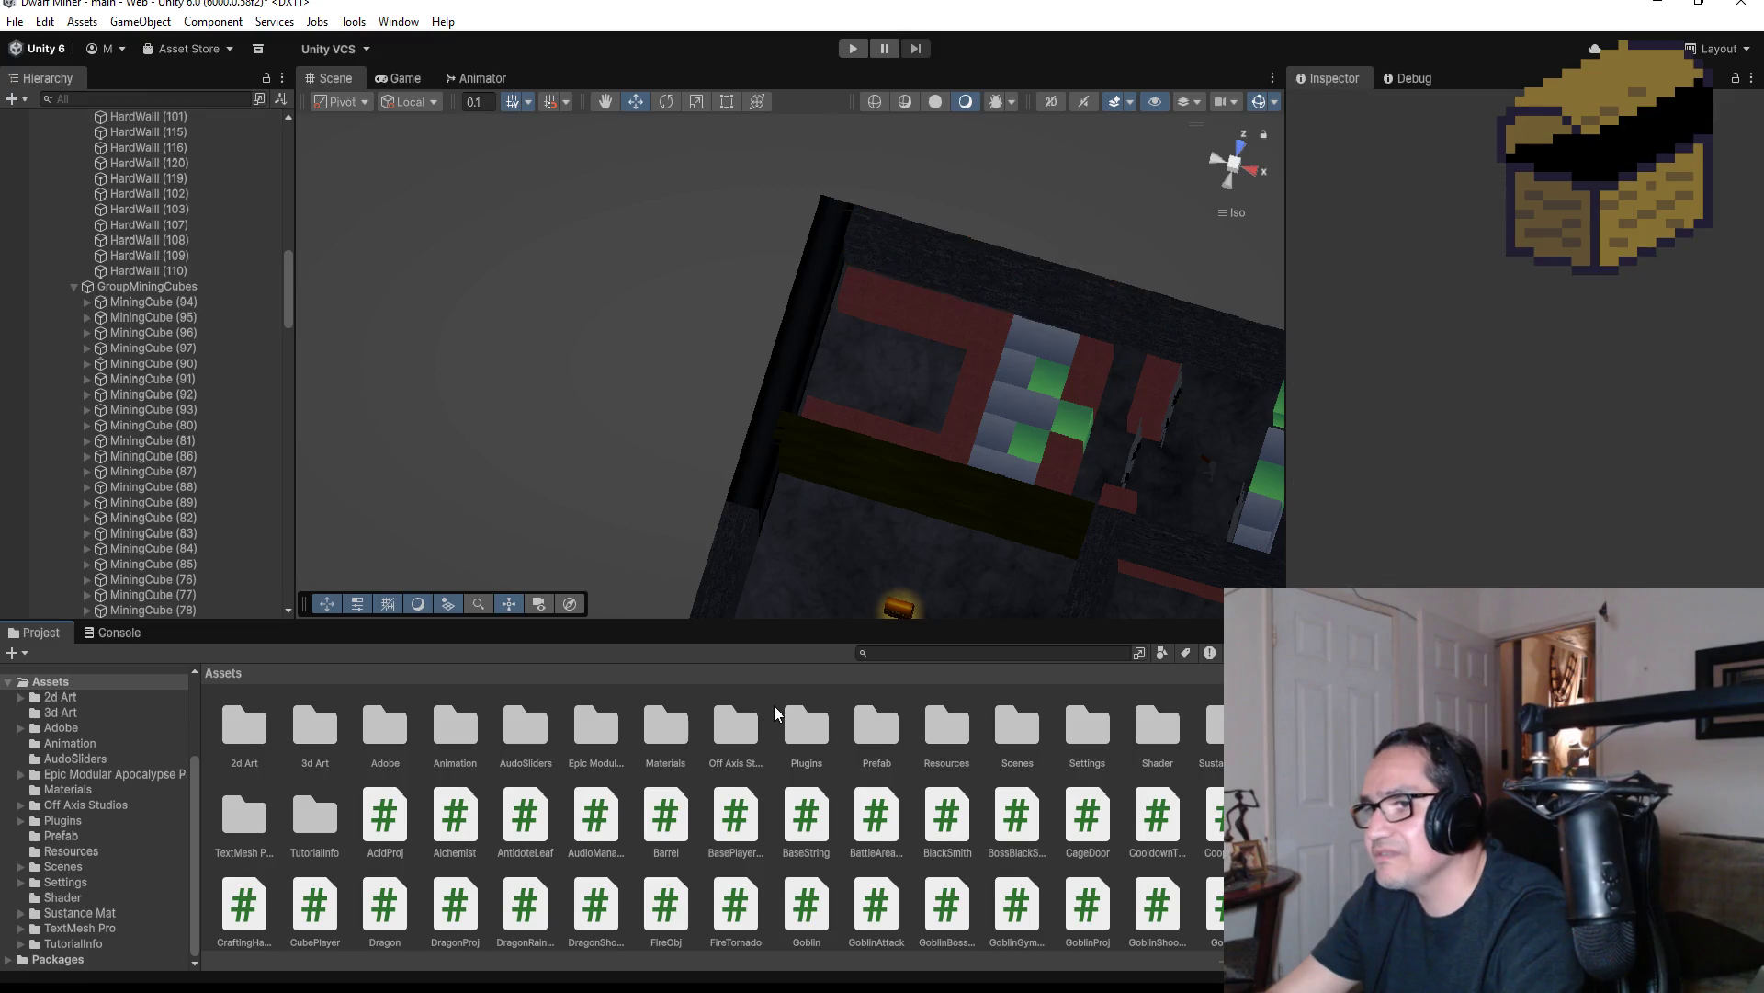
click(875, 736)
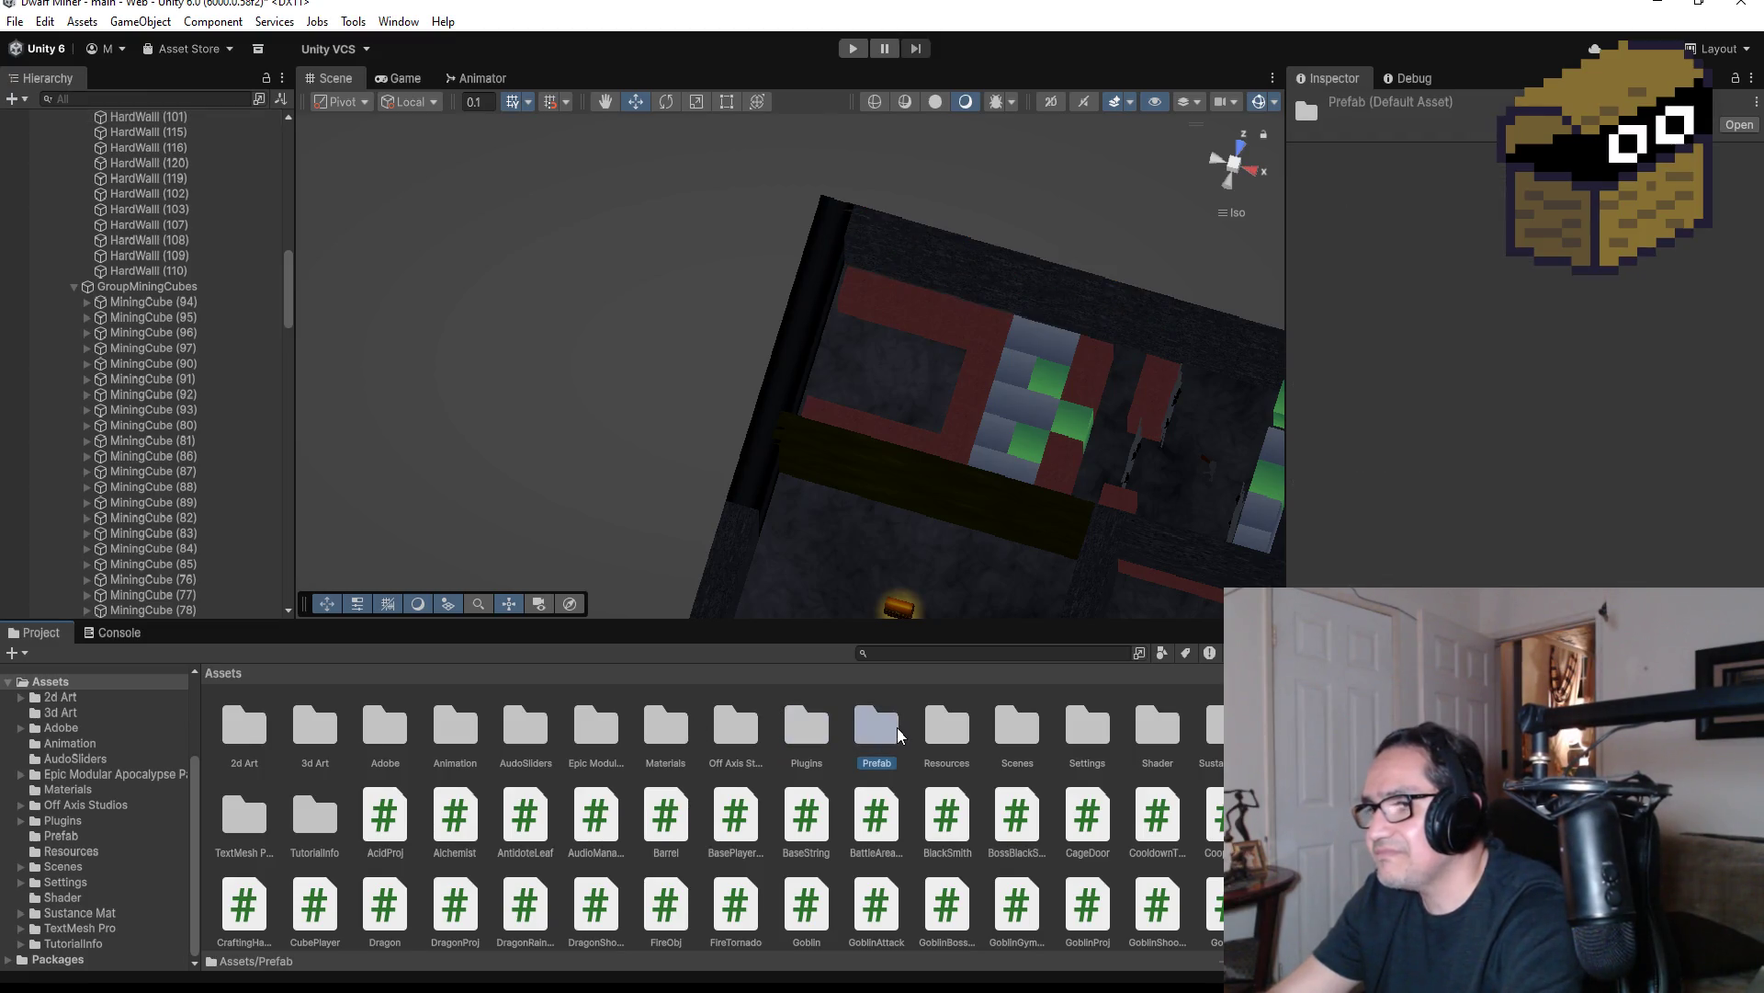
double_click(897, 726)
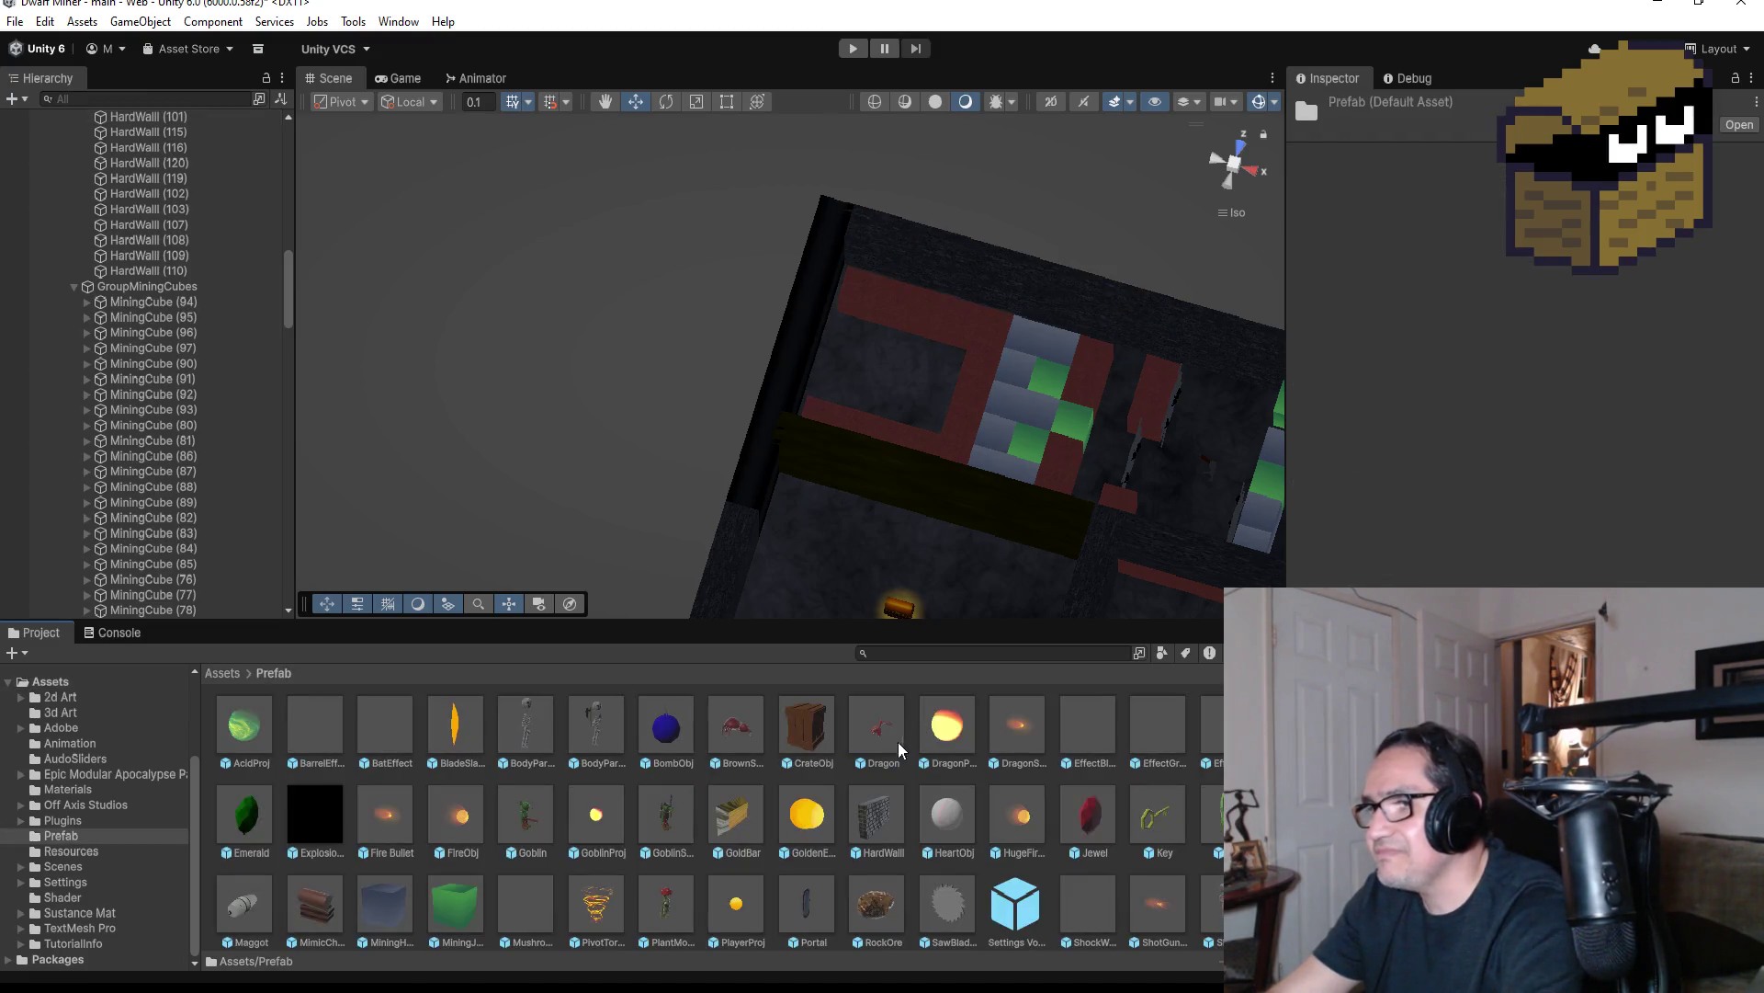
click(875, 820)
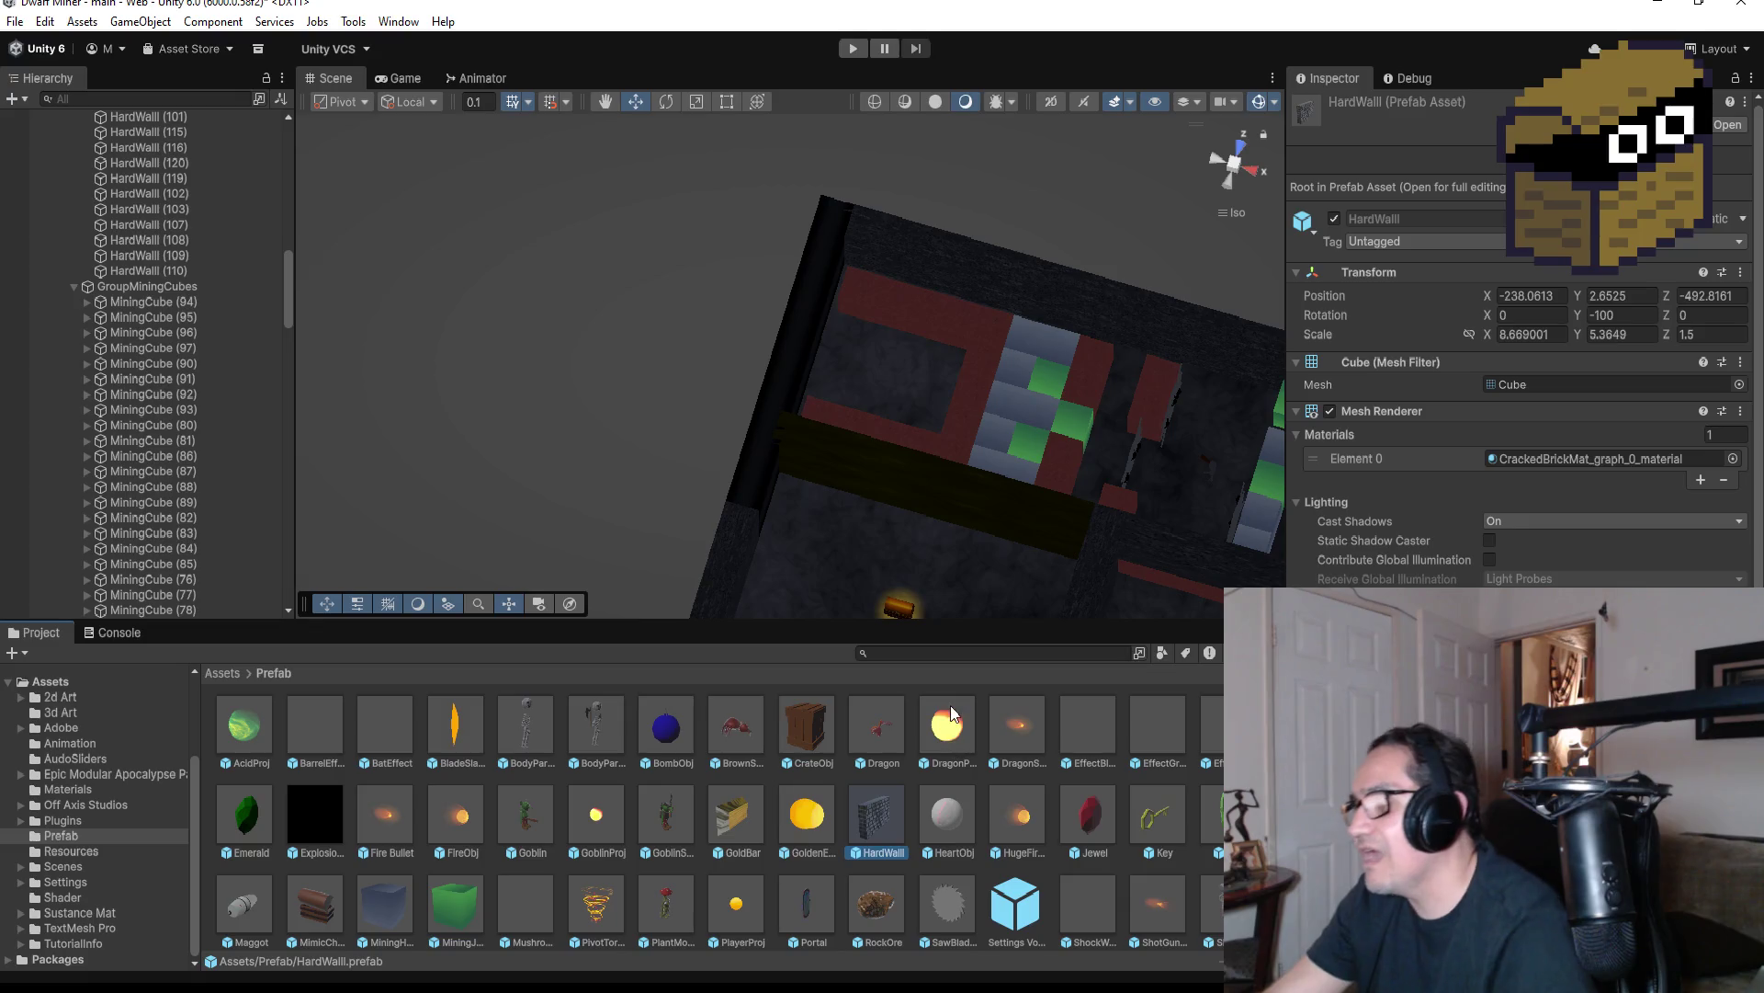
Select HardWall (101) in the scene for comparison, then return to Assets and select Prefab
click(982, 273)
mouse_move(930, 317)
mouse_down()
mouse_move(973, 311)
mouse_move(851, 436)
mouse_move(899, 336)
mouse_up()
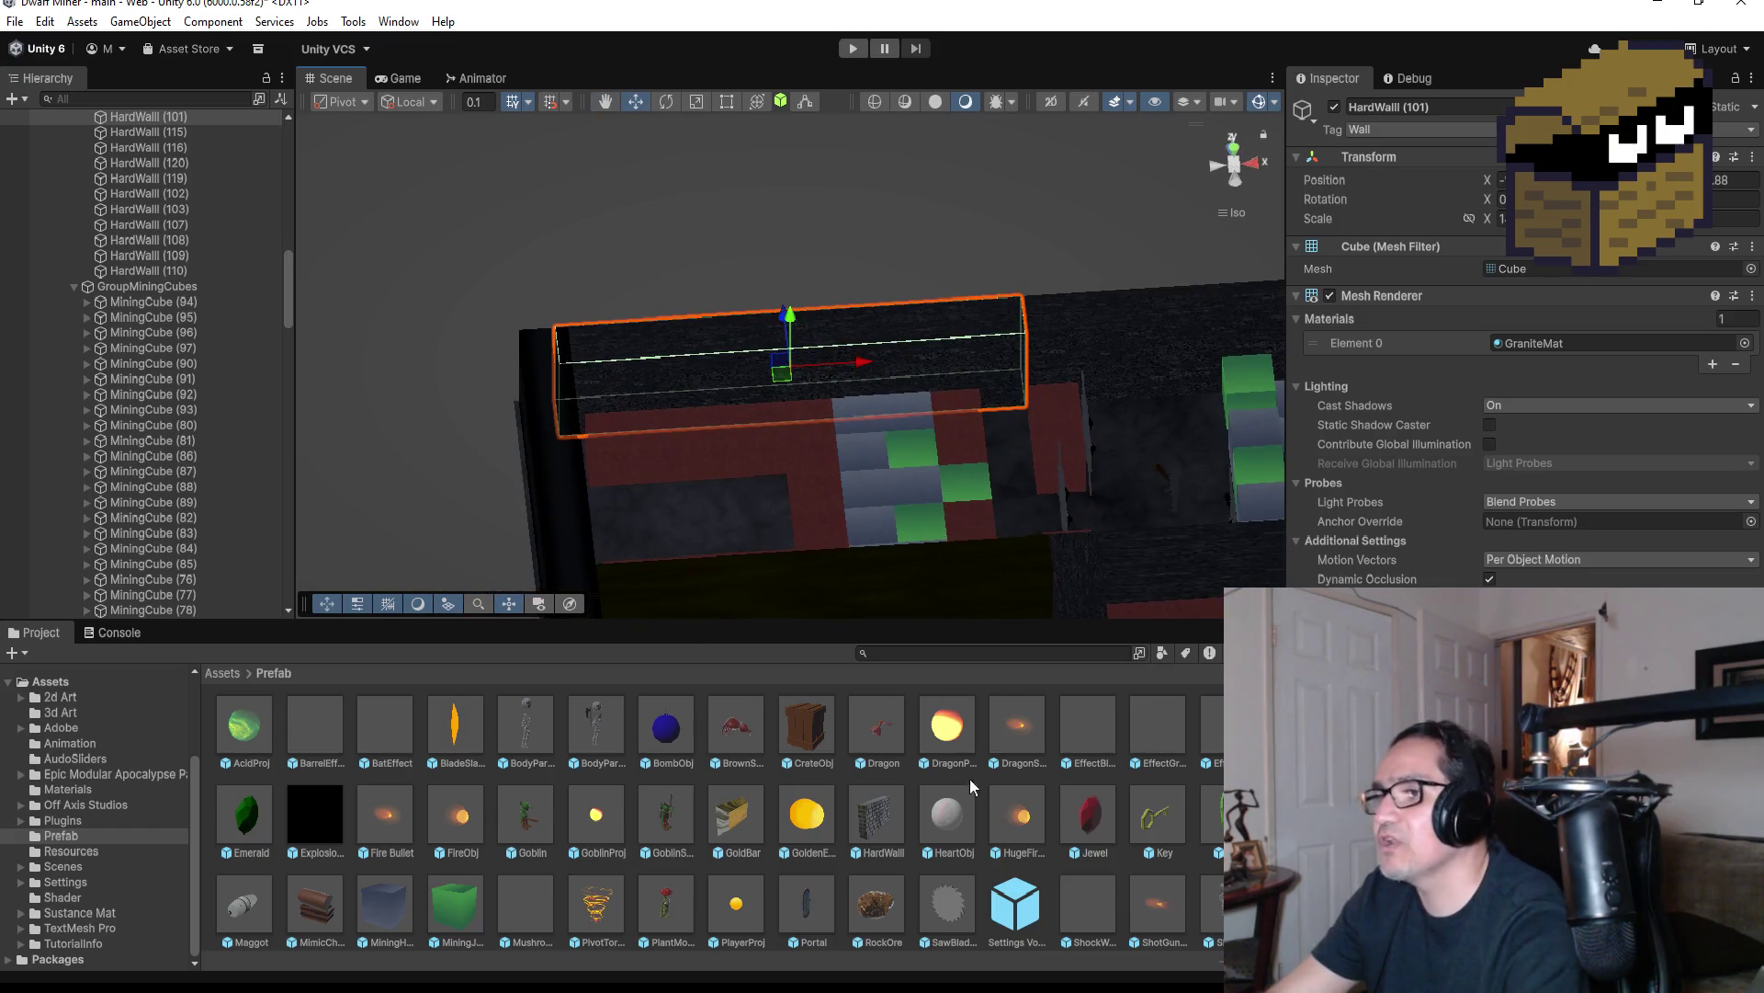
click(212, 672)
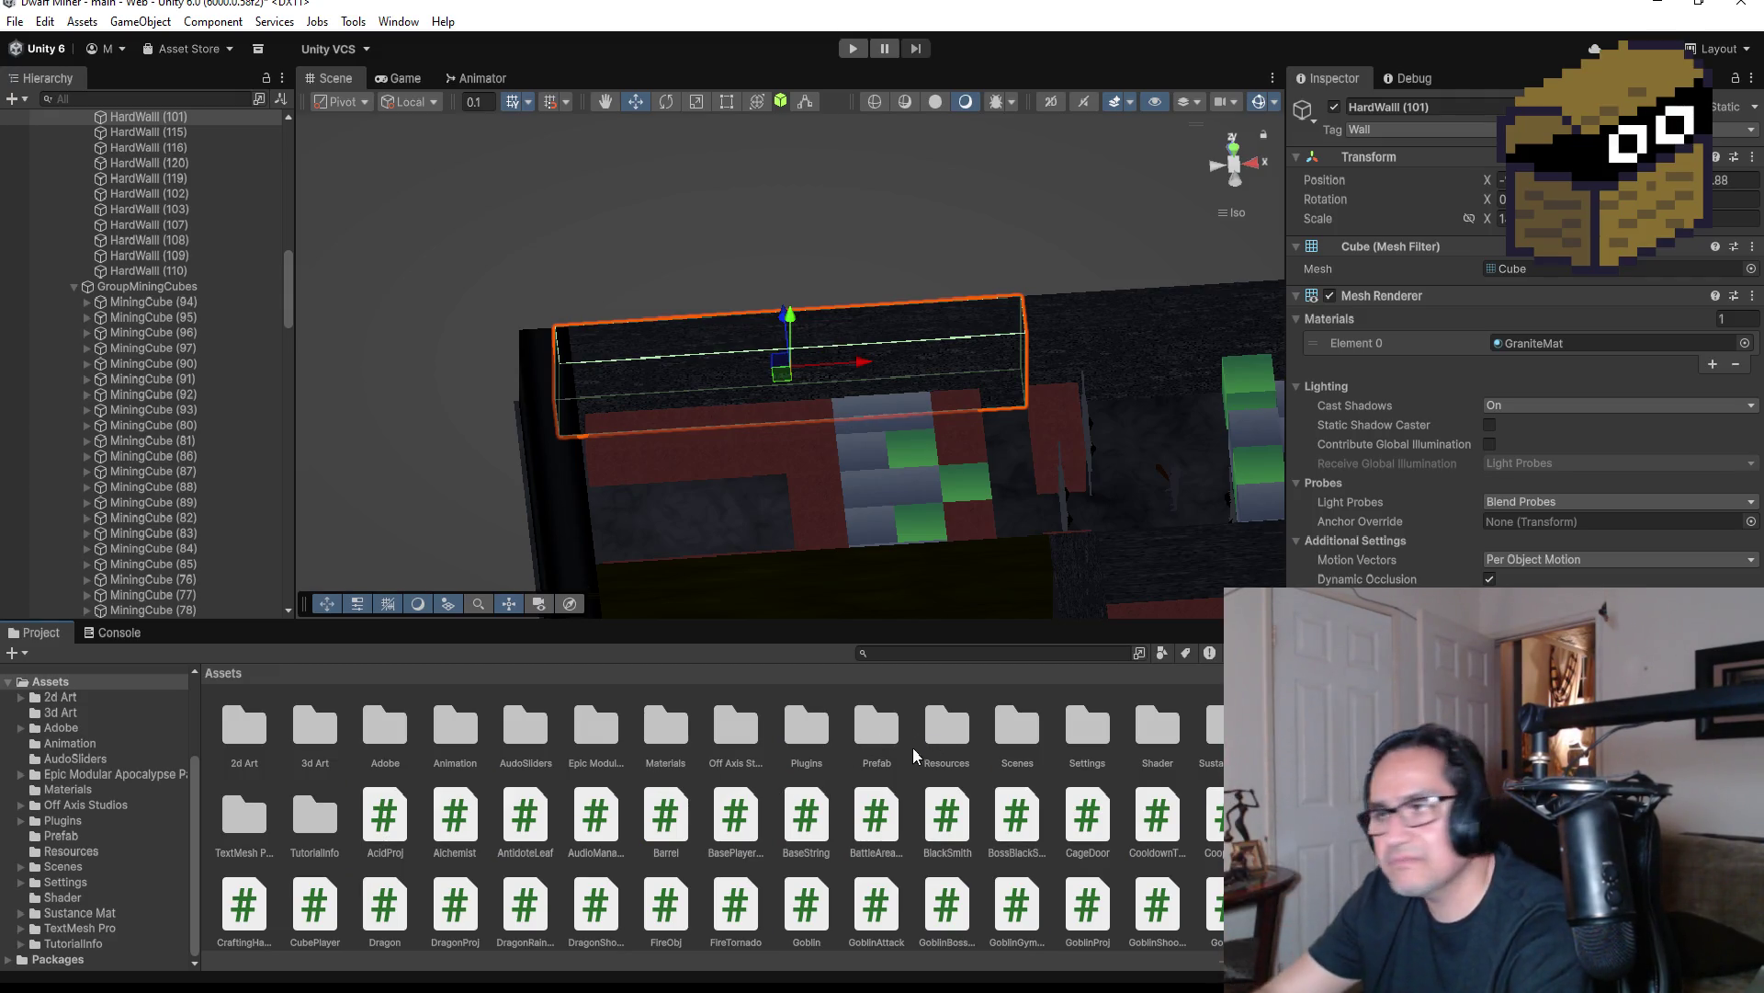
click(890, 730)
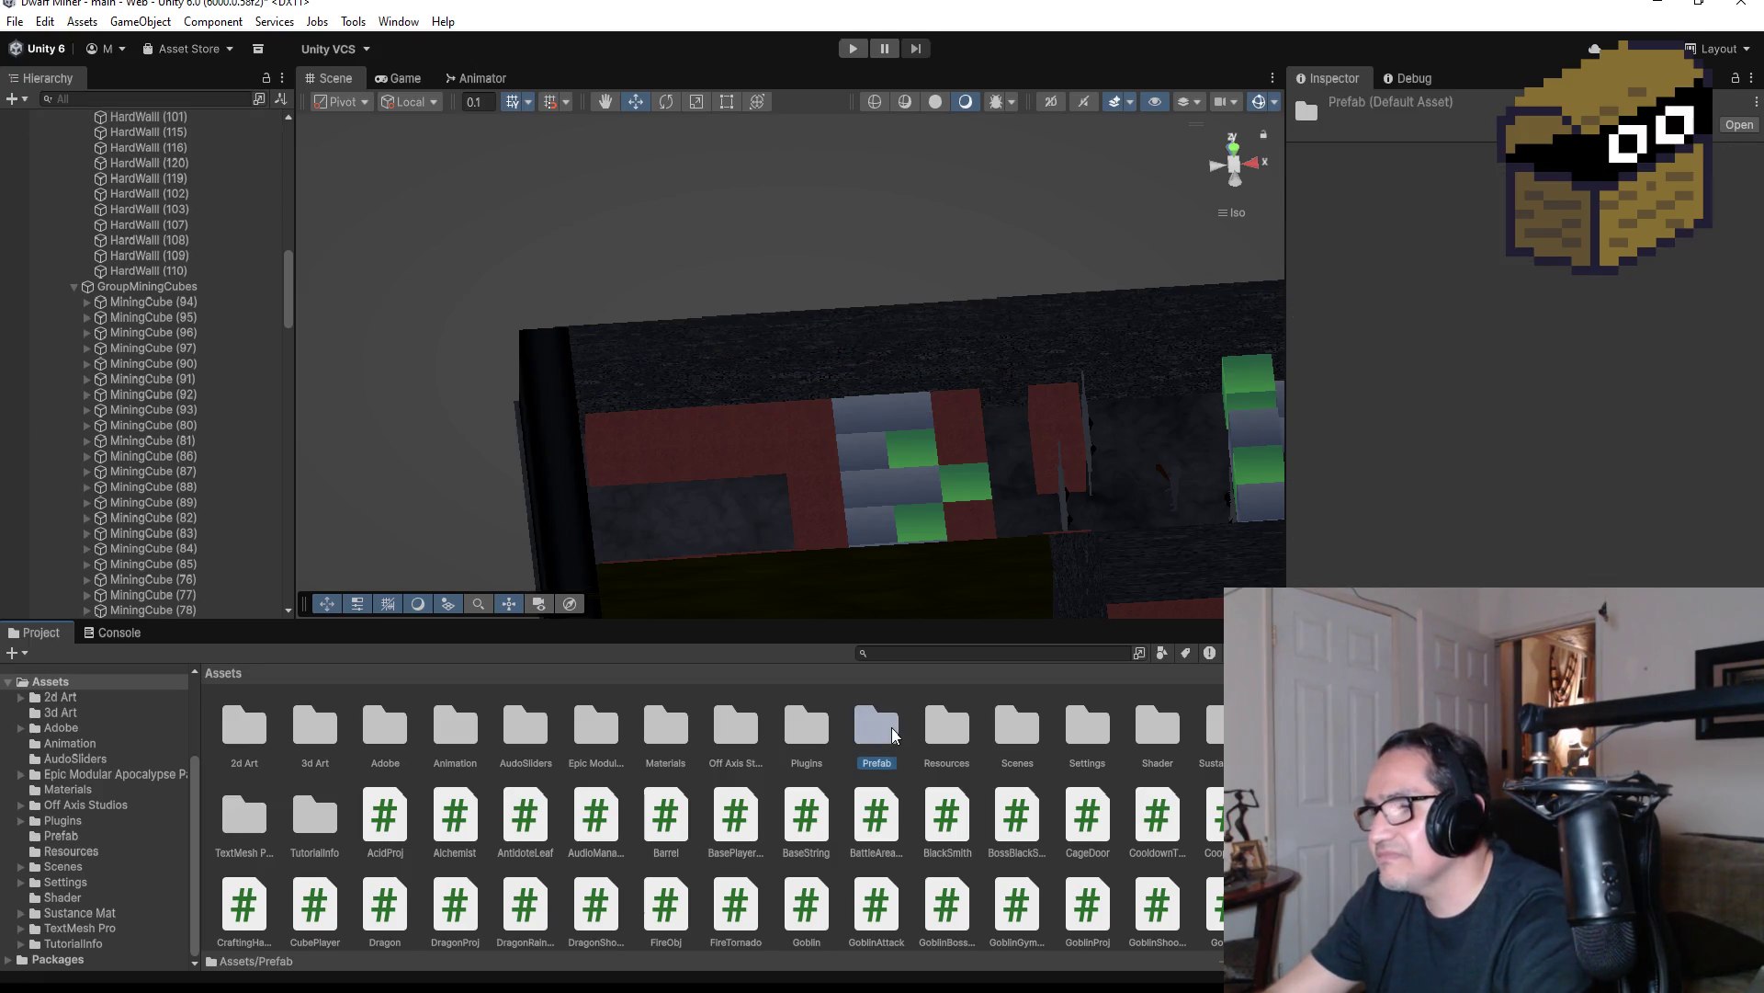
Navigate through Resources, Off Axis Studios, Polyworks, Prefabs and Atlased into Cave Lair
double_click(891, 732)
click(219, 673)
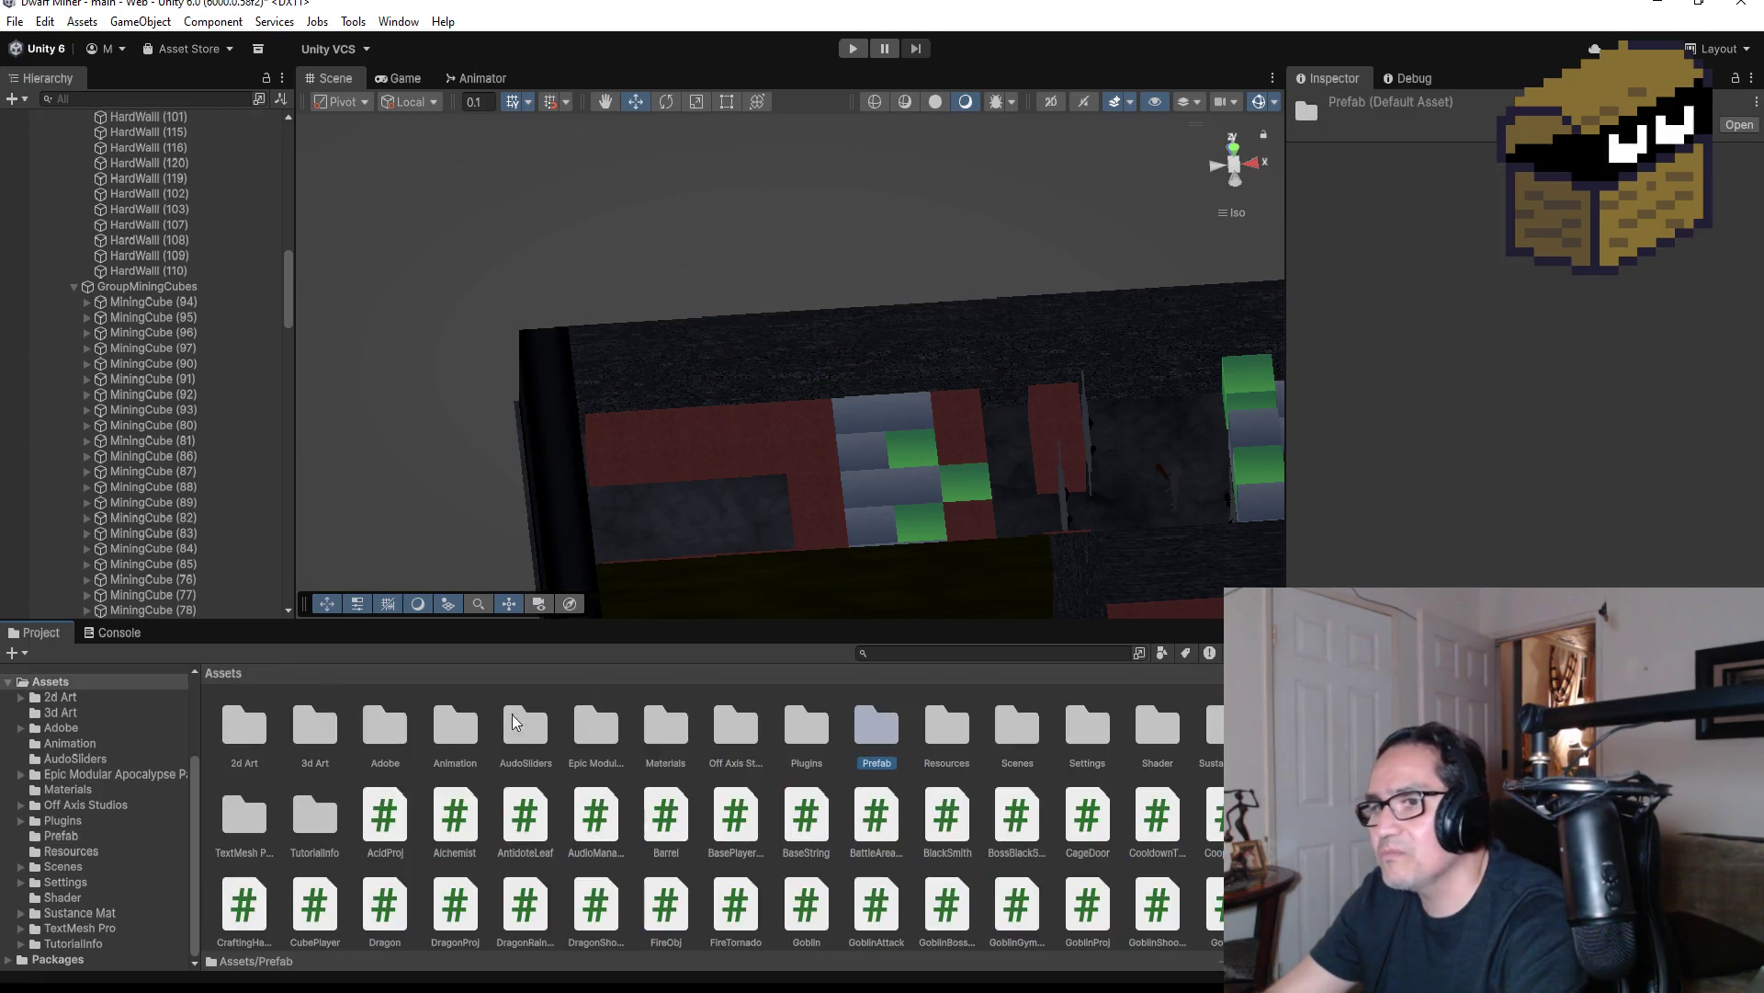
click(947, 726)
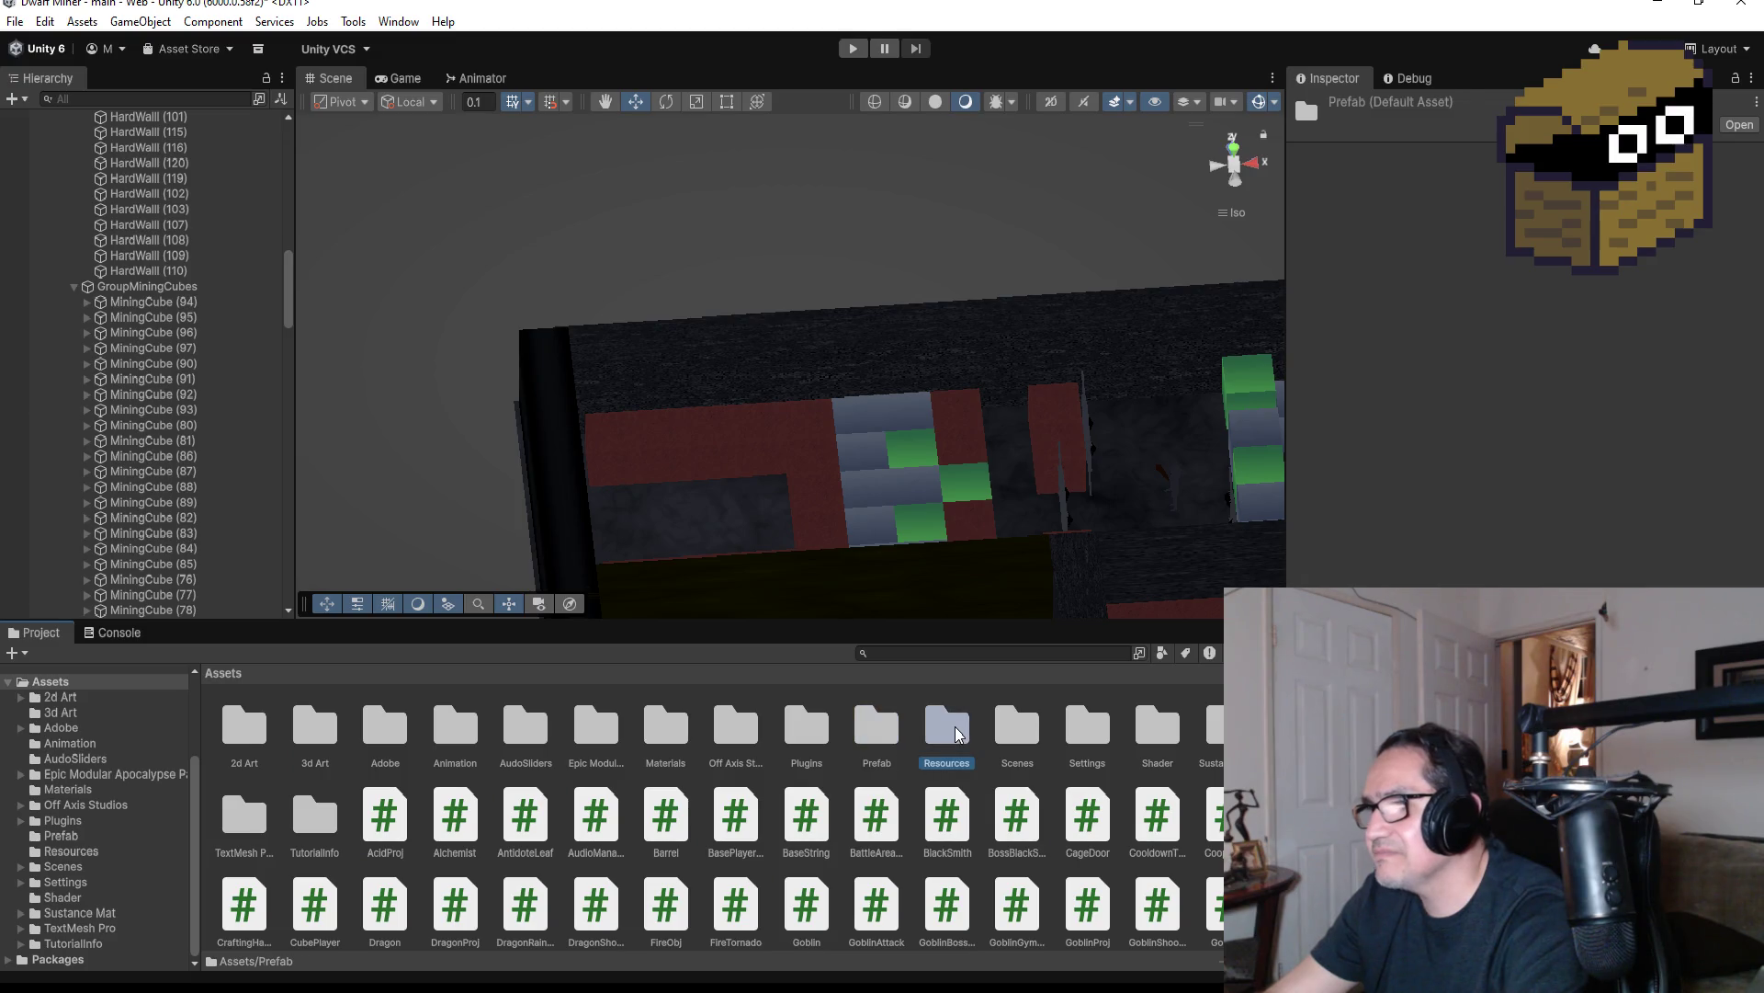
double_click(749, 729)
double_click(244, 726)
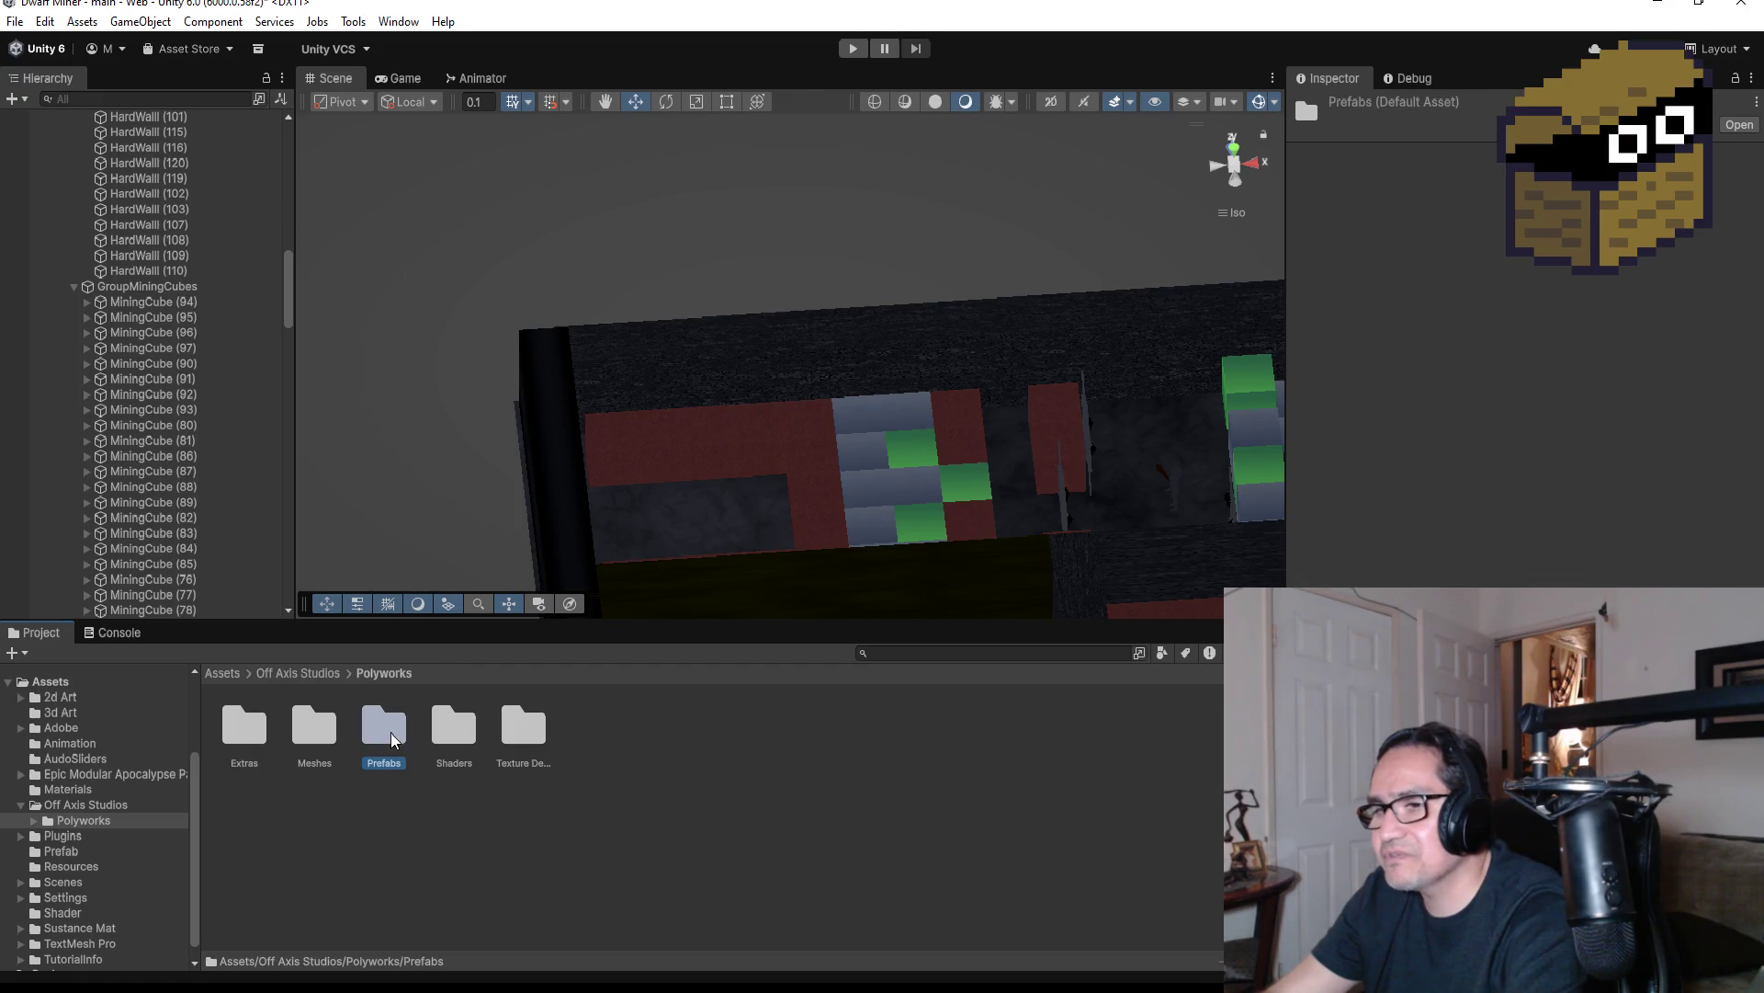
double_click(397, 737)
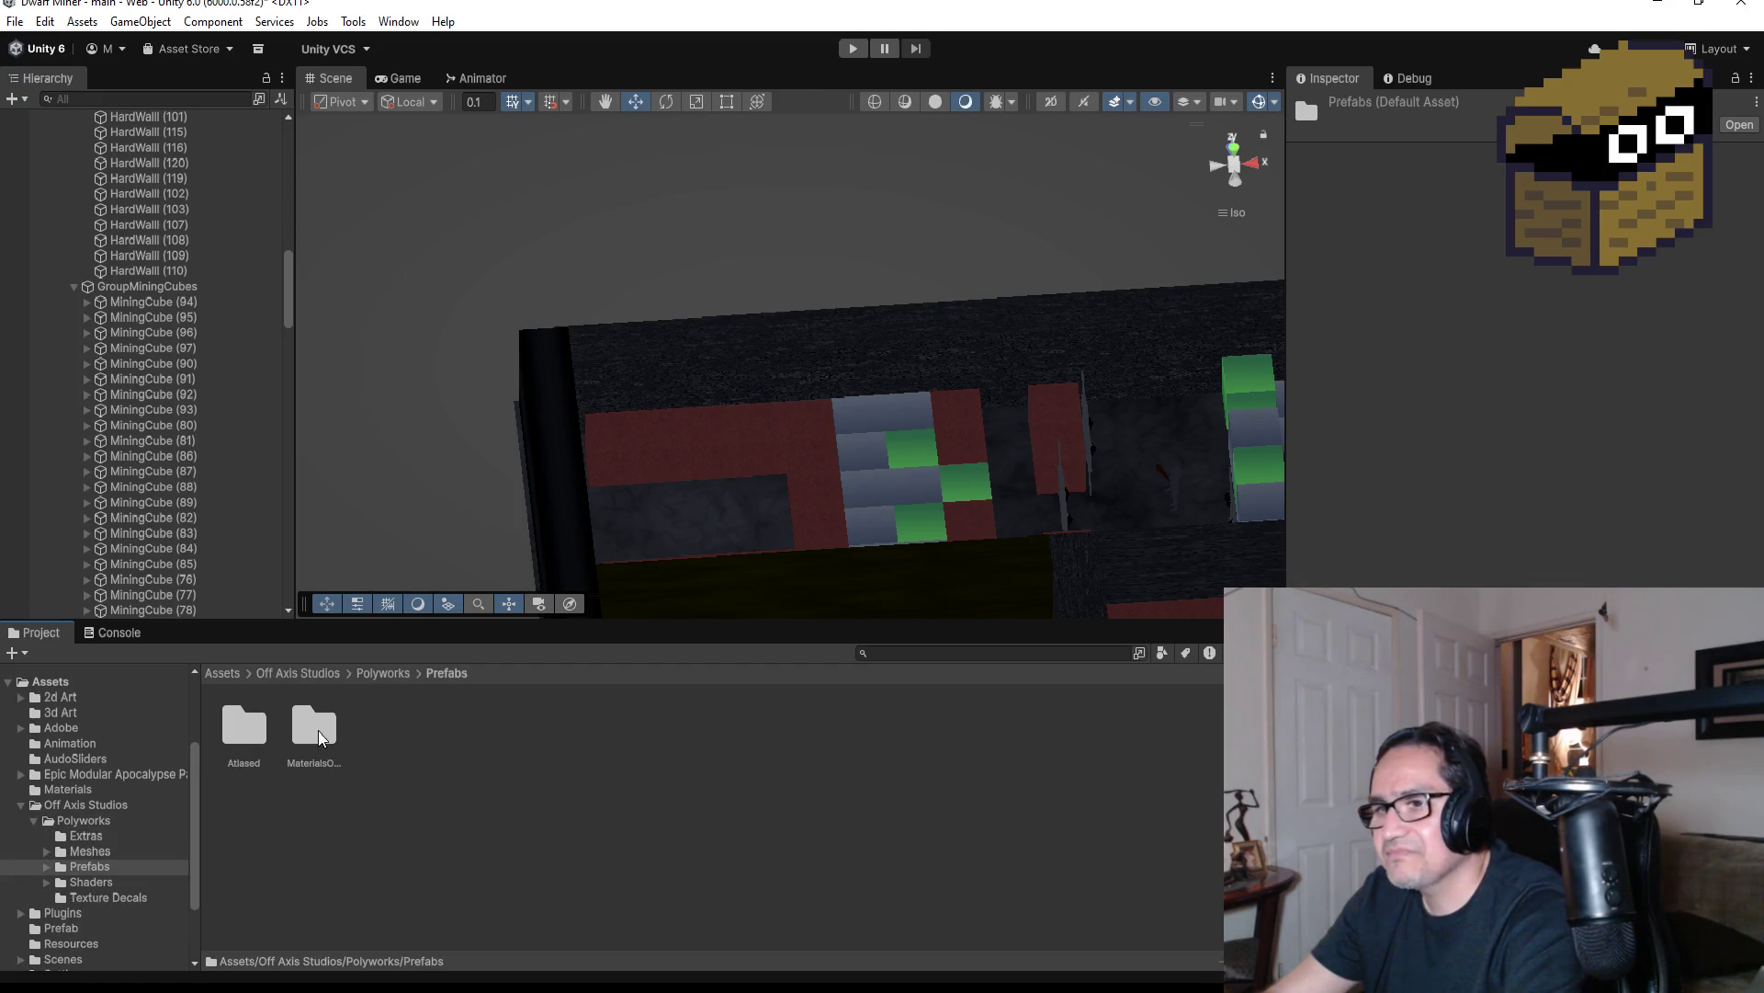
double_click(239, 738)
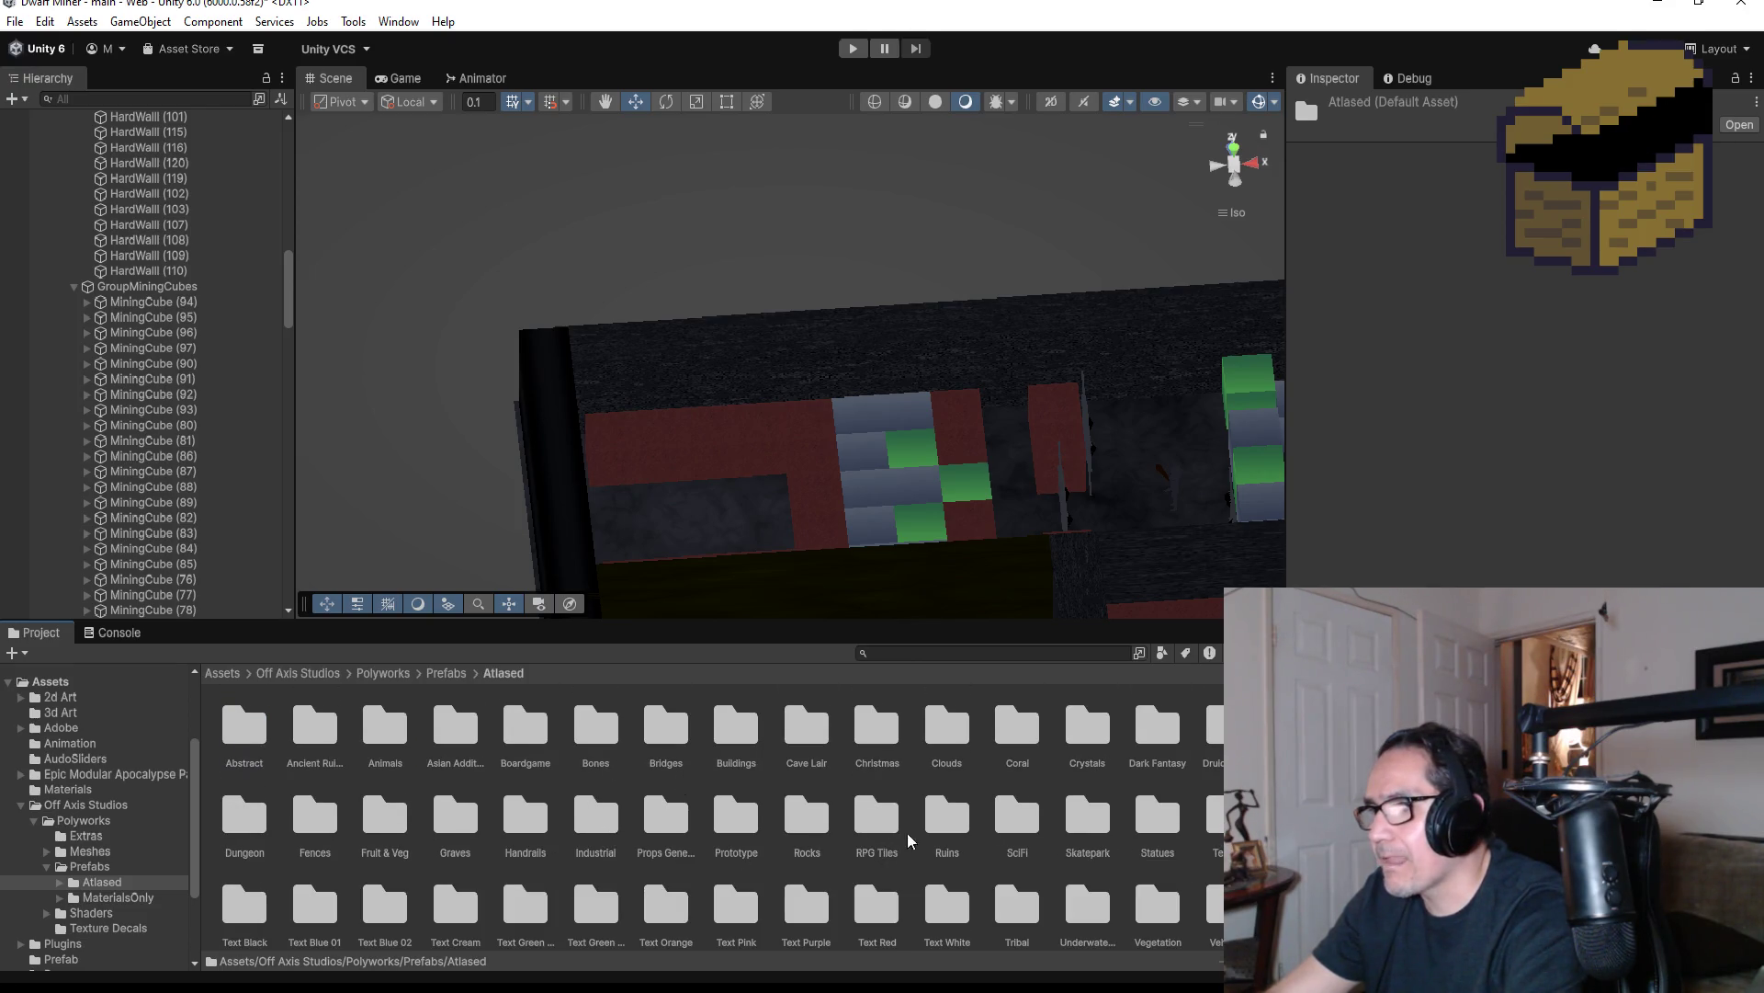
double_click(797, 736)
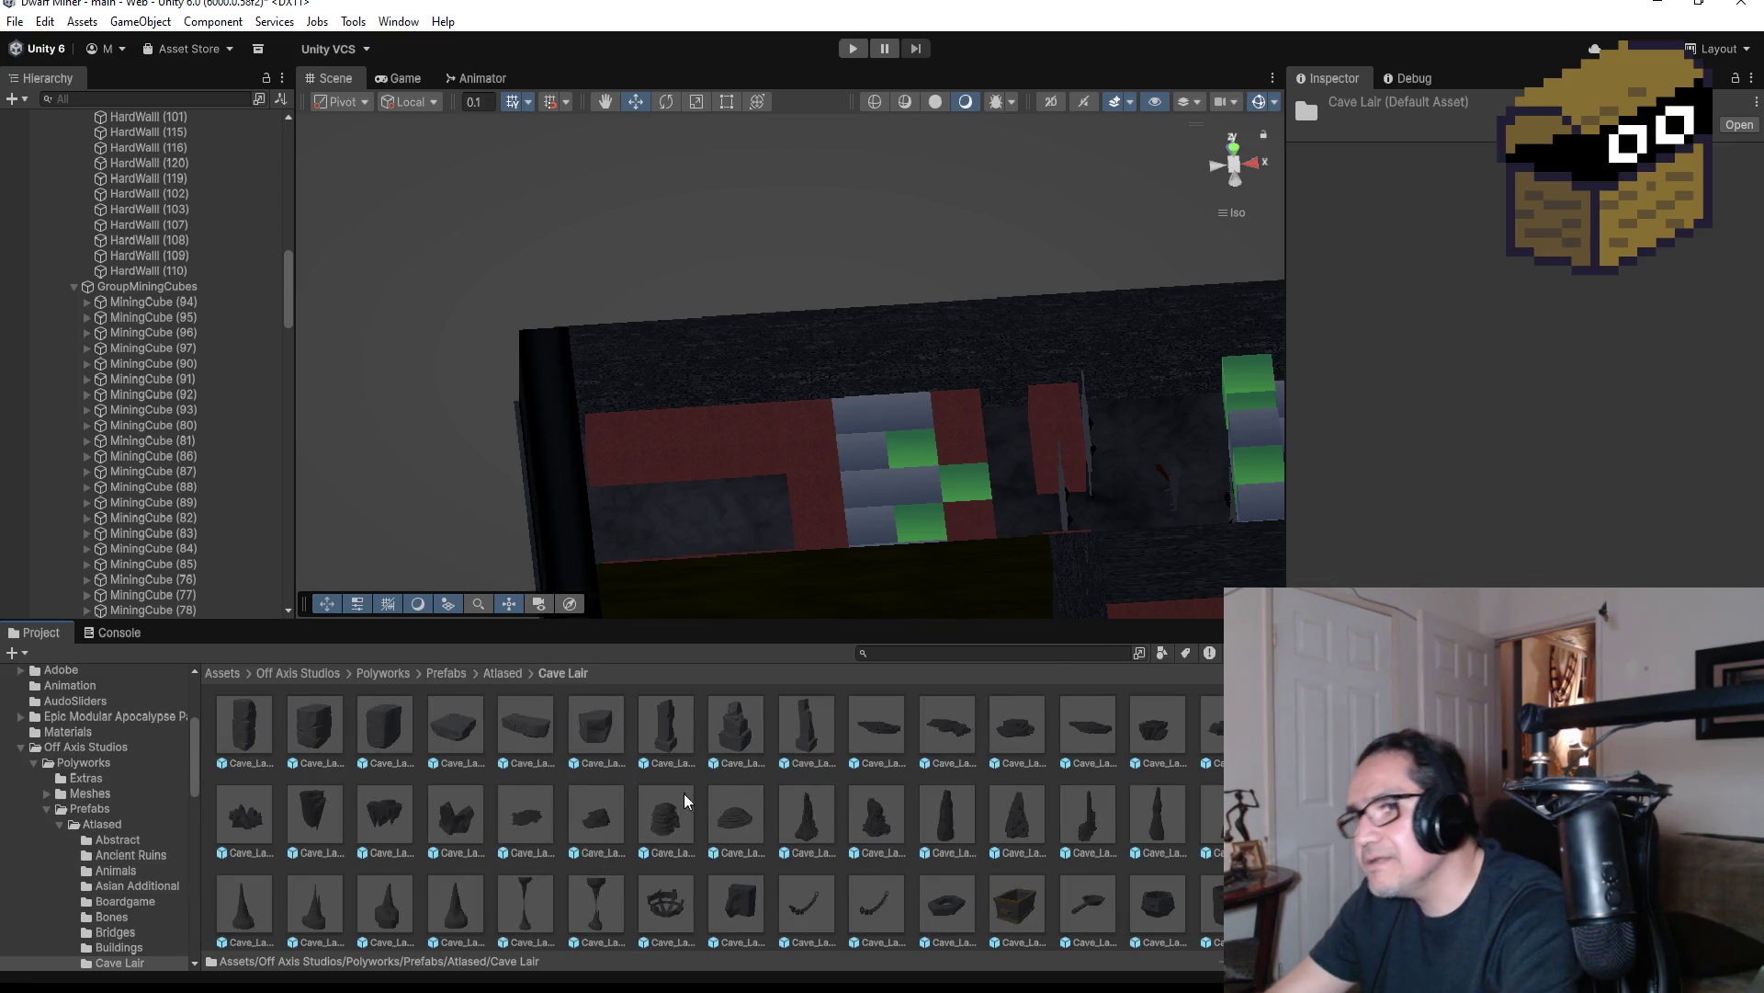
Preview Cave_Stone_Block_Eroded_05 and a wooden timber plank prefab in the Inspector
click(498, 729)
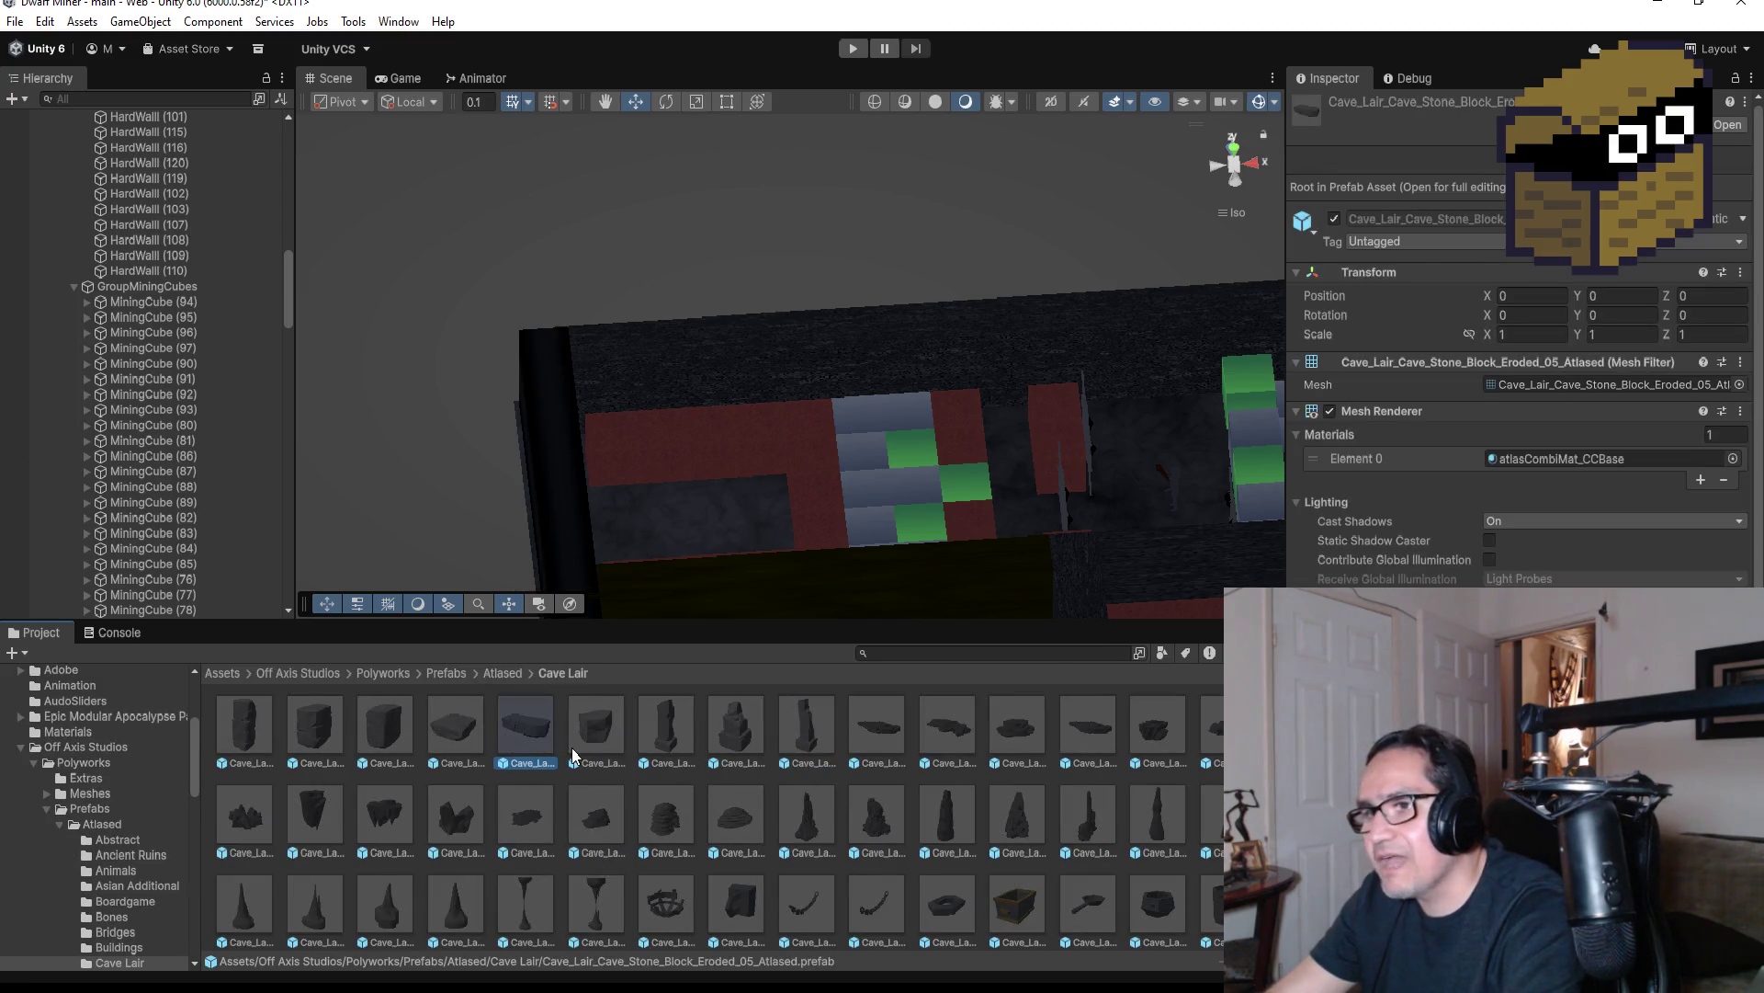
scroll(642, 790, down, 5)
scroll(644, 794, down, 5)
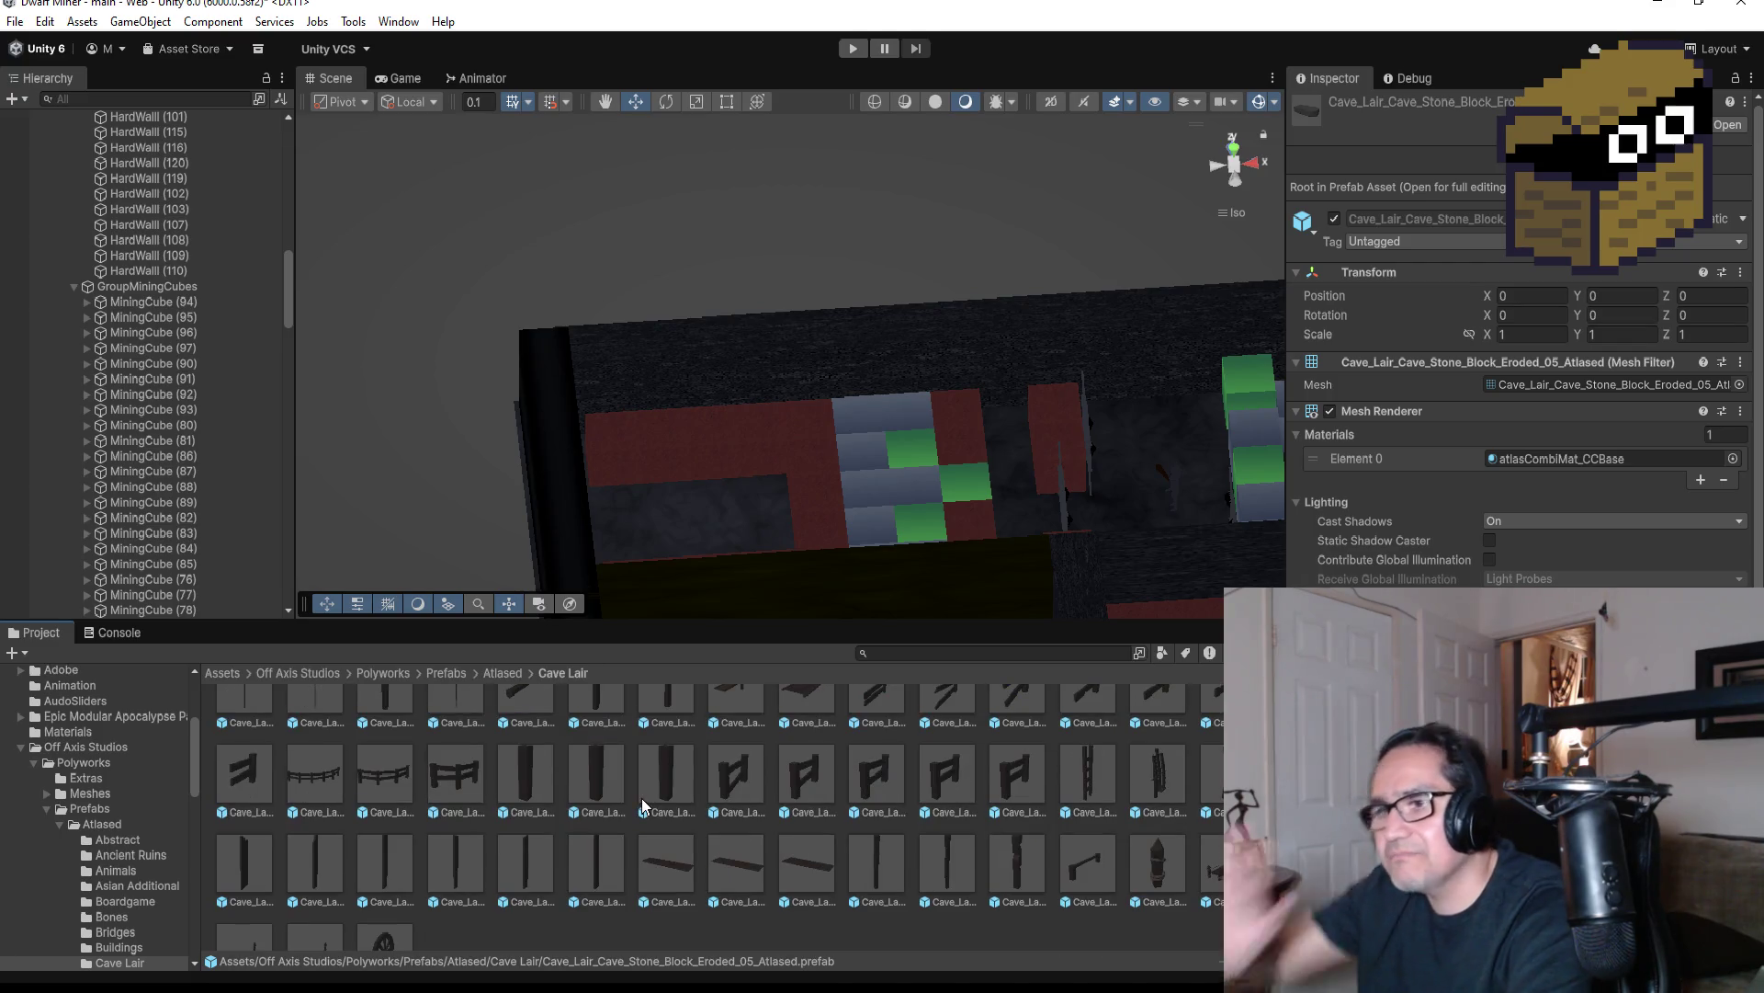
scroll(643, 806, down, 2)
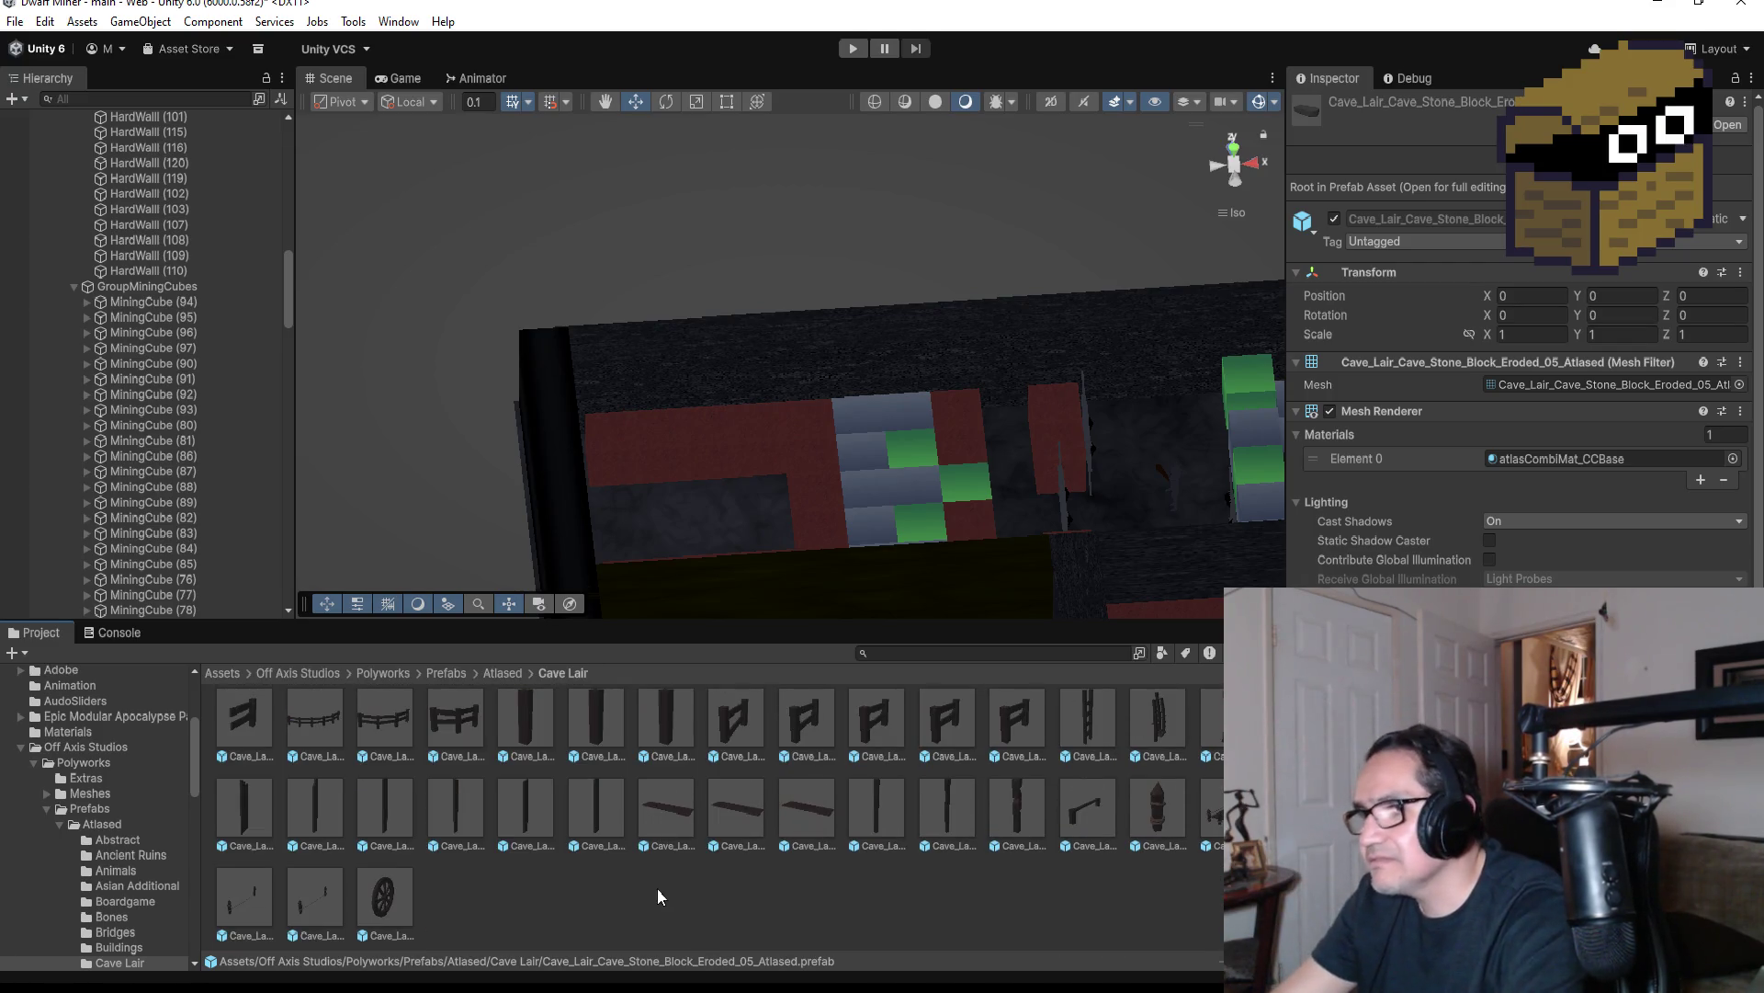
click(654, 798)
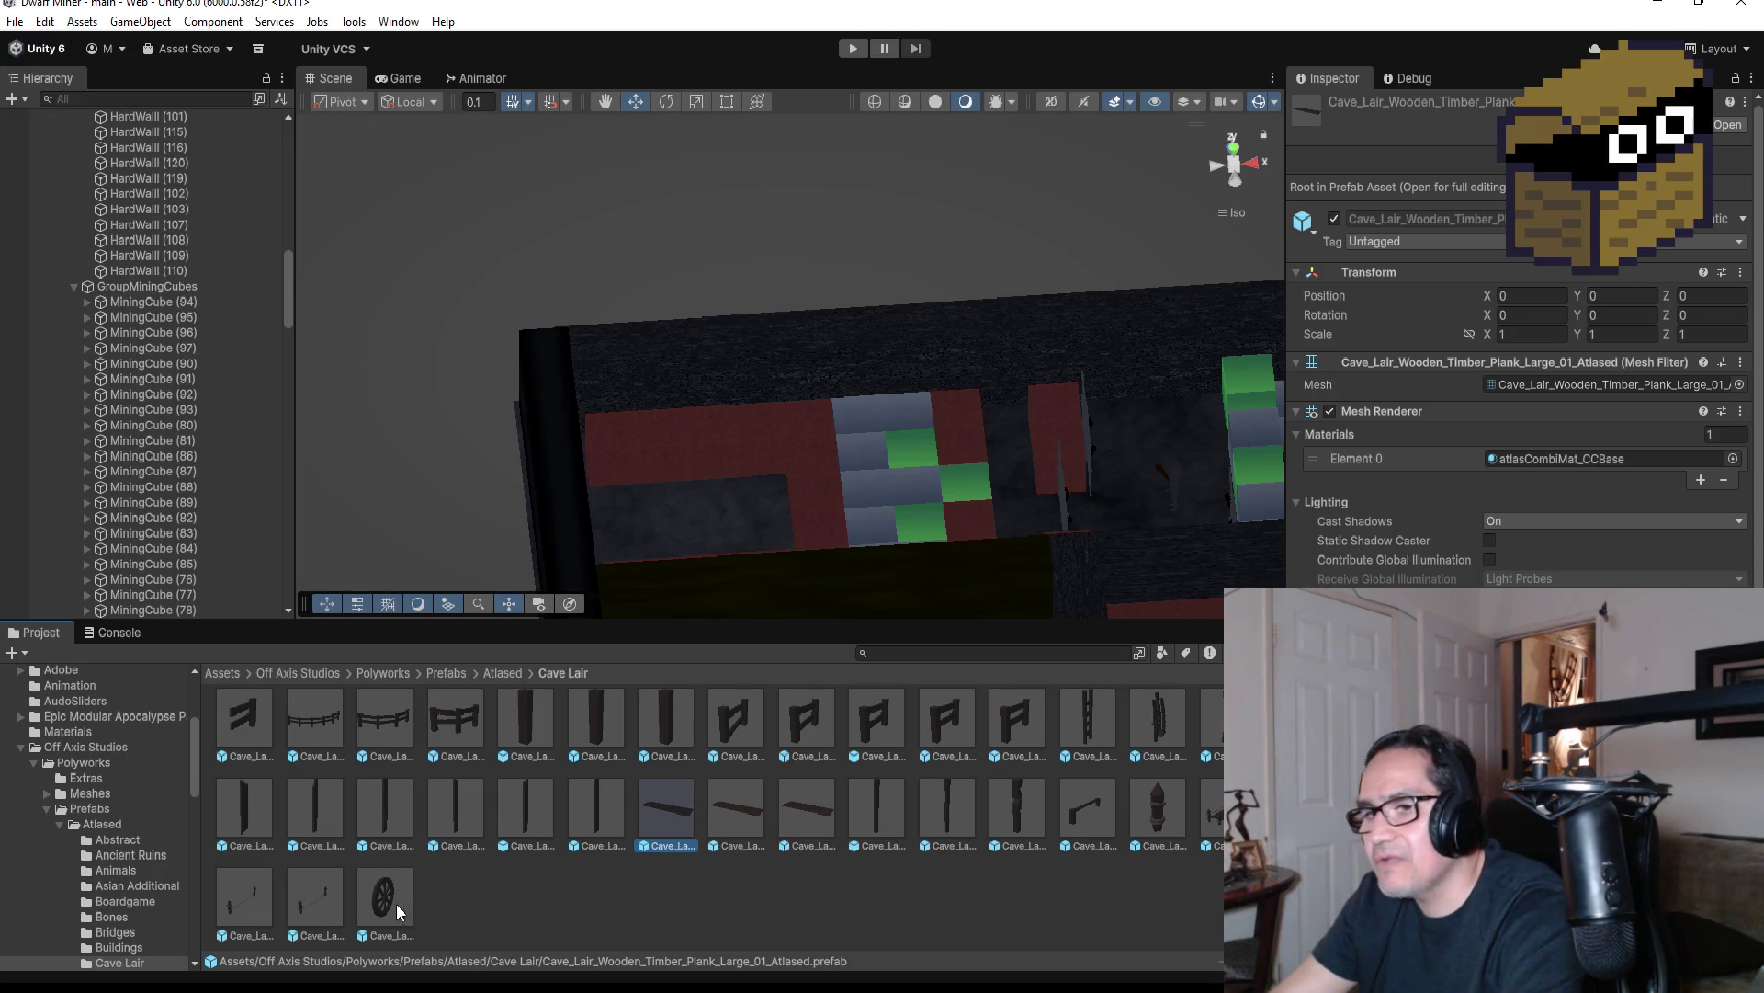
scroll(462, 796, up, 2)
scroll(625, 802, up, 3)
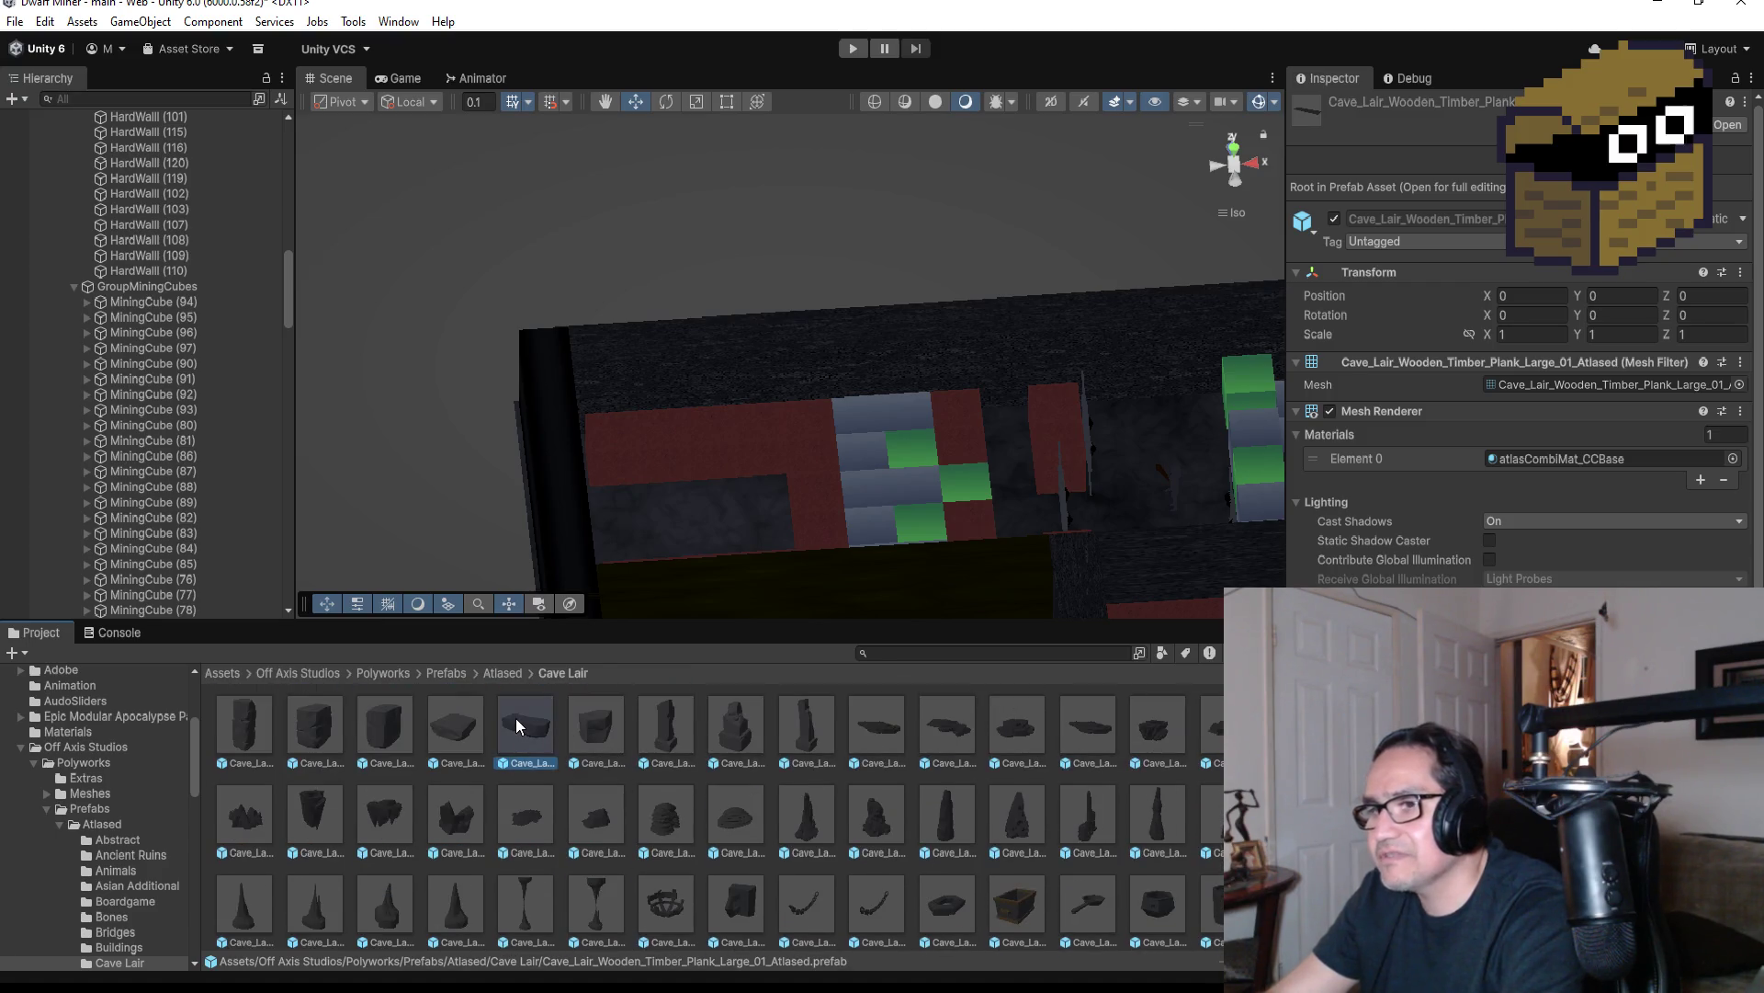
Place Cave_Stone_Block_Eroded_04 in the level and set its Rotation X to 90
mouse_move(447, 733)
mouse_down()
mouse_move(709, 366)
mouse_move(873, 357)
mouse_up()
key(f)
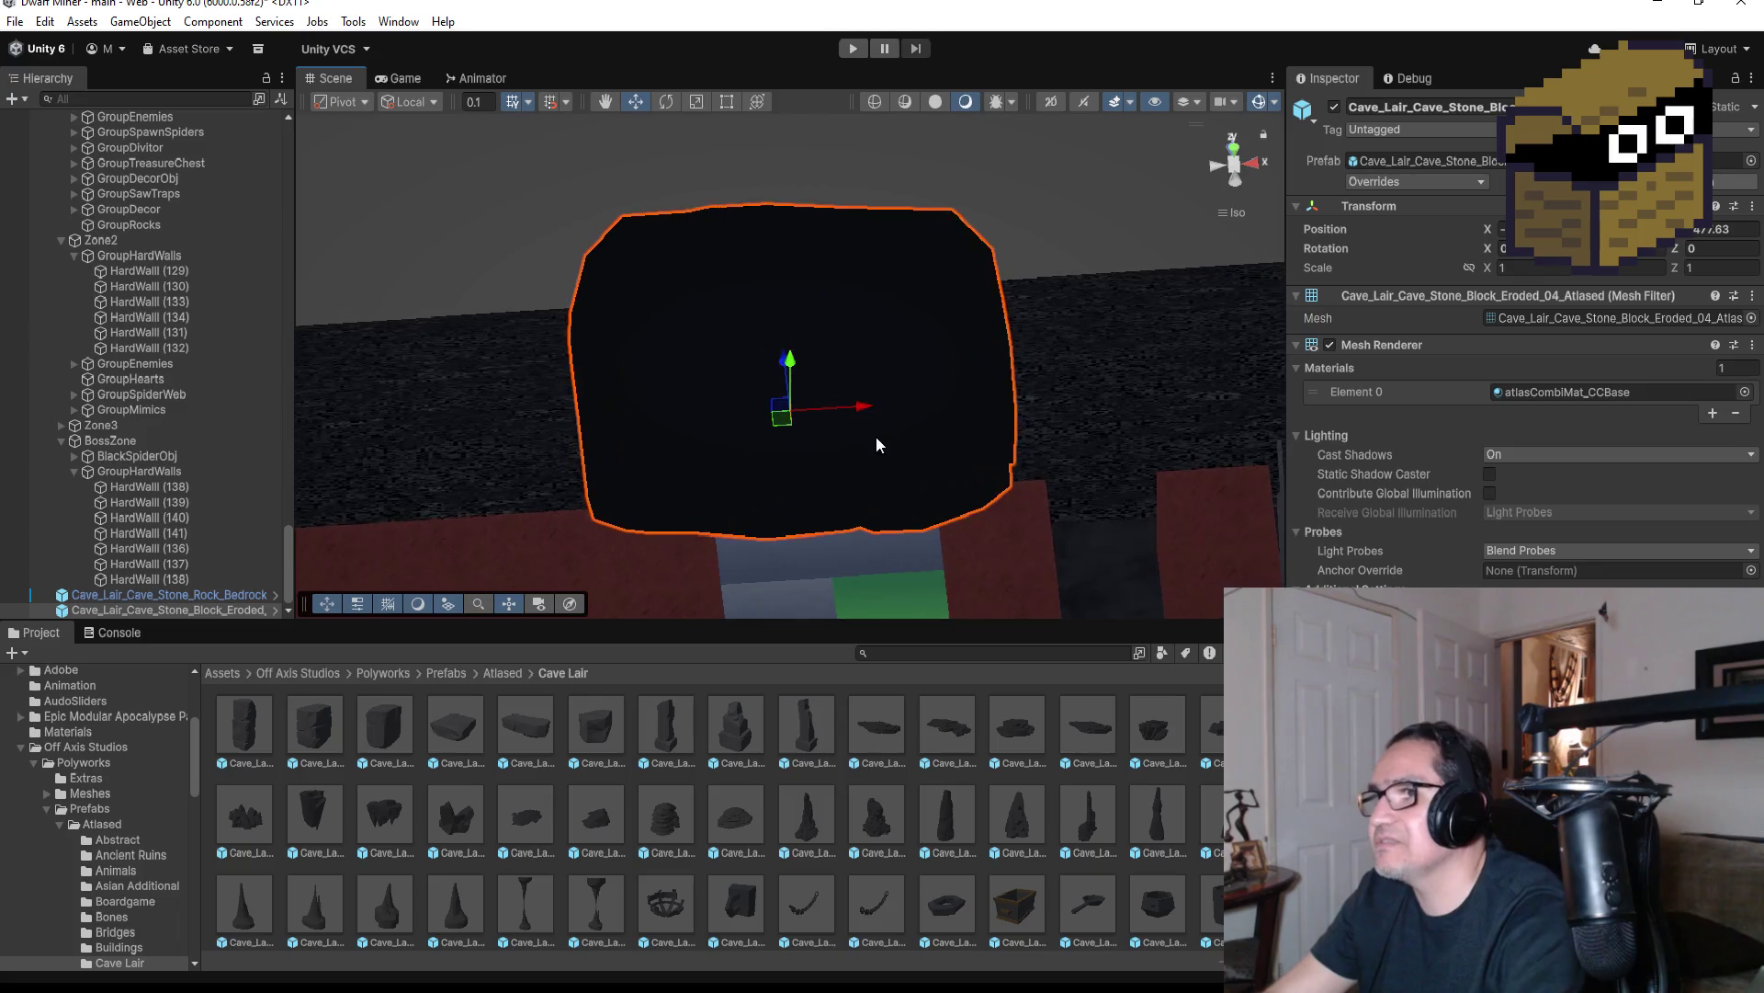
scroll(891, 423, up, 3)
drag(857, 416, 1149, 333)
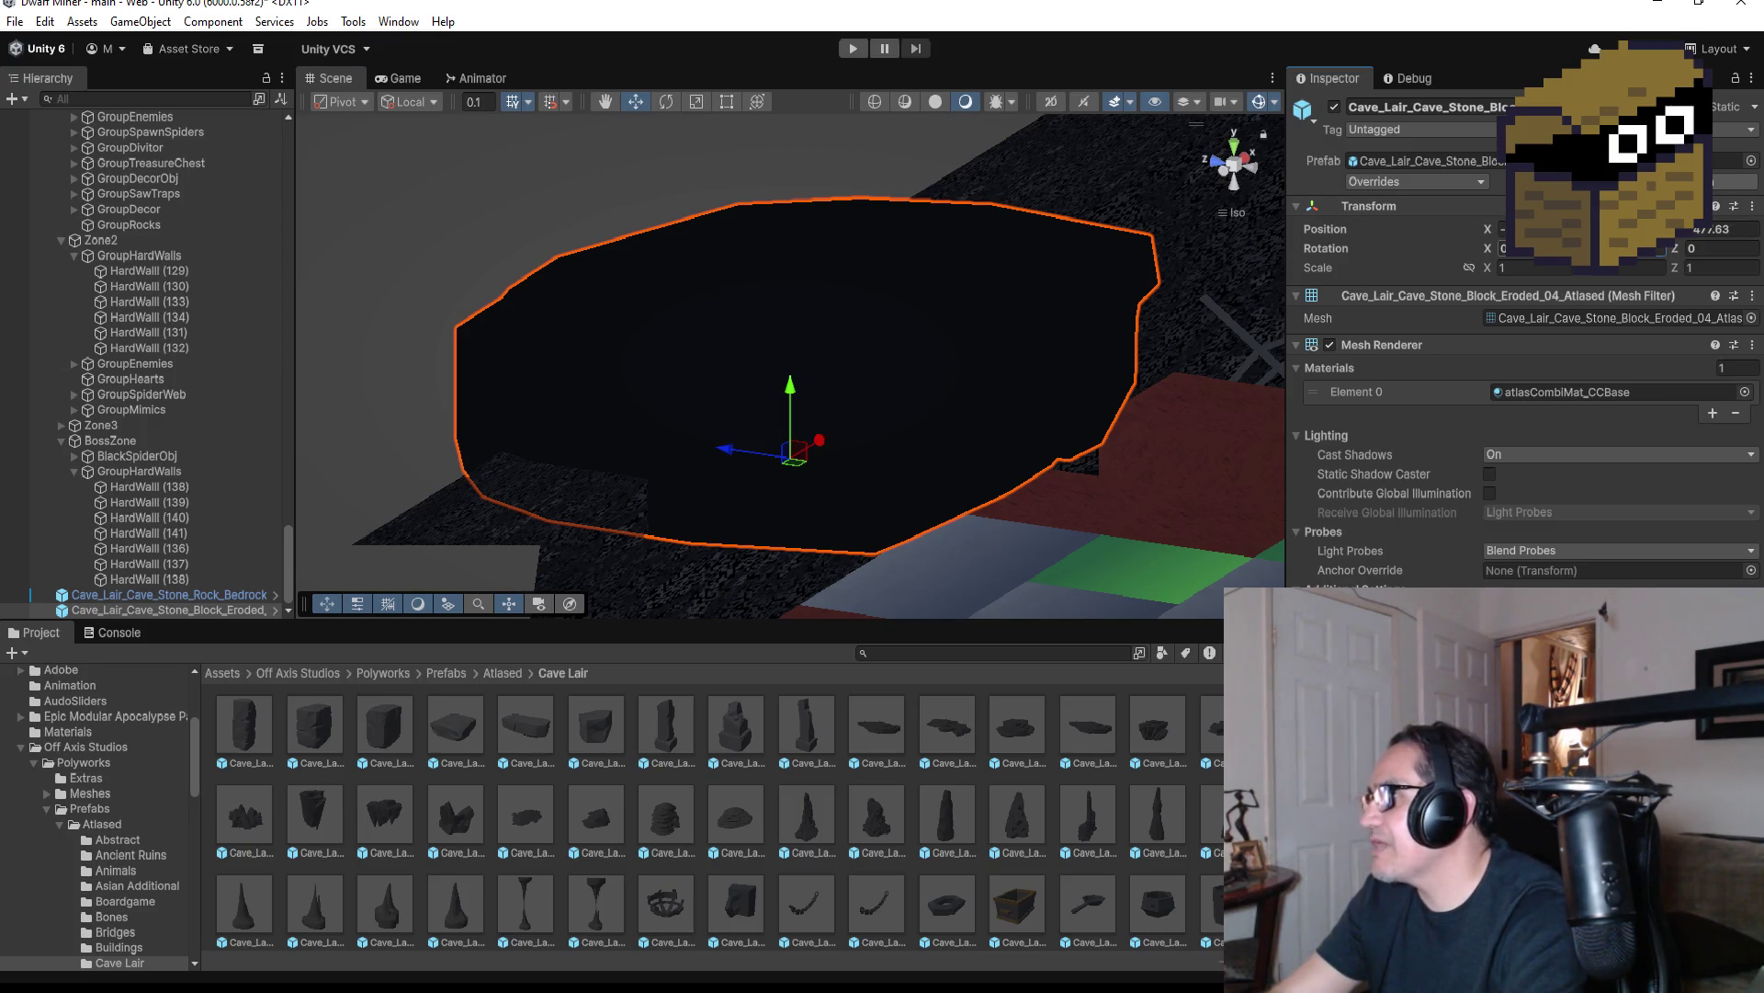
text(90)
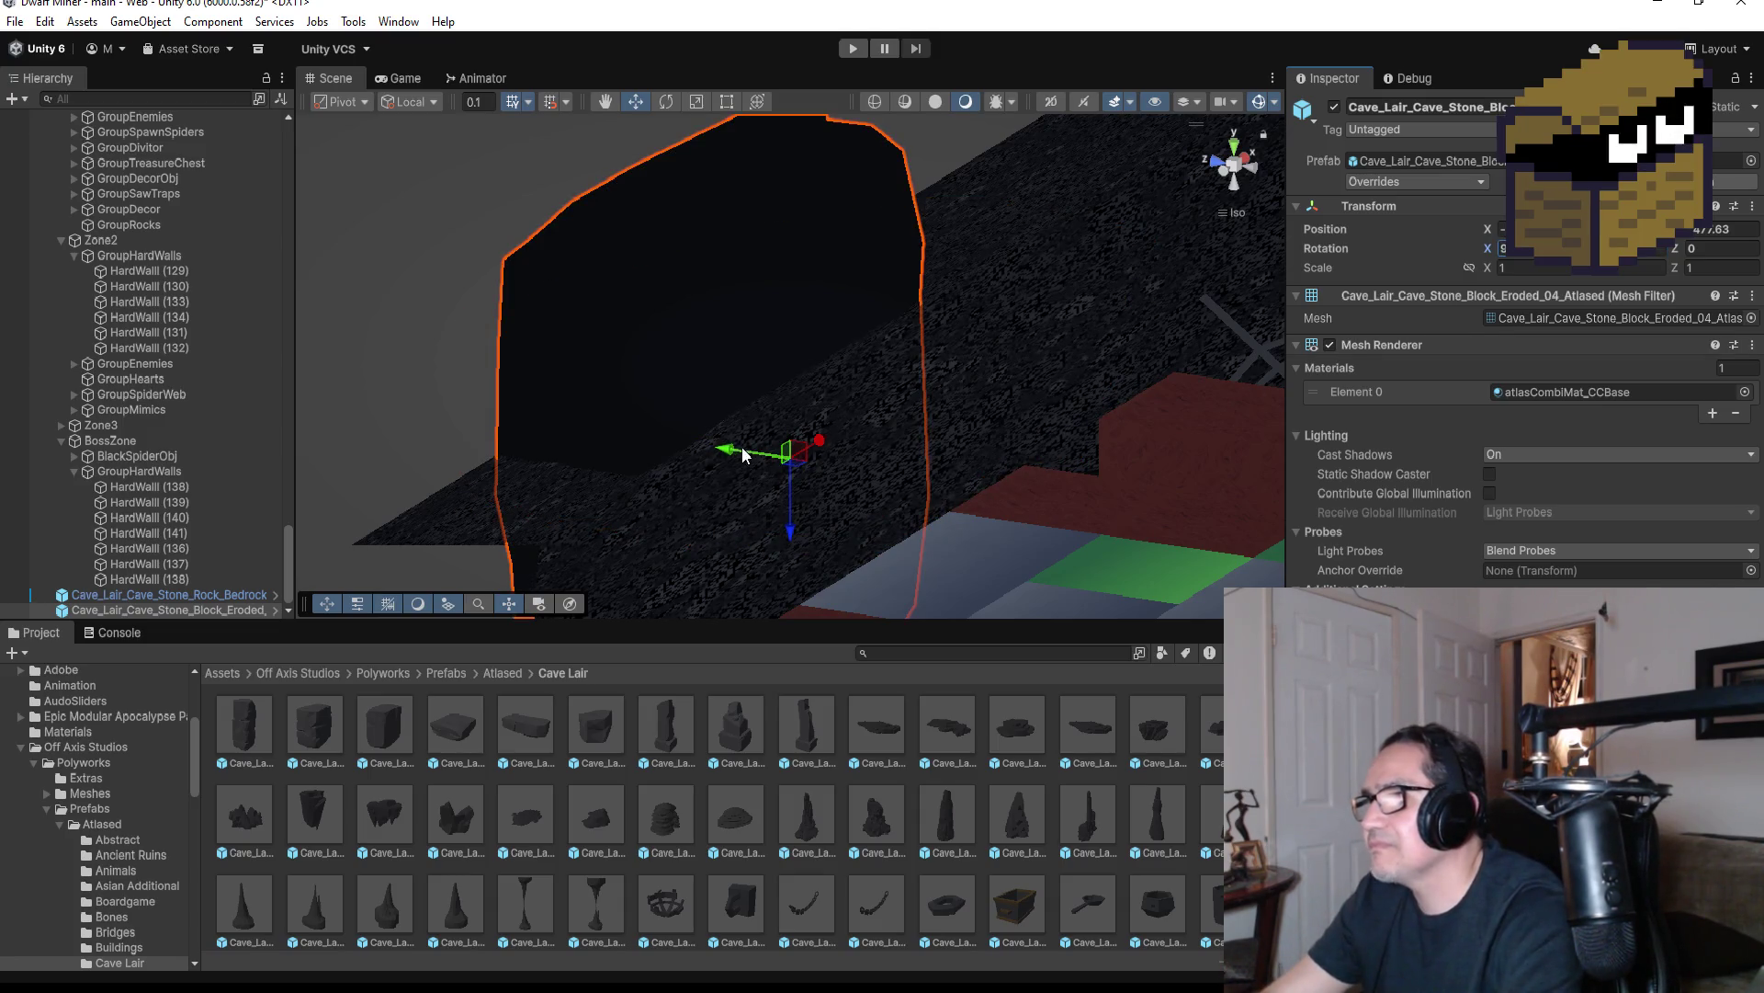
Slide the stone block along the X axis and lower it into position
drag(735, 451, 761, 457)
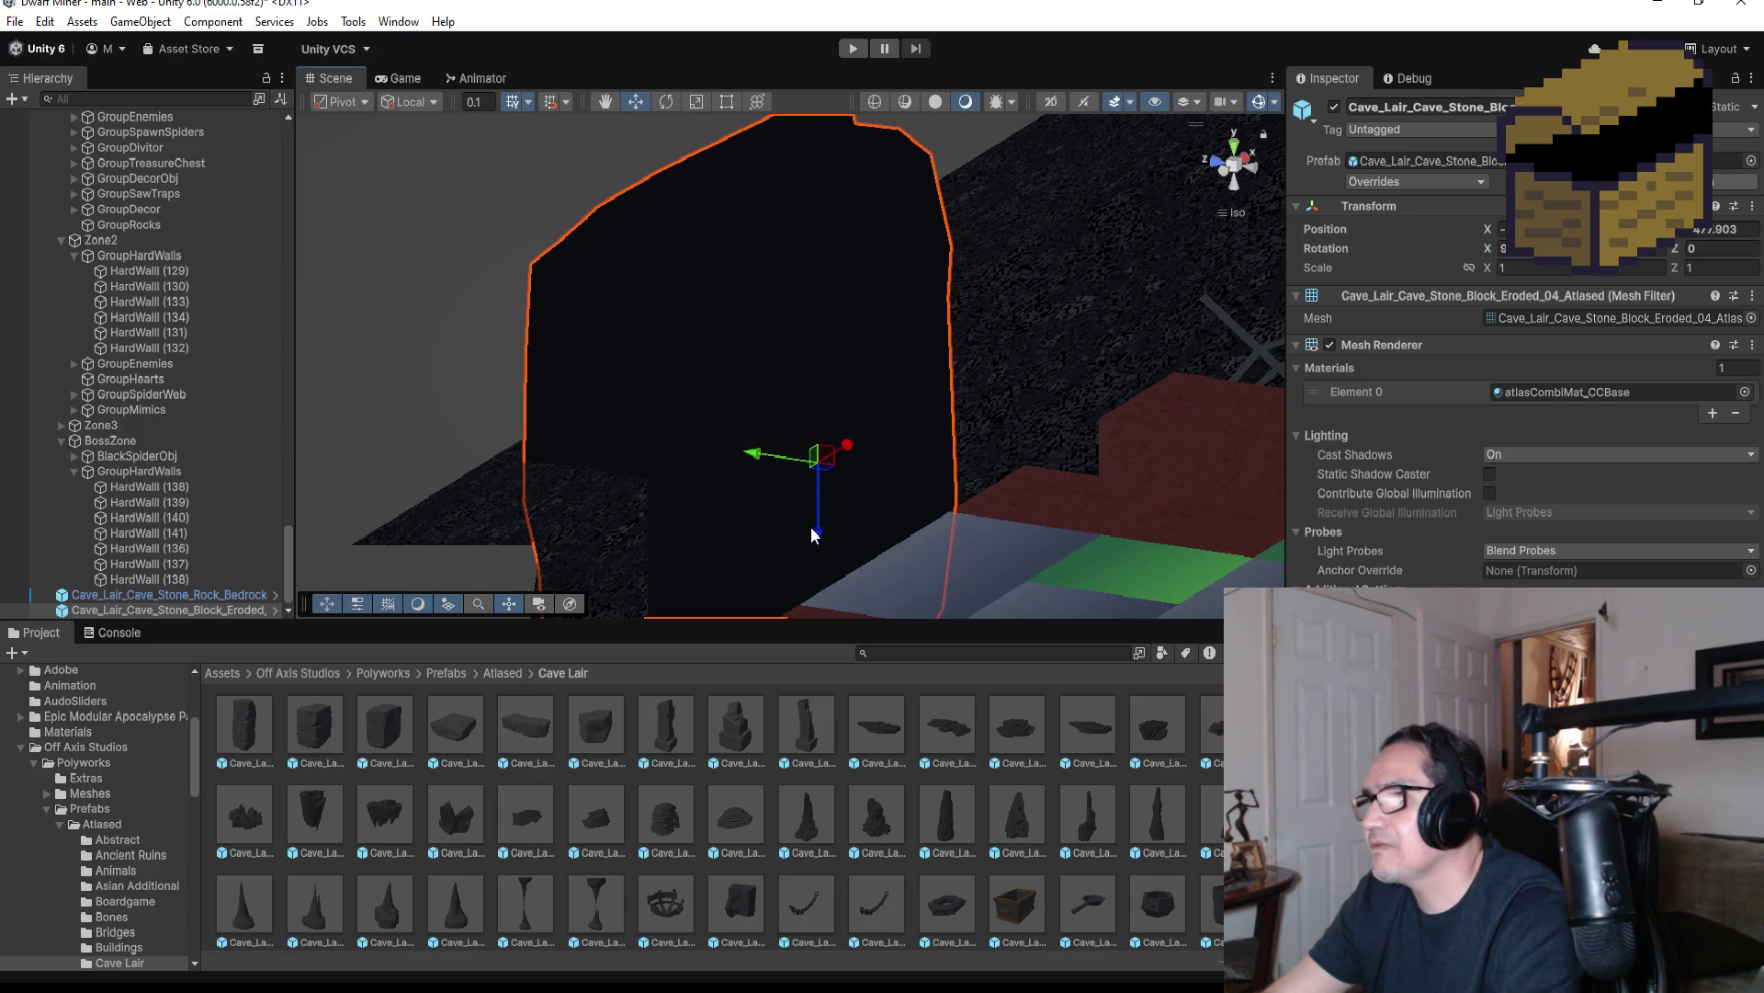
scroll(797, 434, down, 2)
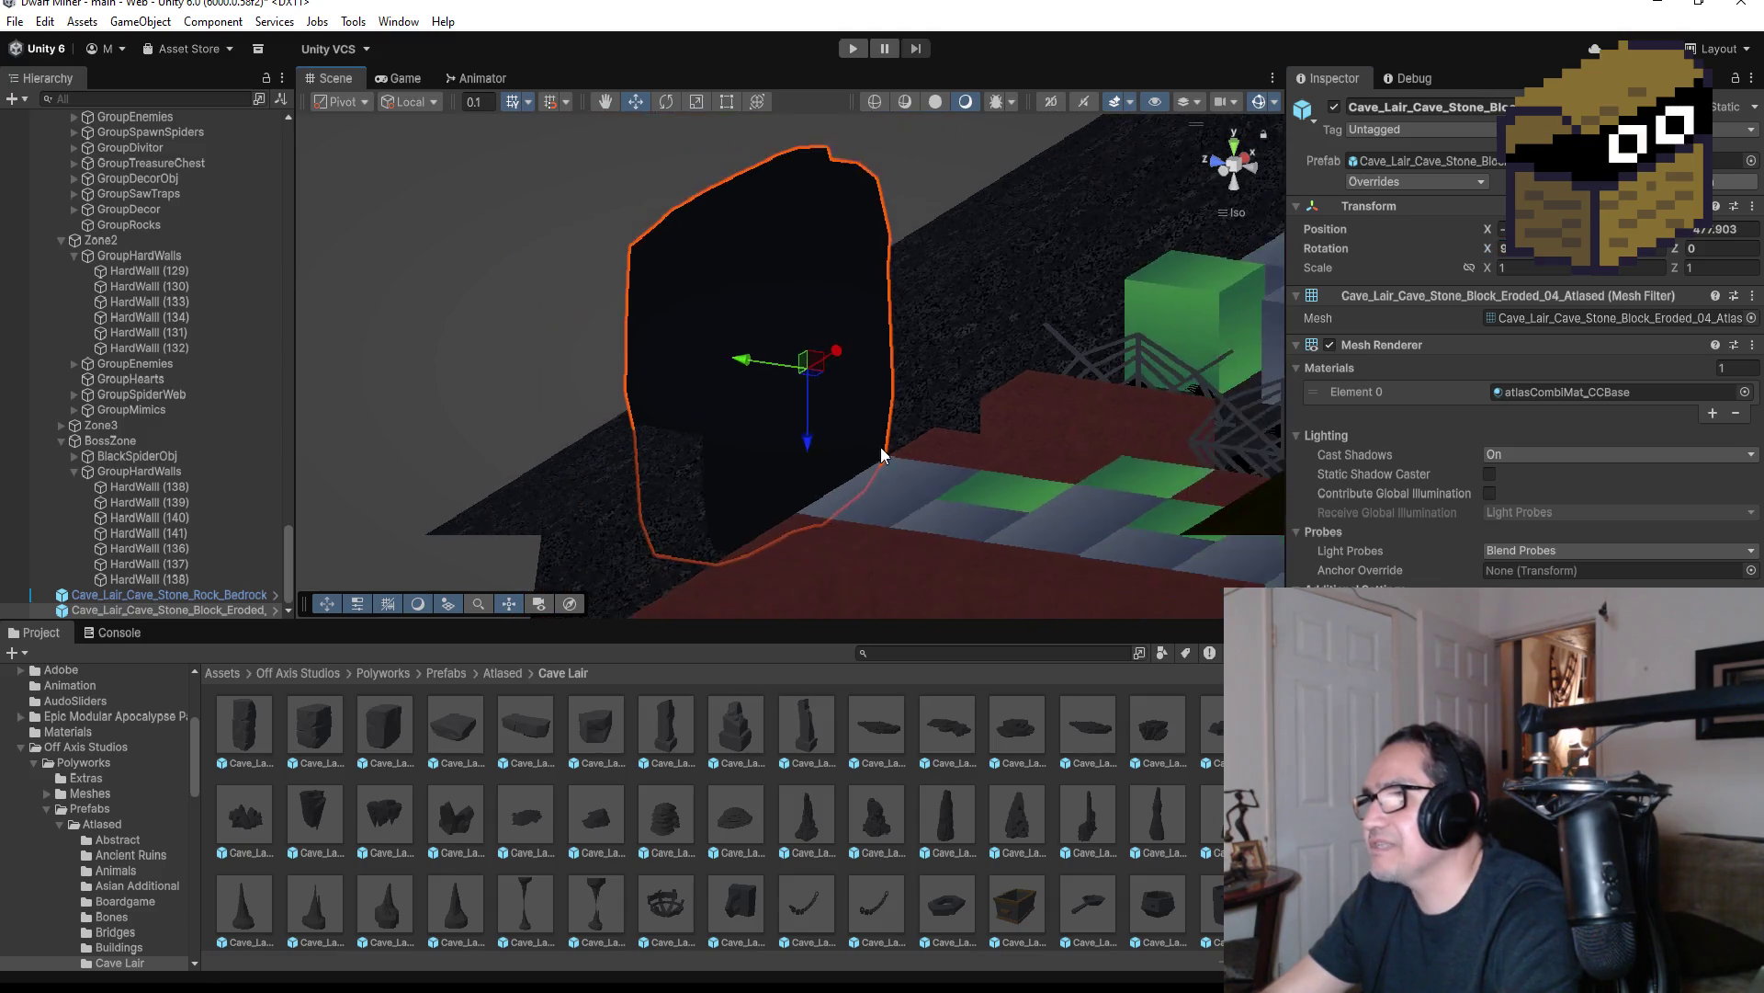
scroll(880, 446, down, 3)
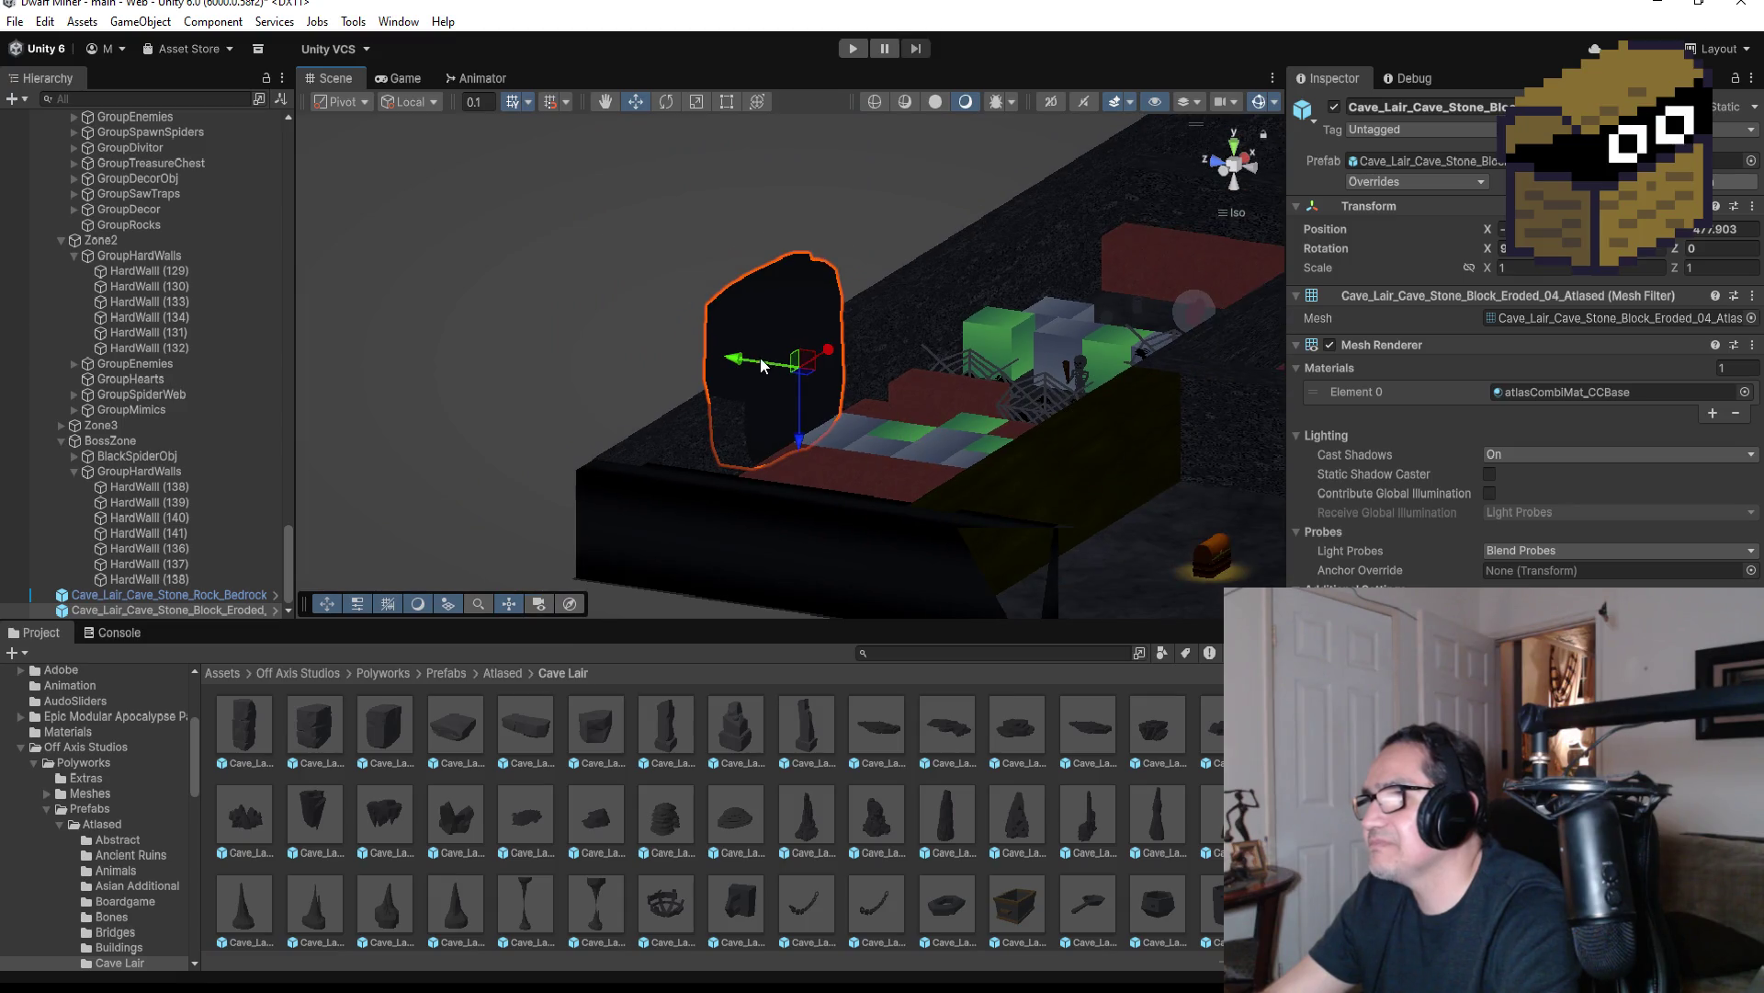
mouse_move(761, 364)
mouse_down()
mouse_move(776, 386)
mouse_move(989, 415)
mouse_move(1048, 444)
mouse_up()
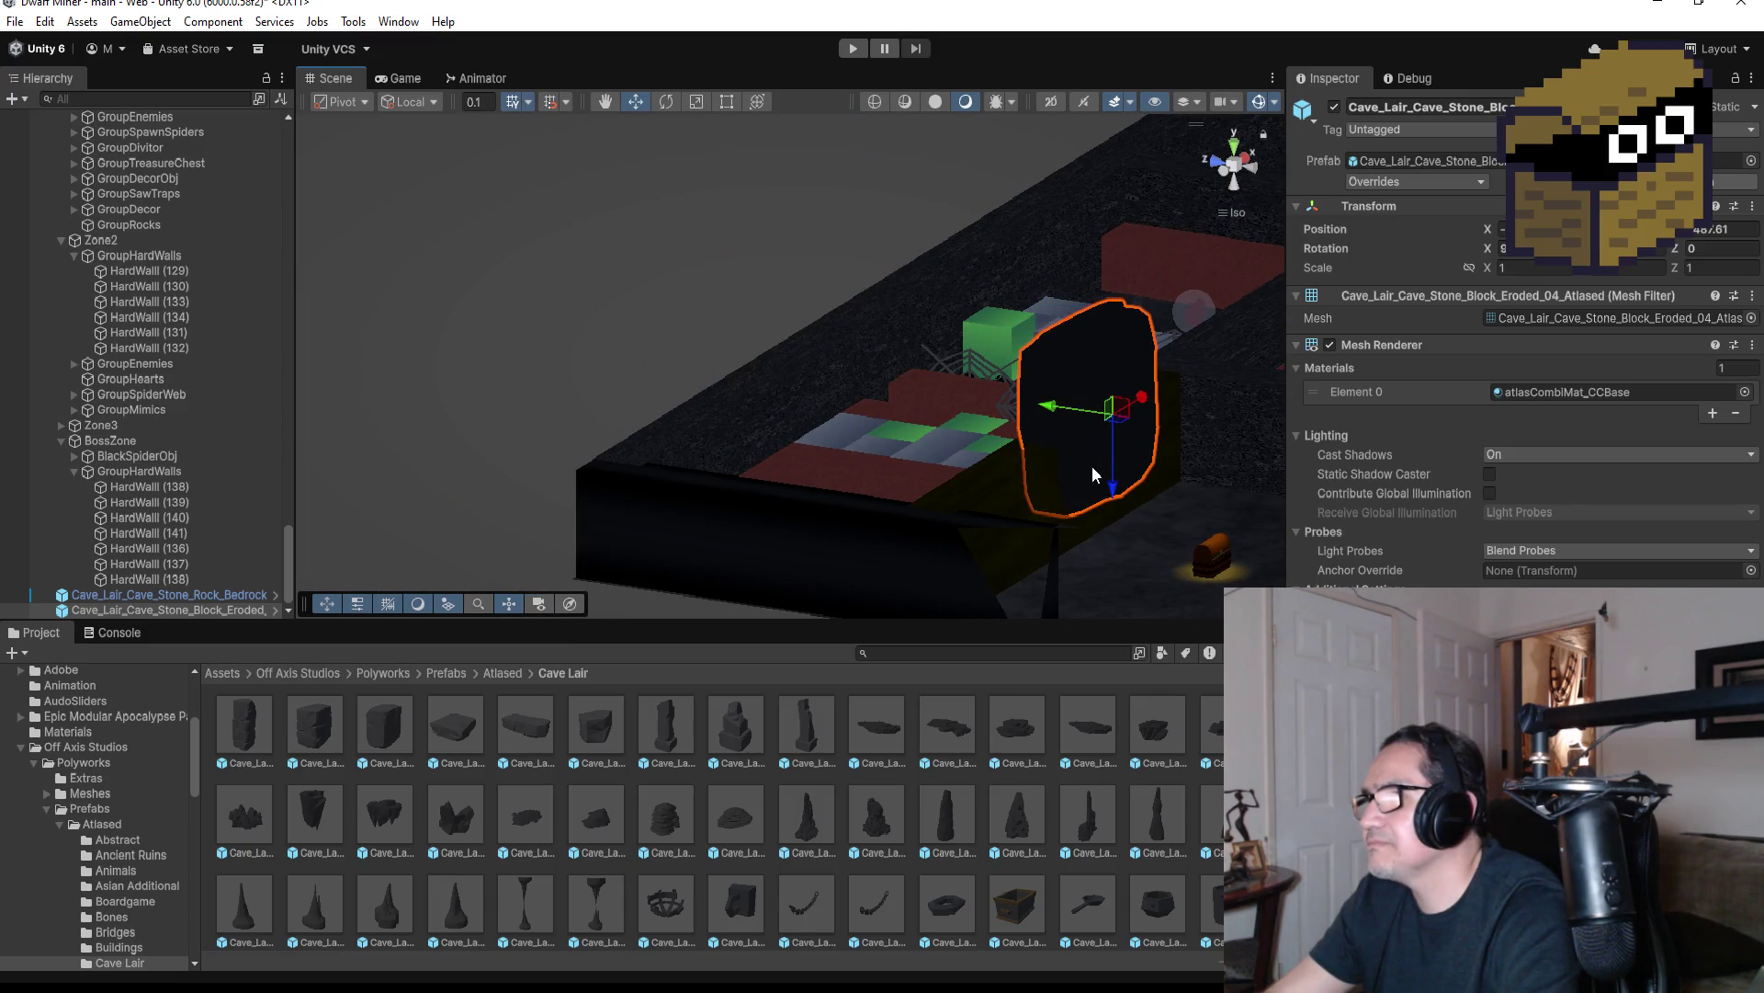
mouse_move(1113, 491)
mouse_down()
mouse_move(1113, 517)
mouse_move(1011, 515)
mouse_move(873, 545)
mouse_move(925, 554)
mouse_up()
Shorten the block with the Rect tool, switch to Top view and start a playtest
drag(996, 476, 1188, 261)
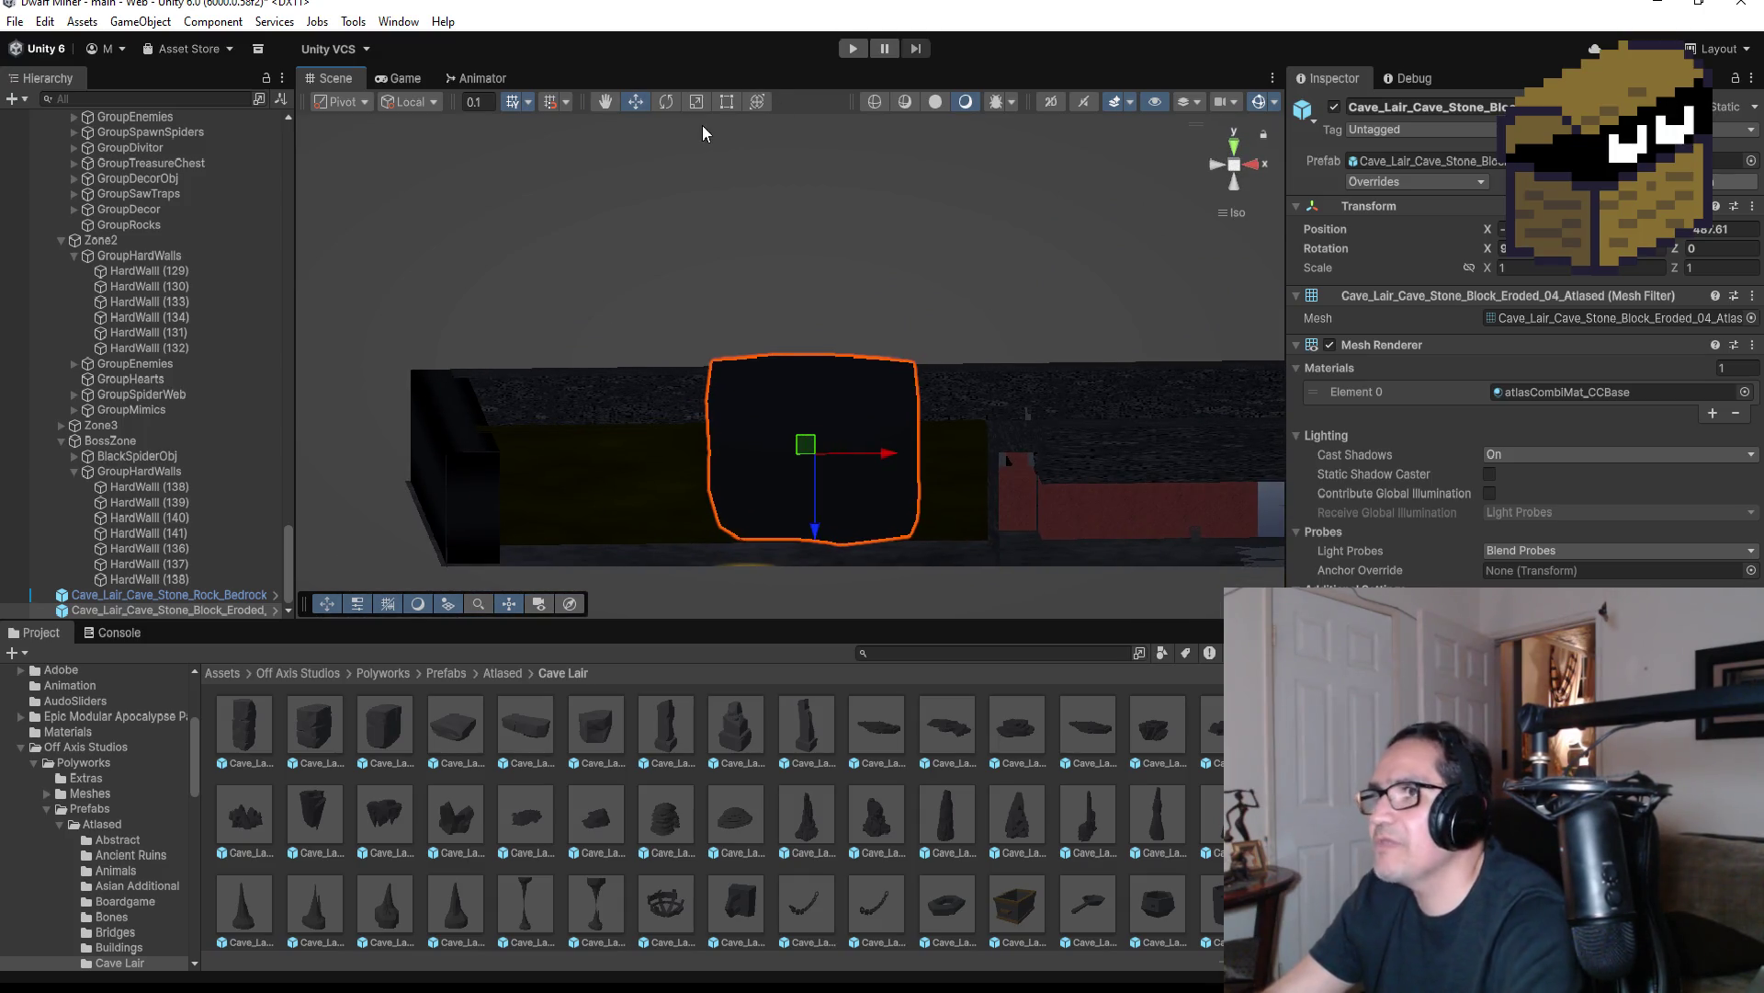
click(723, 105)
drag(813, 374, 799, 429)
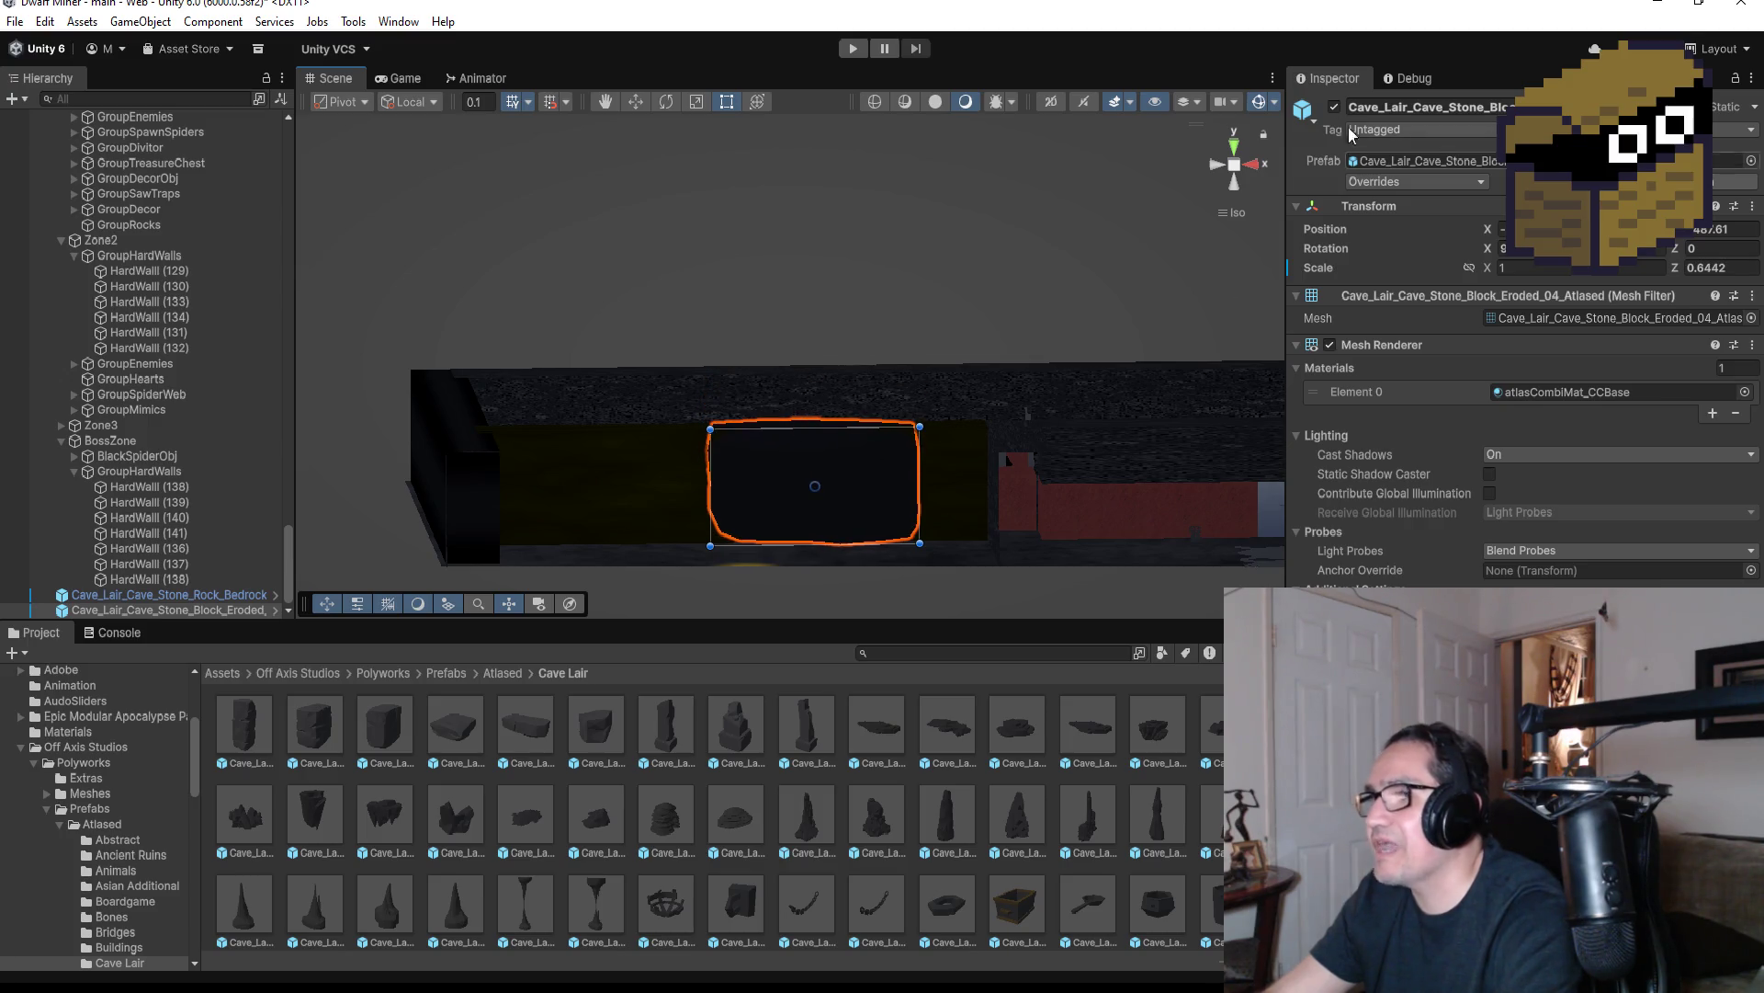
click(1232, 154)
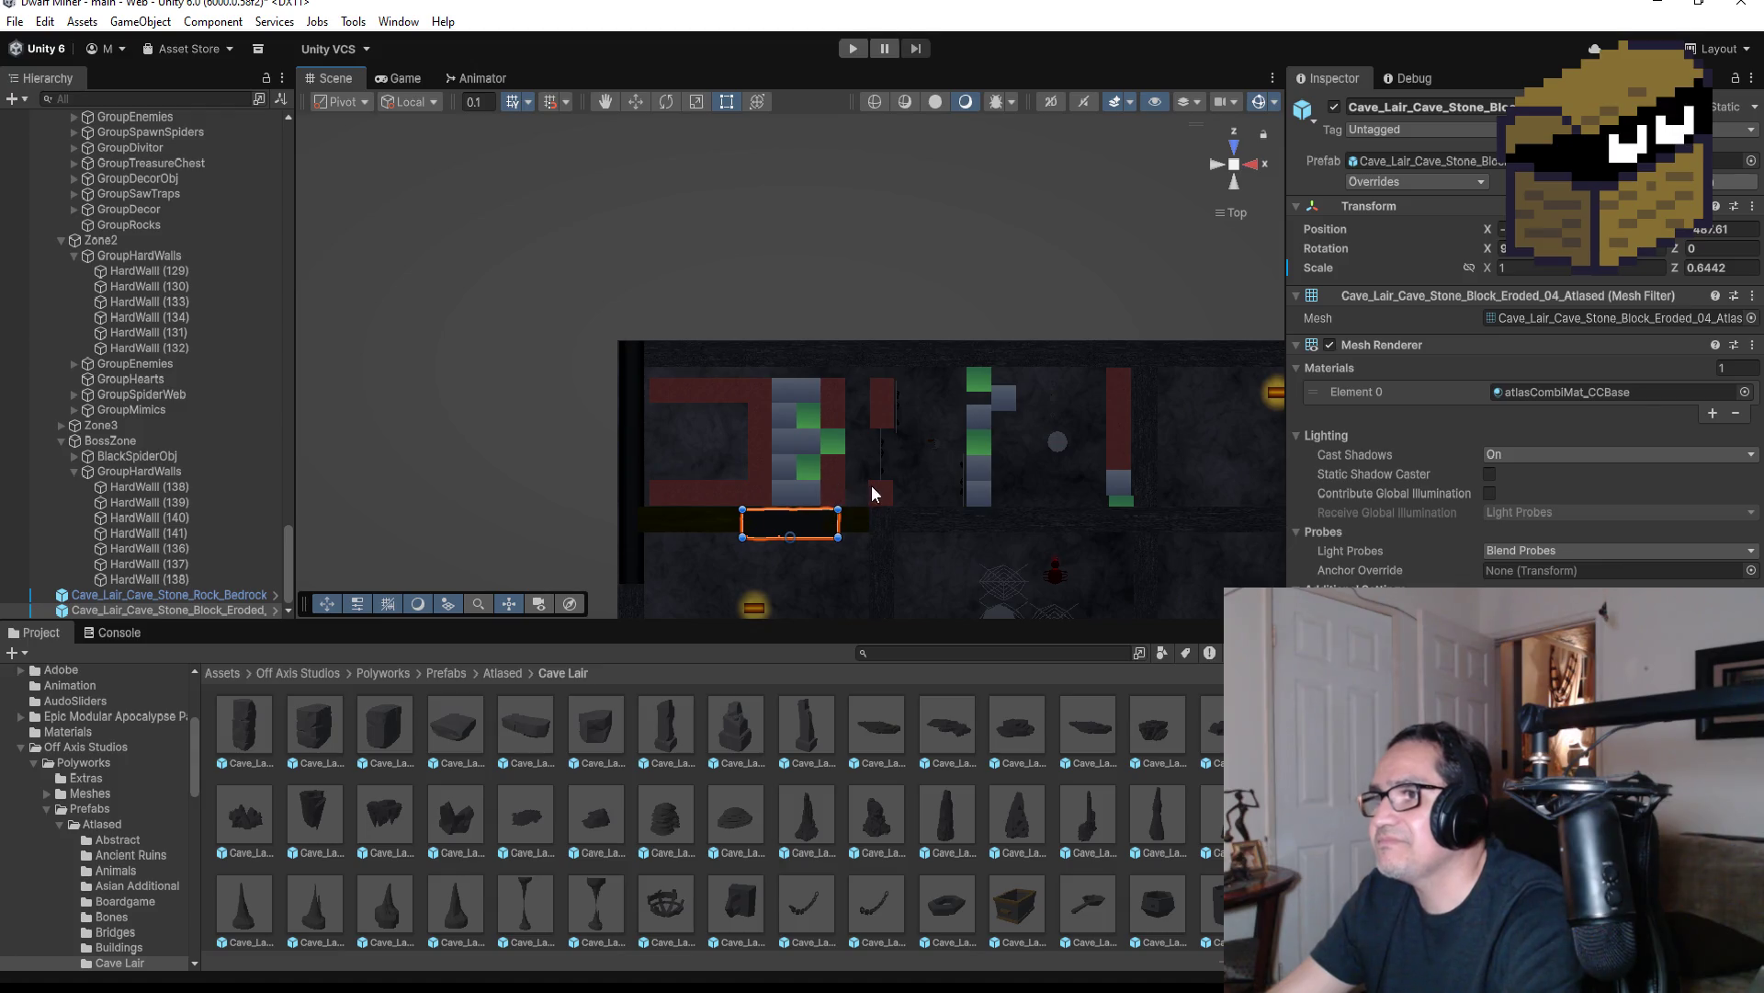
click(851, 53)
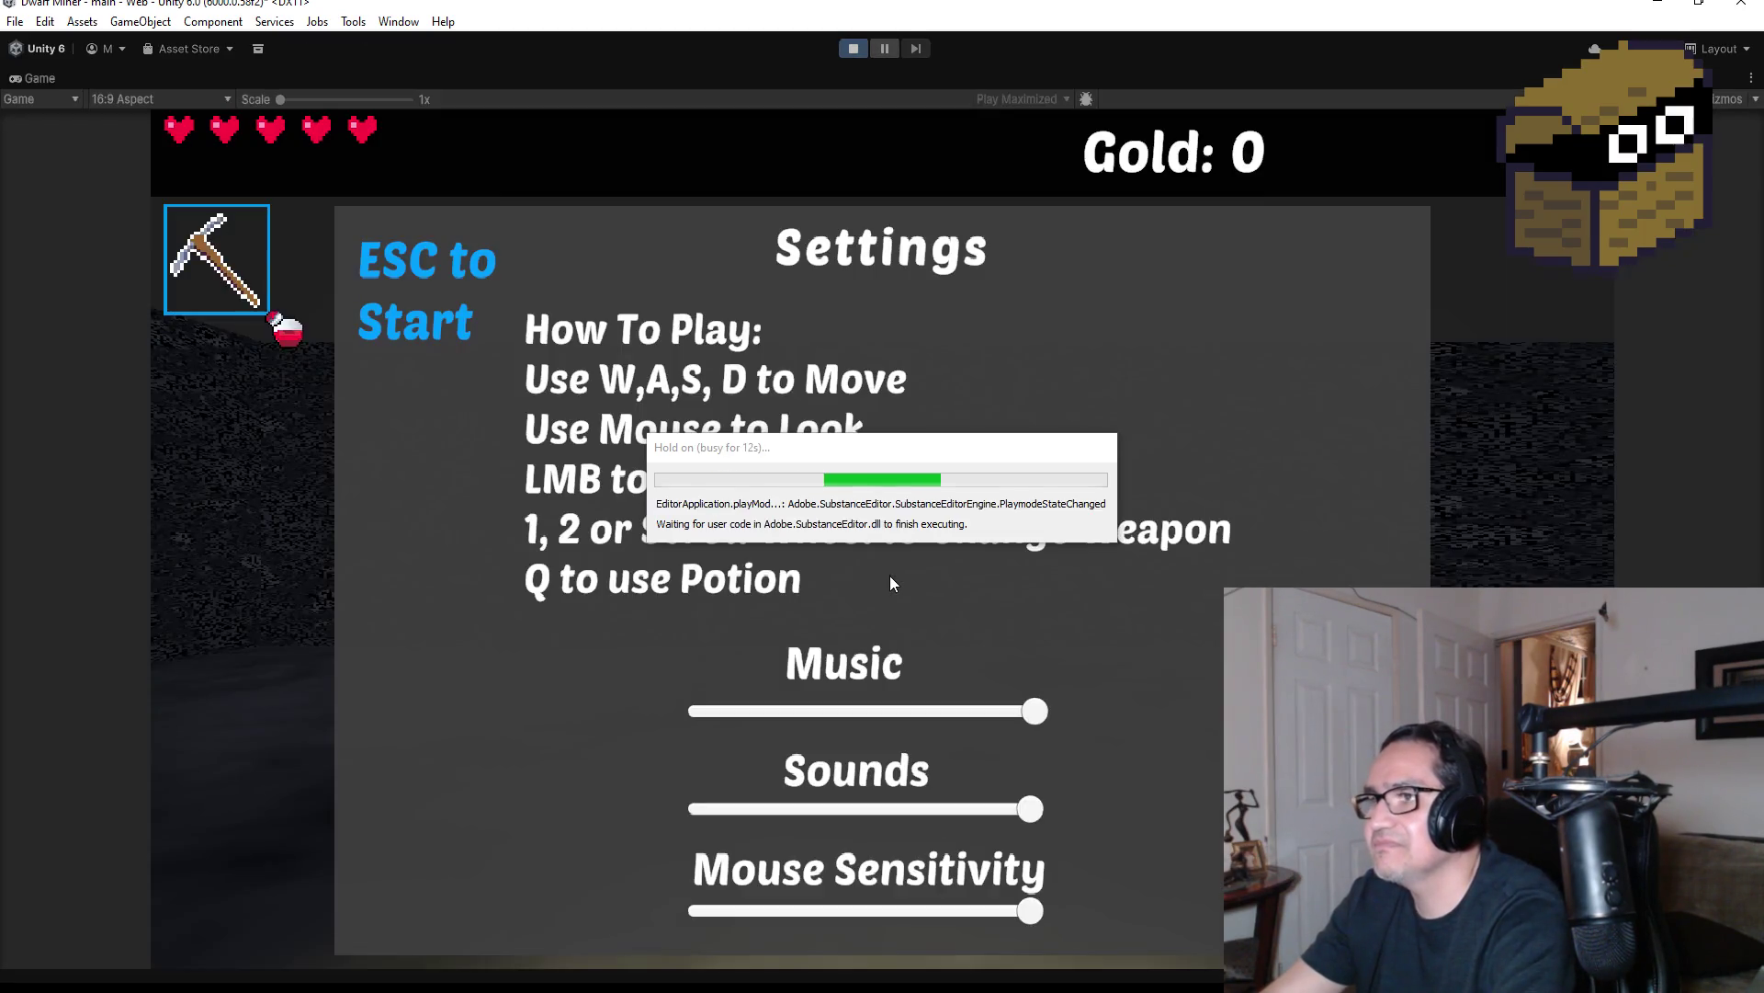
Start playing, switch to the blade weapon and walk past the chest to view the new block
key(Escape)
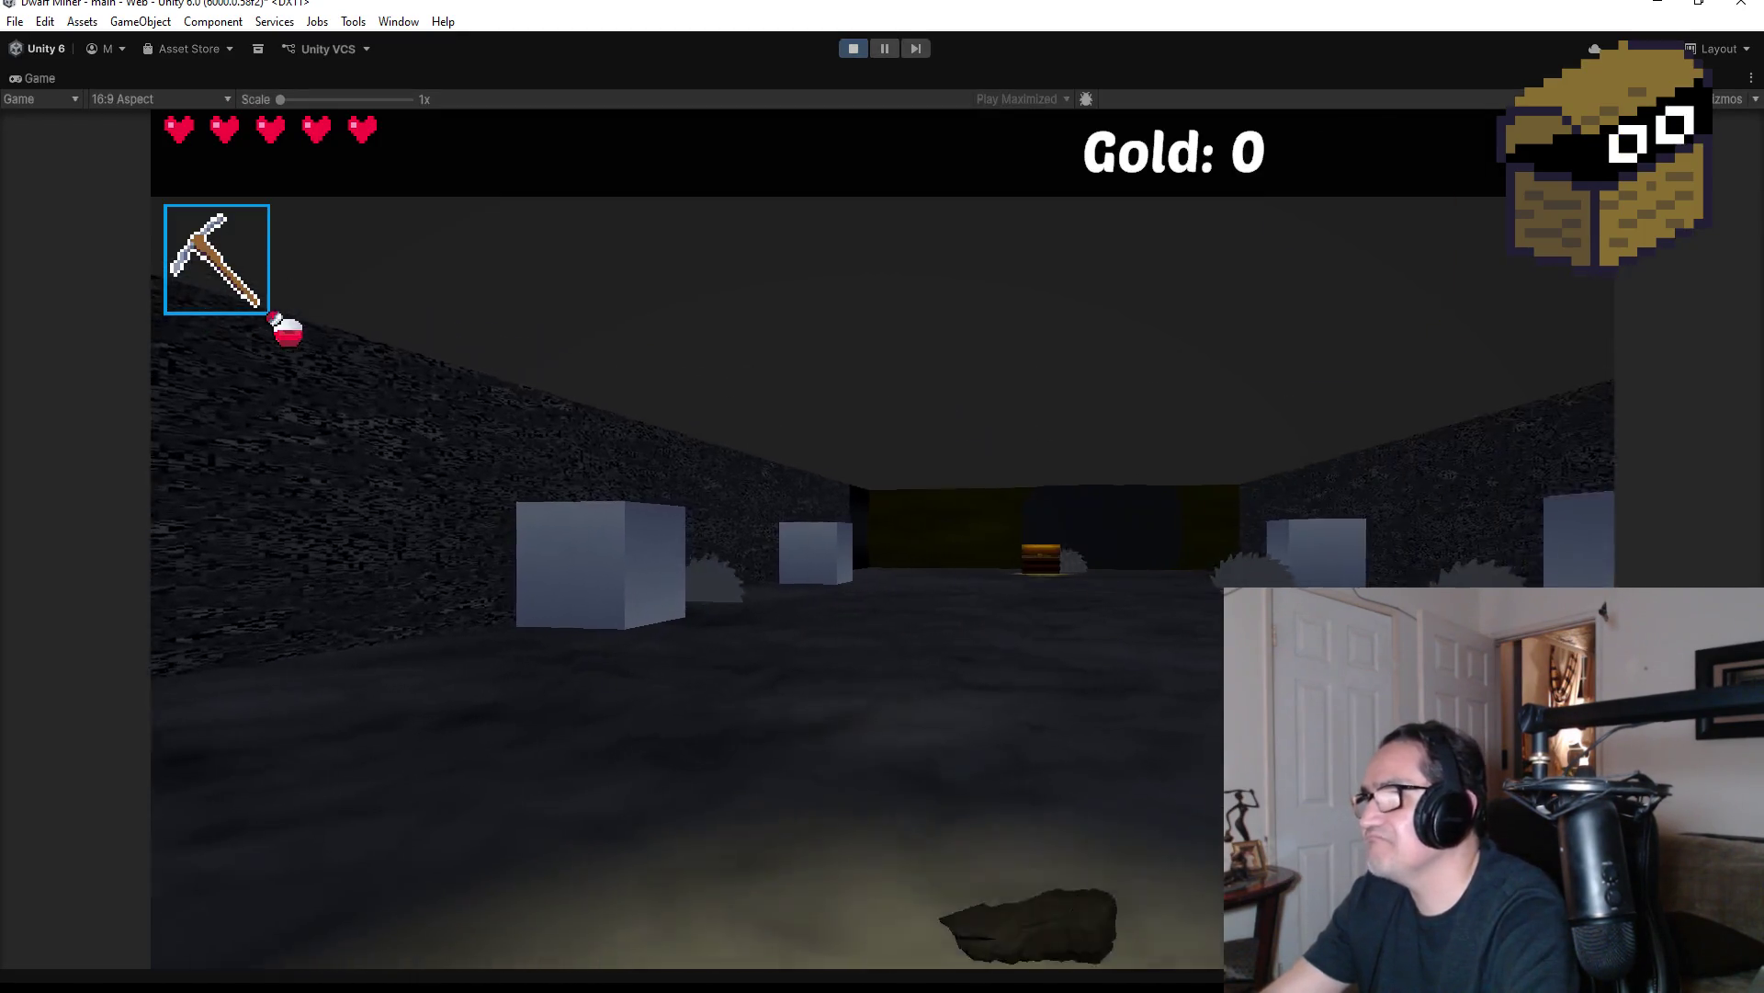
key(2)
key(w)
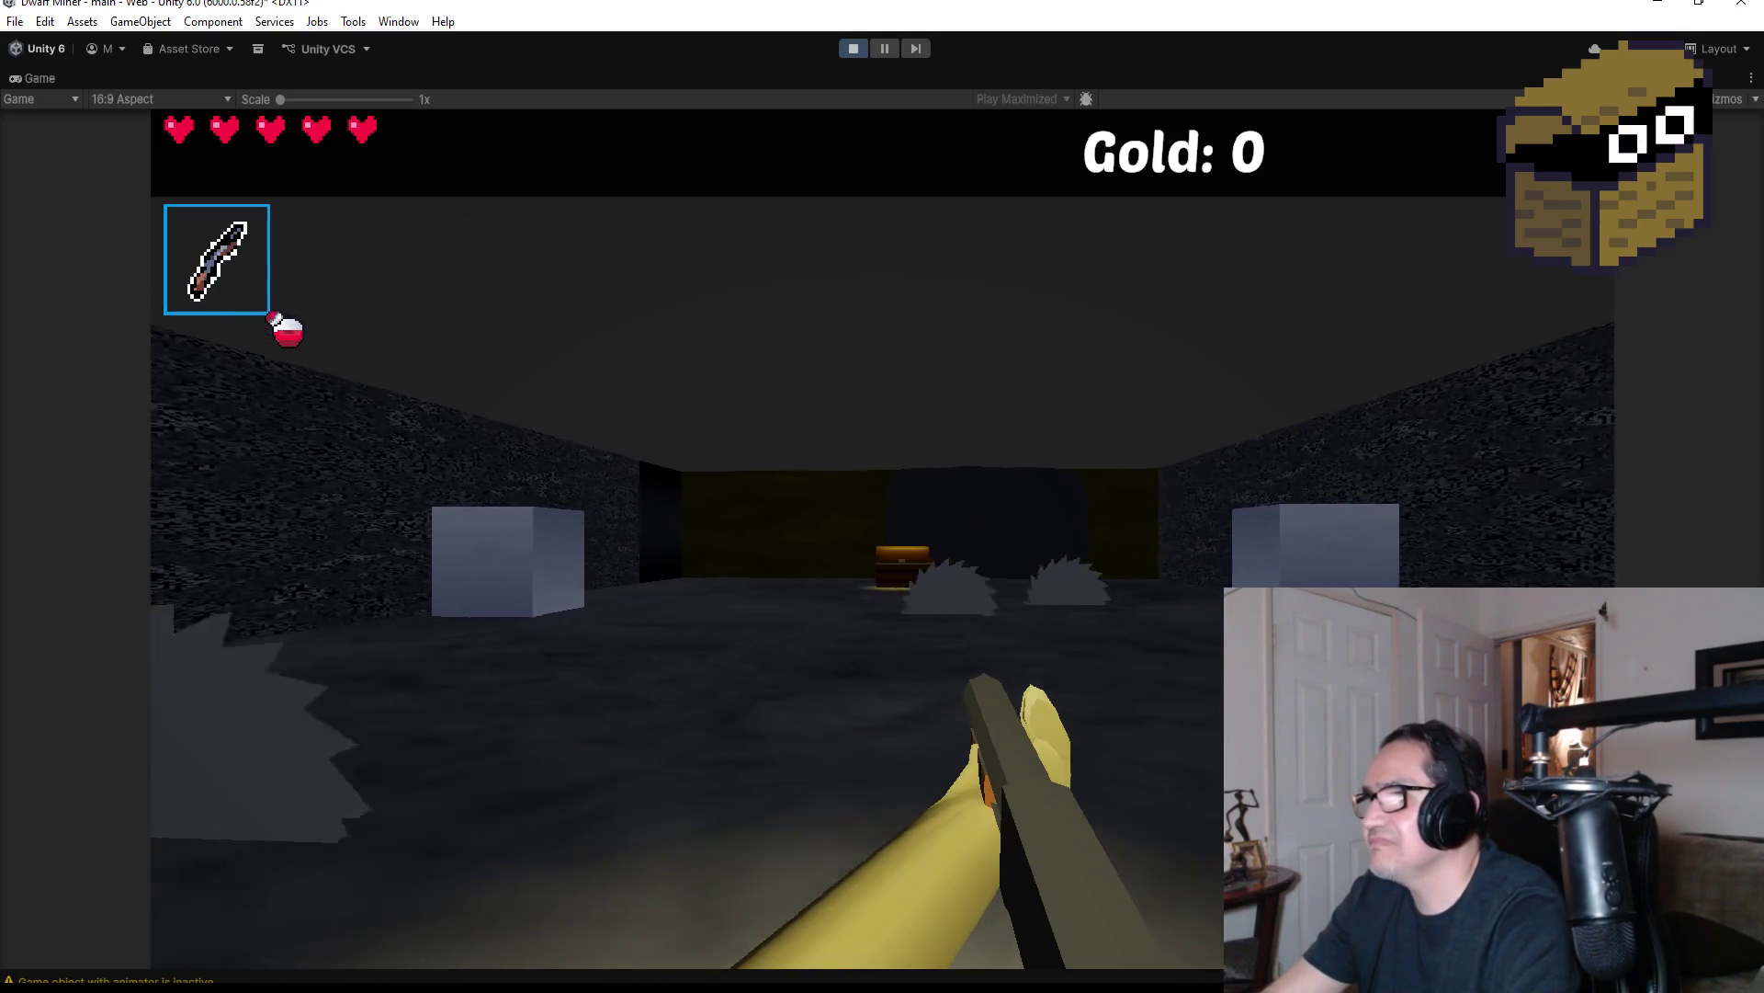
key(w)
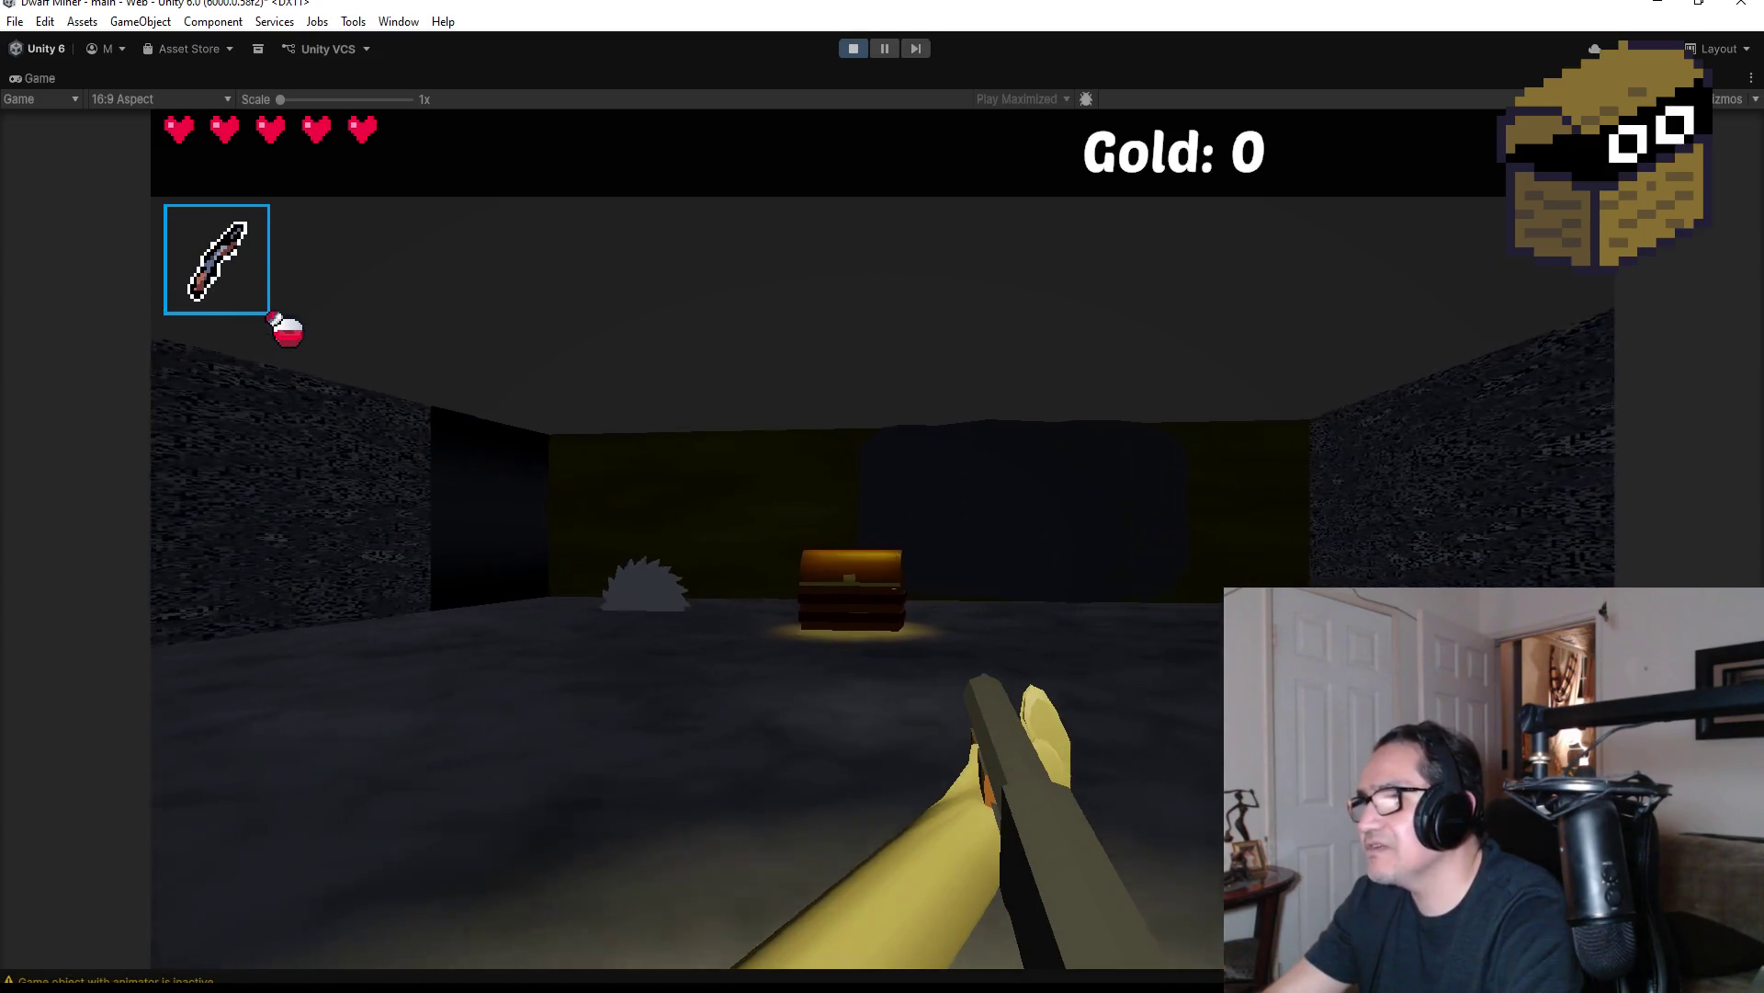
key(w)
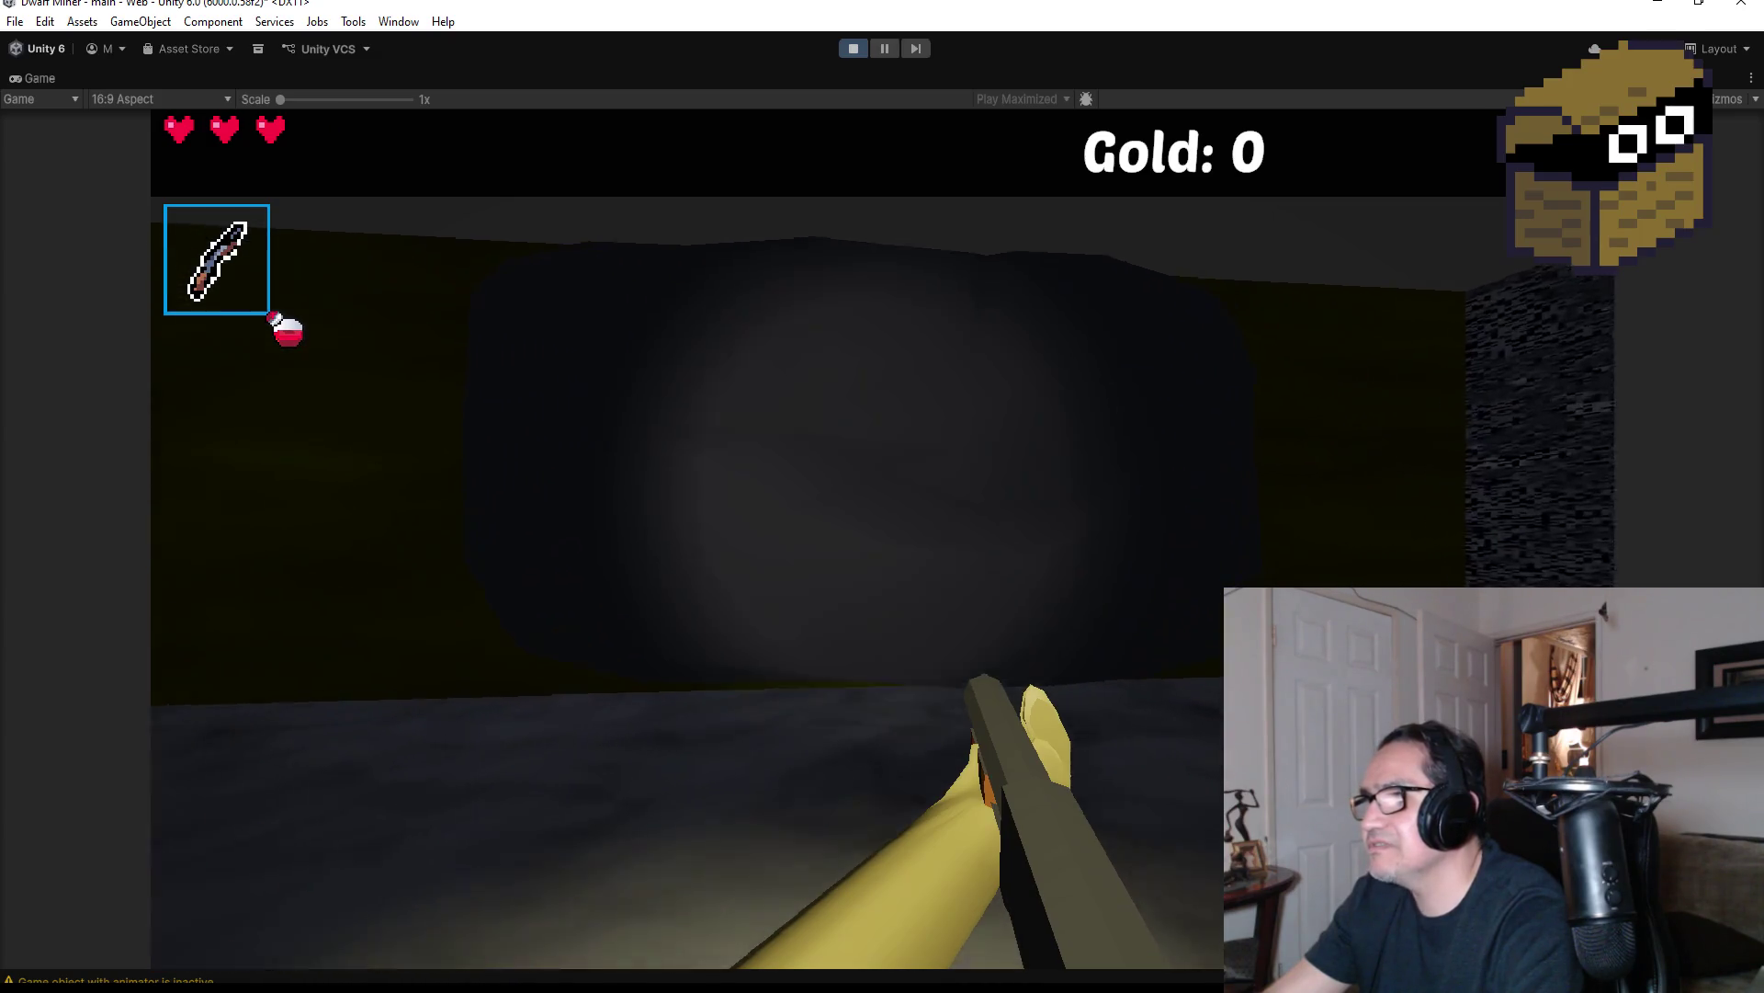
key(w)
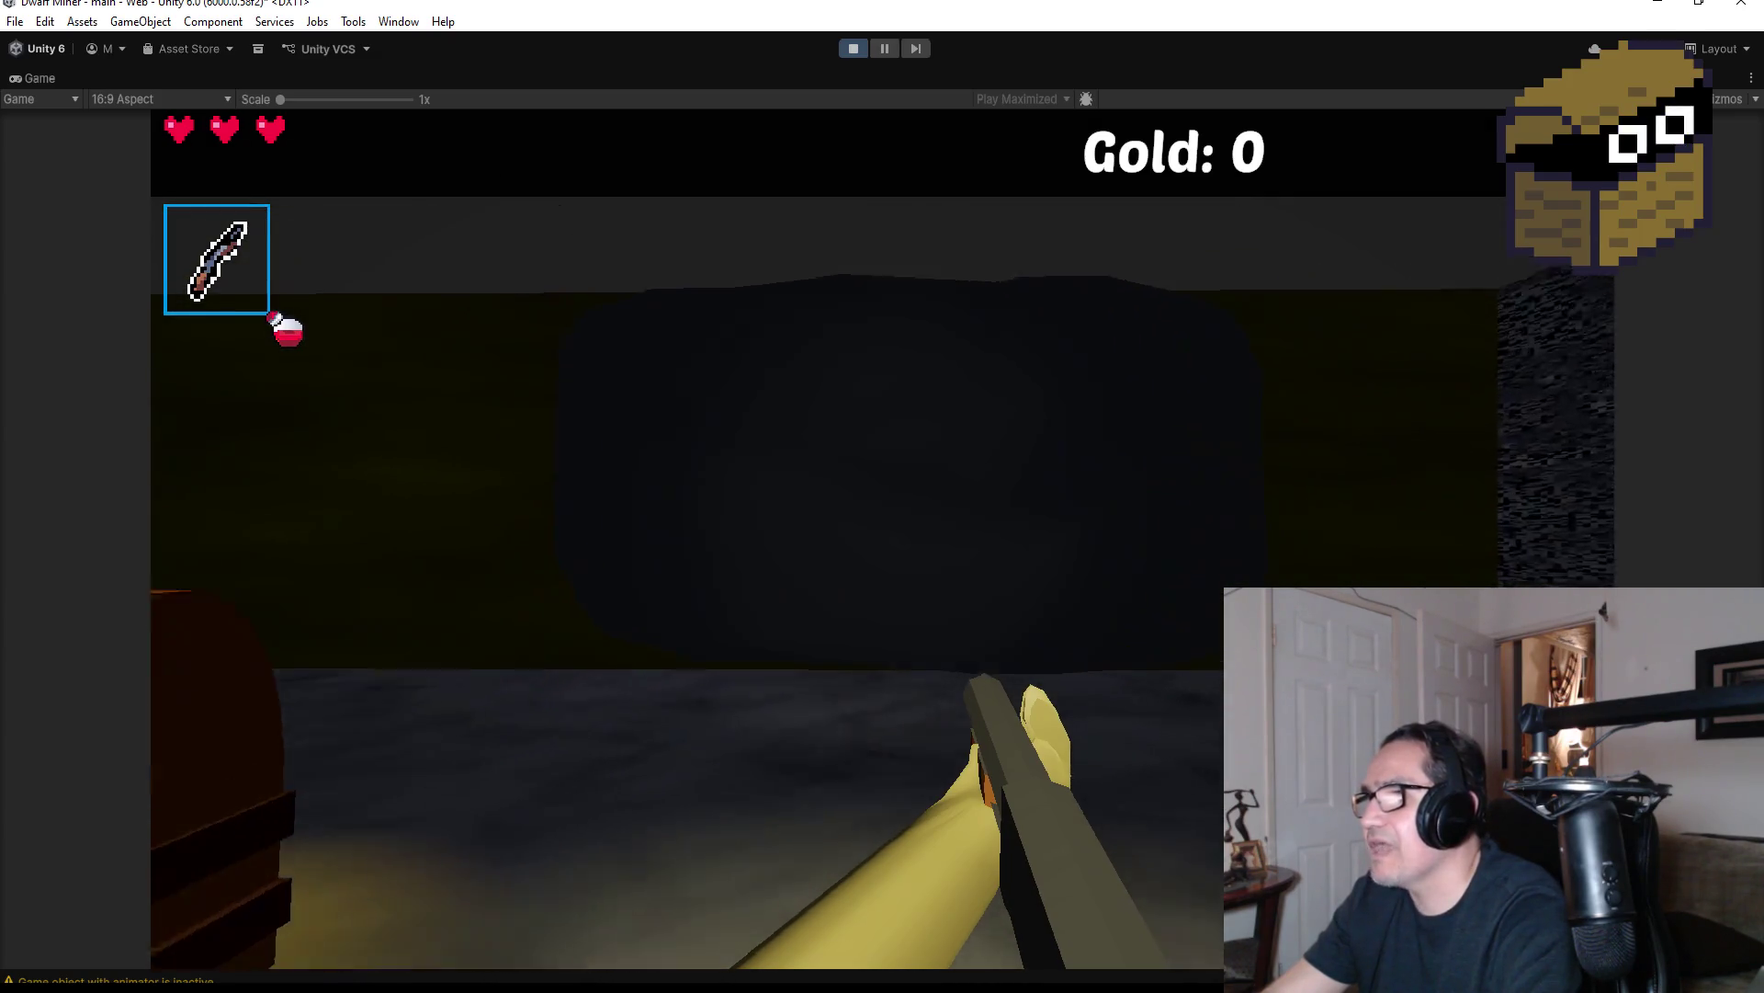
key(w)
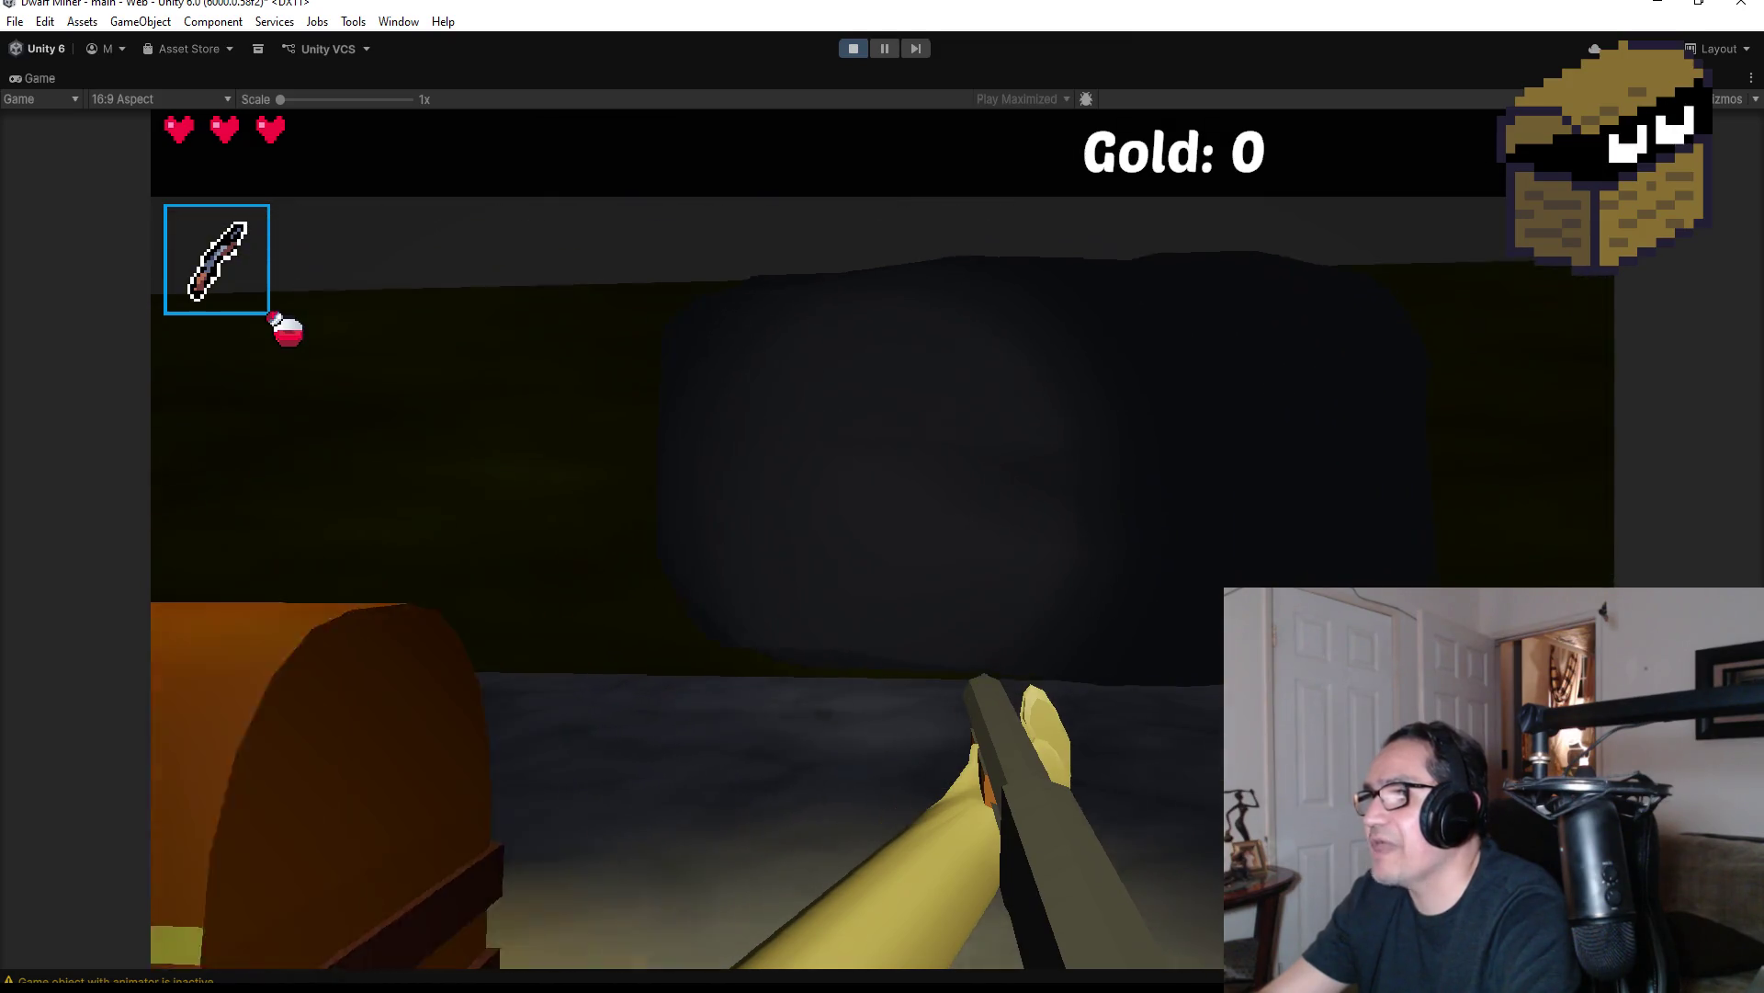
key(w)
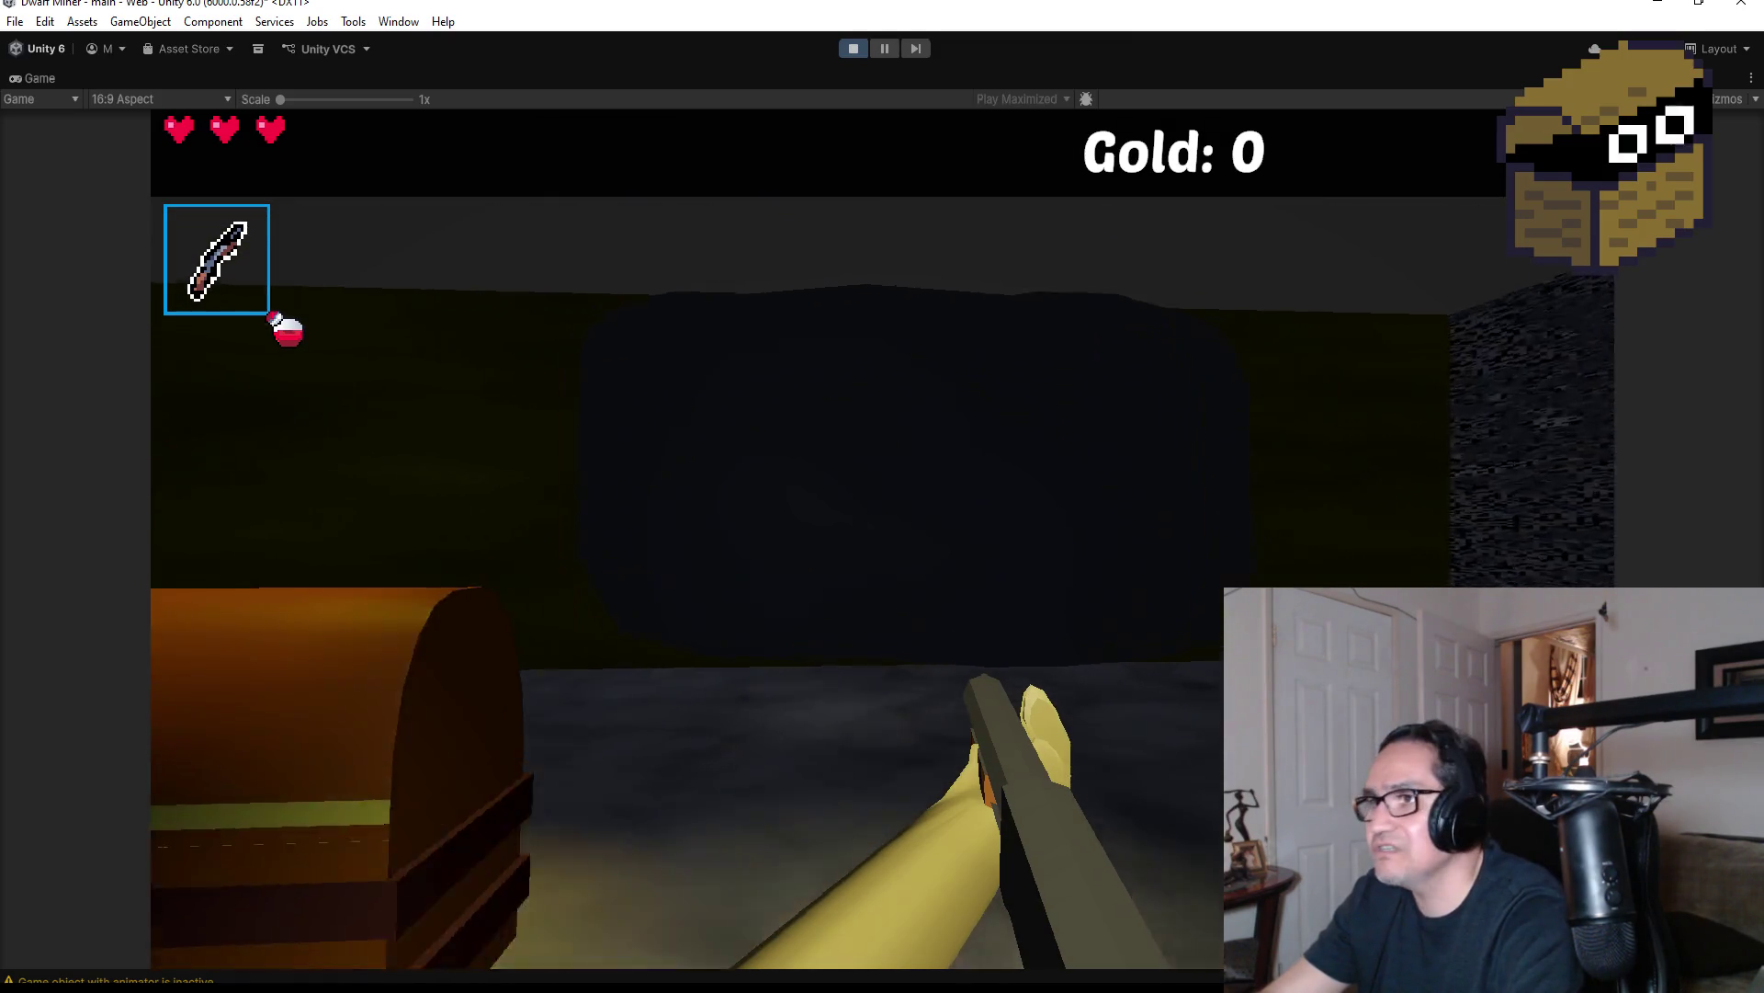
key(w)
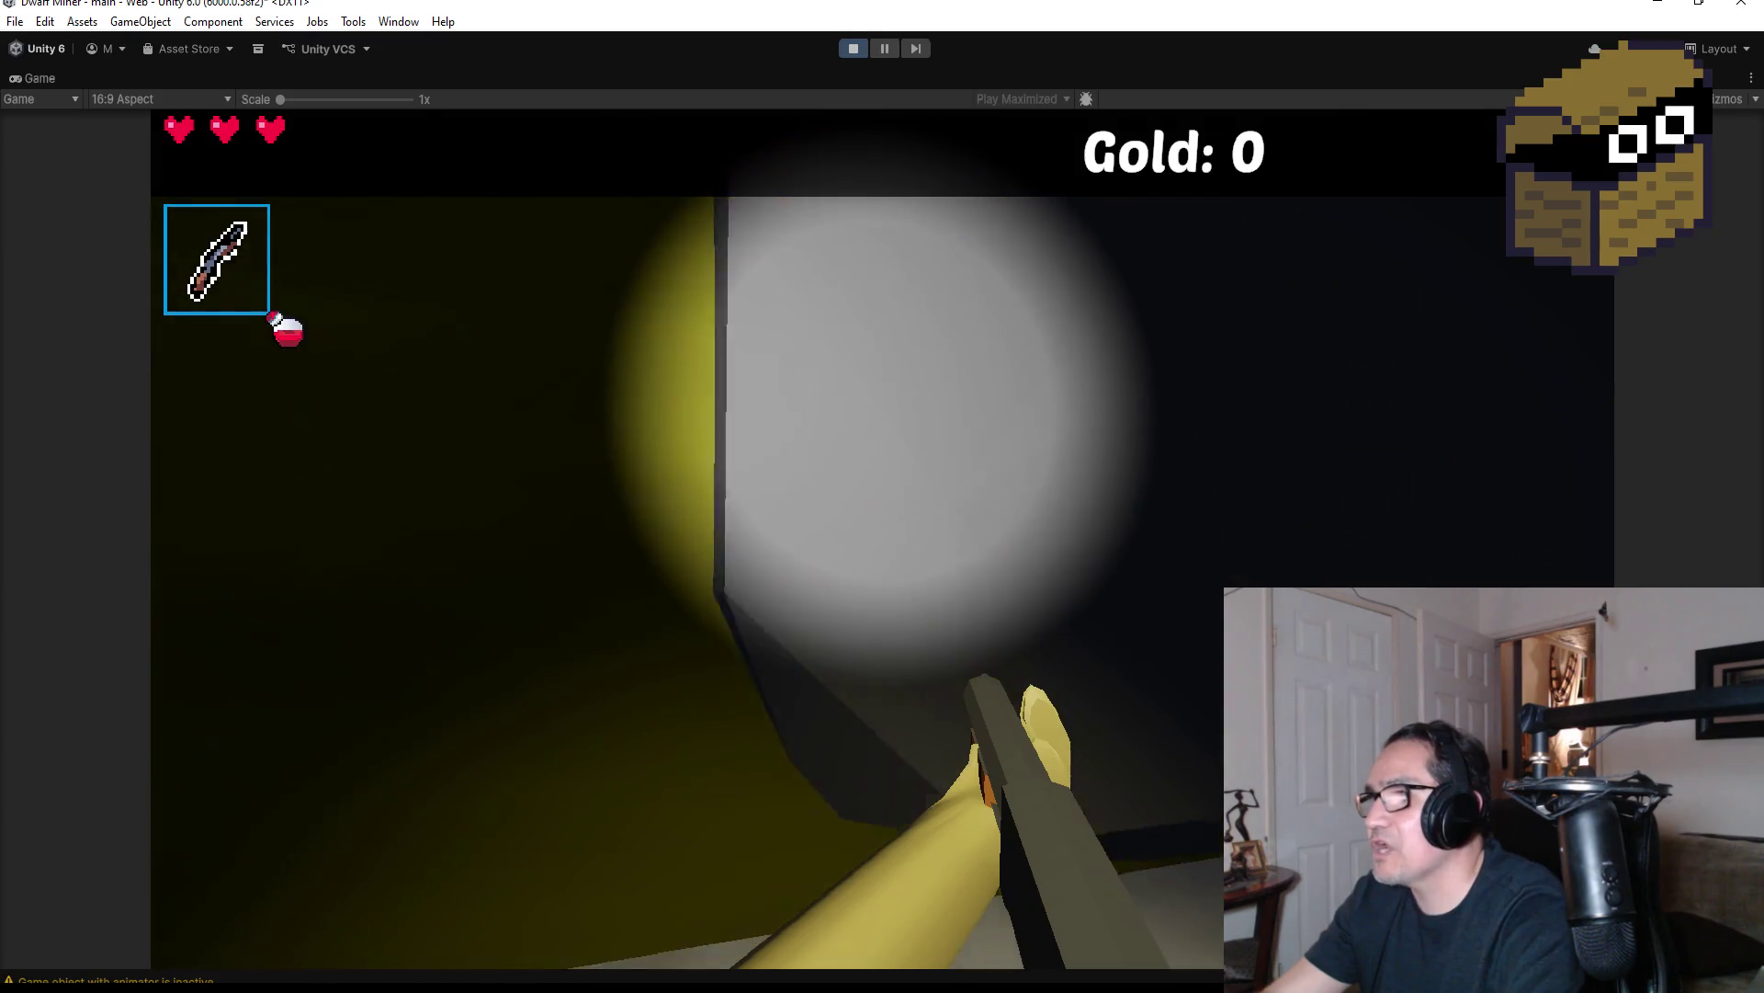
Walk through the saw-blade room to the yellow-walled area, then stop the playtest
key(w)
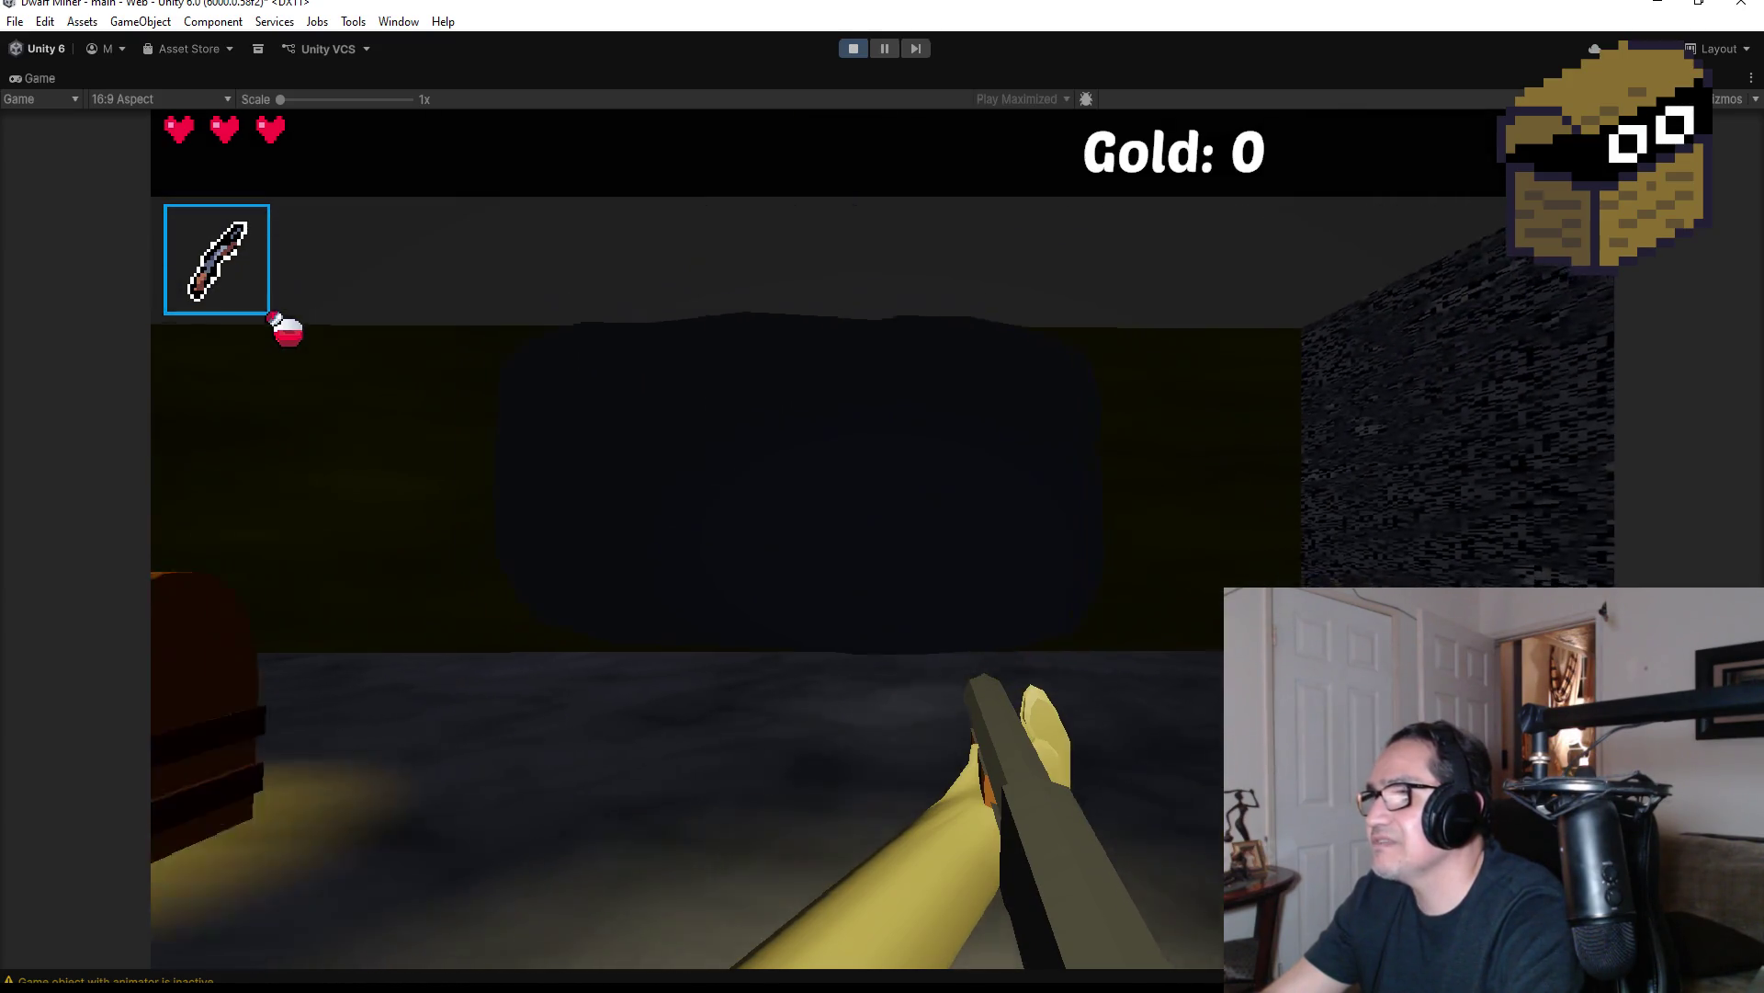
key(w)
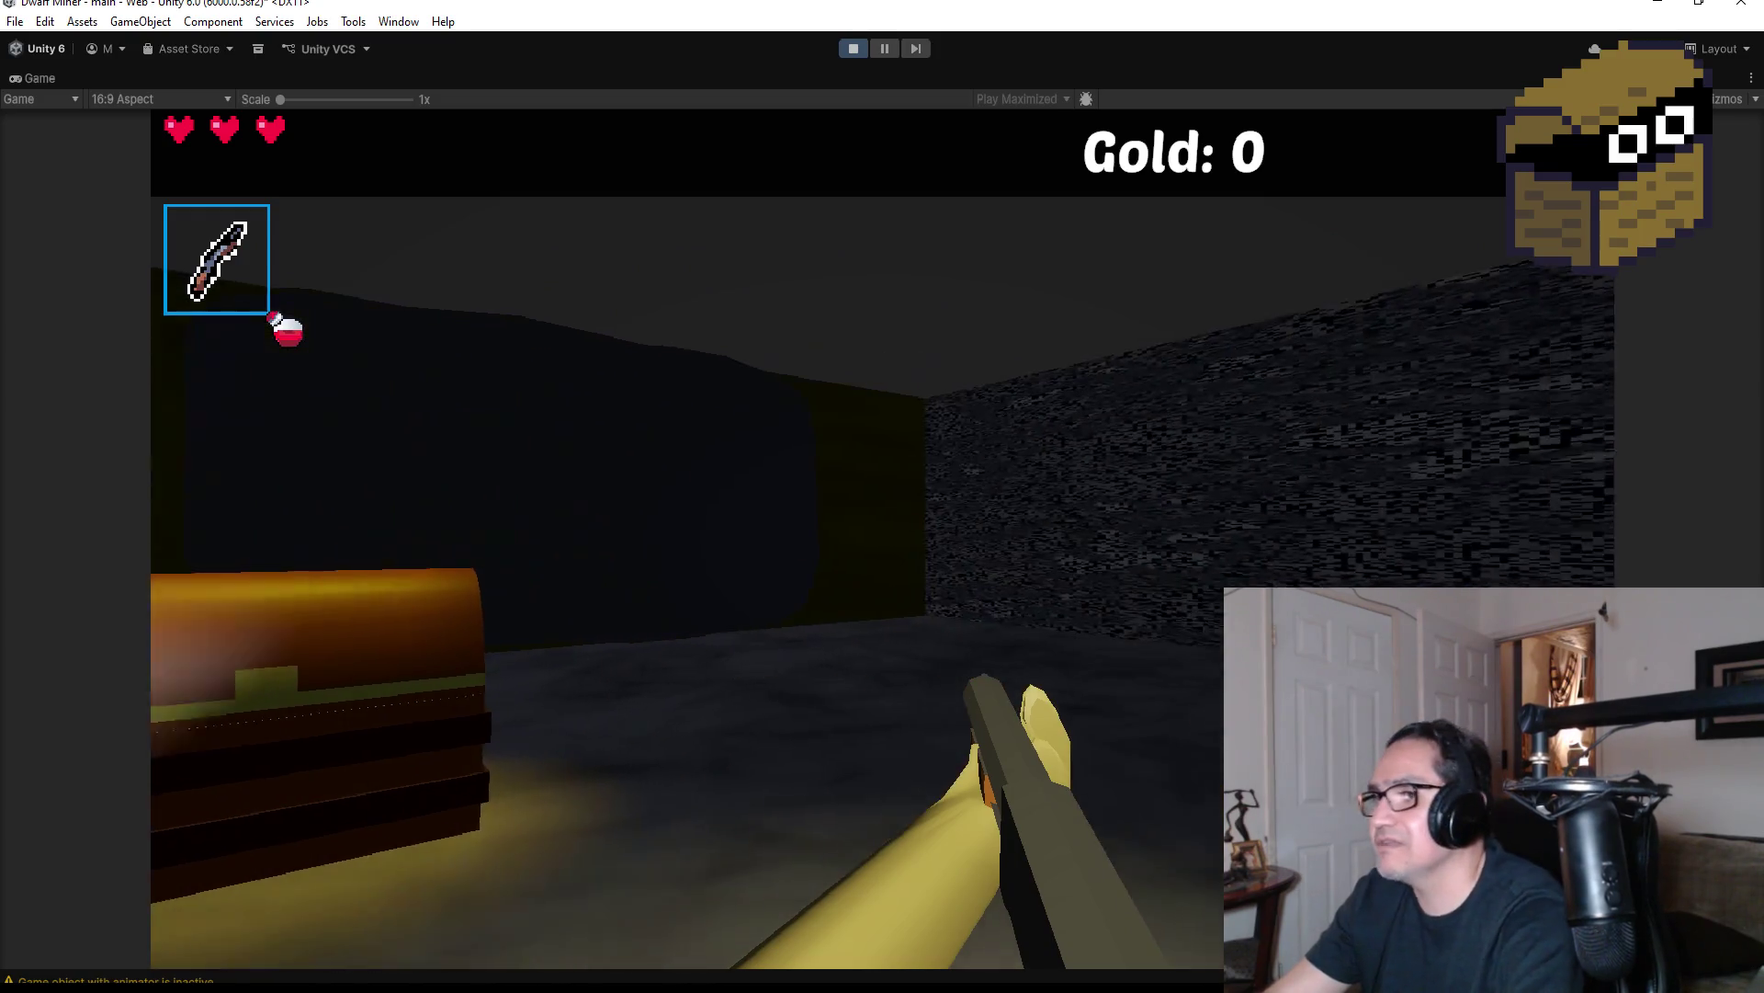
key(w)
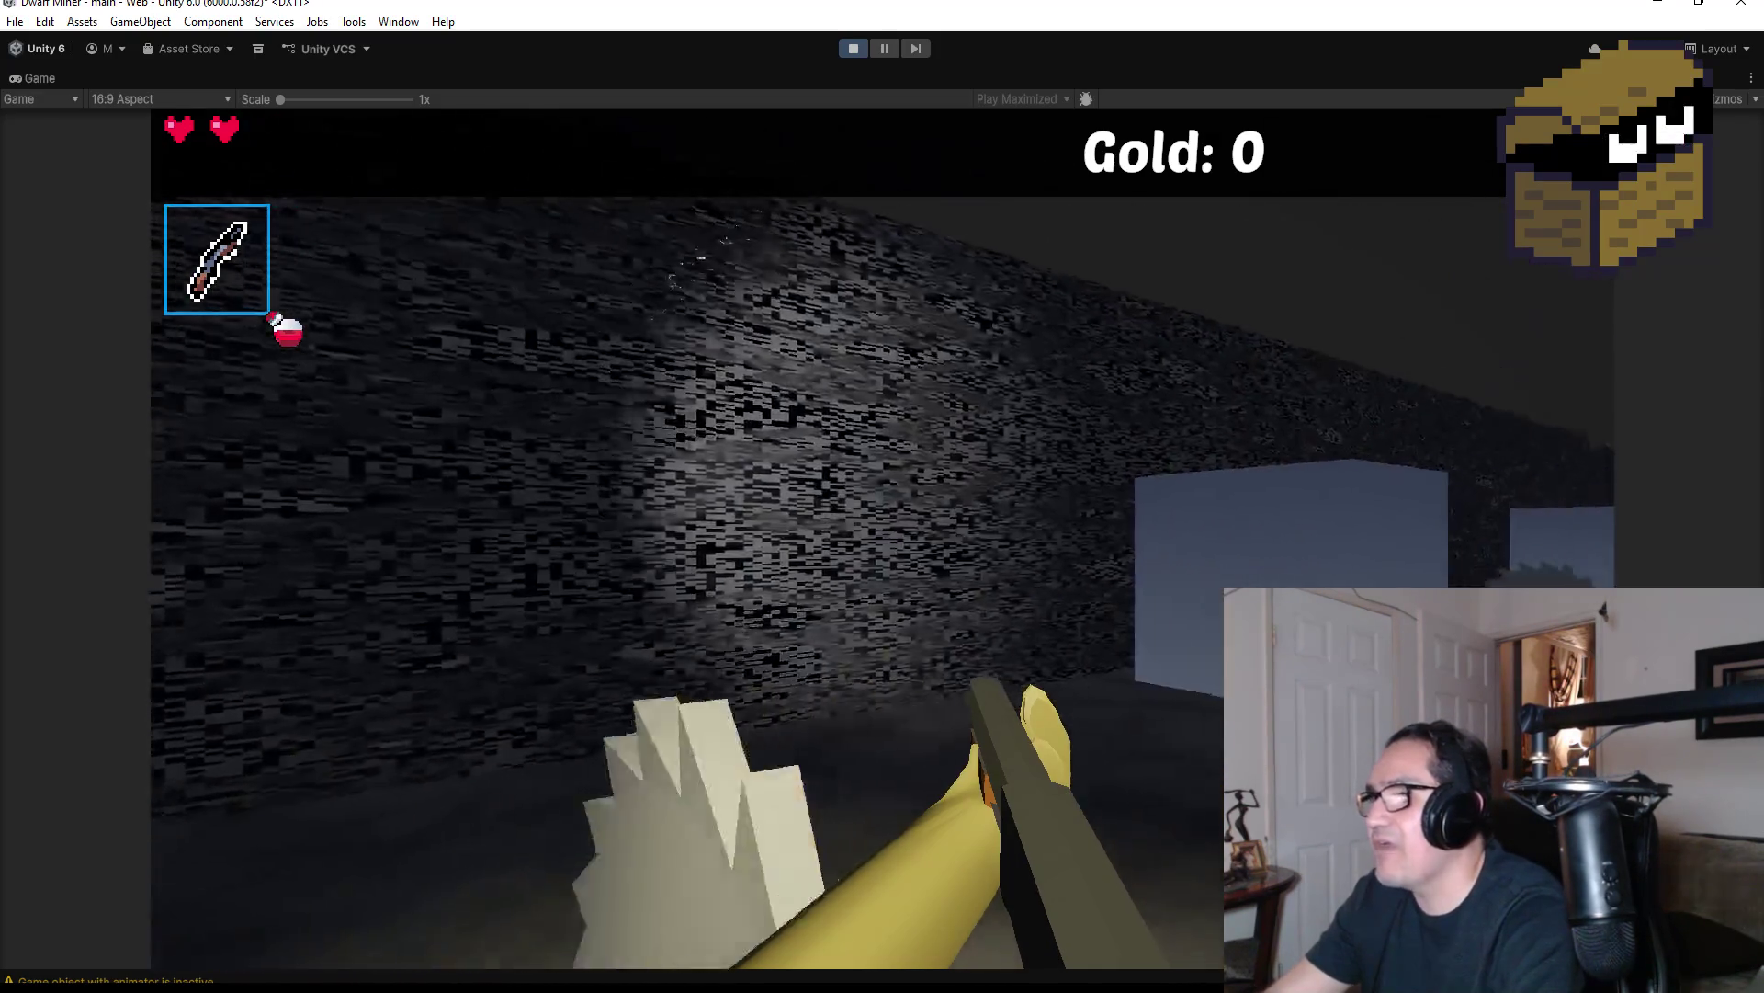
key(w)
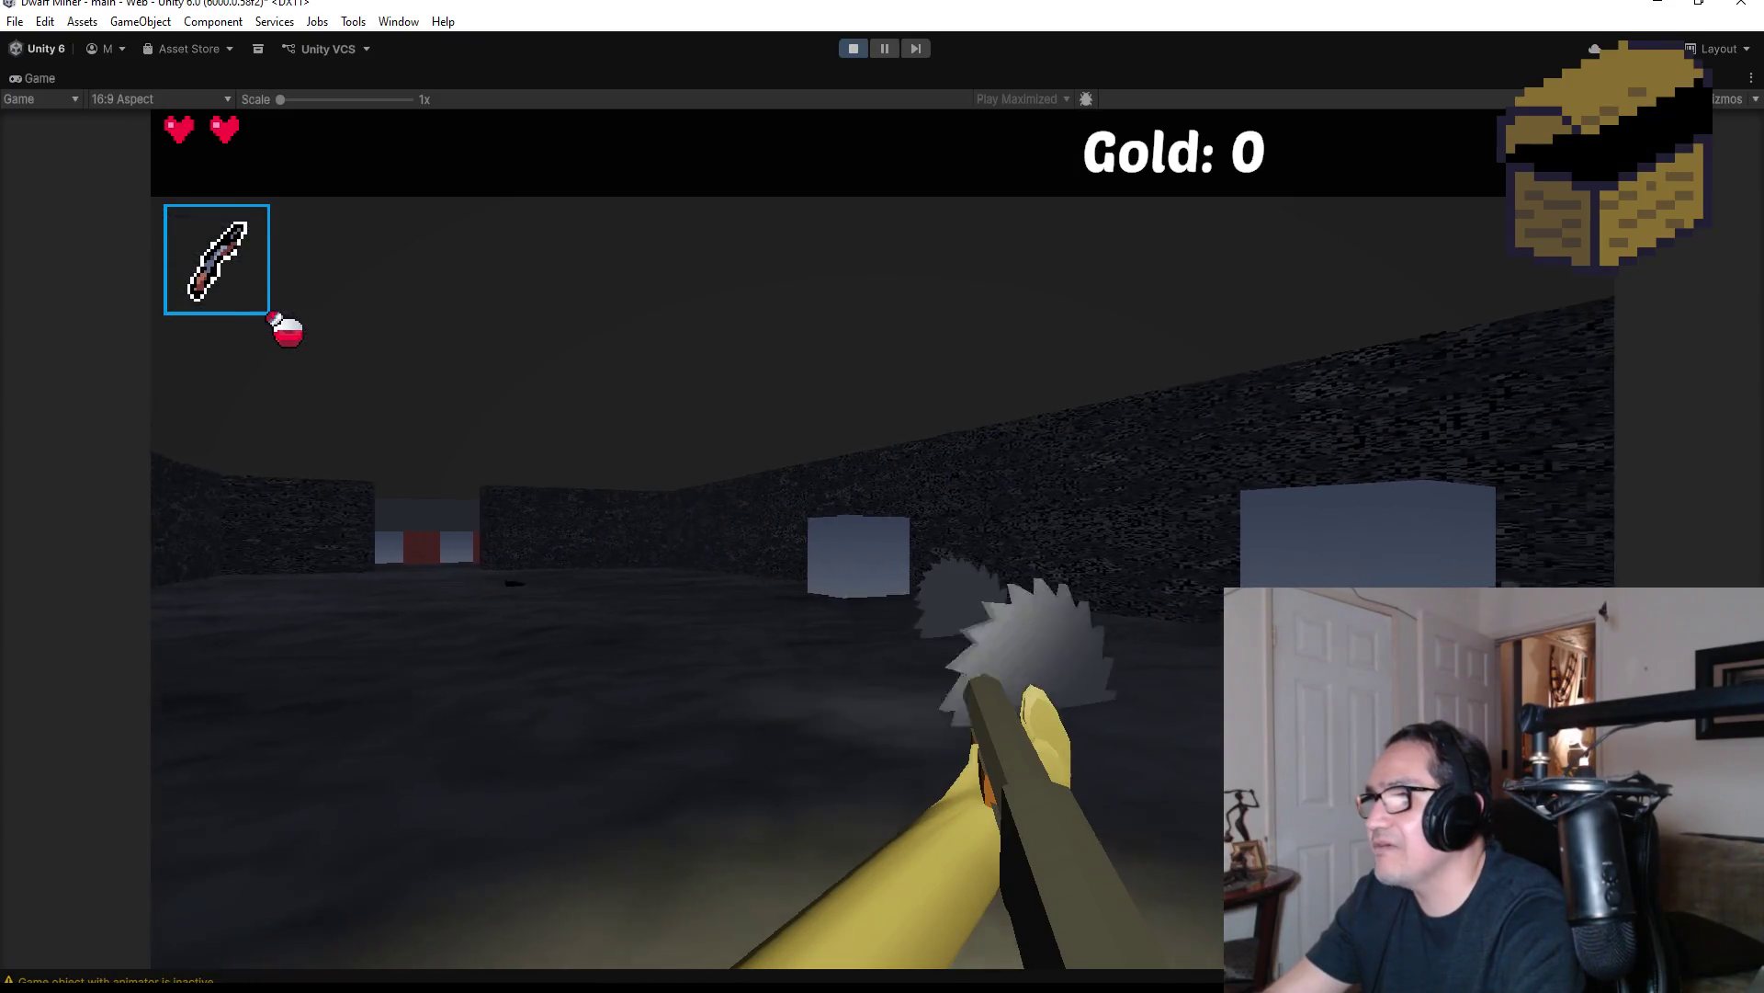
key(w)
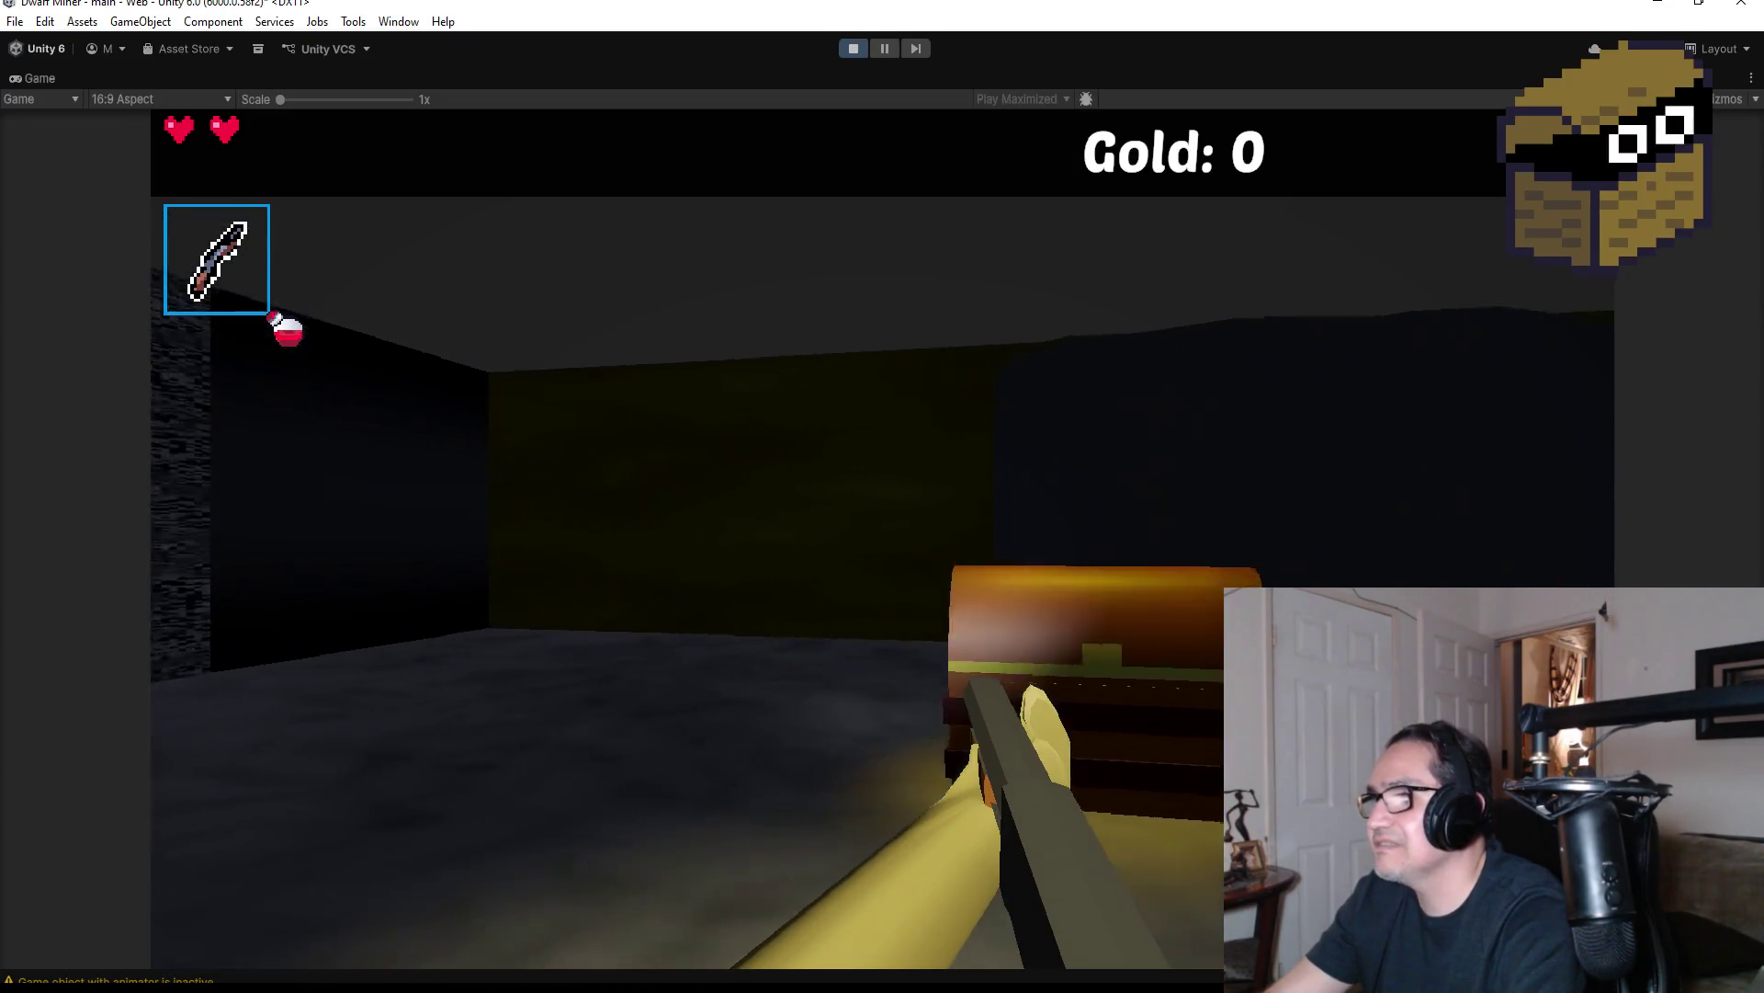
key(Escape)
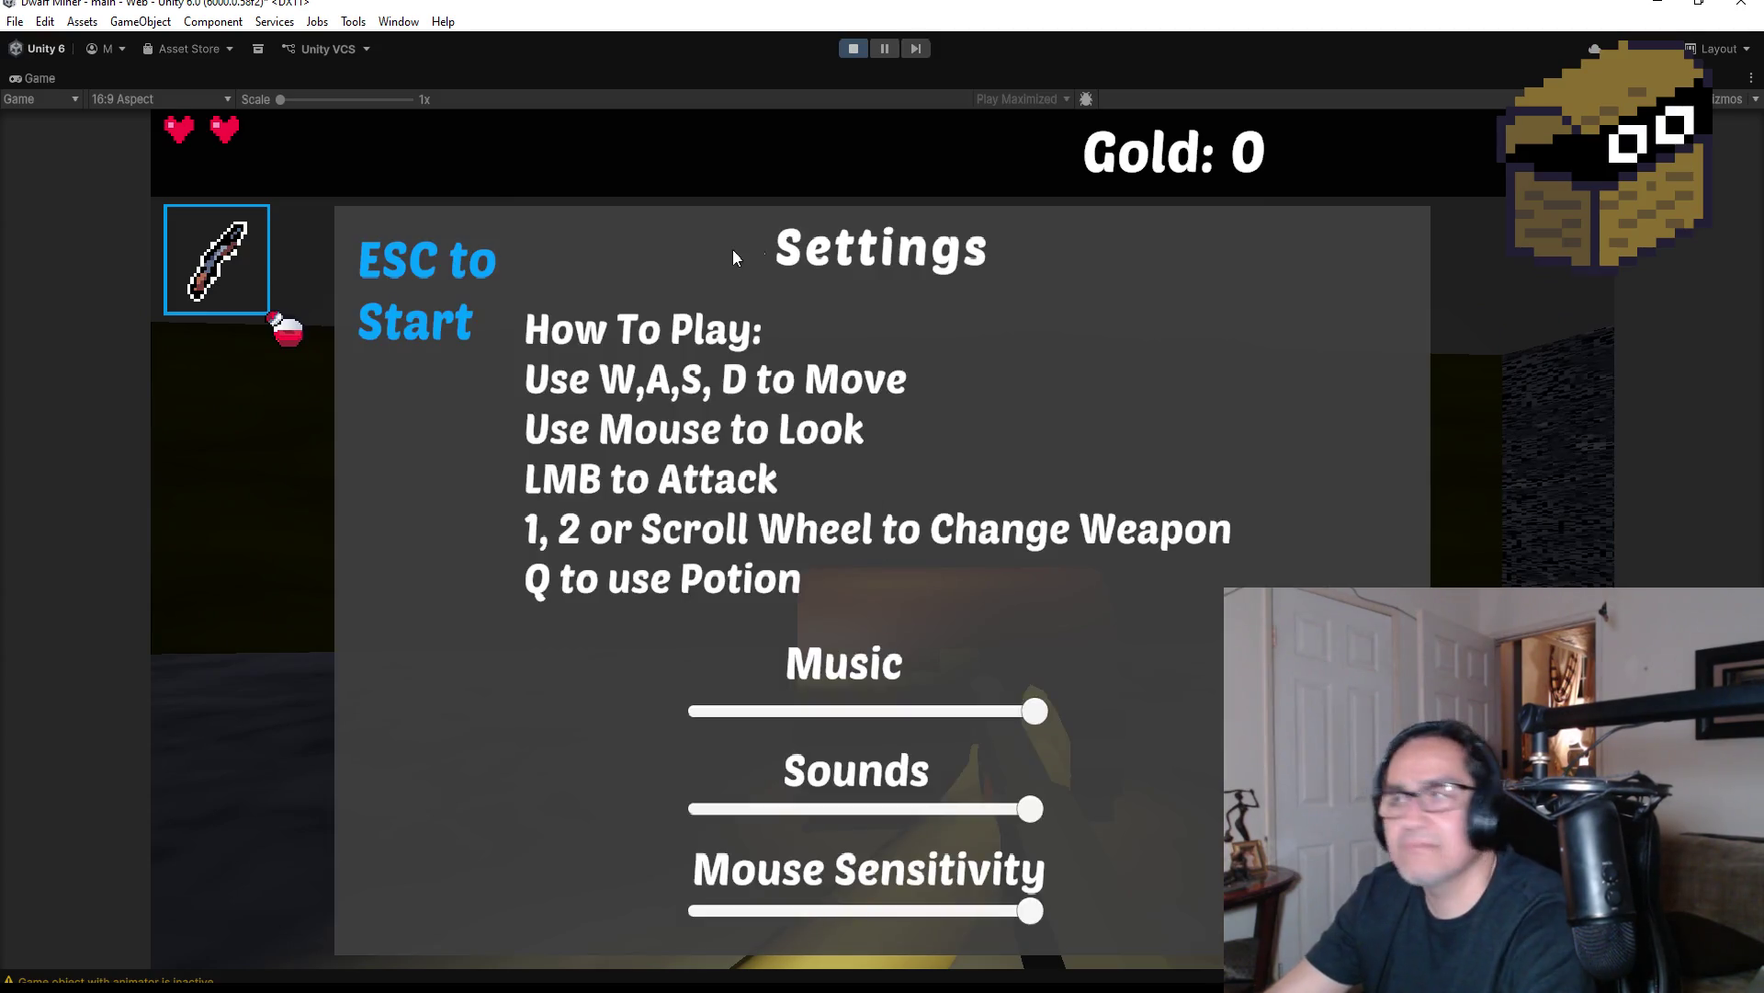
click(853, 47)
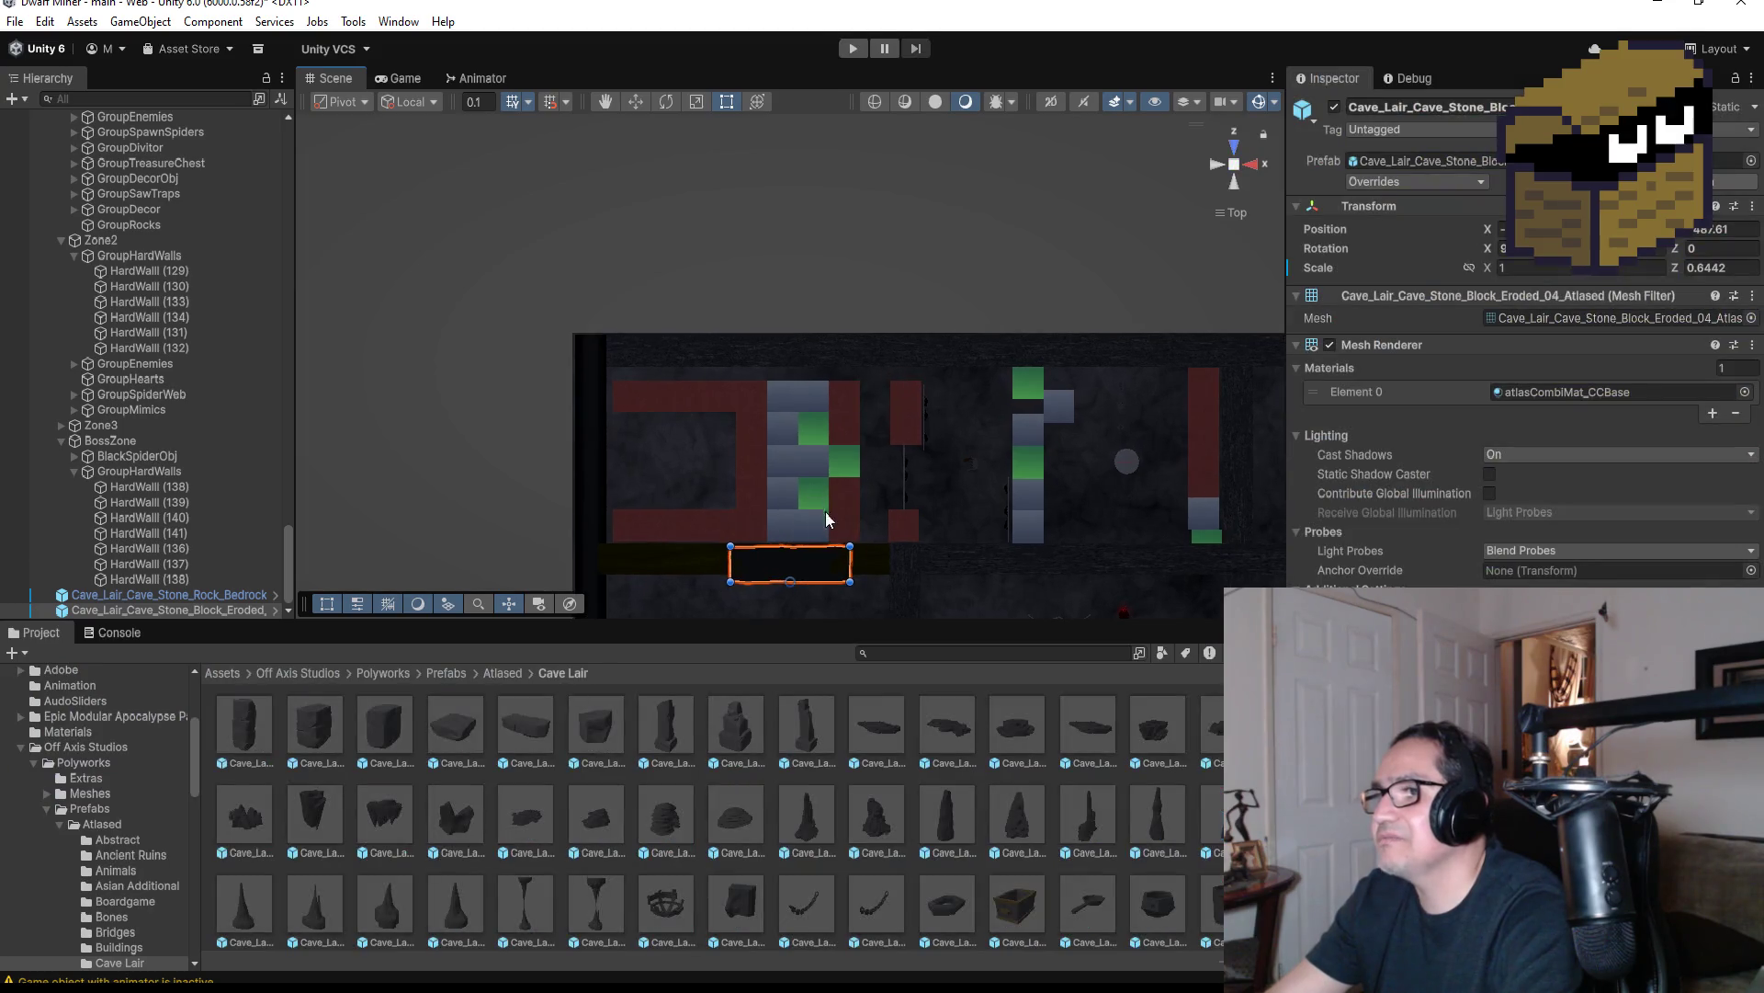
Frame Cave_Lair_Cave_Stone_Rock_Bedrock in the scene and delete it
scroll(182, 480, up, 5)
scroll(182, 480, down, 5)
click(204, 595)
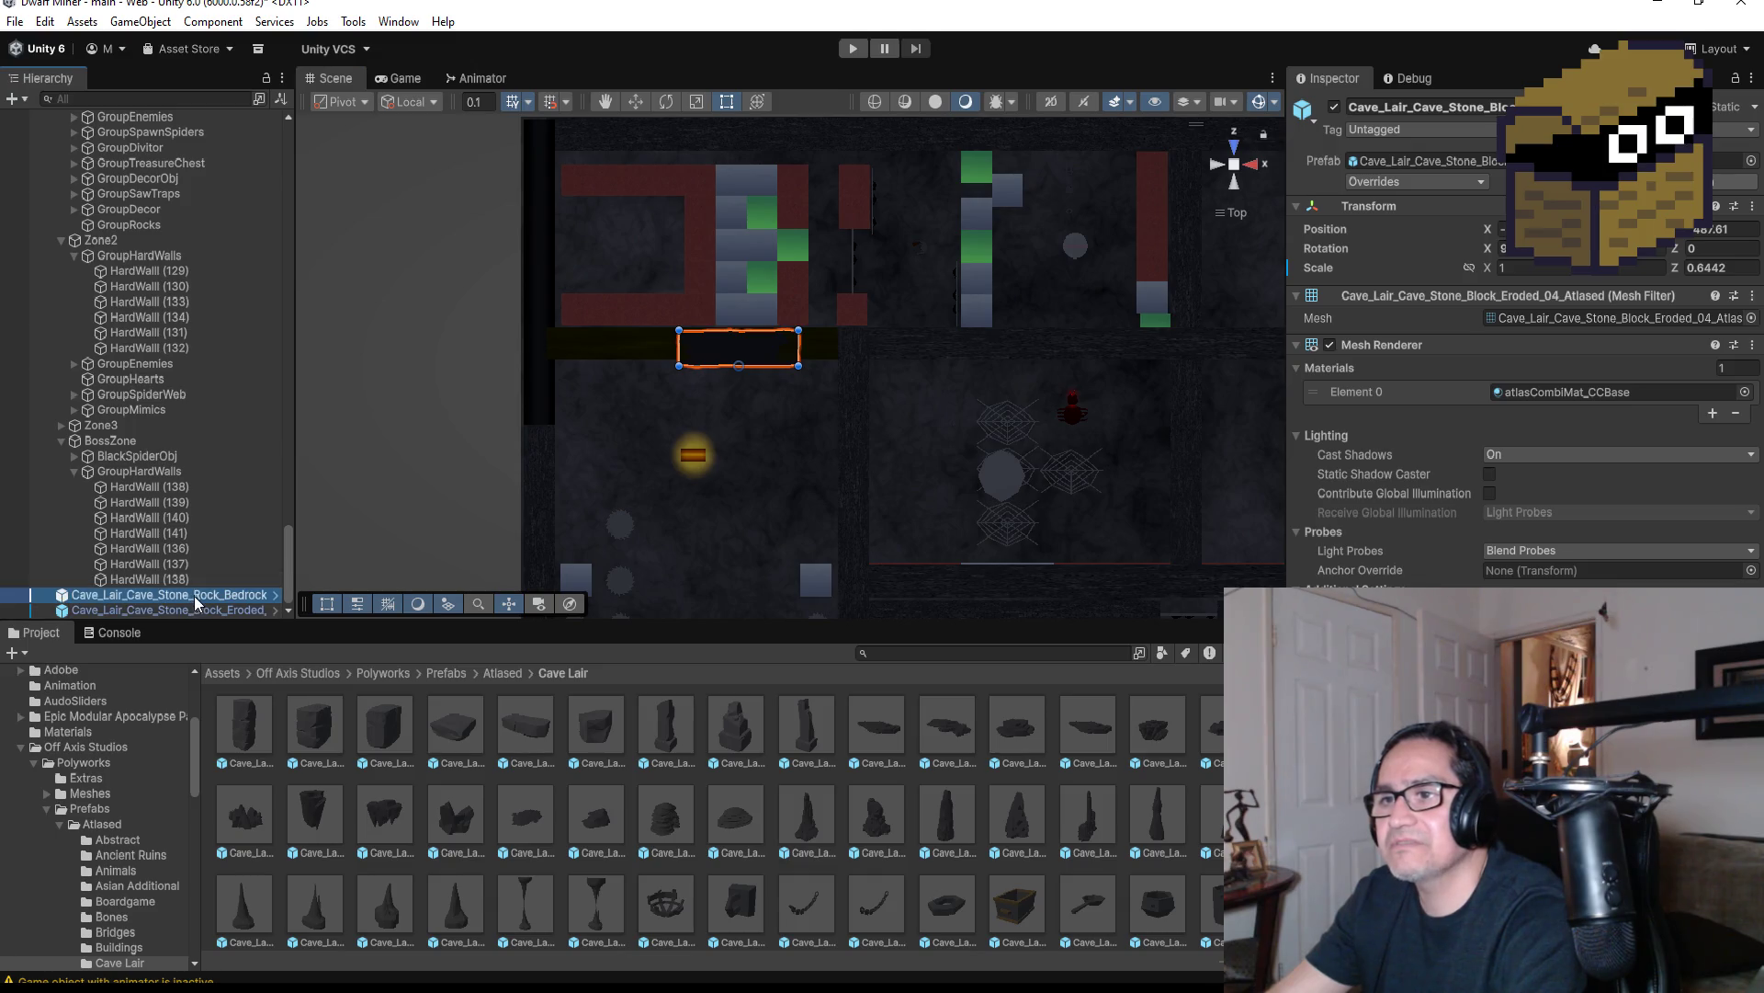
click(206, 609)
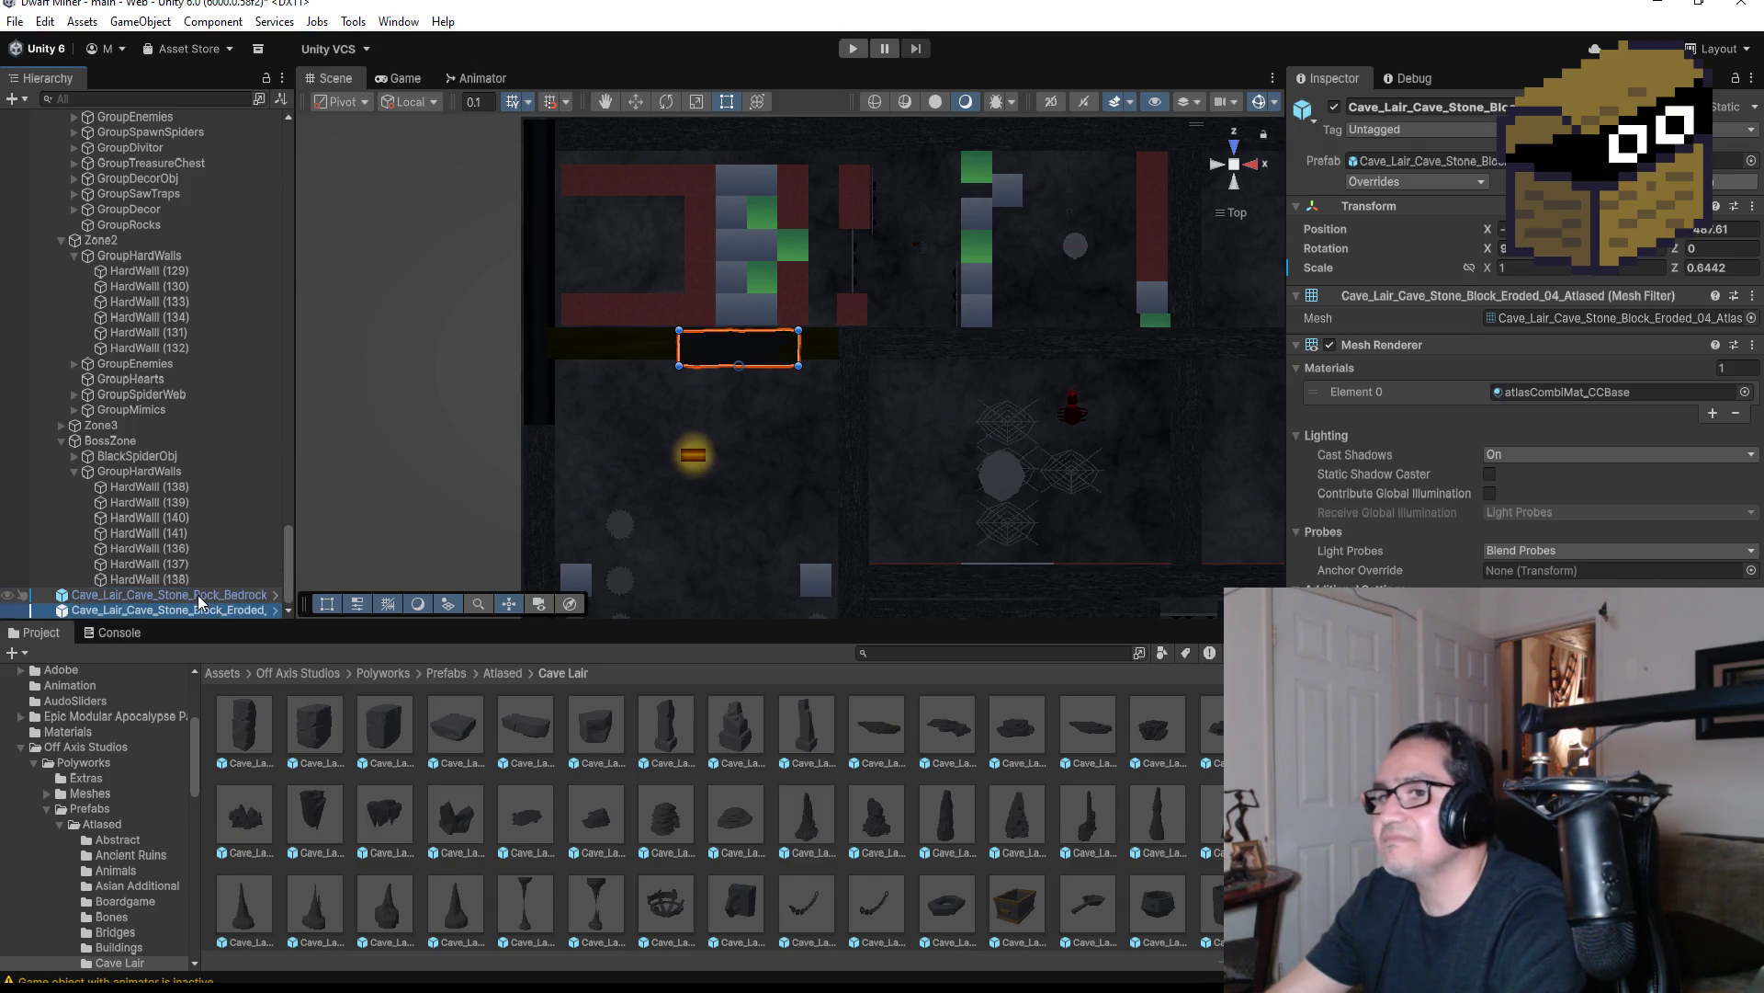
double_click(202, 596)
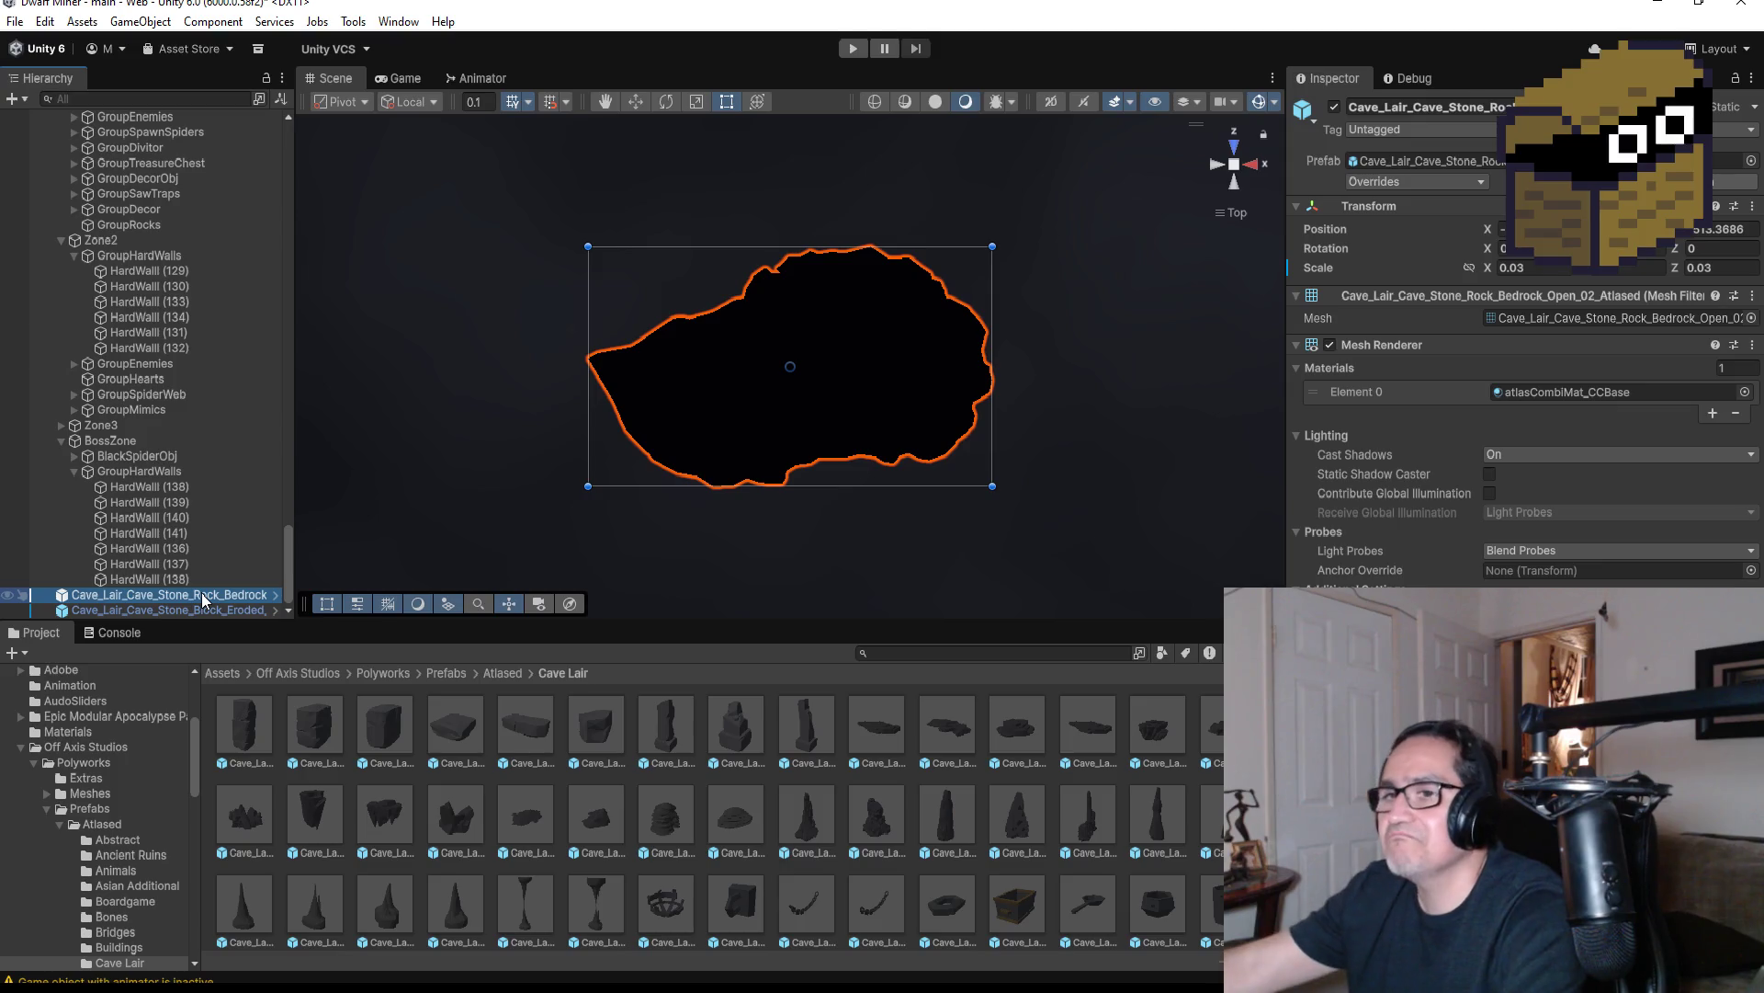
key(Delete)
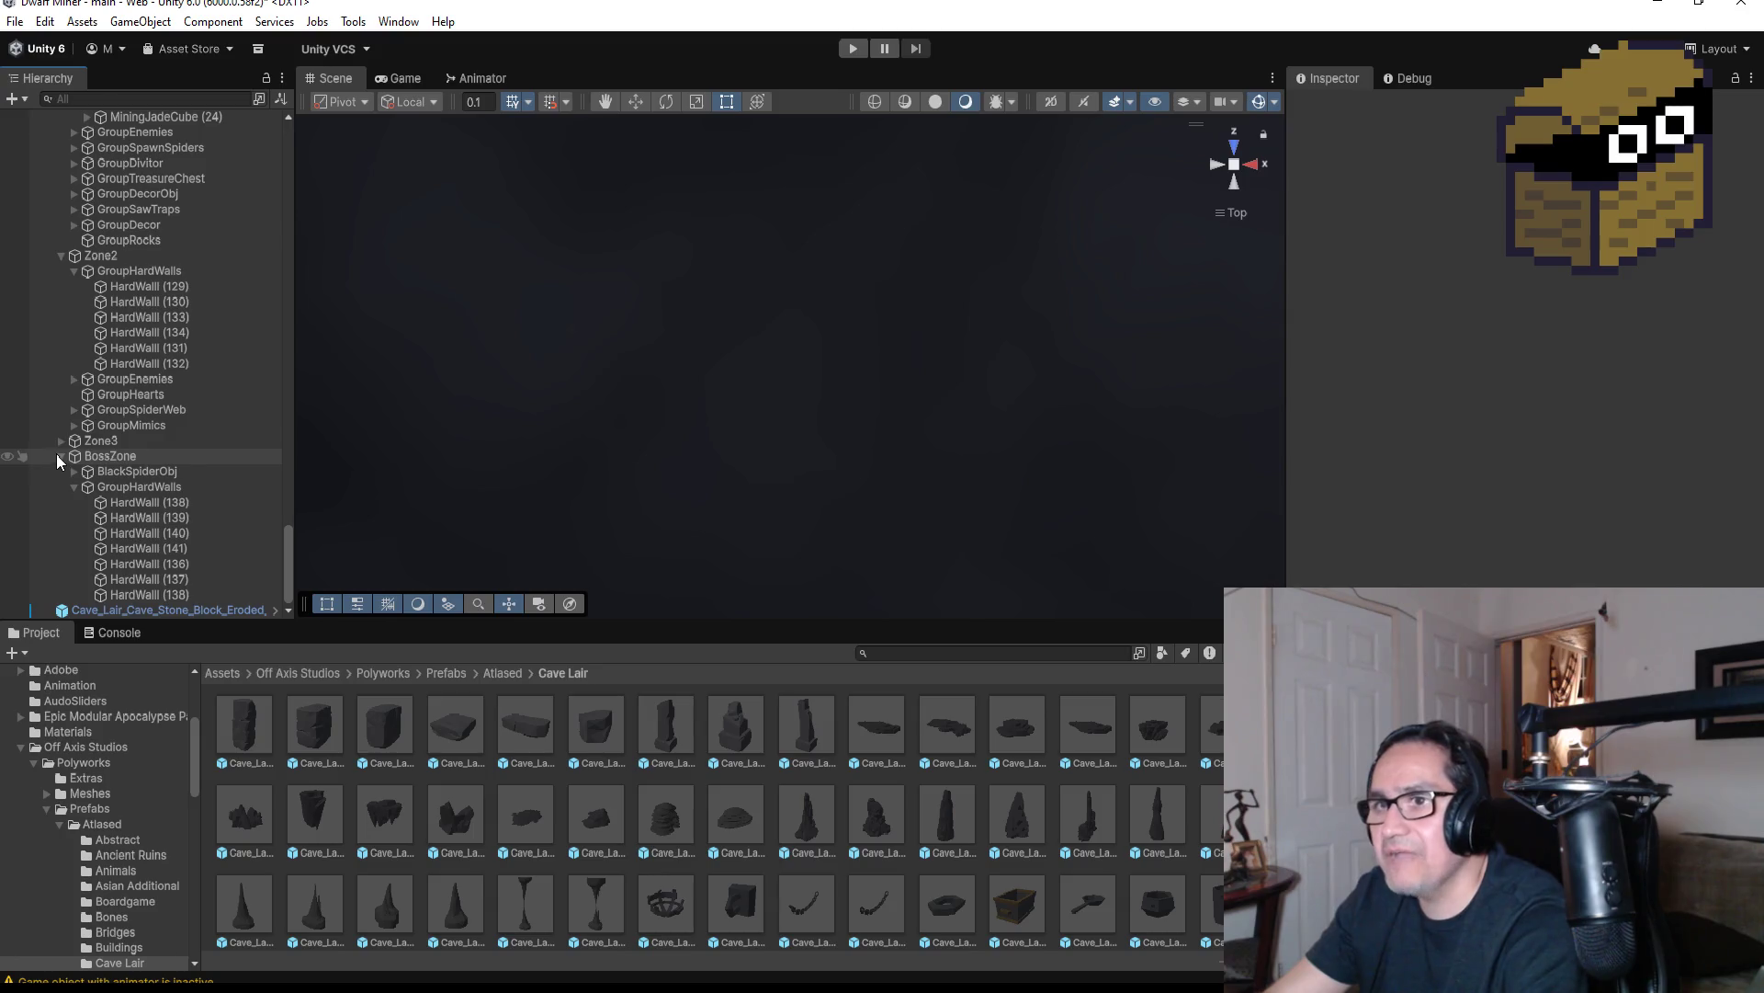
Collapse the BossZone group and select the first Zone2 hard wall
click(58, 455)
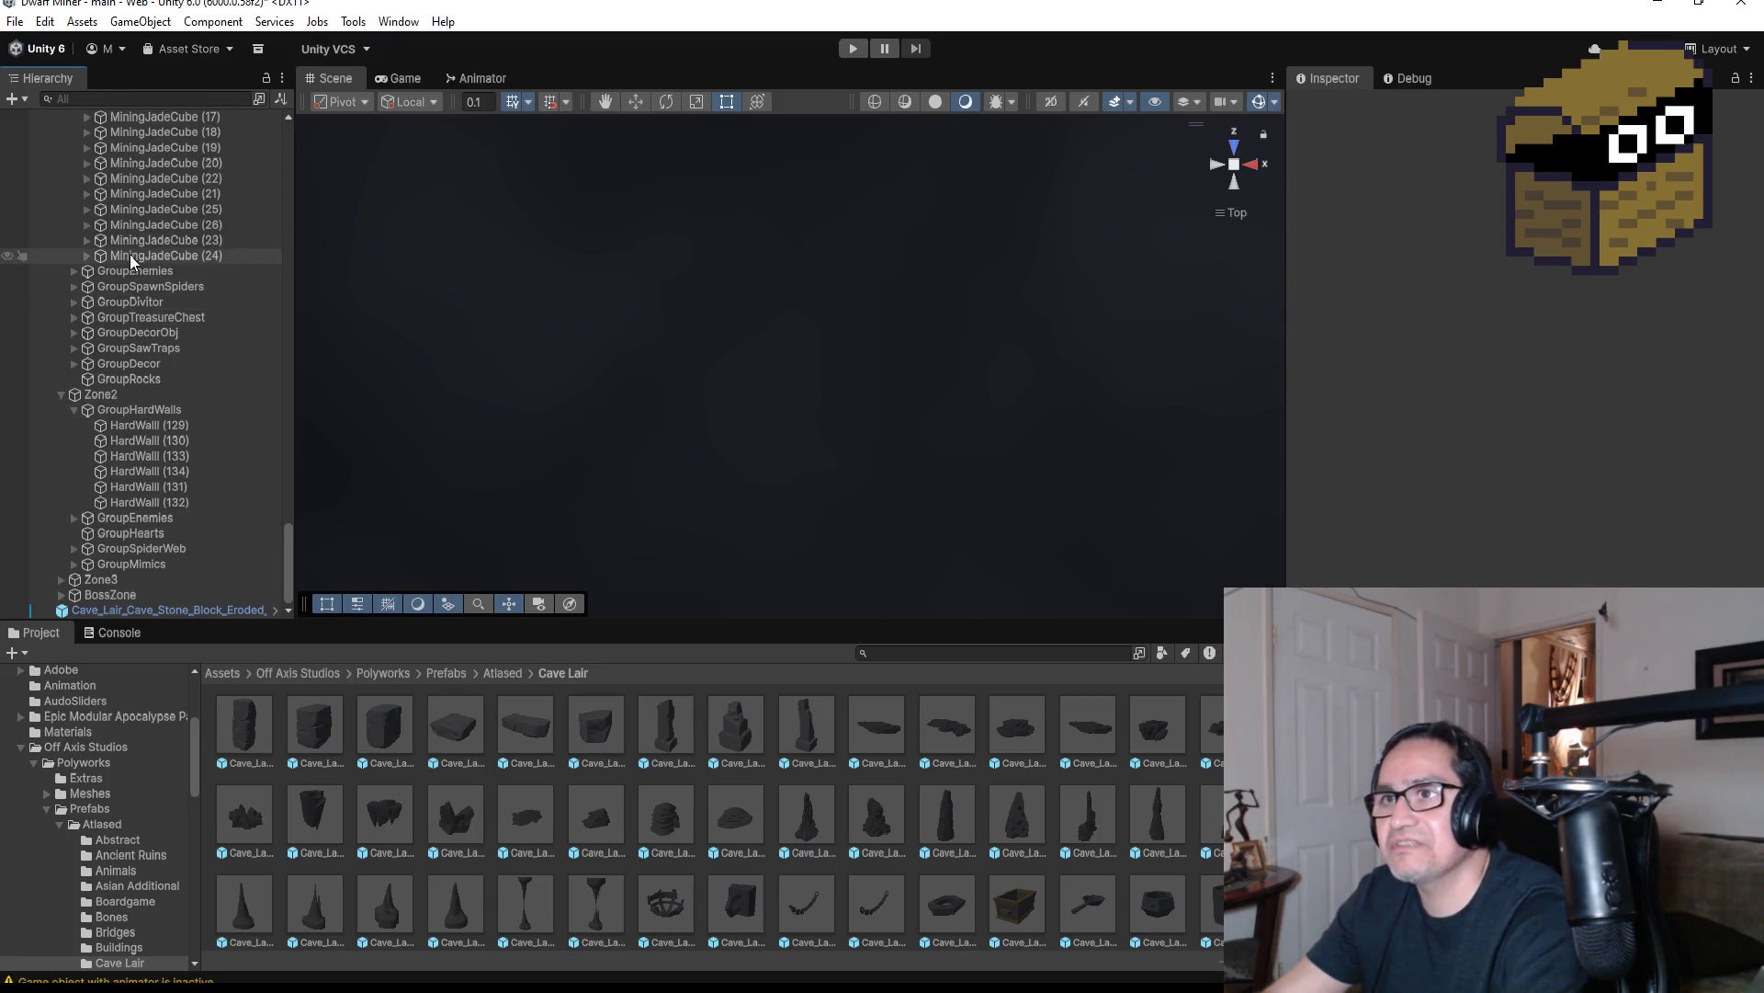
scroll(181, 302, up, 5)
scroll(182, 307, down, 5)
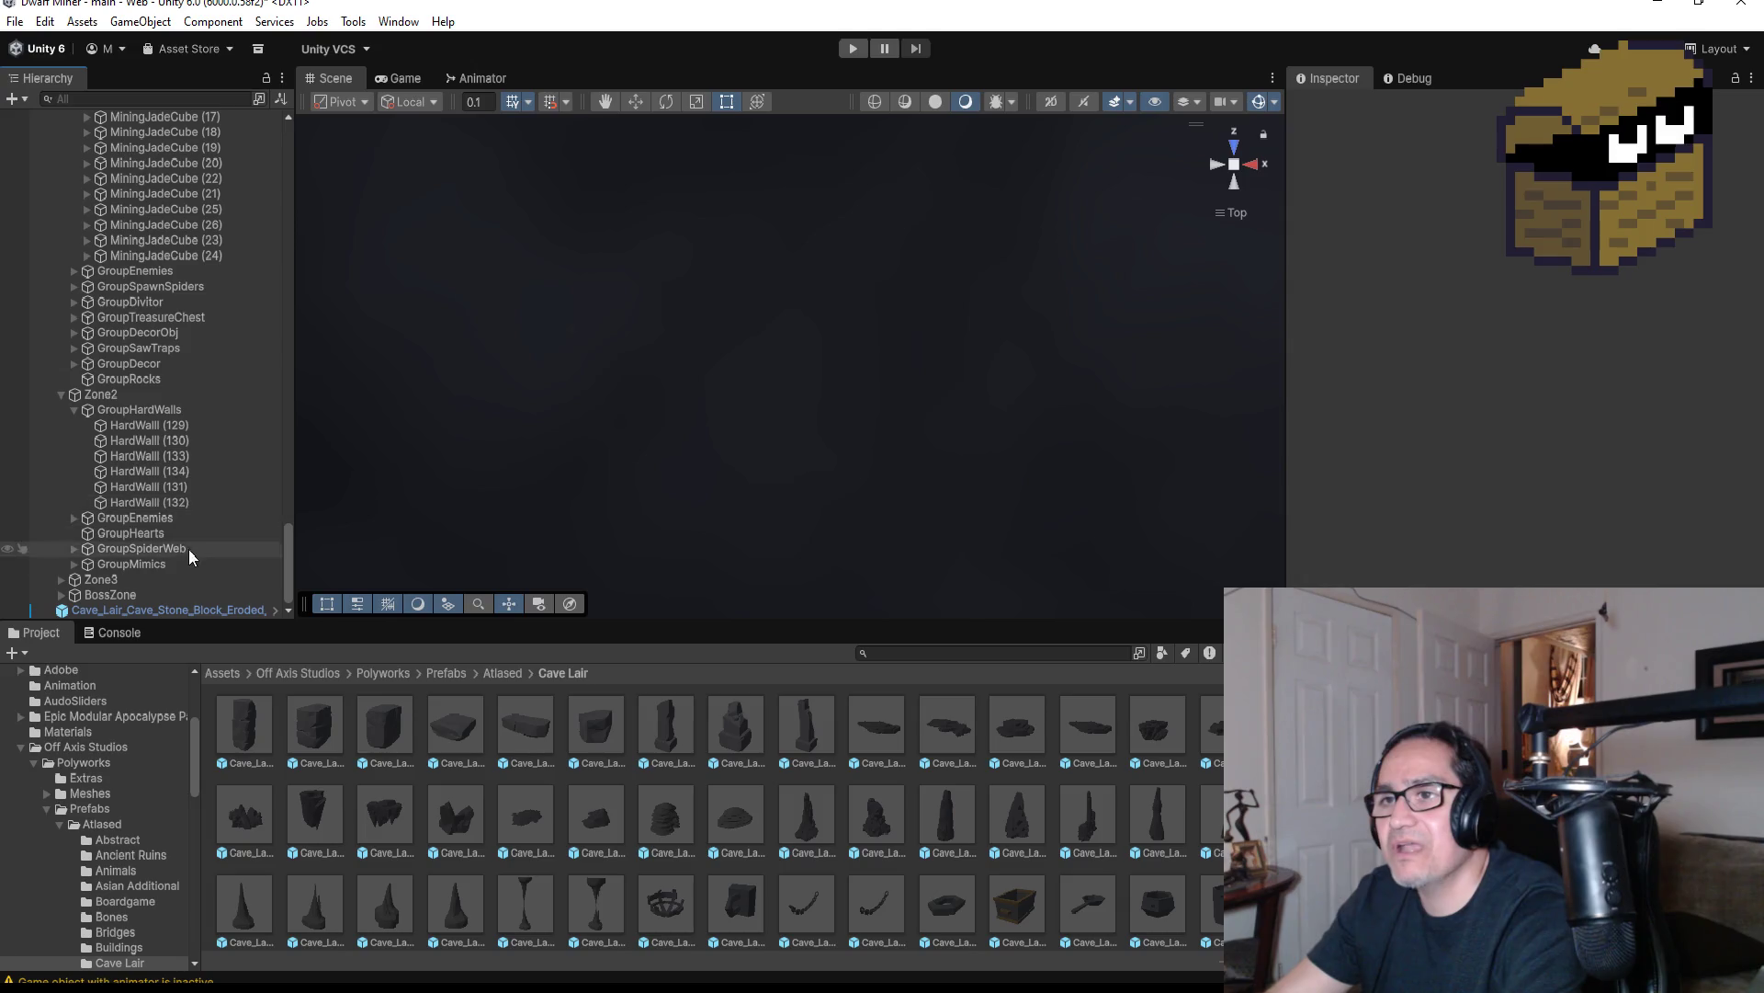
click(146, 425)
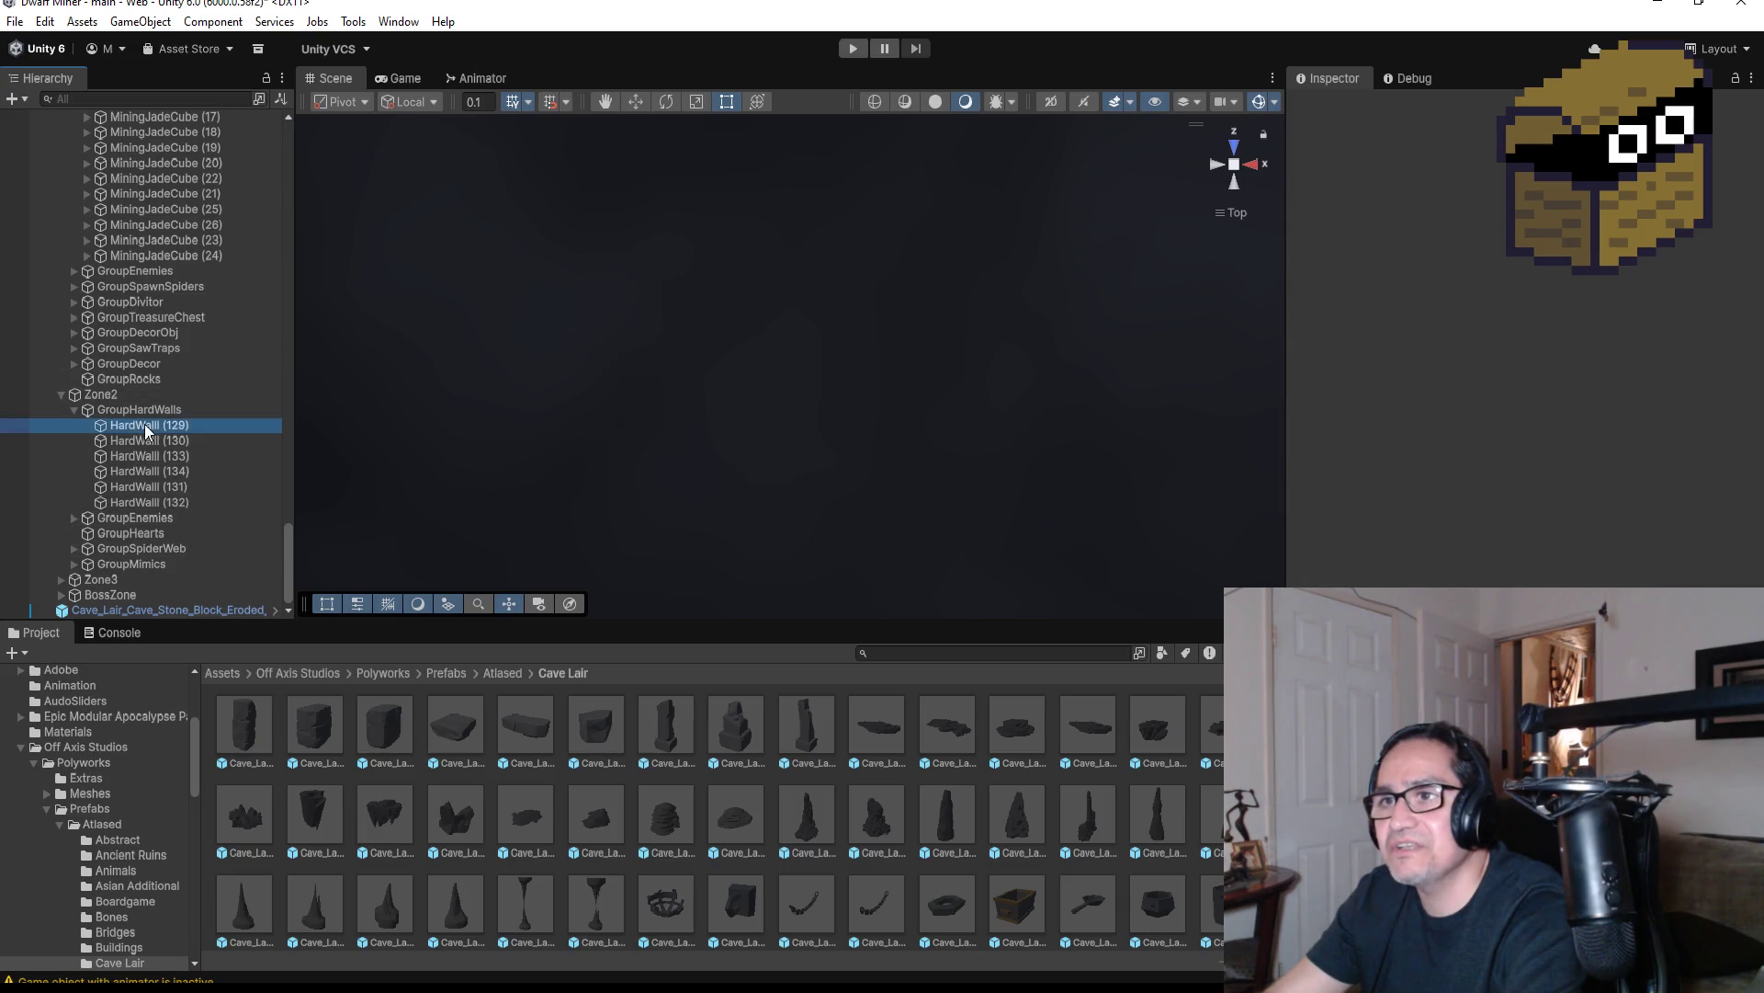
Assign DirtMat to Zone2 HardWall (129) through (134), replacing GraniteMat
shift+click(167, 502)
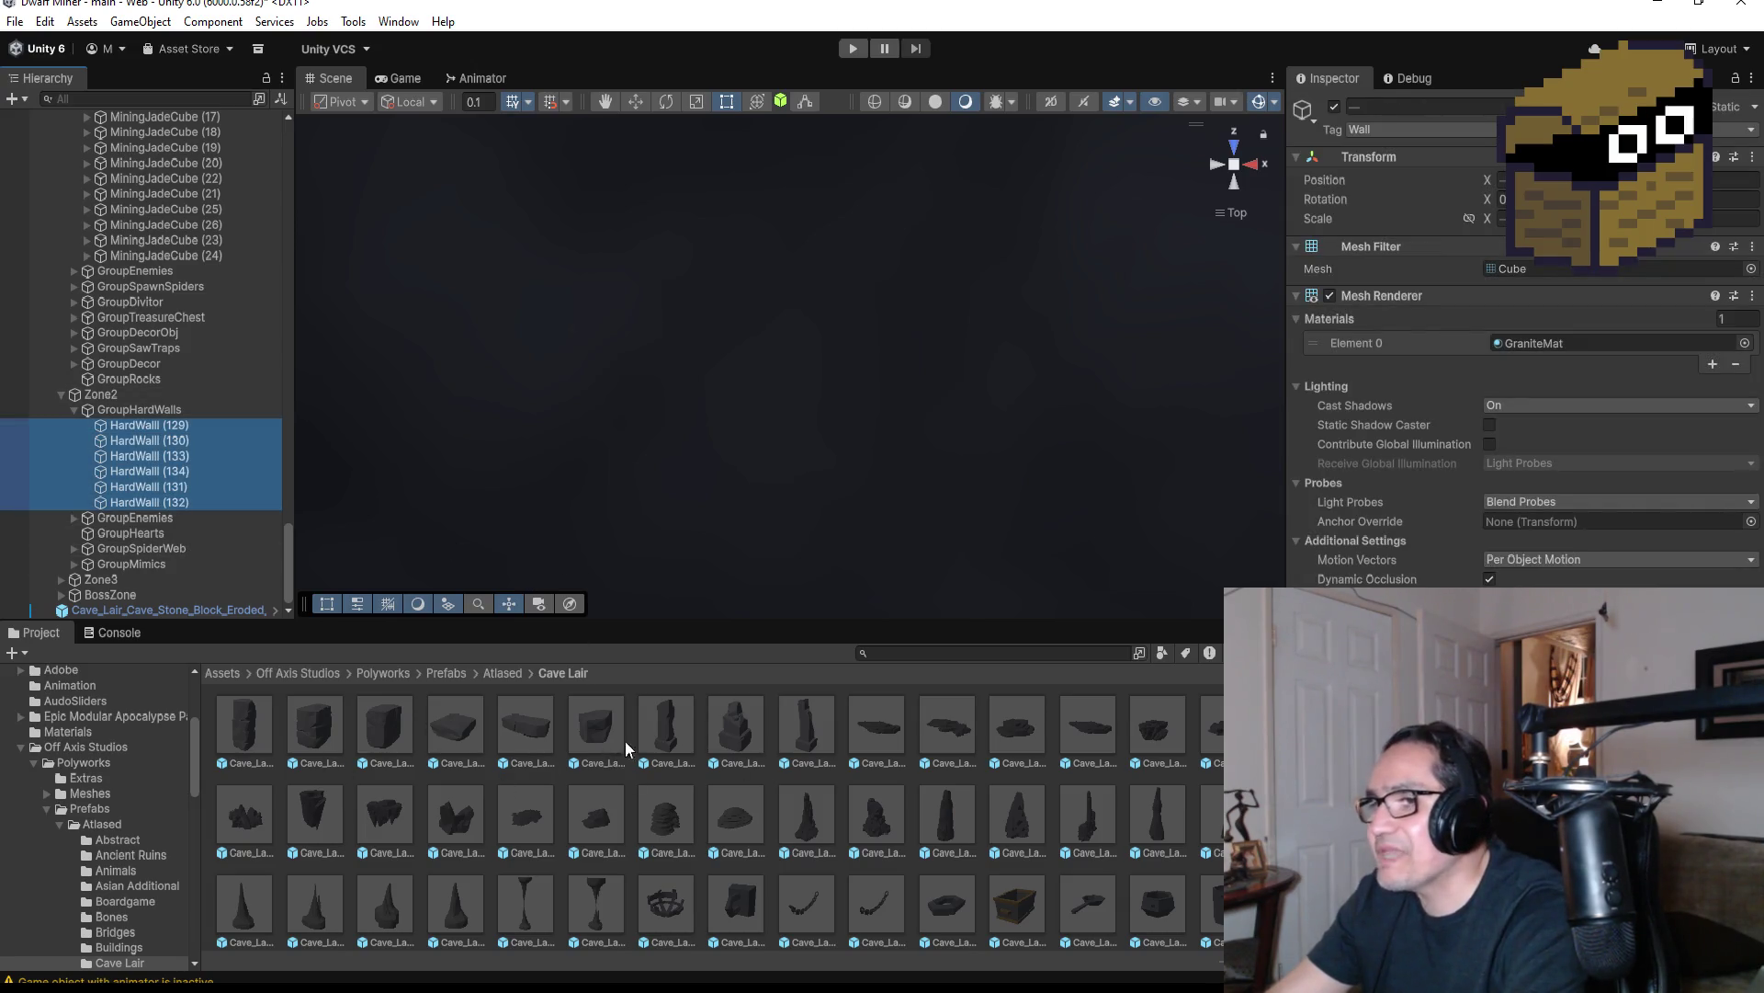
click(1744, 344)
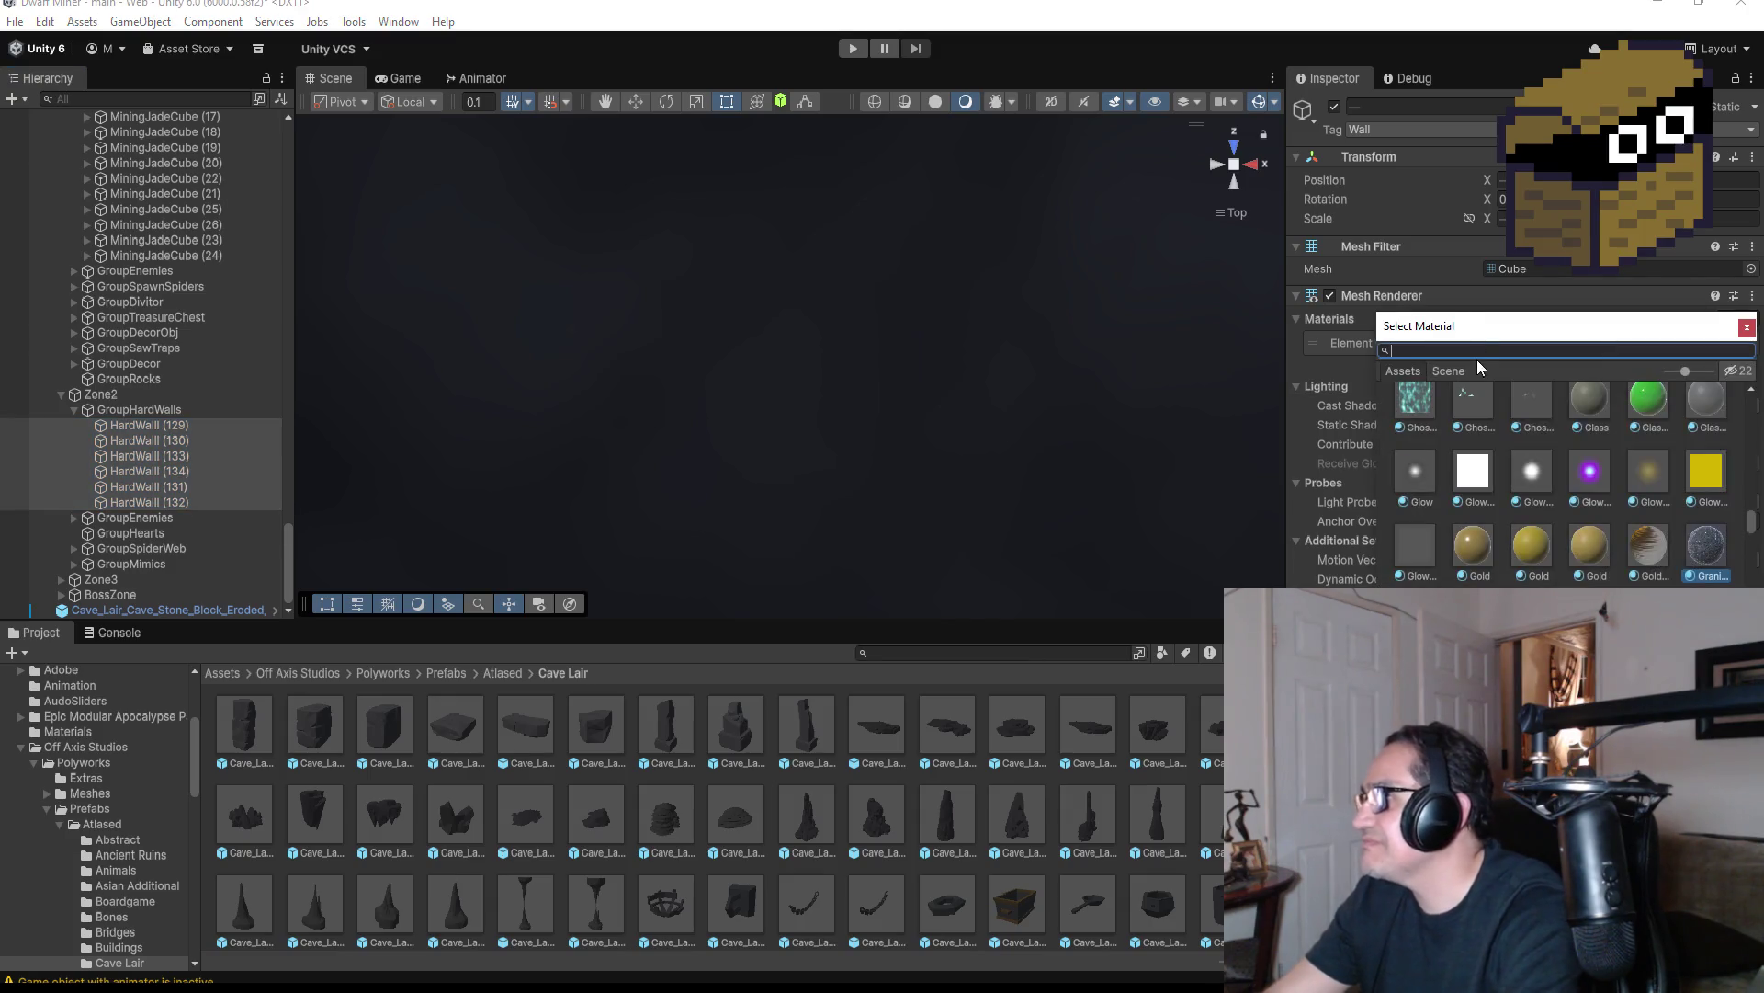
text(dirt)
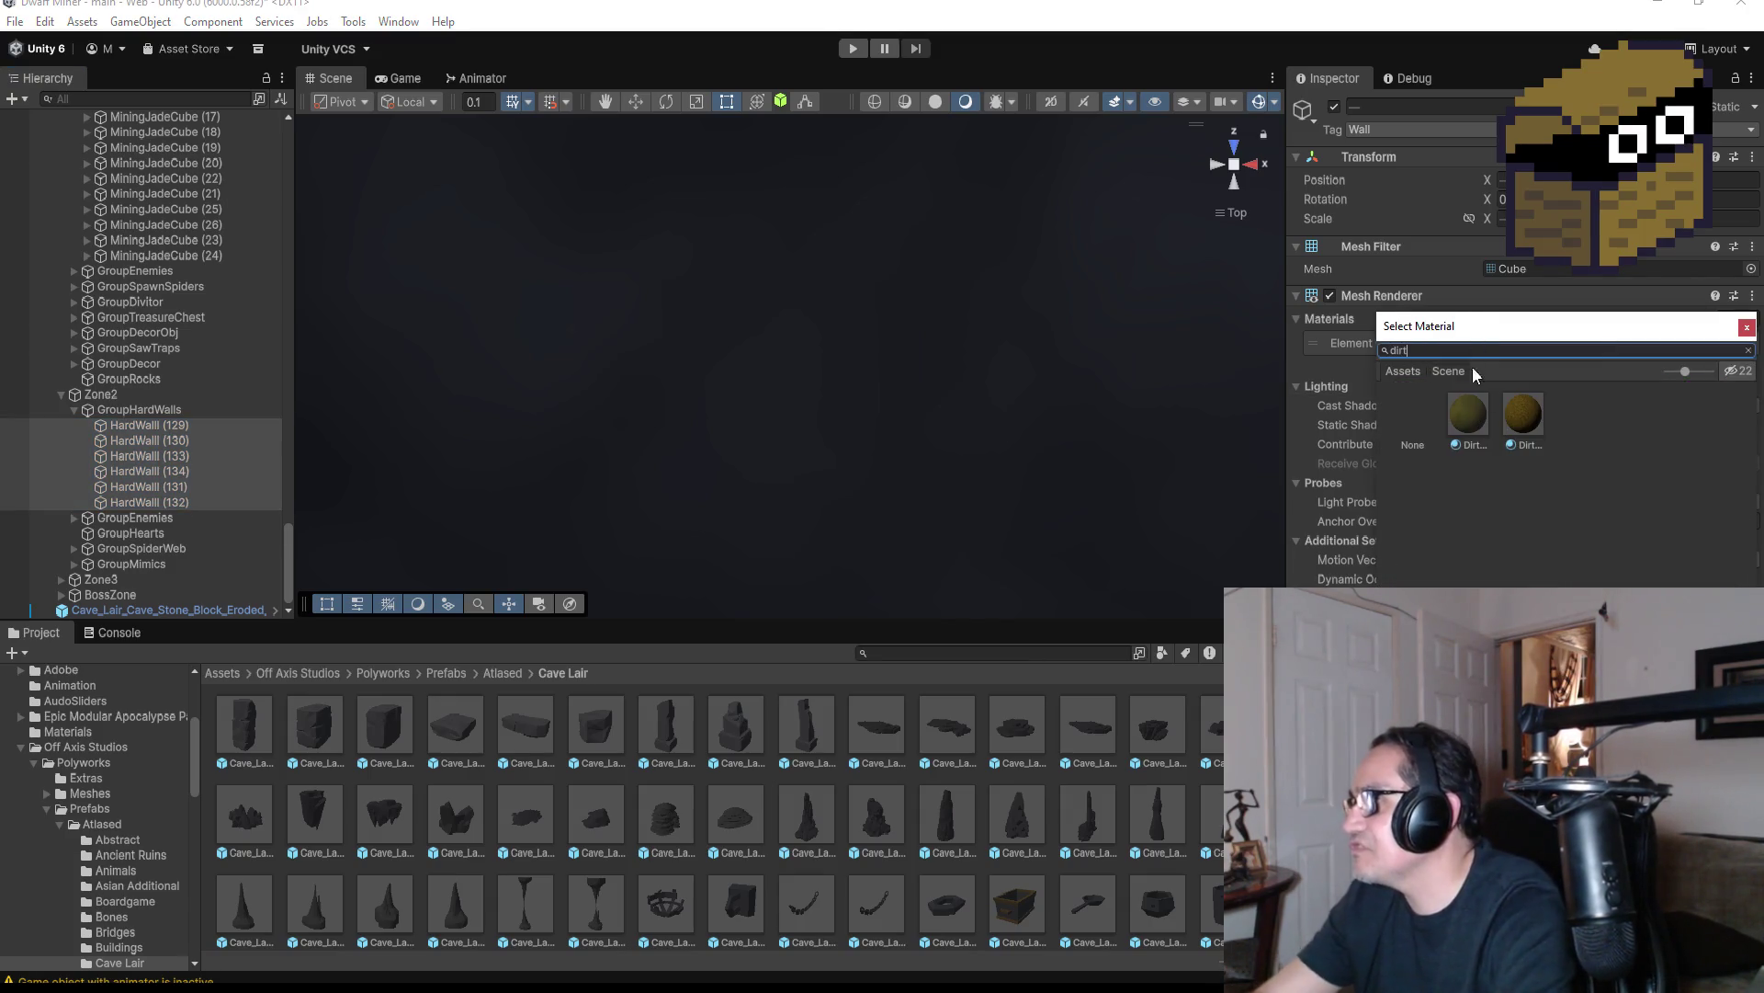
click(1517, 416)
click(1480, 416)
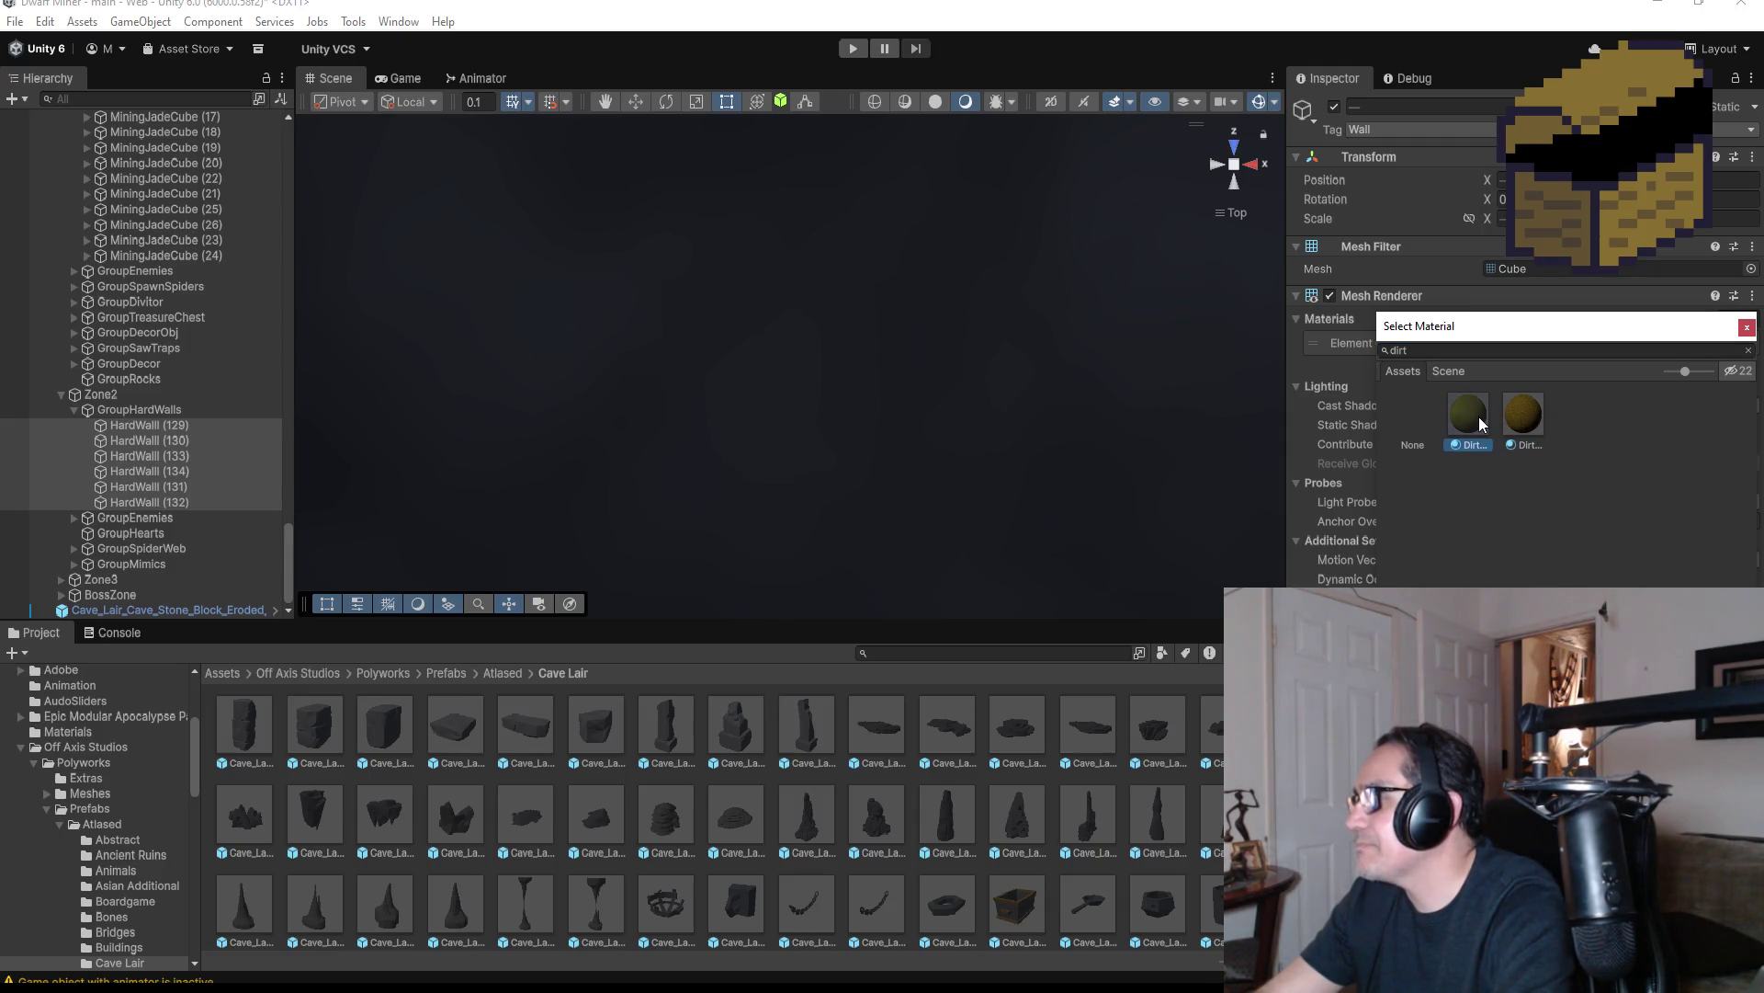
double_click(1516, 417)
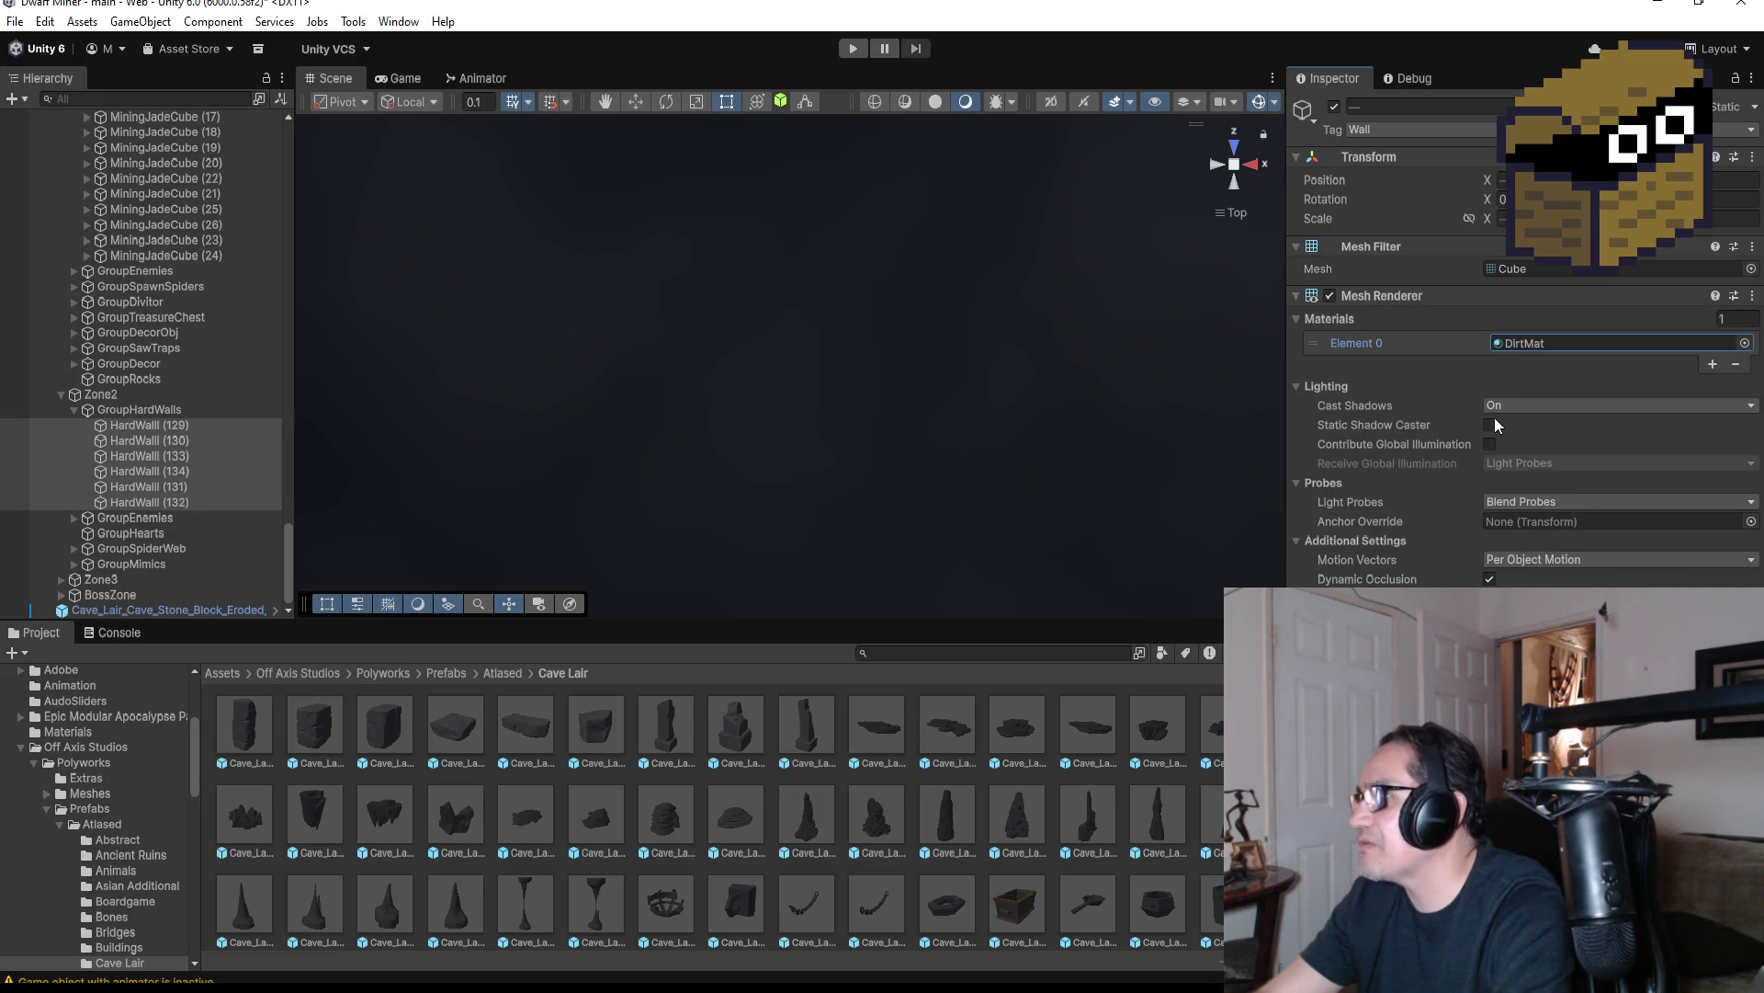
double_click(156, 426)
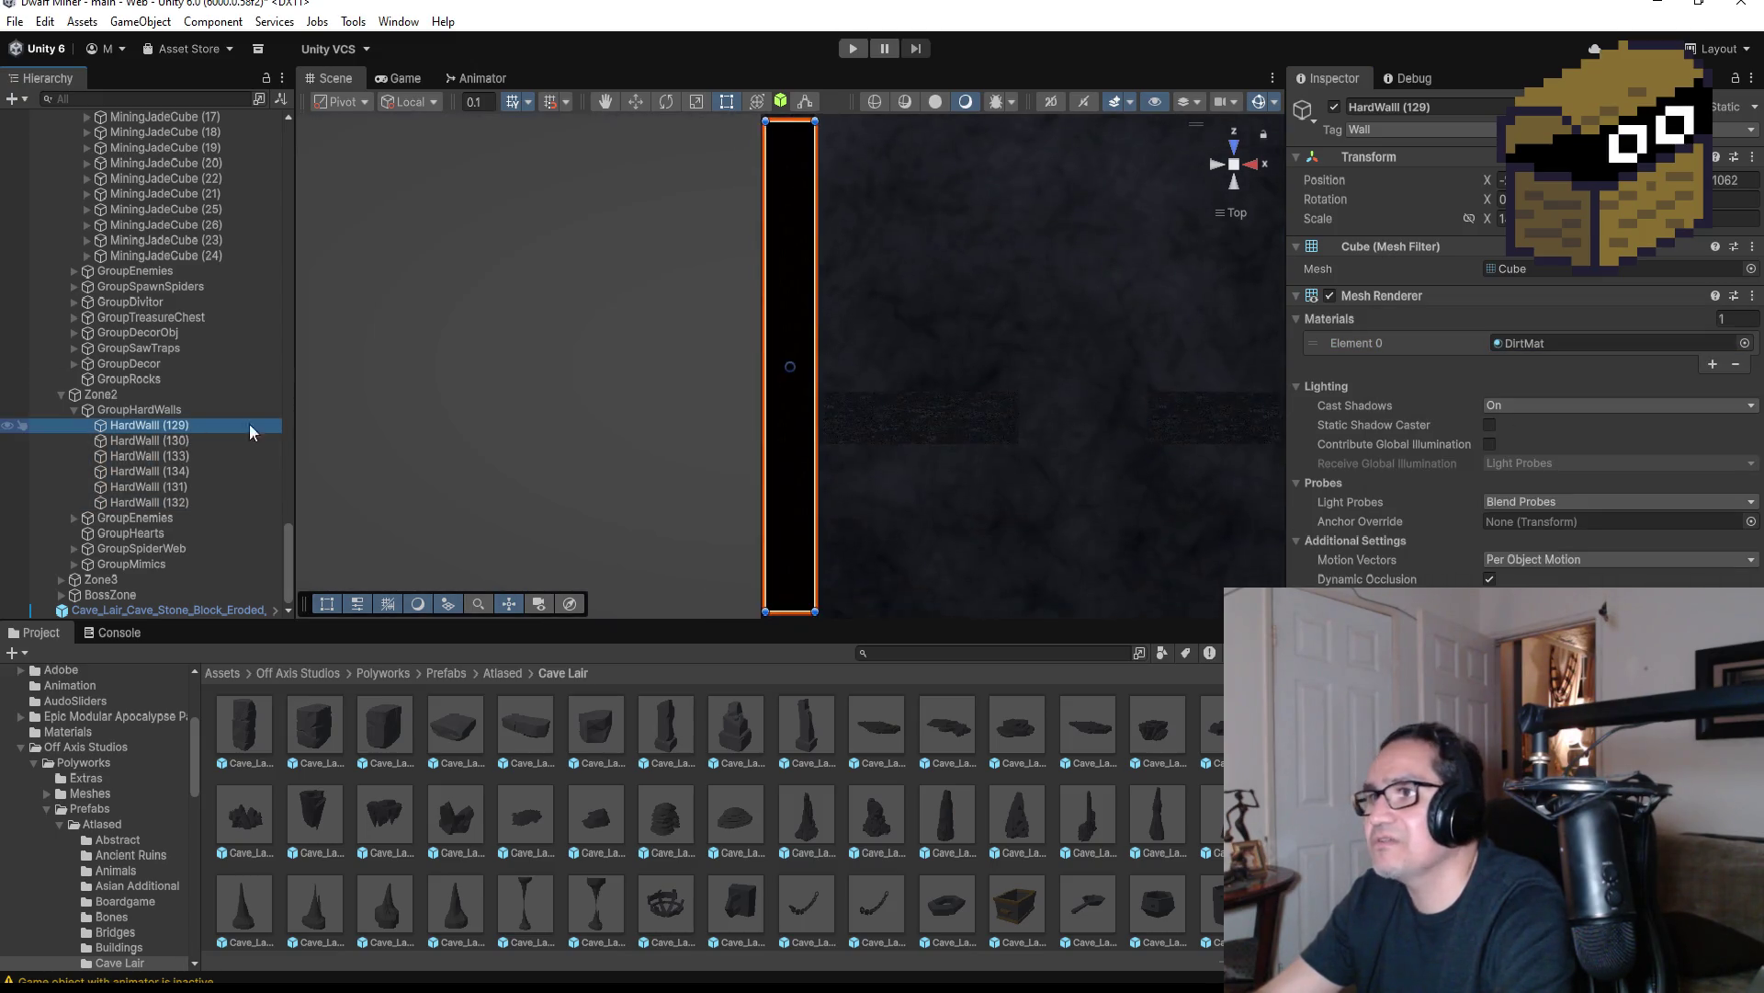
Assign the Dirt material to Zone1's HardWall range from HardWall (111), then start Play mode
scroll(190, 344, up, 10)
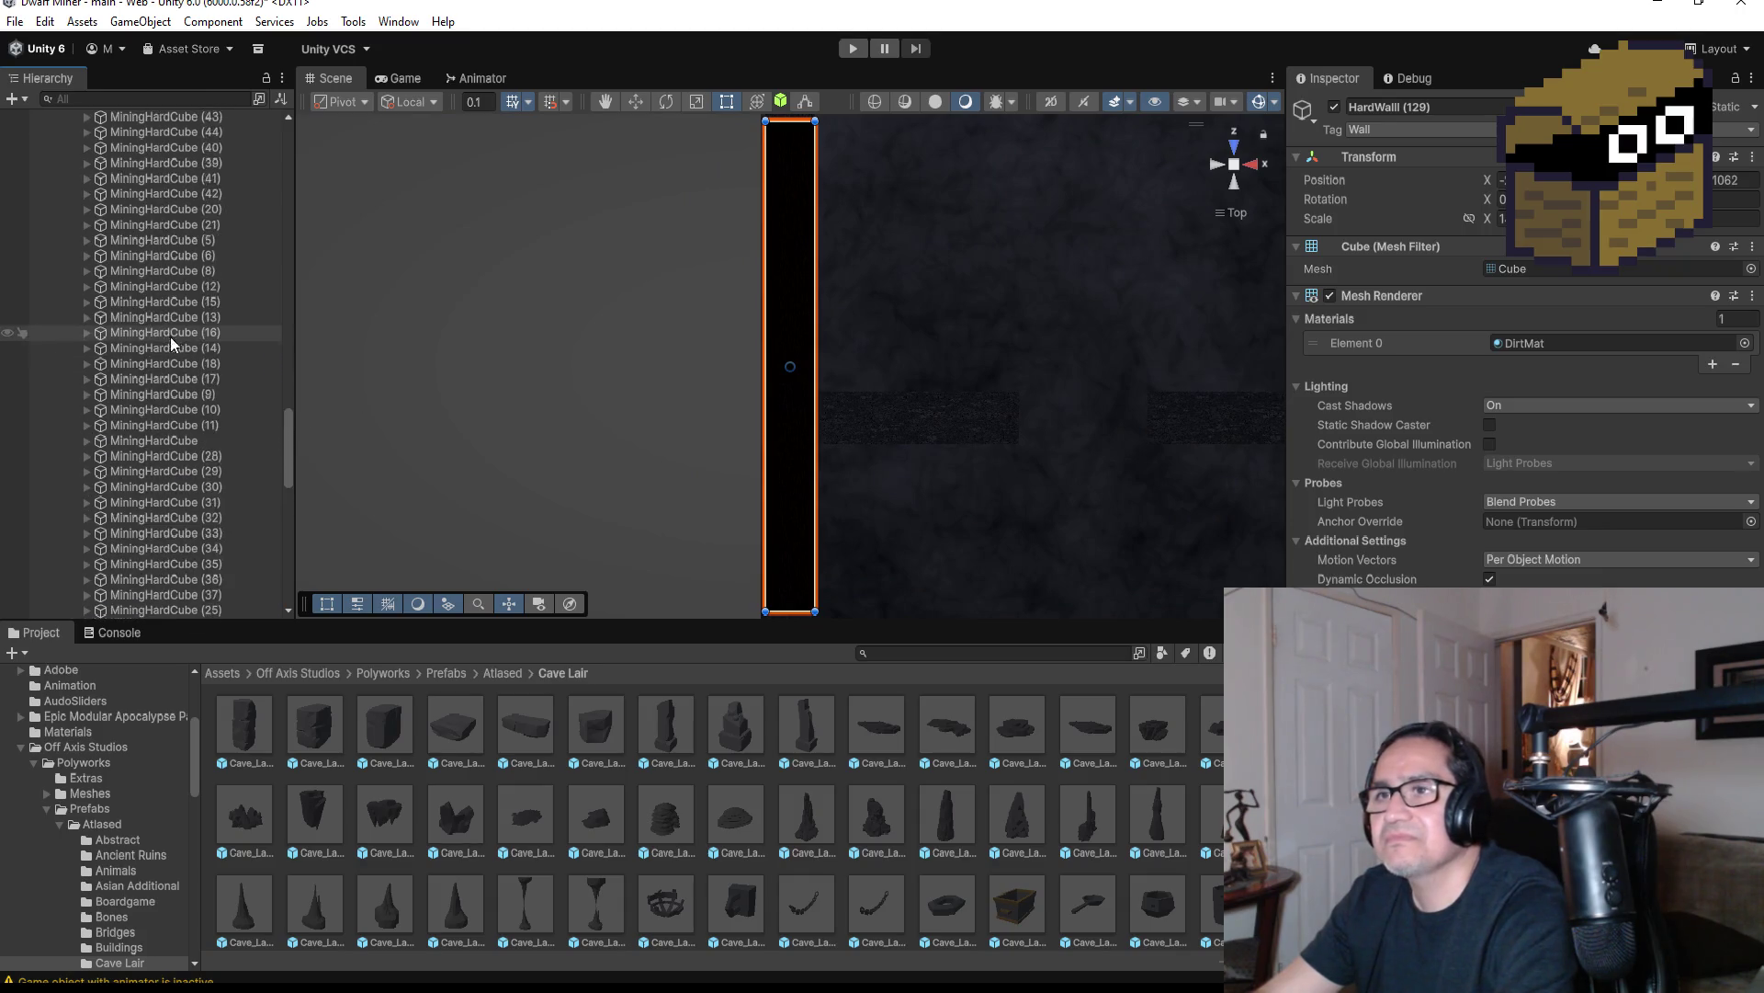
scroll(151, 373, down, 10)
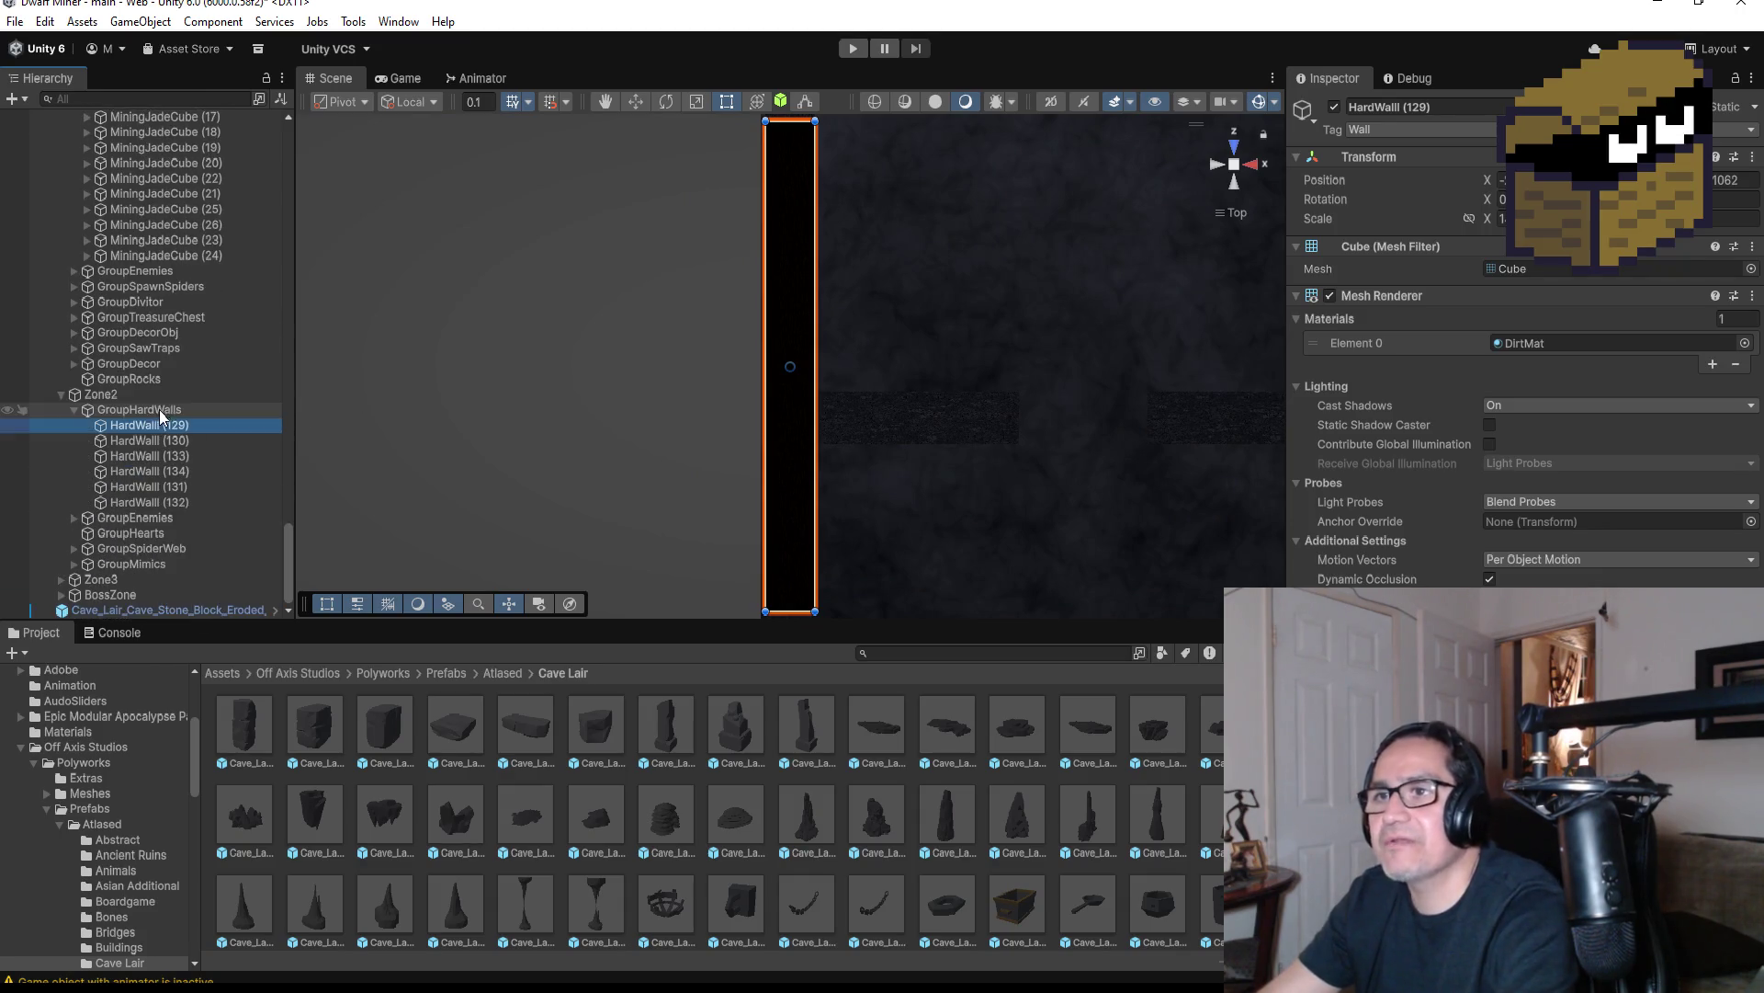
scroll(134, 257, up, 6)
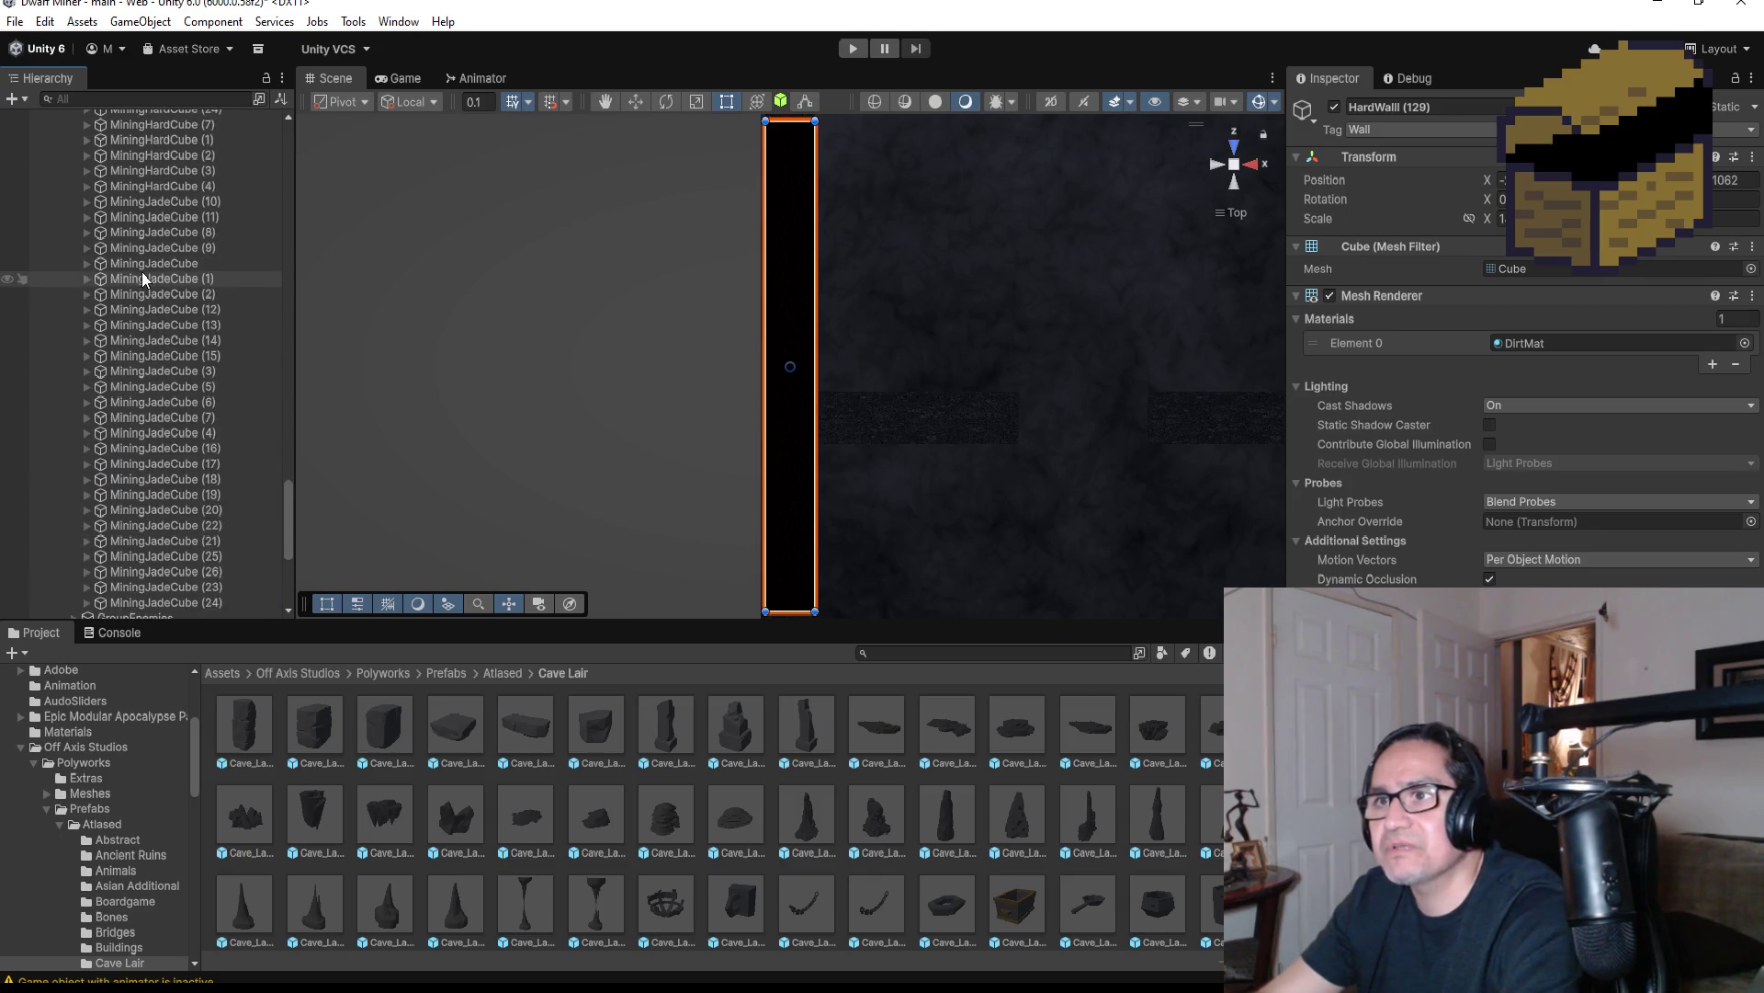
scroll(150, 298, up, 10)
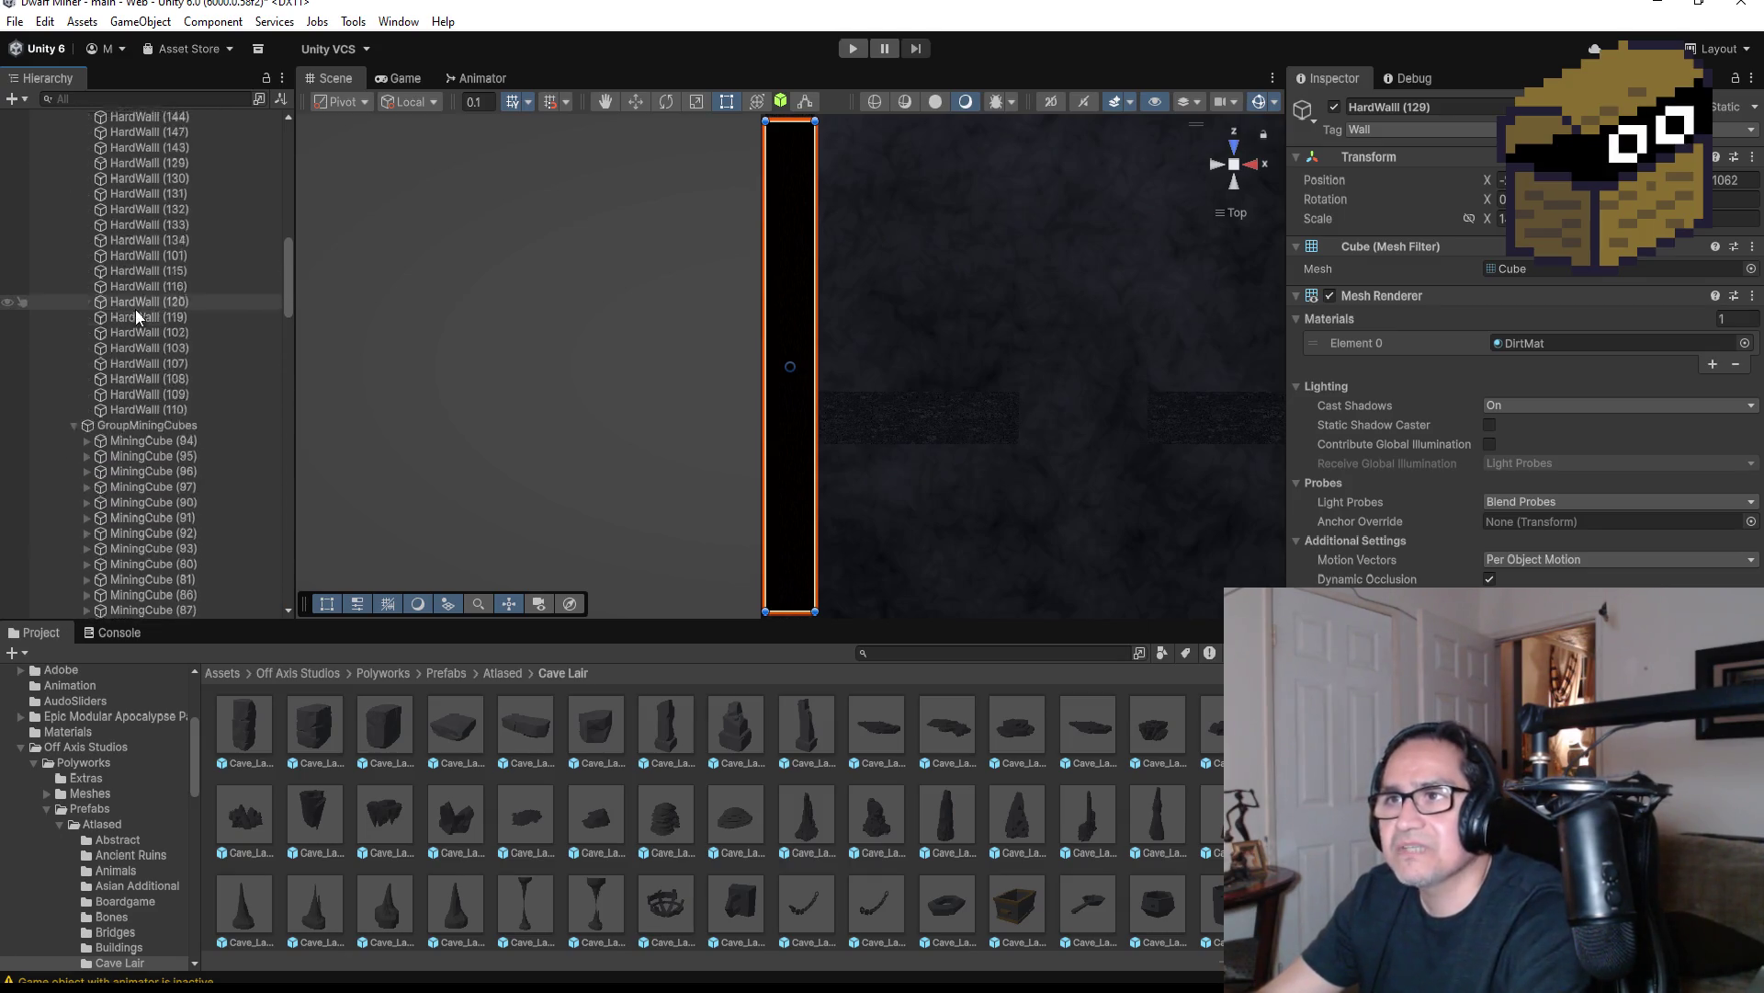
scroll(137, 317, up, 4)
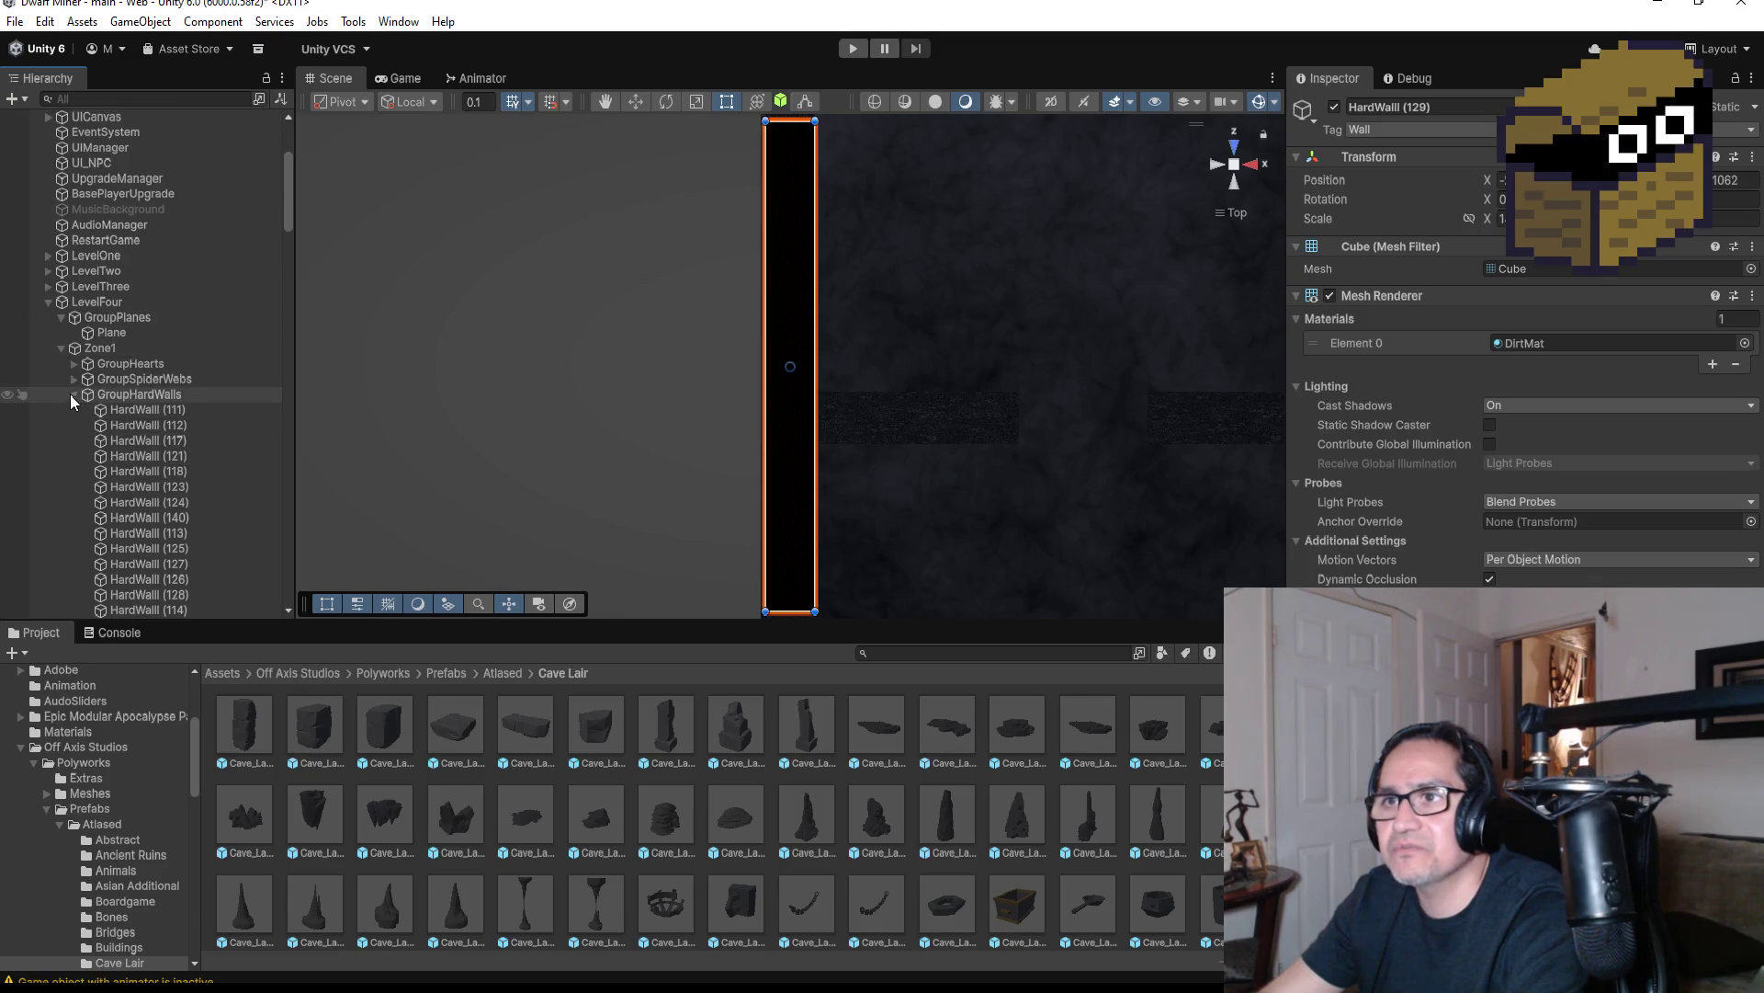
click(147, 409)
scroll(184, 450, down, 10)
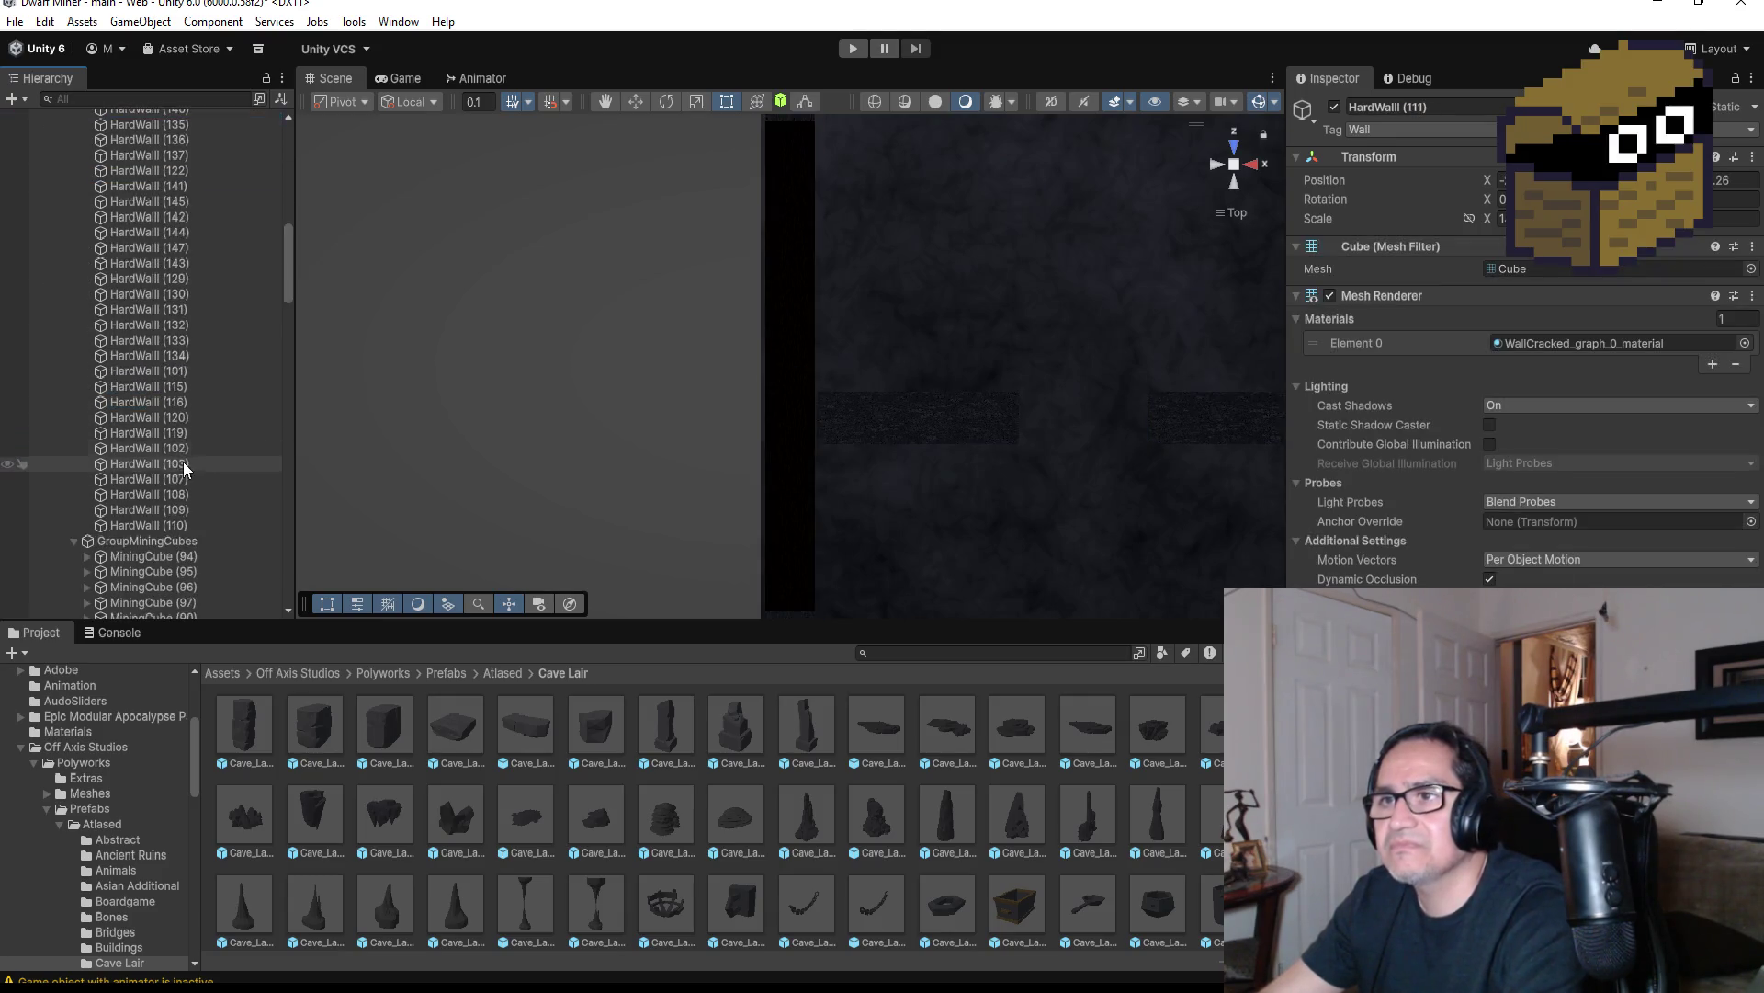
scroll(182, 447, up, 6)
shift+click(147, 409)
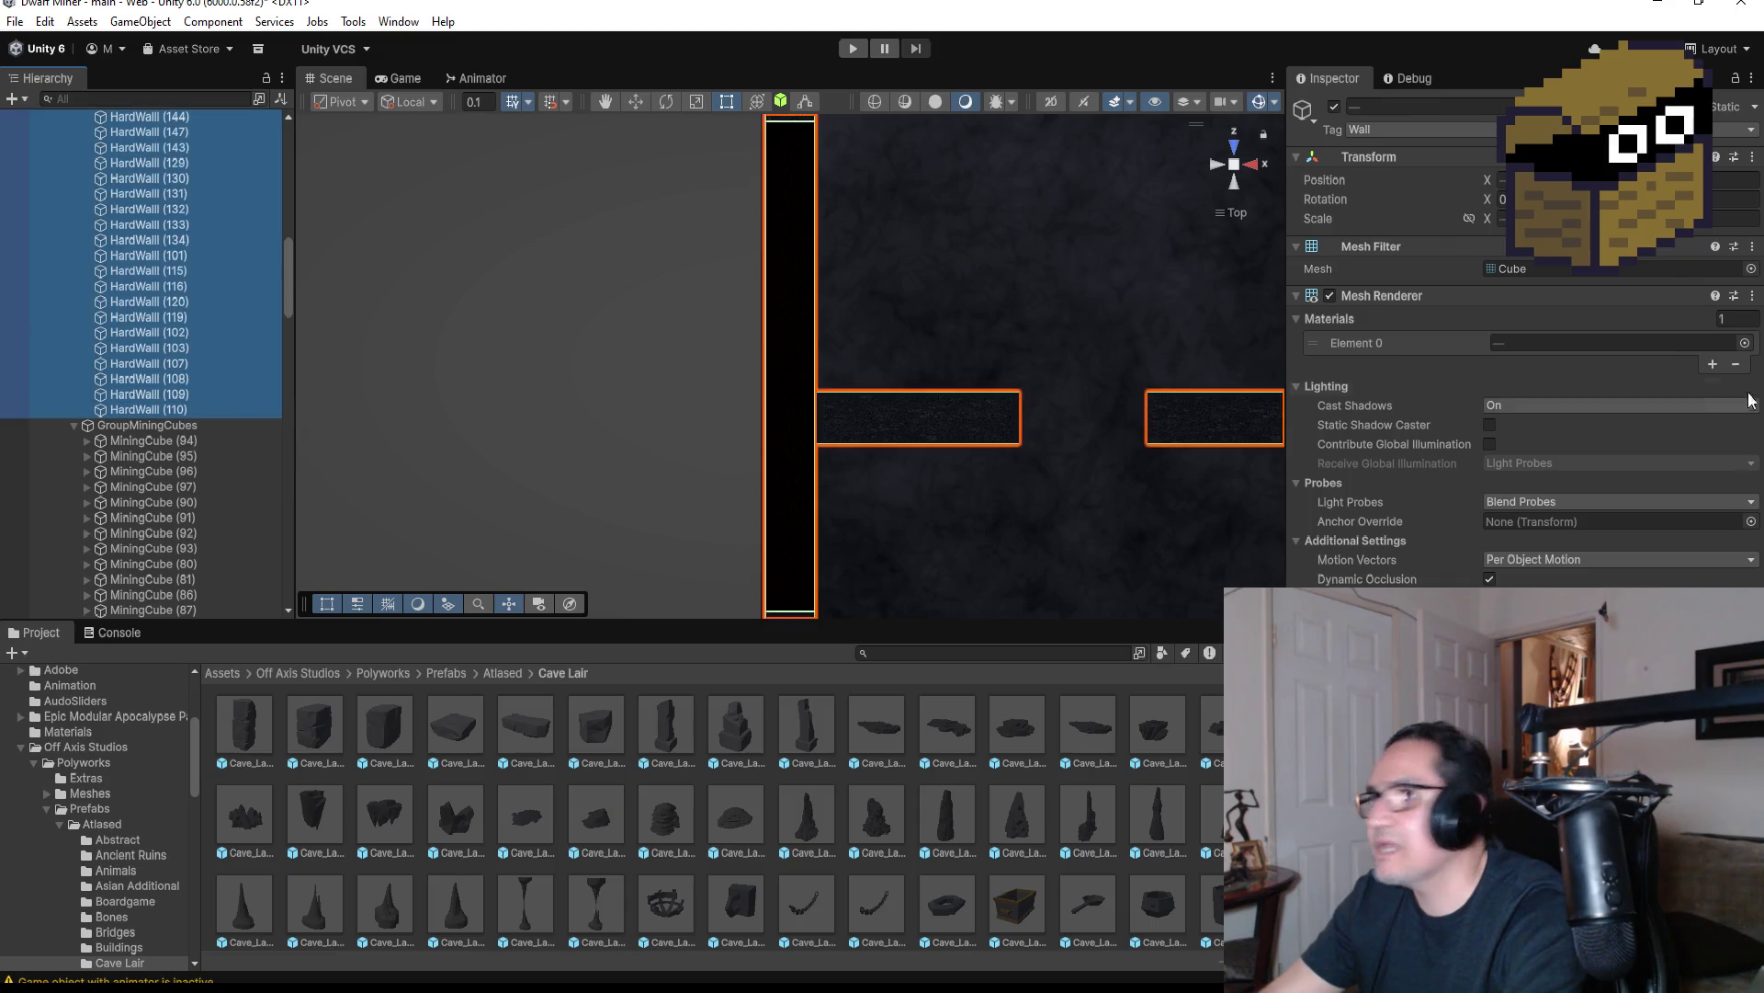
click(1745, 344)
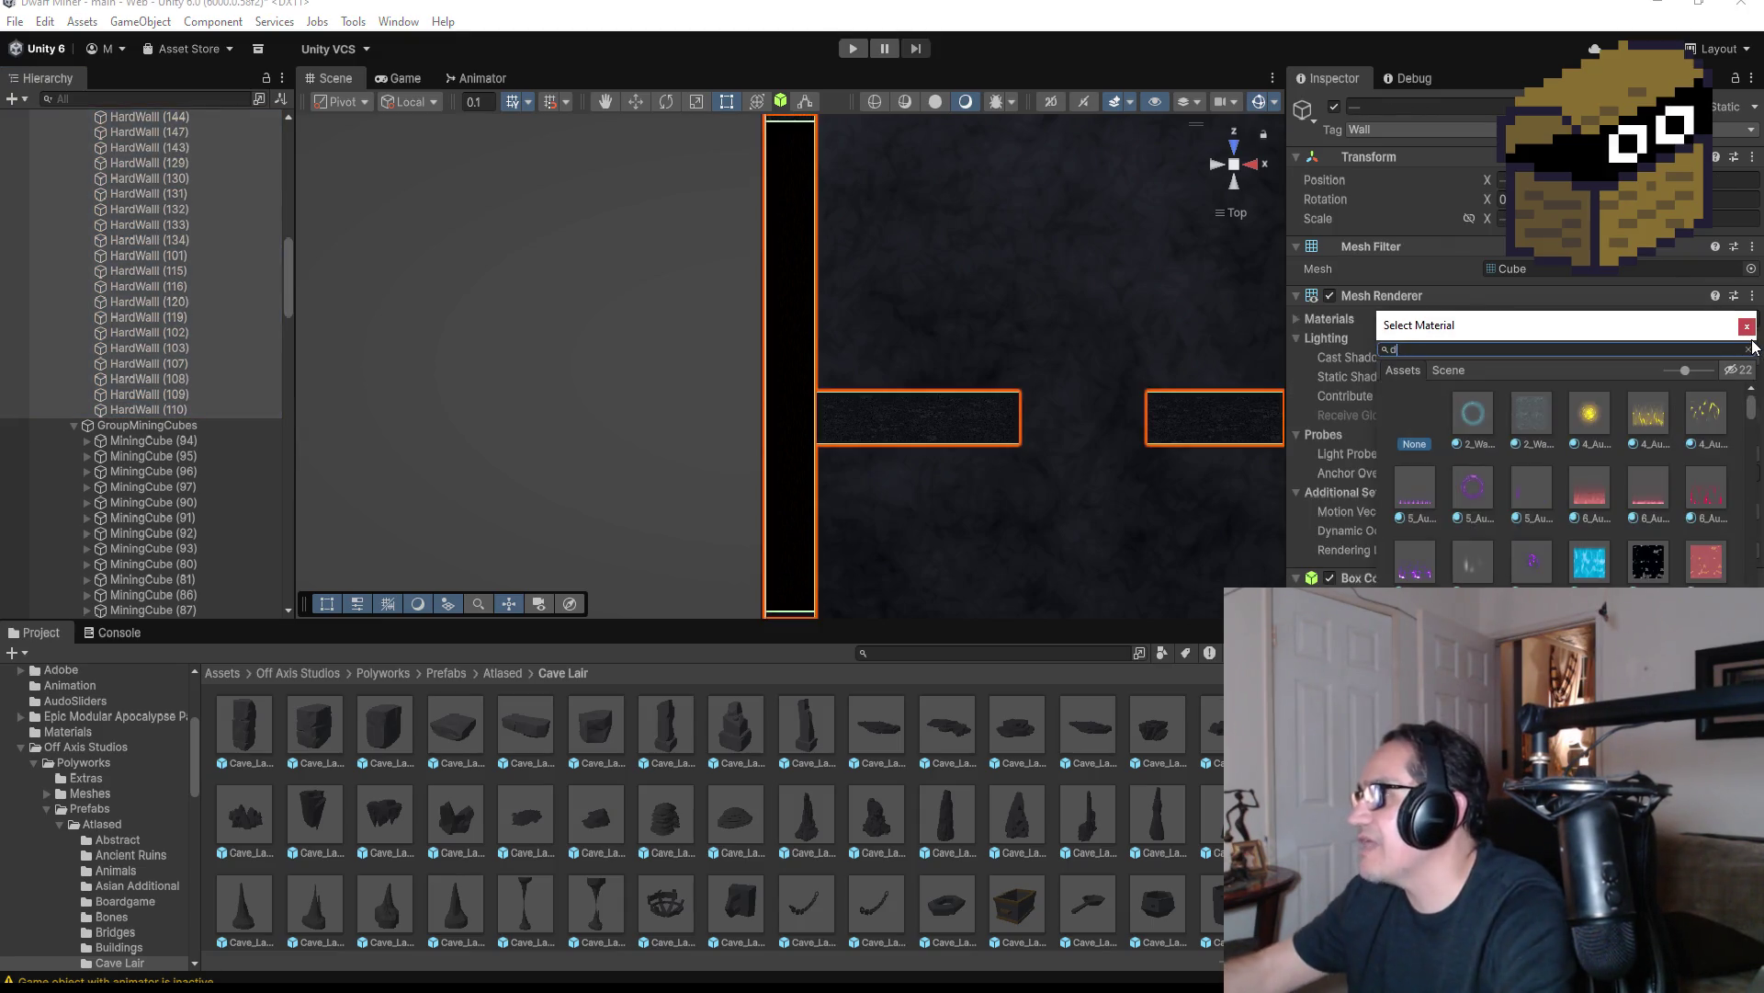
text(dir)
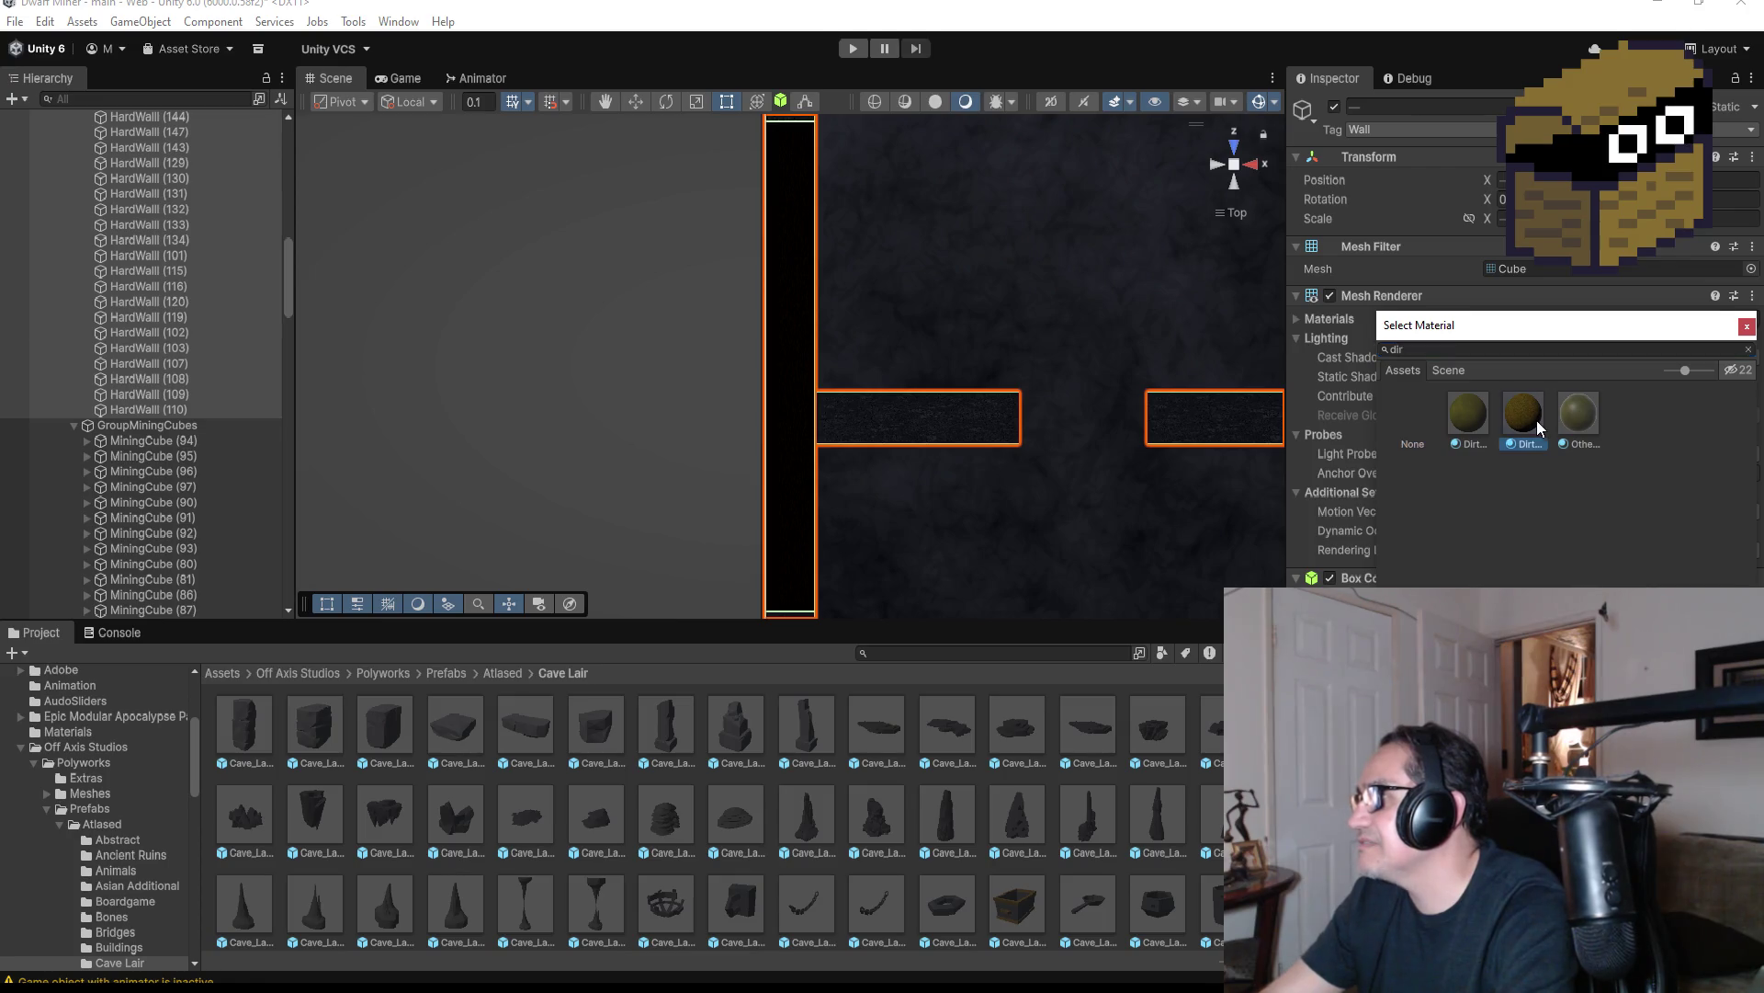
double_click(1538, 420)
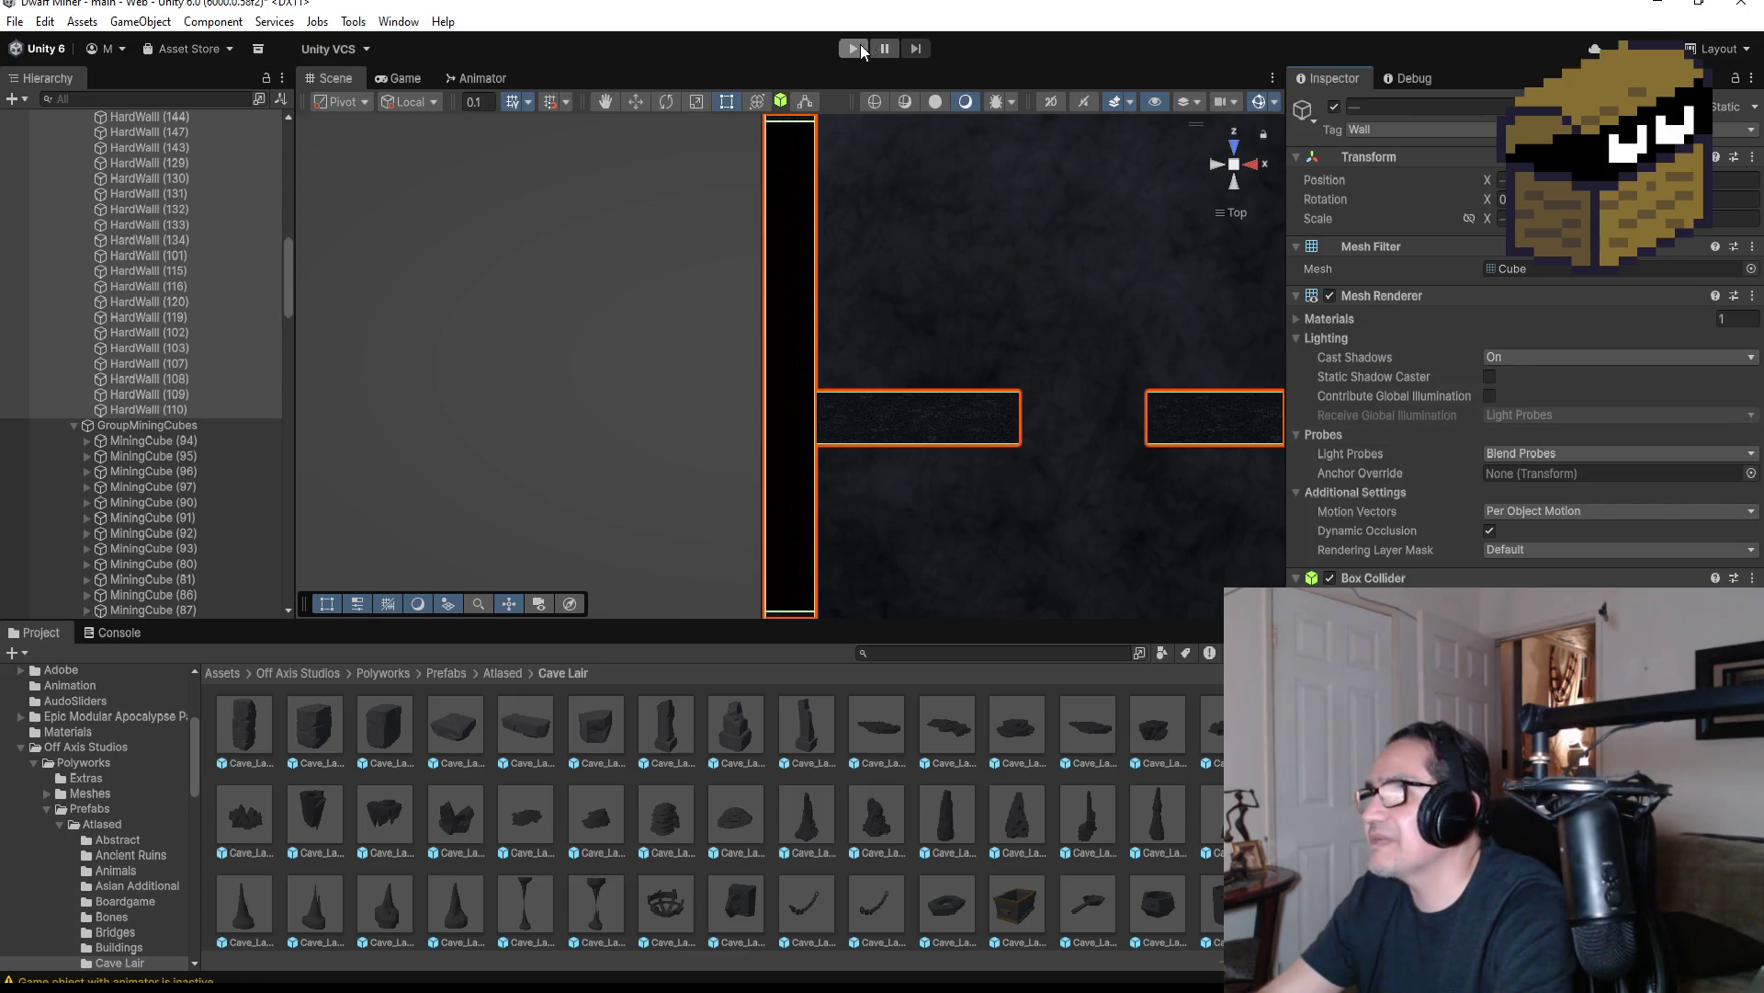
click(857, 46)
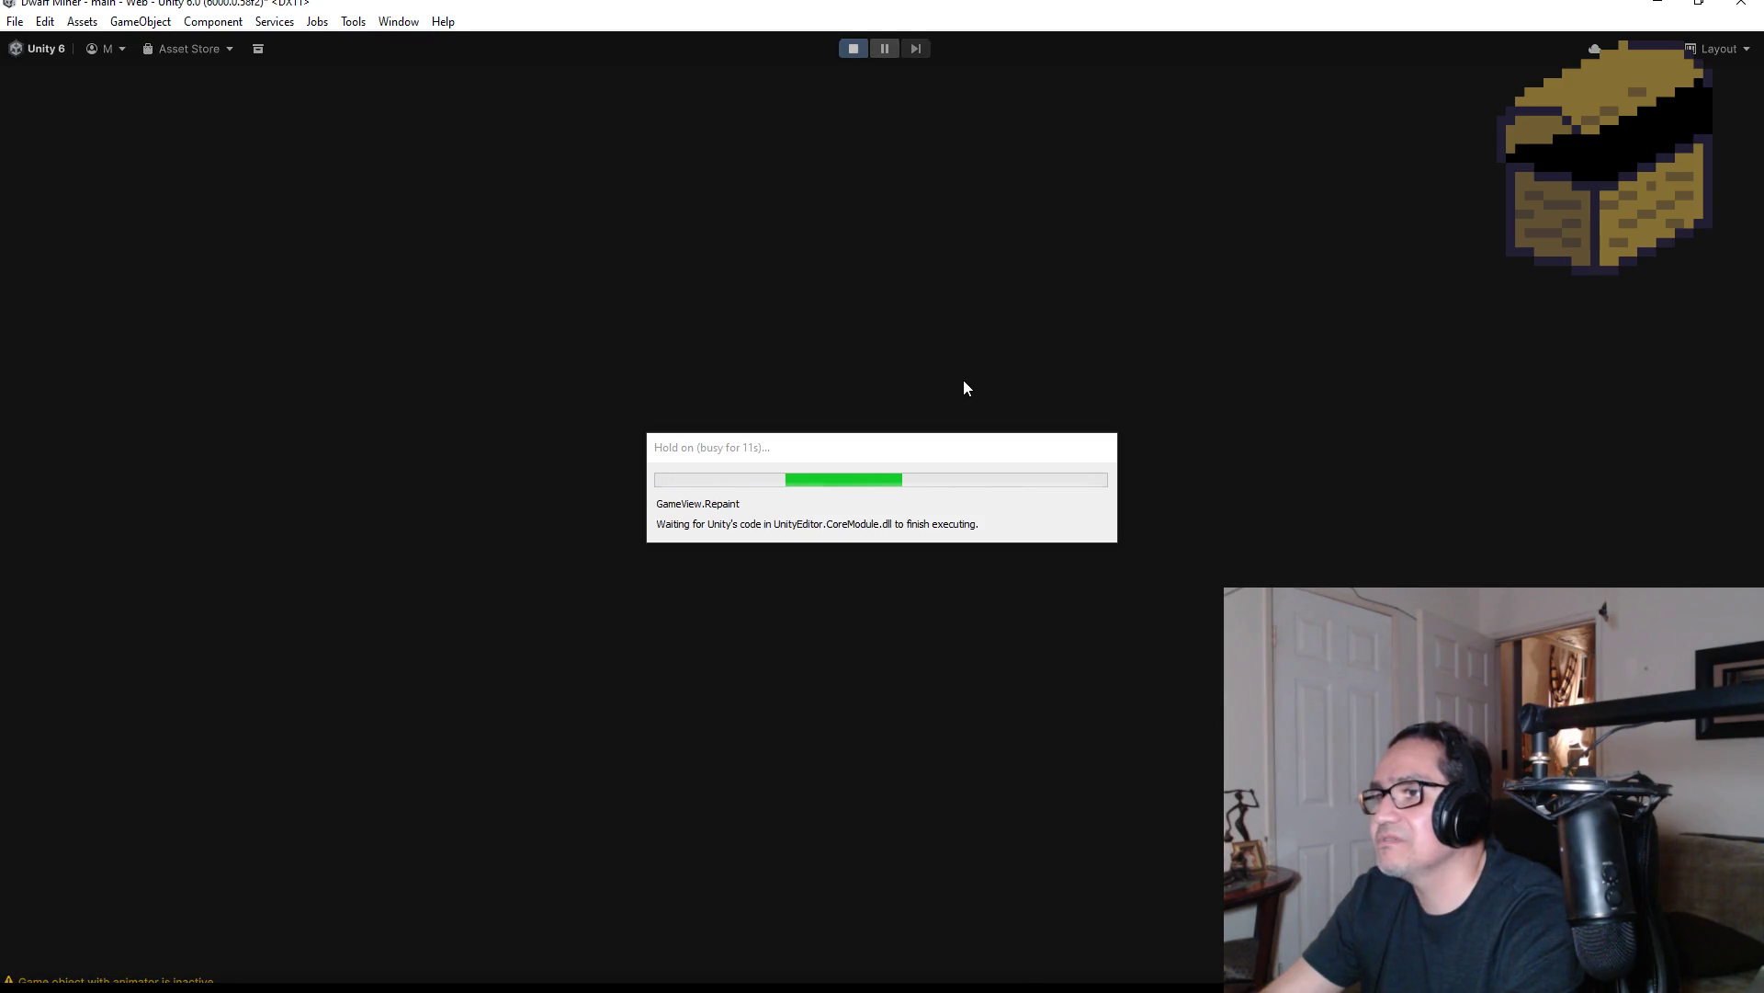
Walk the dirt-walled corridor to the glowing chest, then pause on Settings and stop Play mode
key(Escape)
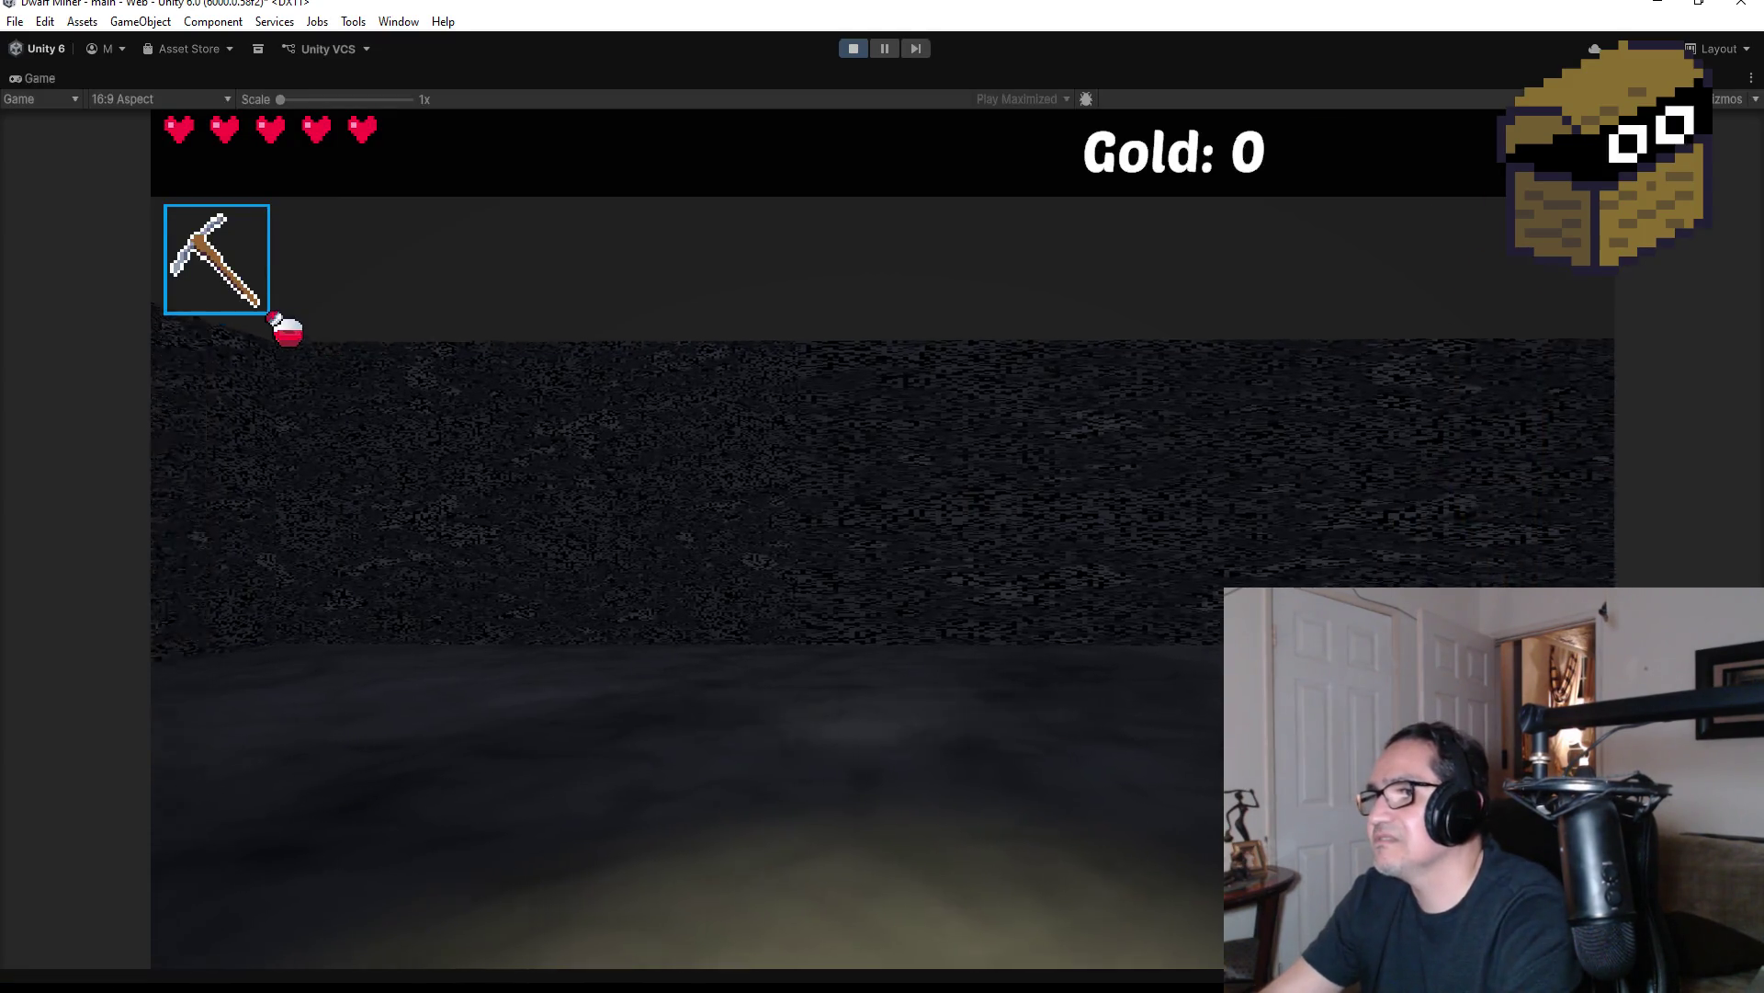
key(w)
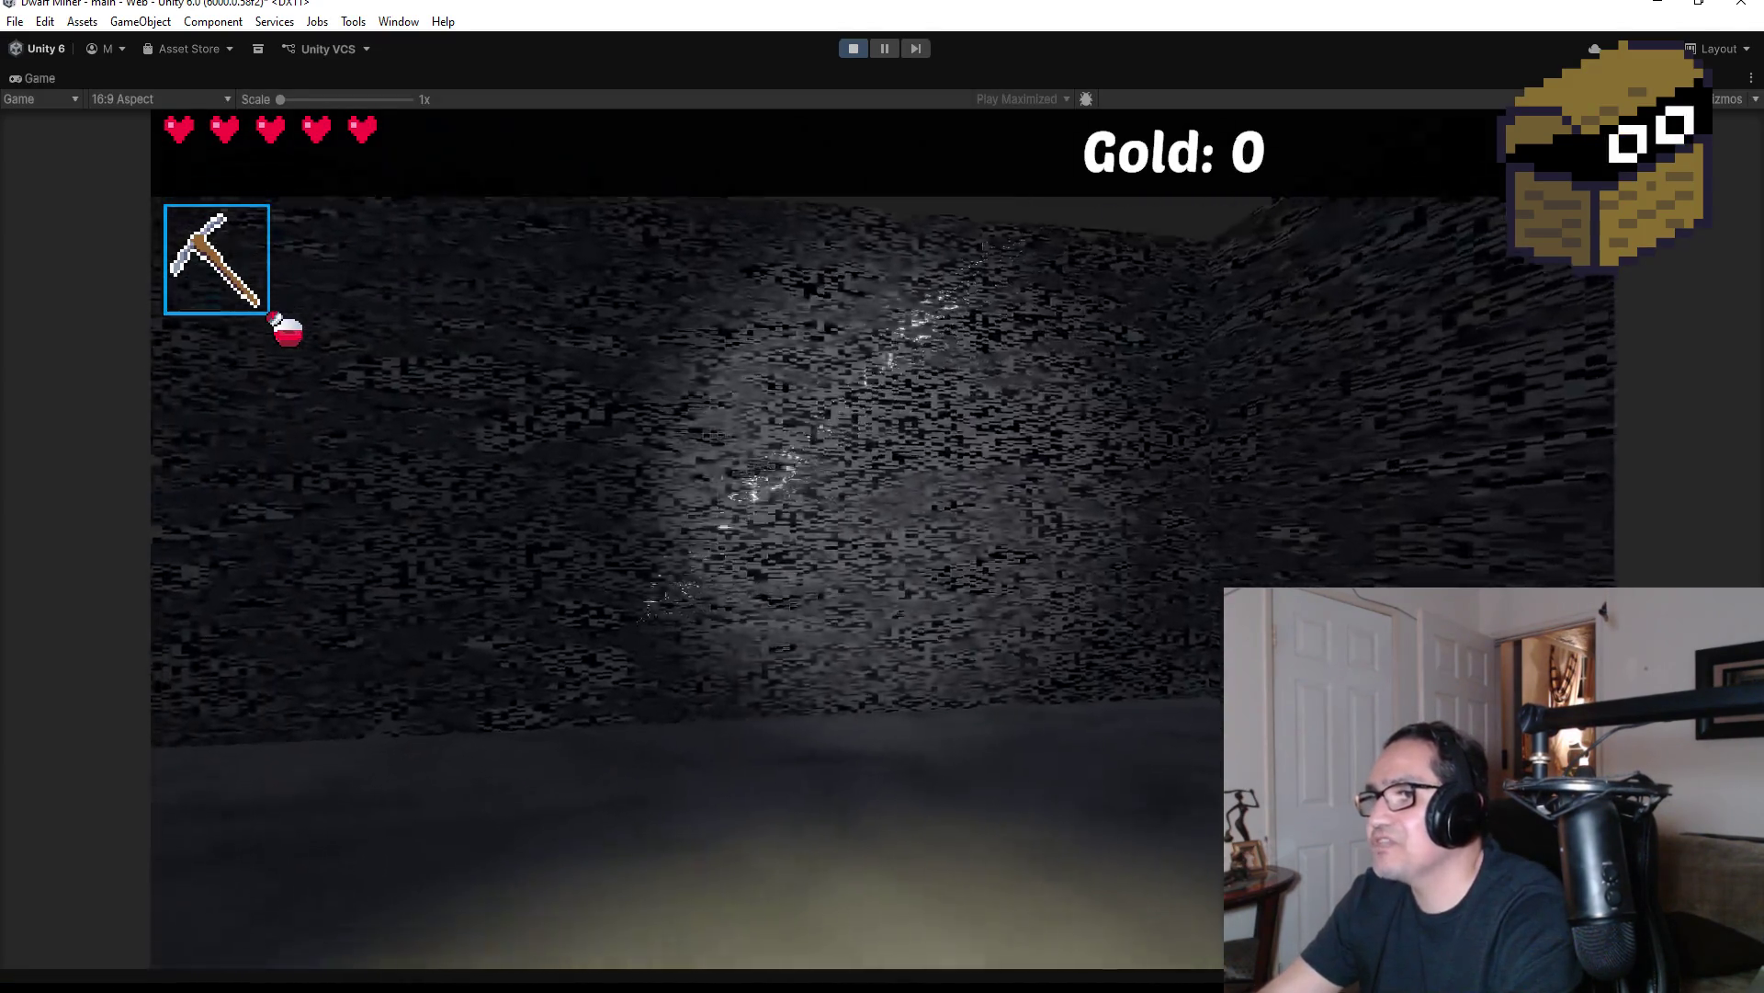
key(w)
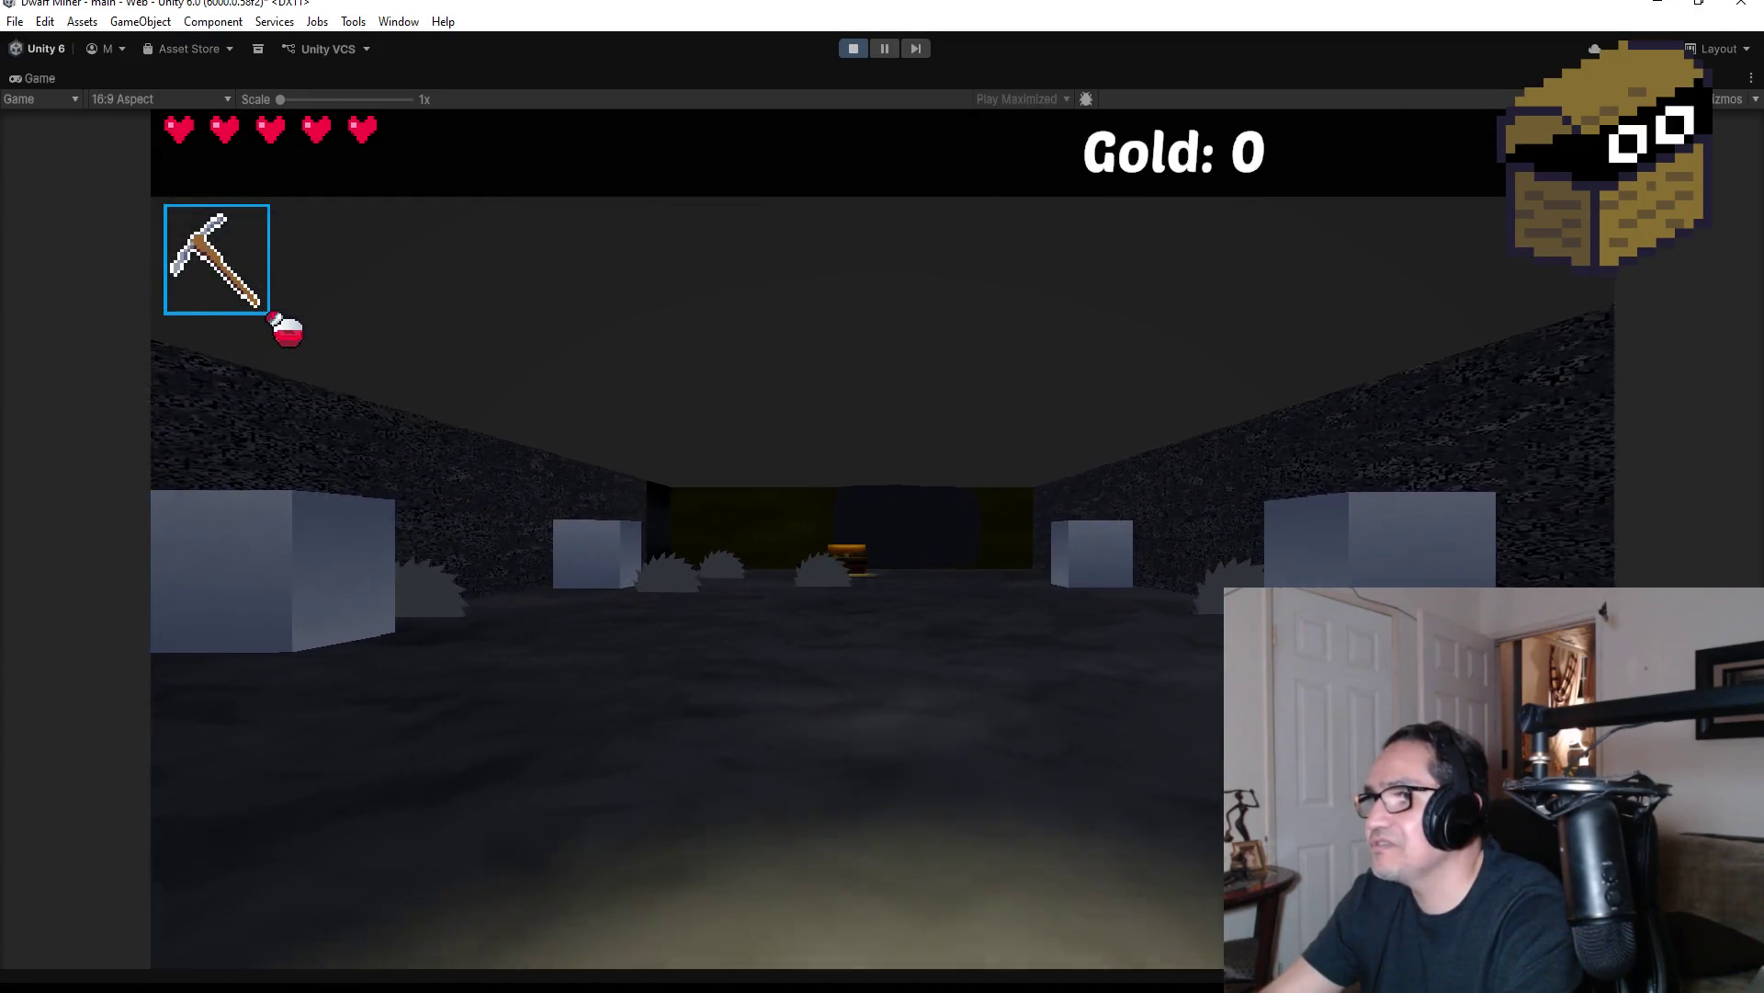
key(w)
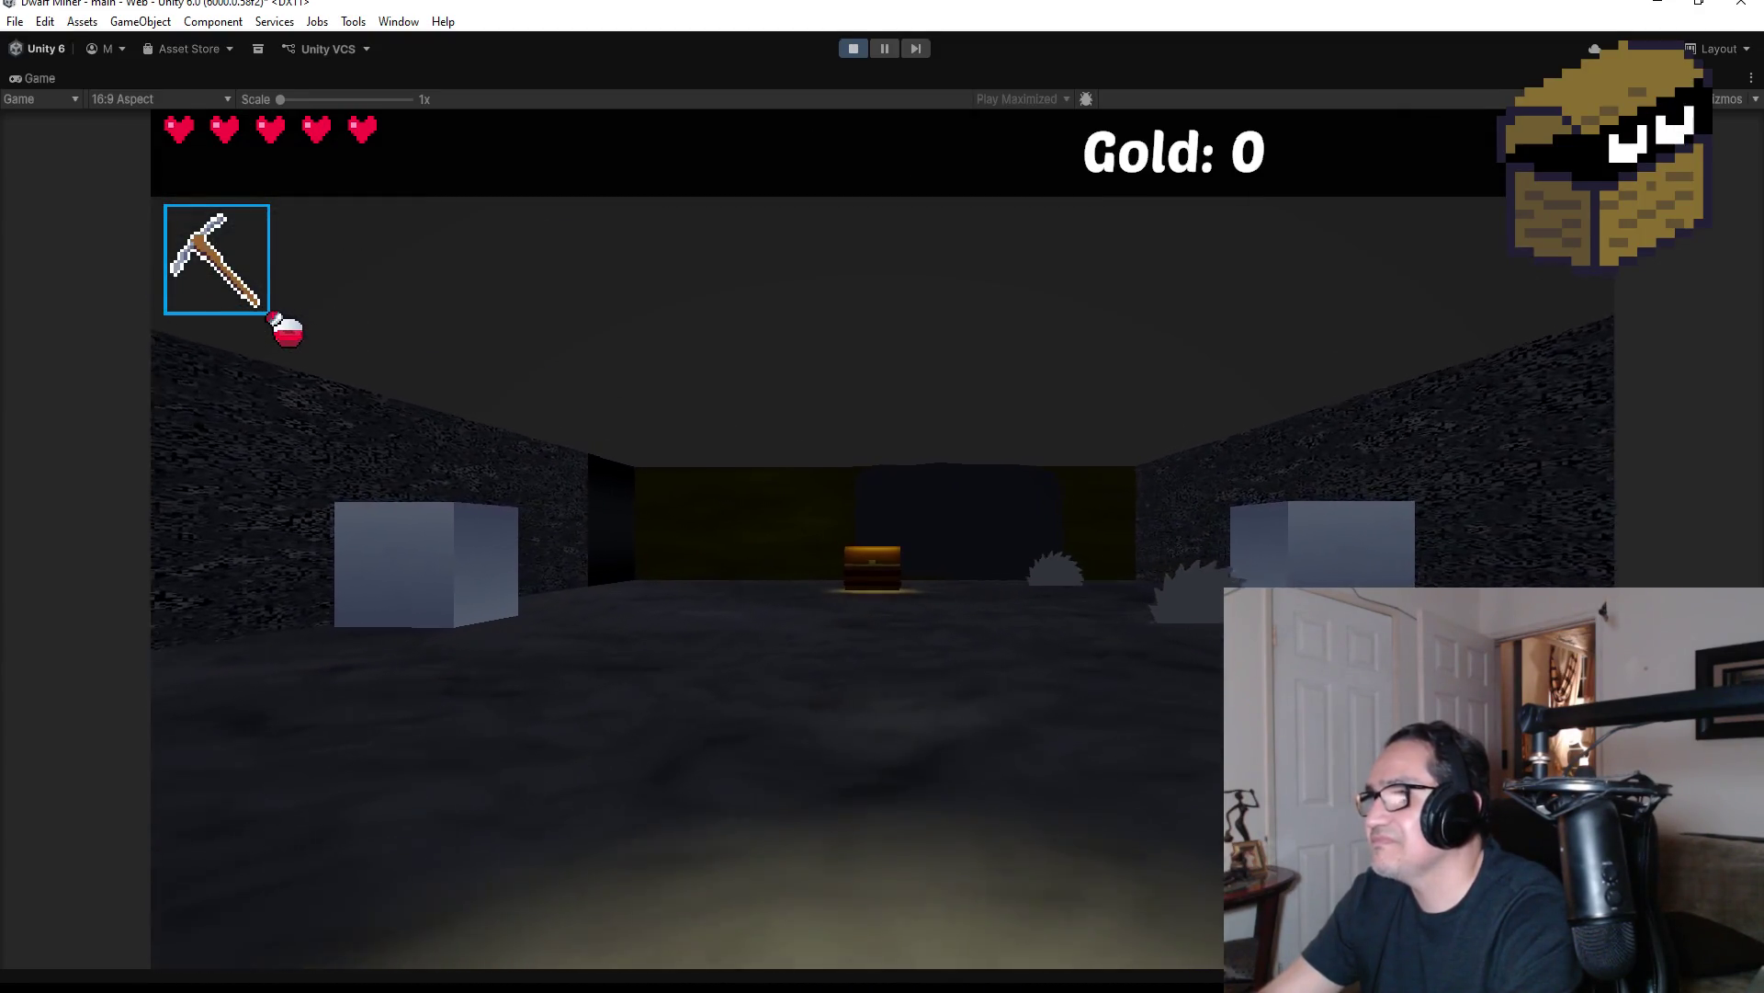
key(w)
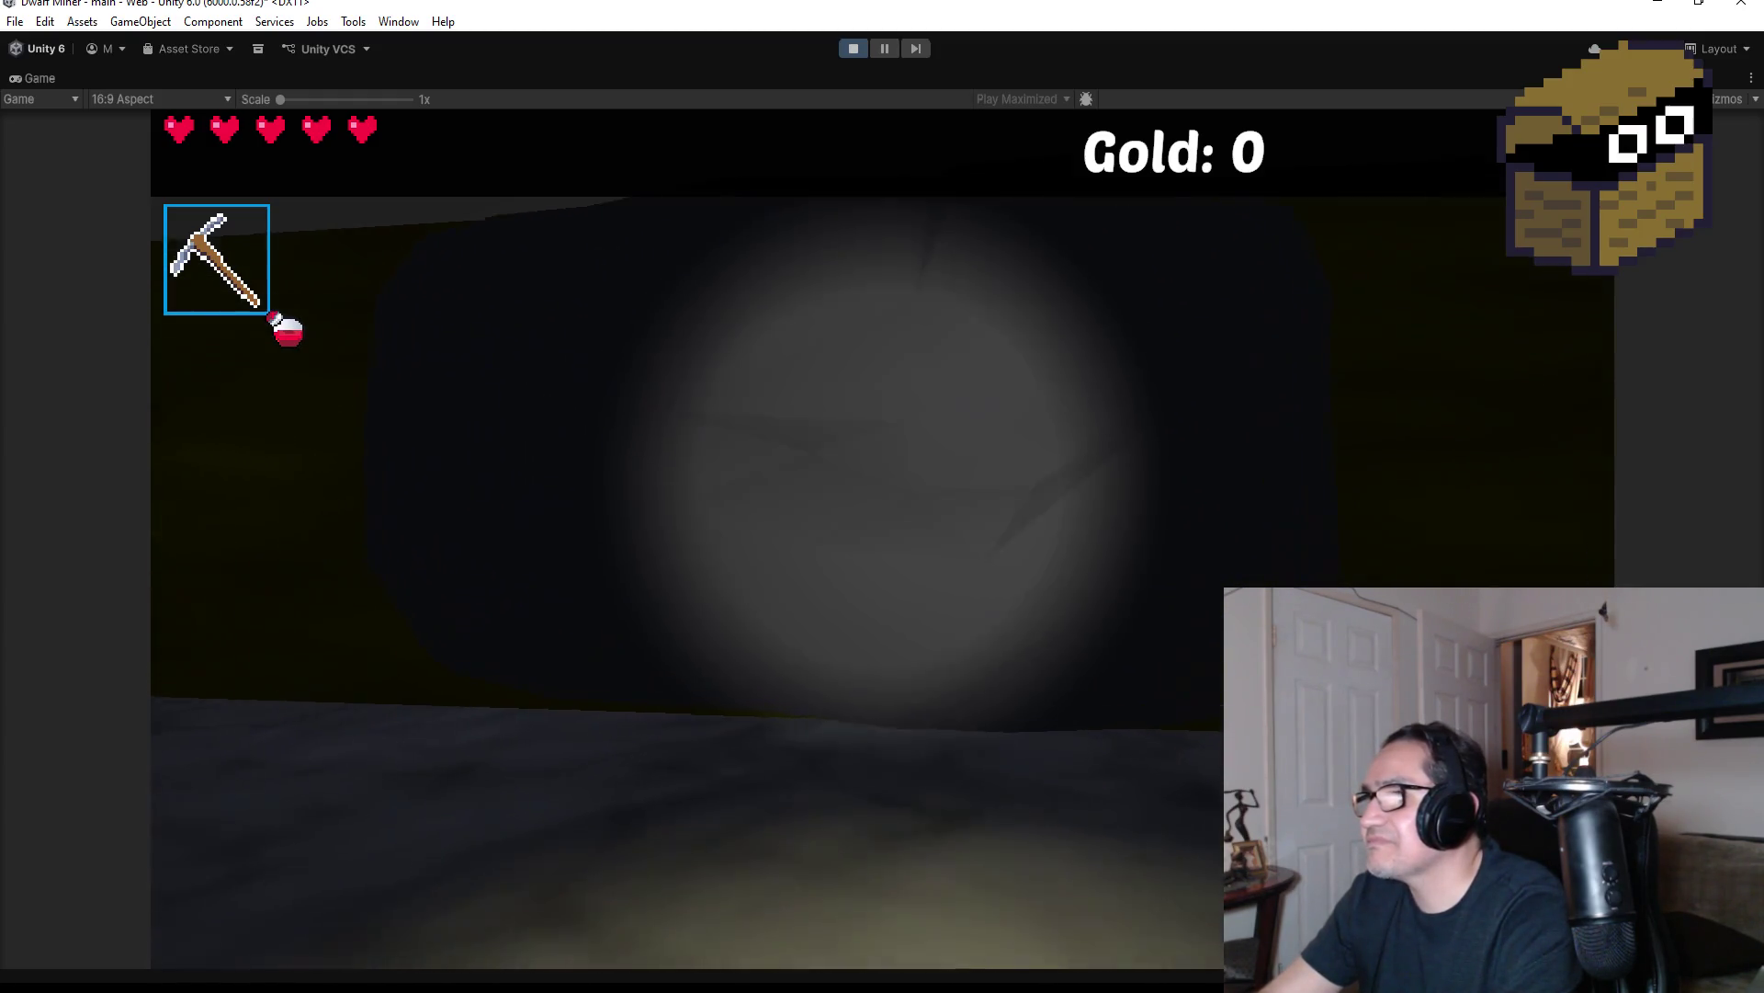
key(Escape)
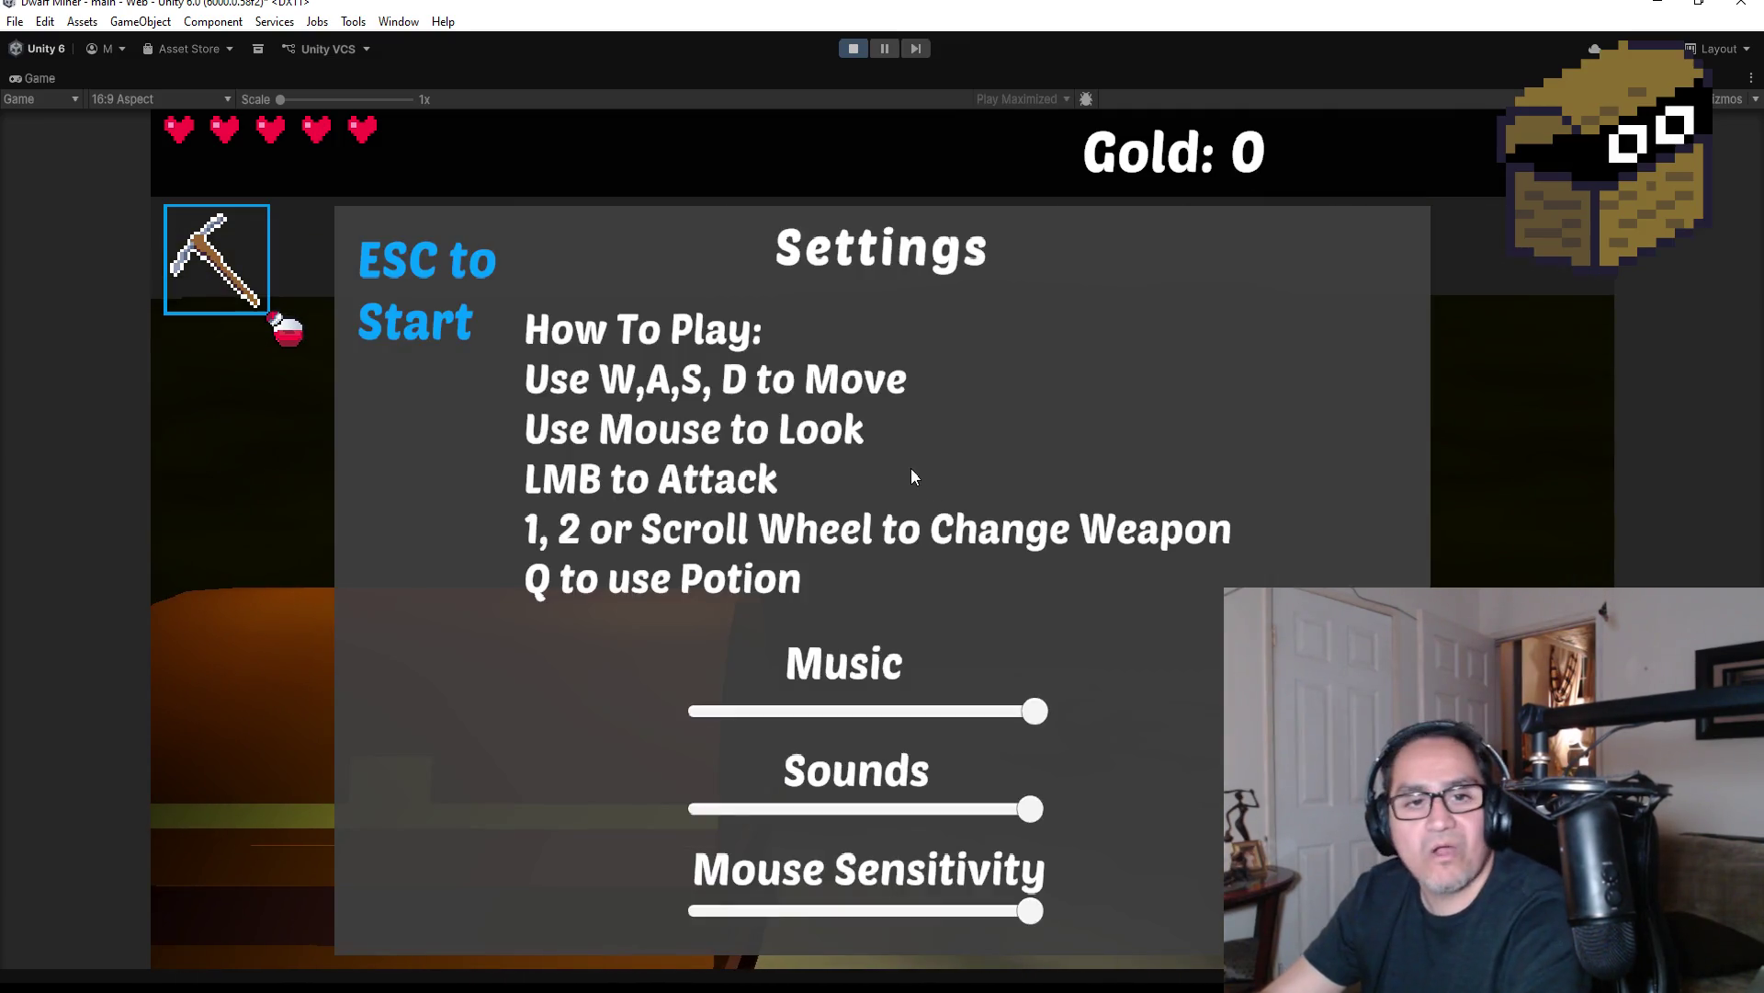
click(855, 47)
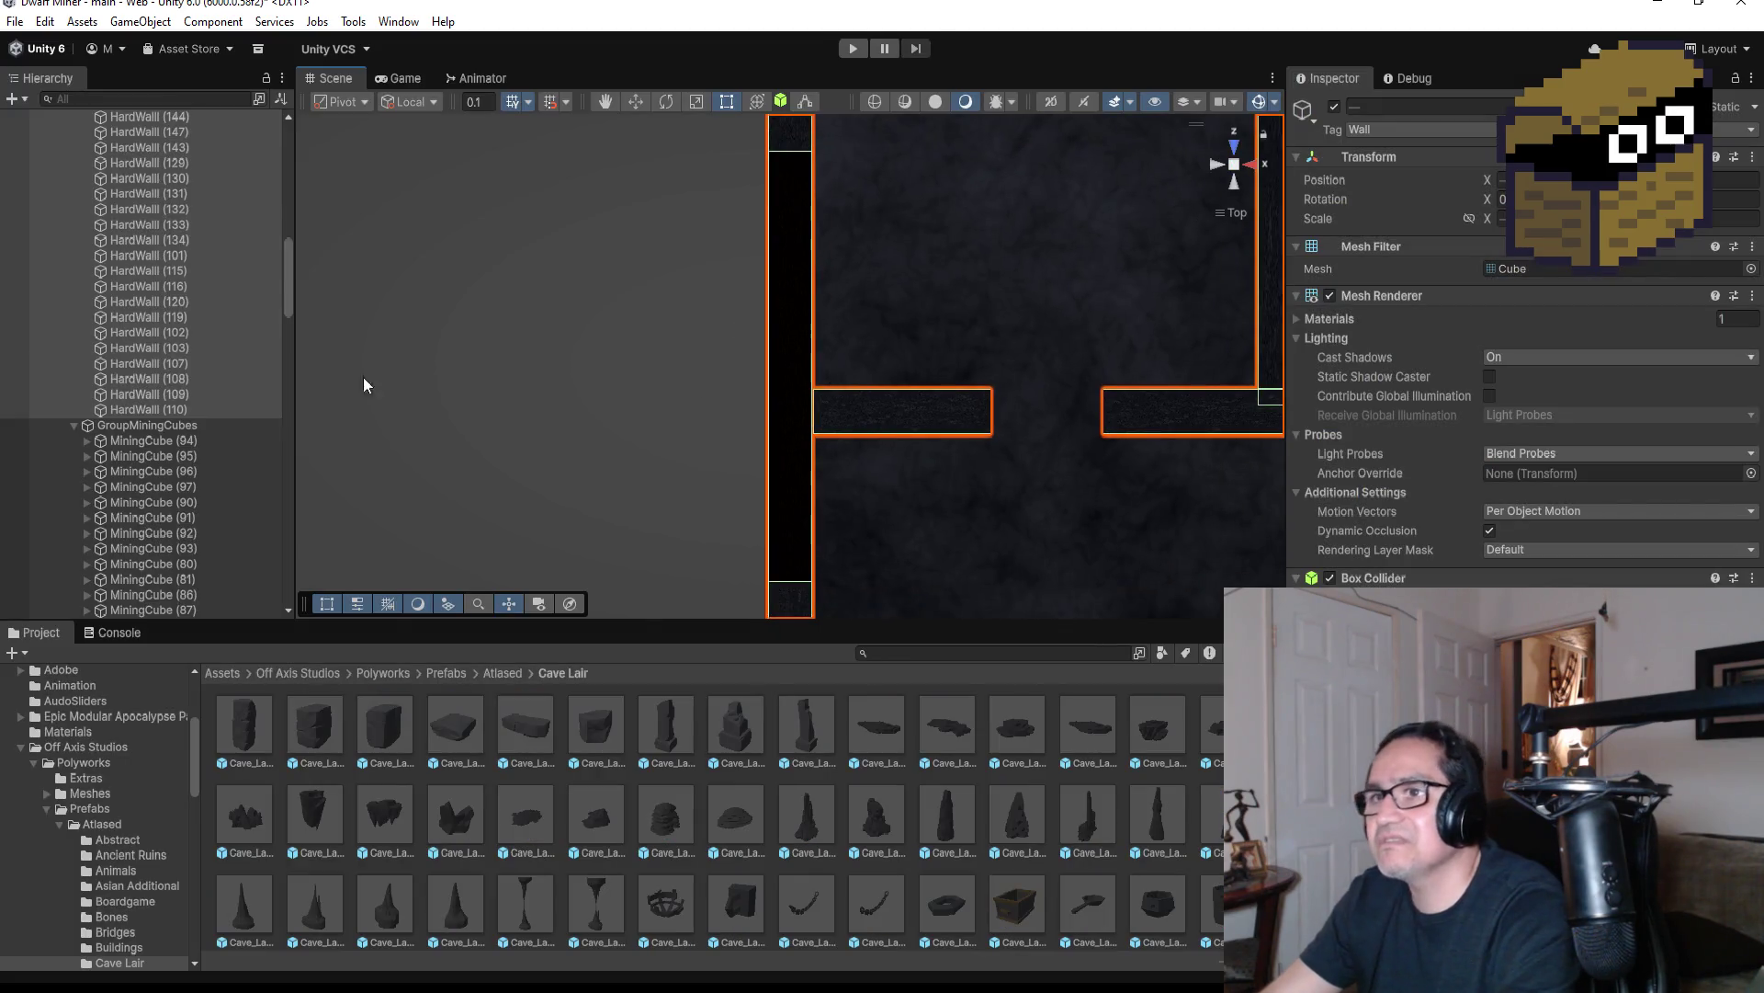
Assign DirtMat to Element 0 of the hard walls' Mesh Renderer materials, e.g. HardWall (120)
scroll(877, 345, down, 8)
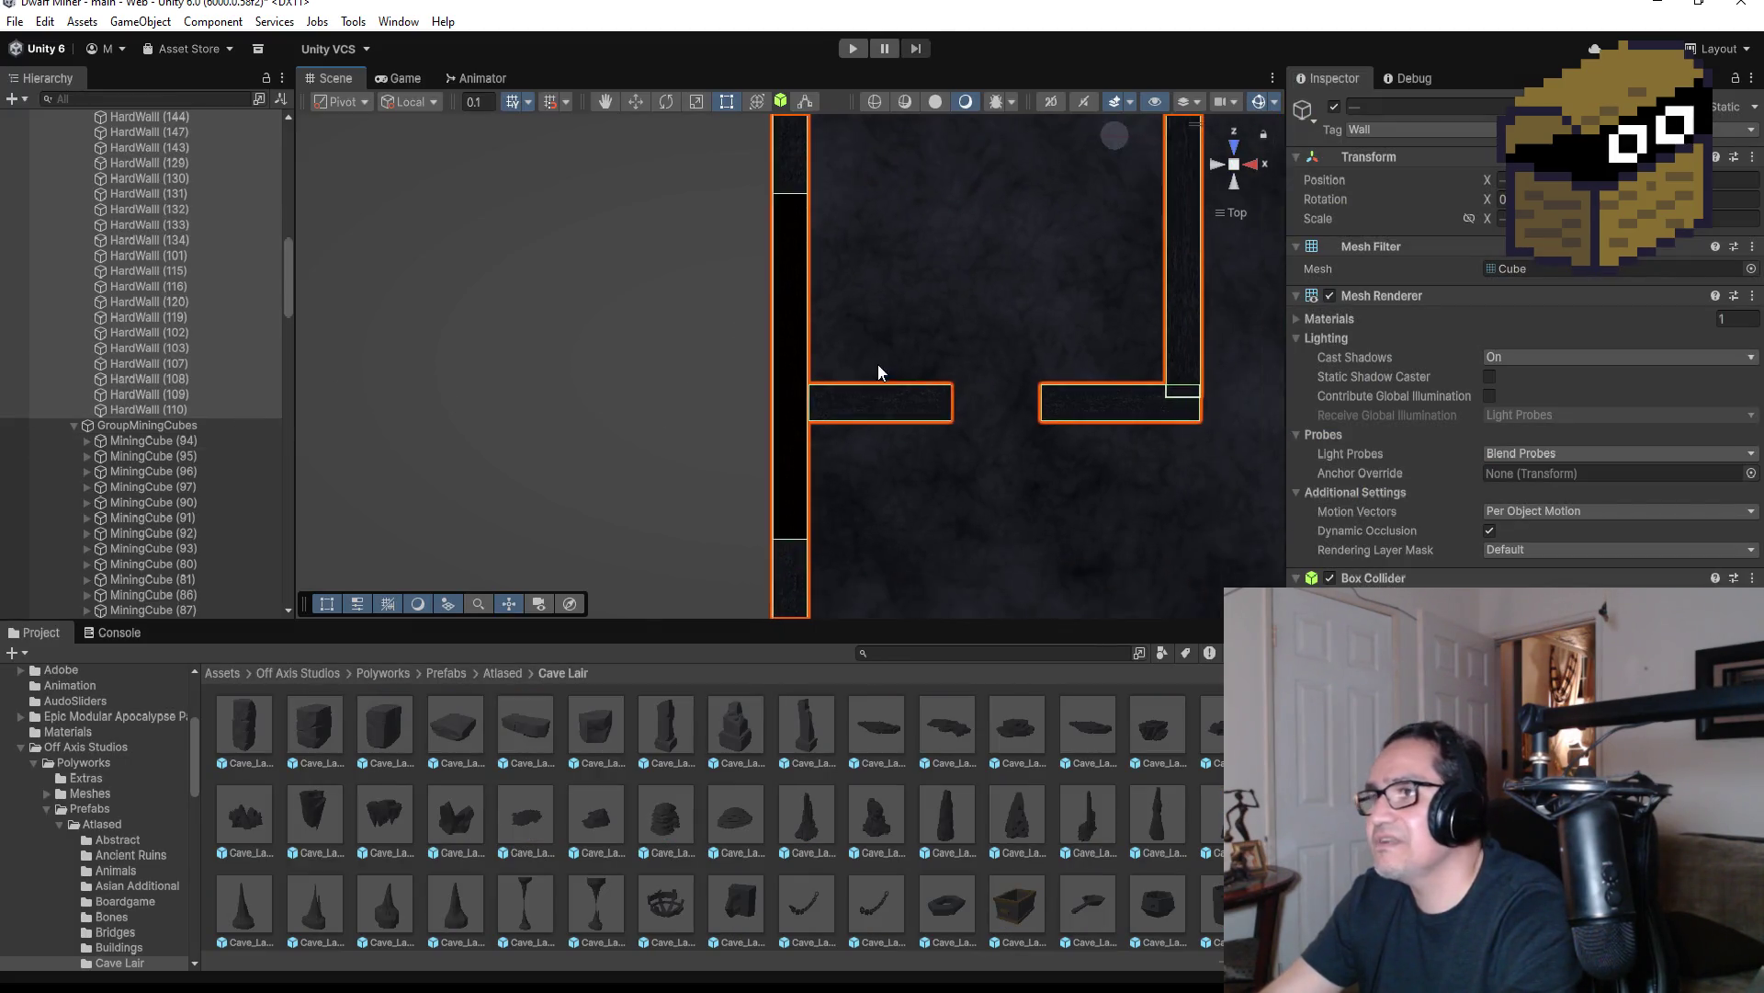
scroll(847, 329, down, 5)
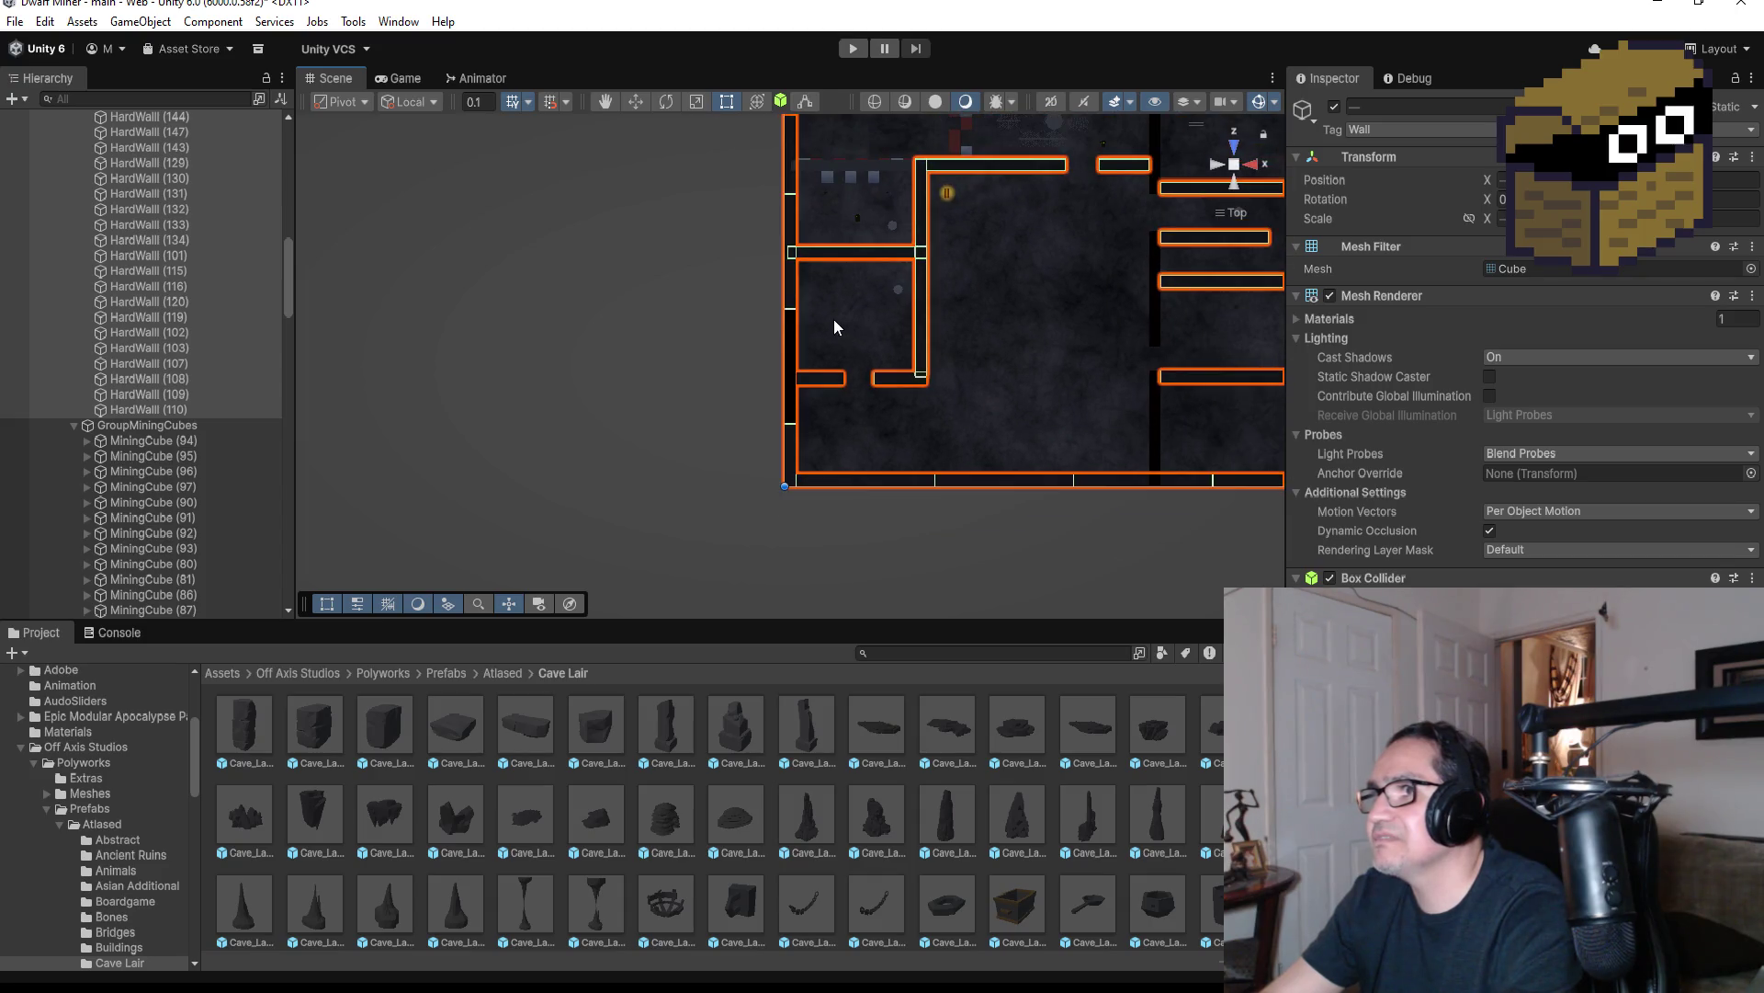
scroll(790, 211, down, 5)
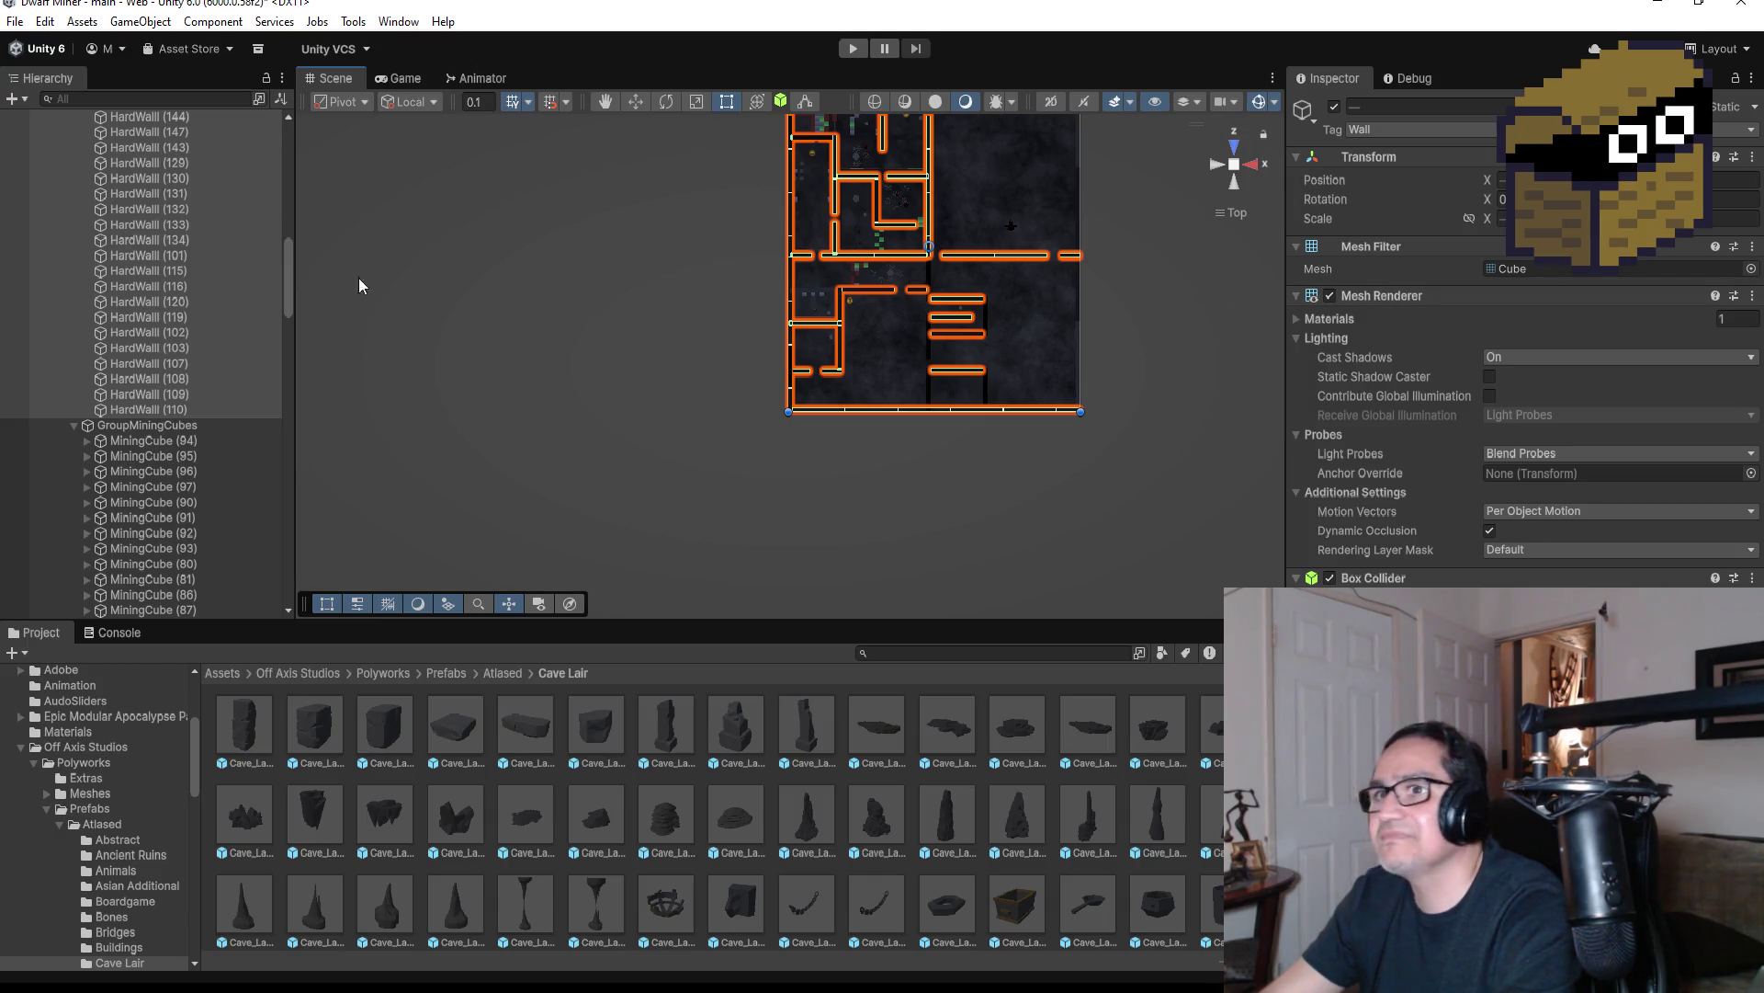
click(1299, 300)
click(1298, 300)
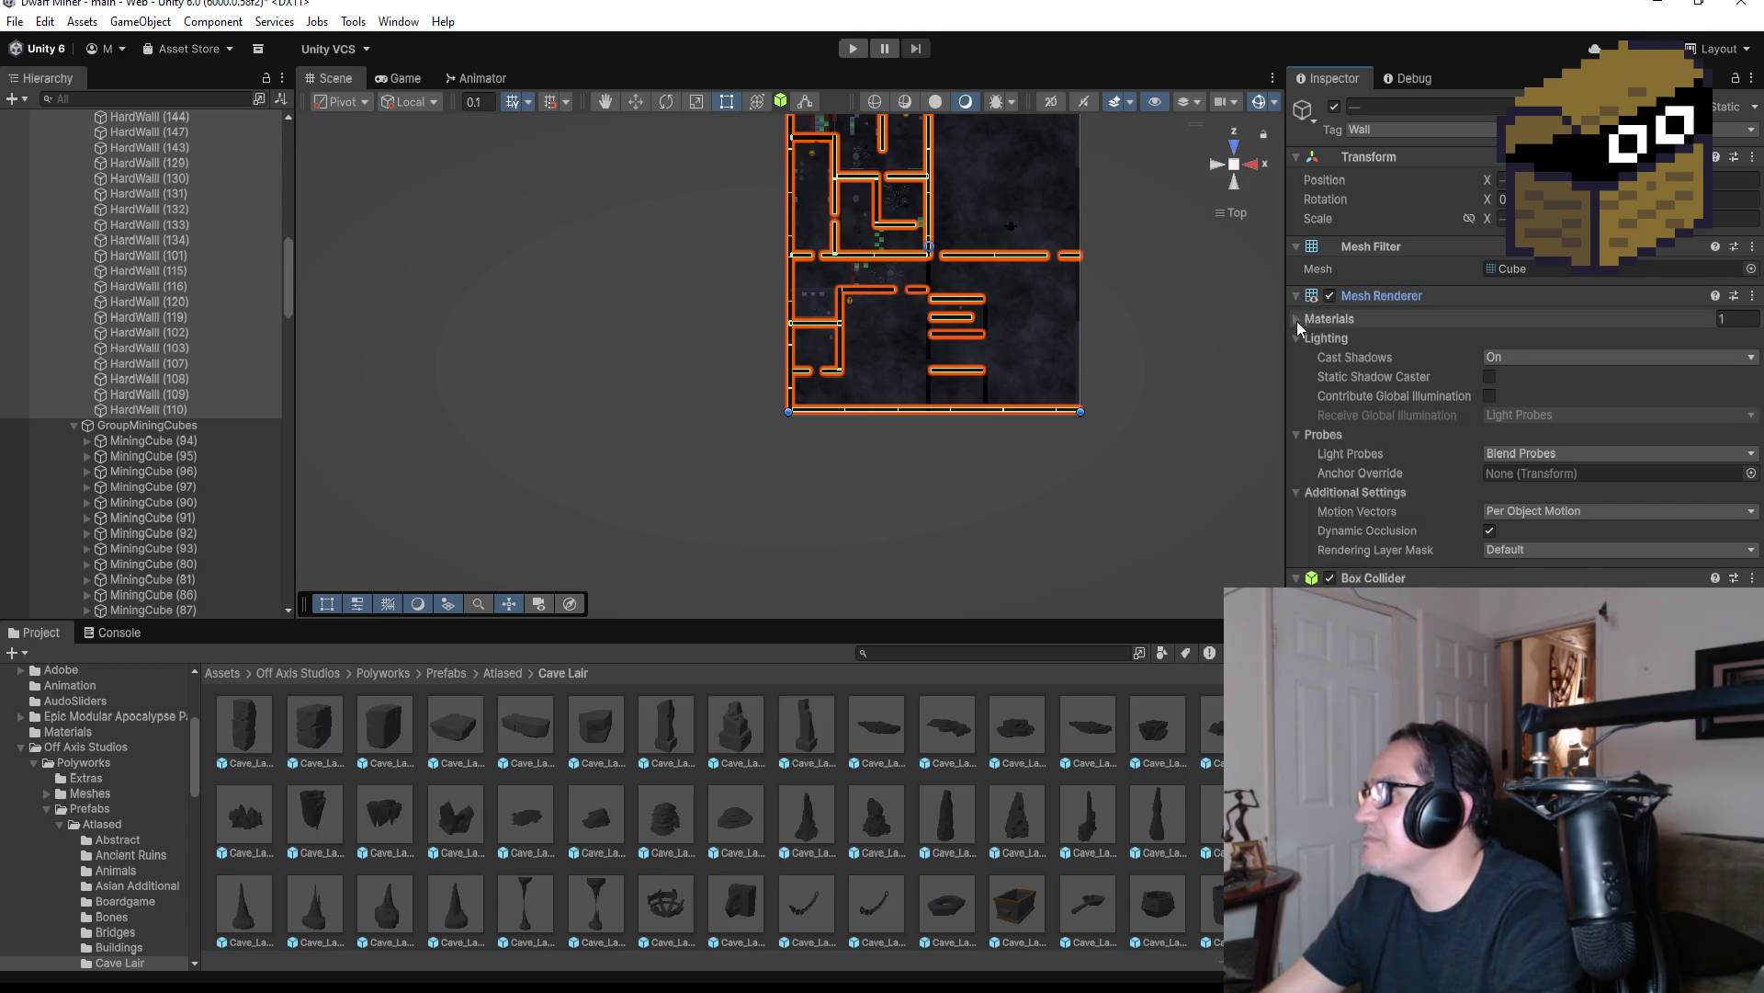
click(1297, 319)
click(1723, 342)
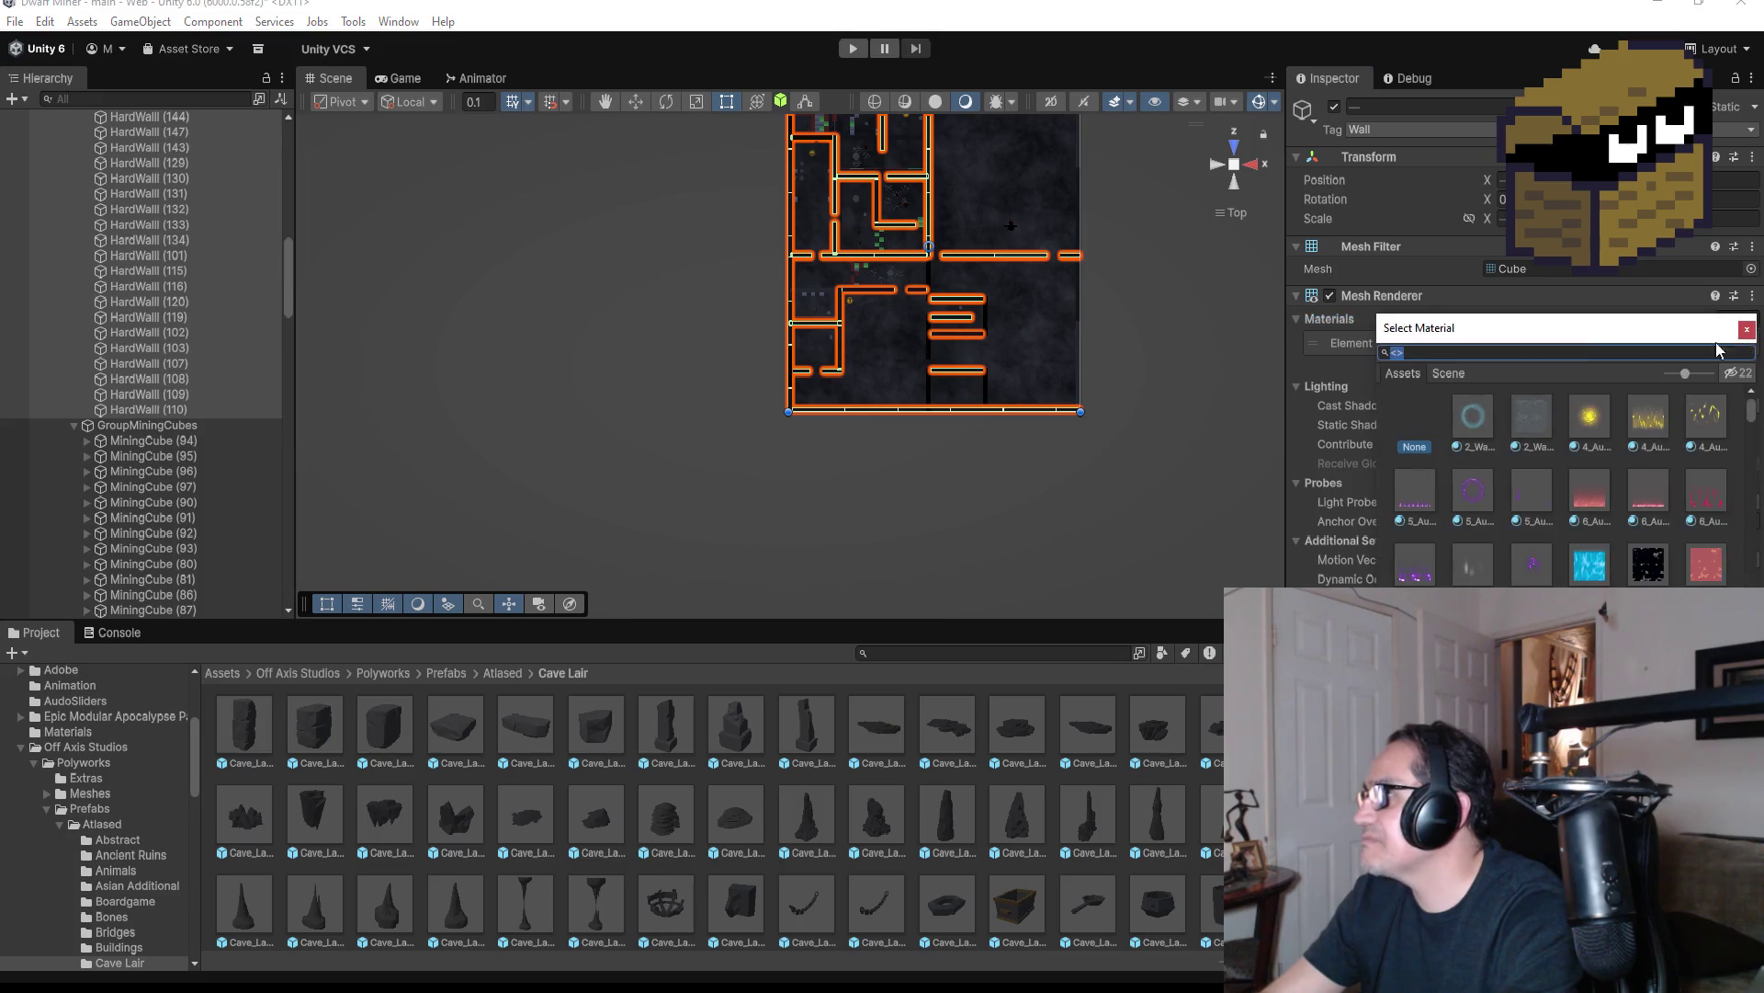
text(dirt)
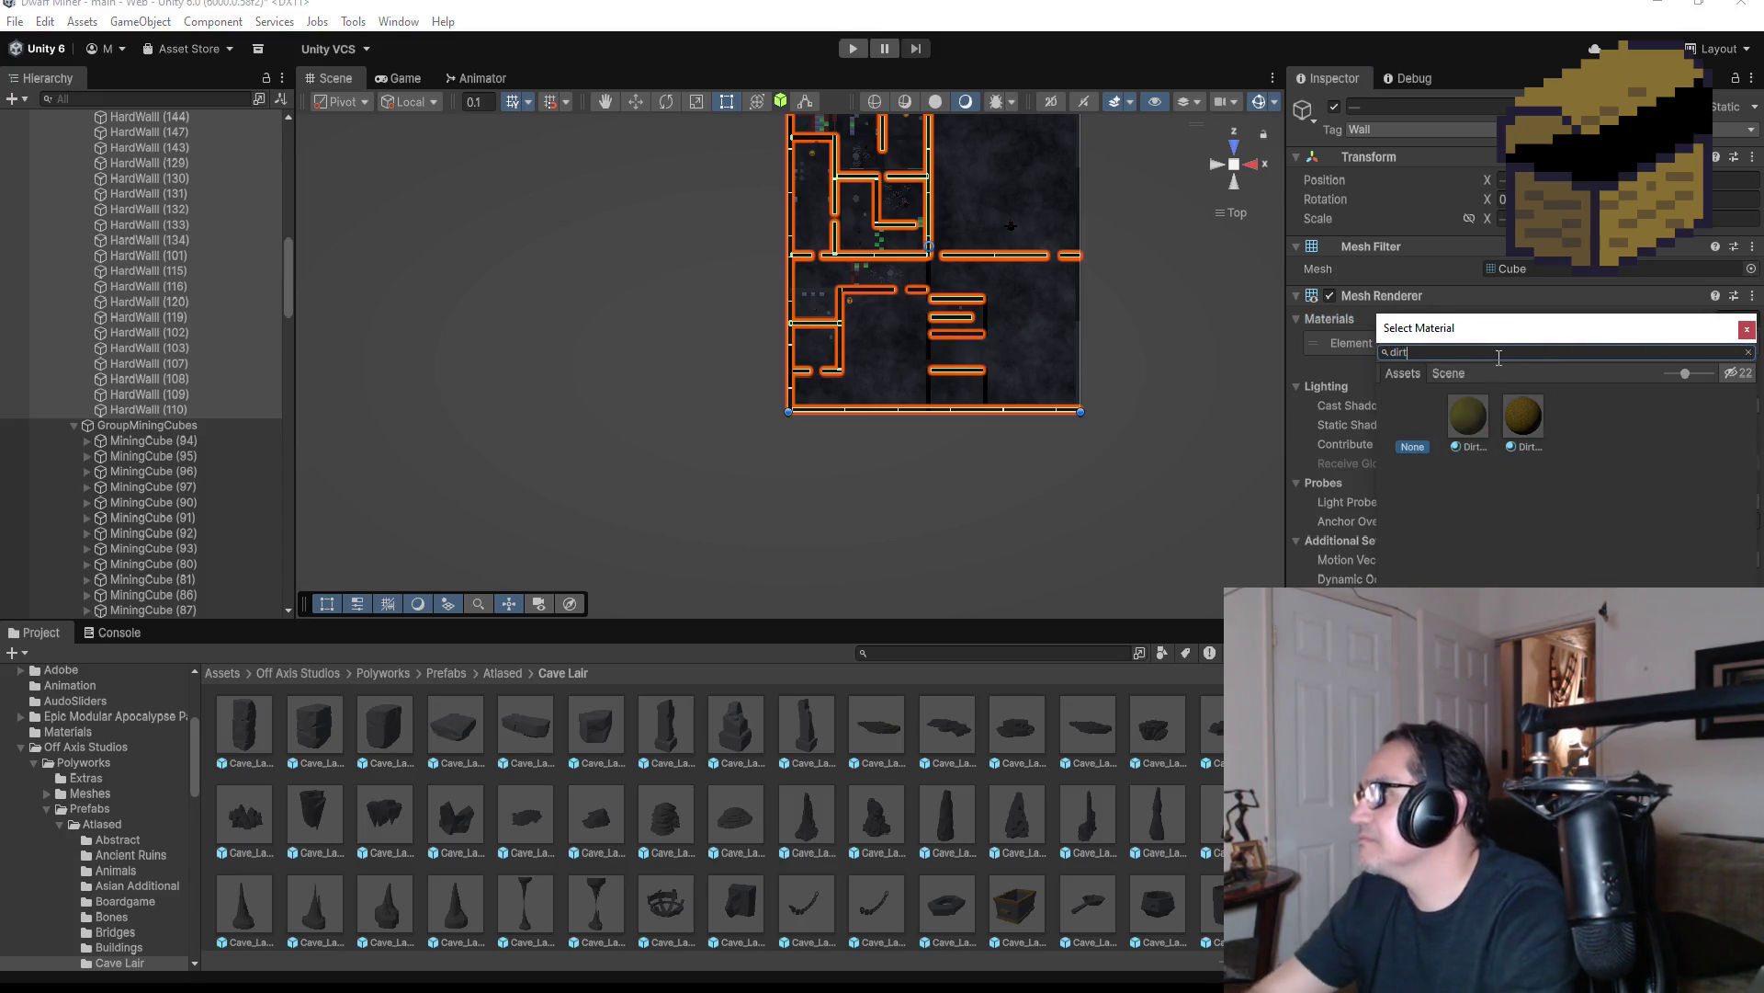
click(1529, 413)
double_click(1529, 418)
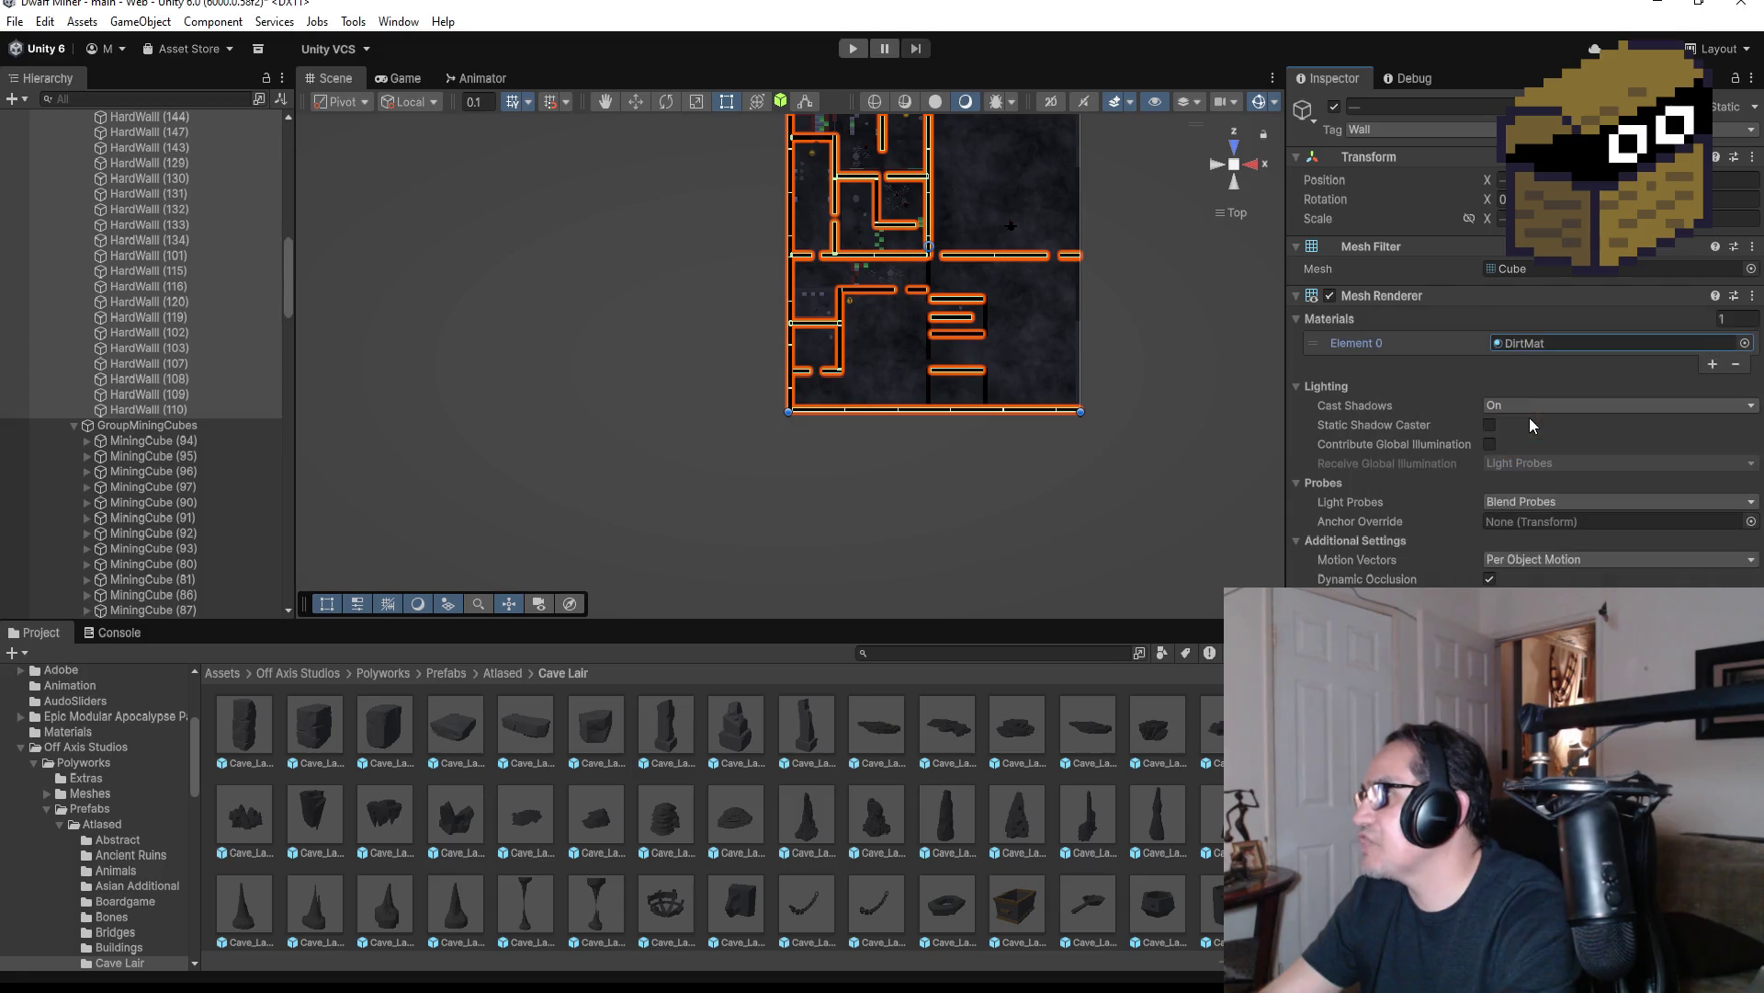
click(223, 301)
double_click(213, 301)
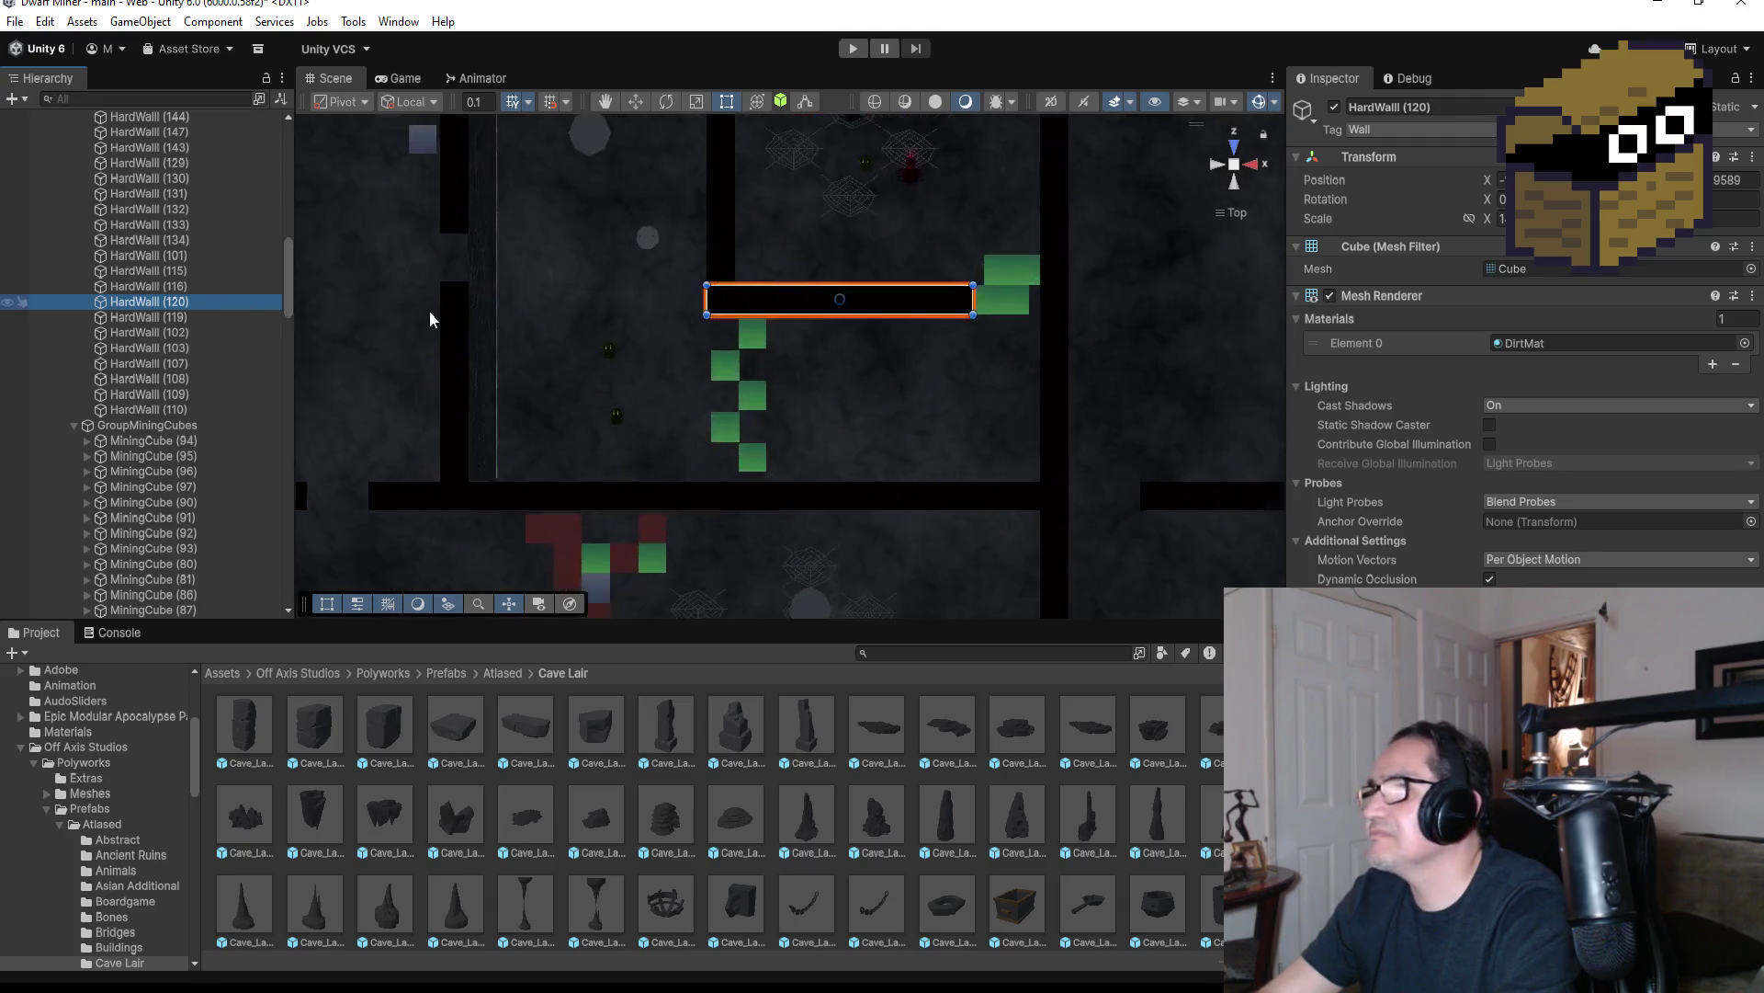
scroll(506, 313, down, 5)
scroll(597, 217, down, 1)
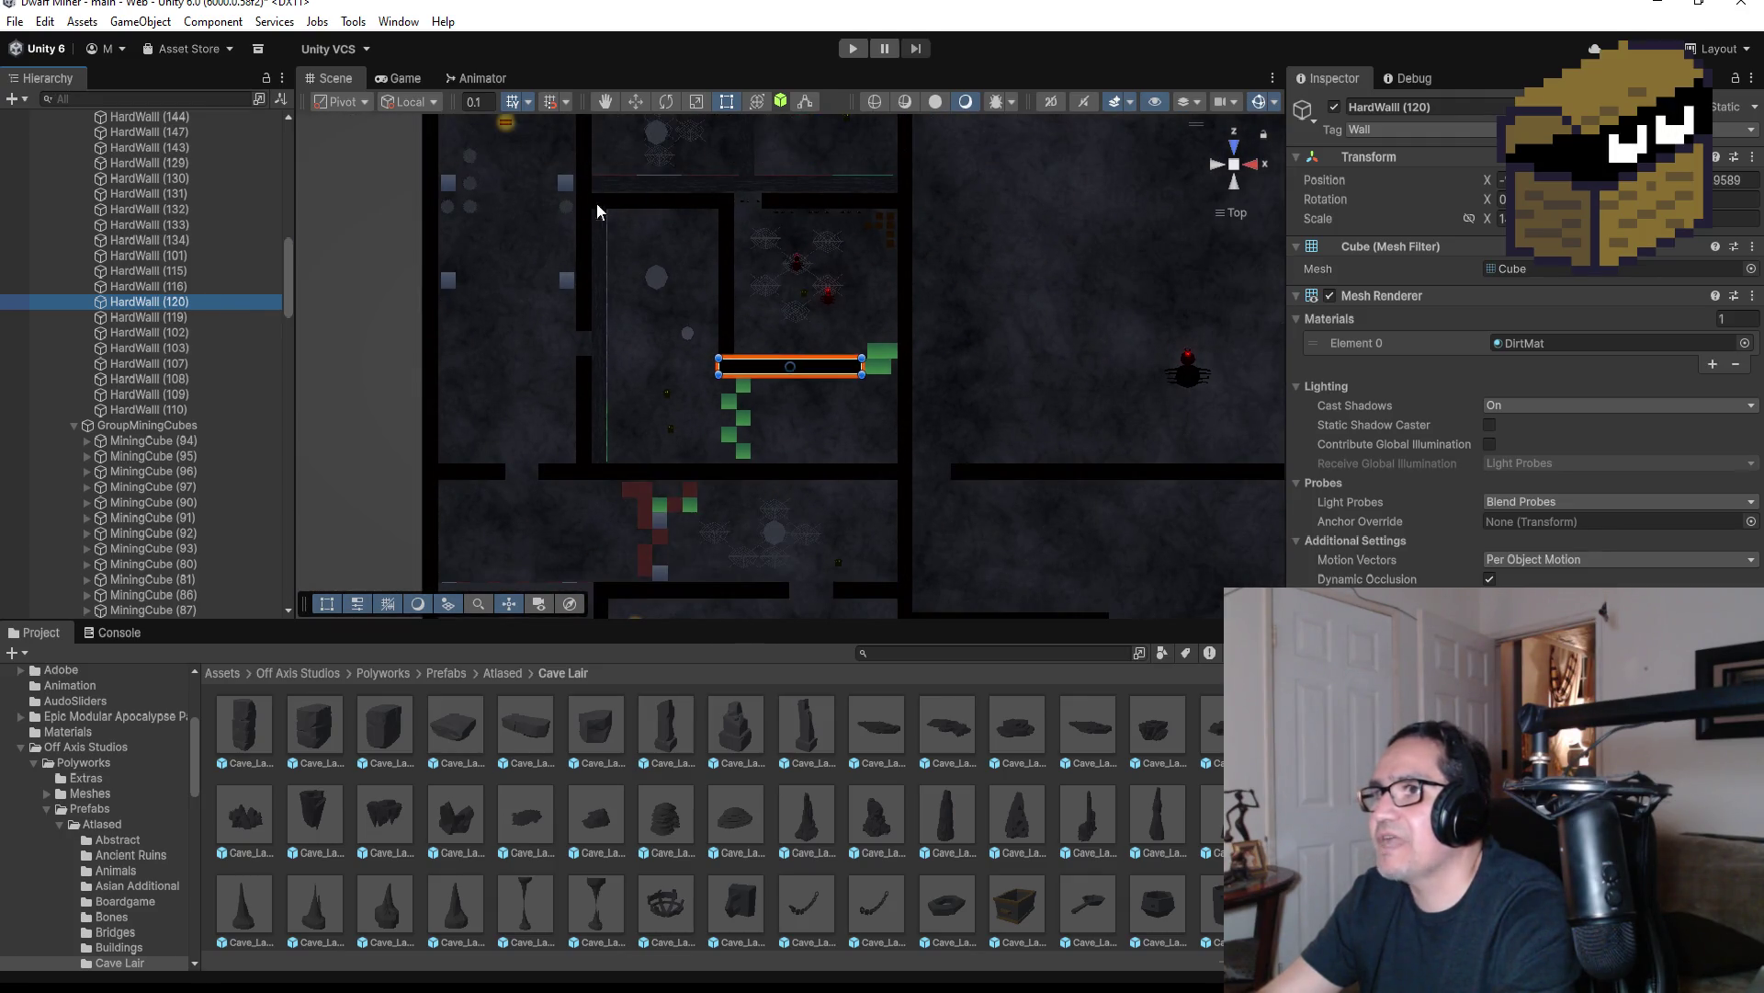
click(585, 152)
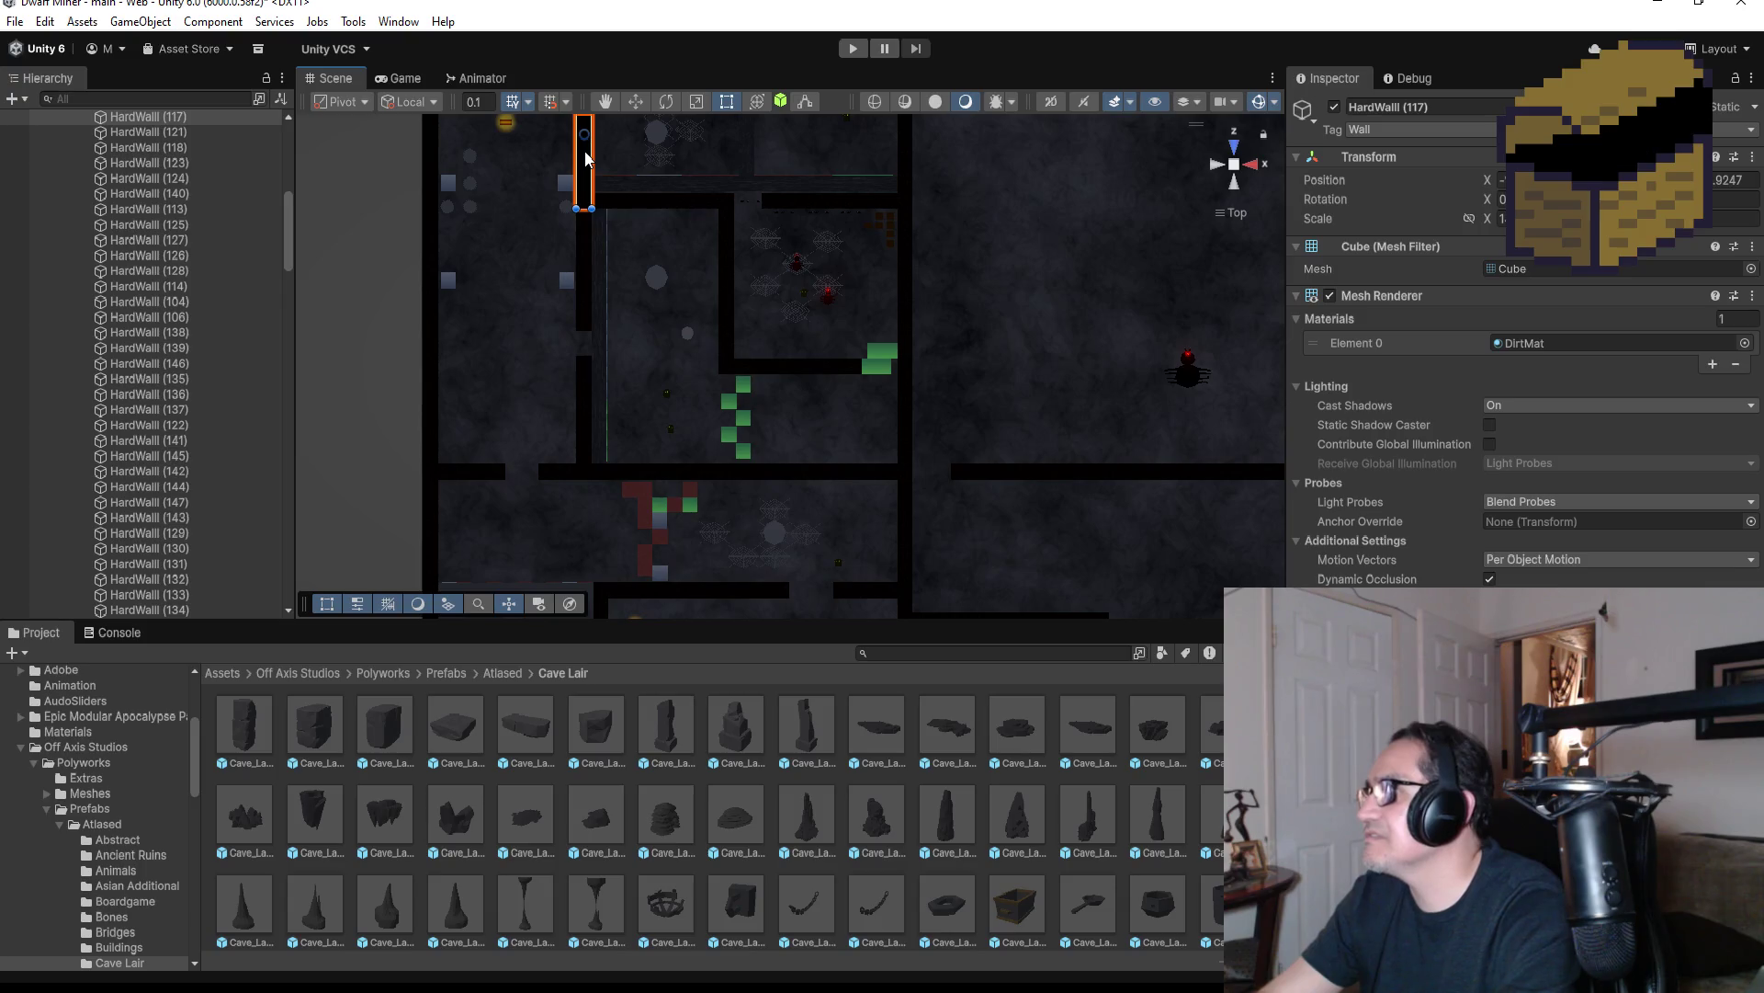
key(f)
mouse_move(652, 325)
mouse_down()
mouse_move(526, 55)
mouse_move(643, 276)
mouse_move(785, 429)
mouse_move(923, 373)
mouse_up()
scroll(929, 369, down, 3)
mouse_move(1077, 303)
mouse_down()
mouse_move(642, 382)
mouse_move(882, 505)
mouse_move(760, 520)
mouse_move(1036, 647)
mouse_move(973, 289)
mouse_move(987, 628)
mouse_move(928, 460)
mouse_up()
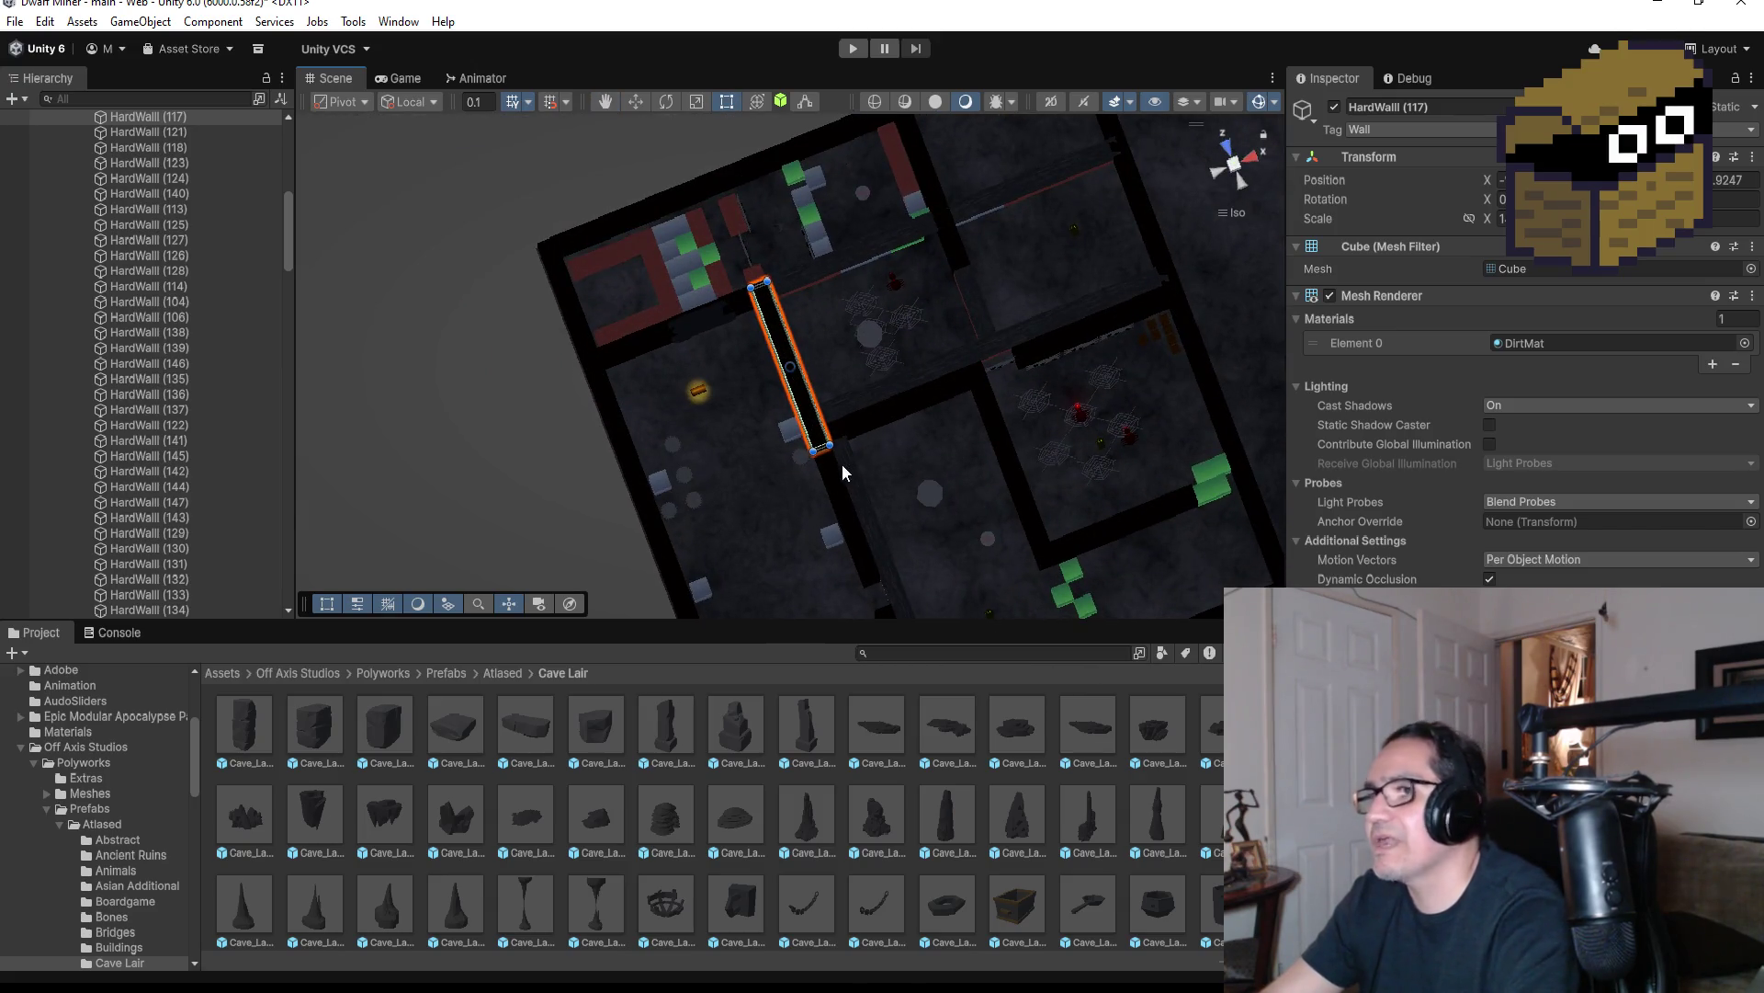
scroll(120, 275, up, 10)
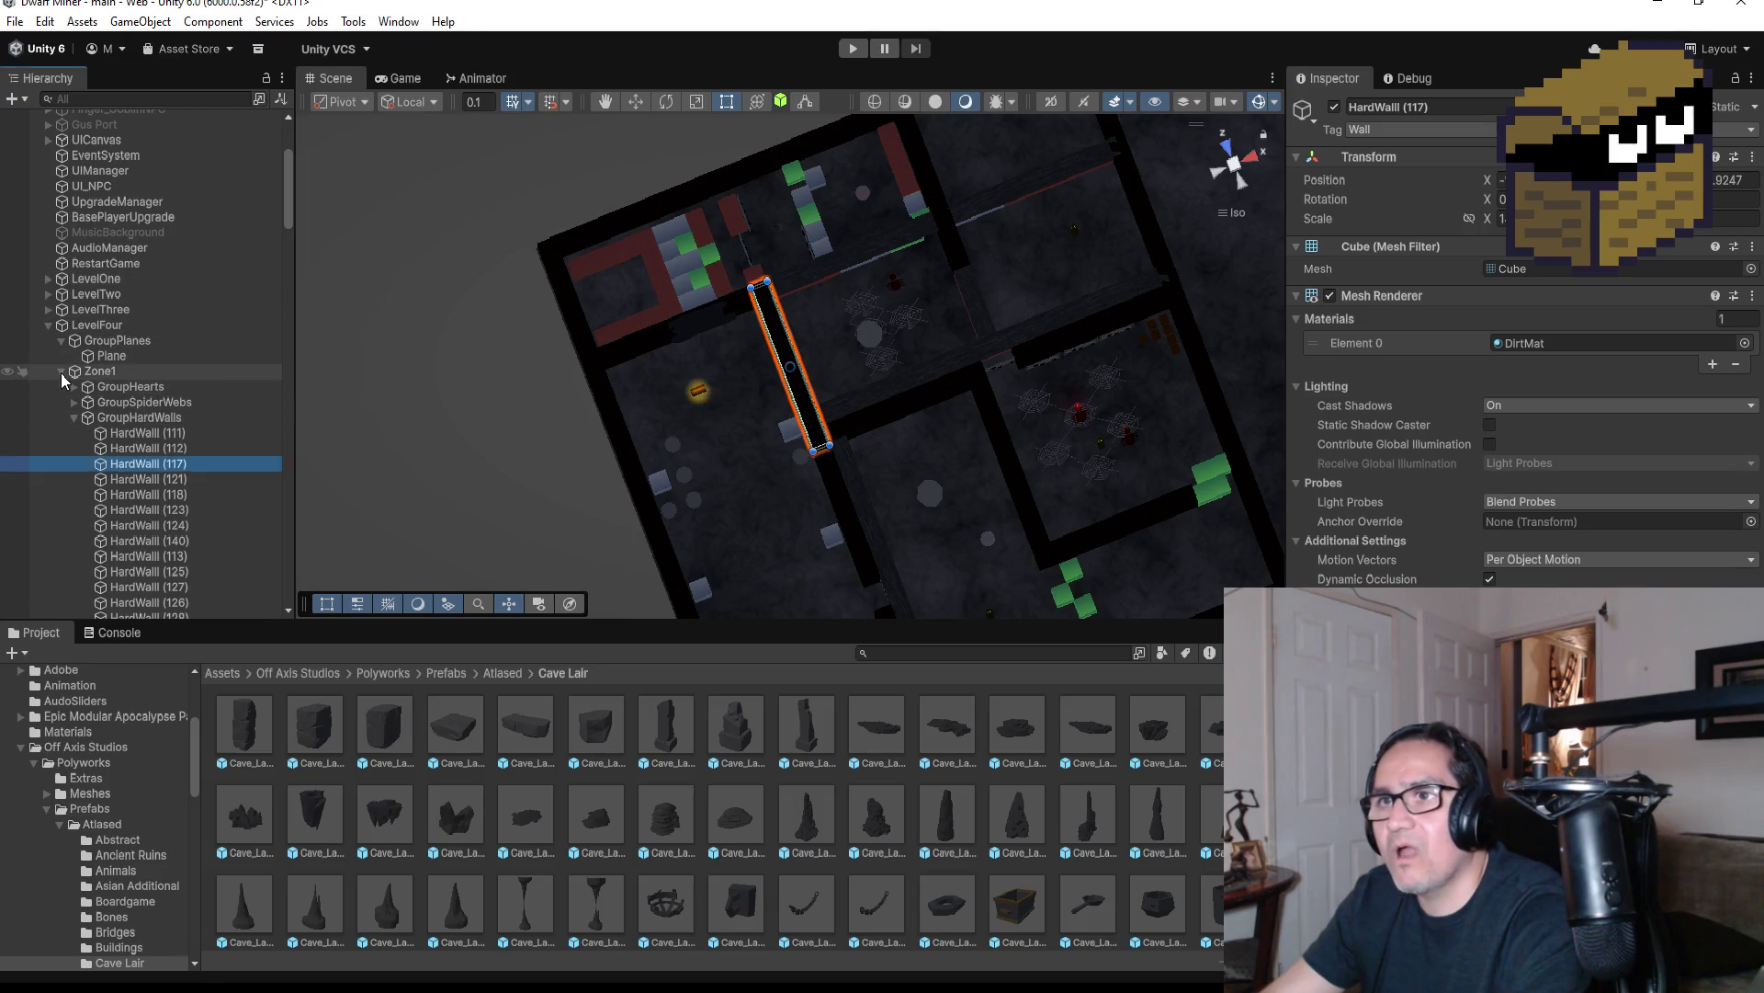
Unpack the Cave Lair stone block from its prefab and rename it WallCaveStone
click(60, 371)
click(49, 332)
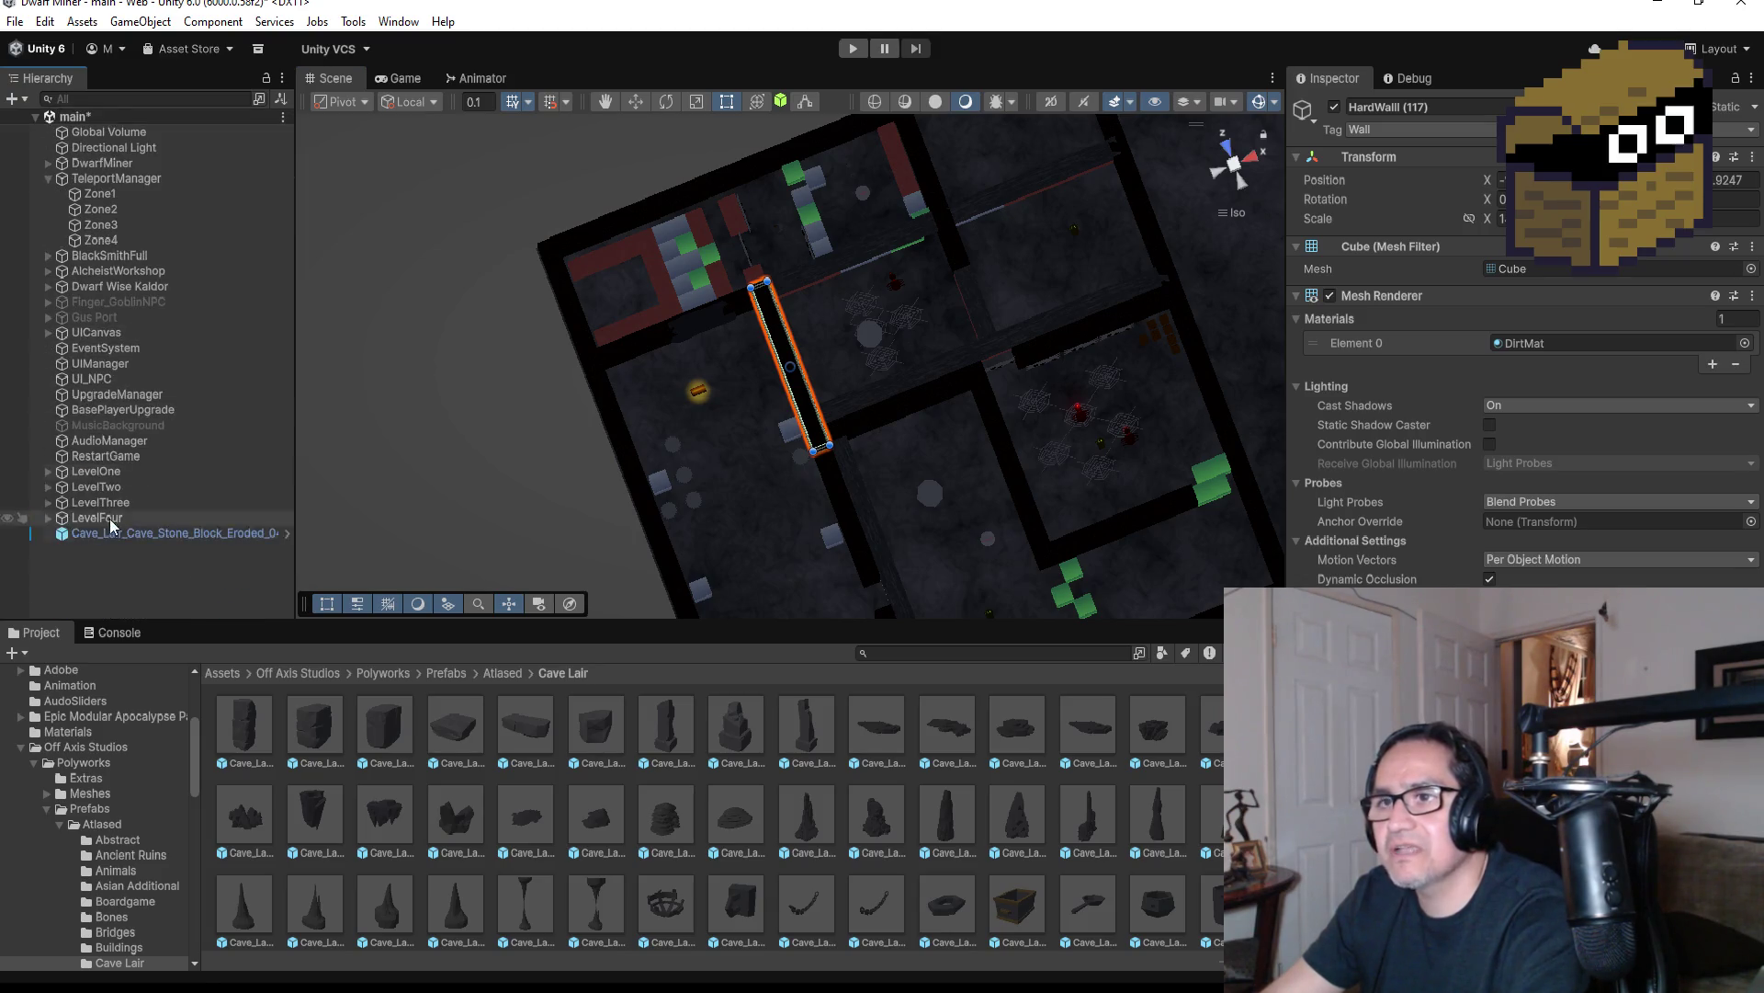
right_click(161, 531)
mouse_move(312, 541)
click(565, 708)
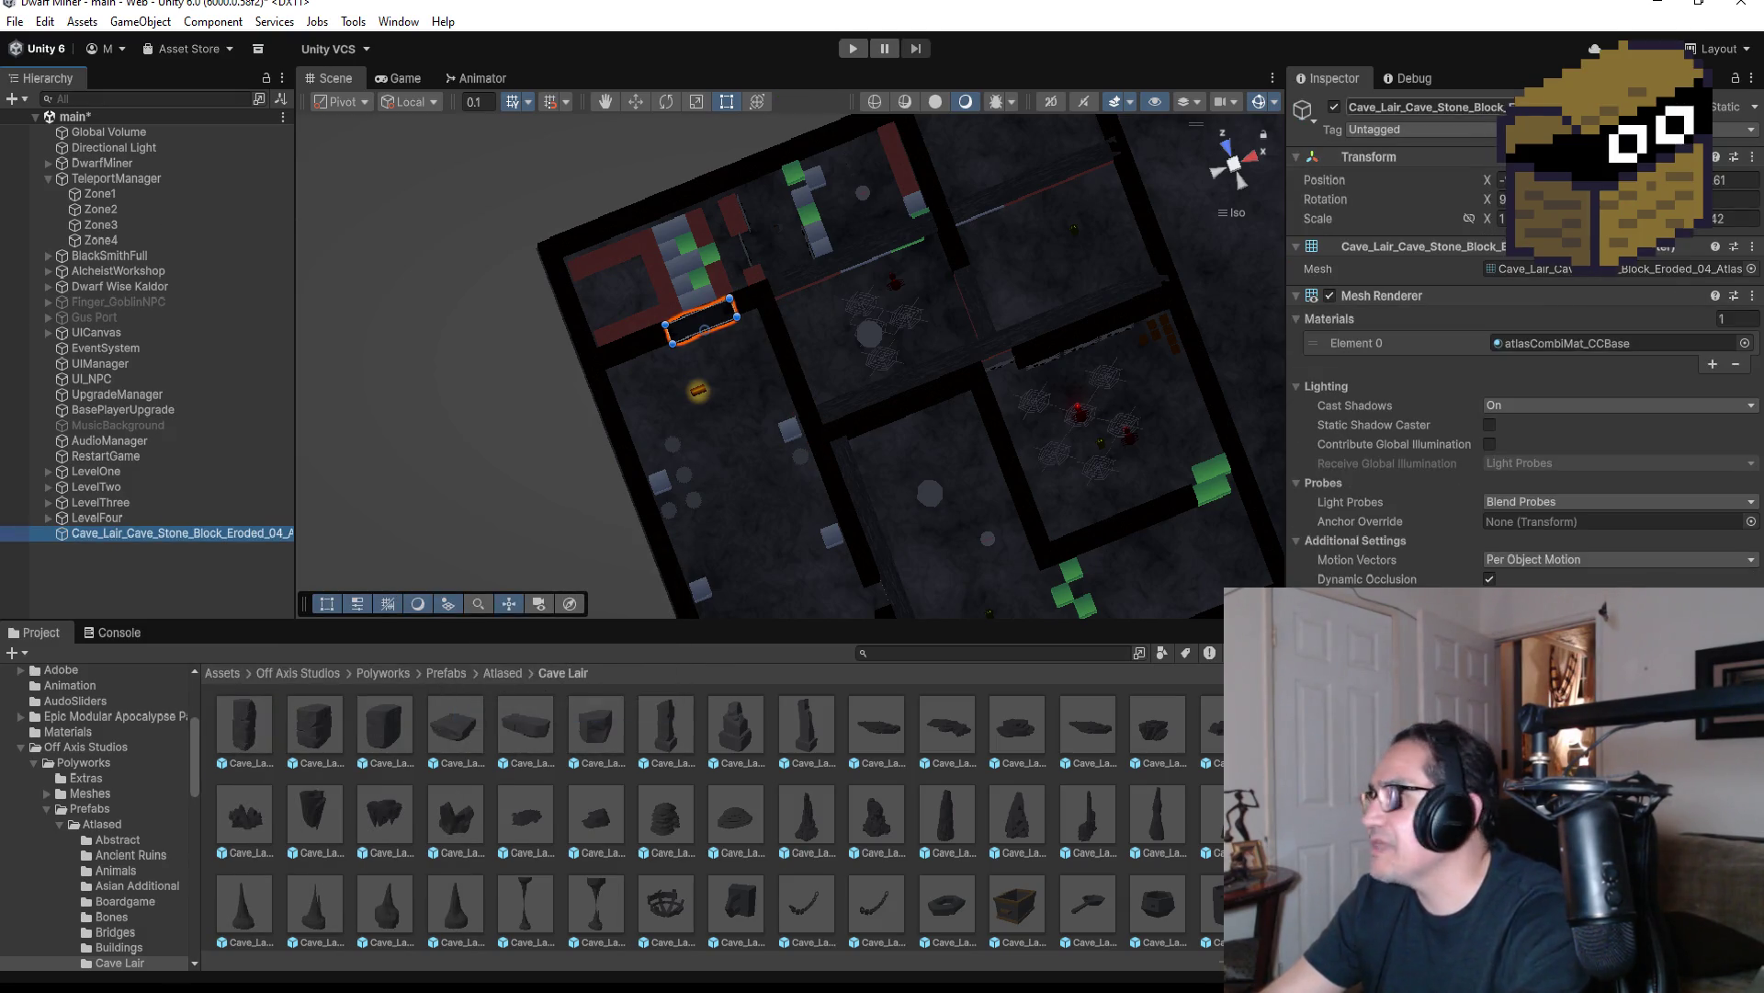
click(1424, 107)
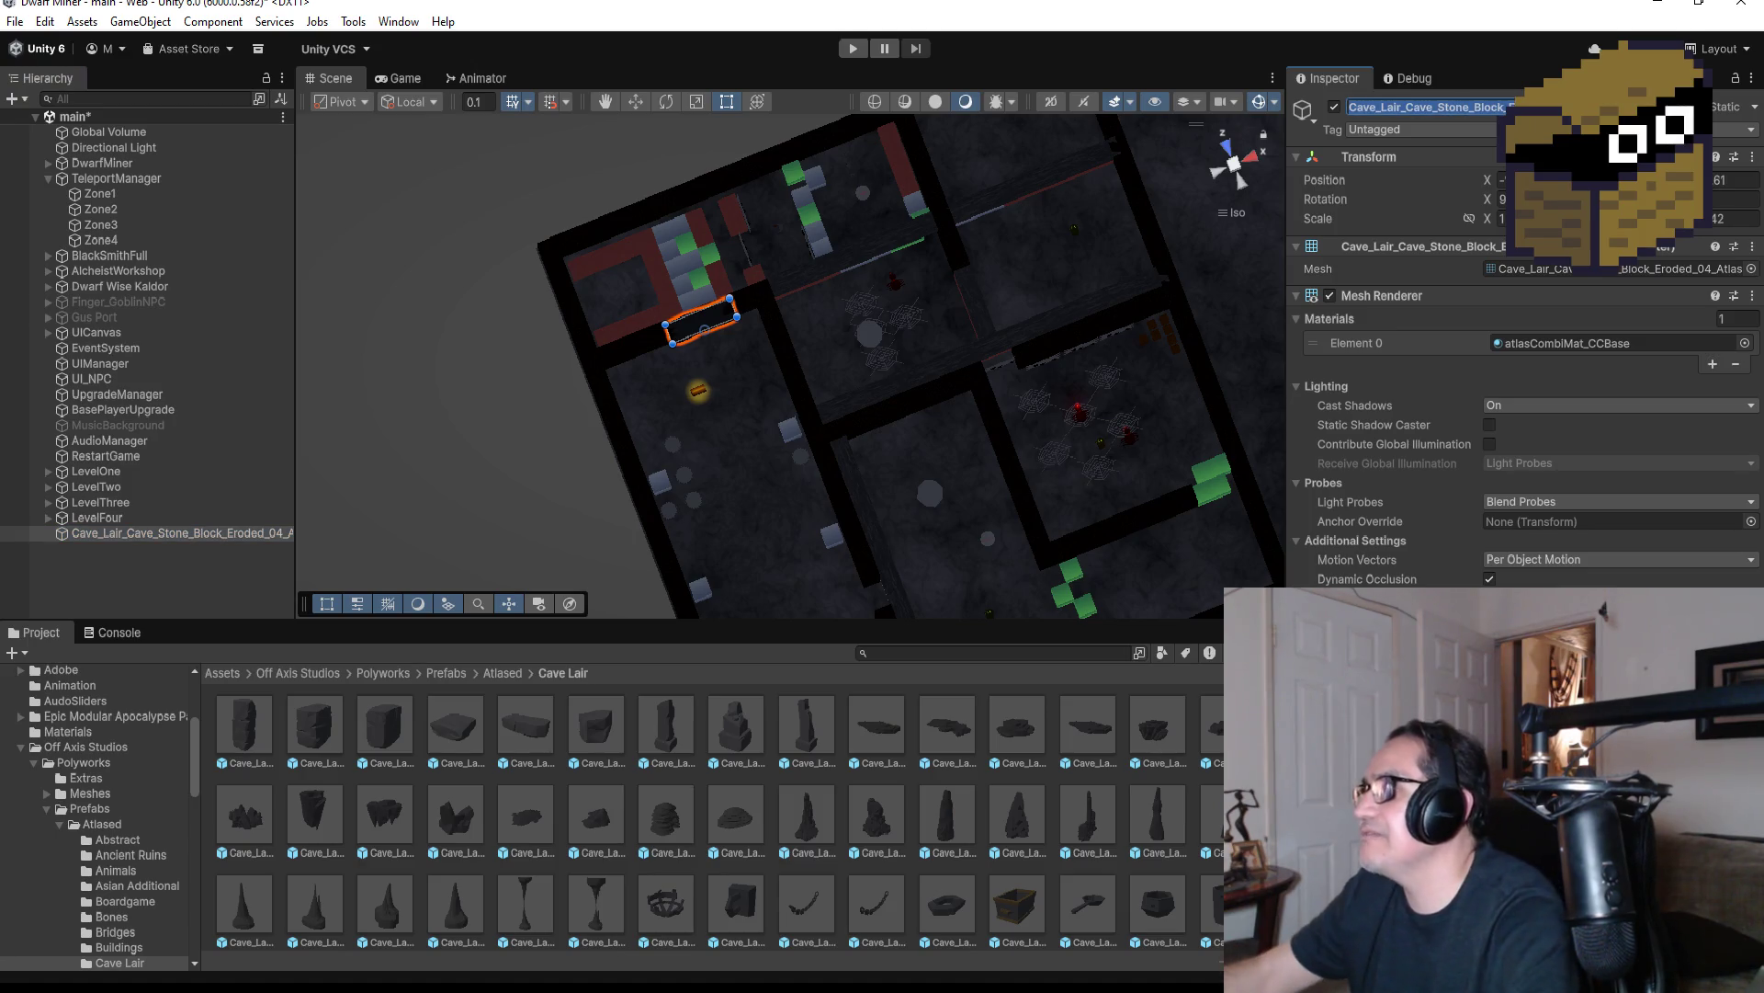
text(Cav)
key(BackSpace)
key(BackSpace)
text(Stone)
key(BackSpace)
key(BackSpace)
key(BackSpace)
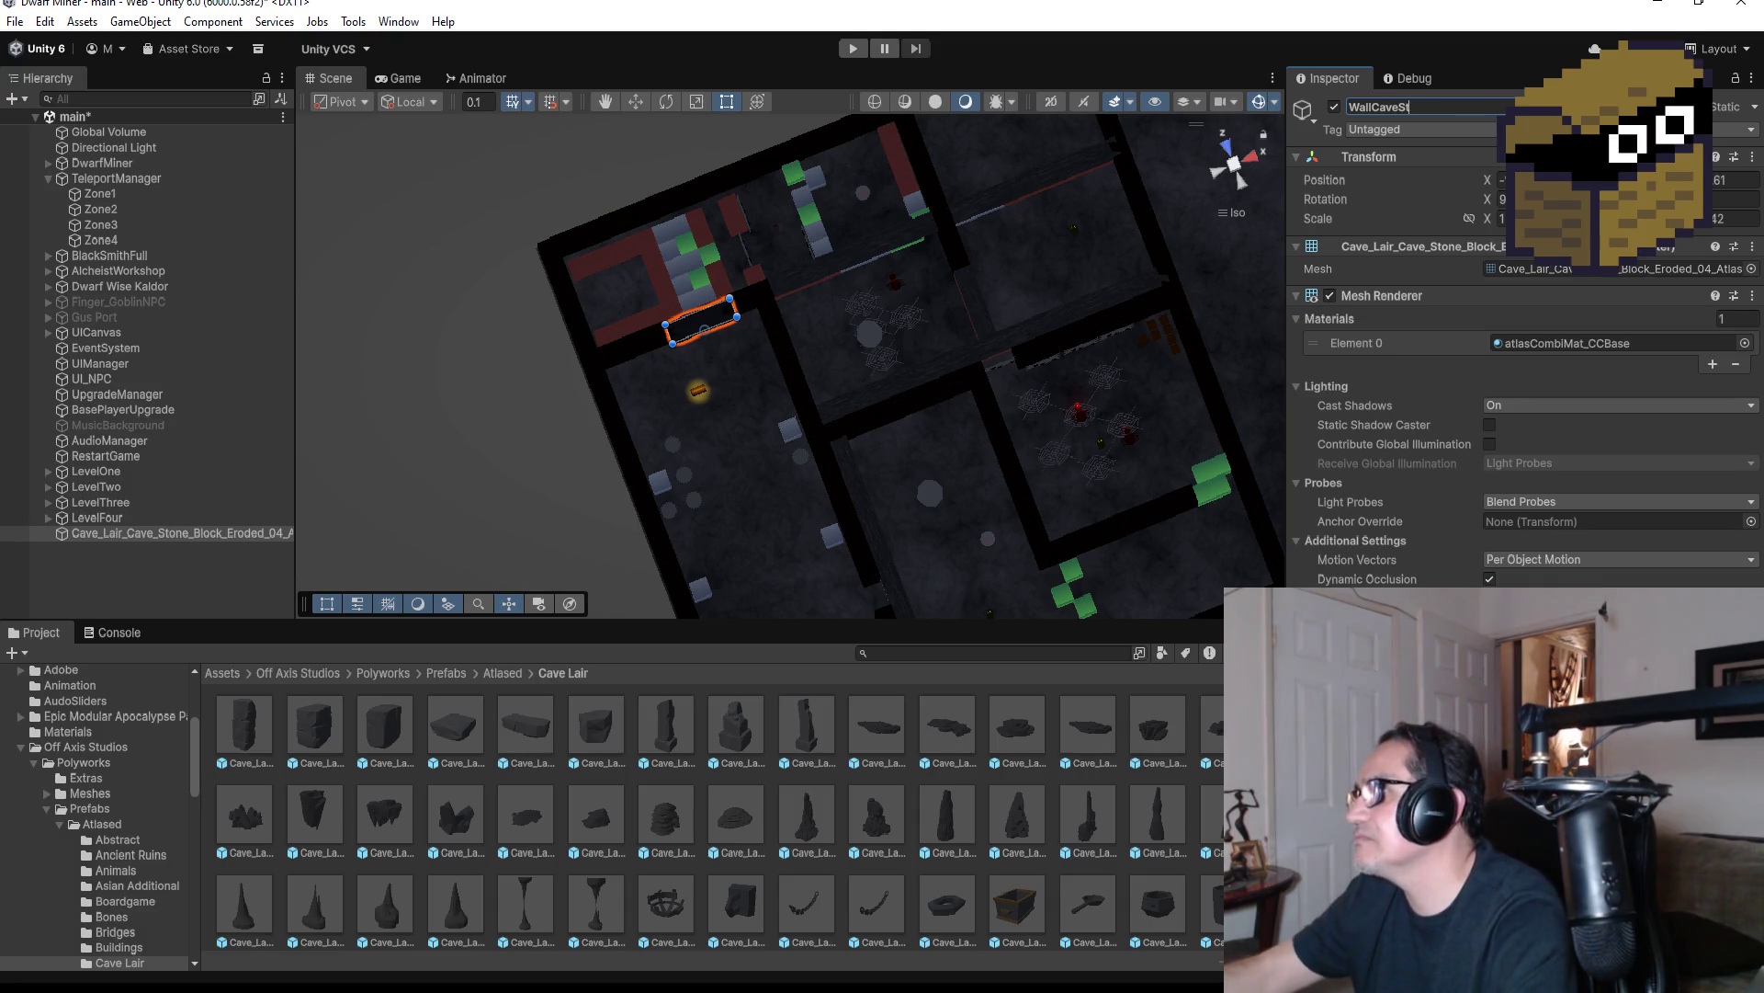
text(one)
key(Return)
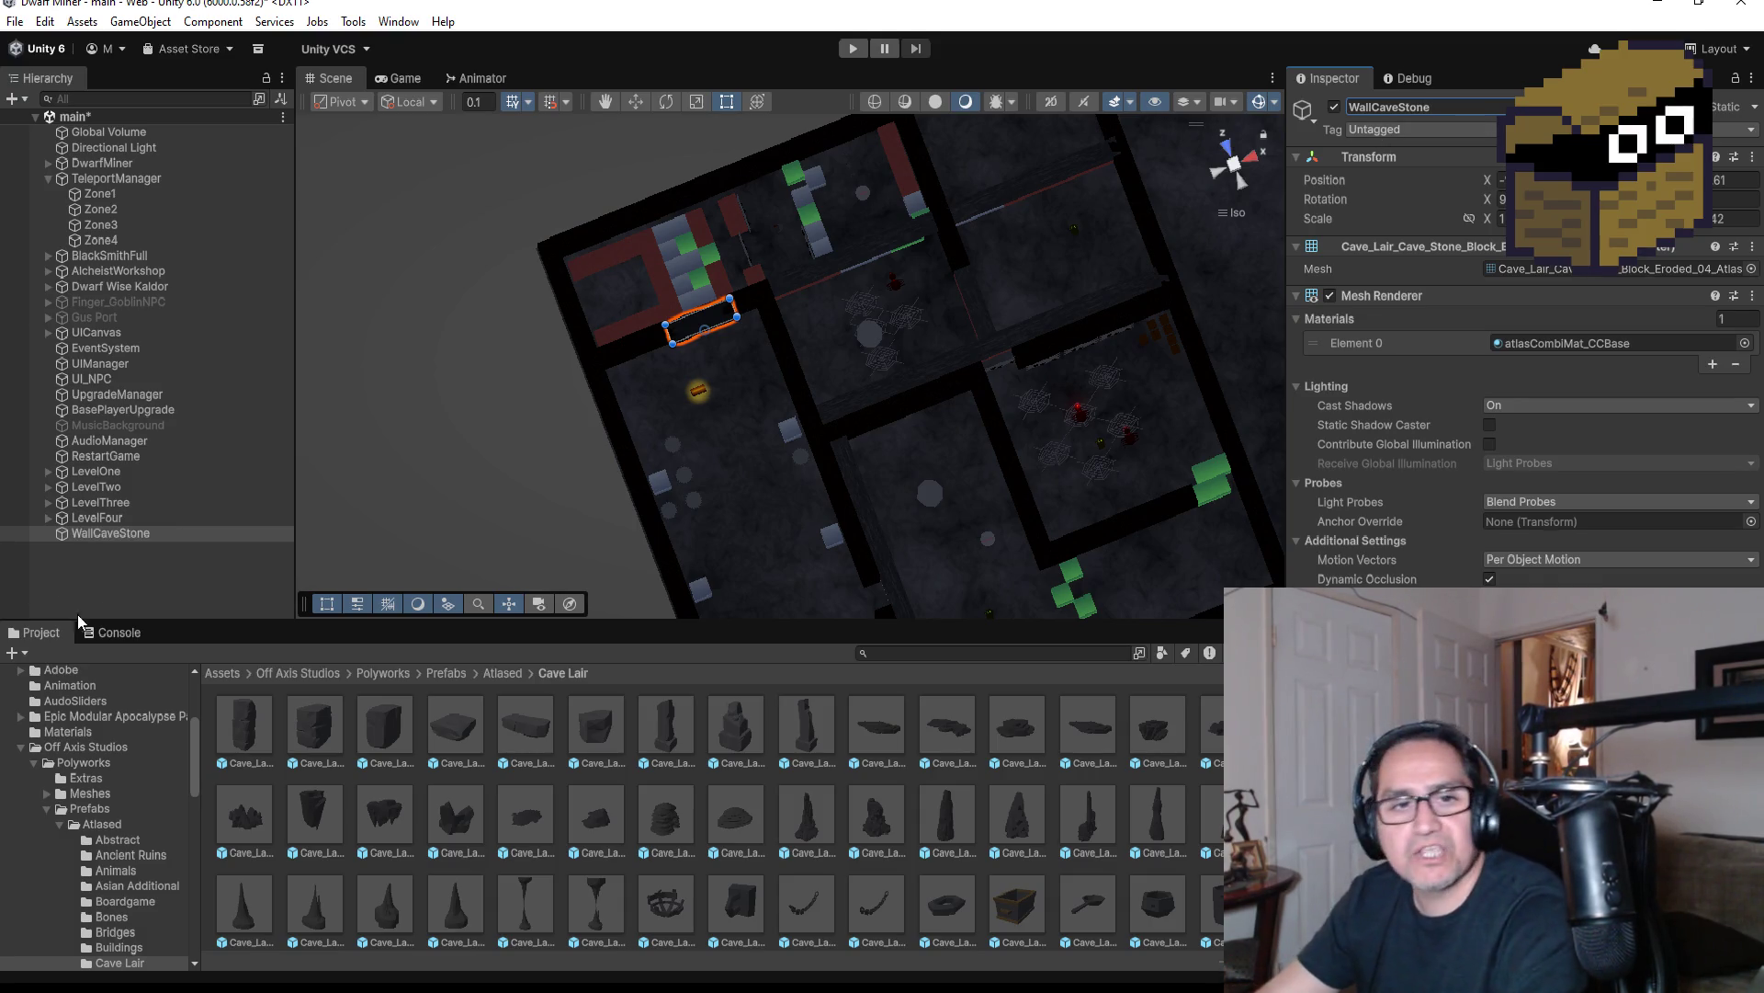
Duplicate WallCaveStone to create WallCaveStone (1) and tidy the LevelFour hierarchy
scroll(813, 416, up, 2)
mouse_move(739, 336)
mouse_down()
mouse_move(792, 339)
mouse_move(621, 386)
mouse_up()
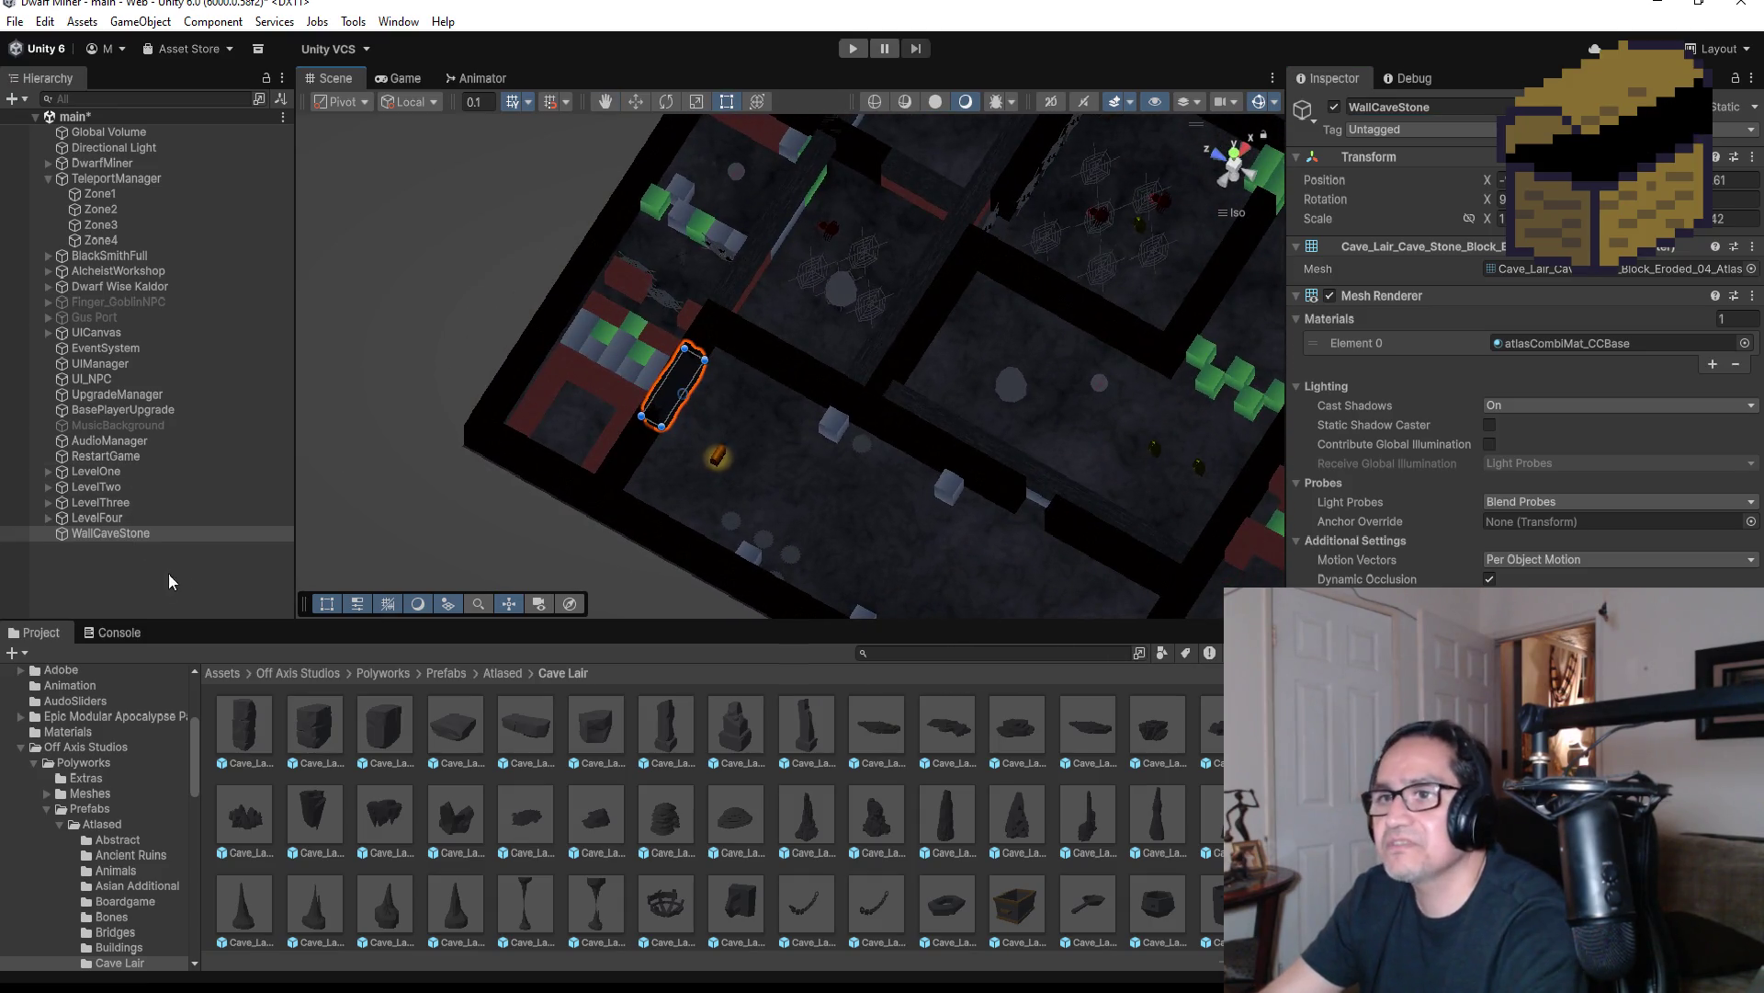
click(130, 533)
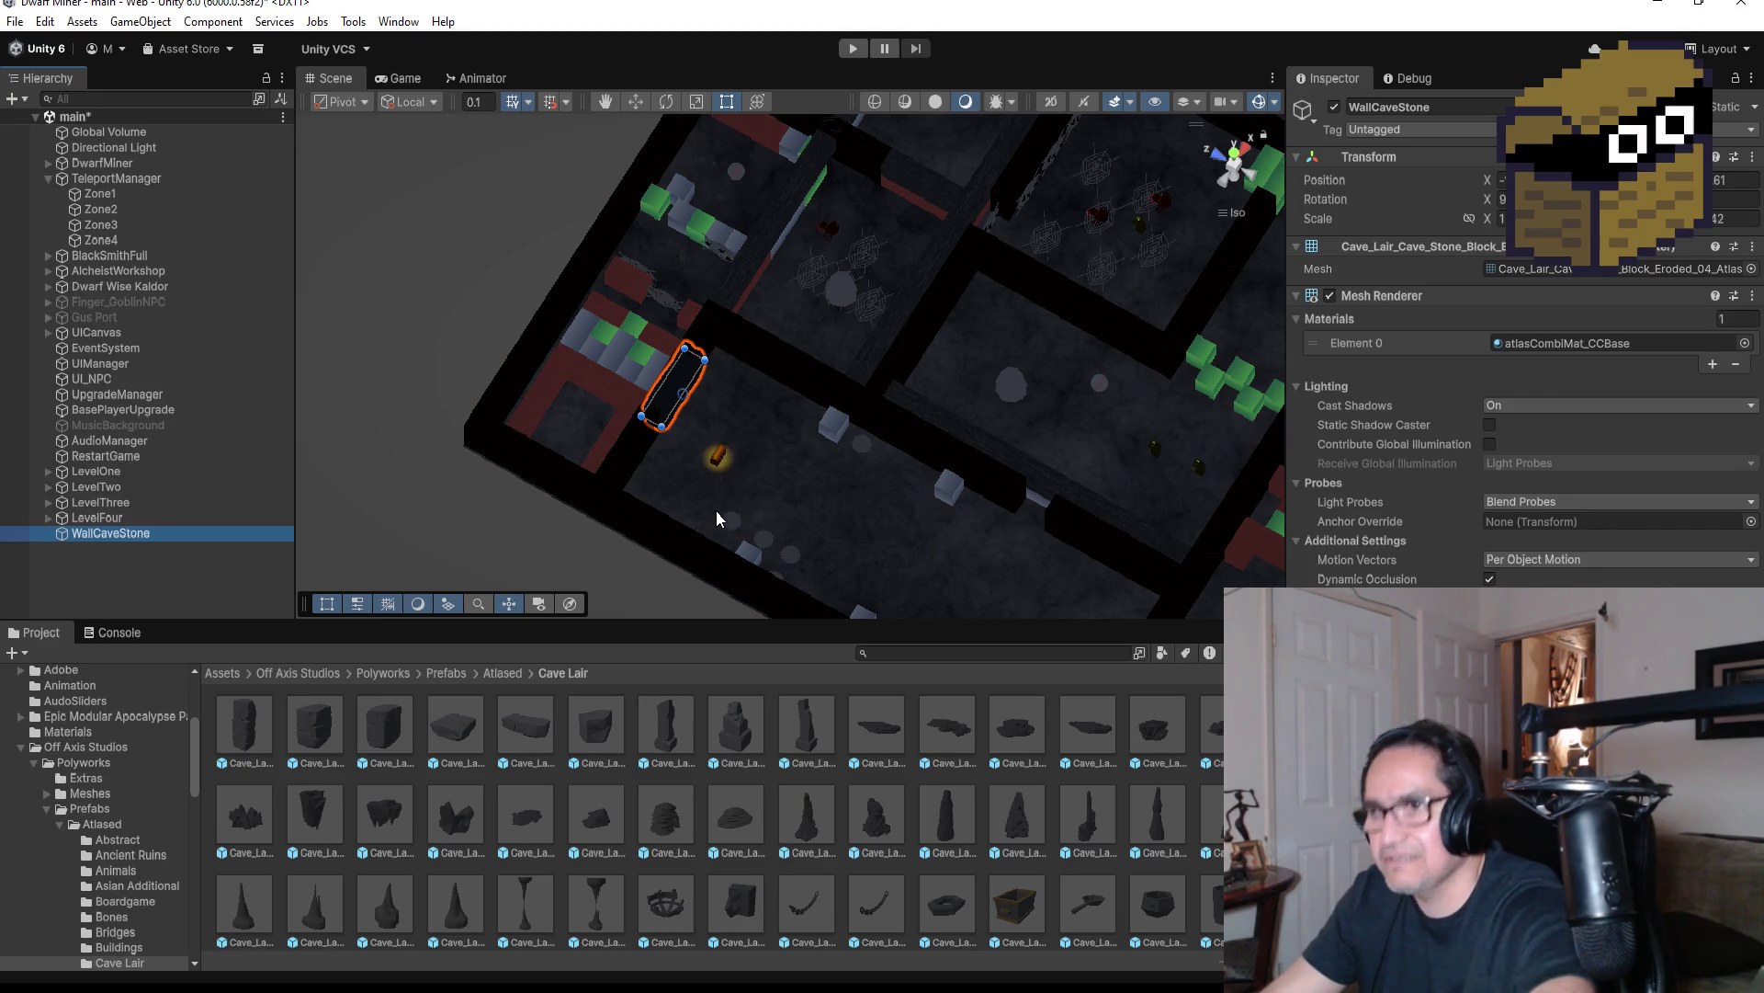
key(ctrl+d)
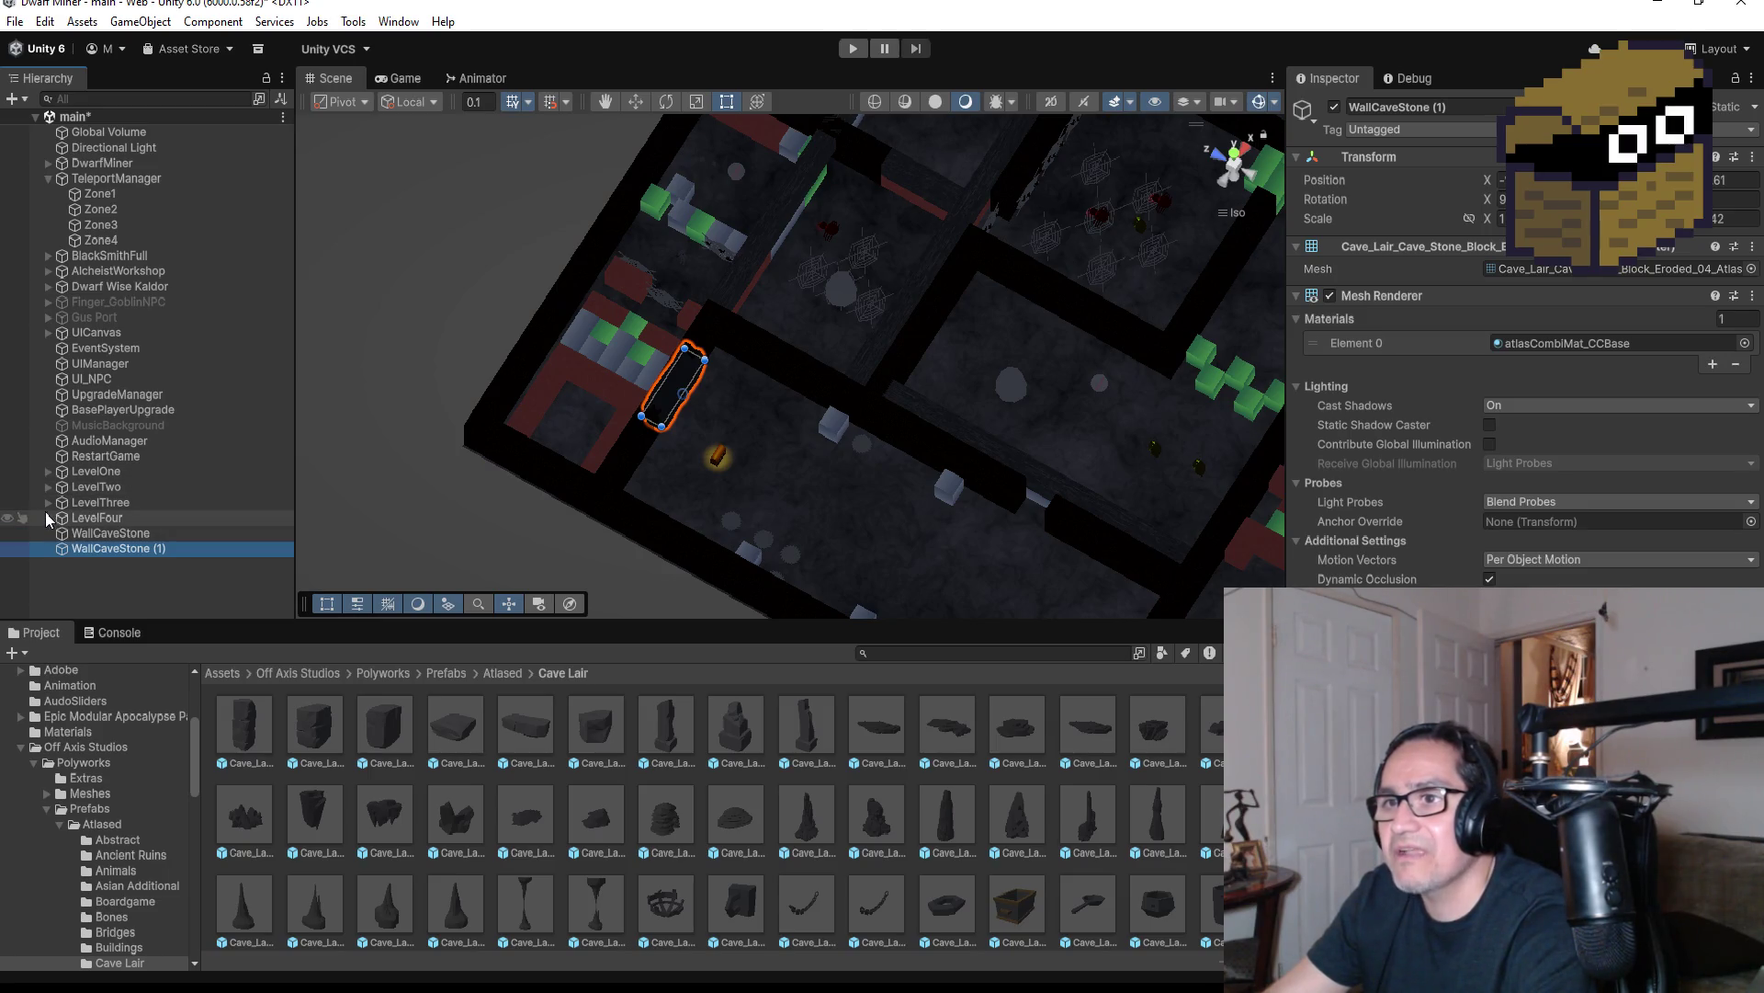
click(47, 516)
click(58, 533)
click(59, 564)
Create an empty child object under LevelFour named GroupWallStone
right_click(92, 518)
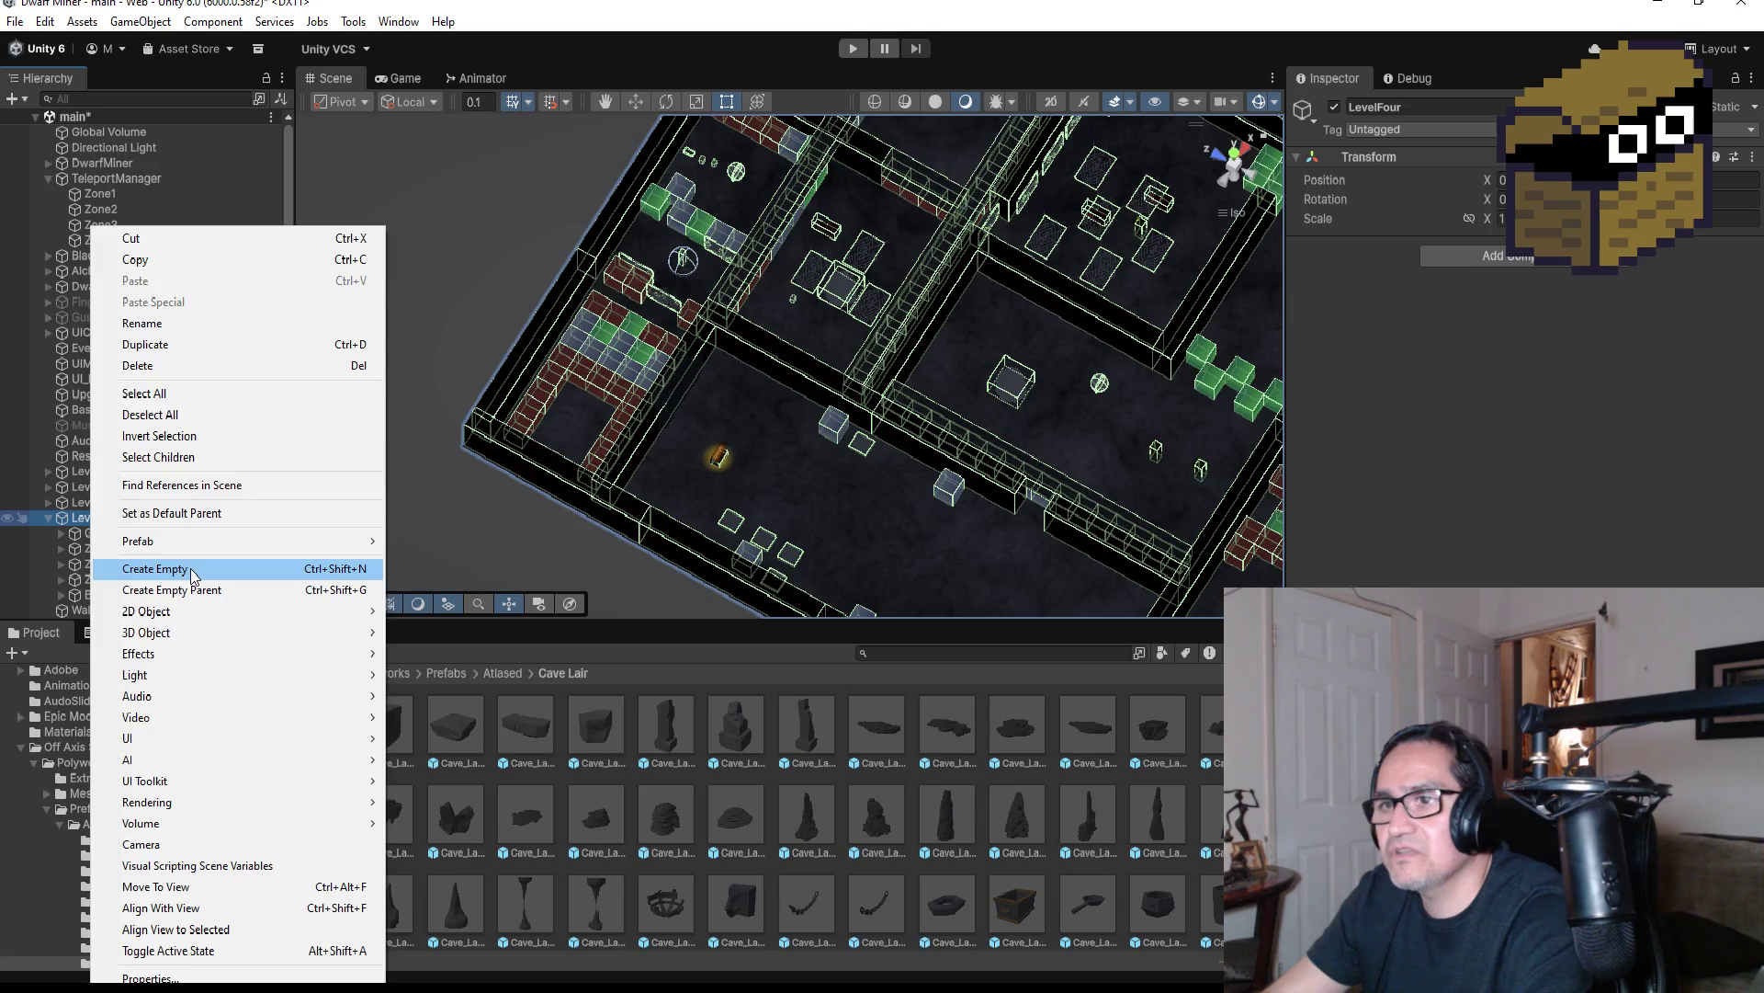
click(154, 569)
text(GroupWallStone)
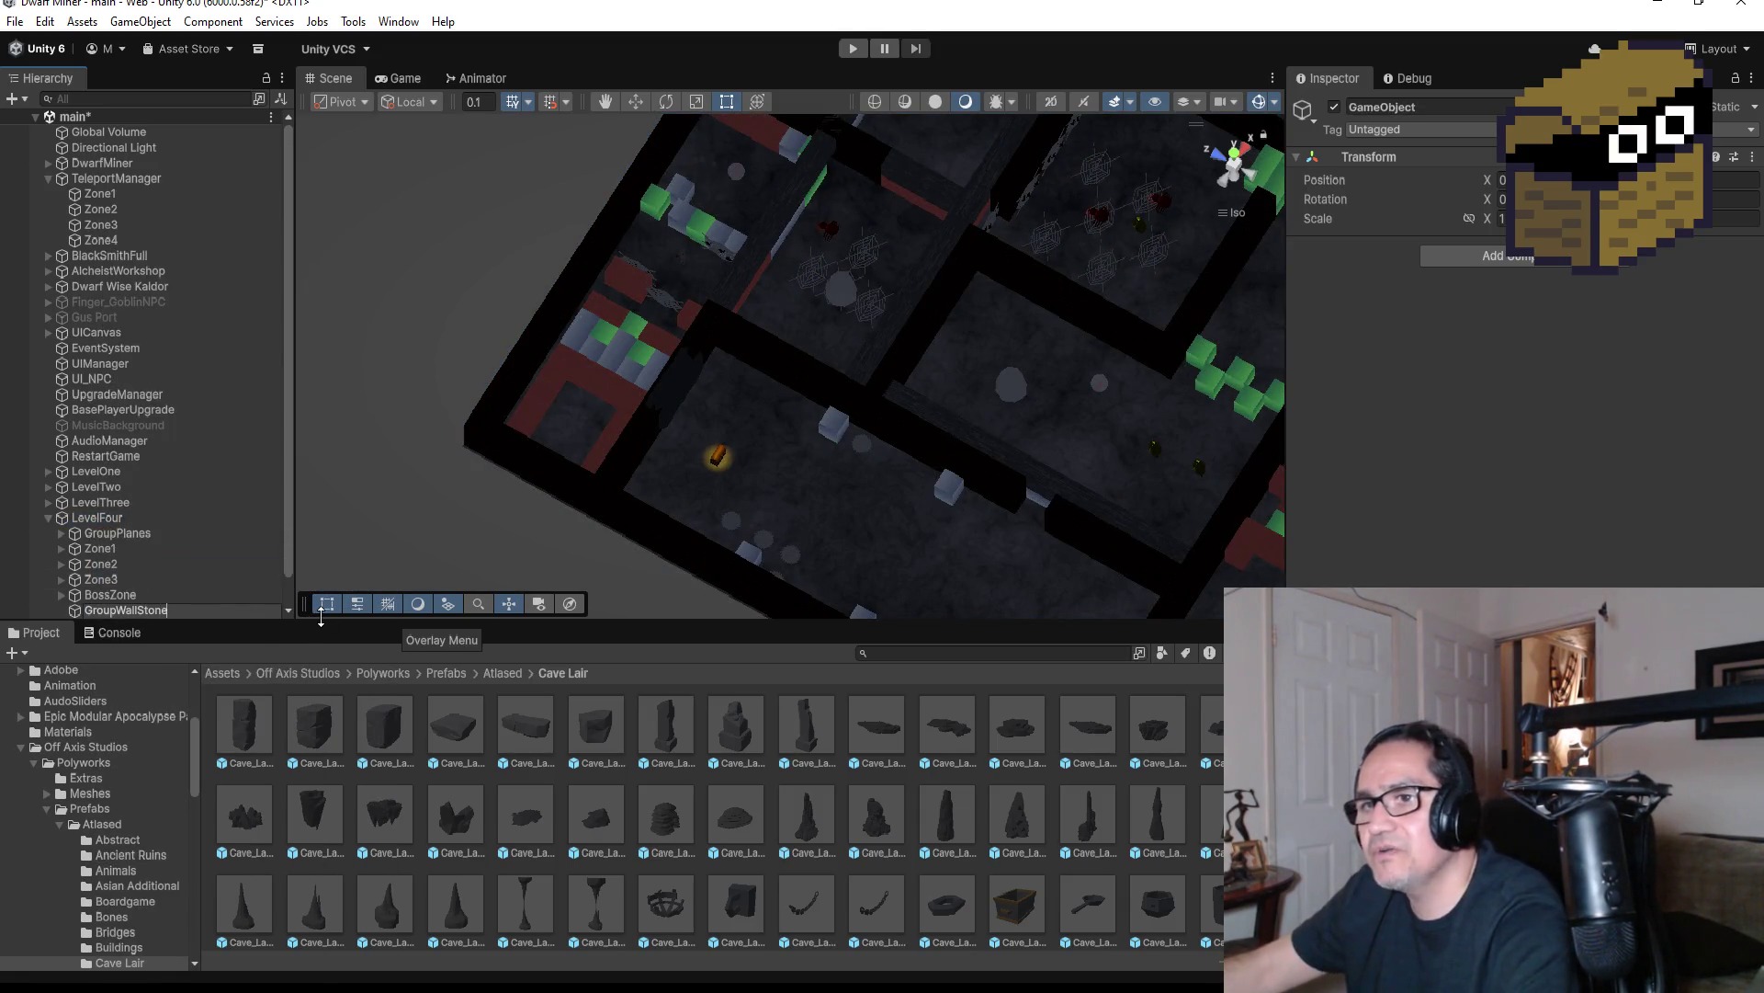
key(Return)
Move WallCaveStone (1) into GroupWallStone
scroll(257, 492, down, 1)
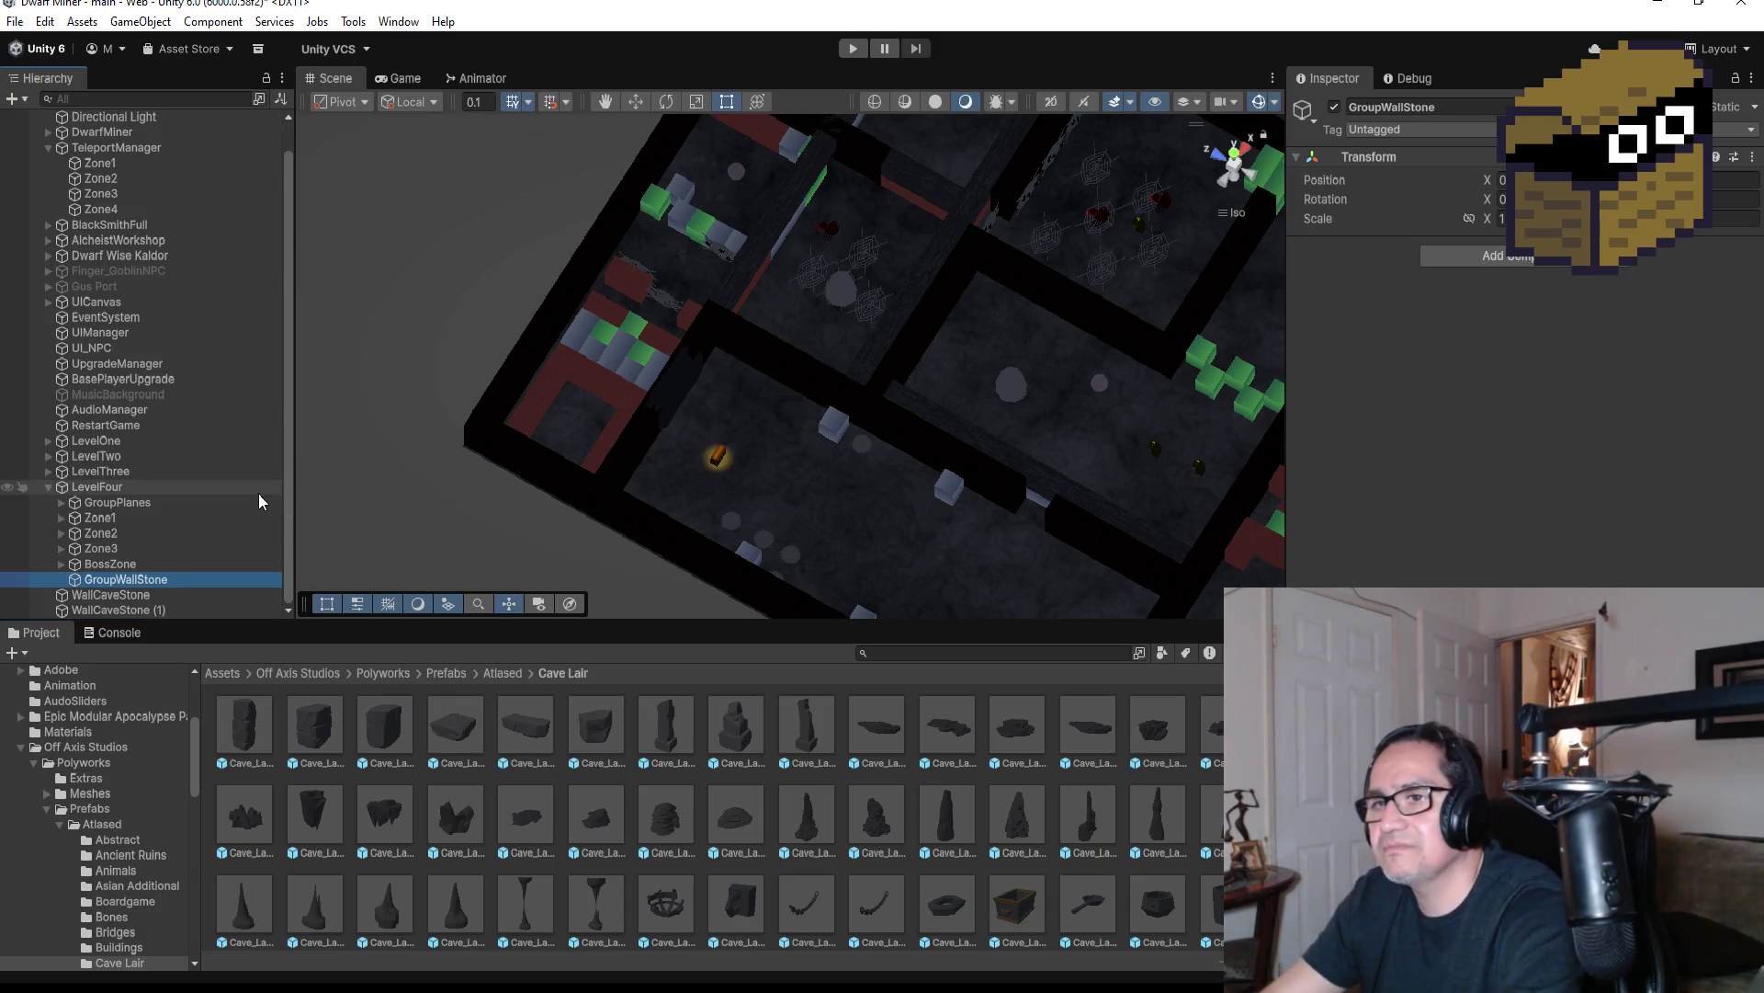
click(147, 611)
drag(131, 611, 147, 581)
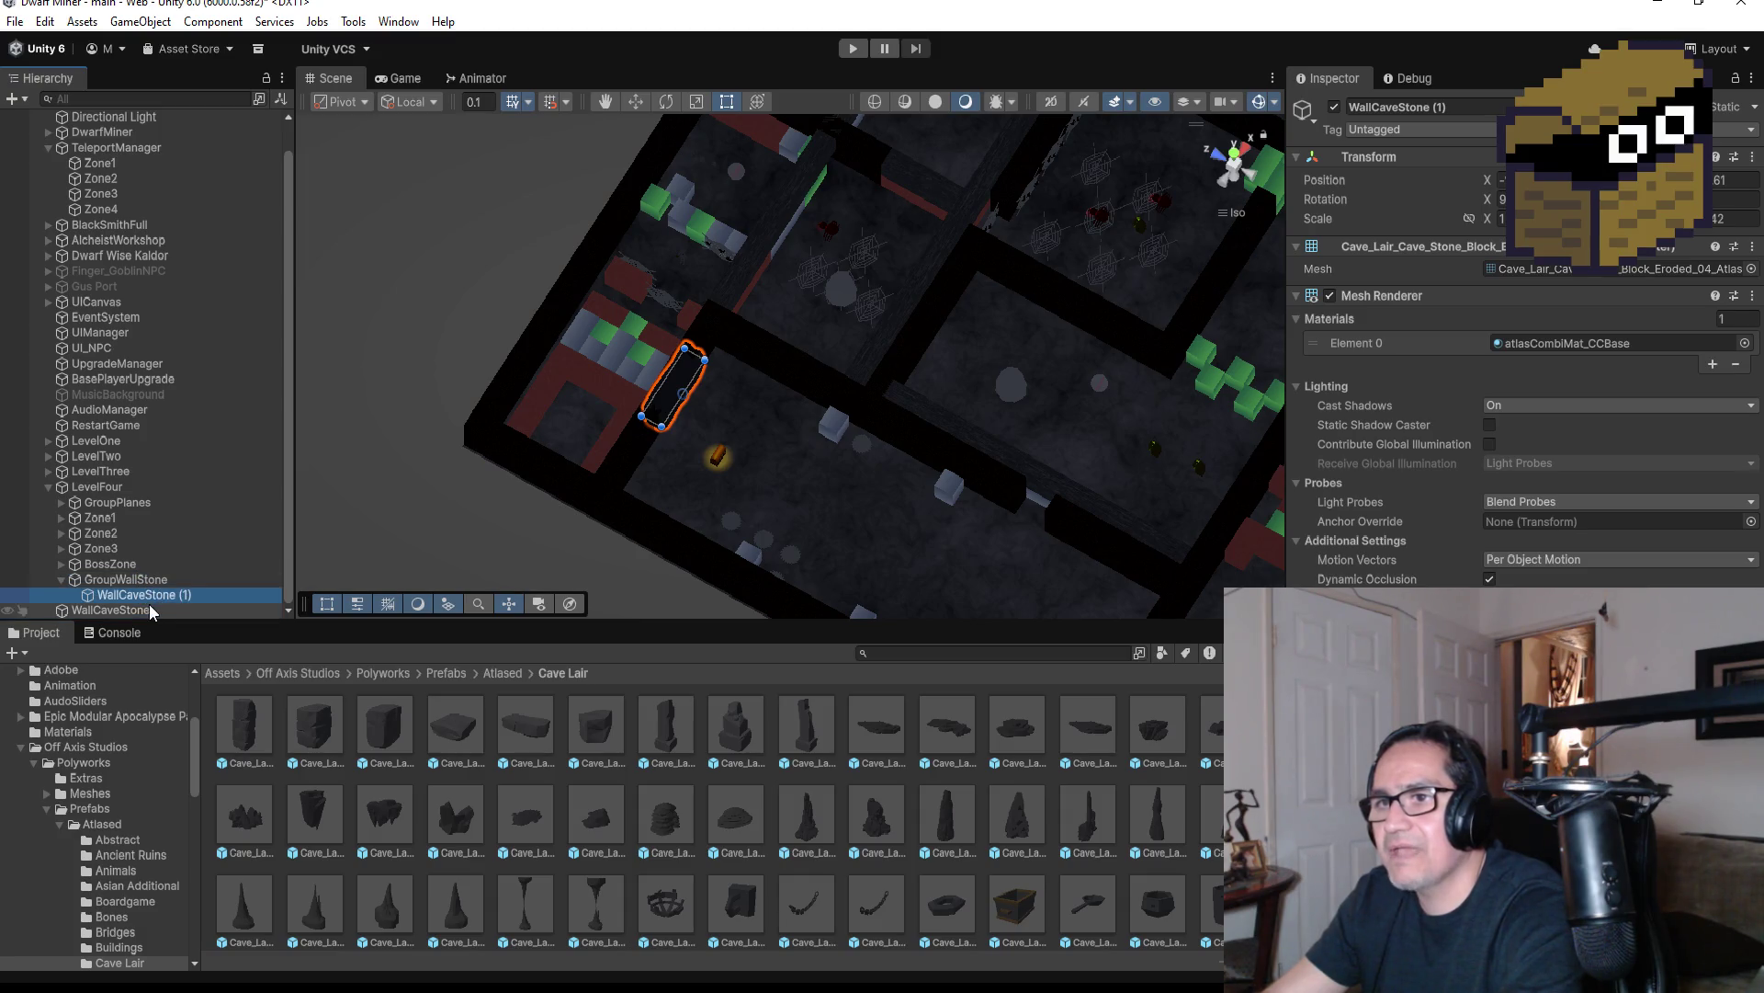
click(145, 610)
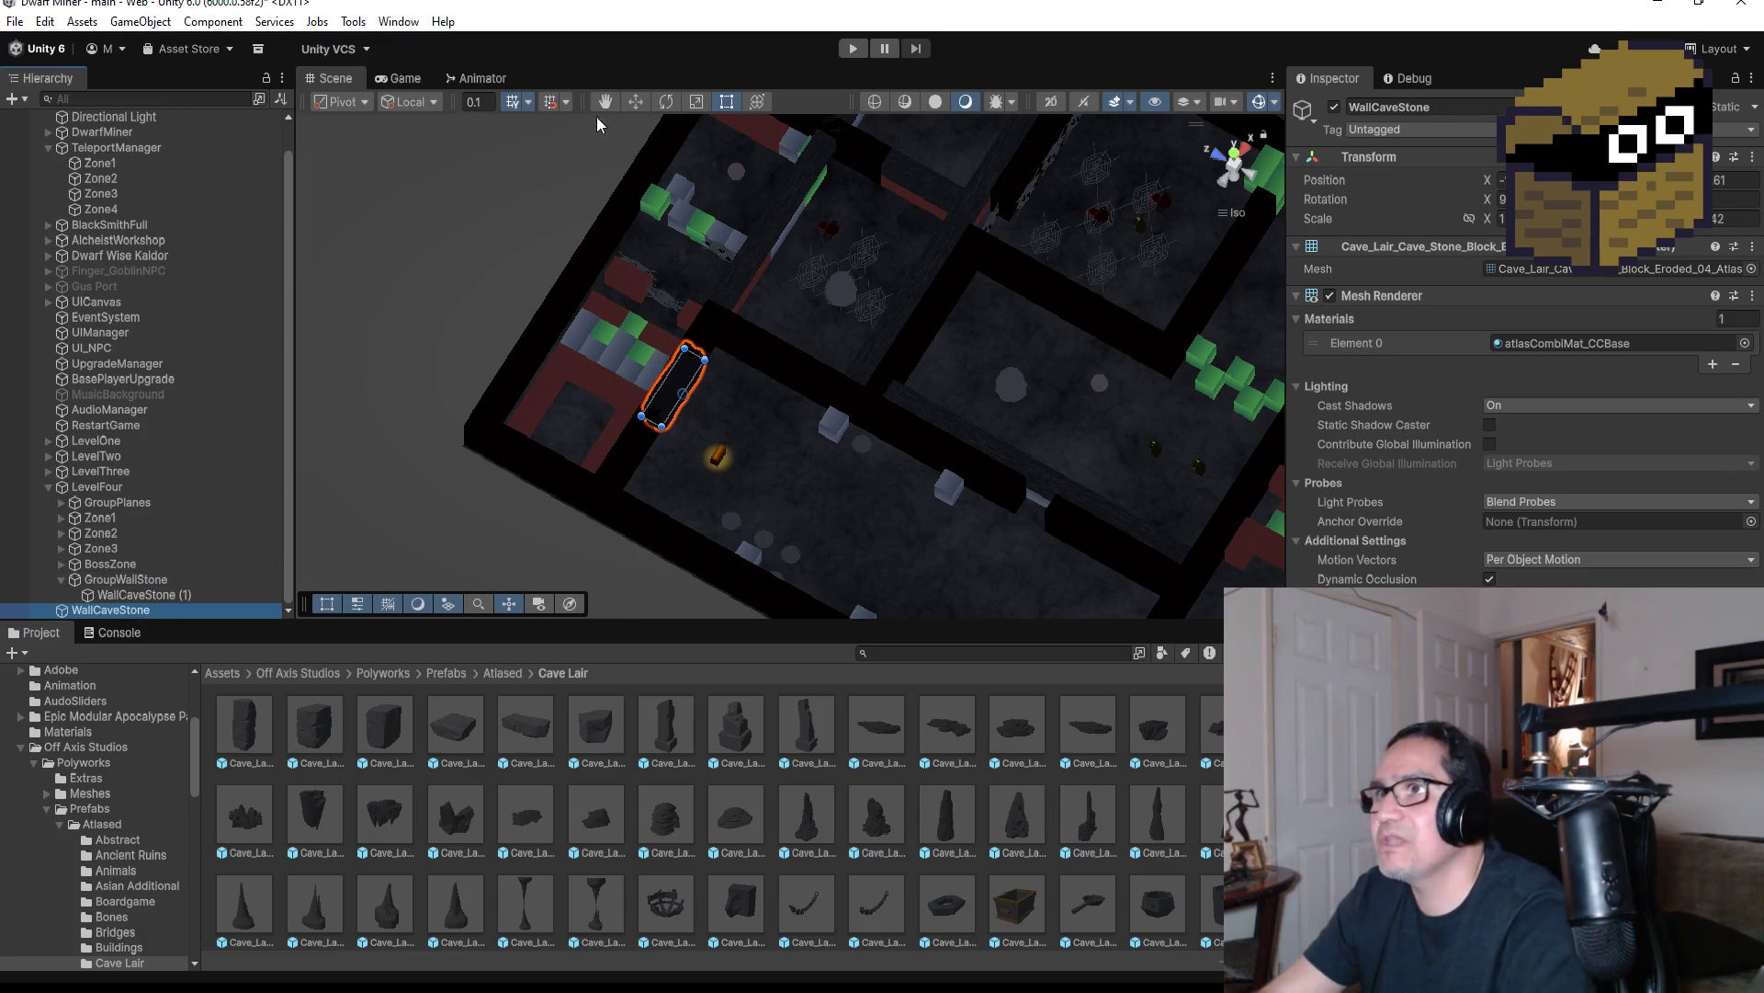
Slide WallCaveStone toward the upper-left wall section and place it inside GroupWallStone
click(636, 102)
drag(619, 359, 493, 294)
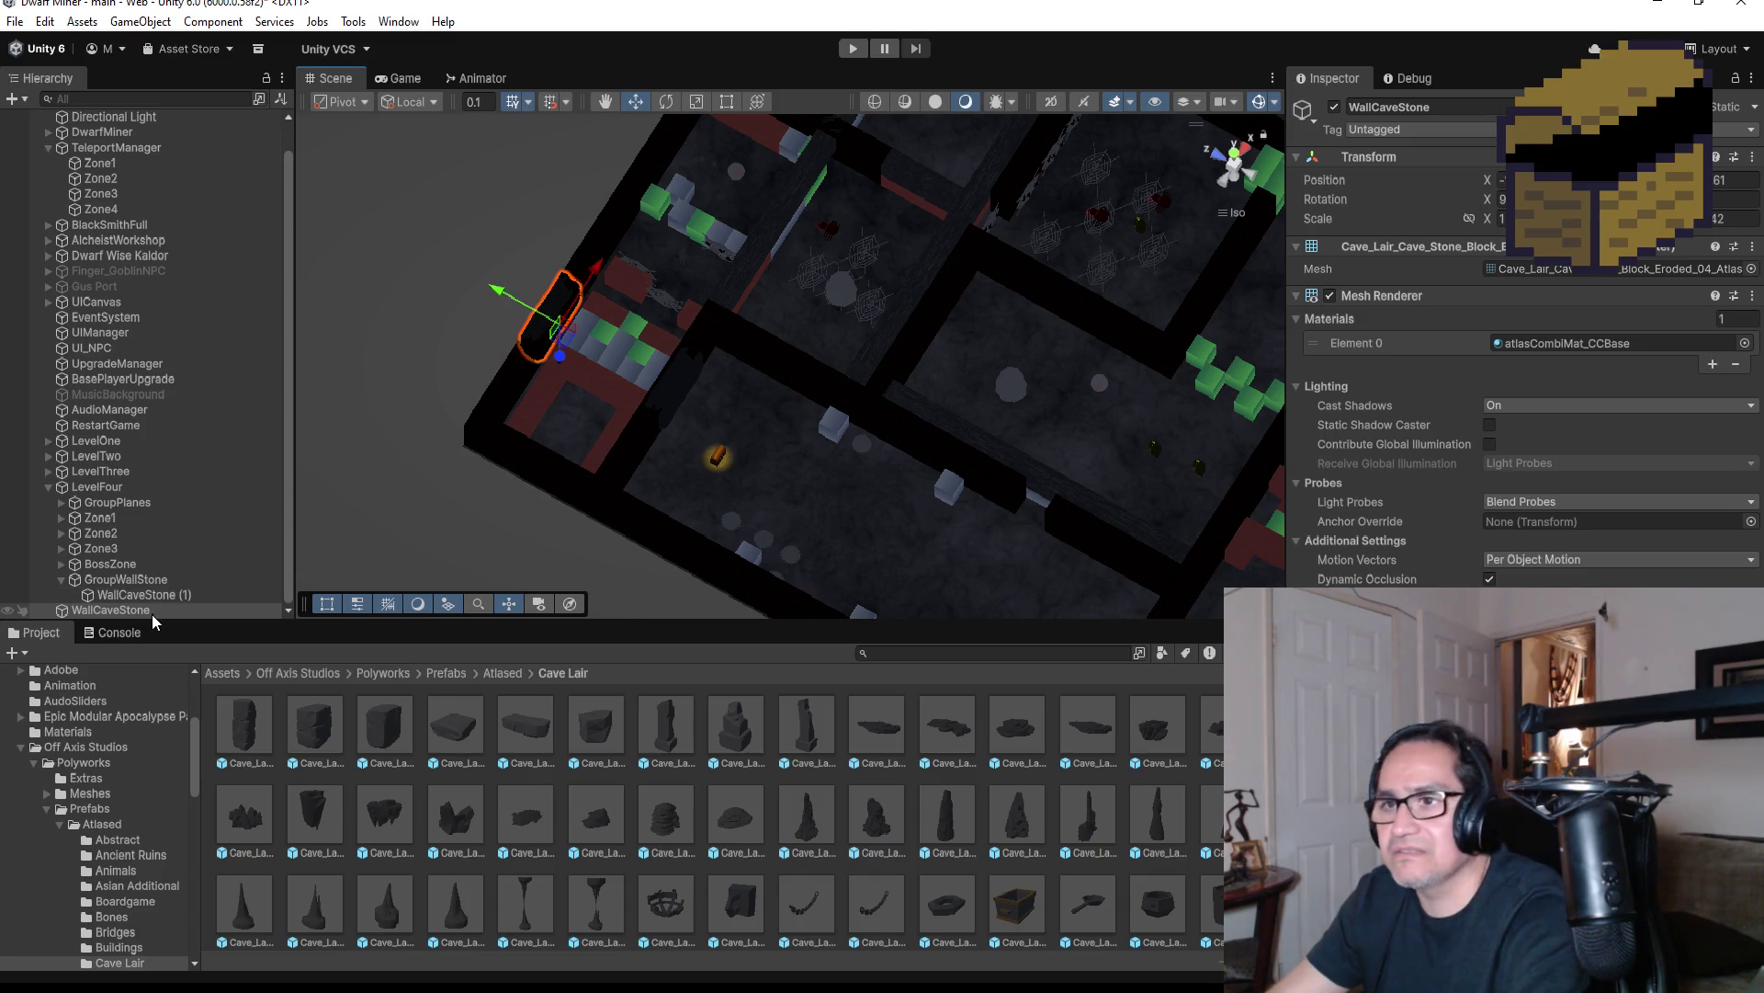
drag(146, 614, 153, 579)
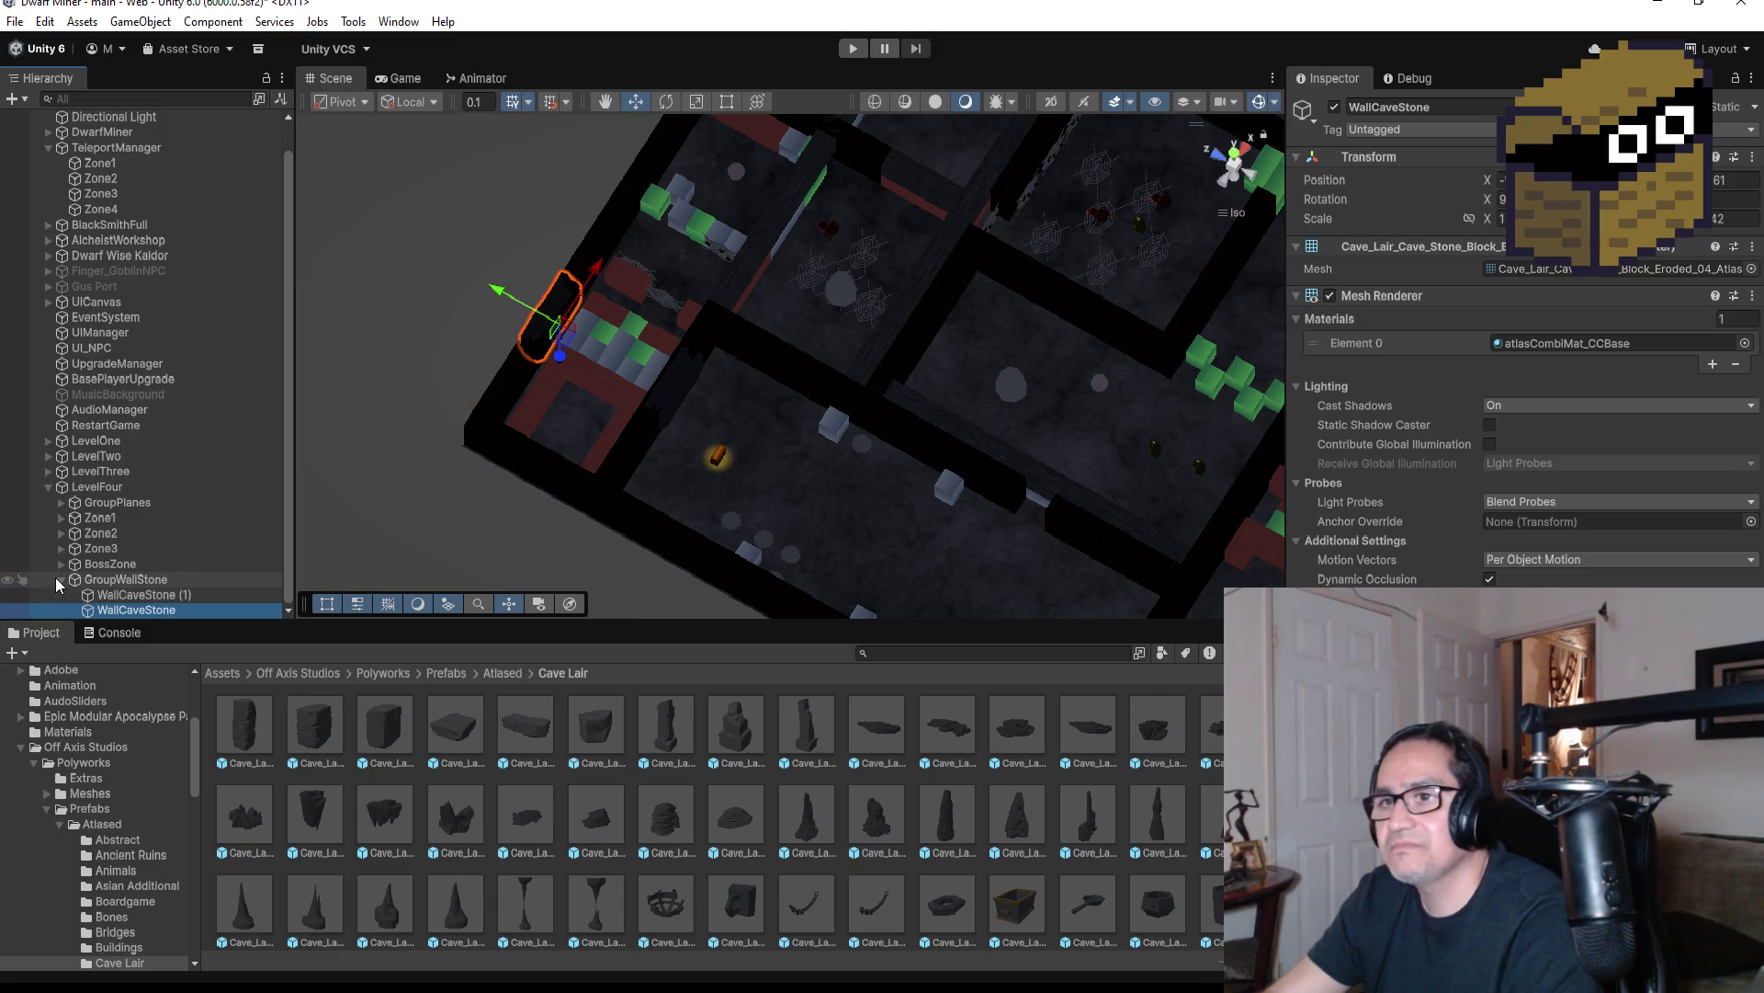
scroll(59, 577, up, 1)
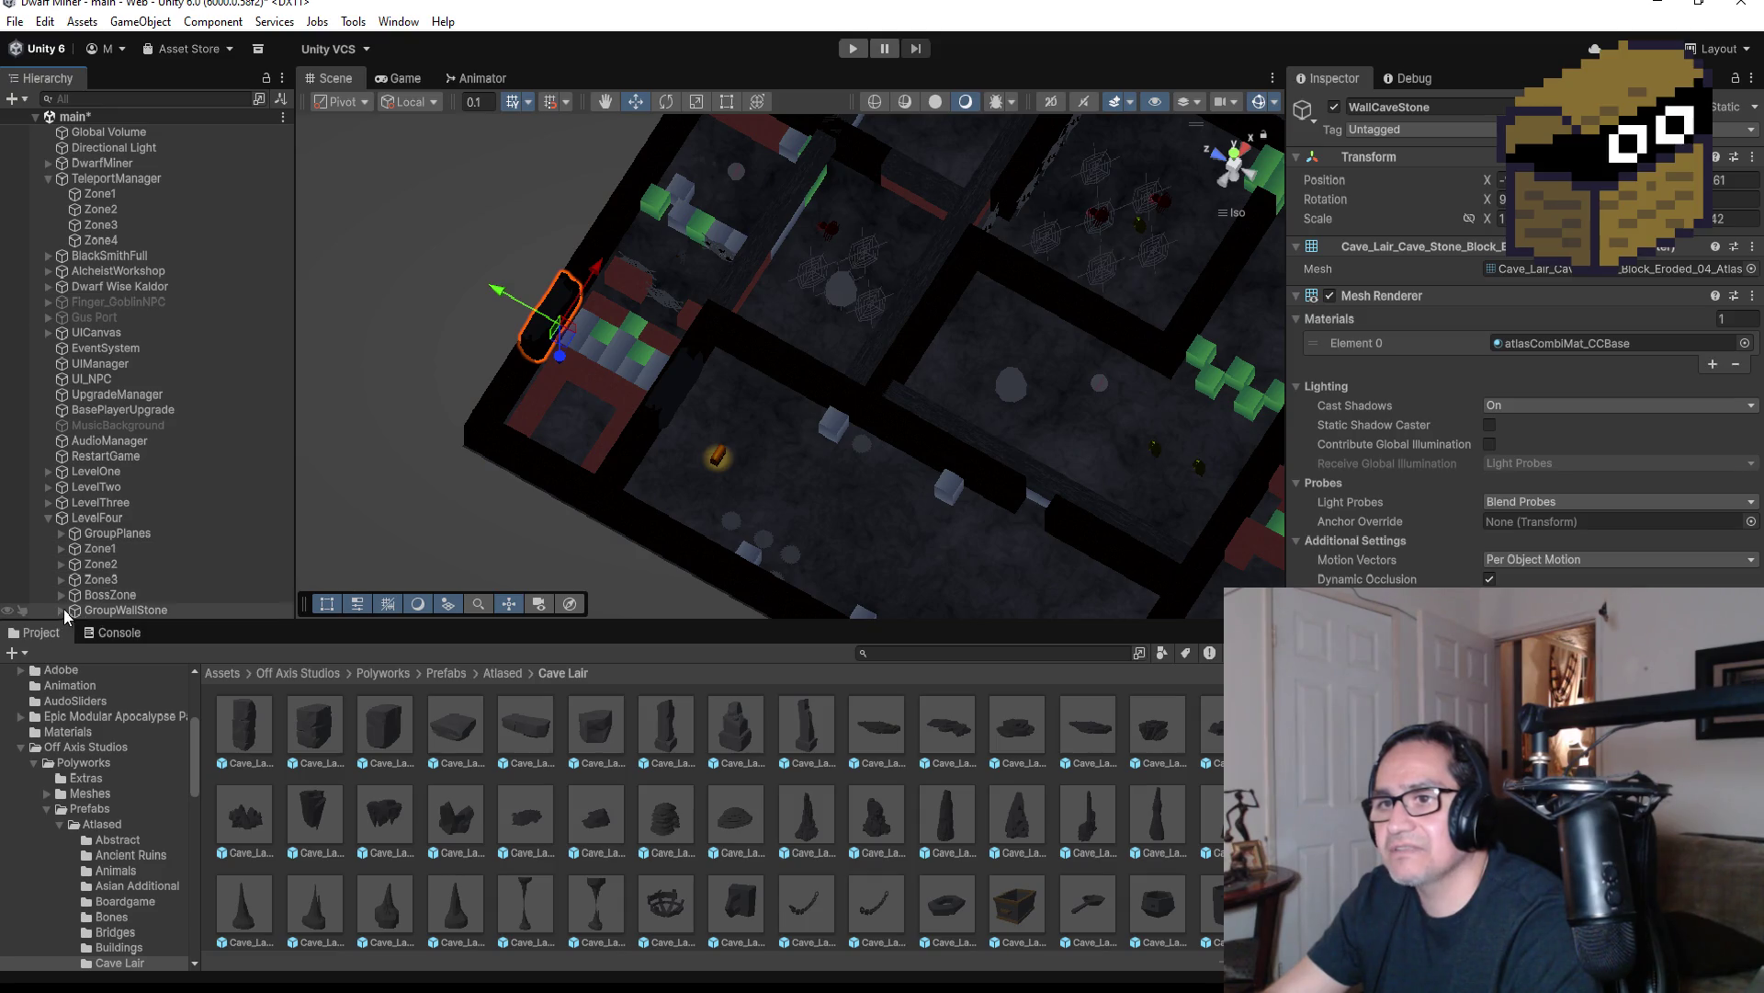
click(60, 610)
scroll(154, 564, down, 1)
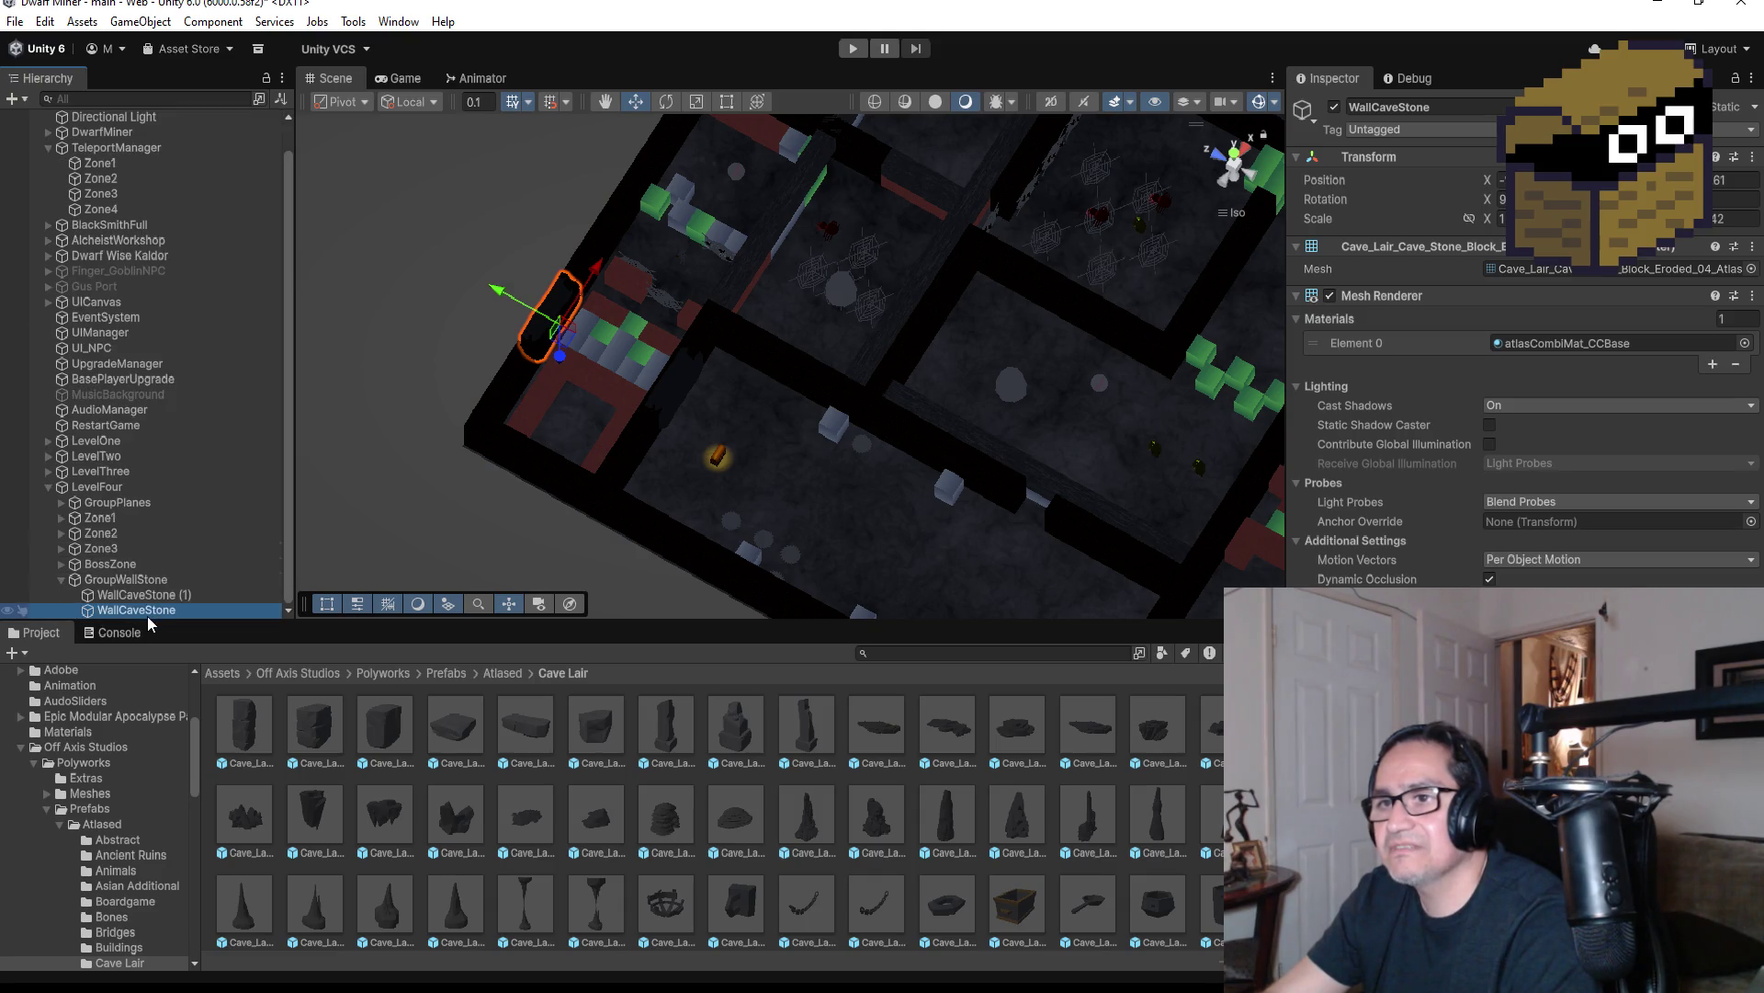
Make two more copies of the stone, sliding each further up the wall
key(ctrl+d)
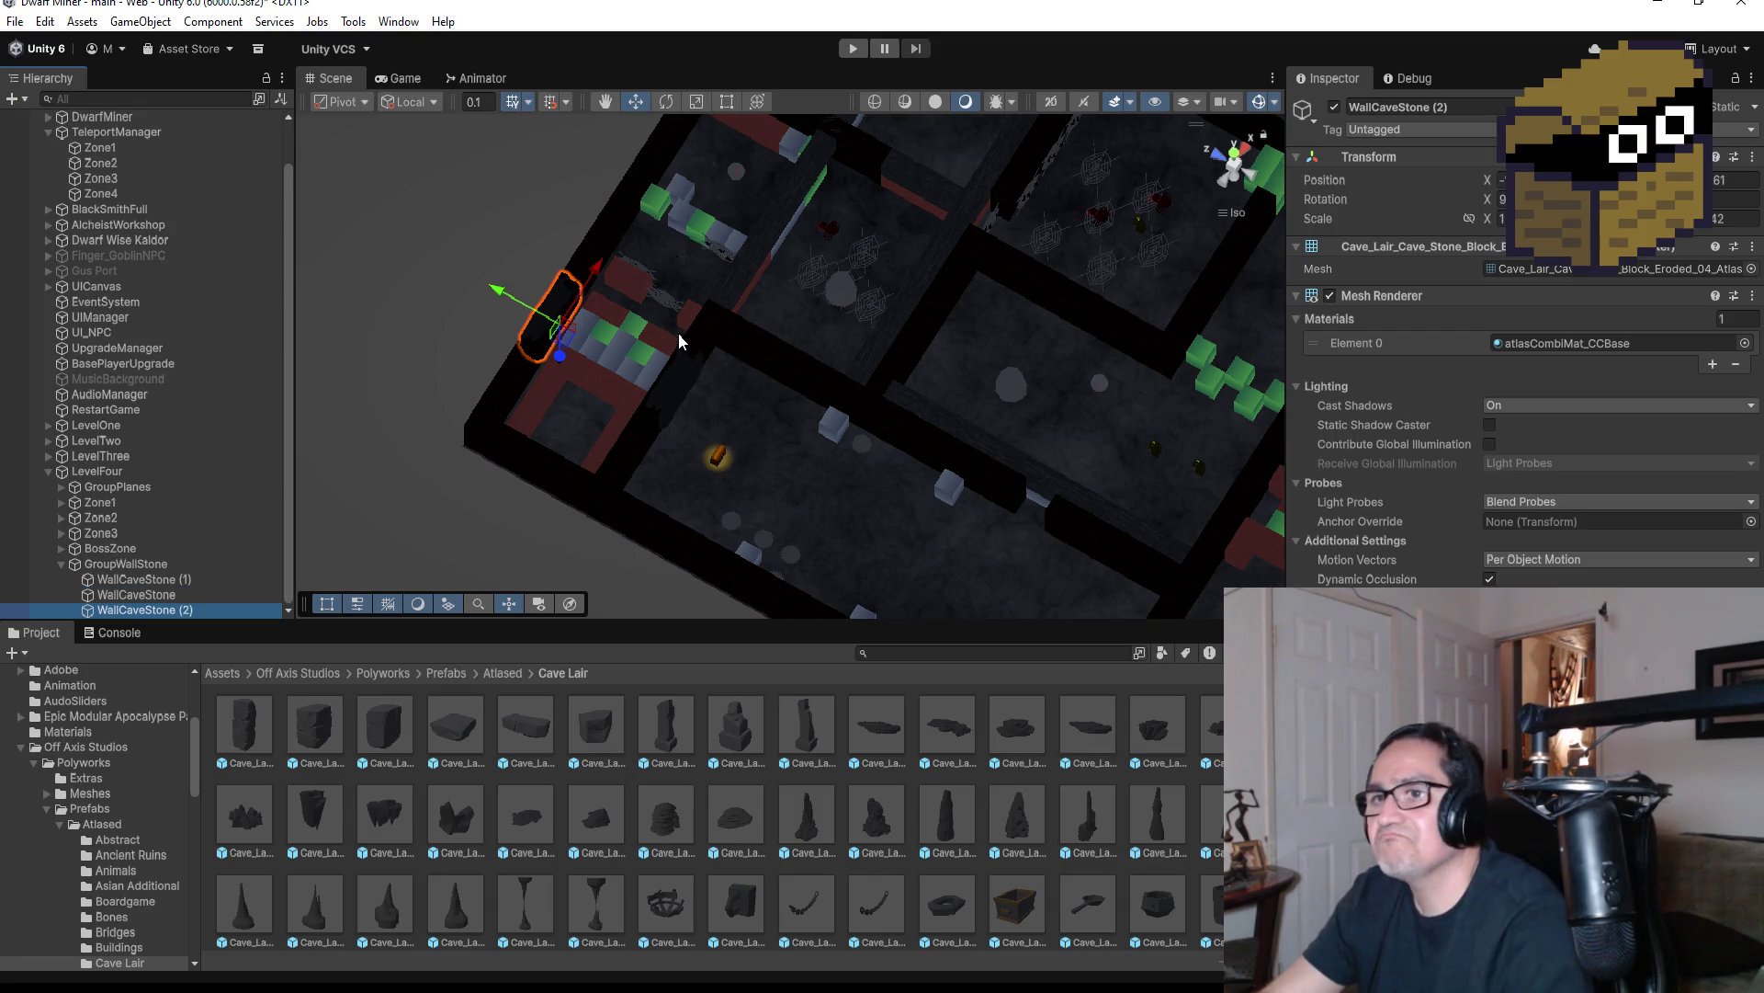
drag(599, 277, 711, 101)
scroll(792, 300, down, 2)
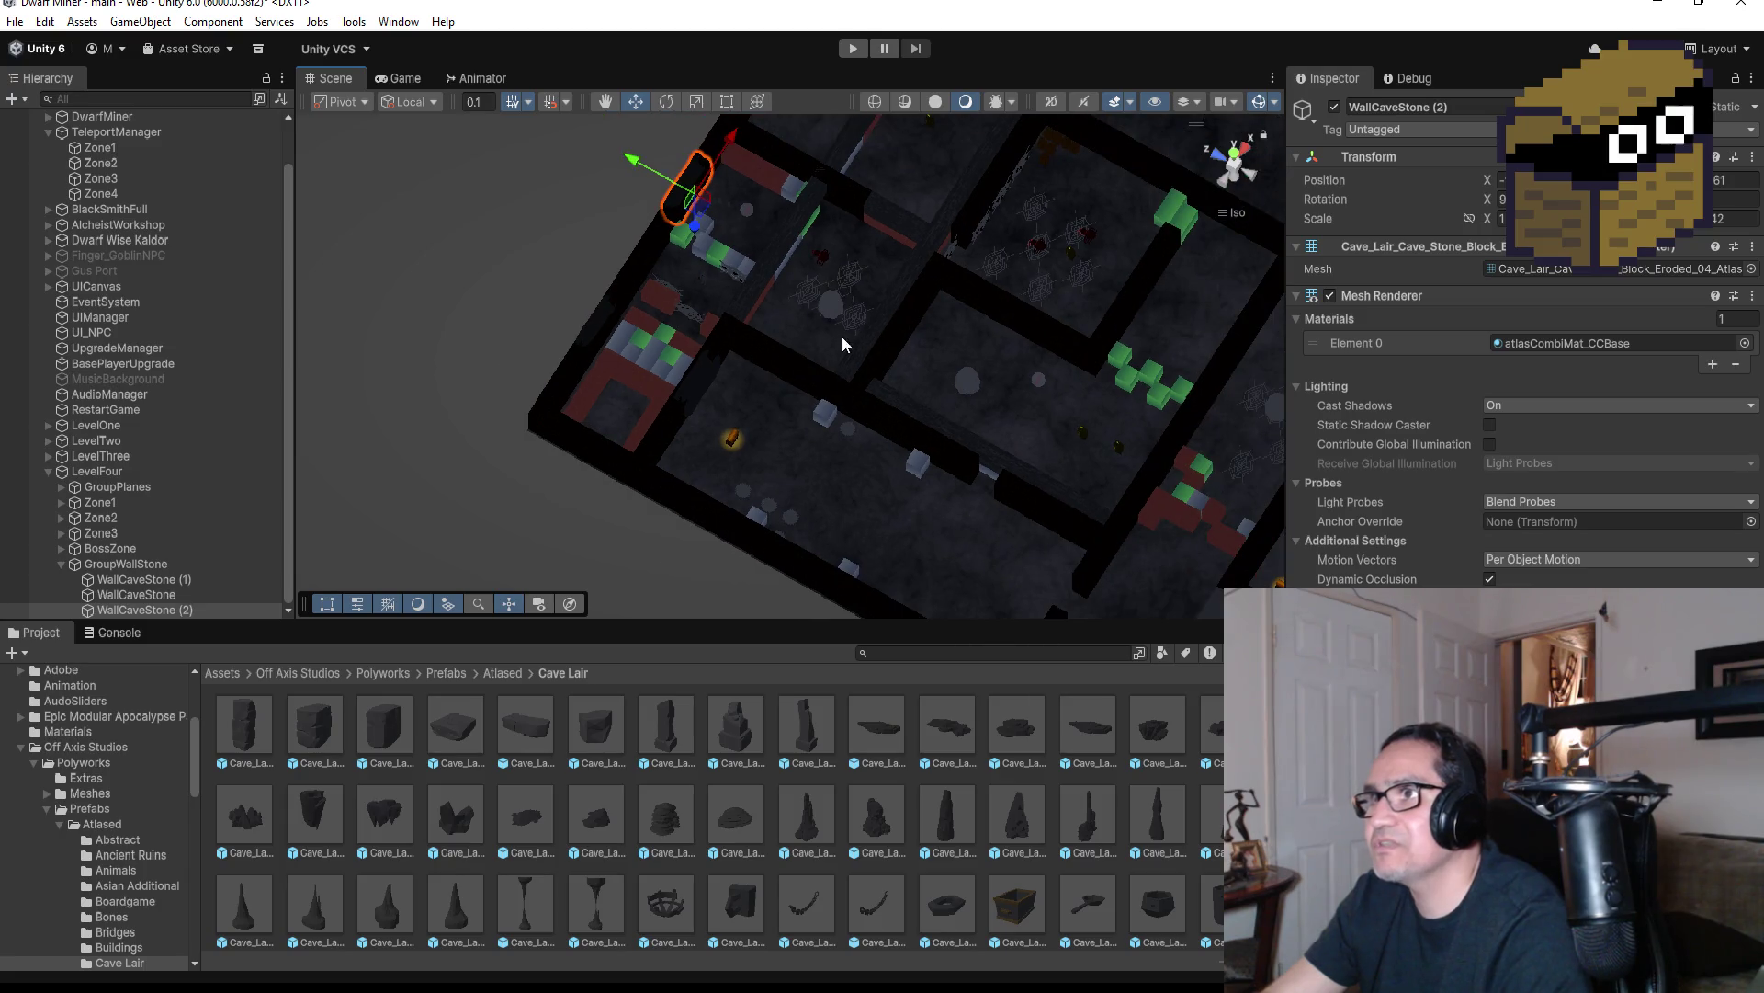
scroll(821, 309, down, 1)
scroll(849, 268, down, 1)
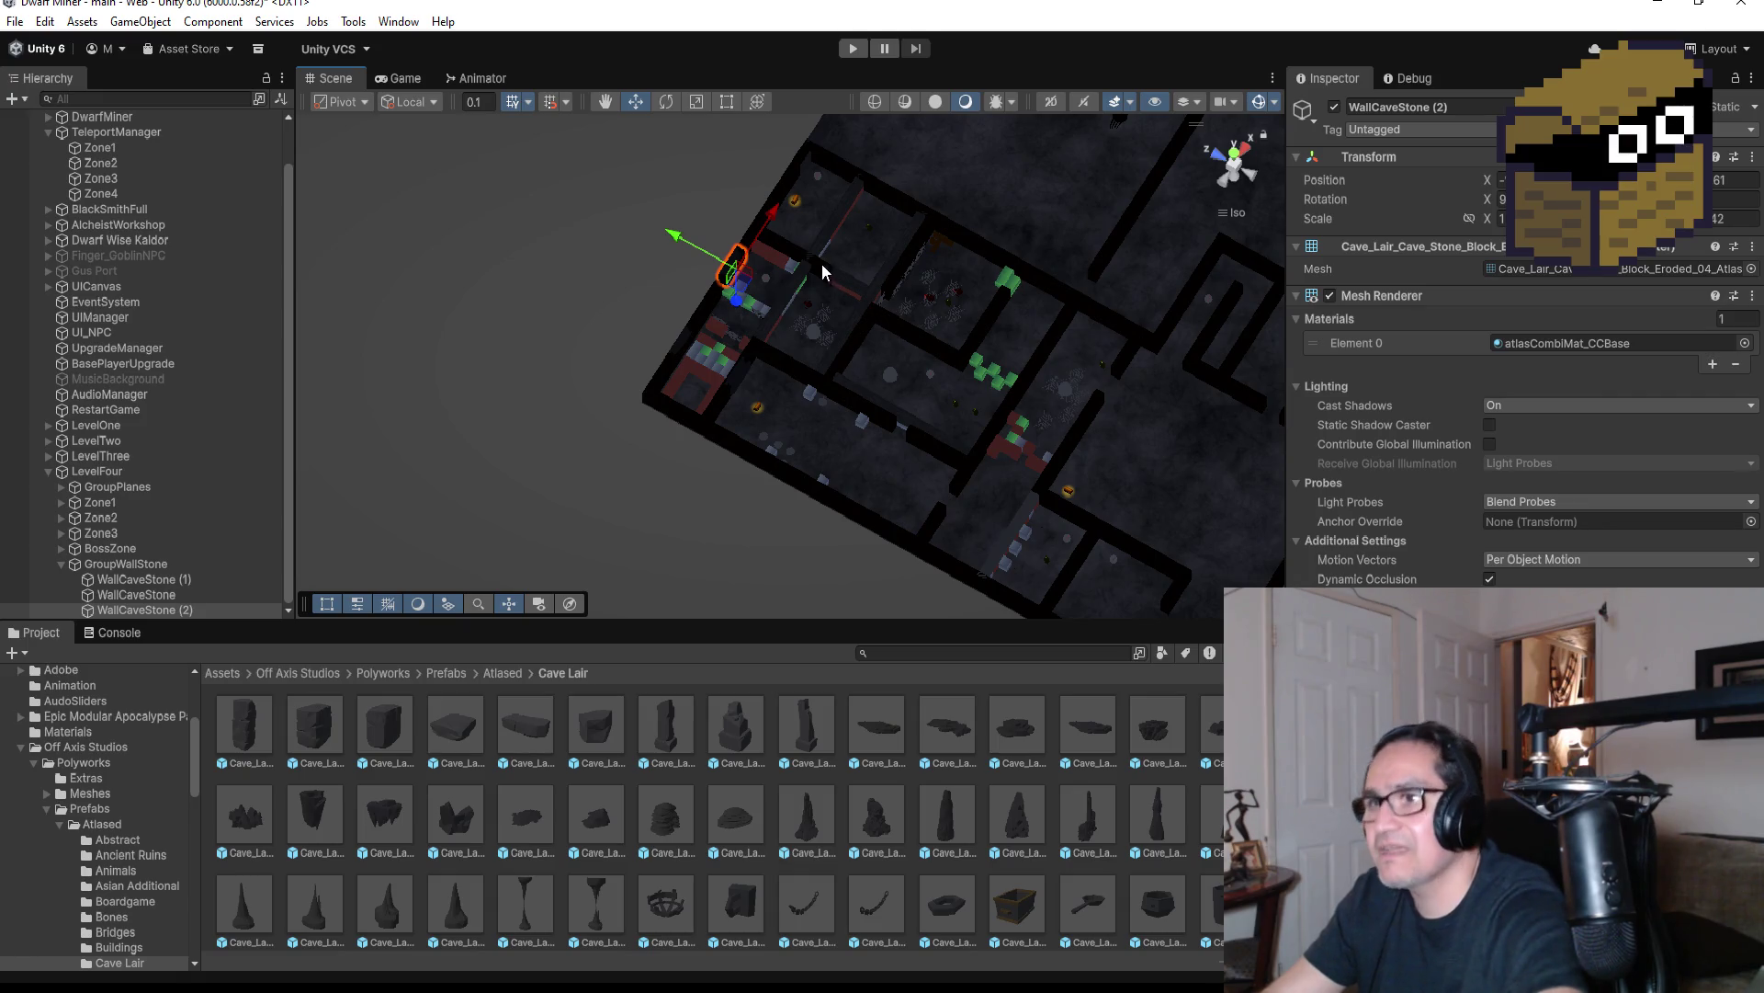
key(ctrl+d)
drag(770, 217, 822, 138)
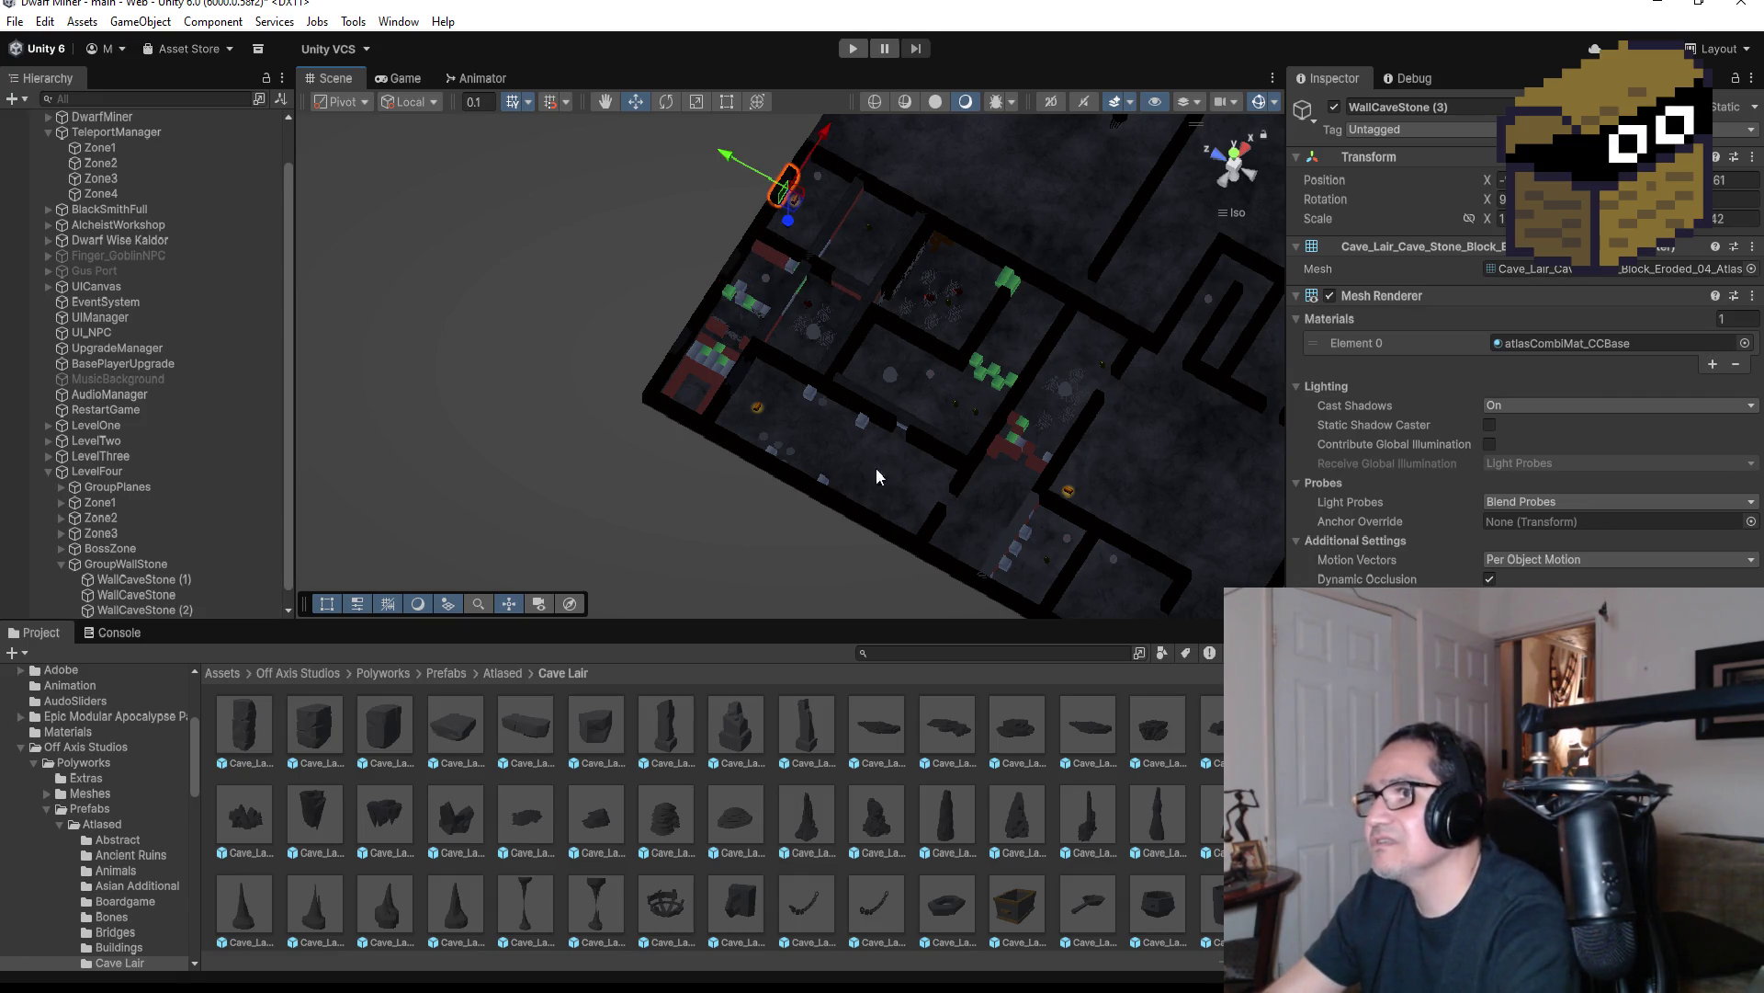
Collapse GroupWallStone and reorder it to sit directly after GroupPlanes under LevelFour
click(61, 565)
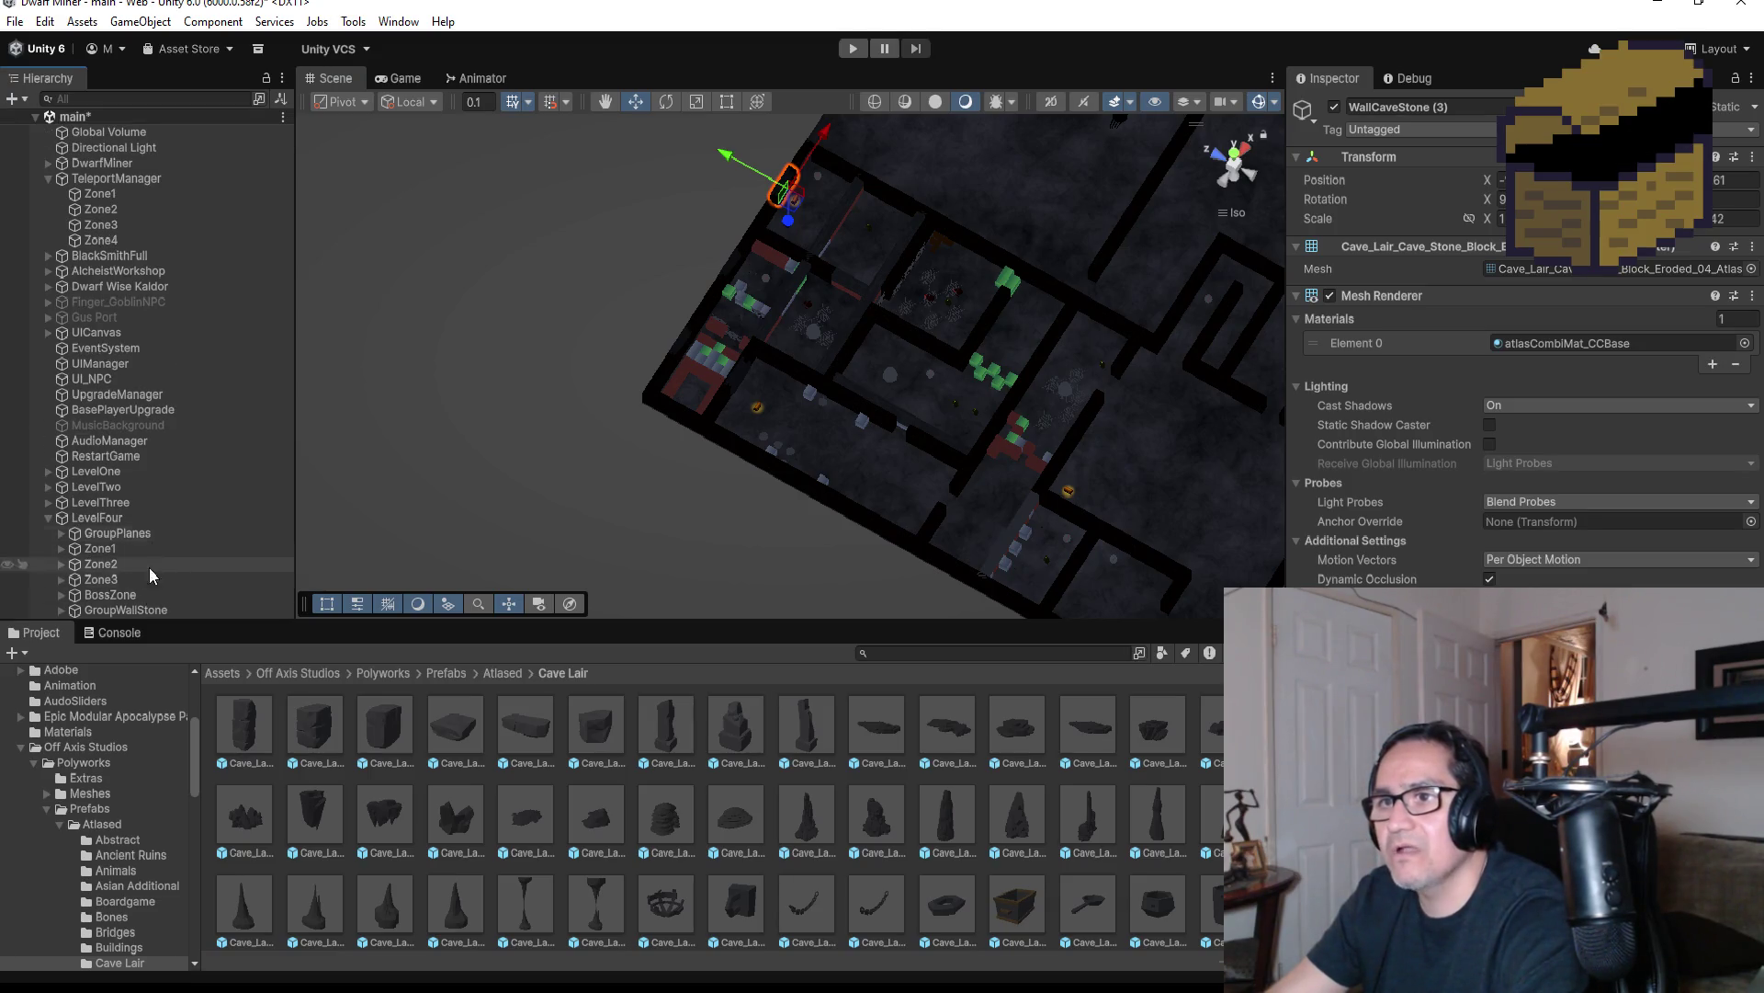
drag(147, 608, 152, 542)
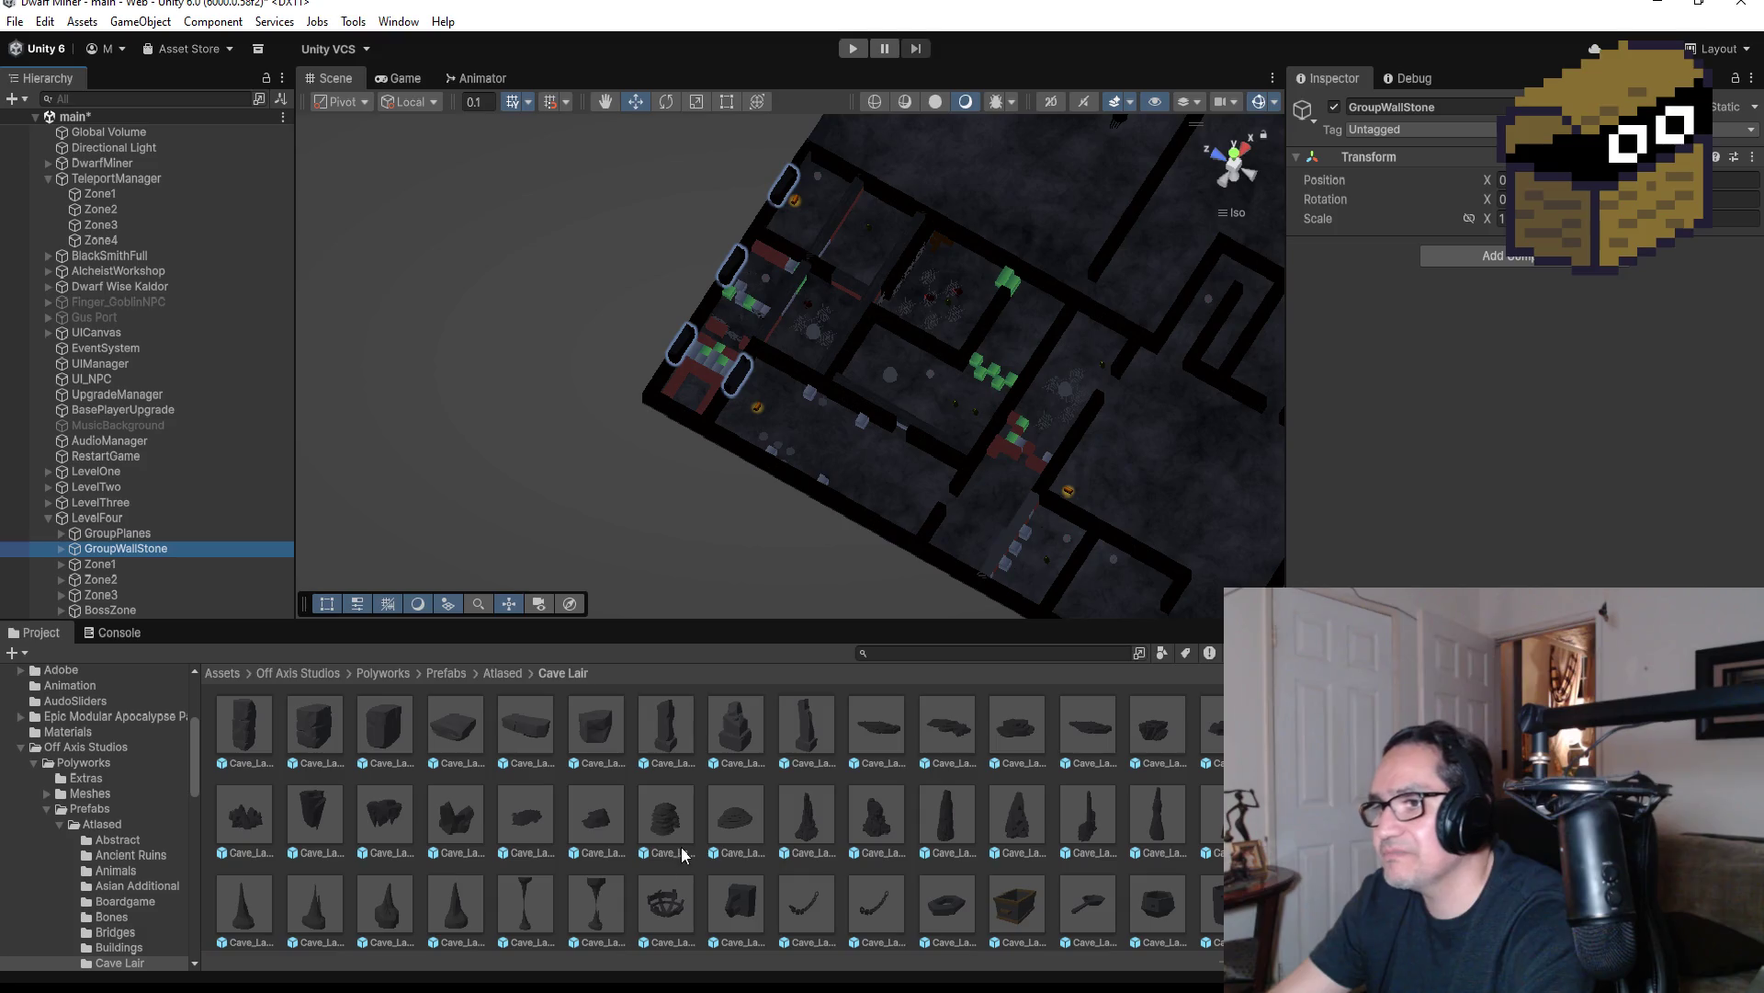
Compare the Speleothem and Bedrock Open prefabs, then place Rock_Spire_01 in the level and frame it
click(735, 818)
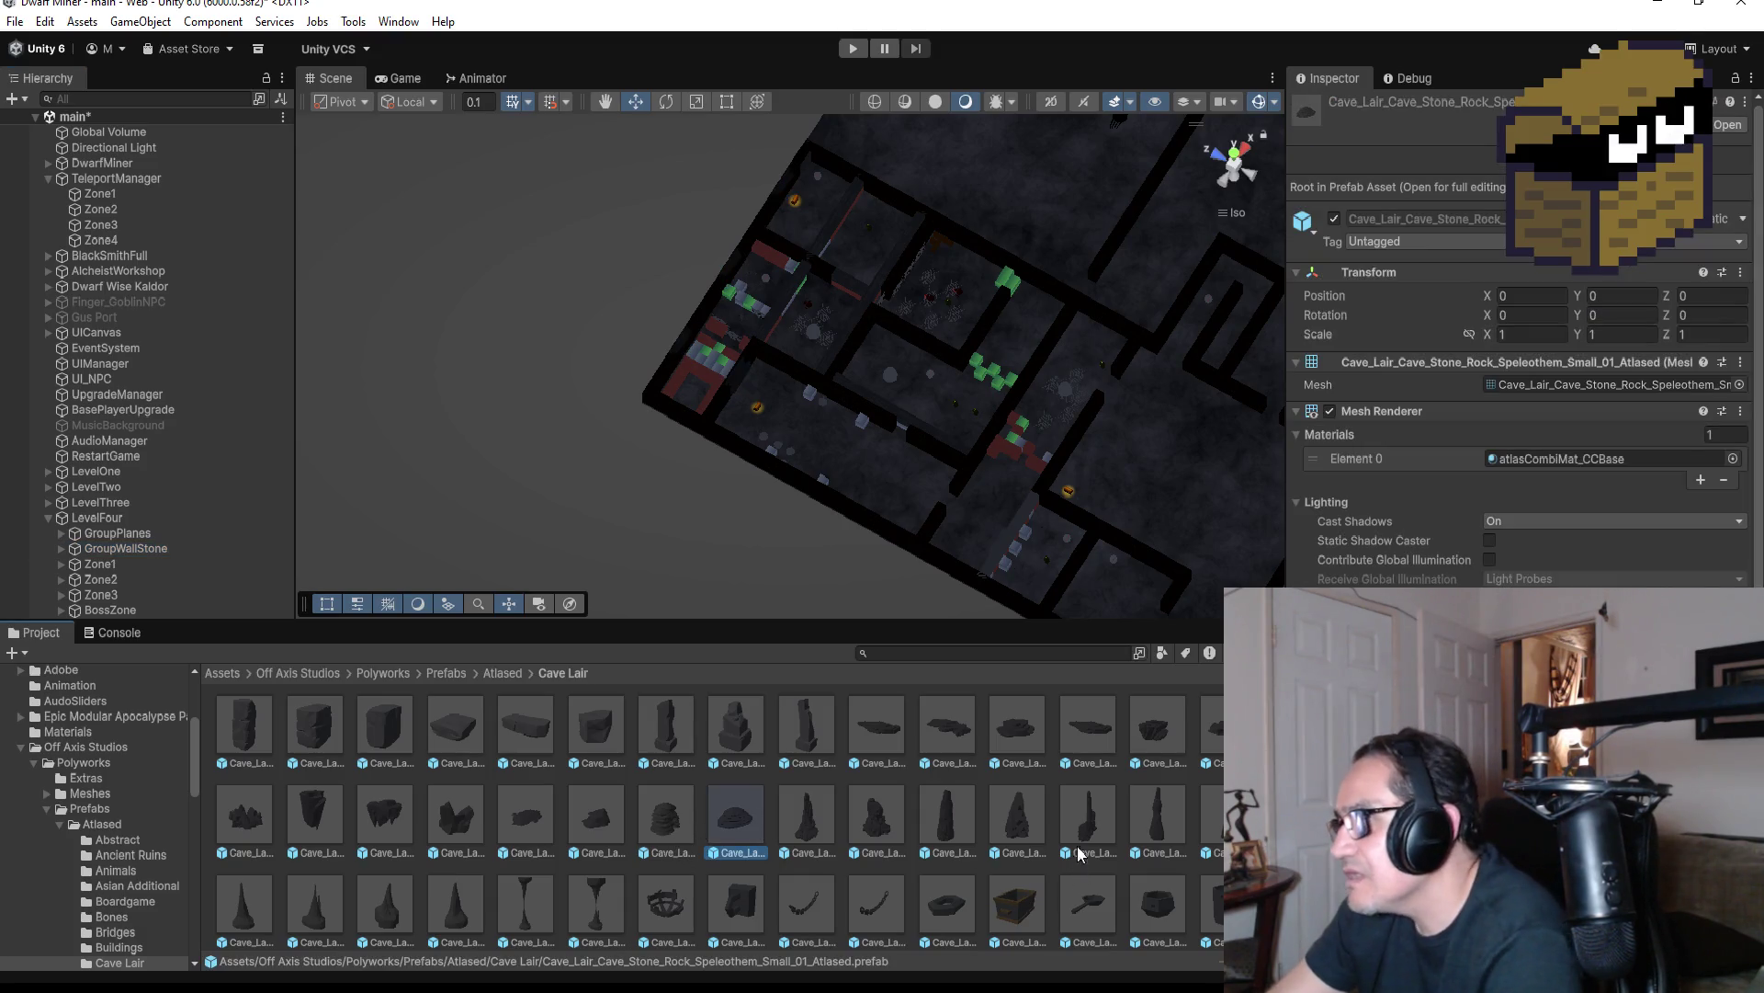
click(1104, 728)
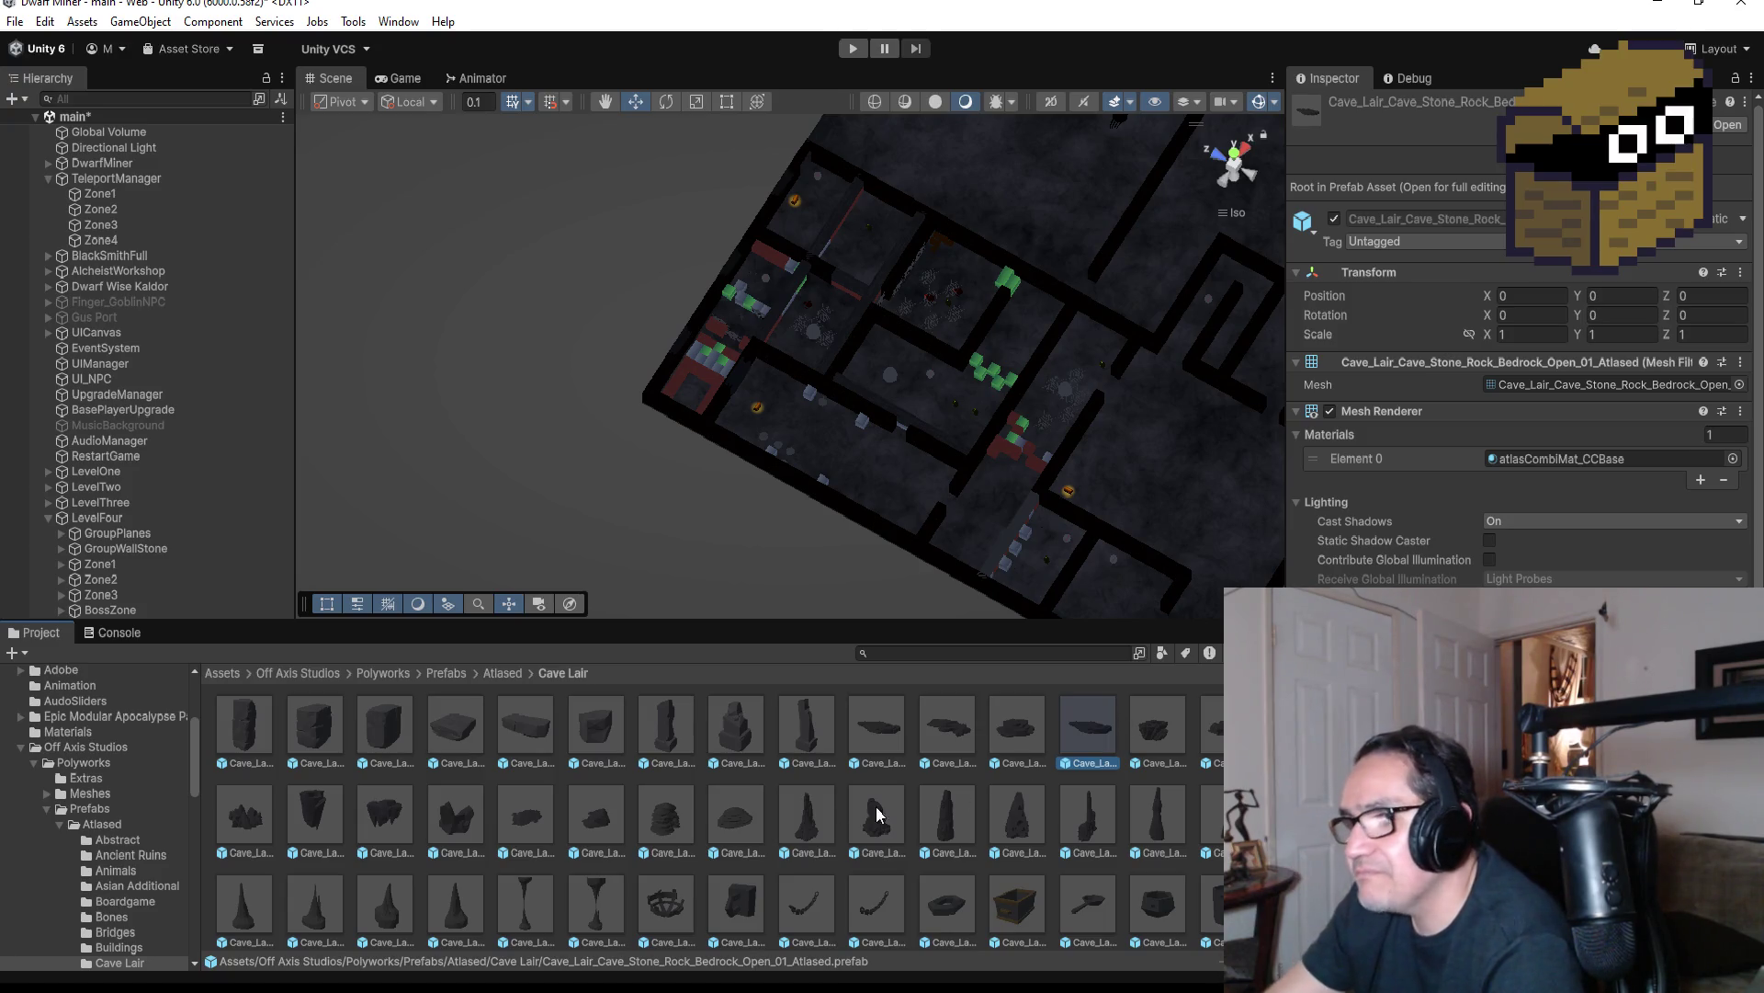
click(805, 827)
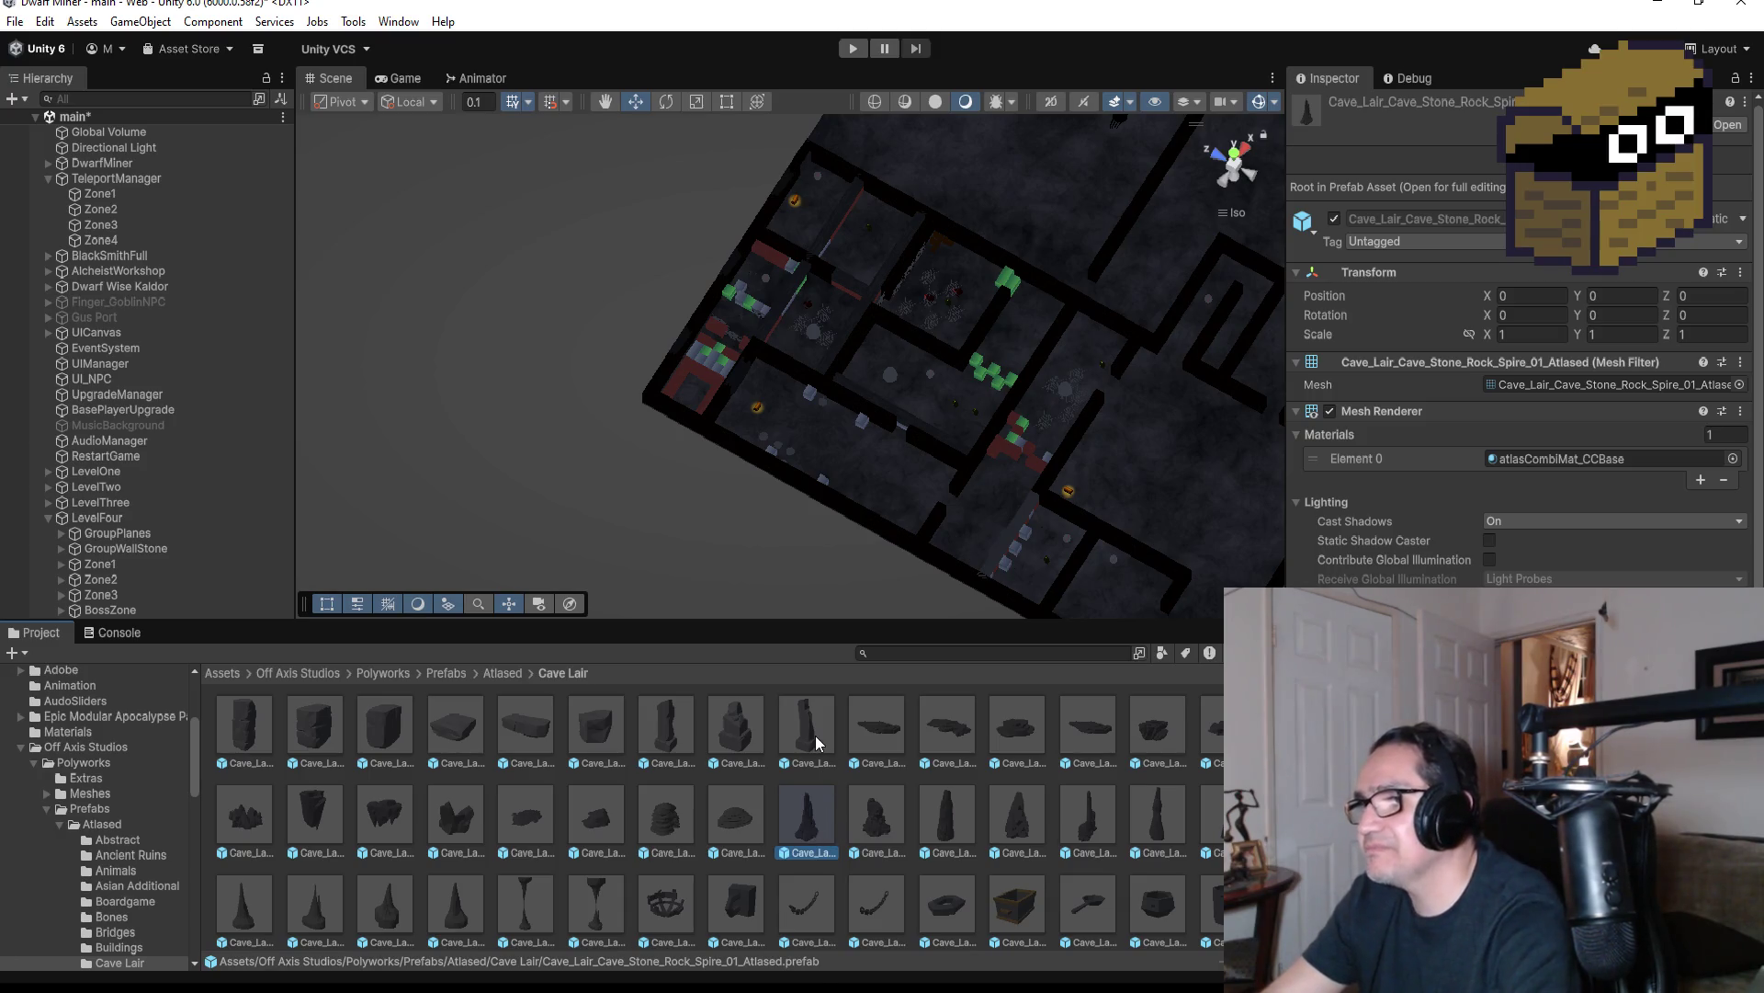
mouse_move(803, 827)
mouse_down()
mouse_move(882, 236)
mouse_move(874, 248)
mouse_move(946, 244)
mouse_move(1032, 425)
mouse_move(937, 426)
mouse_move(856, 343)
mouse_move(813, 230)
mouse_move(808, 276)
mouse_move(782, 296)
mouse_up()
key(f)
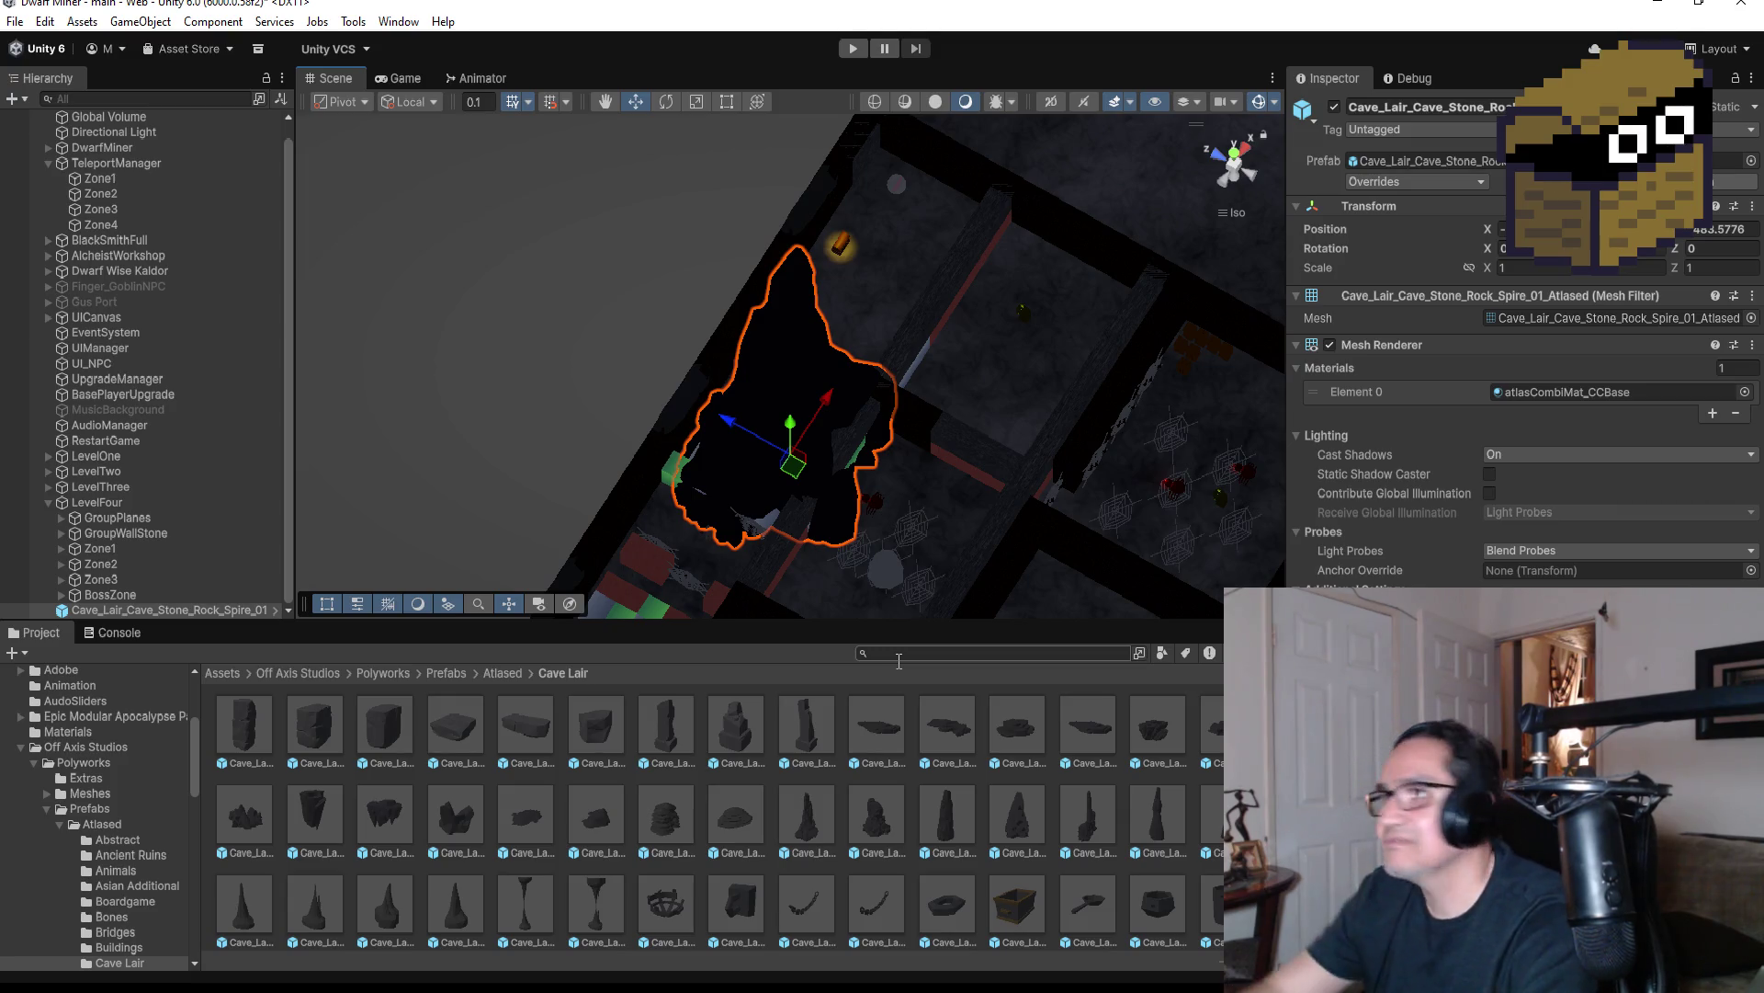
Scale the spire down to 0.05 on X and Z, with Y at 0.056
click(1512, 265)
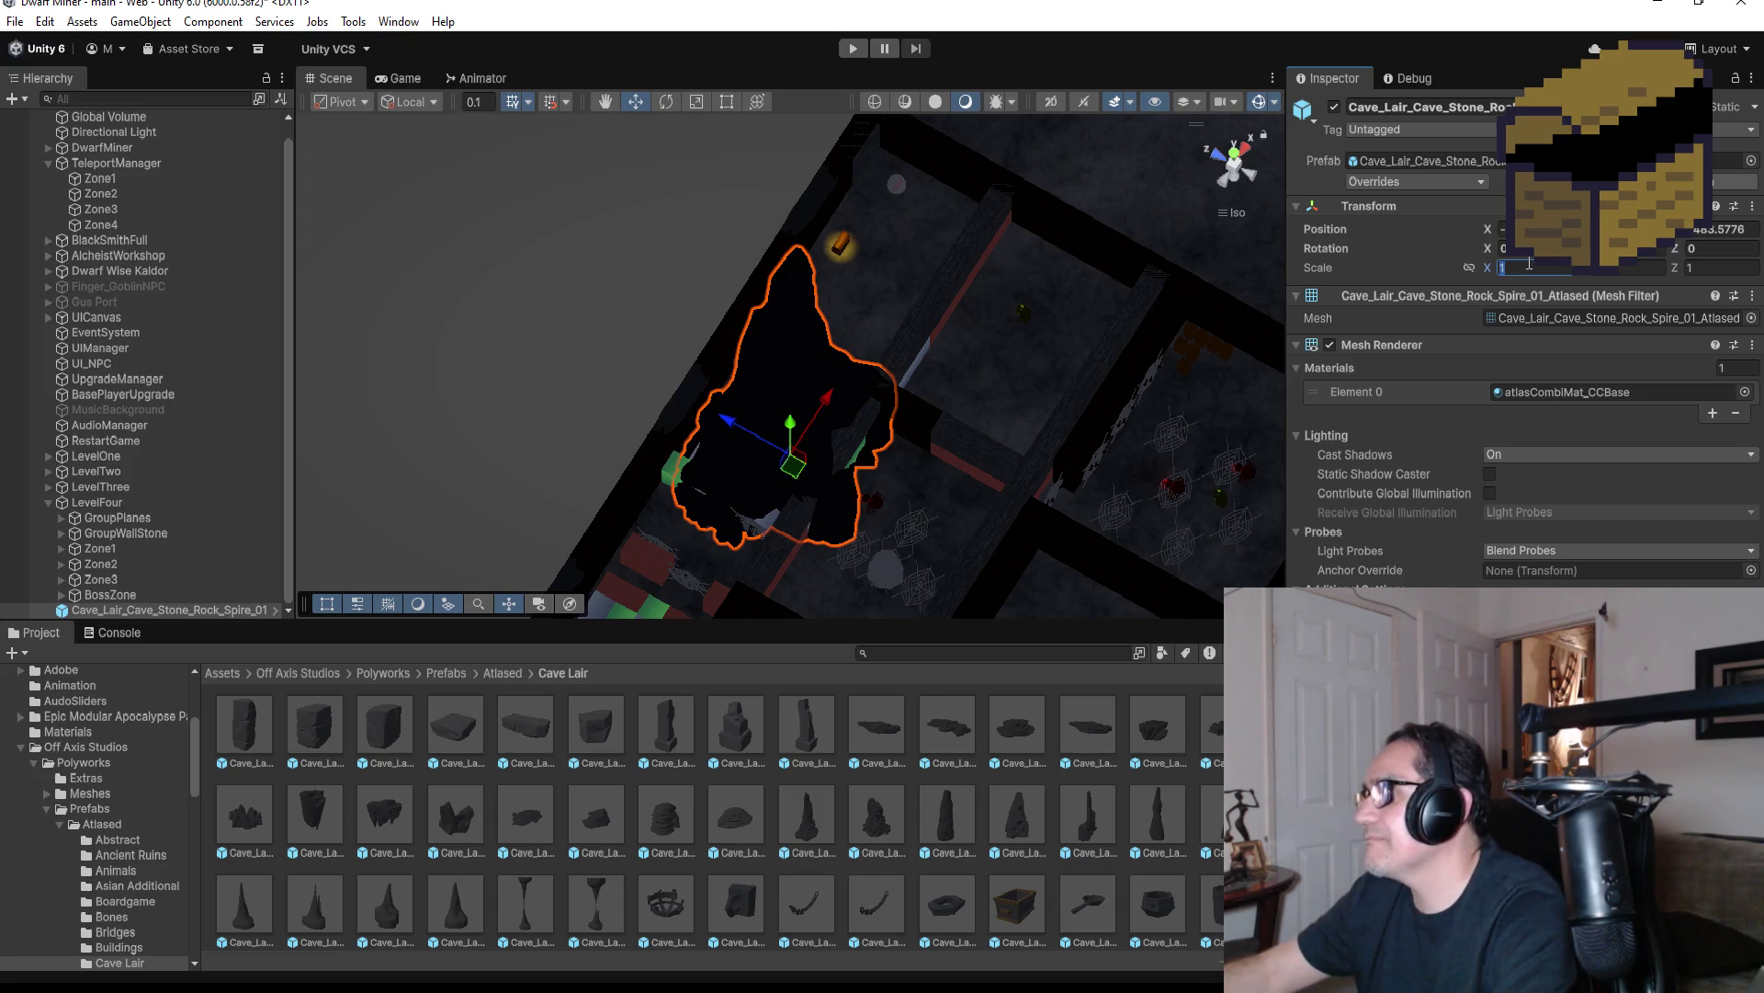
text(.0)
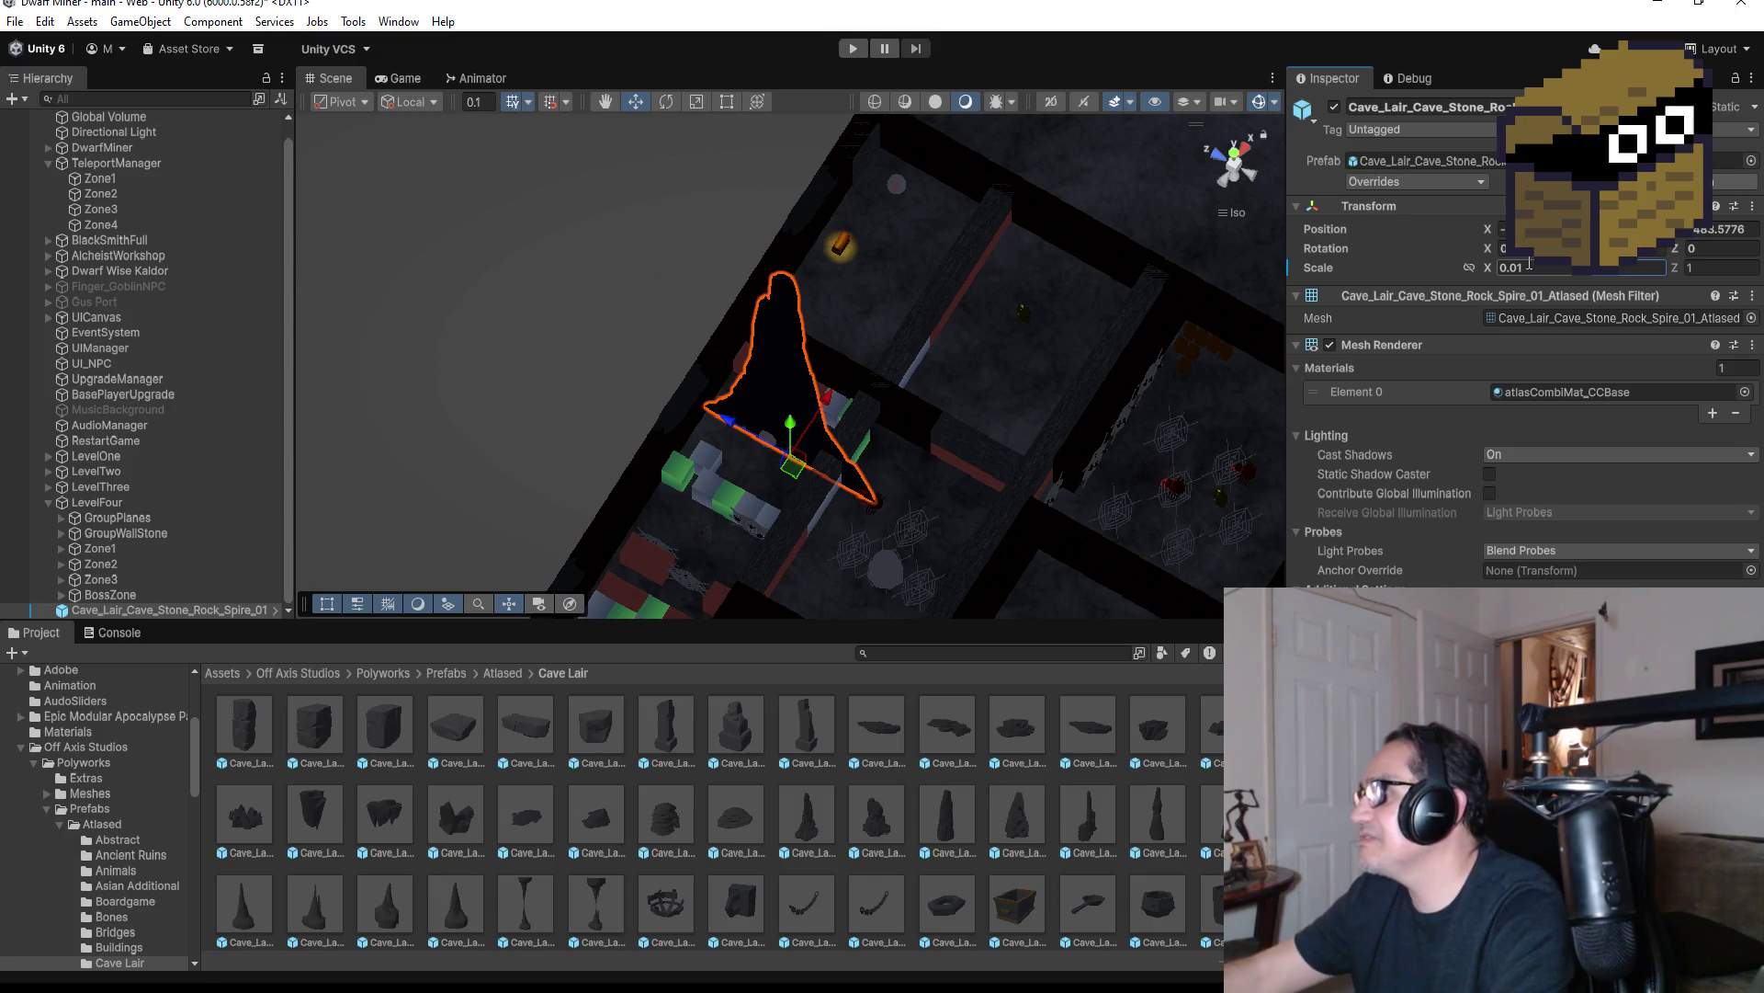
text(.01)
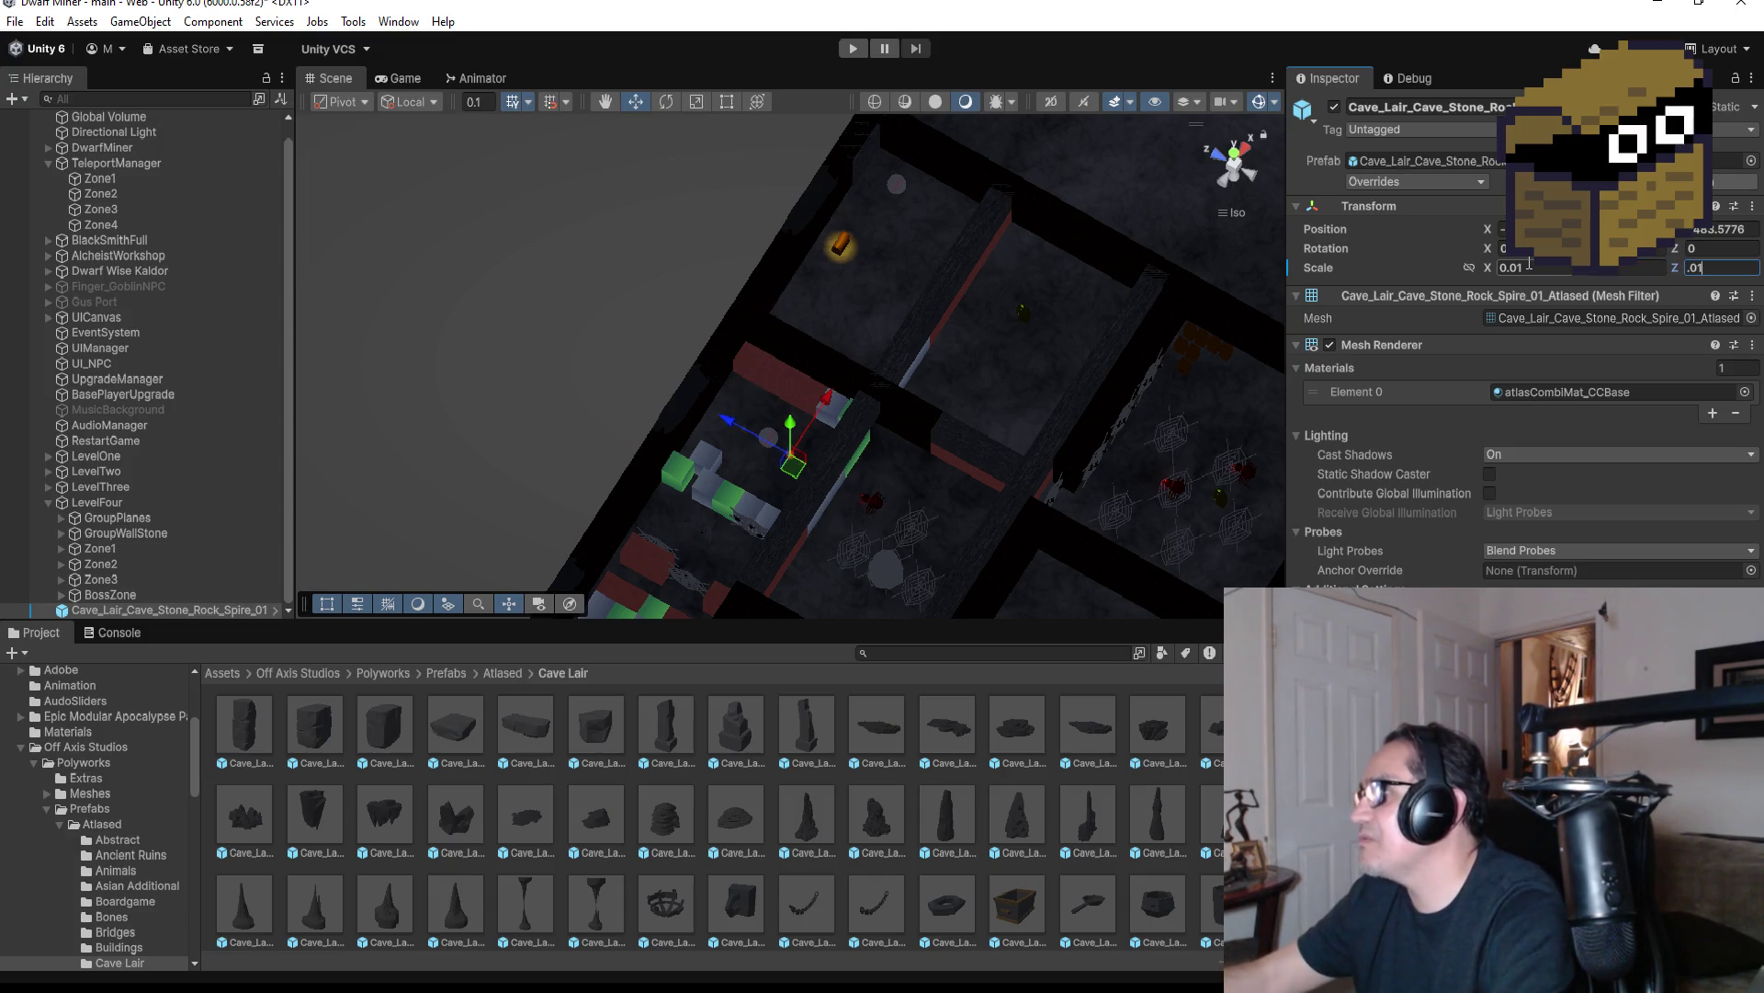
mouse_move(740, 423)
mouse_down()
mouse_move(704, 393)
mouse_move(889, 433)
mouse_move(874, 454)
mouse_move(956, 208)
mouse_move(846, 266)
mouse_up()
key(f)
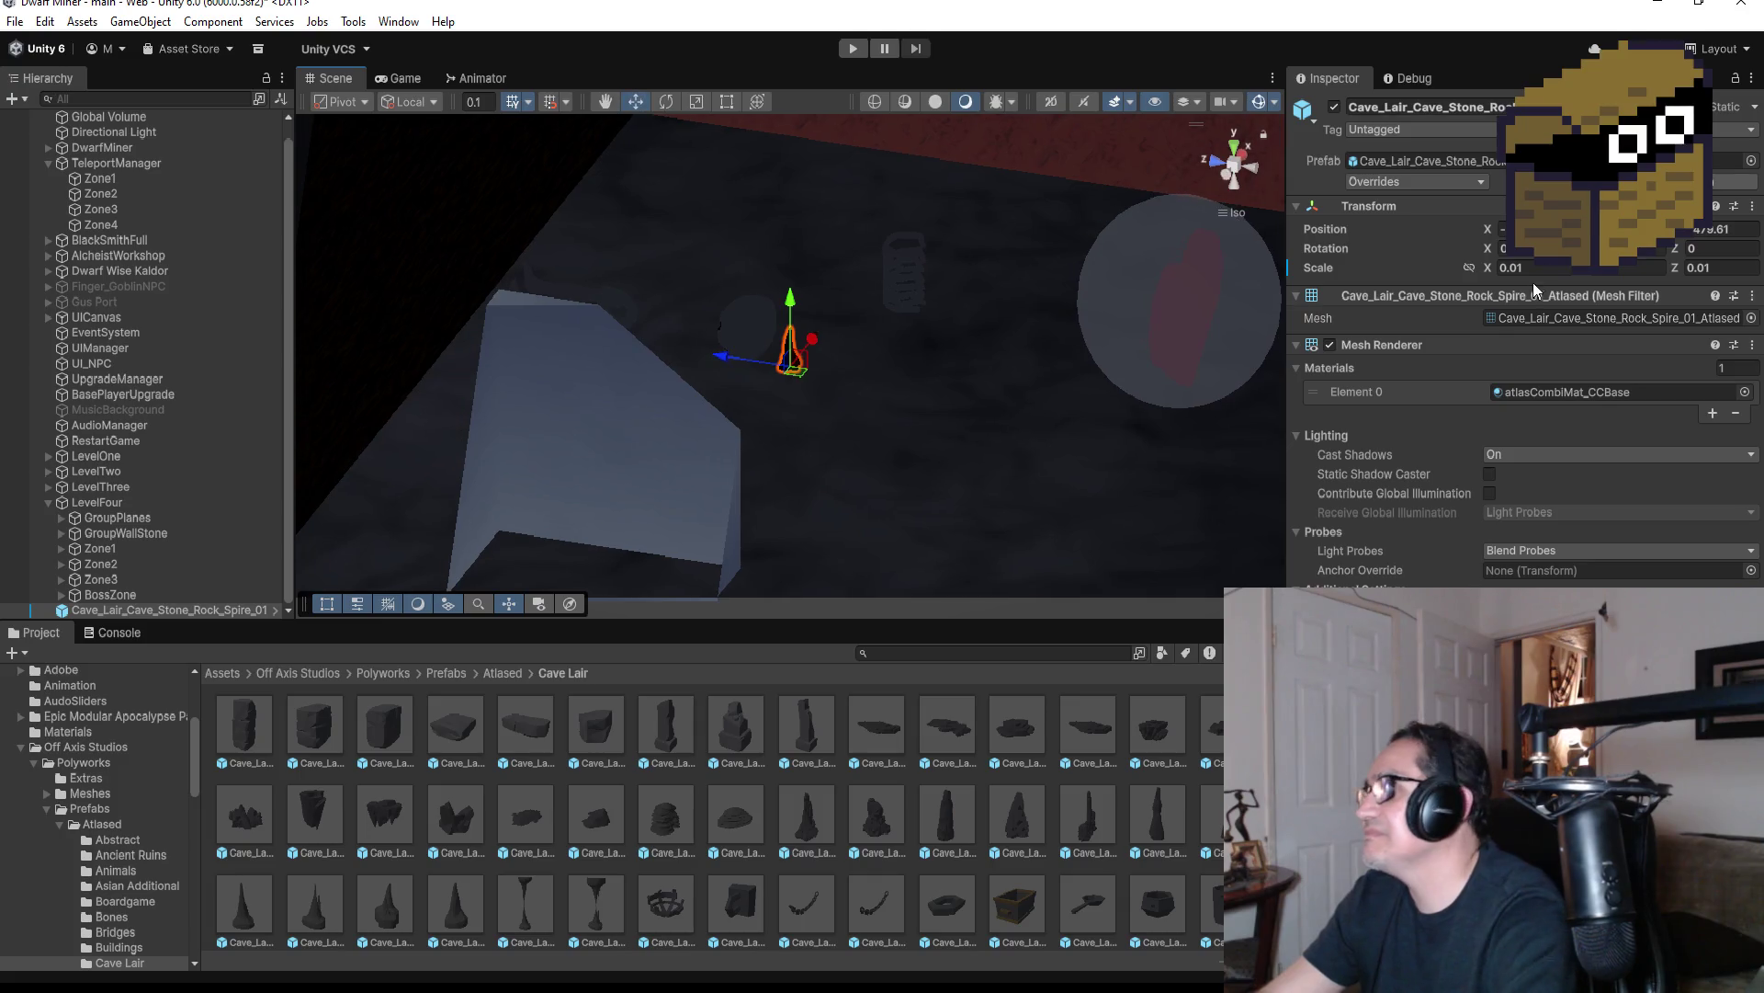
click(1551, 268)
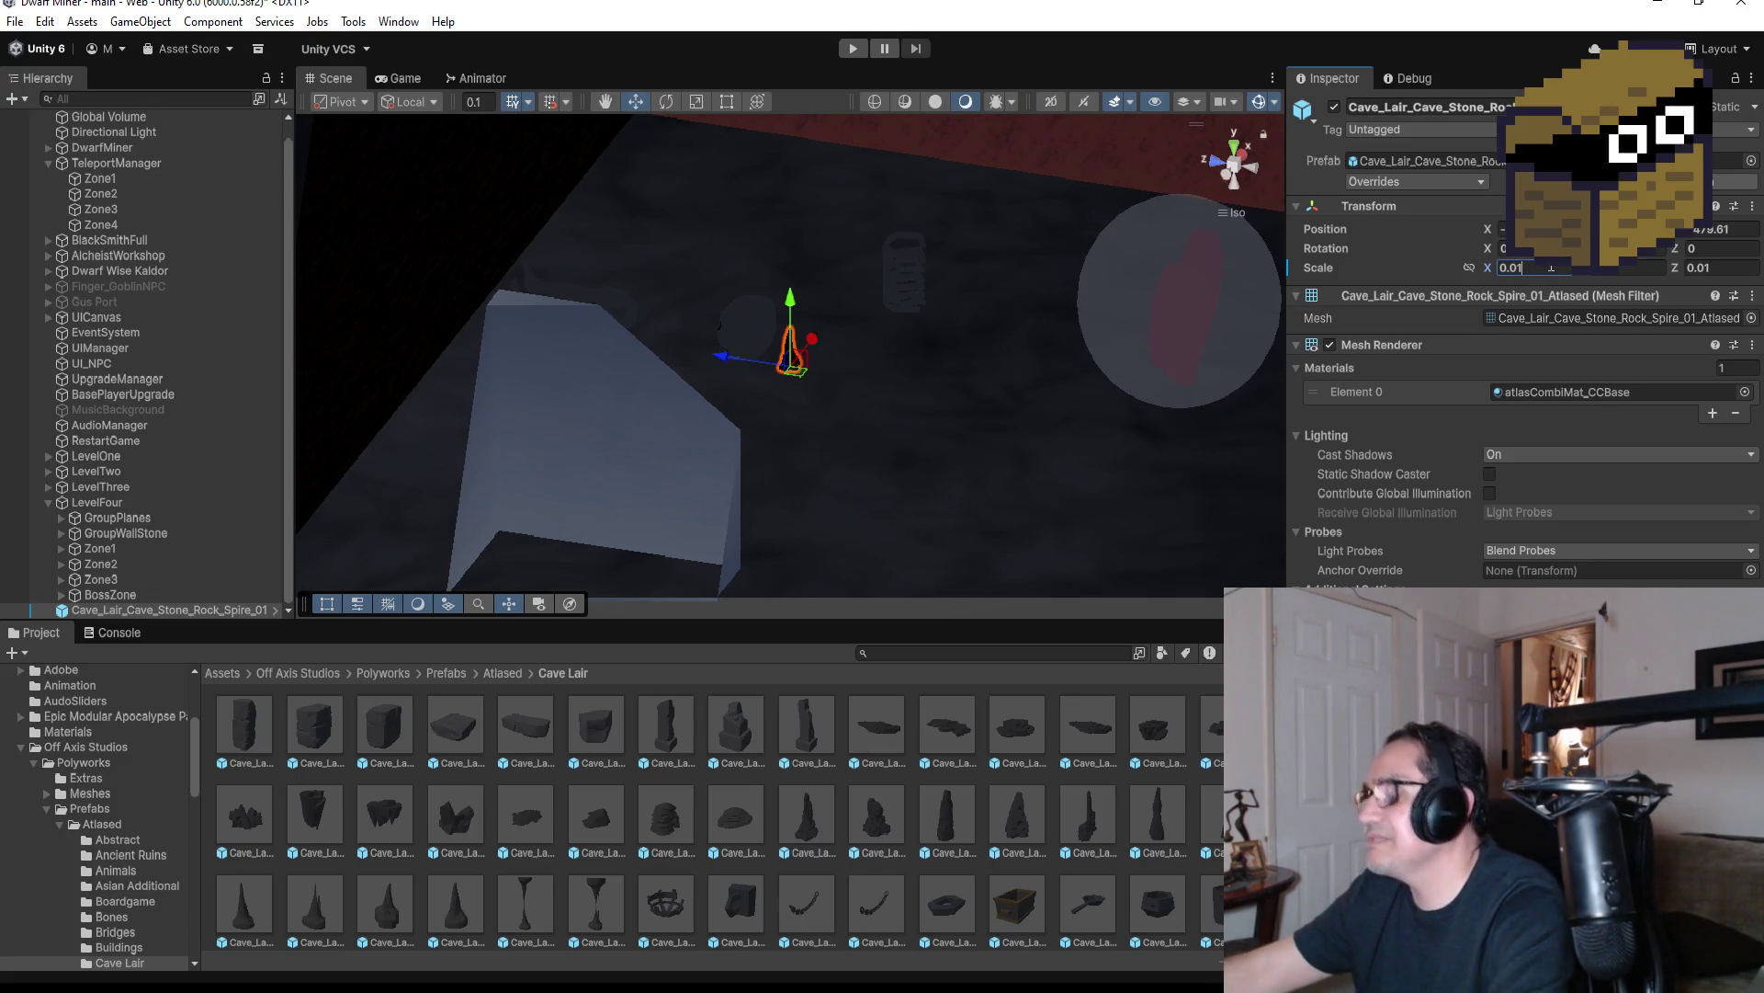
text(56)
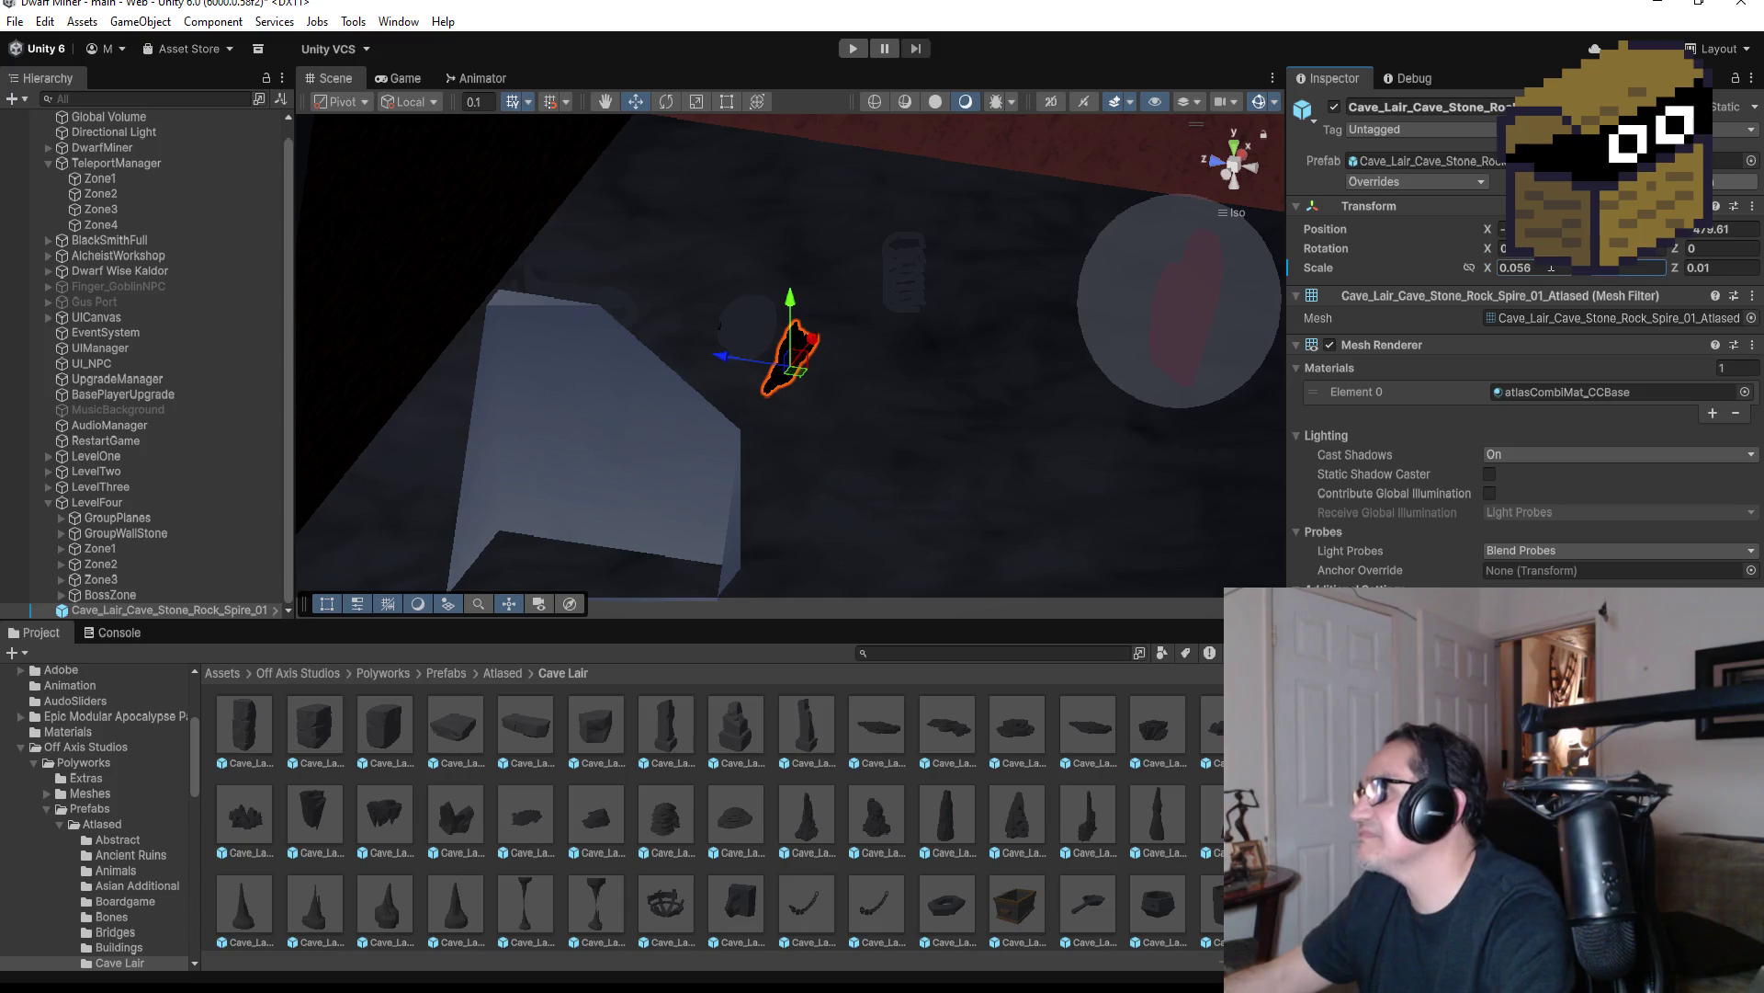
key(Tab)
text(0.056)
key(Tab)
text(0.05)
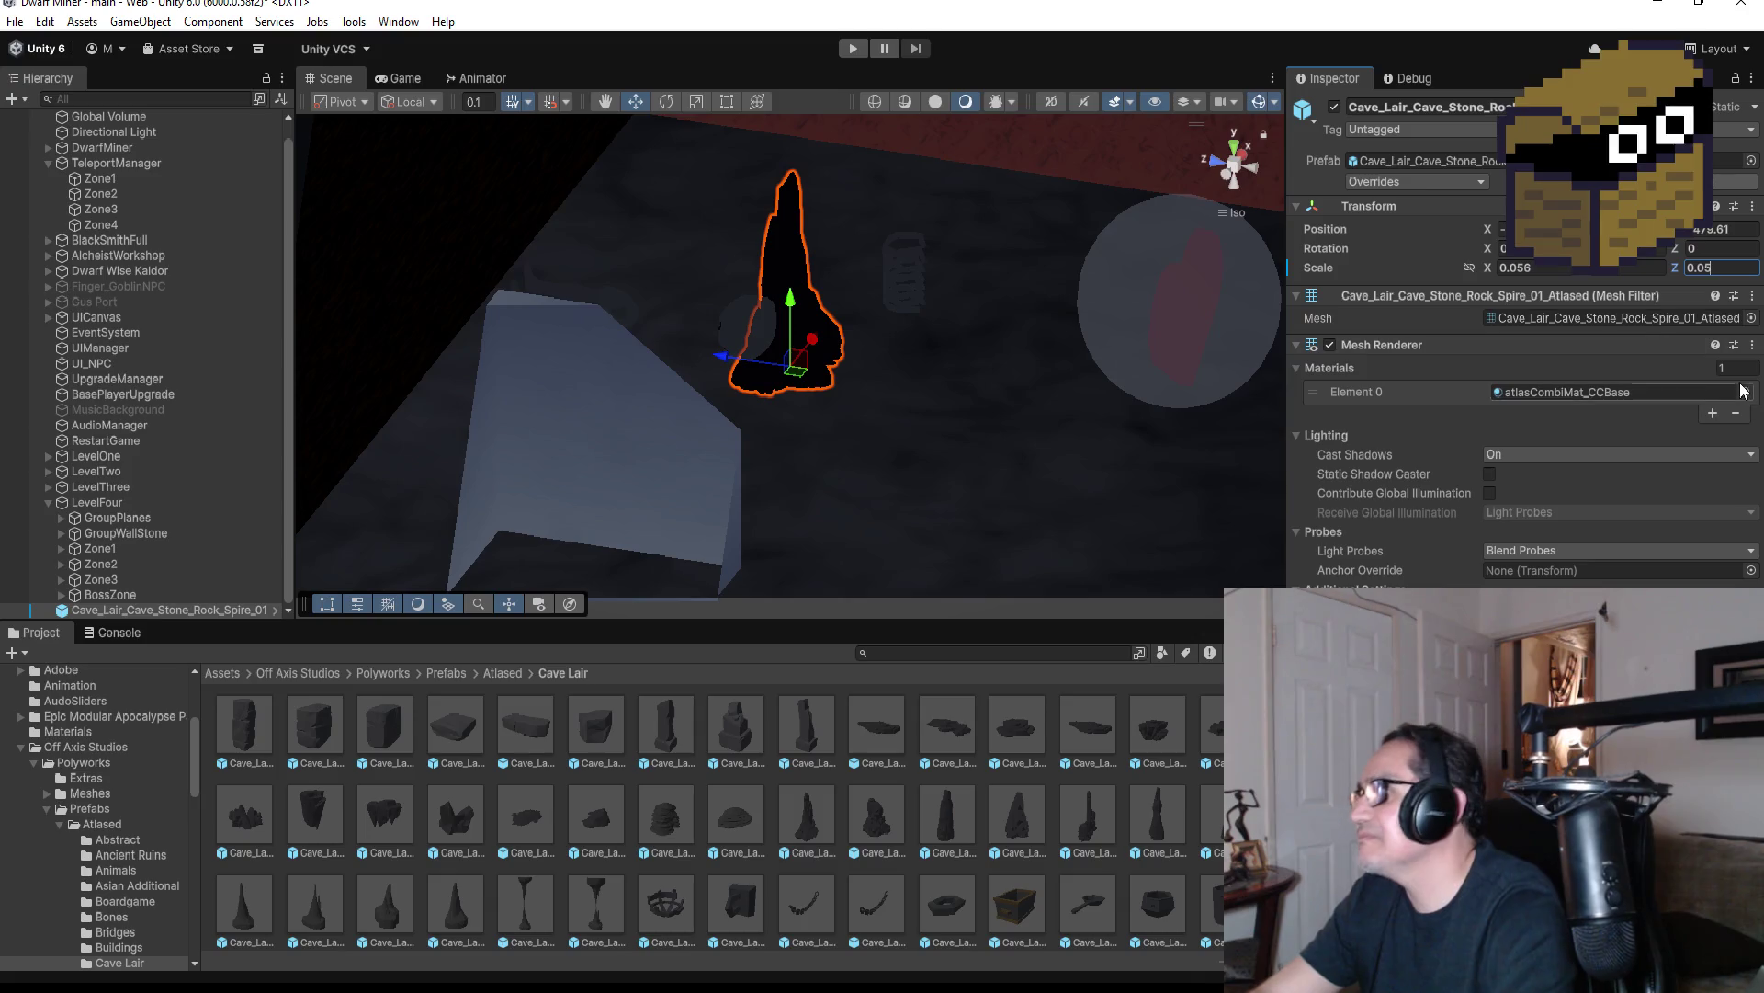
click(1541, 268)
text(0.05)
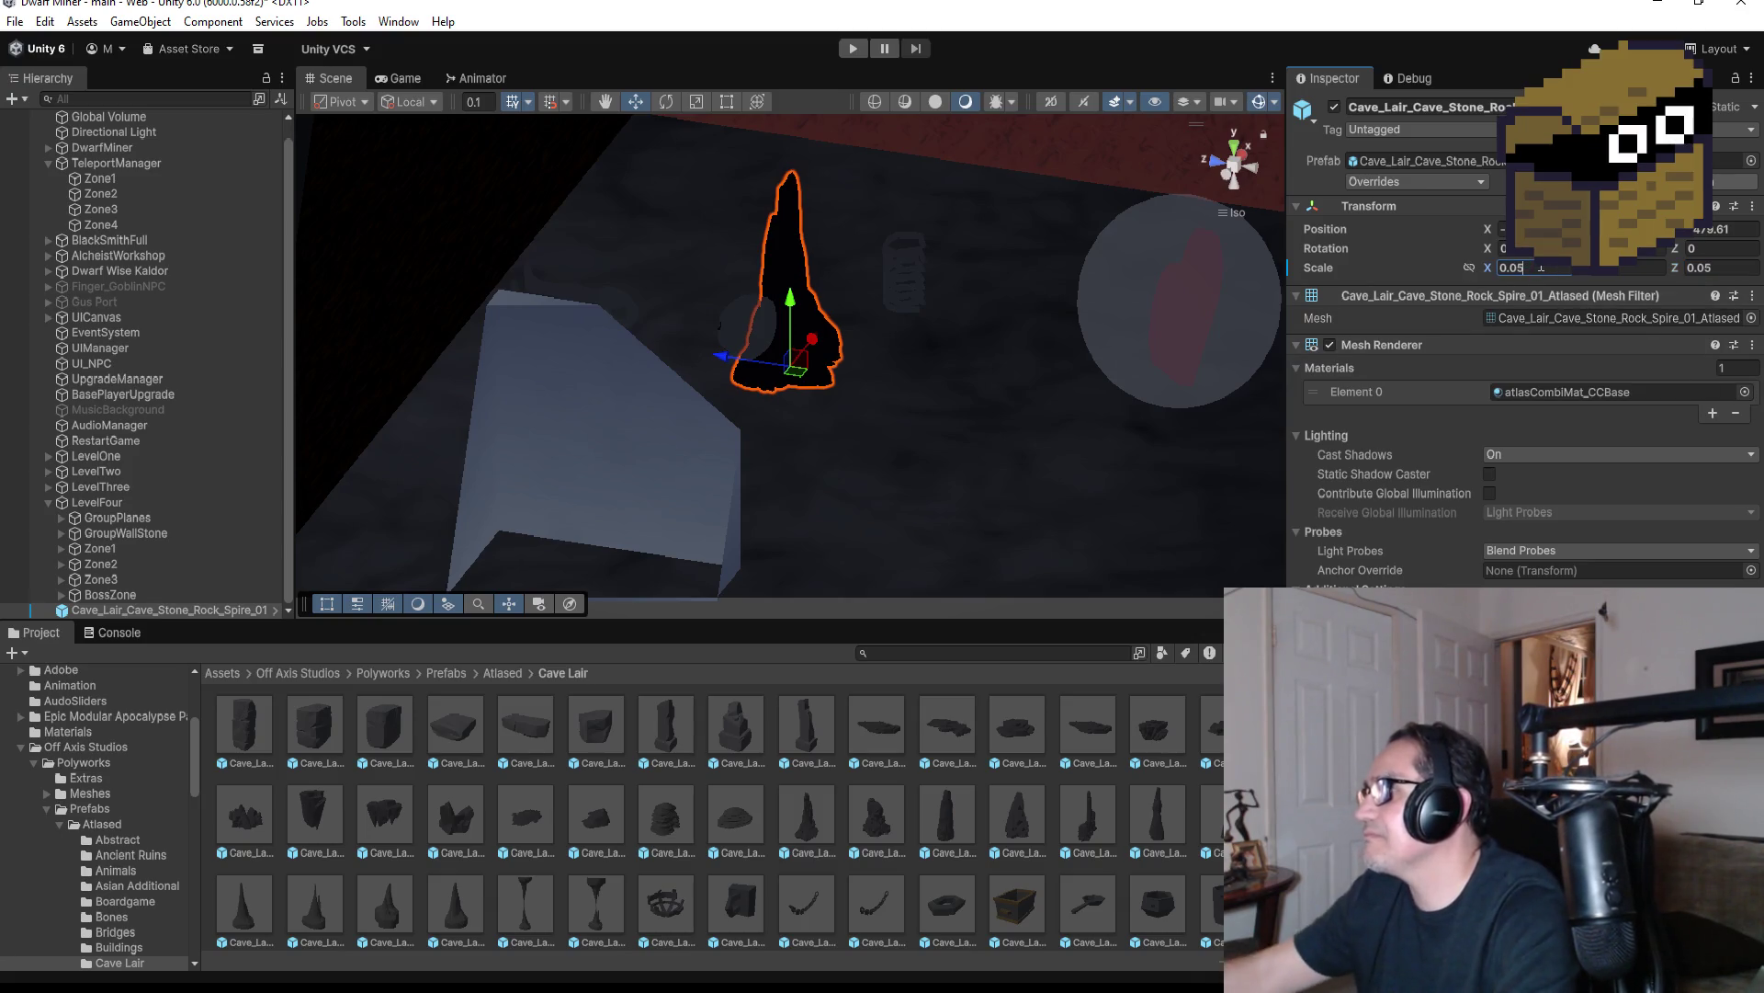
Move the spire to the far end of the room beside the red wall
scroll(865, 377, down, 5)
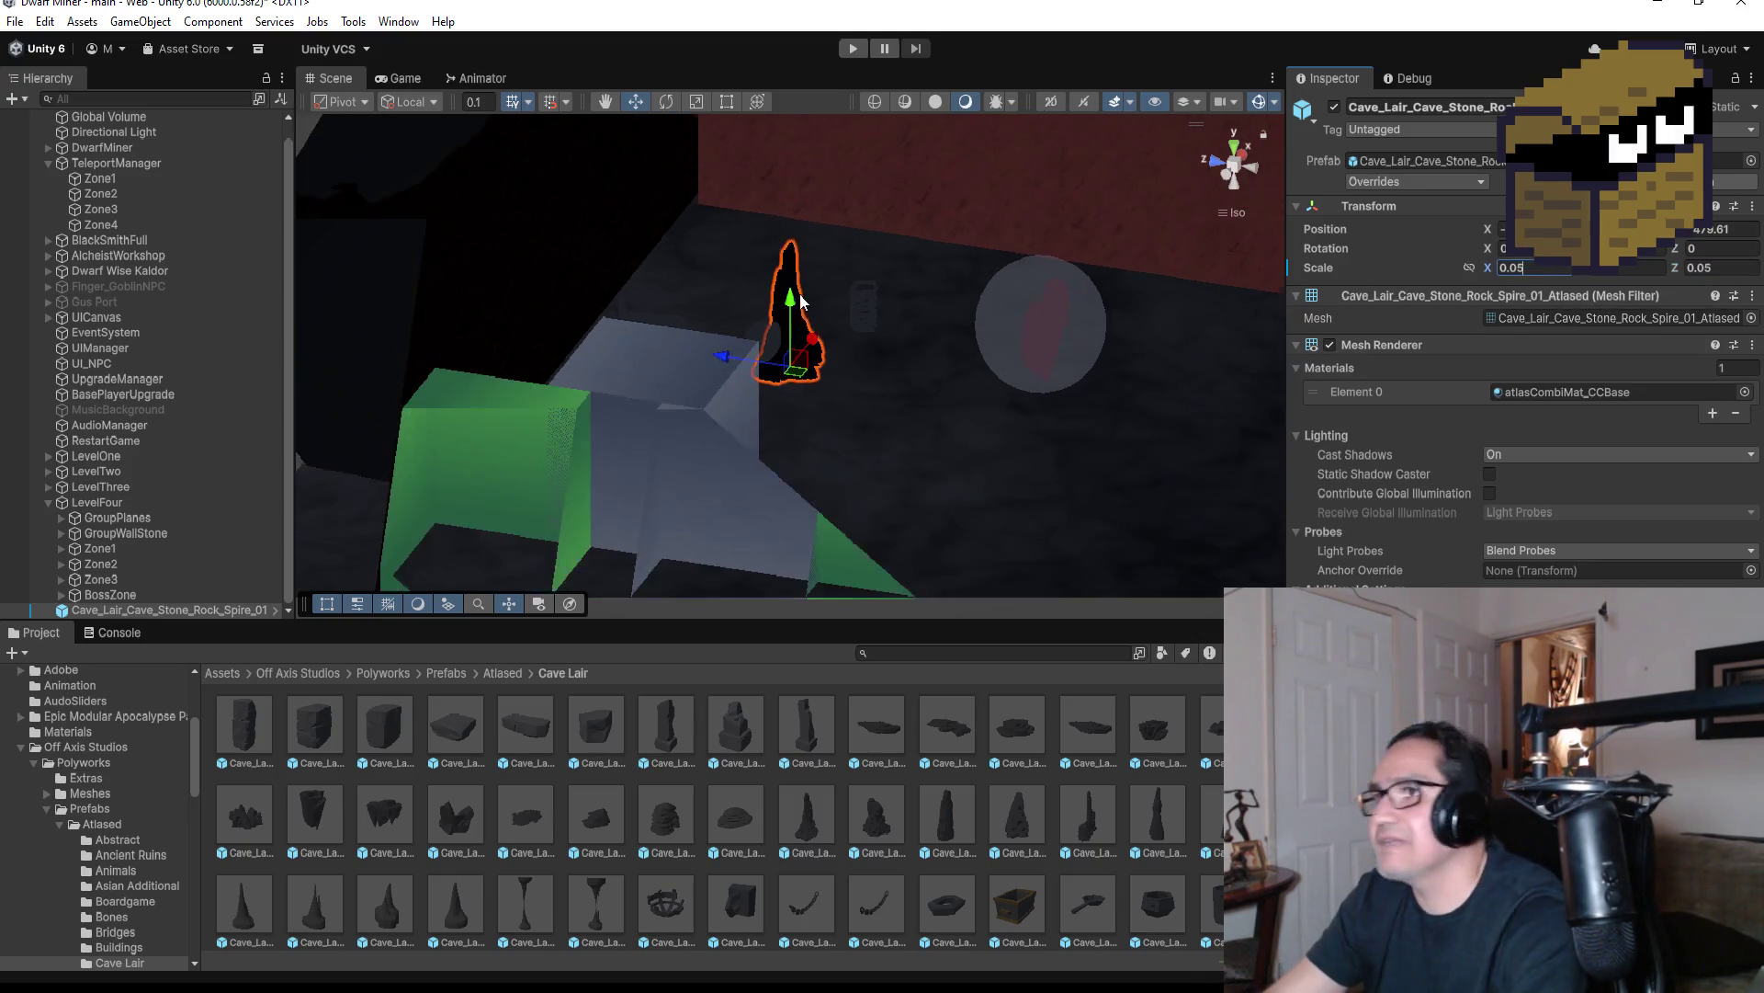
drag(866, 377, 856, 489)
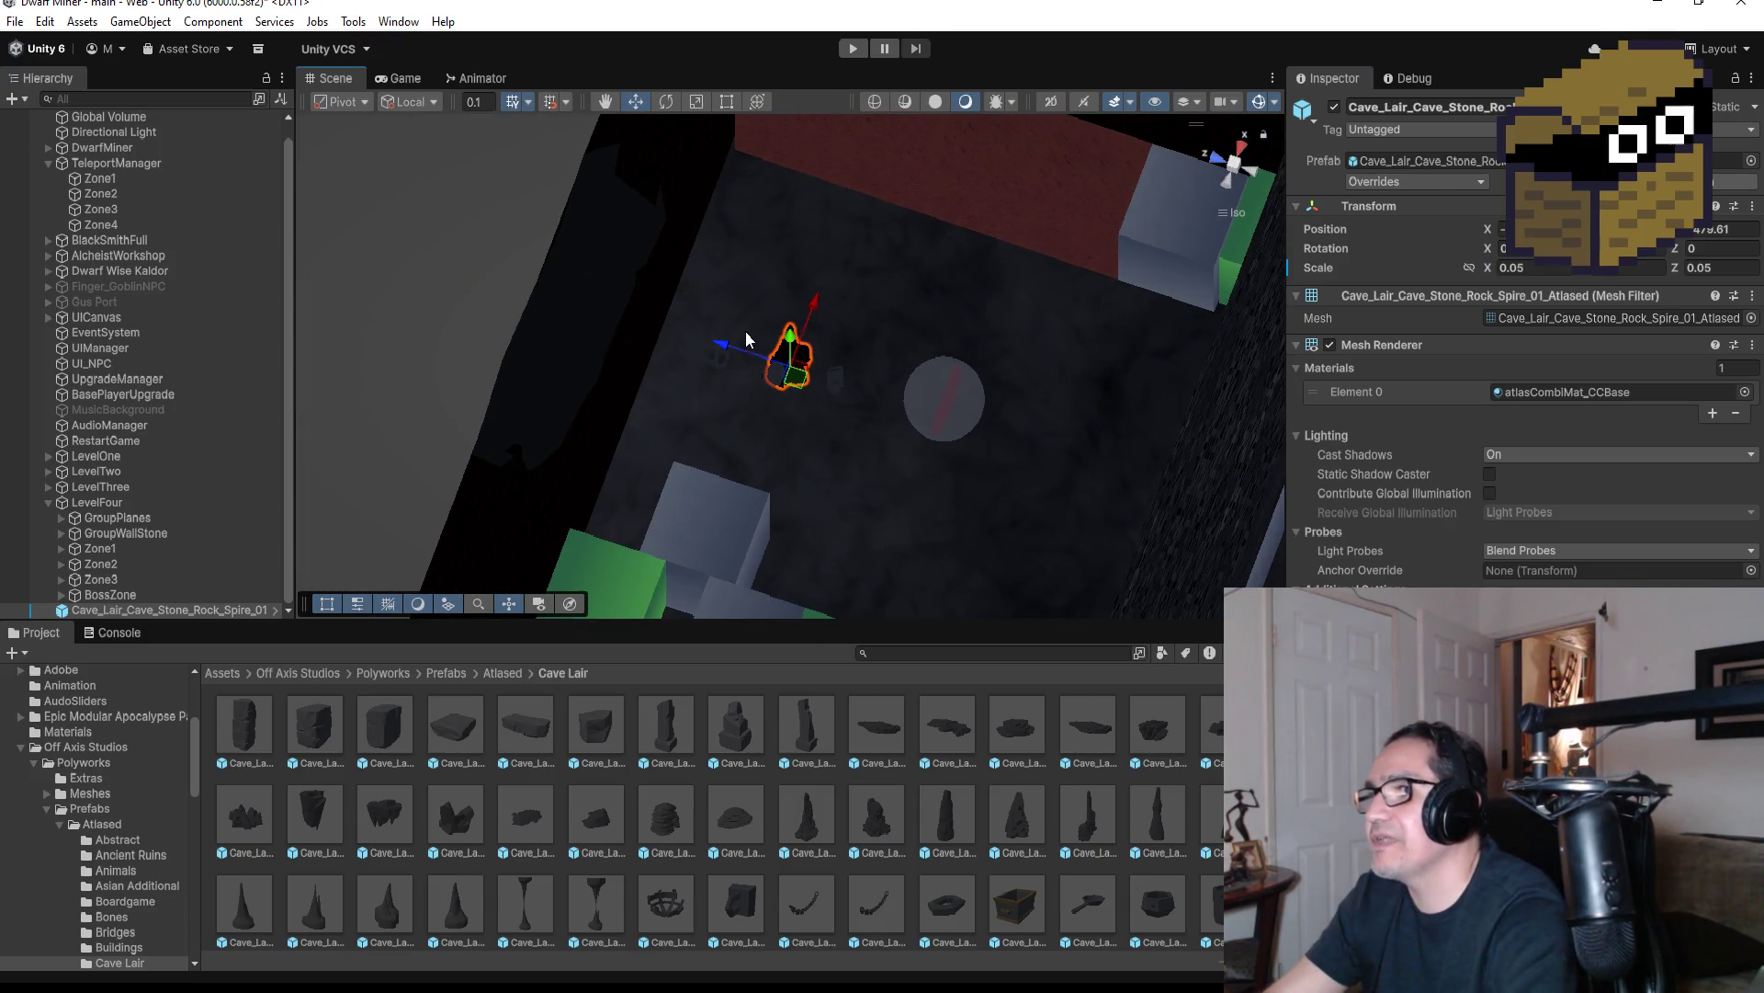
drag(726, 356, 656, 345)
drag(746, 273, 748, 147)
mouse_move(803, 263)
mouse_down()
mouse_move(748, 81)
mouse_move(875, 132)
mouse_up()
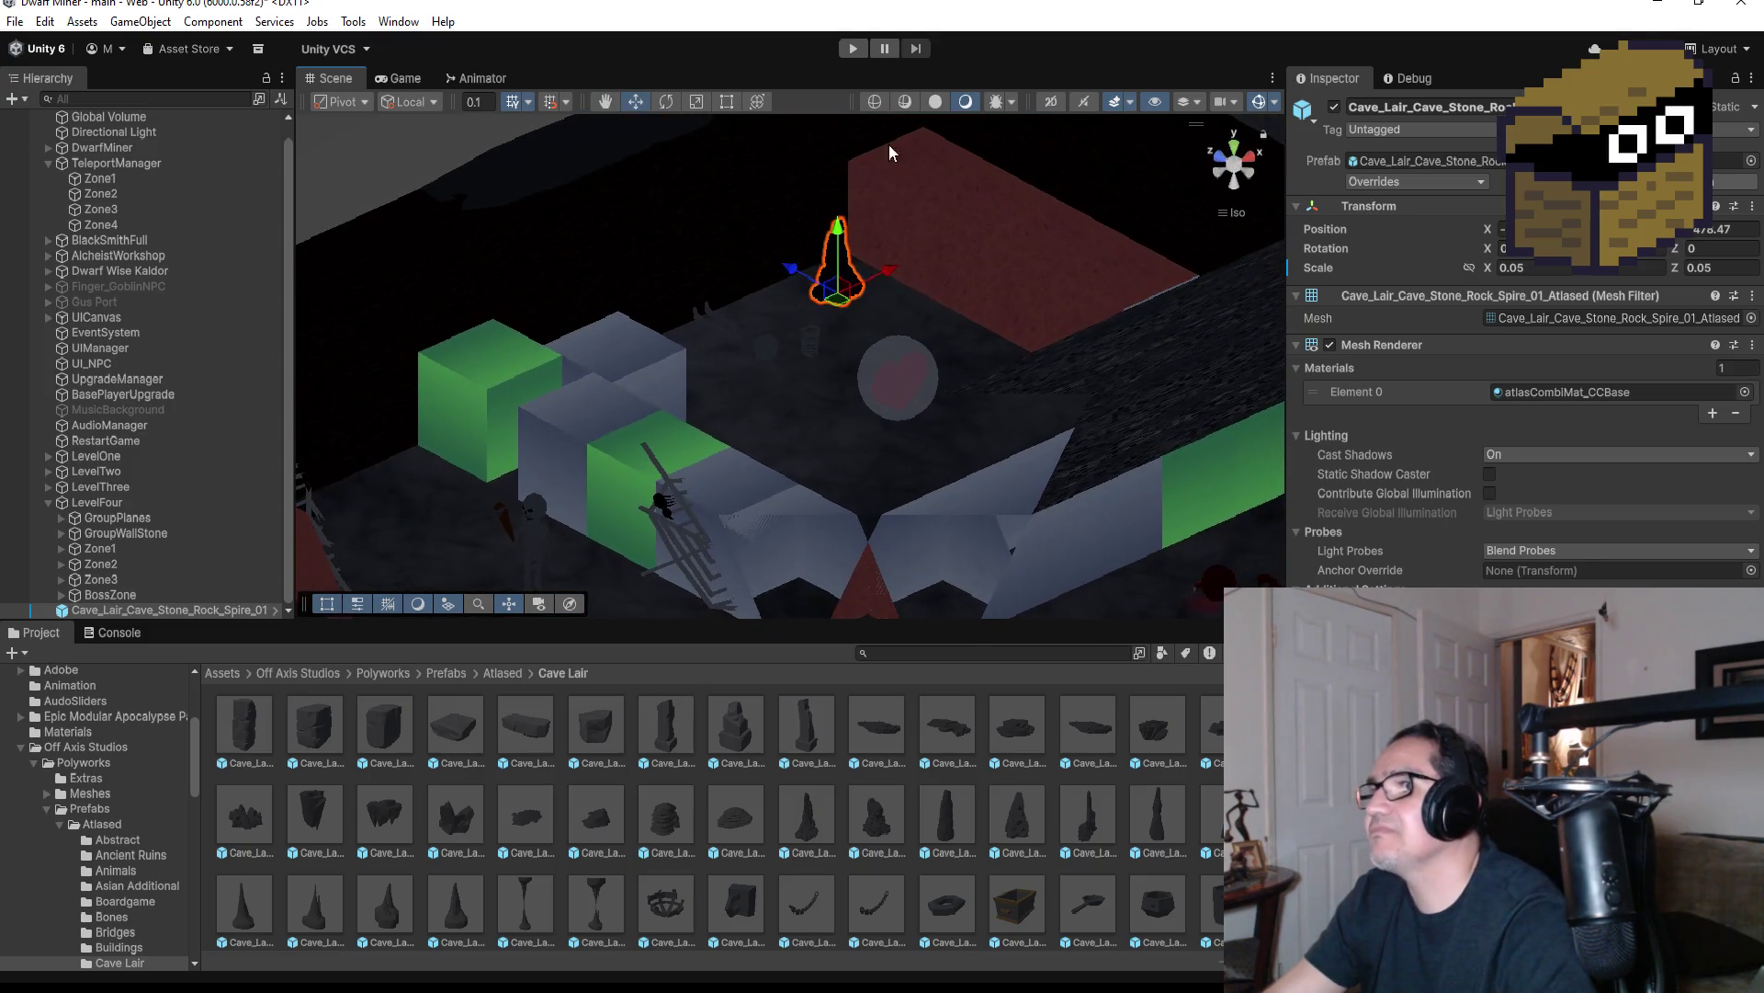
drag(774, 261, 815, 213)
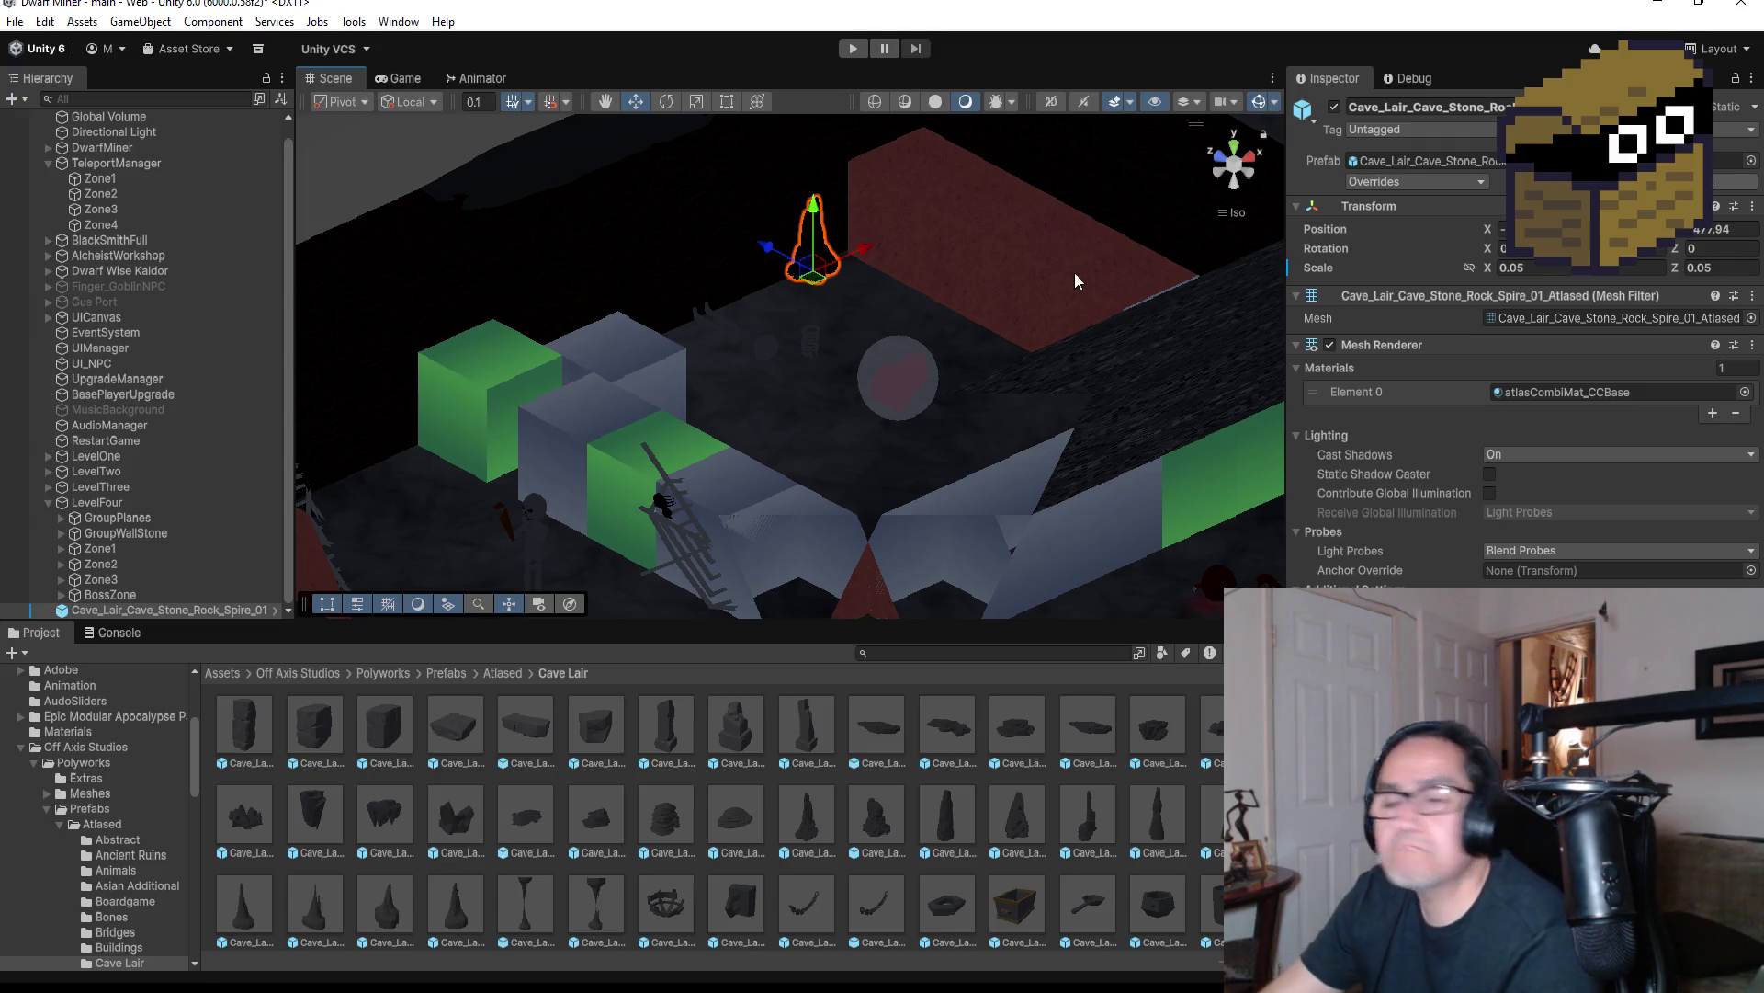
click(1236, 151)
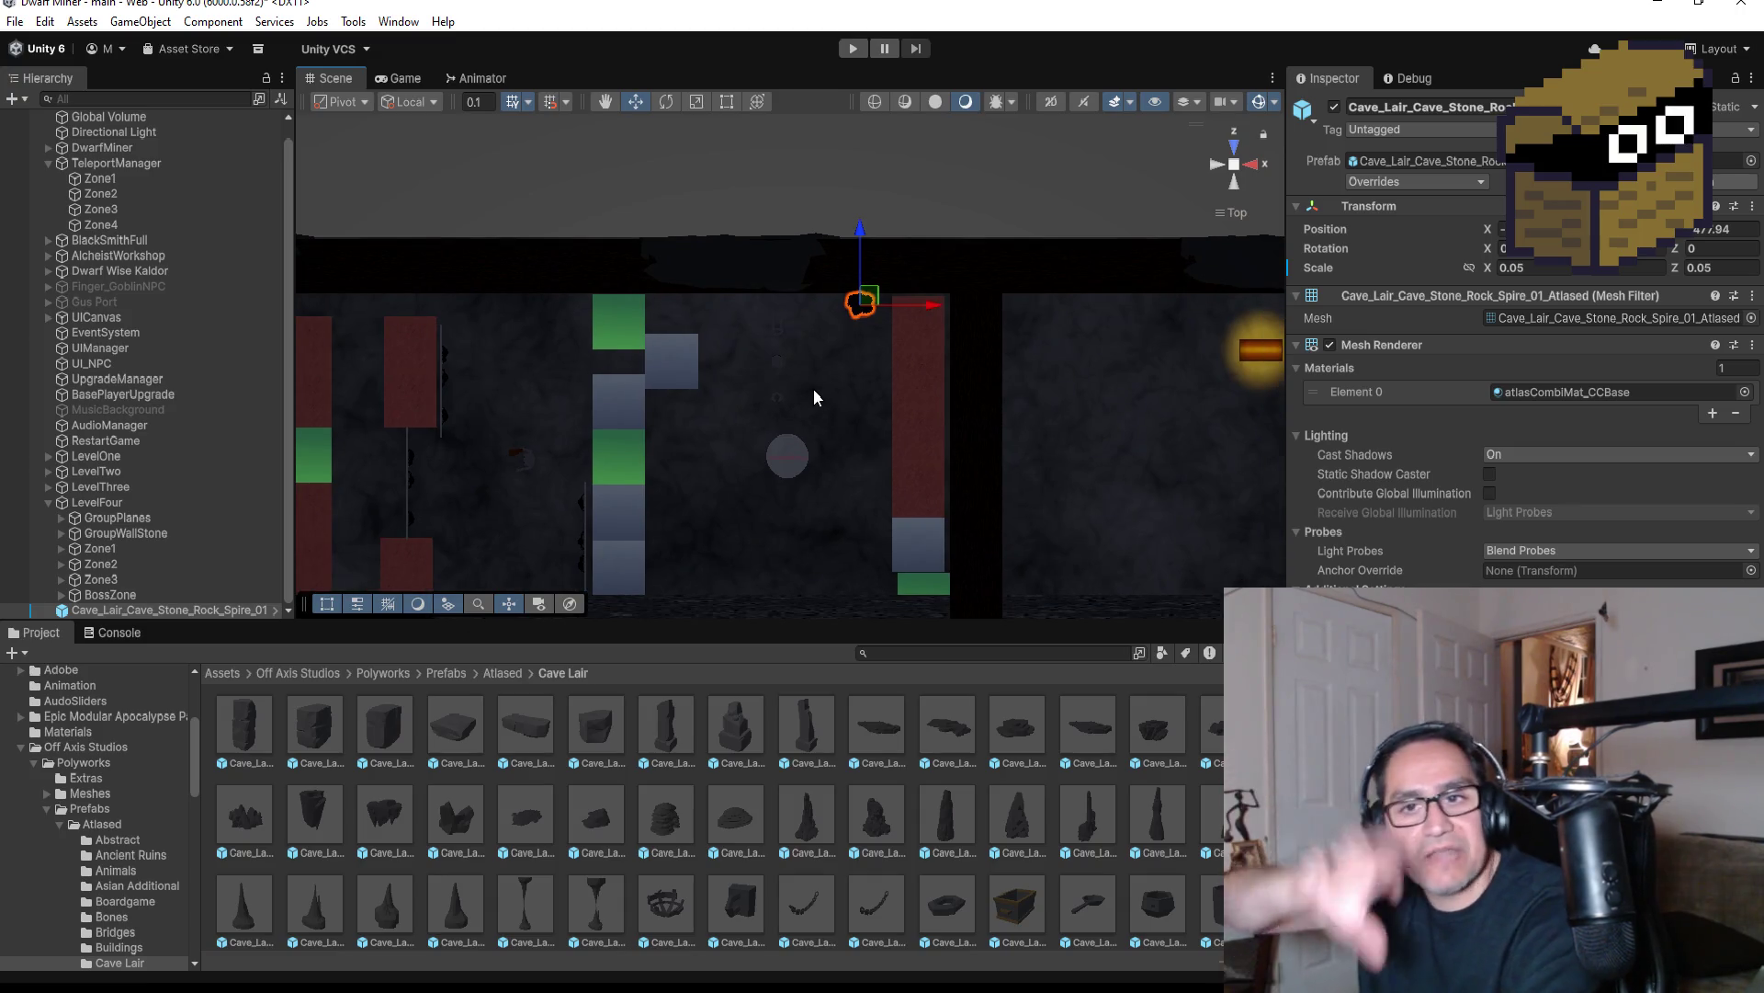
Unpack the spire rock so it is no longer a prefab instance
click(167, 609)
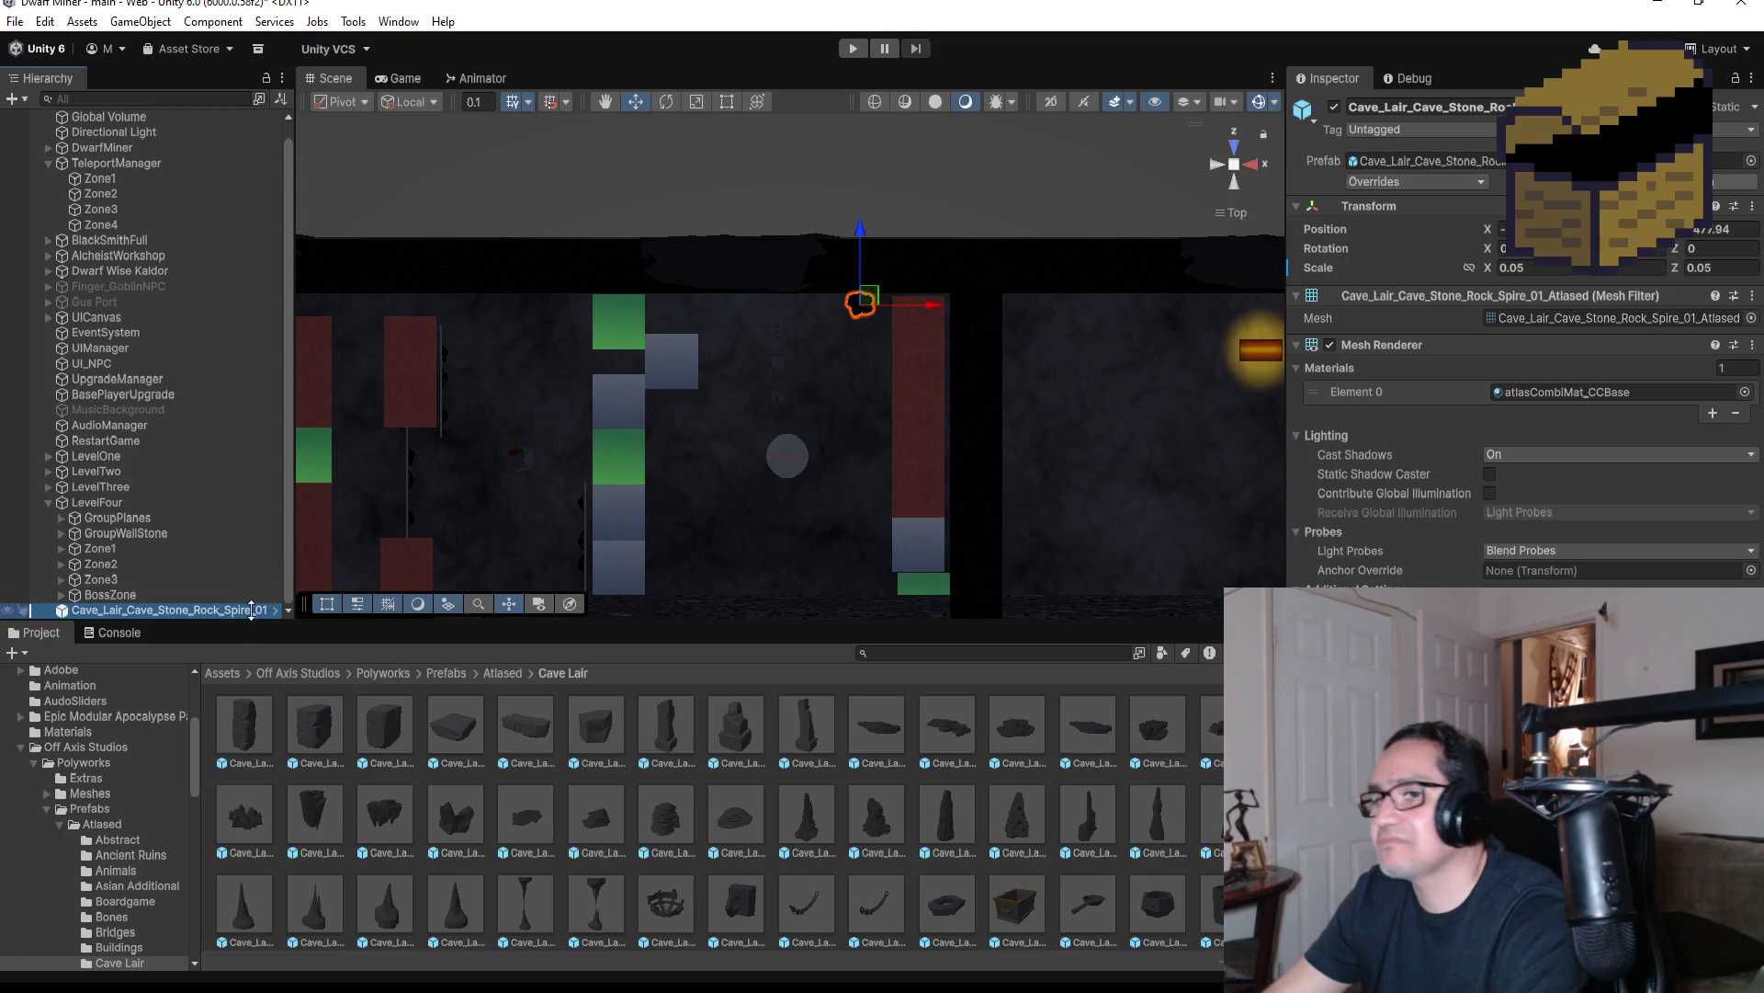
right_click(208, 614)
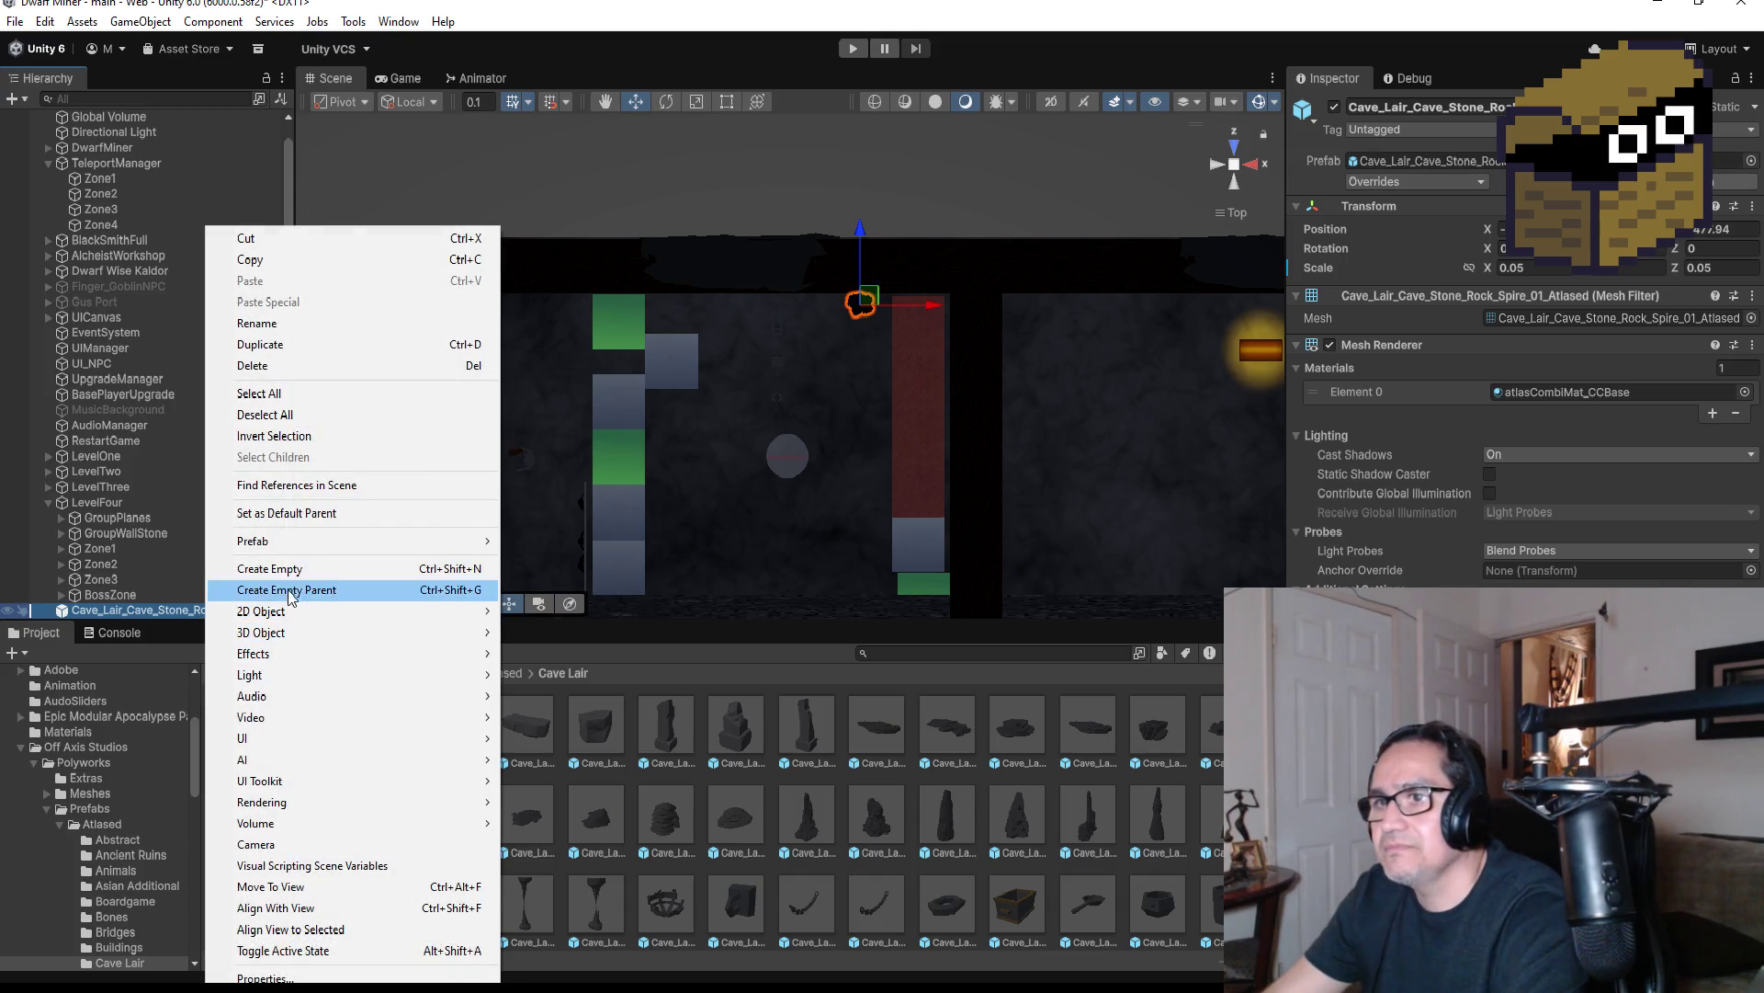
mouse_move(290, 546)
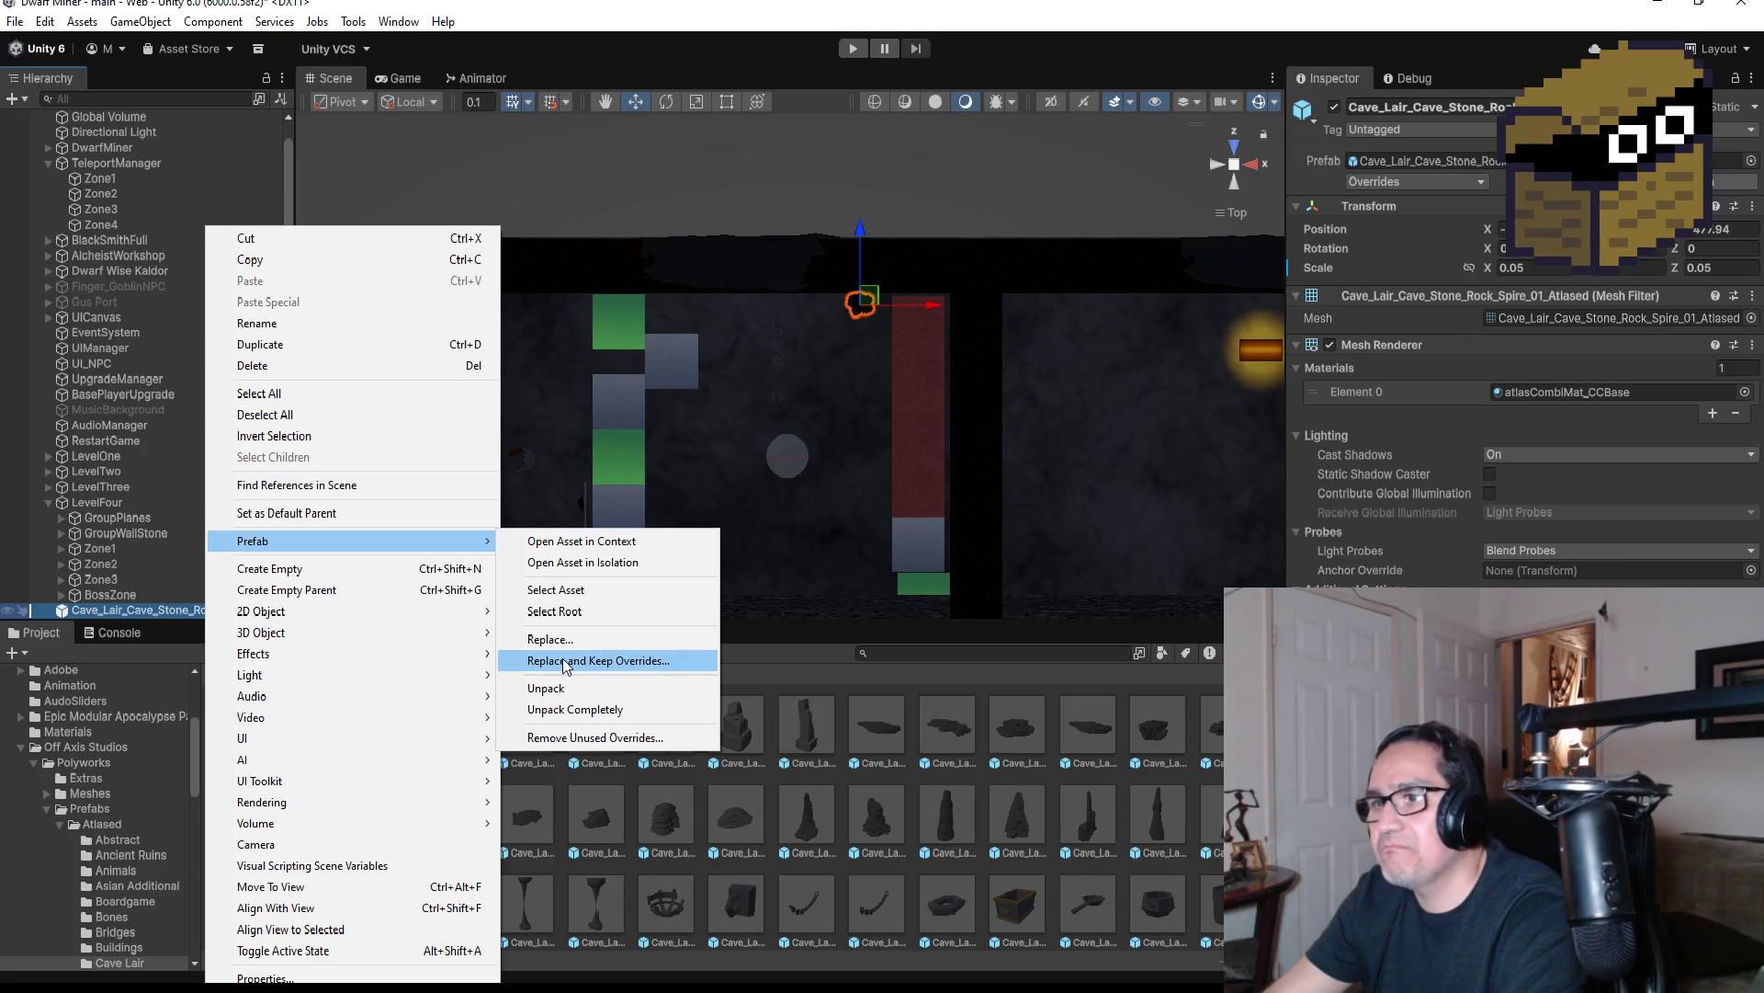
click(575, 710)
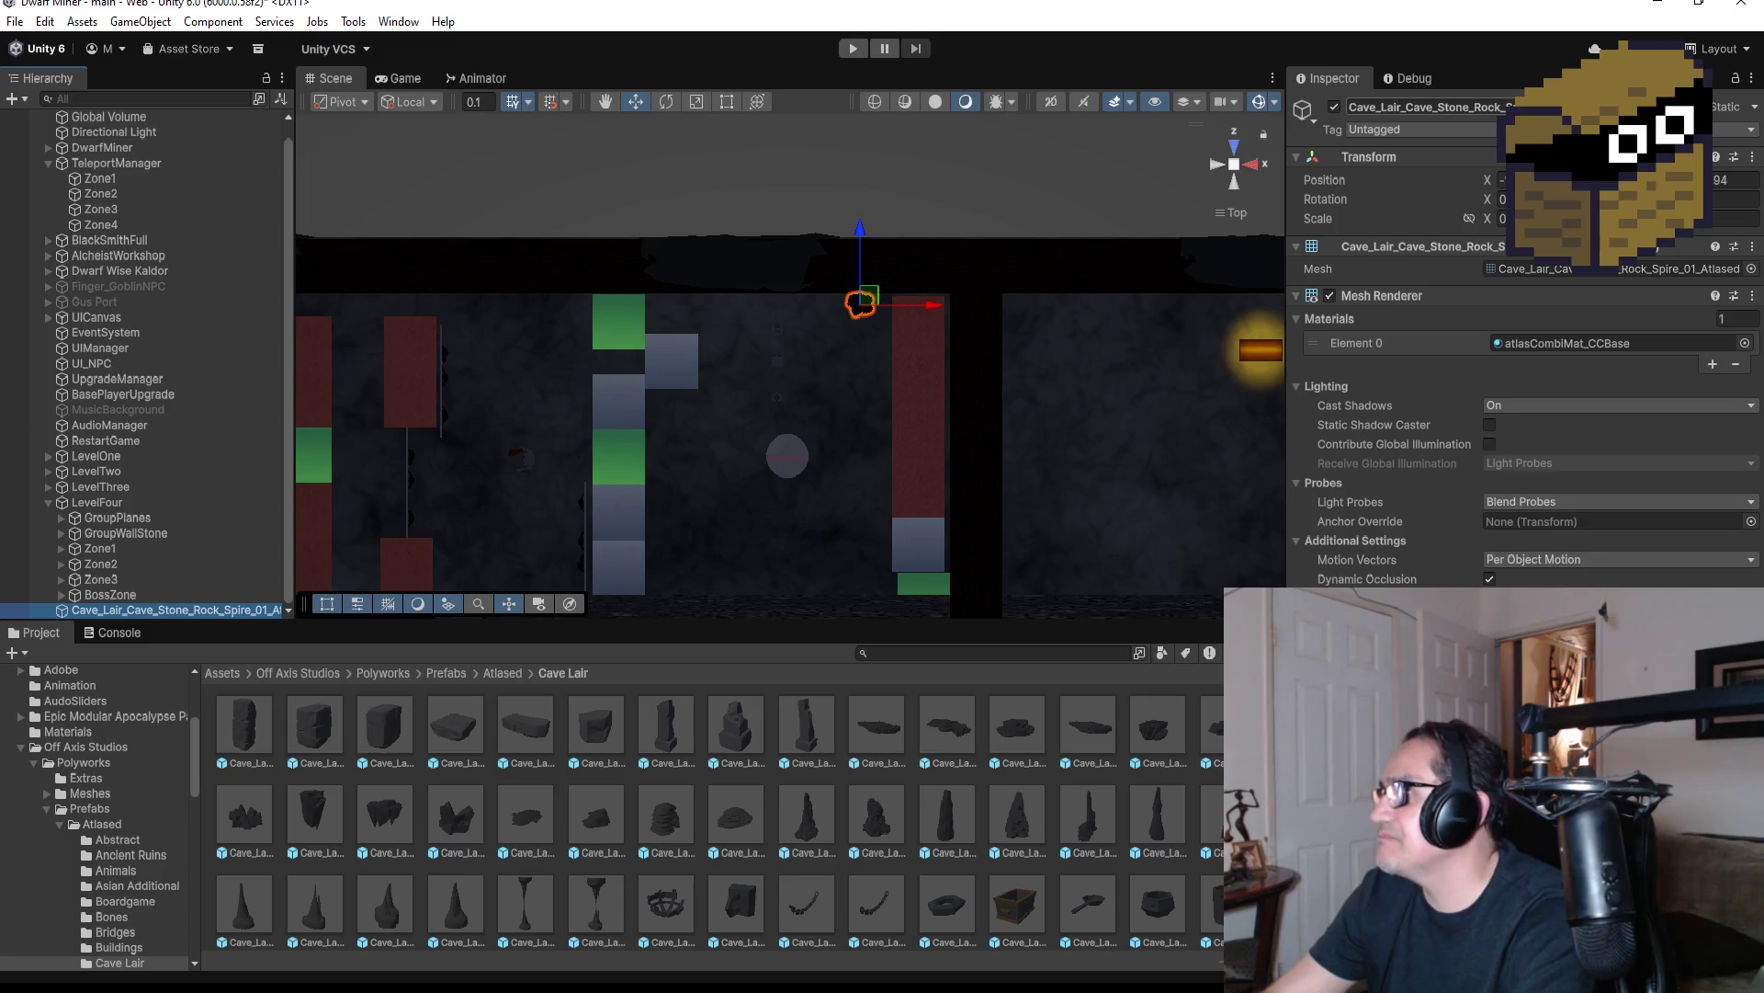
Rename the spire rock LairRock
click(1424, 107)
text(R)
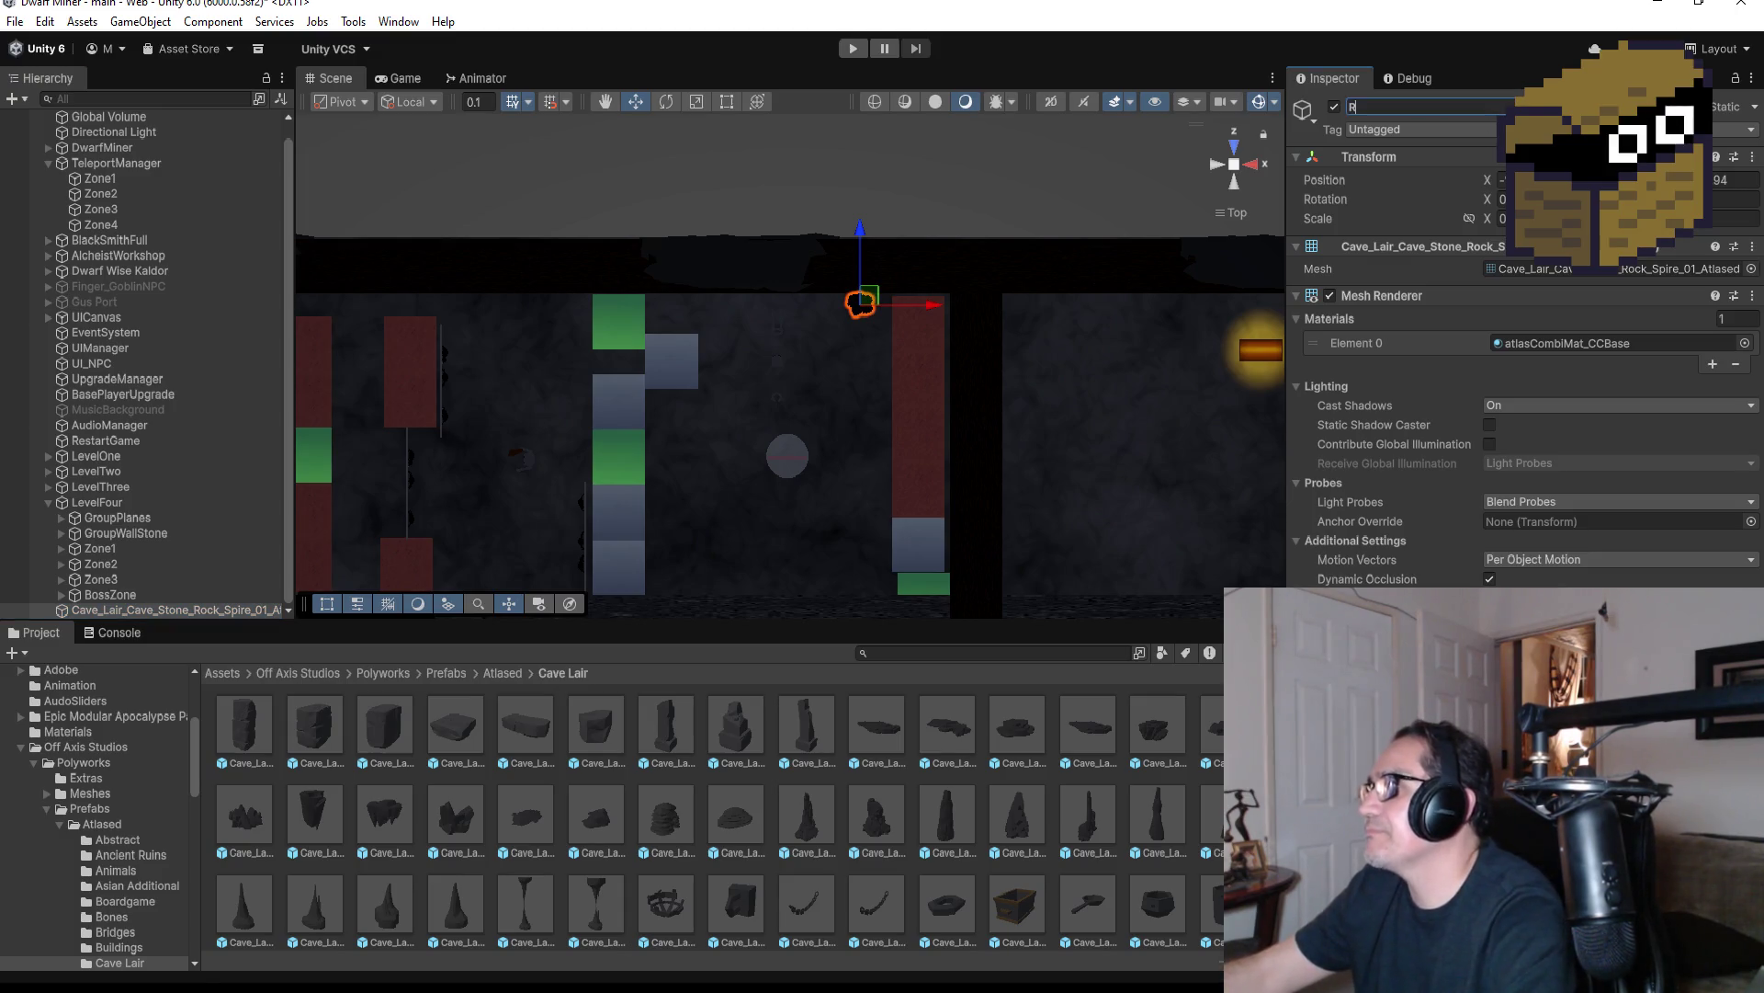
key(BackSpace)
text(LairRock)
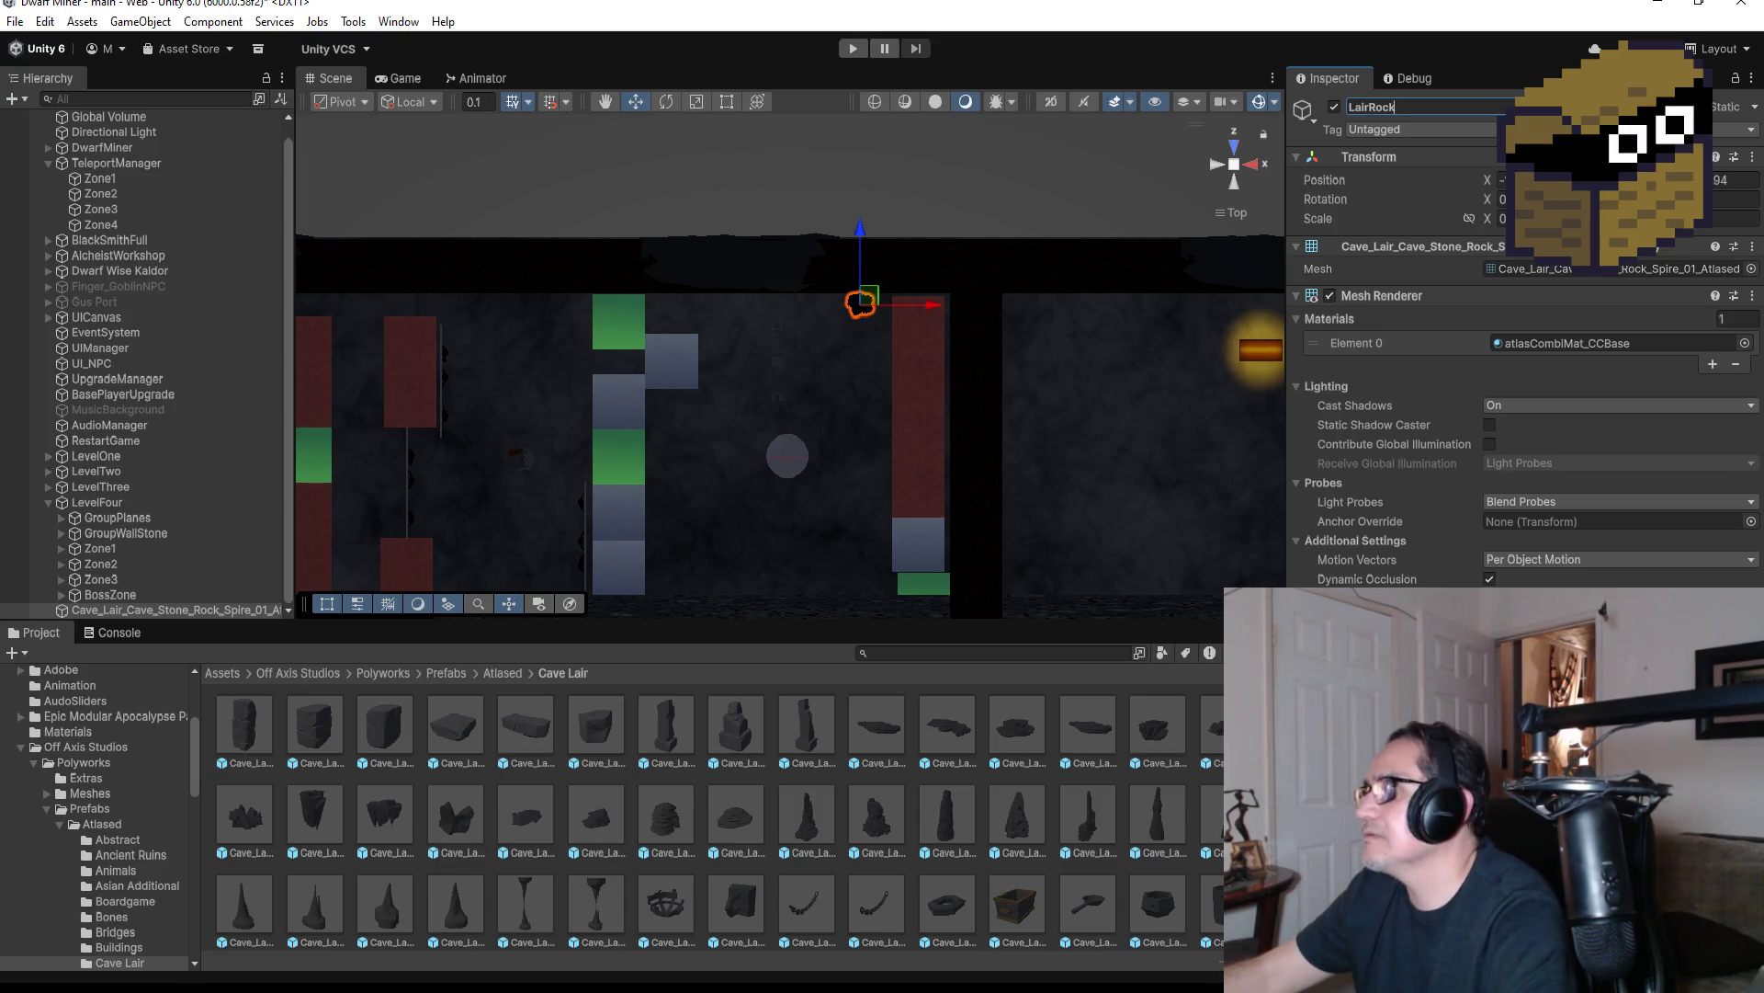
key(Return)
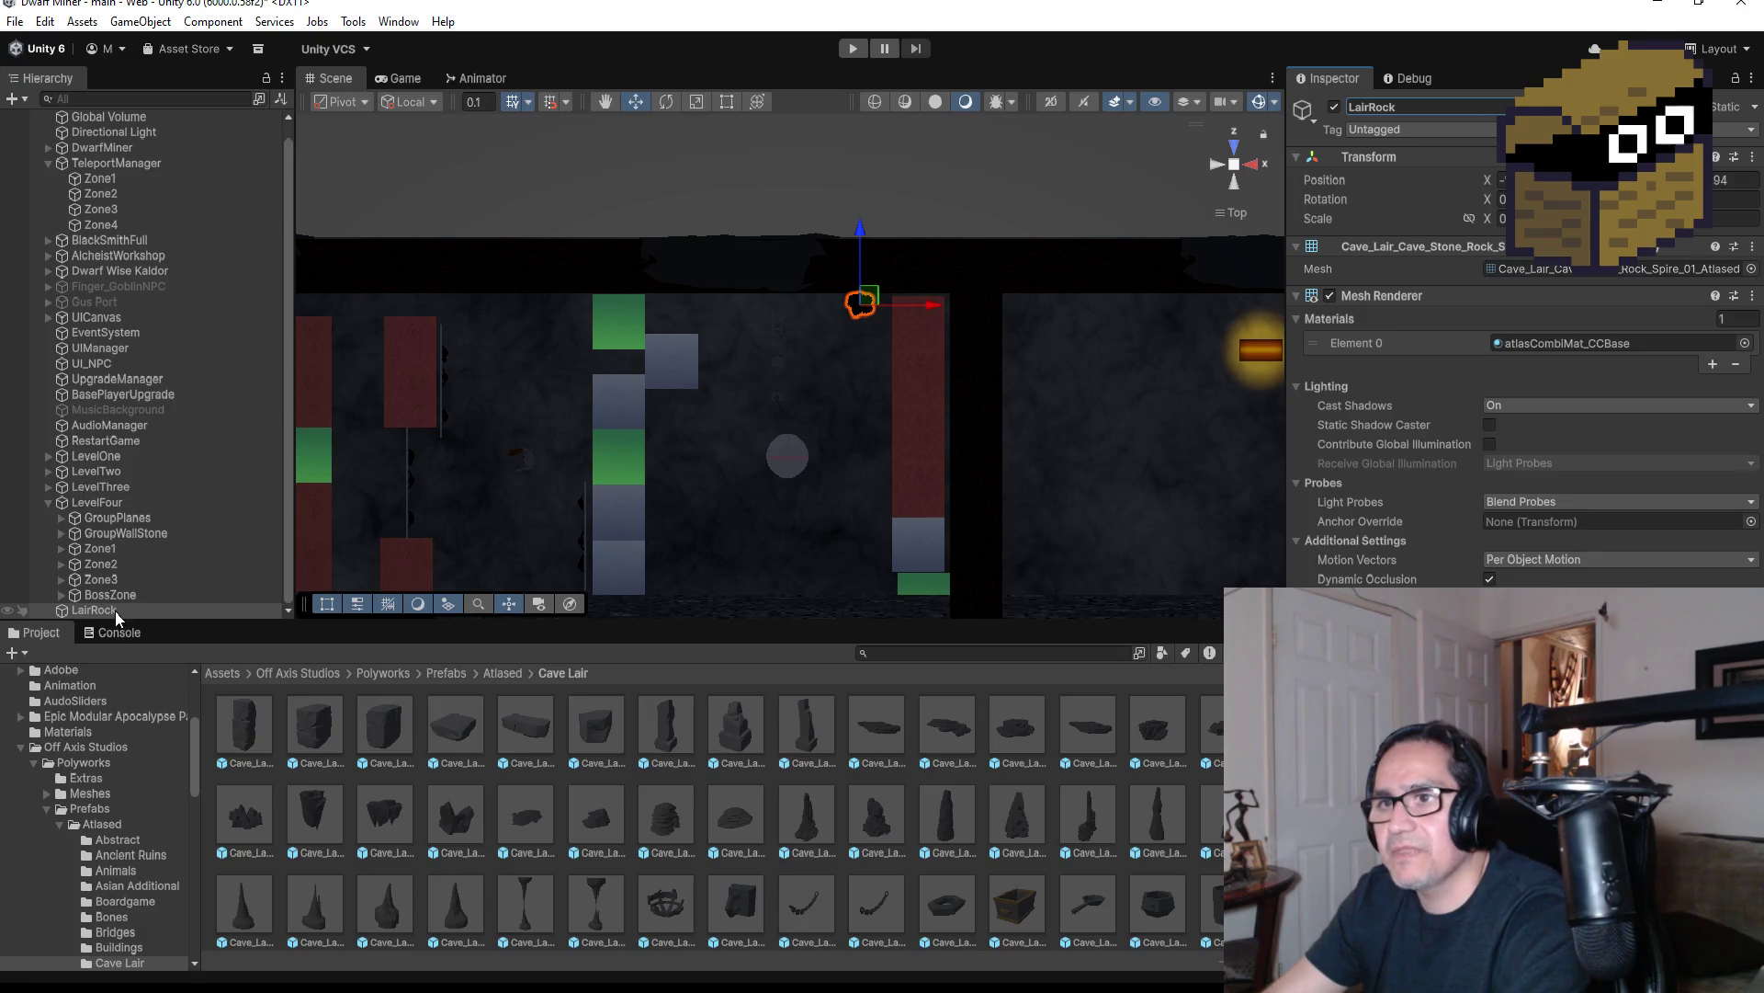
click(62, 549)
Move LairRock into Zone1's GroupRocks group
click(77, 548)
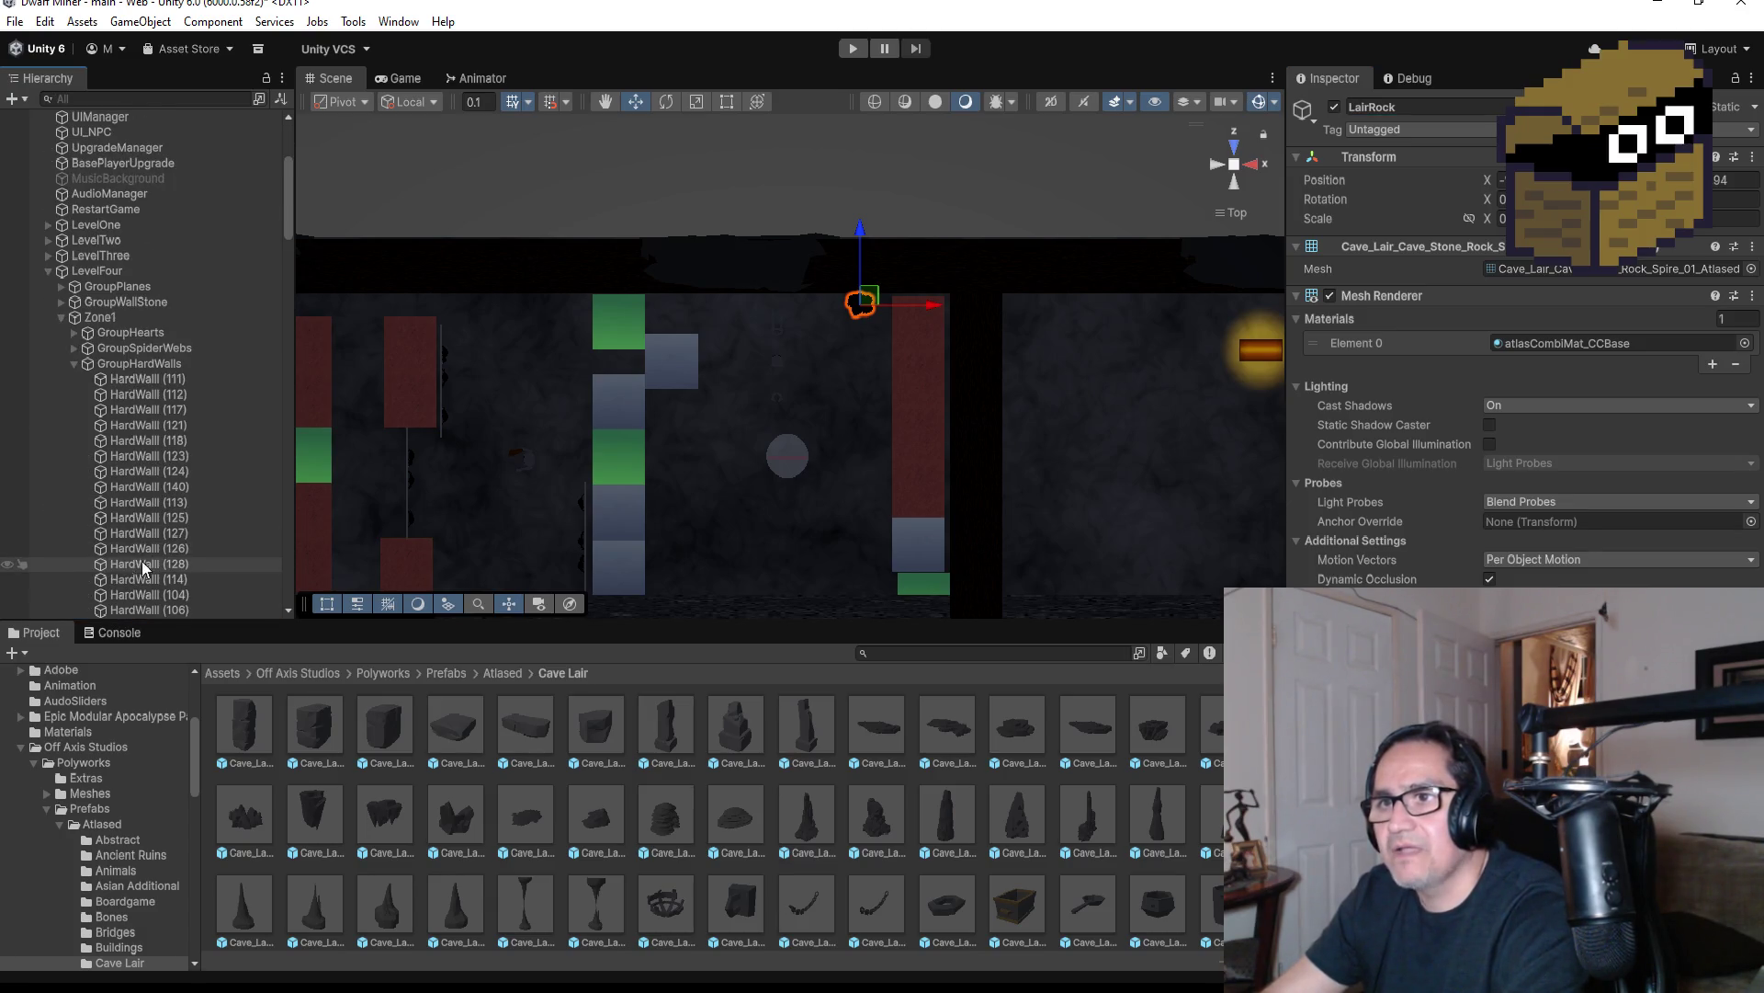
click(75, 363)
click(74, 379)
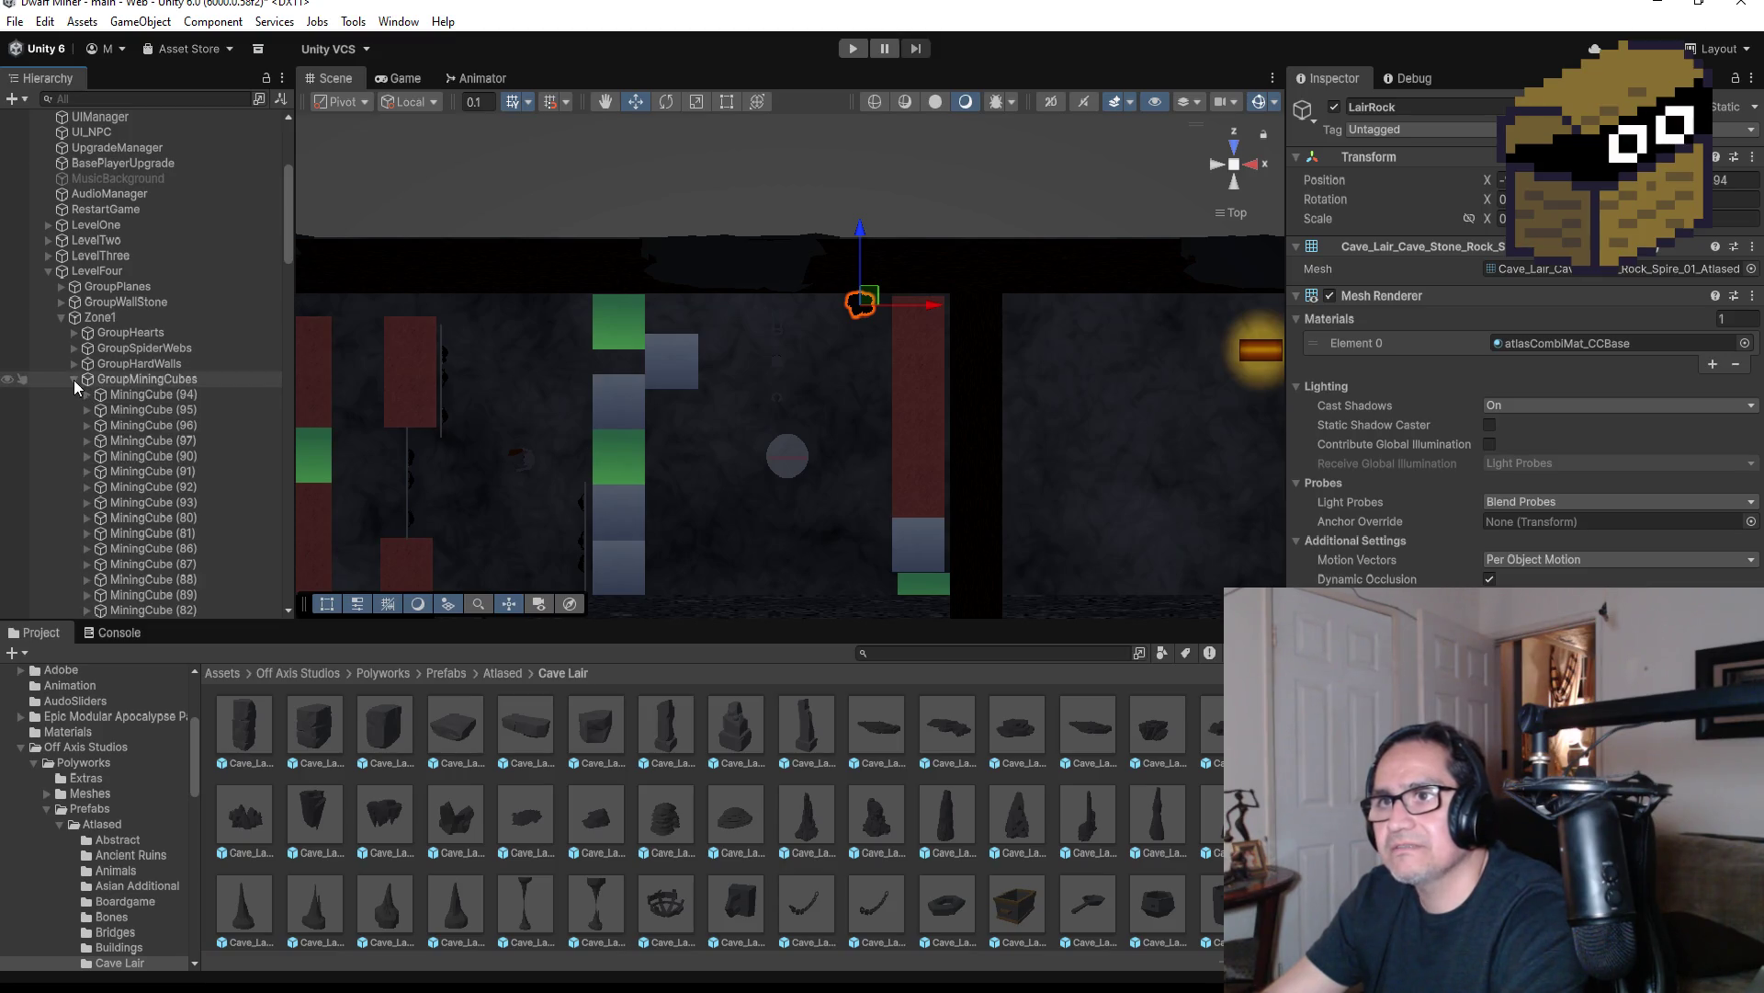
click(73, 379)
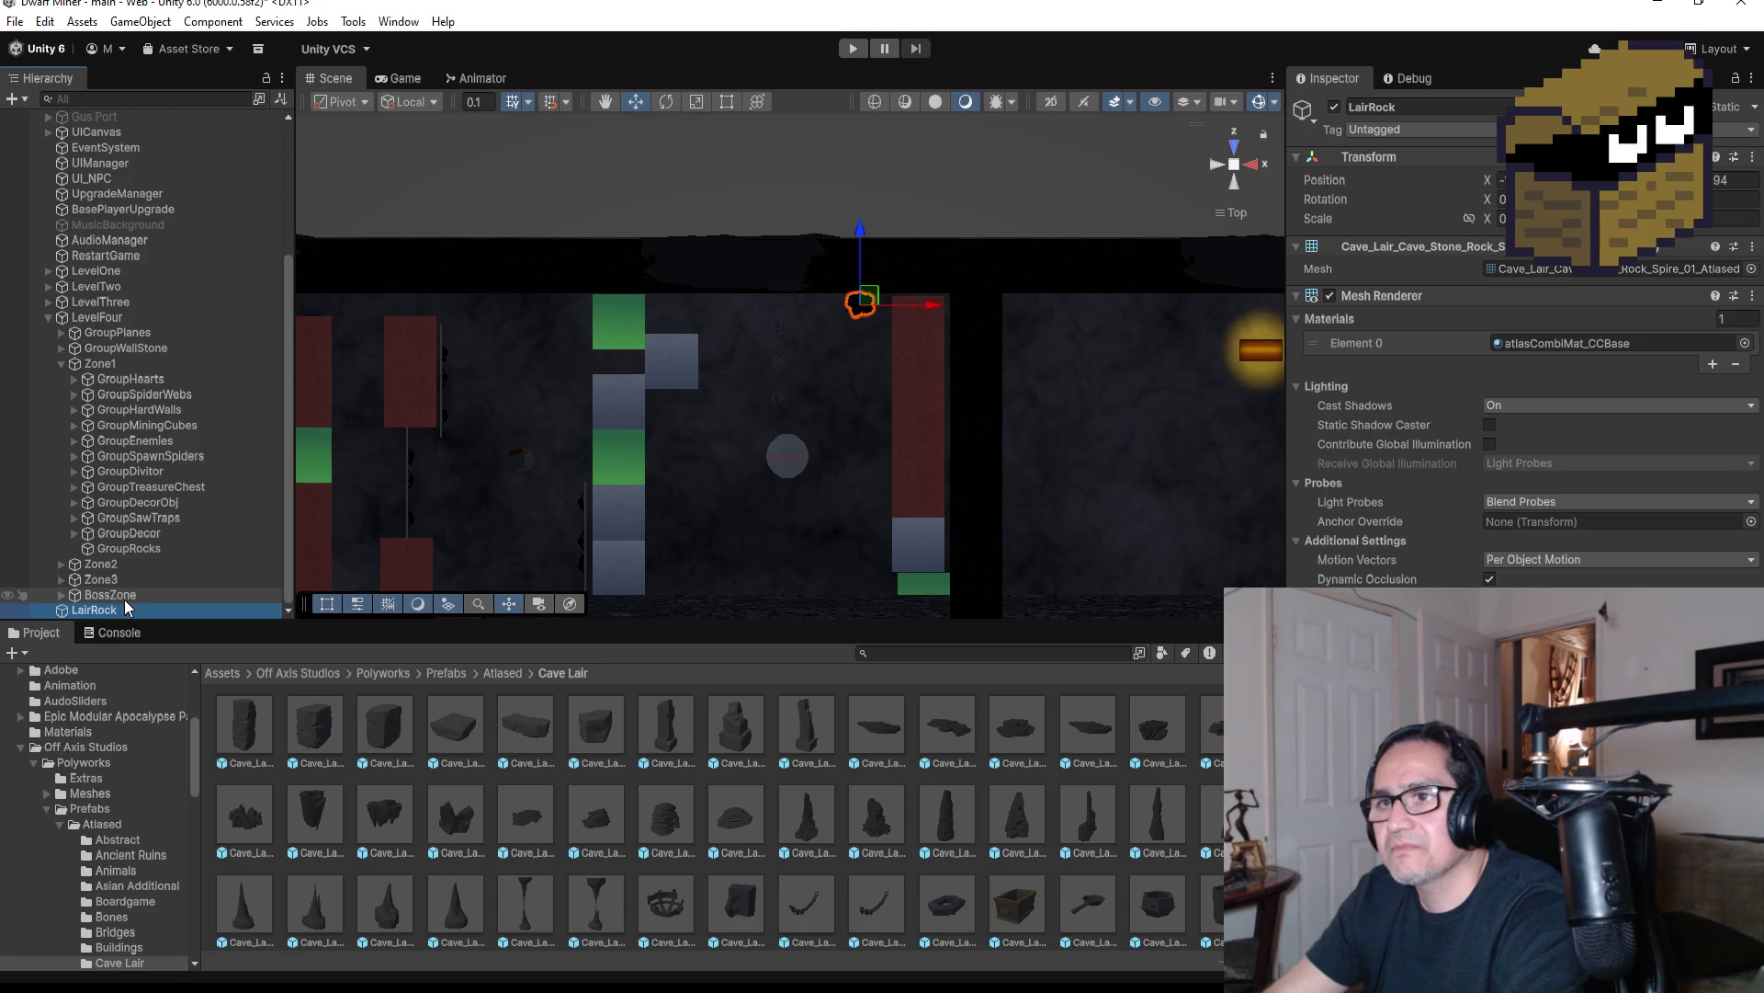
drag(114, 609, 138, 550)
scroll(839, 377, down, 5)
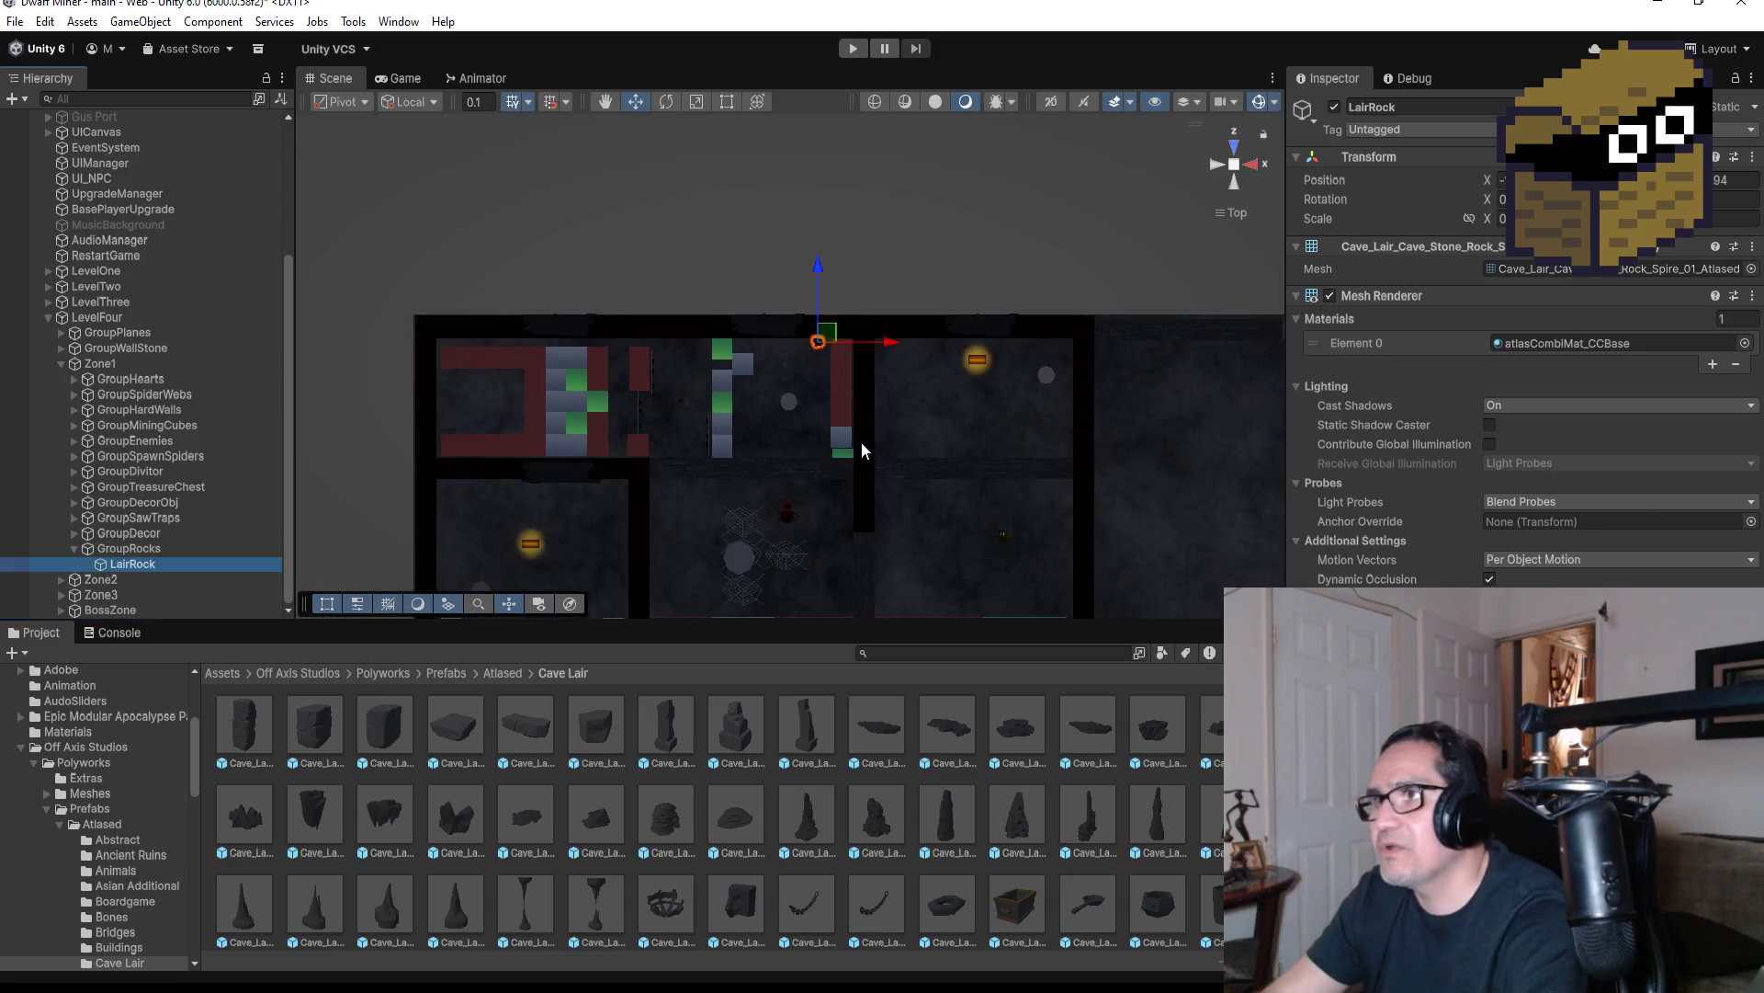
Duplicate LairRock twice, placing LairRock (1) and LairRock (2) in other rooms
key(ctrl+d)
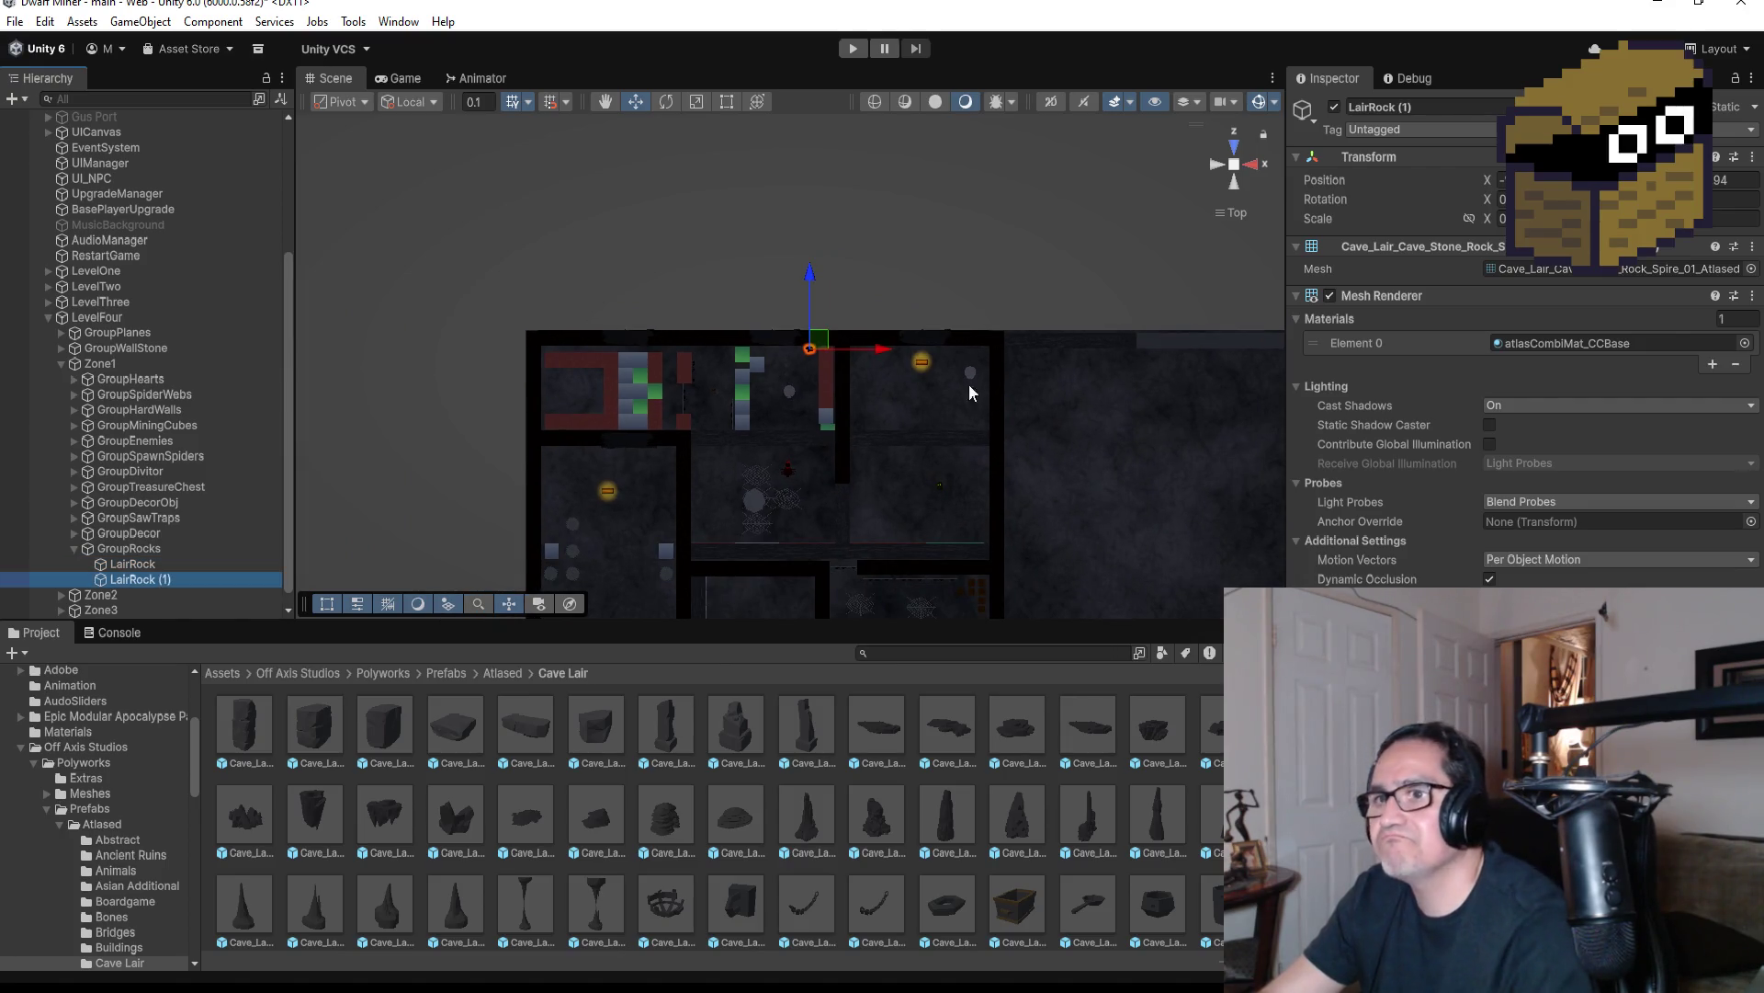
drag(882, 354, 934, 354)
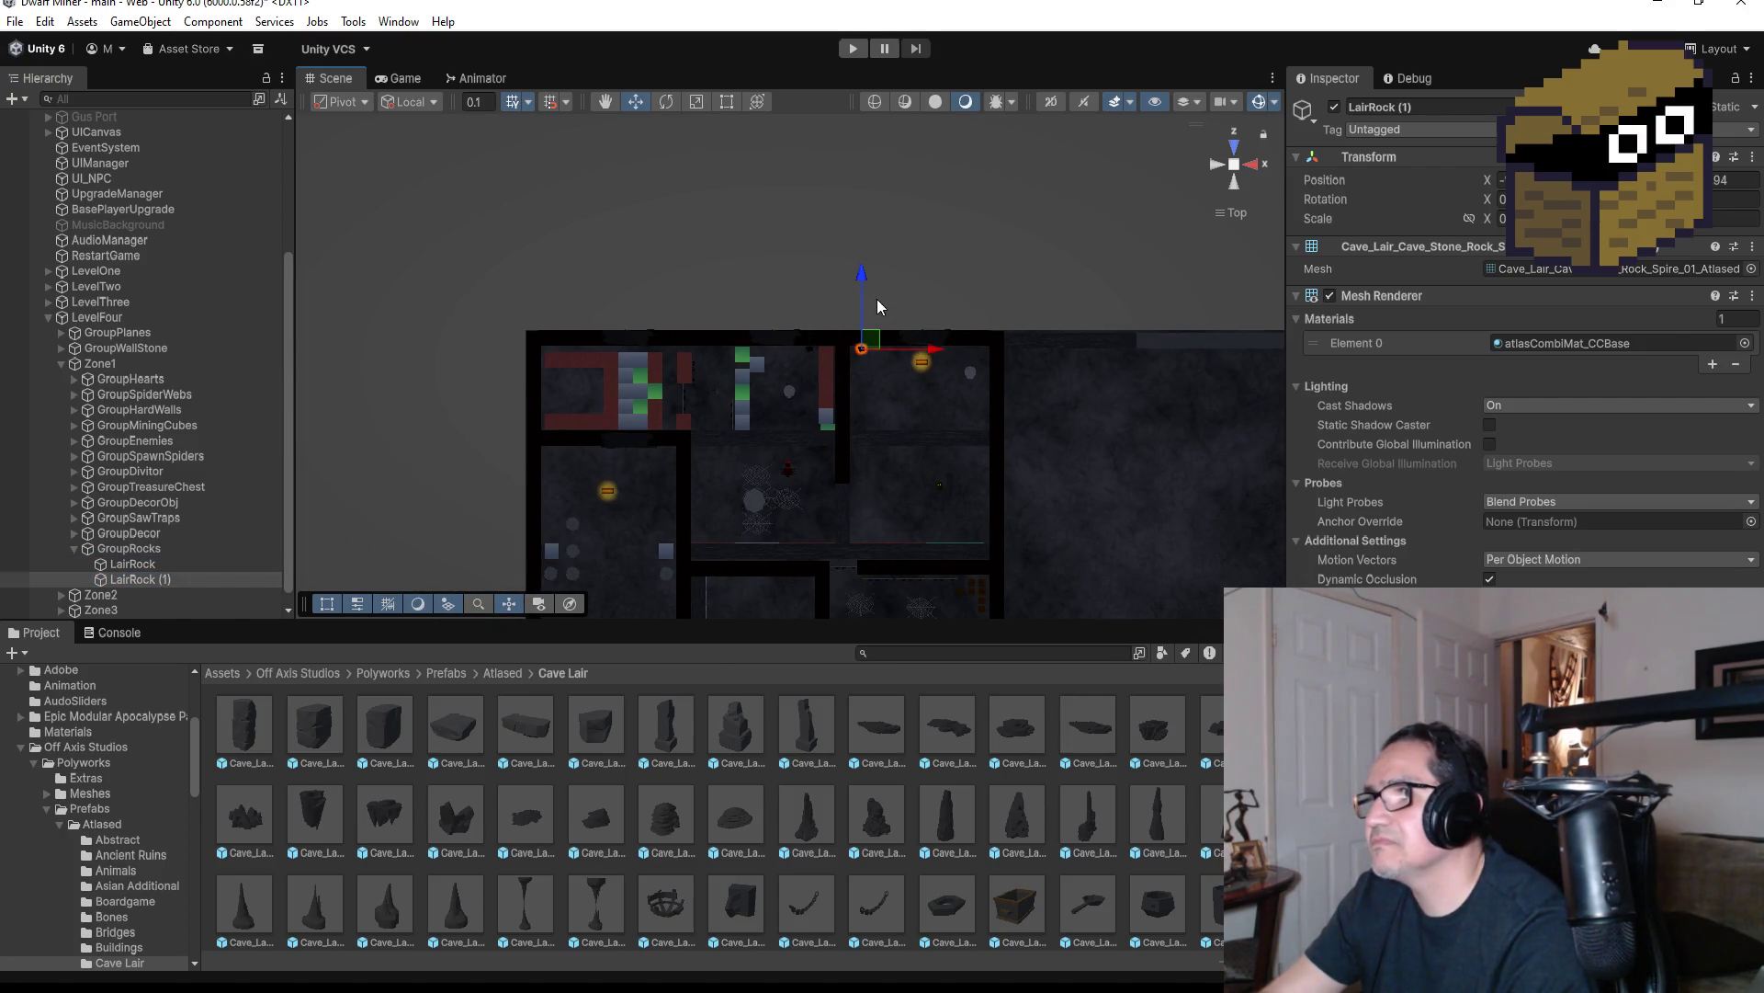
drag(861, 282, 852, 356)
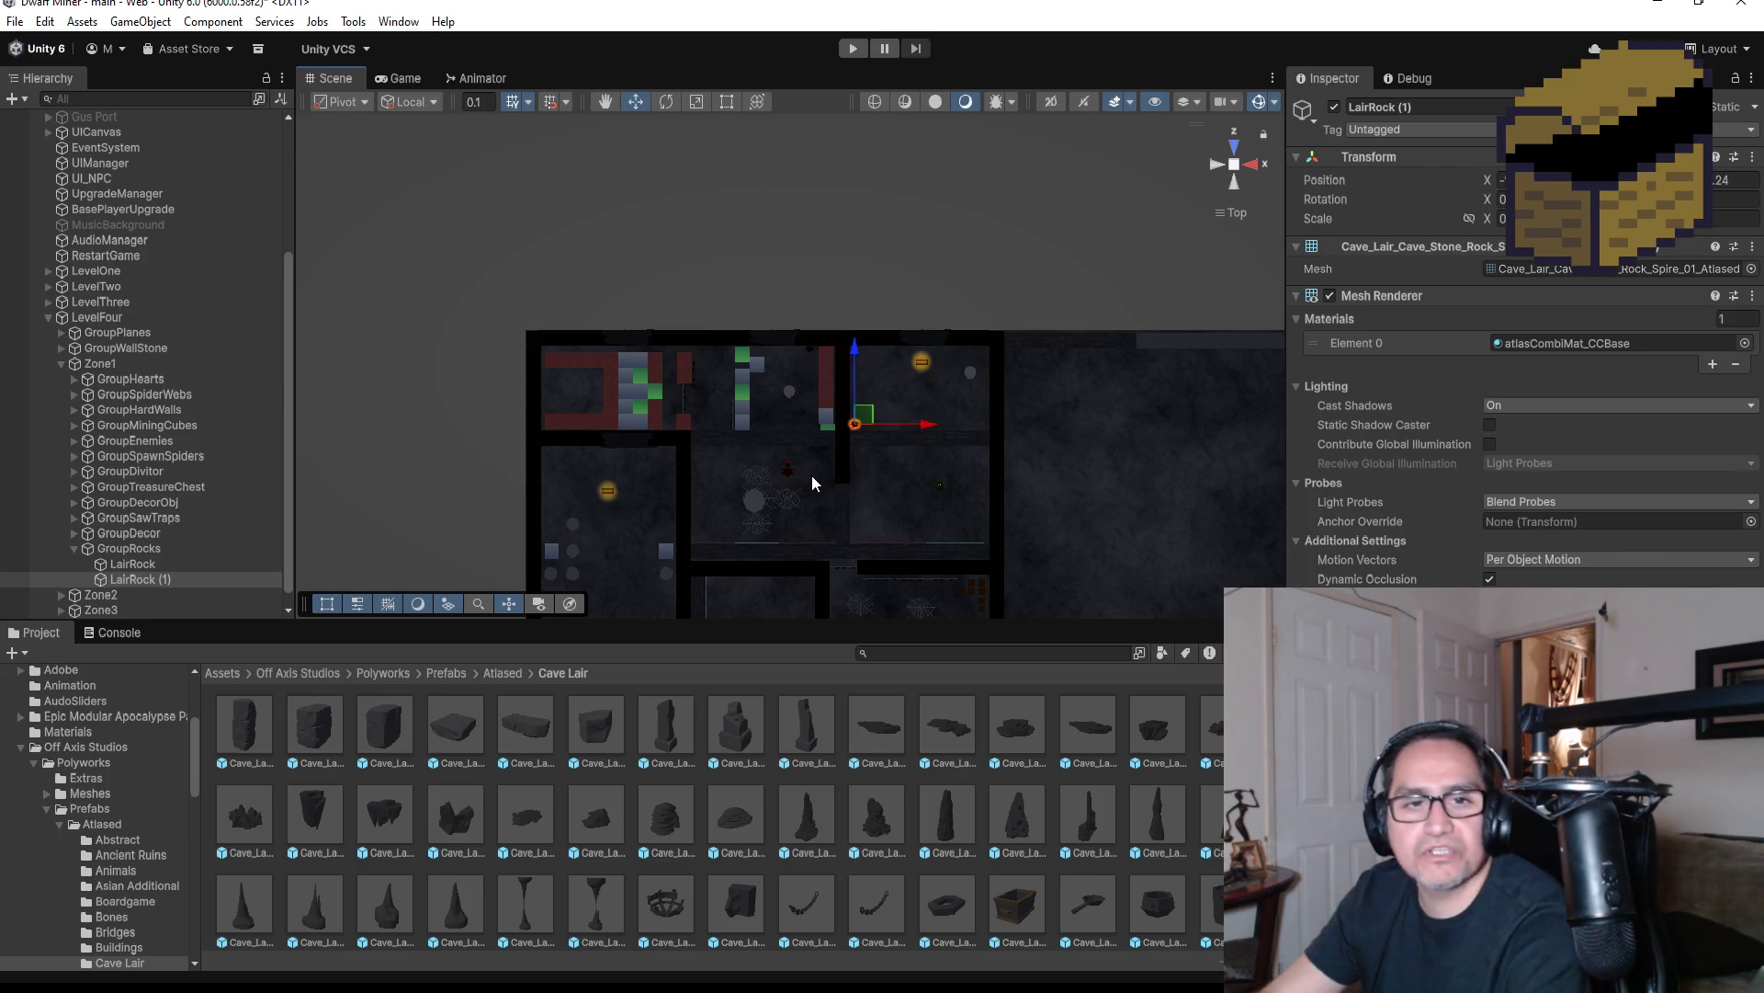
scroll(145, 521, down, 1)
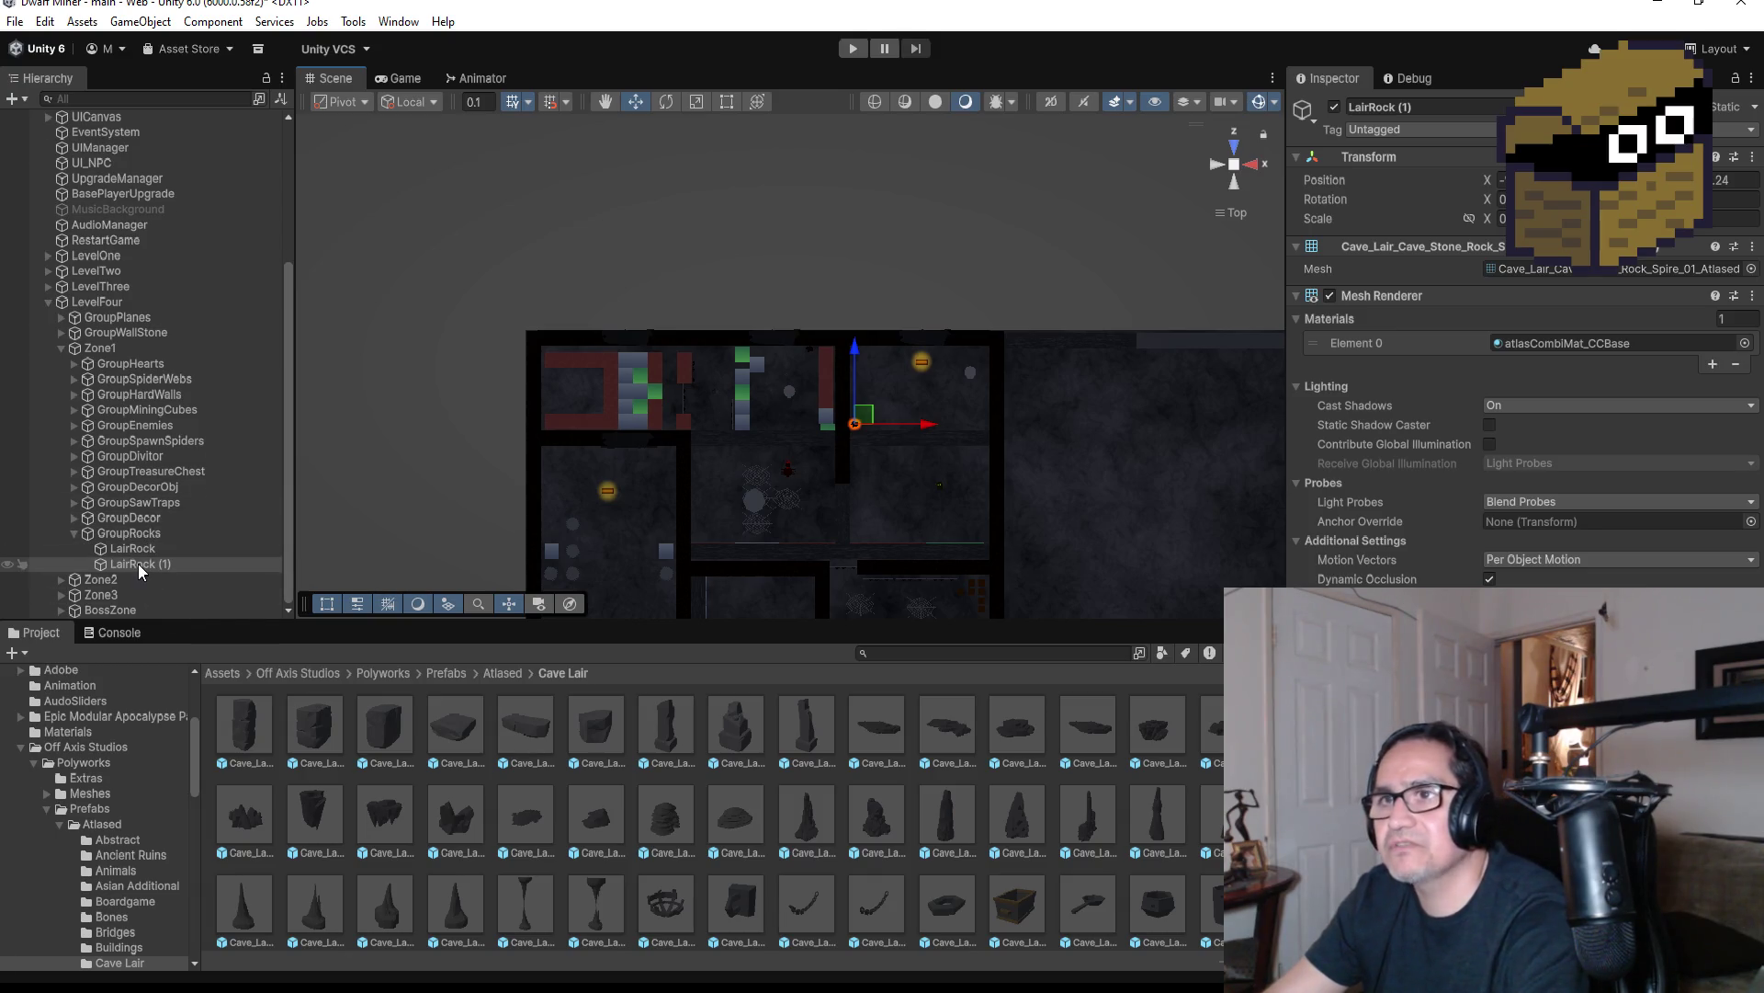
click(140, 564)
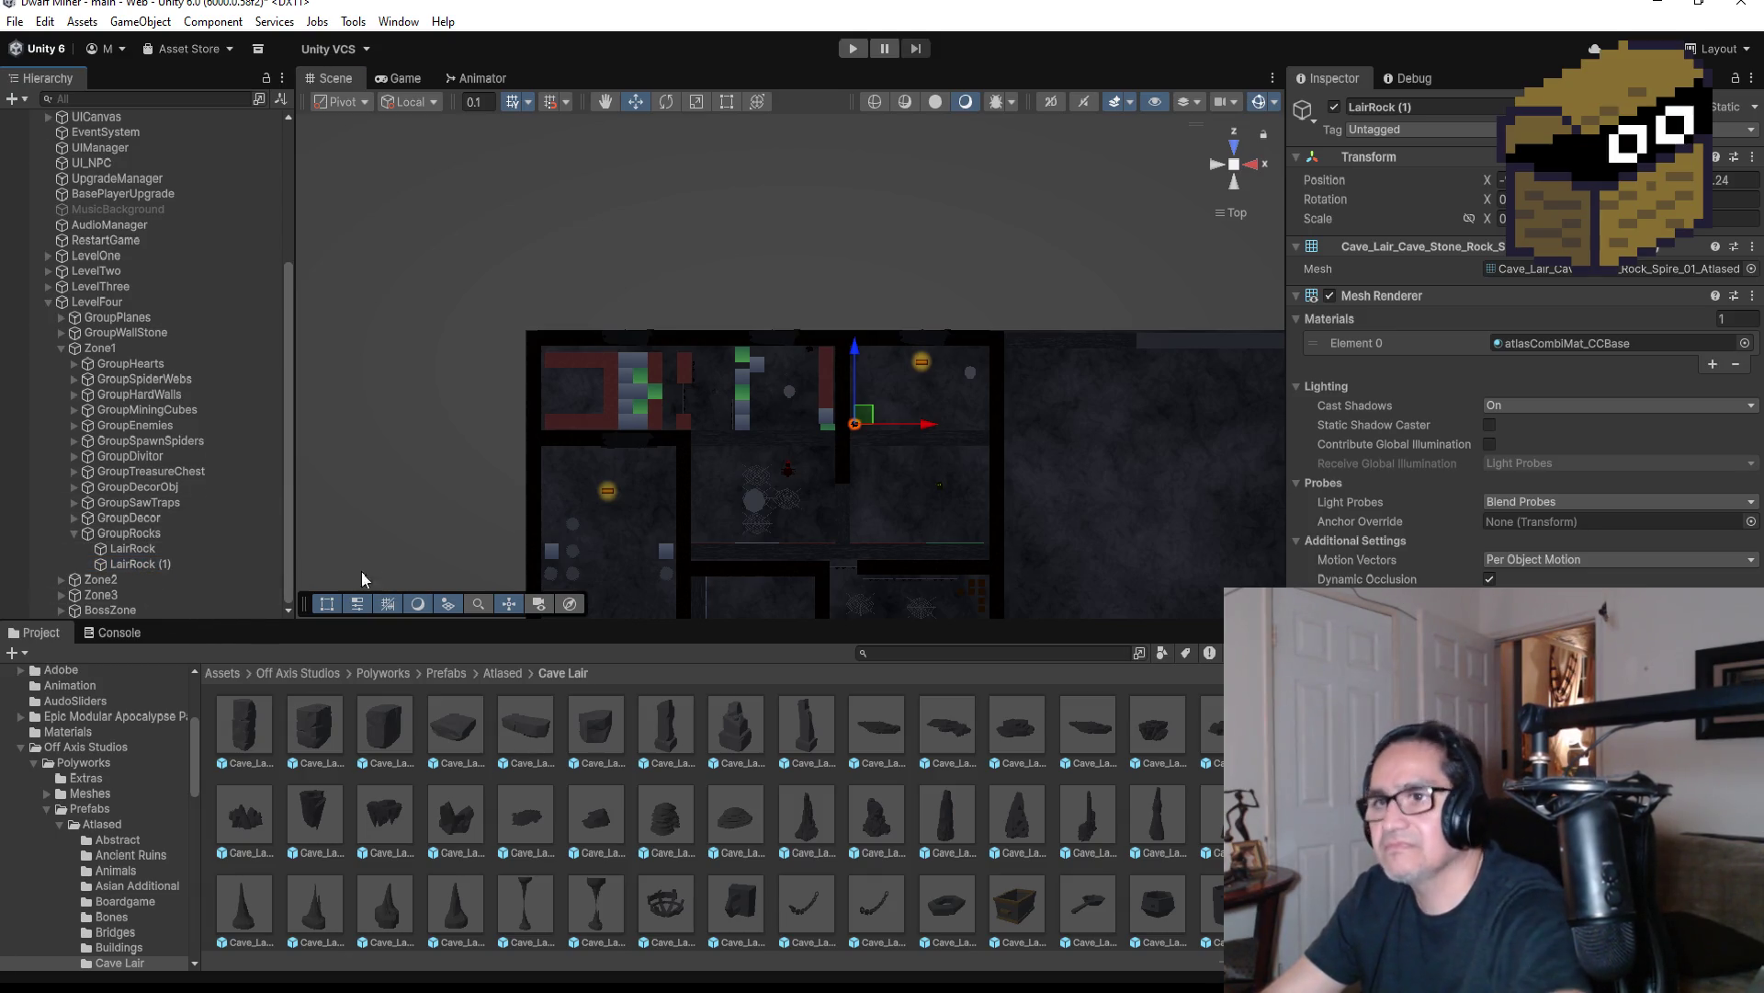
key(ctrl+d)
mouse_move(855, 342)
mouse_down()
mouse_move(855, 404)
mouse_move(915, 520)
mouse_move(744, 520)
mouse_up()
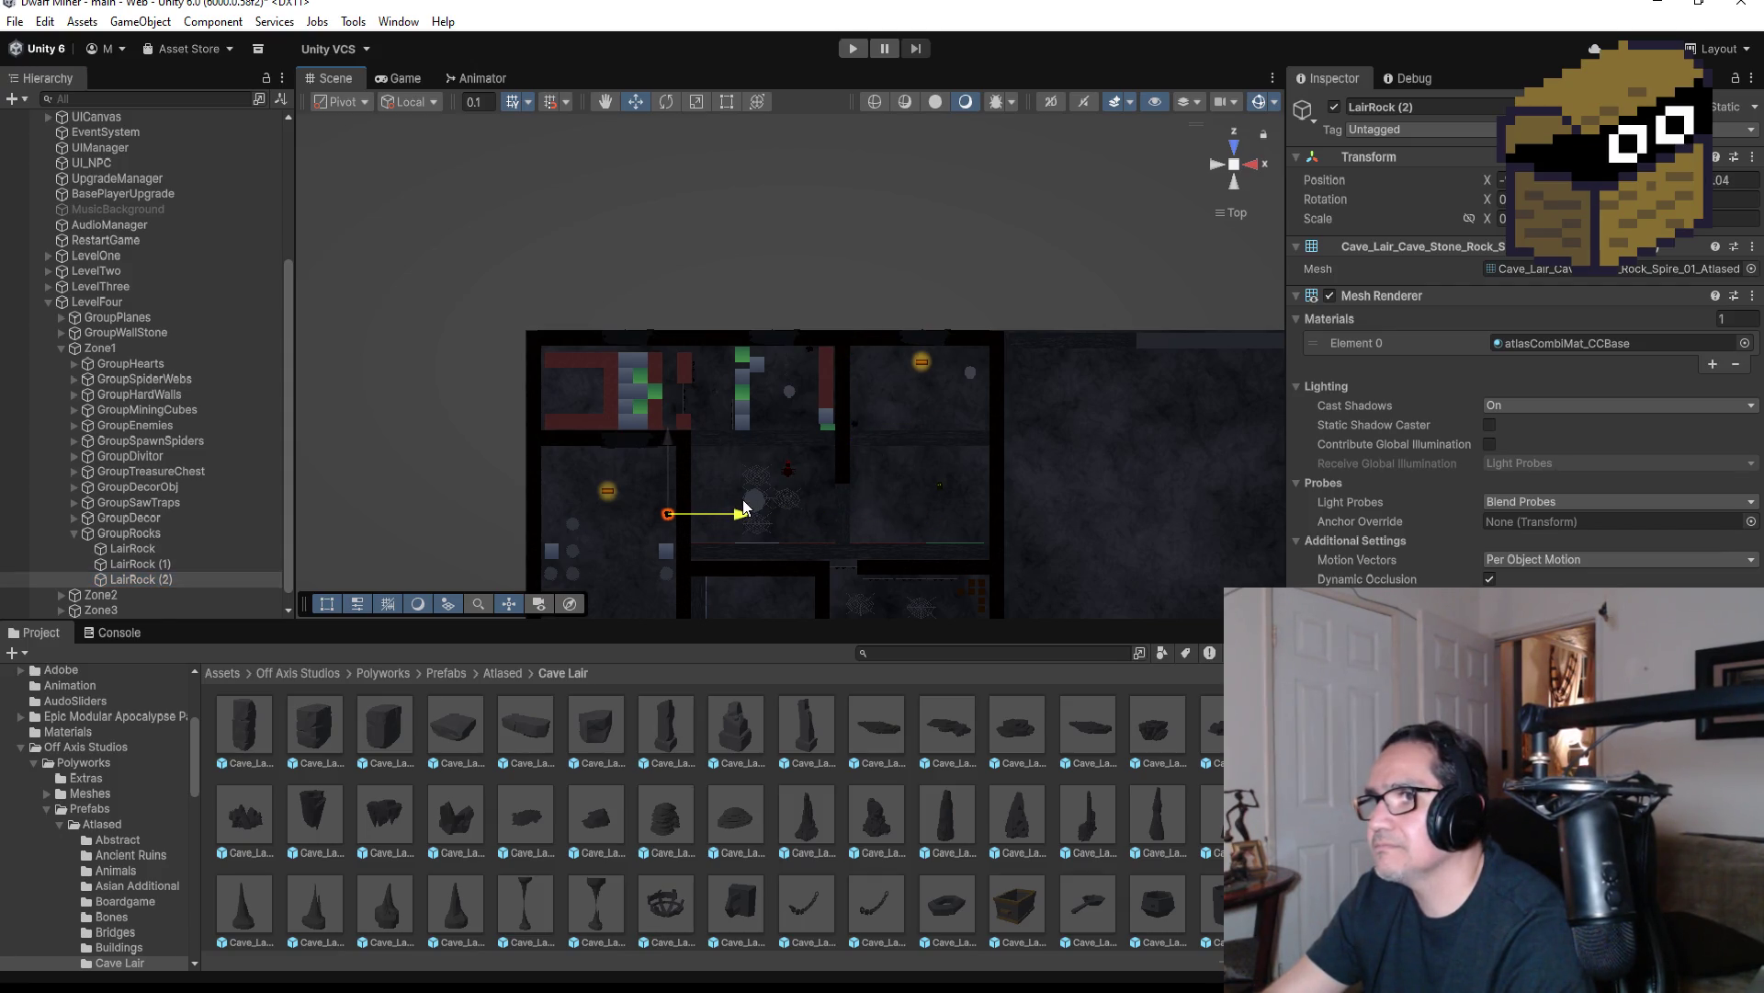
drag(673, 442, 669, 420)
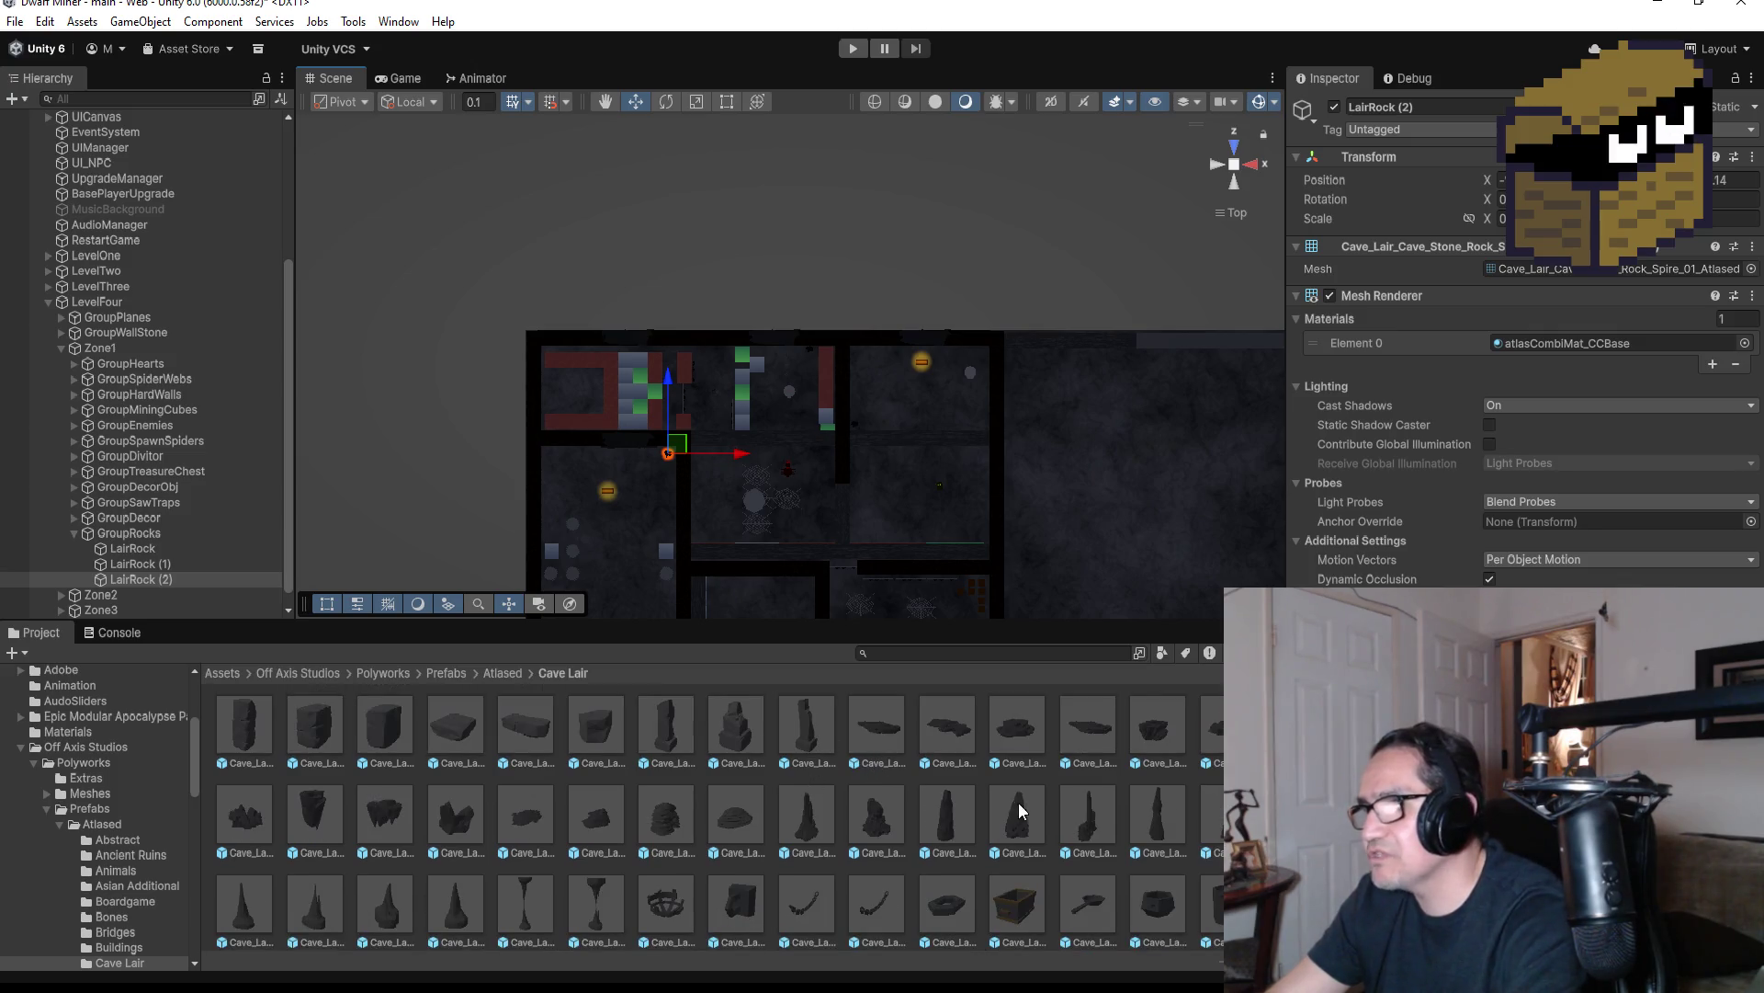
Preview Mineral_Spikes, Spire_02 and other Cave Lair prefabs, then select Rubble_Pile_02
click(1156, 736)
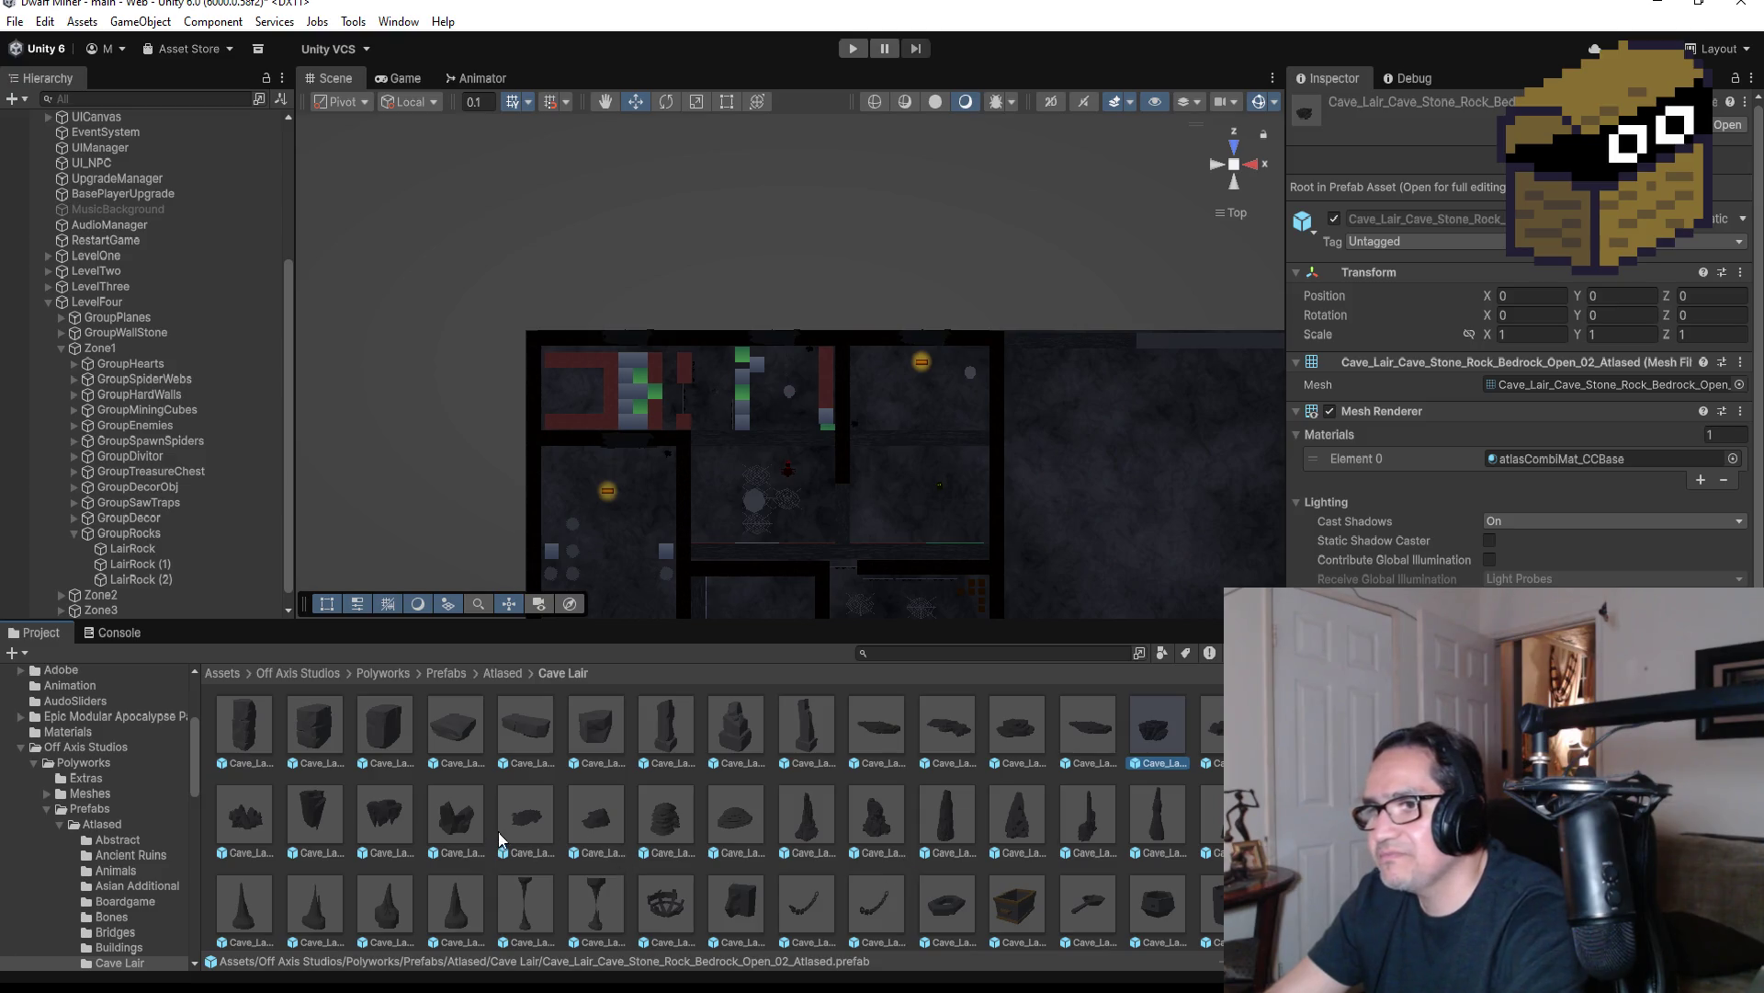
click(457, 818)
click(735, 816)
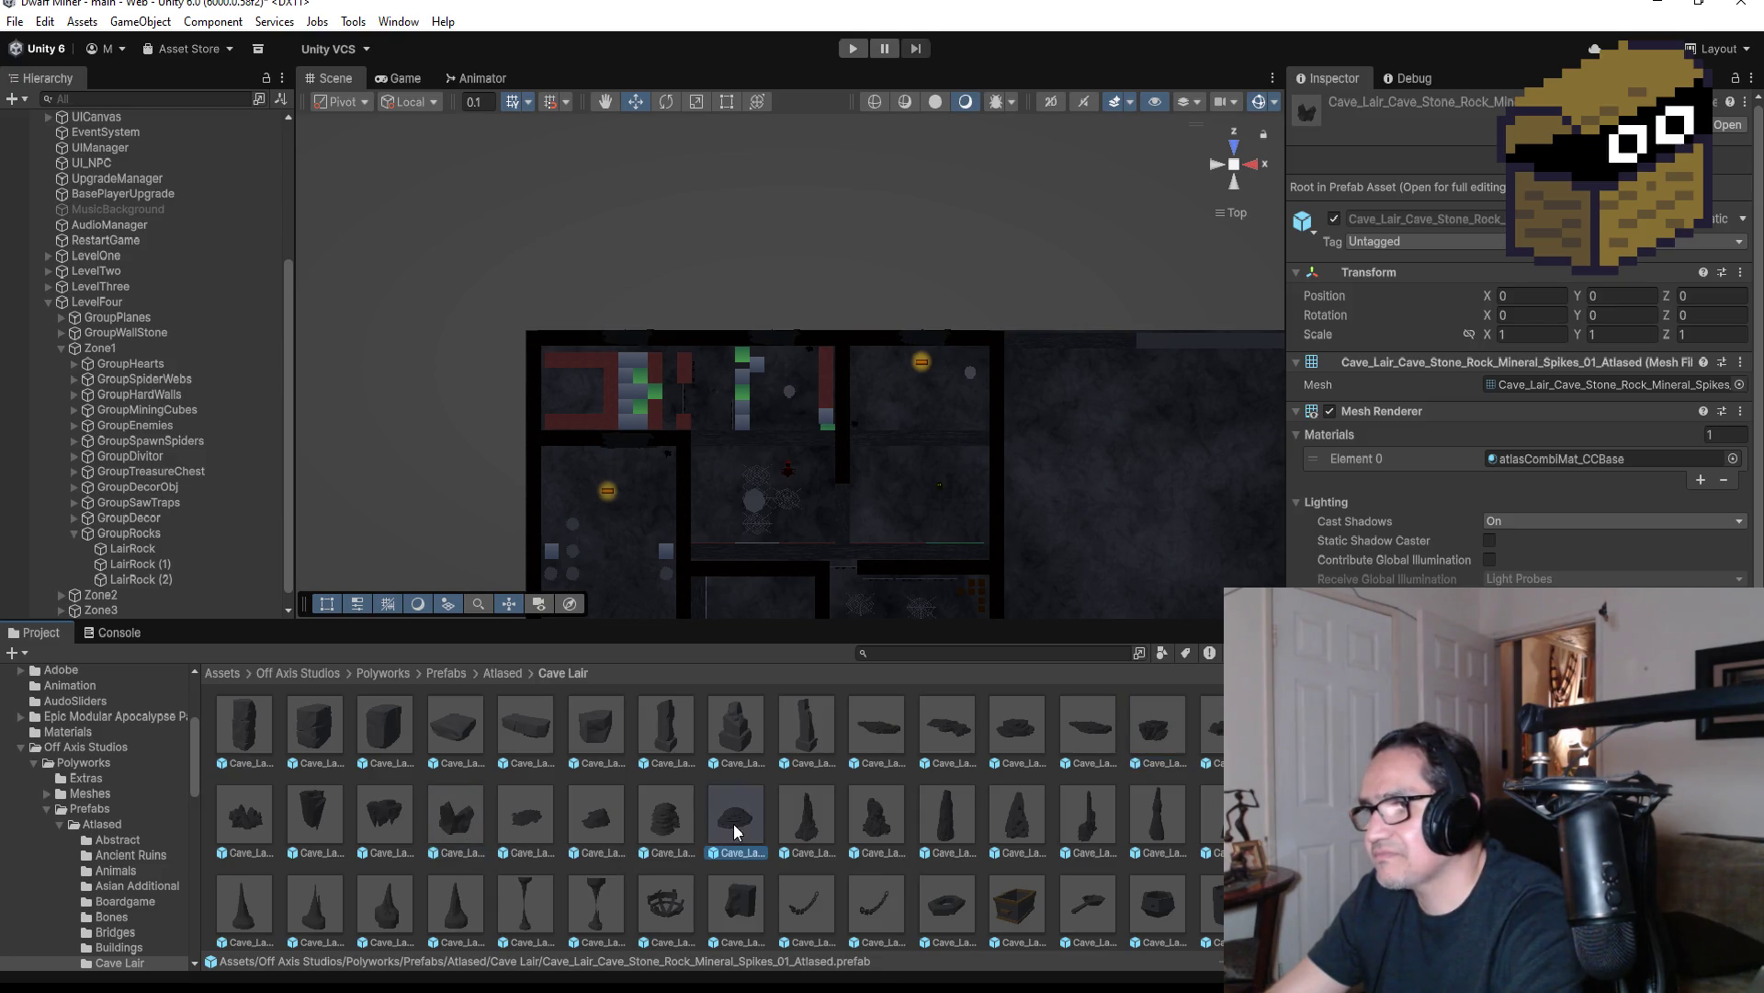
click(877, 823)
click(1046, 825)
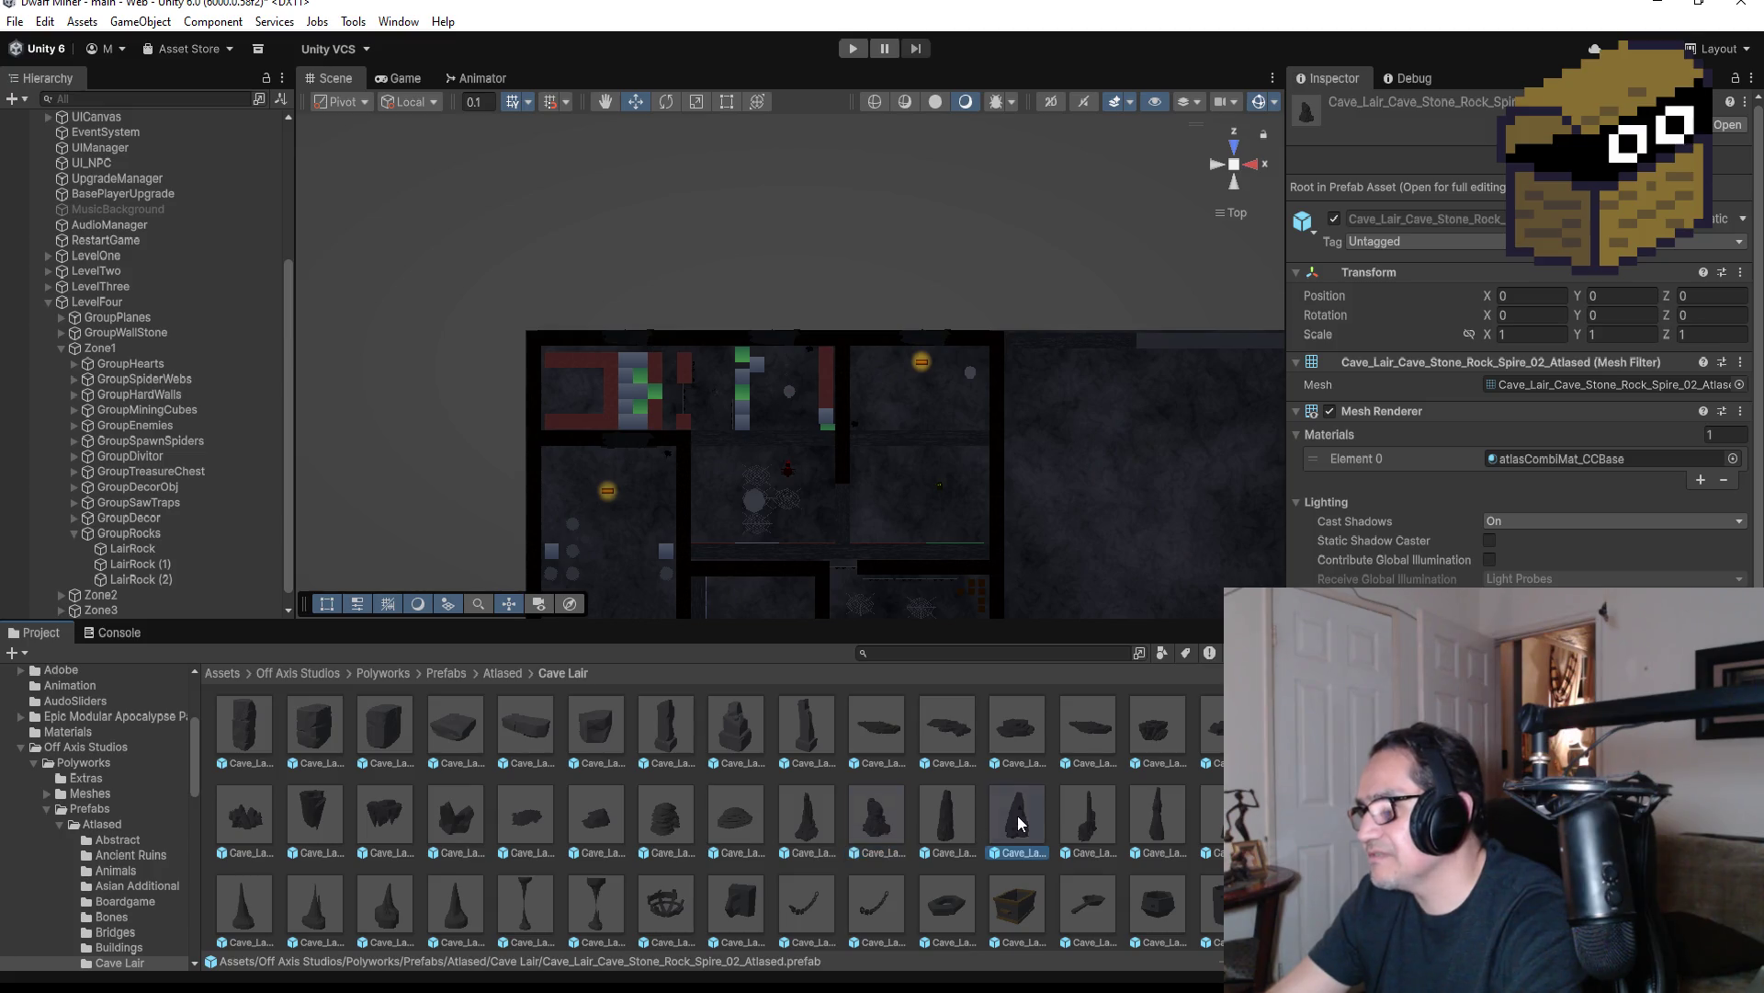
click(807, 829)
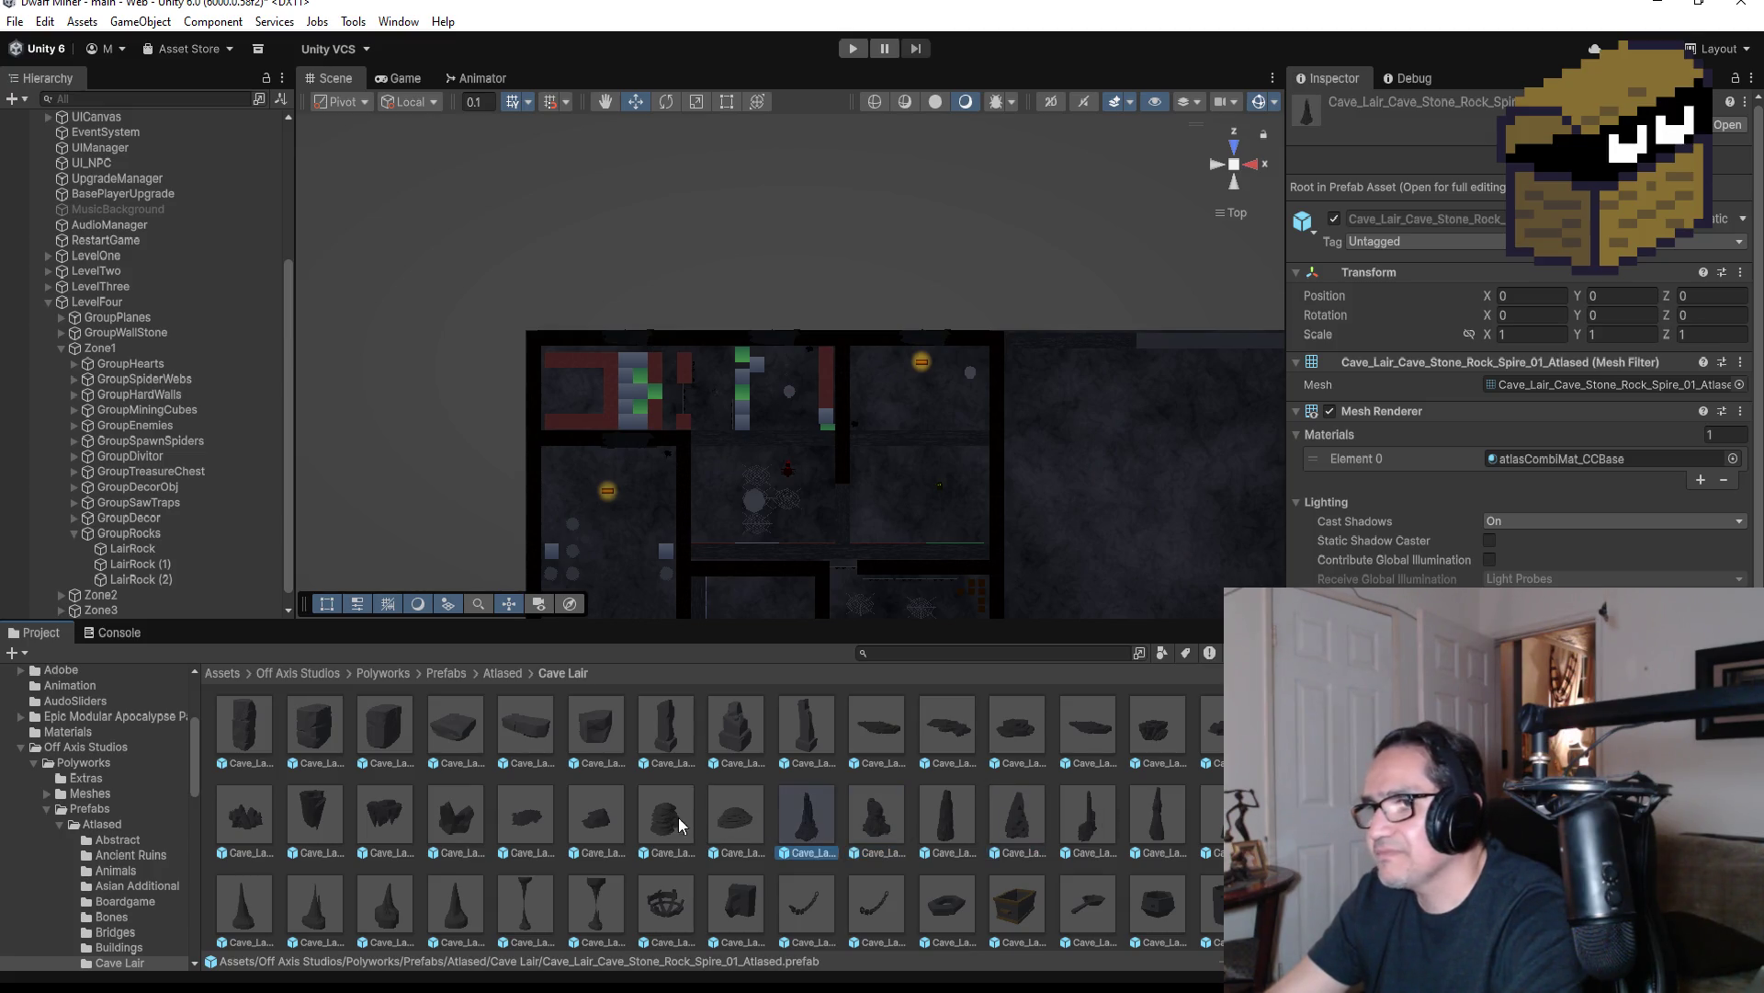
click(595, 830)
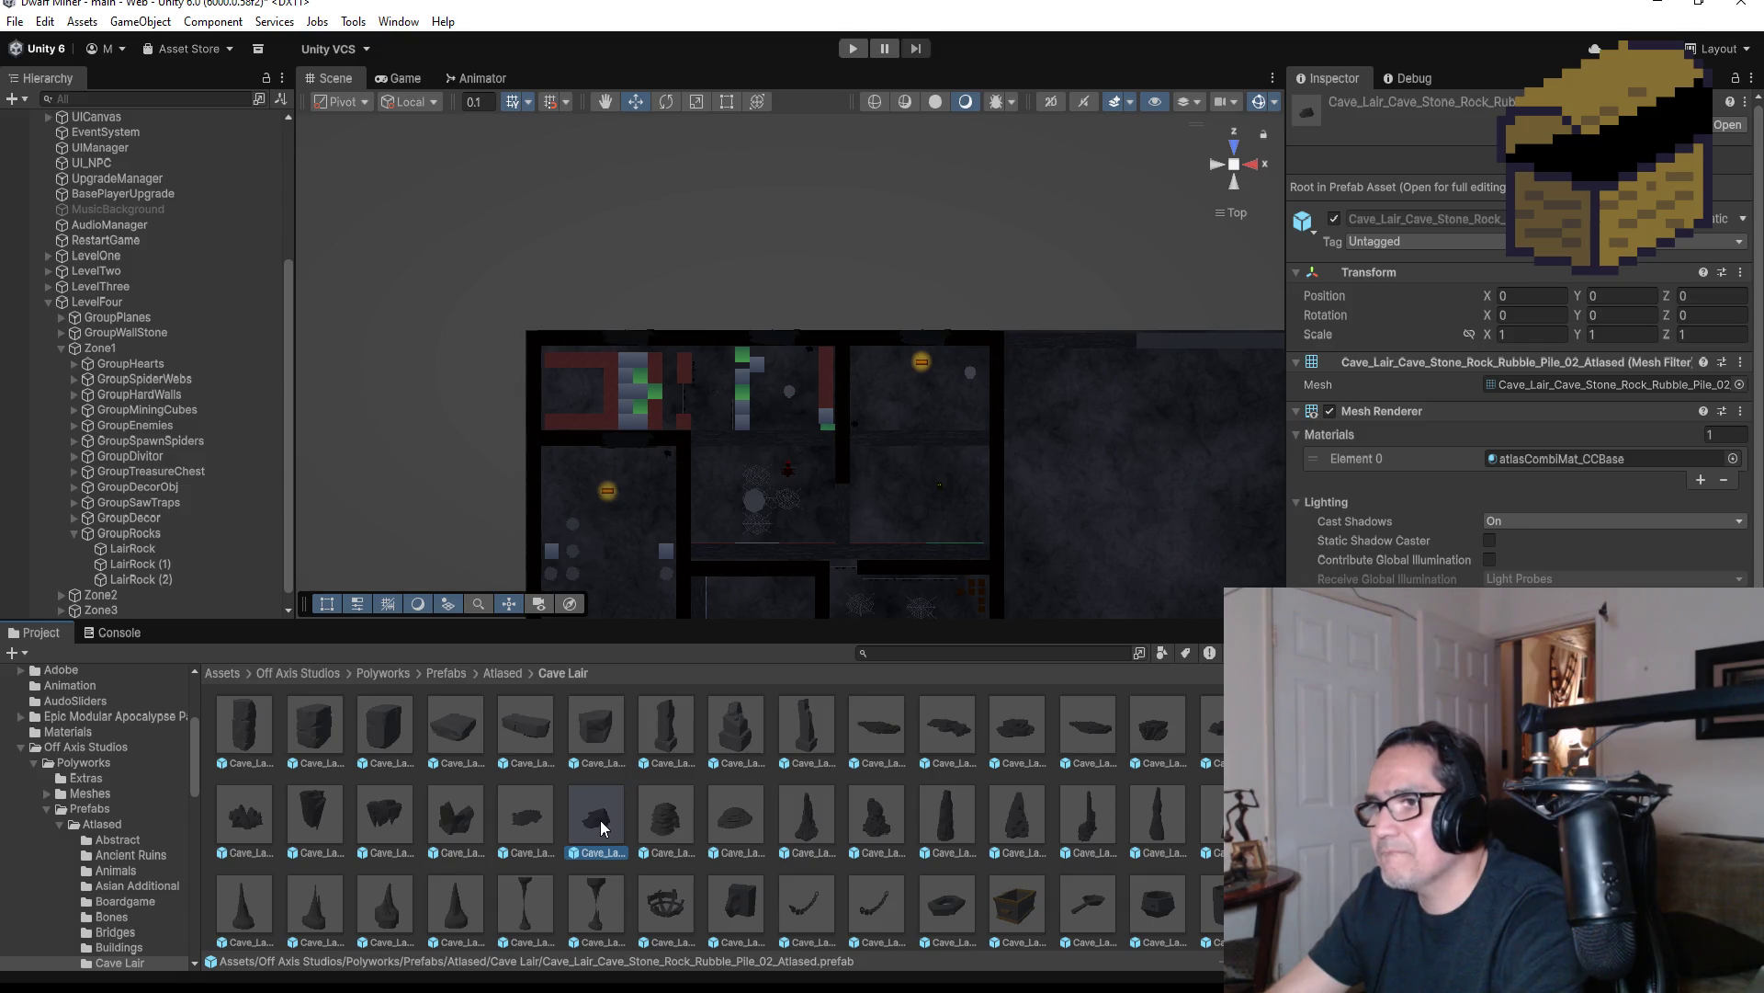
Place Rubble_Pile_02 beside the chest, frame it, and scale it to 0.09 on X and Z
drag(621, 527, 621, 528)
key(f)
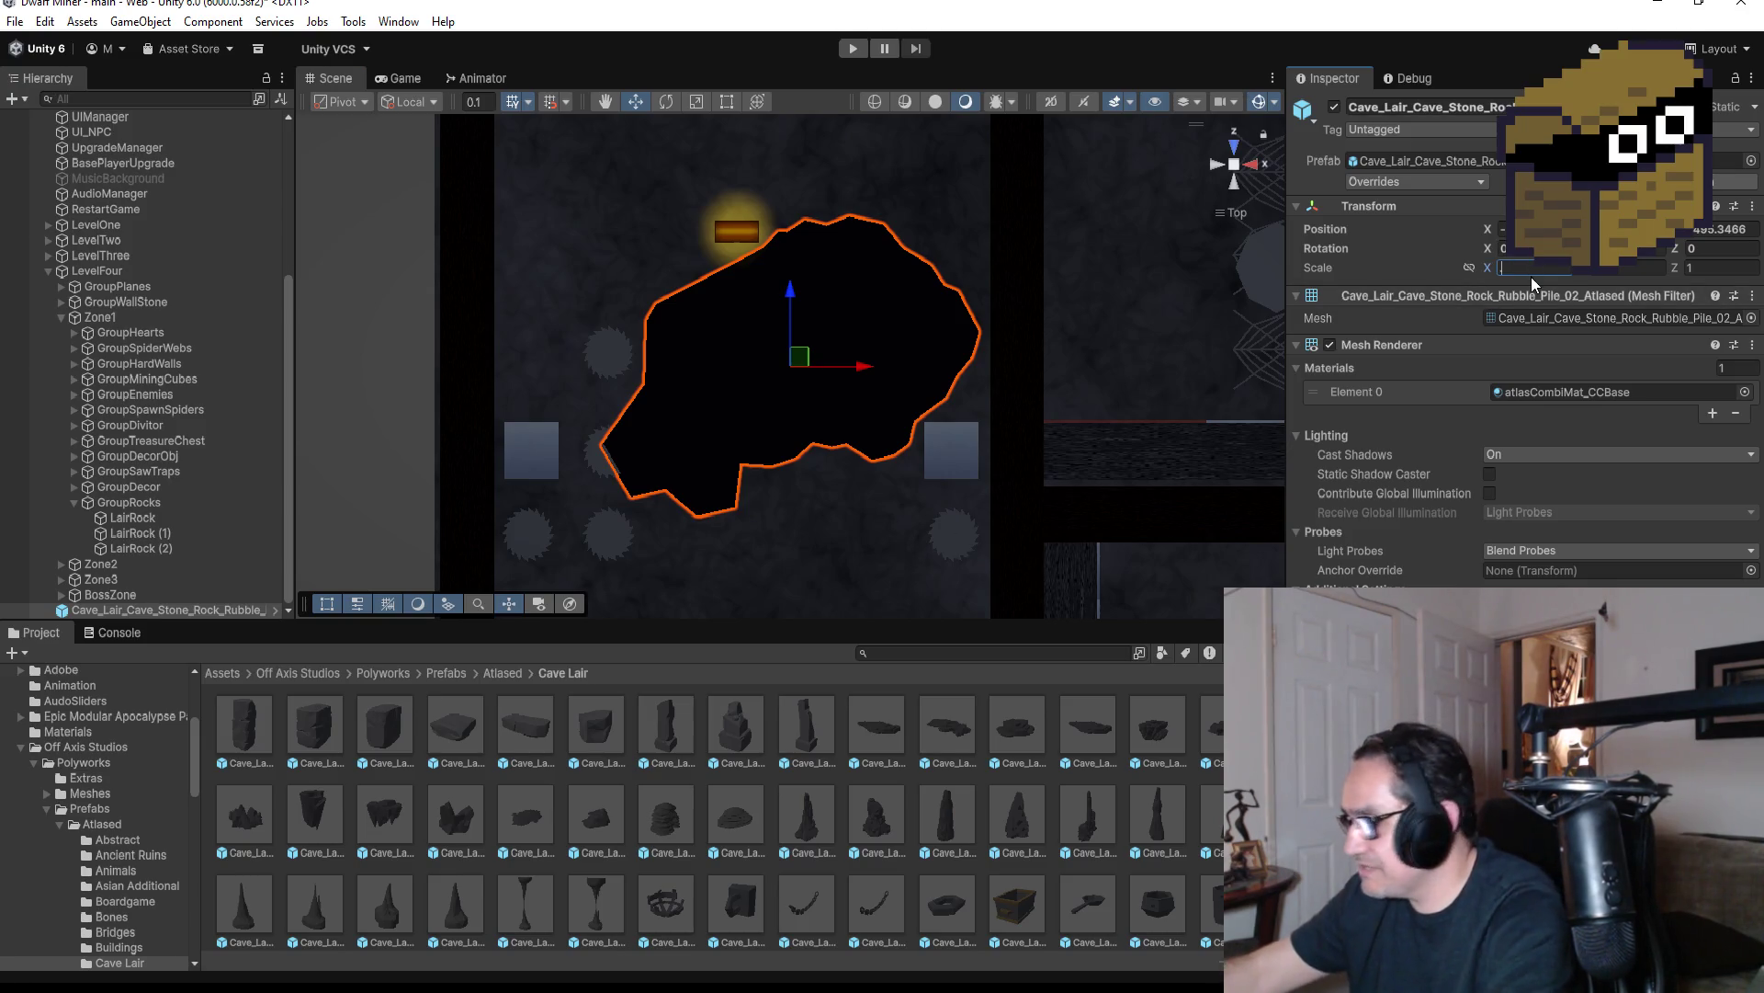
text(0.05)
key(Tab)
text(.05)
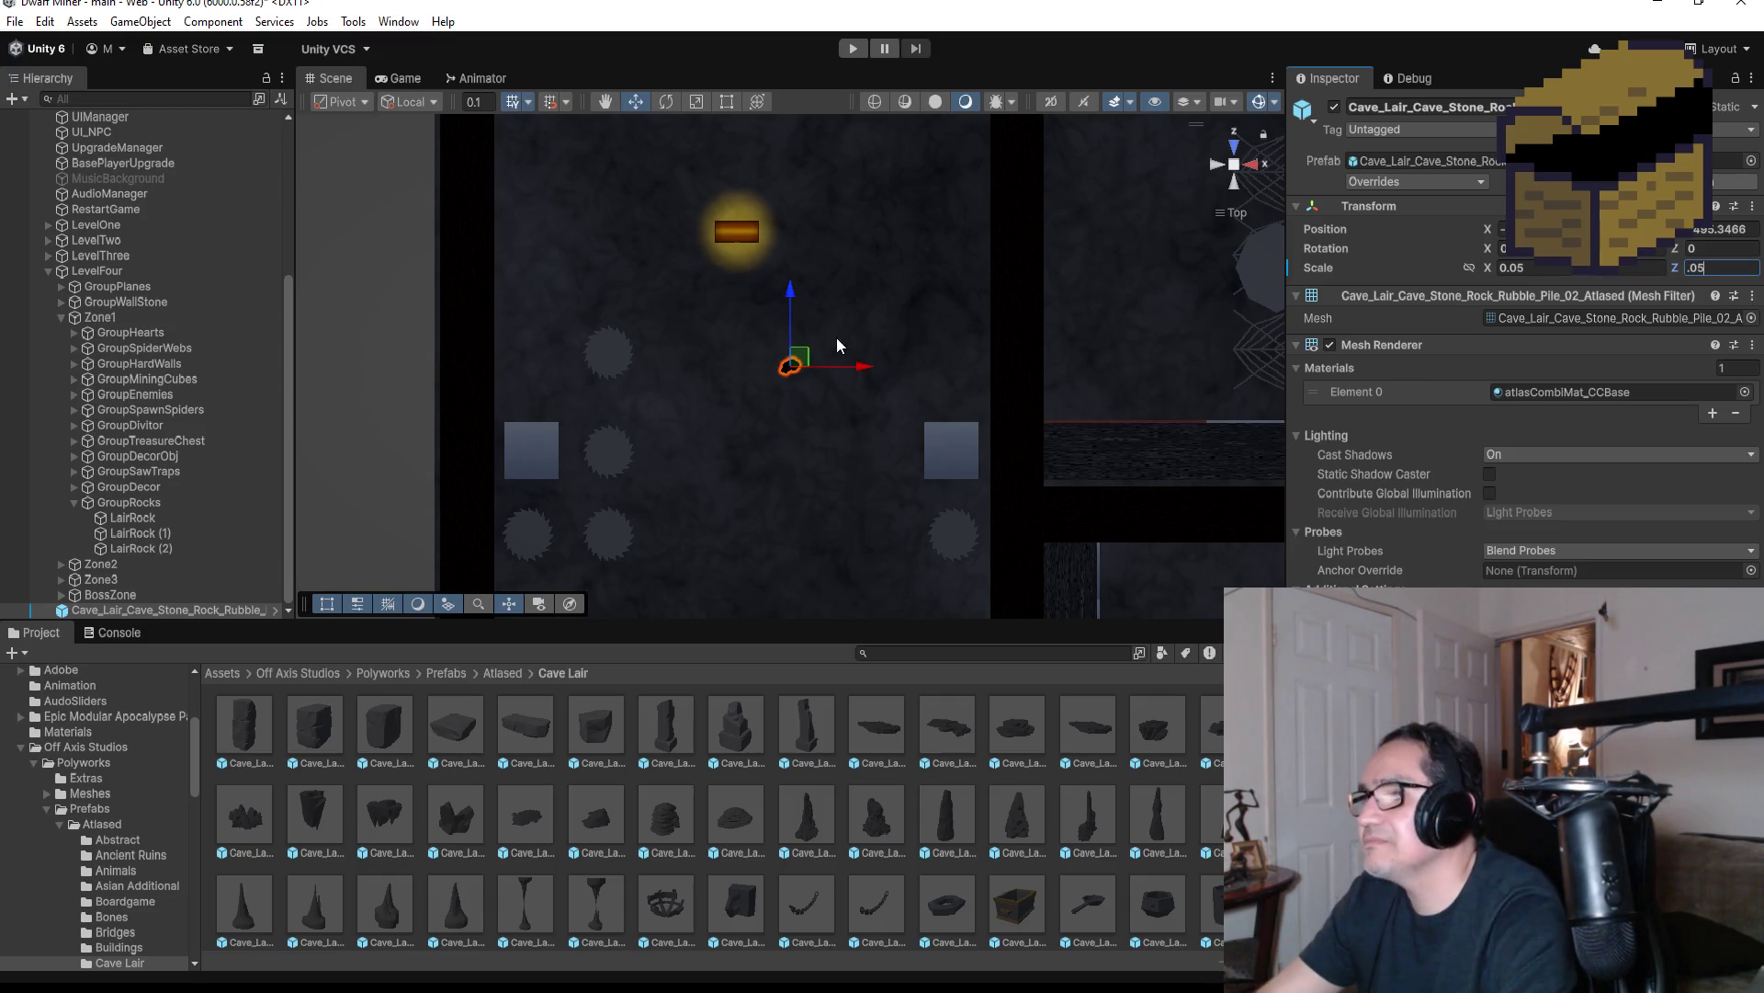
click(1553, 265)
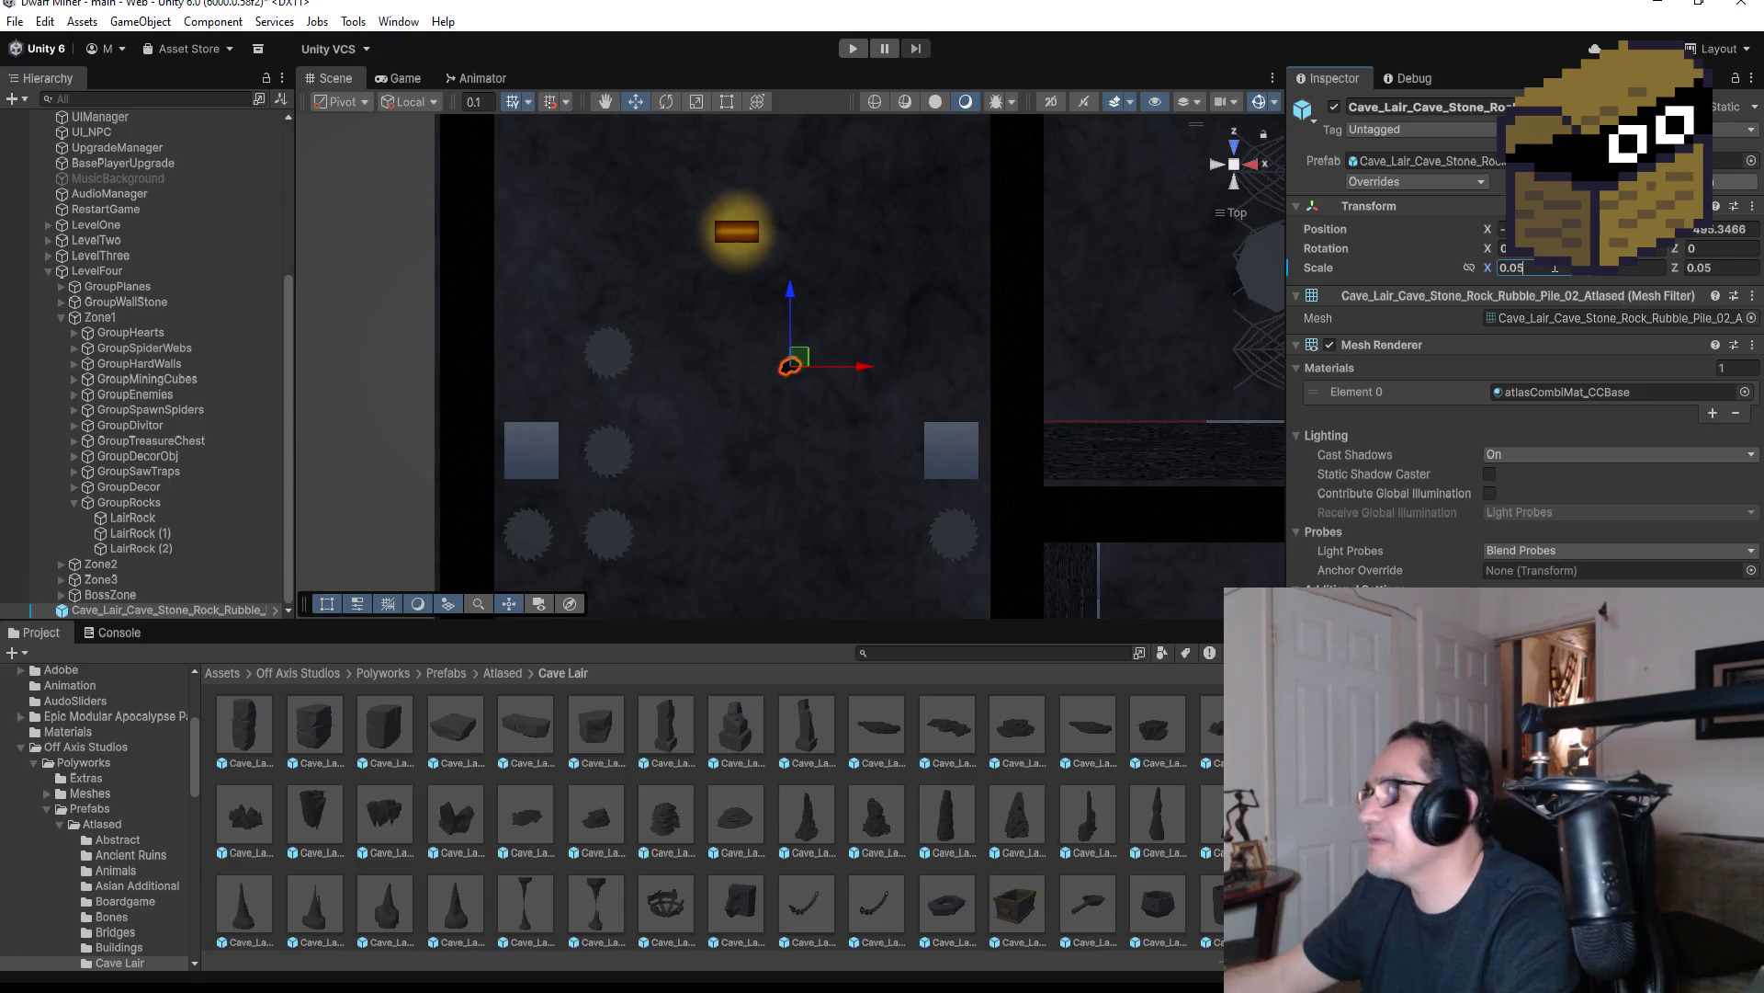
key(BackSpace)
text(9)
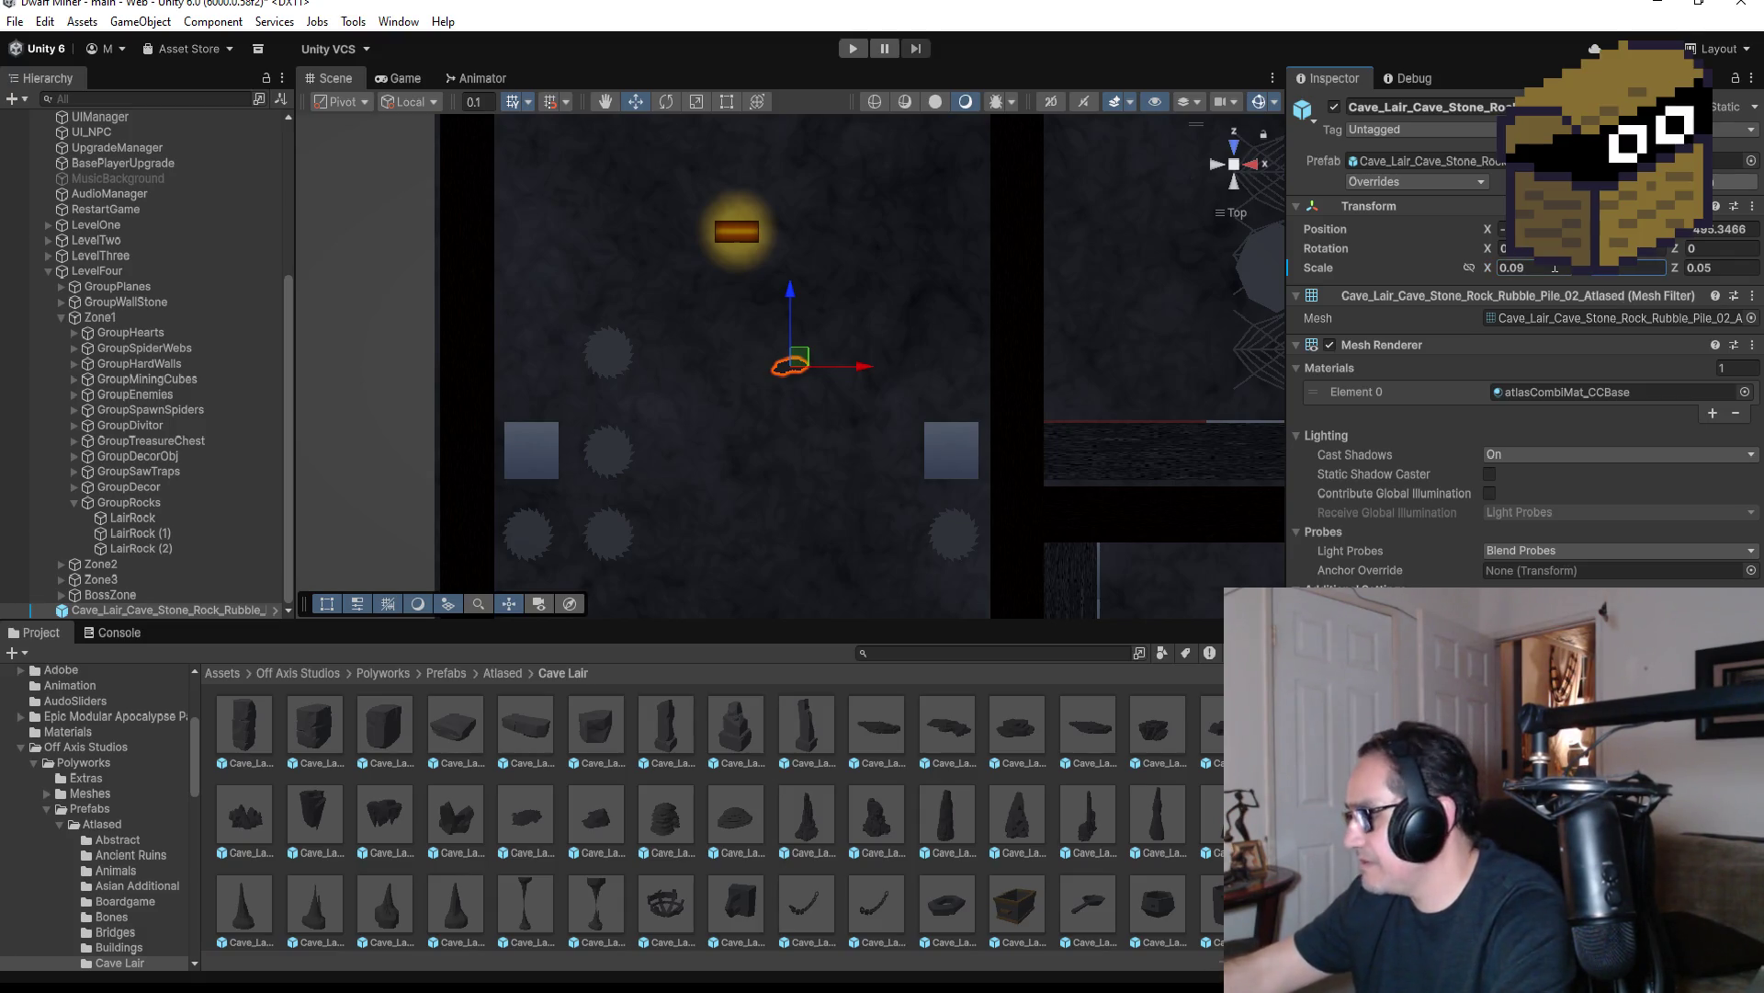
key(BackSpace)
text(9)
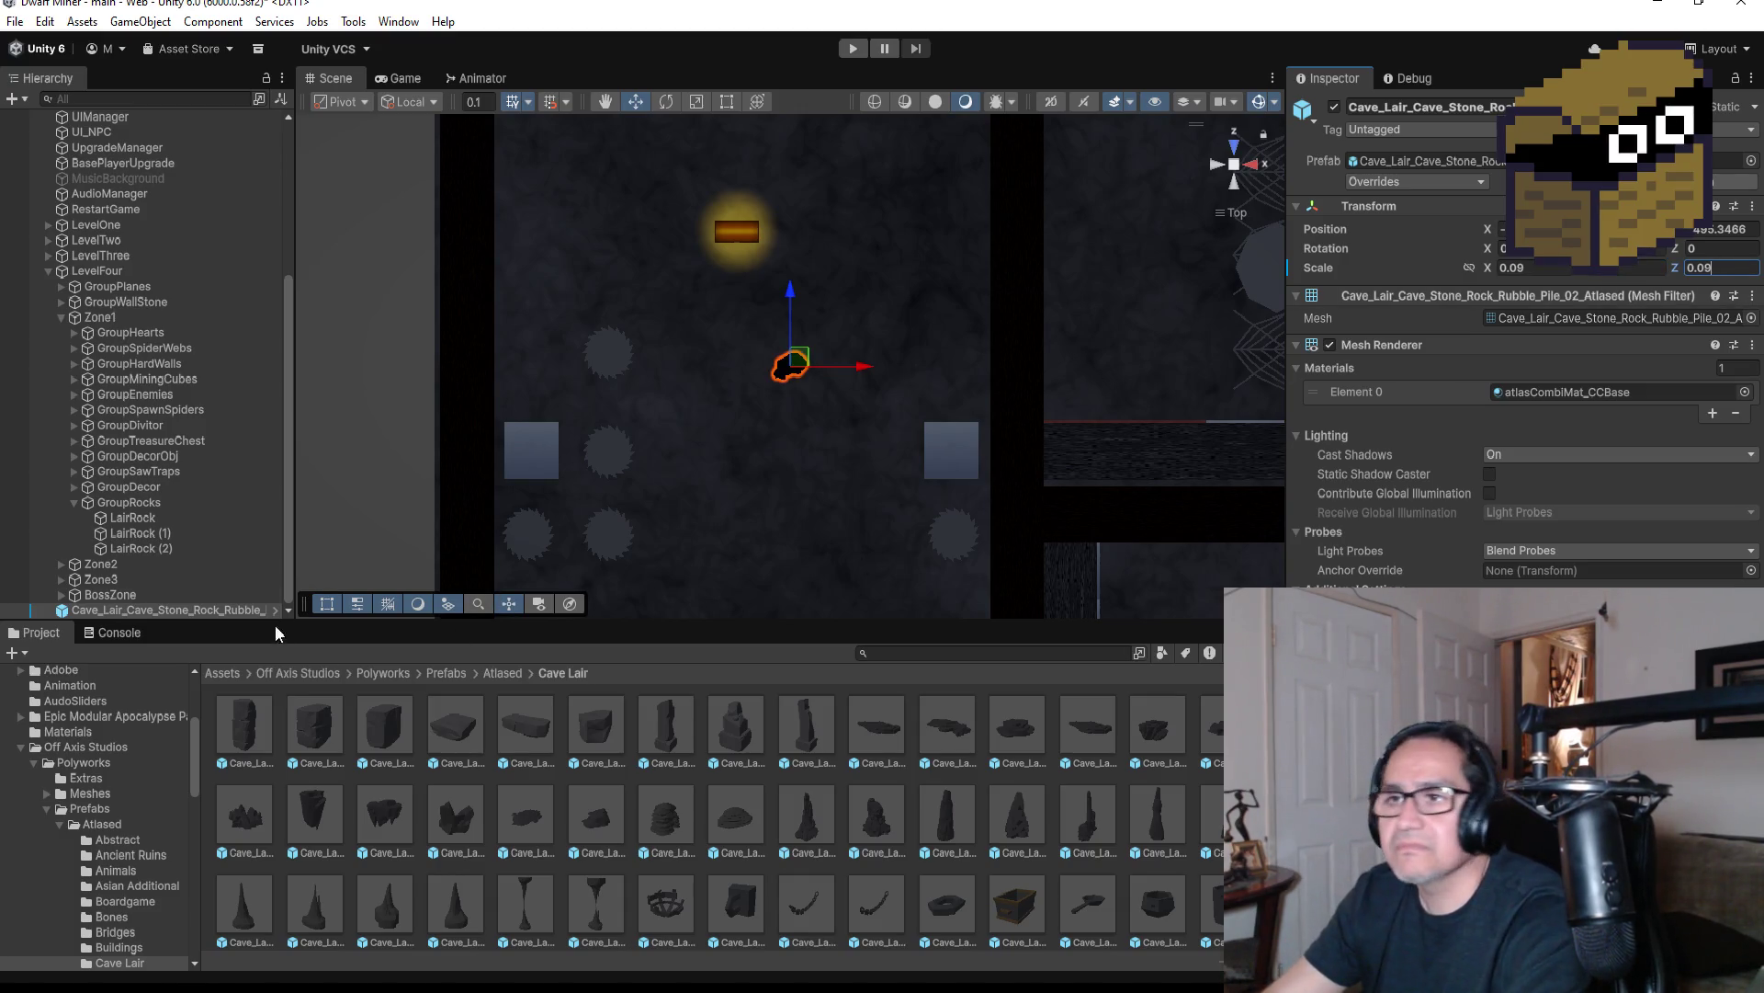
Unpack the rubble rock completely from its prefab, then start Play mode
right_click(149, 604)
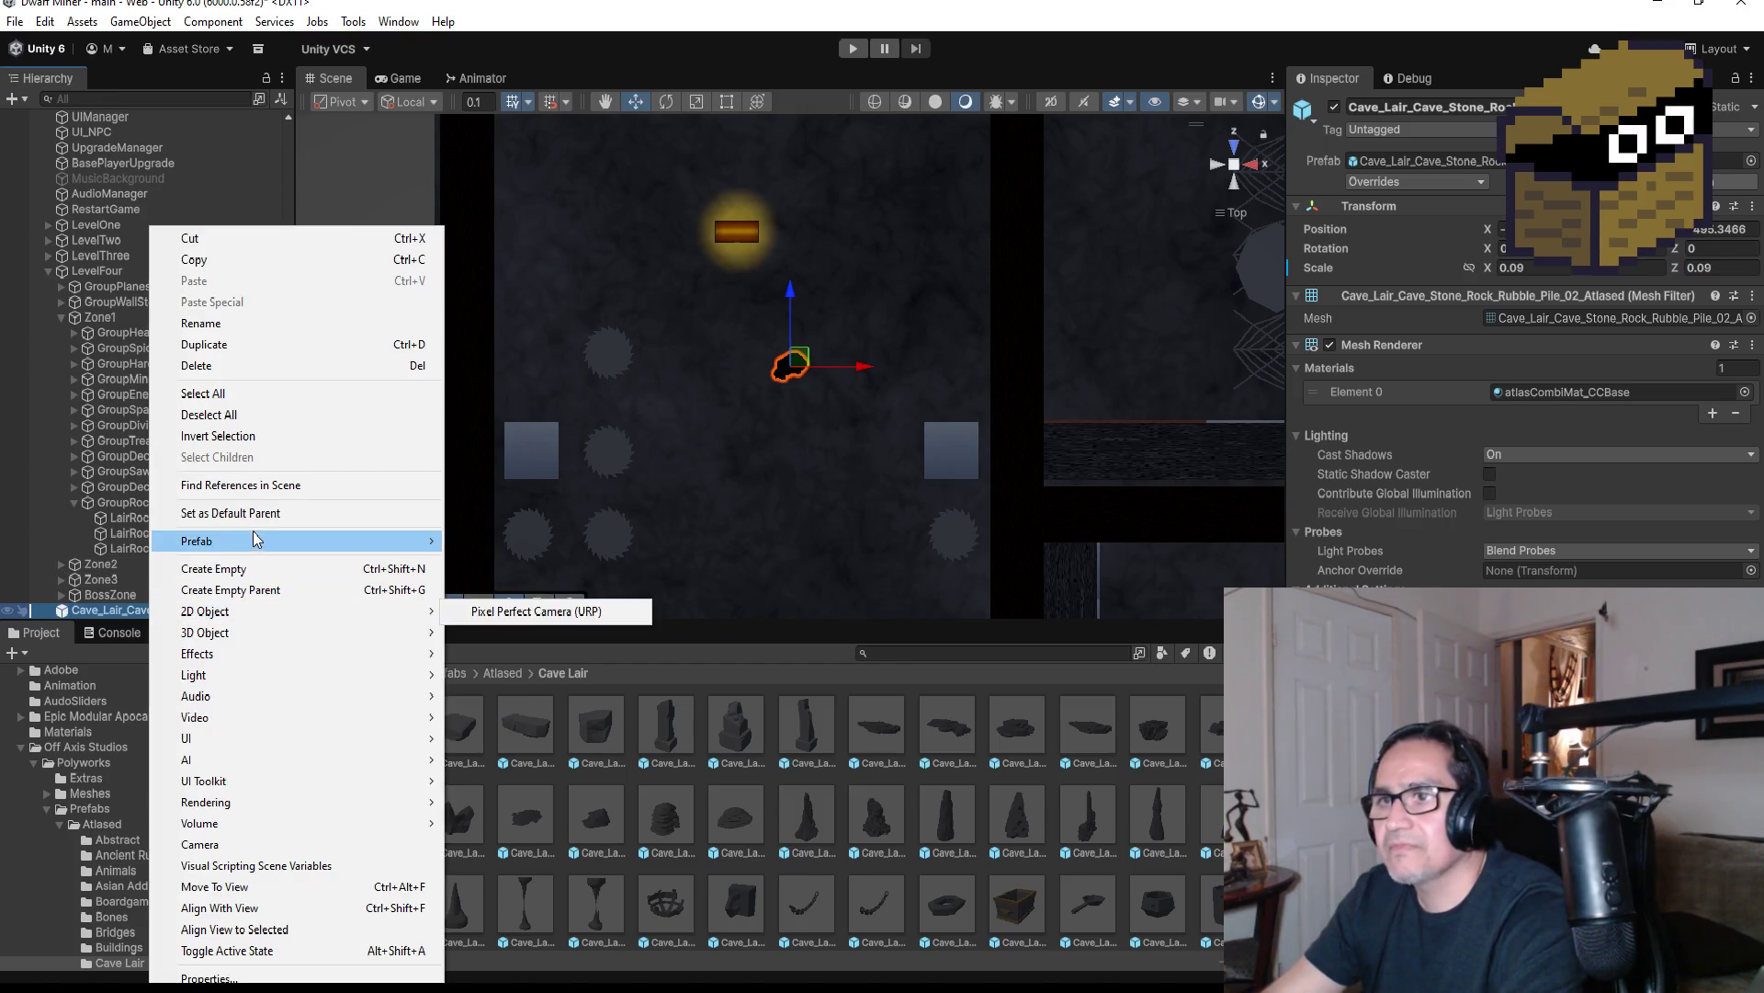
mouse_move(258, 538)
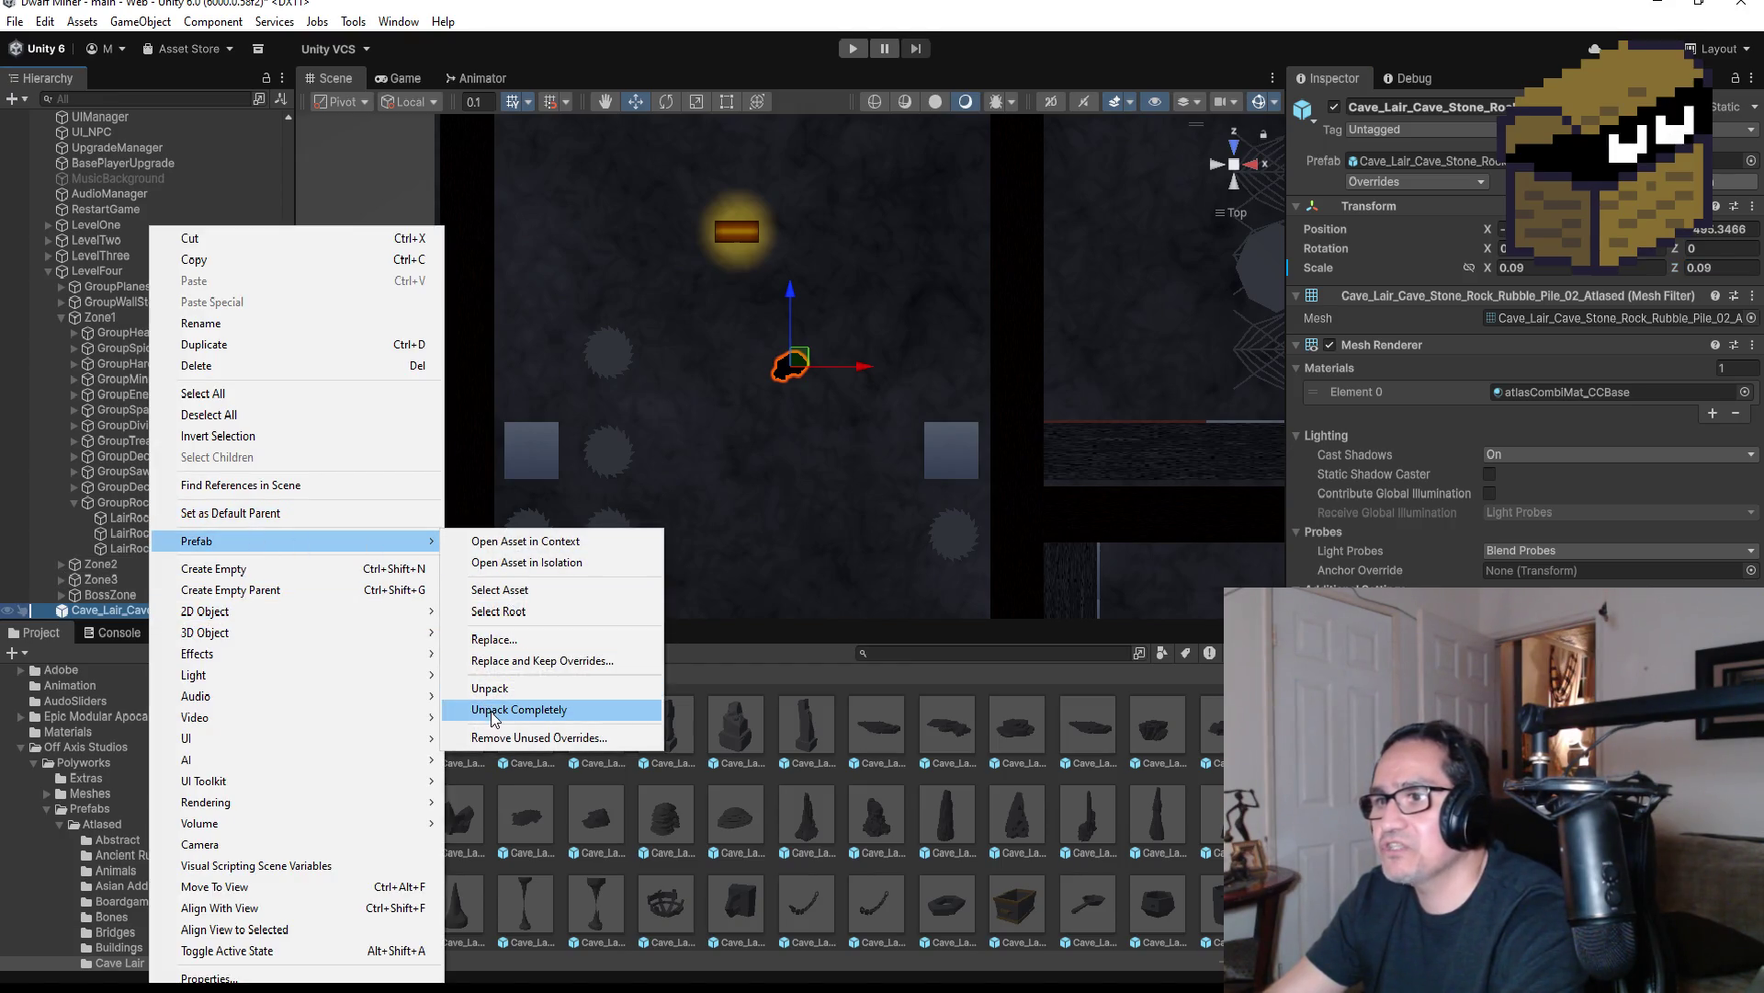
click(494, 711)
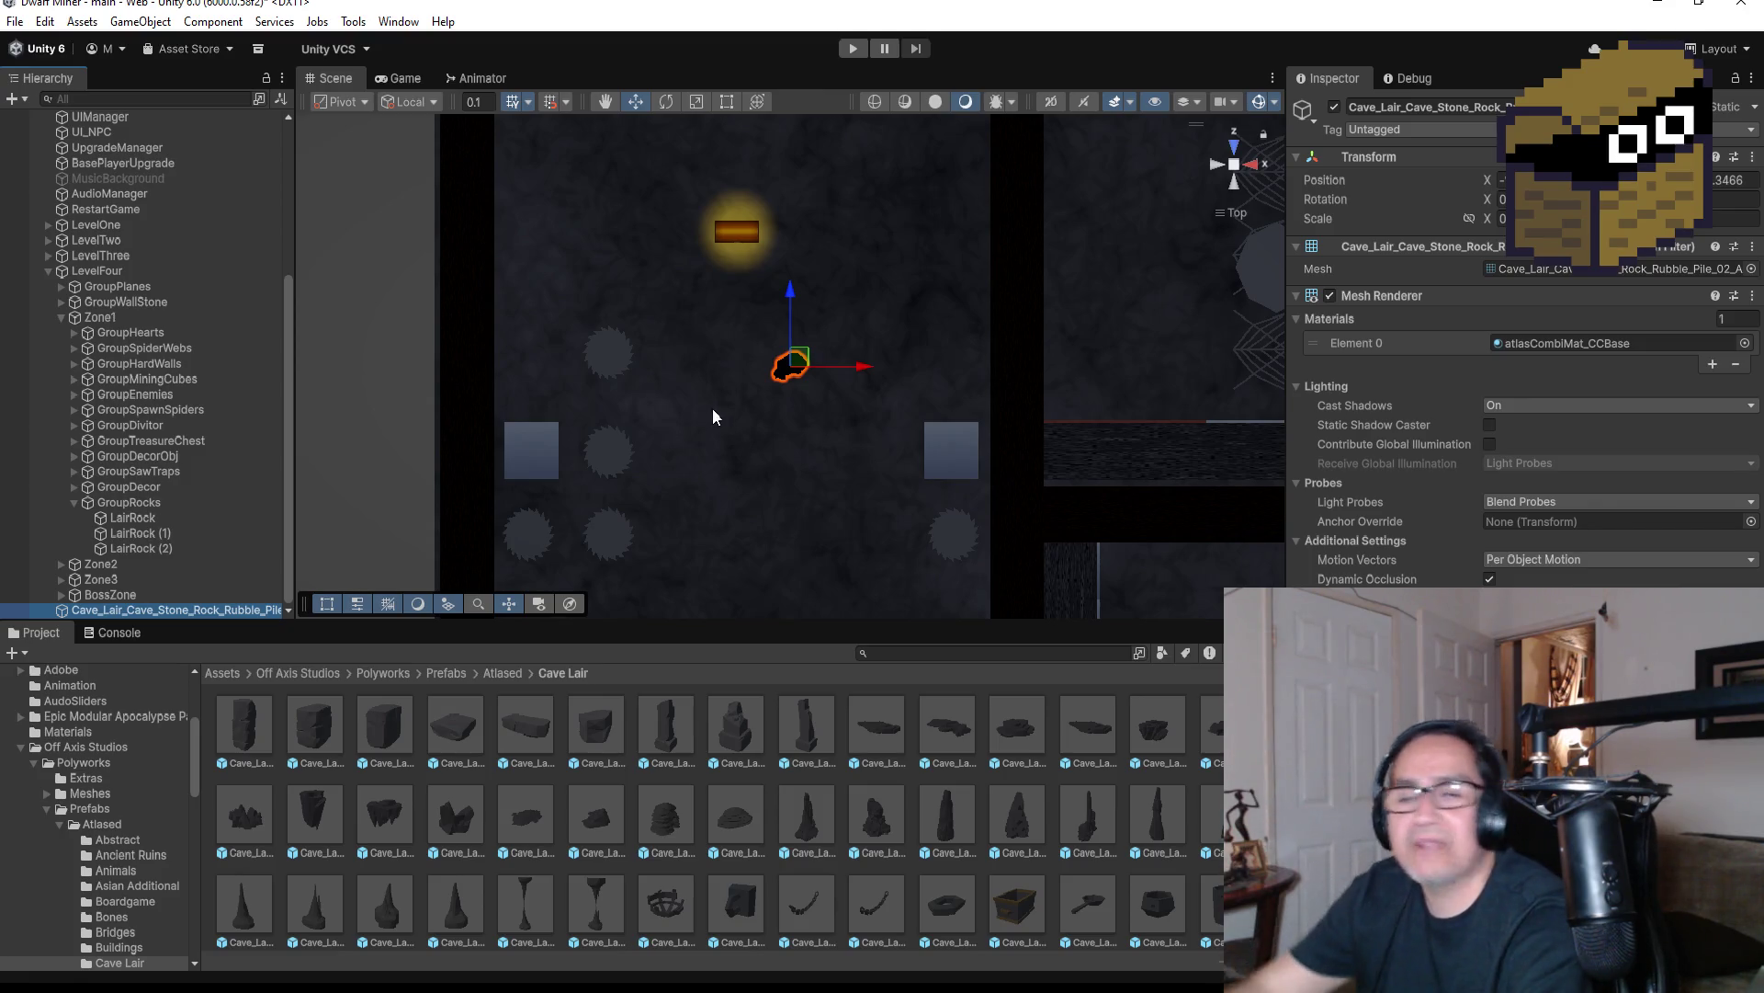
click(851, 47)
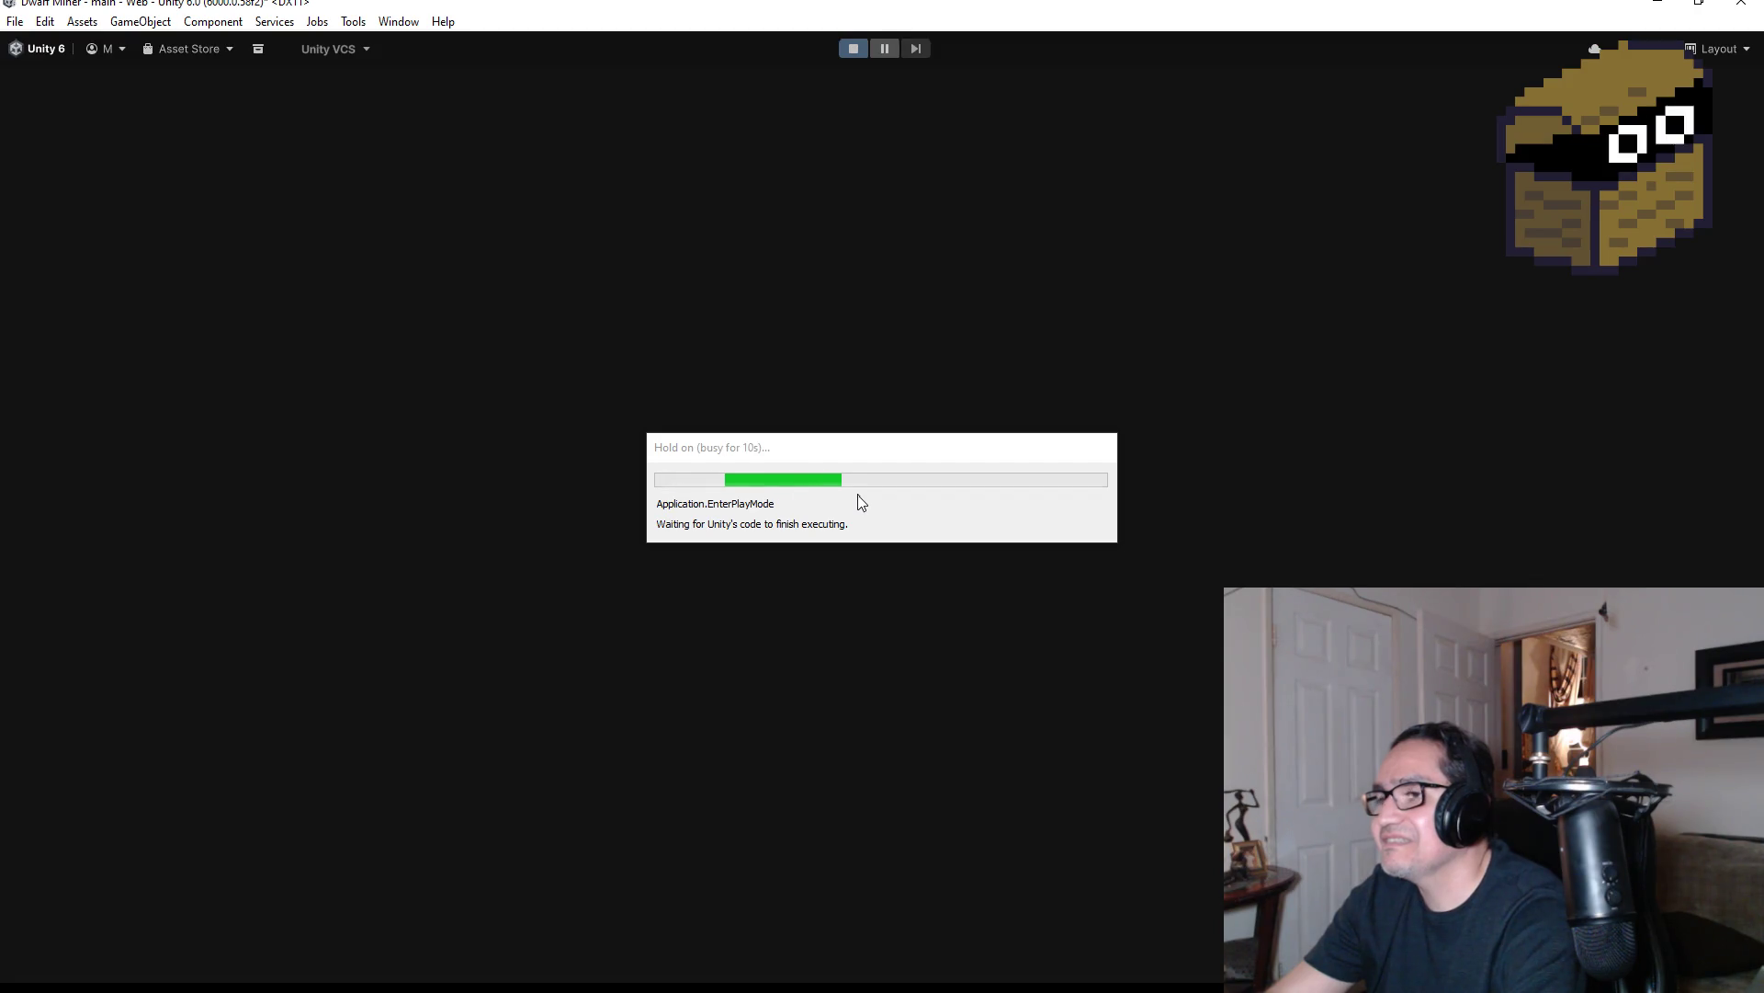
Start playing with the dagger and walk to the chest, looting 11 gold and a gem
key(Escape)
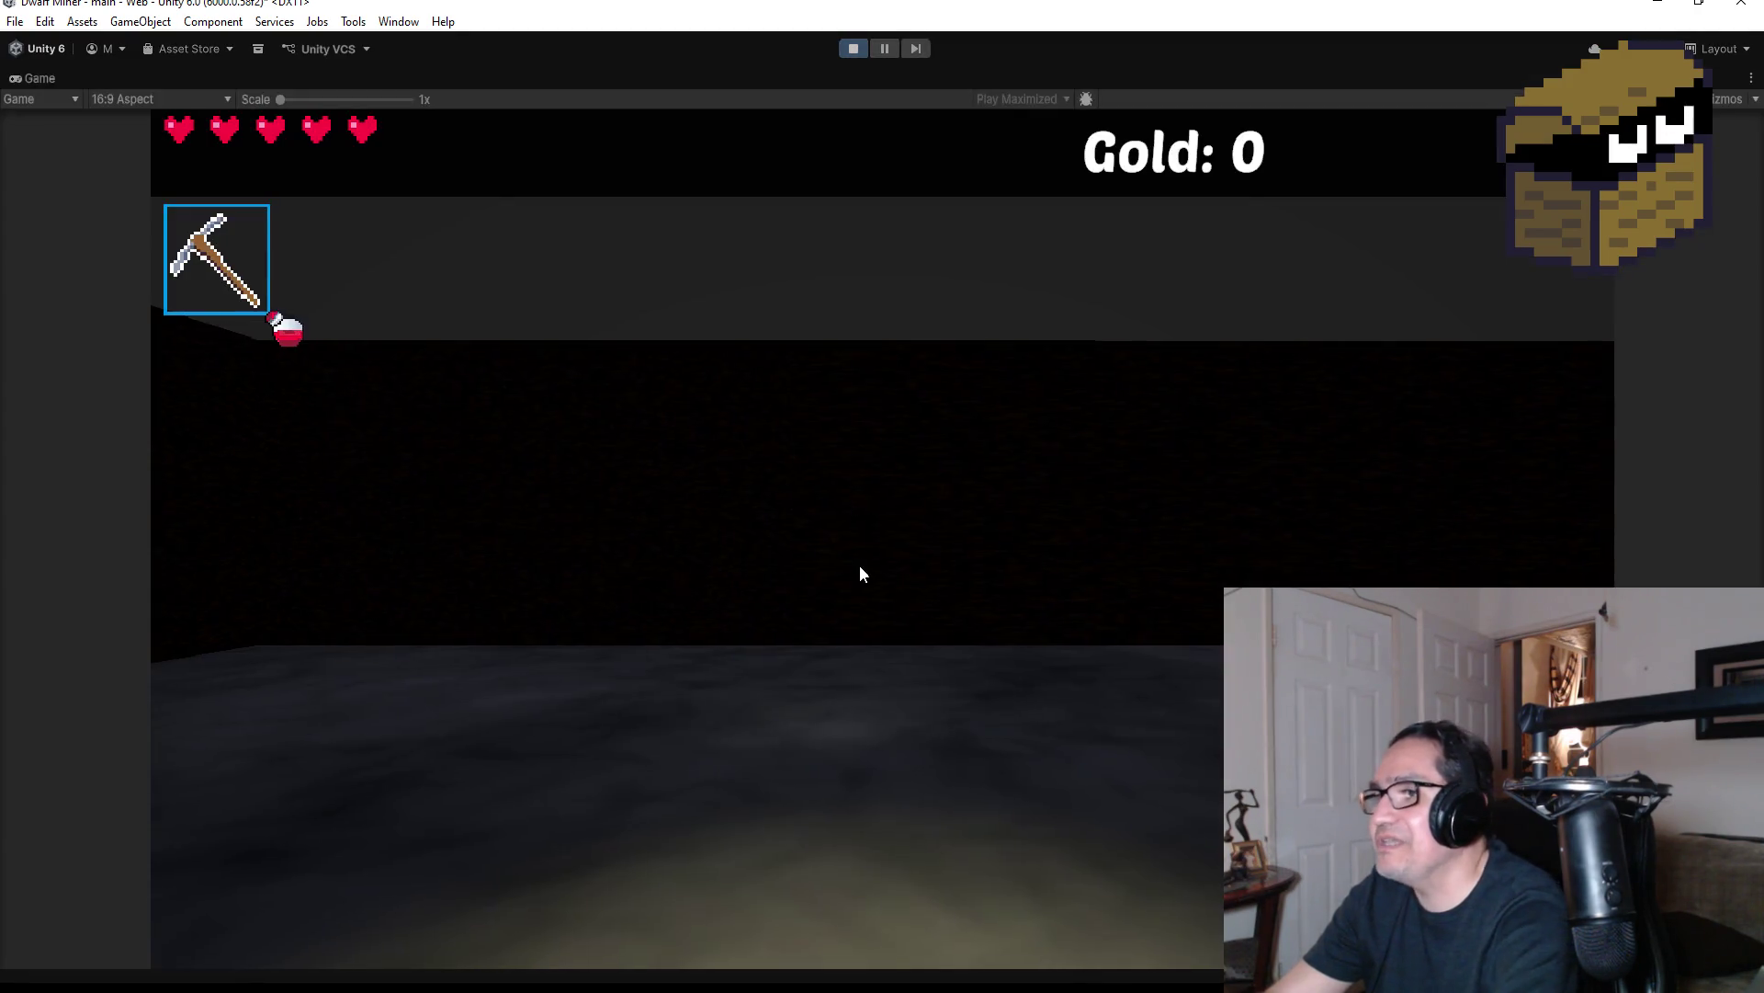
key(2)
key(w)
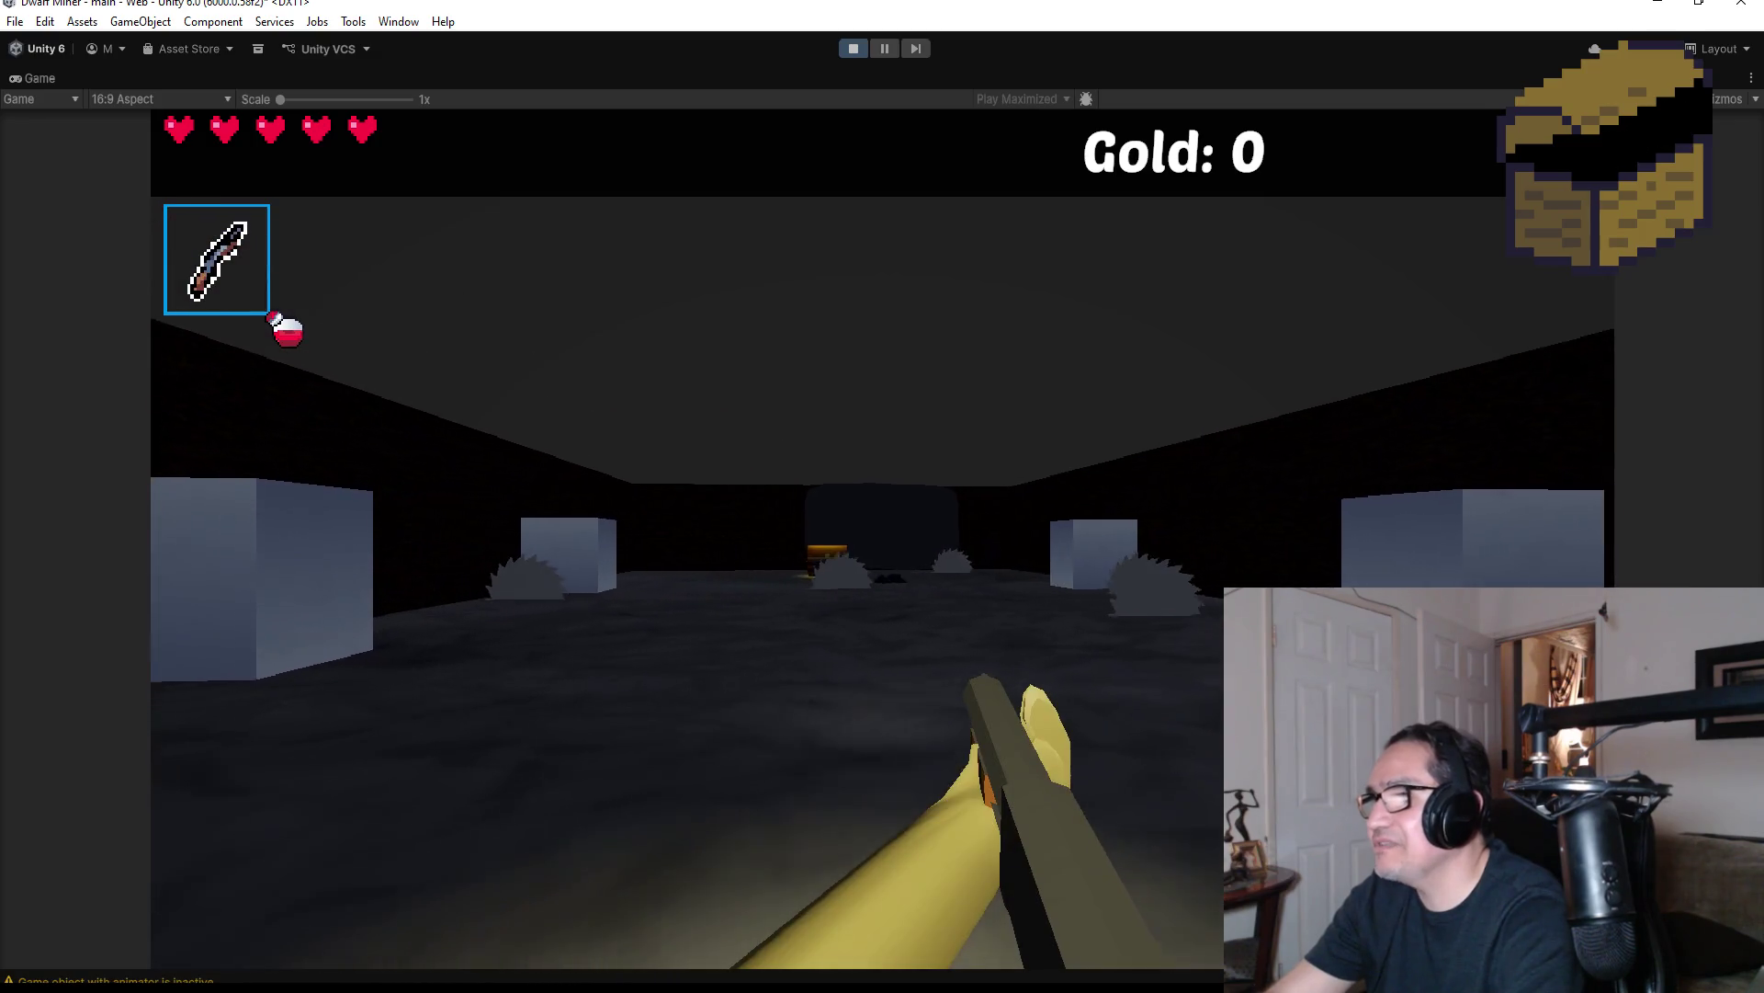
key(w)
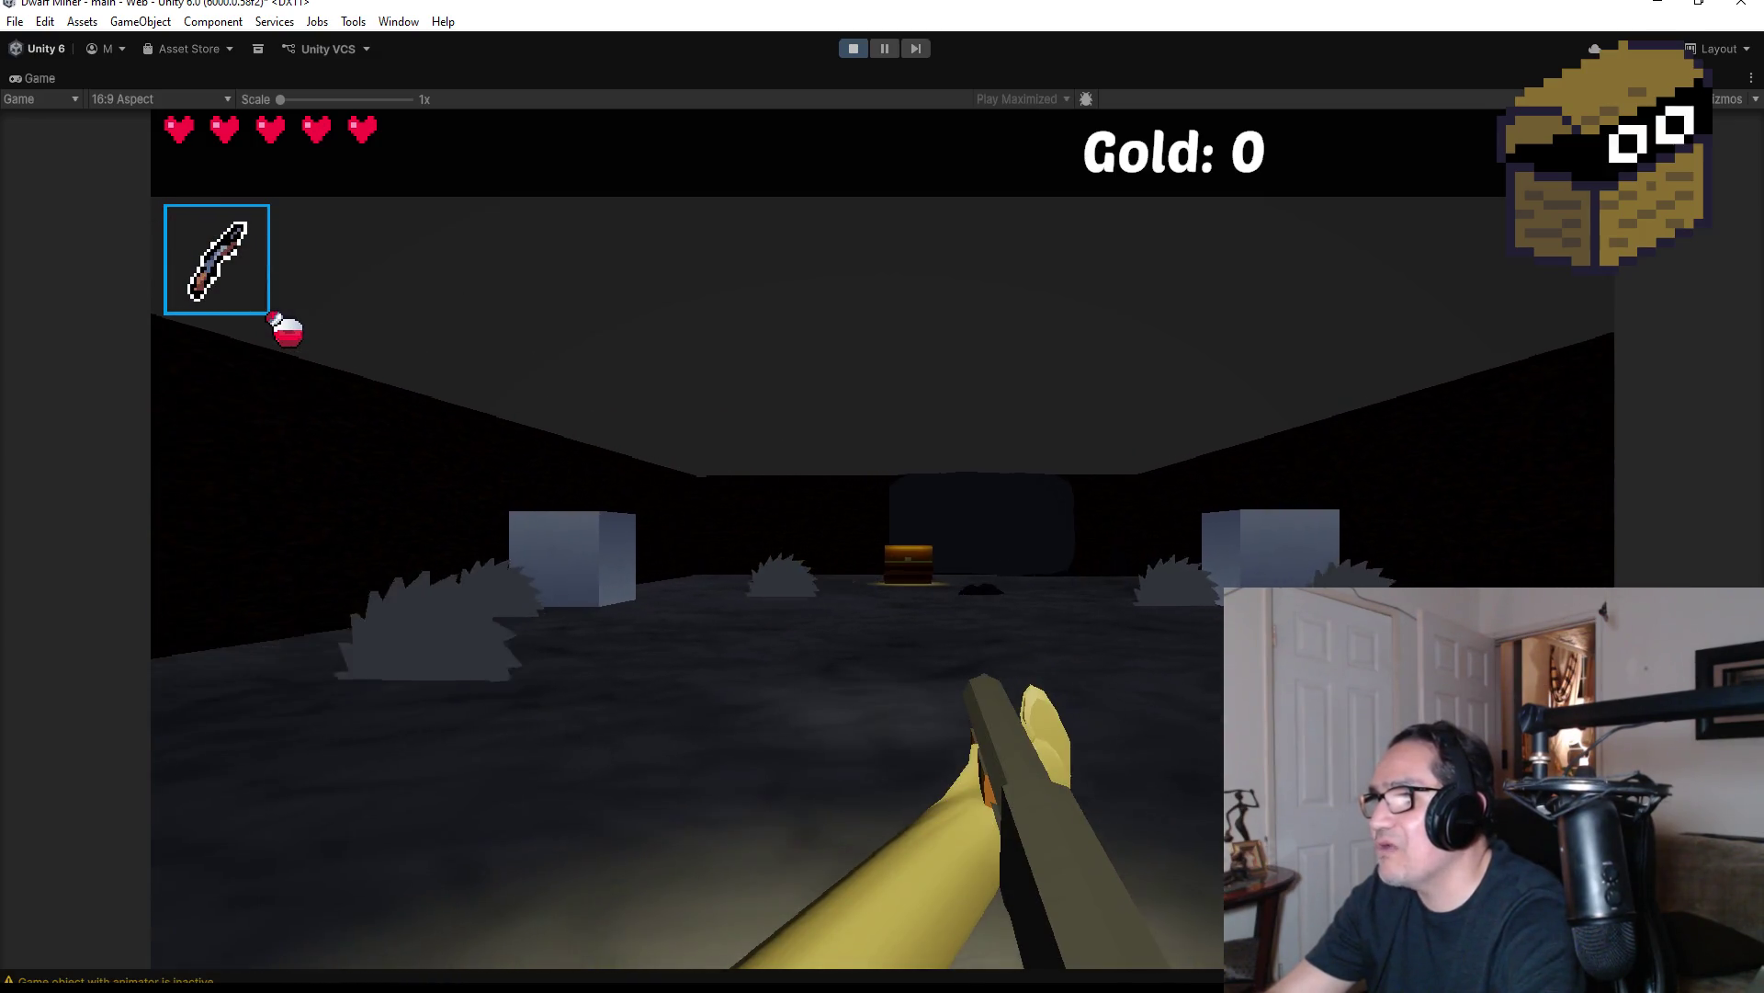
key(w)
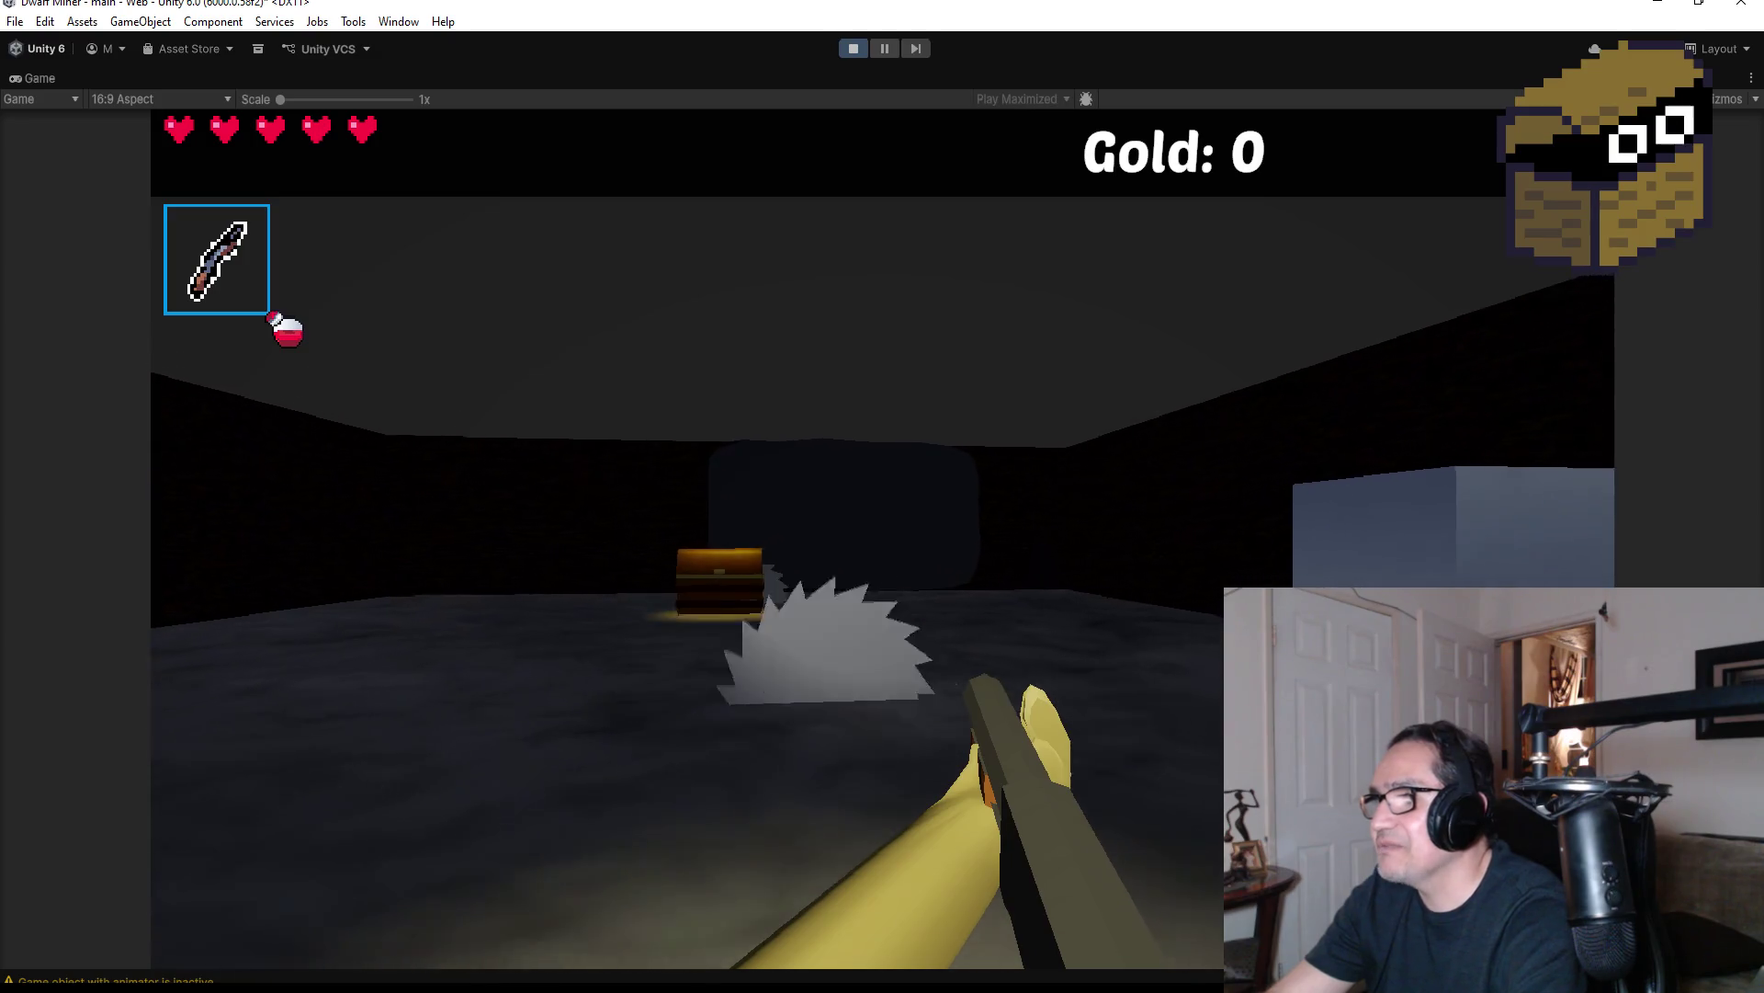
key(w)
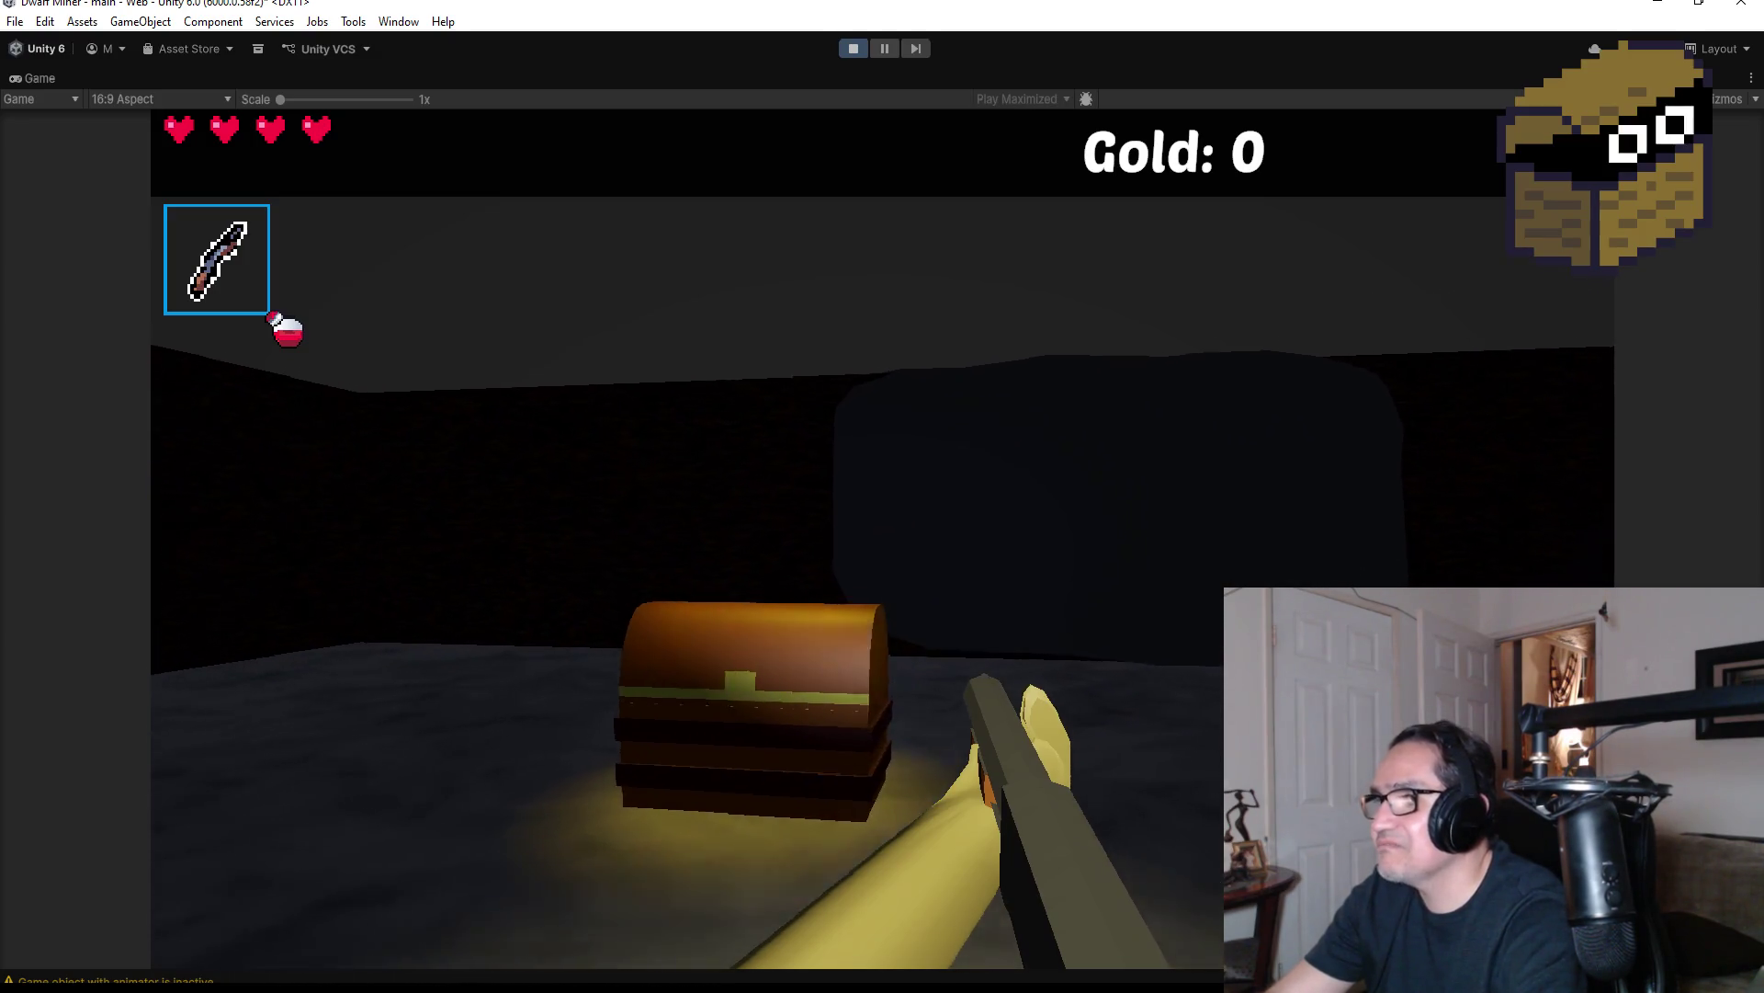
key(w)
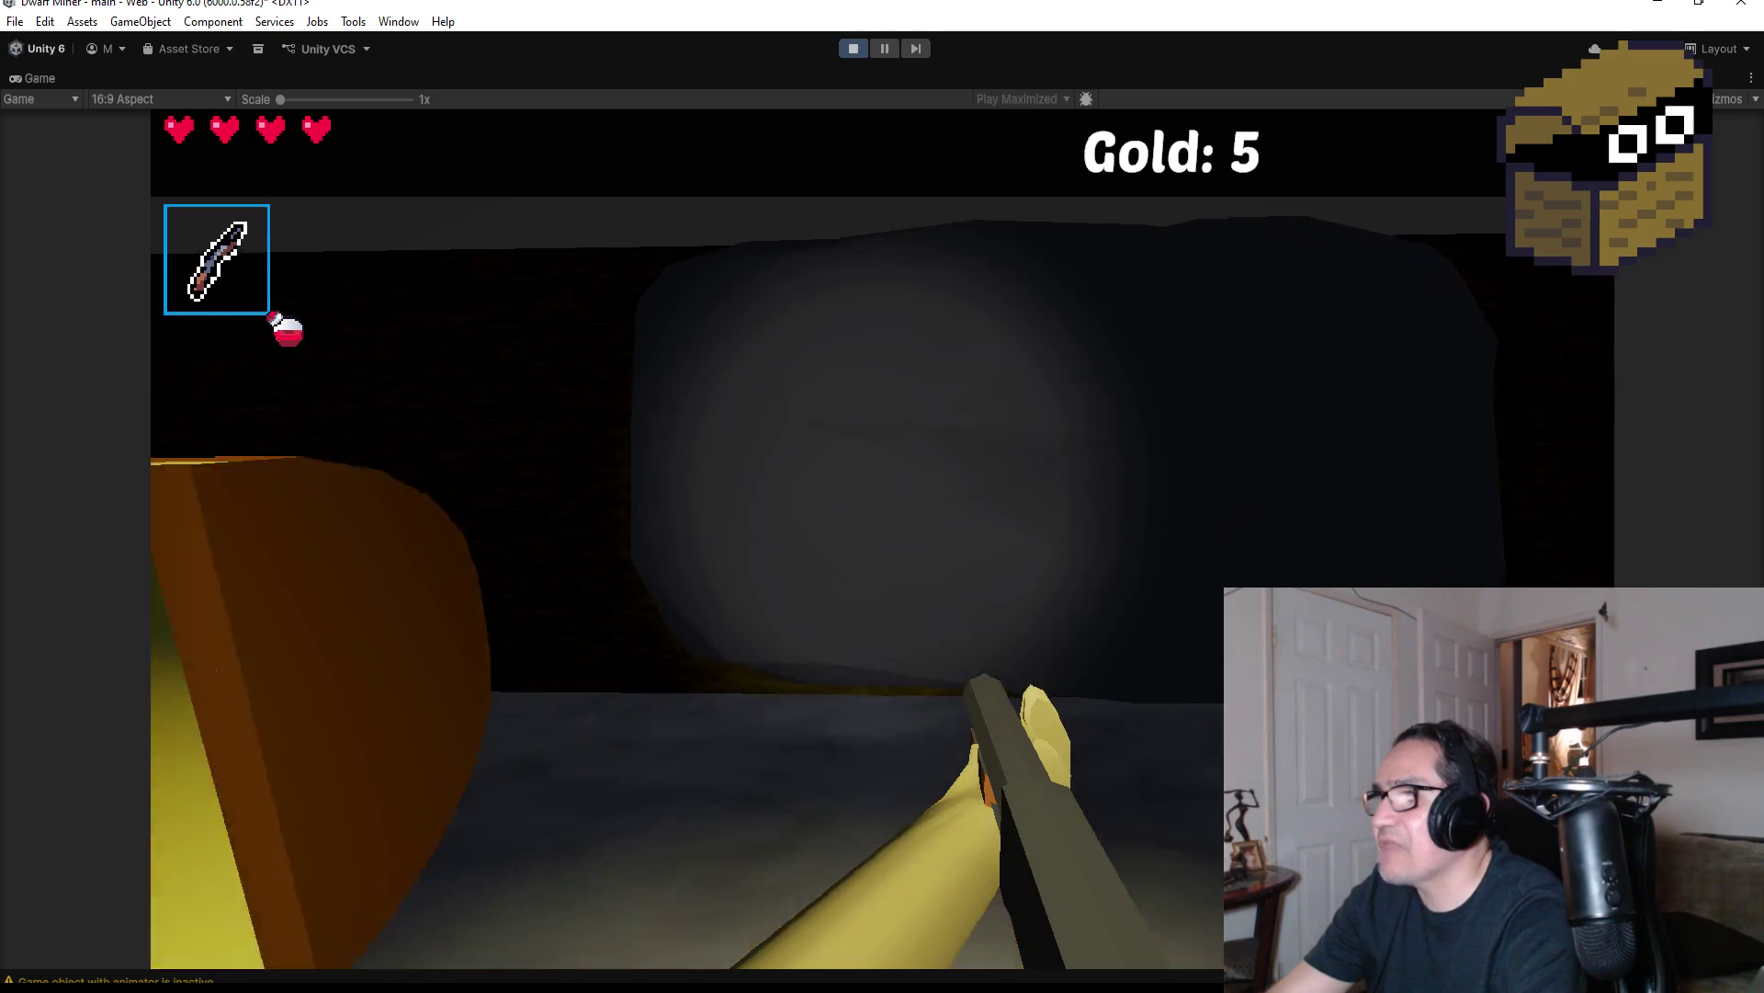
key(w)
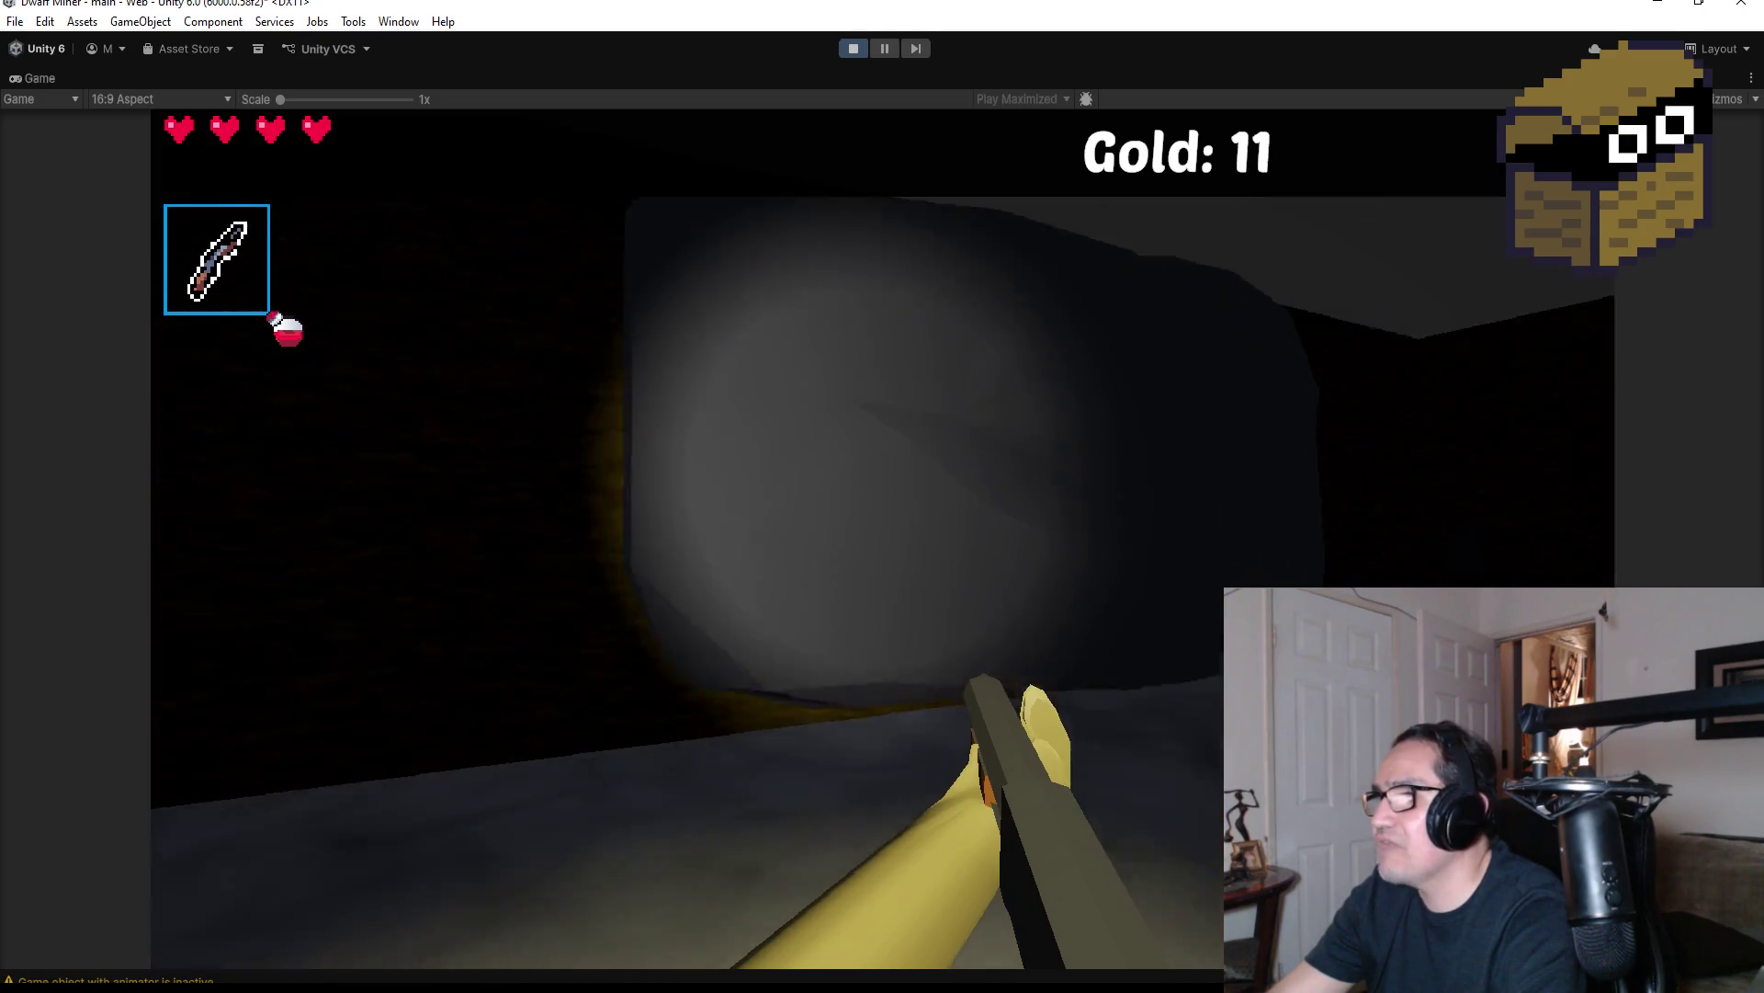
Walk past the wall rock down the dark corridor, then stop the playtest
key(w)
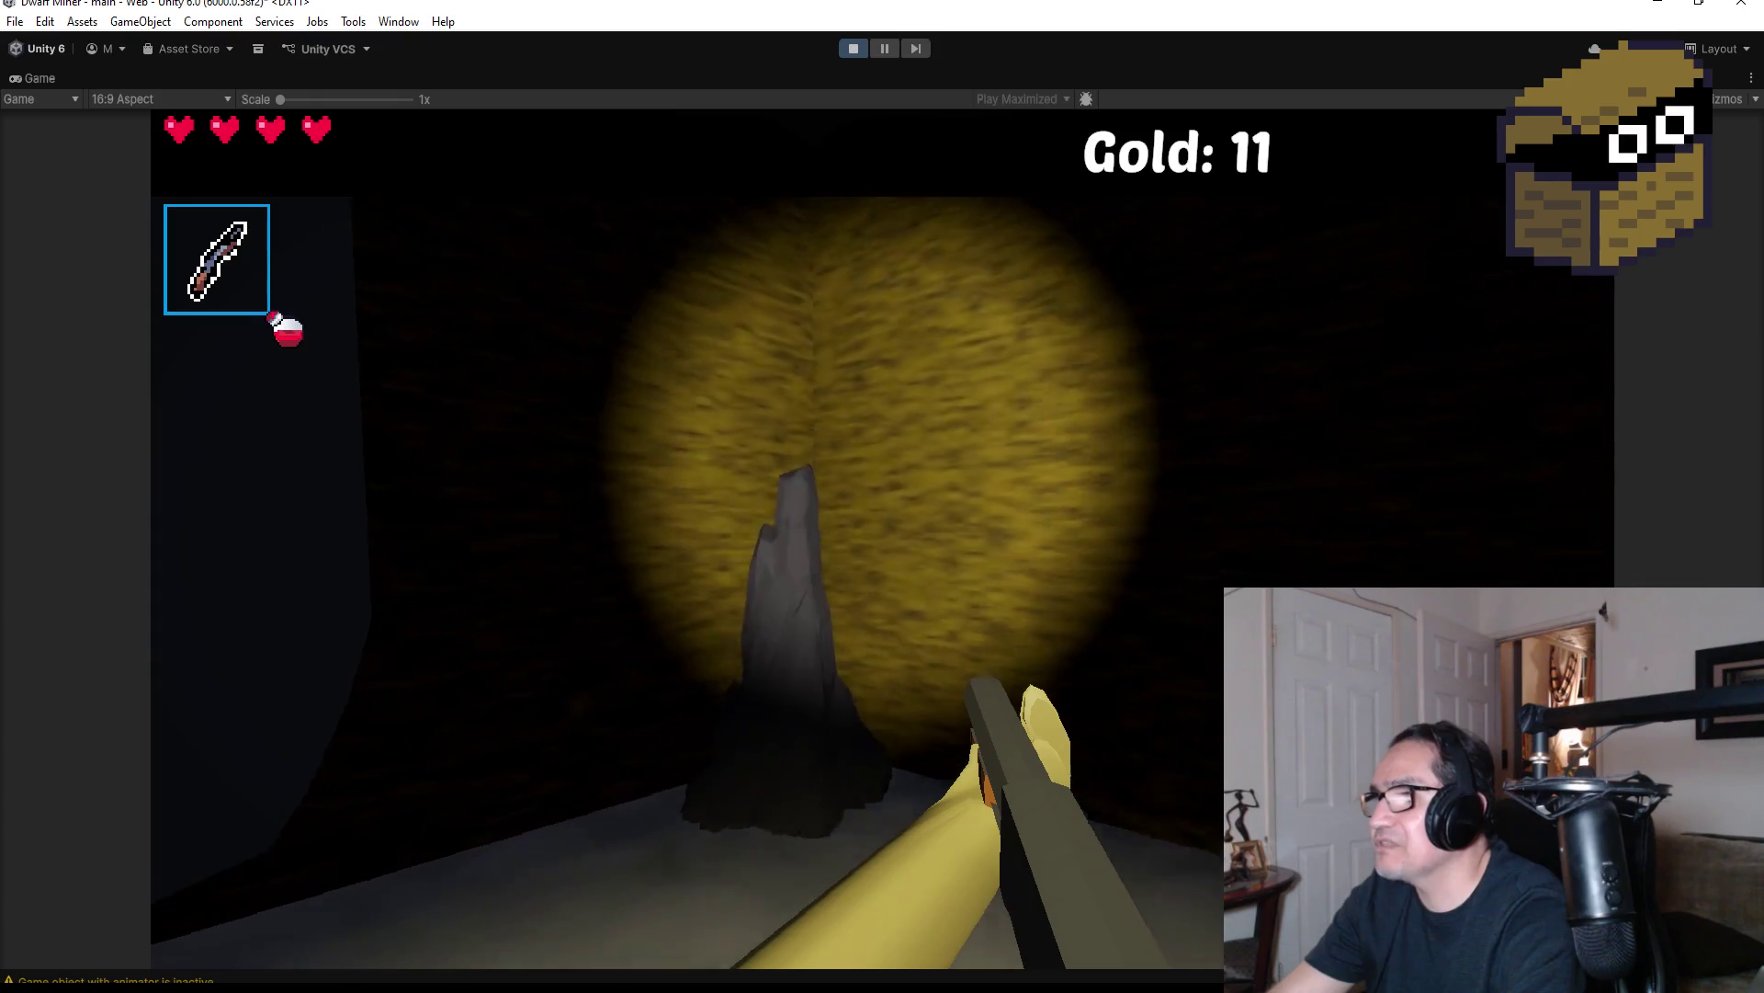
key(w)
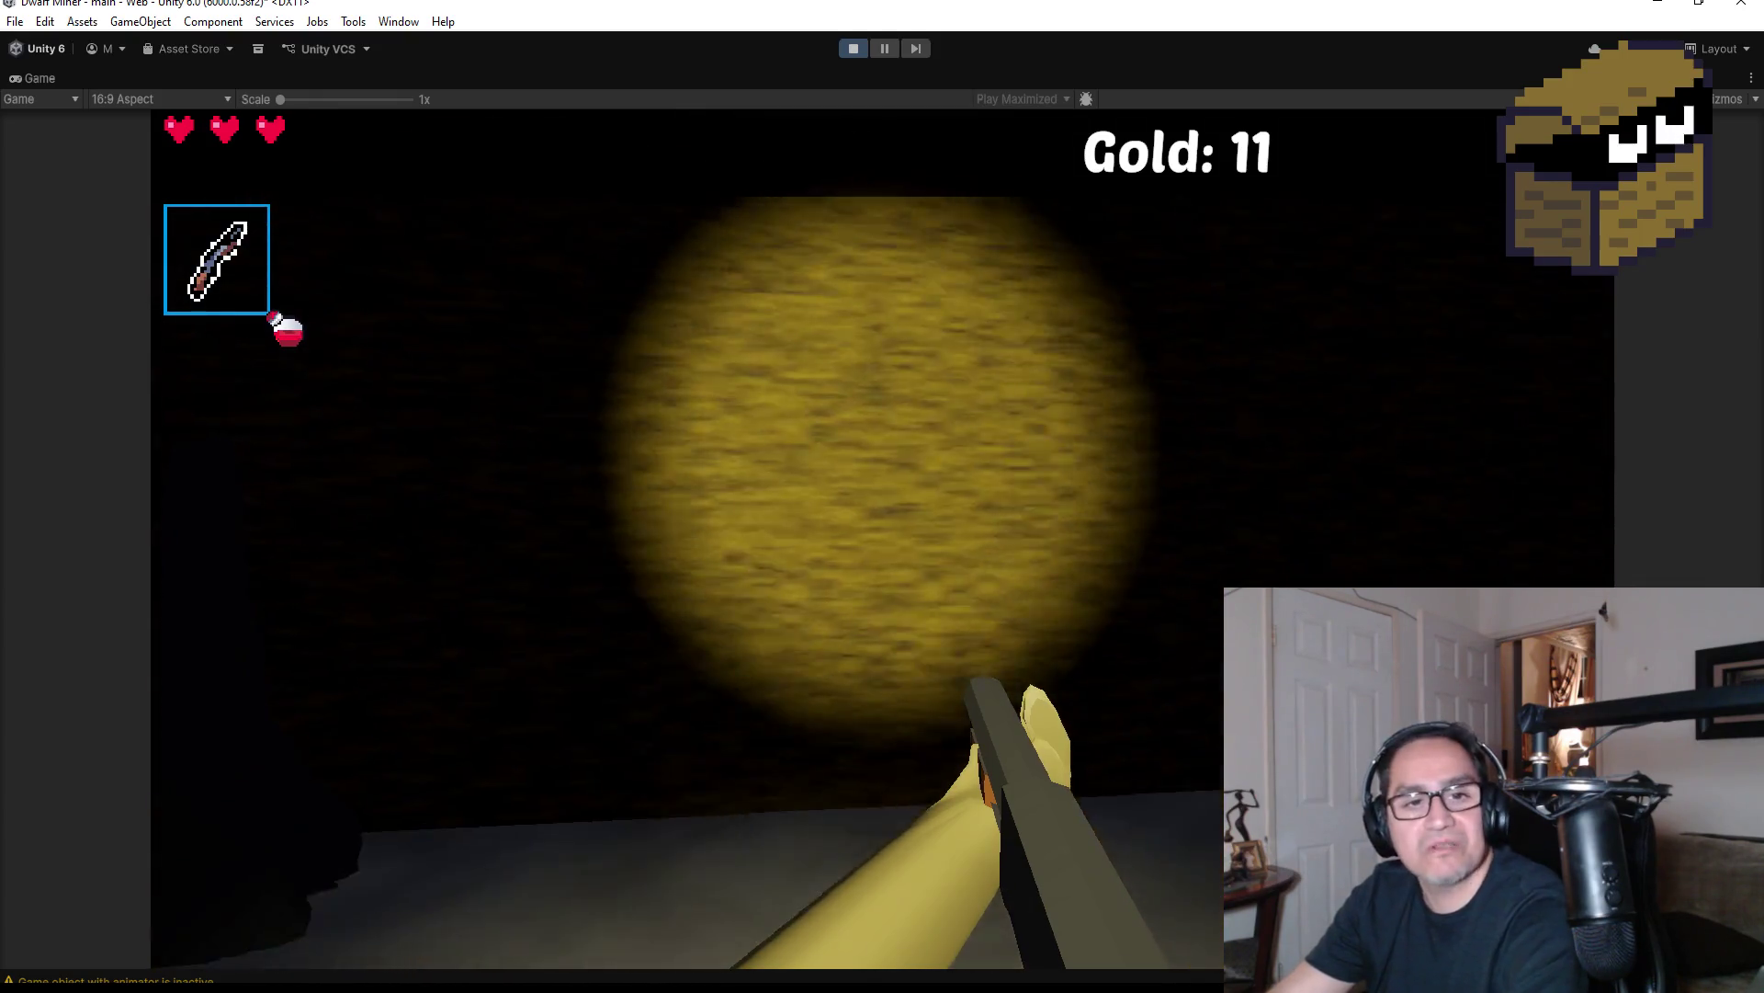
key(w)
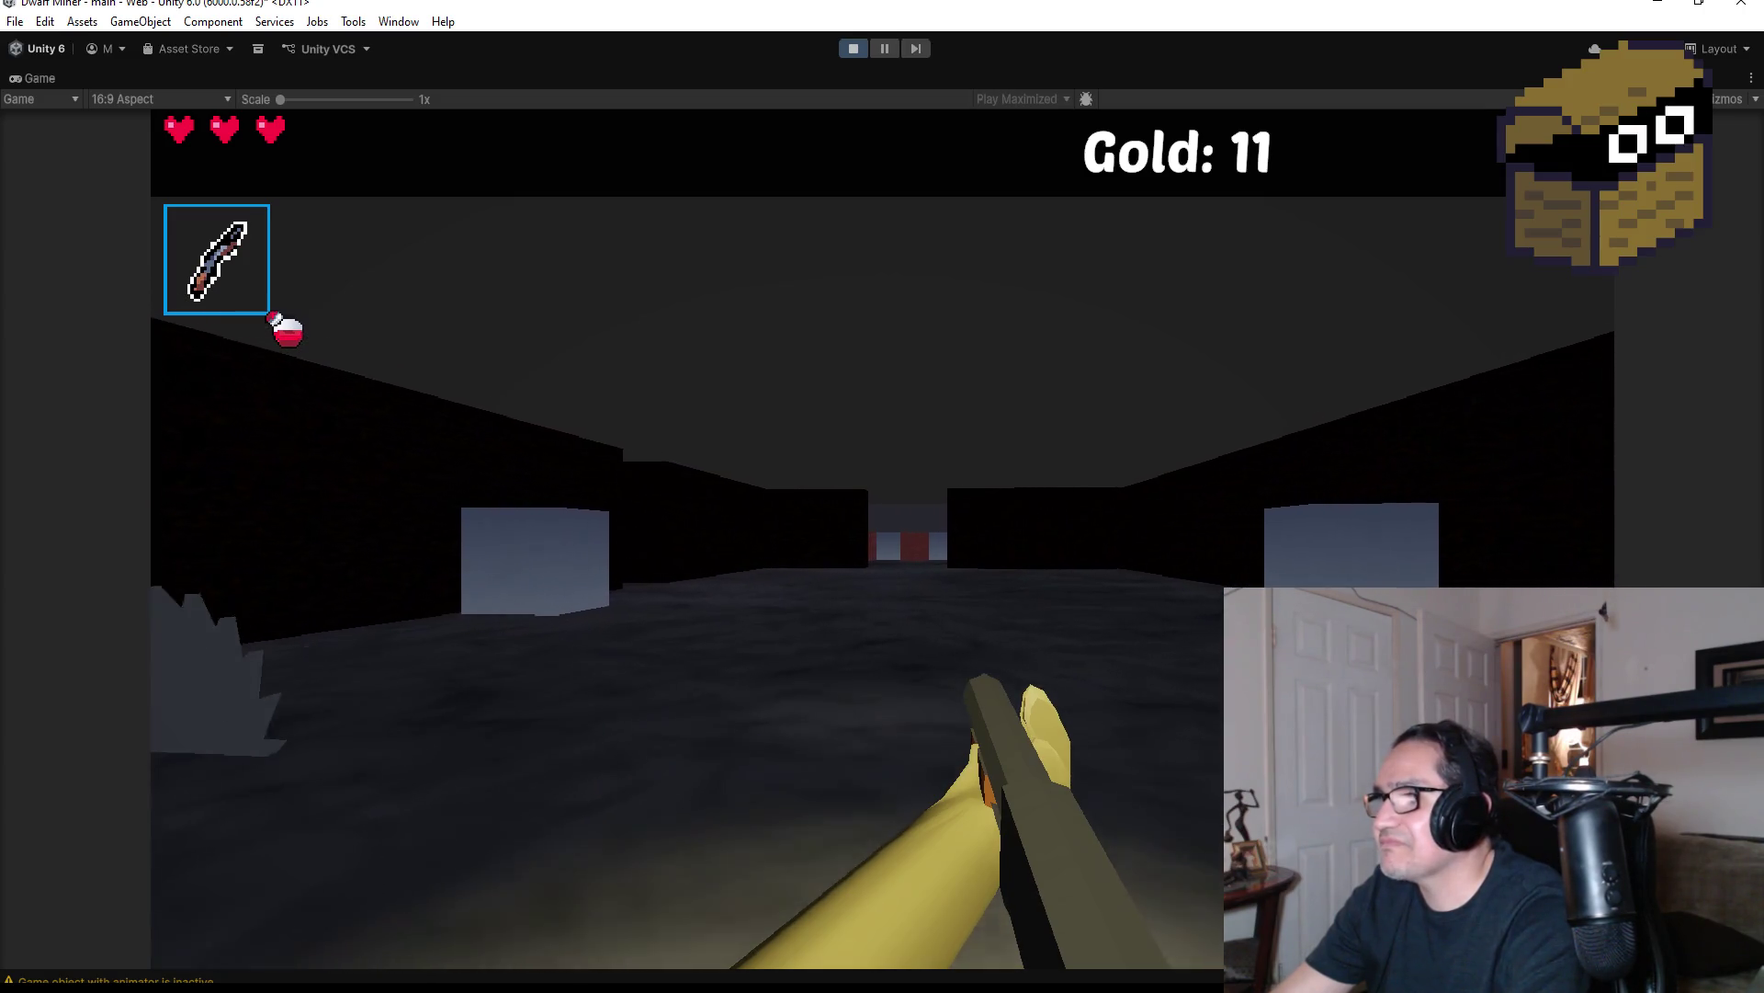
key(Escape)
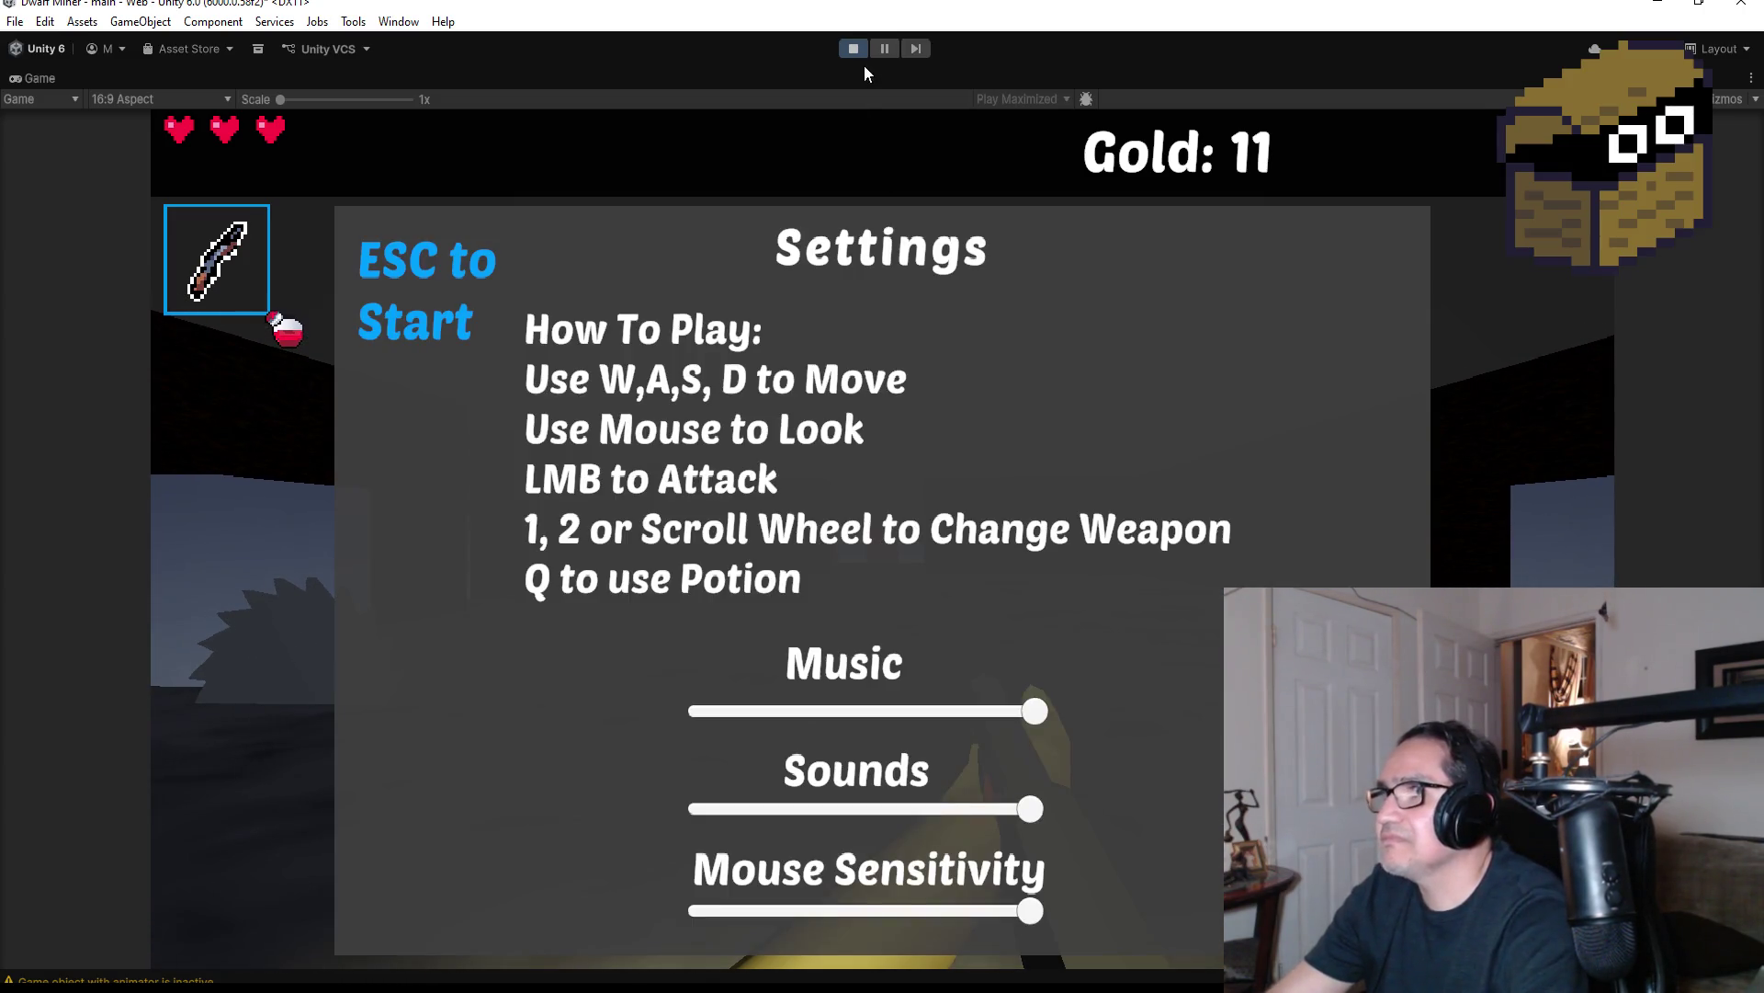
click(850, 48)
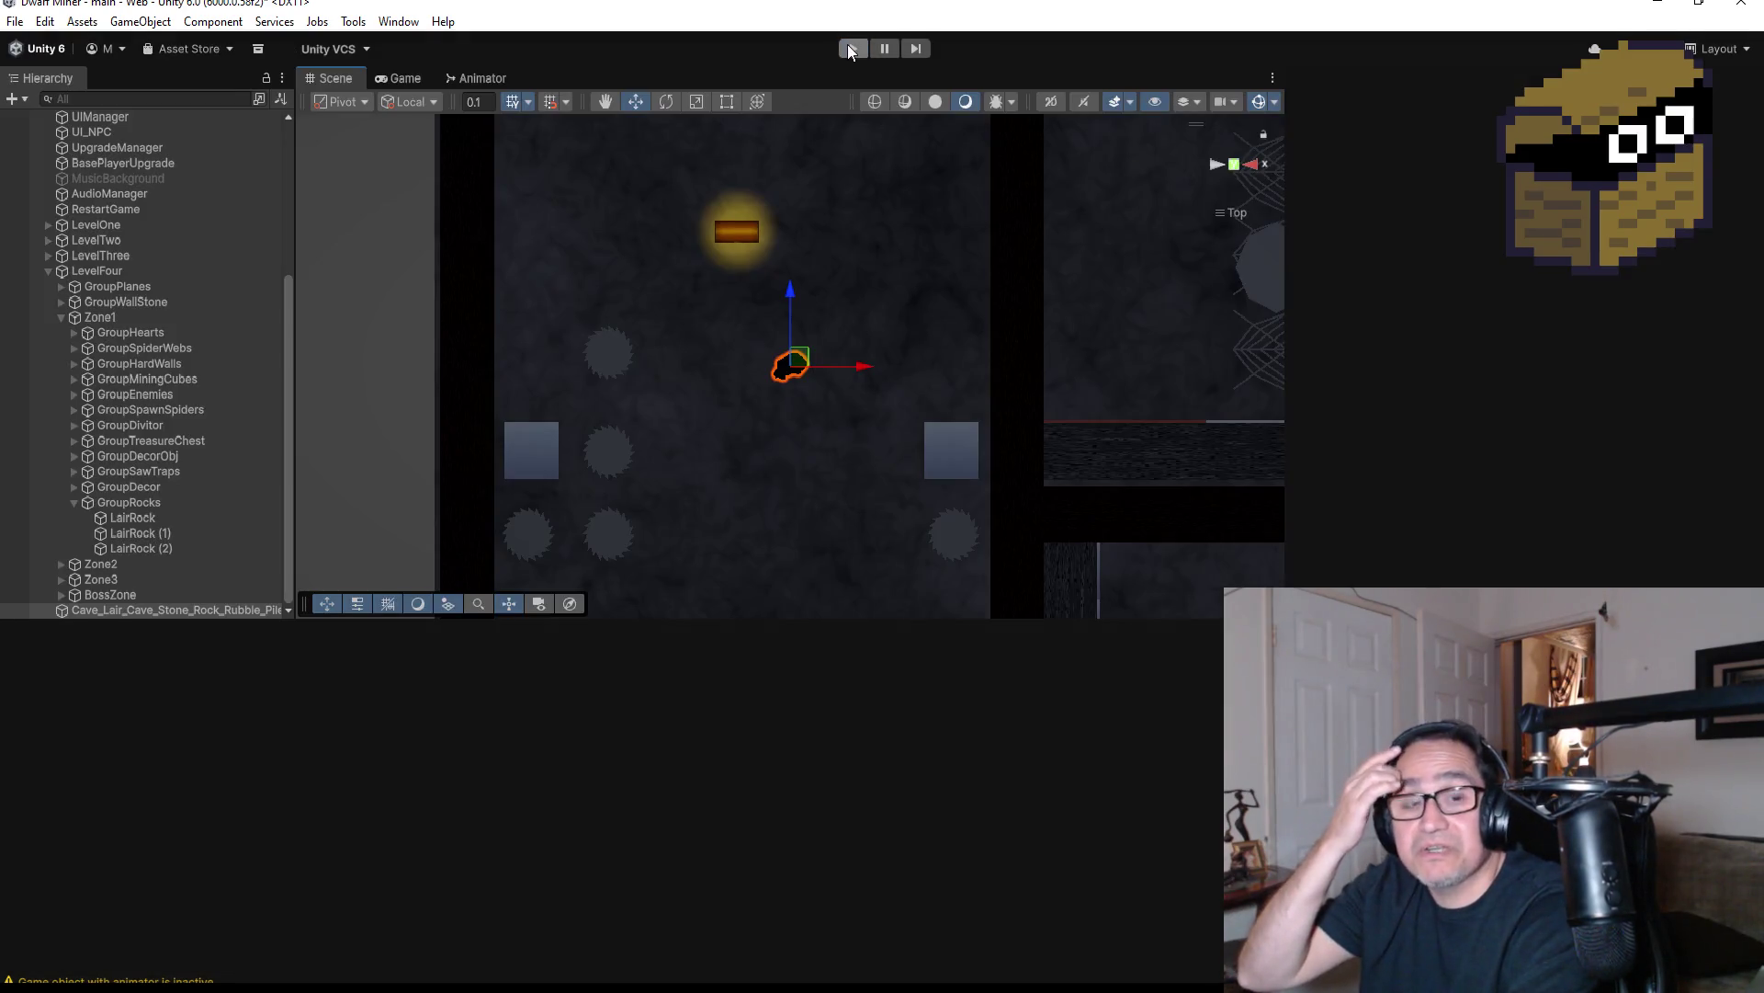
Rename the new rubble-pile rock to CaveRock and drag it under GroupRocks
scroll(825, 524, down, 6)
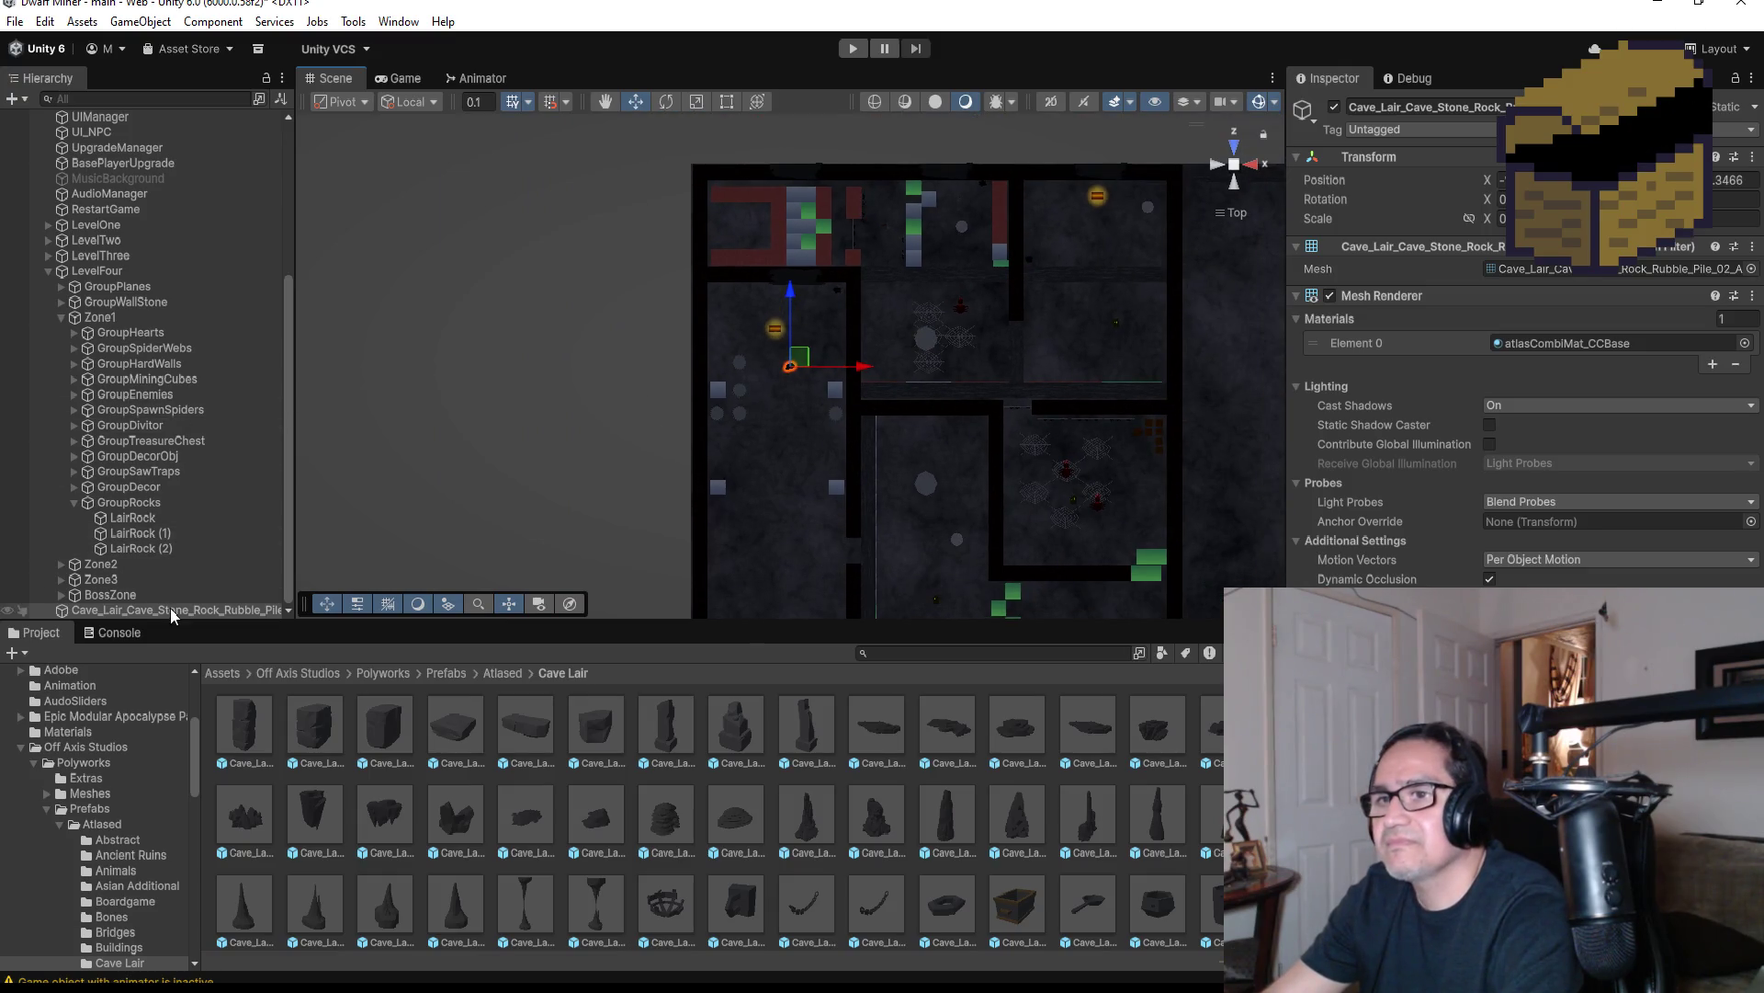
click(206, 610)
click(1425, 107)
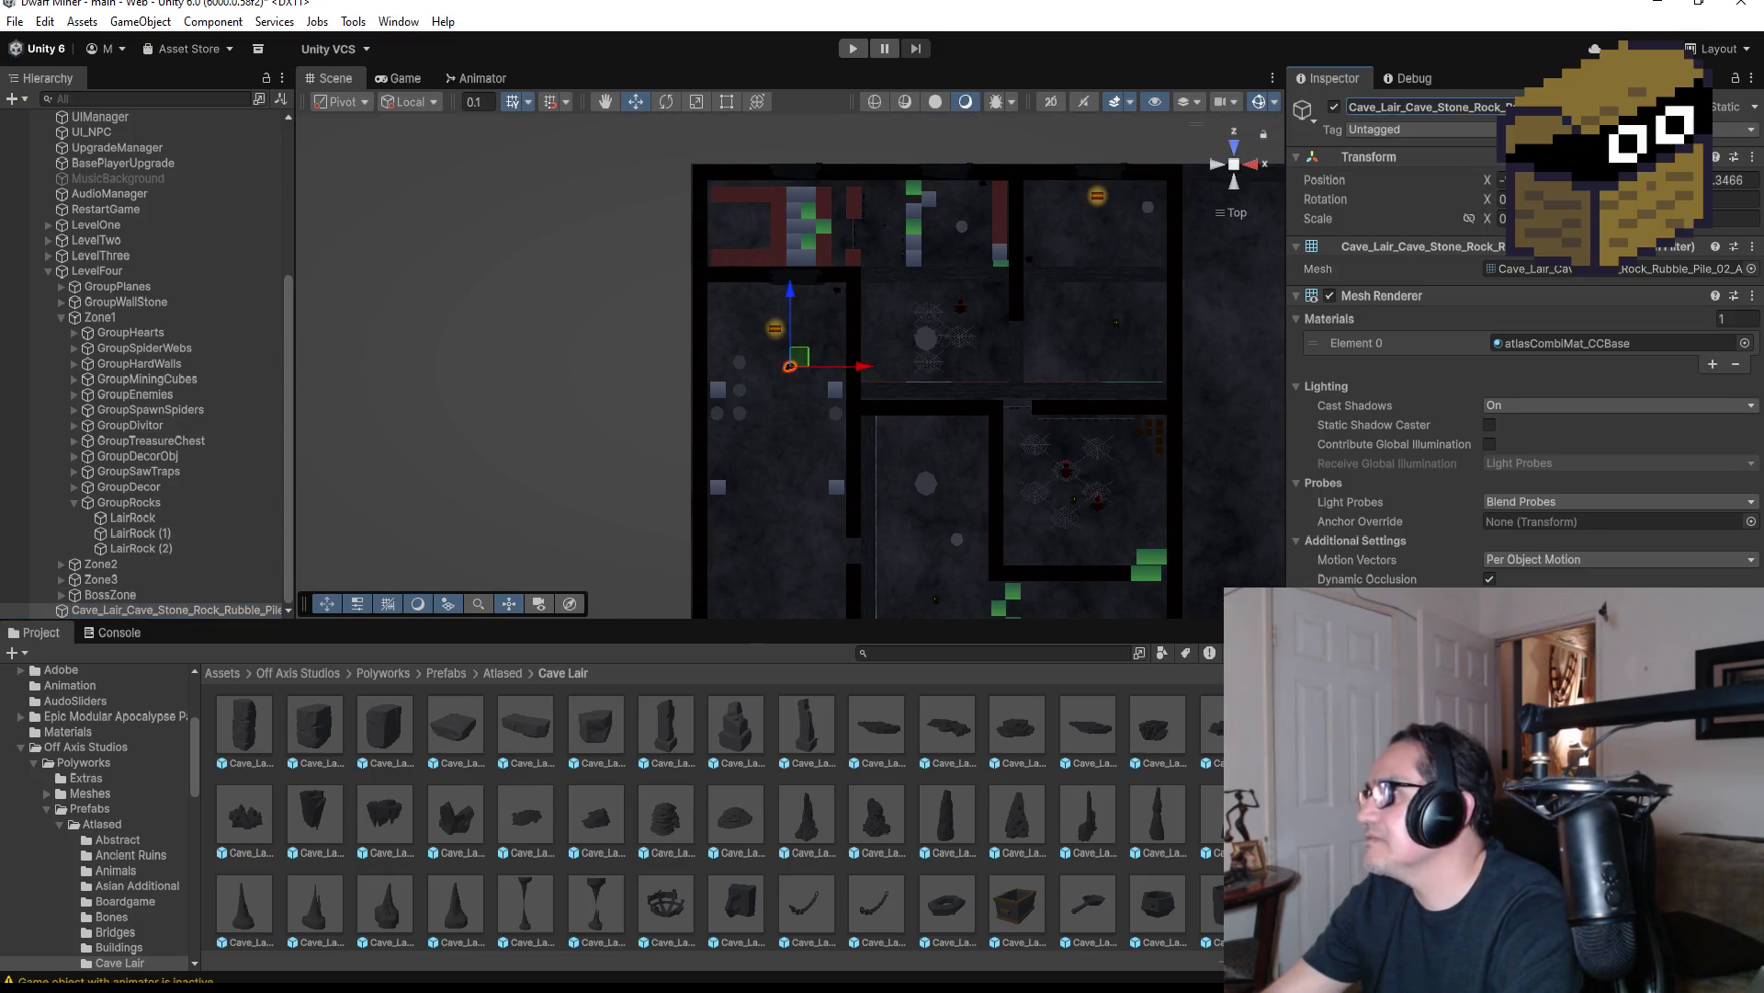
text(CaveRock)
key(Return)
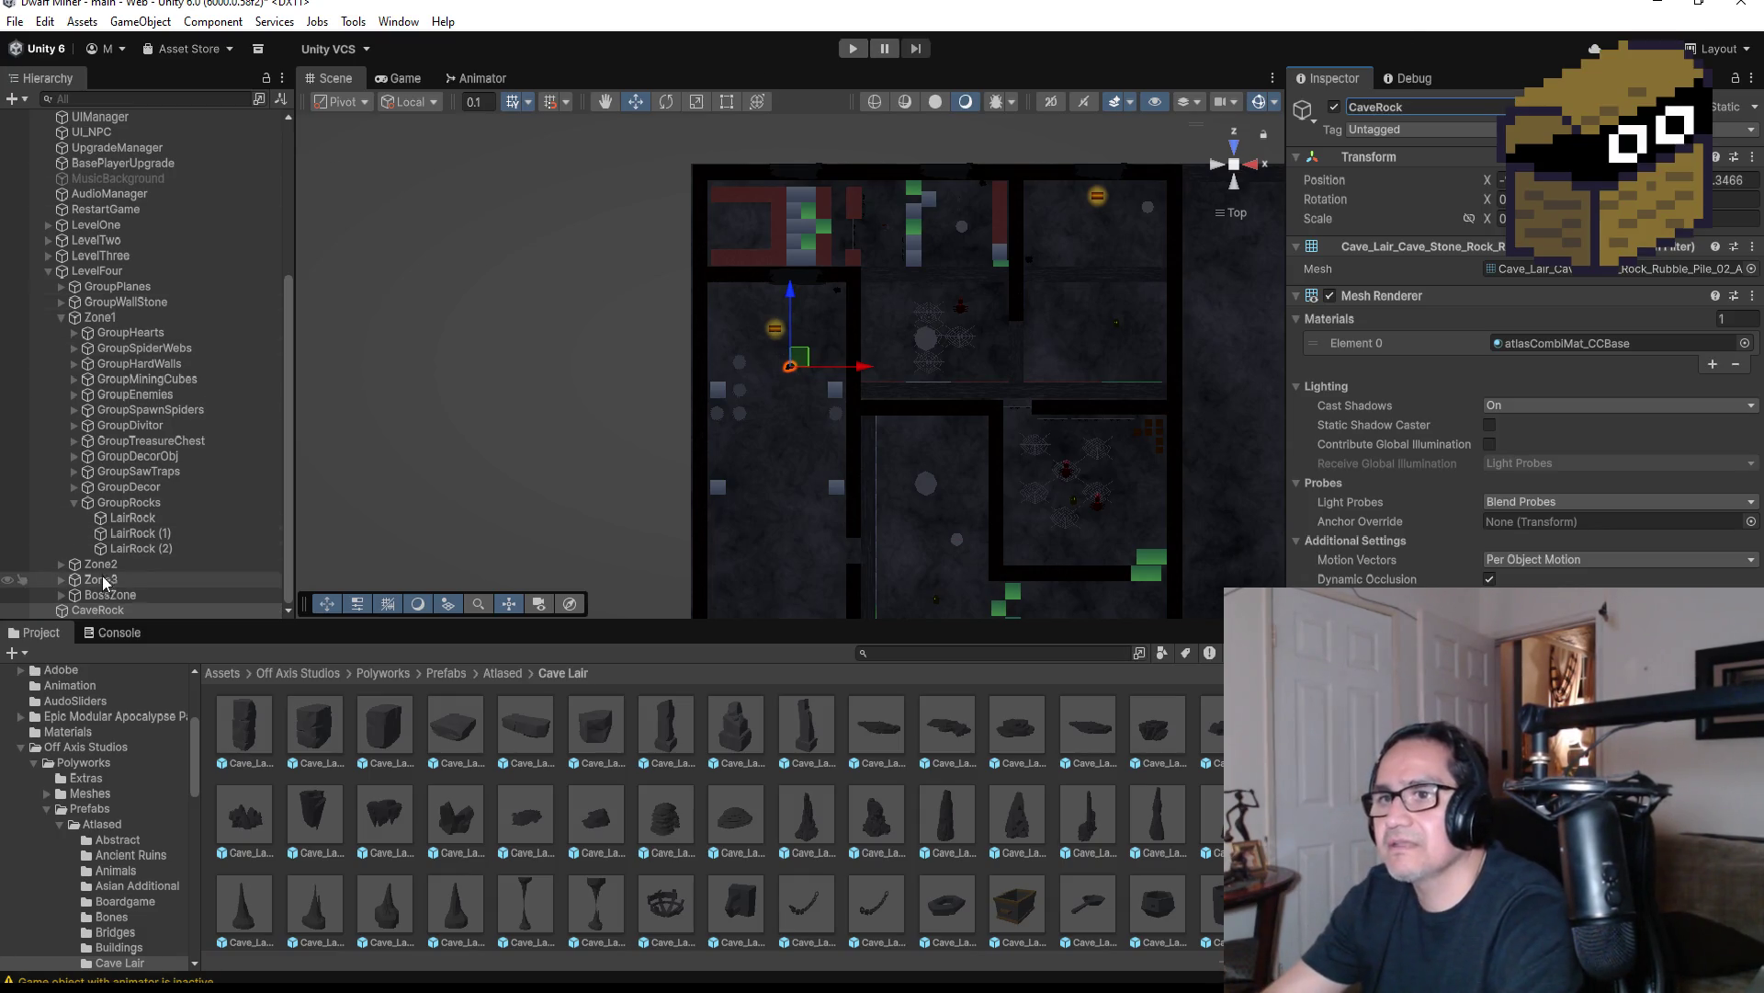
drag(116, 610, 139, 513)
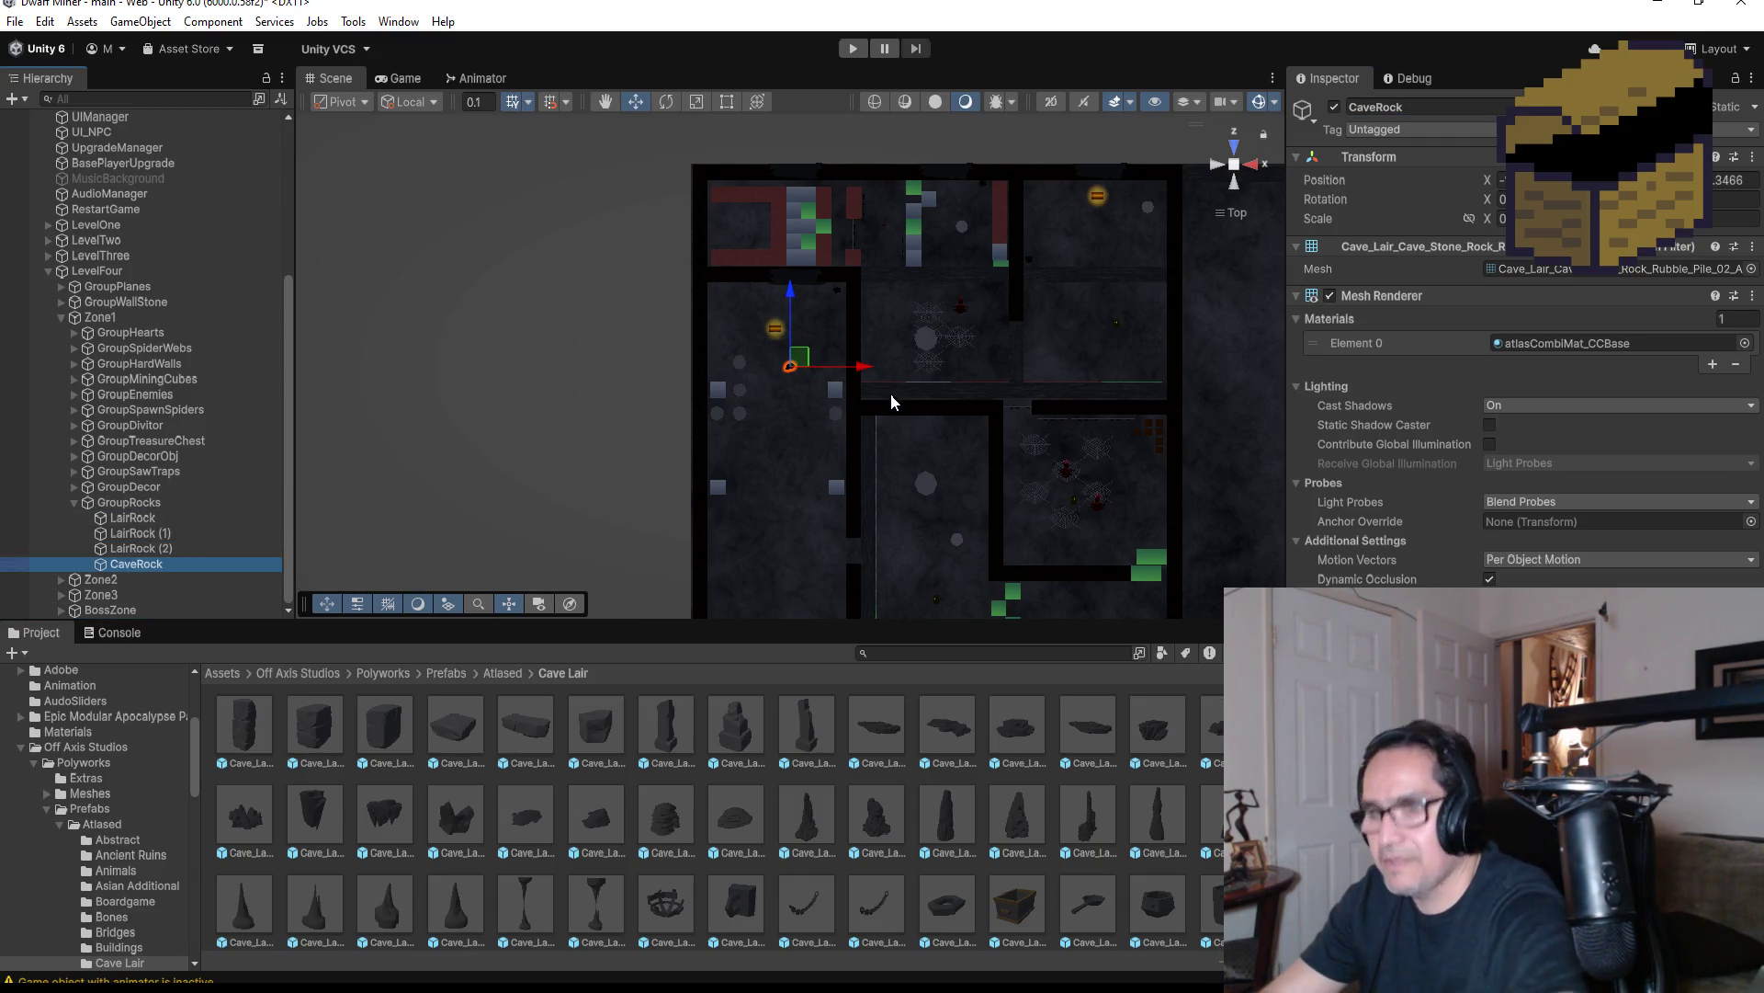
Duplicate CaveRock into copies (1) through (4), placing them in the top-left, middle and top-right rooms
key(ctrl+d)
drag(790, 290, 791, 141)
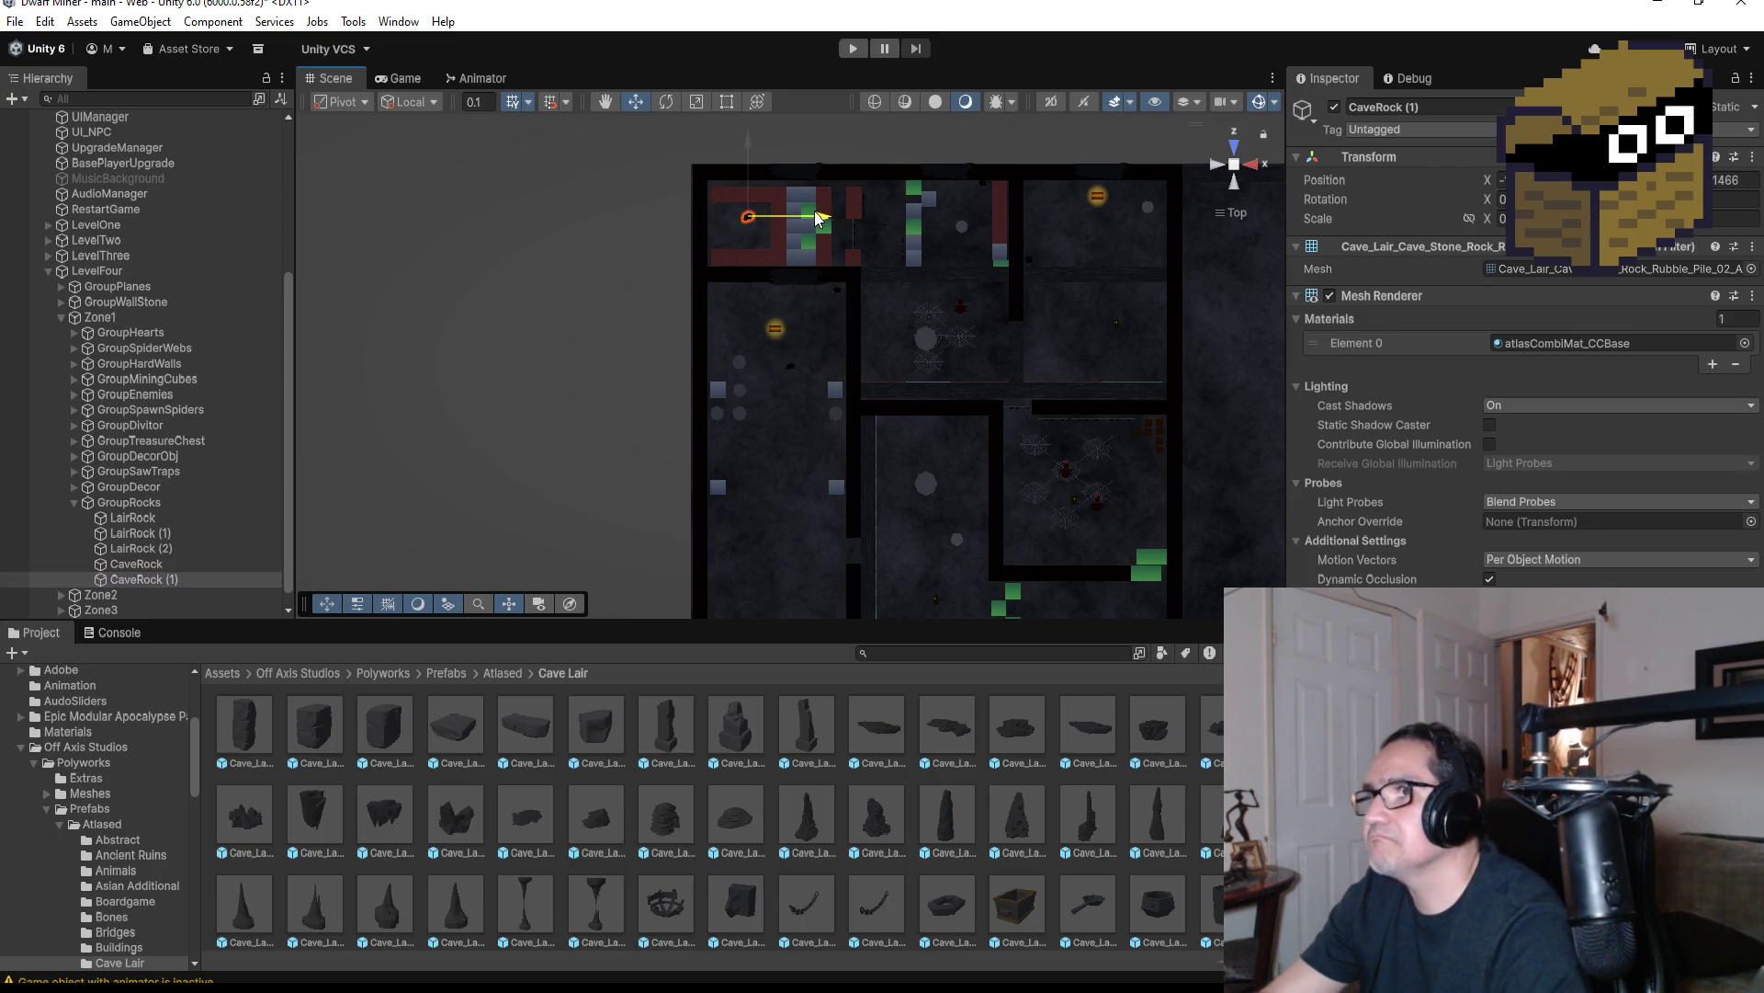
key(ctrl+d)
drag(830, 221, 866, 233)
drag(978, 234, 963, 233)
mouse_move(891, 175)
mouse_down()
mouse_move(950, 211)
mouse_move(948, 257)
mouse_up()
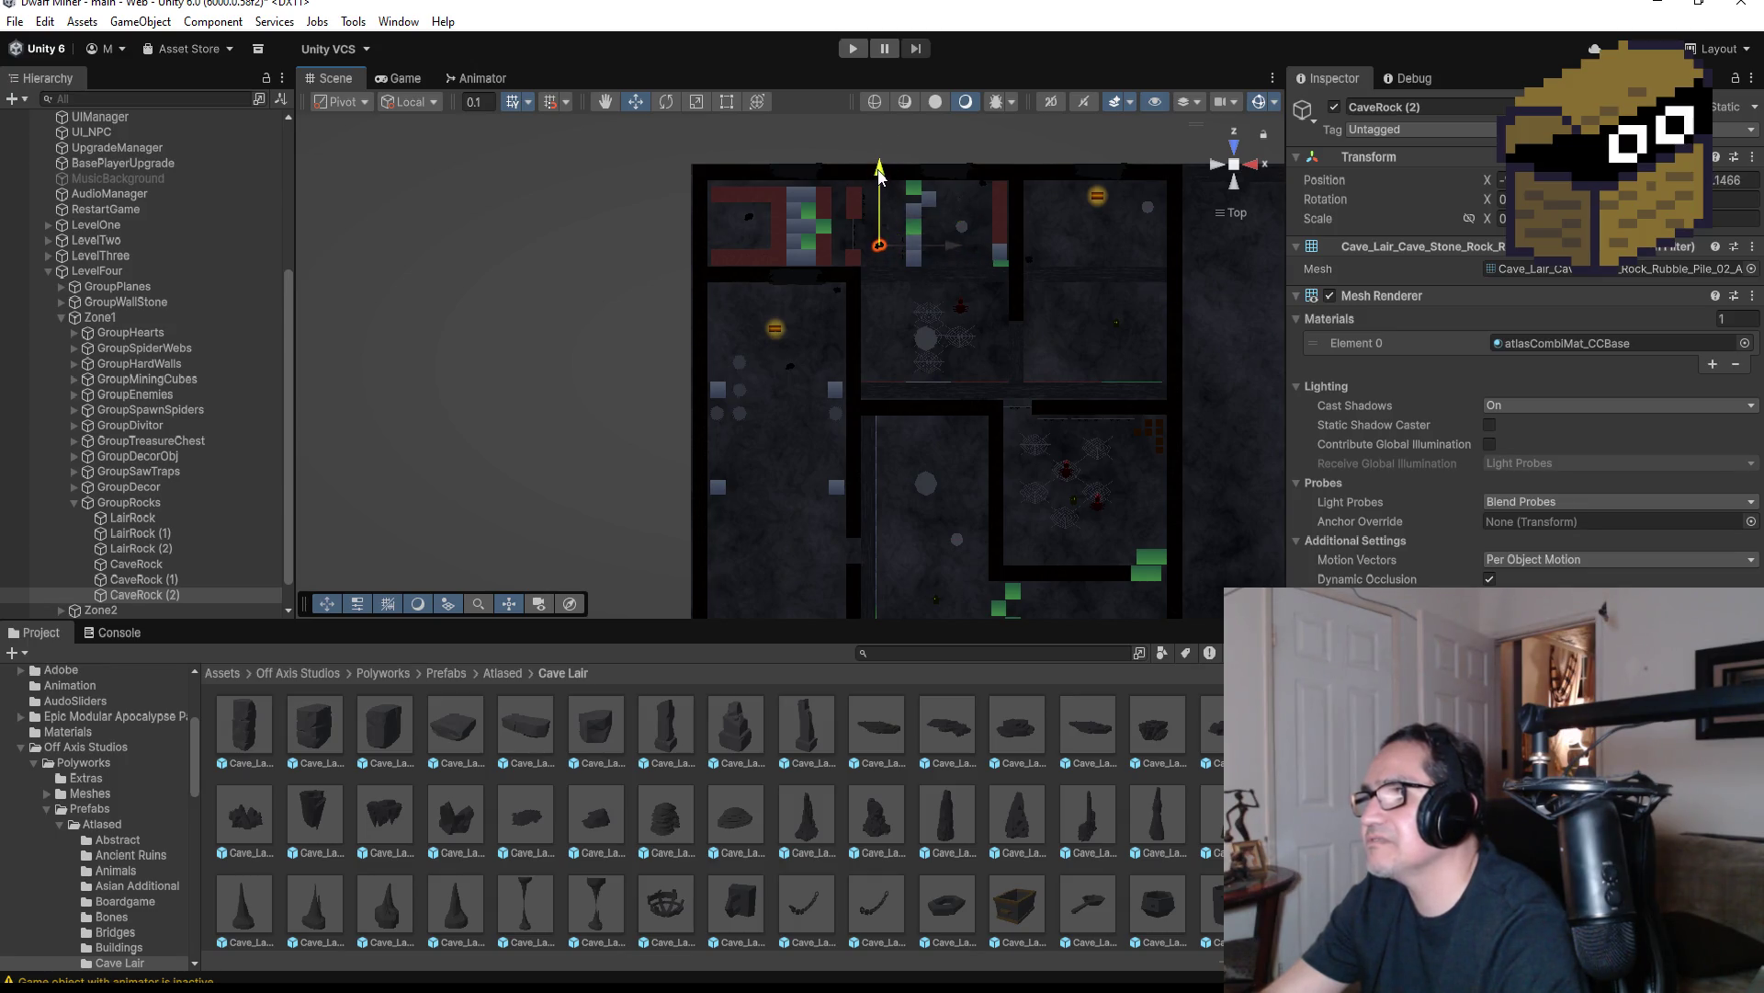
key(ctrl+d)
drag(959, 245, 1017, 253)
drag(945, 170, 957, 226)
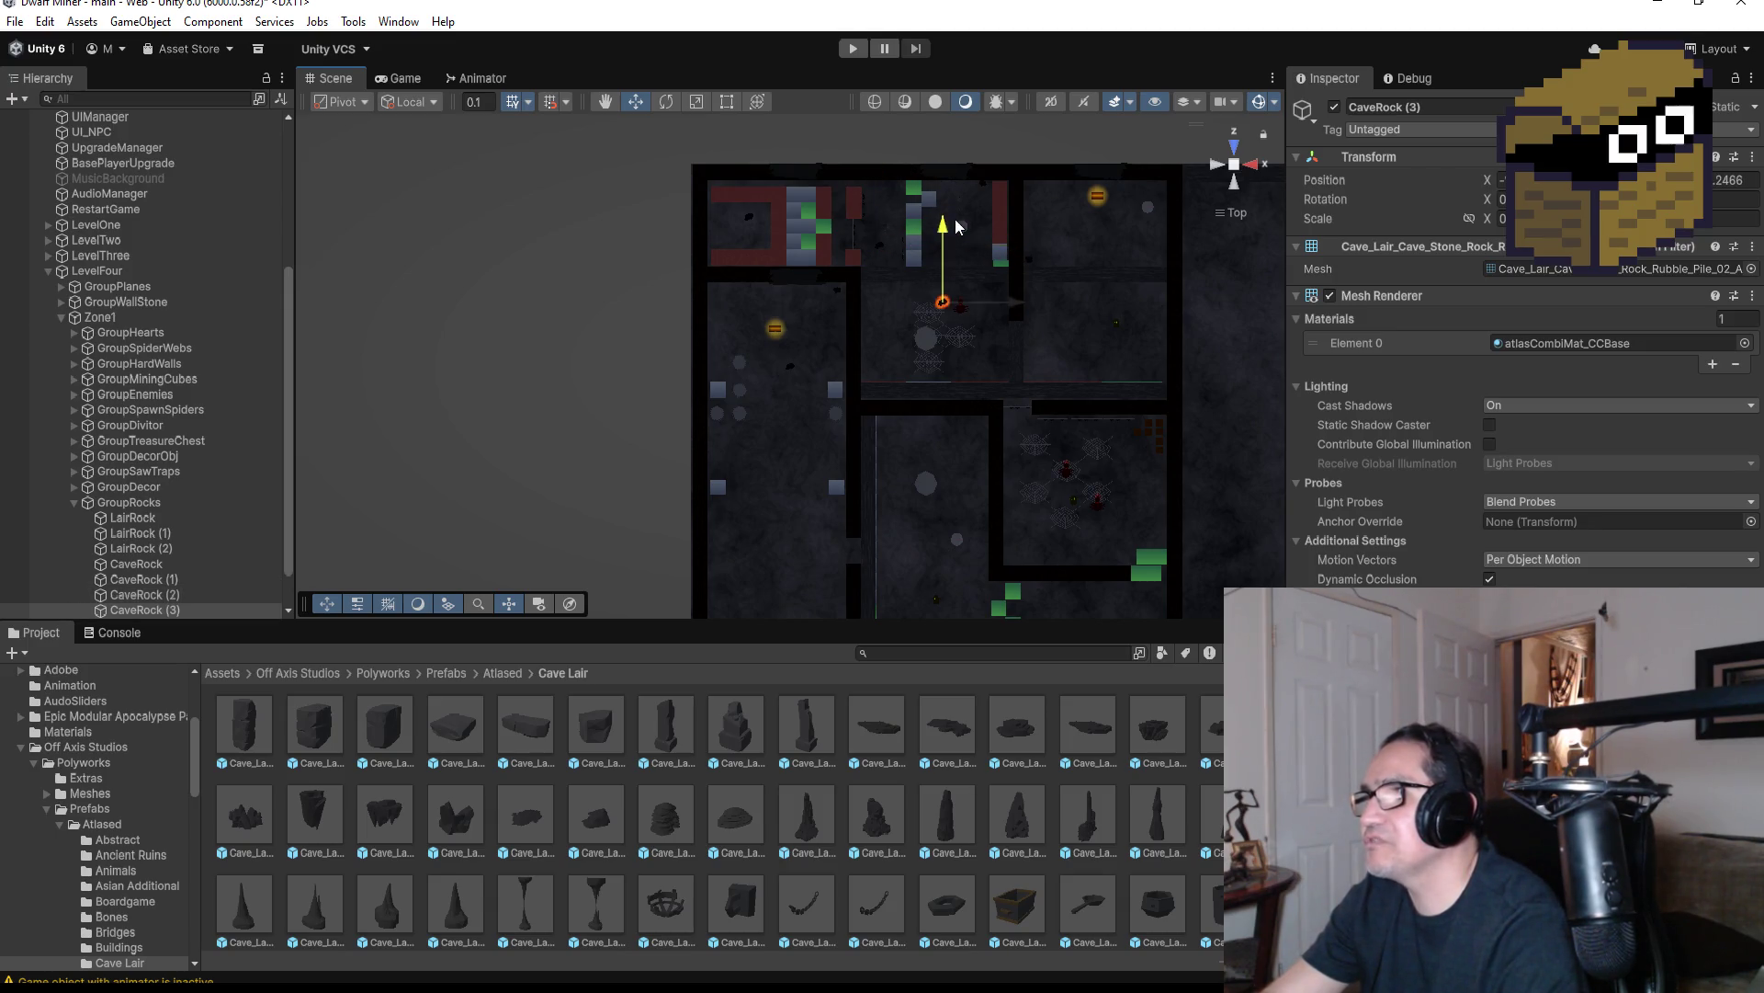
mouse_move(1018, 323)
mouse_down()
mouse_move(985, 307)
mouse_move(979, 327)
mouse_up()
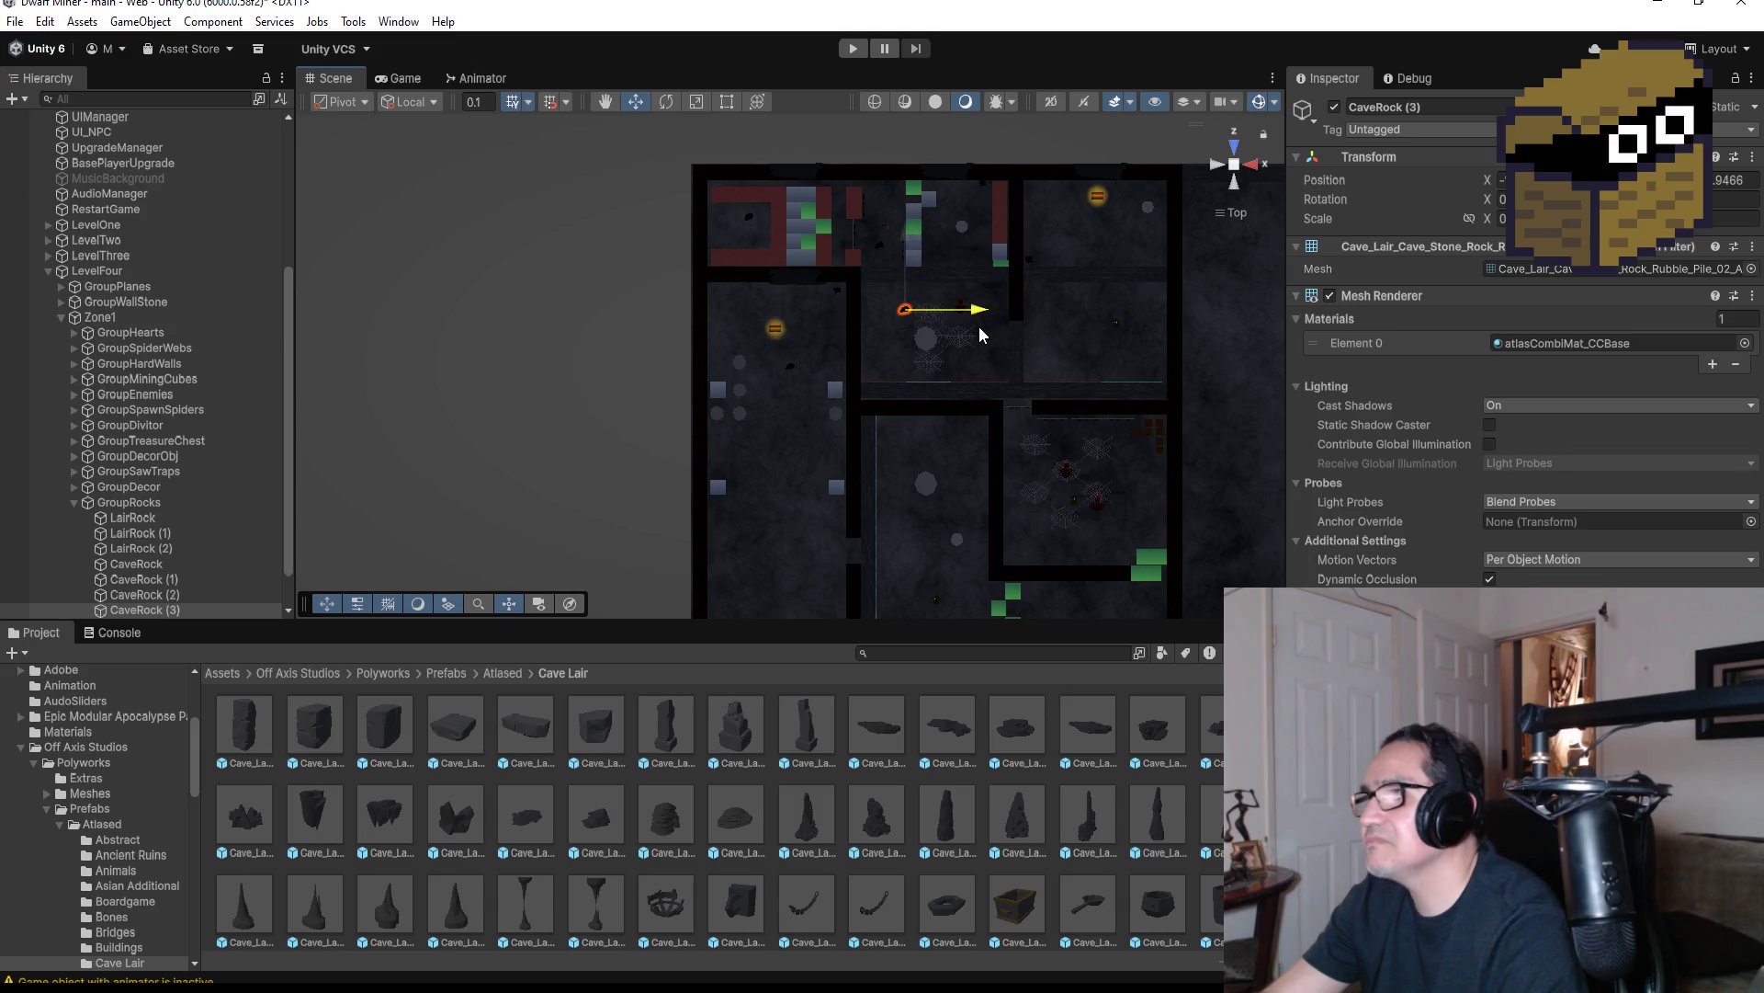
key(ctrl+d)
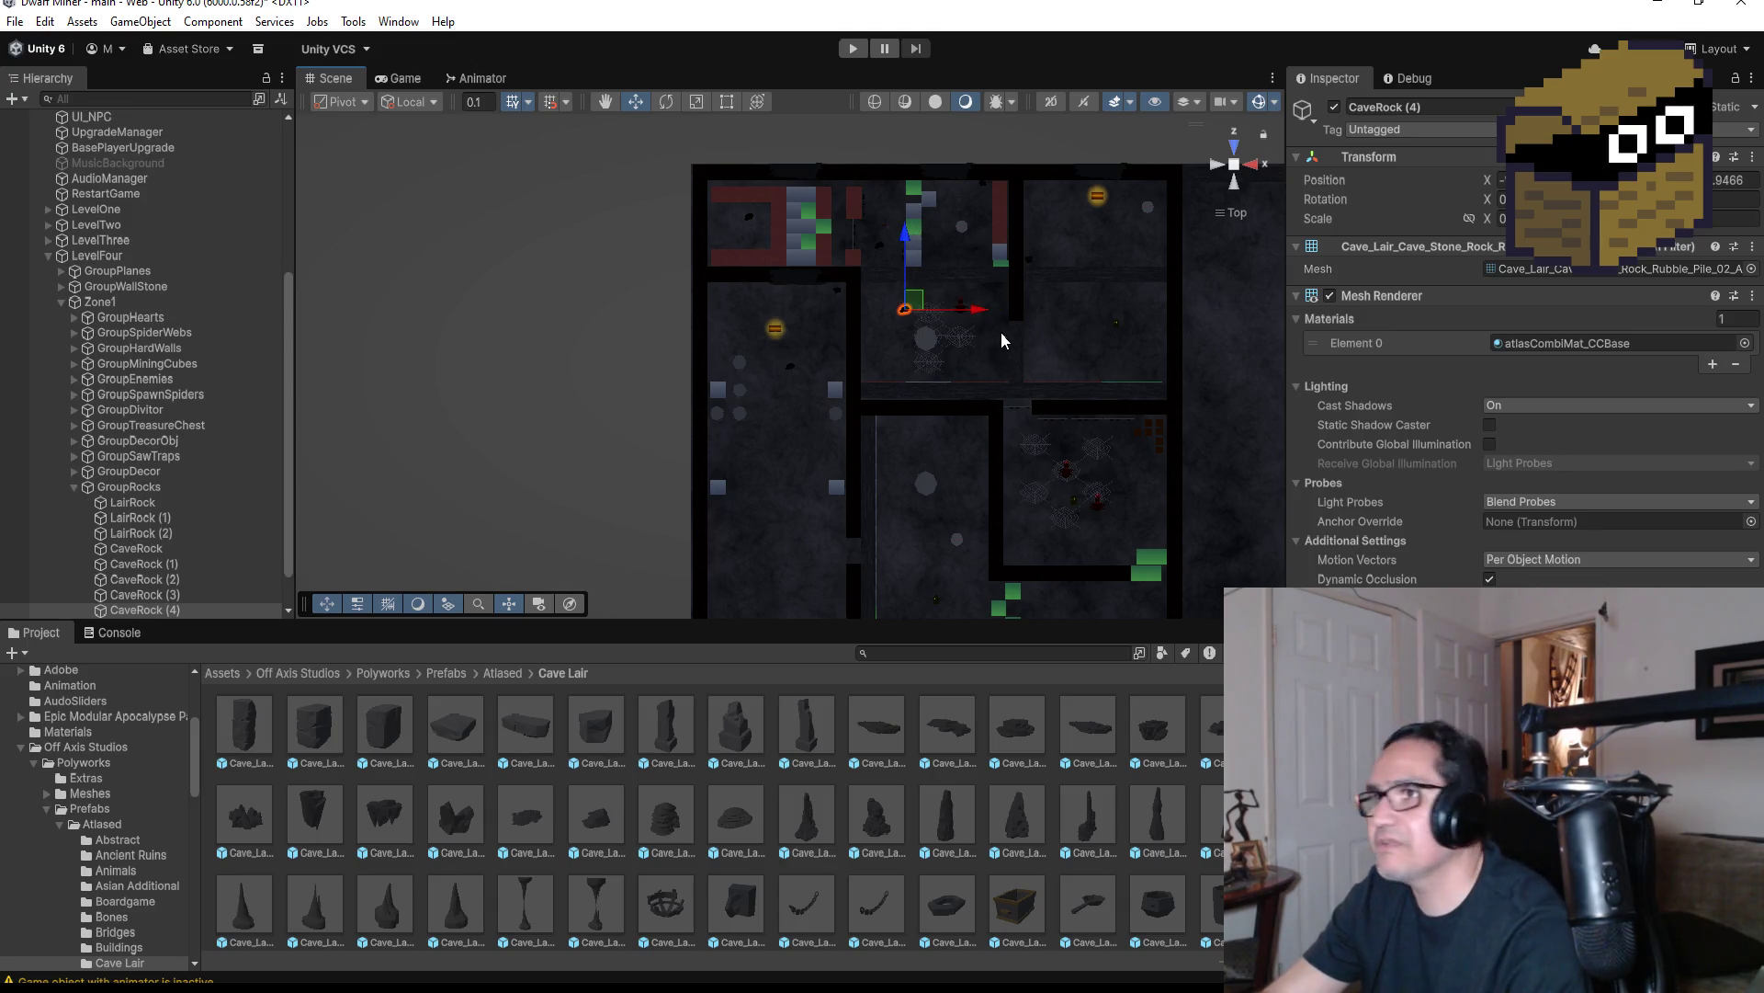
drag(1057, 320, 1137, 317)
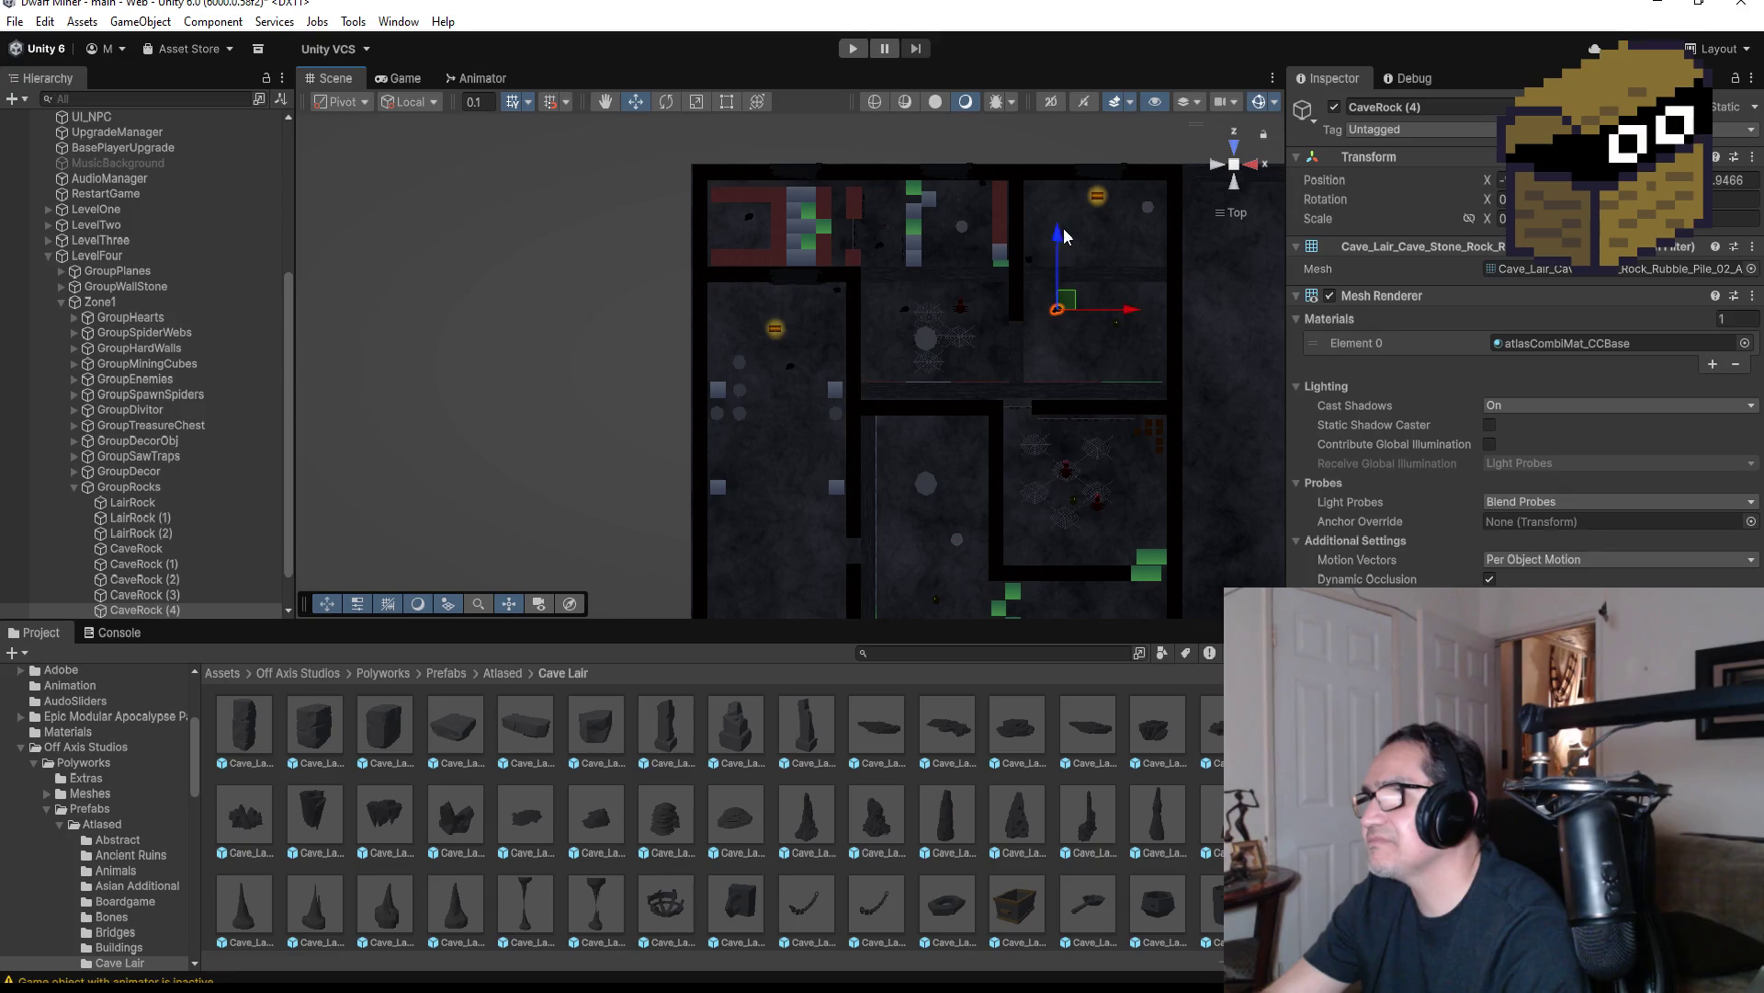
drag(1059, 237, 1066, 292)
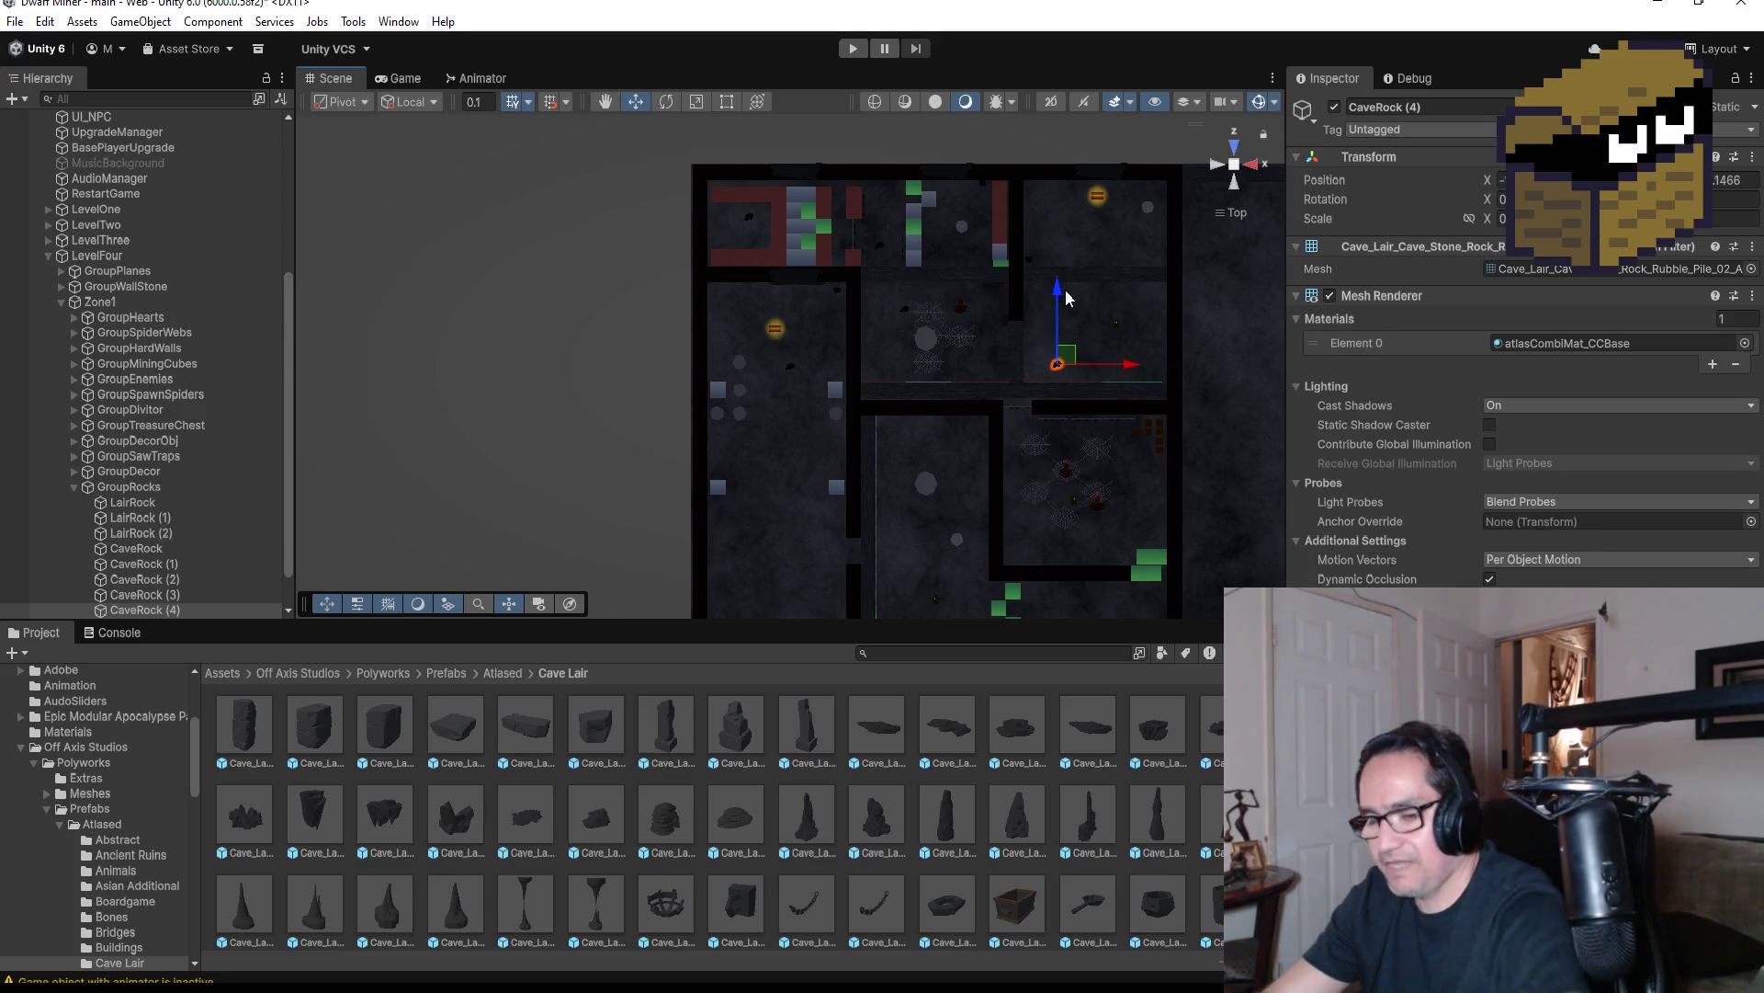
Add CaveRock (5) through (9), spreading them into the right-hand and lower rooms
key(ctrl+d)
drag(1057, 290, 1057, 154)
drag(1115, 235, 1159, 235)
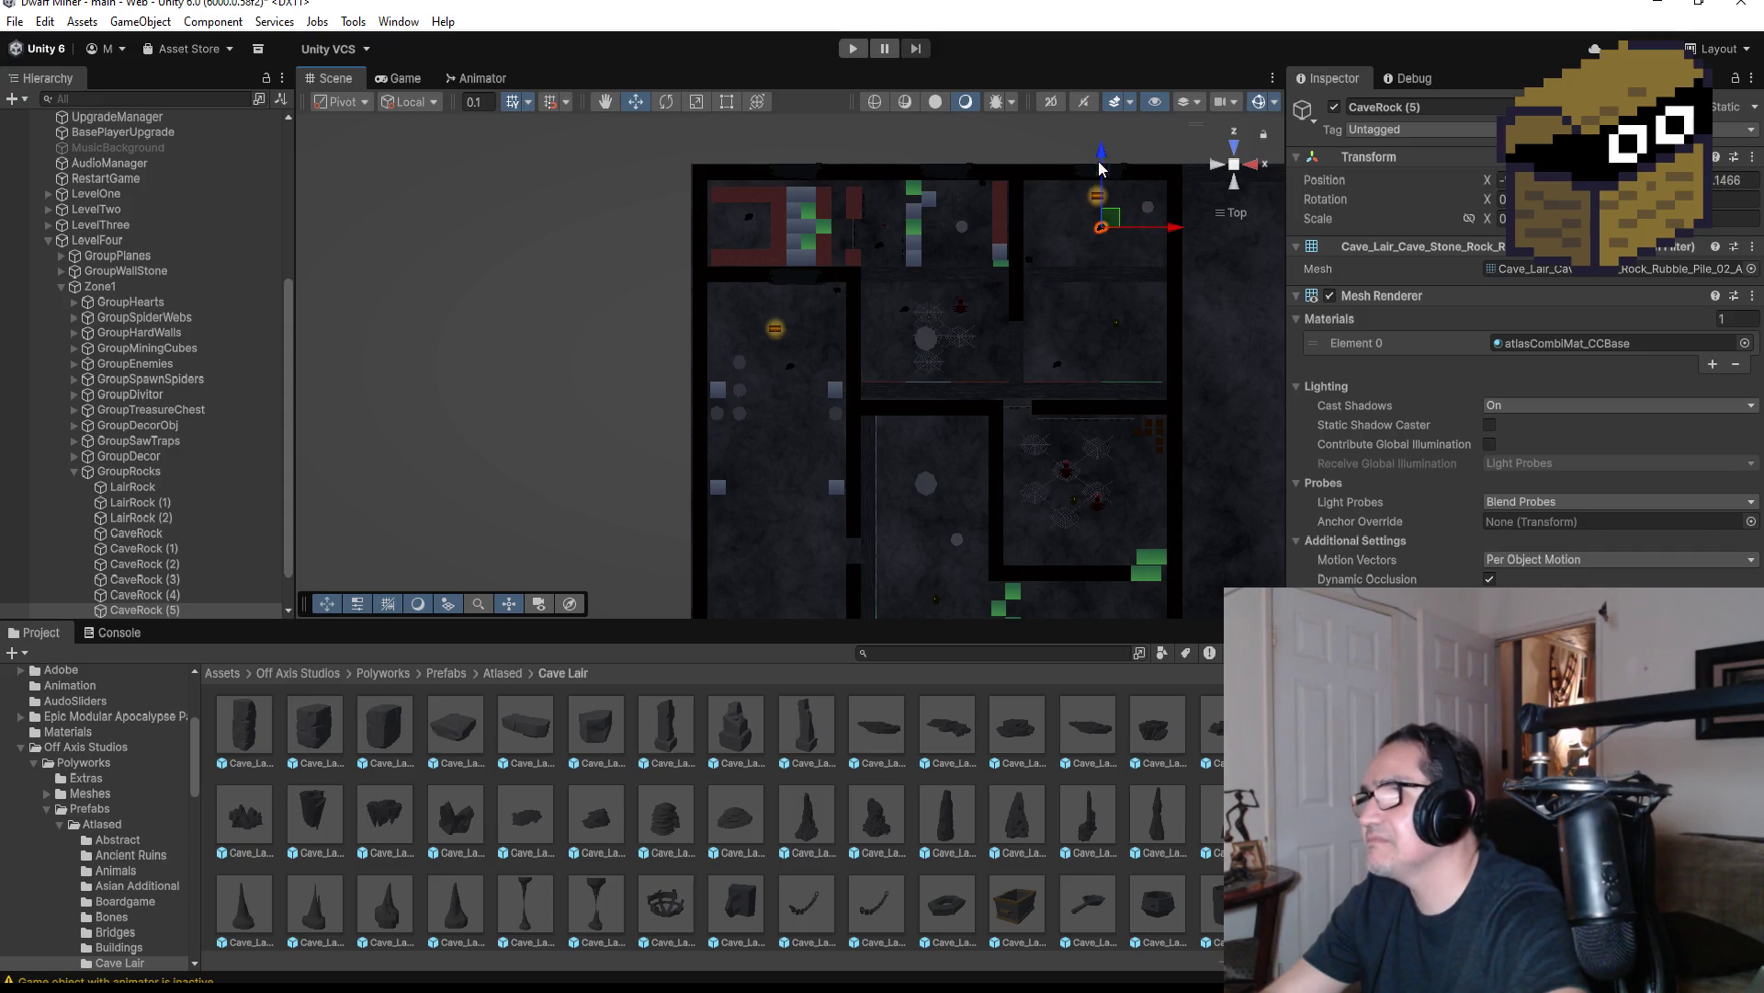
key(ctrl+d)
drag(1098, 168, 1123, 304)
drag(1103, 381, 1102, 407)
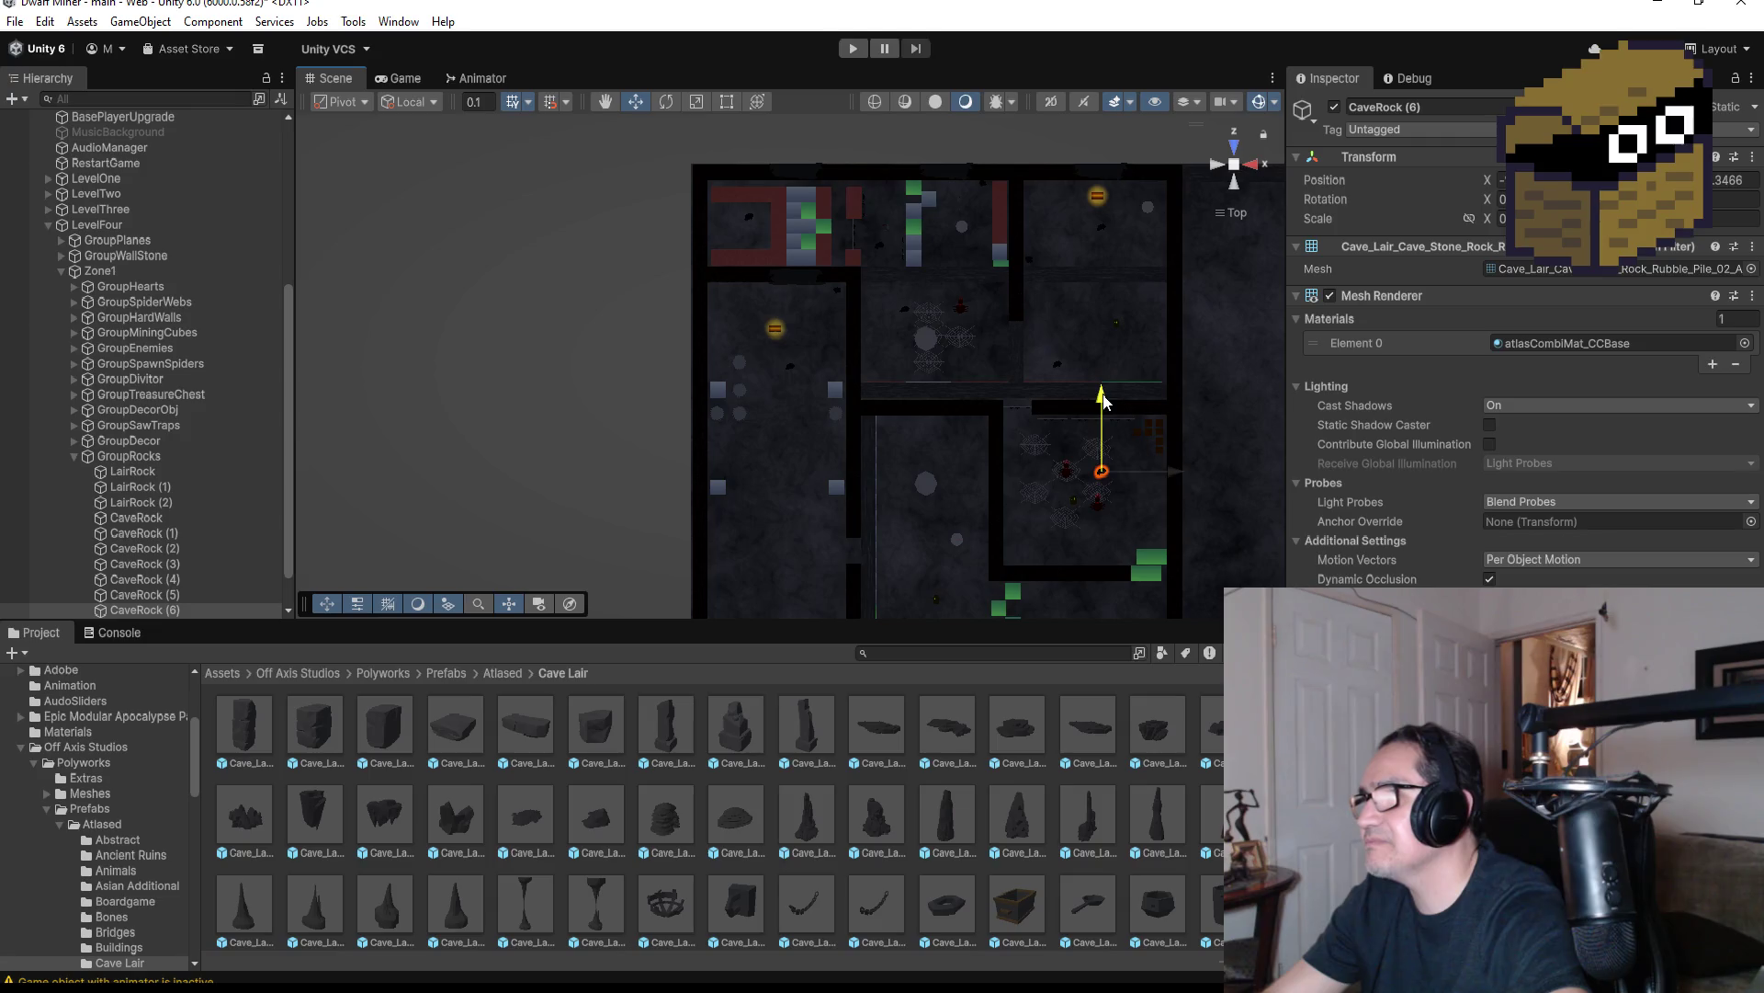
key(ctrl+d)
mouse_move(1173, 473)
mouse_down()
mouse_move(853, 473)
mouse_move(916, 471)
mouse_up()
key(ctrl+d)
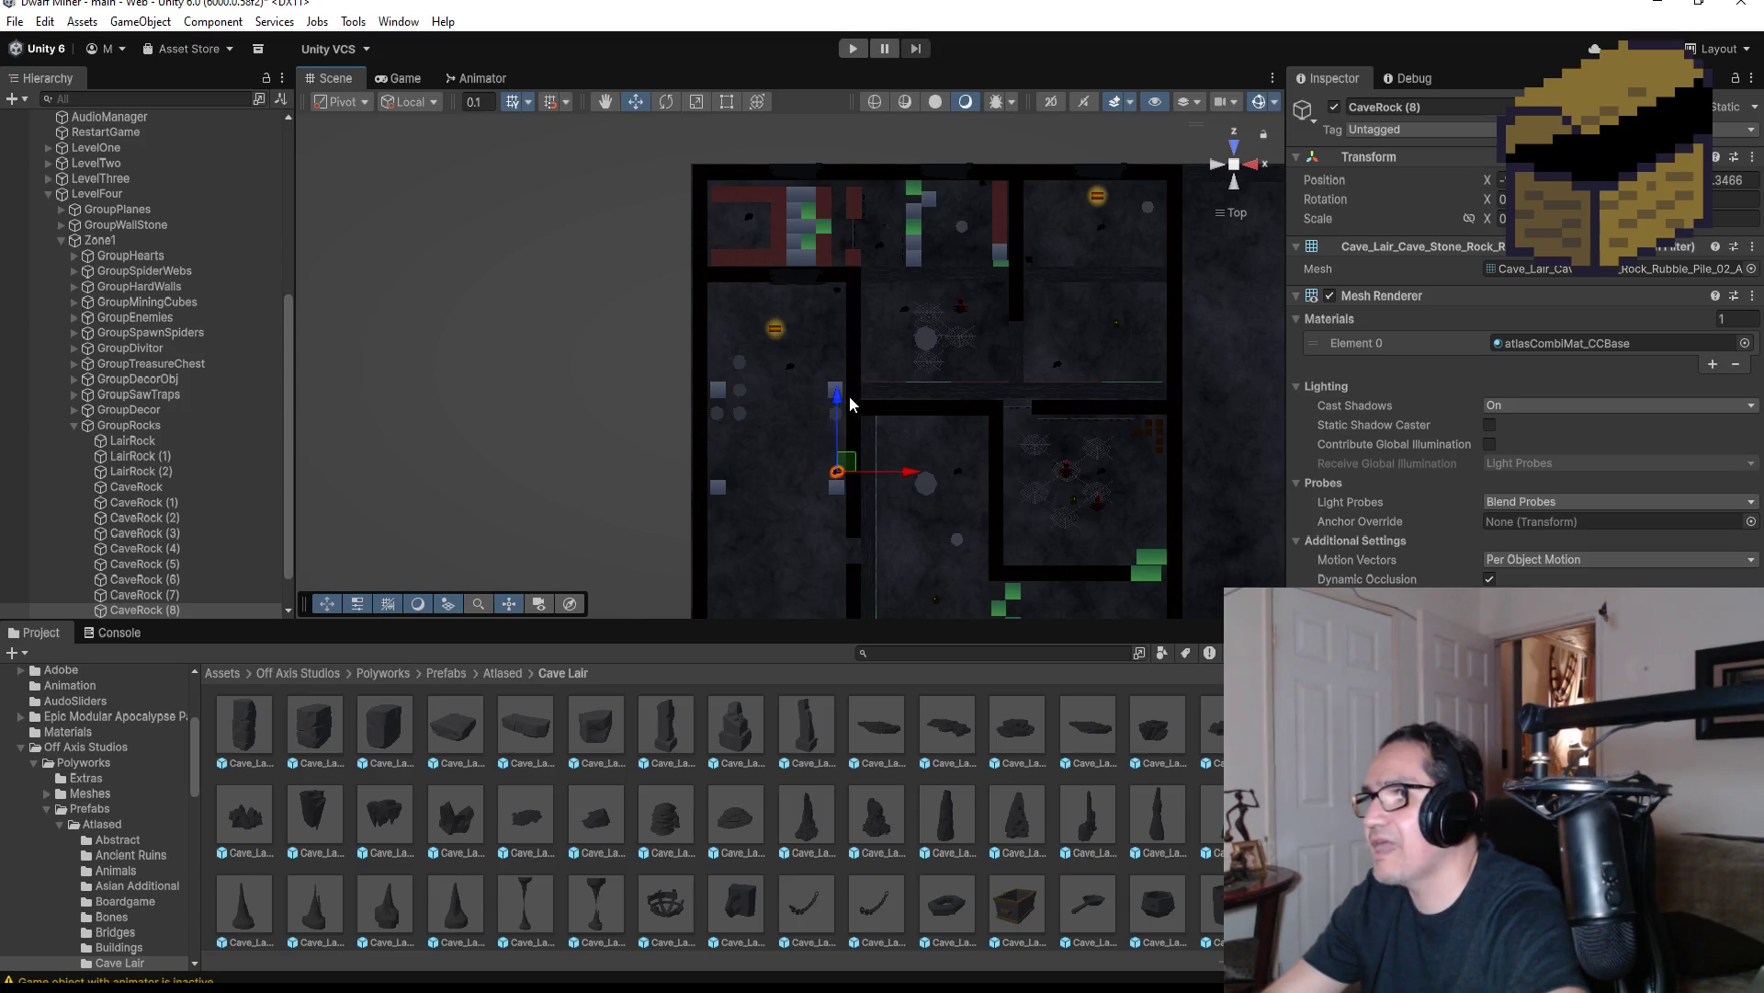
drag(838, 398, 838, 379)
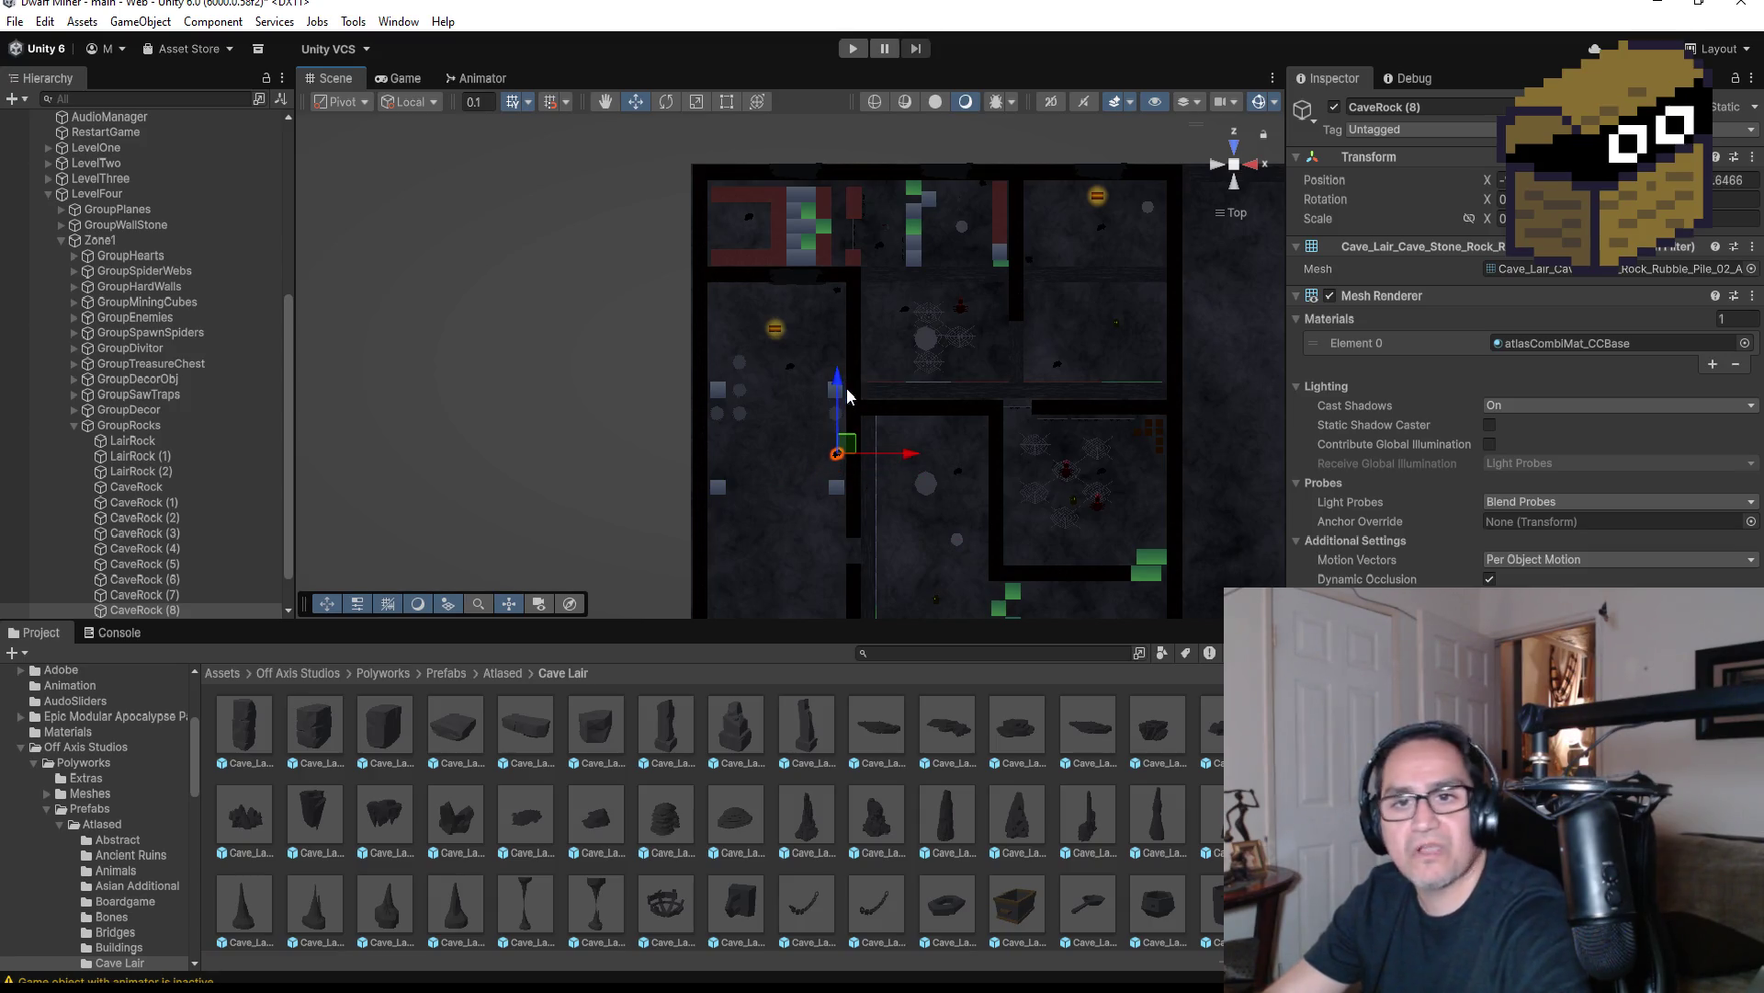
key(ctrl+d)
drag(911, 455, 796, 459)
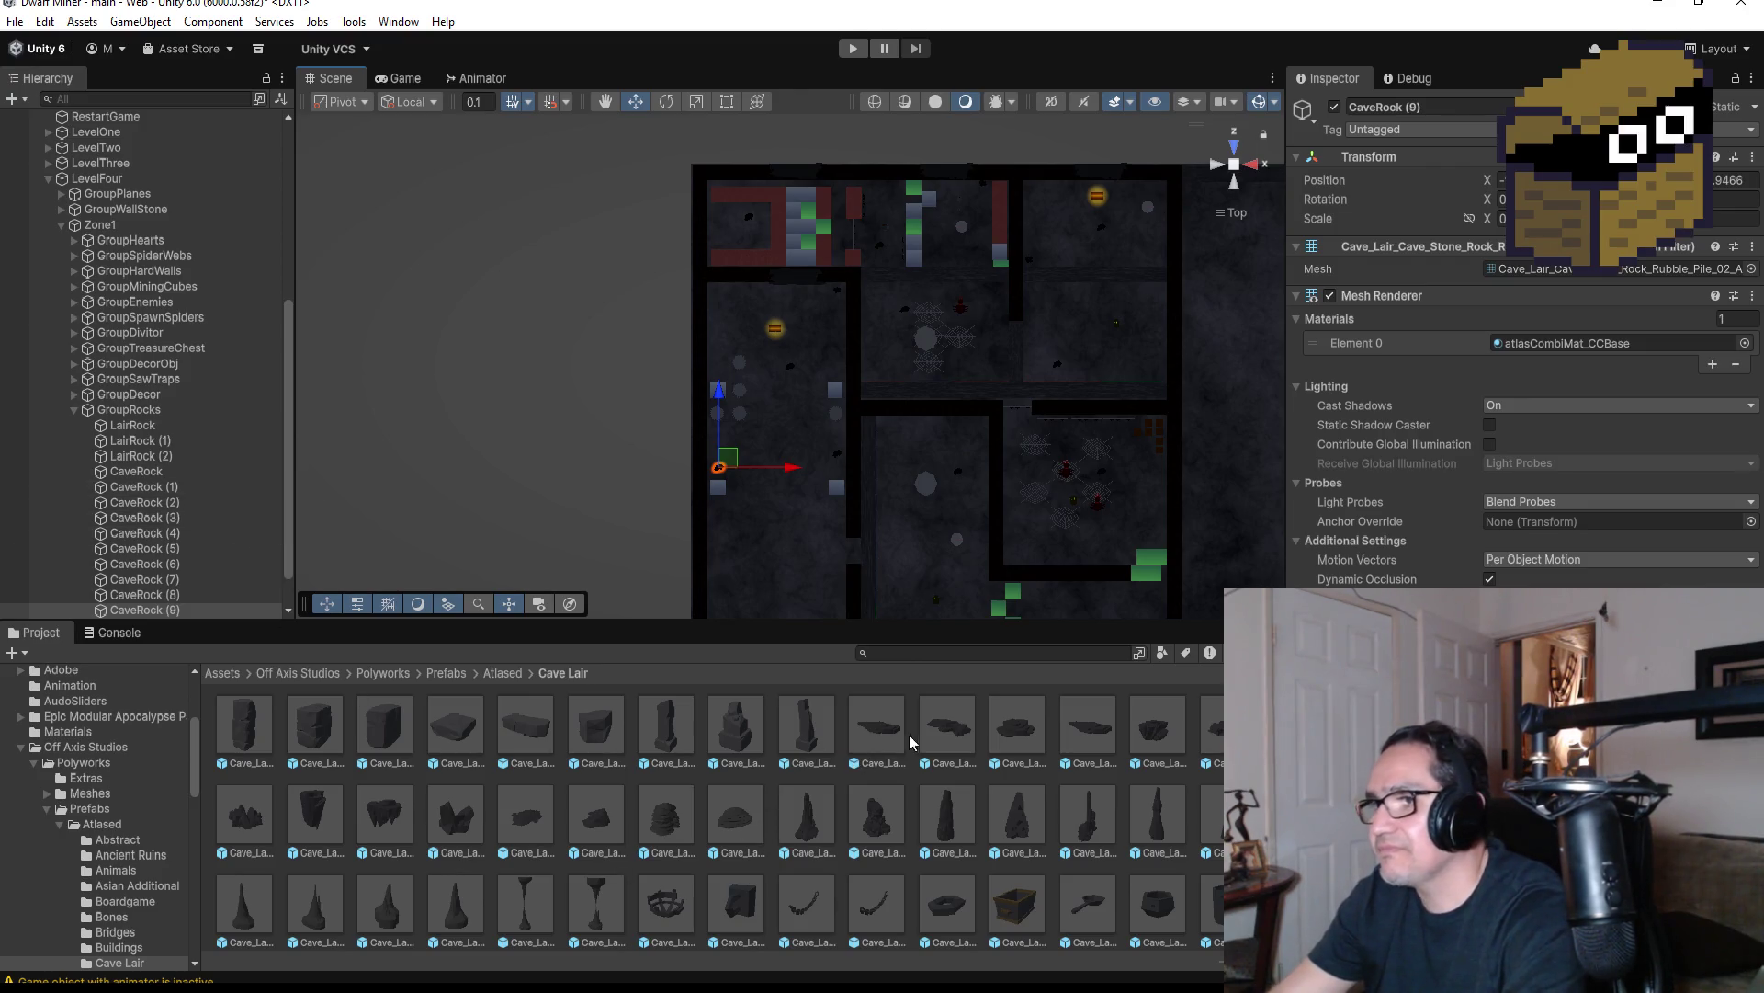
Select LairRock (2), frame it, and shift it deeper and to the left
click(1020, 814)
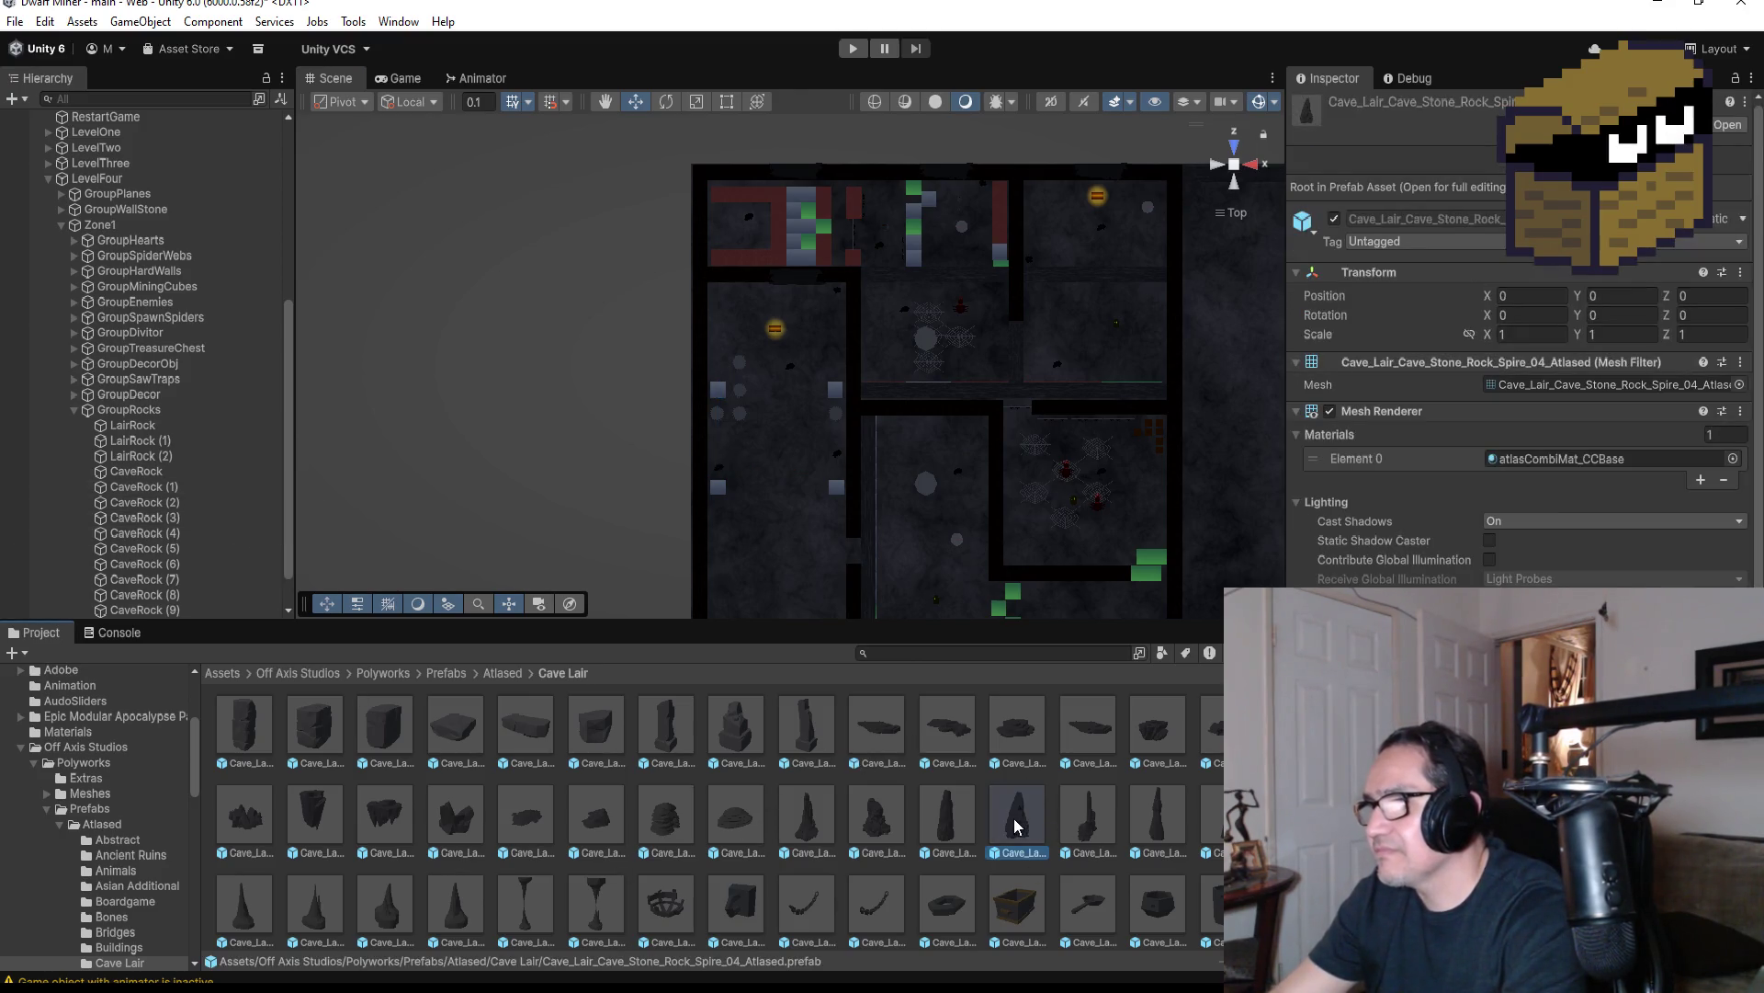
scroll(818, 266, up, 2)
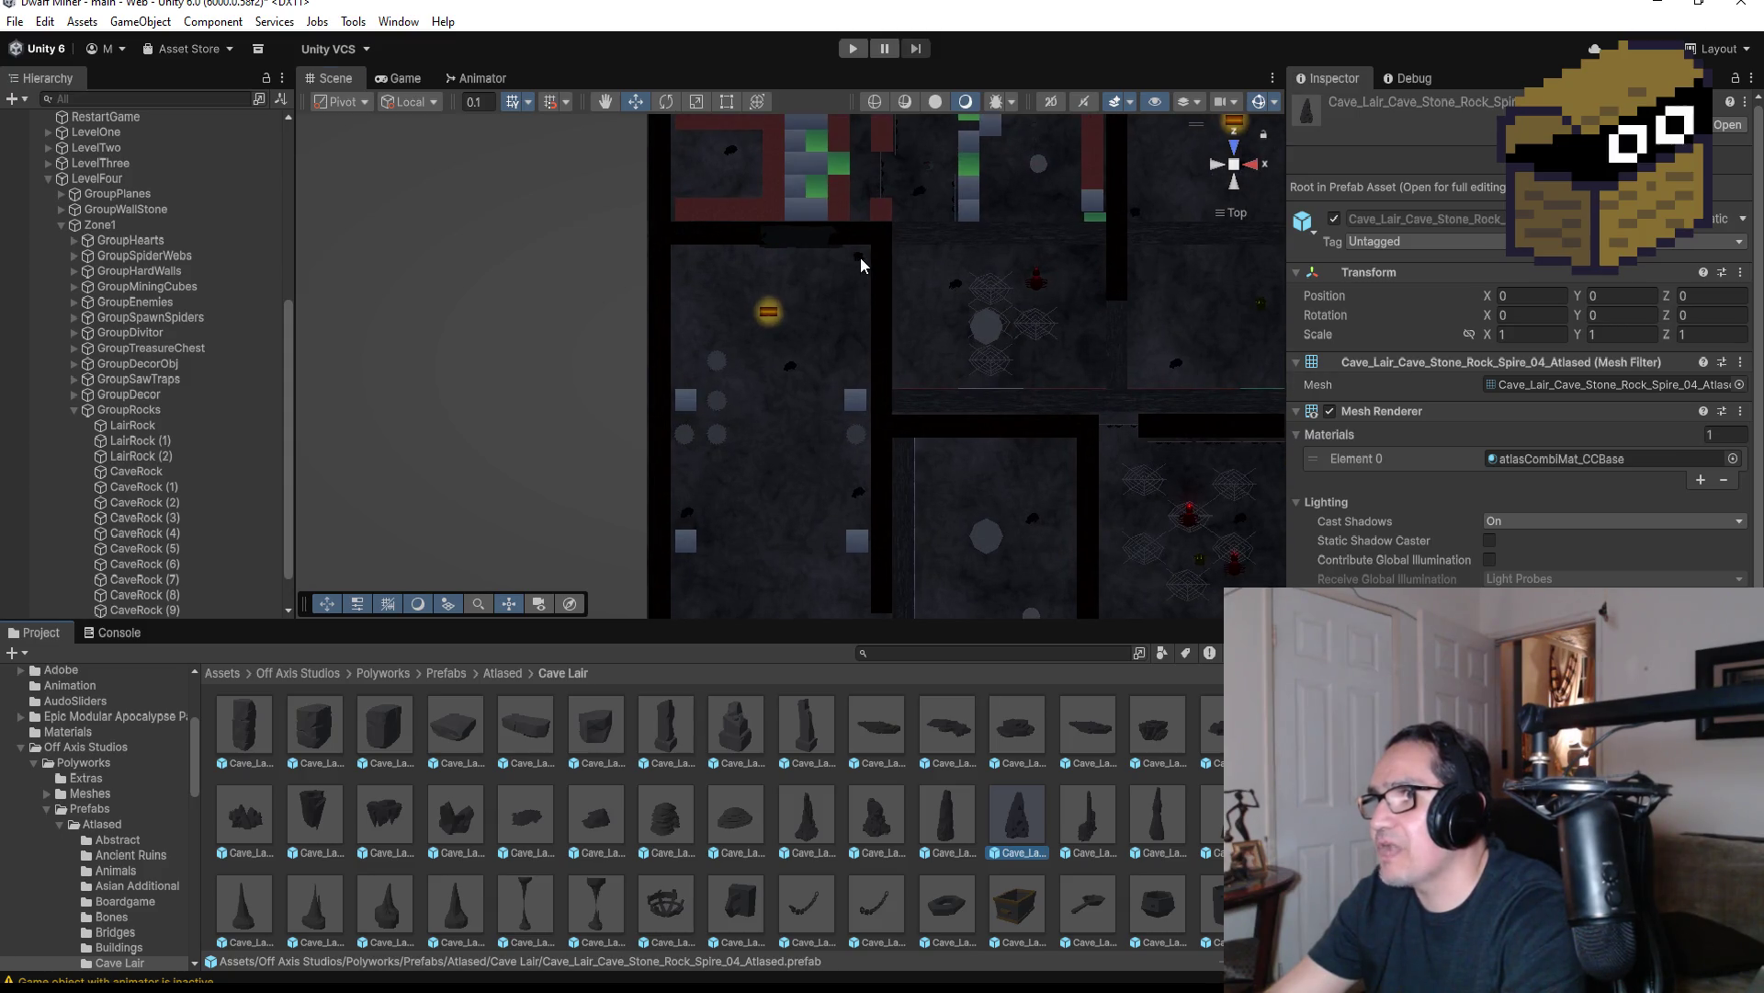
click(860, 257)
key(f)
mouse_move(934, 532)
alt+mouse_down()
mouse_move(1042, 228)
mouse_move(910, 426)
mouse_move(846, 437)
alt+mouse_up()
drag(766, 380, 789, 423)
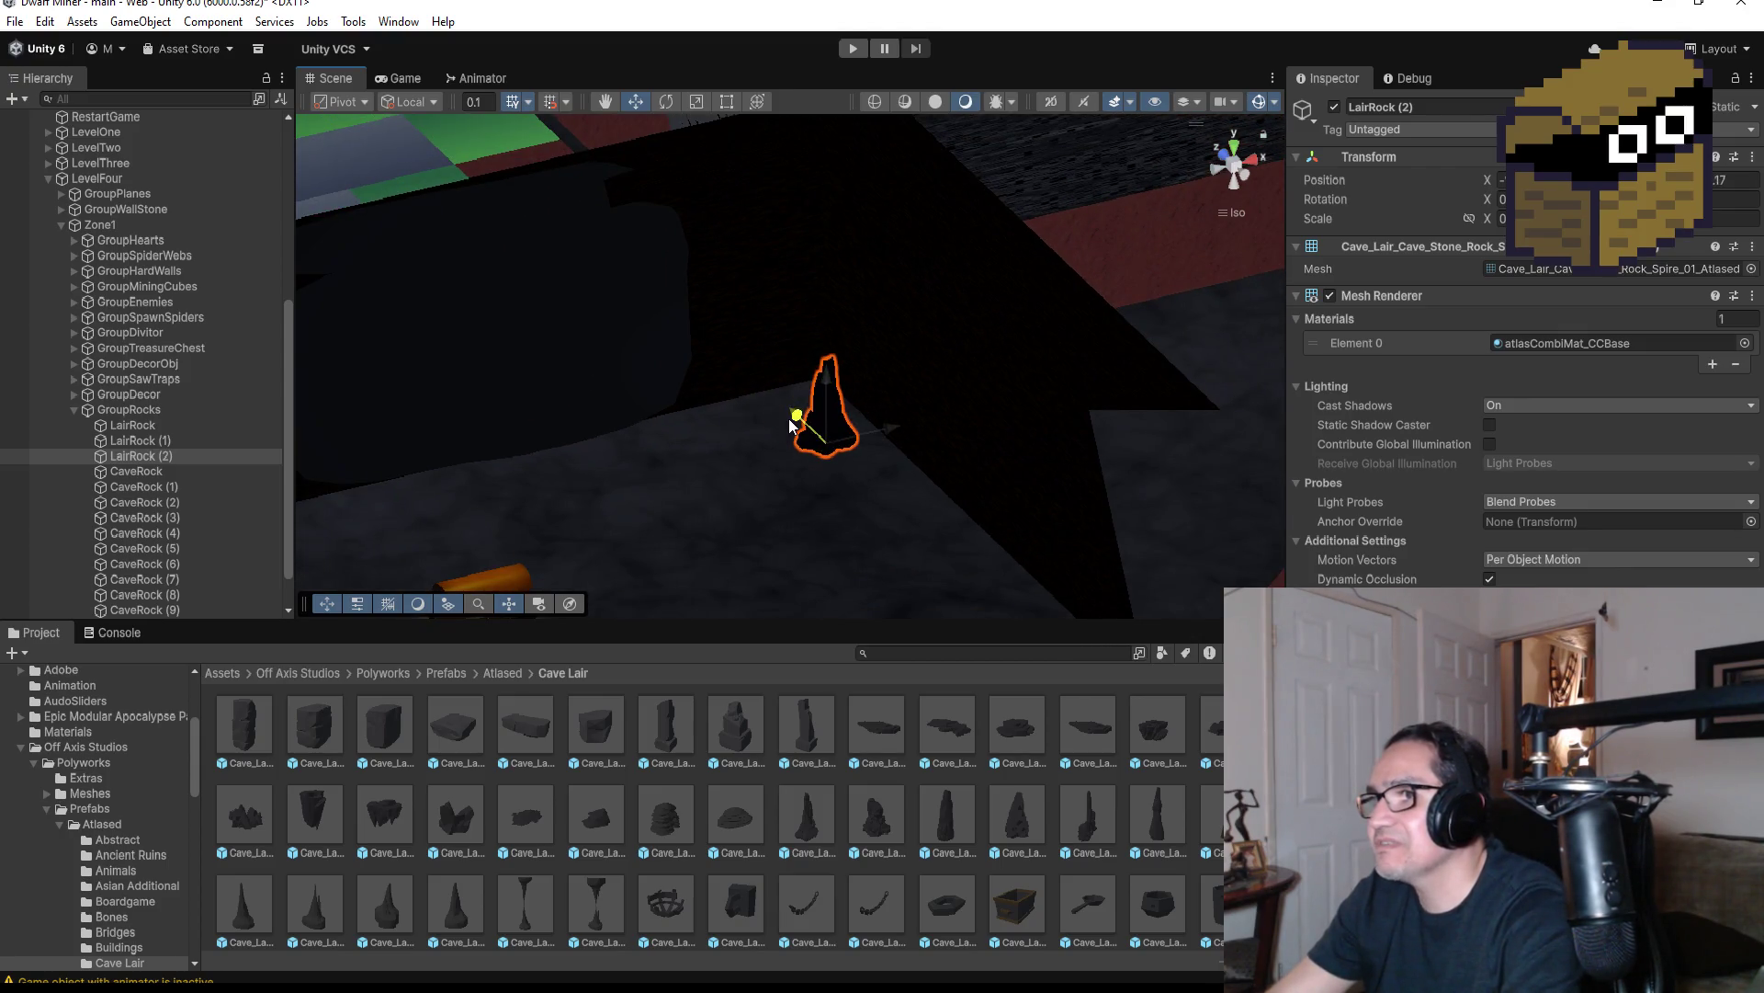
drag(893, 440, 848, 449)
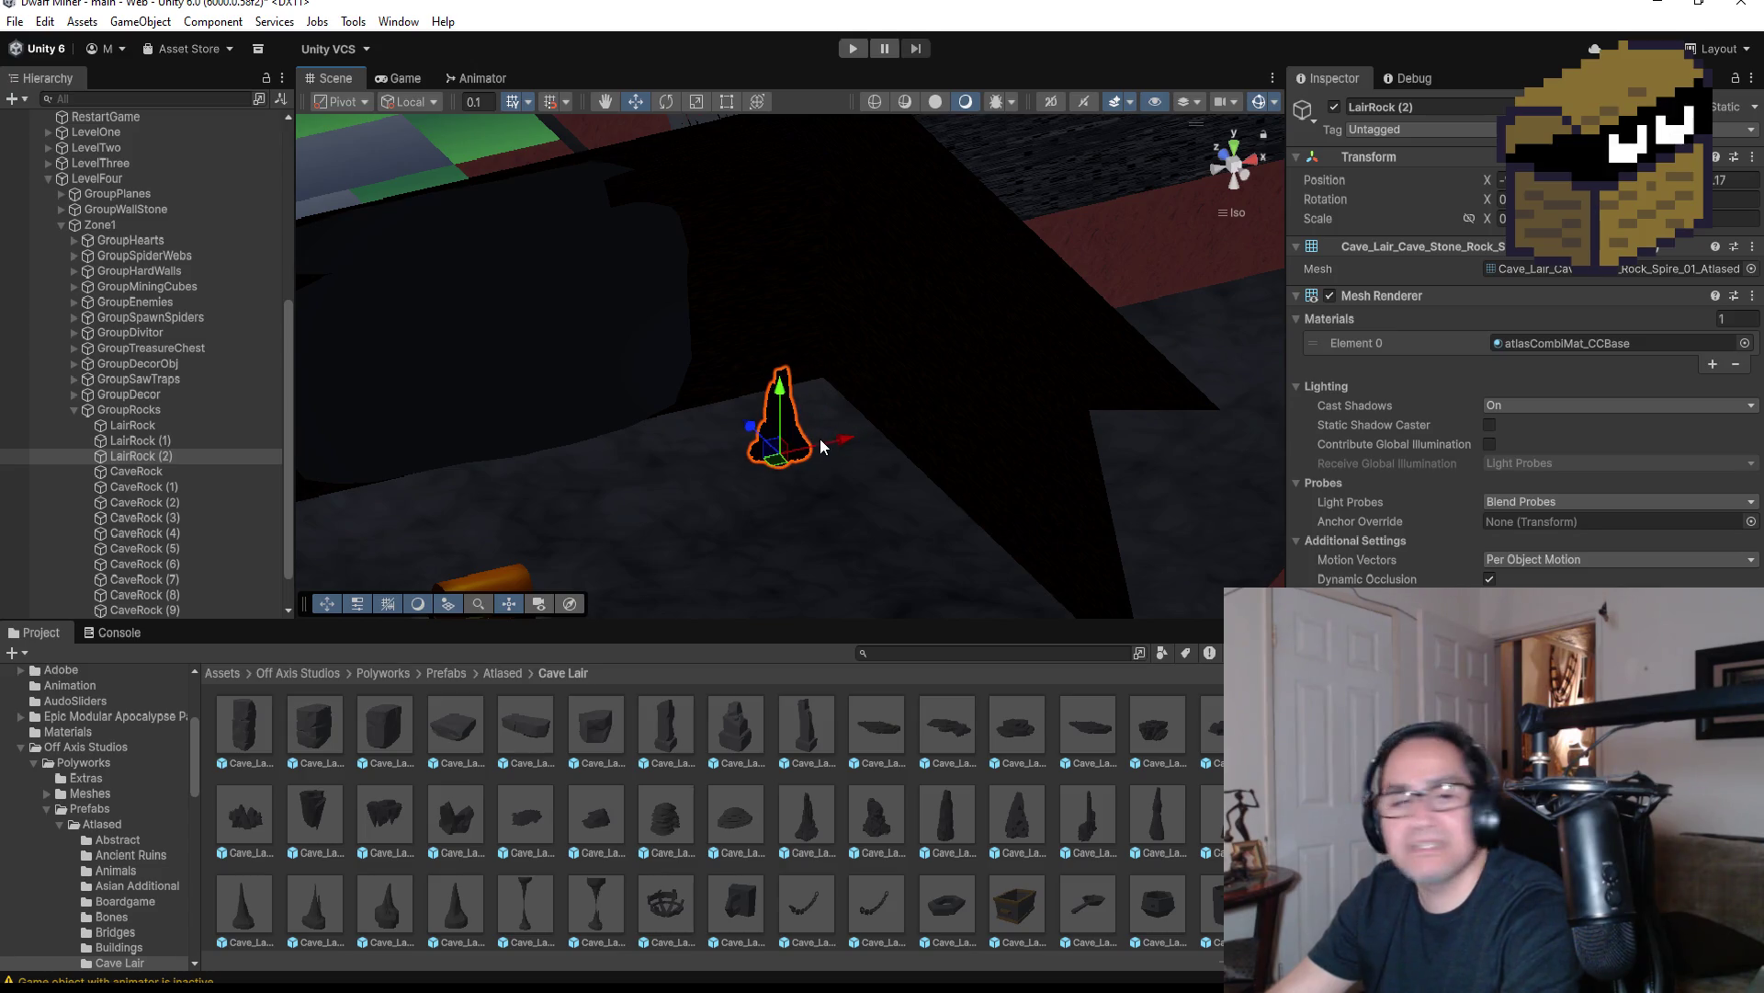
Duplicate the spire into LairRock (3) and LairRock (4), moving (4) toward the room's wall
click(167, 460)
key(ctrl+d)
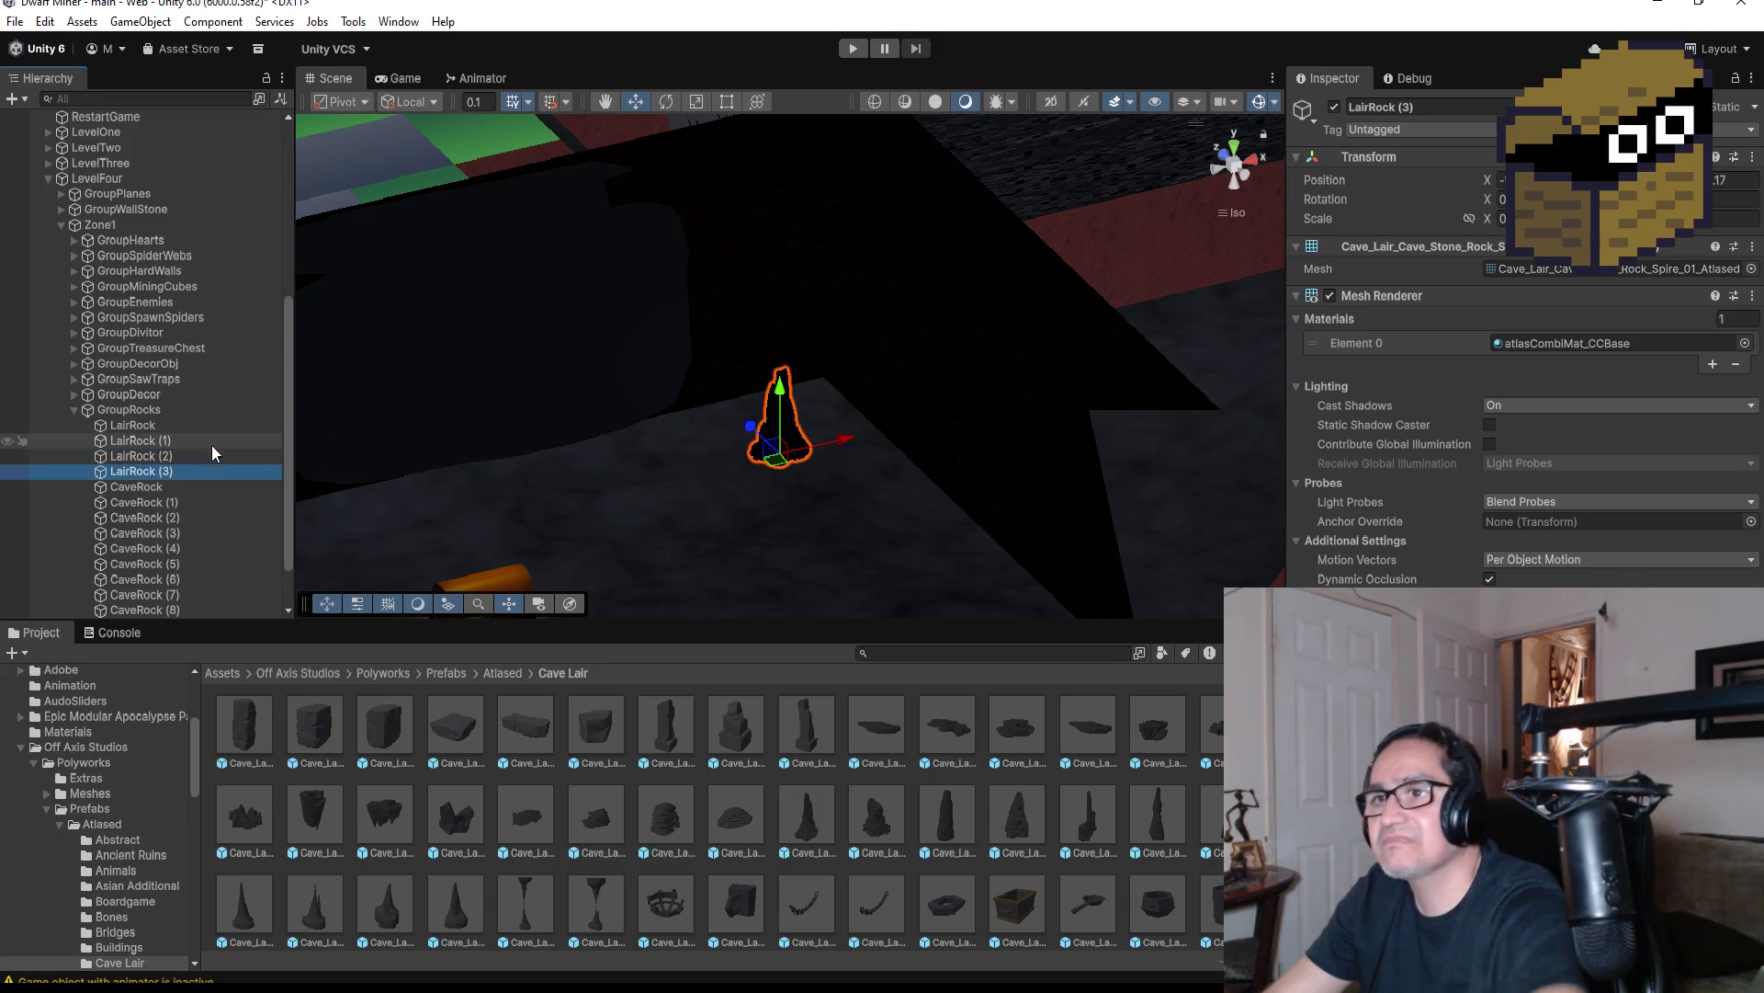
mouse_move(762, 430)
mouse_down()
mouse_move(731, 384)
mouse_move(868, 384)
mouse_up()
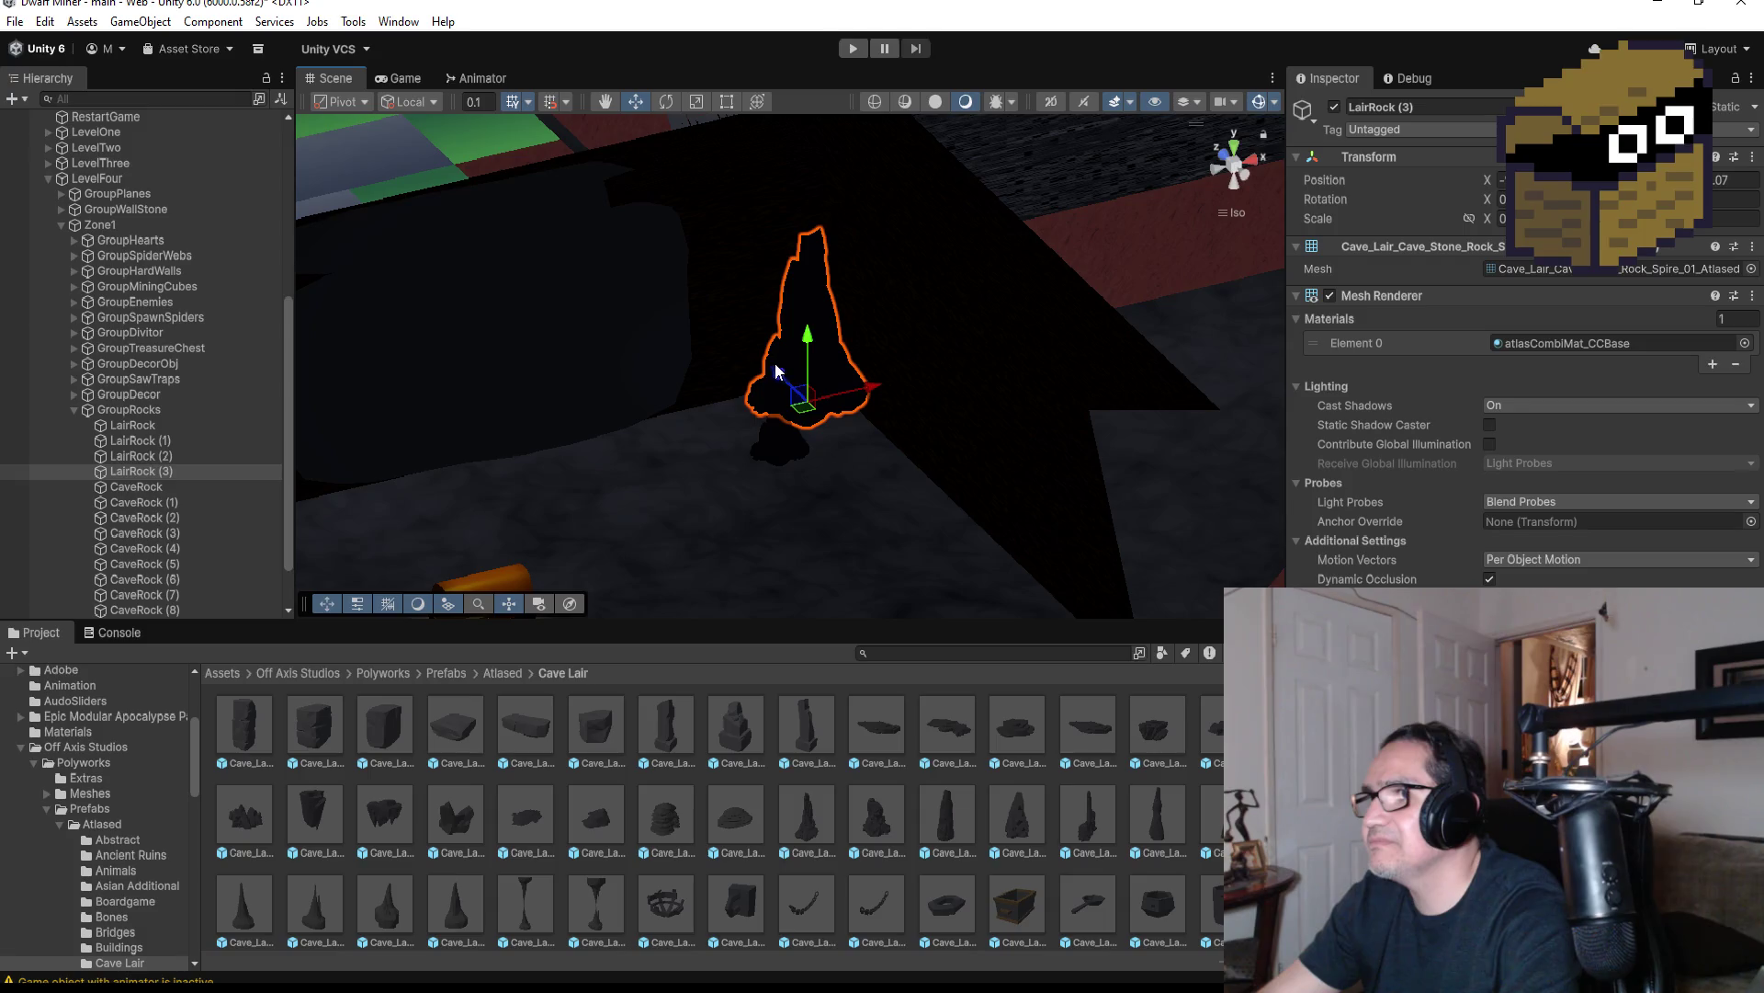
mouse_move(781, 372)
mouse_down()
mouse_move(913, 437)
mouse_move(918, 378)
mouse_move(811, 546)
mouse_up()
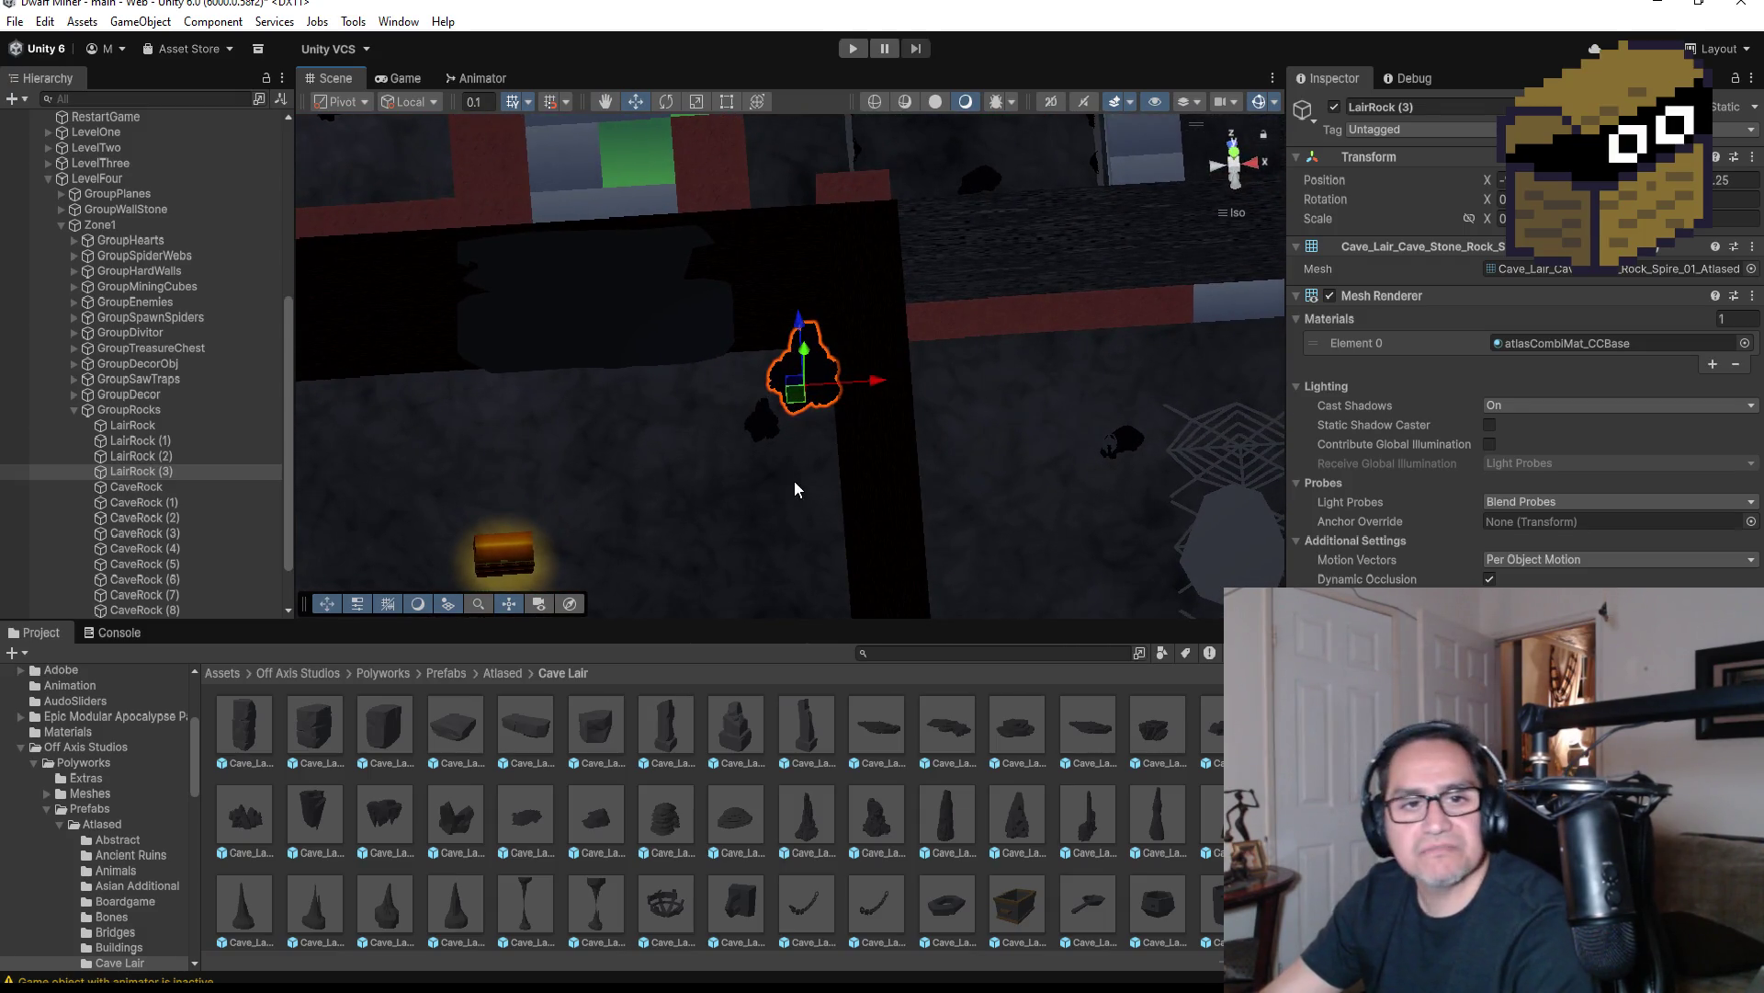
scroll(796, 483, down, 5)
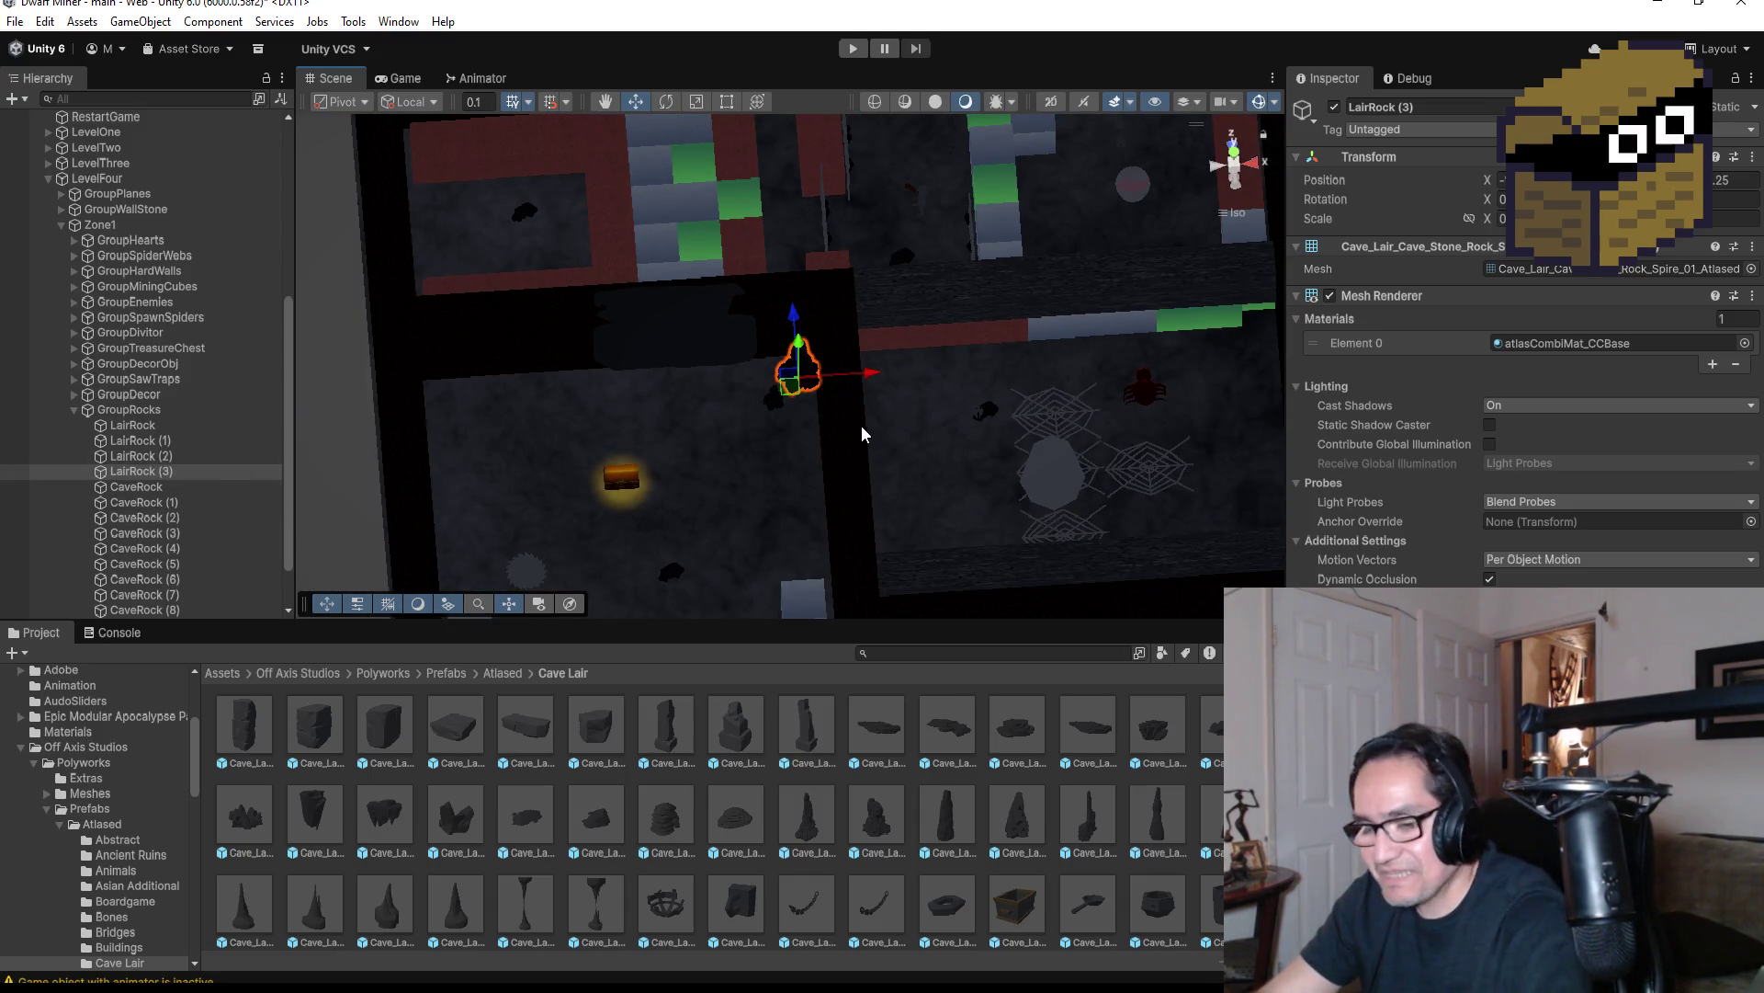
key(ctrl+d)
drag(867, 375, 514, 389)
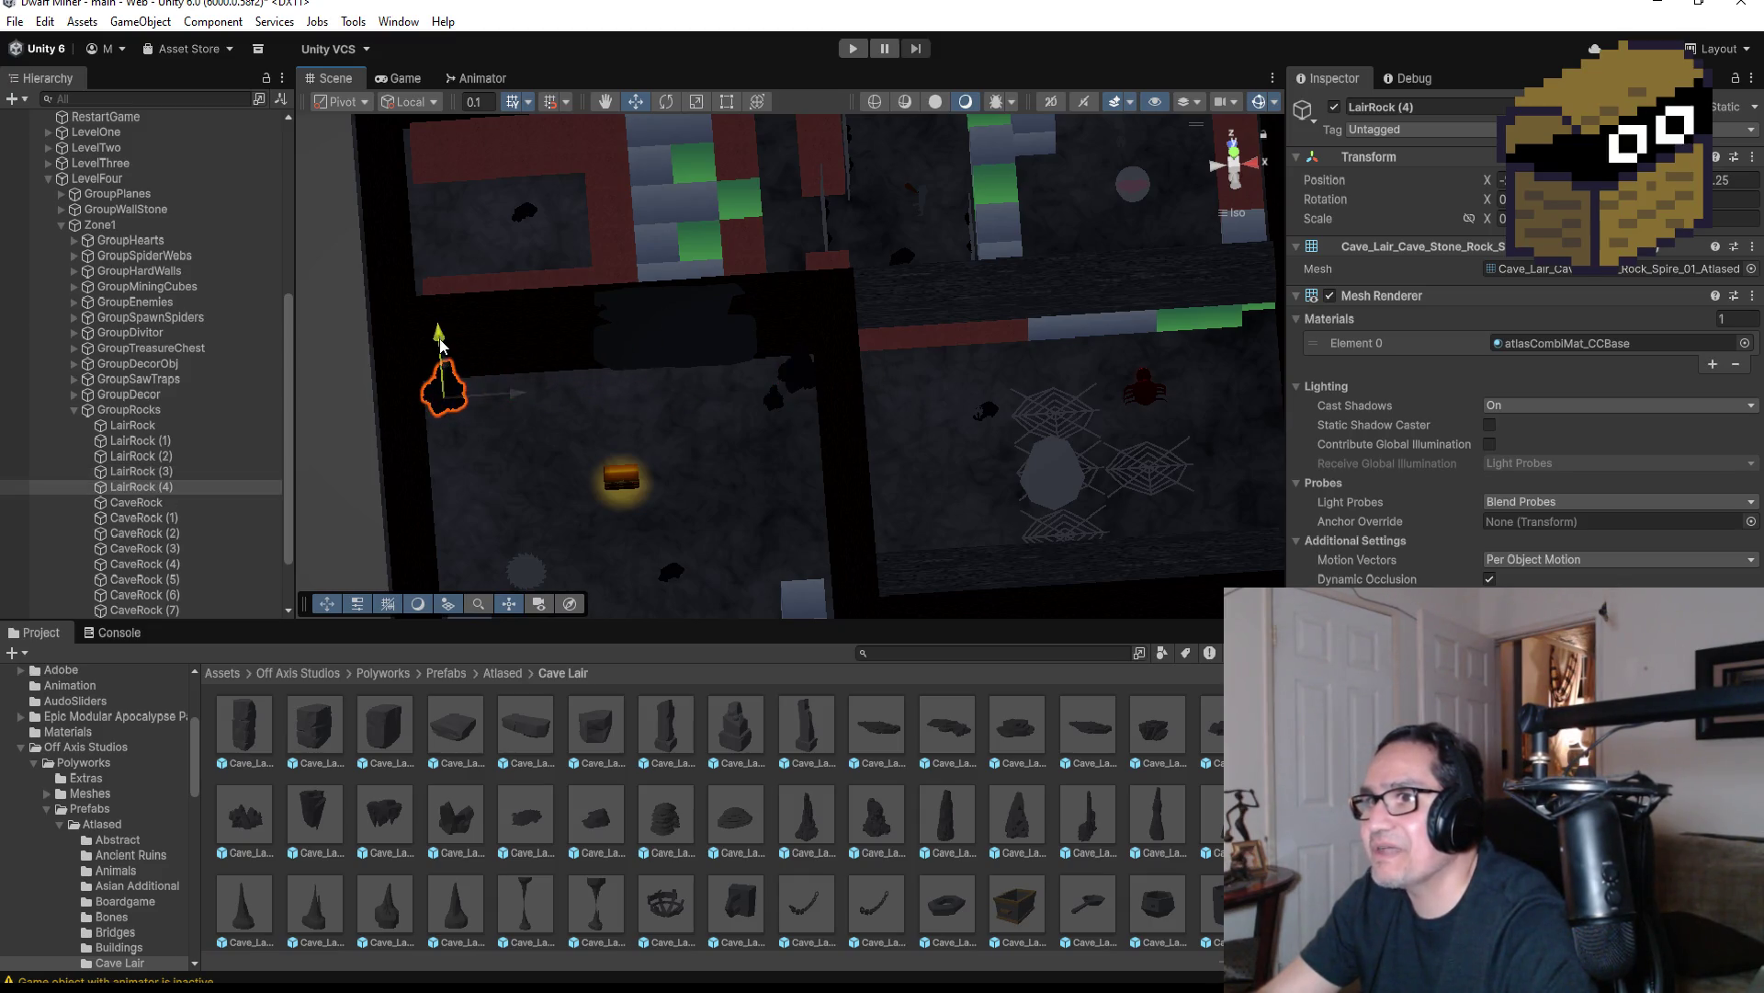
Add LairRock (5) in the upper room and LairRock (6) lower down the map
scroll(681, 426, down, 1)
scroll(753, 414, down, 2)
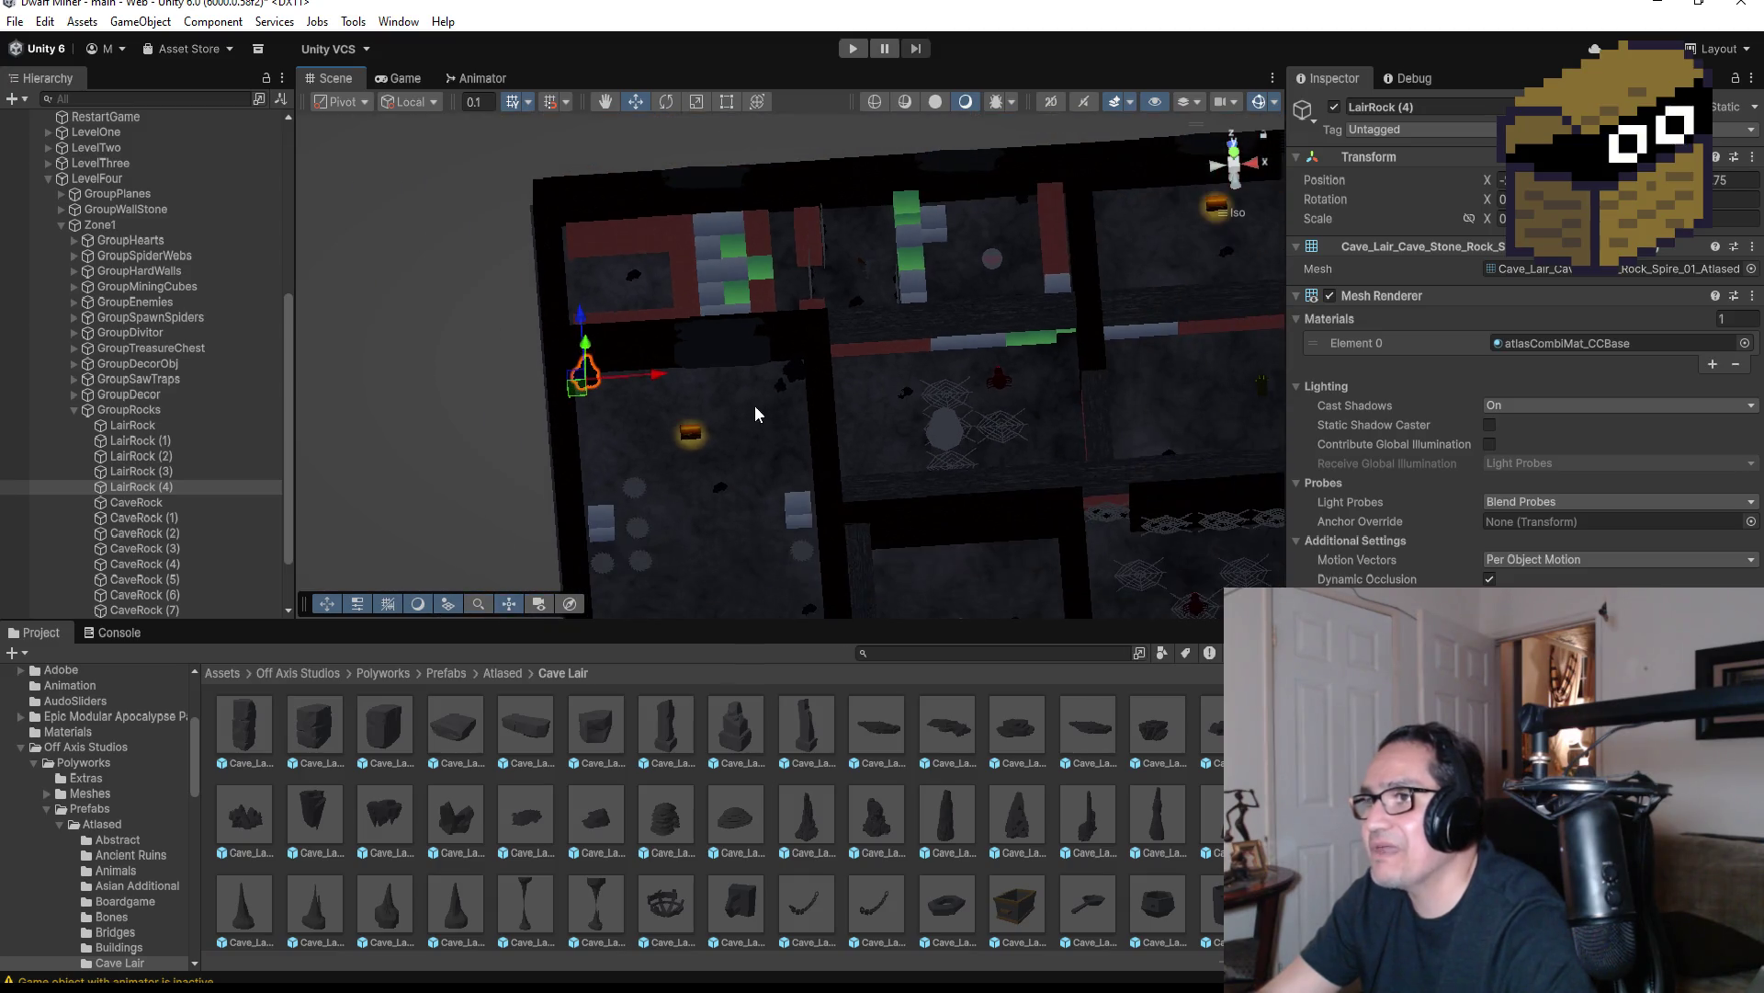
key(ctrl+d)
drag(664, 369, 913, 359)
drag(817, 294, 814, 151)
drag(898, 218, 952, 210)
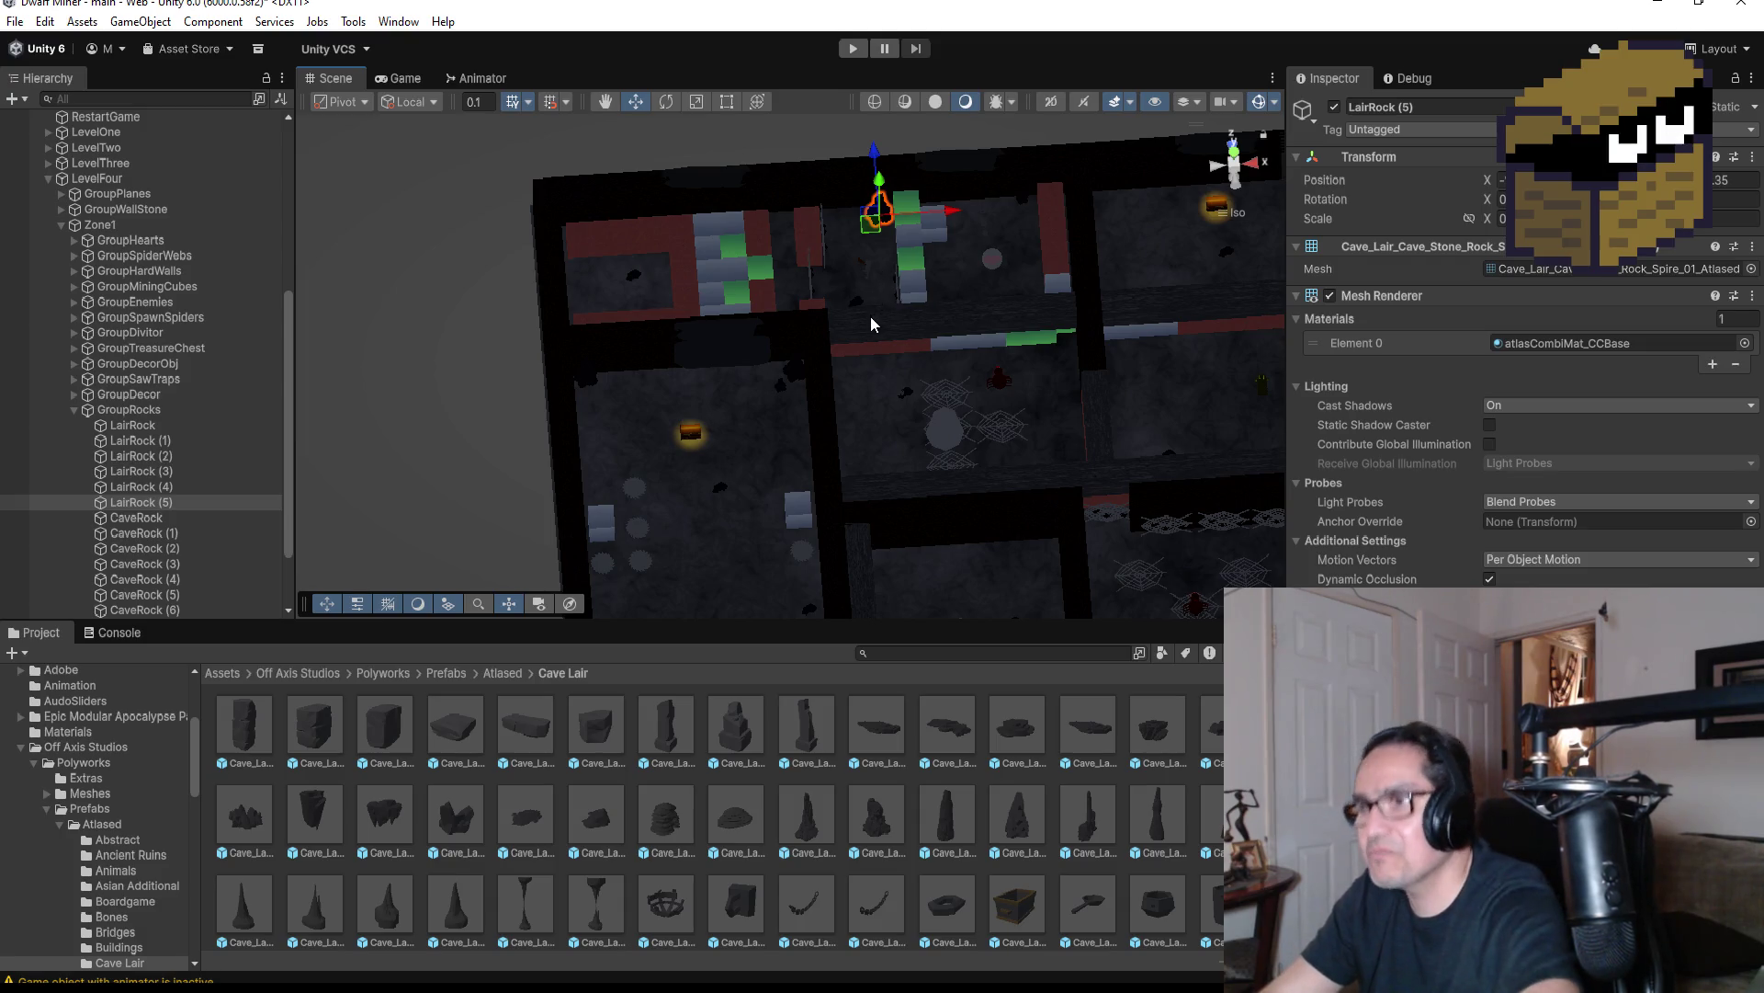
key(ctrl+d)
drag(876, 154, 890, 308)
drag(963, 375, 914, 383)
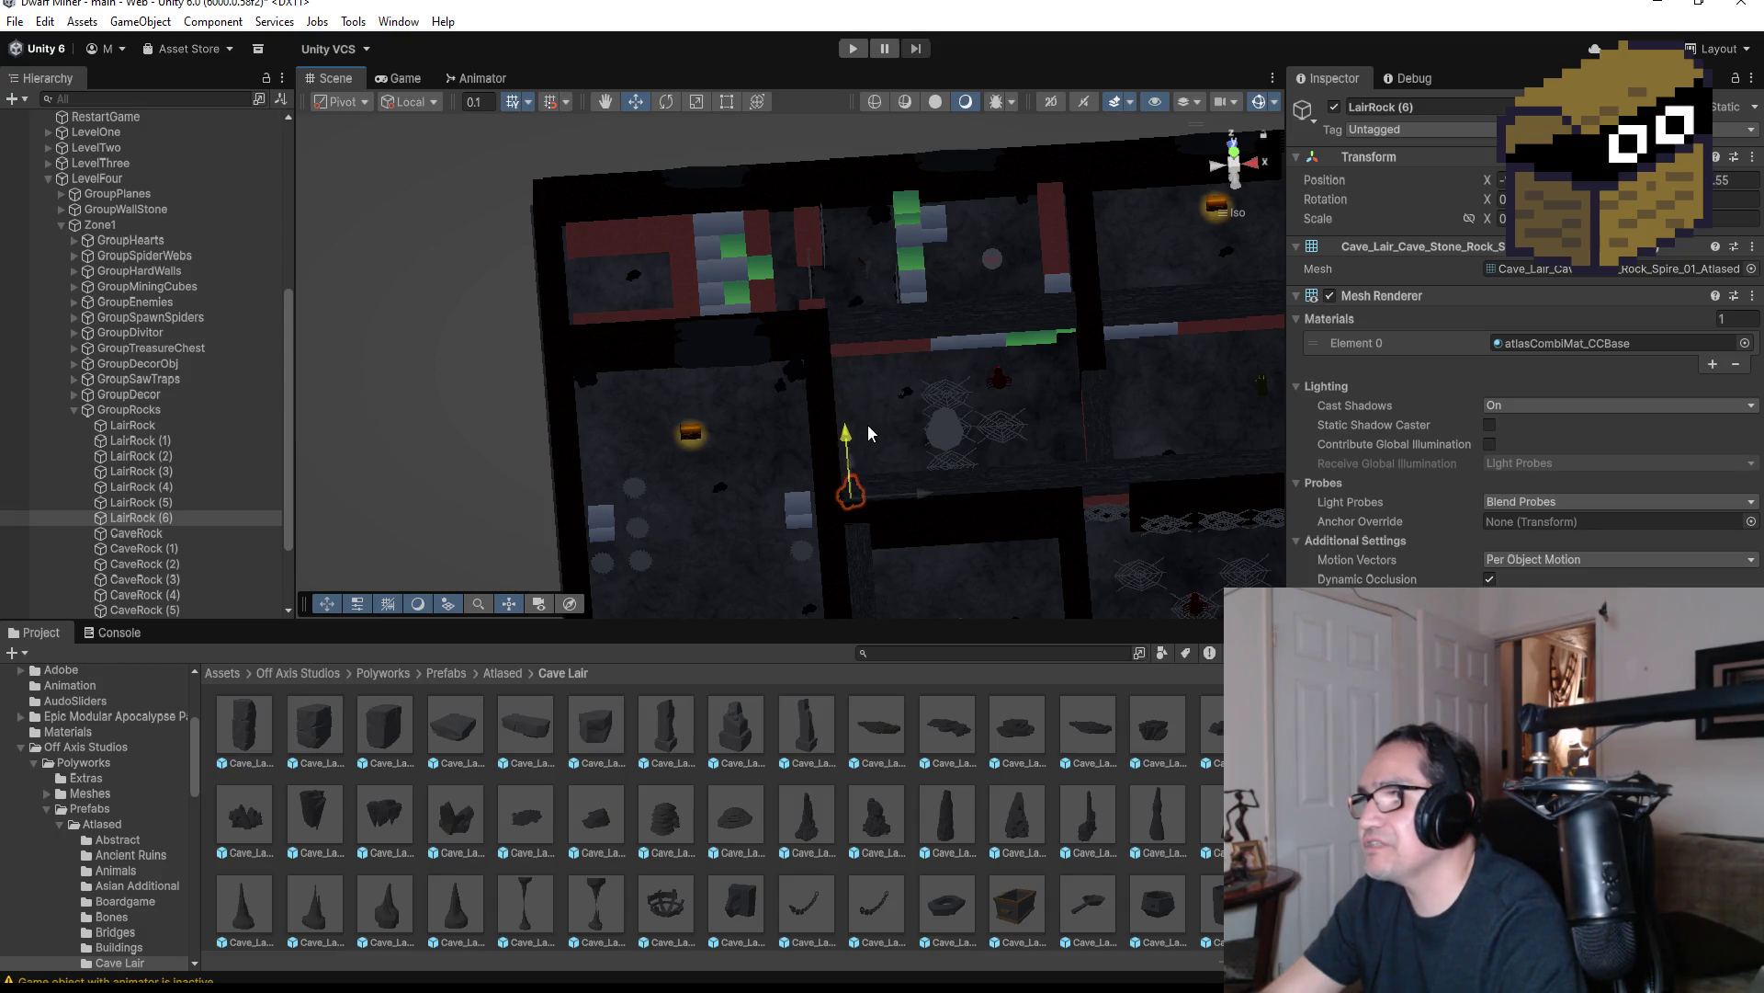
mouse_move(869, 412)
mouse_down()
mouse_move(483, 300)
mouse_move(803, 465)
mouse_up()
scroll(849, 511, down, 3)
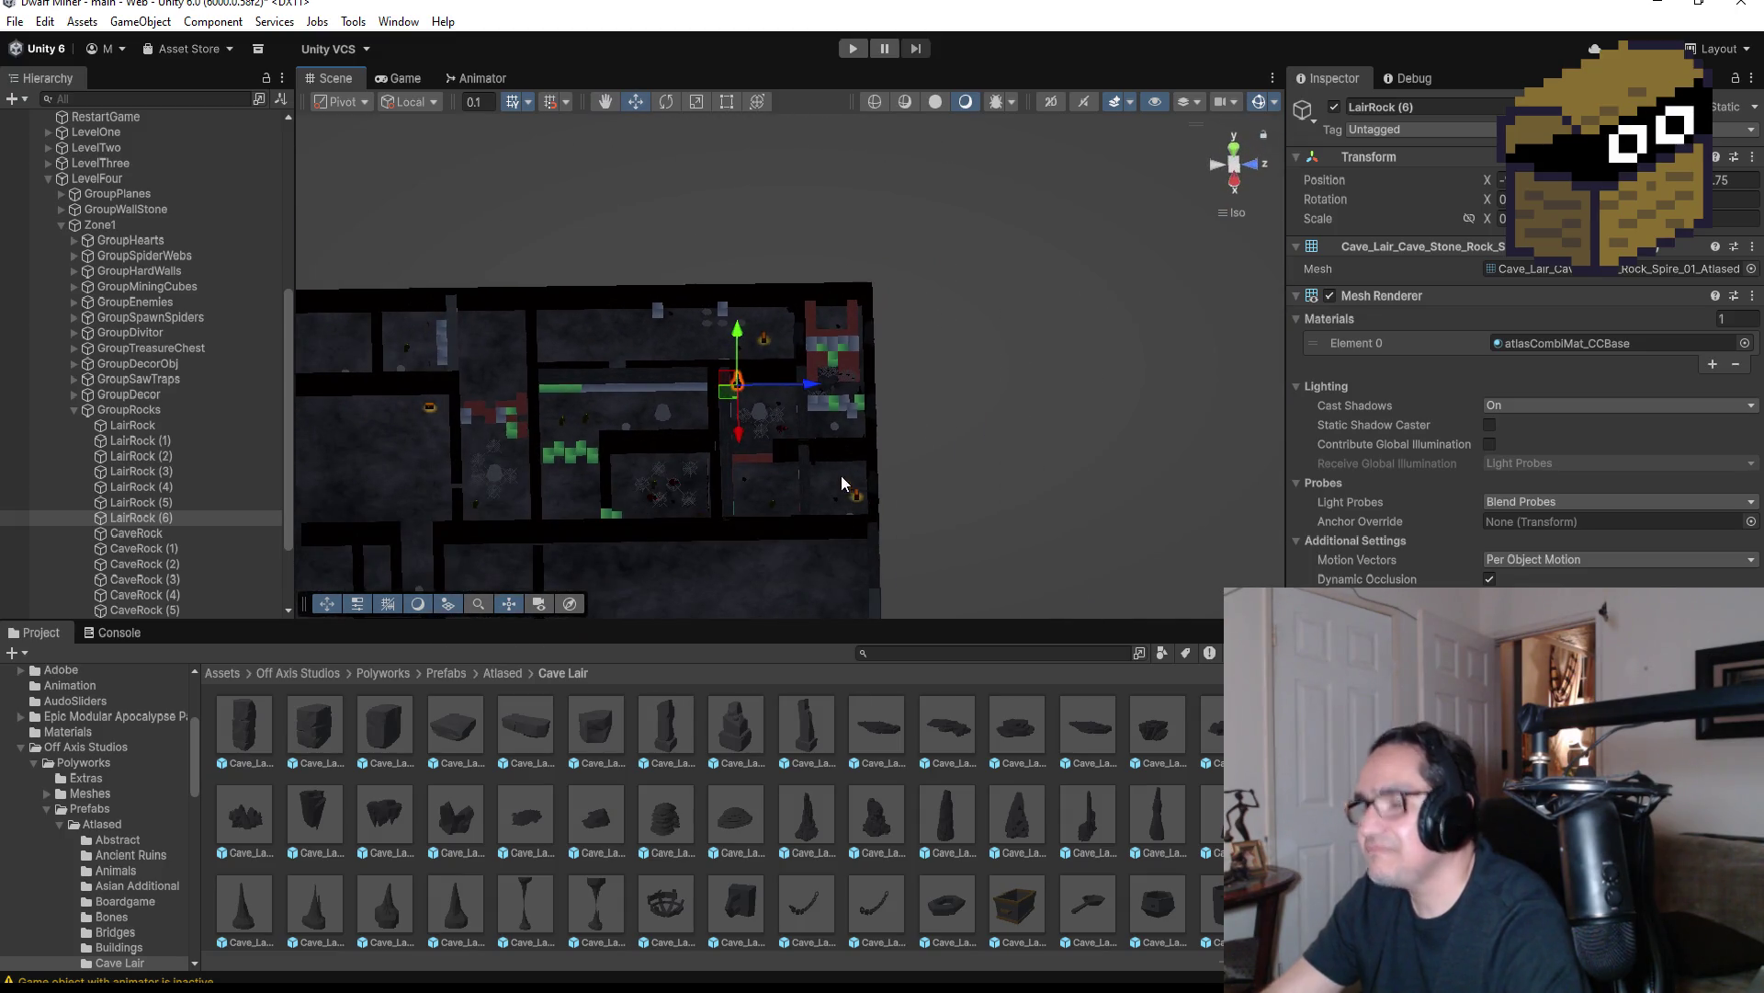
Add LairRock (7), inspect its placement, and select it as misplaced
key(ctrl+d)
drag(736, 326, 754, 415)
drag(808, 477, 892, 474)
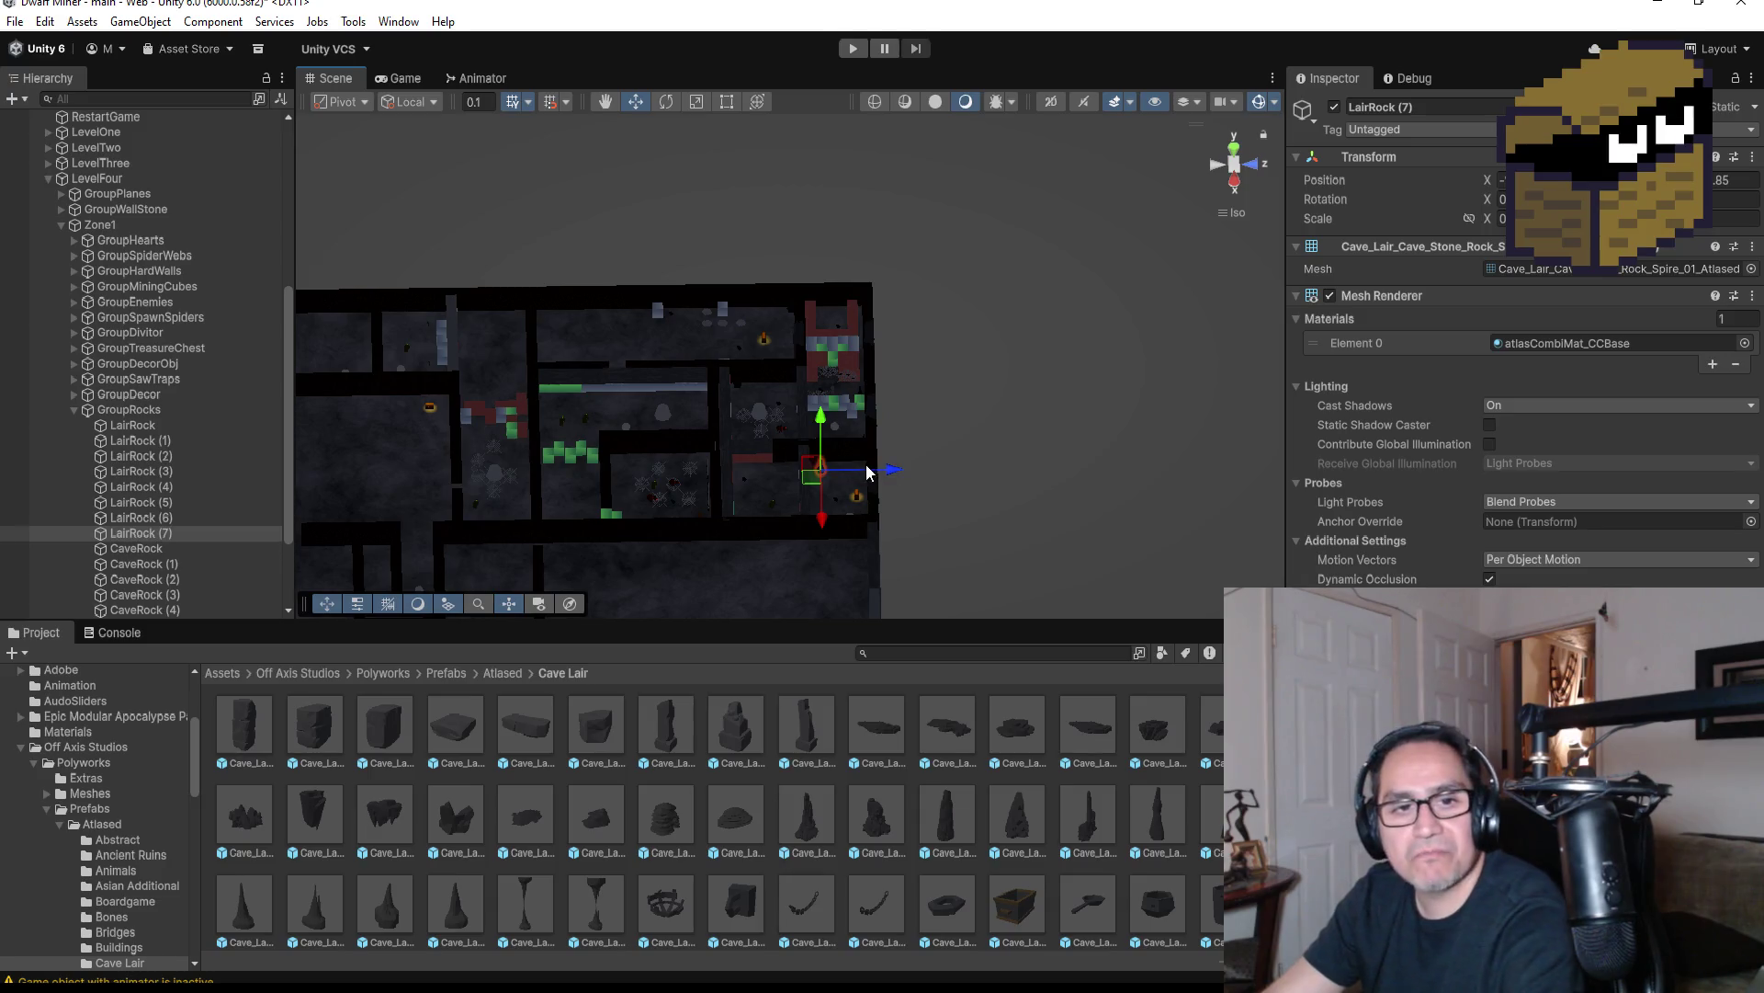
key(f)
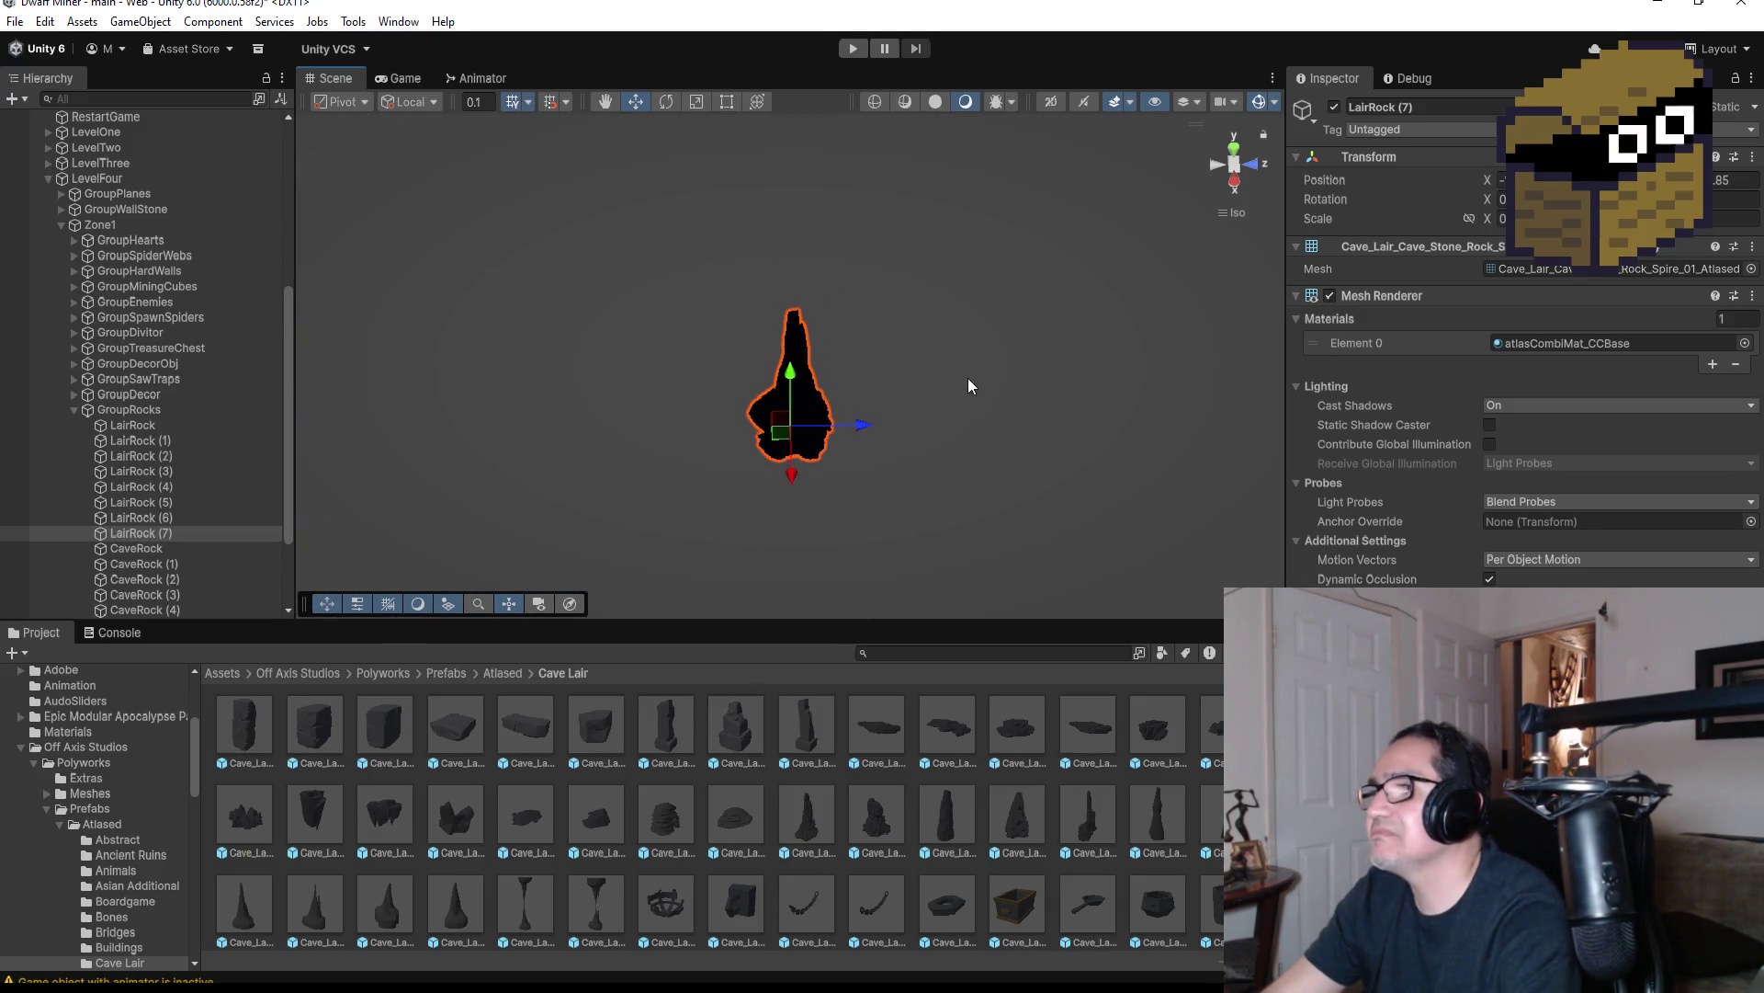
scroll(984, 376, down, 5)
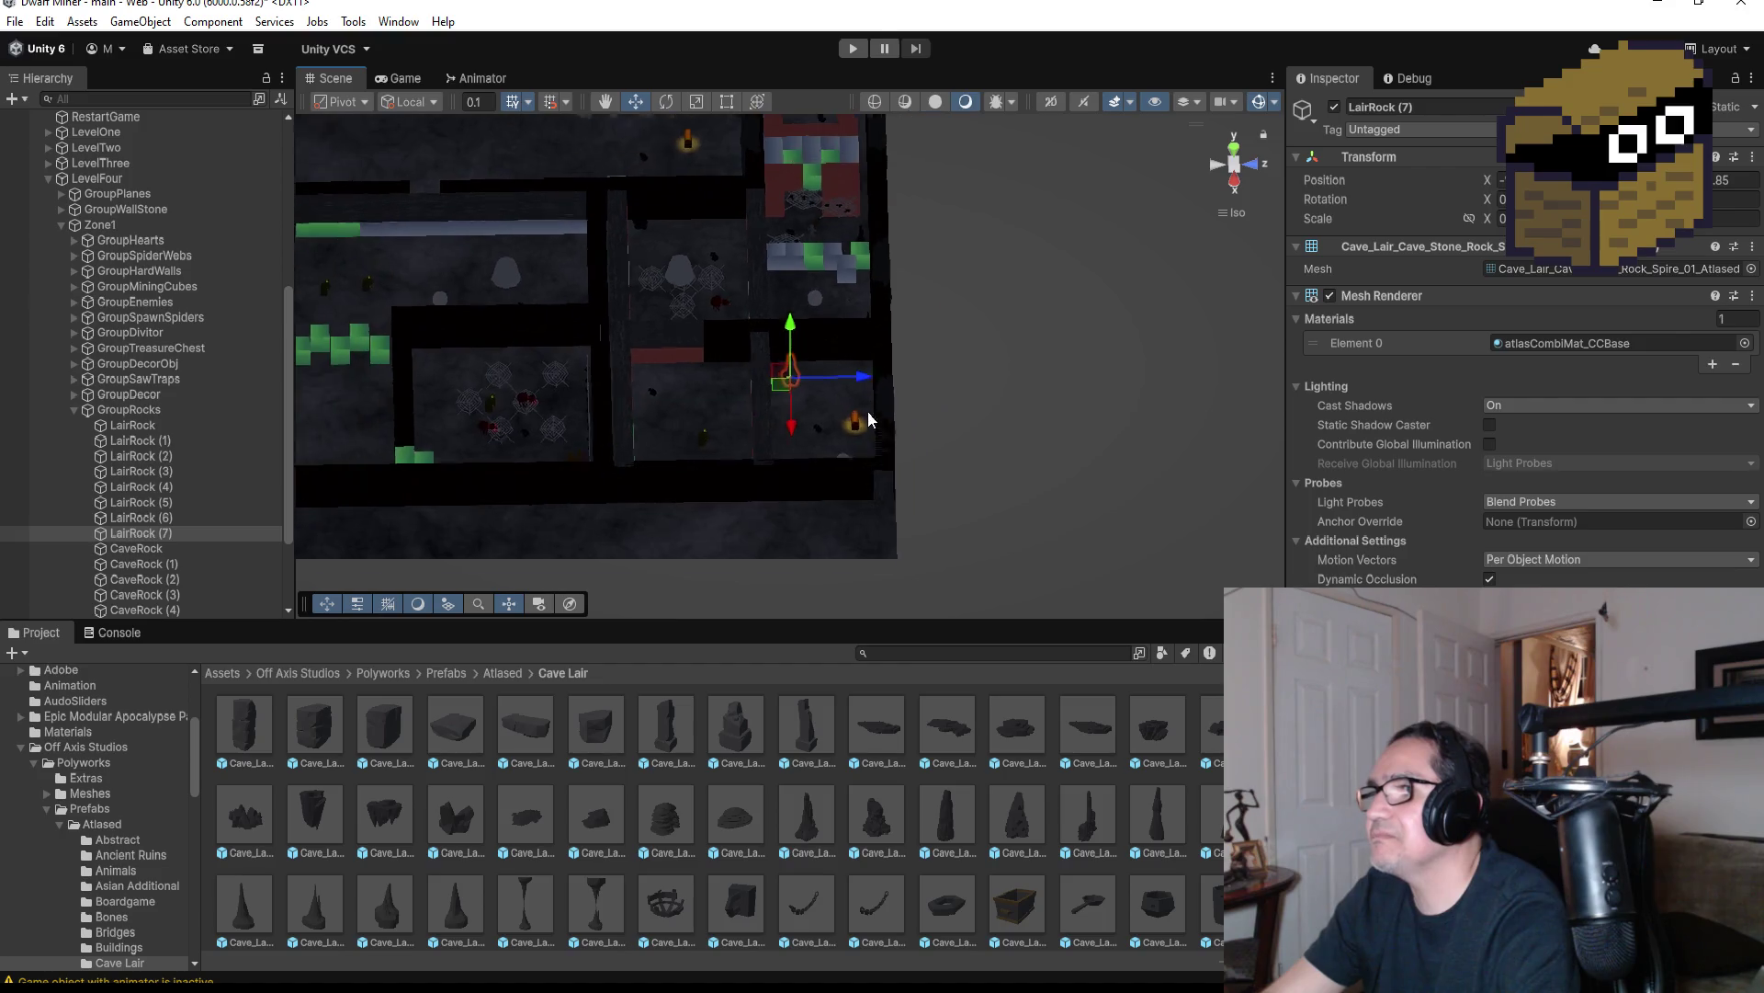
mouse_move(871, 406)
mouse_down()
mouse_move(1340, 478)
mouse_move(1249, 558)
mouse_up()
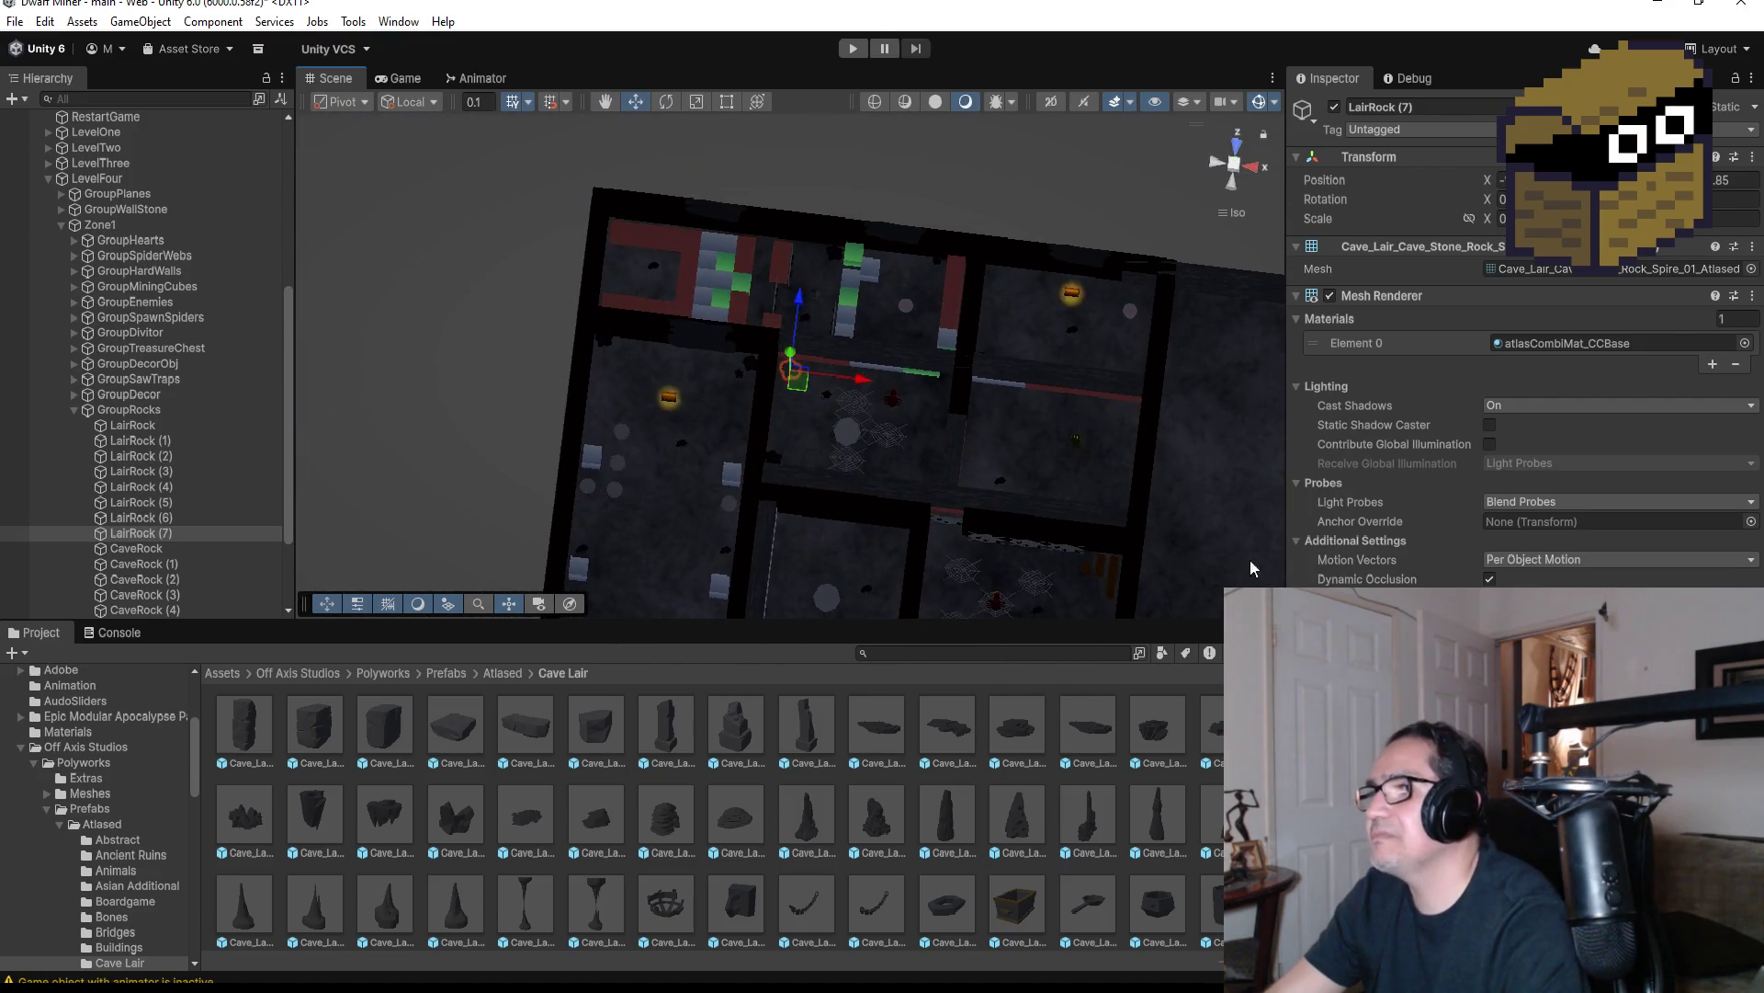
ctrl+click(177, 534)
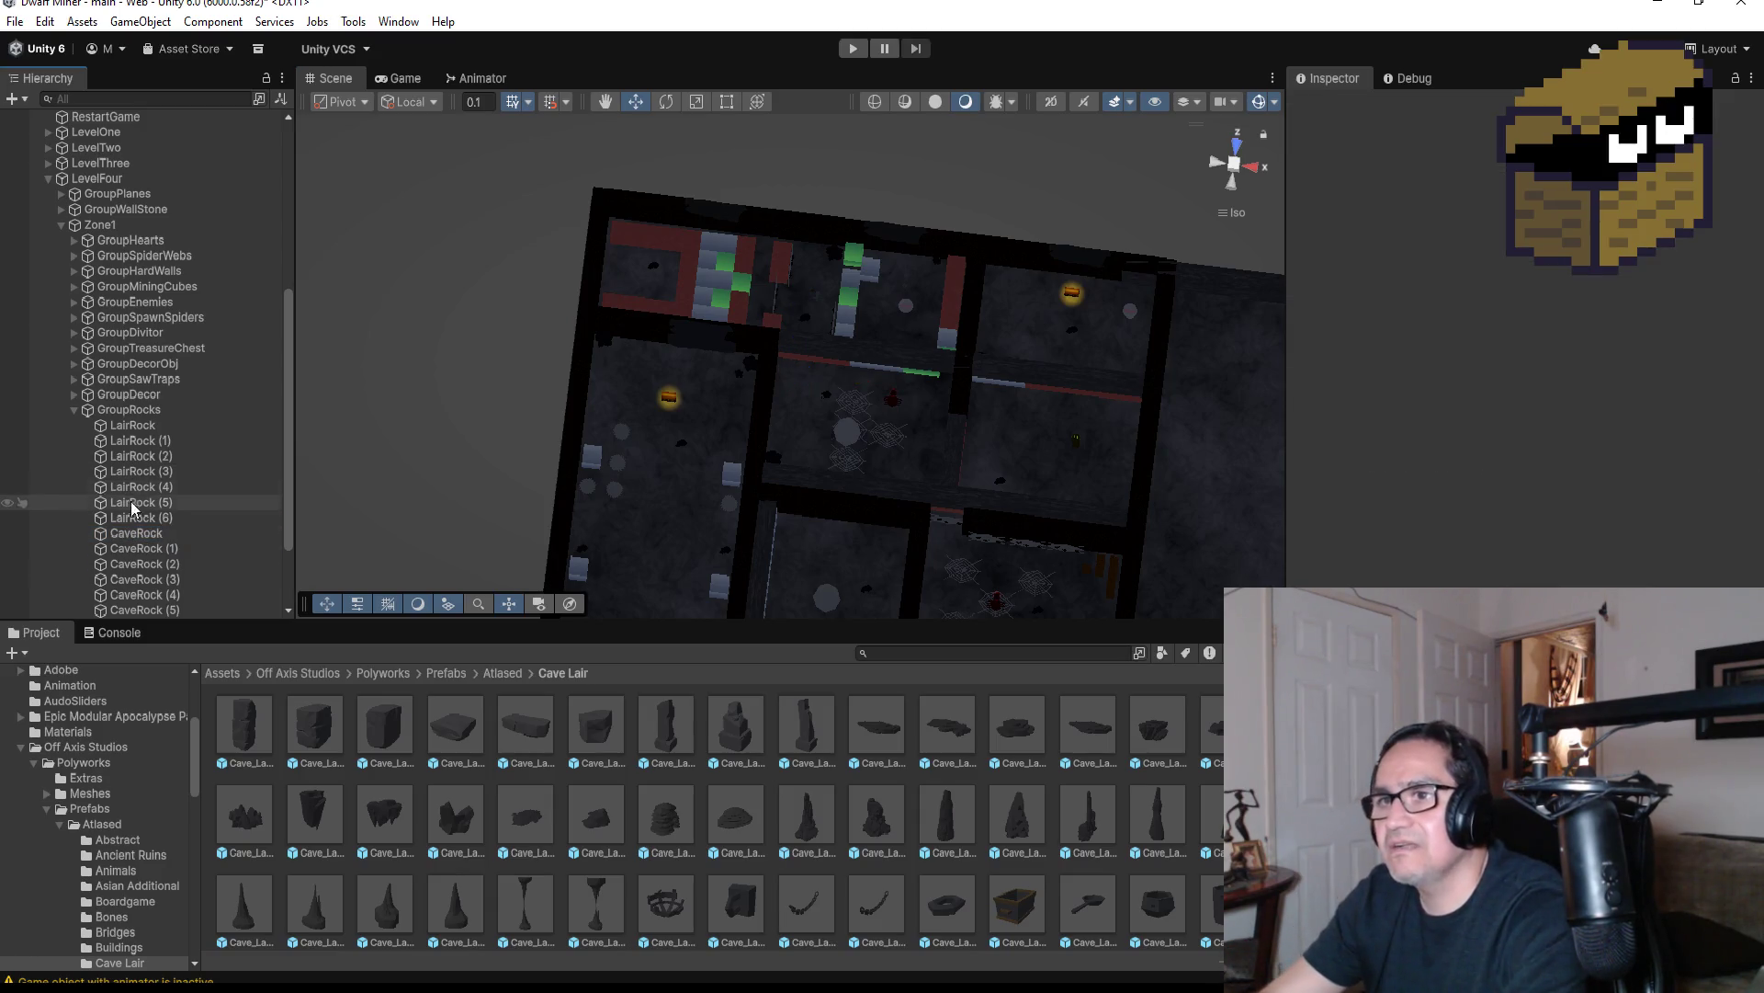
Select LairRock (6) and view it from straight above in the Scene
click(148, 518)
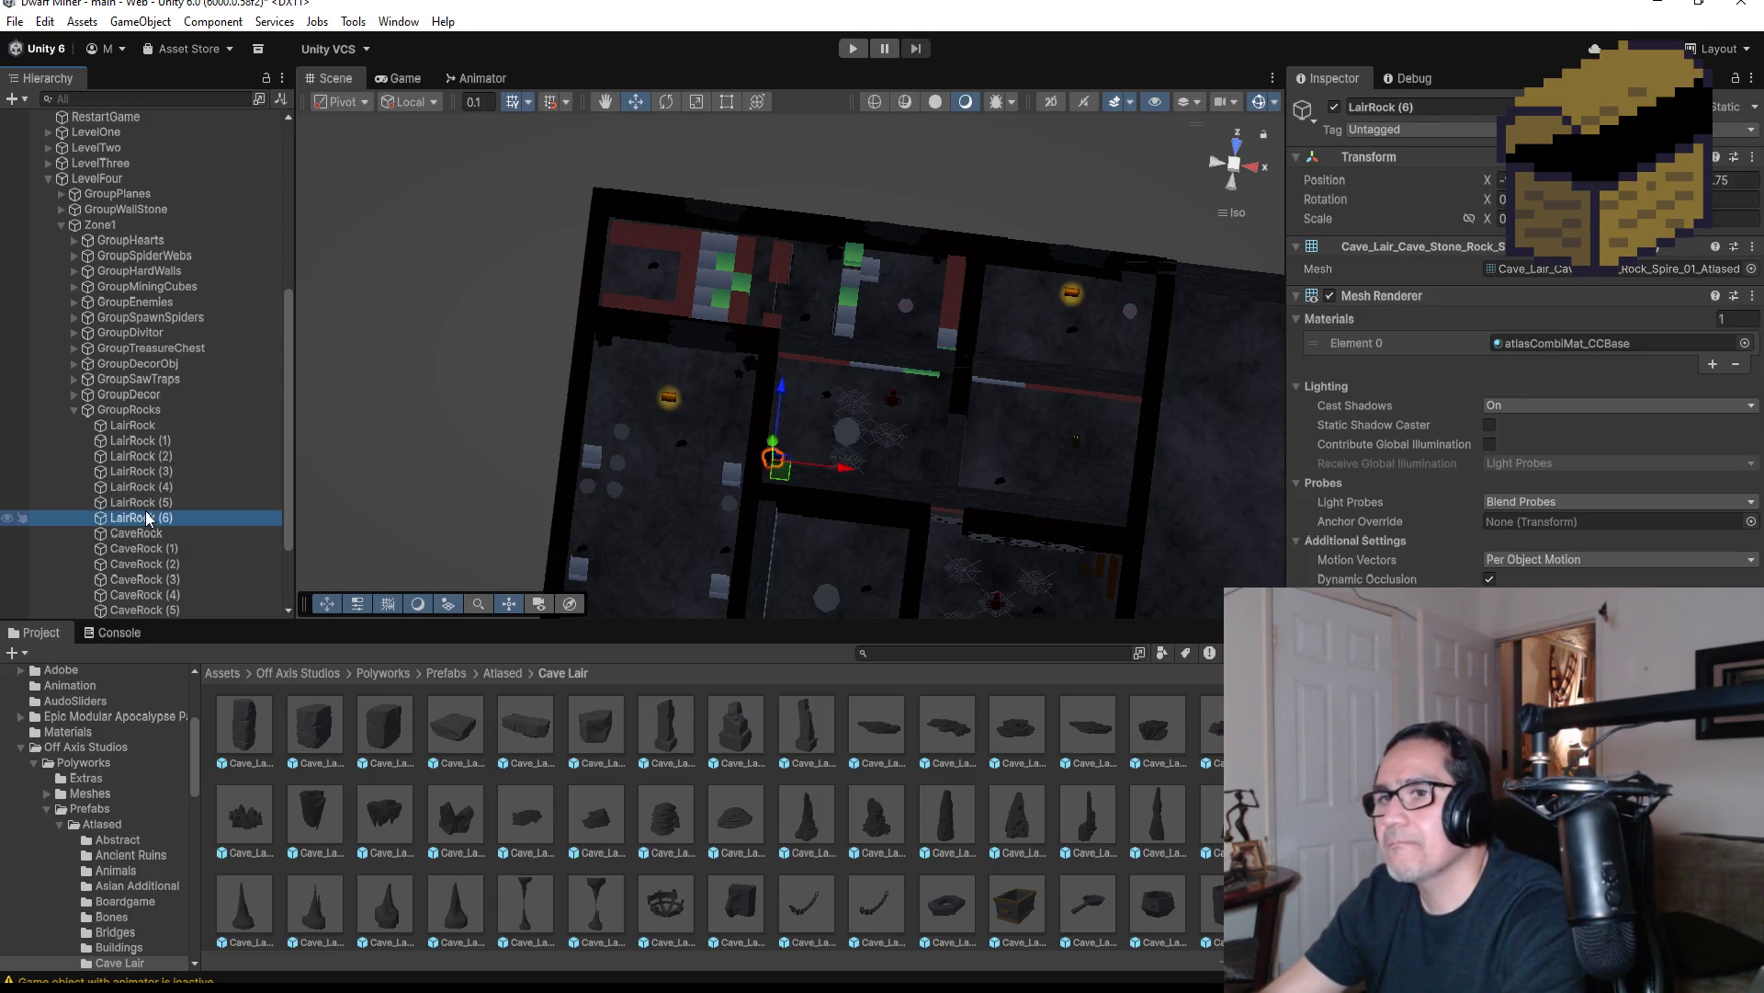
click(1239, 146)
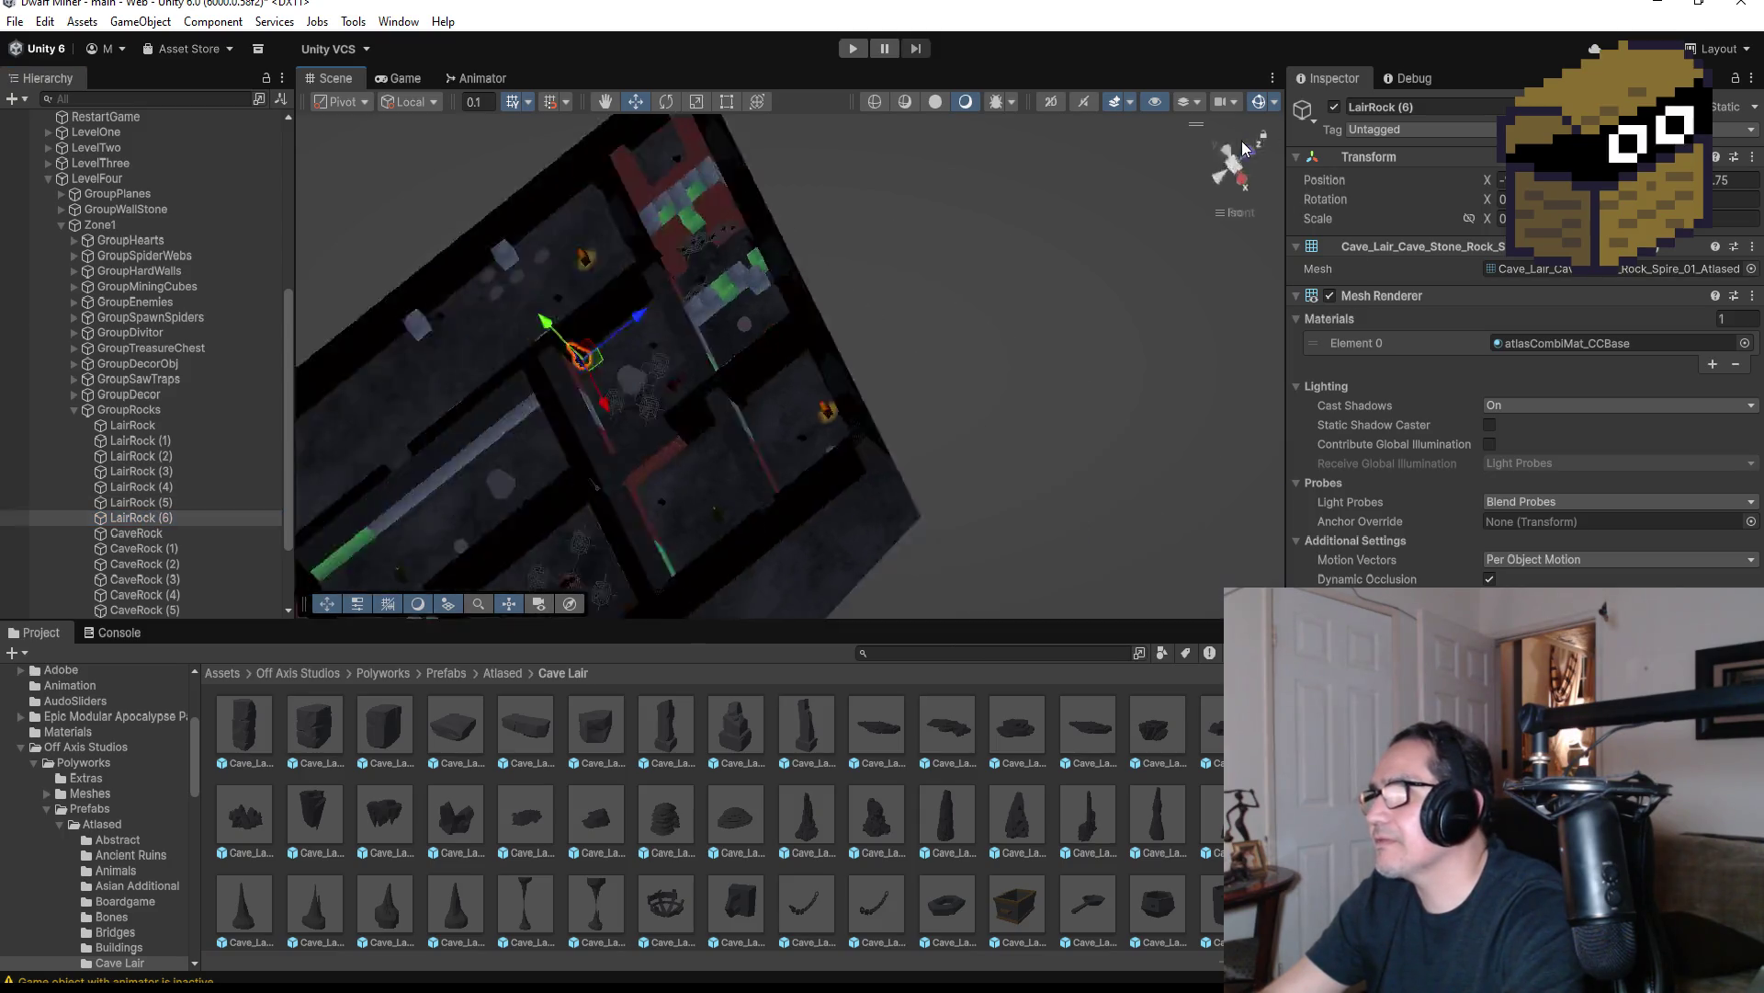
click(1234, 138)
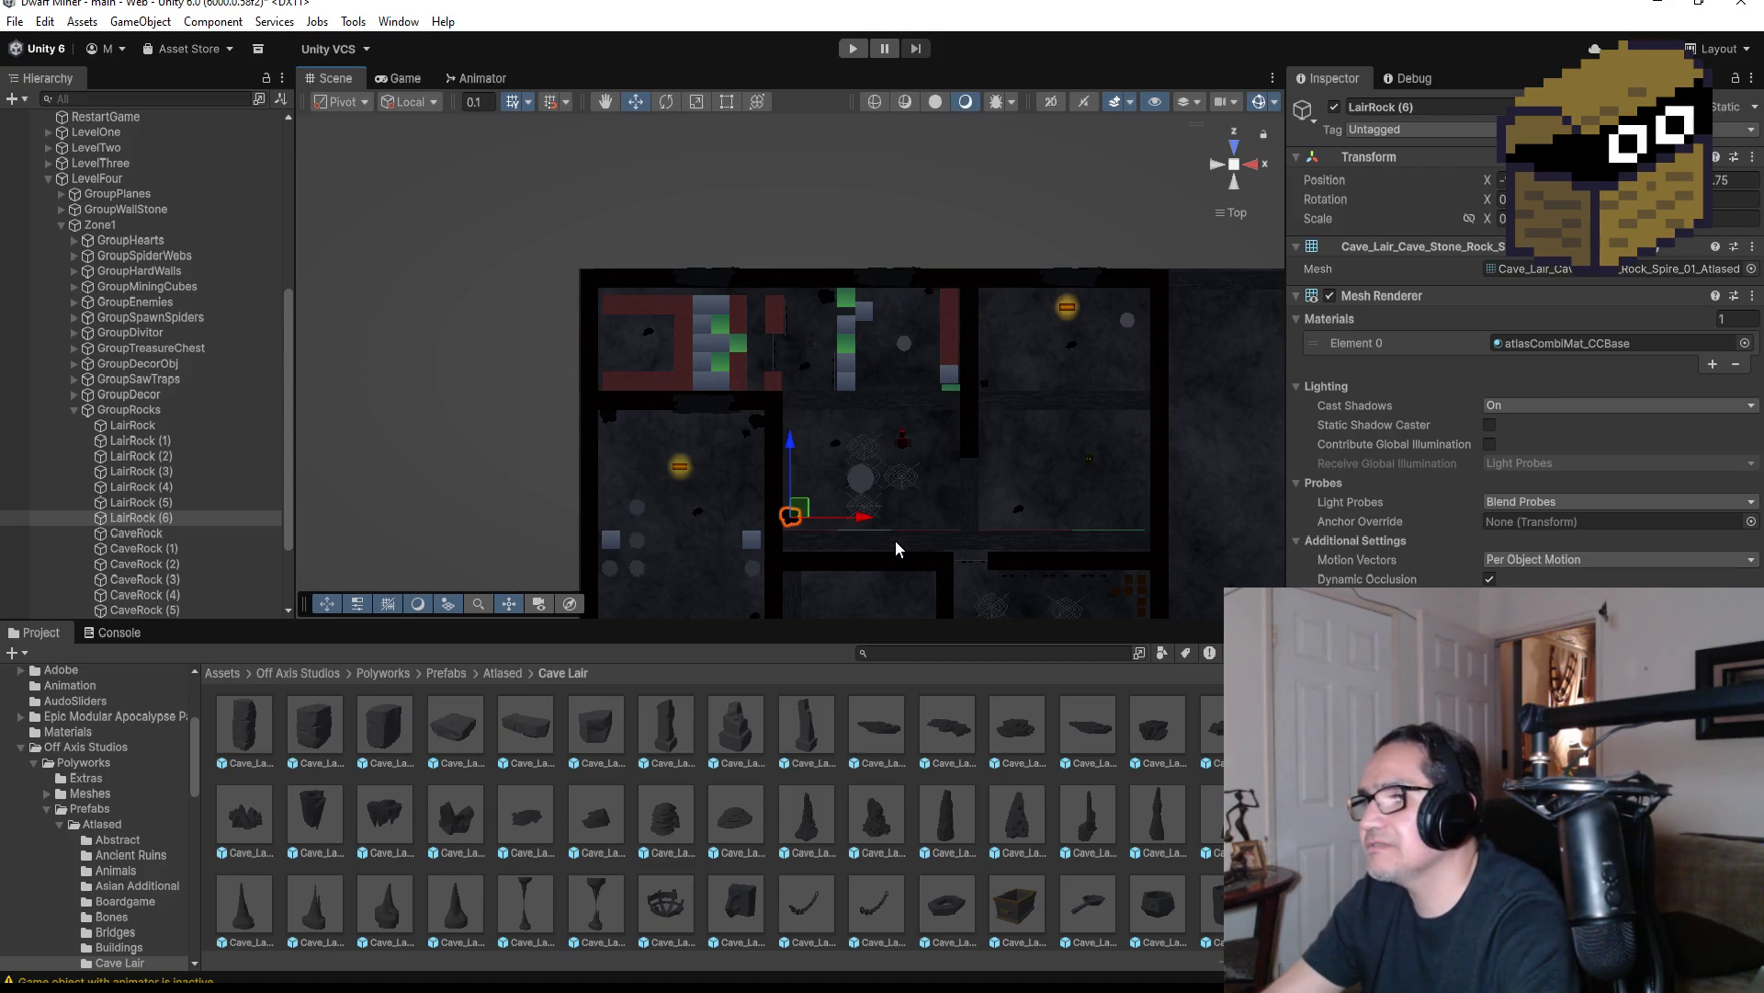
key(f)
mouse_move(1039, 466)
mouse_down()
mouse_move(974, 133)
mouse_move(997, 135)
mouse_up()
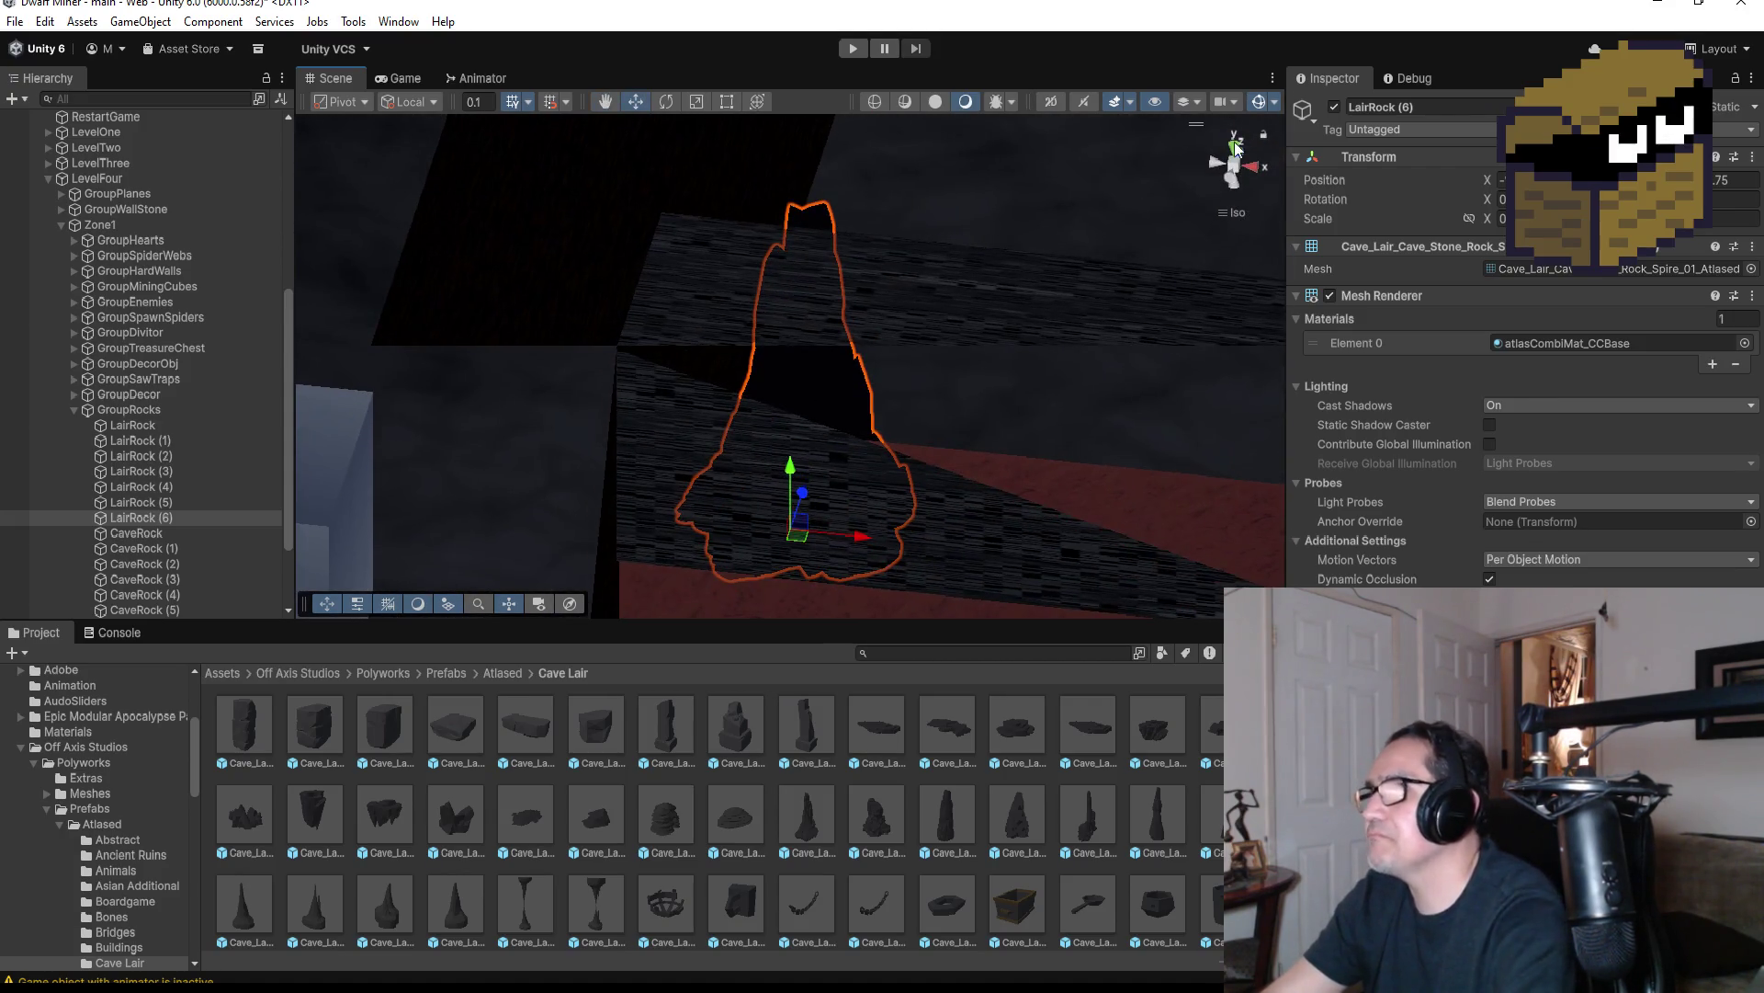
click(1236, 147)
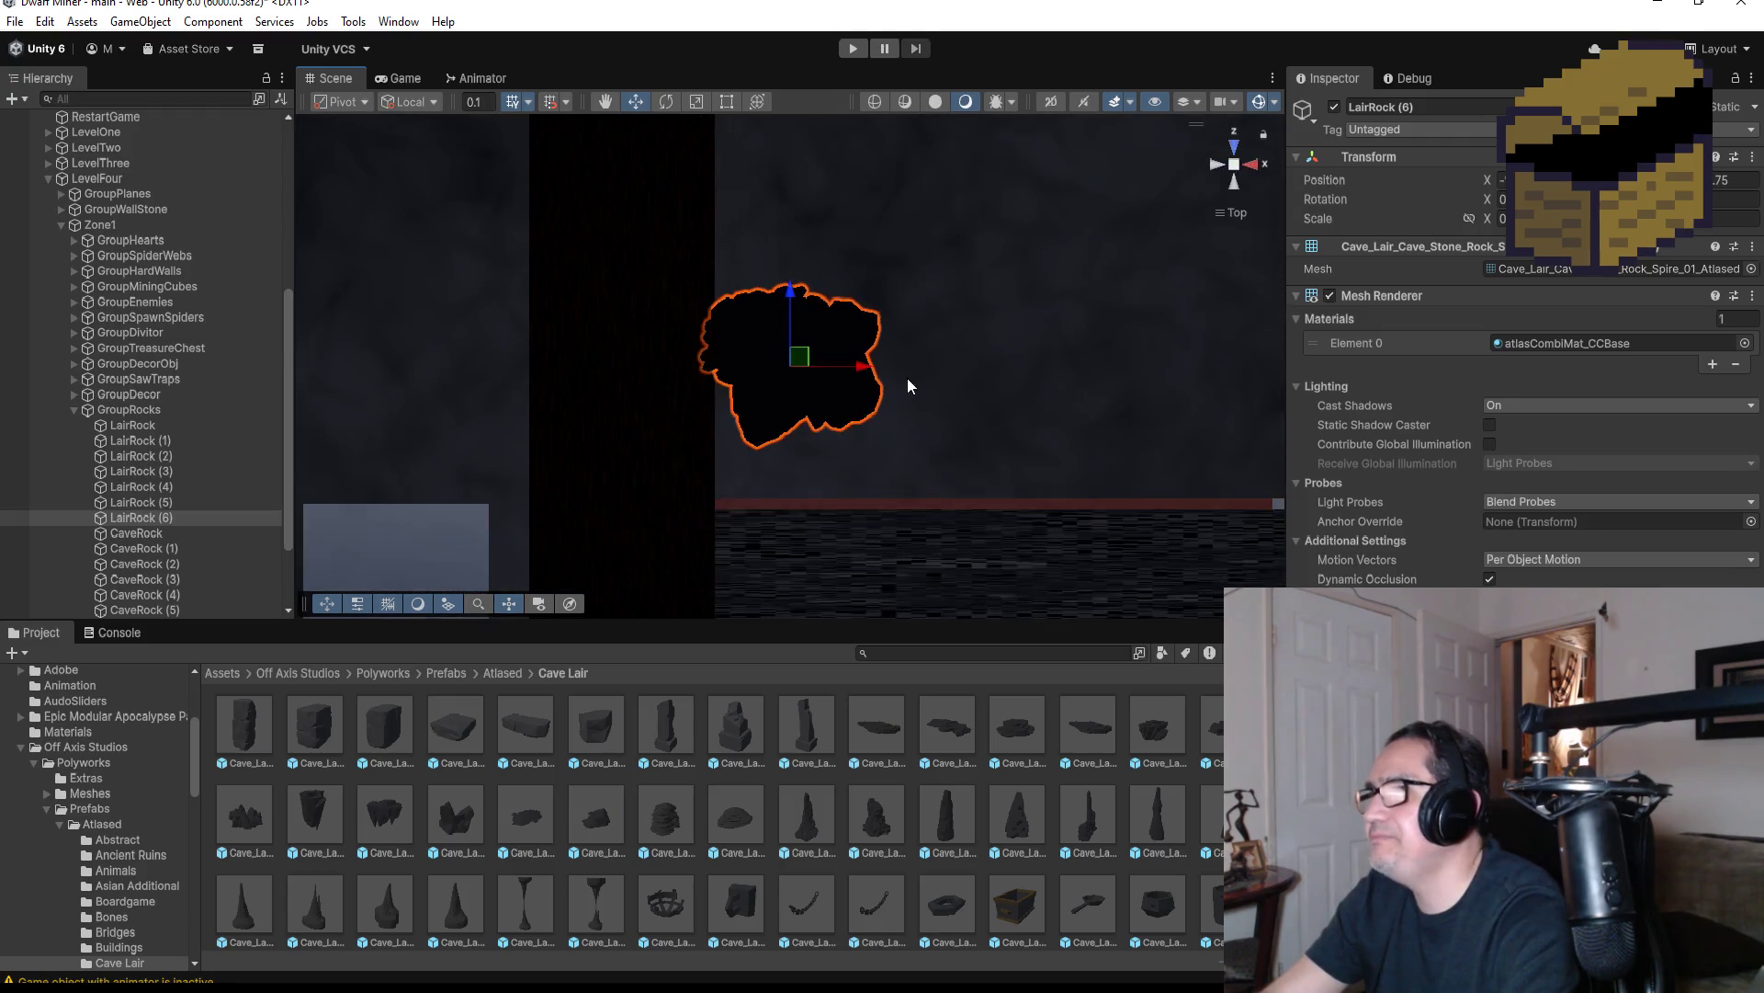
scroll(910, 391, down, 5)
scroll(957, 365, down, 8)
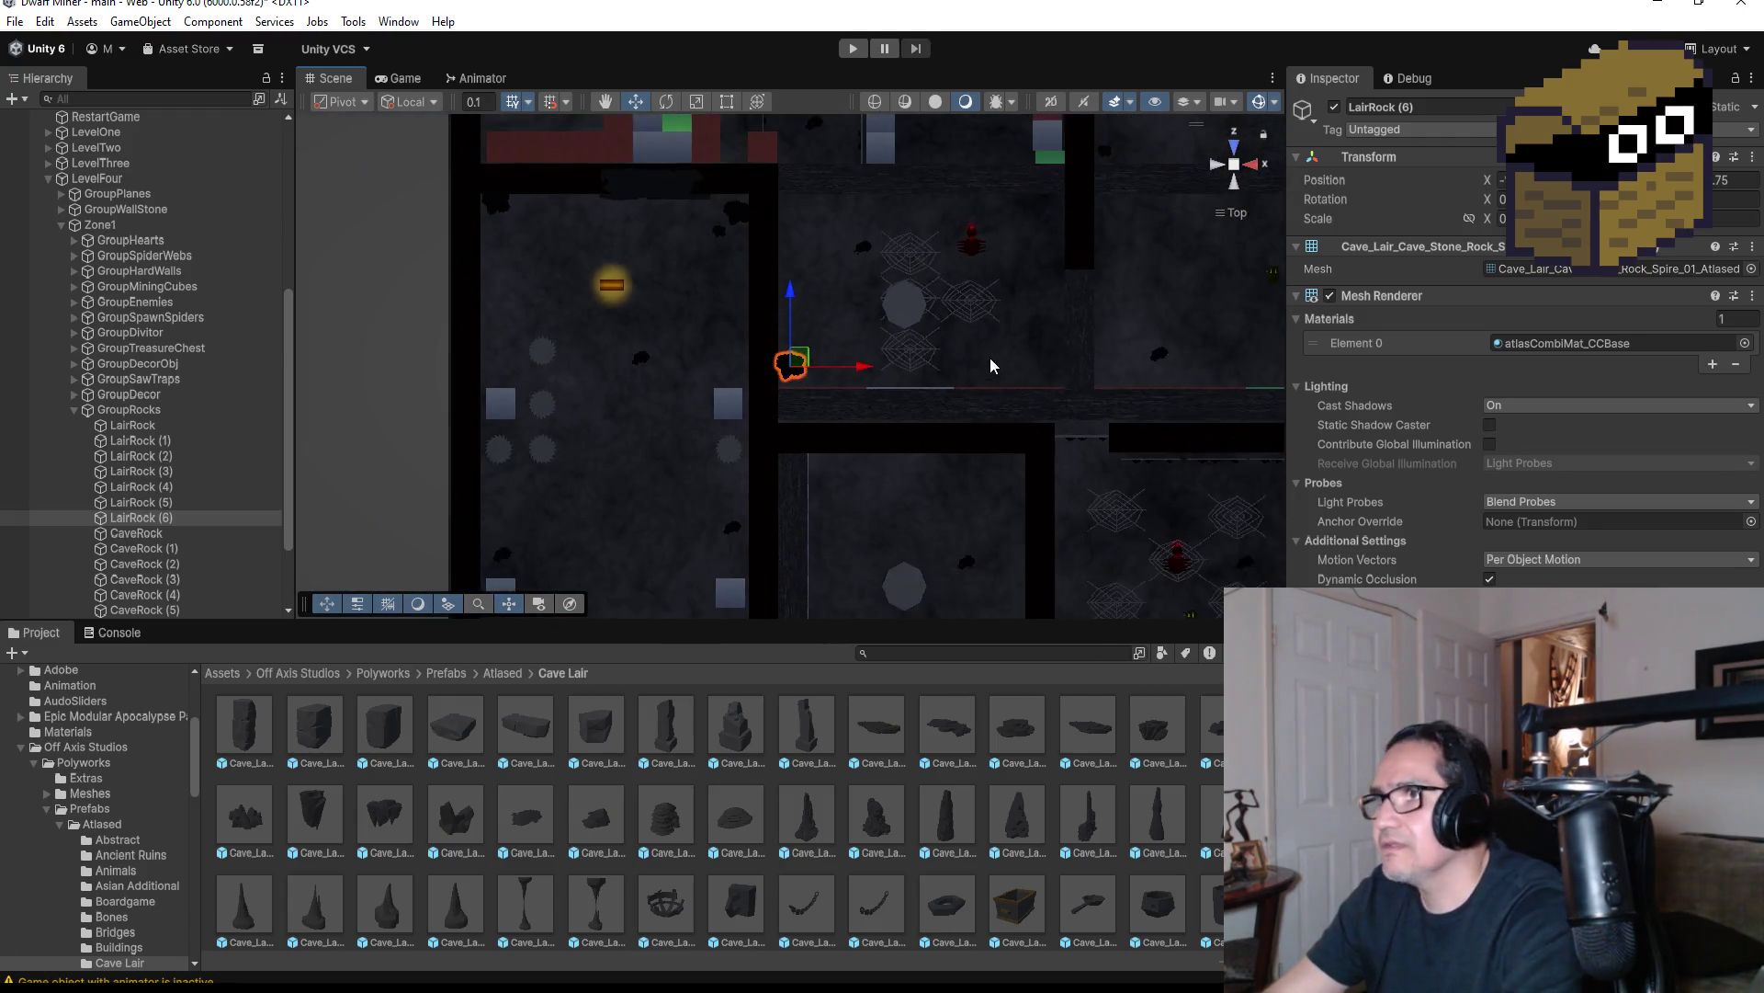
Duplicate it as LairRock (7) against the top room's wall beside the chest
key(ctrl+d)
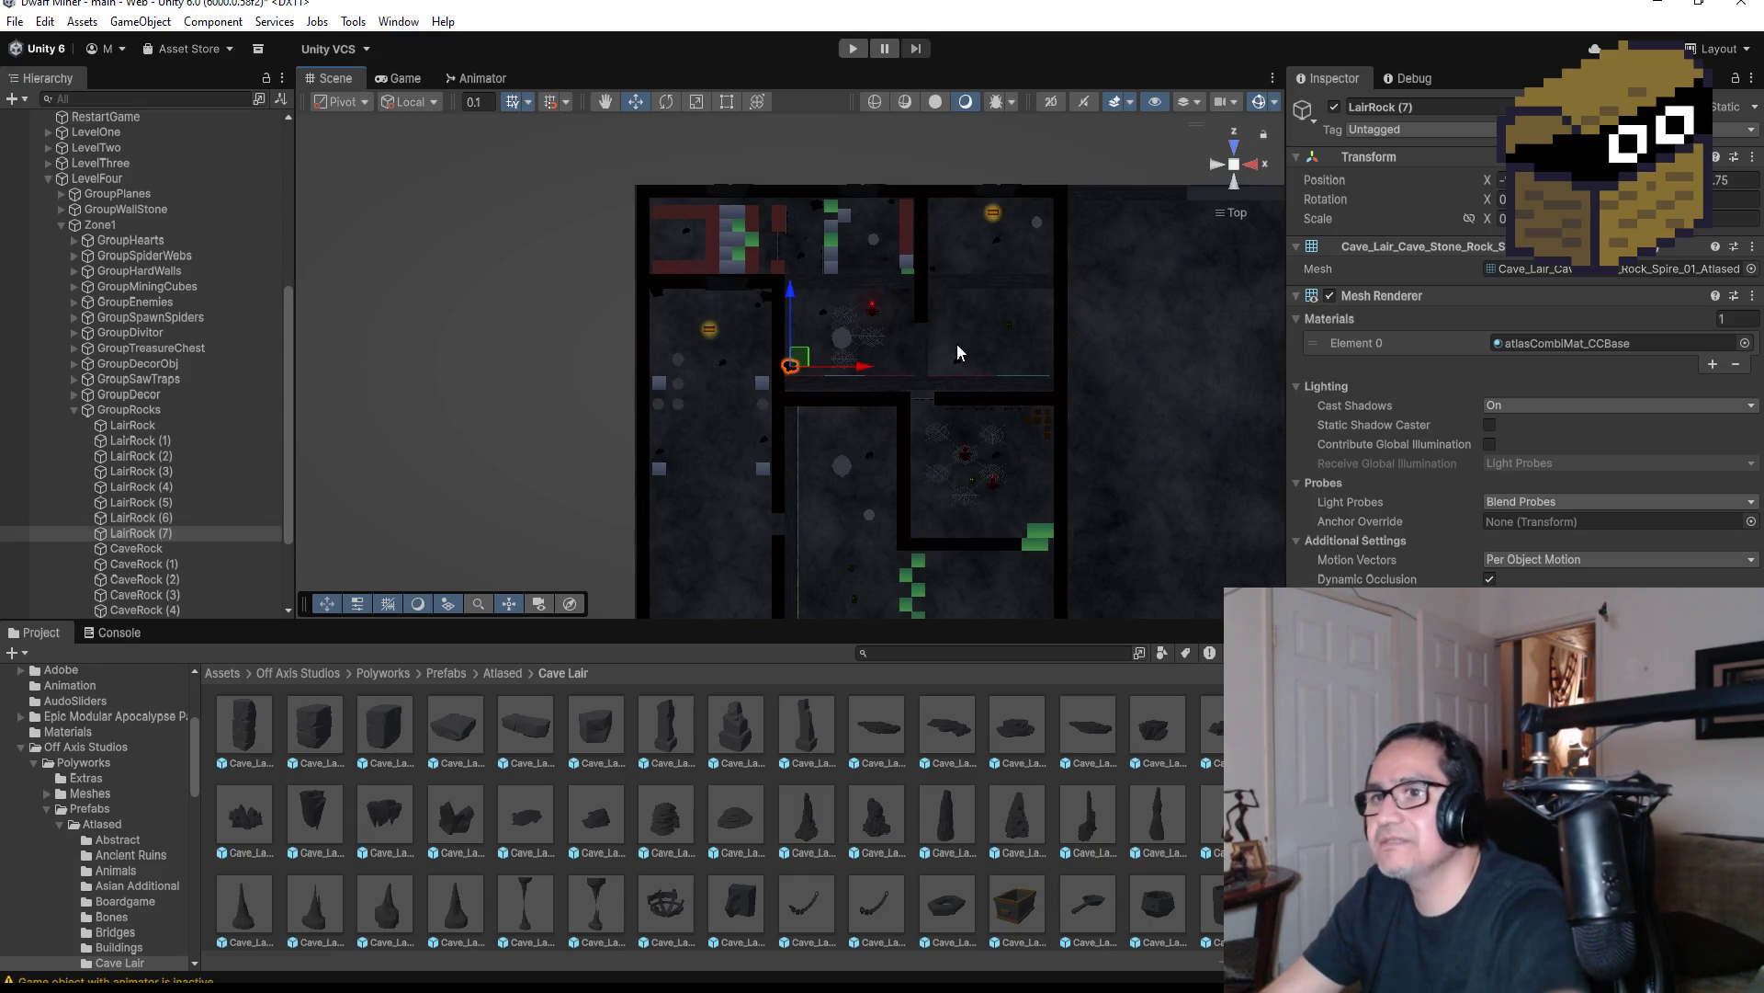
drag(864, 369, 1018, 364)
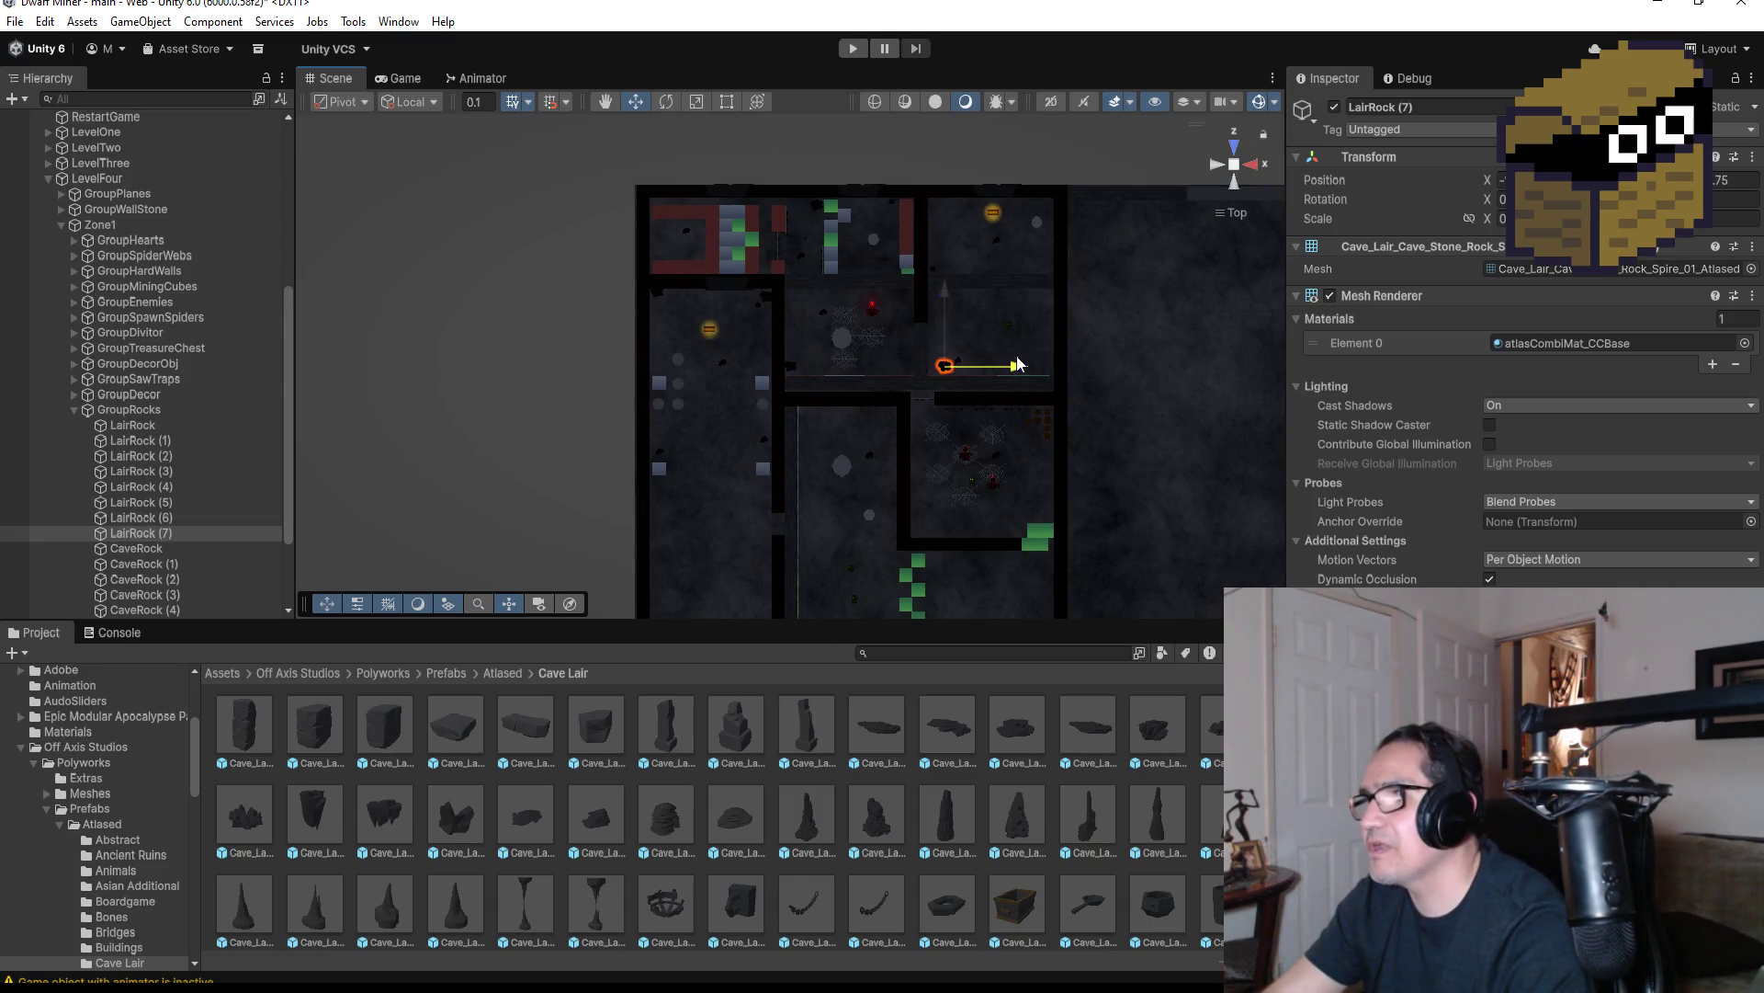
drag(956, 285, 951, 148)
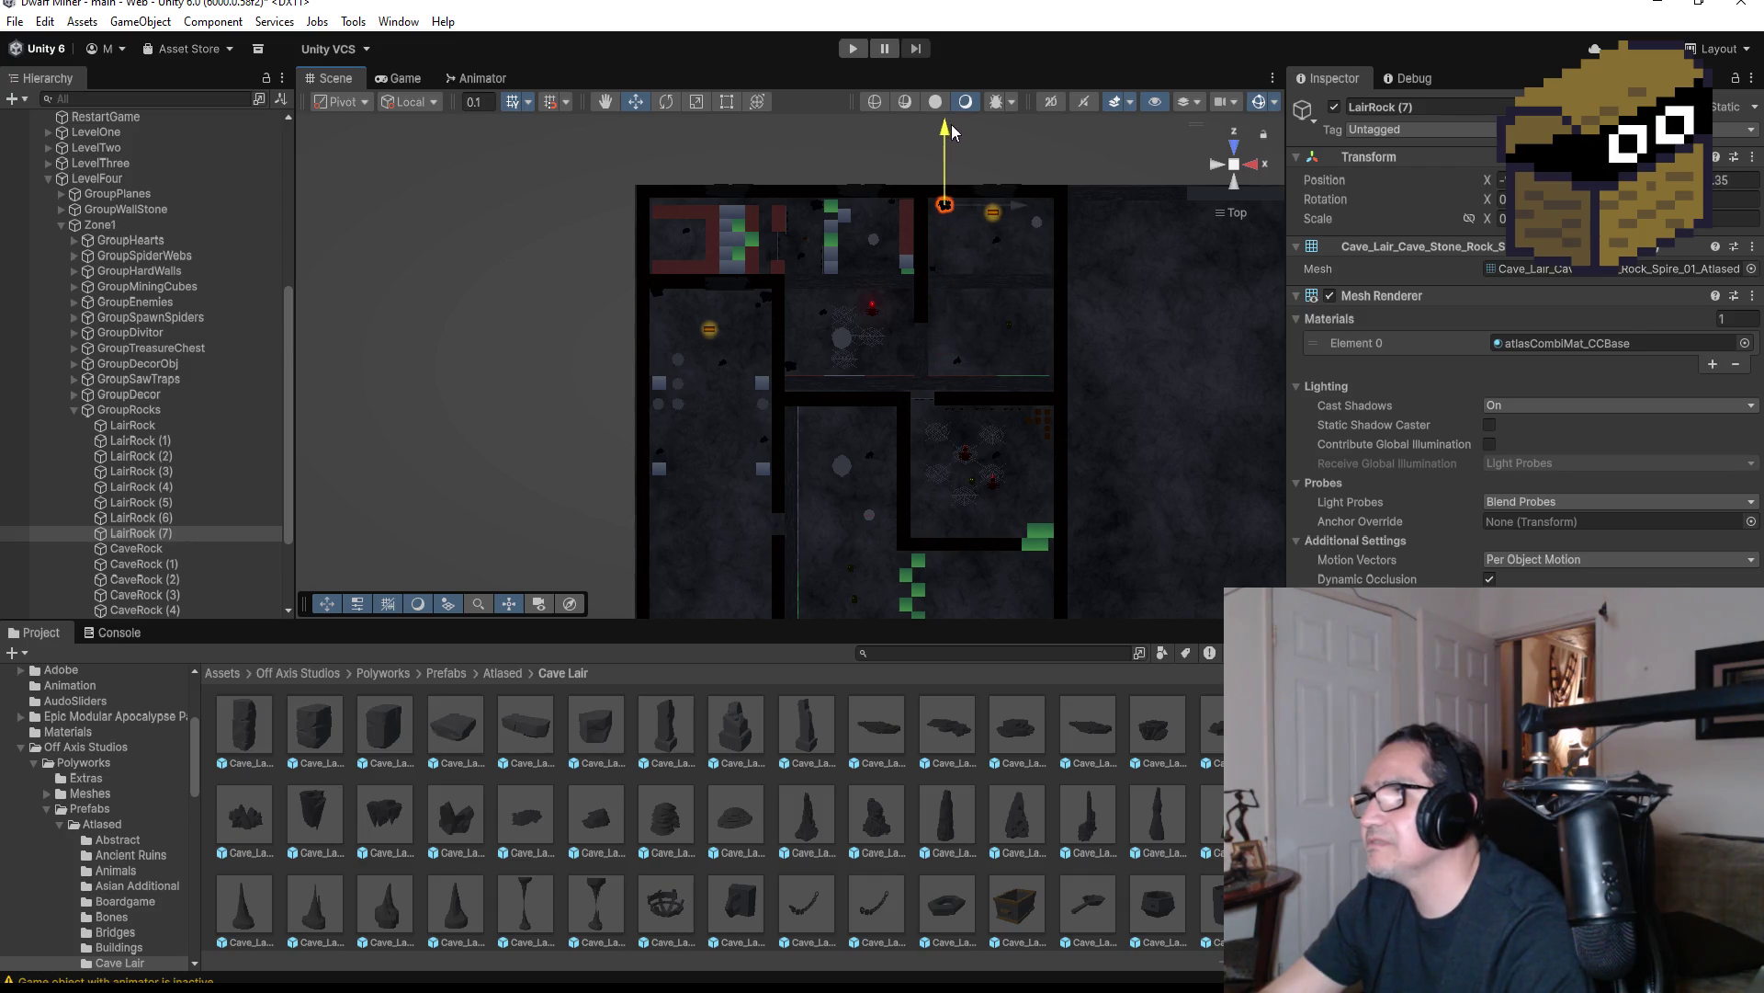
drag(1020, 207, 1018, 209)
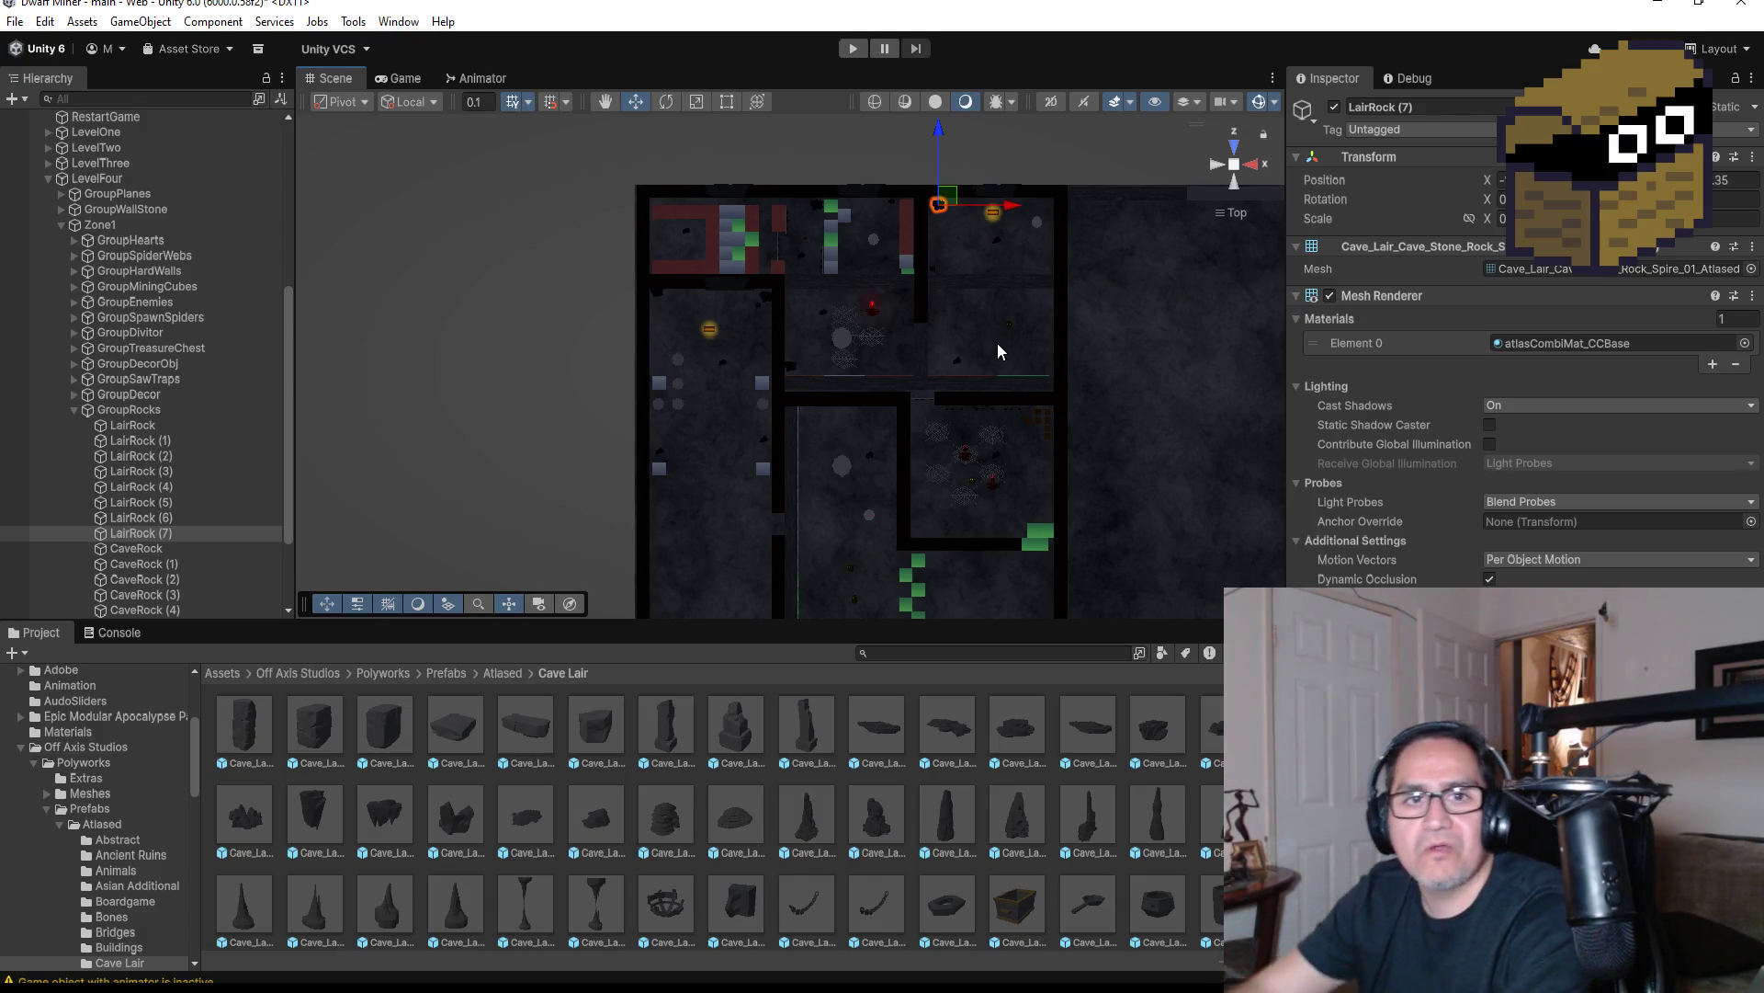
scroll(746, 473, up, 3)
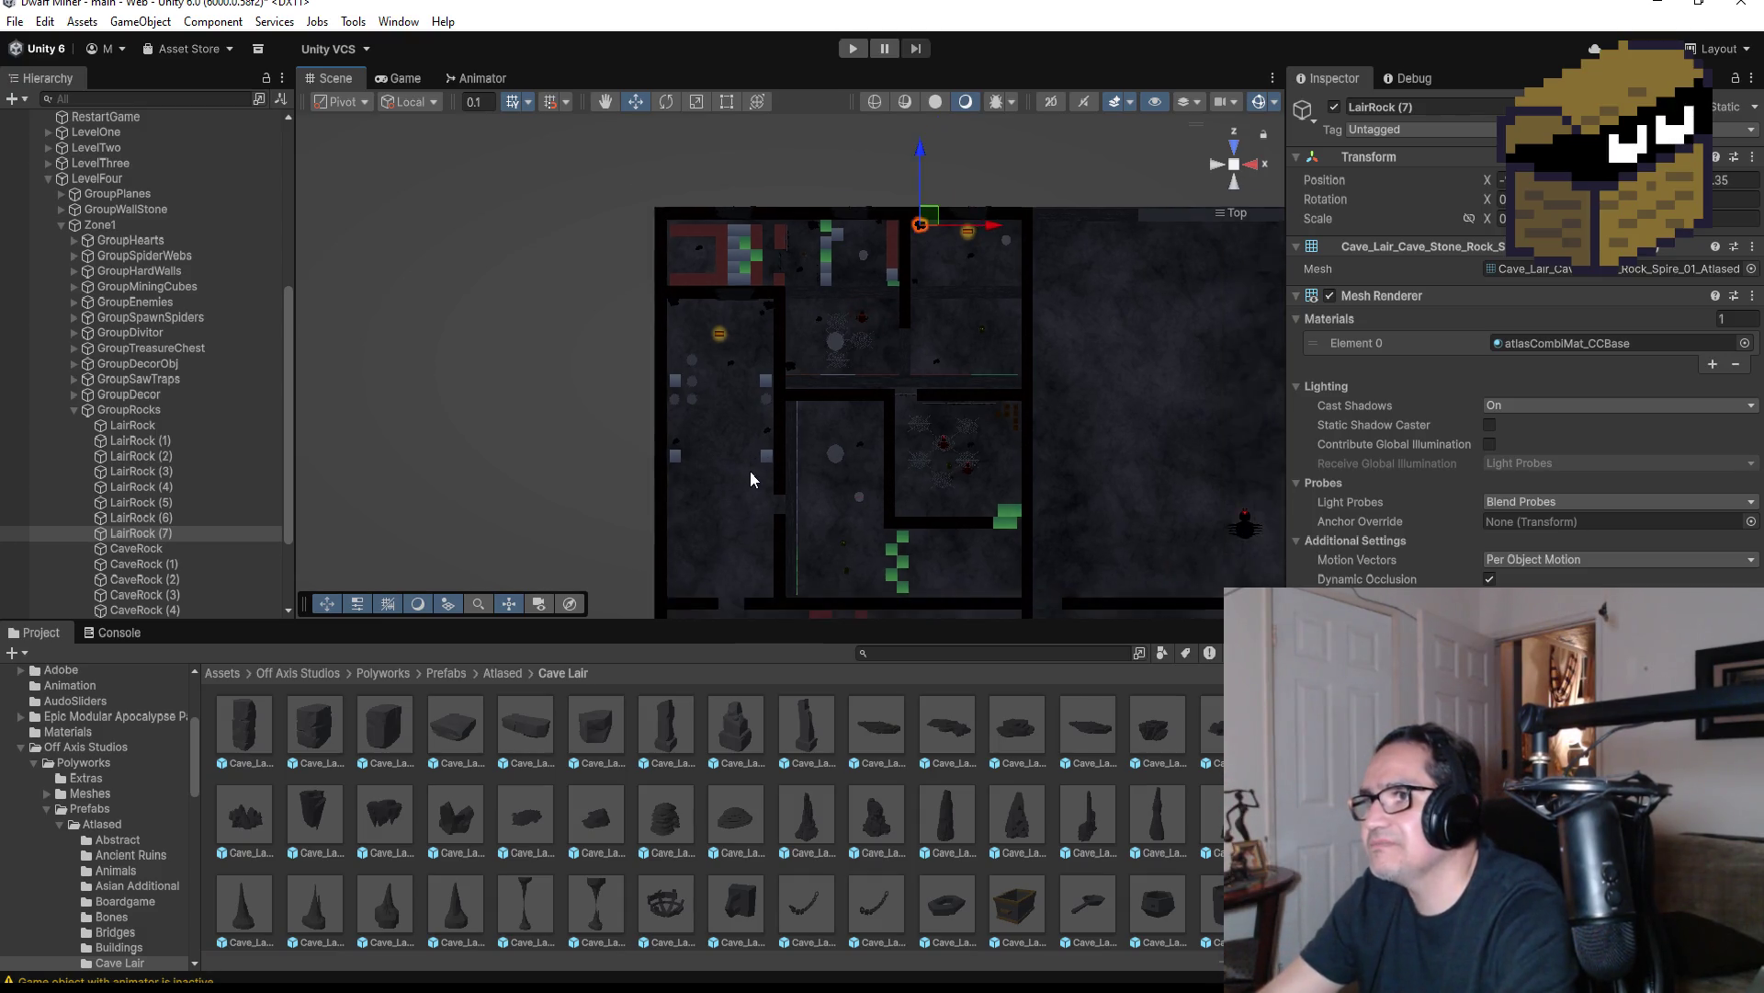
scroll(165, 523, down, 3)
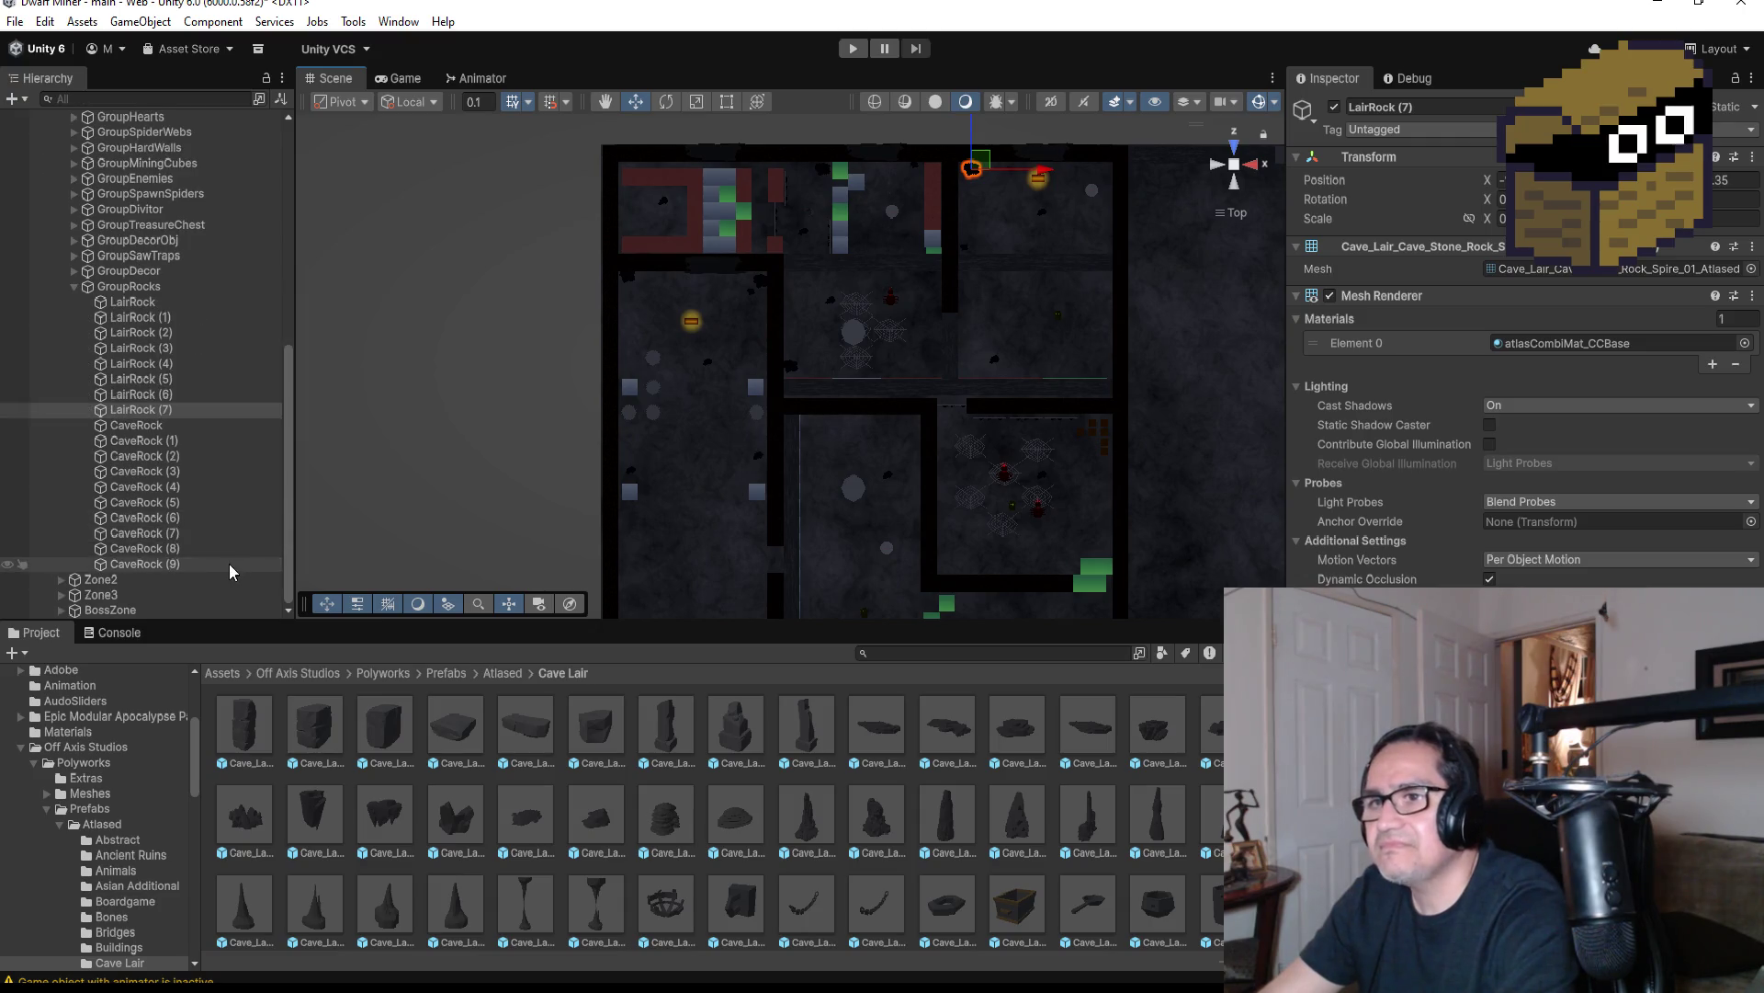
click(190, 563)
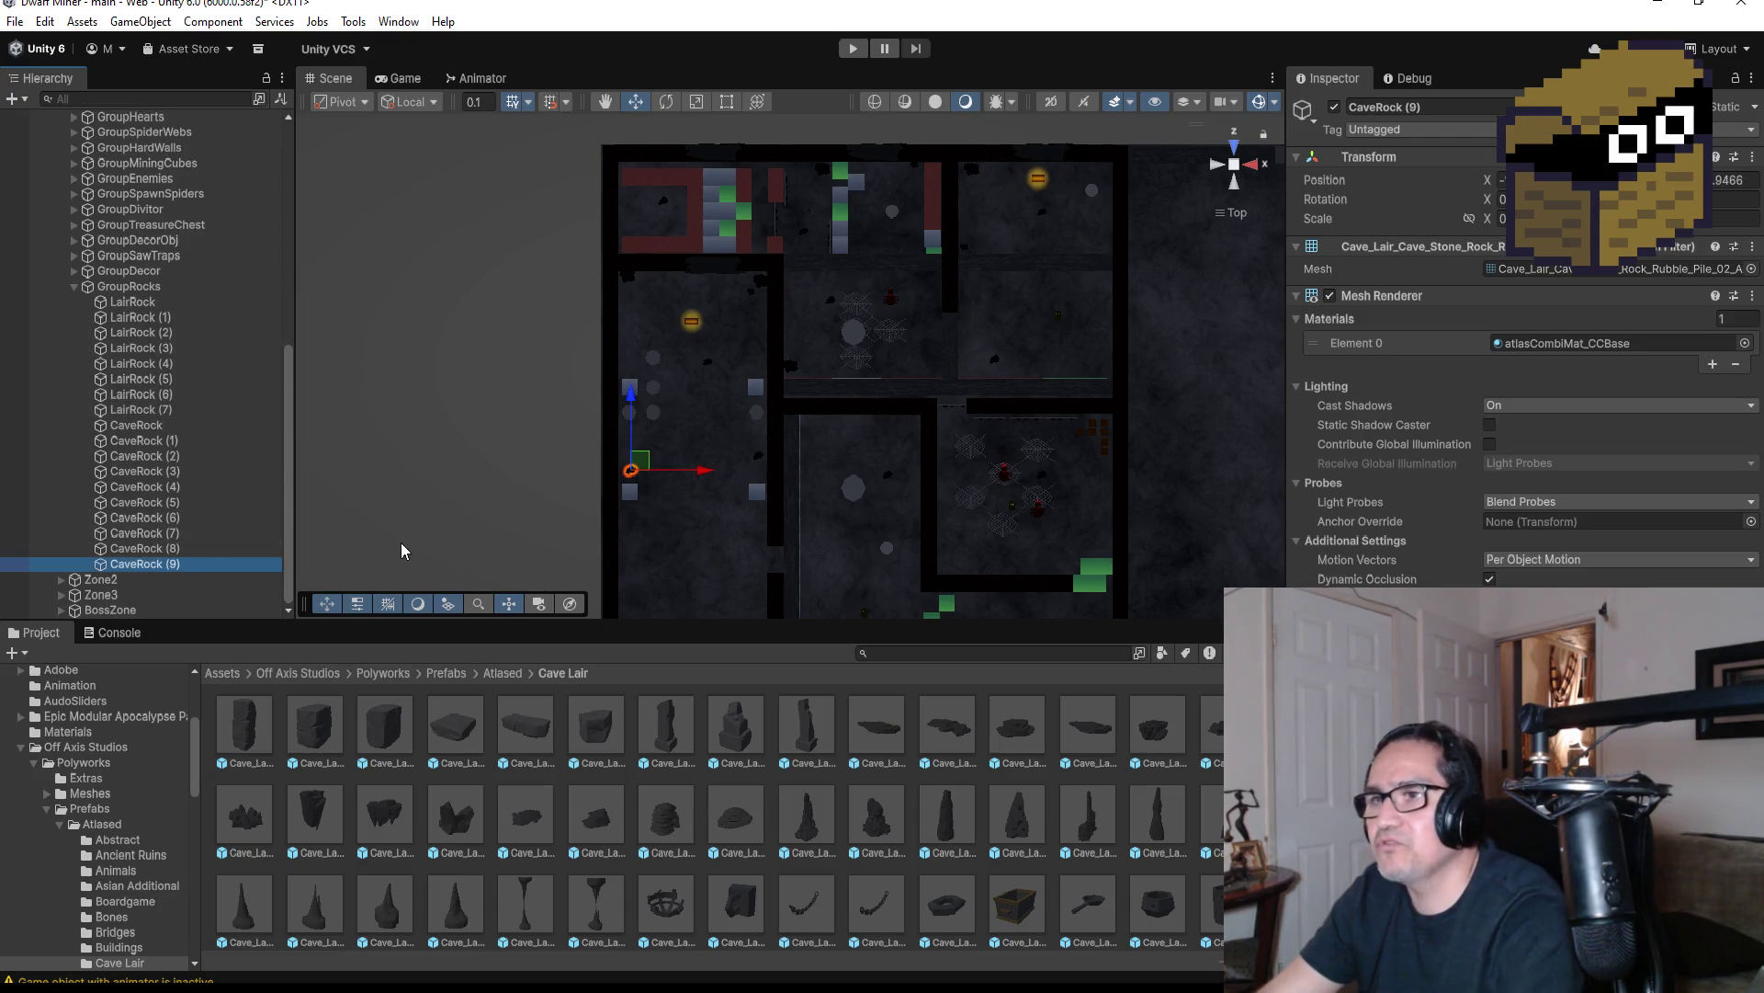
Duplicate CaveRock (9) into CaveRock (10) through (14), spreading them right and up the map
key(ctrl+d)
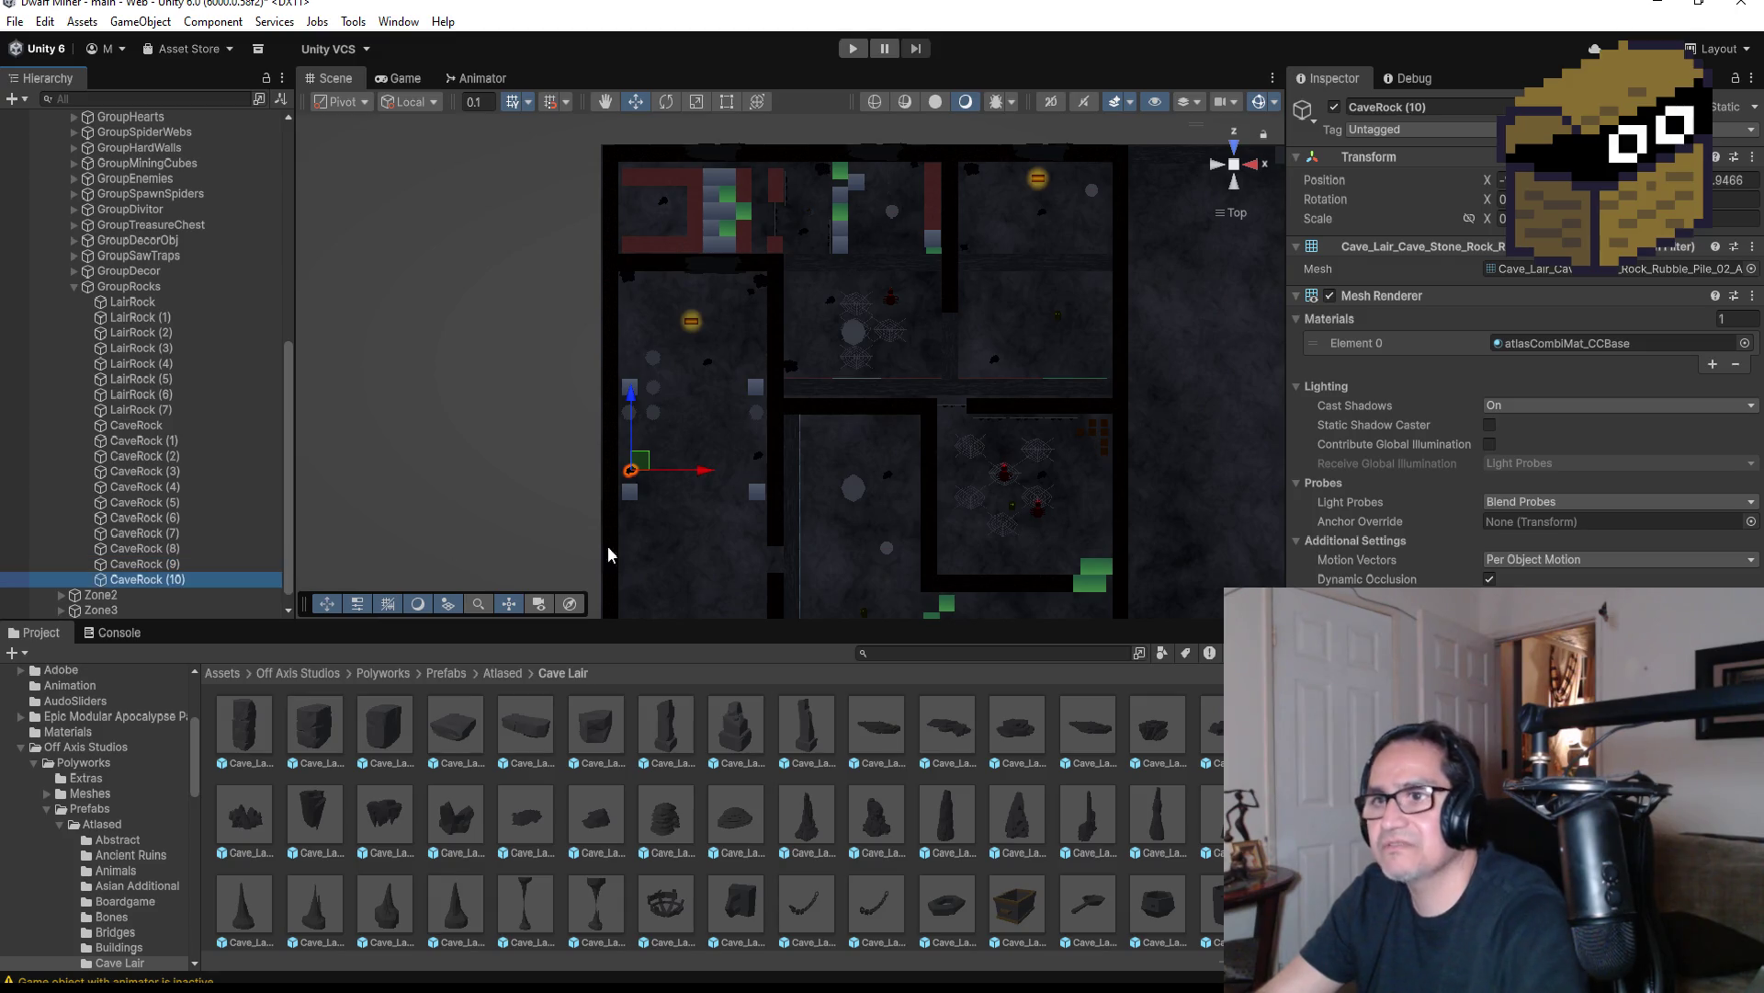
mouse_move(715, 470)
mouse_down()
mouse_move(880, 487)
mouse_move(869, 457)
mouse_up()
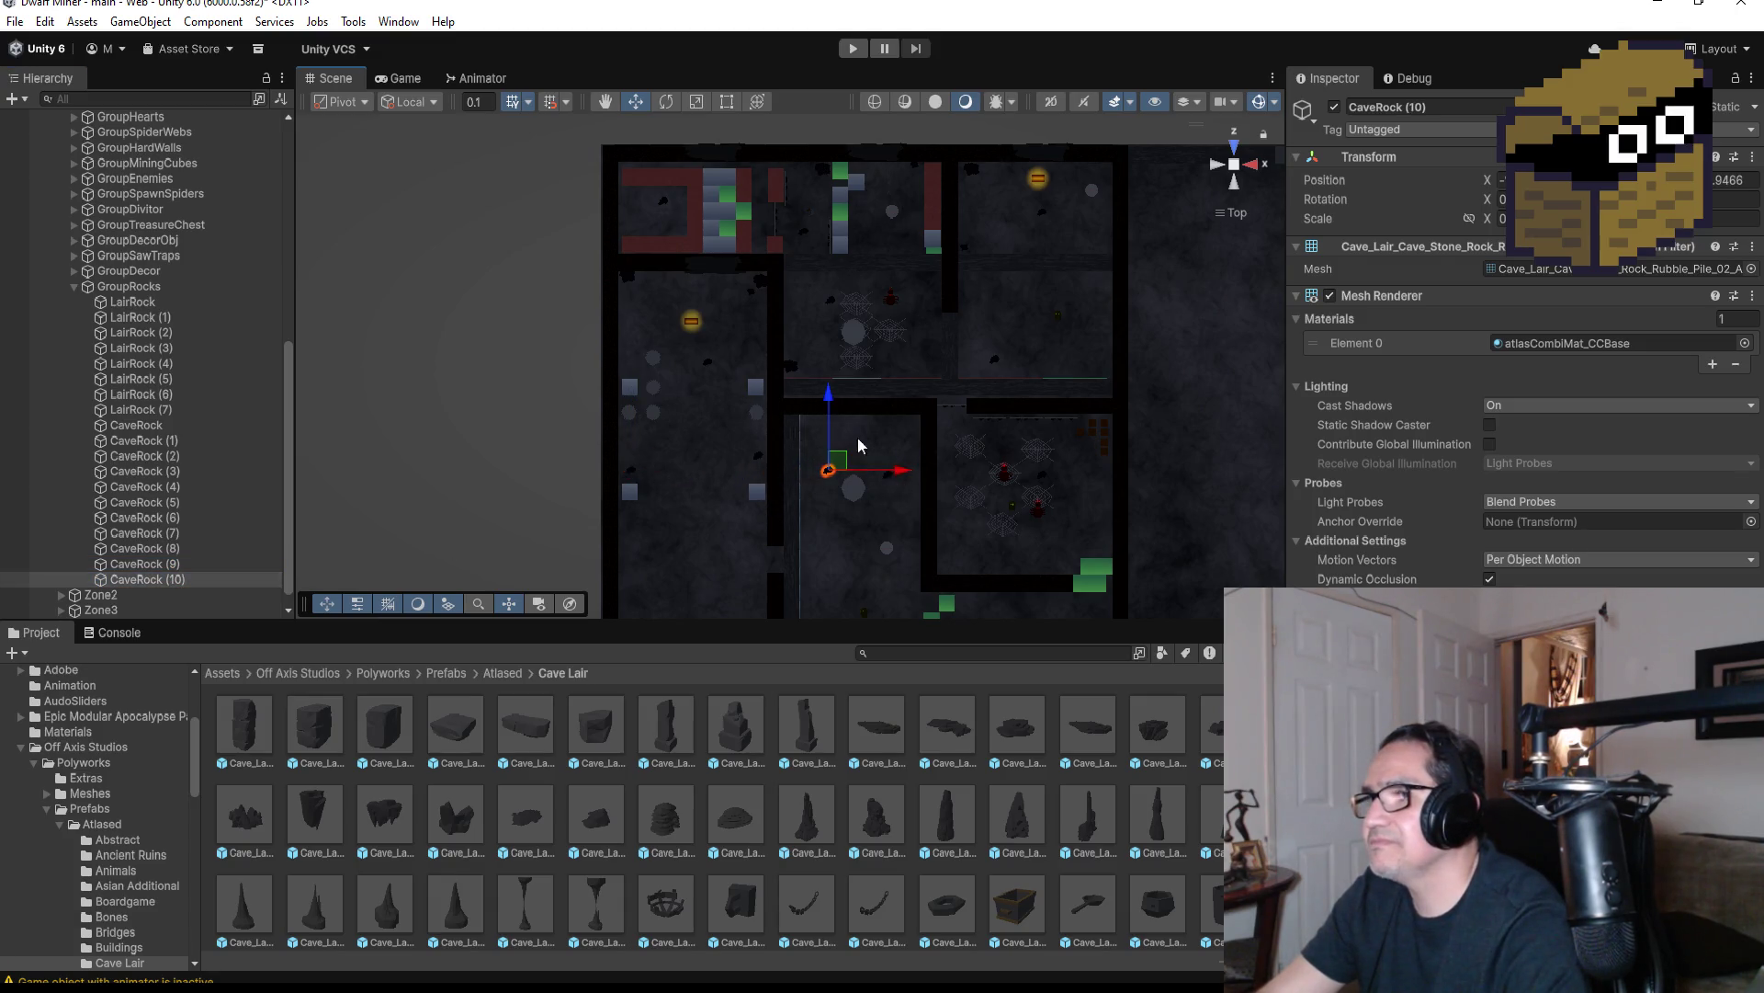
drag(829, 397, 837, 361)
key(ctrl+d)
drag(891, 439, 1075, 444)
key(ctrl+d)
mouse_move(1004, 377)
mouse_down()
mouse_move(990, 229)
mouse_move(1016, 168)
mouse_move(1010, 220)
mouse_up()
key(ctrl+d)
key(ctrl+d)
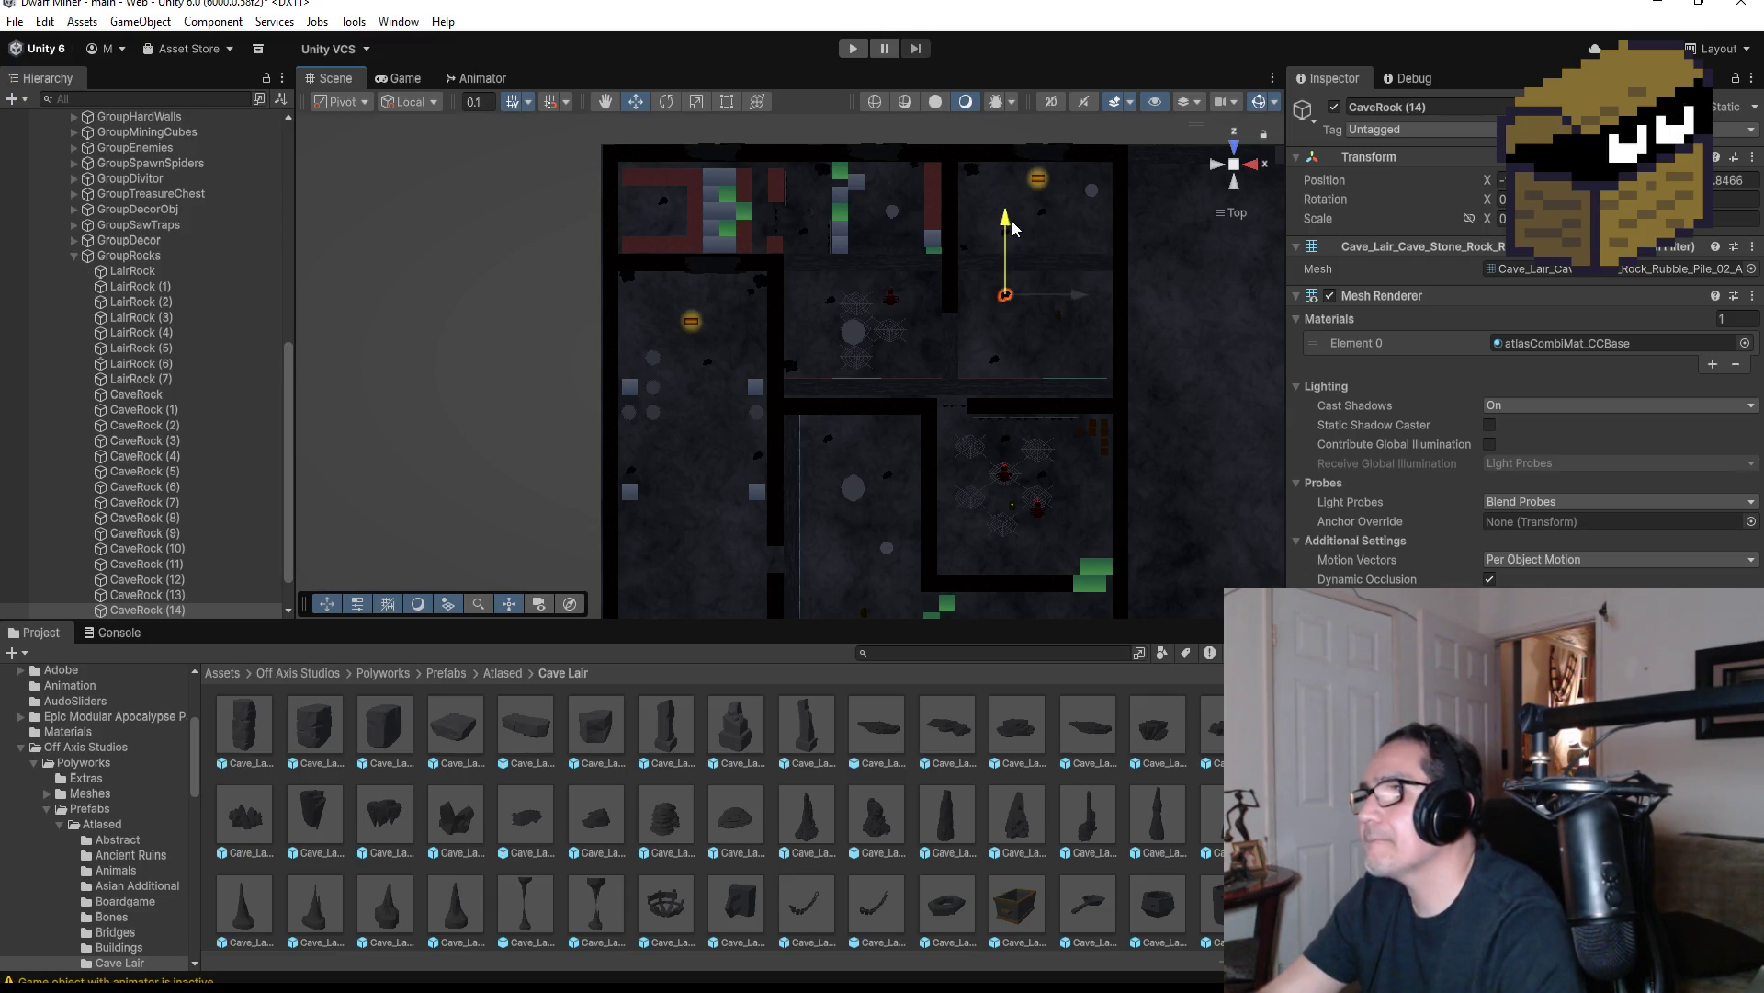
mouse_move(1082, 310)
mouse_down()
mouse_move(1176, 303)
mouse_move(1162, 303)
mouse_up()
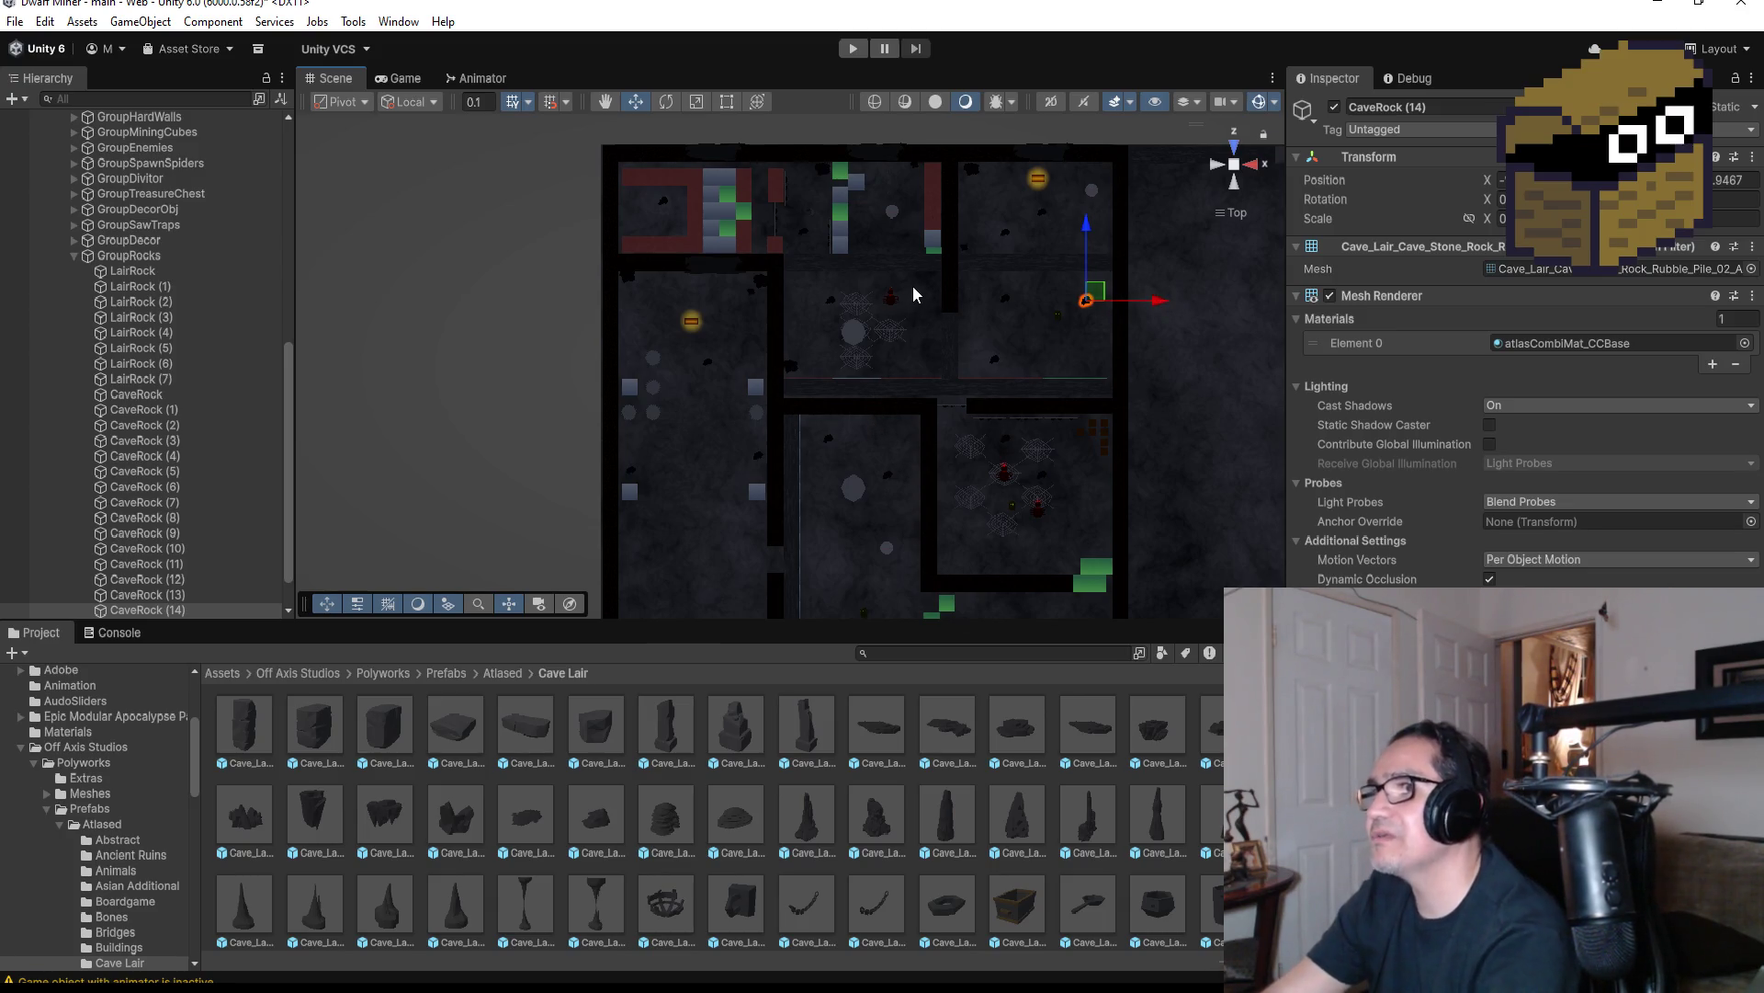
scroll(912, 297, up, 3)
Duplicate SpiderWeb (1) into SpiderWeb (17) and place it in the west room
click(947, 326)
drag(947, 325, 698, 367)
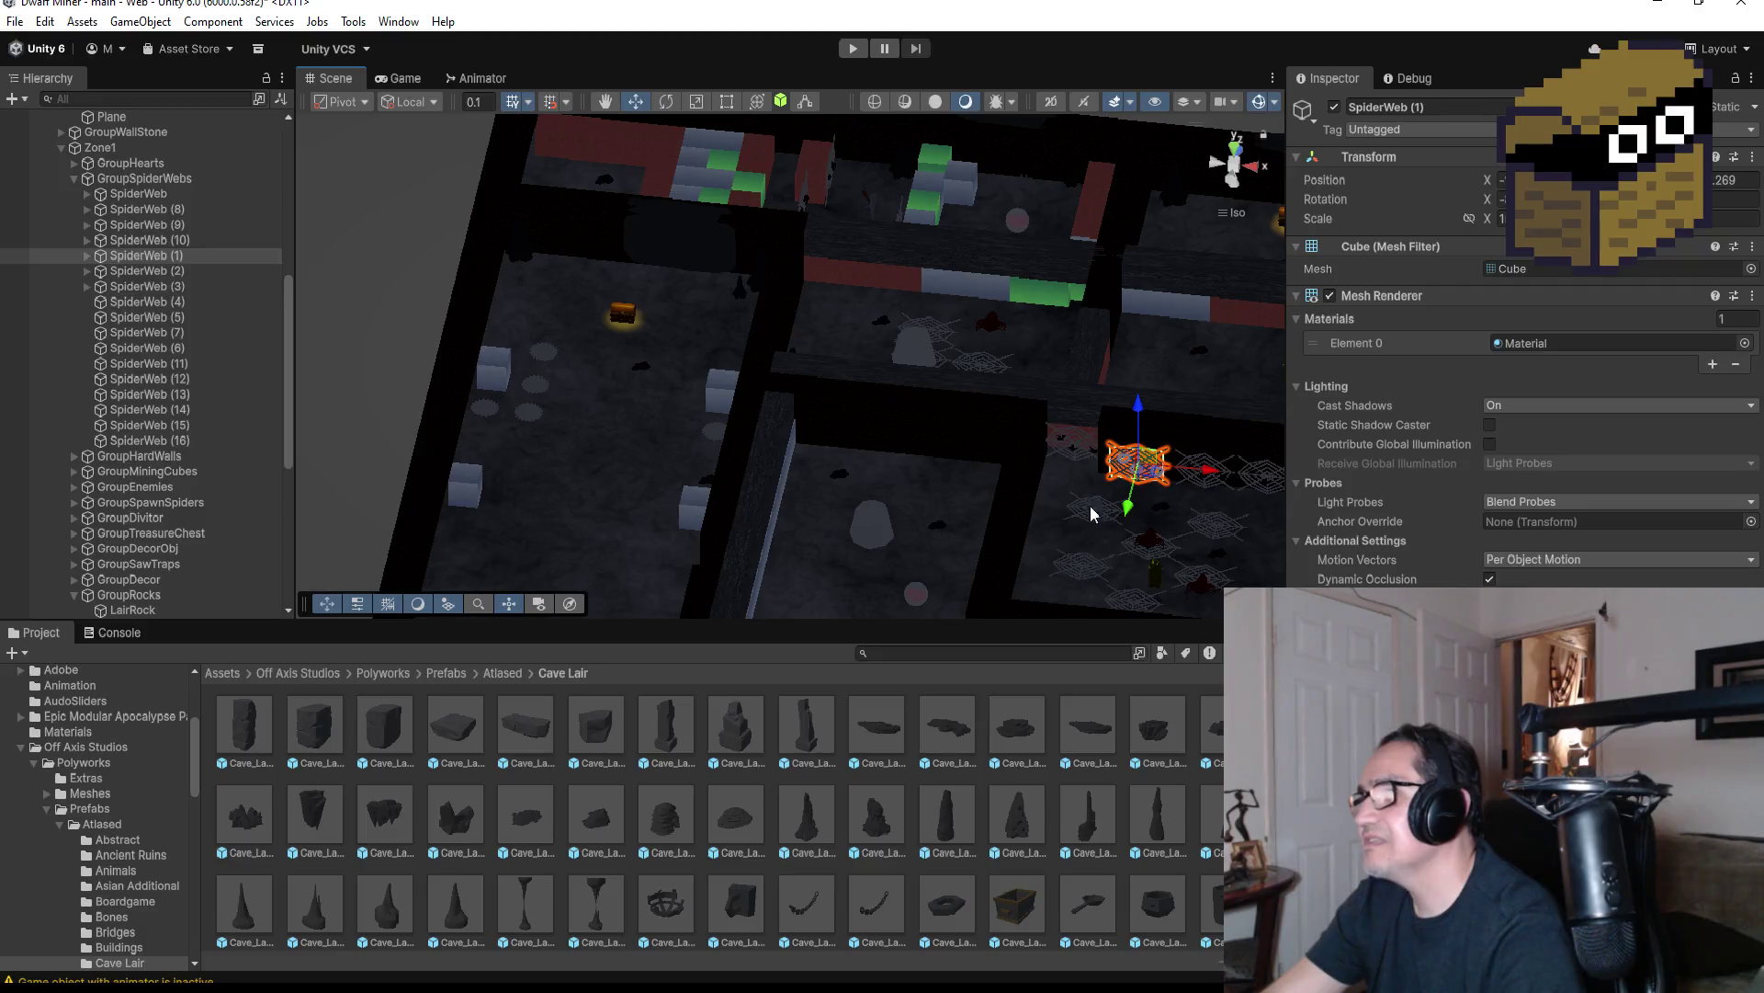
click(173, 255)
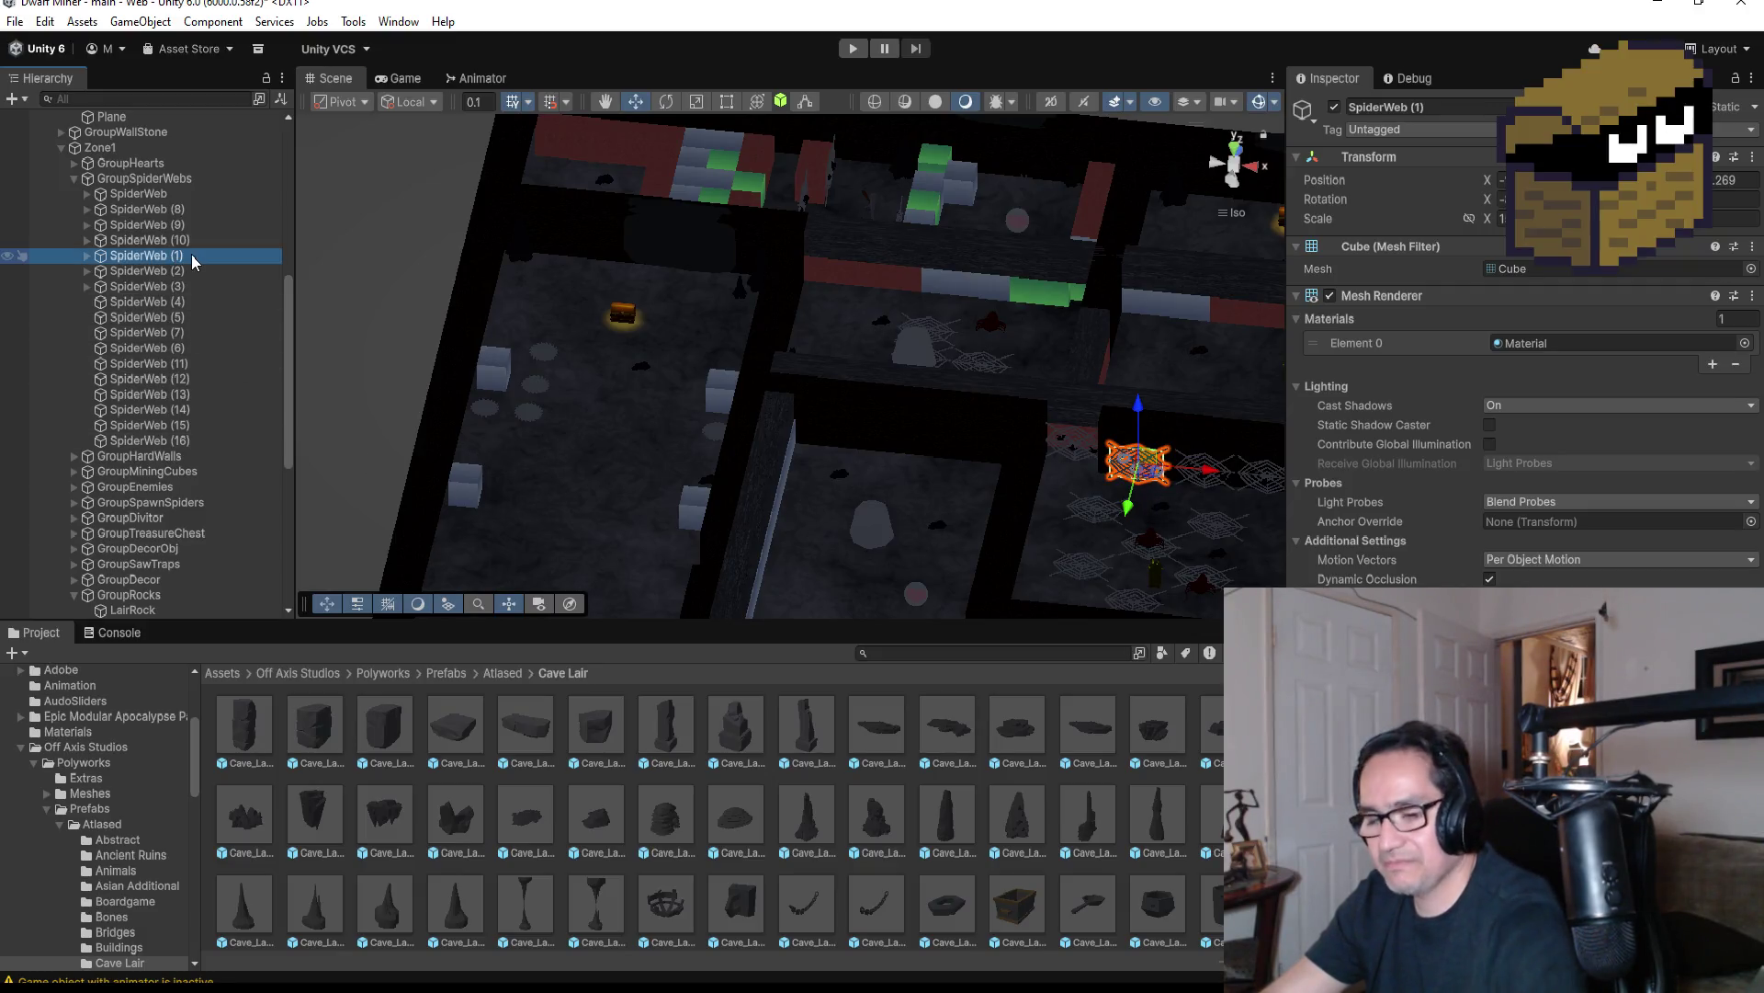
key(ctrl+d)
scroll(843, 434, down, 2)
scroll(845, 437, down, 2)
drag(1093, 441, 673, 394)
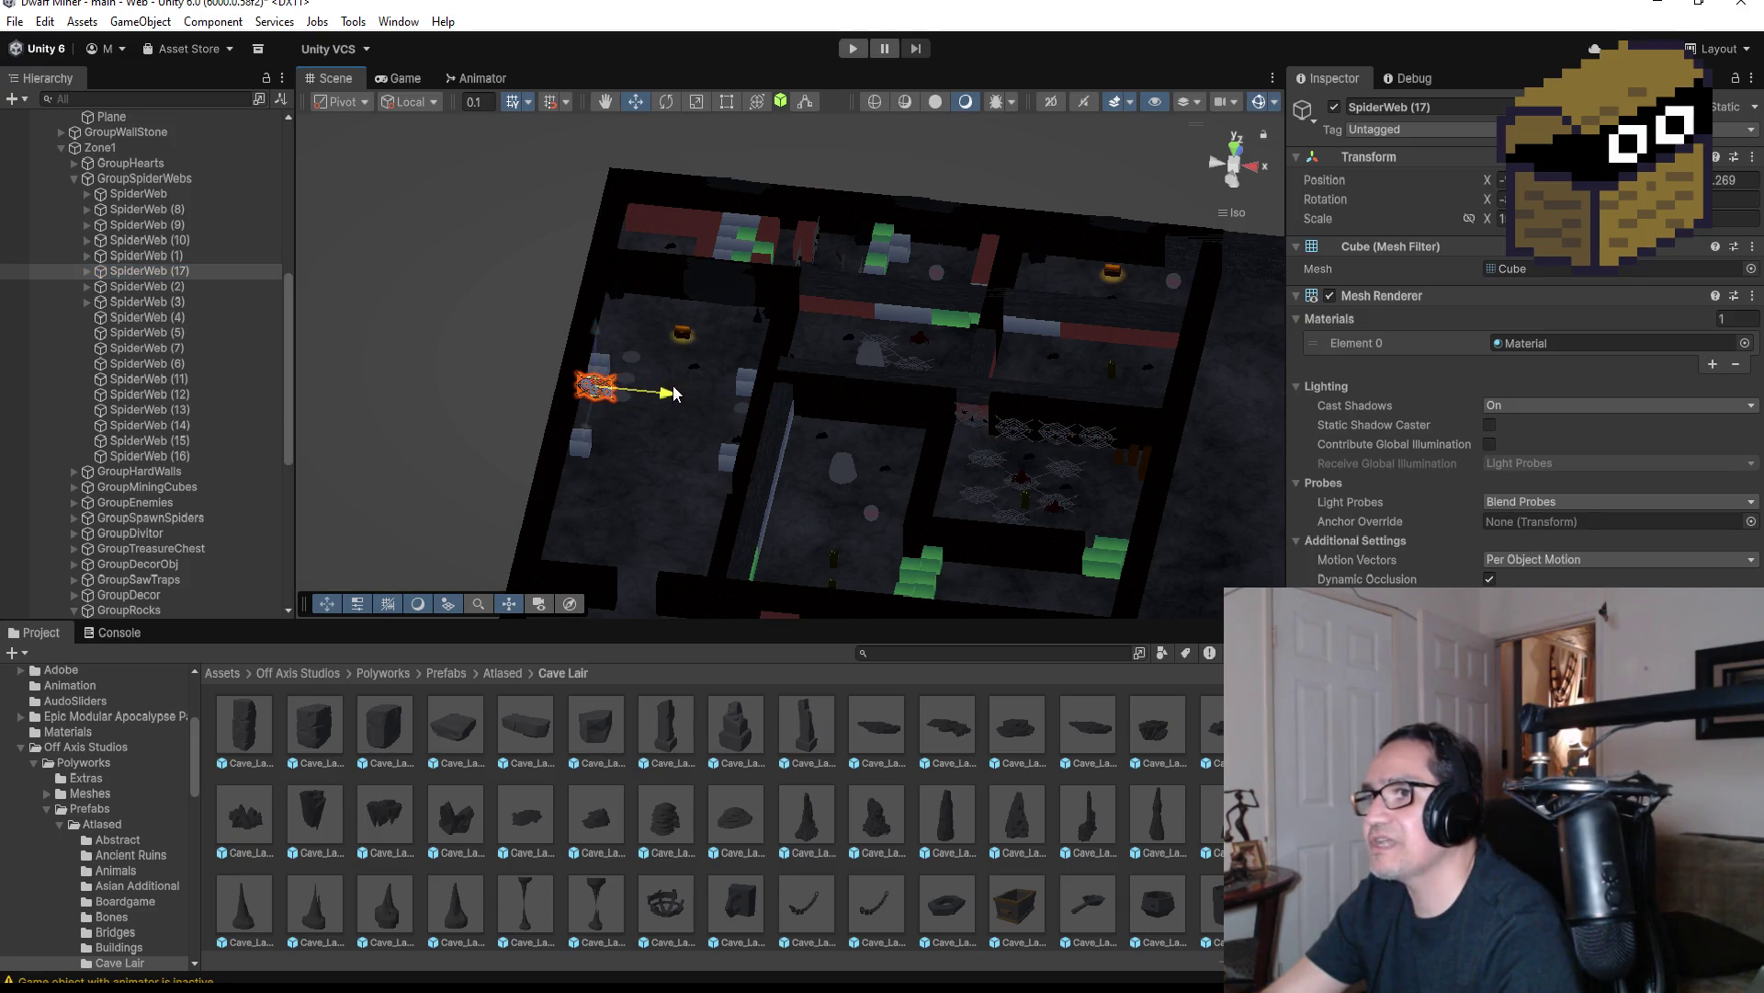
drag(584, 428, 583, 503)
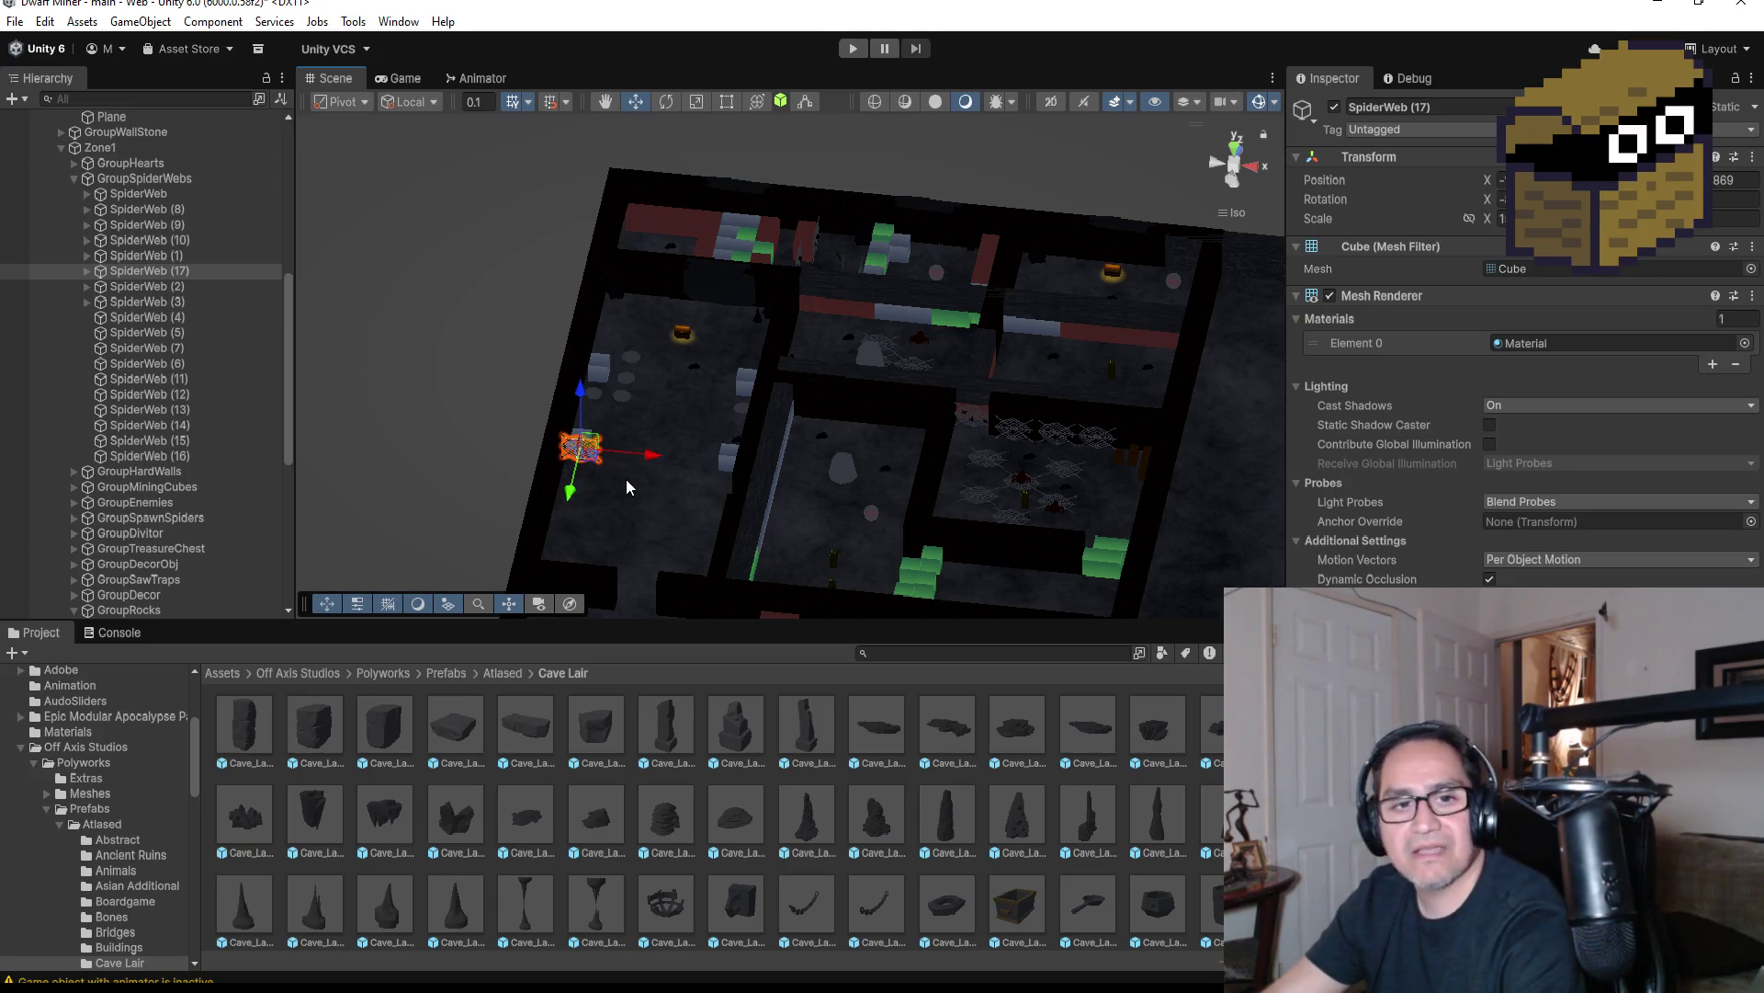
scroll(643, 489, up, 3)
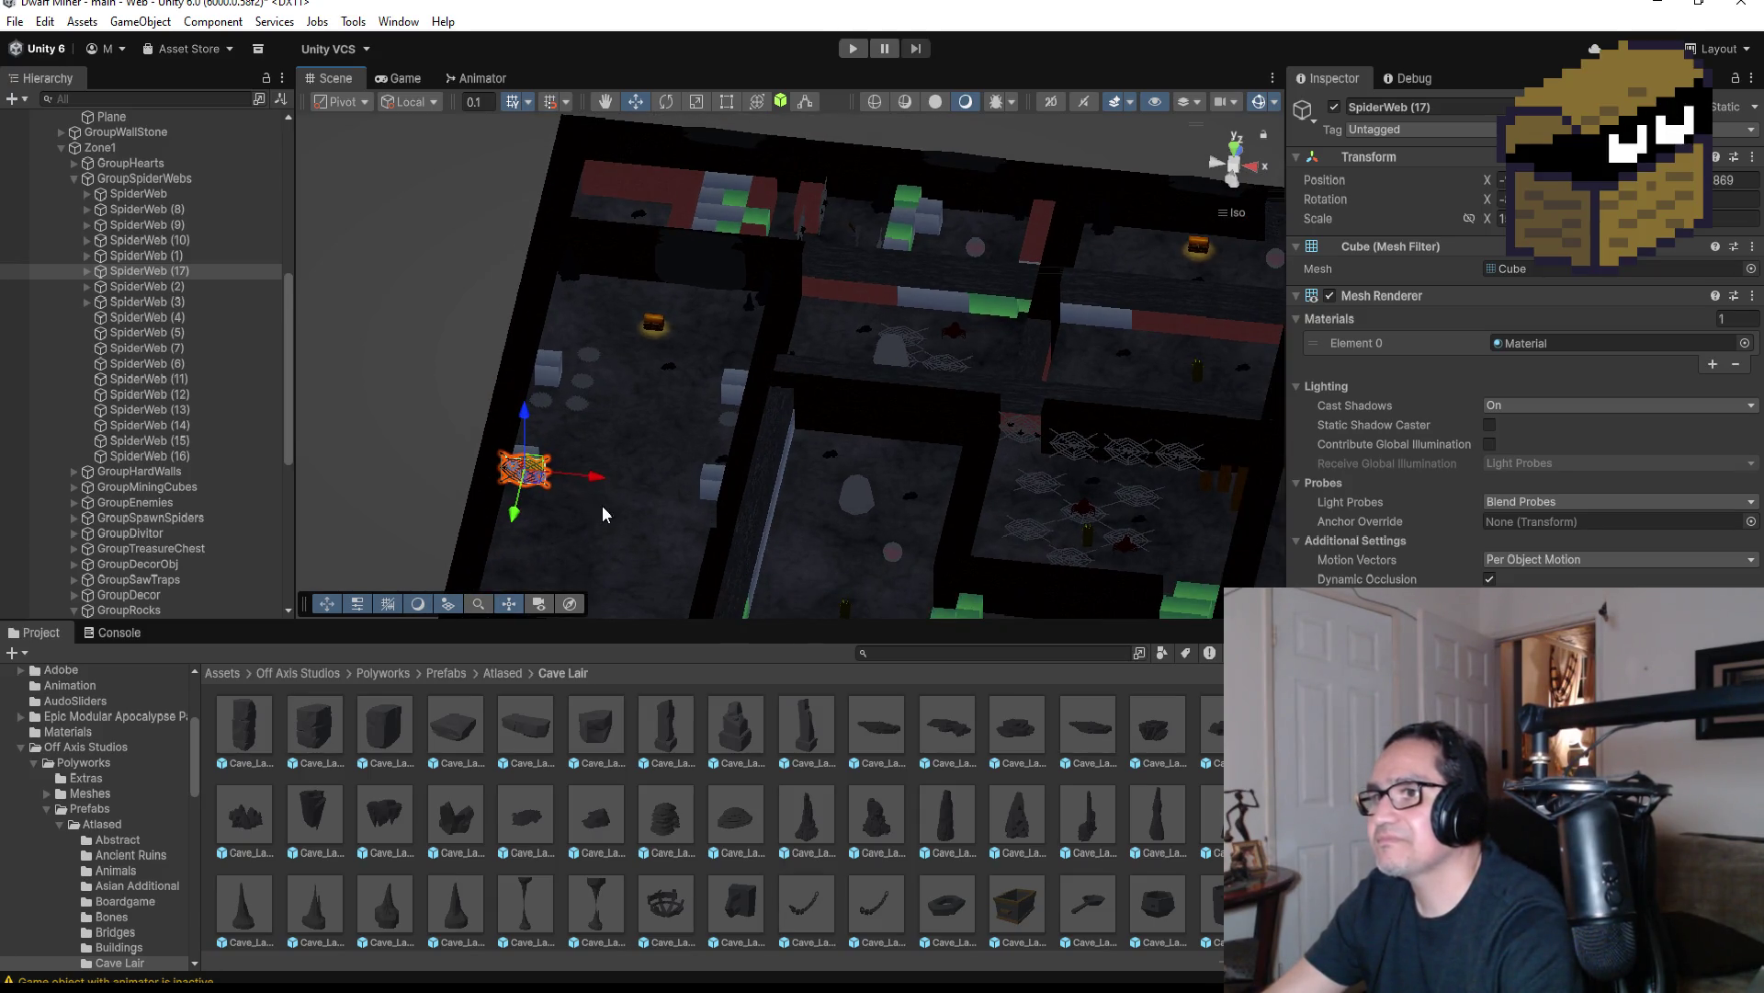
key(f)
scroll(995, 383, down, 3)
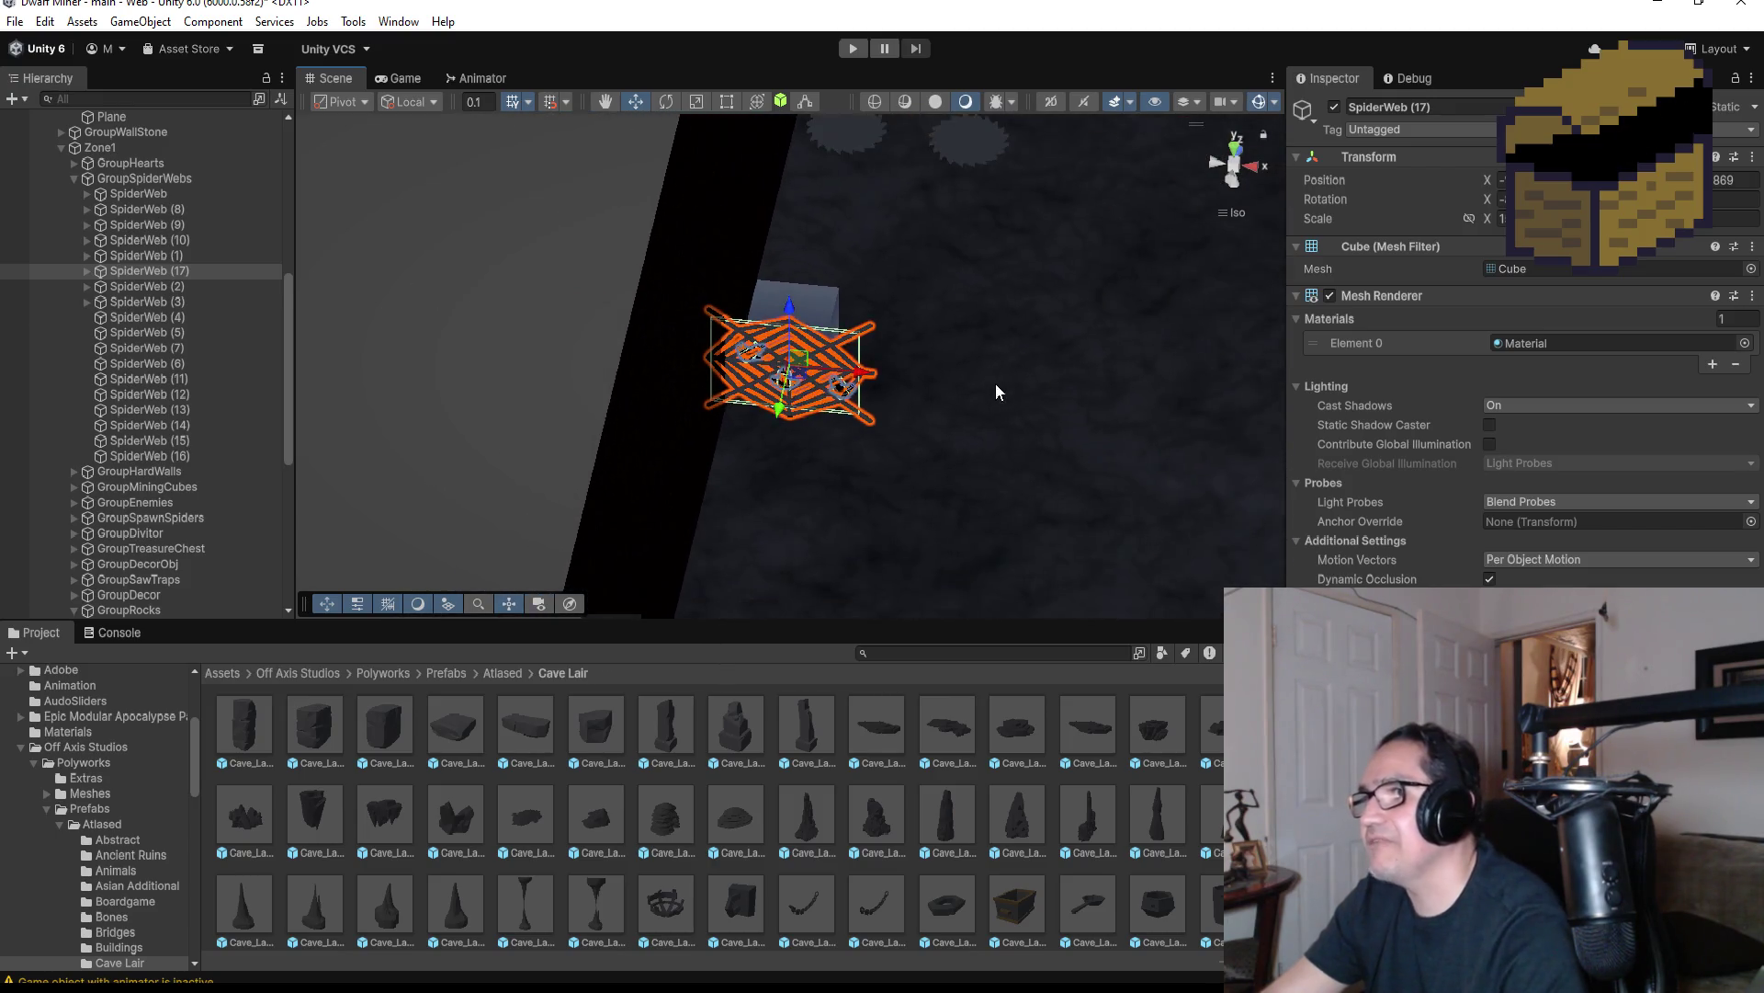
scroll(997, 383, down, 5)
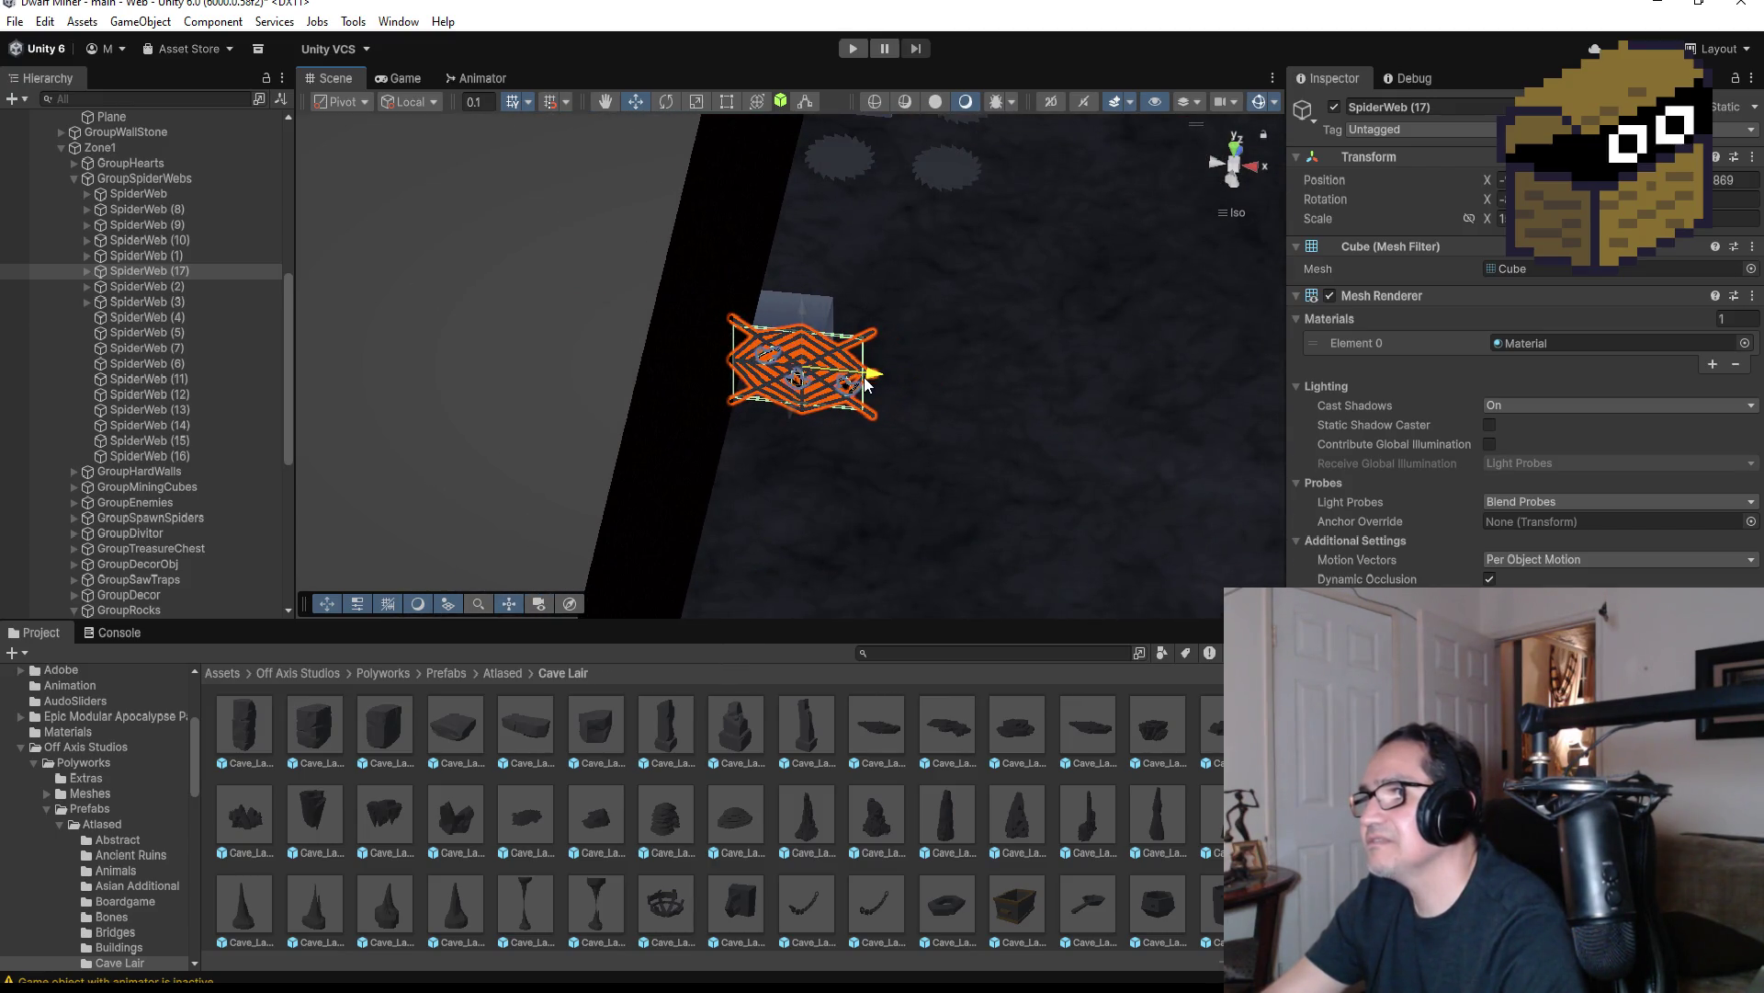
drag(1004, 365, 923, 327)
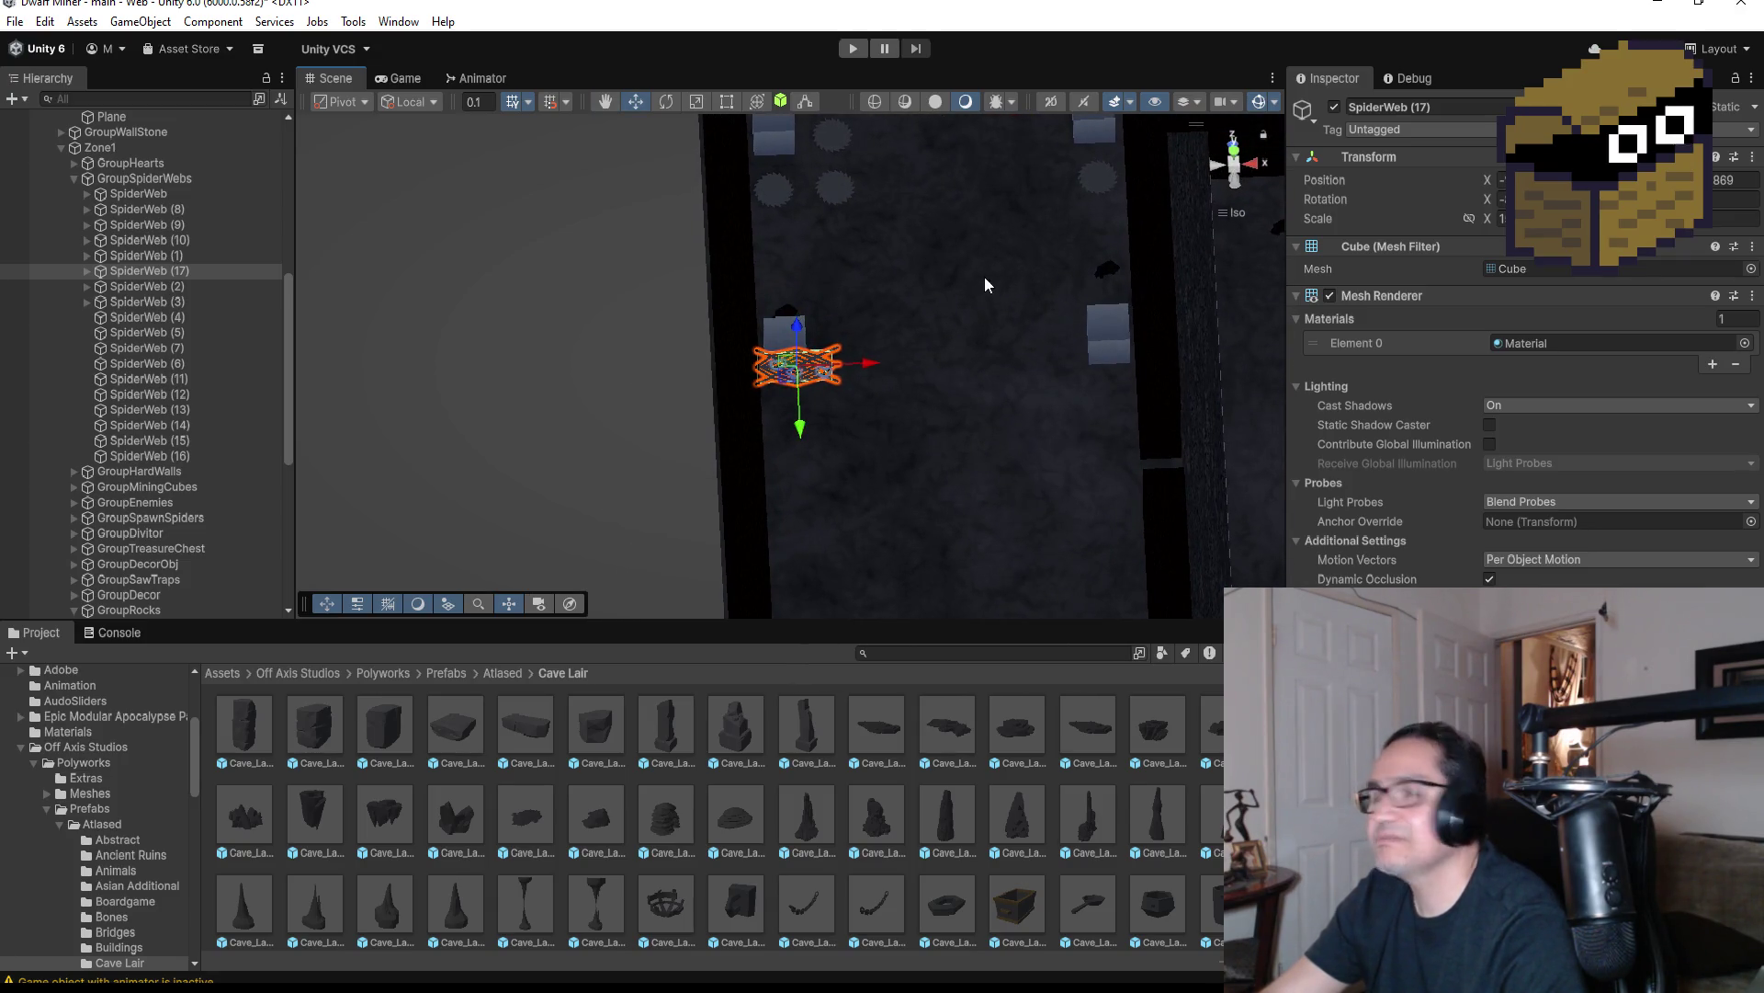
Add SpiderWeb (18) and position it across the corridor further up
key(ctrl+d)
drag(800, 427, 796, 298)
drag(862, 237, 997, 242)
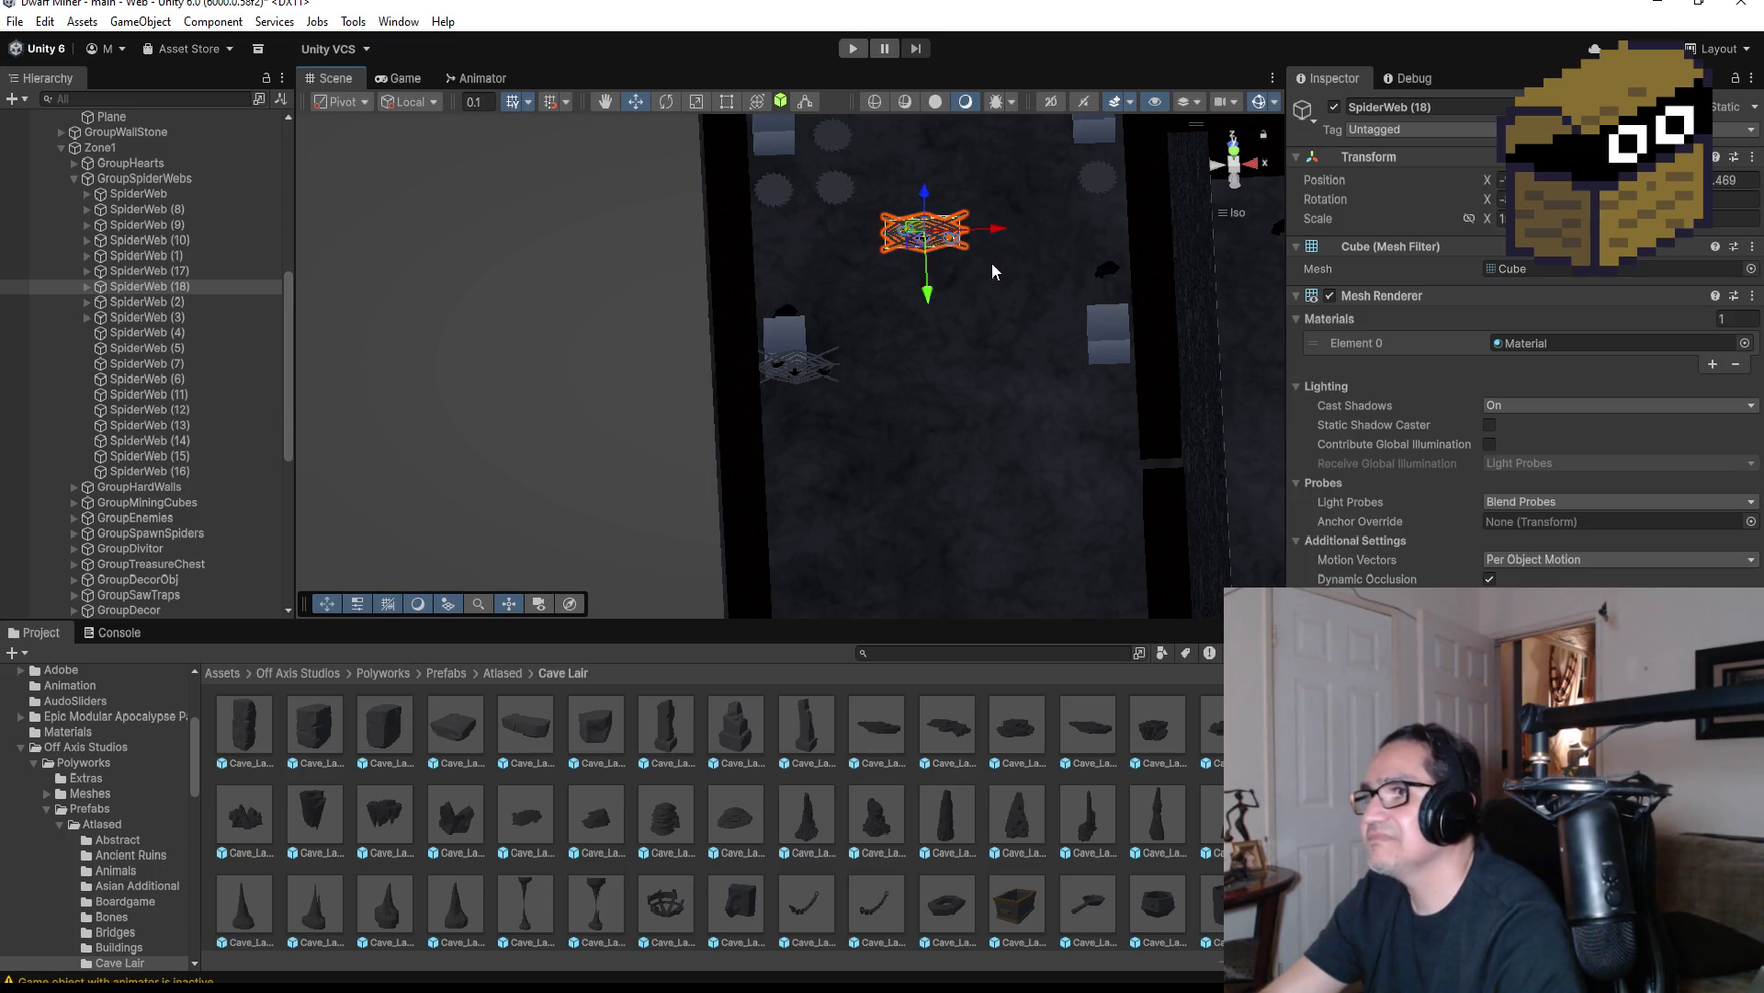
scroll(1011, 274, down, 3)
mouse_move(885, 340)
mouse_down()
mouse_move(886, 367)
mouse_move(894, 235)
mouse_move(899, 250)
mouse_up()
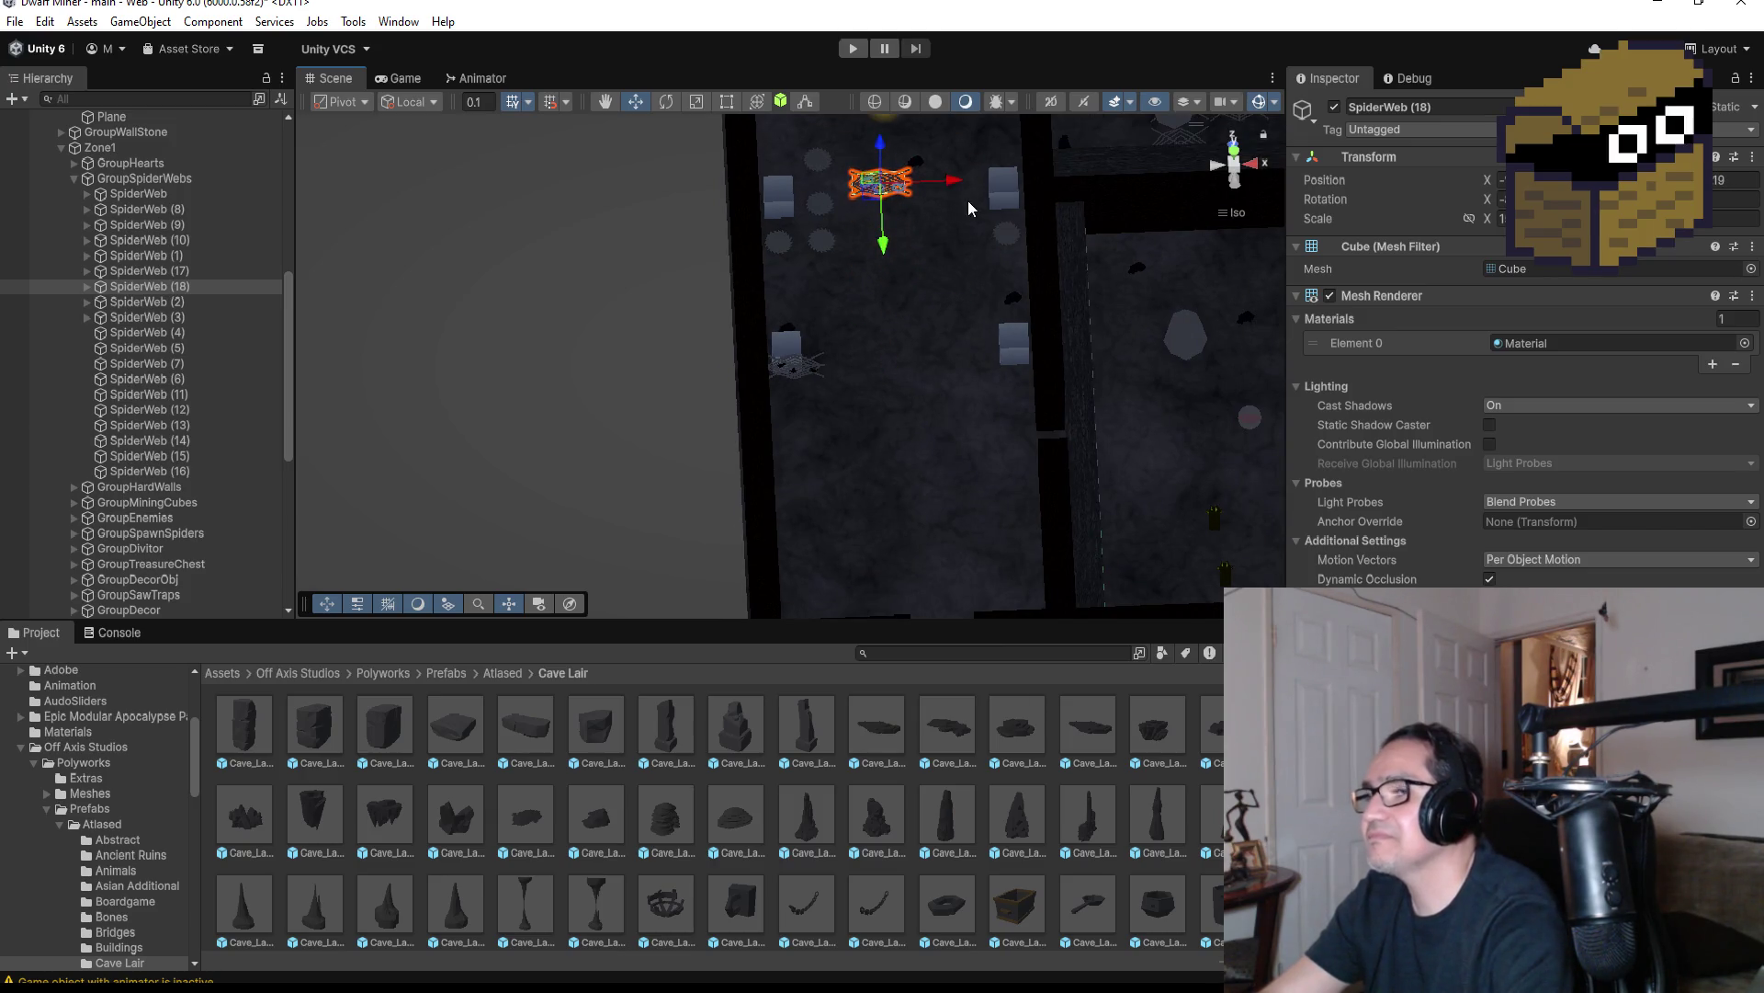
key(f)
scroll(890, 367, down, 3)
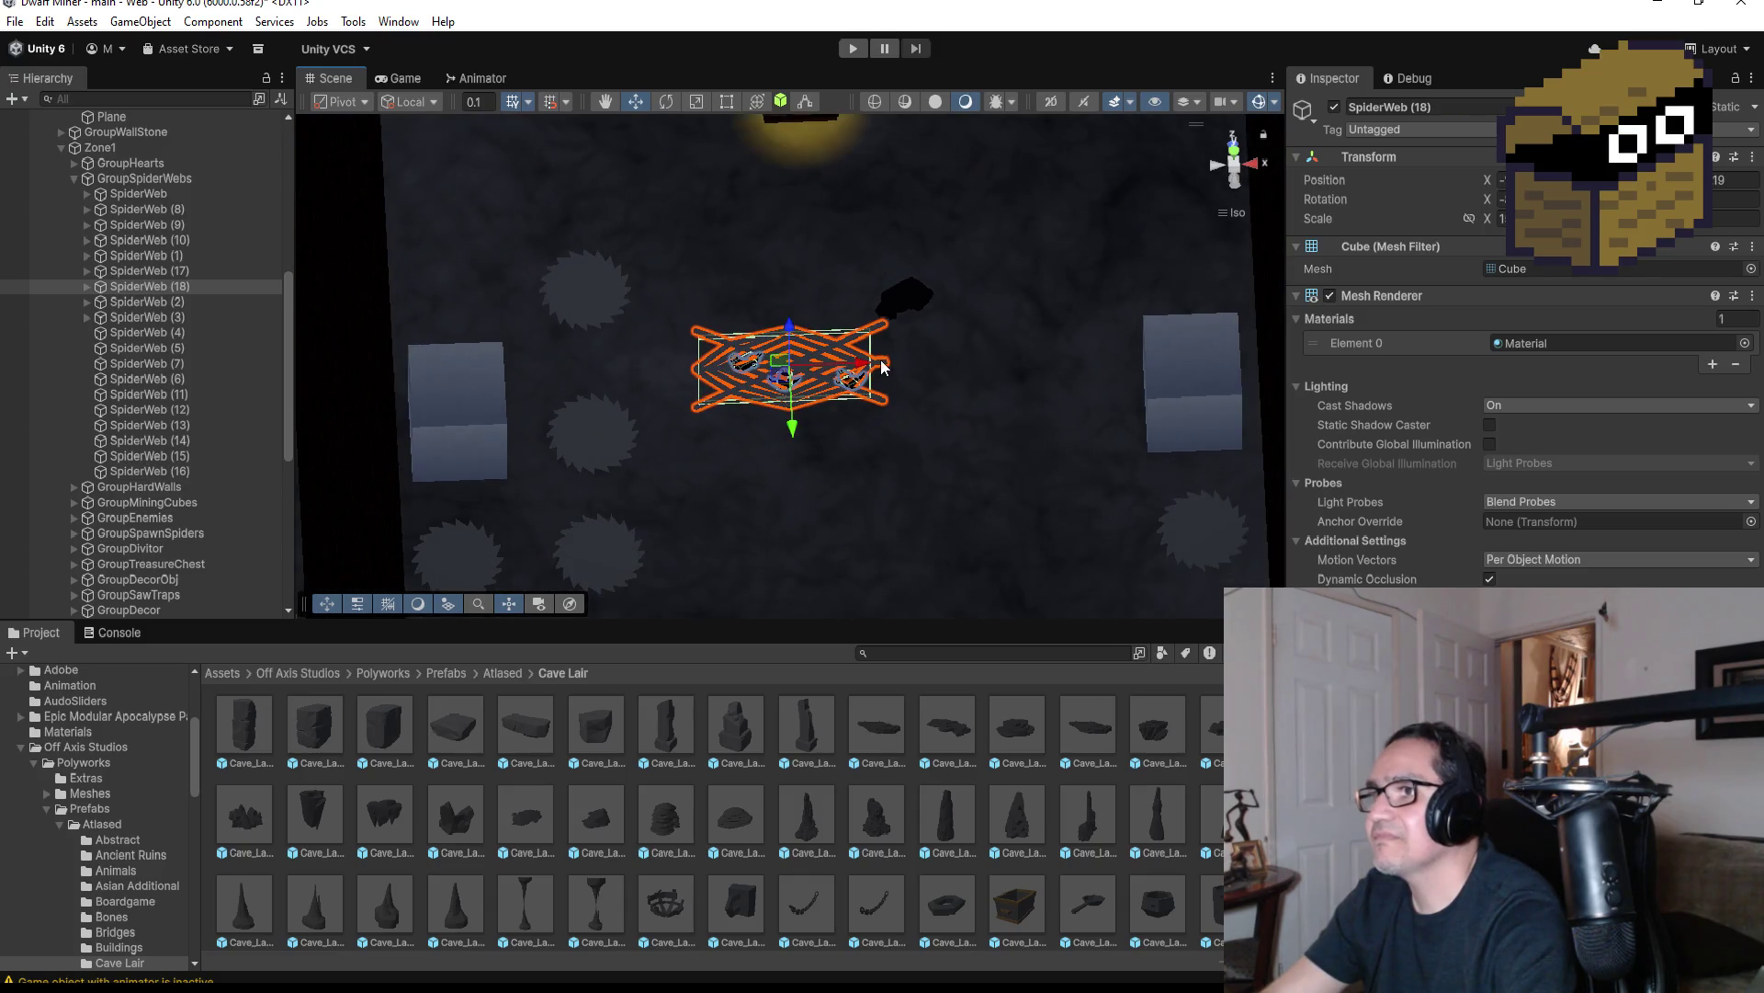
drag(865, 364, 673, 361)
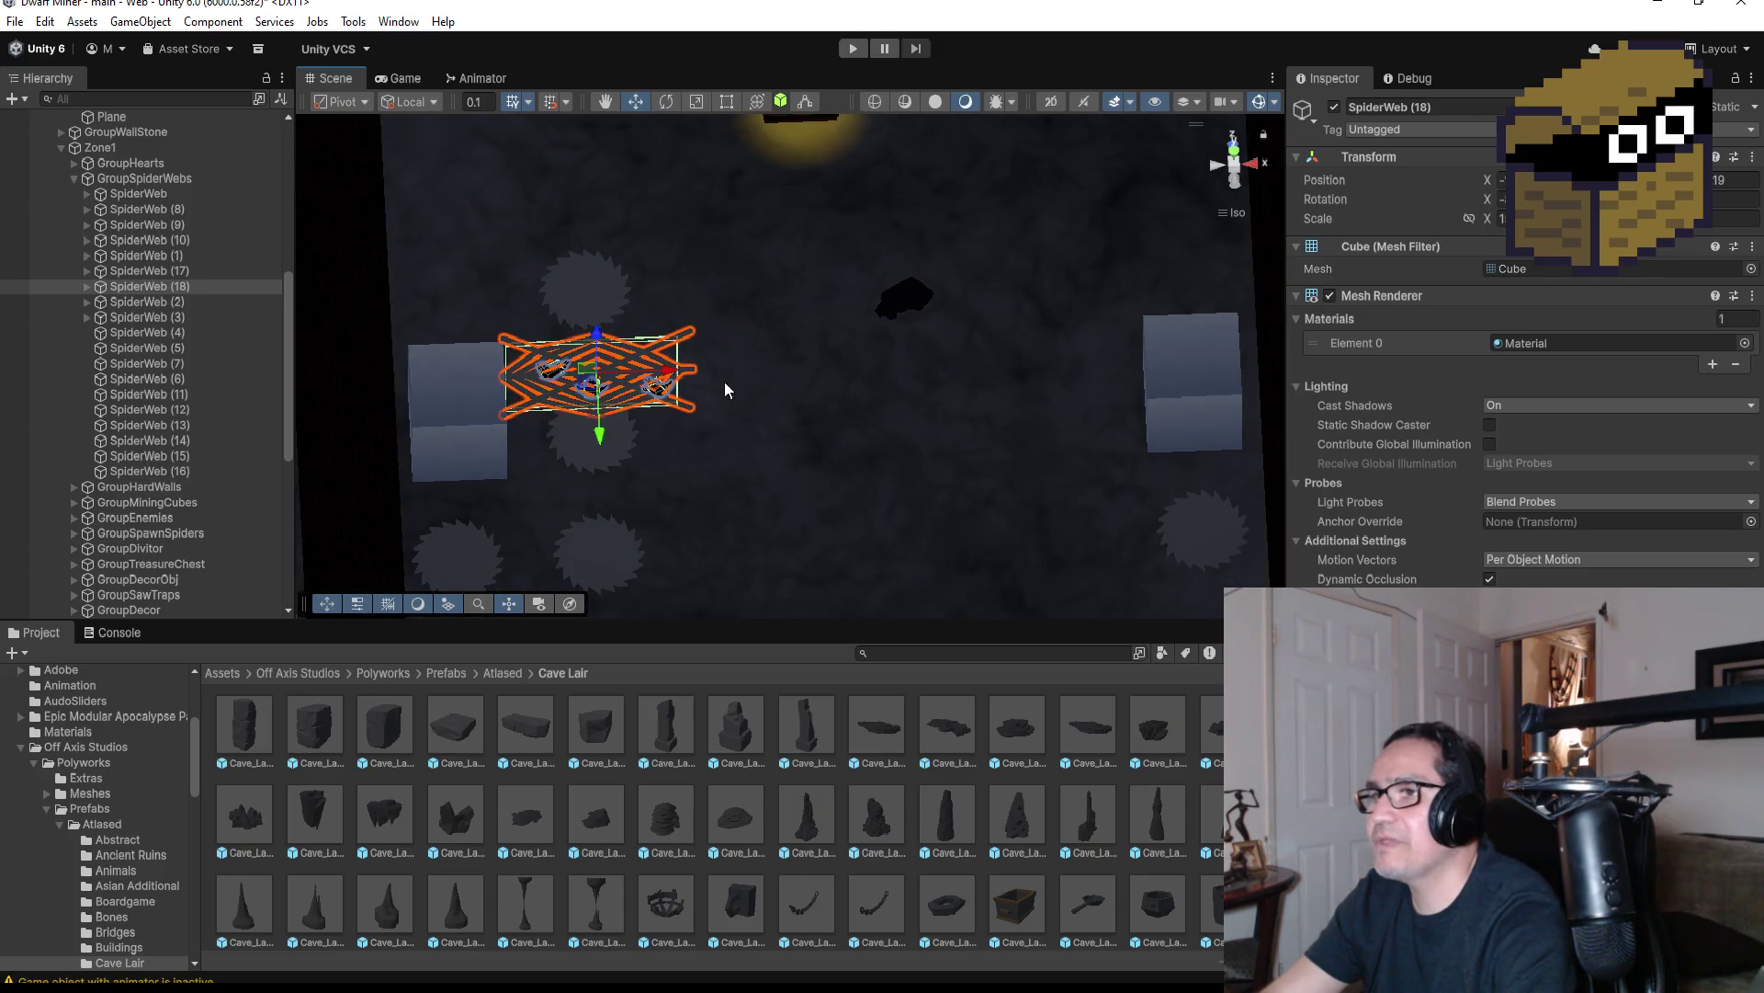
Add SpiderWeb (19) to the right to extend the web line, then duplicate SpiderWeb (20)
key(ctrl+d)
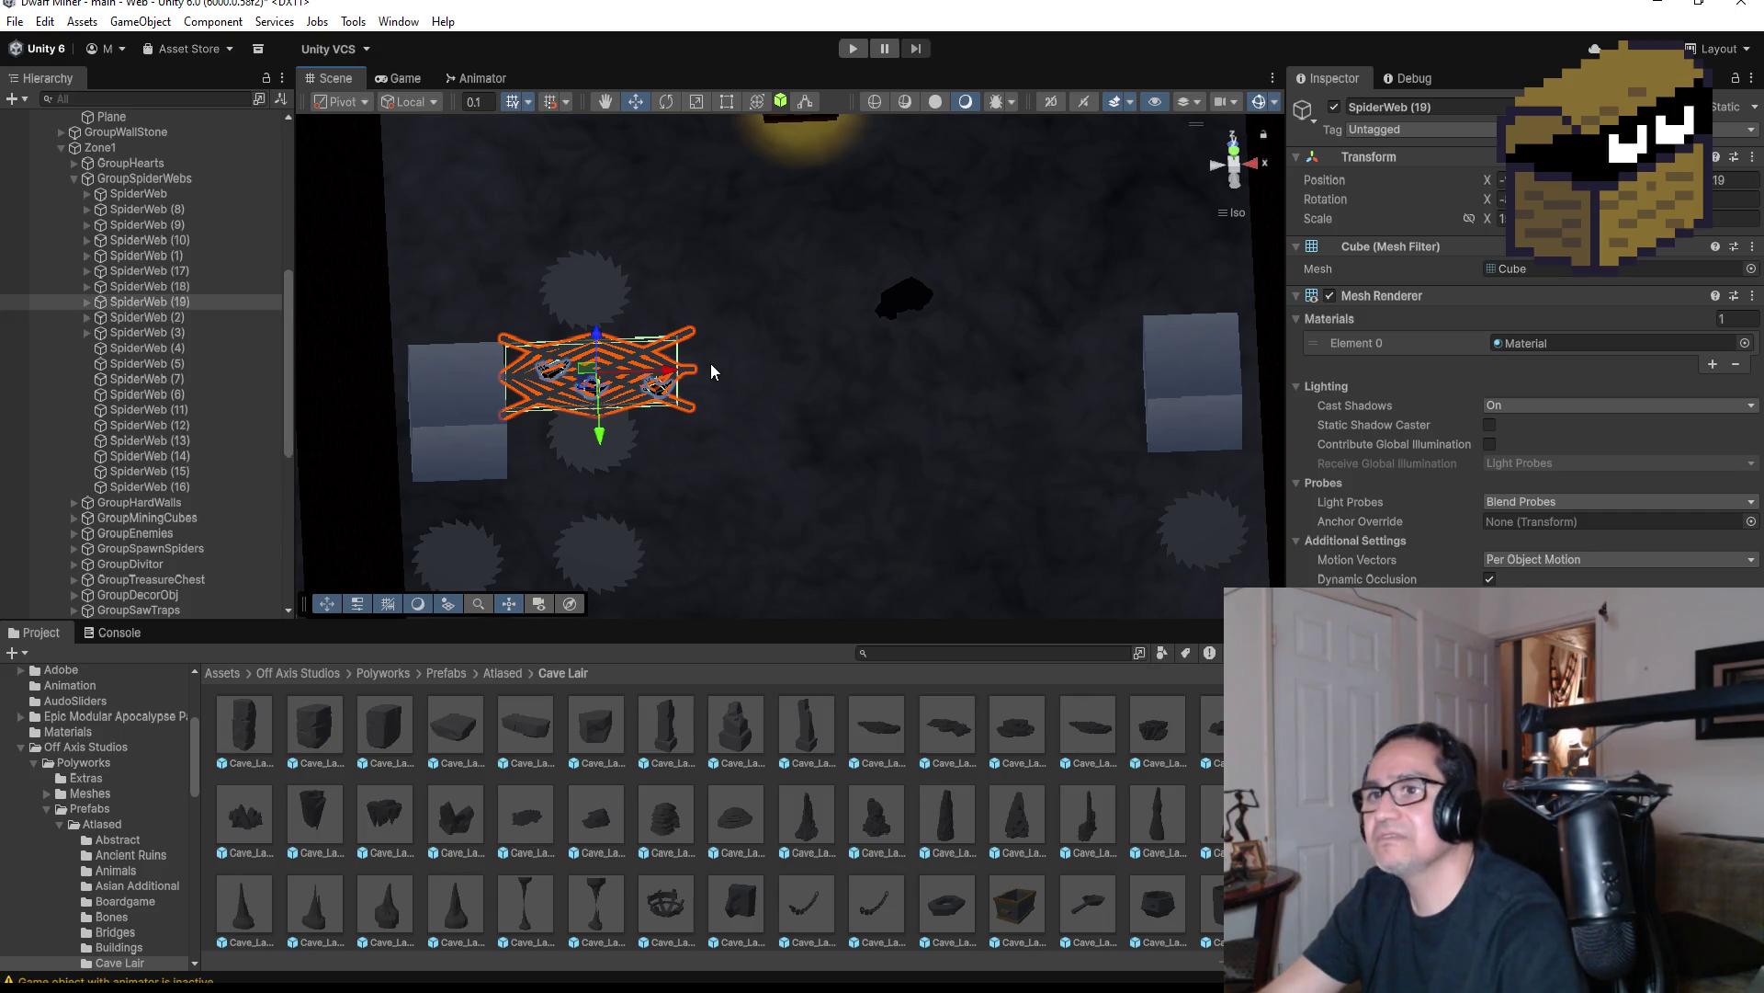
drag(670, 368, 1229, 361)
key(ctrl+d)
key(ctrl+d)
scroll(1127, 399, down, 3)
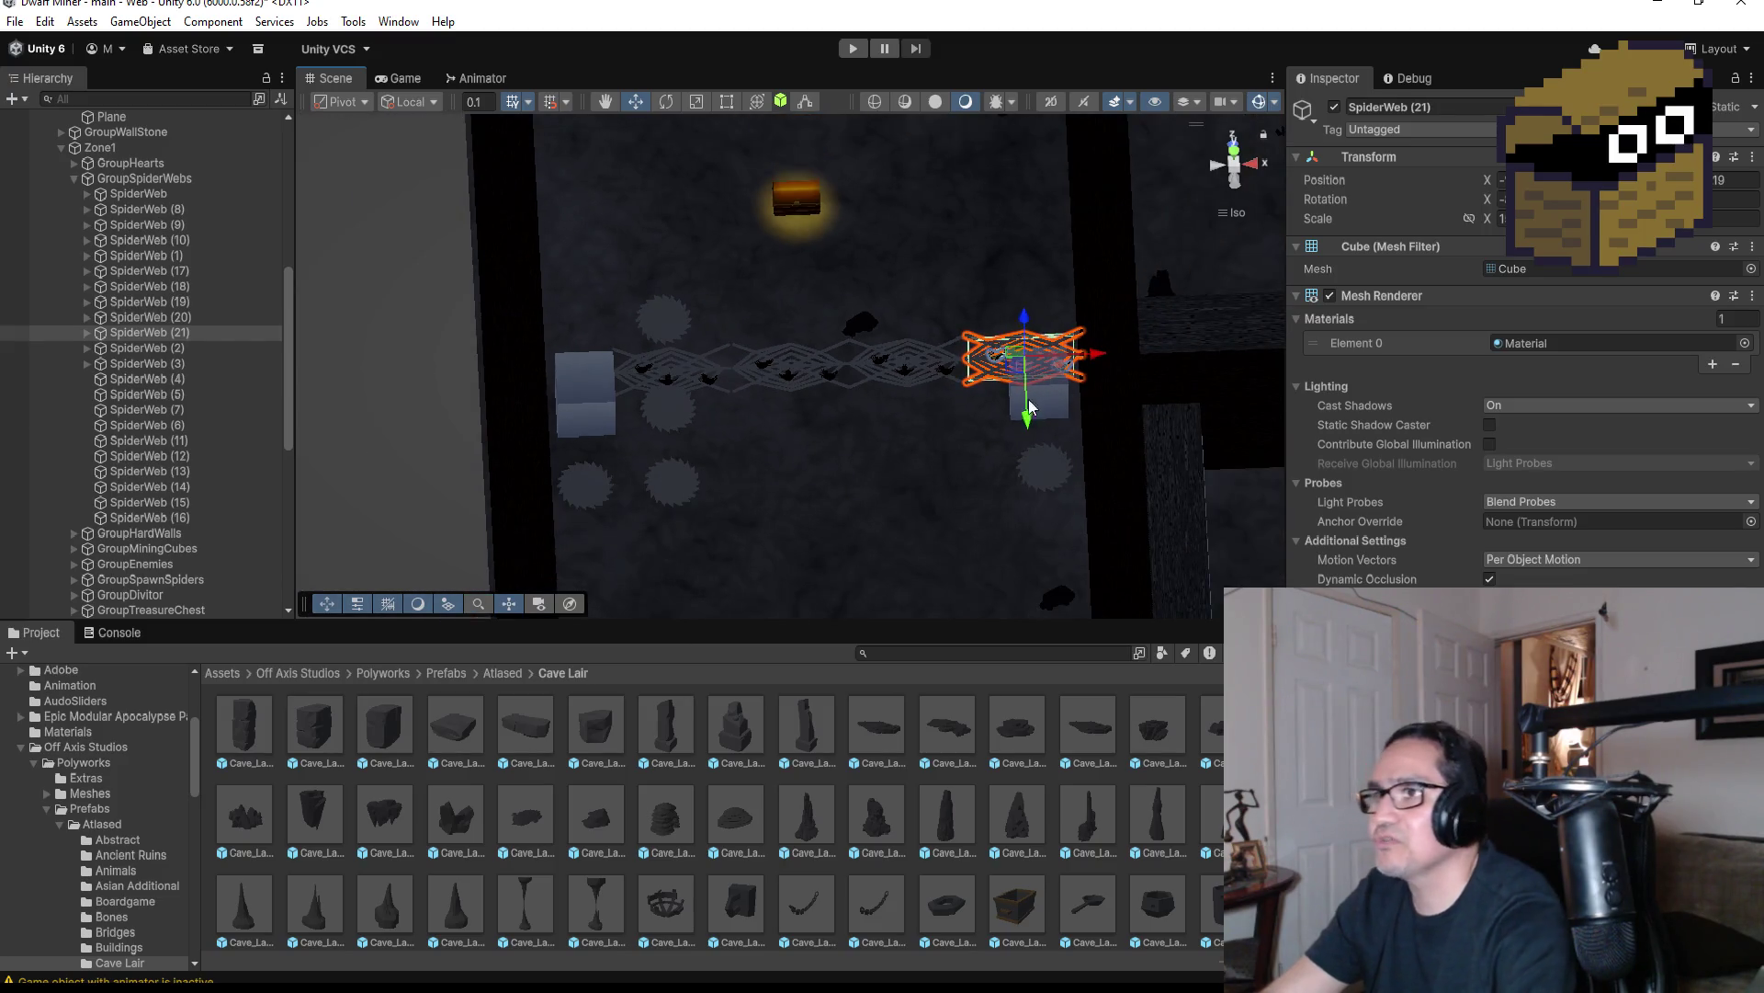
scroll(846, 377, down, 5)
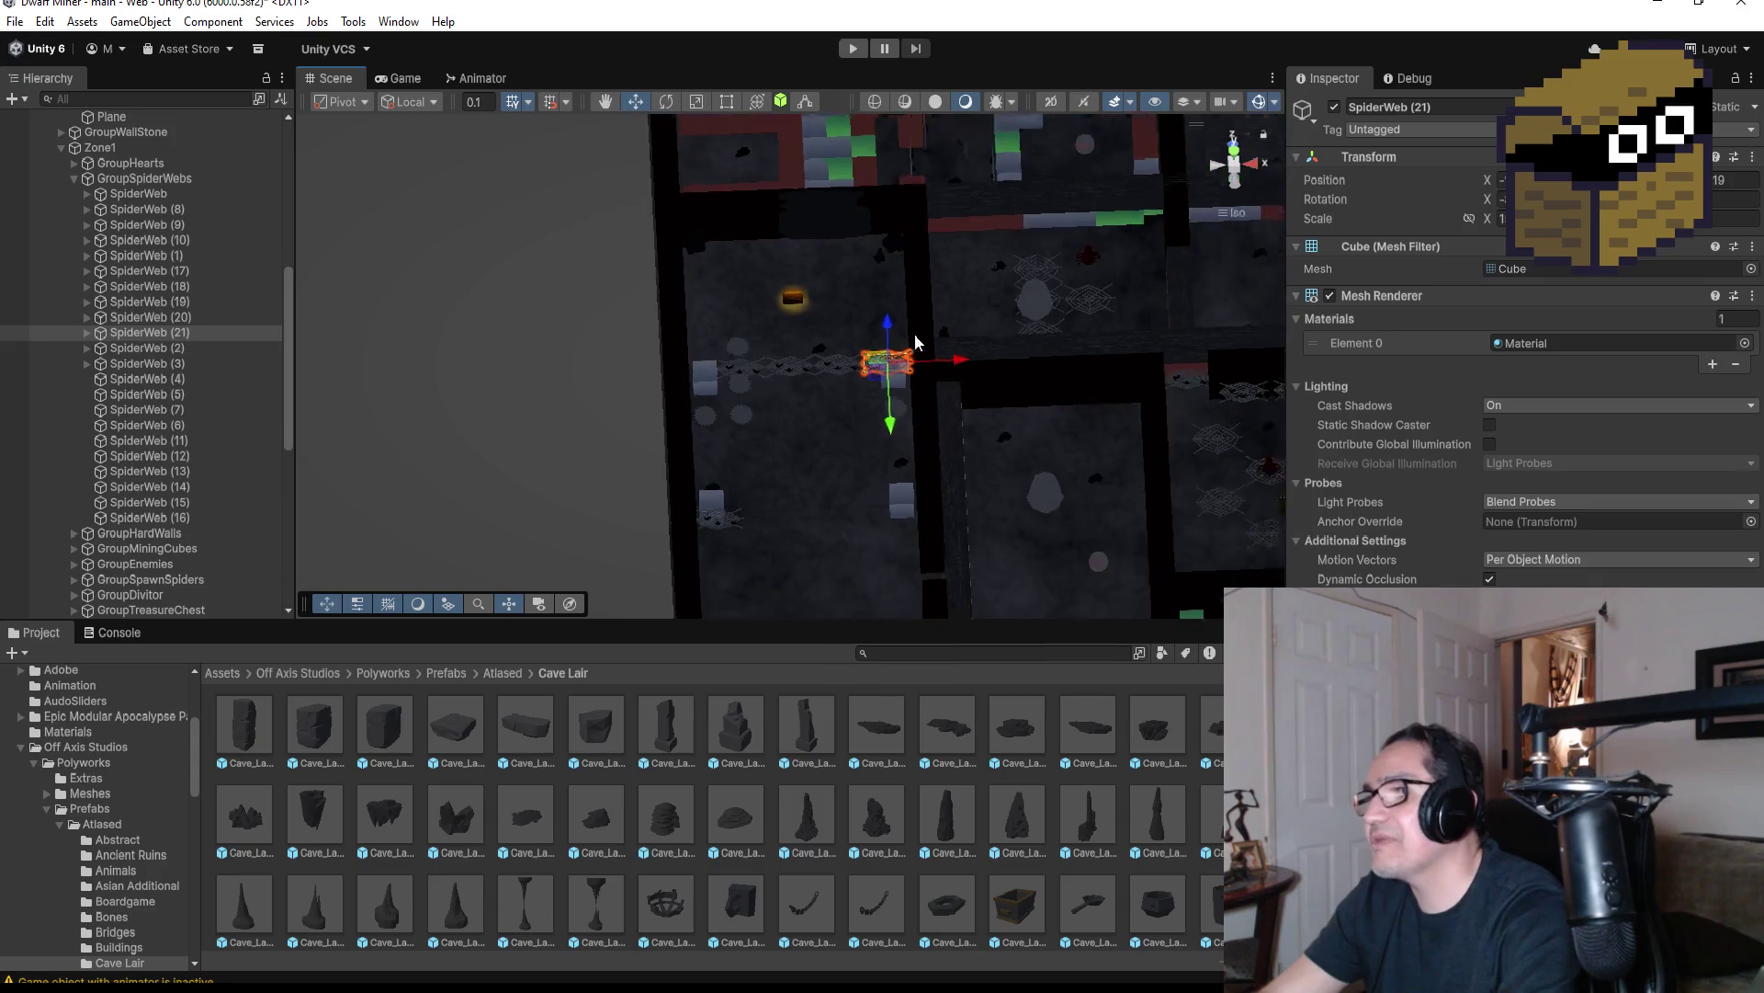
scroll(918, 342, down, 4)
scroll(930, 461, up, 2)
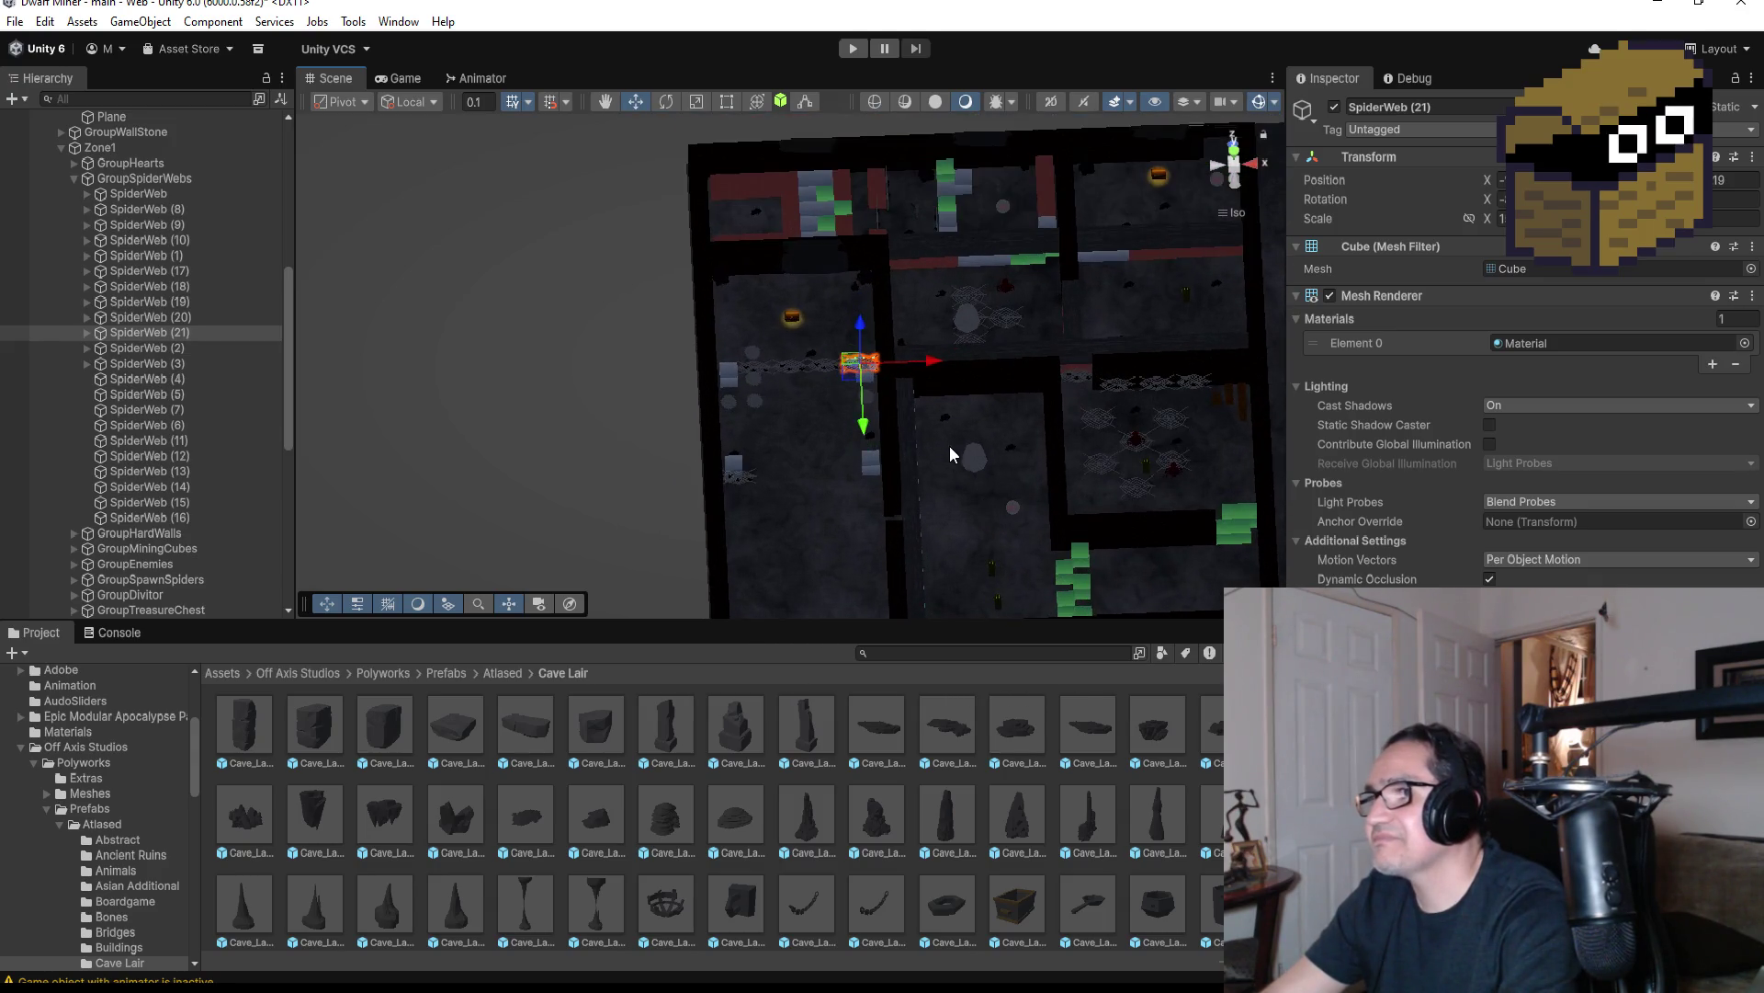
mouse_move(947, 445)
mouse_down()
mouse_move(945, 460)
mouse_move(923, 405)
mouse_move(940, 489)
mouse_move(969, 443)
mouse_up()
scroll(969, 443, down, 3)
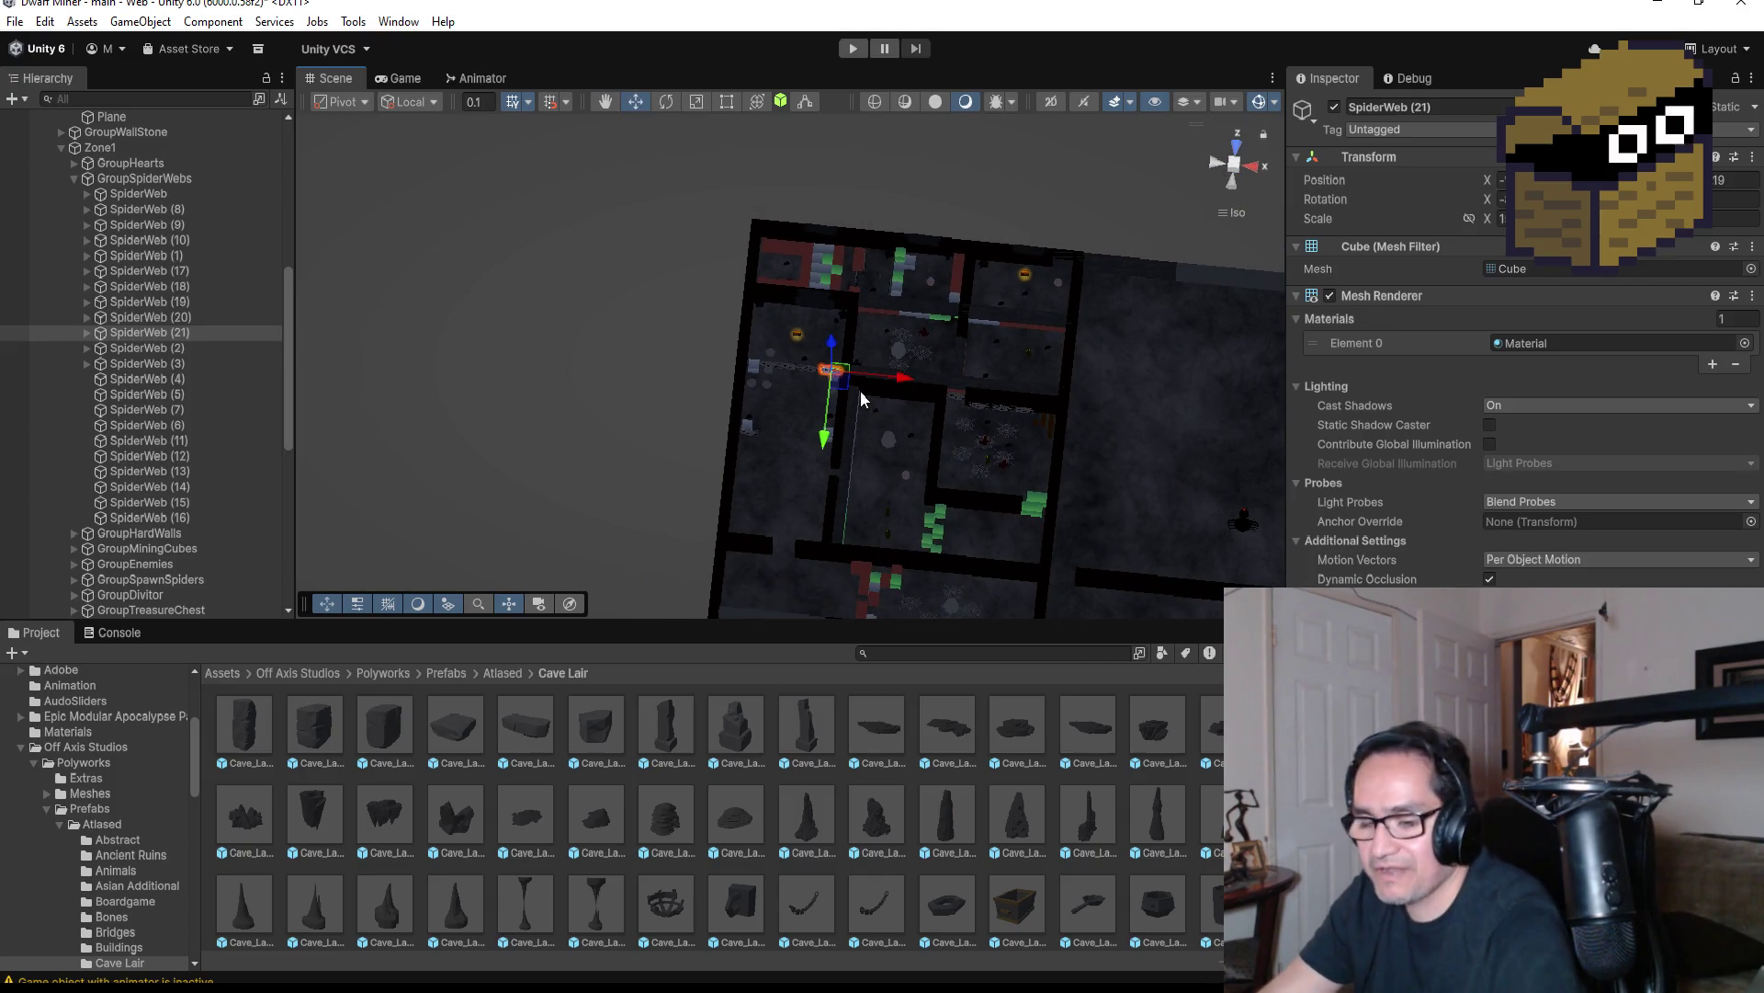
Add SpiderWeb (22), (23) and (24), moving (23) right along the wall
key(ctrl+d)
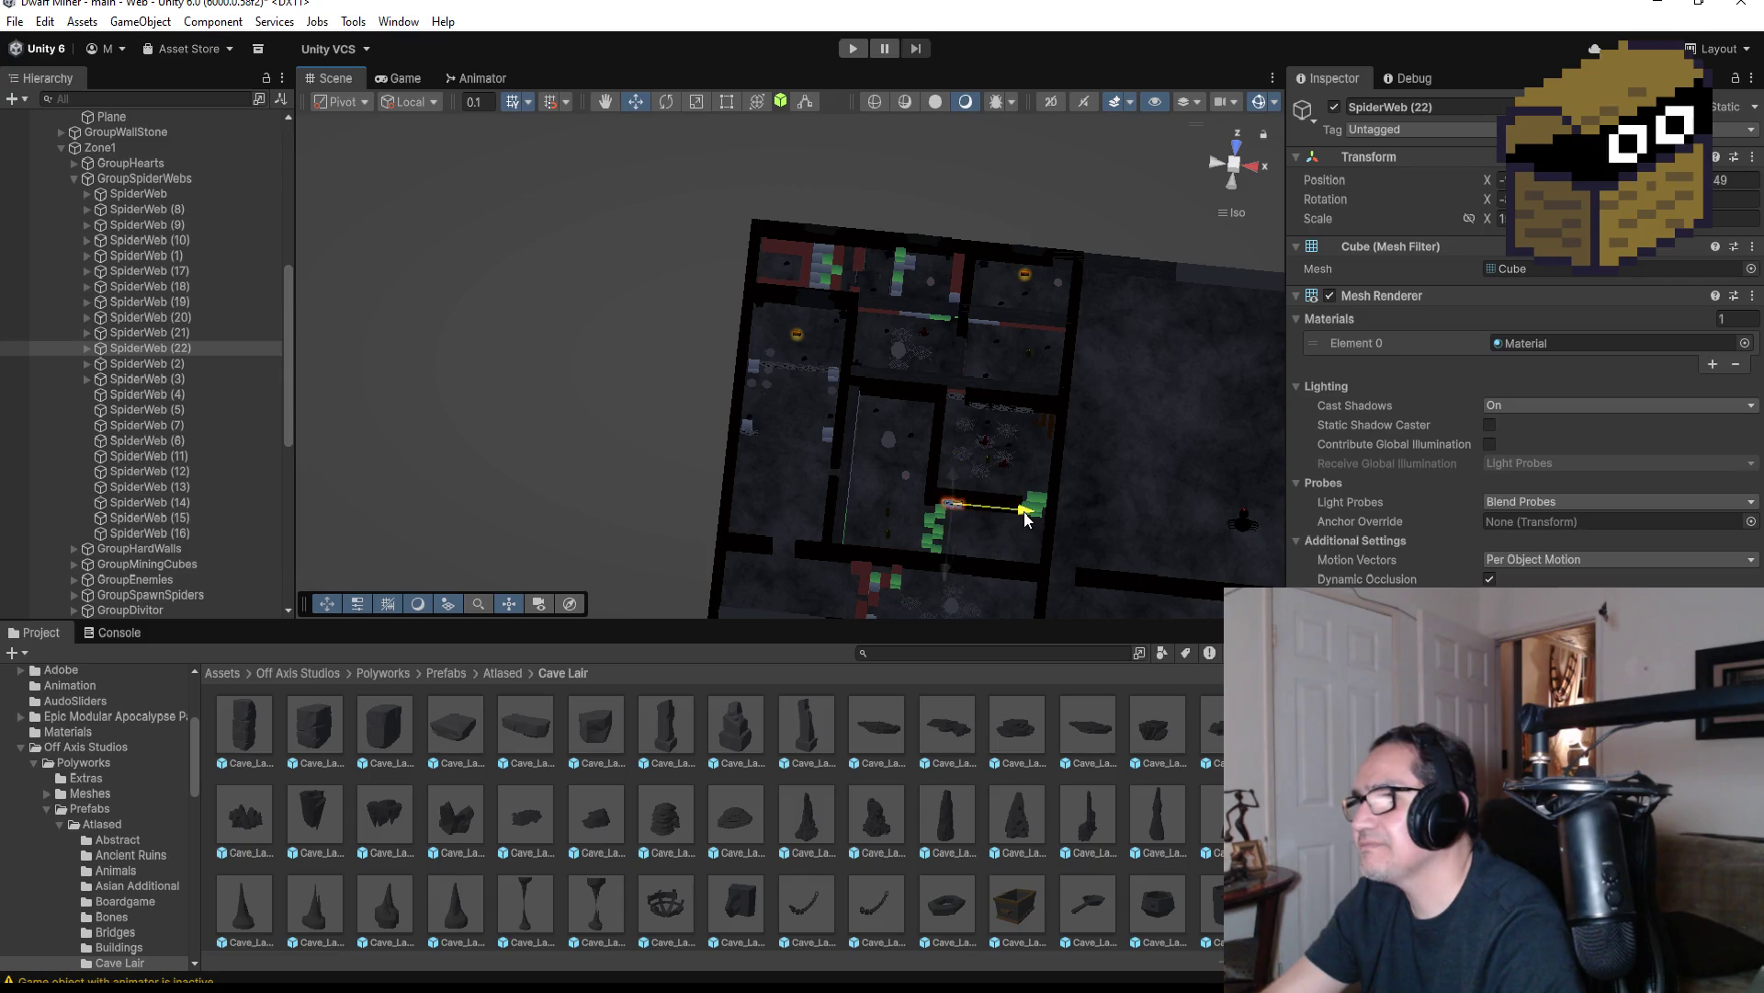
key(f)
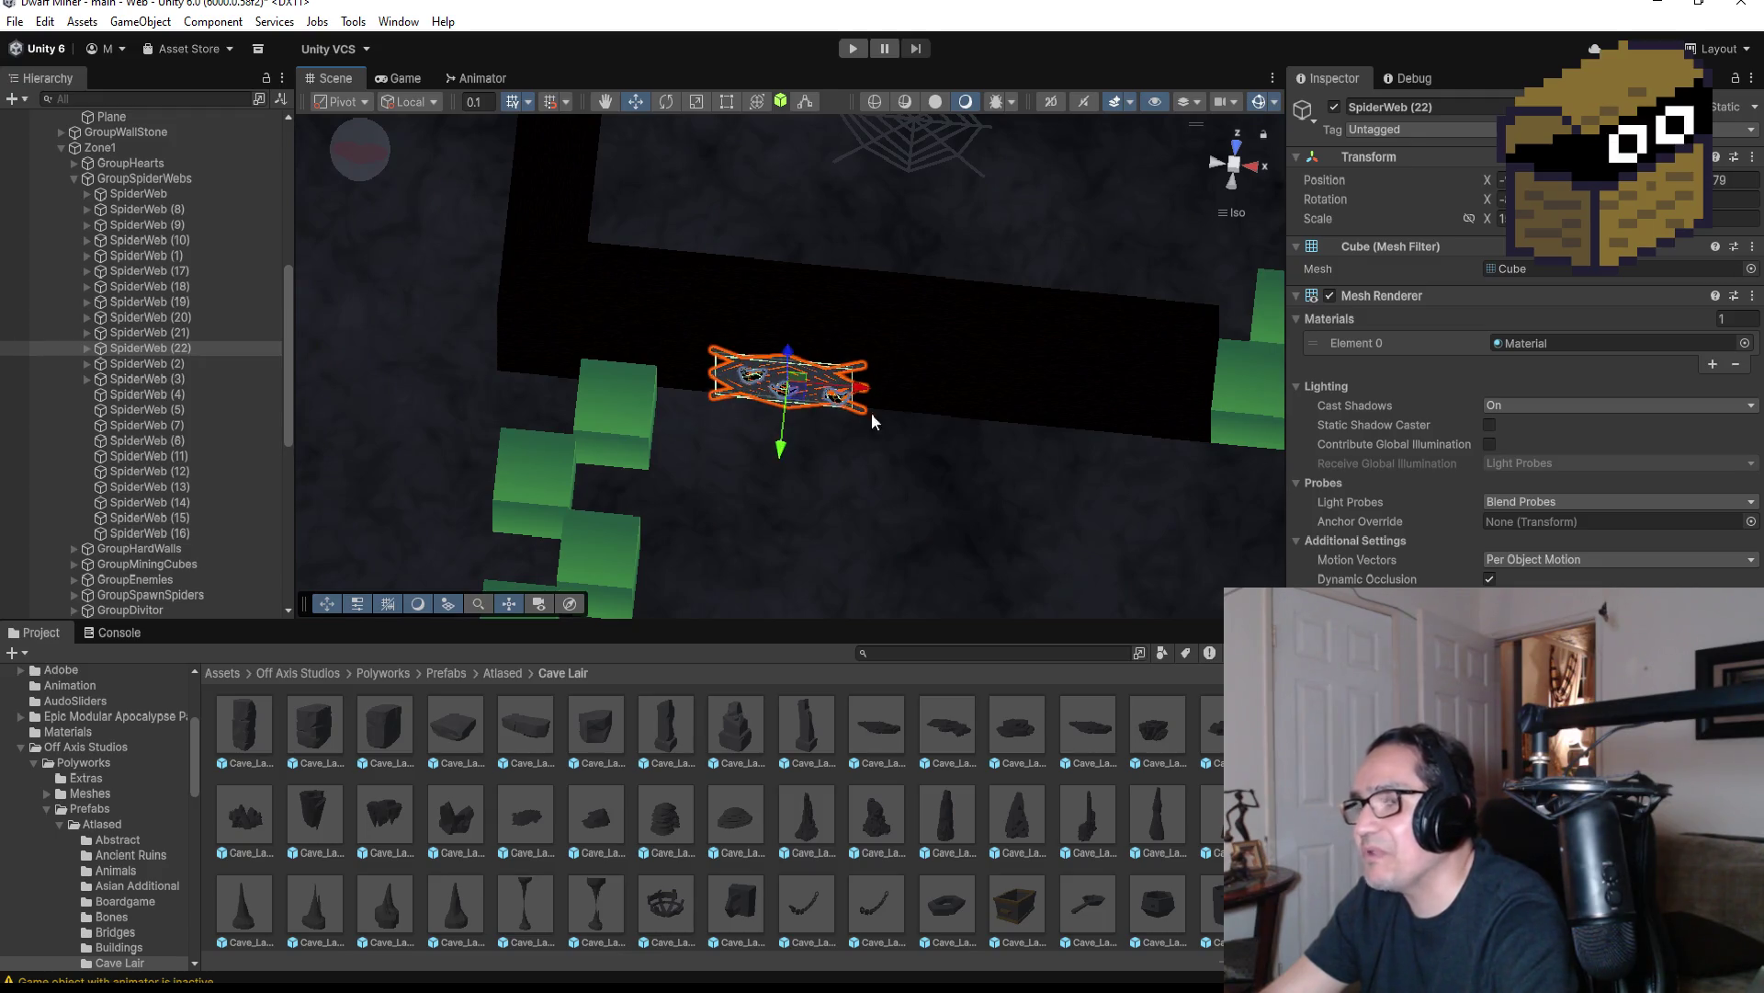
scroll(864, 425, down, 3)
key(ctrl+d)
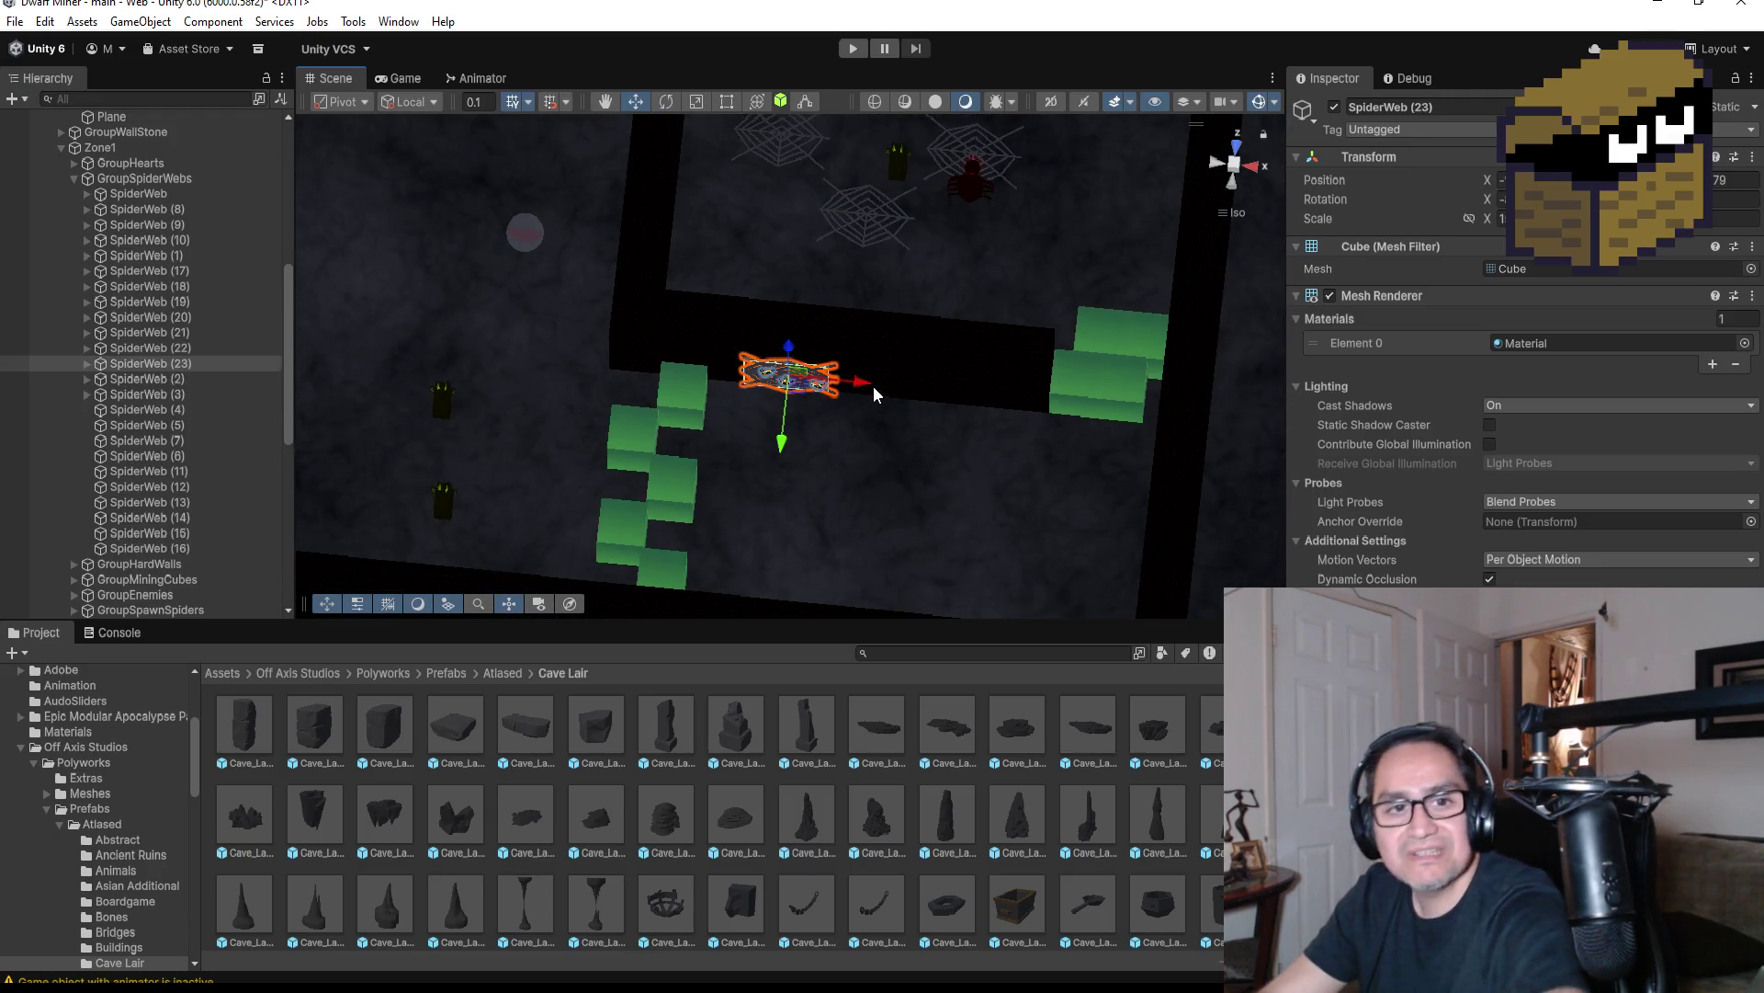
drag(867, 379, 1045, 401)
key(ctrl+d)
scroll(1050, 457, down, 3)
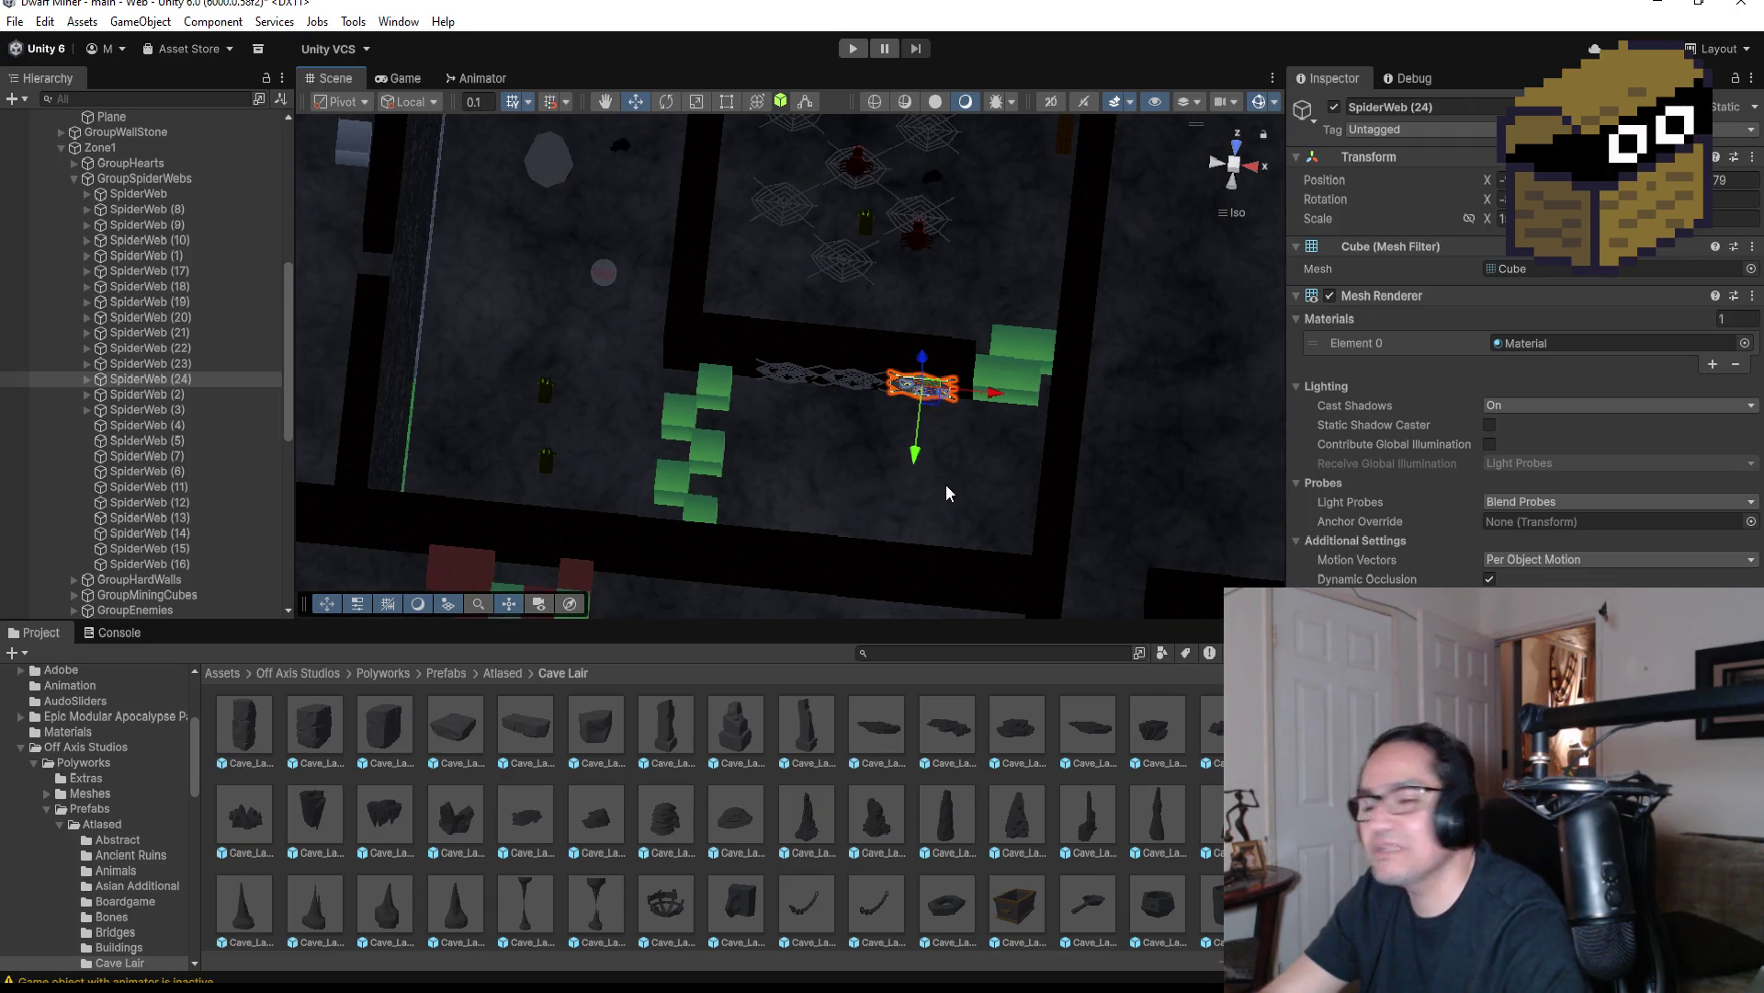
scroll(803, 455, down, 3)
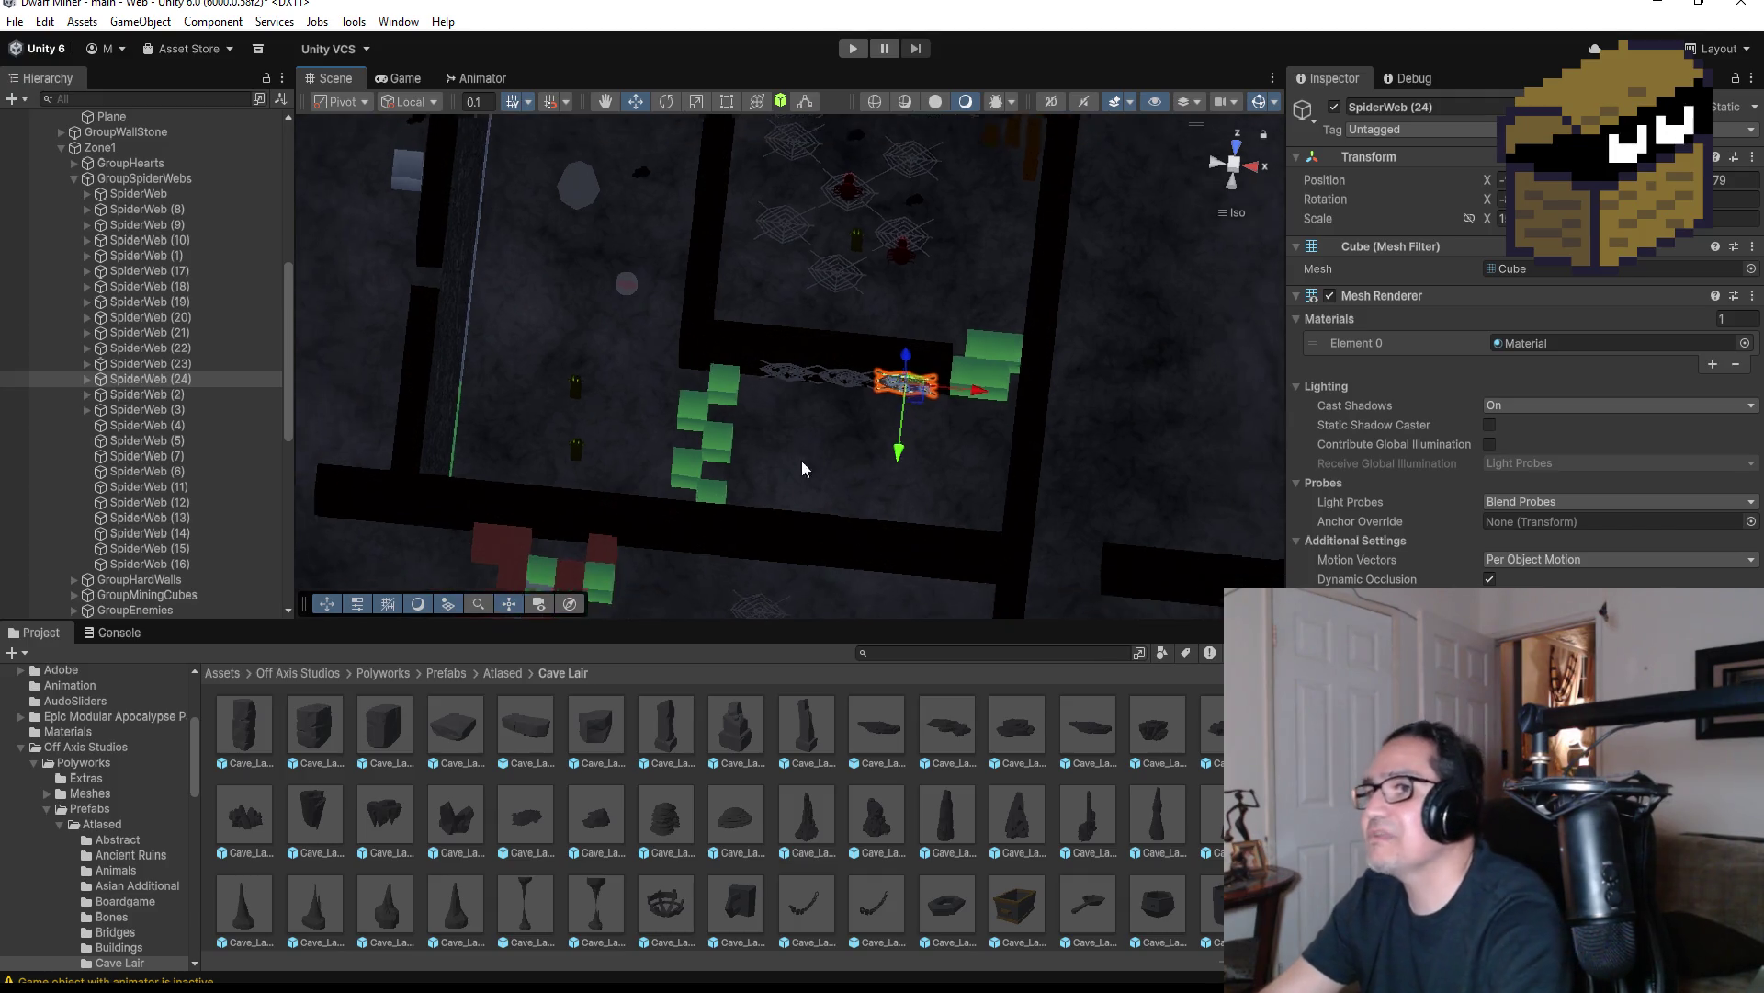
Switch the scene to a top-down view and select the wall segment beside the webs
drag(746, 381, 804, 234)
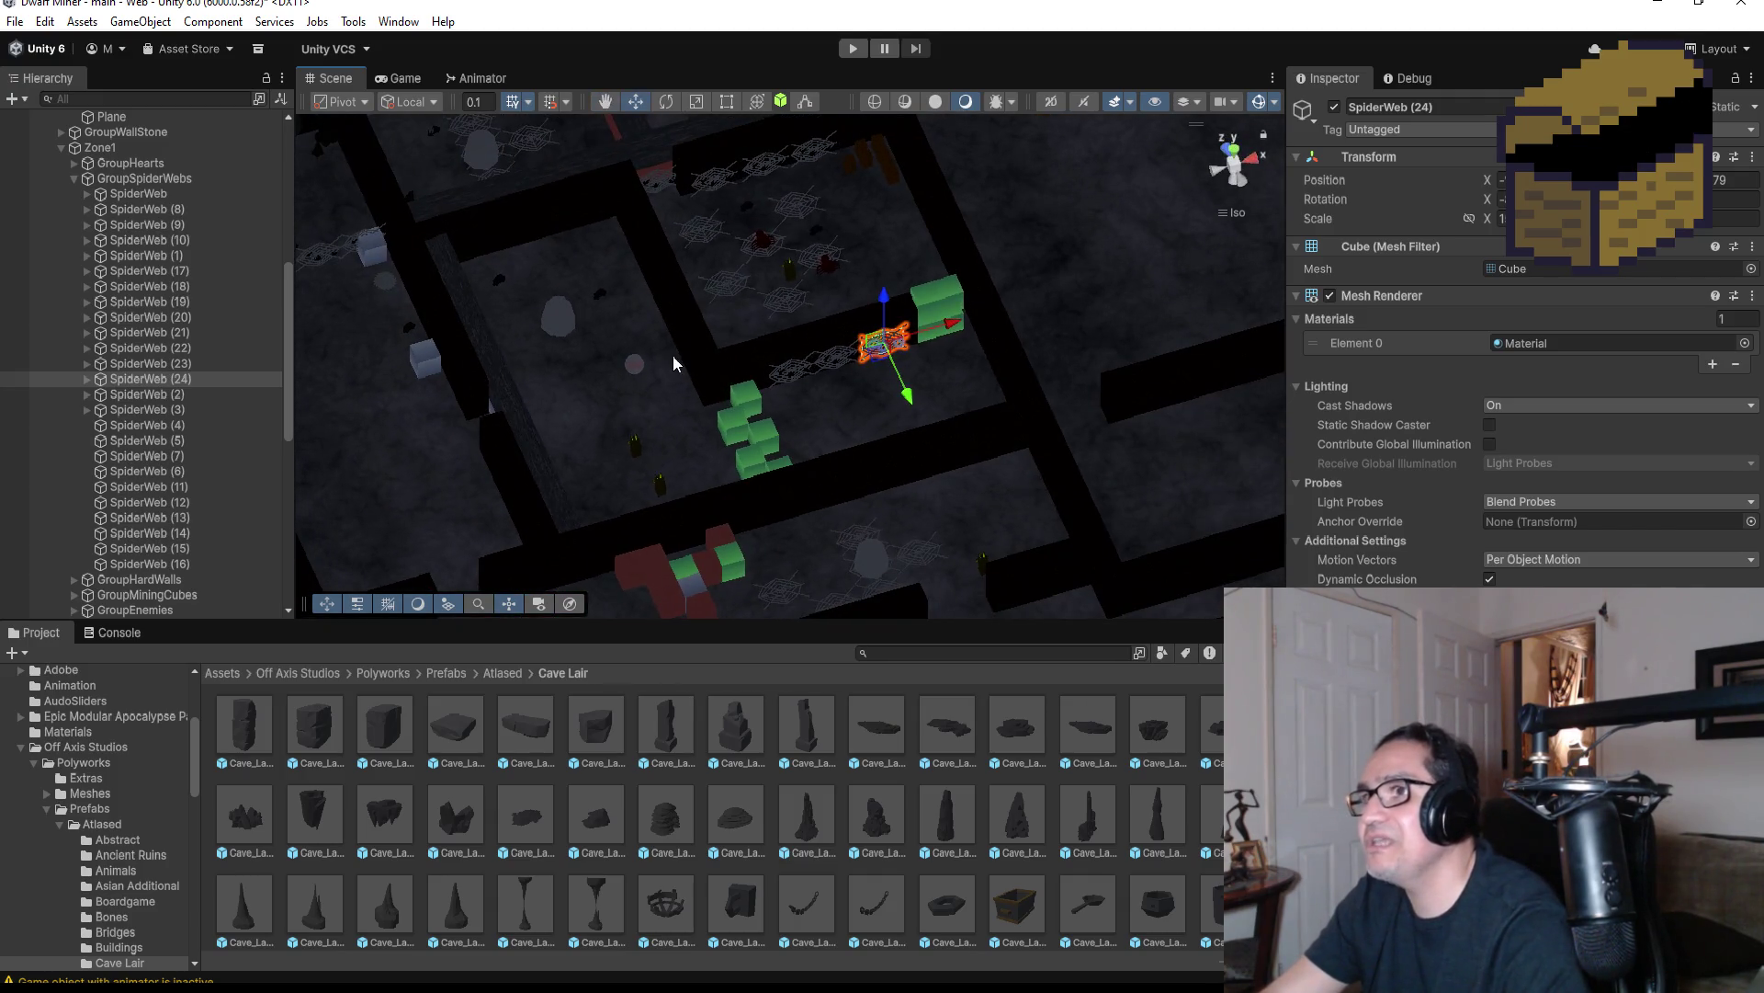
scroll(696, 310, down, 4)
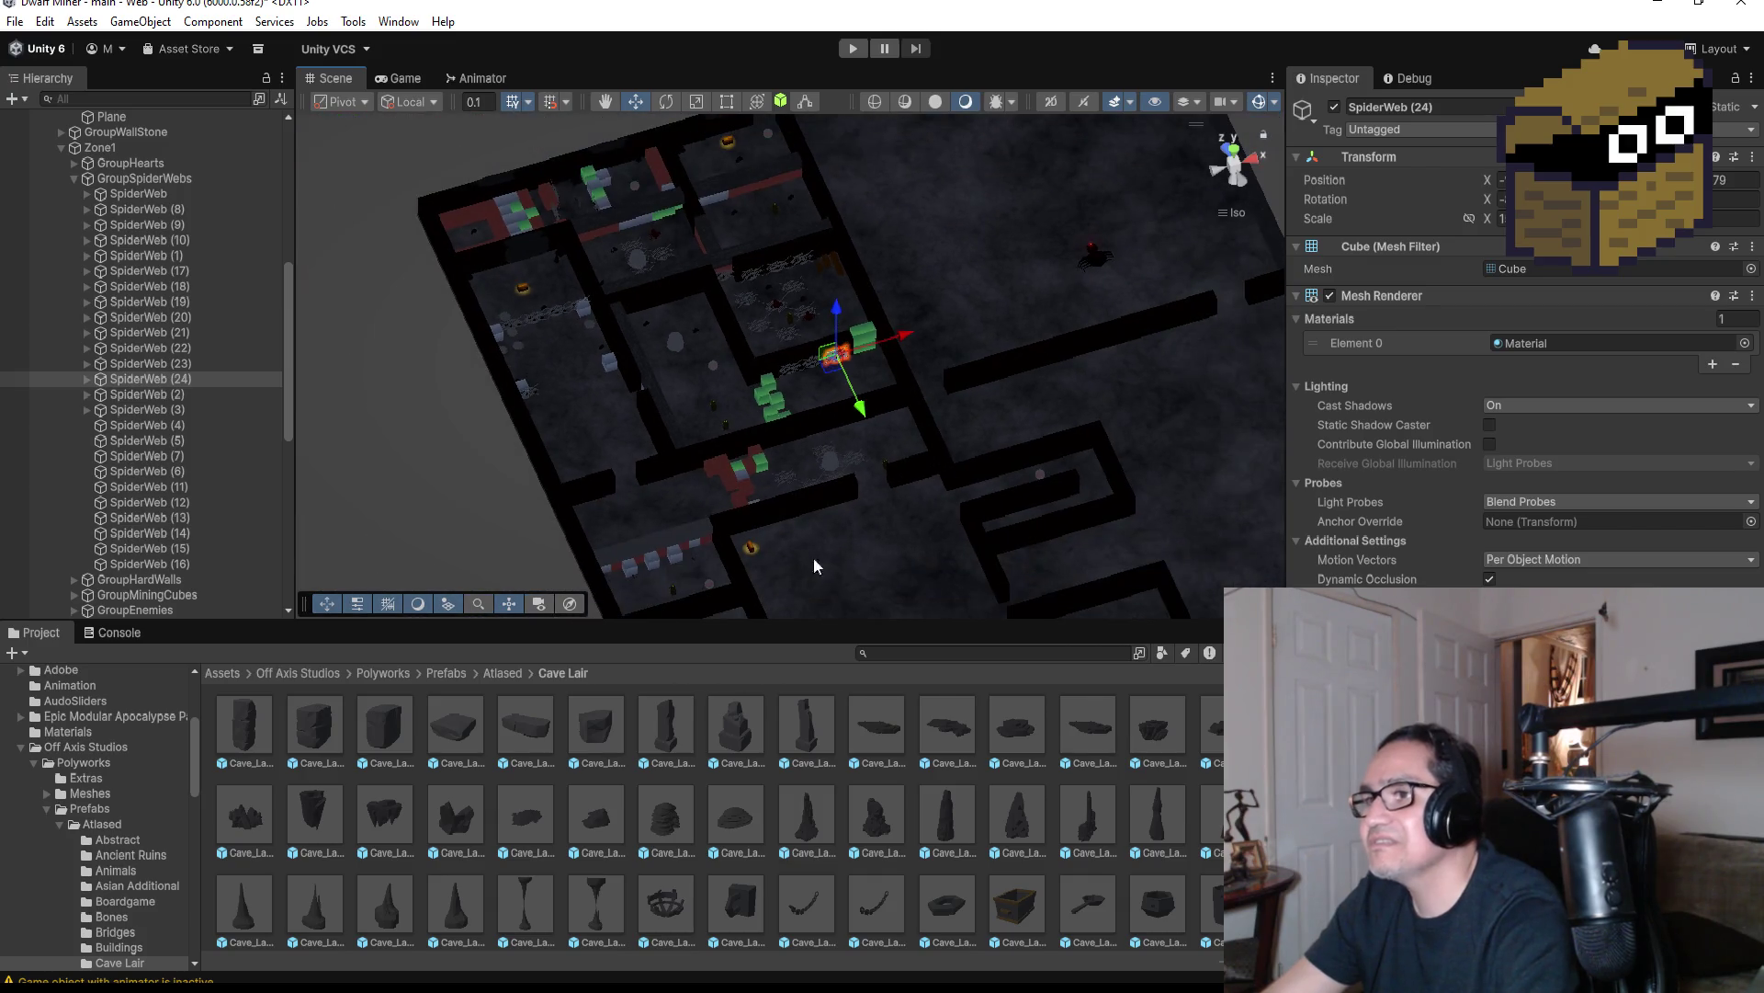
mouse_move(847, 543)
mouse_down()
mouse_move(979, 505)
mouse_move(764, 419)
mouse_up()
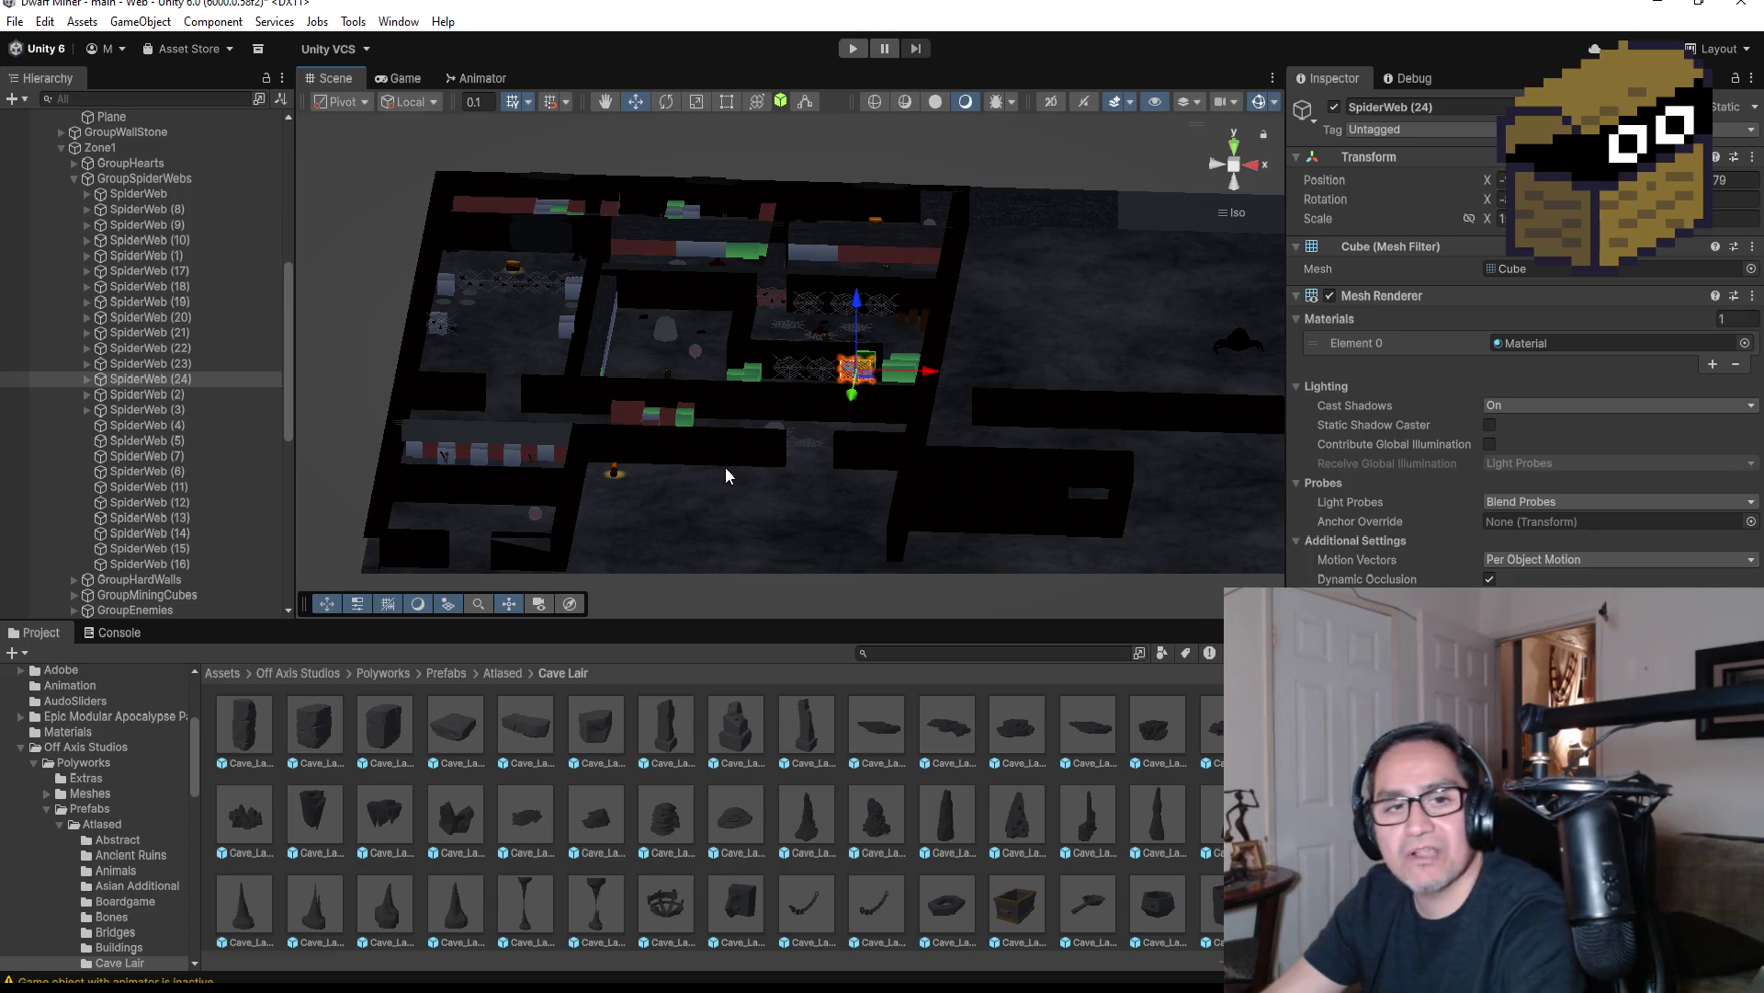
click(1236, 147)
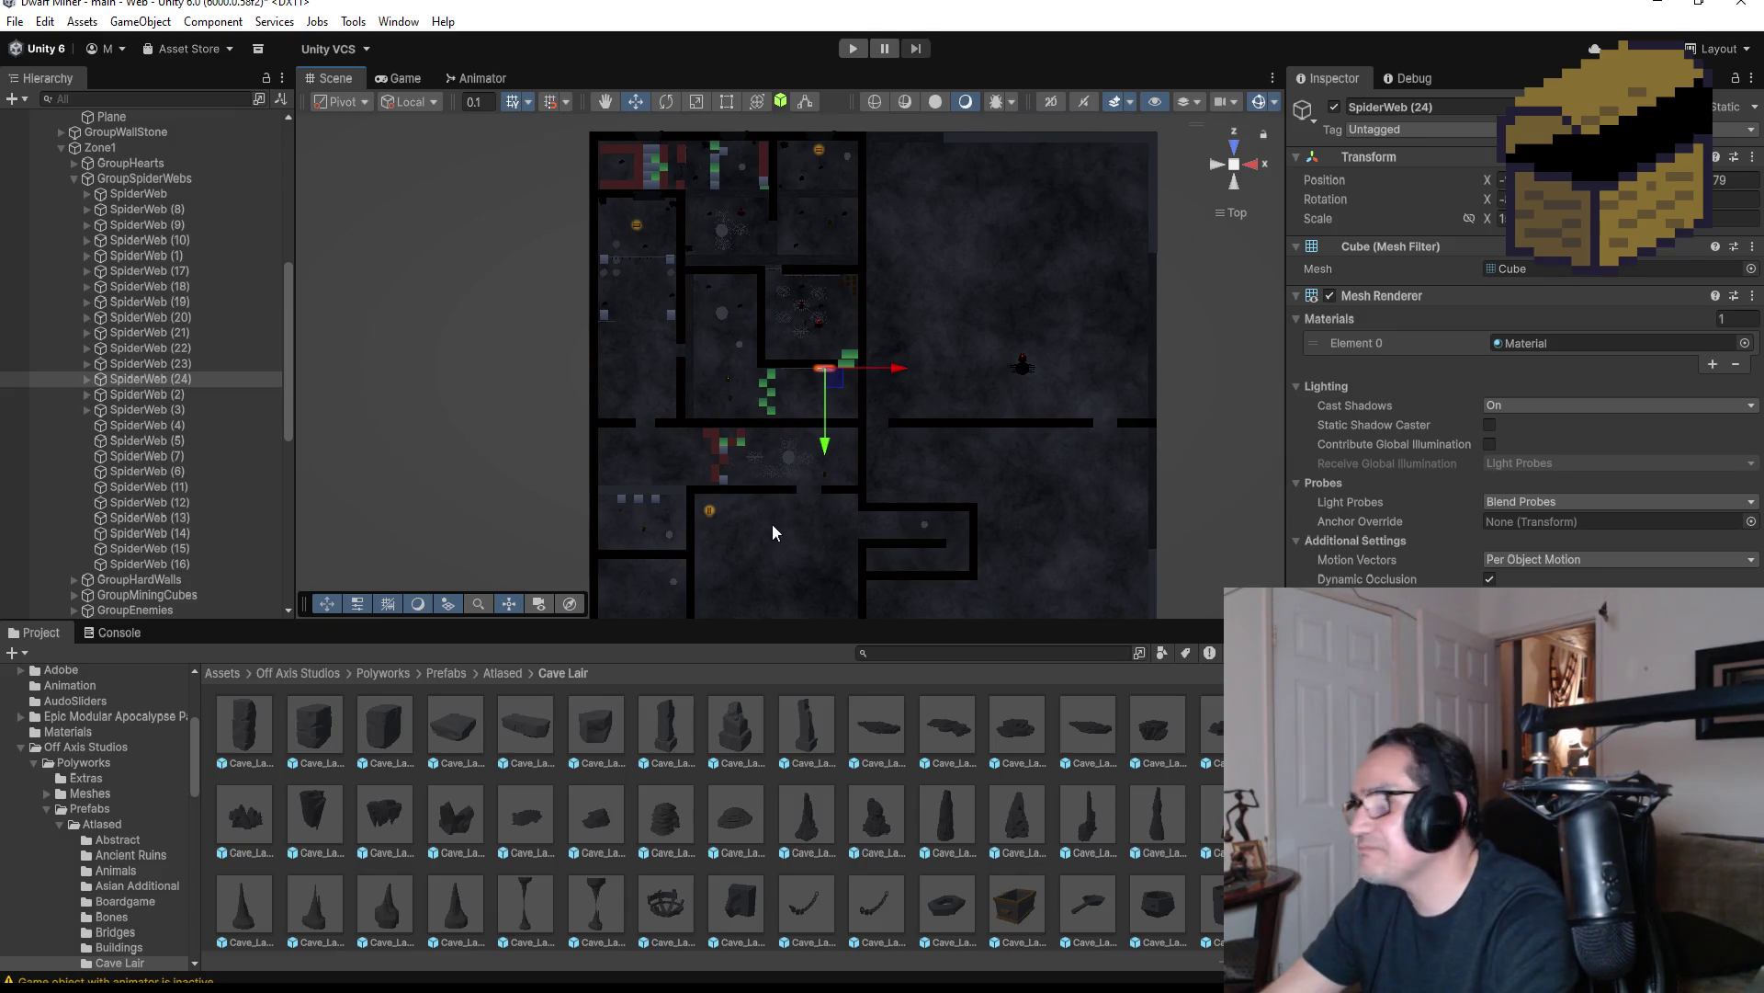
click(770, 490)
Inspect the webs and cocoon, then select and frame the SpawnSpiders (2) spawner
key(f)
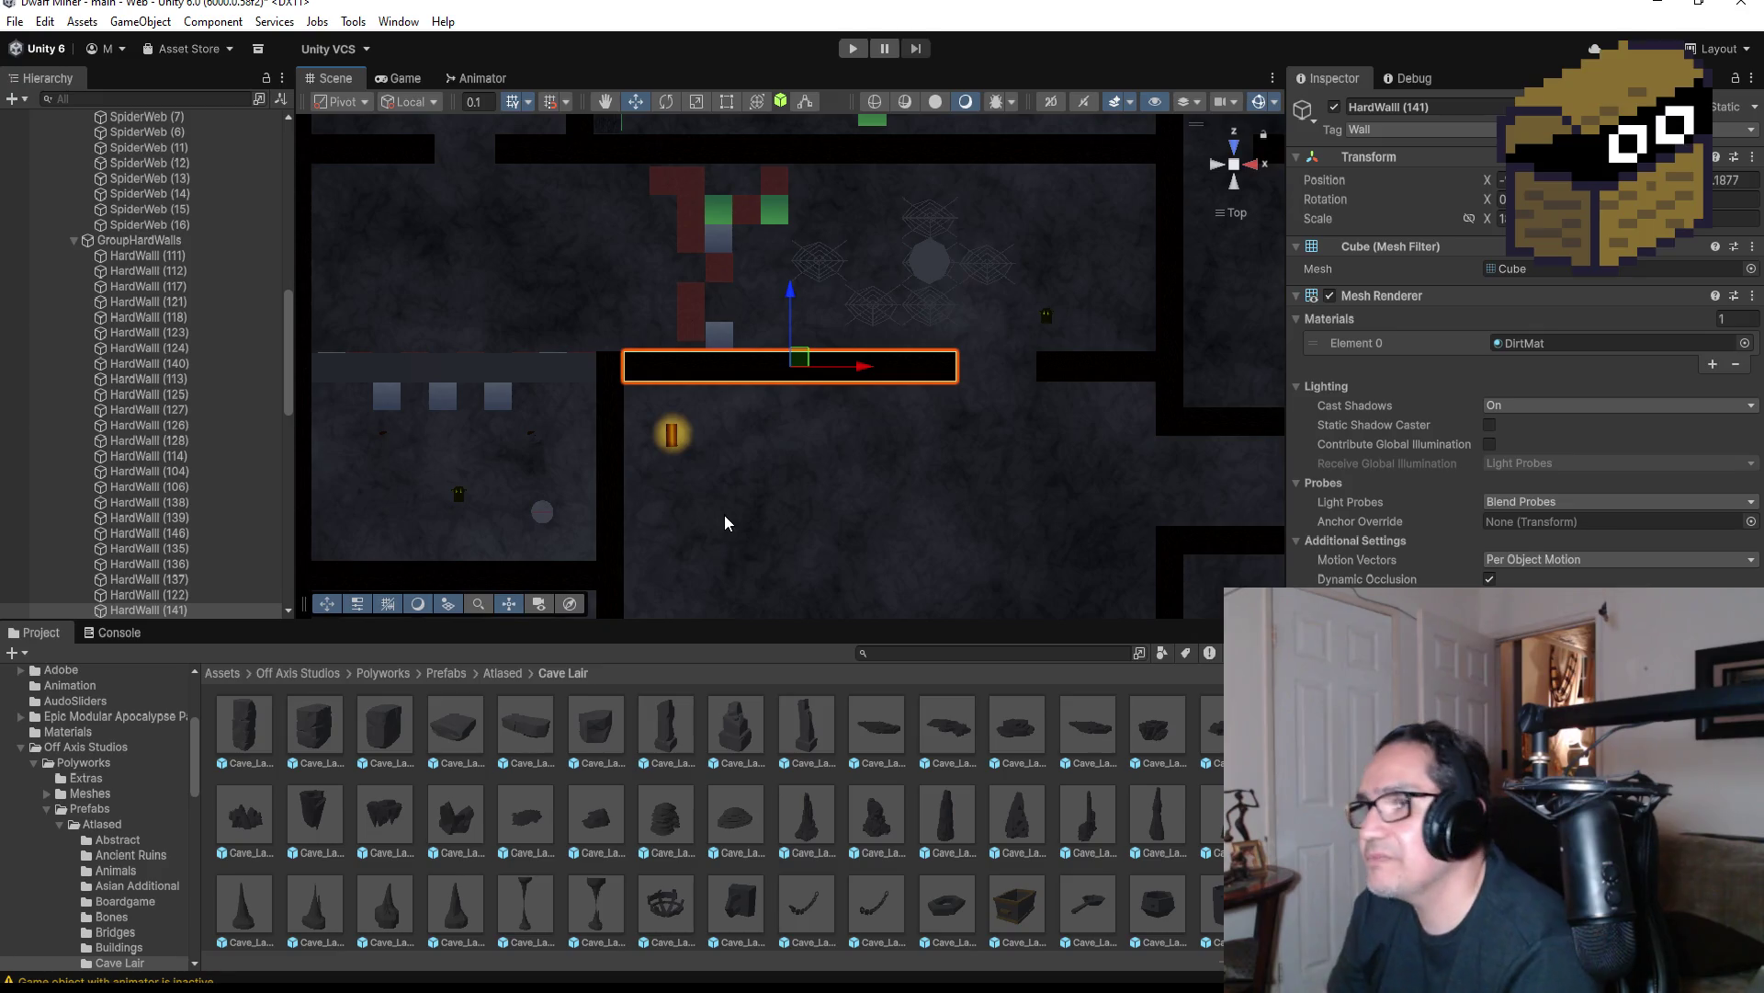
scroll(912, 338, down, 1)
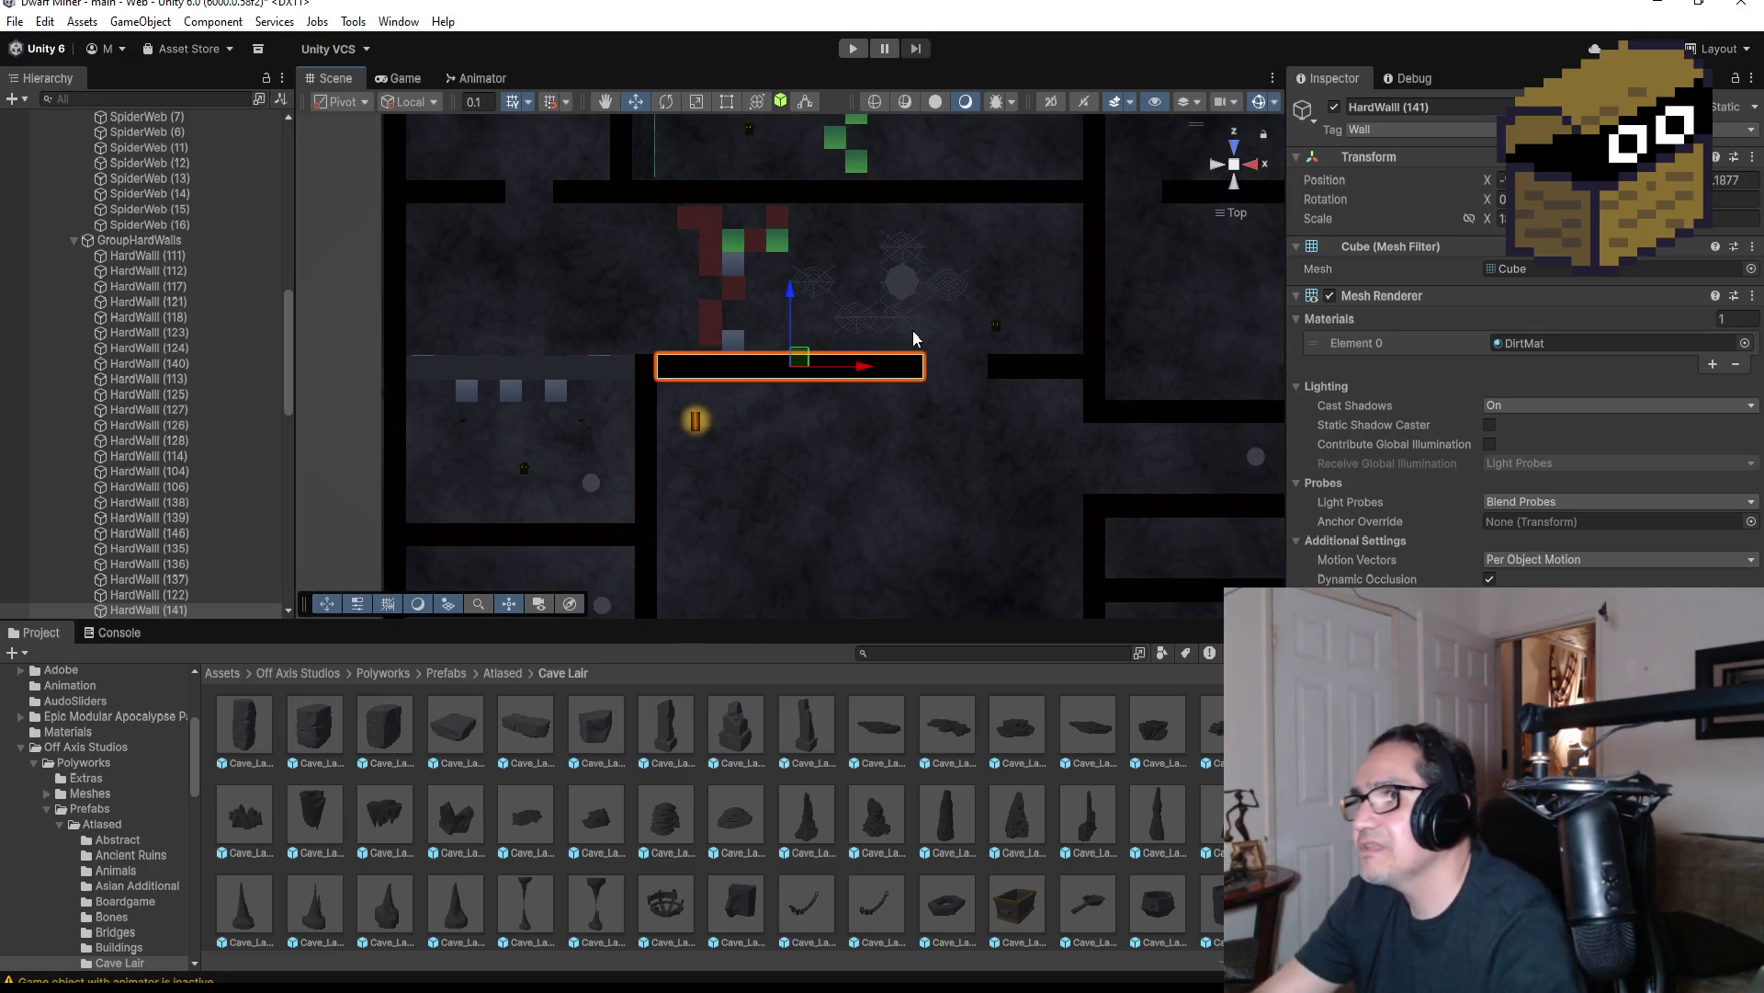
click(858, 318)
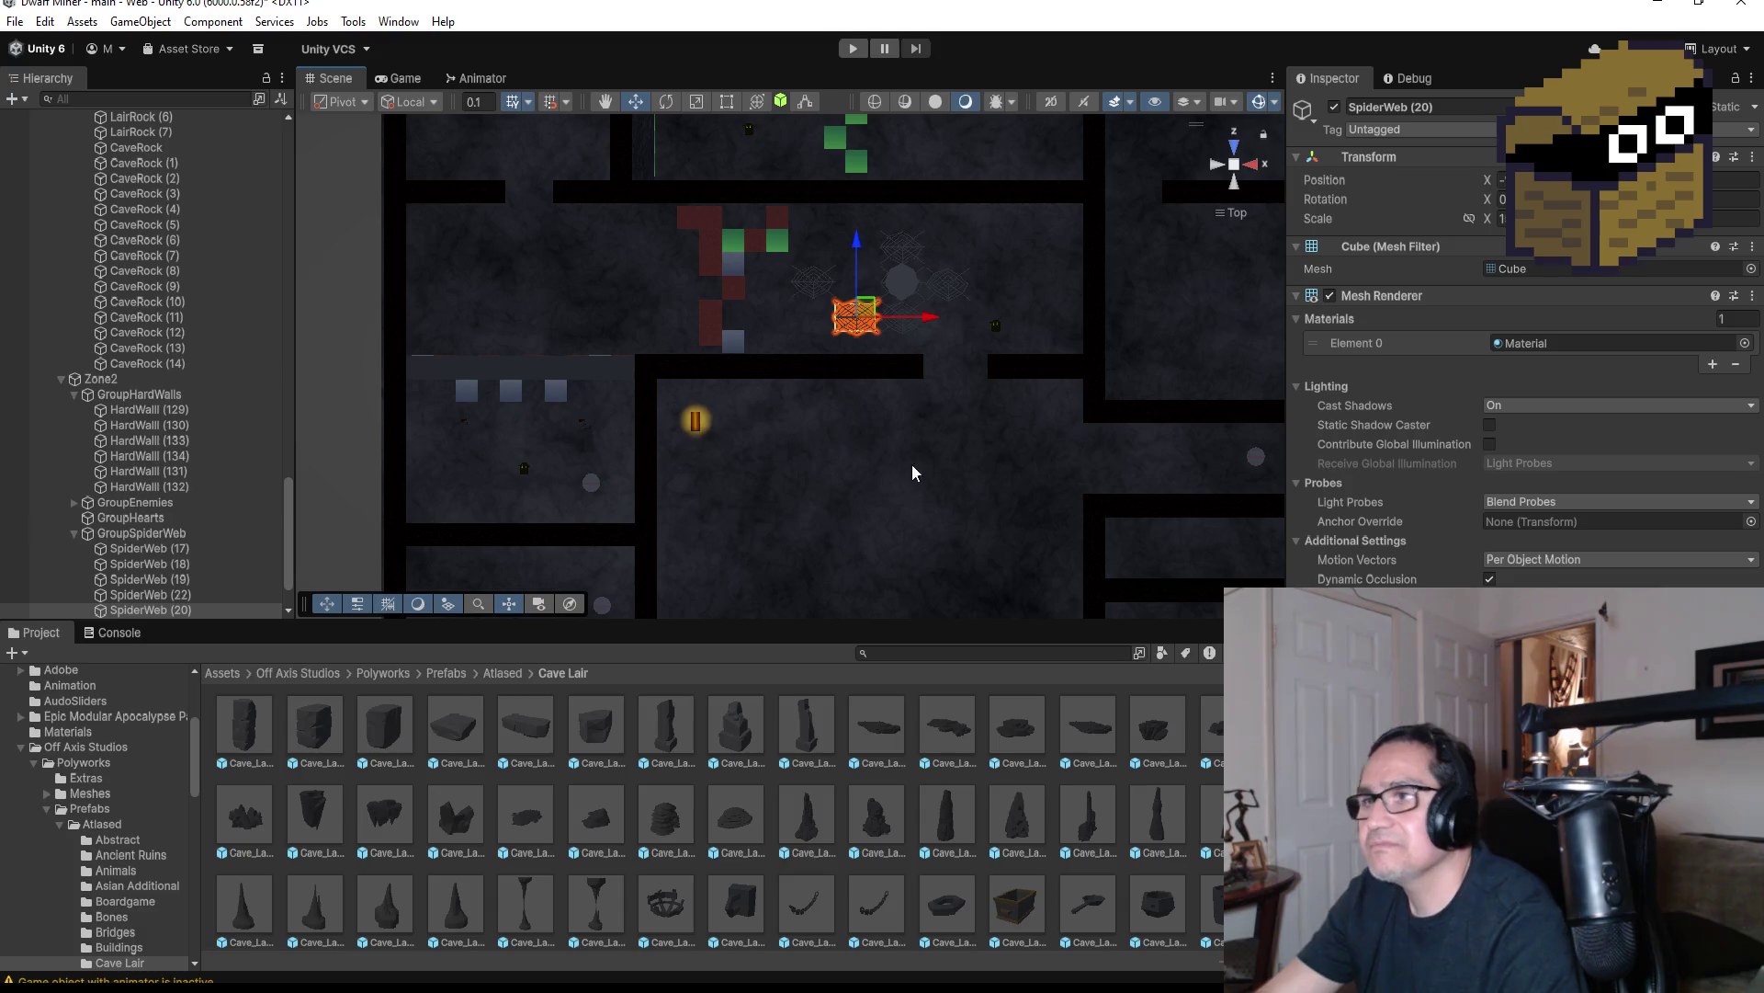
click(902, 283)
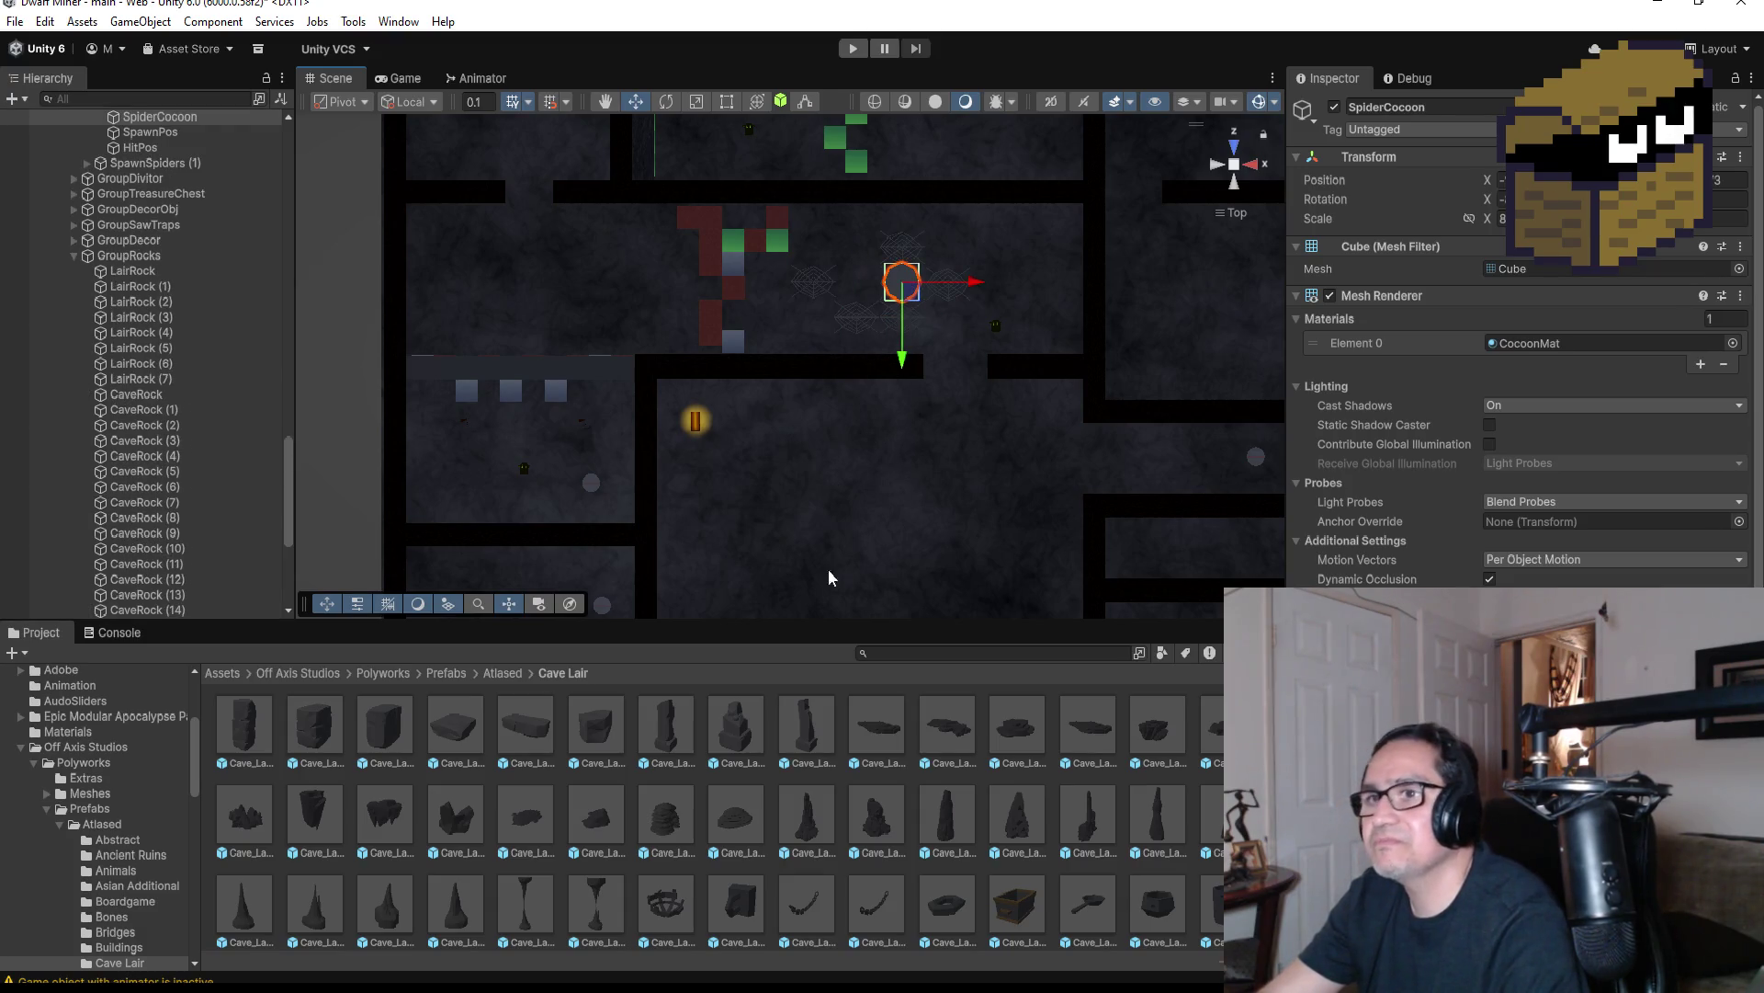
scroll(239, 349, up, 4)
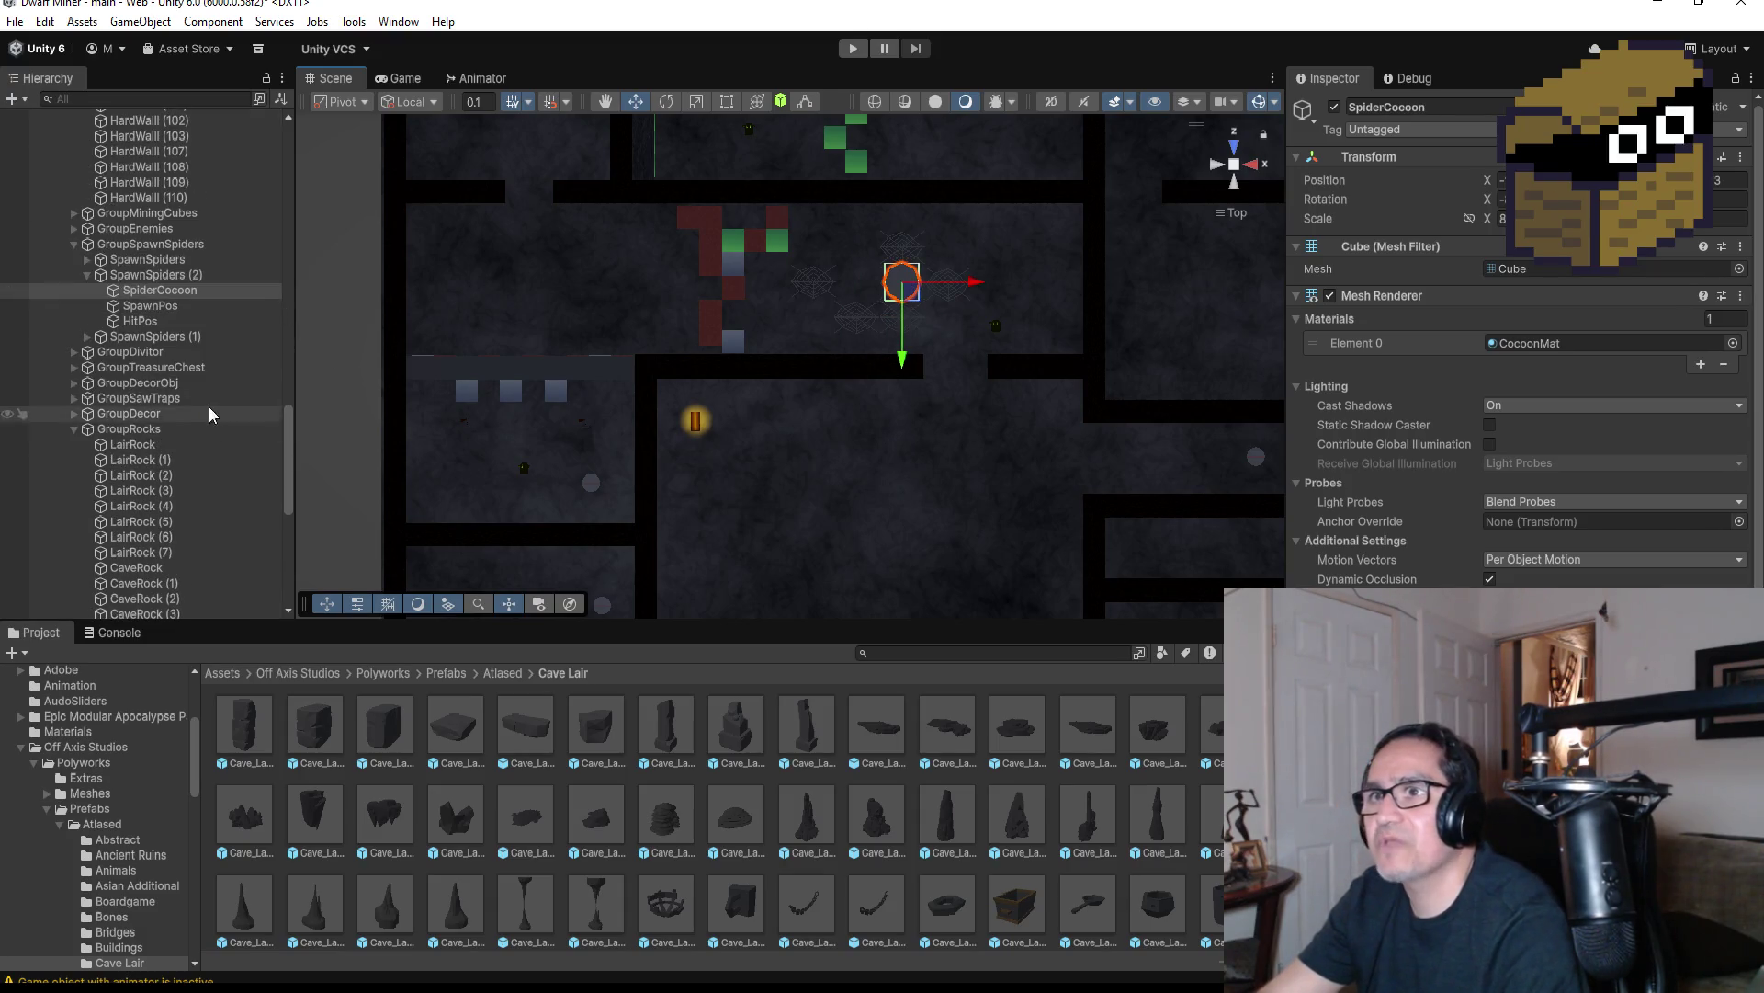
click(88, 276)
click(151, 290)
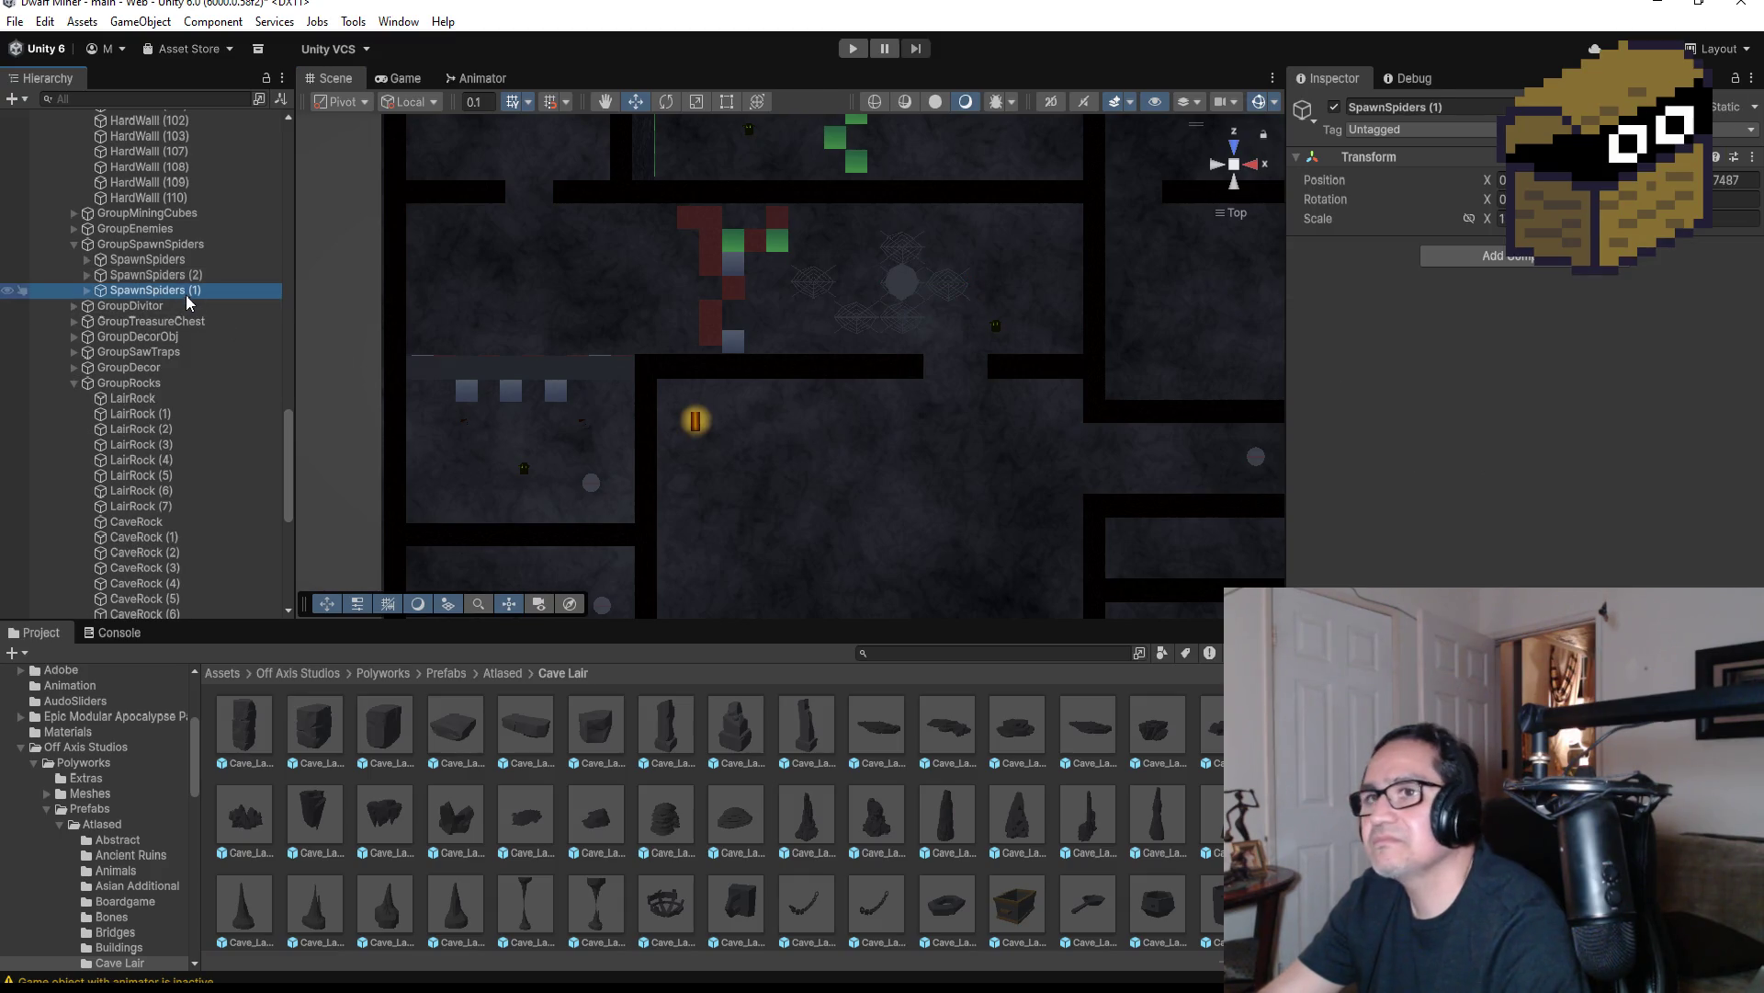
click(152, 275)
key(f)
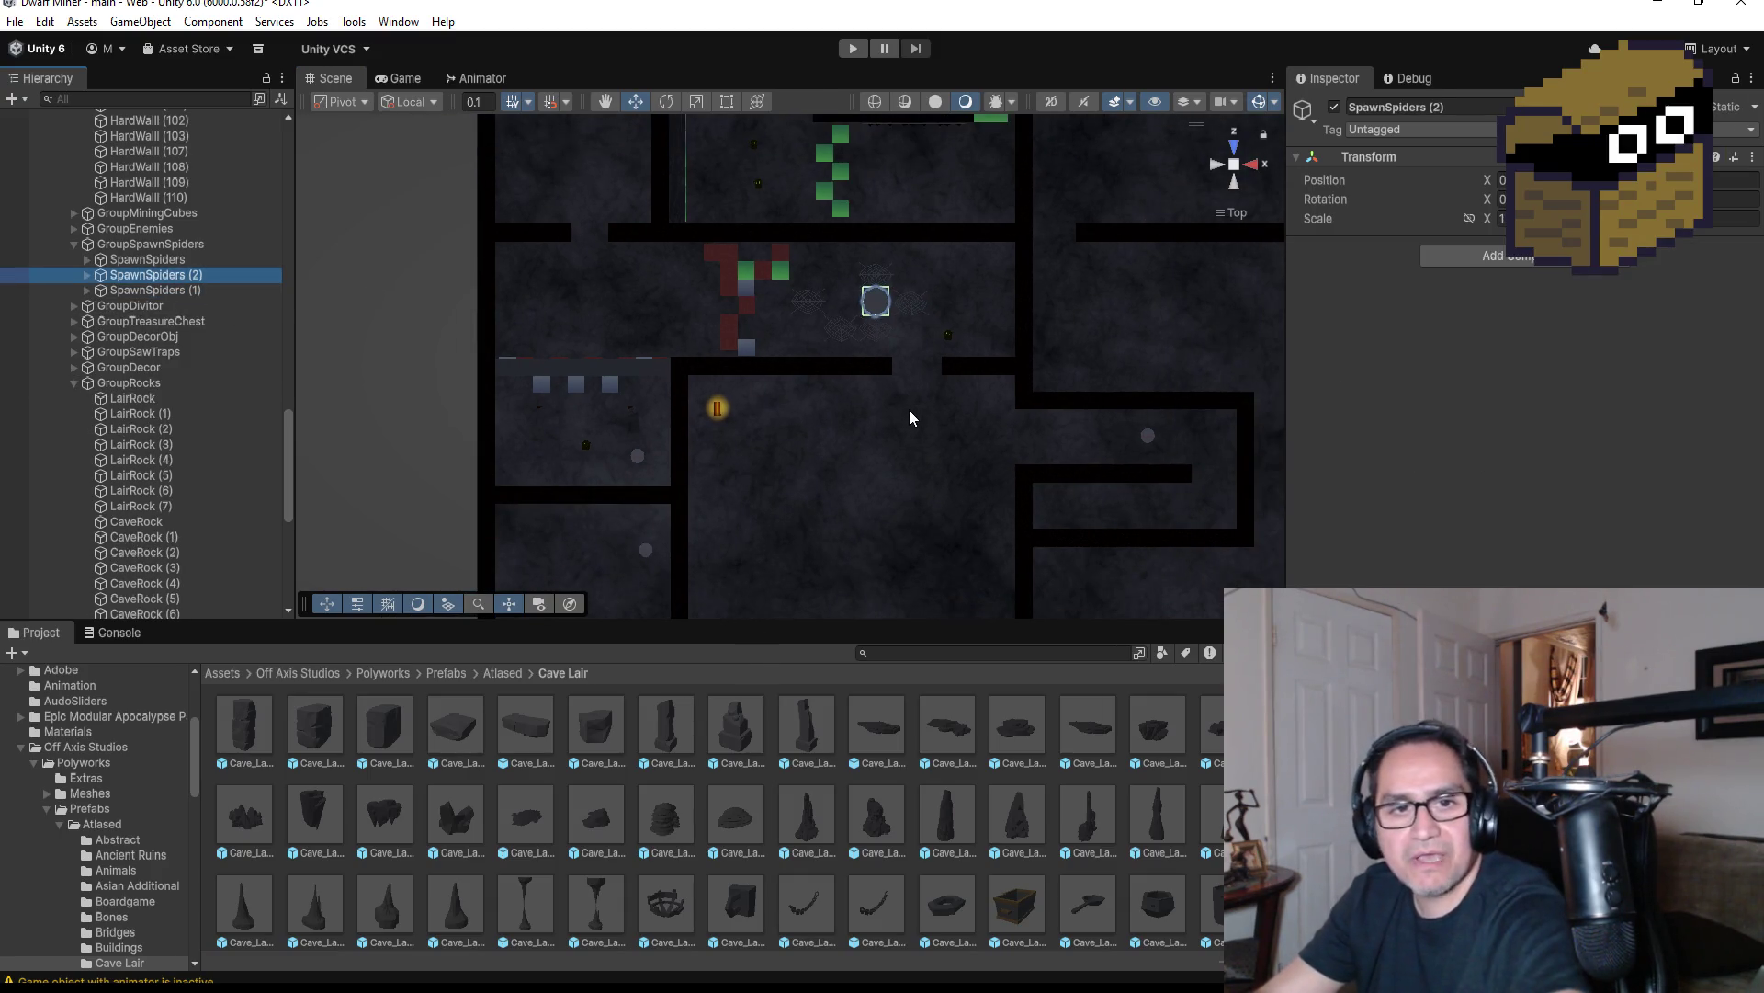
Create SpawnSpiders (3) and move its SpiderCocoon, SpawnPos and HitPos into the room below
key(ctrl+d)
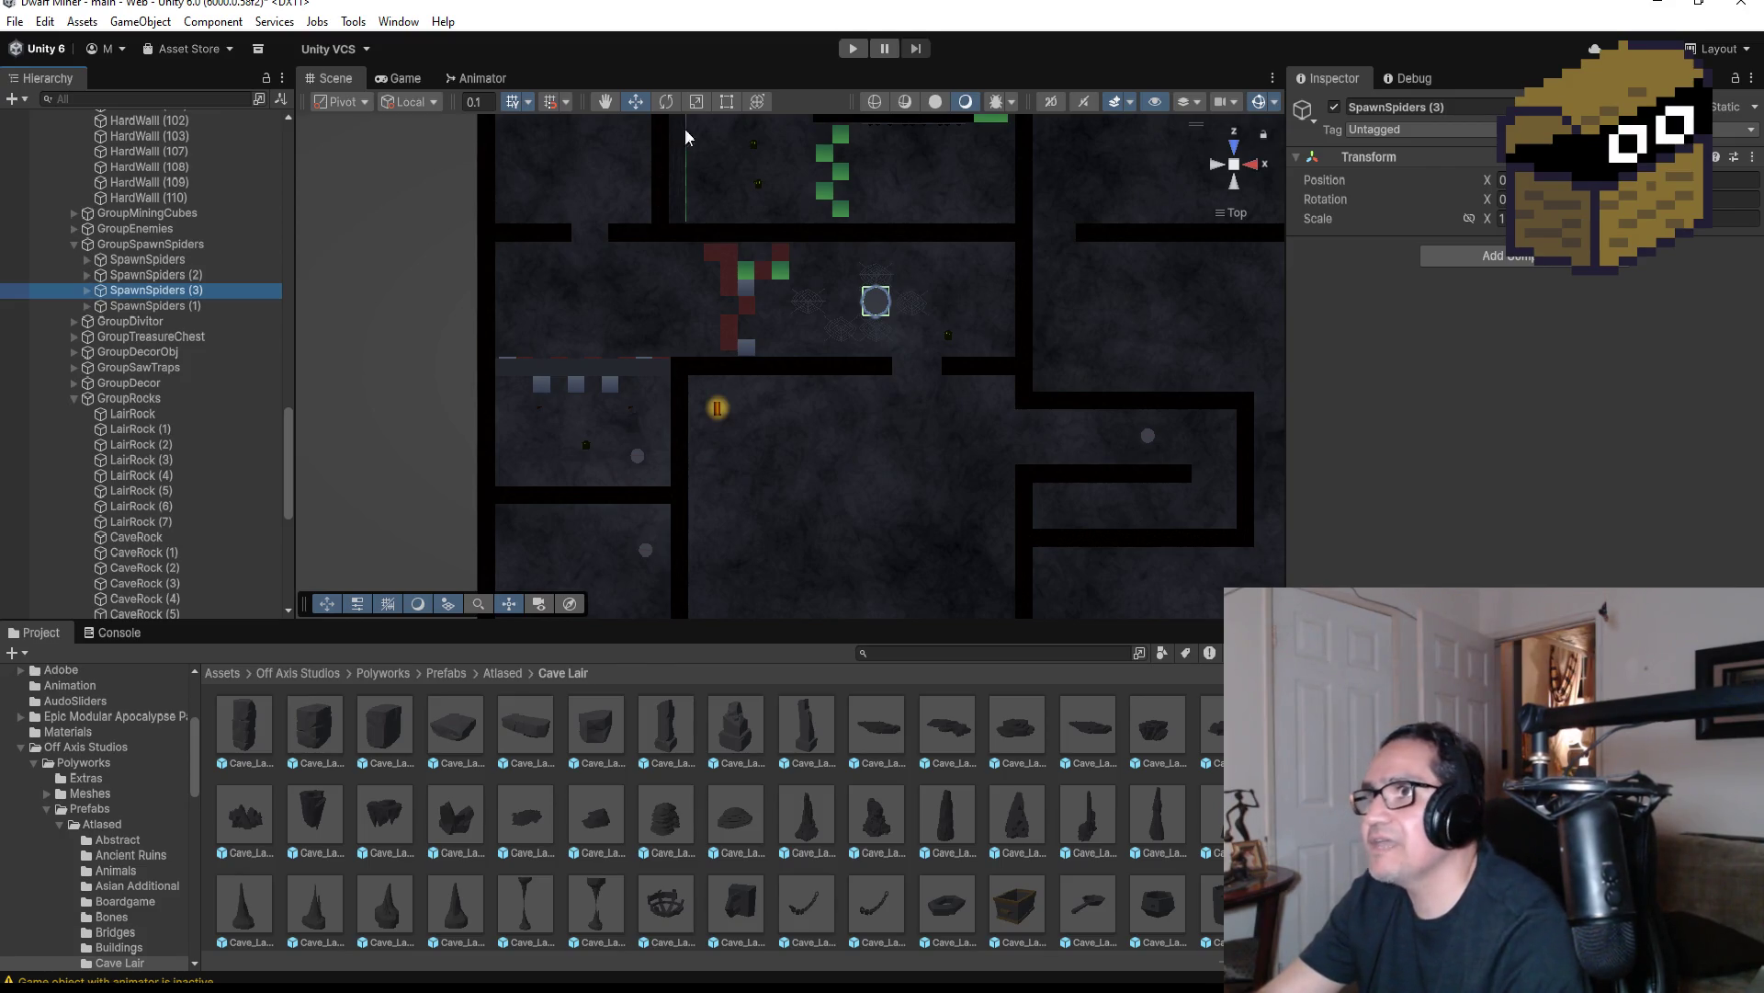
click(87, 290)
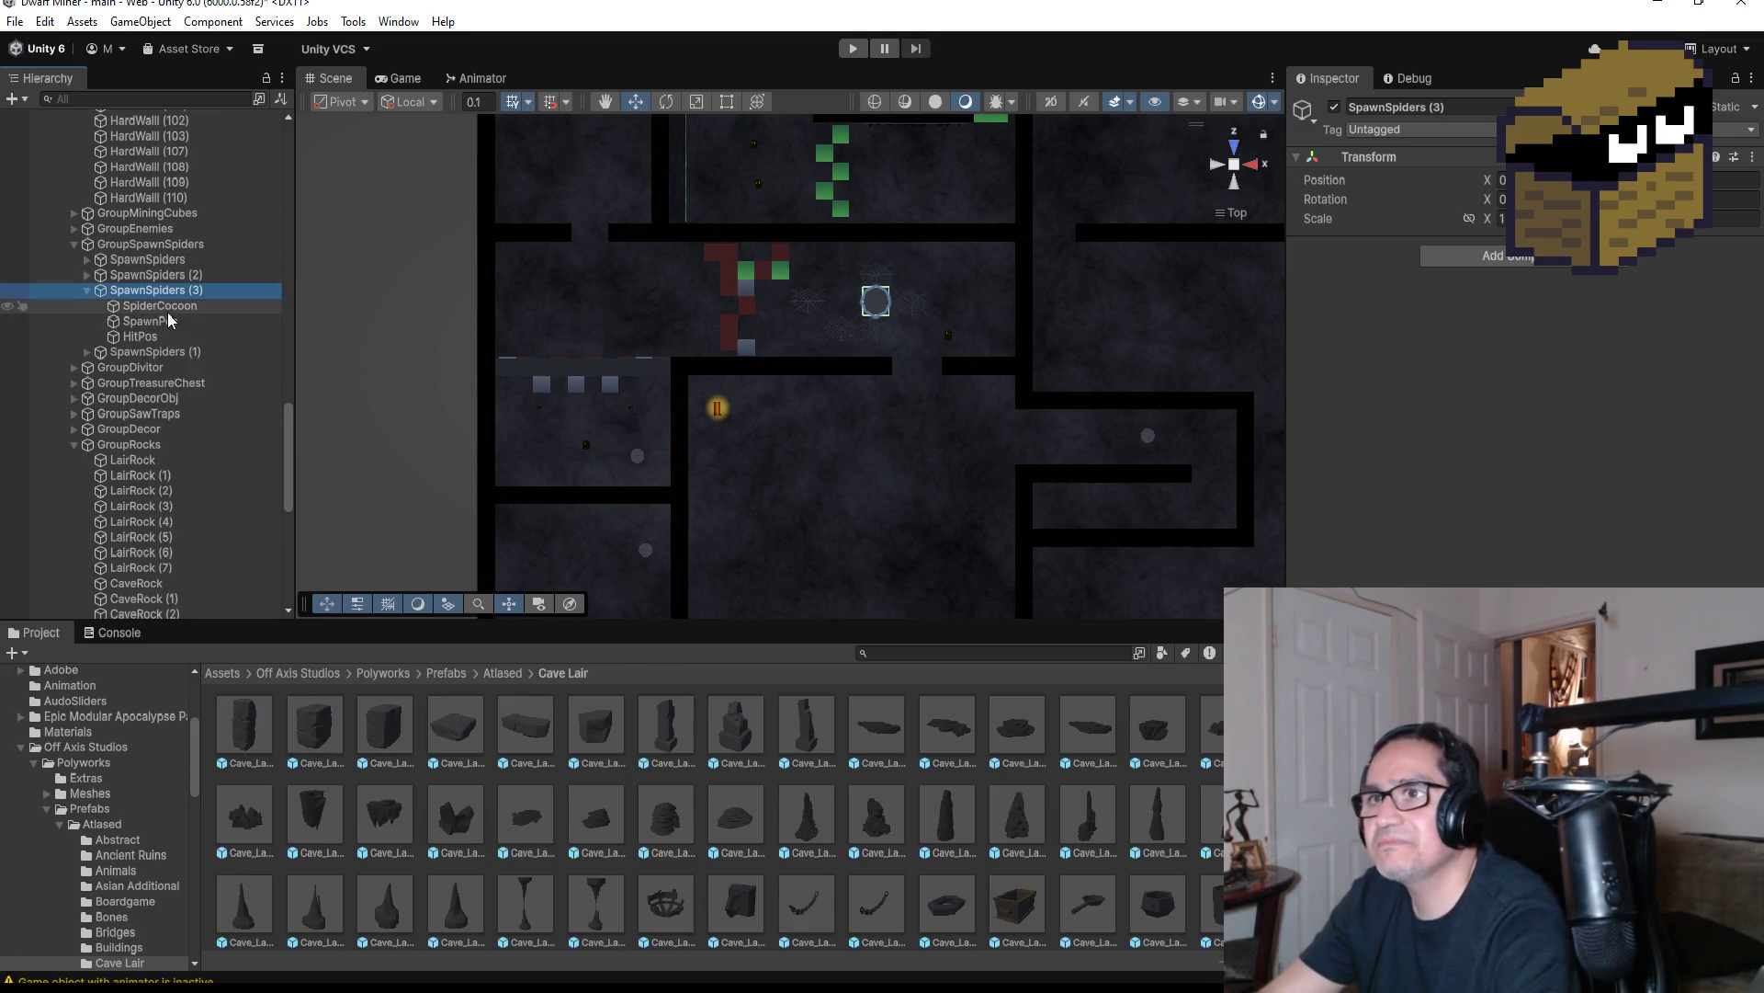
click(168, 309)
shift+click(165, 338)
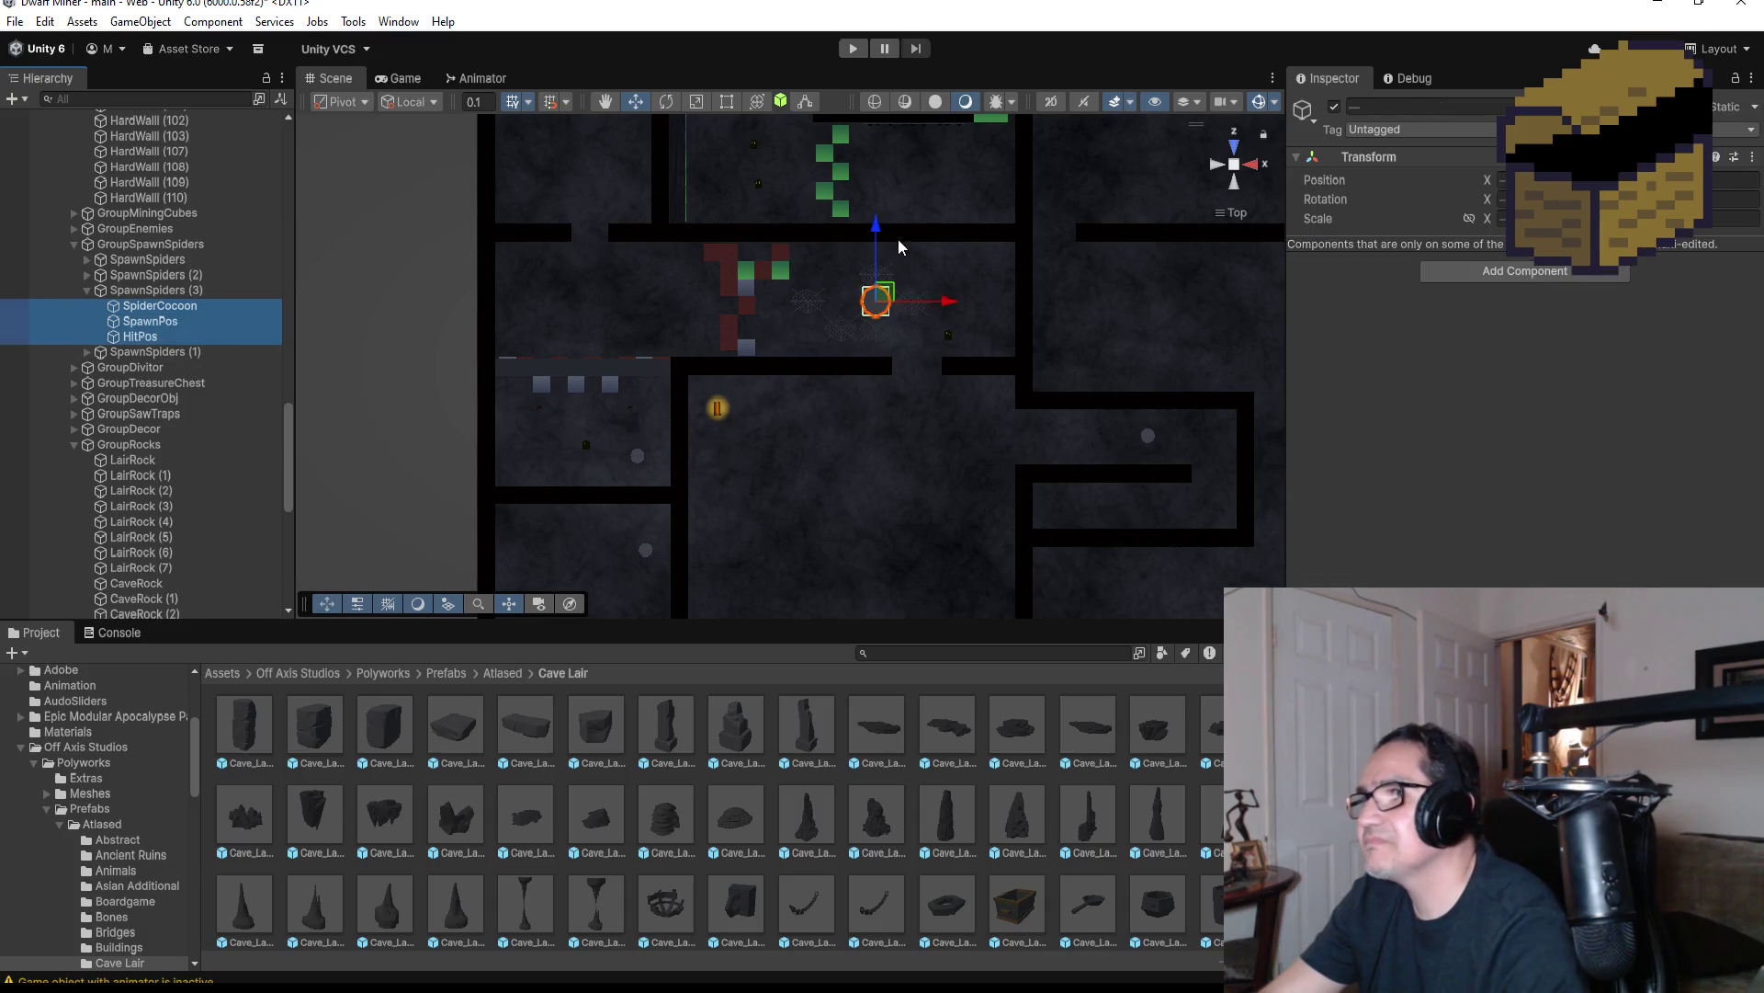
mouse_move(874, 235)
mouse_down()
mouse_move(859, 480)
mouse_move(912, 506)
mouse_up()
scroll(919, 504, down, 2)
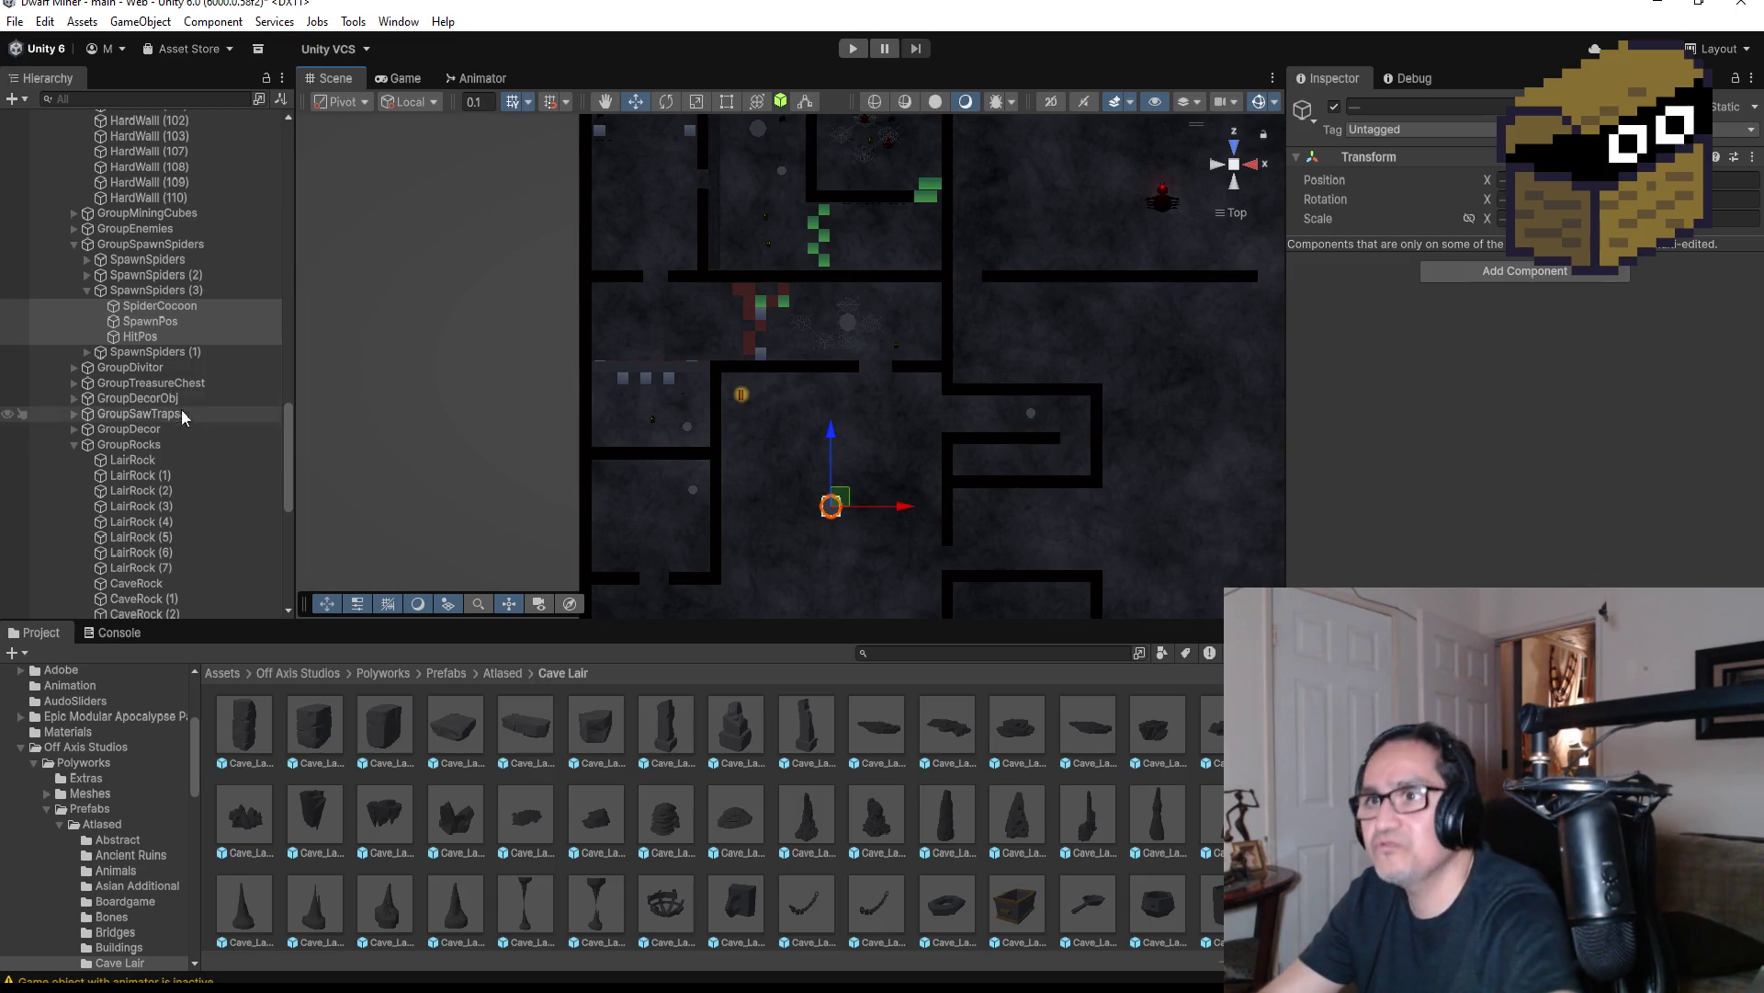
click(86, 291)
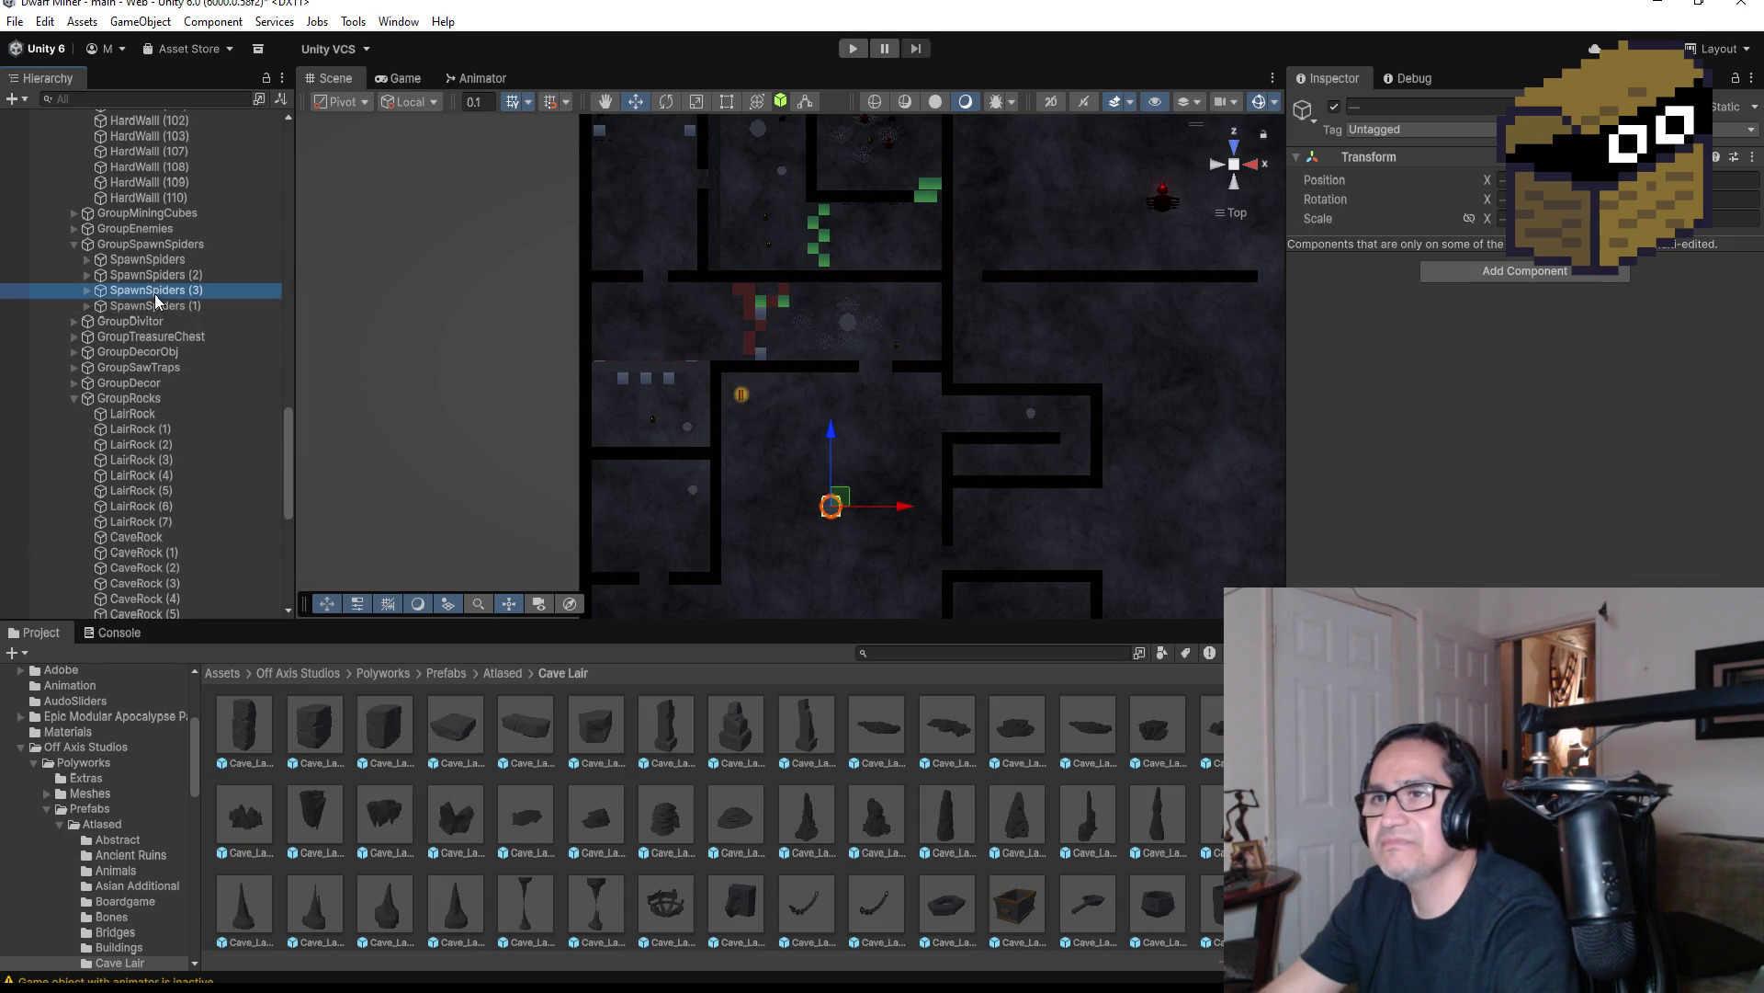
Create SpawnSpiders (4), shift its cocoon and spawn points lower-left in the room, then enter Play mode
click(154, 291)
key(ctrl+d)
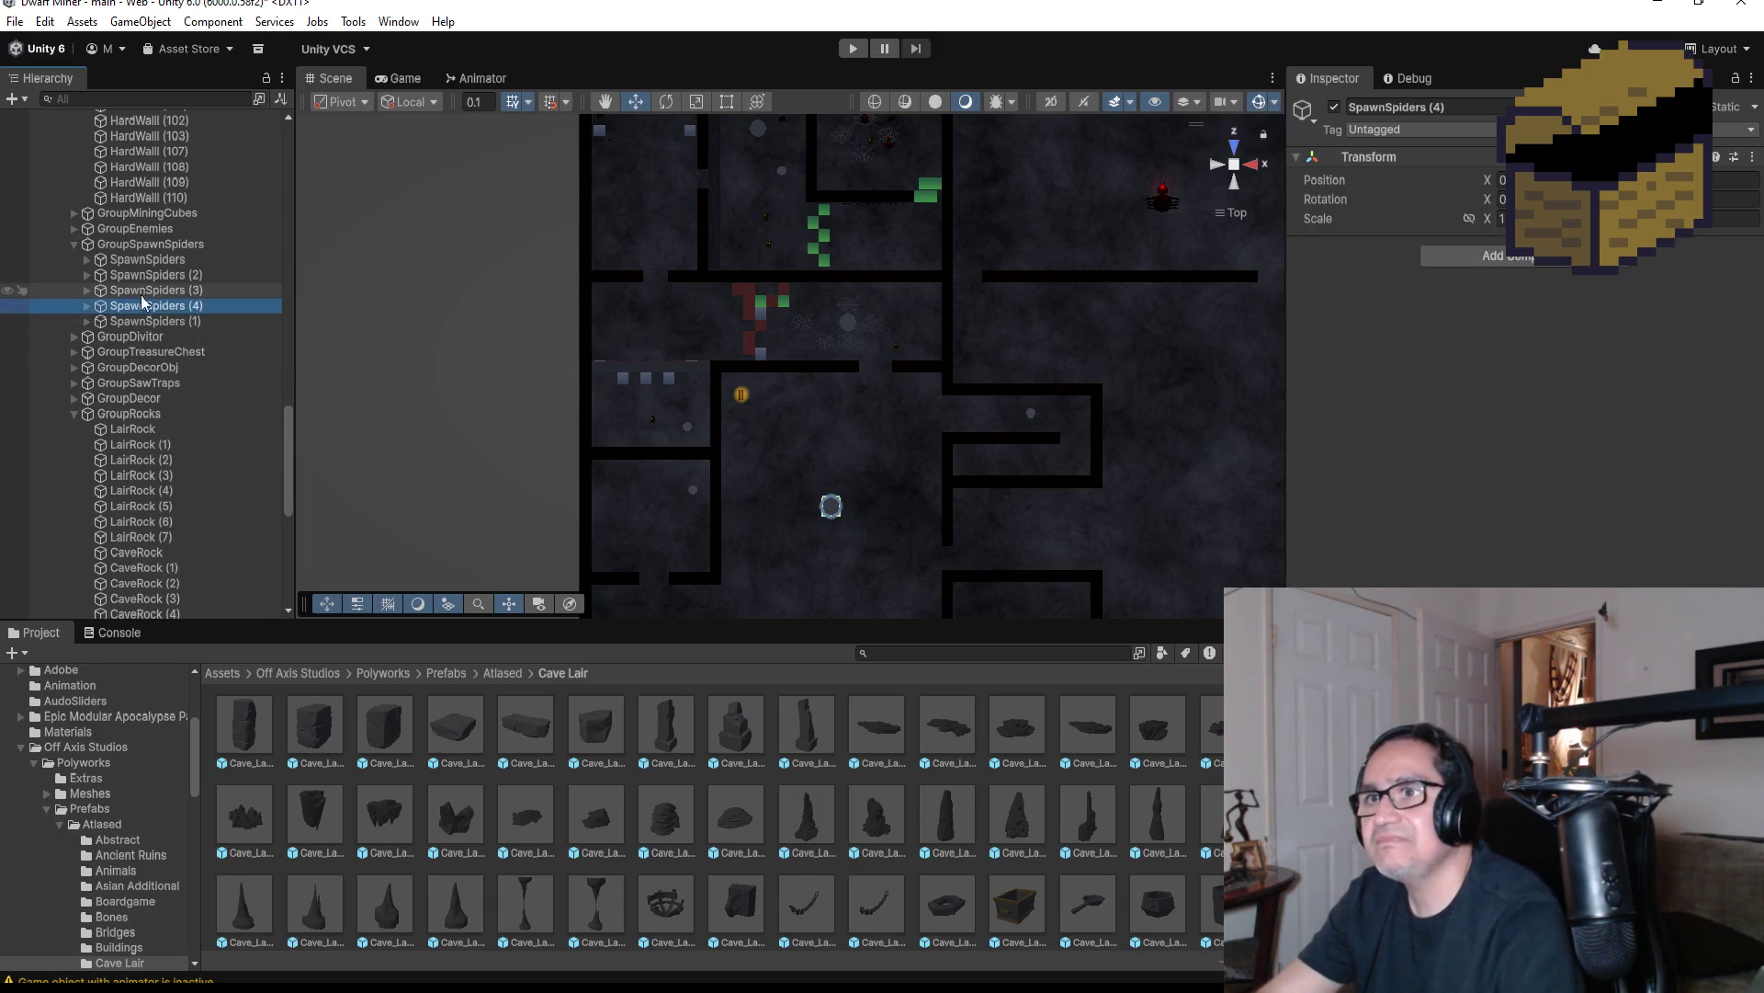
click(88, 305)
click(108, 320)
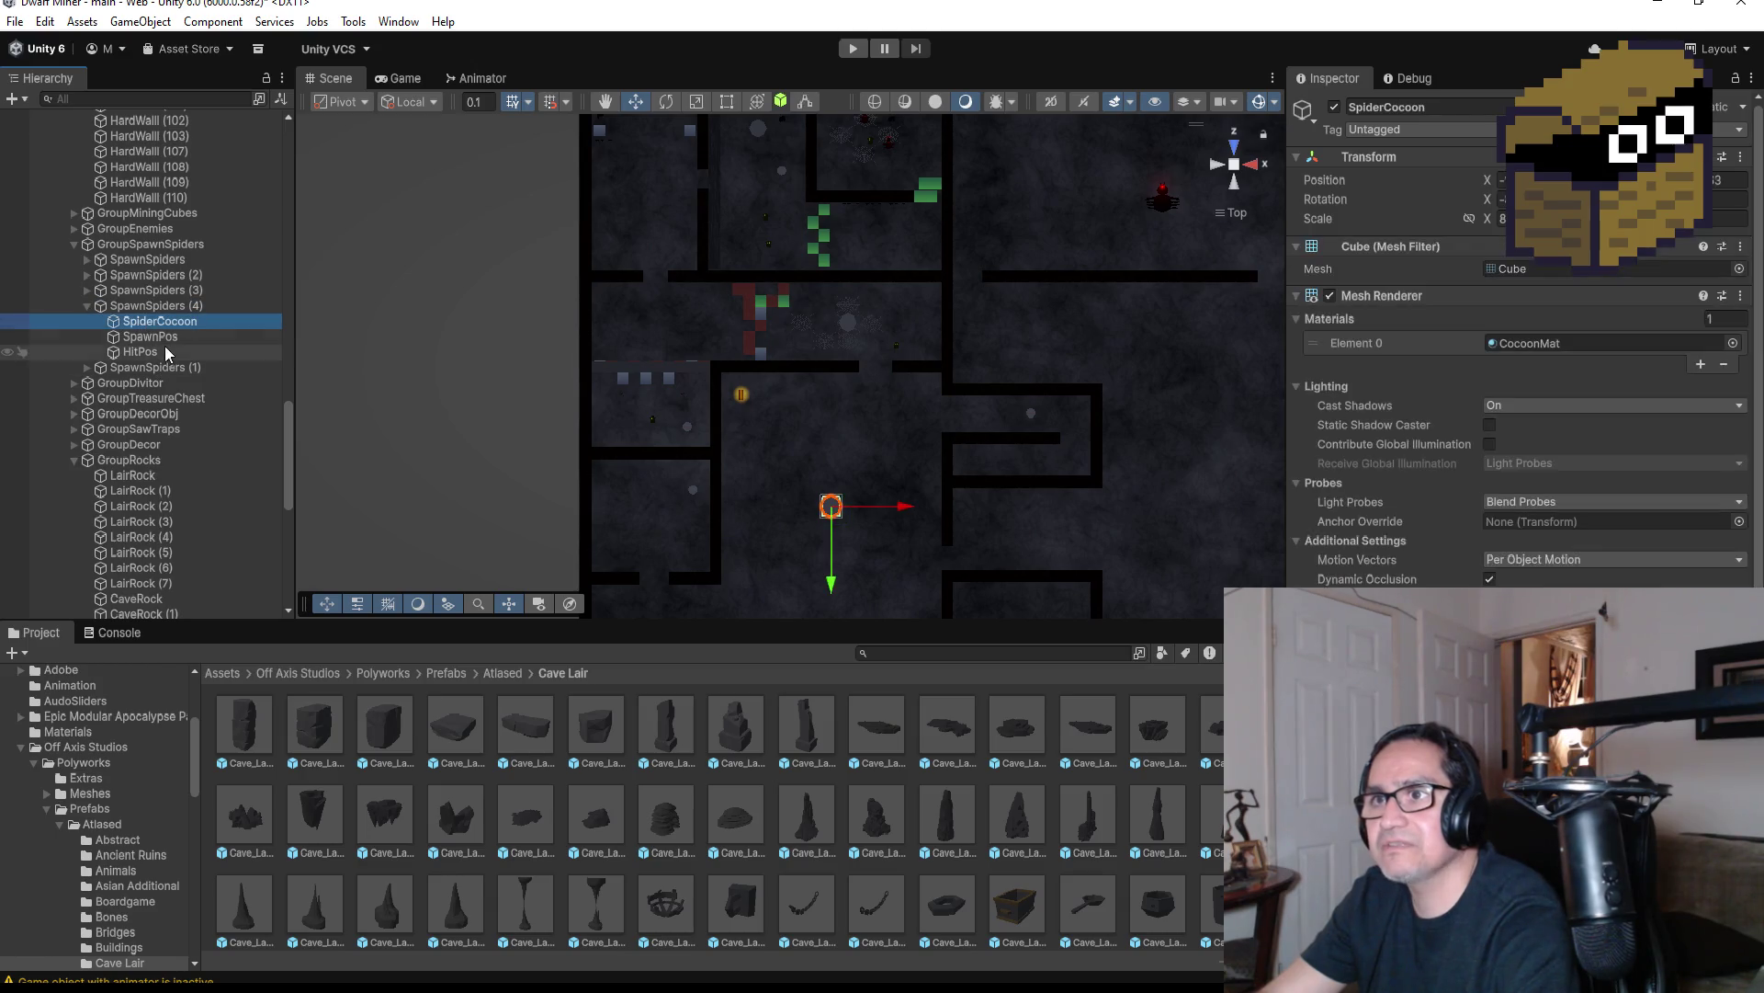
shift+click(163, 350)
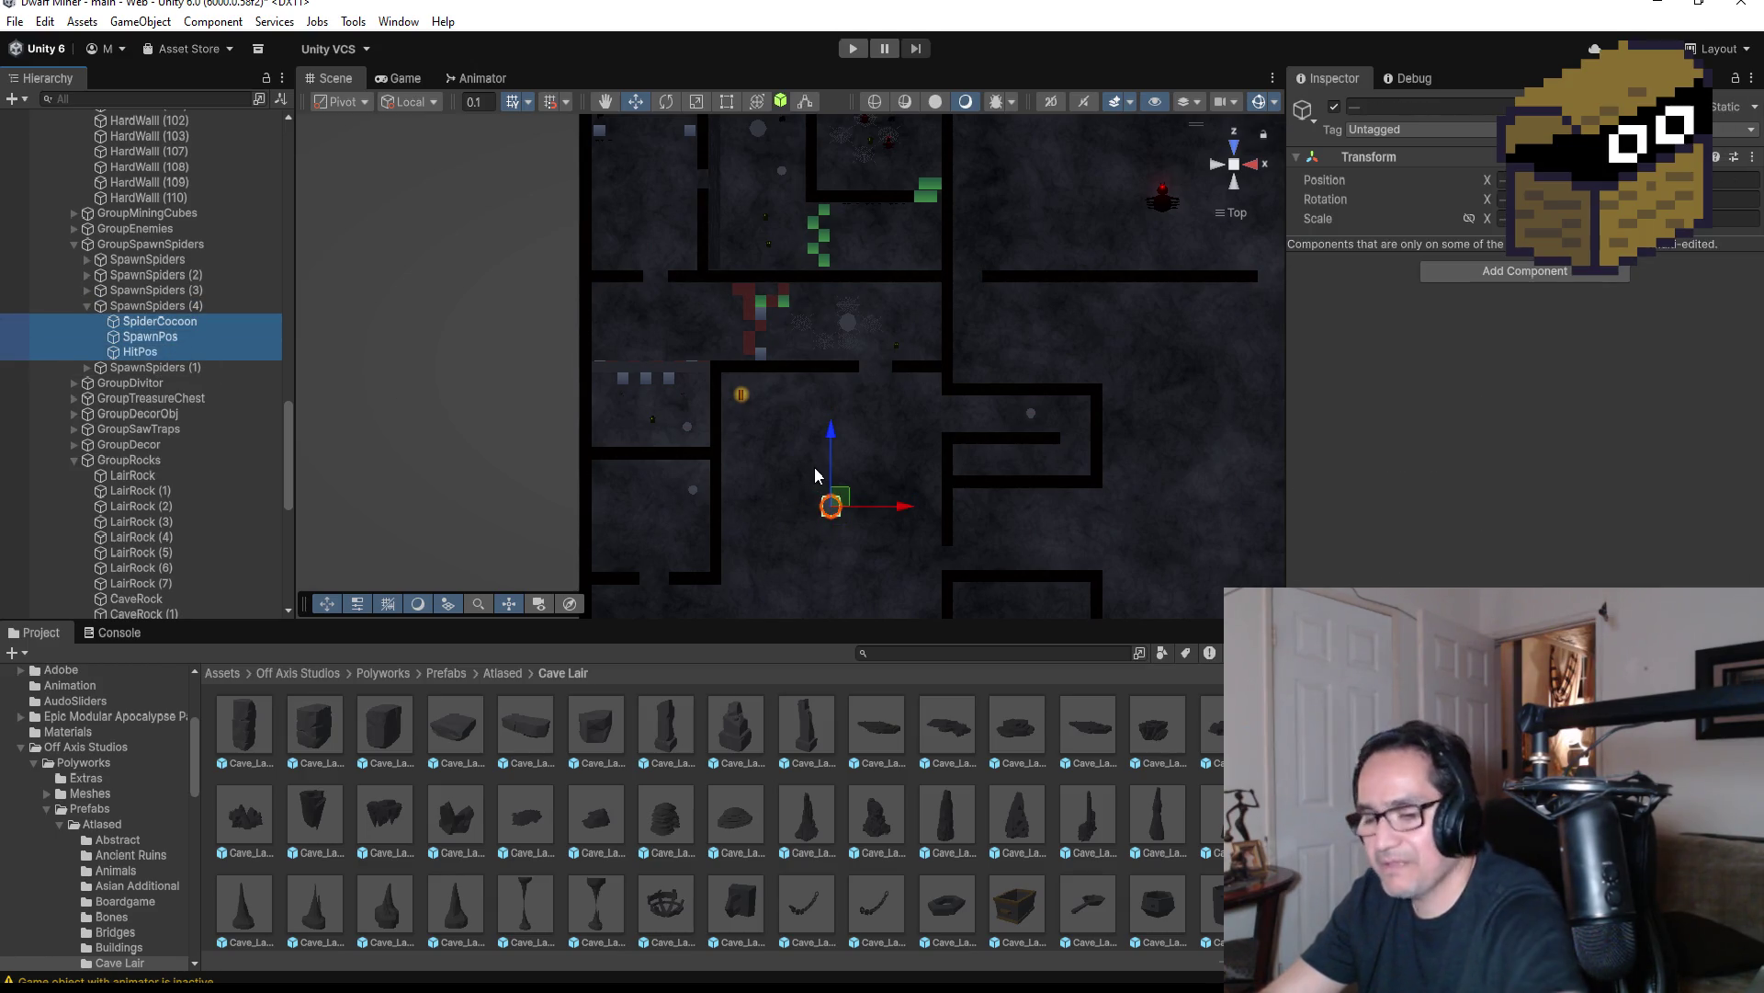
drag(905, 520, 813, 503)
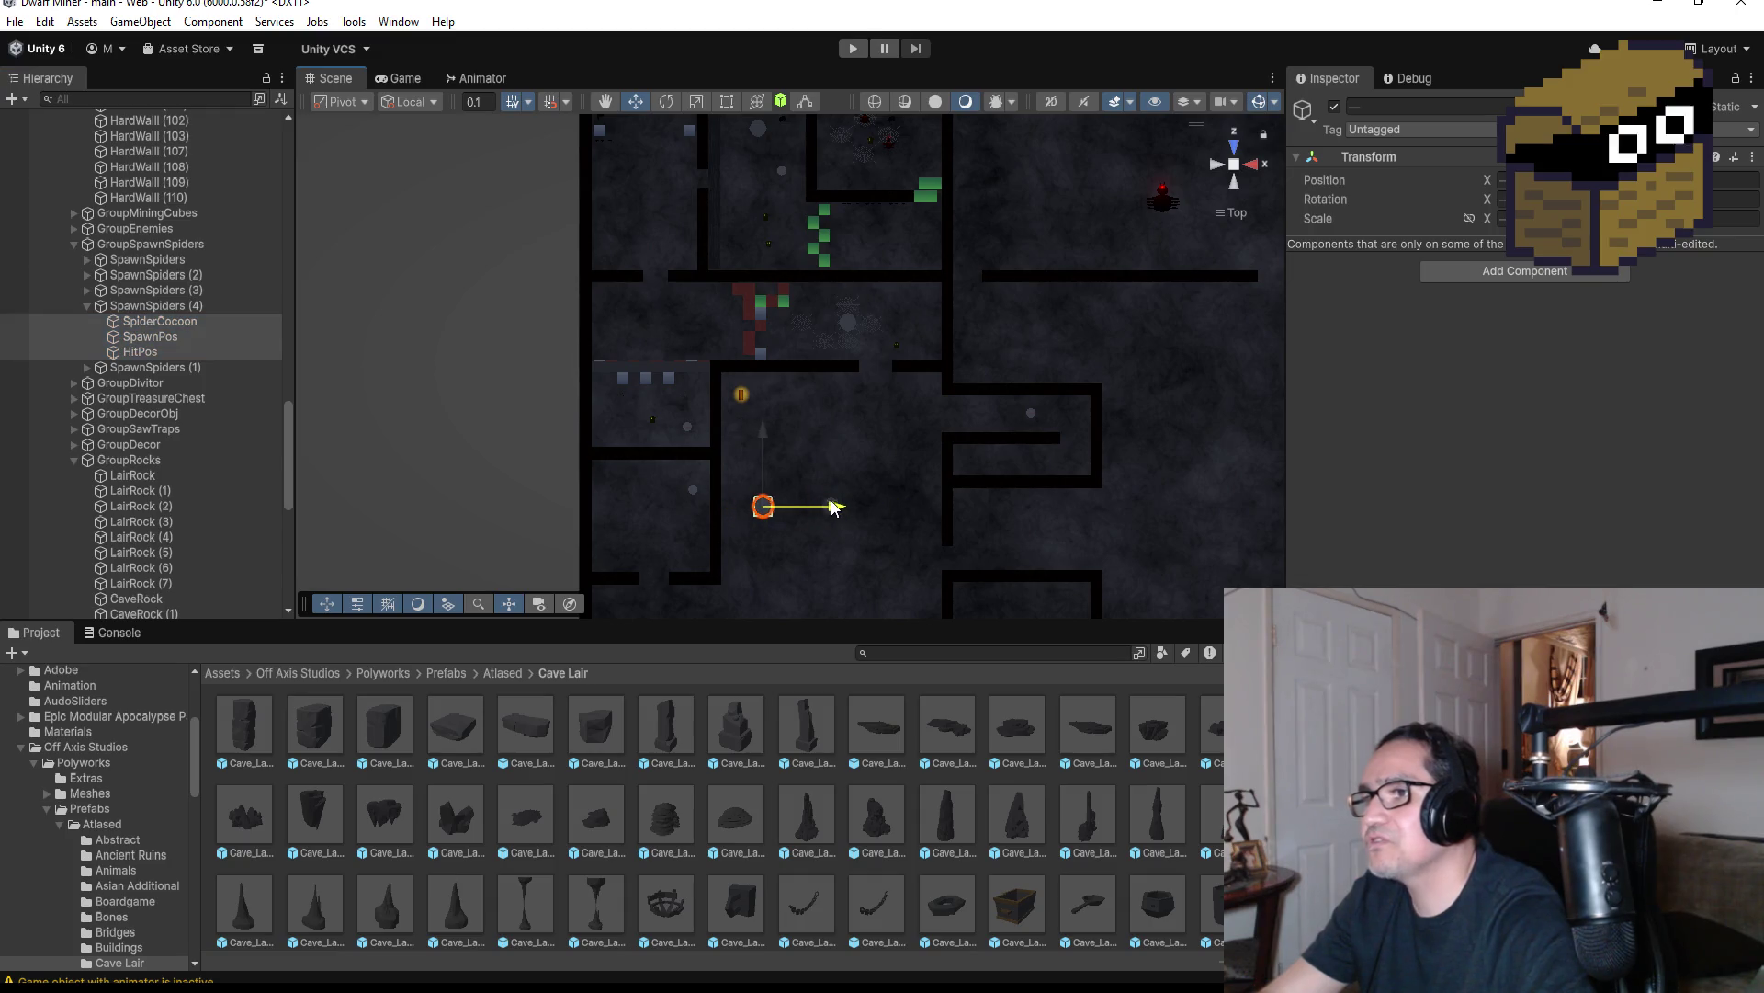
drag(768, 431, 790, 491)
scroll(830, 492, down, 3)
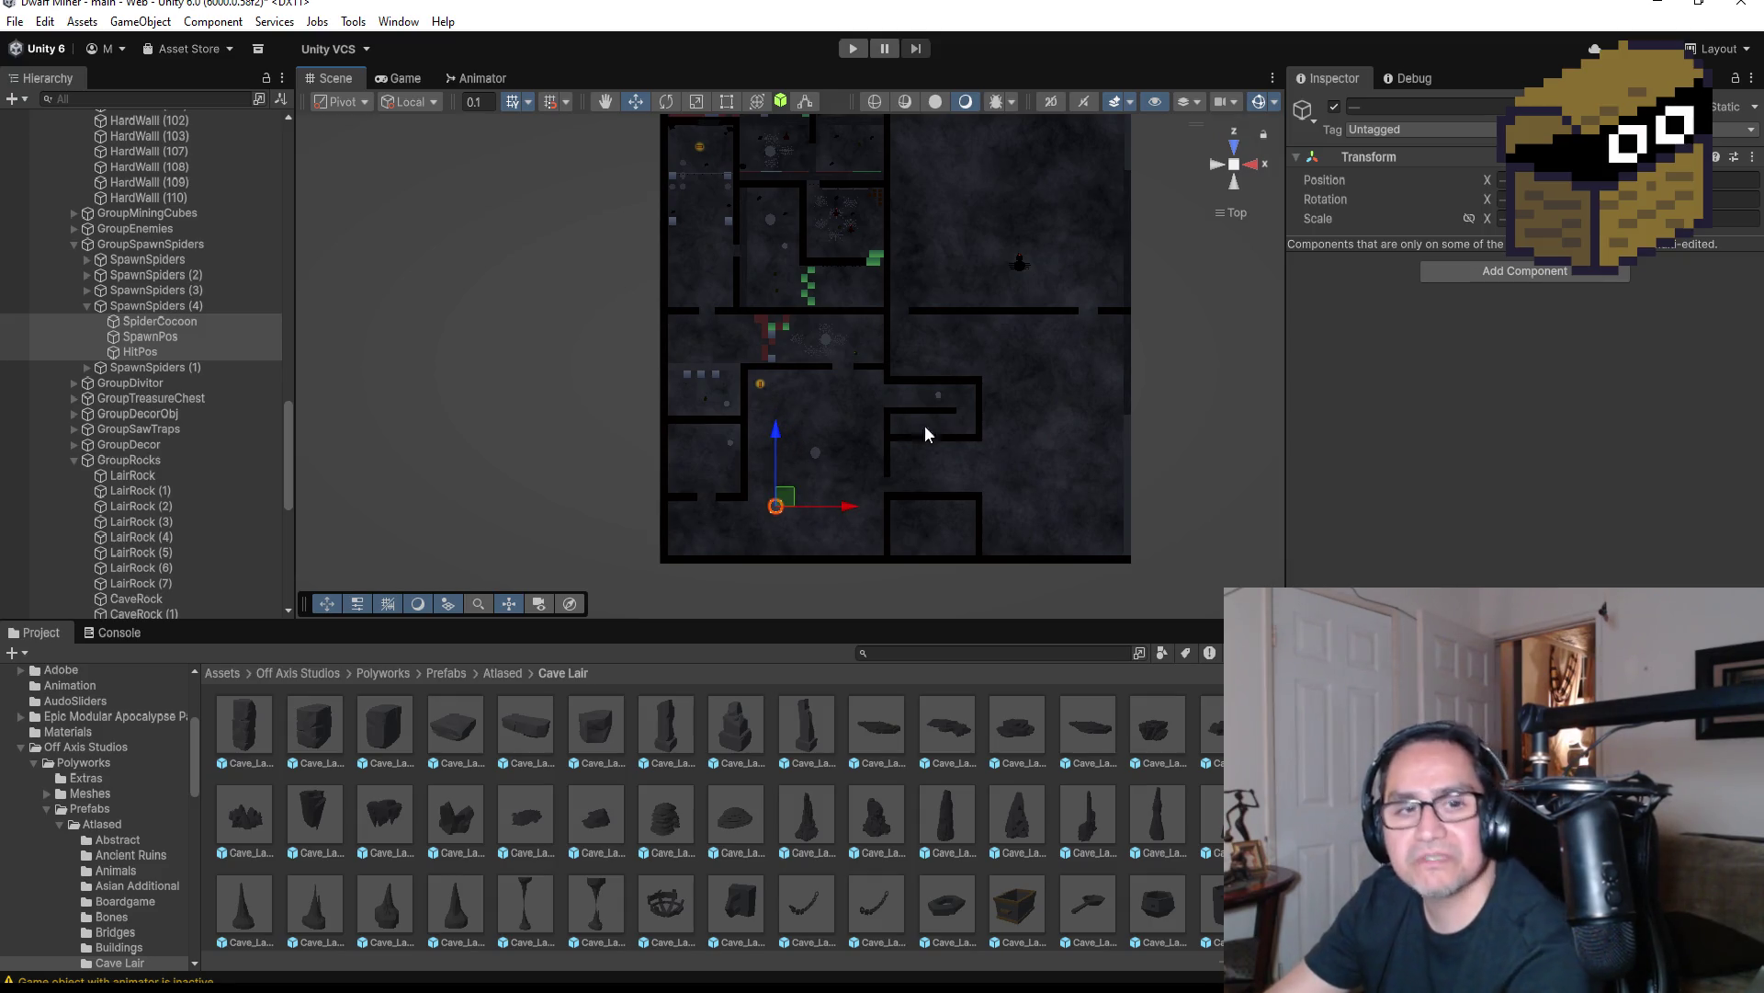
scroll(908, 379, up, 3)
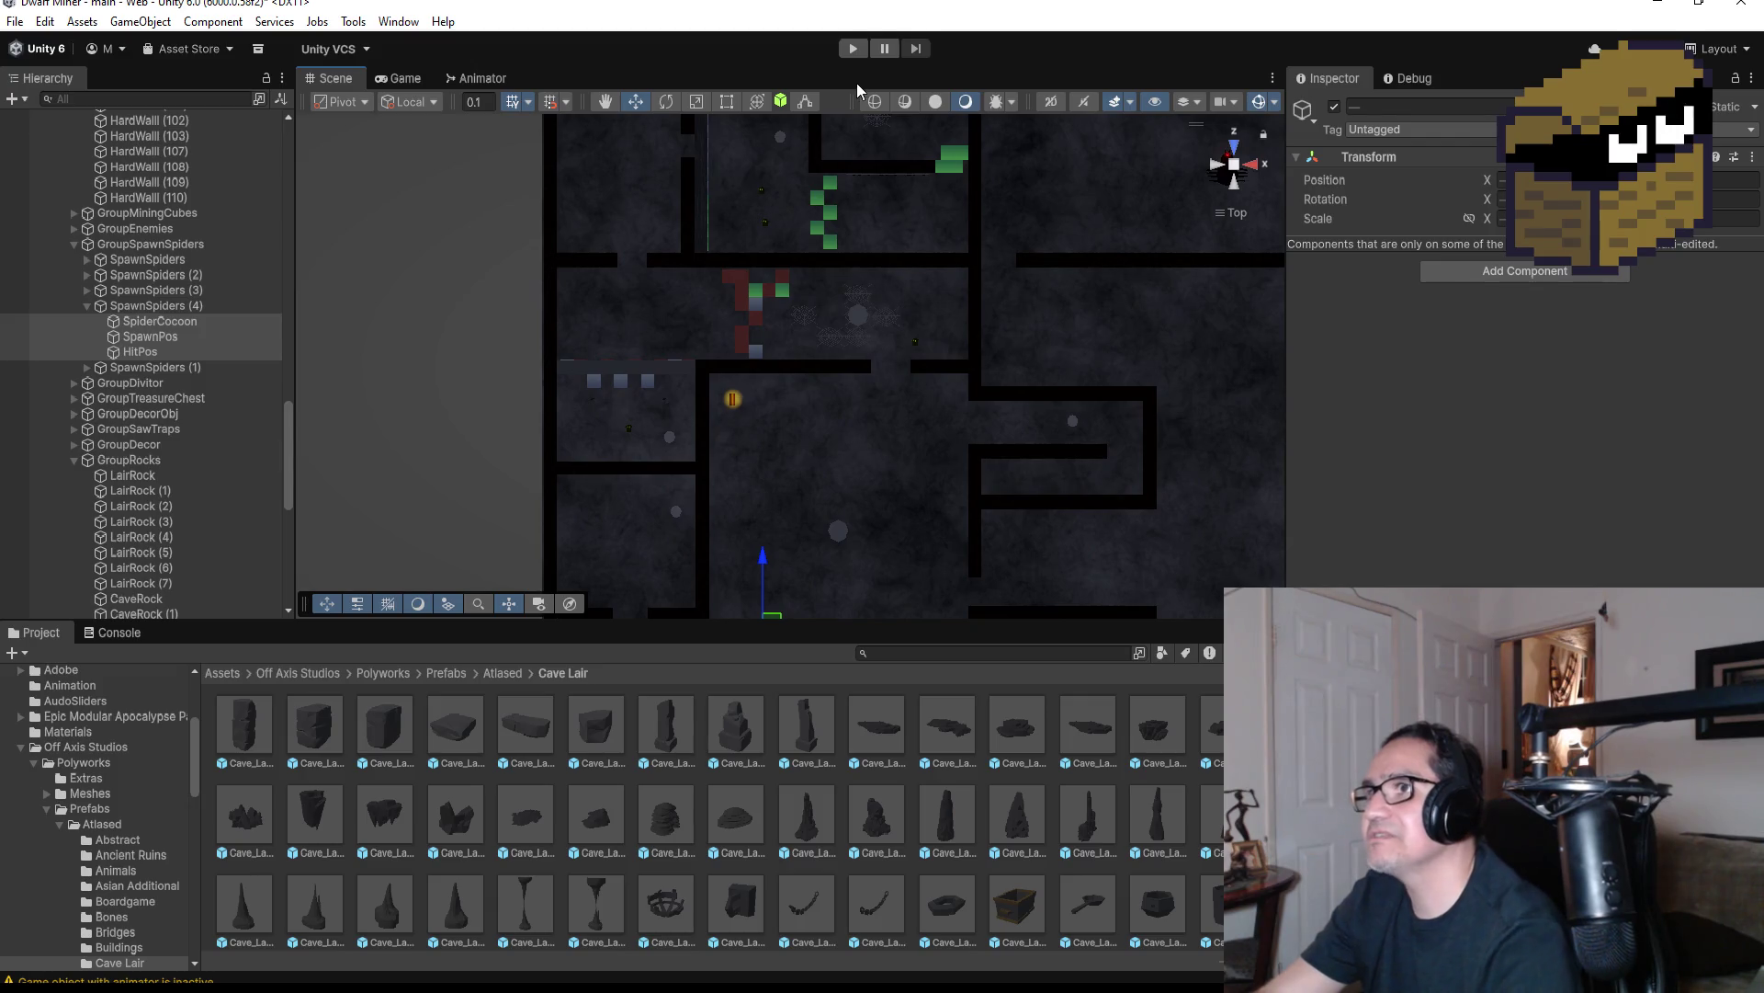
click(854, 50)
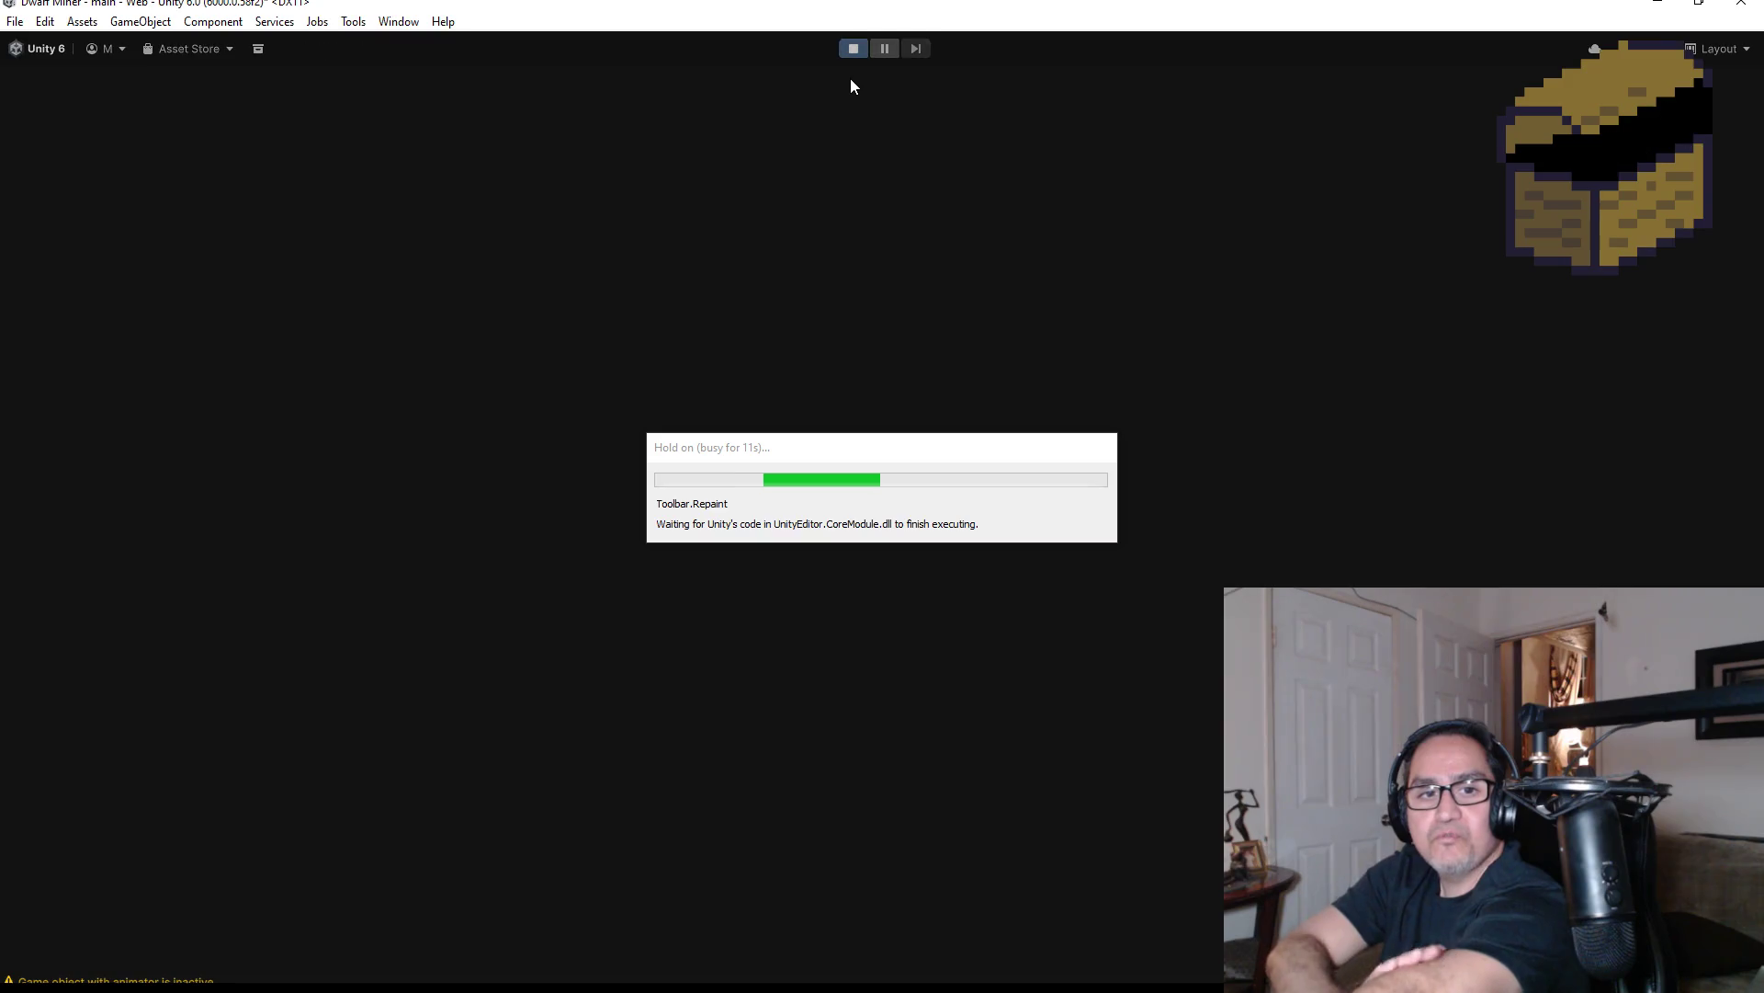
Start the game, switch to the knife, walk through the webs and loot the chest to 11 gold
key(Escape)
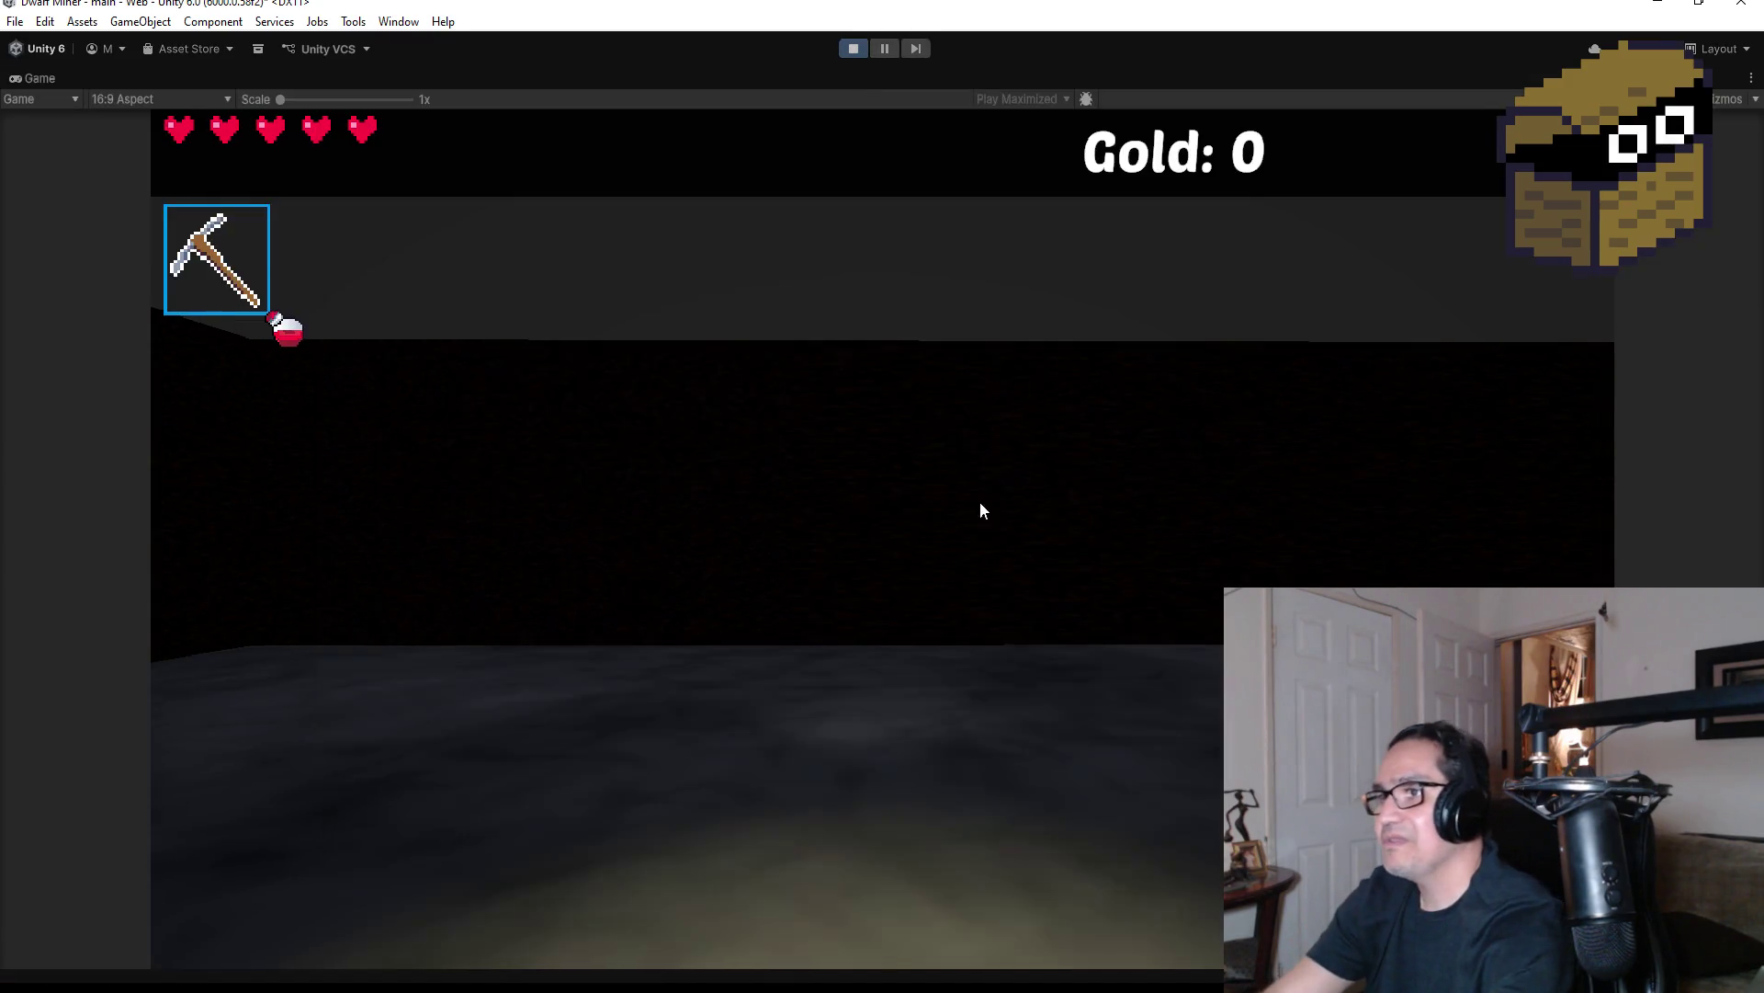
scroll(882, 533, down, 1)
key(w)
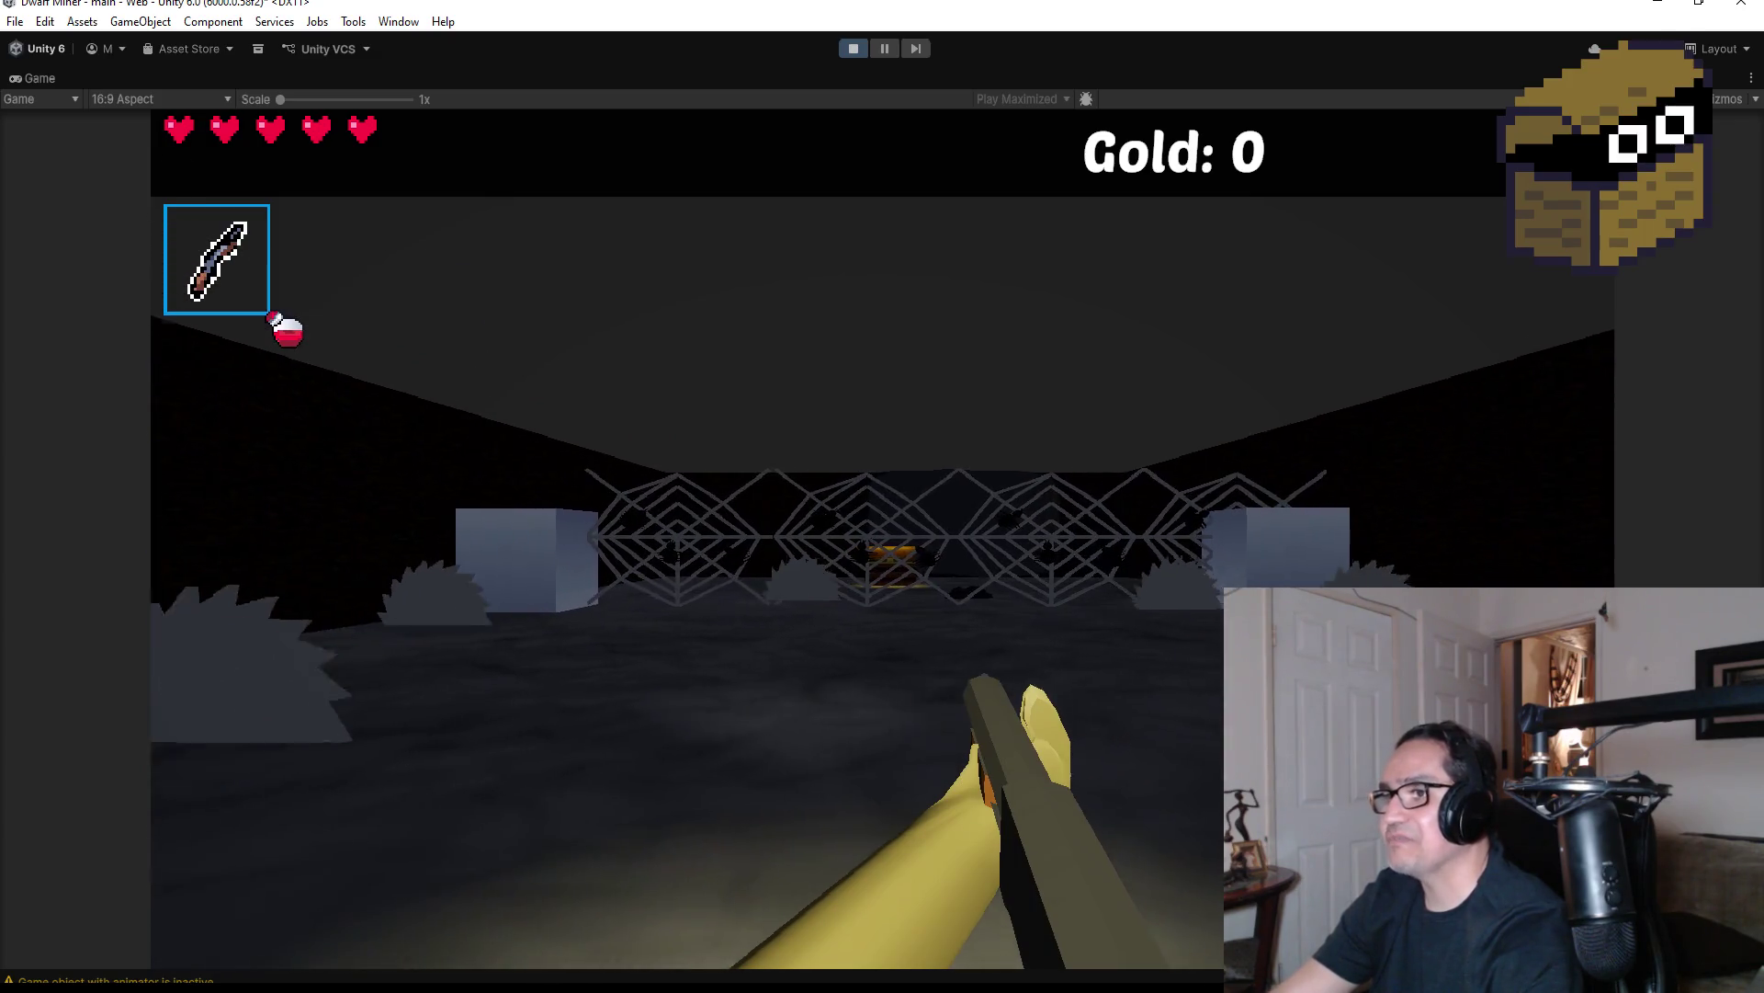
key(w)
key(w)
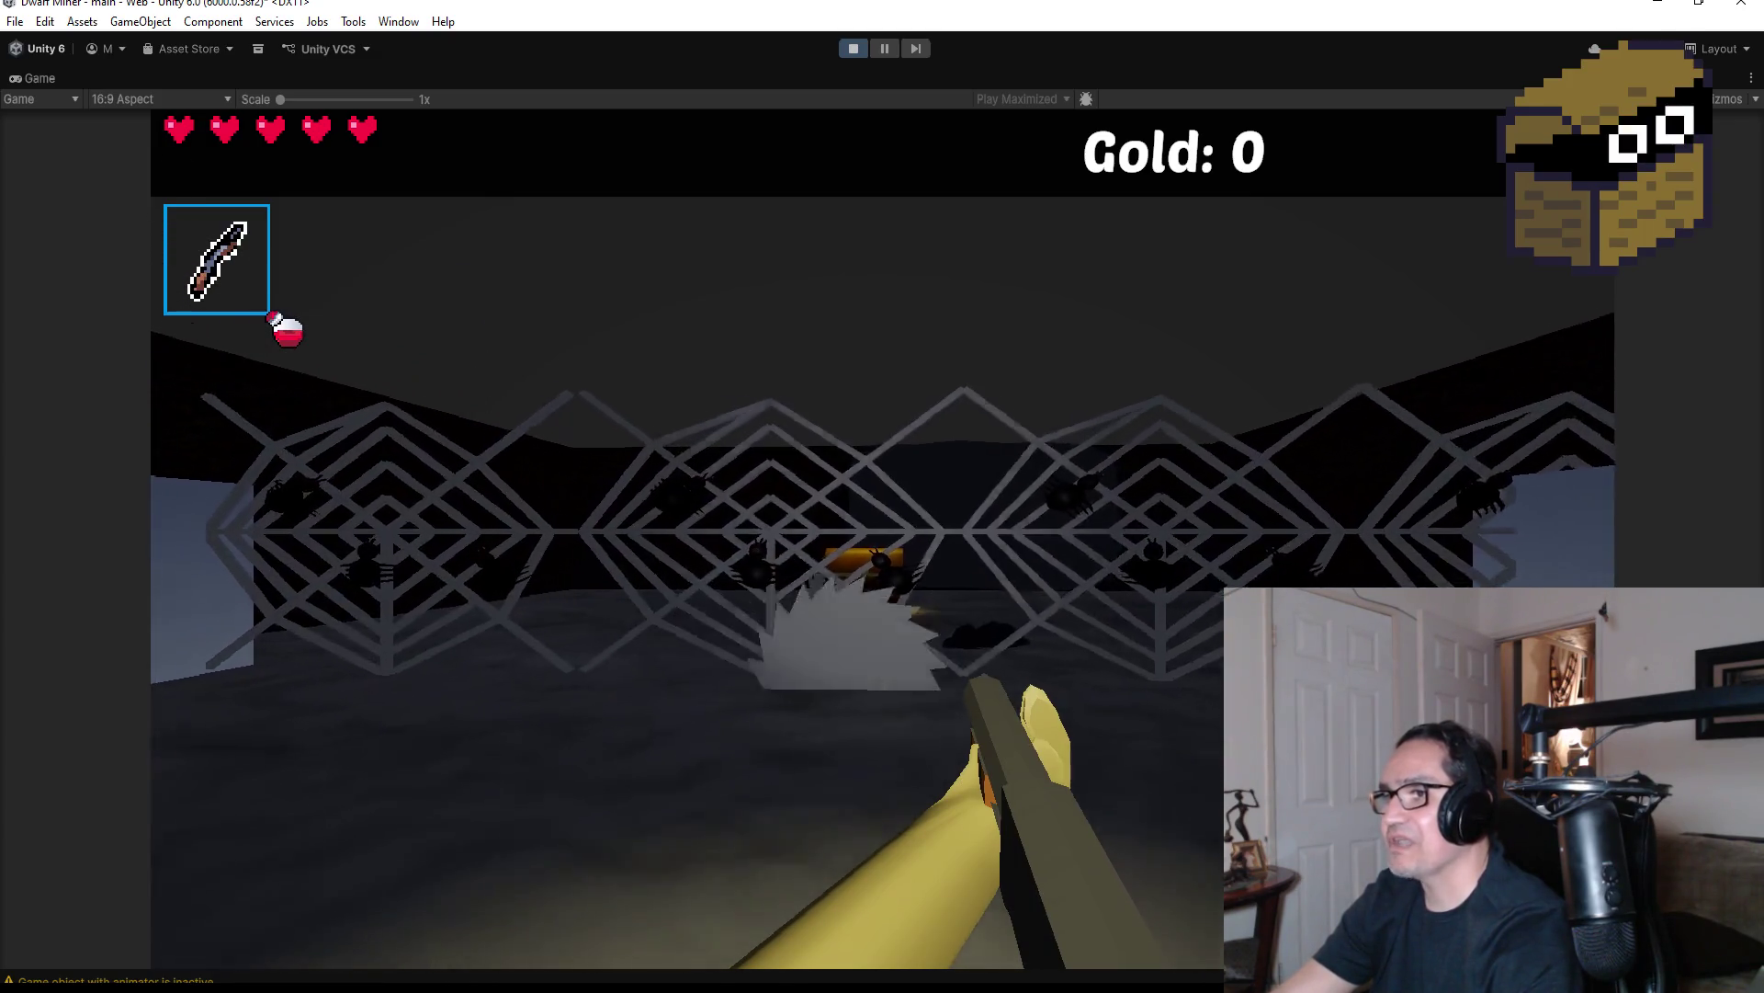
key(w)
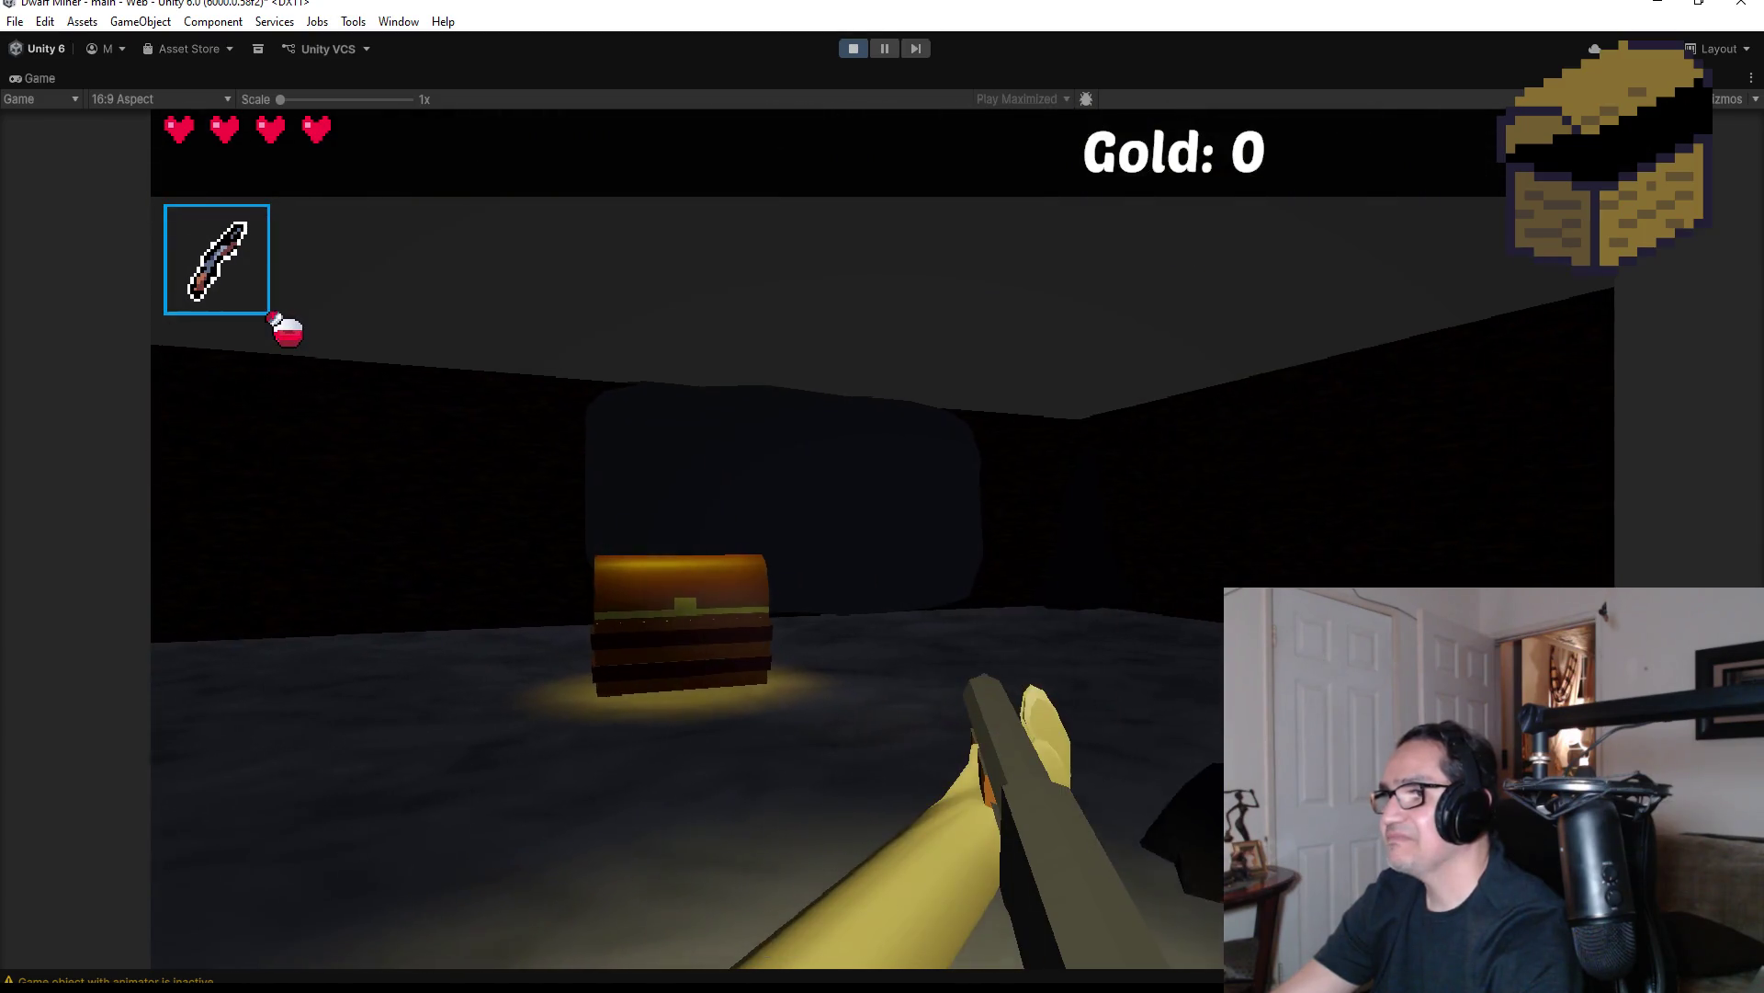
key(w)
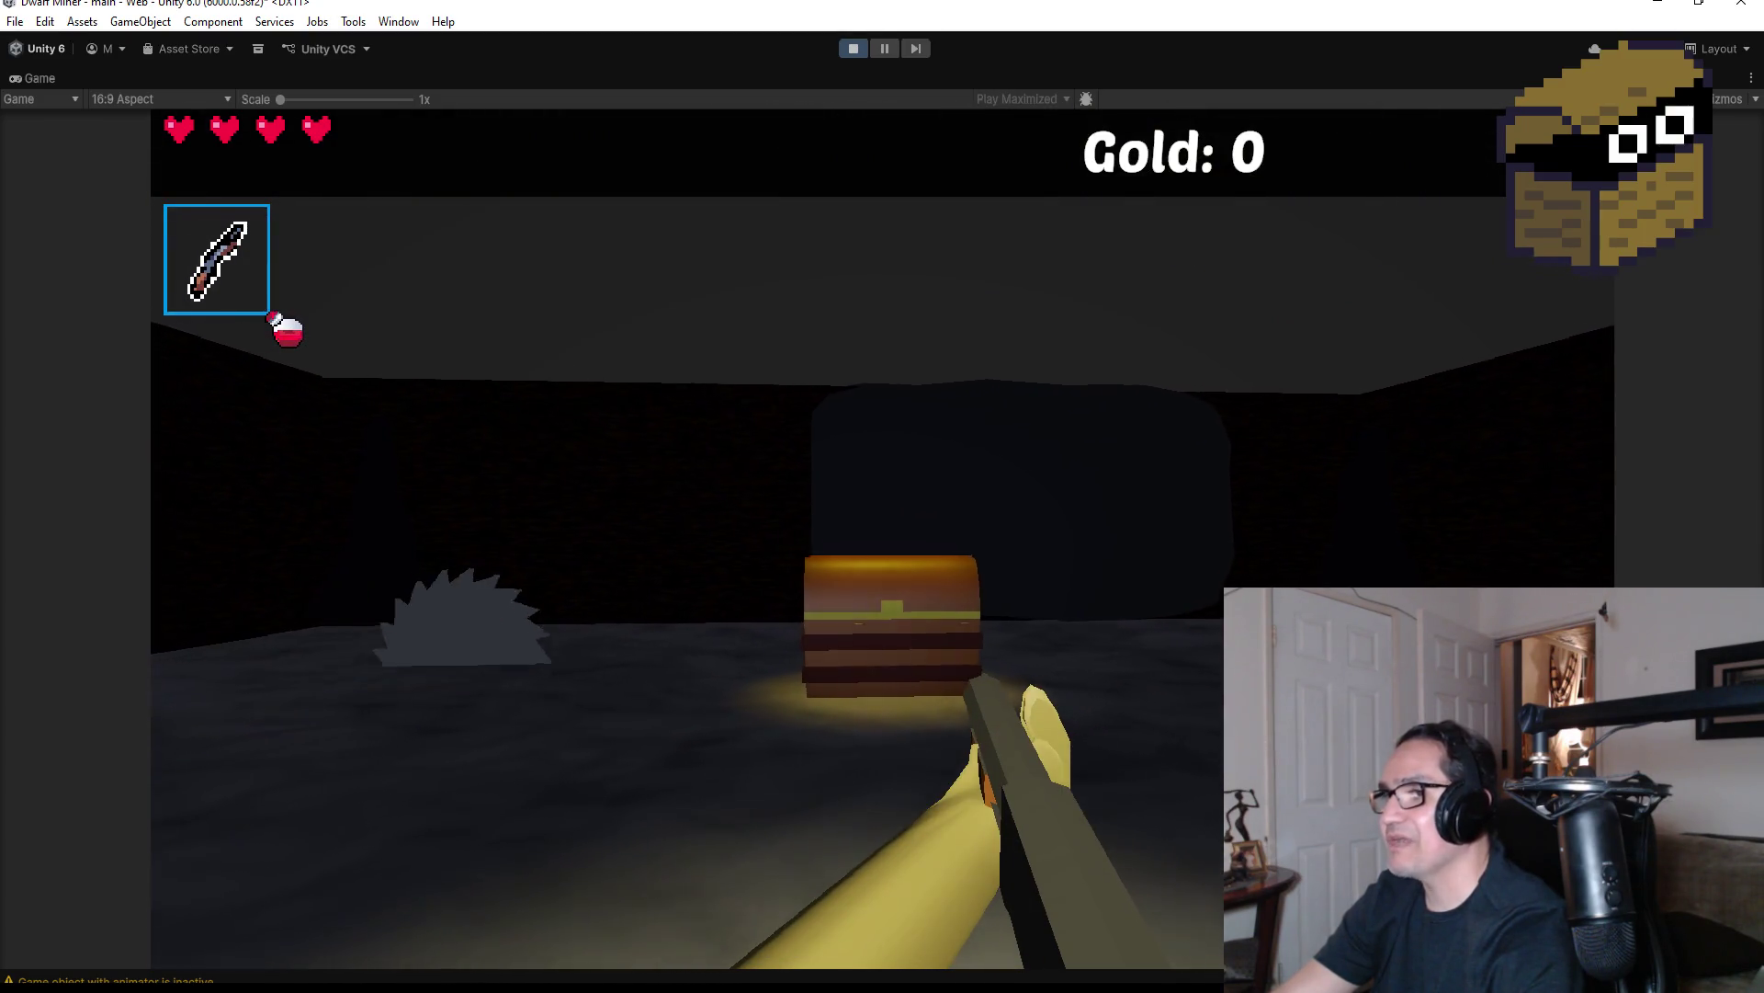
key(e)
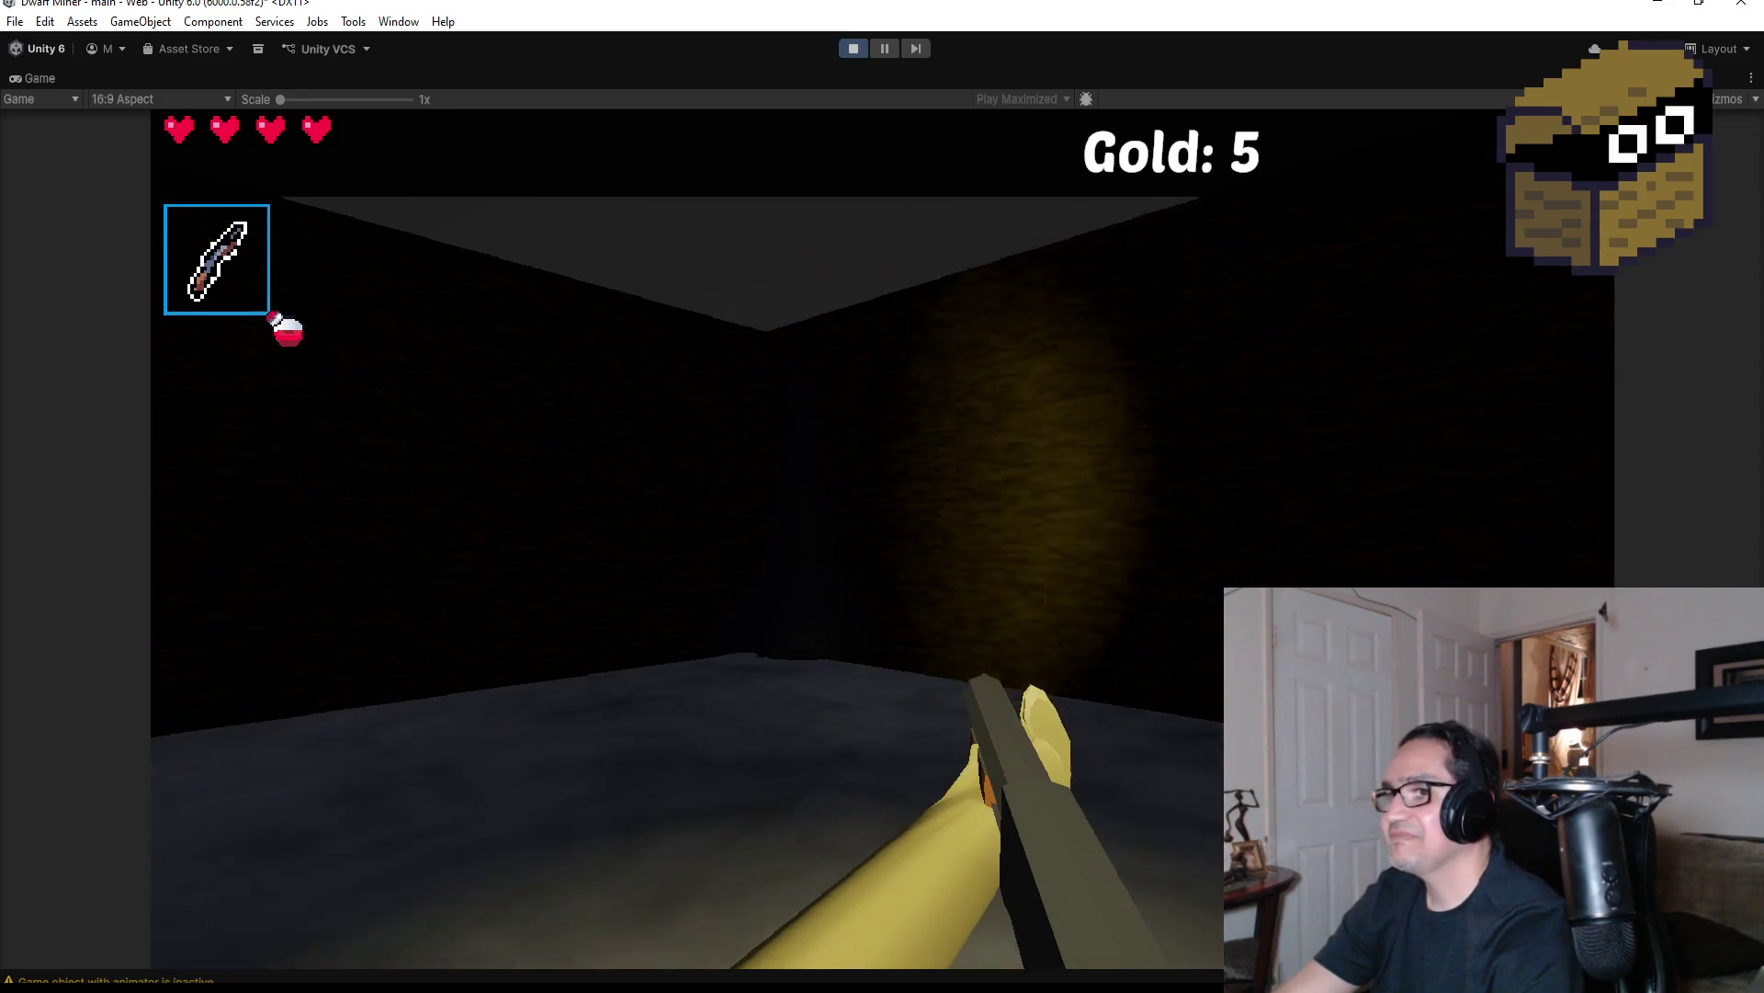
key(e)
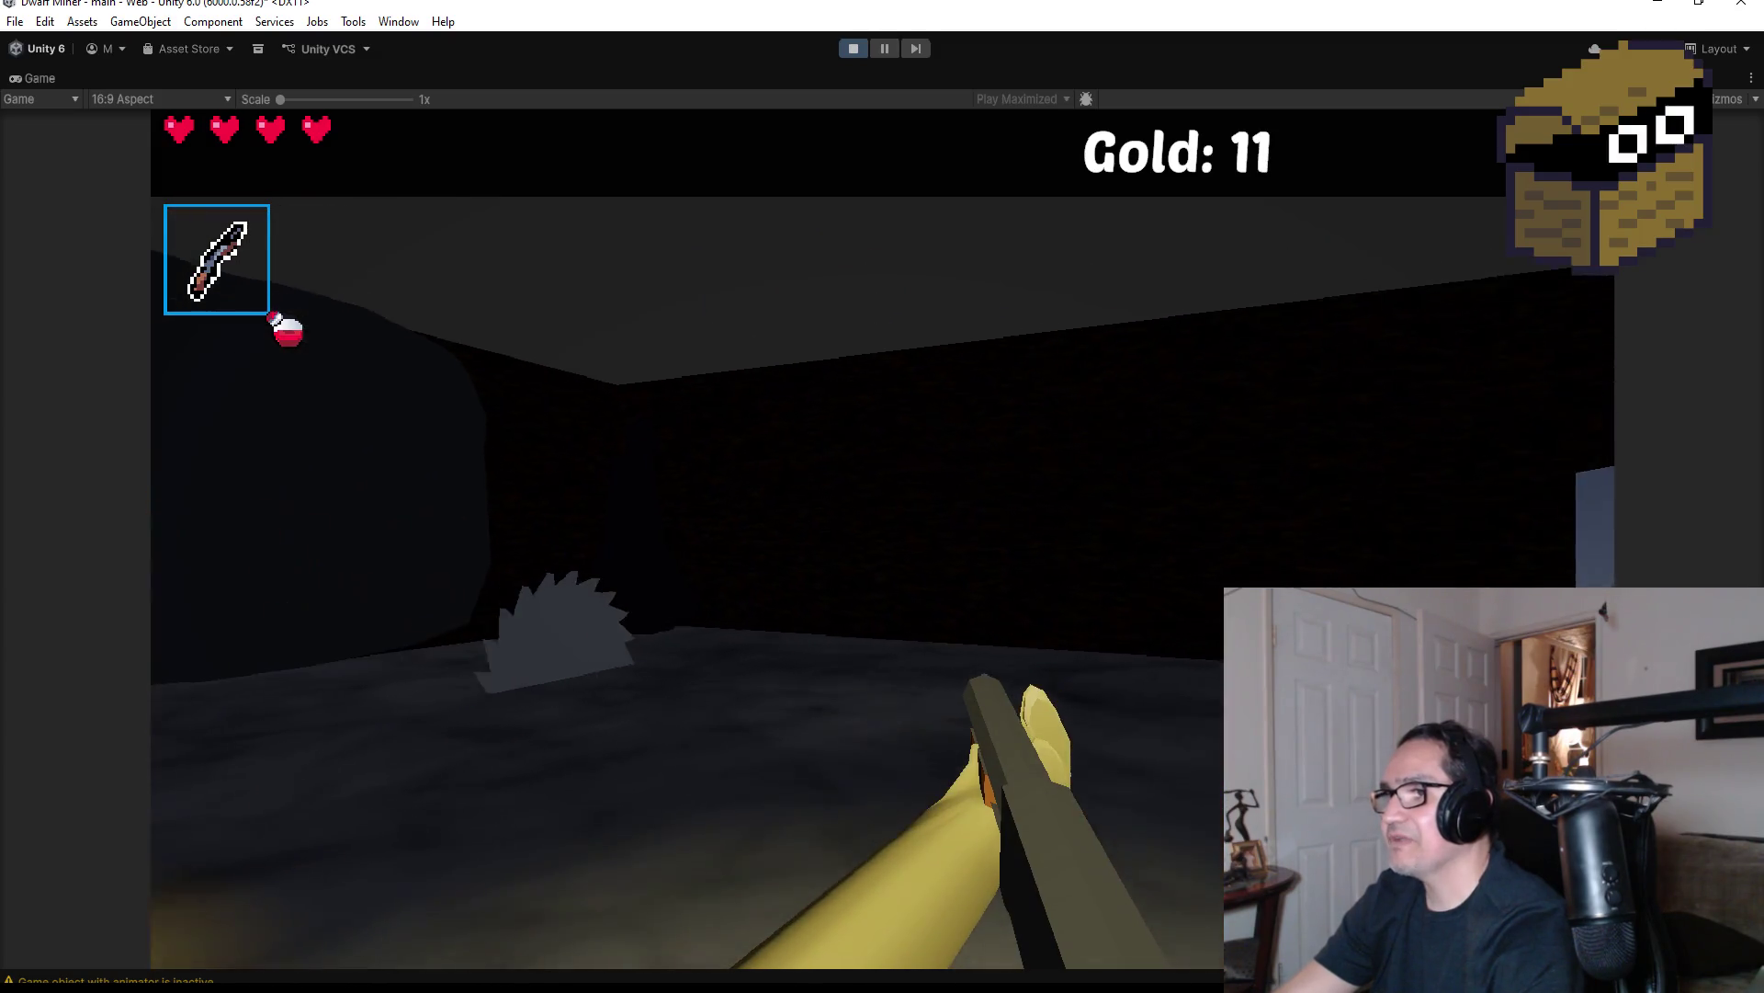
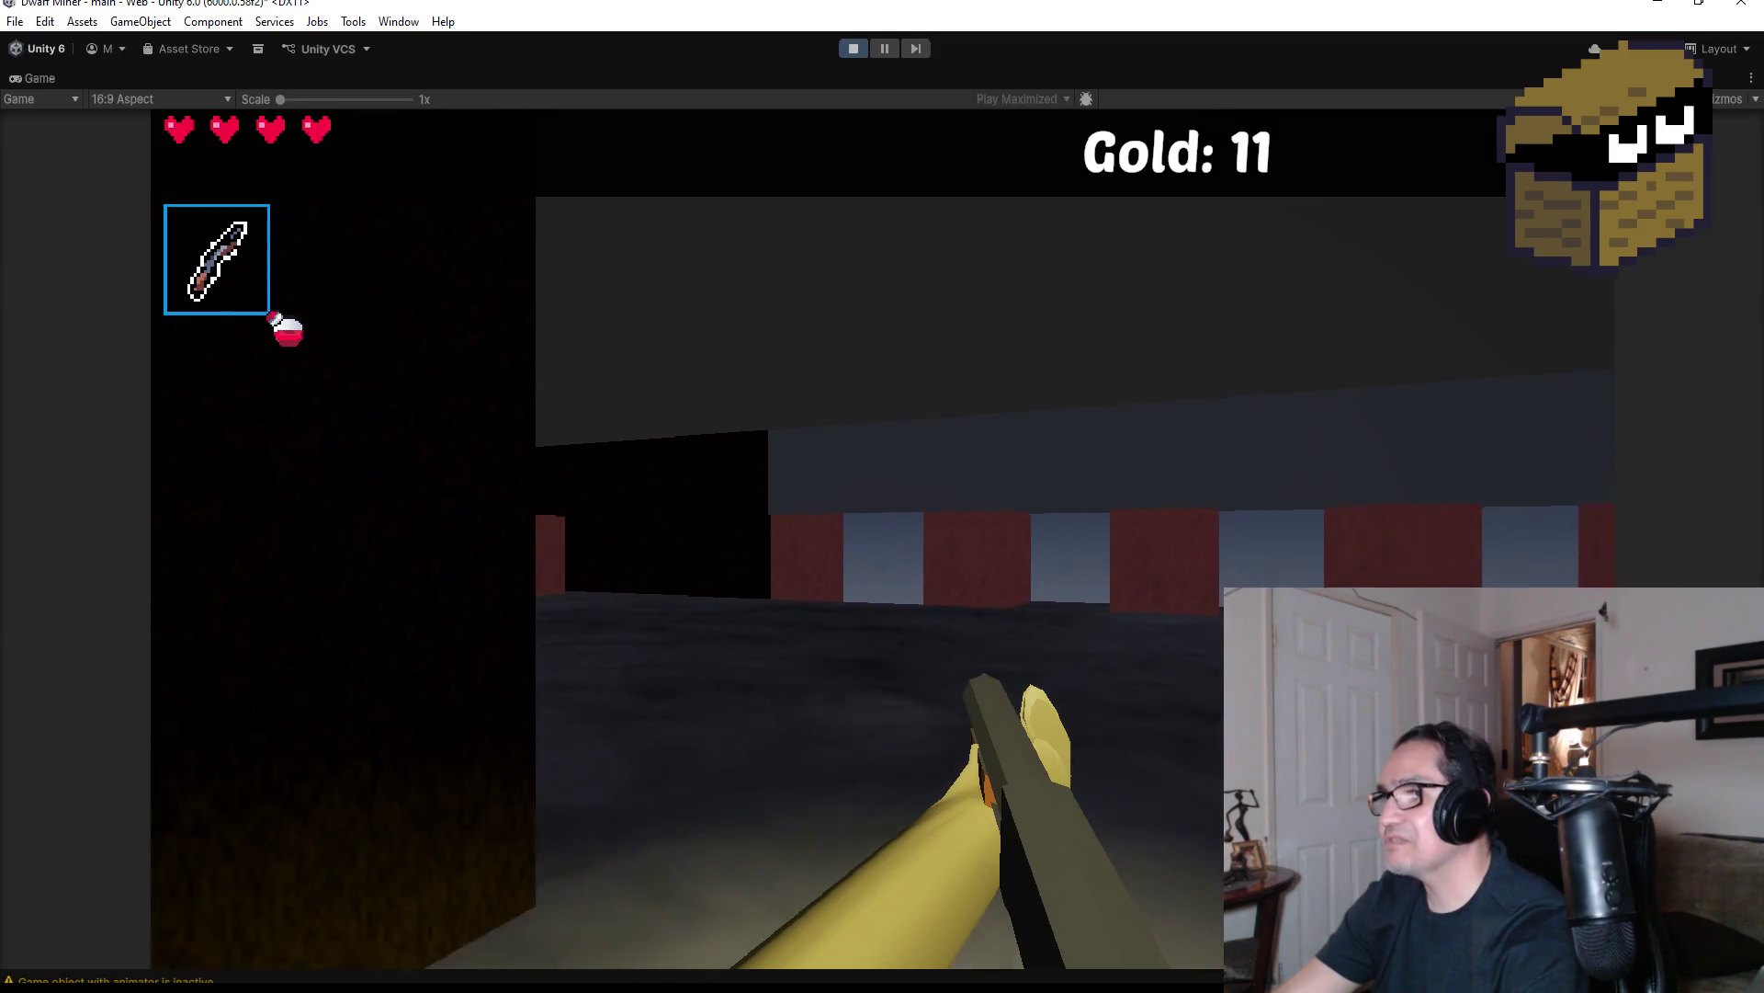
Swap to the pickaxe and back to fireballs, then blast the brown spider down the corridor
key(2)
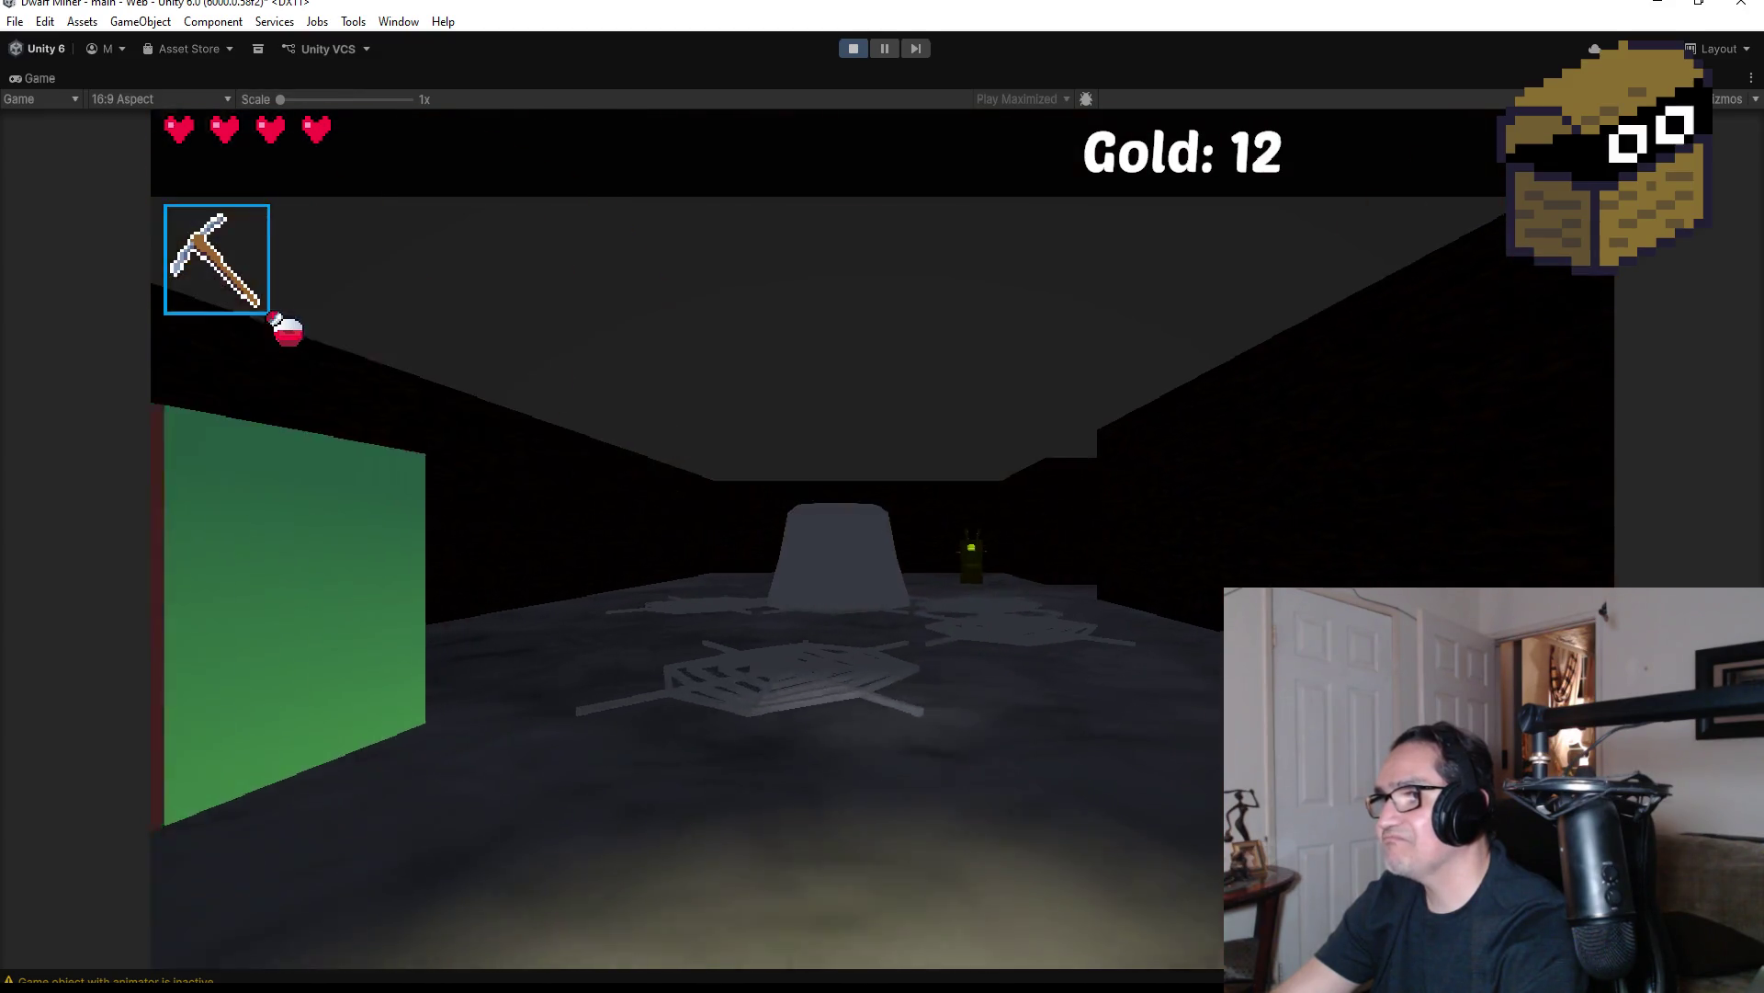
key(1)
click(882, 539)
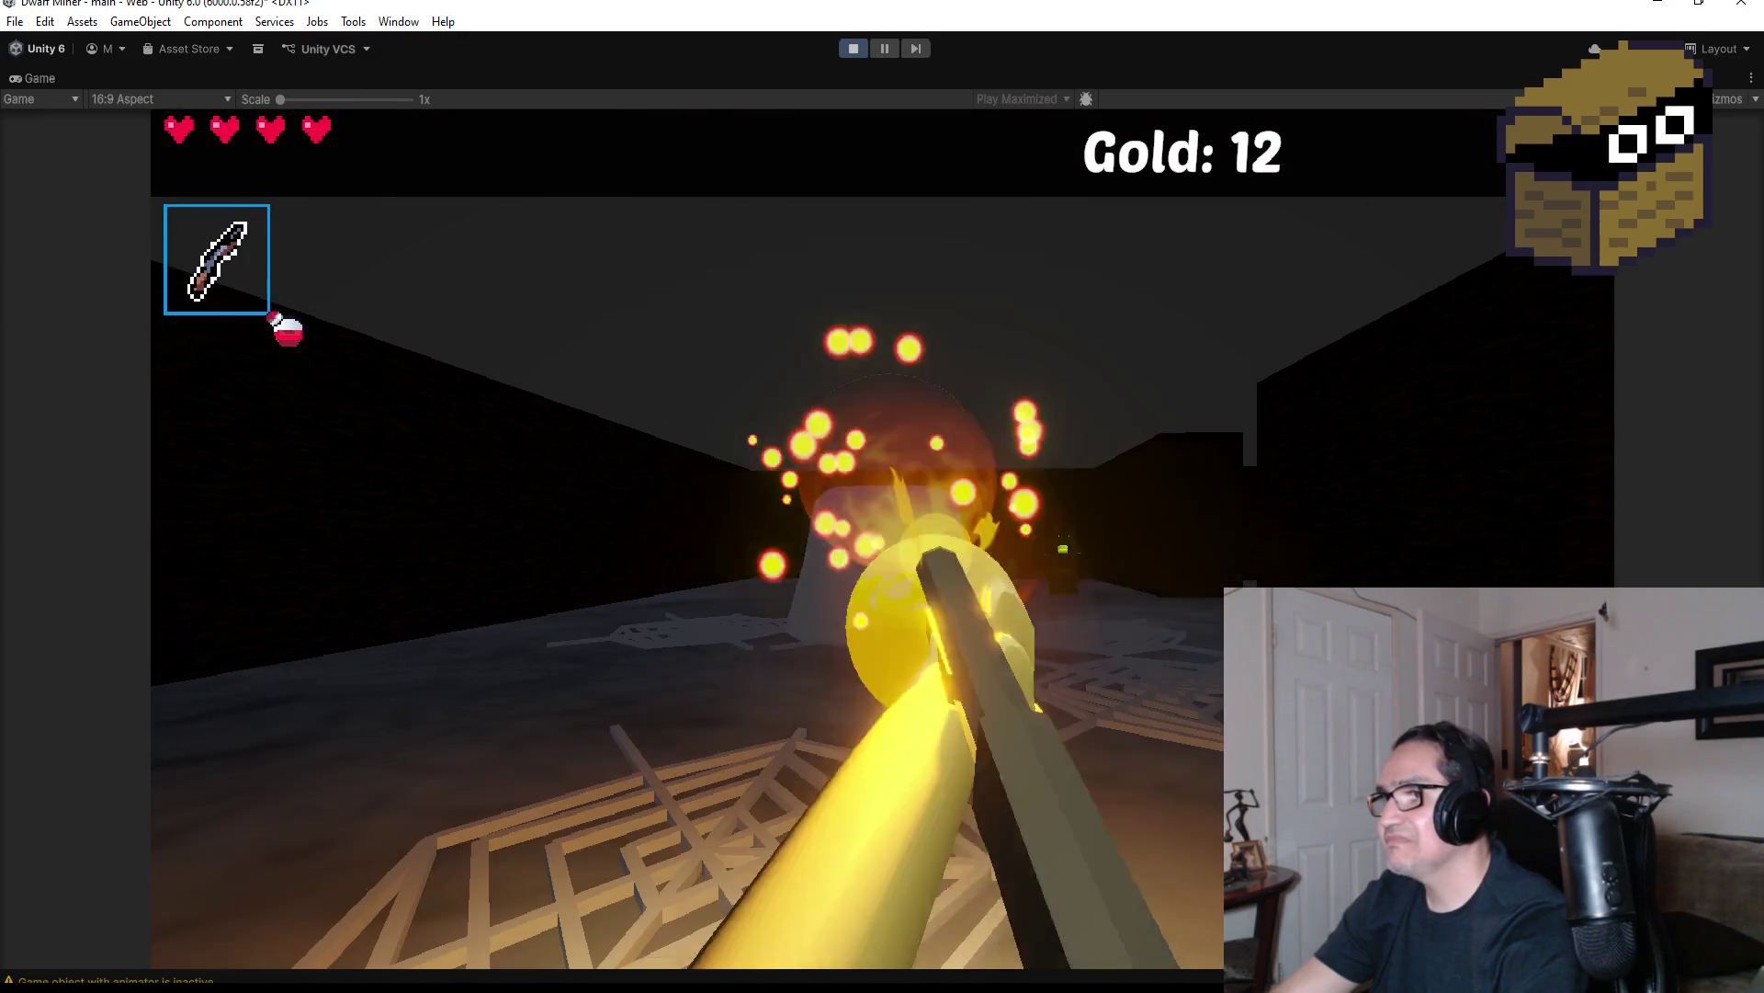
click(882, 539)
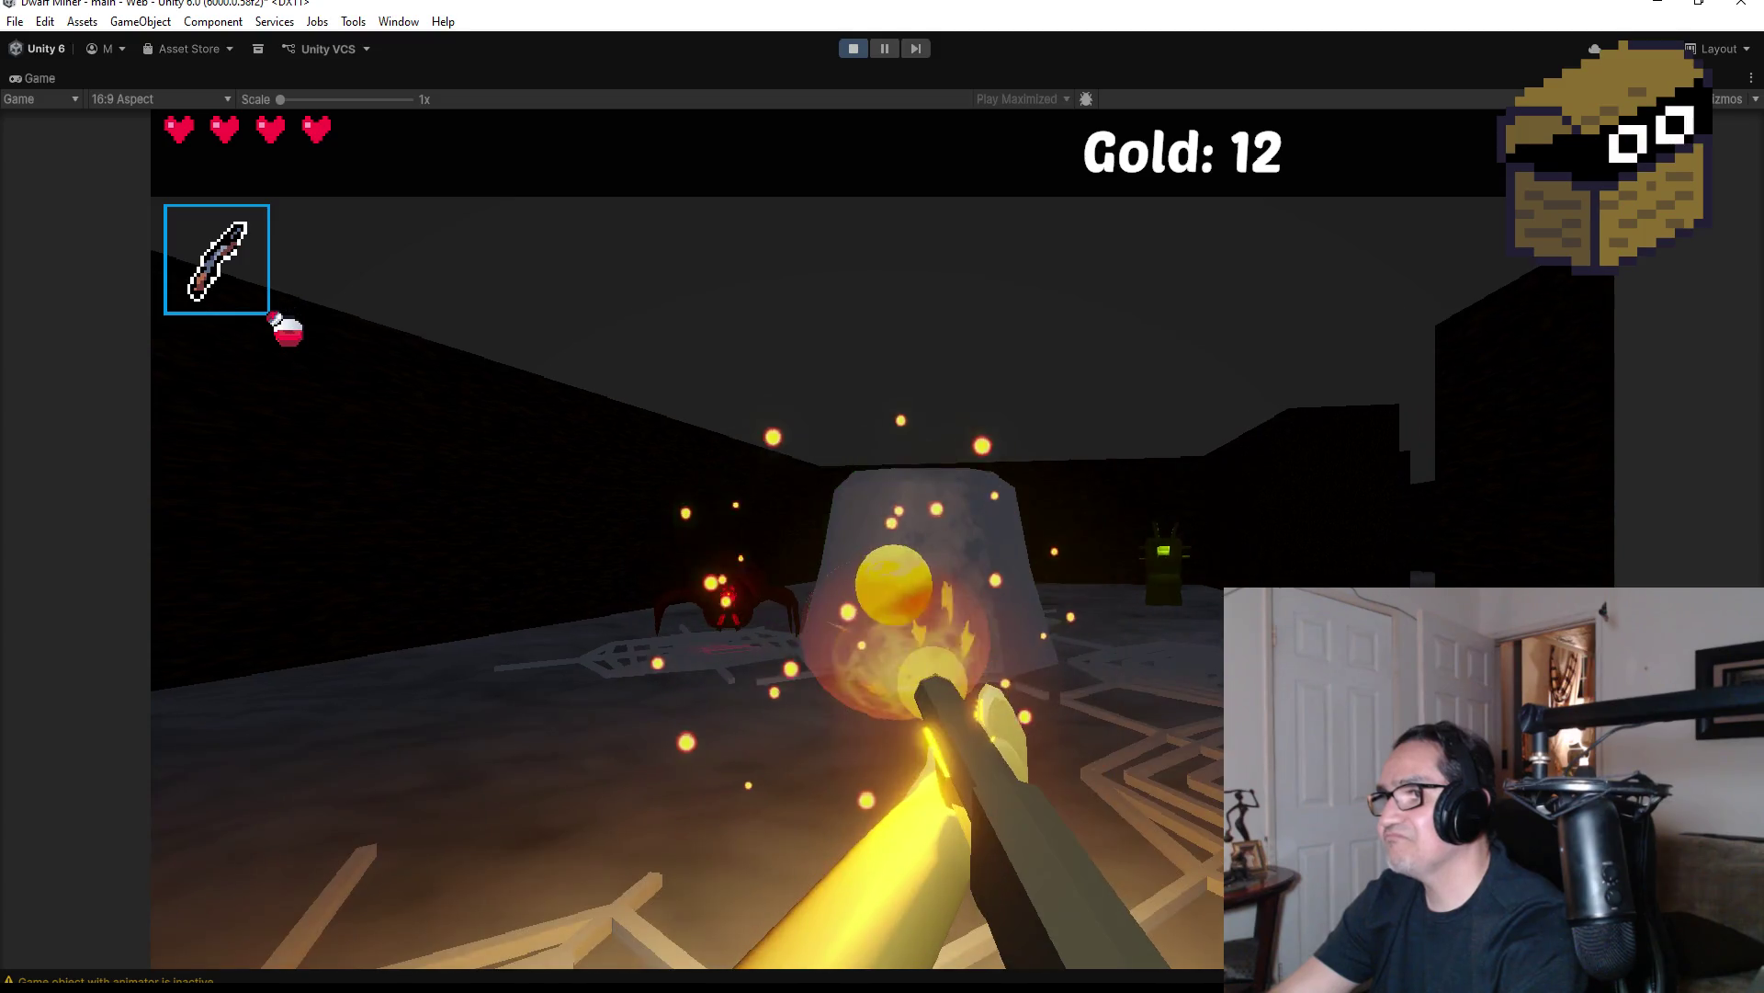
click(882, 539)
click(883, 539)
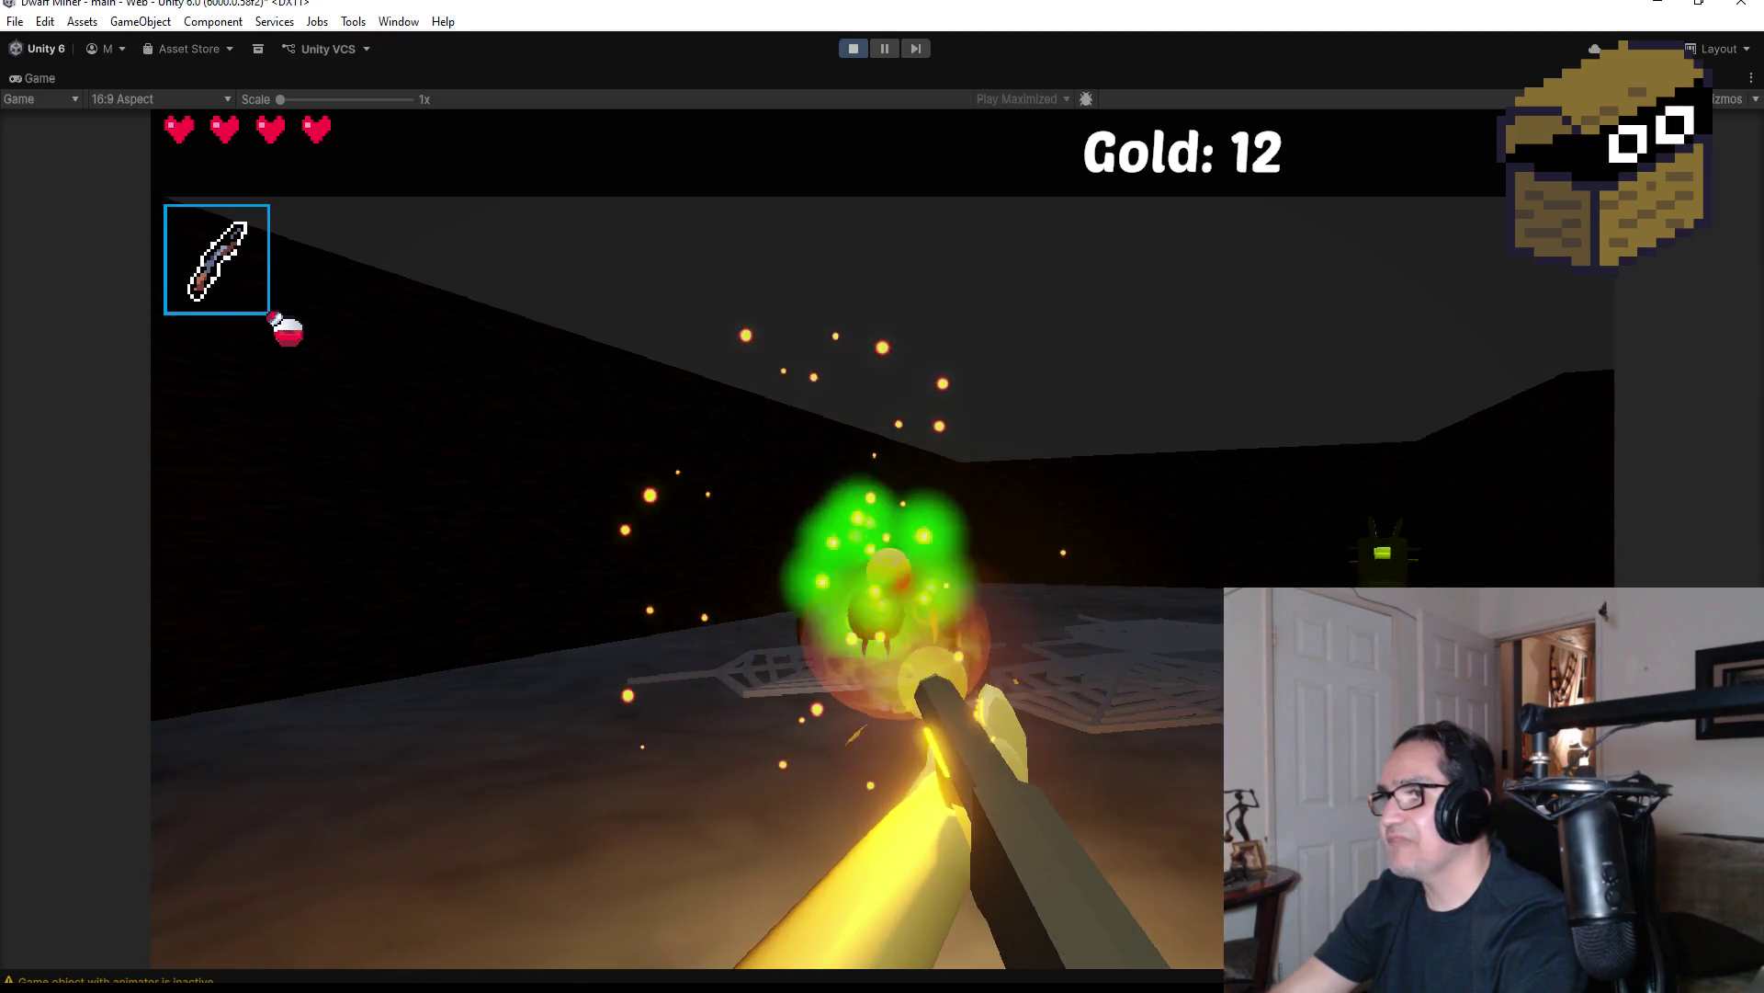
click(883, 539)
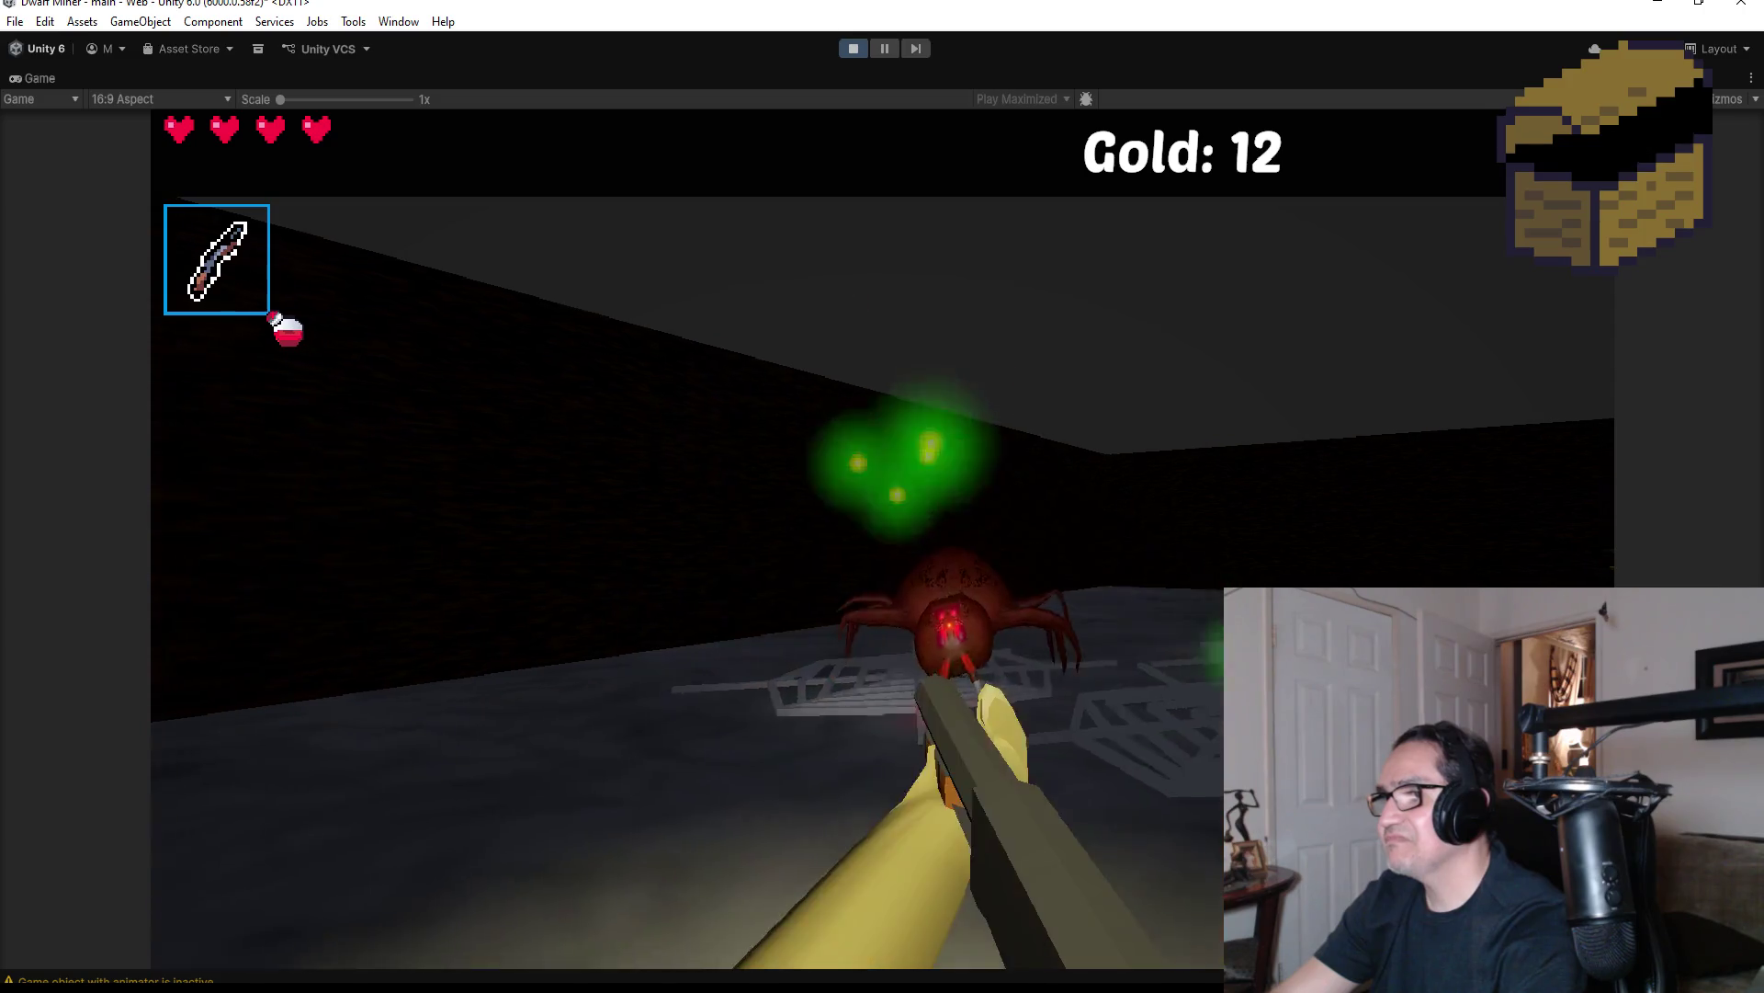
click(882, 540)
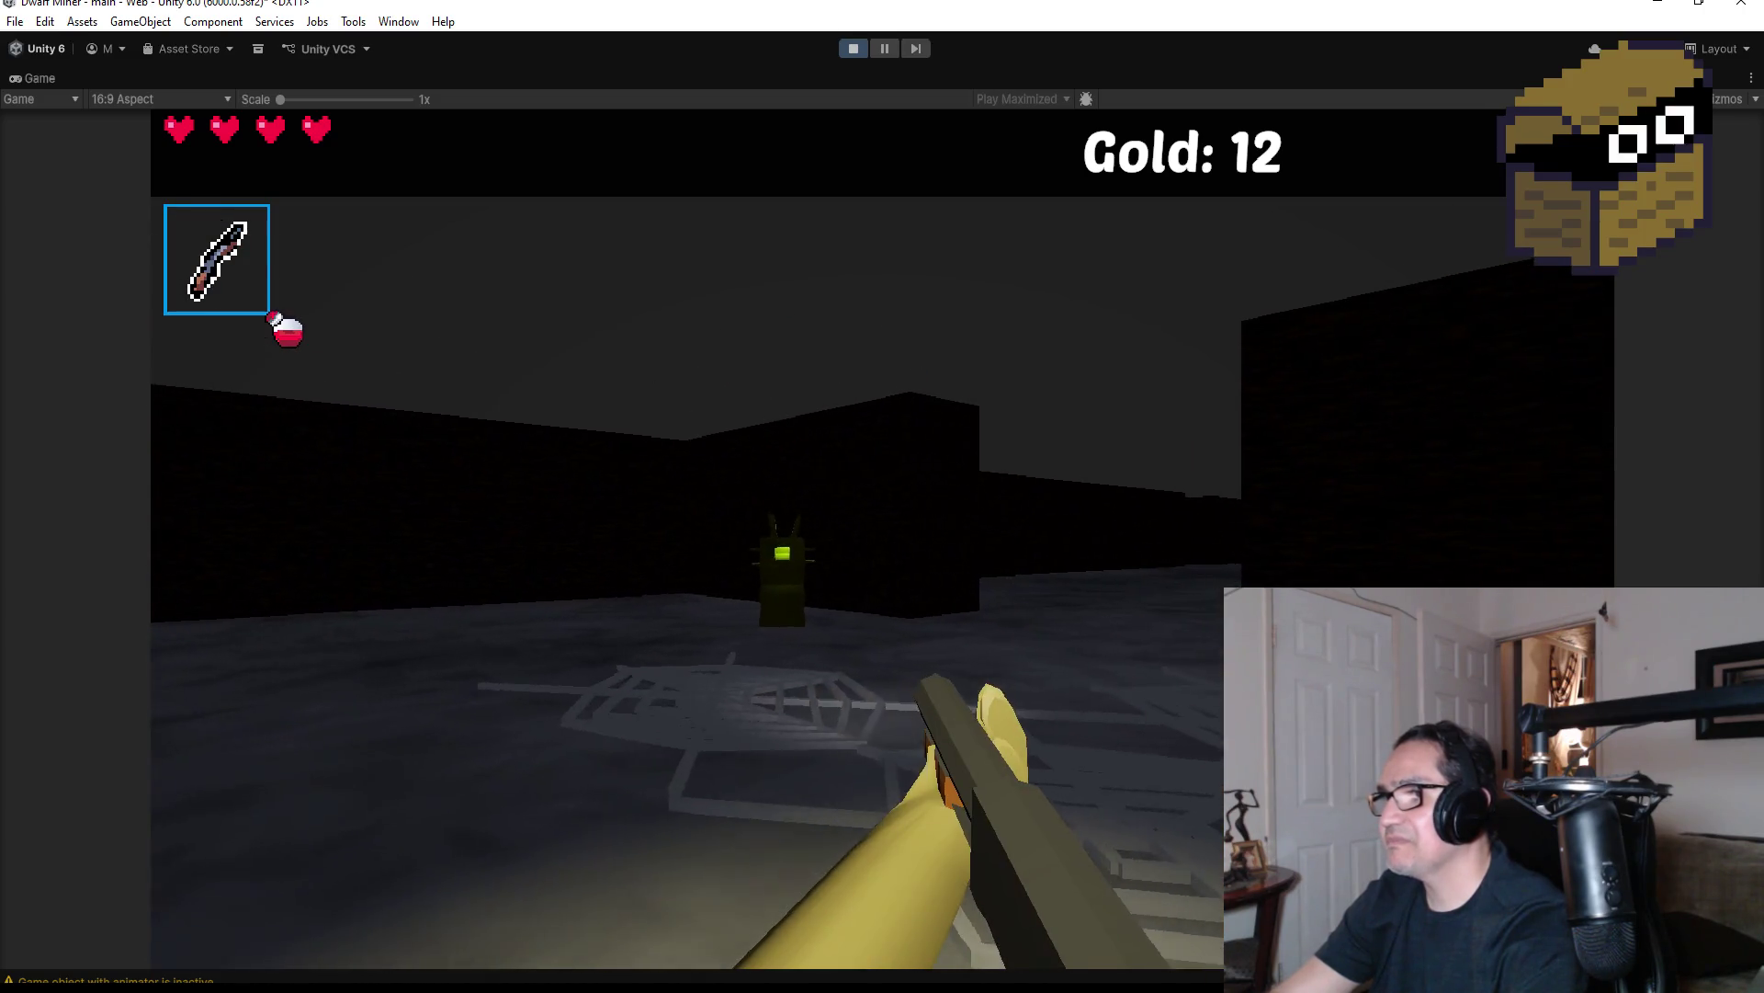
Fire a volley of fireballs at the green-eyed creatures
click(882, 539)
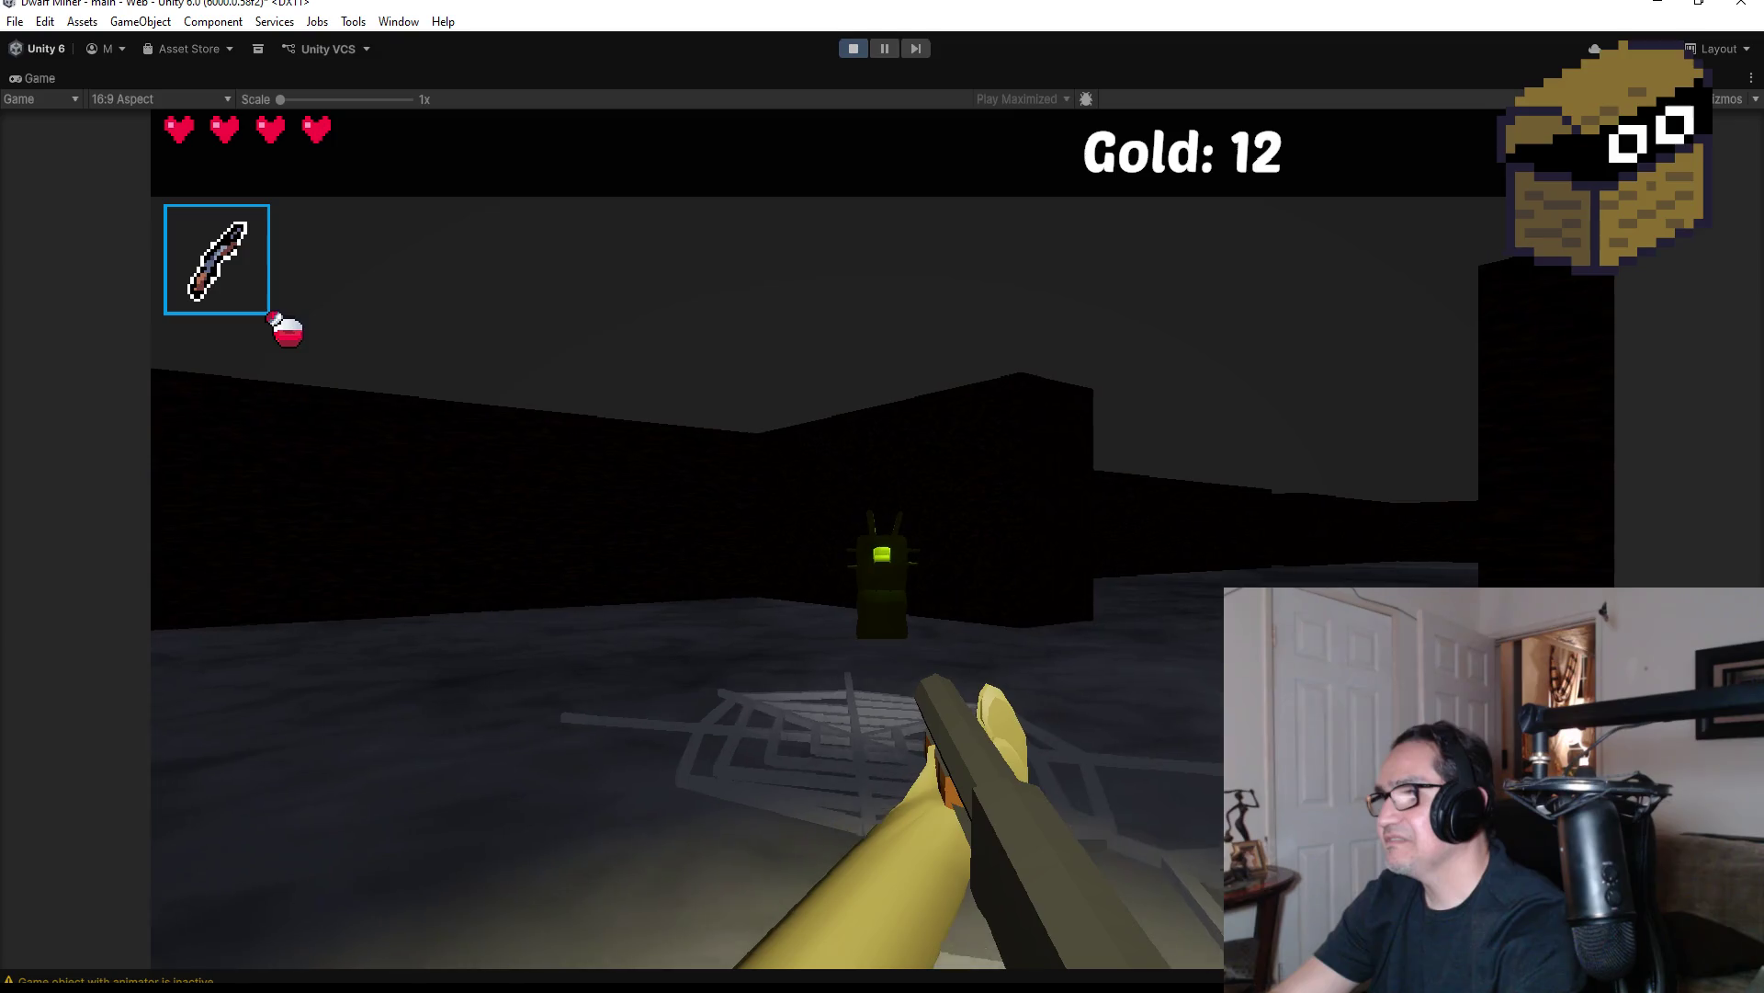
click(882, 540)
click(882, 539)
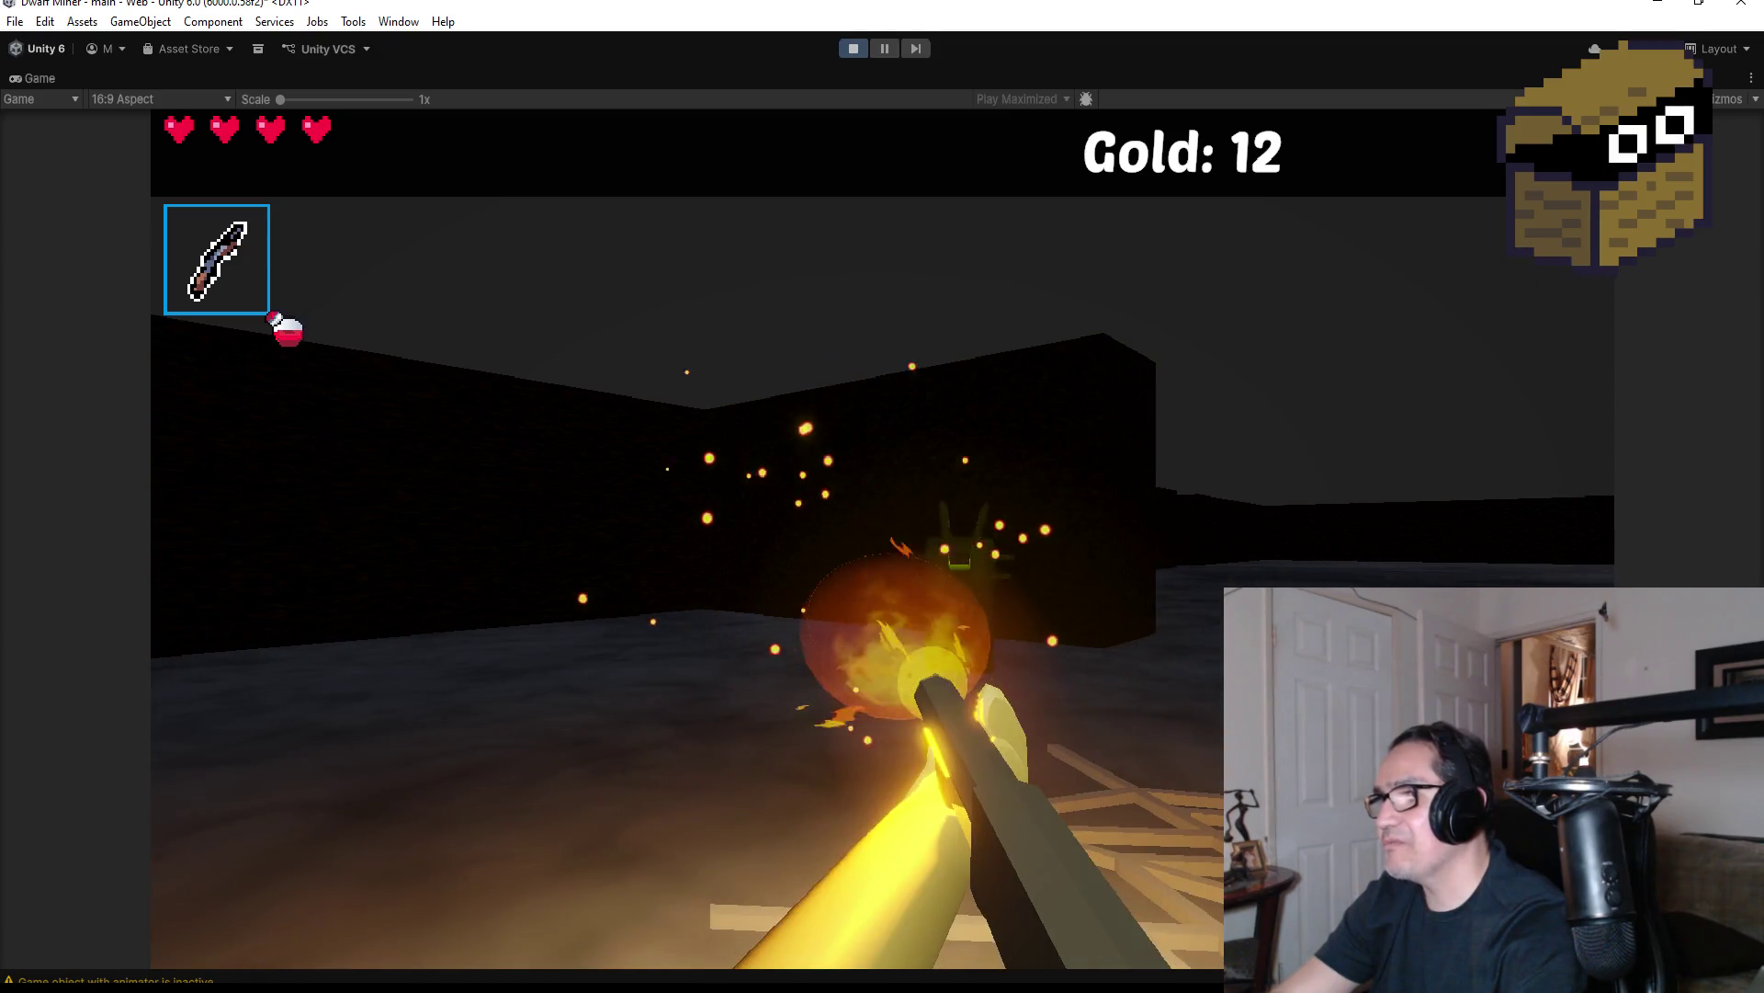
click(882, 540)
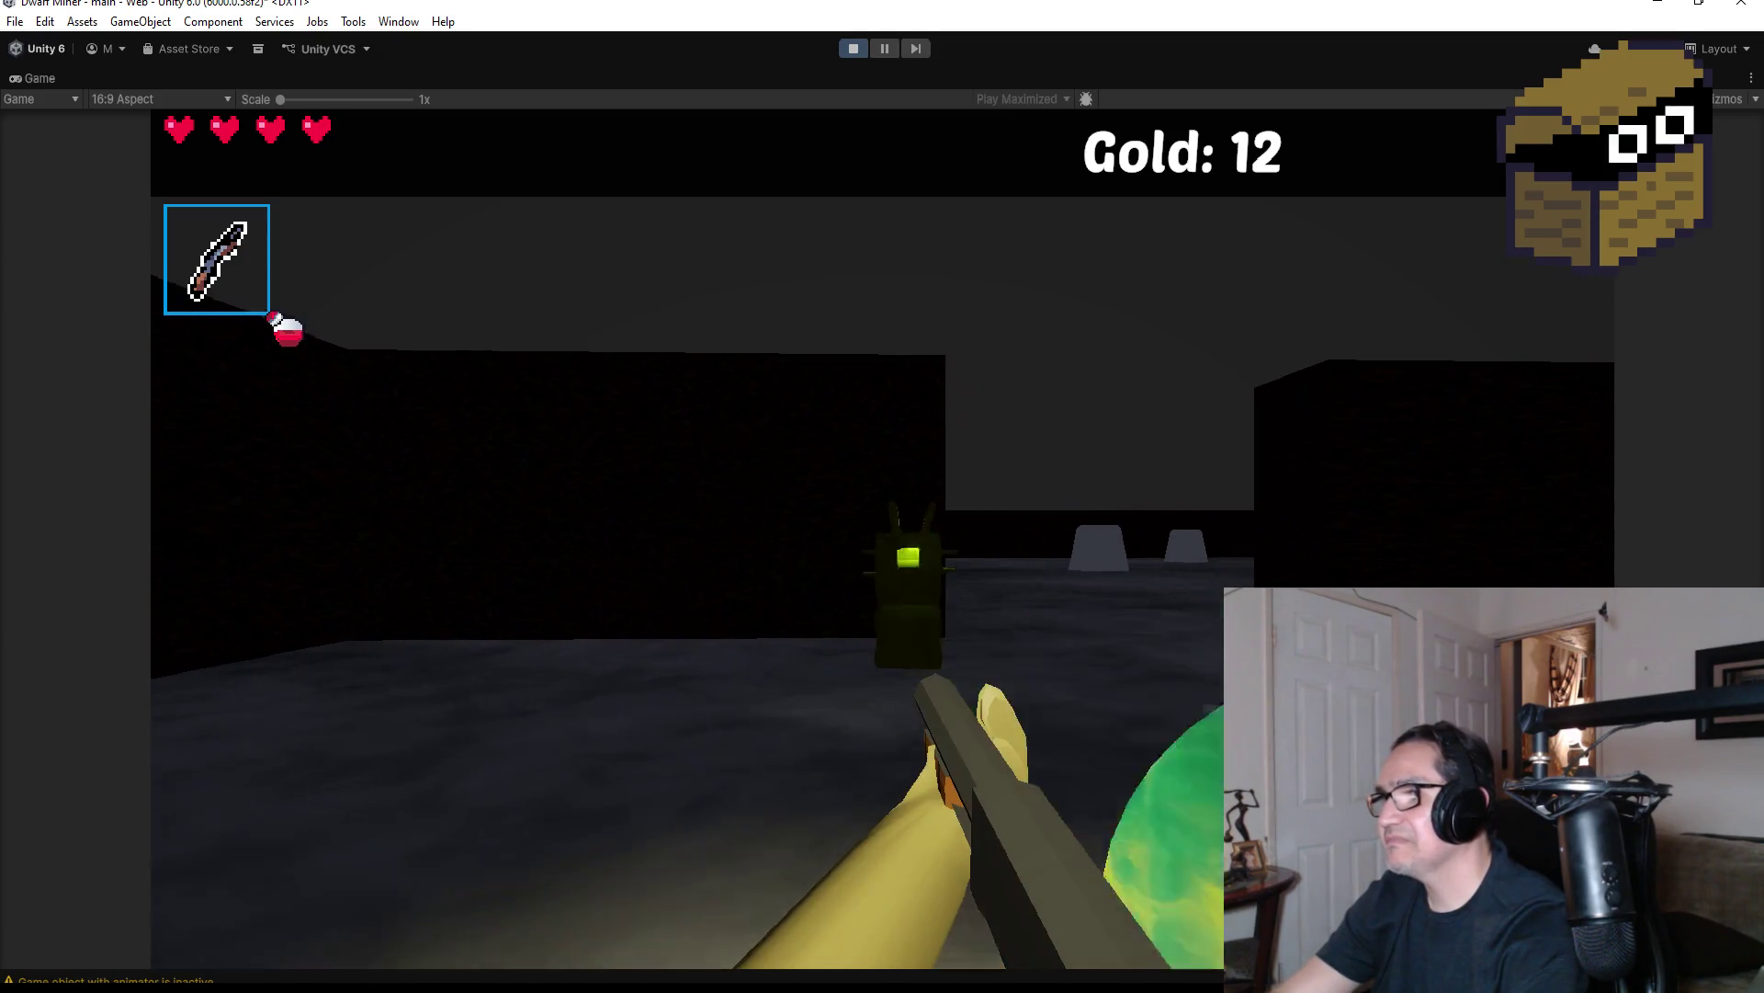
click(883, 539)
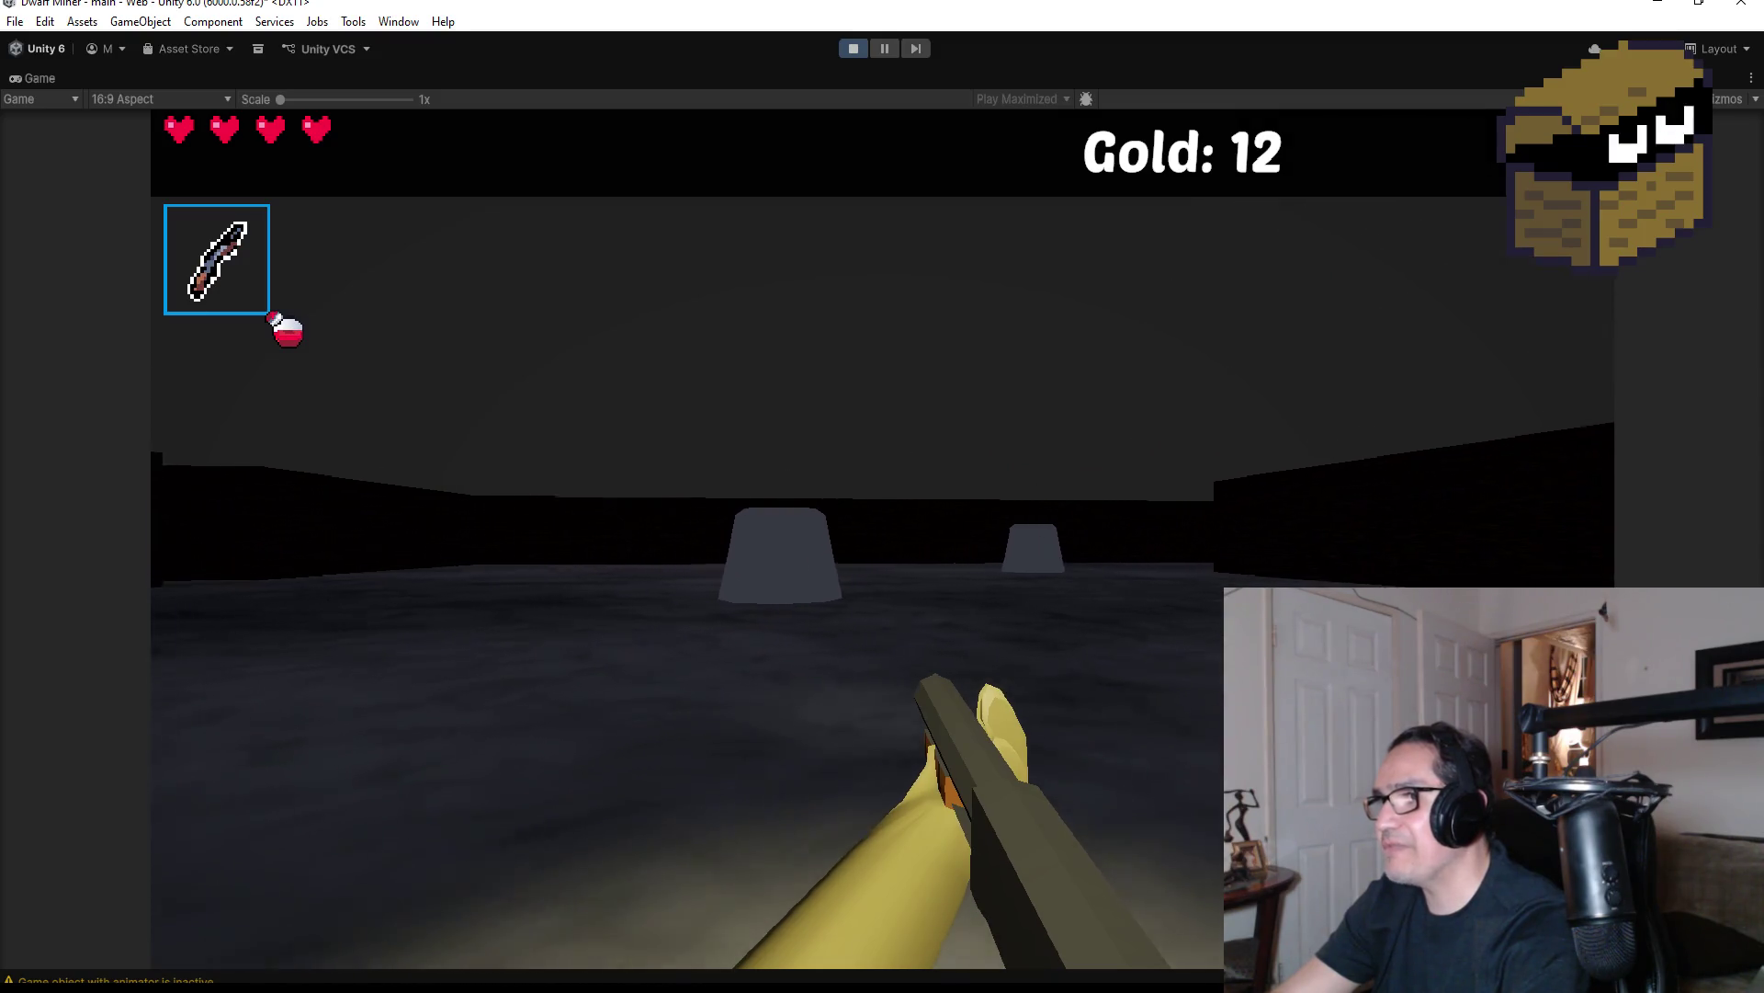
Finish off the spider and creatures near the rock, then pause and exit play mode
click(883, 539)
click(882, 540)
click(882, 539)
click(882, 540)
click(882, 539)
click(883, 539)
click(882, 539)
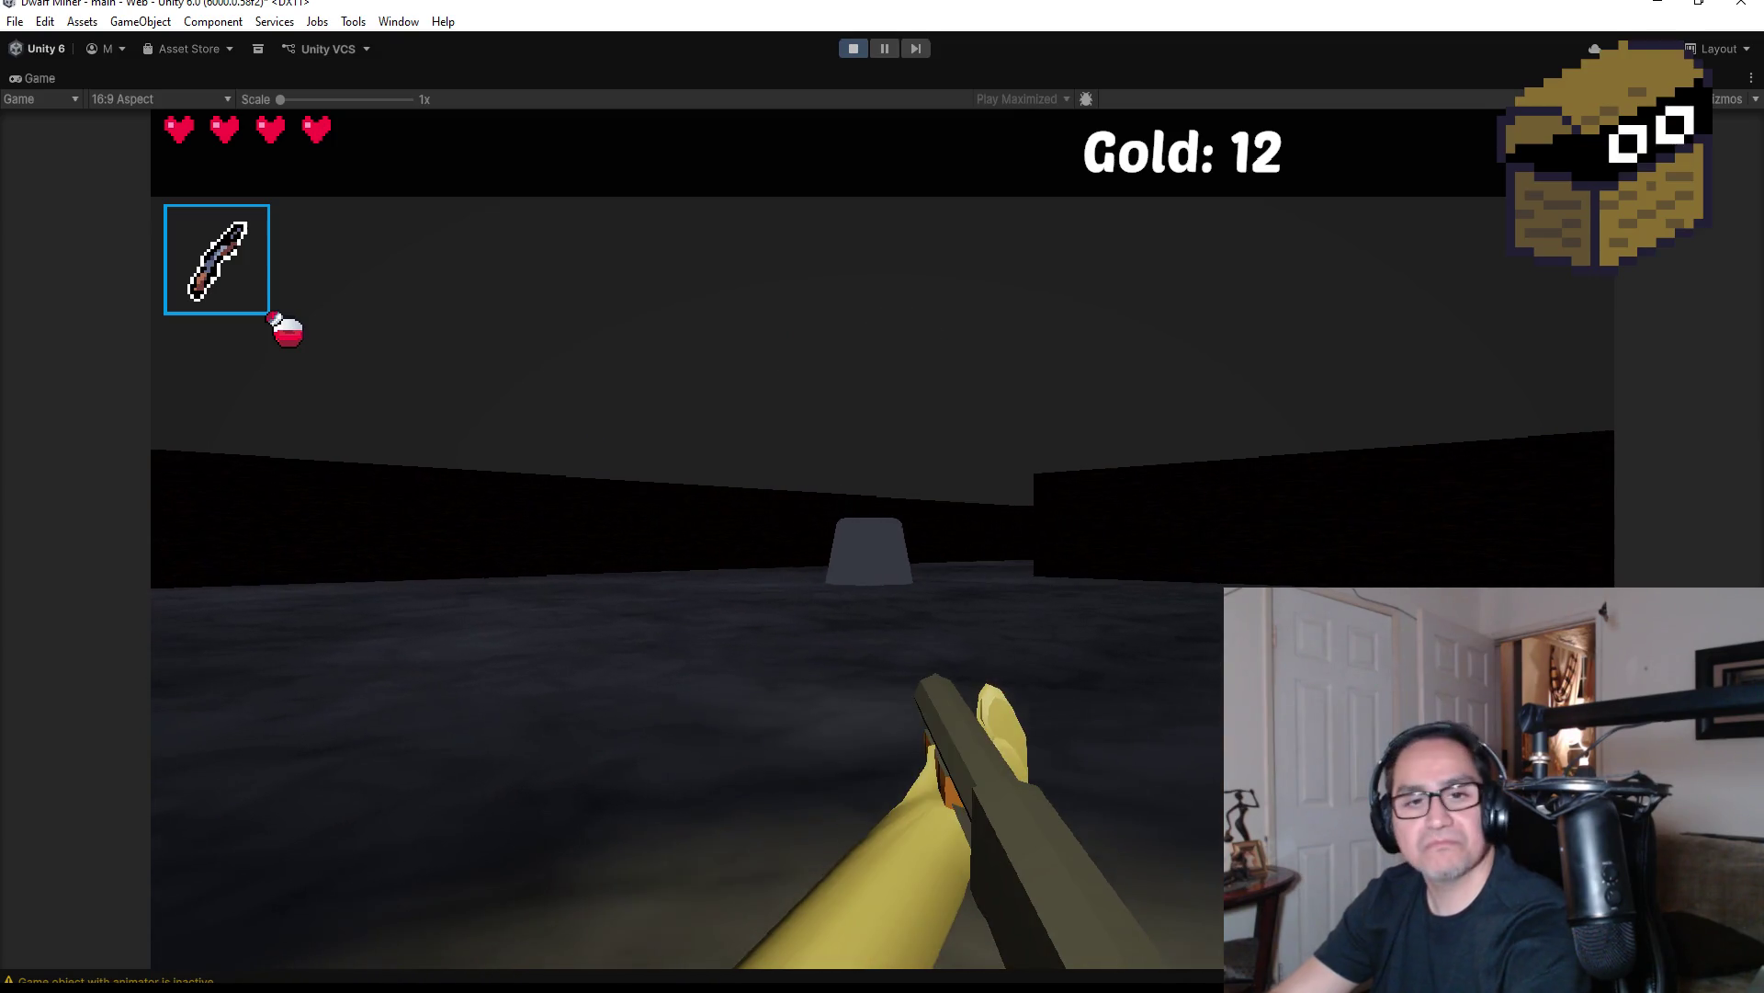
key(Escape)
click(855, 47)
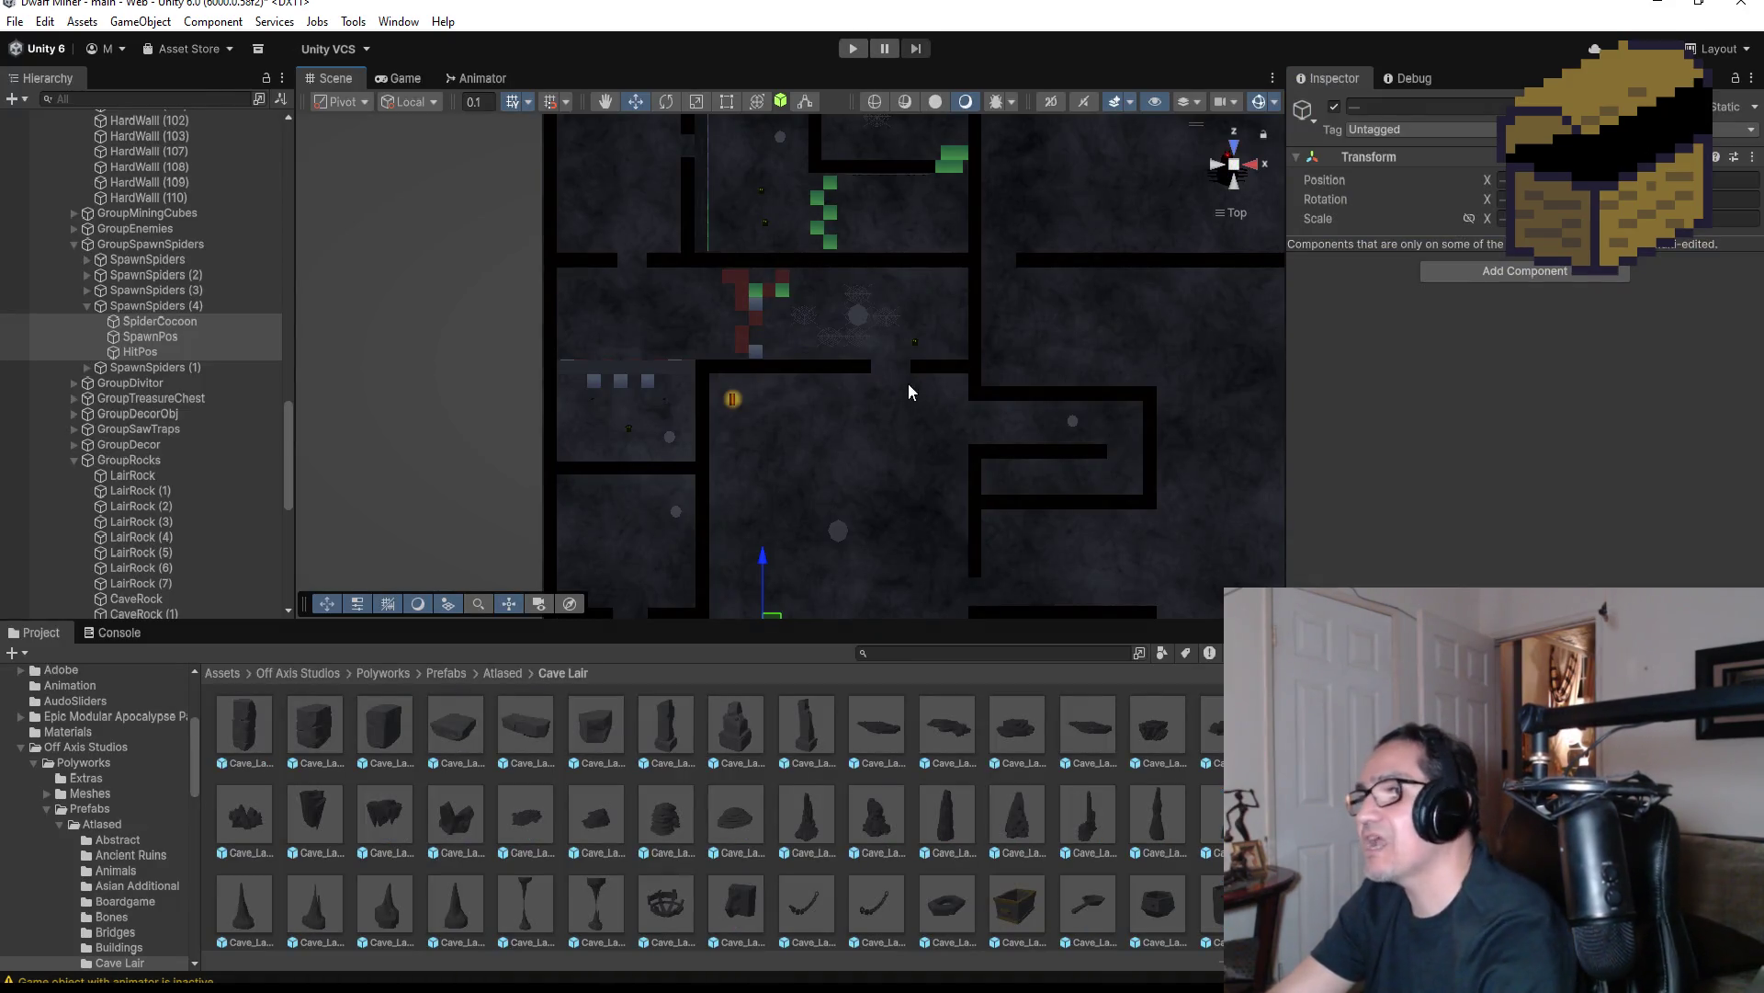
Look through the Cave Lair stone spire prefabs in the Project window
scroll(831, 453, down, 3)
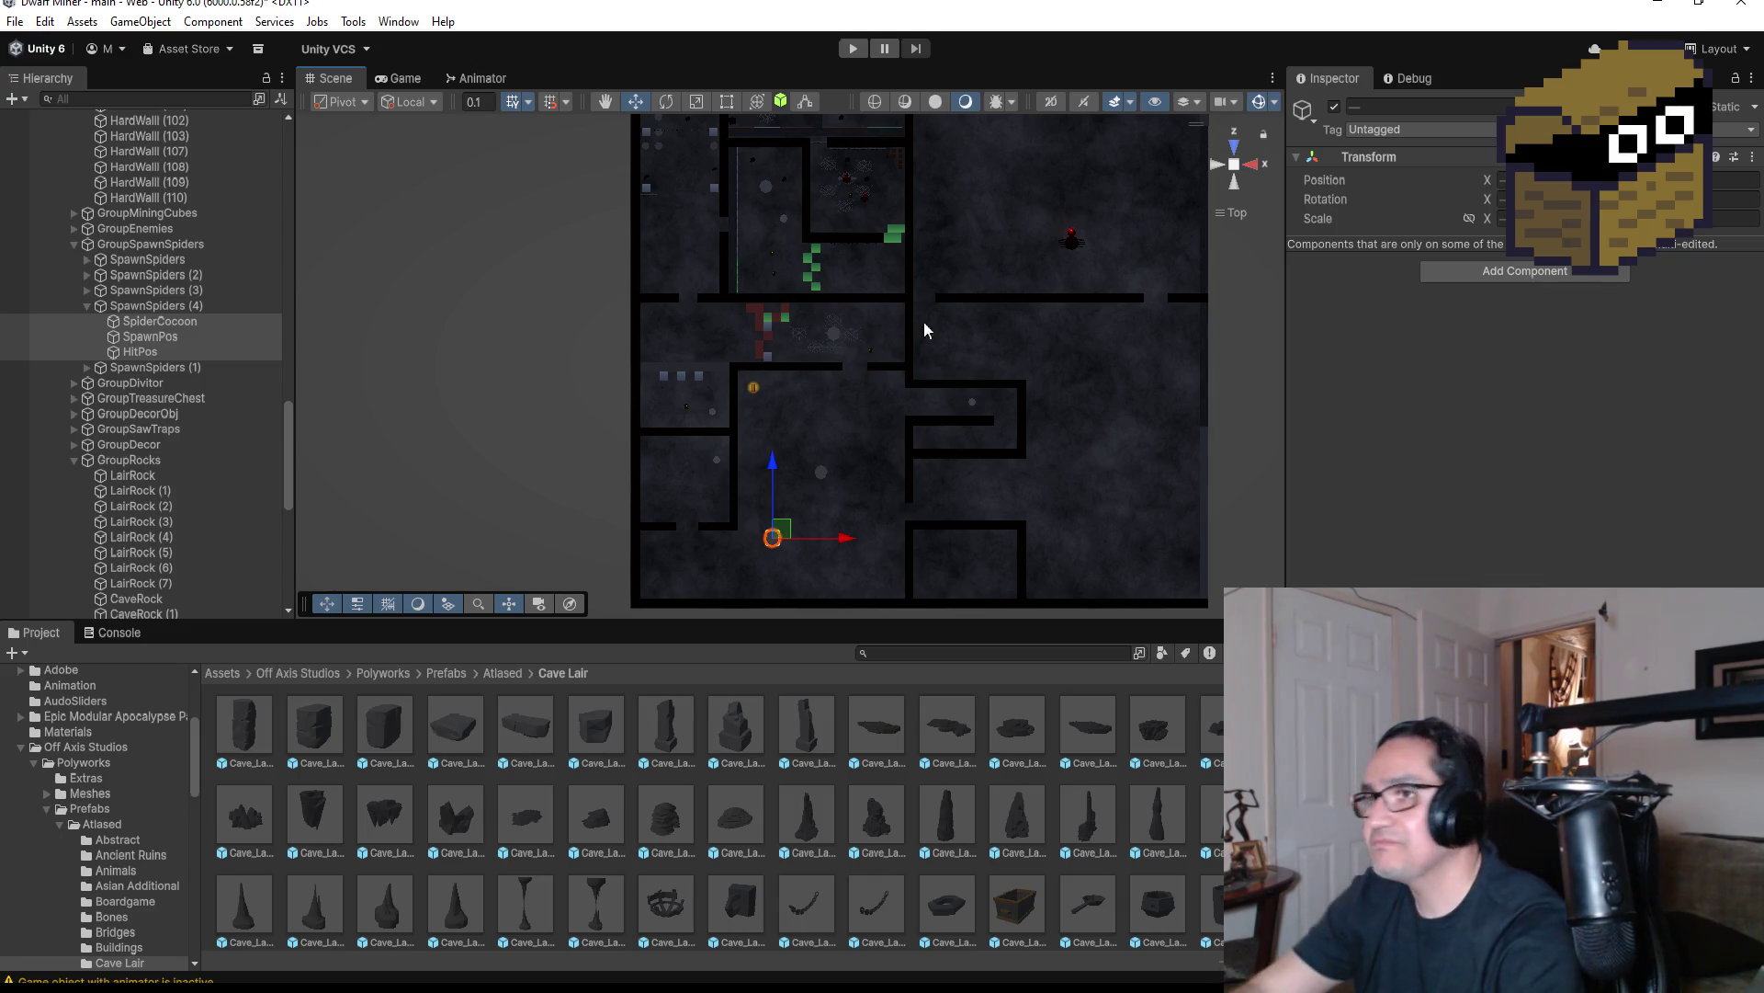
scroll(776, 417, up, 4)
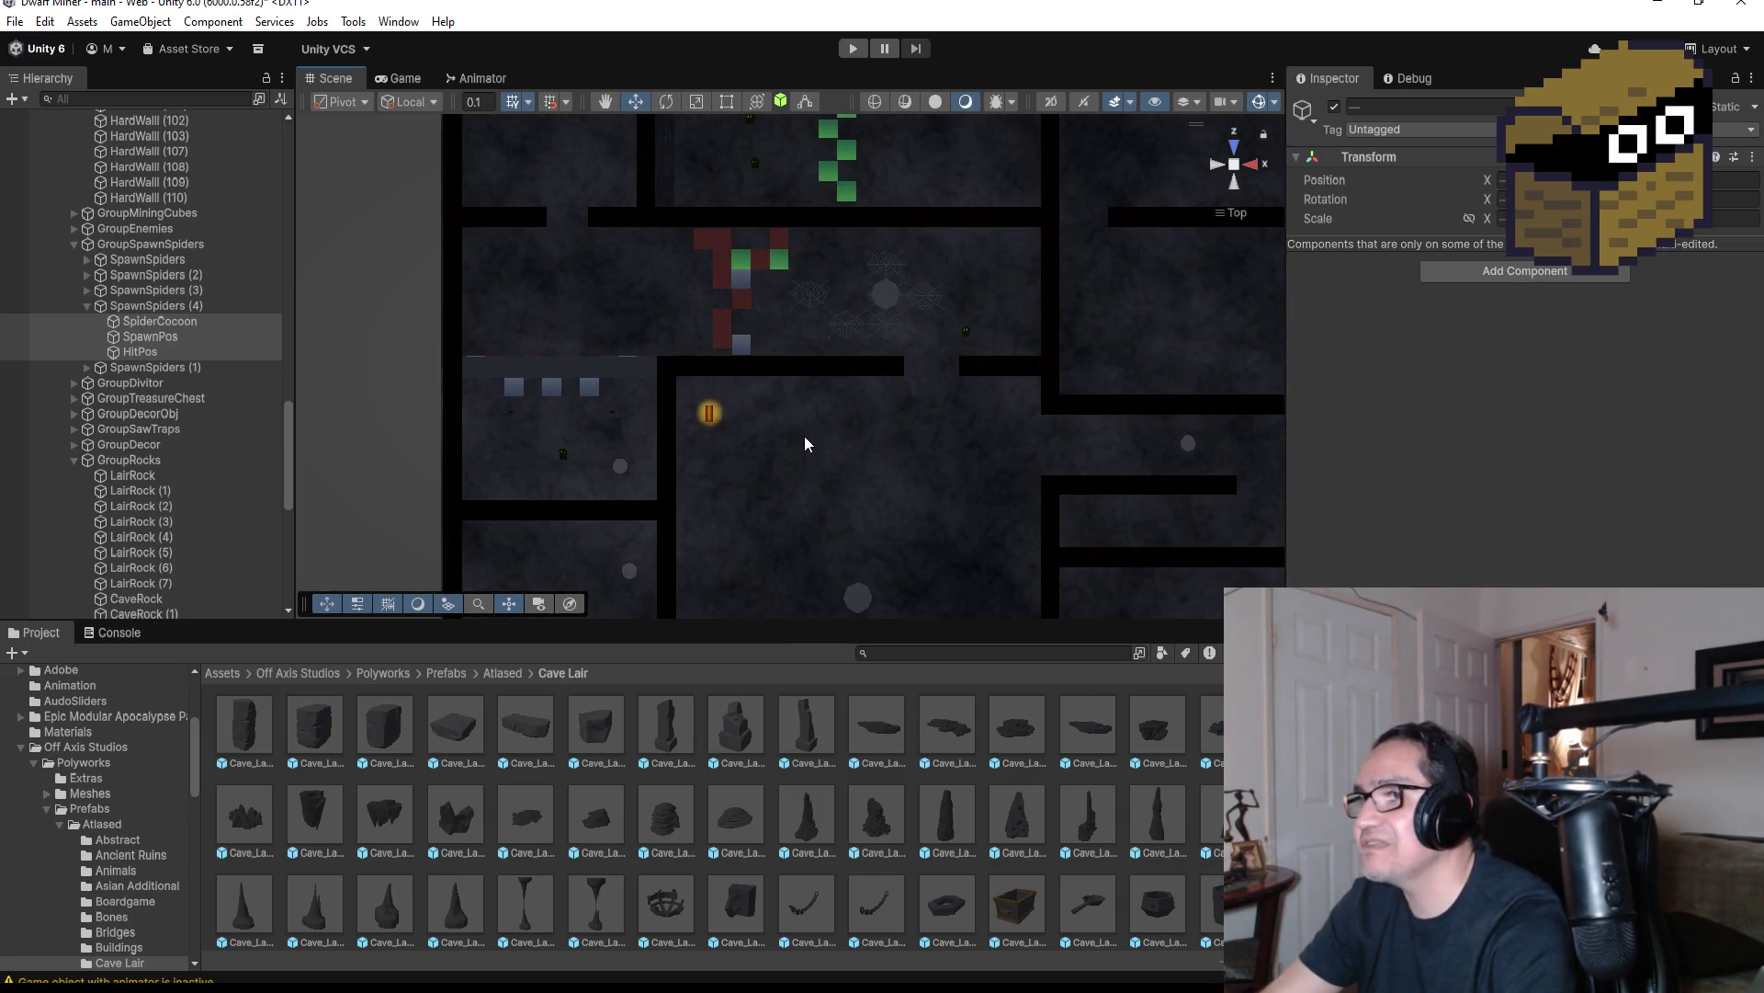
click(947, 730)
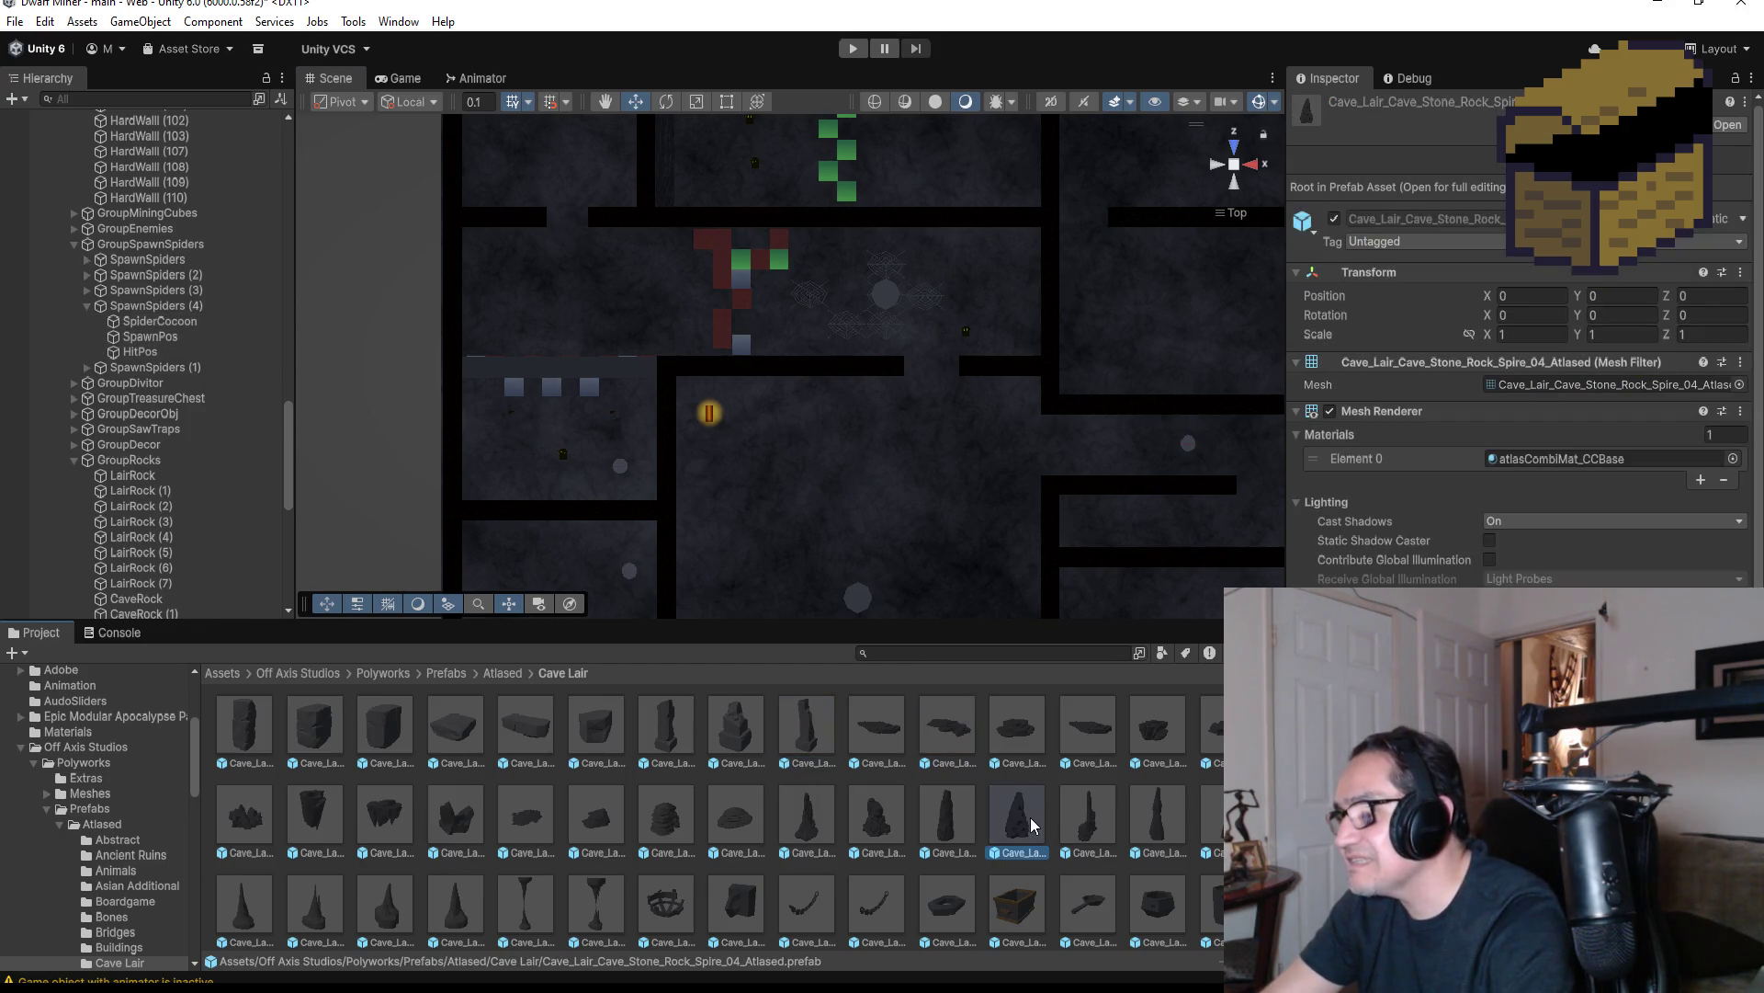
click(1209, 827)
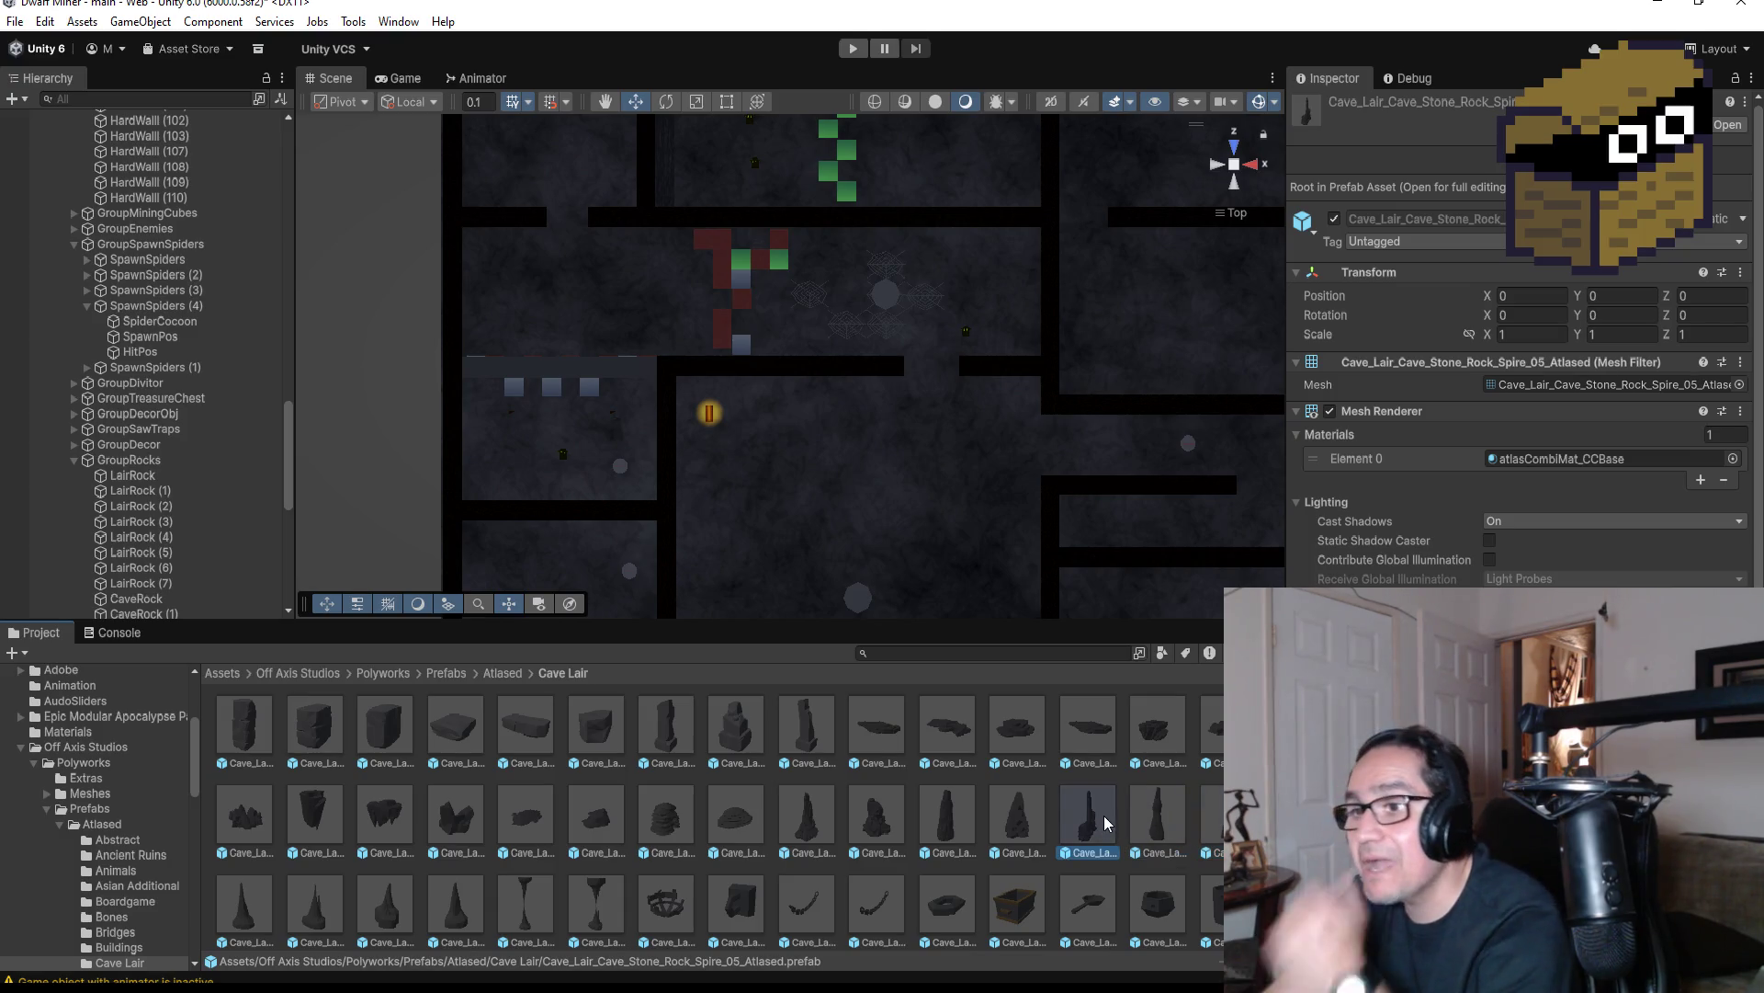
Check Mineral_Spikes_01, then select the Cave_Stone_Block_Eroded_06 prefab
scroll(395, 816, down, 10)
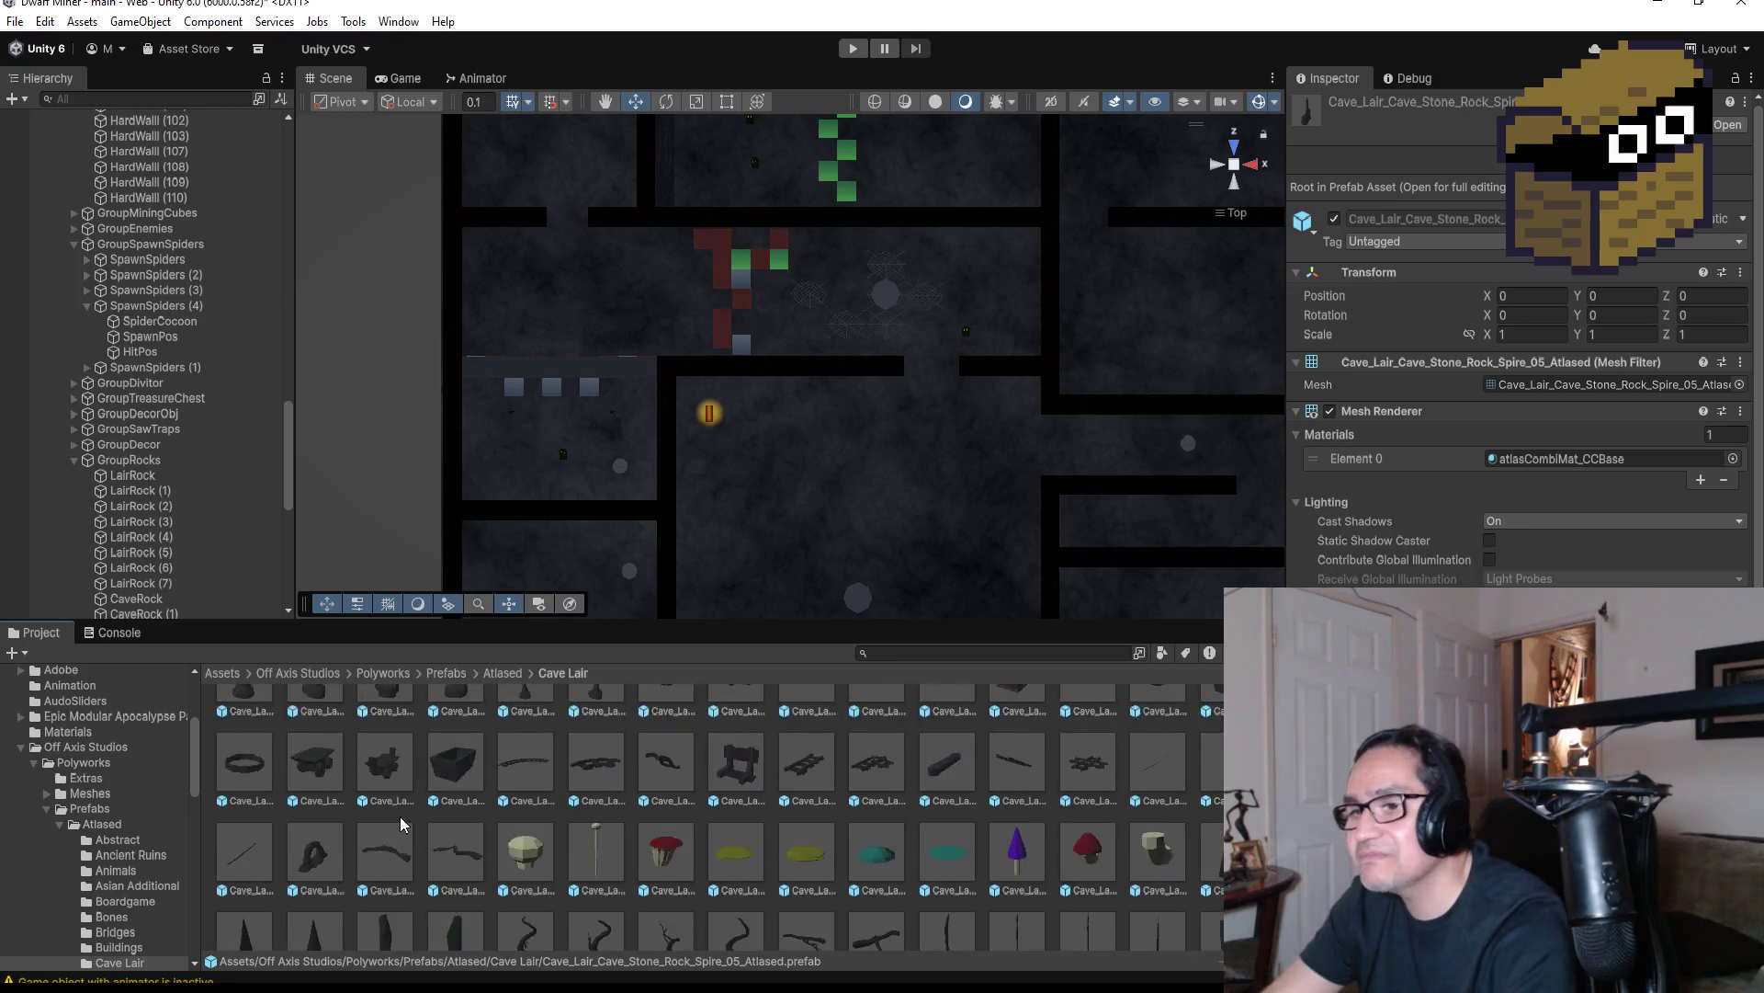
scroll(395, 816, up, 2)
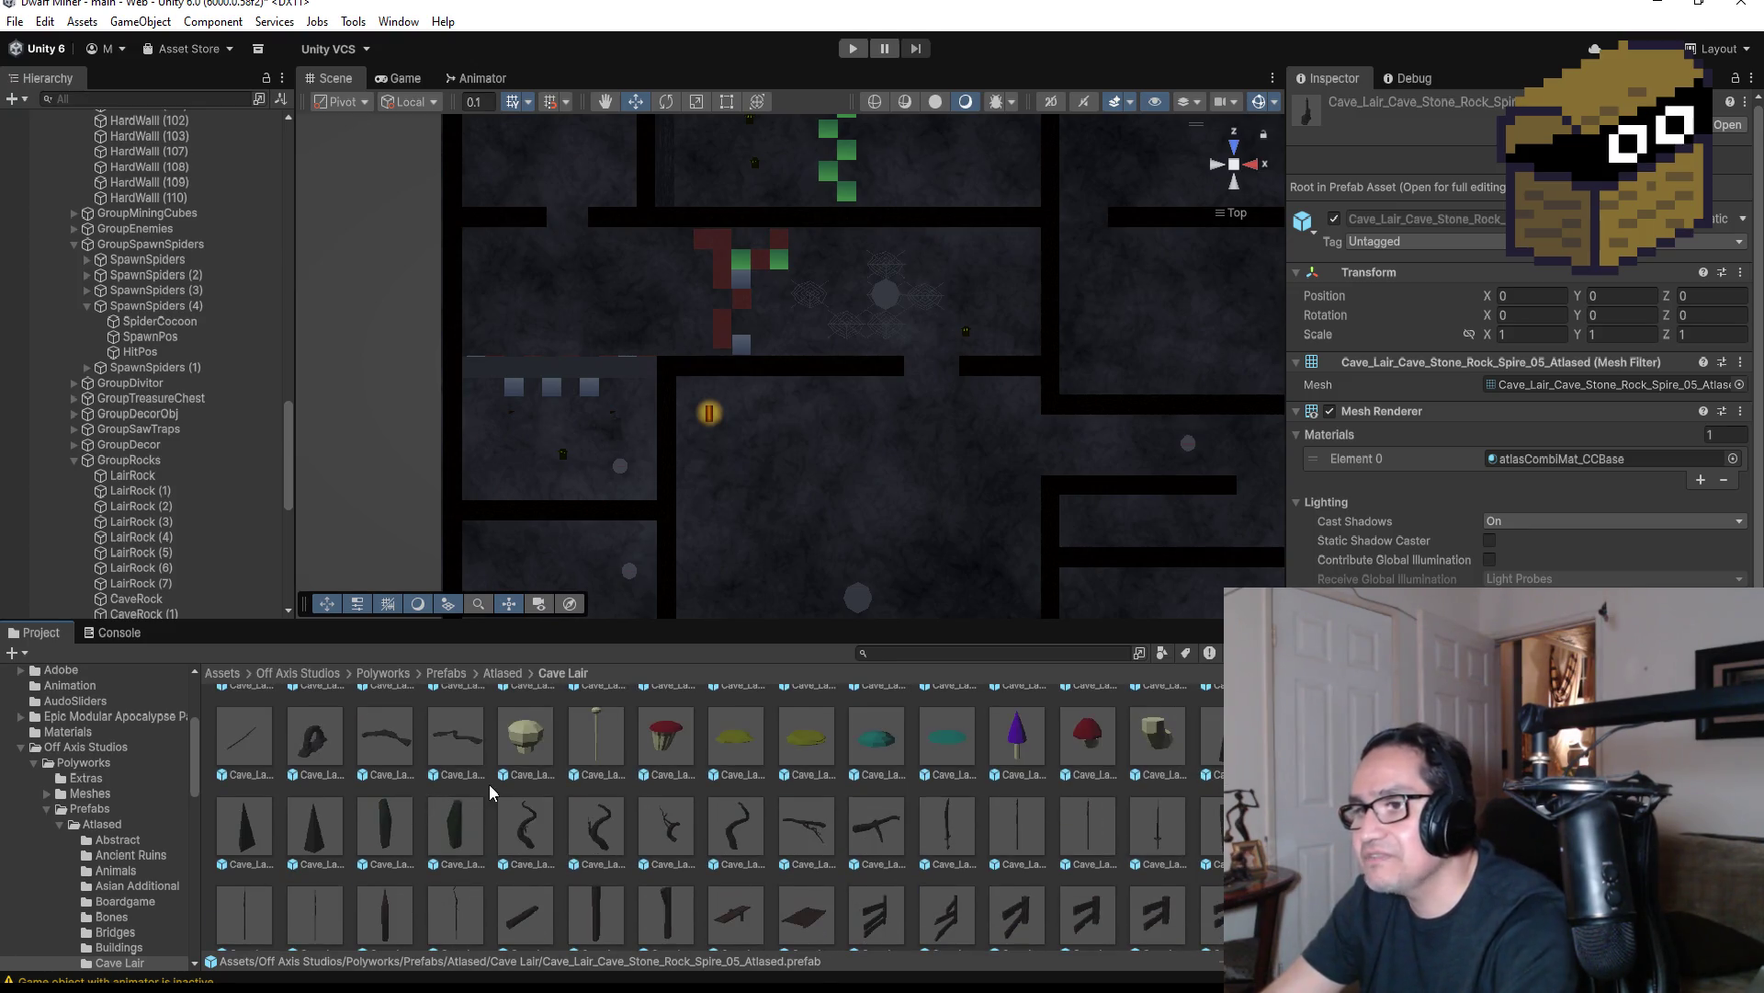
scroll(506, 792, up, 1)
scroll(744, 813, up, 2)
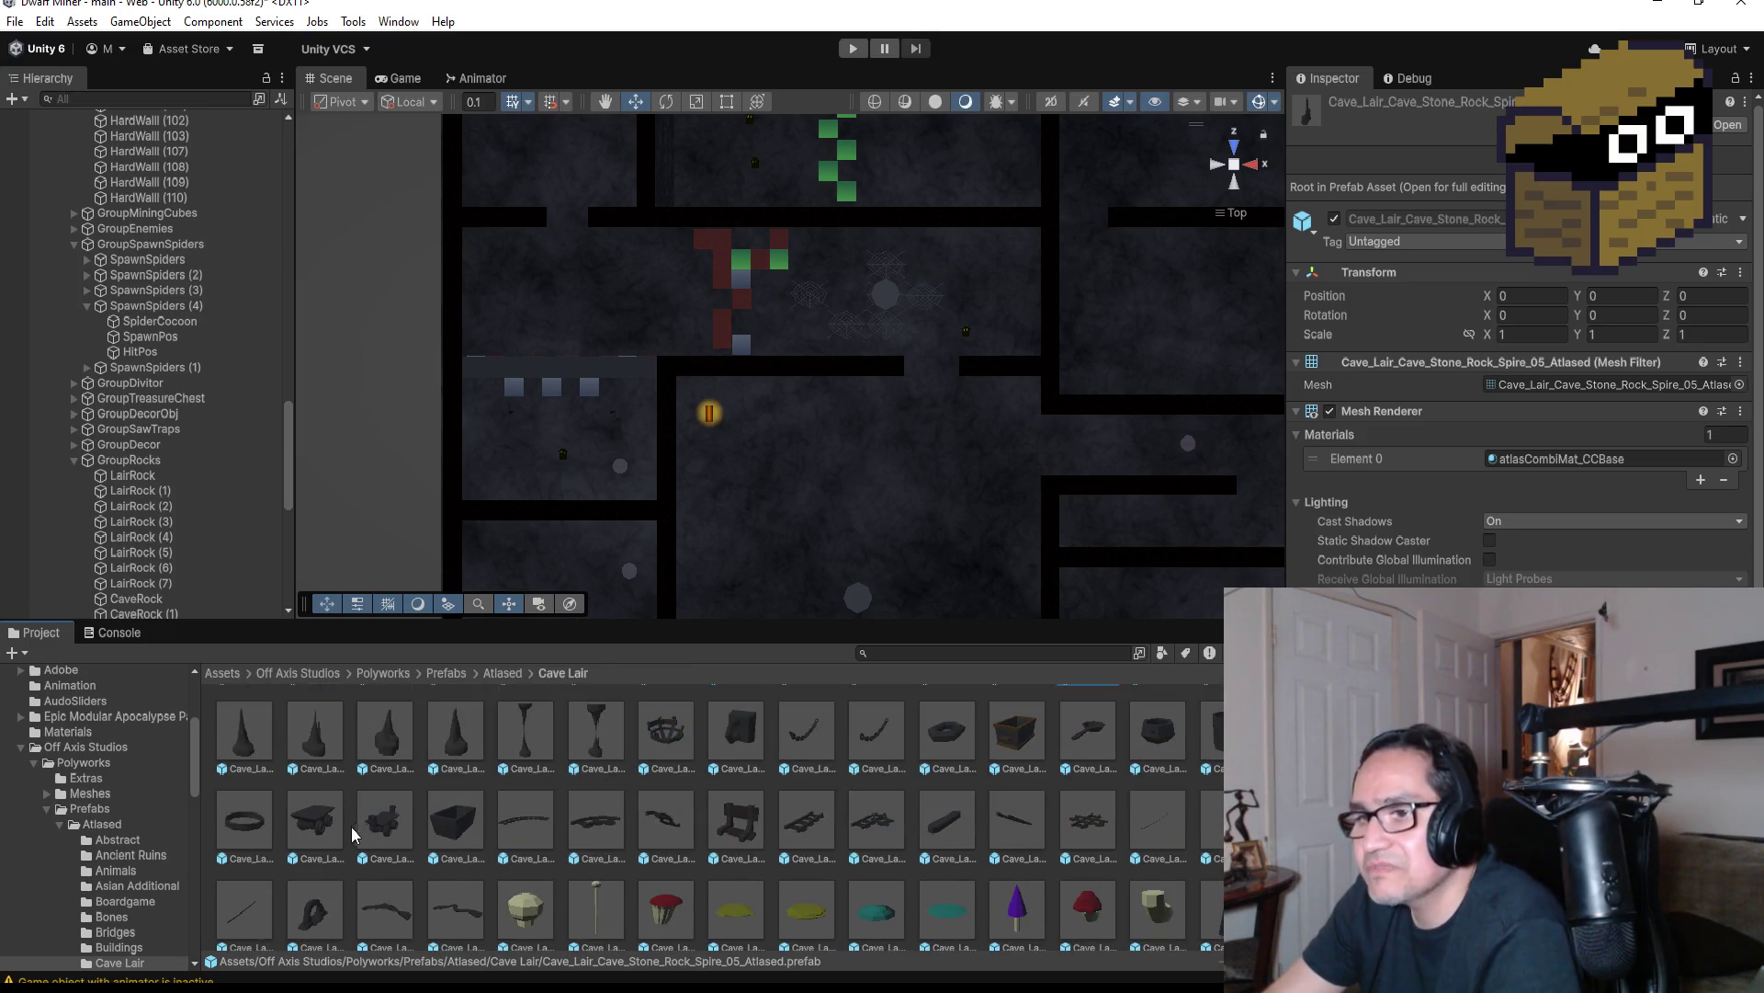
scroll(363, 832, down, 2)
scroll(414, 880, down, 5)
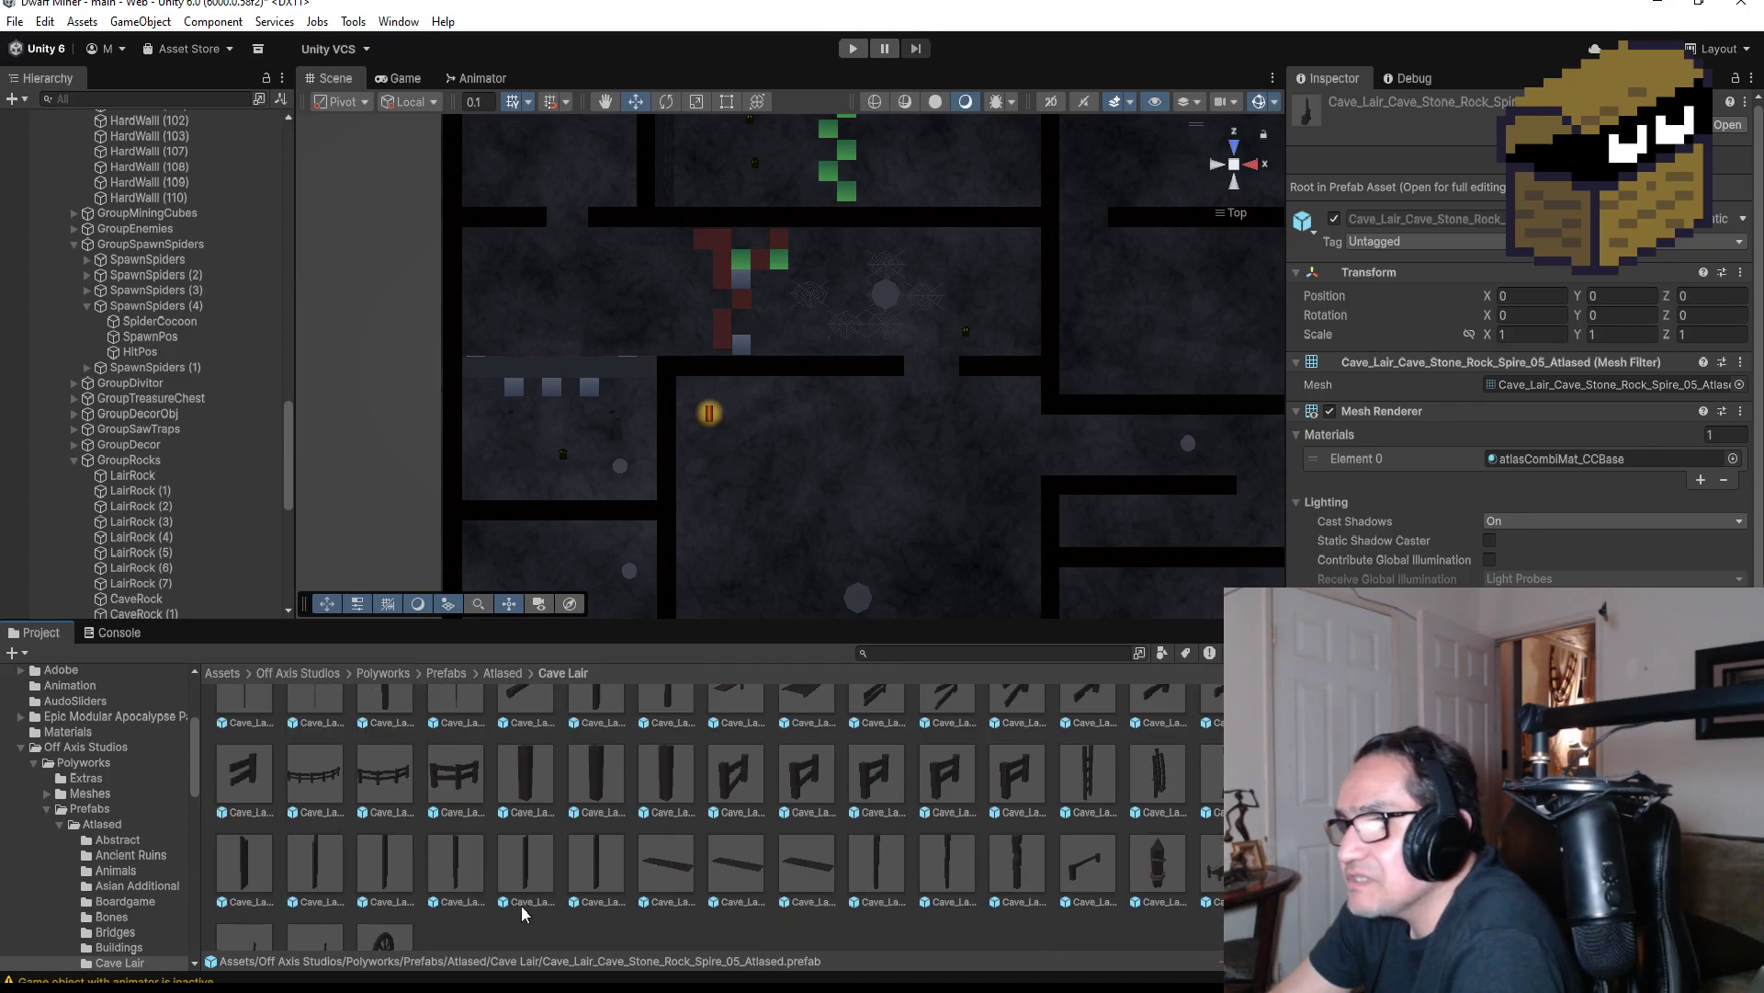
scroll(742, 896, up, 5)
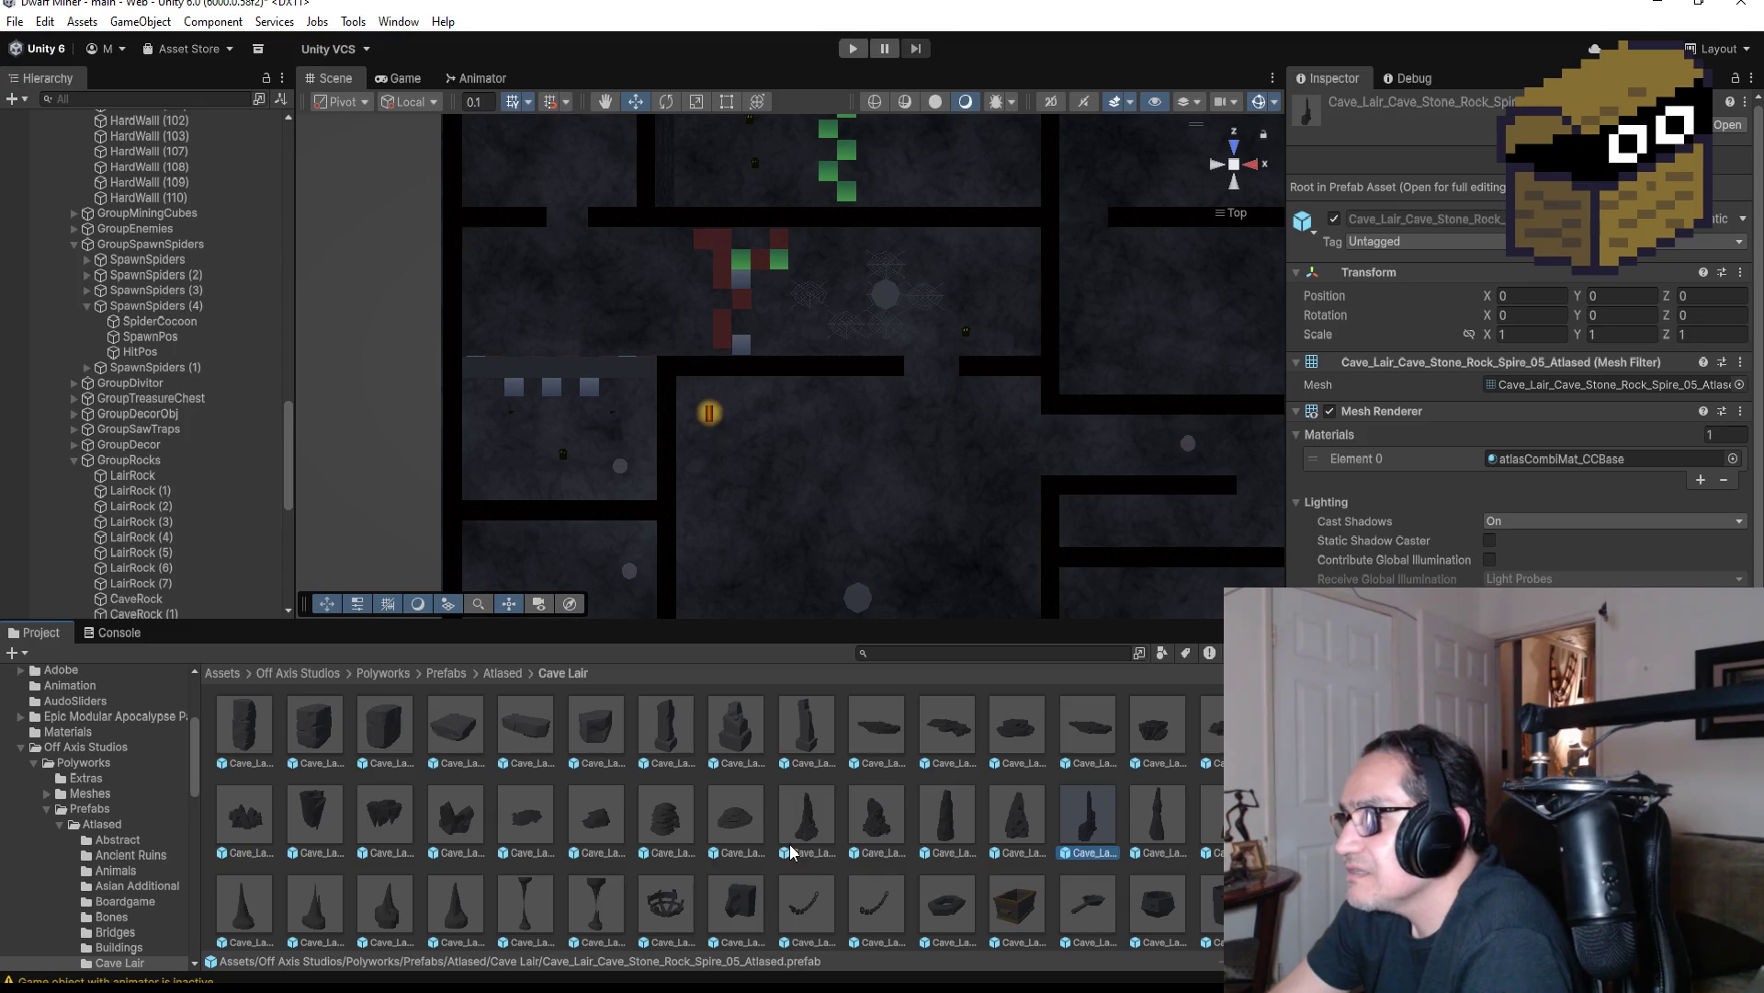
click(388, 812)
click(460, 817)
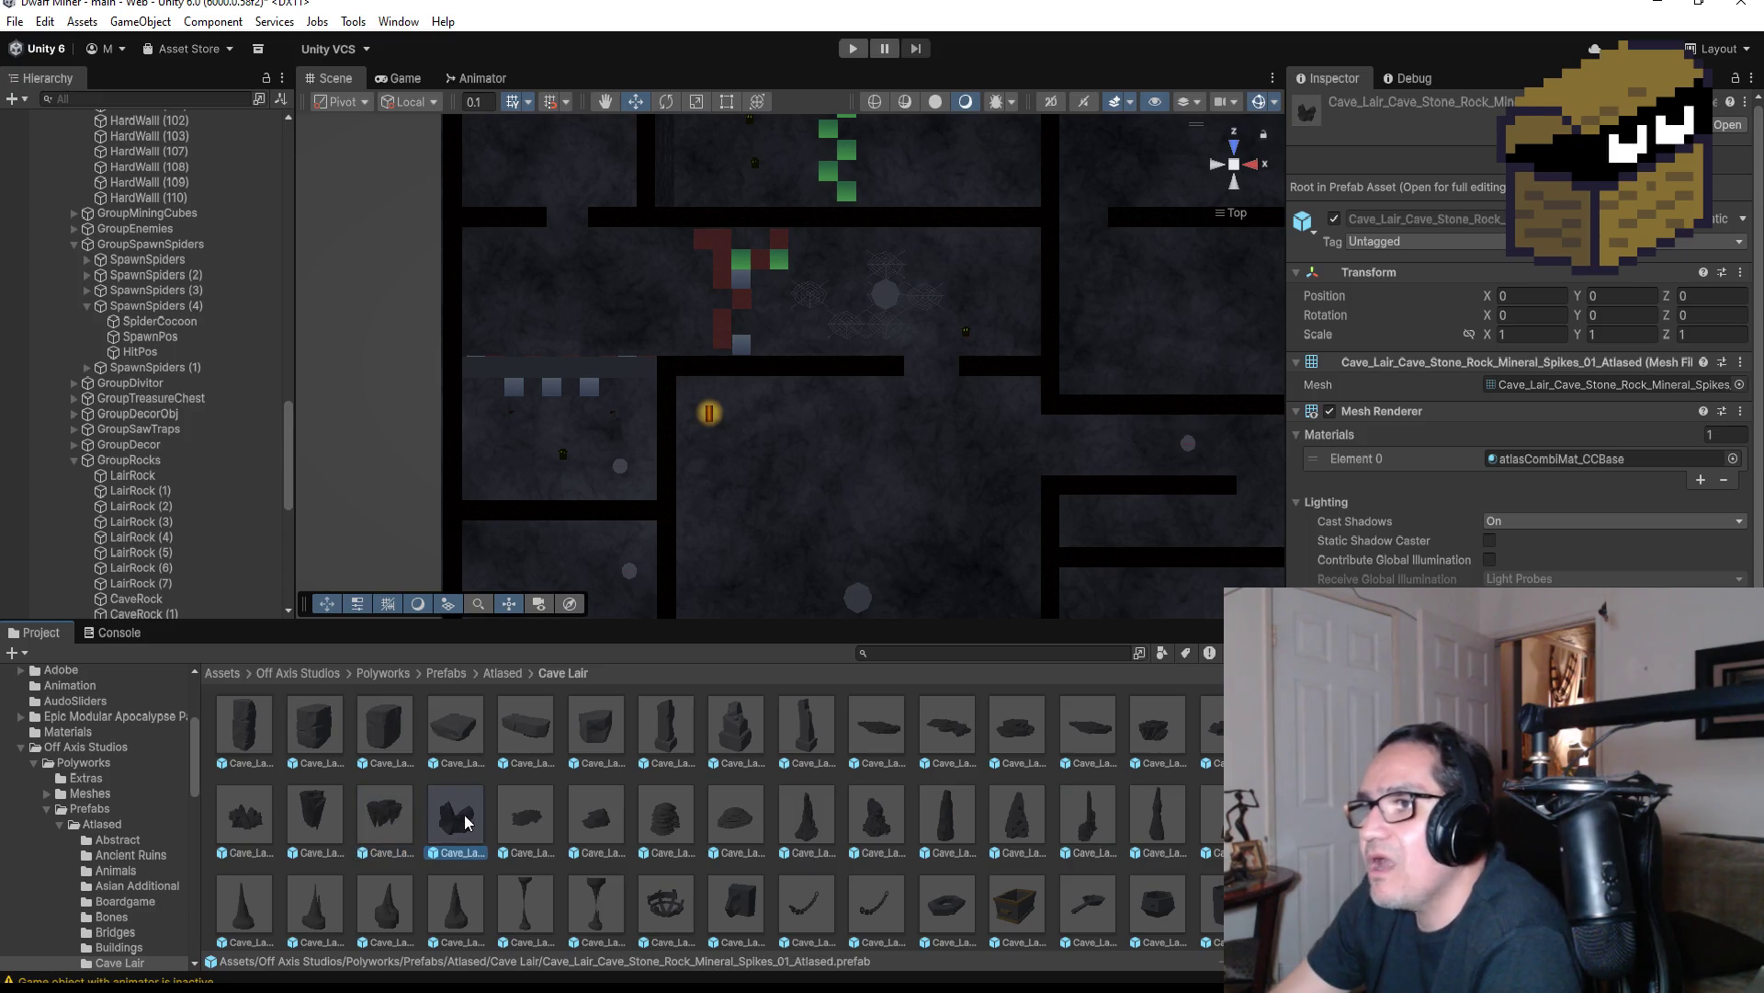
click(605, 740)
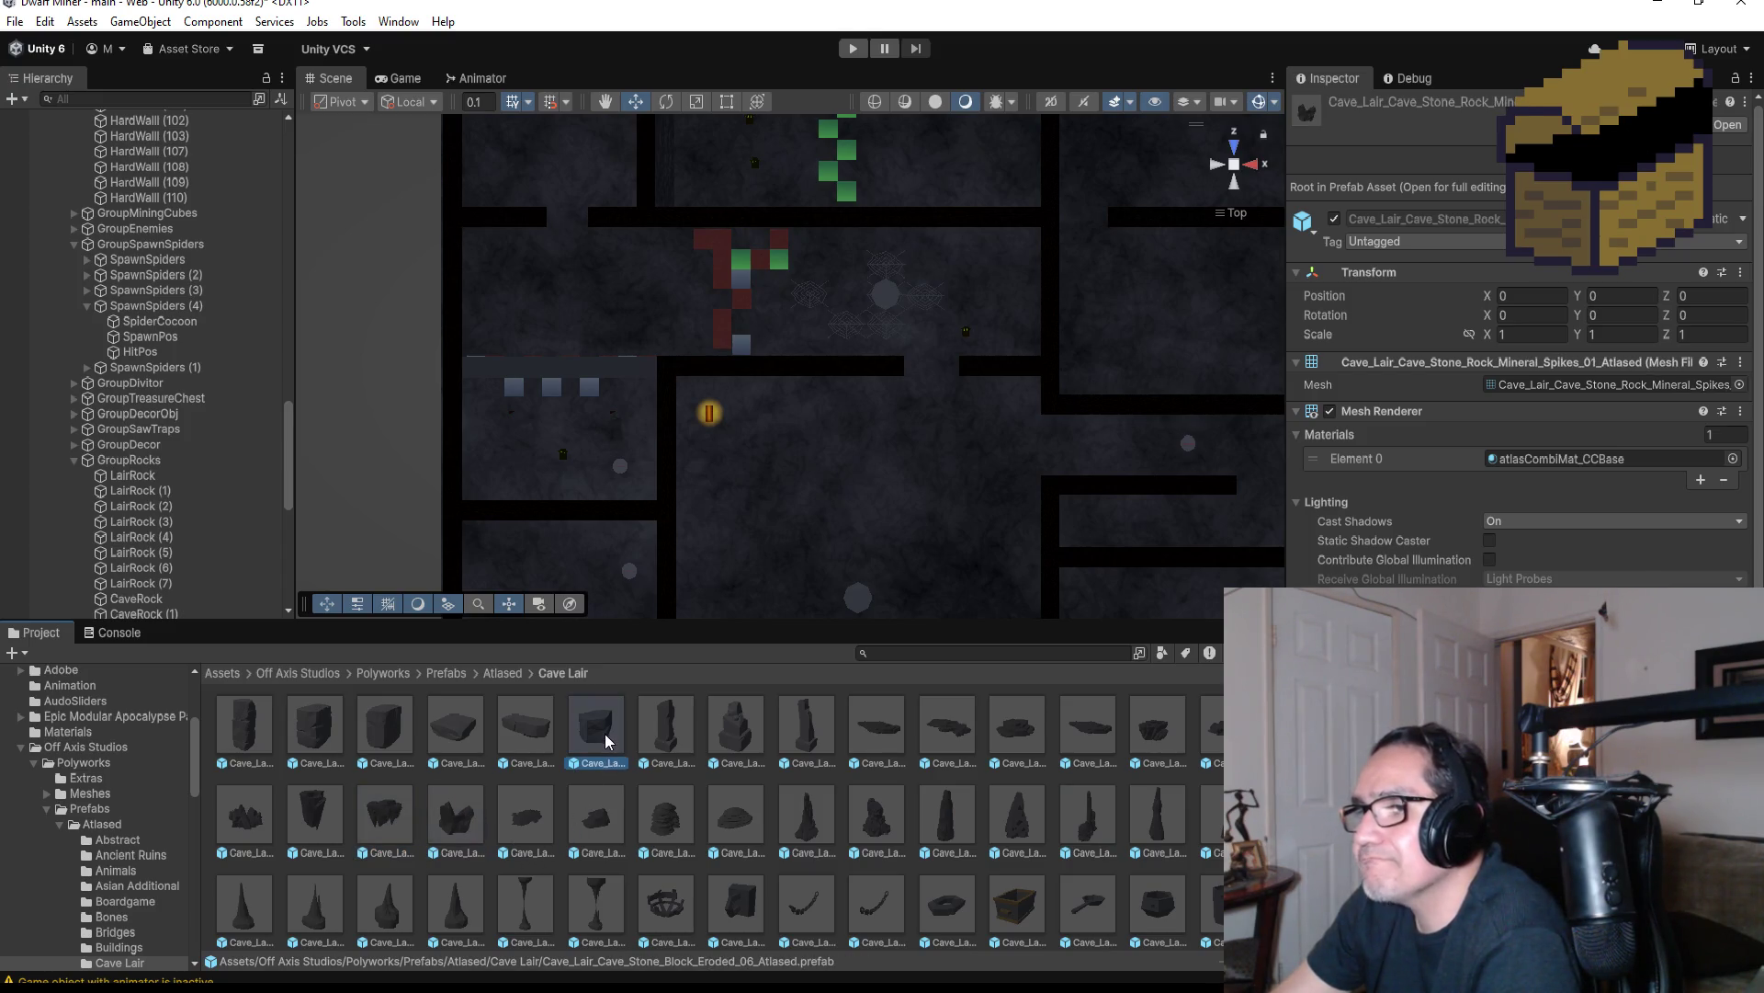
Place the Eroded_06 stone block in the cave room and frame it top-down
mouse_move(605, 735)
mouse_down()
mouse_move(819, 524)
mouse_move(817, 456)
mouse_up()
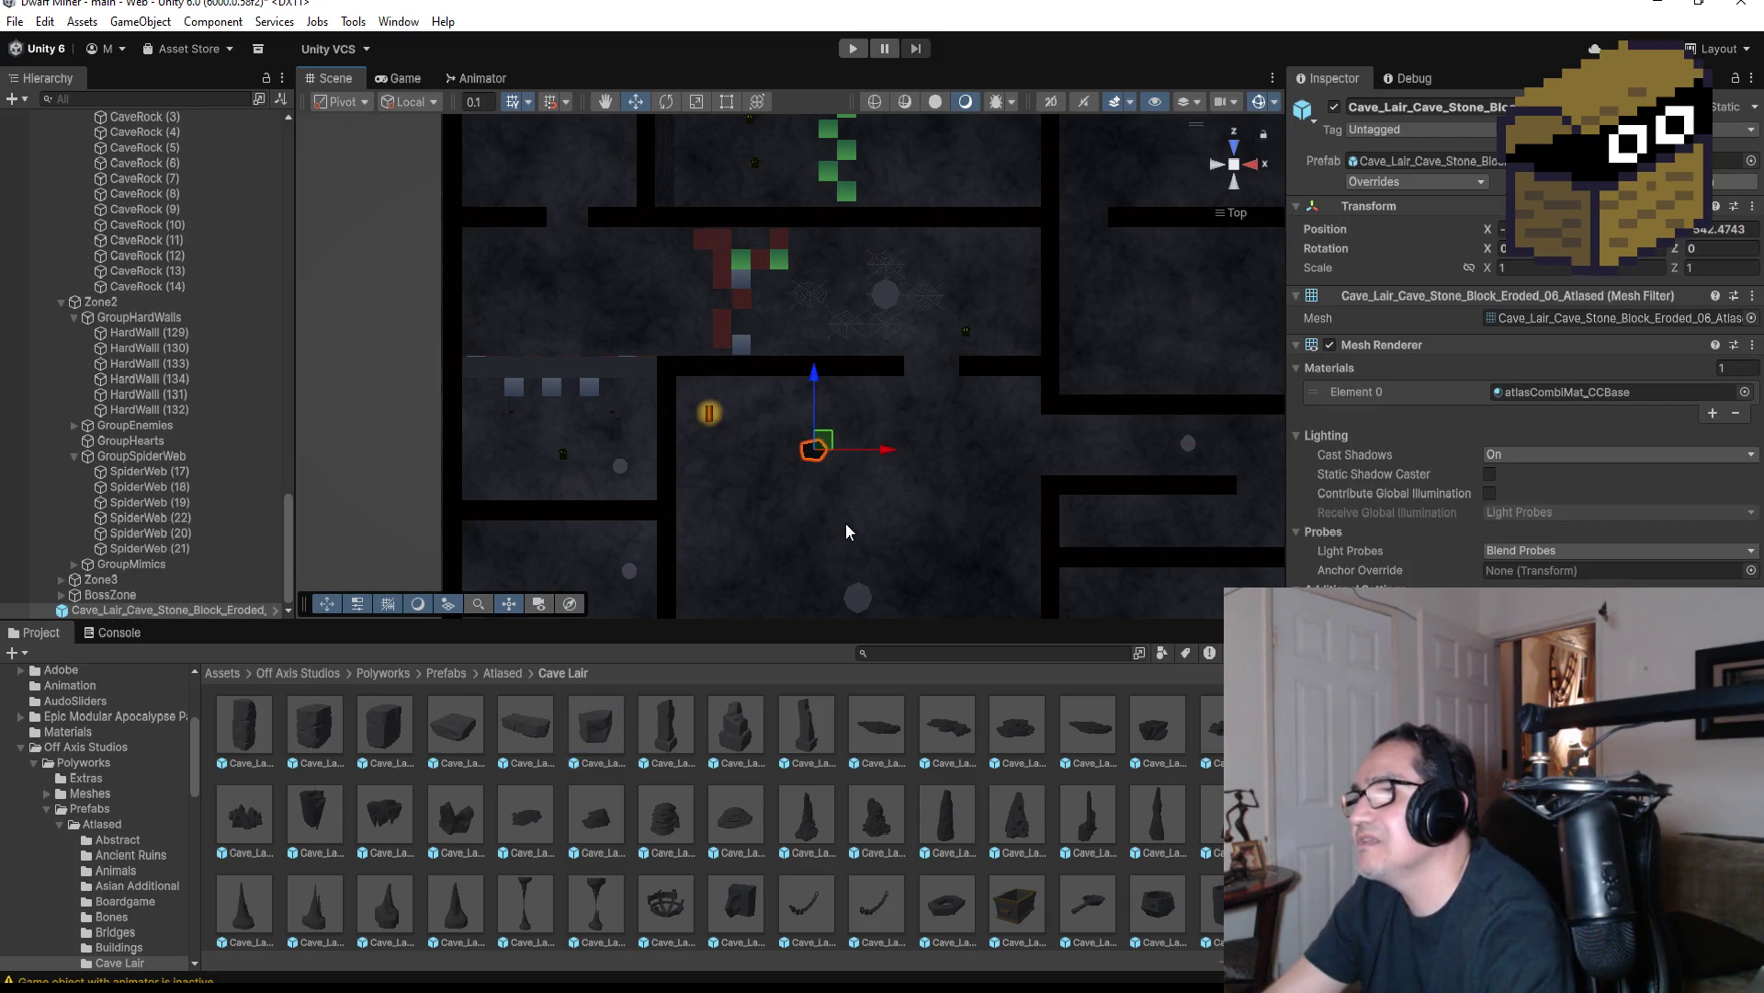
double_click(165, 609)
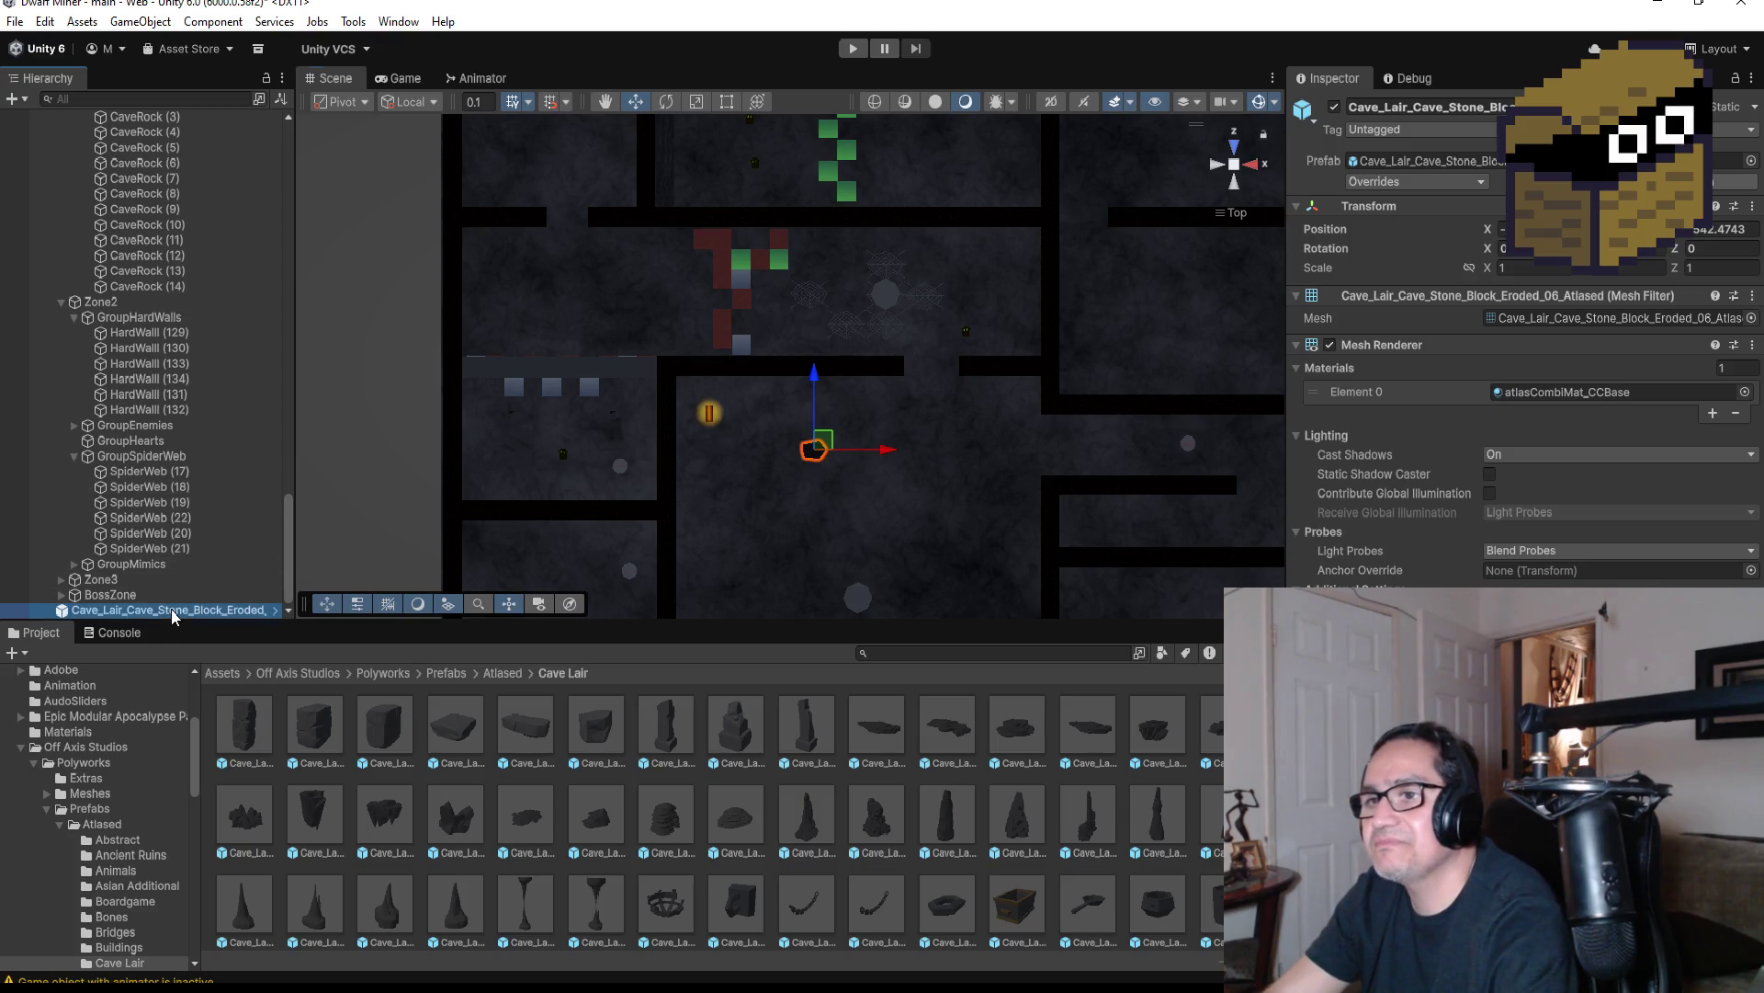
mouse_move(955, 507)
alt+mouse_down()
mouse_move(967, 520)
mouse_move(930, 244)
mouse_move(737, 101)
mouse_move(538, 38)
mouse_move(721, 79)
mouse_move(973, 287)
mouse_move(1007, 343)
alt+mouse_up()
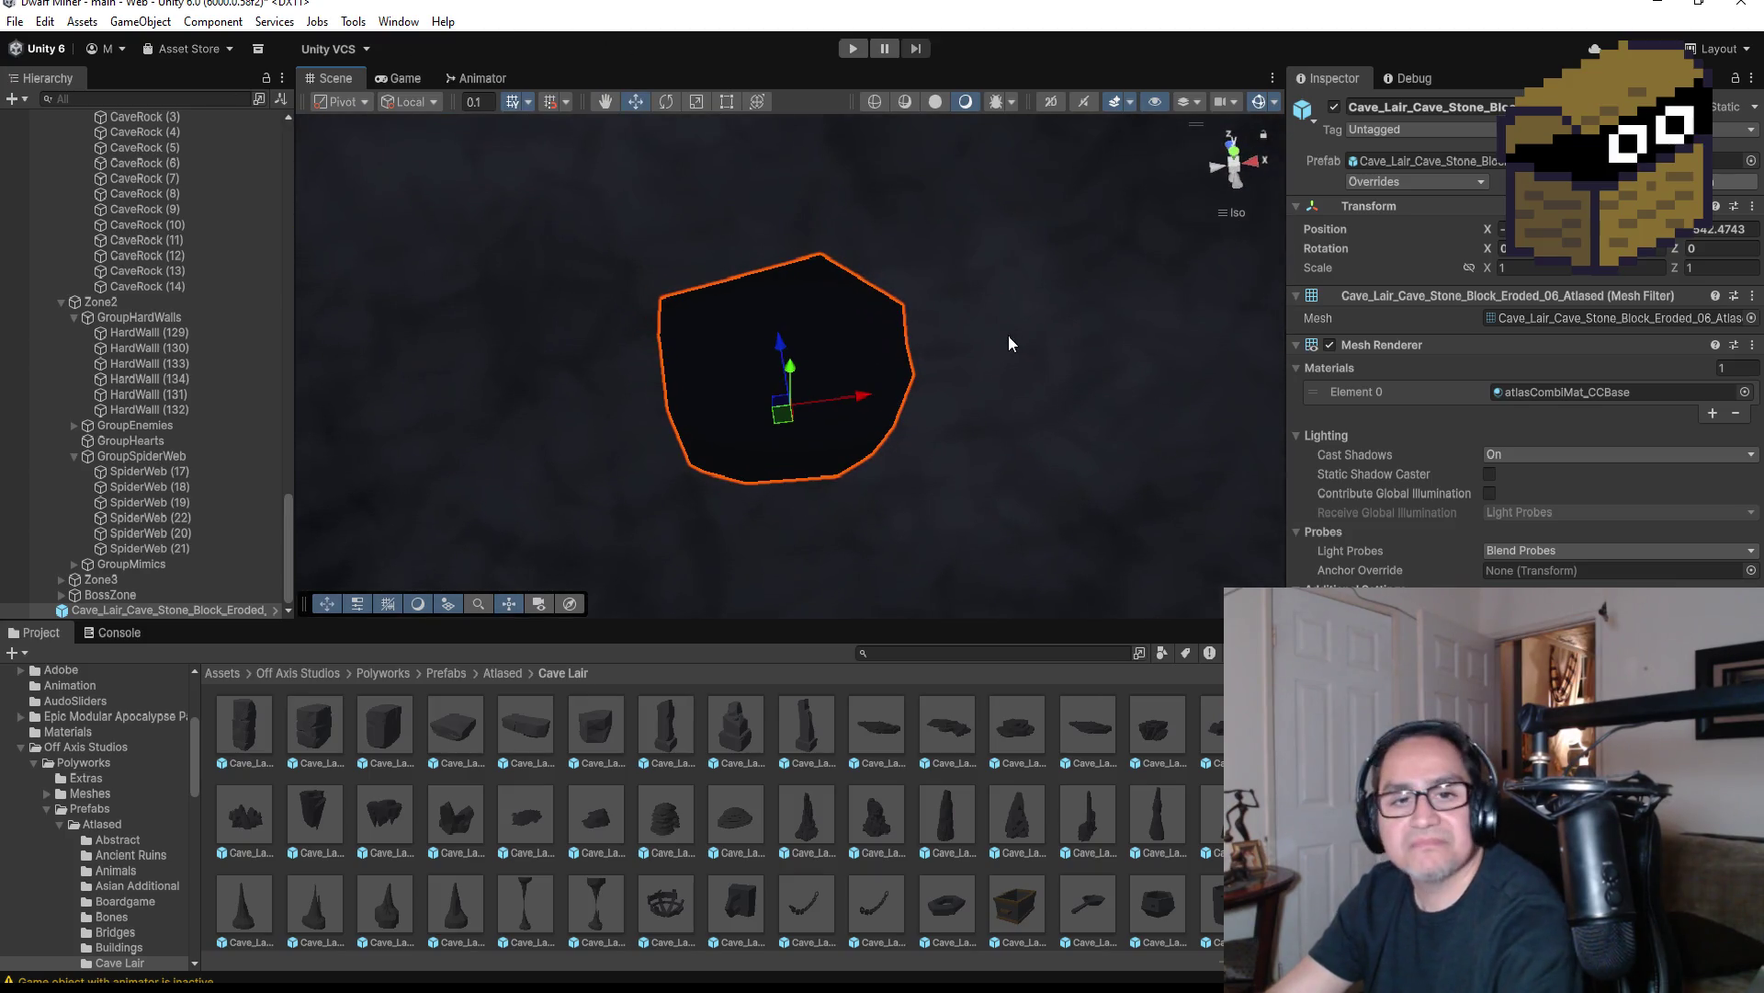
click(1243, 153)
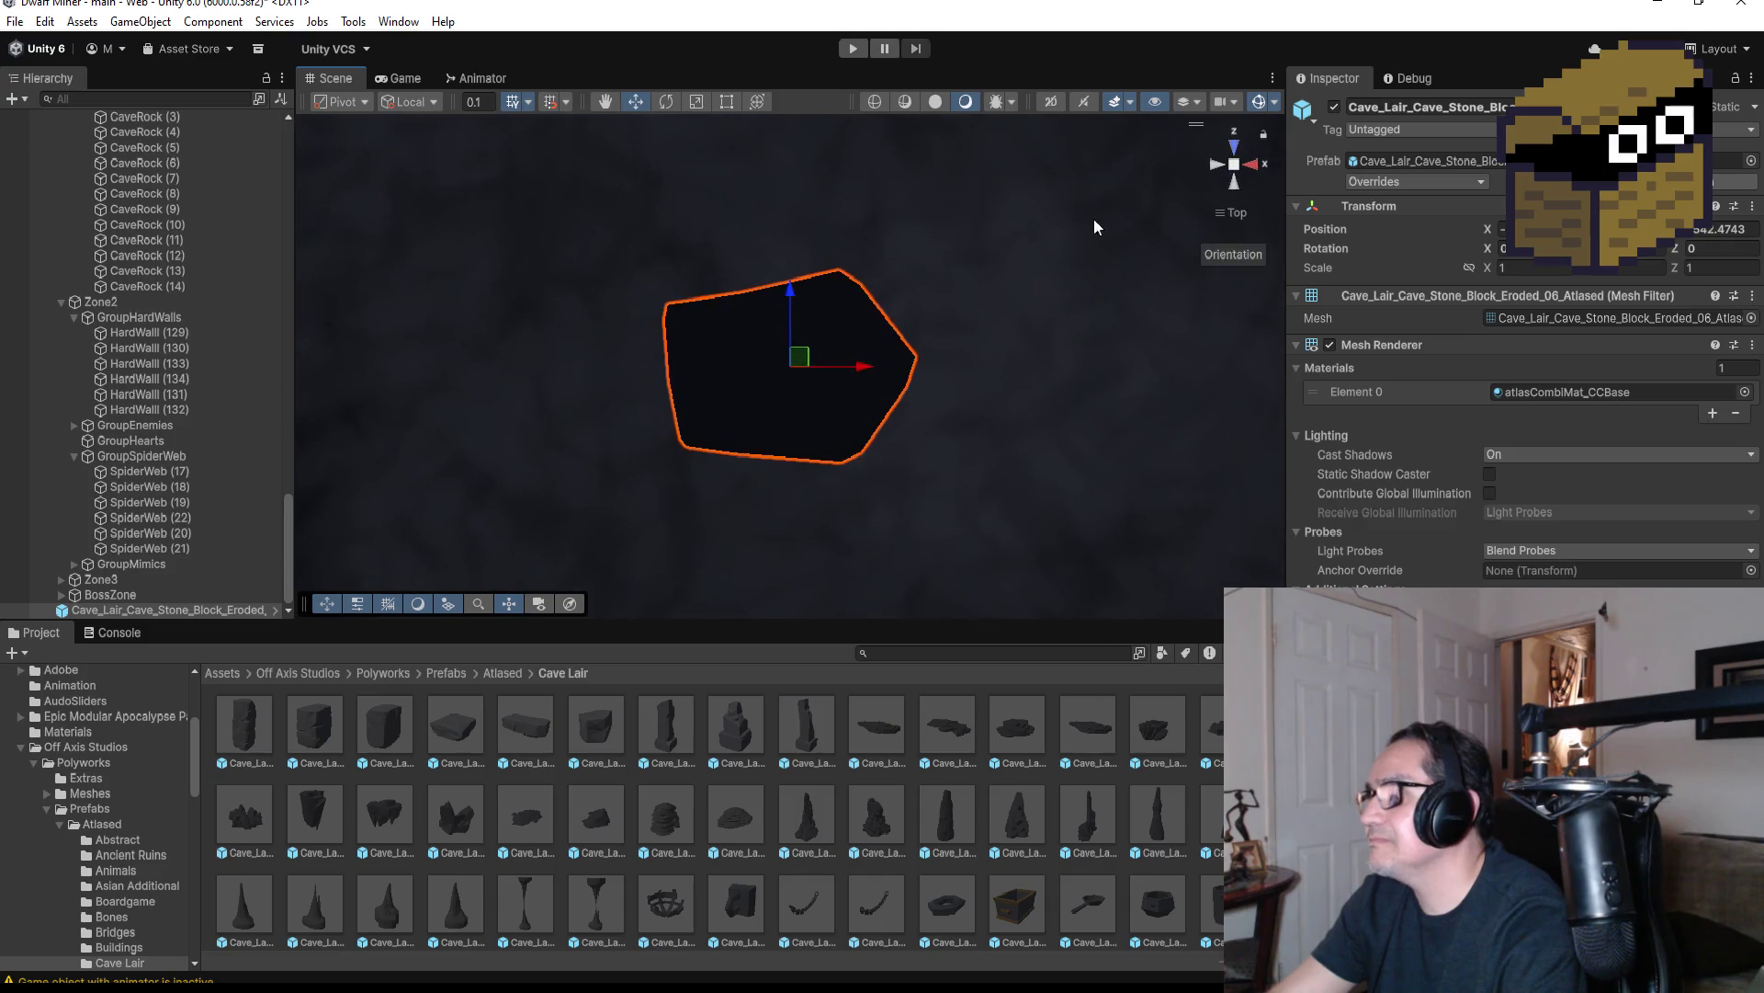
Unpack the stone block prefab and rename it FlatCaveRock
right_click(158, 605)
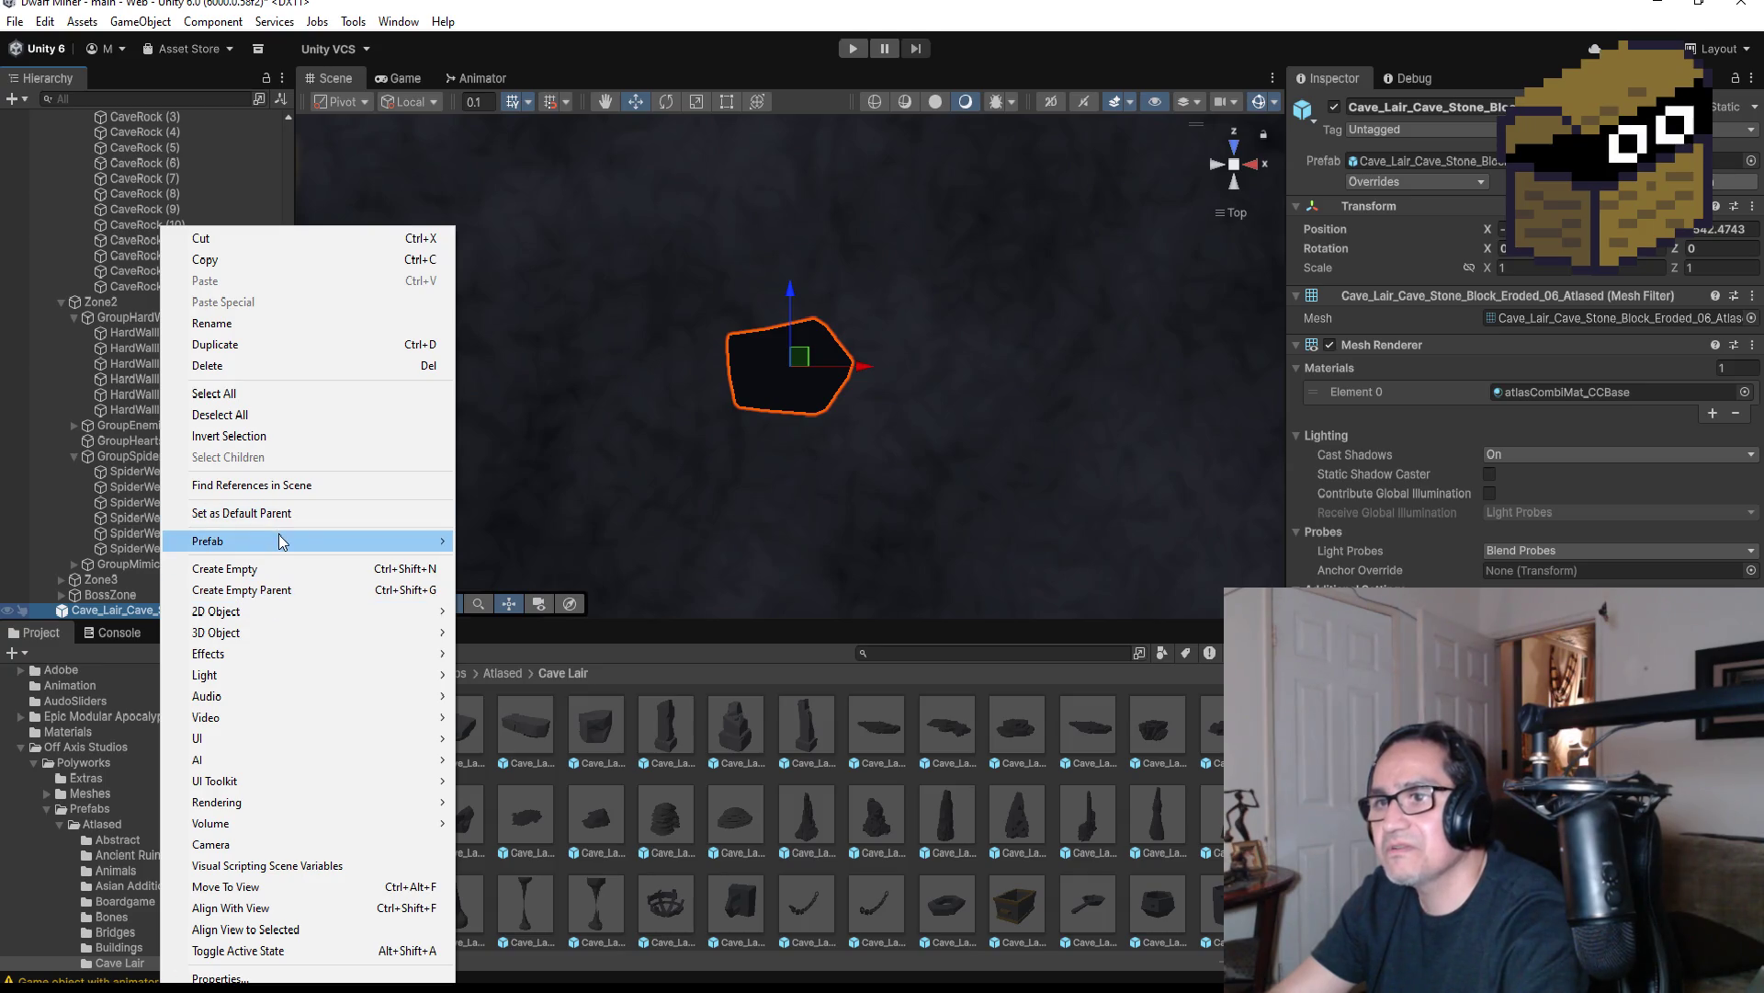
mouse_move(279, 540)
click(533, 722)
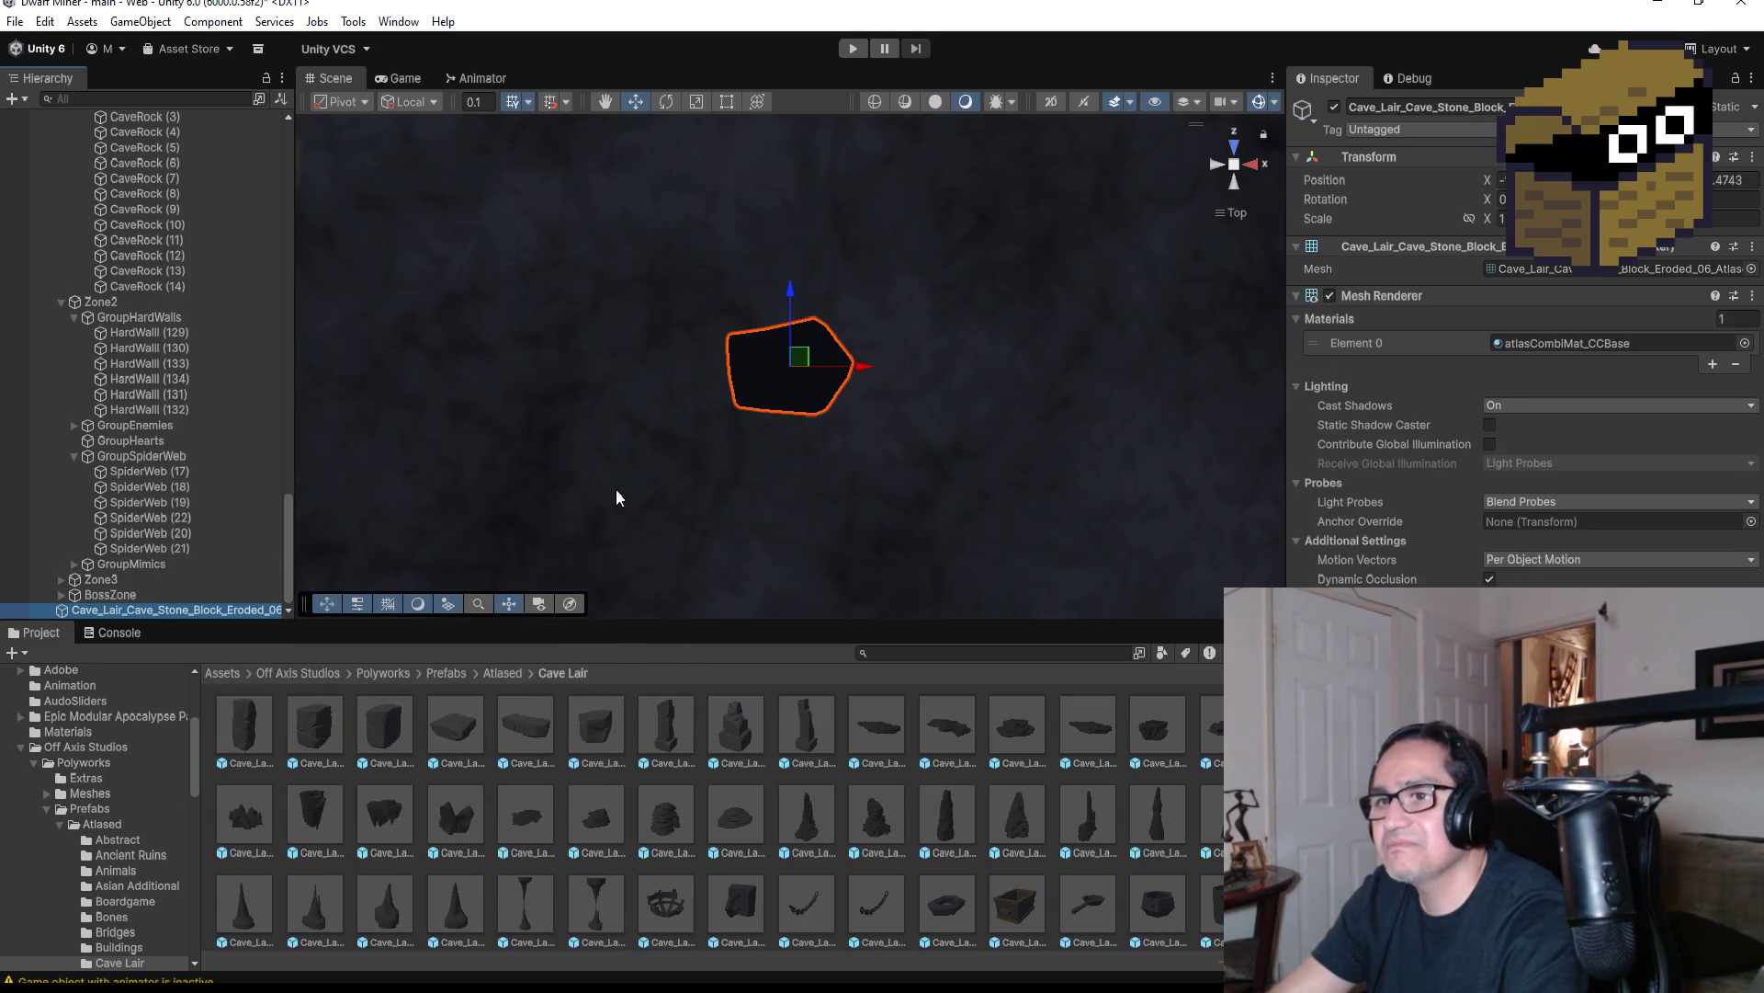
click(1424, 107)
text(Ca)
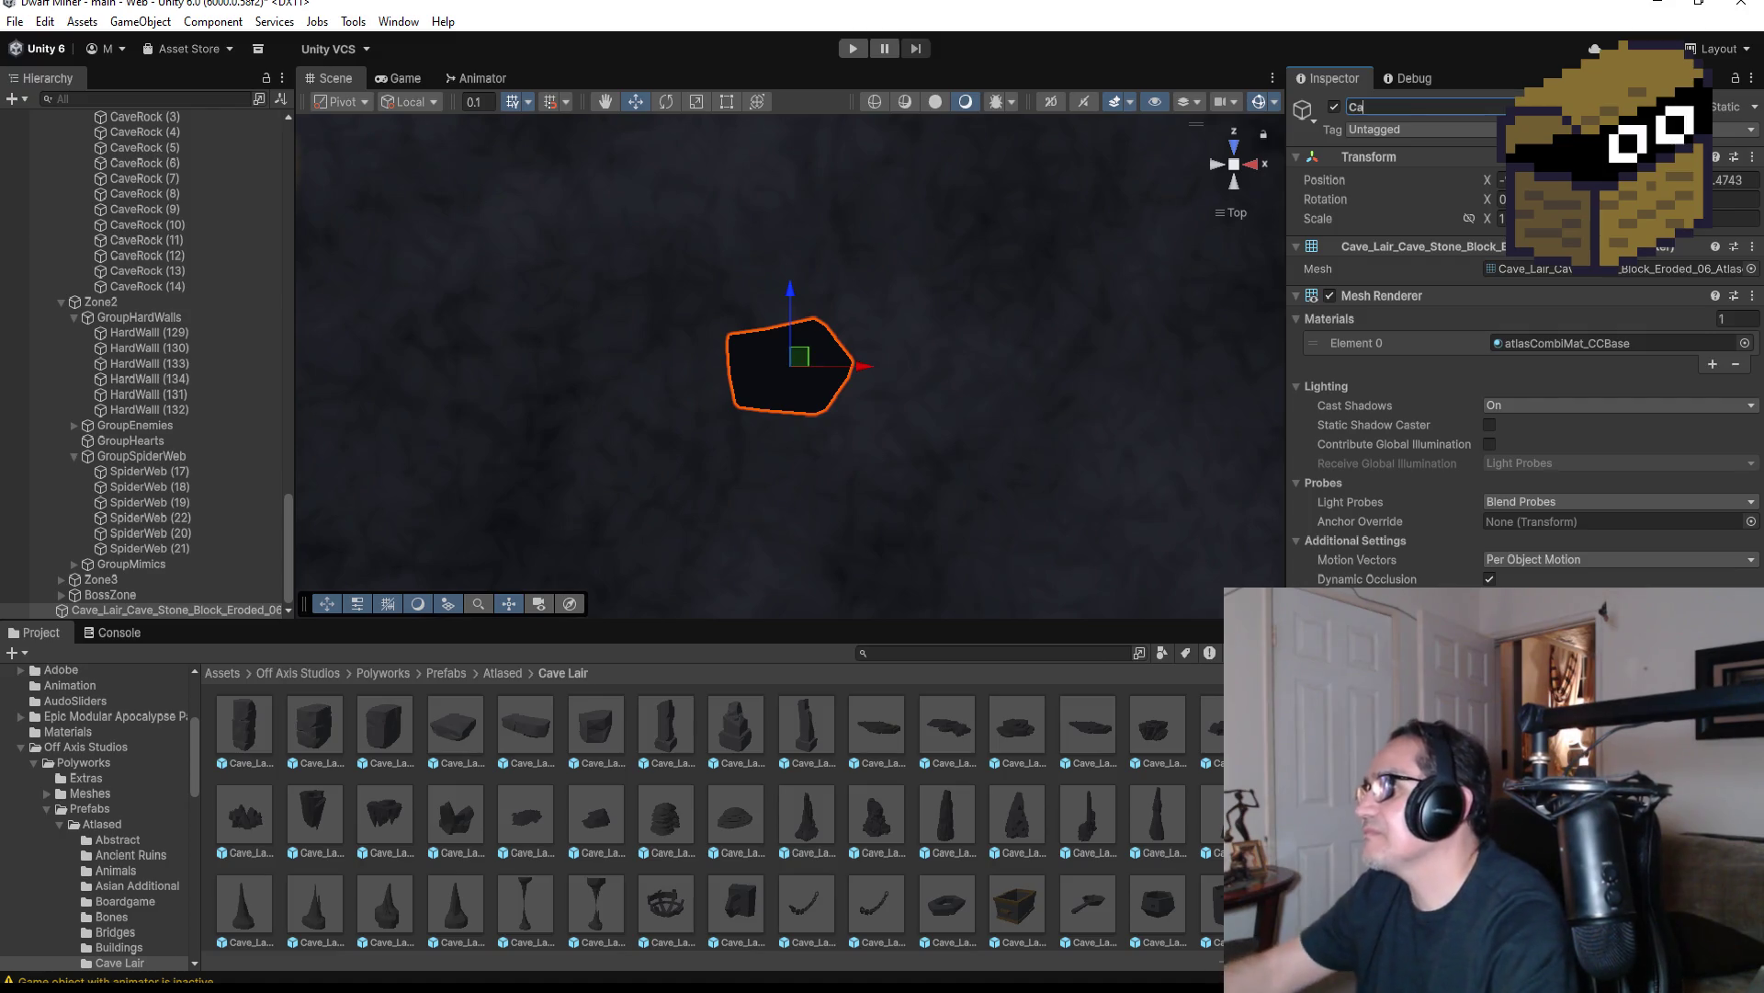
text(veRock)
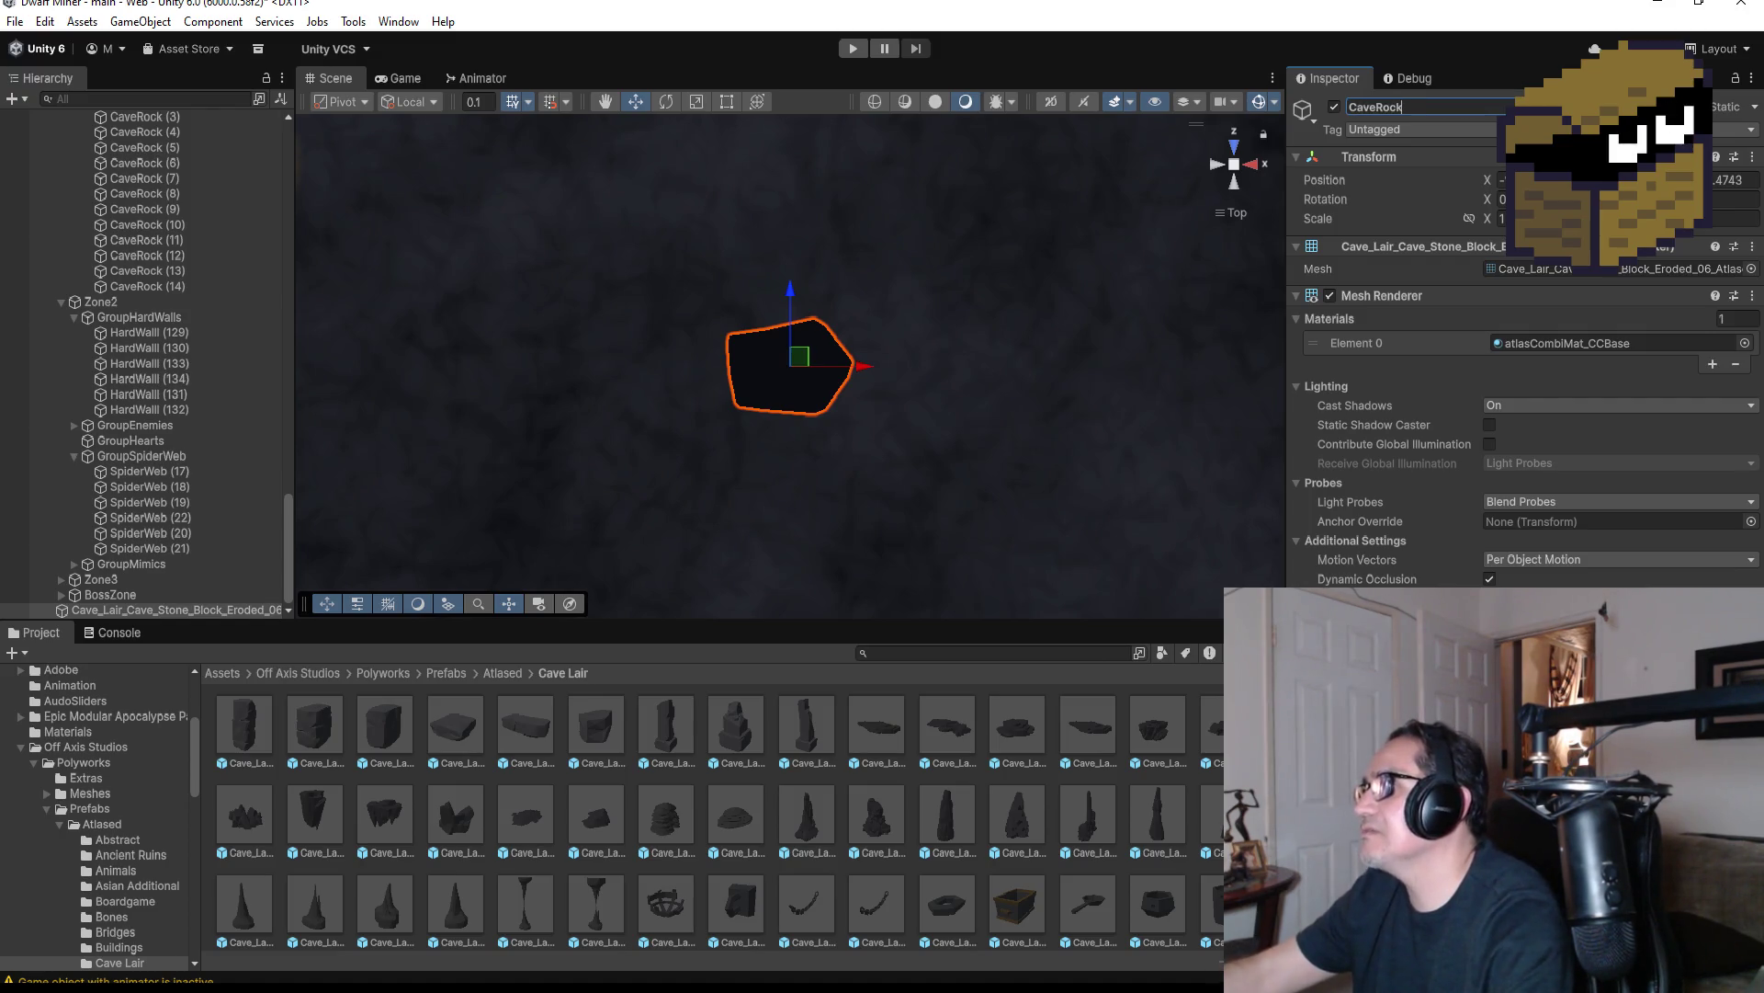
key(BackSpace)
key(BackSpace)
key(BackSpace)
text(F)
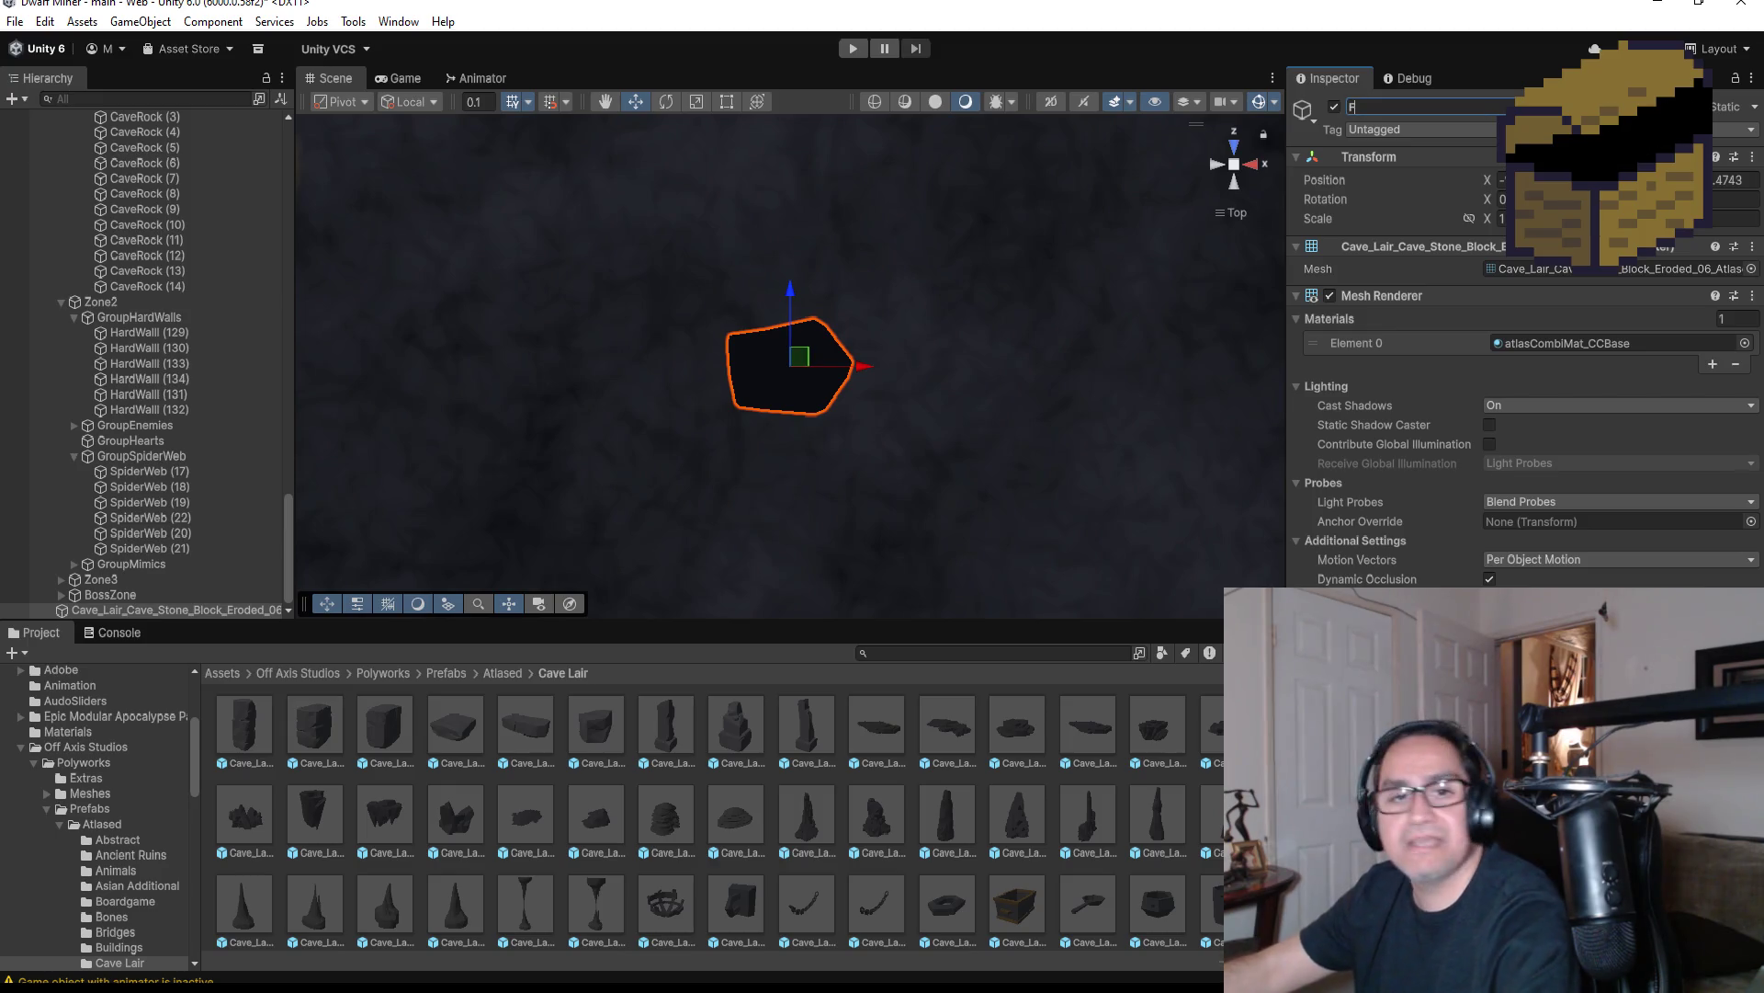
text(latCaveRock)
key(Return)
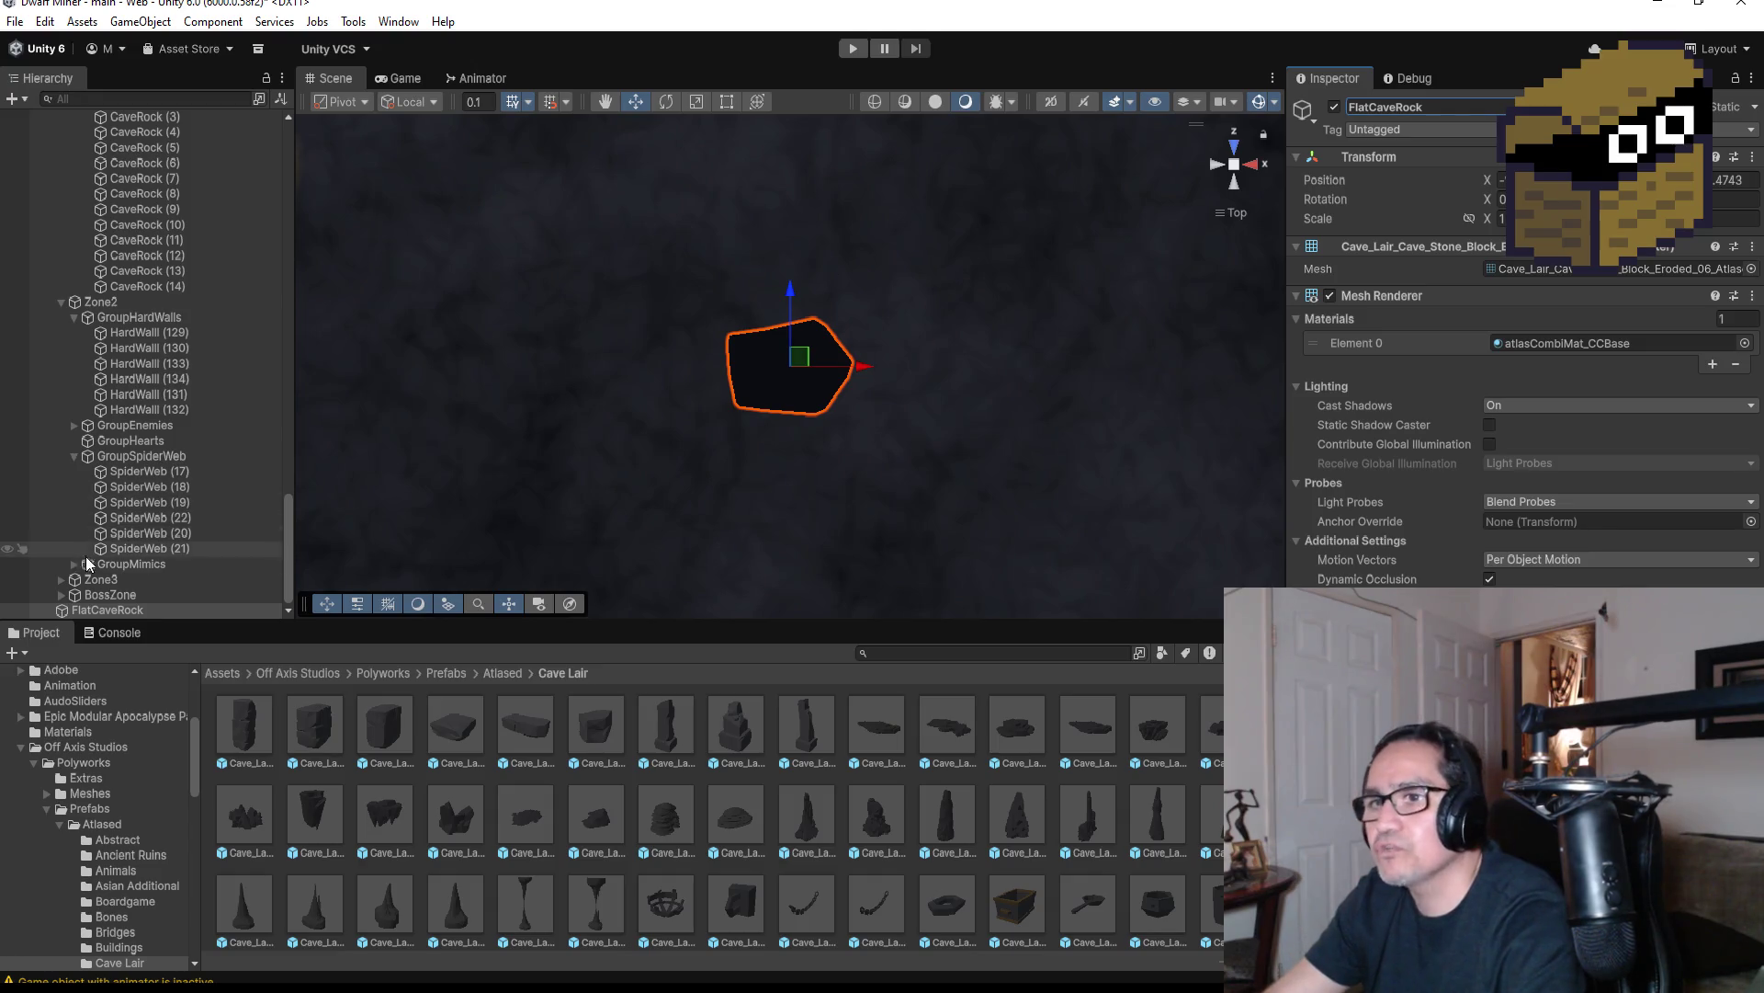
Move FlatCaveRock into GroupRocks just below CaveRock (14)
mouse_move(125, 614)
mouse_down()
mouse_move(143, 523)
mouse_move(152, 569)
mouse_move(140, 461)
mouse_move(136, 610)
mouse_move(120, 356)
mouse_move(124, 399)
mouse_up()
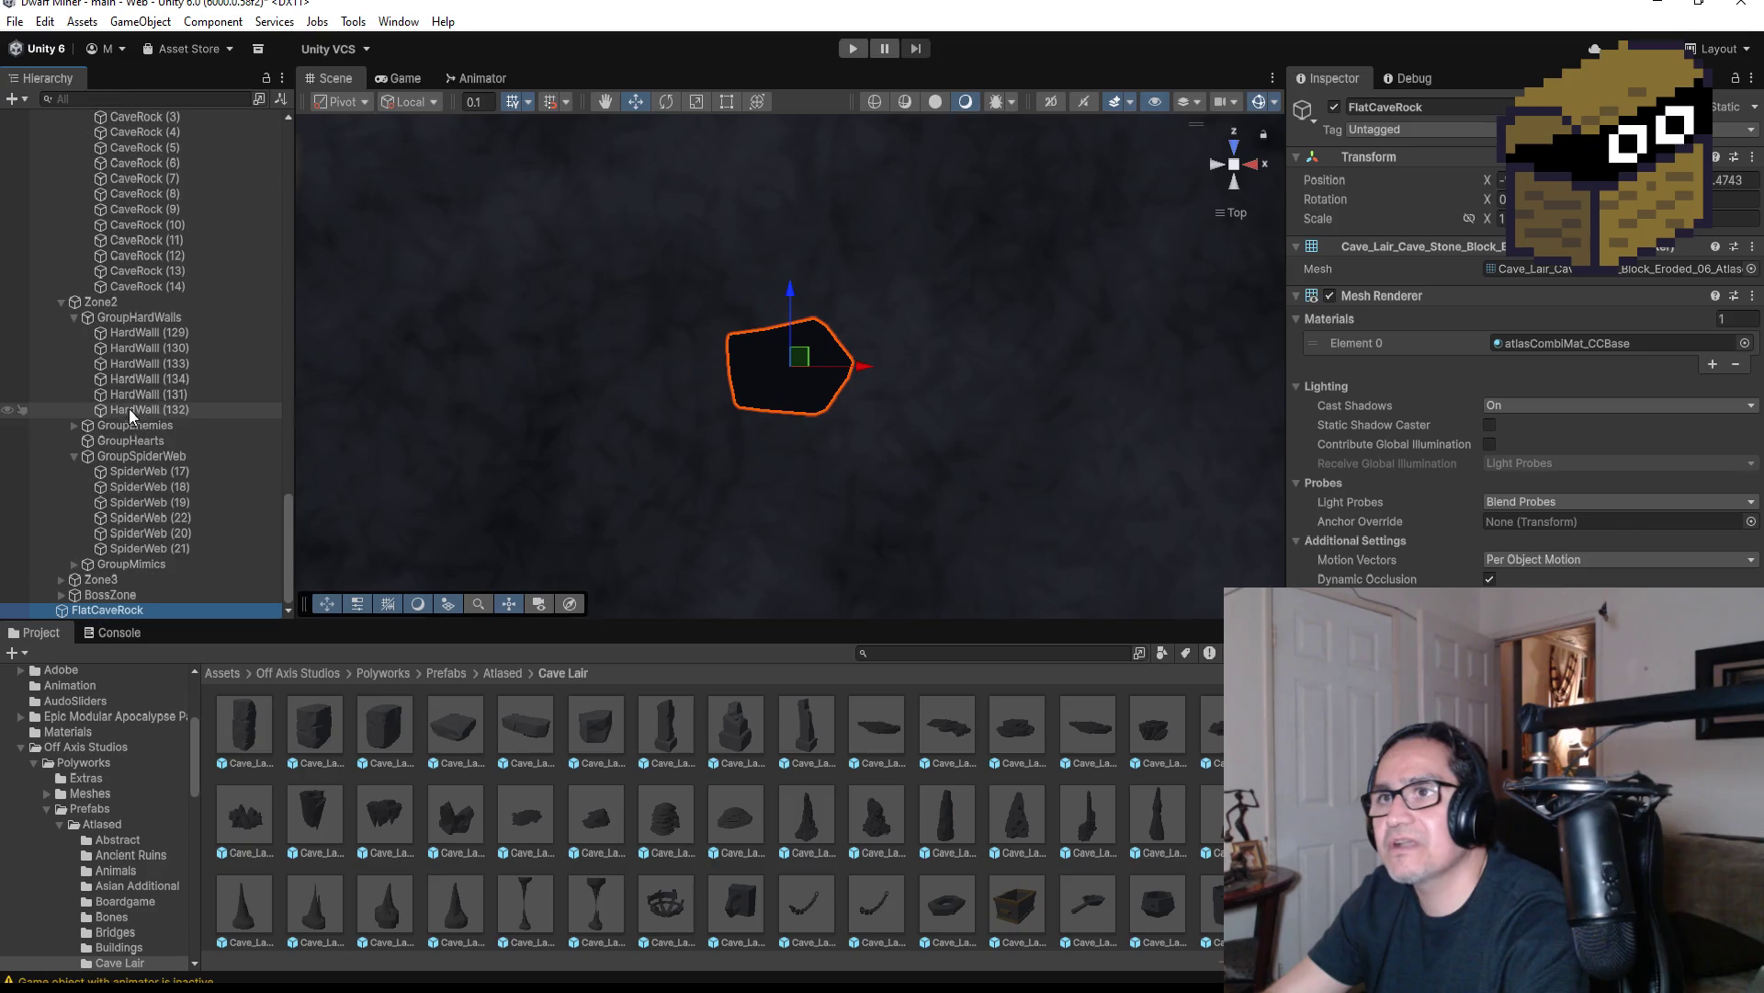
scroll(162, 466, up, 5)
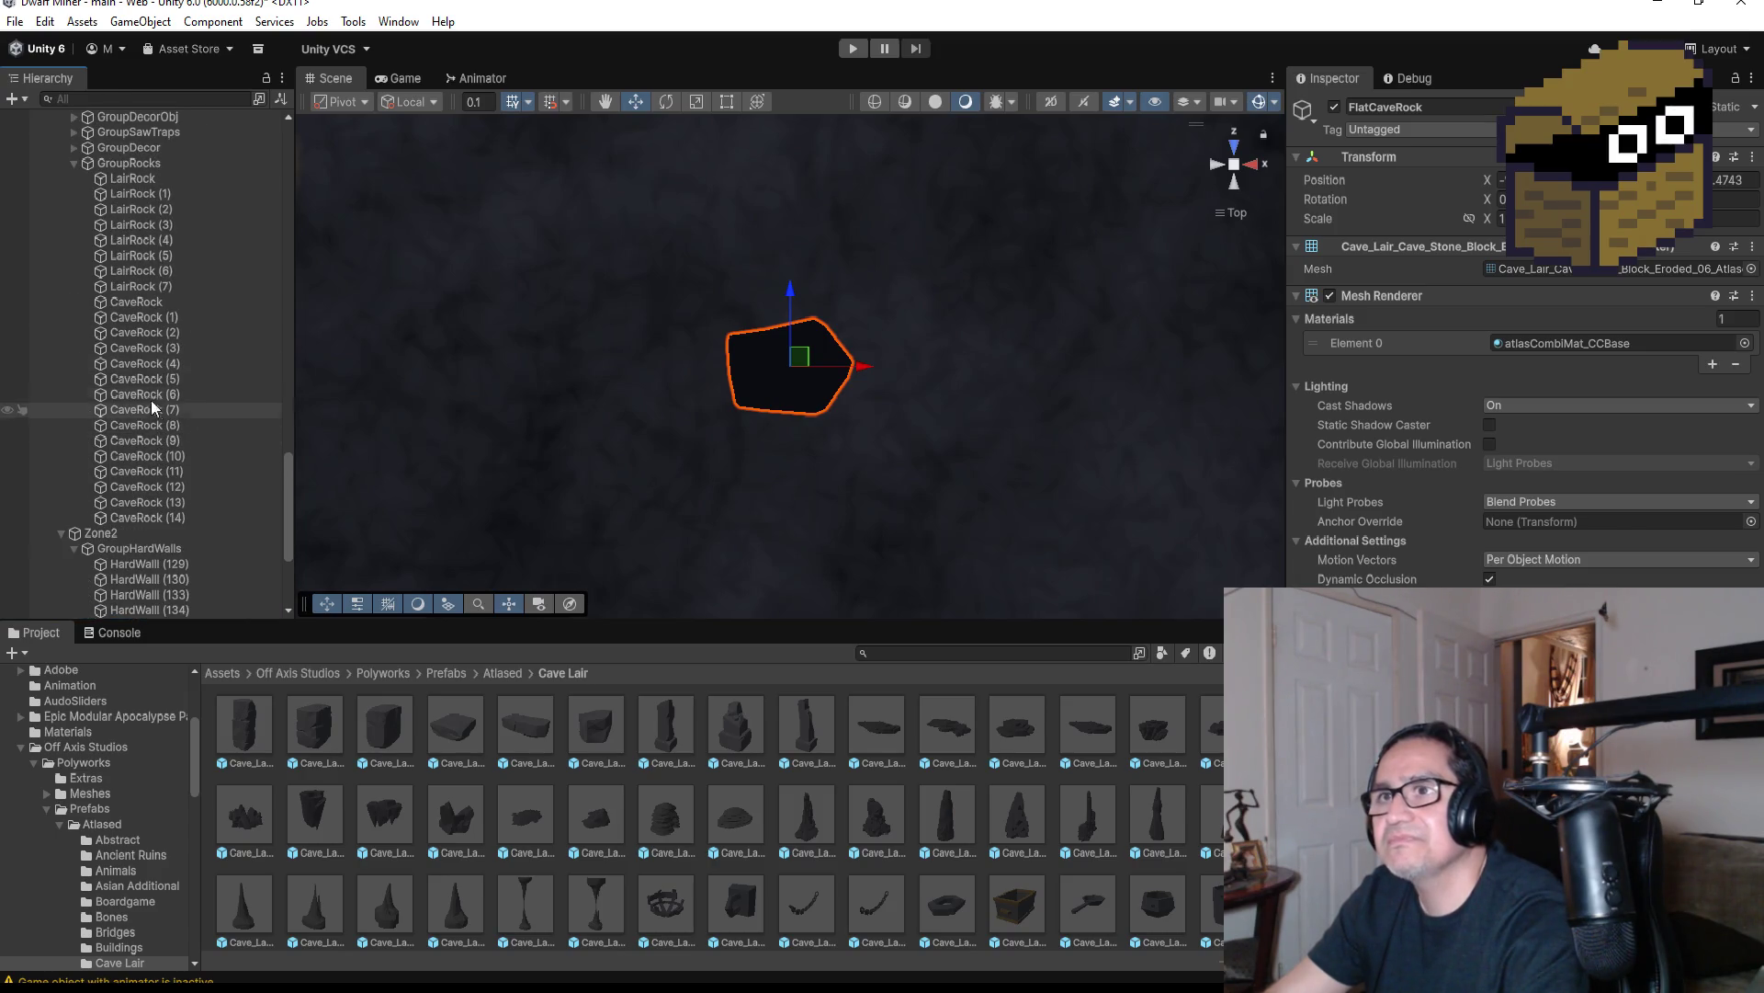
scroll(165, 478, down, 5)
drag(143, 606, 161, 292)
scroll(784, 414, down, 10)
scroll(897, 362, down, 5)
Duplicate FlatCaveRock twice and move the copies (1) and (2) along the wall
key(ctrl+d)
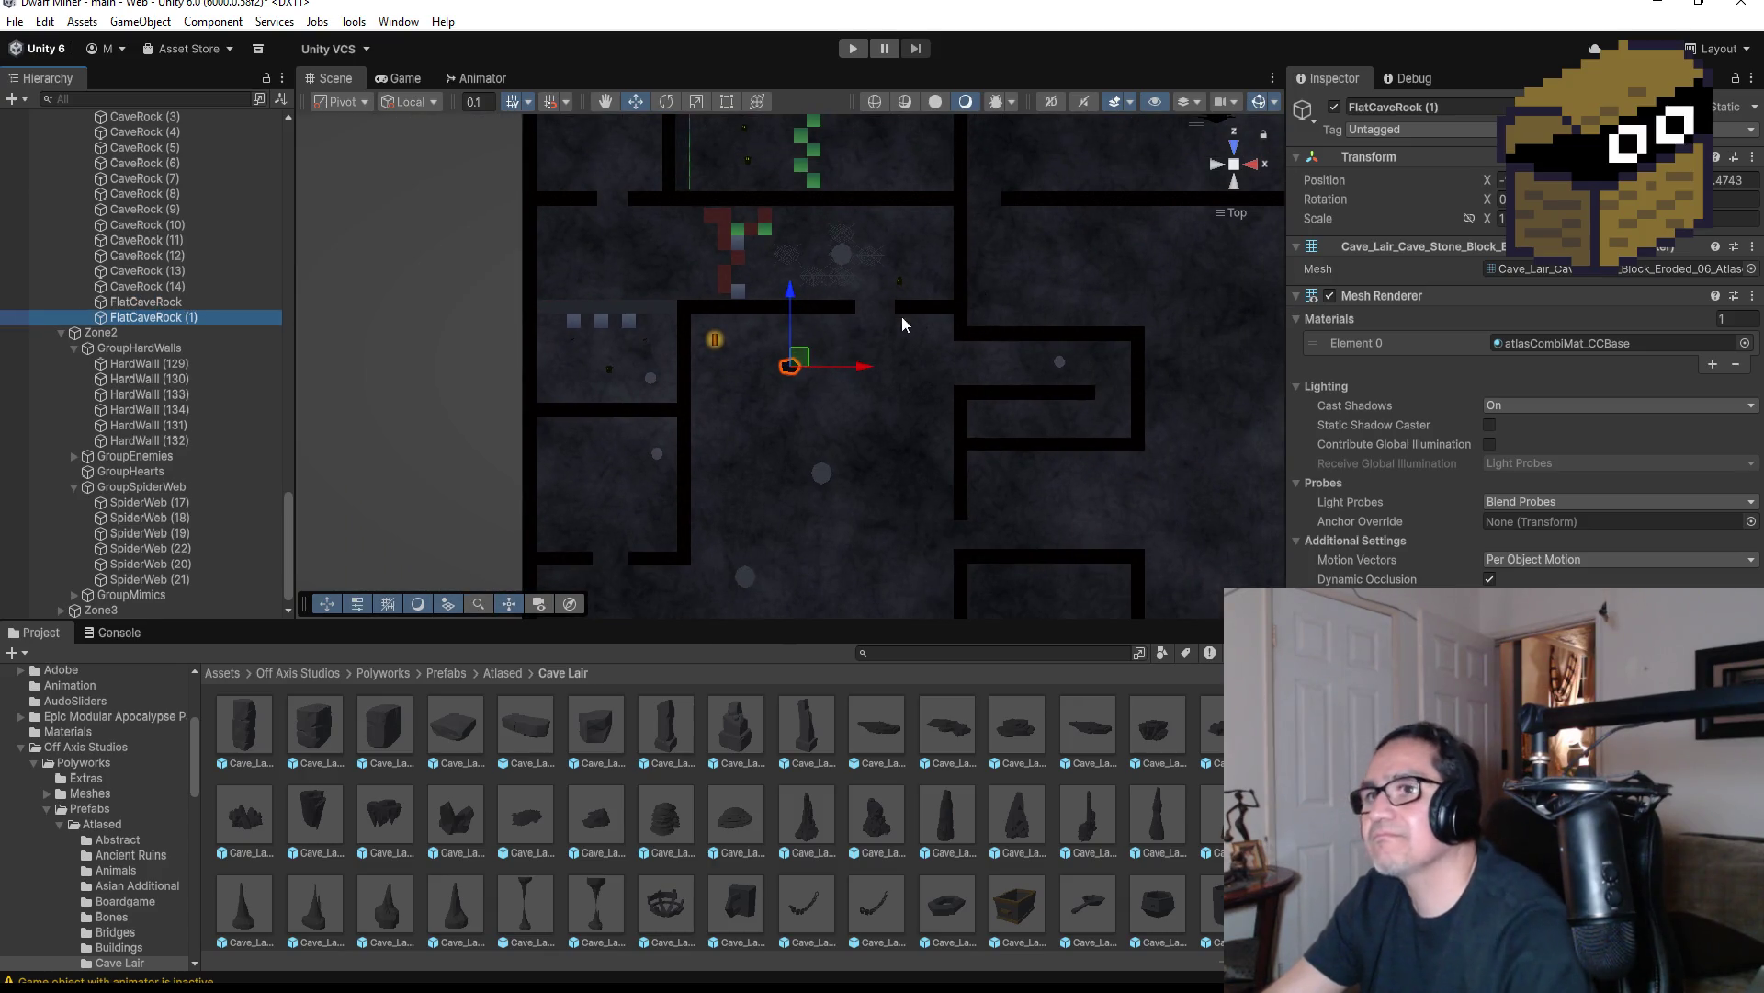
drag(795, 298, 818, 145)
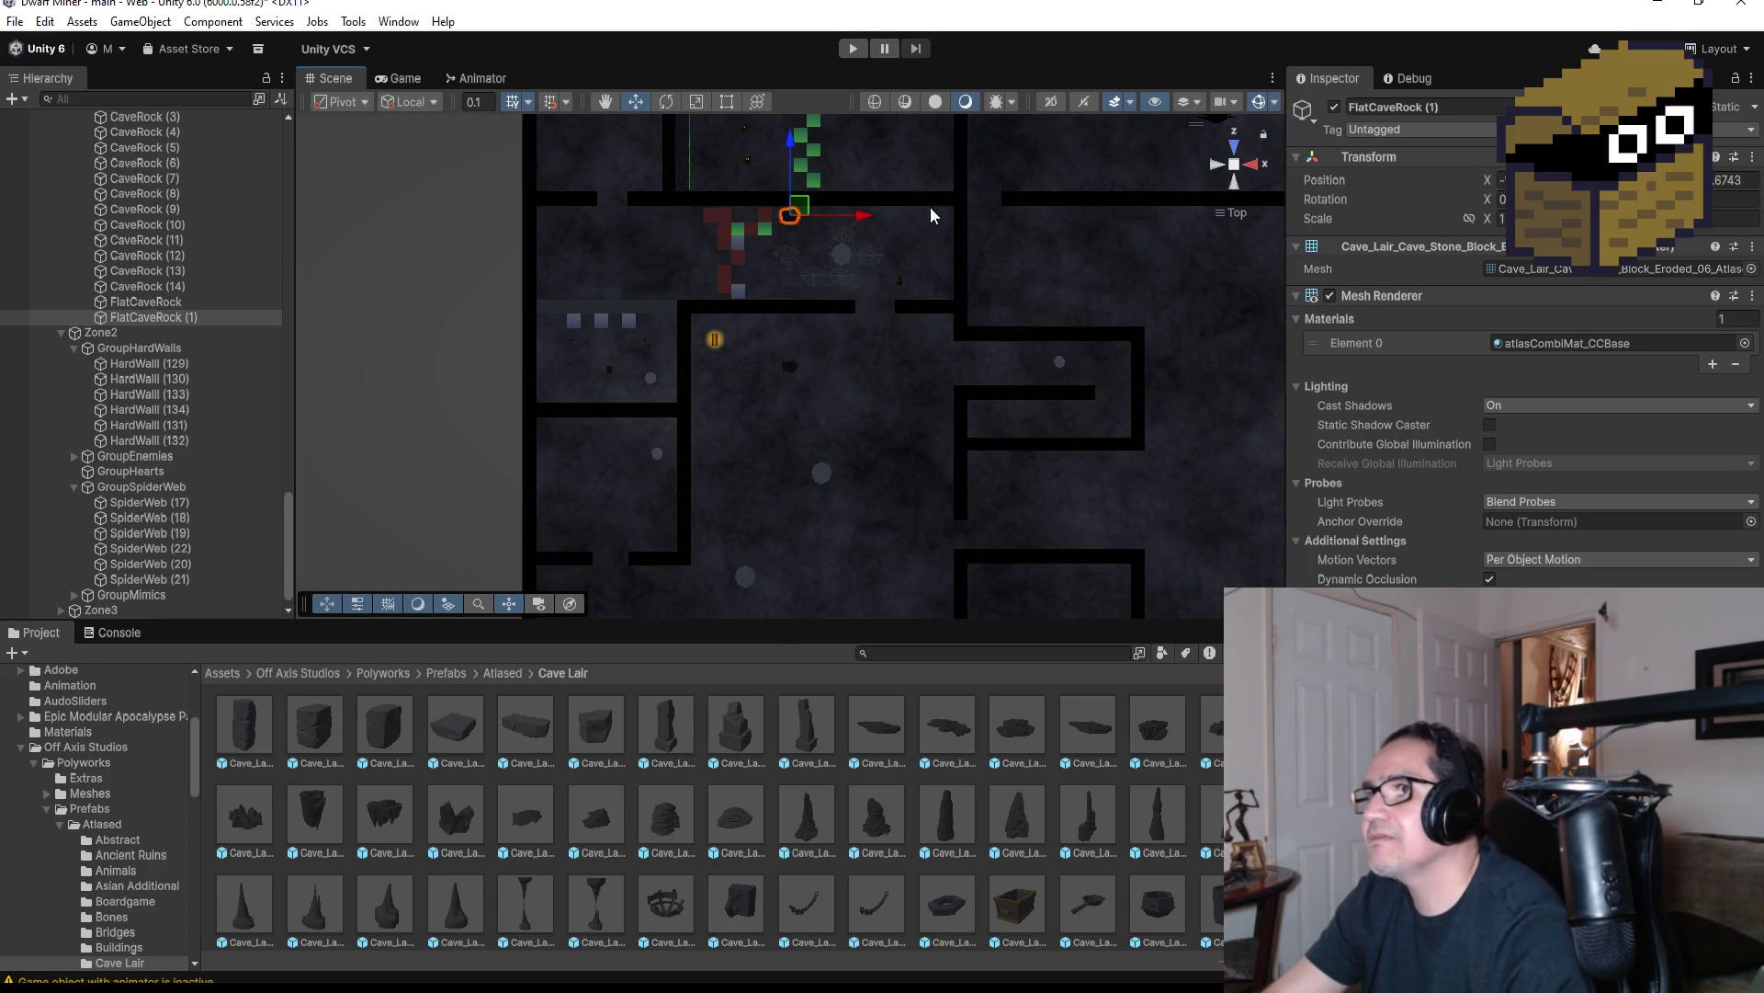
drag(852, 215, 1011, 228)
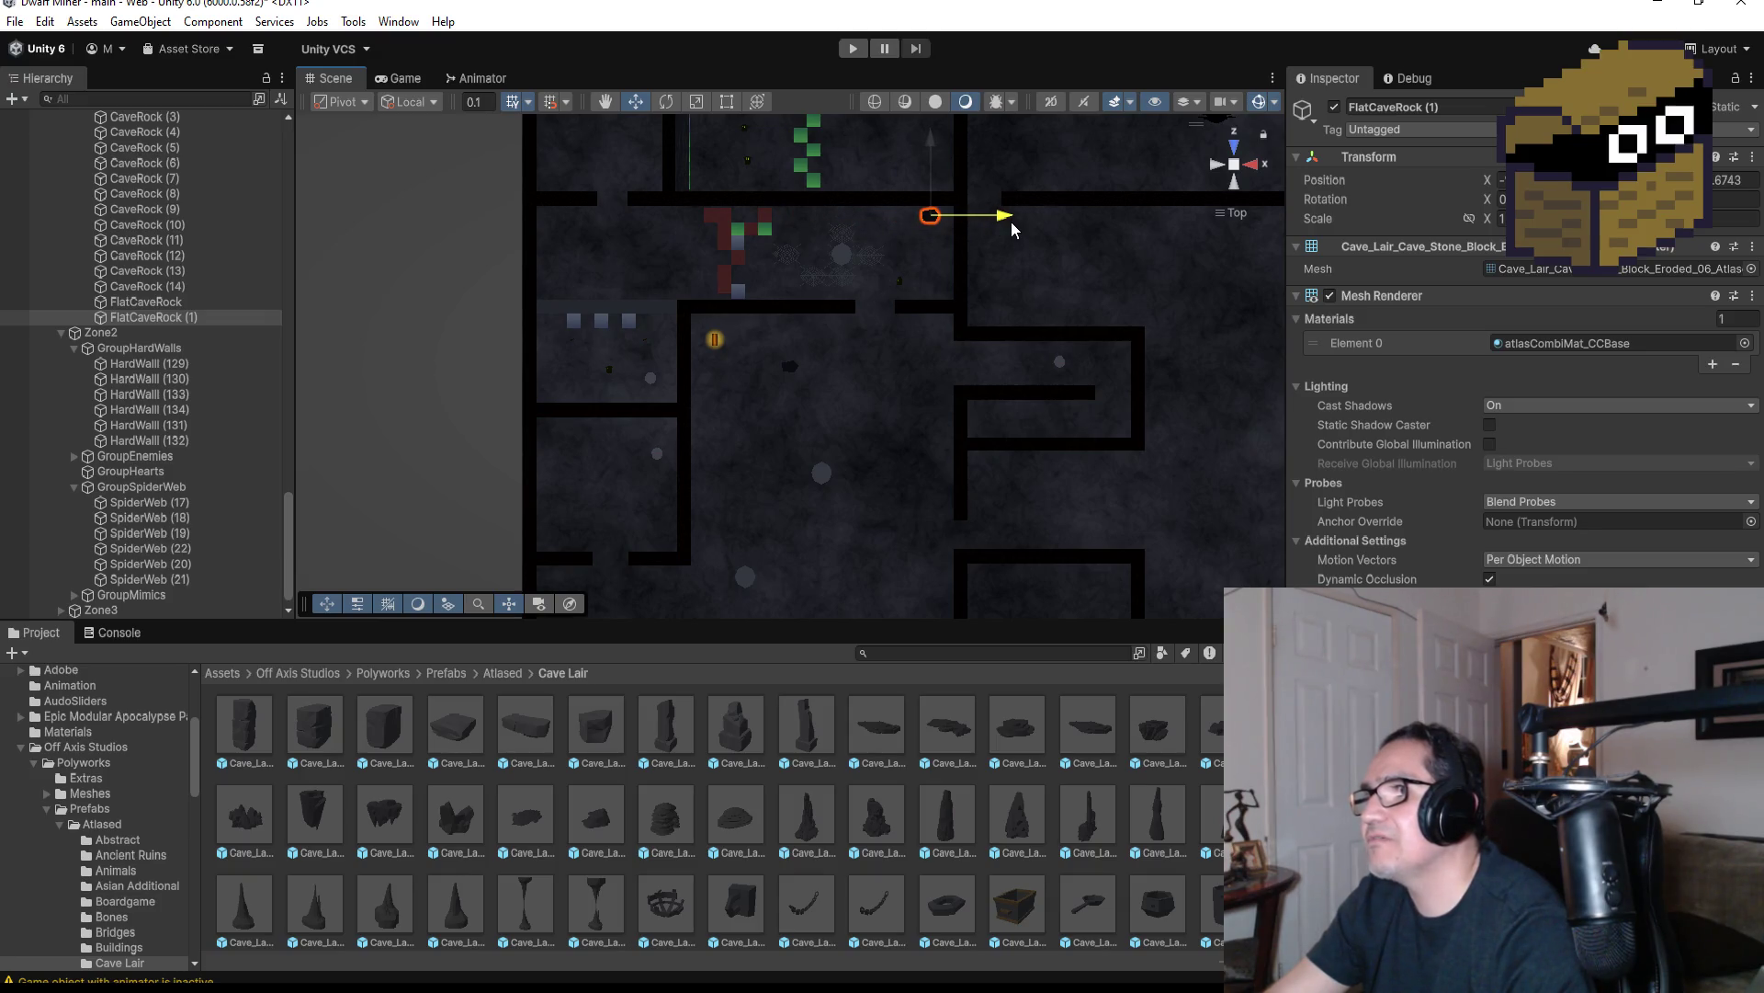
scroll(1013, 239, down, 3)
key(ctrl+d)
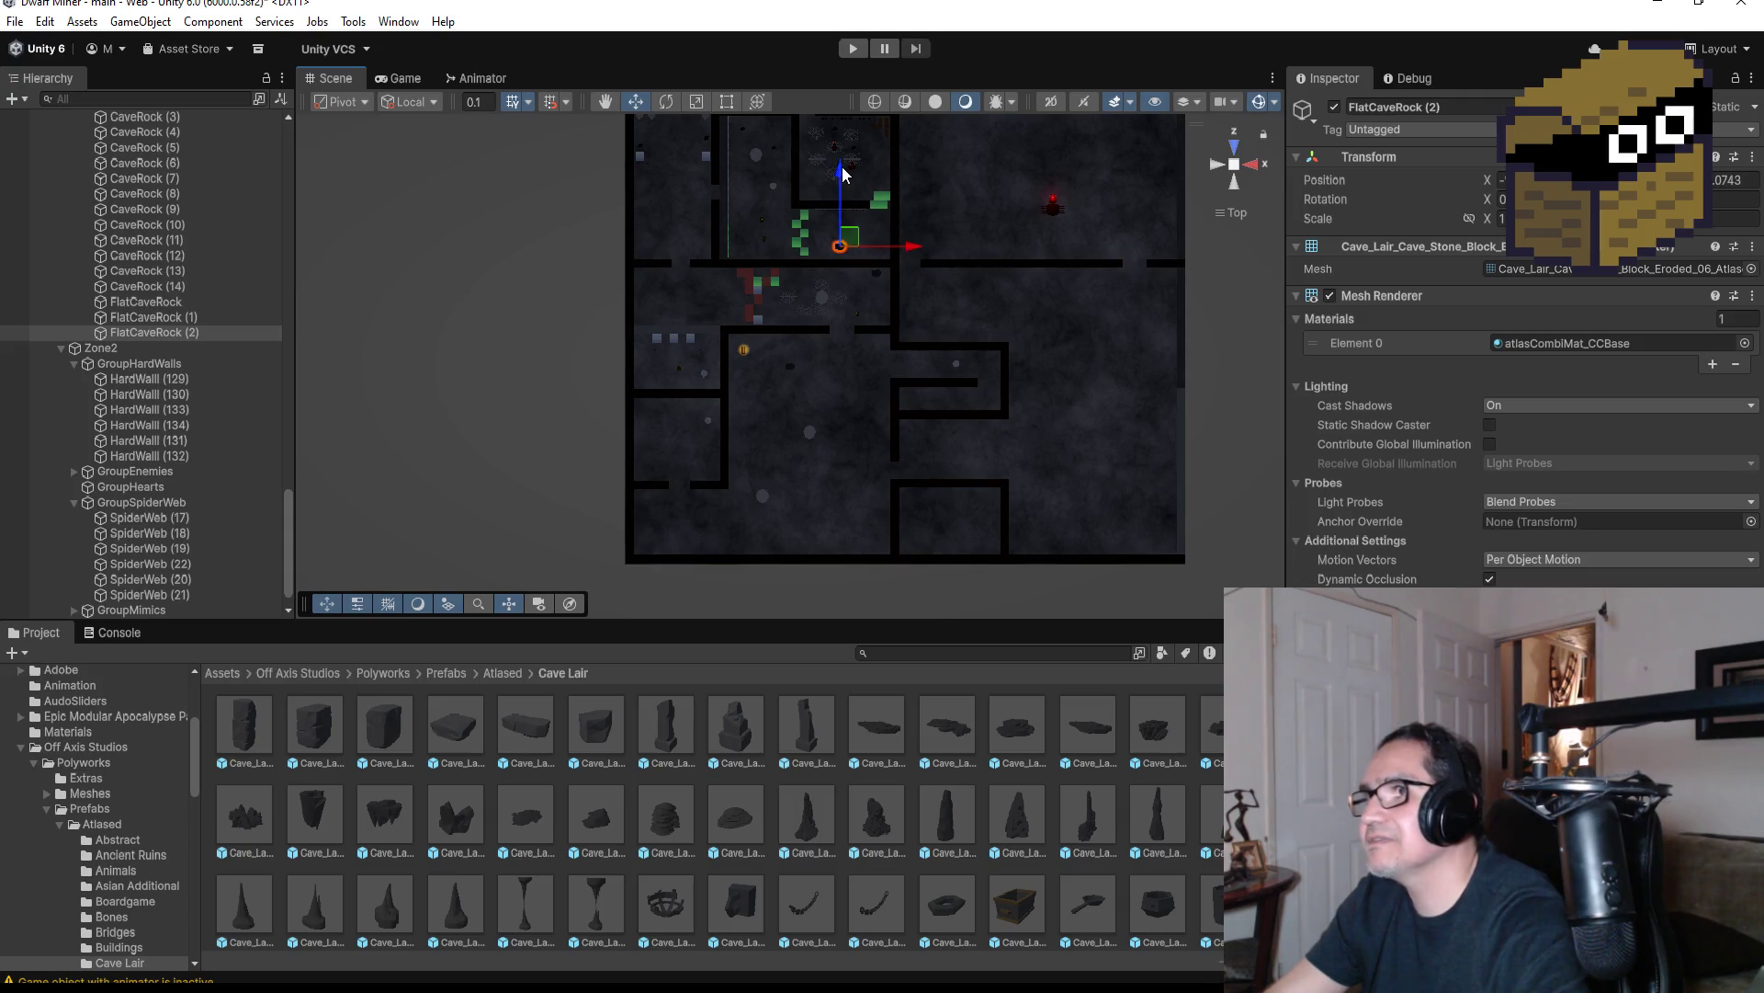
drag(840, 180, 841, 180)
Inspect LairRock (1) and the original CaveRock in the Hierarchy
scroll(687, 167, down, 3)
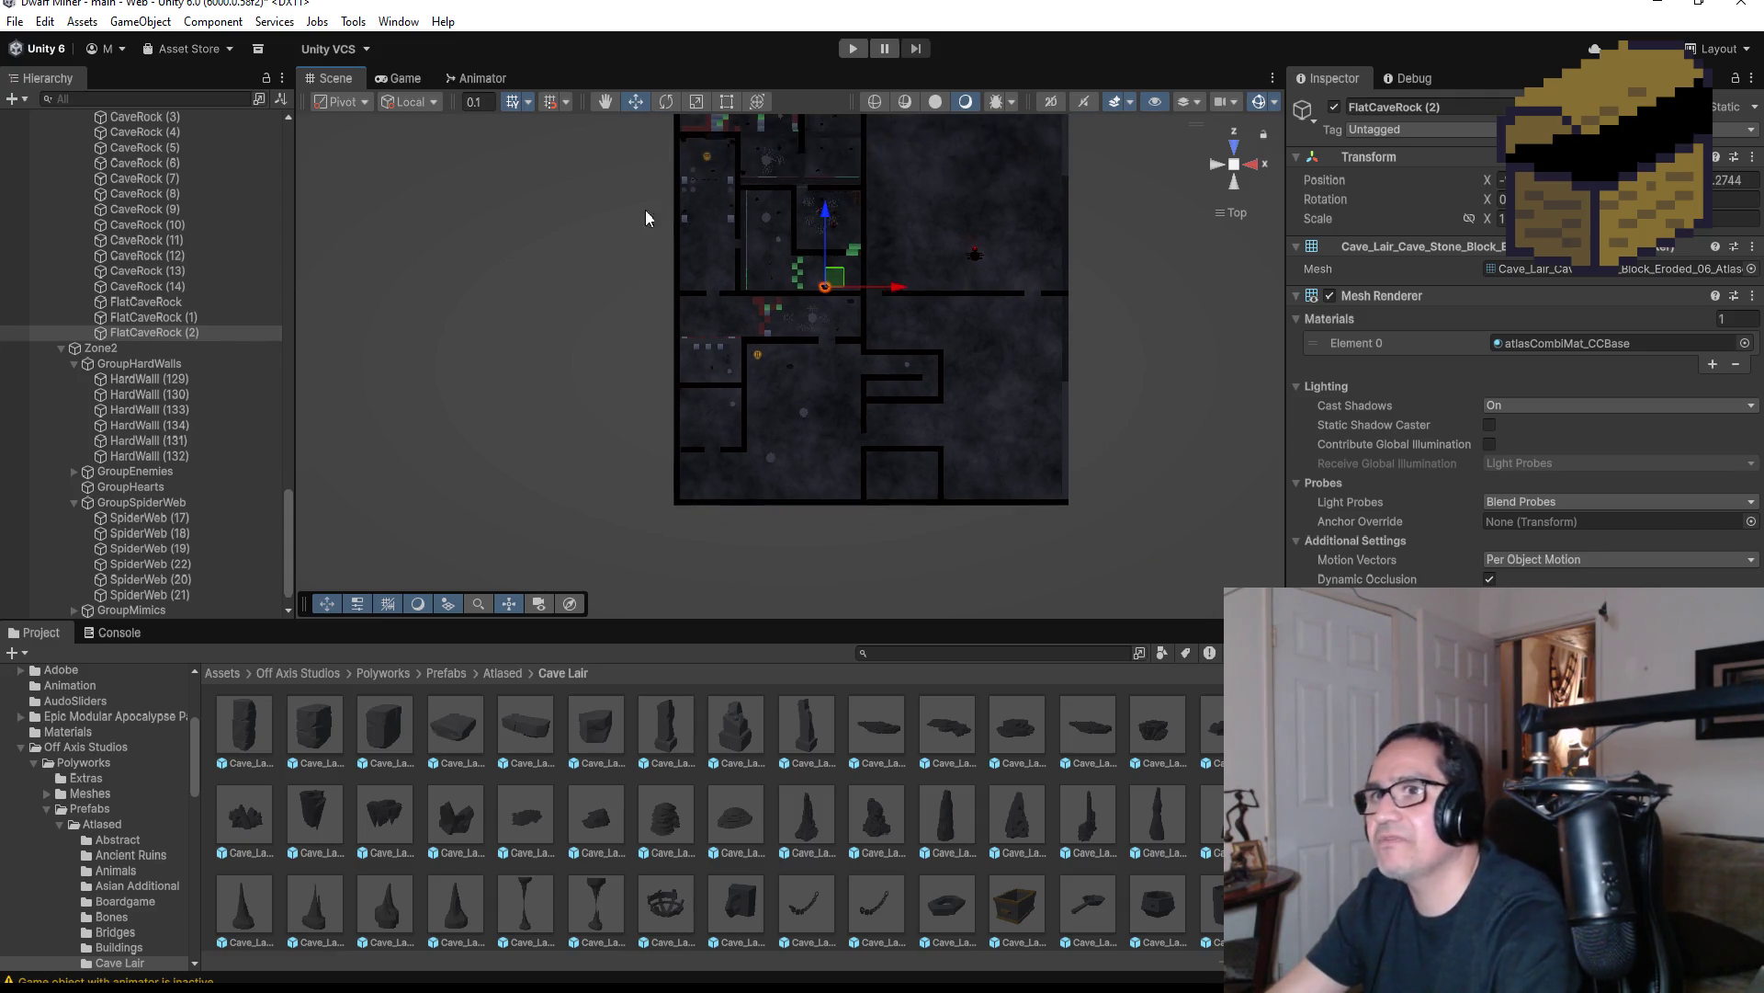
scroll(195, 291, up, 5)
click(159, 250)
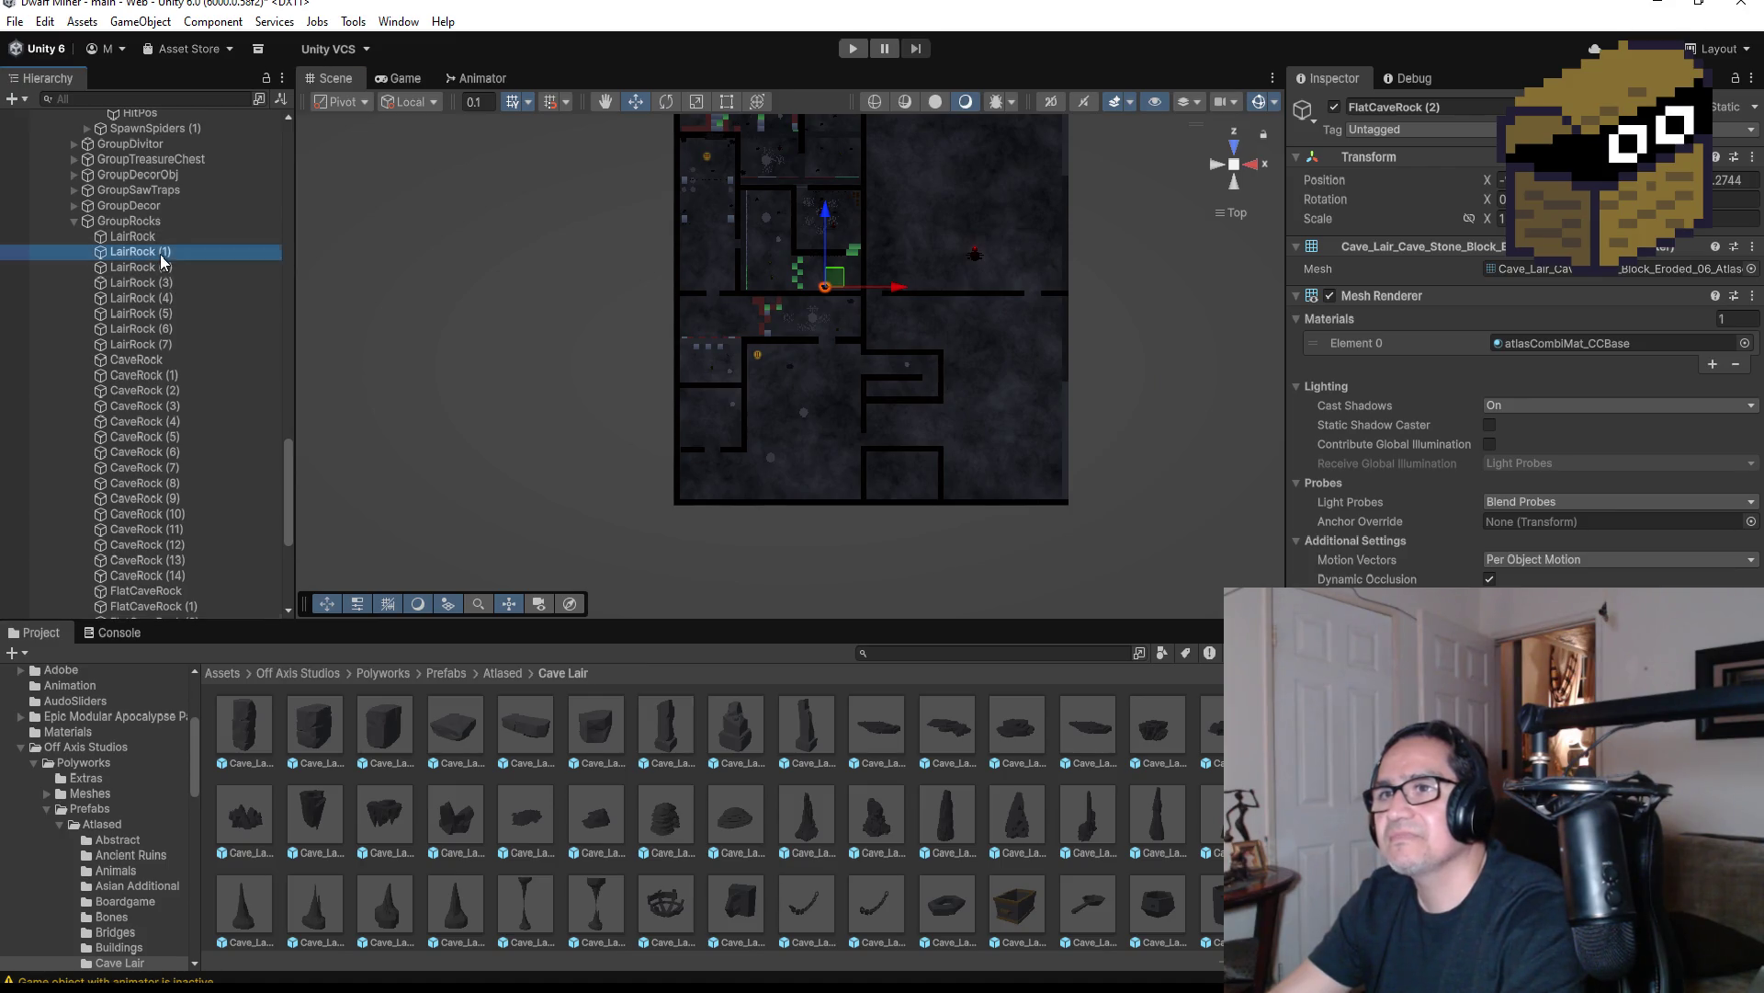
click(185, 359)
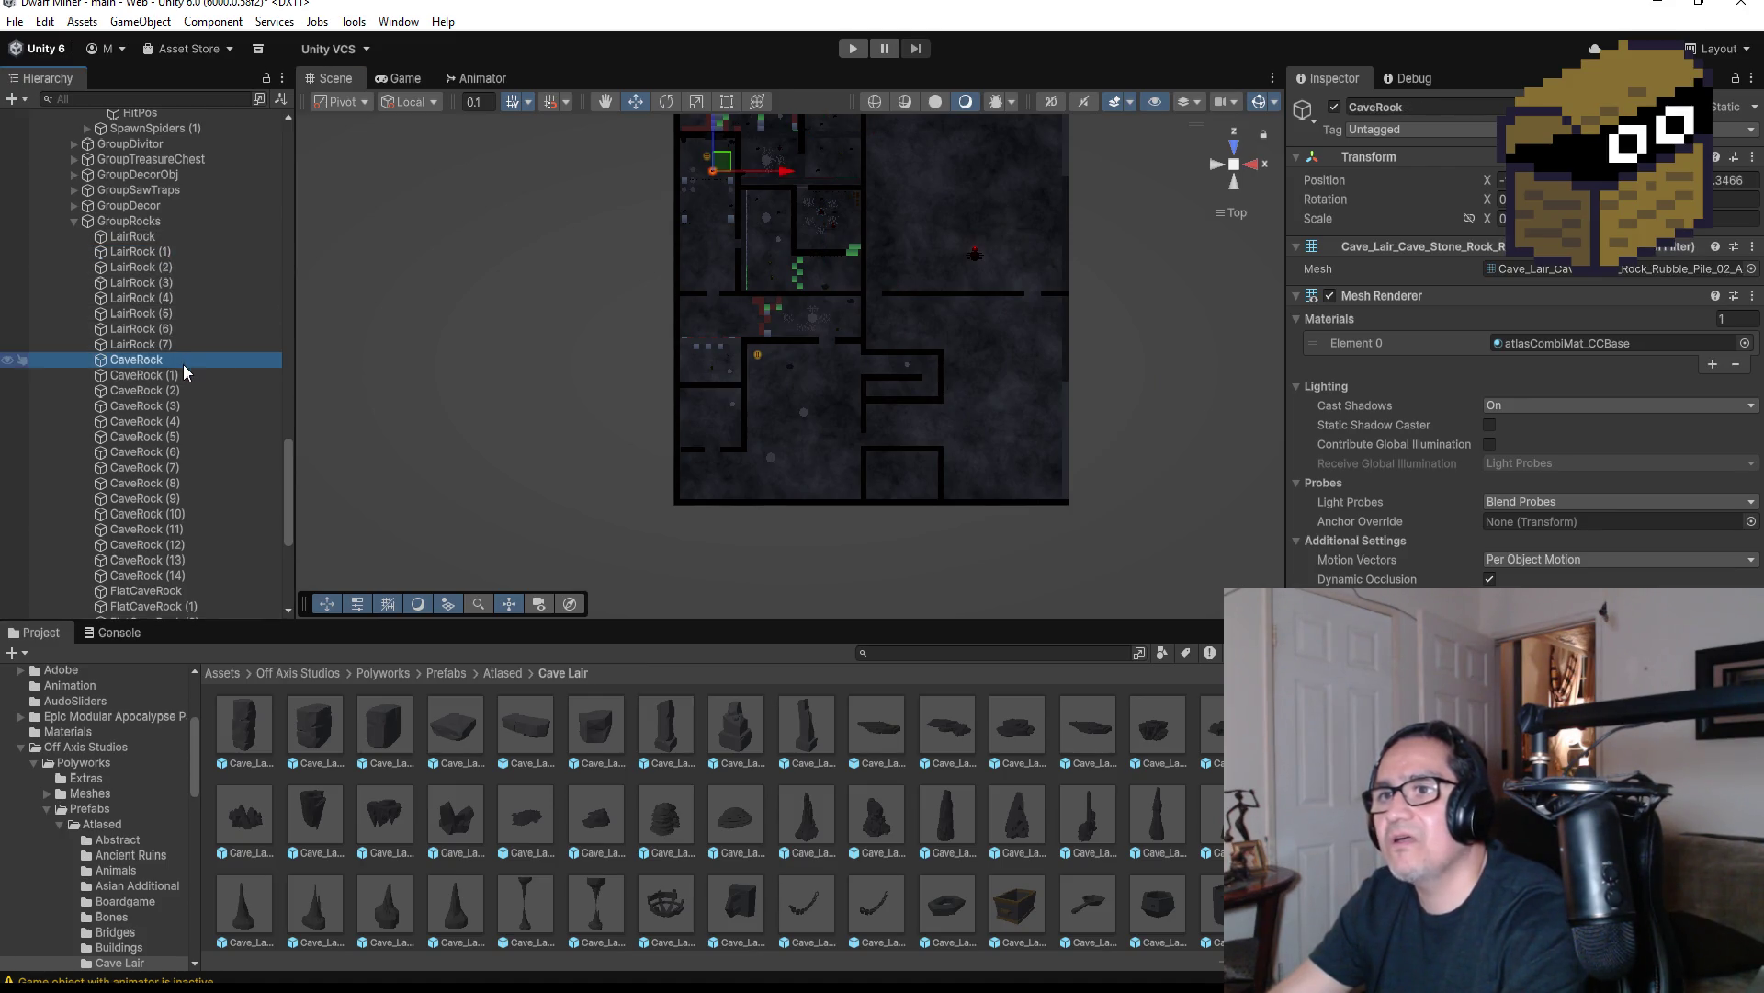
scroll(159, 450, down, 5)
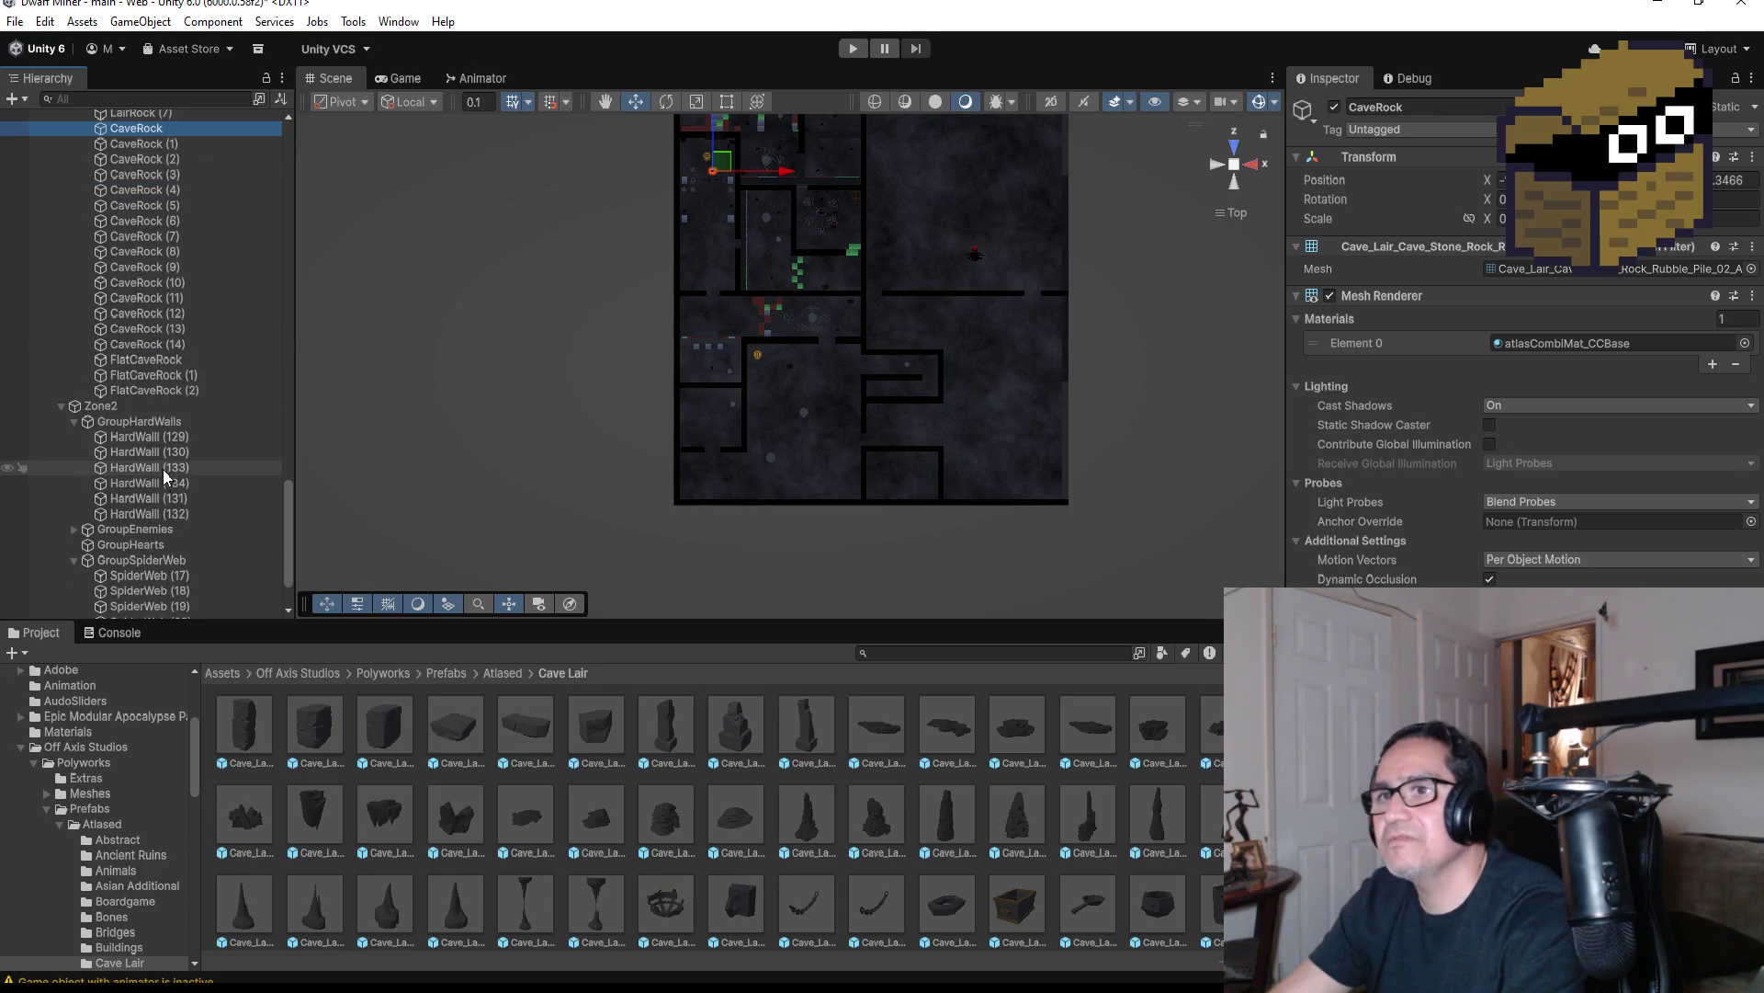
scroll(175, 402, up, 2)
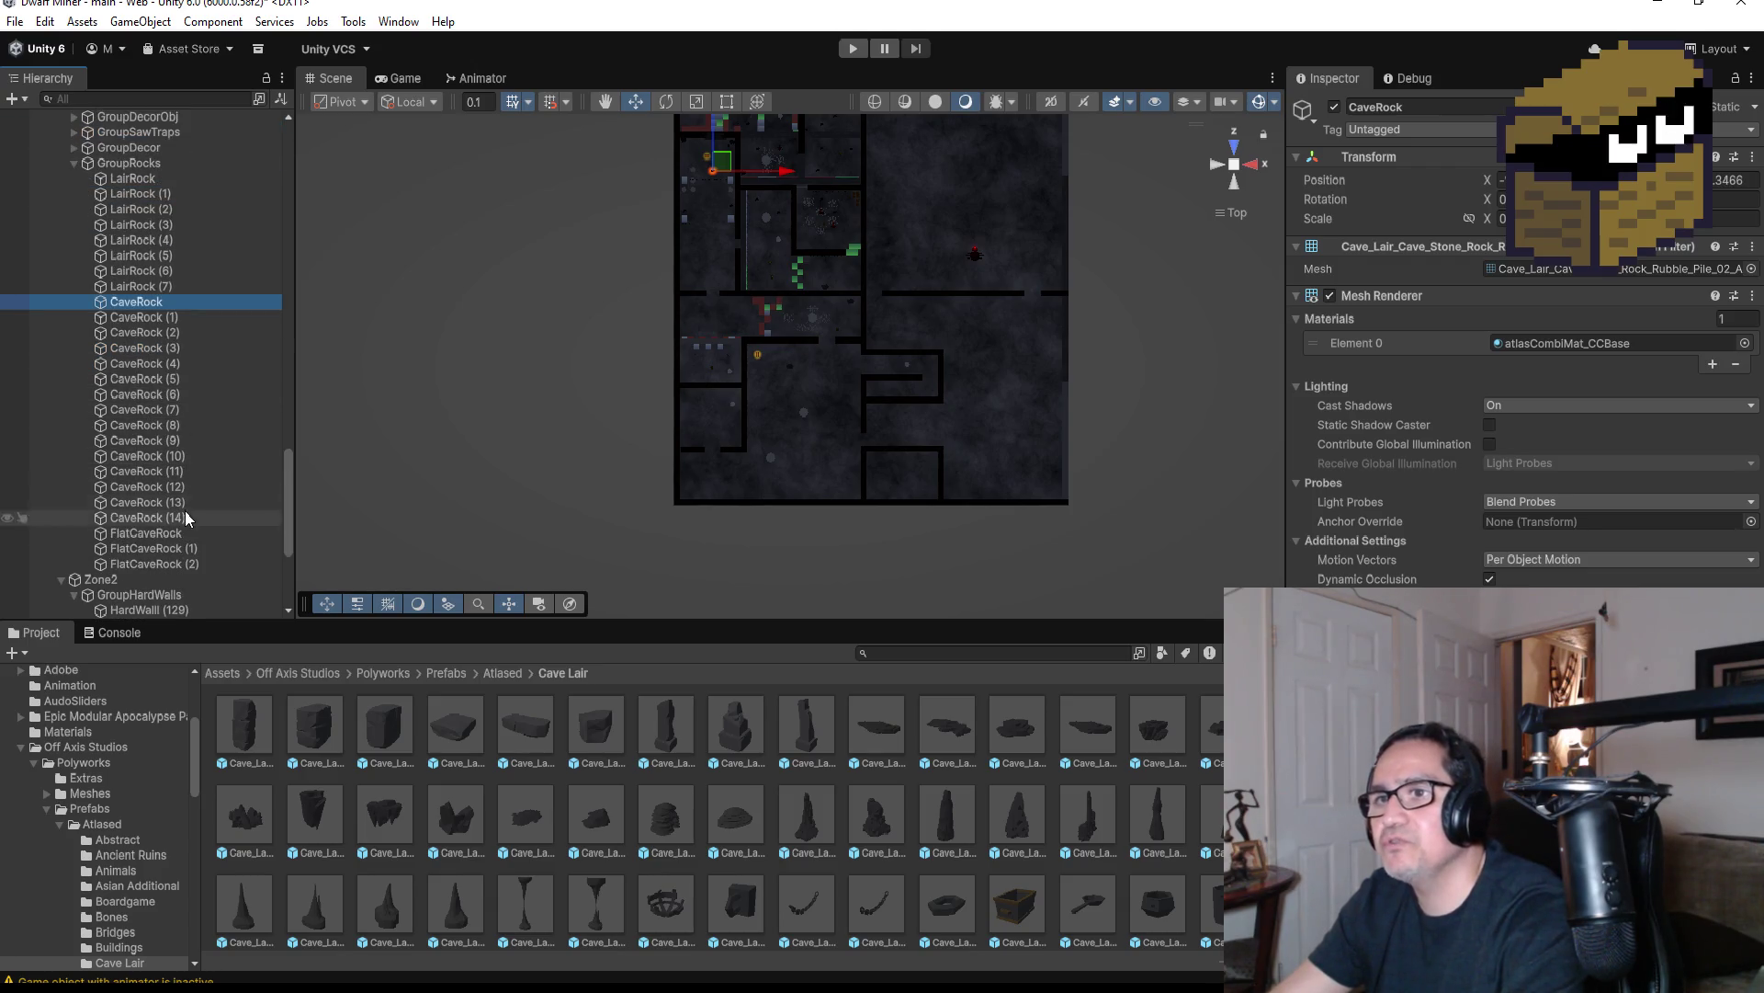
Frame FlatCaveRock and LairRock, collapse GroupRocks and expand GroupDecor
double_click(167, 535)
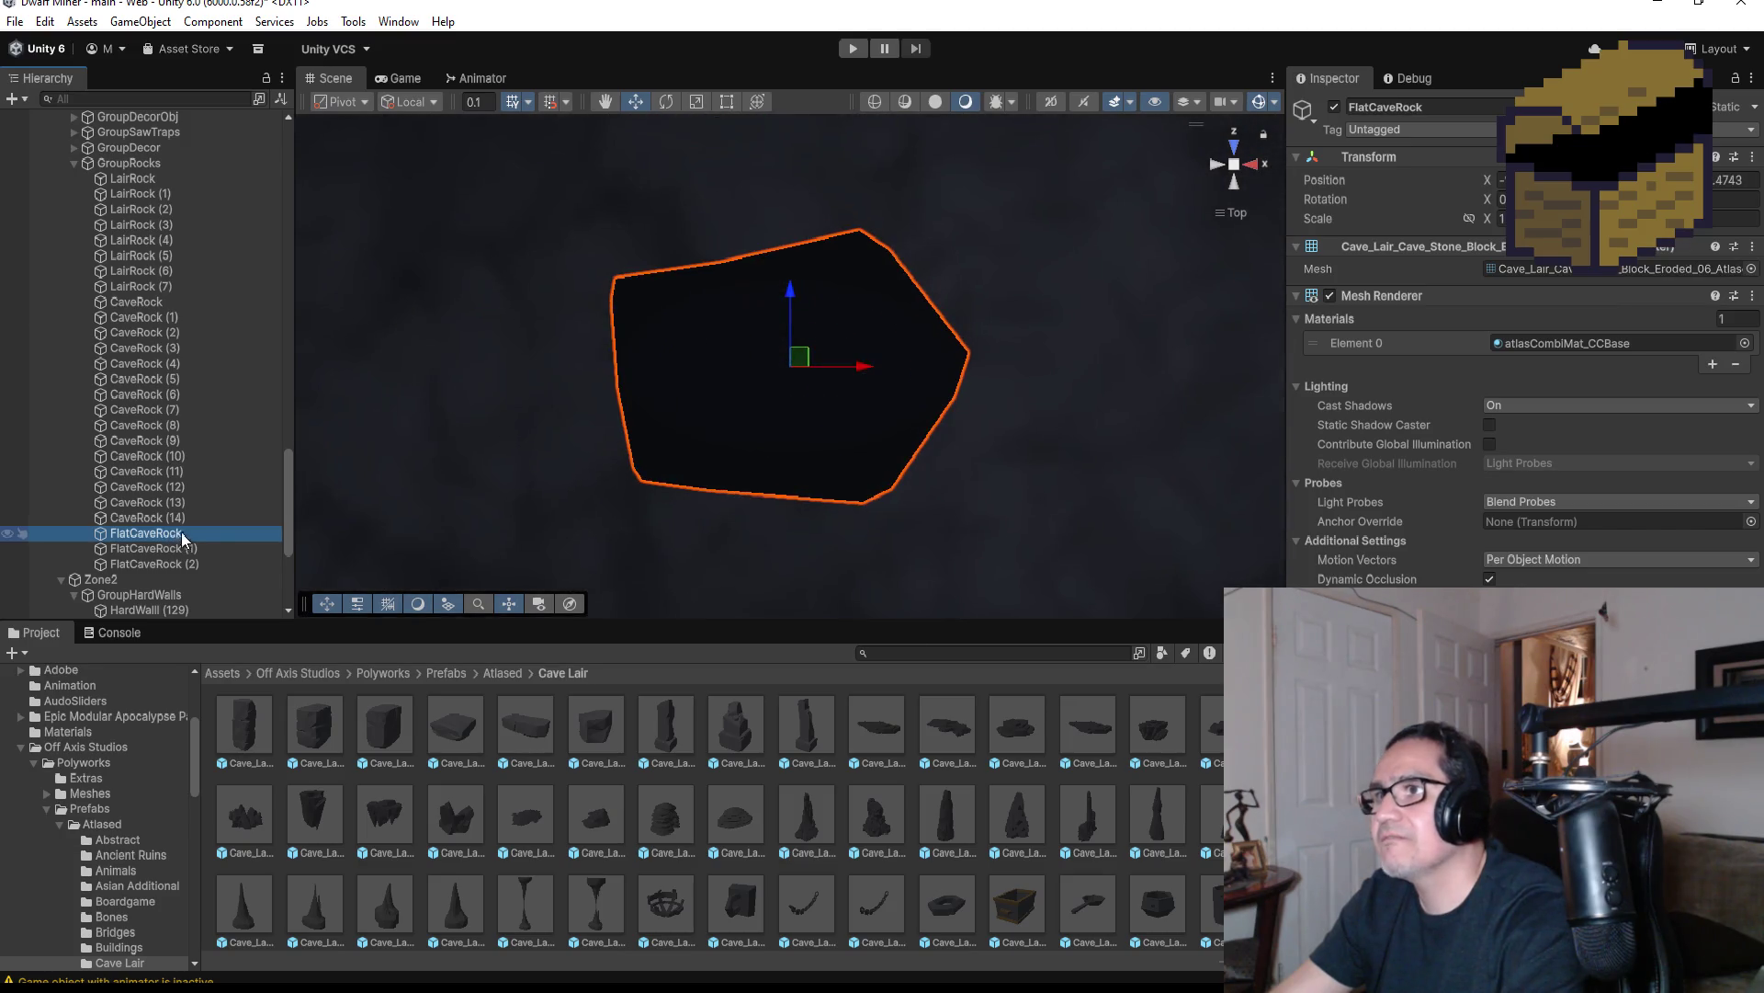
double_click(119, 181)
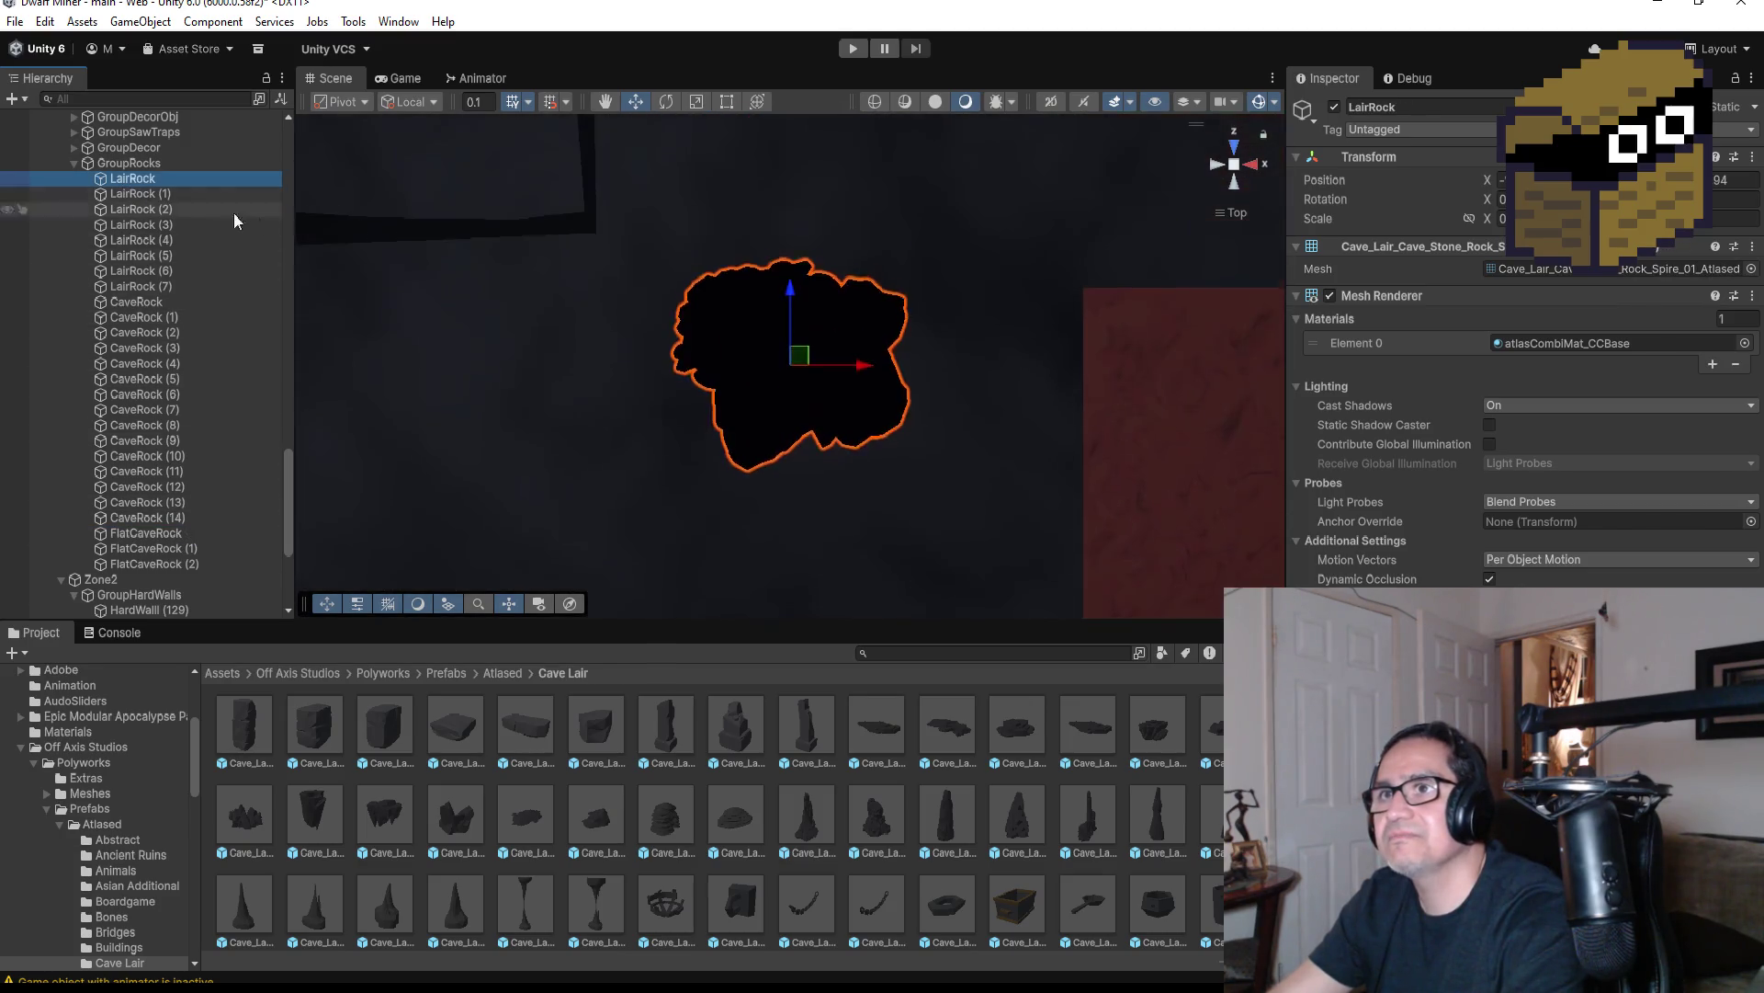
click(75, 163)
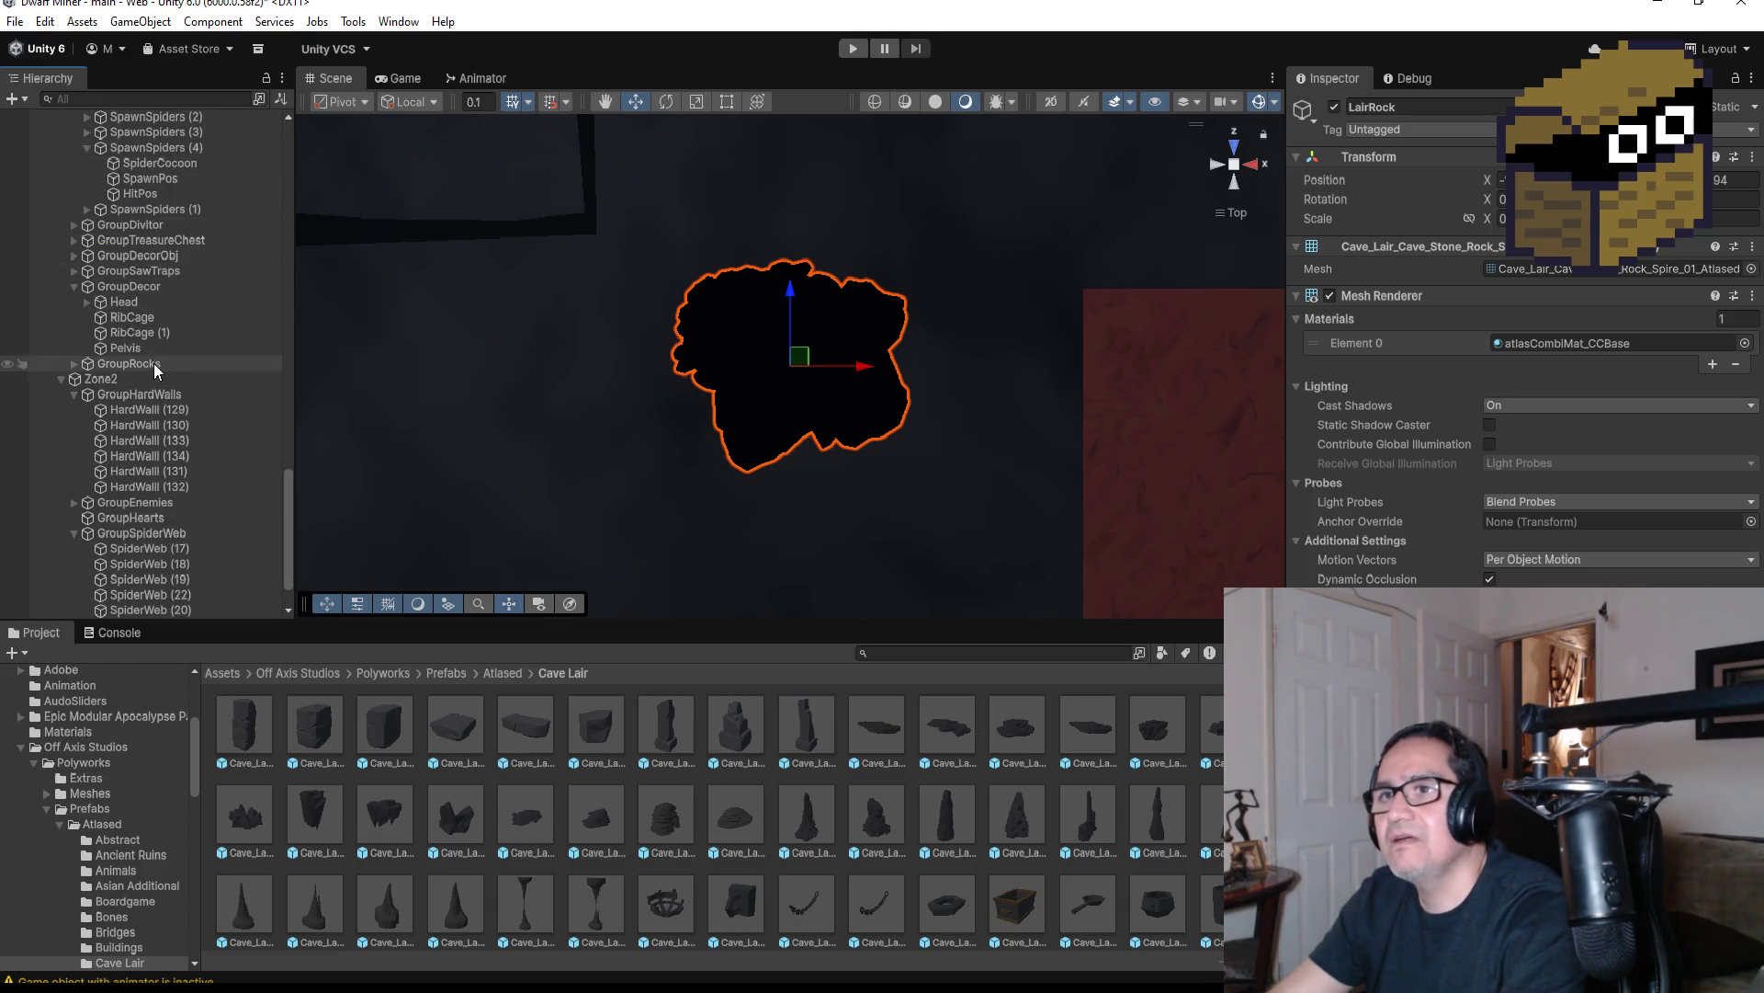
click(125, 346)
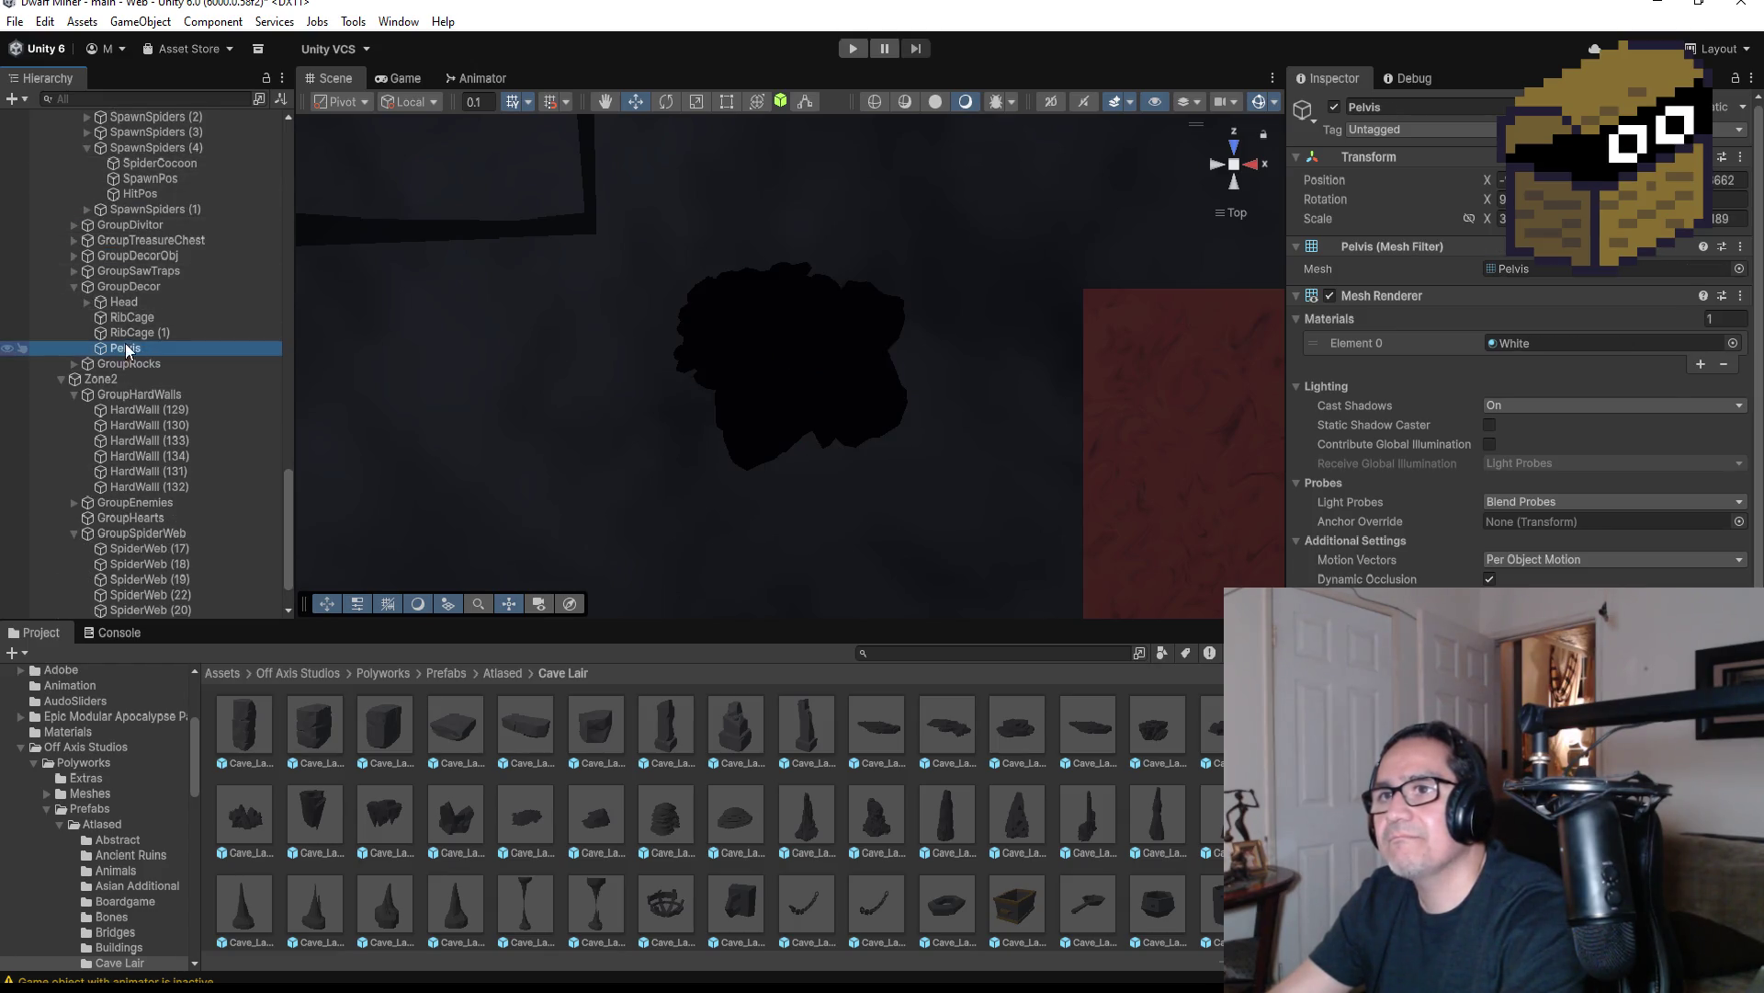
double_click(80, 288)
Orbit to an angled overview of the walls and select a wall cave stone
mouse_move(879, 301)
mouse_down()
mouse_move(886, 345)
mouse_move(732, 448)
mouse_move(732, 165)
mouse_up()
click(560, 240)
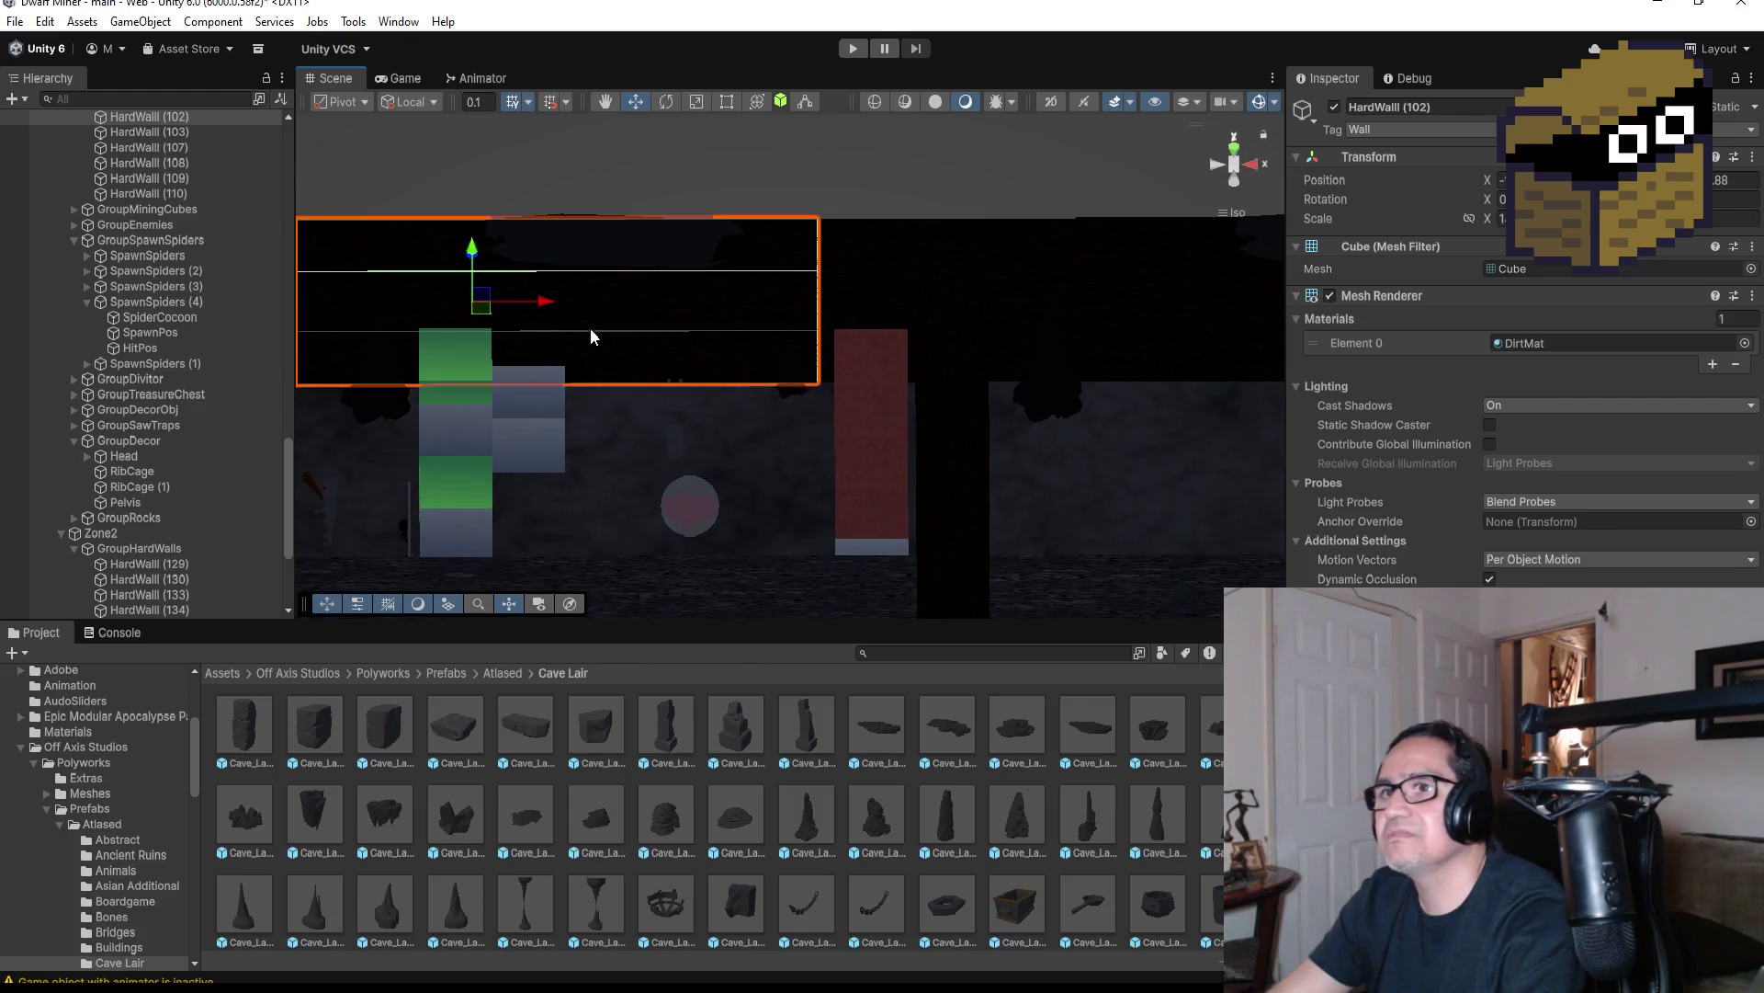
mouse_move(582, 356)
mouse_down()
mouse_move(636, 367)
mouse_move(693, 449)
mouse_move(724, 446)
mouse_up()
scroll(725, 447, down, 10)
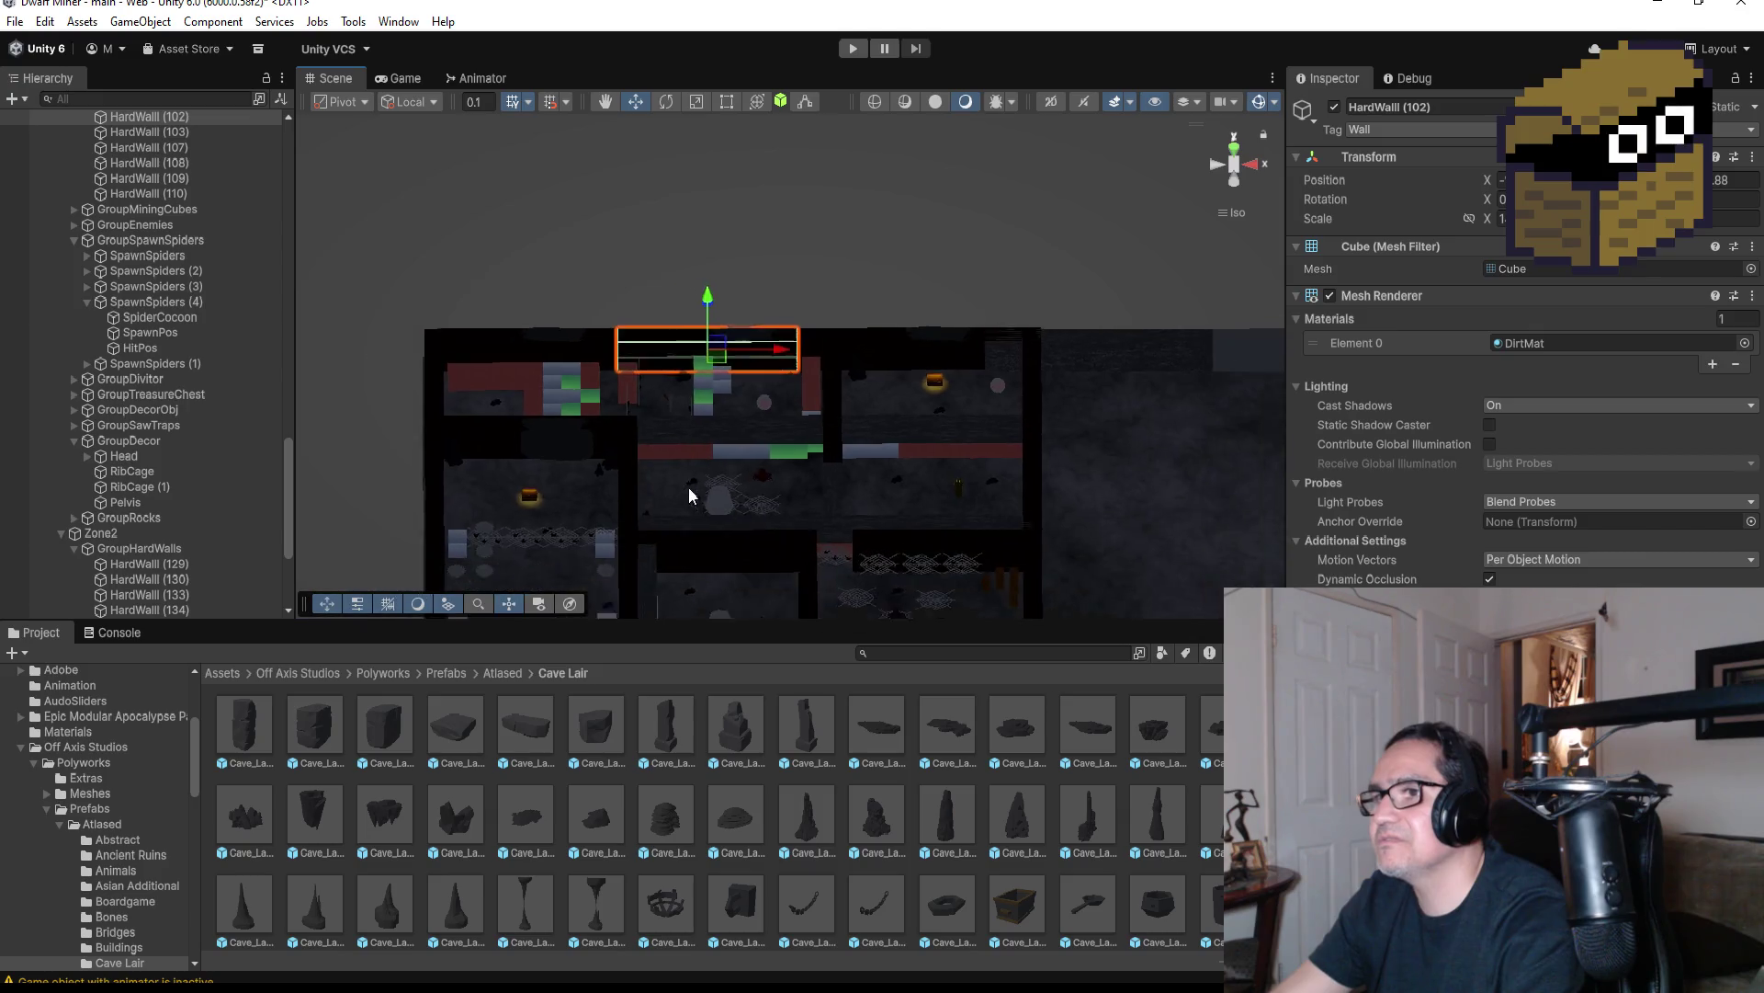
click(597, 423)
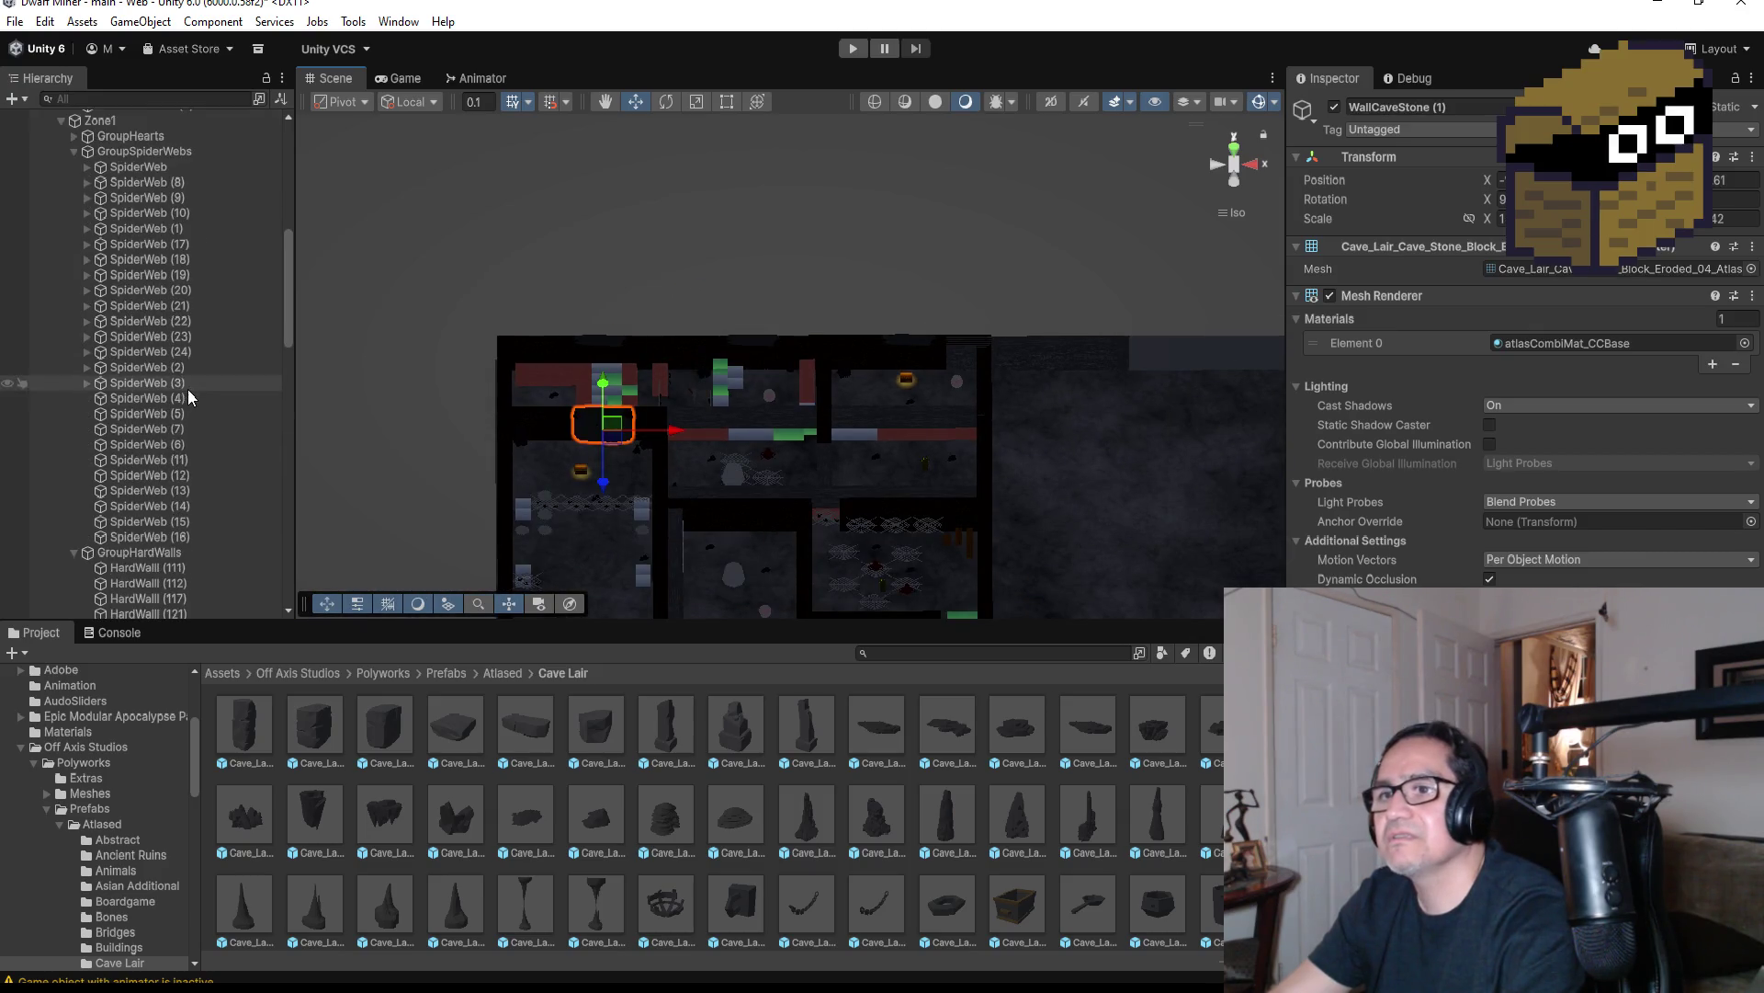
Frame the wall stones and select WallCaveStone (3)
scroll(188, 386, up, 4)
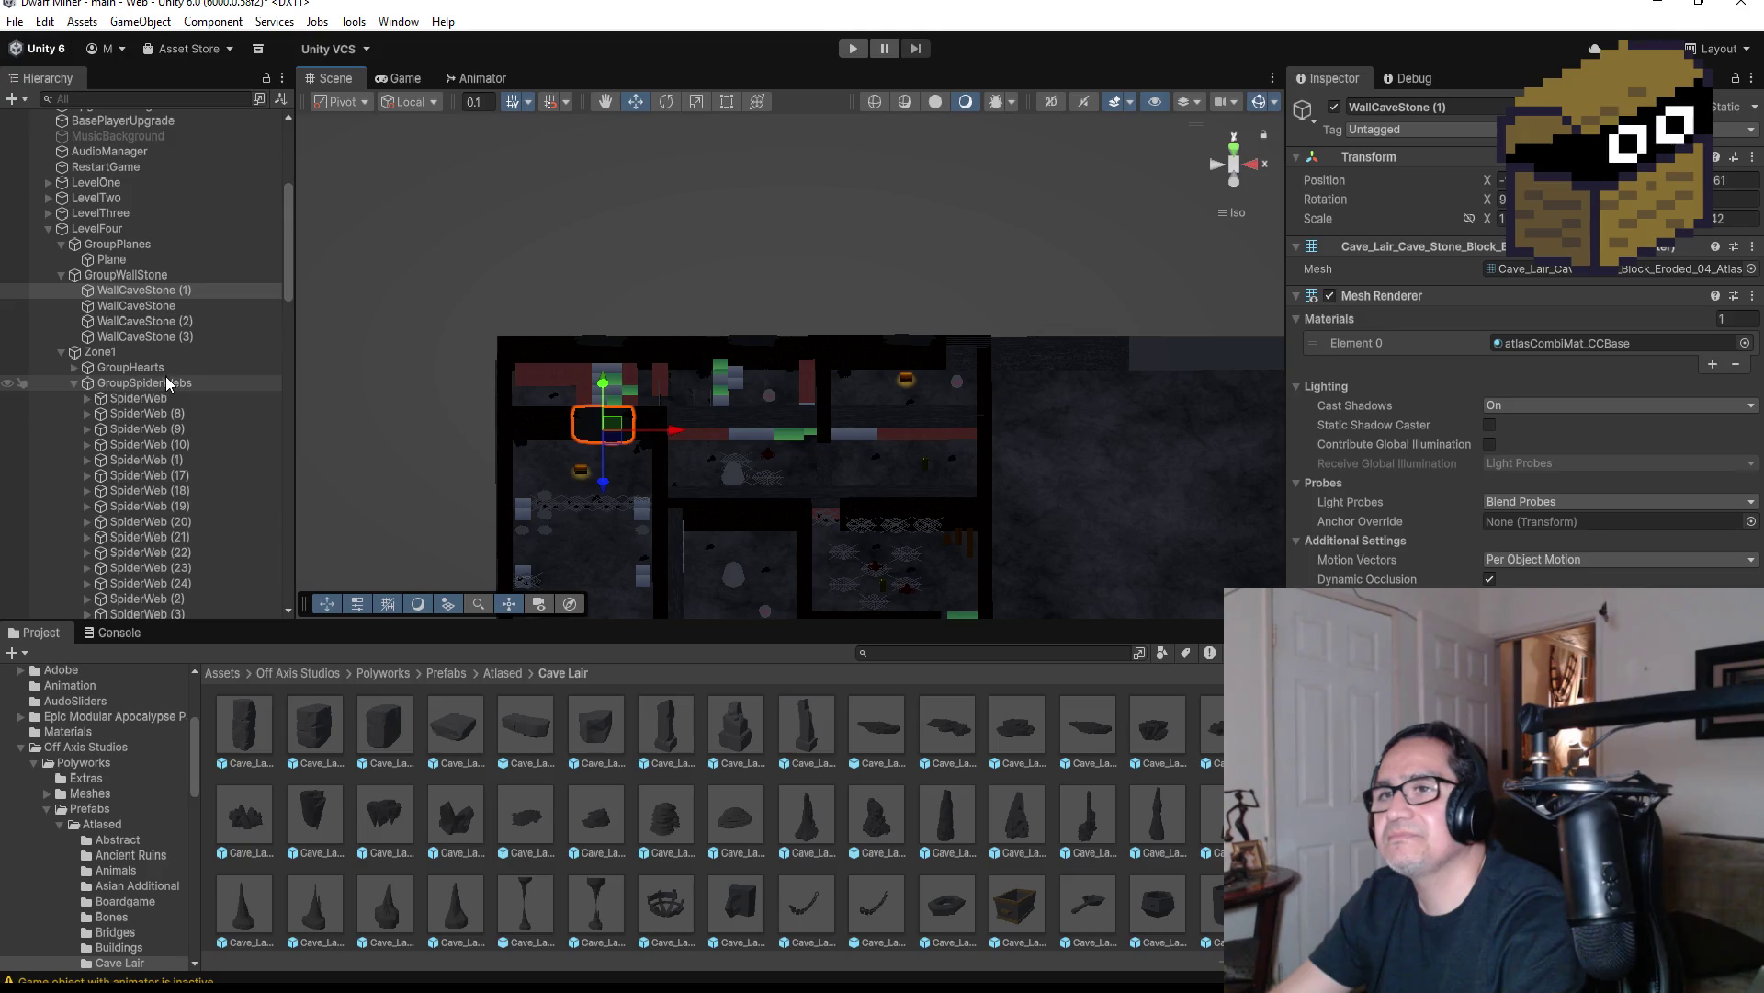
key(f)
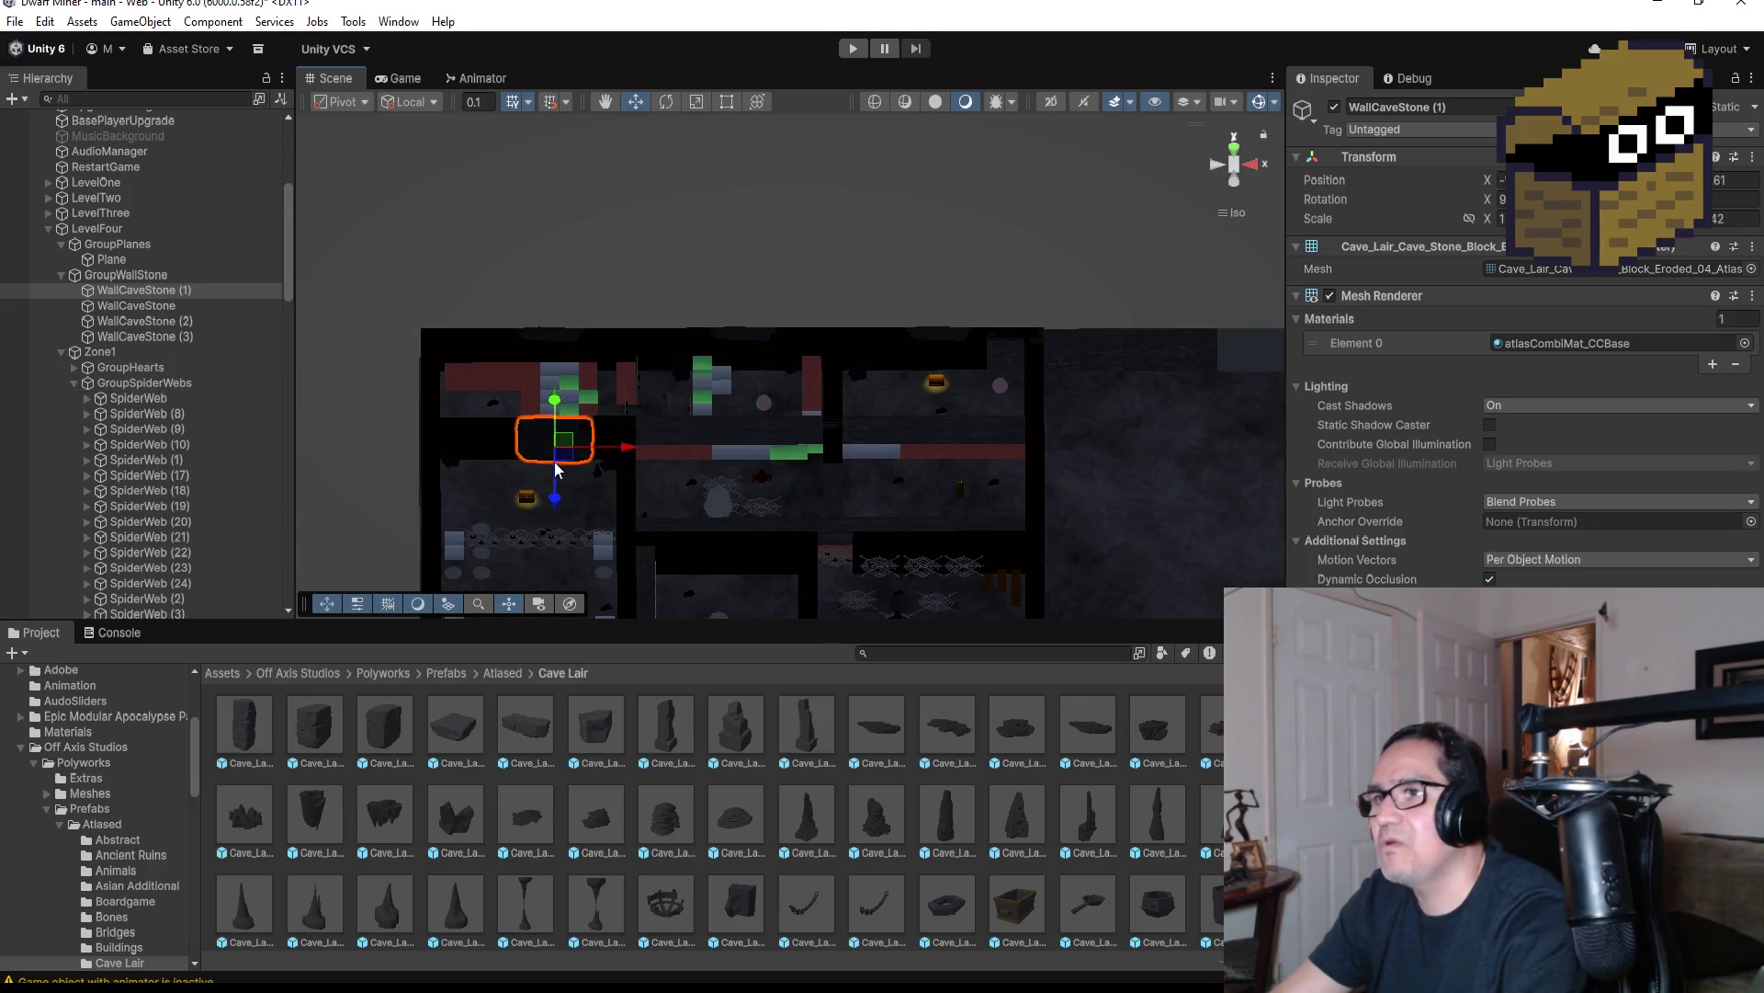
click(846, 442)
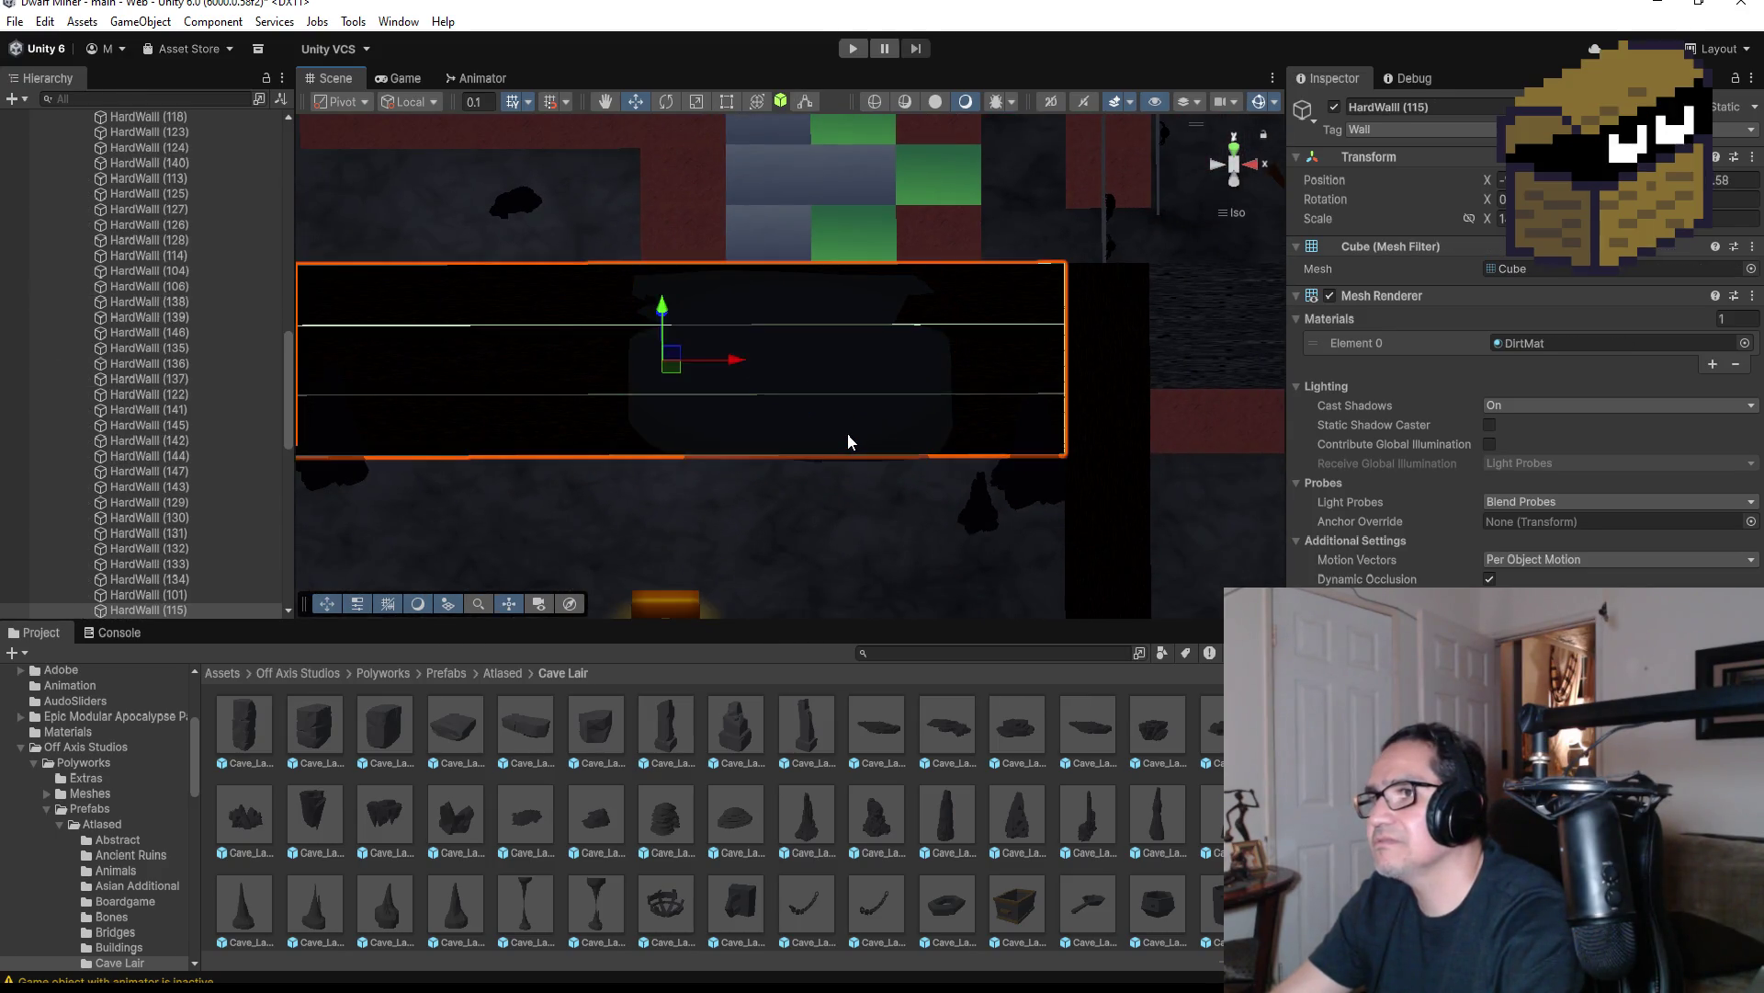
click(835, 396)
click(834, 366)
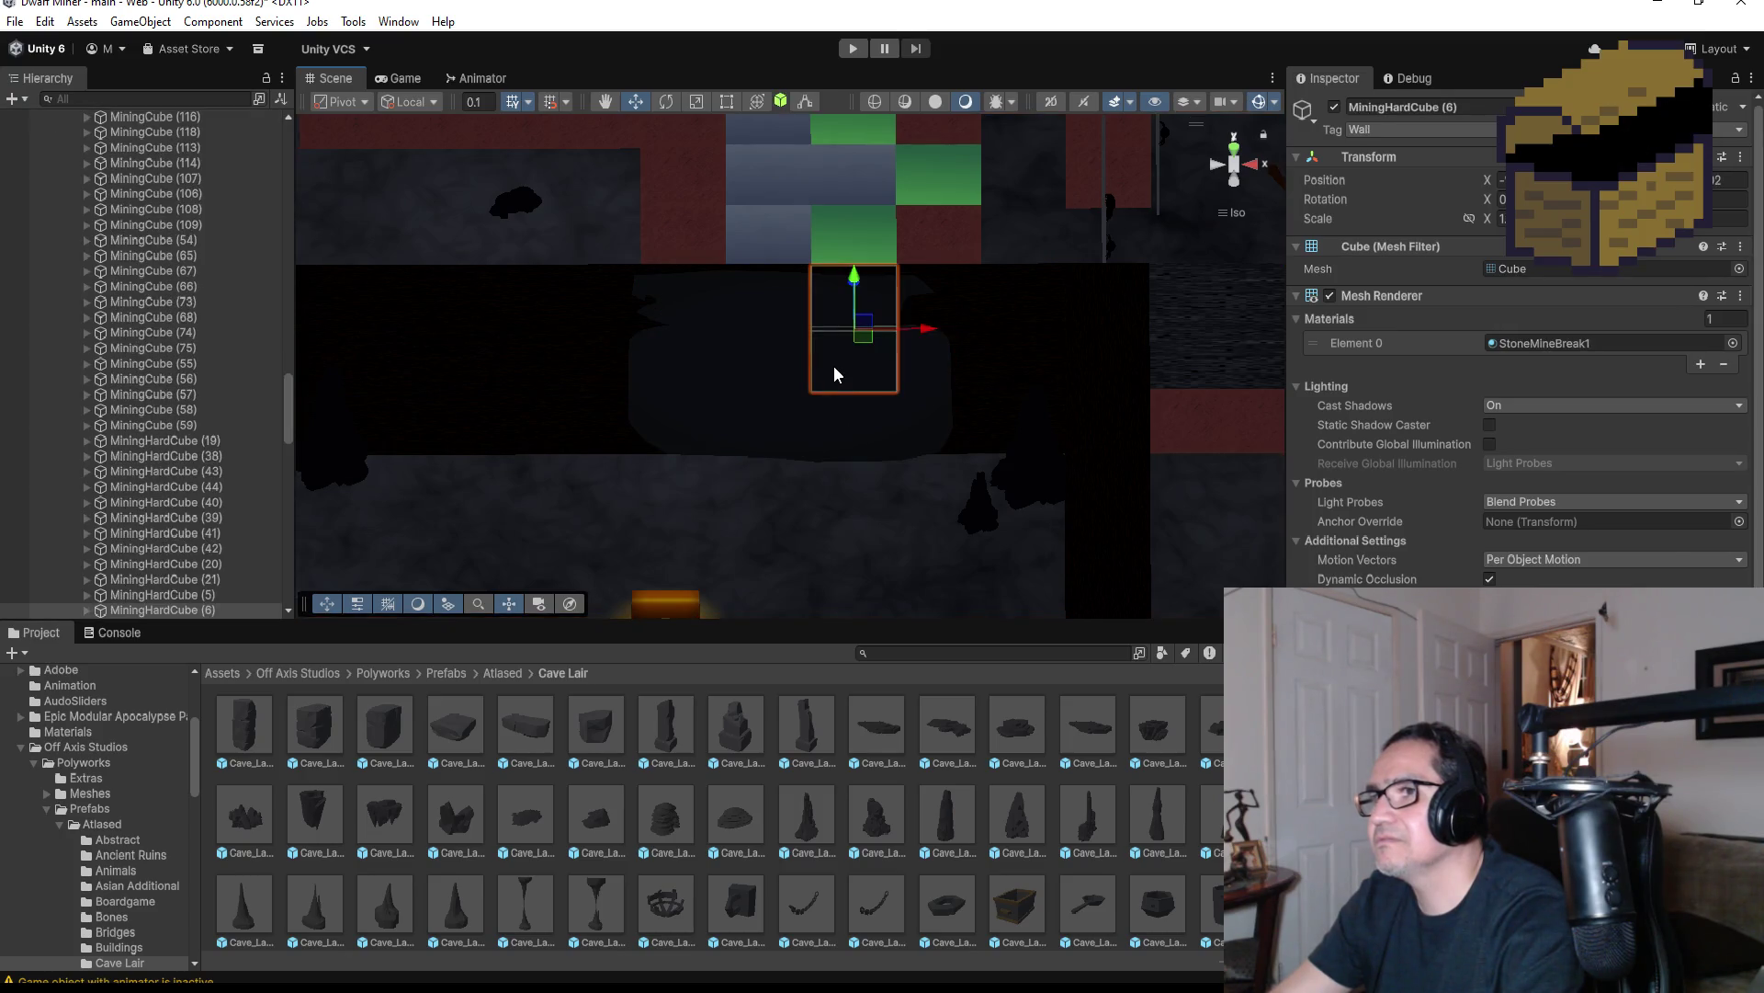
click(805, 362)
scroll(111, 377, up, 3)
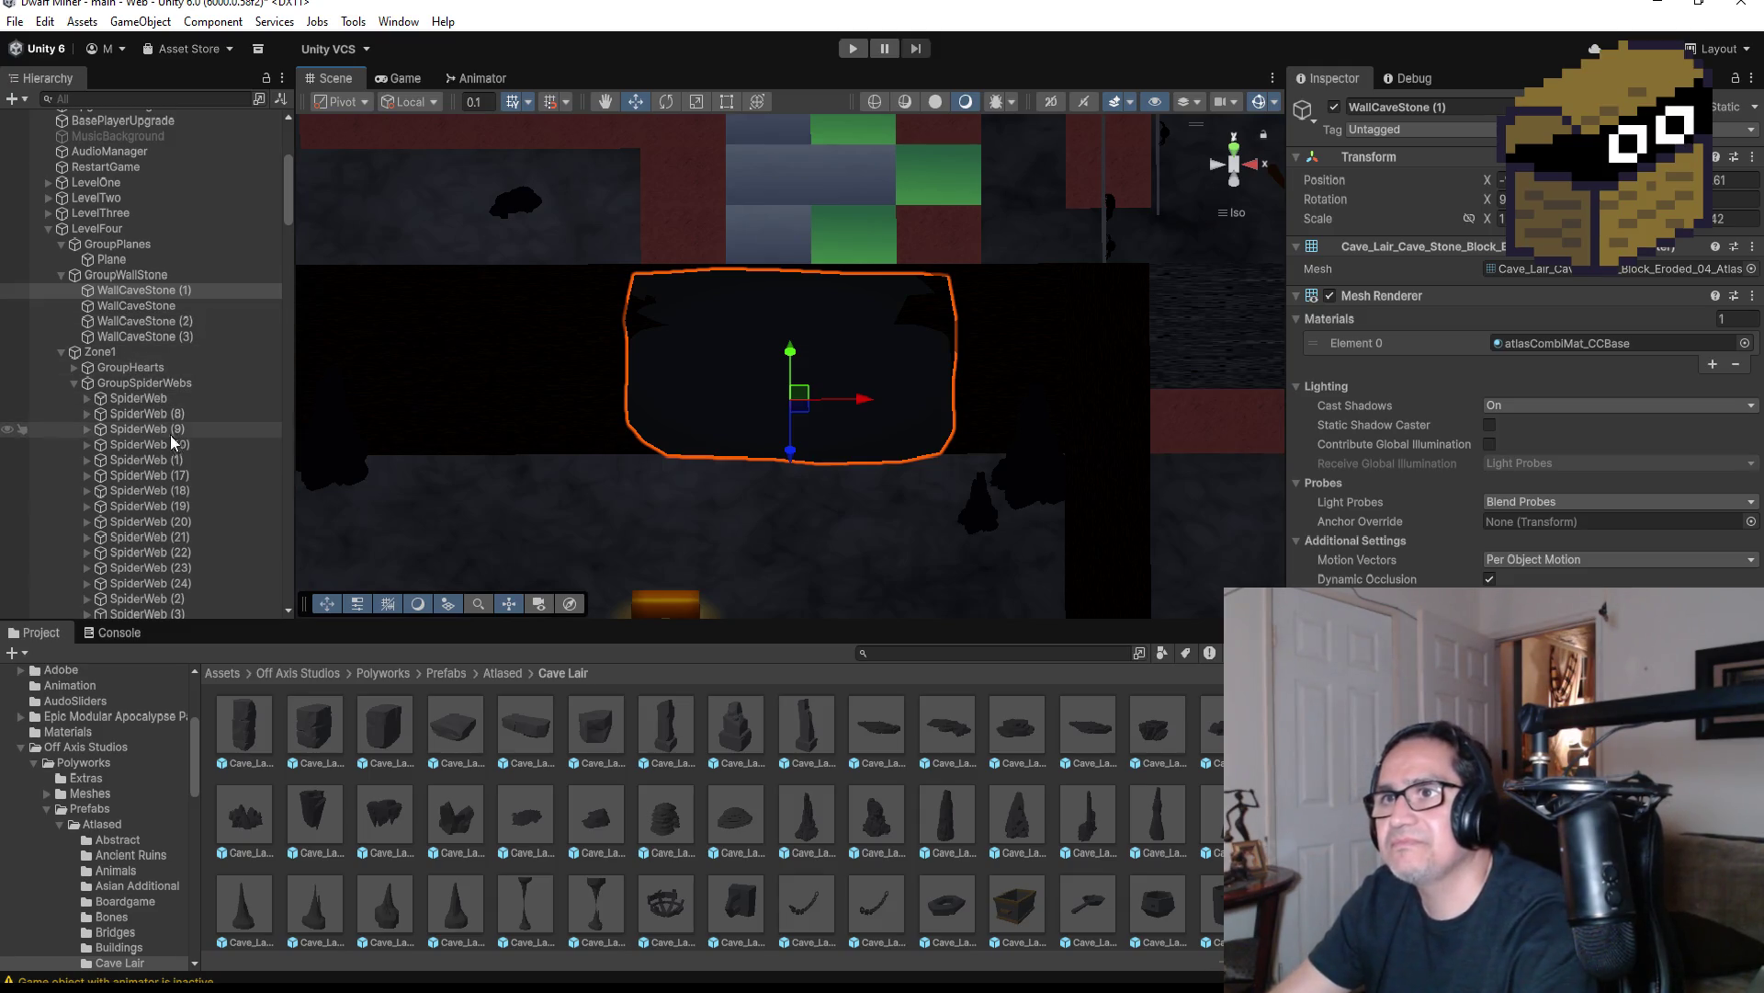
scroll(662, 457, down, 10)
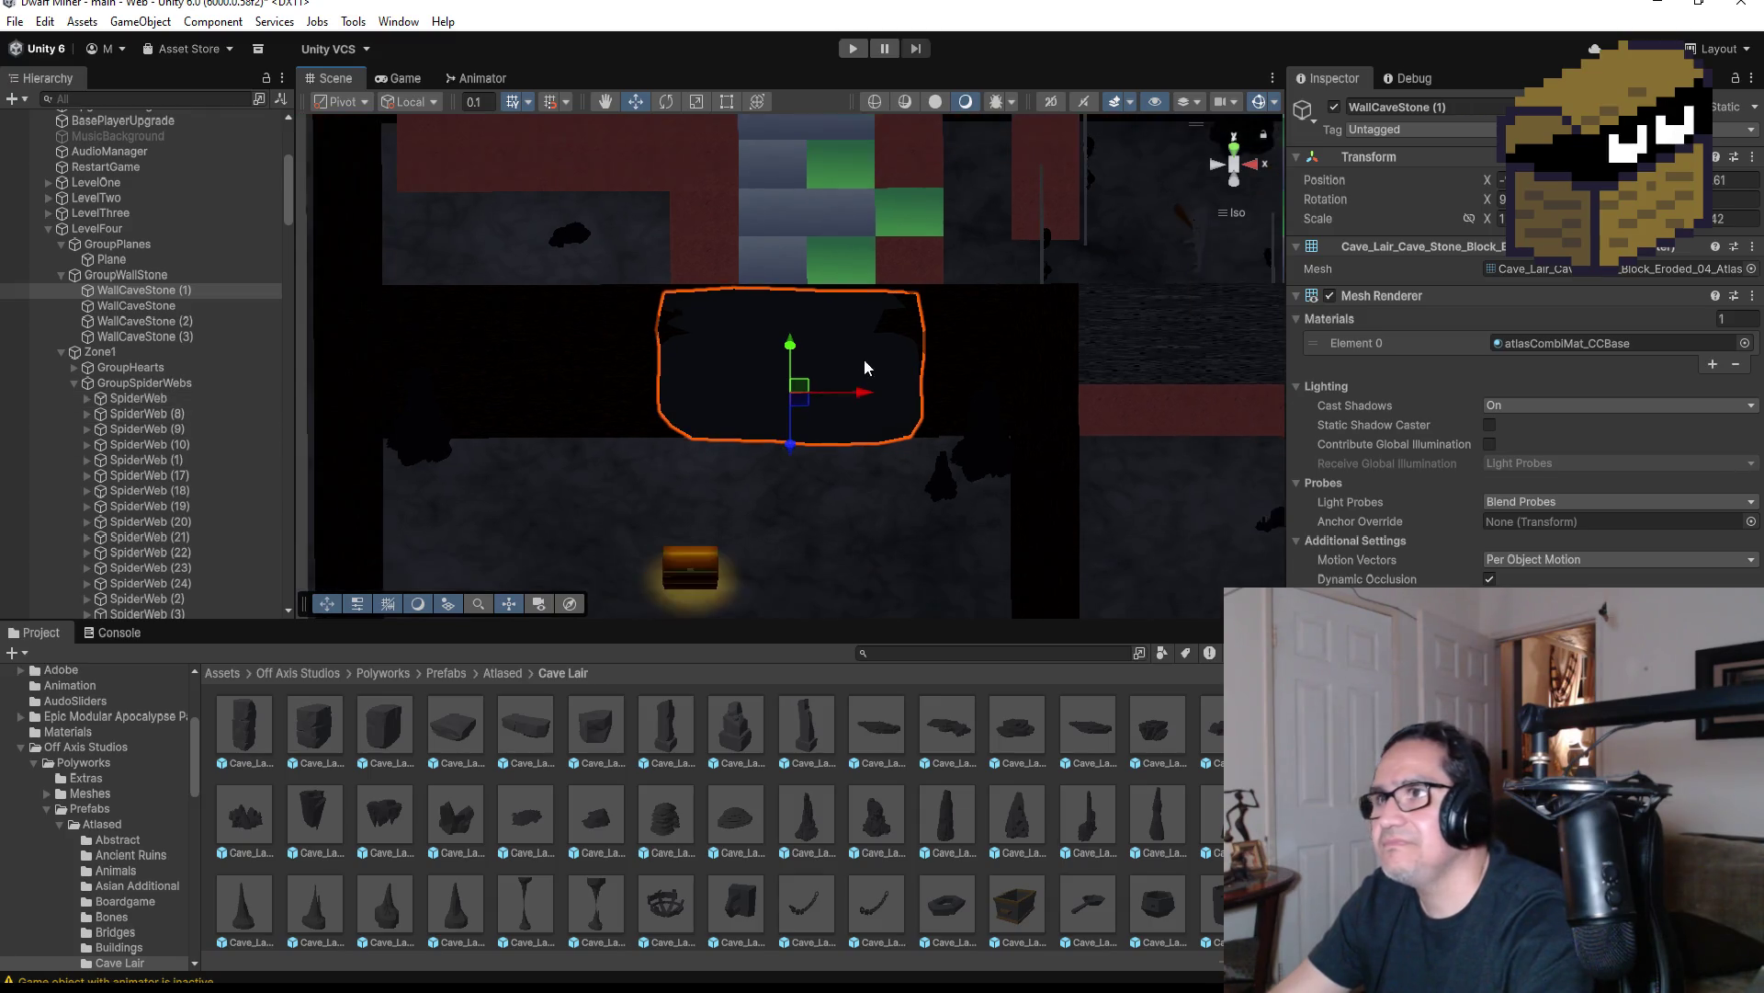
mouse_move(1082, 402)
mouse_down()
mouse_move(1055, 426)
mouse_move(1066, 406)
mouse_move(1048, 408)
mouse_up()
click(158, 338)
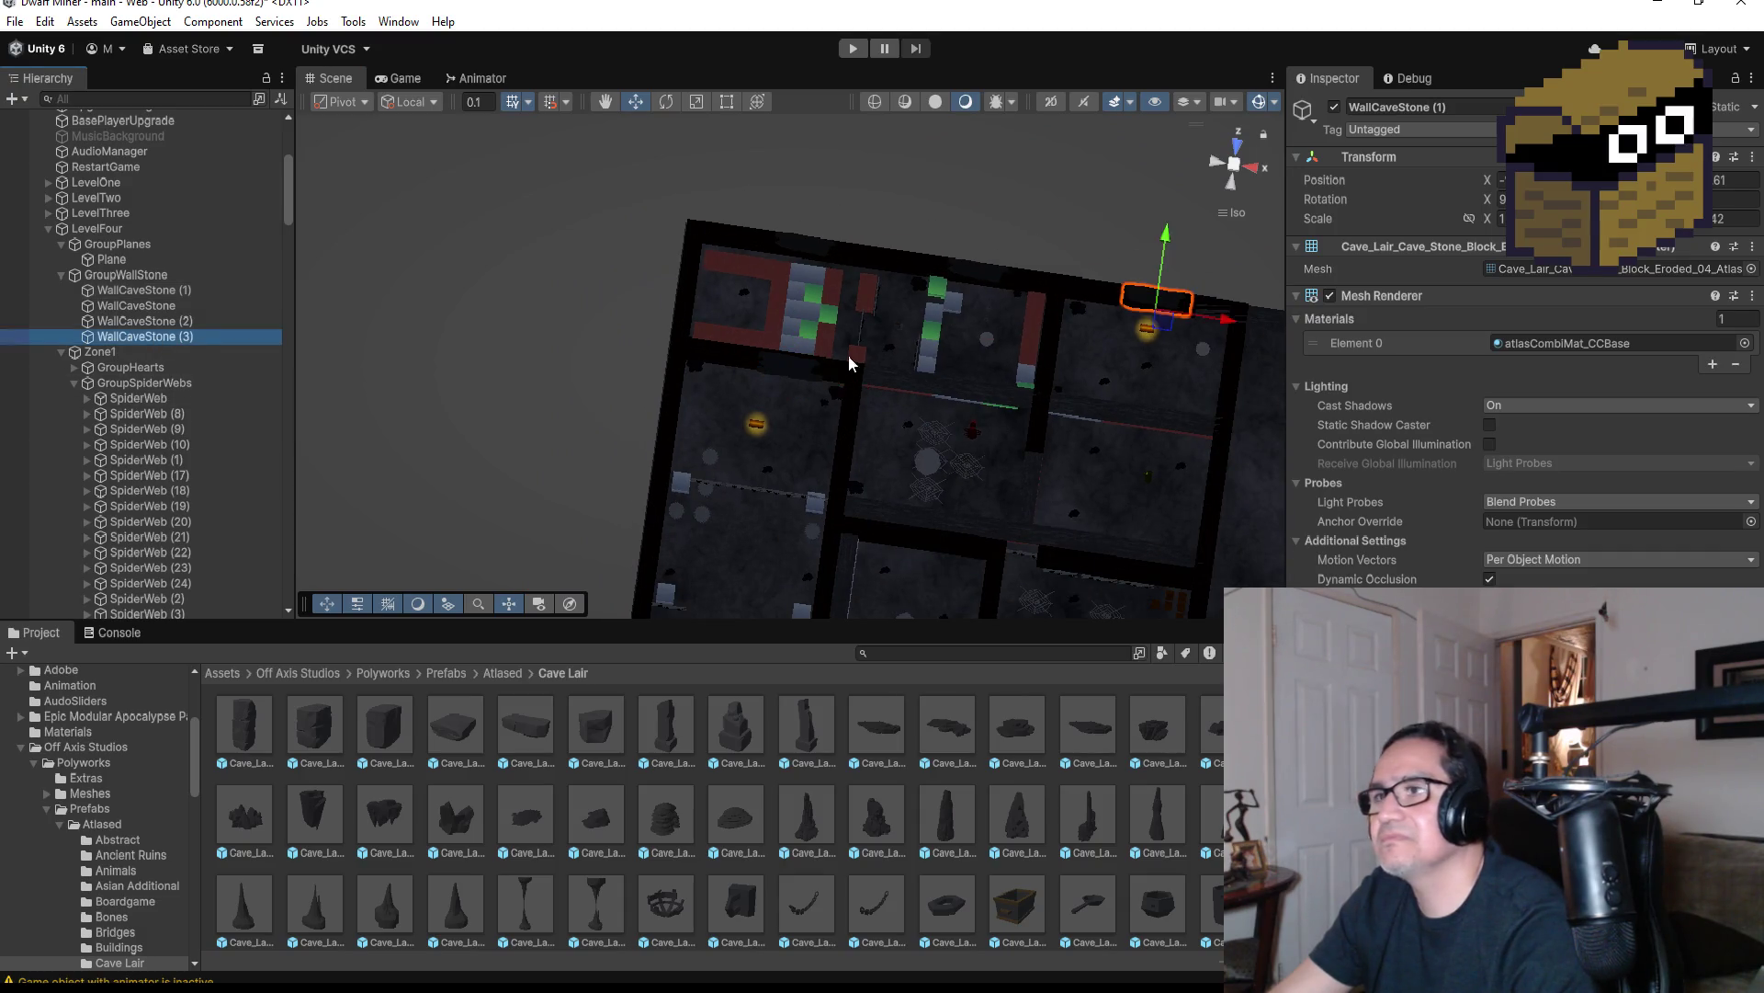
drag(847, 355, 1016, 455)
Duplicate WallCaveStone (3) as WallCaveStone (4) and switch to a top-down view
key(ctrl+d)
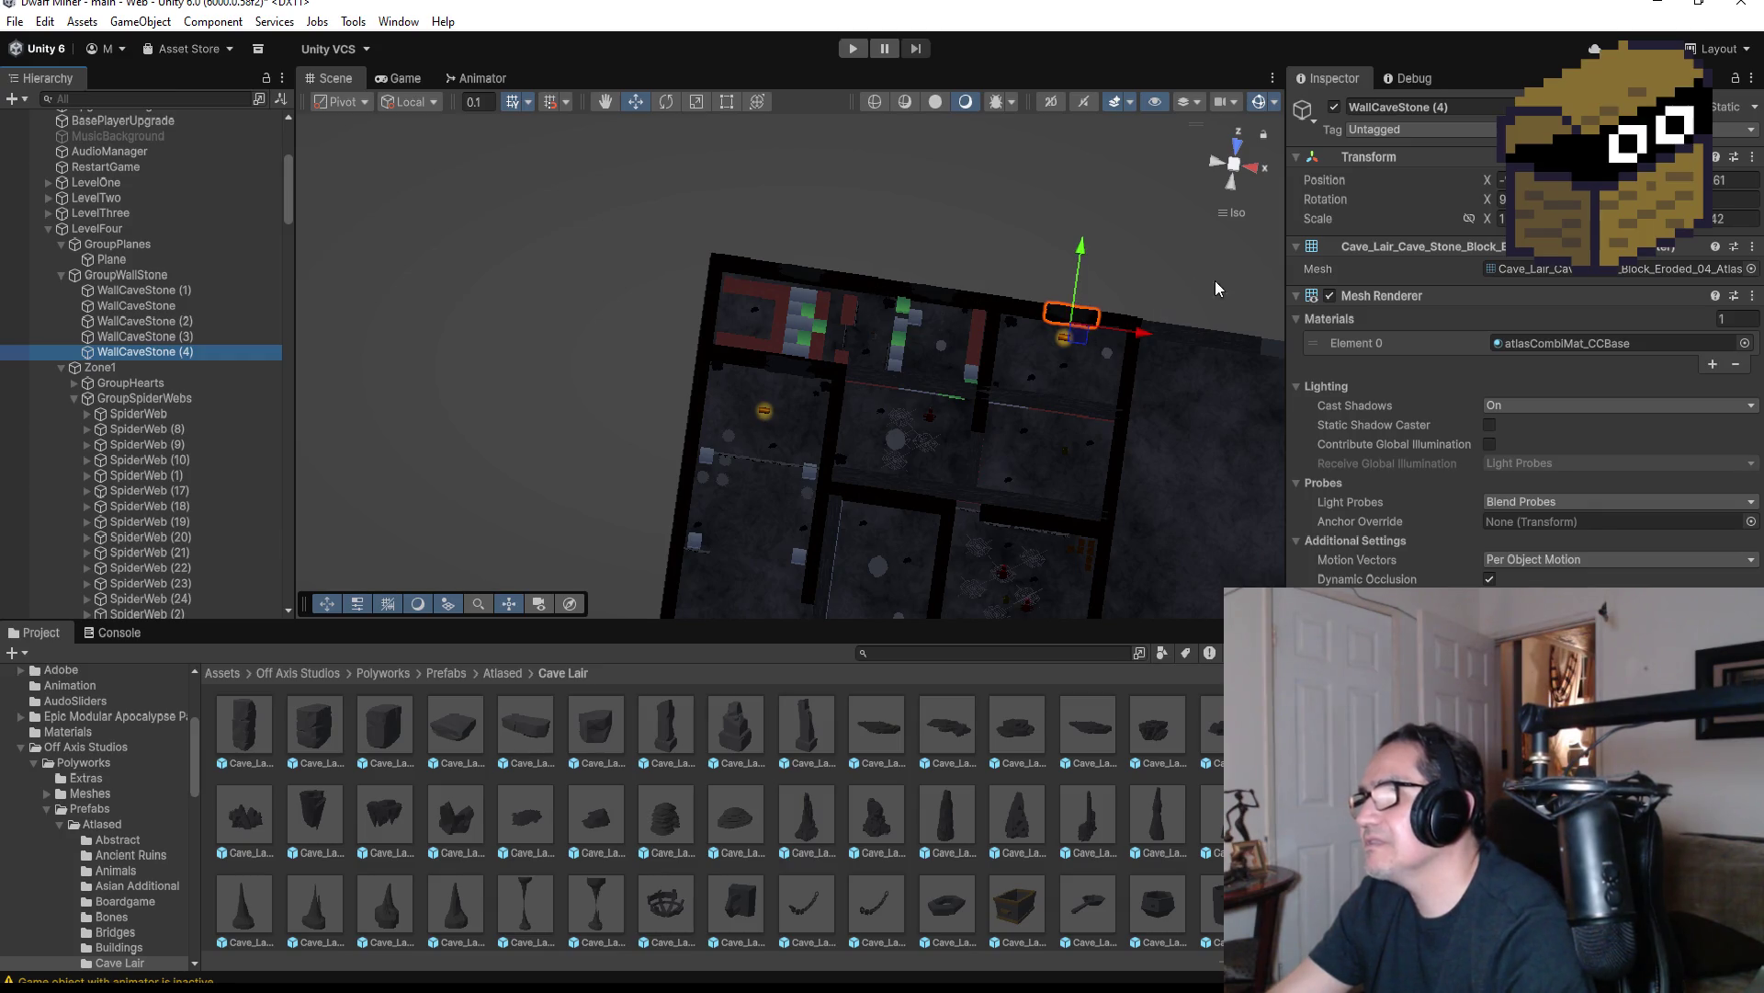
drag(1233, 283, 1132, 350)
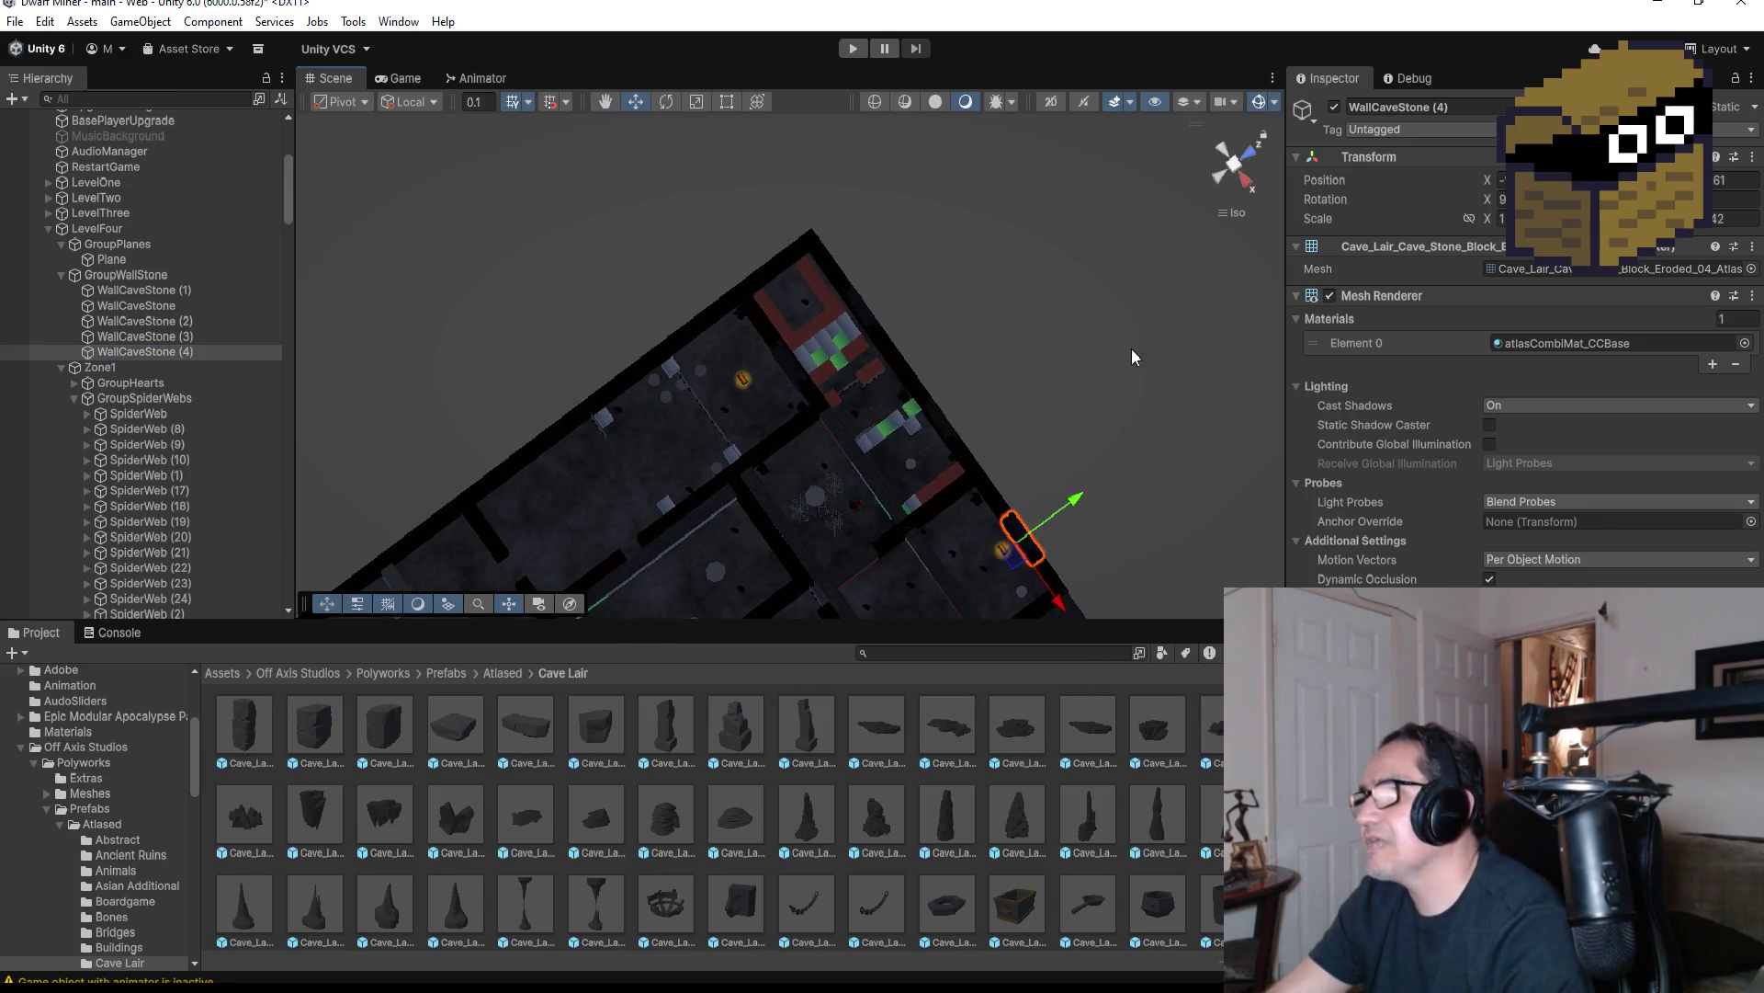
click(1232, 162)
click(1237, 169)
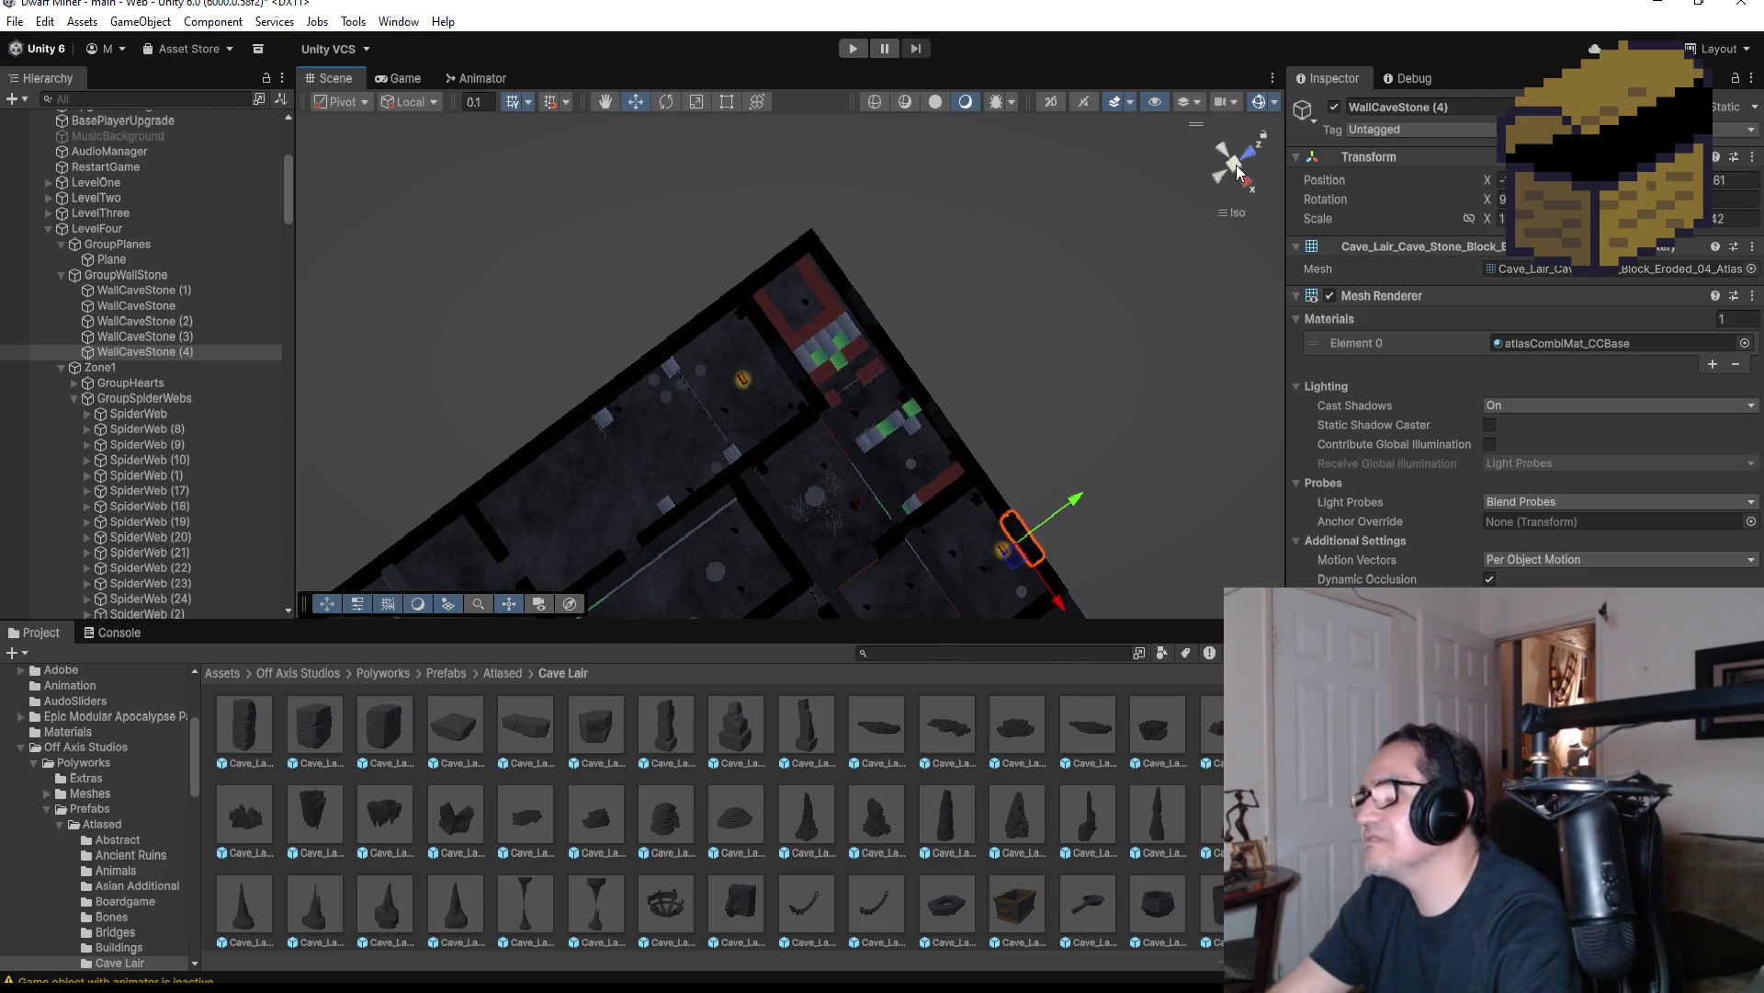
click(1245, 188)
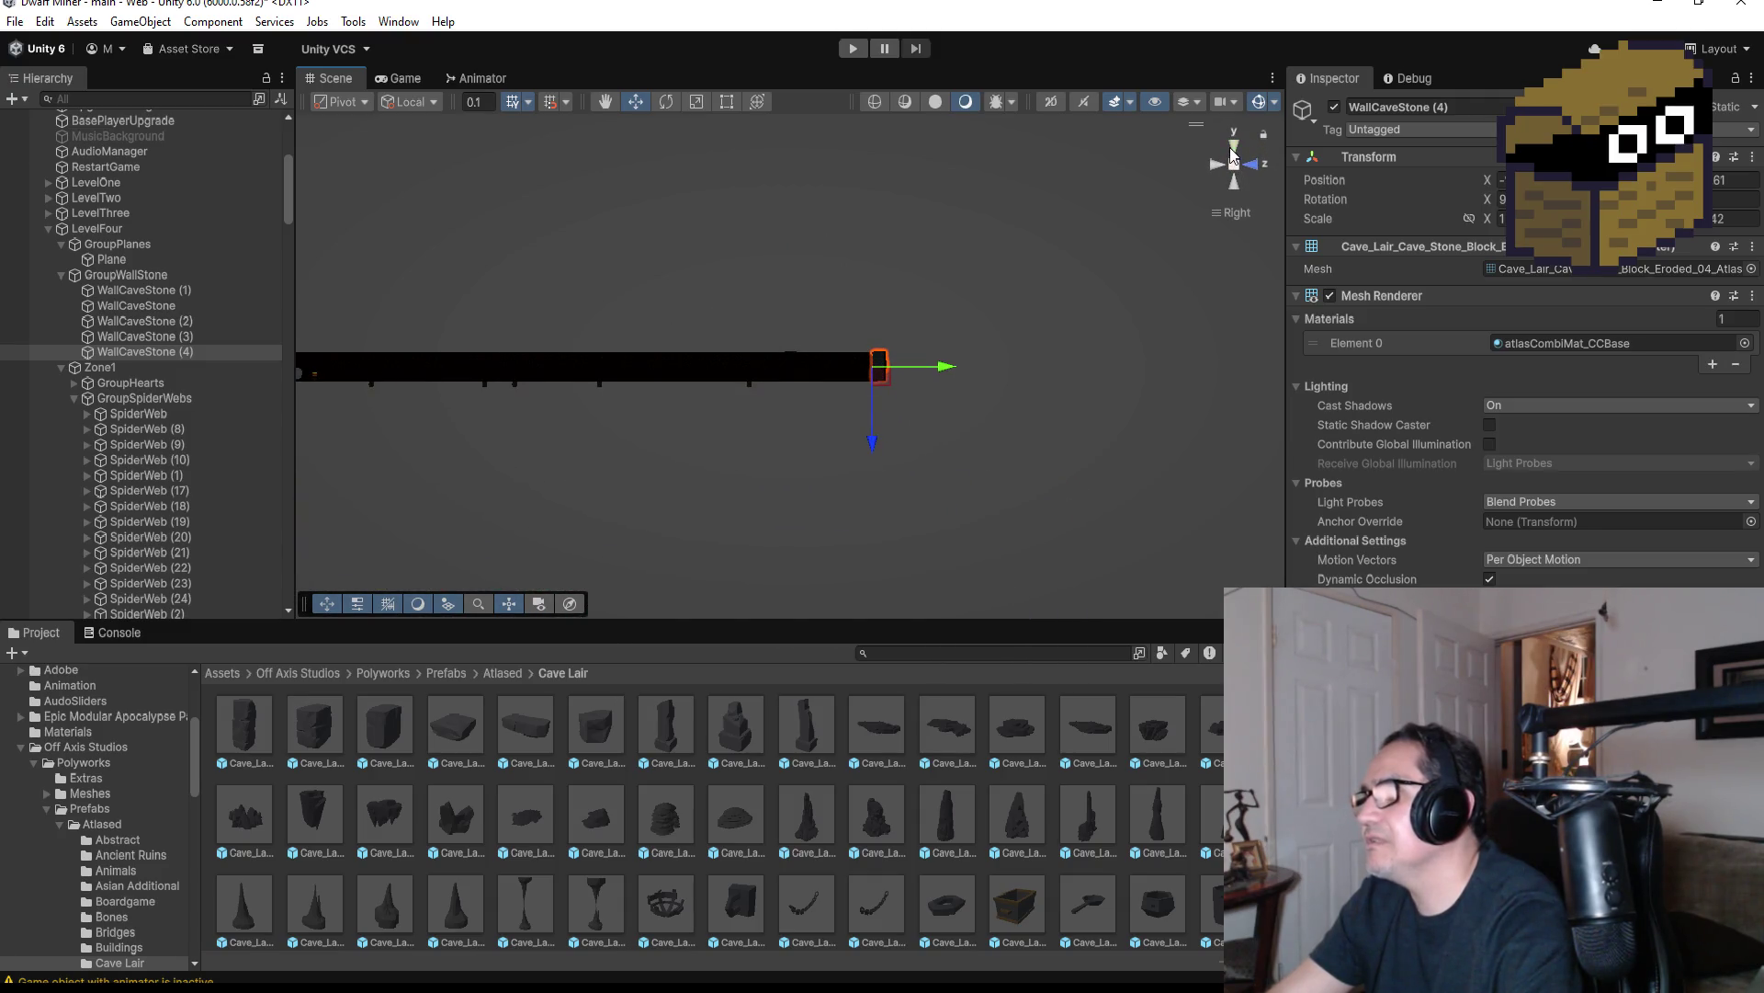
click(1234, 140)
scroll(1055, 379, down, 2)
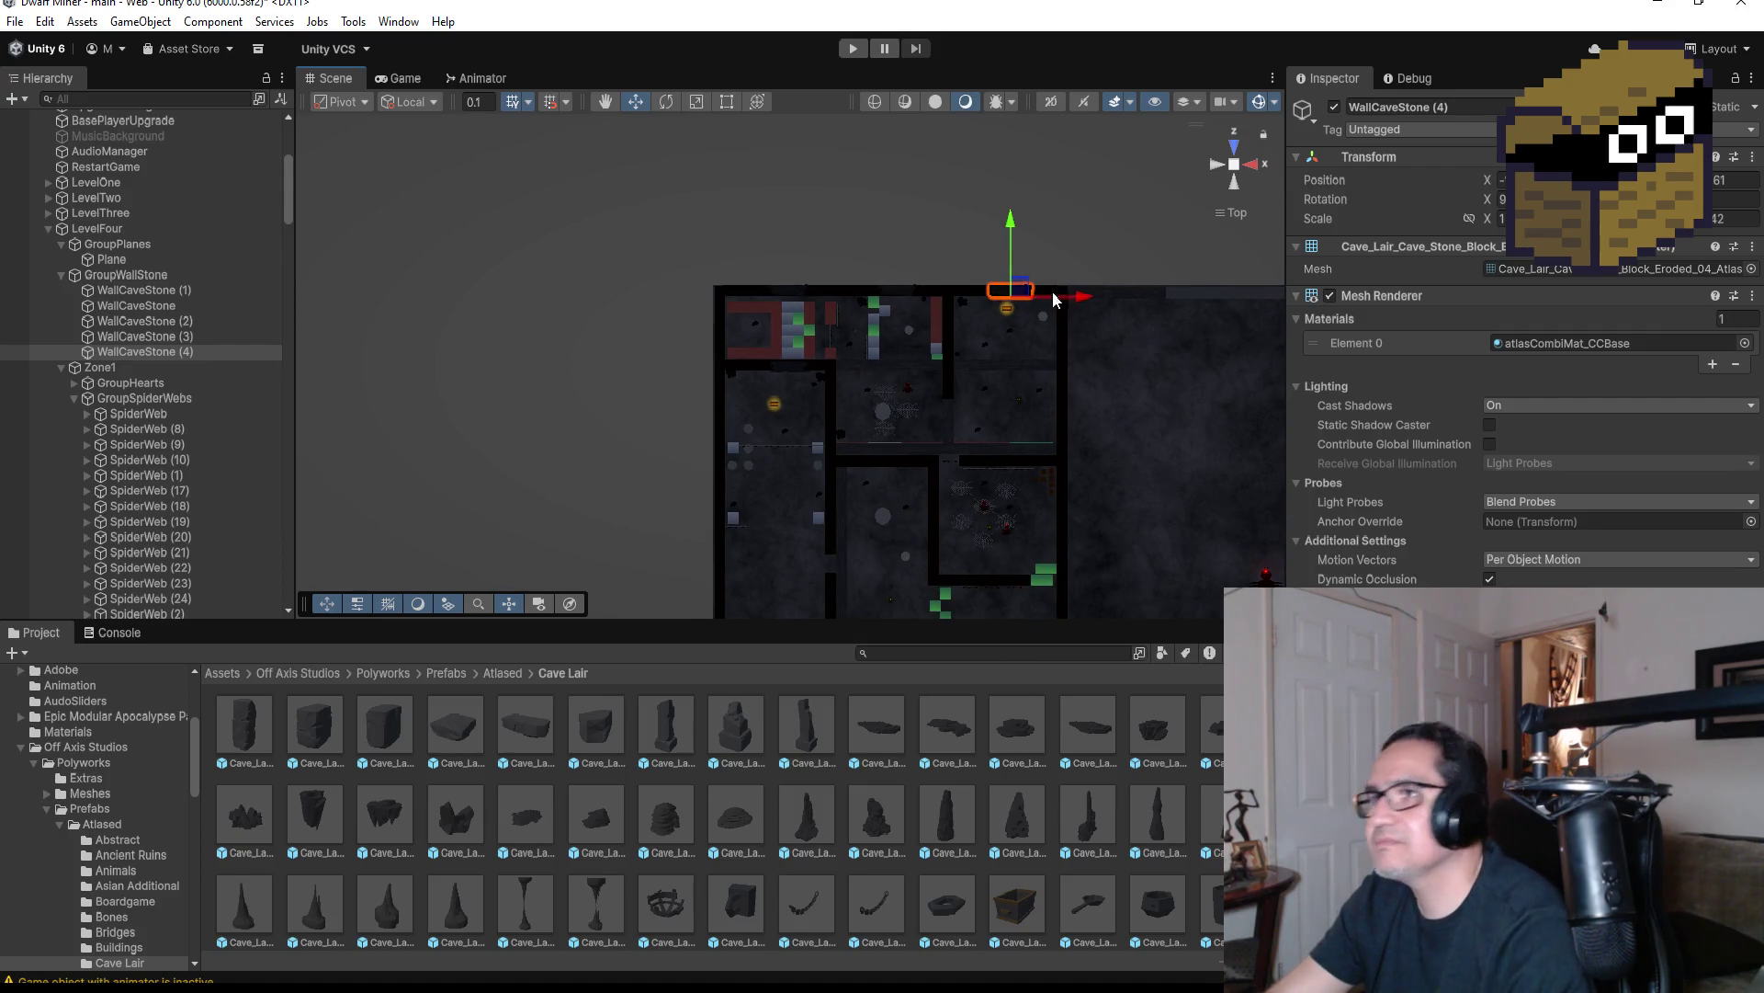
Drag WallCaveStone (4) down and left into the gap between the central rooms
drag(1010, 226, 1002, 395)
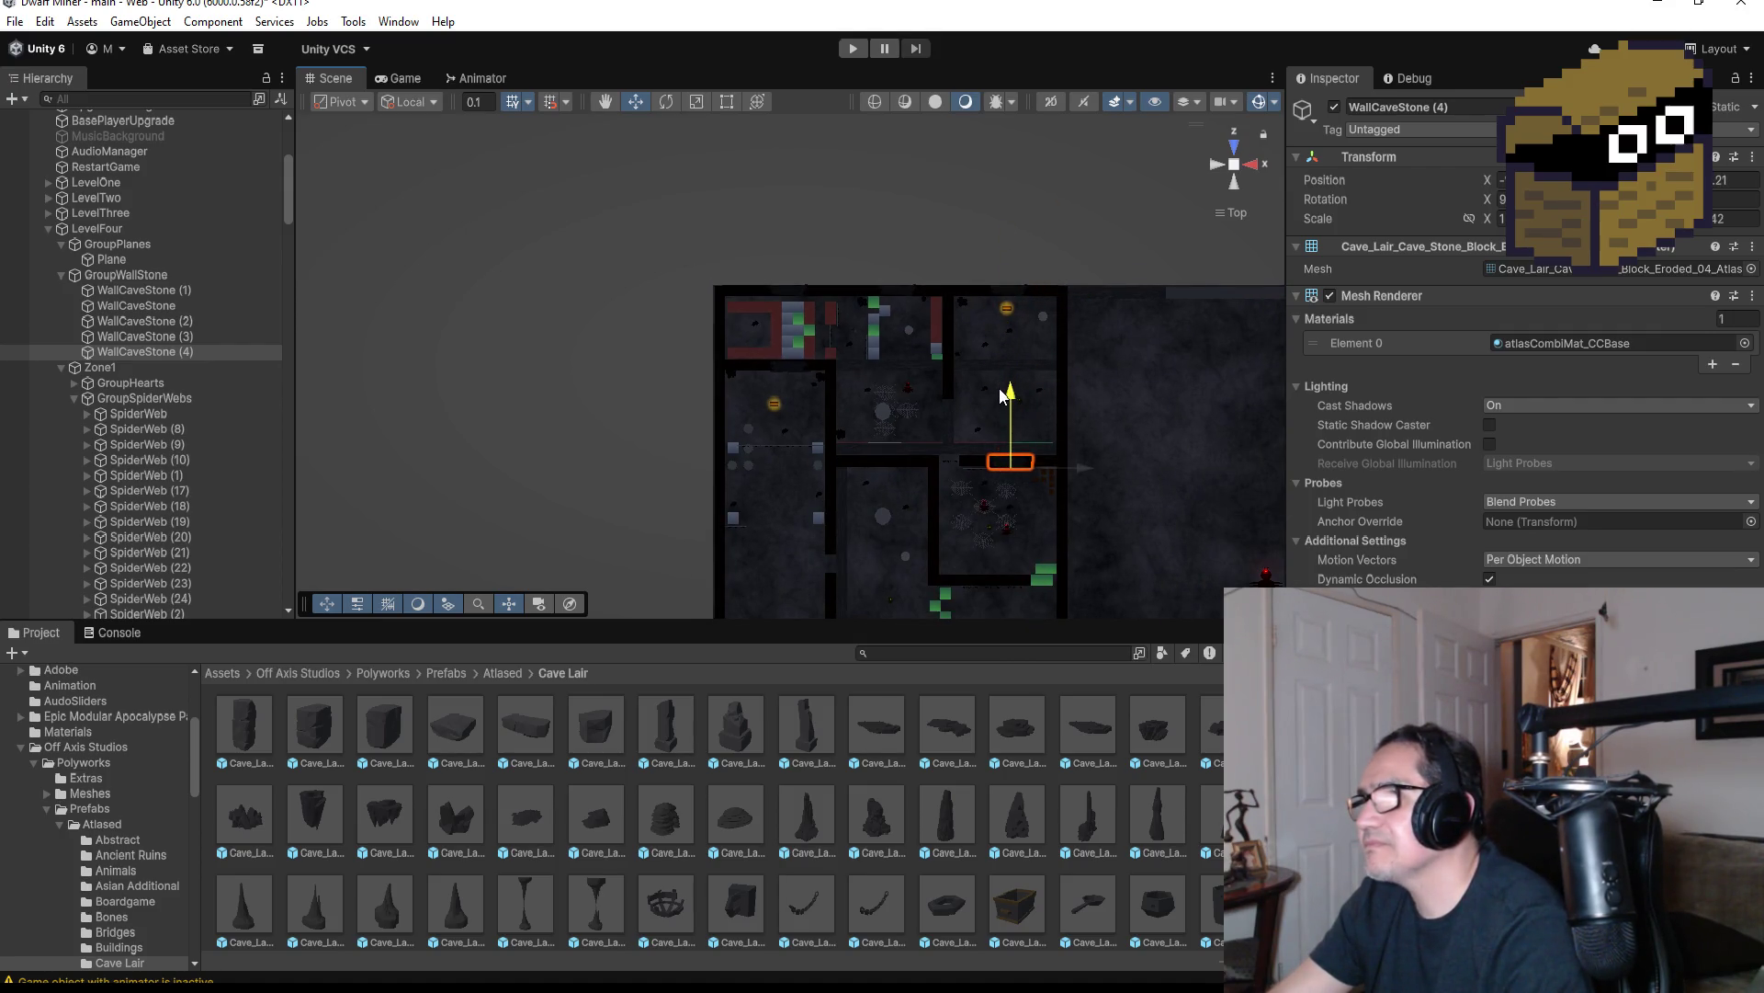
drag(1086, 478, 982, 497)
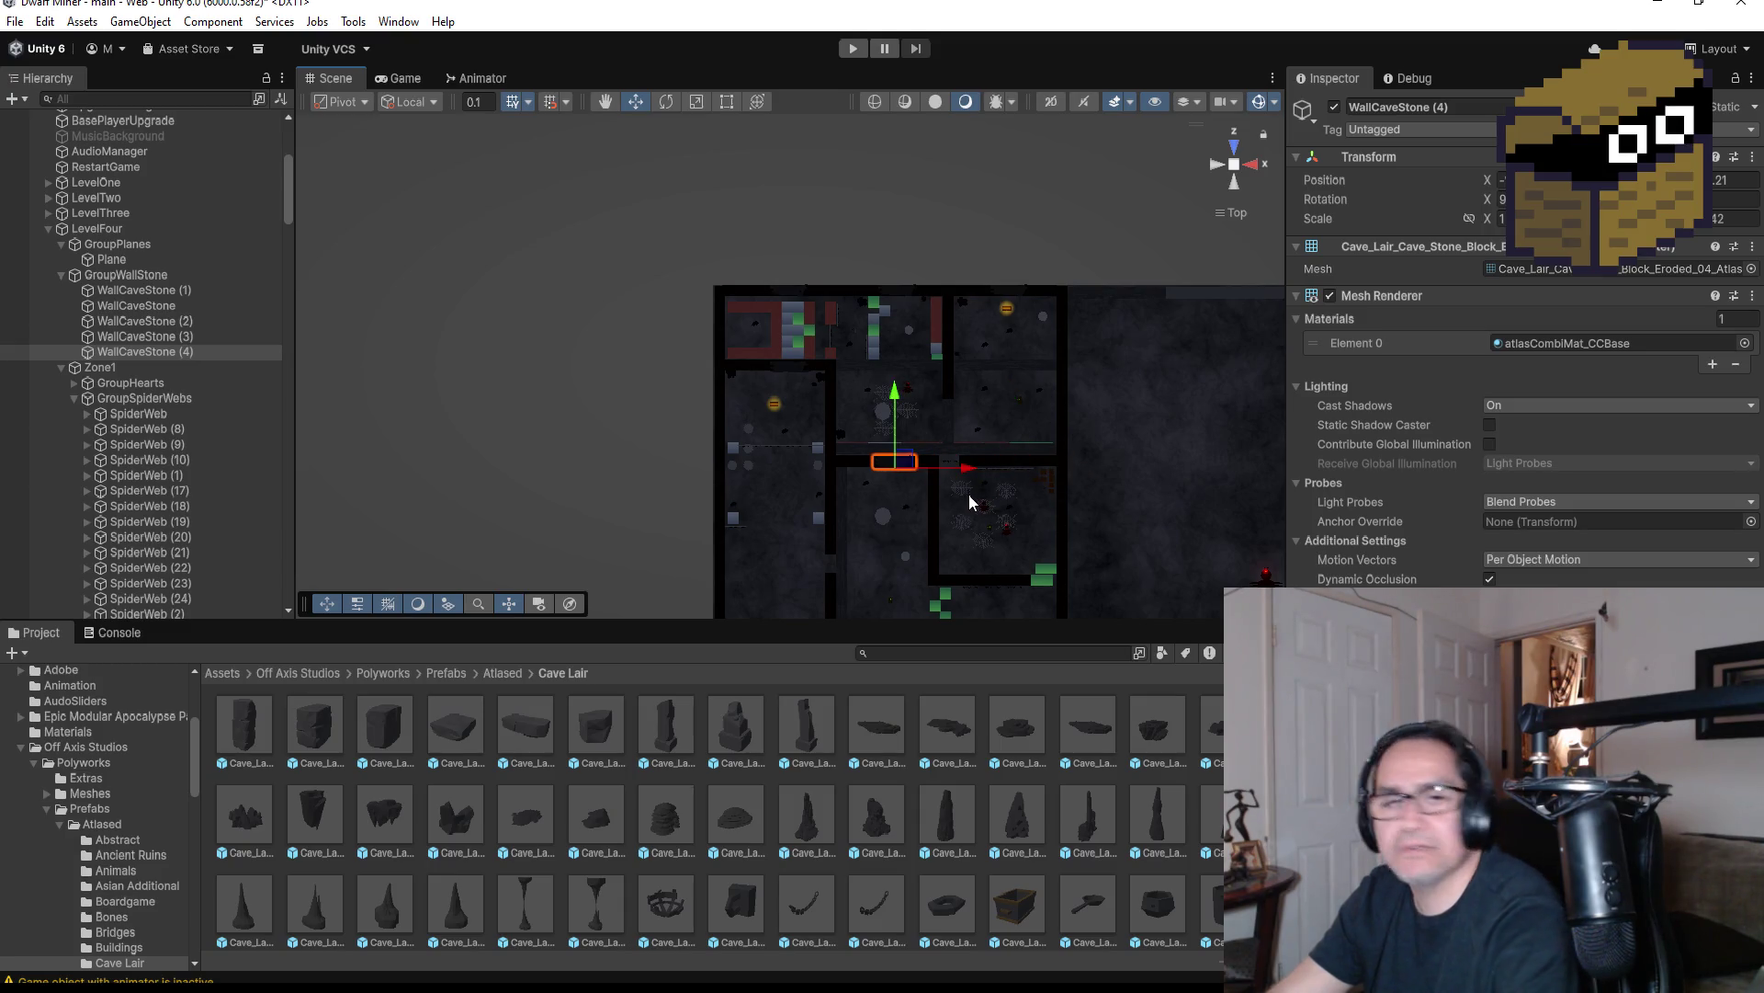
key(f)
mouse_move(1001, 532)
mouse_down()
mouse_move(949, 399)
mouse_move(1000, 340)
mouse_up()
scroll(990, 396, down, 4)
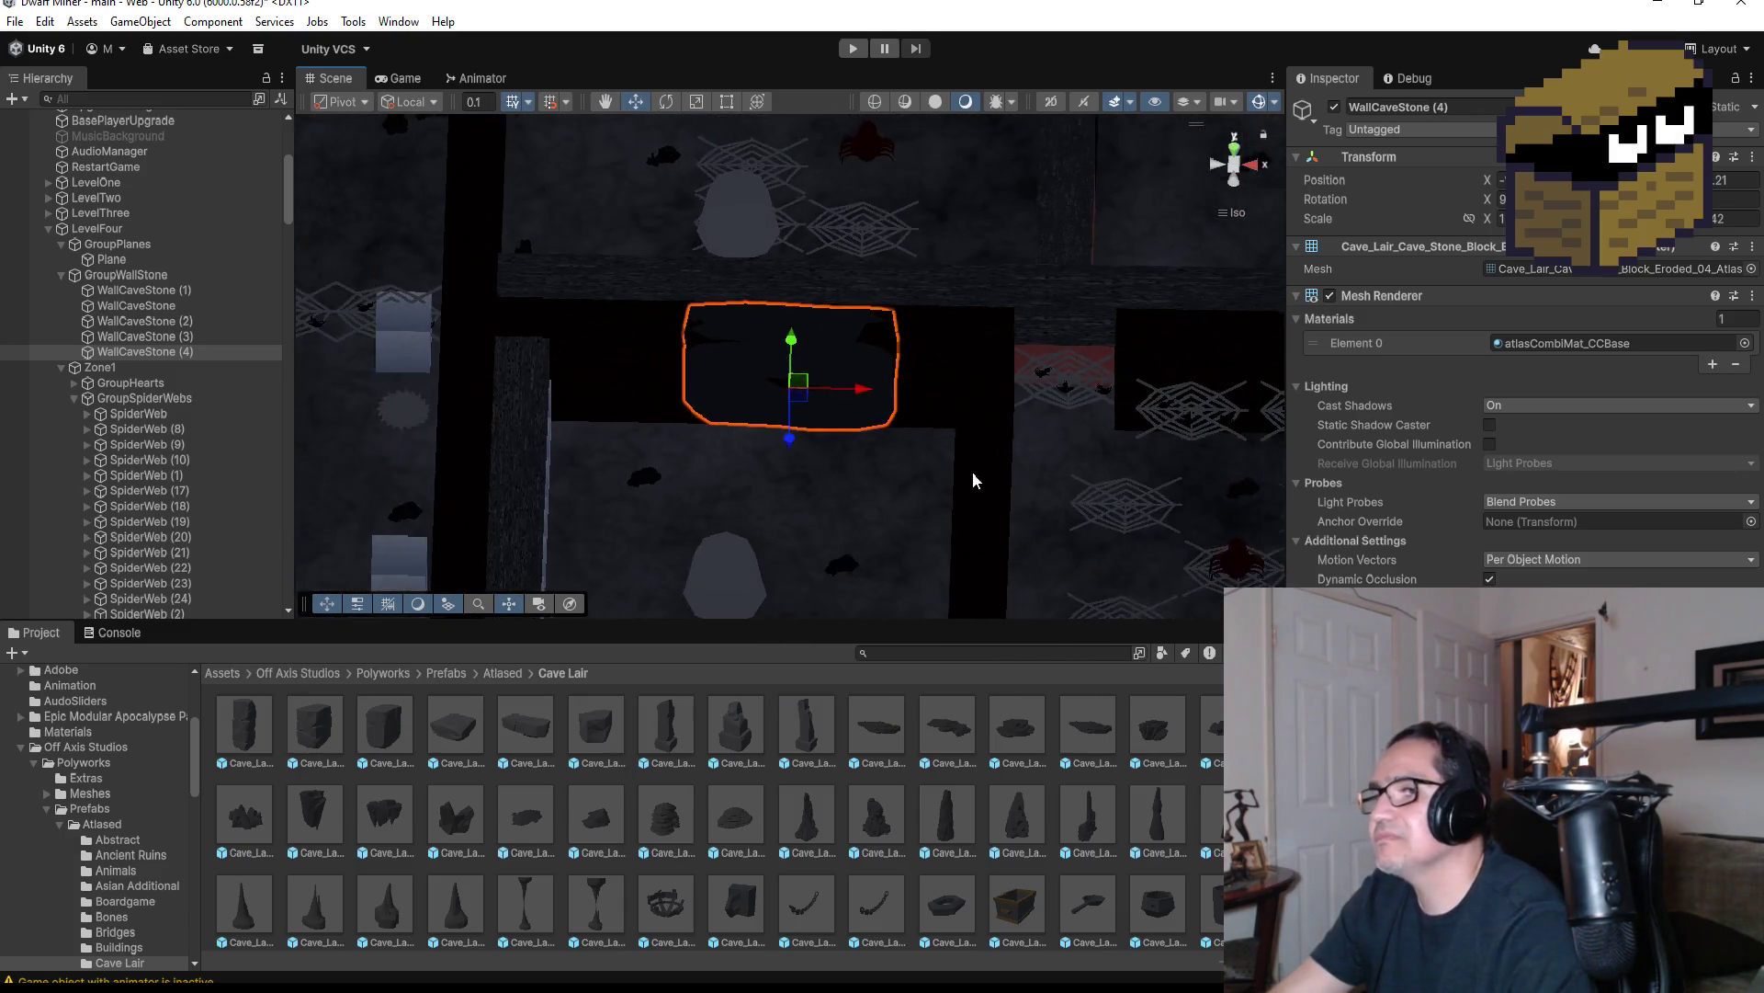
scroll(972, 472, down, 5)
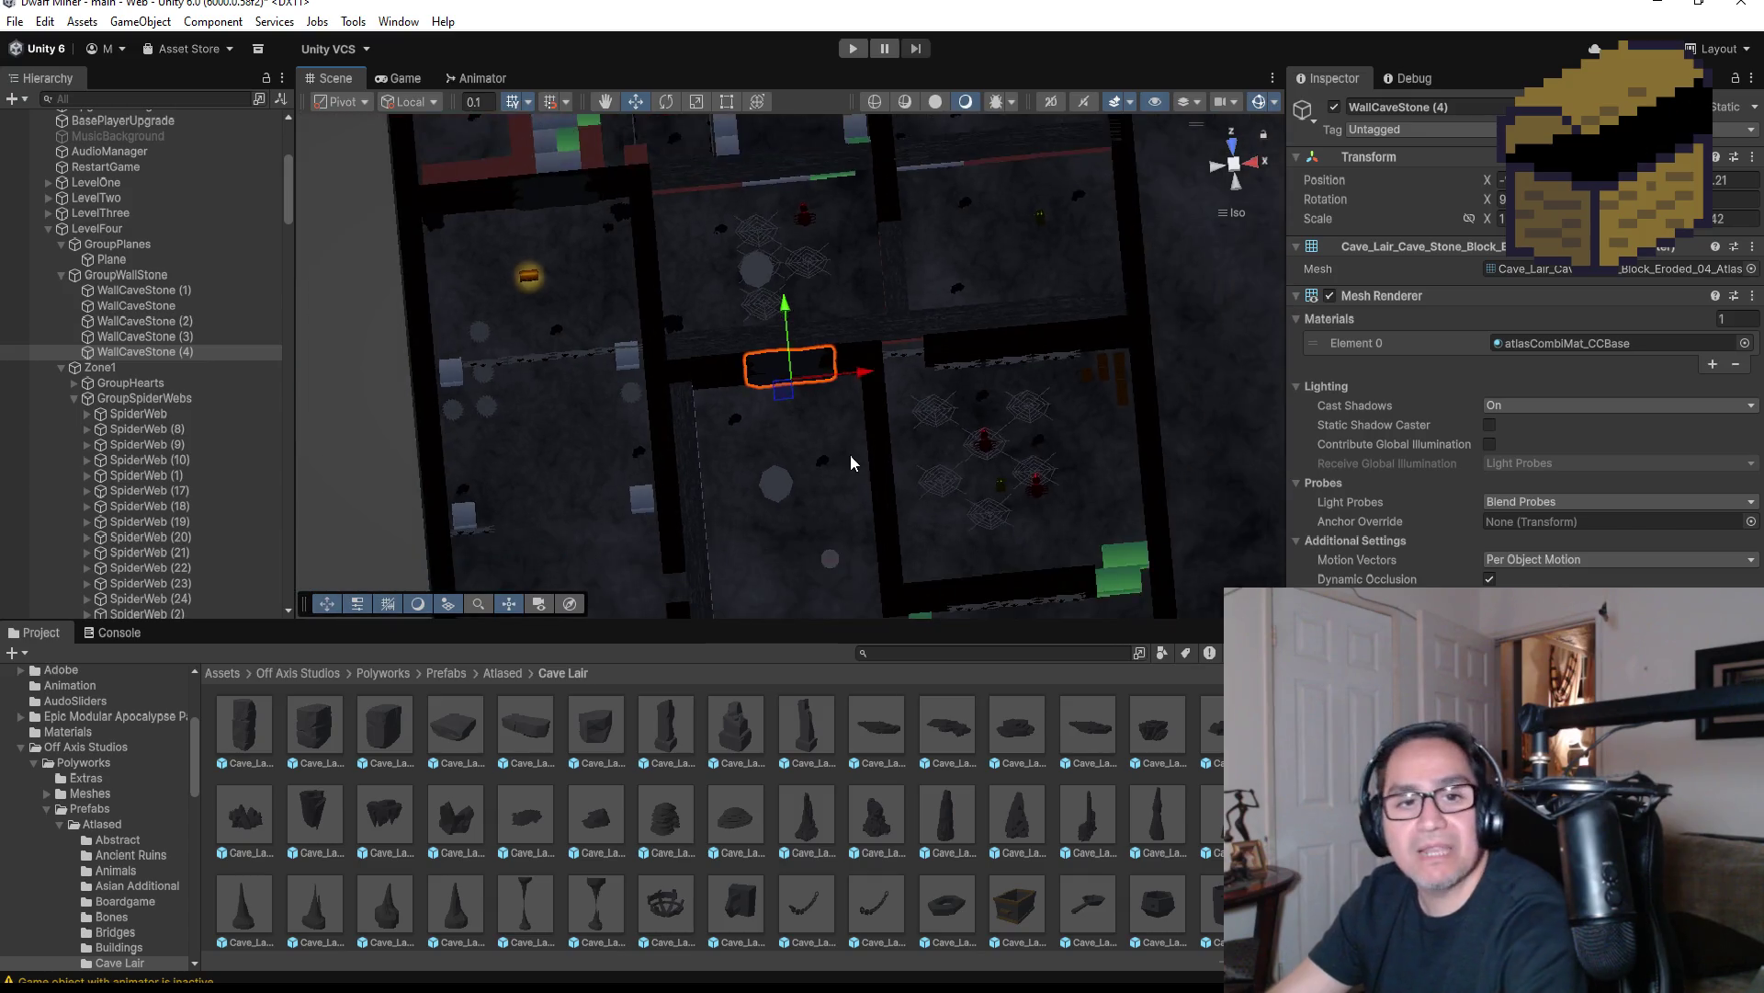
scroll(851, 464, down, 5)
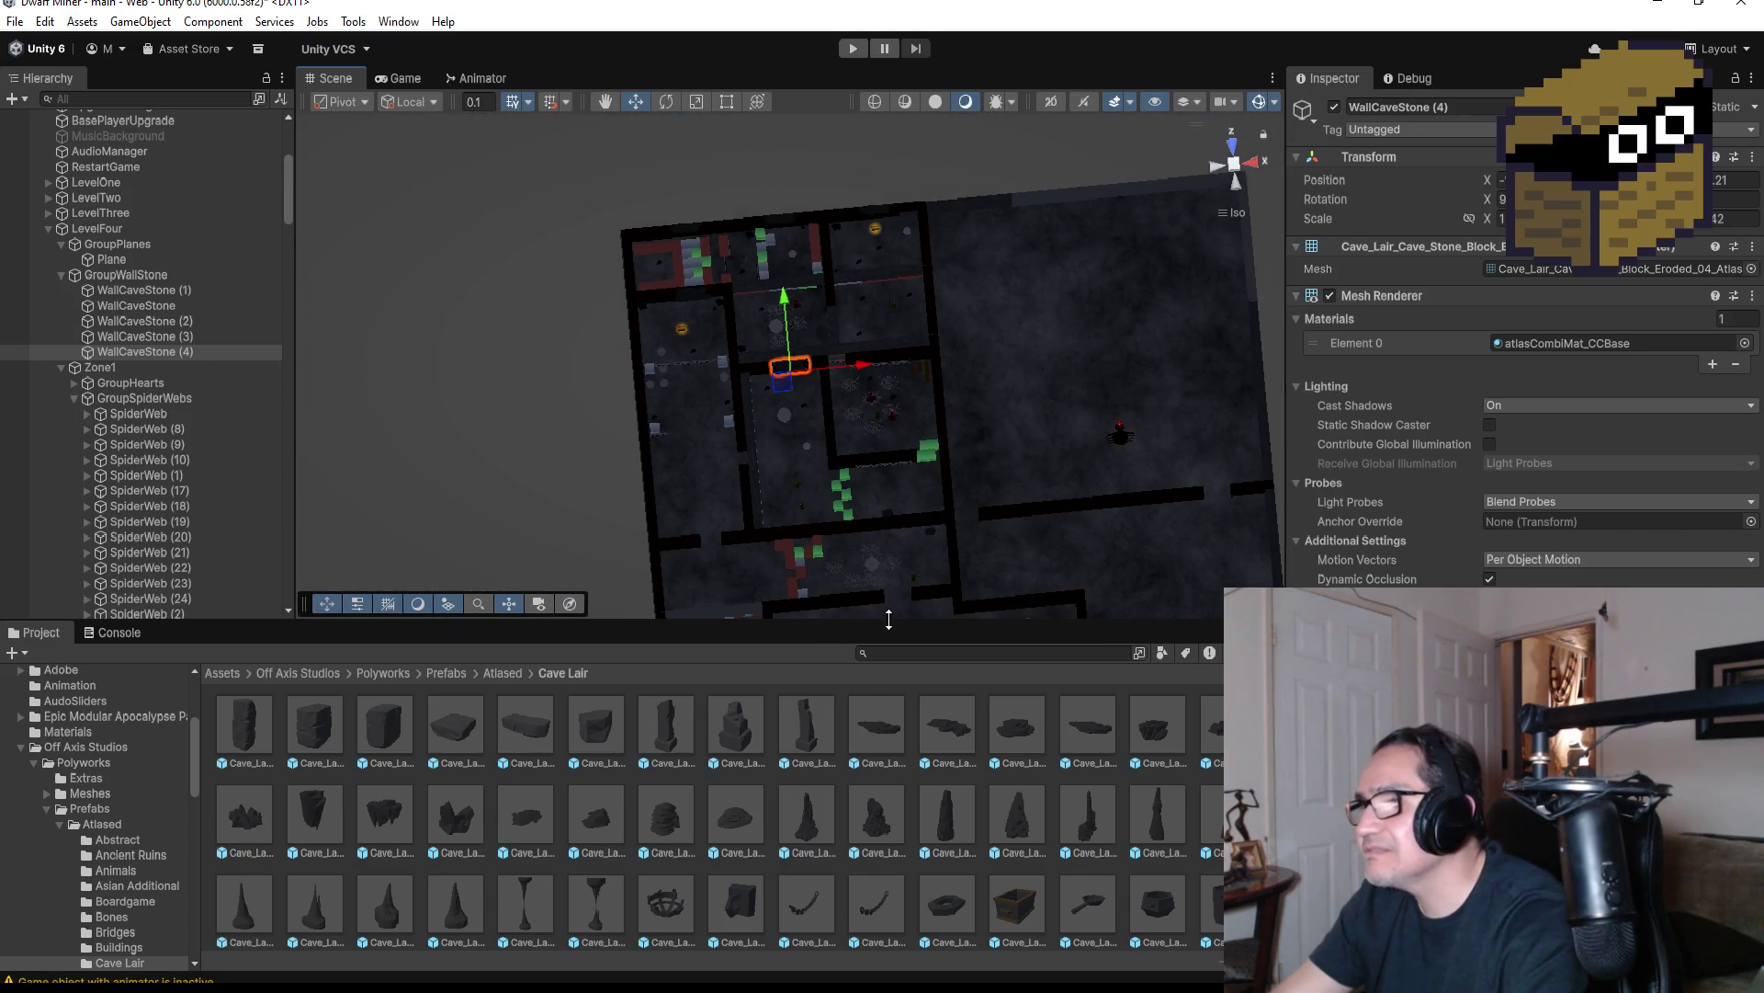
Select and frame HardWall (141), orbiting around it to check the wall
click(871, 598)
click(871, 599)
key(f)
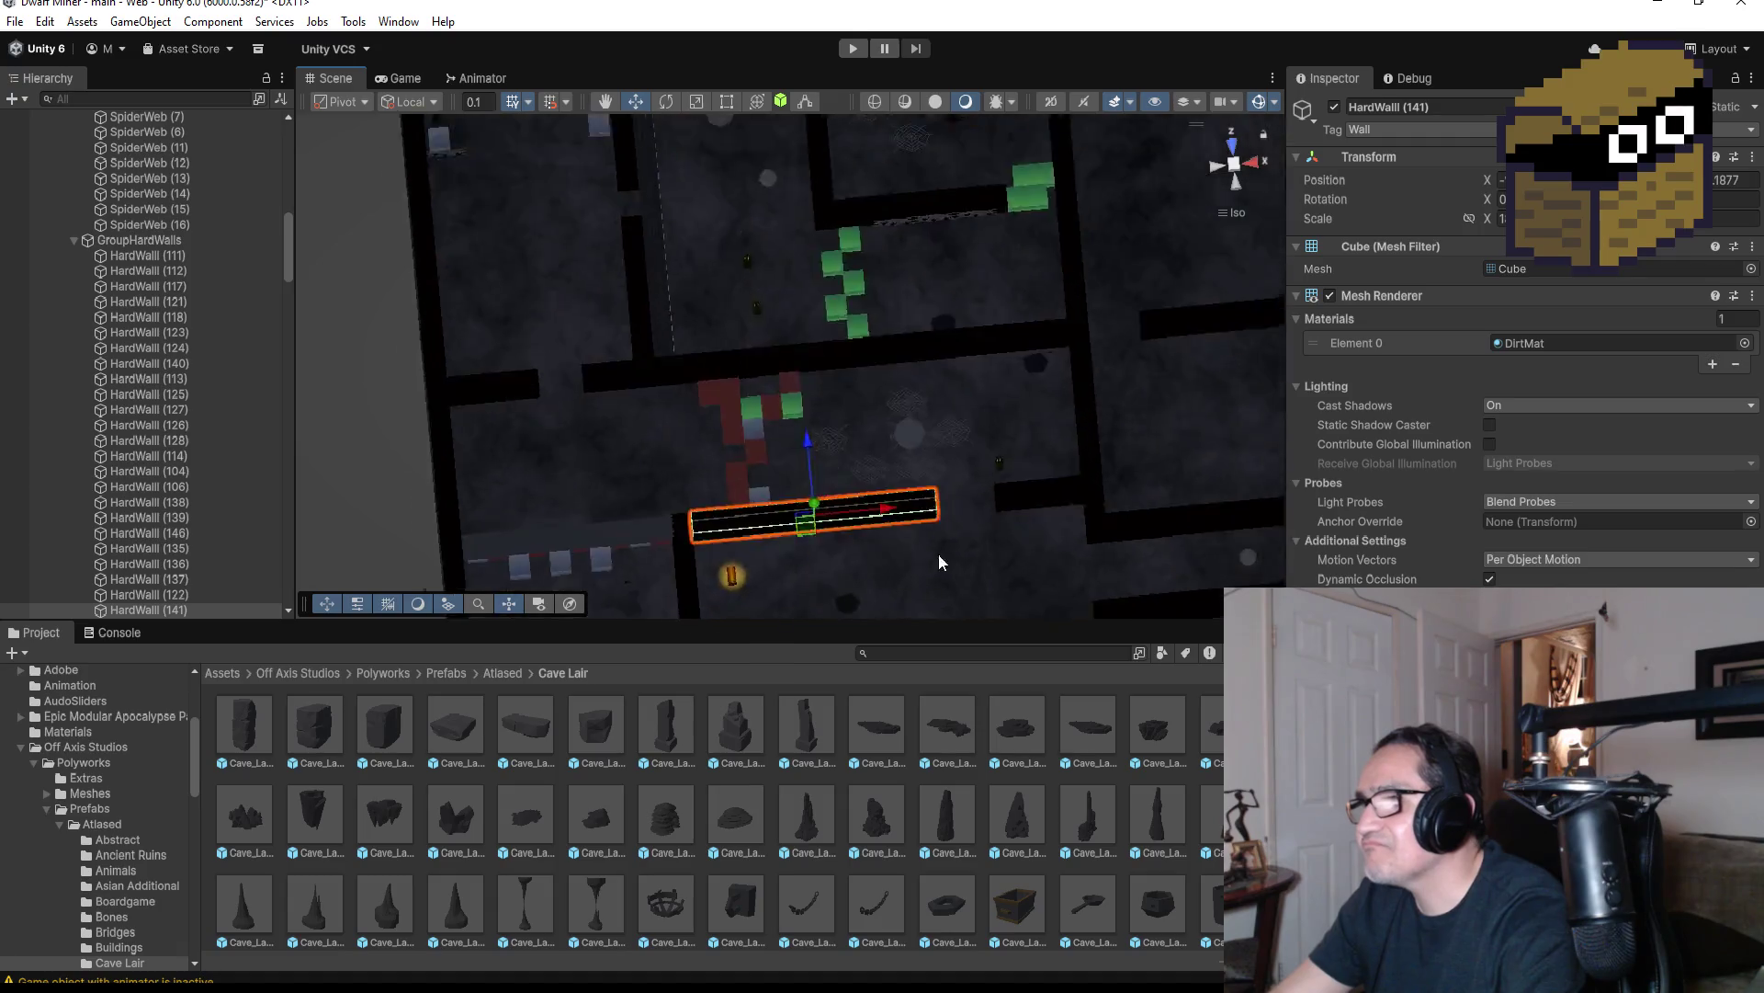
drag(972, 474, 680, 461)
drag(700, 533, 733, 480)
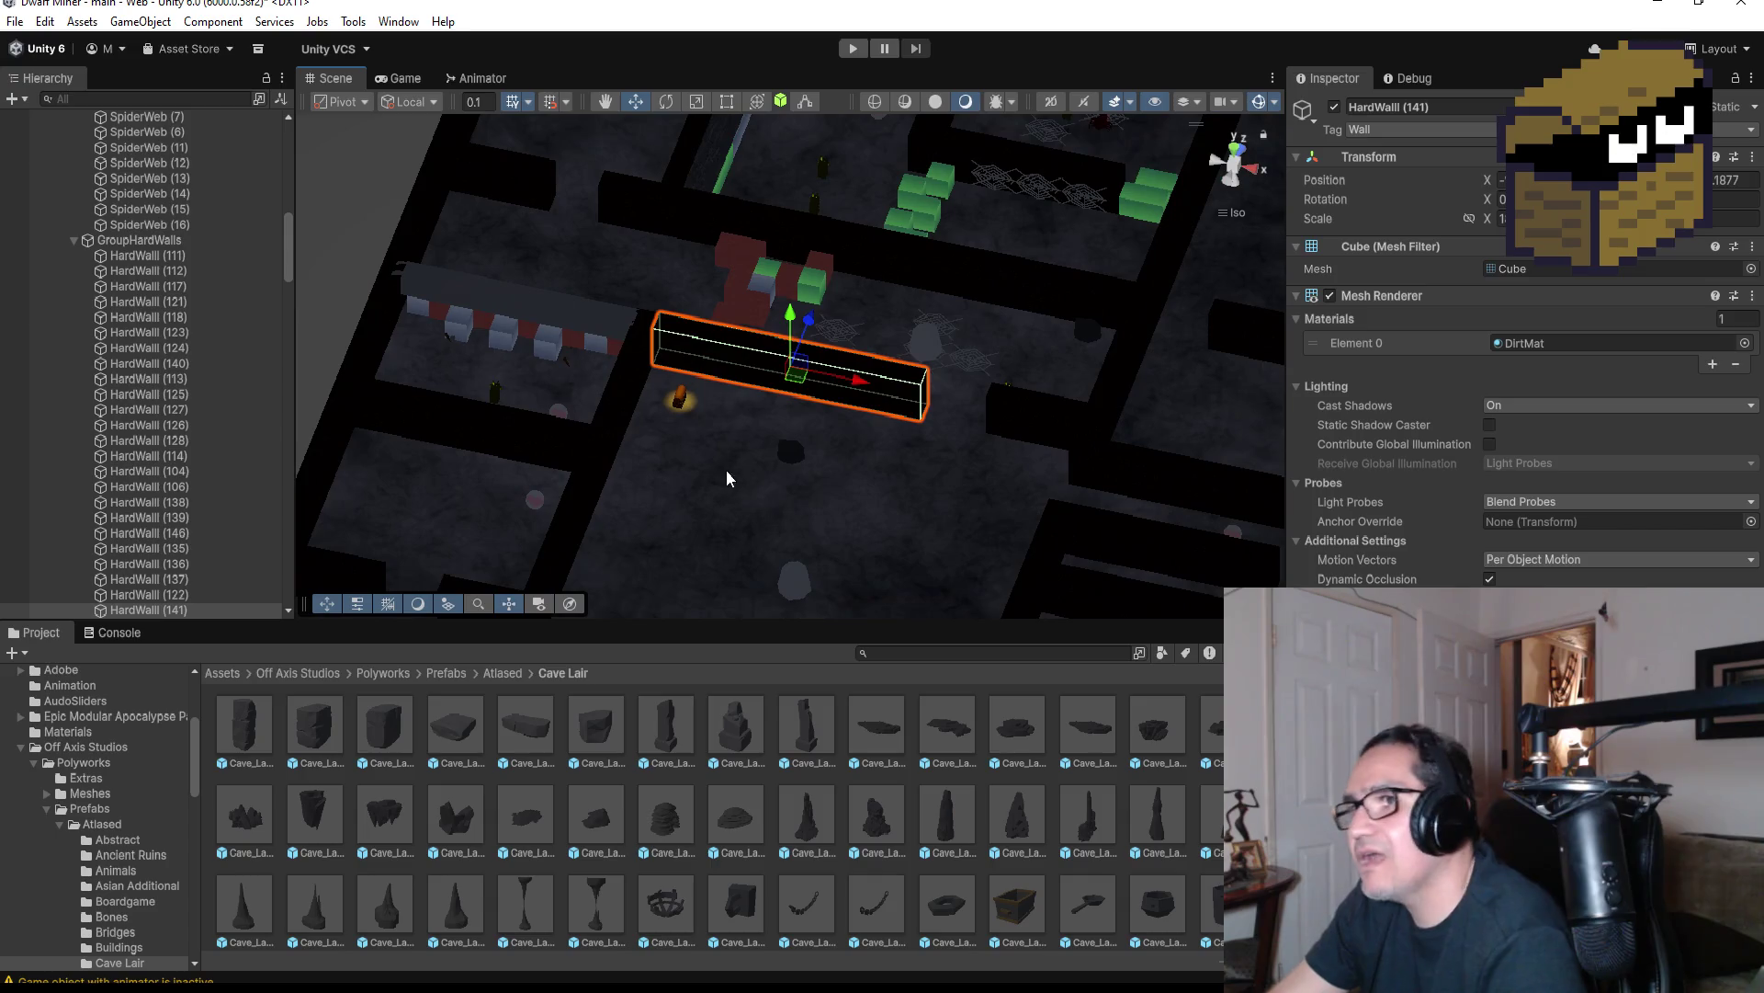
scroll(815, 479, down, 3)
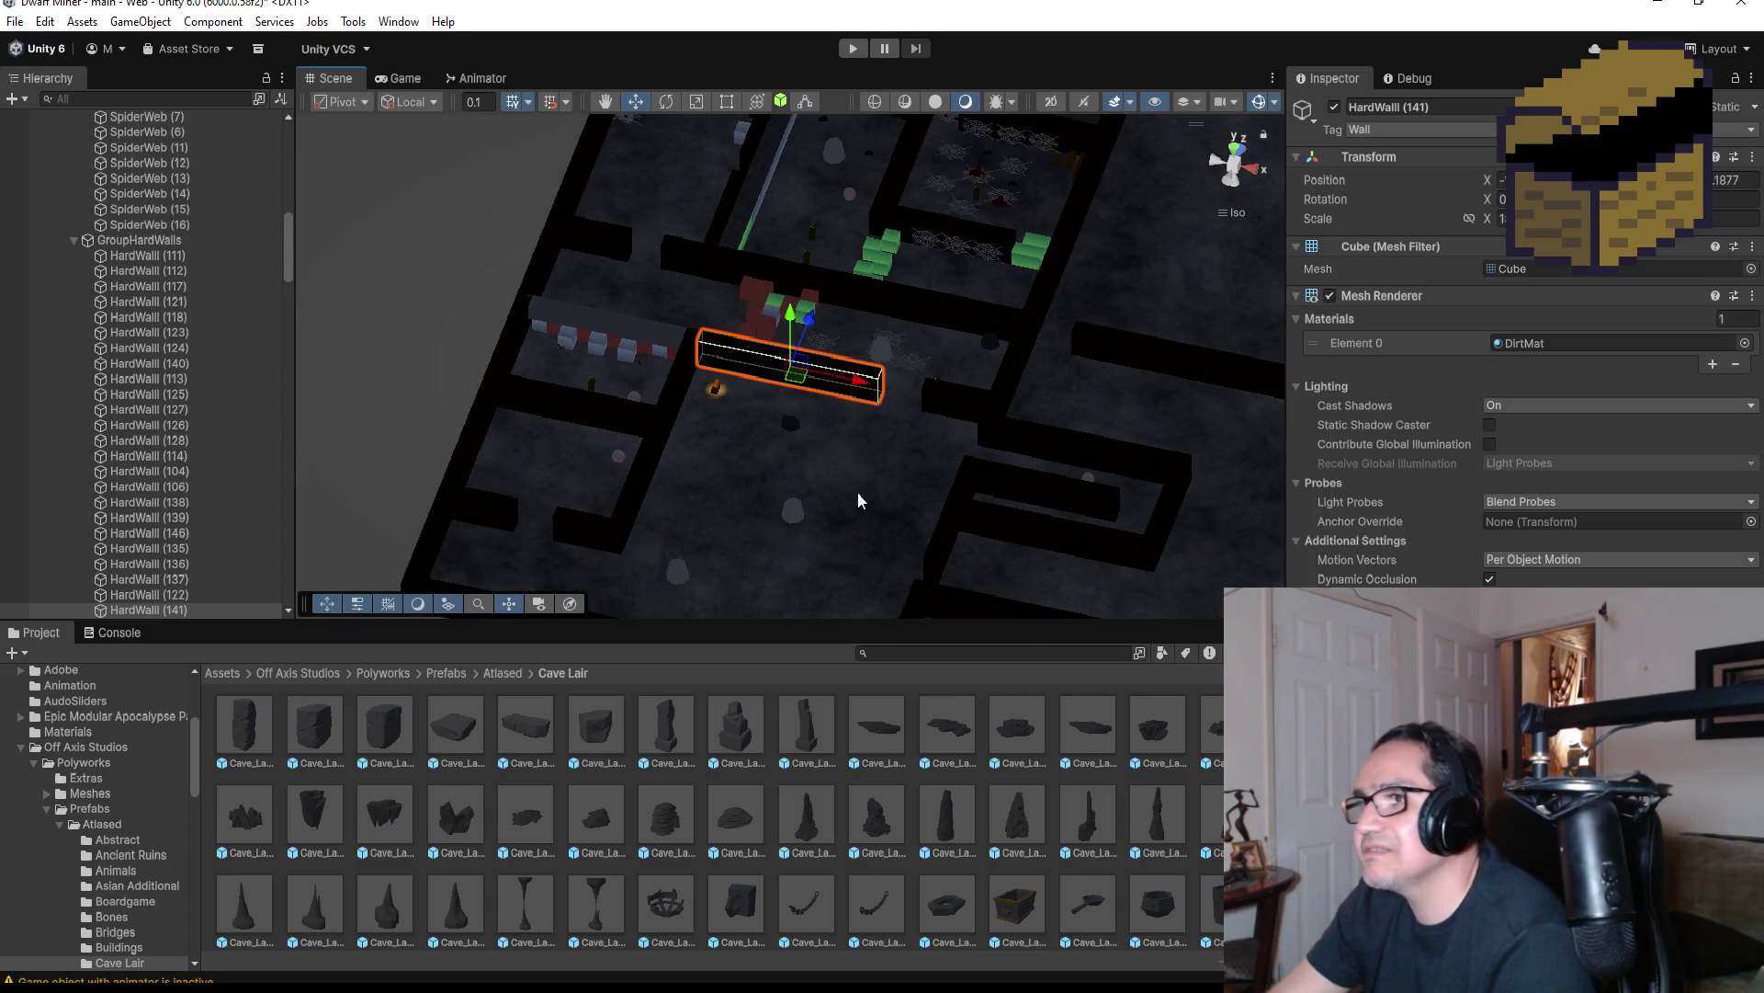
mouse_move(819, 514)
mouse_down()
mouse_move(847, 487)
mouse_move(909, 507)
mouse_up()
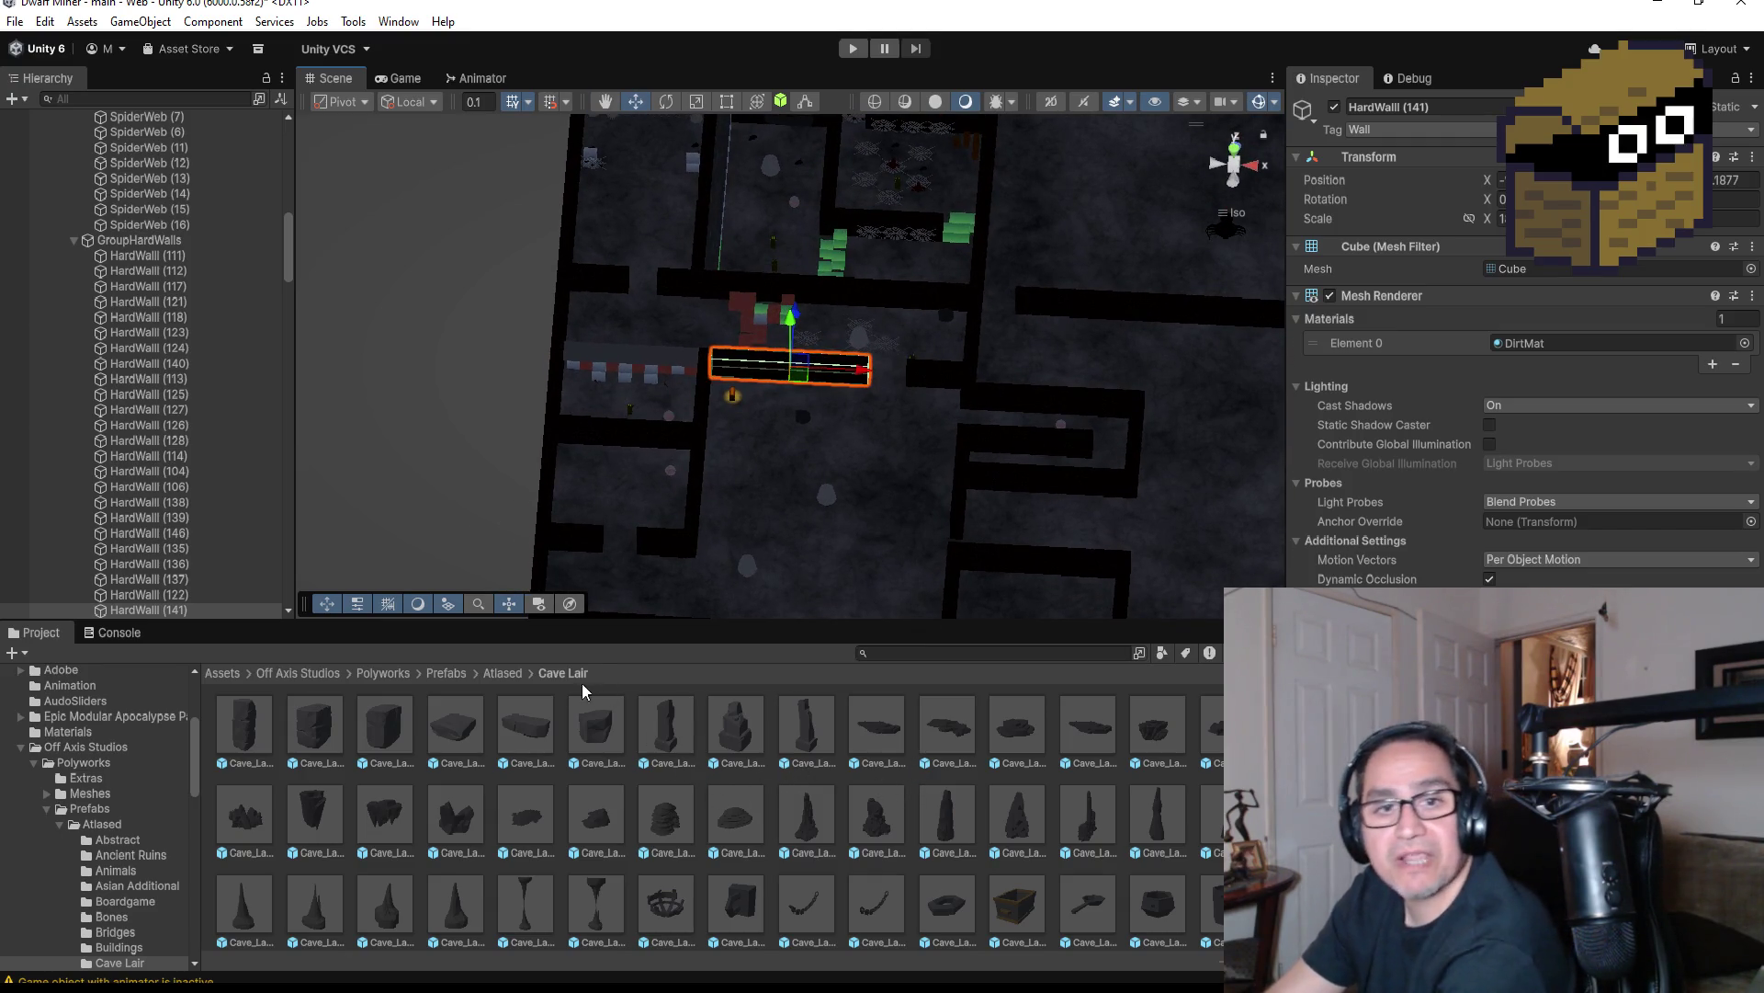
Select the Cave_Lair_Cave_Stone_Block_Eroded_03_Atlased prefab
click(391, 731)
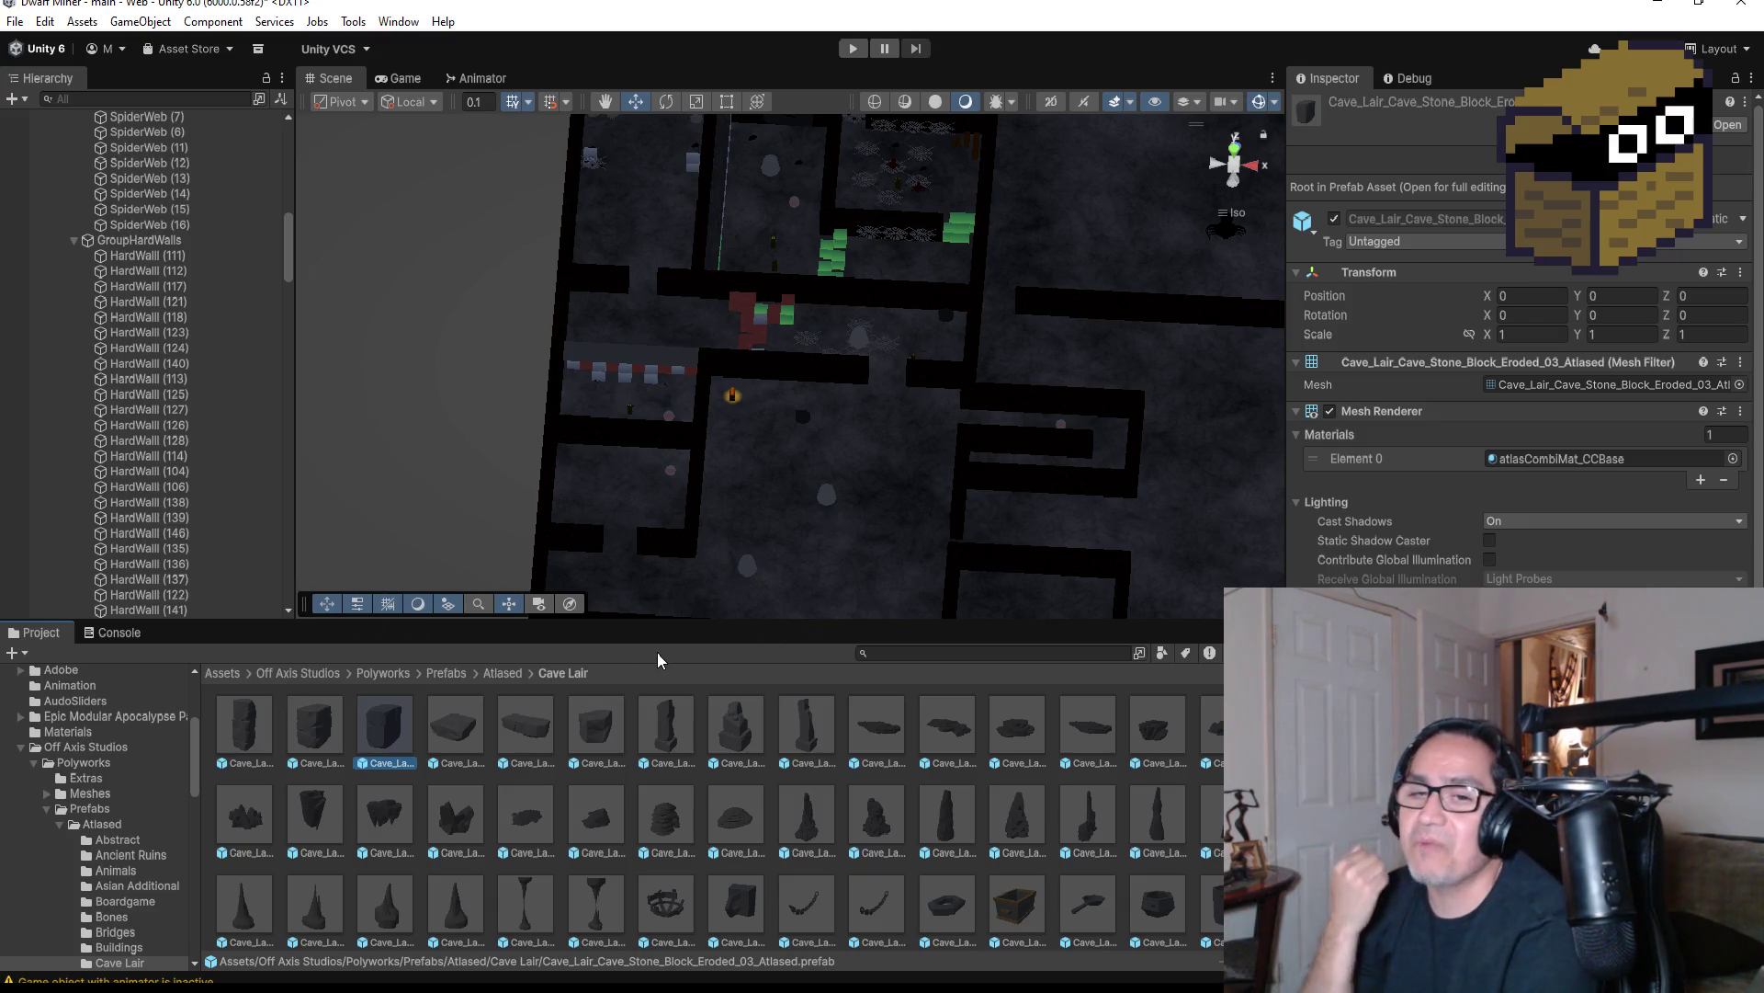
scroll(864, 478, up, 2)
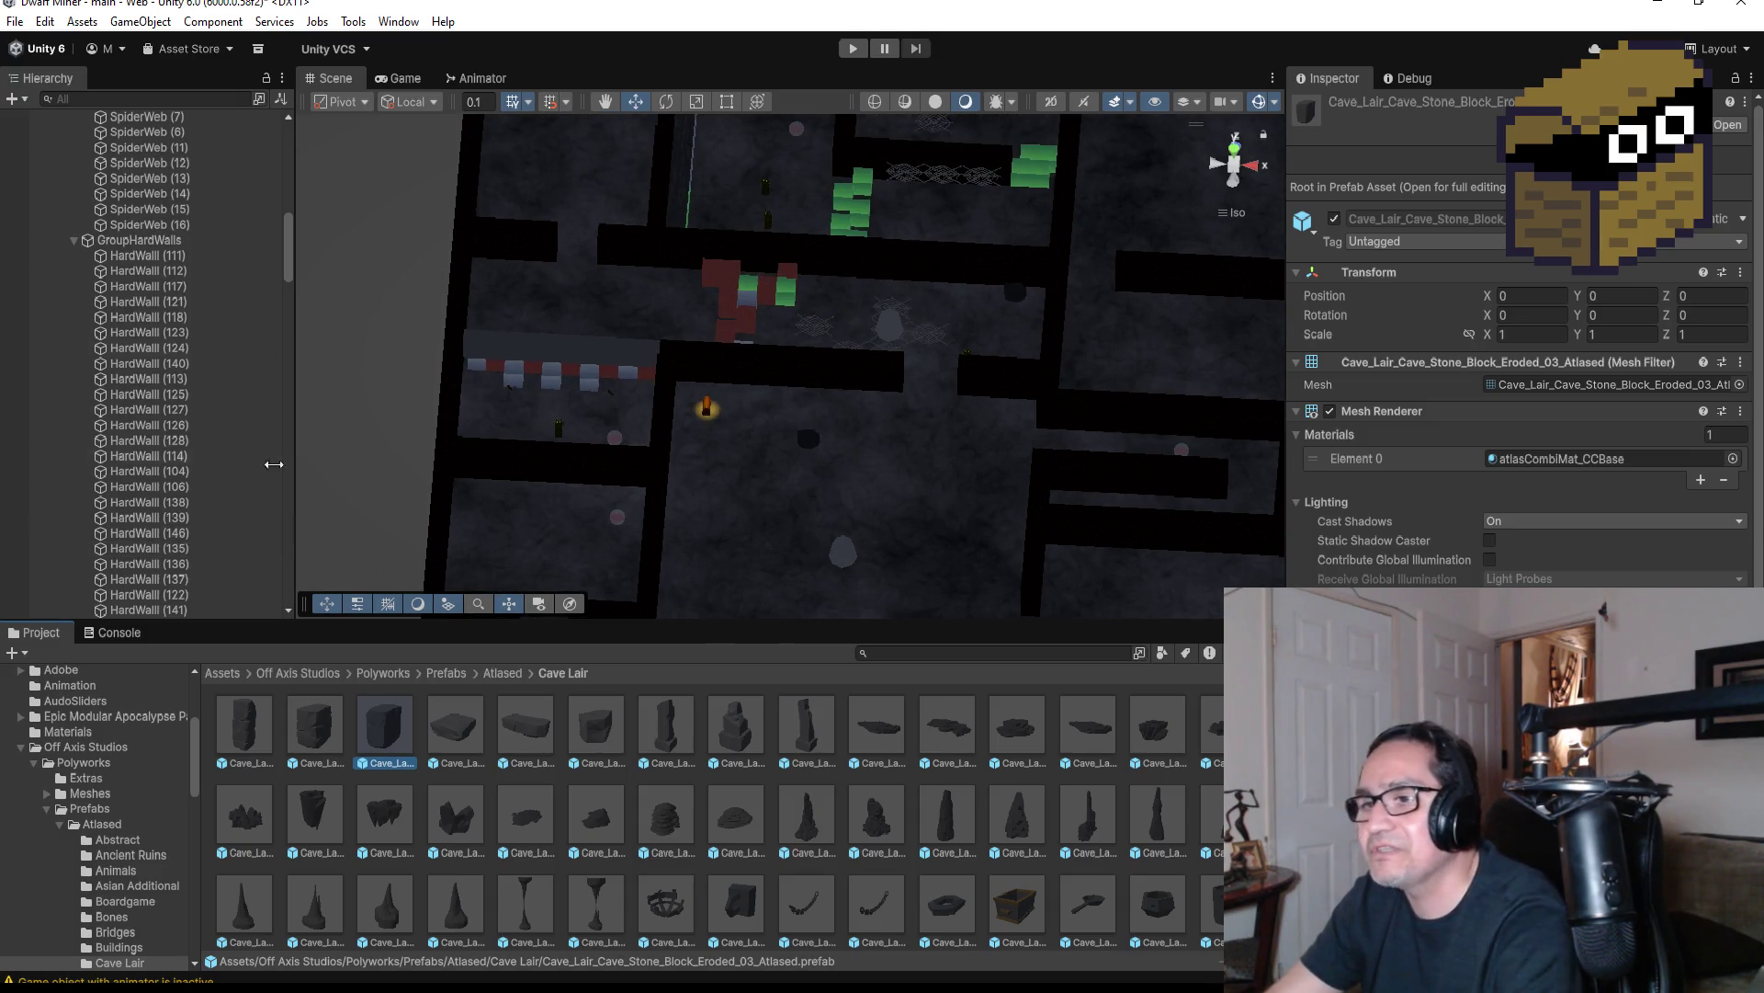
scroll(156, 358, up, 6)
scroll(121, 404, up, 10)
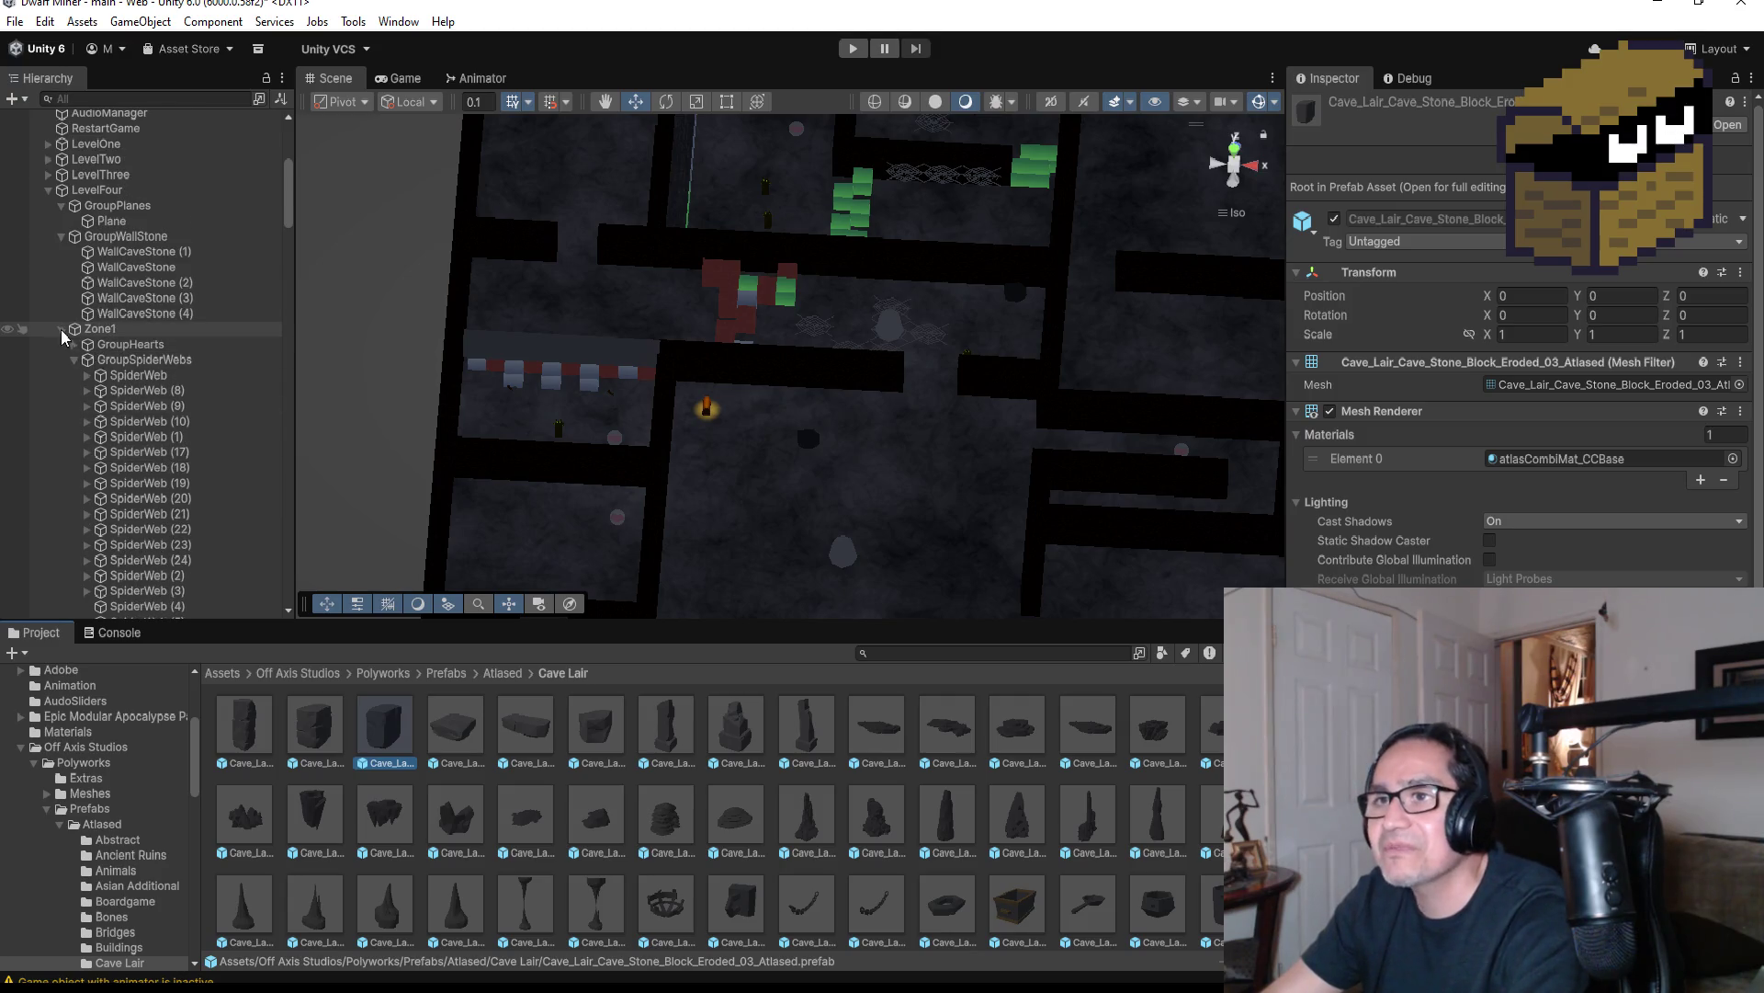
Collapse the GroupPlanes, GroupWallStone and GroupSpiderWeb groups in LevelFour
click(60, 206)
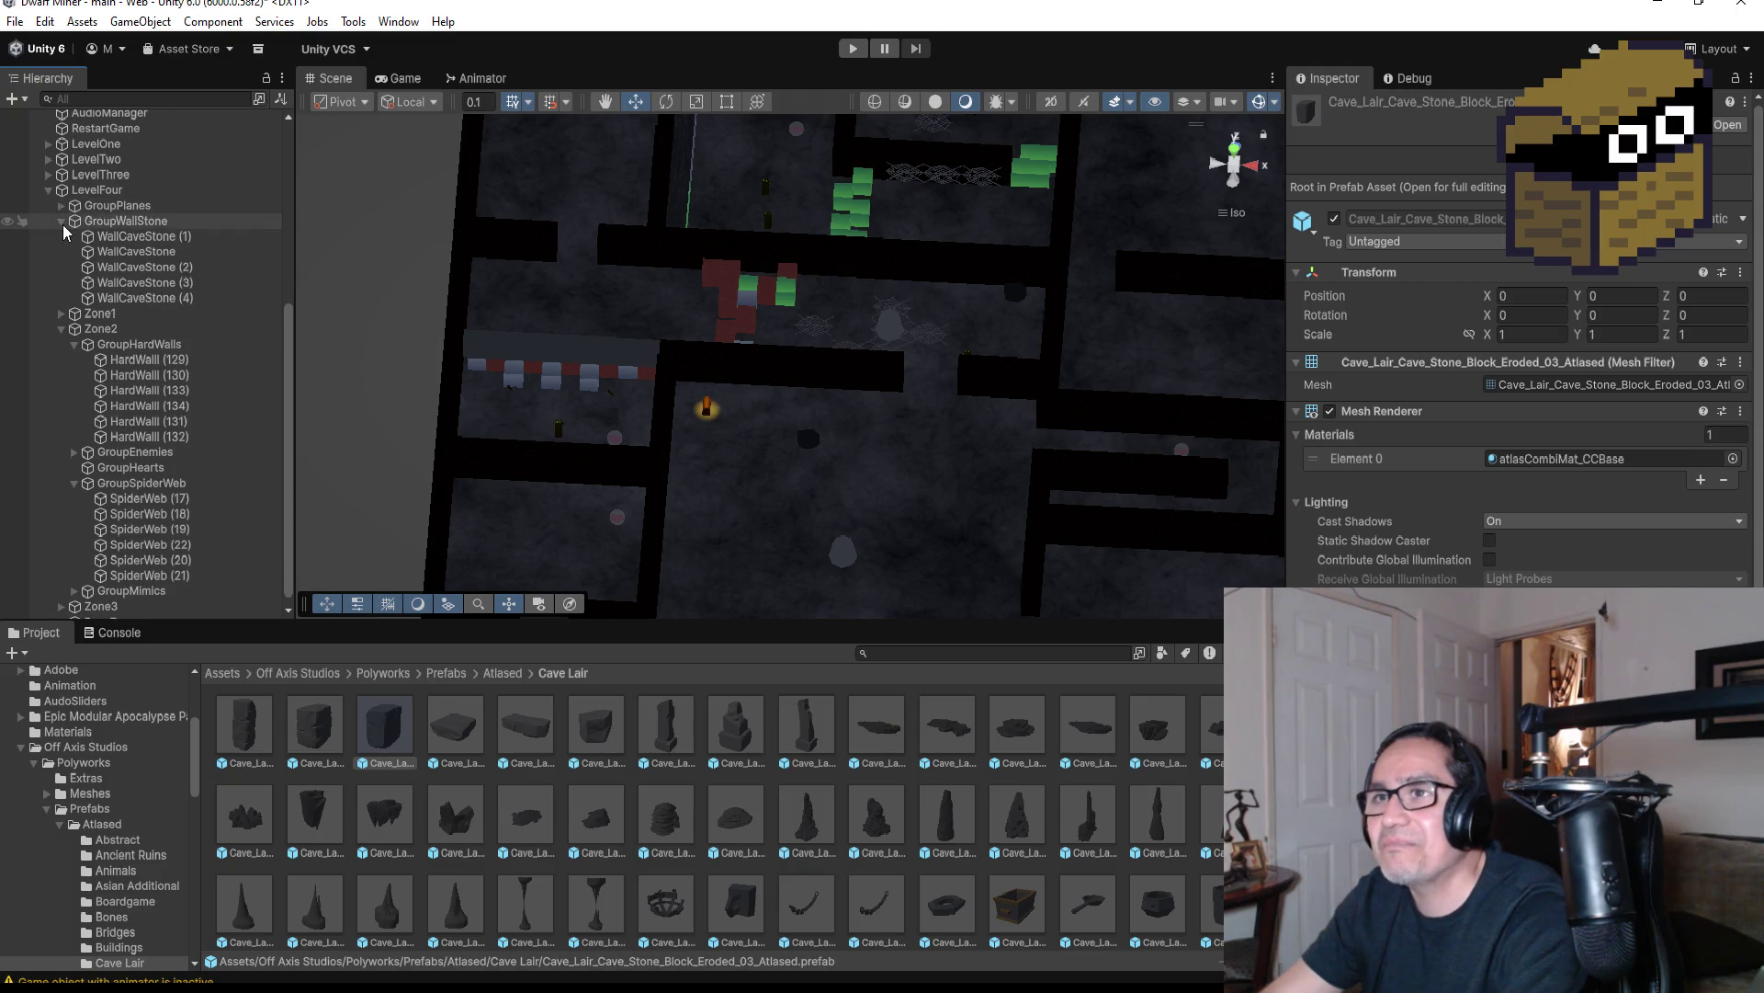
click(61, 221)
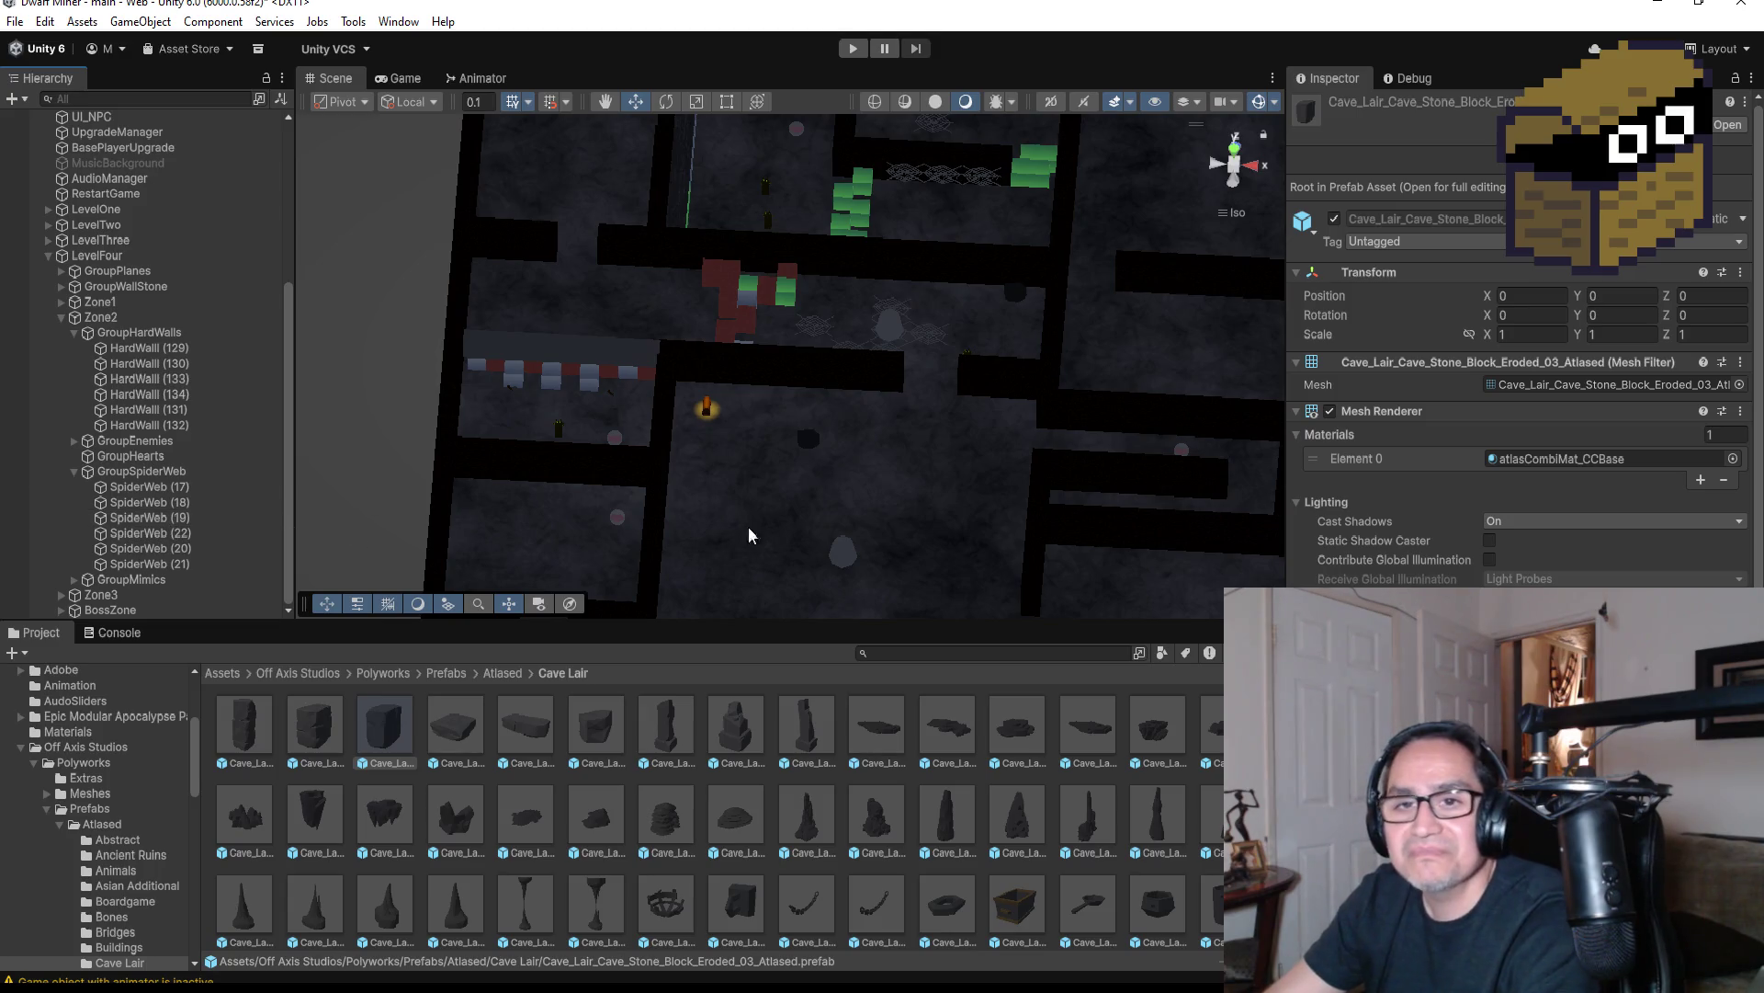
click(73, 471)
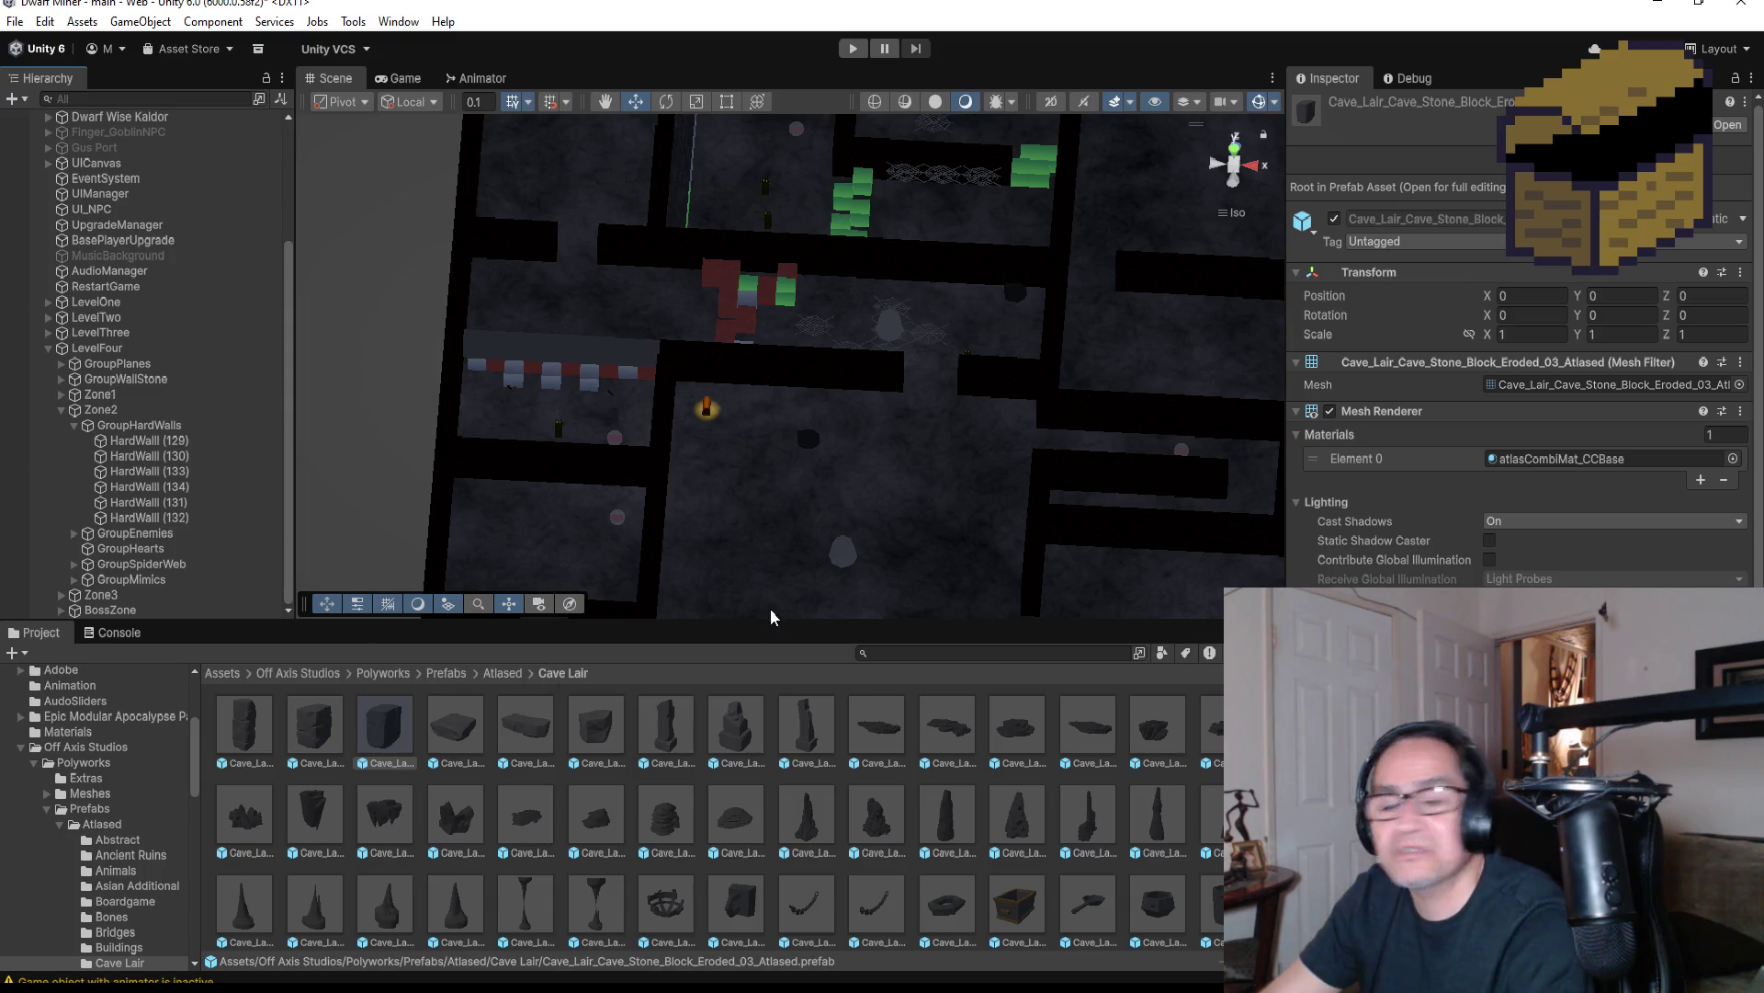
drag(998, 512, 939, 607)
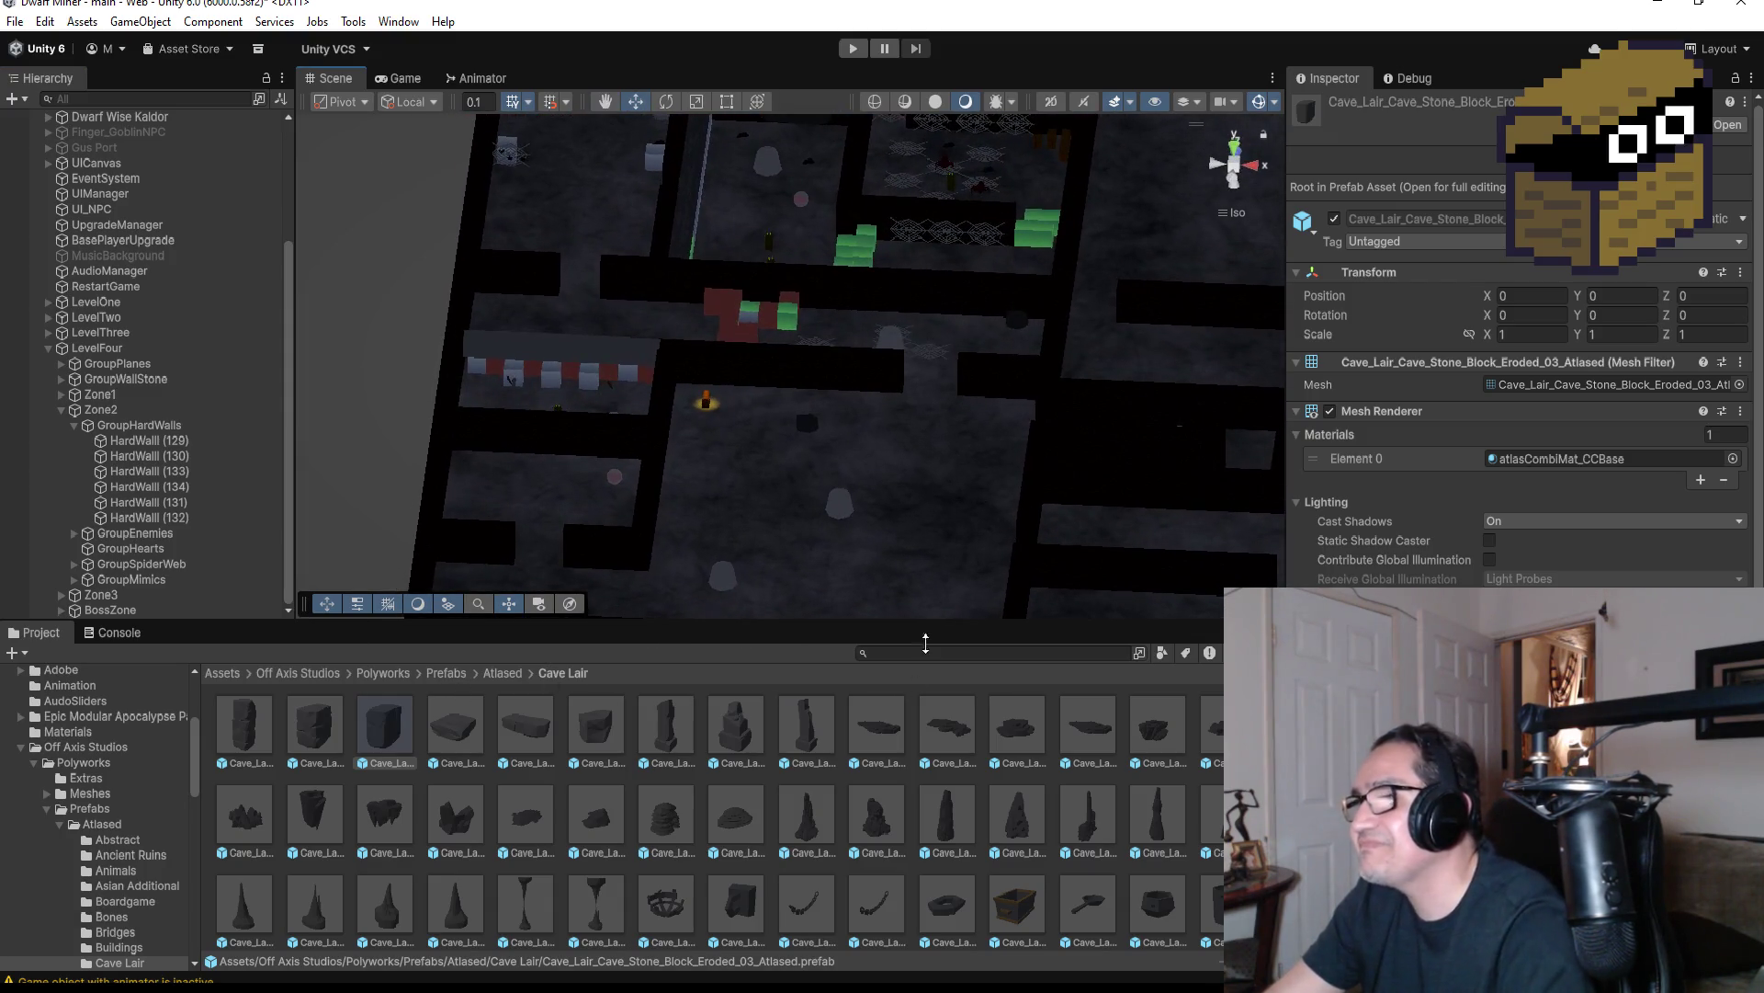
Place the Eroded_03 stone block in the lower cave room and frame it
click(313, 735)
click(375, 728)
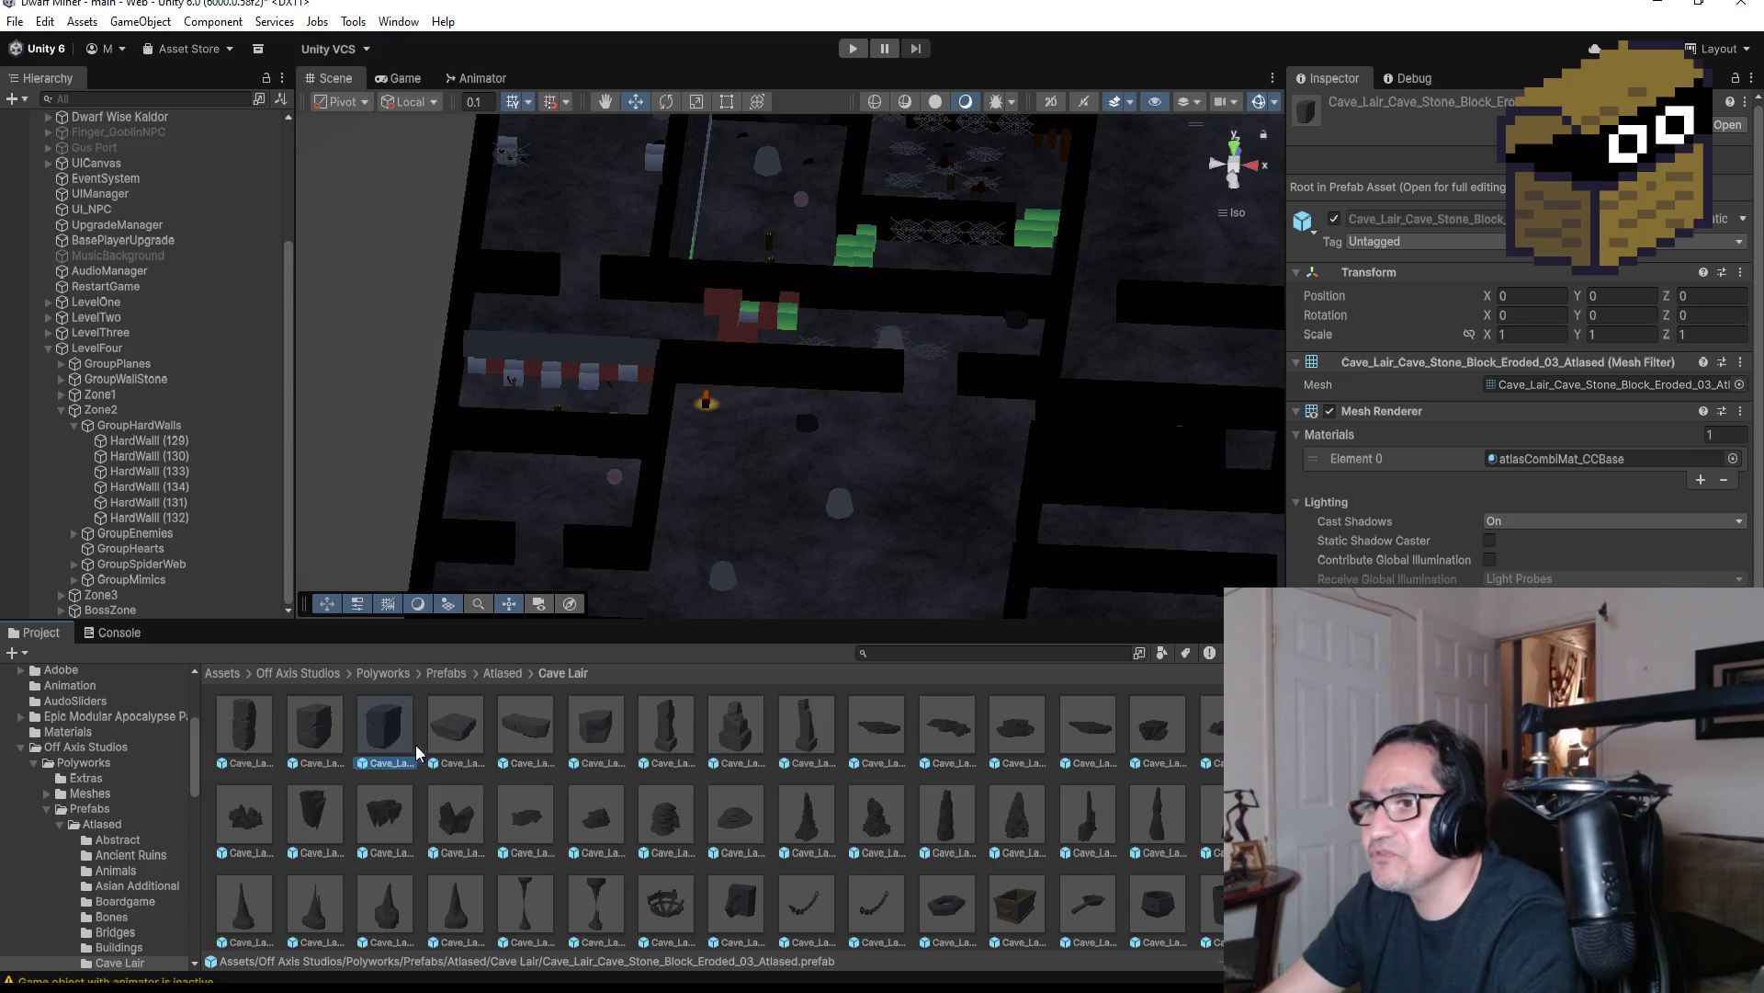
drag(384, 723, 946, 544)
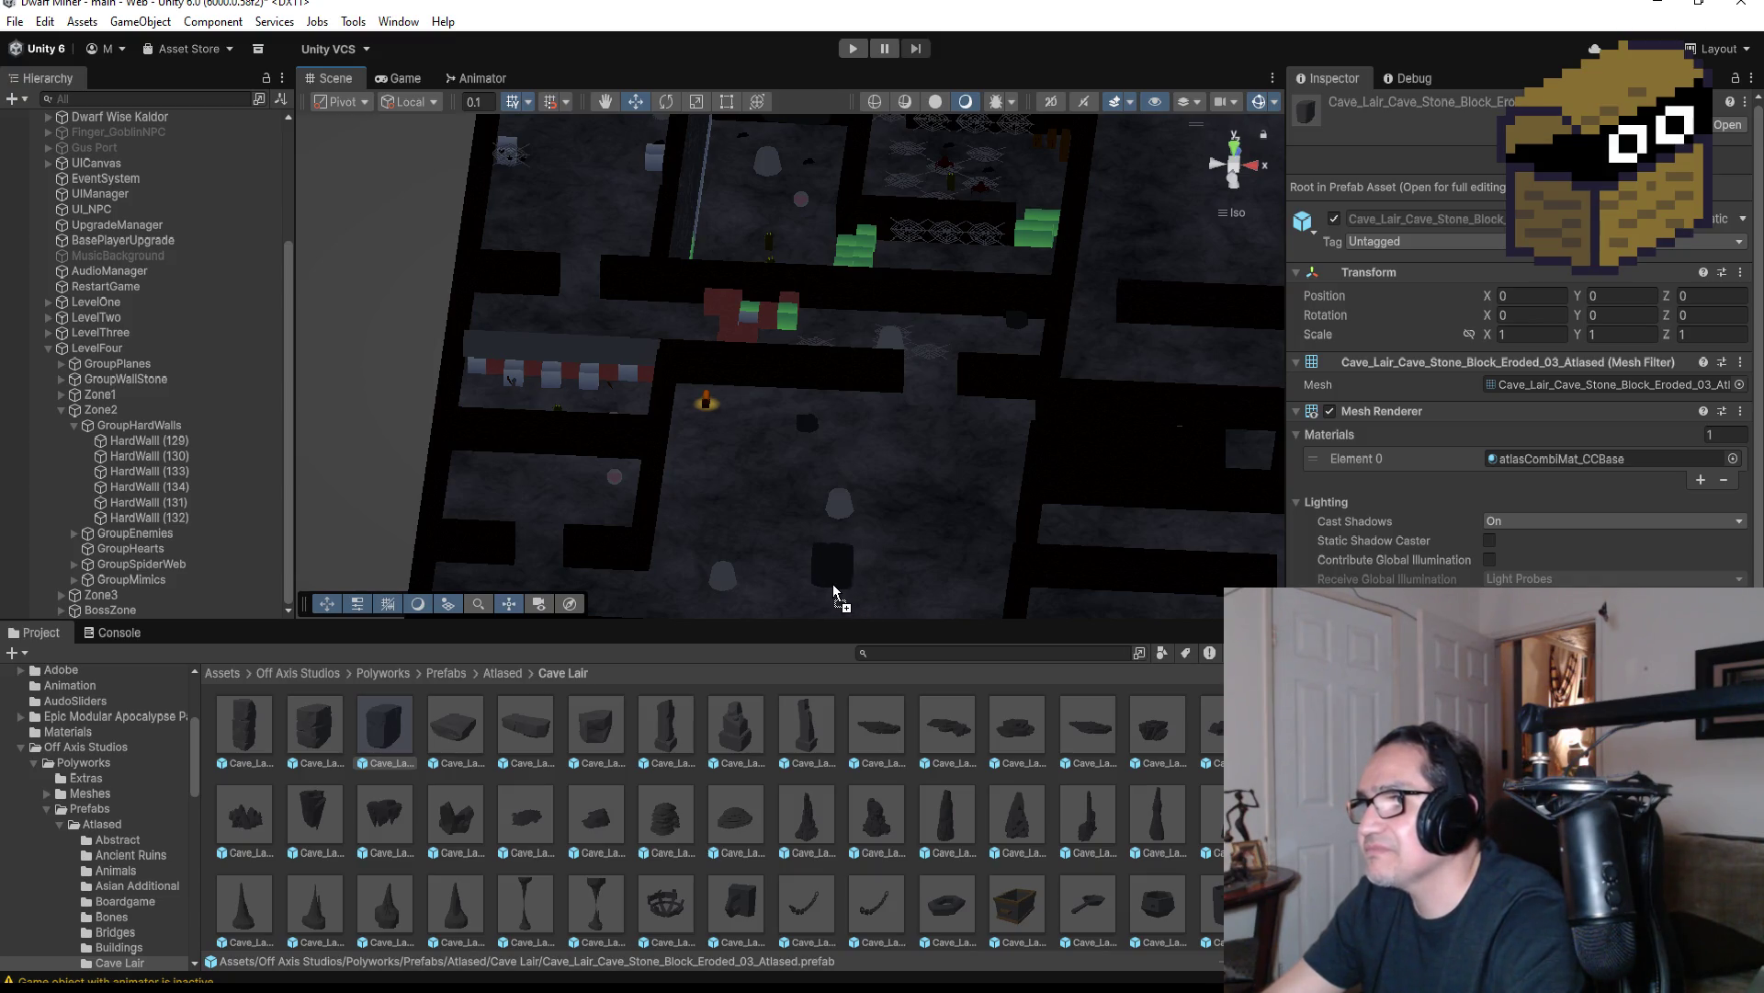
drag(833, 583, 833, 582)
key(f)
drag(1133, 342, 1011, 317)
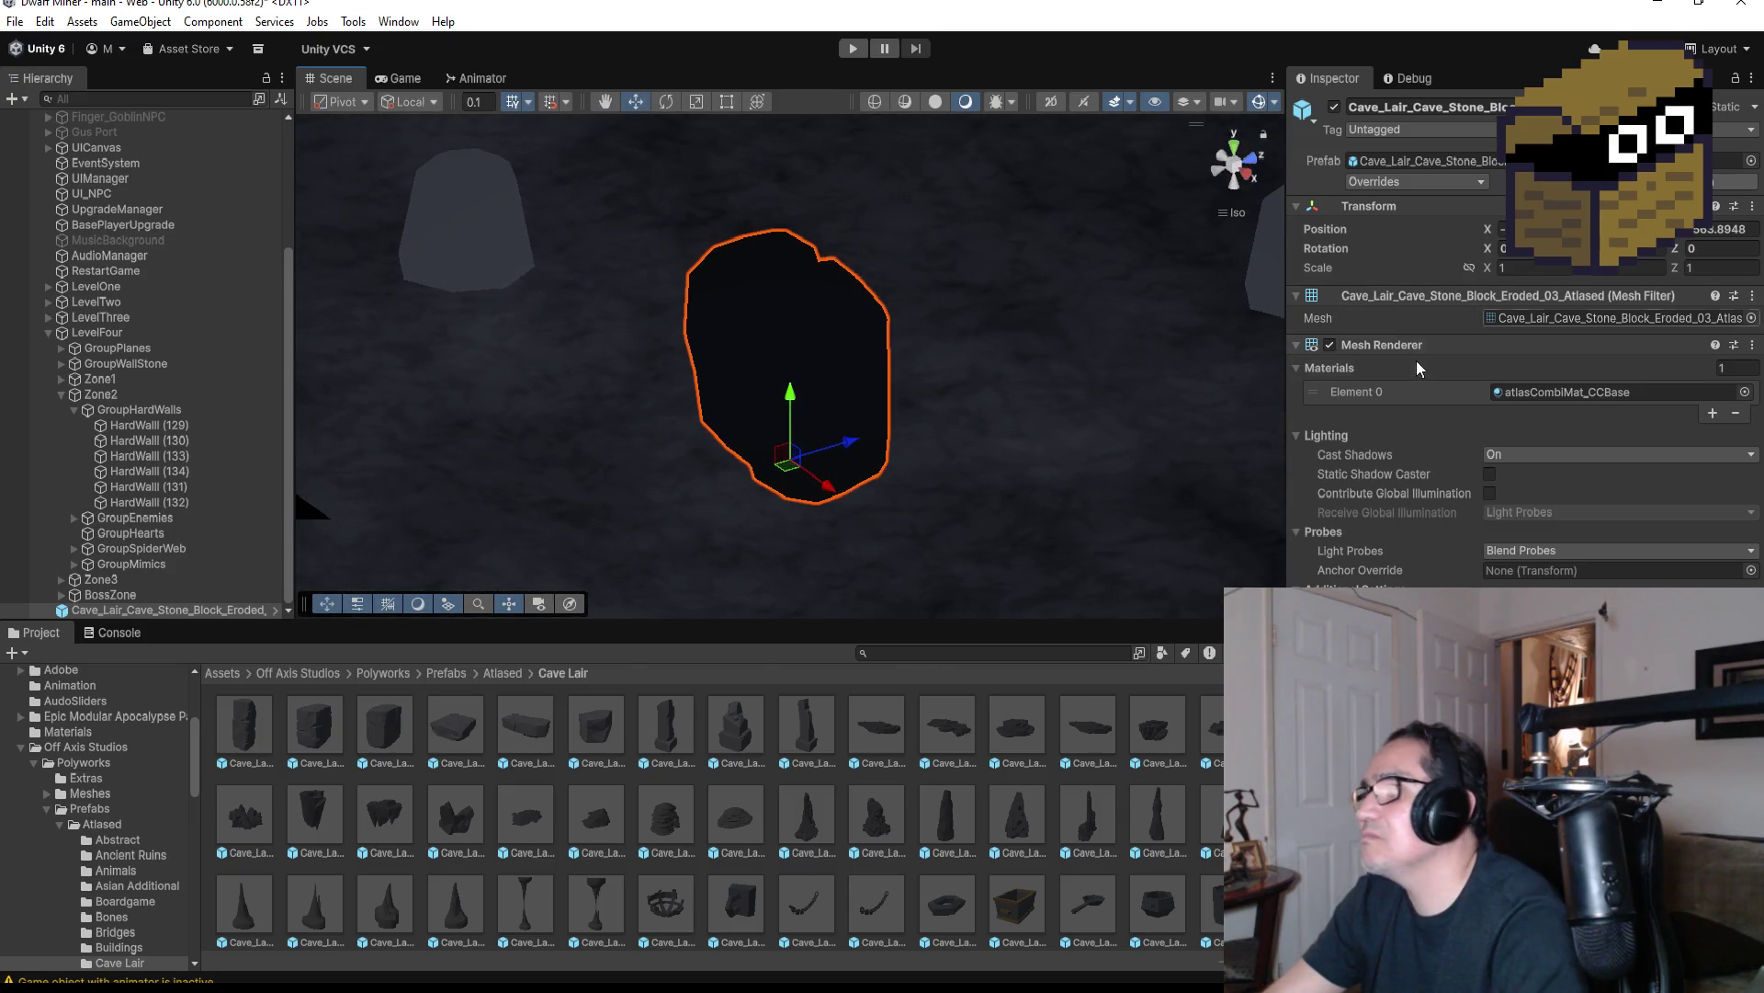
Unpack the stone block prefab and rename it Bigrock
right_click(182, 611)
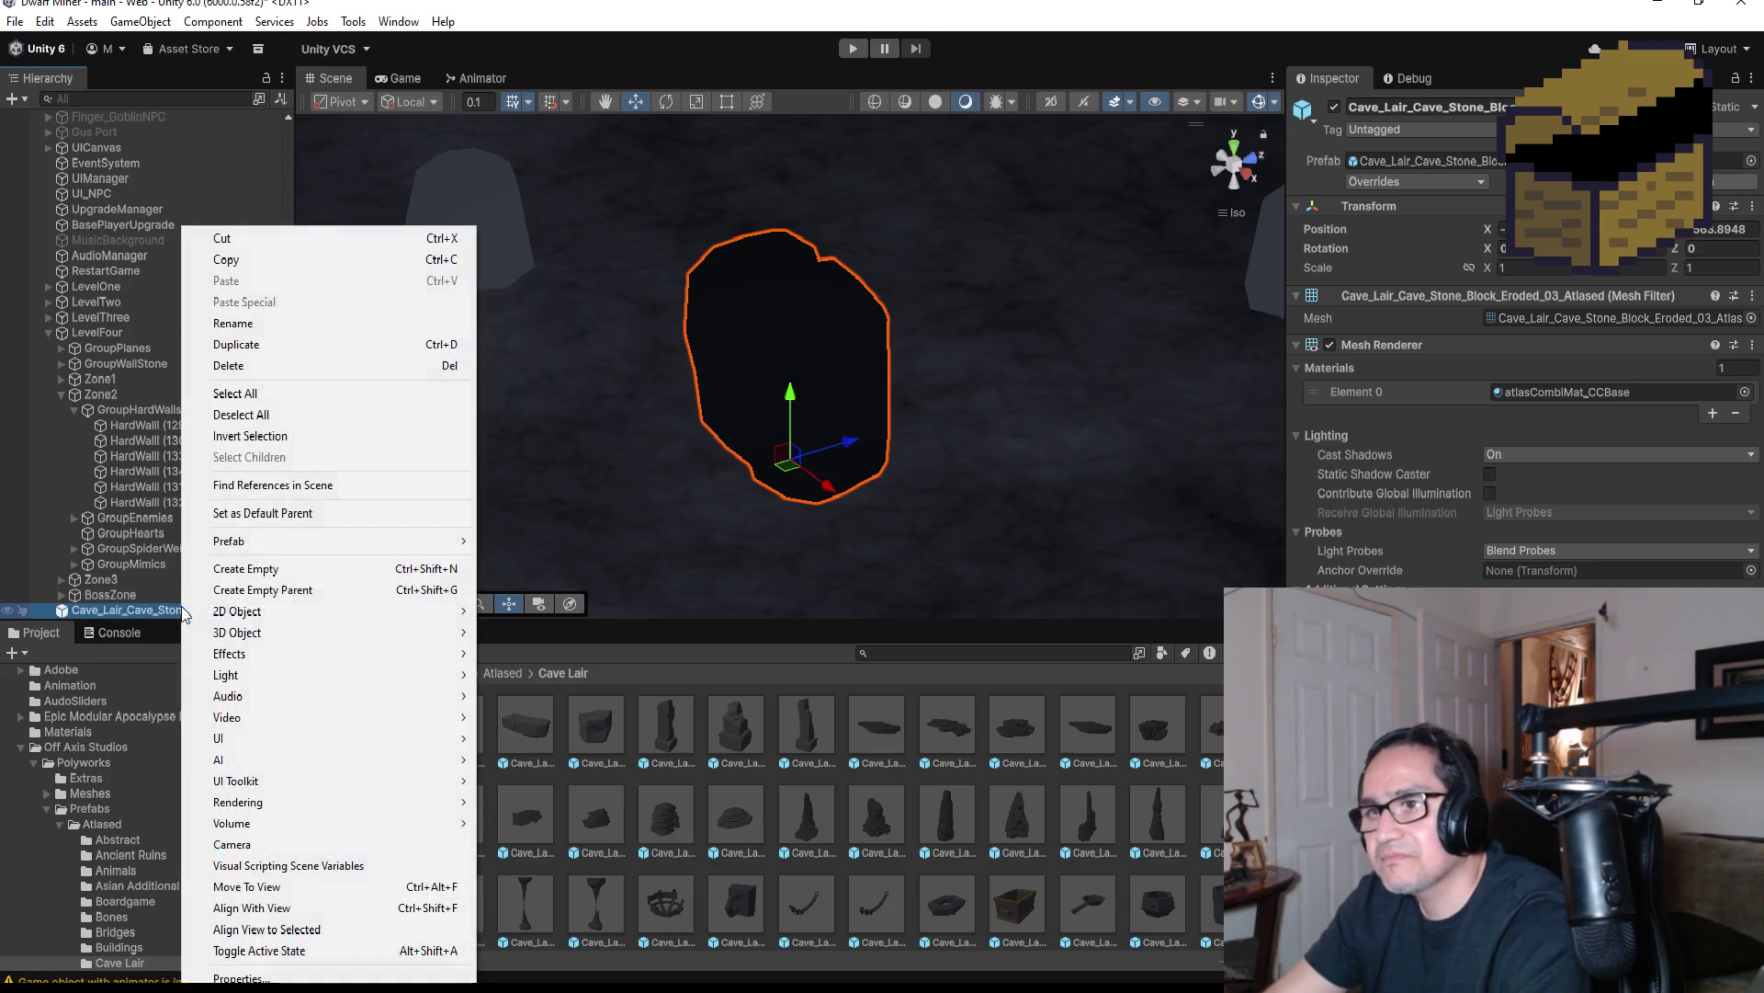
mouse_move(317, 542)
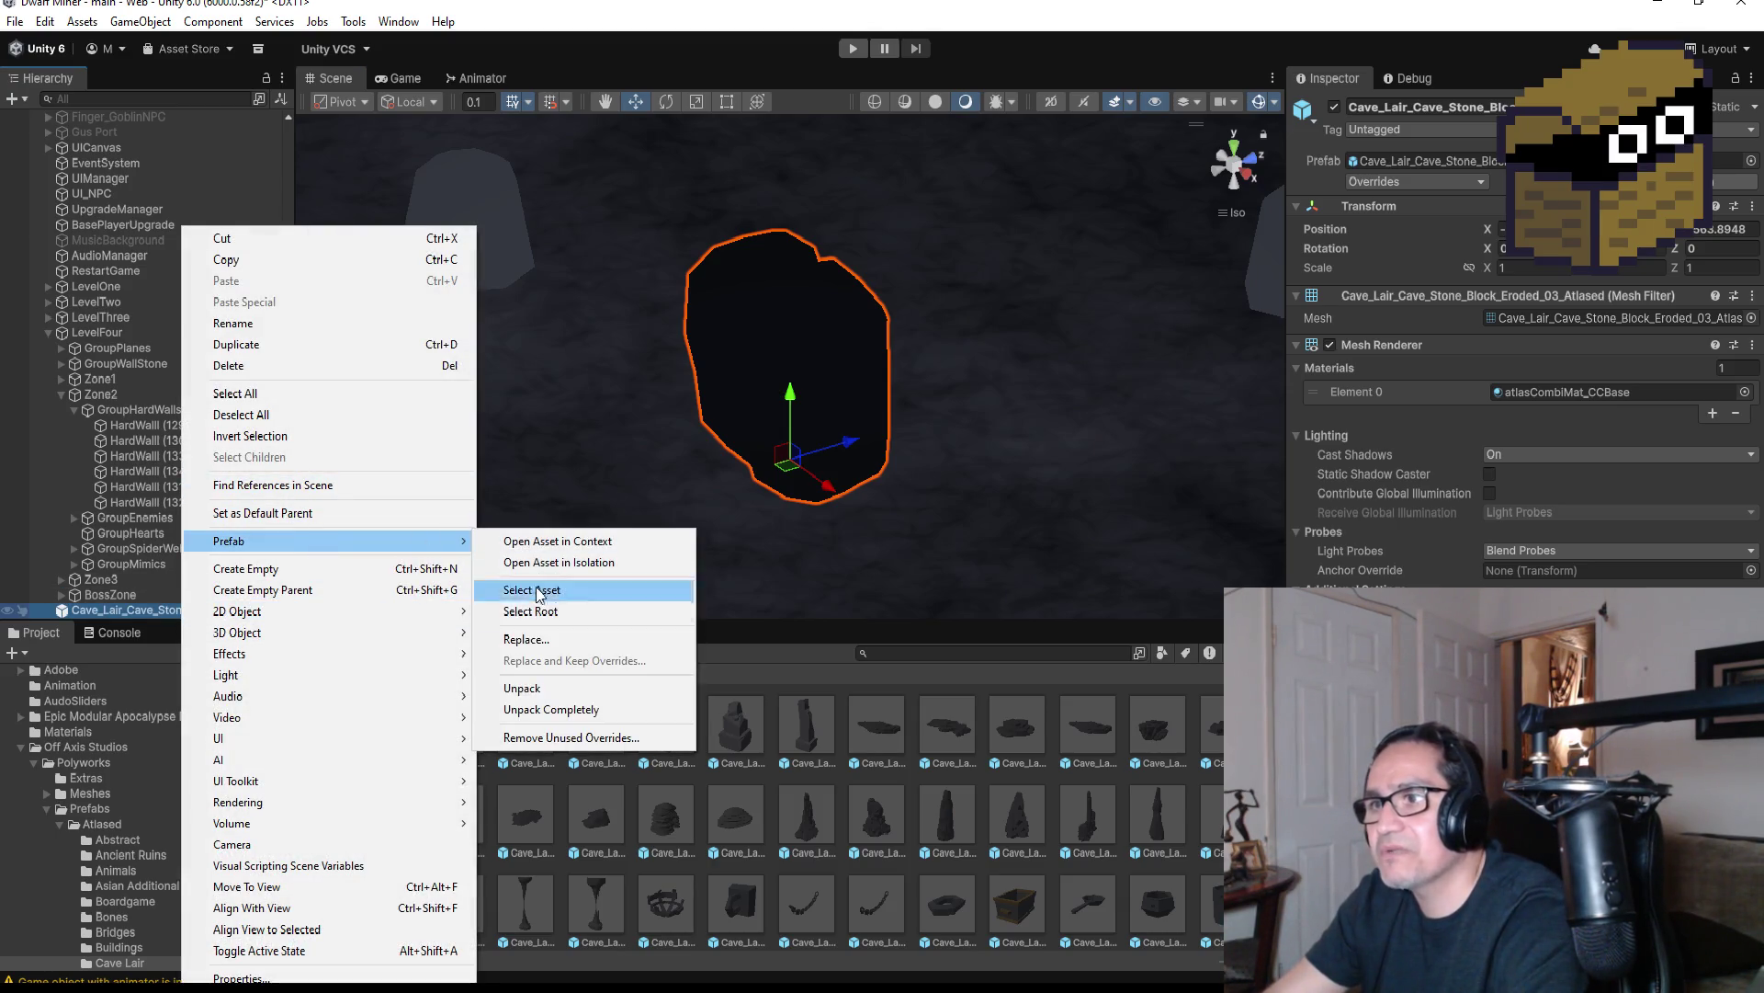
click(549, 710)
click(1425, 106)
text(Bigrock)
key(Return)
Move Bigrock into a level group and expand Zone1 to check its placement
mouse_move(96, 609)
mouse_down()
mouse_move(130, 511)
mouse_move(180, 573)
mouse_move(173, 608)
mouse_up()
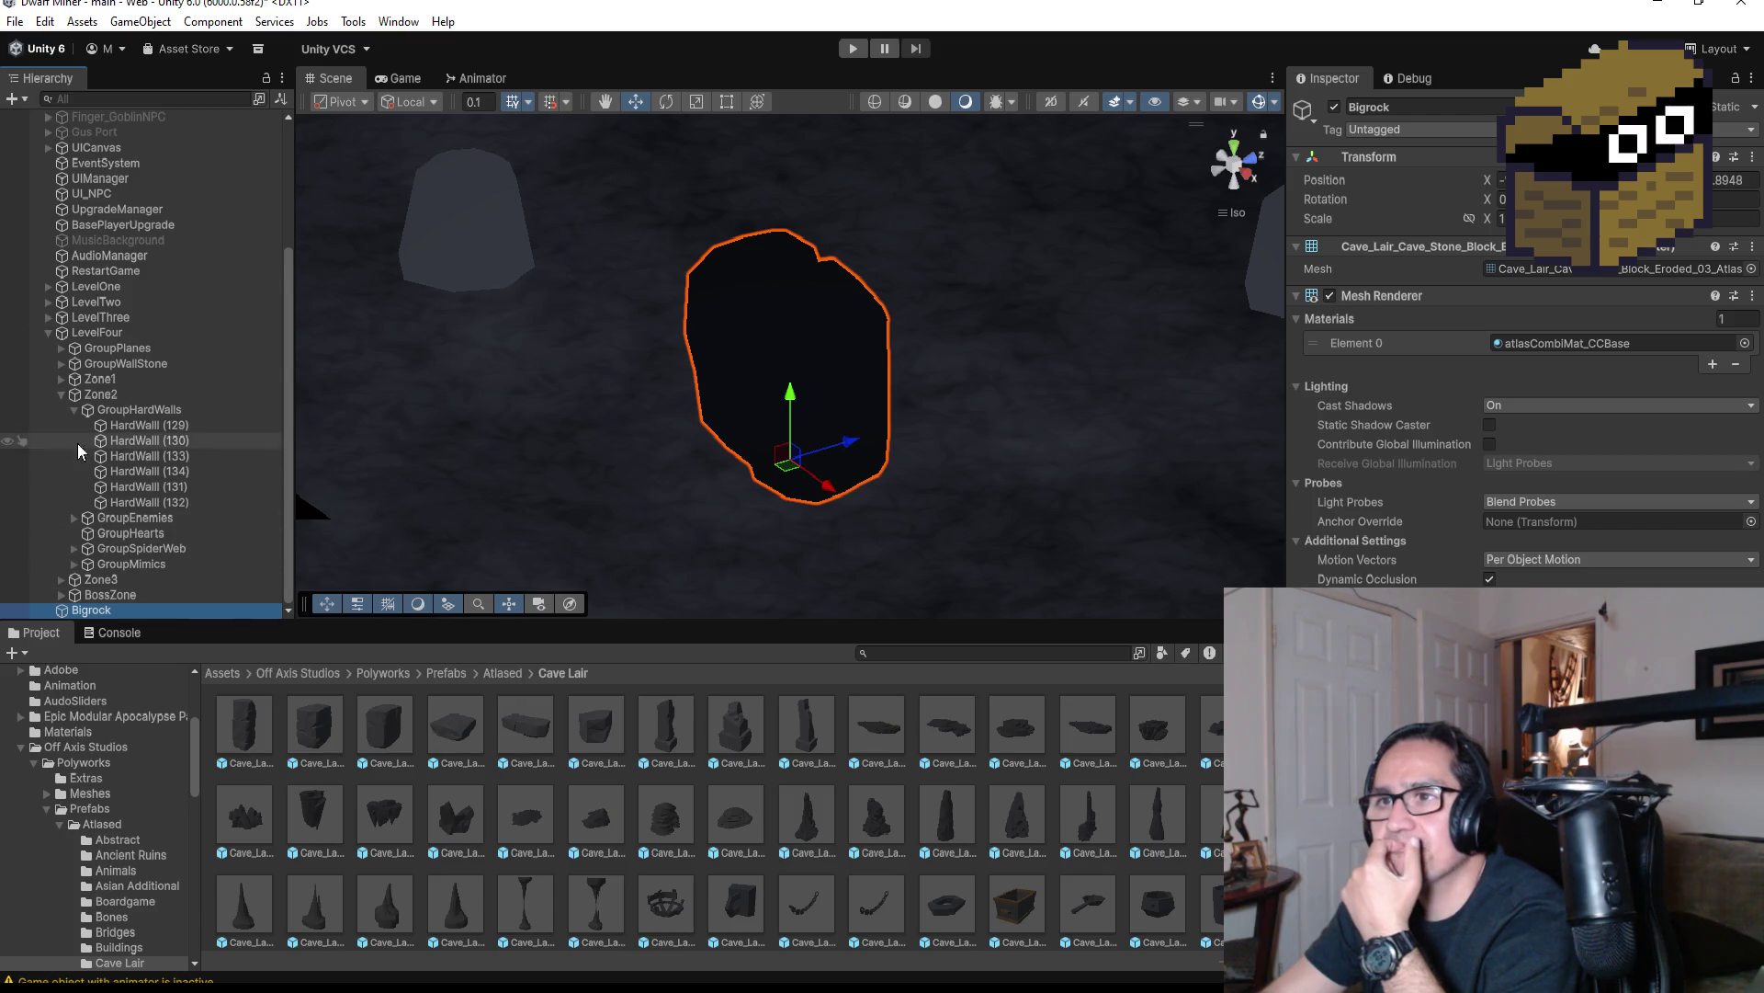
scroll(76, 409, up, 2)
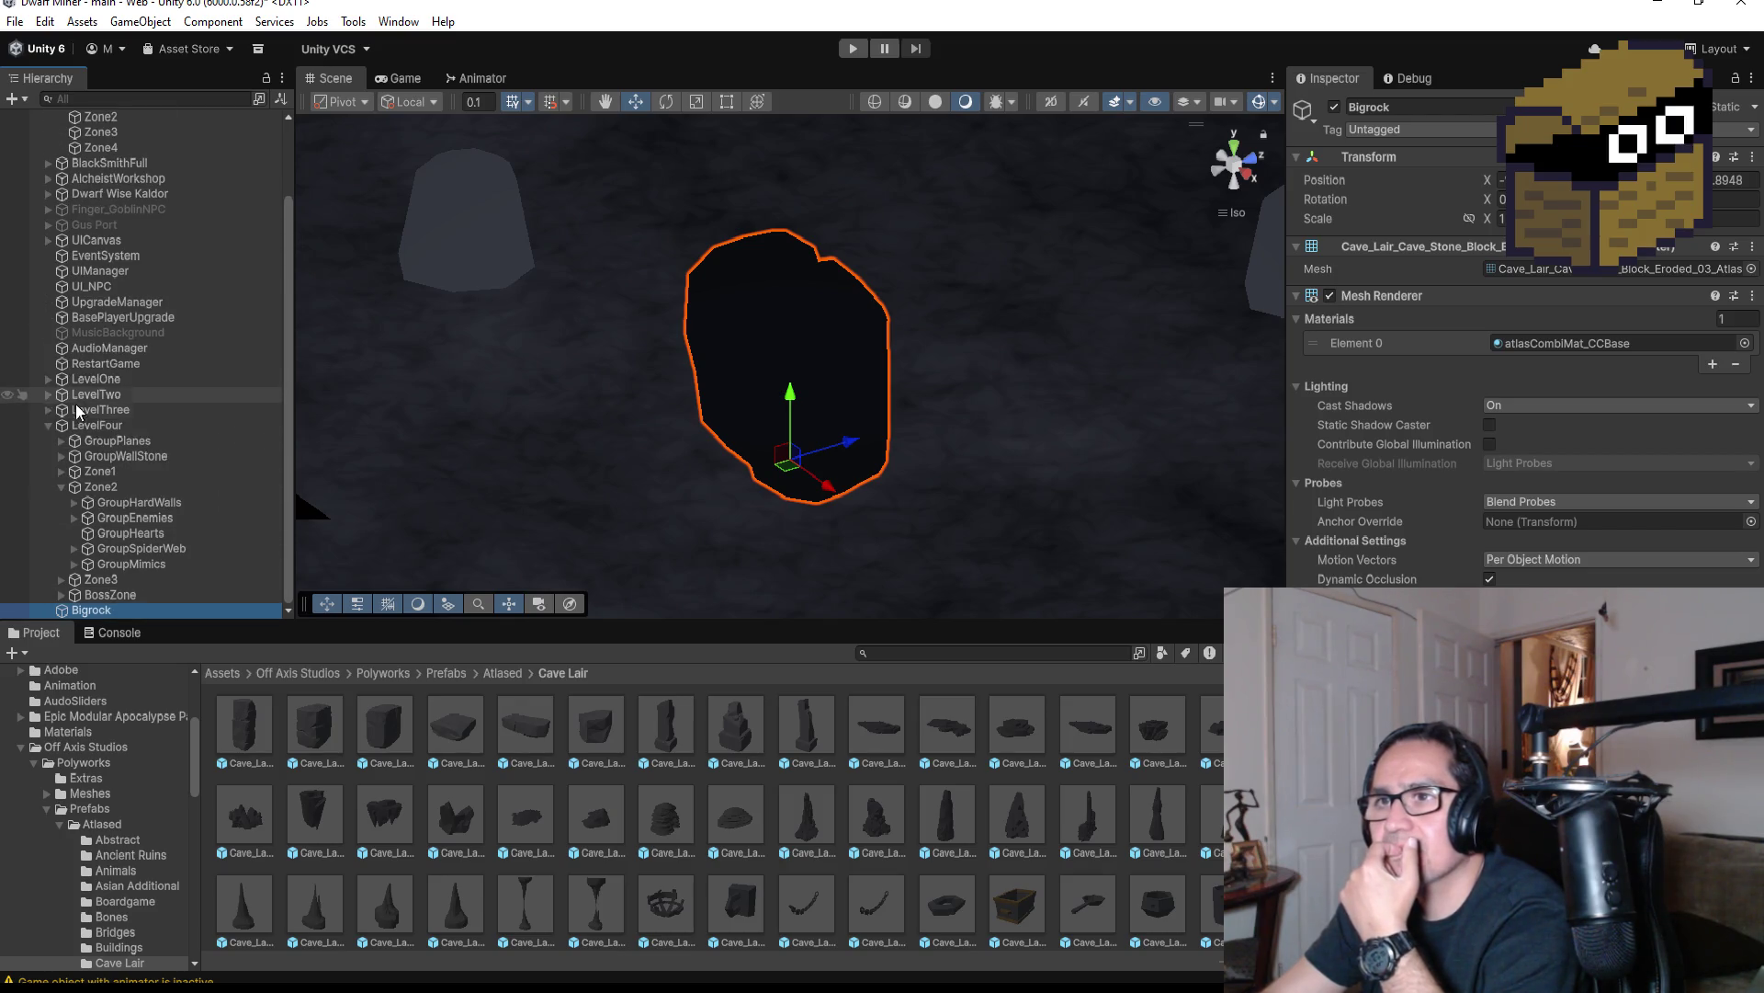
click(62, 471)
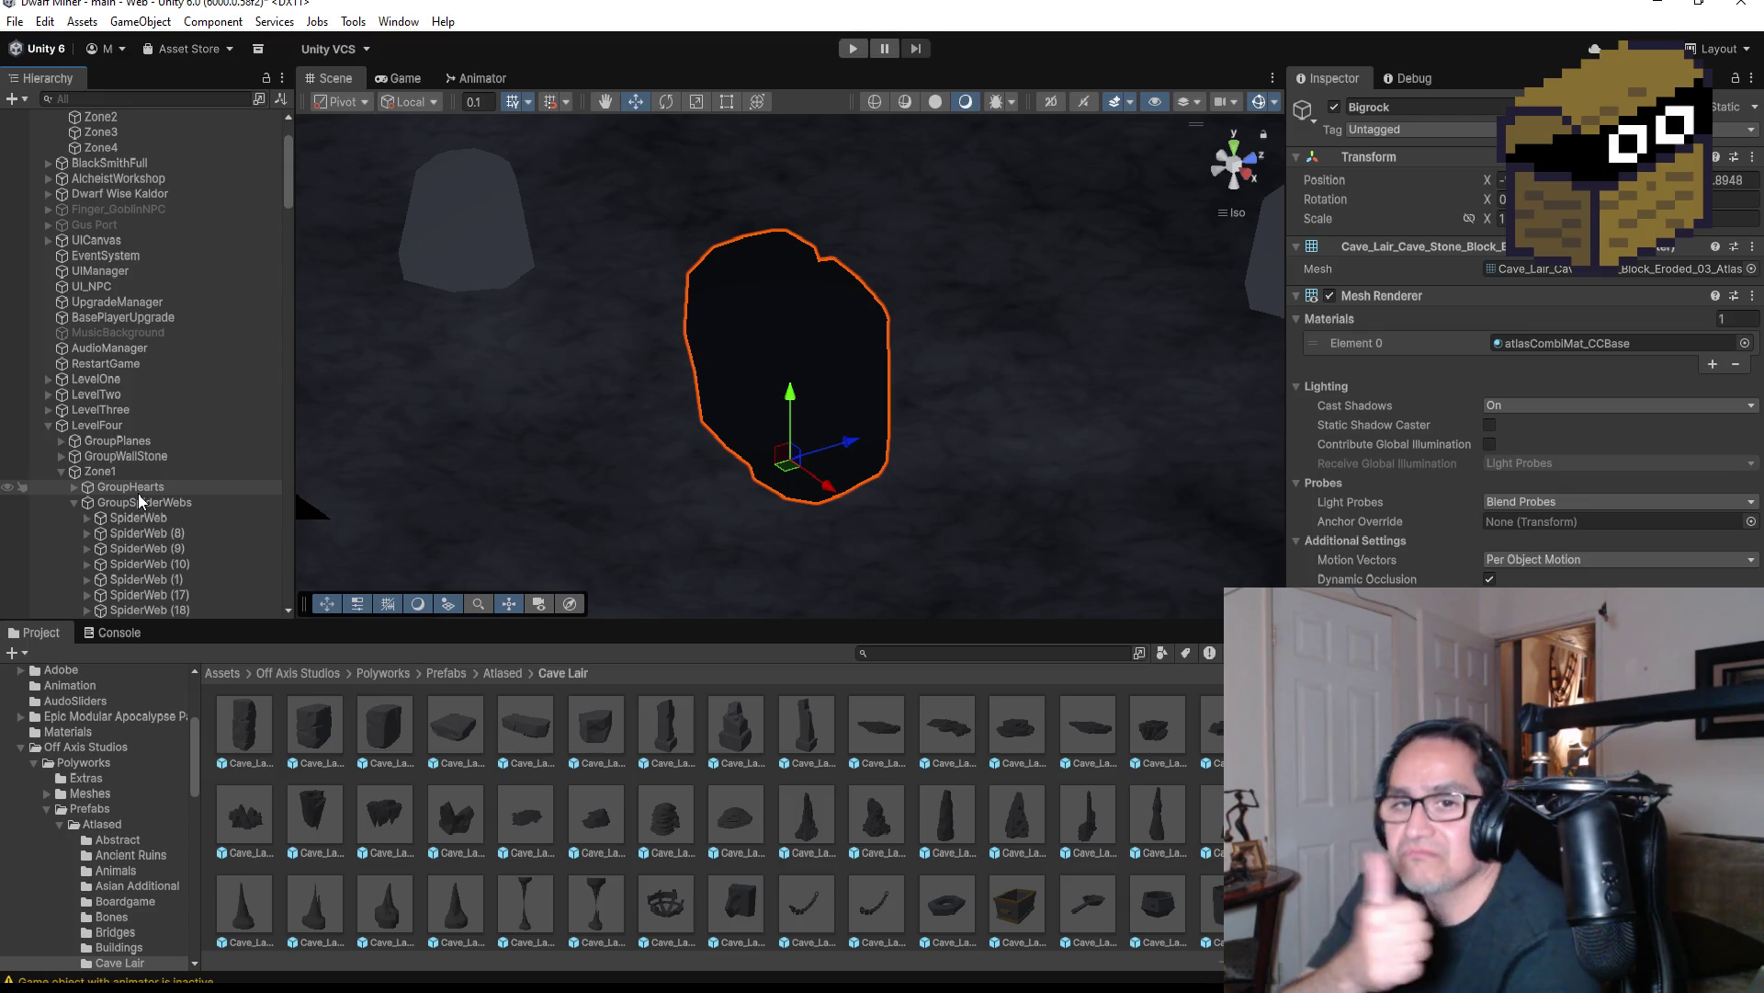
scroll(493, 402, down, 5)
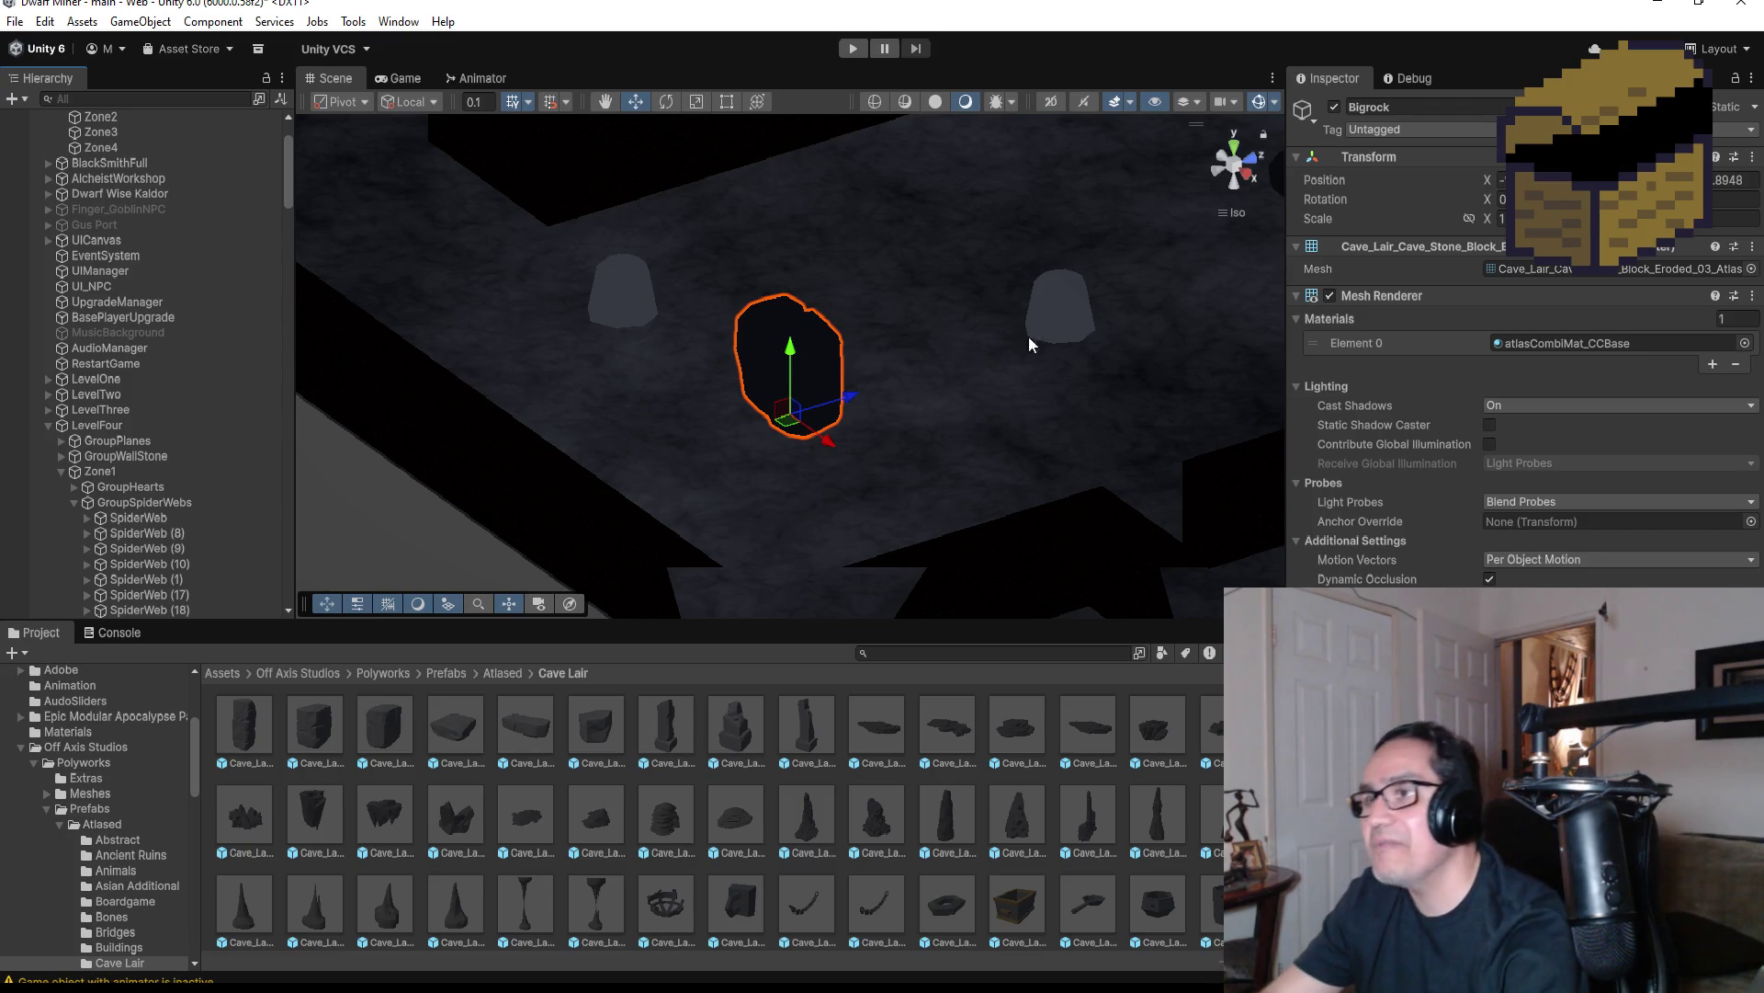
Set DwarfMiner's Pp starting zone dropdown from Zone 4 to Zone 1
scroll(184, 245, up, 2)
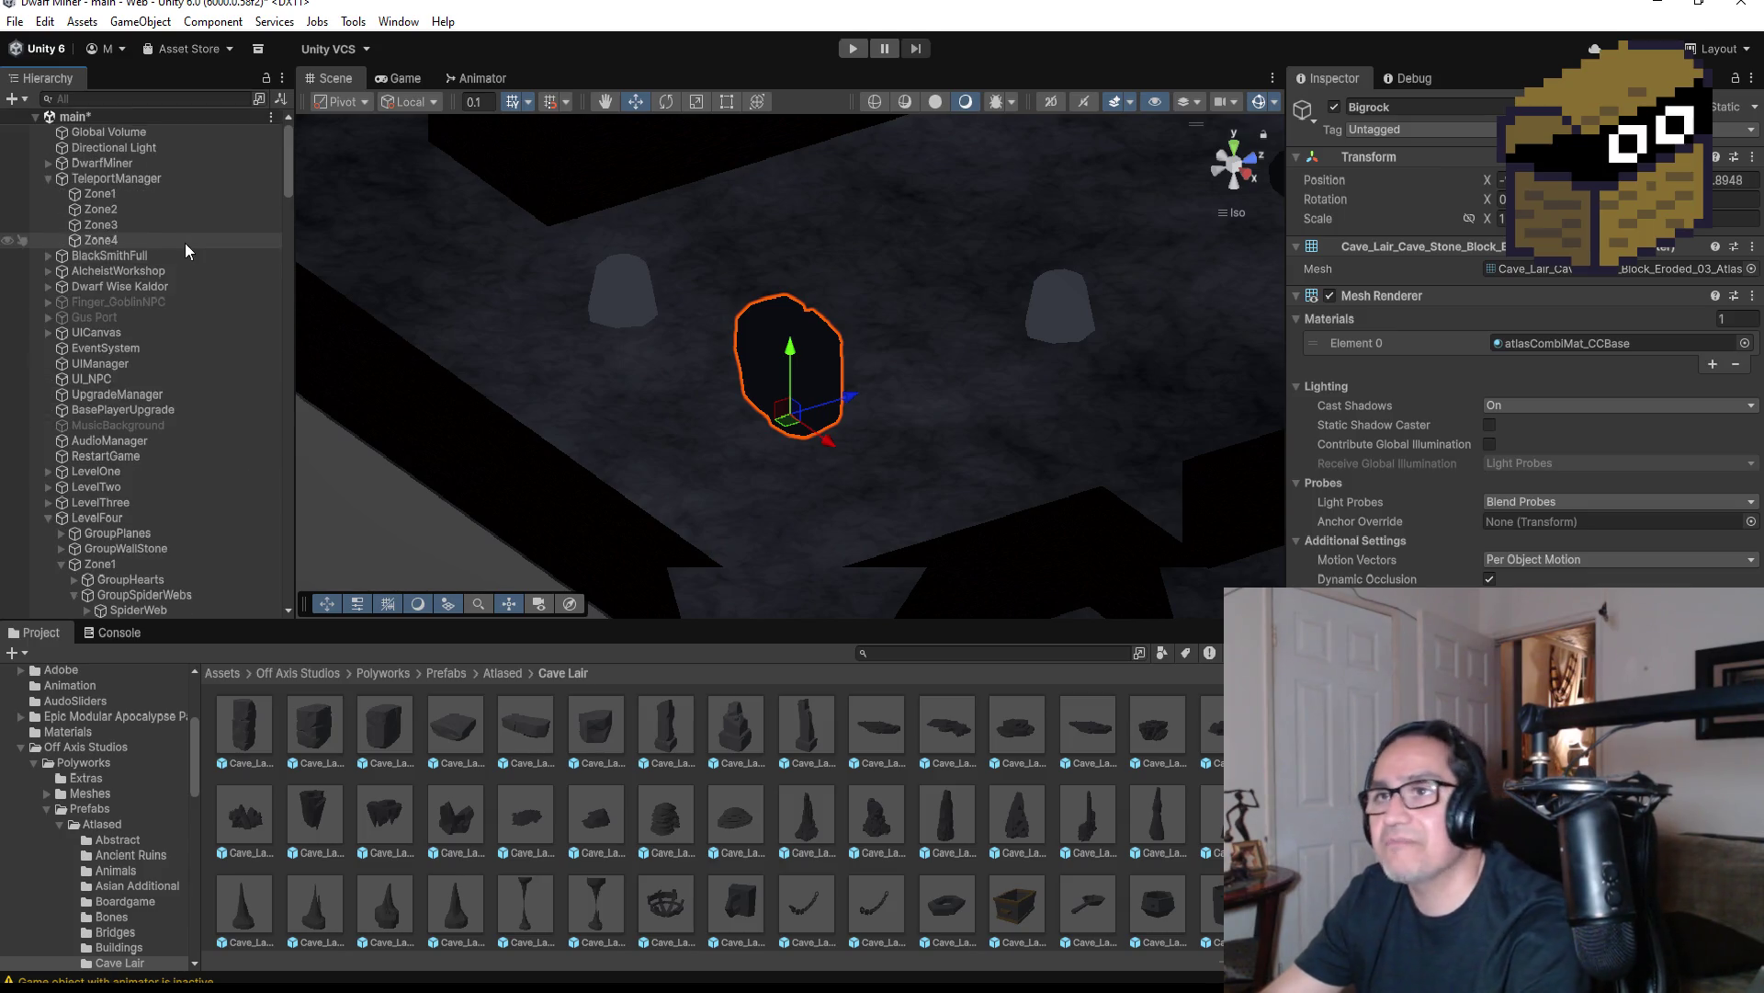
click(90, 160)
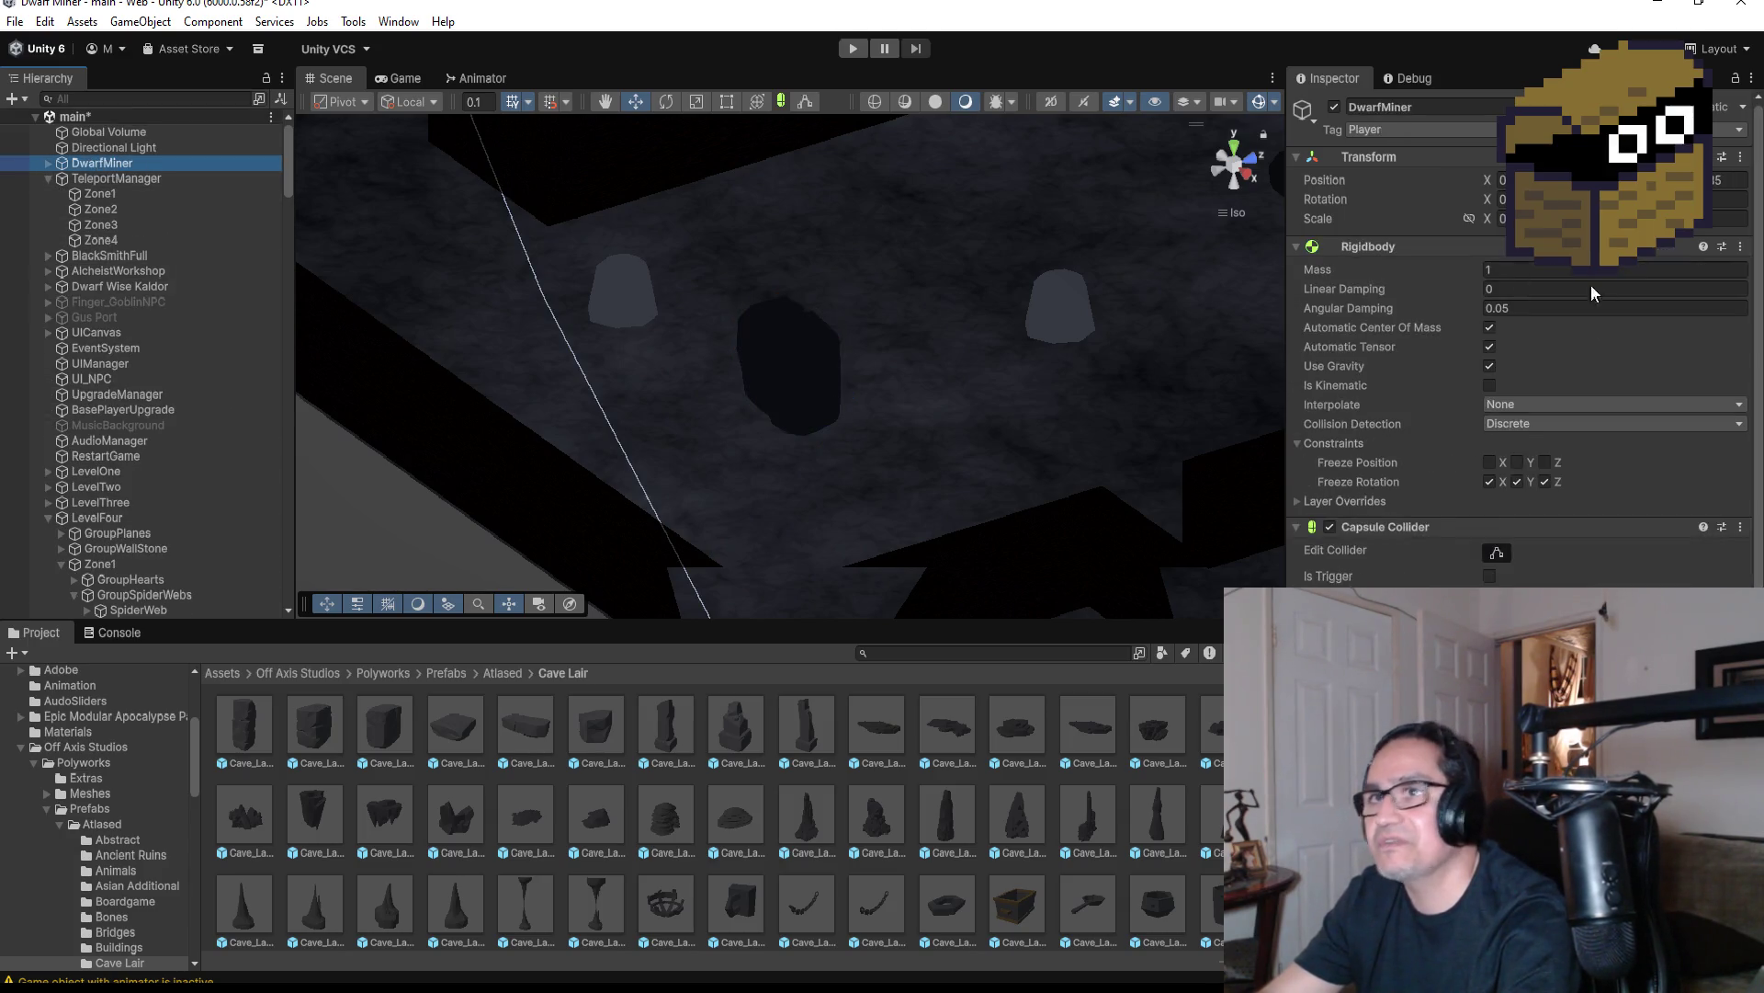
scroll(1518, 274, down, 15)
click(1556, 400)
click(1531, 418)
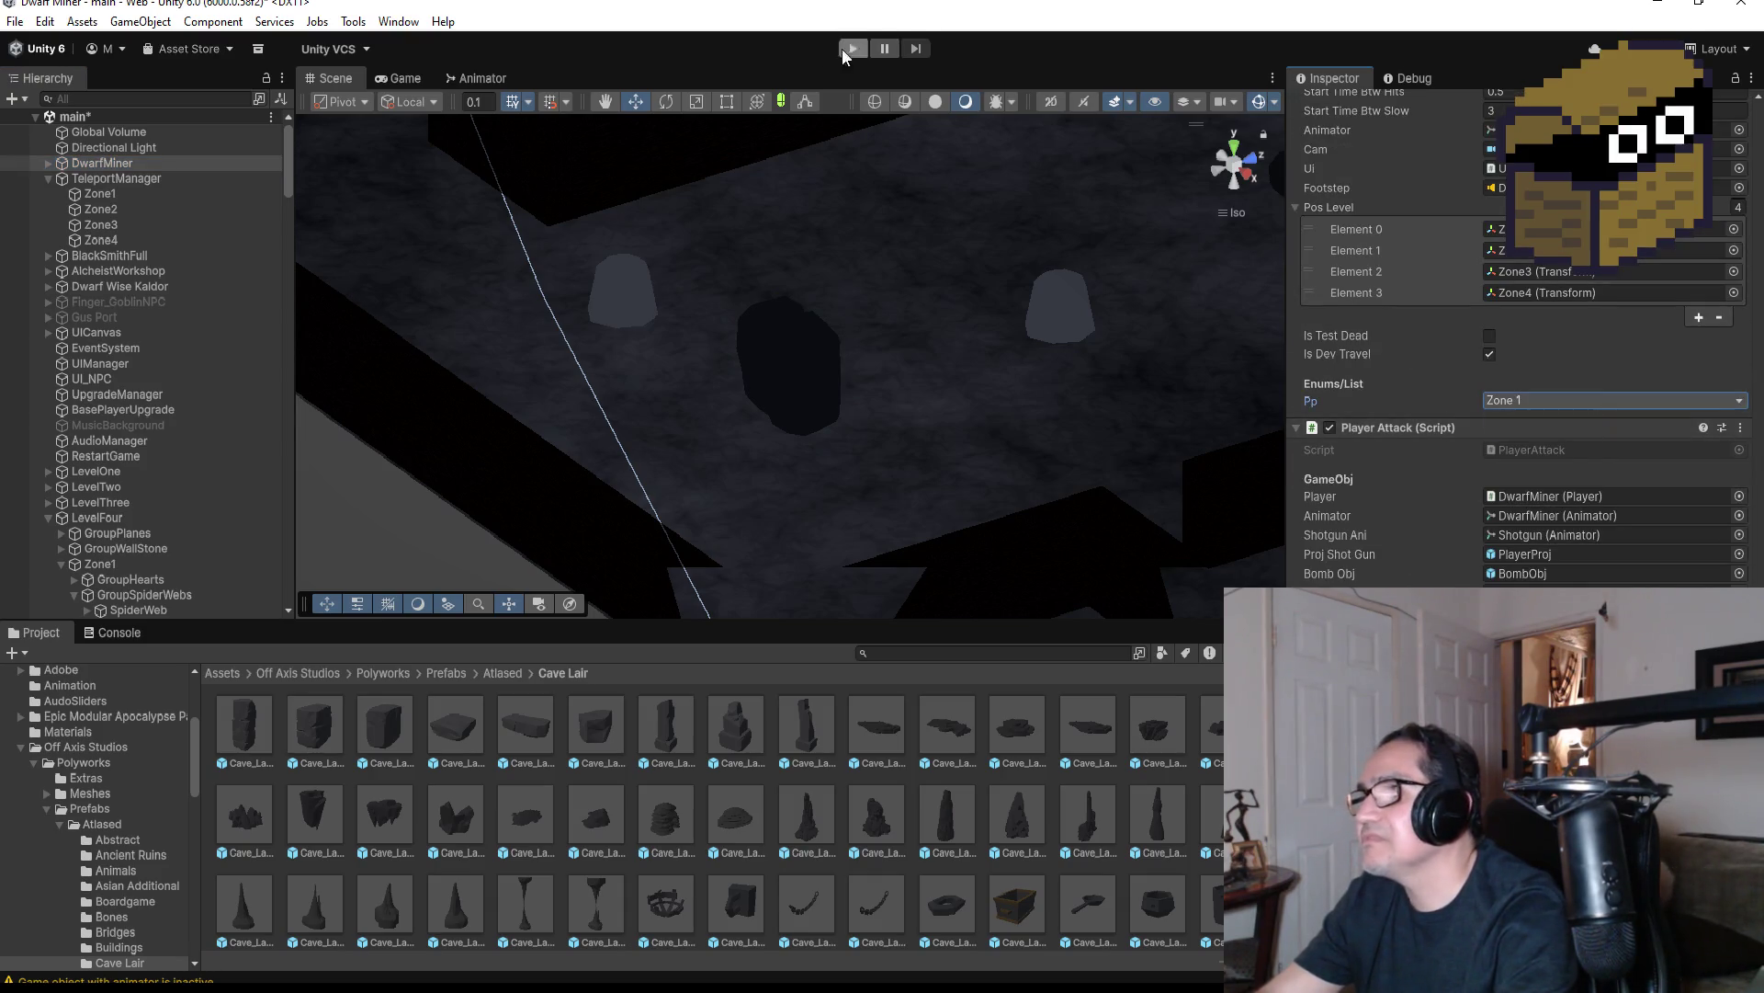
Start the play-test, dismiss the Settings overlay, and visit the alchemist's shop
click(856, 49)
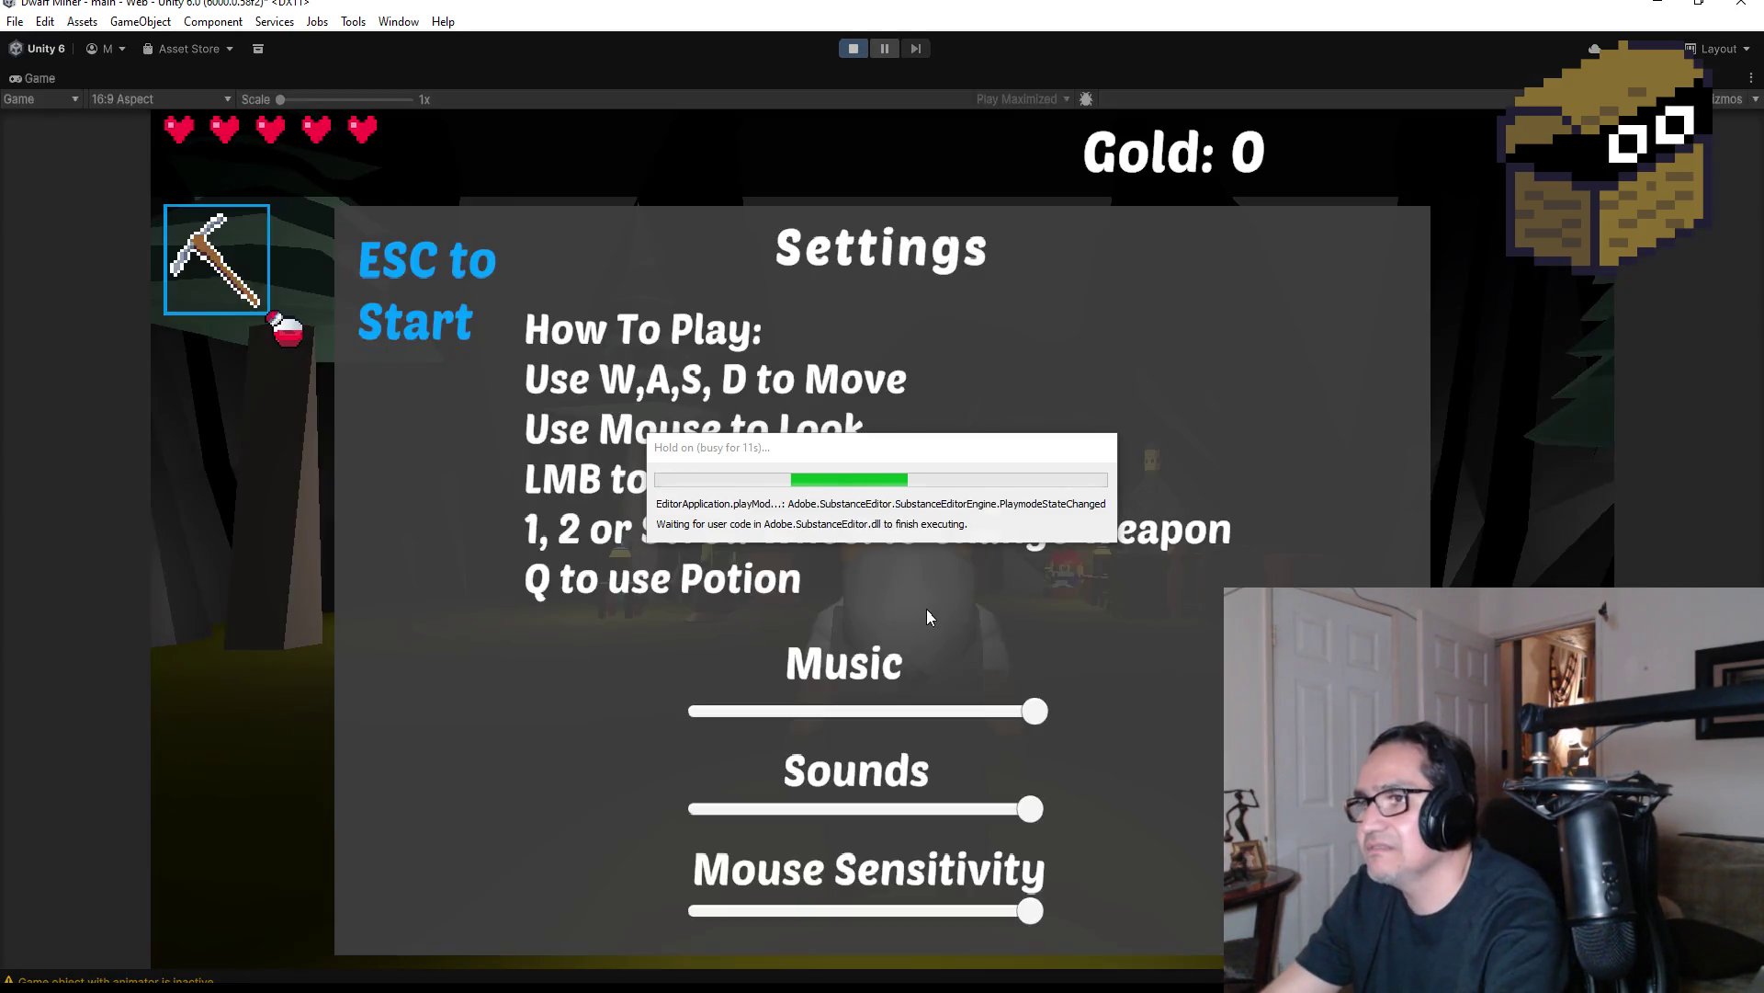
key(Escape)
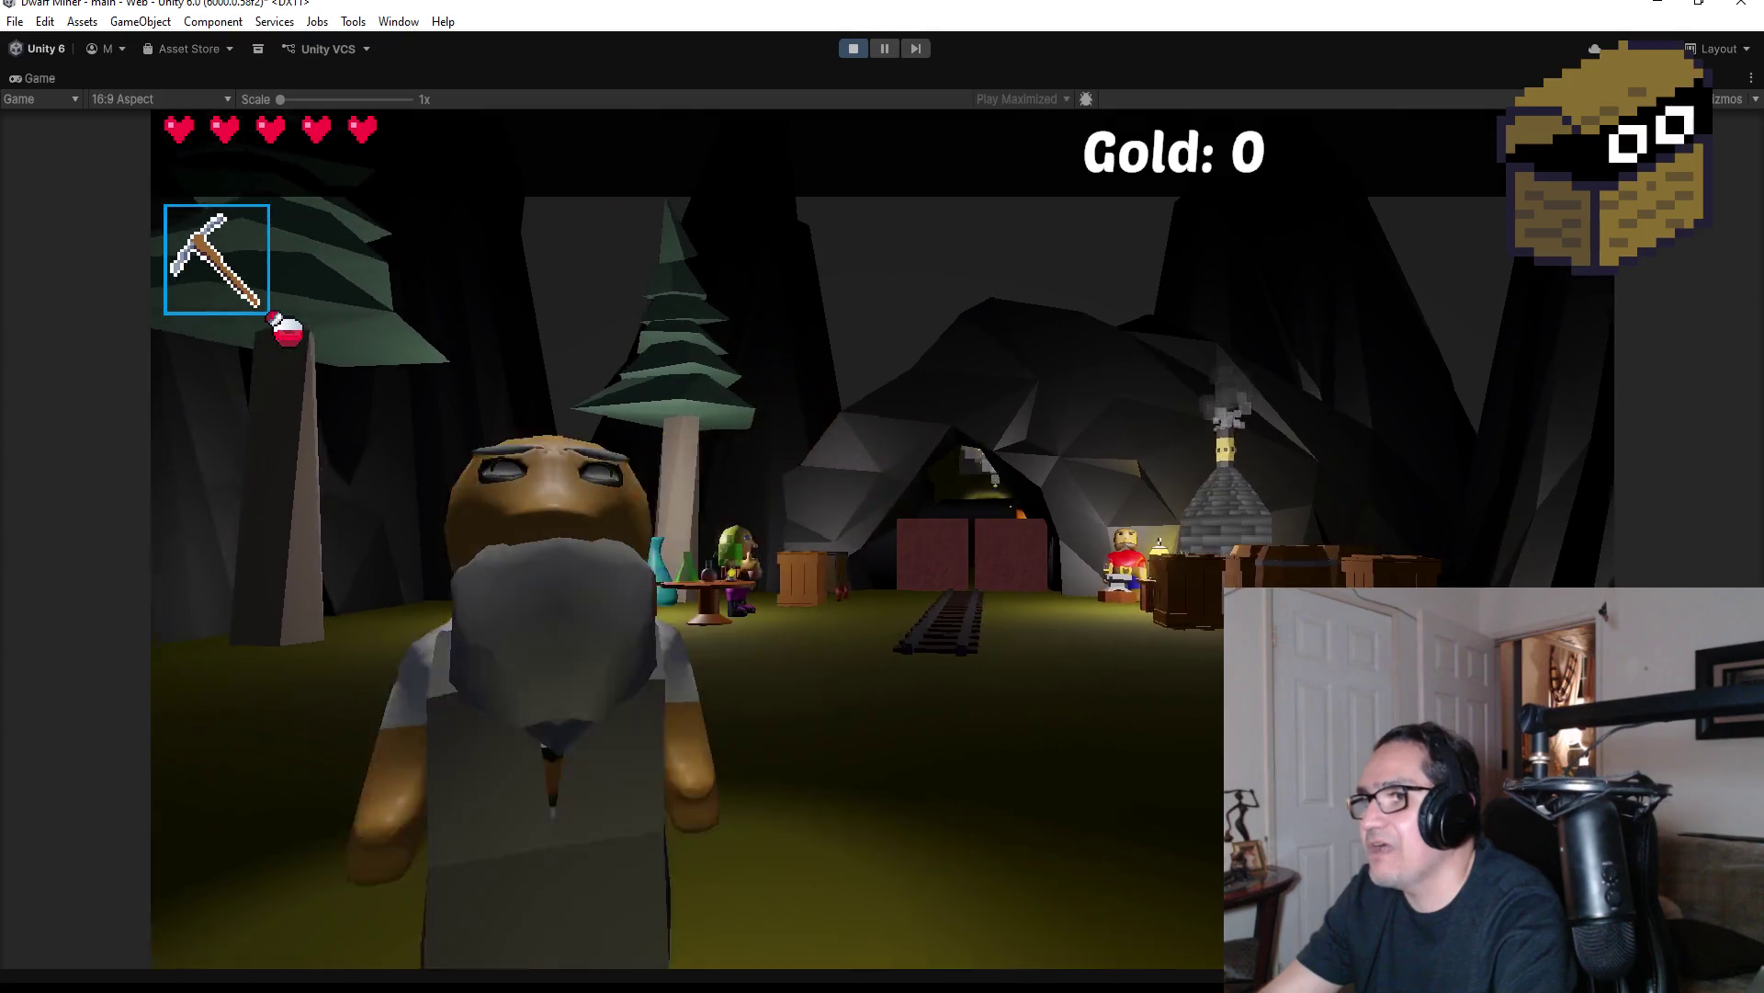
key(w)
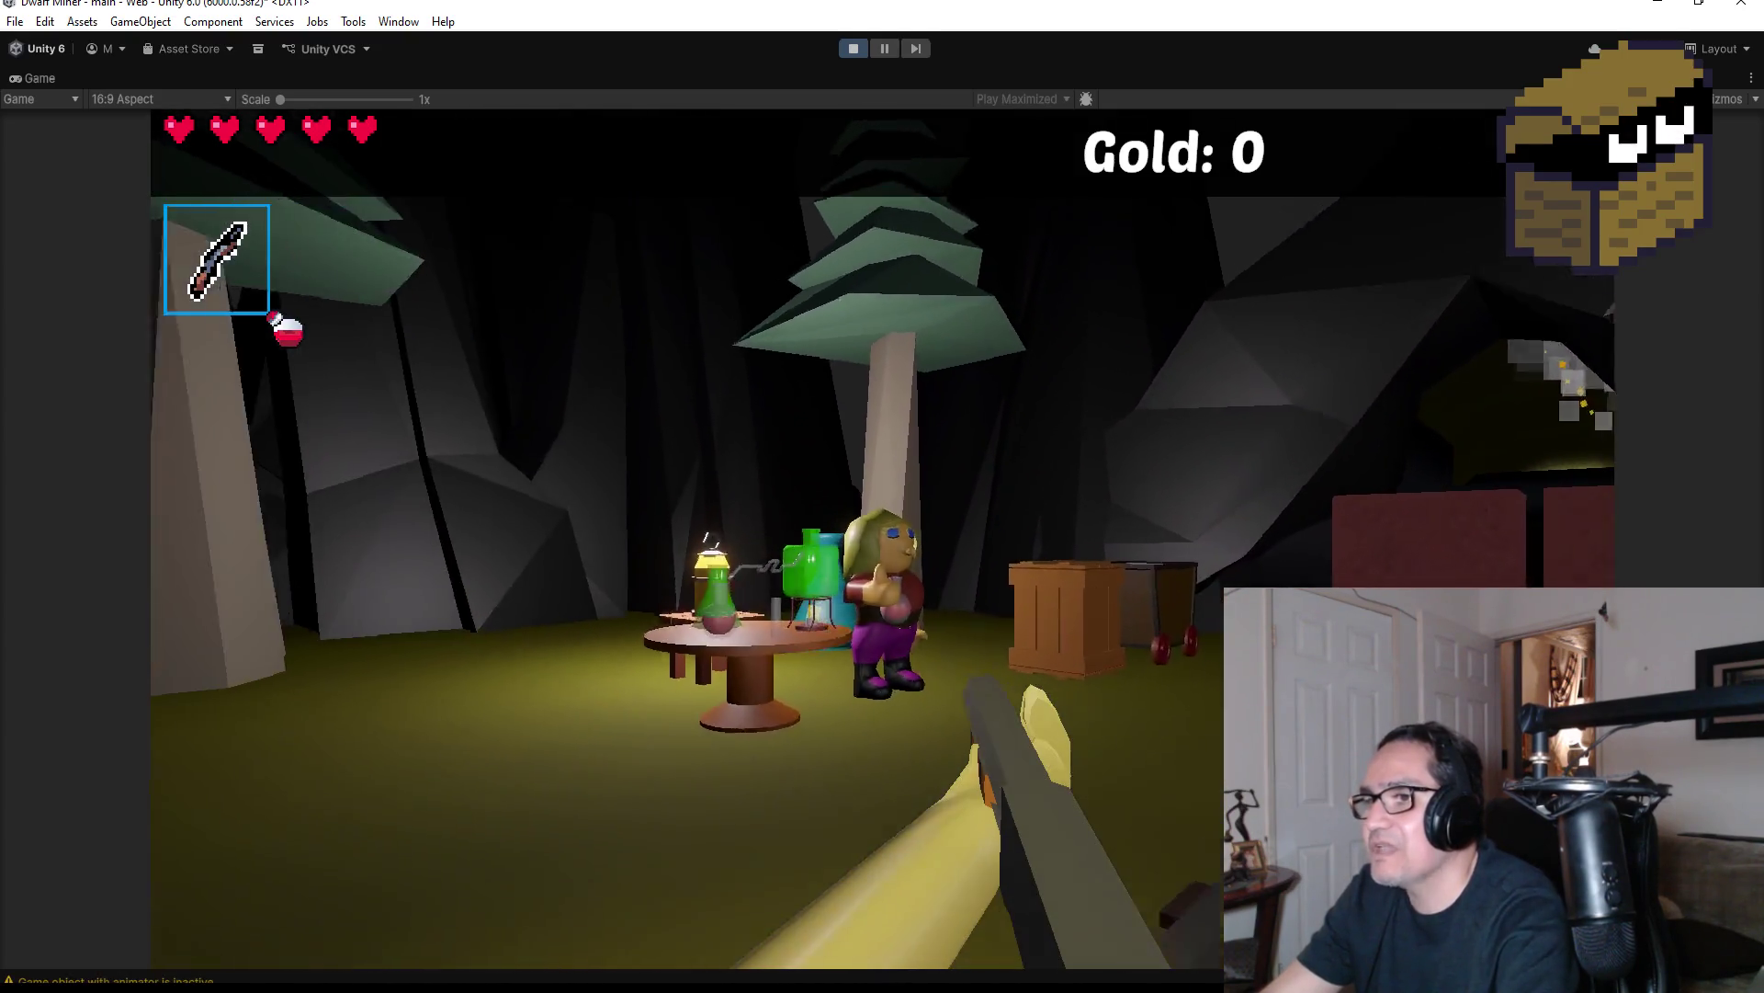
key(s)
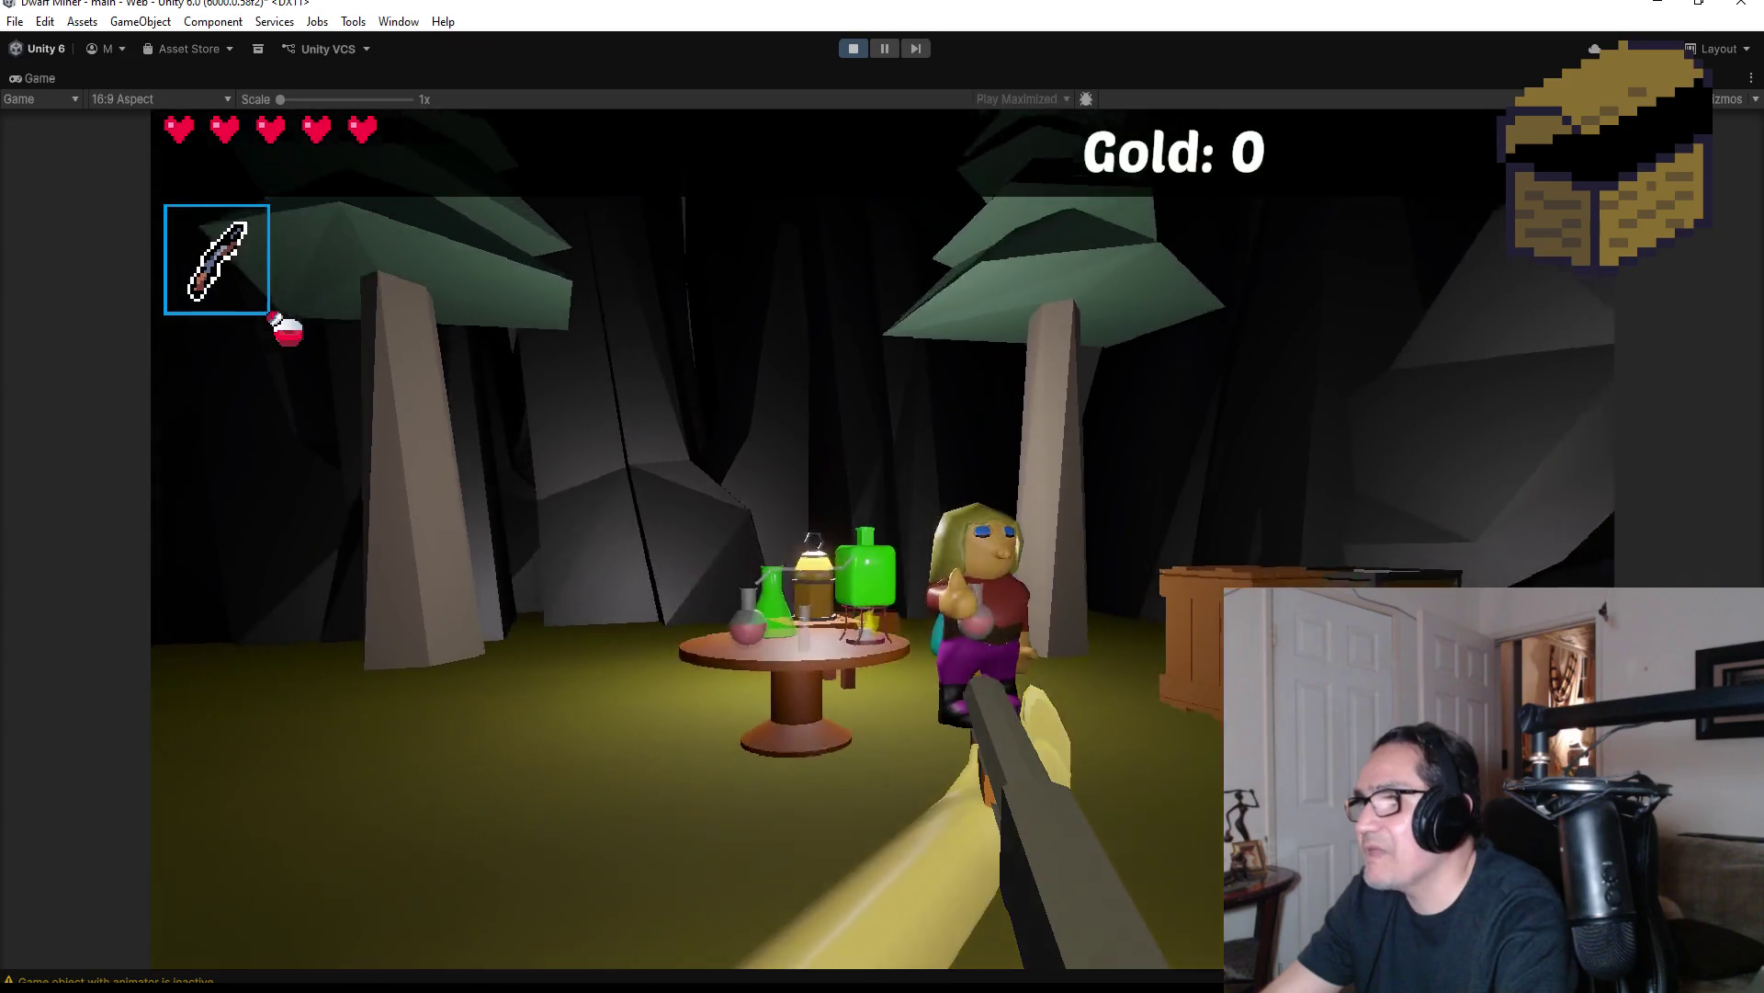
key(w)
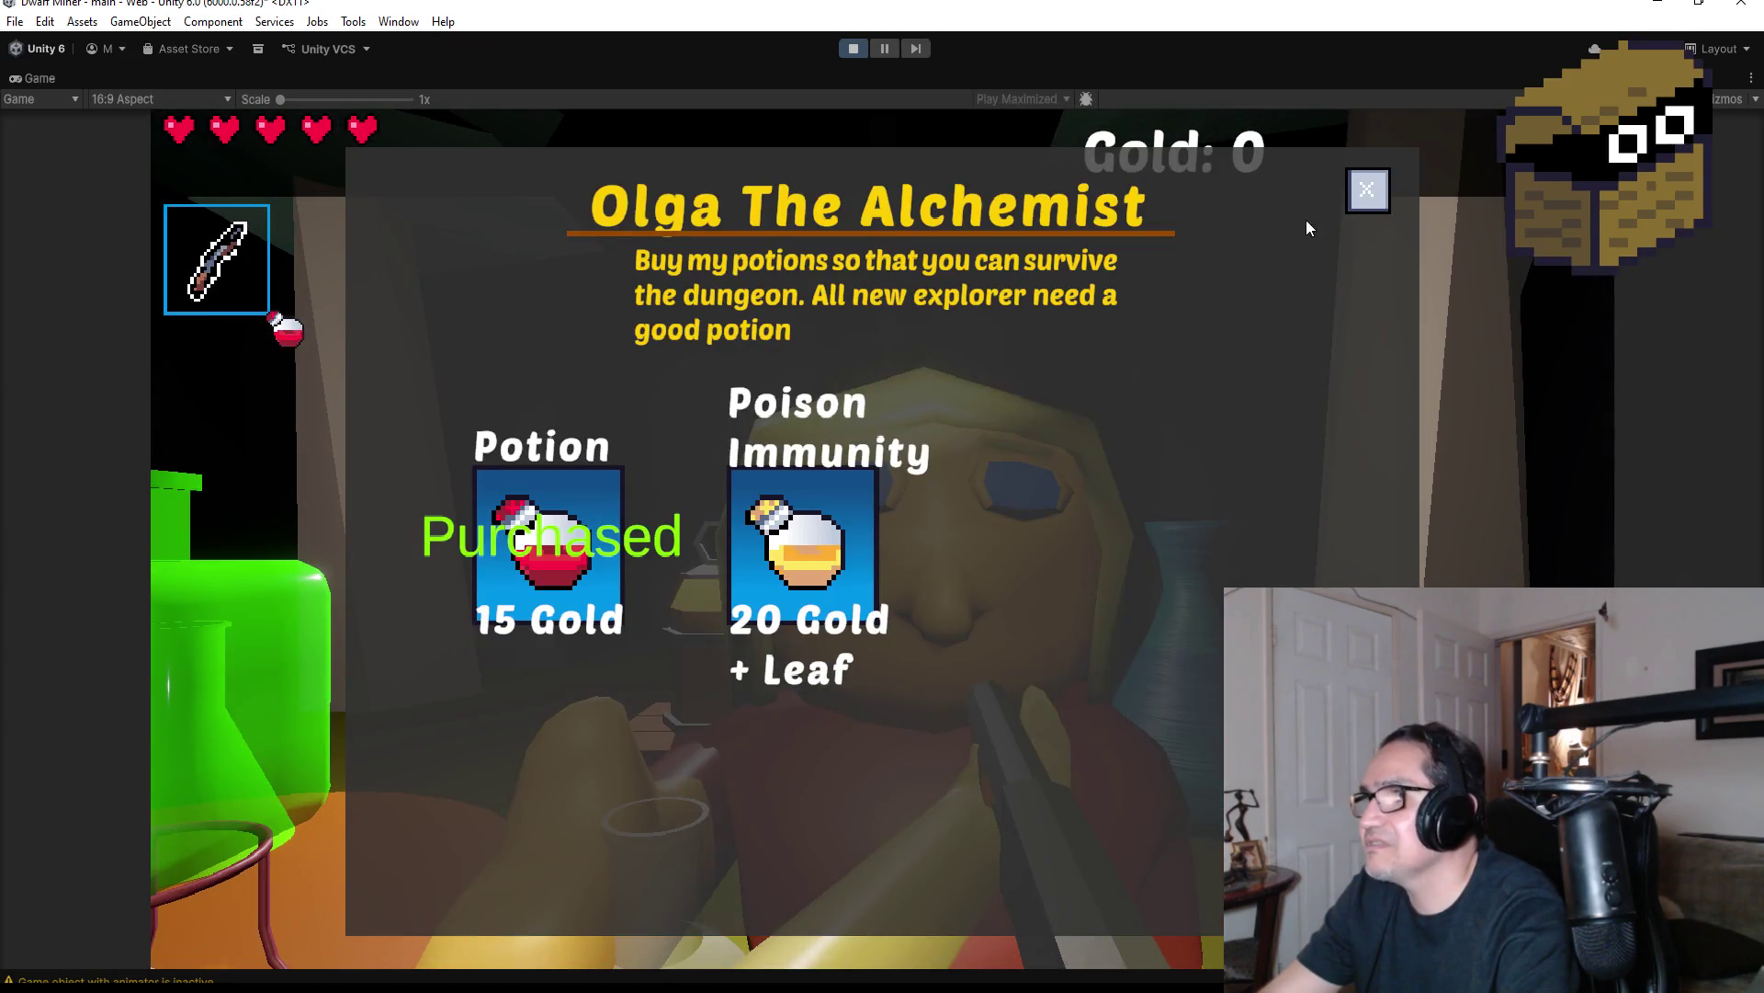
click(1370, 190)
Walk over to the blacksmith and open then close the Ye' Old BlackSmith shop
key(s)
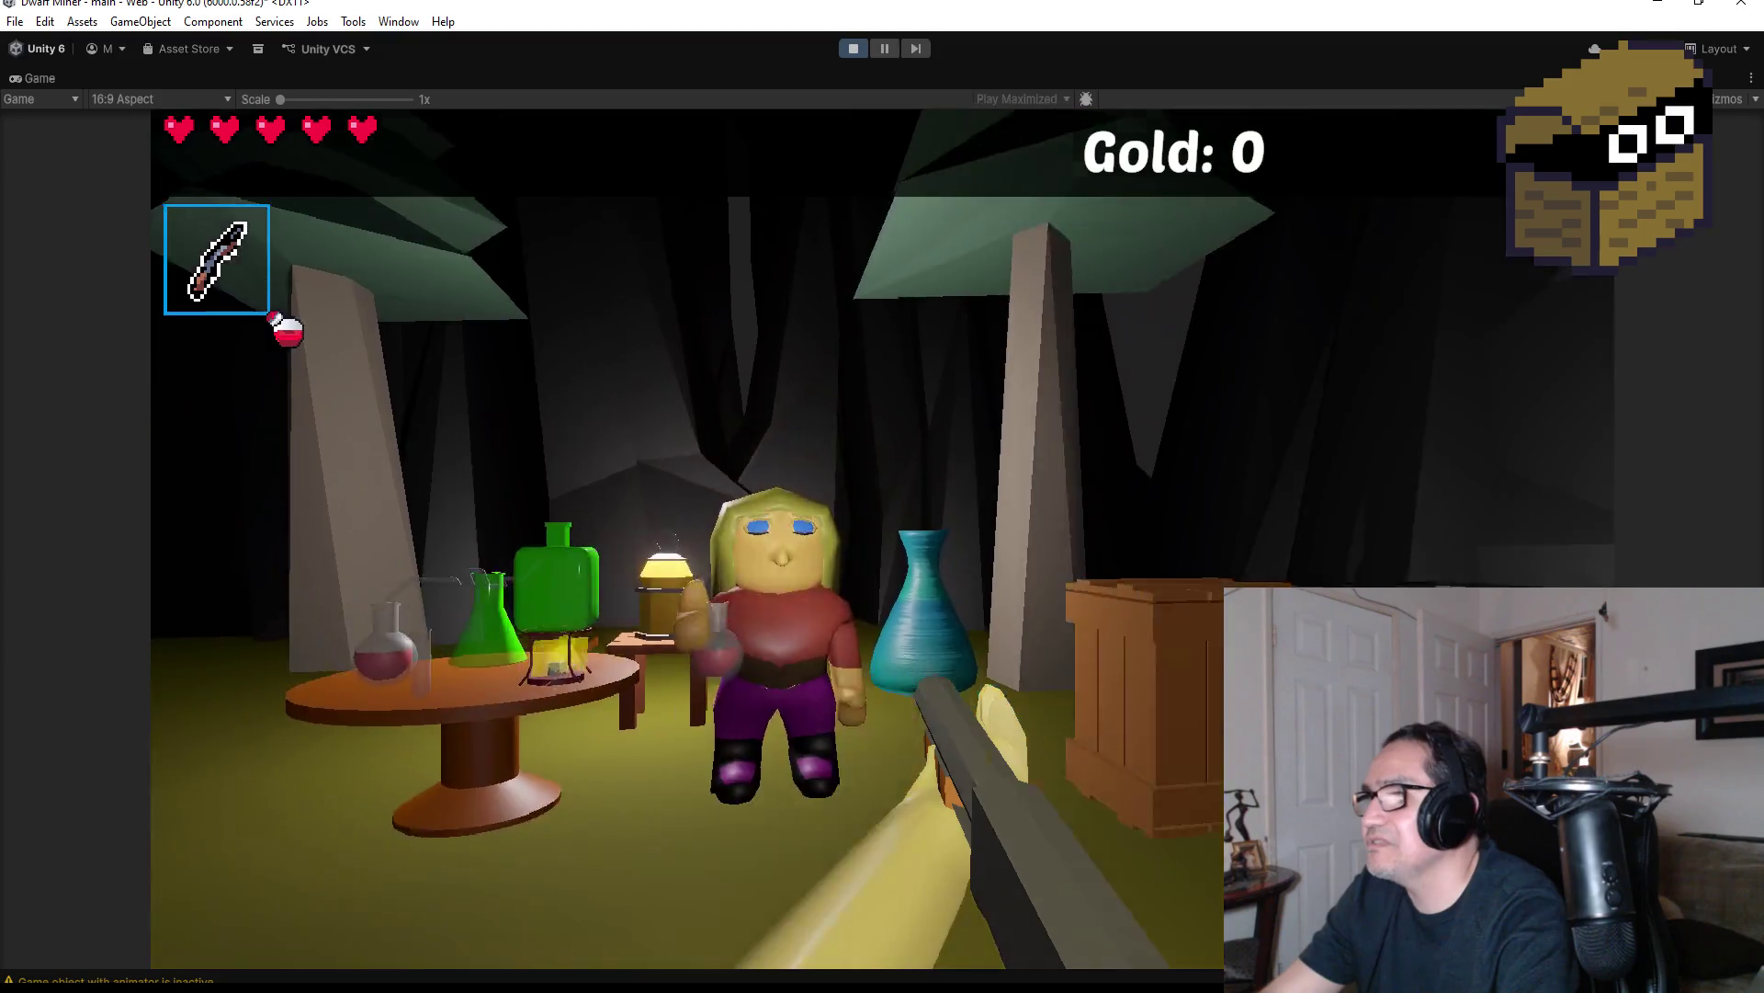
key(w)
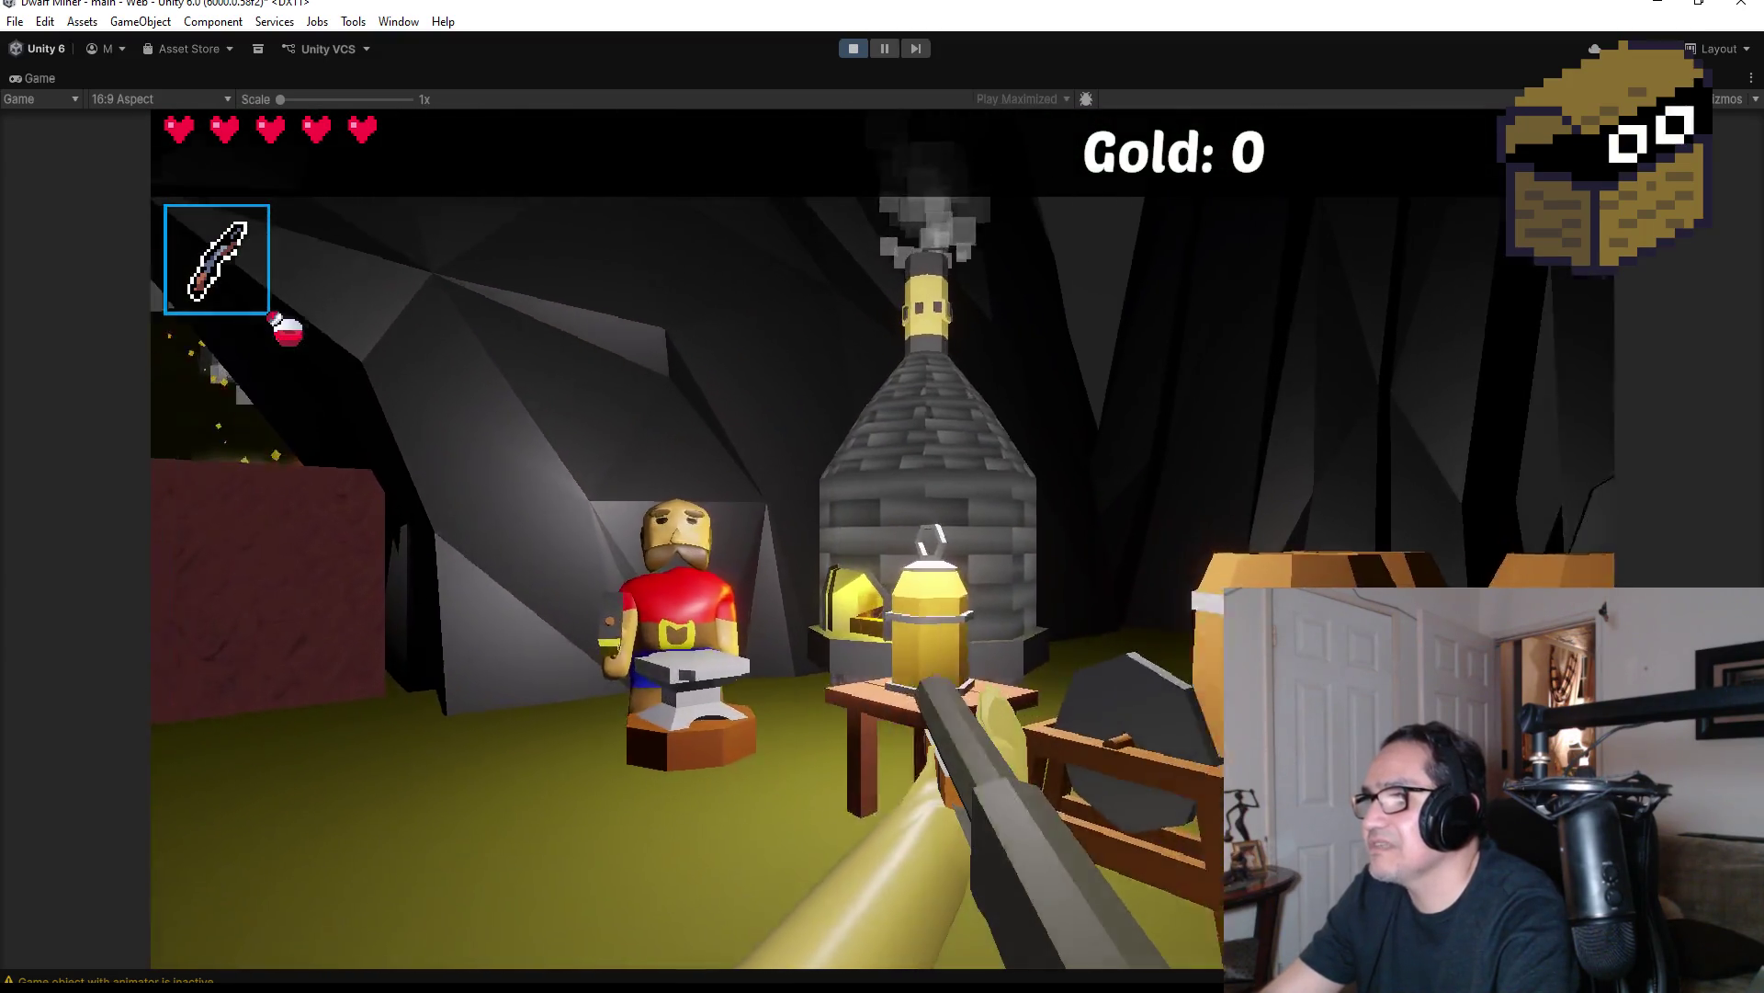
key(w)
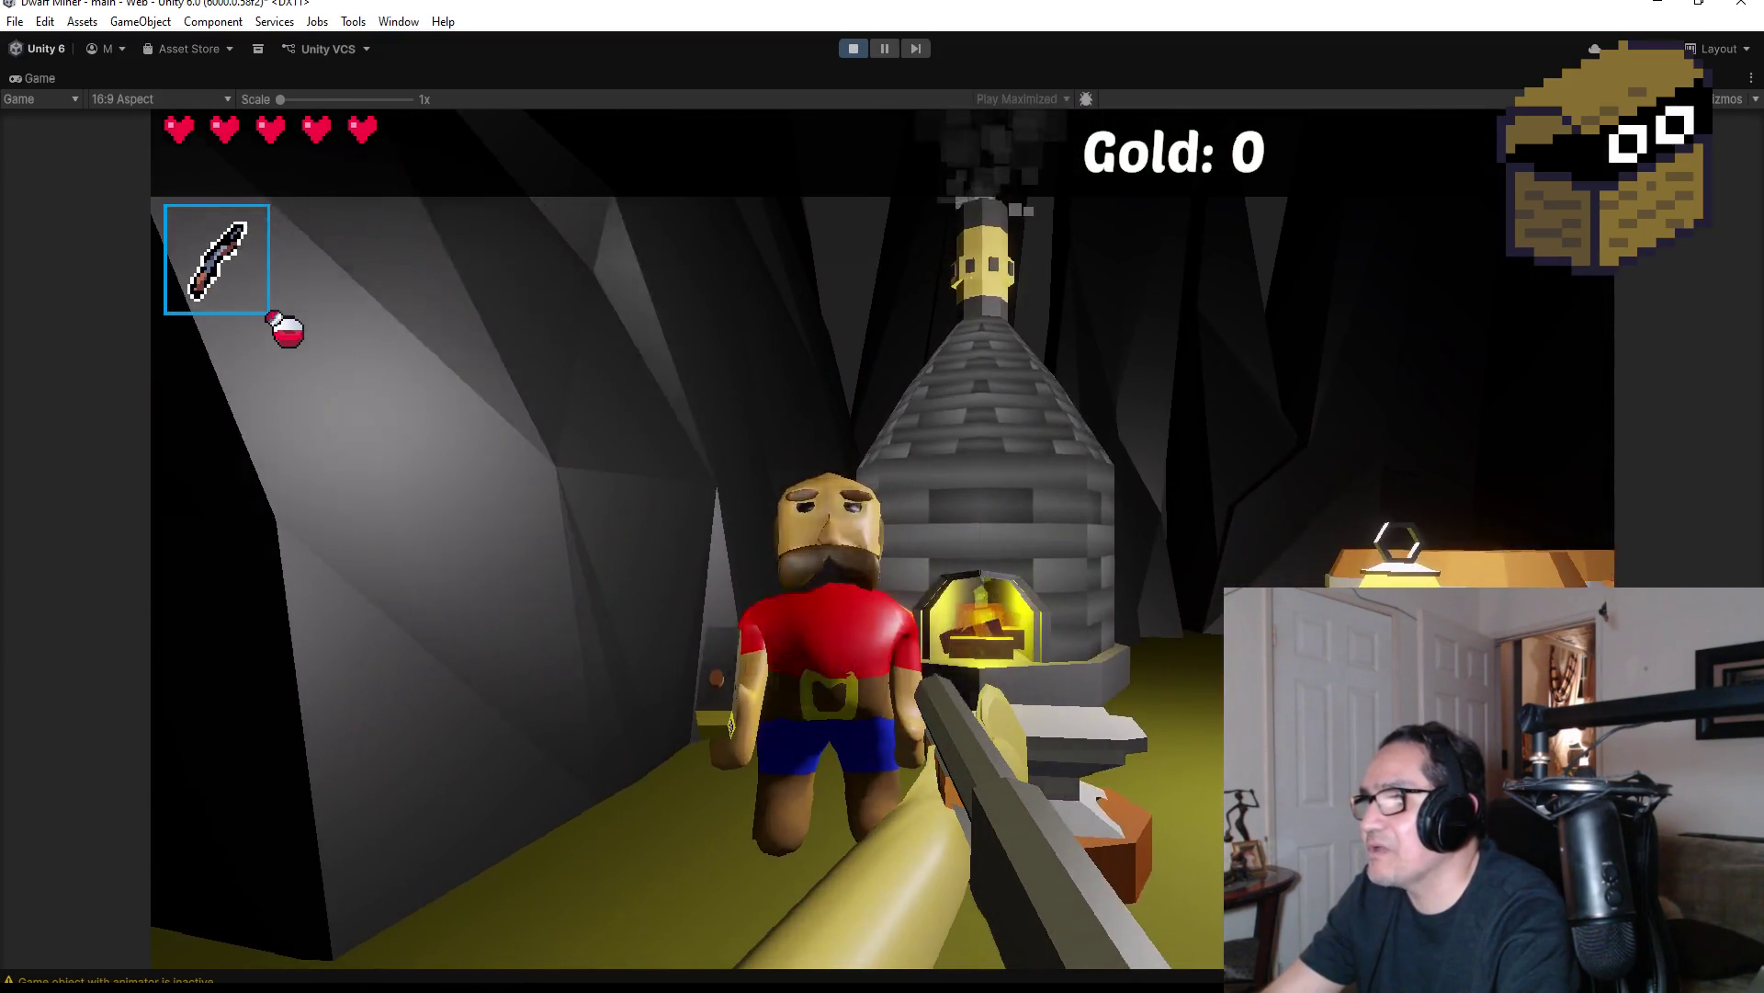
key(e)
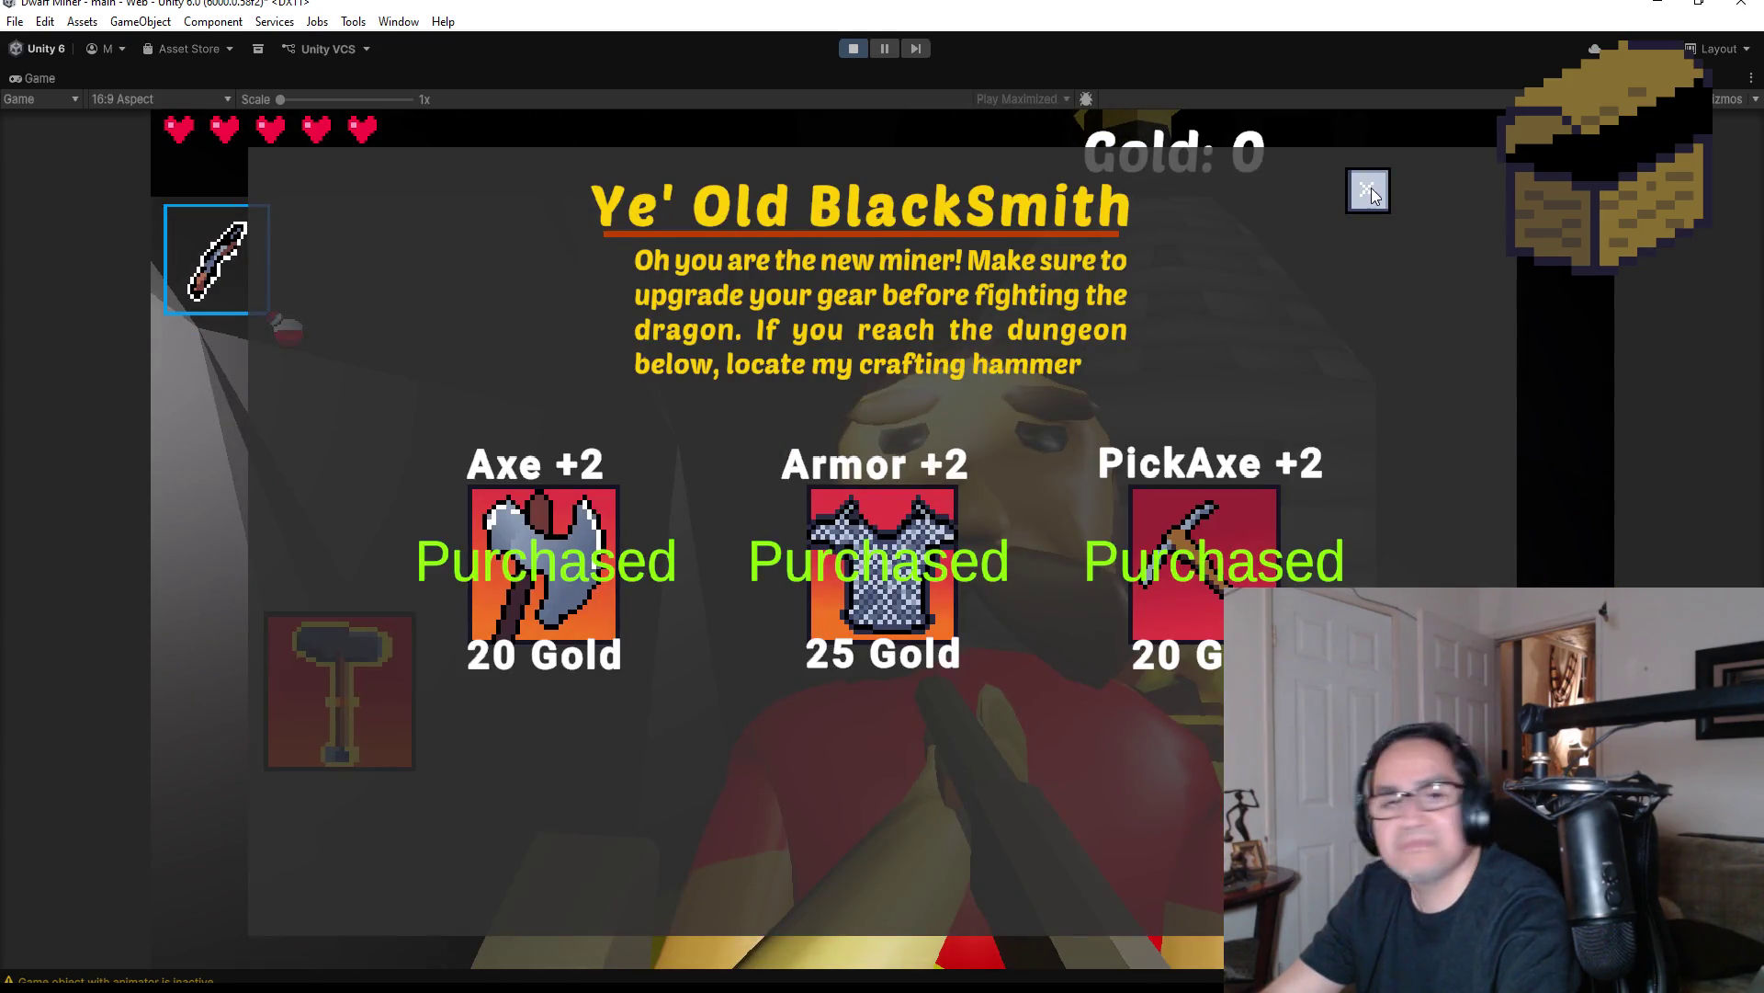
click(1368, 190)
key(s)
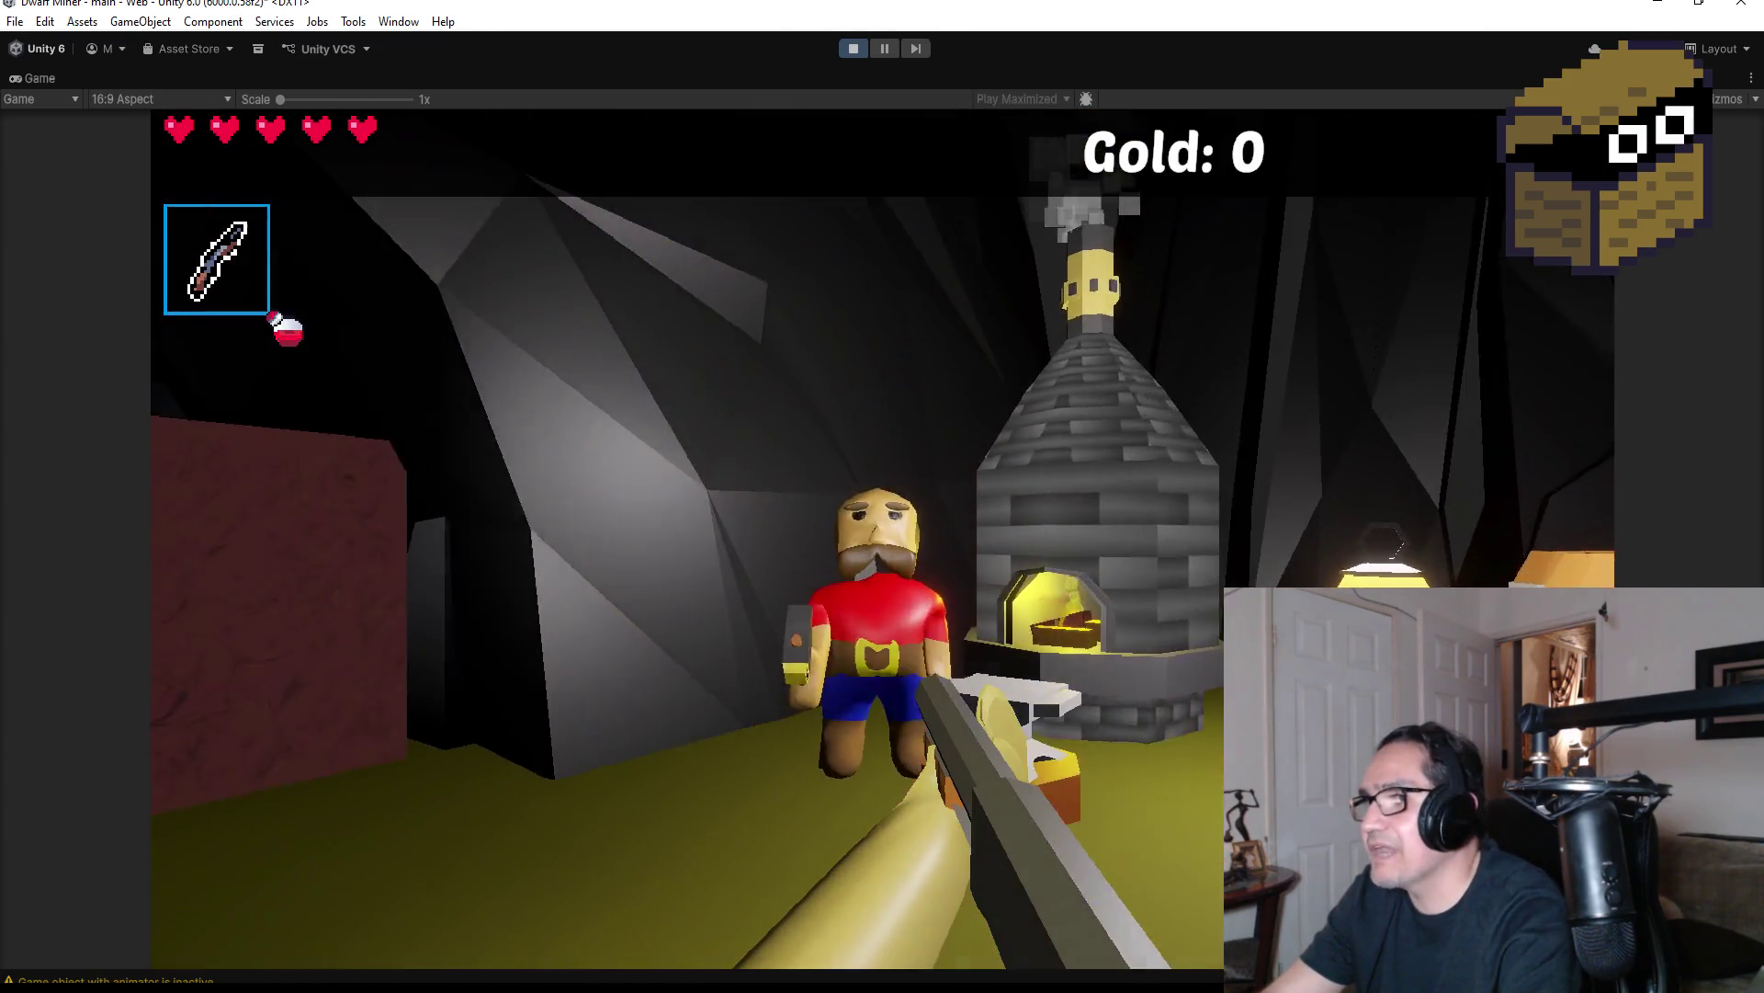
Explore the cave collecting floating gold ore until the Gold counter reads 3
key(a)
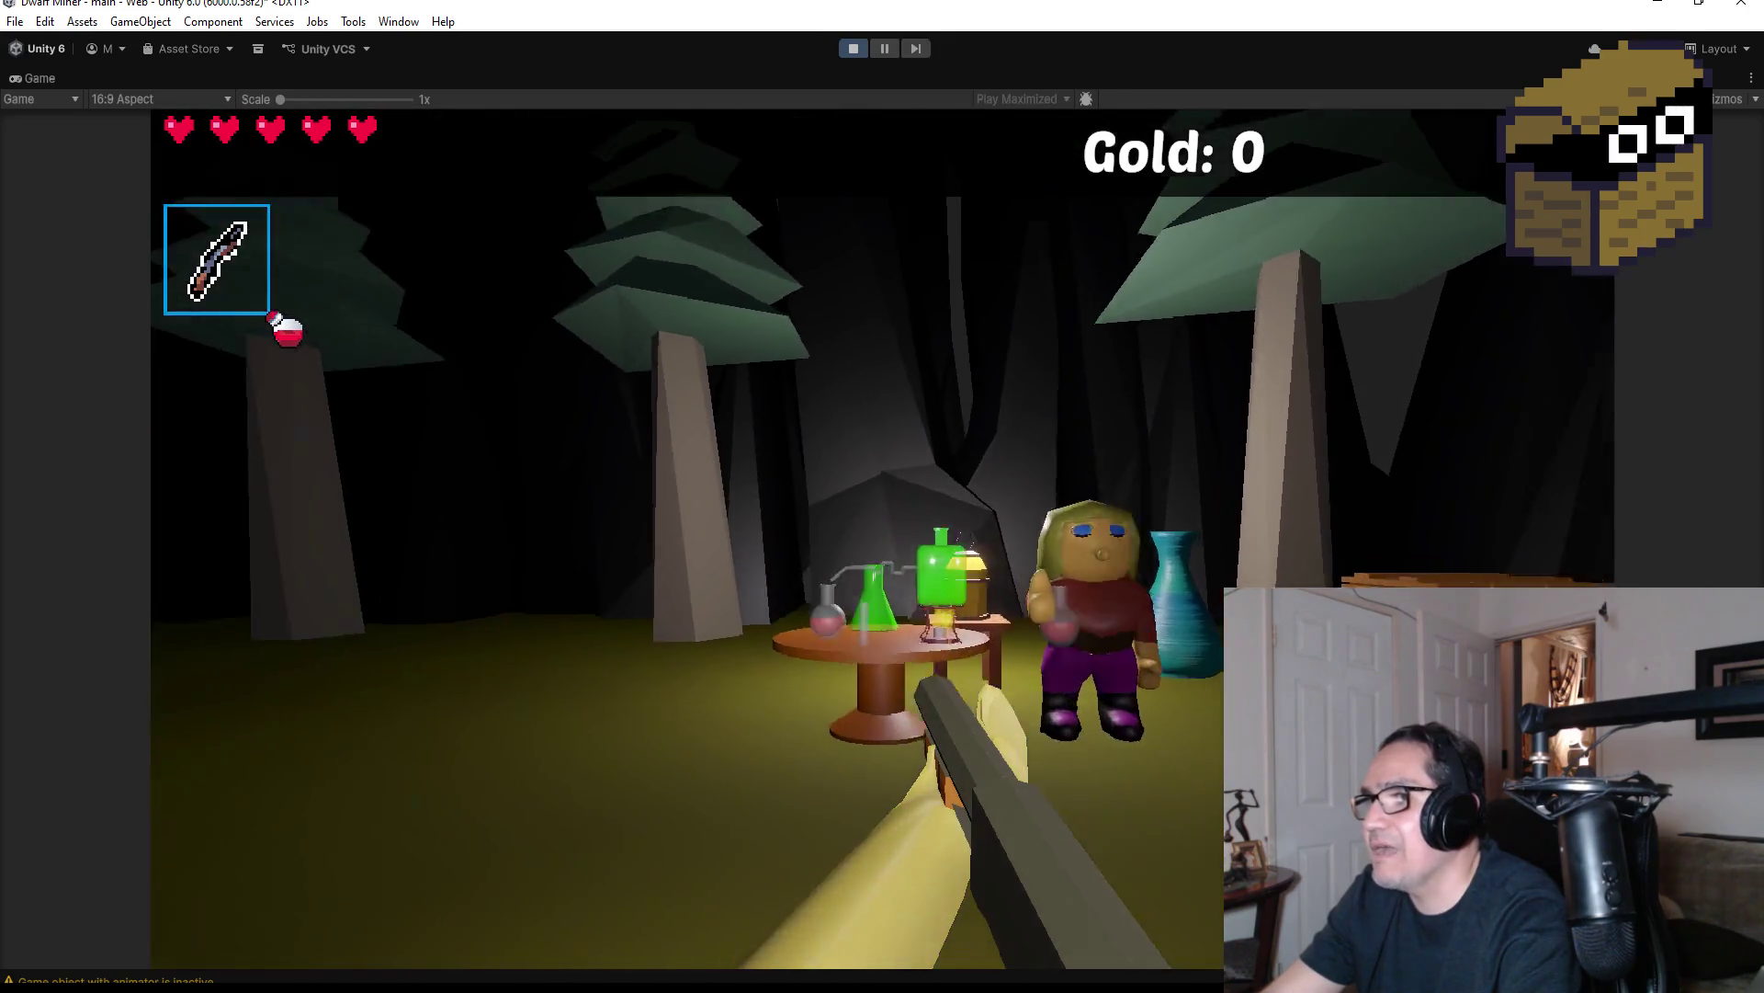
key(w)
key(s)
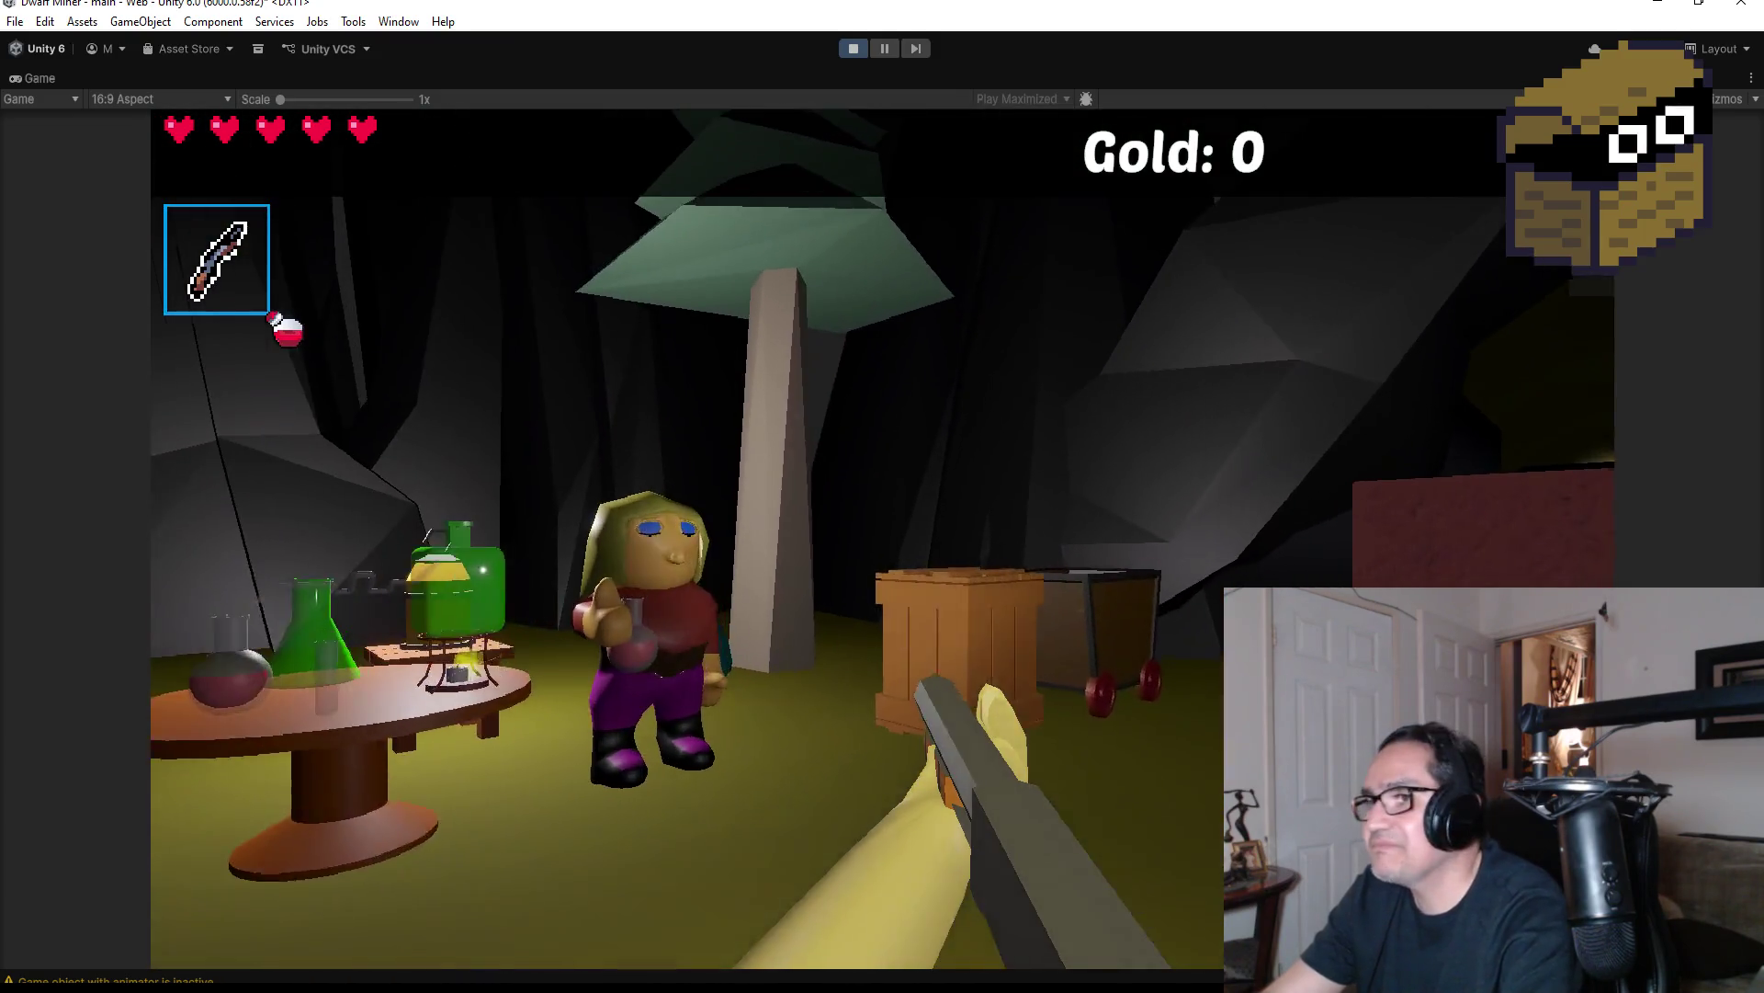
key(w)
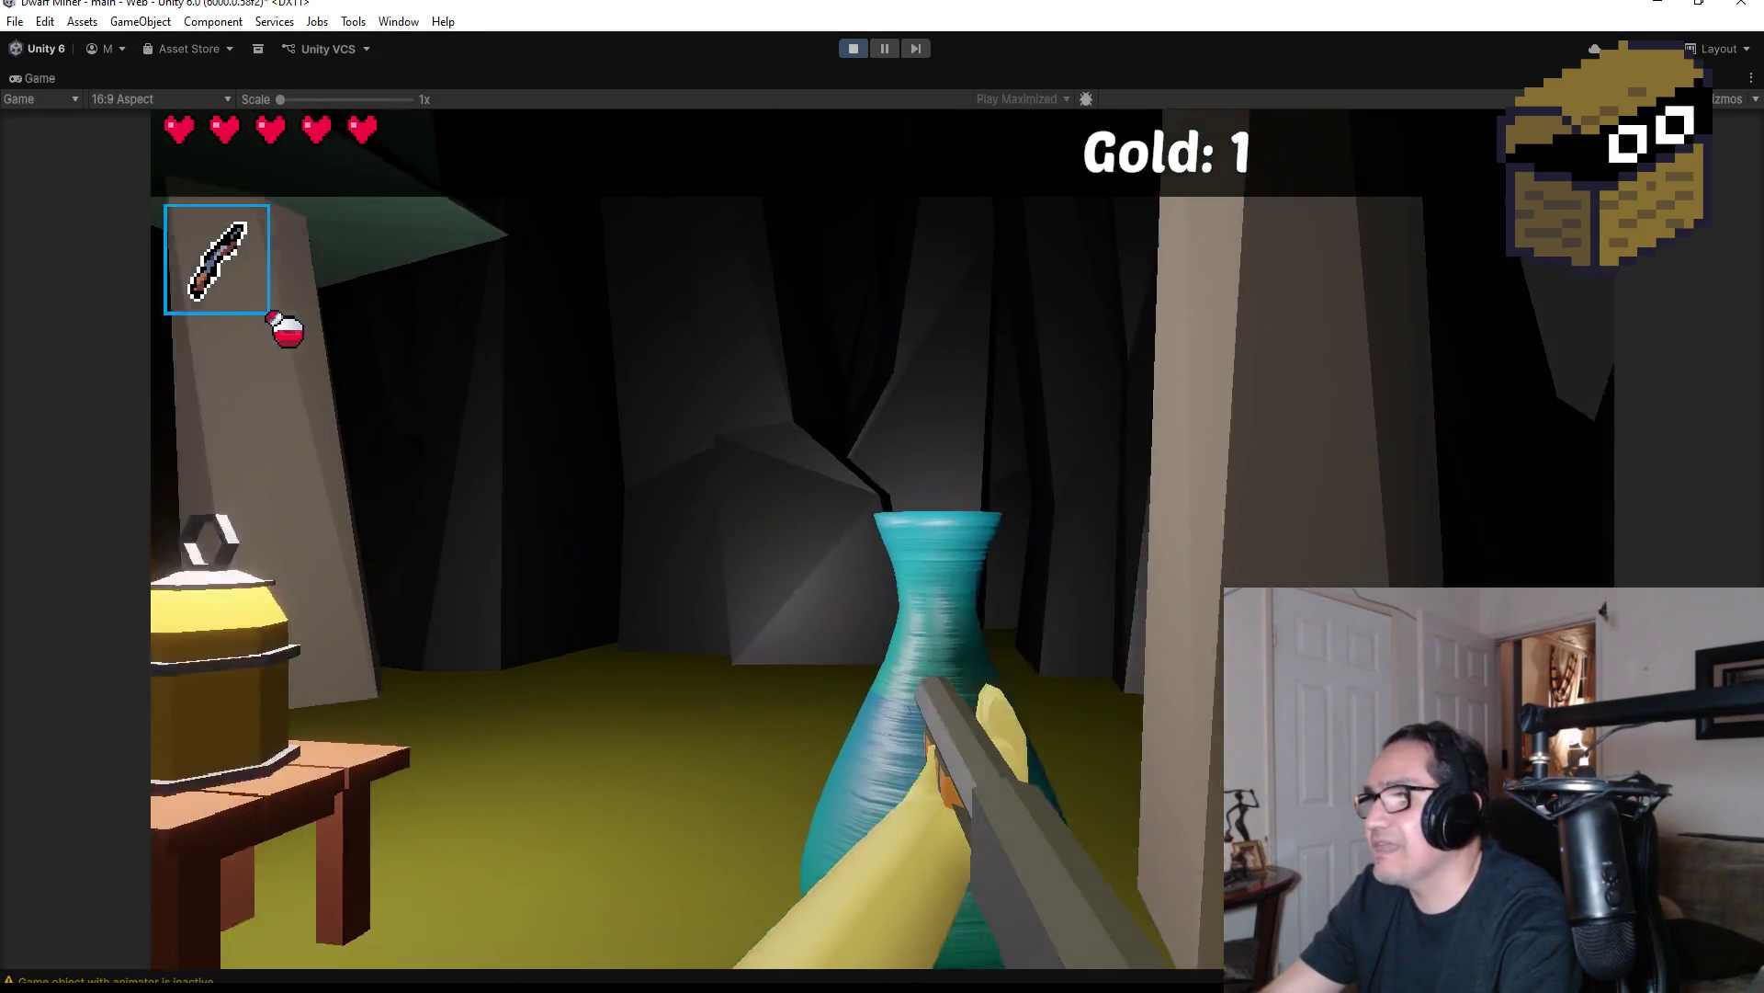
key(w)
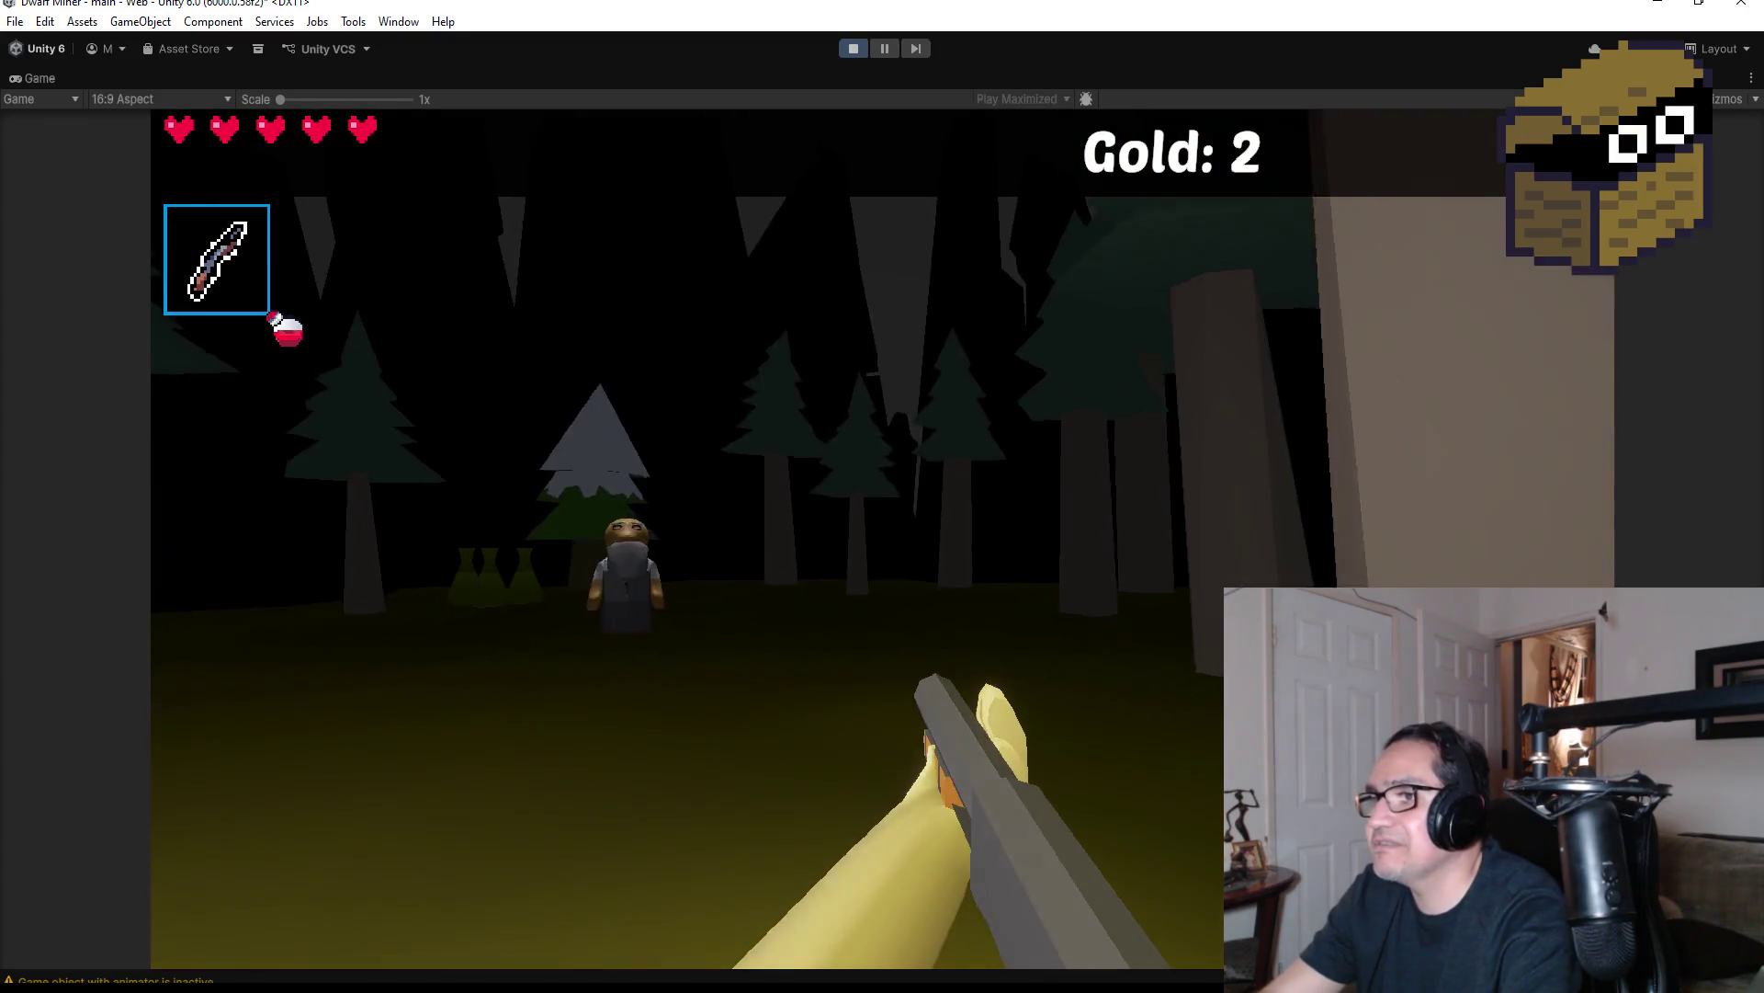
key(w)
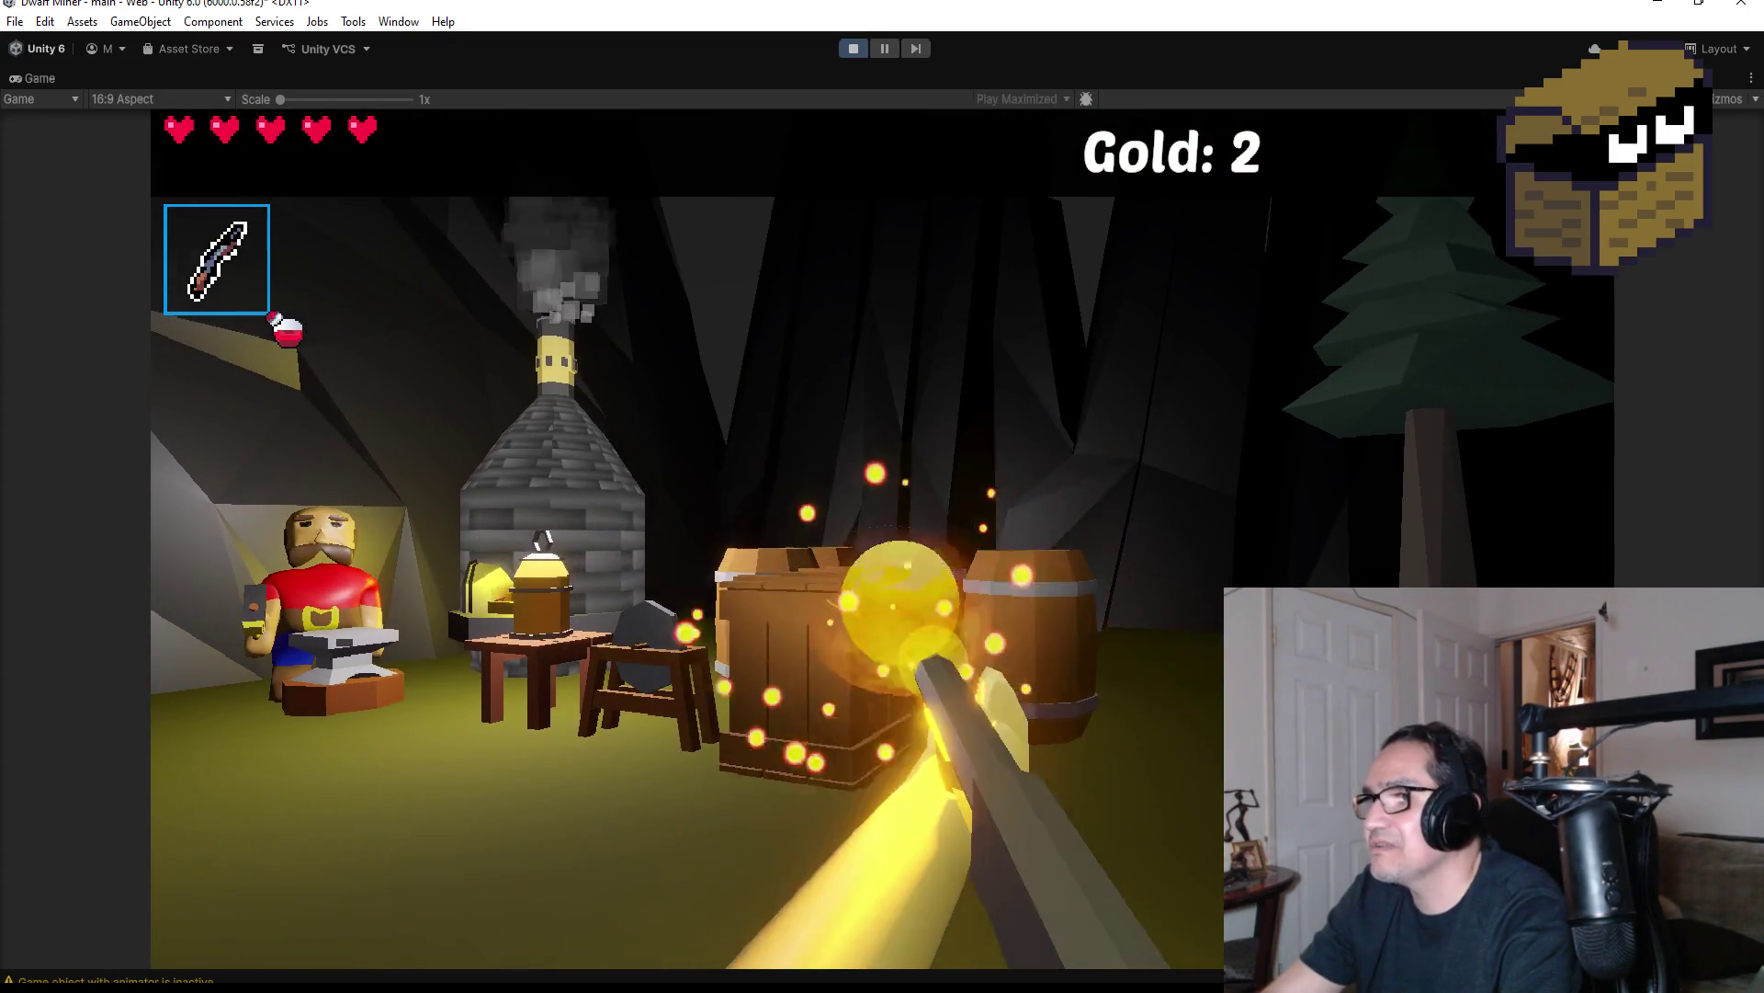
key(w)
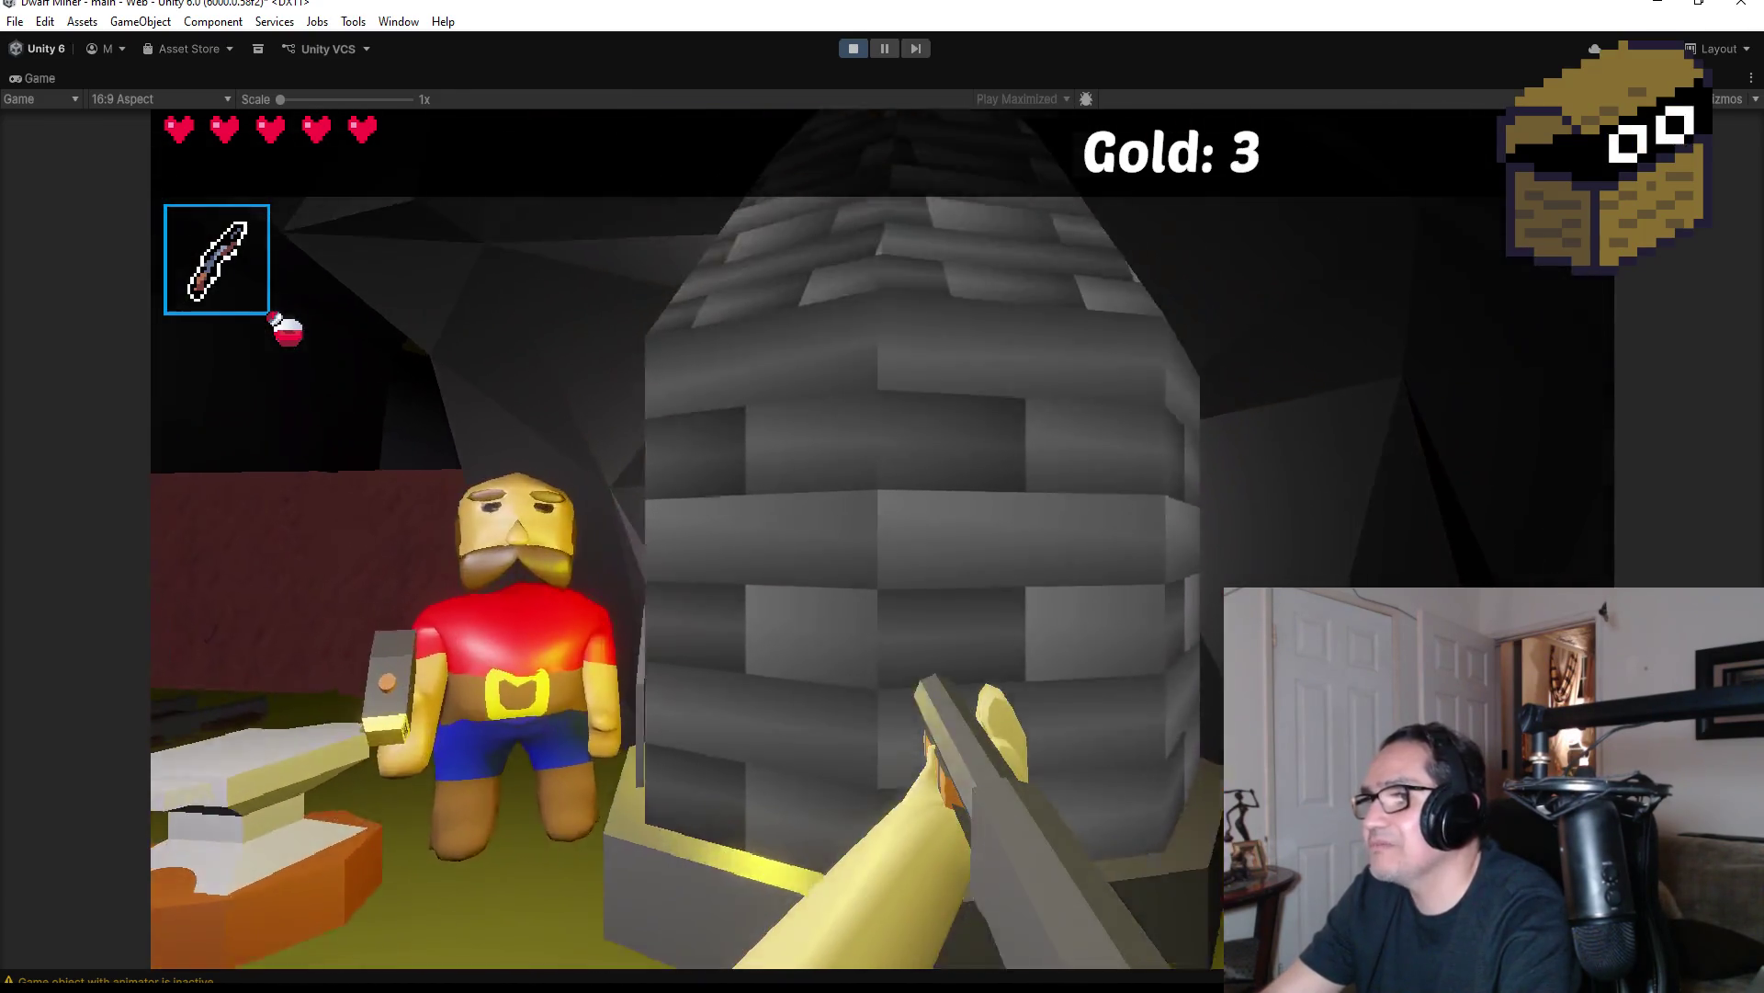
Advance down the torch-lit corridor, firing fireballs at the goblin and the bats
key(s)
key(w)
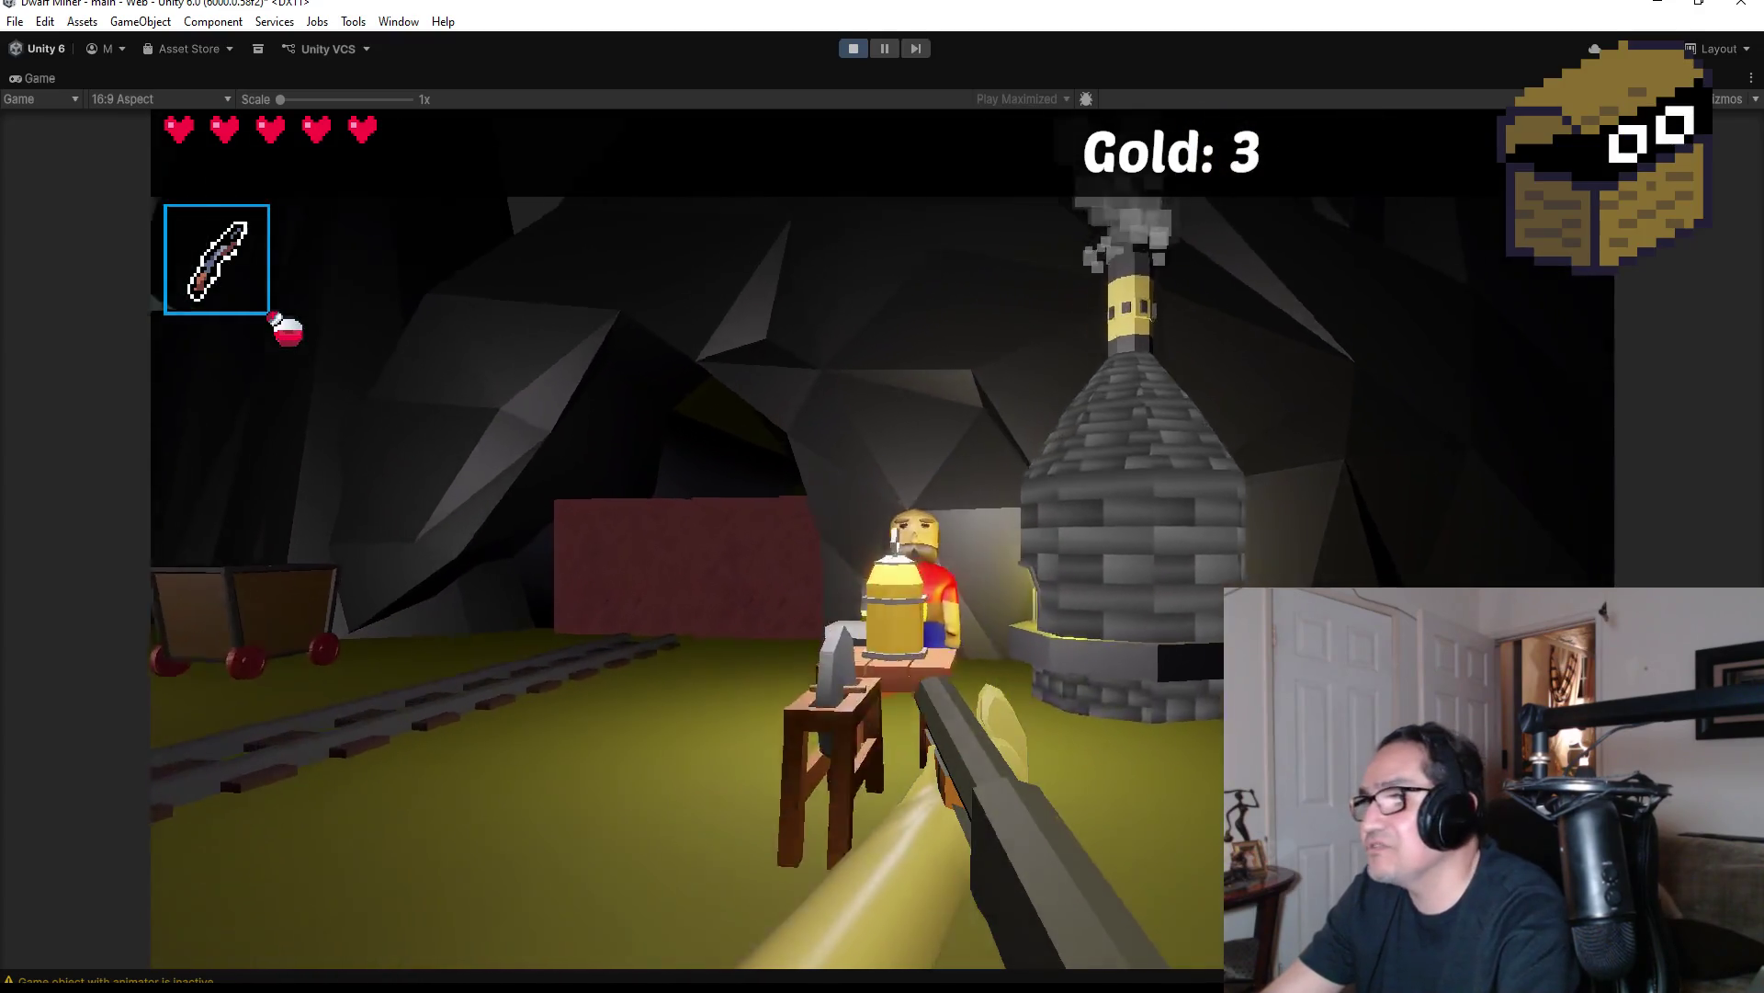
key(w)
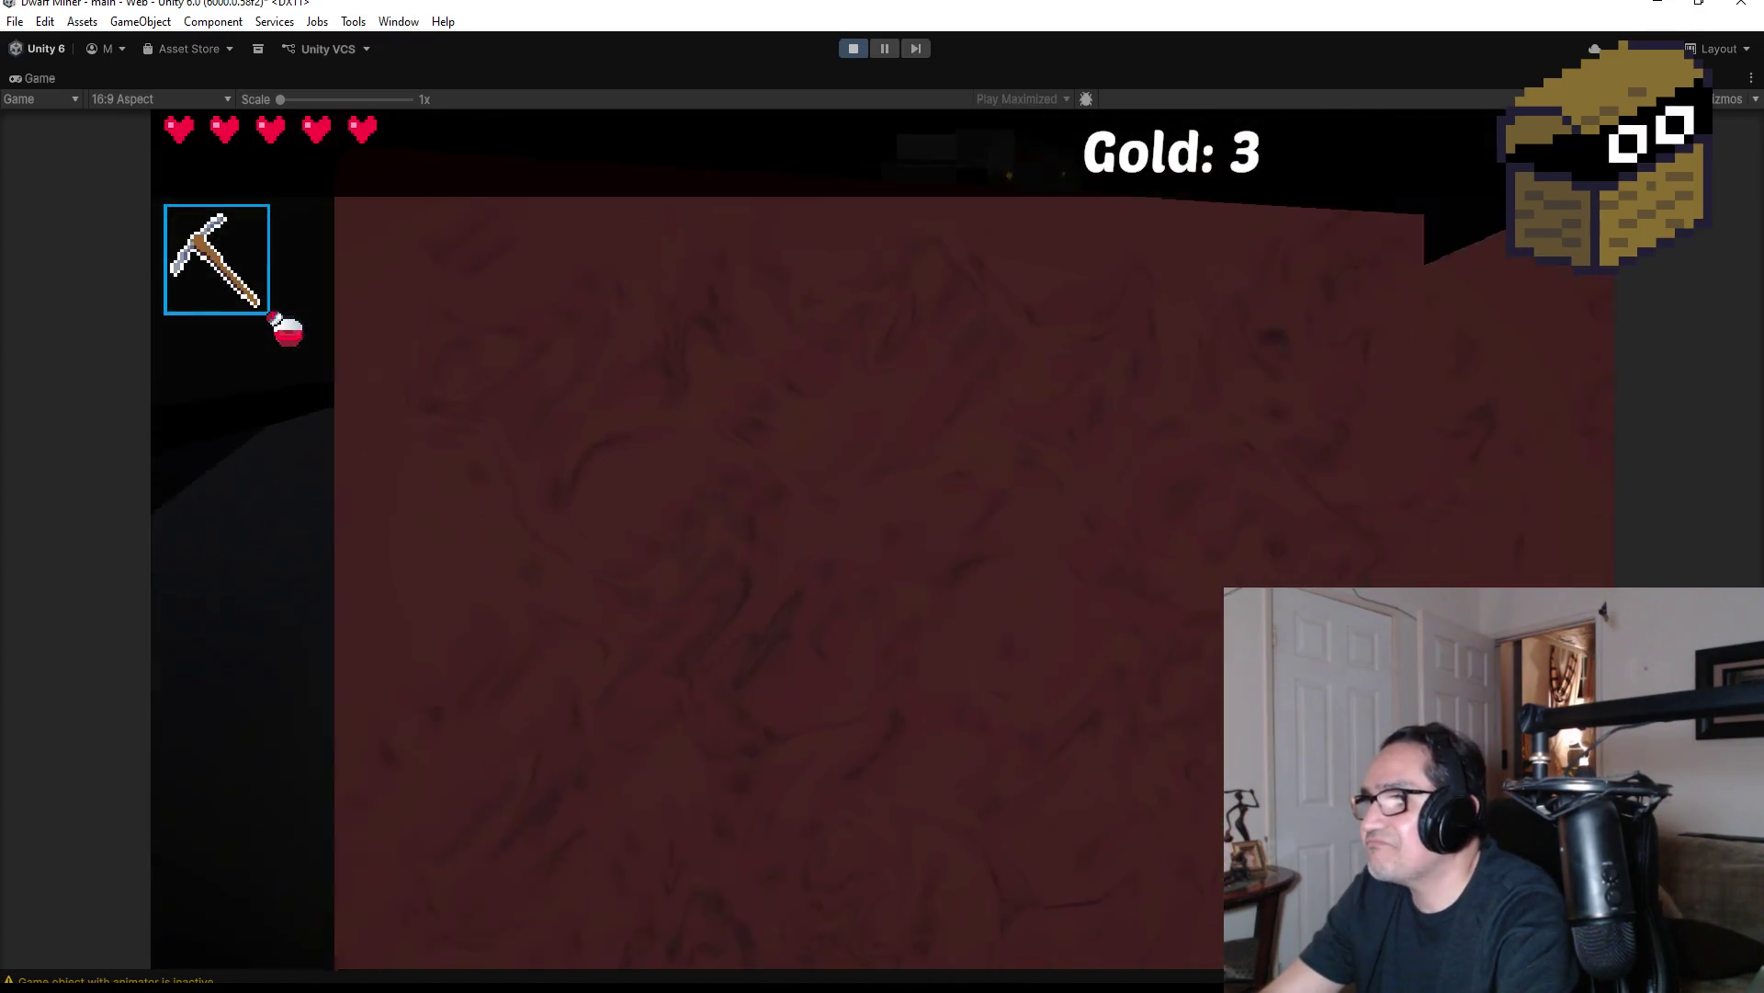
key(1)
key(w)
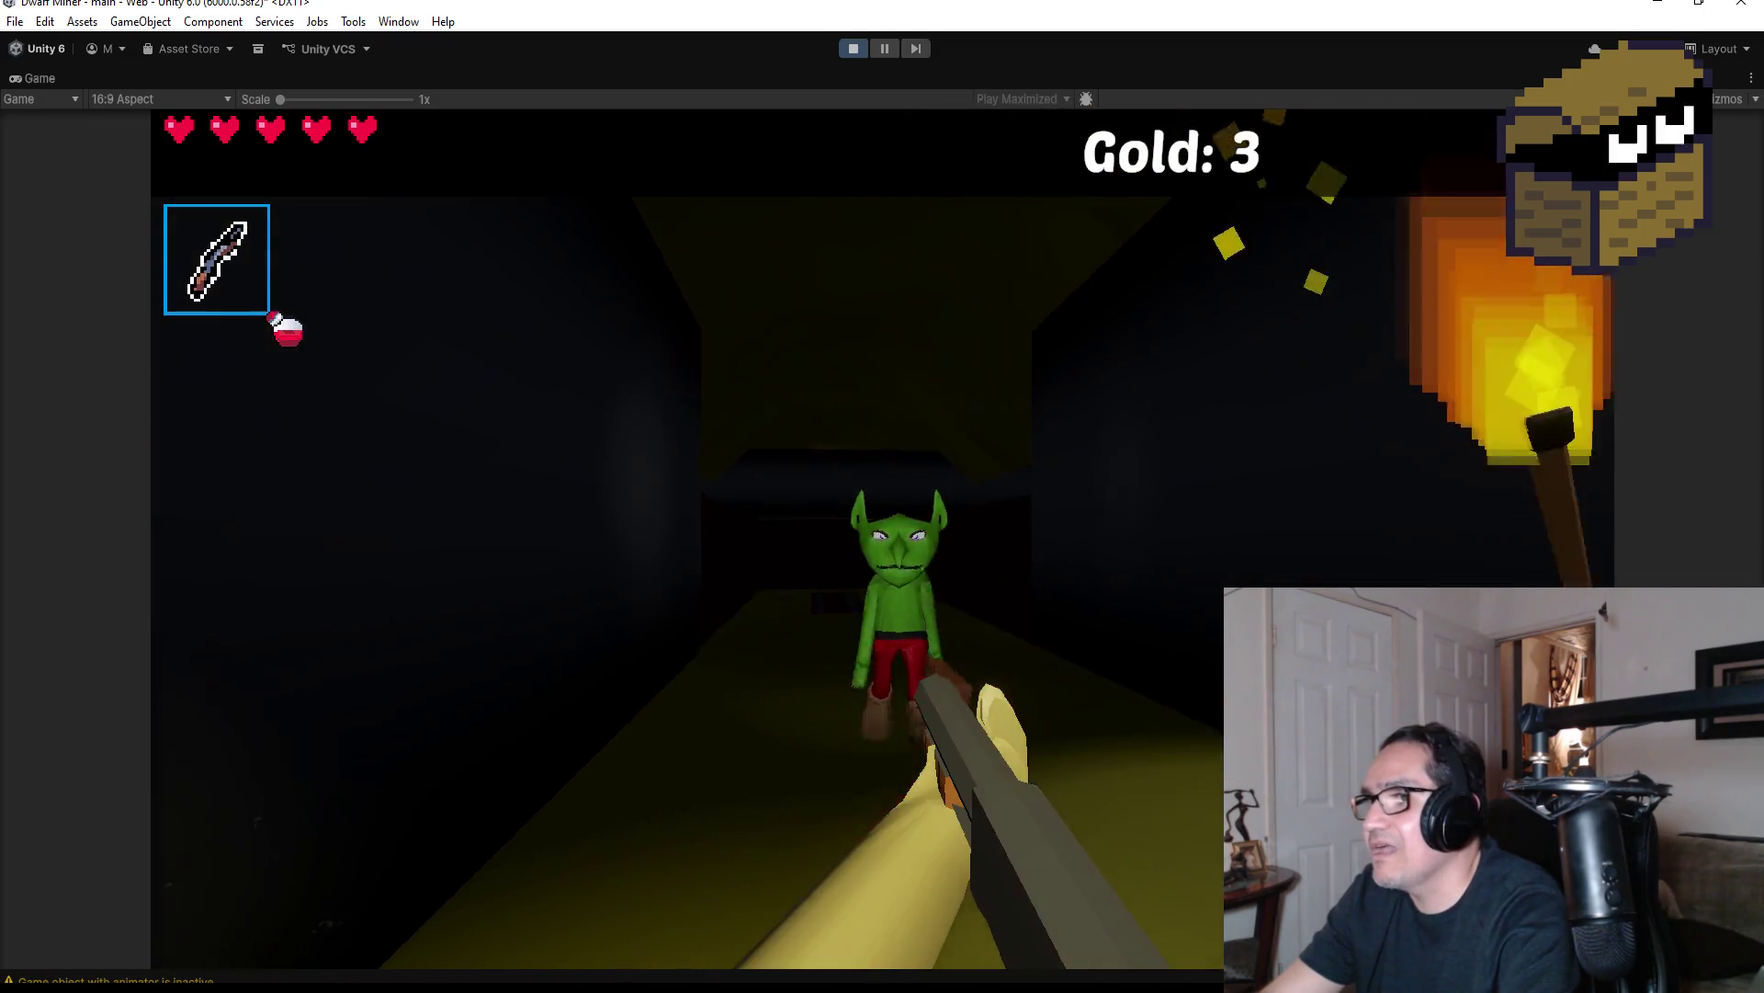
click(882, 538)
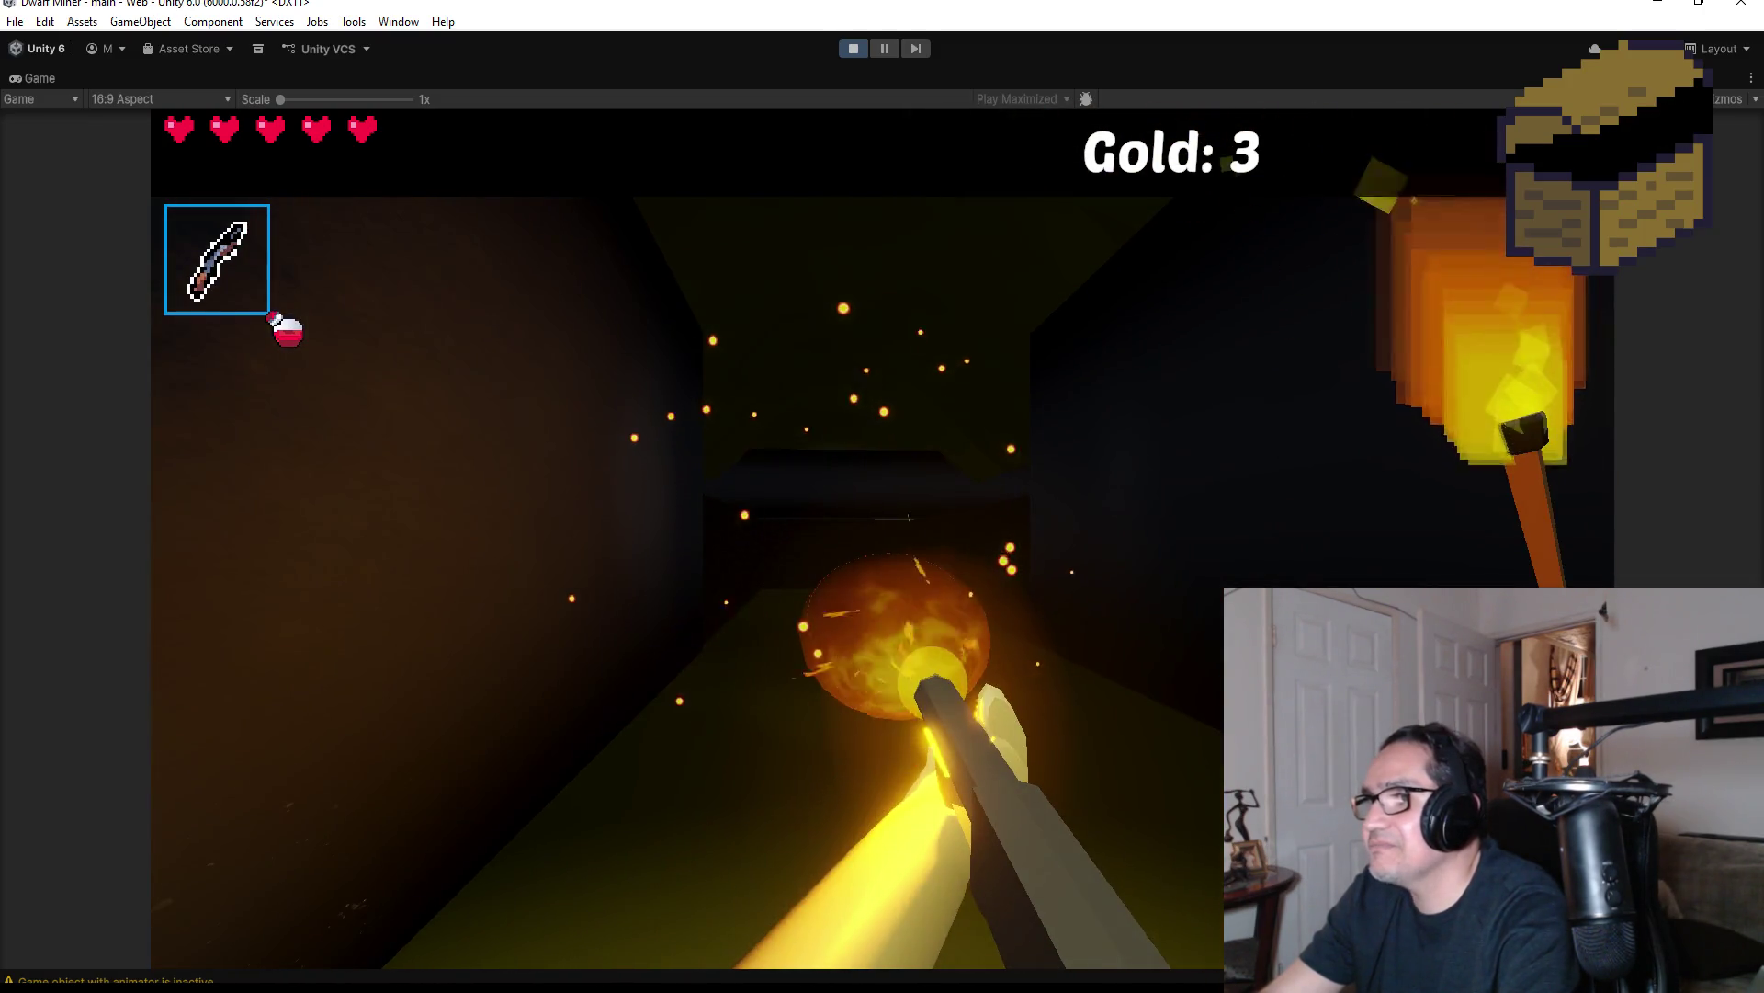
key(w)
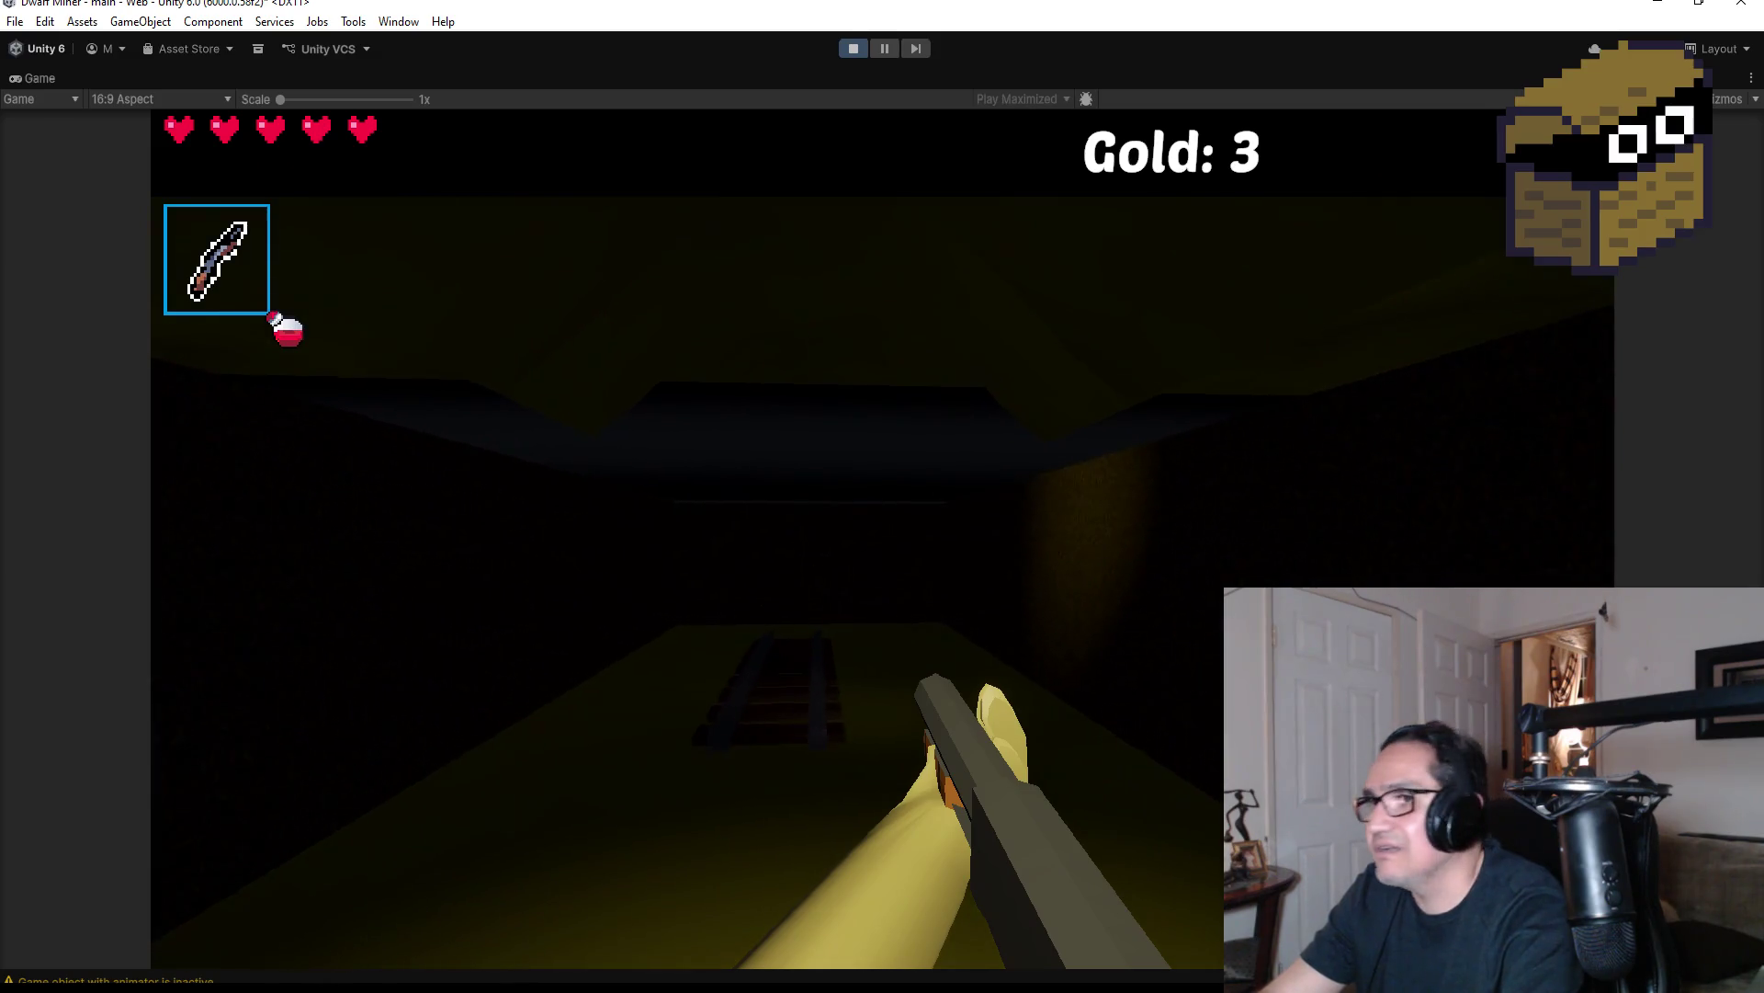
click(883, 537)
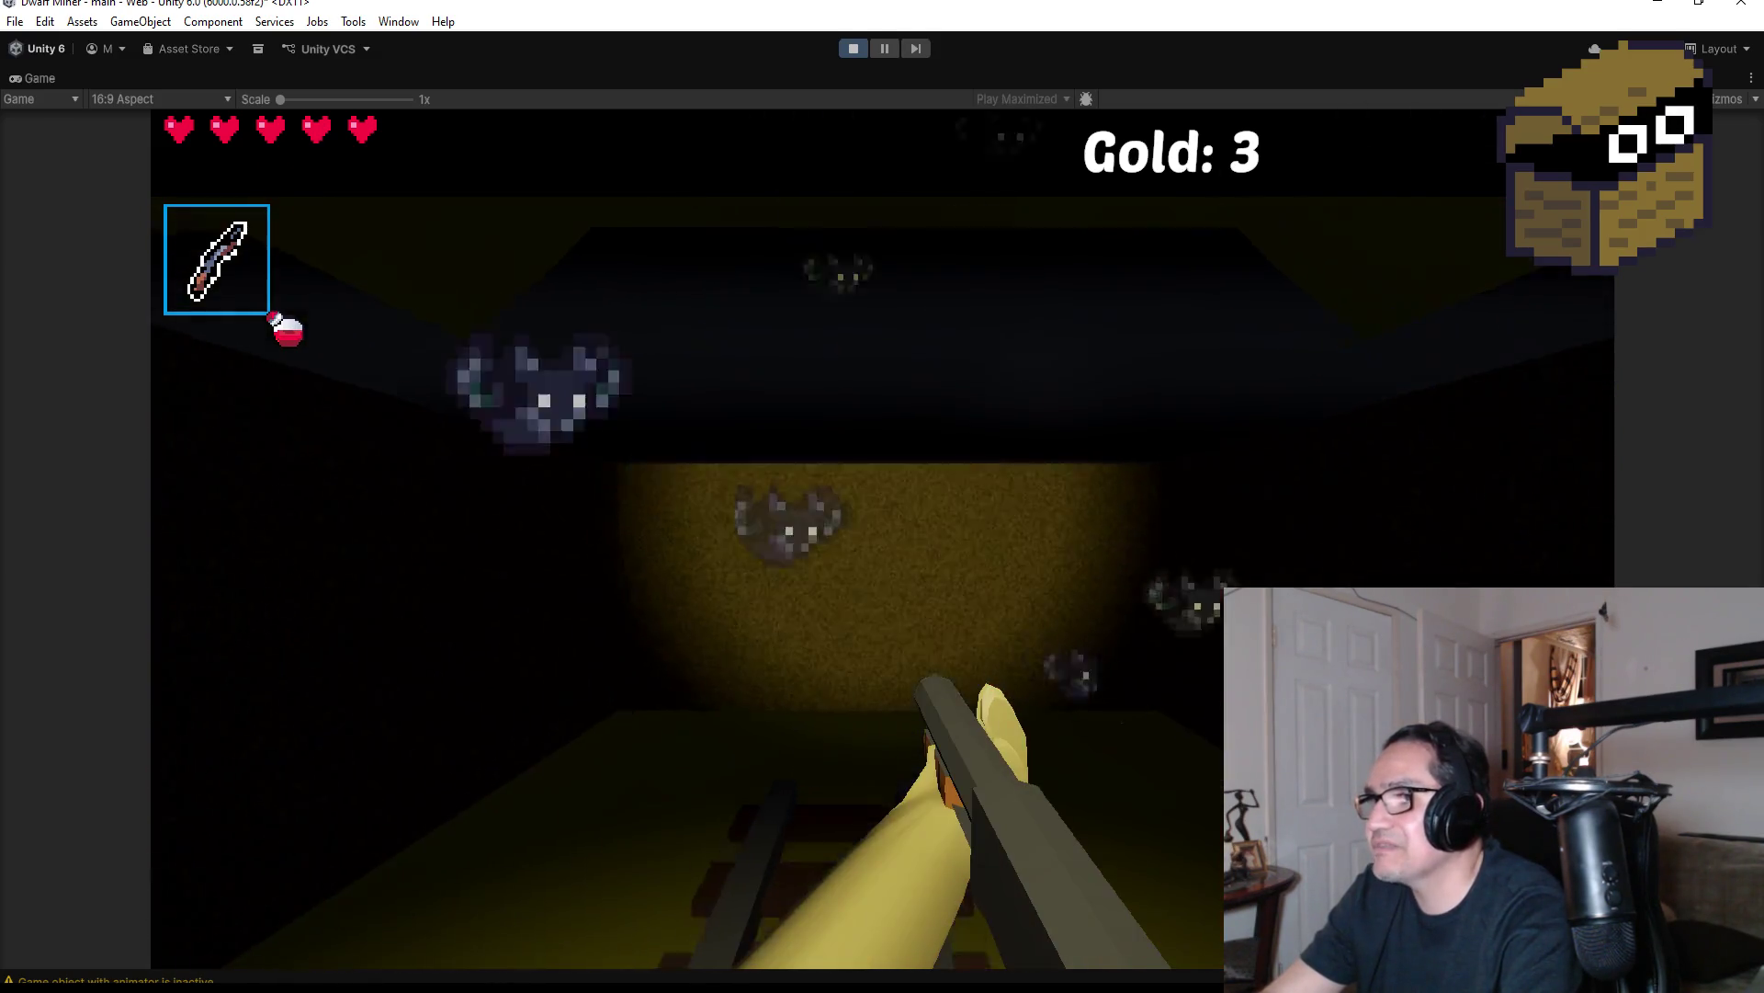
Mine gold chunks from the lit wall with the pickaxe until Gold reads 6, then stop playing
key(2)
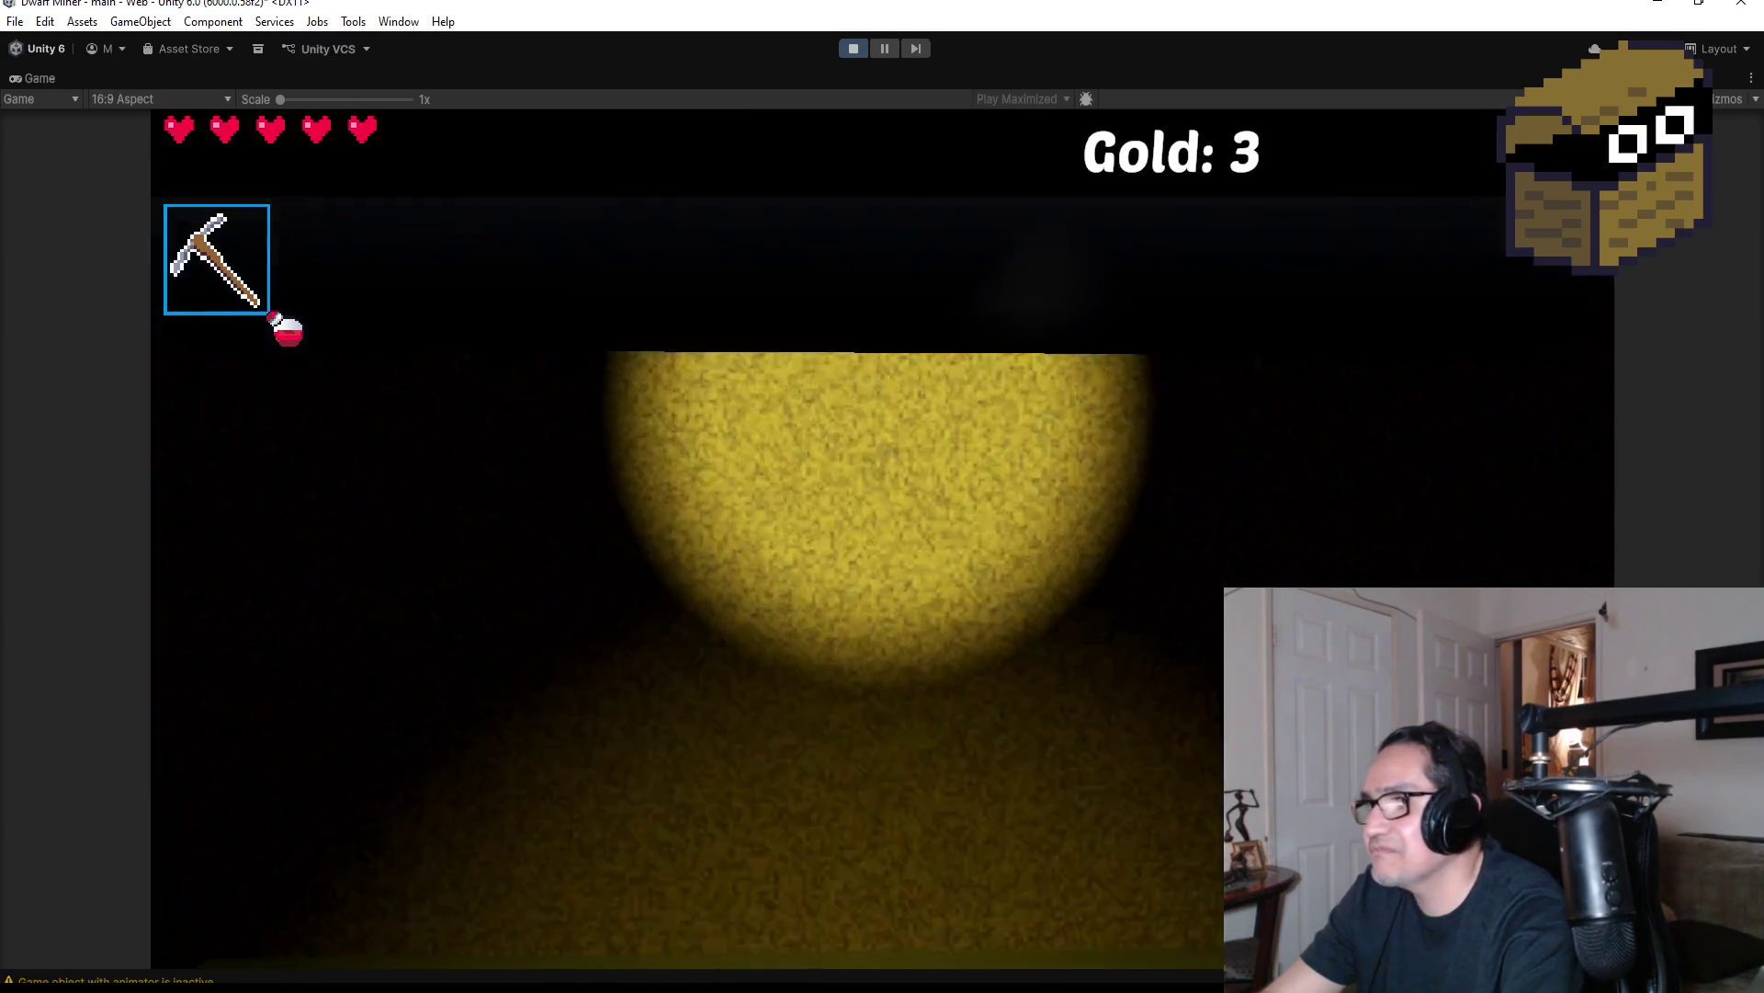
key(w)
click(882, 538)
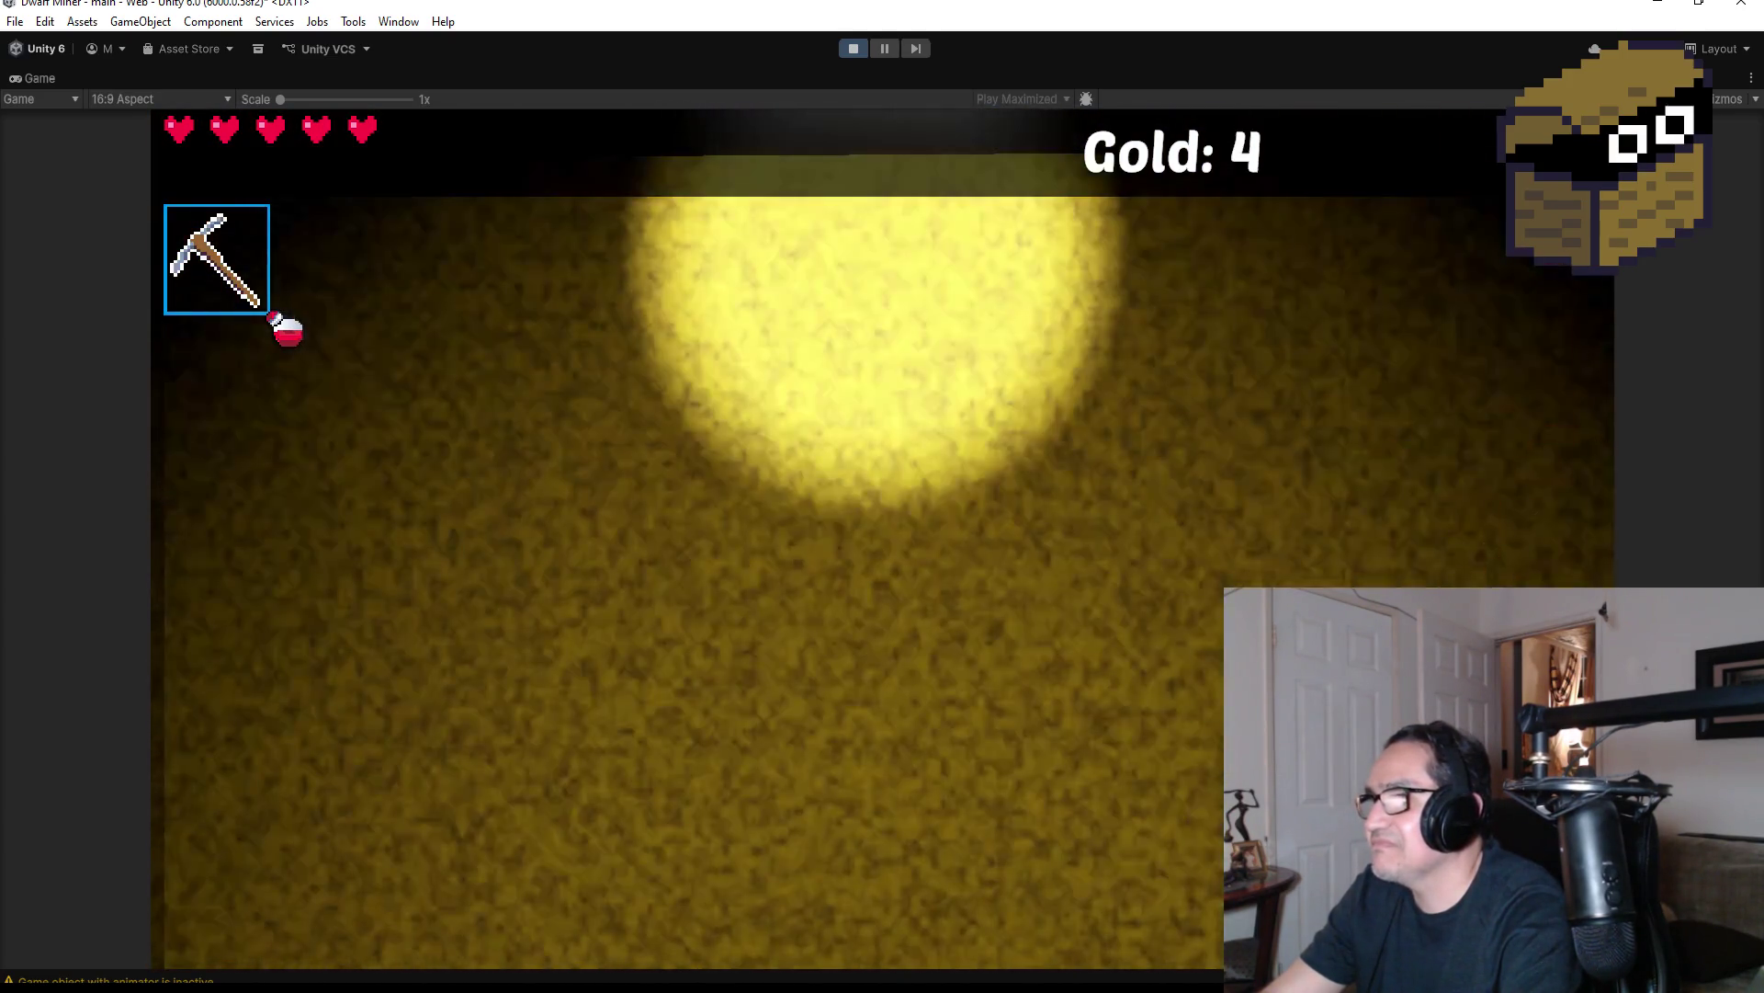
key(s)
click(882, 538)
key(w)
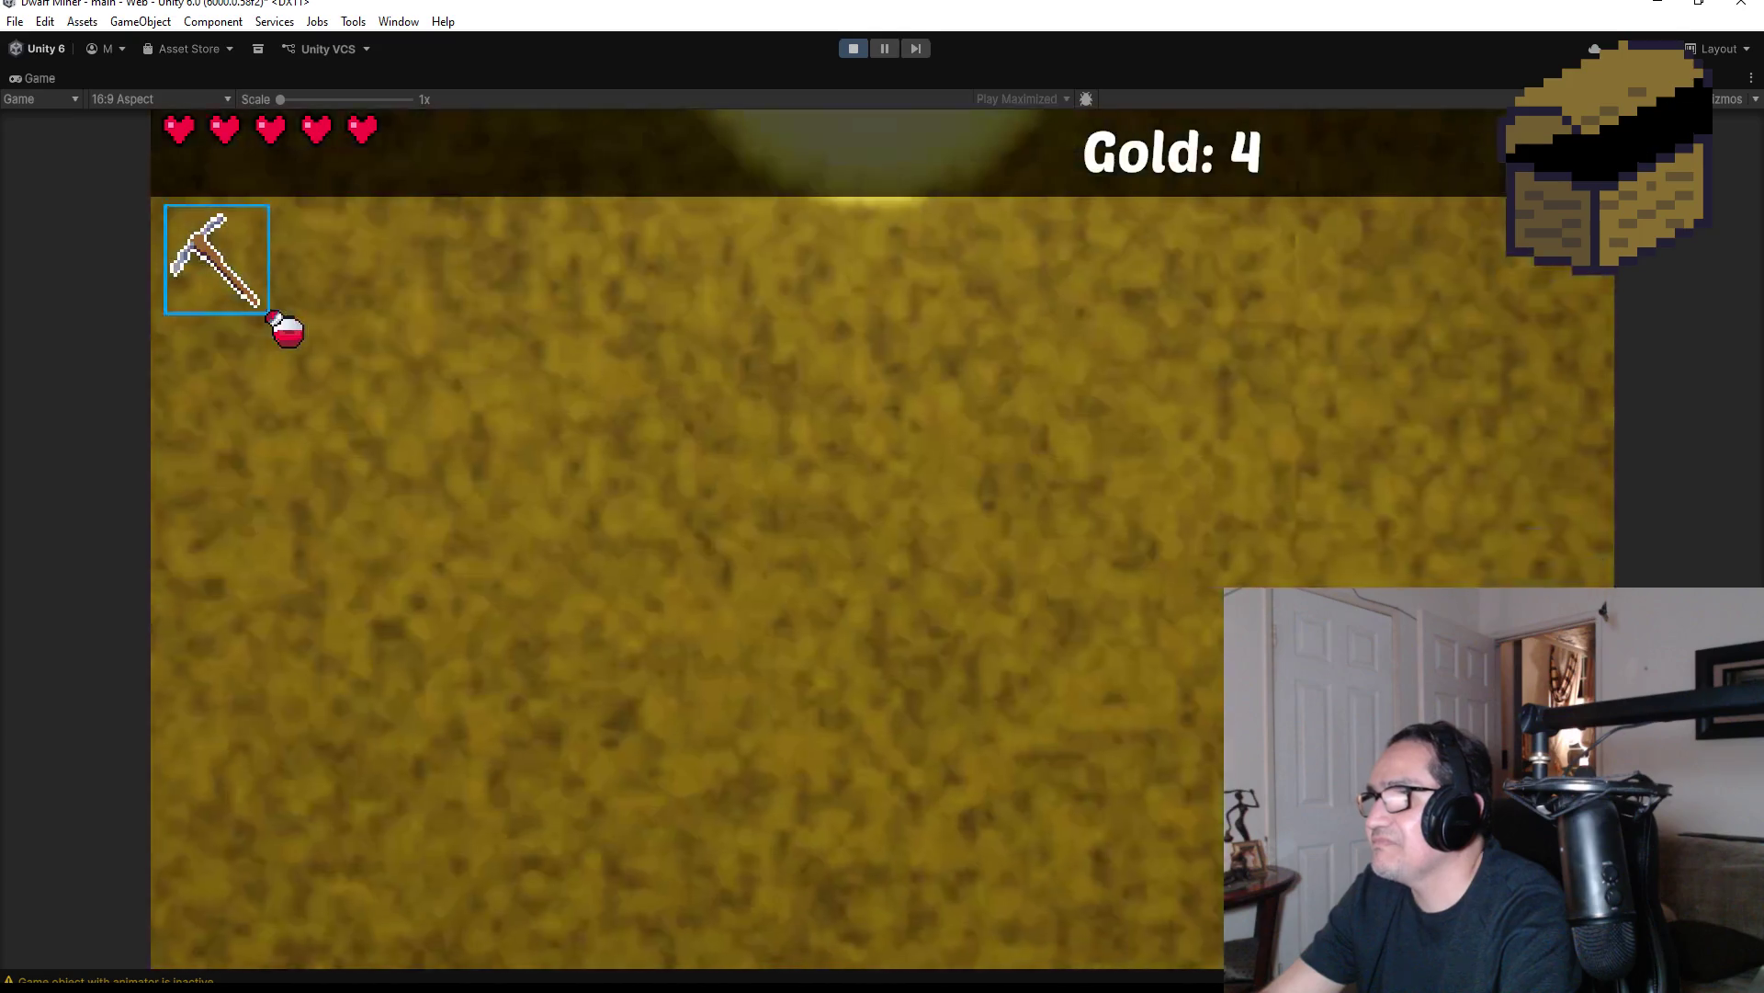
click(883, 538)
key(s)
key(w)
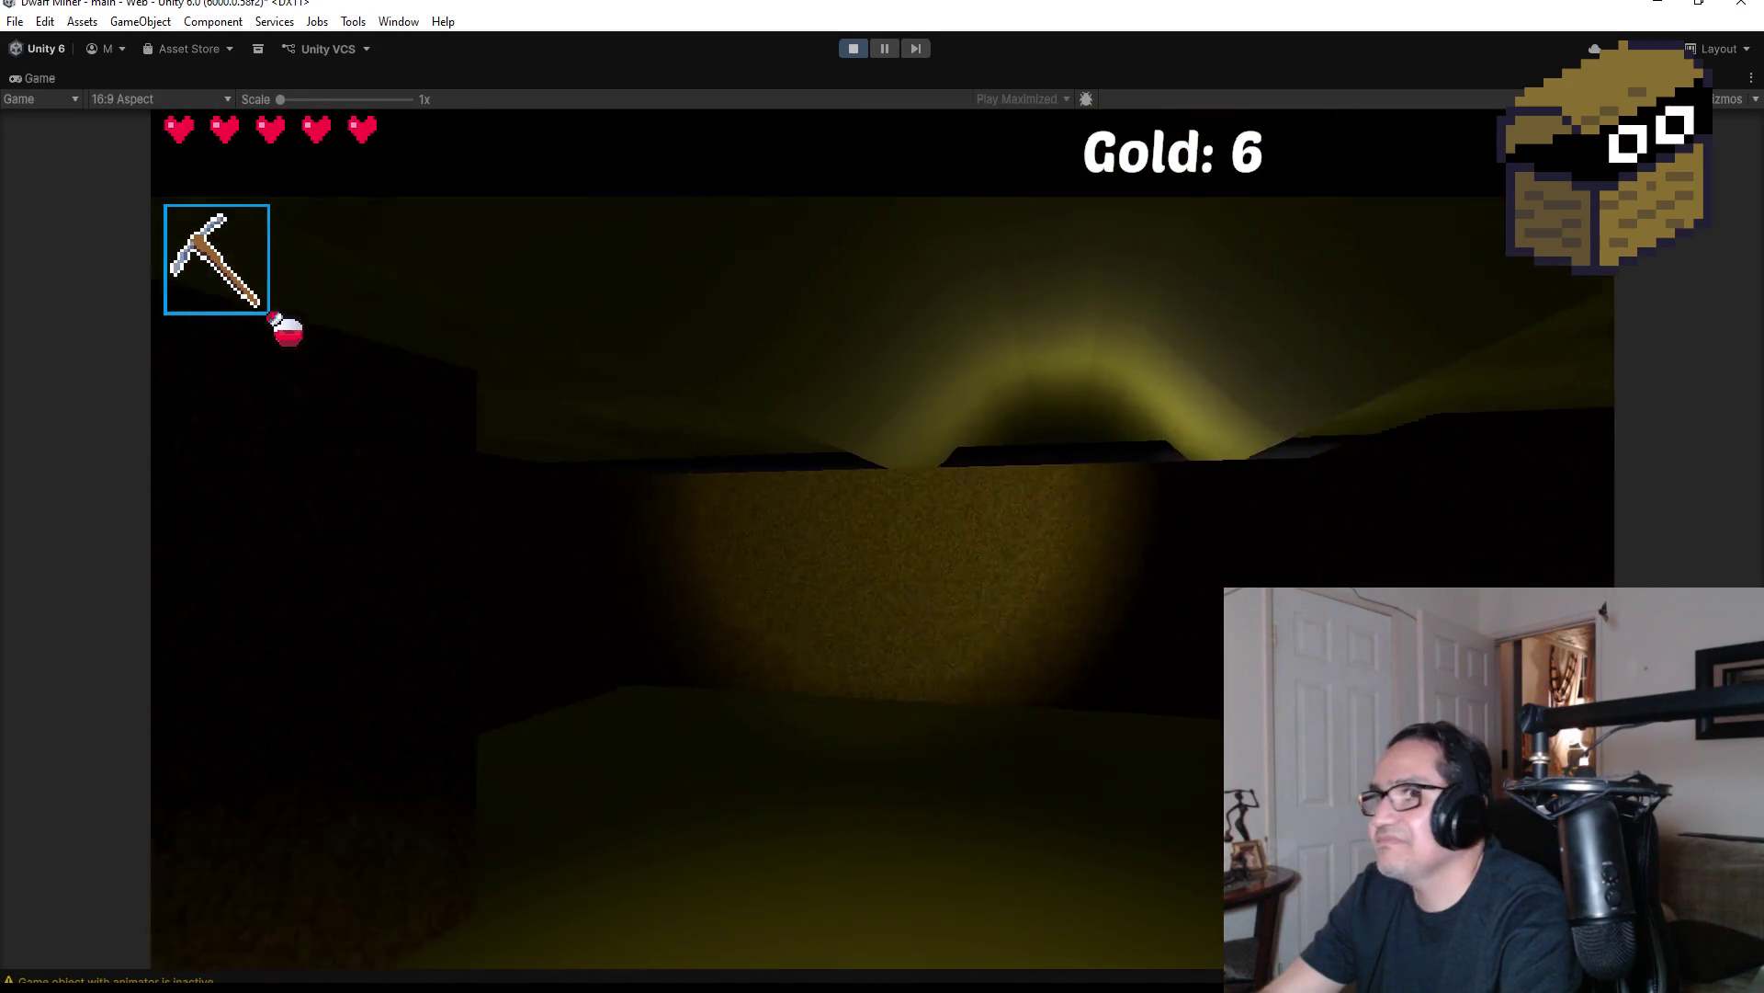
key(Escape)
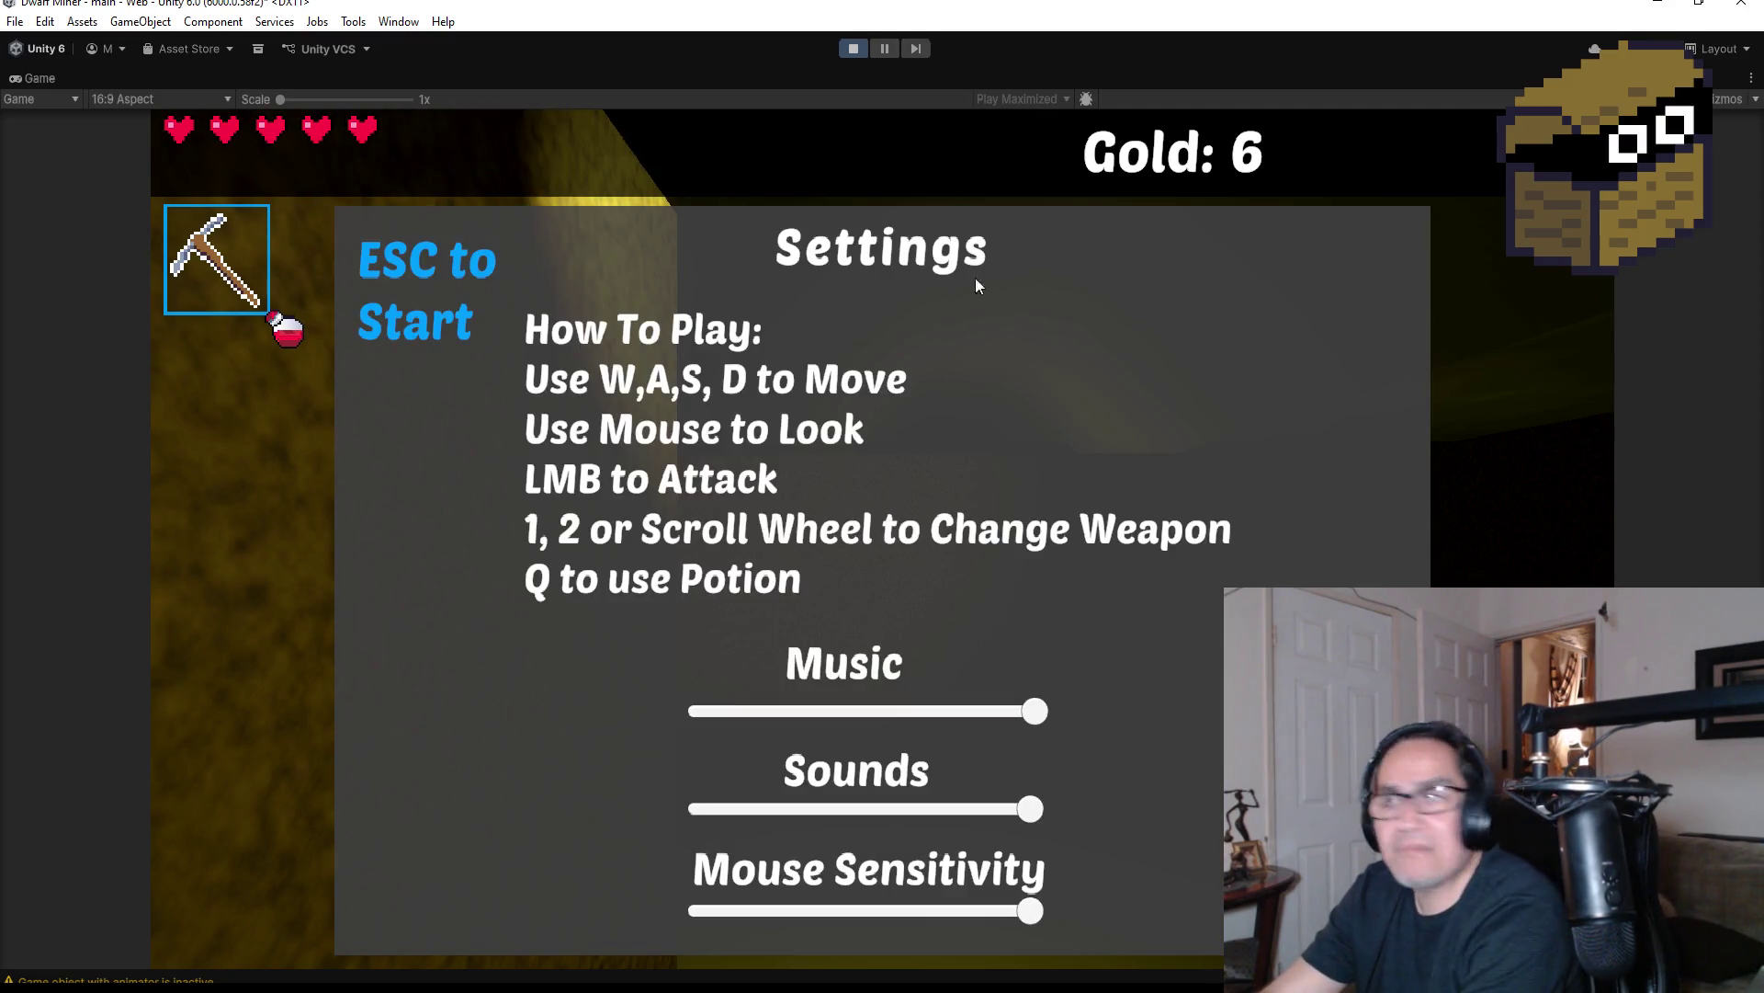
click(851, 56)
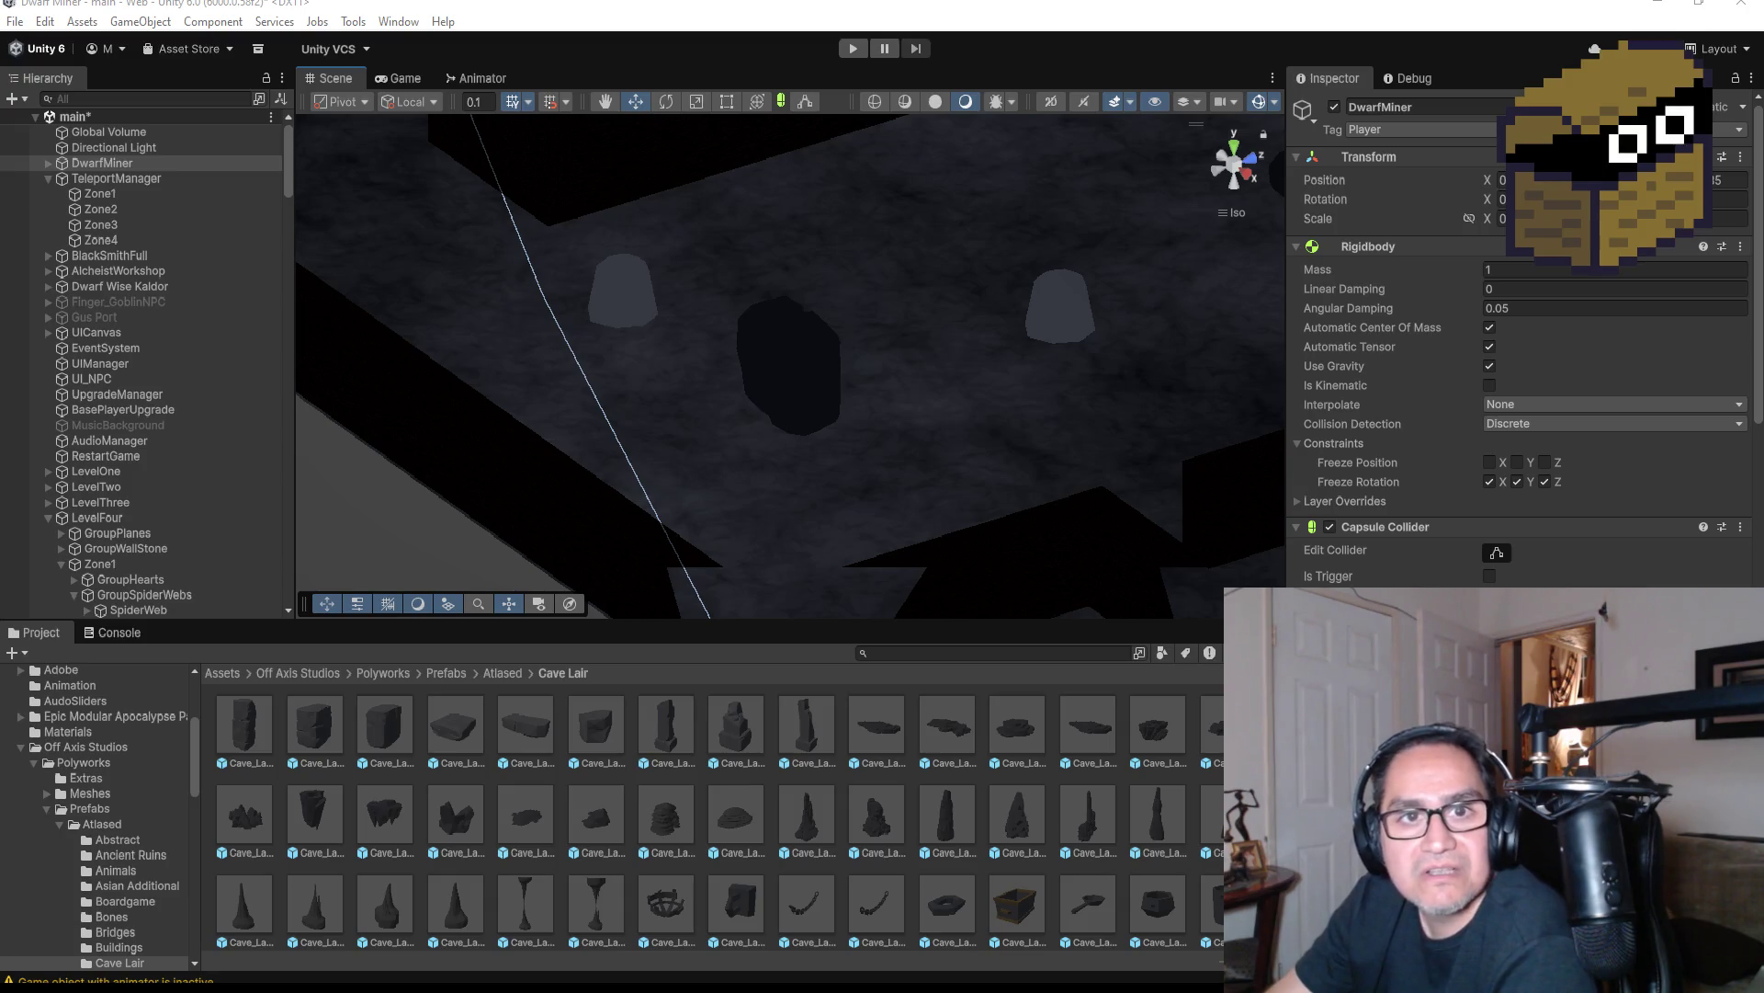
Switch from Unity to the Chrome window showing the Torin's Greed itch.io page
key(alt+Tab)
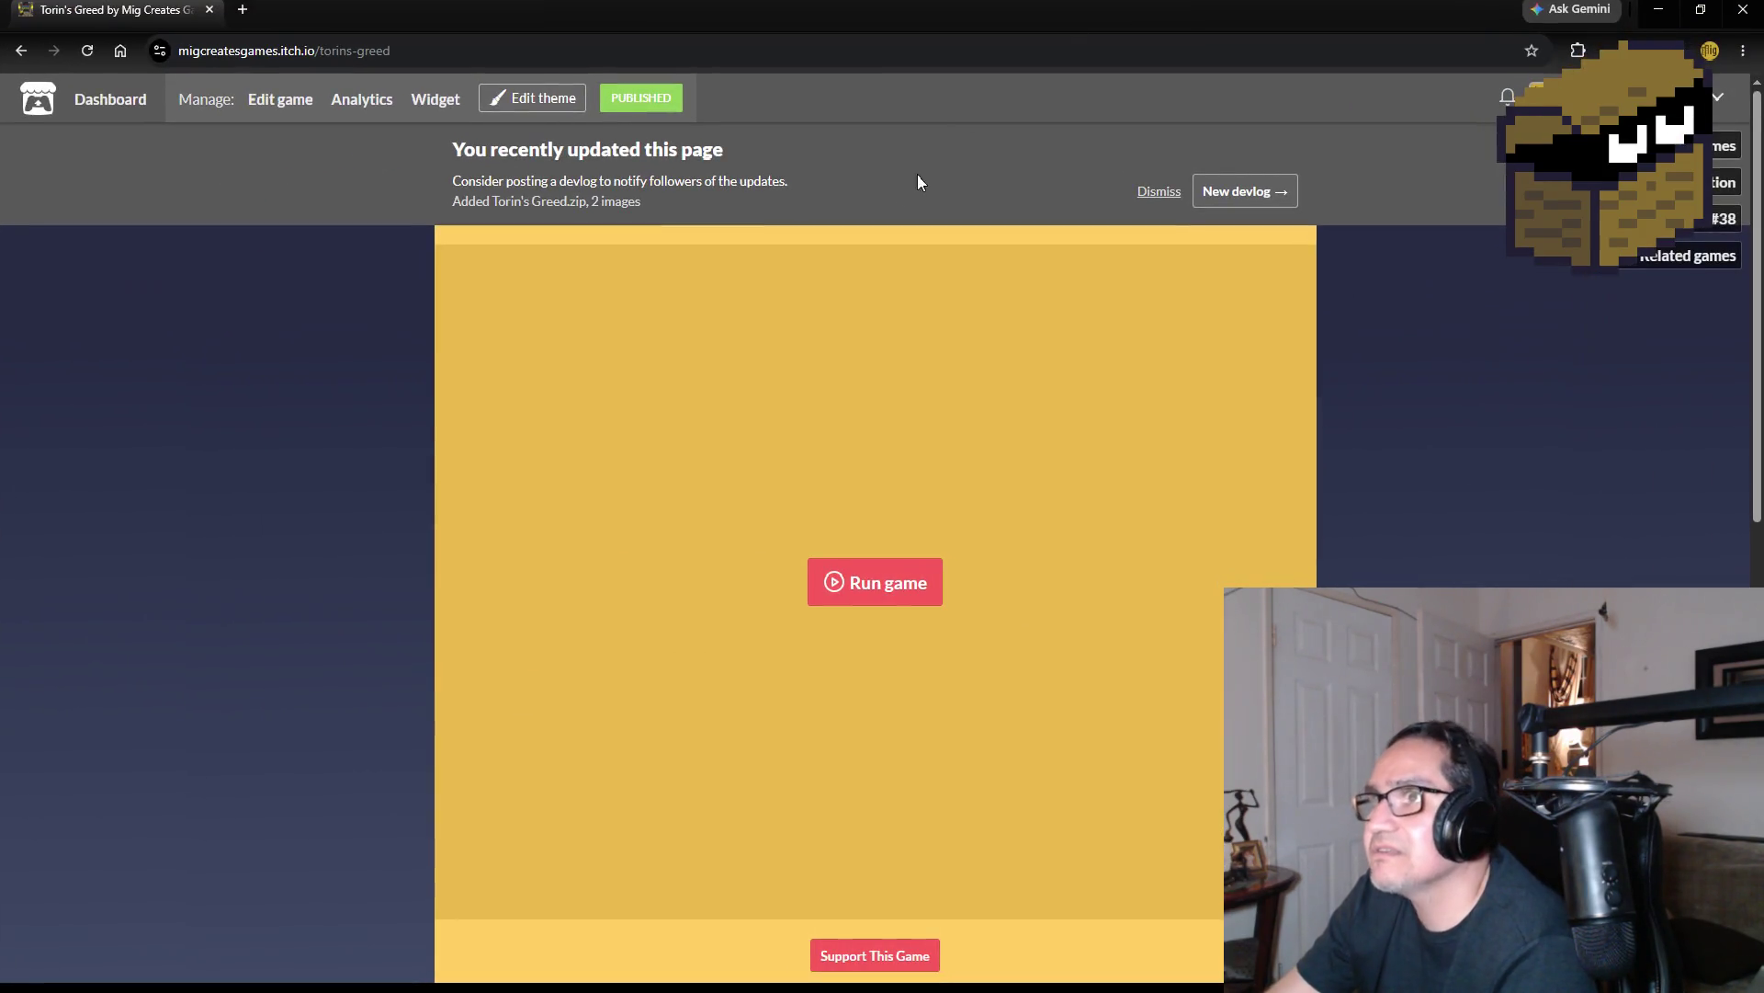
Copy the Torin's Greed itch.io page URL, then close the browser
click(409, 51)
right_click(411, 52)
click(513, 232)
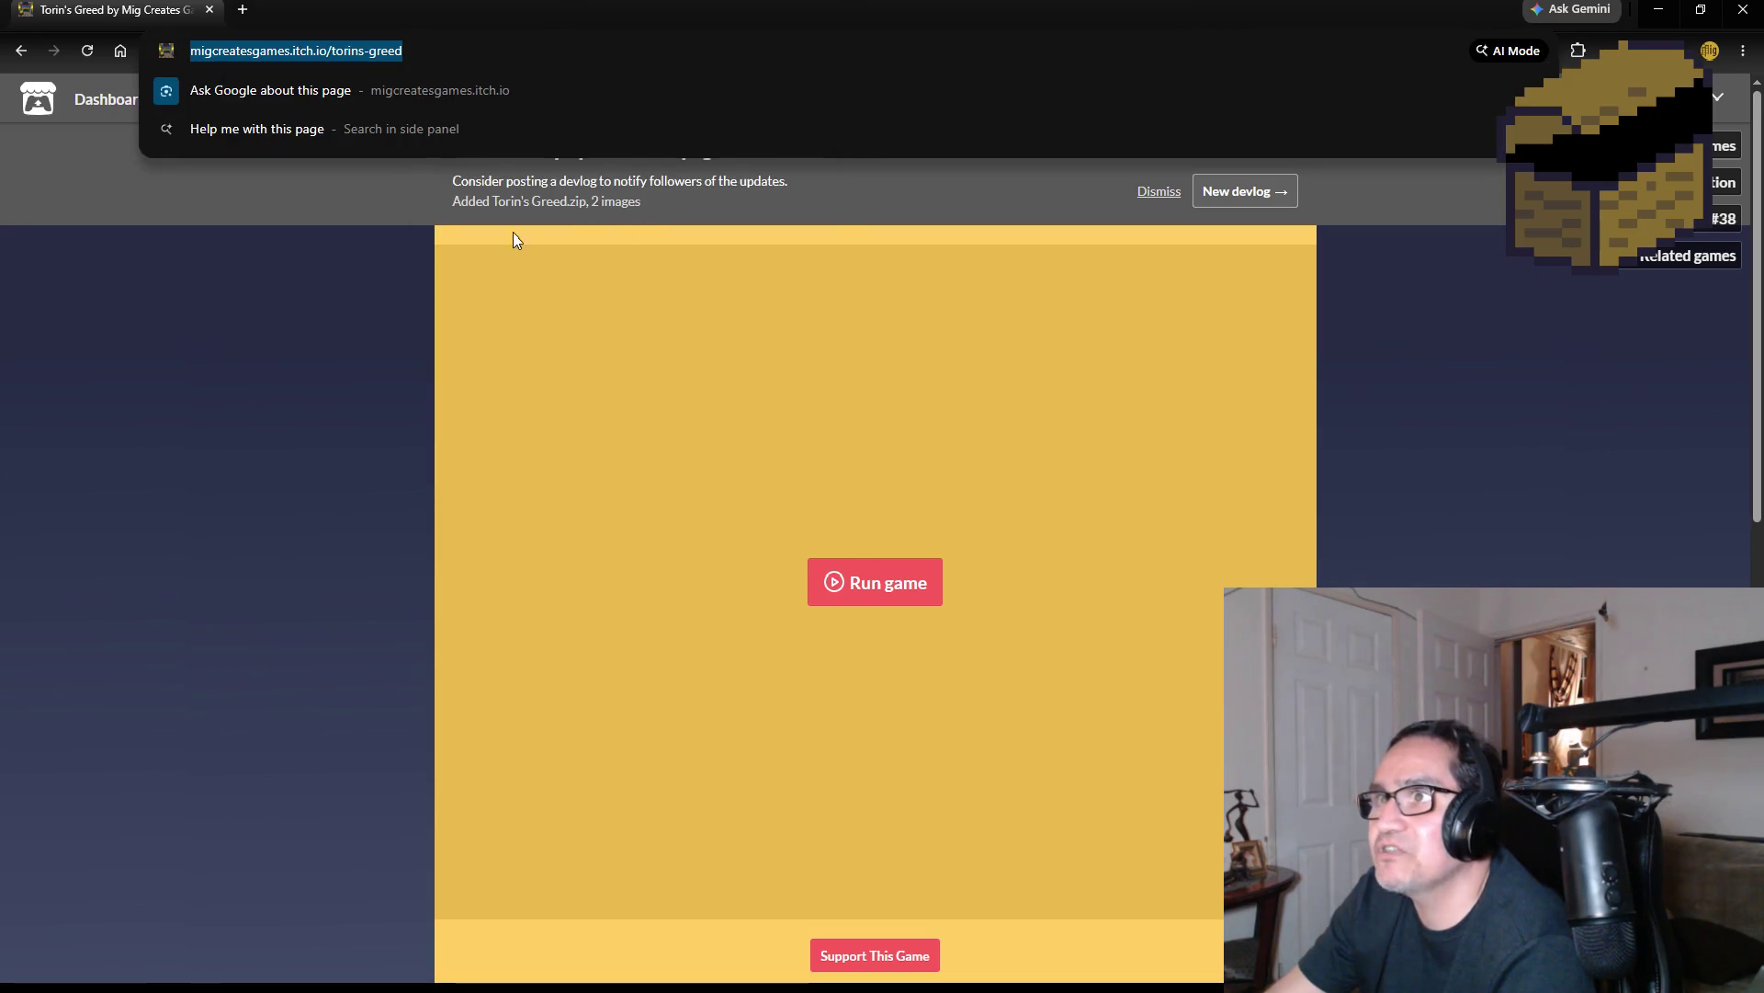
key(alt+Tab)
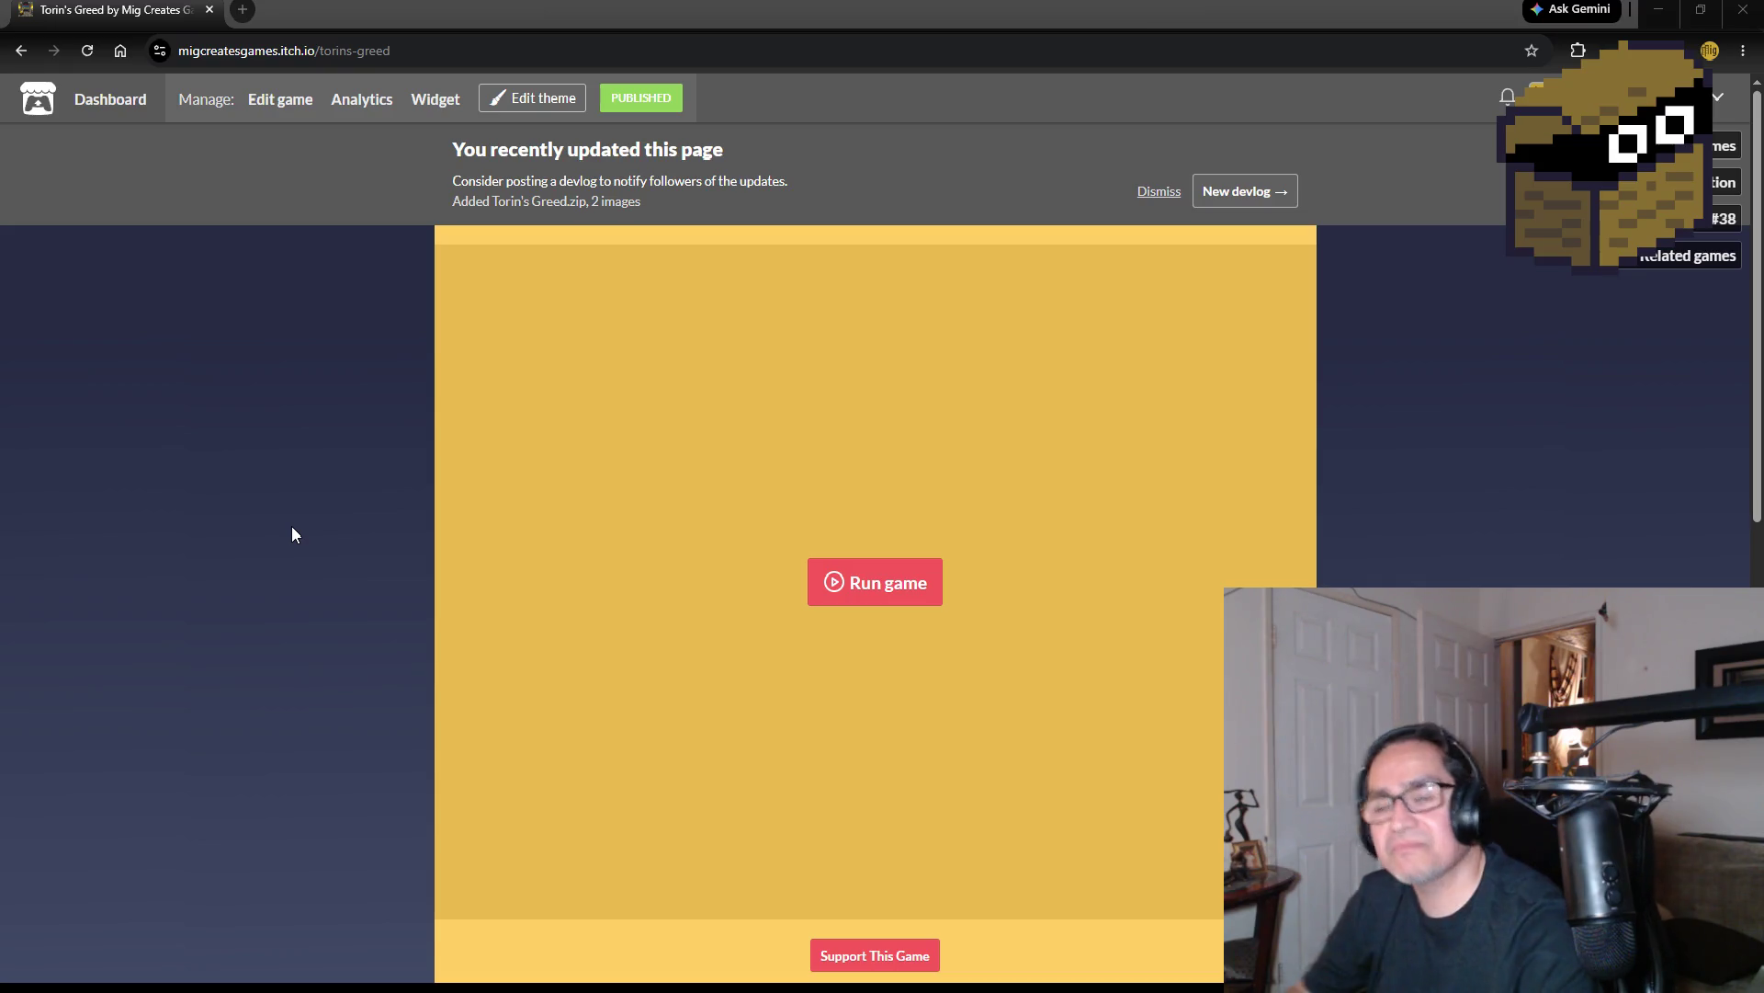
click(1731, 12)
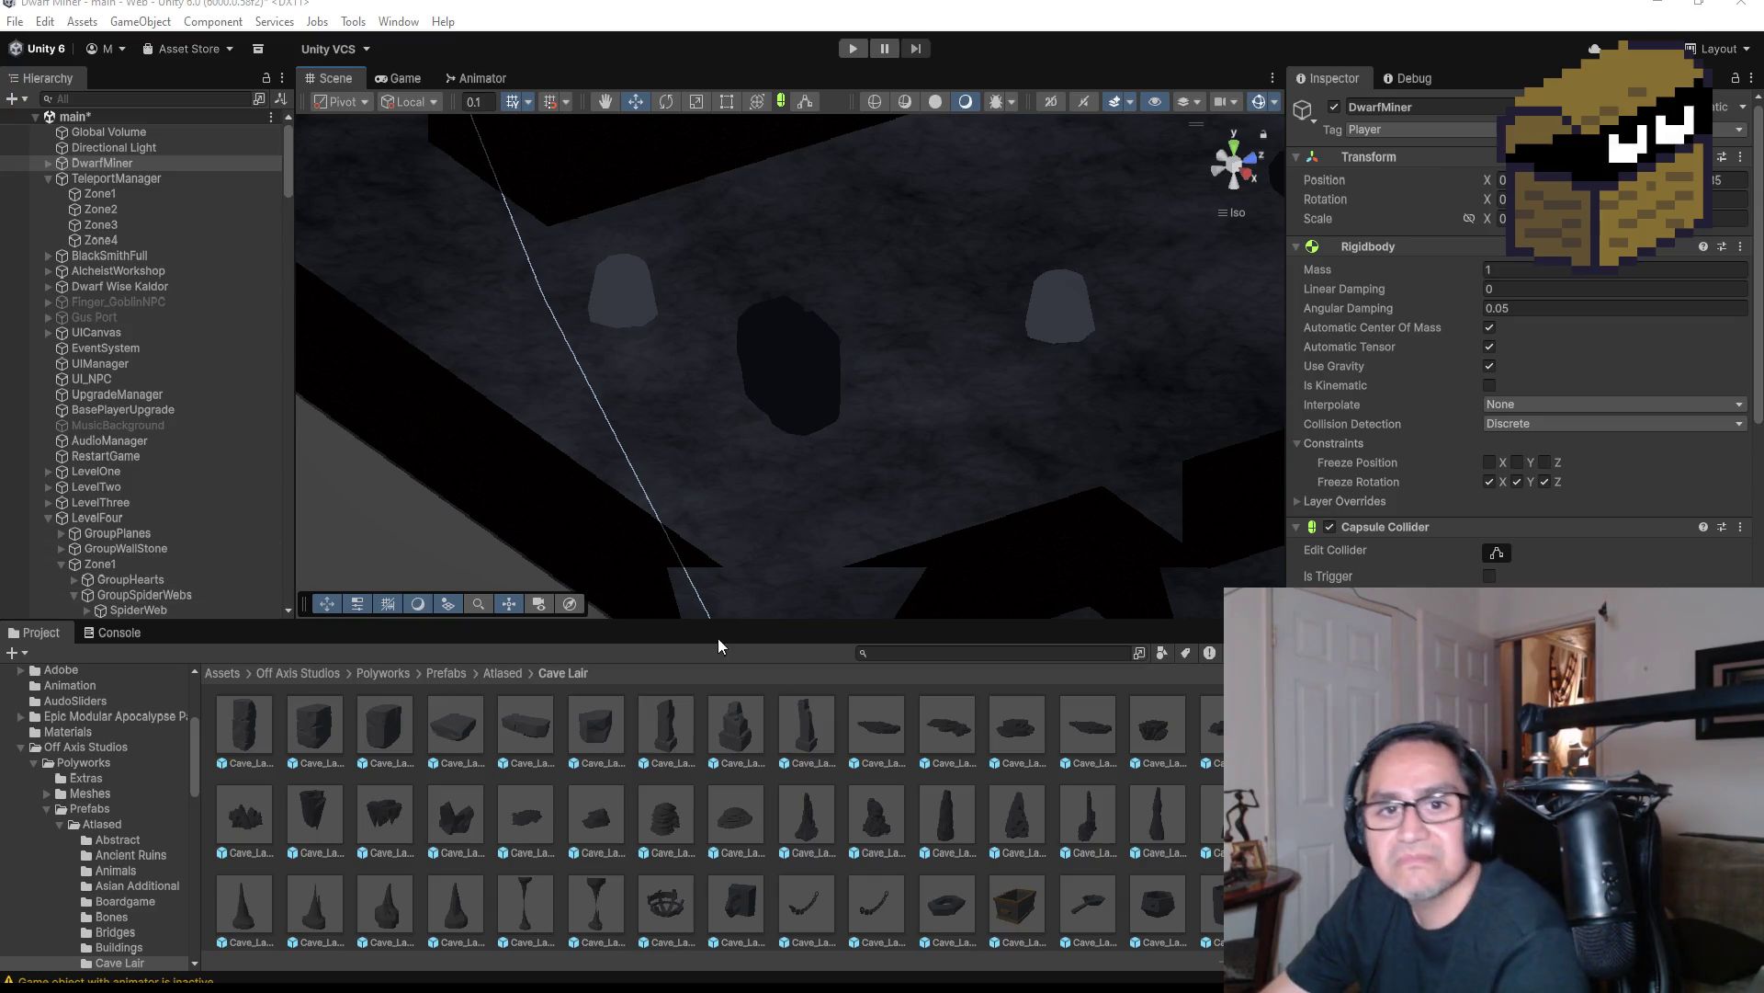
Select Bigrock, view the level from the top, and collapse GroupDecor and SpawnSpiders (4)
click(806, 360)
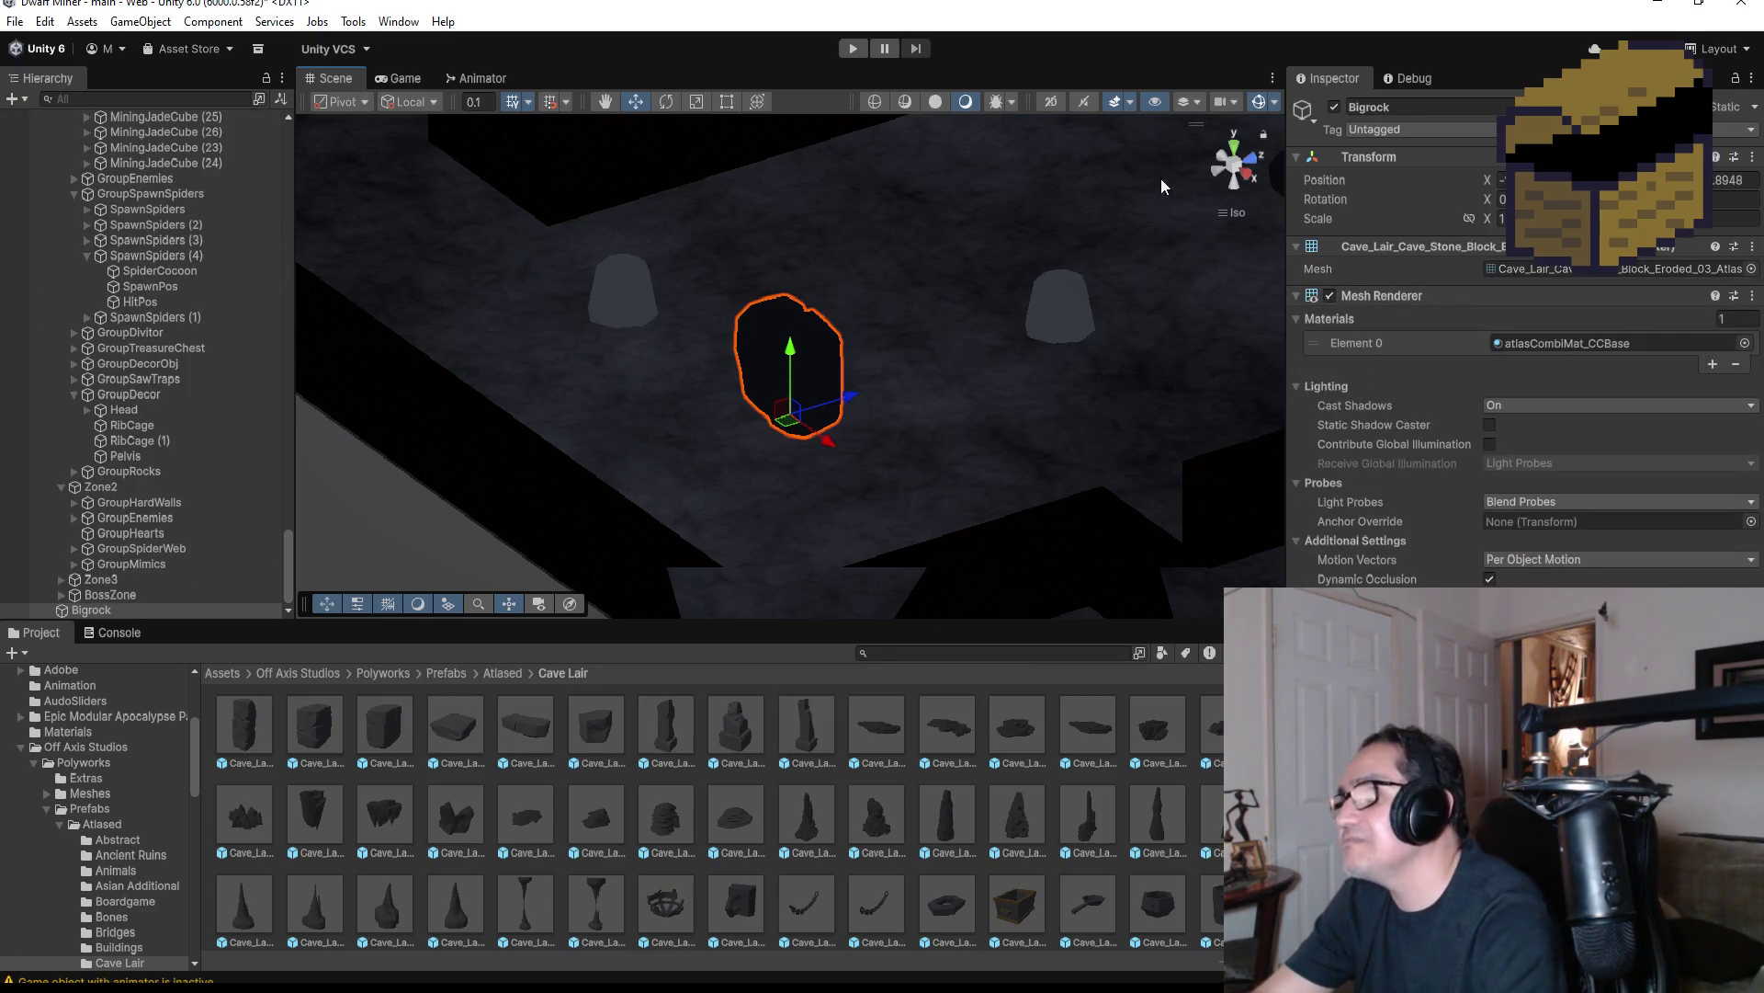
click(1235, 149)
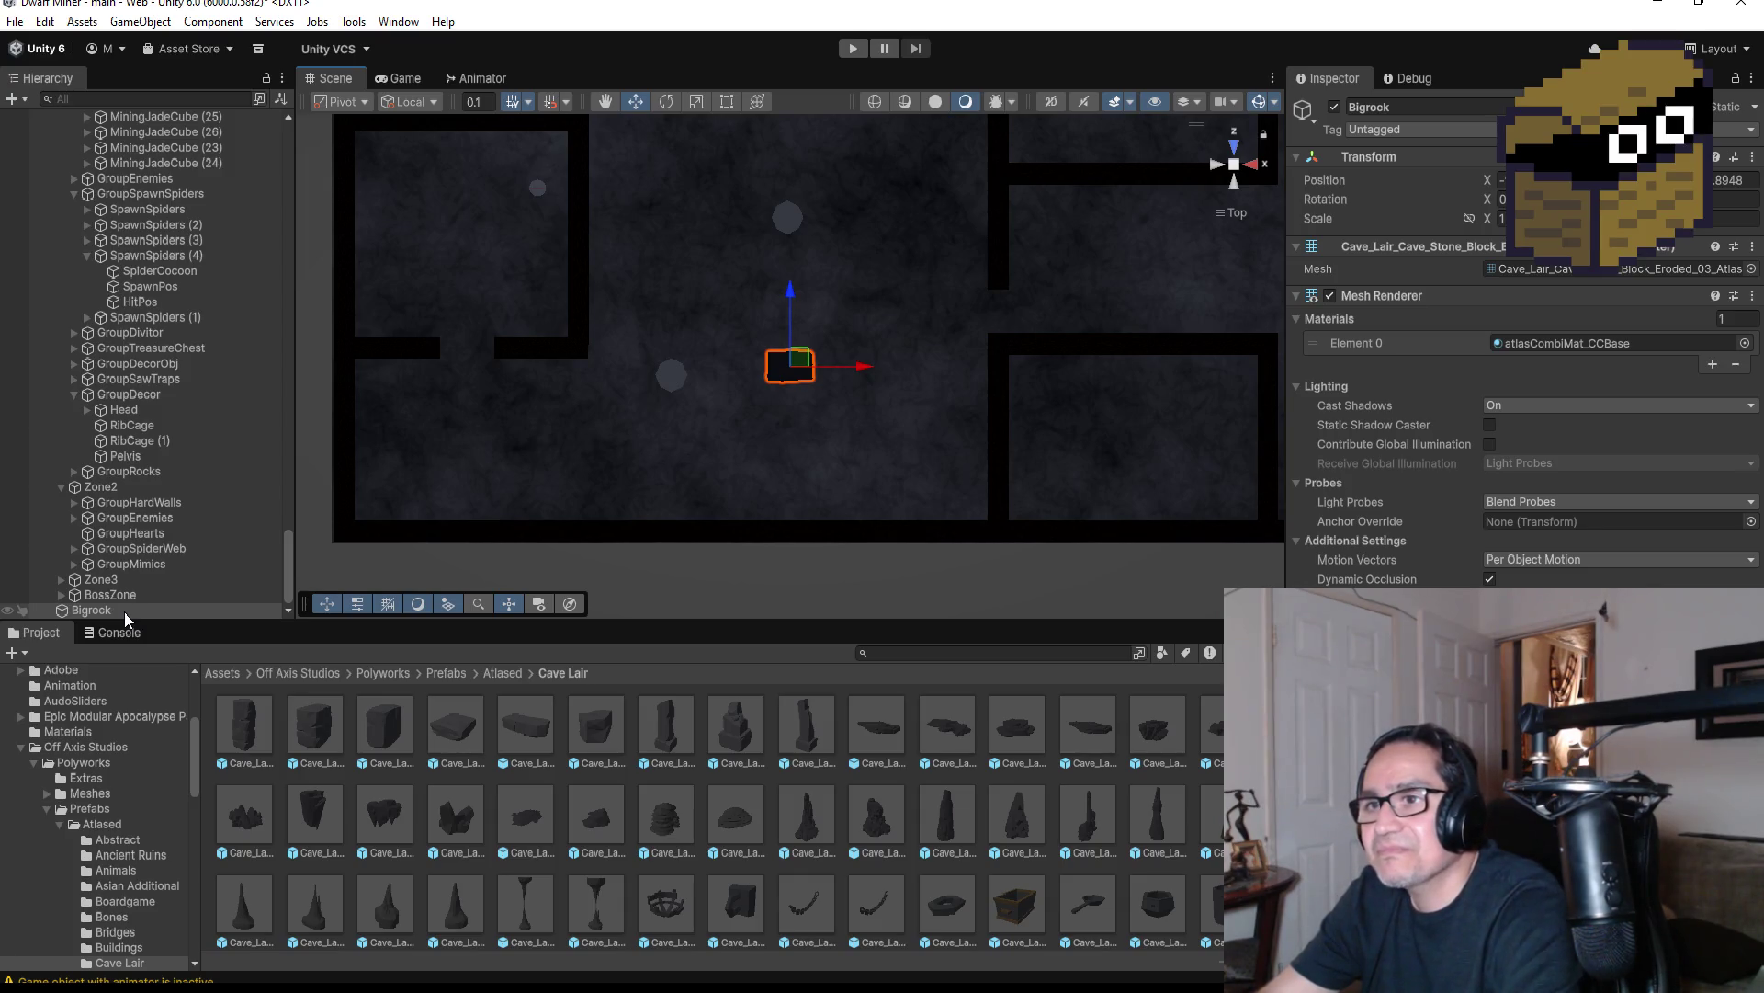
click(85, 400)
click(75, 396)
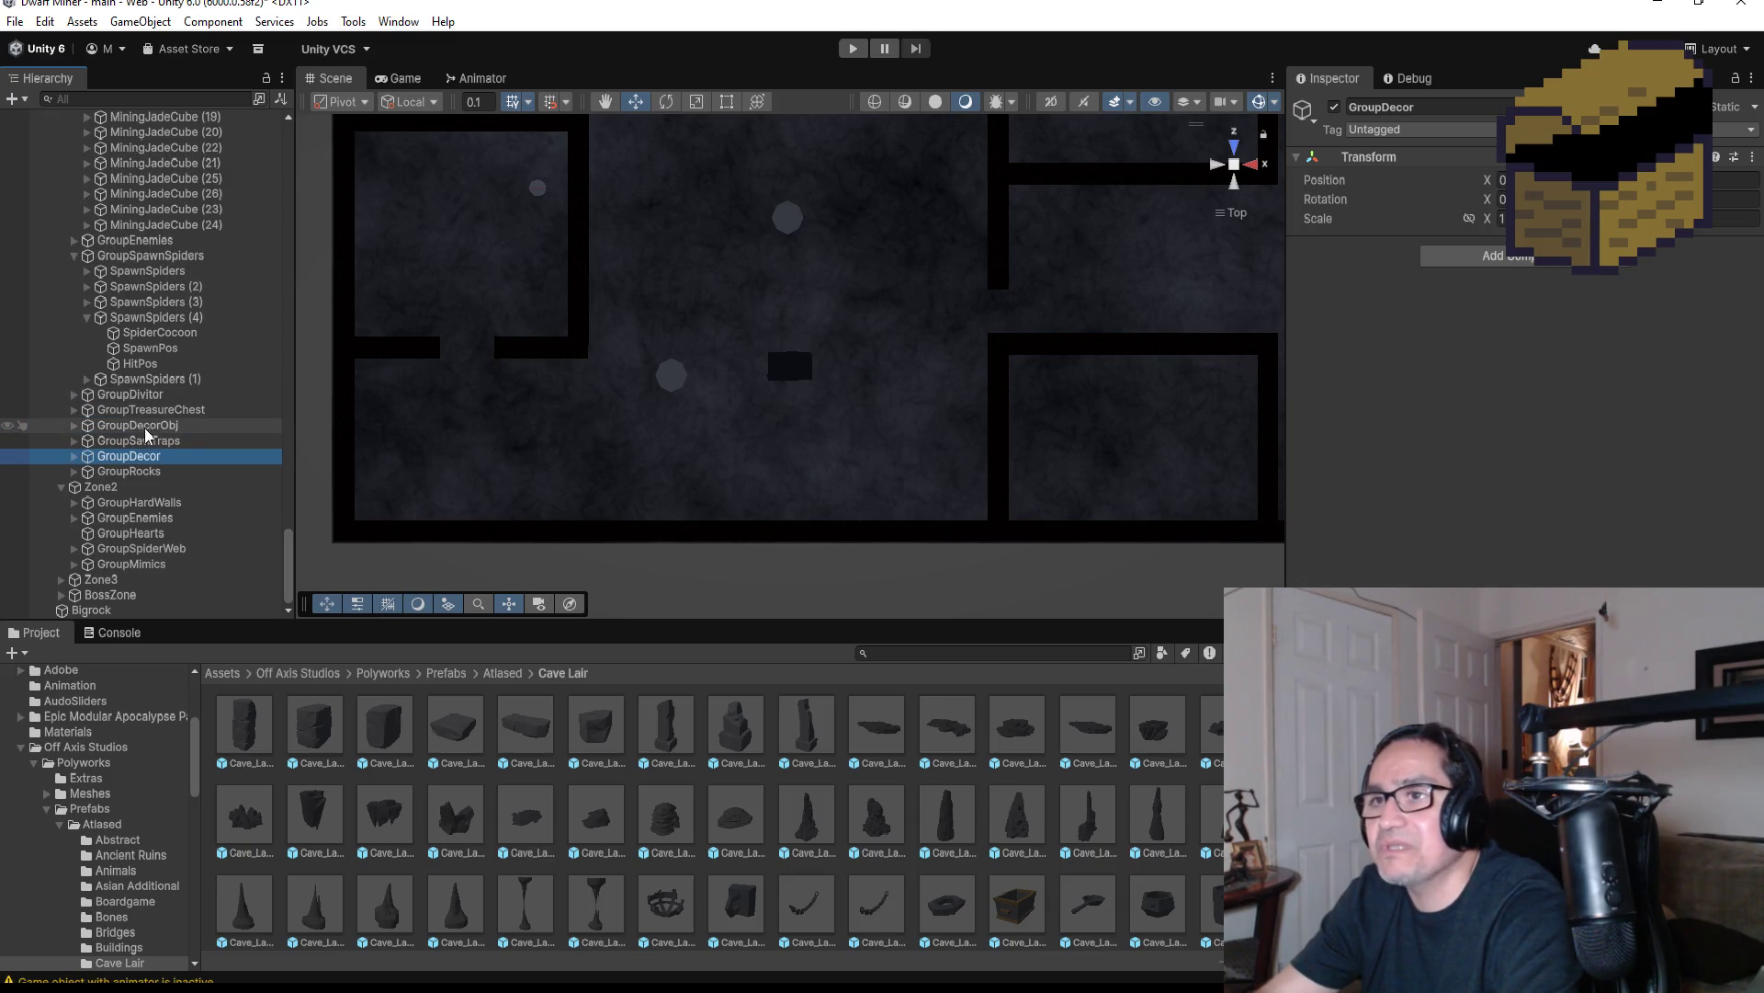
scroll(147, 478, up, 3)
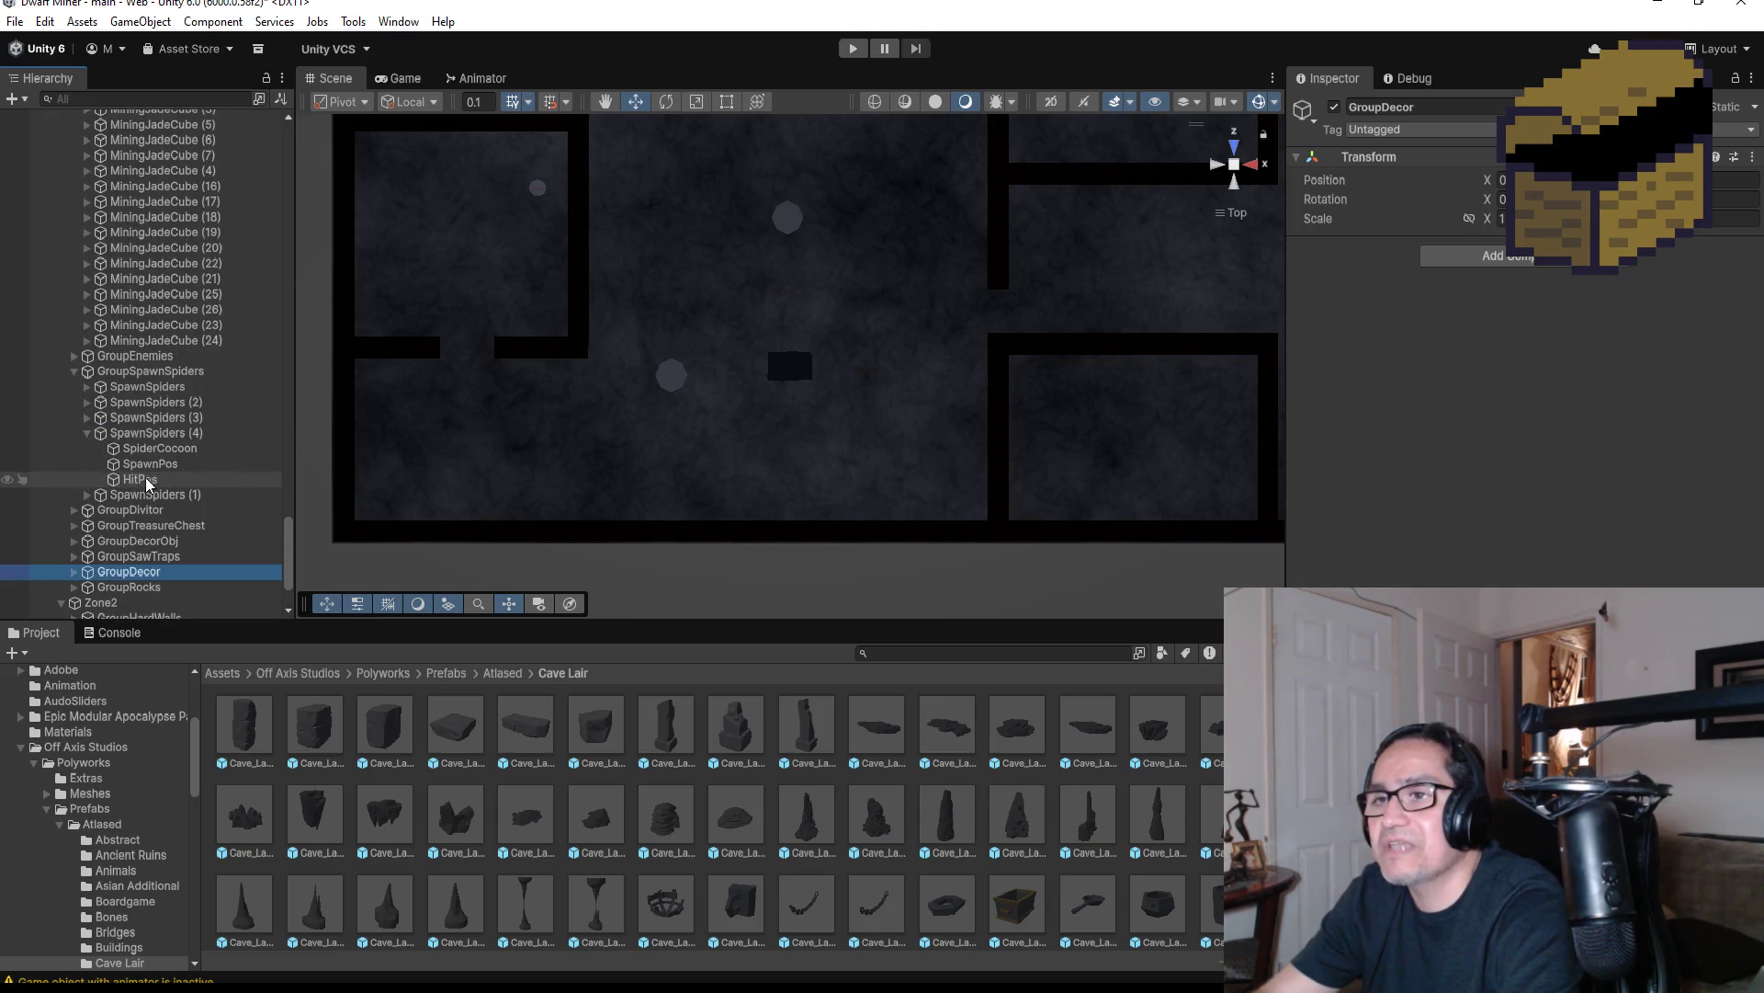
click(88, 433)
Collapse GroupMiningCubes, GroupSpiderWebs and GroupHardWalls, then expand GroupRocks
click(95, 371)
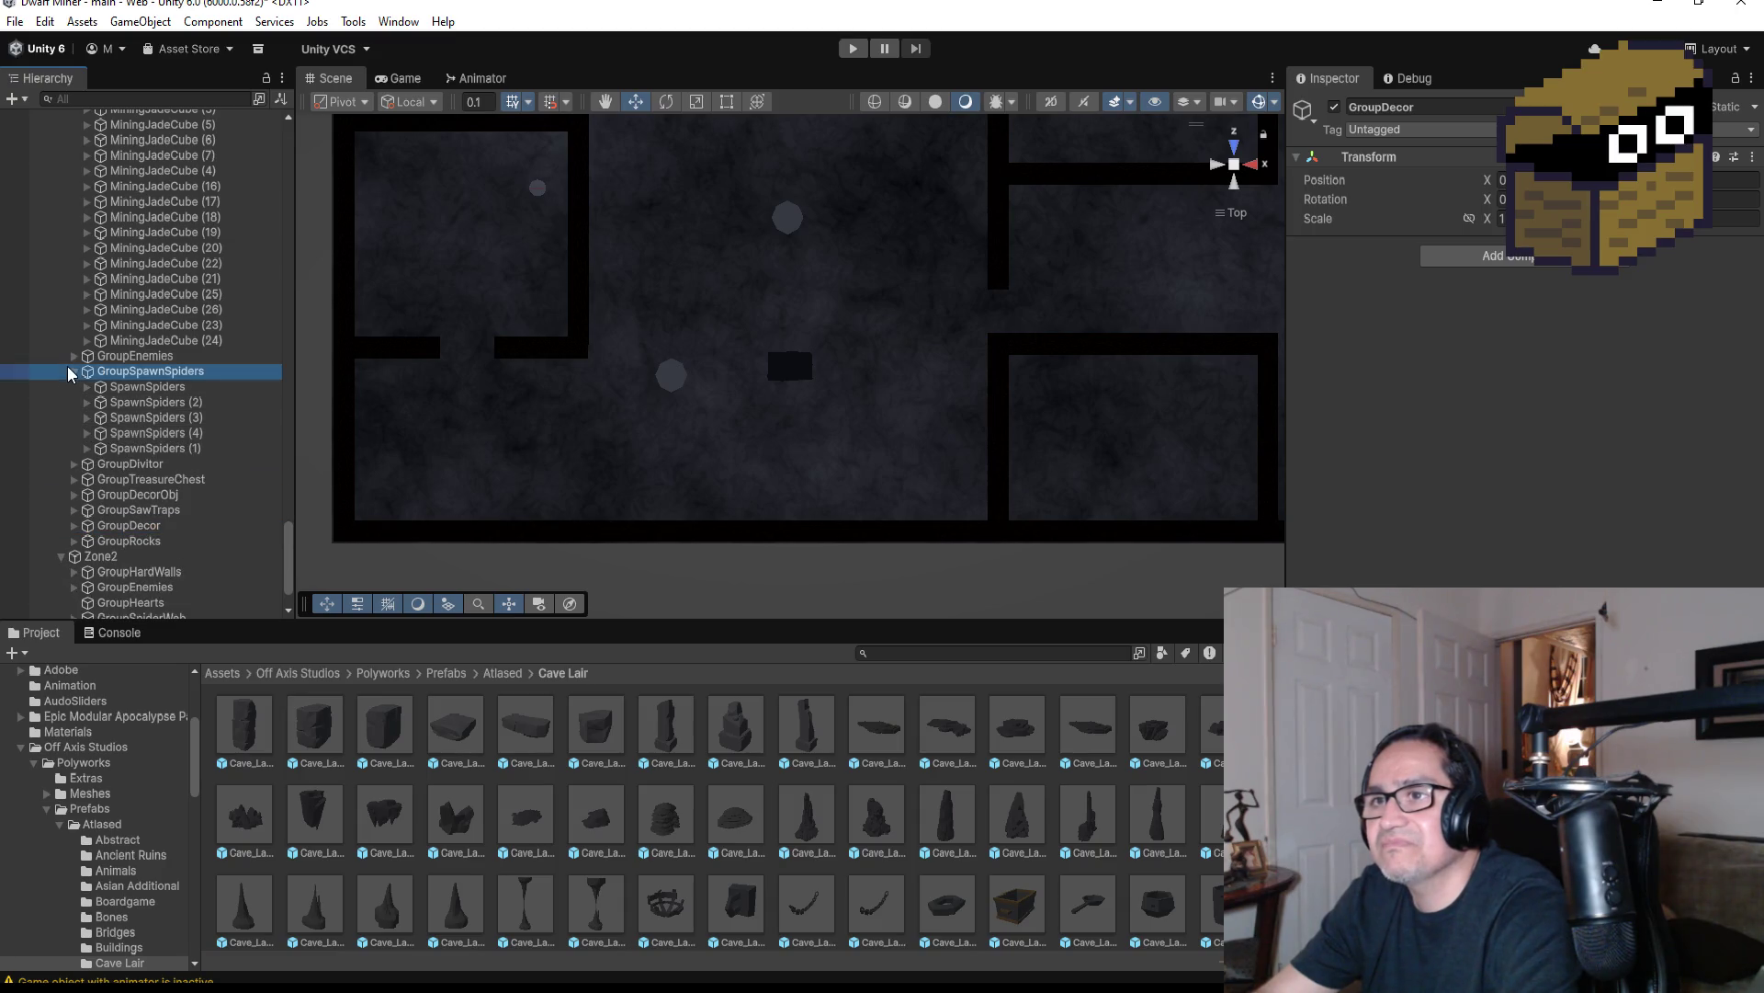
scroll(157, 386, up, 15)
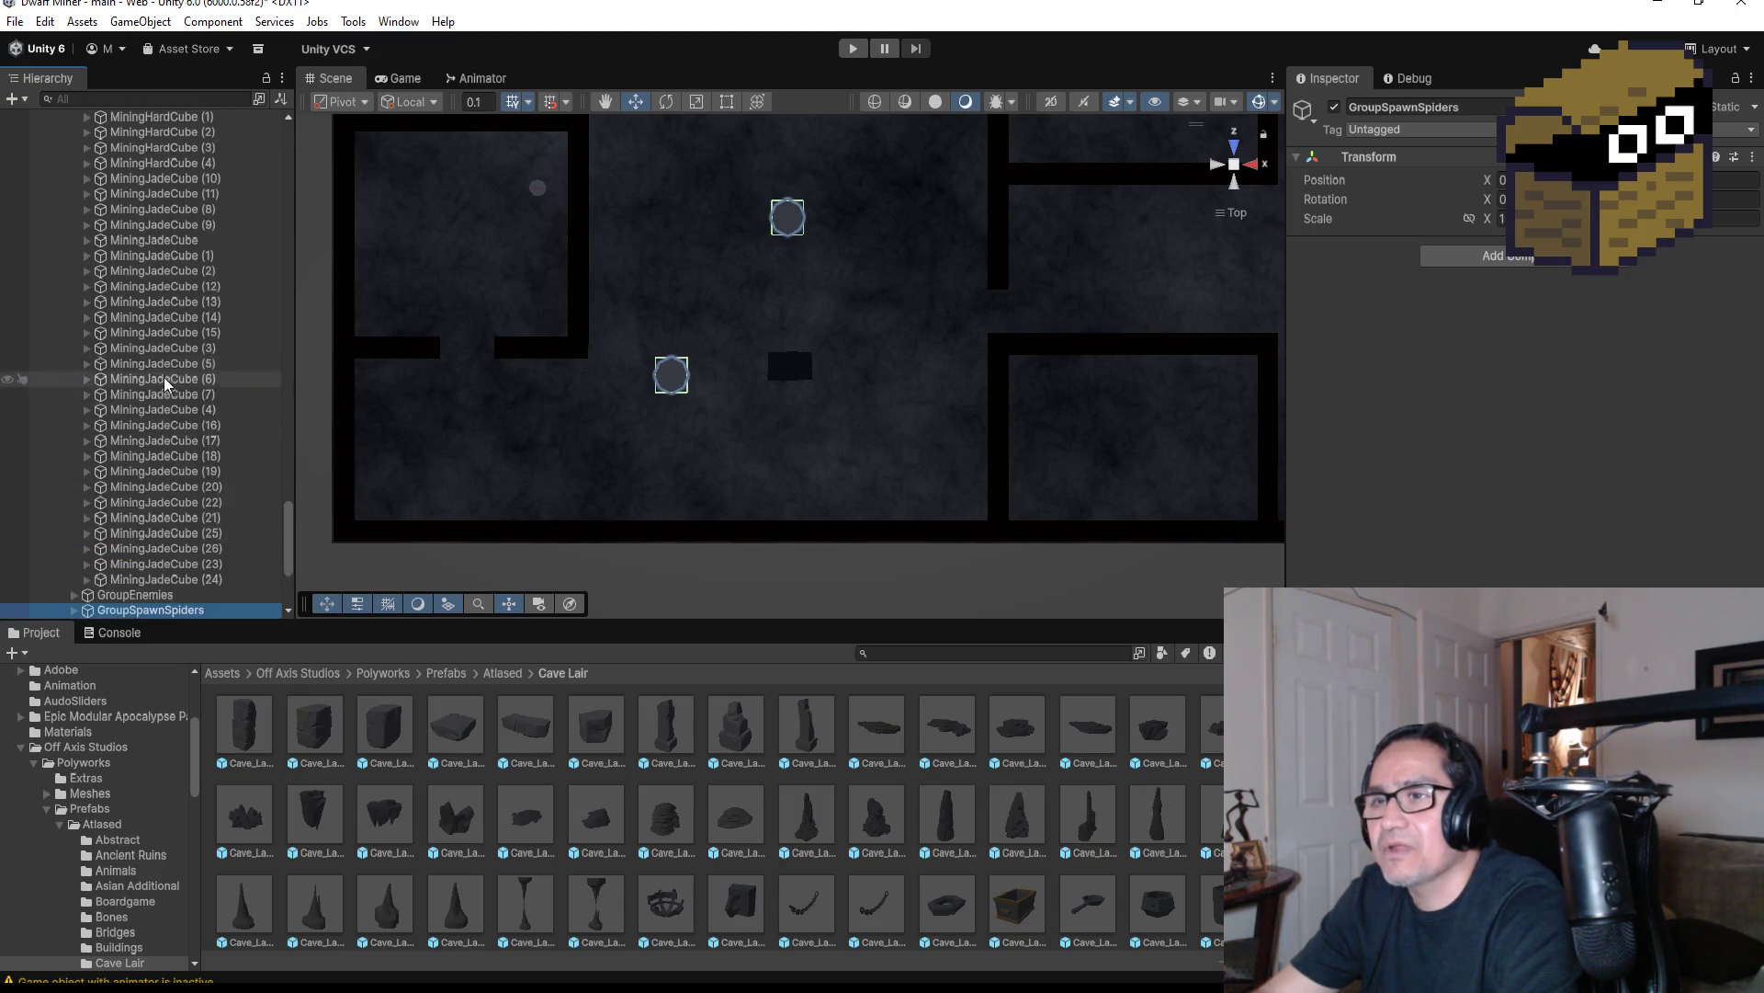
scroll(166, 359, up, 15)
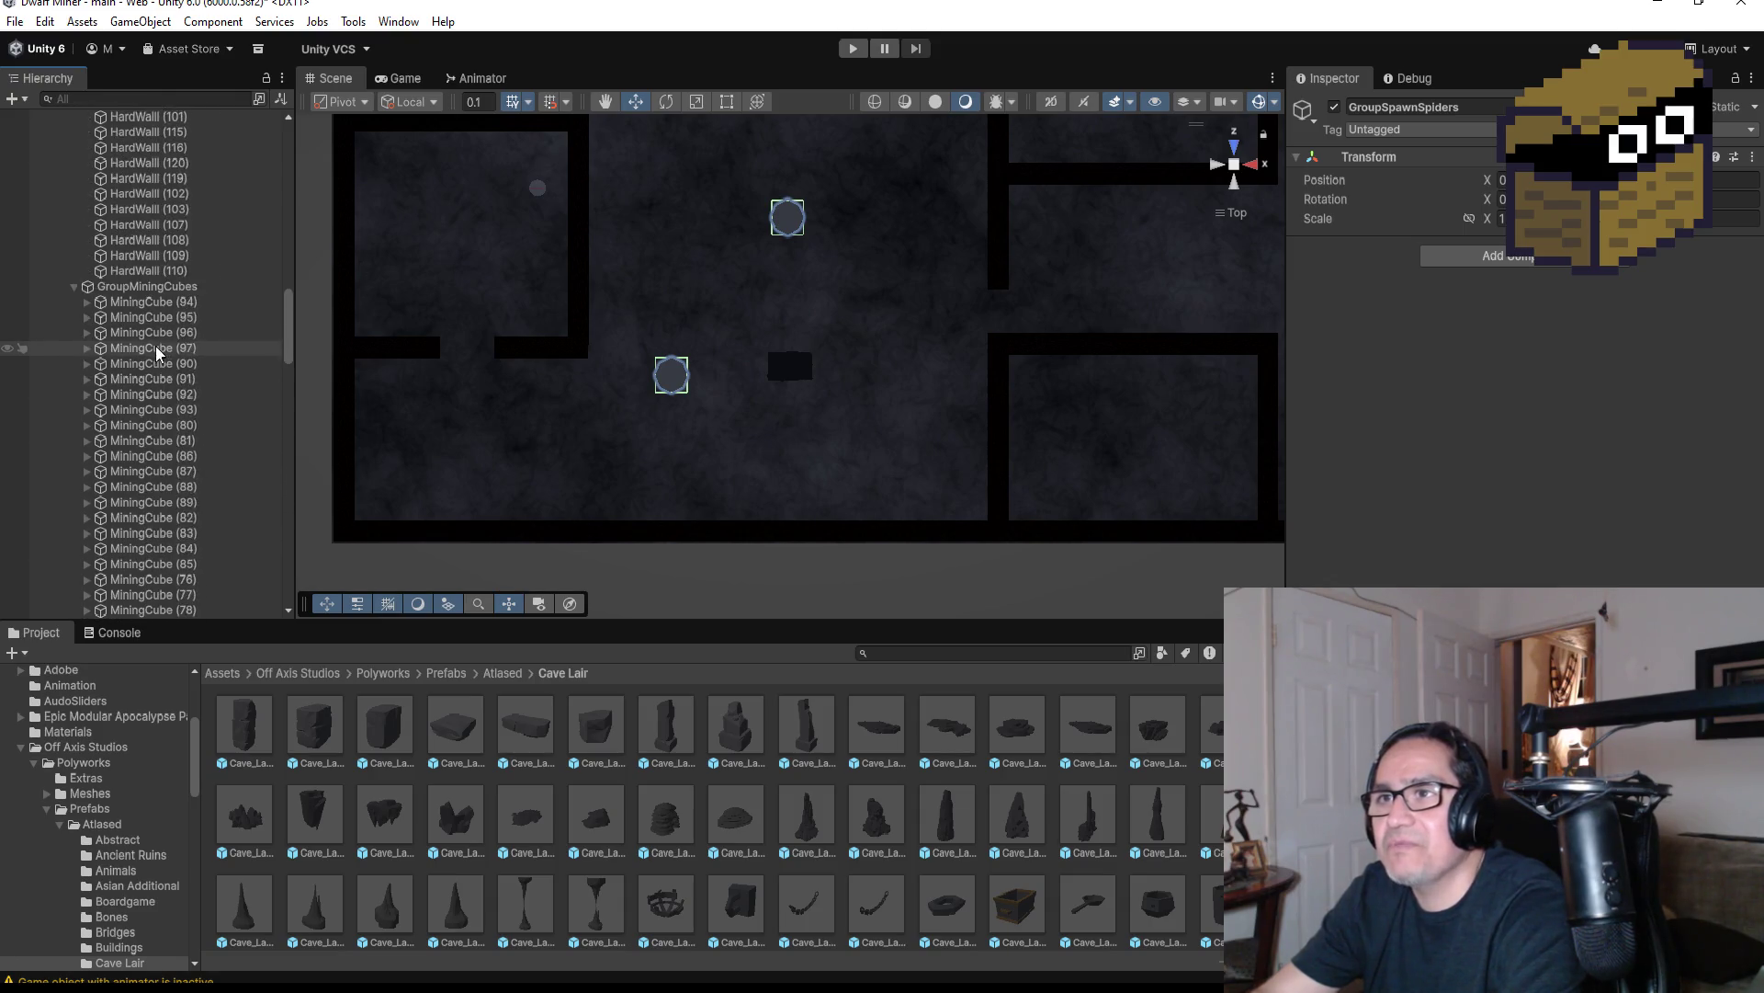
click(76, 517)
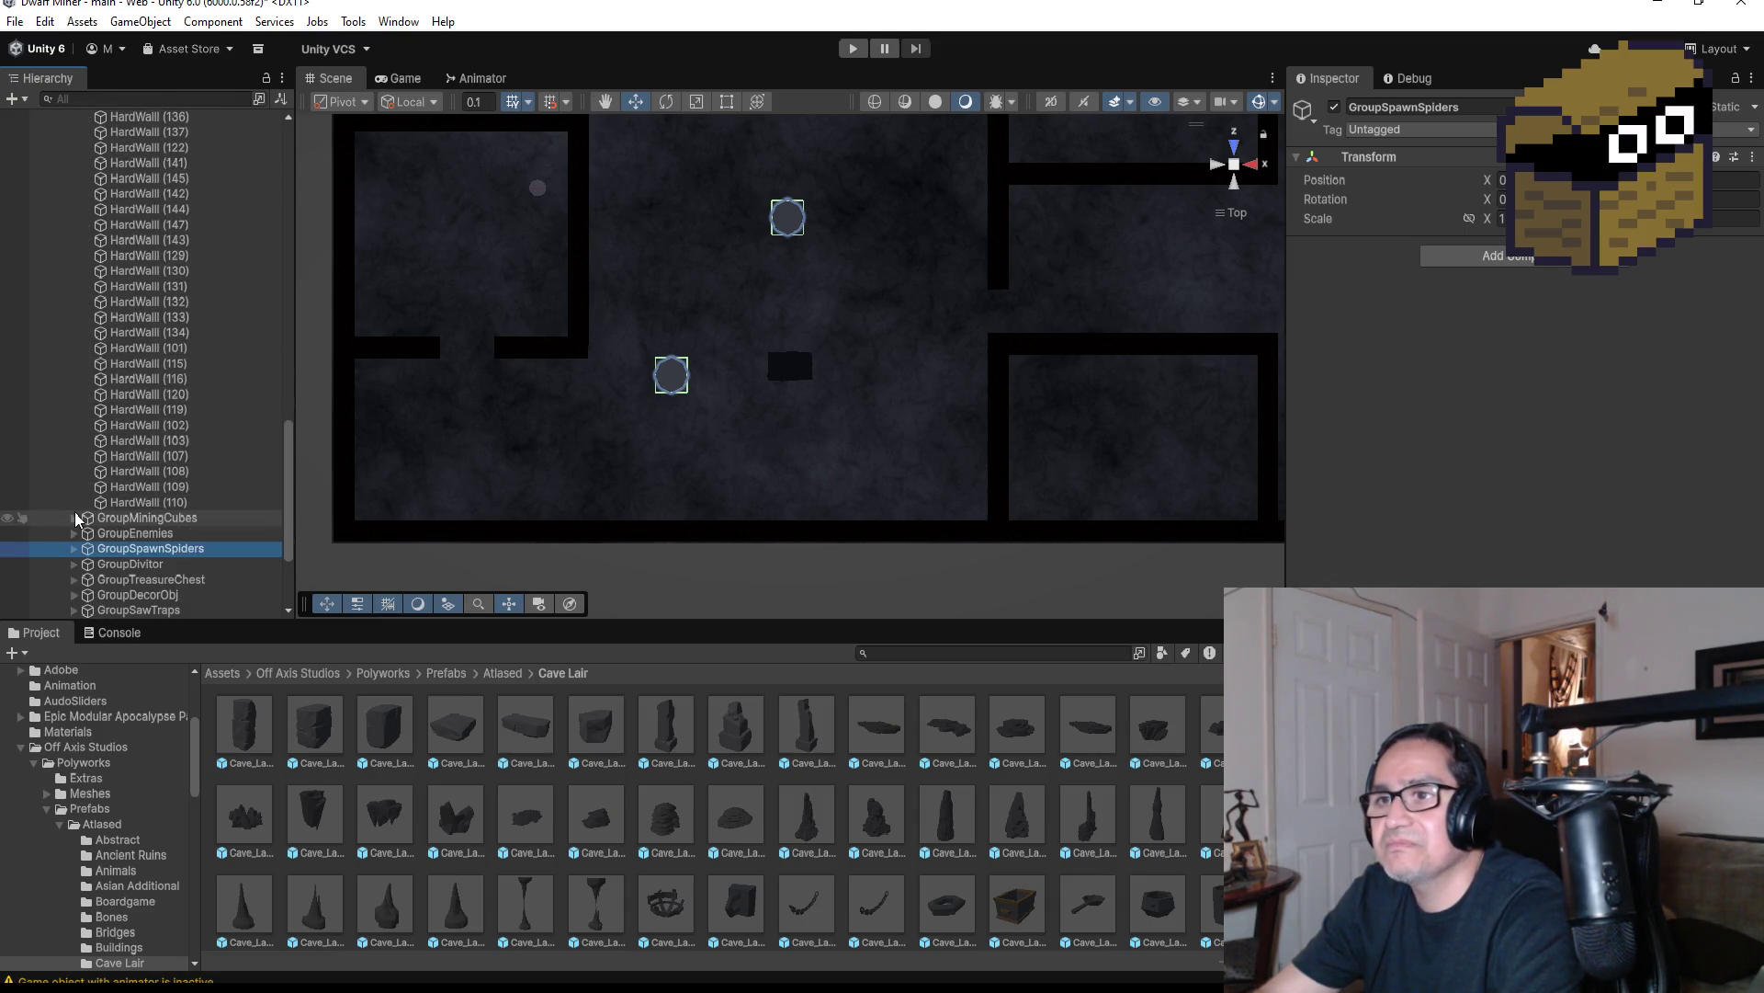
scroll(99, 356, up, 10)
scroll(74, 312, up, 5)
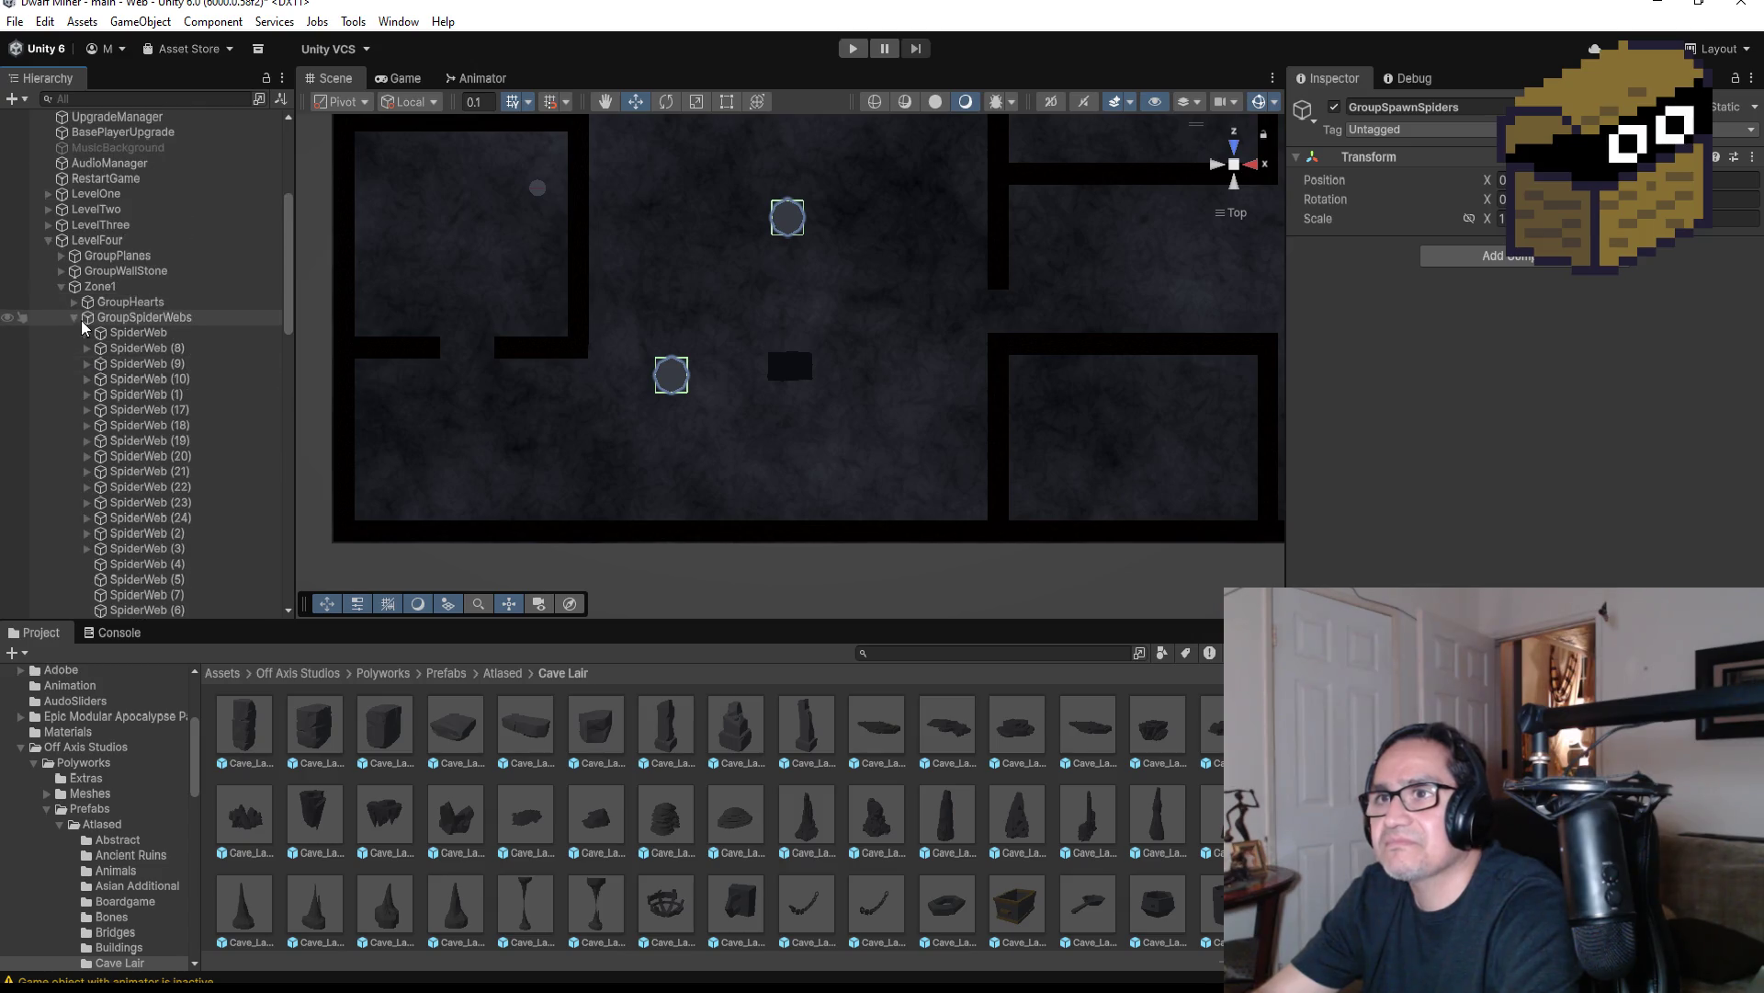
click(74, 318)
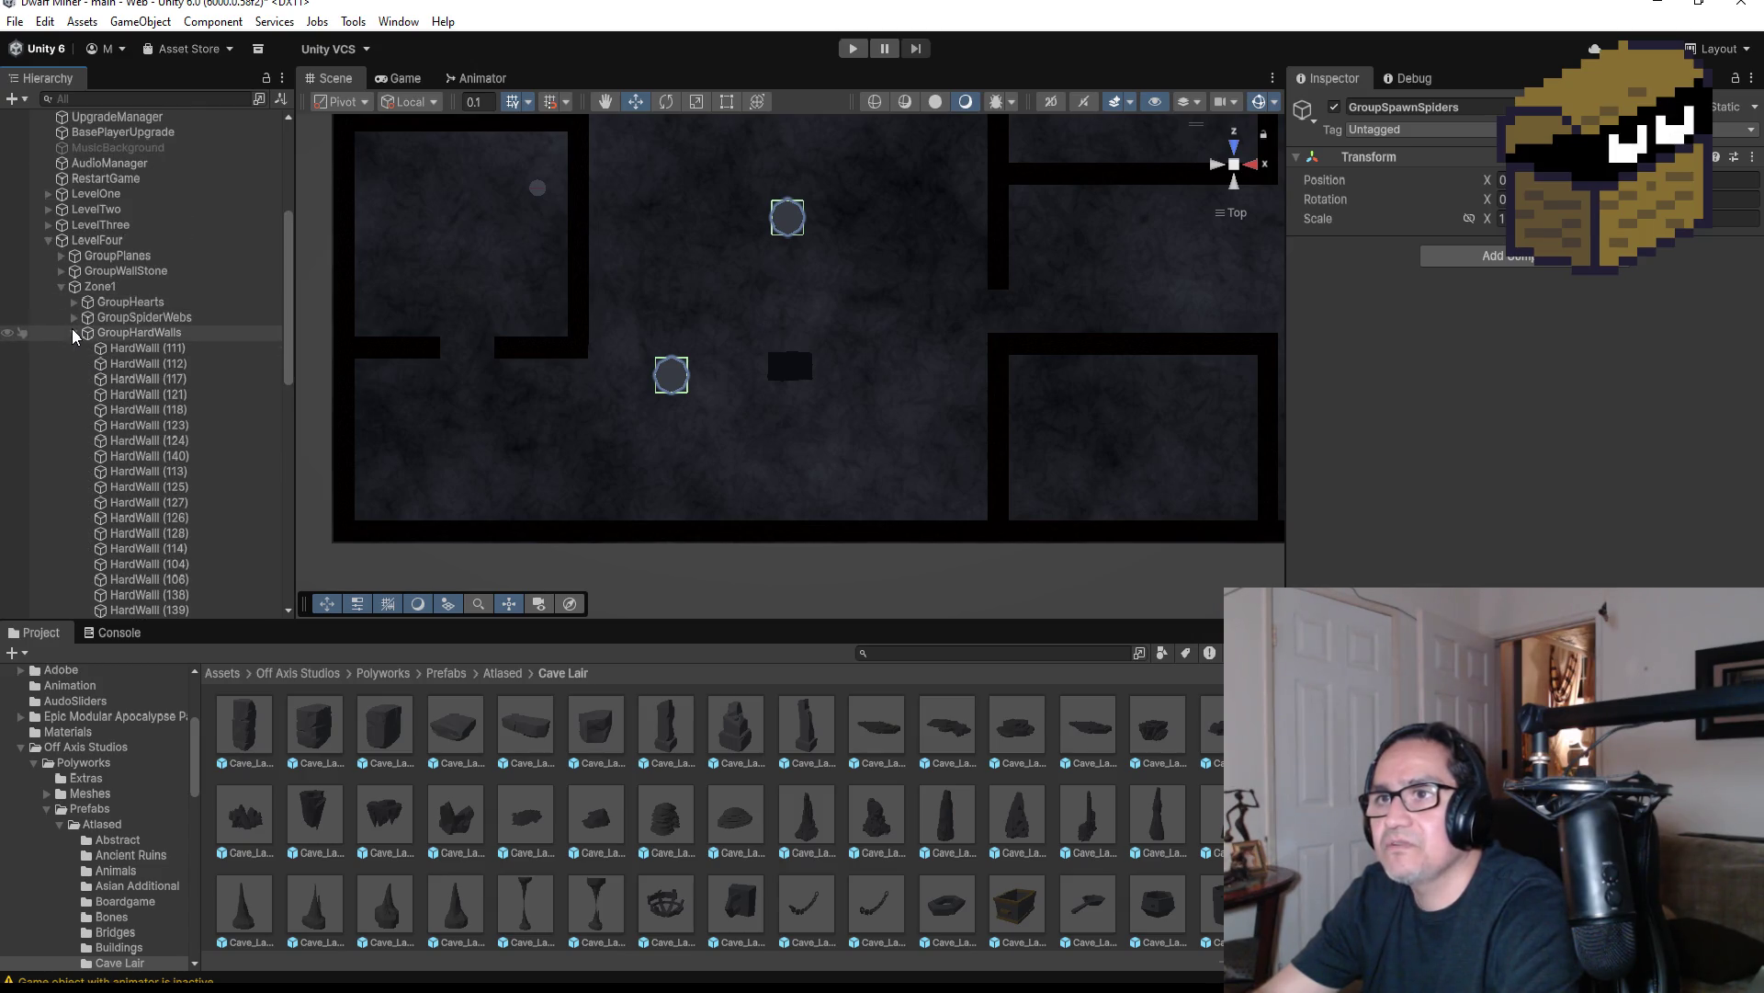
click(74, 332)
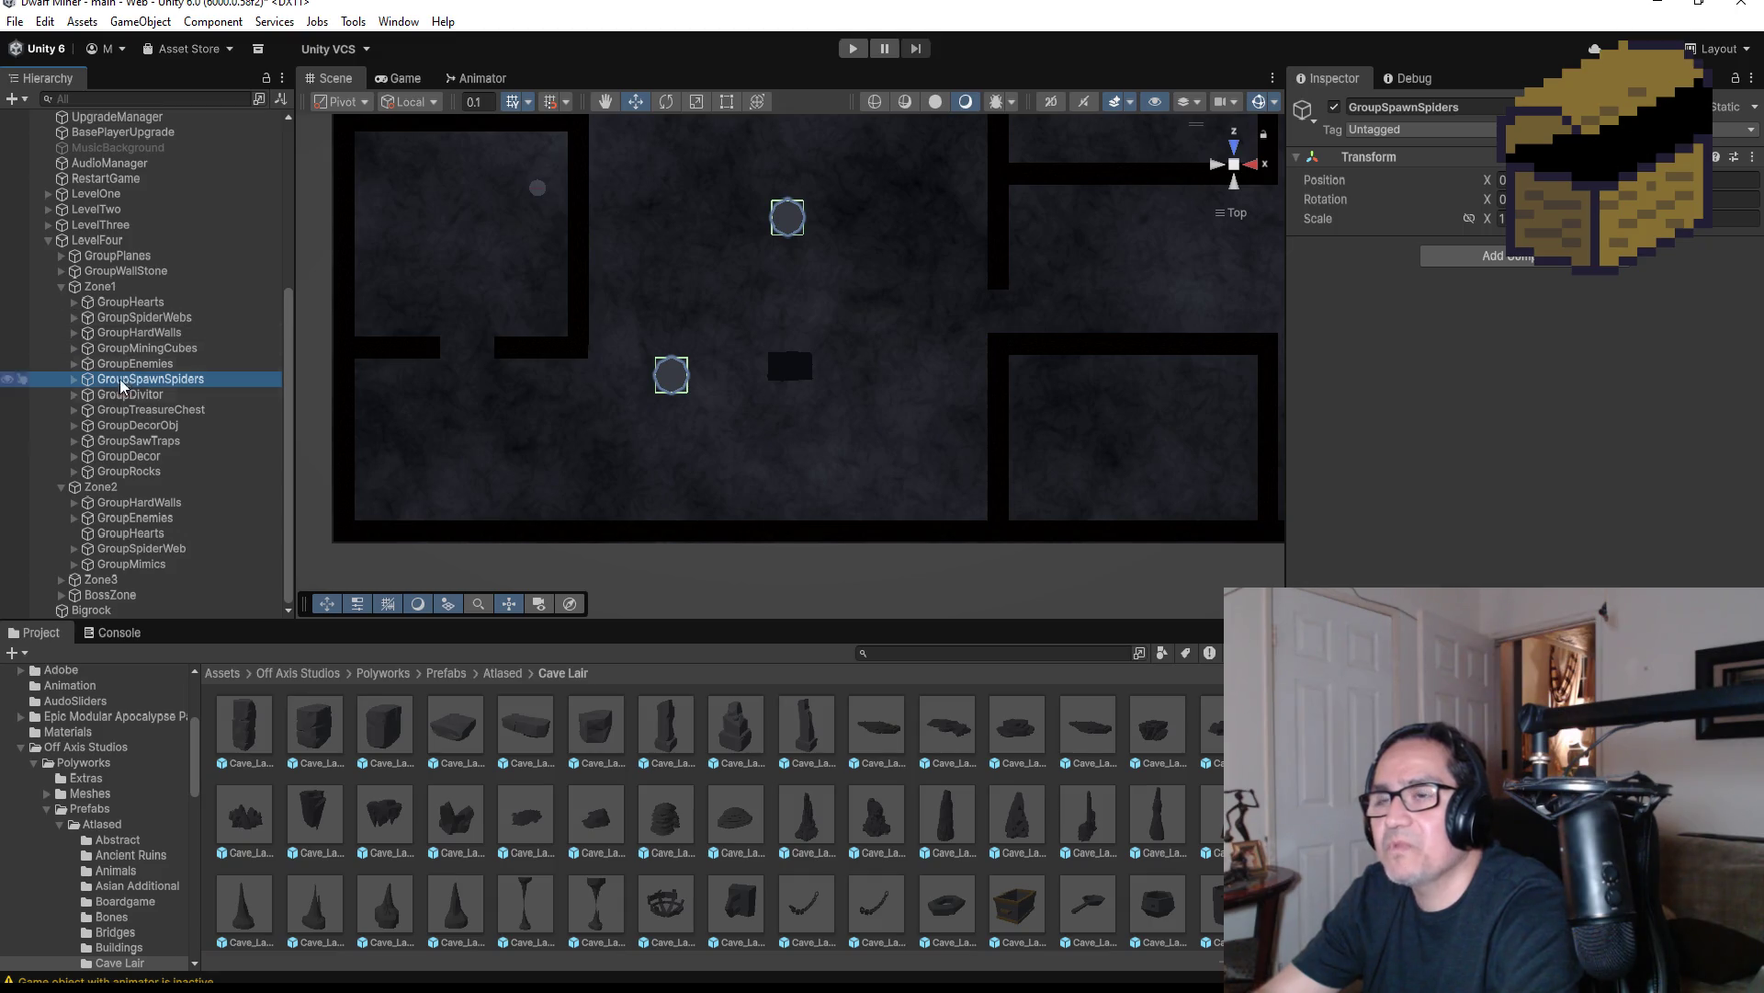
click(74, 471)
scroll(120, 603, down, 8)
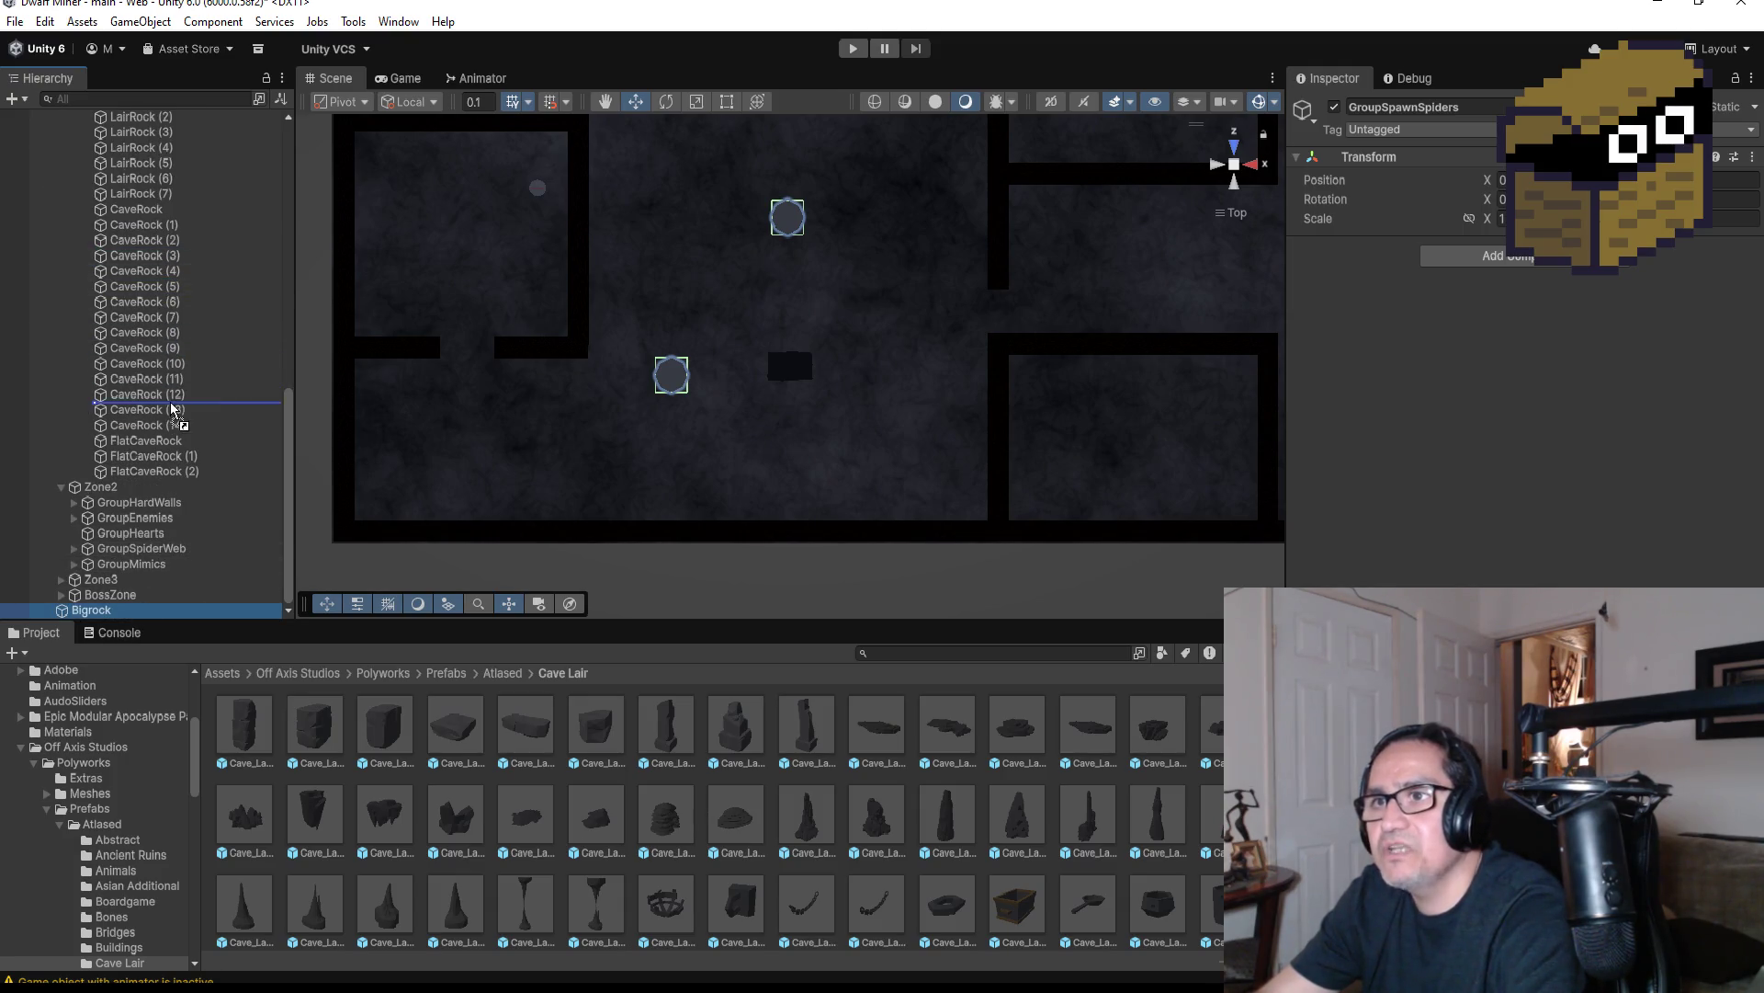
Move Bigrock into GroupRocks below FlatCaveRock (2) and place a duplicate further up and right
drag(172, 487, 172, 485)
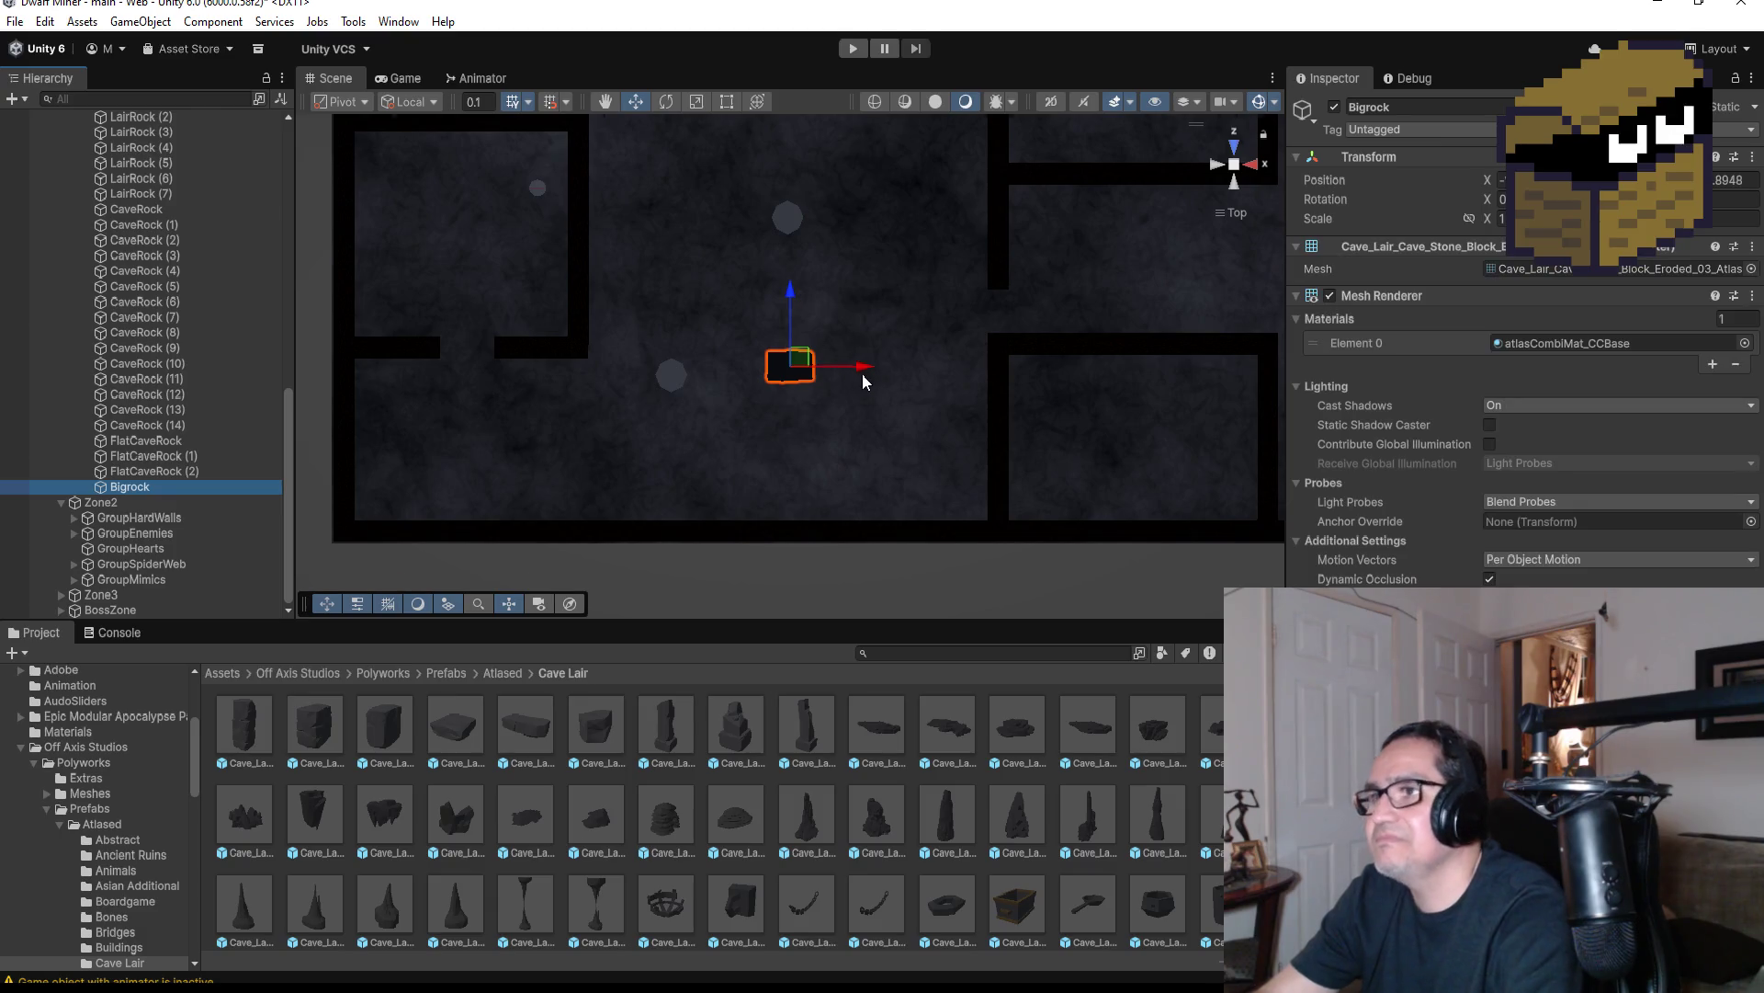
scroll(887, 359, down, 3)
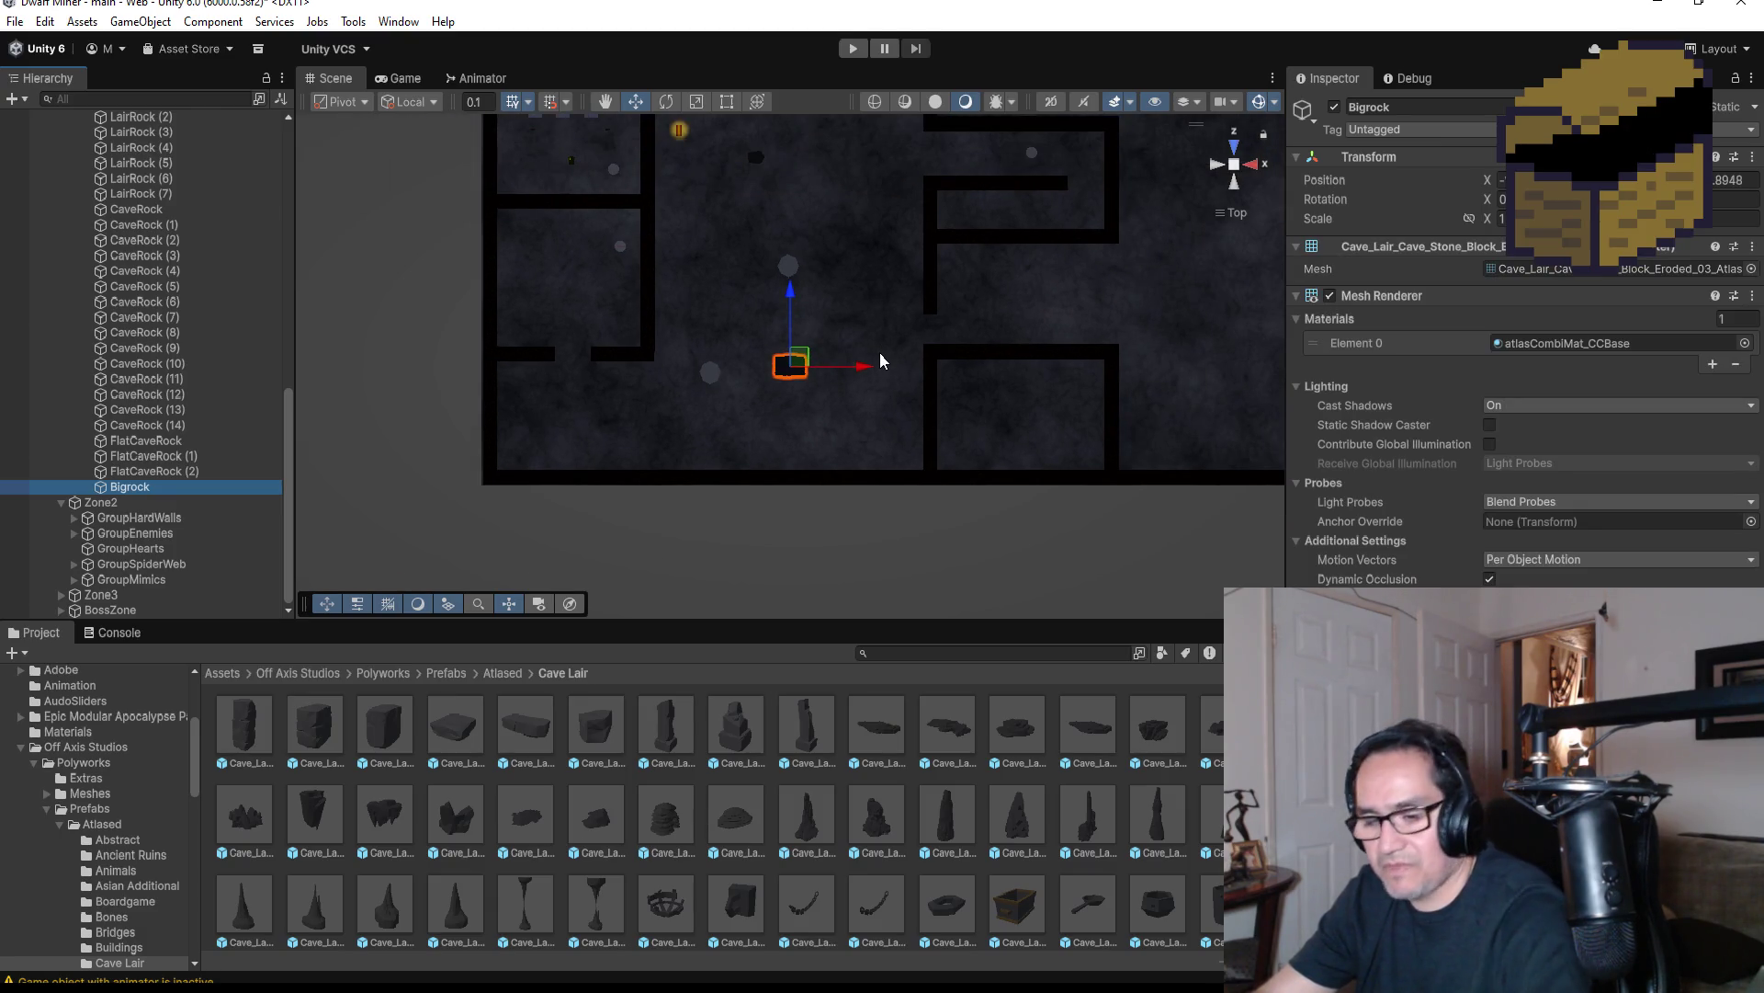
key(ctrl+d)
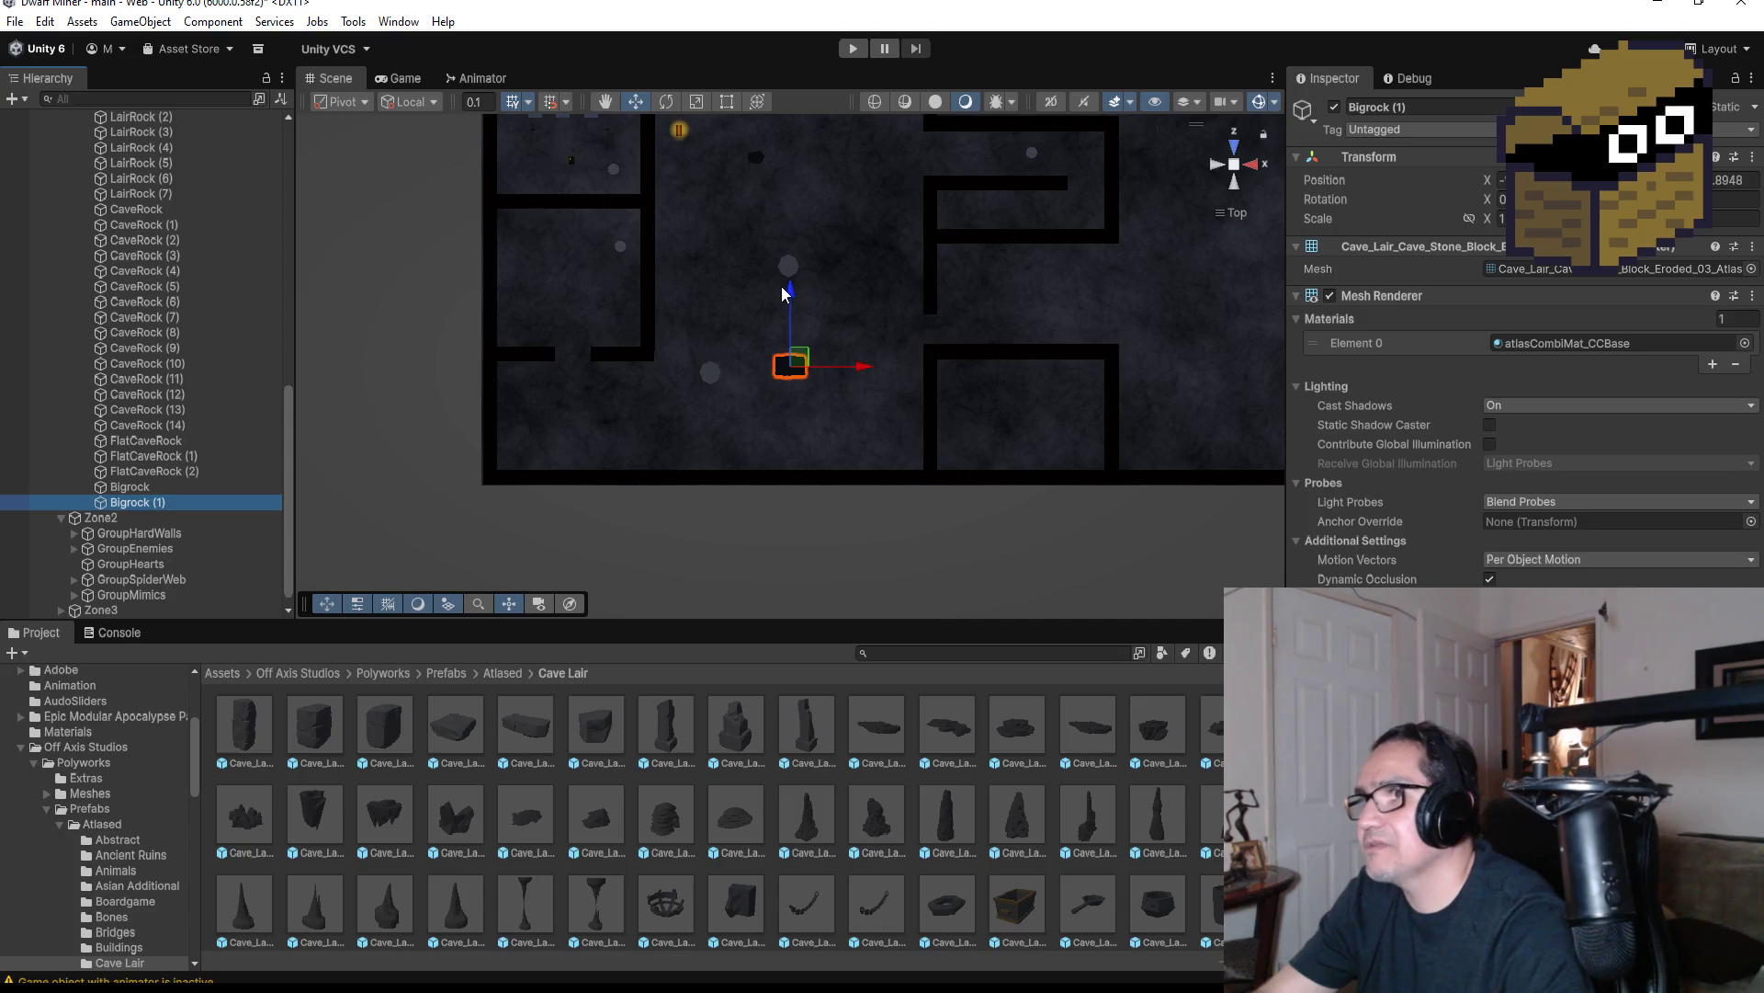
drag(789, 151, 788, 118)
mouse_move(860, 191)
mouse_down()
mouse_move(959, 198)
mouse_move(930, 196)
mouse_up()
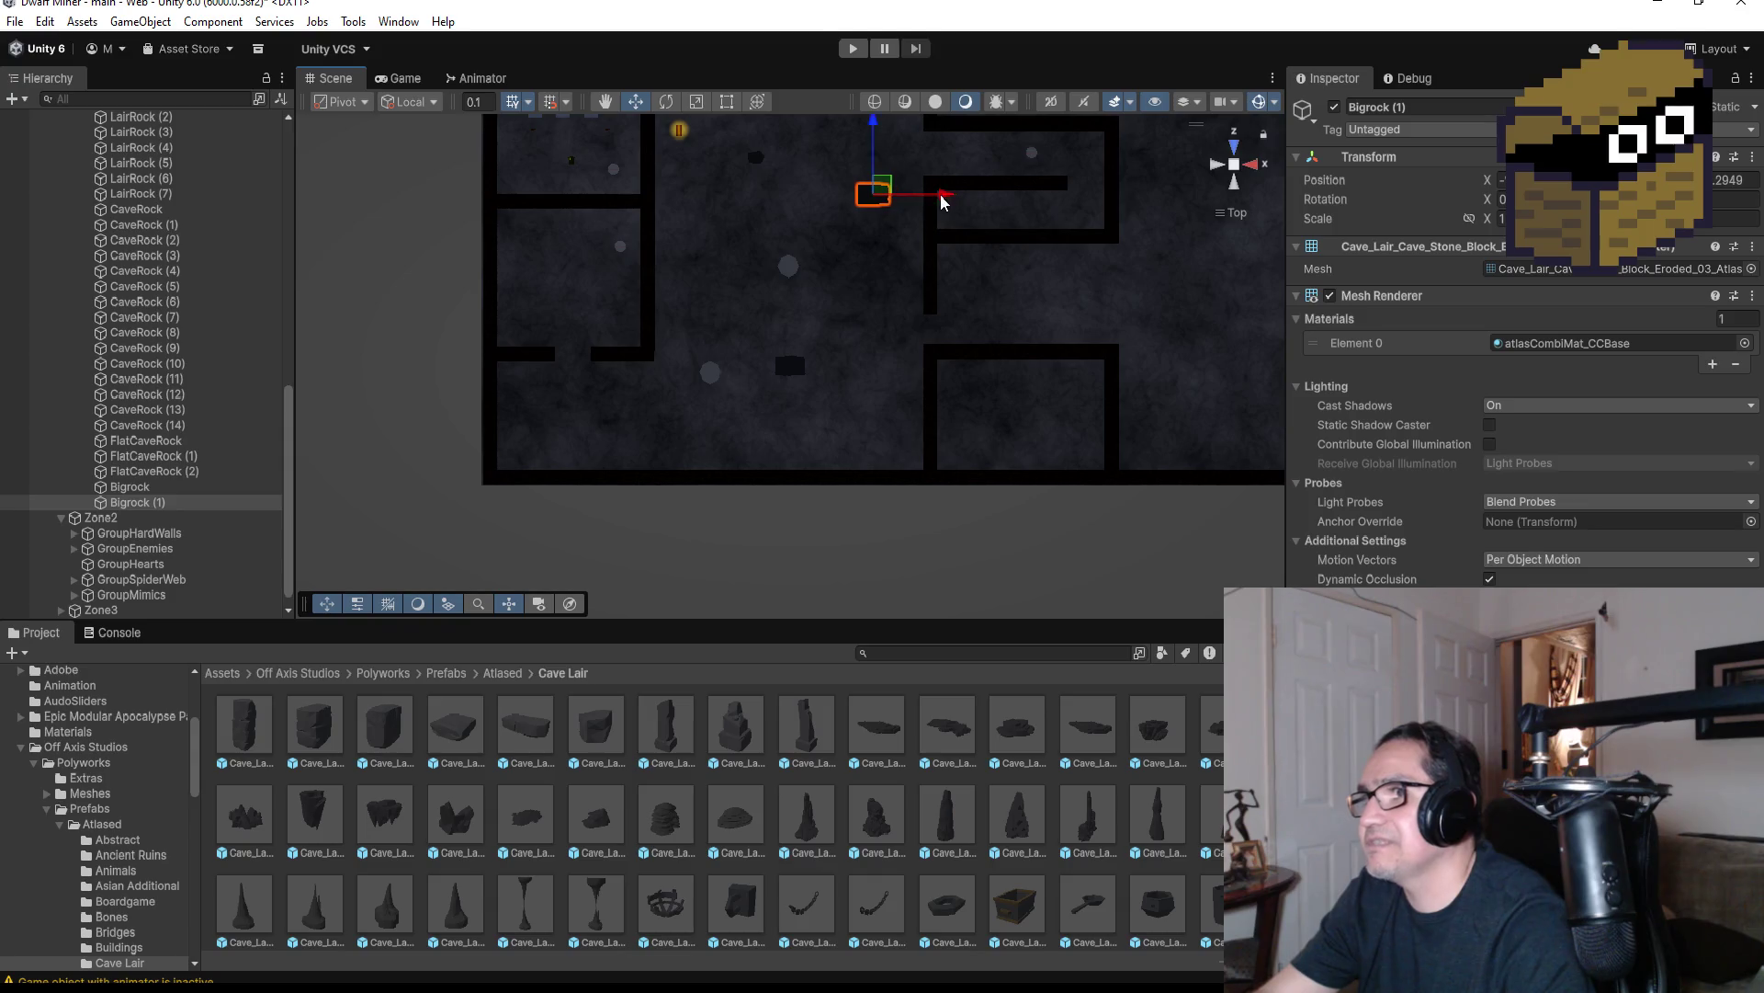
Add a second copy, Bigrock (2), shift it left and lower, and rotate it slightly
key(ctrl+d)
drag(938, 194, 779, 195)
drag(717, 127, 718, 191)
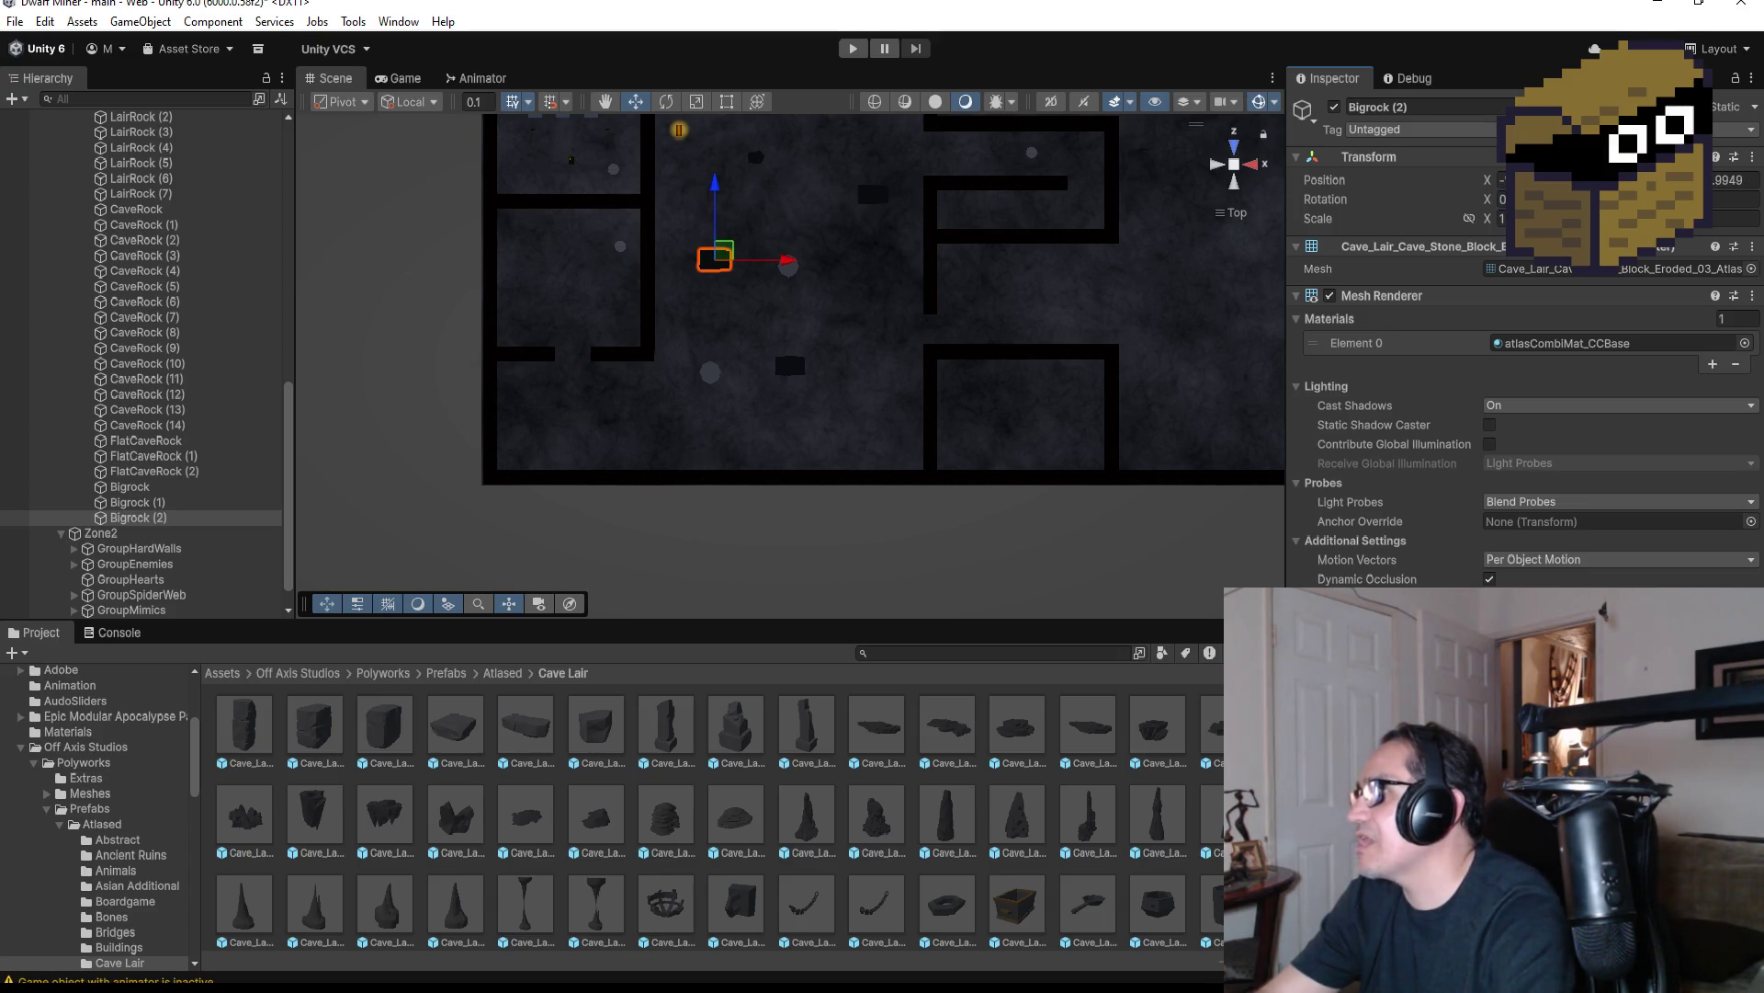
key(ctrl+r)
key(ctrl+r)
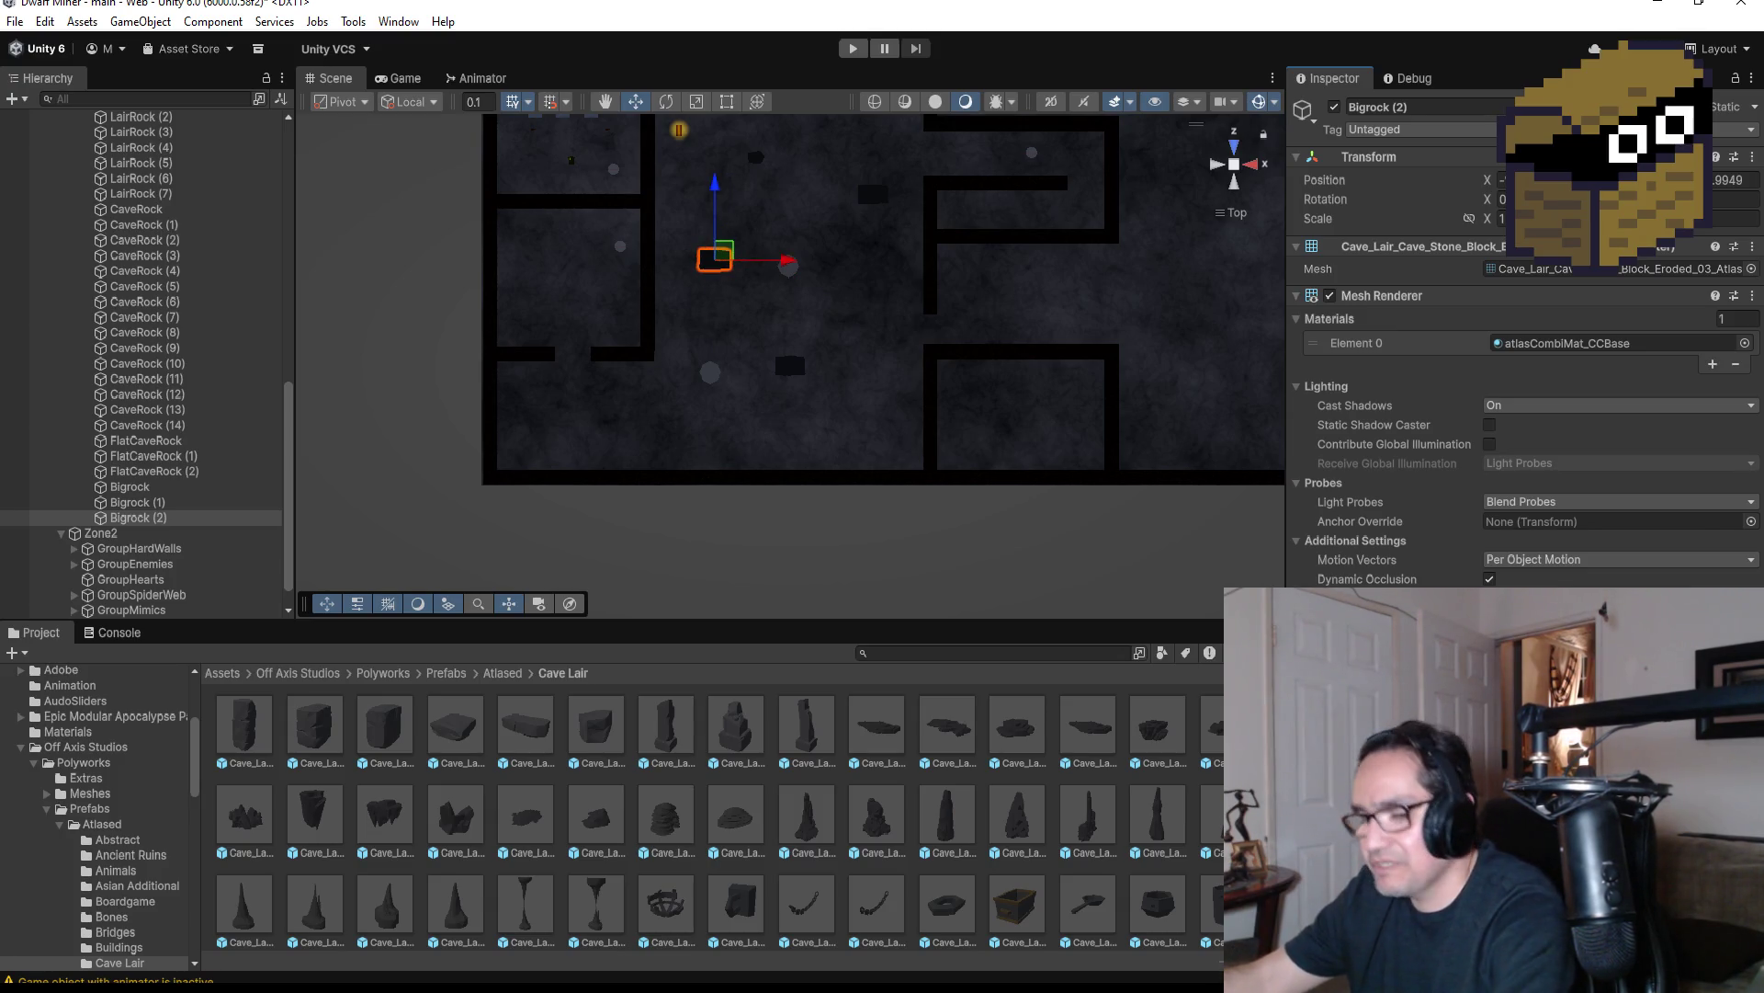
key(ctrl+r)
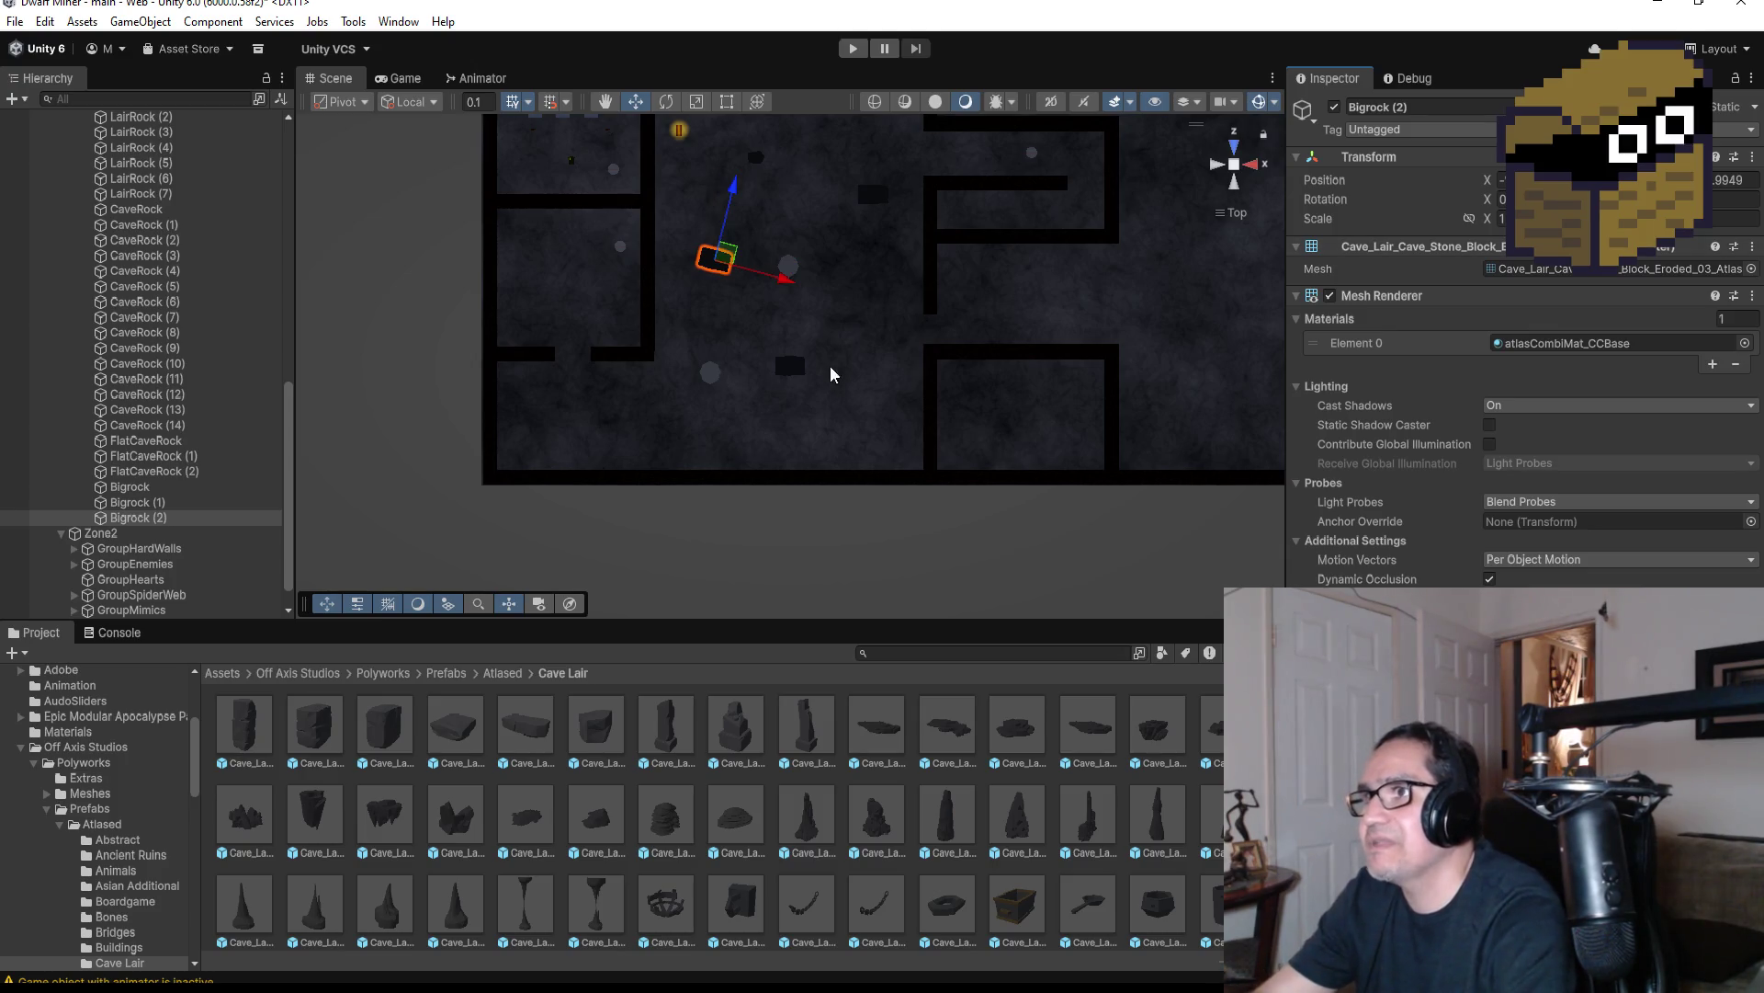
key(ctrl+r)
key(ctrl+r)
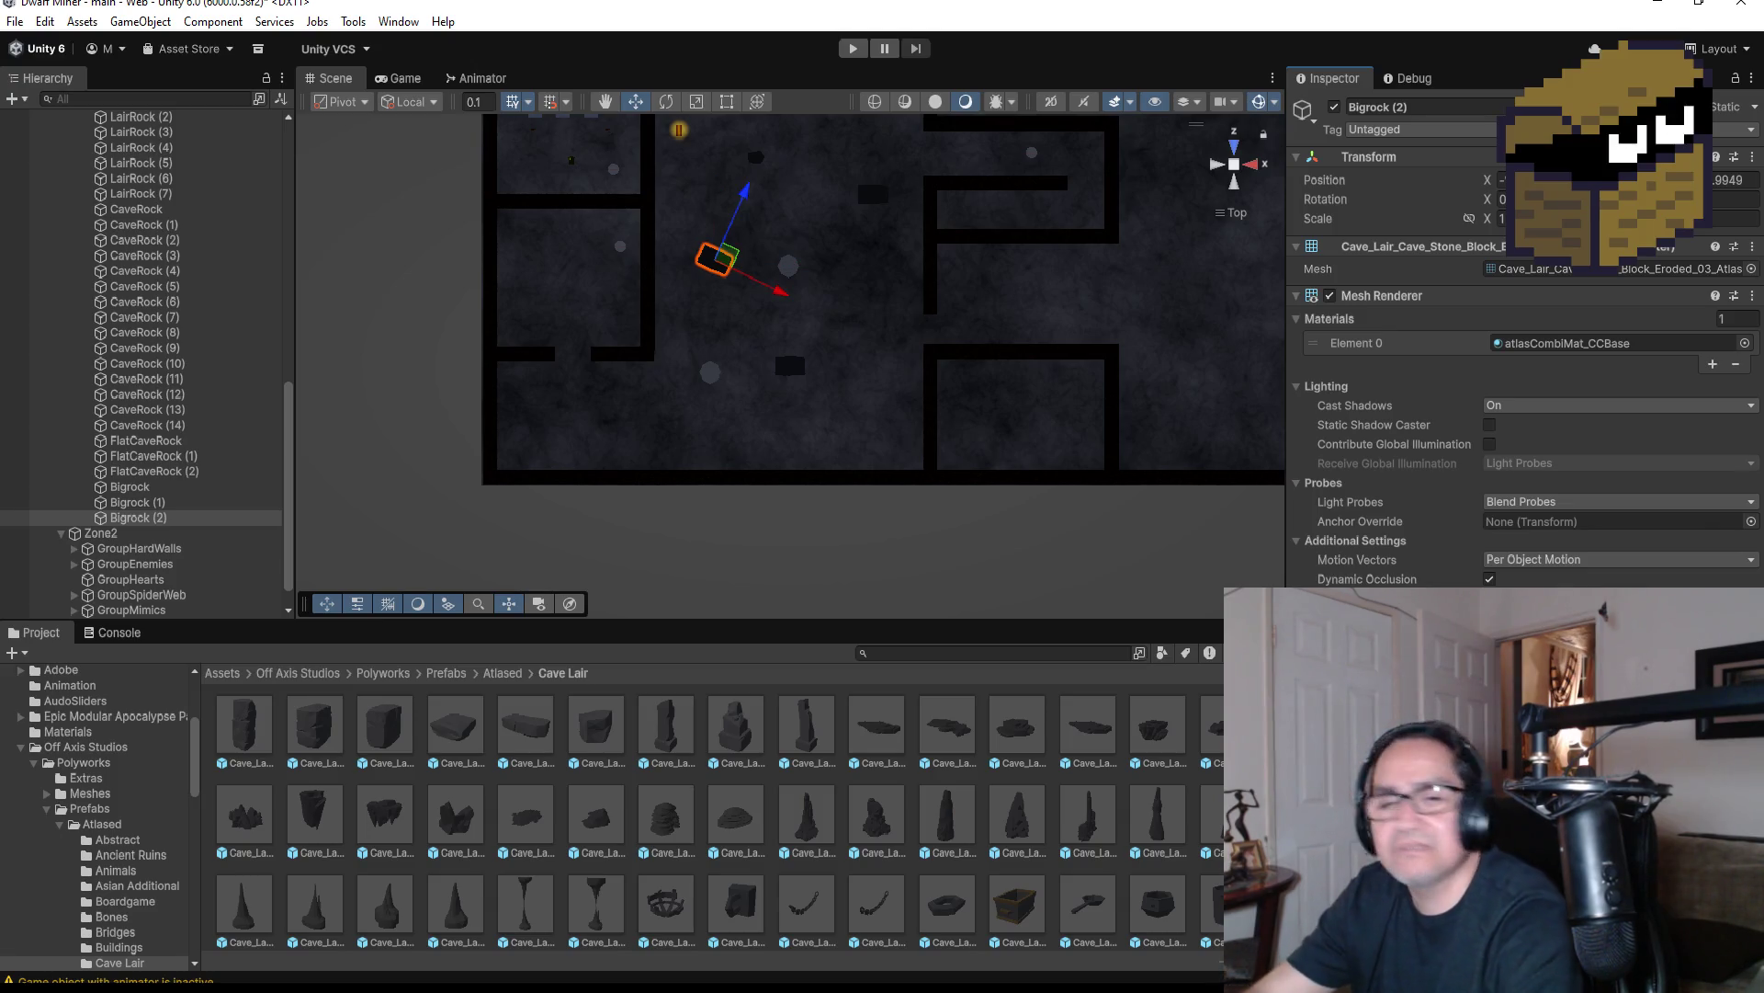
Run a brief play-test of the cave level at Gold 0, then exit Play Mode
click(849, 49)
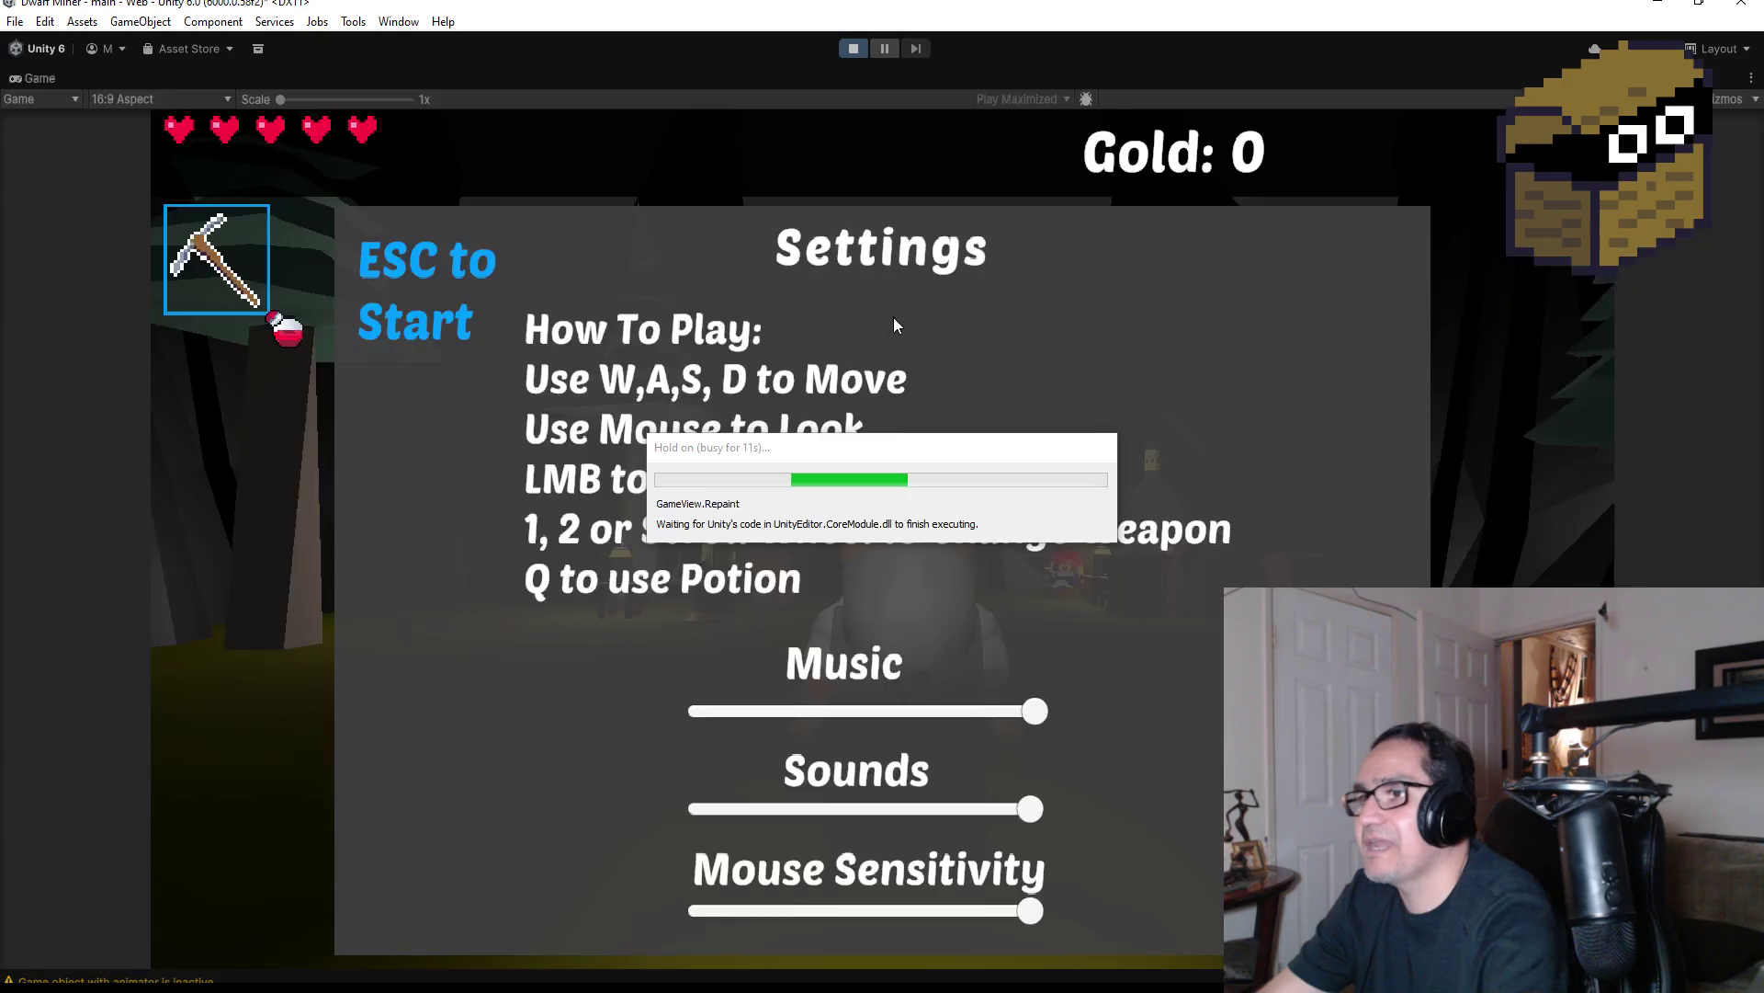
key(Escape)
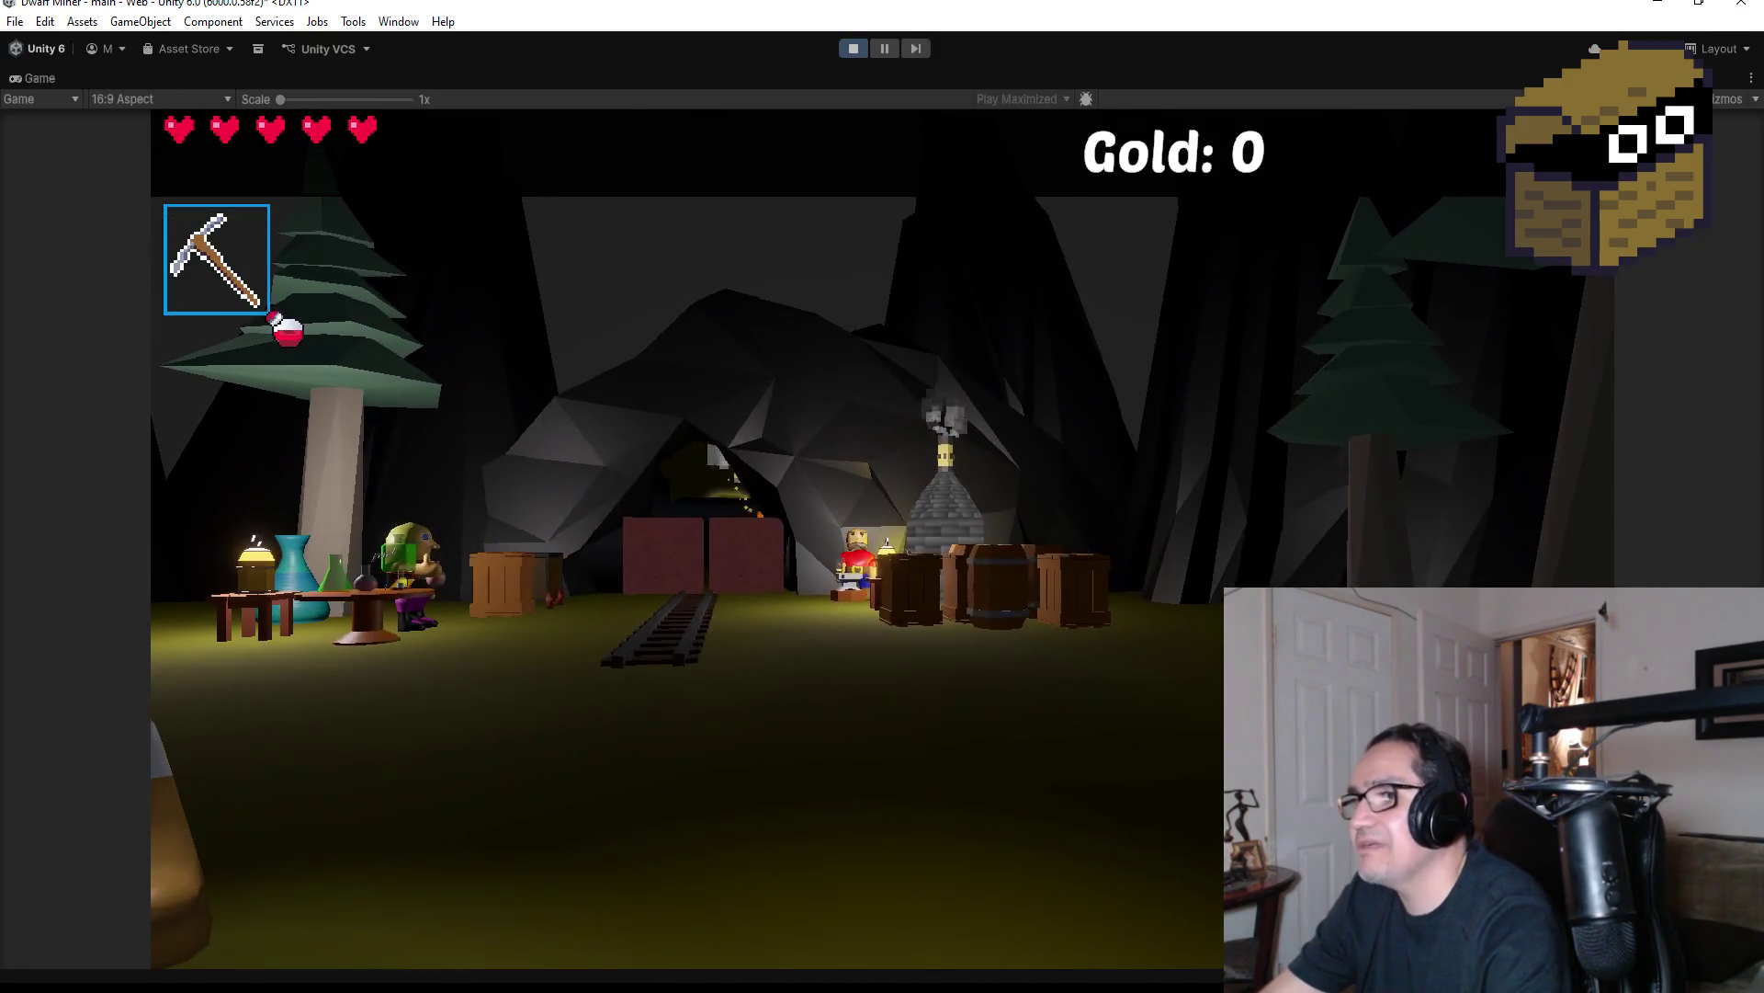
key(Escape)
click(855, 49)
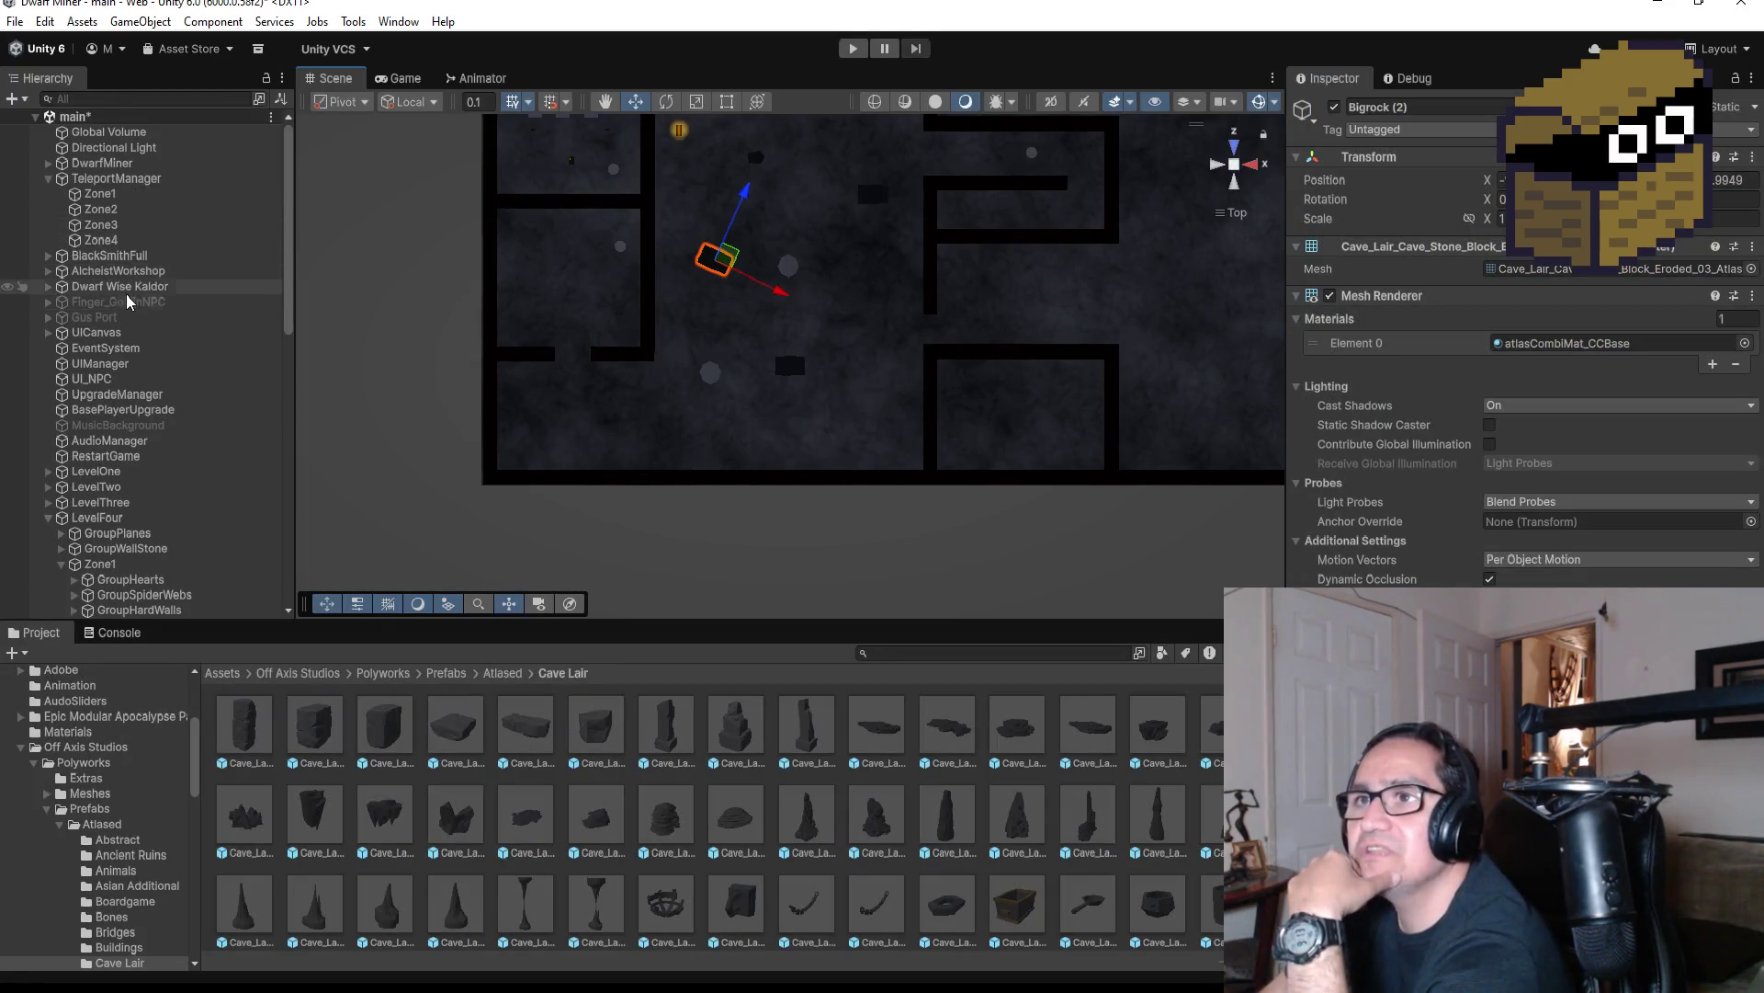
Choose Zone 4 in DwarfMiner's Pp dropdown and start a new play session
click(112, 165)
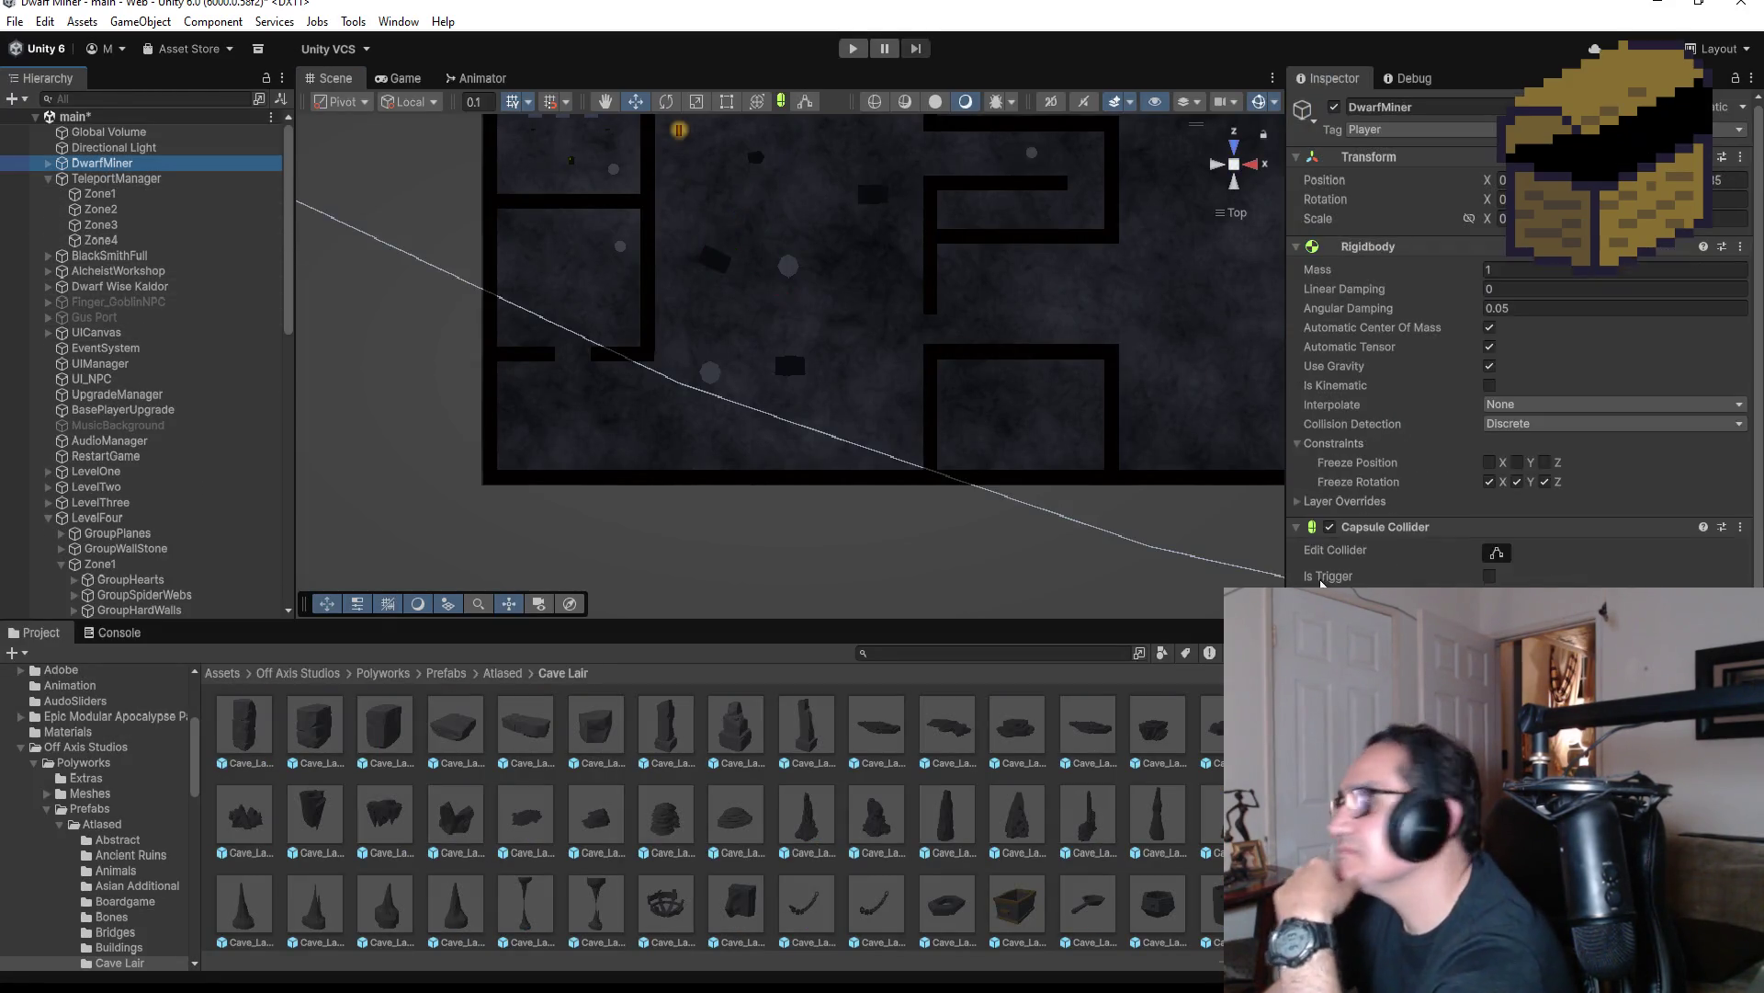
scroll(1516, 349, down, 10)
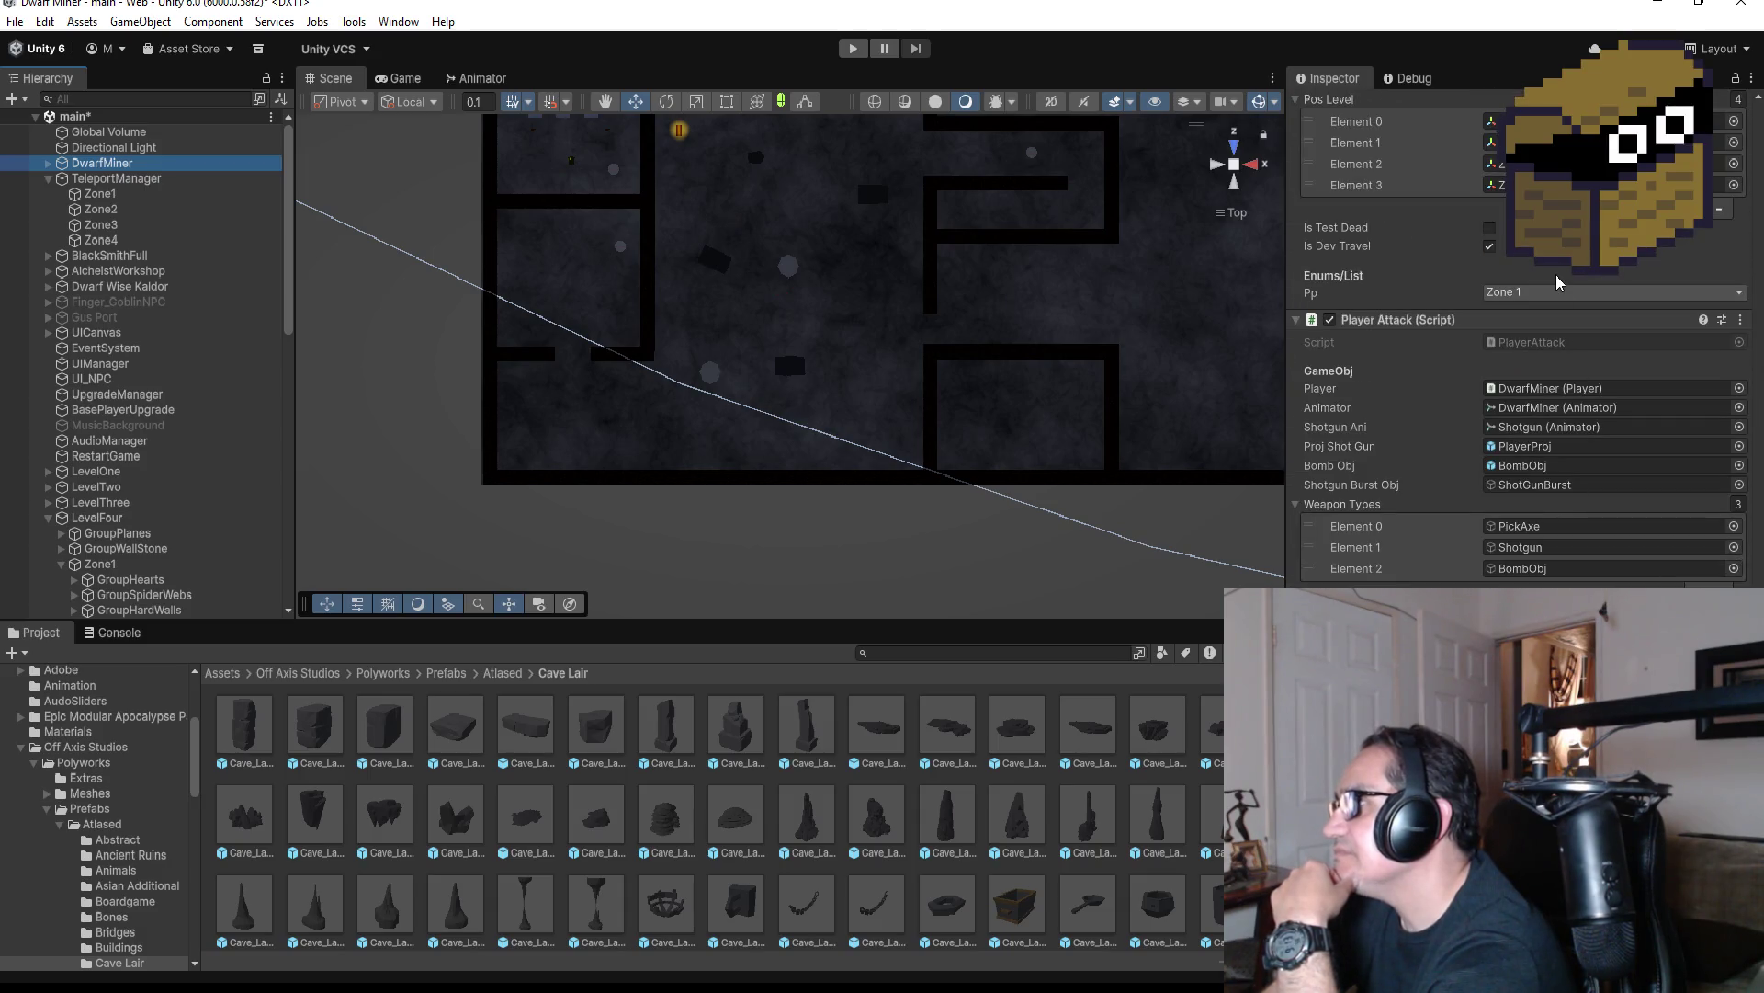
click(1556, 292)
click(1526, 379)
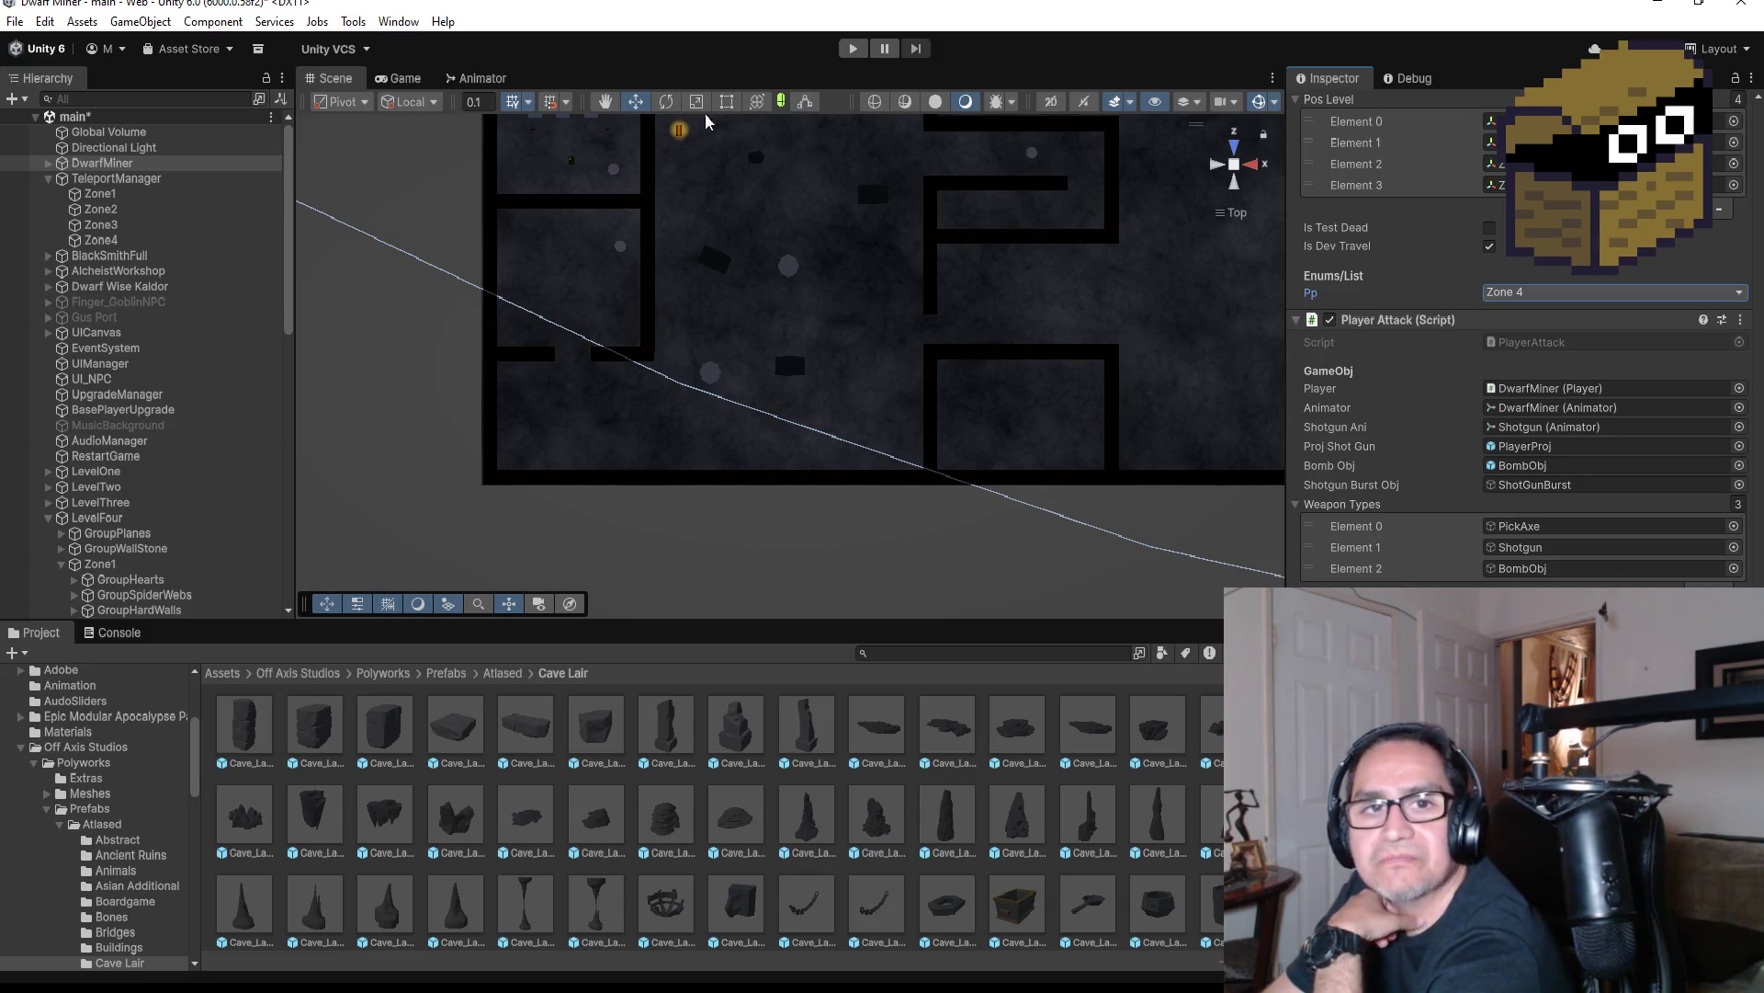
click(852, 48)
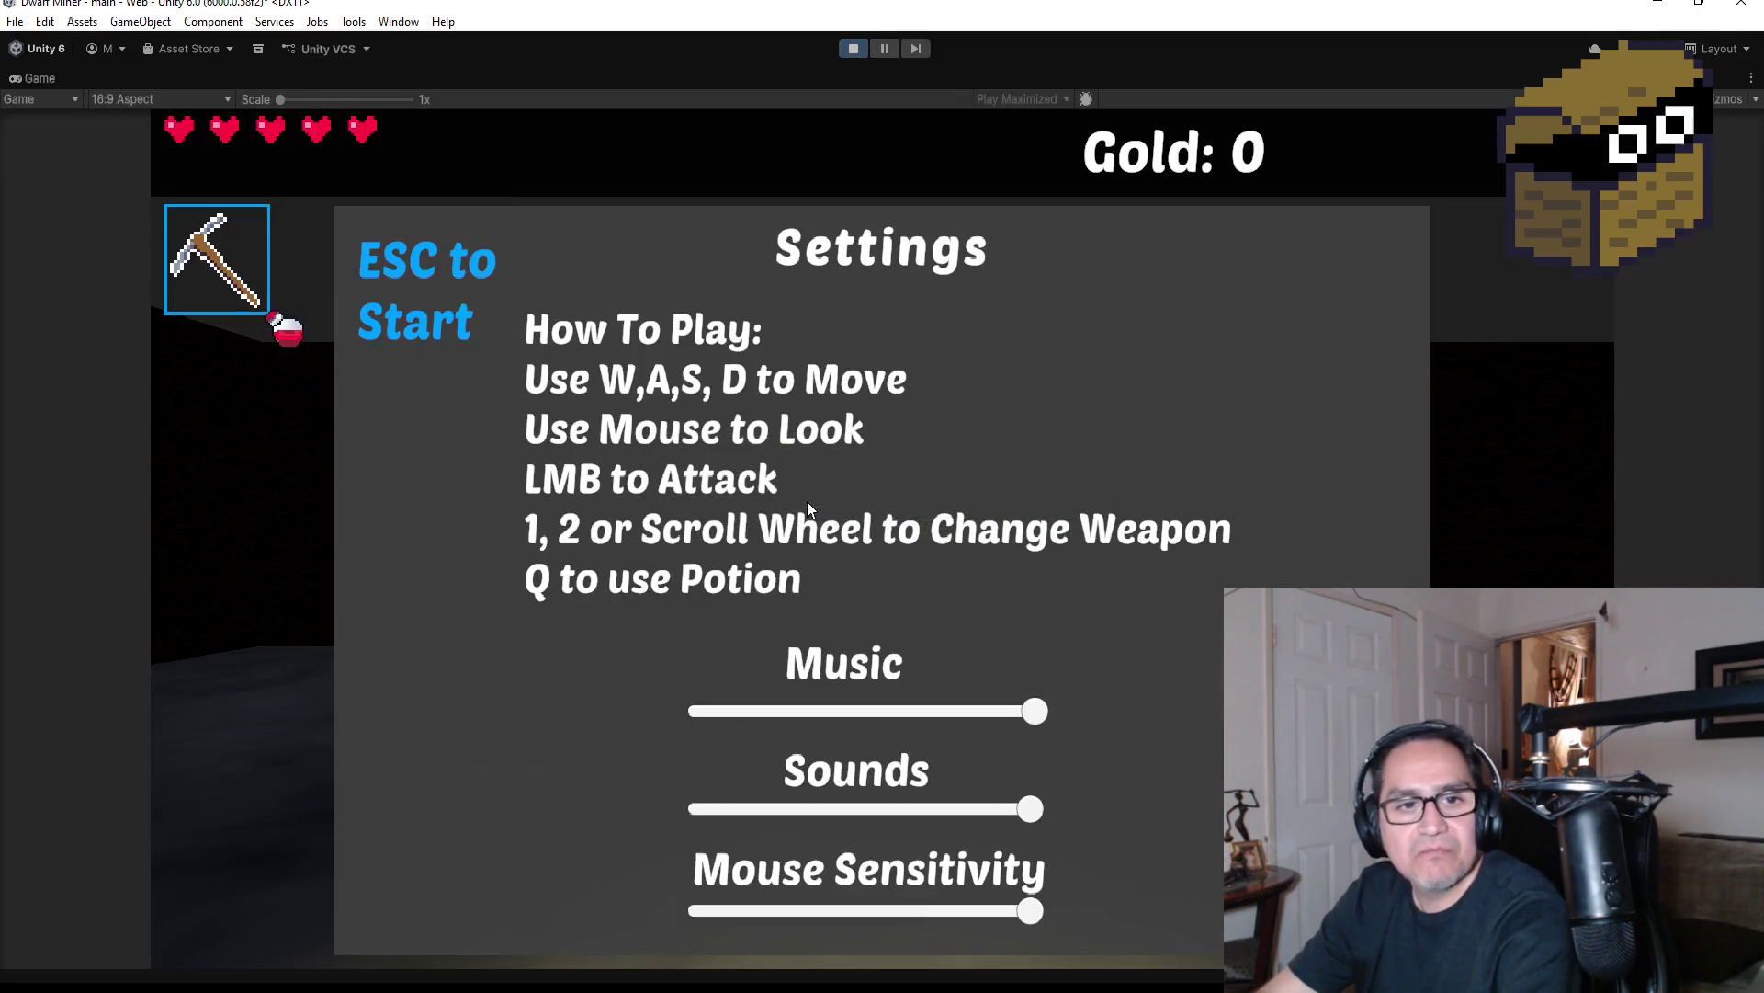
Begin playing, push through the cobweb wall and loot gold from the two chests
key(Escape)
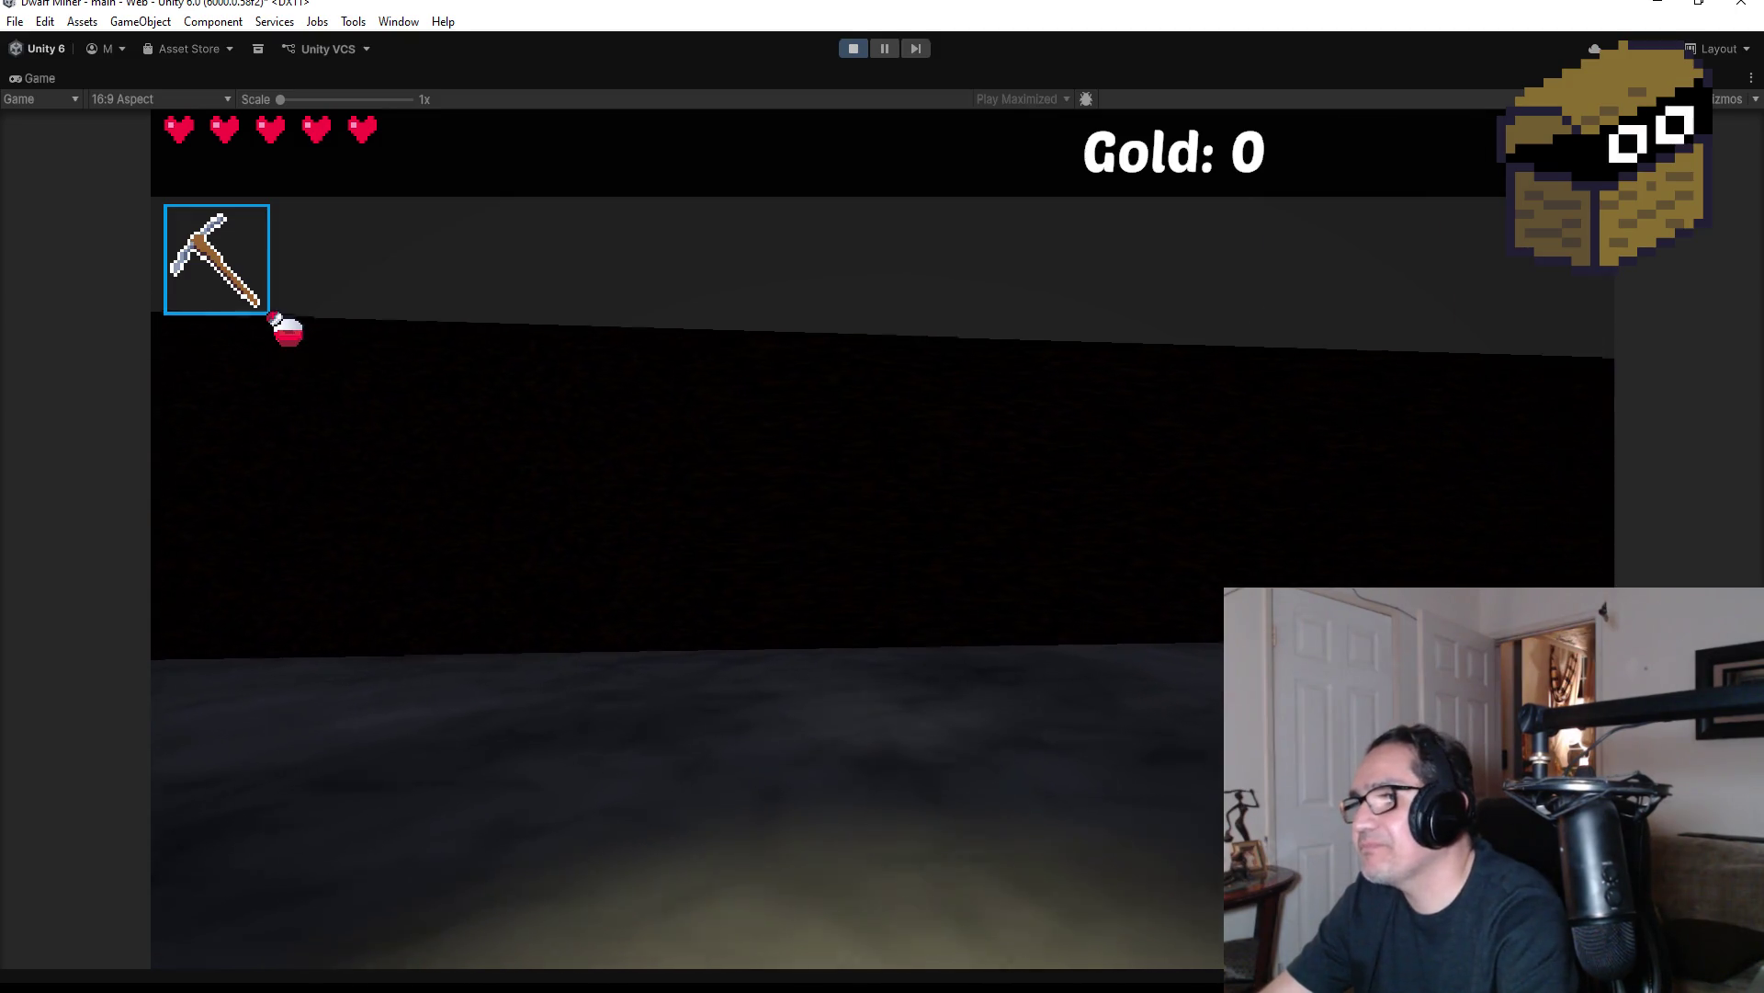
scroll(882, 538, down, 1)
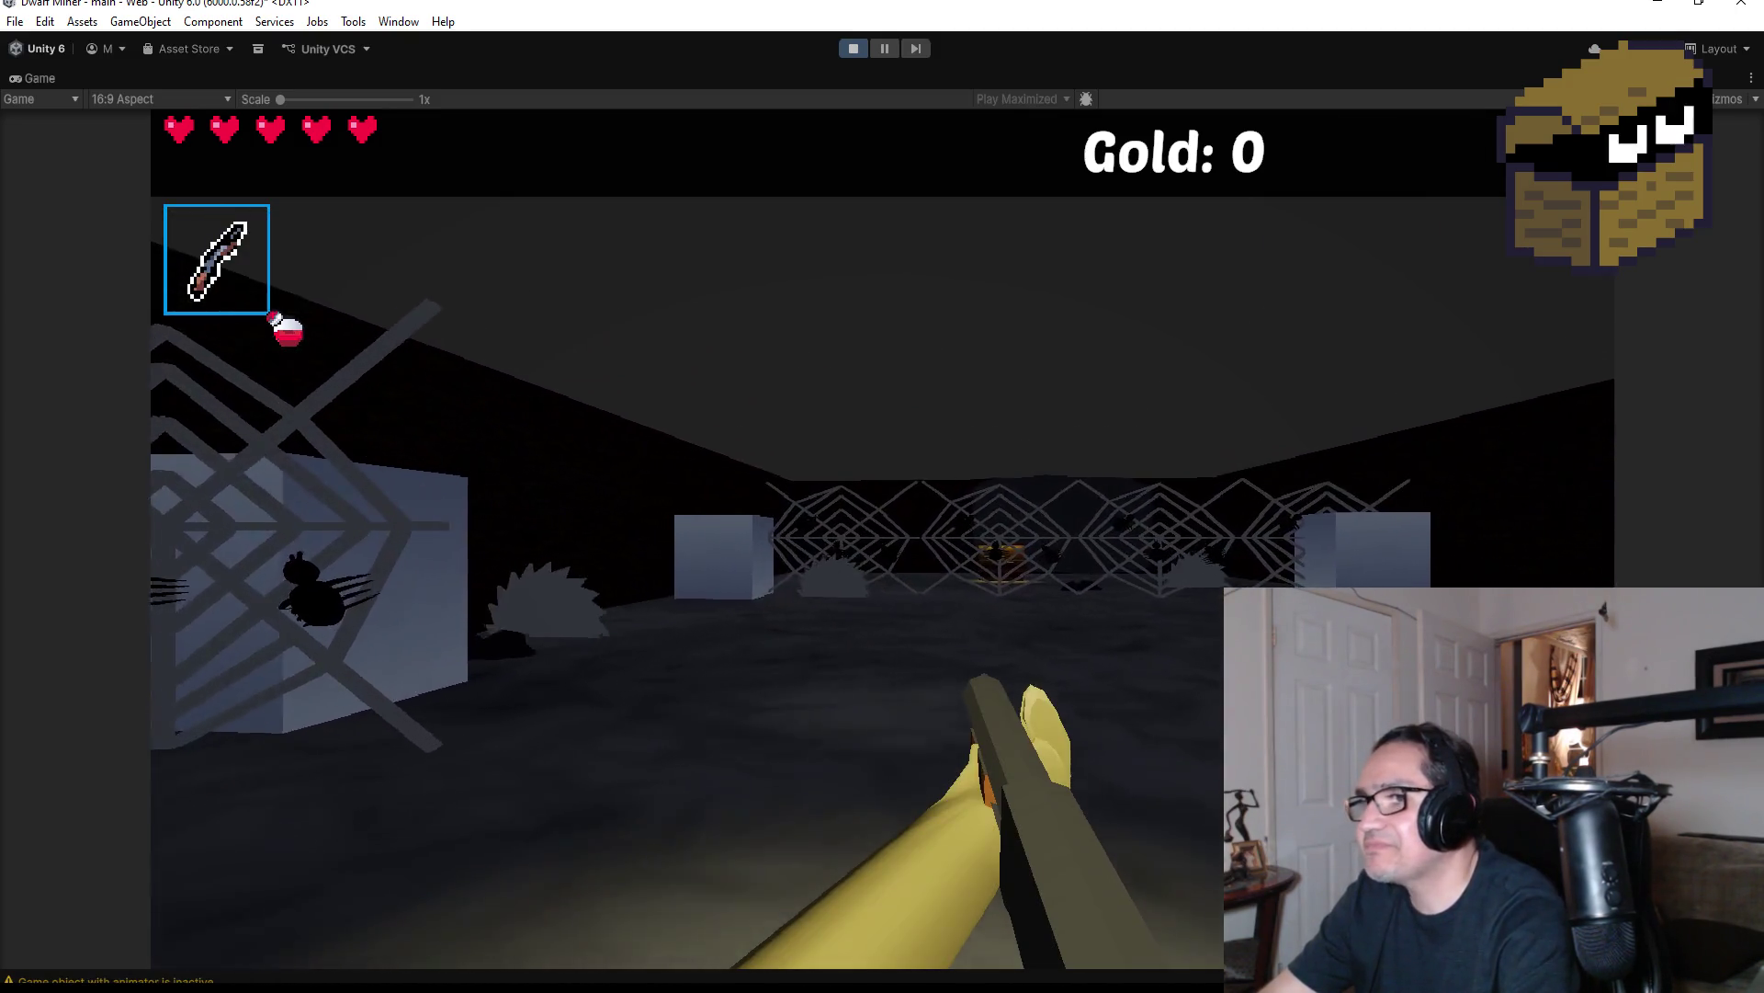
key(w)
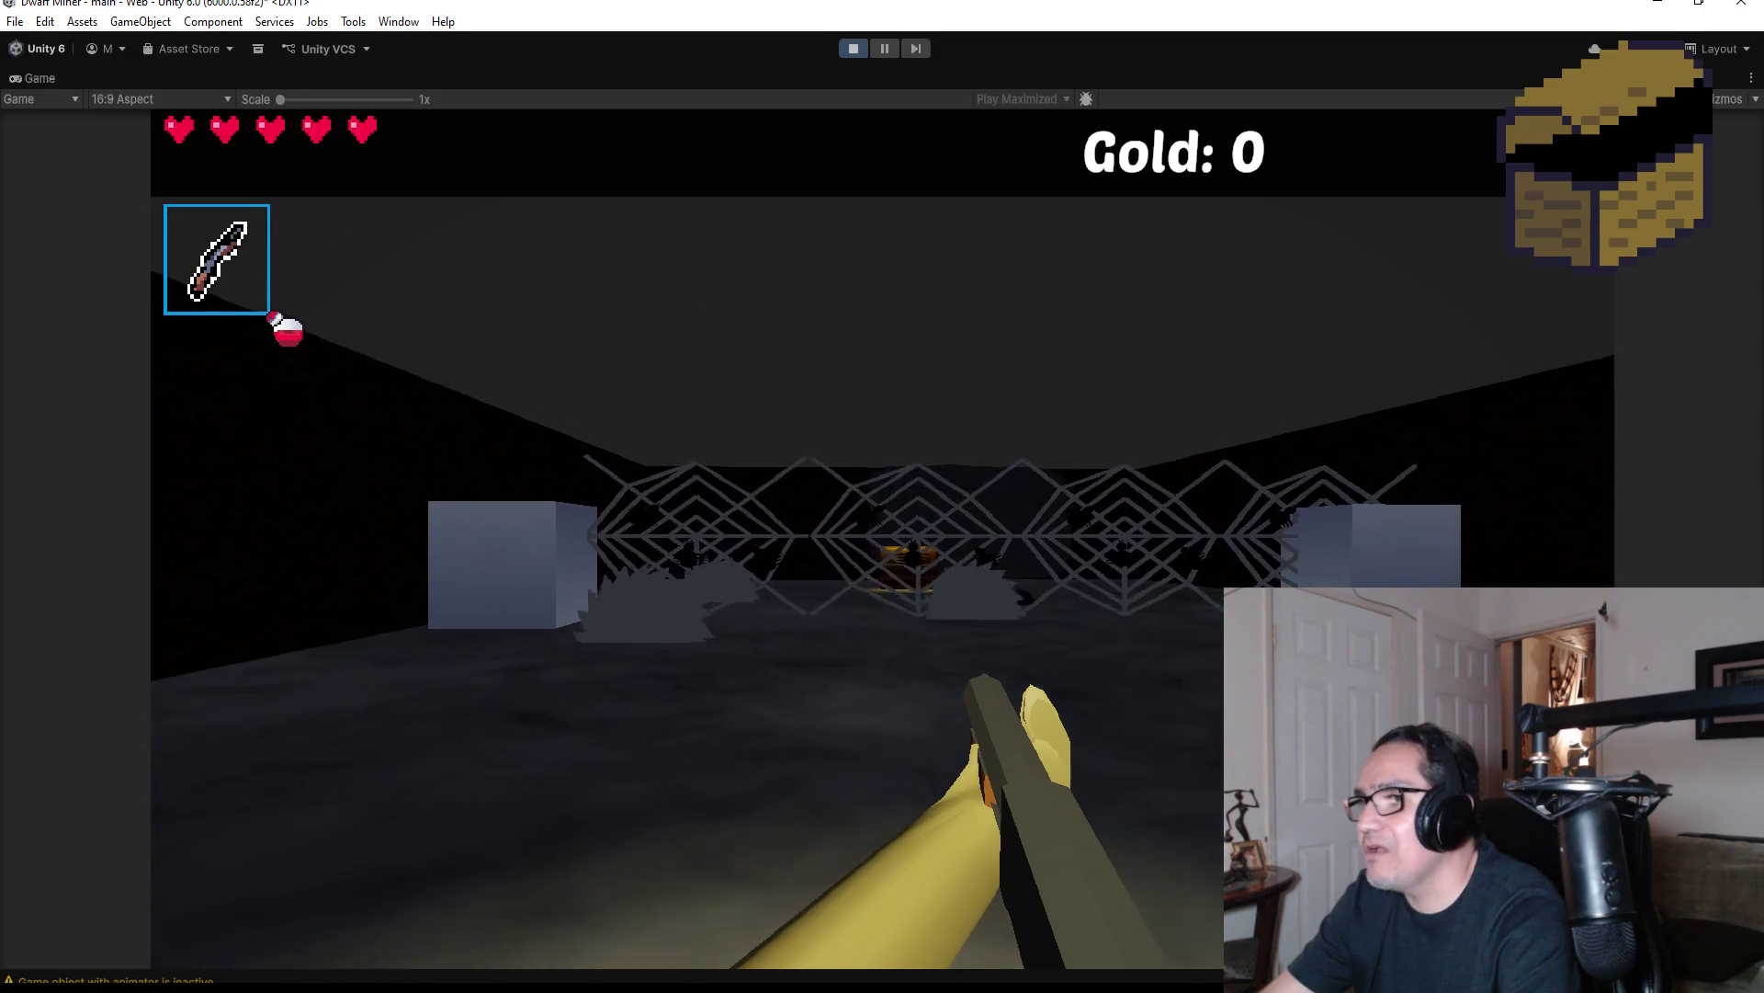
scroll(882, 538, up, 1)
scroll(882, 538, down, 1)
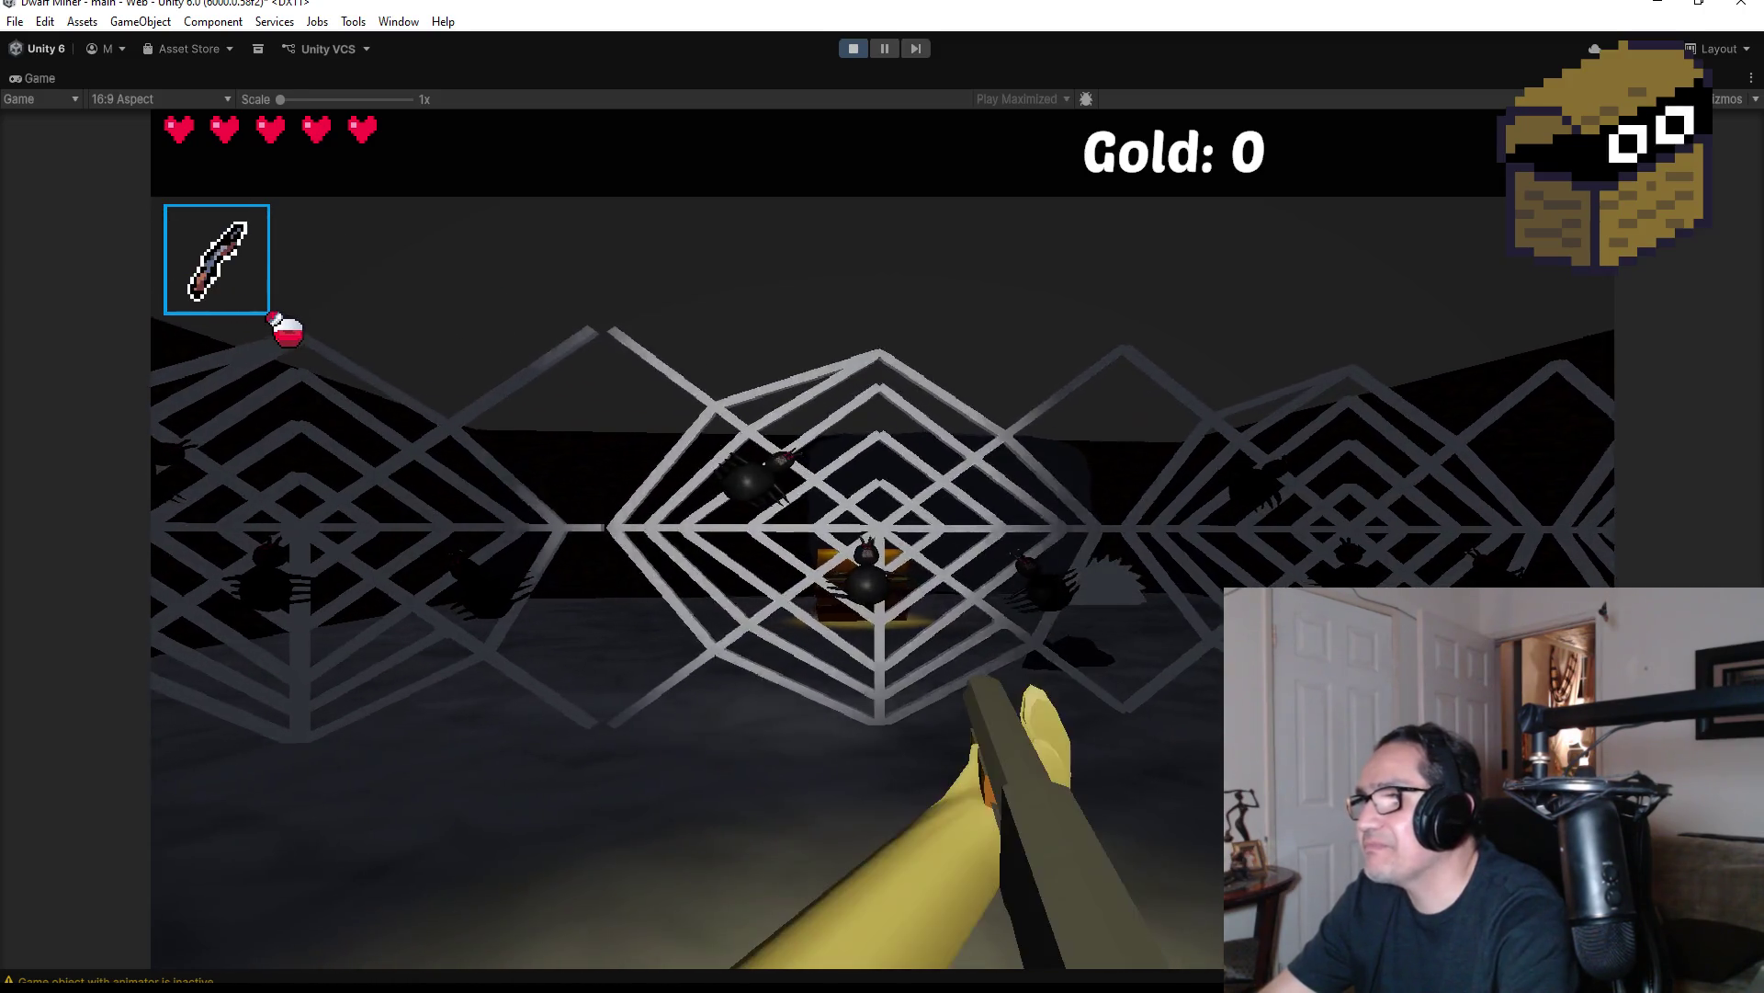
key(w)
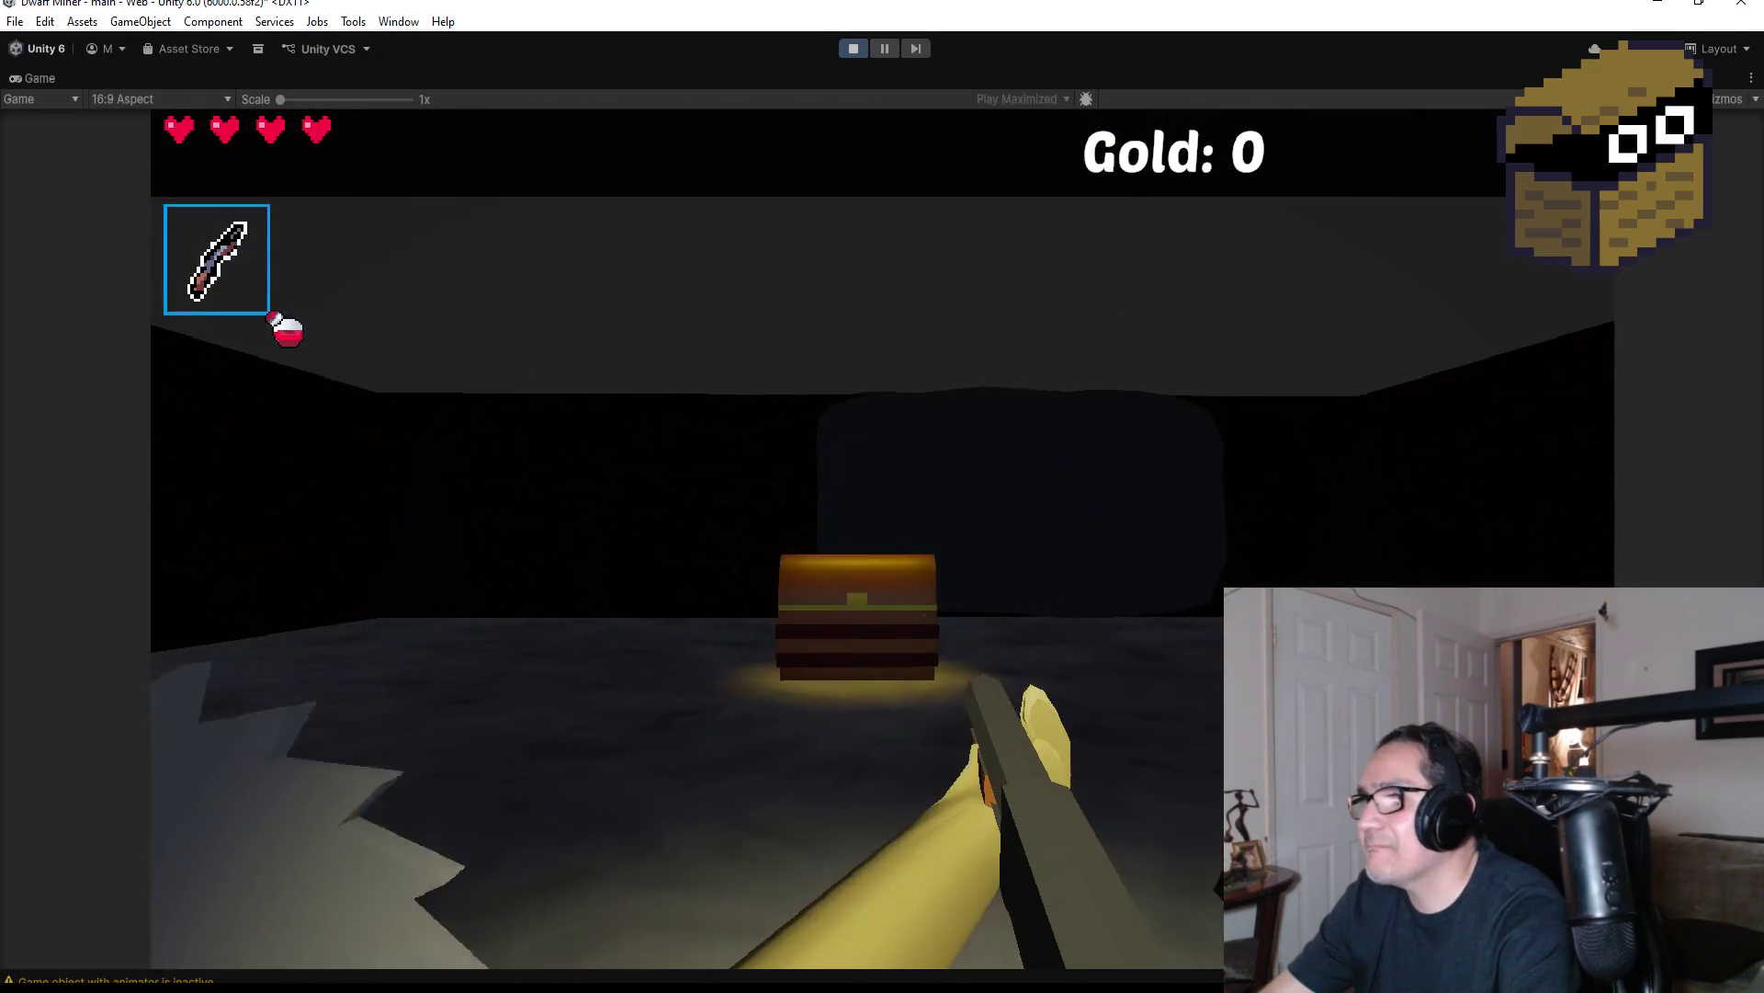
key(w)
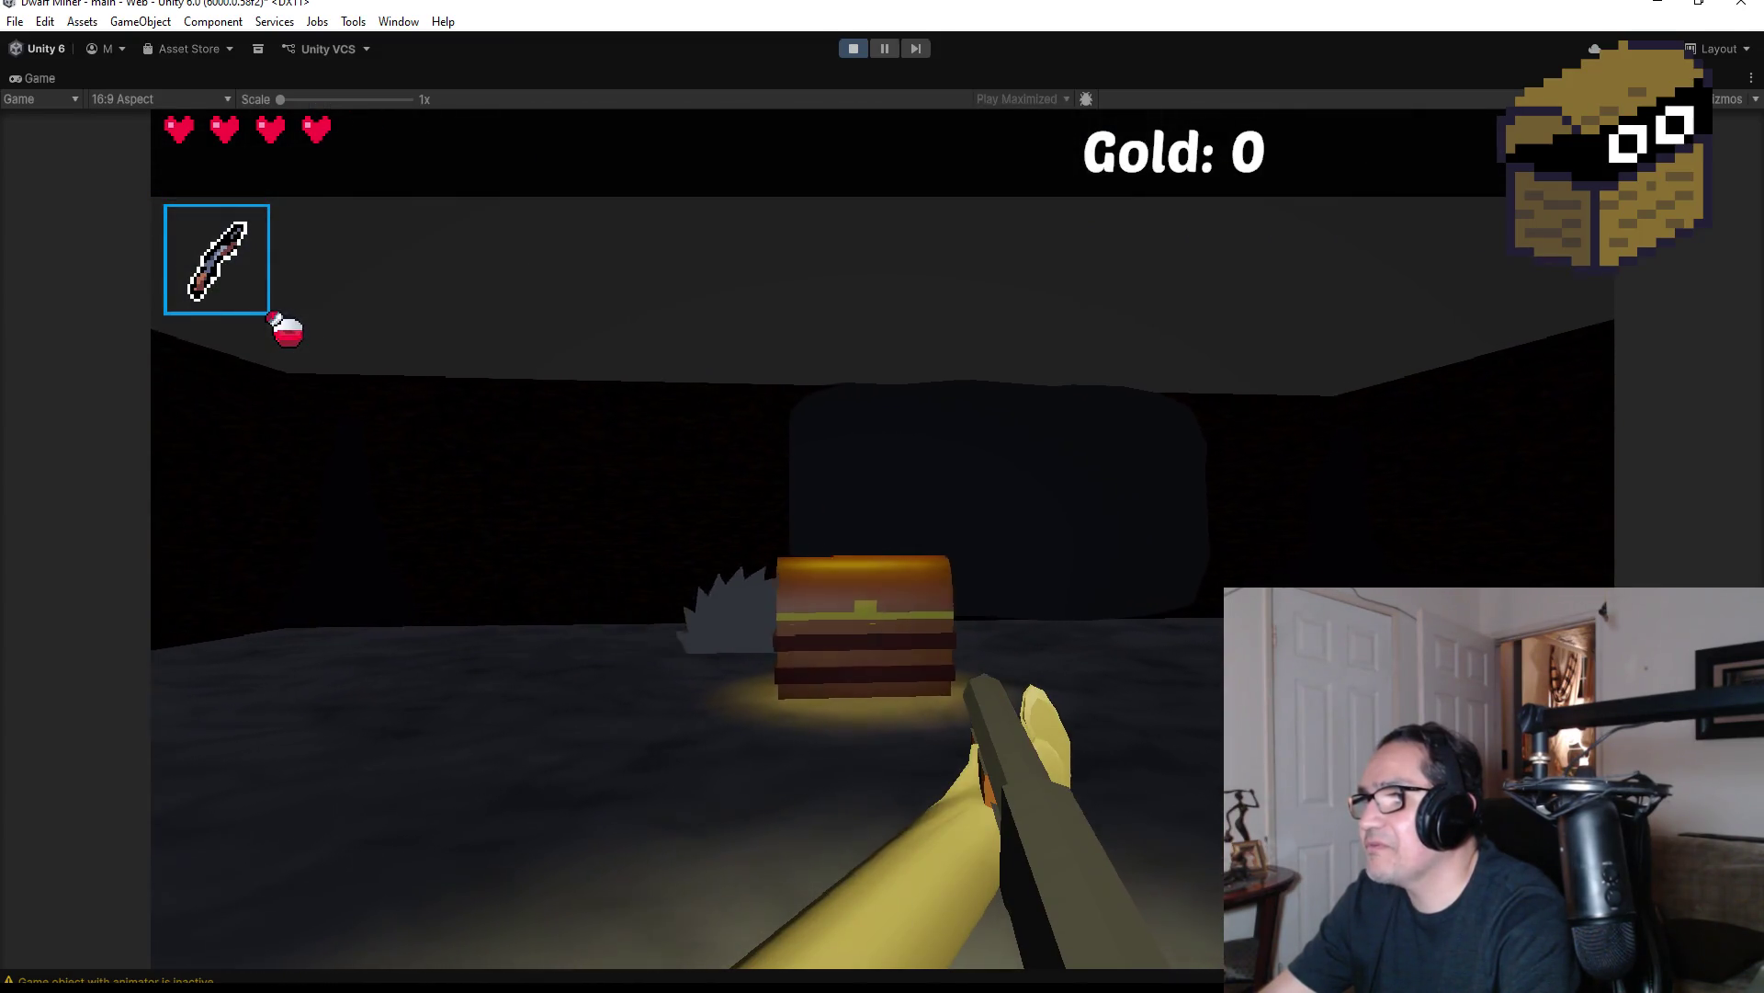
key(w)
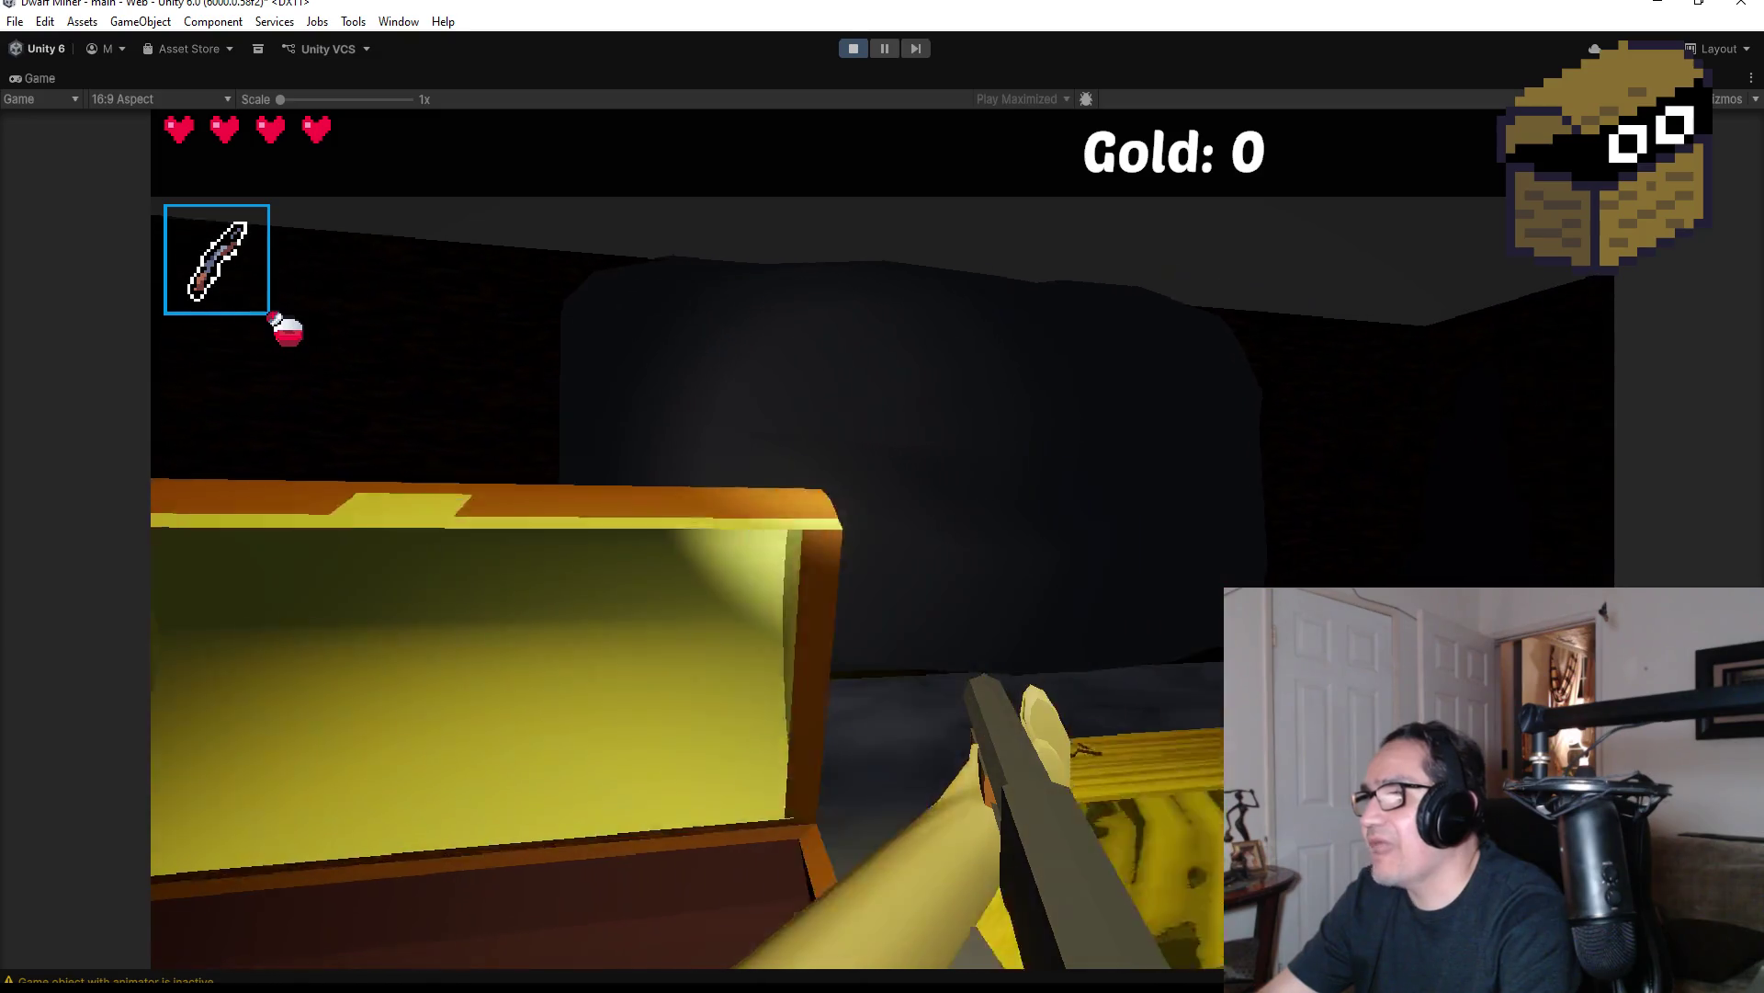
key(e)
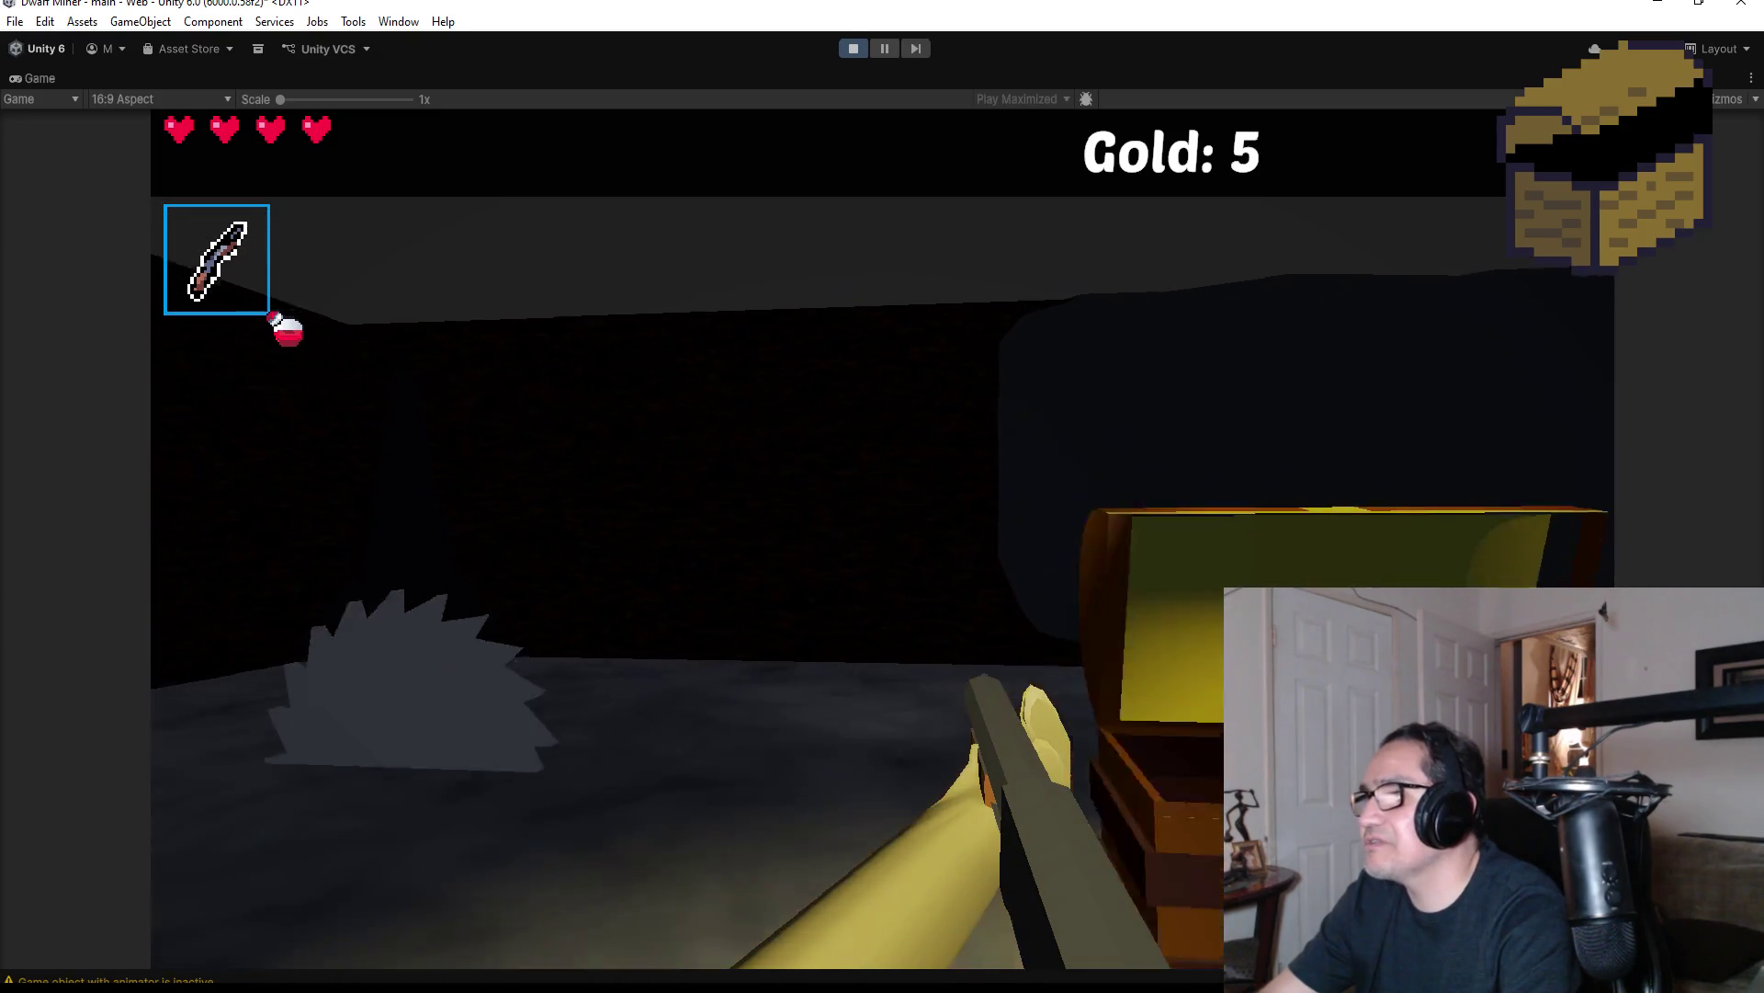
key(e)
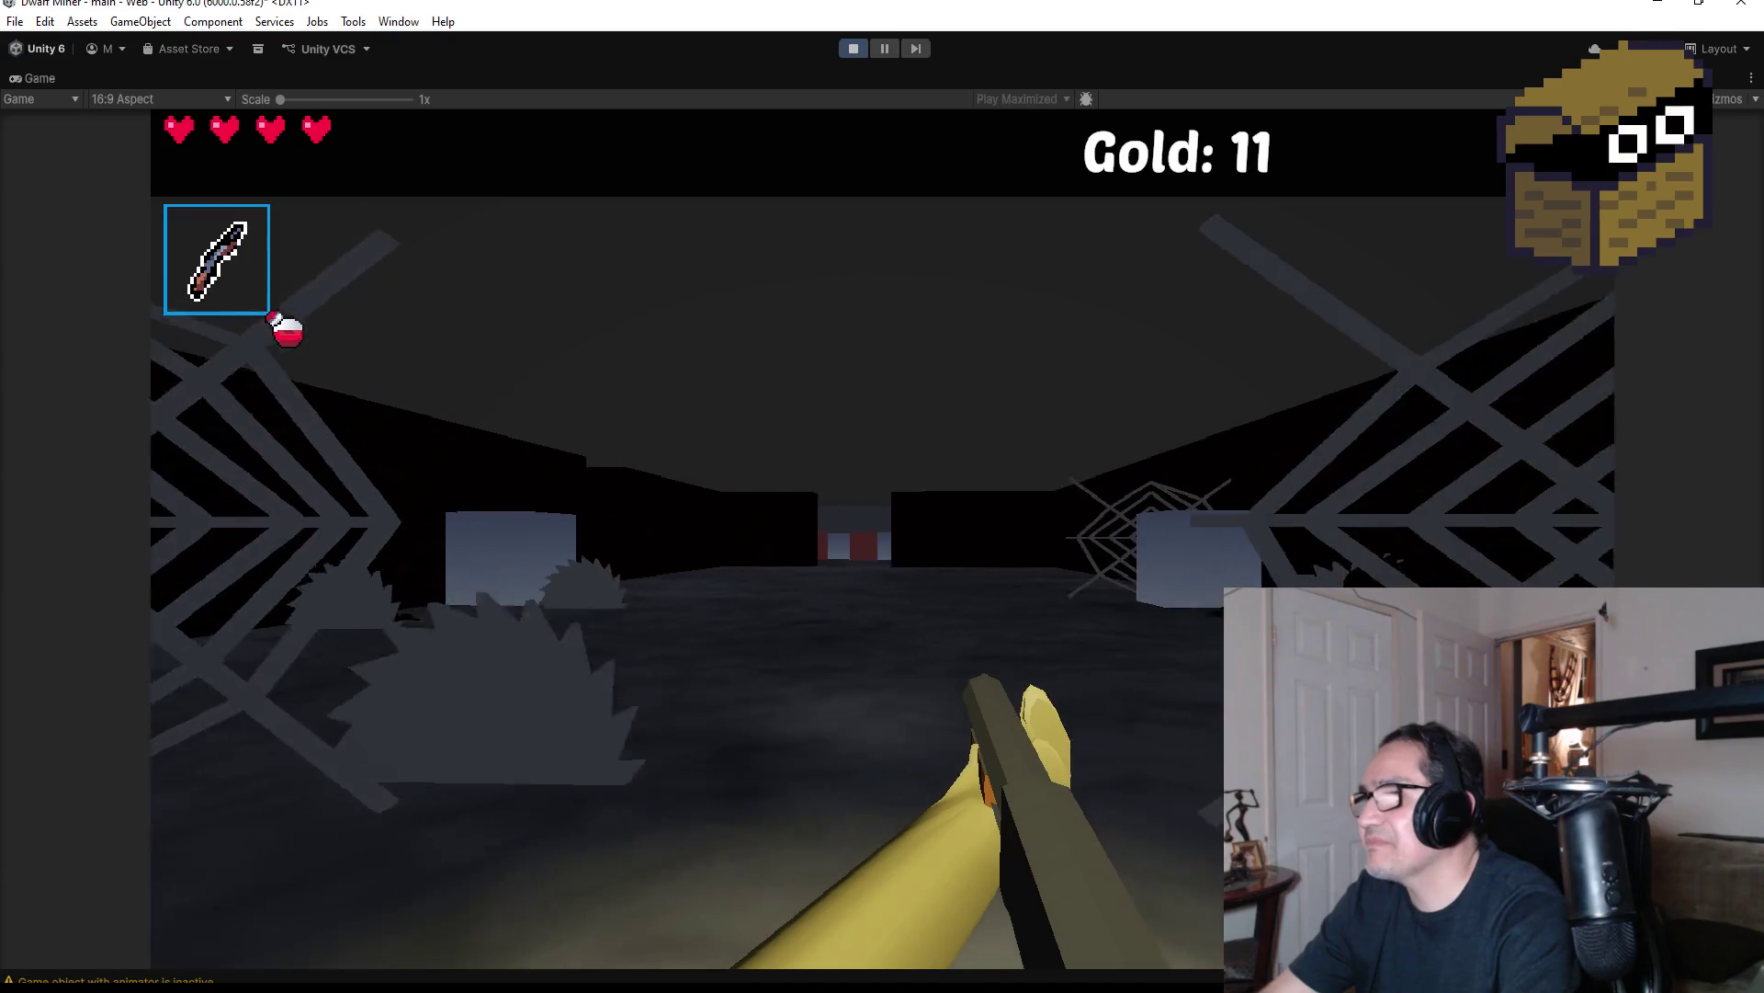
Go down the webbed corridor and break the red block with the pickaxe
key(w)
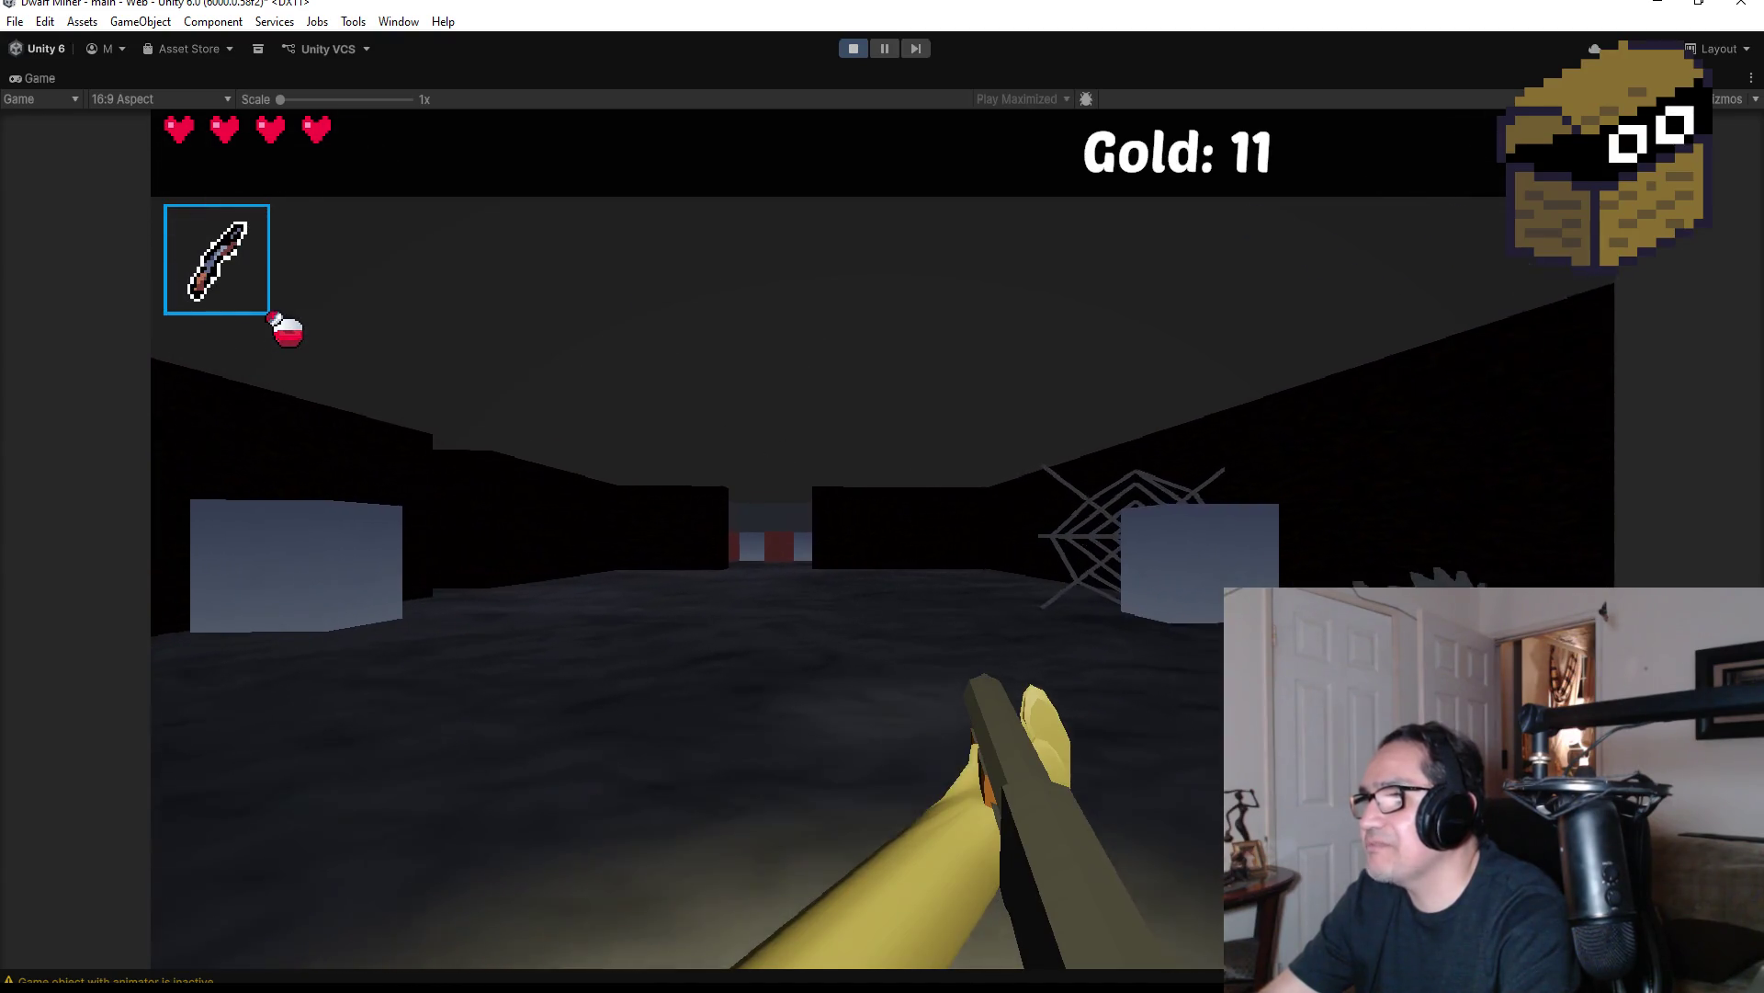
key(w)
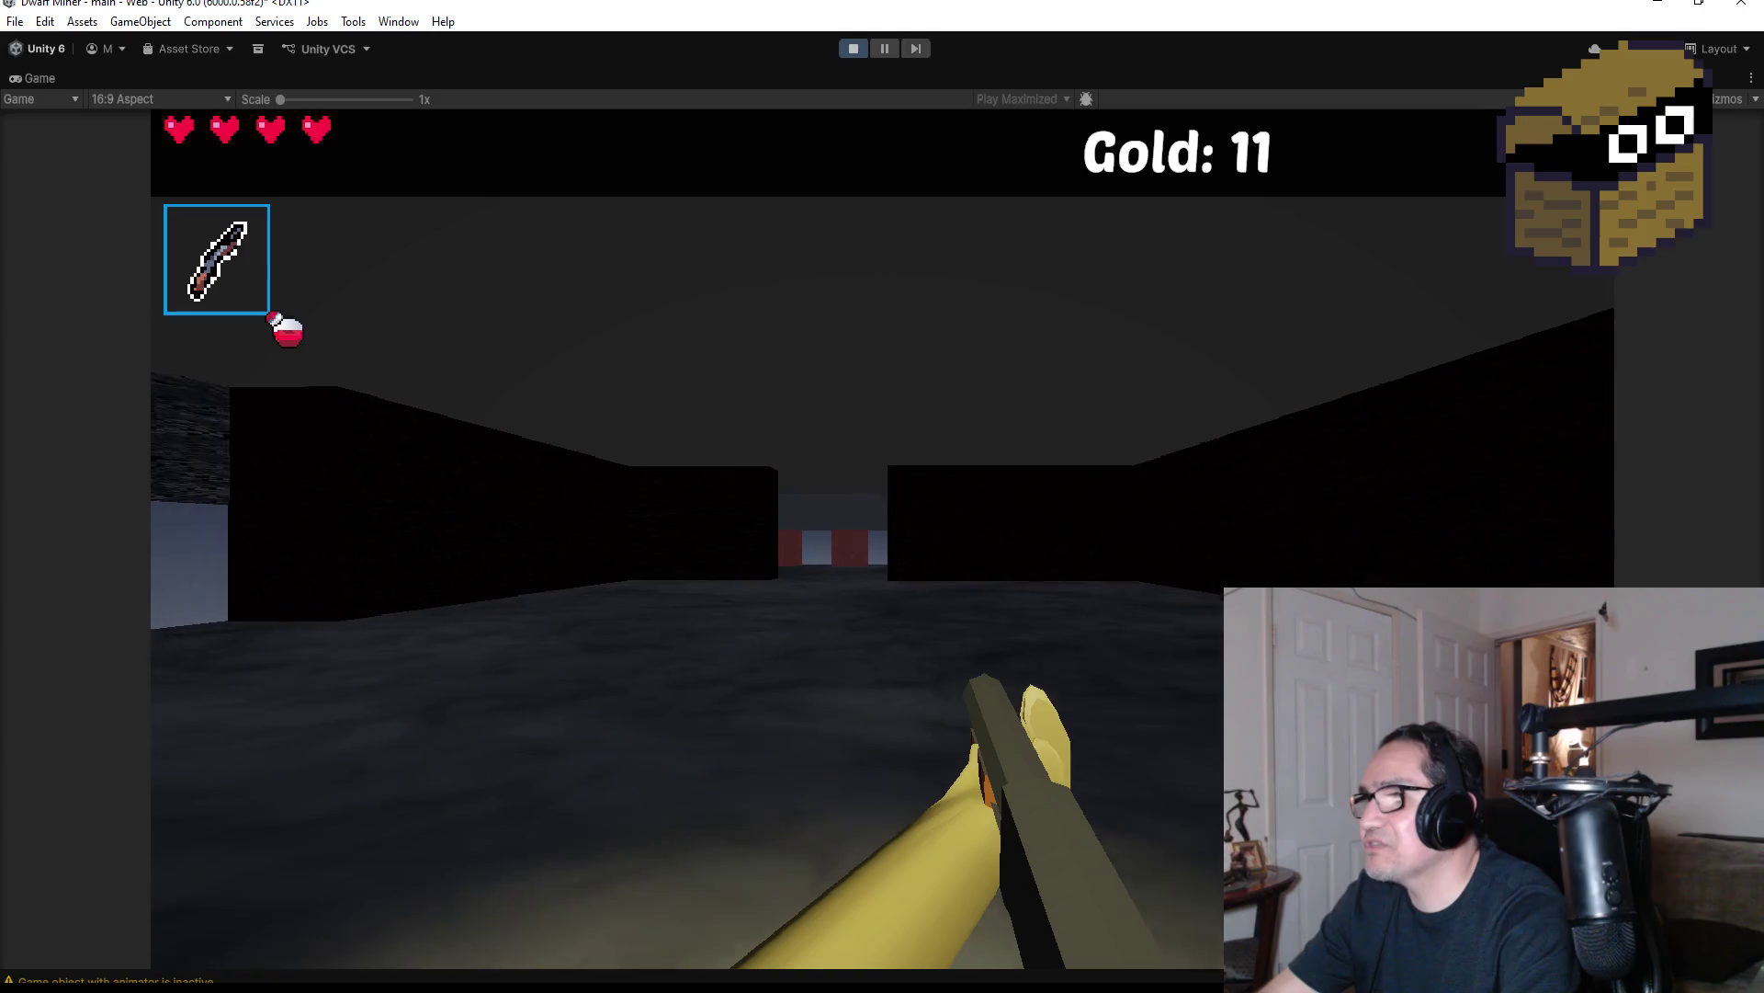
key(w)
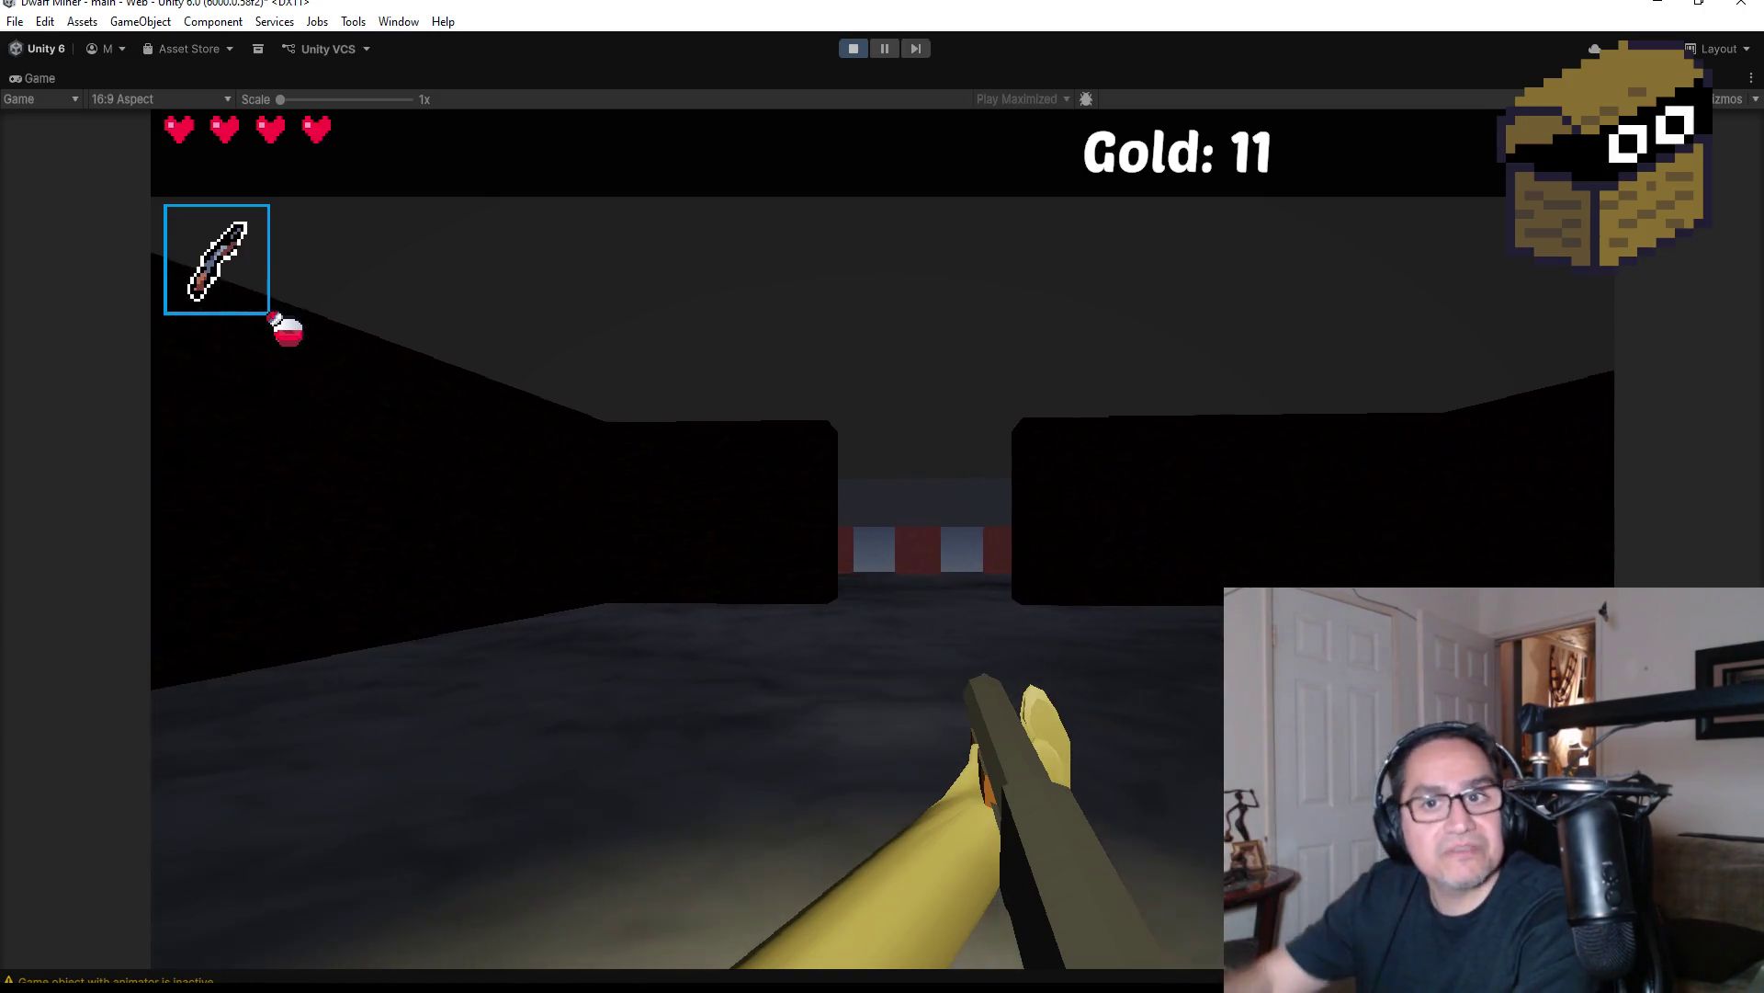
key(w)
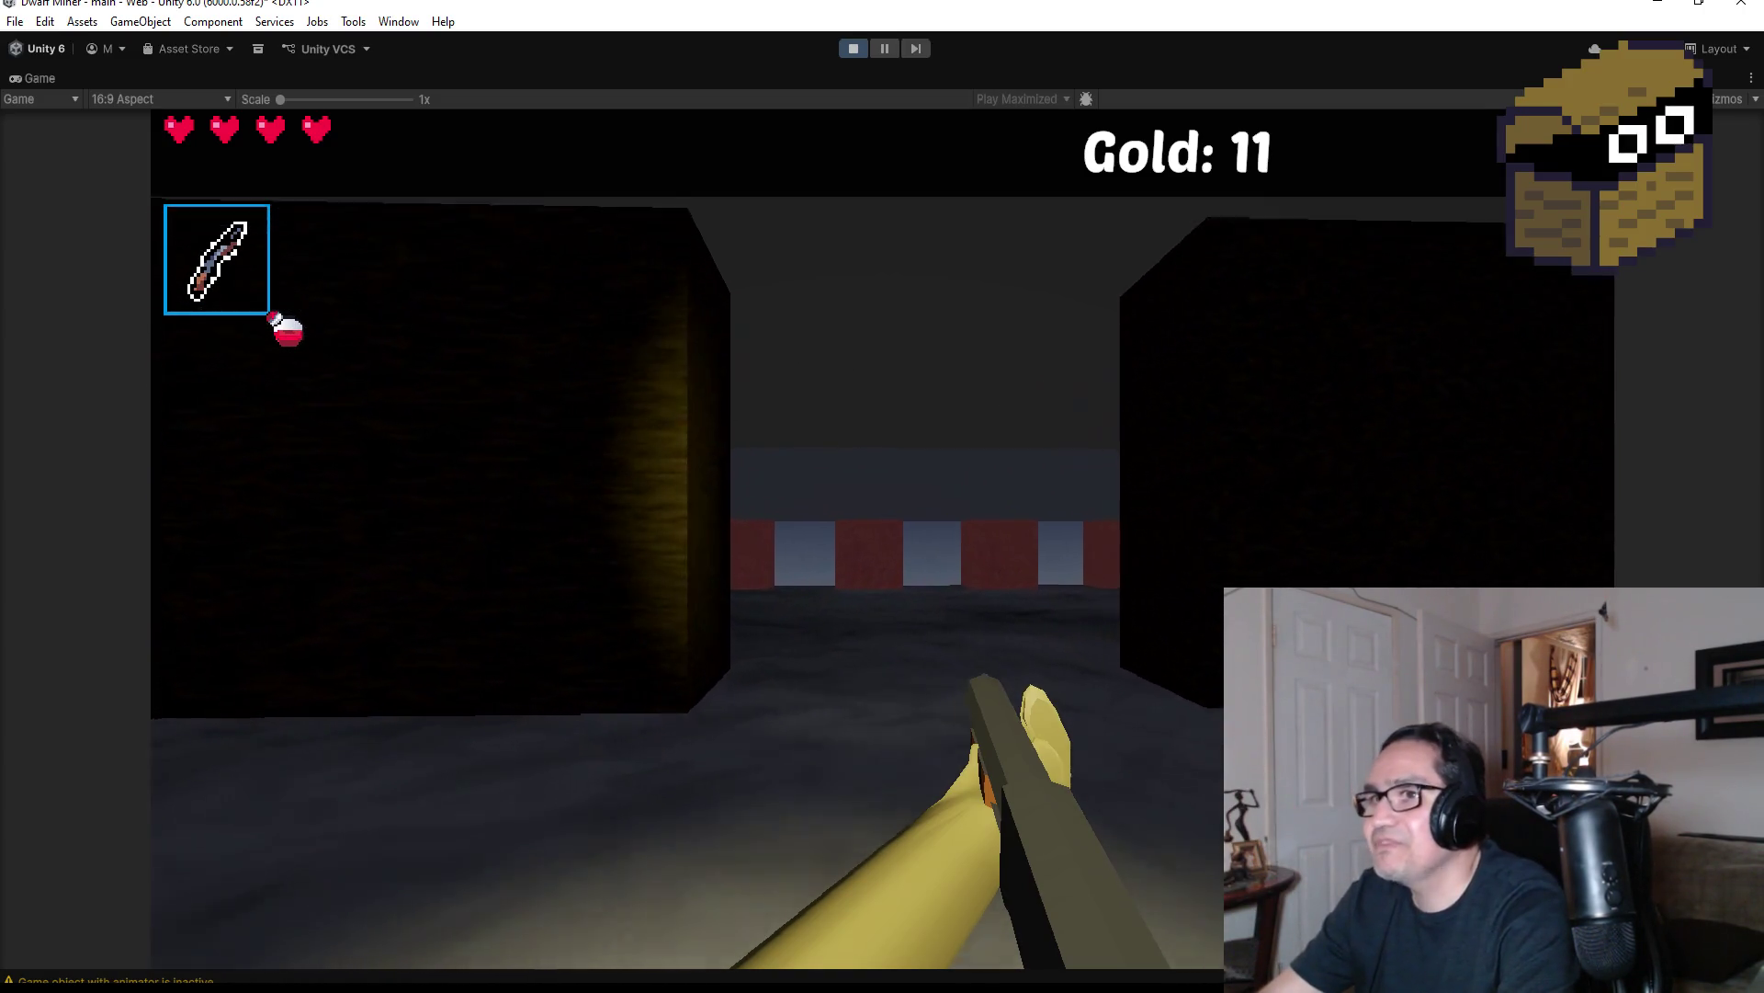
key(w)
scroll(883, 533, down, 1)
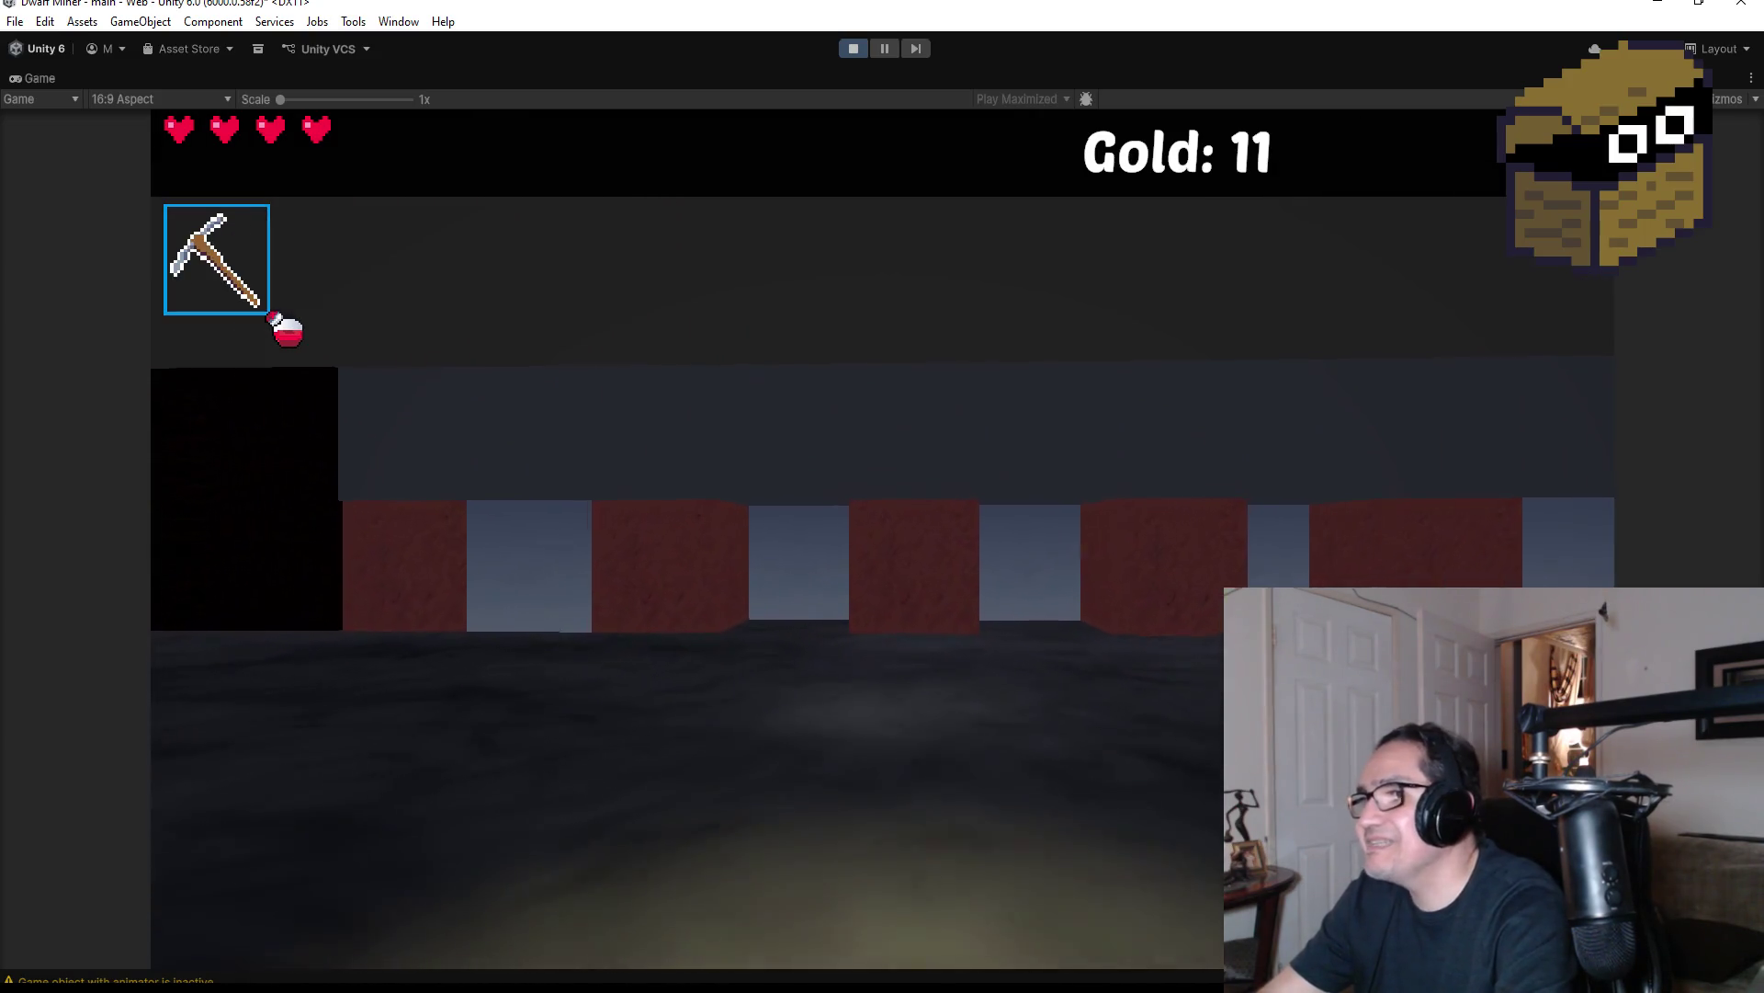
key(w)
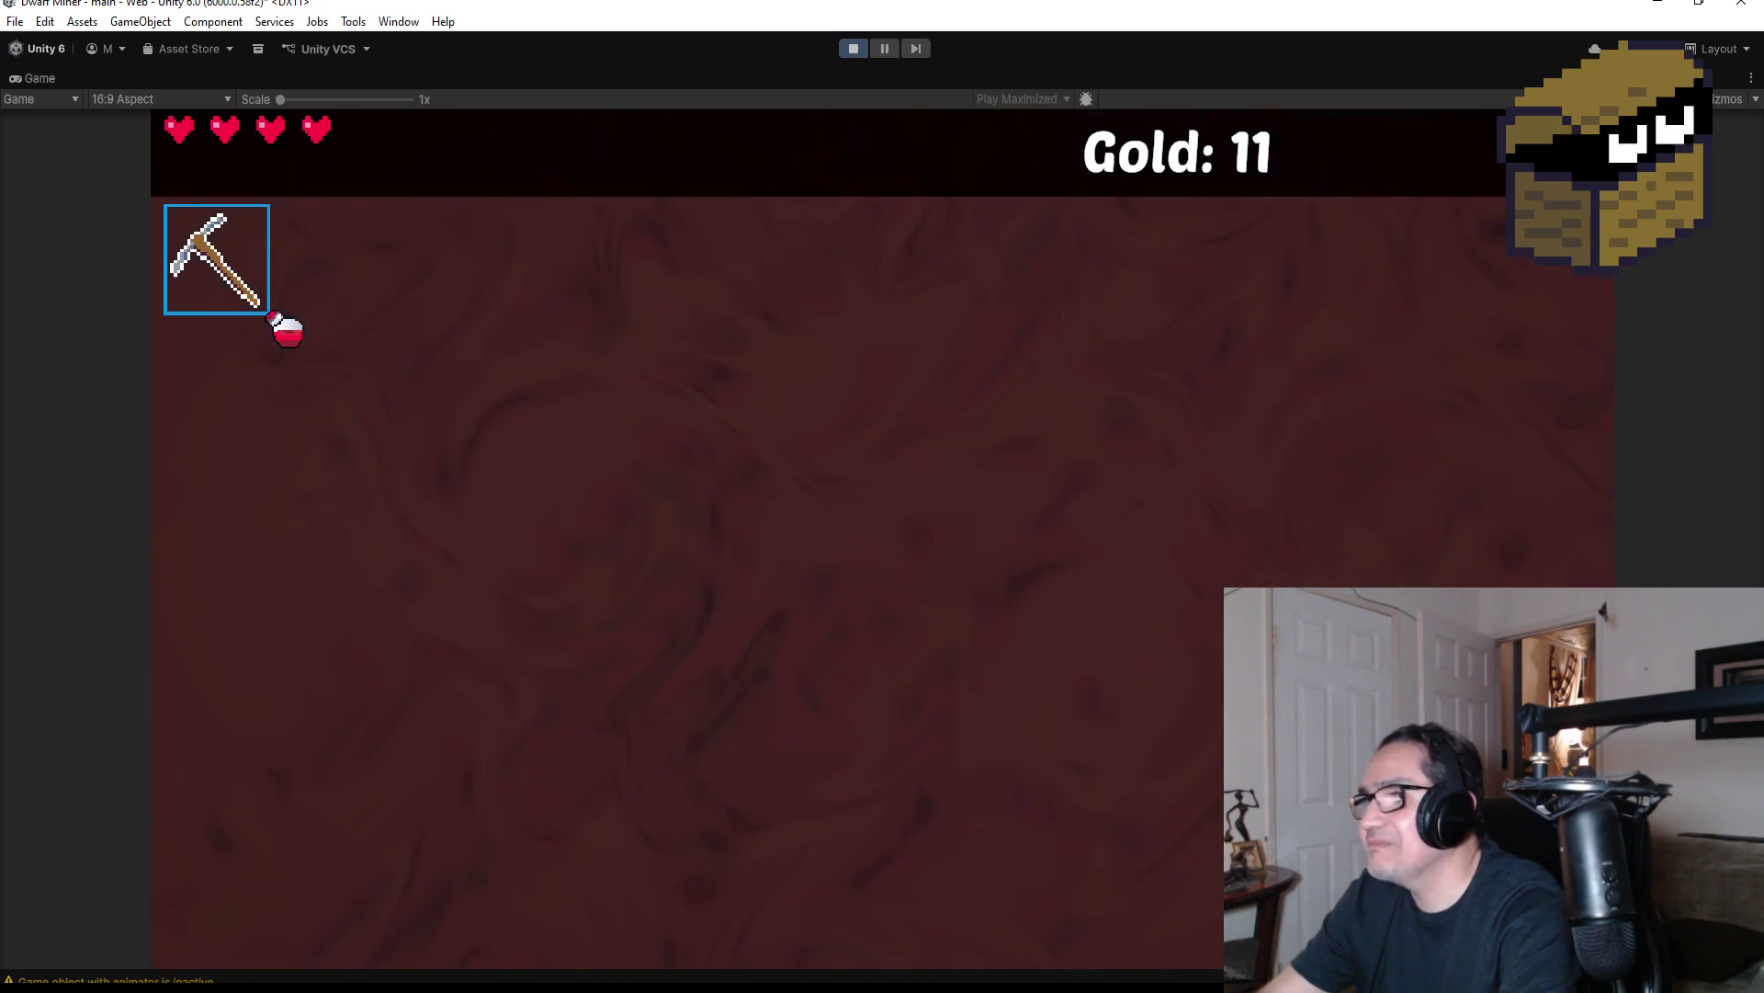
click(882, 533)
key(w)
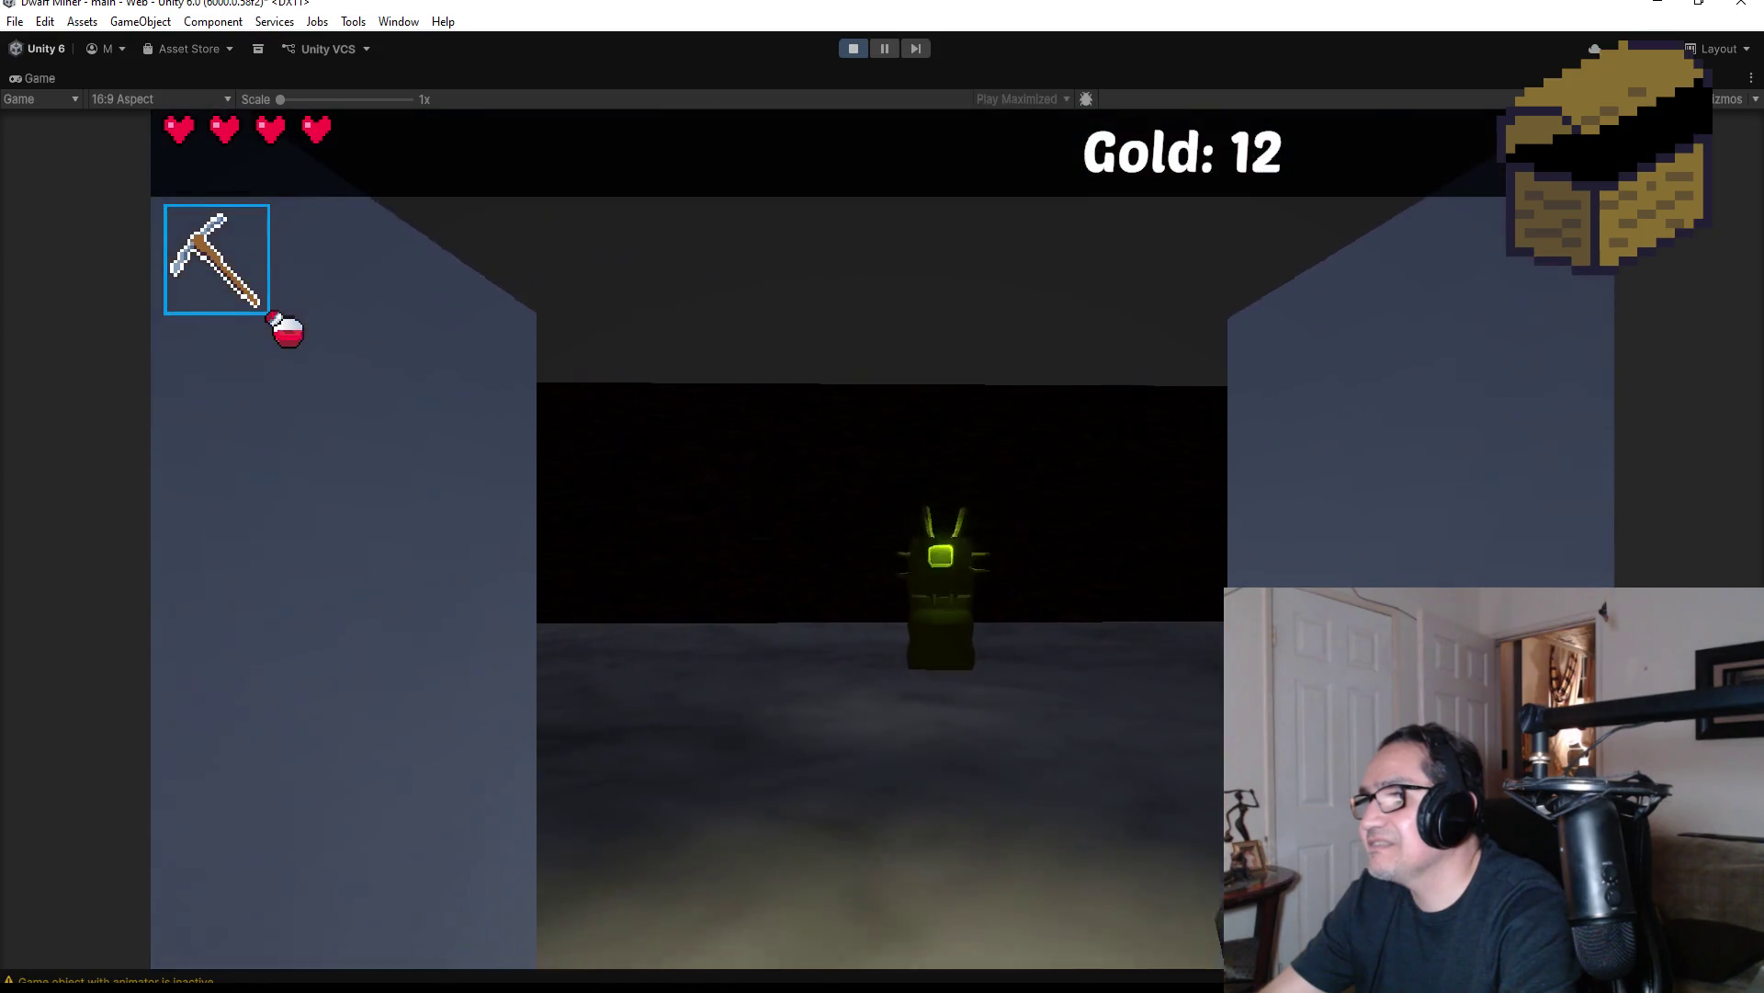
Dodge the green projectiles, grab the heart orb and shoot the skeleton apart
scroll(883, 533, up, 1)
key(s)
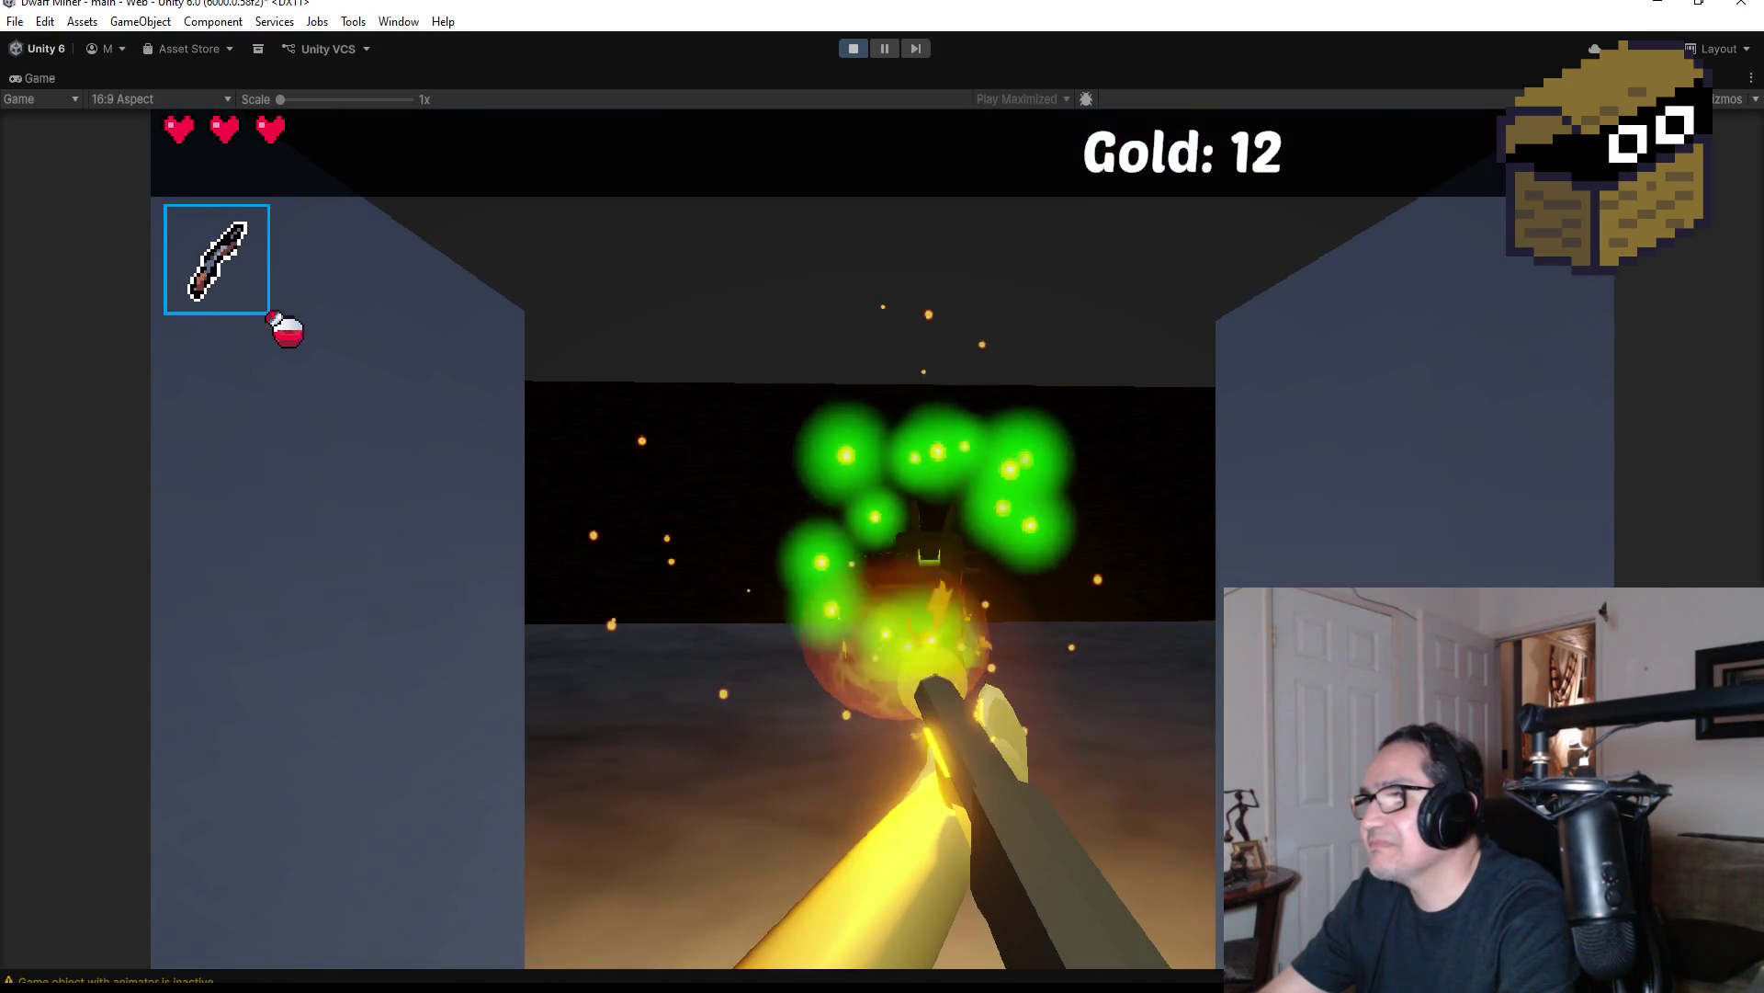
key(s)
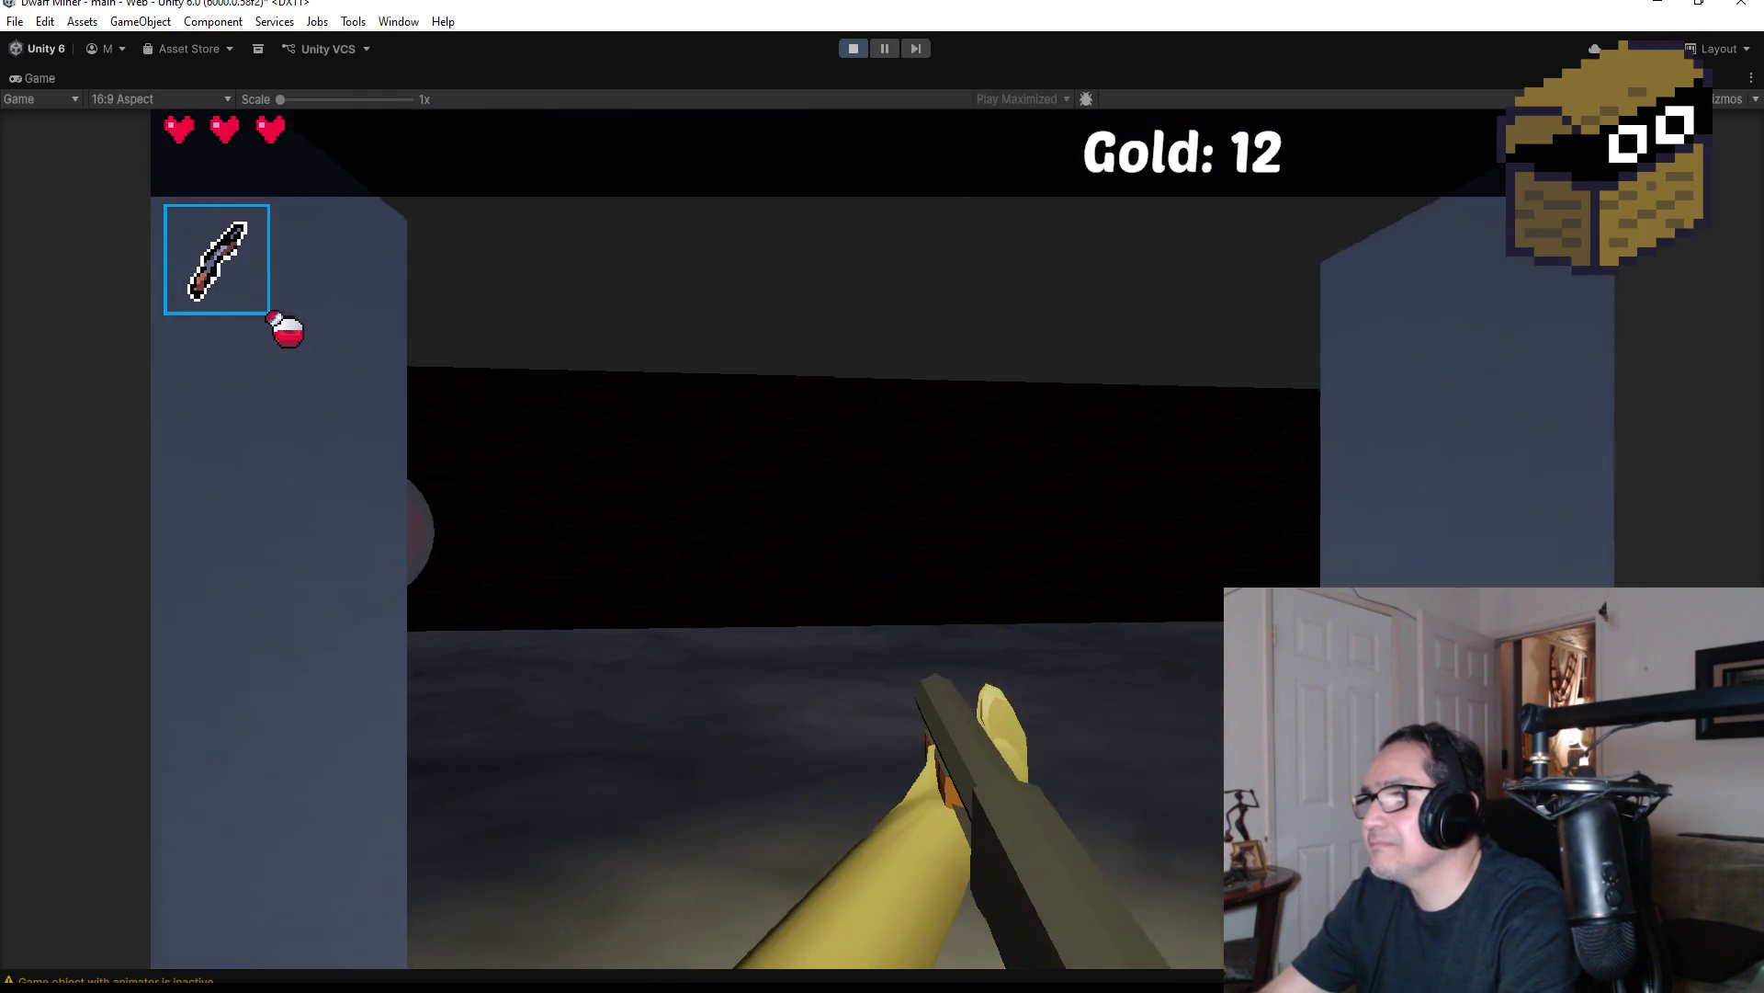
key(w)
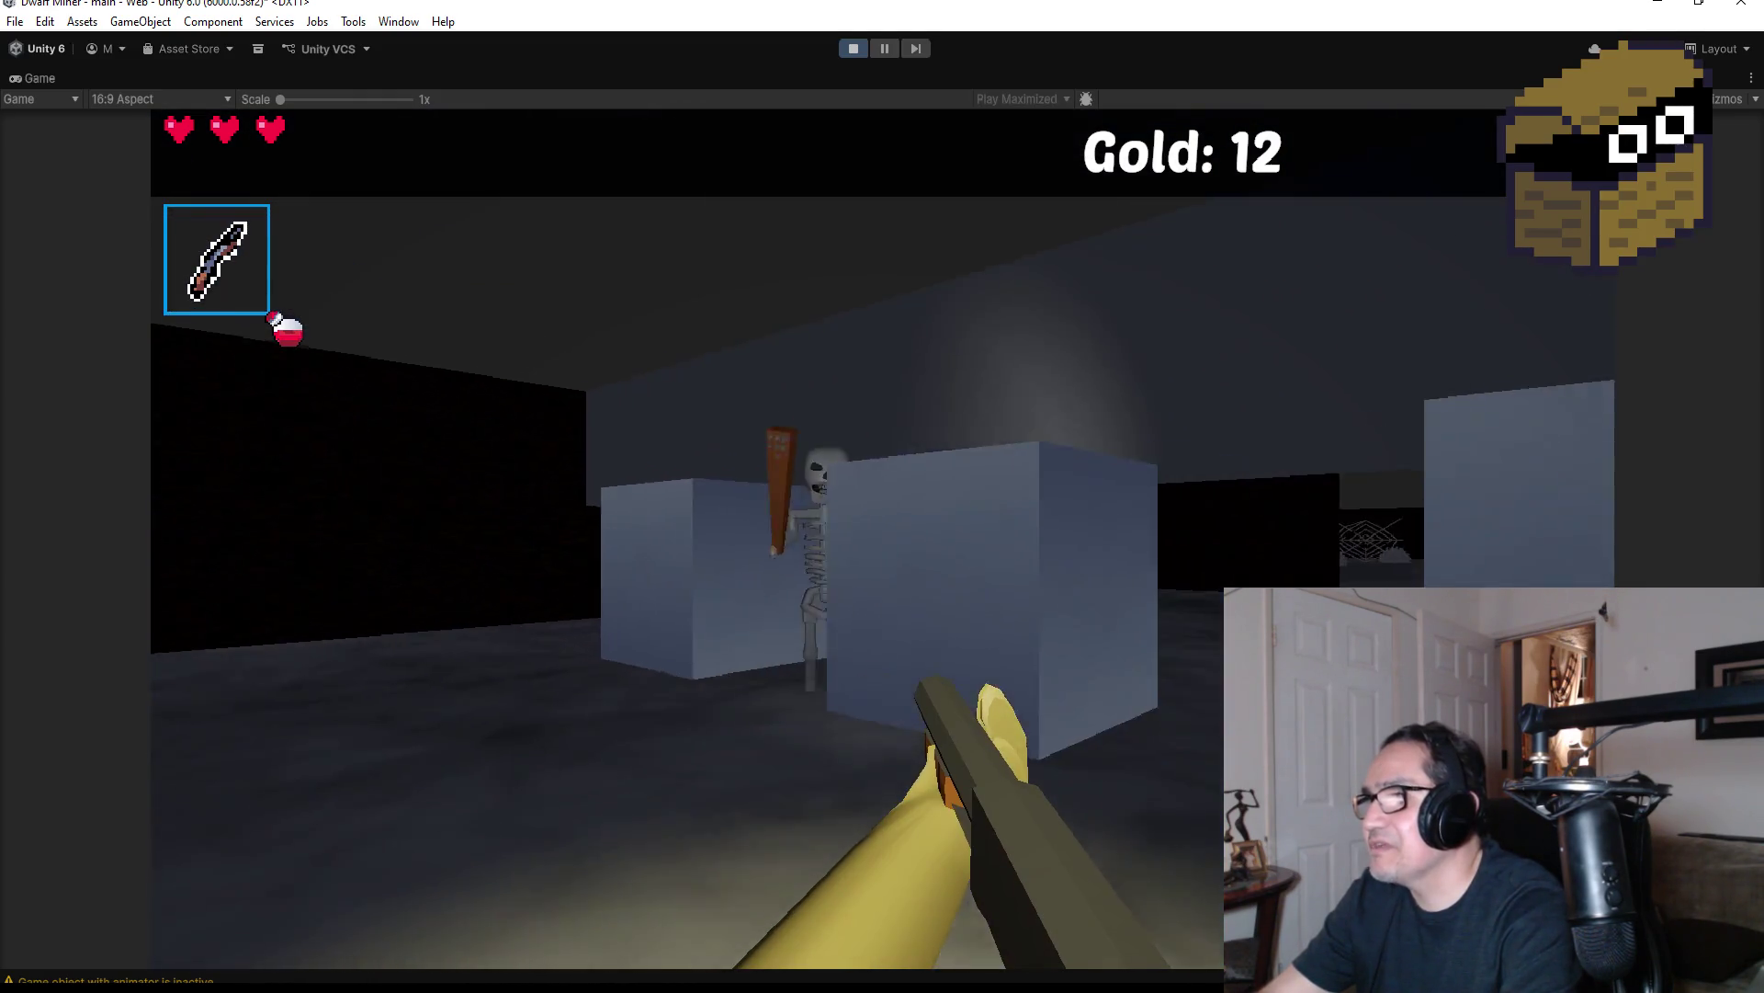
key(w)
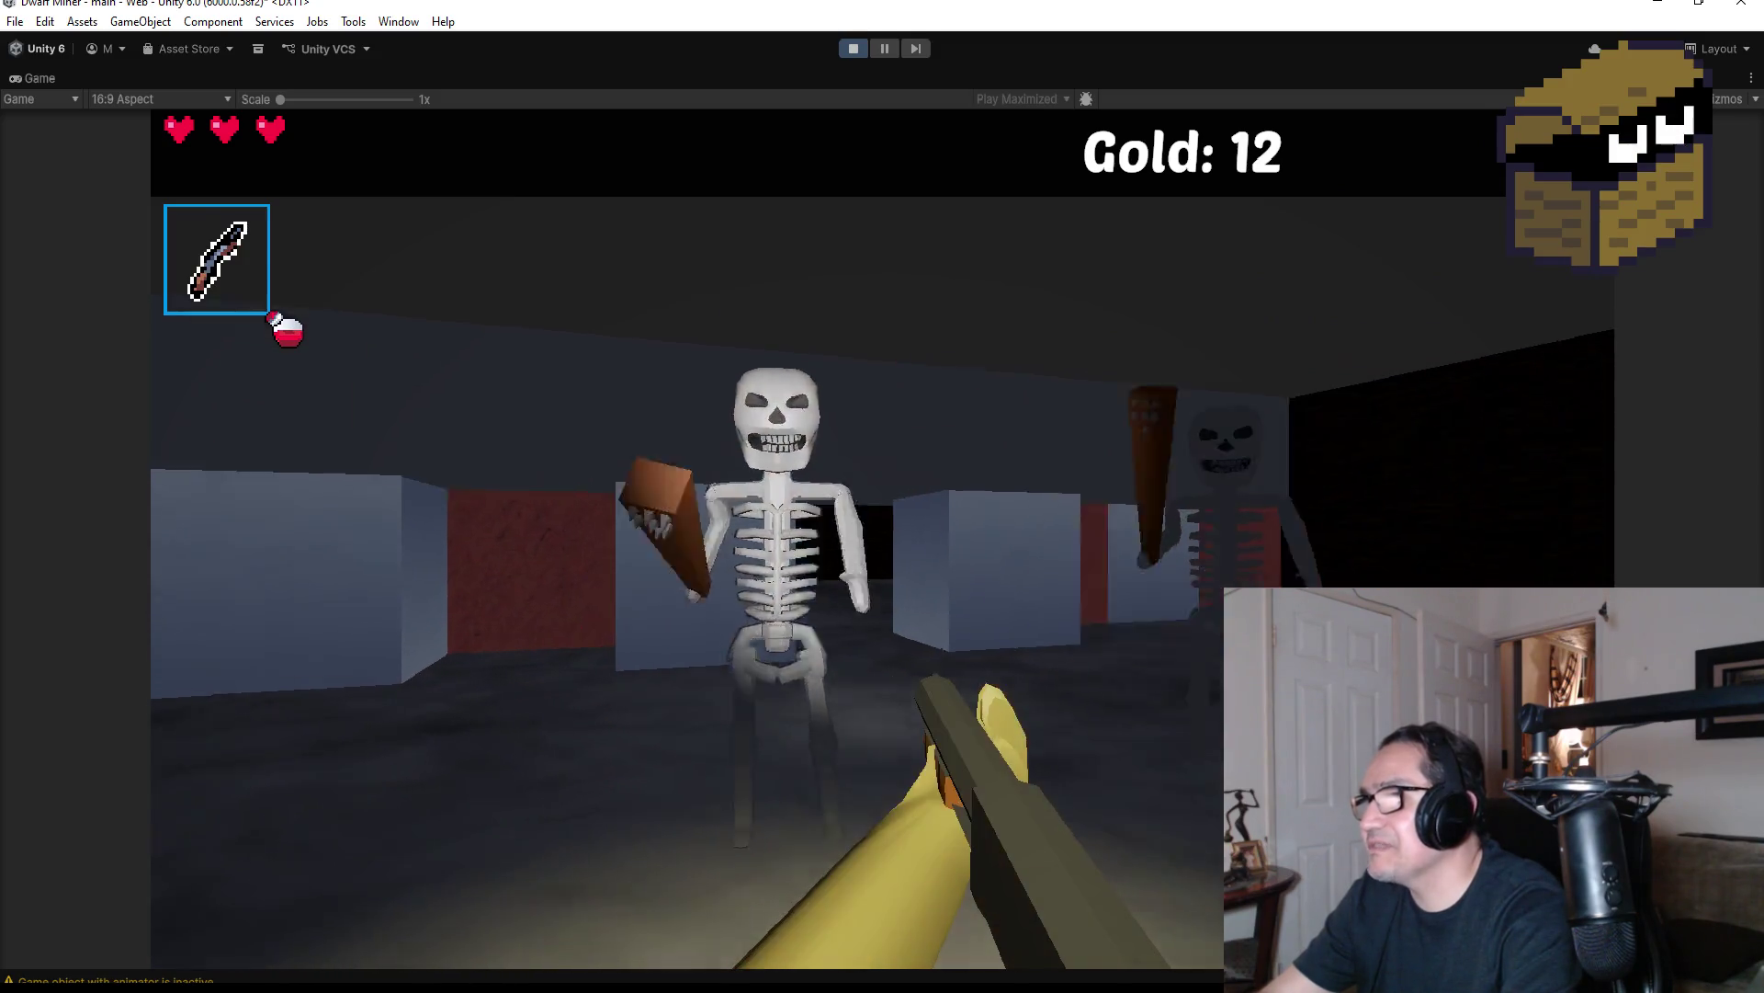
key(s)
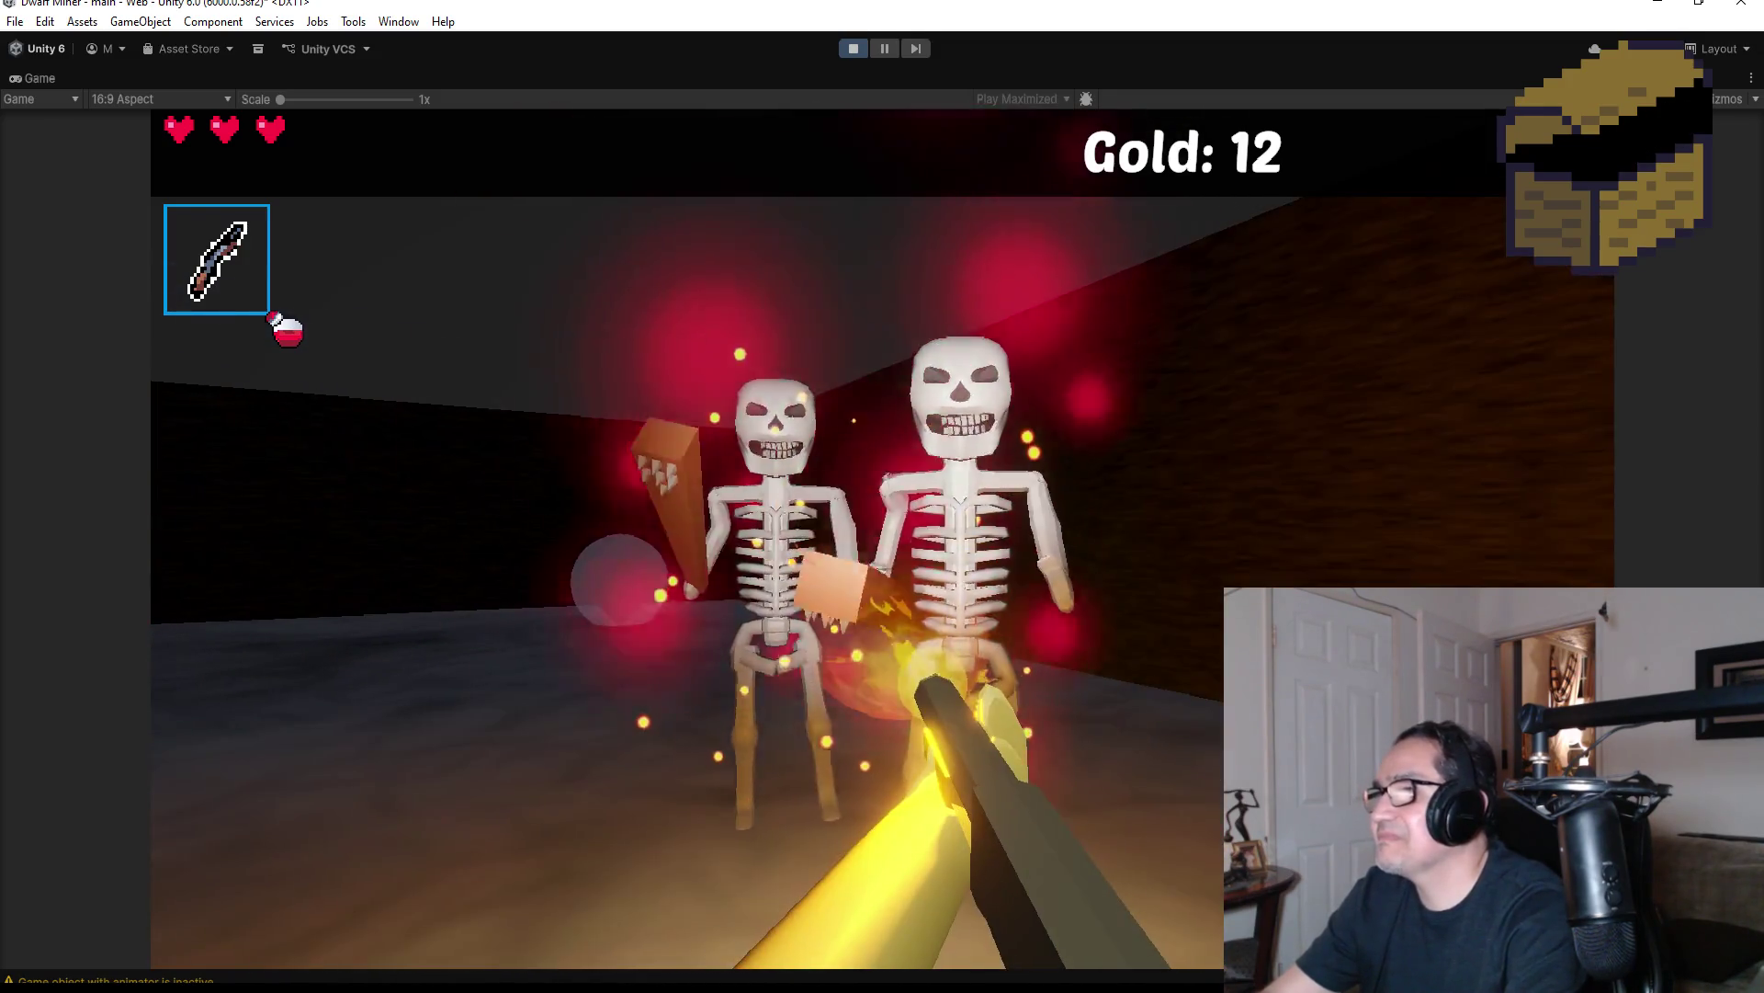
key(w)
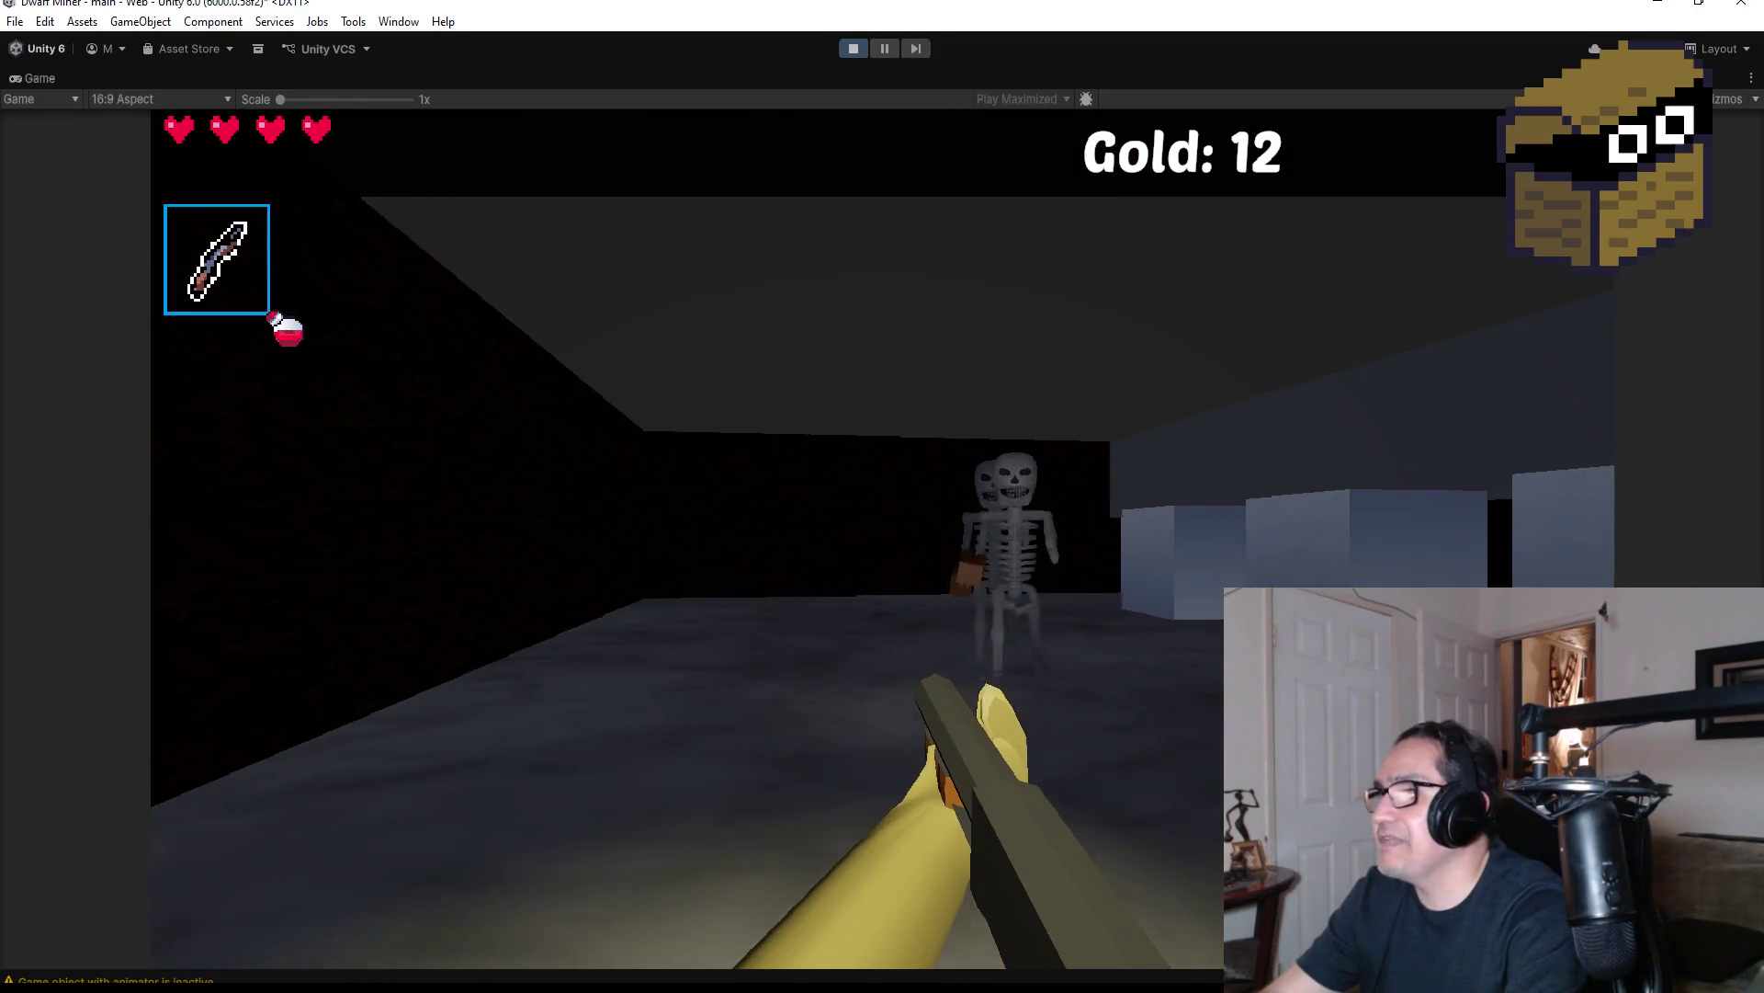
click(882, 540)
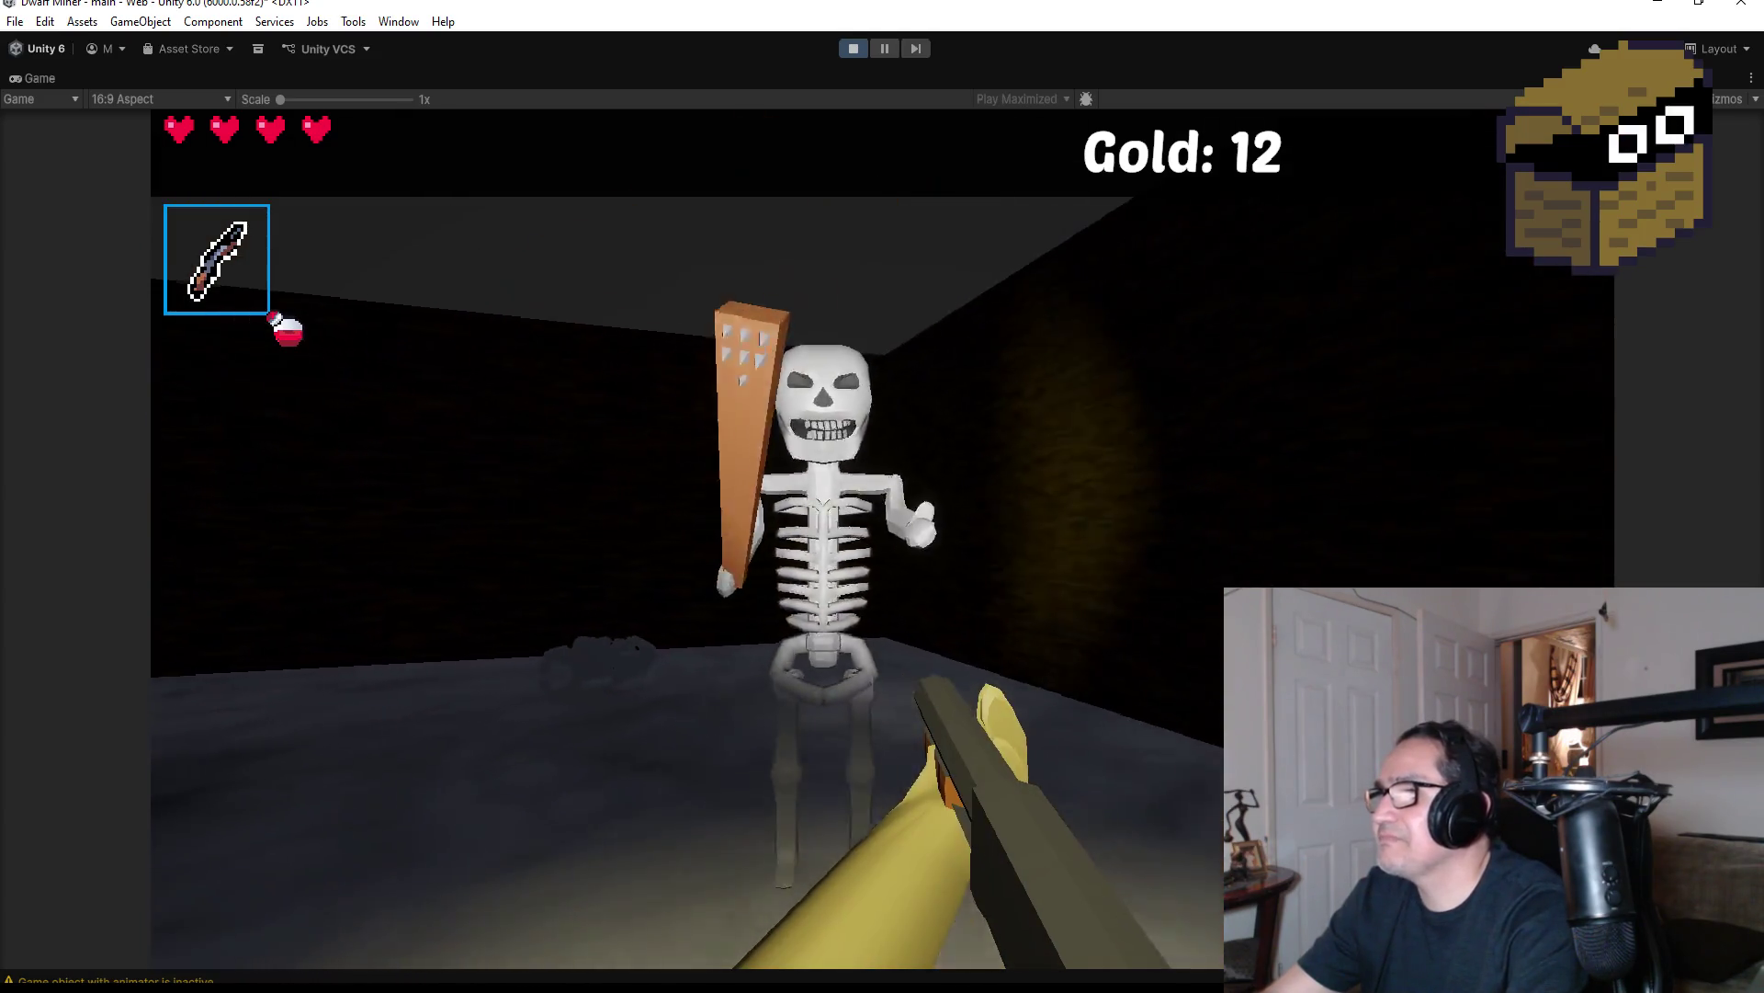
click(883, 540)
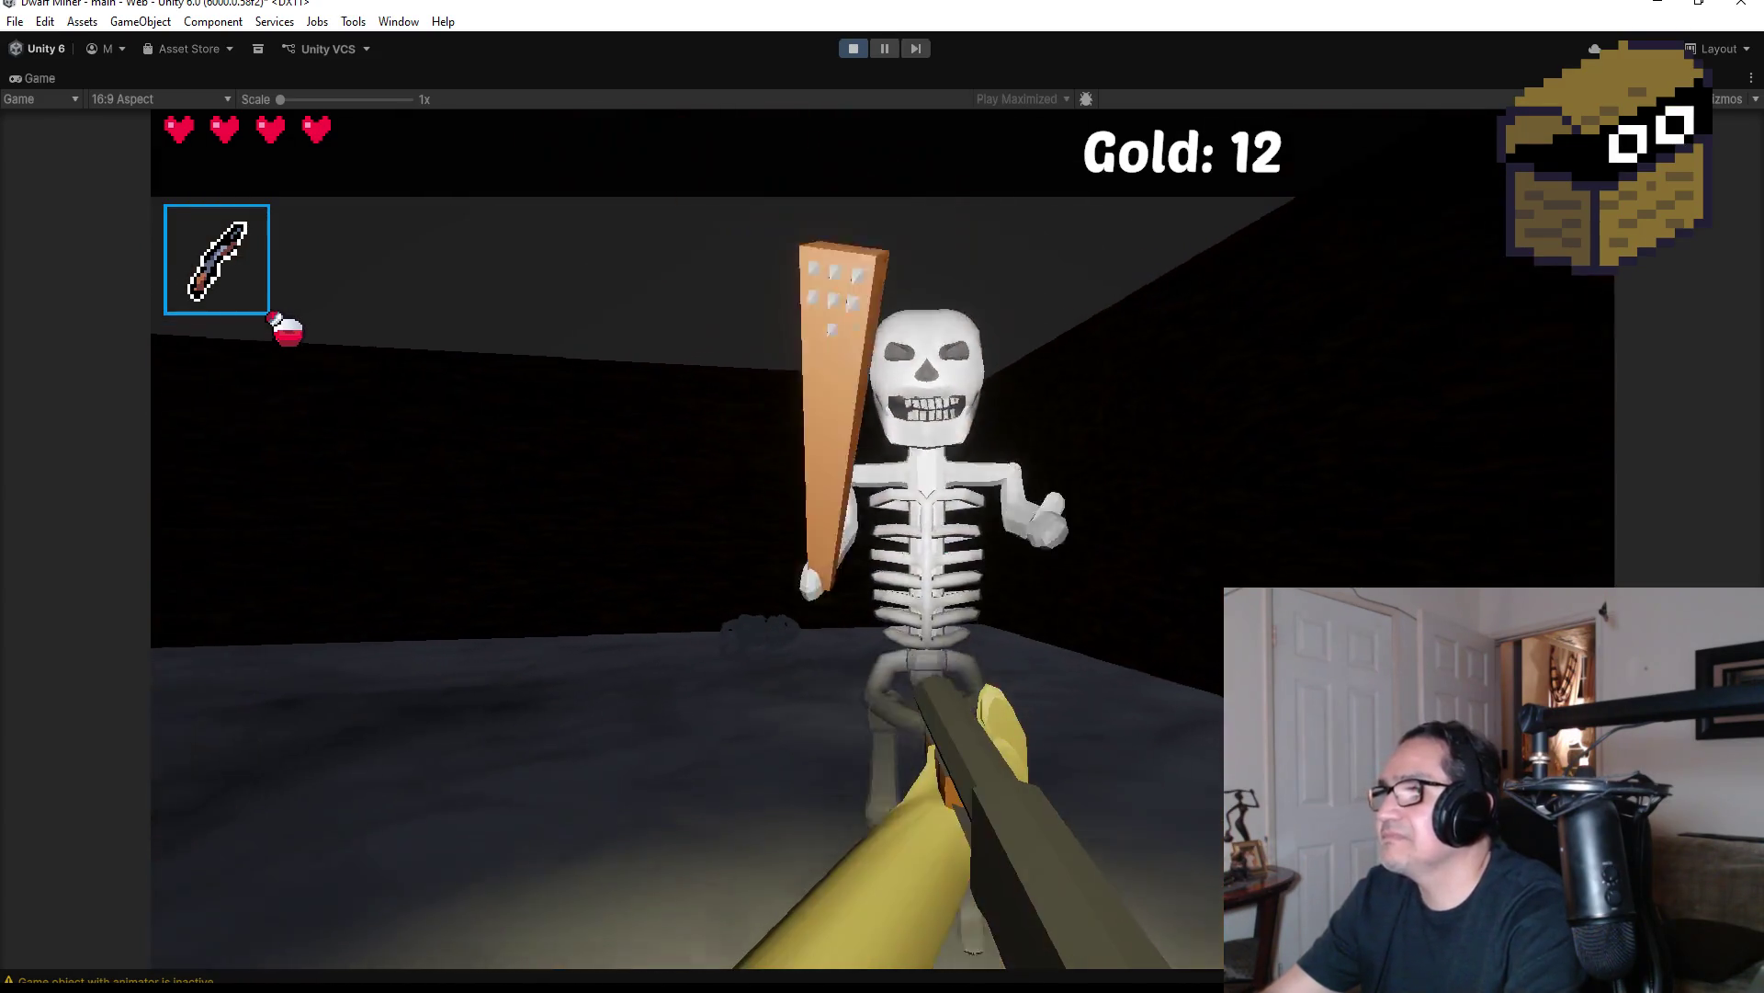
click(883, 539)
Advance down the dark corridor and fireball the red spider until it dies
key(w)
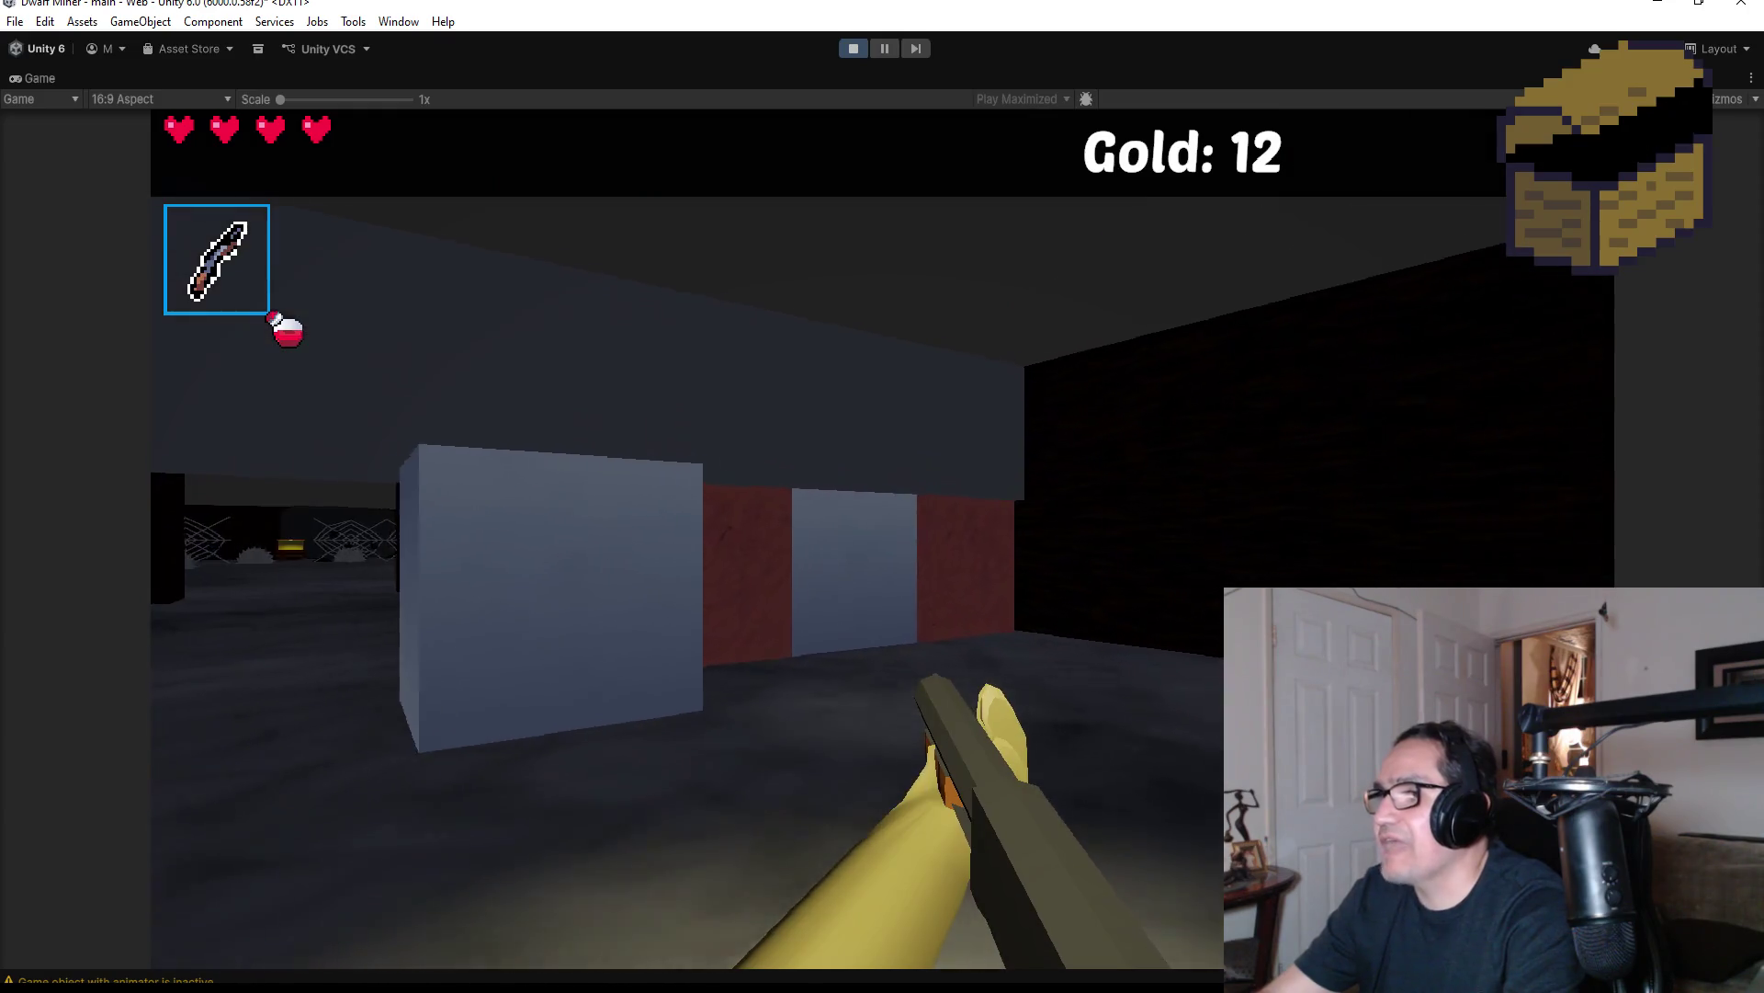
key(w)
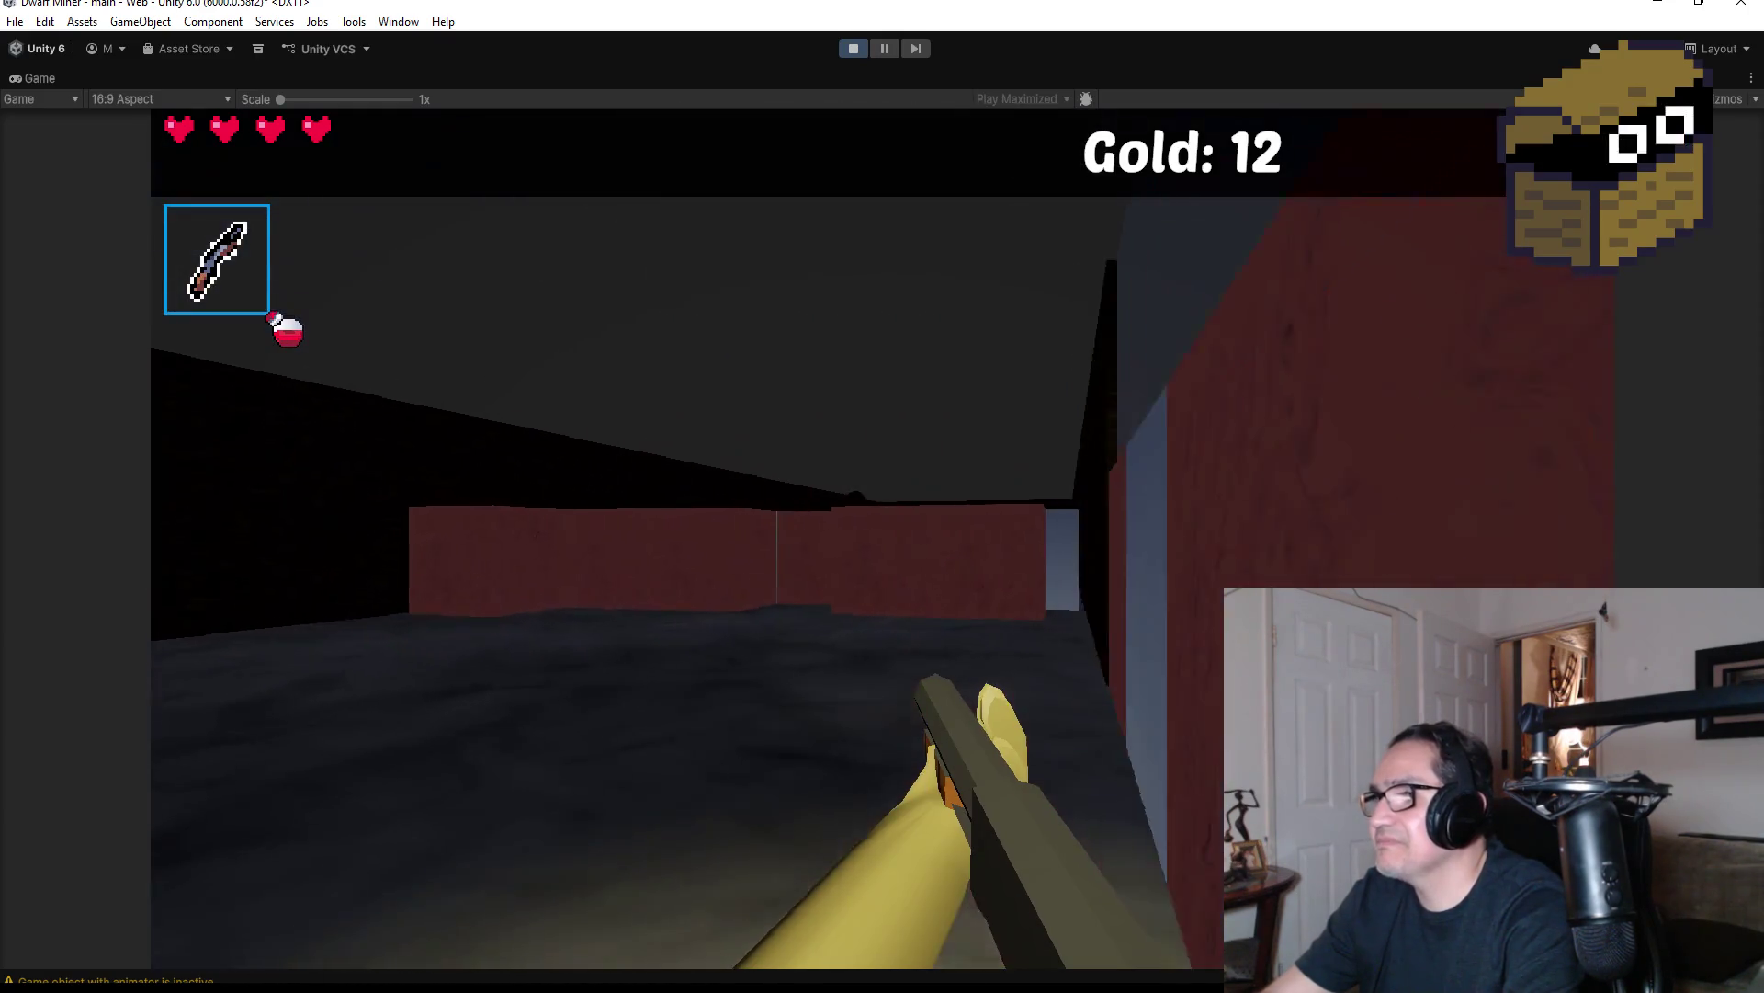
key(w)
scroll(882, 496, down, 1)
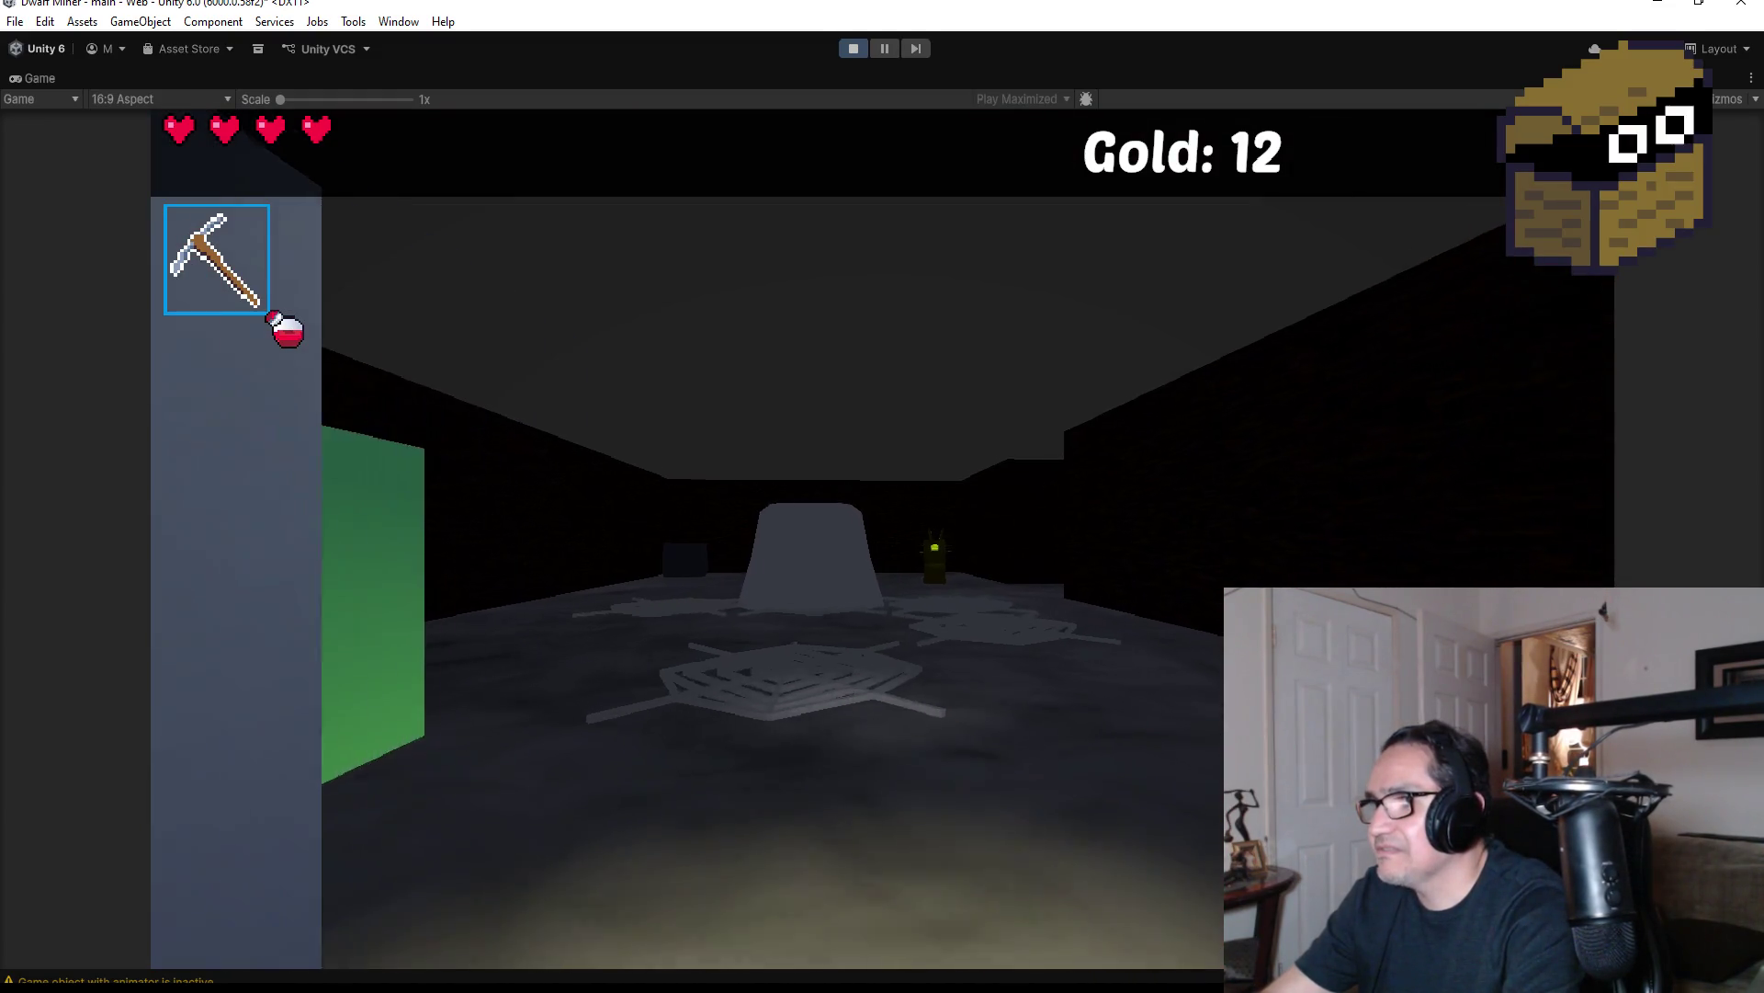
scroll(882, 496, down, 1)
key(w)
click(883, 538)
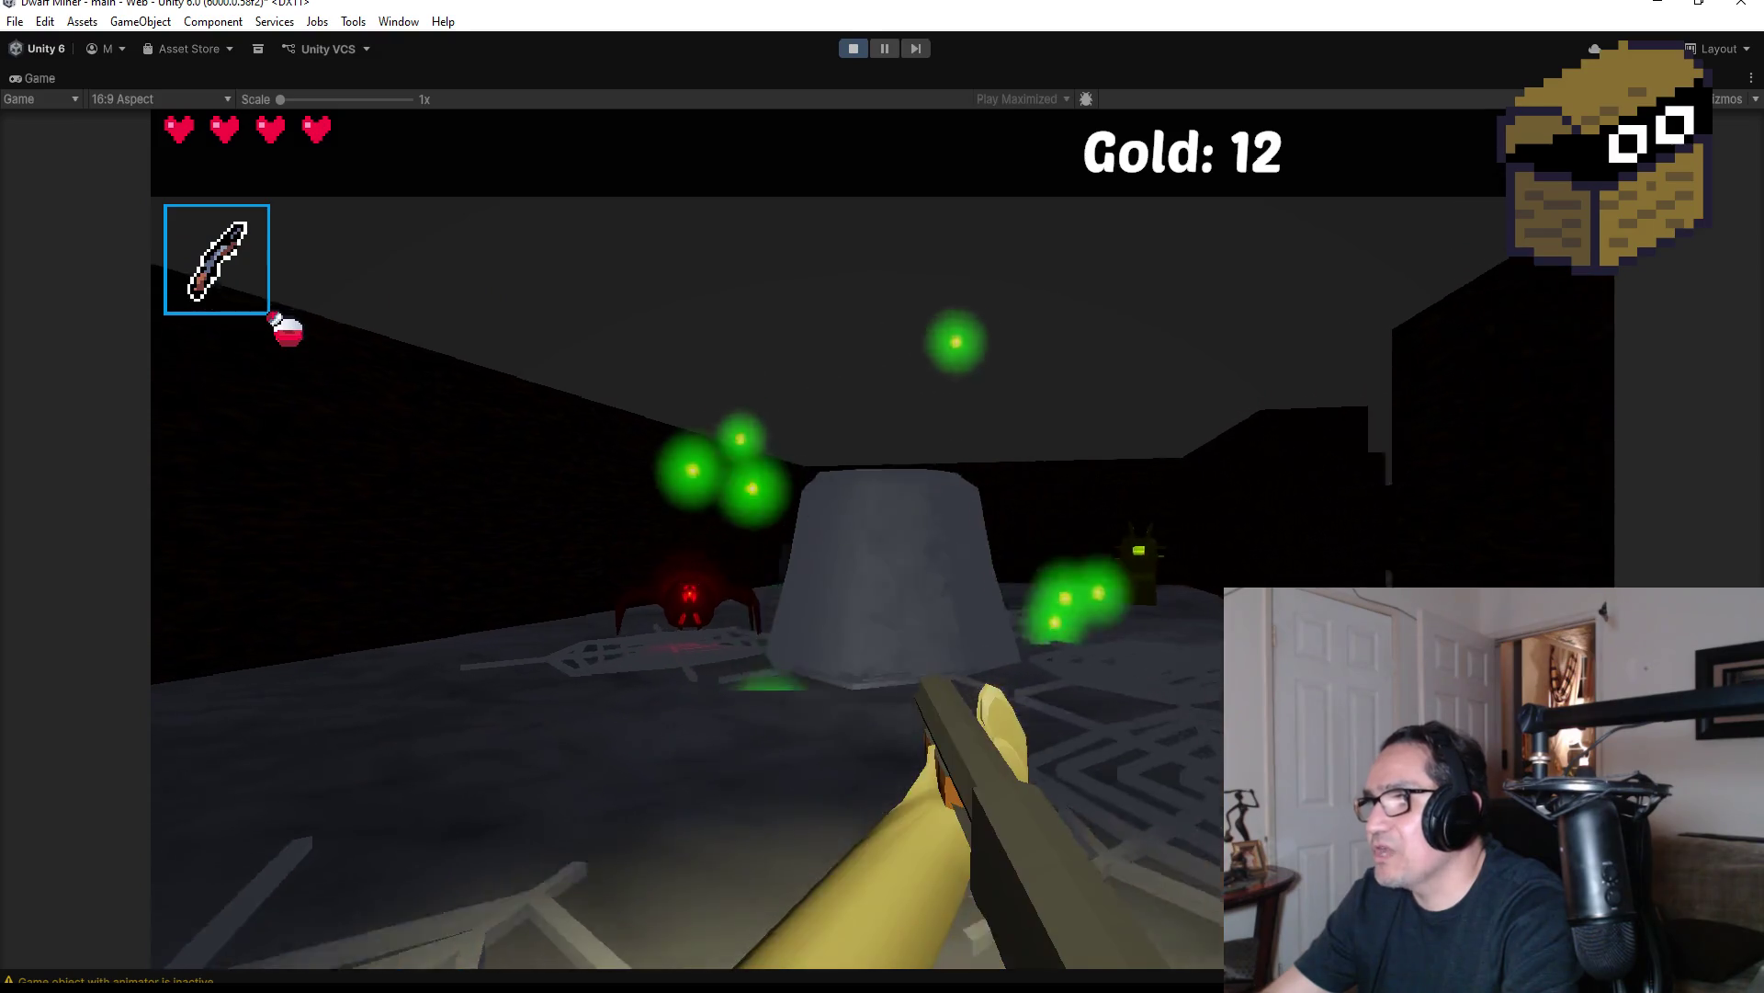
click(882, 538)
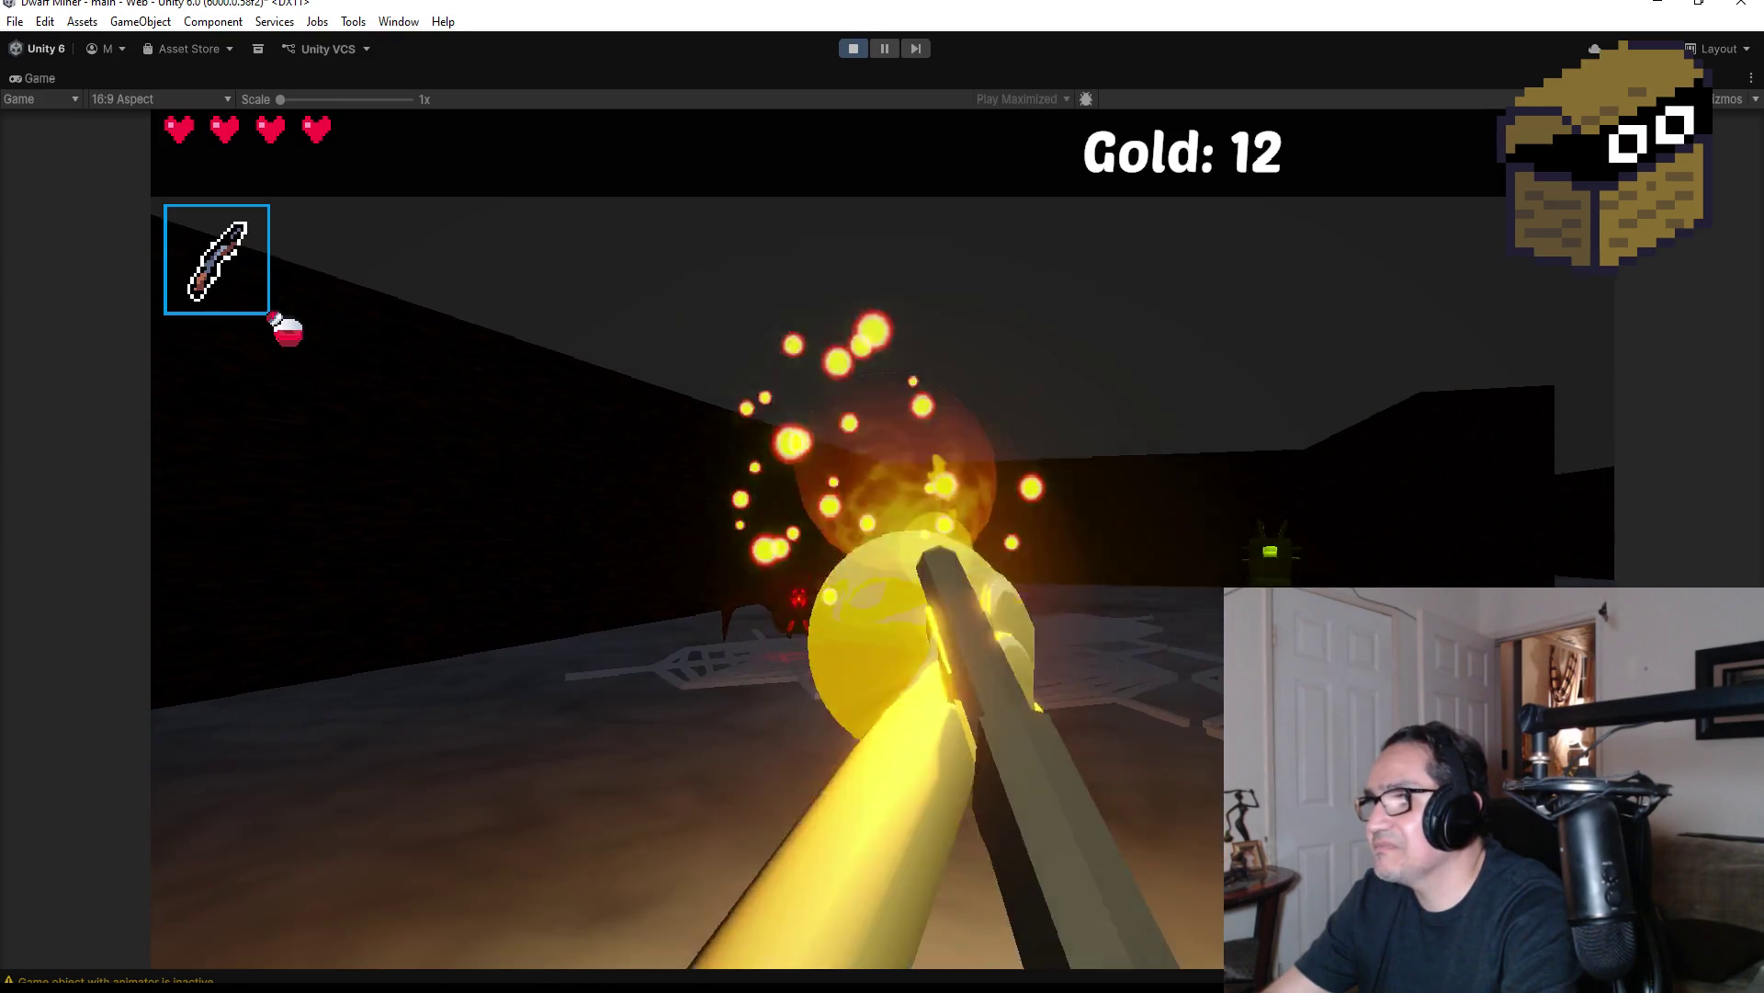
click(882, 538)
click(882, 539)
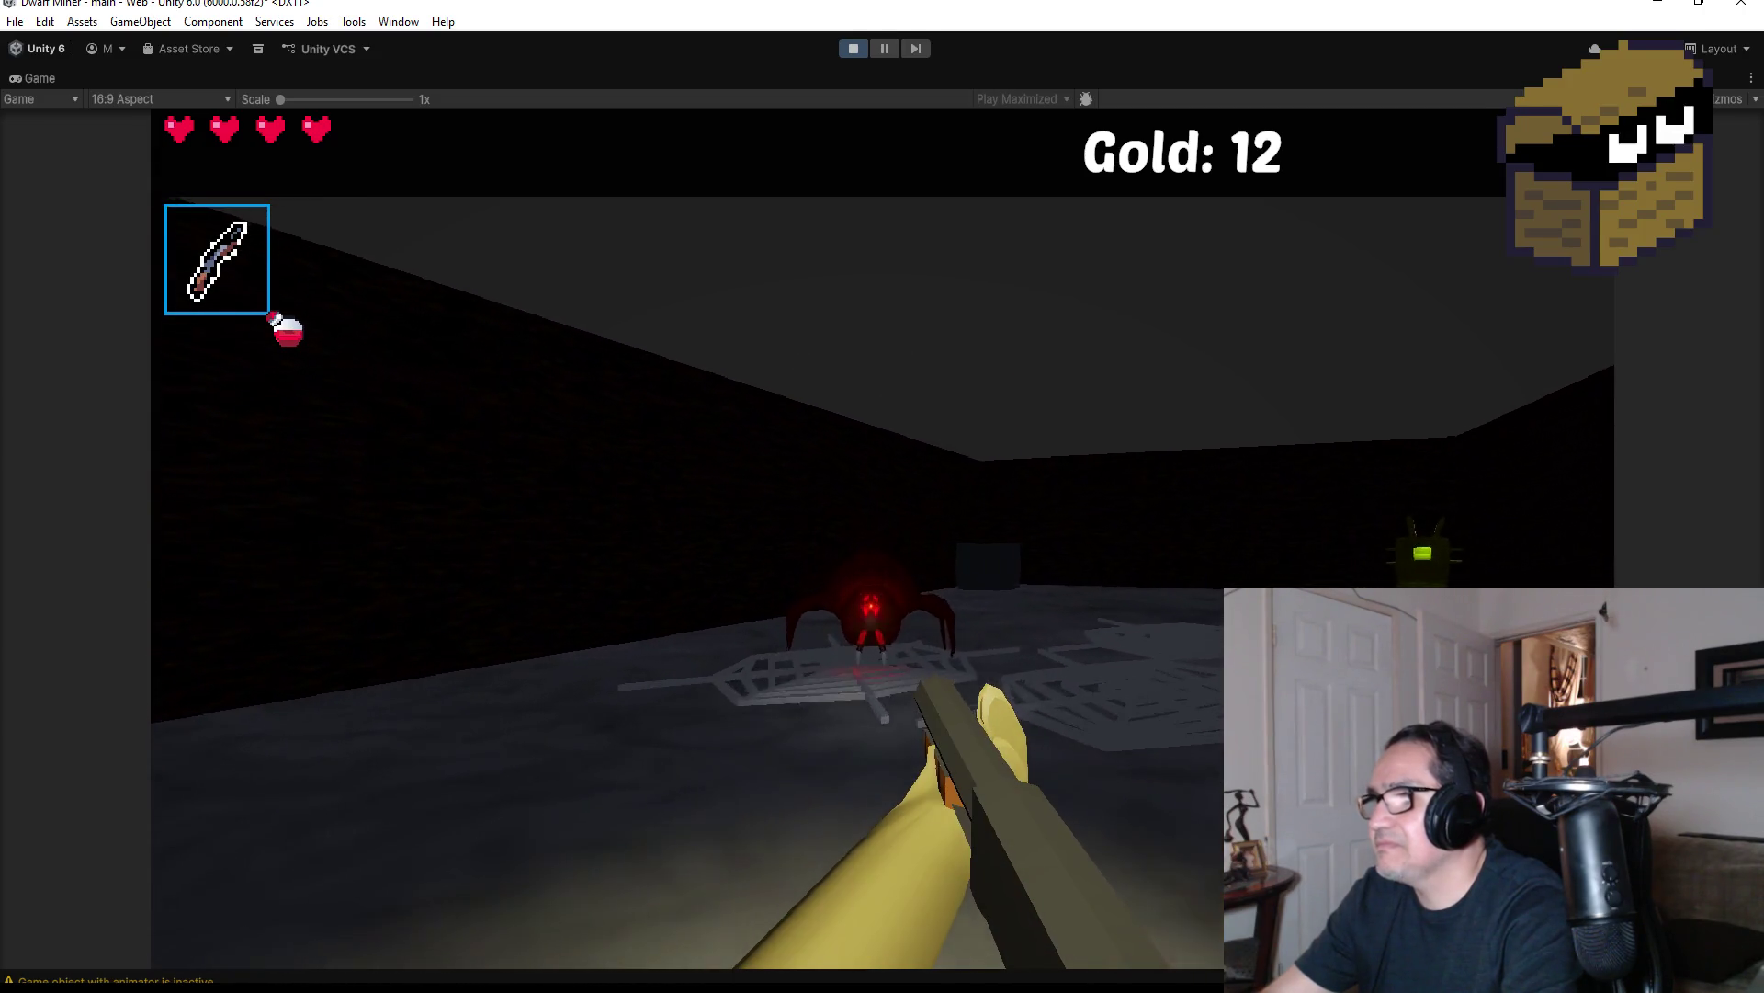
click(882, 538)
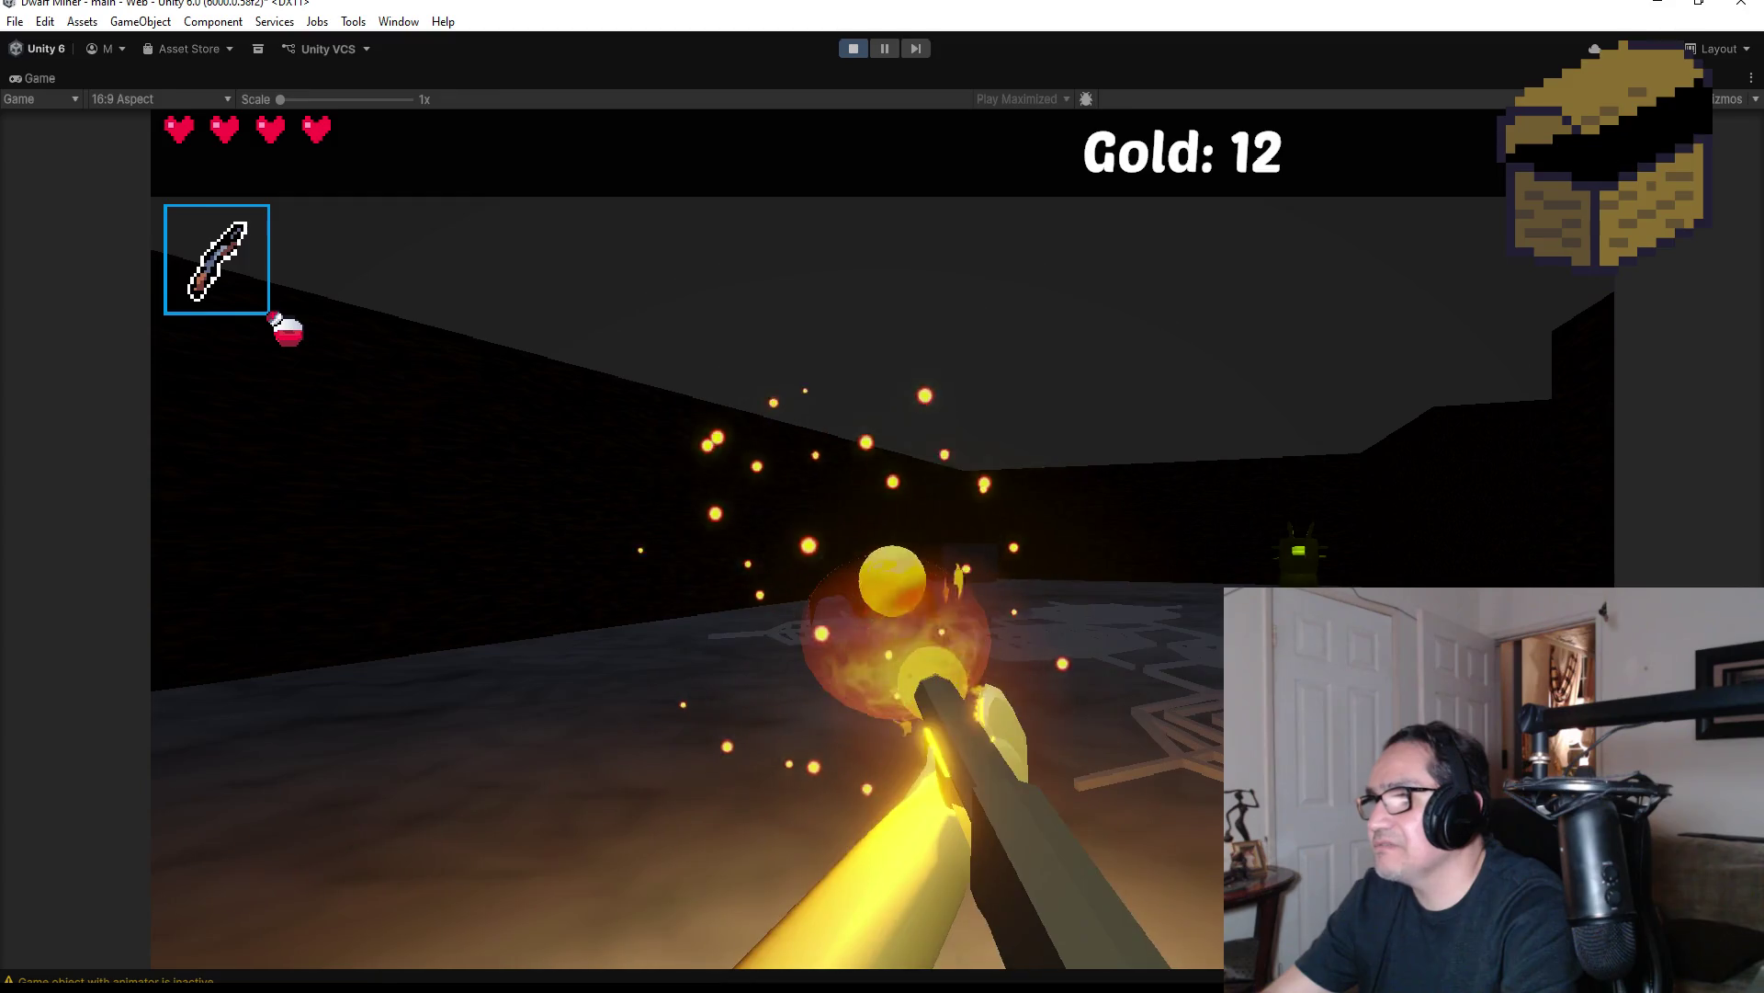
click(883, 538)
click(882, 539)
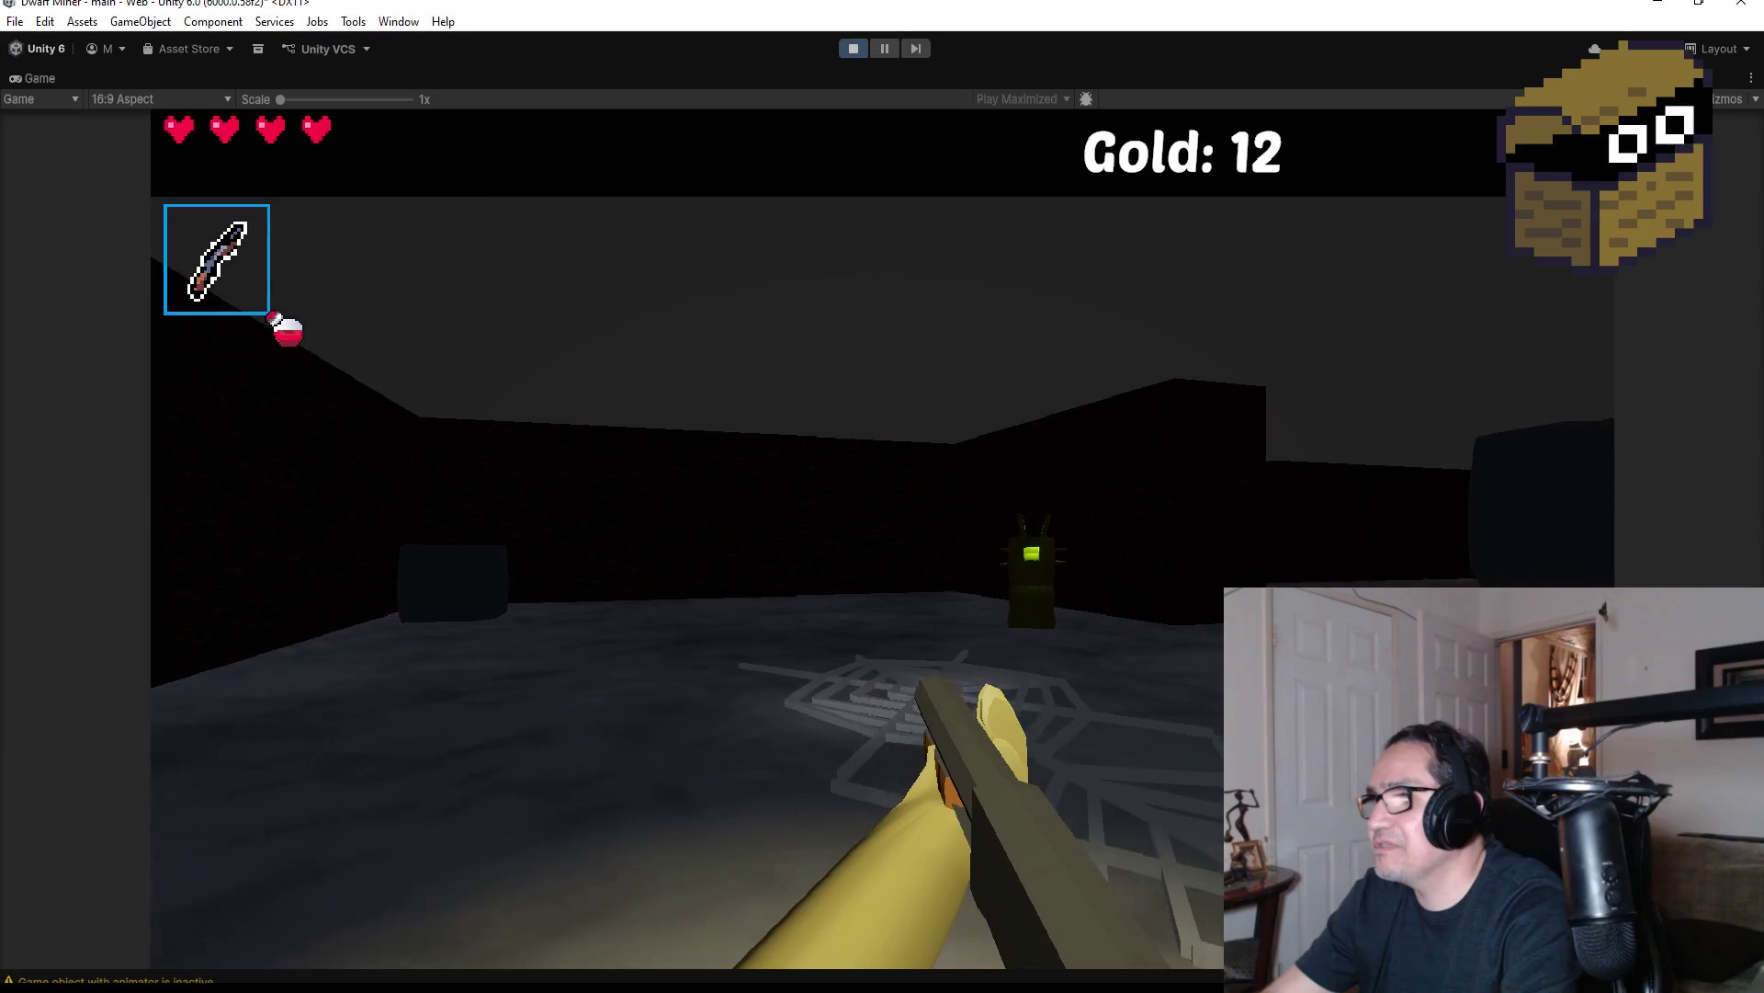
Keep firing at the green enemy until it is destroyed
click(882, 539)
click(882, 539)
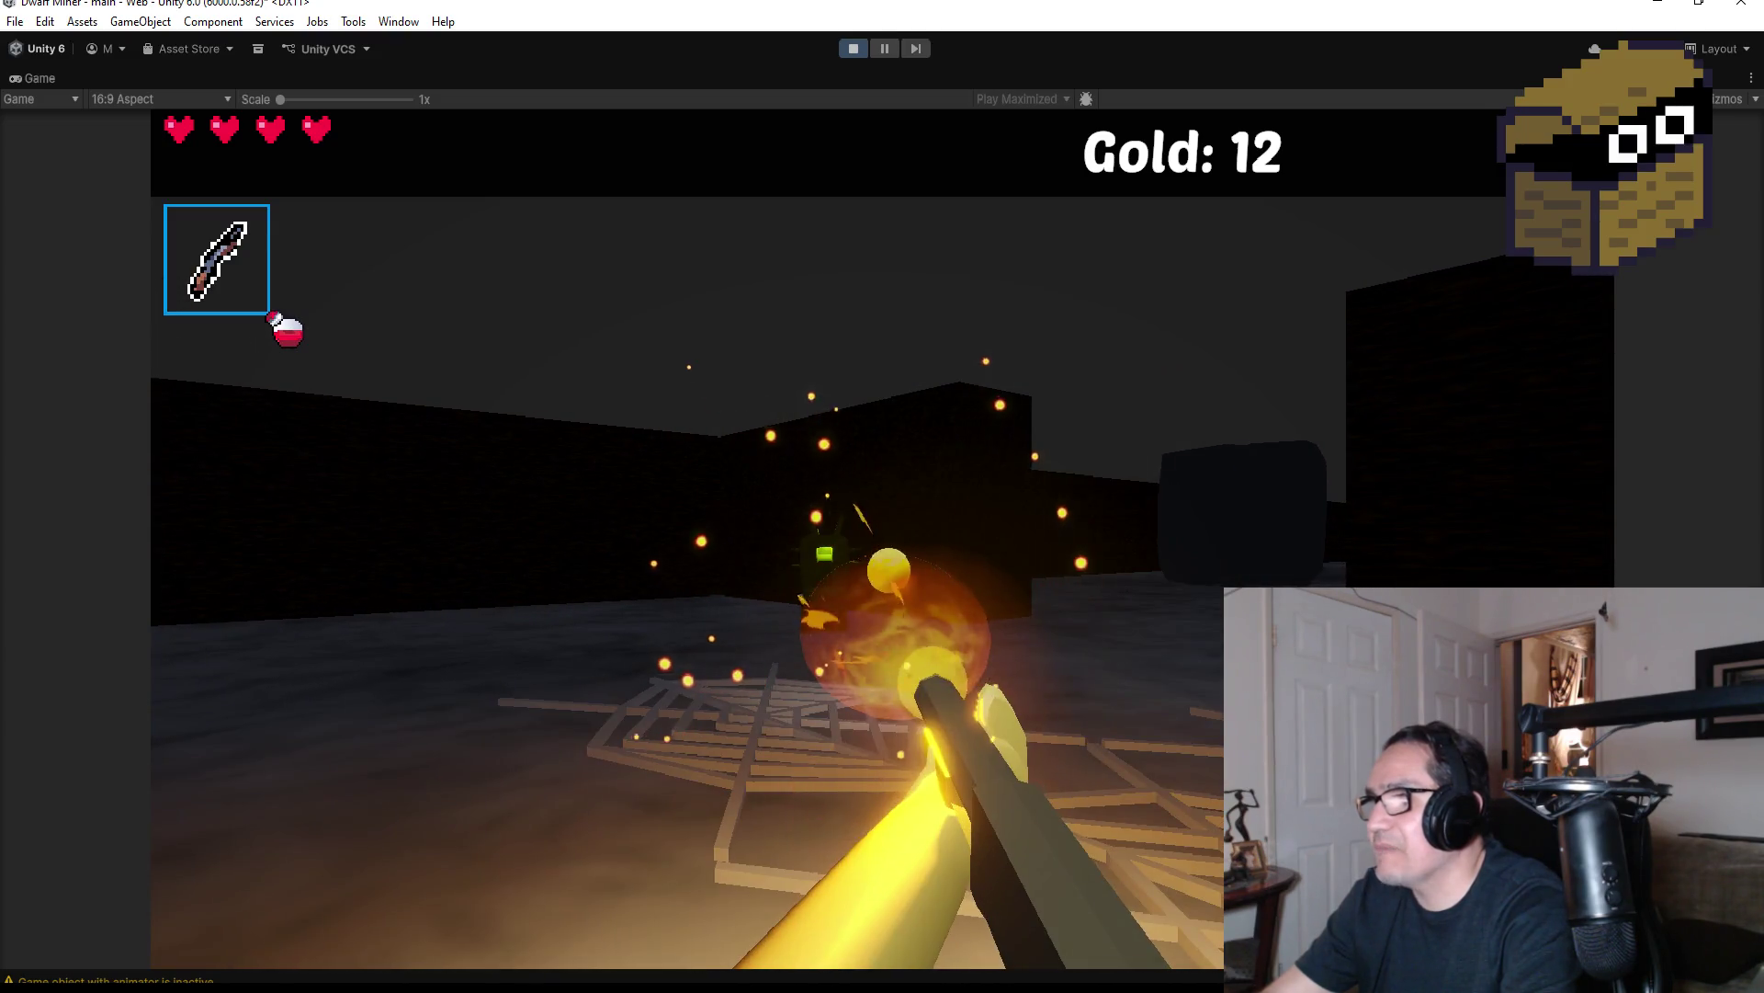
click(882, 538)
click(882, 539)
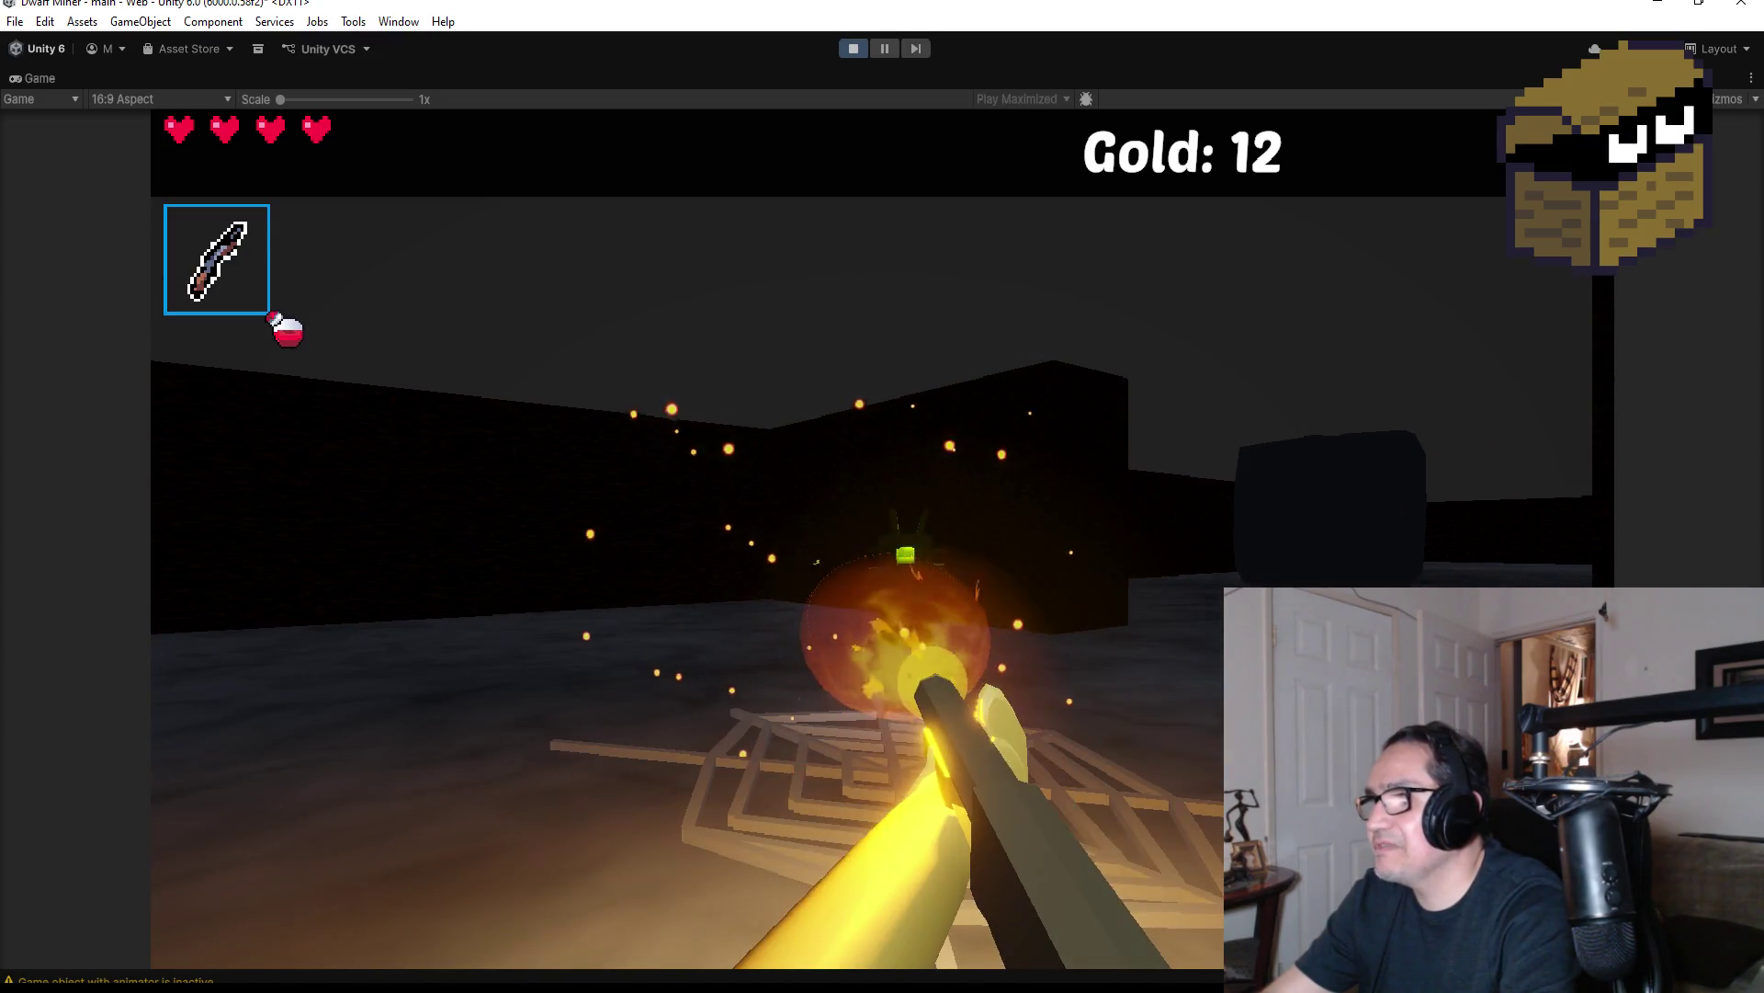
click(883, 538)
click(882, 539)
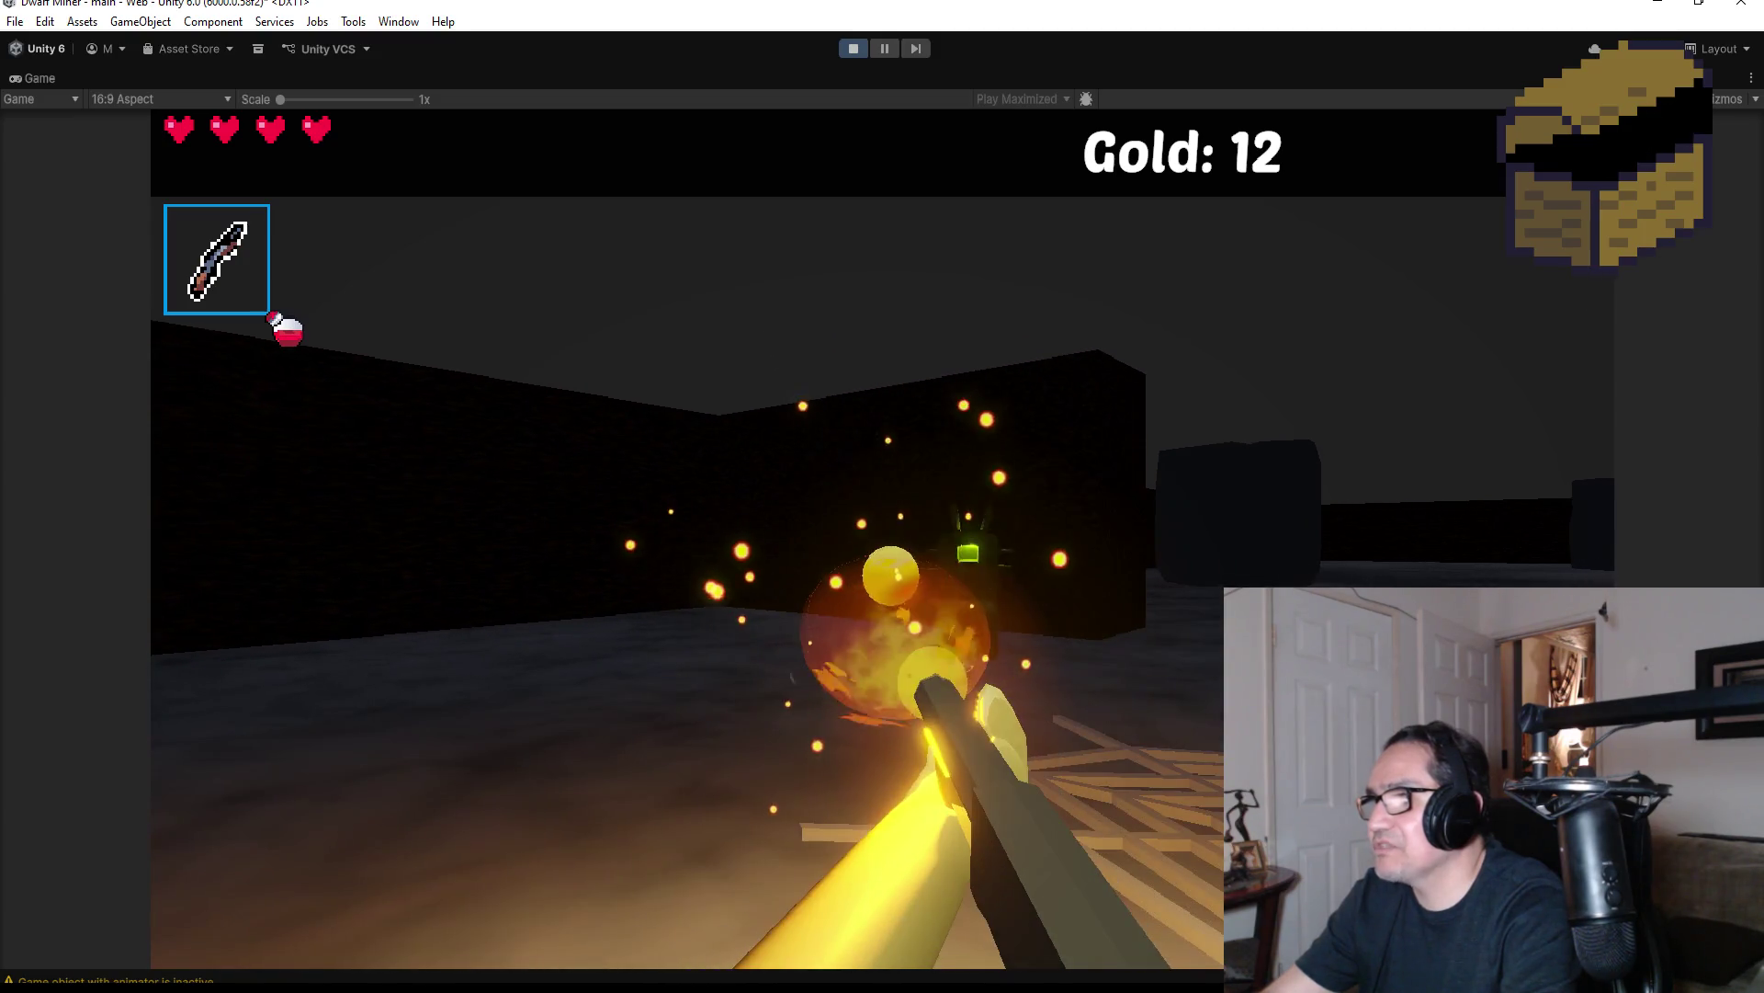
click(882, 538)
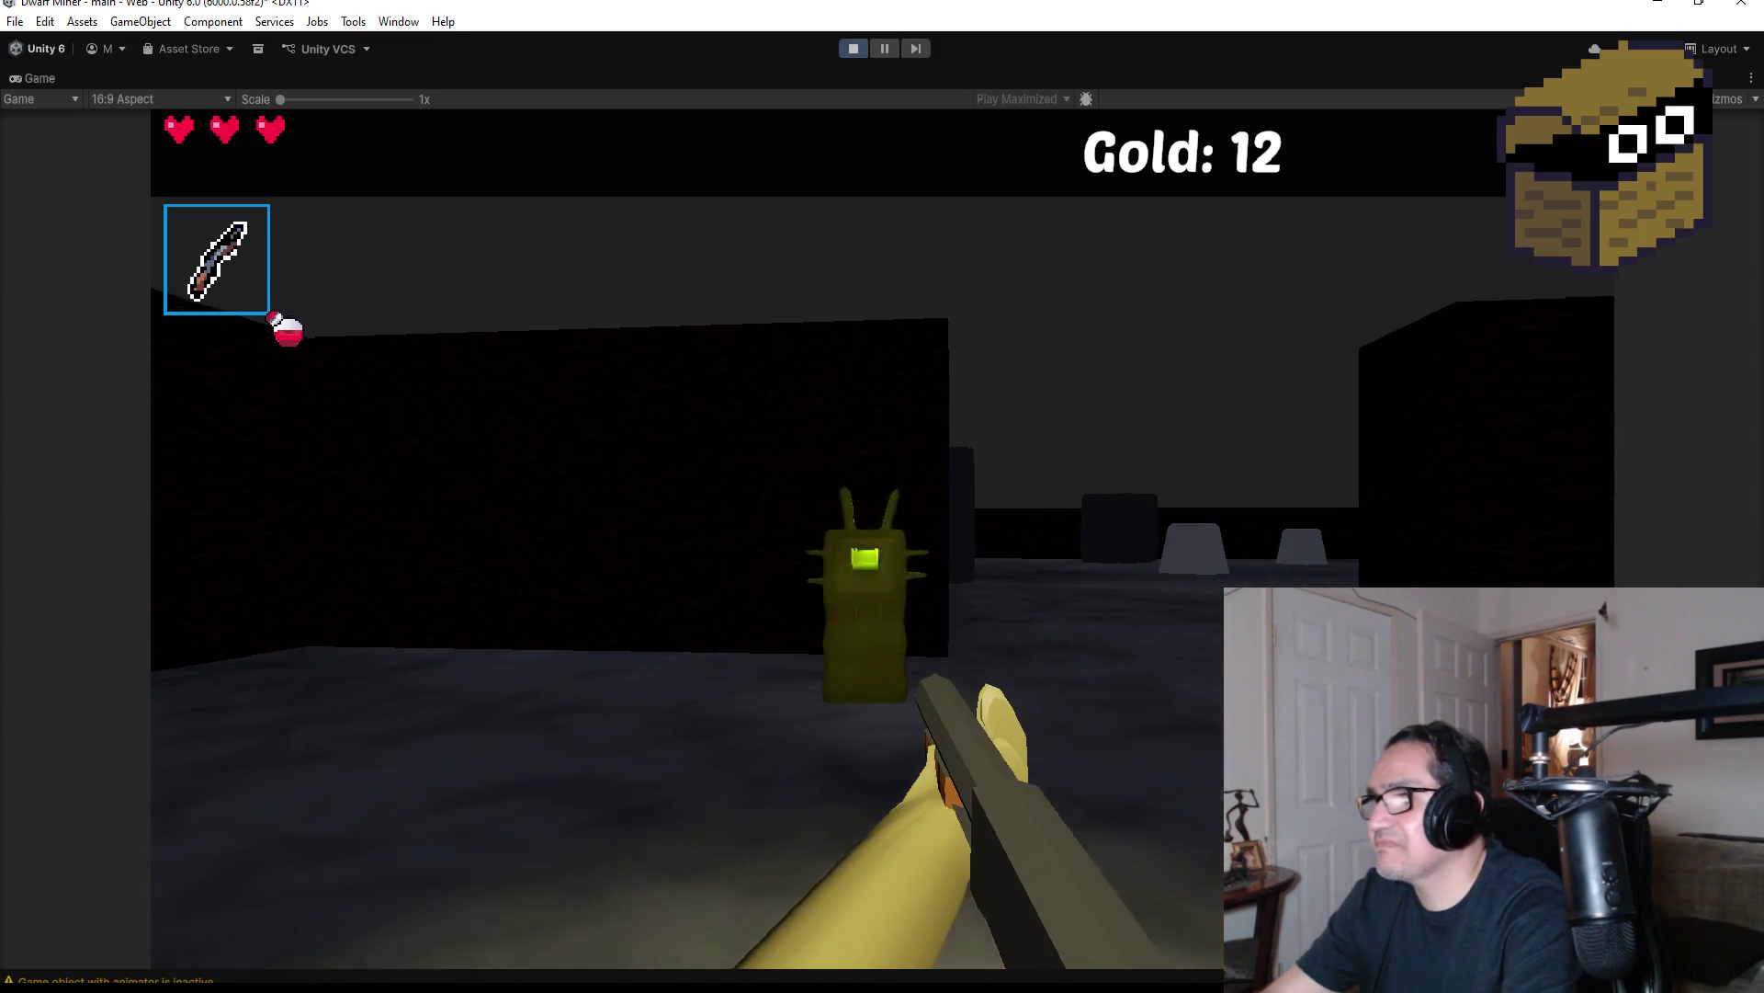
click(883, 538)
click(882, 539)
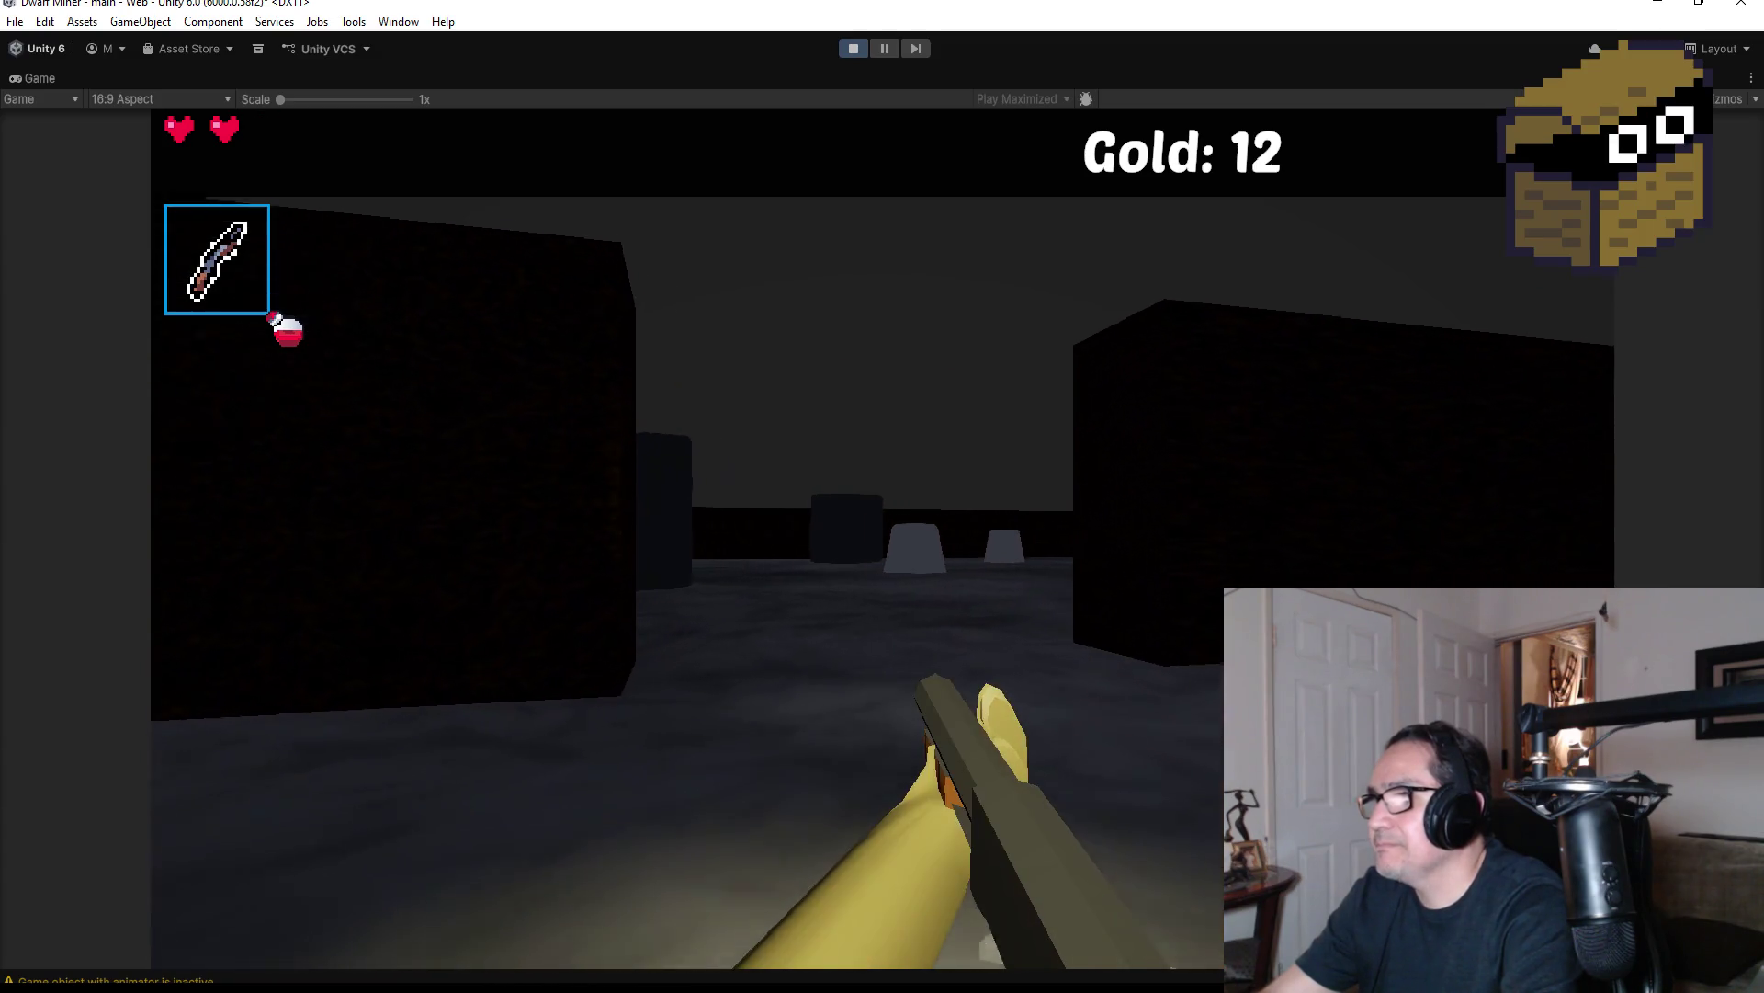
Shoot the red spider near the pillars and open the treasure chest beyond them
key(w)
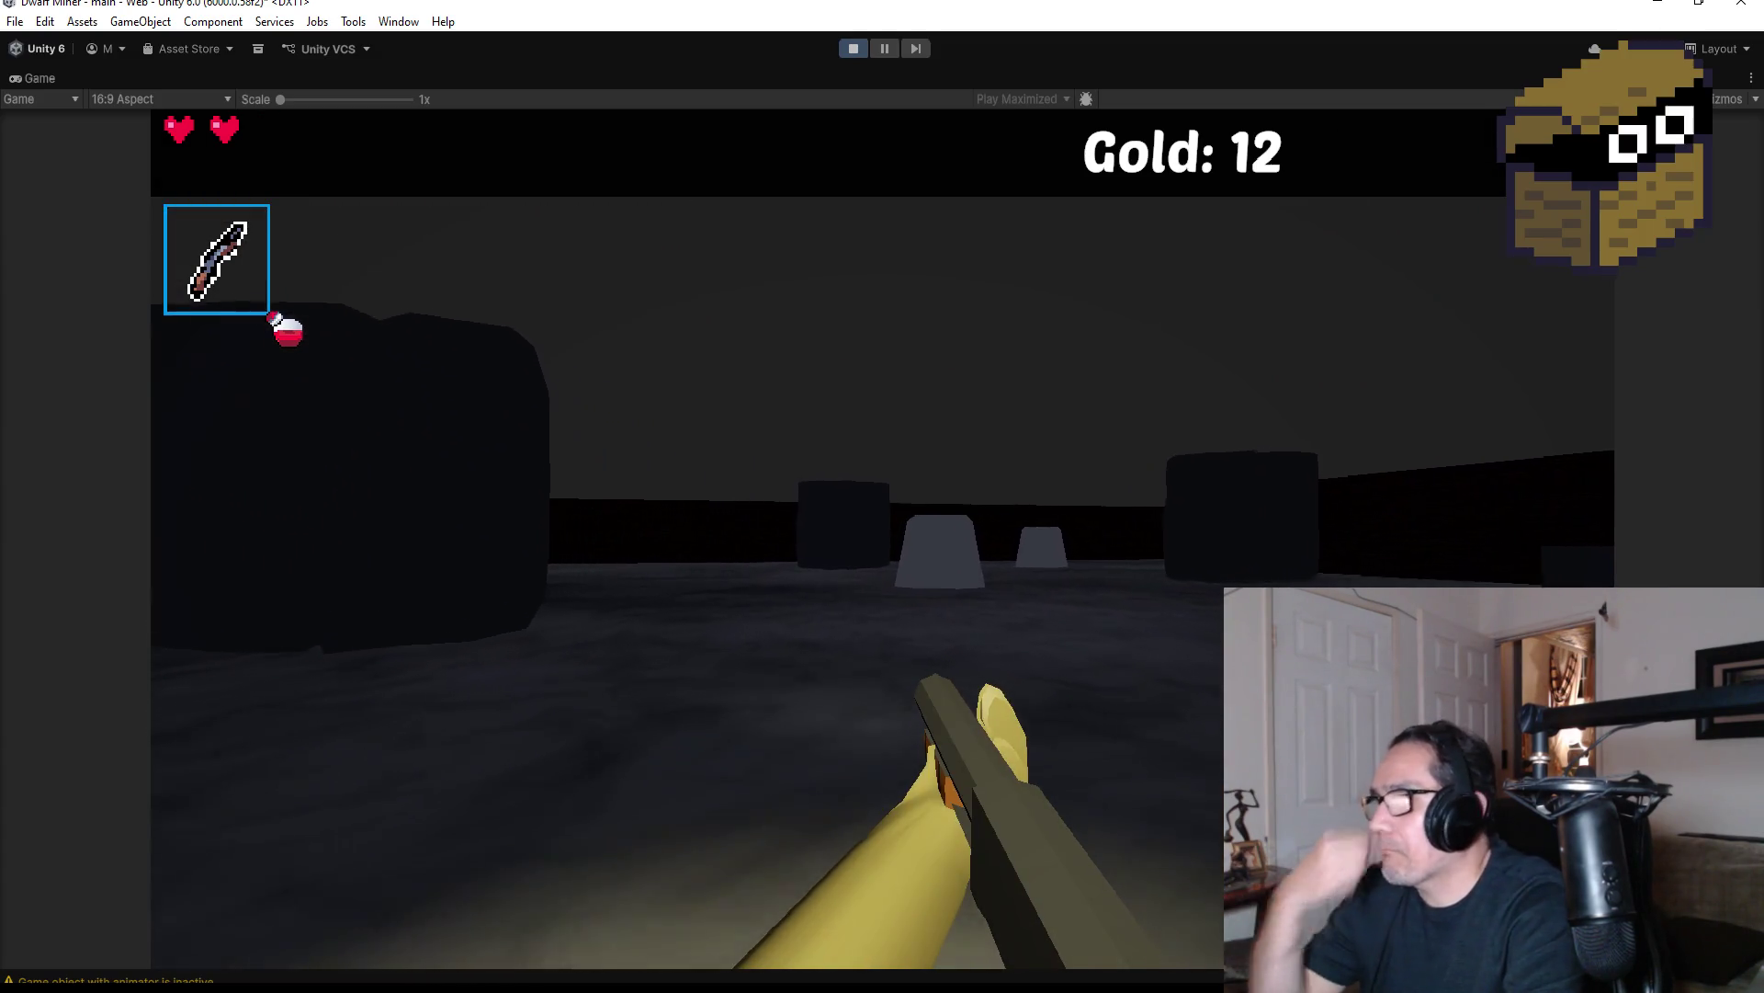
key(w)
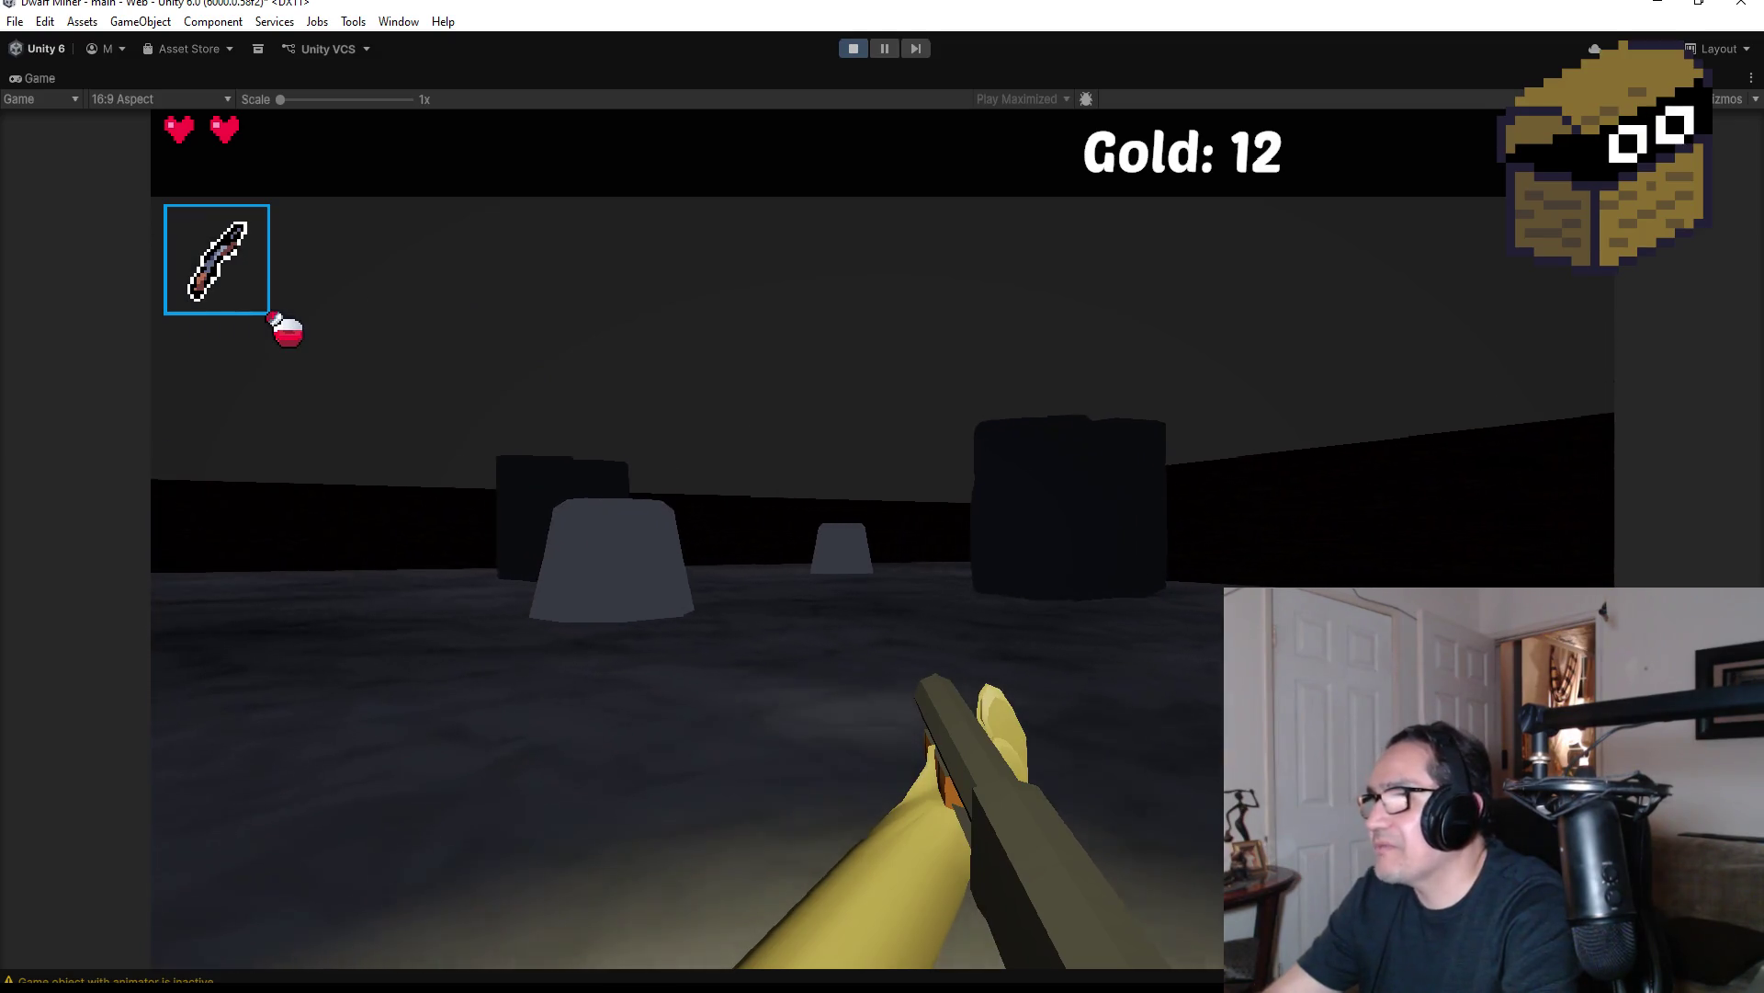
click(883, 539)
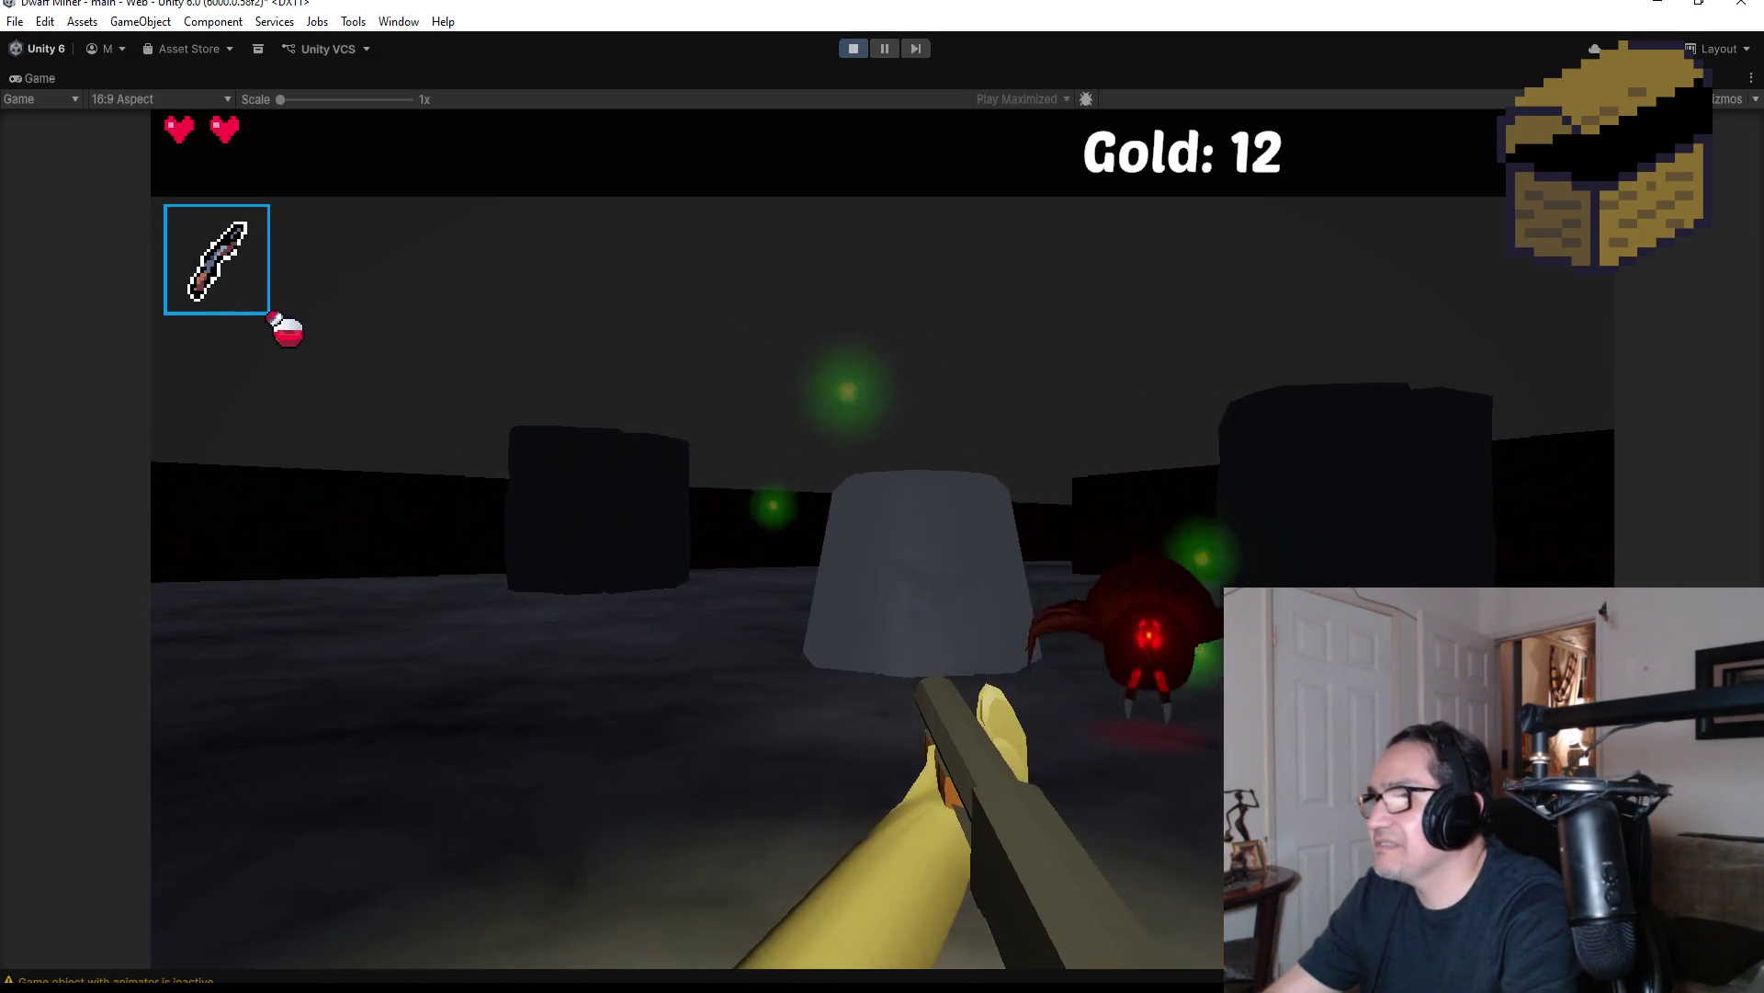
click(883, 539)
click(882, 539)
click(882, 538)
key(w)
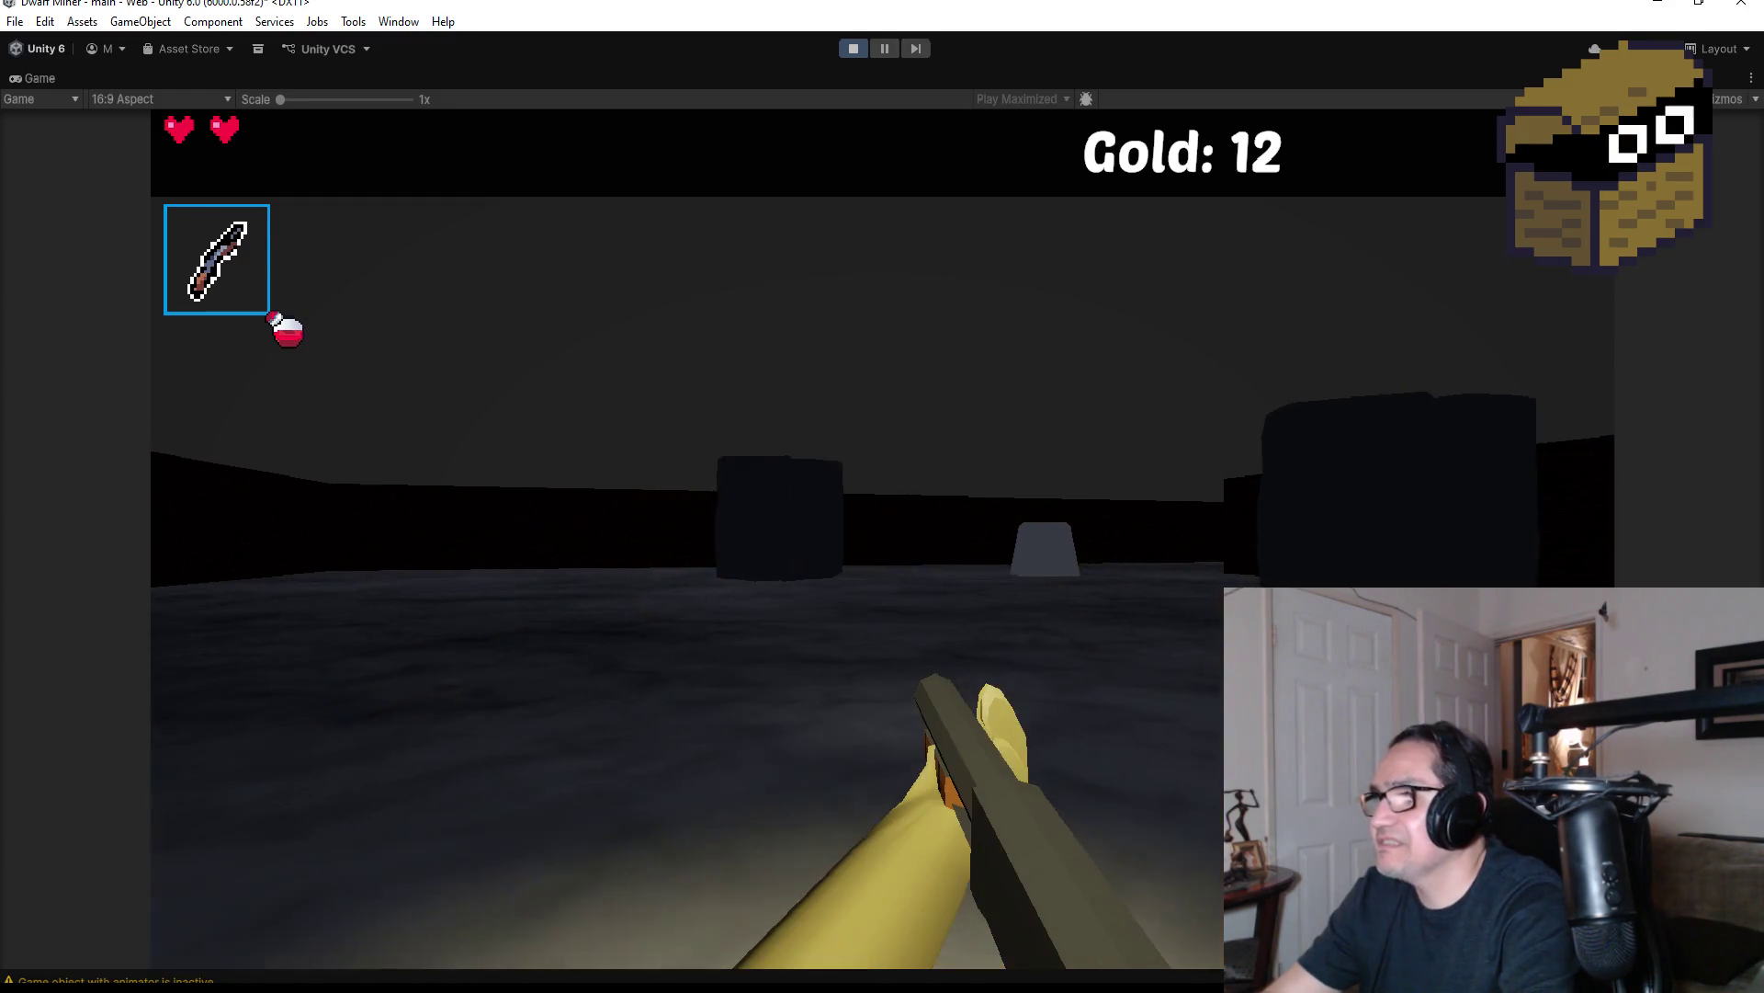
key(w)
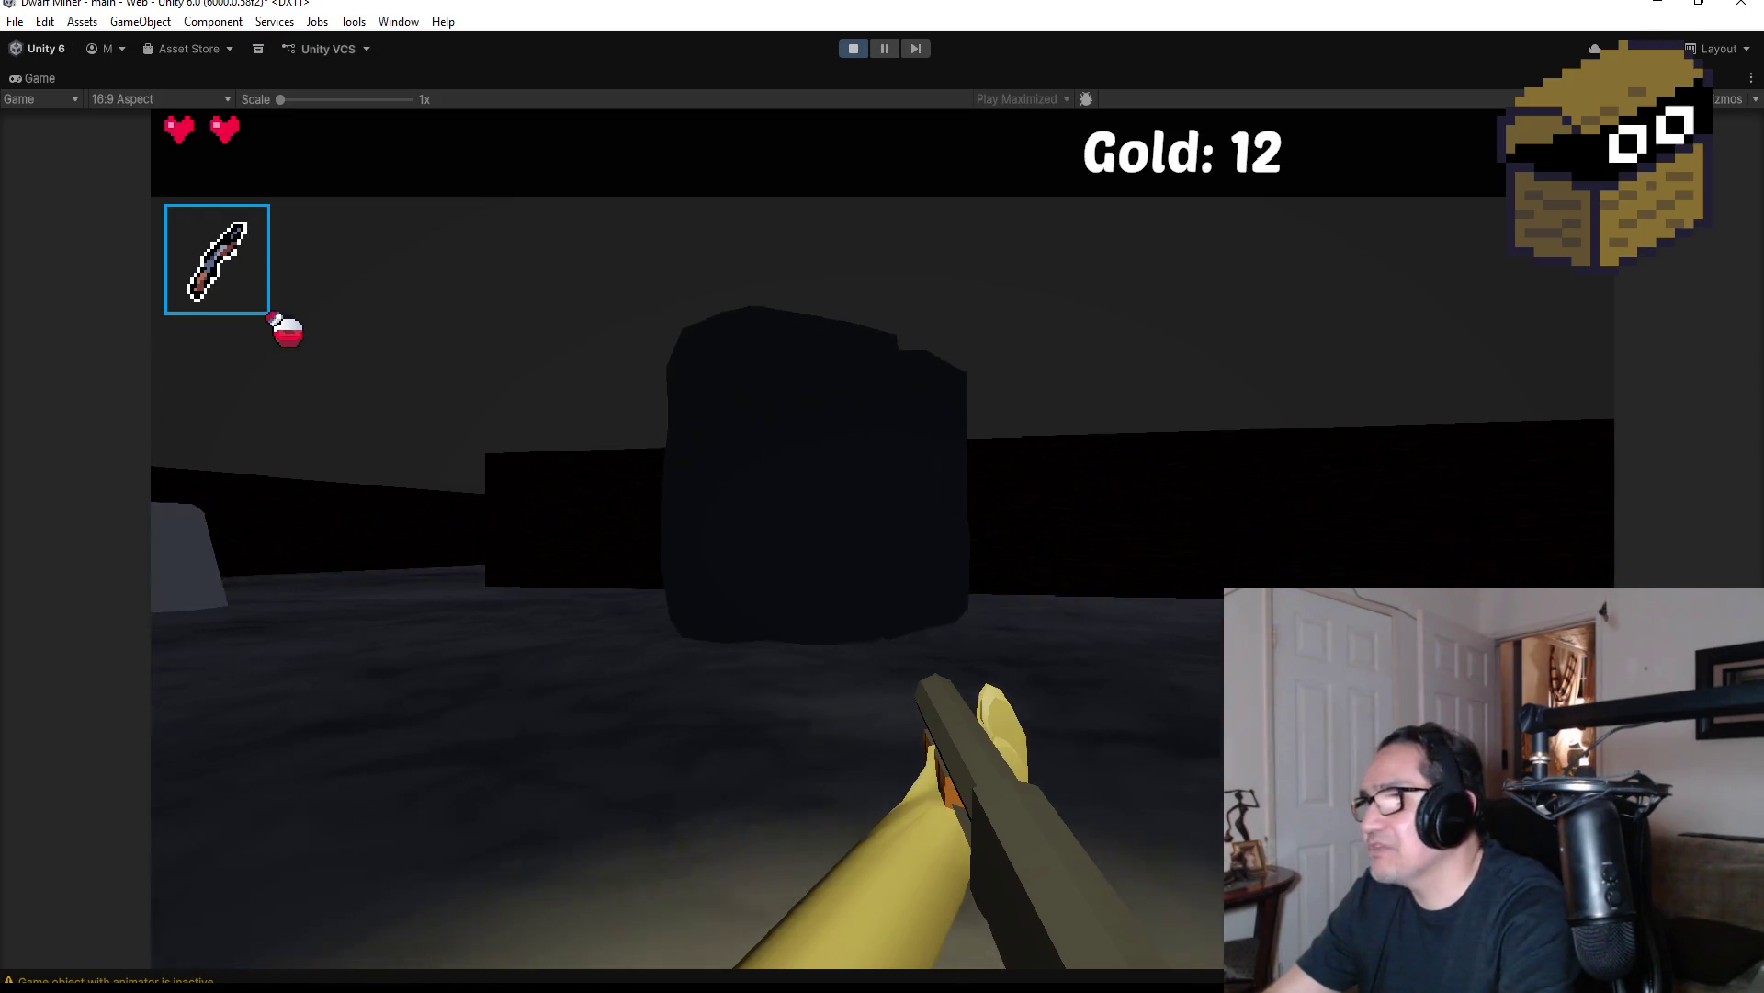
key(w)
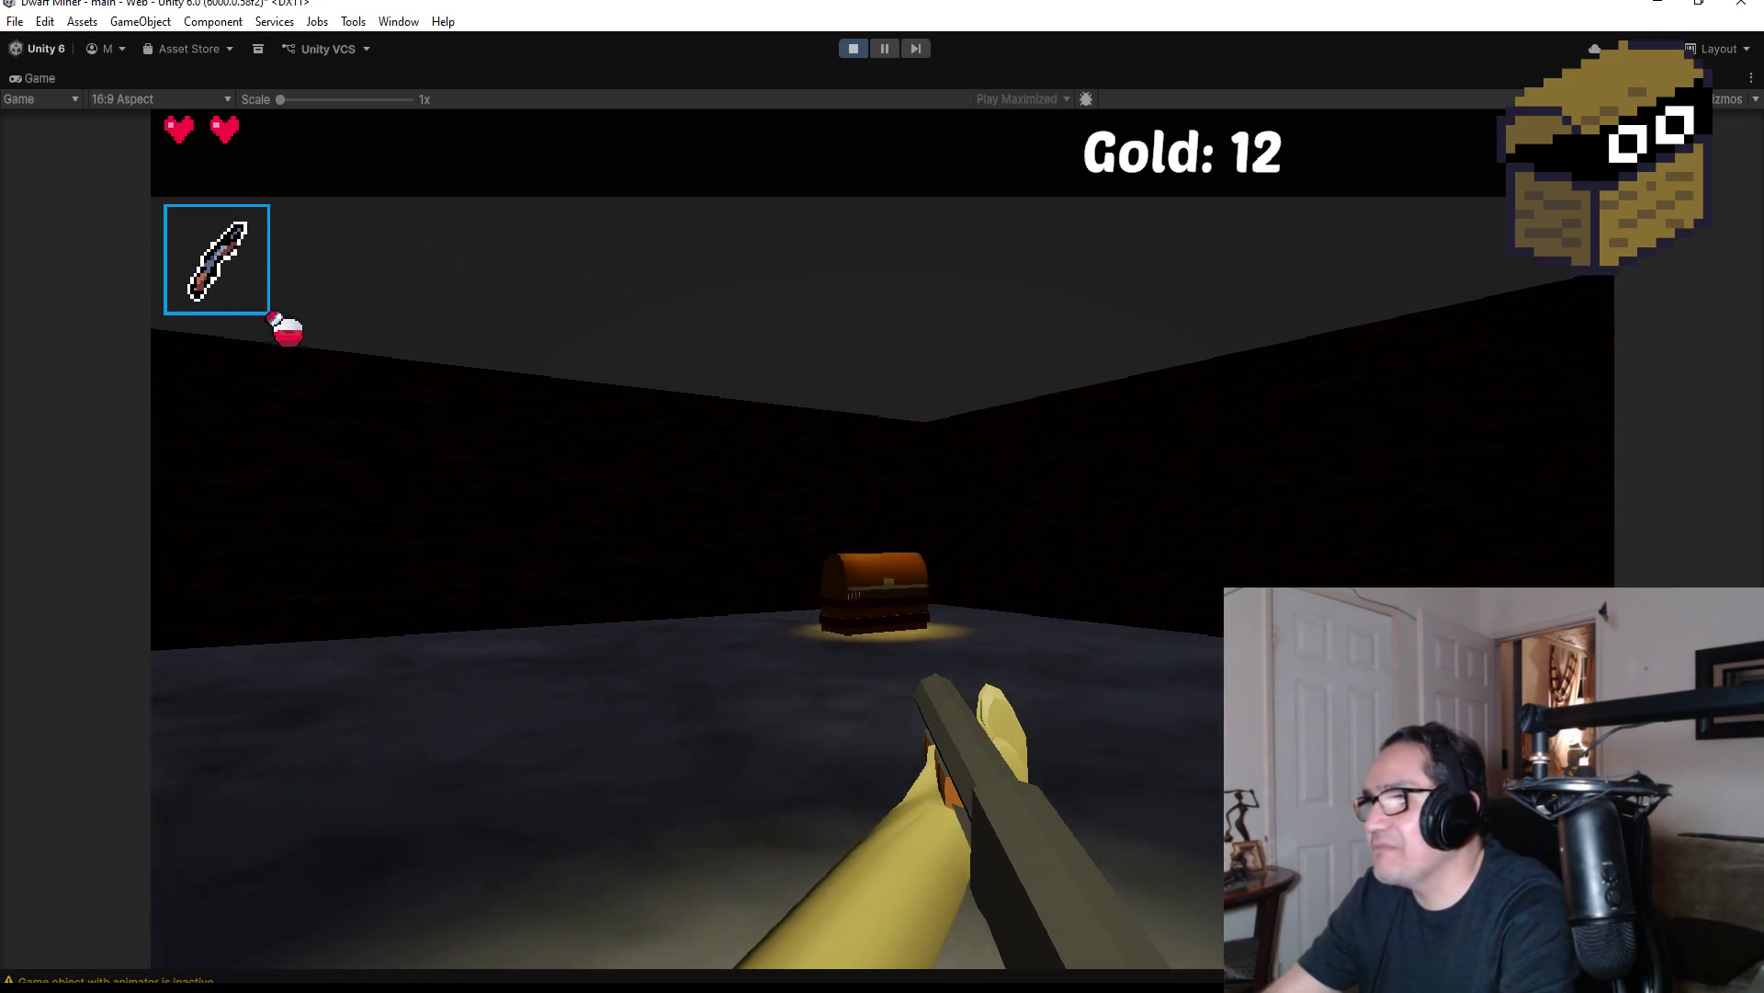
key(e)
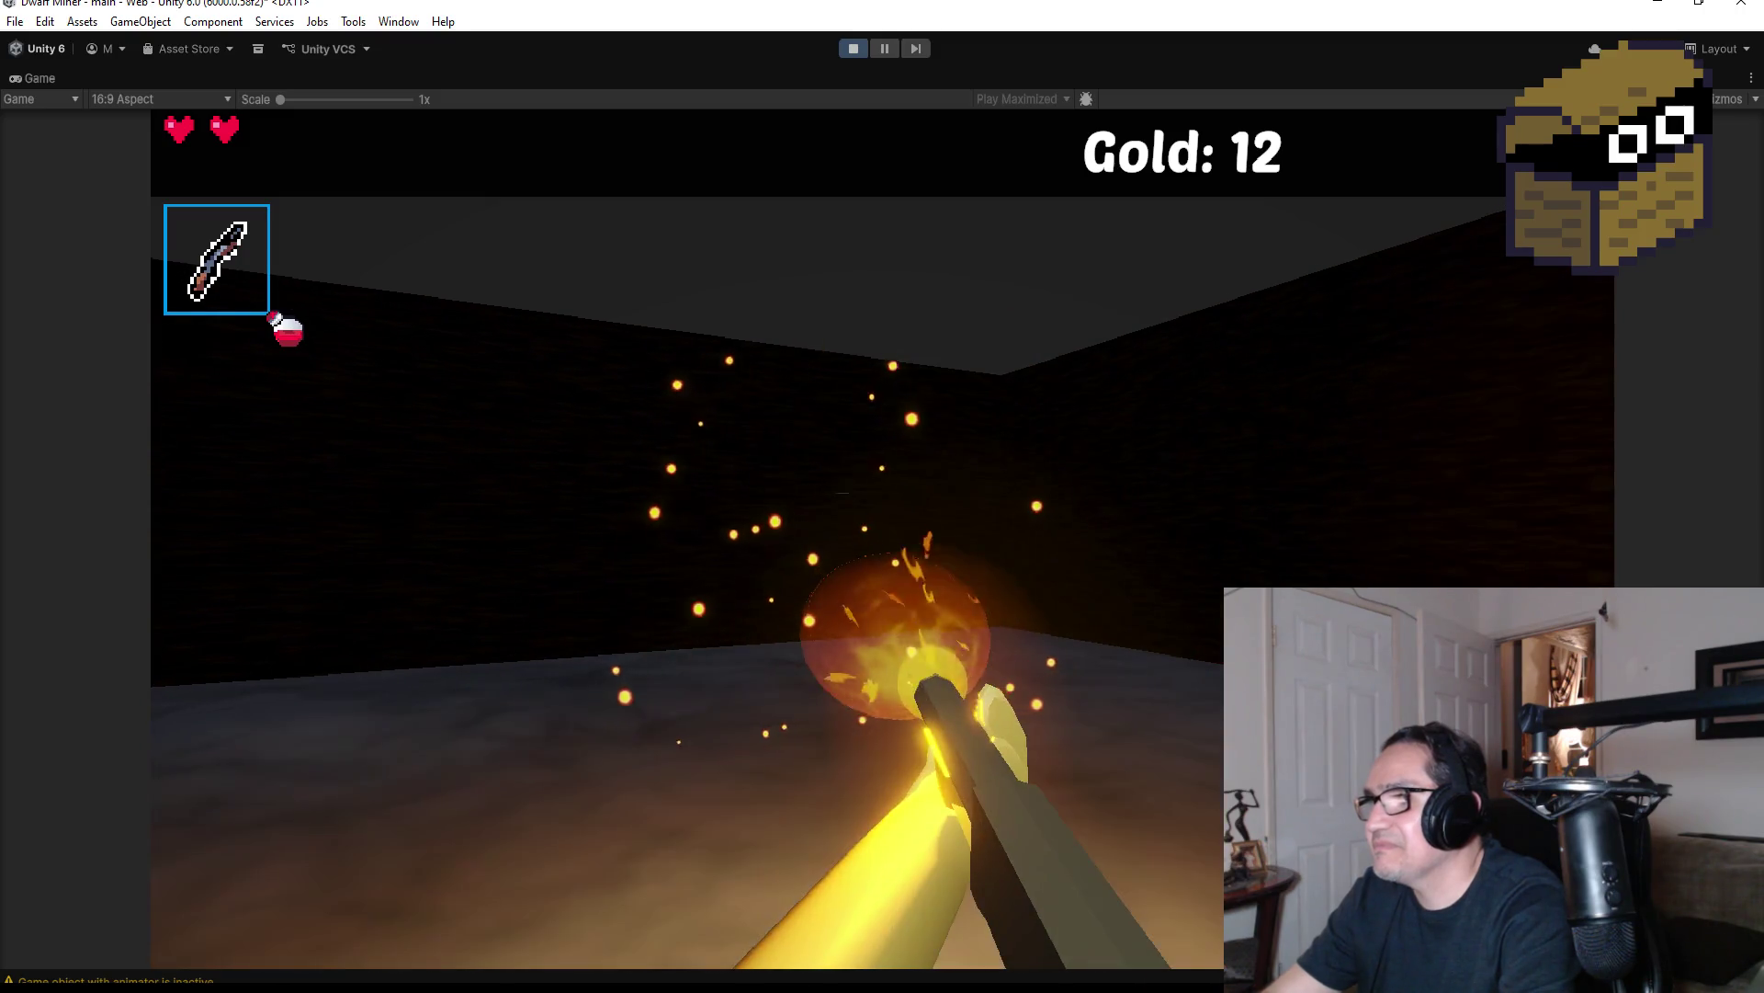
Exit Play mode to return to the editor
key(w)
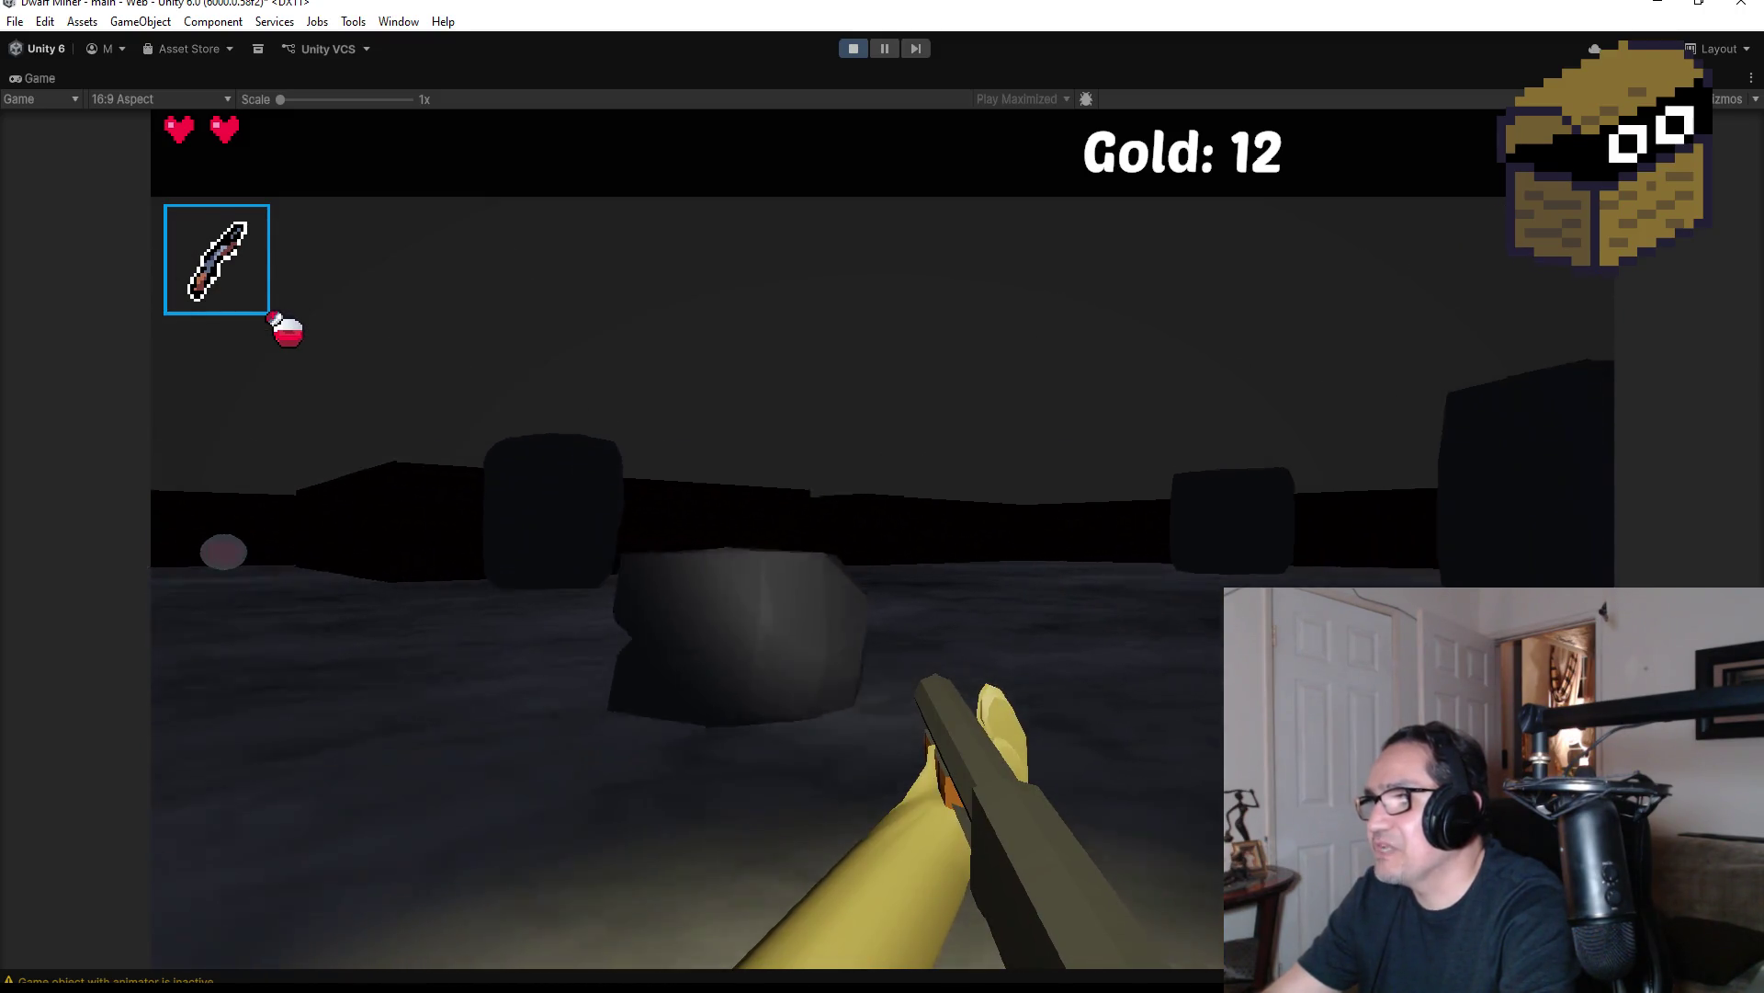
key(Escape)
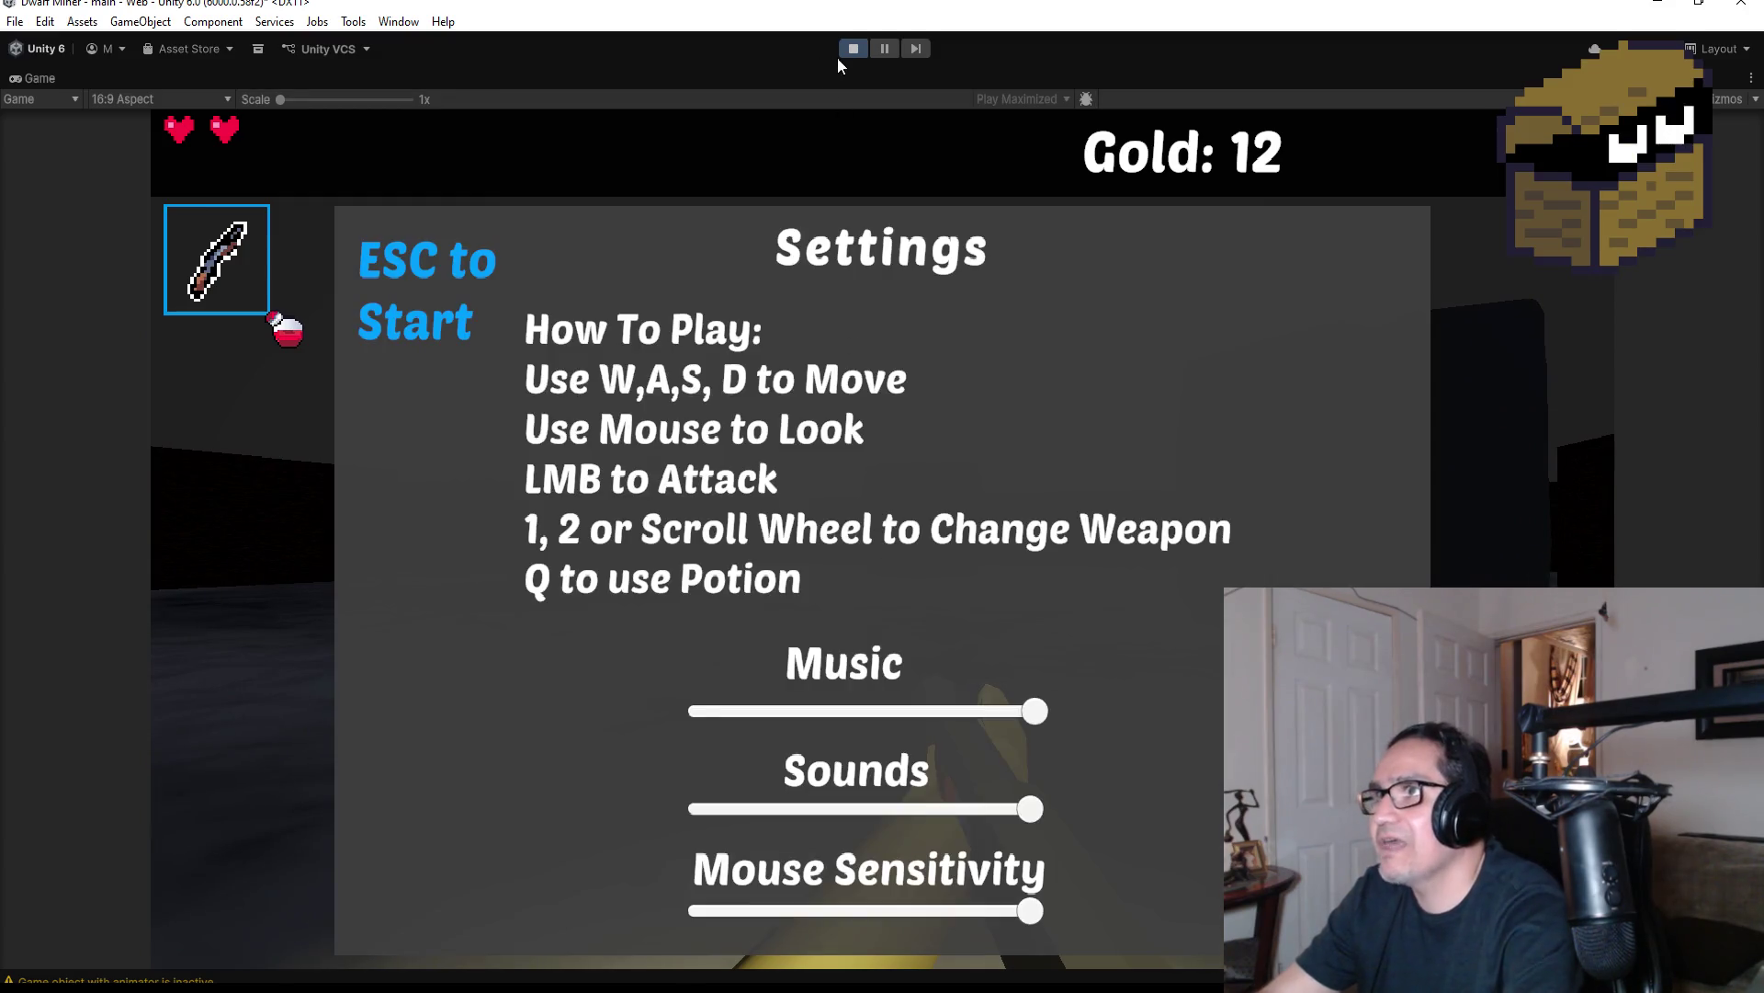
click(853, 48)
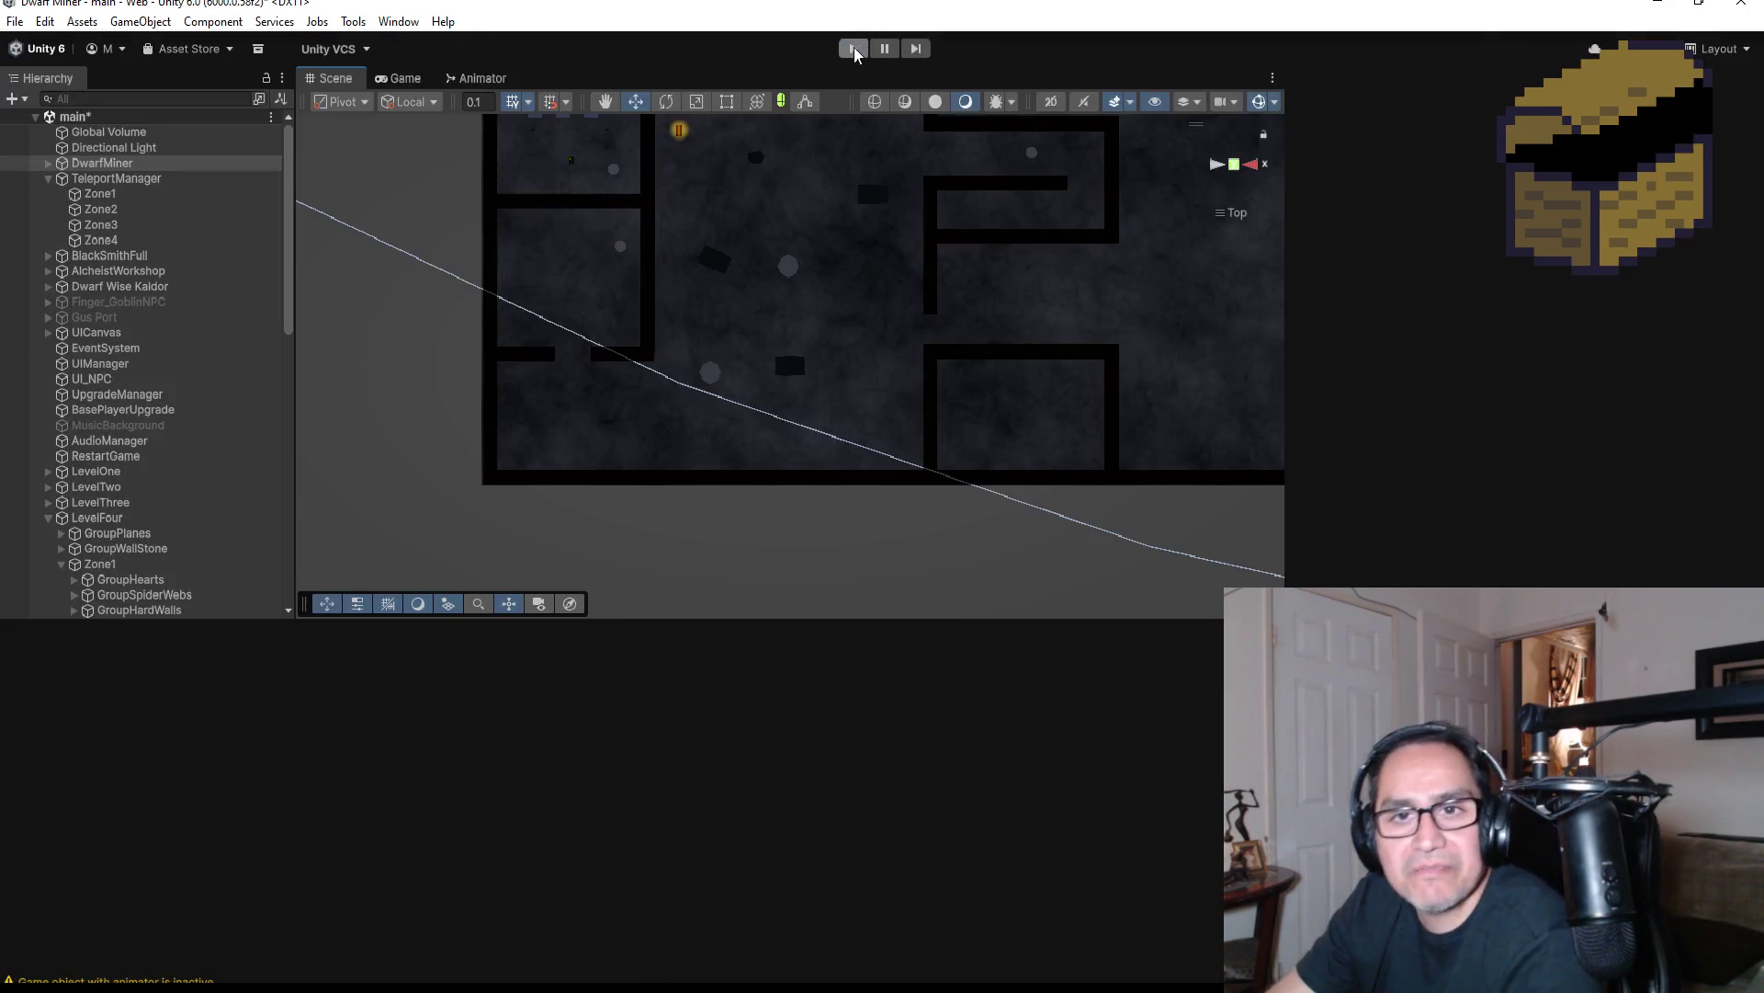
Expand LevelFour's GroupEnemies in the Hierarchy and select and frame BrownSpider (2)
scroll(930, 397, down, 3)
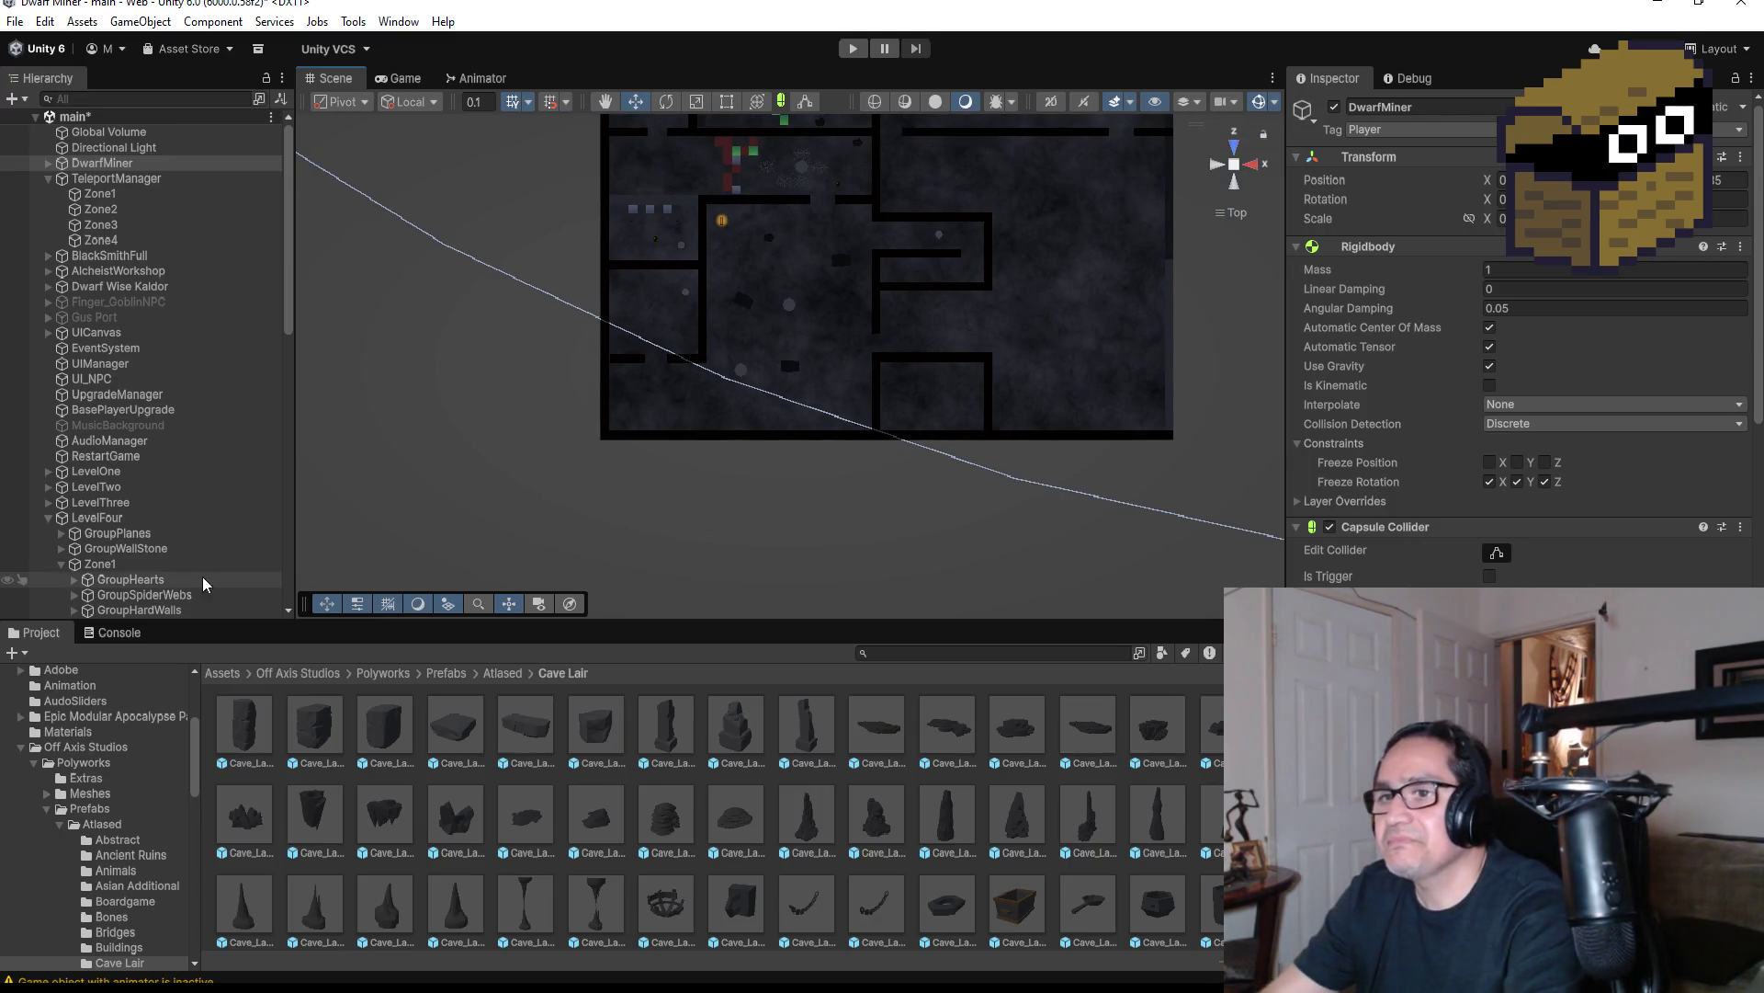
click(46, 521)
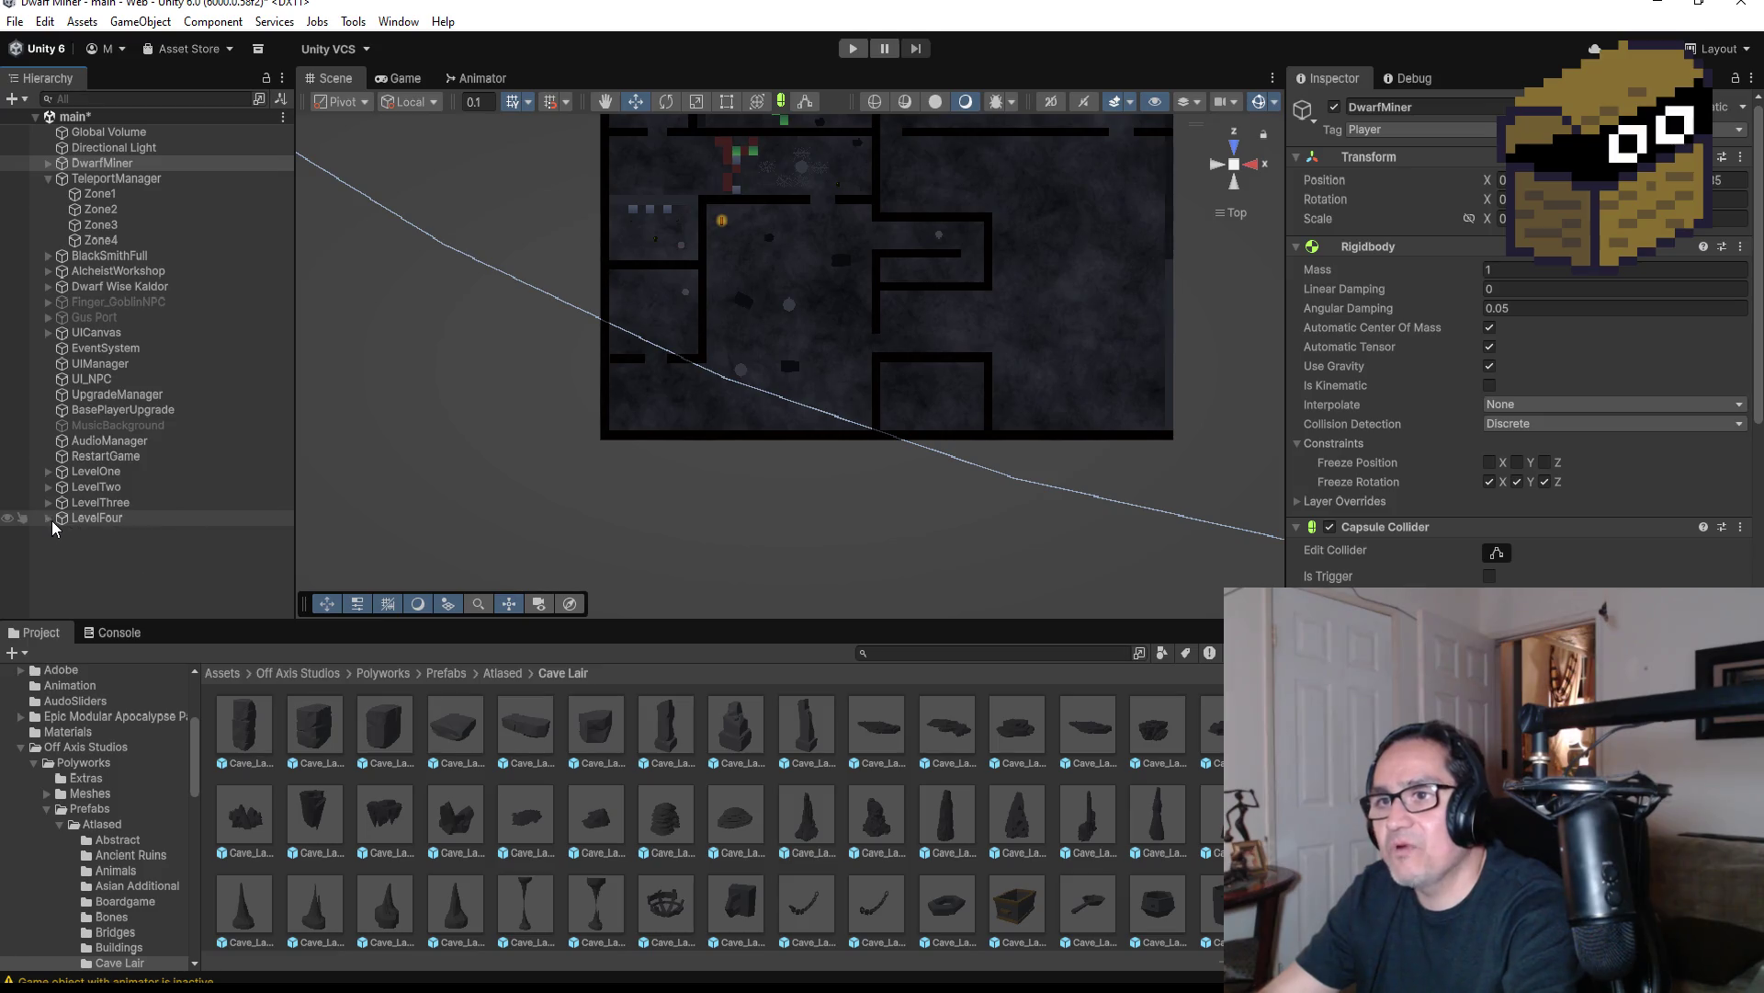
click(52, 520)
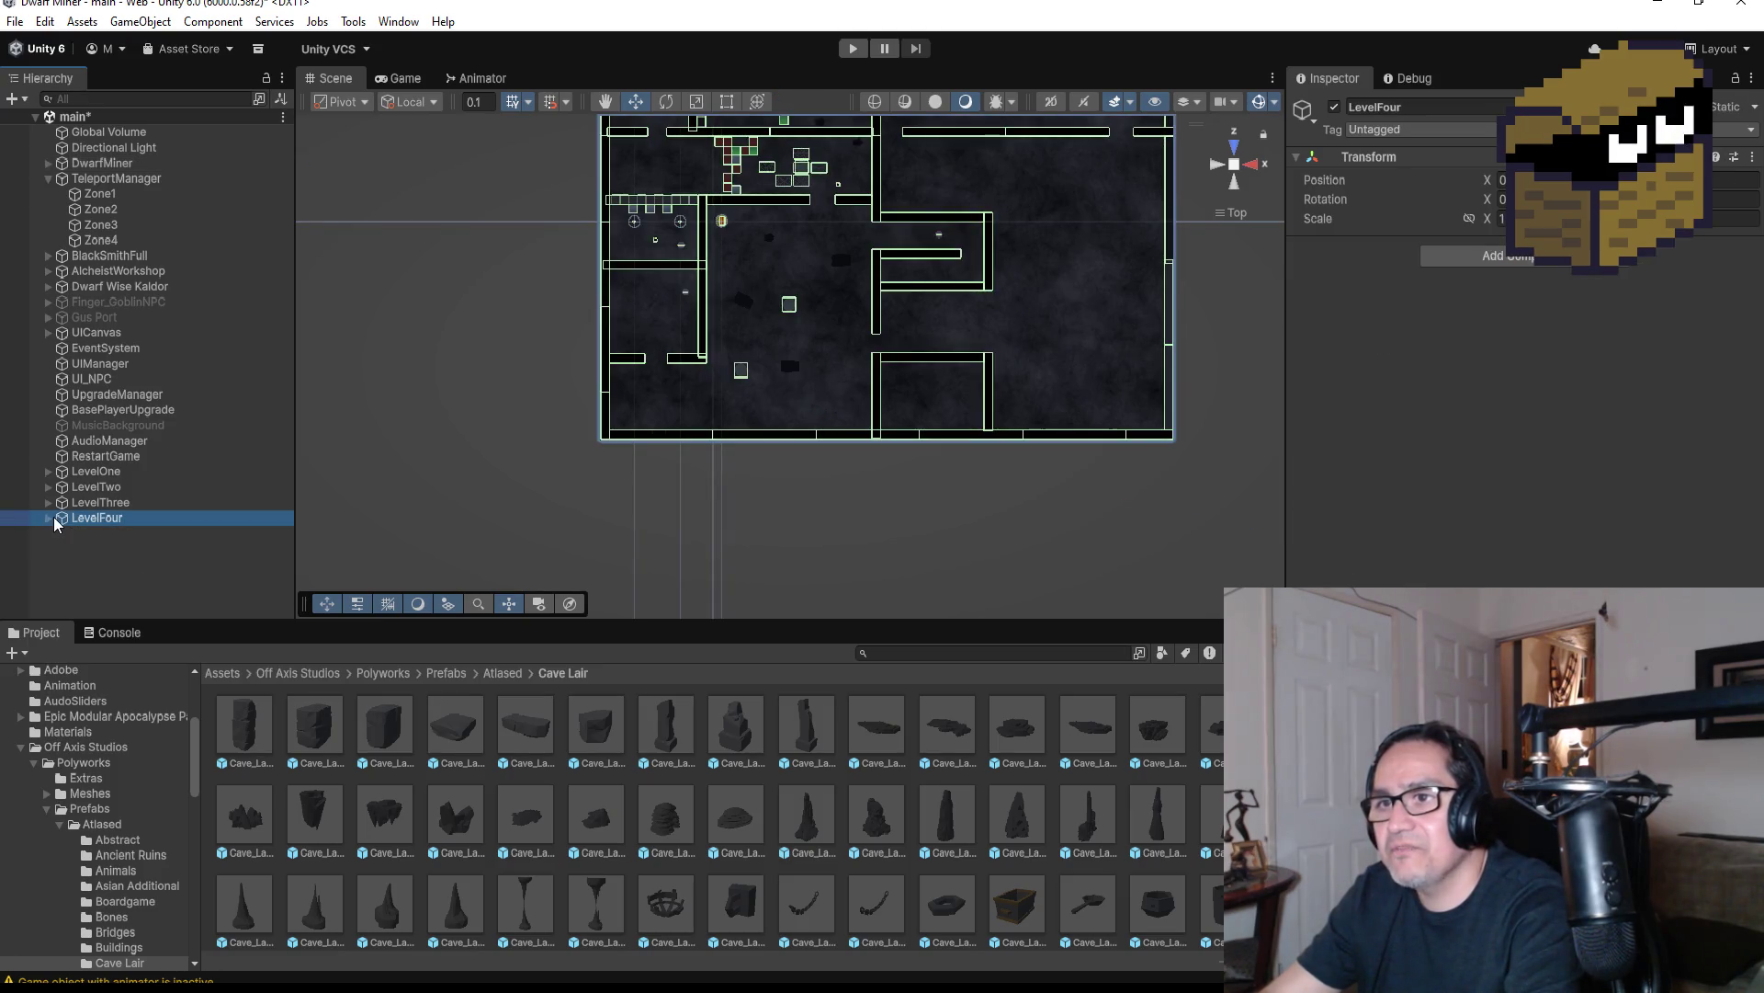
click(47, 518)
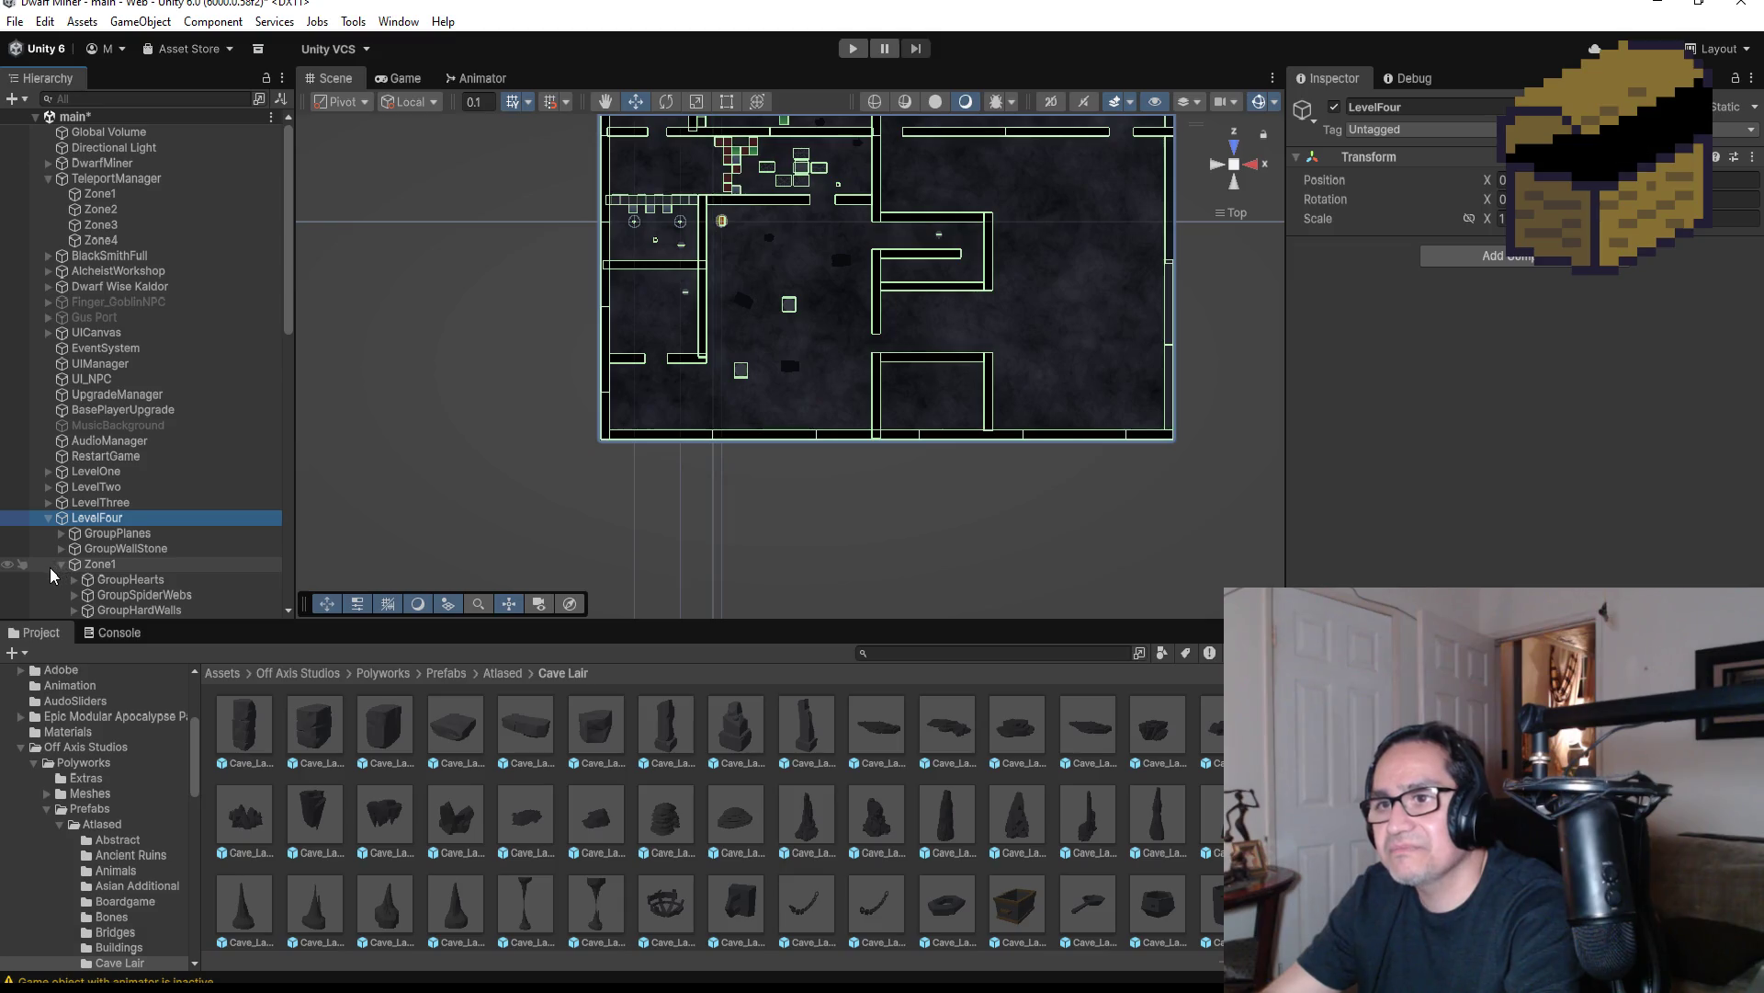
scroll(92, 565, down, 6)
scroll(97, 505, up, 3)
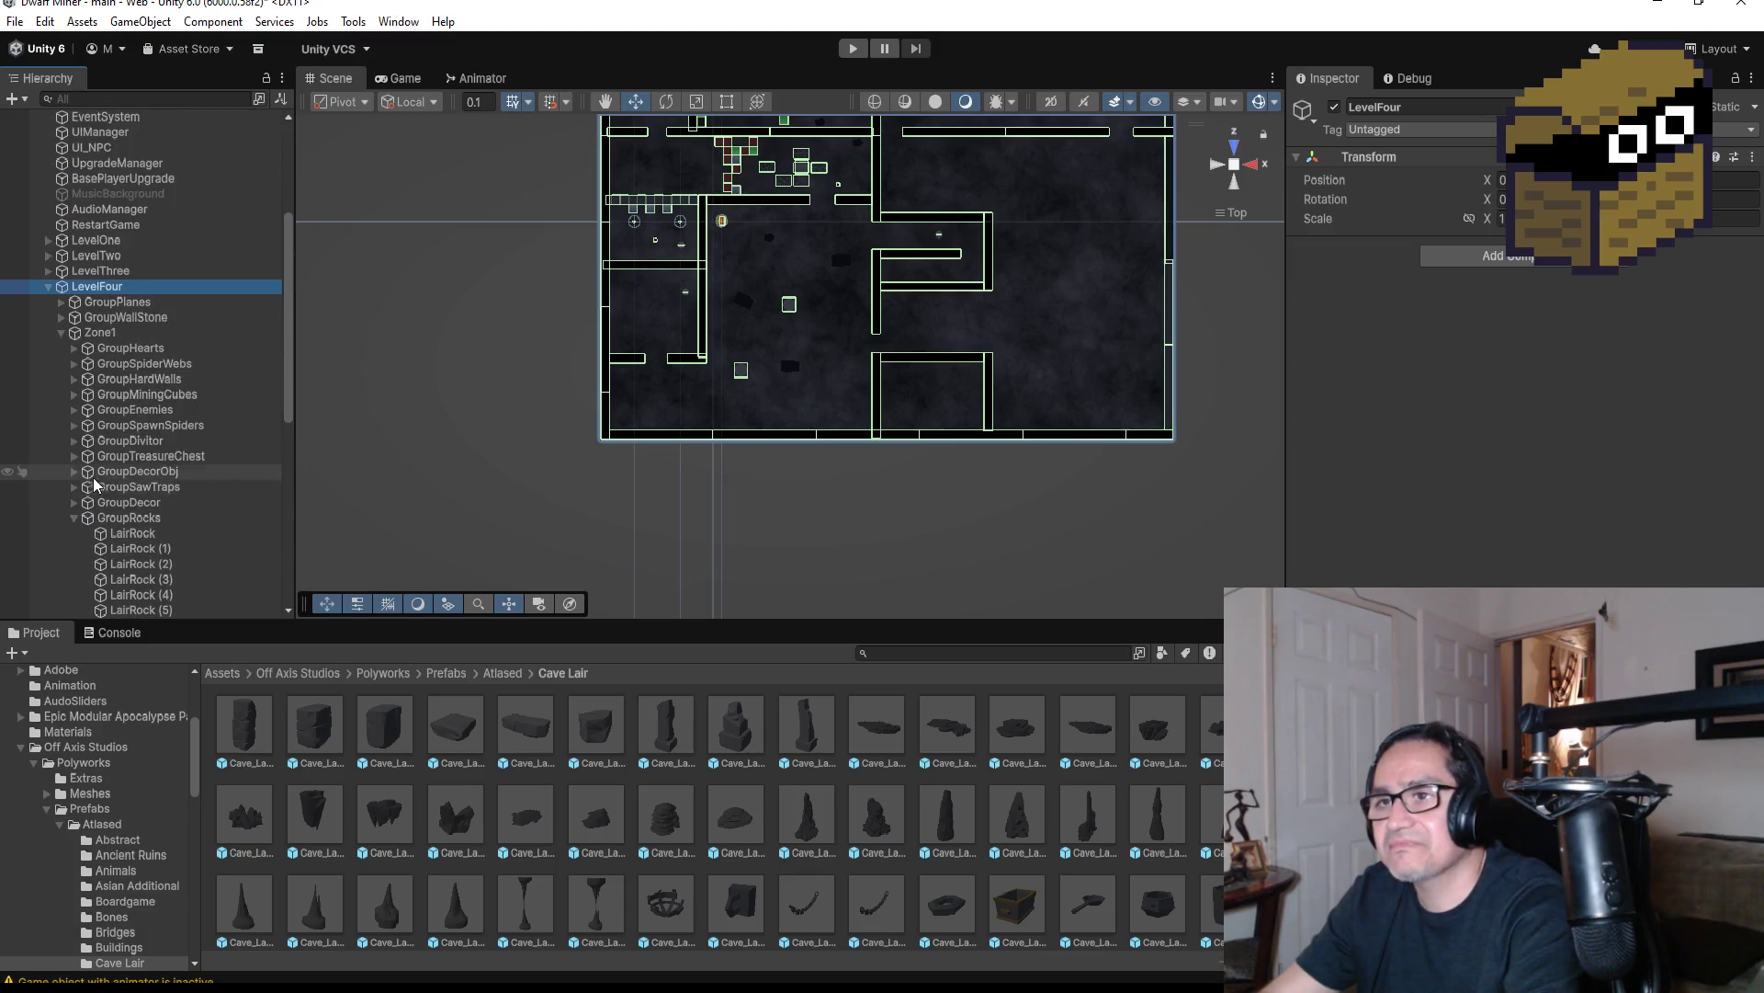
click(75, 517)
click(75, 410)
double_click(144, 425)
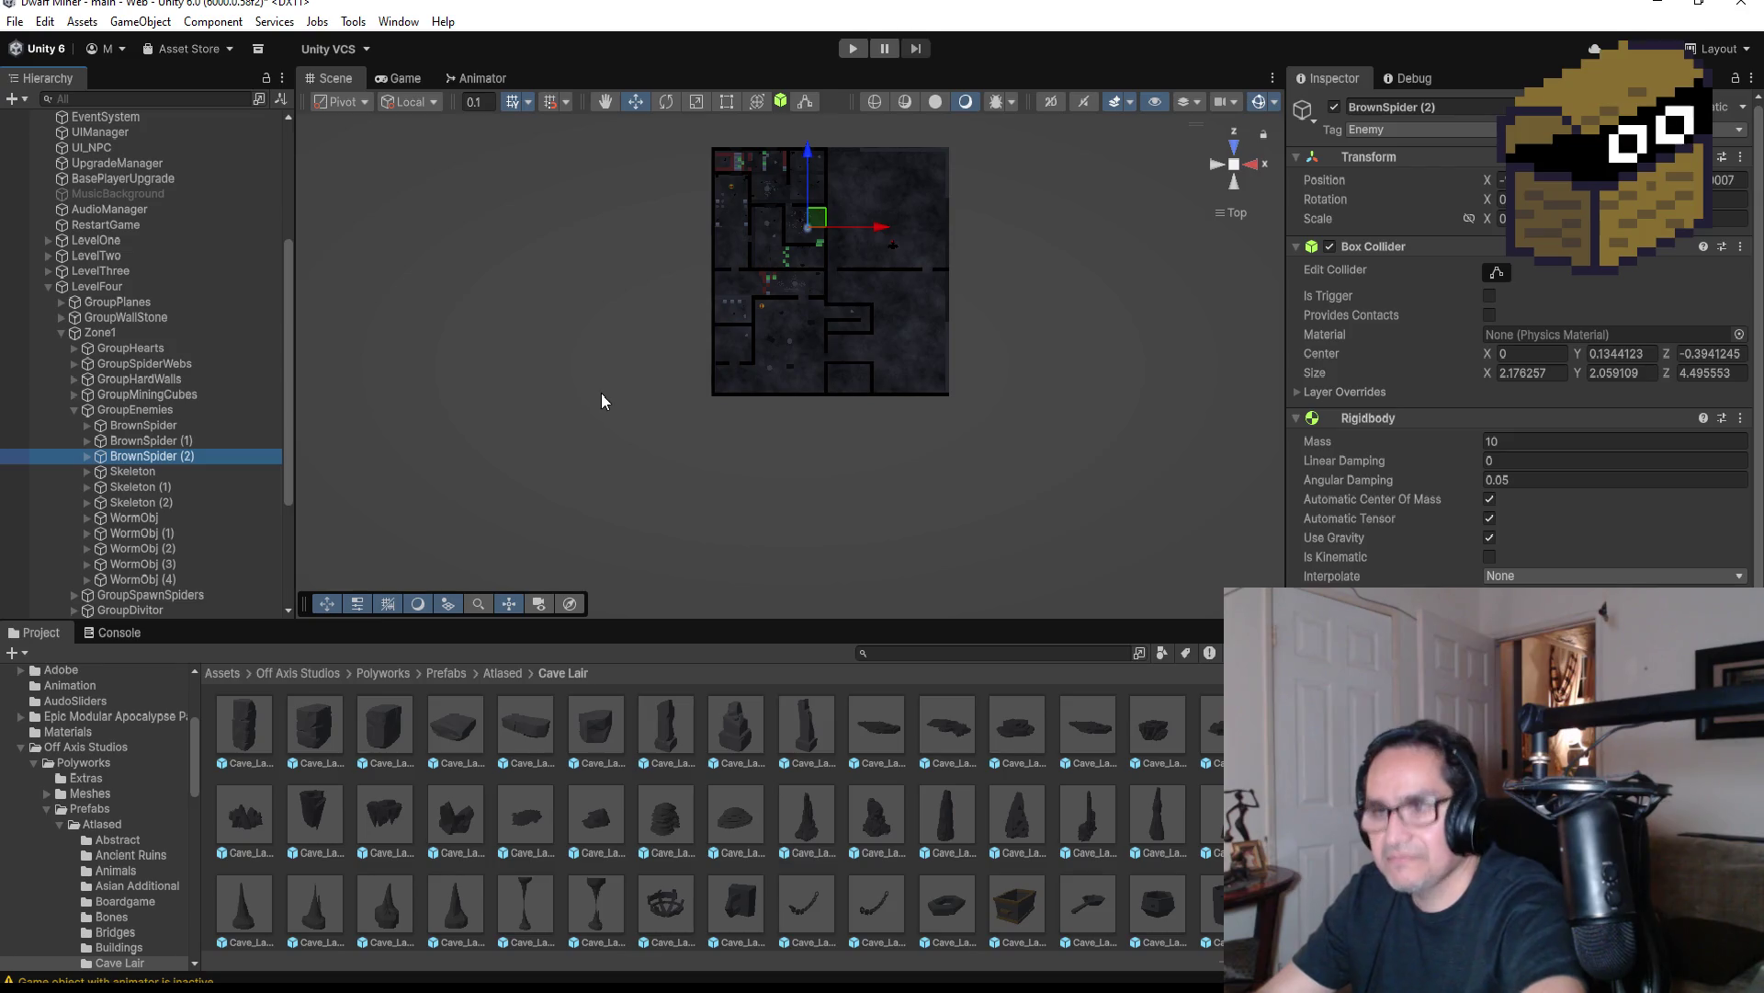
Duplicate it as BrownSpider (3) and drag it into Zone2's GroupEnemies
key(ctrl+d)
scroll(190, 414, down, 5)
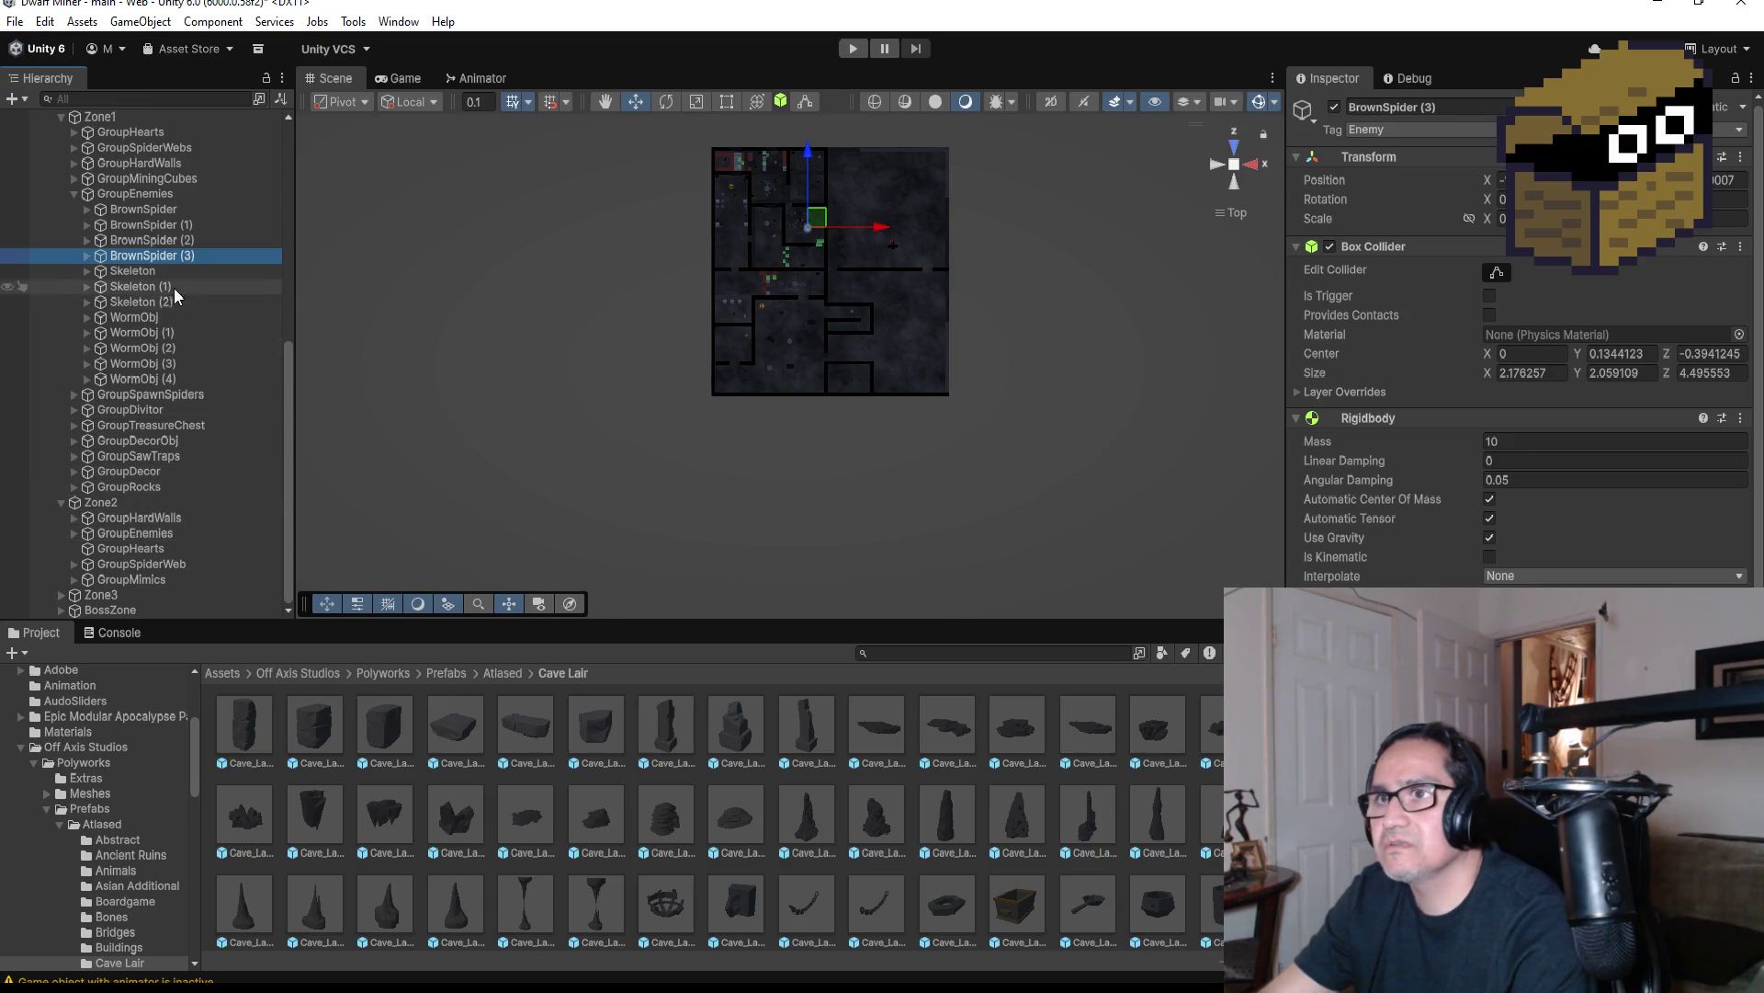
drag(170, 259, 180, 531)
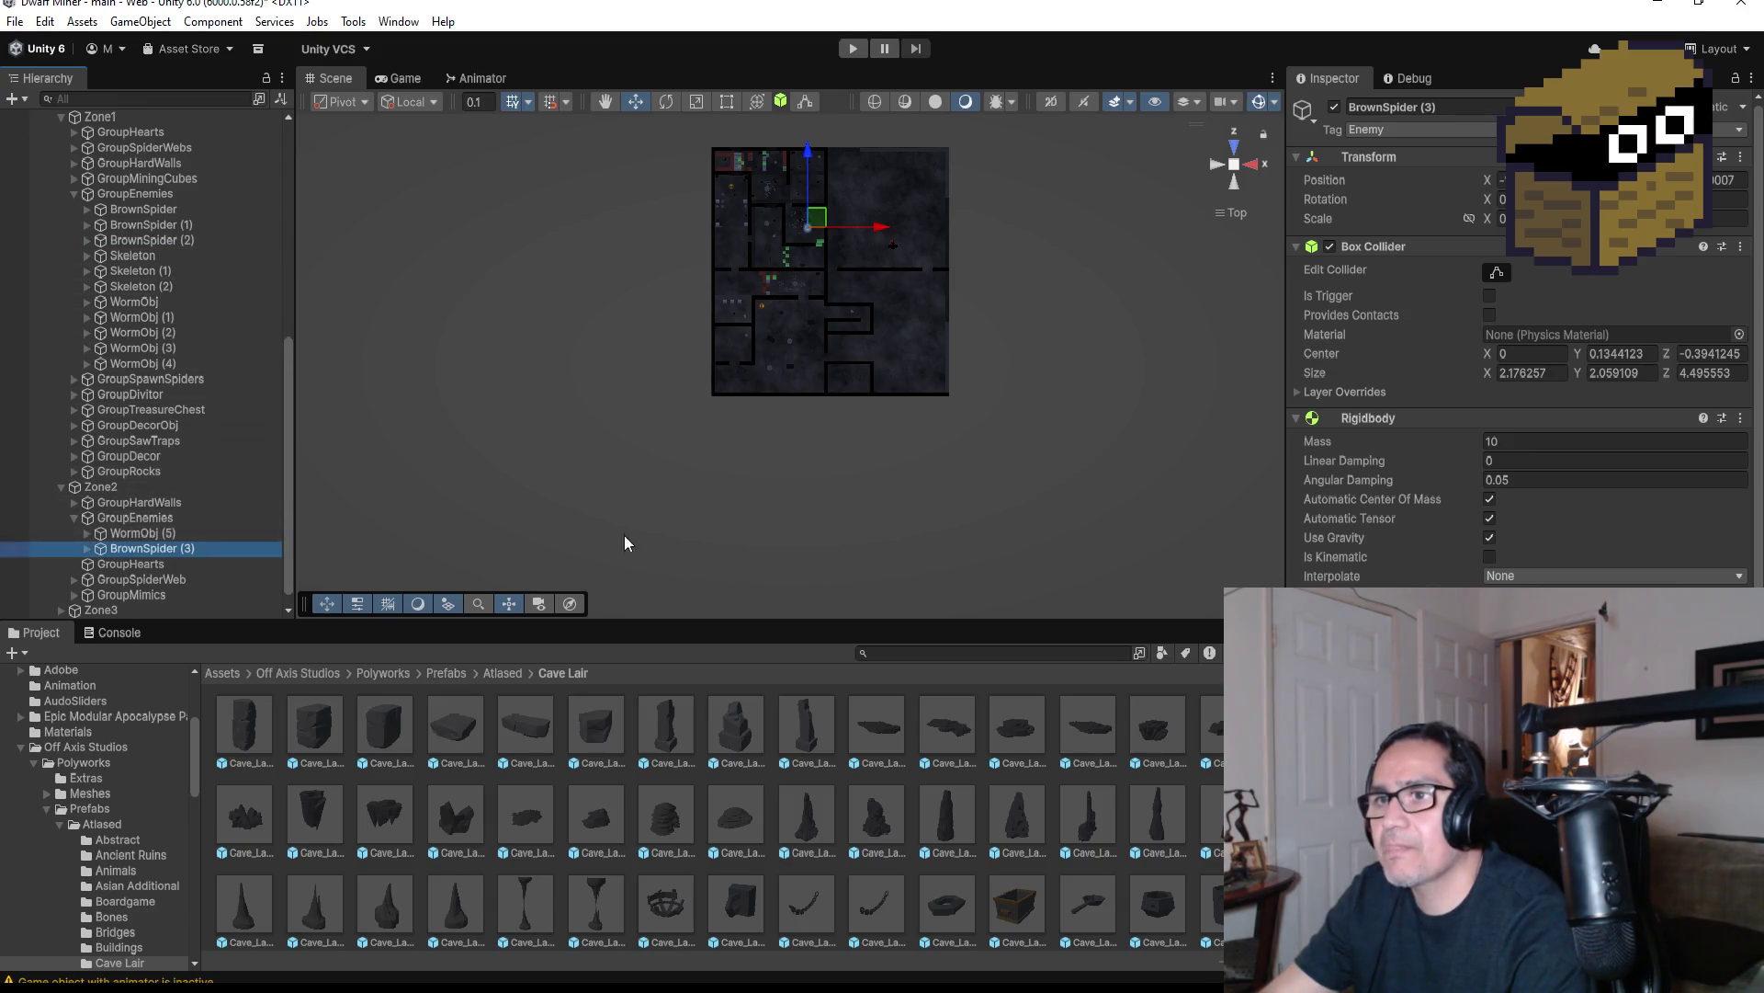
Frame BrownSpider (3) and move it up and slightly right in the cave
scroll(813, 289, down, 2)
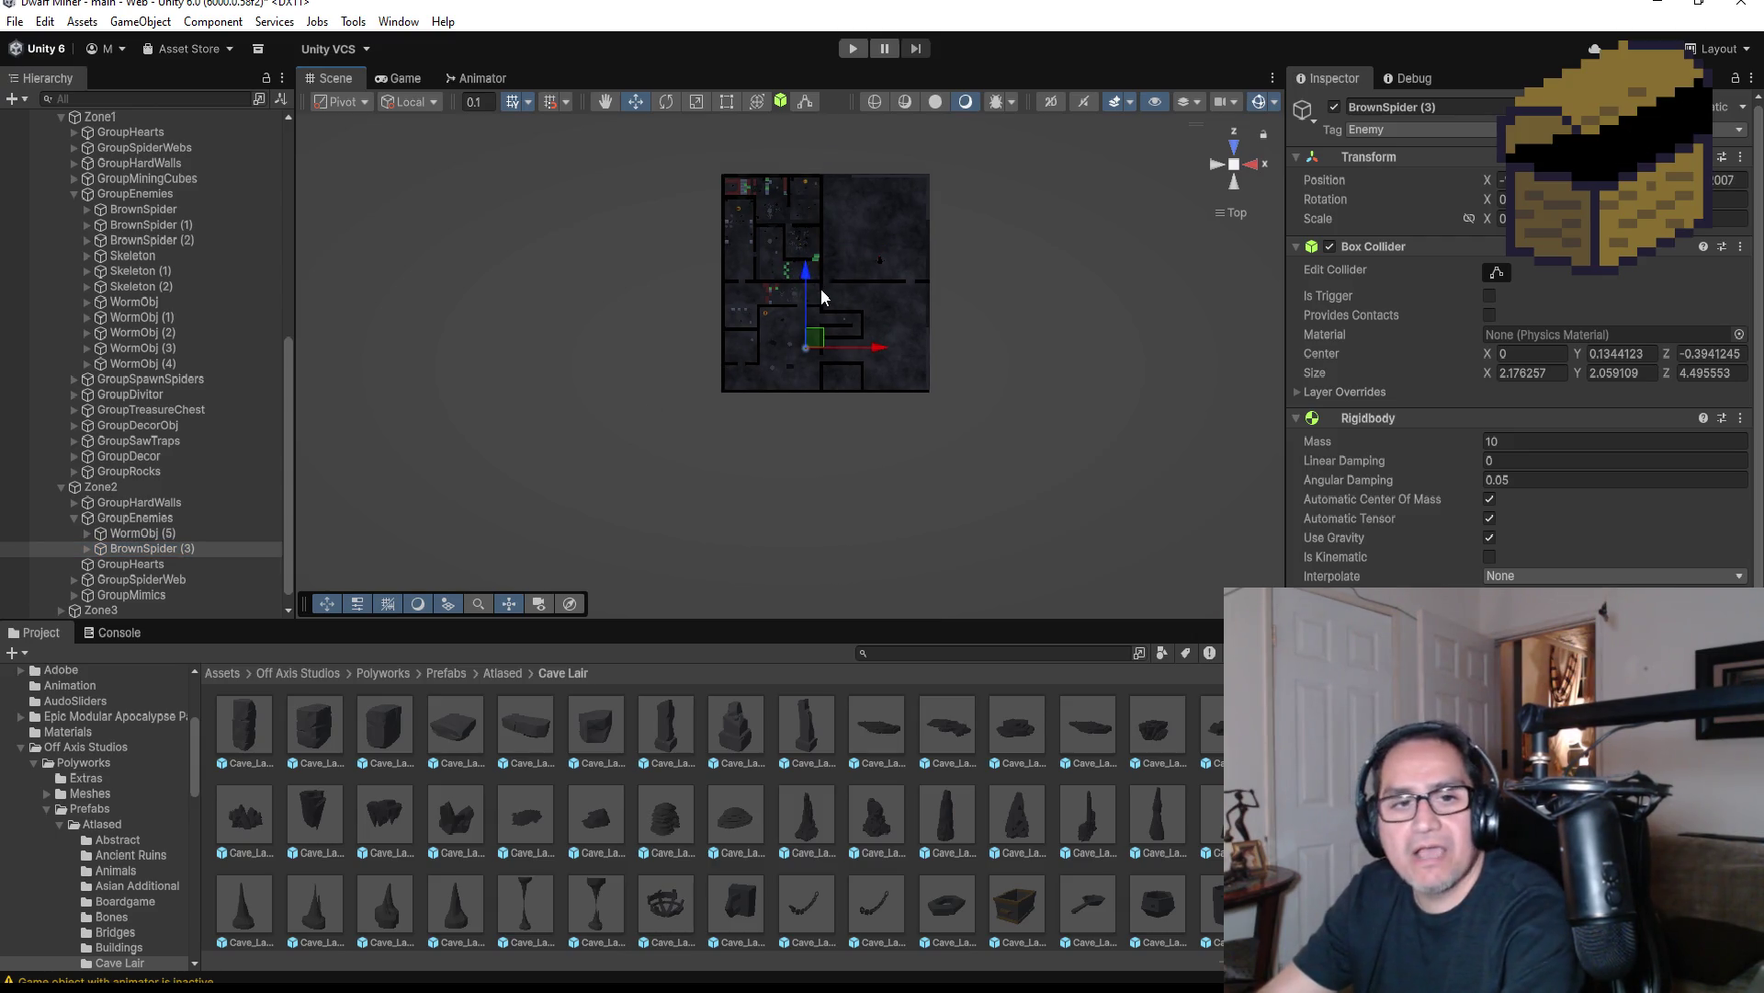
key(f)
scroll(870, 324, down, 6)
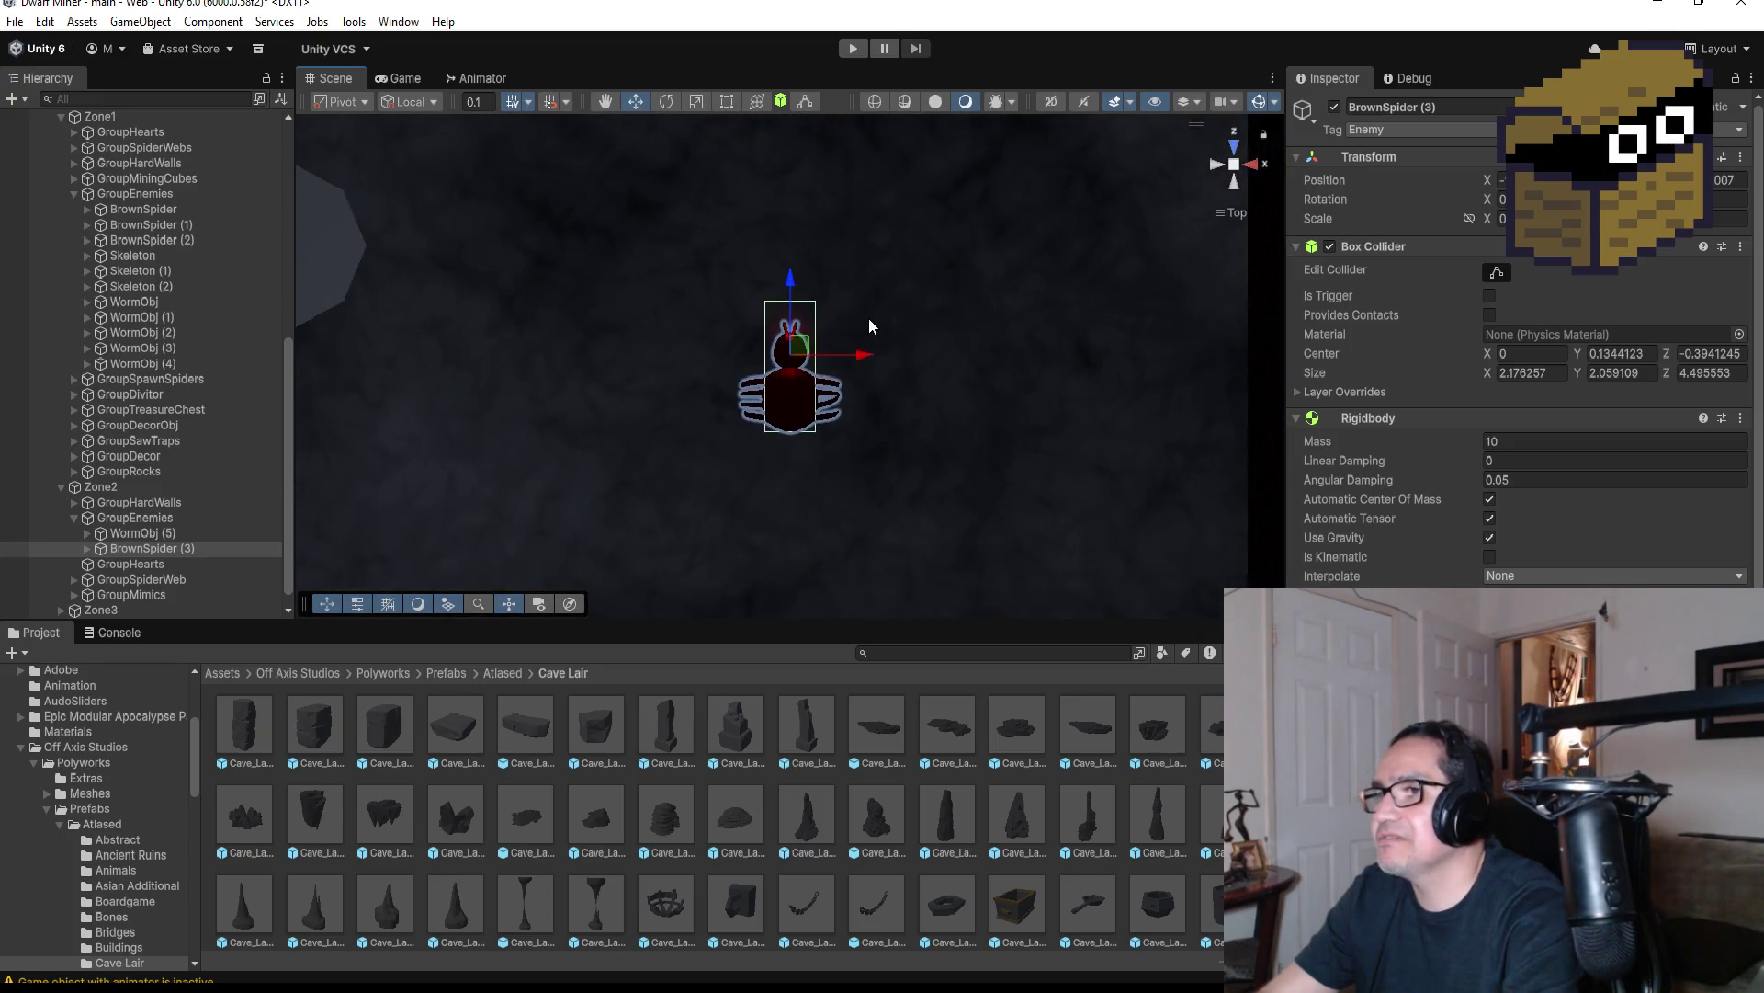
scroll(862, 335, down, 3)
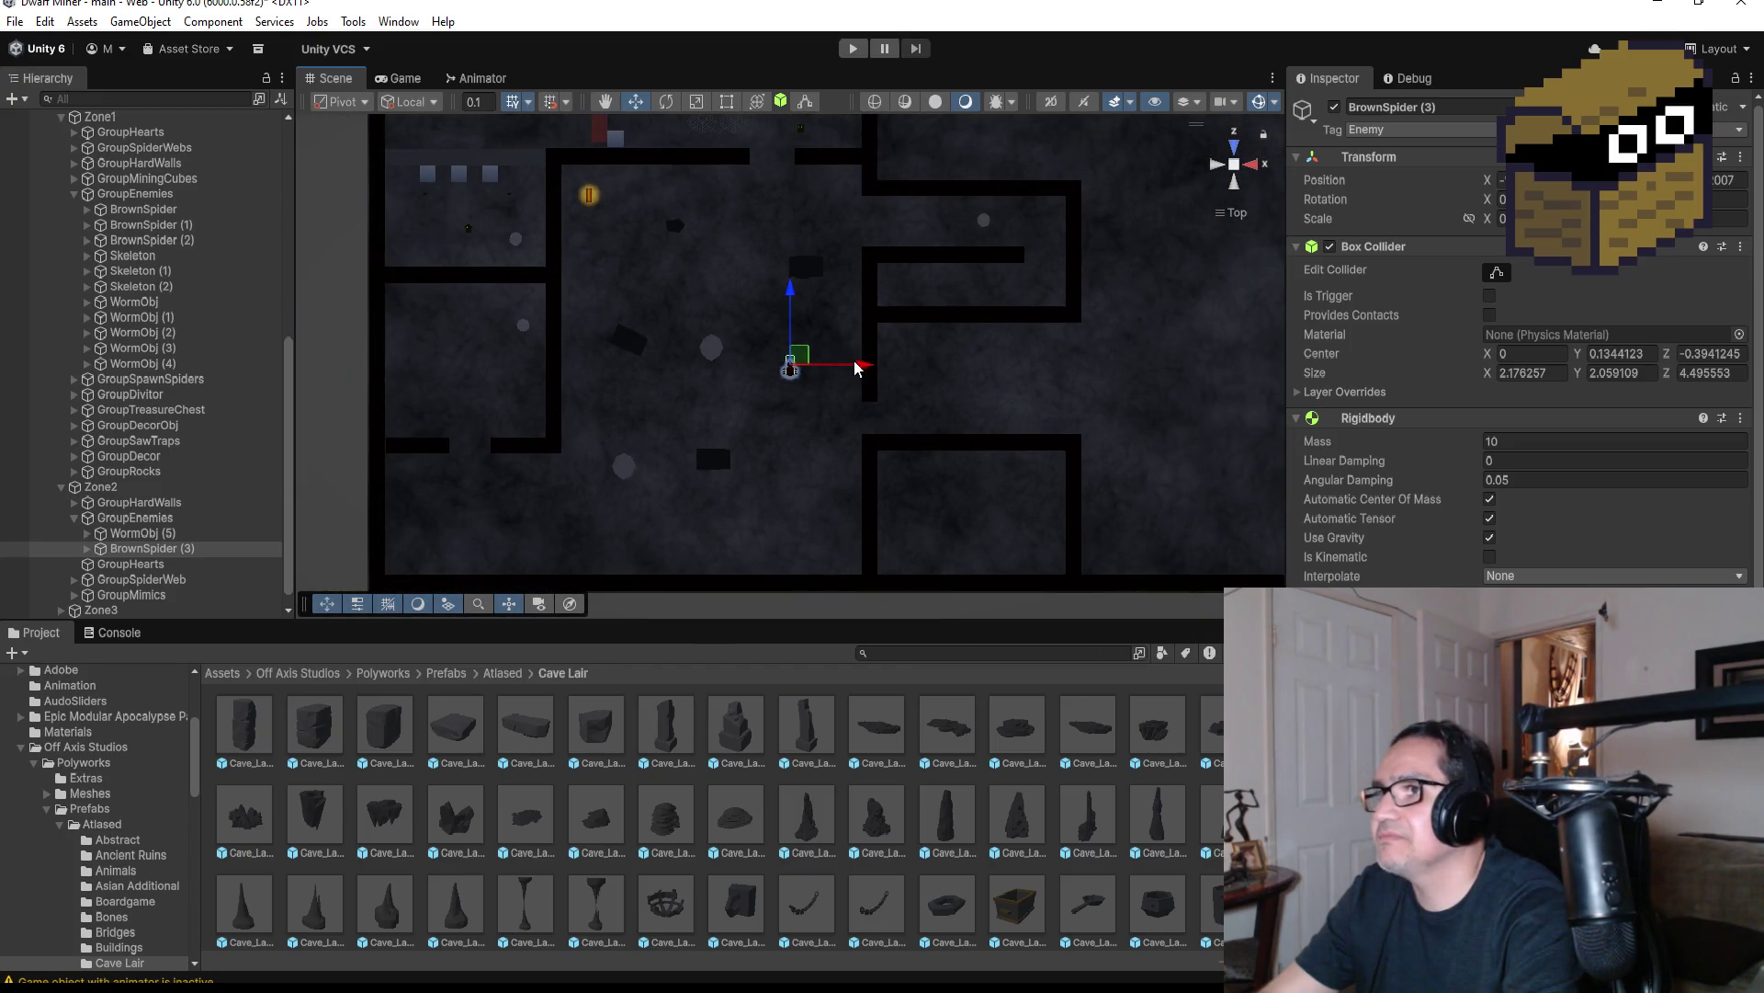
drag(770, 296, 771, 237)
mouse_move(825, 312)
mouse_down()
mouse_move(872, 312)
mouse_move(855, 312)
mouse_up()
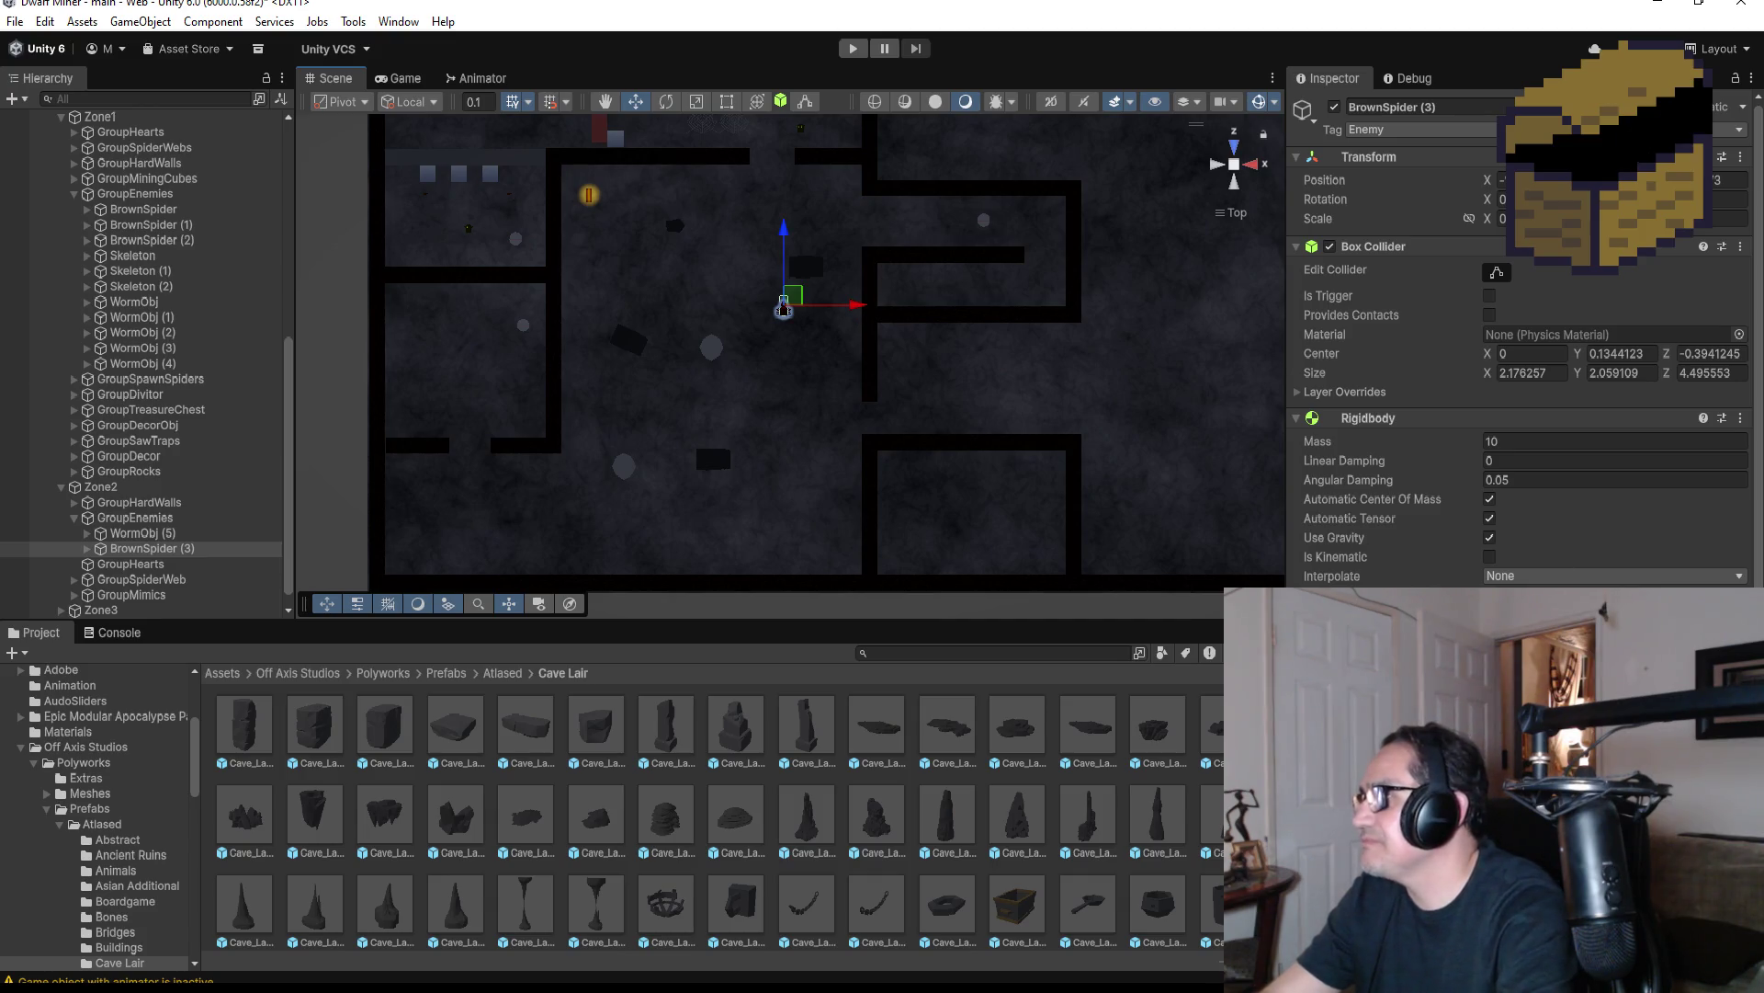
scroll(1516, 349, down, 5)
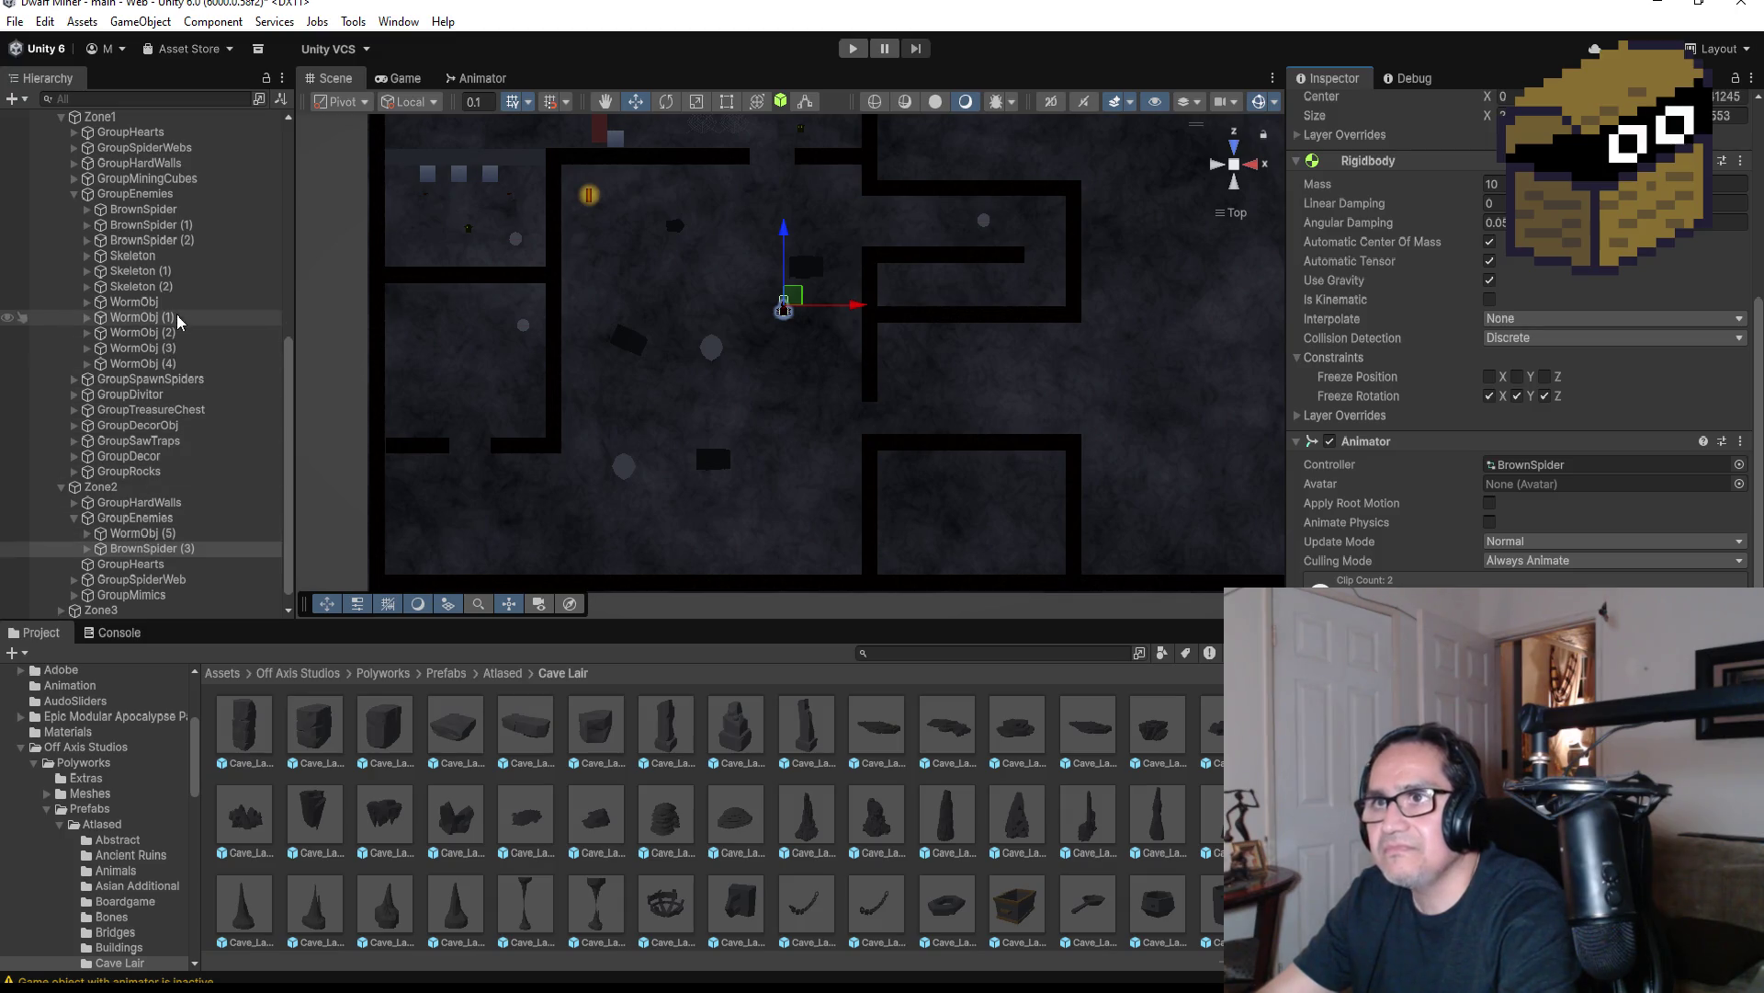
Duplicate BrownSpider (3) into BrownSpider (4) and place it to the left
click(154, 213)
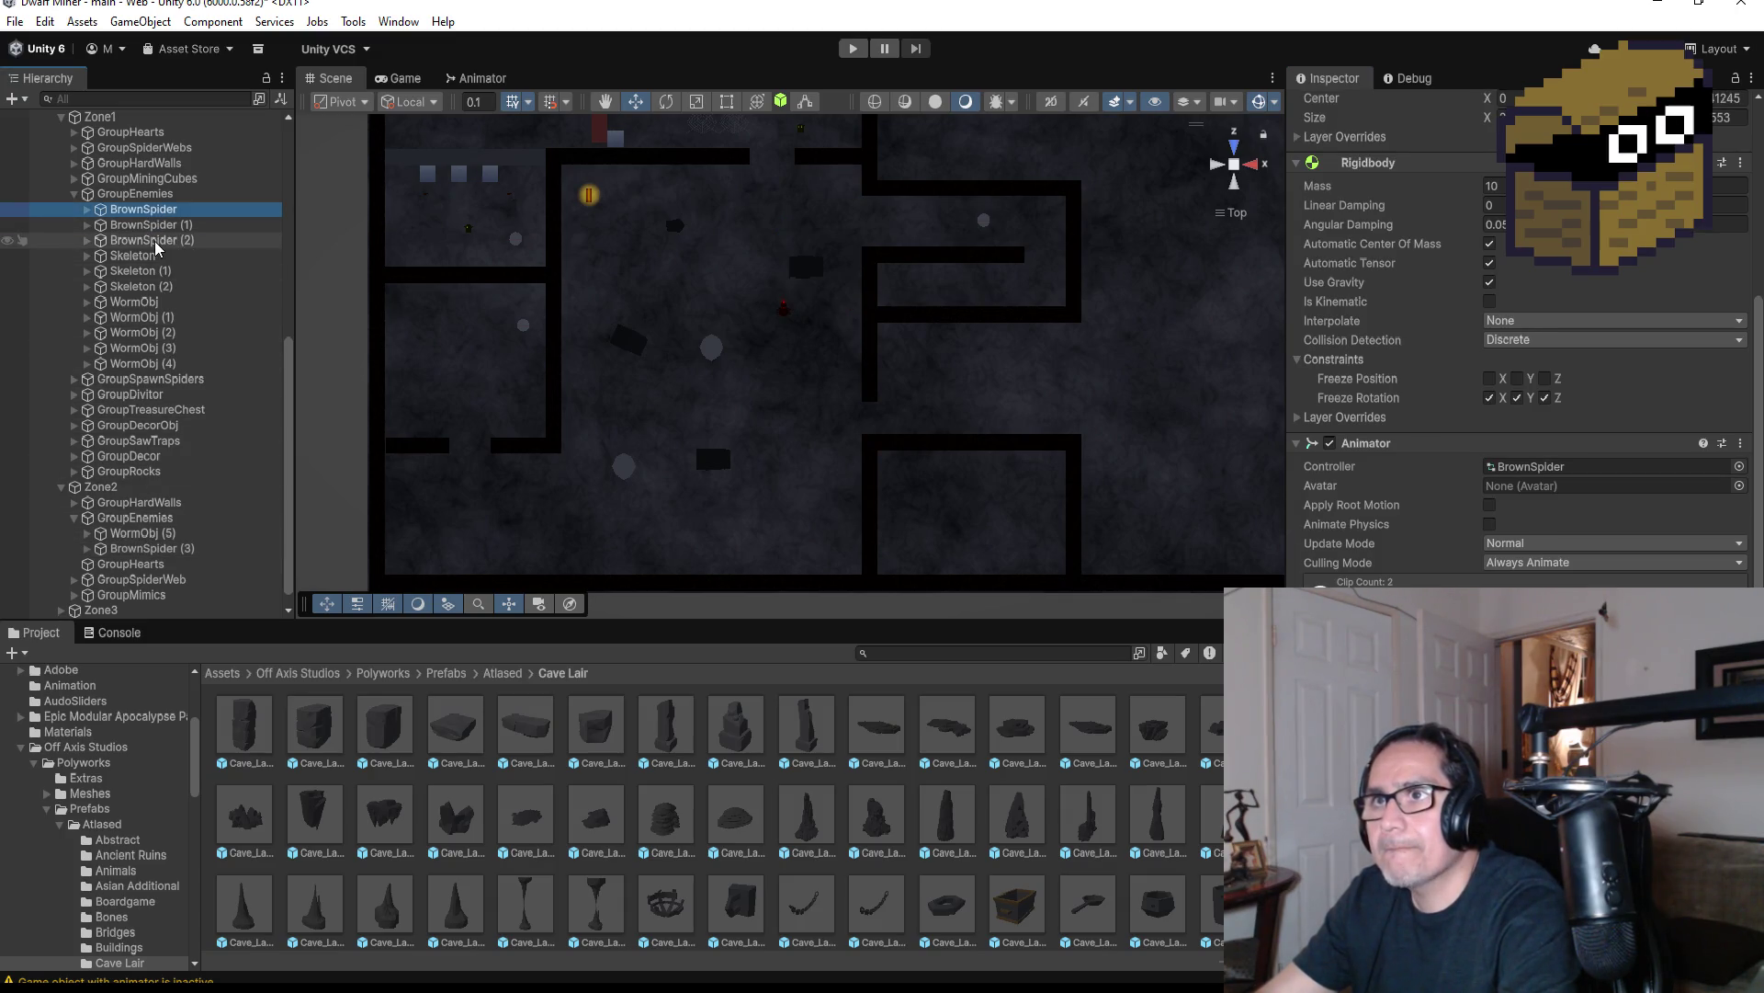
shift+click(151, 240)
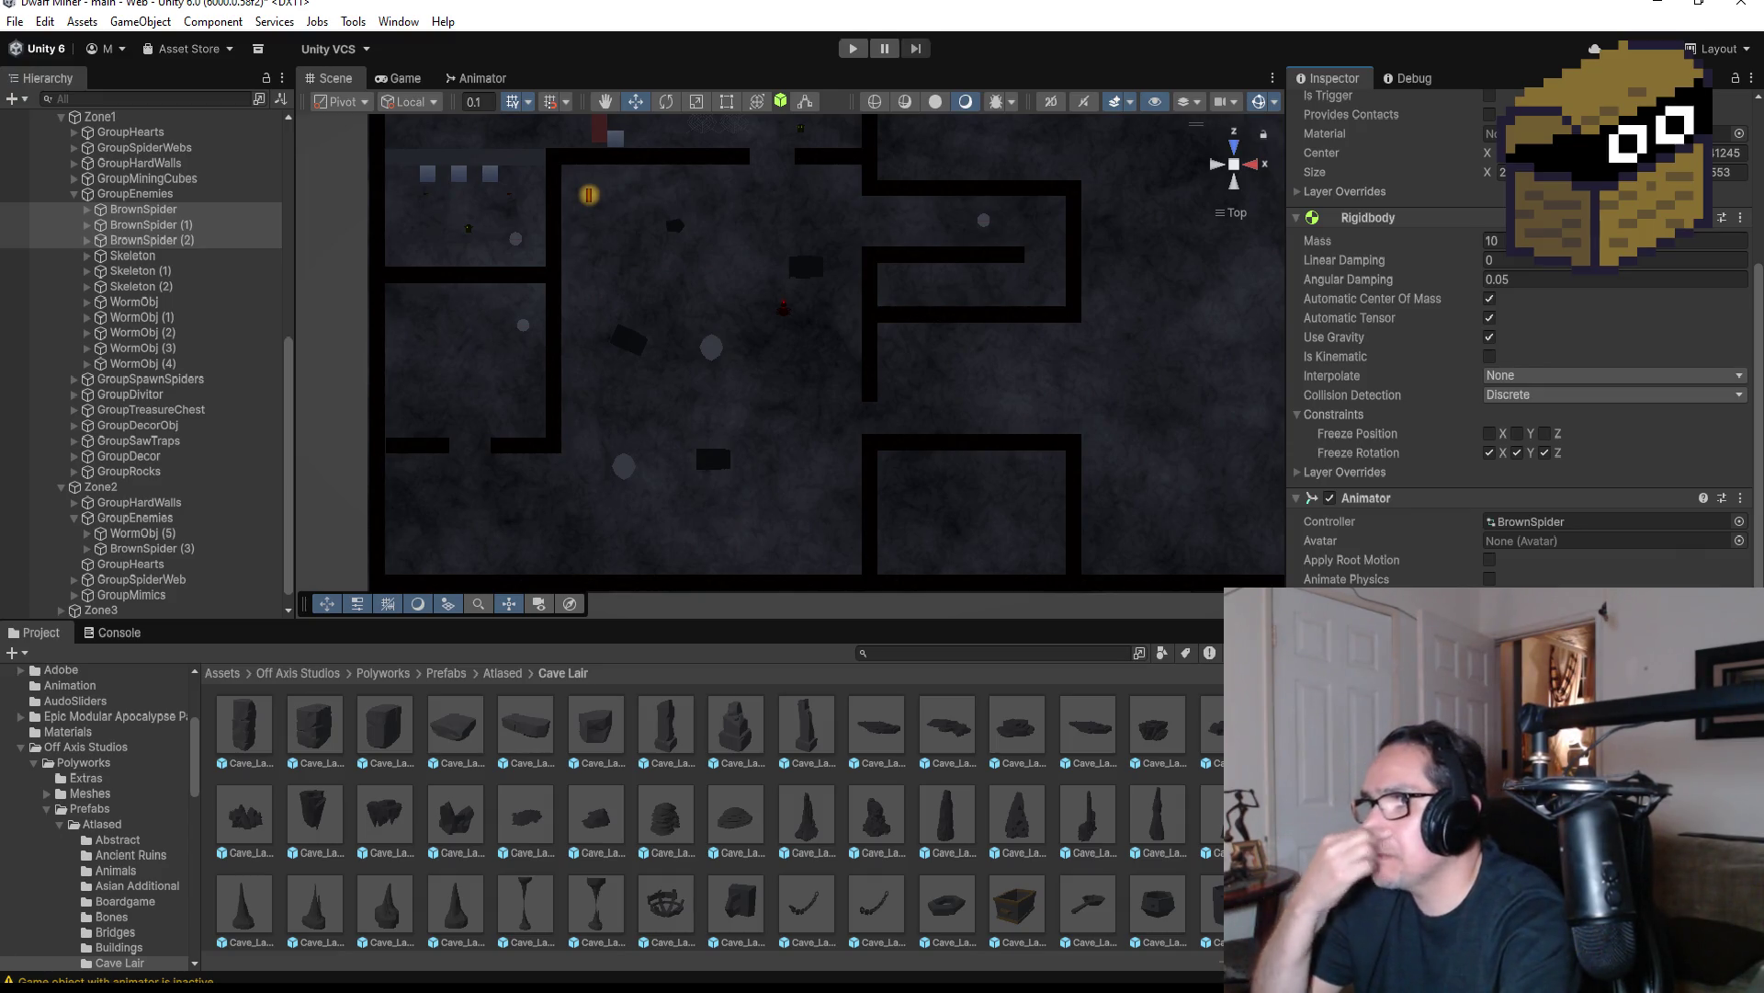
click(188, 548)
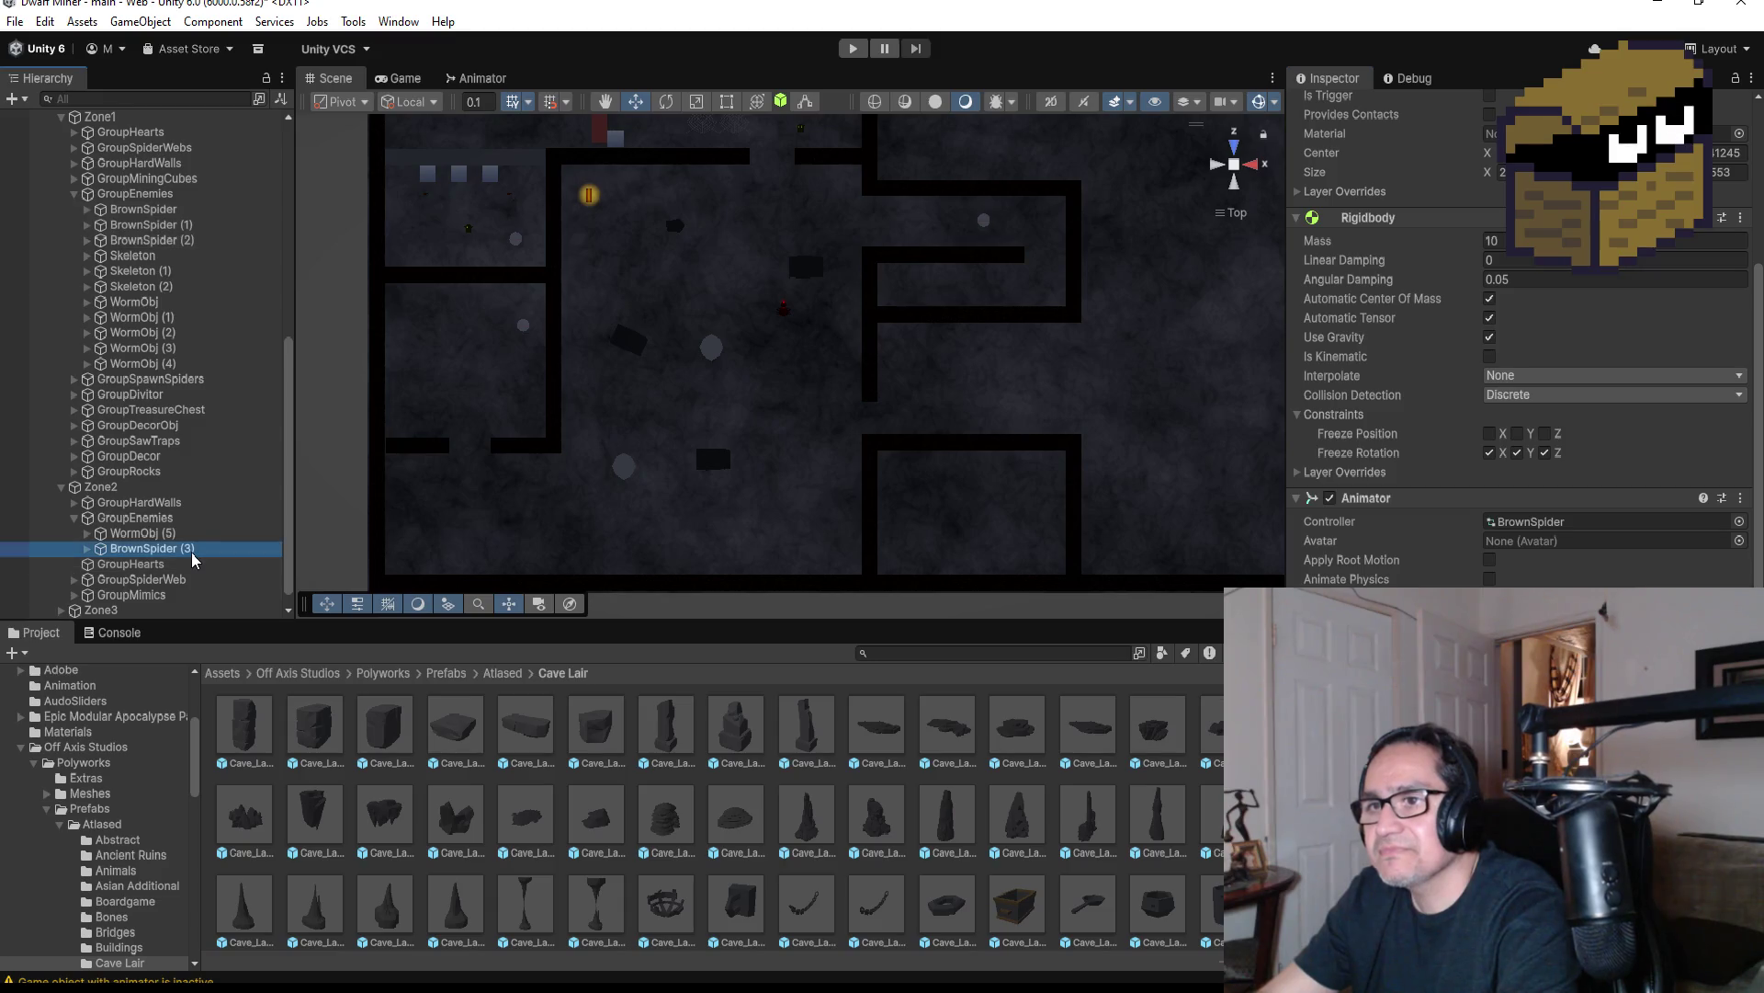
key(ctrl+d)
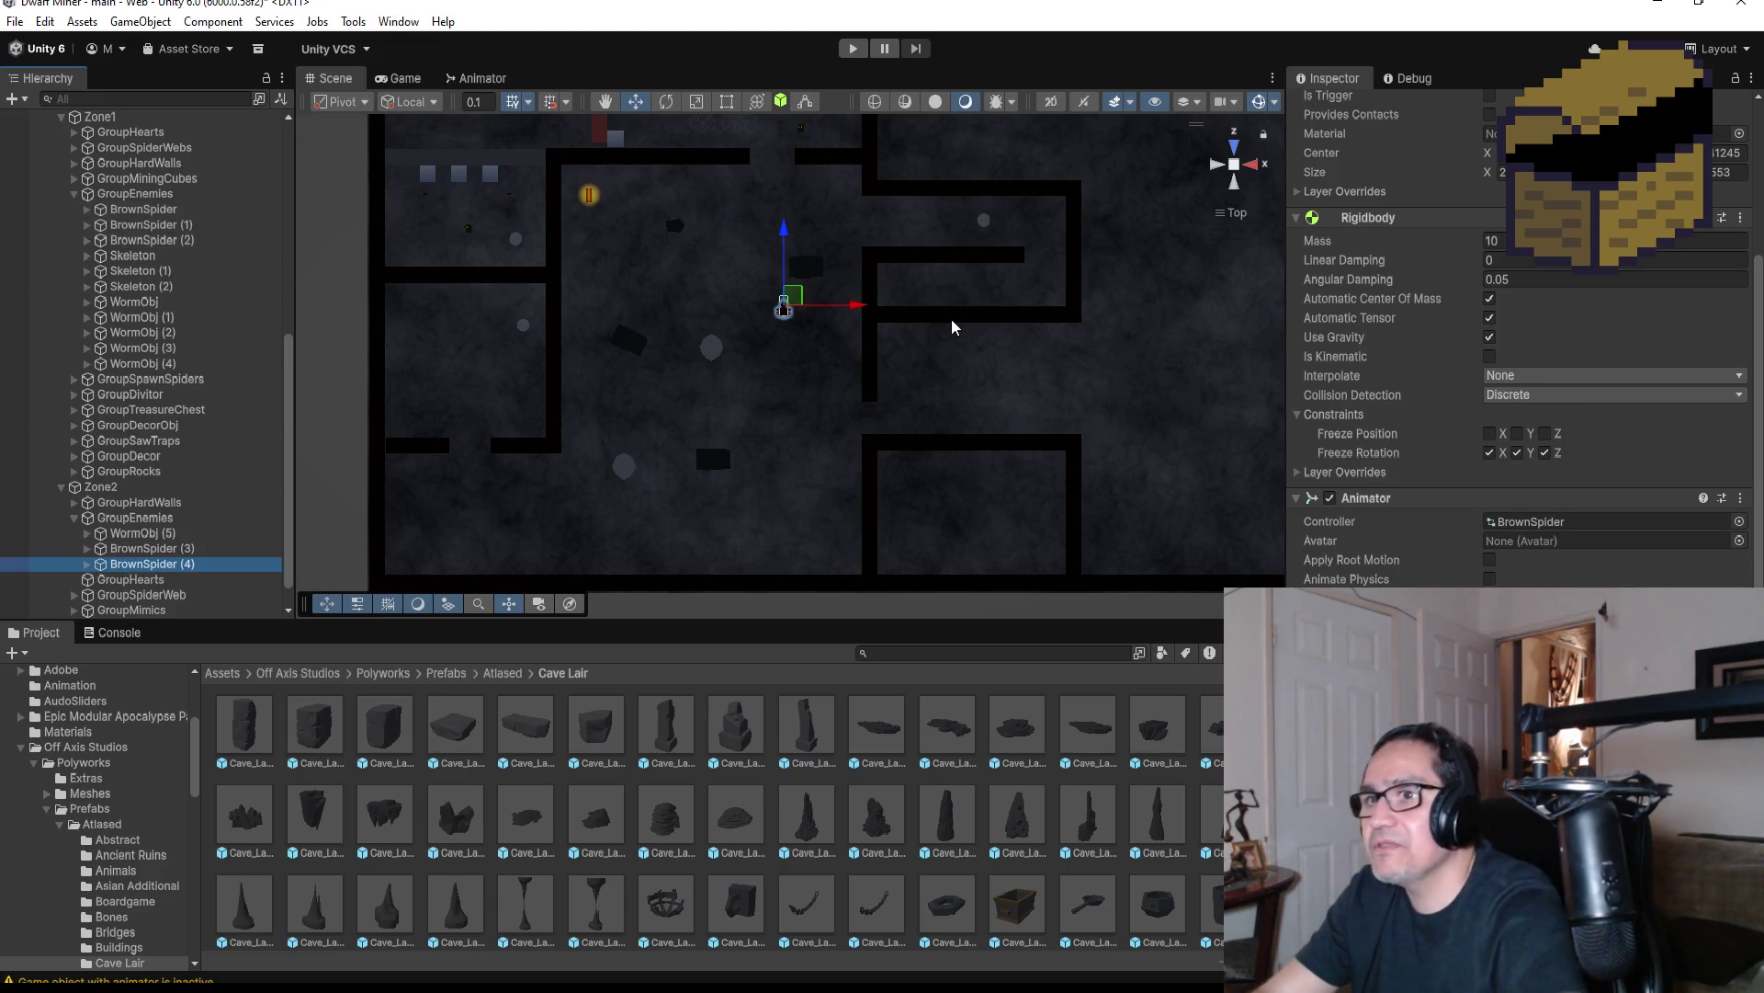
drag(857, 304, 735, 306)
Duplicate again as BrownSpider (5), reposition it in the cave and start Play mode
key(ctrl+d)
drag(661, 227, 661, 180)
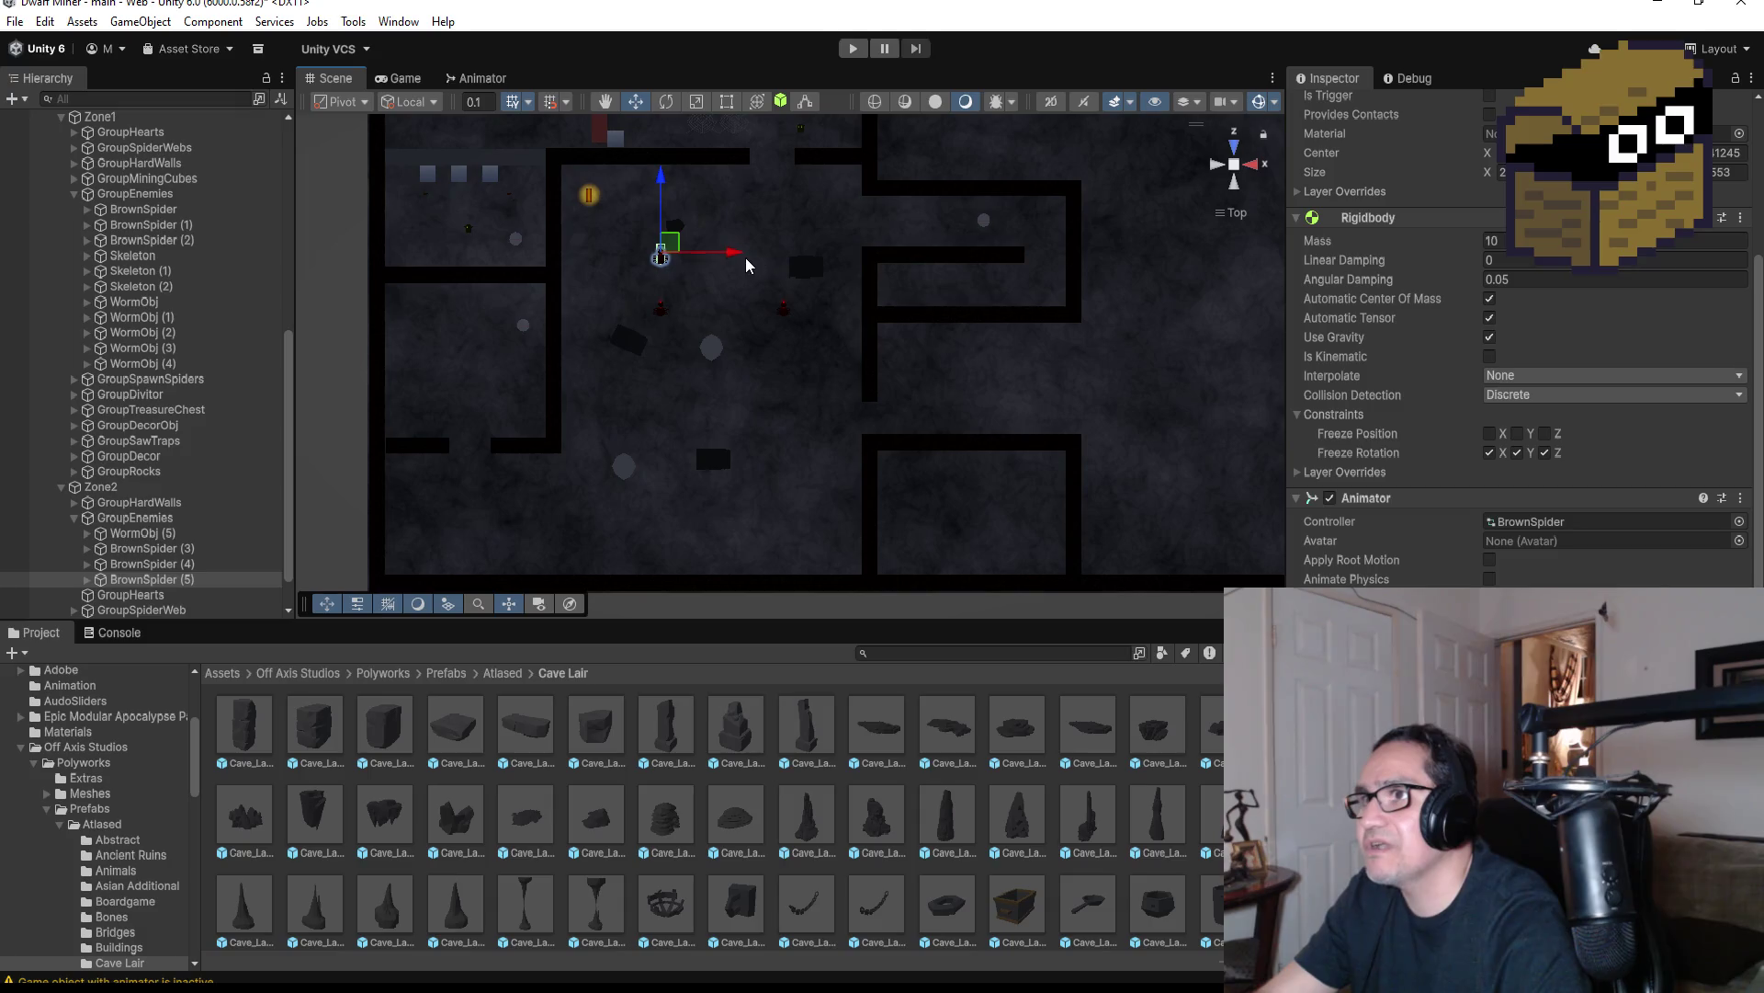
drag(740, 253, 718, 252)
drag(628, 182, 628, 366)
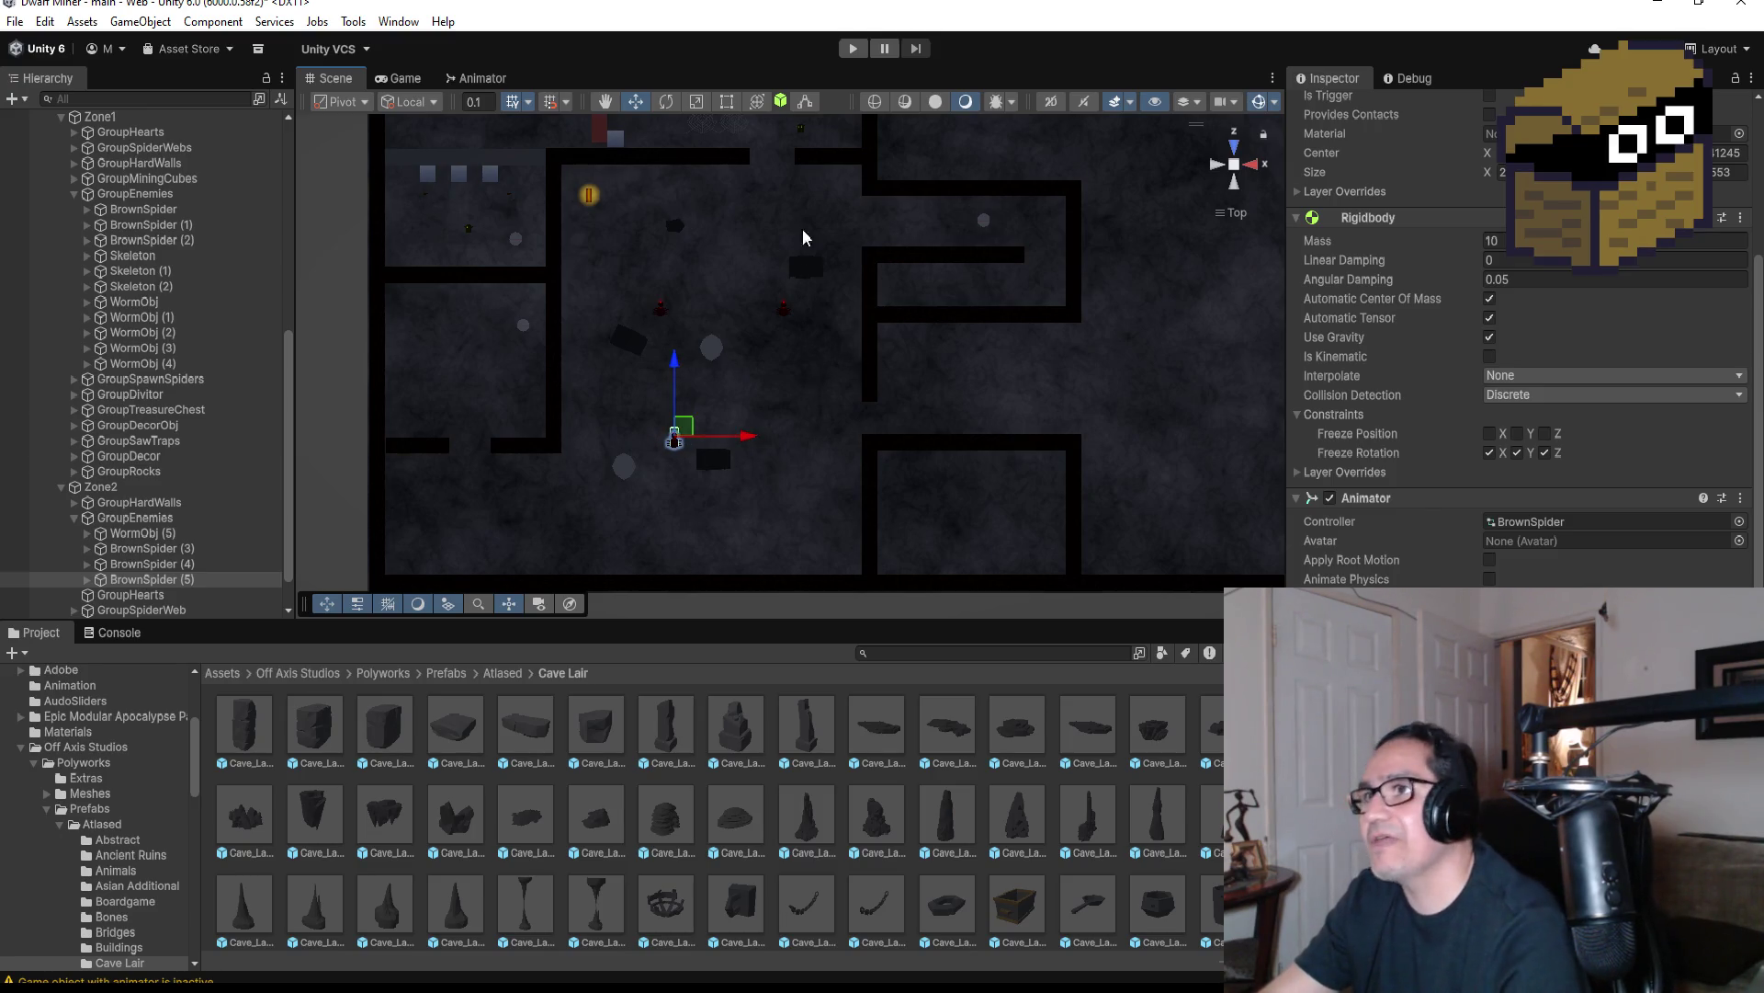
click(854, 49)
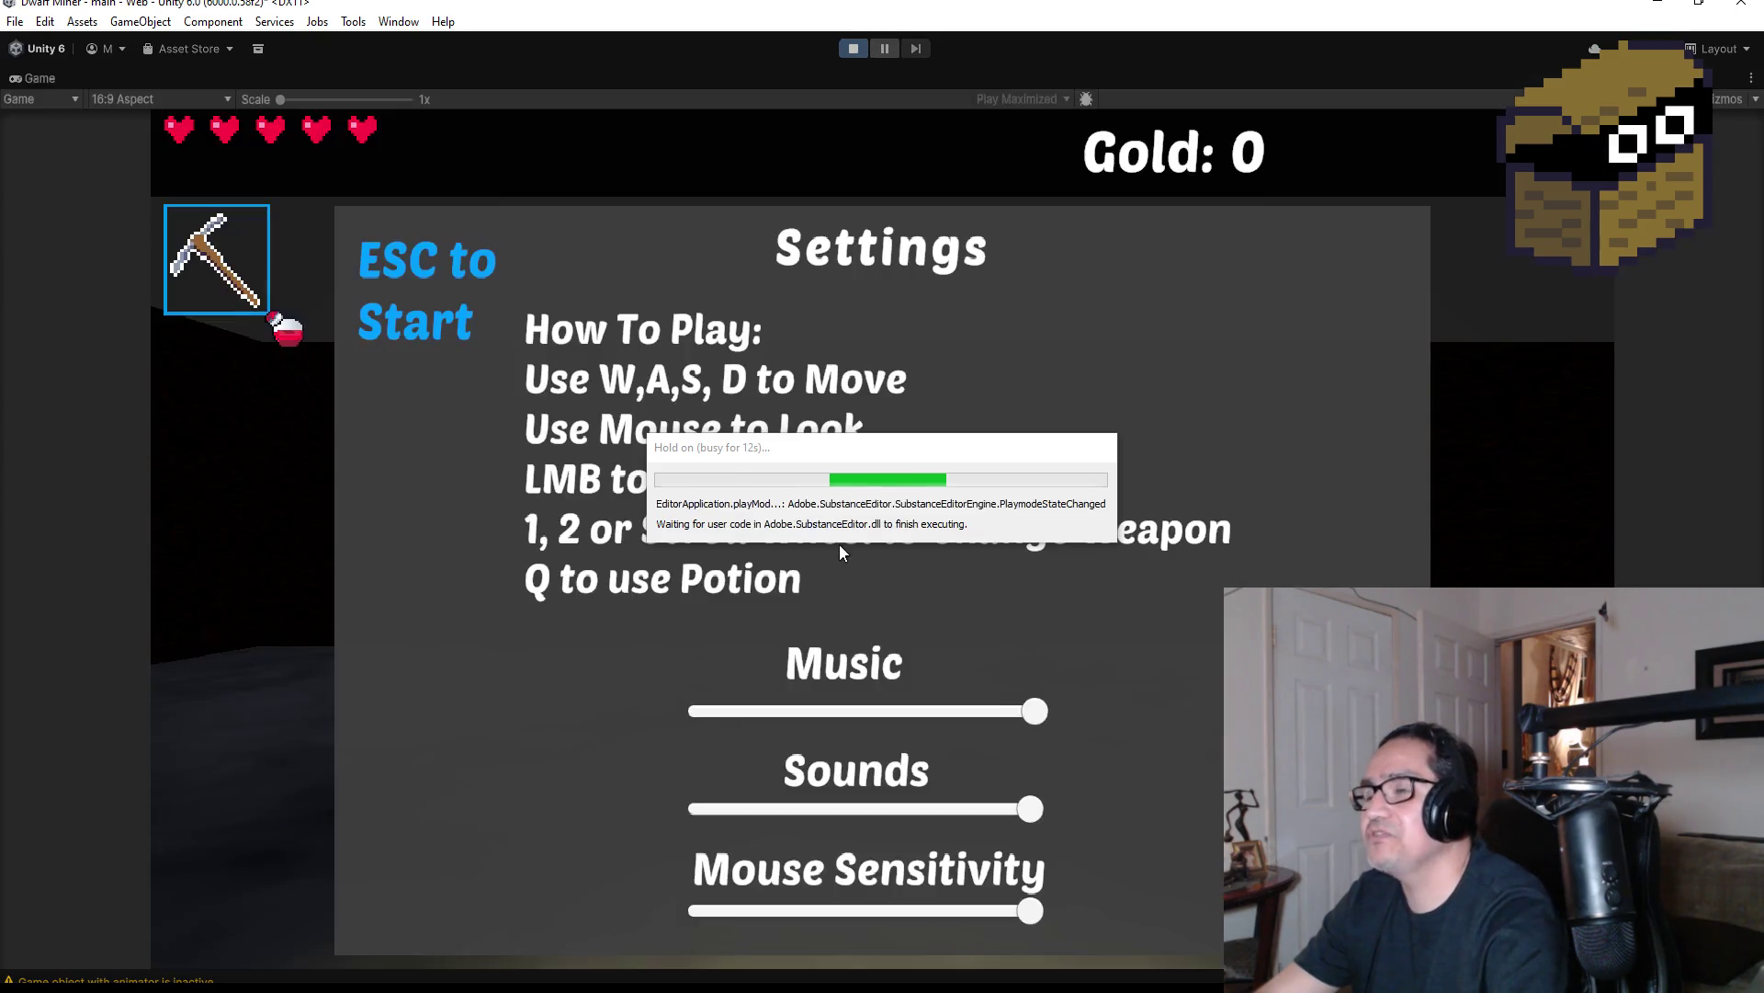
Dismiss Settings, walk through the corridor and collect the red gem for 6 gold
key(Escape)
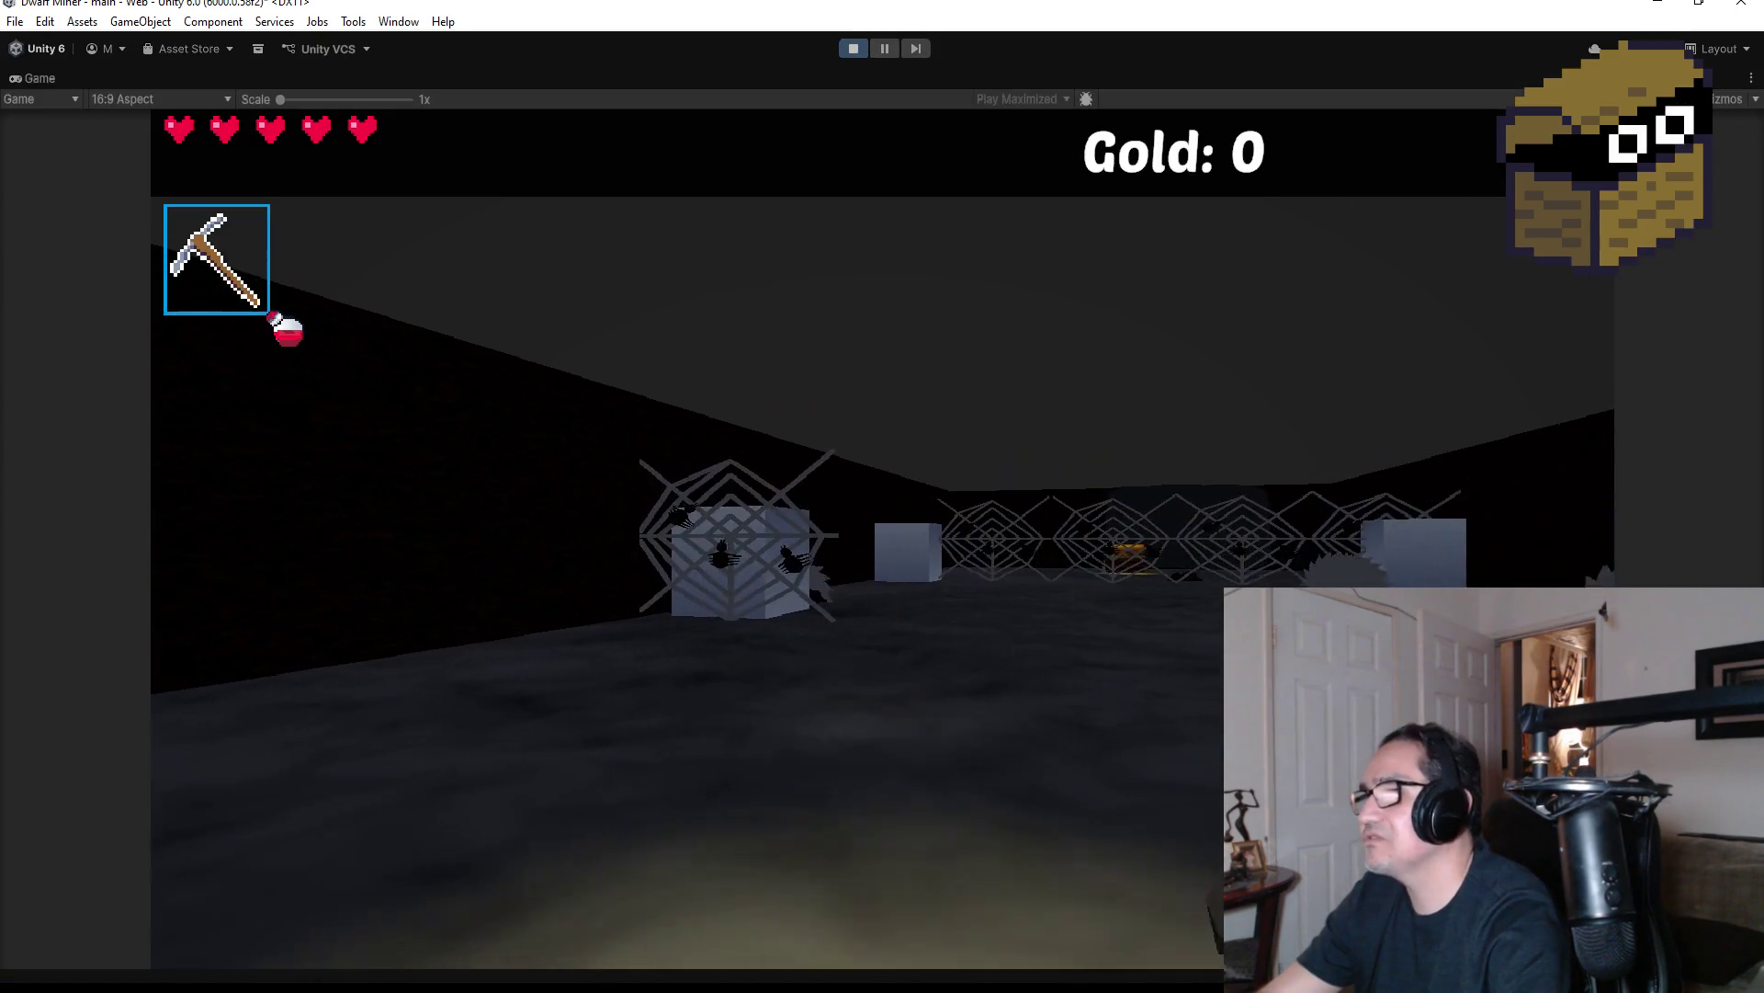
scroll(882, 496, down, 1)
key(w)
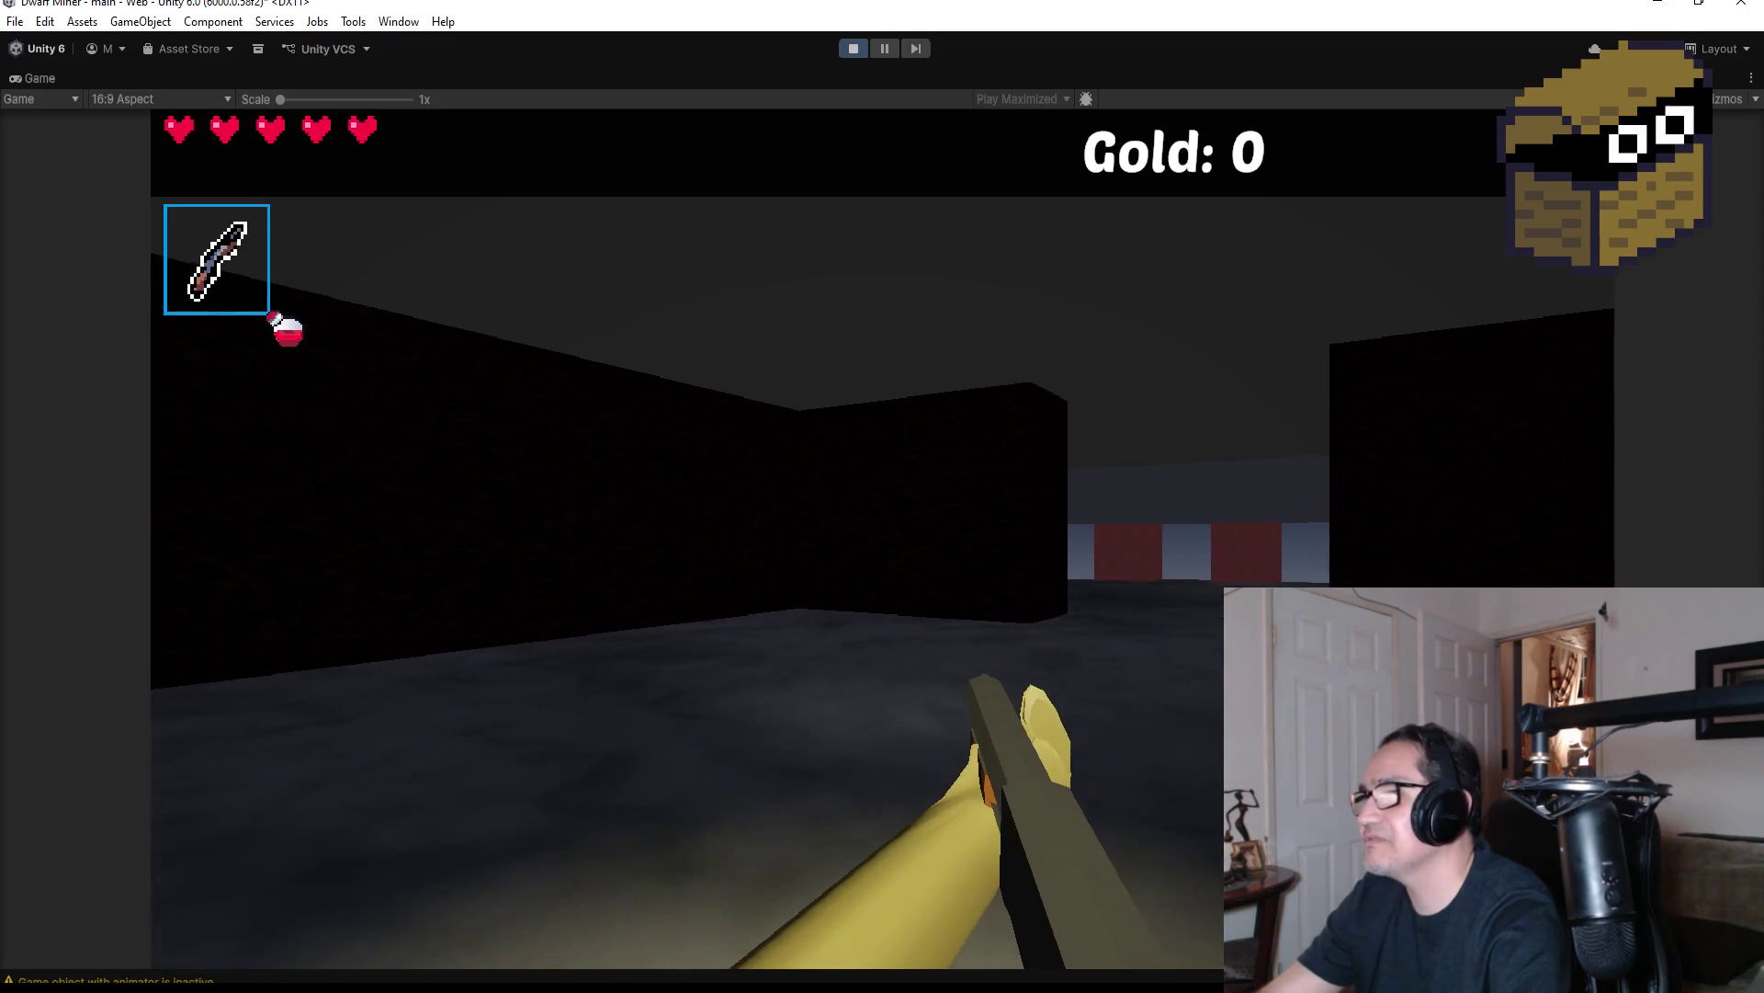
key(w)
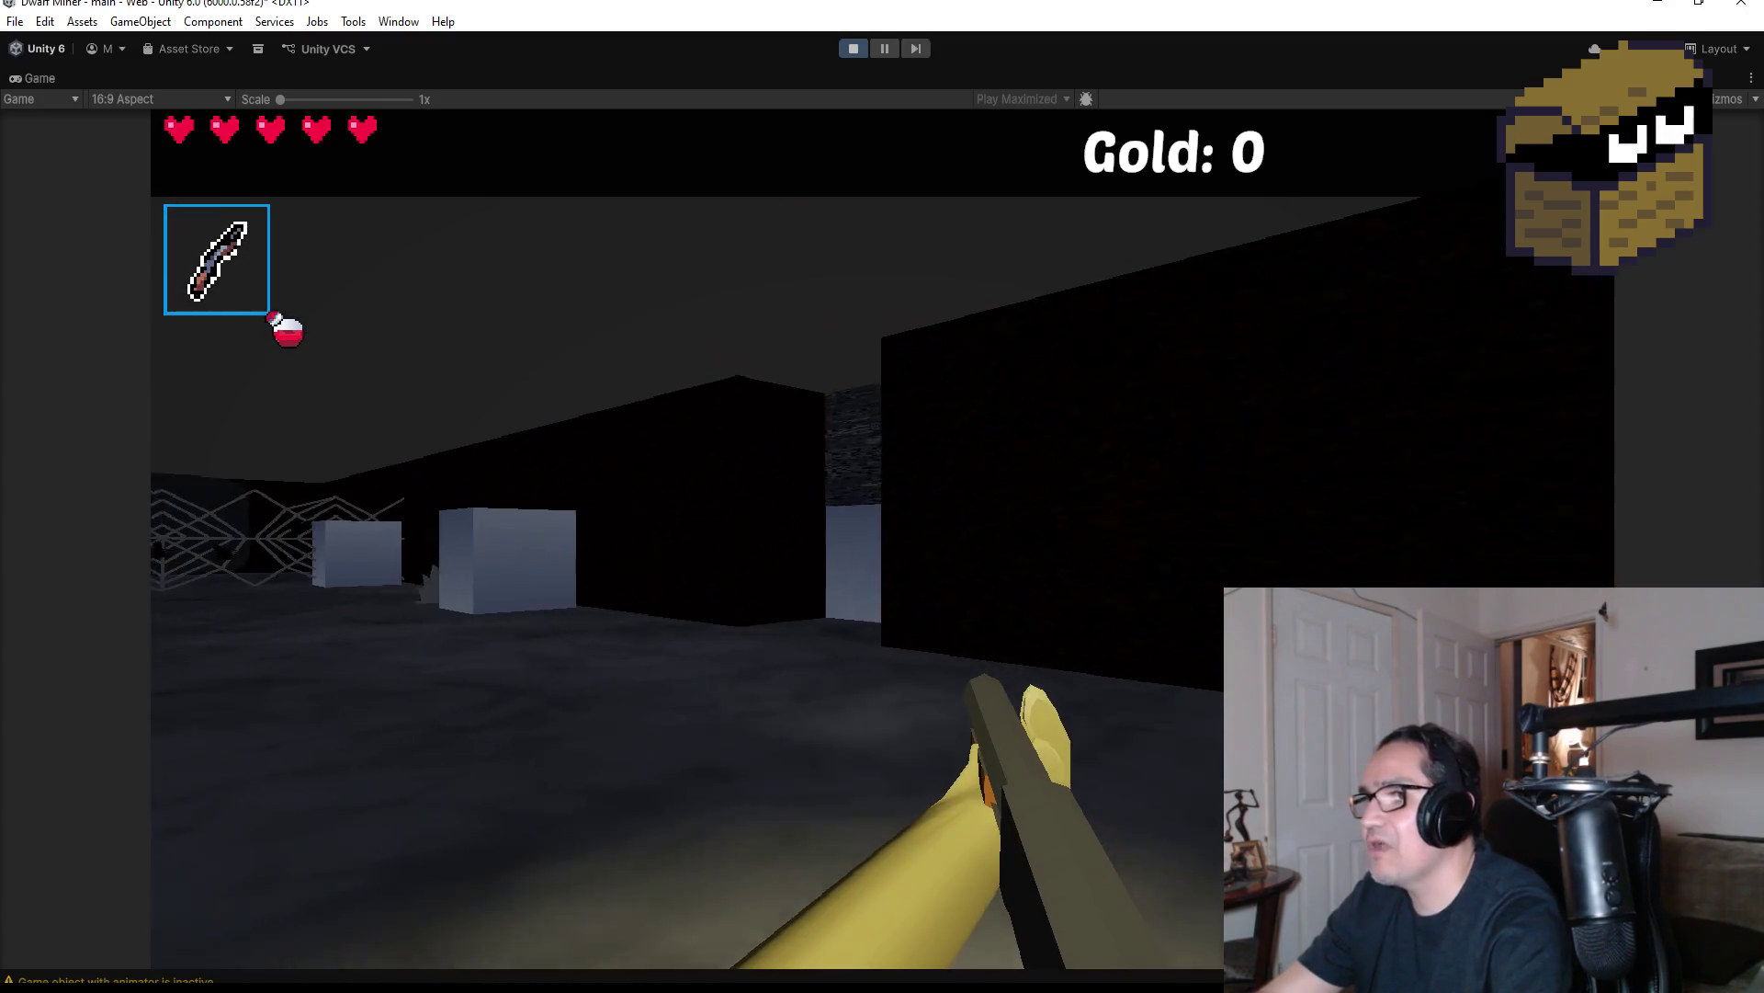
scroll(882, 496, up, 1)
key(w)
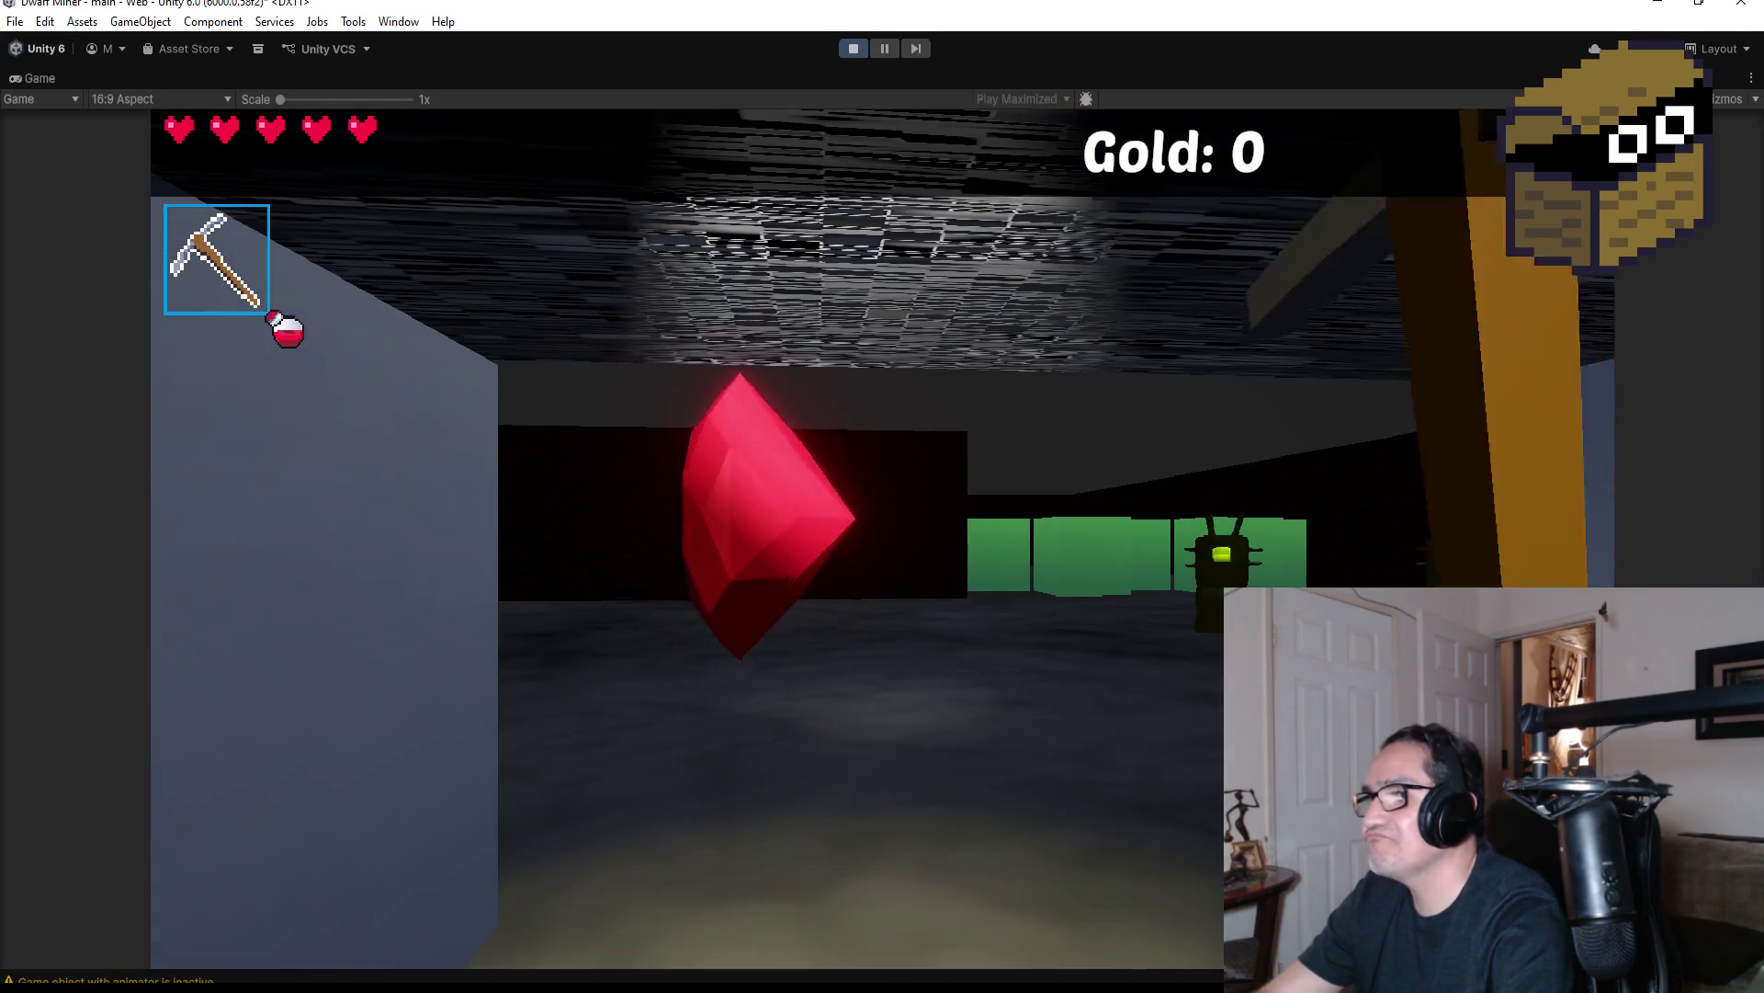
key(w)
scroll(882, 497, down, 1)
click(882, 496)
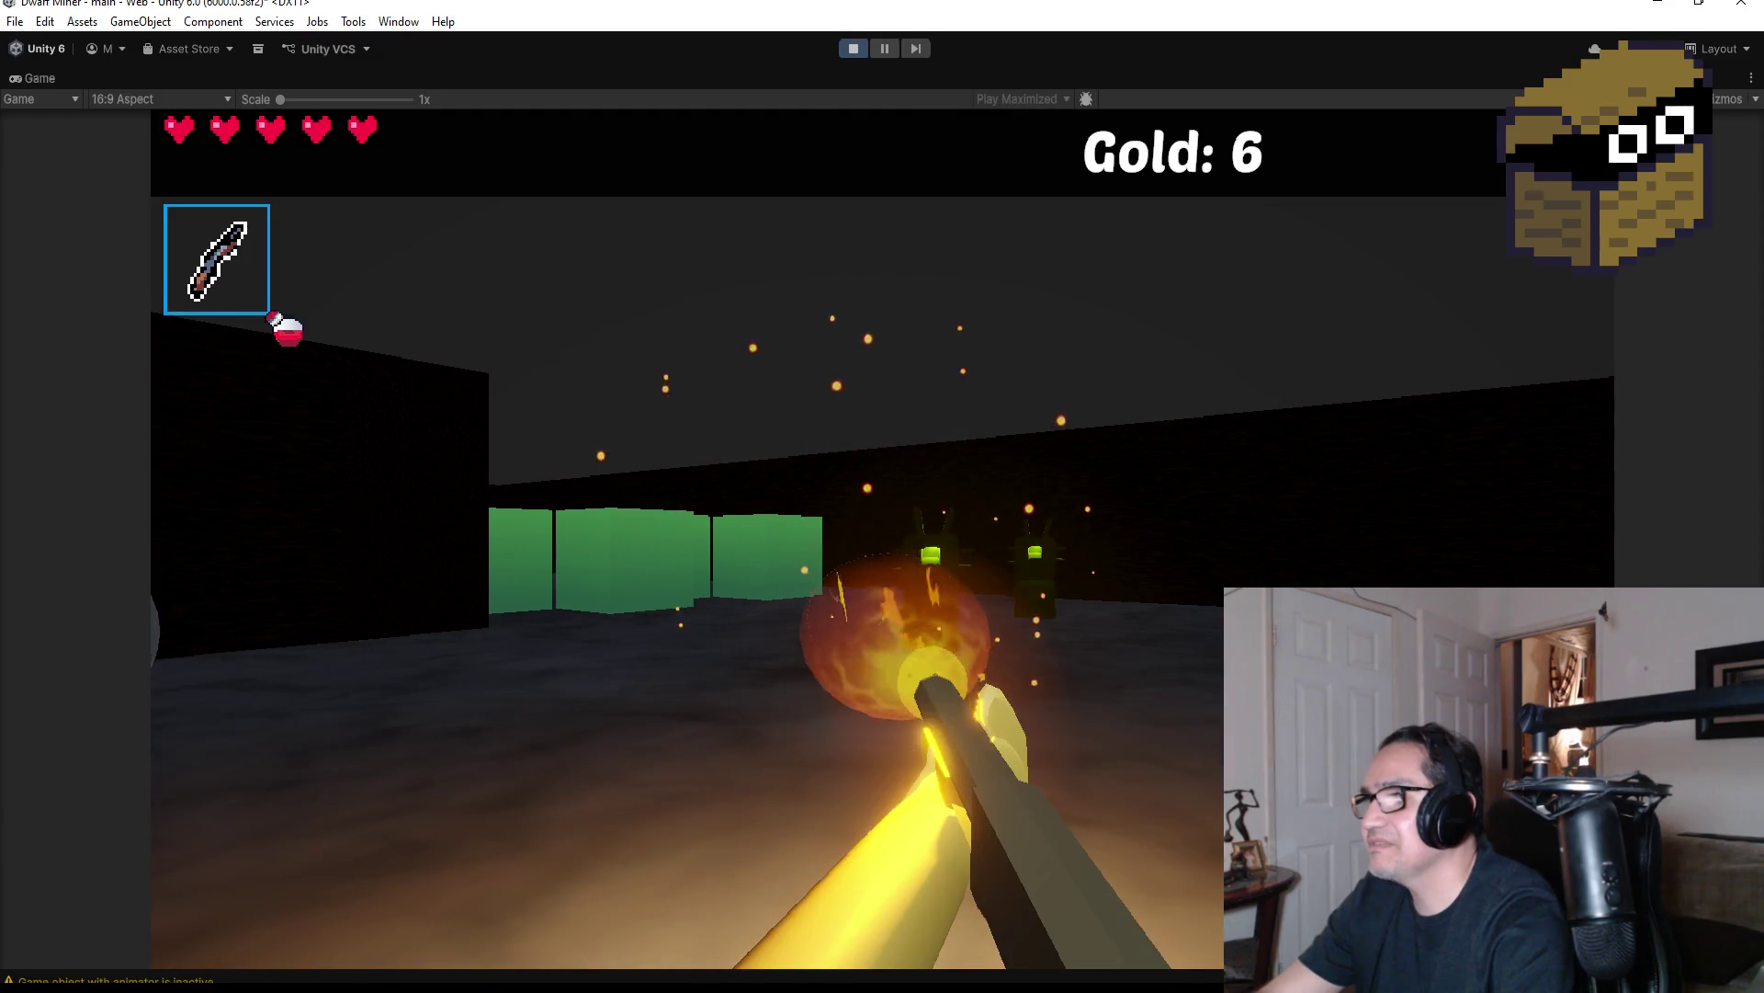
Fire repeatedly at the green-eyed creature ahead
click(882, 497)
click(882, 496)
click(882, 496)
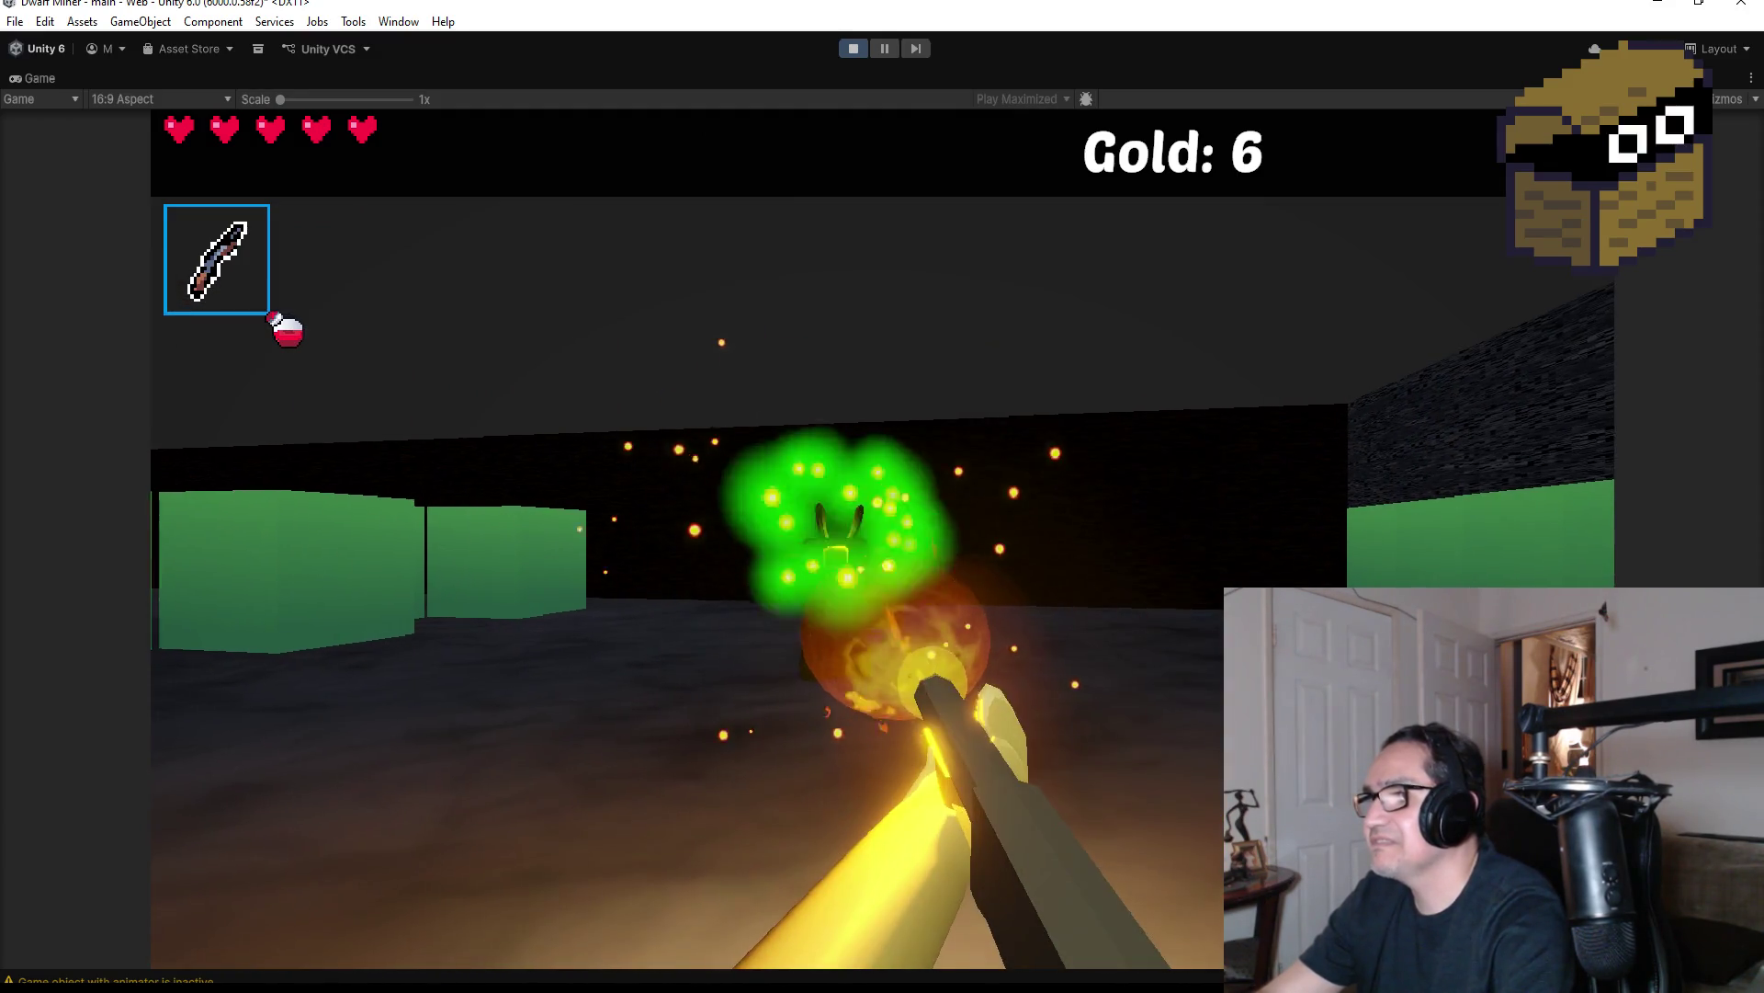
click(882, 496)
click(883, 496)
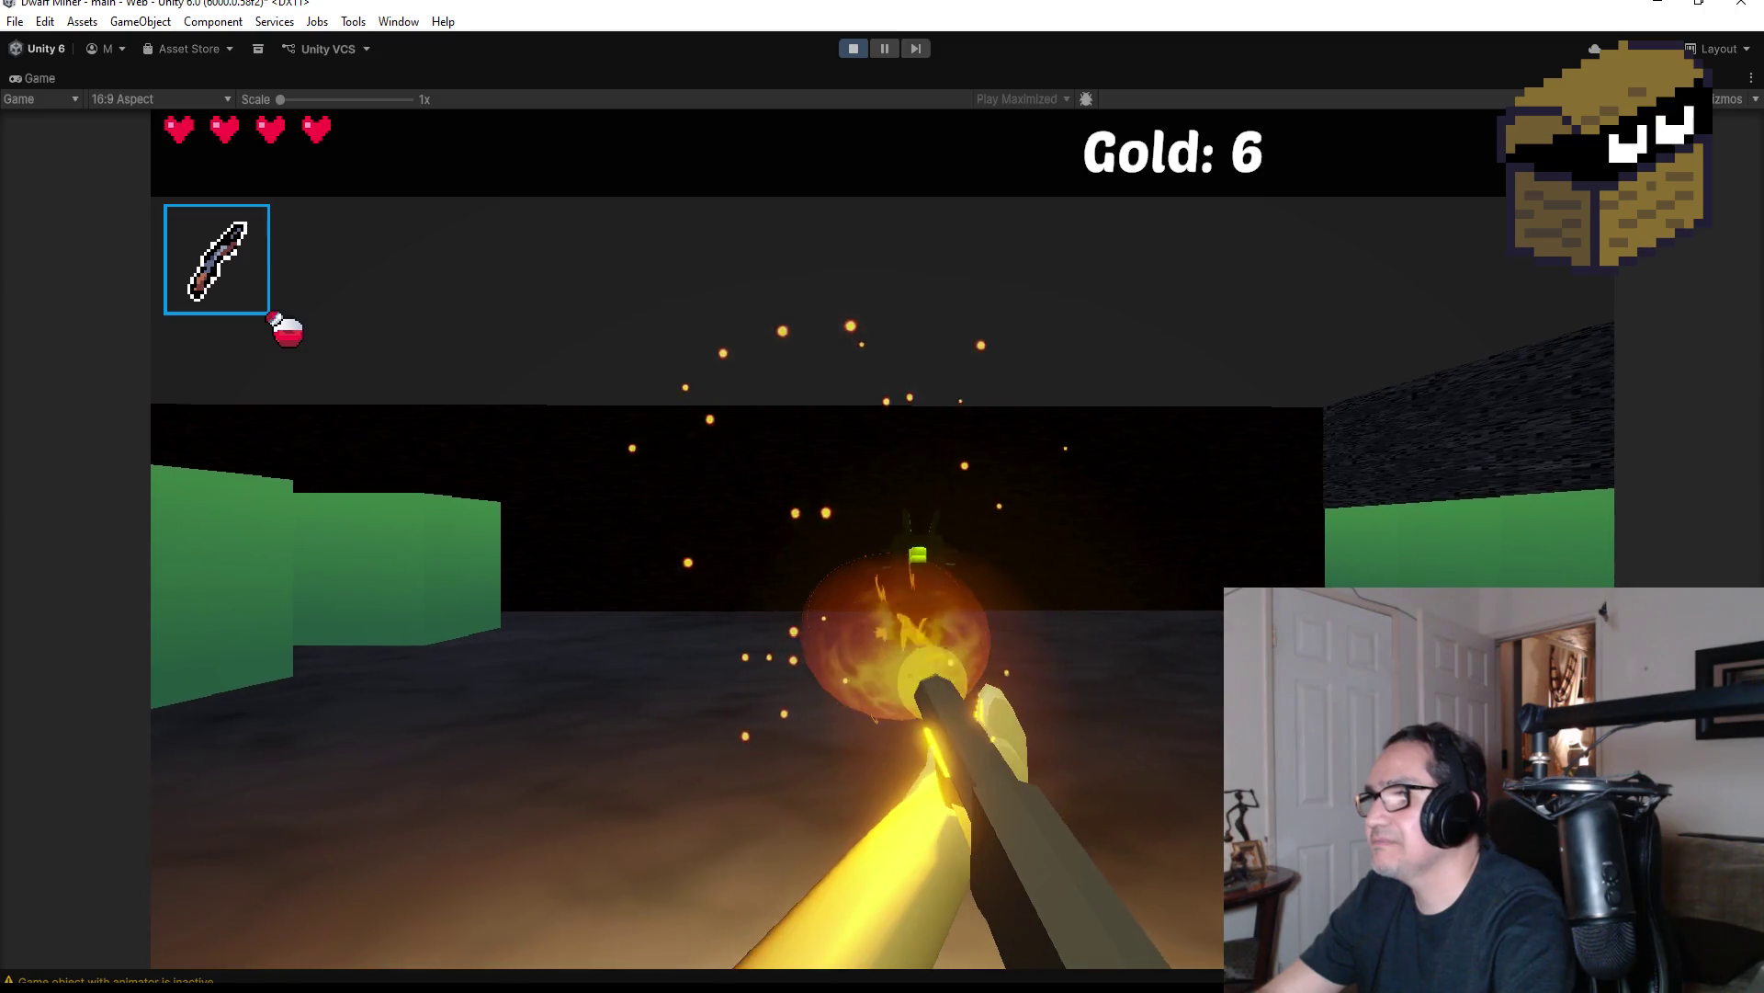
click(882, 496)
click(882, 496)
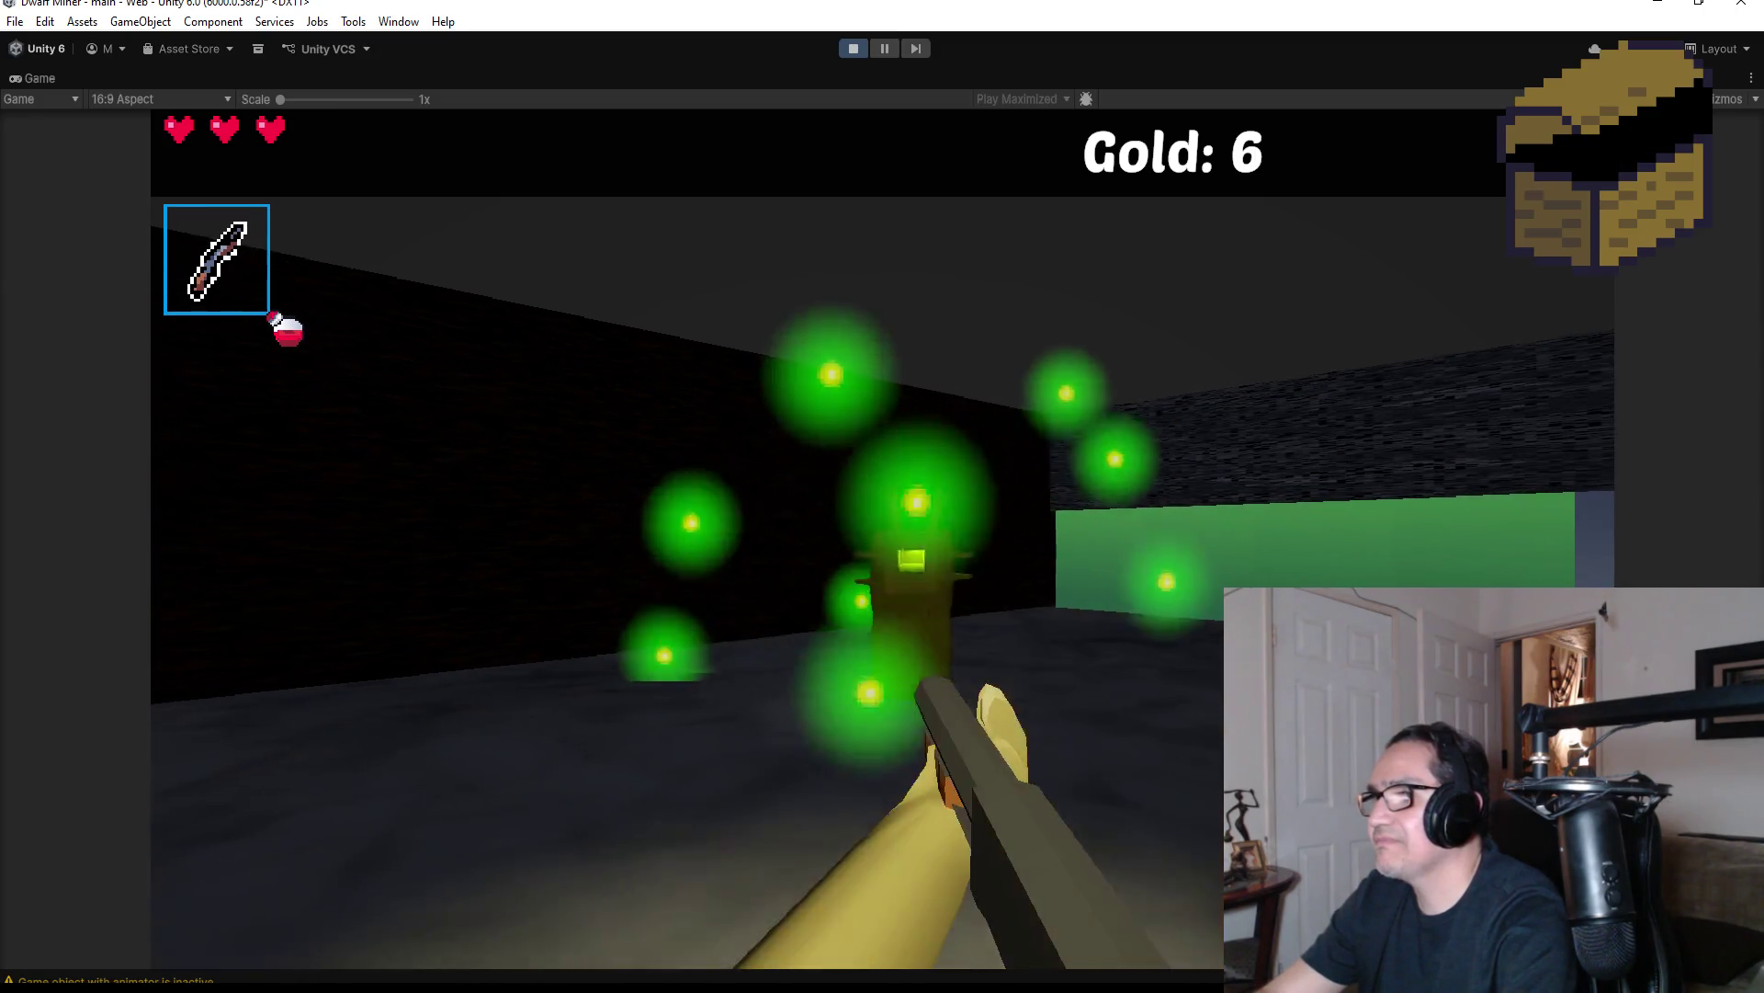
click(882, 497)
Approach the stone pillar and shoot the red spider until it is finished off
key(w)
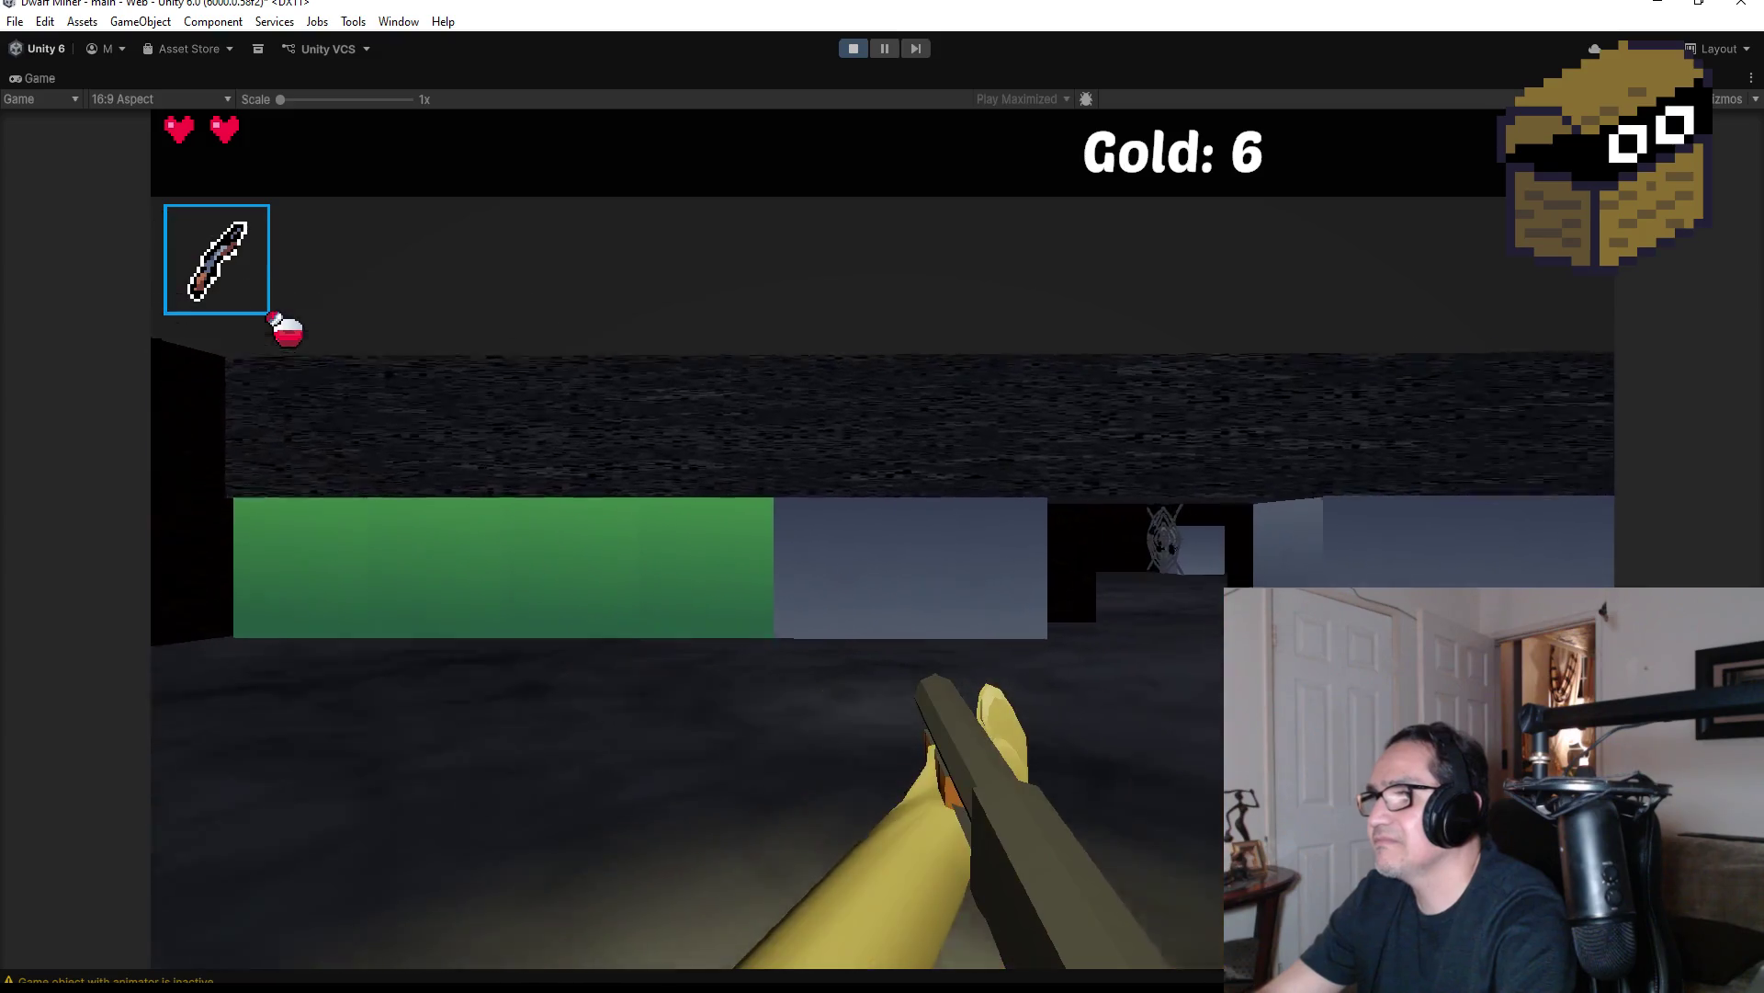
click(883, 496)
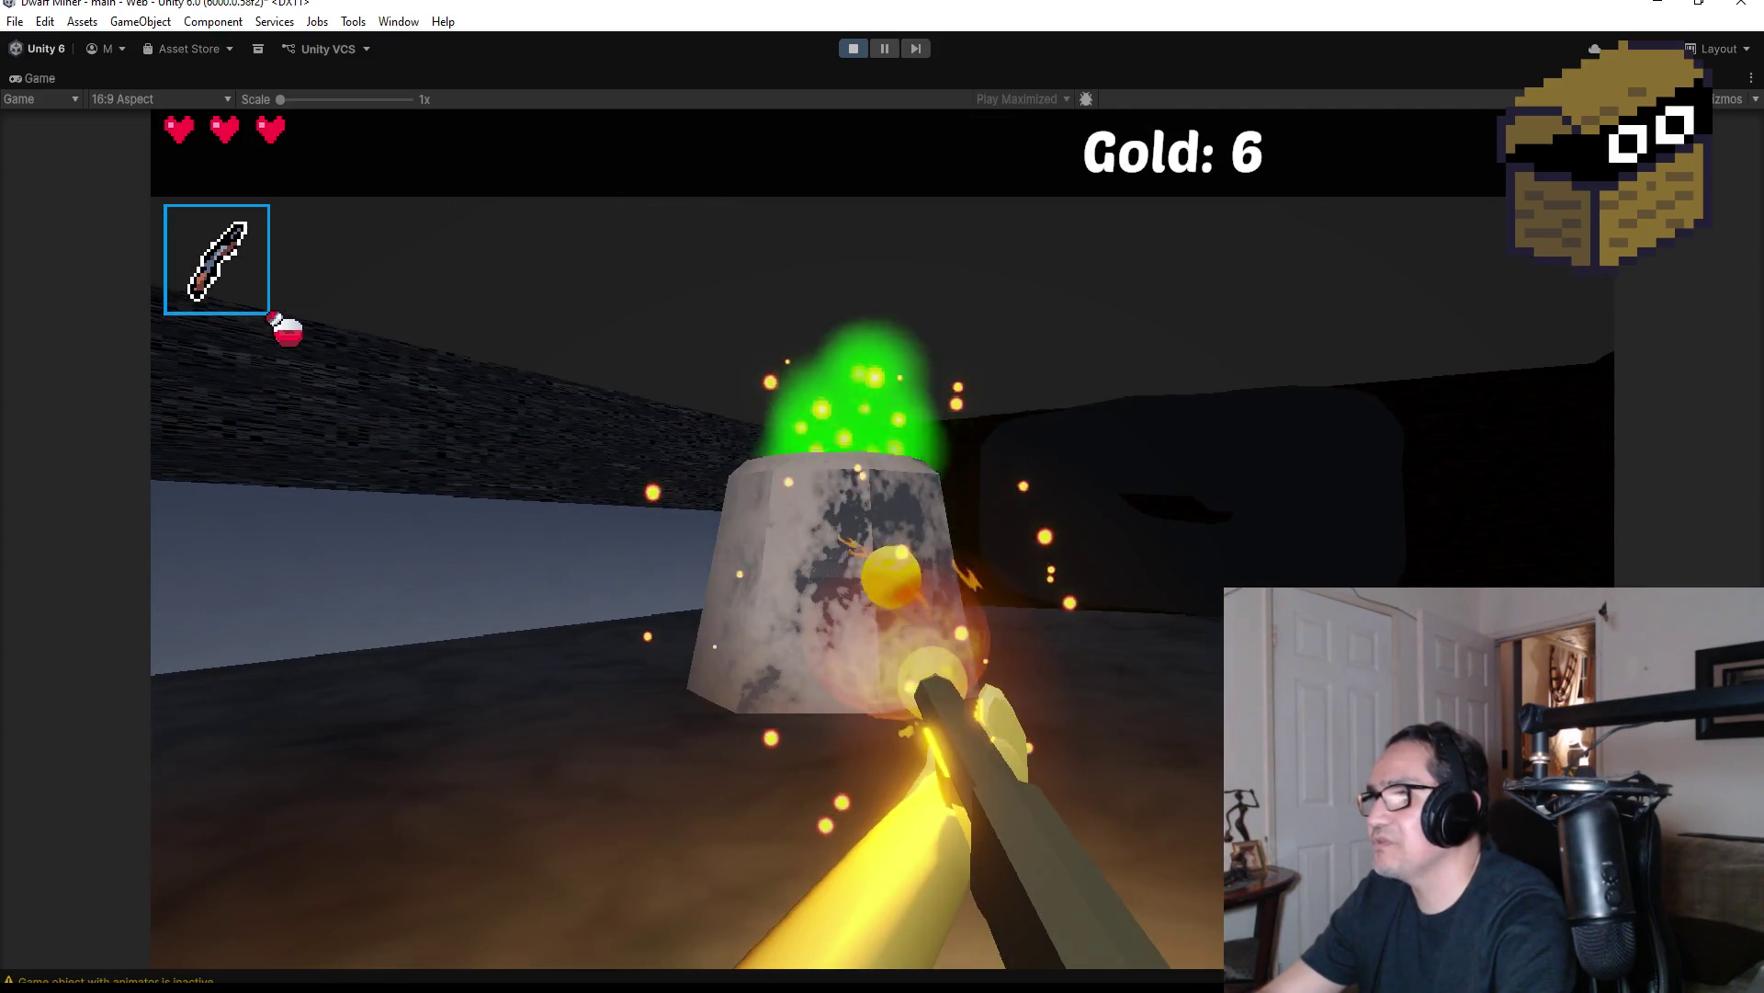
click(882, 497)
click(882, 497)
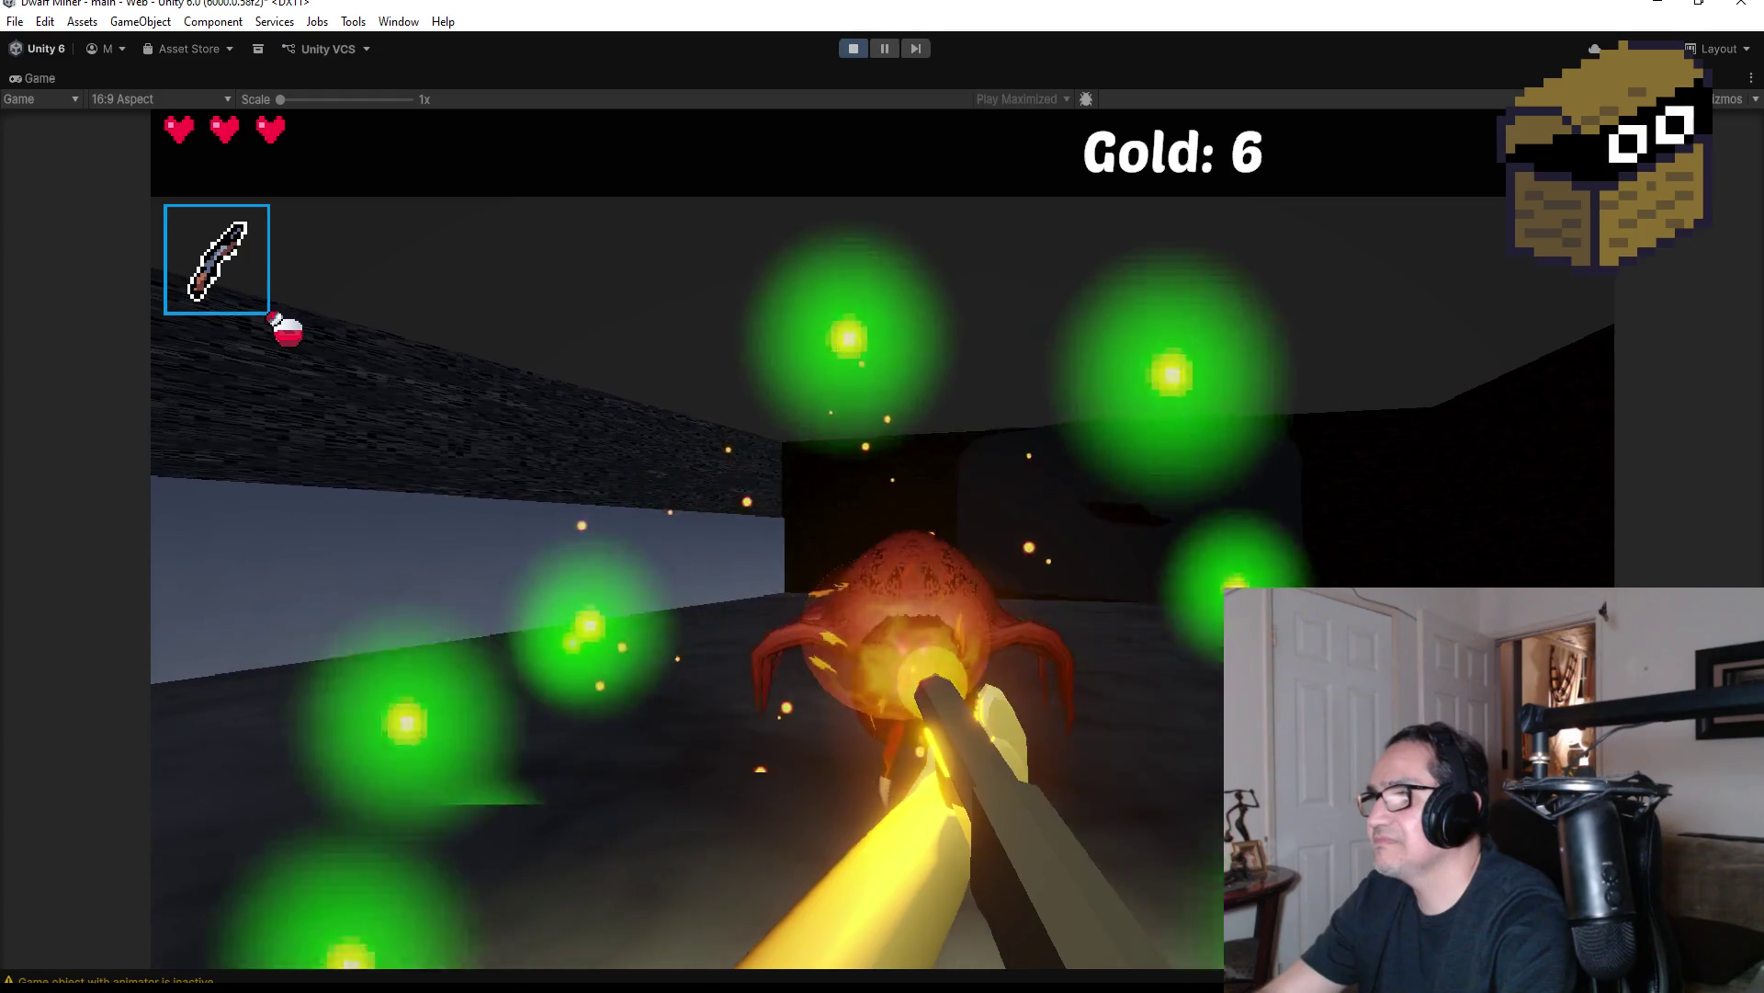
click(882, 496)
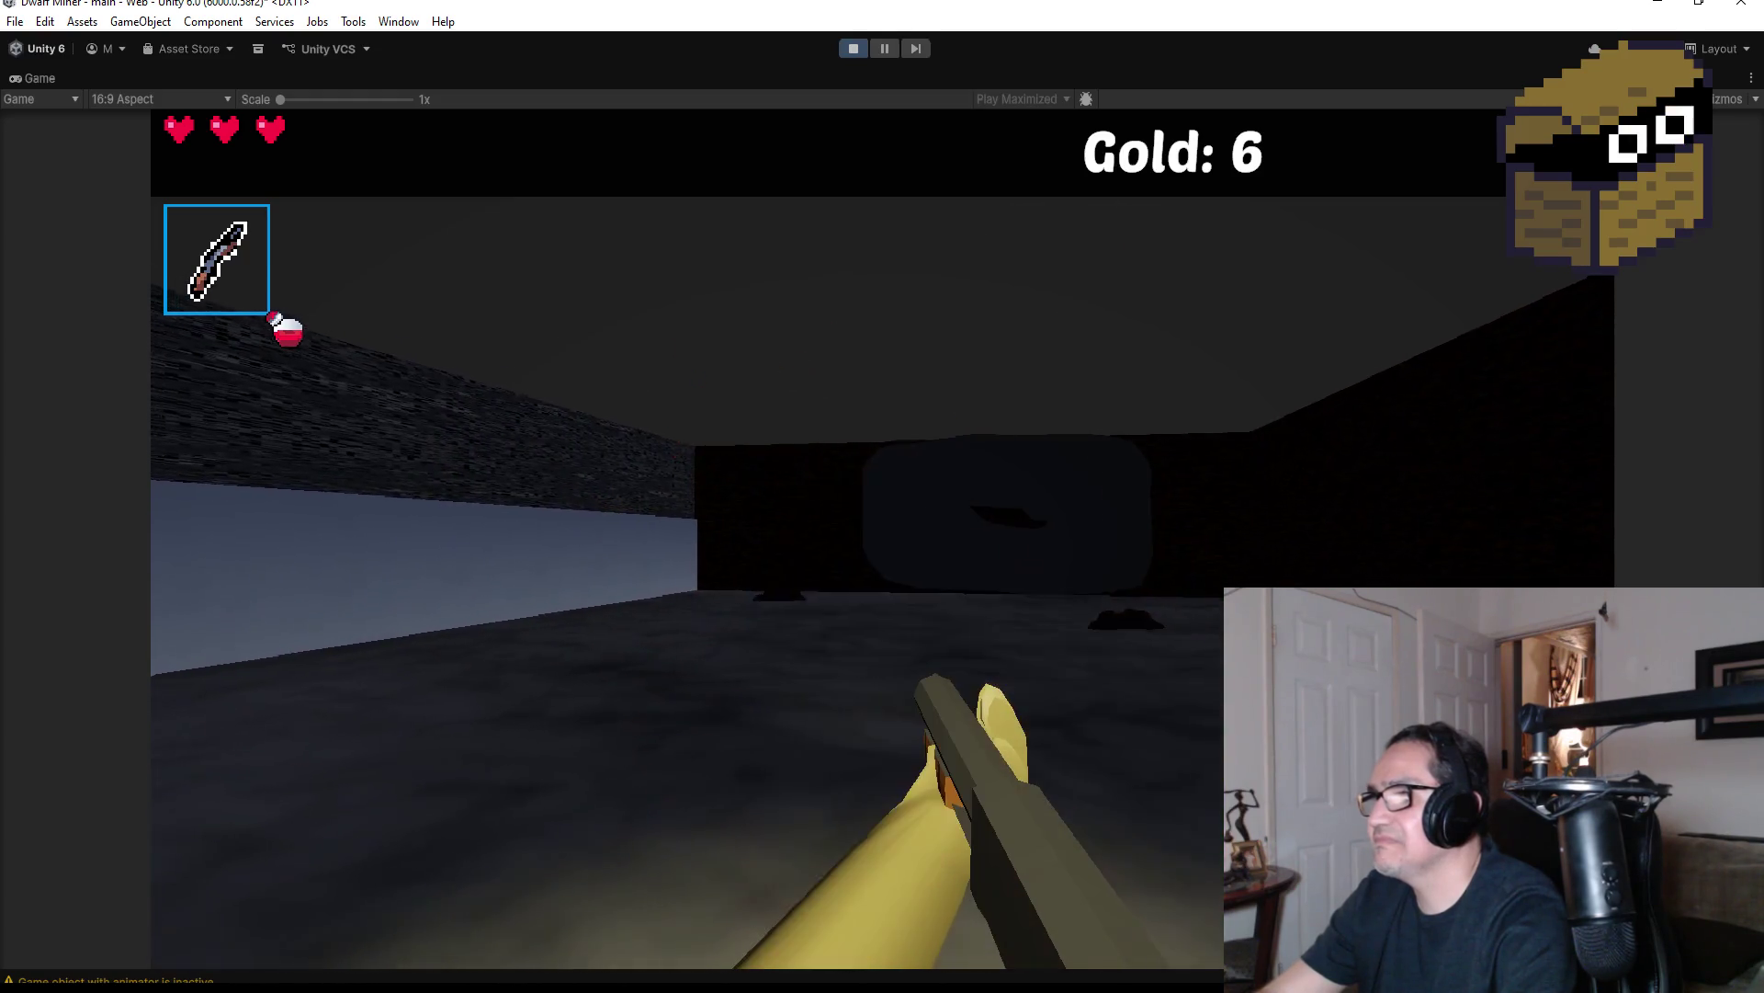
click(882, 496)
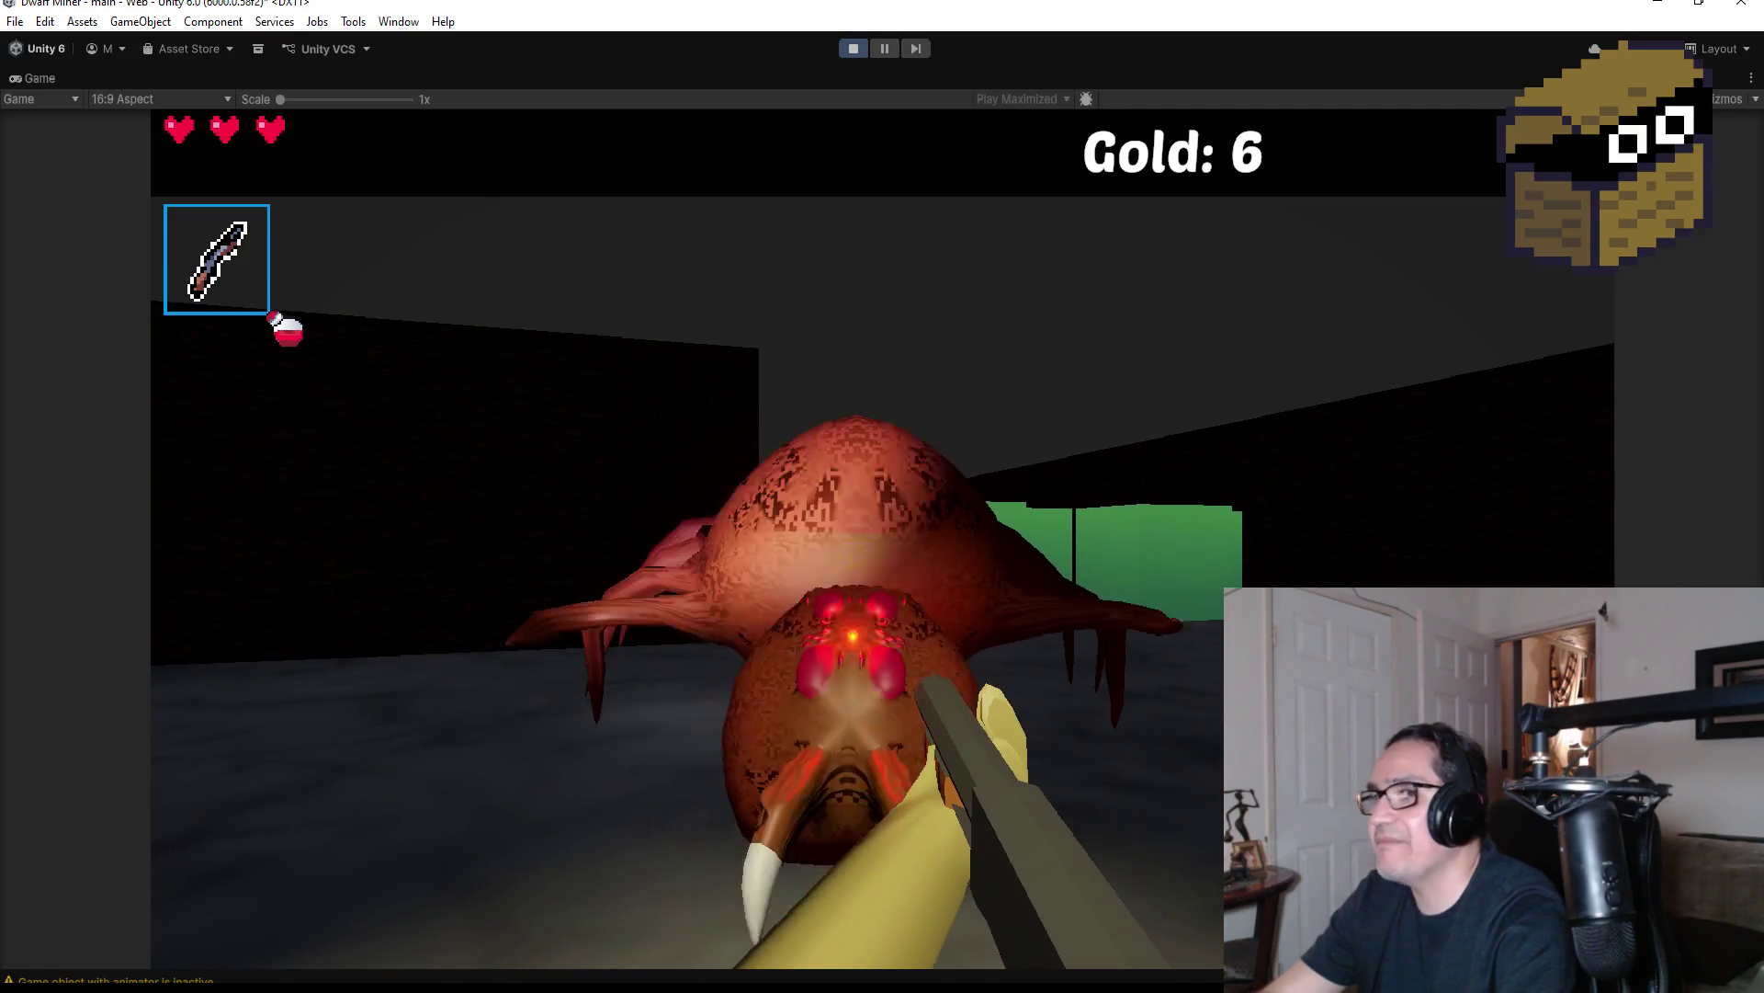
click(882, 496)
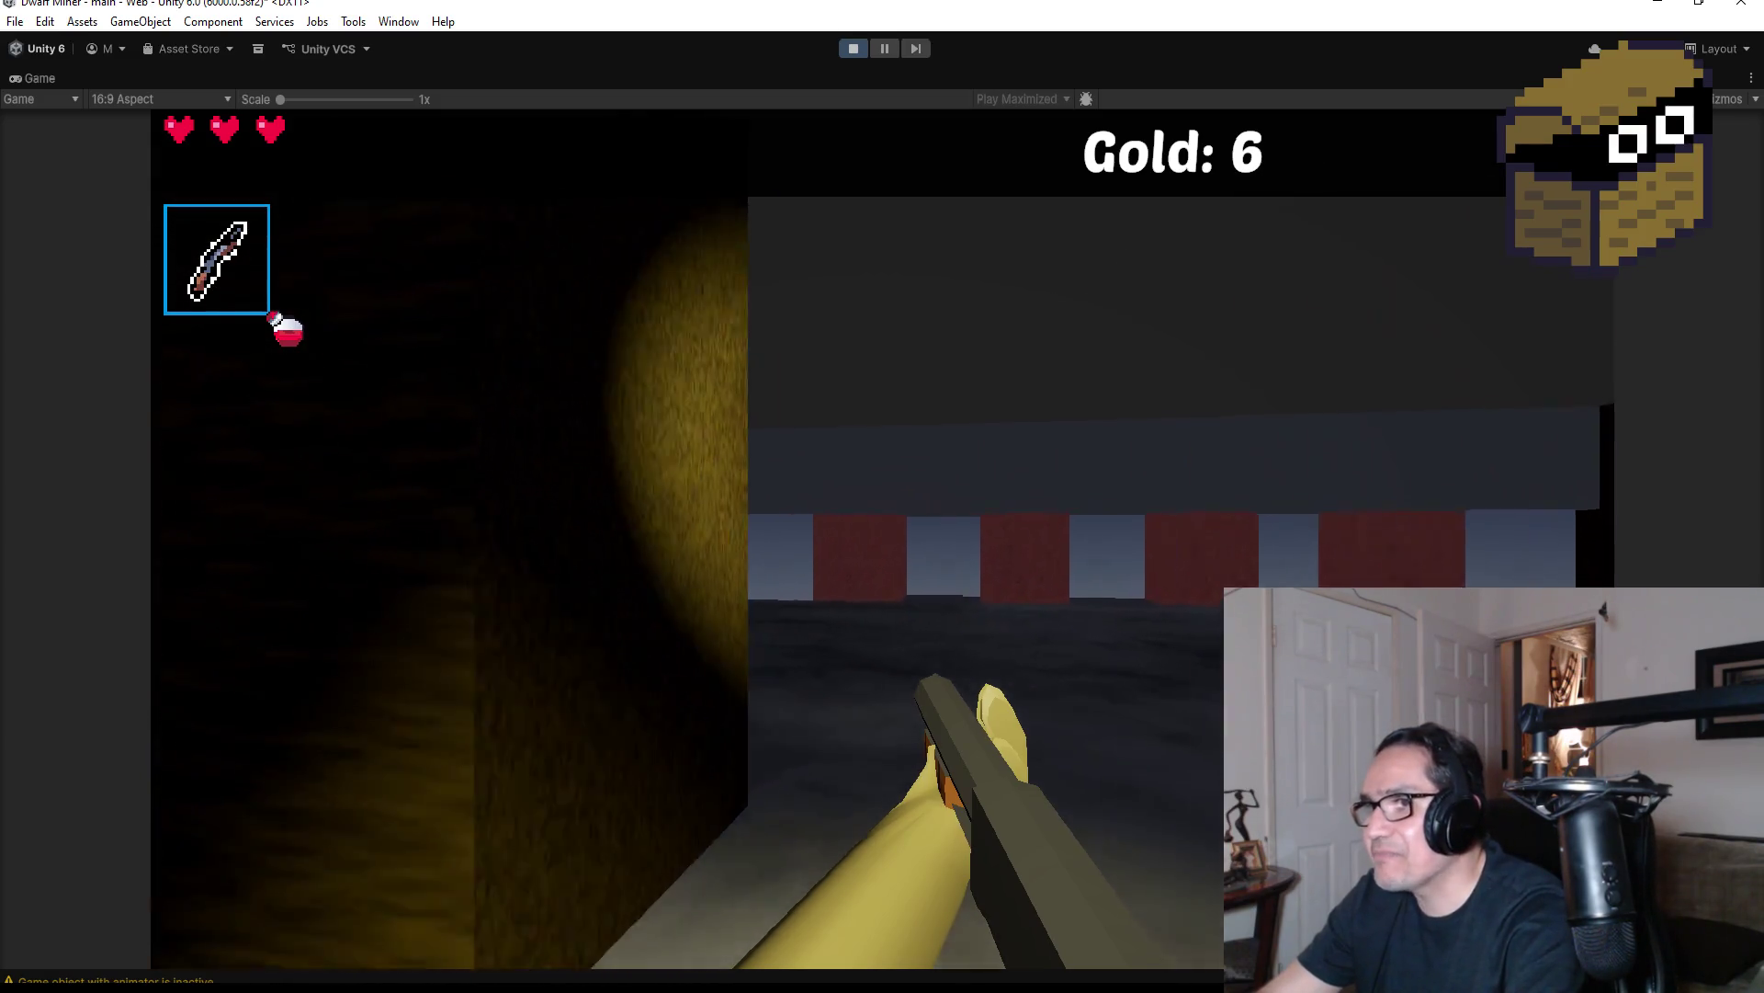
Walk down the corridor toward the red walls and shoot the first spider ahead
scroll(882, 497, down, 1)
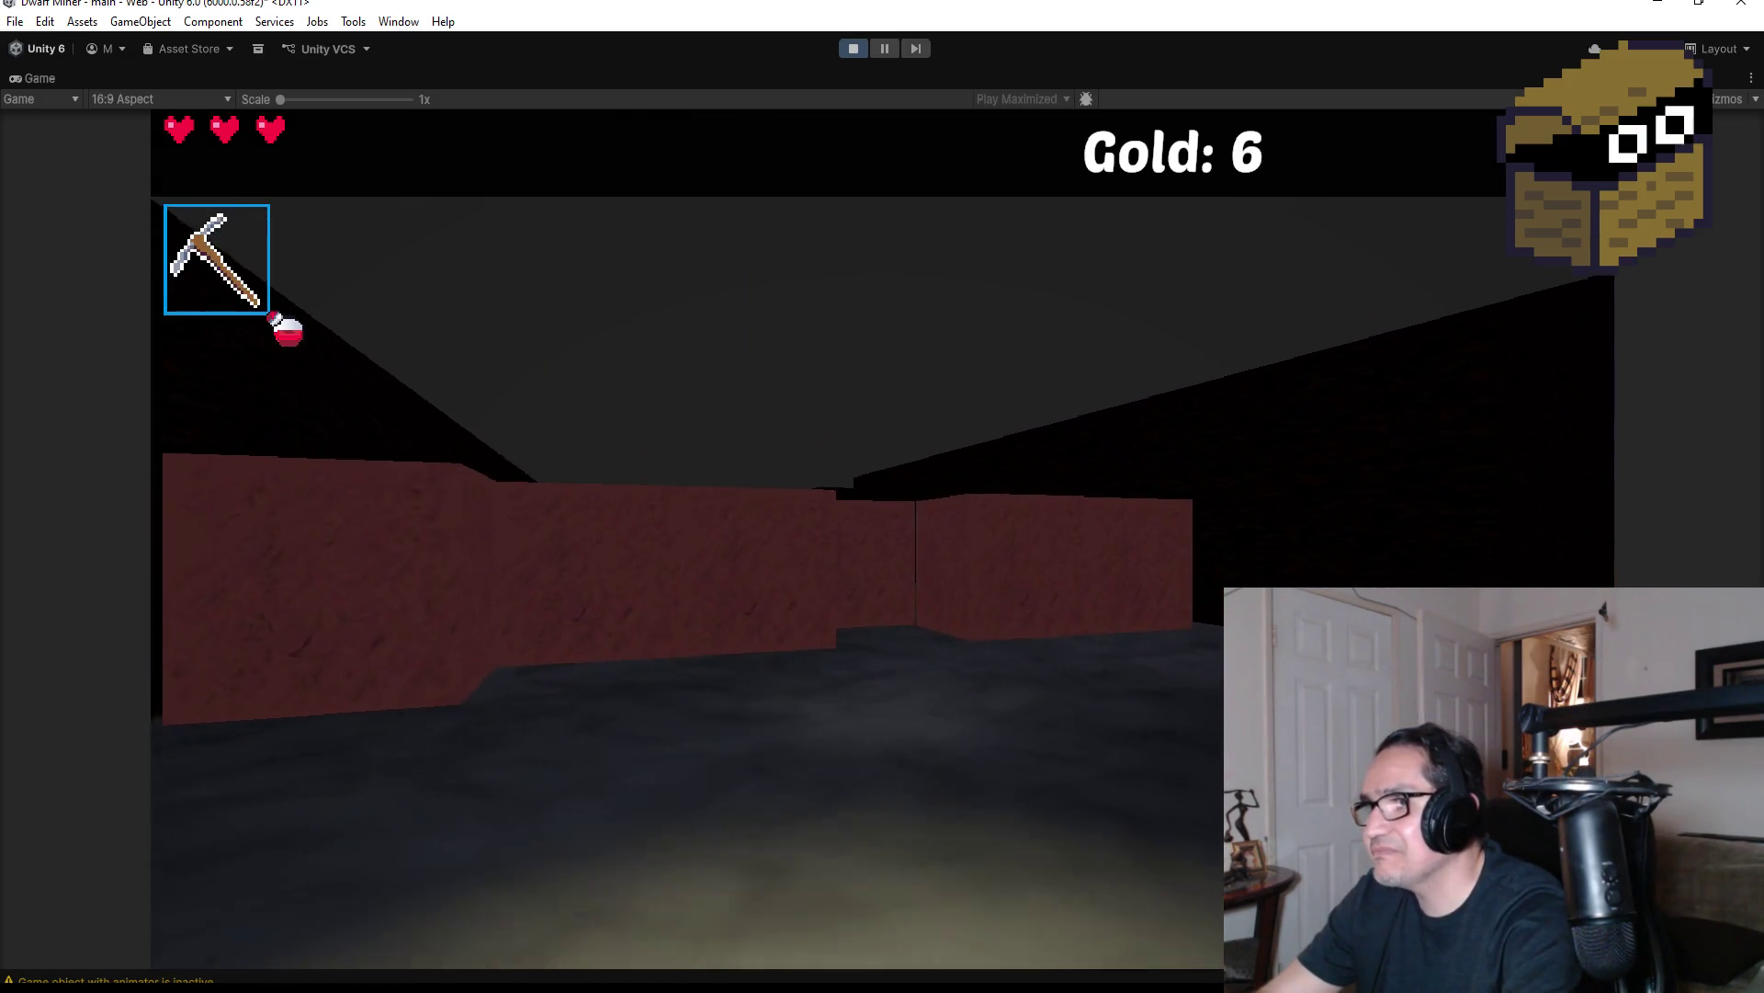
key(w)
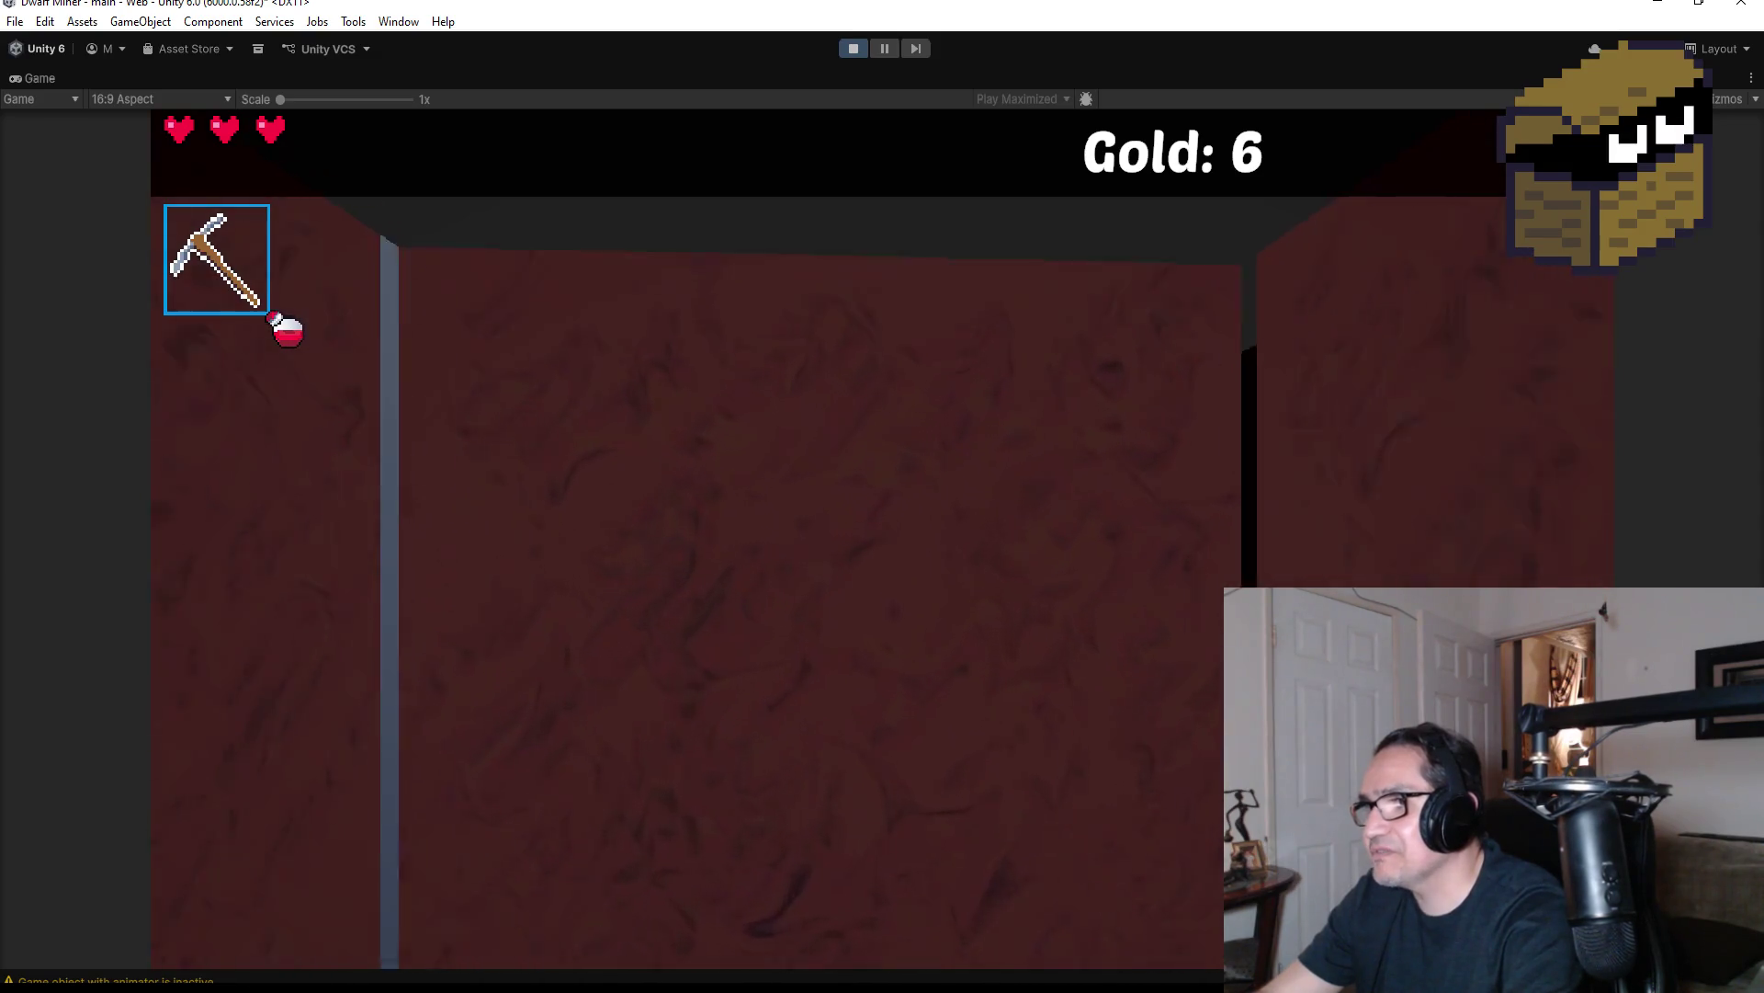
scroll(883, 497, up, 1)
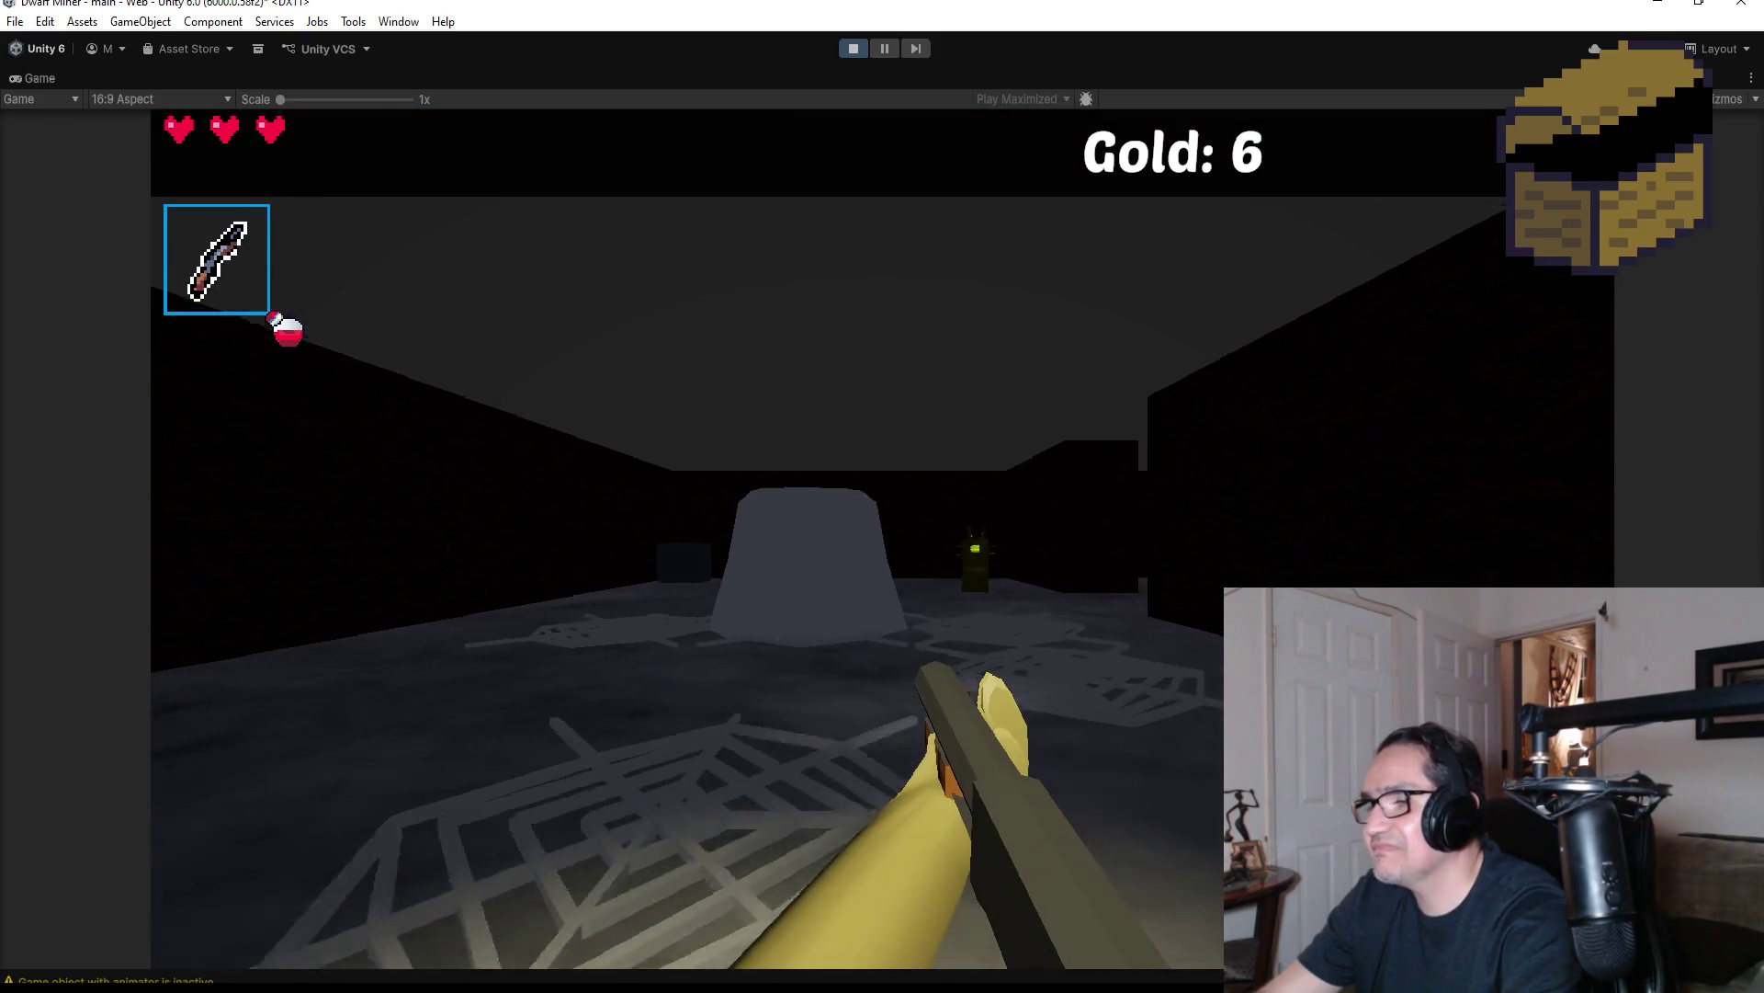
click(882, 497)
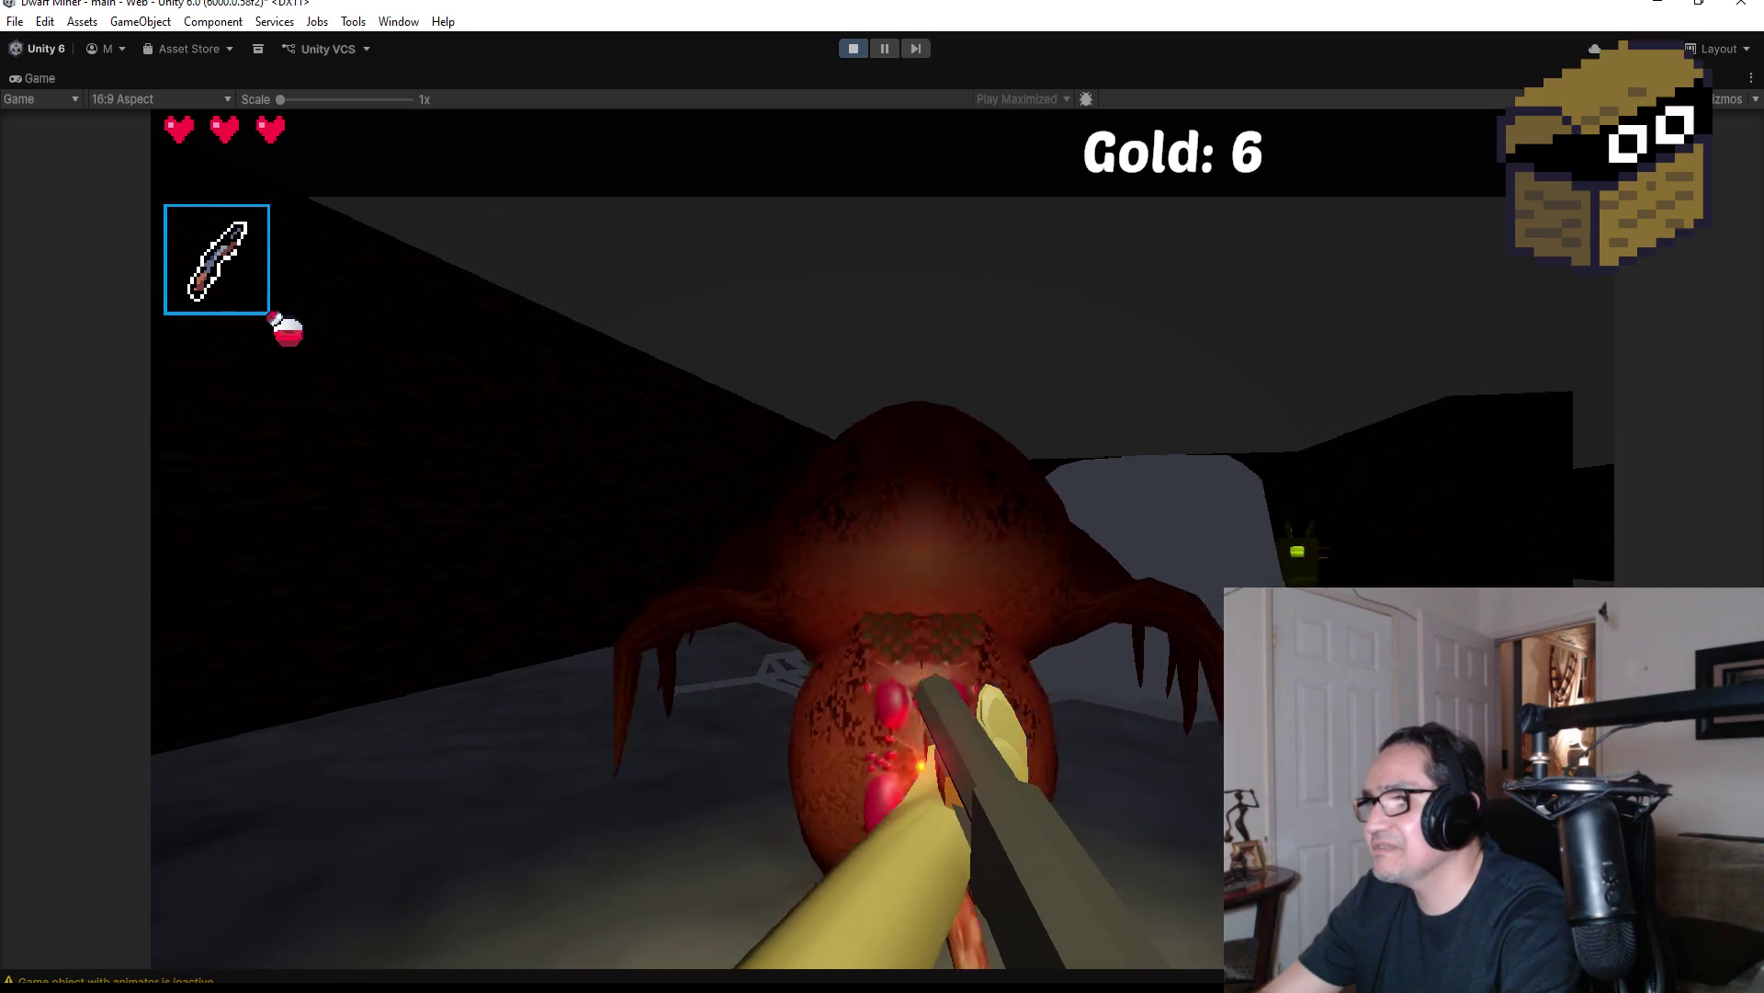
click(882, 497)
click(882, 496)
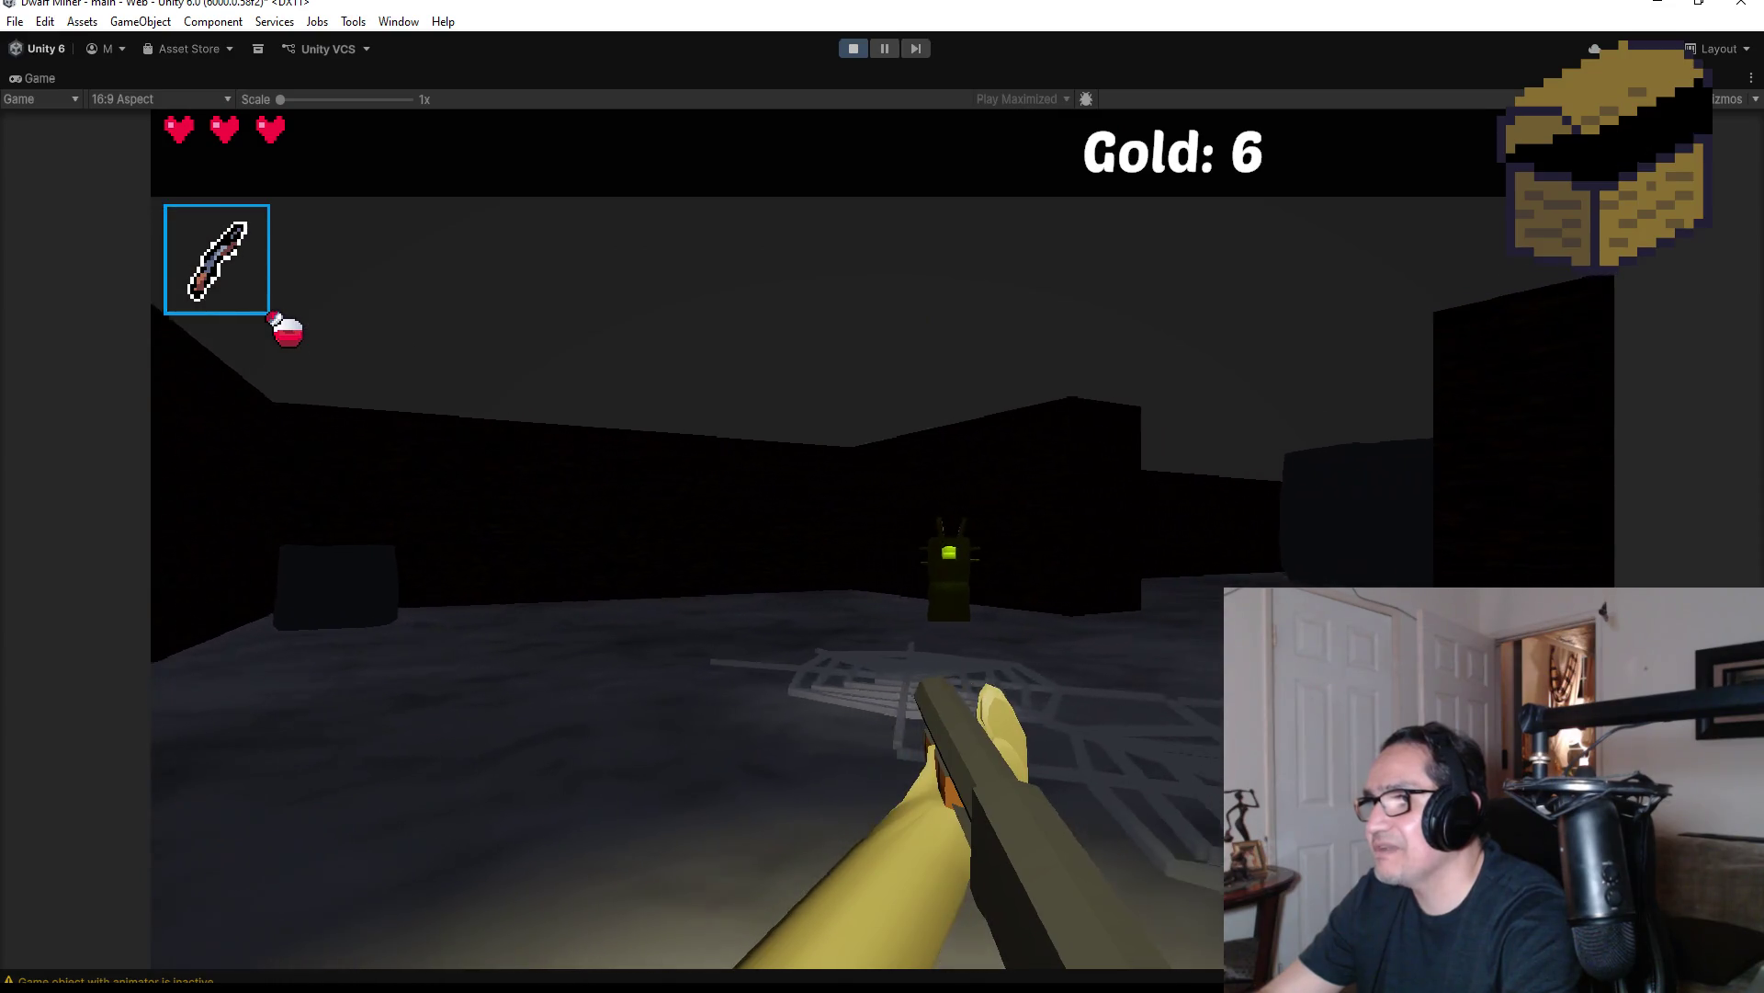
Blast the green worm across the room with fireballs until it is destroyed
click(882, 497)
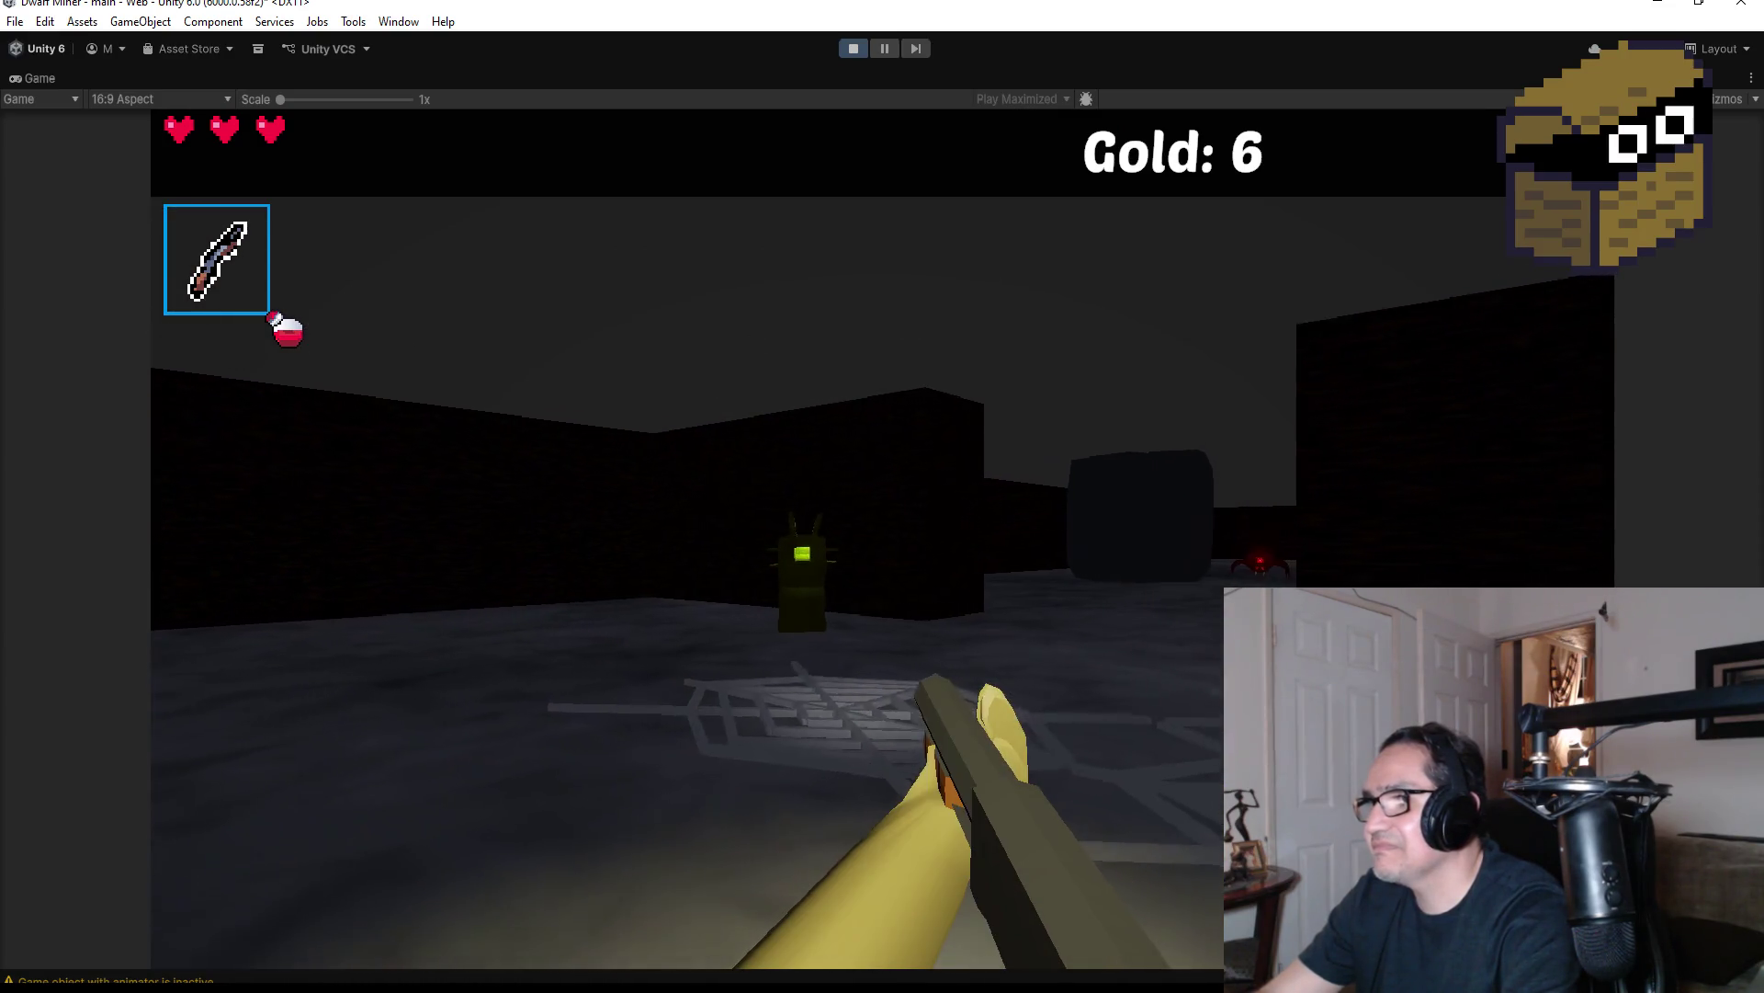
click(882, 496)
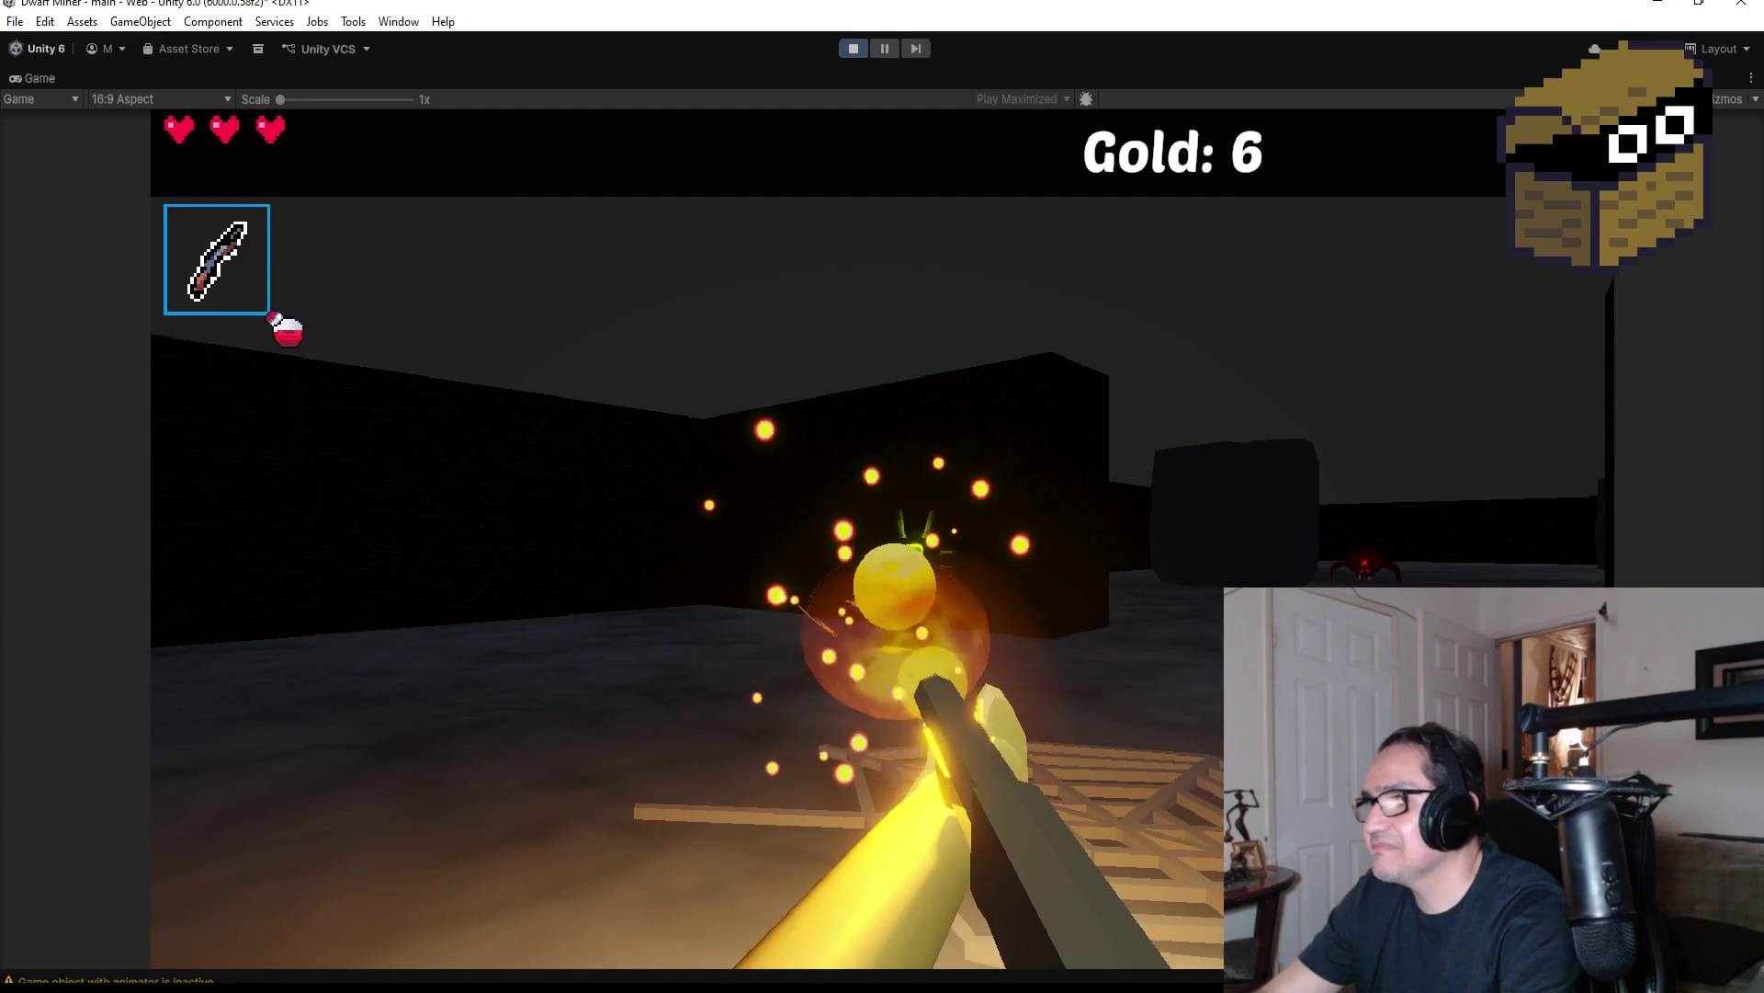
click(882, 496)
click(882, 496)
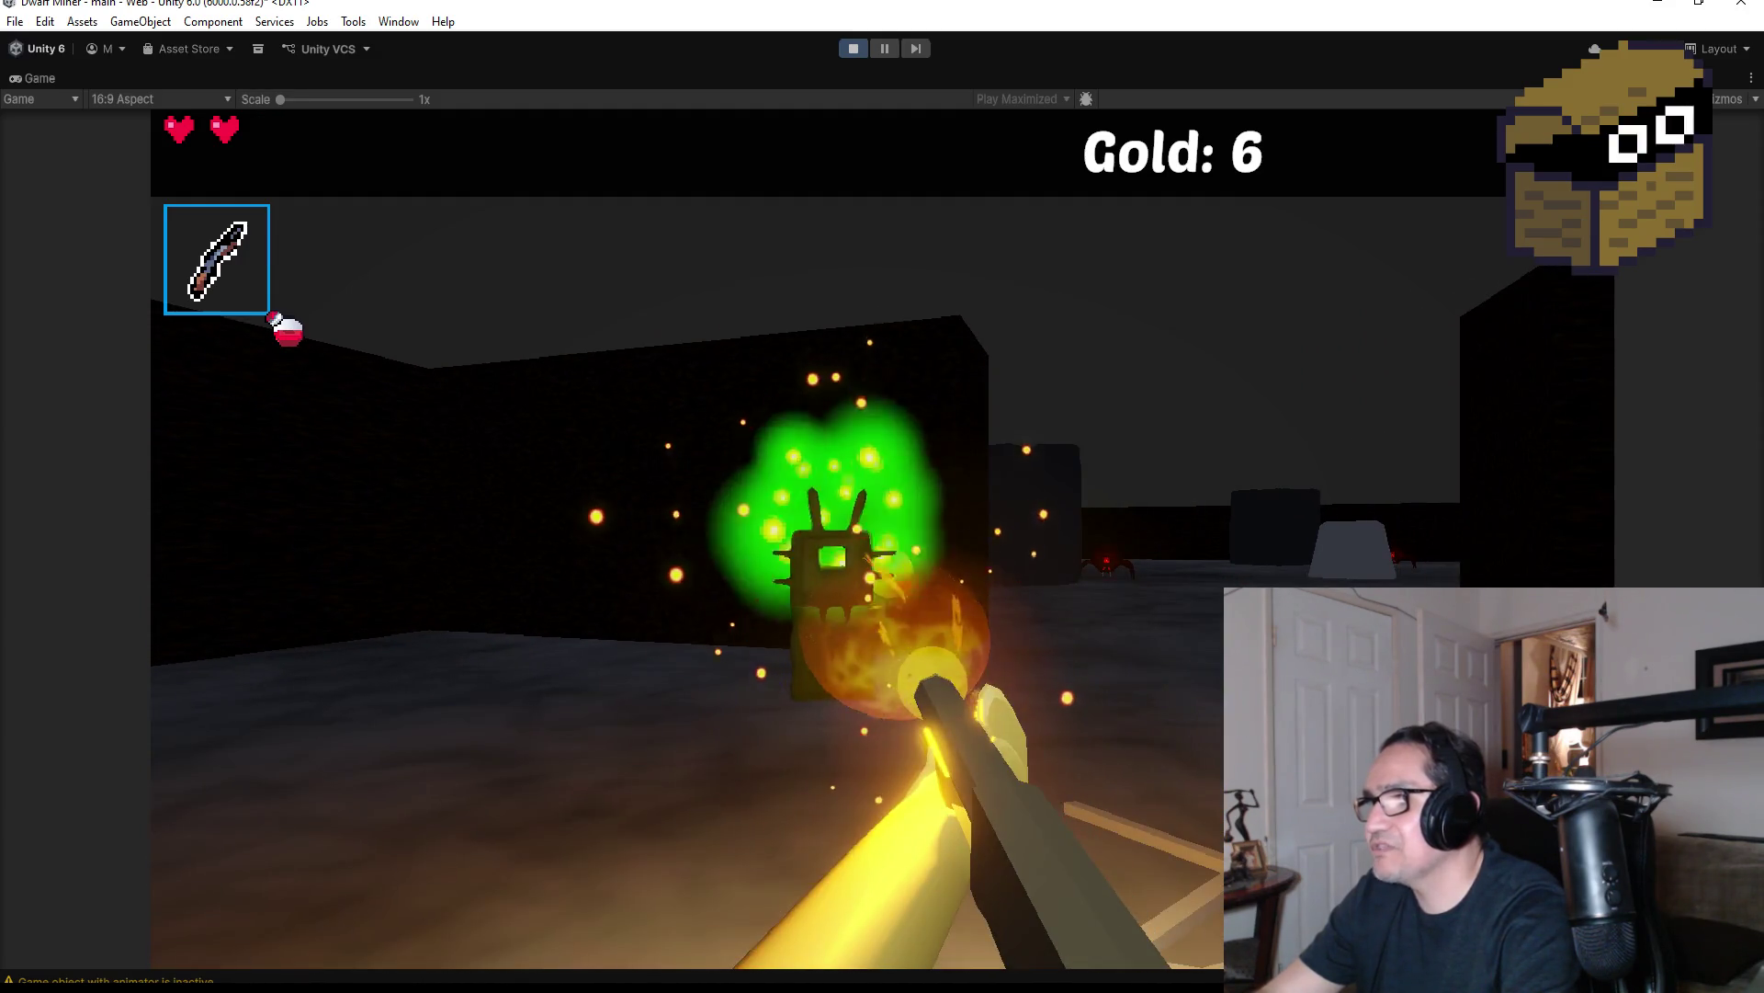
click(882, 496)
Advance past the dark rock and fire at the spiders closing in from the left
key(w)
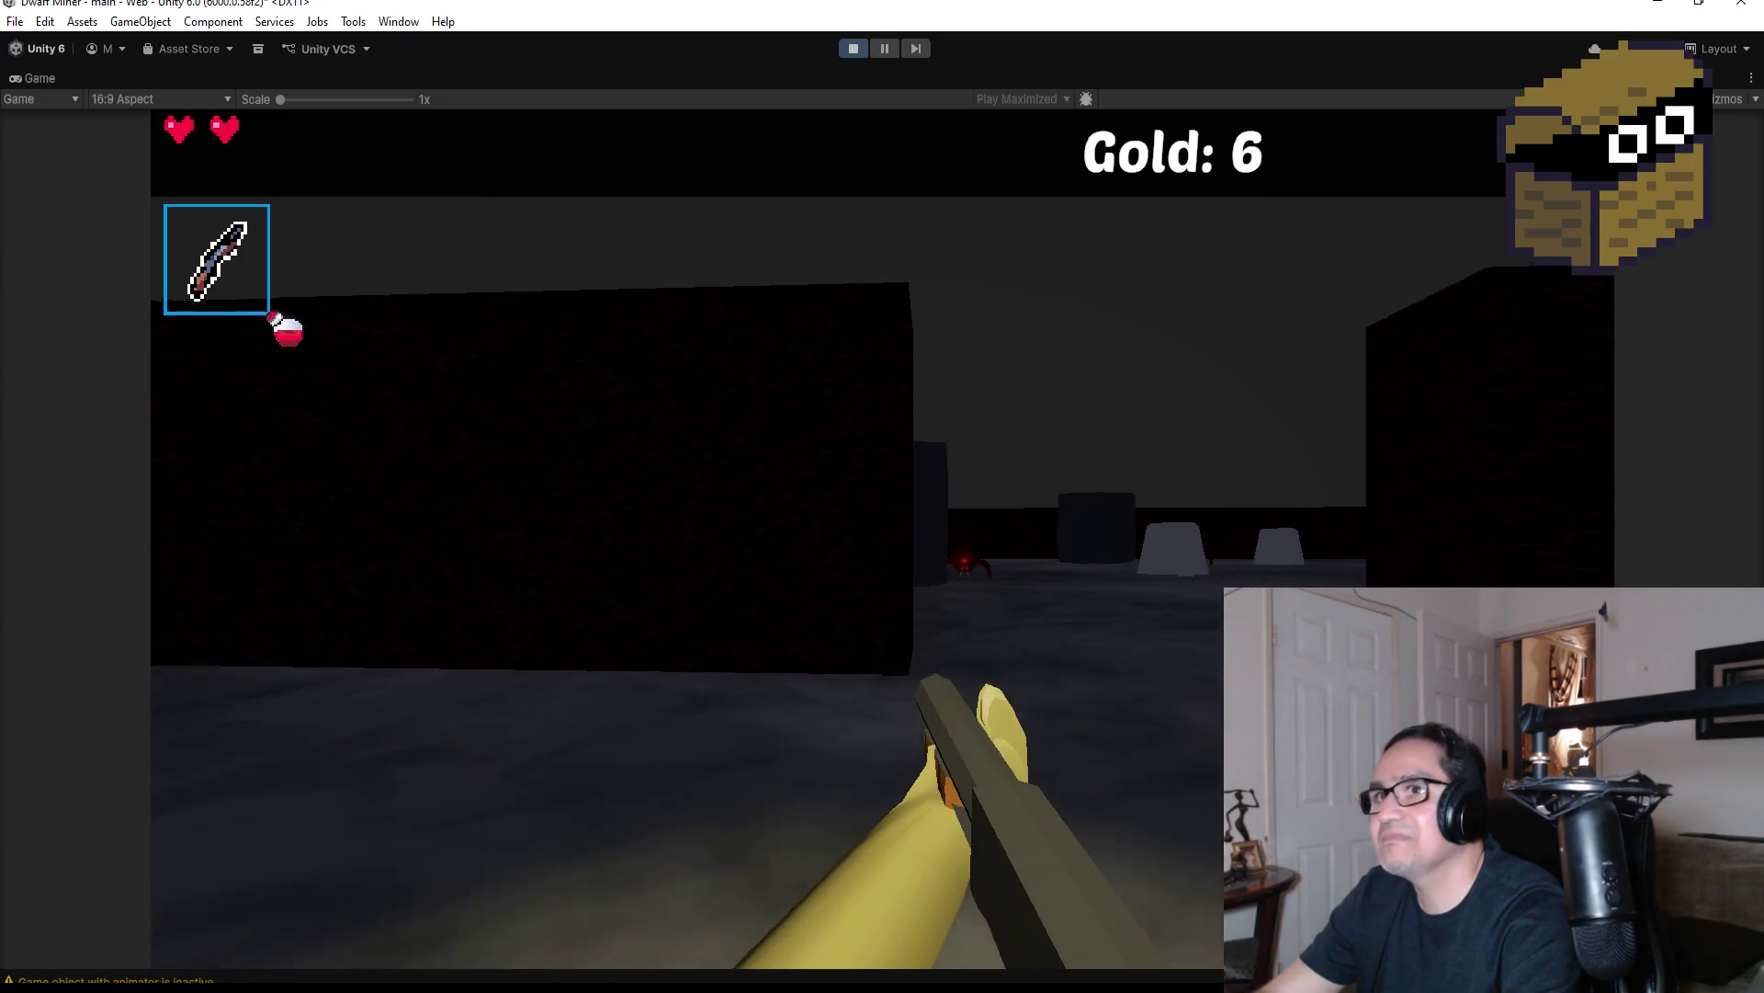
key(w)
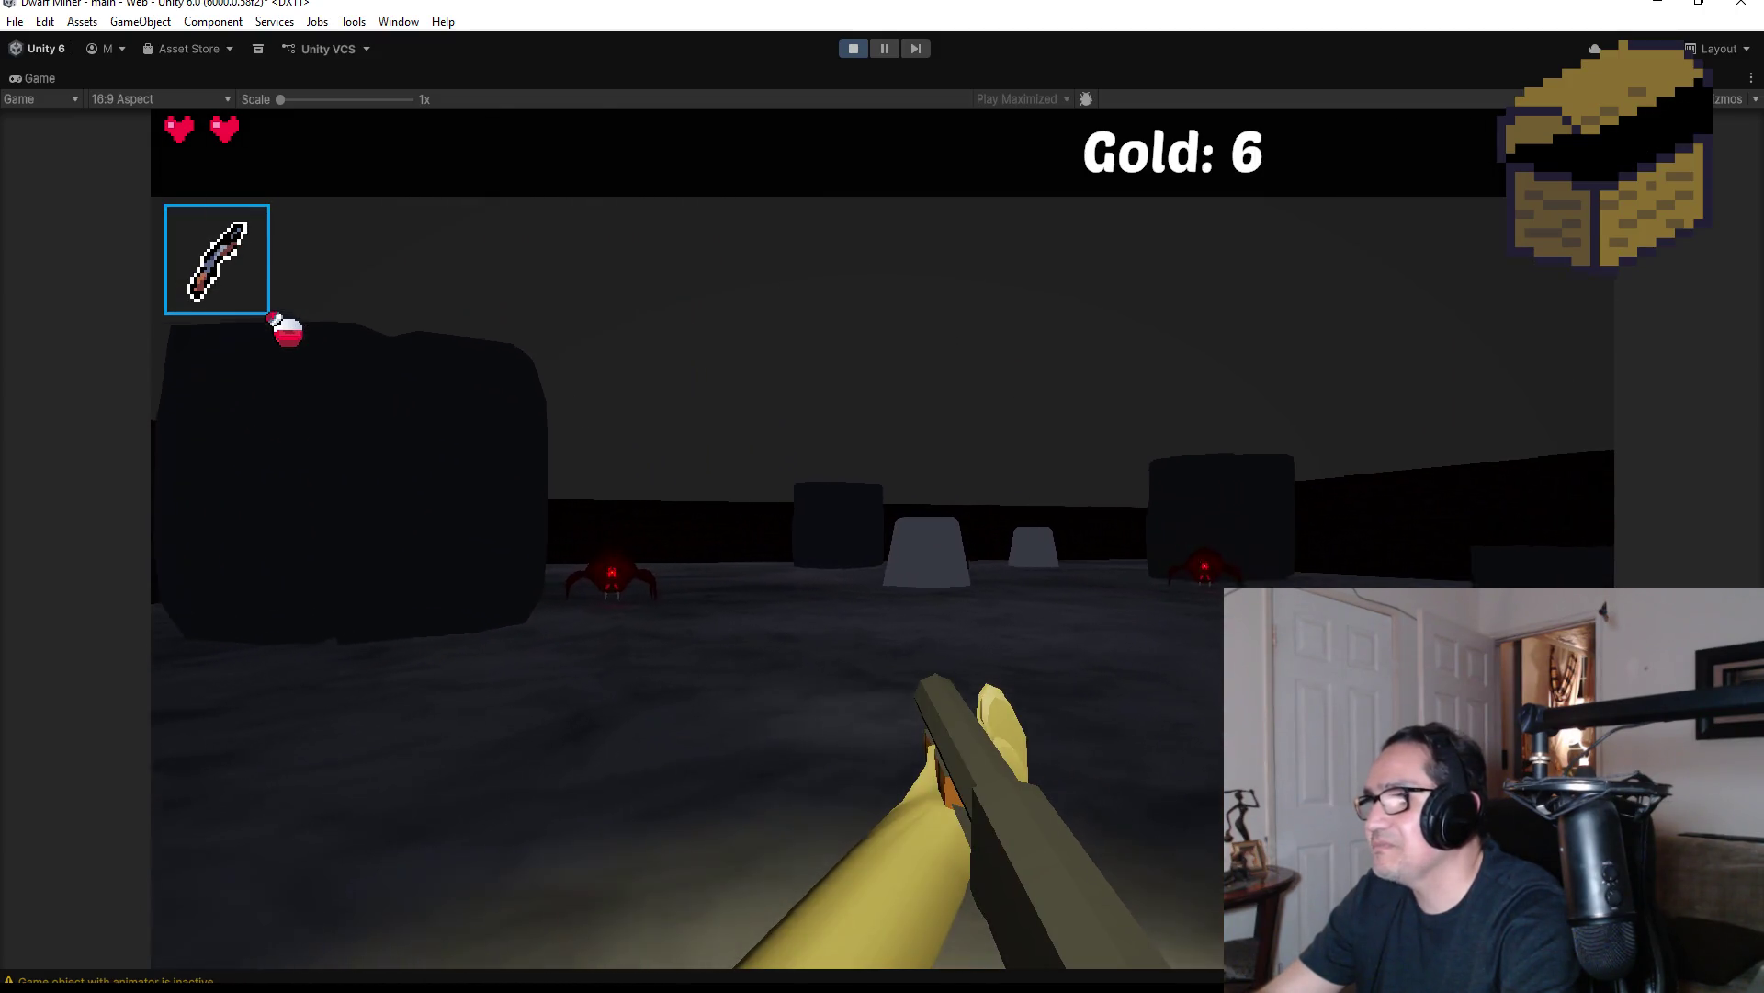
click(882, 497)
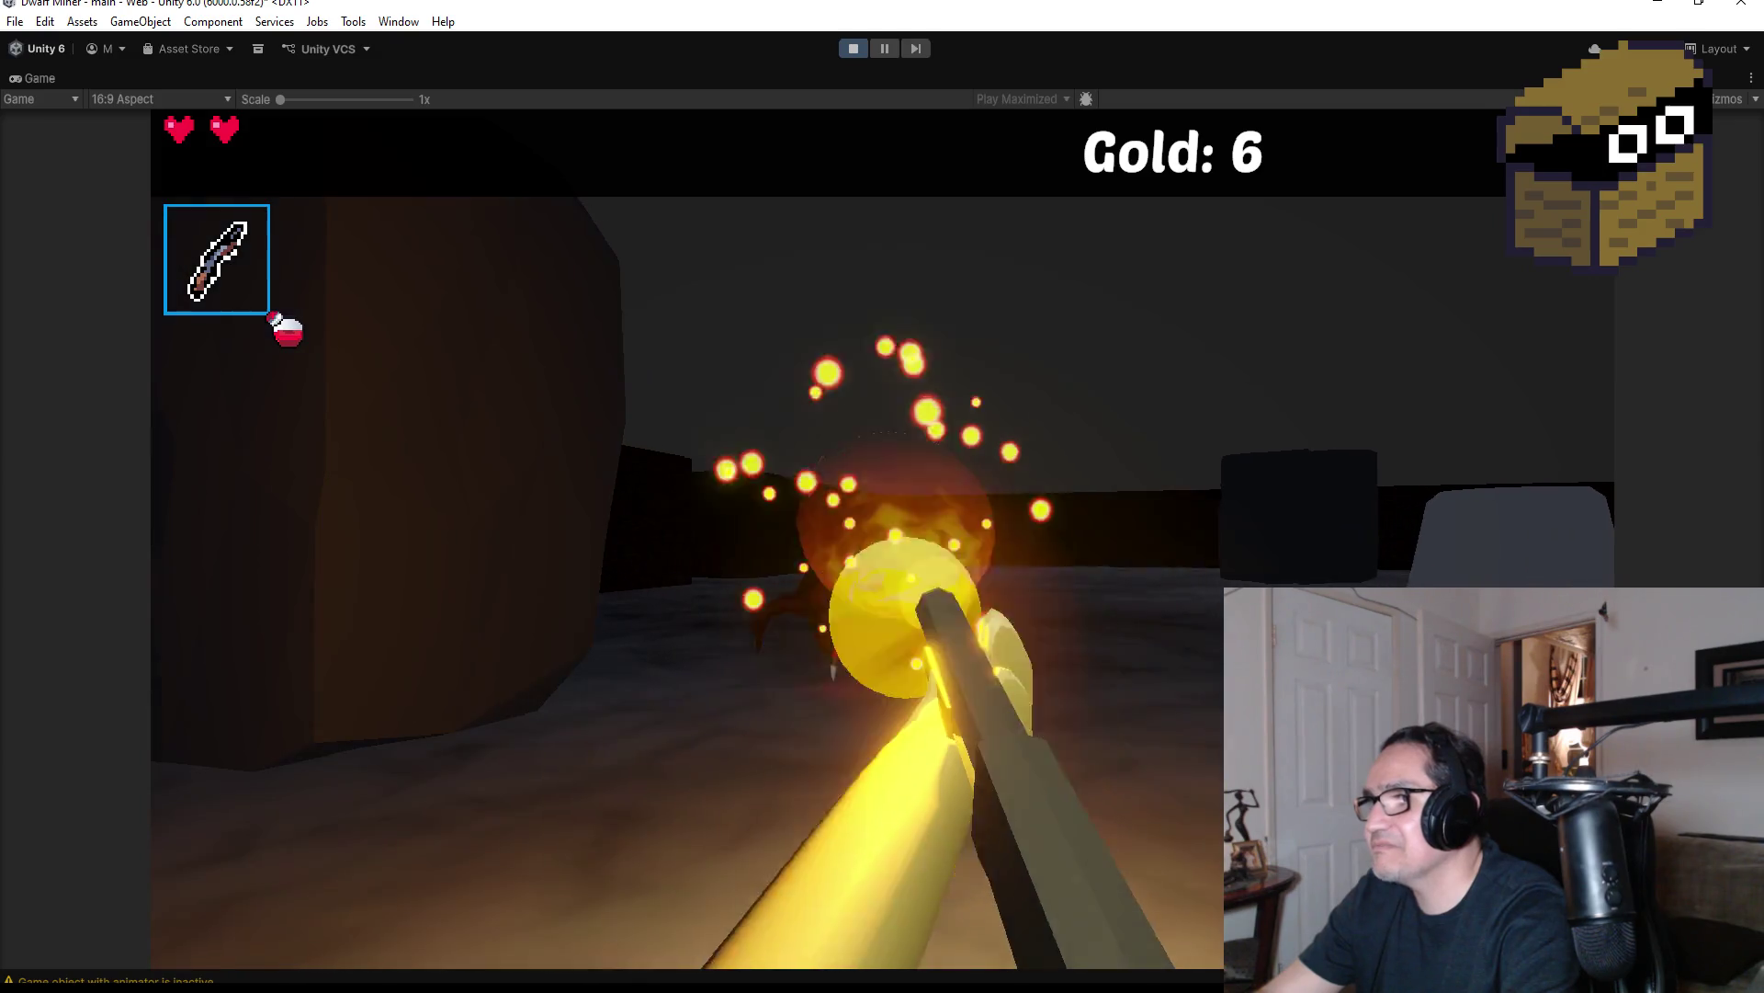
click(883, 496)
click(882, 497)
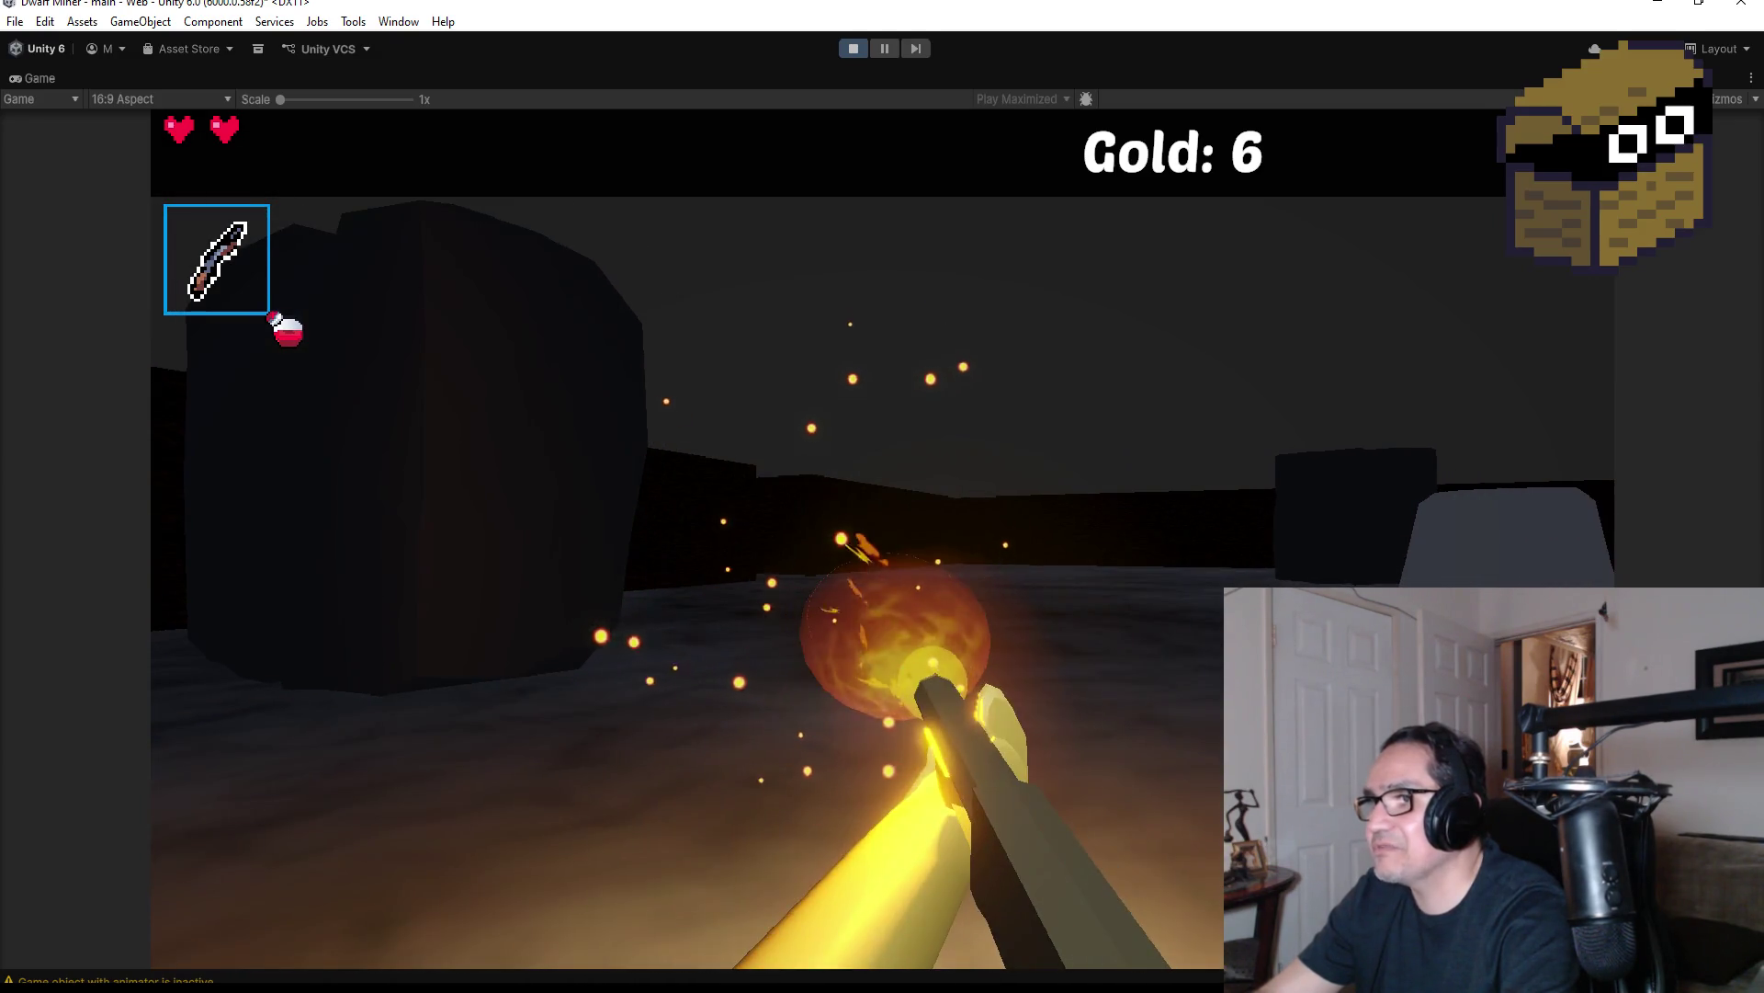
click(882, 496)
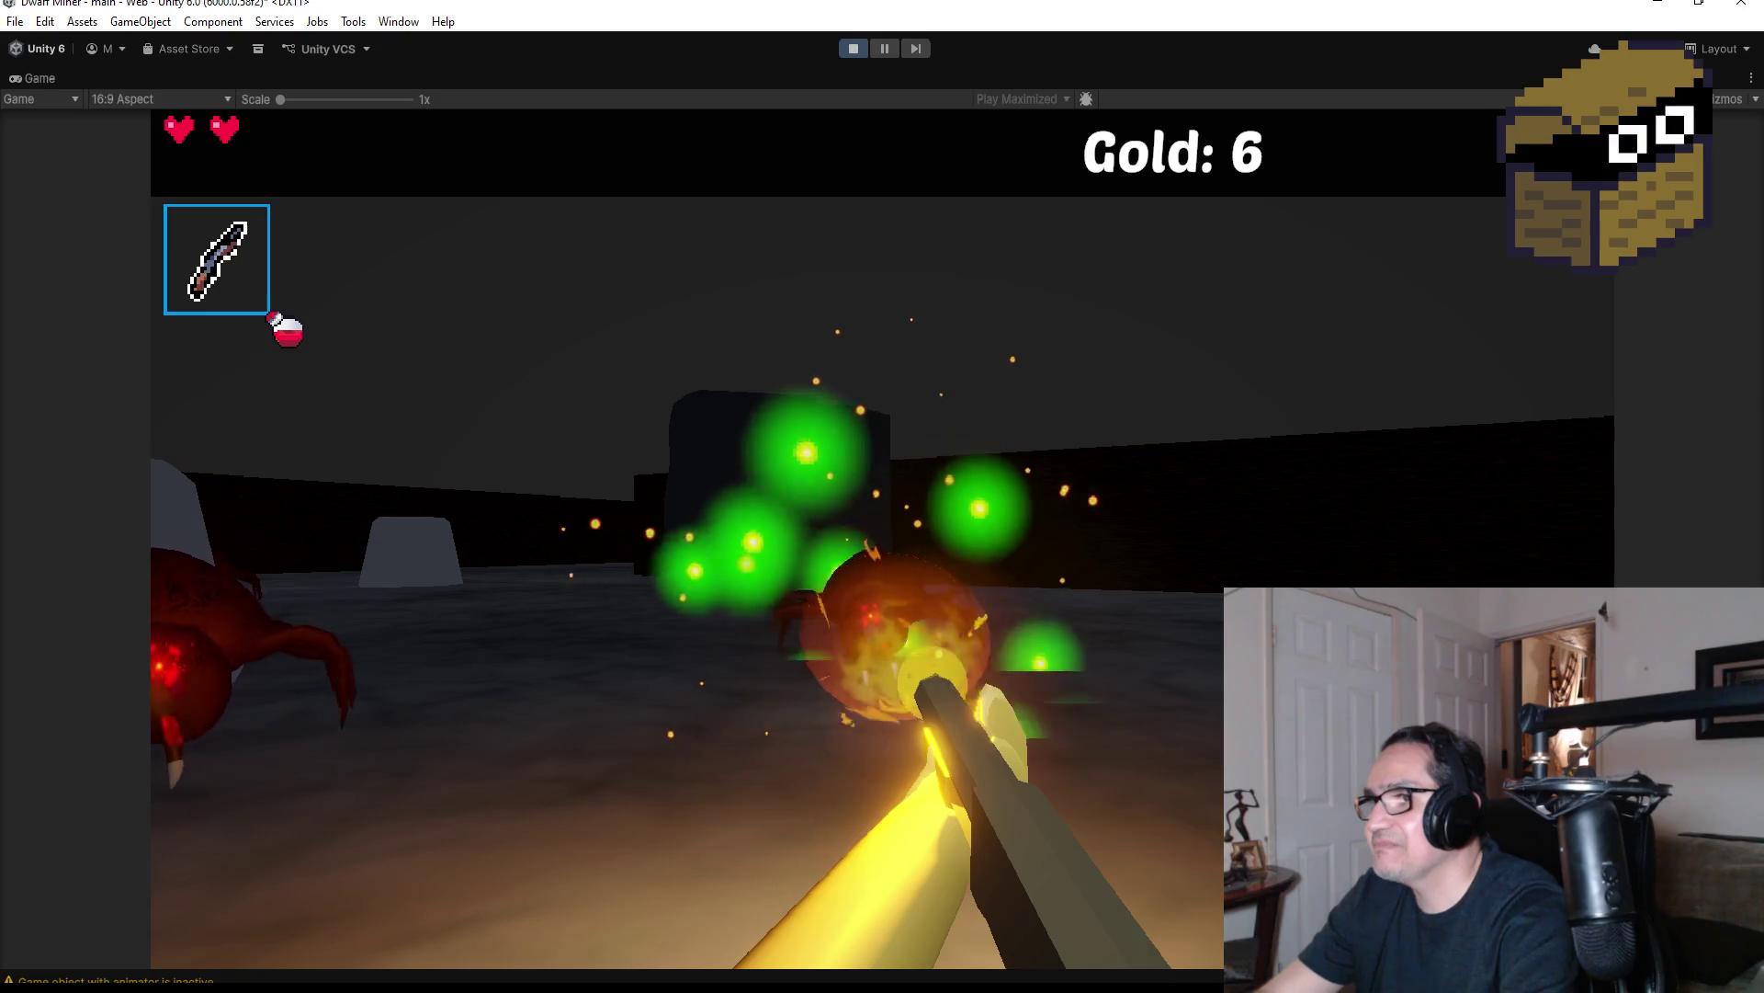
click(882, 497)
click(882, 496)
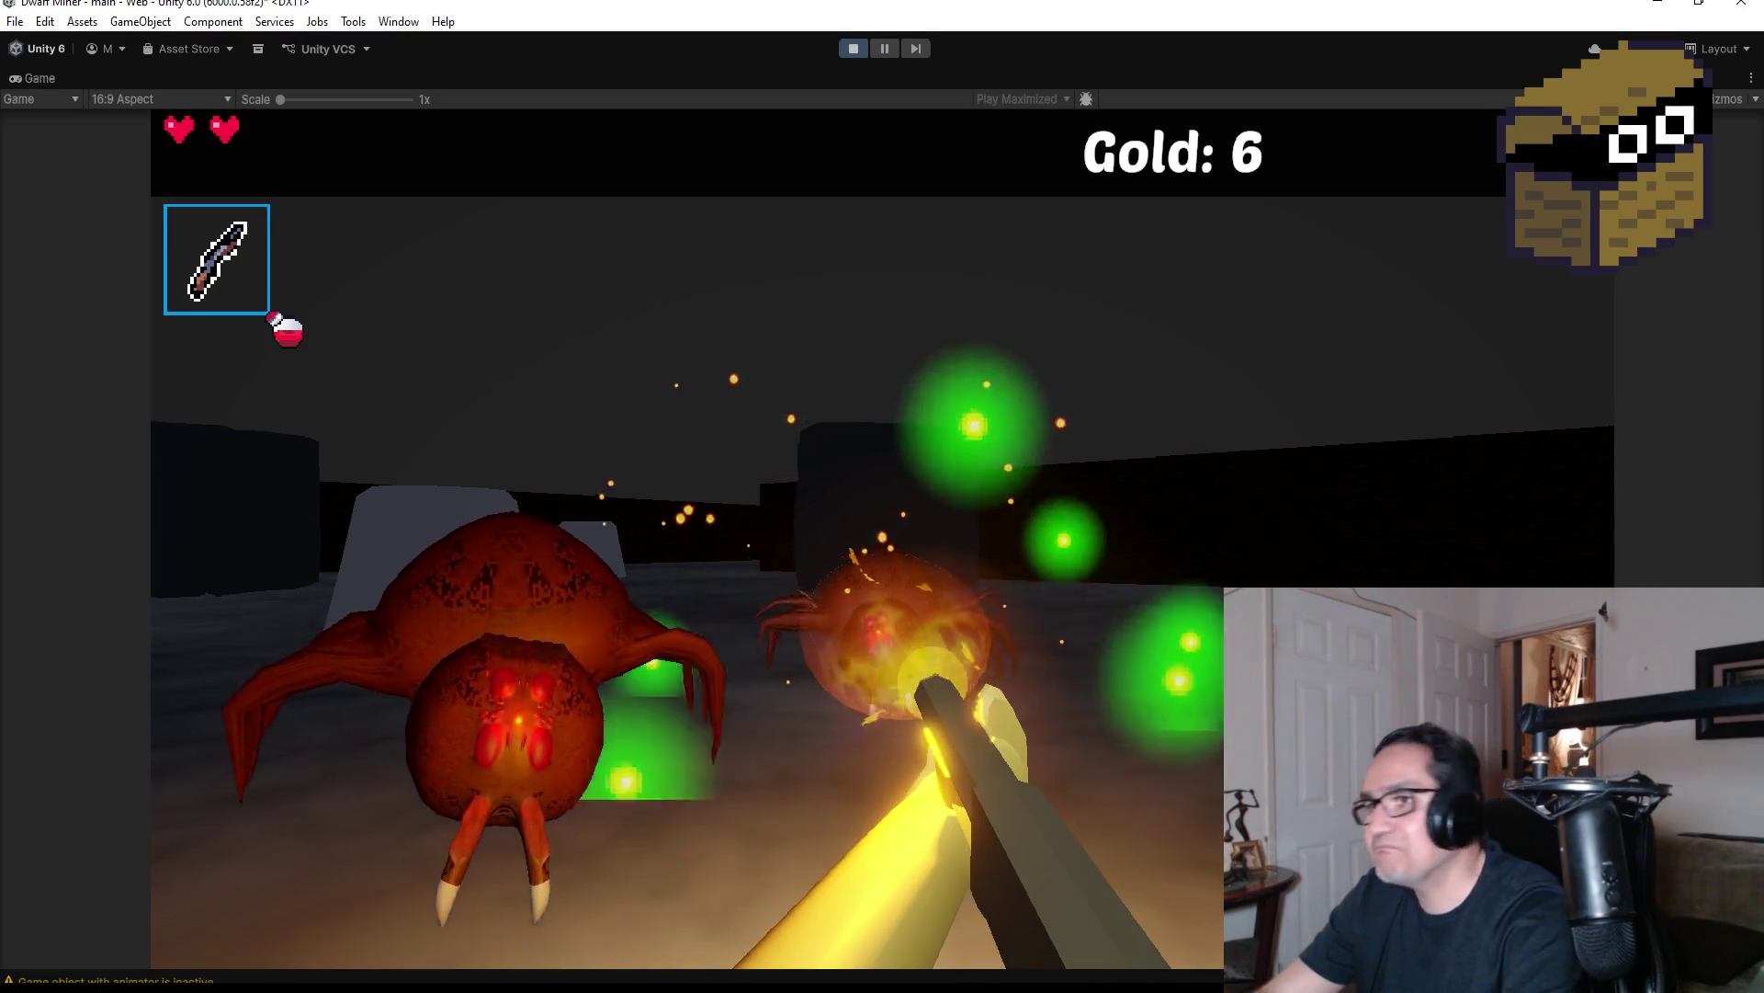
click(882, 496)
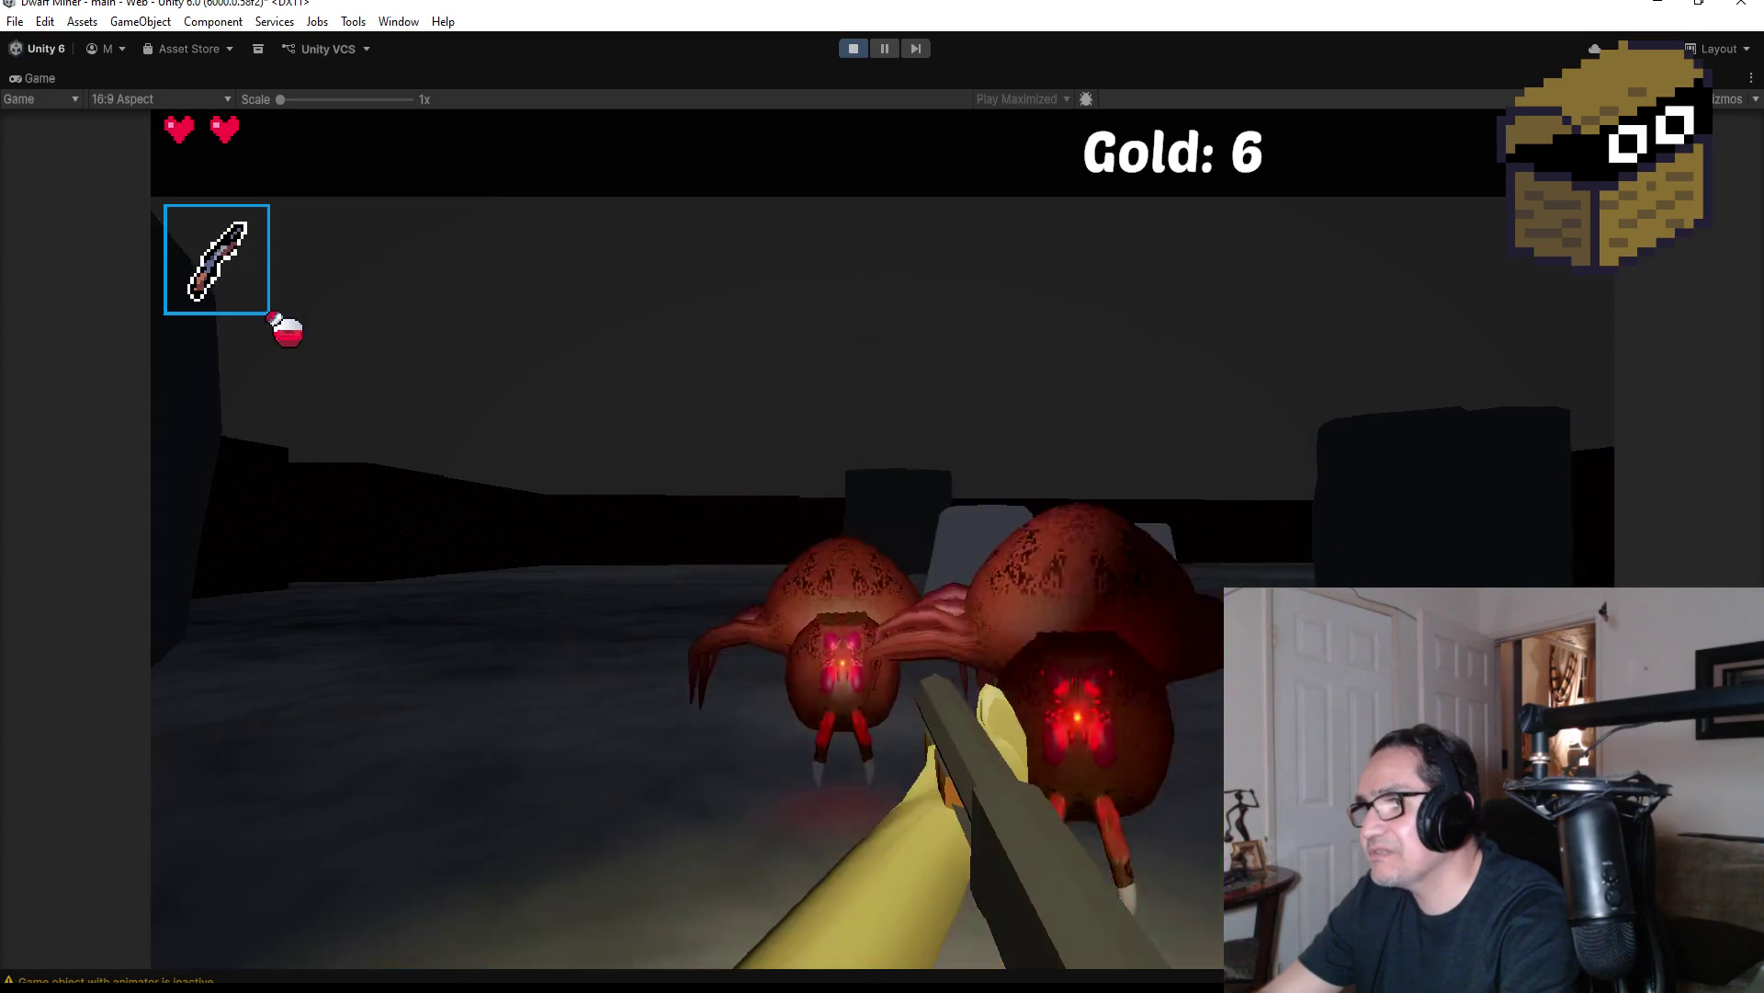
click(882, 496)
click(882, 497)
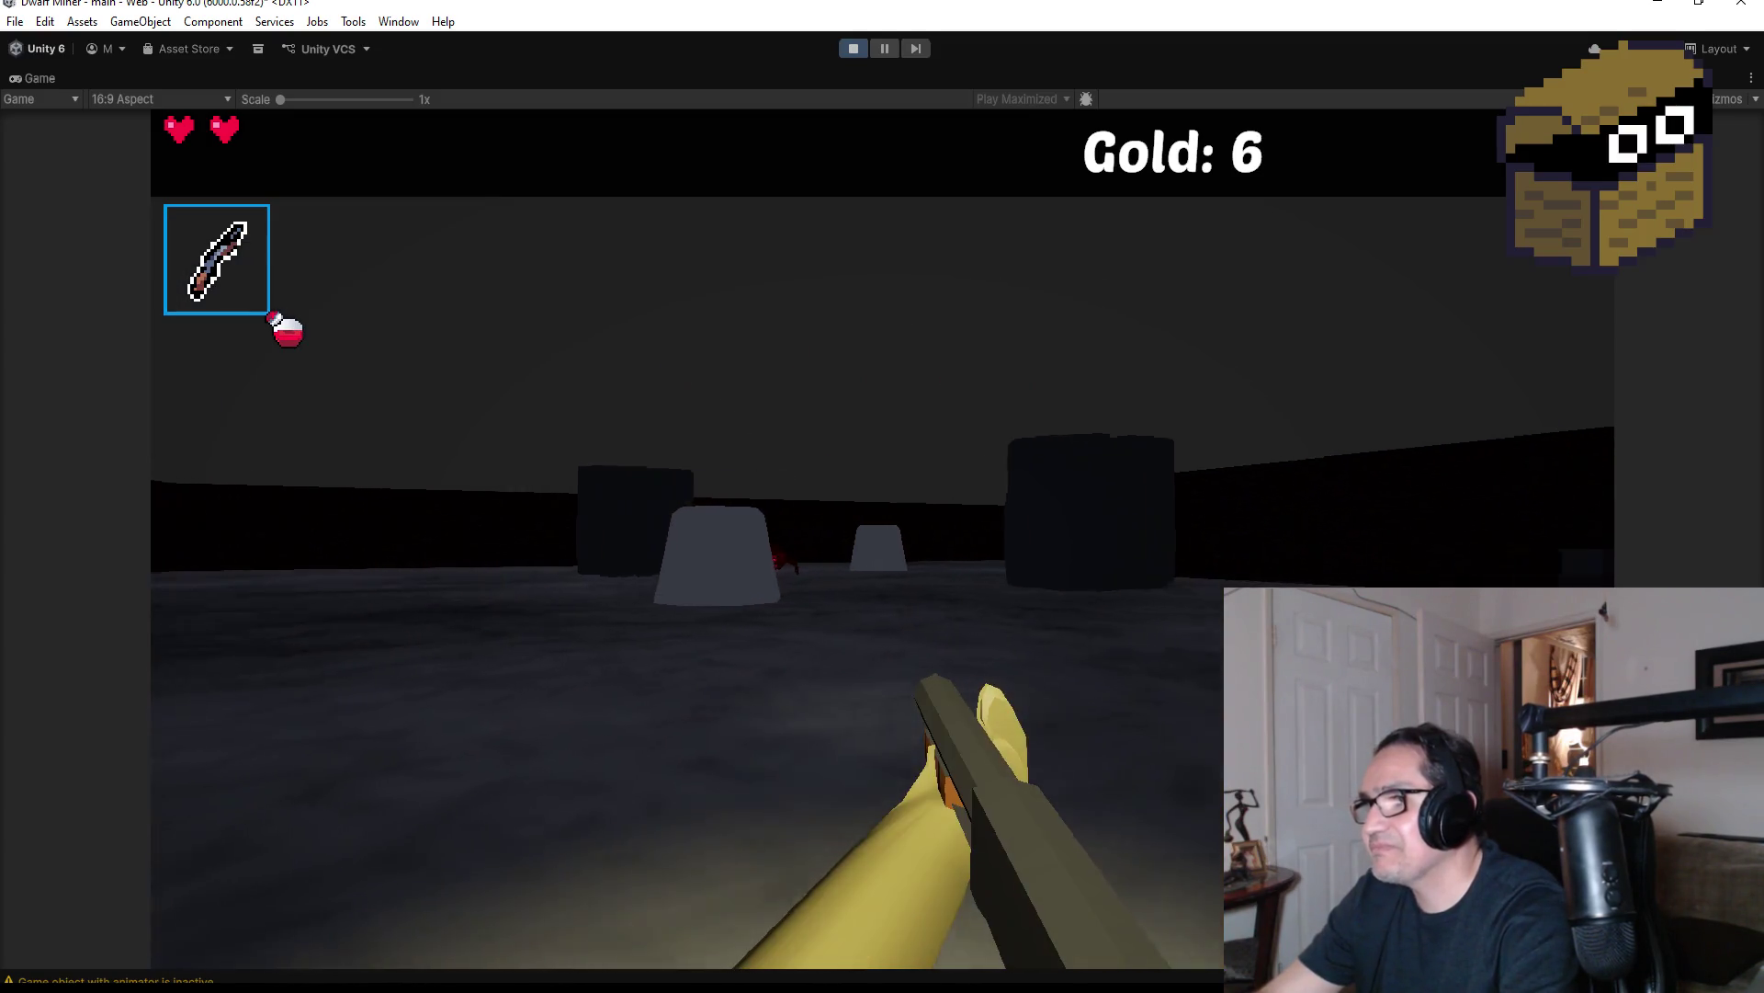
Shoot the remaining spiders, including one behind the stone, then pause on the settings overlay
click(882, 496)
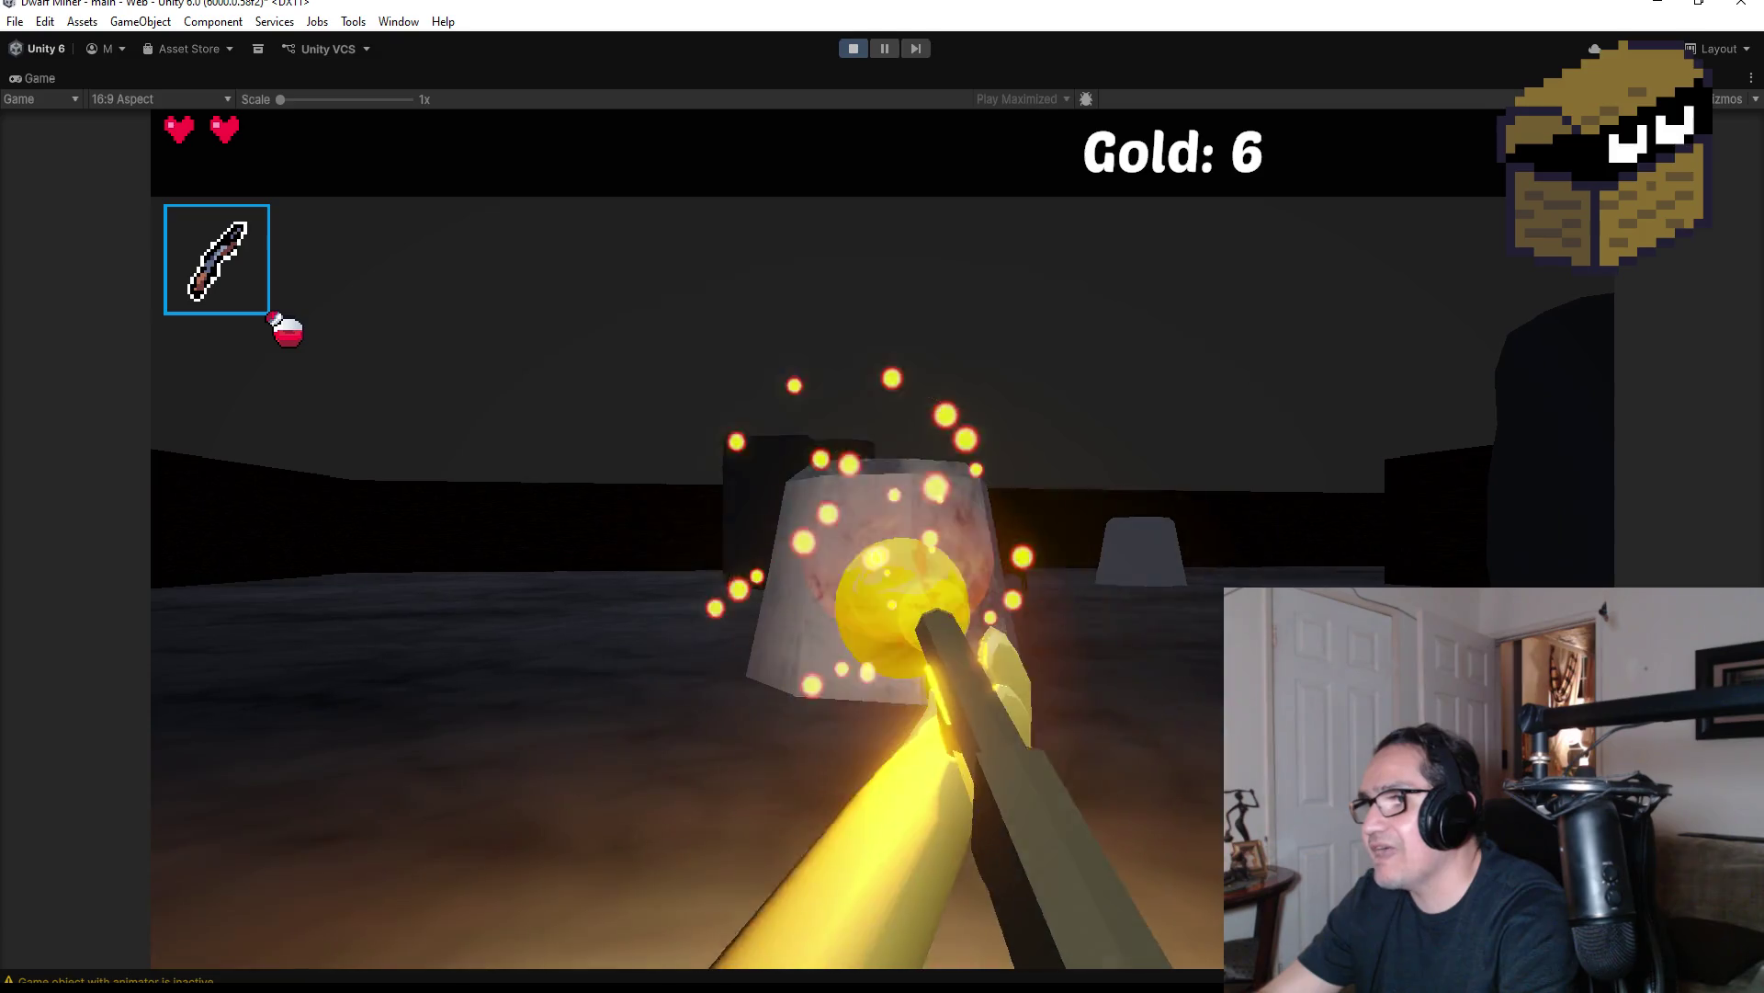
click(883, 497)
click(882, 496)
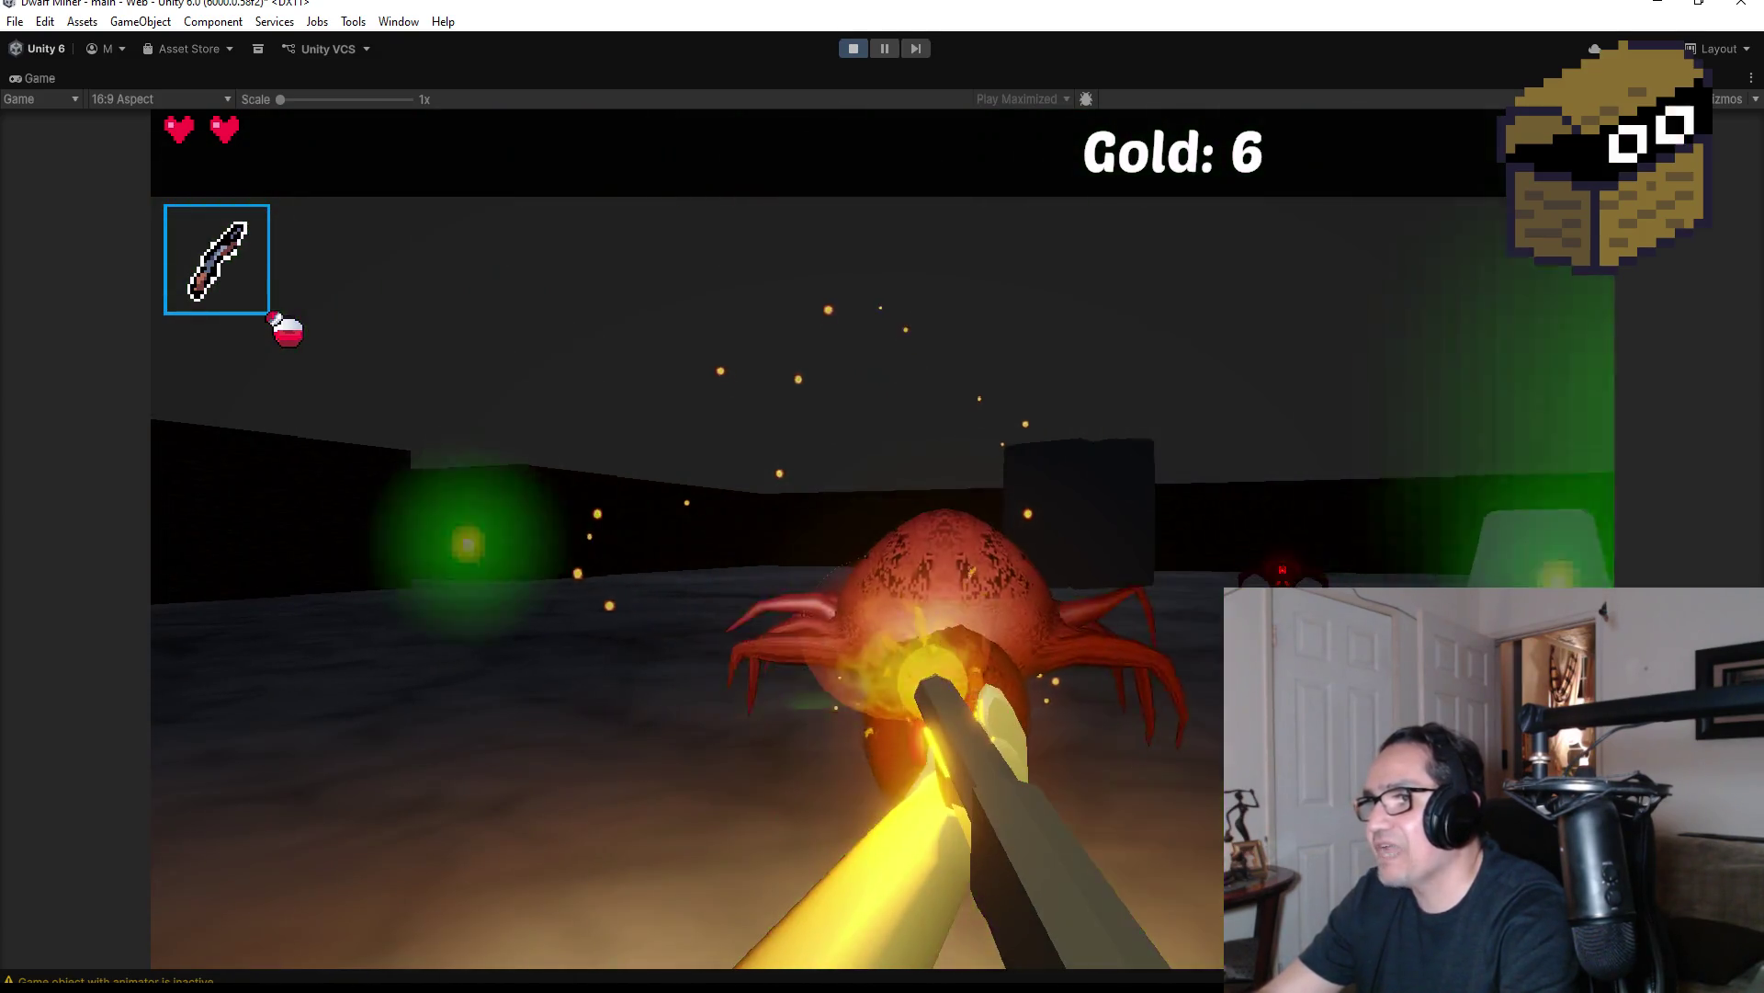
click(883, 496)
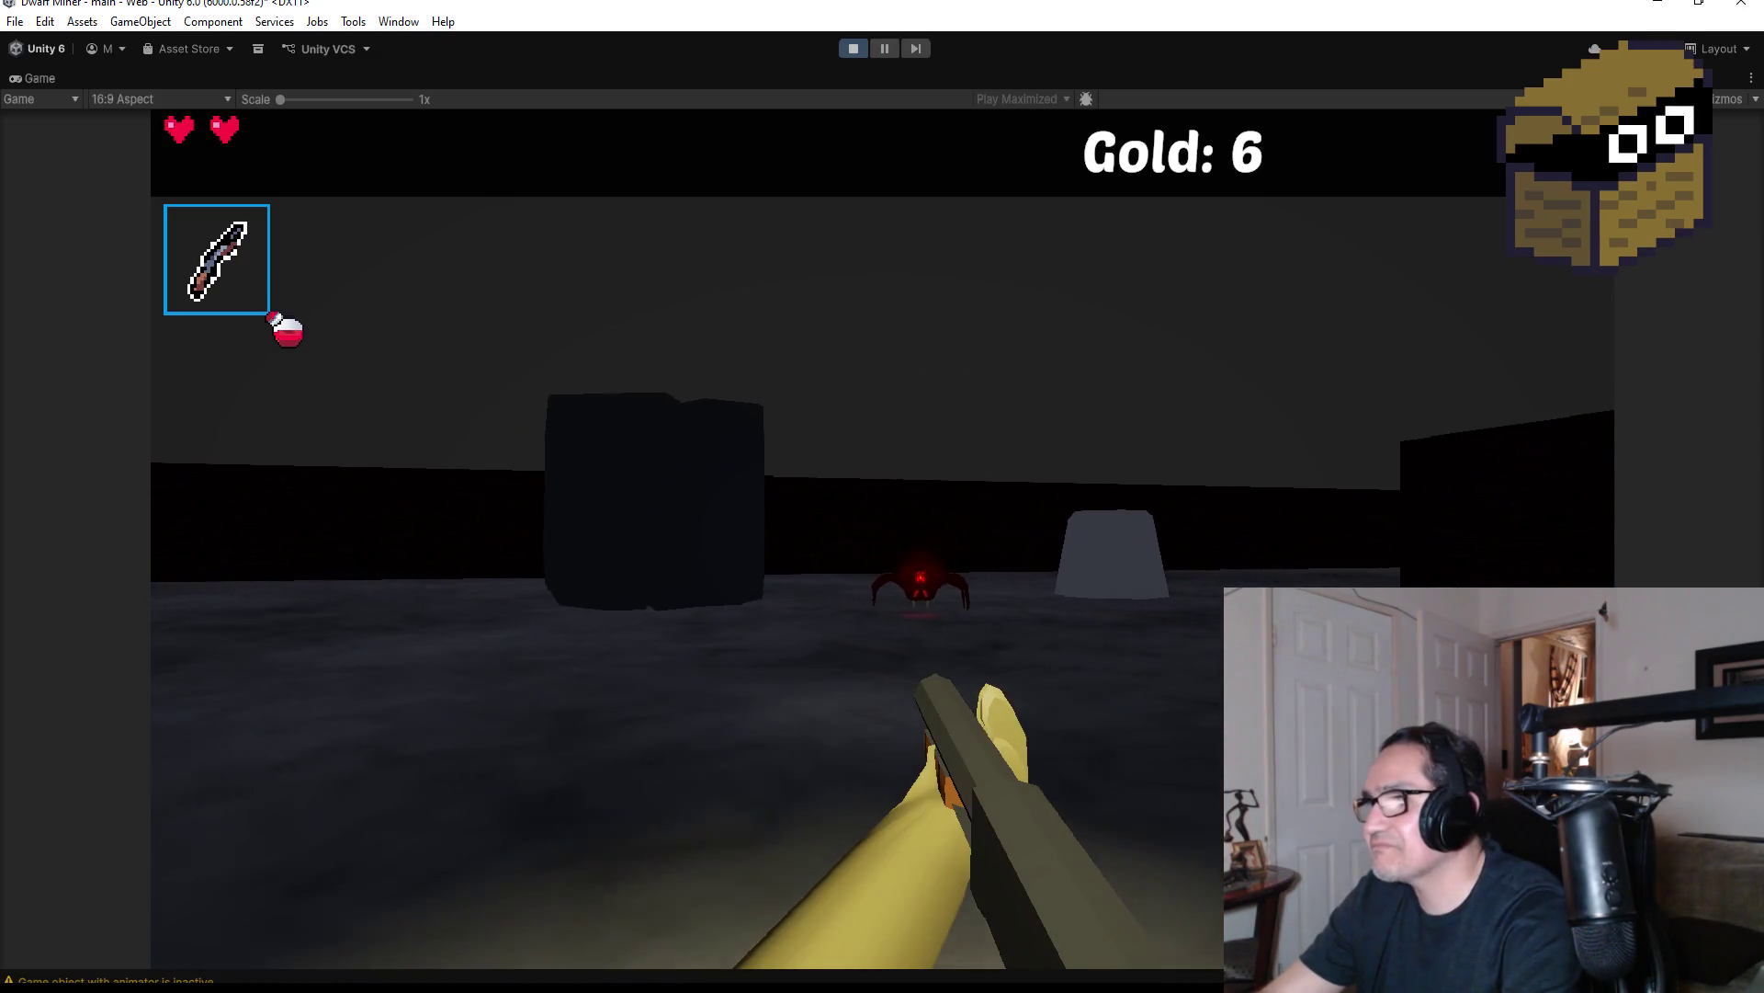
click(882, 497)
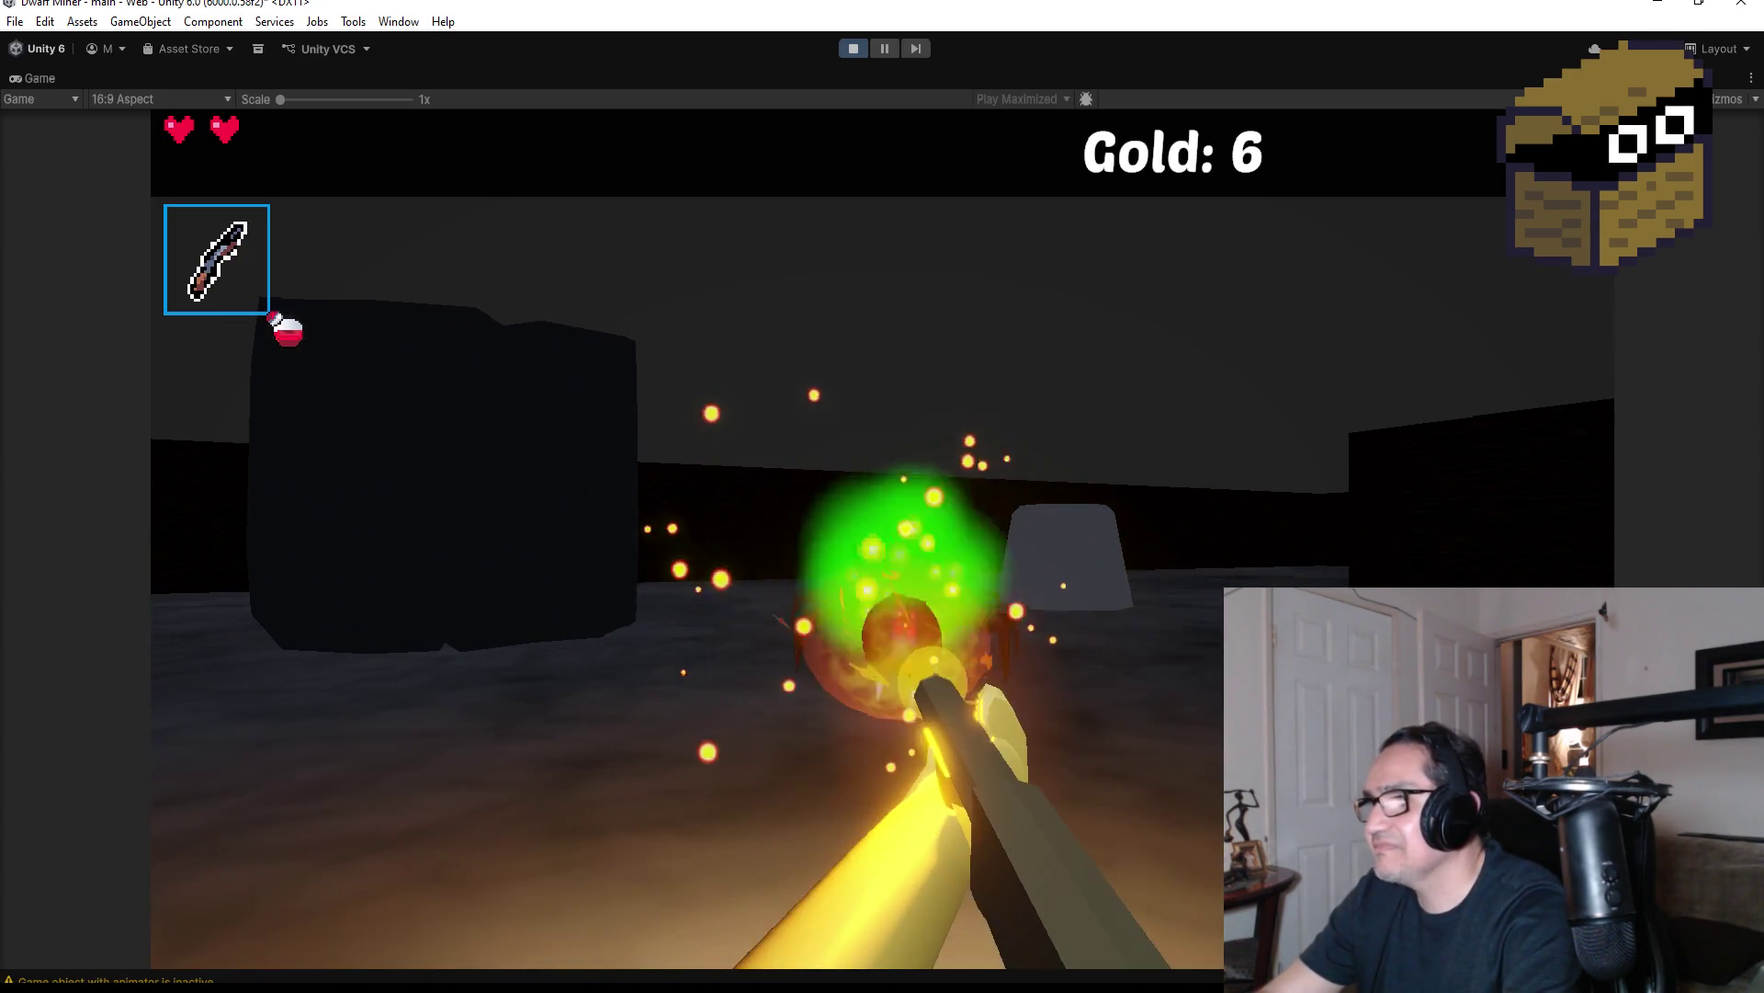
click(882, 496)
key(Escape)
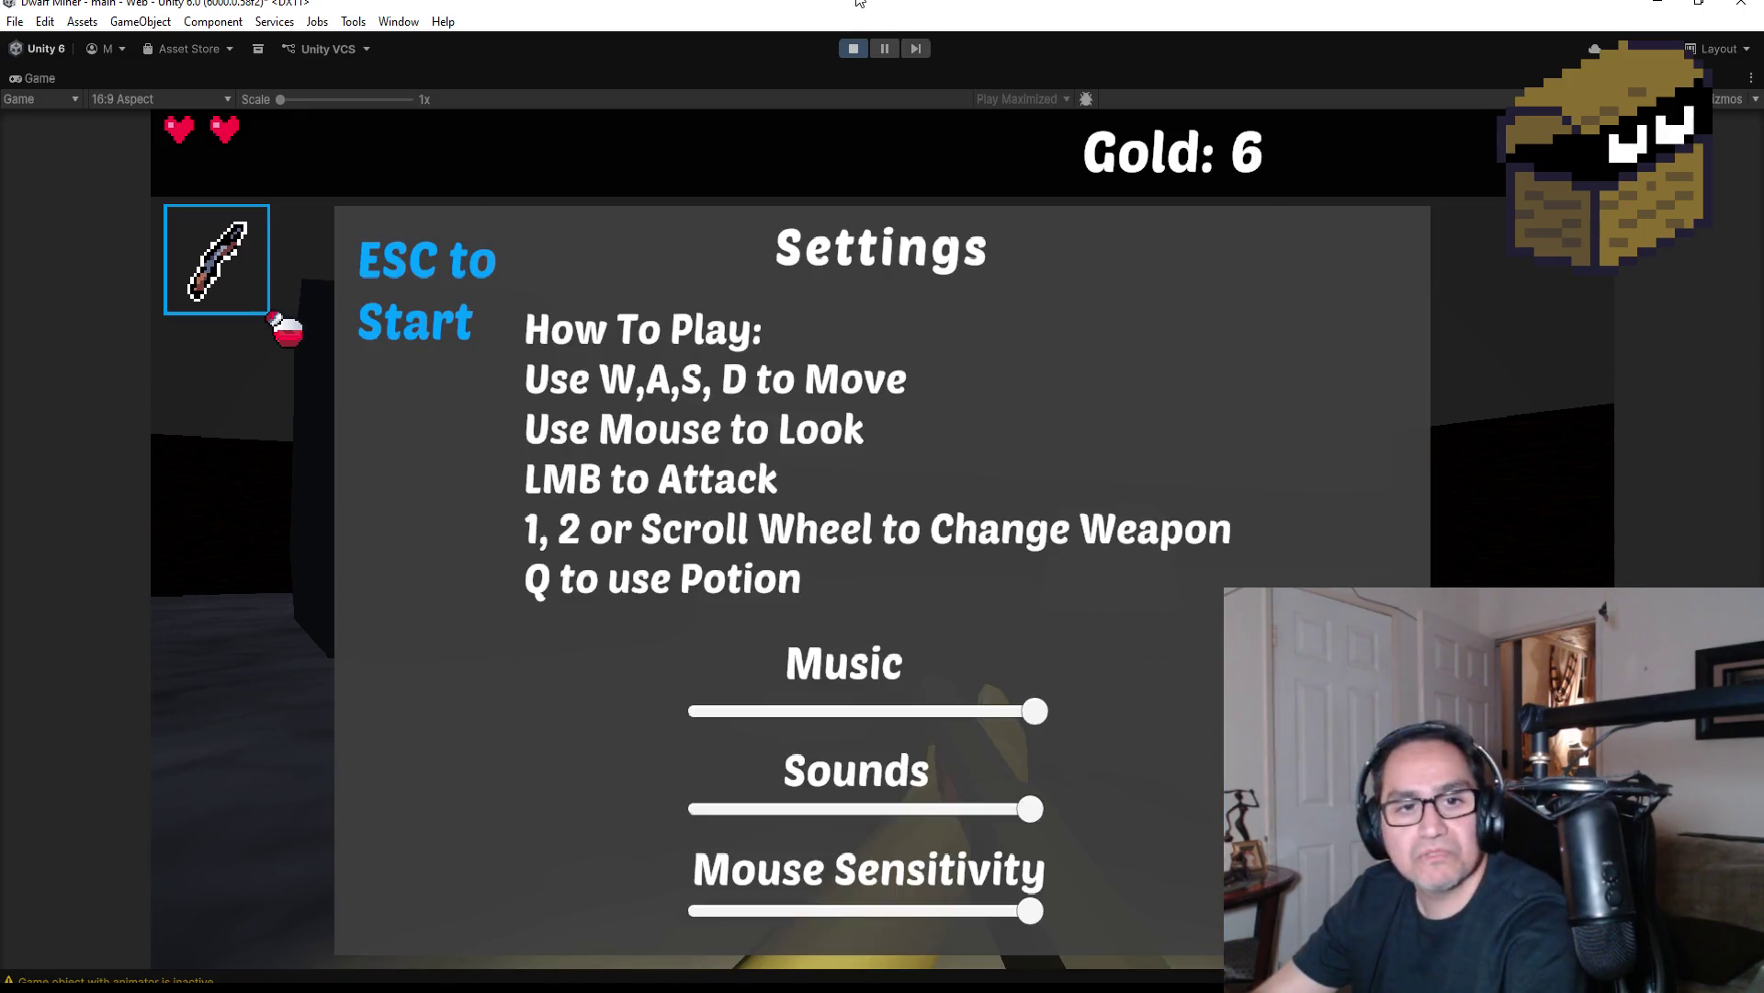
Exit Play mode and open the Prefab folder in the Project browser
click(861, 47)
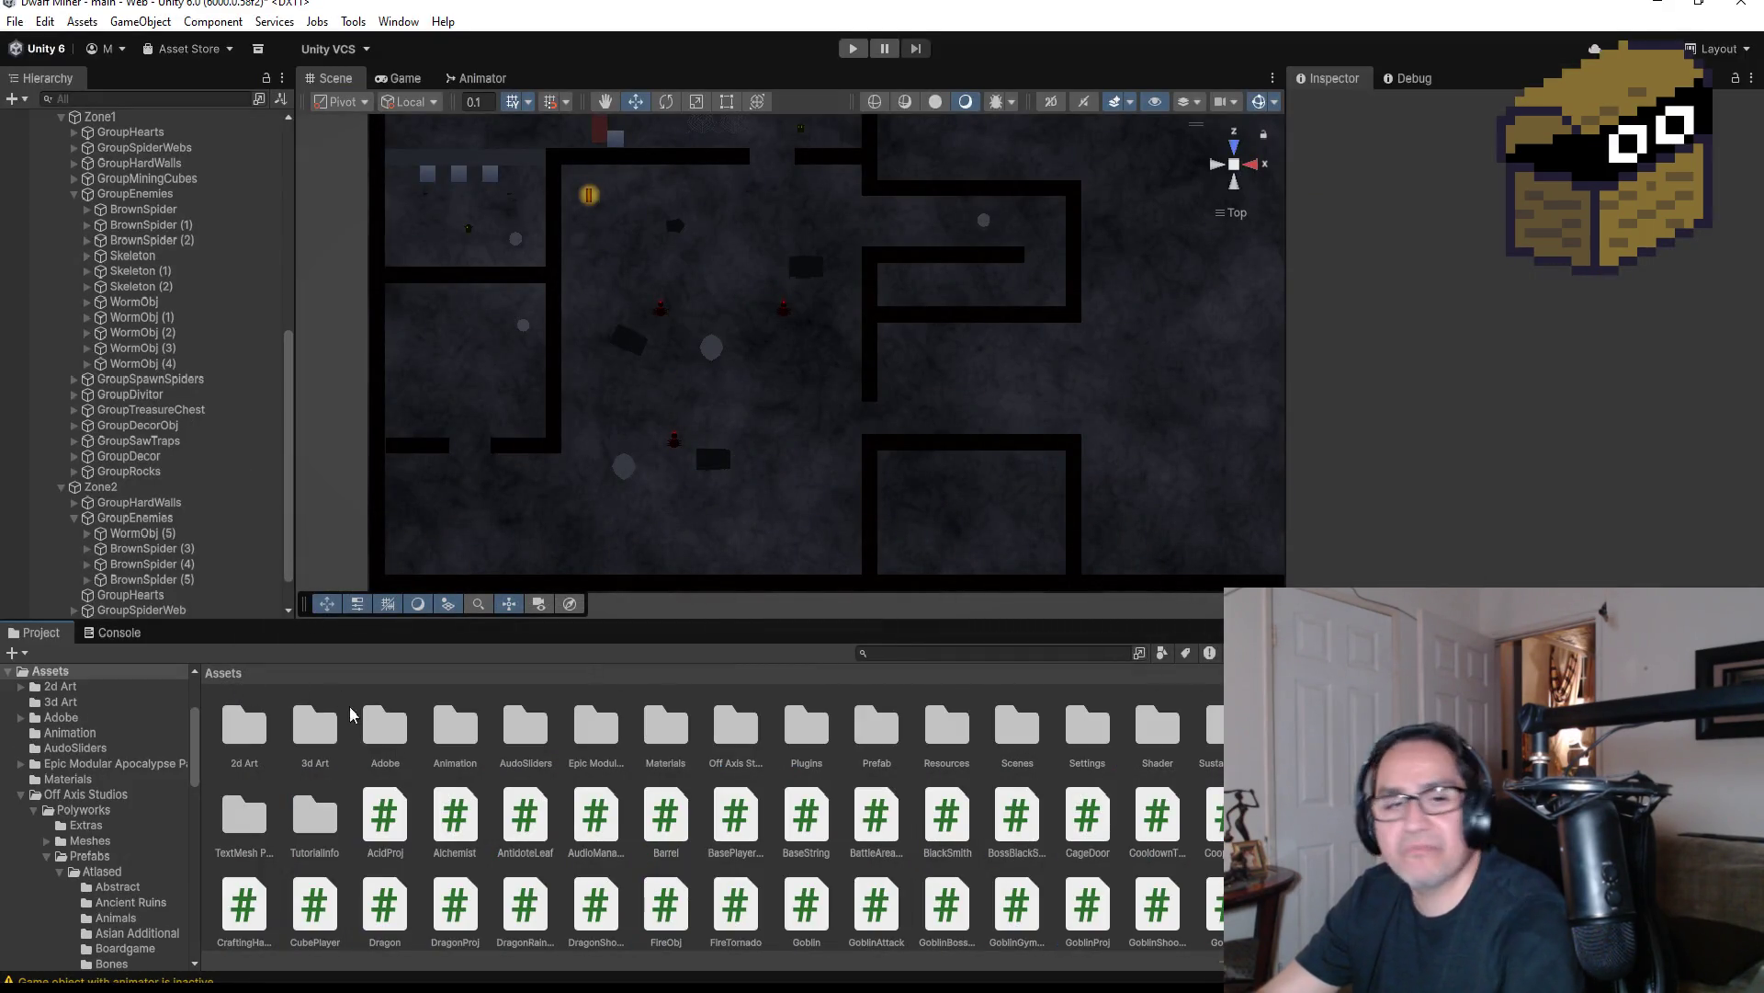
double_click(876, 726)
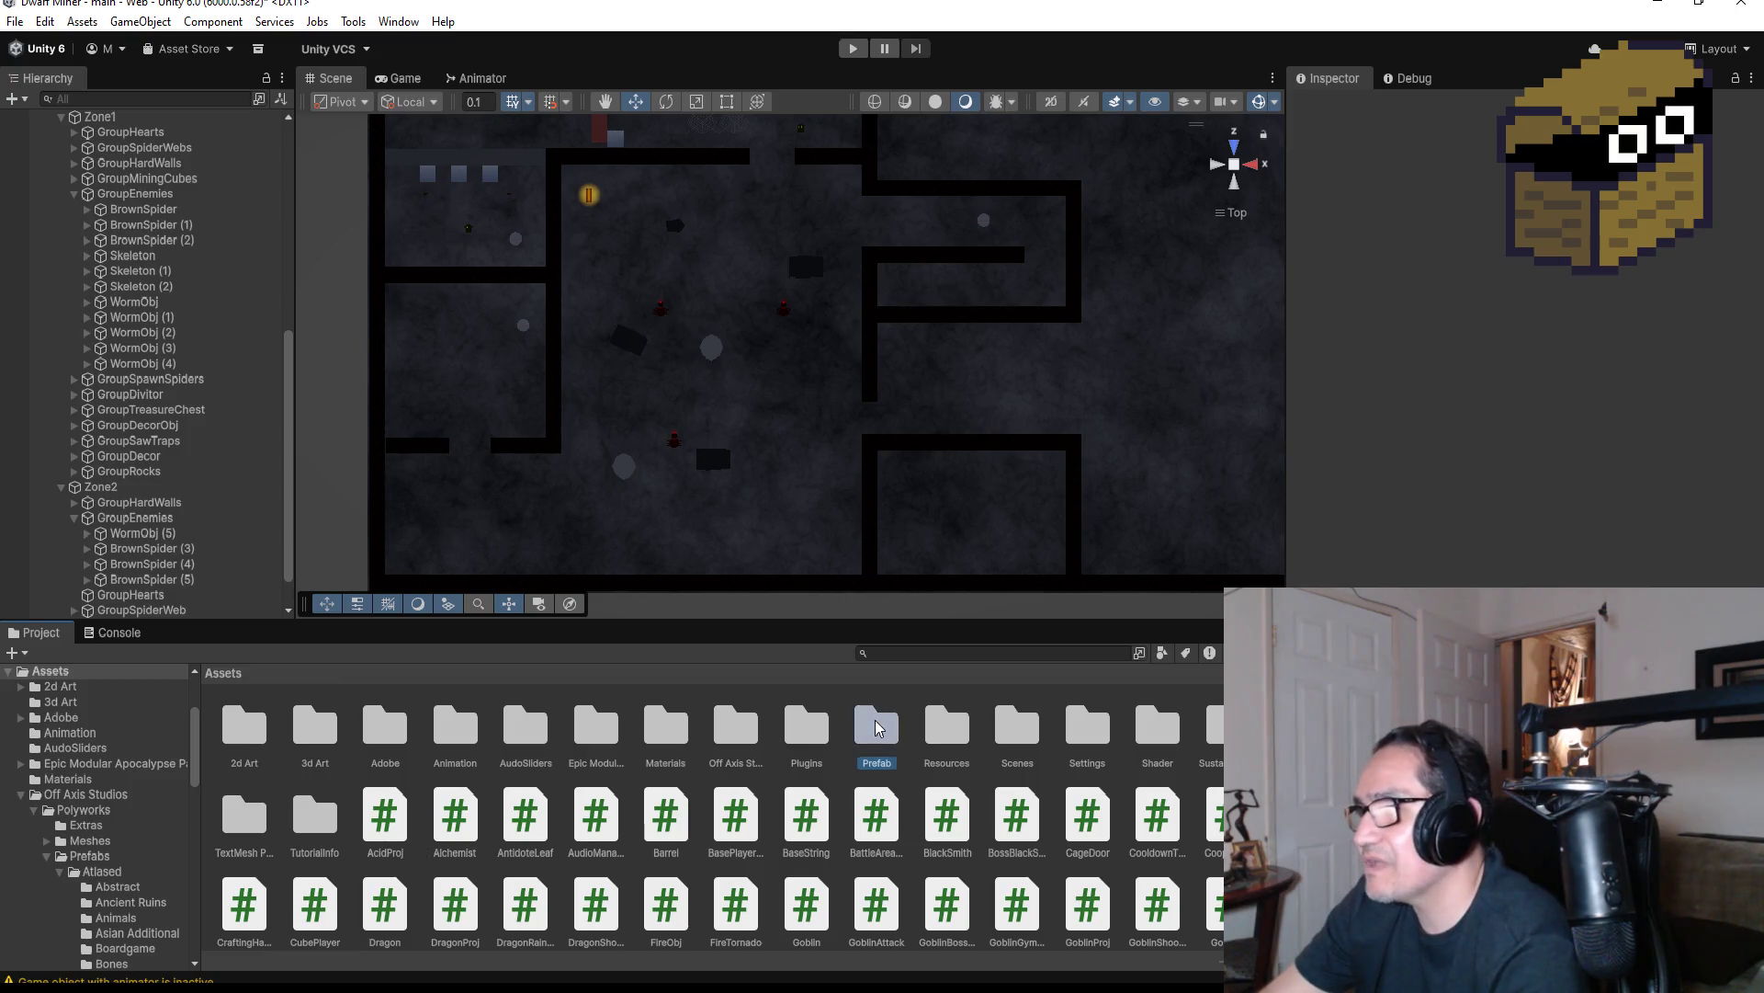
Open the BrownSpider prefab and change its Inspector tag from Untagged to Enemy
scroll(1042, 907, down, 2)
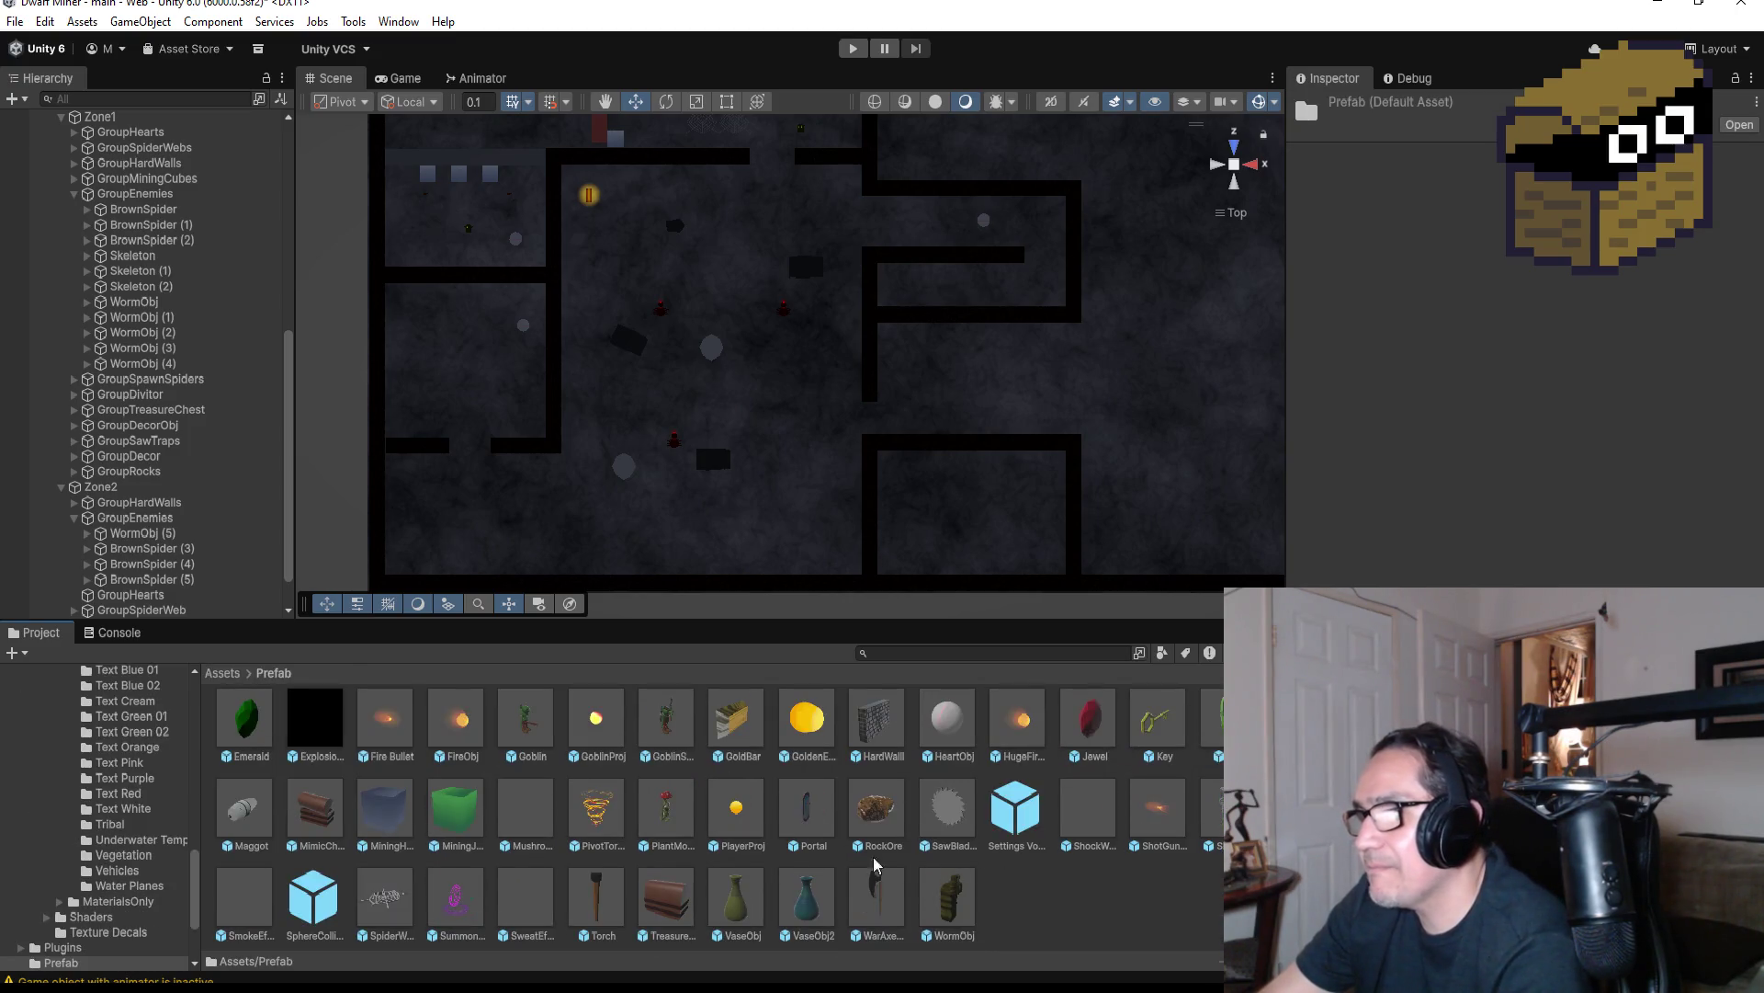
scroll(550, 835, up, 2)
double_click(735, 726)
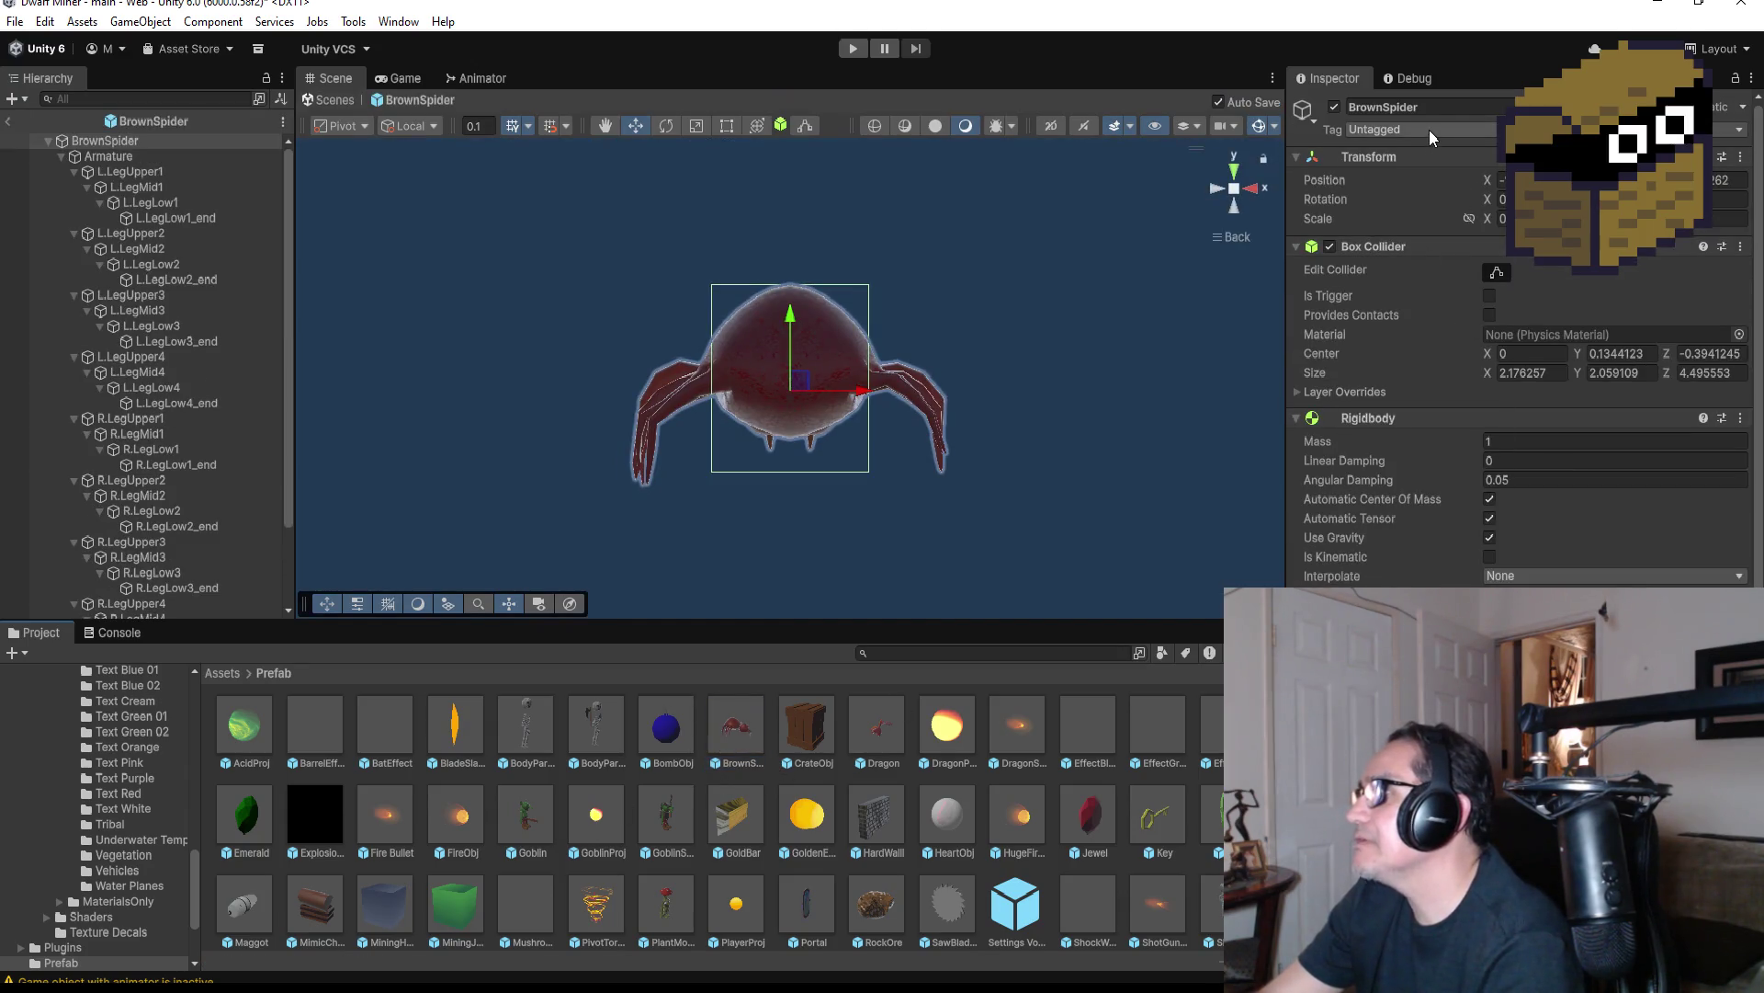
click(1431, 130)
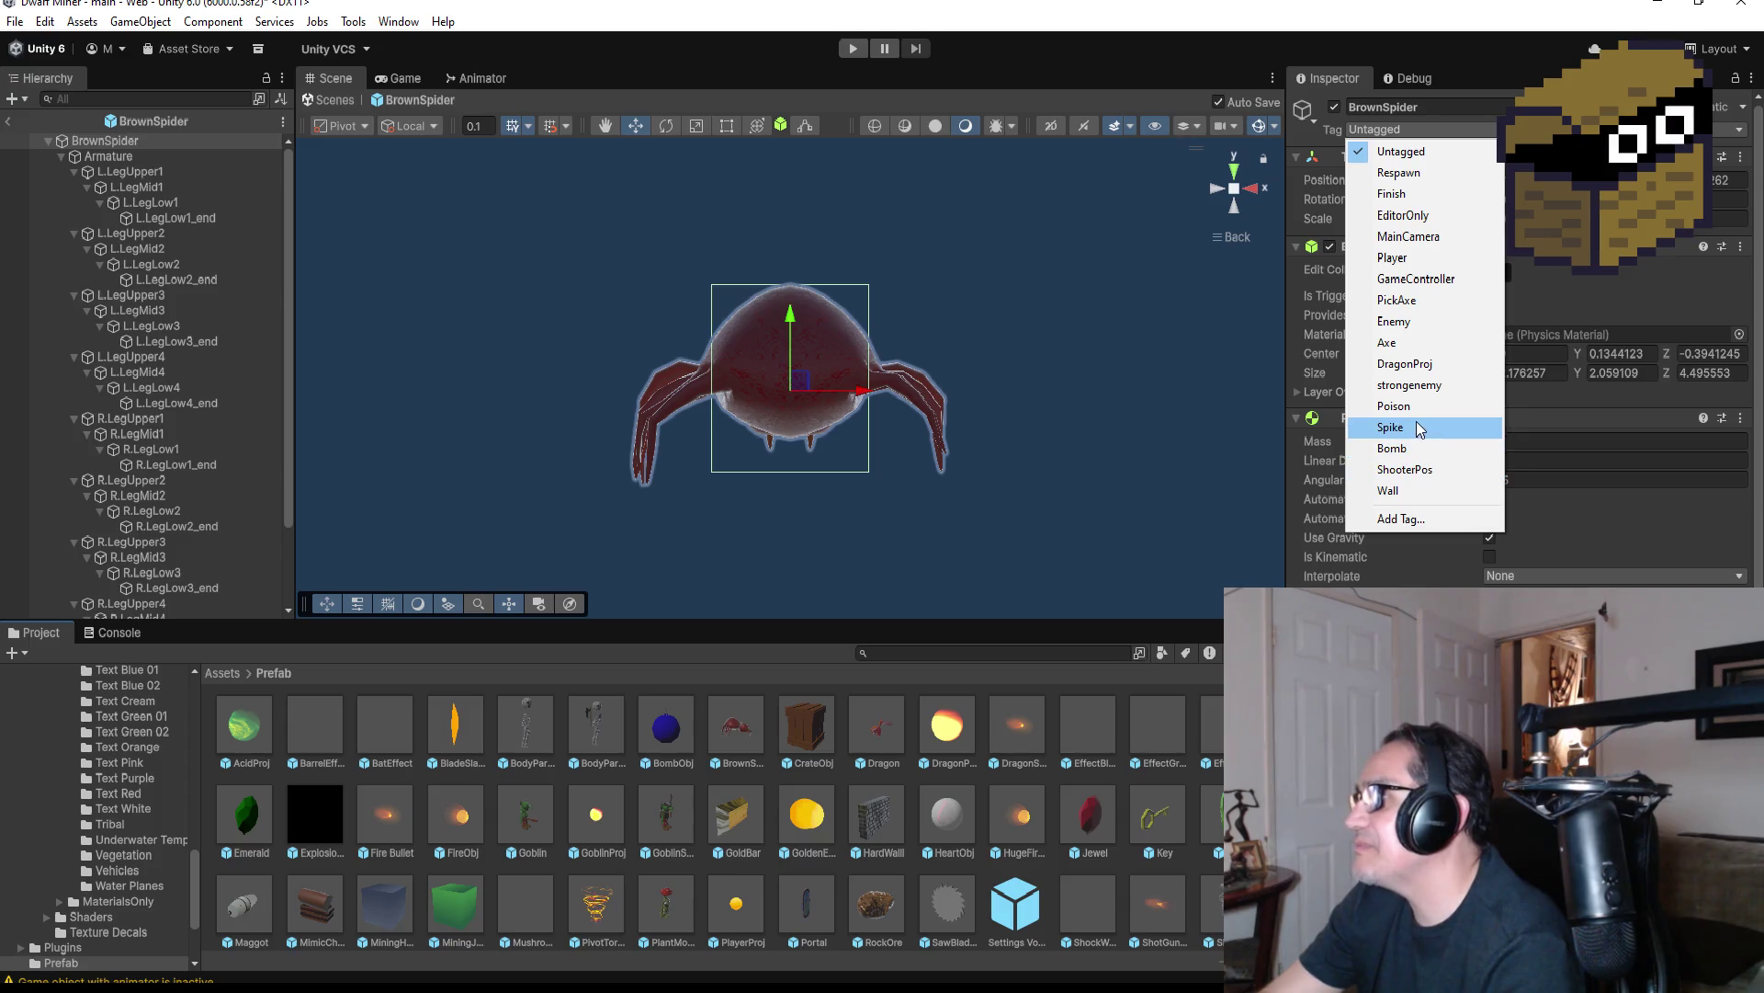
click(1415, 322)
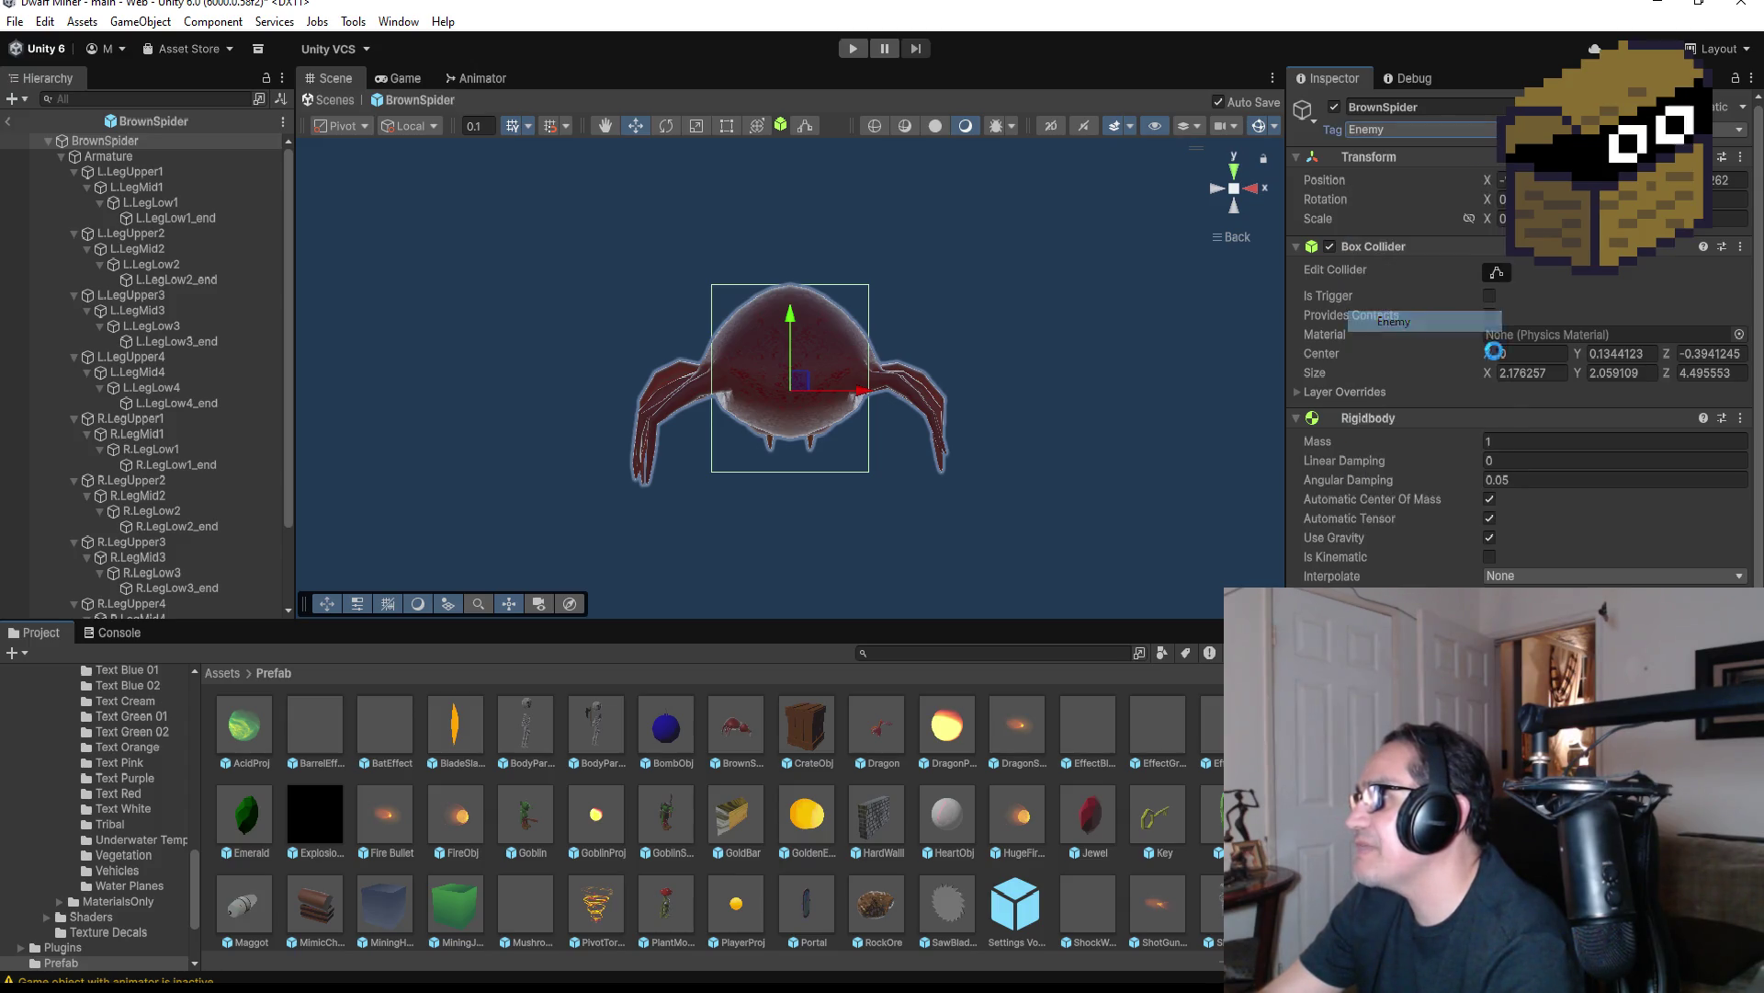
scroll(1464, 338, down, 5)
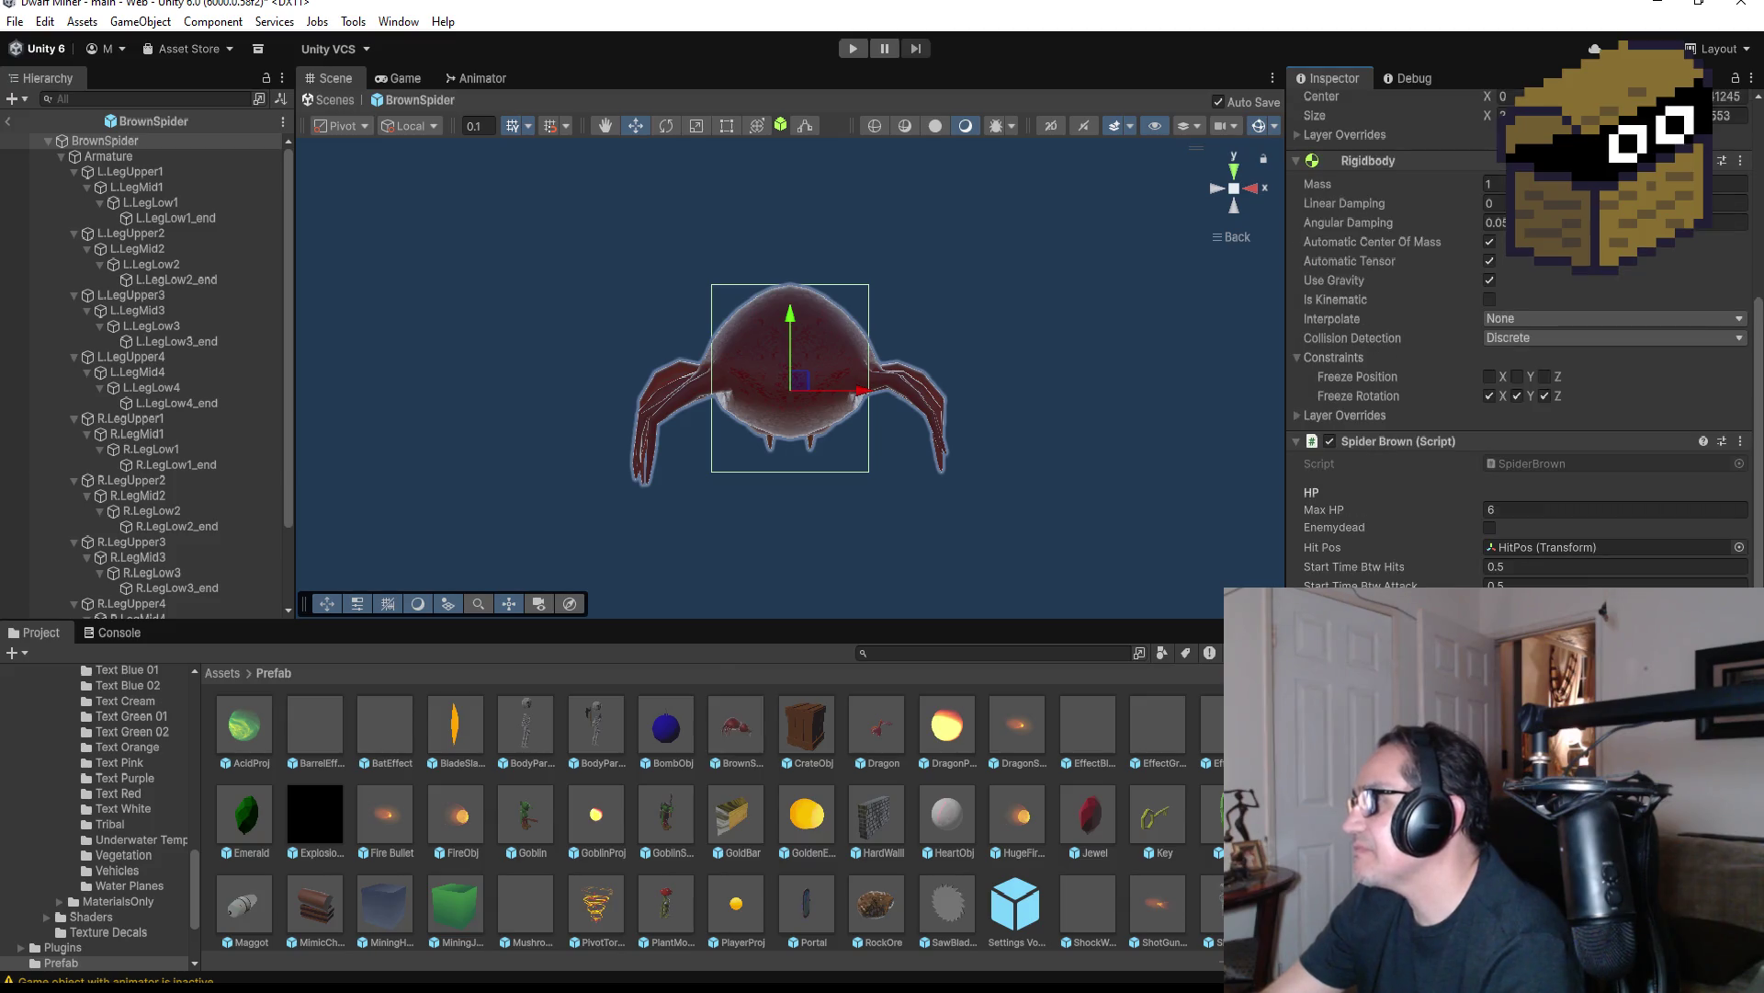
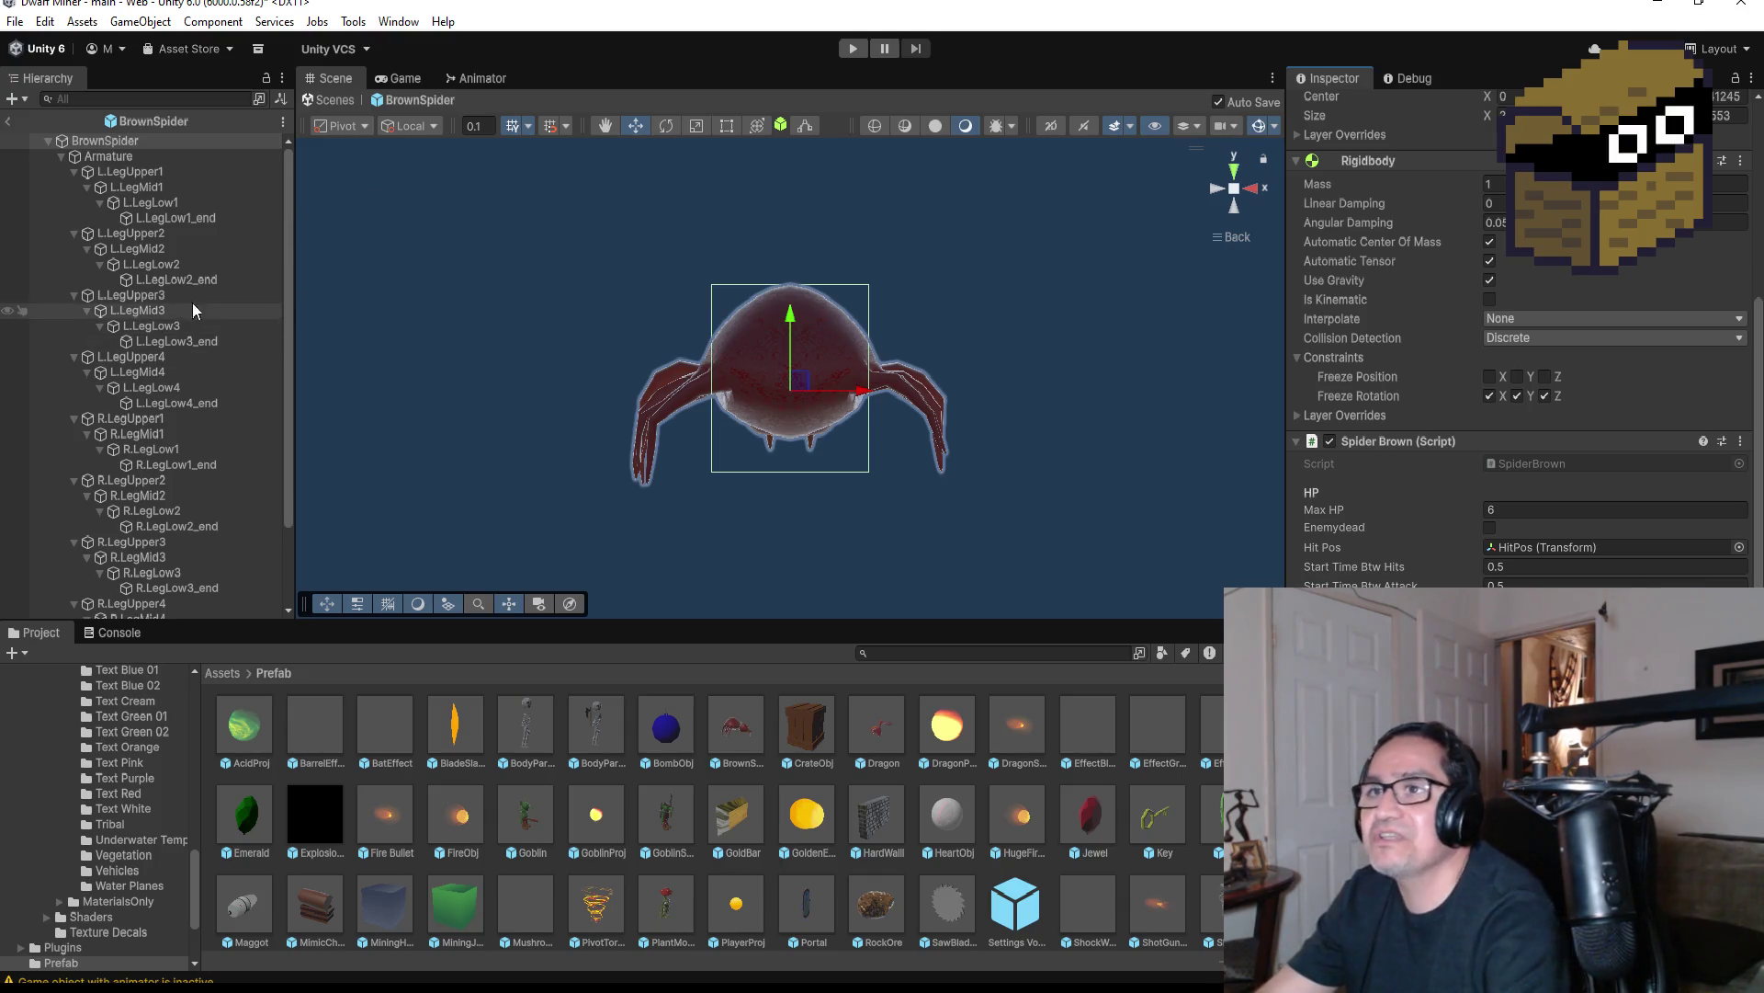
Leave the BrownSpider prefab and tilt the Scene view to an angled look at the cave maze
click(19, 123)
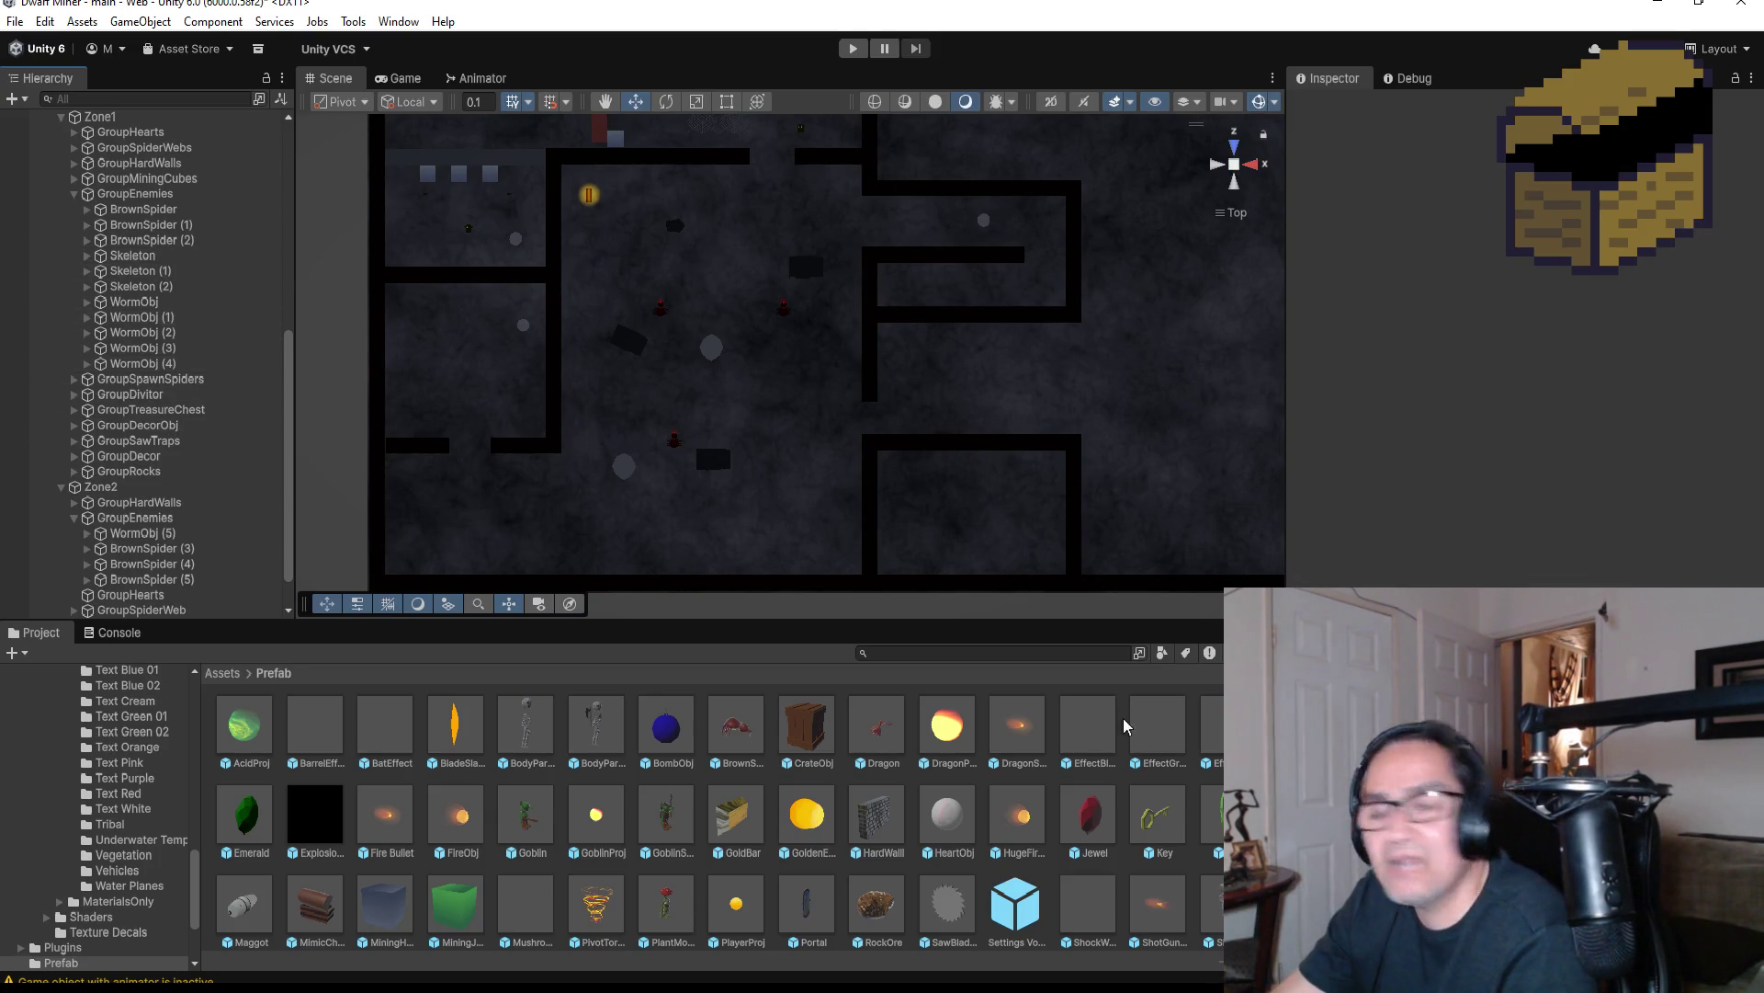
scroll(708, 430, up, 3)
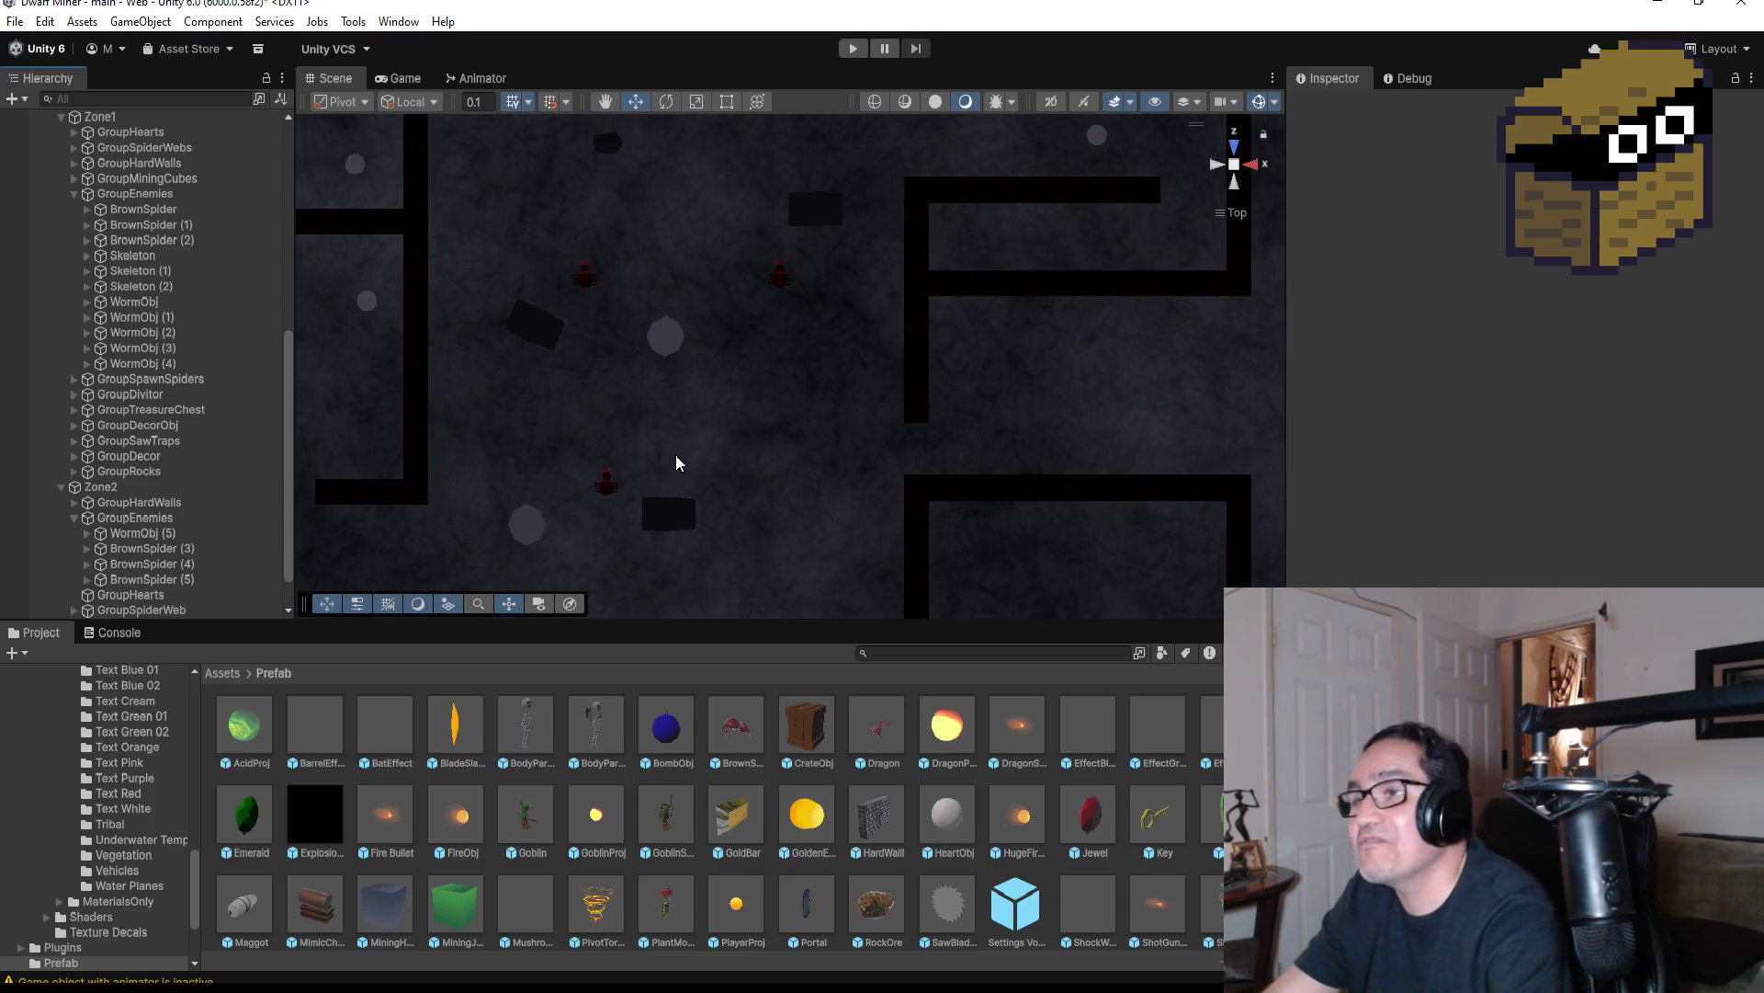
scroll(697, 405, down, 2)
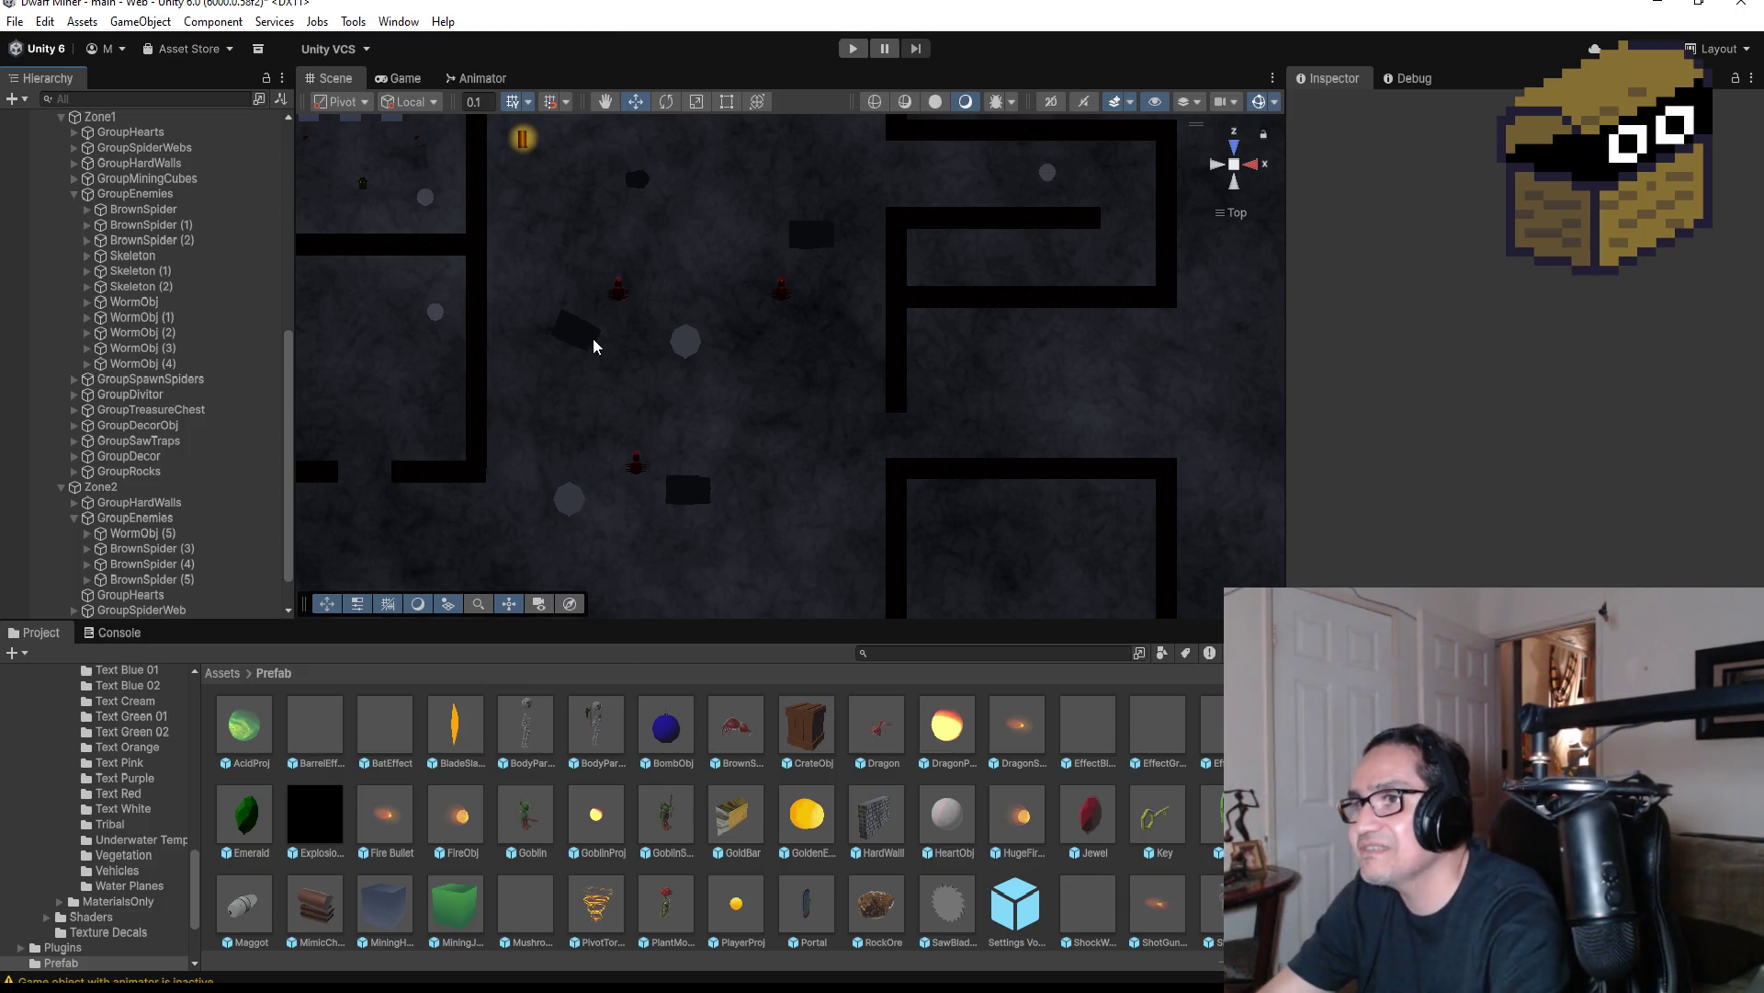
scroll(564, 339, up, 3)
mouse_move(788, 308)
mouse_down()
mouse_move(493, 98)
mouse_move(695, 112)
mouse_up()
mouse_move(619, 268)
mouse_down()
mouse_move(831, 229)
mouse_move(834, 262)
mouse_up()
scroll(730, 273, down, 3)
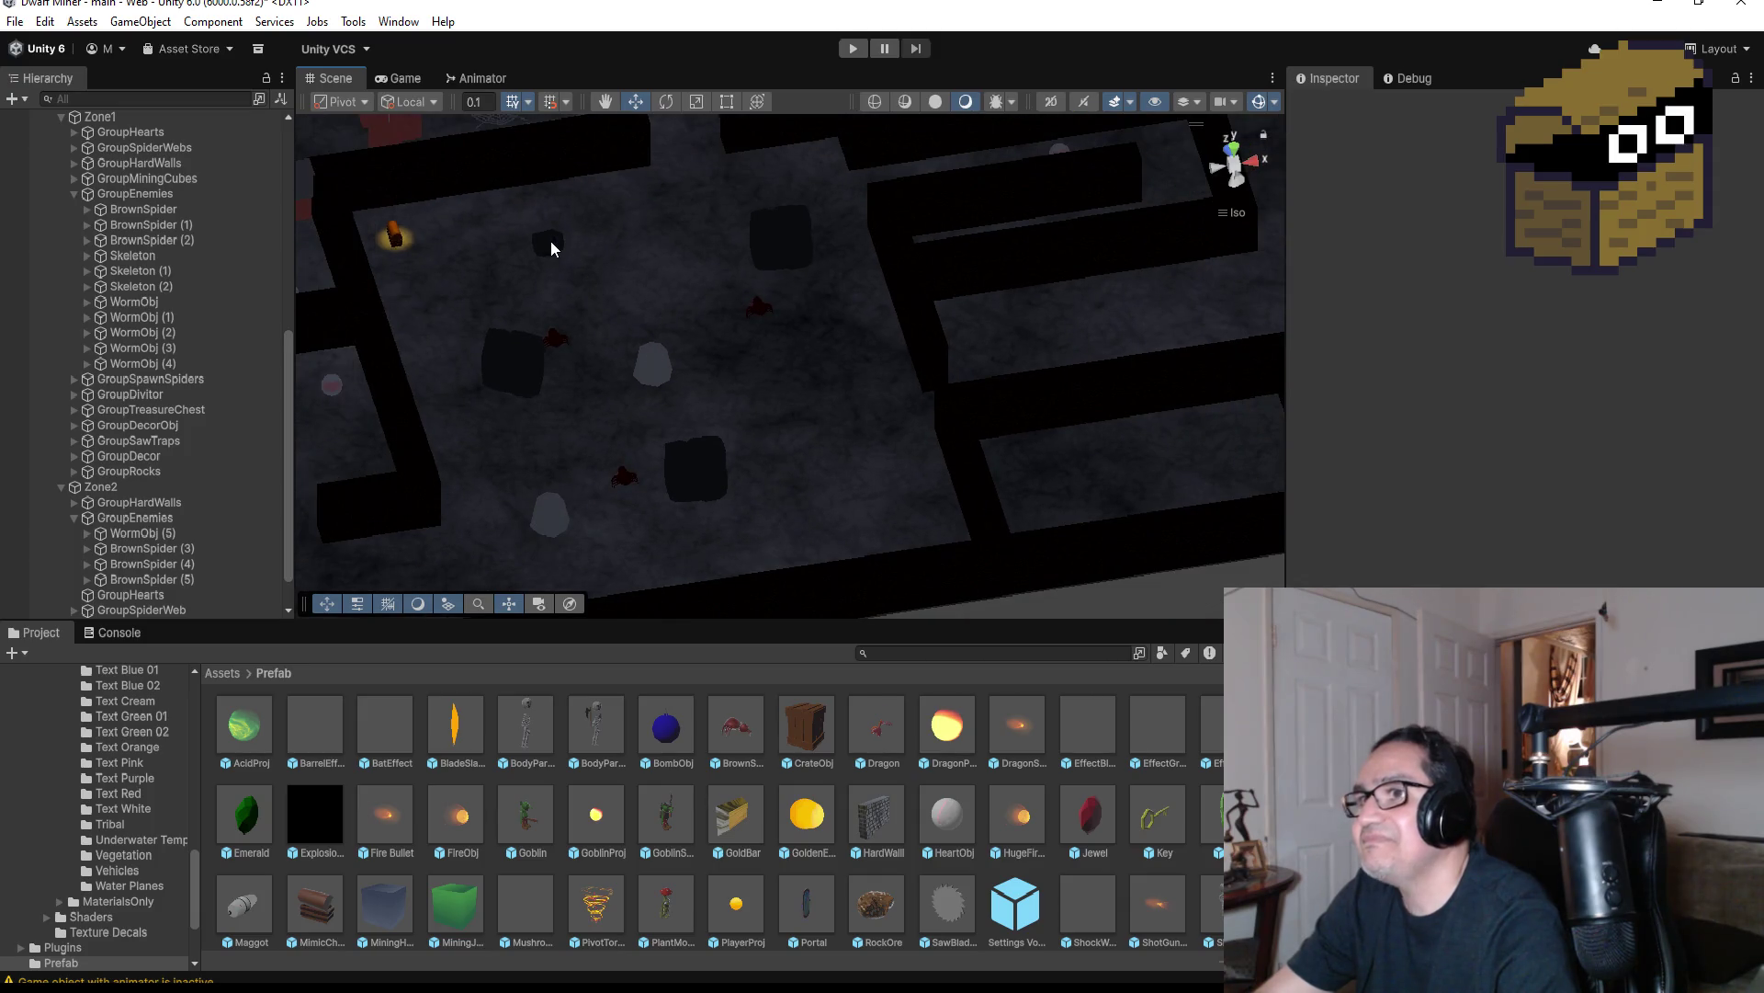
Duplicate FlatCaveRock as FlatCaveRock (3), move it right and adjust its X rotation
click(552, 249)
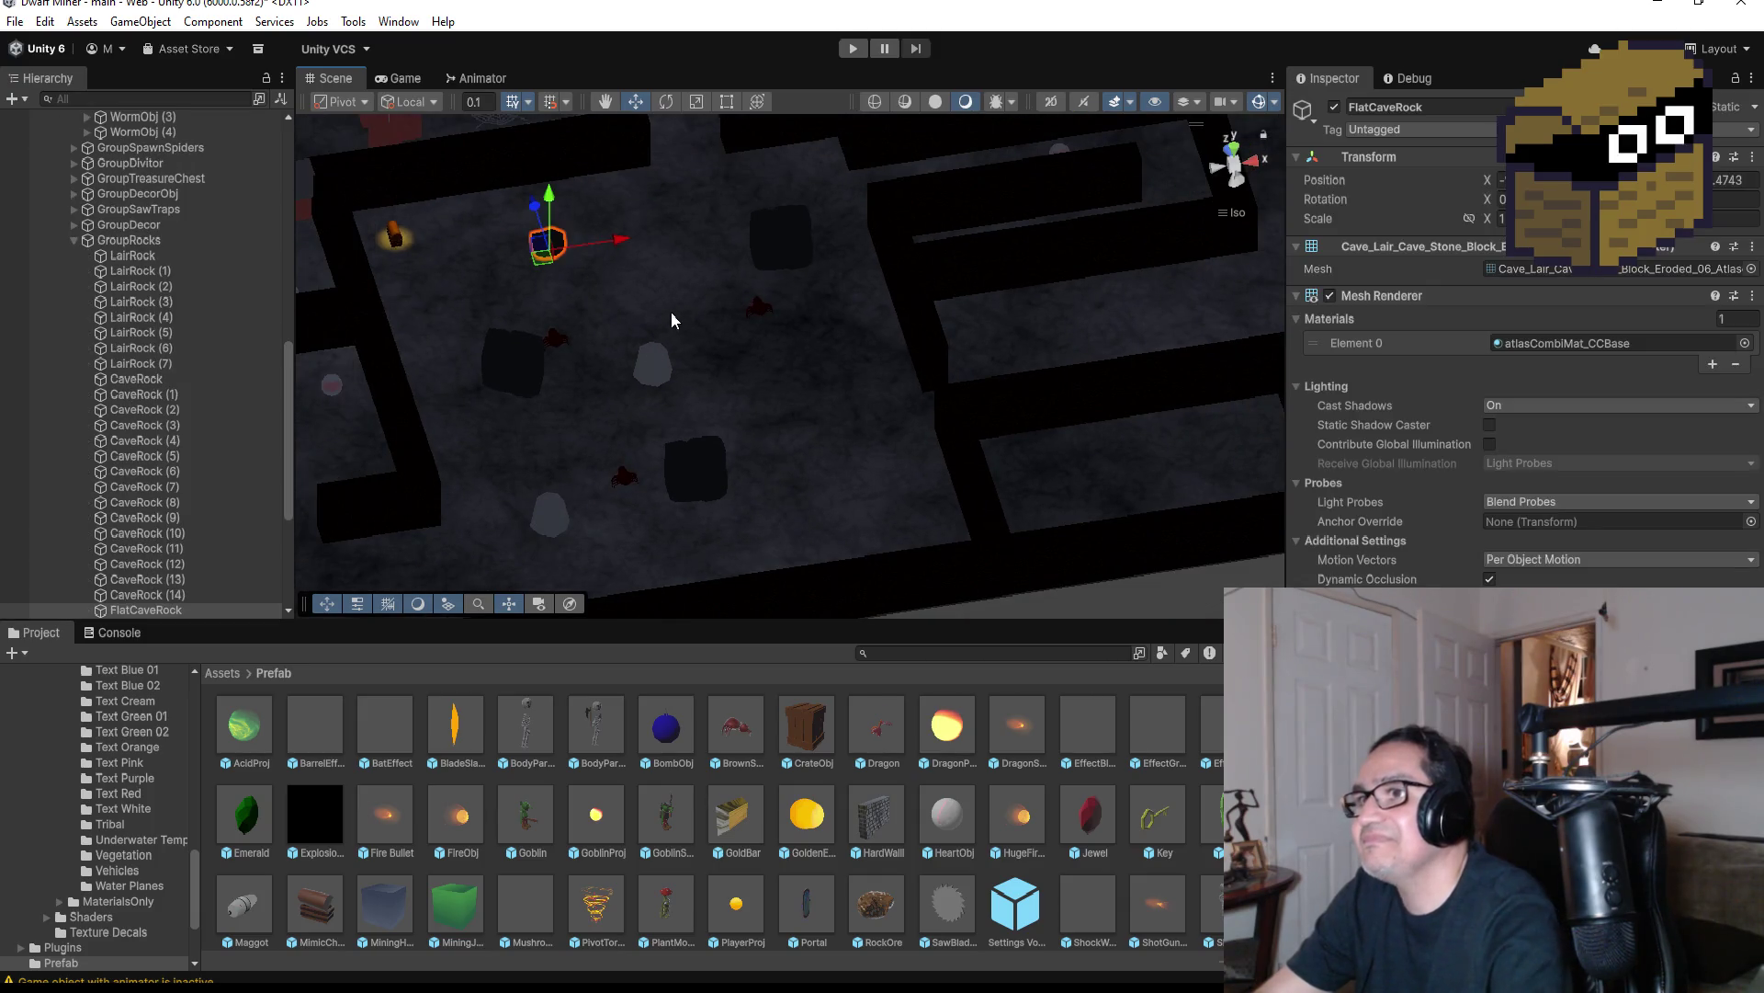
click(686, 366)
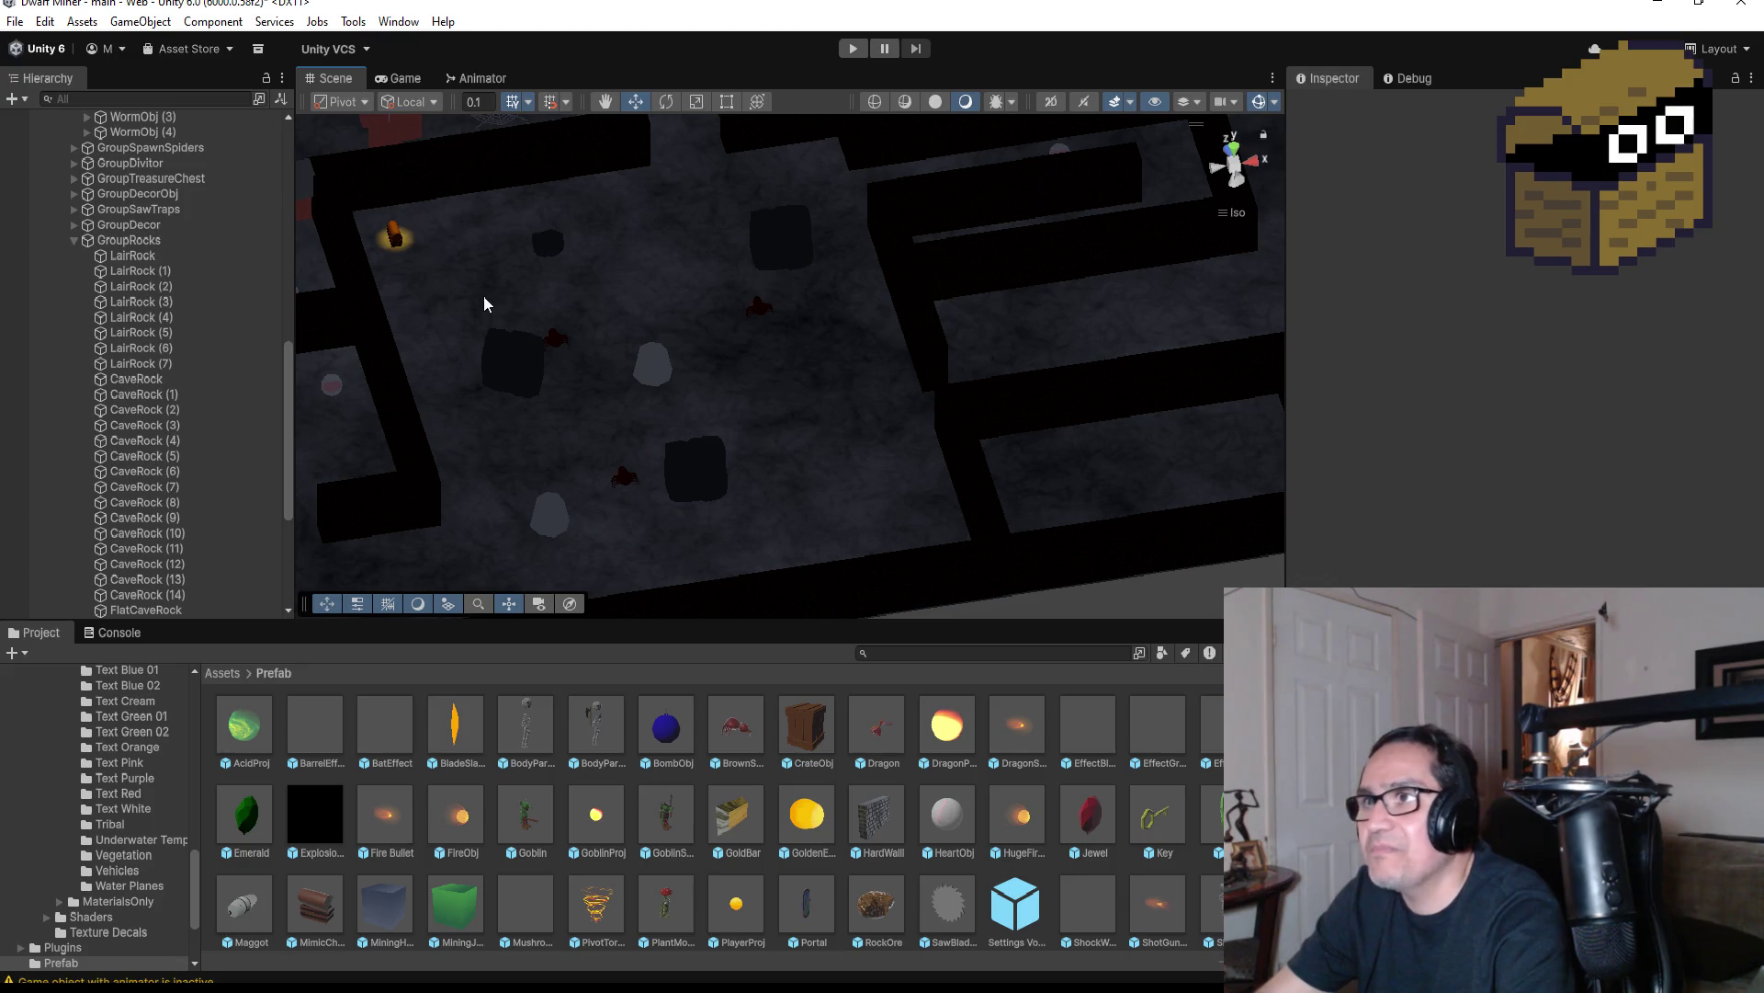
click(546, 260)
scroll(151, 409, down, 5)
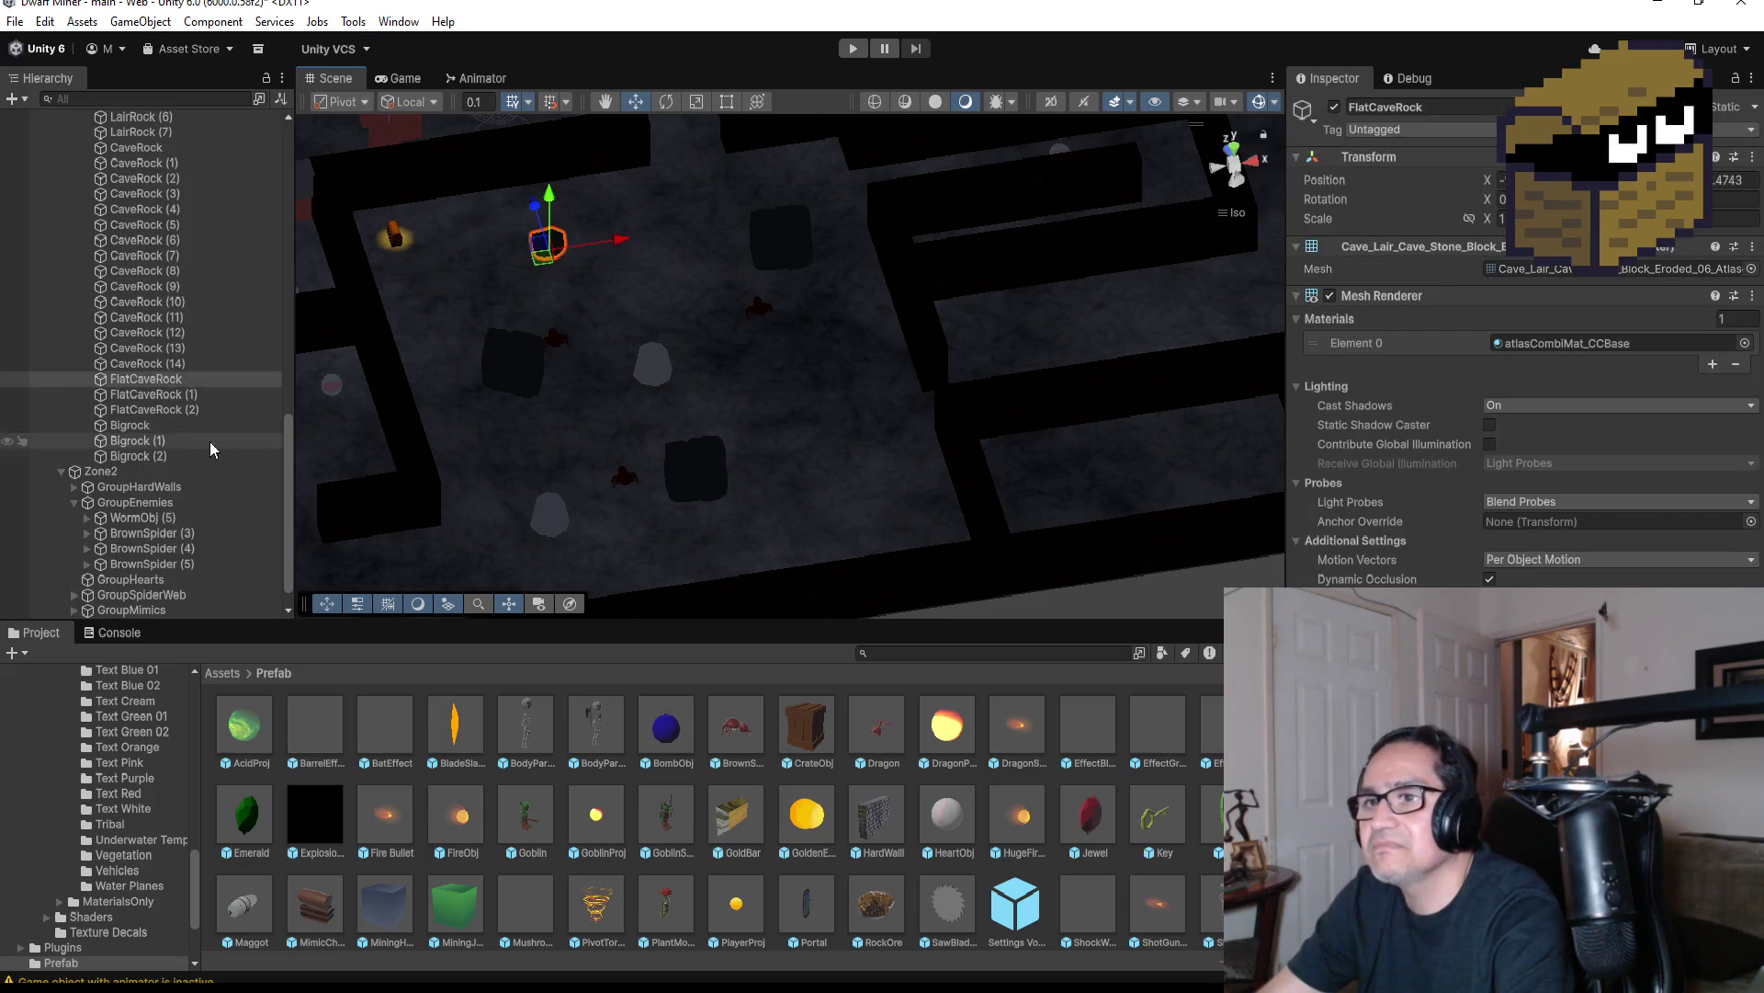
click(159, 380)
scroll(698, 338, down, 3)
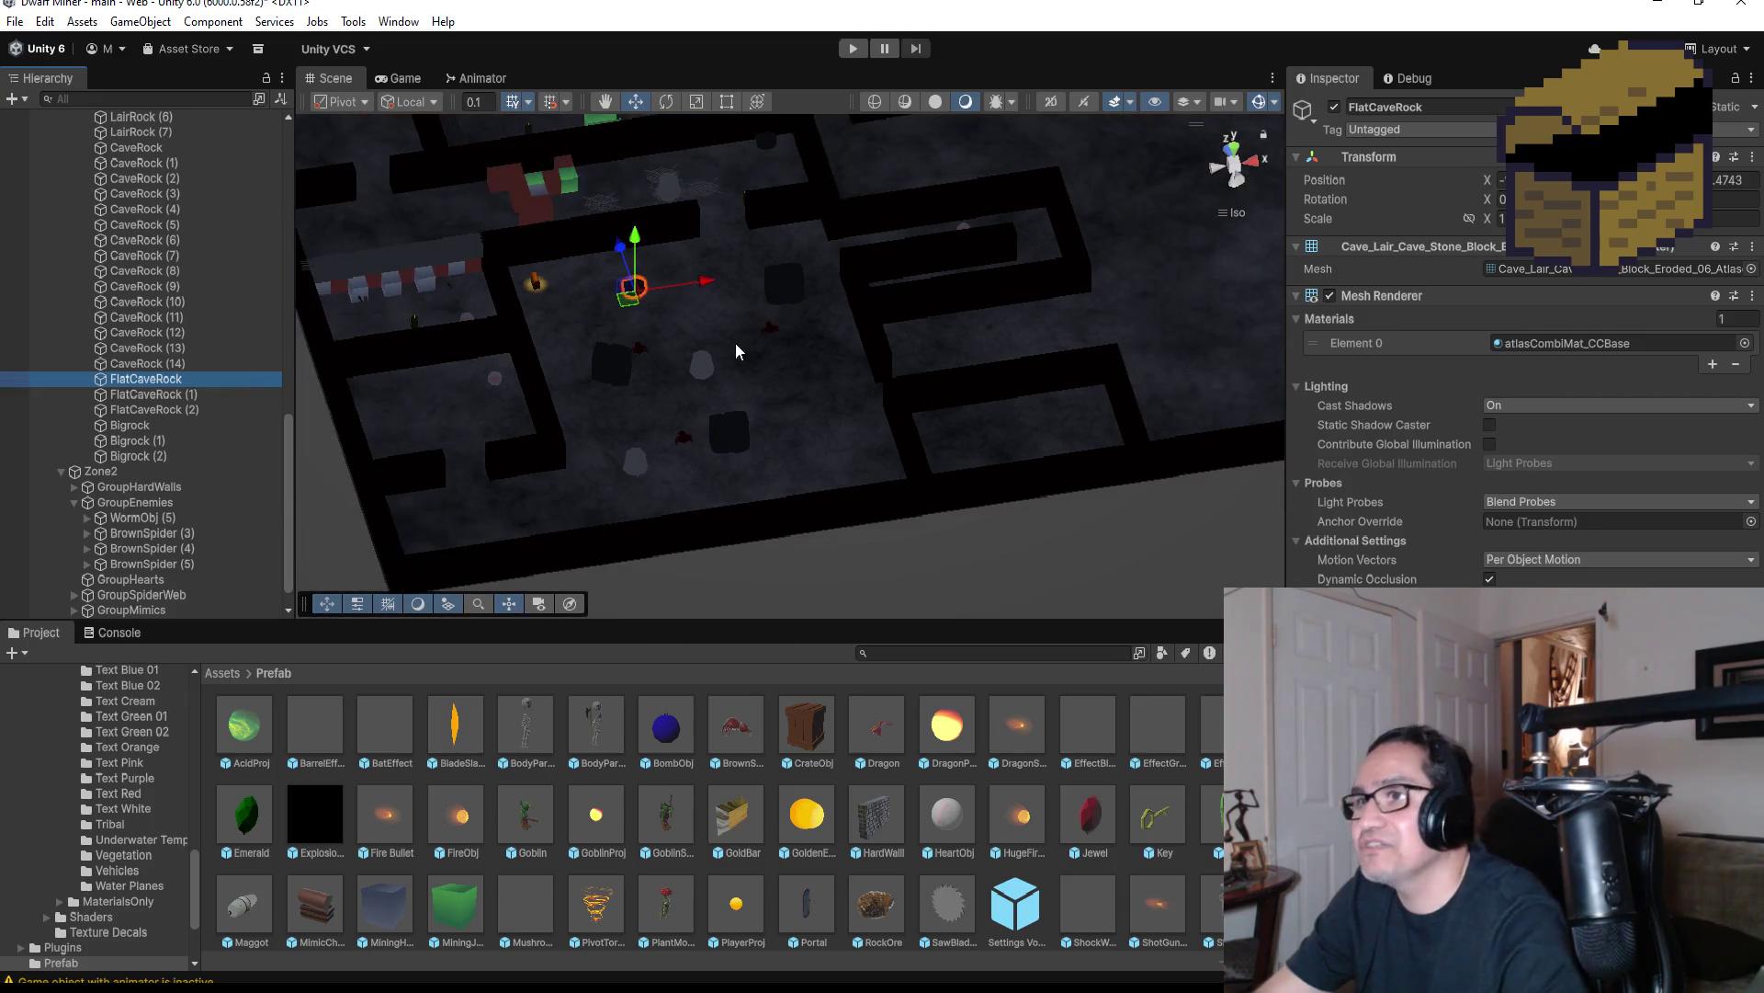
key(ctrl+d)
mouse_move(693, 279)
mouse_down()
mouse_move(878, 267)
mouse_move(825, 305)
mouse_move(871, 372)
mouse_up()
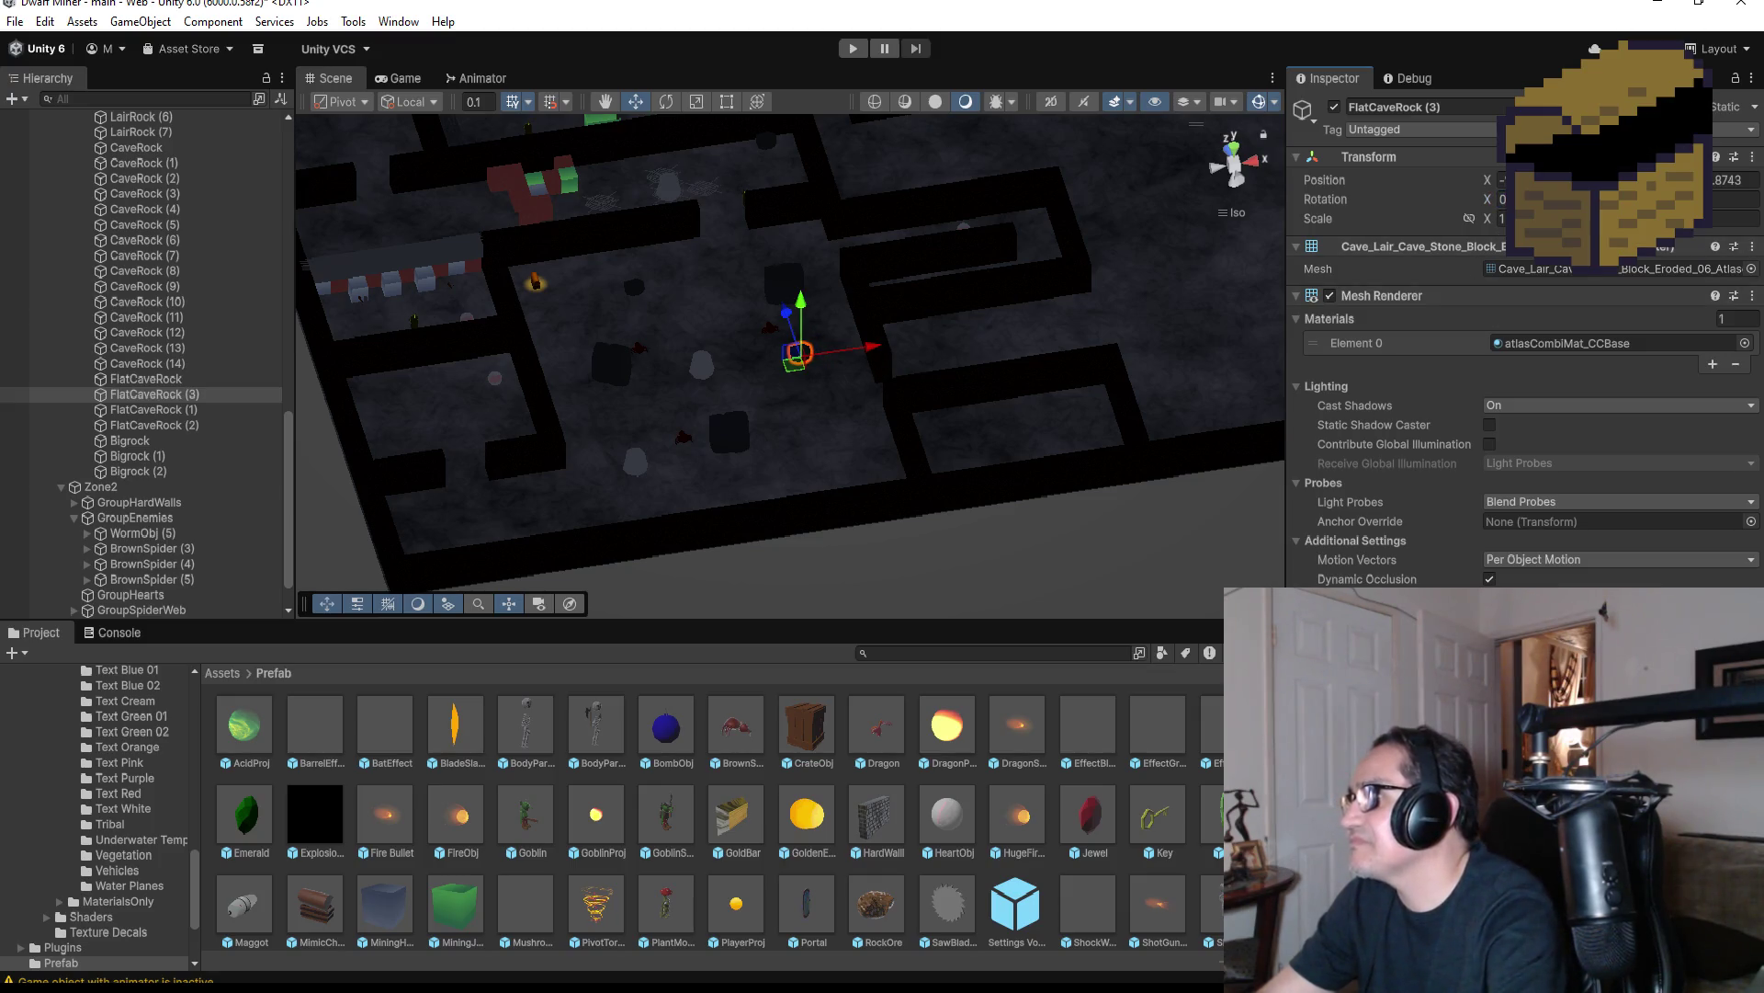
click(1504, 198)
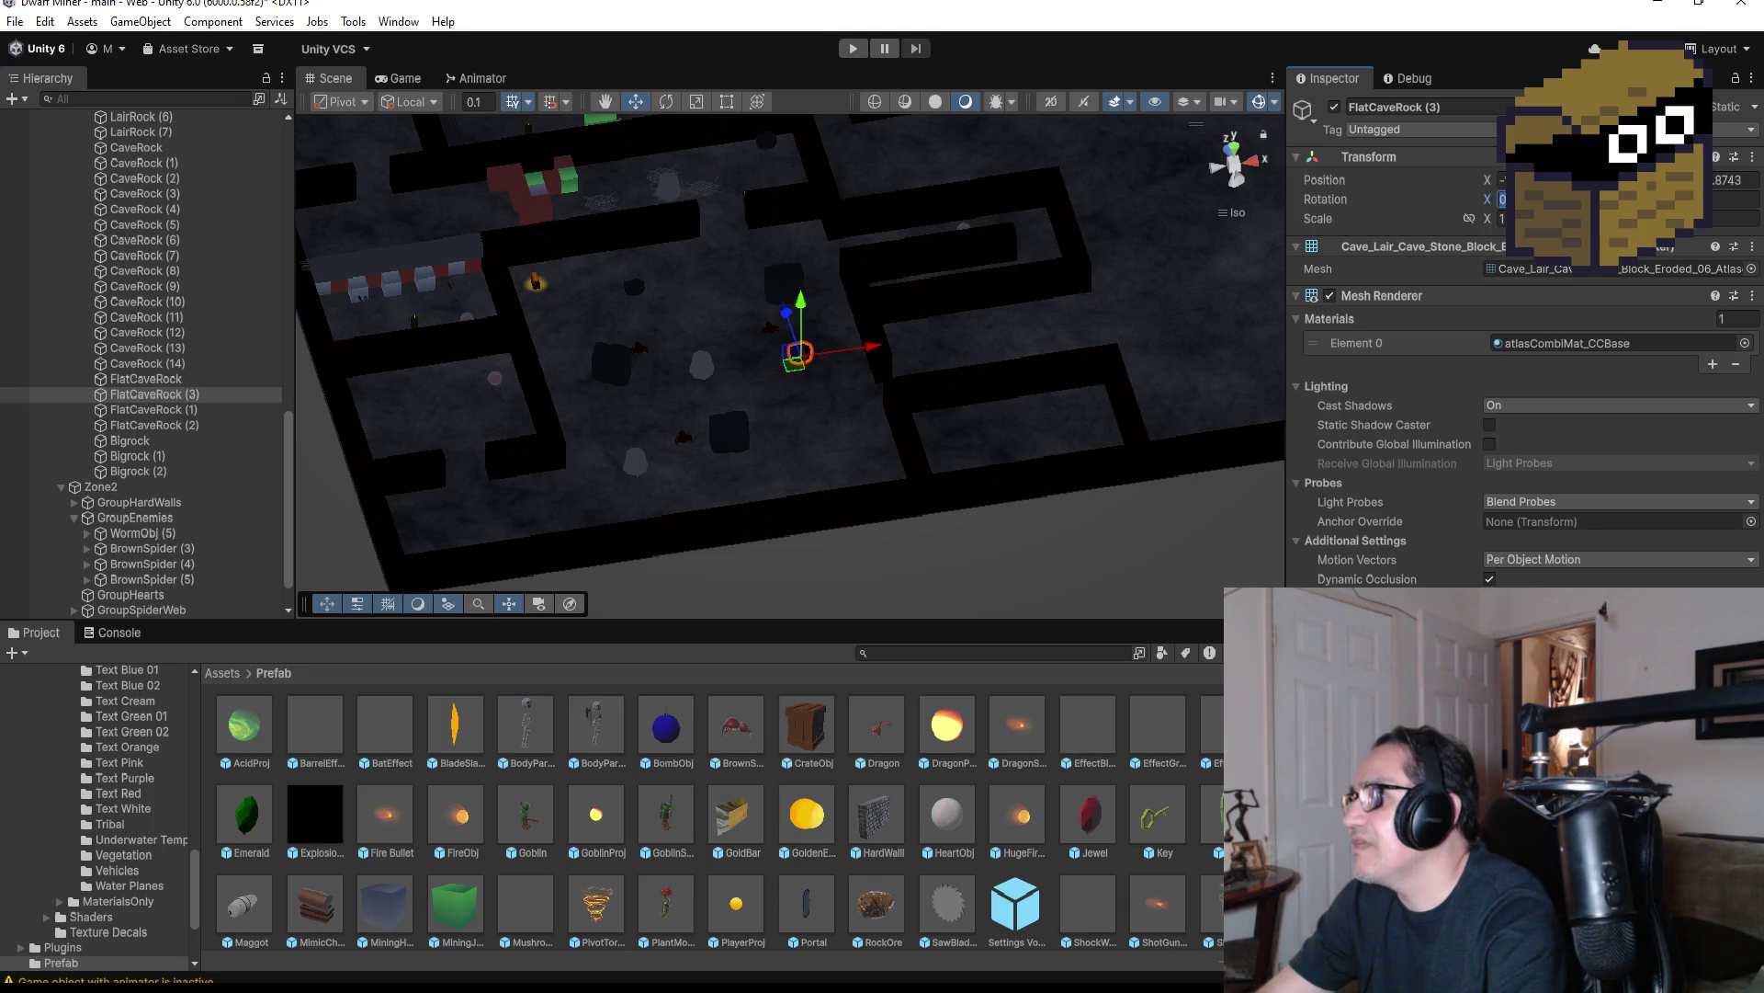
text(1)
key(Return)
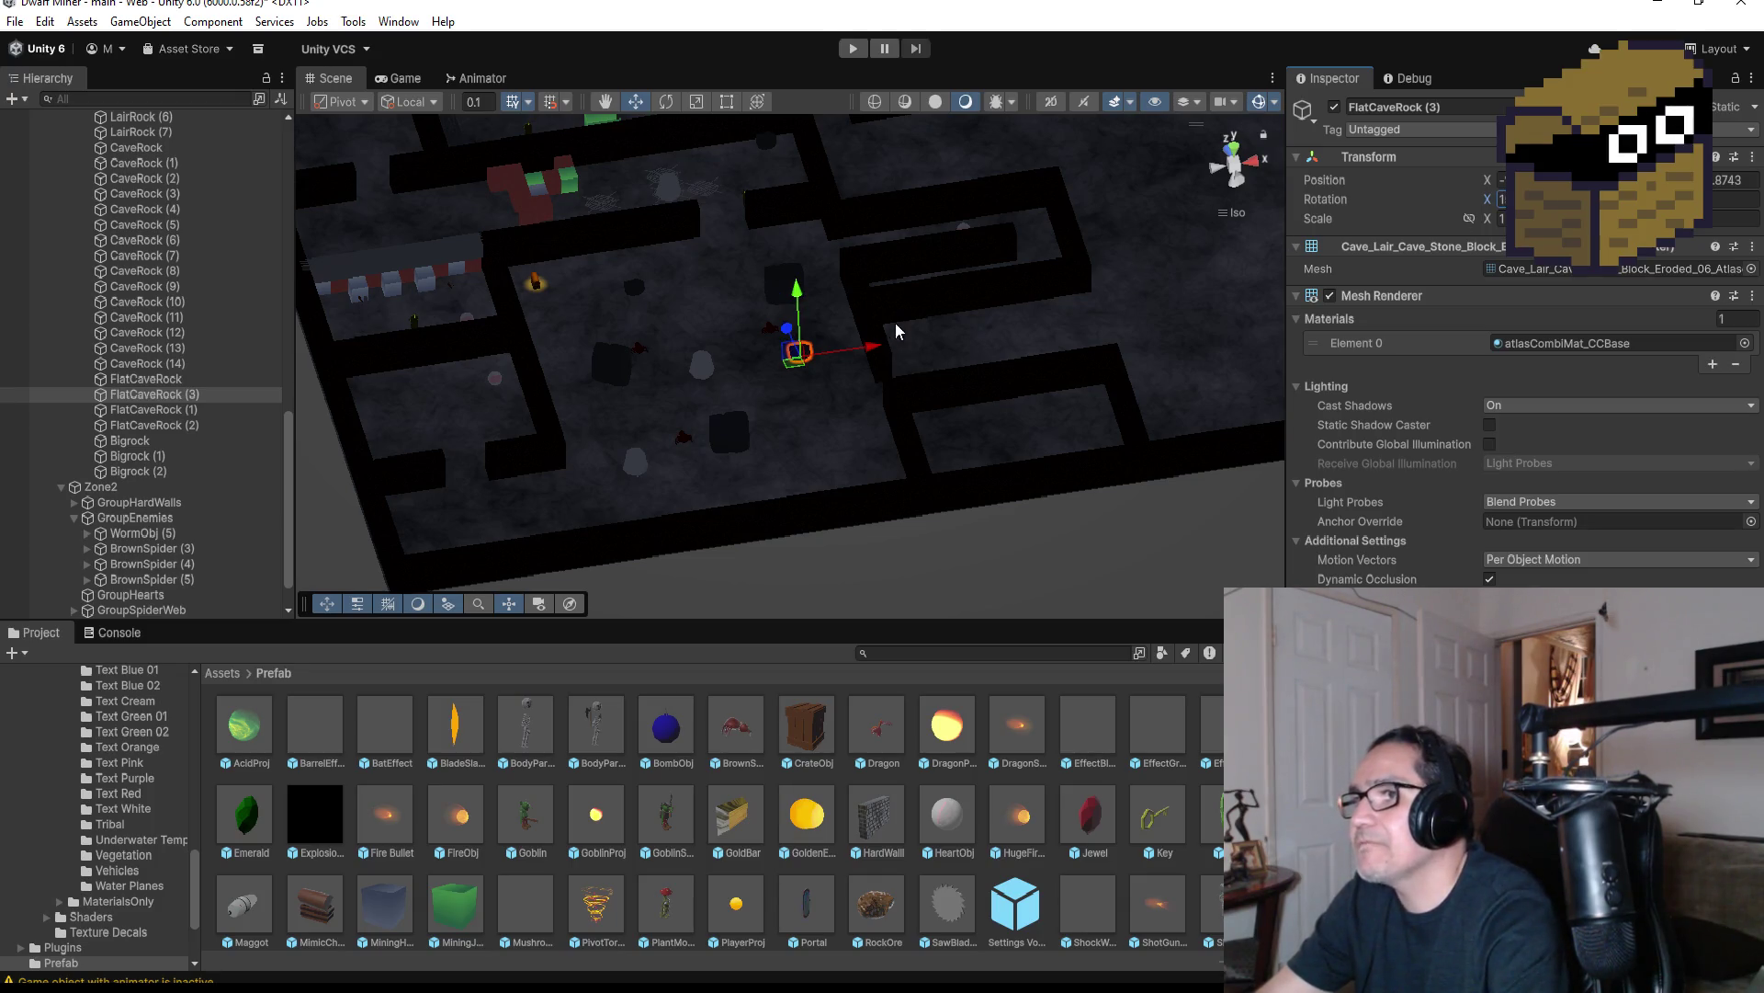
scroll(897, 327, up, 3)
mouse_move(914, 347)
mouse_down()
mouse_move(910, 433)
mouse_move(1138, 367)
mouse_move(829, 359)
mouse_move(925, 335)
mouse_move(864, 359)
mouse_up()
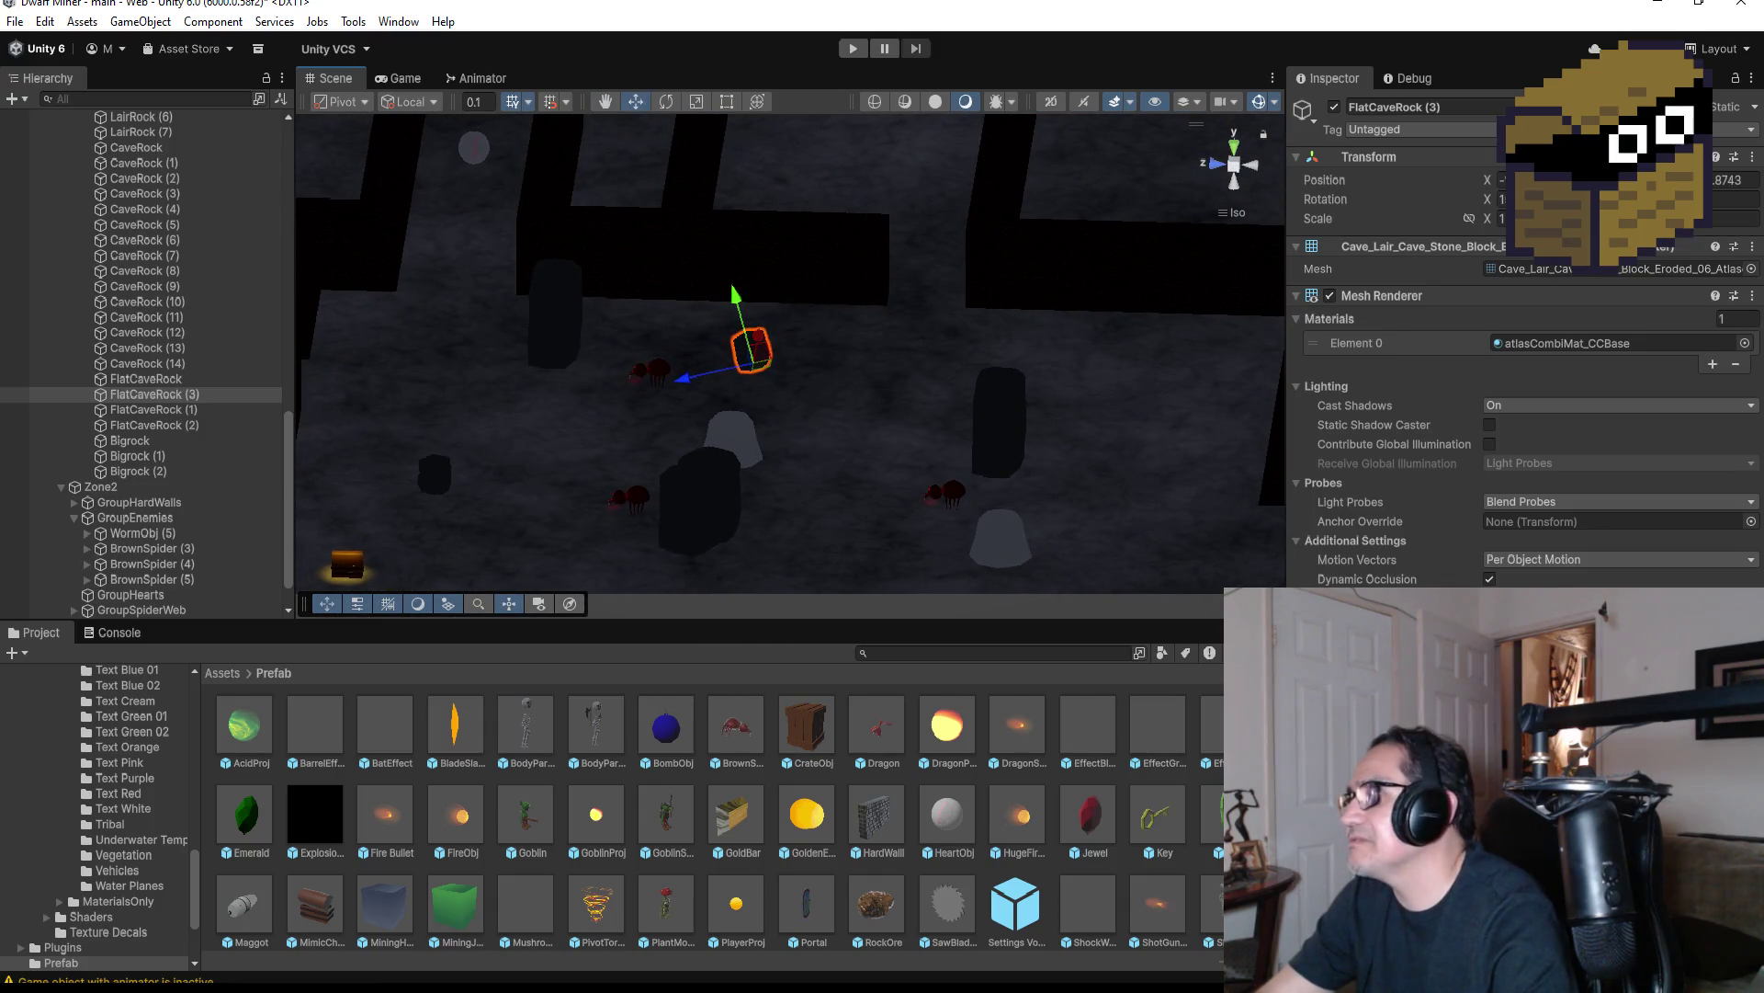
key(Return)
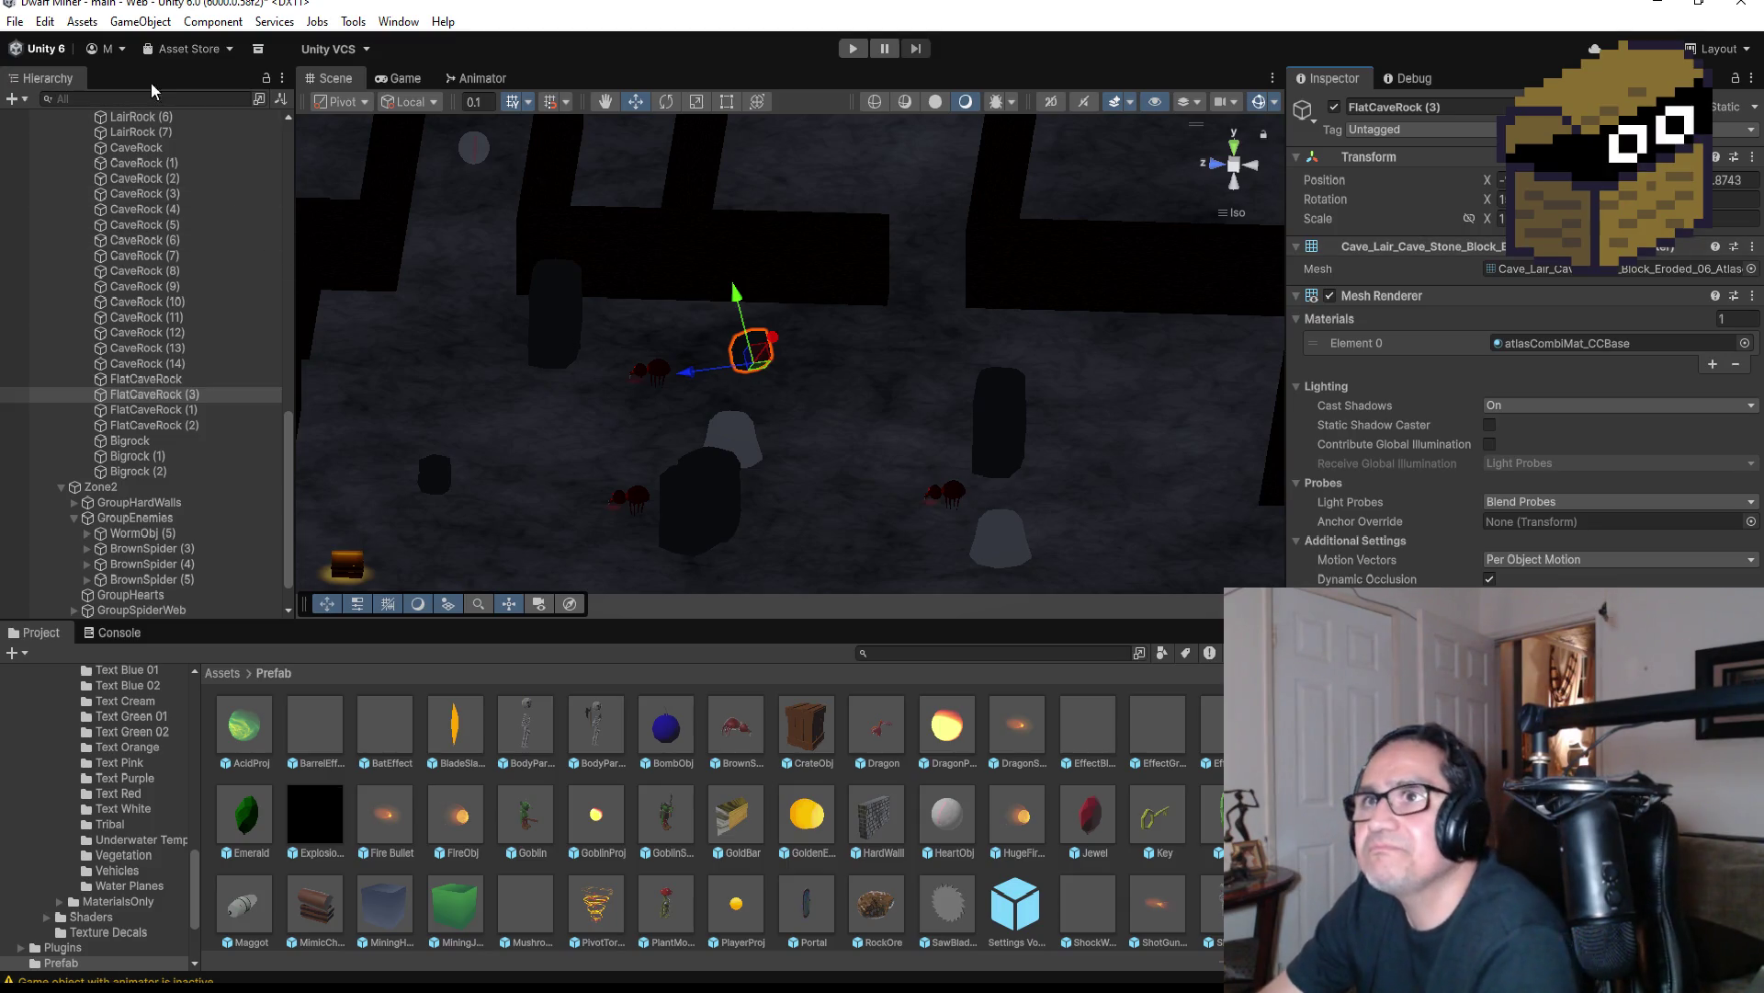
Save the scene, check the new rock from another angle, and collapse GroupRocks
click(15, 21)
click(55, 114)
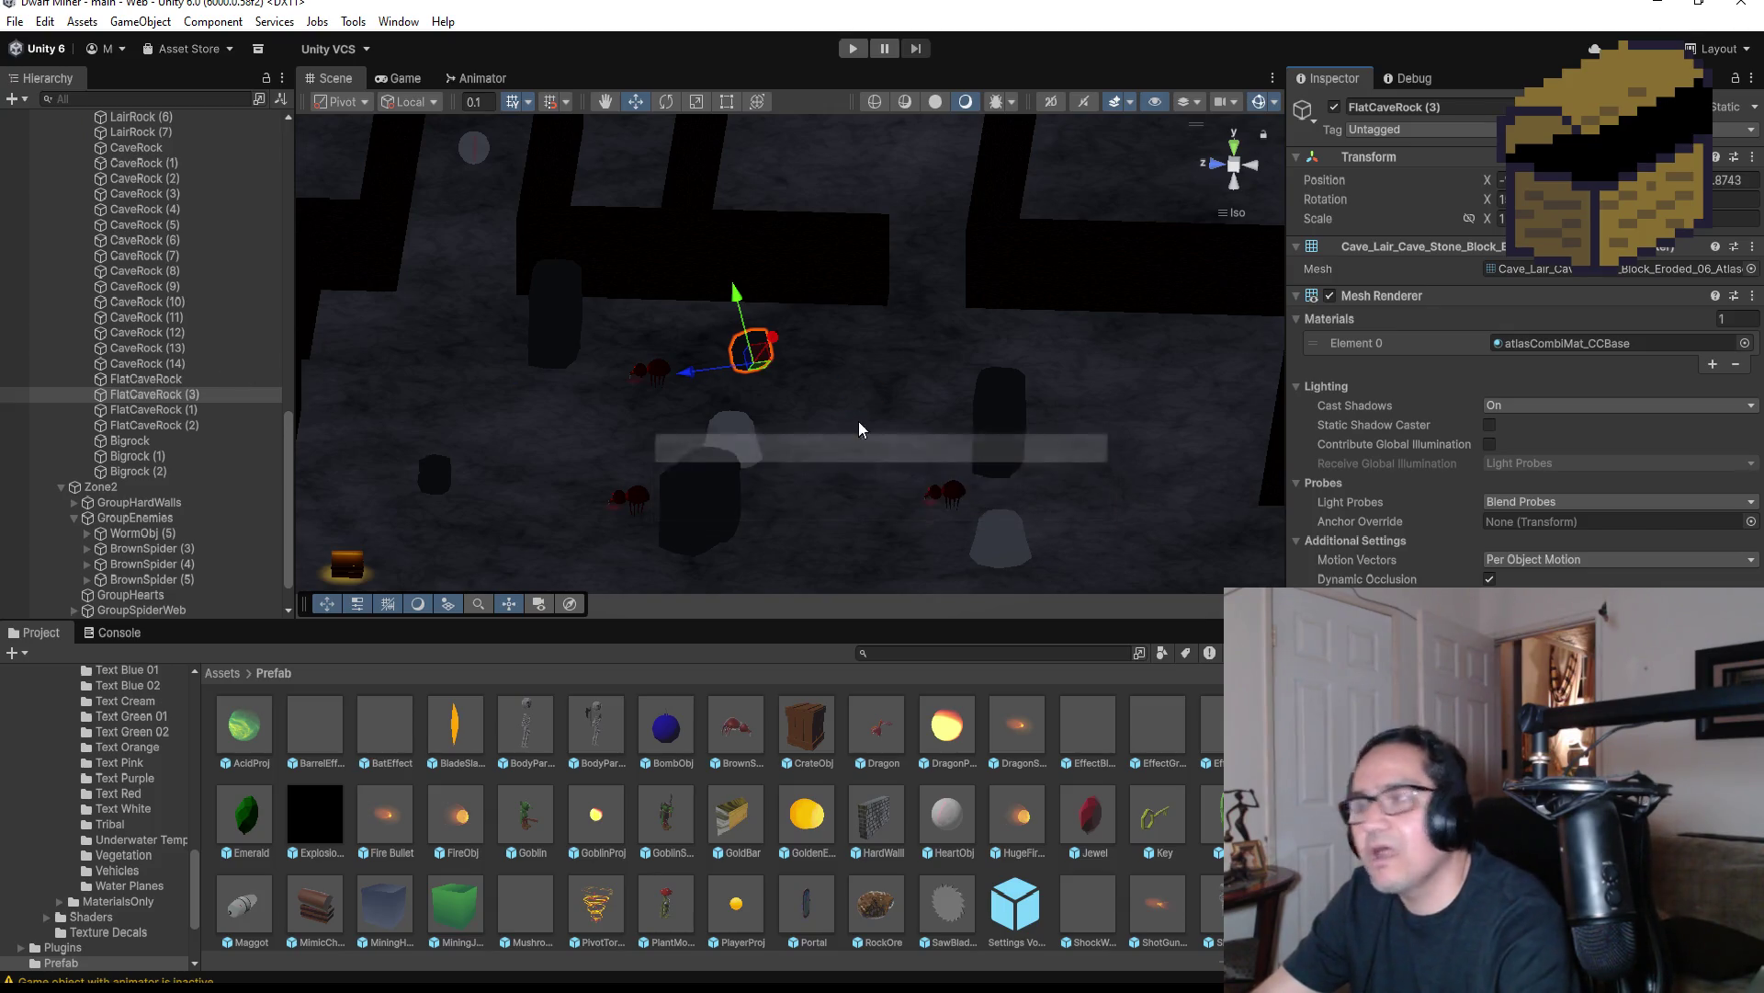
scroll(782, 423, down, 6)
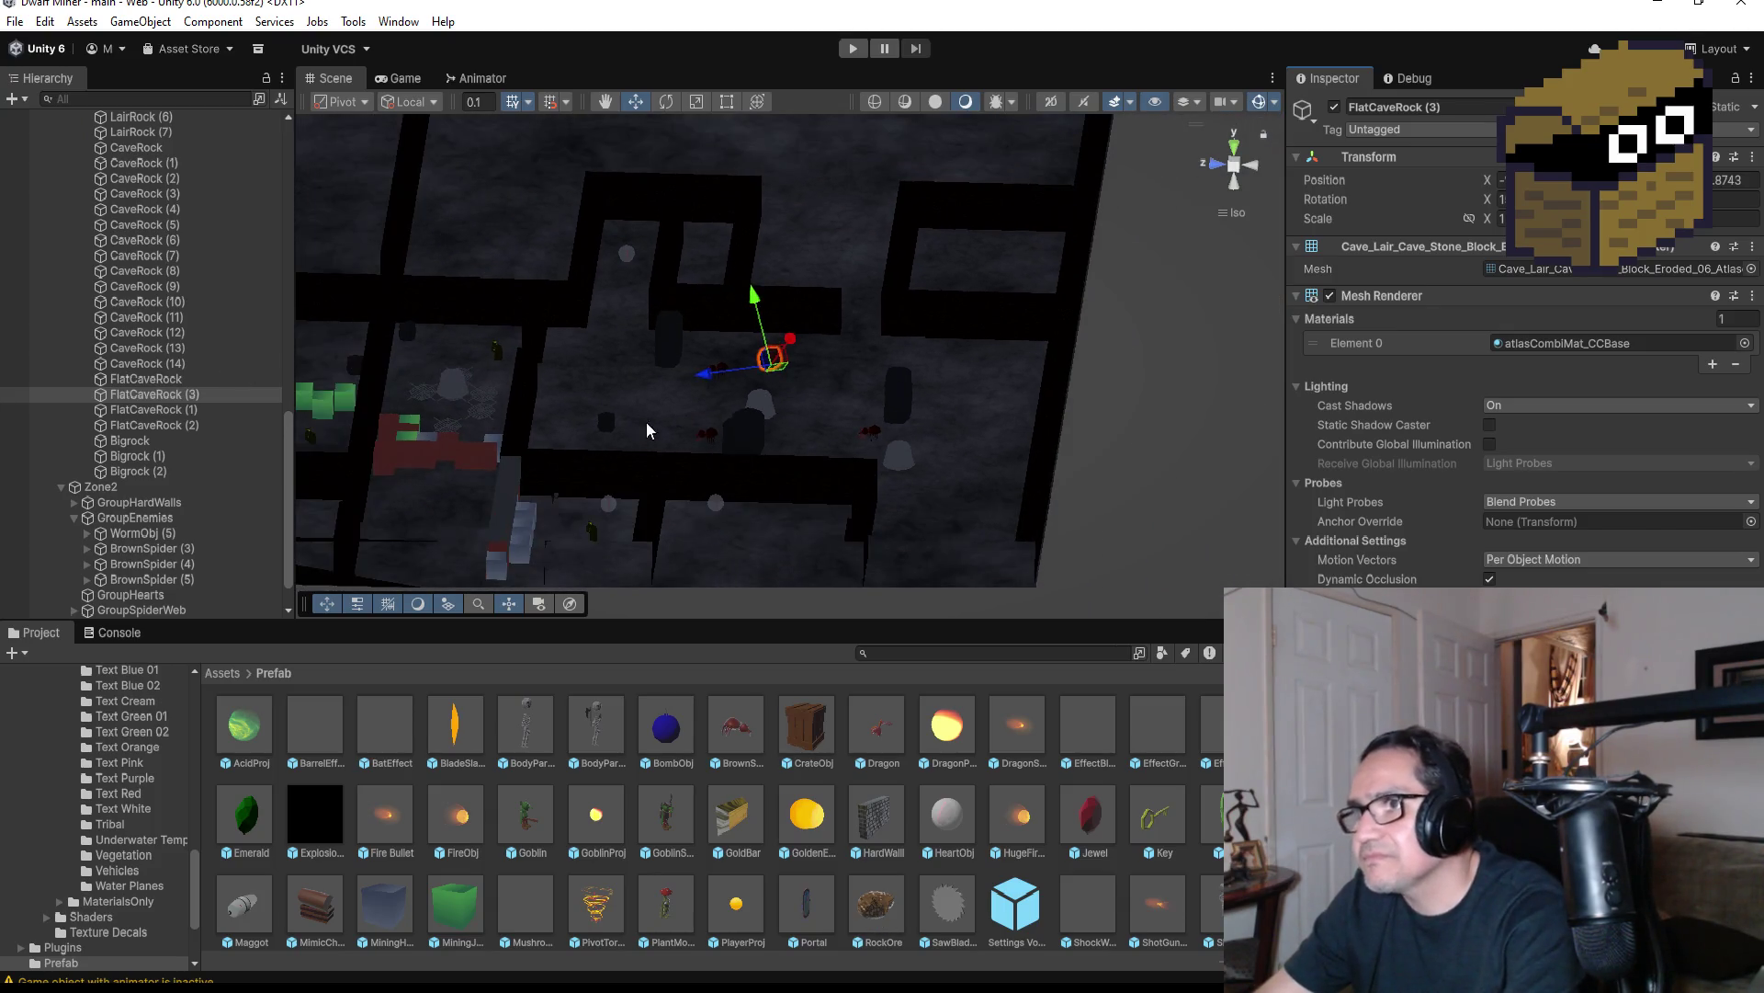
mouse_move(647, 422)
mouse_down()
mouse_move(995, 466)
mouse_move(1040, 542)
mouse_up()
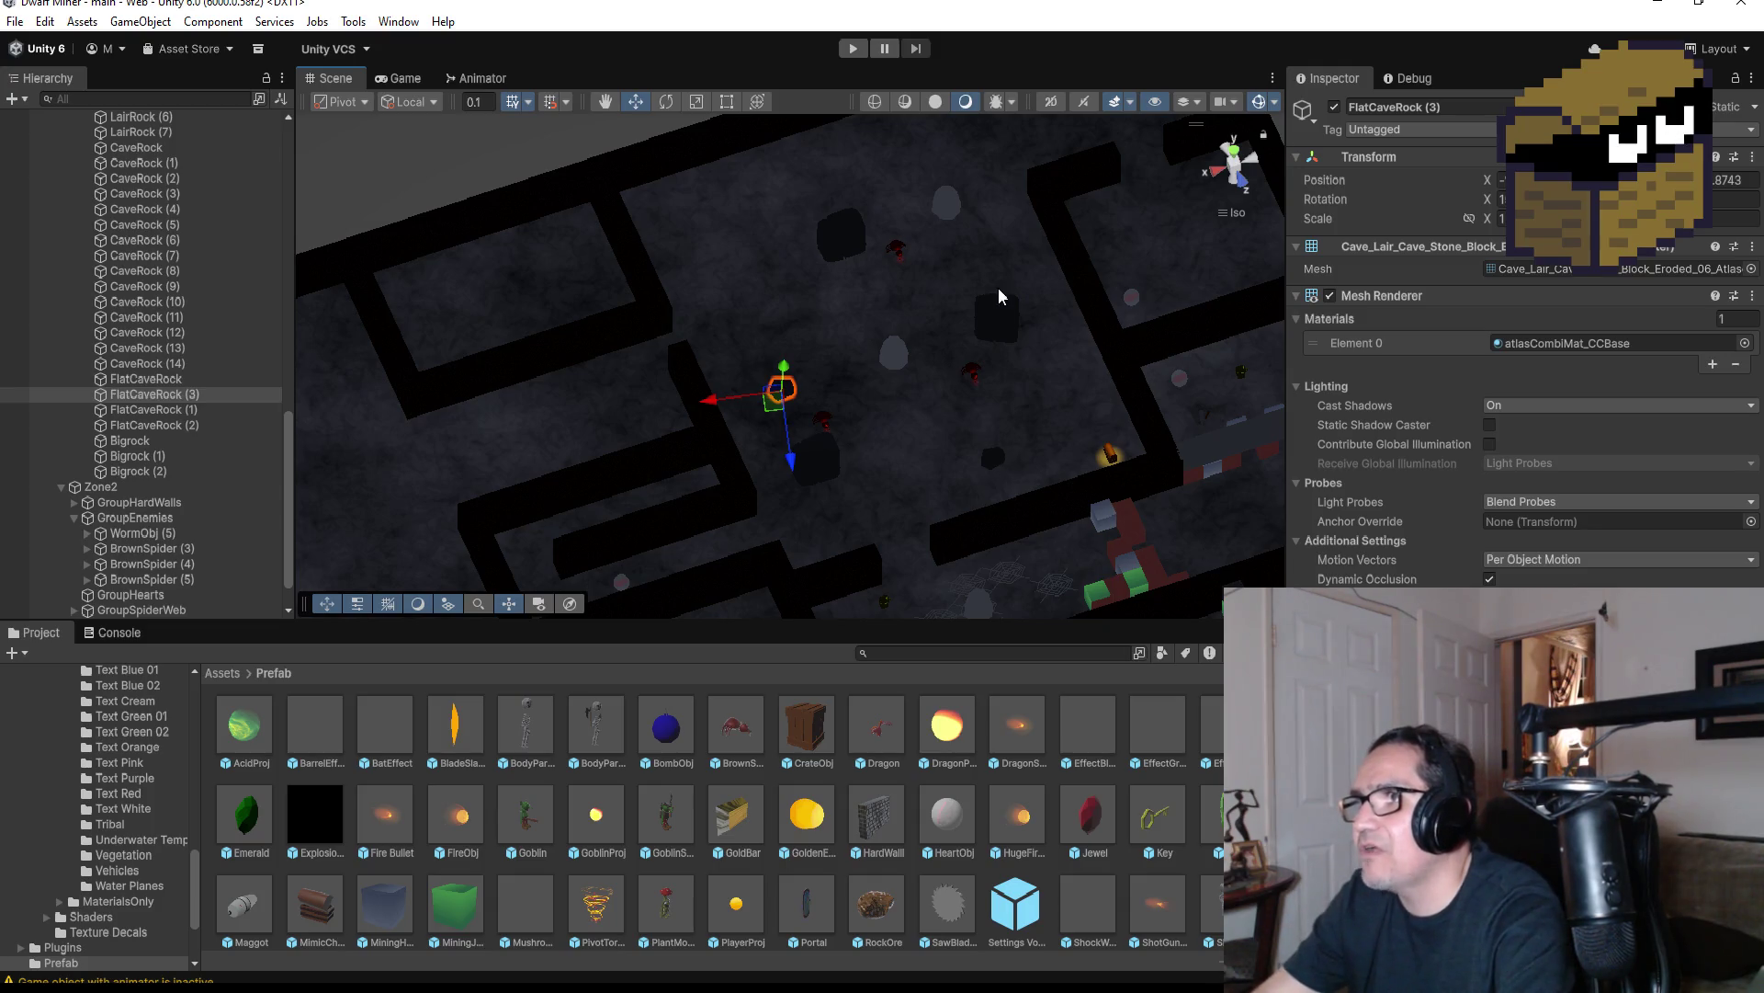
drag(998, 288, 890, 349)
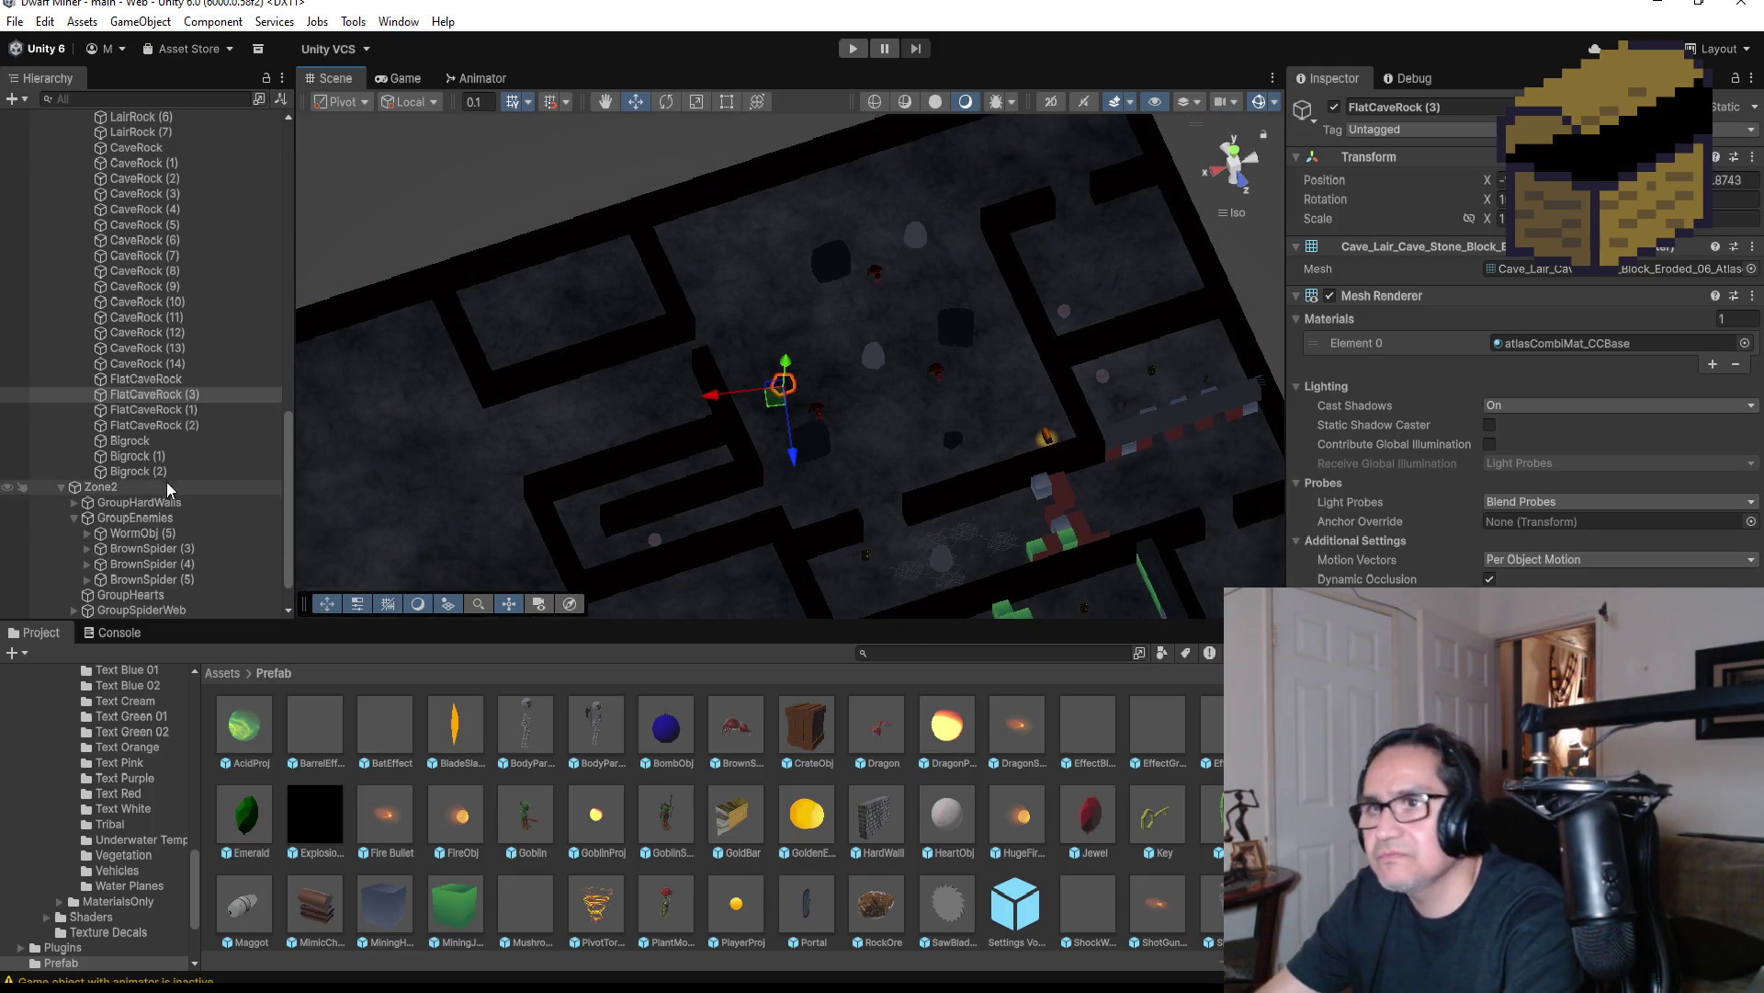
scroll(182, 397, up, 10)
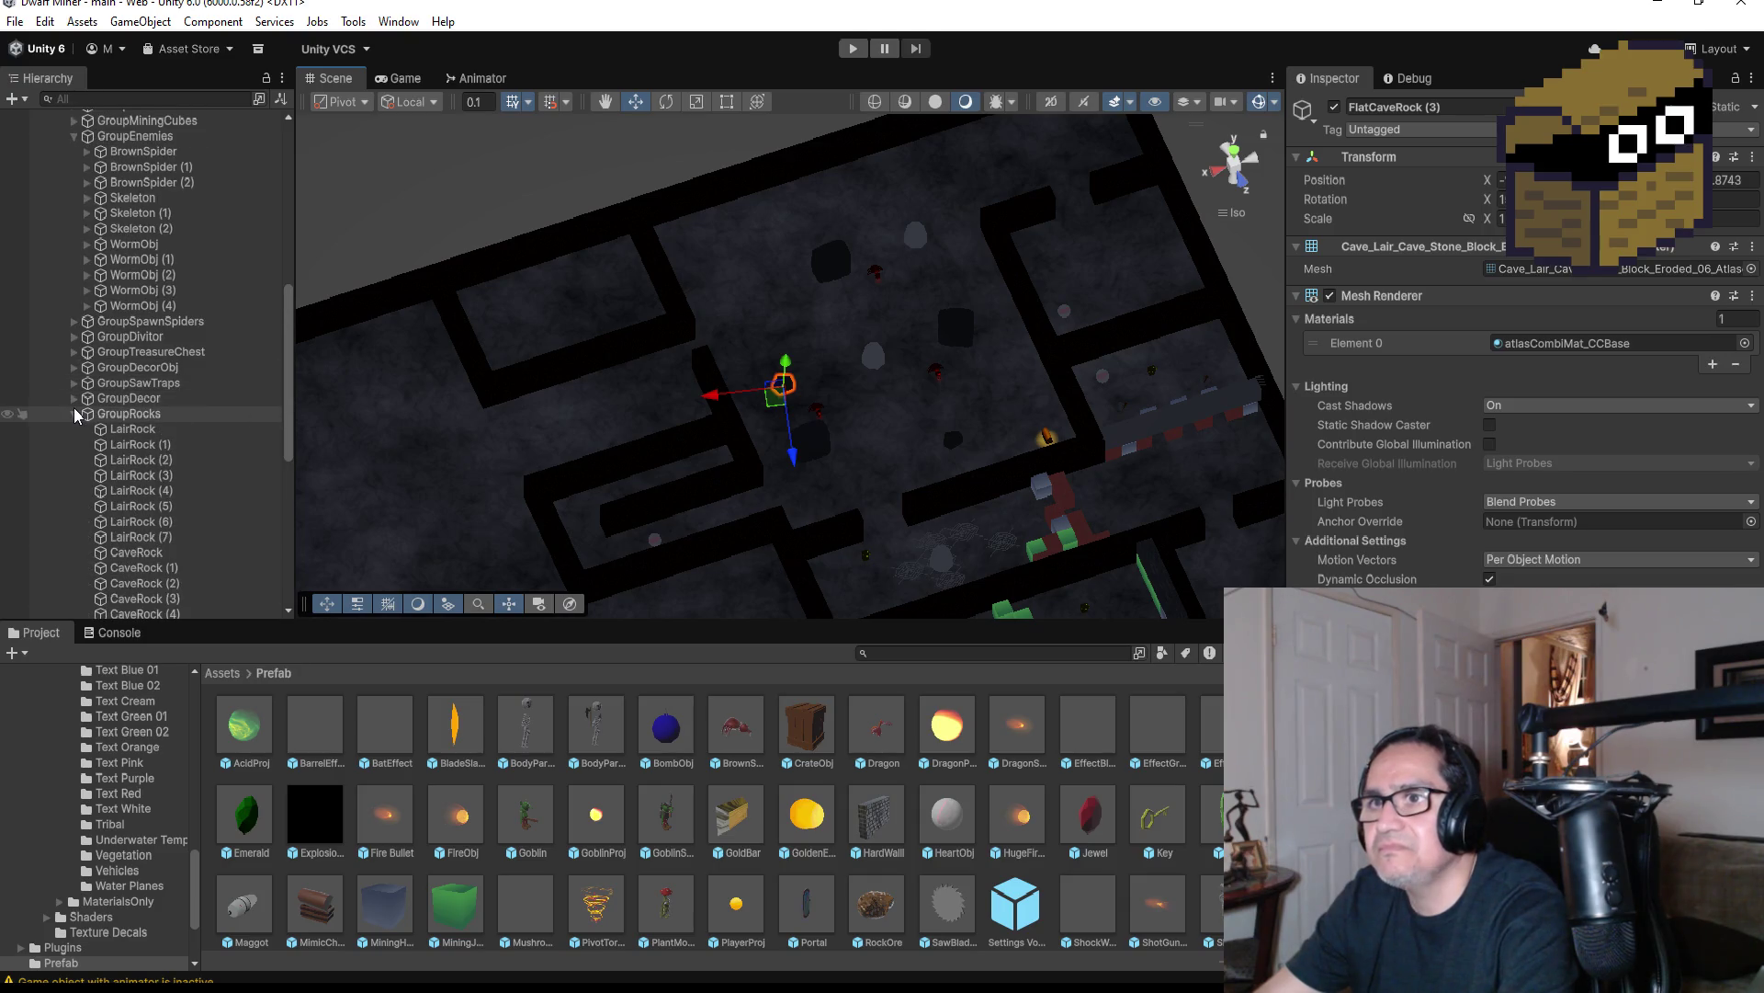
click(74, 413)
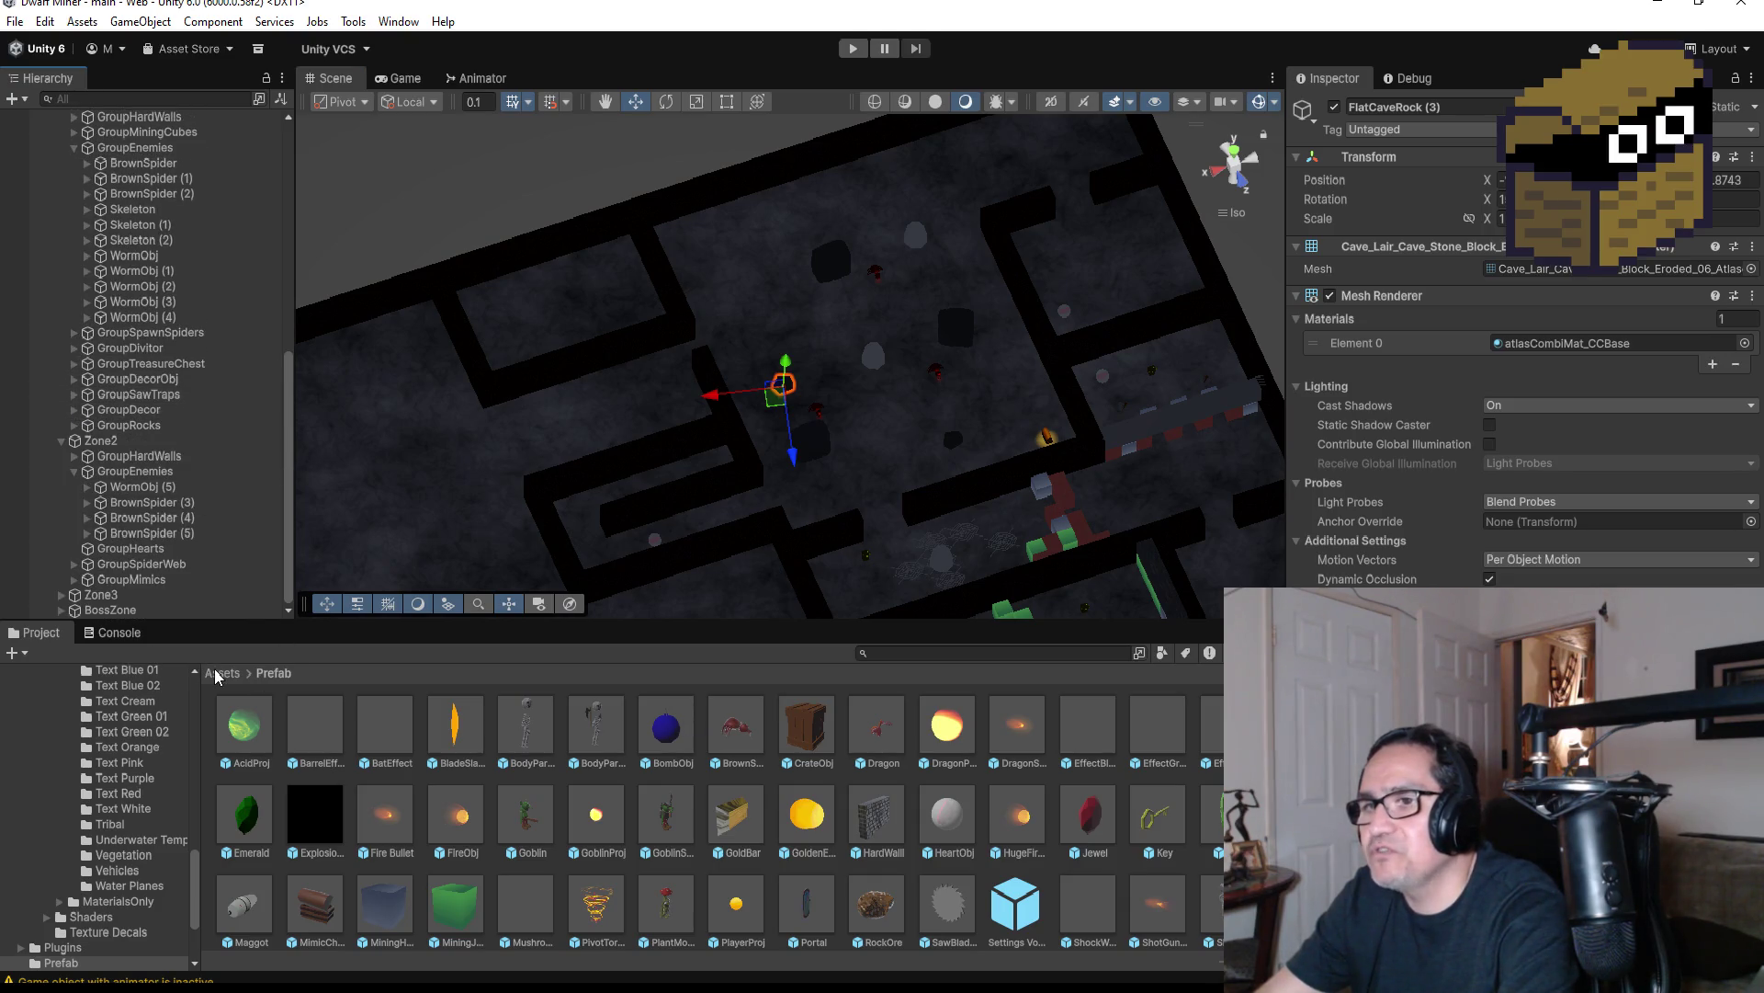
Create a New Material asset inside the Assets > Materials folder
click(220, 674)
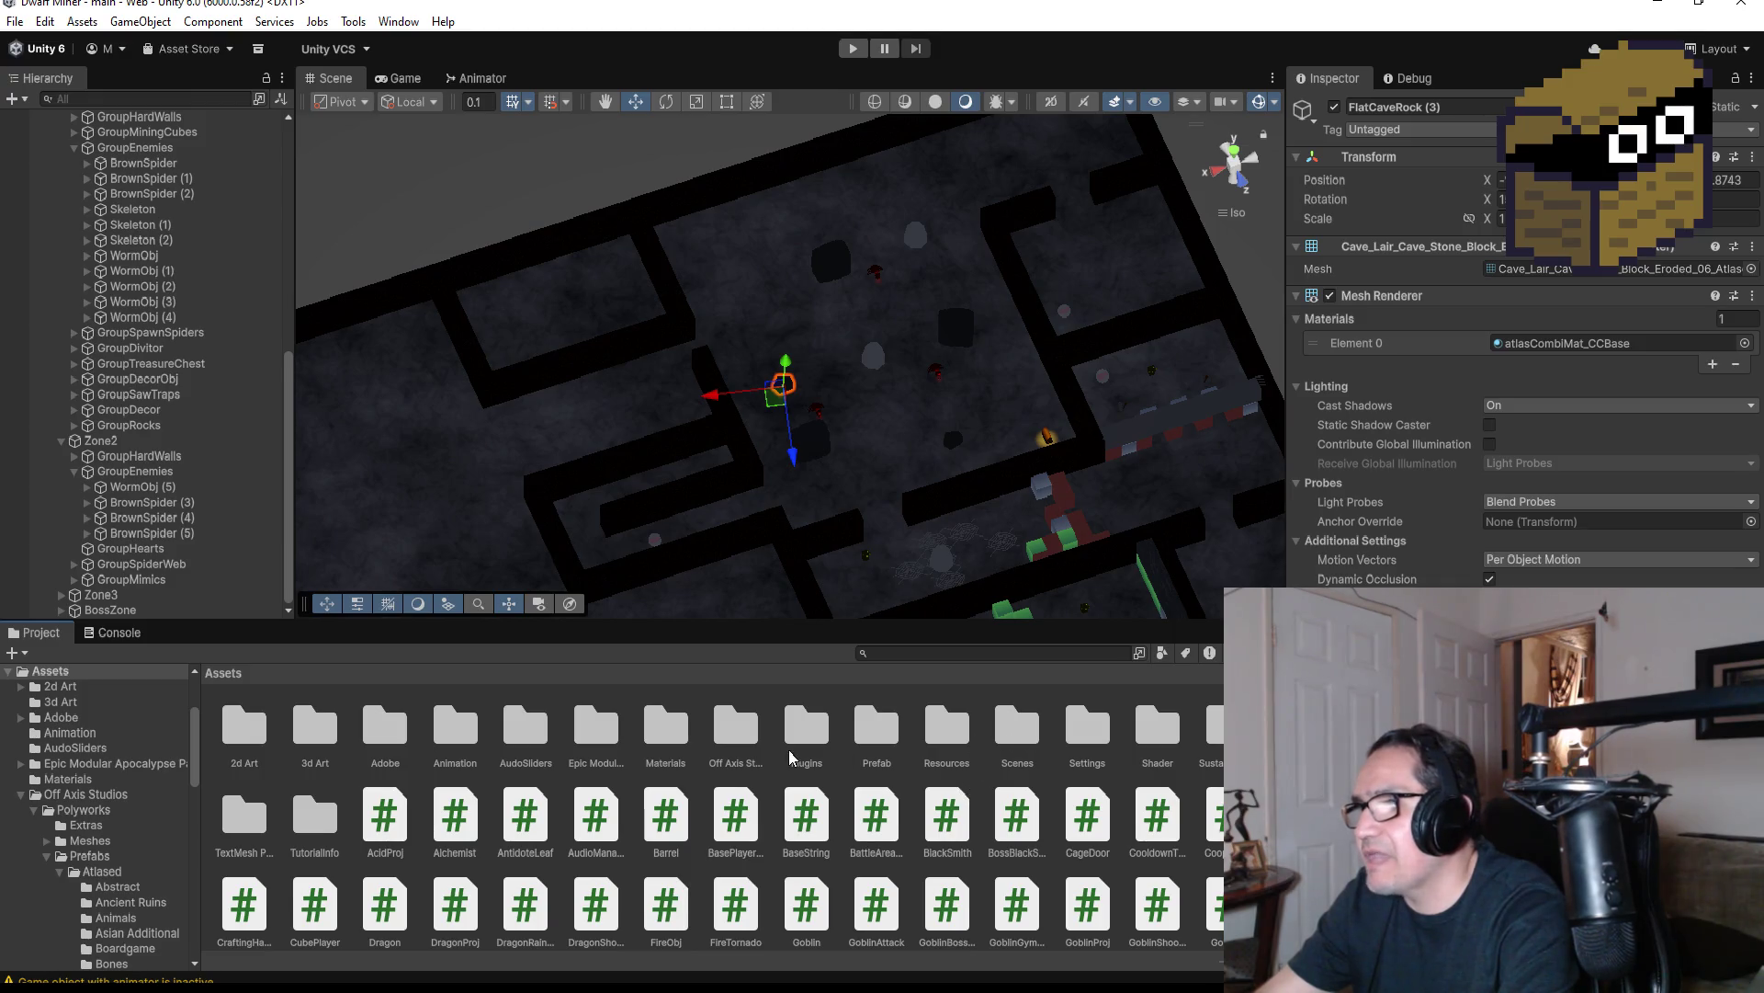
double_click(665, 726)
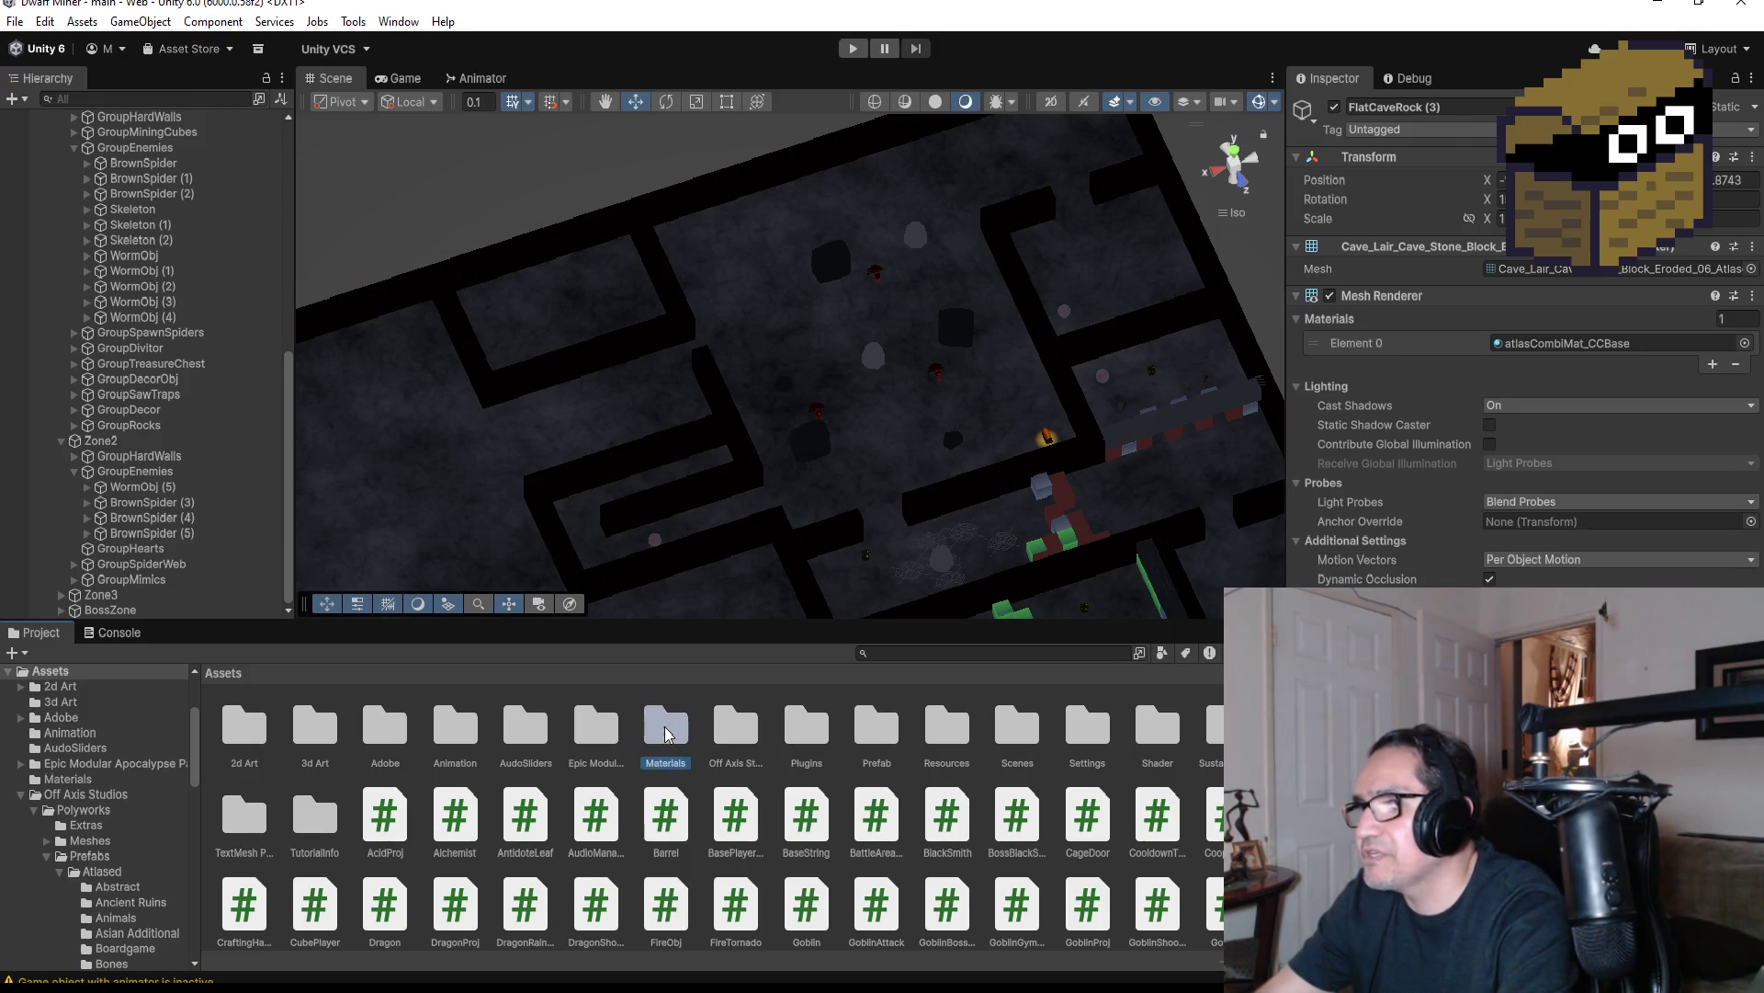
right_click(1115, 892)
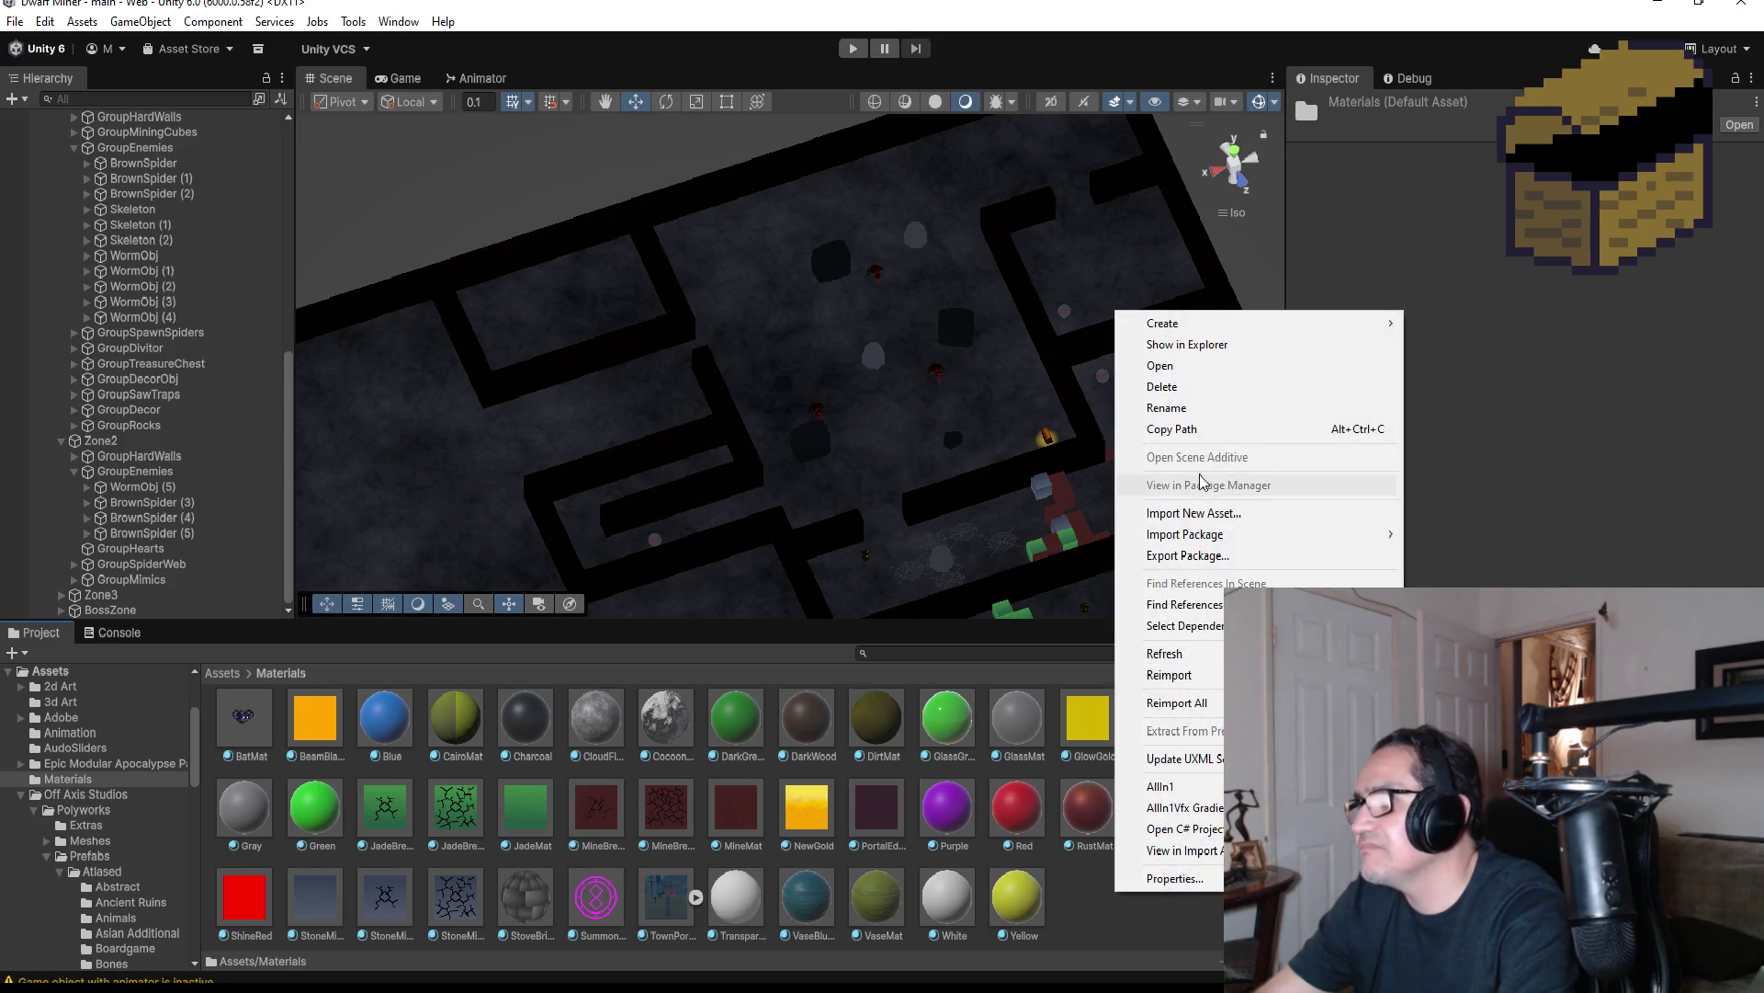
mouse_move(1246, 327)
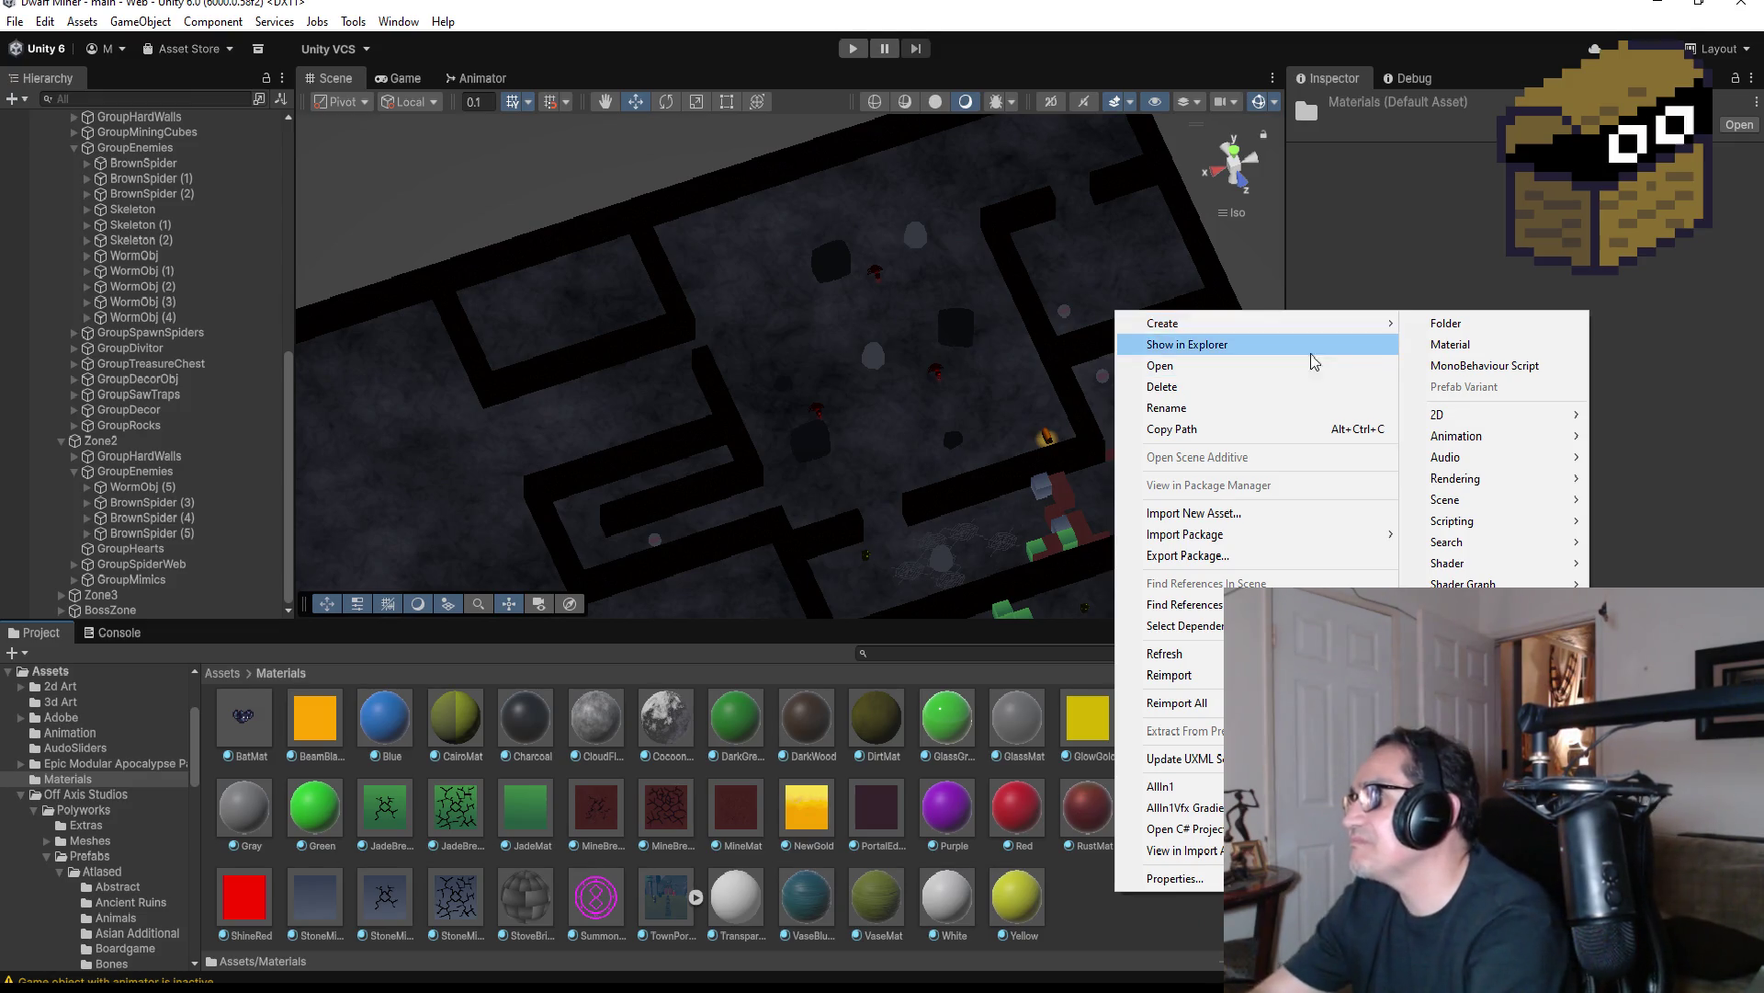
click(1450, 344)
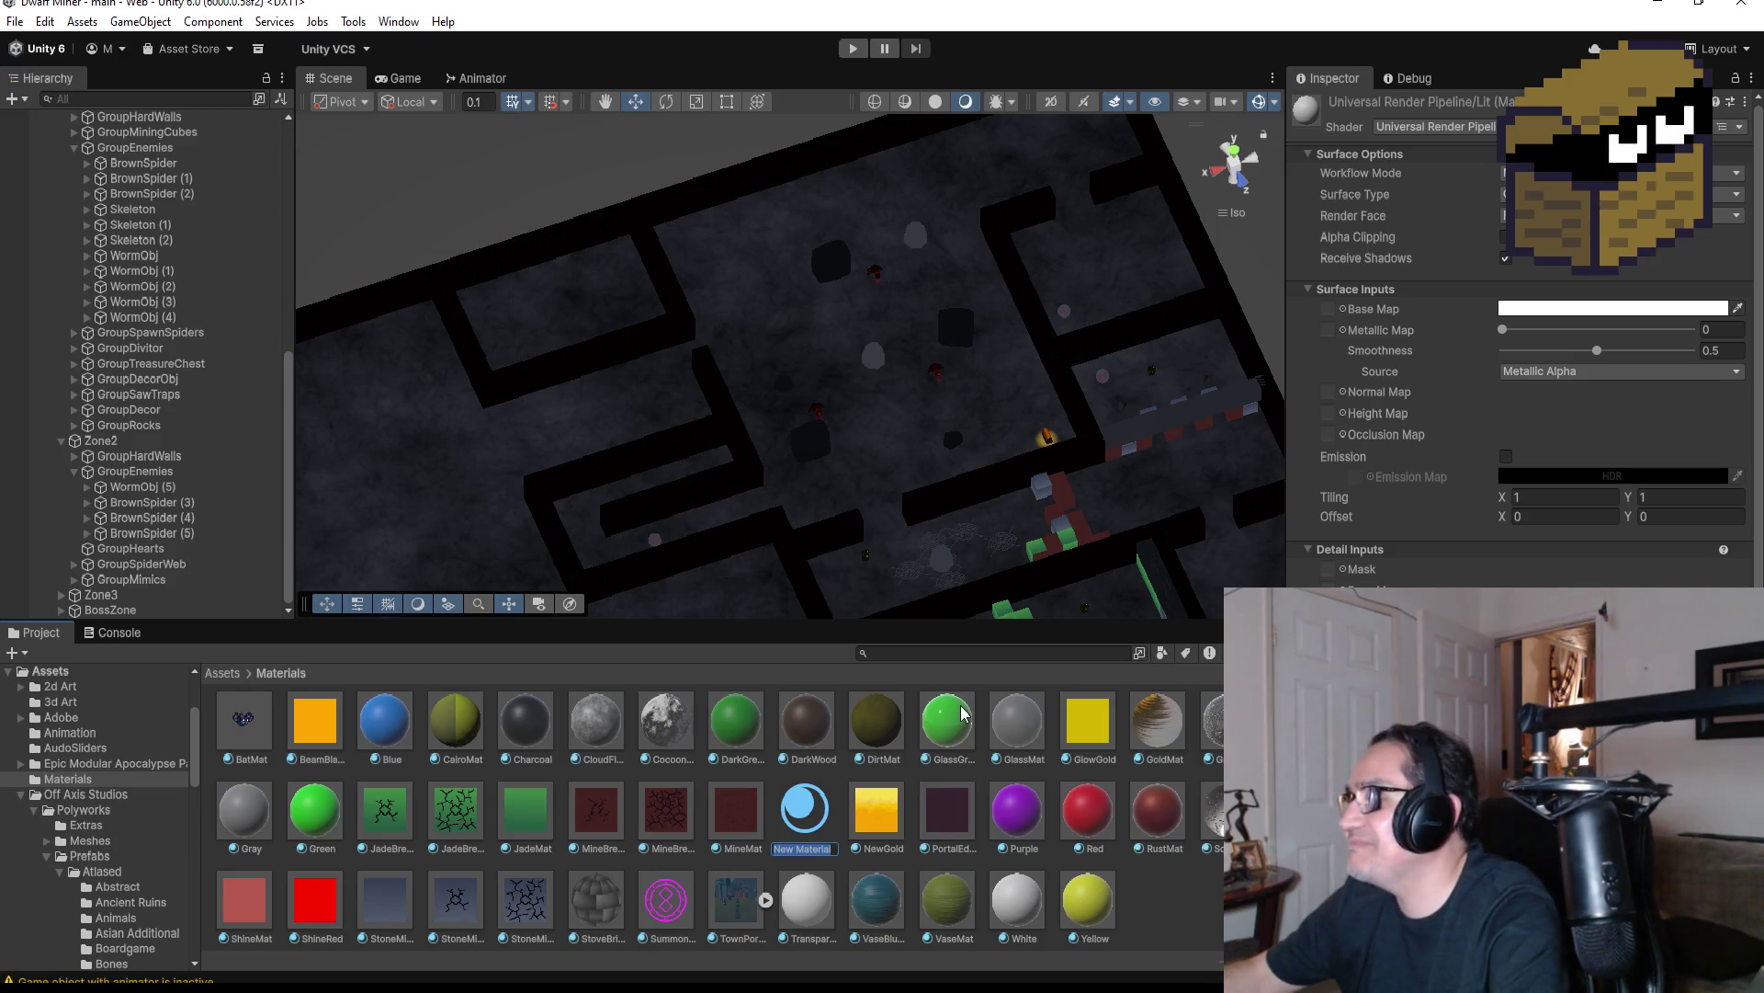
Name the material HeartRed and enable emission with a full red emission colour
text(Heart)
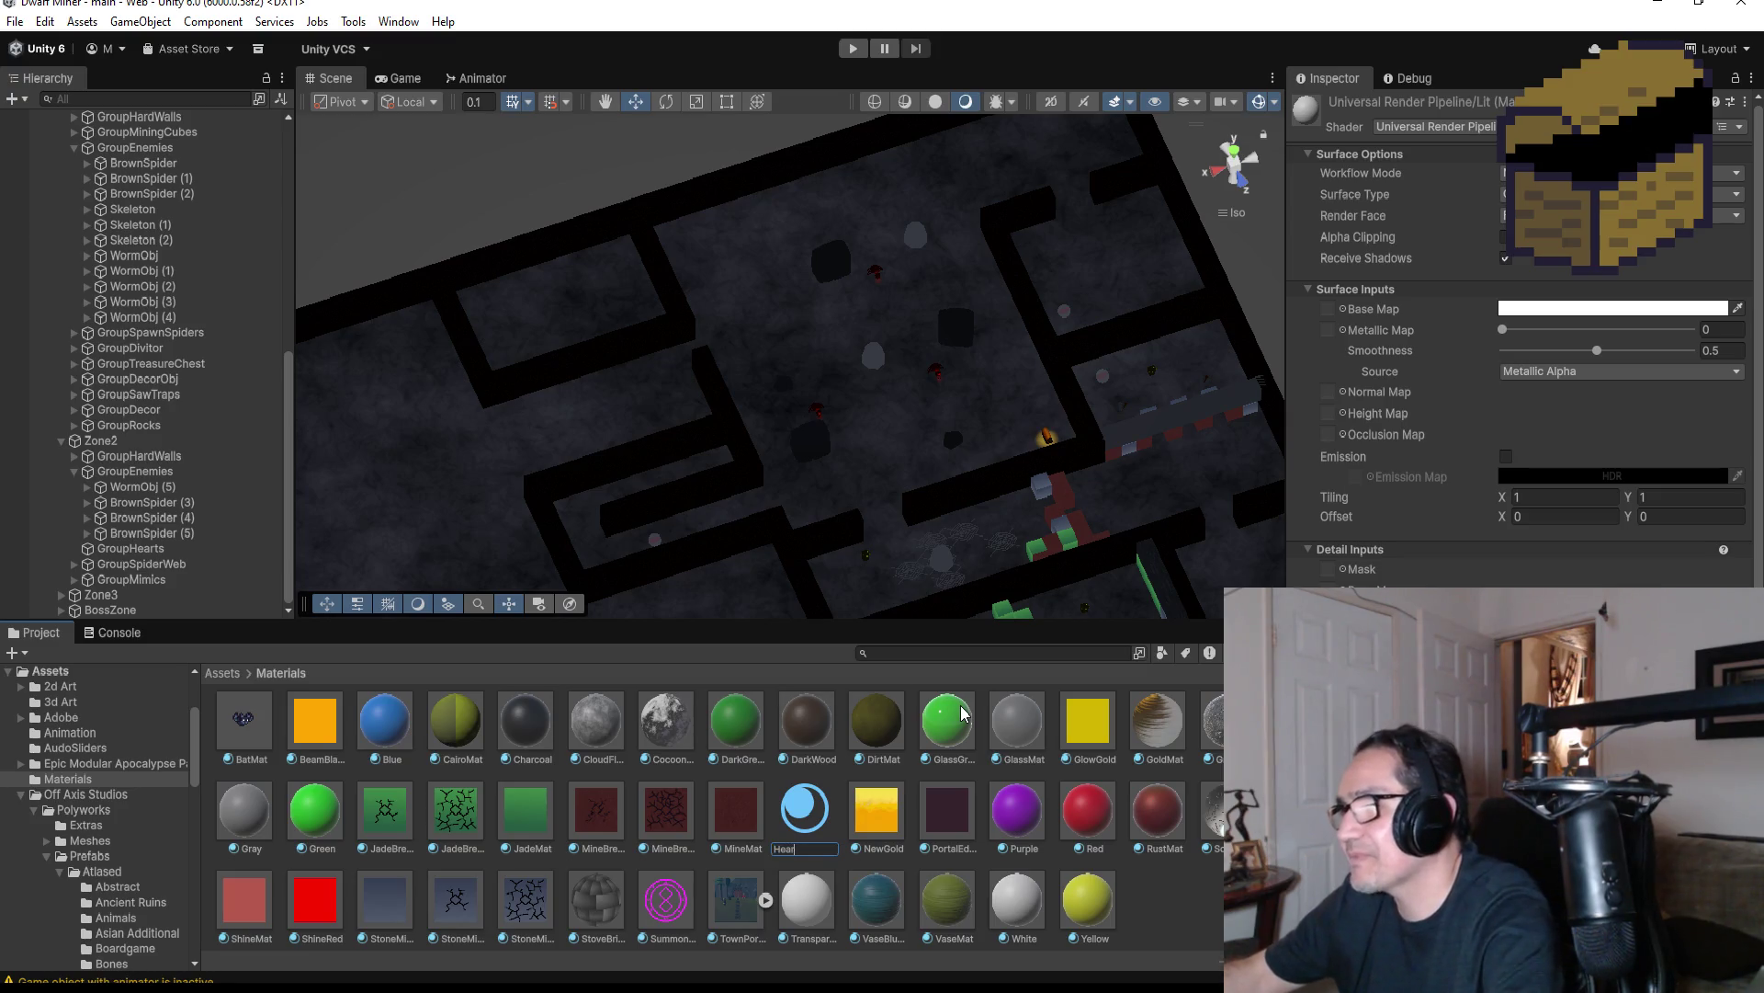
text(Red)
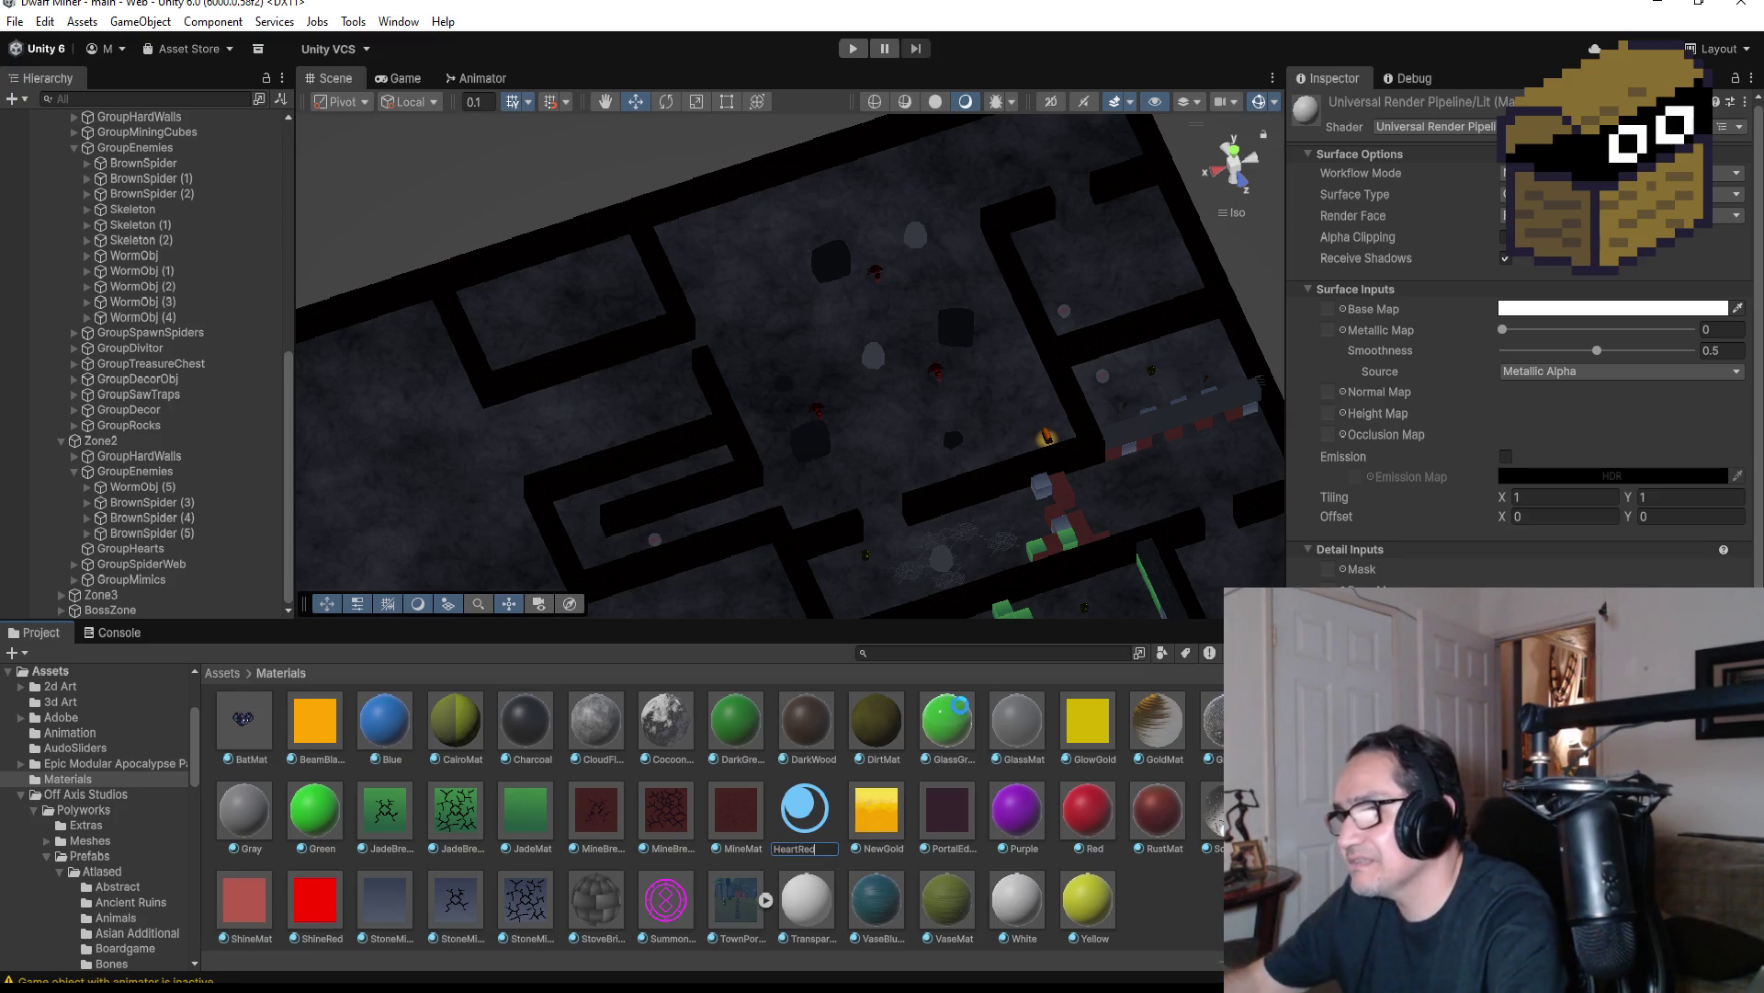
key(Return)
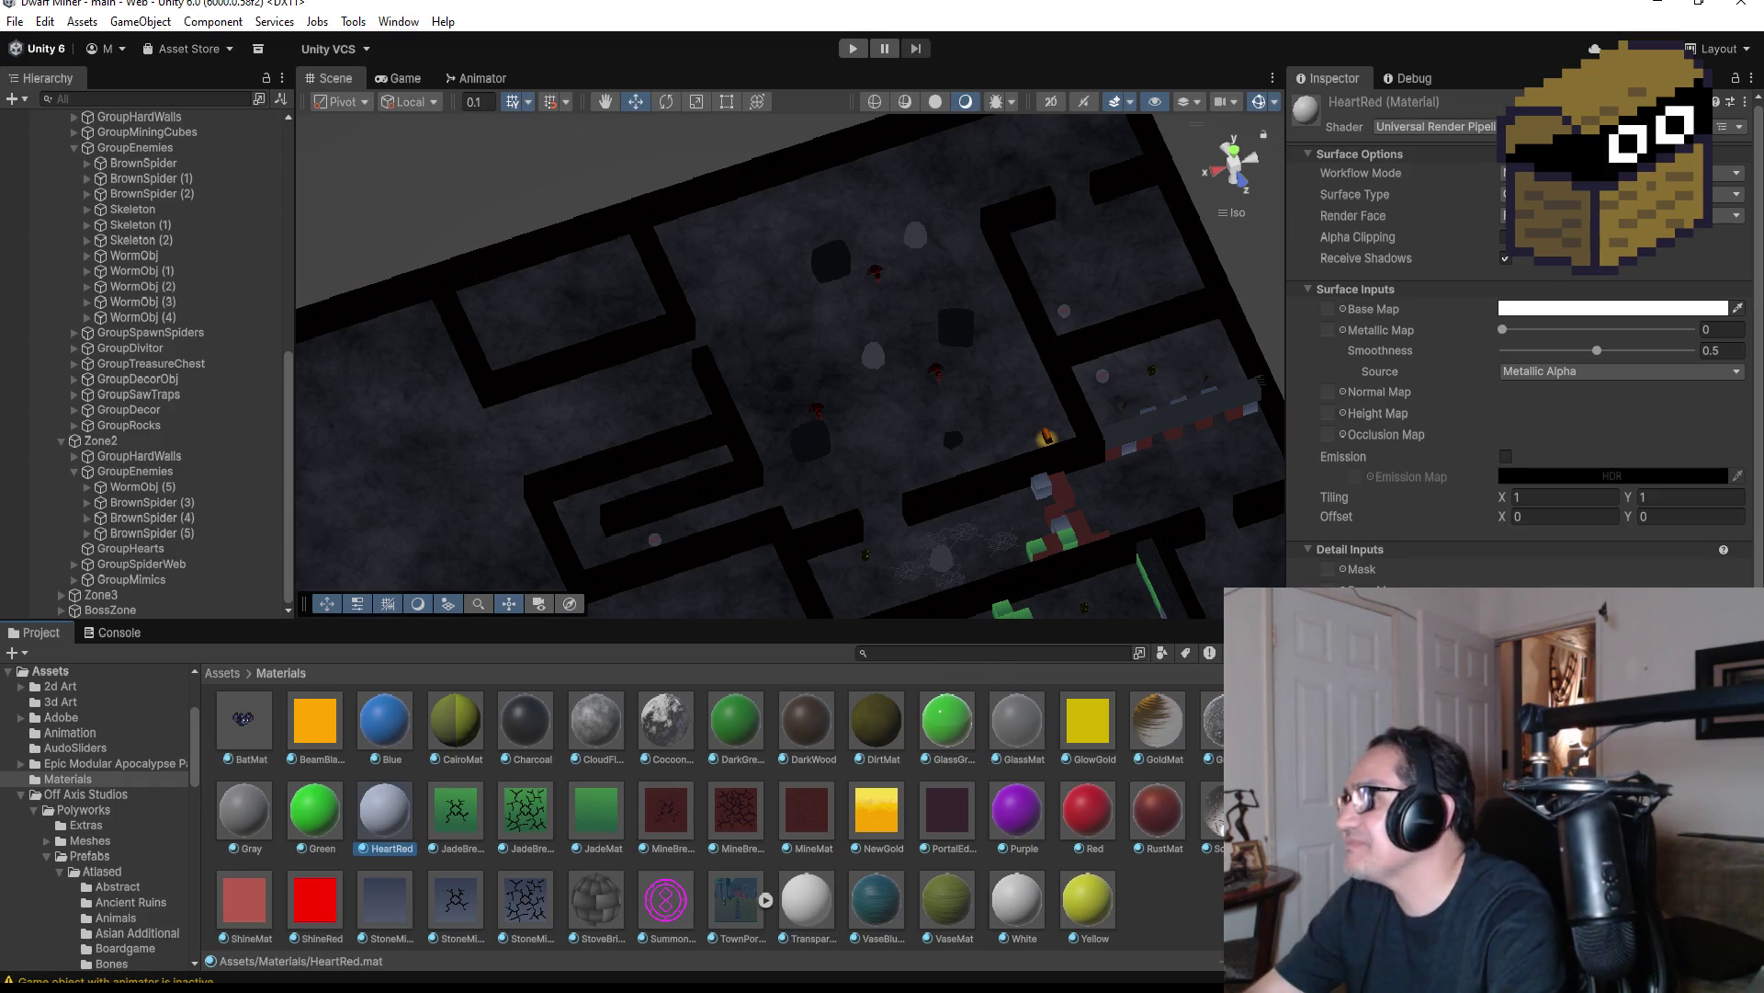
scroll(1448, 439, down, 2)
click(1332, 354)
click(1508, 373)
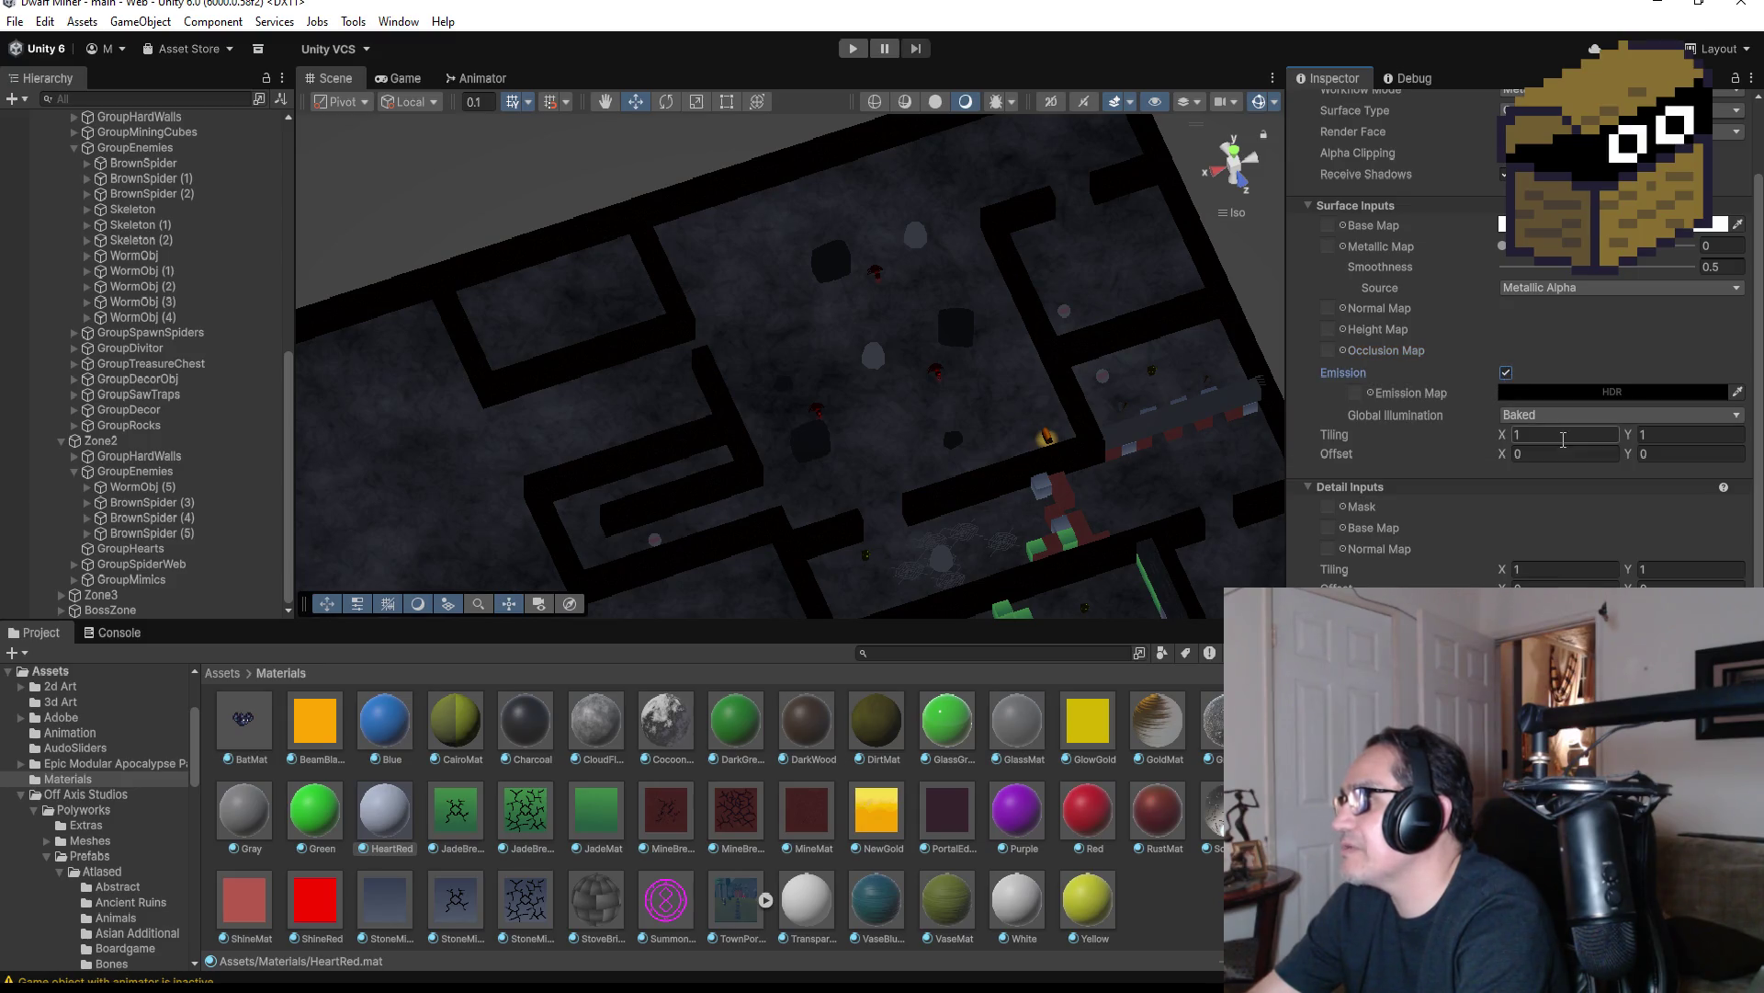
click(1574, 398)
click(1687, 537)
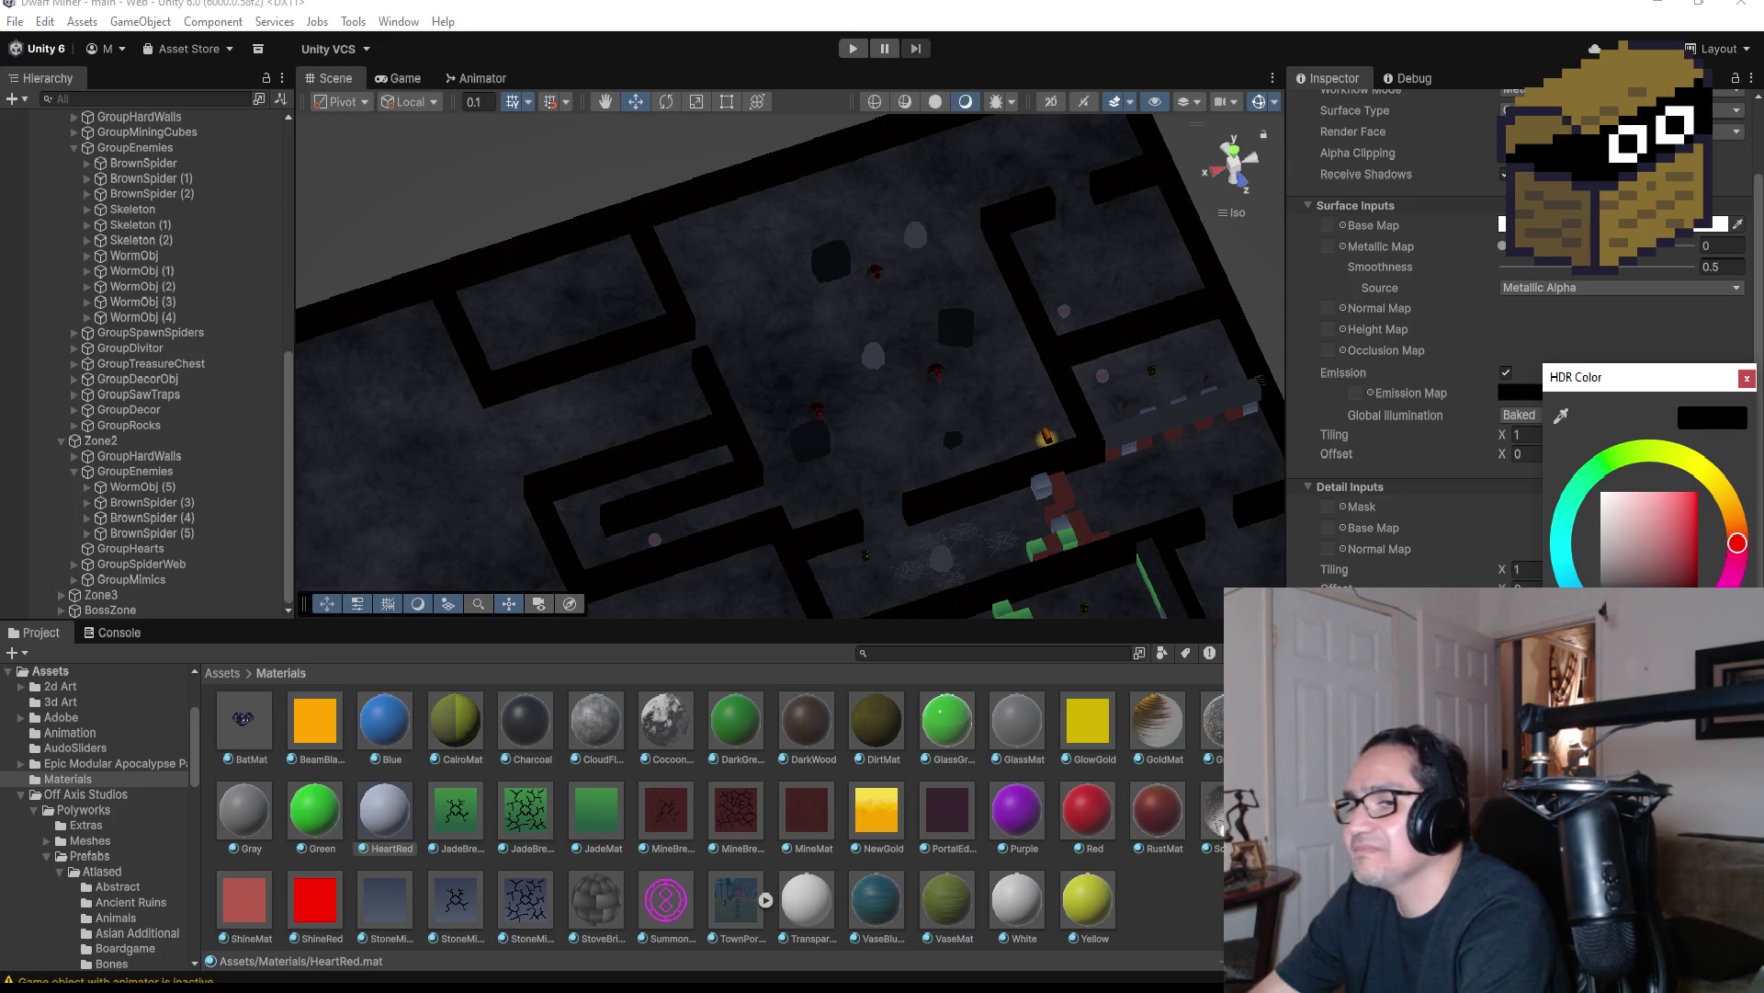
click(1698, 491)
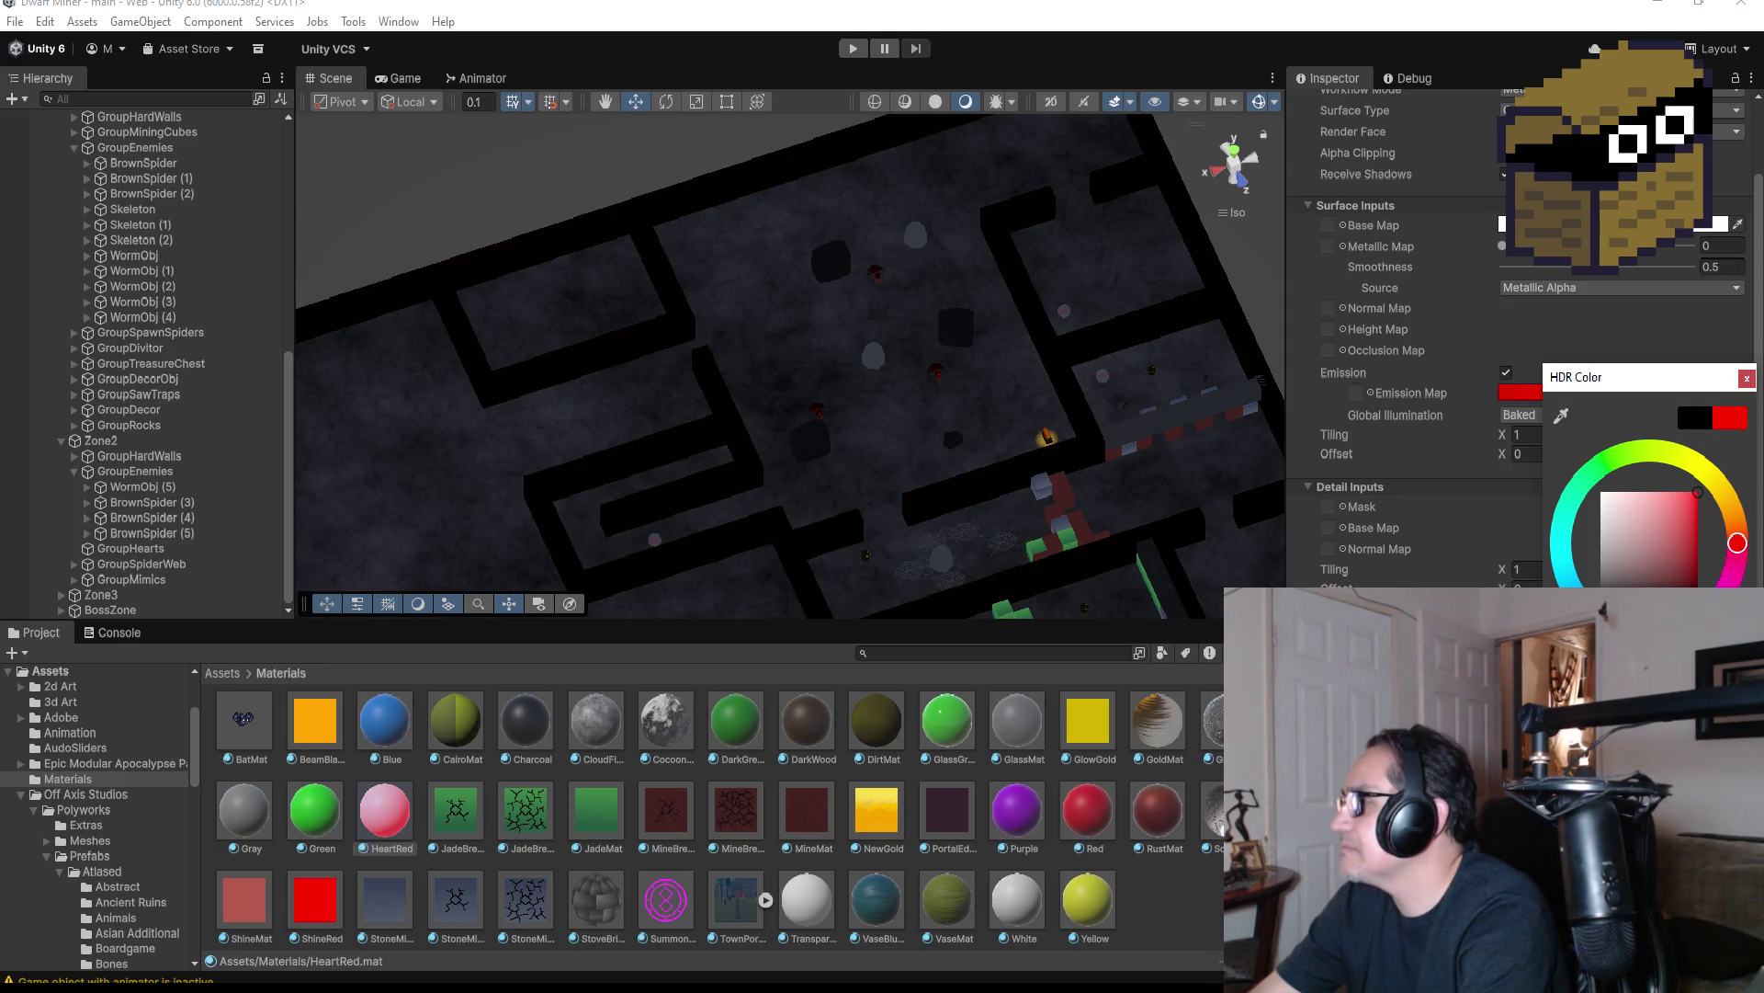
click(1747, 378)
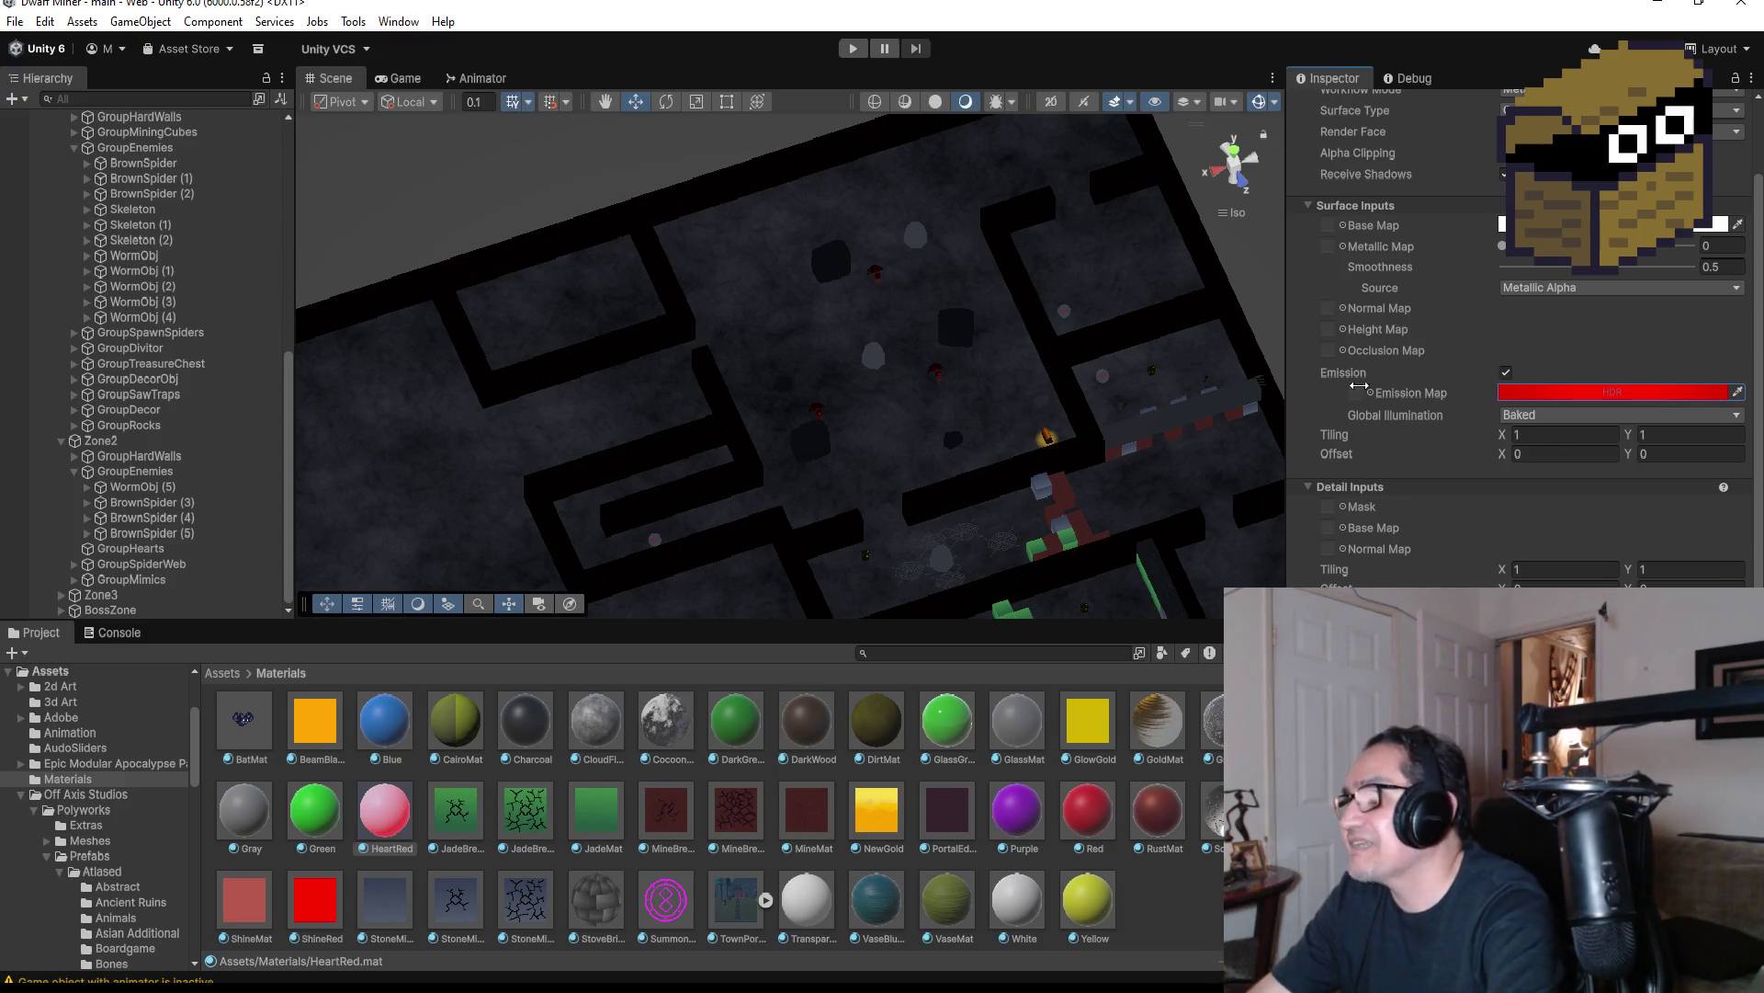
scroll(1551, 267, up, 2)
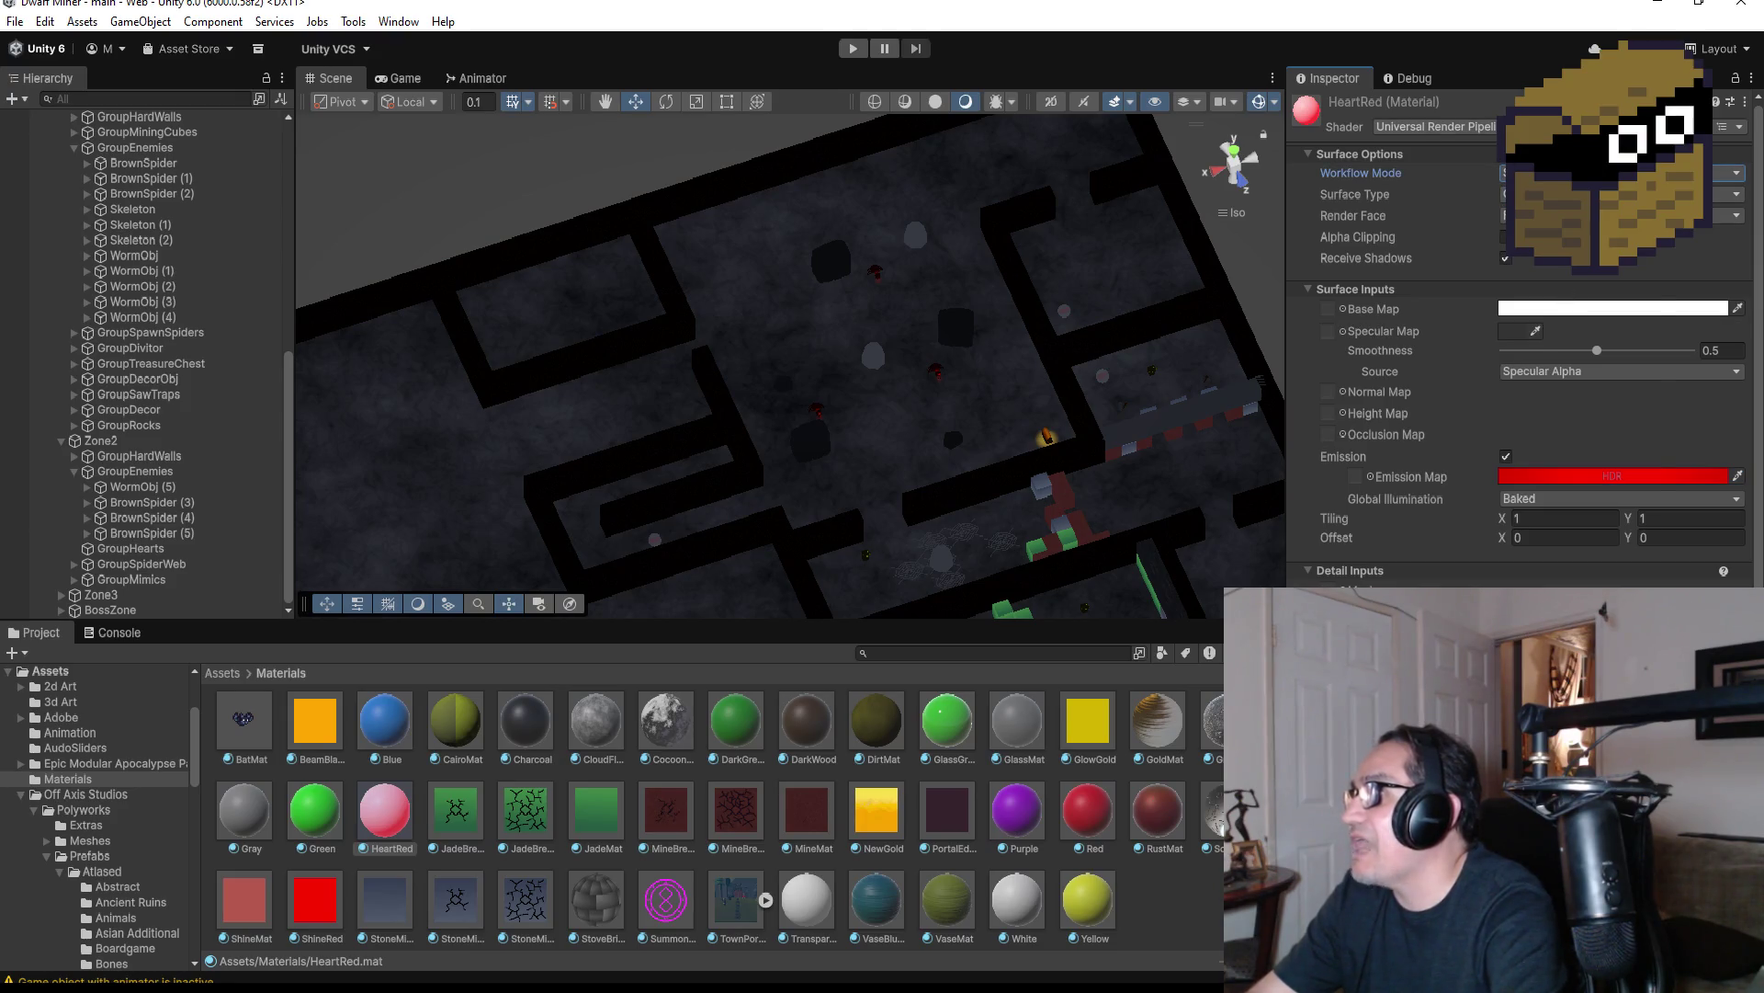
Switch HeartRed's shader to Universal Render Pipeline > Unlit
click(1436, 127)
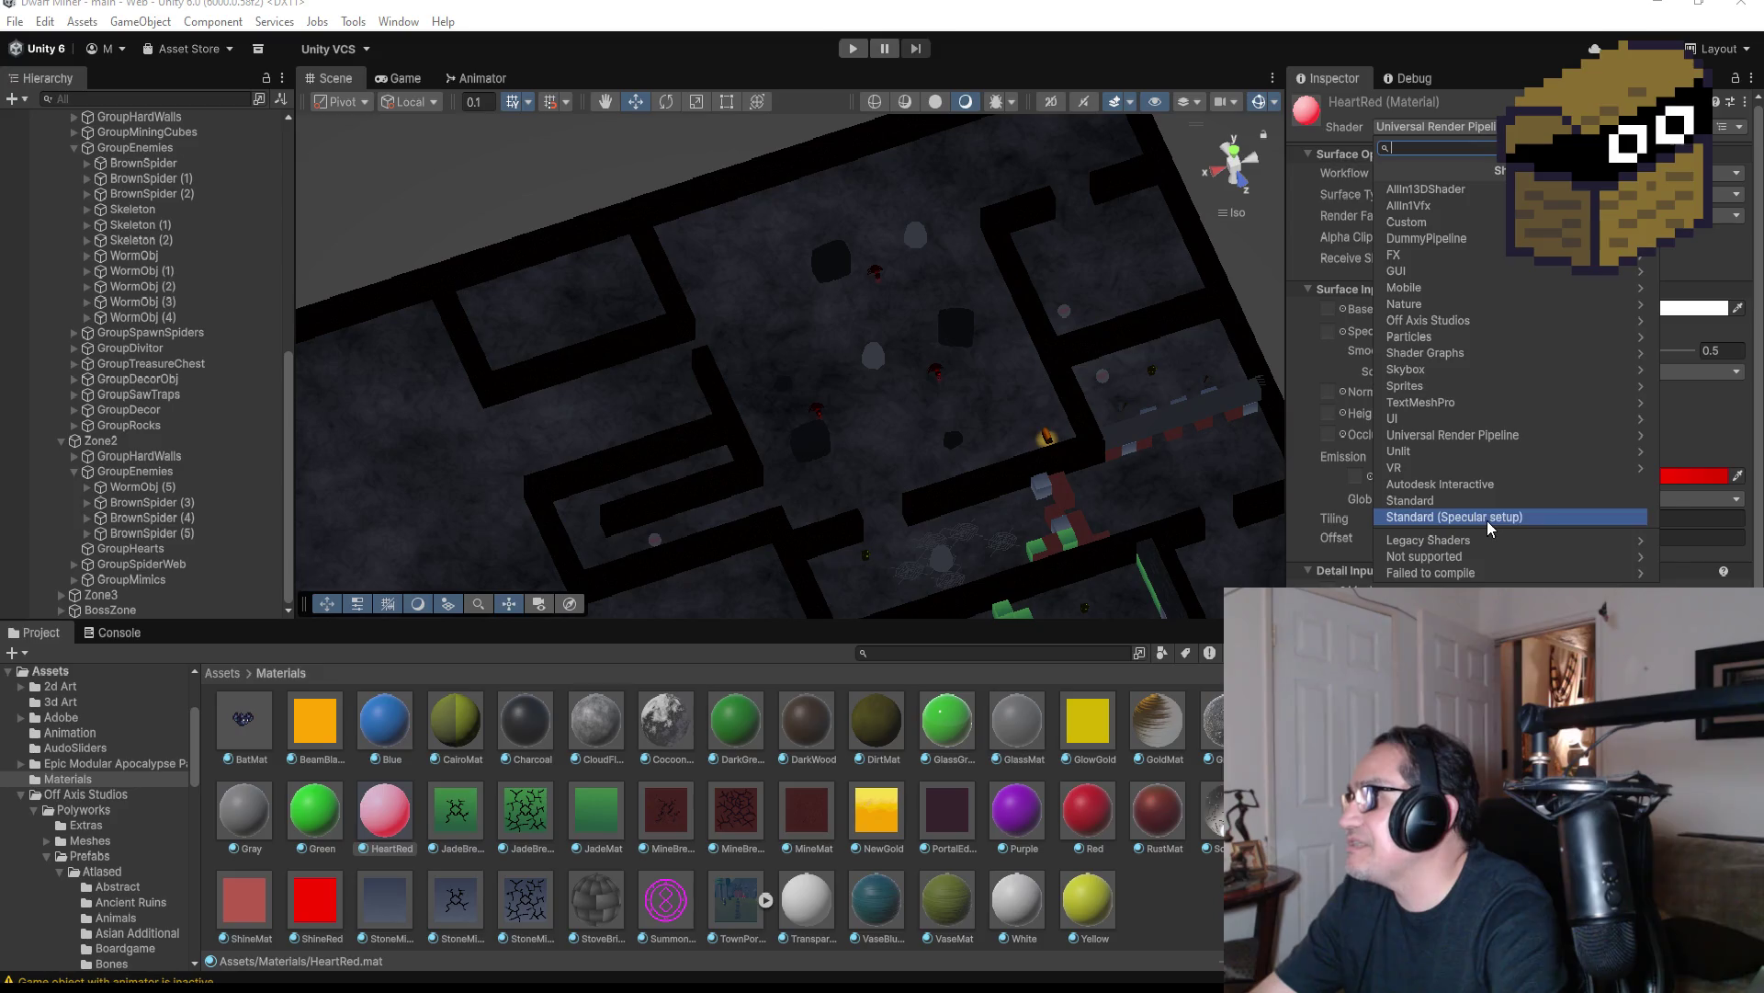
click(1469, 438)
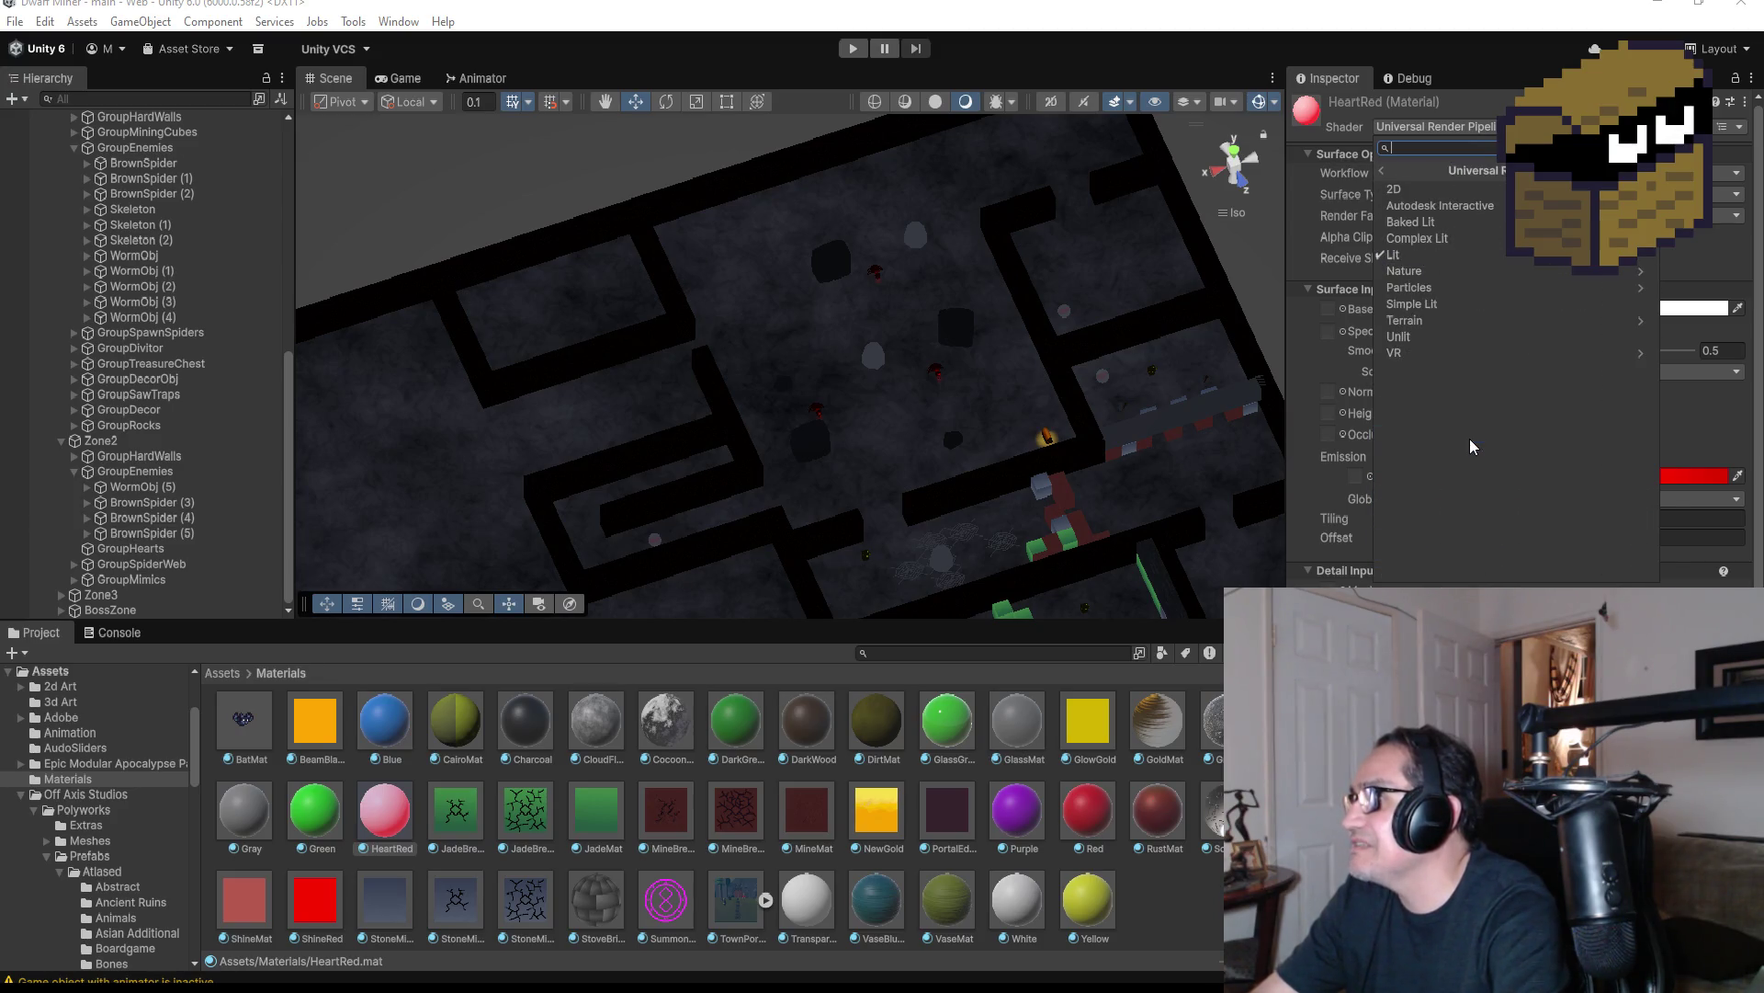
click(1445, 257)
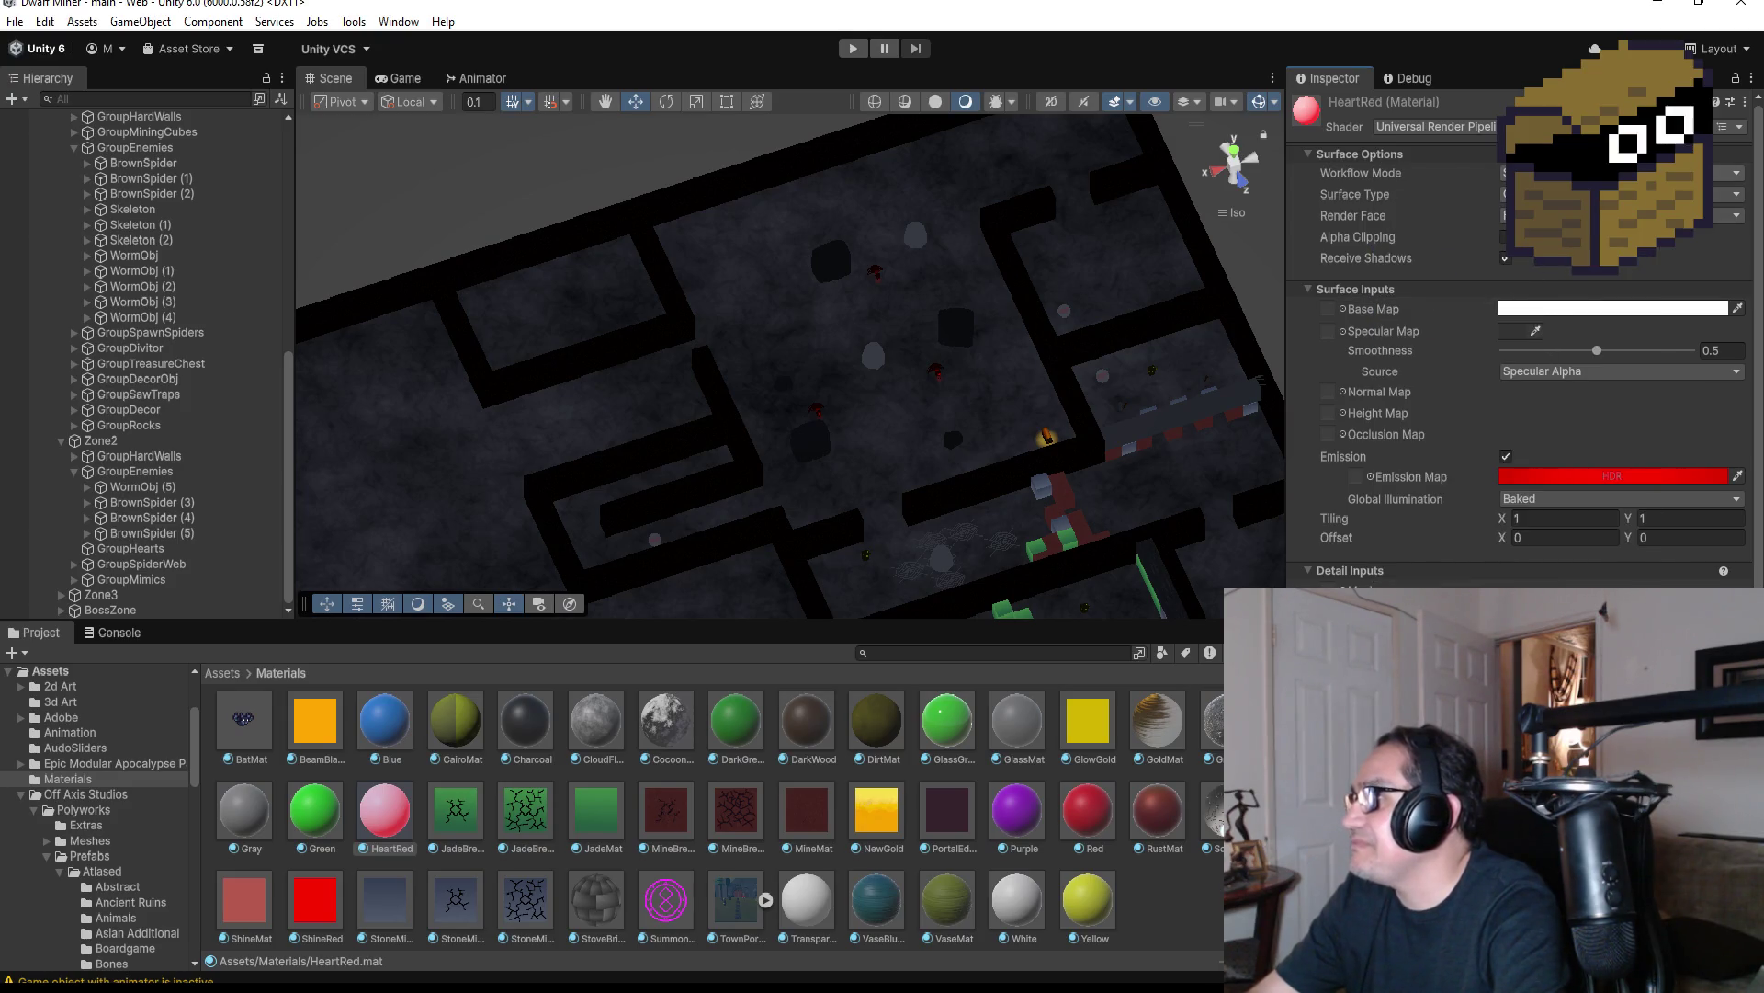
click(1439, 127)
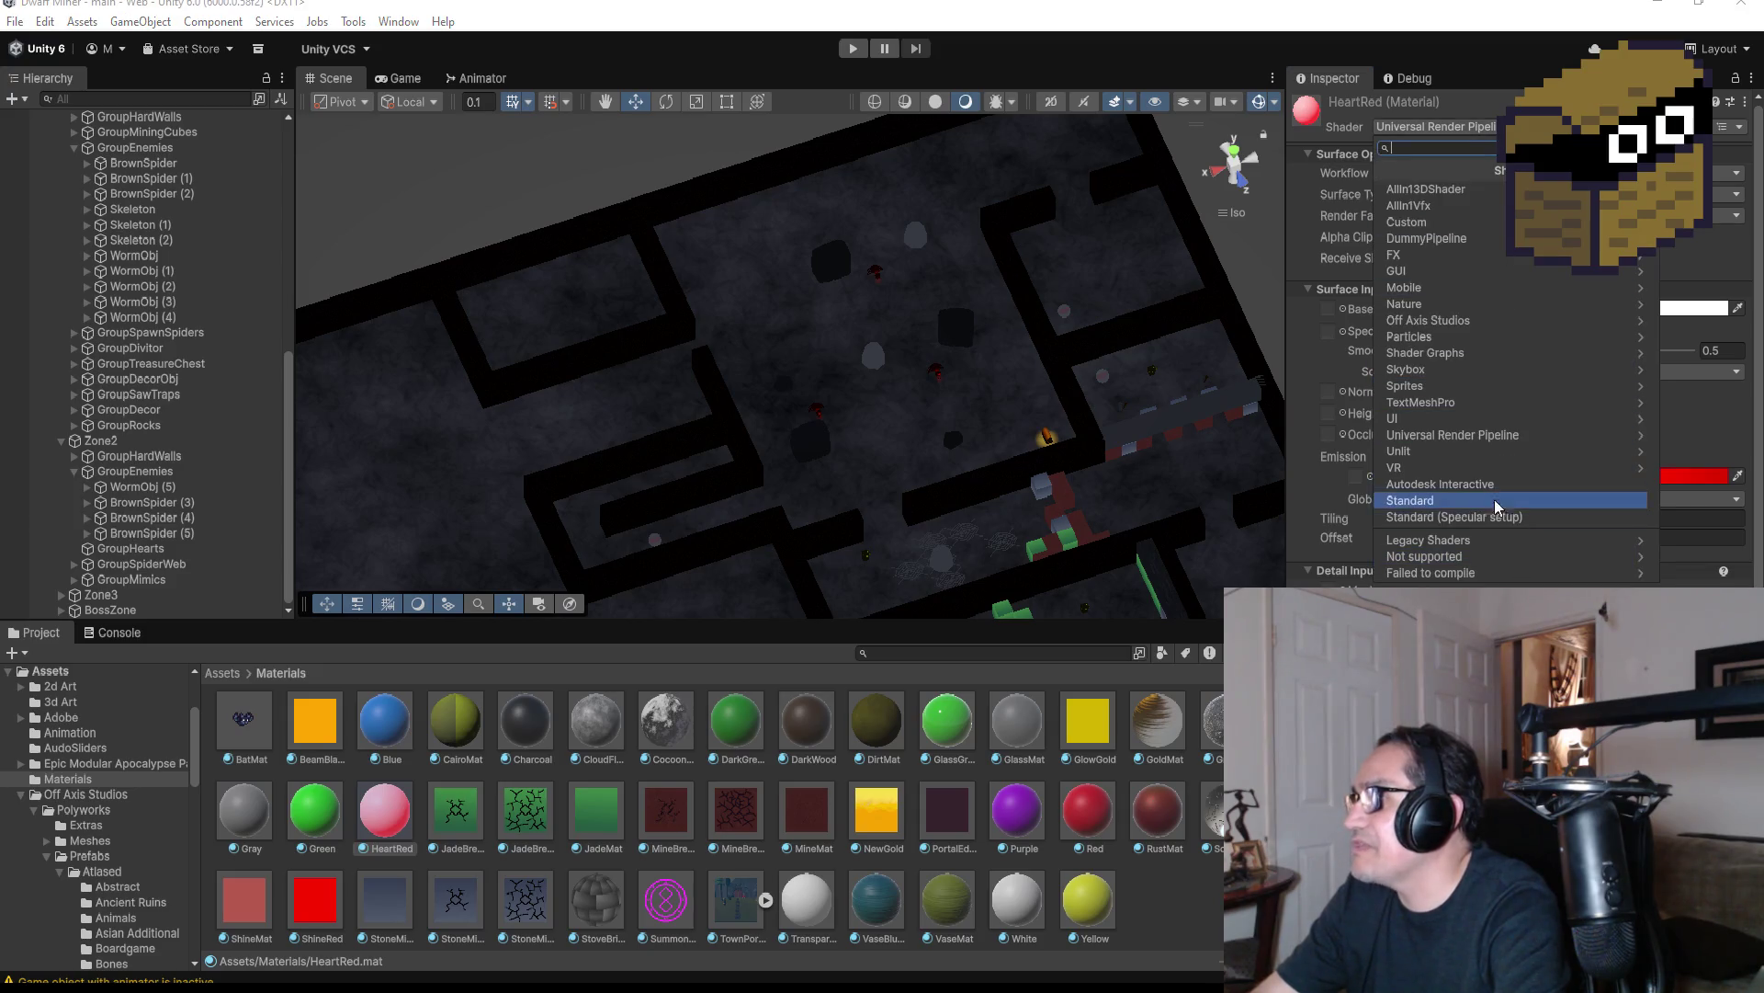
click(1481, 439)
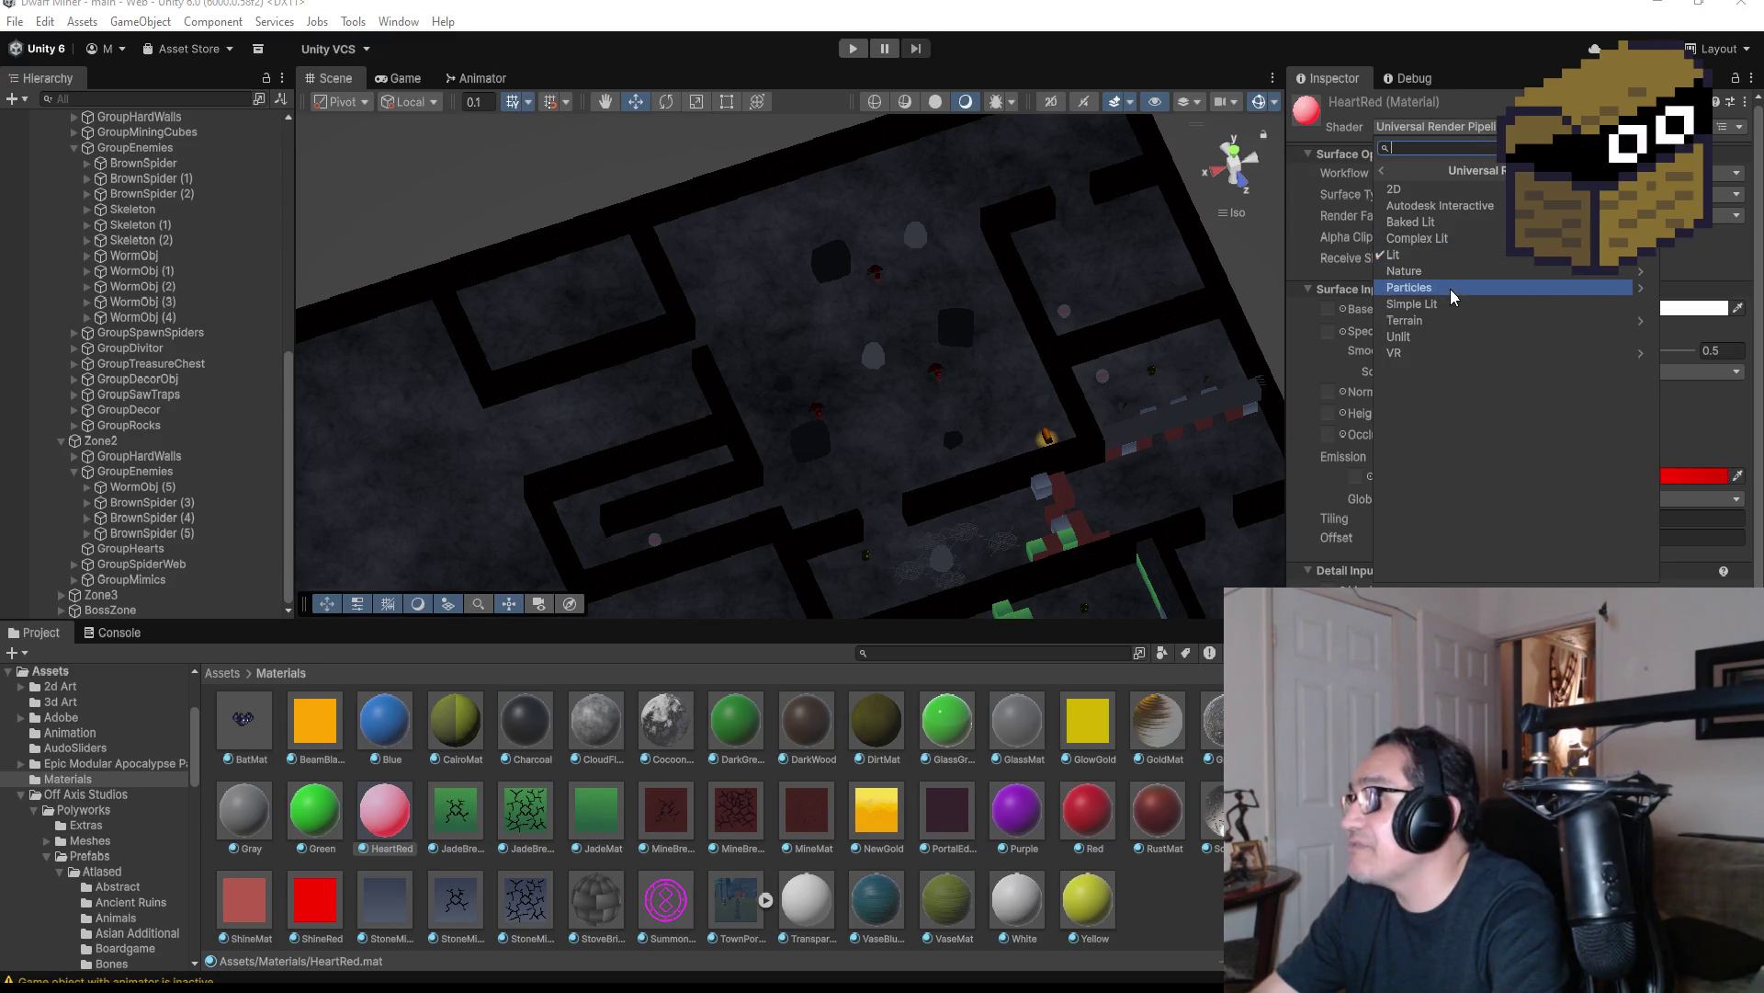
click(1443, 335)
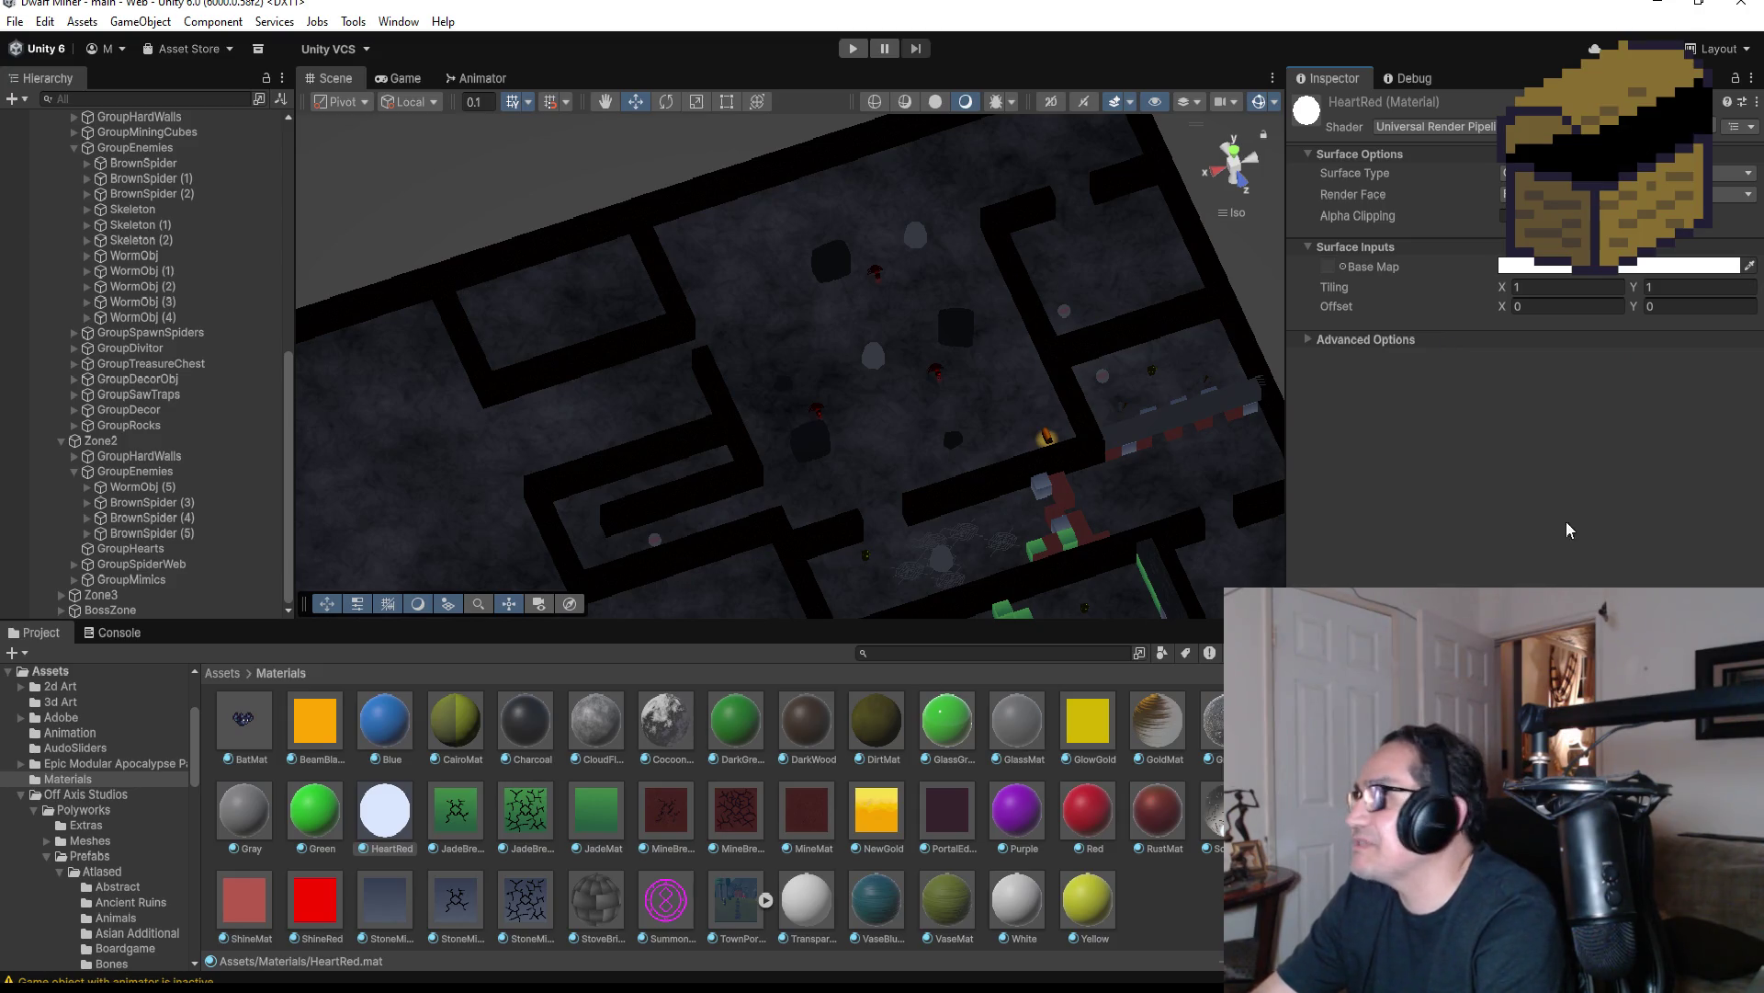
Set the Unlit base colour to solid red and collapse Zone1's enemy group
click(1589, 267)
drag(1609, 367, 1746, 349)
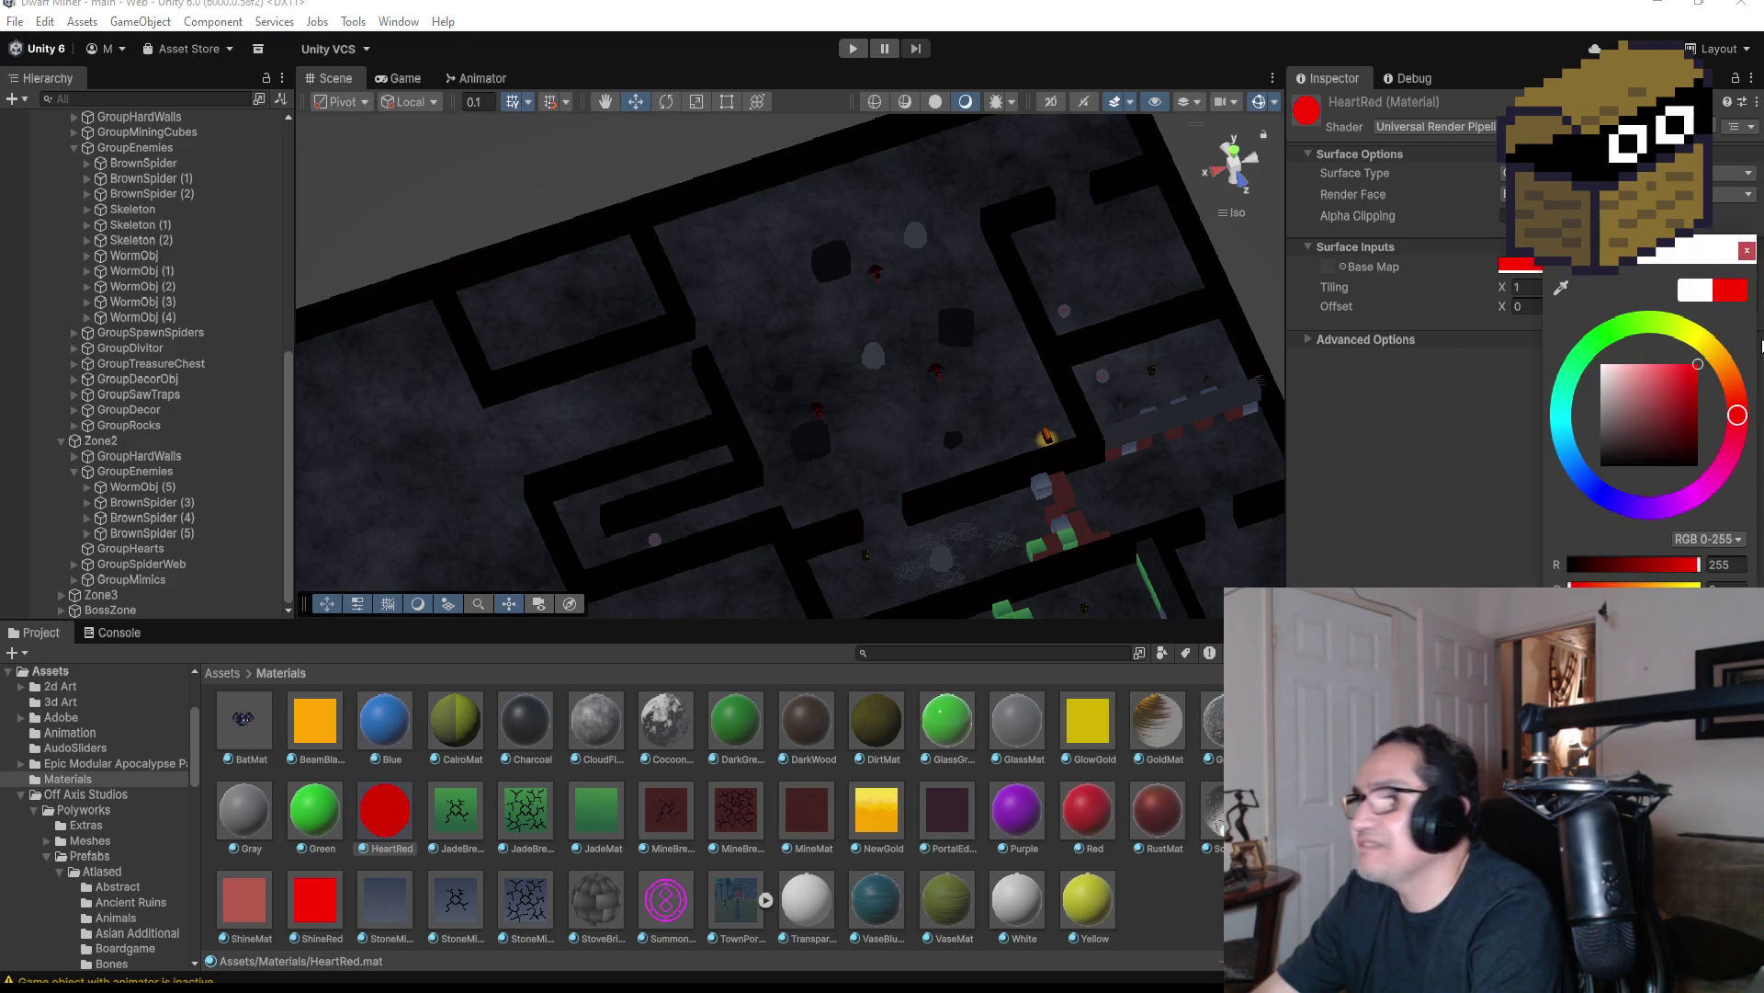
click(1747, 253)
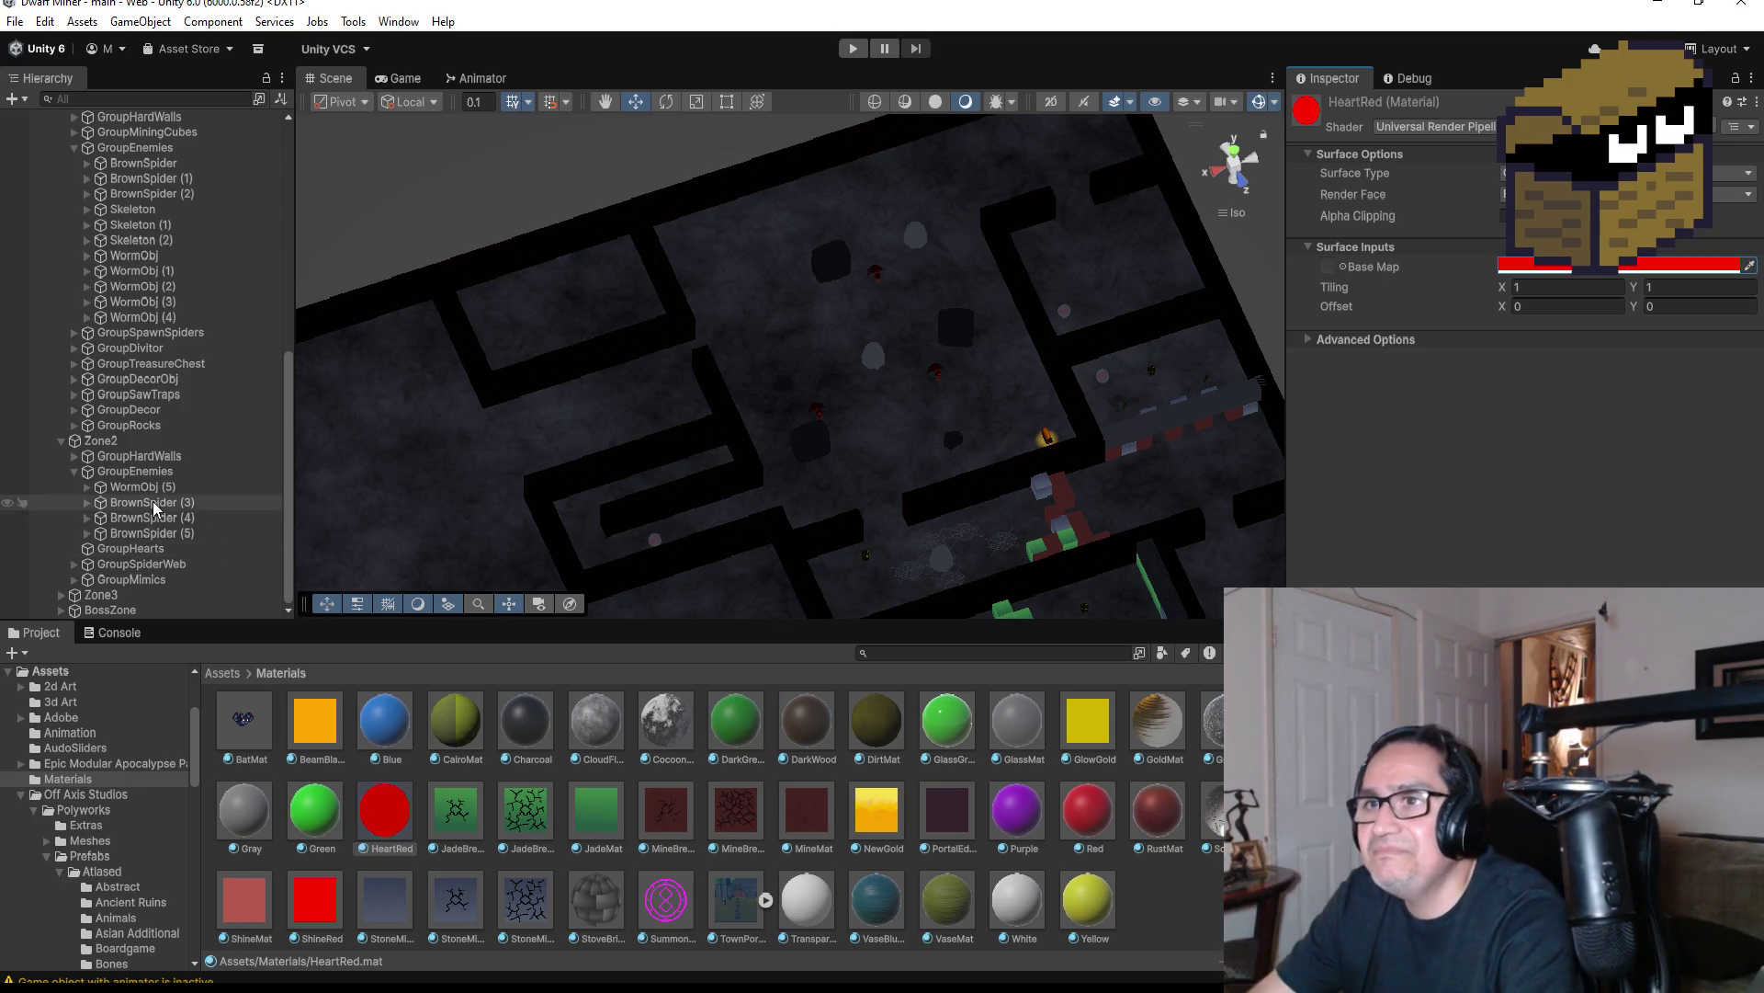
scroll(166, 487, up, 10)
scroll(186, 450, down, 10)
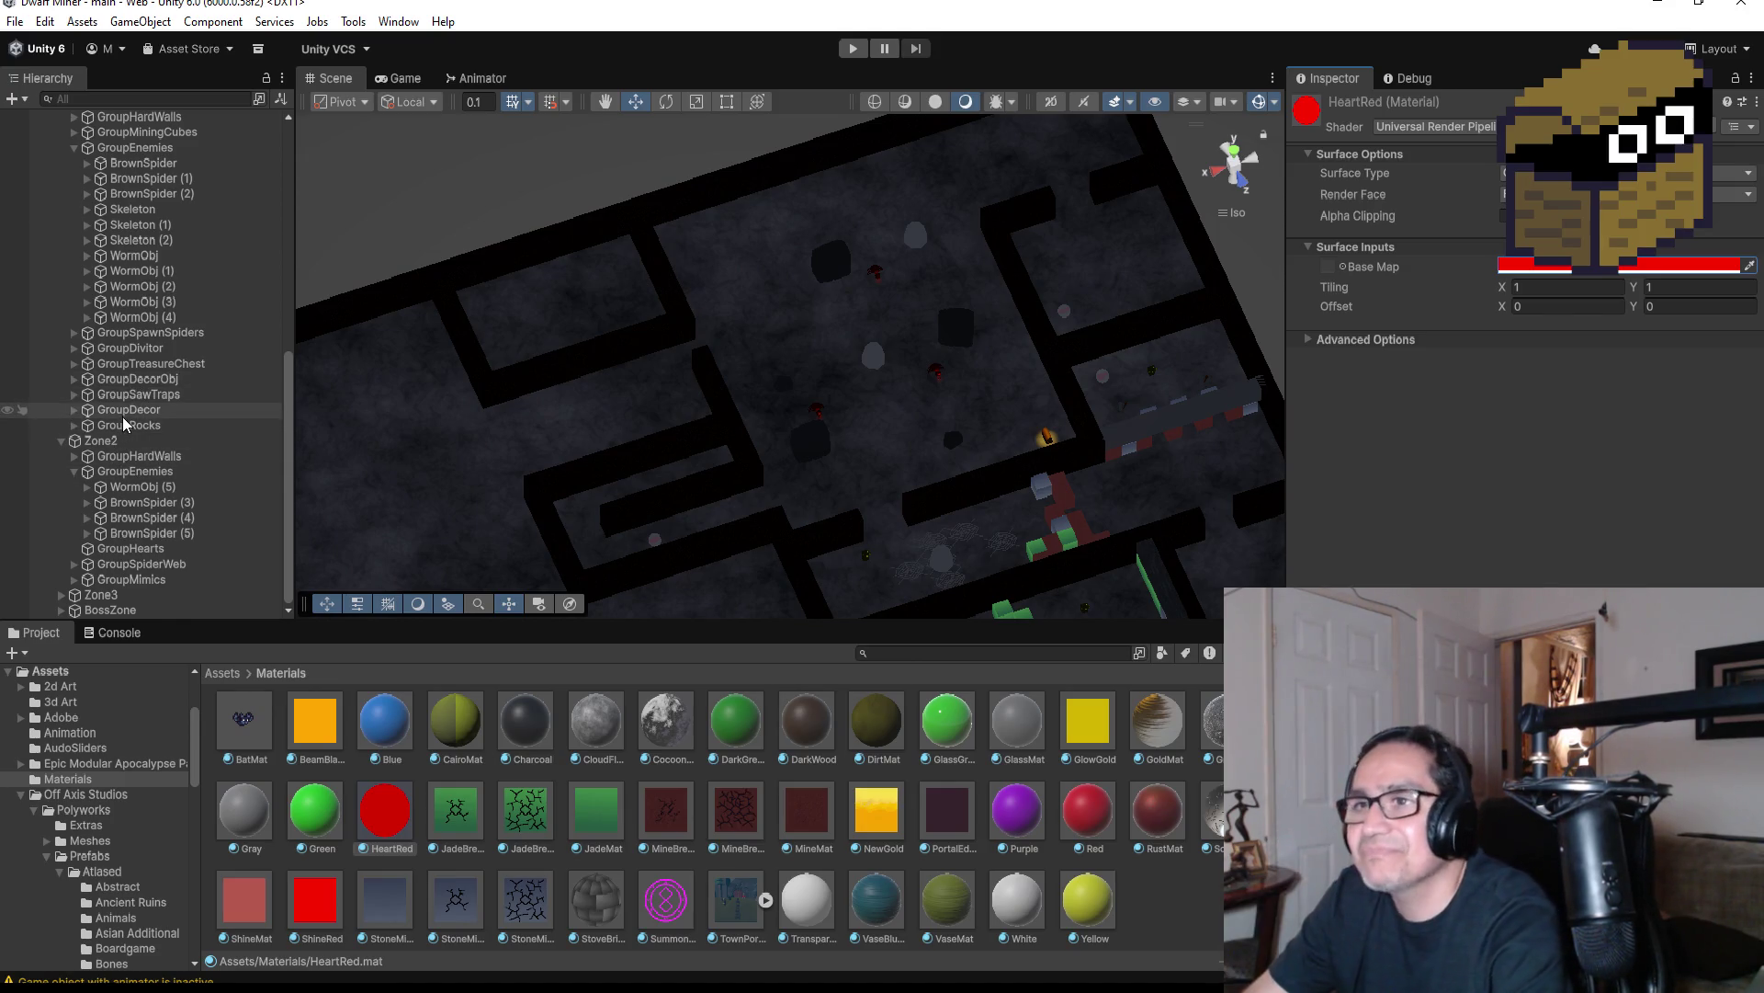
scroll(129, 395, up, 3)
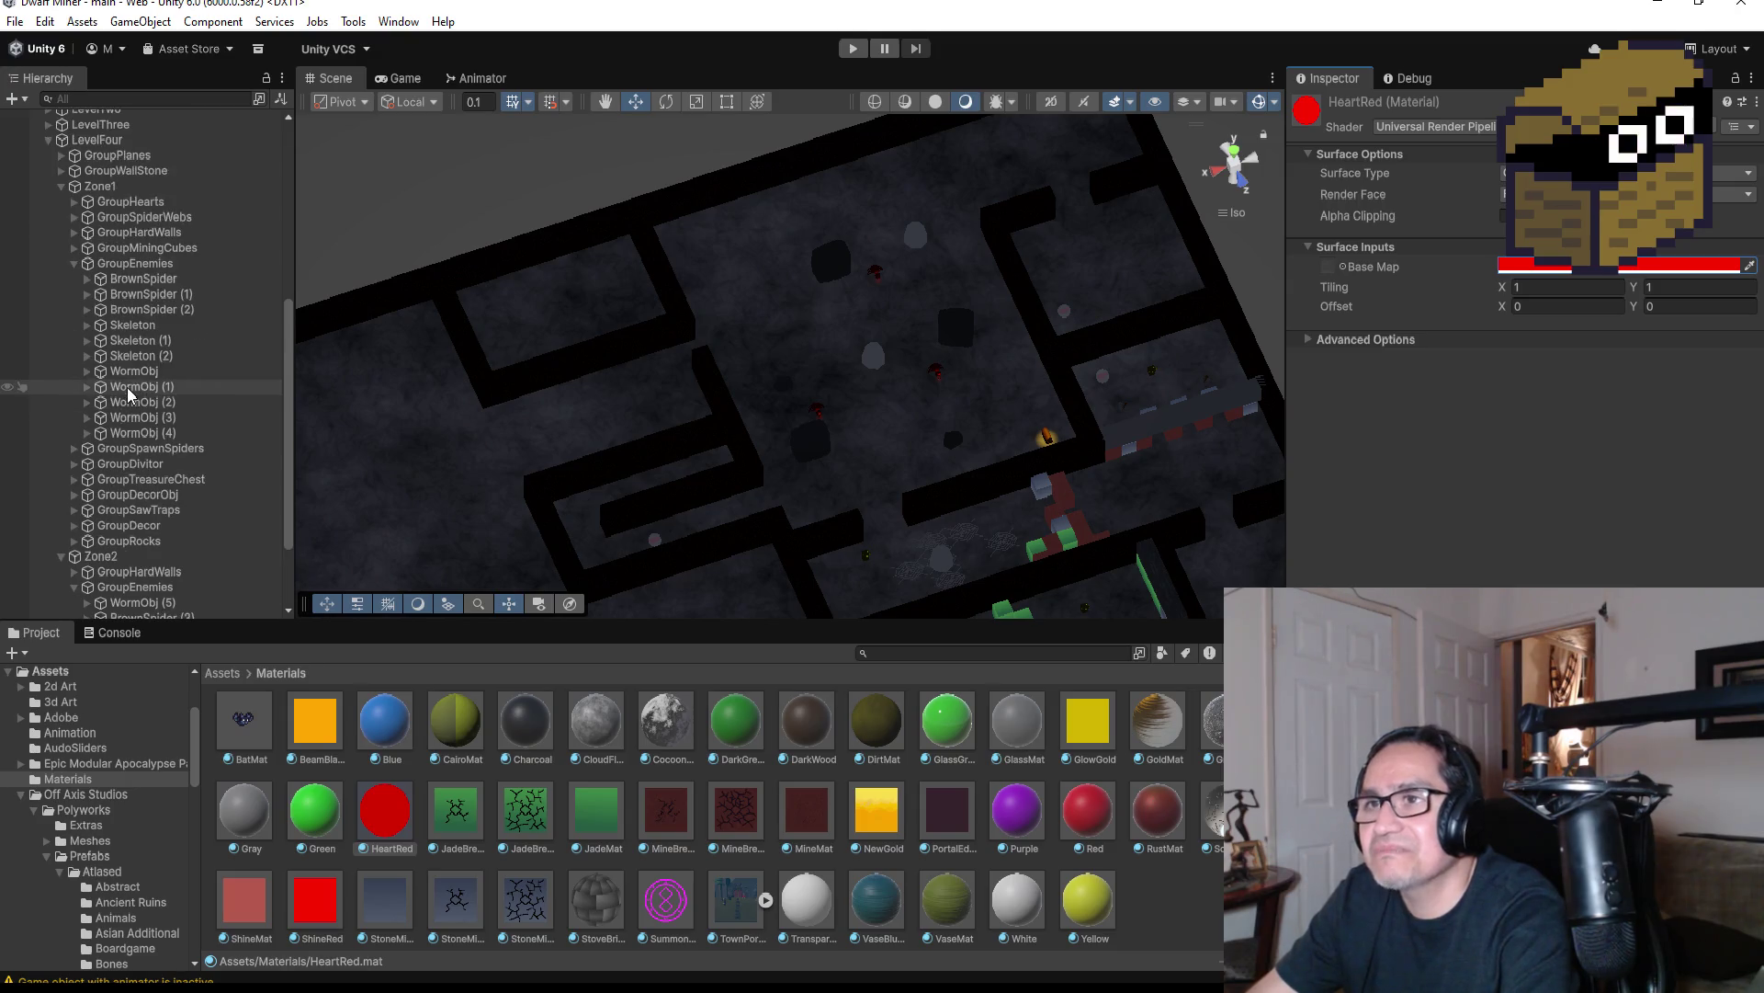
click(74, 273)
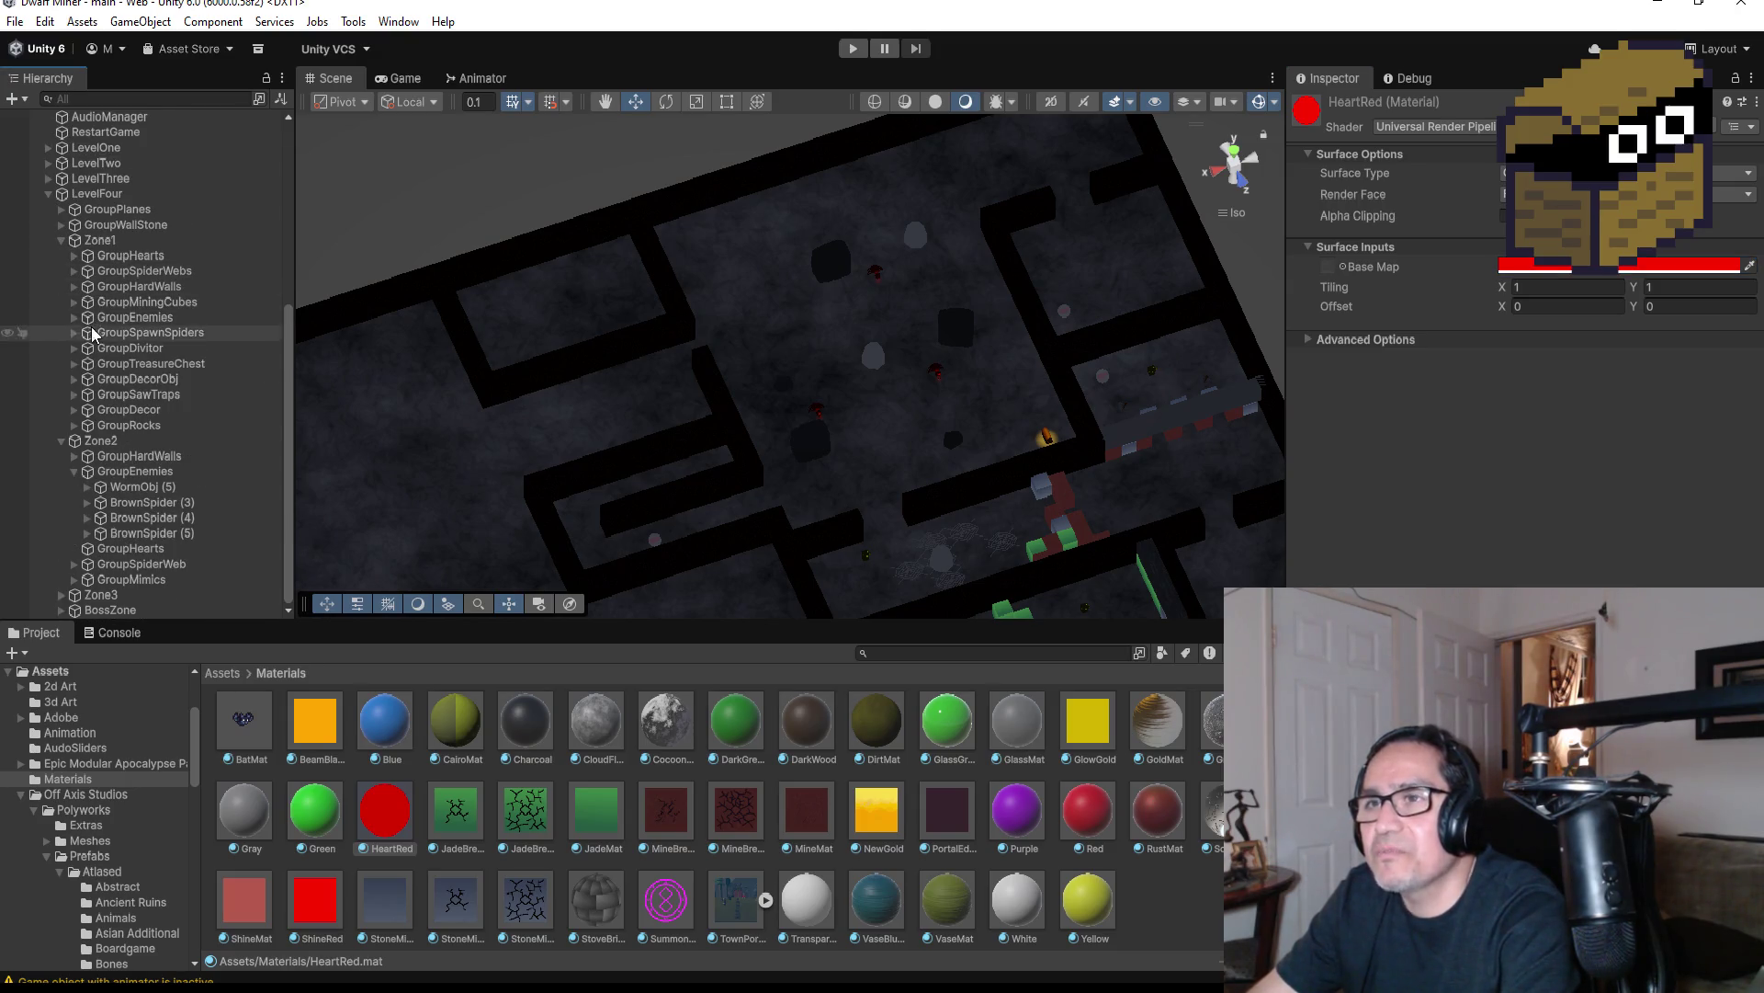
Select HeartObj through HeartObj (5) in Zone1's GroupHearts and assign them the HeartRed material
click(88, 259)
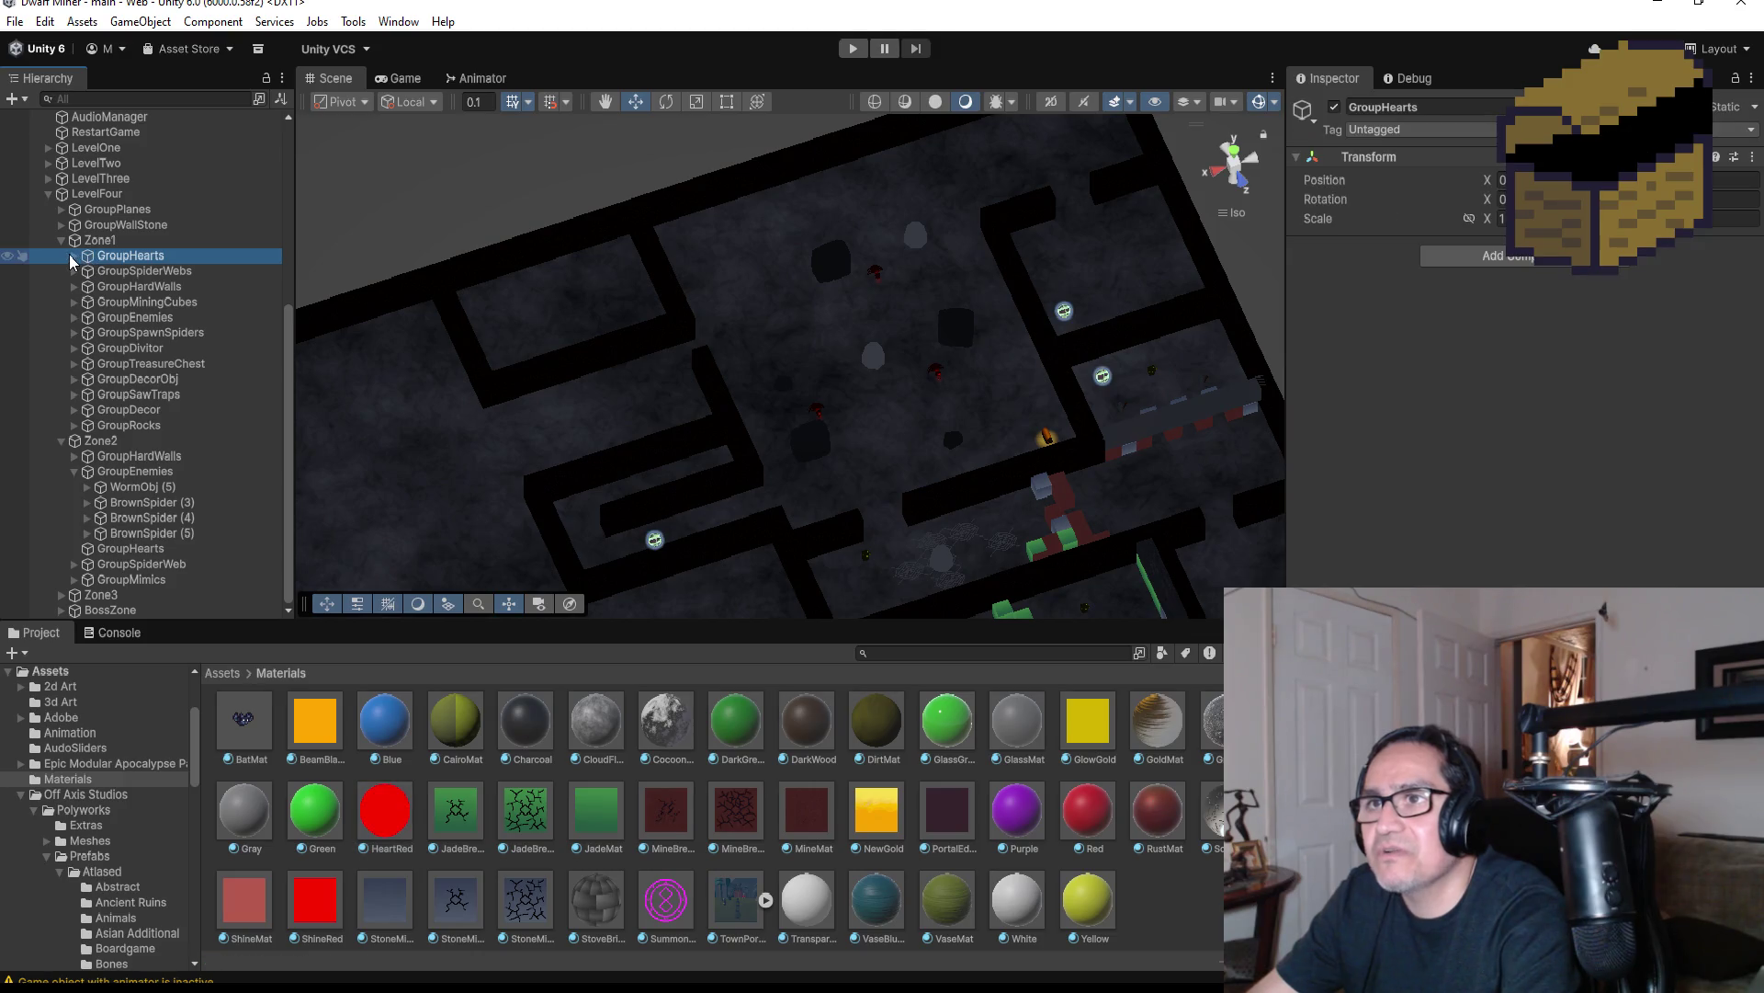
click(73, 256)
click(129, 271)
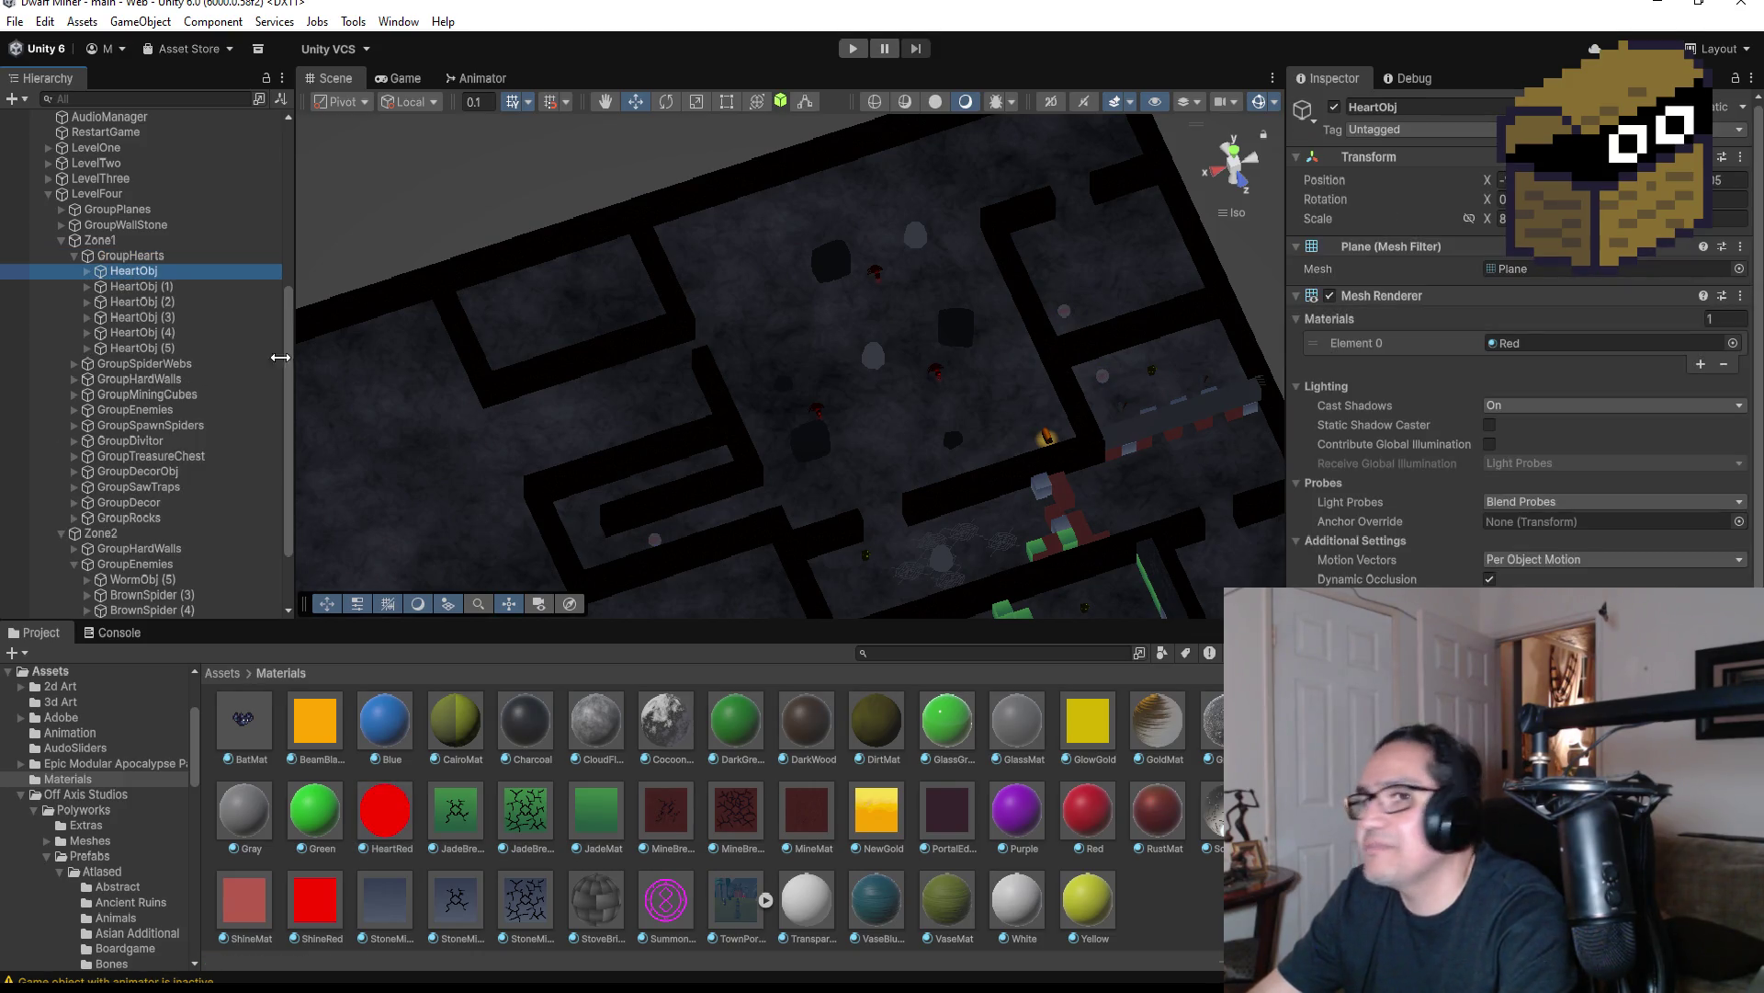
shift+click(193, 349)
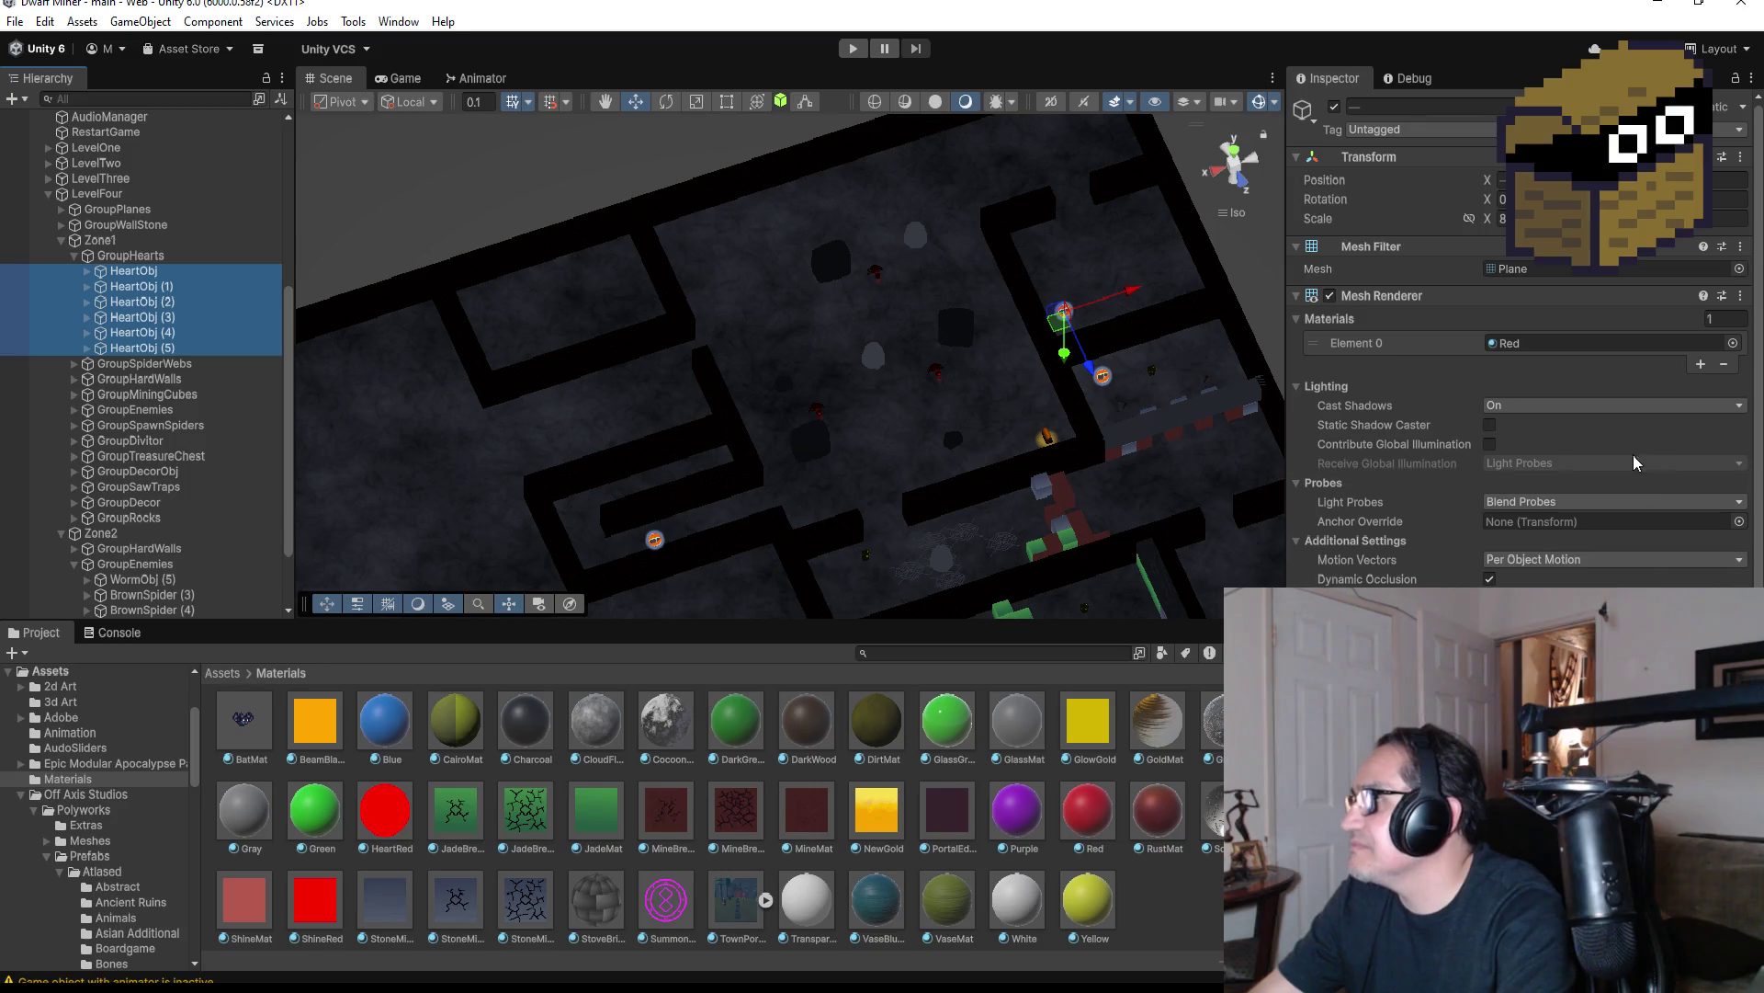
drag(418, 828, 1634, 349)
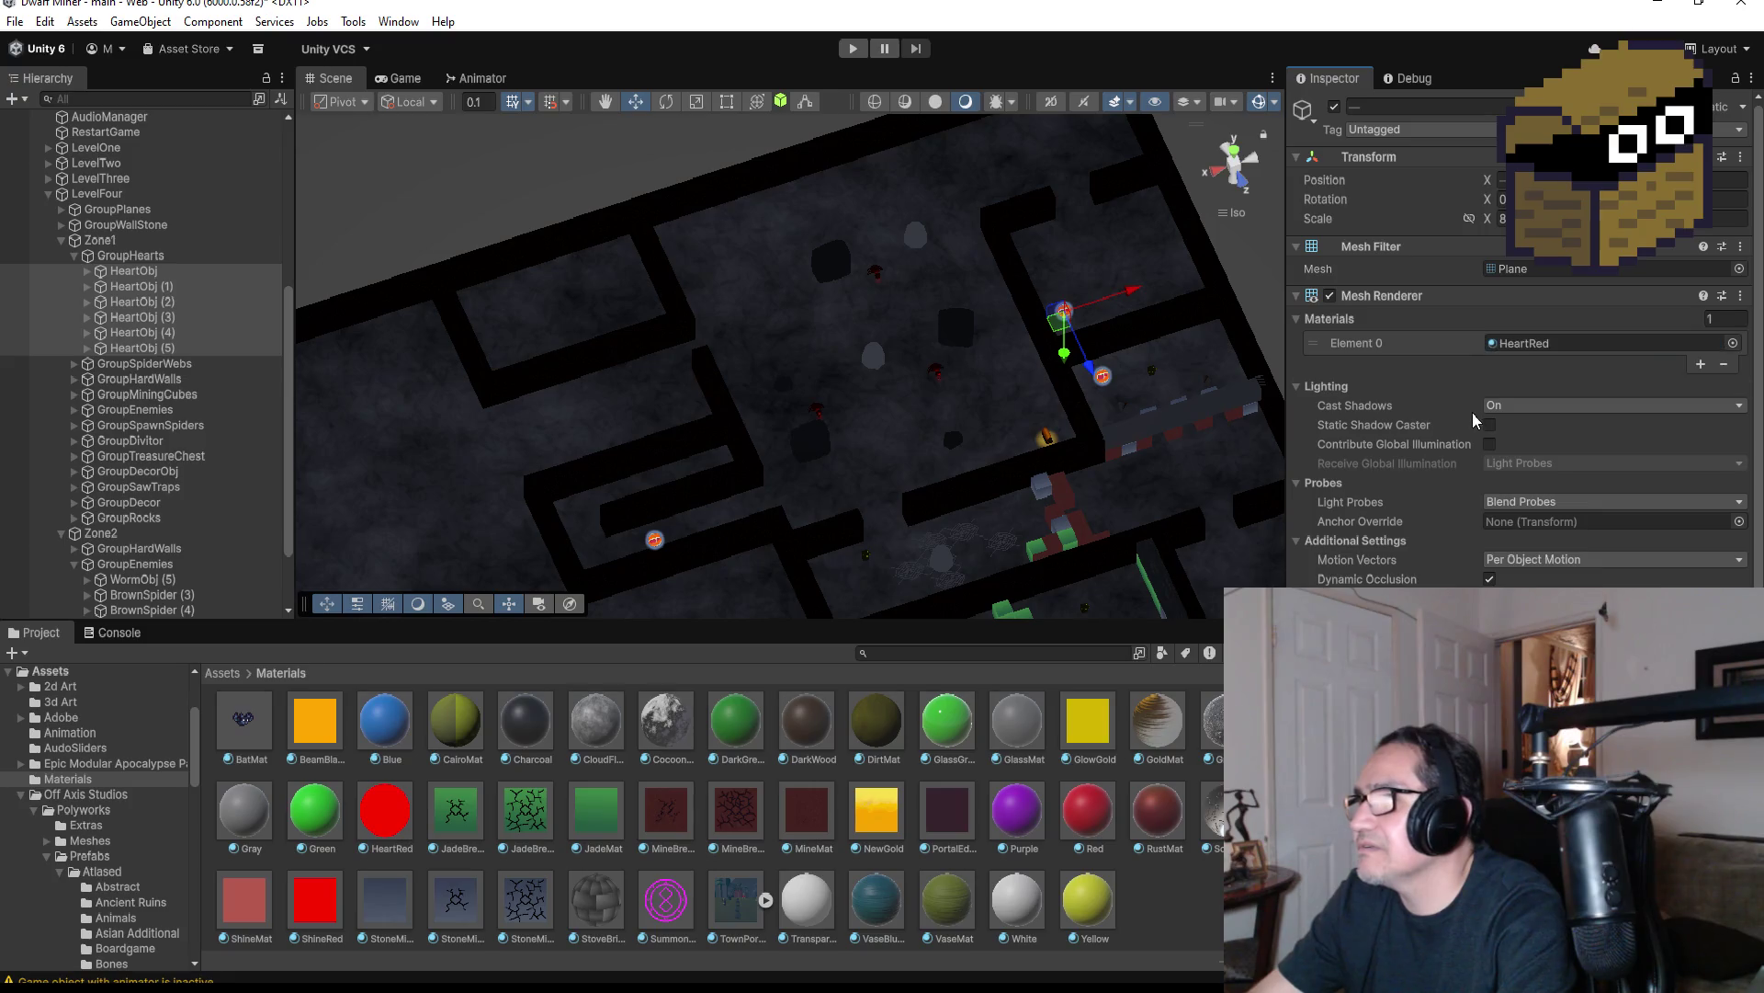
scroll(1116, 372, up, 2)
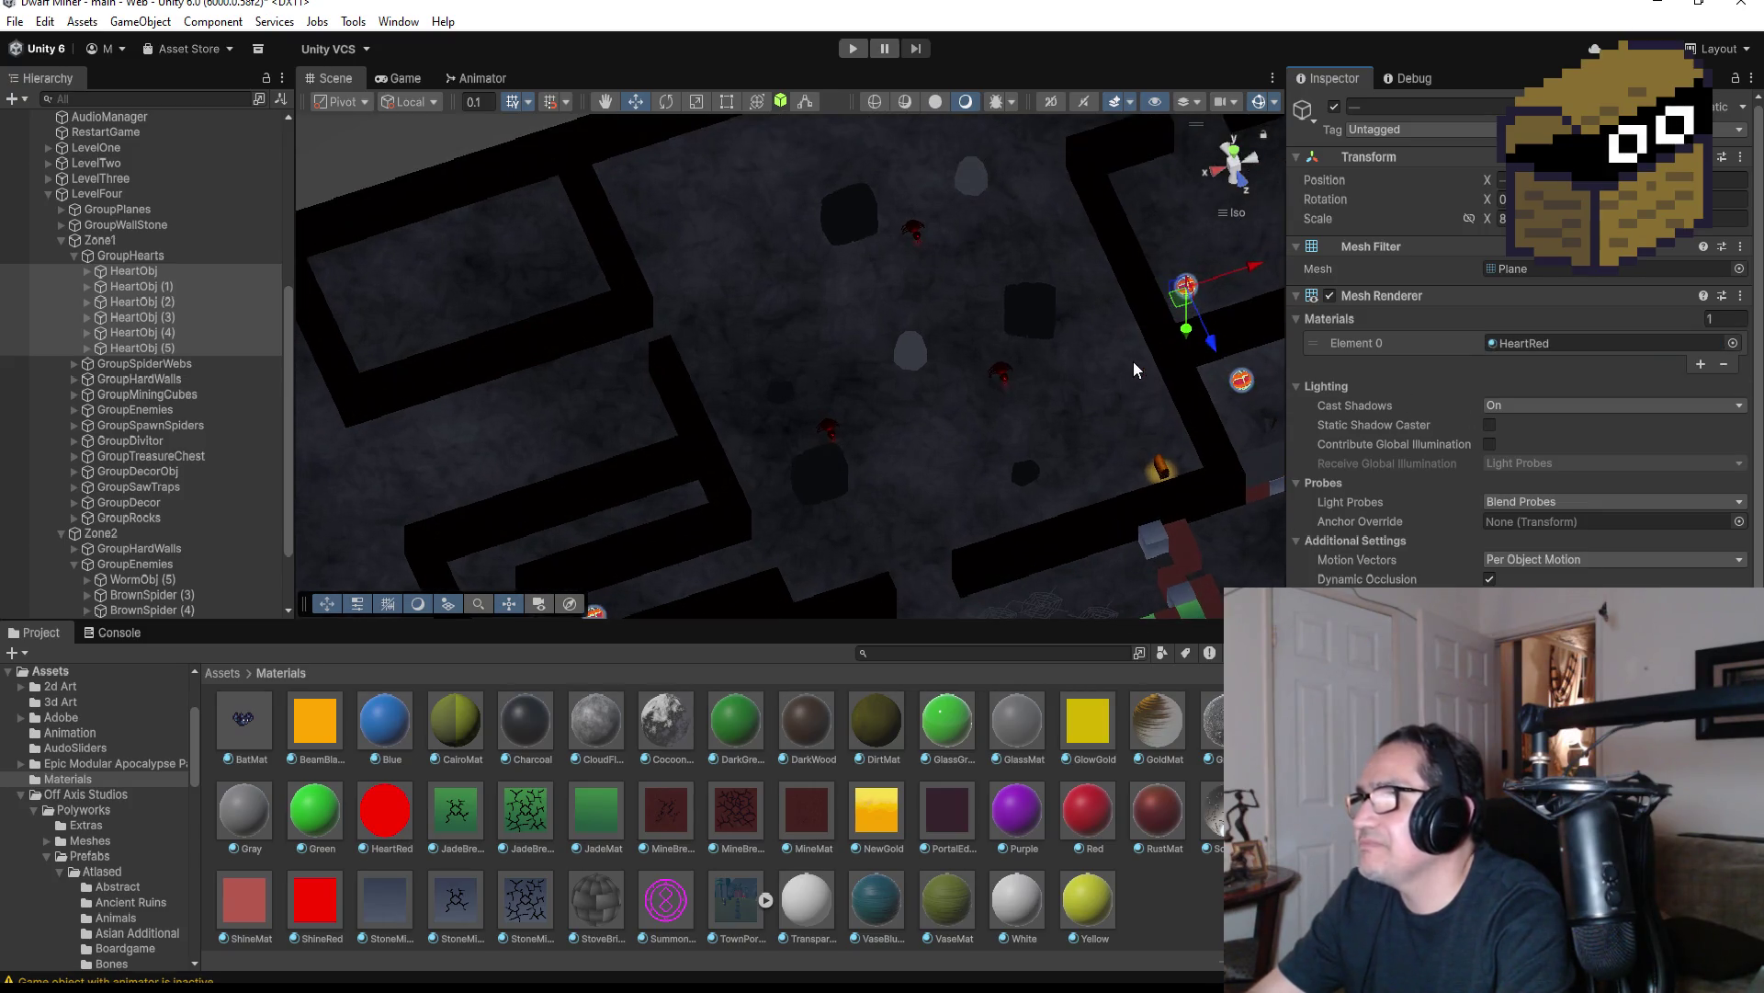
click(141, 349)
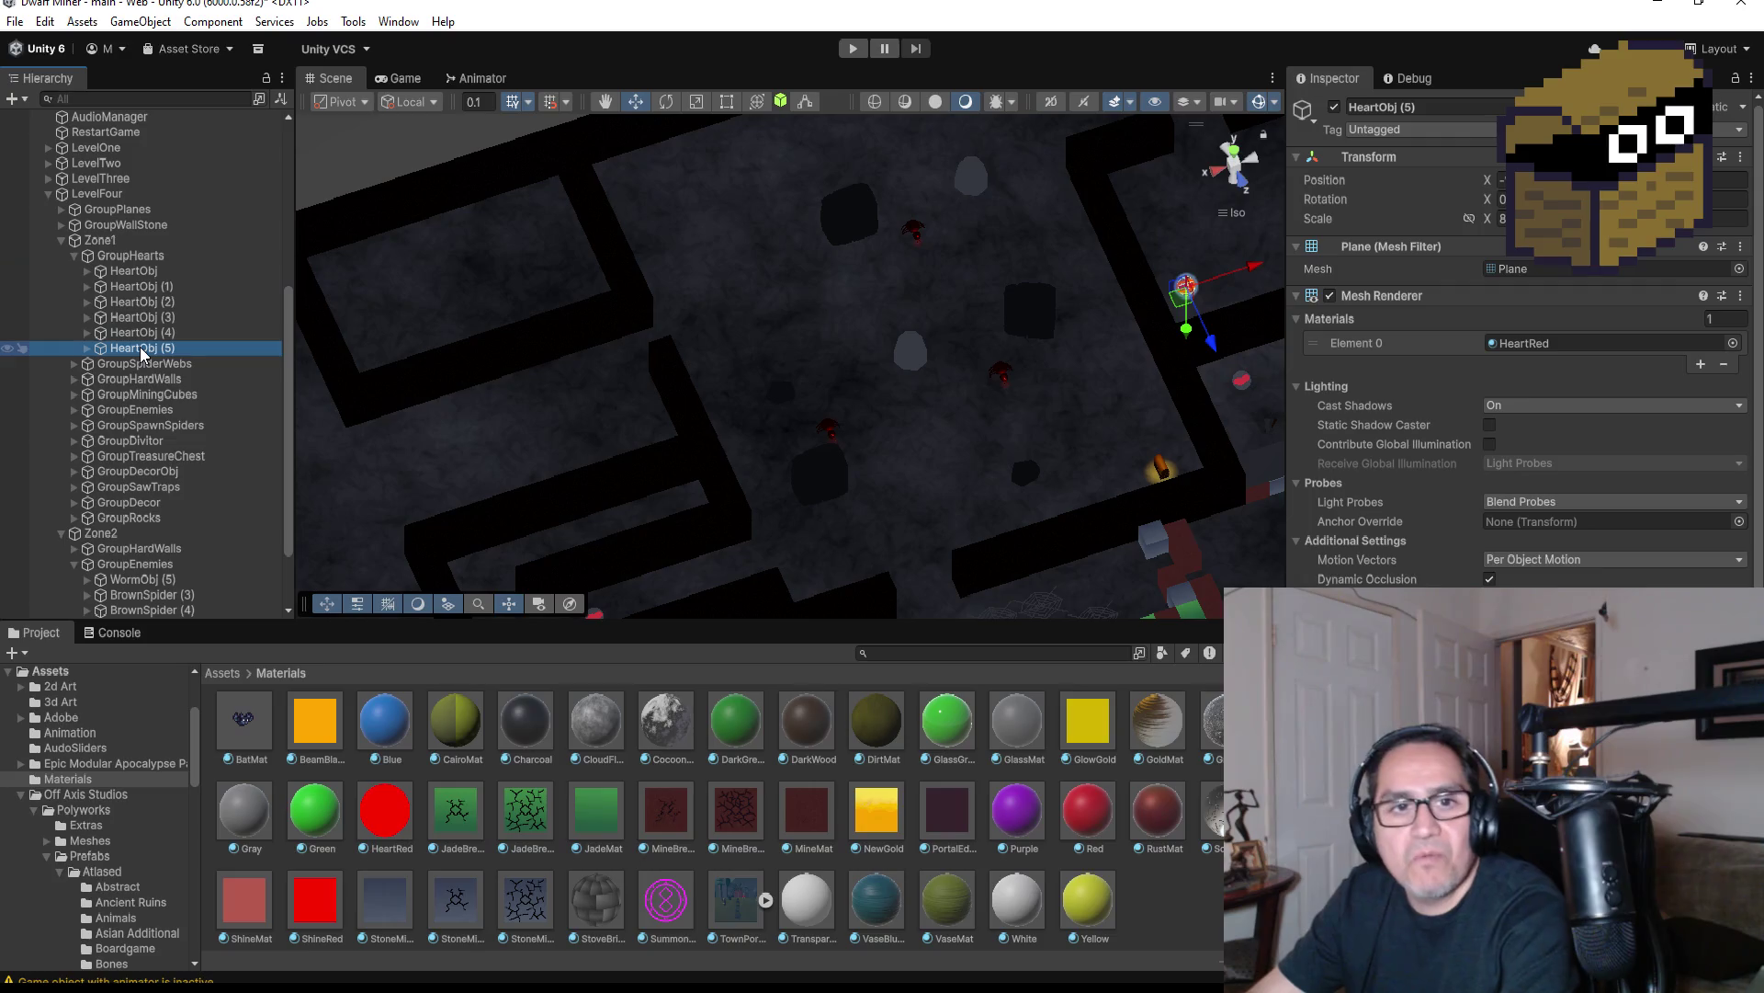
click(1232, 152)
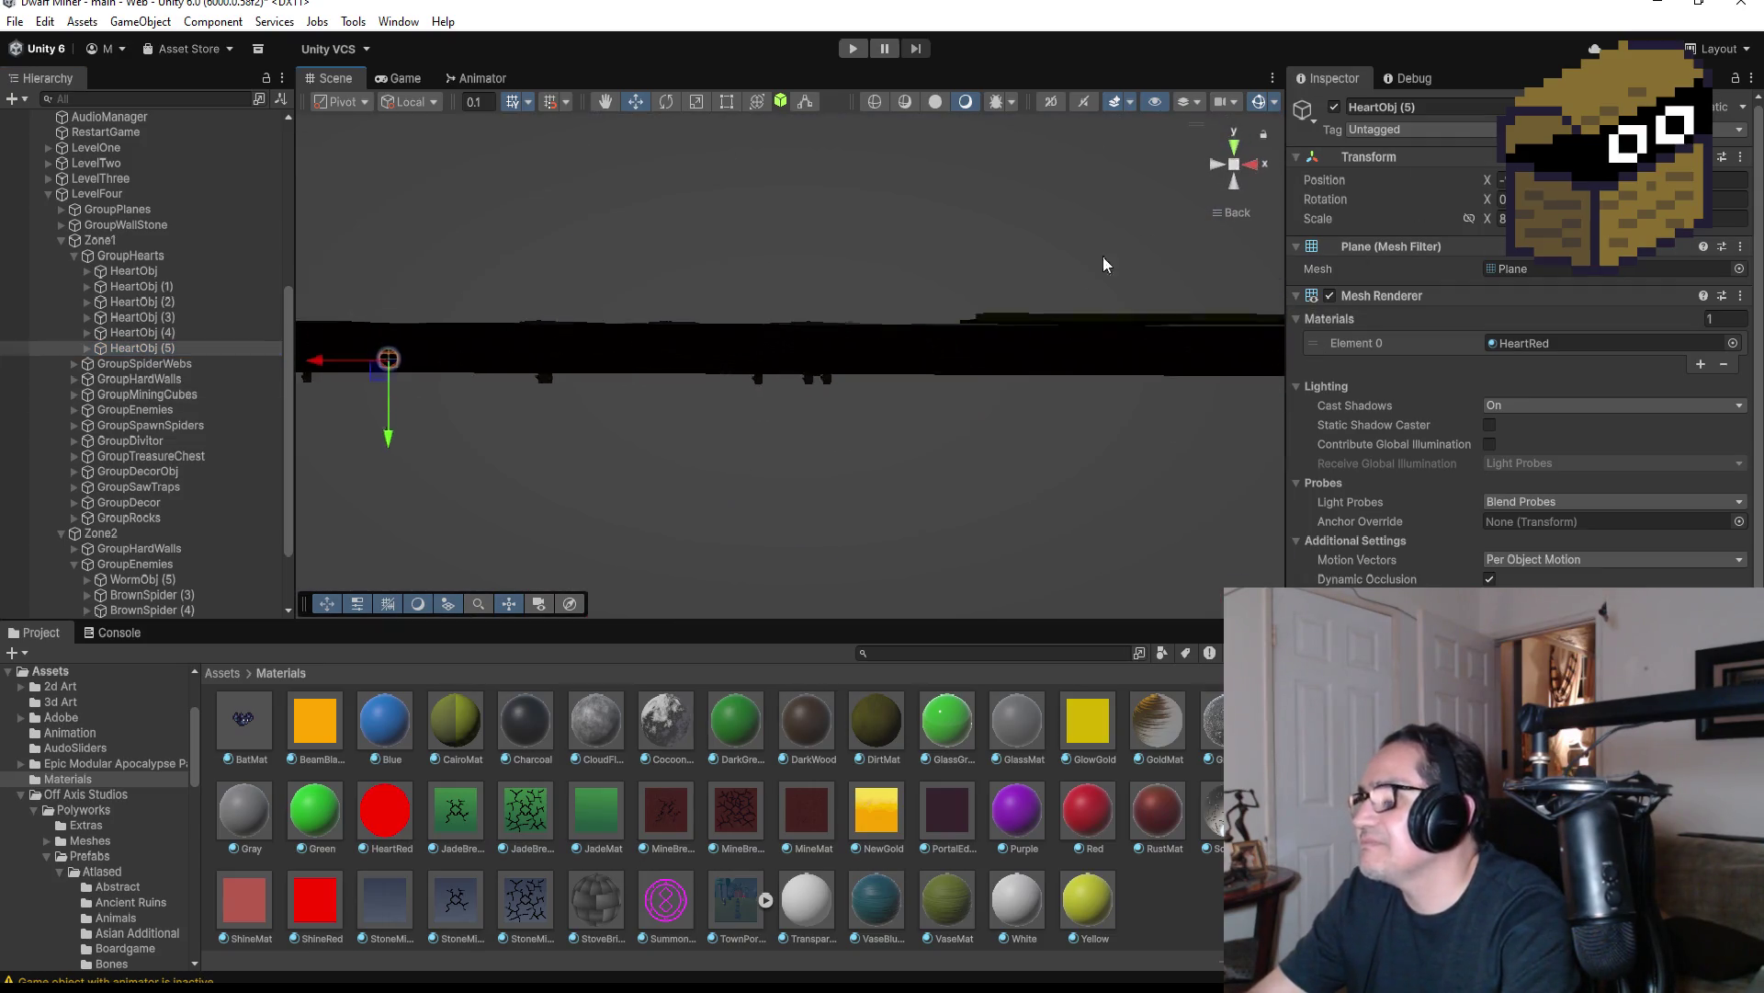
From a top view, duplicate the last heart as HeartObj (6), place it, then collapse GroupHearts
click(1235, 149)
scroll(832, 347, down, 5)
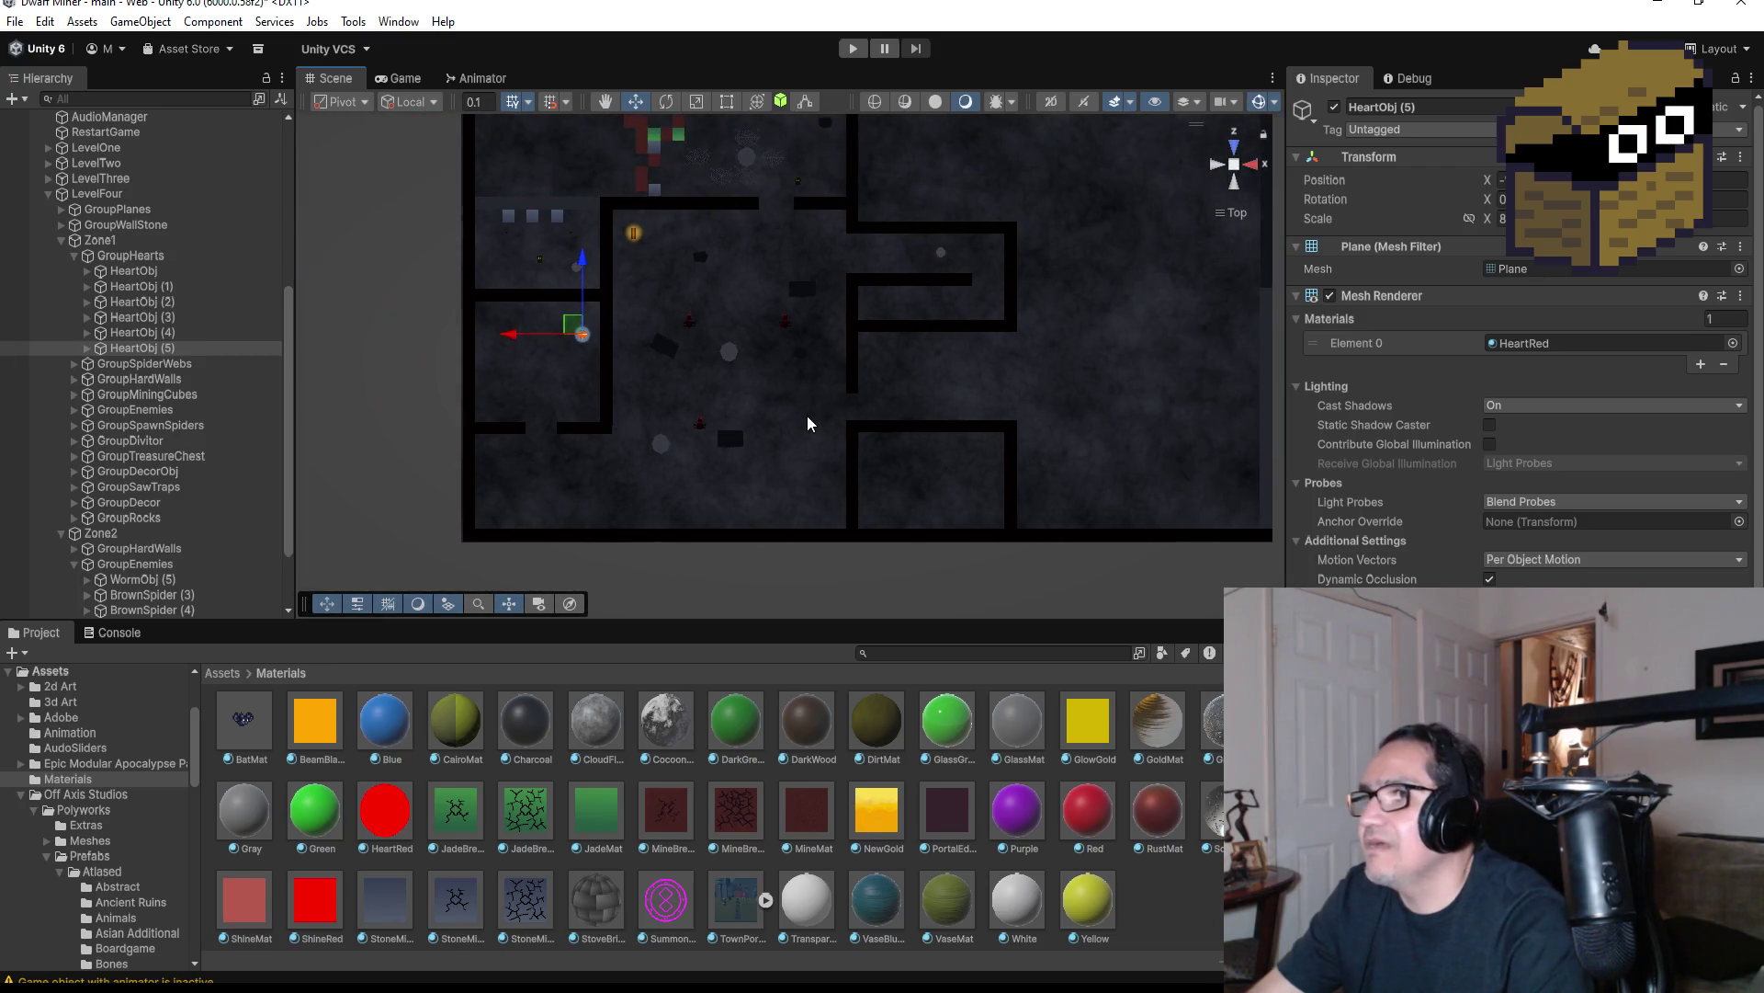
key(ctrl+d)
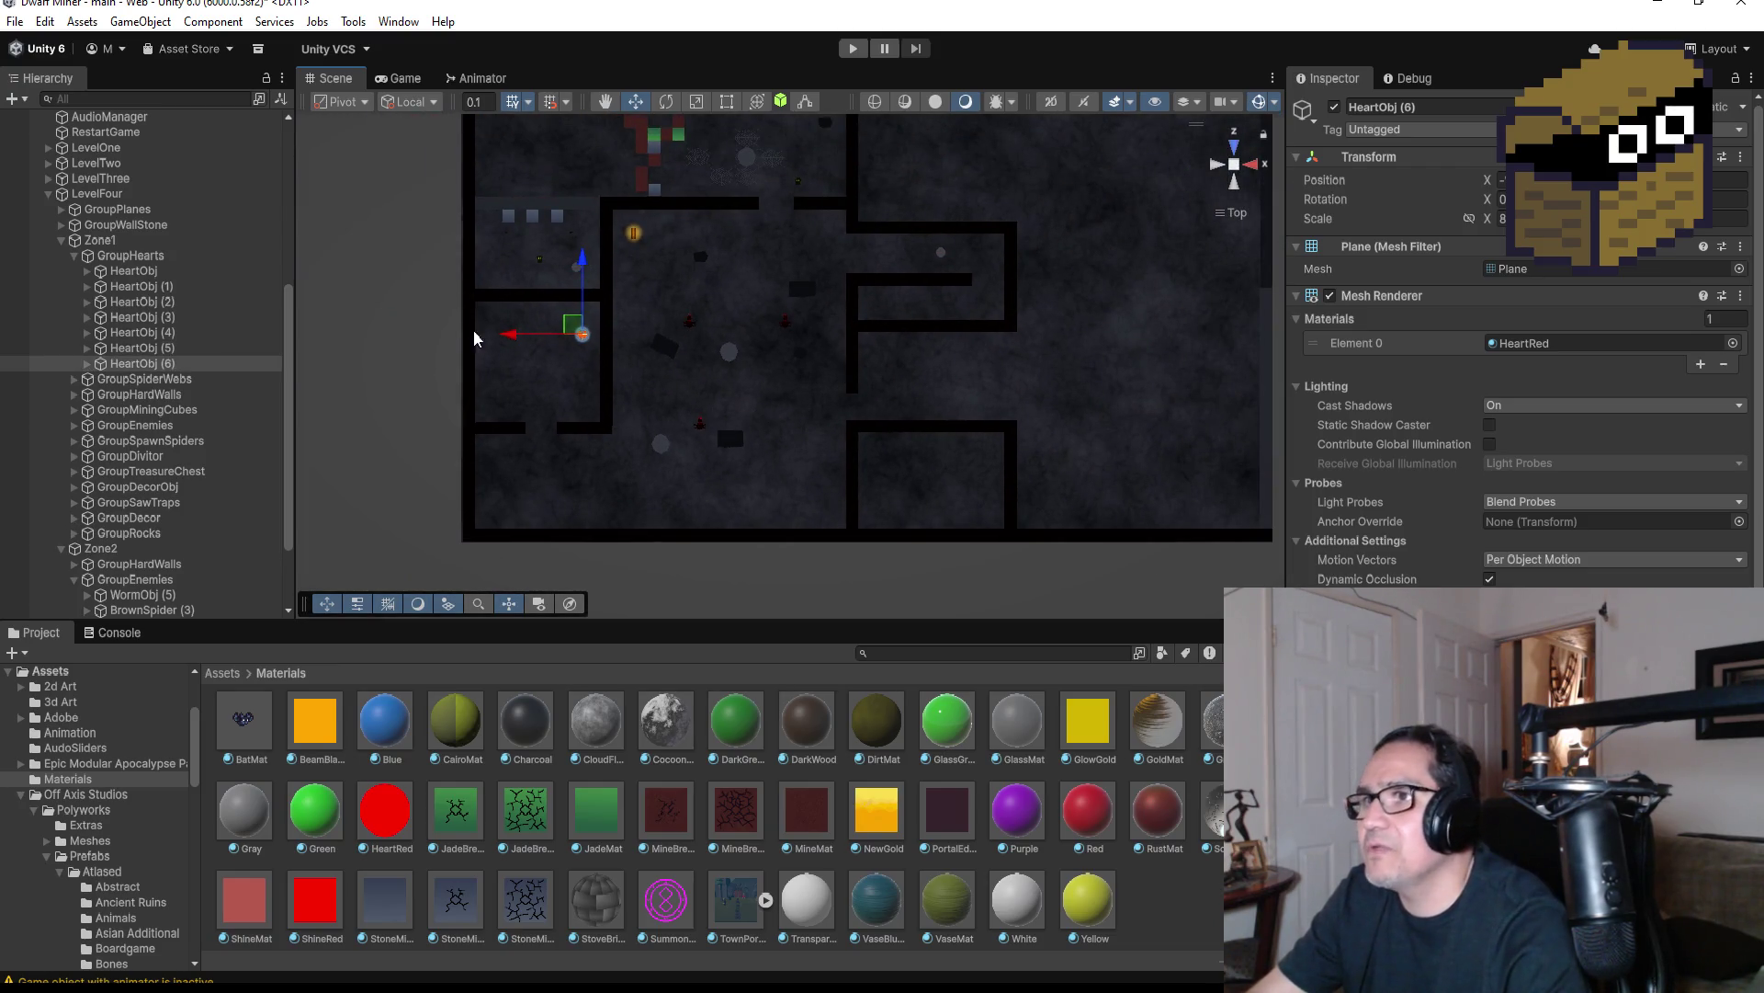
drag(511, 339, 738, 340)
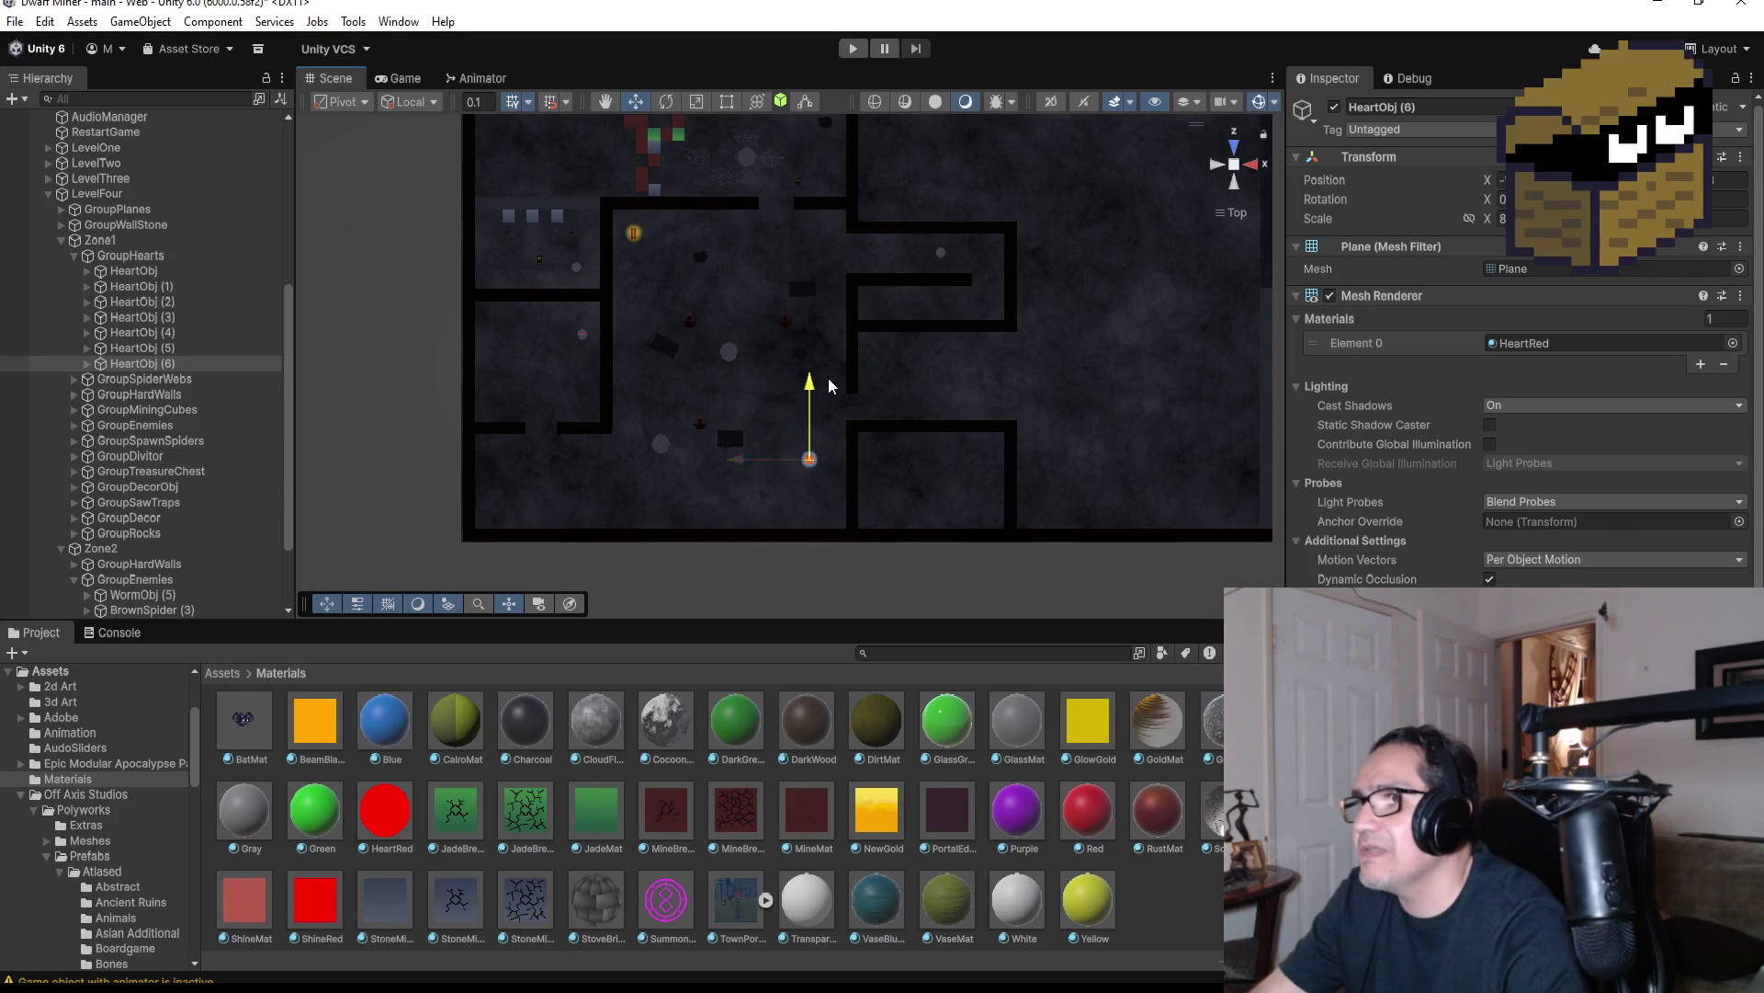
drag(734, 472, 671, 473)
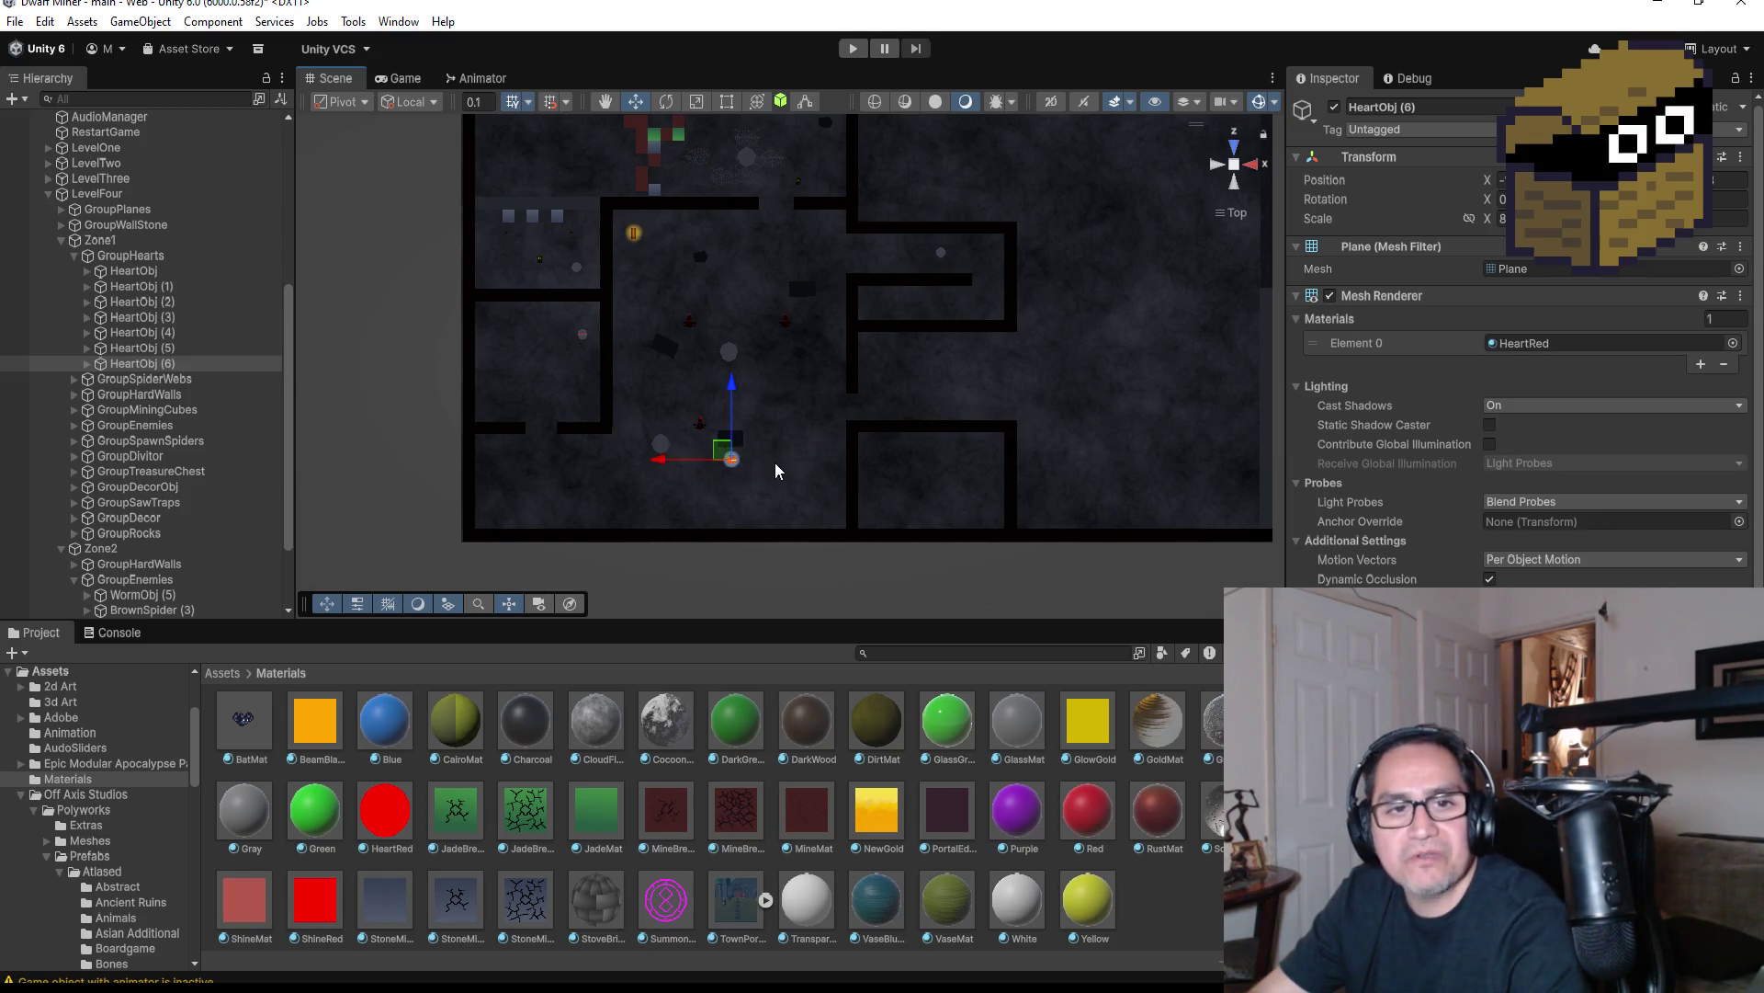
scroll(866, 288, down, 2)
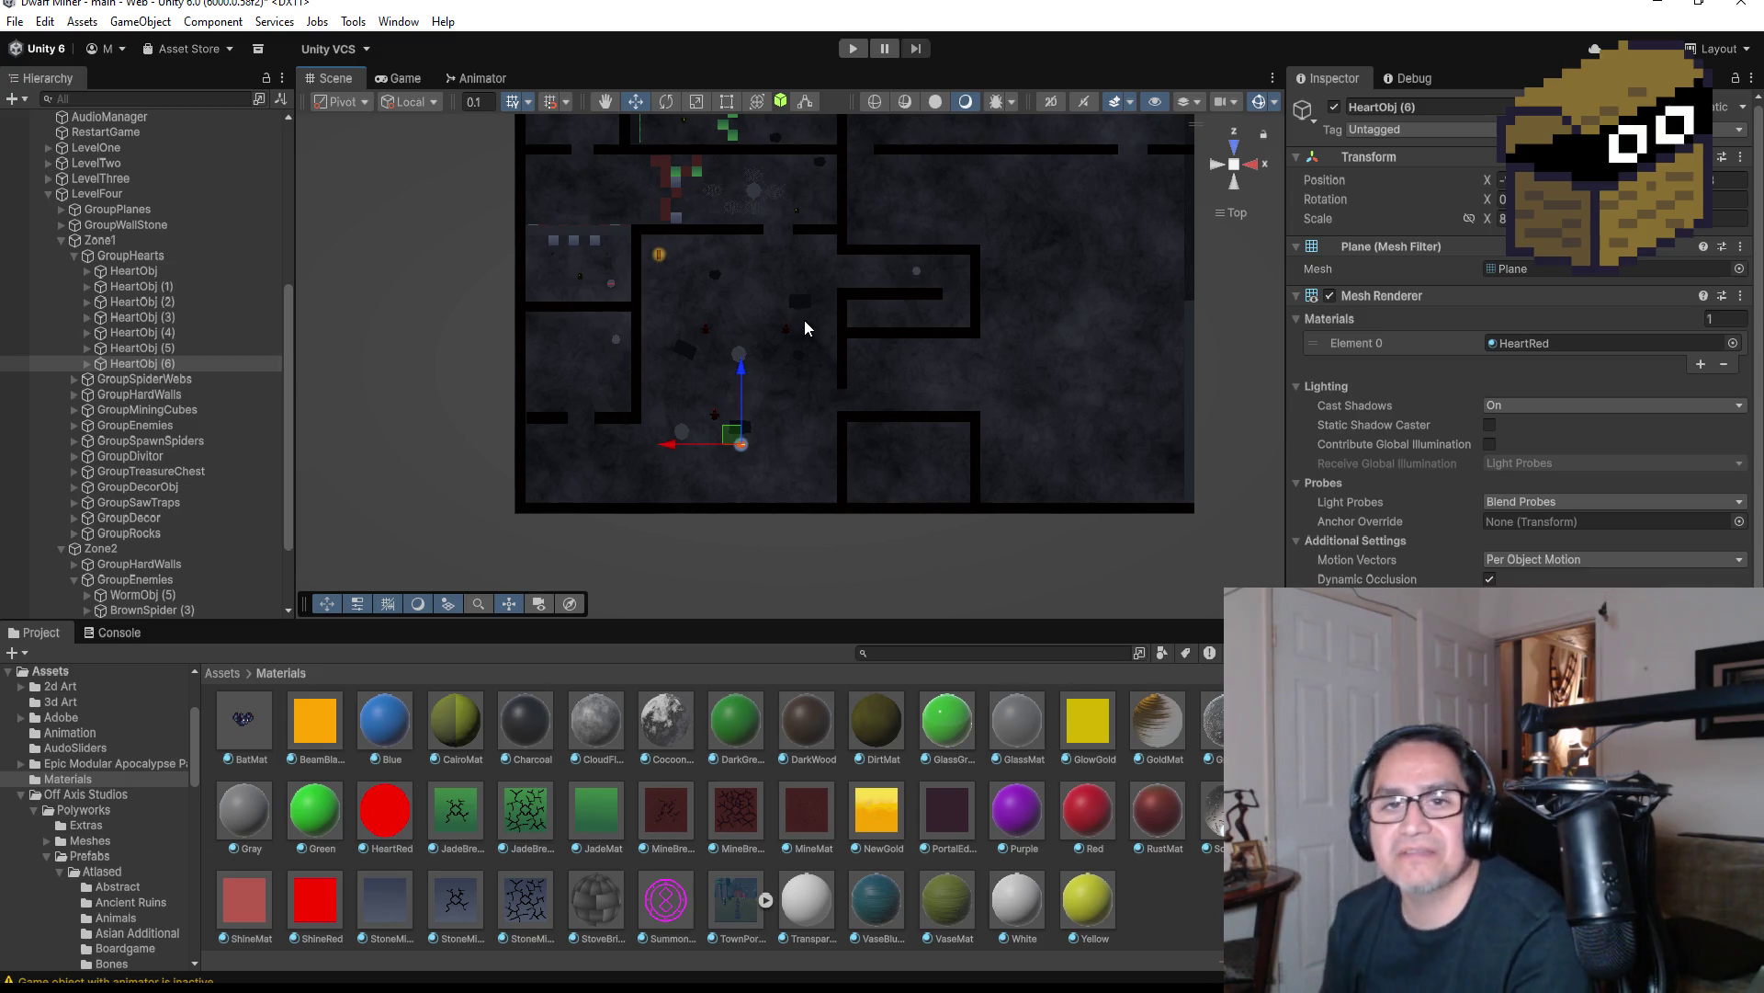
scroll(786, 419, up, 3)
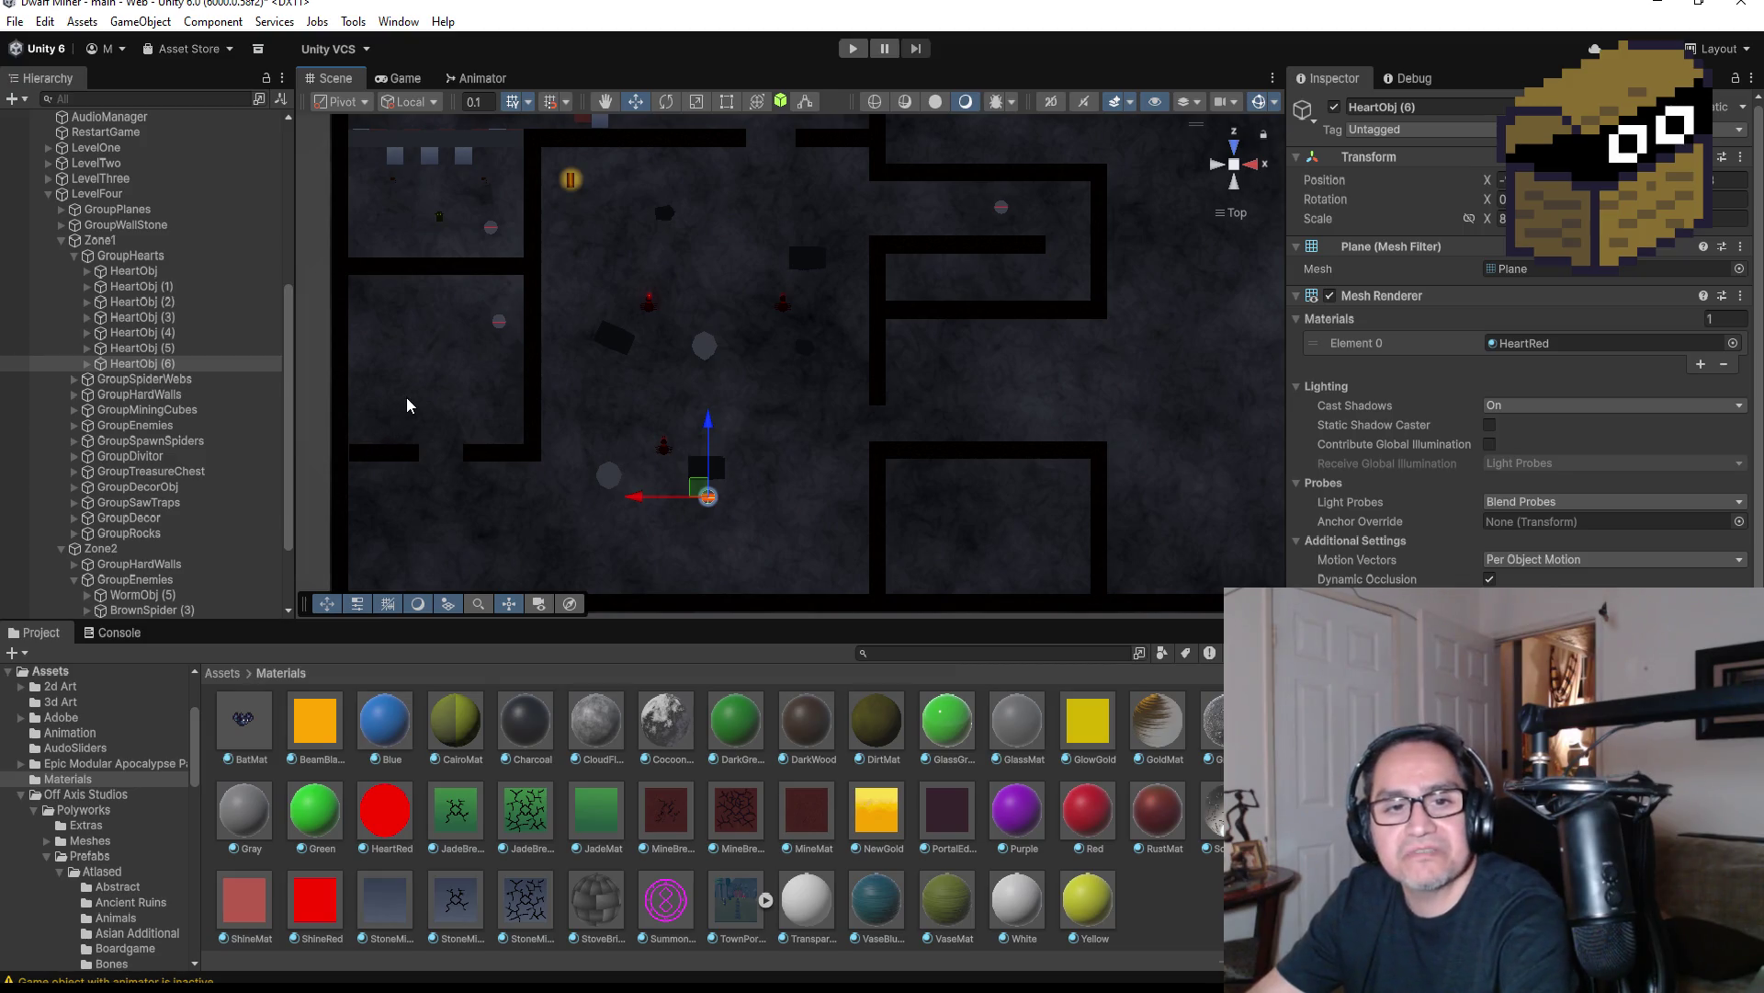
click(73, 256)
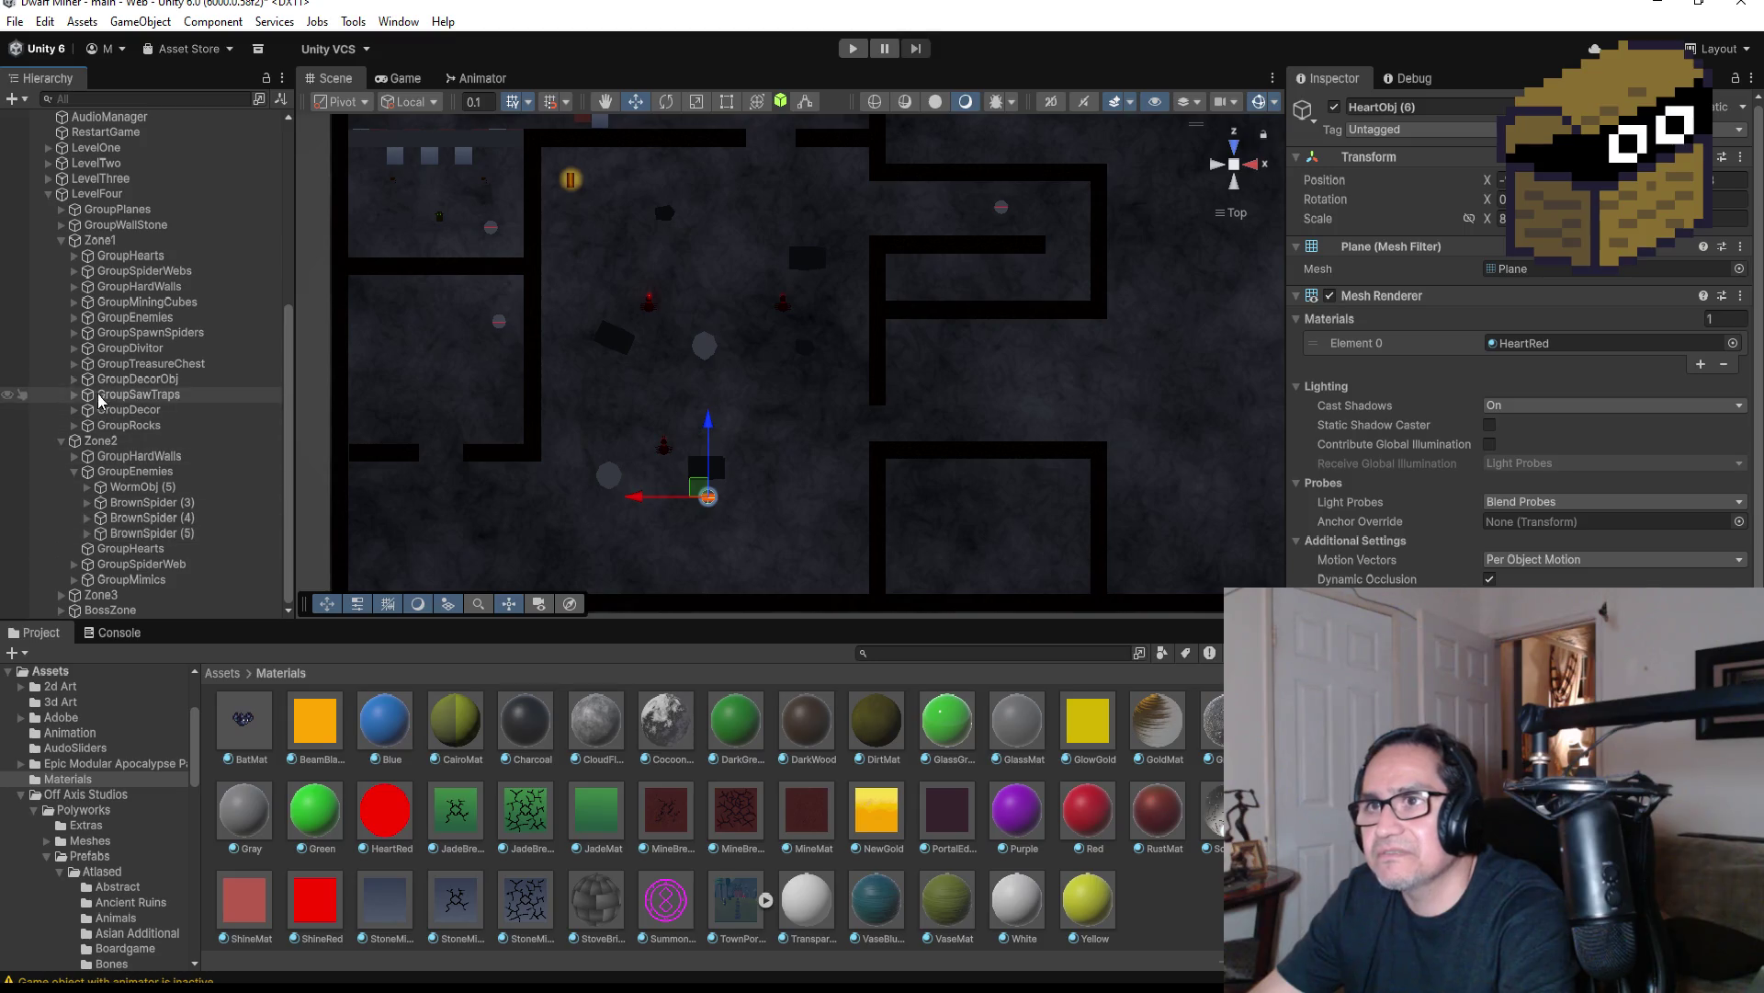
Move Skeleton (1) and Skeleton (2) from Zone1 into Zone2's GroupEnemies
click(74, 317)
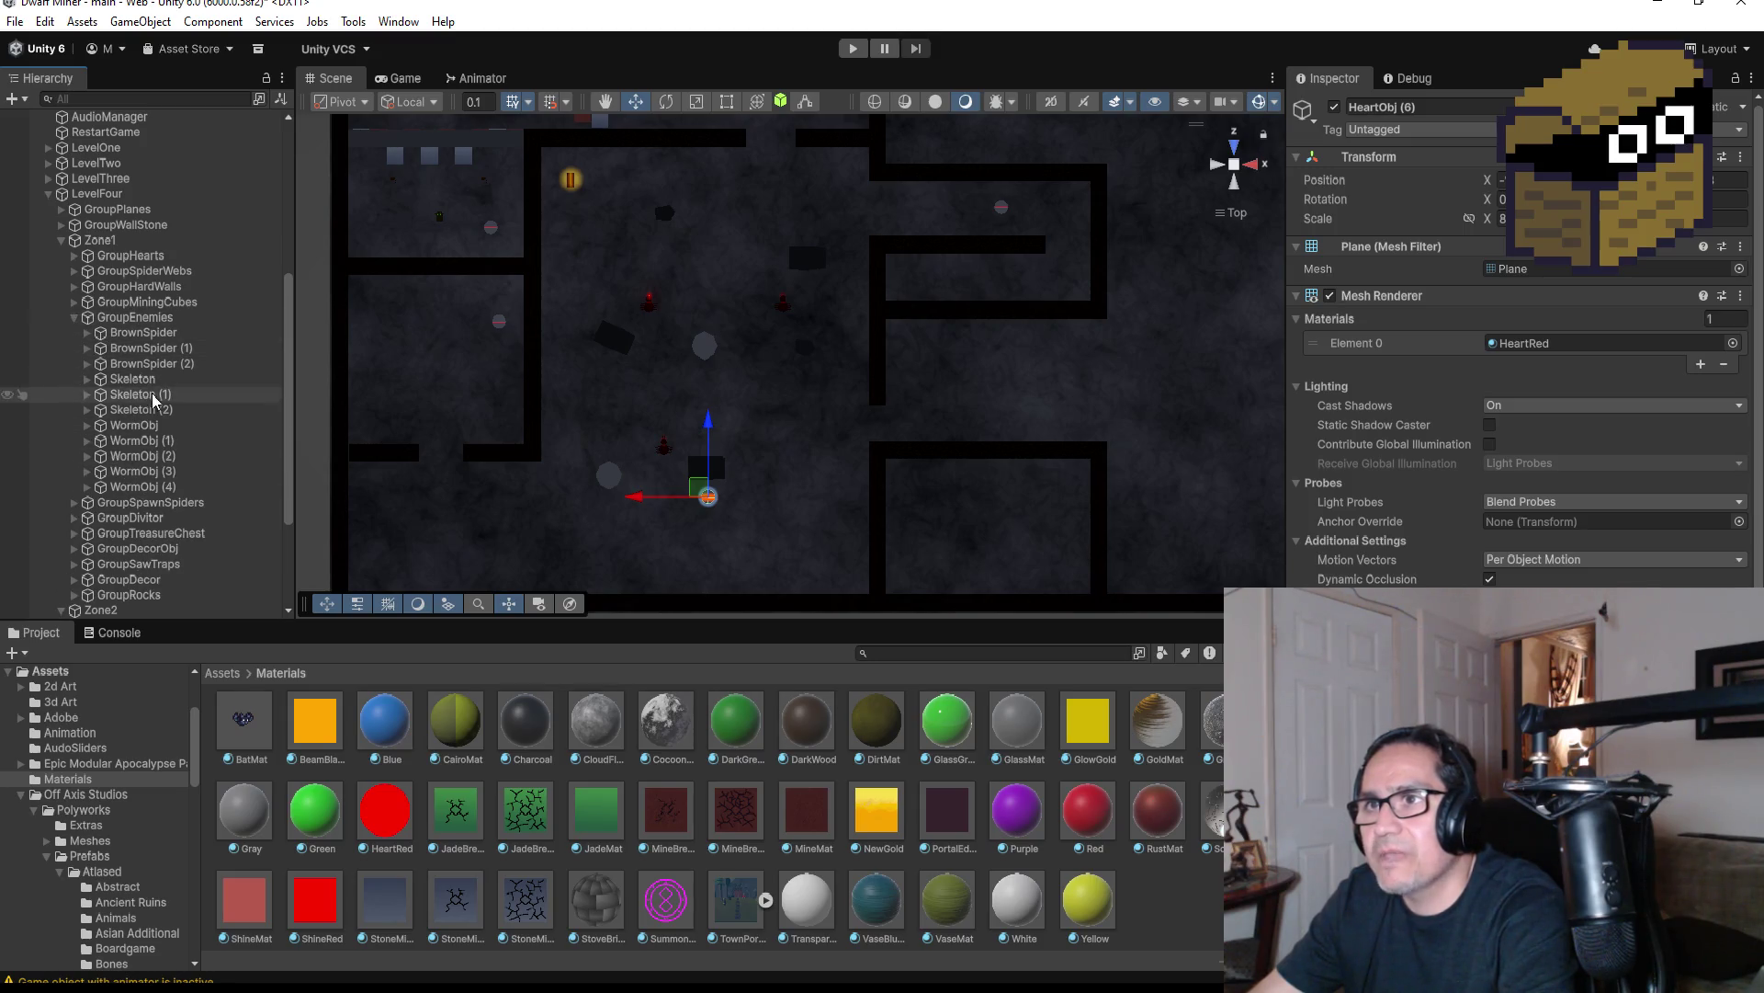
click(183, 410)
scroll(249, 436, down, 4)
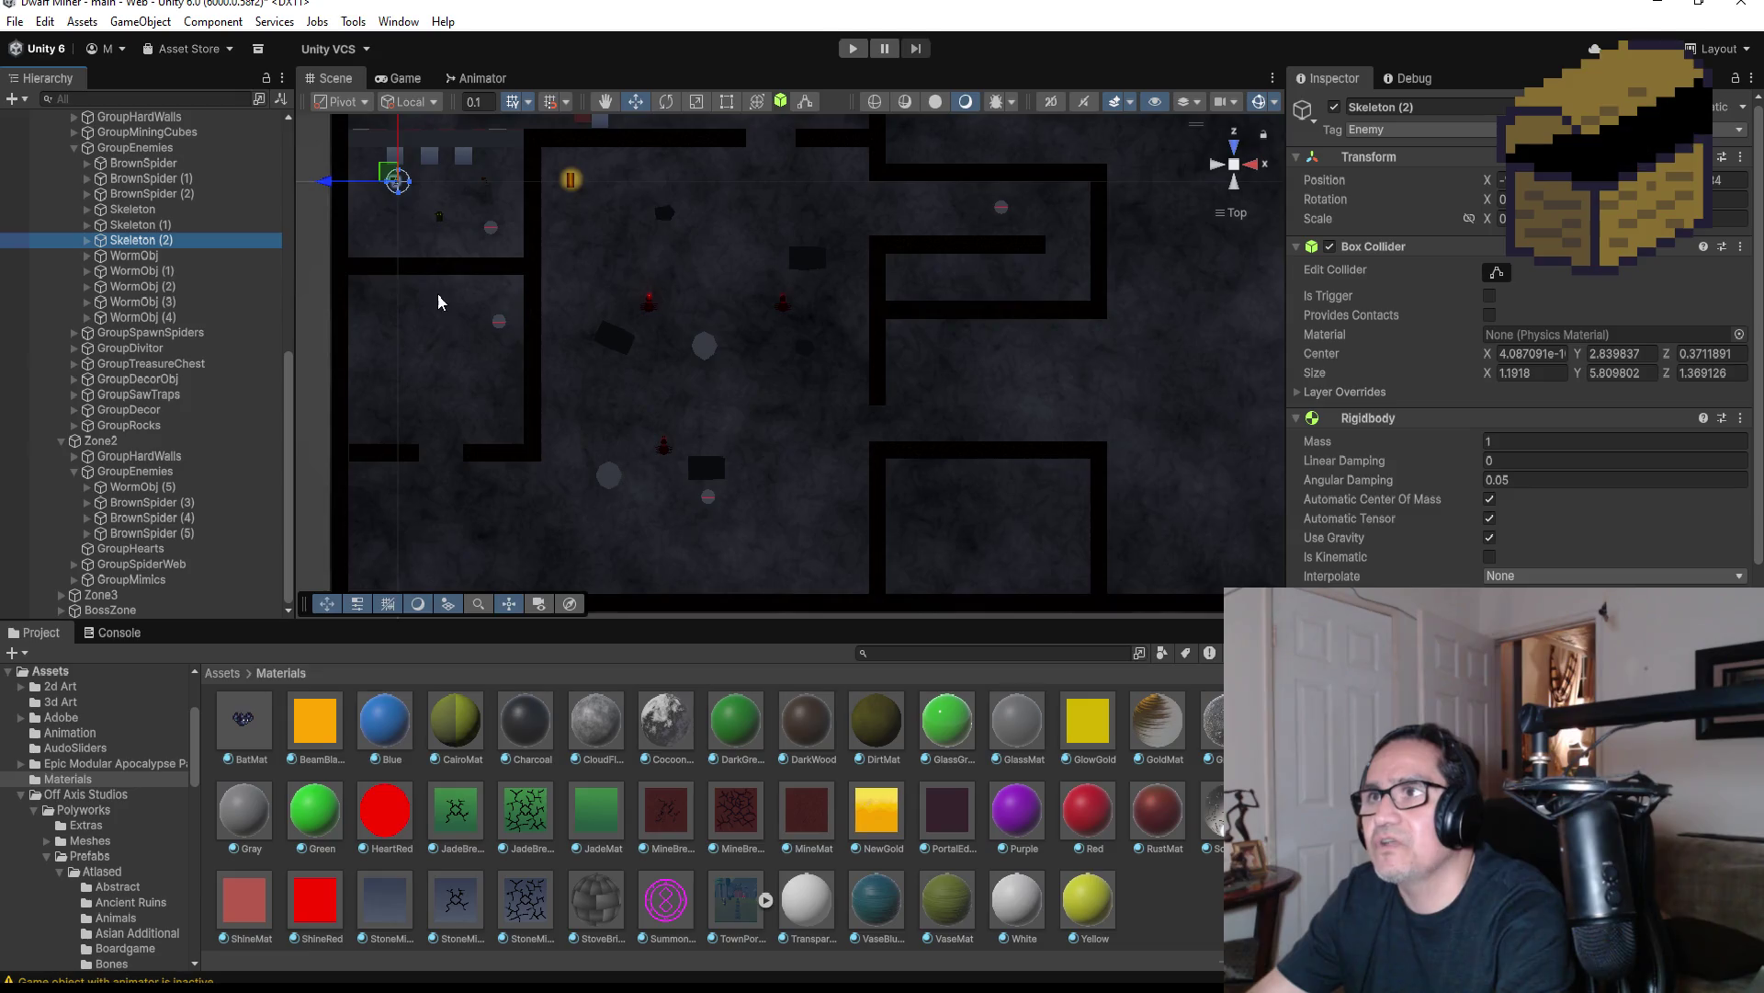
scroll(432, 293, up, 2)
scroll(474, 306, down, 3)
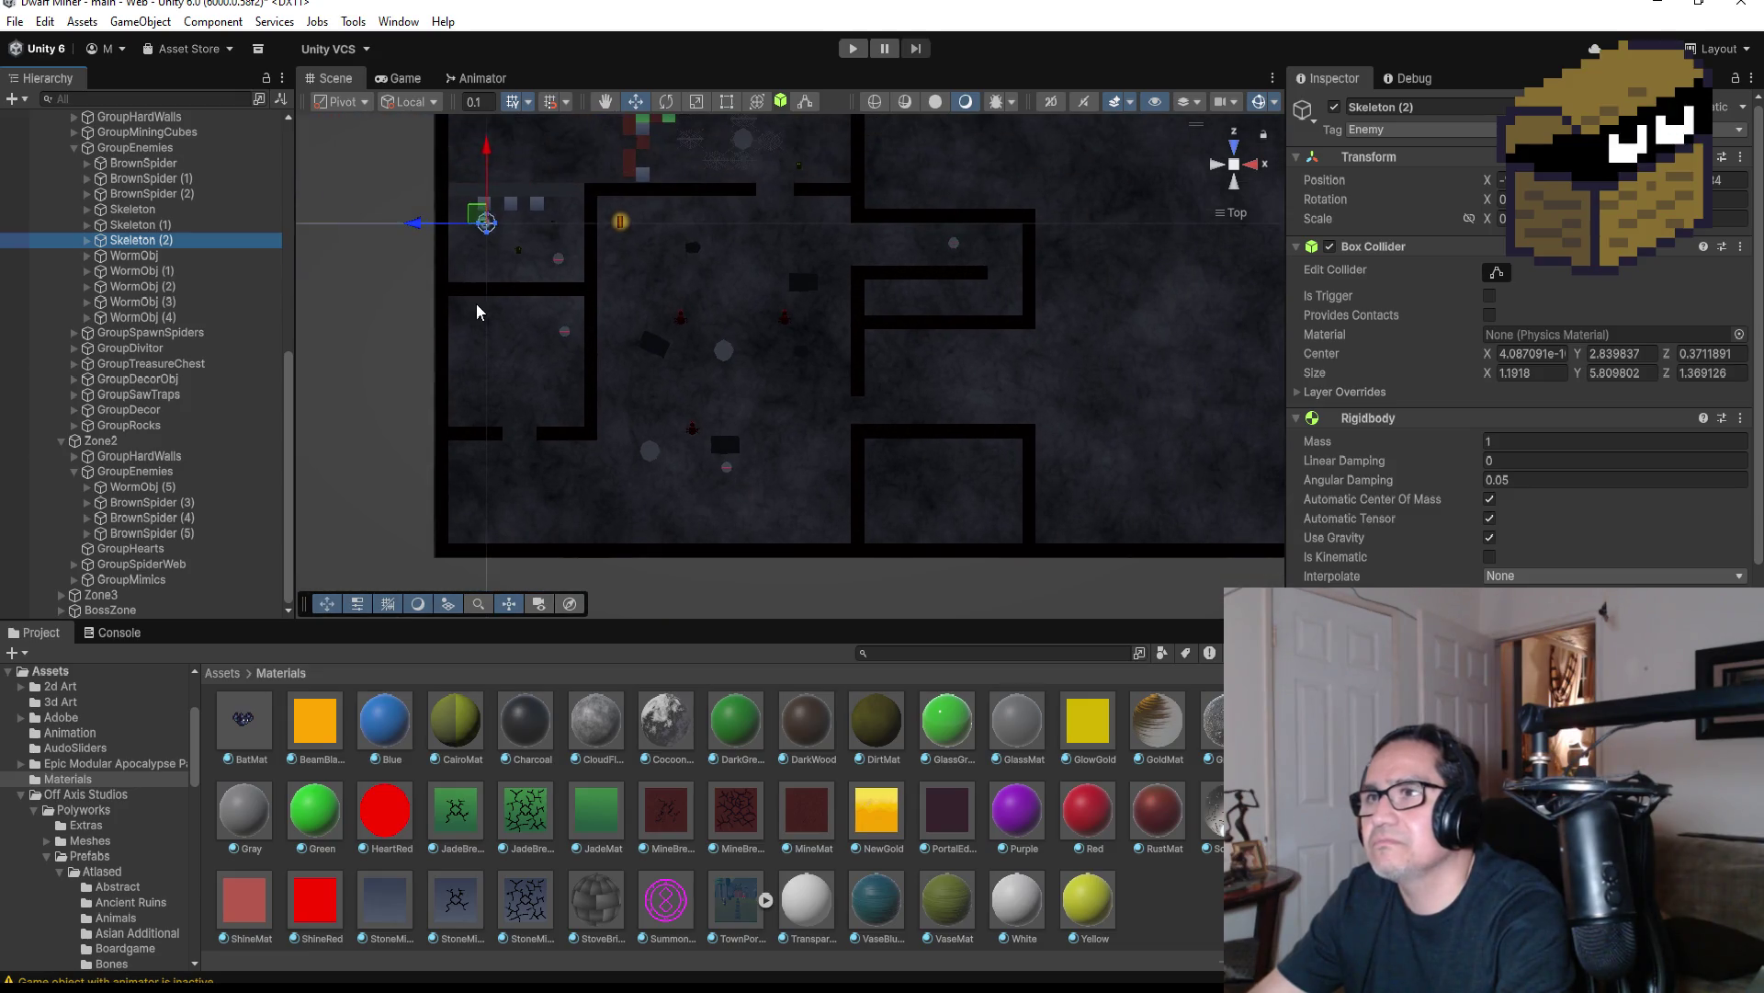
click(163, 226)
ctrl+click(163, 239)
drag(163, 237, 167, 542)
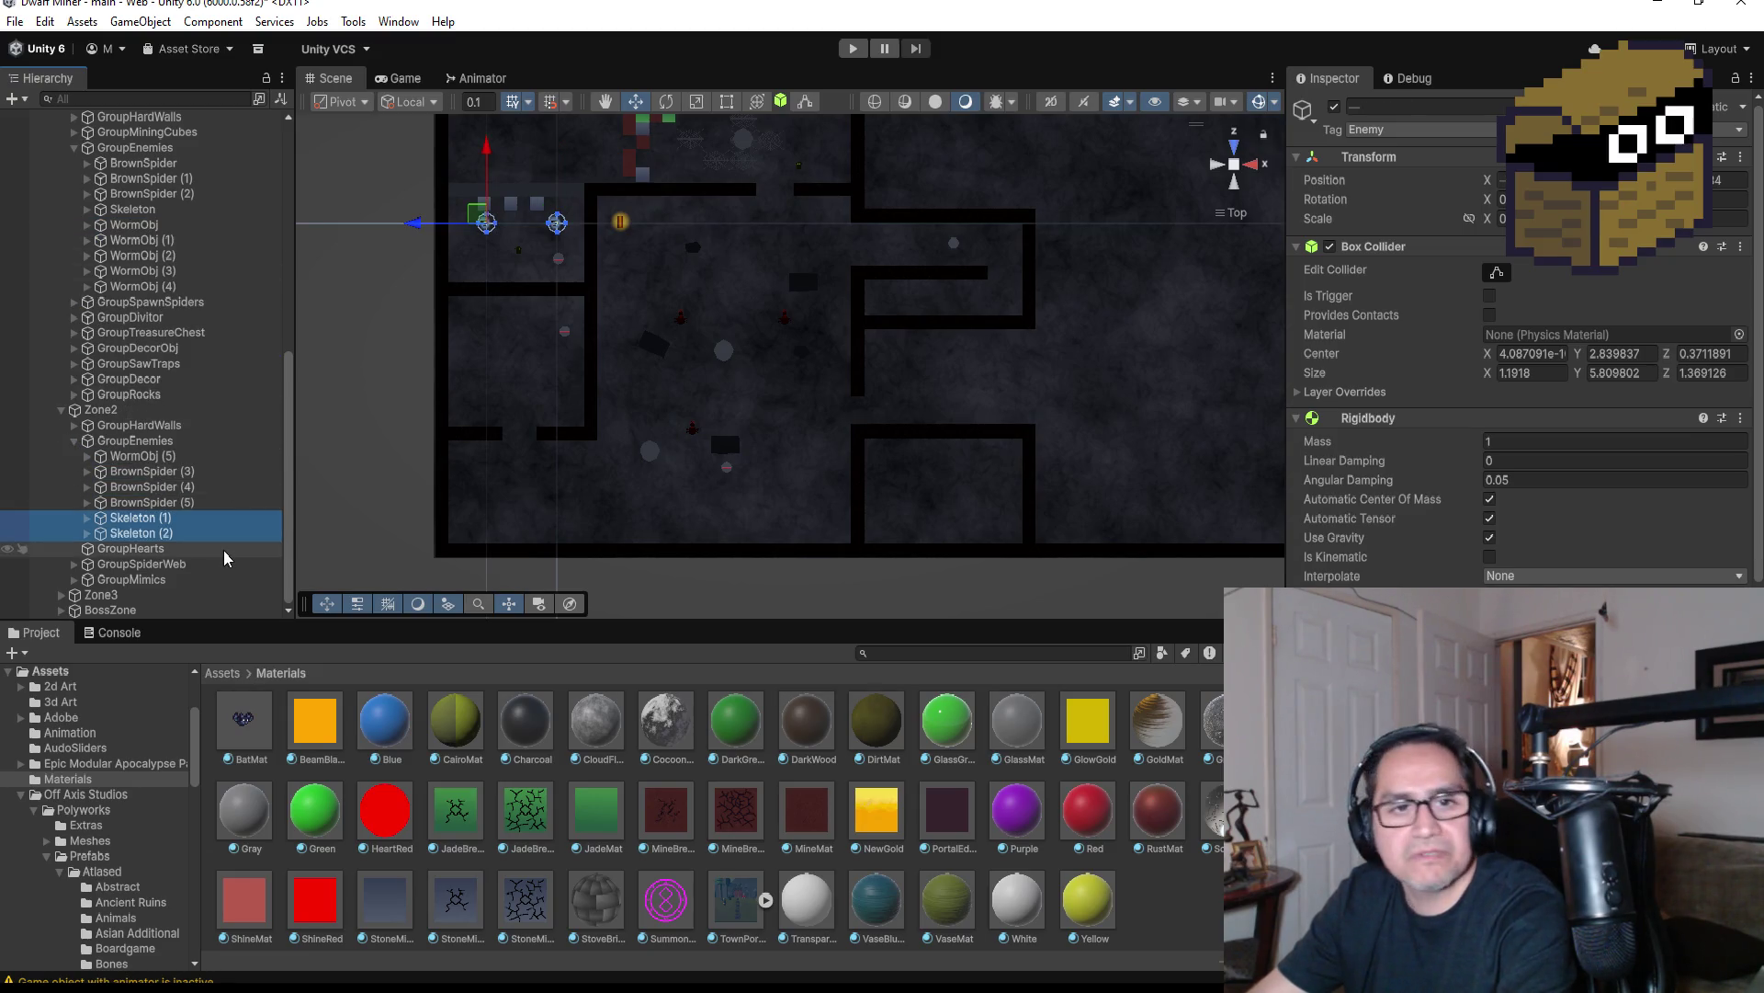
Duplicate Skeleton (2) into Skeleton (3) and (4) and place them in the left-side room
click(143, 533)
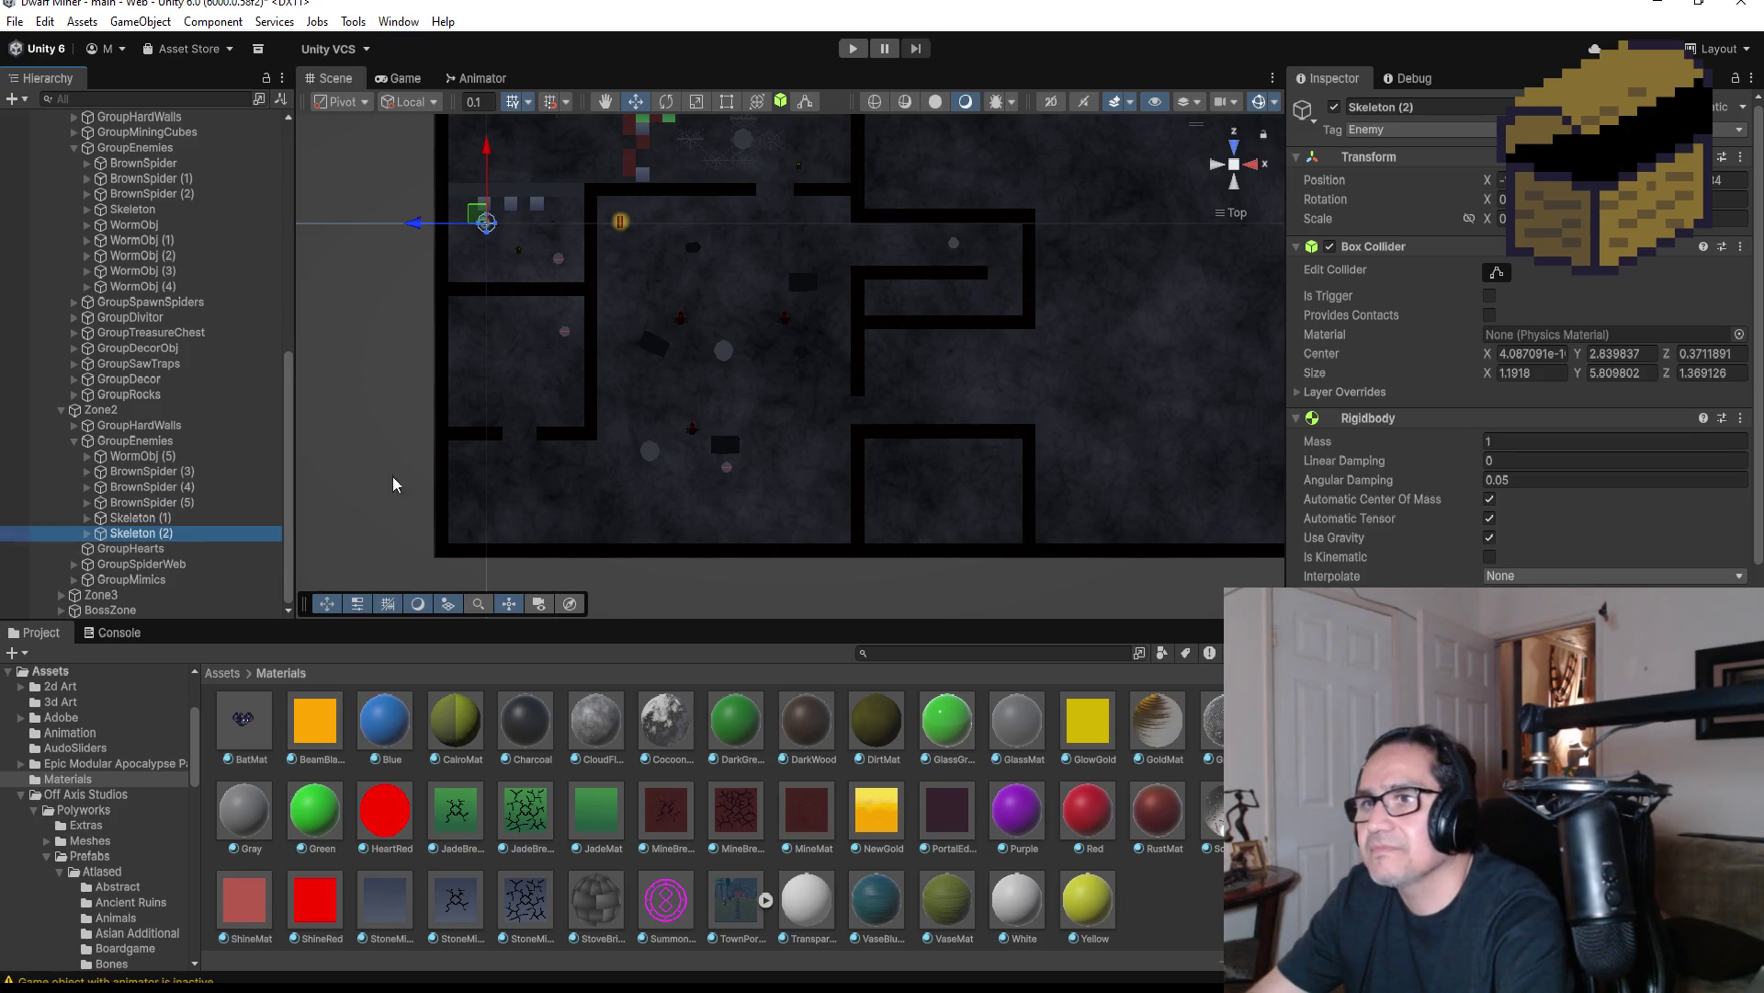
key(ctrl+d)
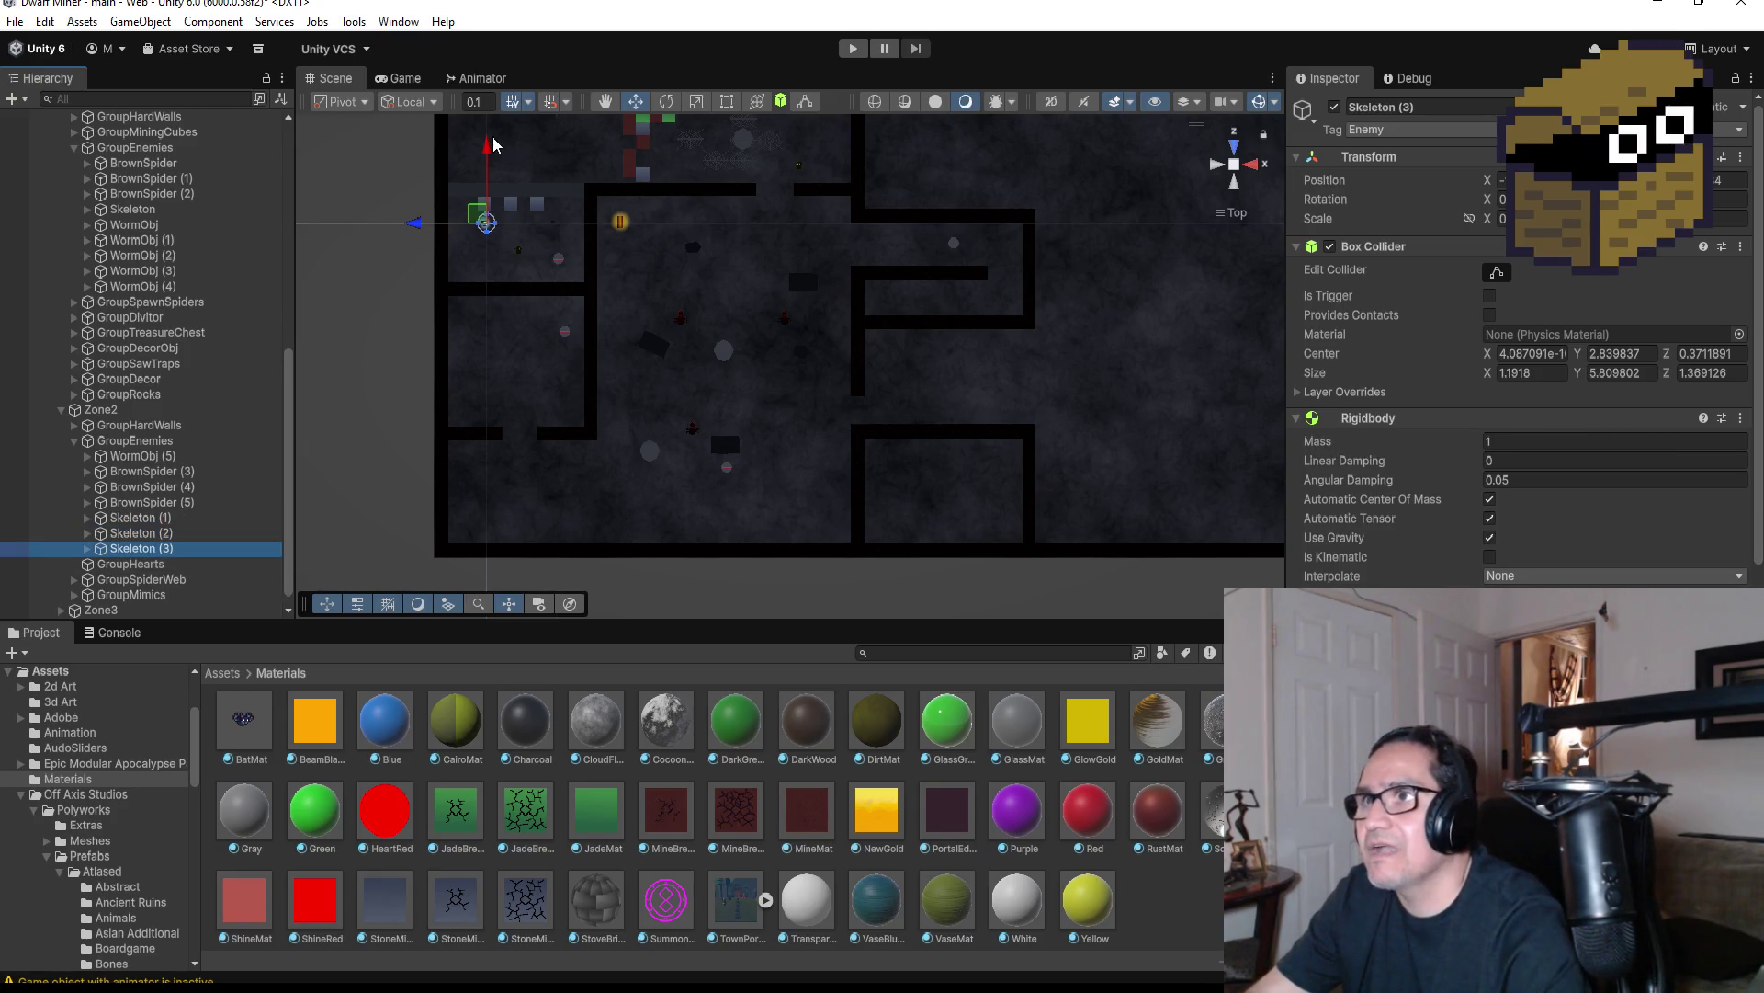
mouse_move(490, 147)
mouse_down()
mouse_move(511, 347)
mouse_move(508, 284)
mouse_move(504, 312)
mouse_up()
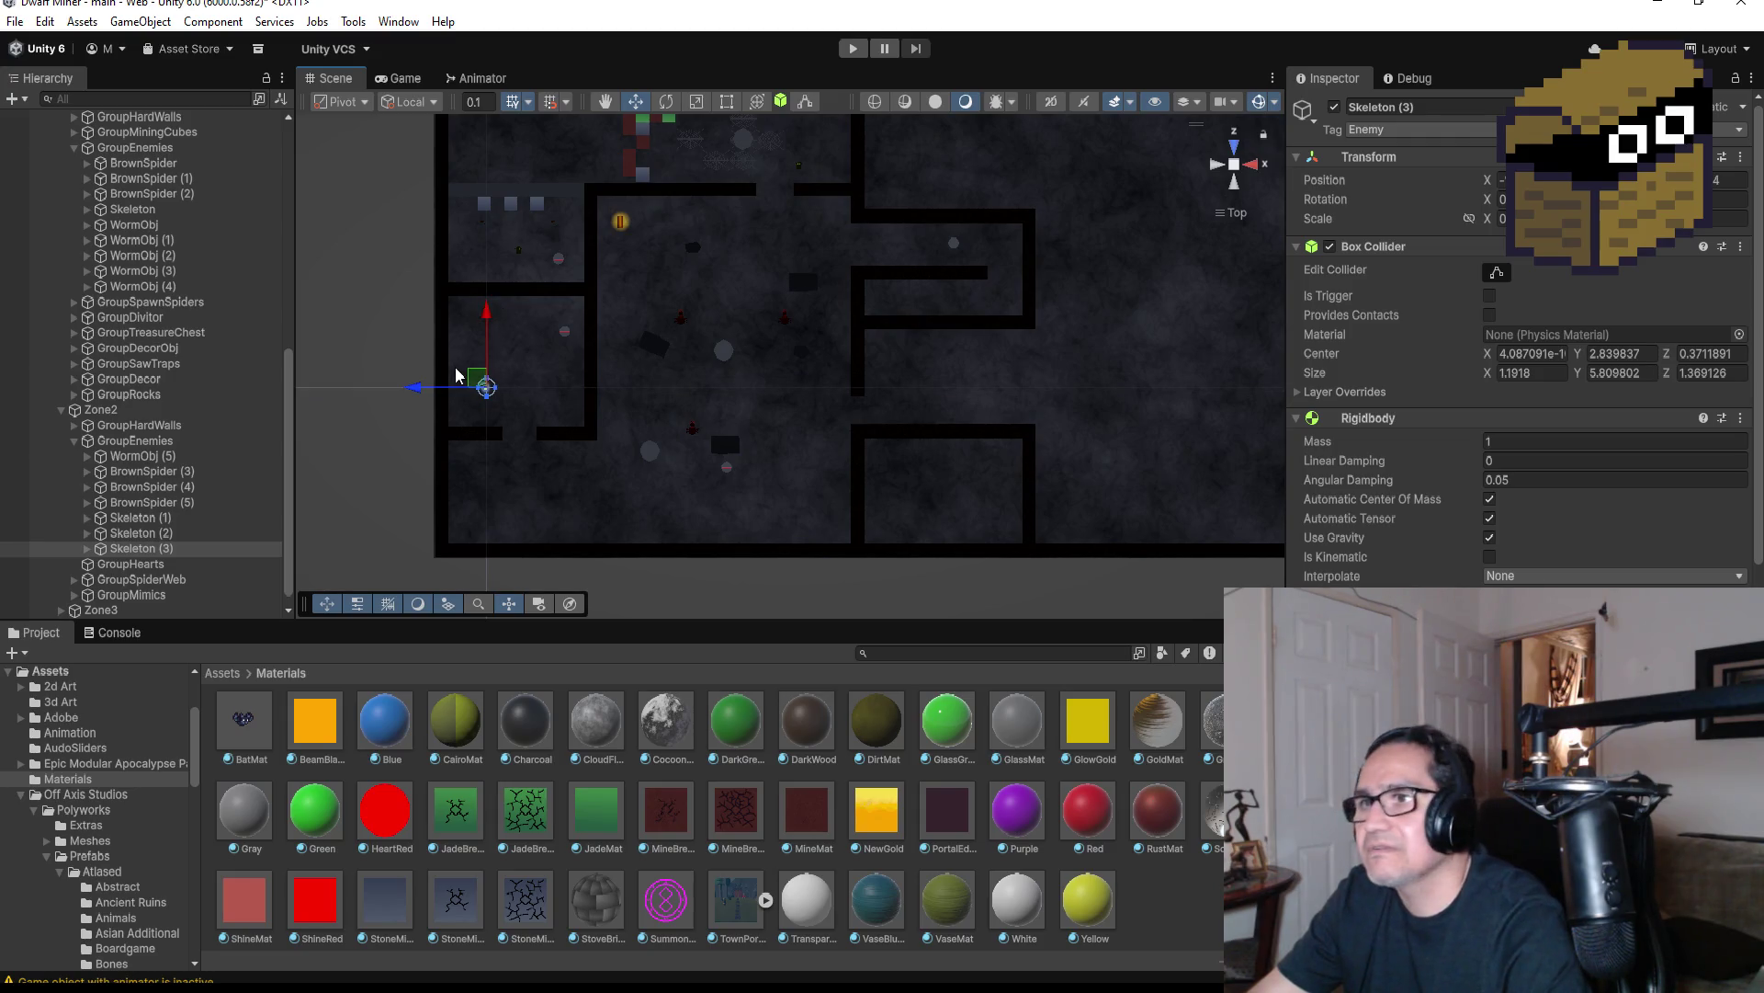
drag(429, 393, 416, 394)
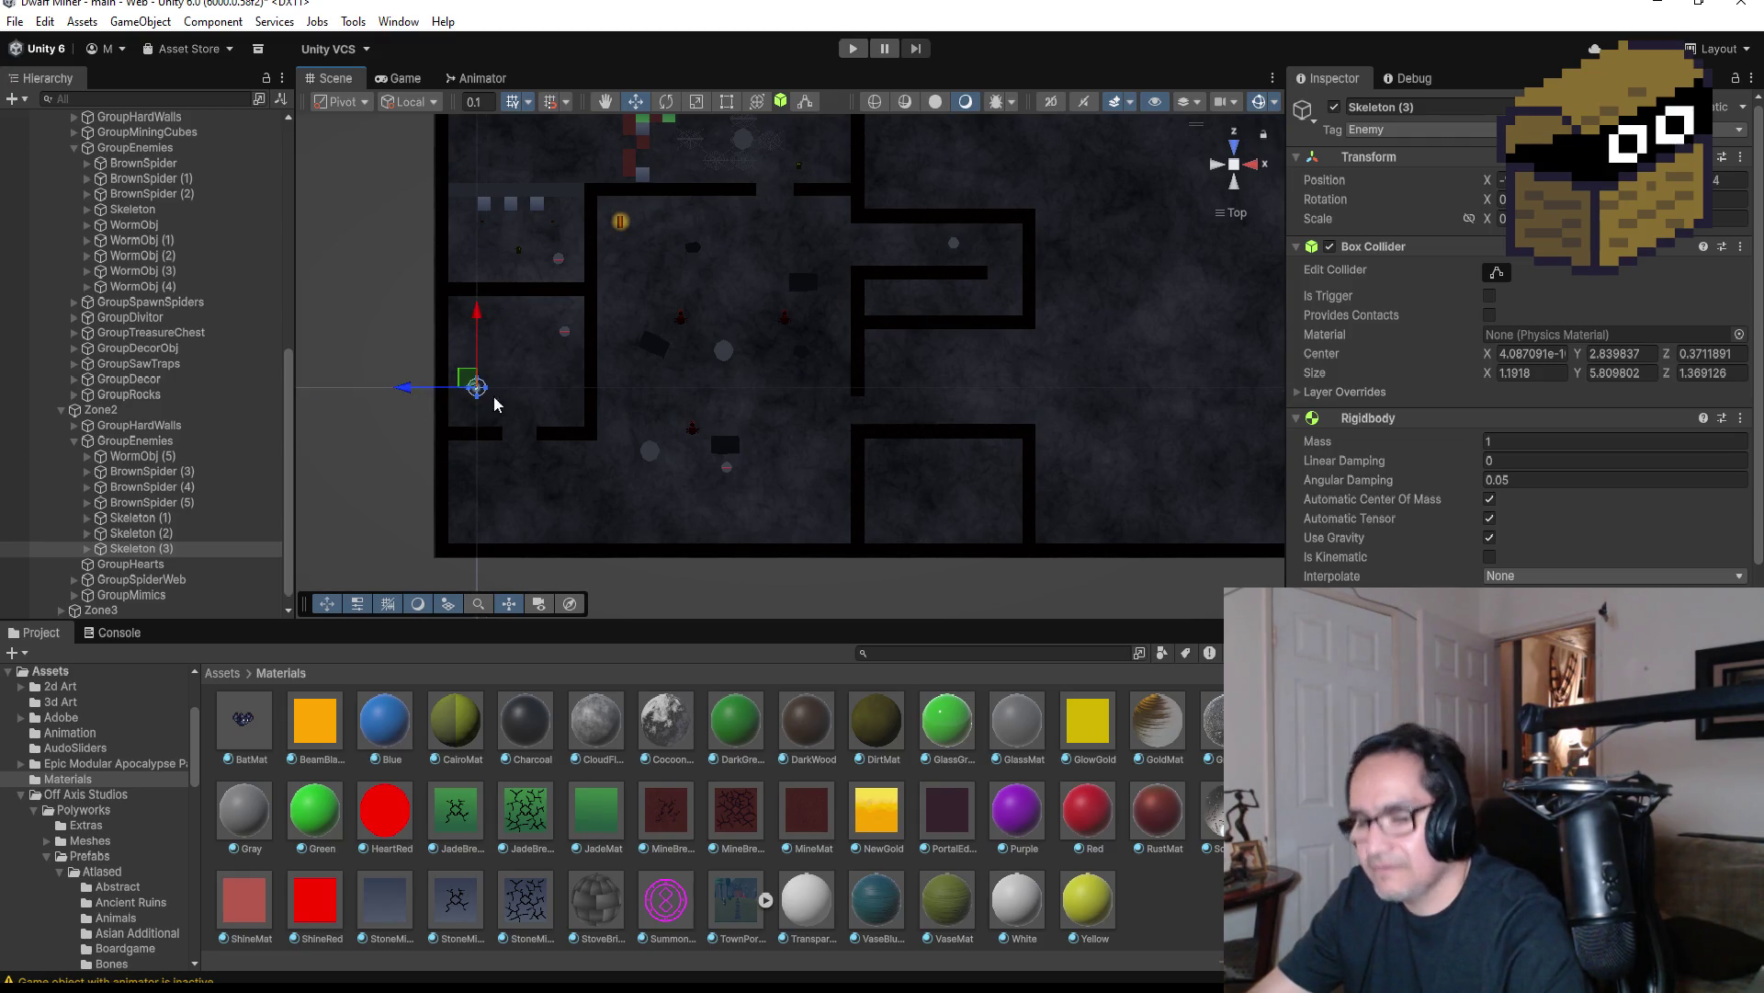
key(ctrl+d)
drag(397, 385, 490, 392)
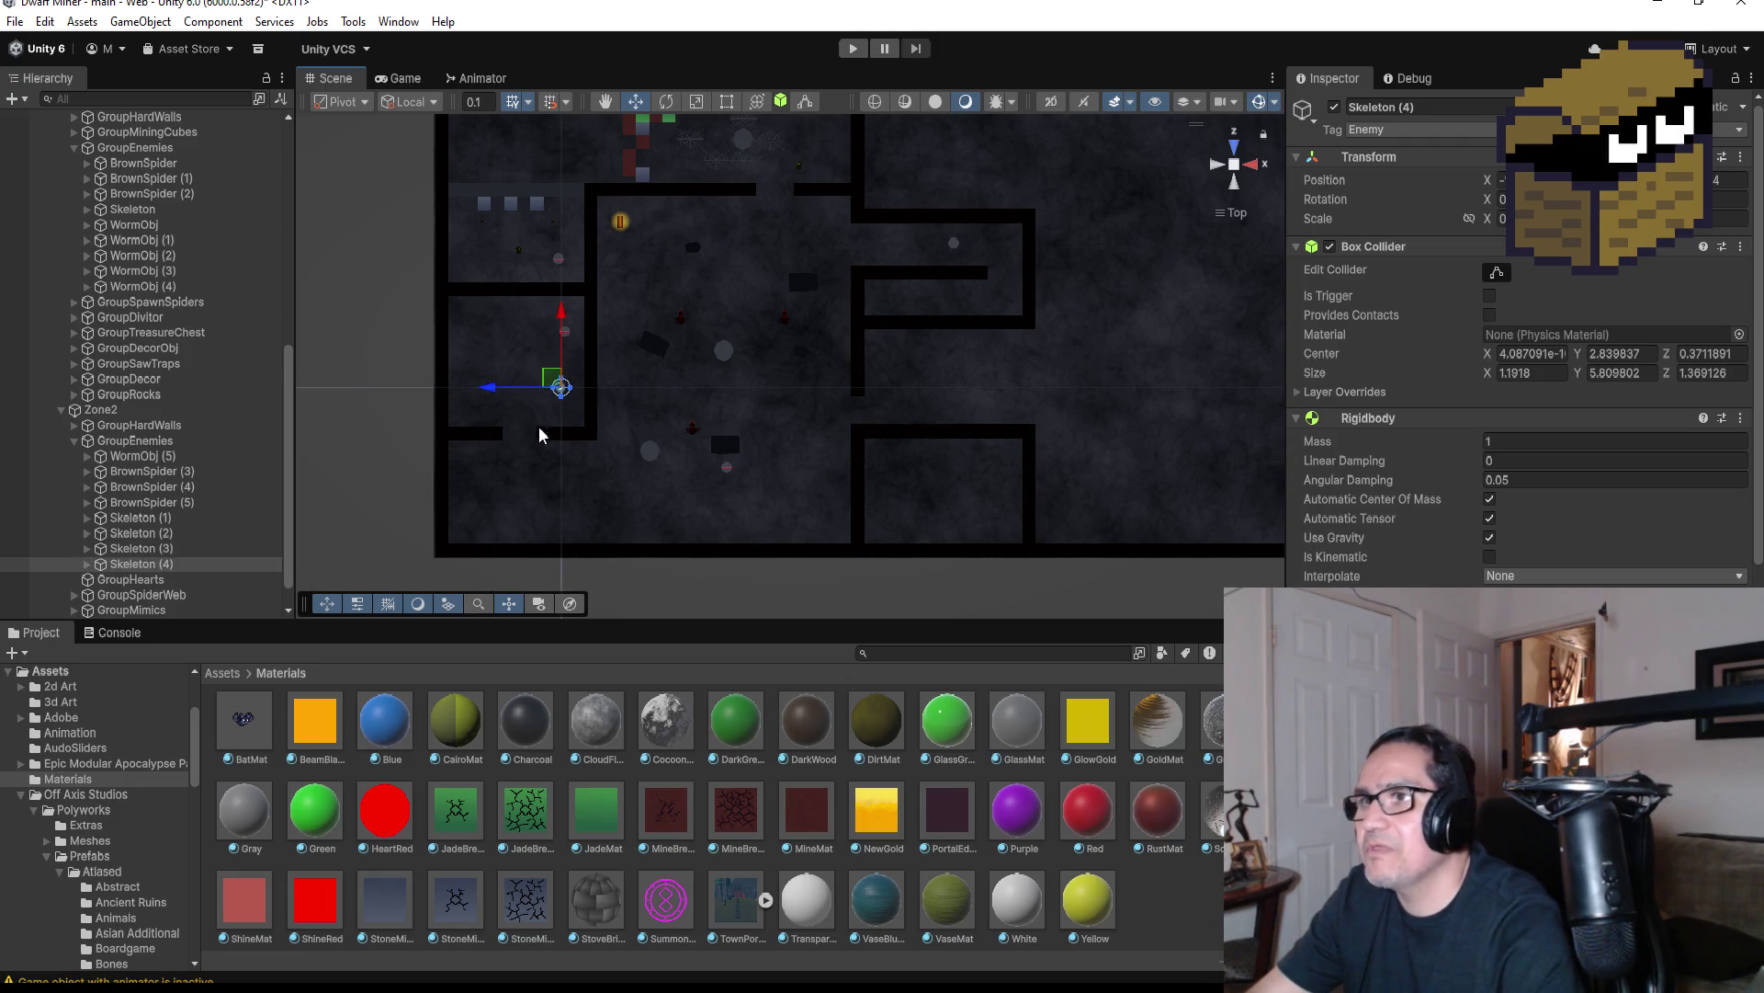
click(138, 502)
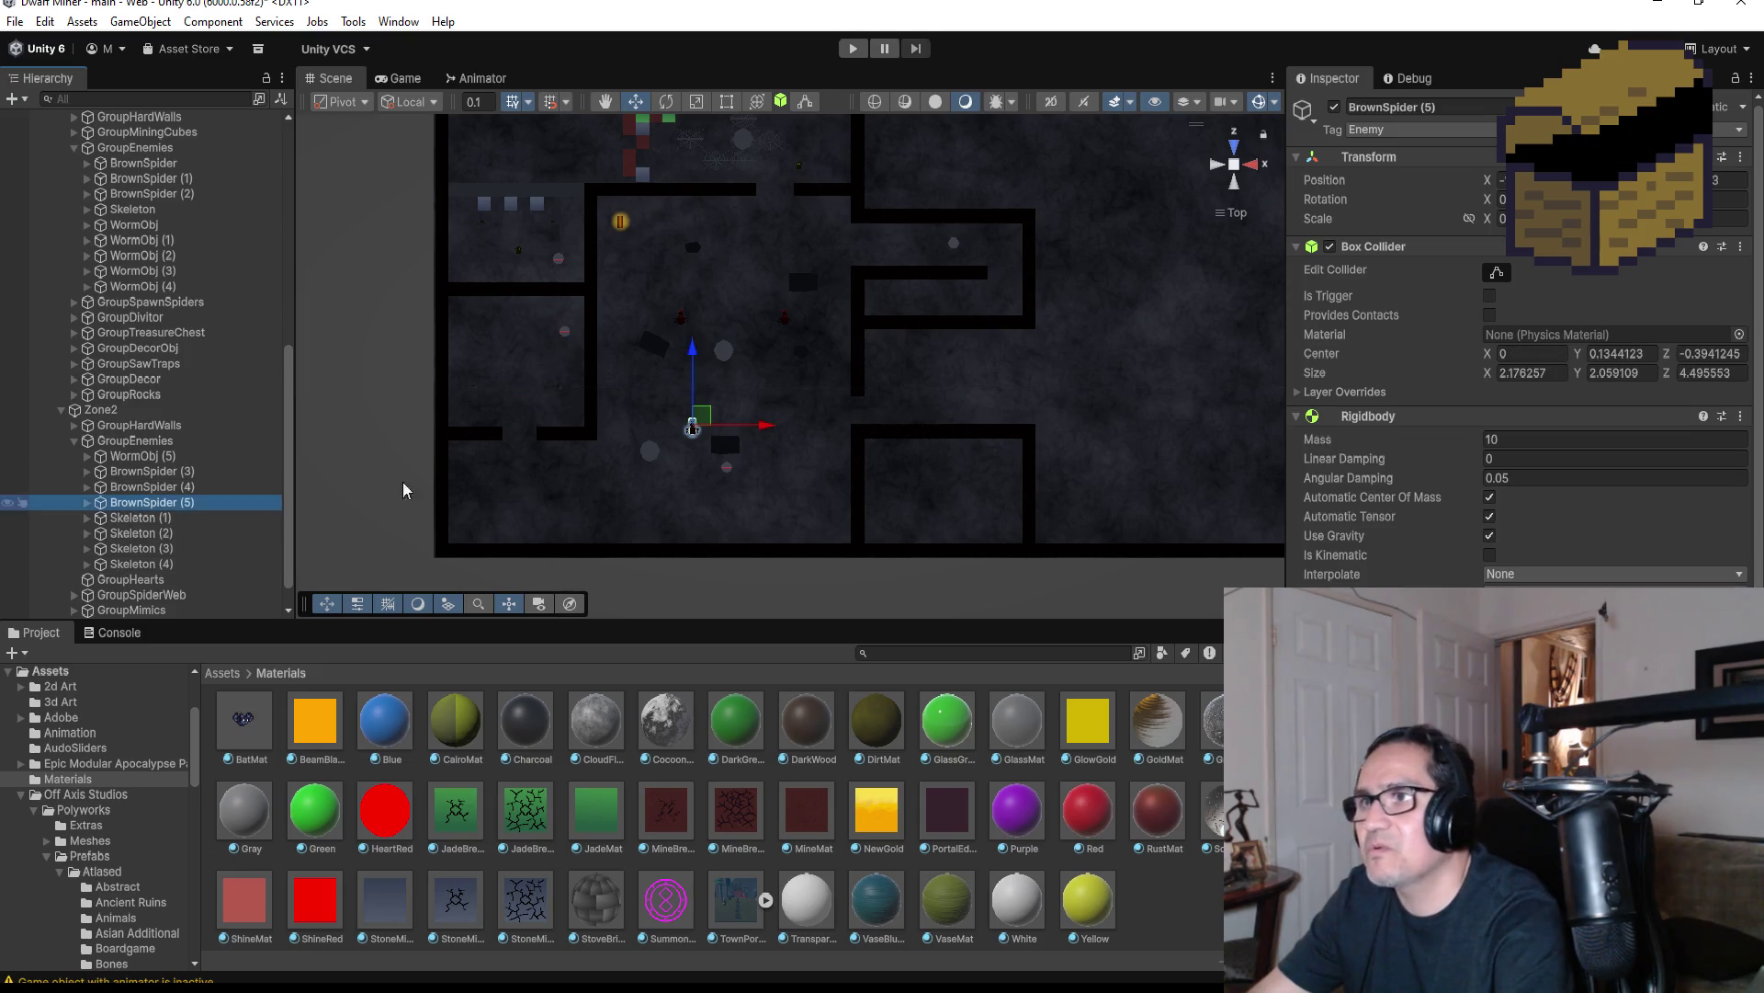
Duplicate BrownSpider (5) as BrownSpider (6) and position it in the left room
key(ctrl+d)
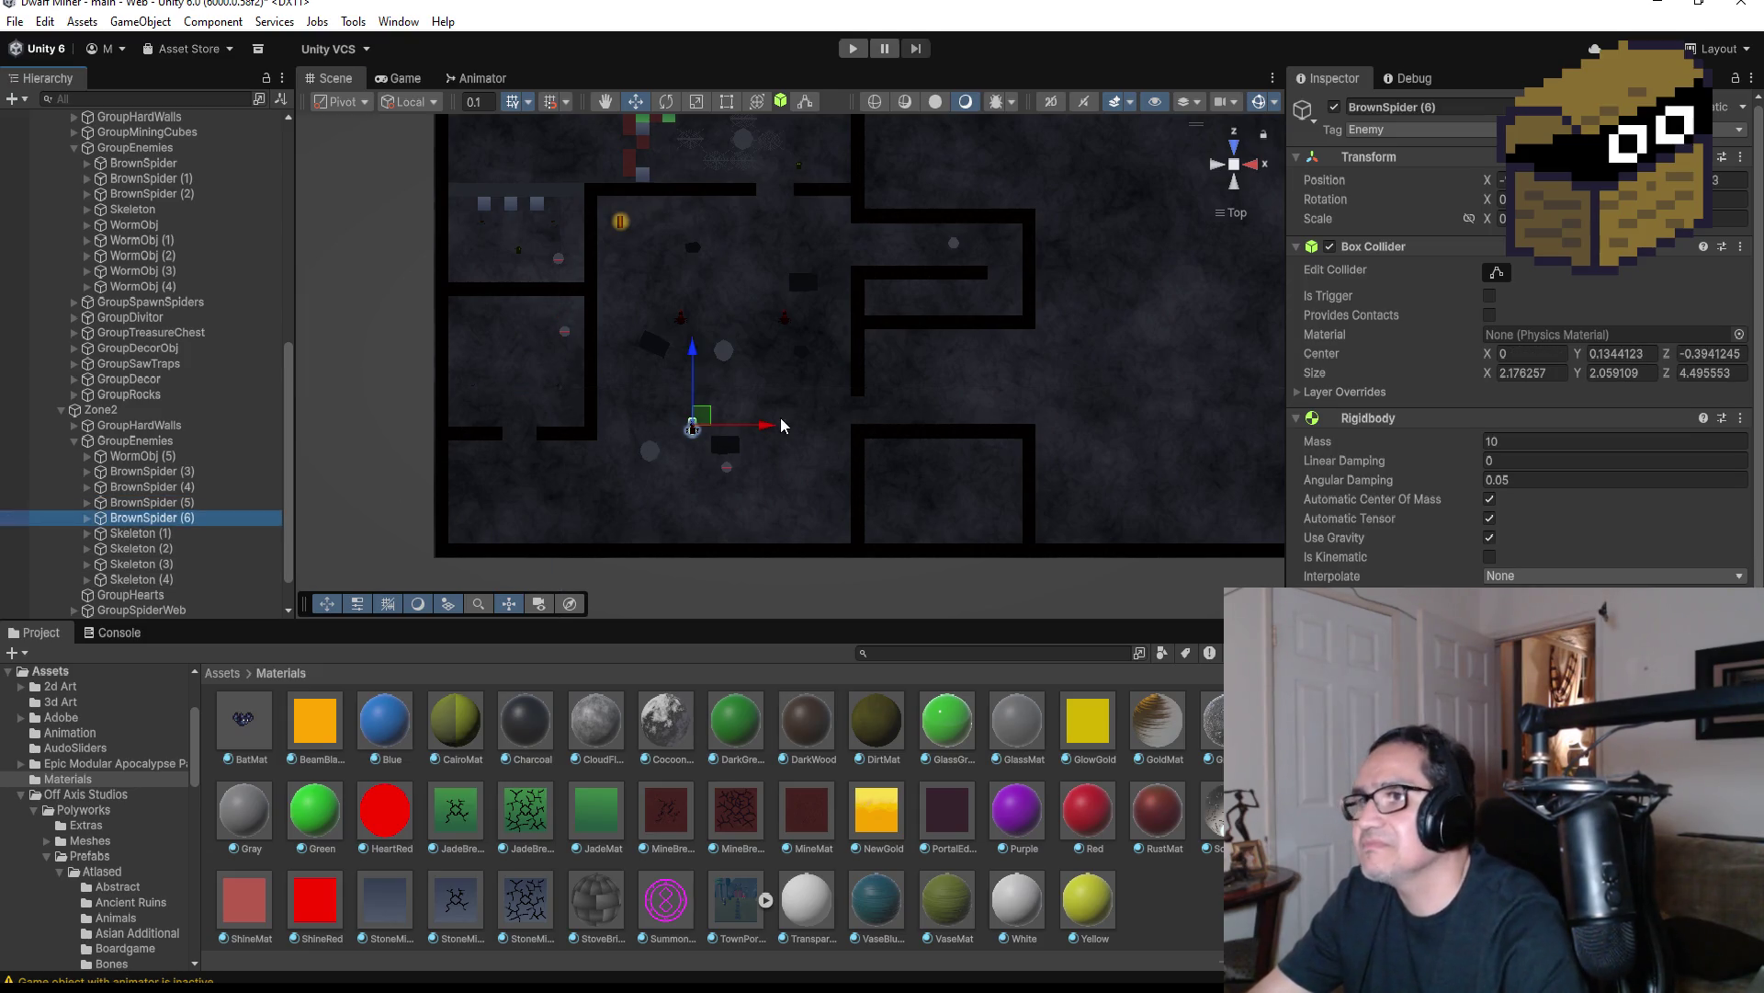
drag(772, 429, 585, 427)
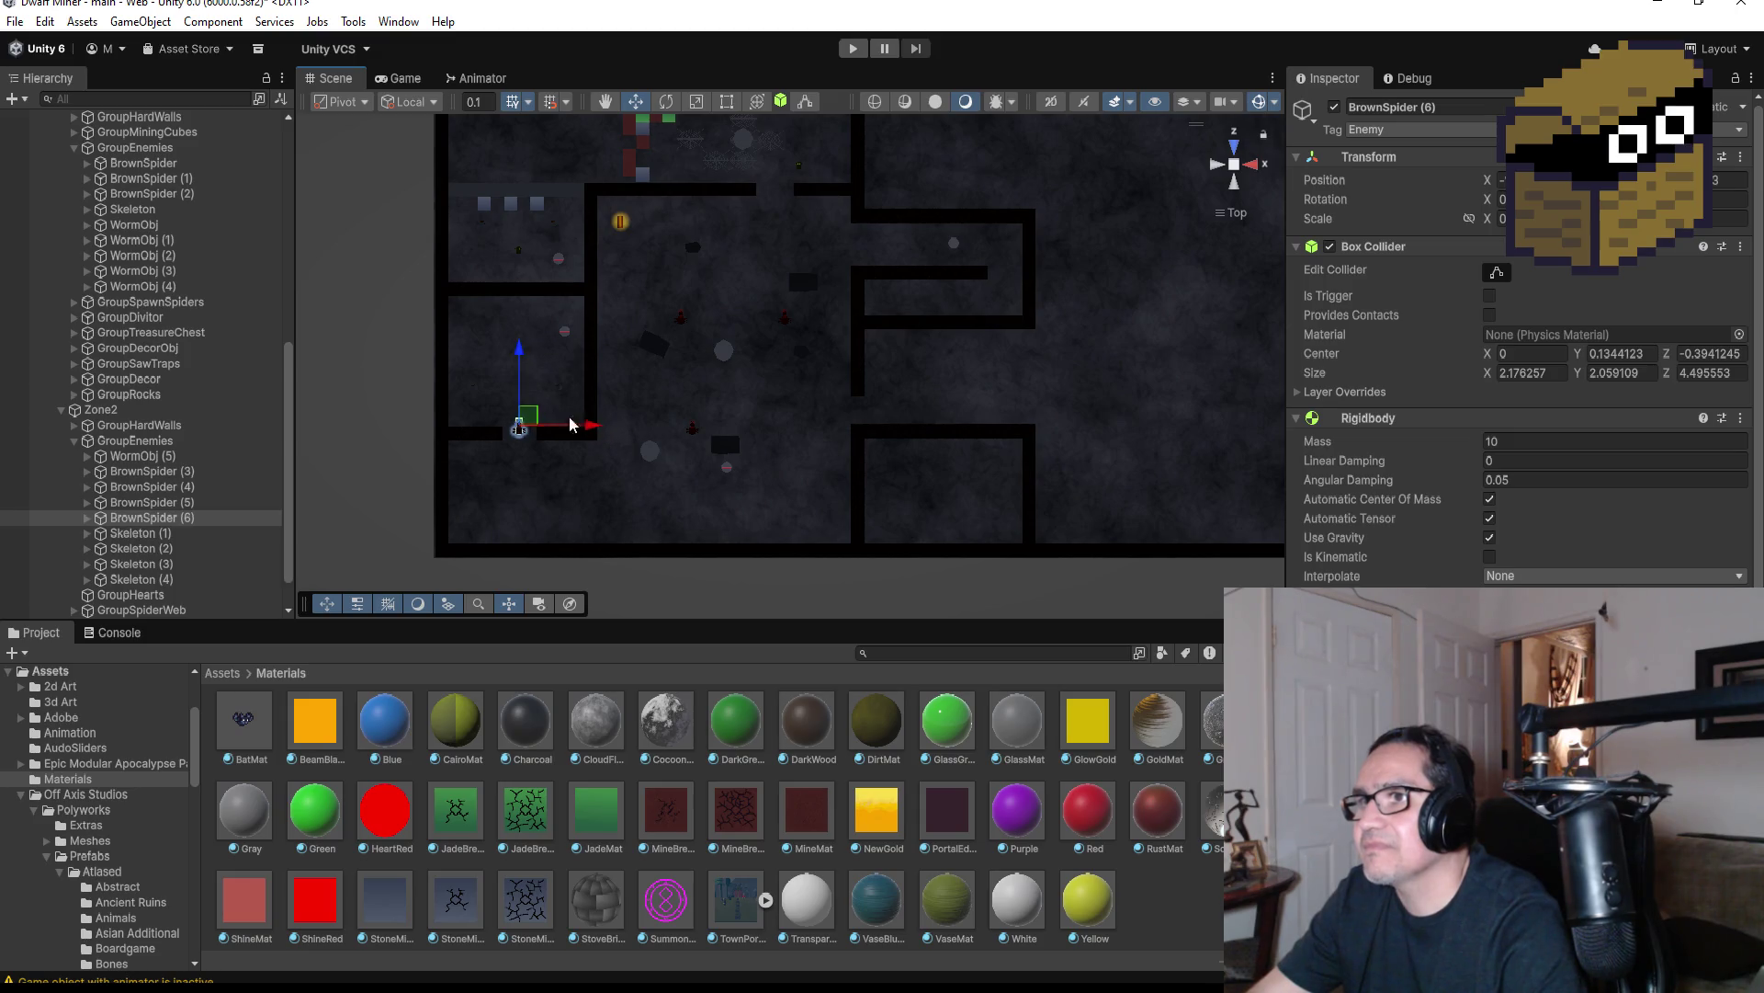
drag(515, 308, 514, 301)
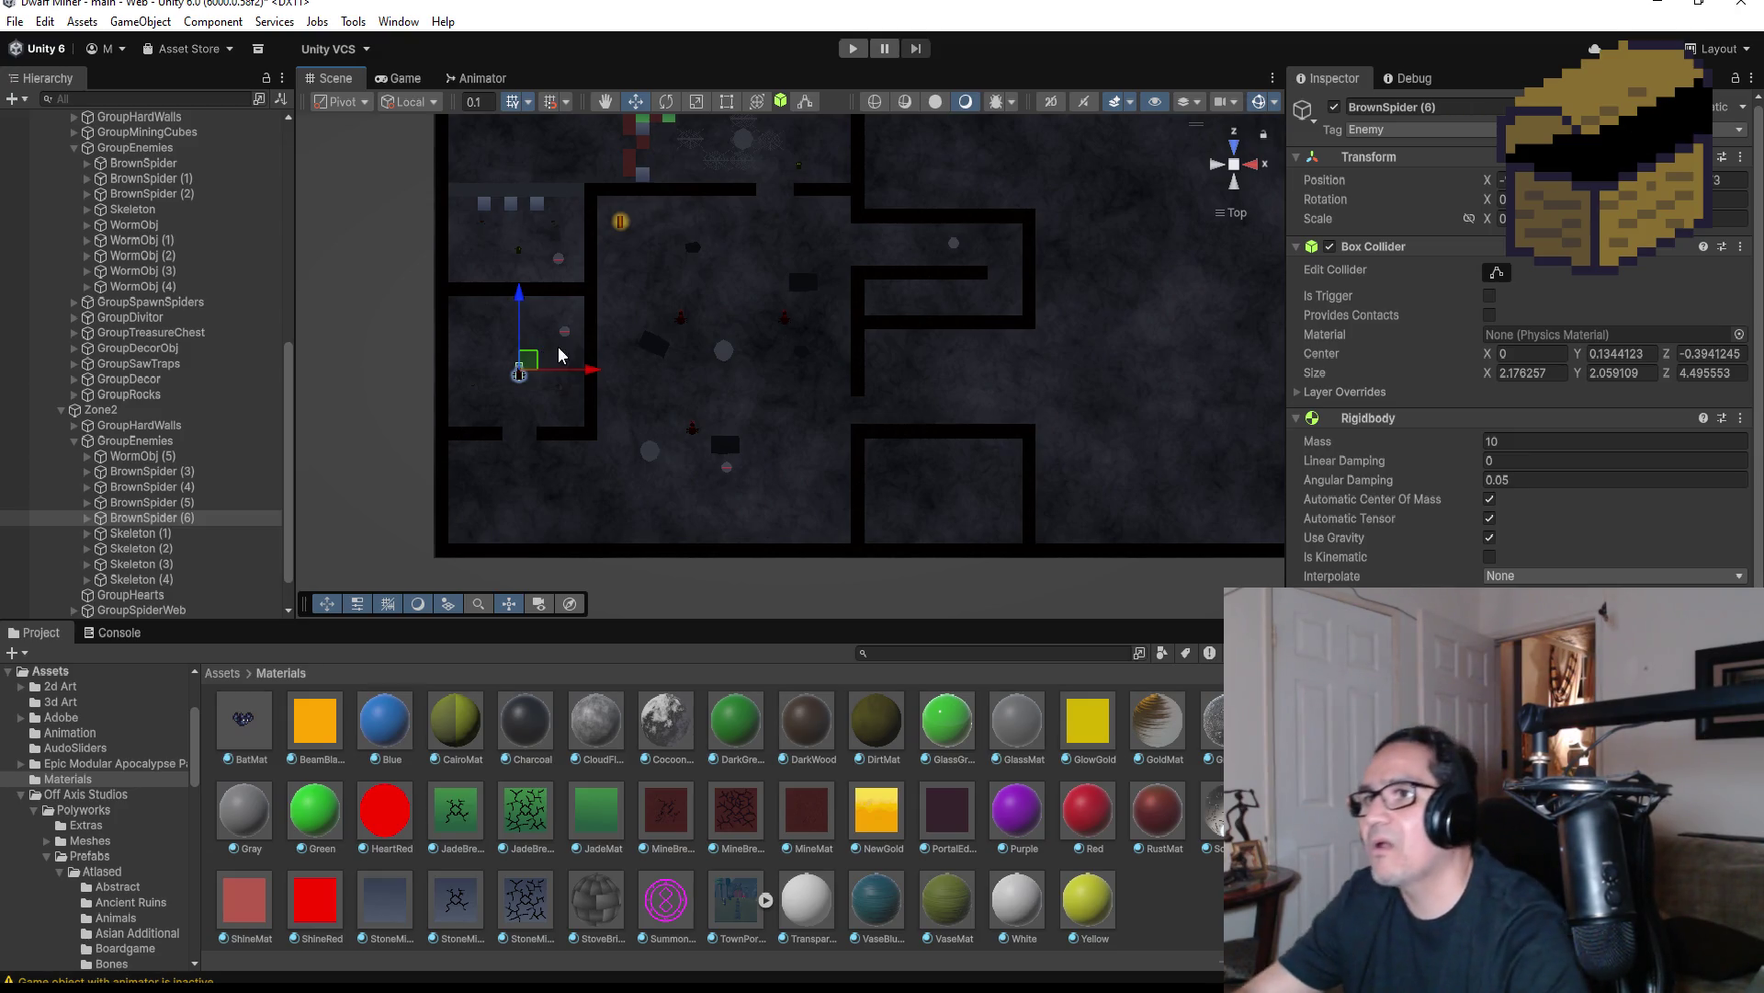
drag(520, 295, 520, 317)
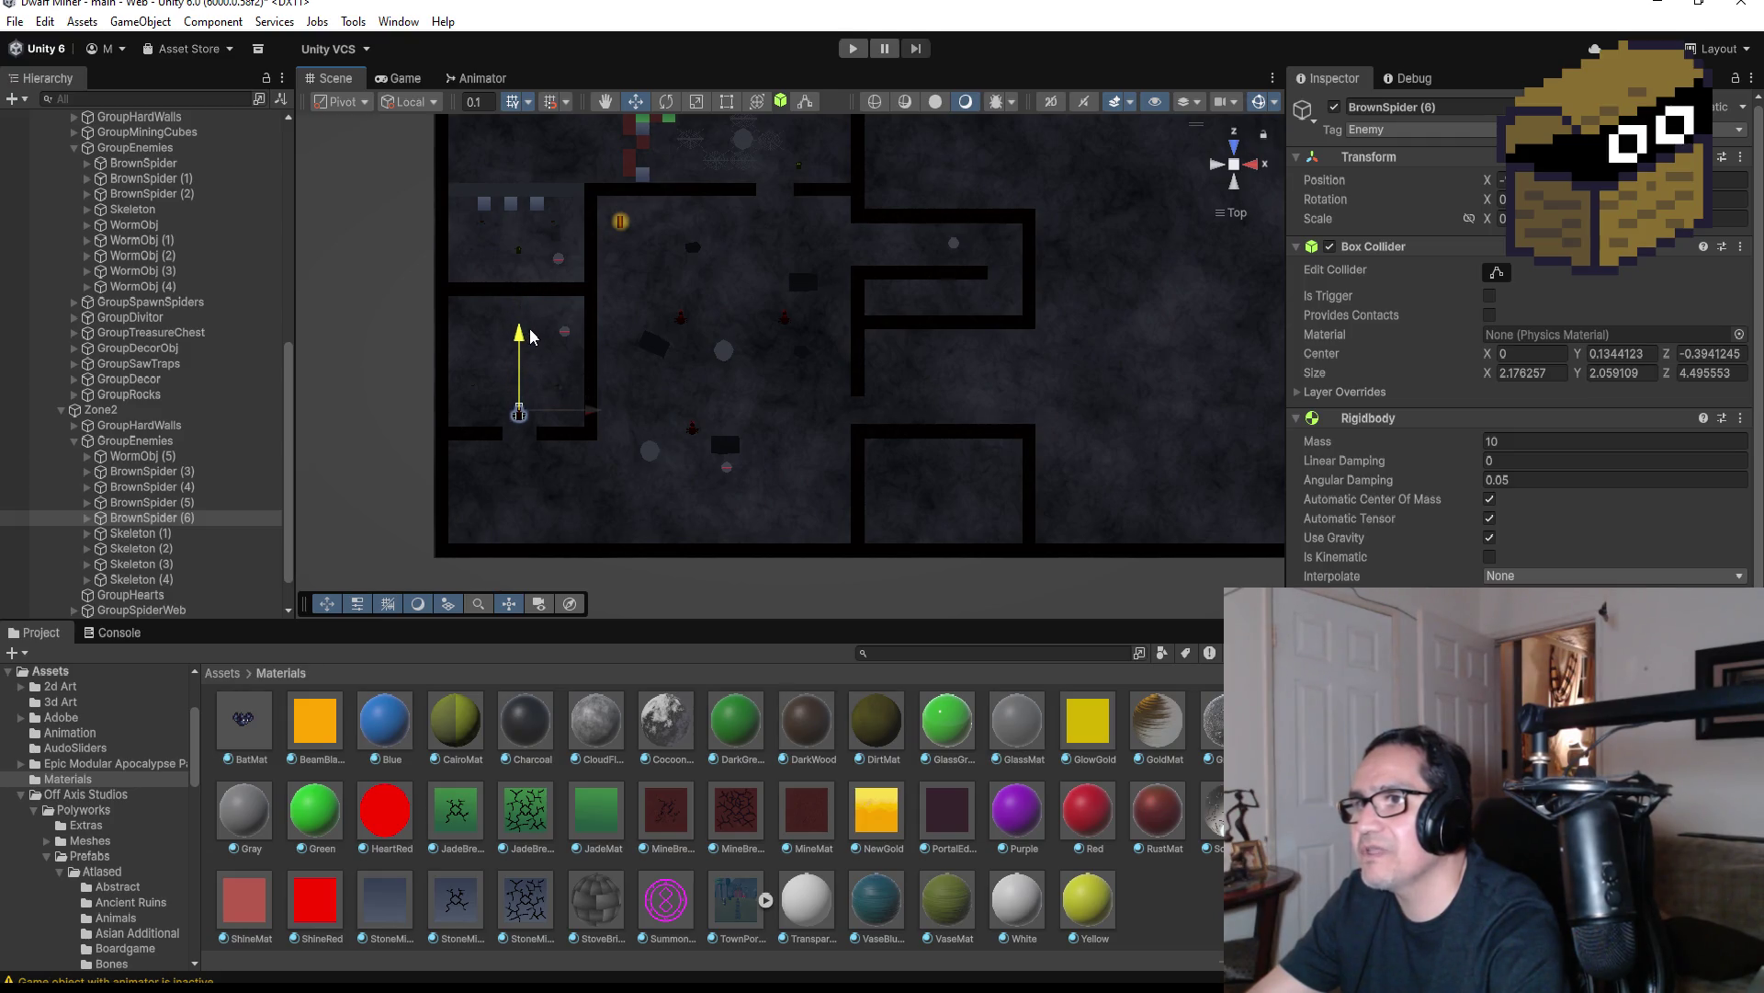
drag(598, 416, 599, 416)
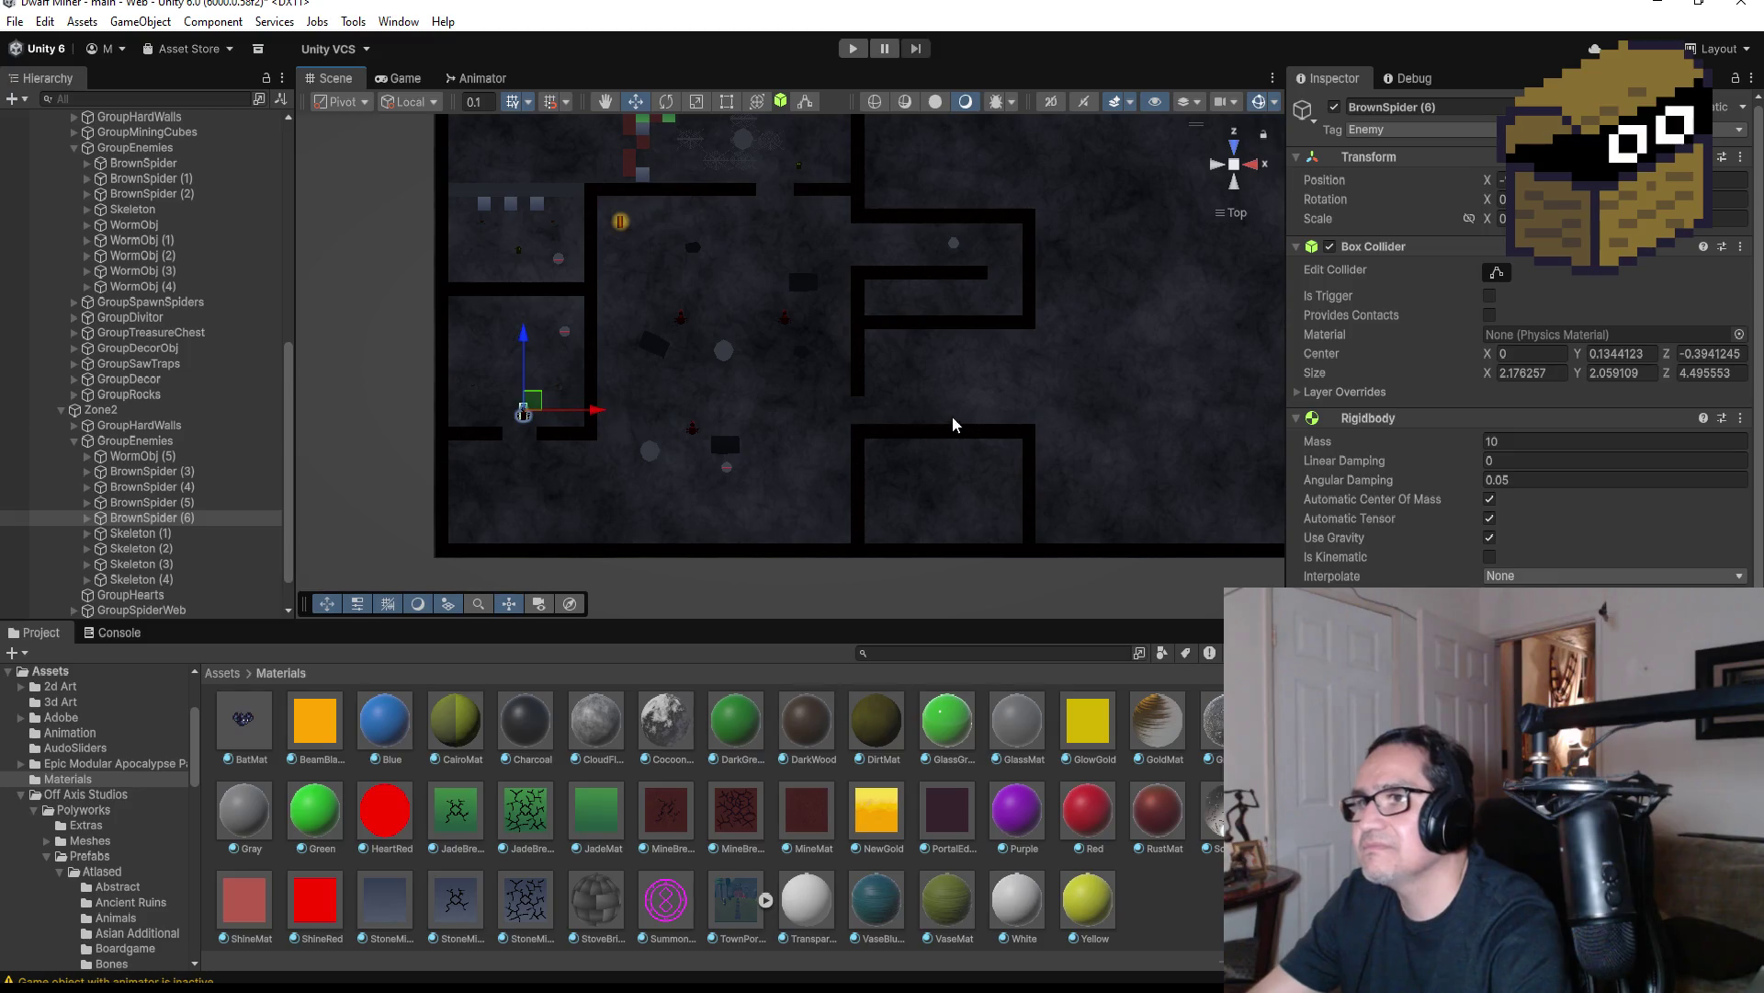
scroll(786, 441, down, 3)
scroll(588, 497, up, 2)
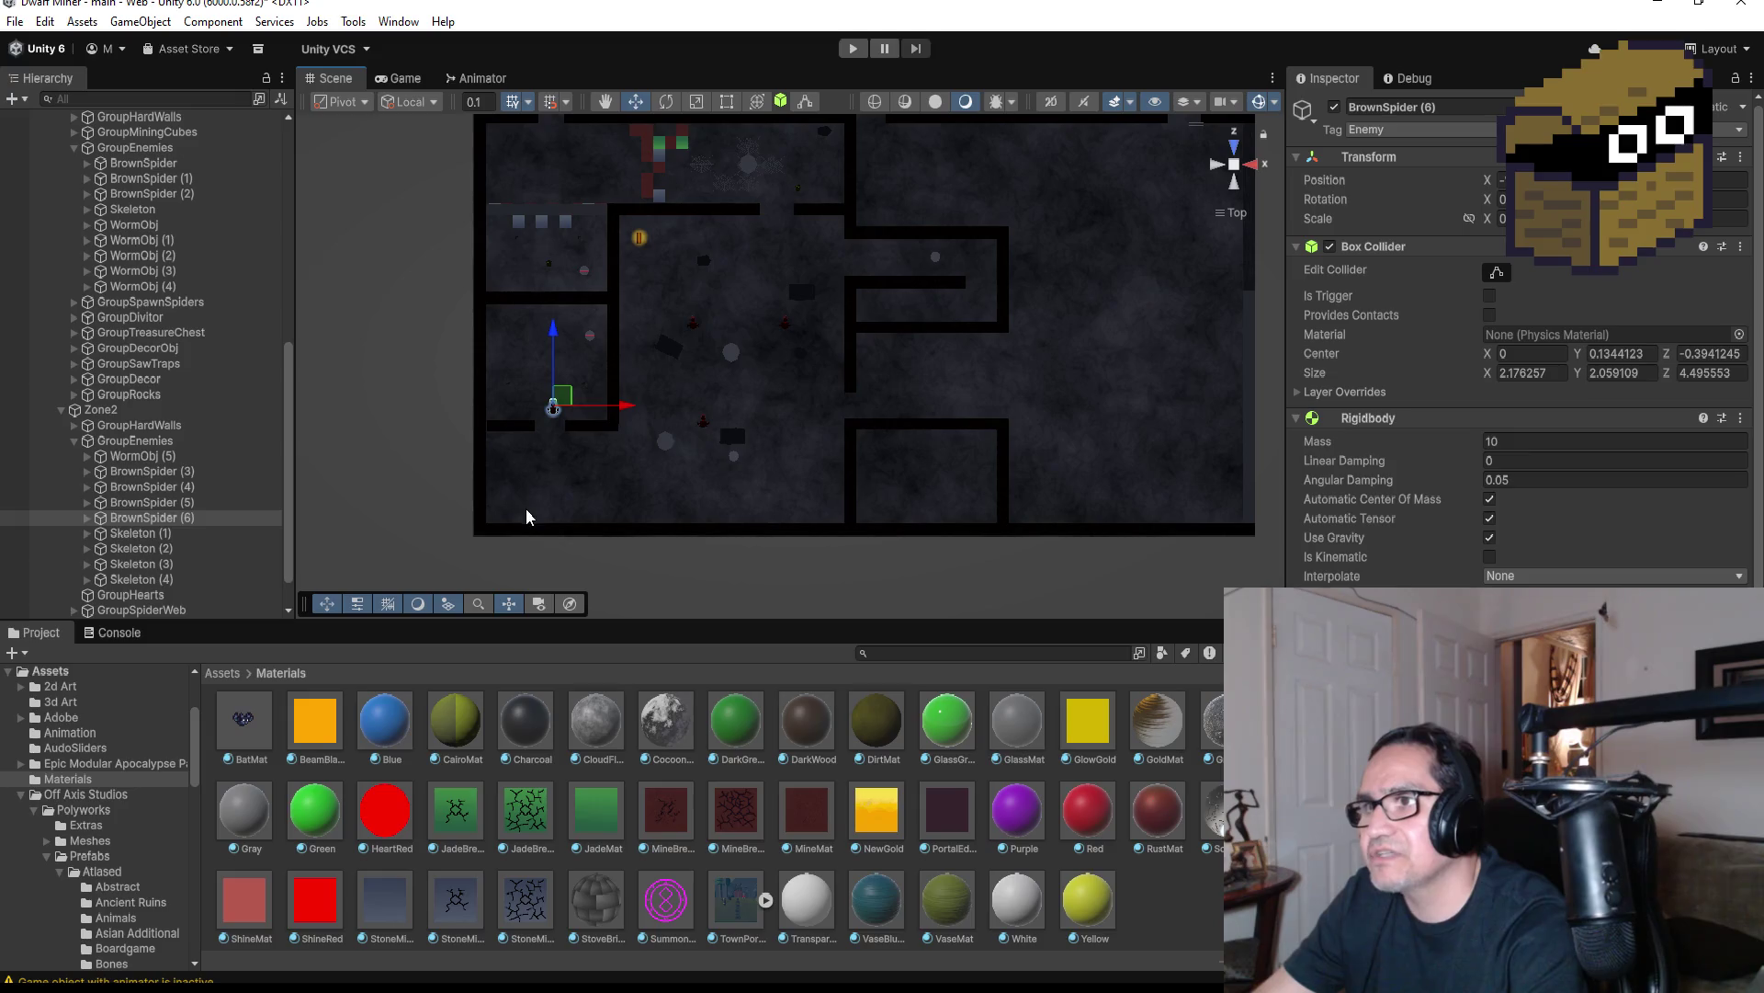
Collapse both zones' enemy lists and expand Zone1's spider web group
click(75, 442)
scroll(83, 427, up, 5)
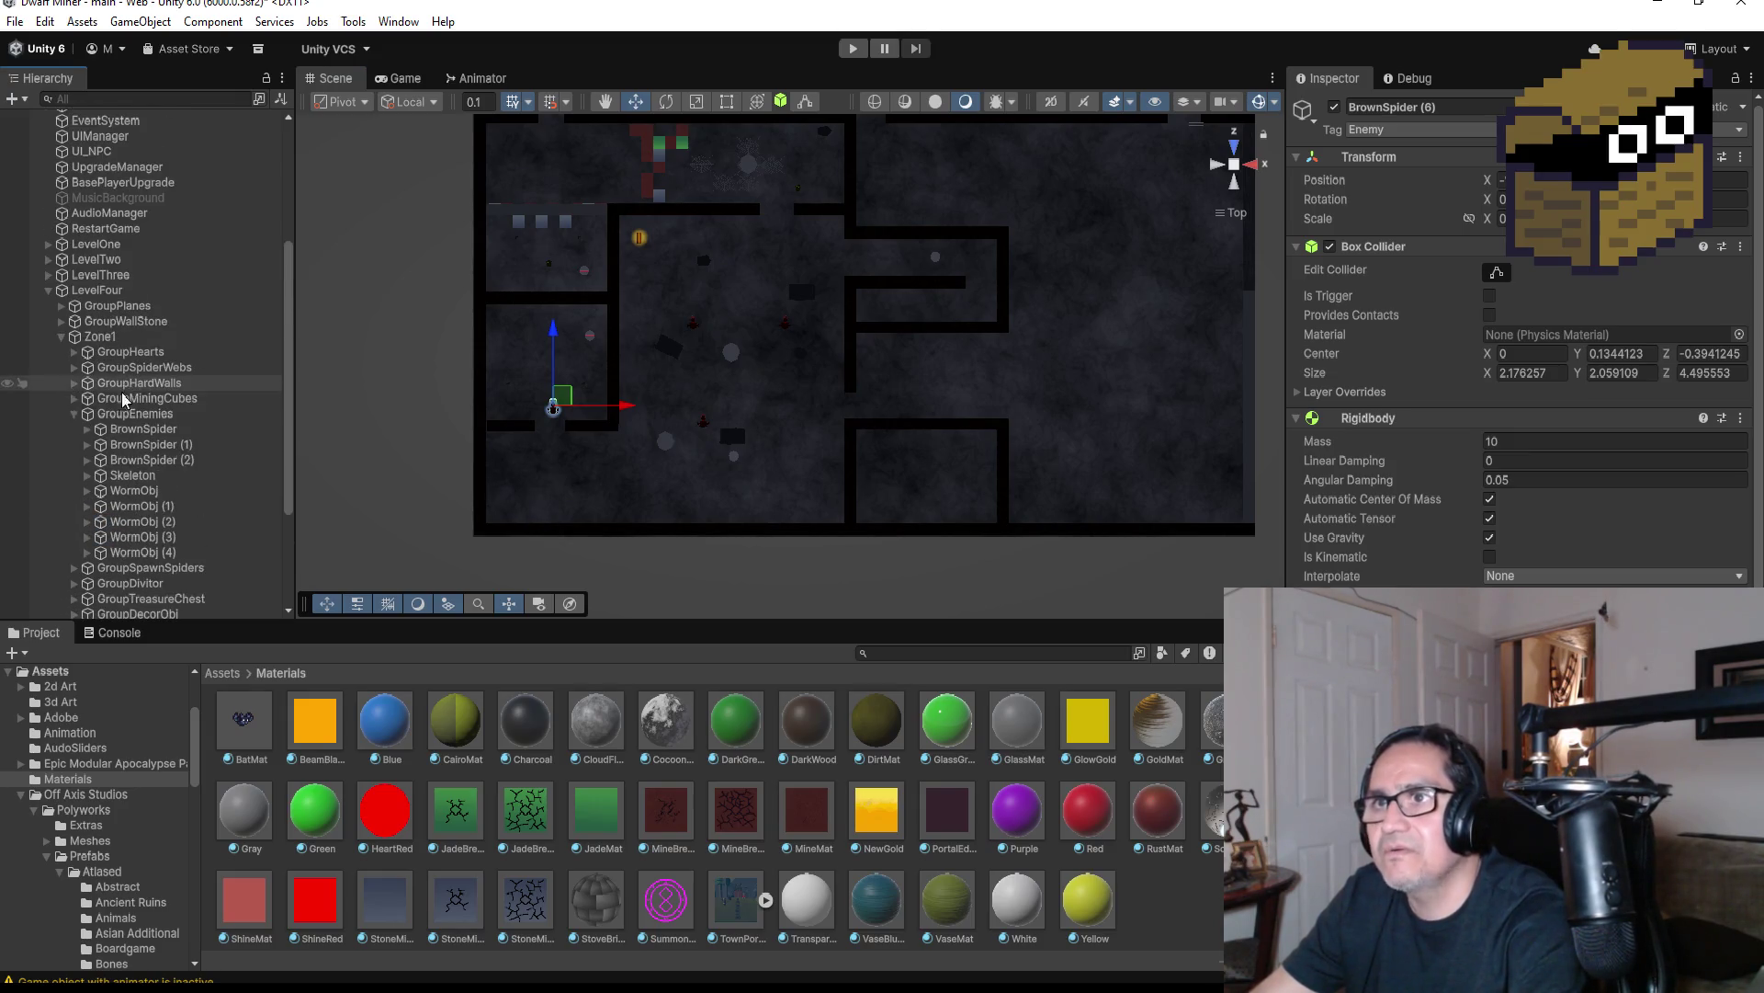
click(86, 414)
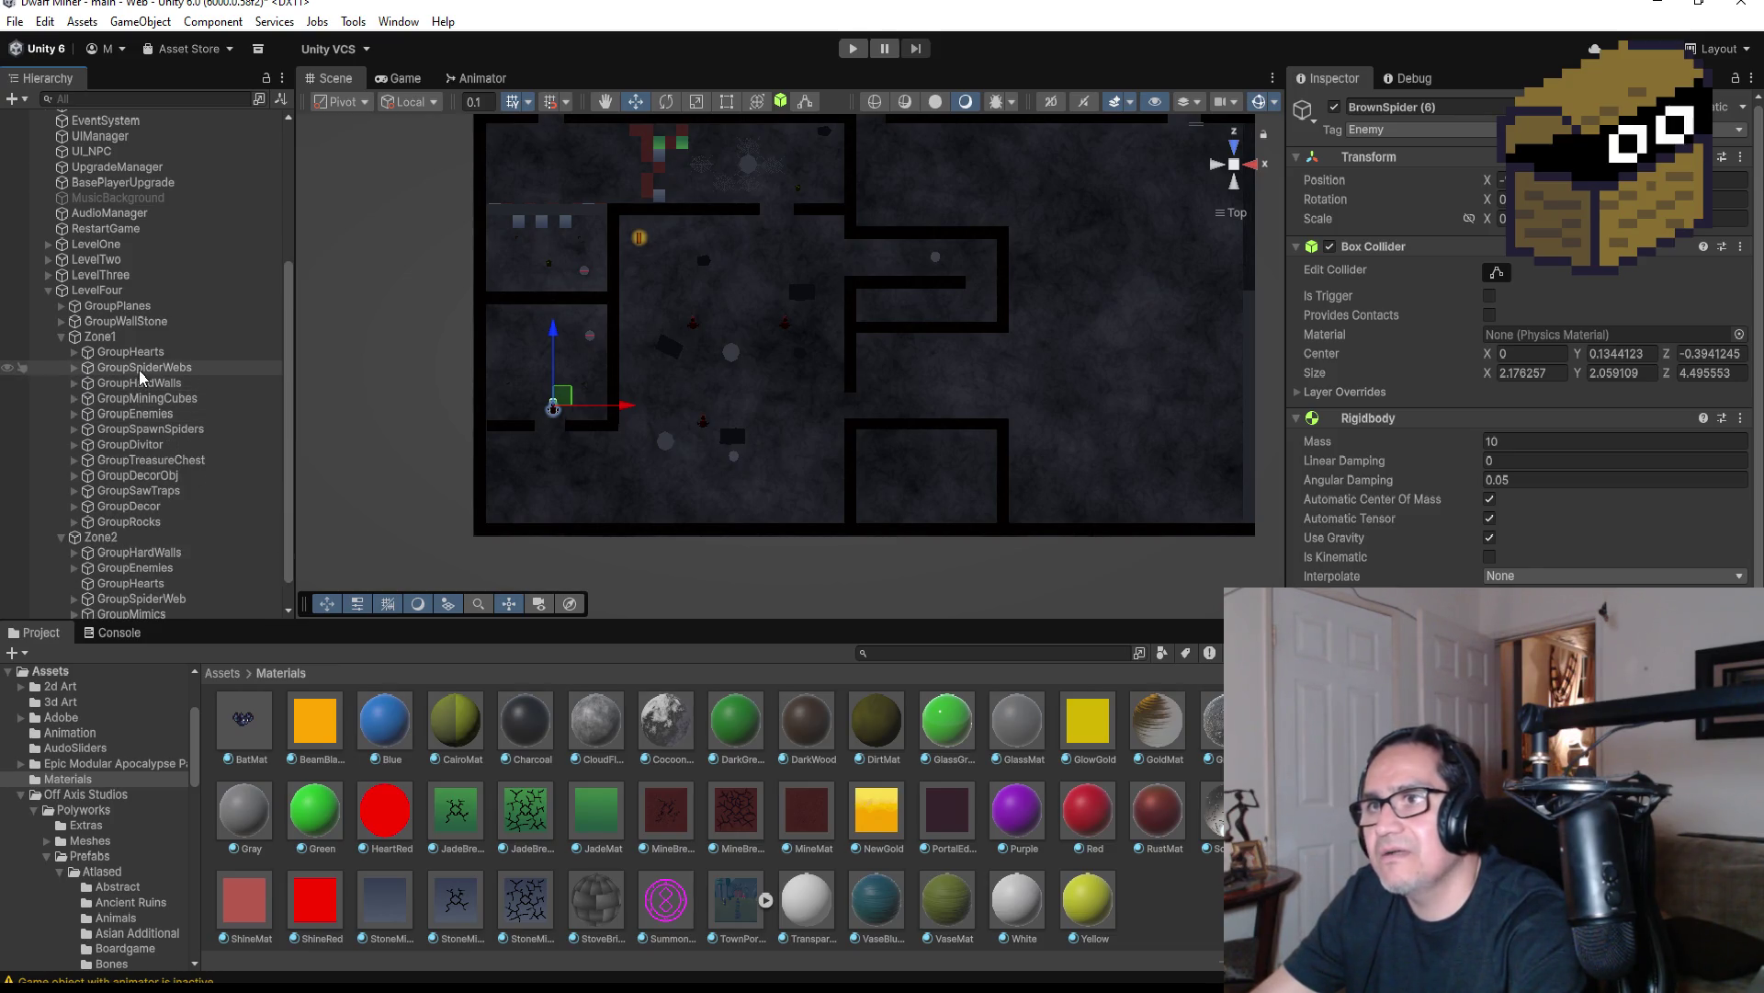
click(73, 367)
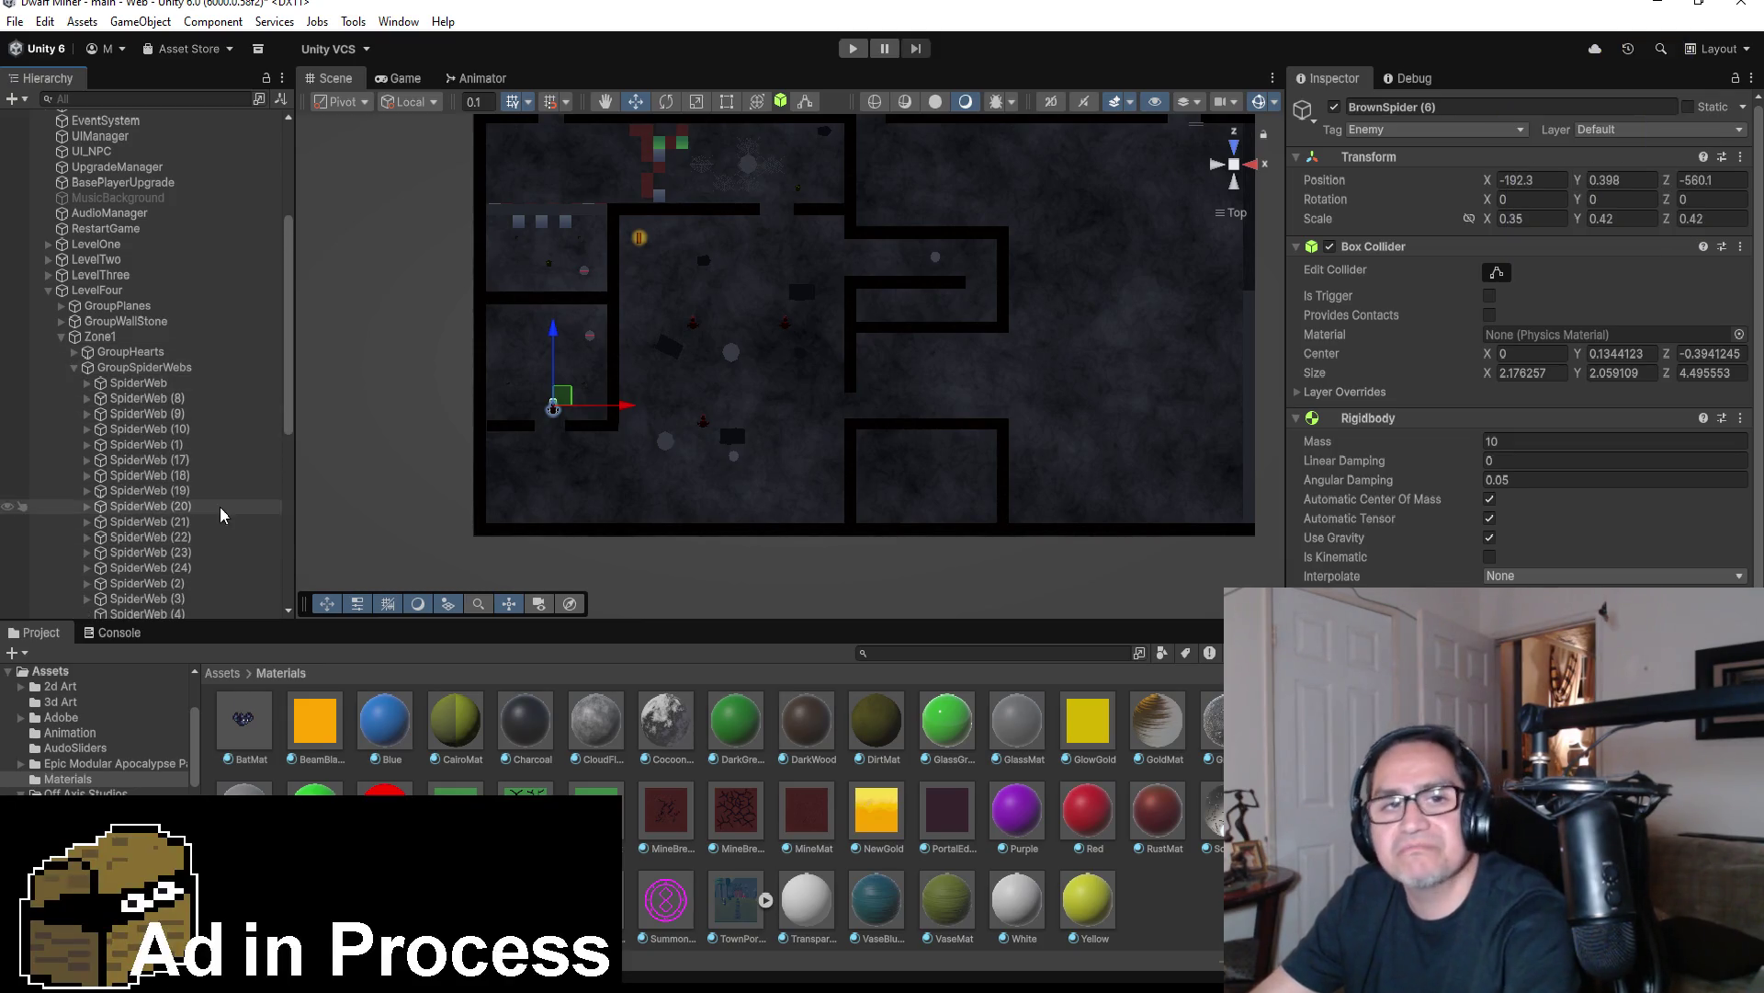
scroll(212, 459, down, 8)
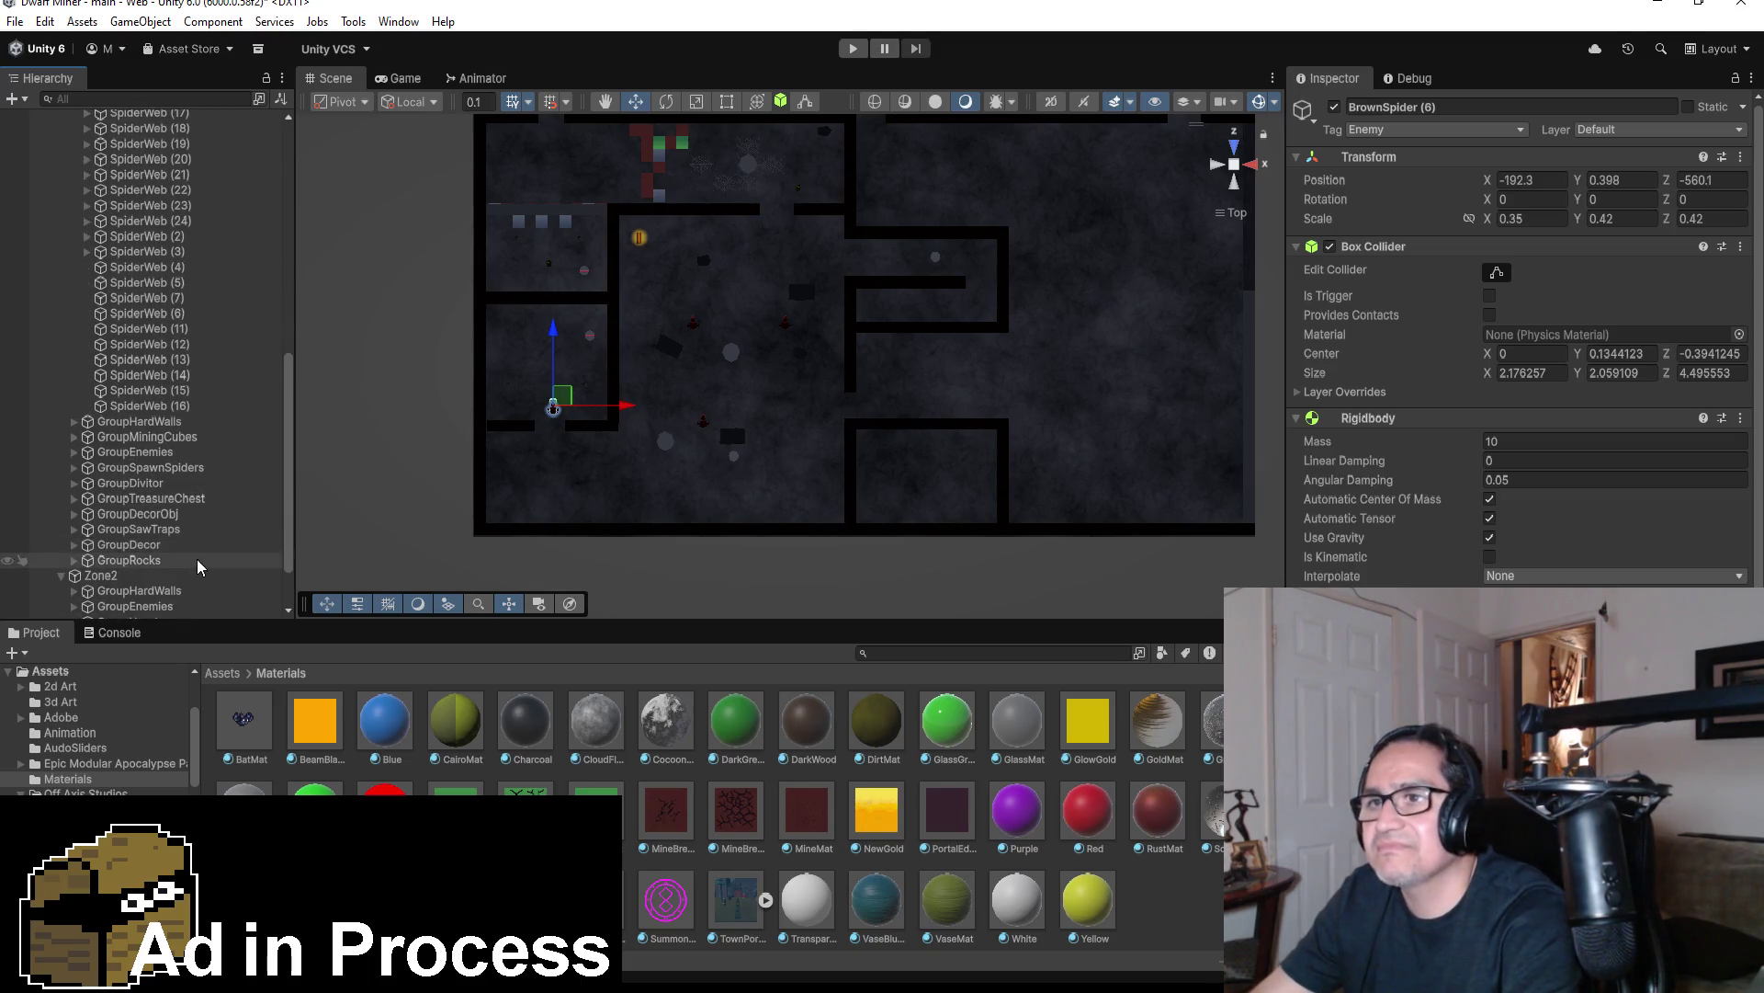
click(193, 407)
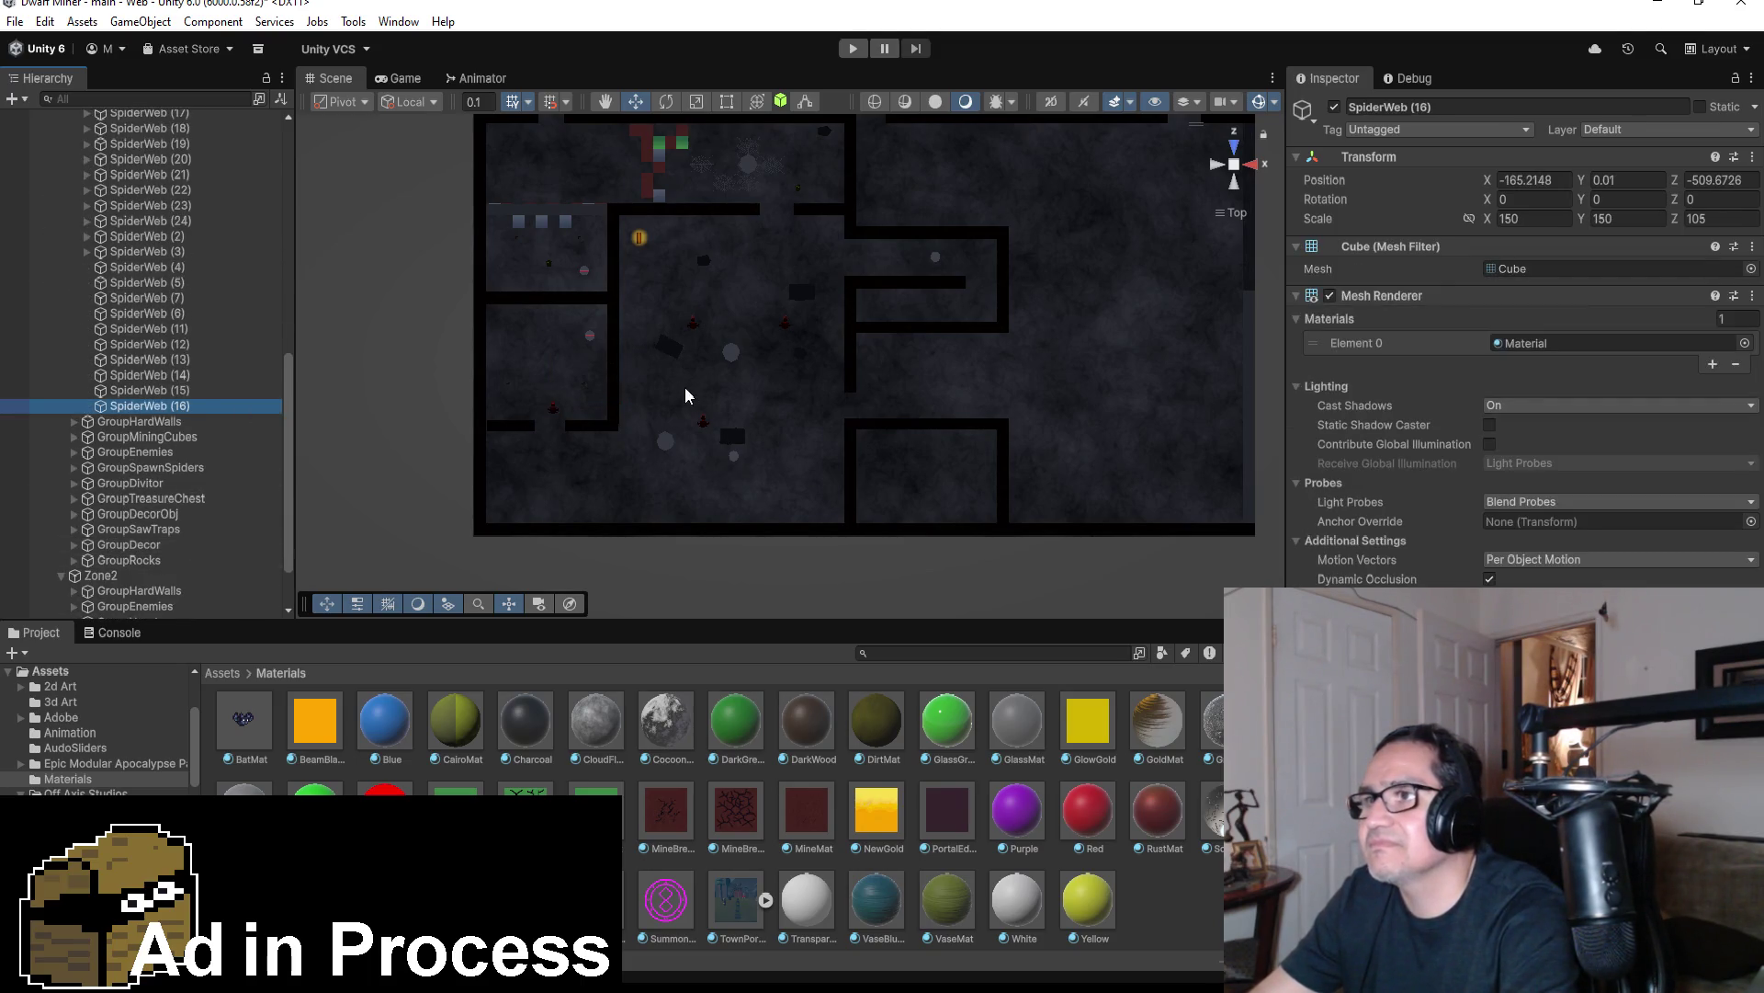
scroll(750, 312, down, 2)
scroll(173, 247, up, 4)
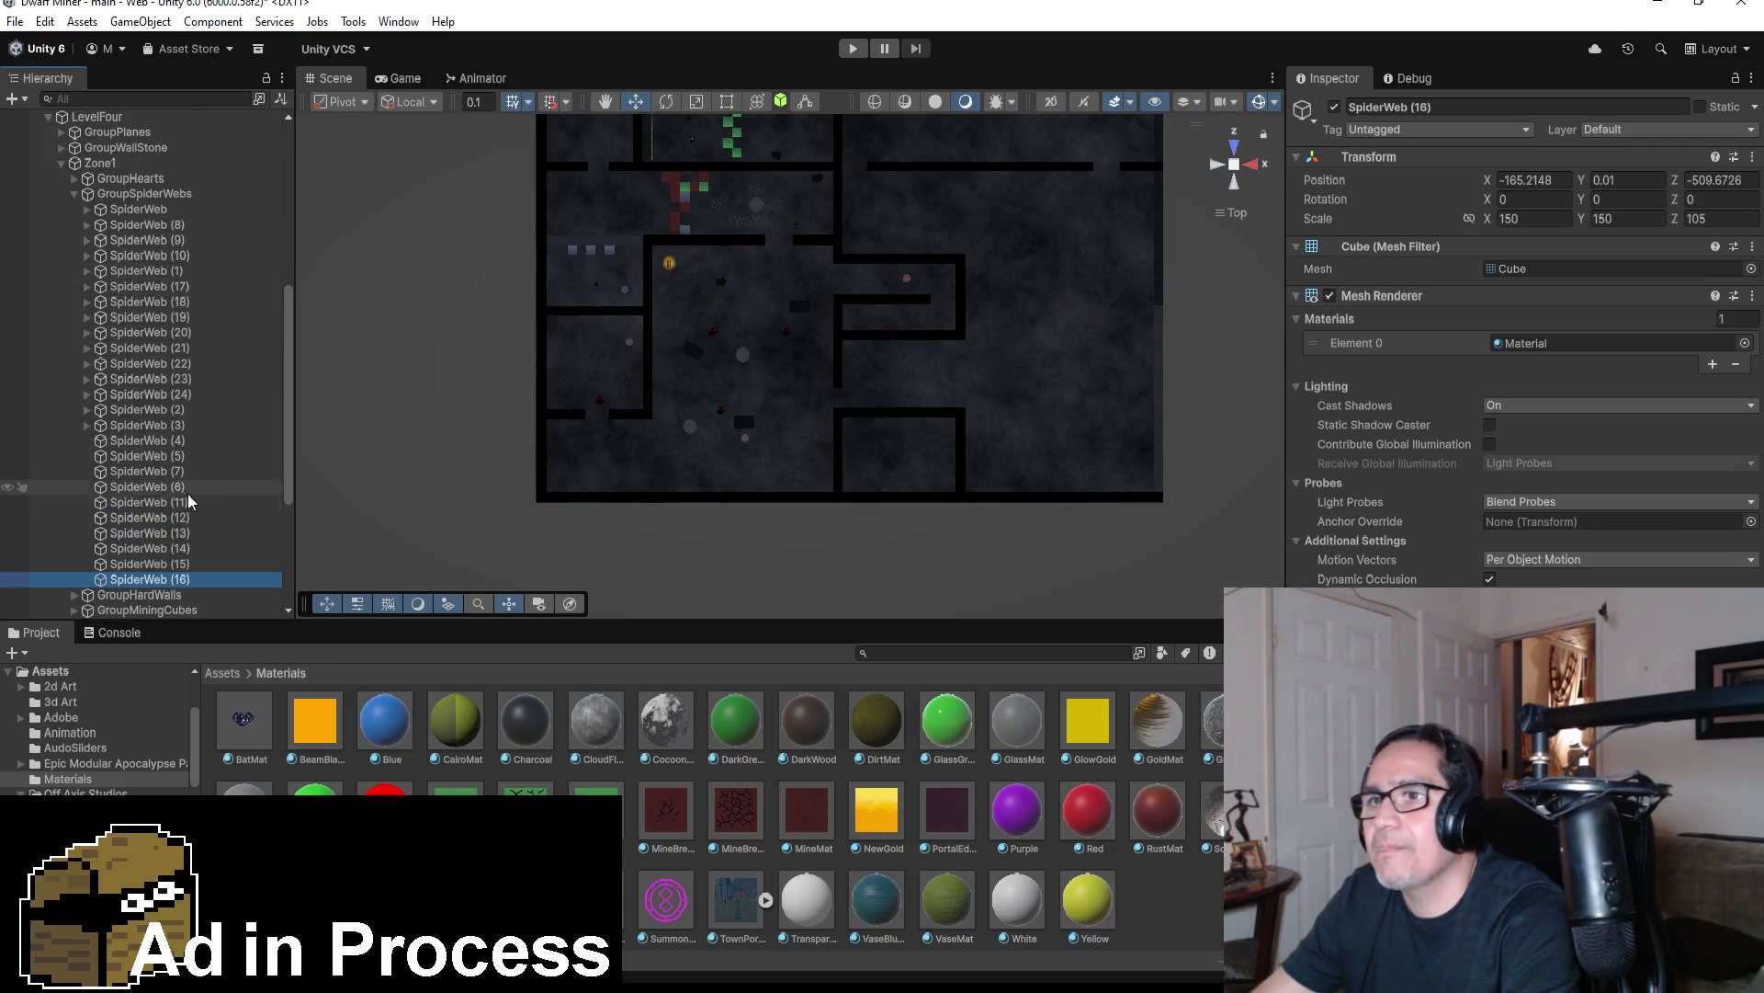
click(149, 285)
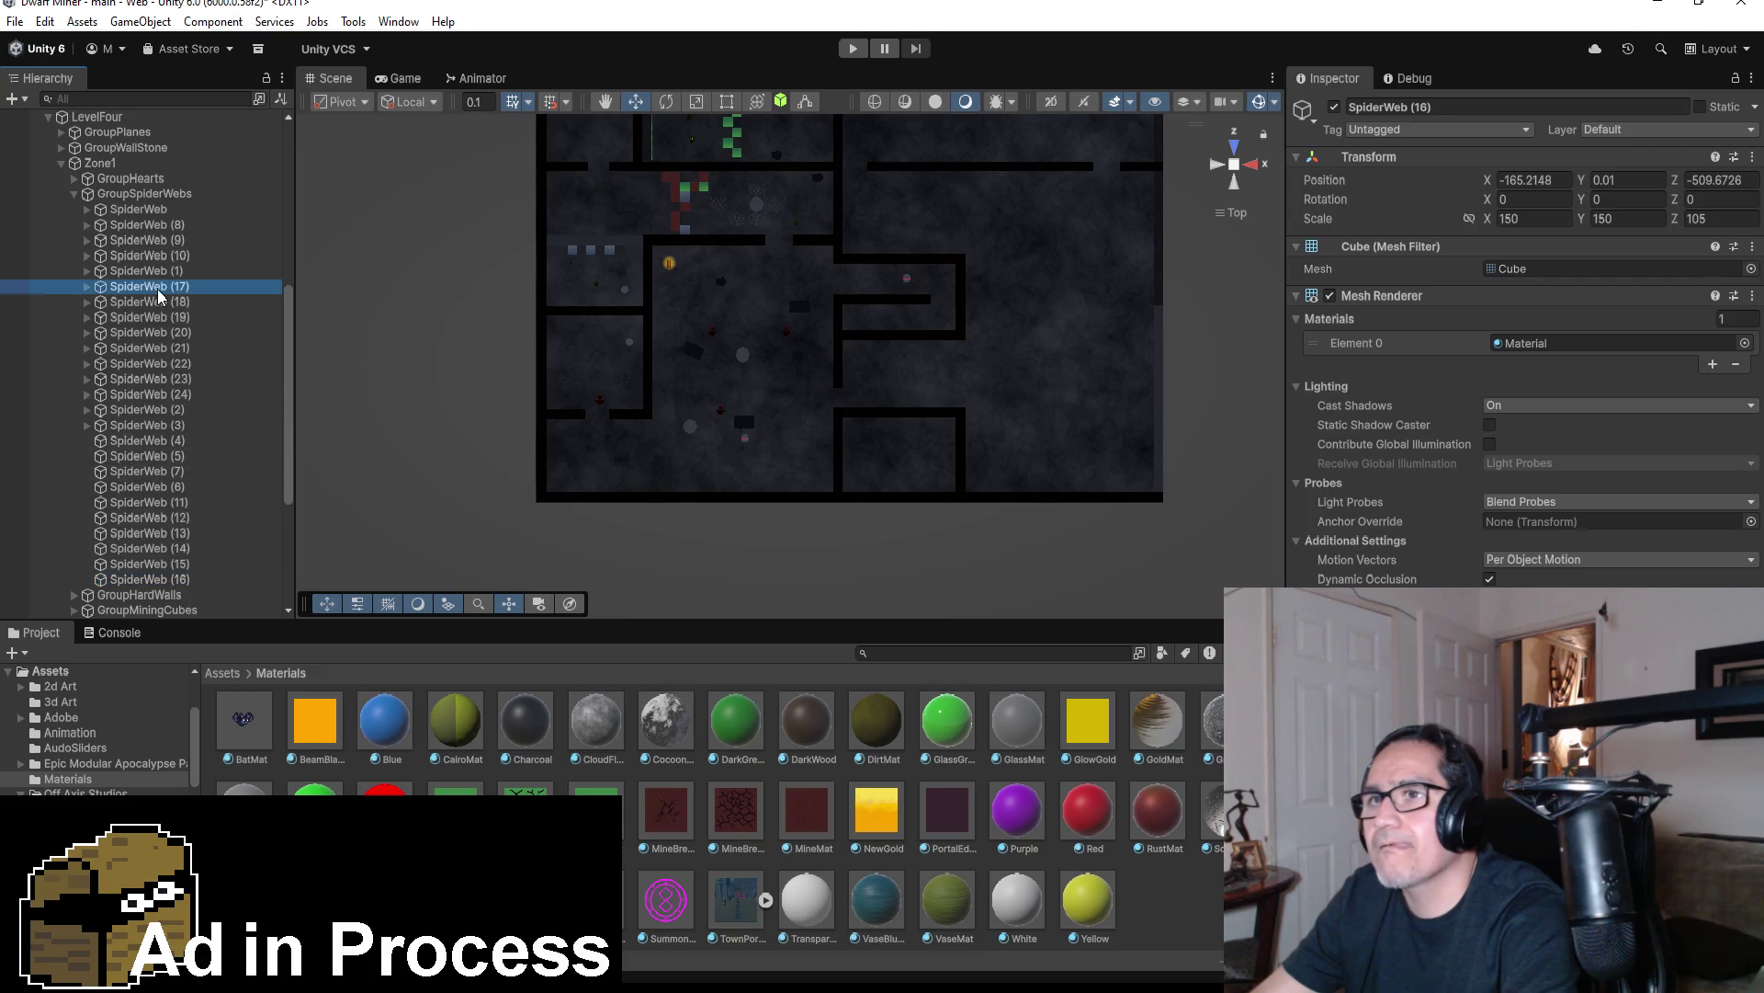
key(f)
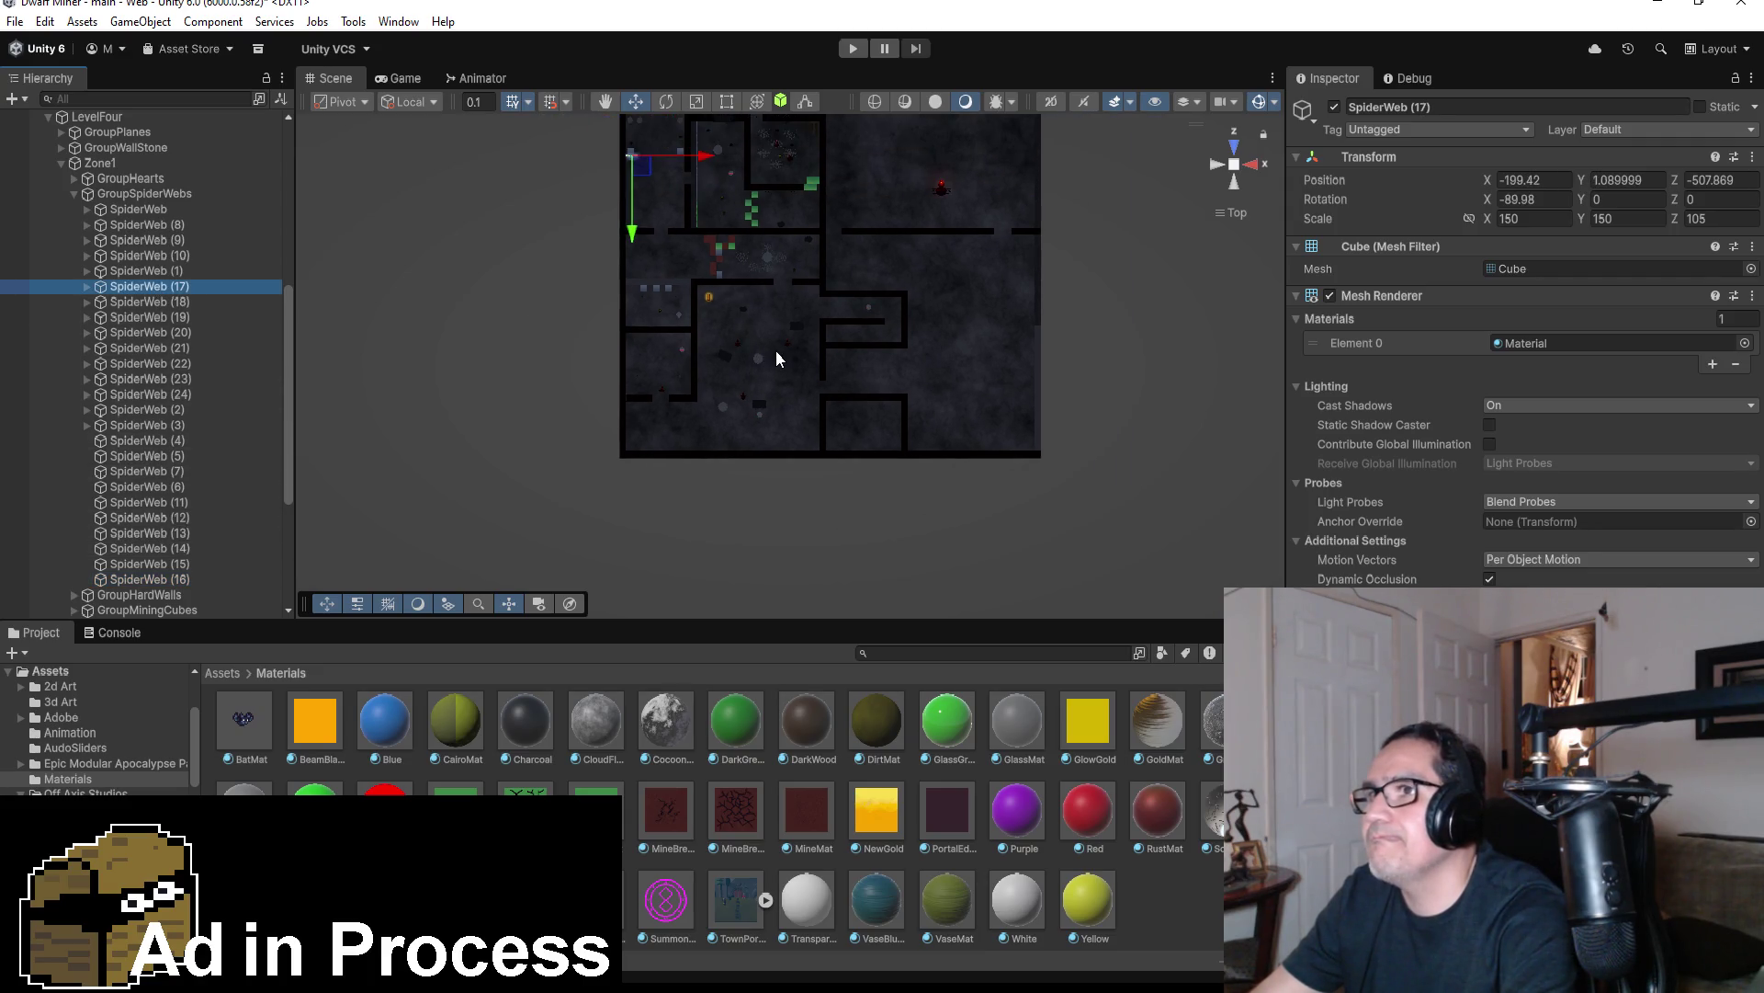
click(189, 377)
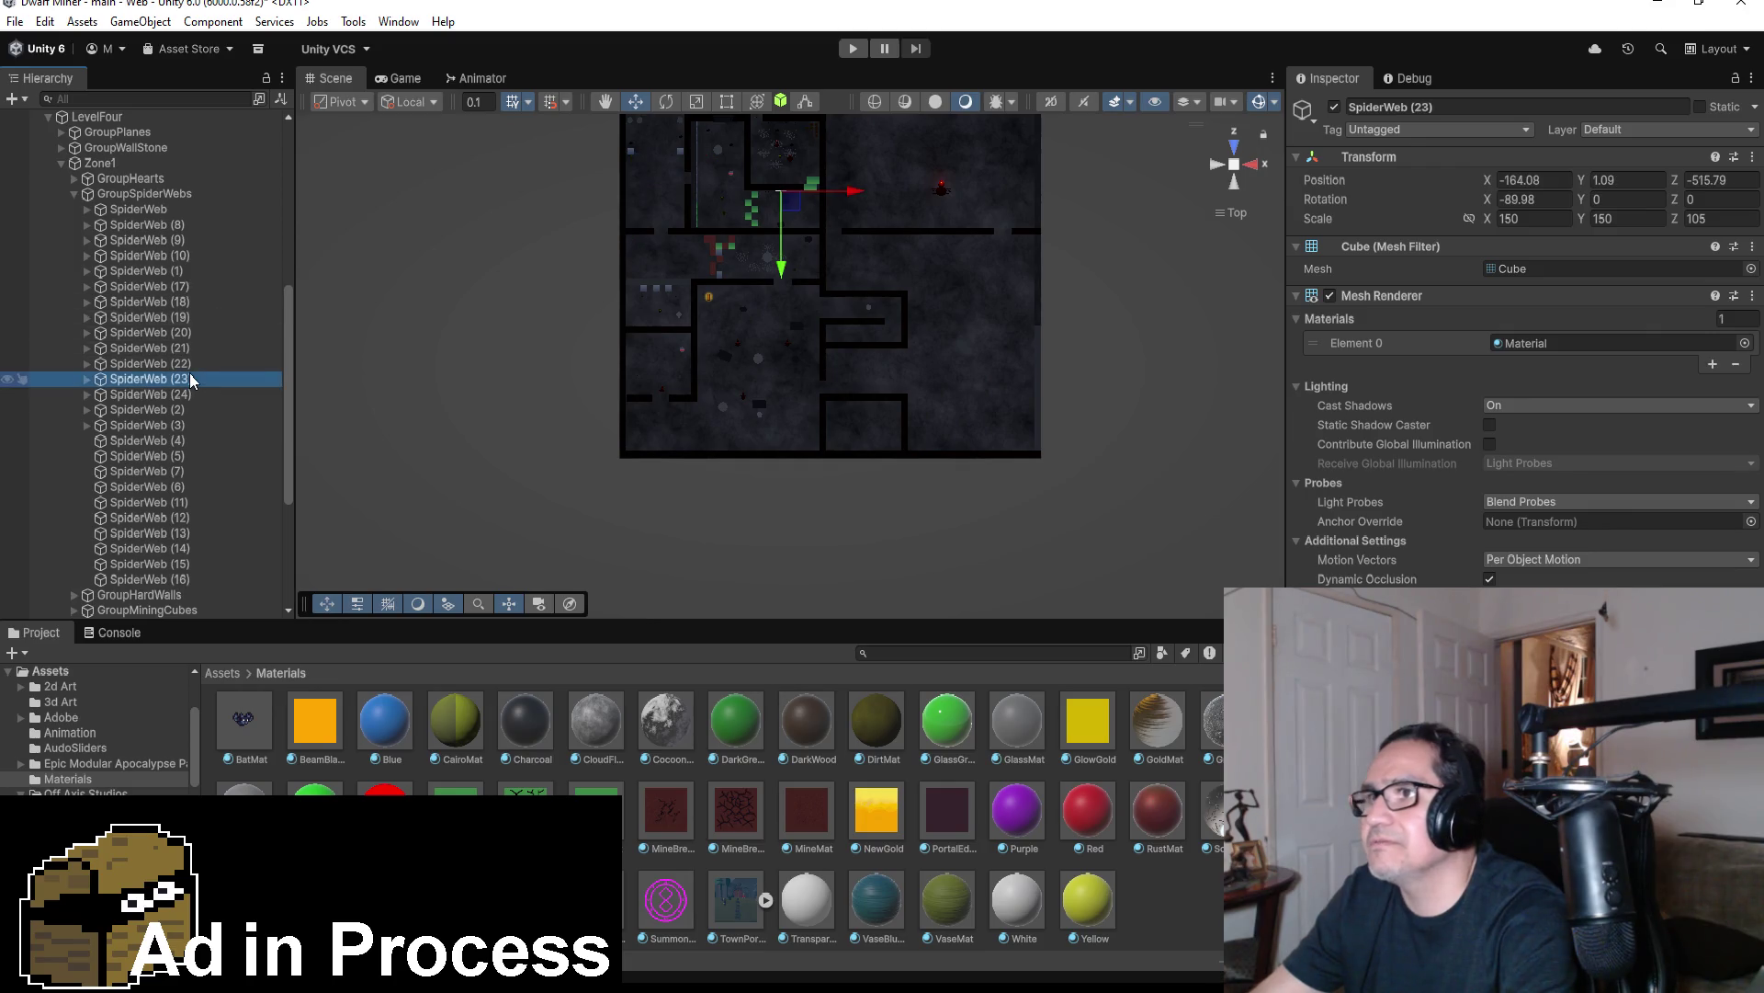
click(765, 250)
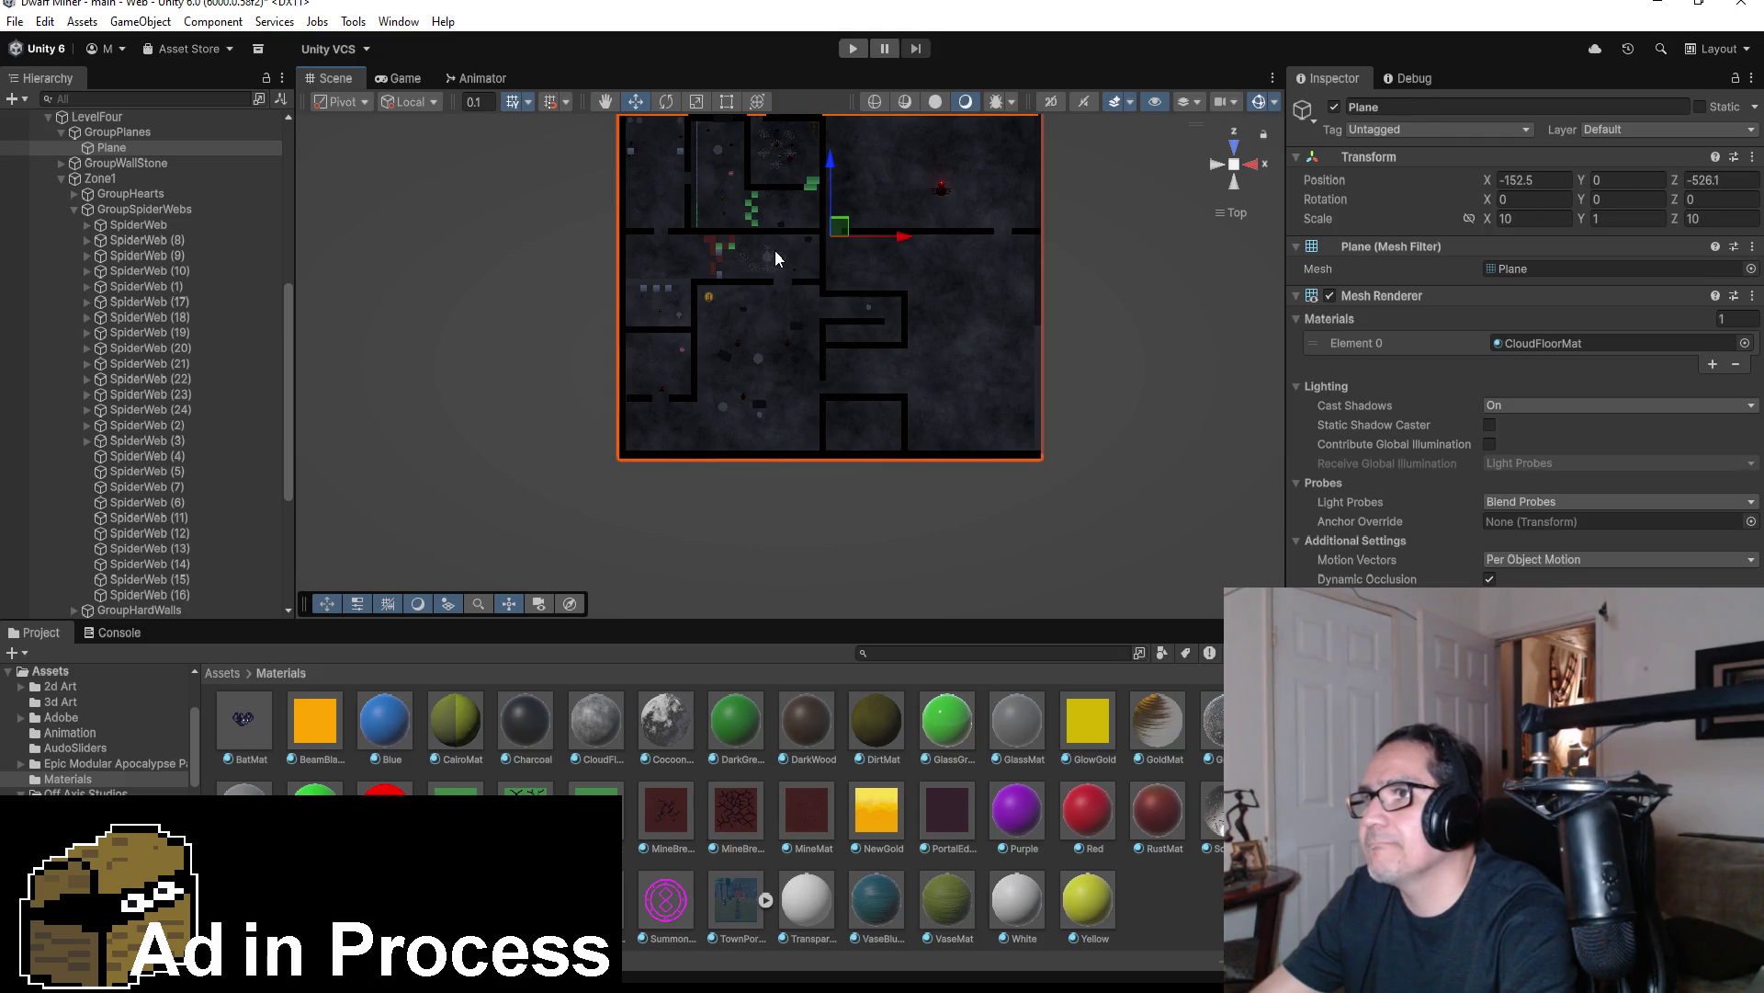
click(770, 252)
key(f)
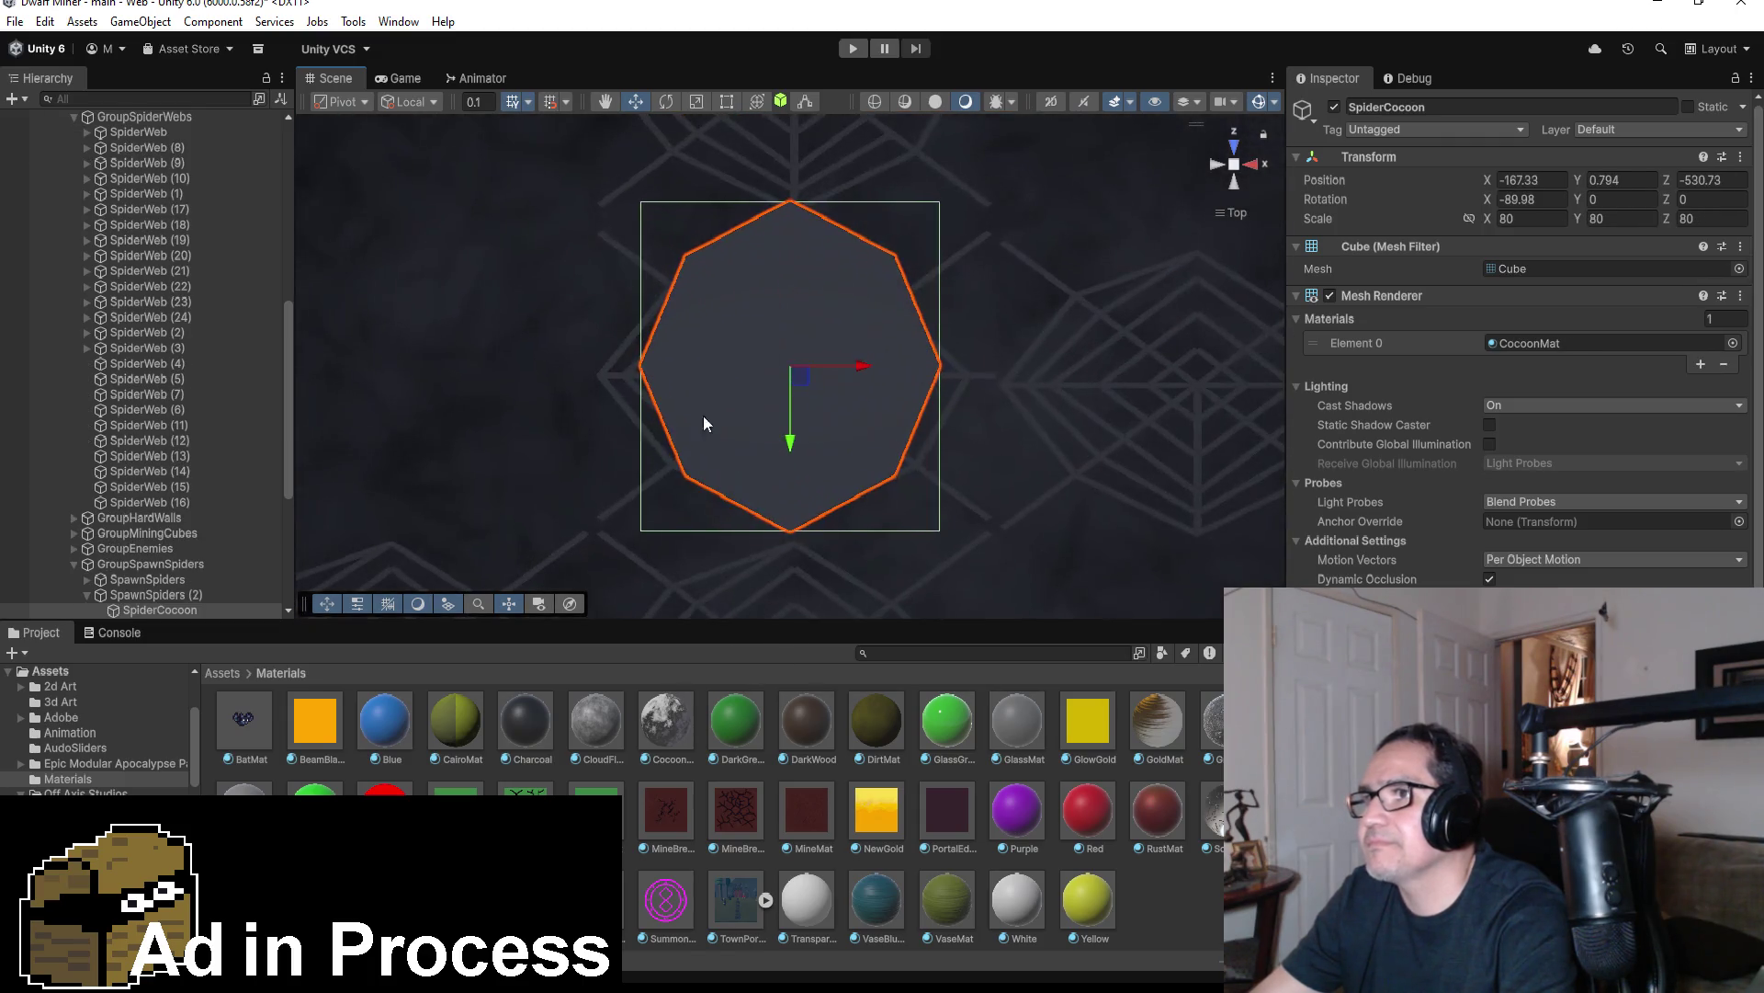
scroll(691, 366, down, 3)
click(603, 508)
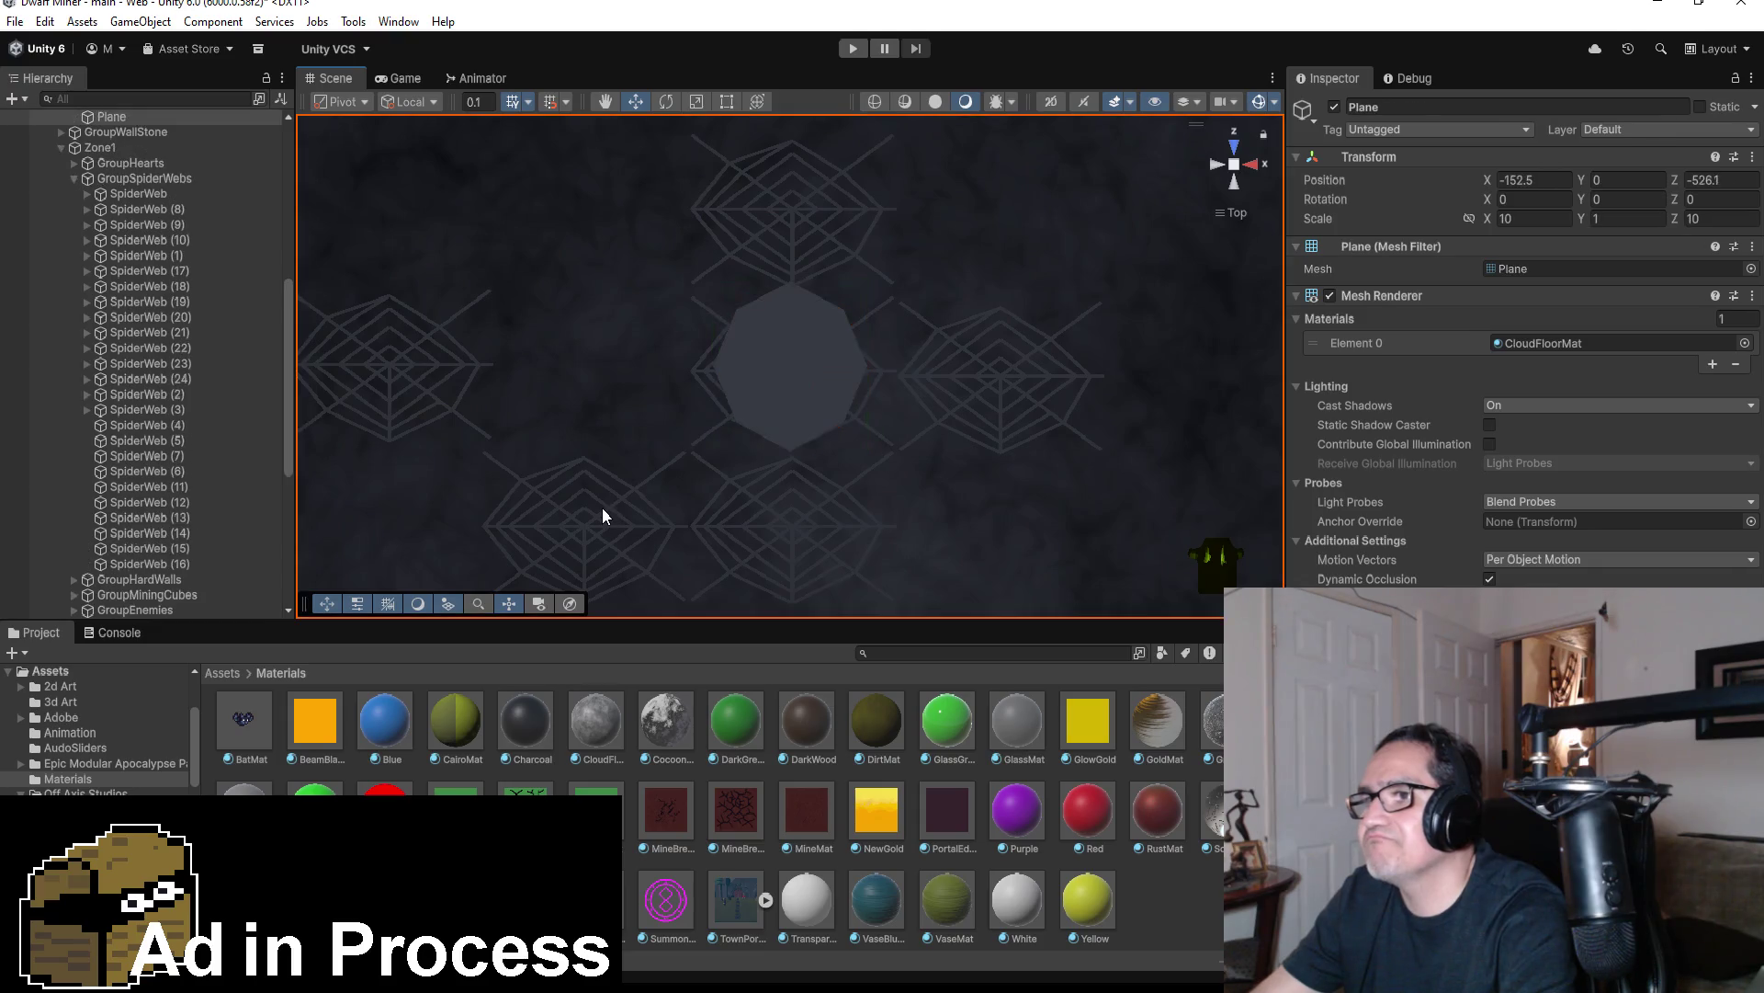
click(621, 503)
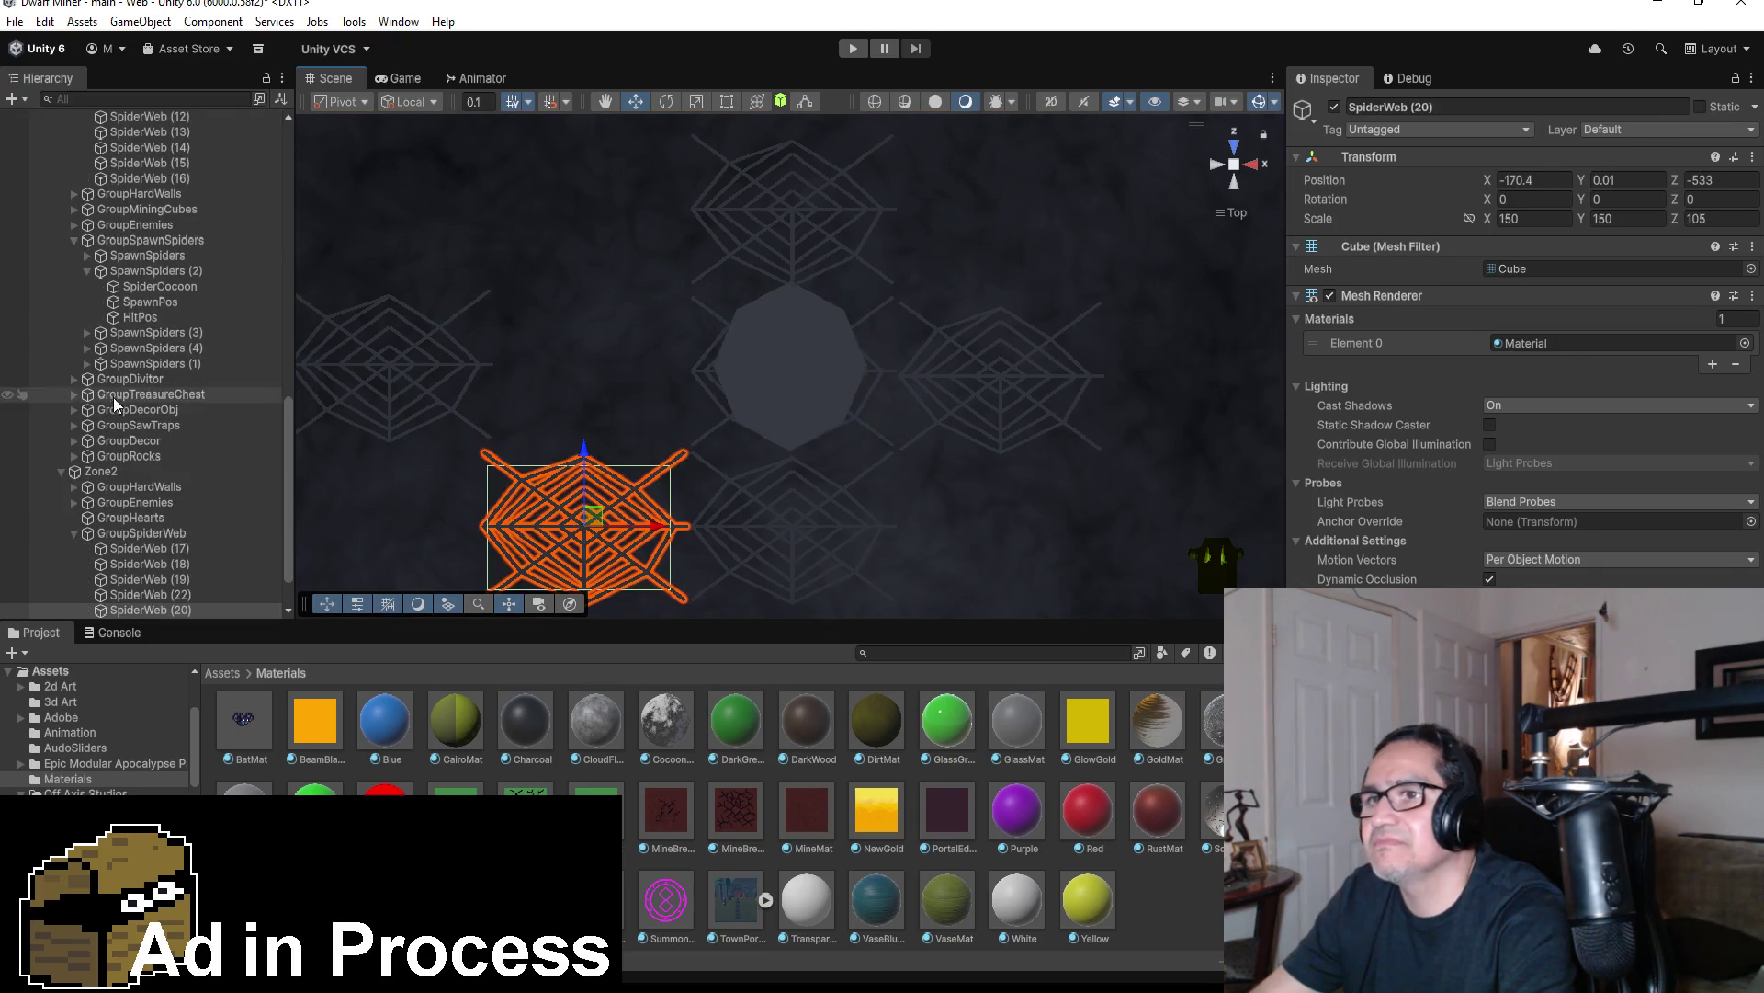
scroll(116, 395, down, 2)
Select SpiderWeb (20), (21) and (22) in Zone2's web group and zoom out the Scene view
click(178, 549)
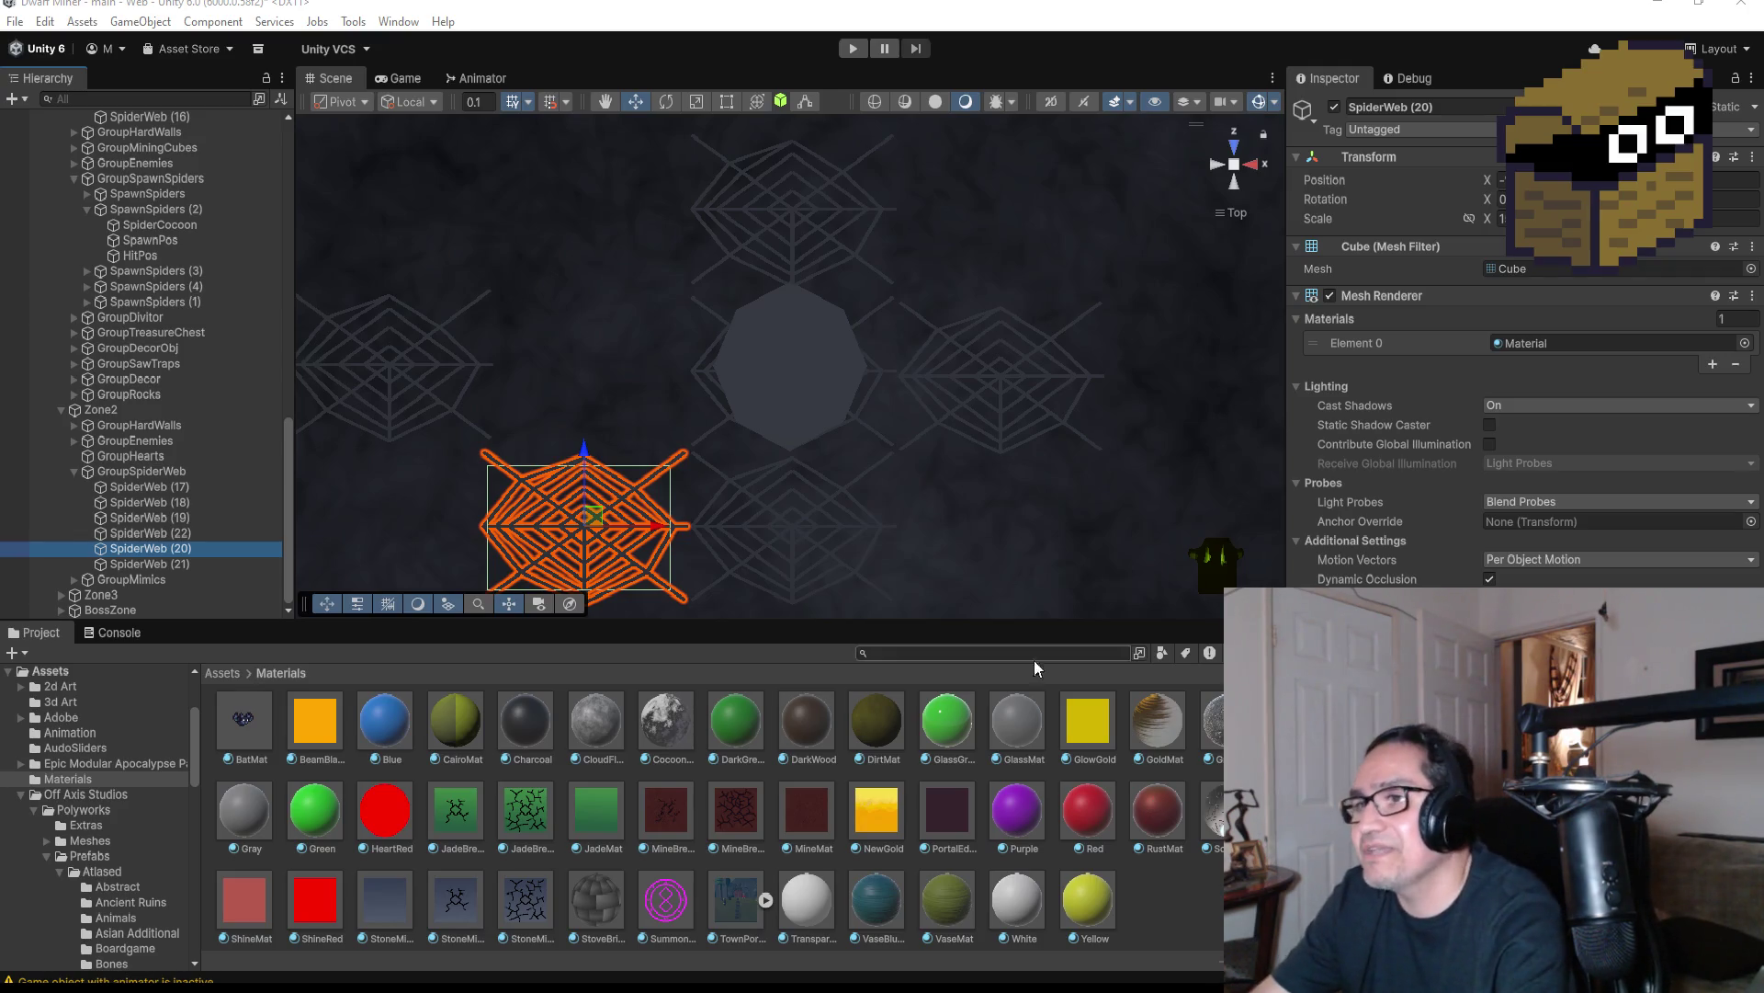
scroll(912, 419, down, 5)
scroll(880, 444, down, 3)
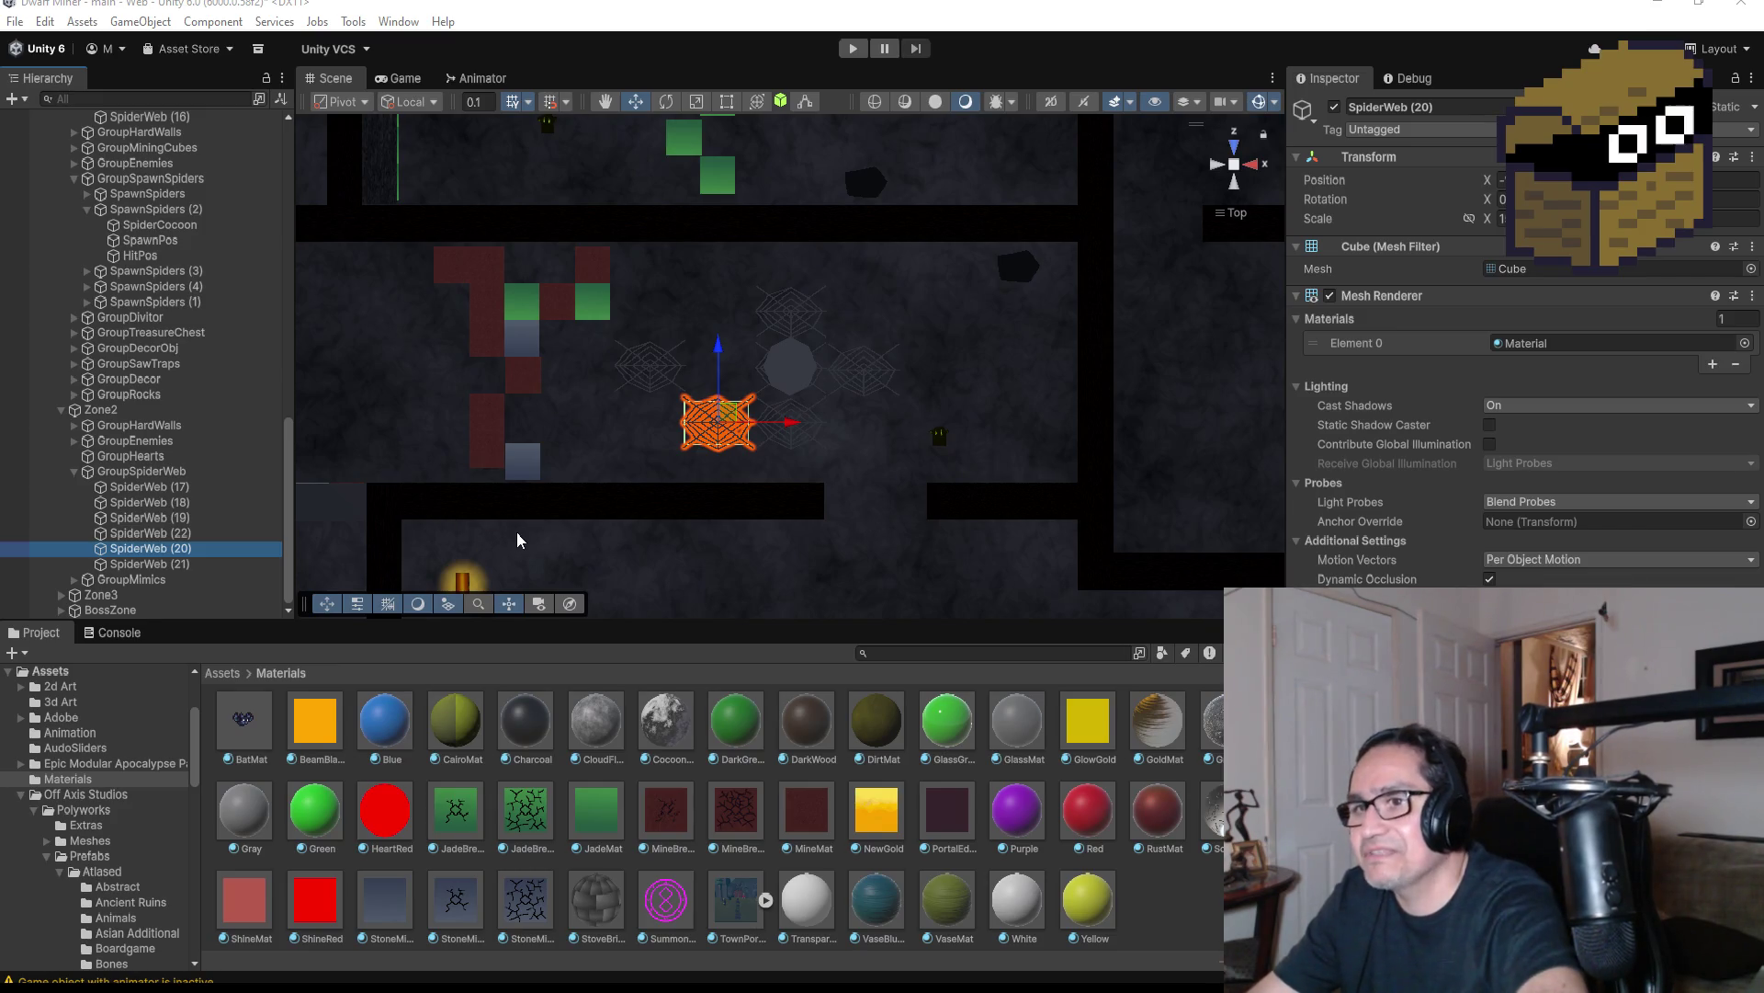
click(202, 566)
click(190, 537)
click(191, 547)
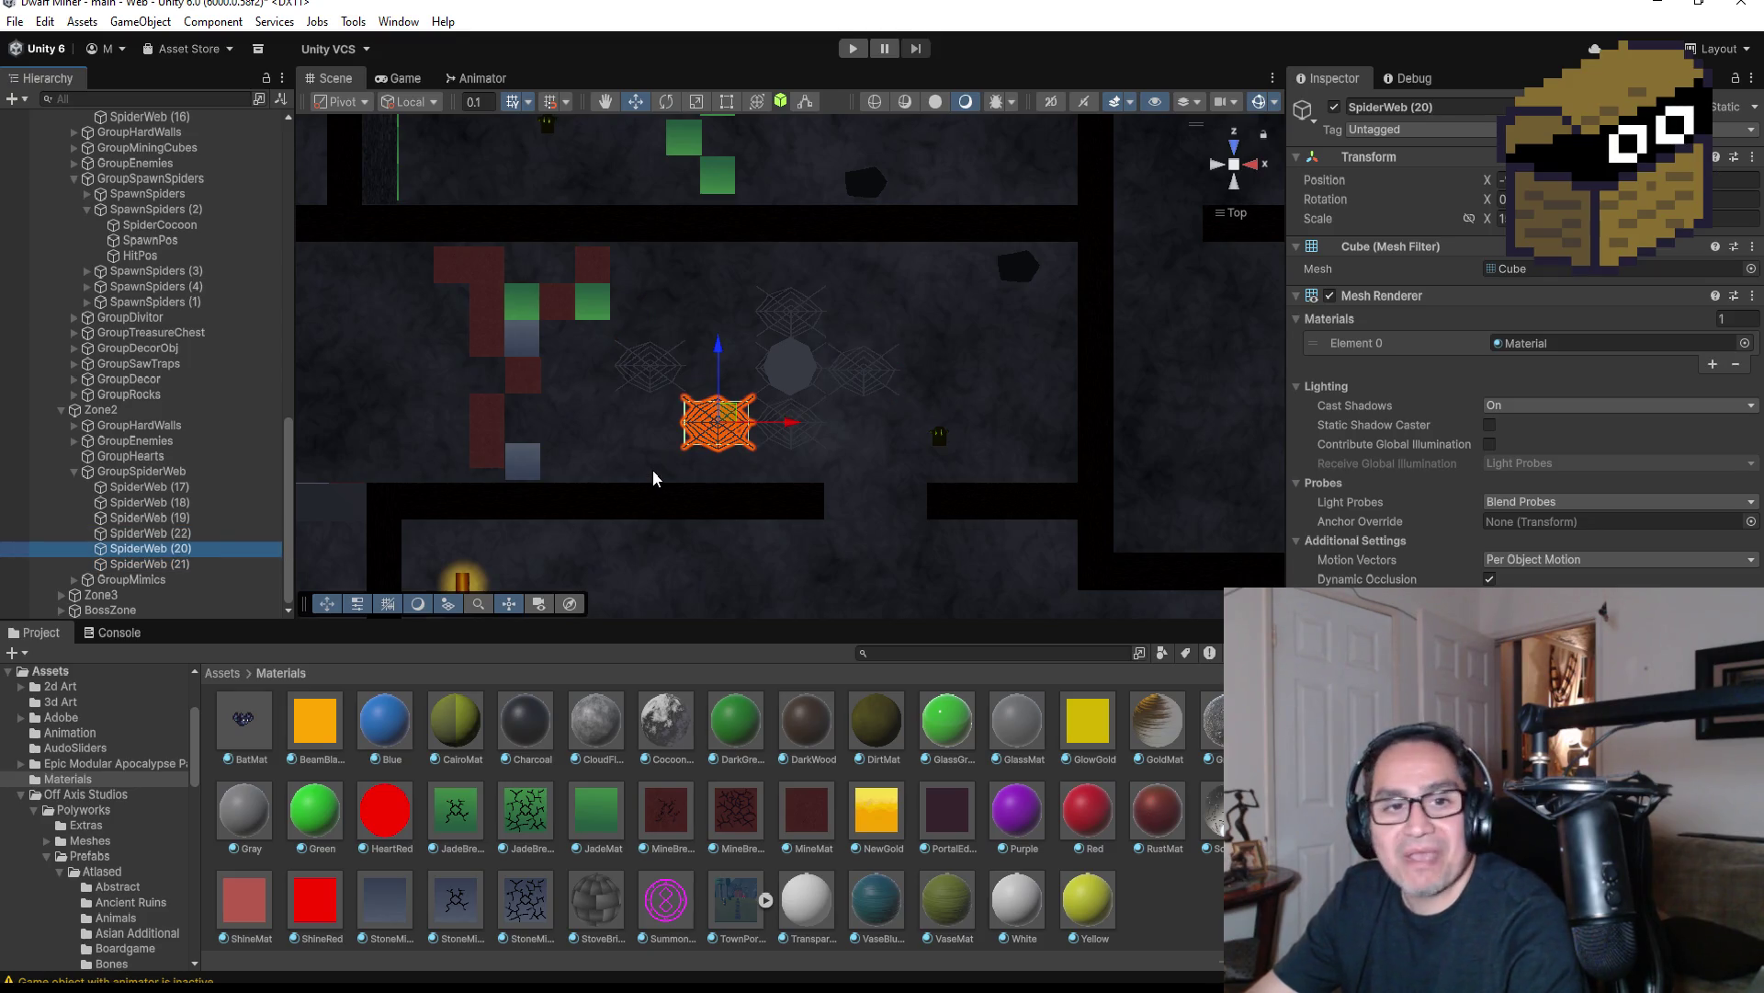
scroll(785, 367, down, 5)
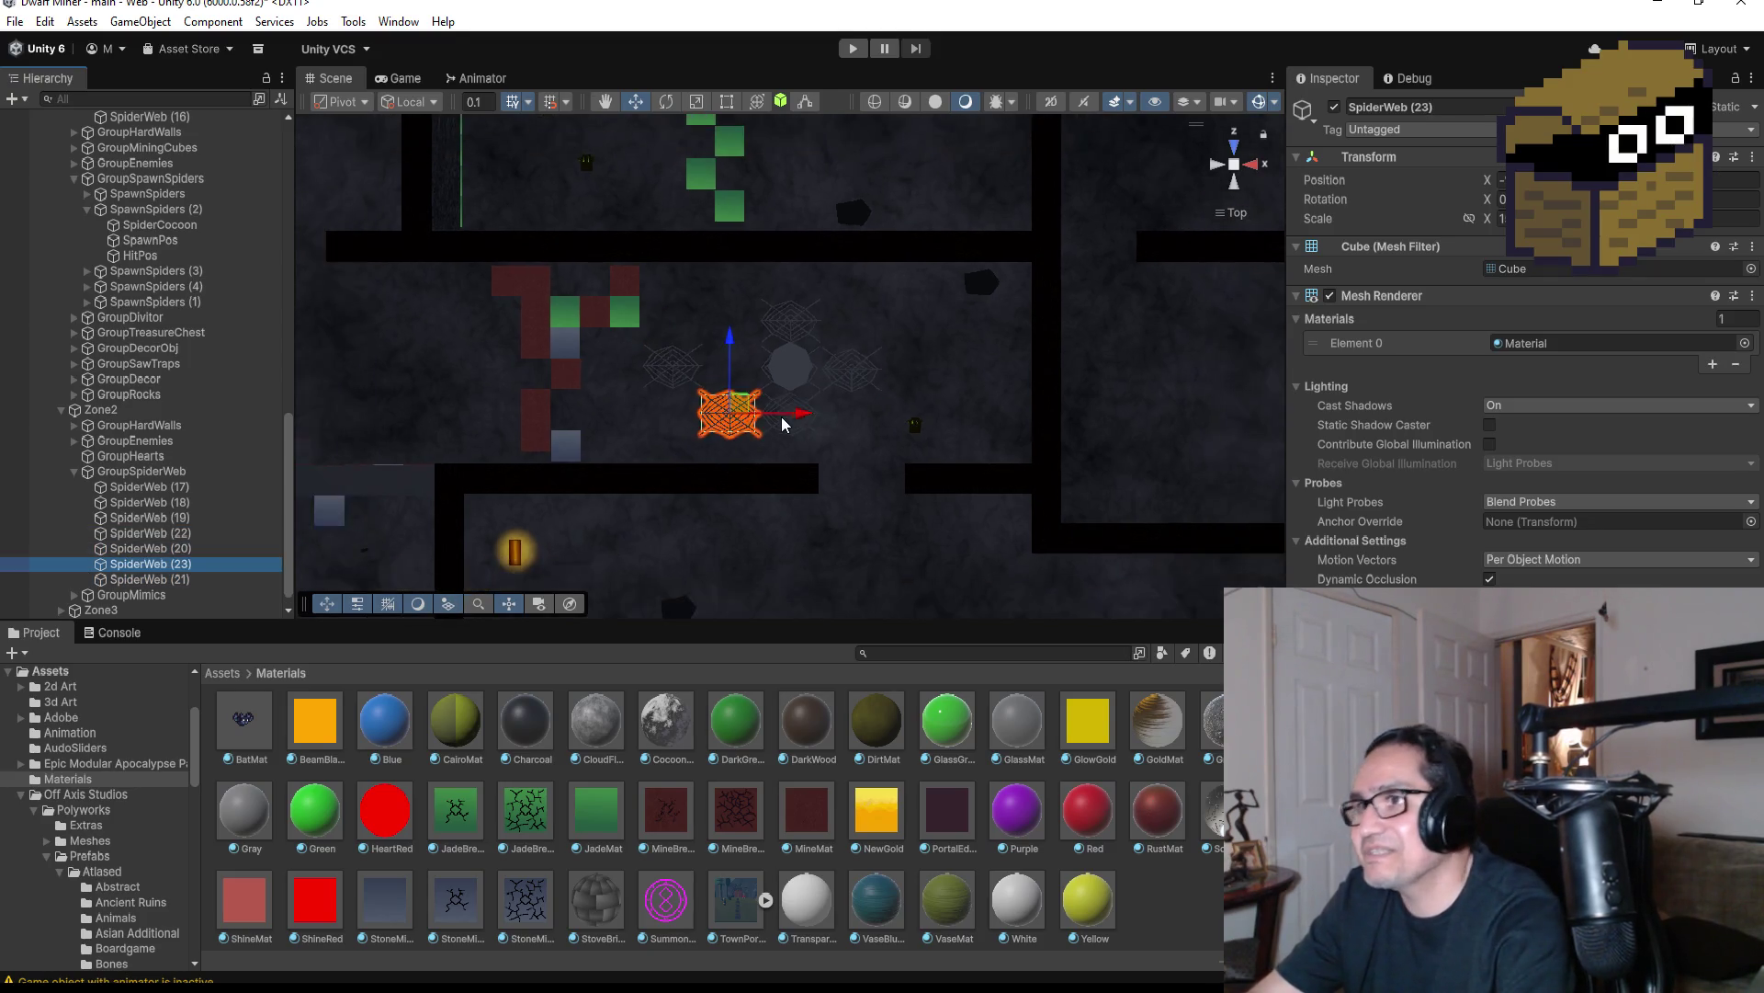
Move the spider web down below the wall into the cocoon room and frame it
click(758, 326)
drag(758, 326, 759, 518)
scroll(772, 496, down, 3)
drag(767, 422, 772, 470)
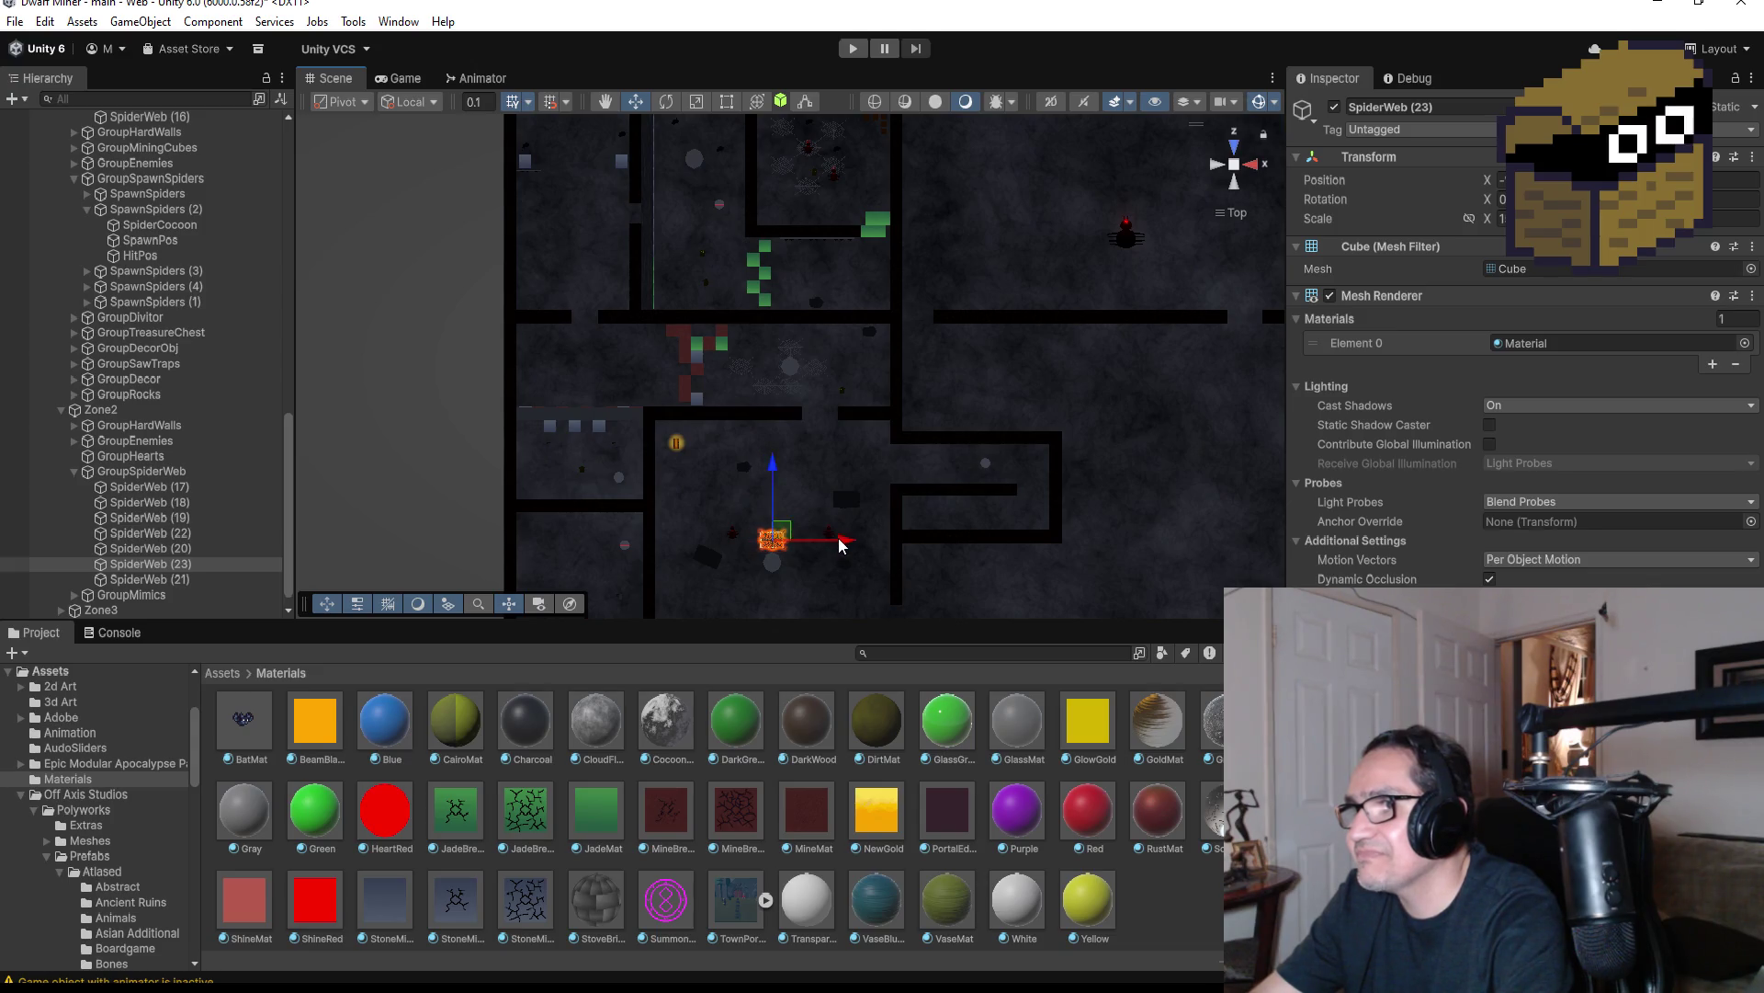
key(f)
scroll(989, 526, down, 5)
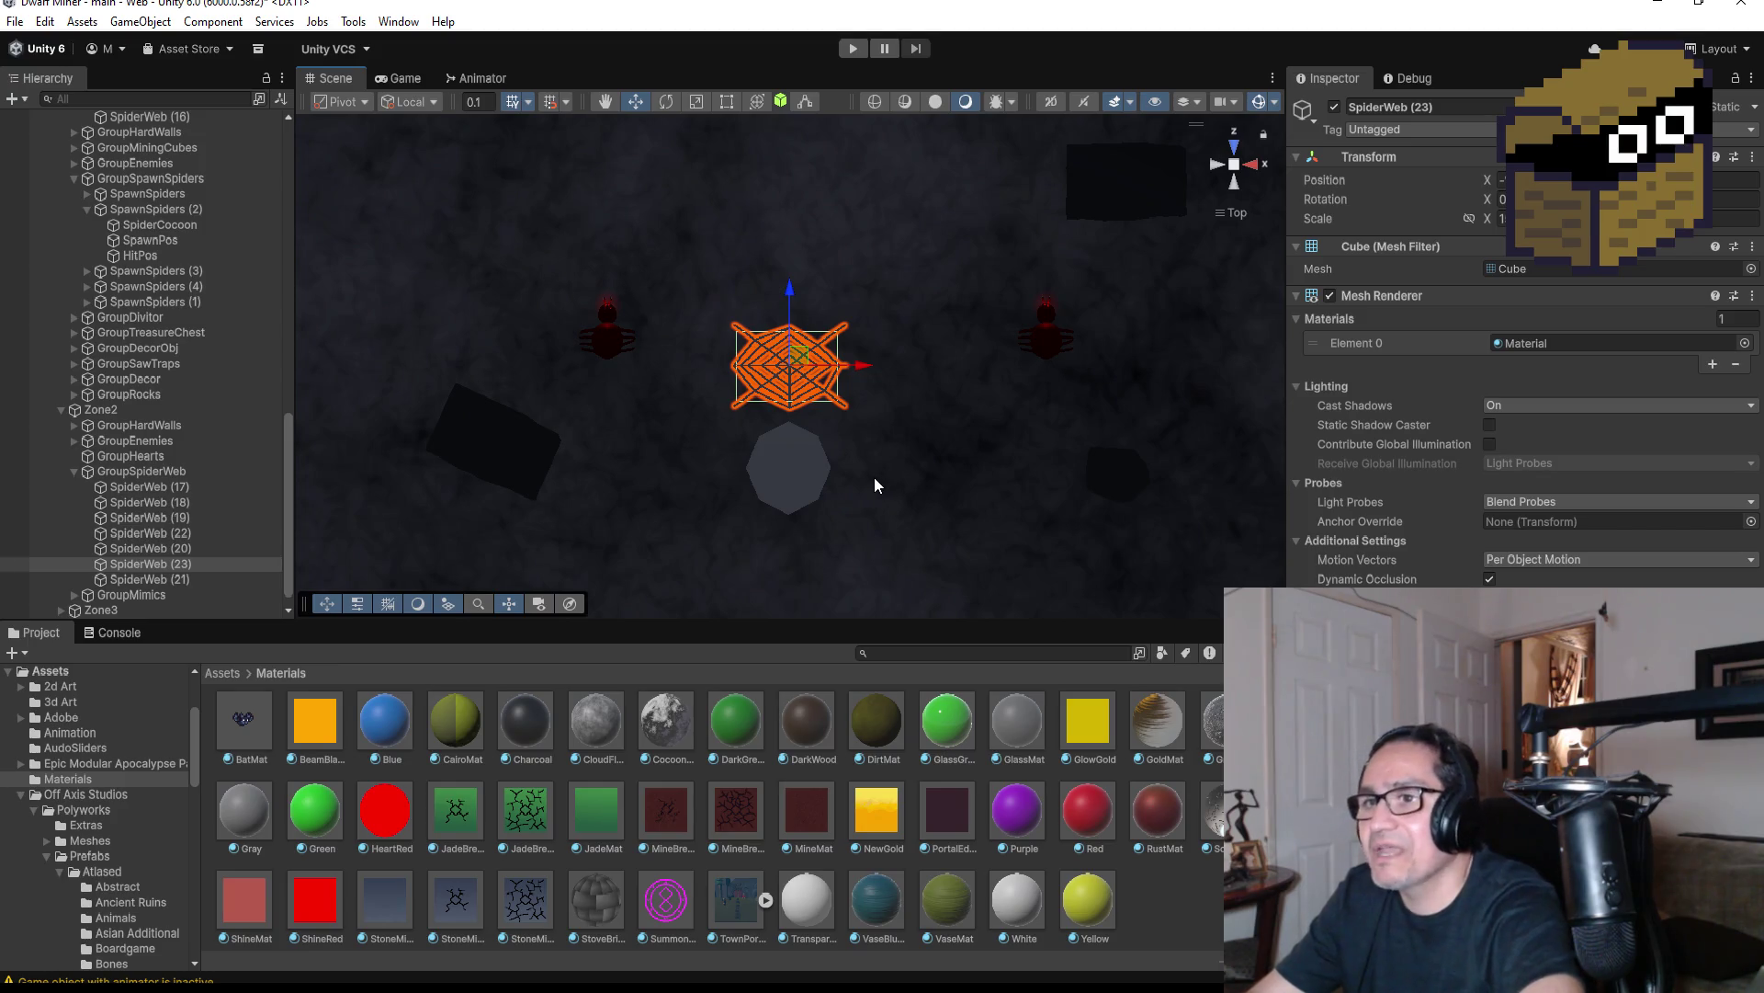
Duplicate webs SpiderWeb (24) to (26), placing them above, right of, and beside the cocoon
key(ctrl+d)
drag(790, 292, 788, 202)
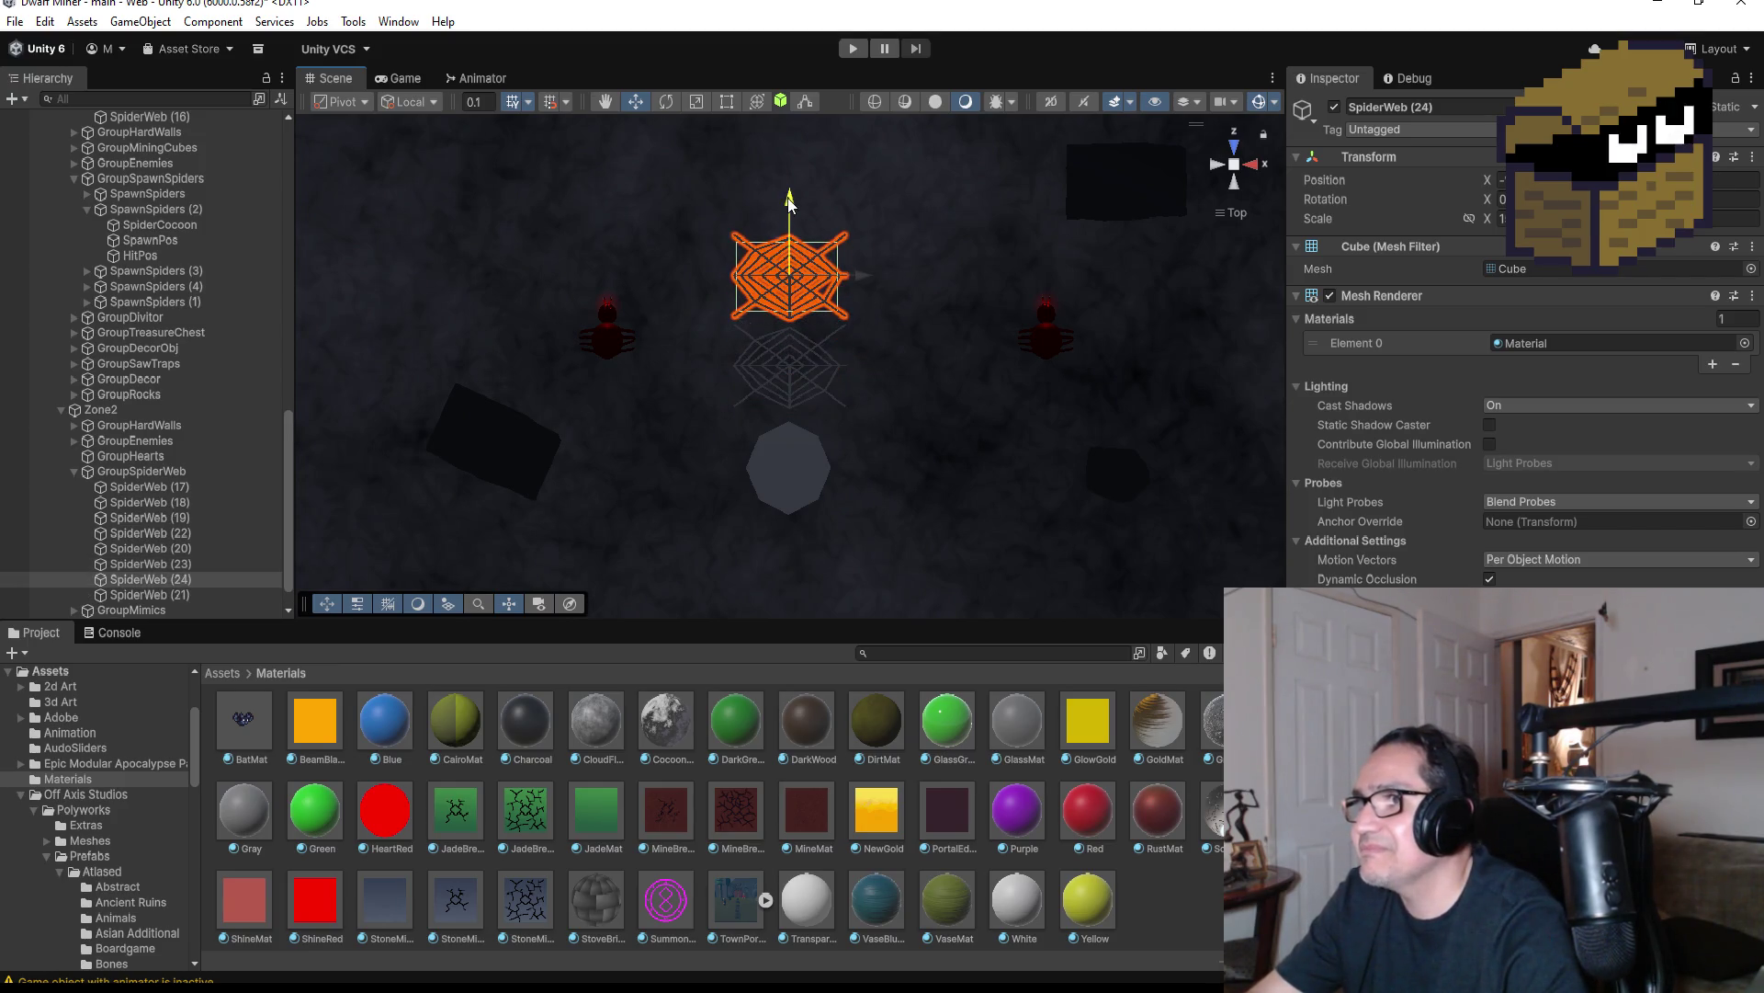
scroll(950, 349, down, 3)
key(ctrl+d)
drag(875, 318, 932, 327)
key(ctrl+d)
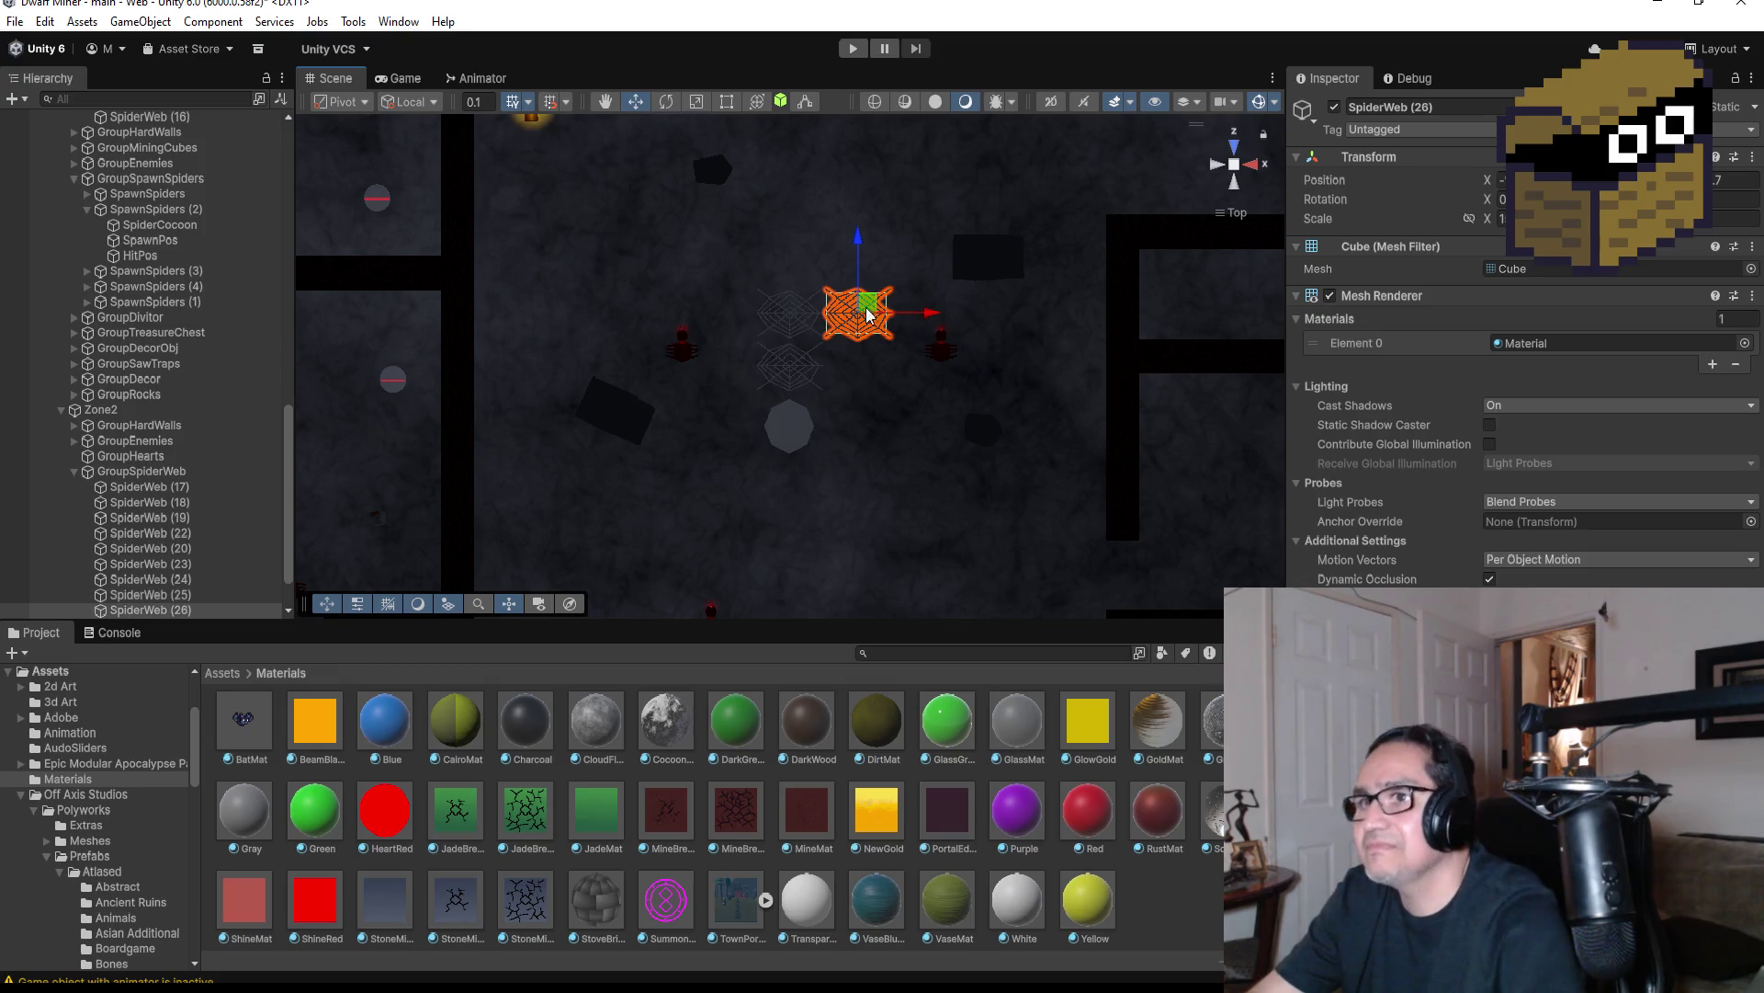
drag(862, 245, 861, 355)
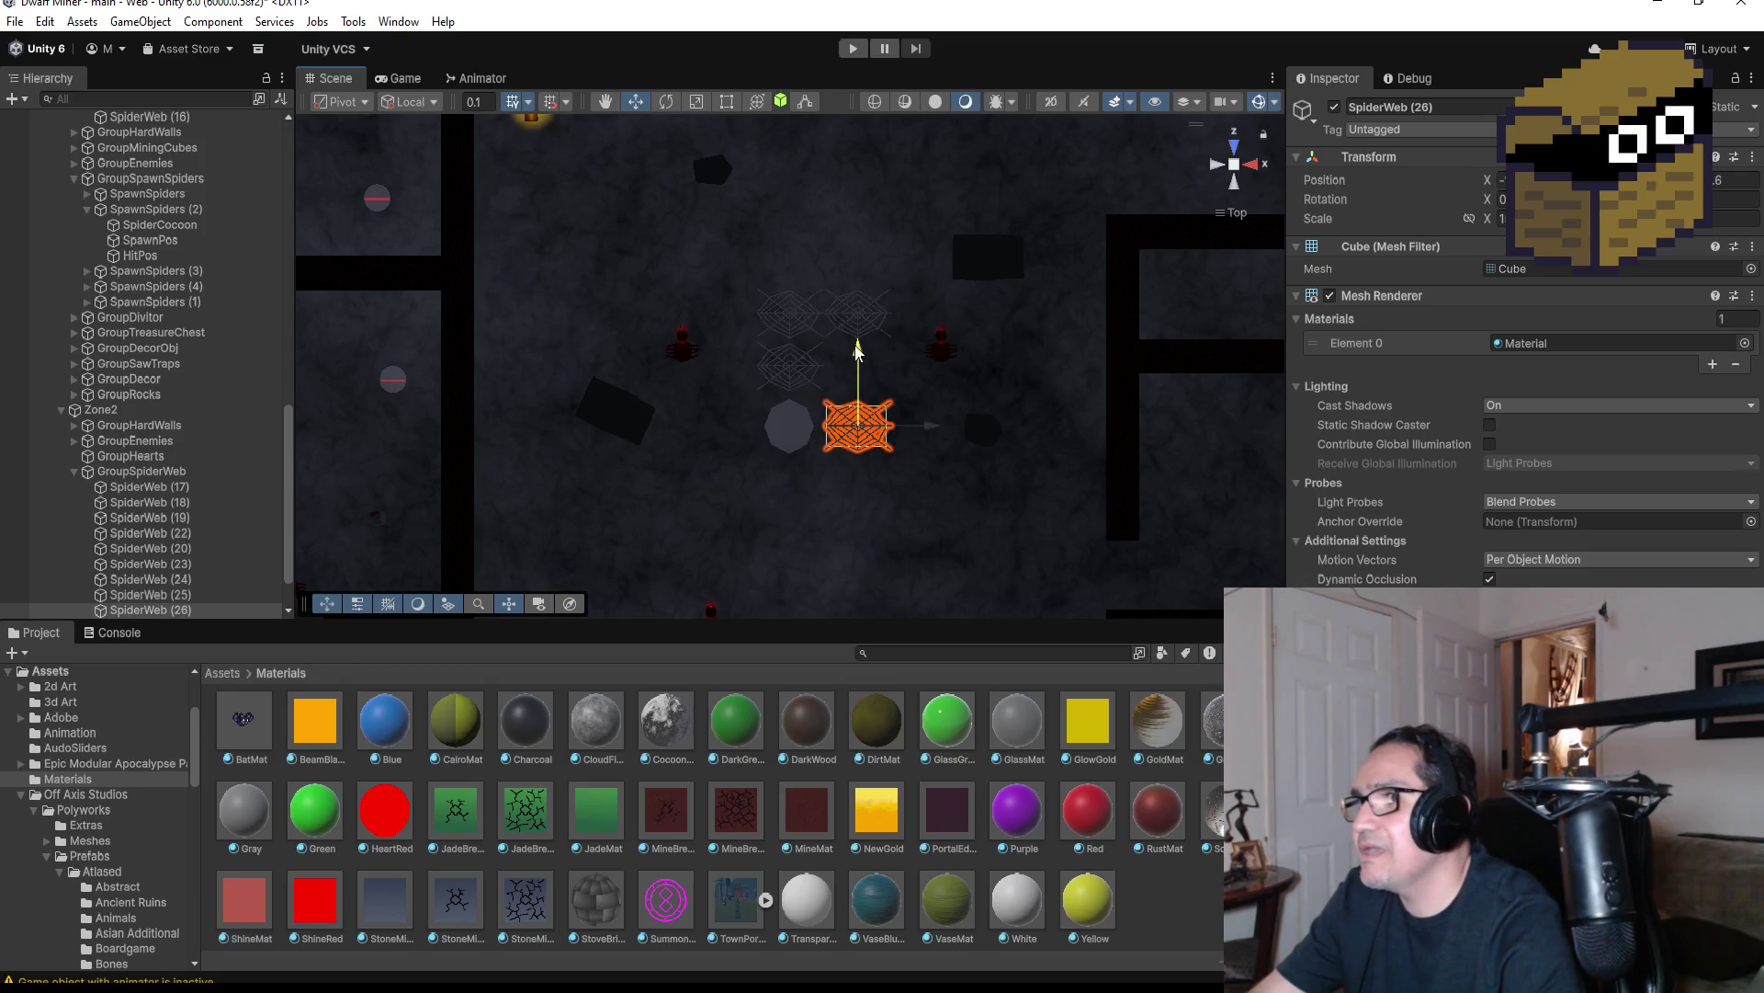
Add SpiderWeb (27) left of the cocoon and SpiderWeb (28) just below it
key(ctrl+d)
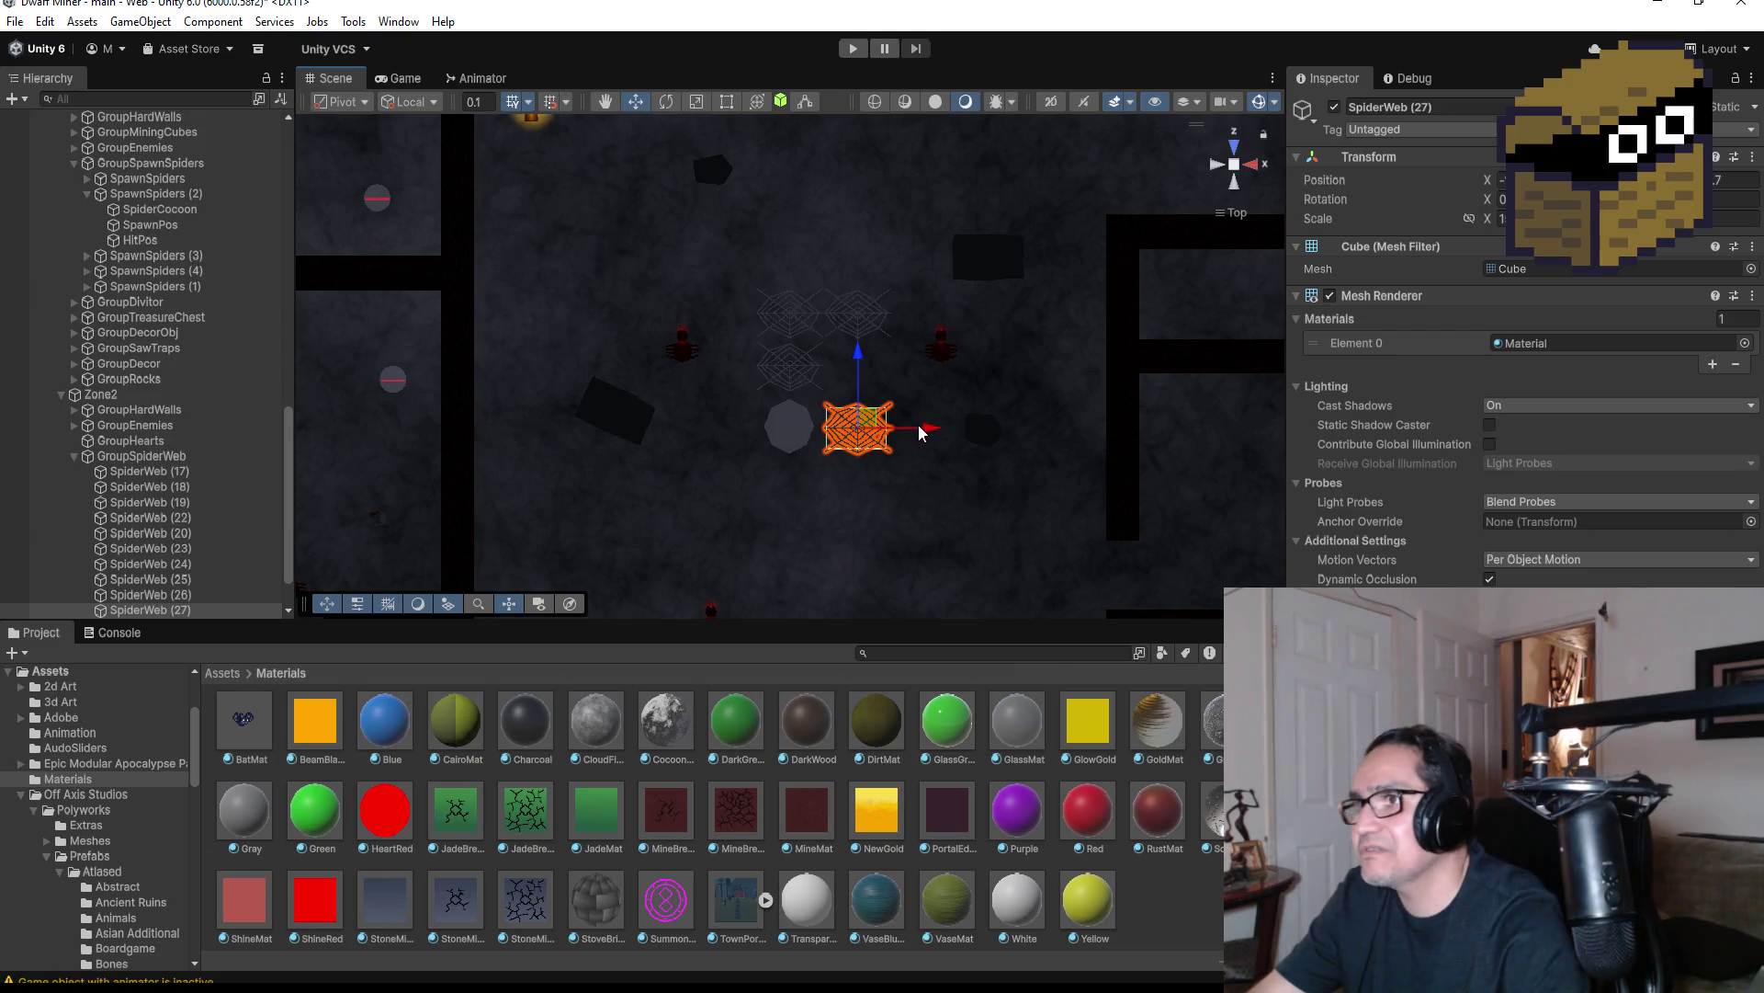
drag(941, 426, 799, 432)
key(ctrl+d)
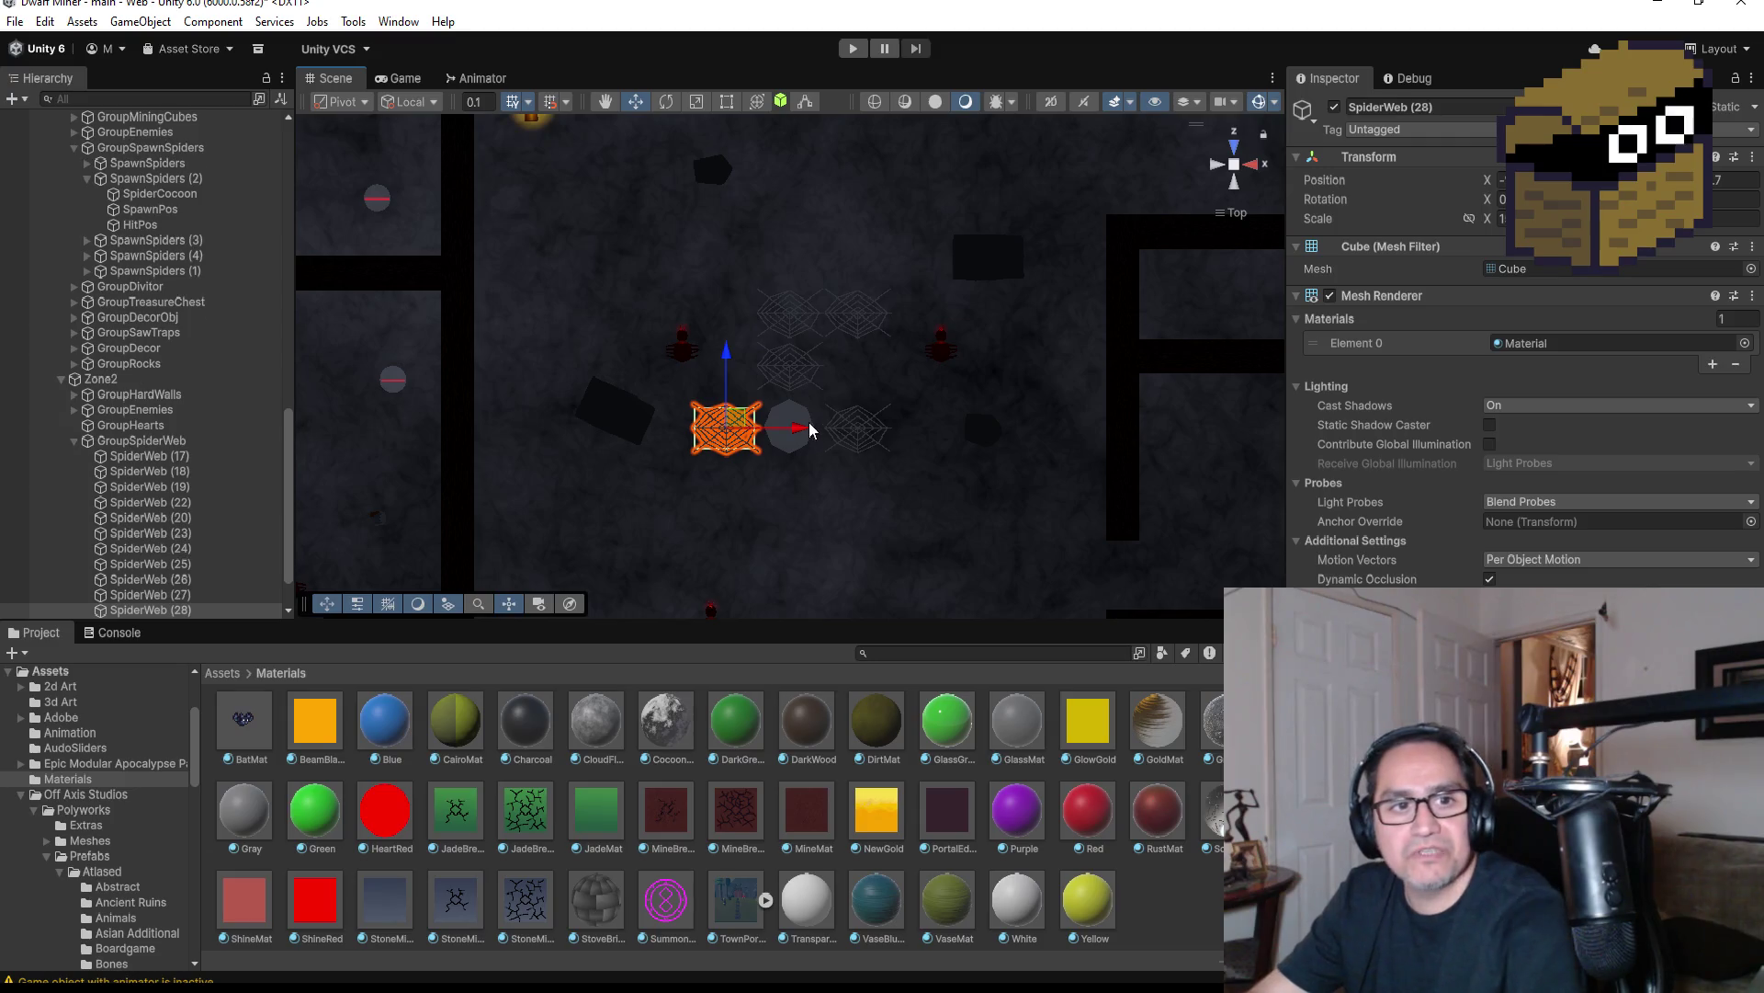
drag(726, 352, 725, 425)
drag(802, 501, 868, 508)
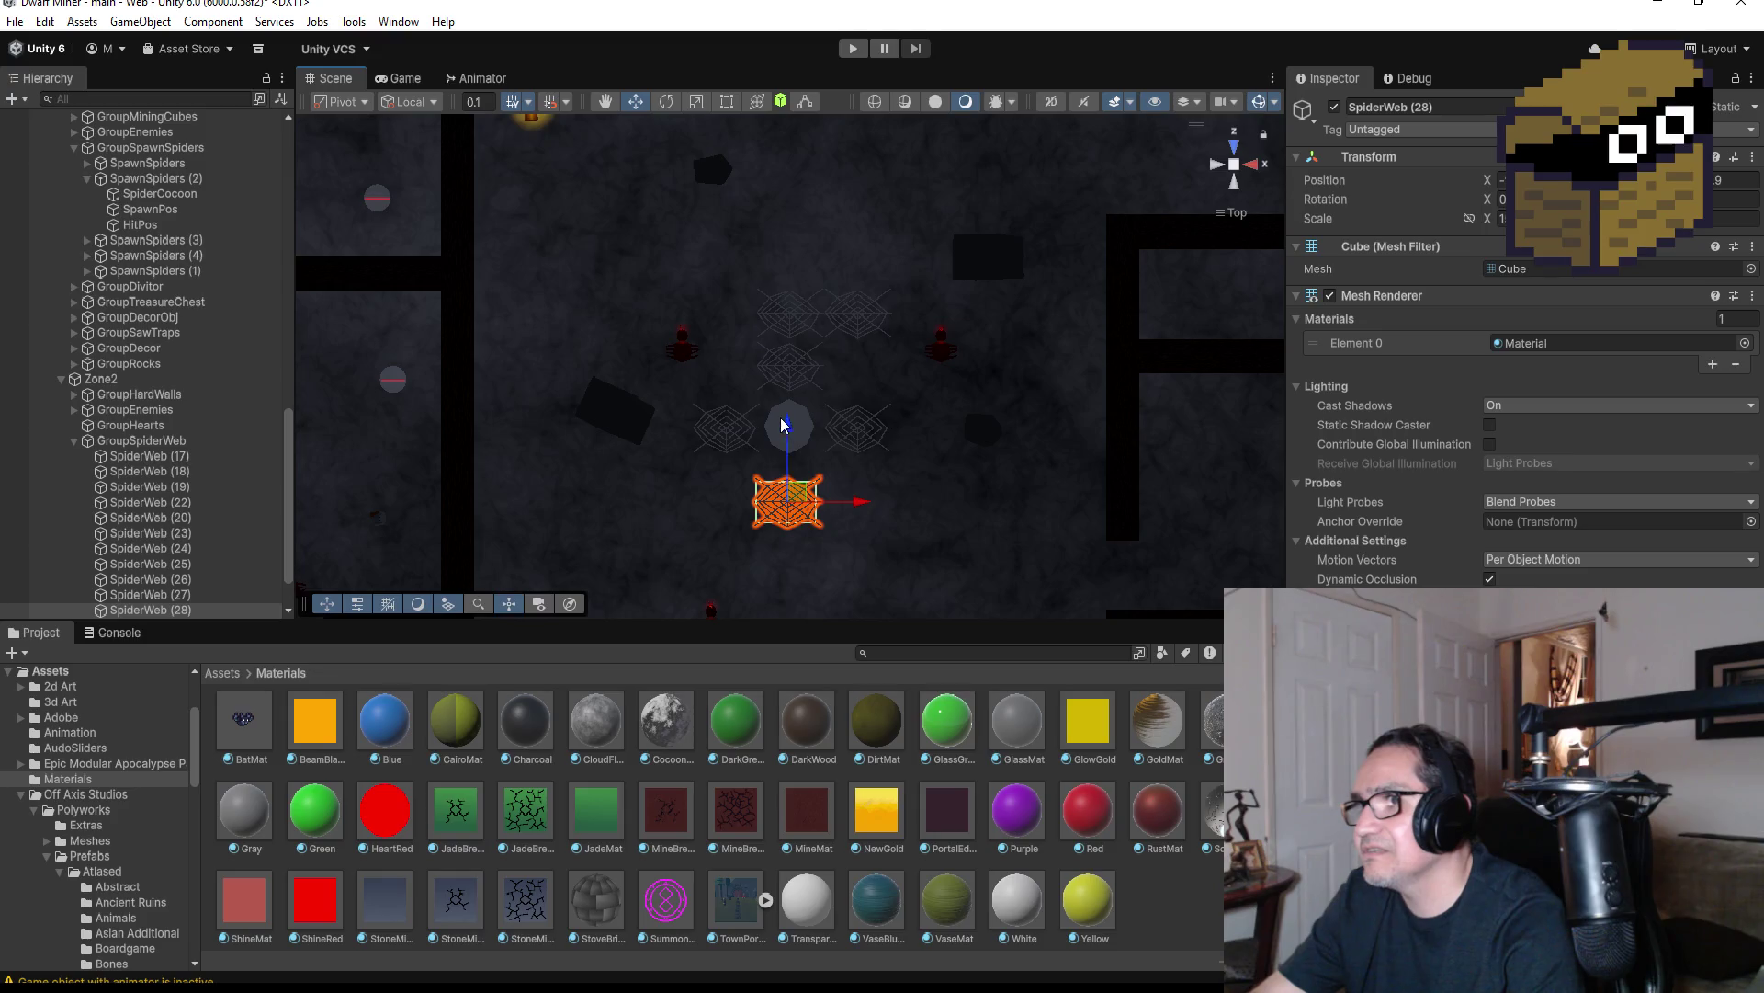
drag(790, 415, 790, 386)
scroll(849, 459, down, 3)
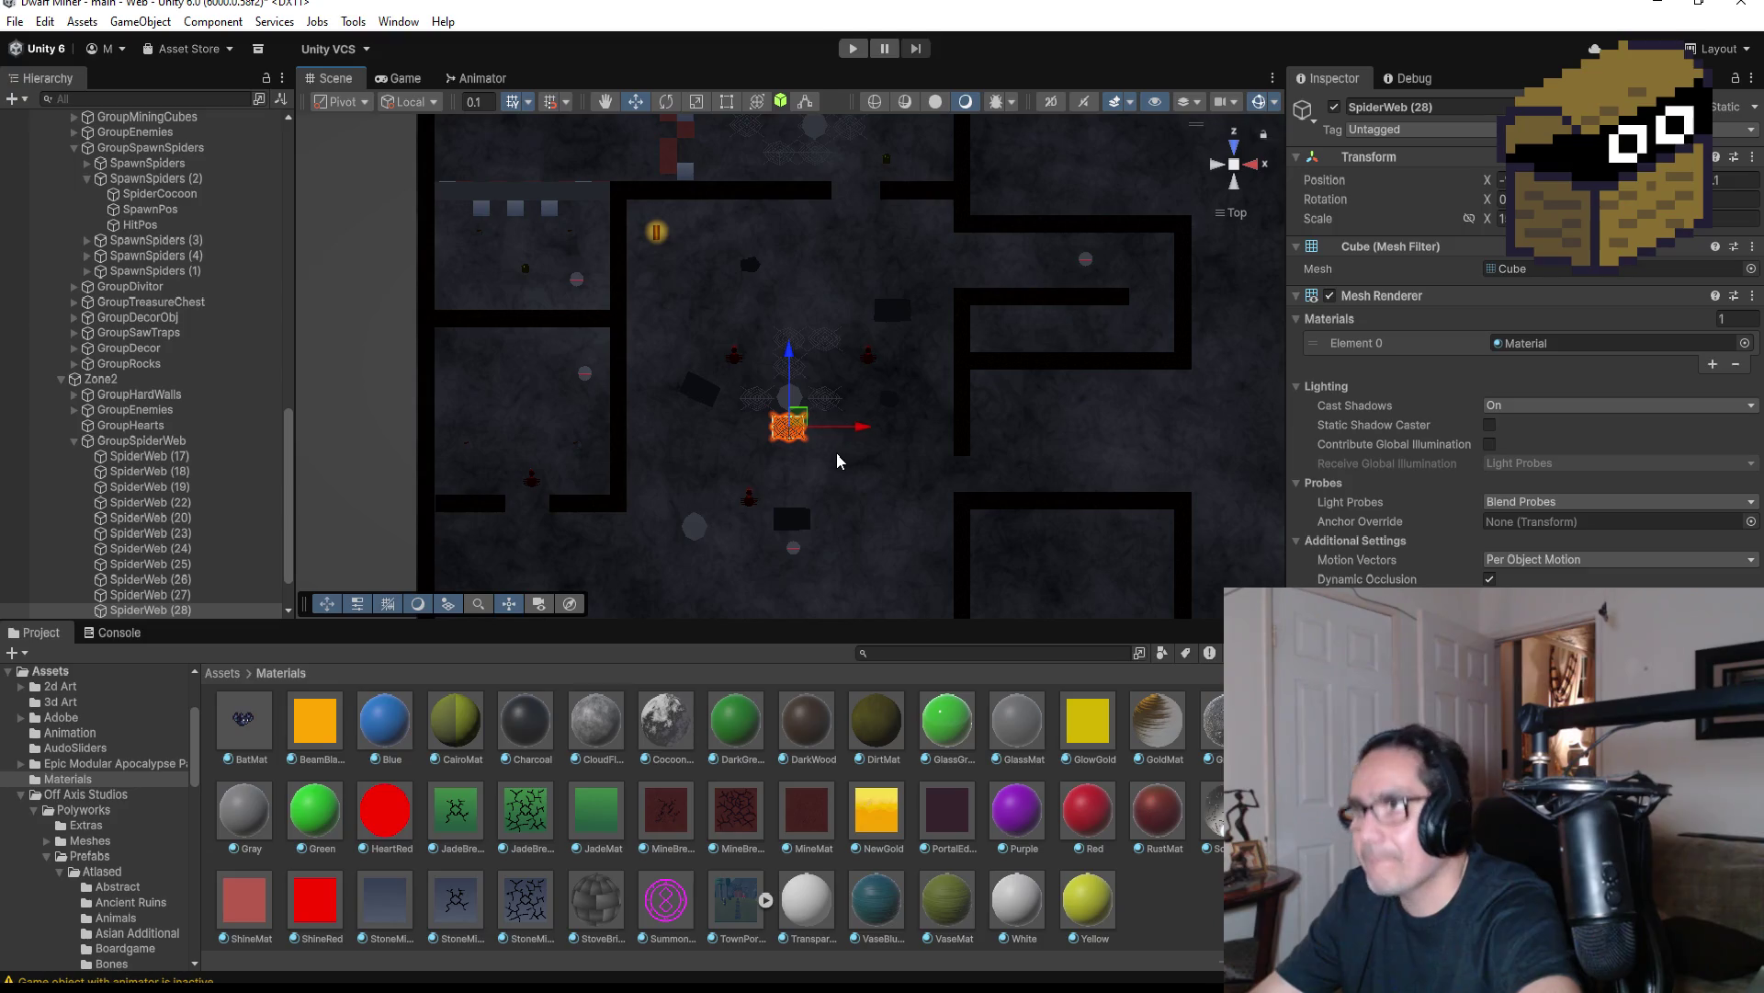
Duplicate SpiderWeb (29) to (31), spreading them left and right toward the lower walls
key(ctrl+d)
drag(861, 426, 765, 425)
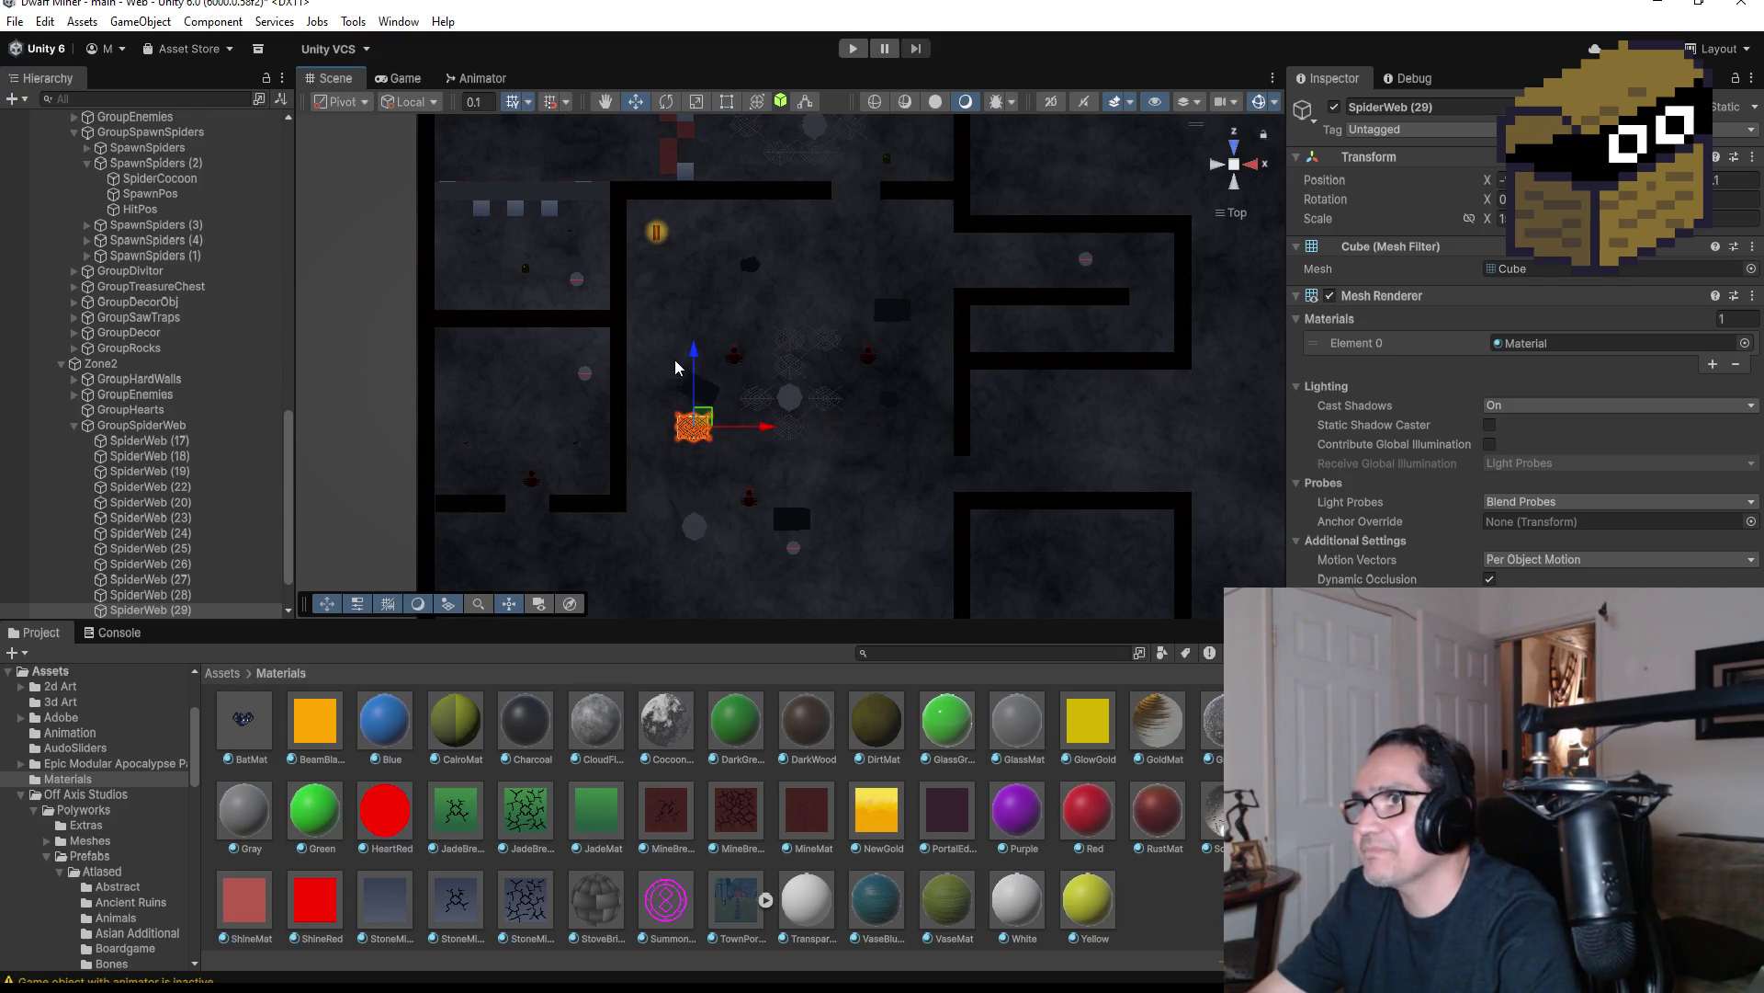
drag(694, 349, 694, 419)
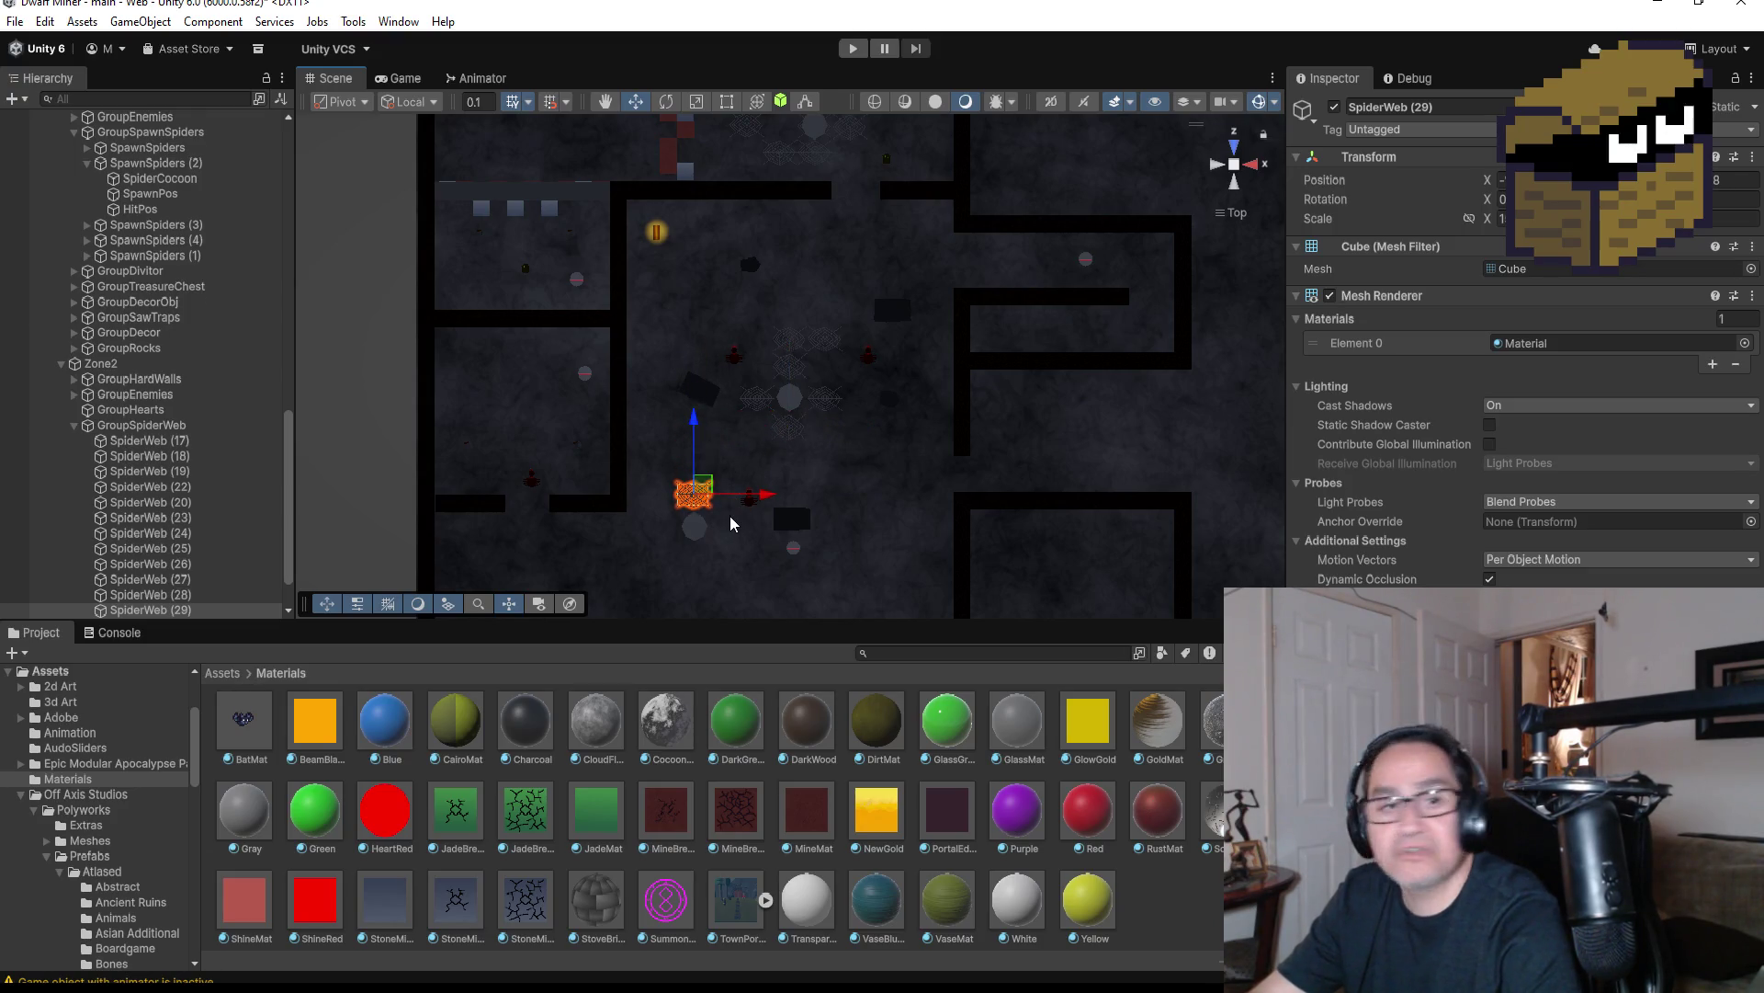
key(ctrl+d)
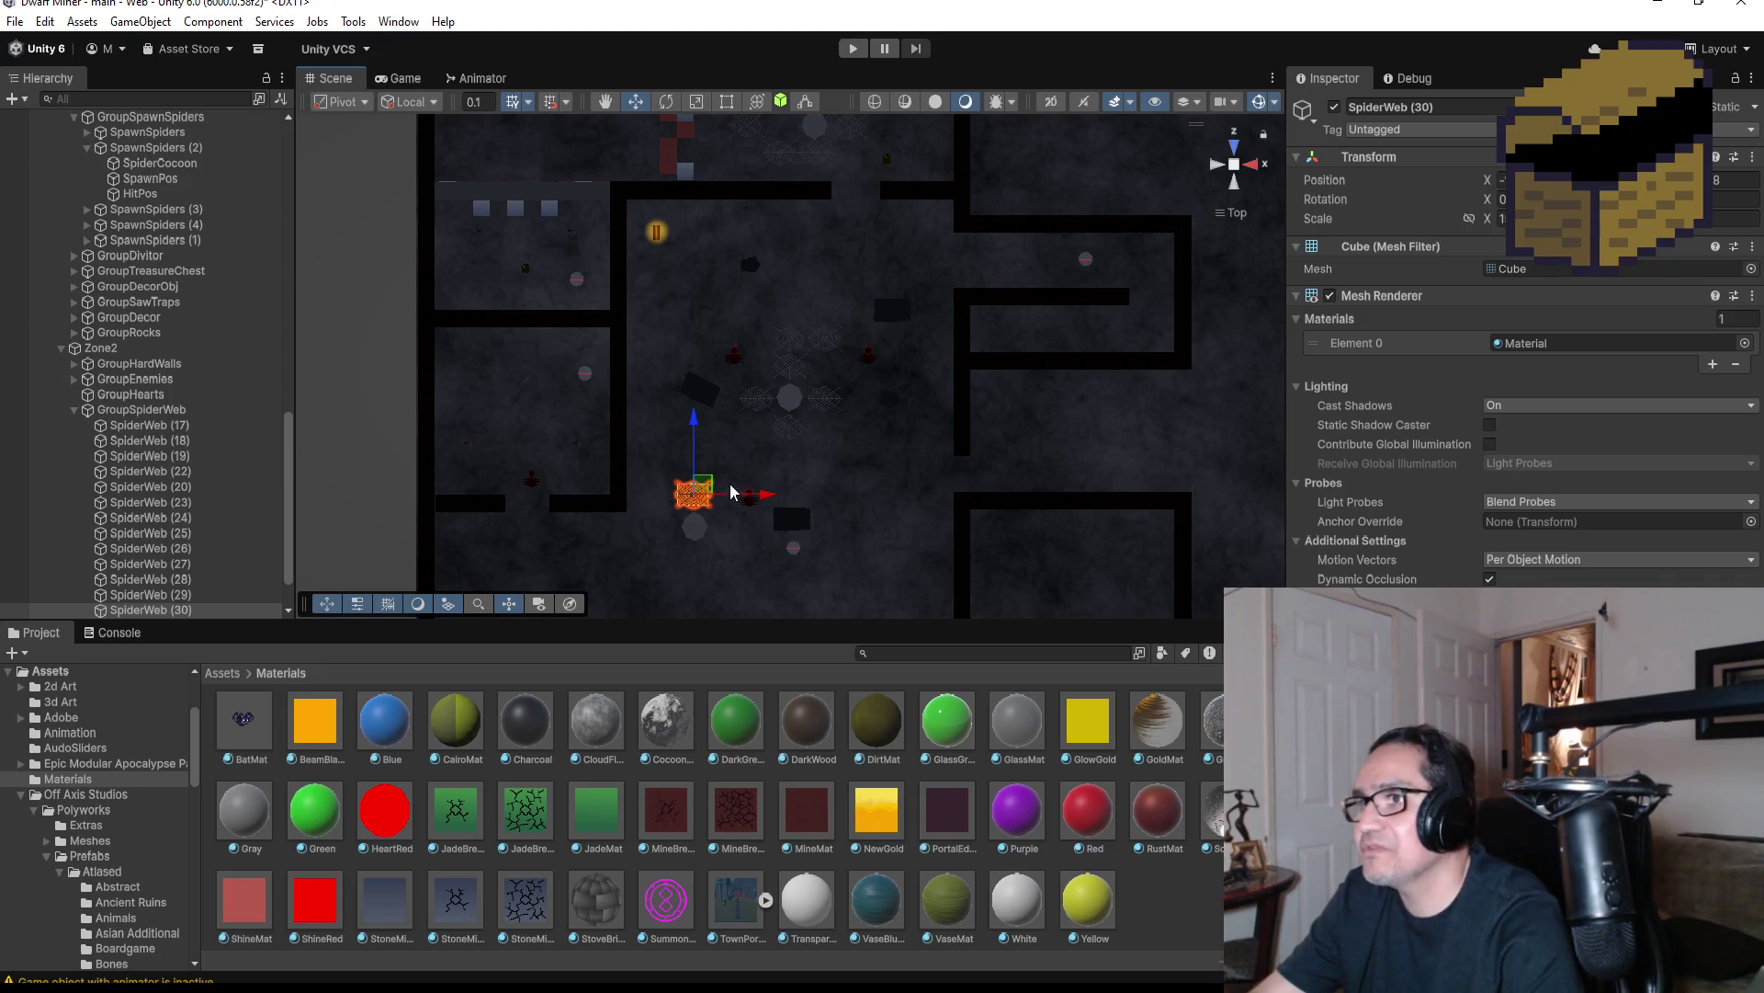
drag(761, 501, 598, 501)
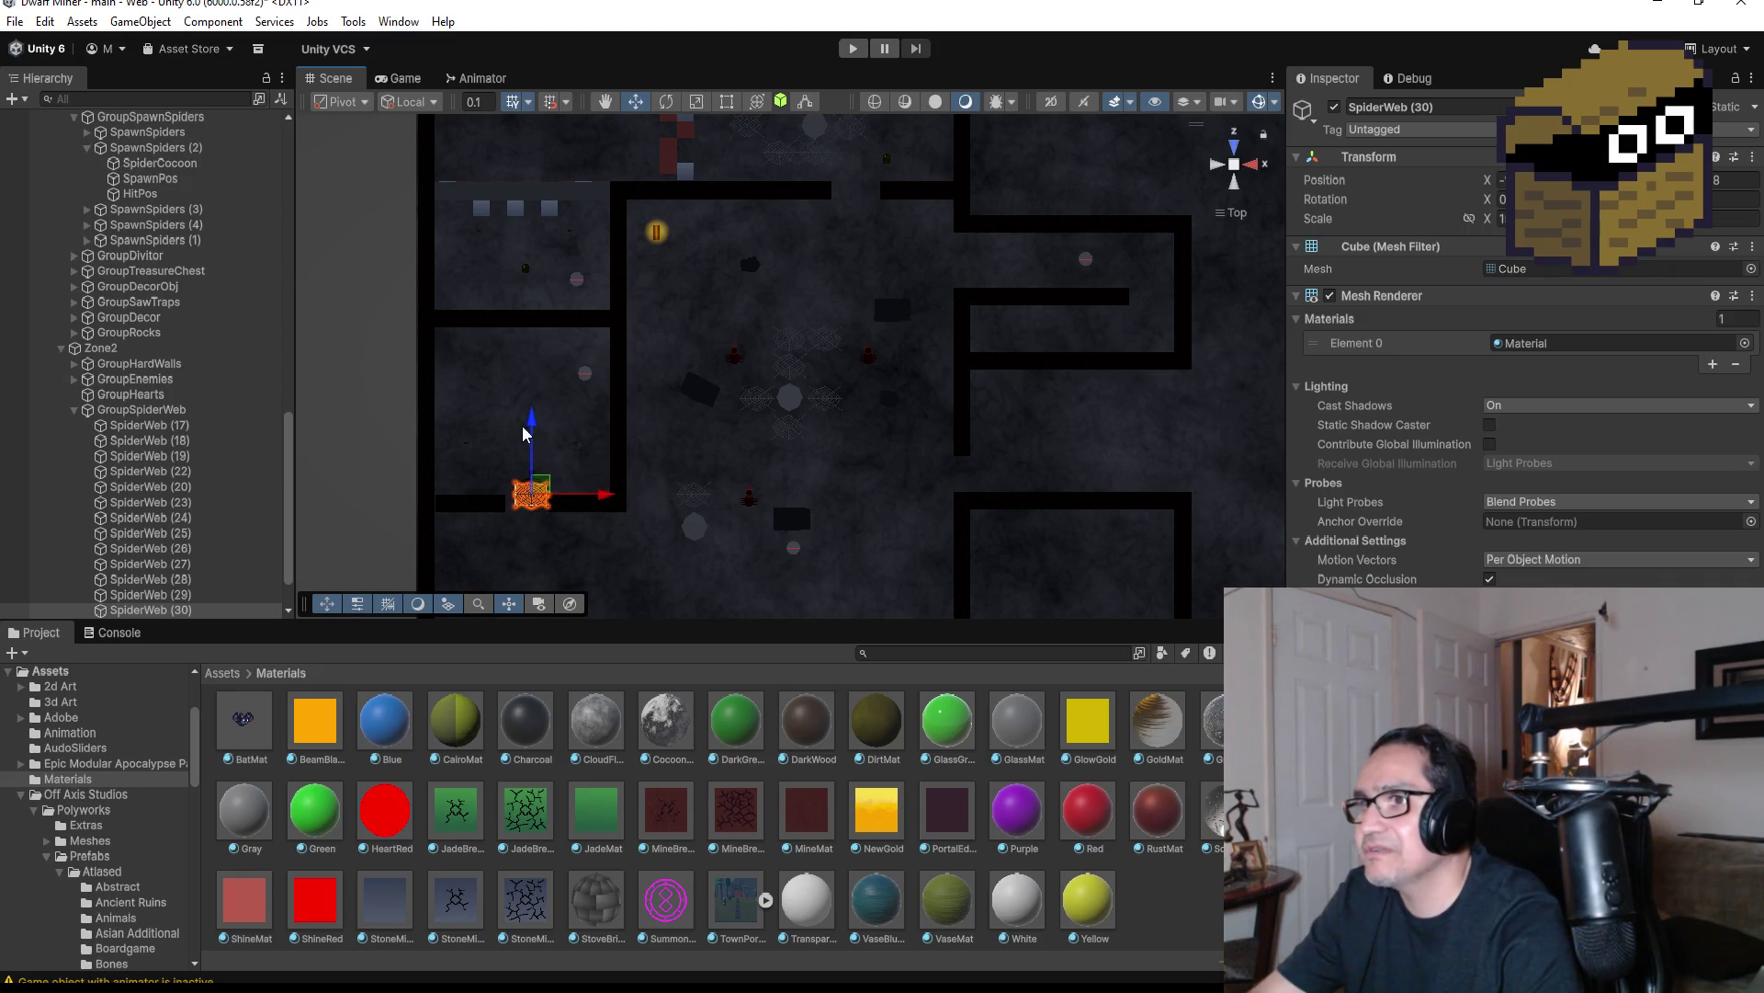
drag(531, 423, 531, 418)
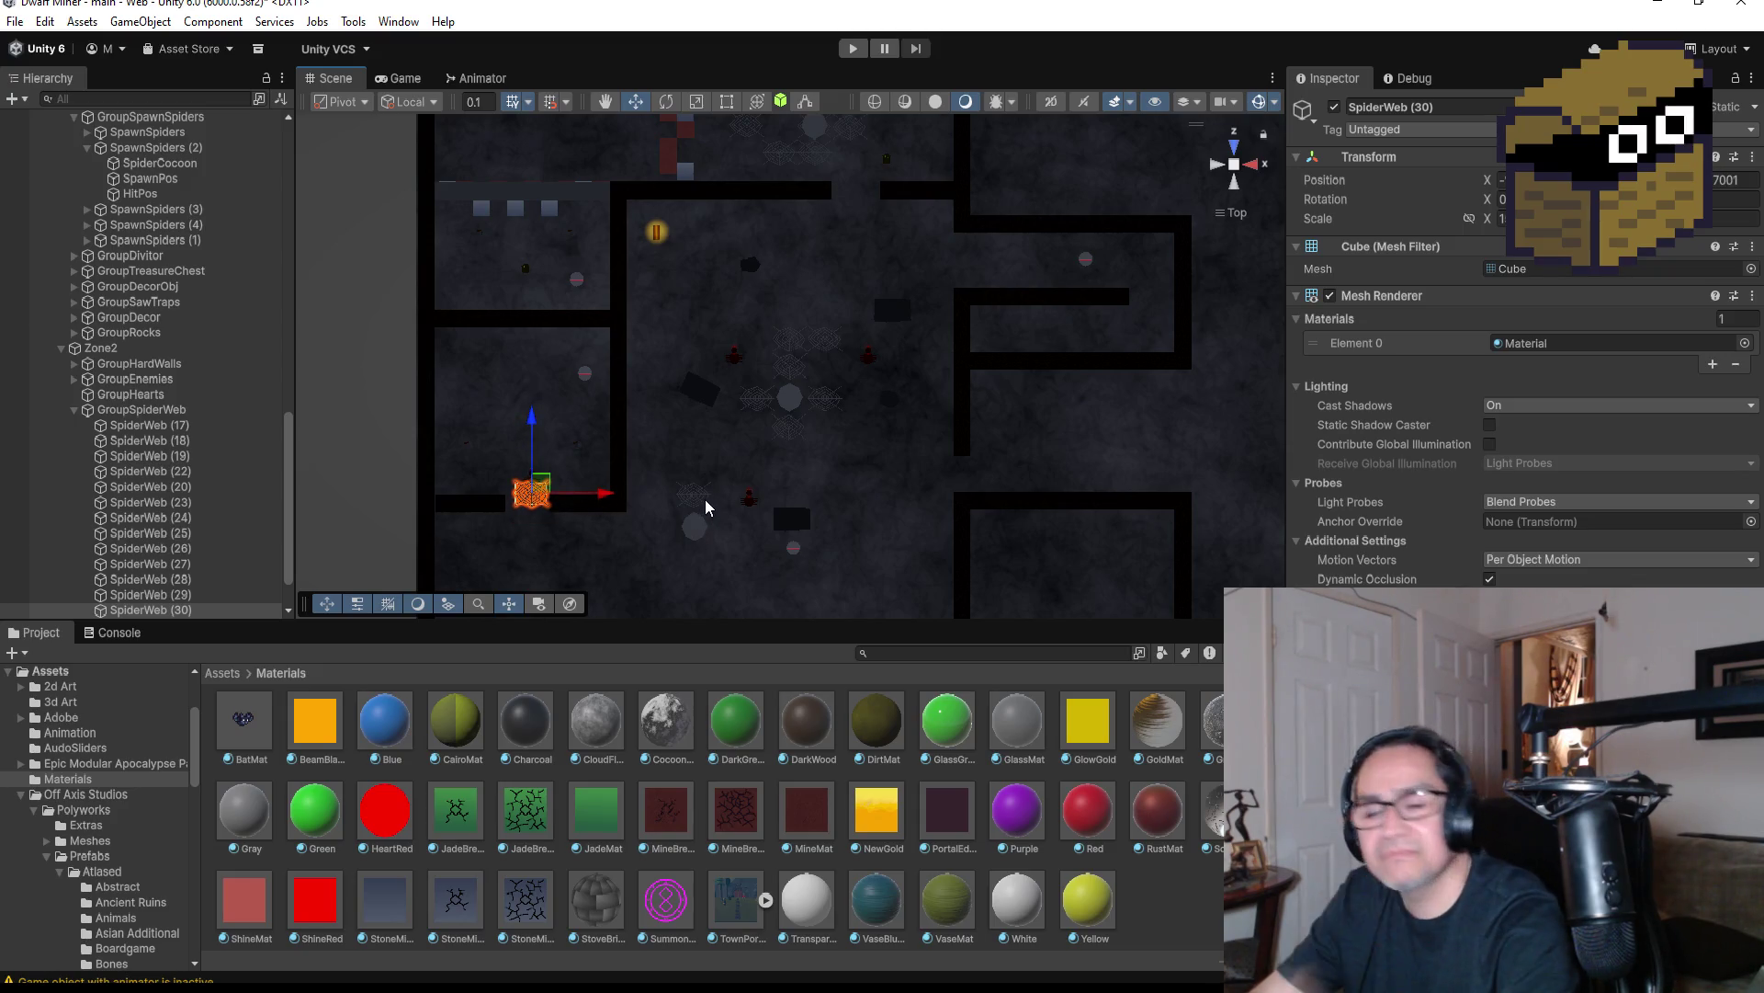
scroll(697, 552, up, 2)
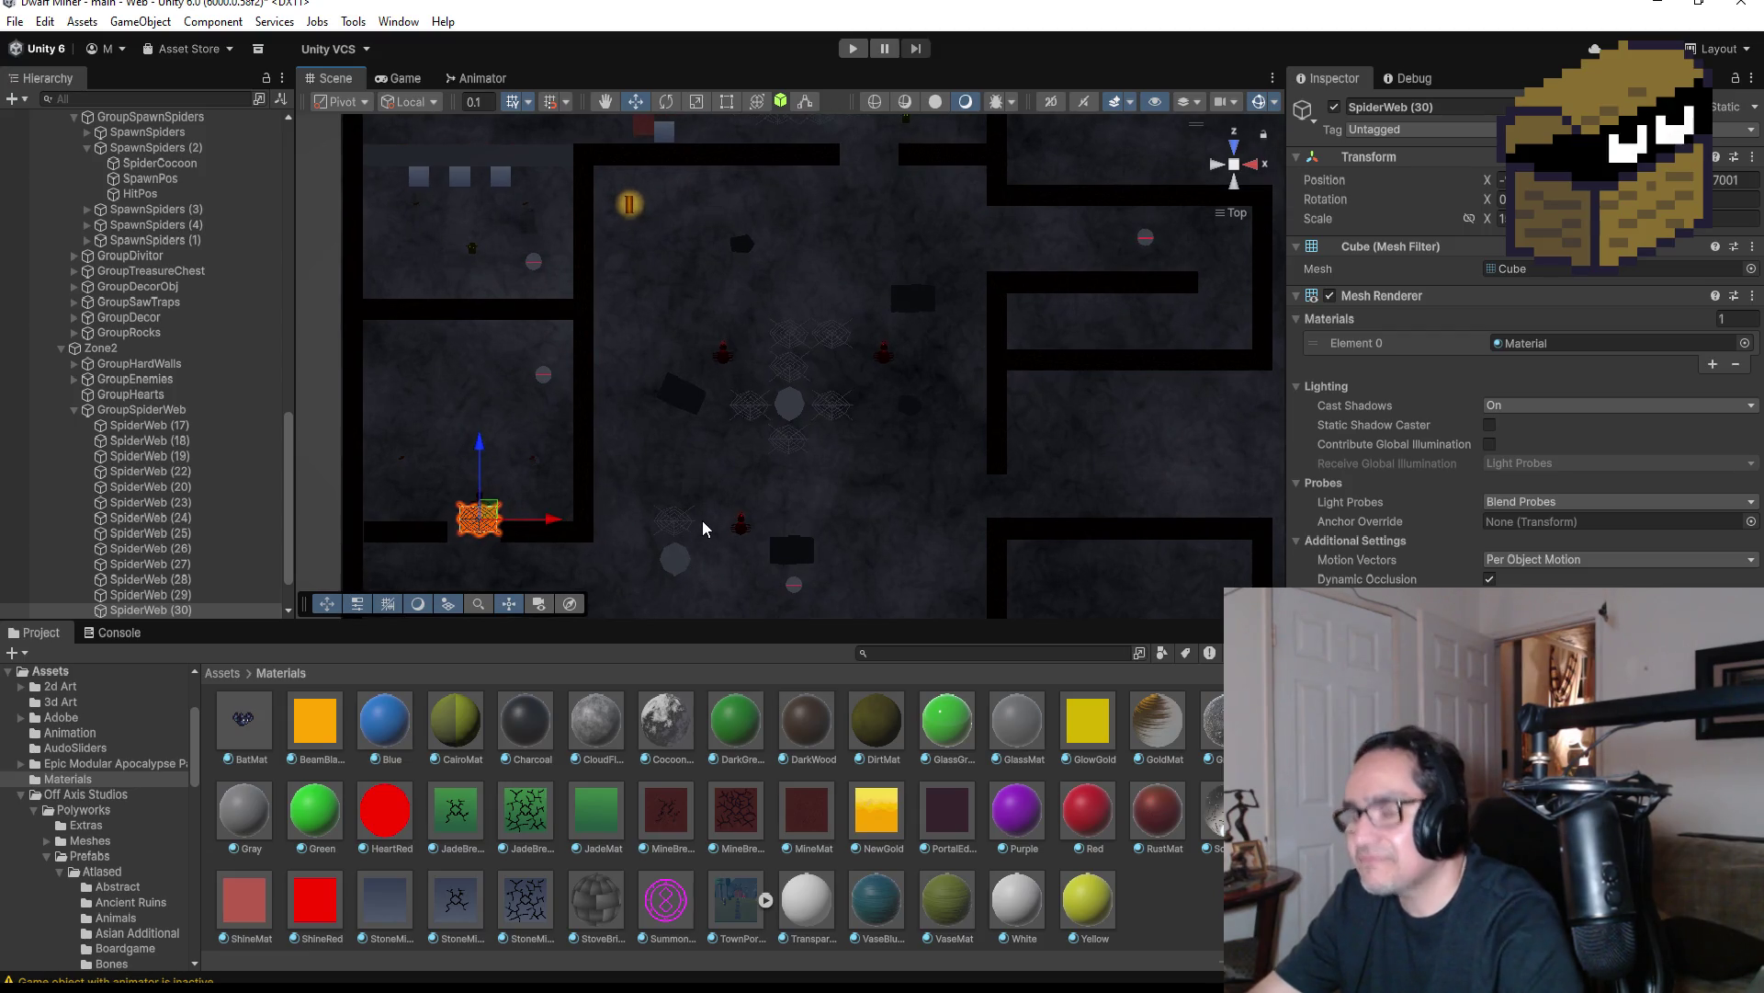
key(ctrl+d)
drag(554, 519, 712, 514)
drag(640, 442, 641, 479)
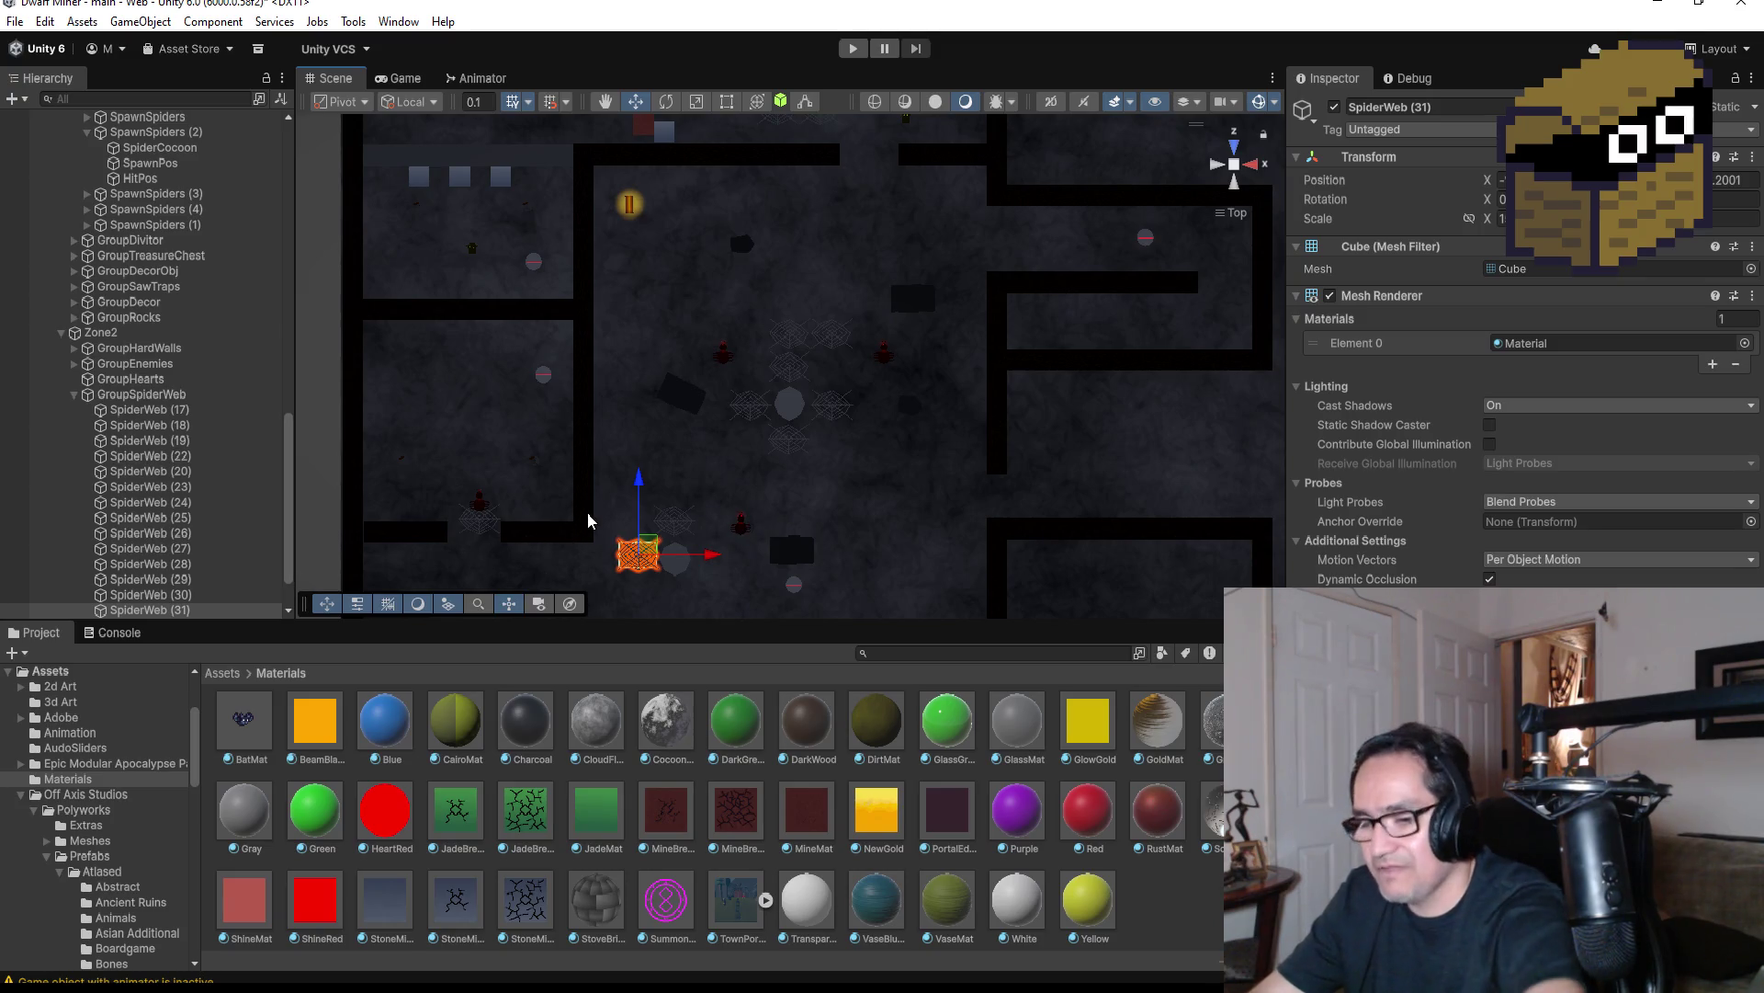
Place SpiderWeb (32) and (33) in the lower room, then collapse Zone2's spider web group
key(ctrl+d)
drag(712, 554, 783, 574)
drag(709, 481, 709, 492)
scroll(721, 473, down, 3)
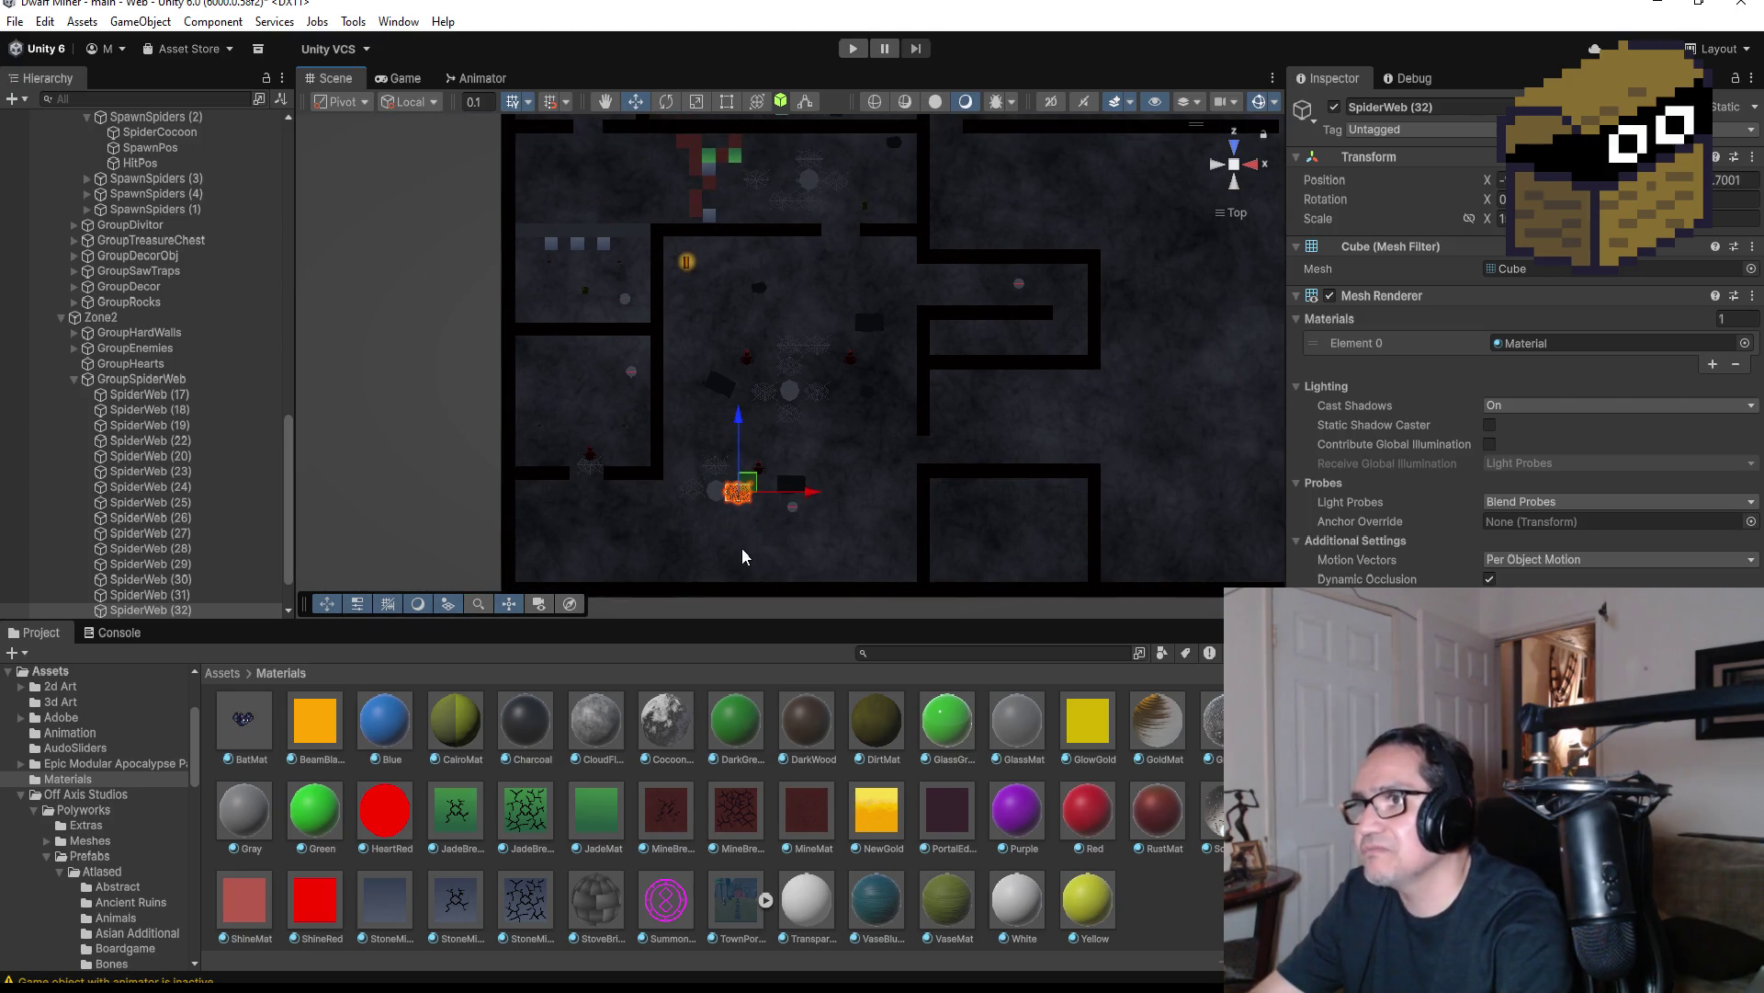
key(ctrl+d)
drag(740, 416, 743, 452)
drag(809, 526, 788, 526)
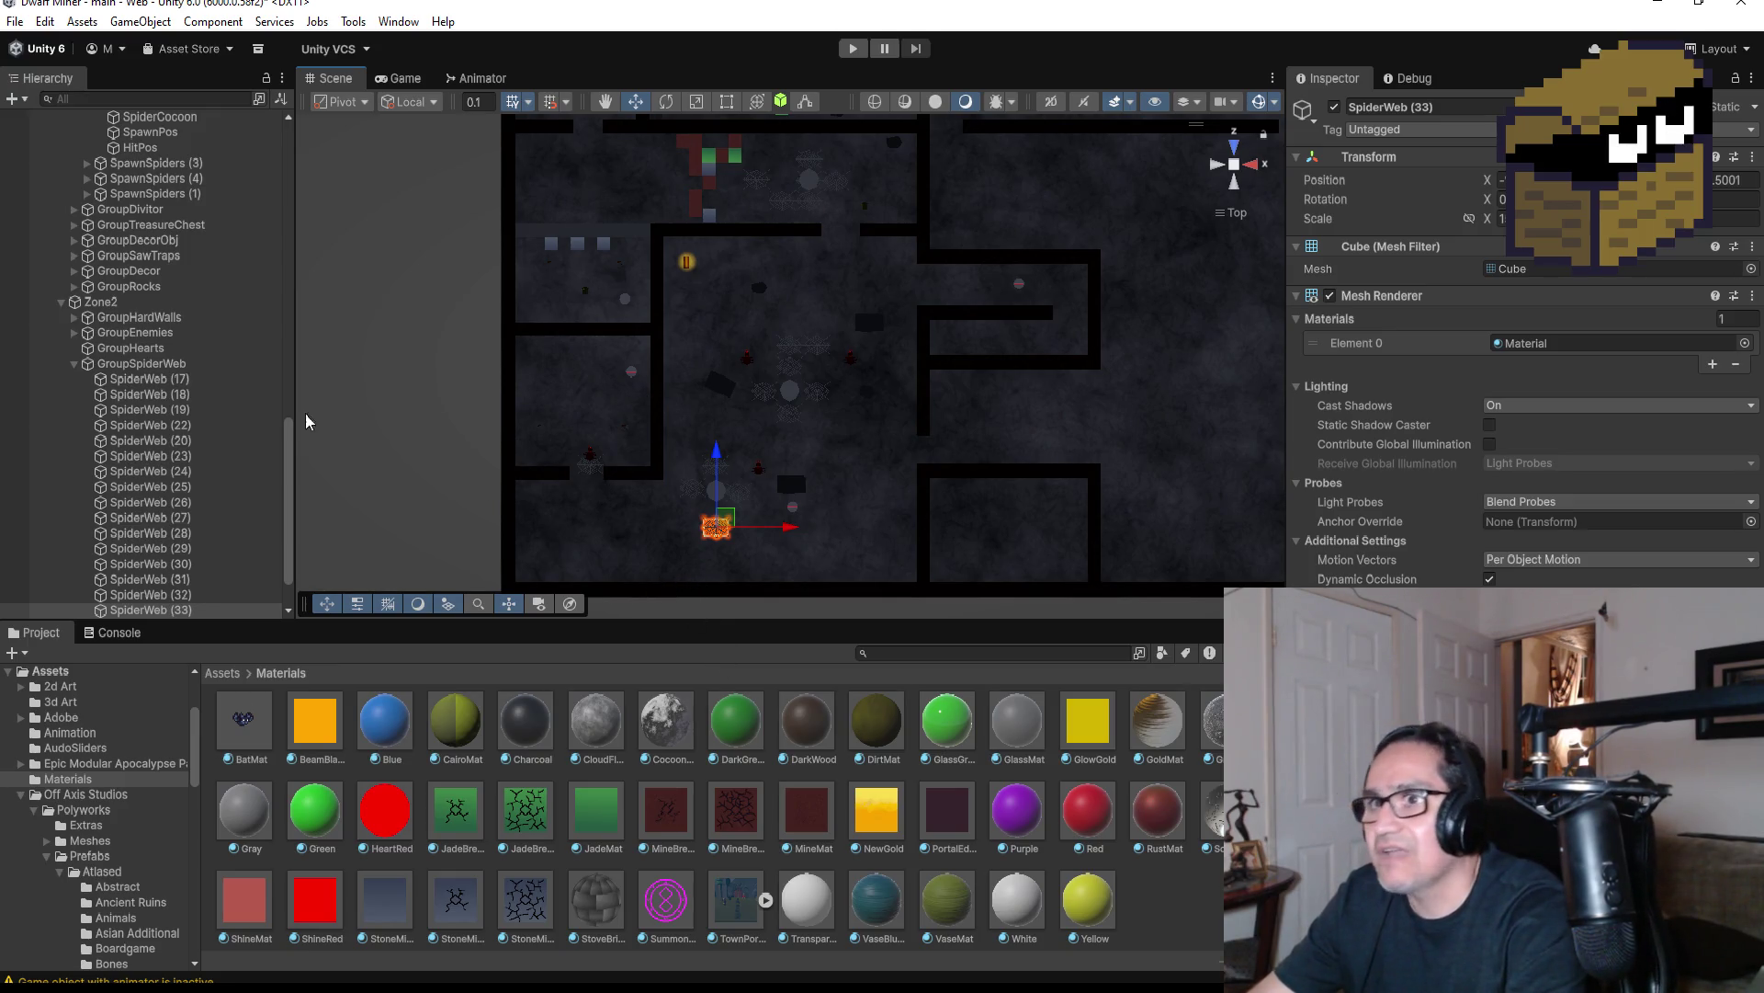
click(73, 363)
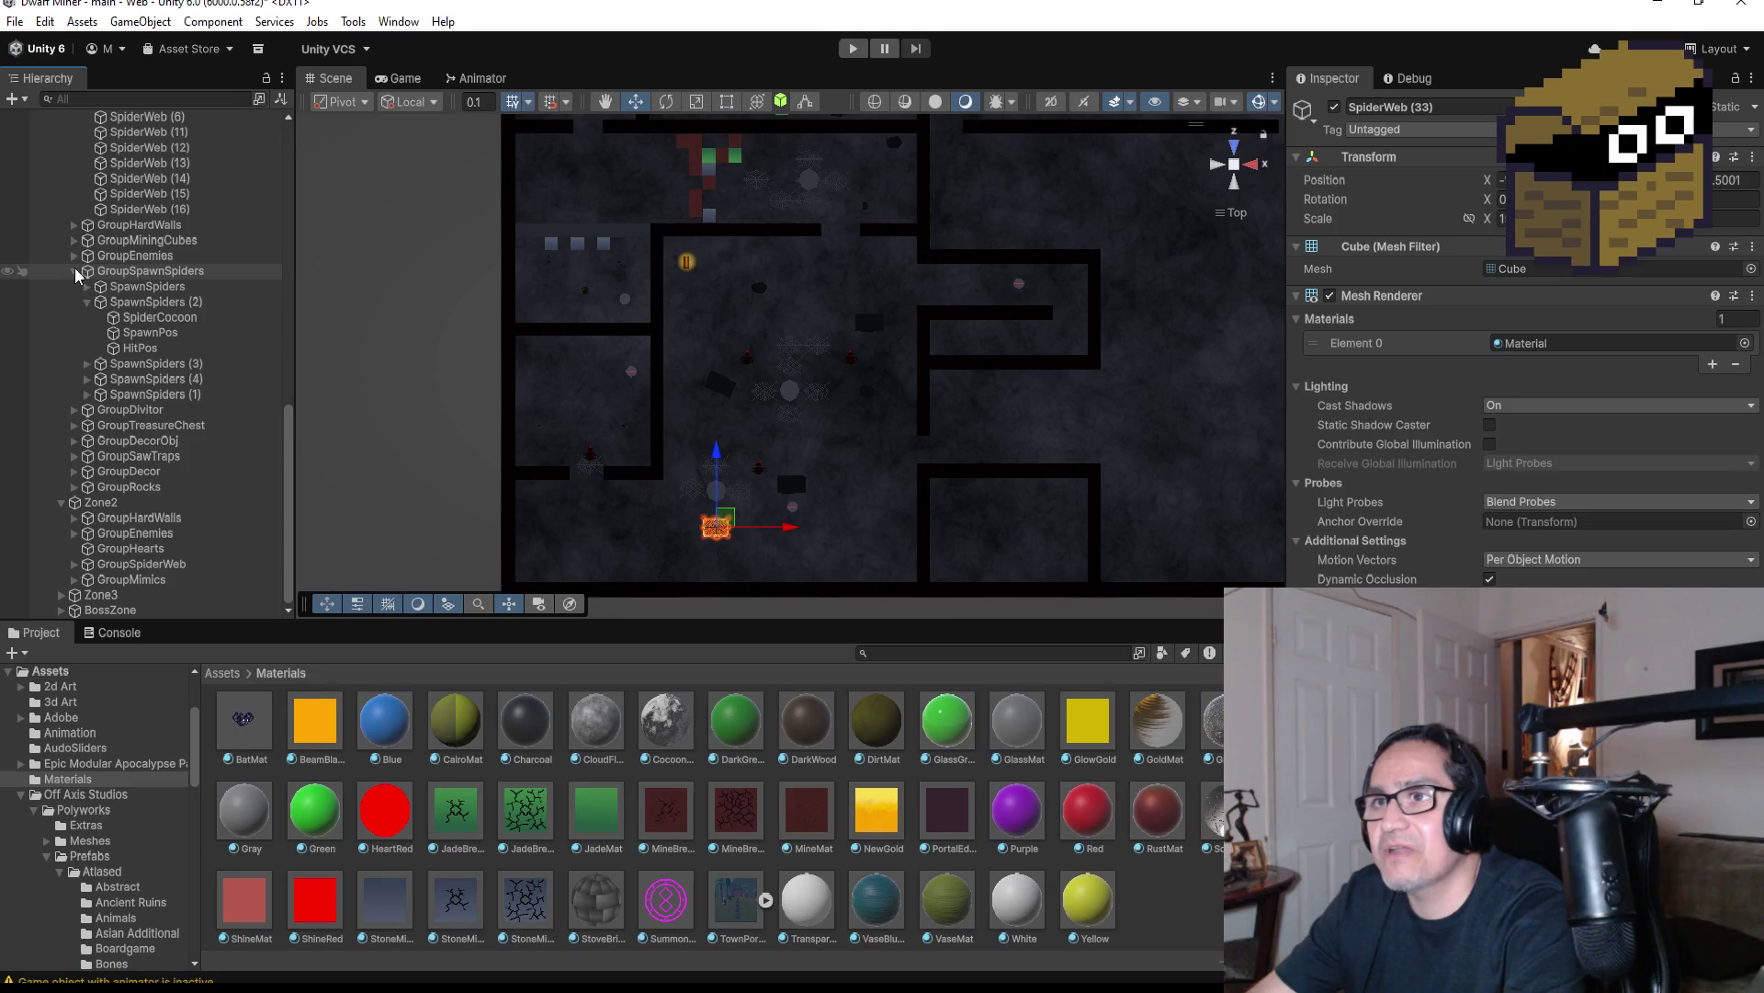
Collapse Zone1's GroupSpiderWebs in the Hierarchy
scroll(100, 360, up, 10)
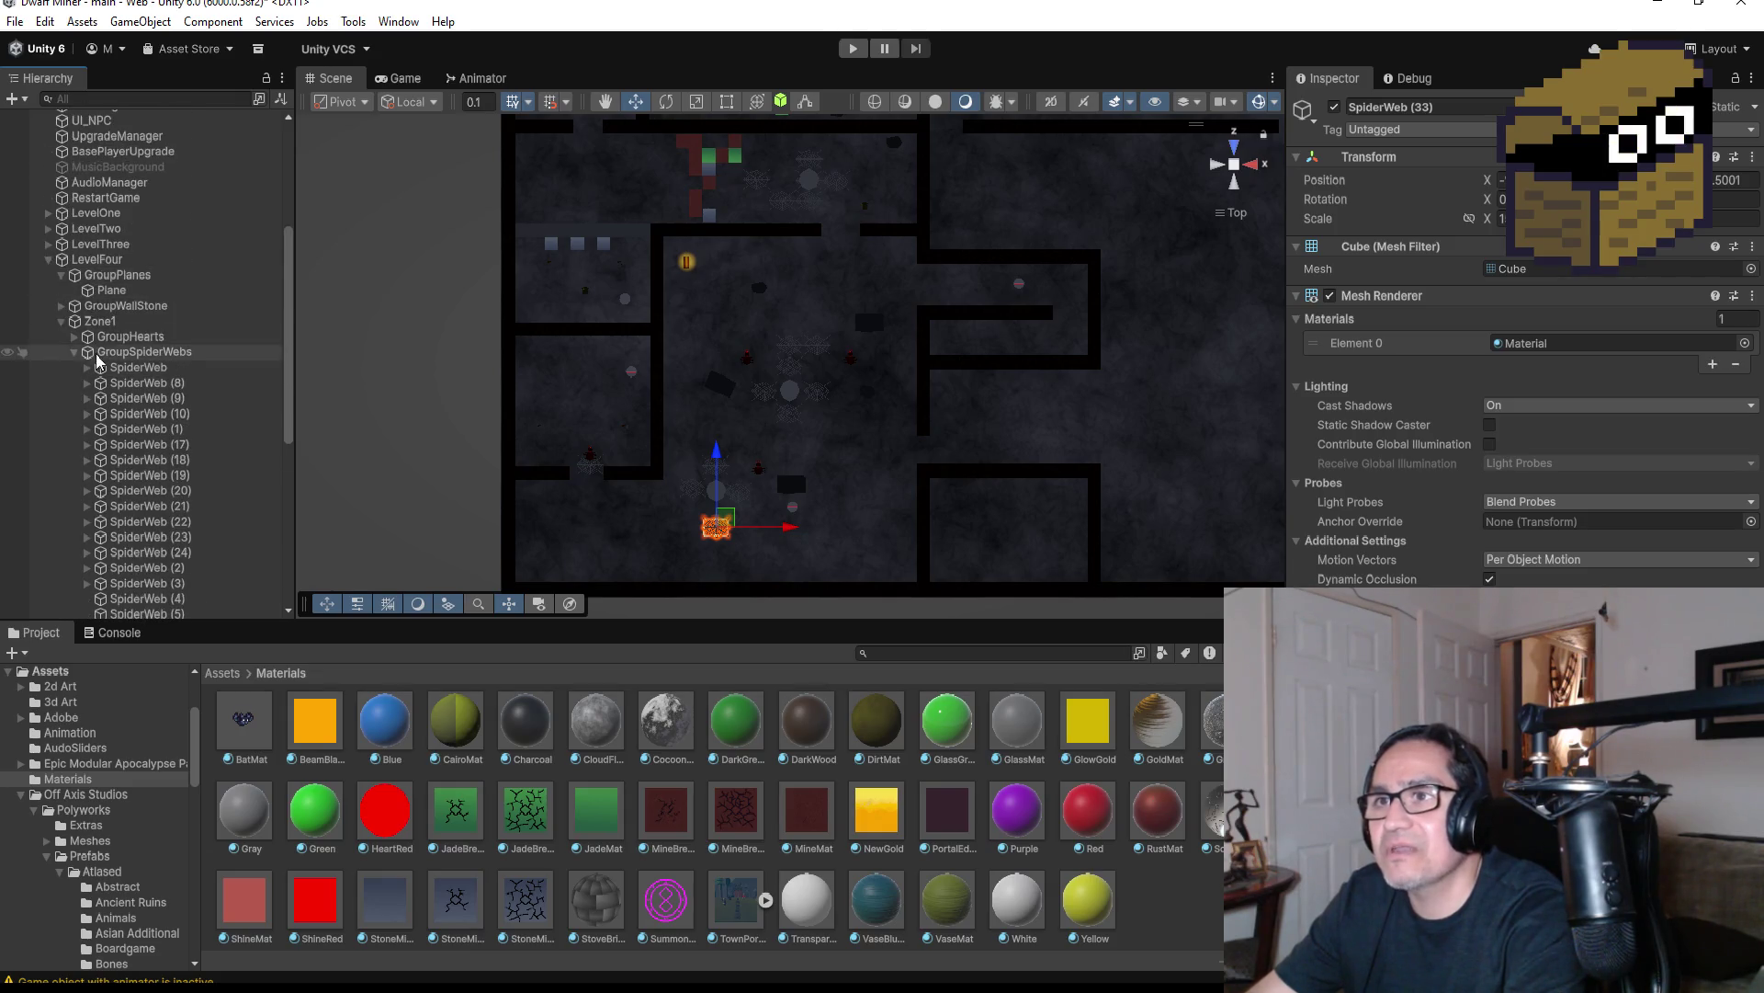
click(74, 353)
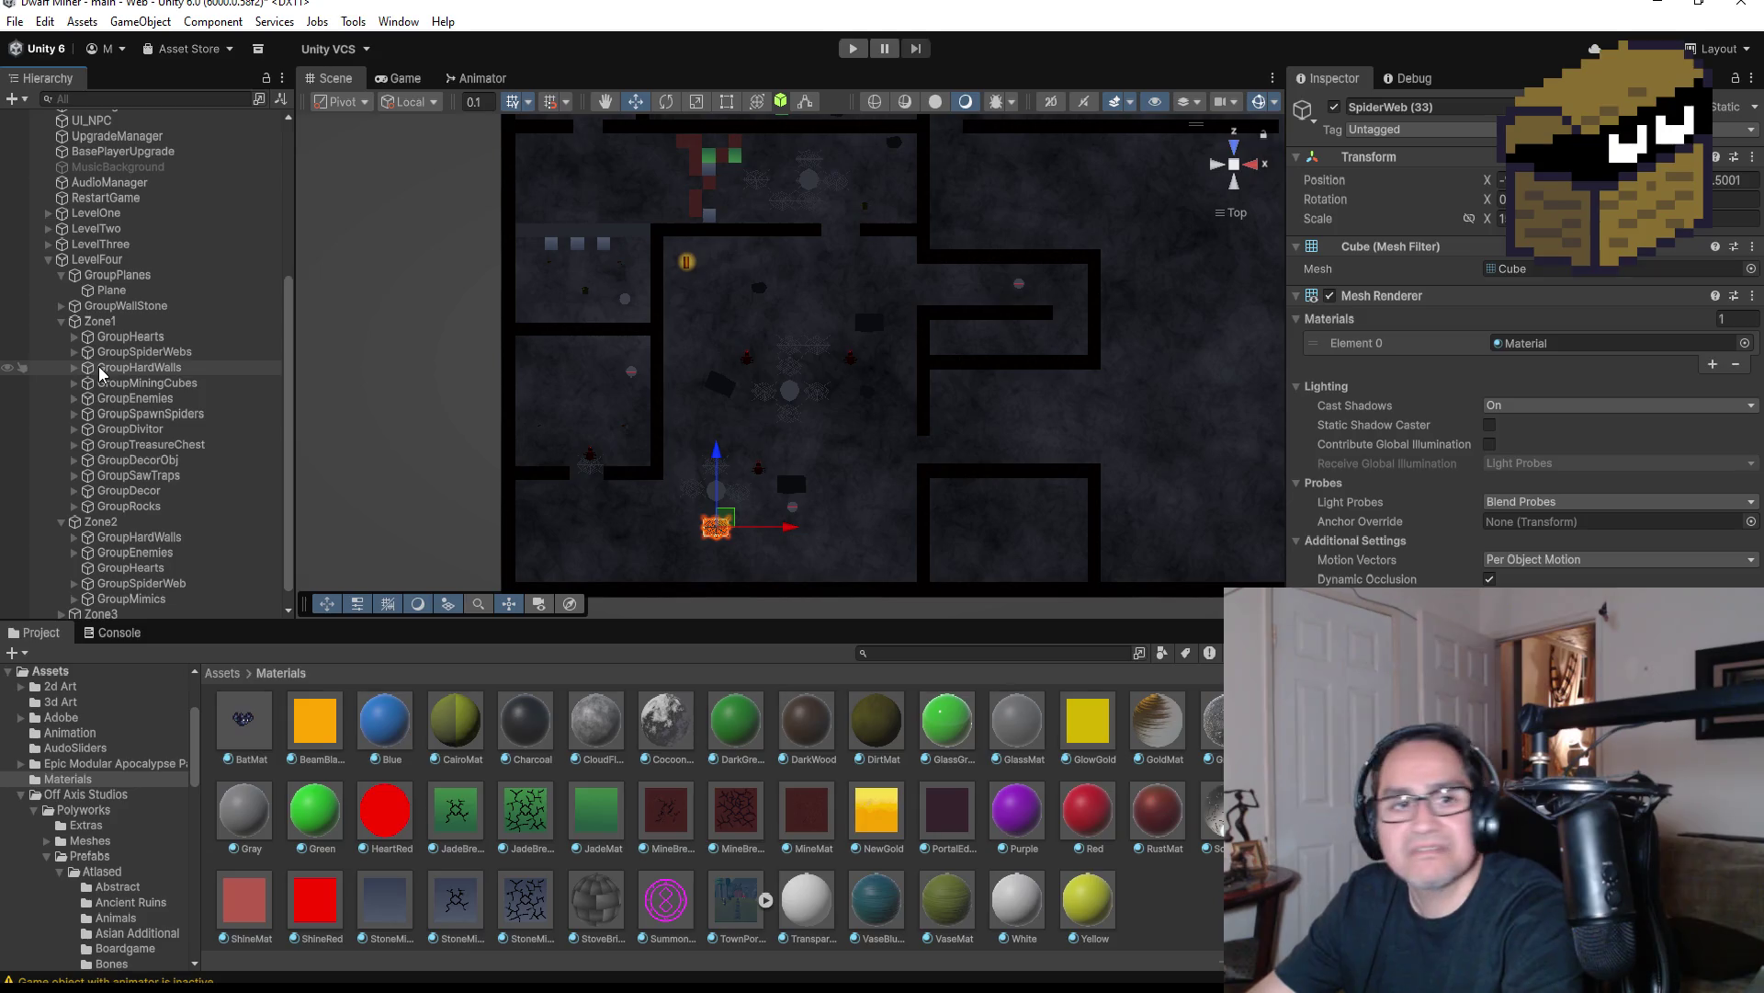